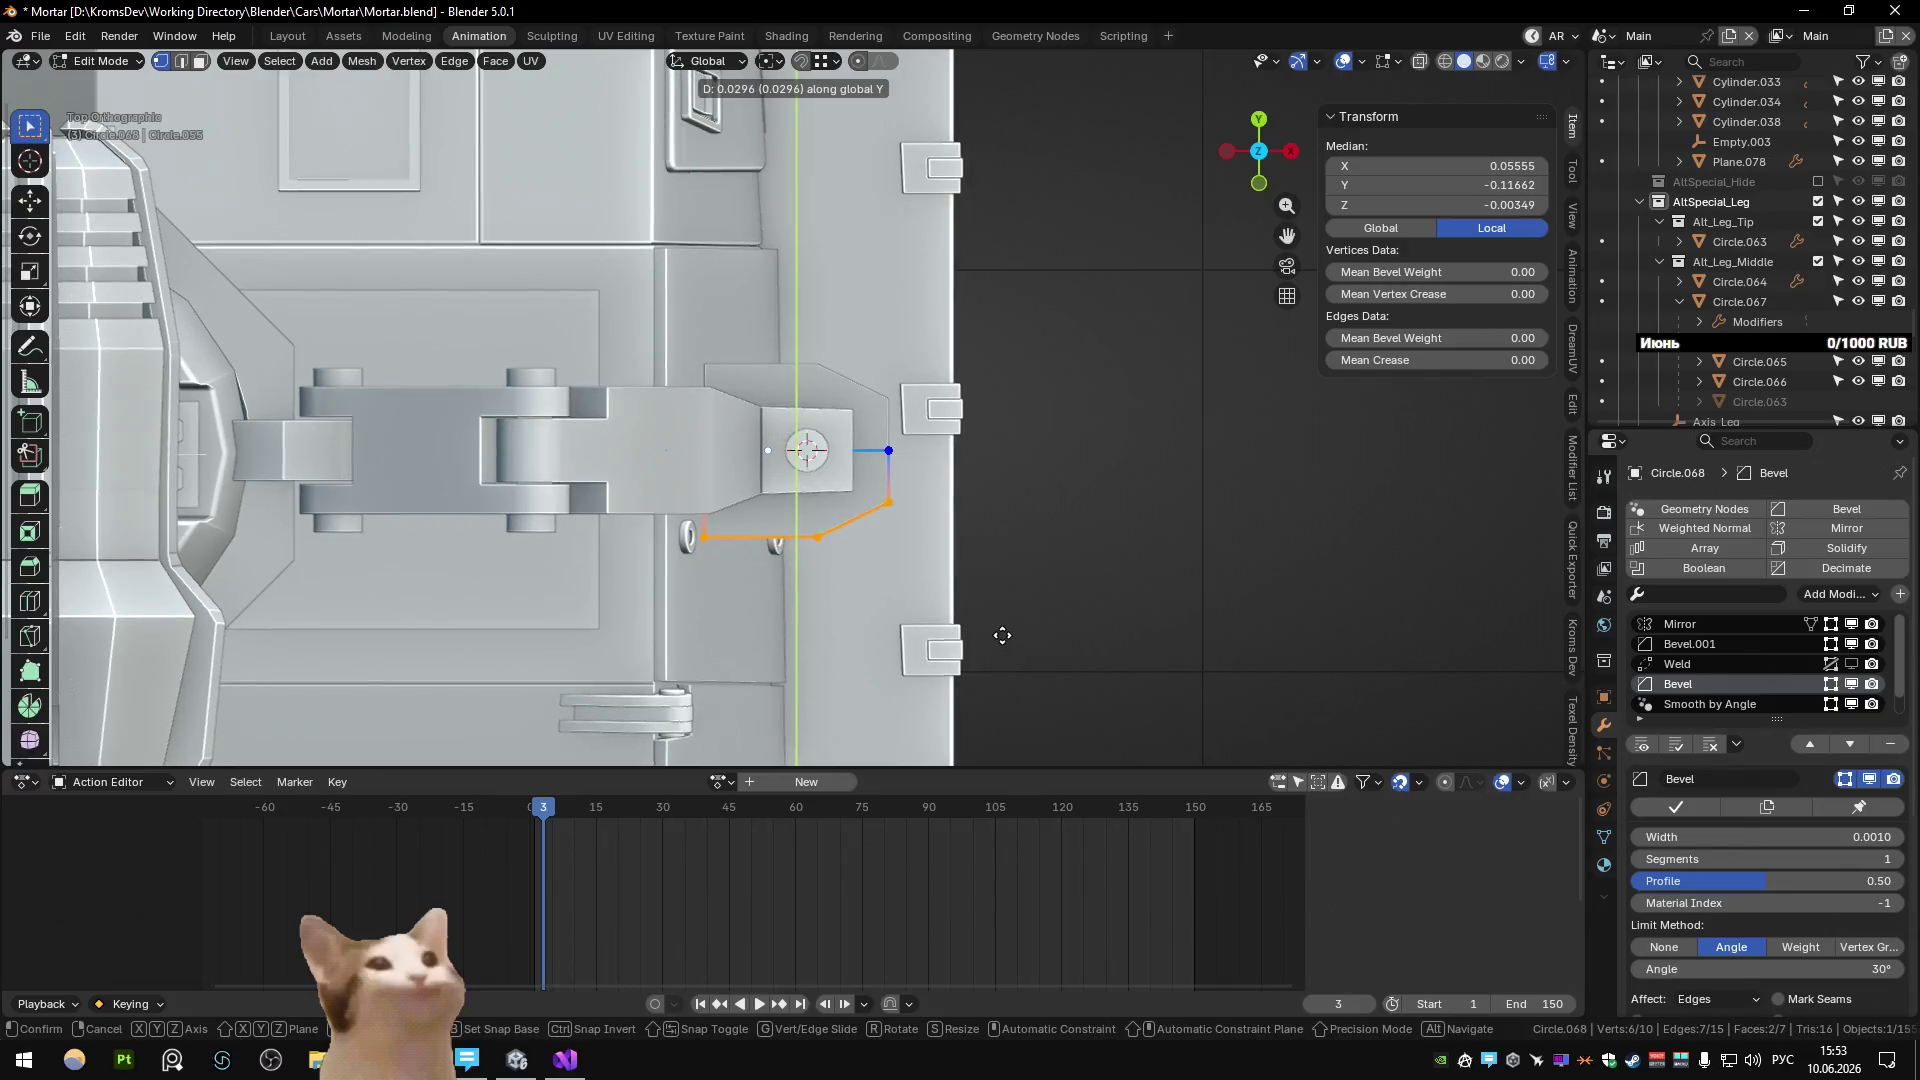
Slide the foot plate's edge vertices along the X axis to reshape the foot.
key(g)
key(x)
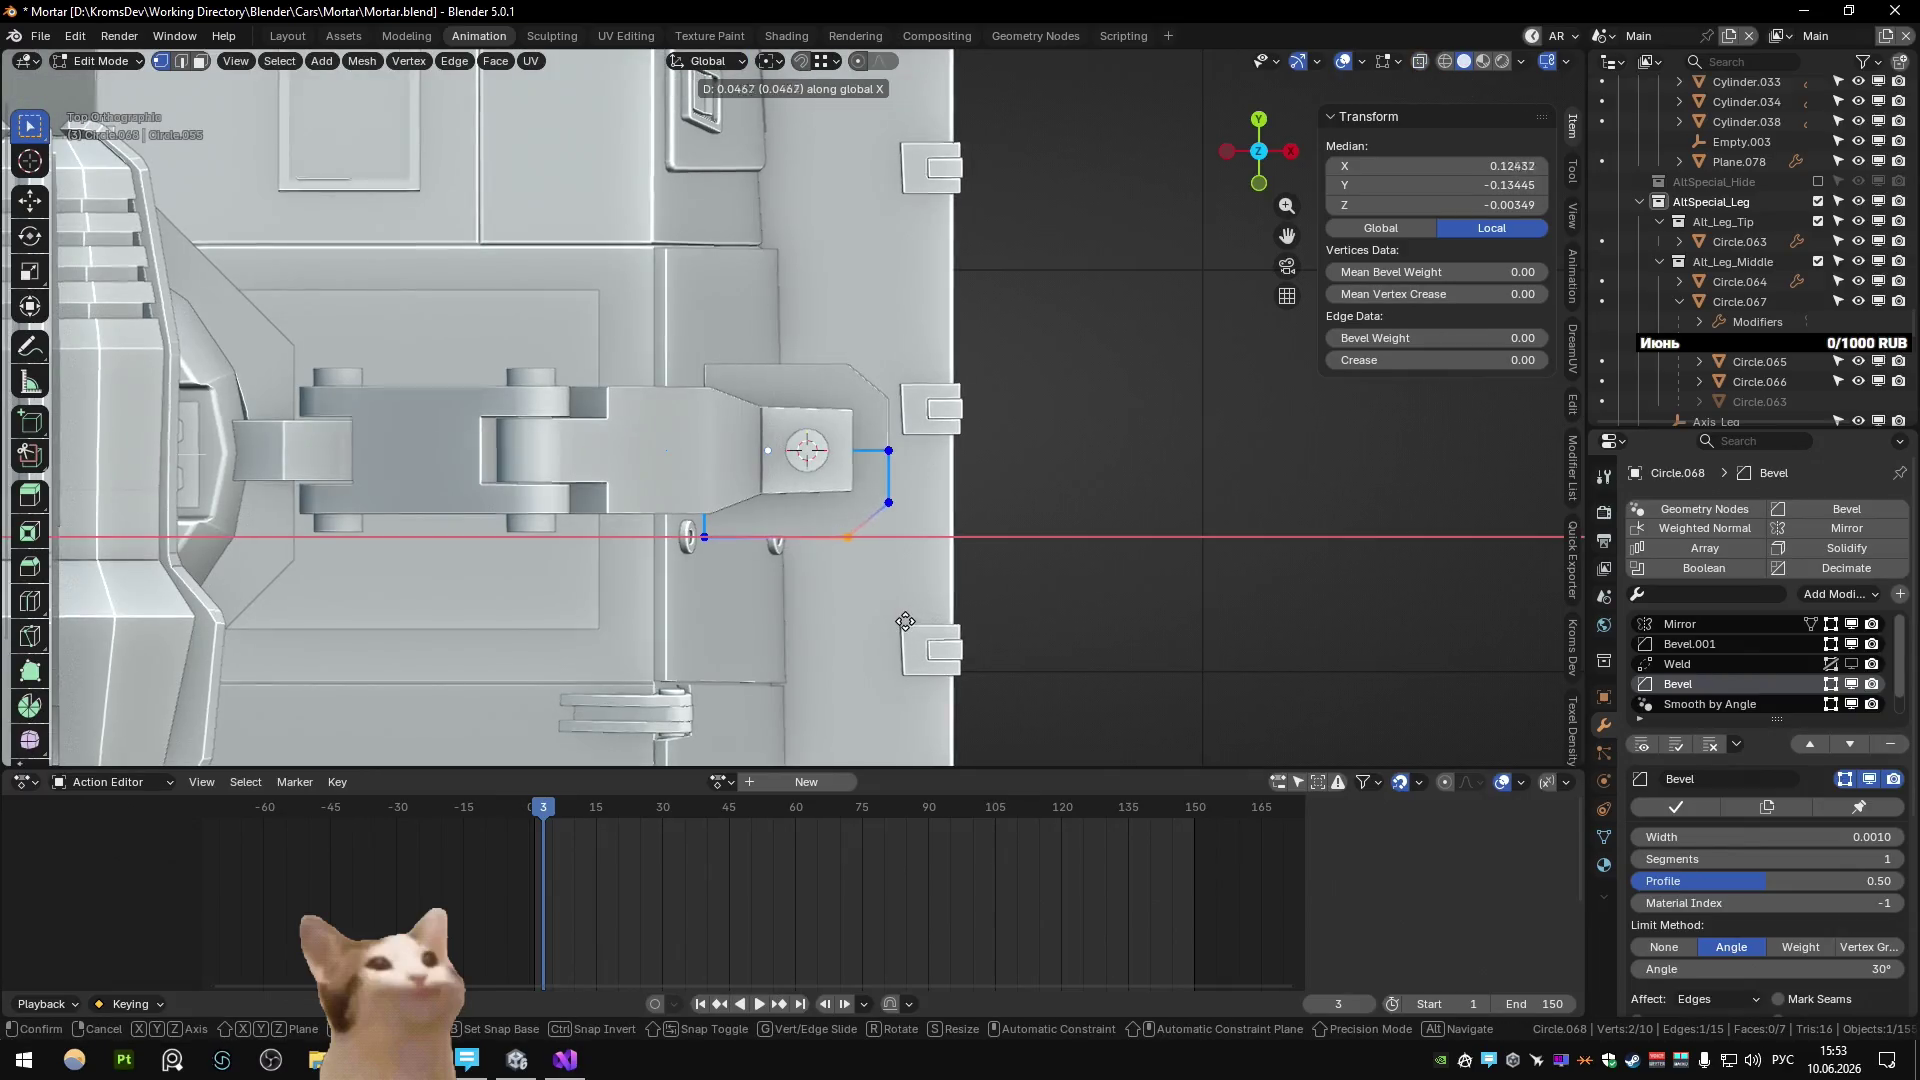
click(851, 613)
key(Tab)
mouse_move(925, 610)
middle_down()
mouse_move(908, 542)
mouse_move(634, 423)
mouse_move(454, 423)
middle_up()
Inspect the reshaped foot plate up close in both Edit and Object Mode.
key(Tab)
mouse_move(677, 459)
middle_down()
mouse_move(1101, 527)
mouse_move(825, 546)
mouse_move(832, 612)
mouse_move(568, 526)
mouse_move(598, 580)
mouse_move(932, 488)
mouse_move(880, 542)
mouse_move(818, 567)
mouse_move(780, 531)
mouse_move(909, 399)
mouse_move(873, 460)
mouse_move(771, 465)
mouse_move(588, 543)
mouse_move(874, 334)
middle_up()
scroll(825, 546, down, 2)
key(Tab)
scroll(828, 610, down, 3)
key(Tab)
Select the leg-tip mesh Circle.063, frame it, and enter Edit Mode.
key(Tab)
click(874, 334)
key(KP_Decimal)
key(Tab)
mouse_move(836, 447)
shift+middle_down()
mouse_move(850, 540)
mouse_move(870, 460)
shift+middle_up()
key(3)
click(720, 299)
shift+click(830, 520)
shift+click(881, 546)
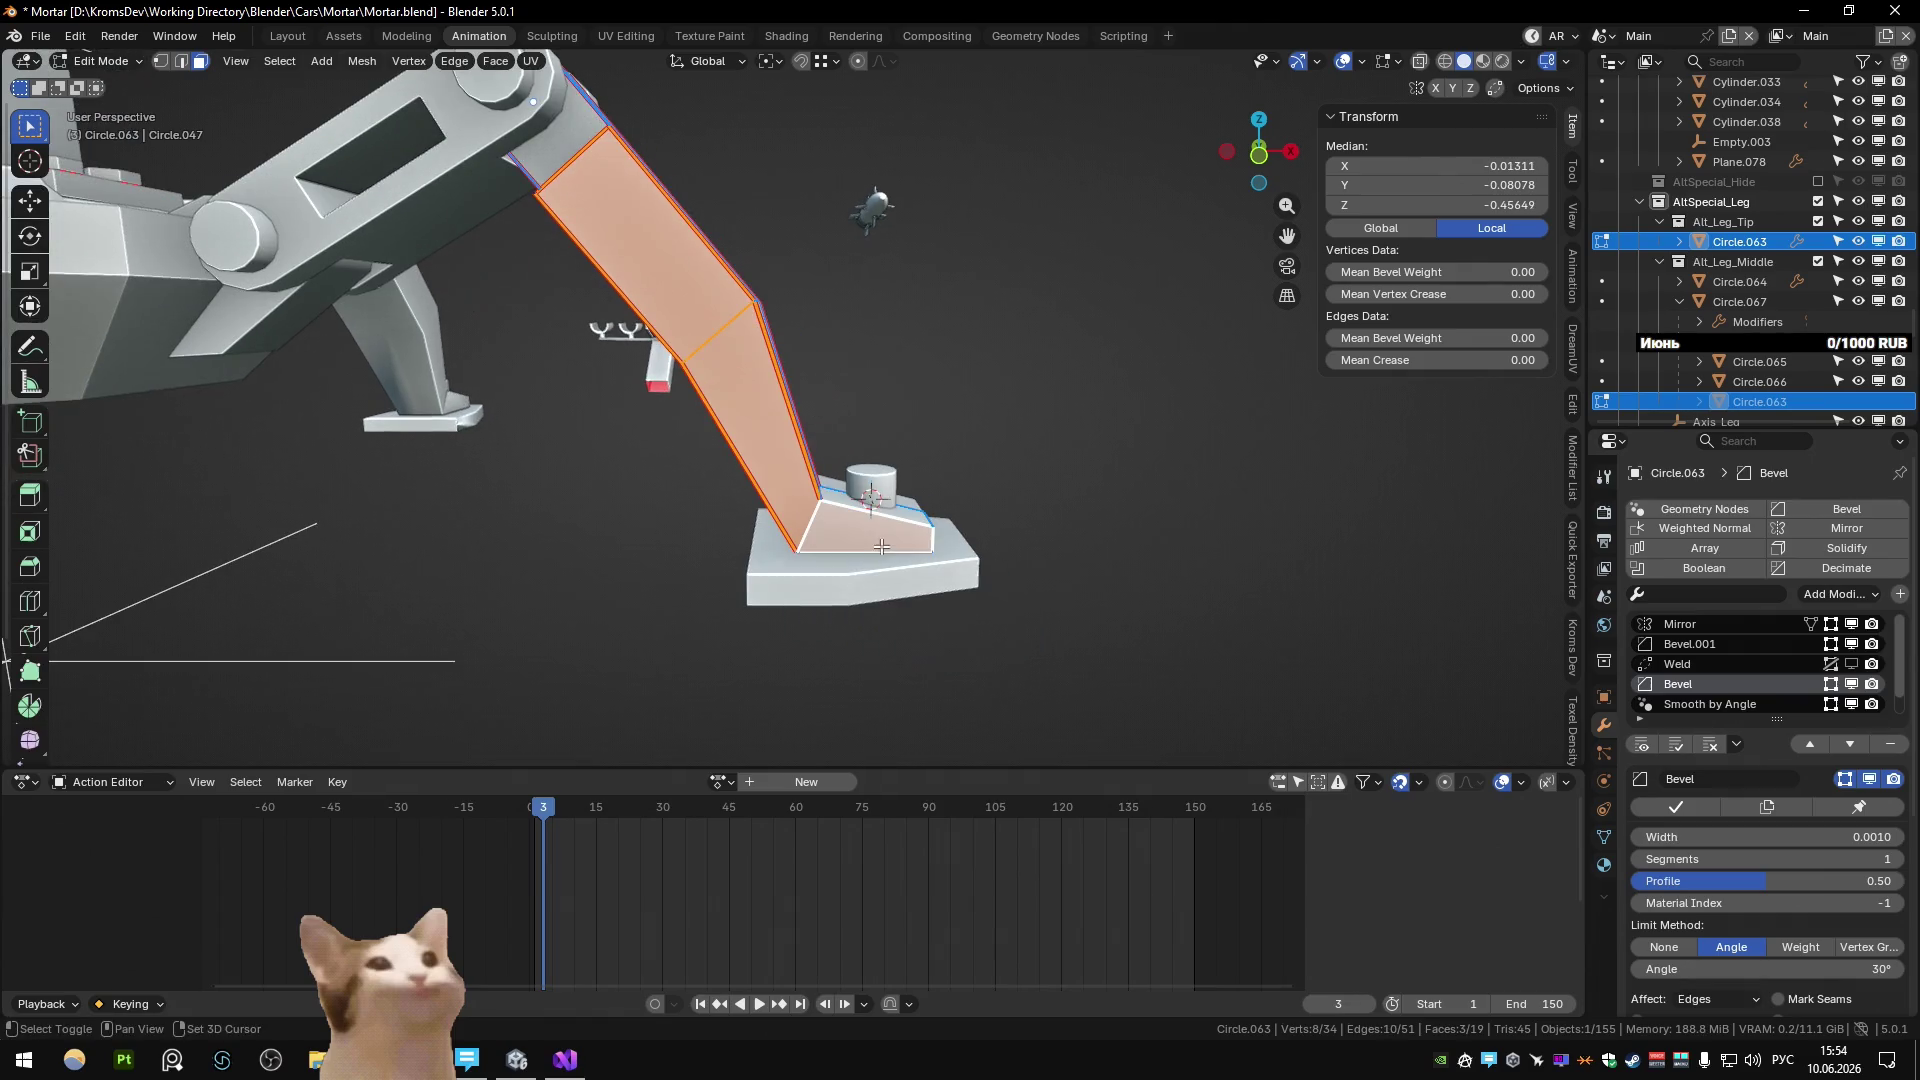
key(i)
key(i)
click(1165, 692)
key(alt+s)
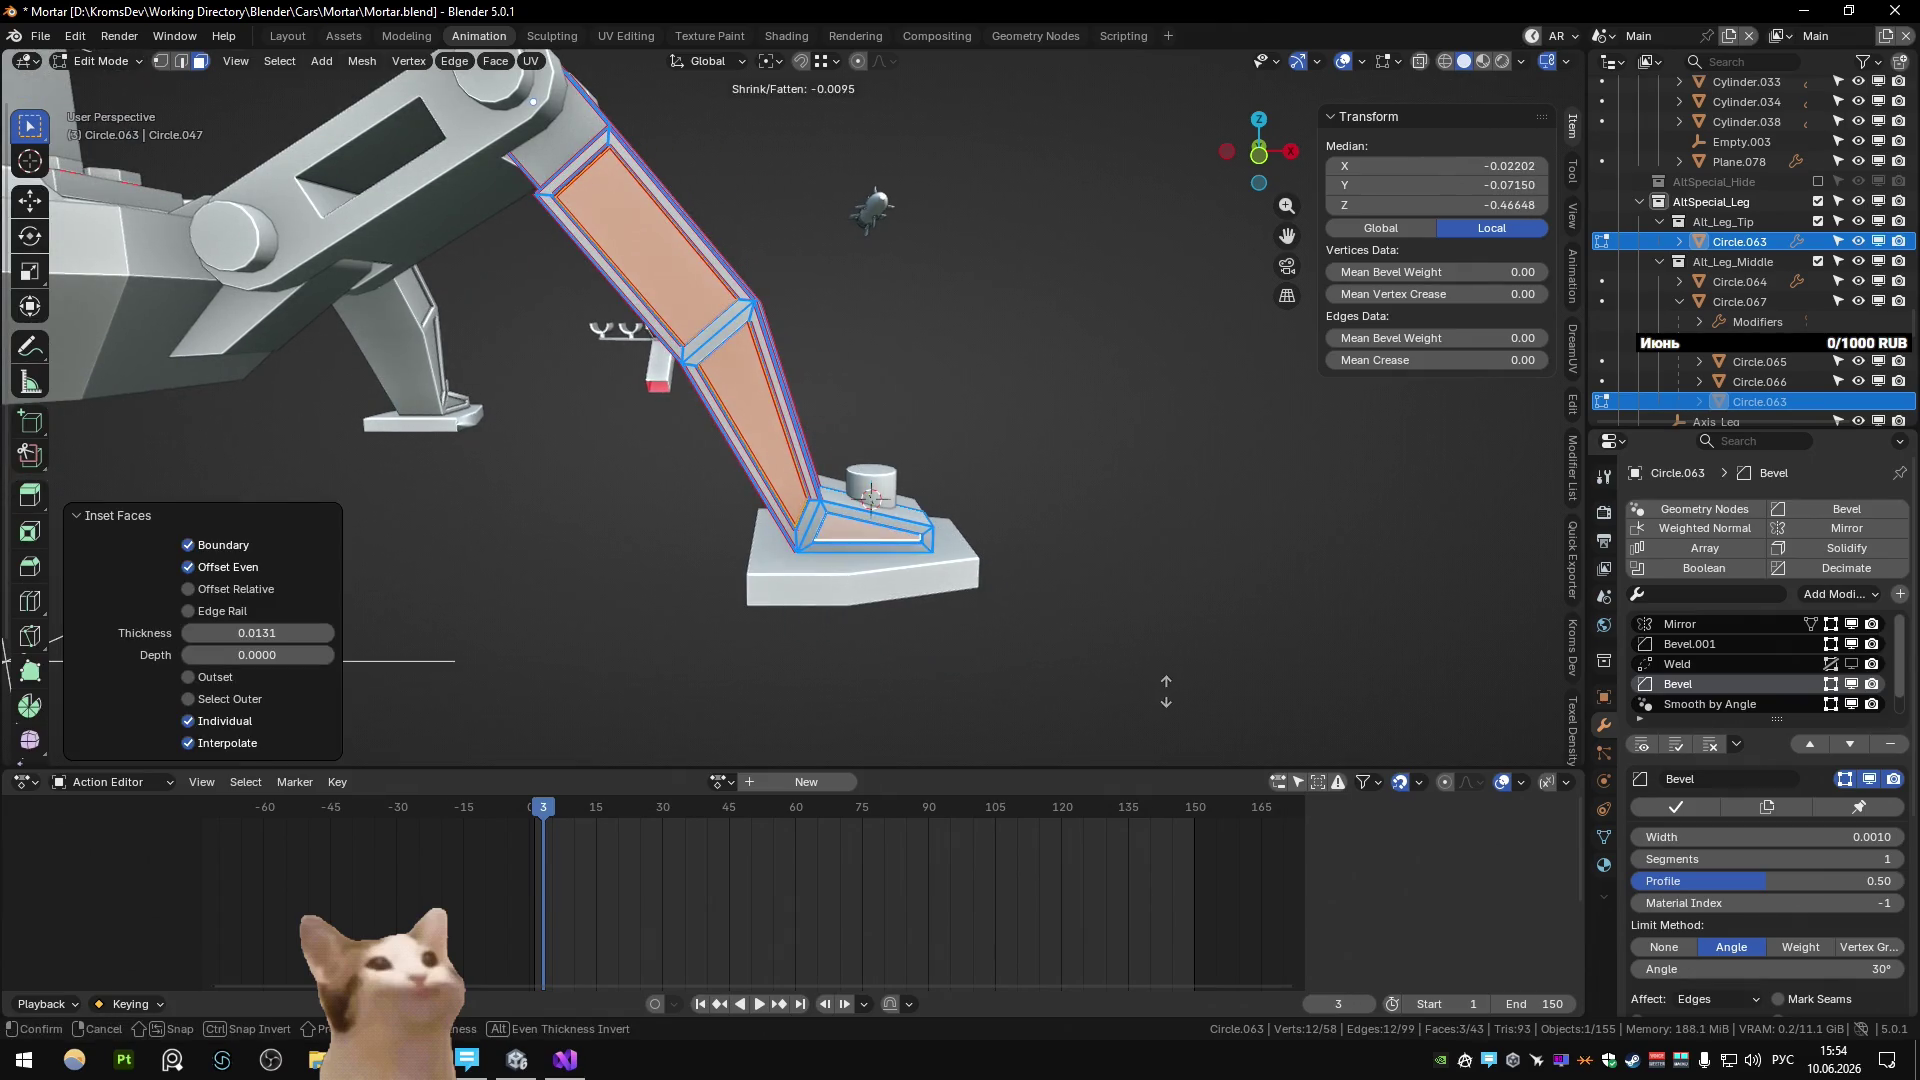
key(Escape)
key(Tab)
scroll(1156, 632, down, 3)
mouse_move(1156, 632)
middle_down()
mouse_move(1029, 642)
mouse_move(1075, 600)
mouse_move(1136, 587)
middle_up()
scroll(1128, 588, up, 2)
scroll(1128, 588, up, 2)
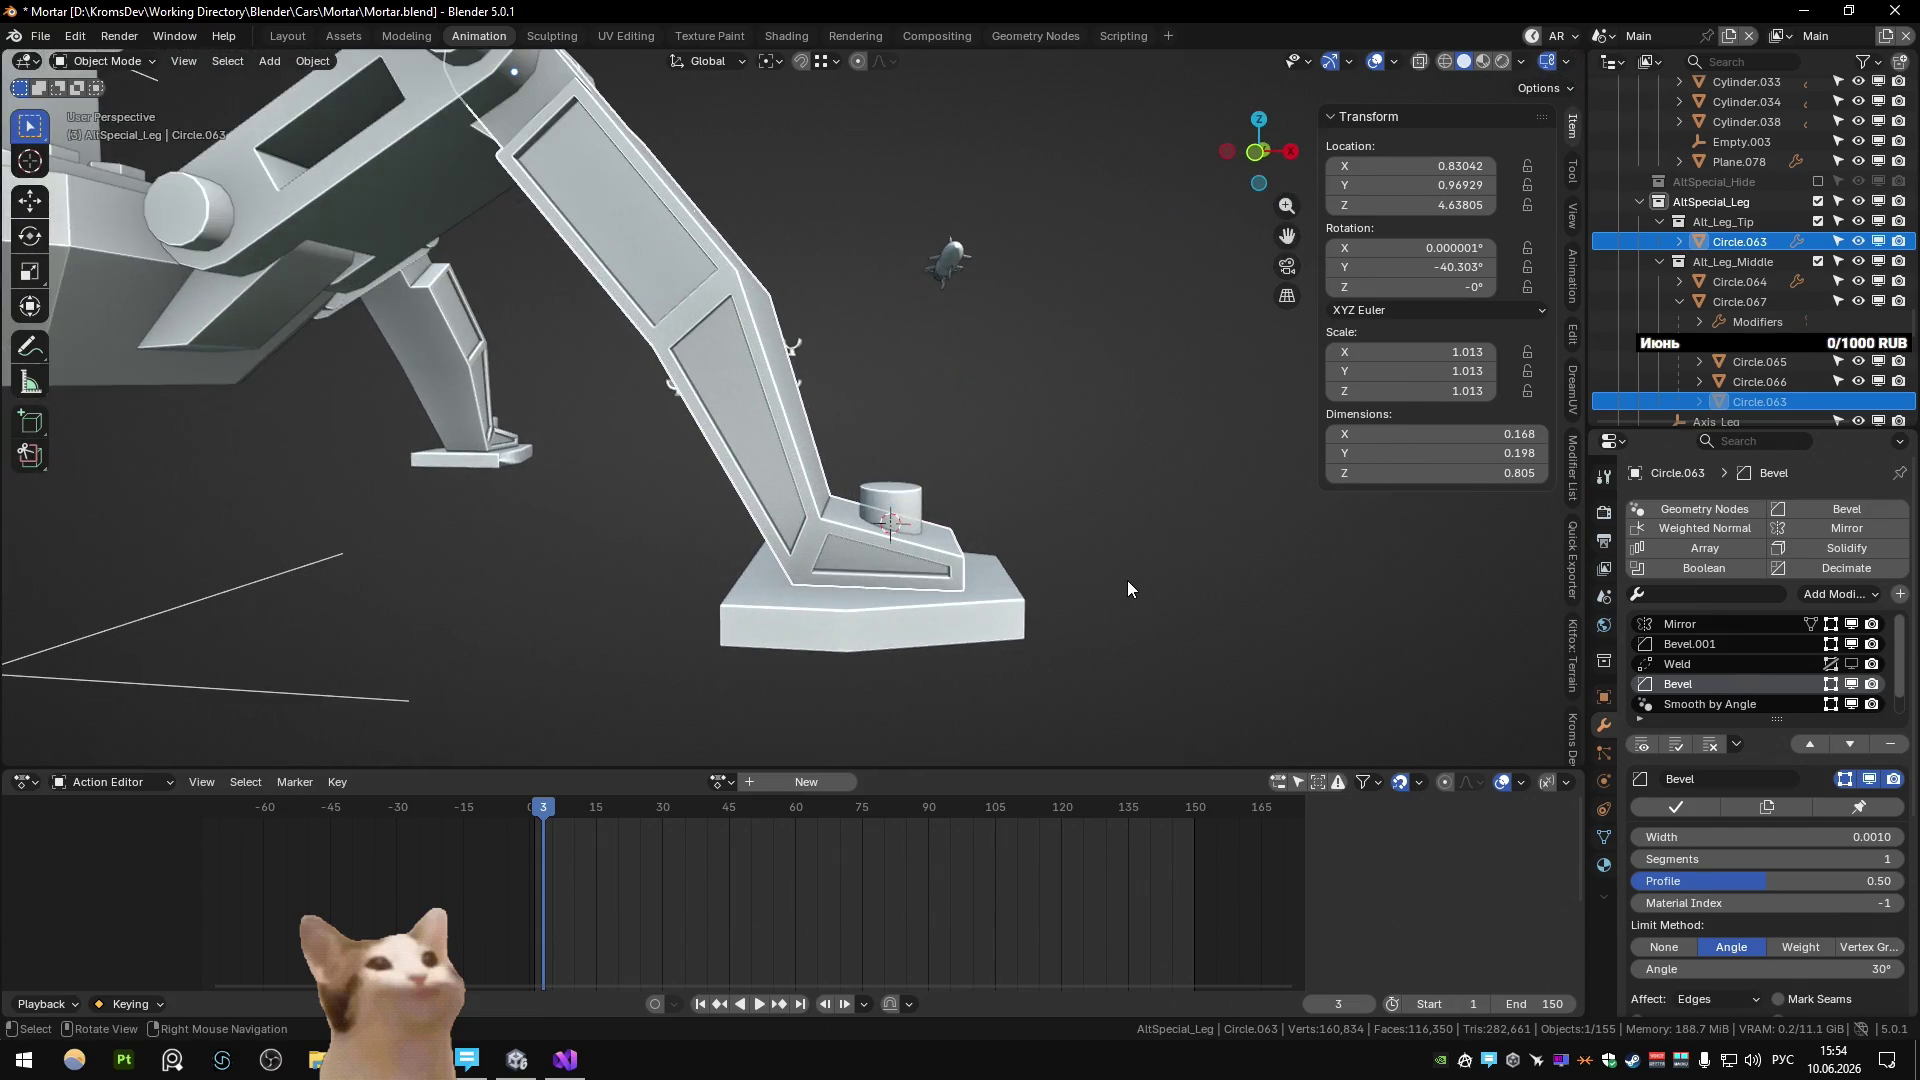
key(Tab)
key(ctrl+z)
key(Tab)
key(Tab)
key(Tab)
mouse_move(1076, 470)
middle_down()
mouse_move(894, 500)
mouse_move(957, 500)
middle_up()
key(alt+Tab)
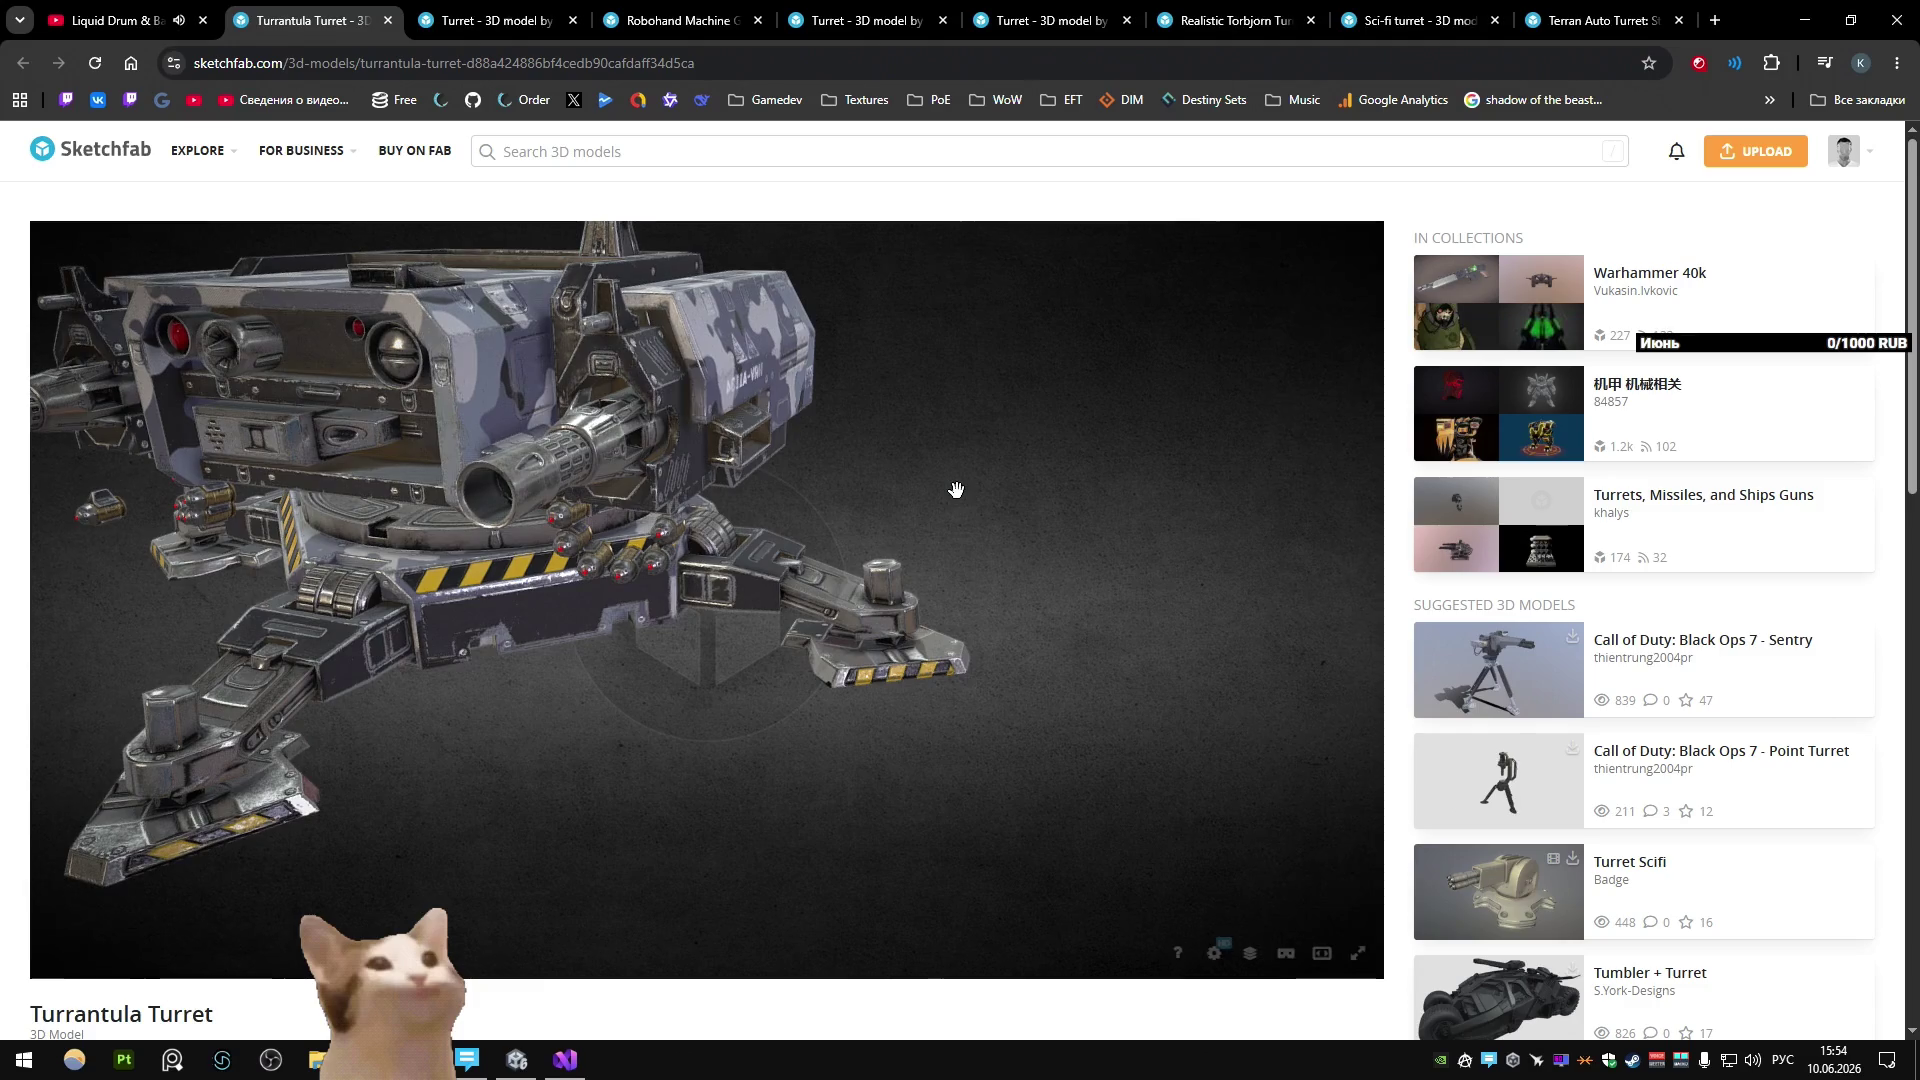
key(alt+Tab)
middle_drag(936, 530, 942, 547)
key(Tab)
Bevel the edge at the leg's lower bend with Ctrl+B.
key(alt+a)
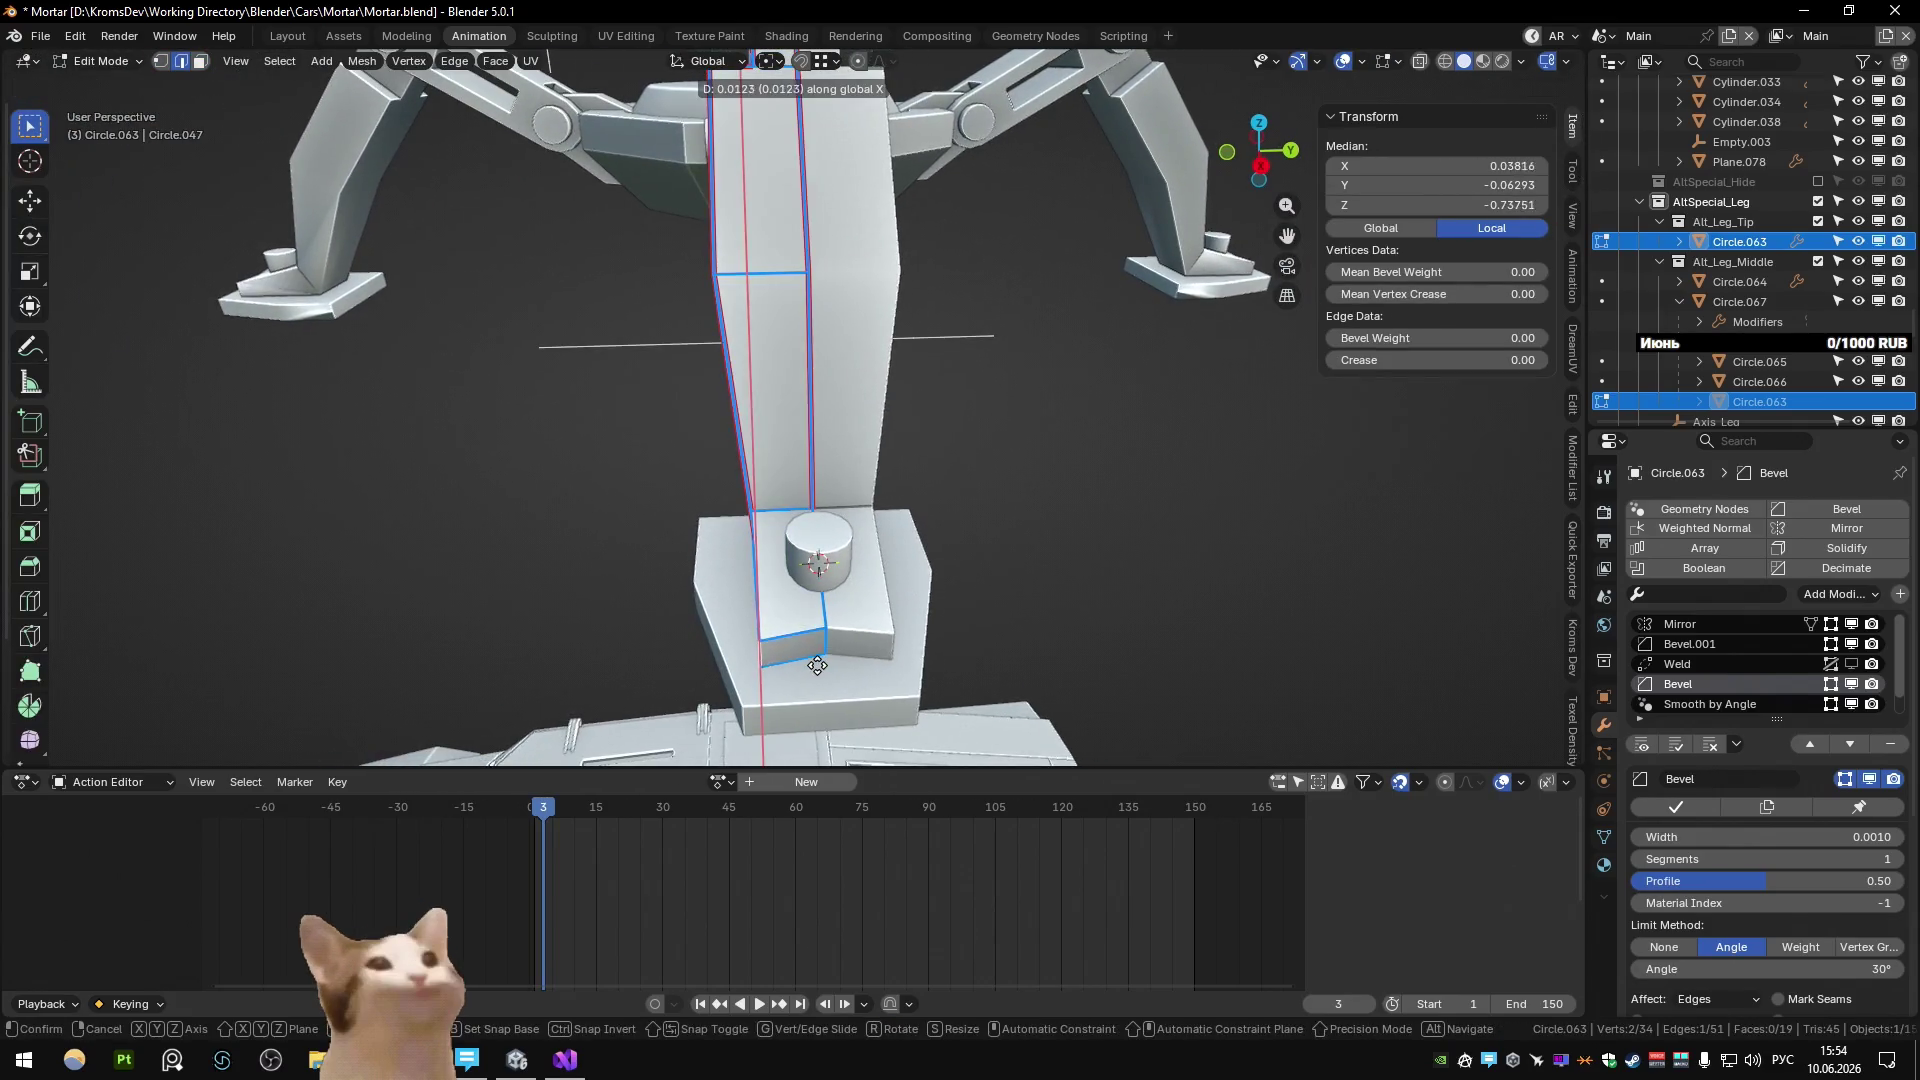
key(Tab)
scroll(907, 627, down, 3)
mouse_move(908, 627)
middle_down()
mouse_move(886, 740)
mouse_move(1002, 620)
mouse_move(930, 703)
mouse_move(838, 703)
middle_up()
key(Tab)
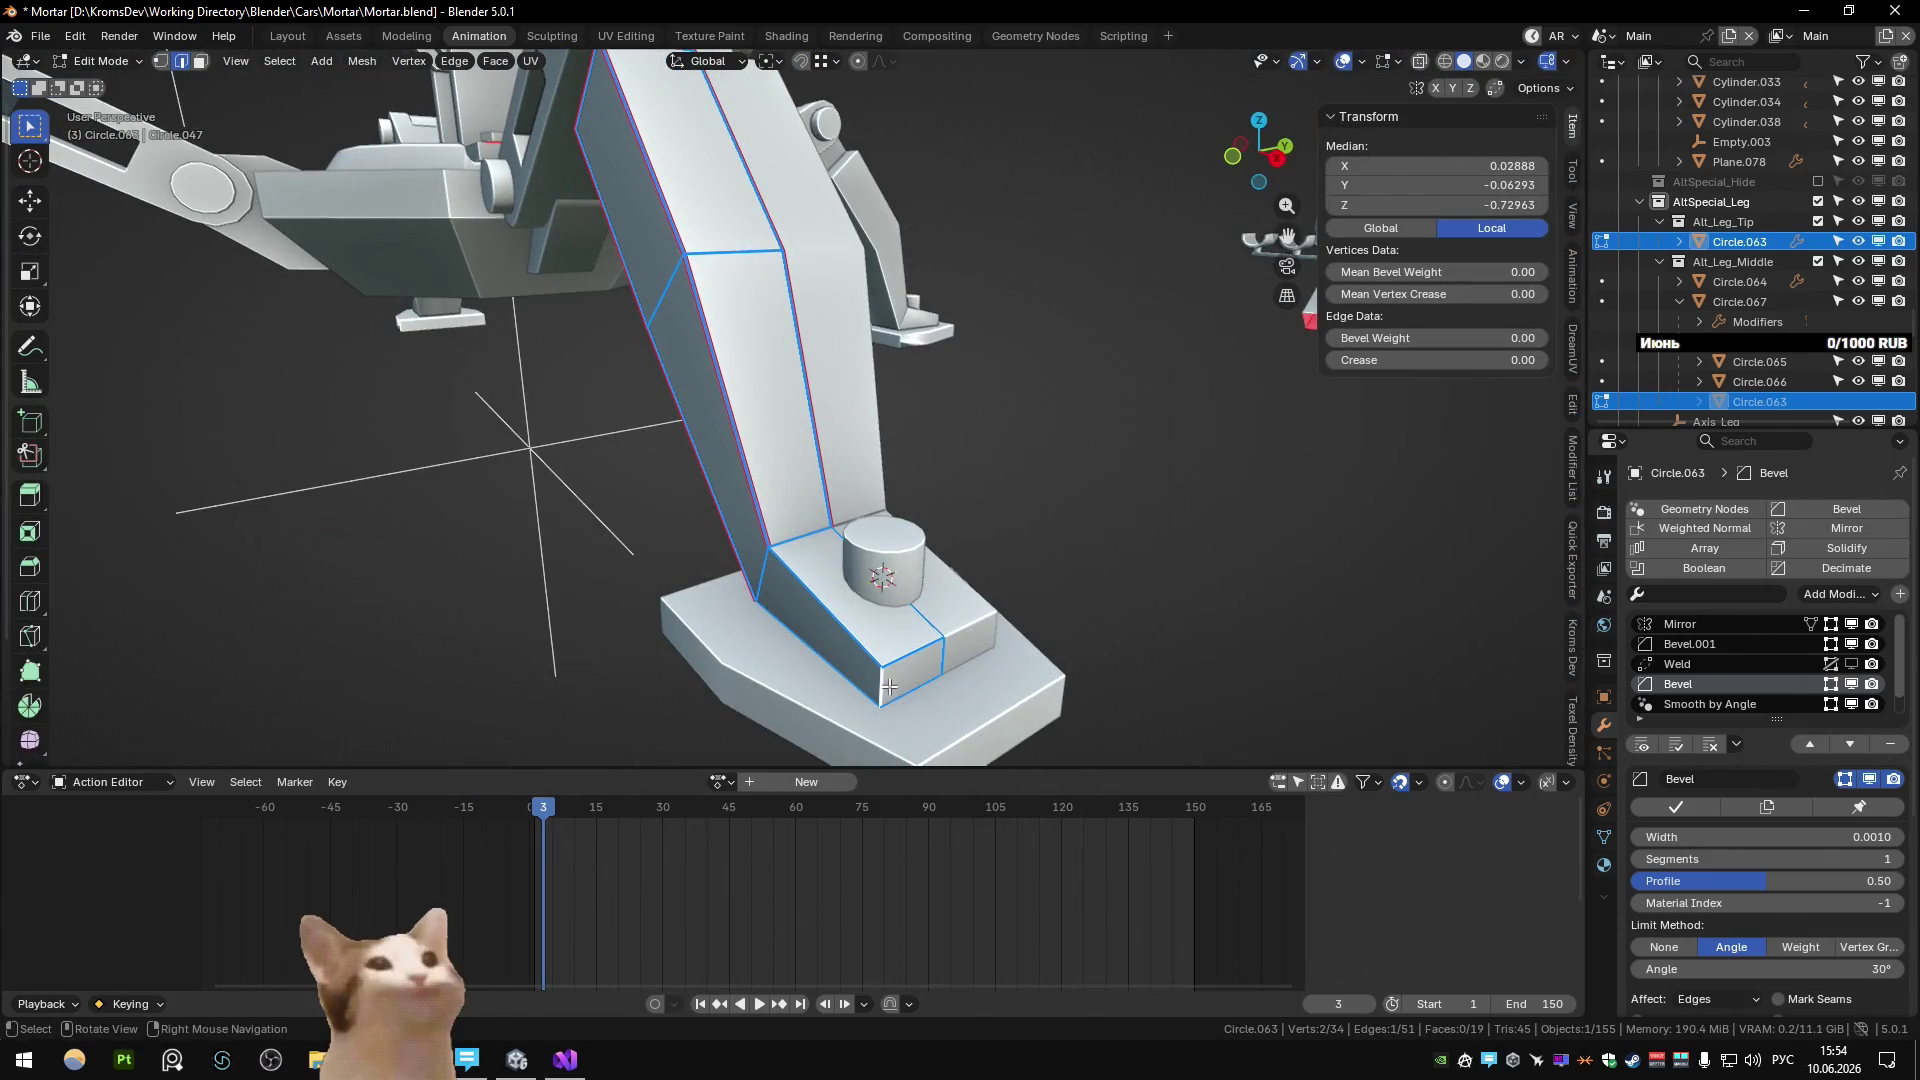
key(ctrl+b)
click(945, 744)
key(Tab)
mouse_move(945, 745)
middle_down()
mouse_move(922, 622)
mouse_move(850, 578)
mouse_move(962, 488)
mouse_move(893, 541)
middle_up()
In Front Ortho view, select the leg's ankle vertex and move it into place.
key(Tab)
key(Tab)
scroll(893, 541, down, 5)
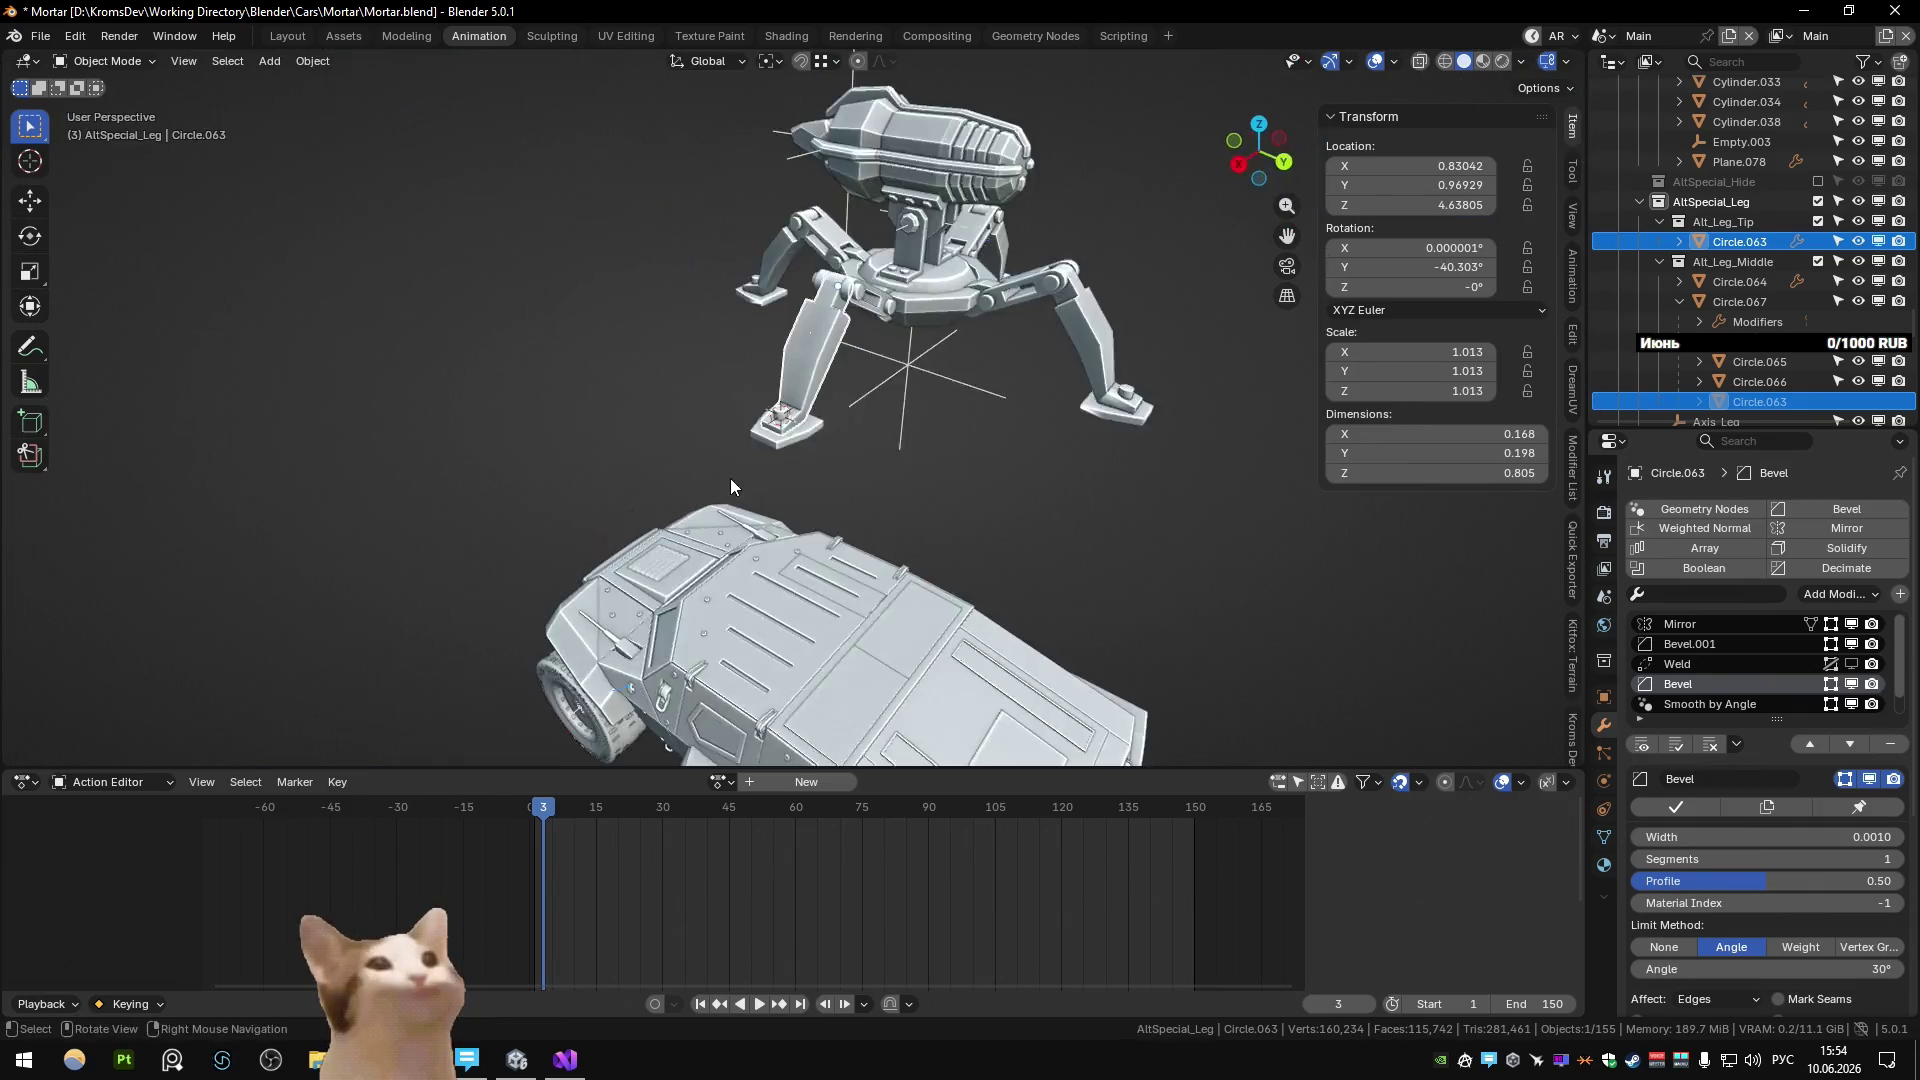
scroll(730, 478, up, 8)
mouse_move(730, 478)
middle_down()
mouse_move(628, 322)
mouse_move(910, 322)
middle_up()
key(KP_1)
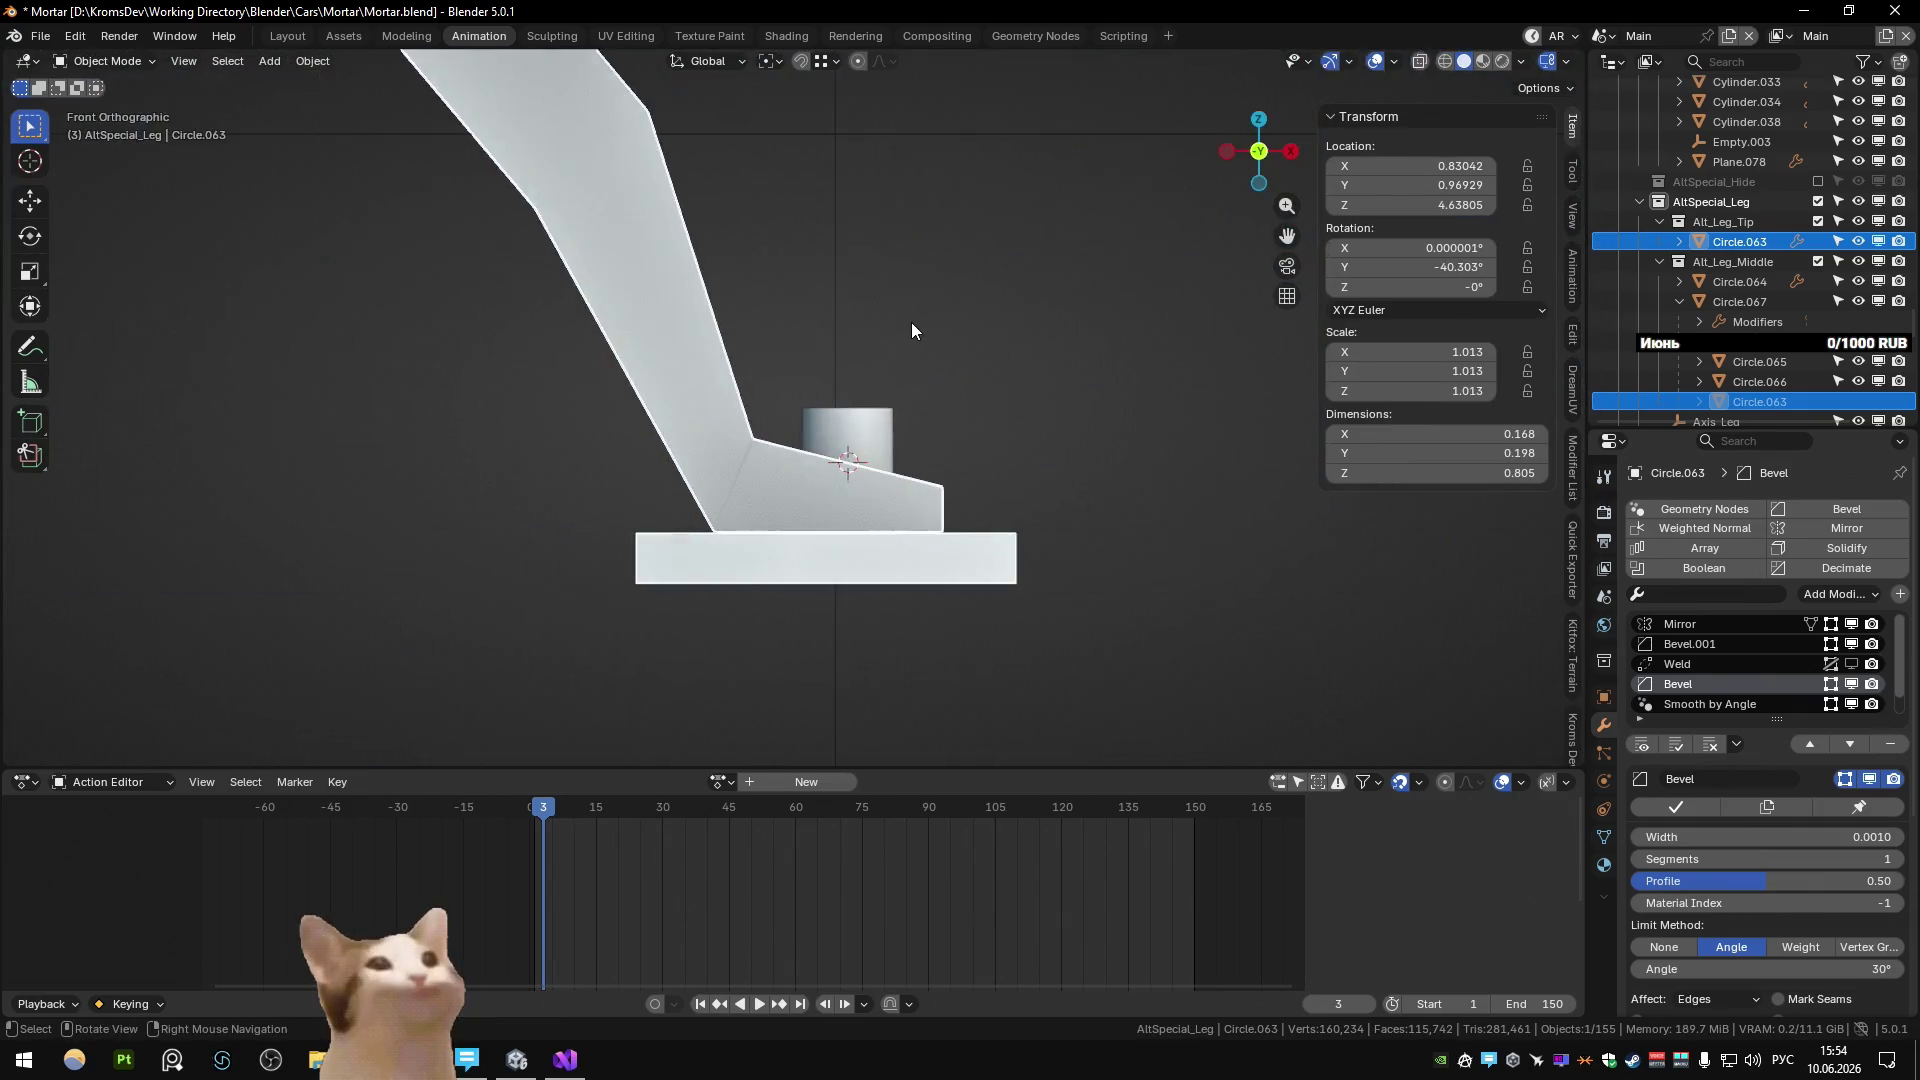
key(Tab)
key(b)
shift+middle_drag(700, 387, 723, 495)
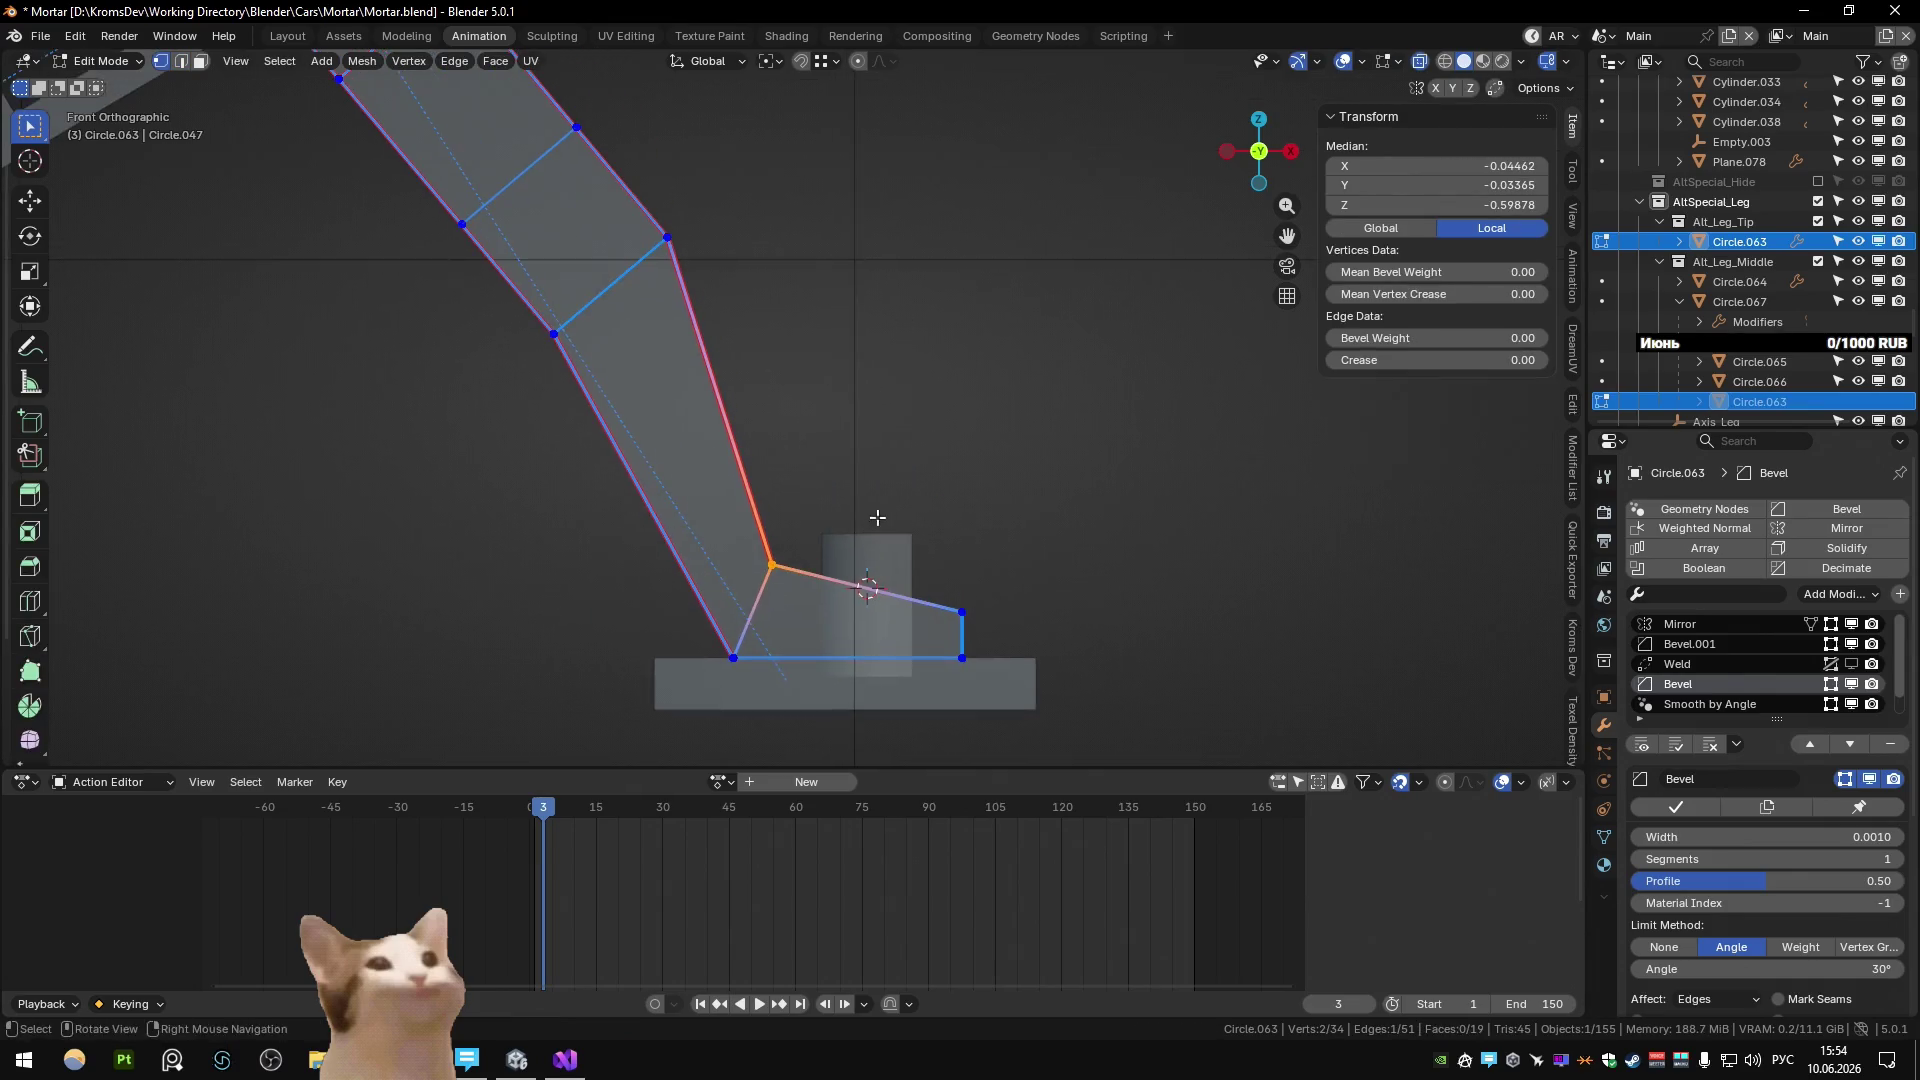
drag(739, 530, 896, 515)
key(g)
click(917, 540)
scroll(928, 524, down, 5)
key(Tab)
Adjust the ankle vertex position once more from the front view.
mouse_move(927, 516)
middle_down()
mouse_move(916, 562)
mouse_move(906, 548)
middle_up()
key(KP_1)
key(Tab)
scroll(906, 548, up, 3)
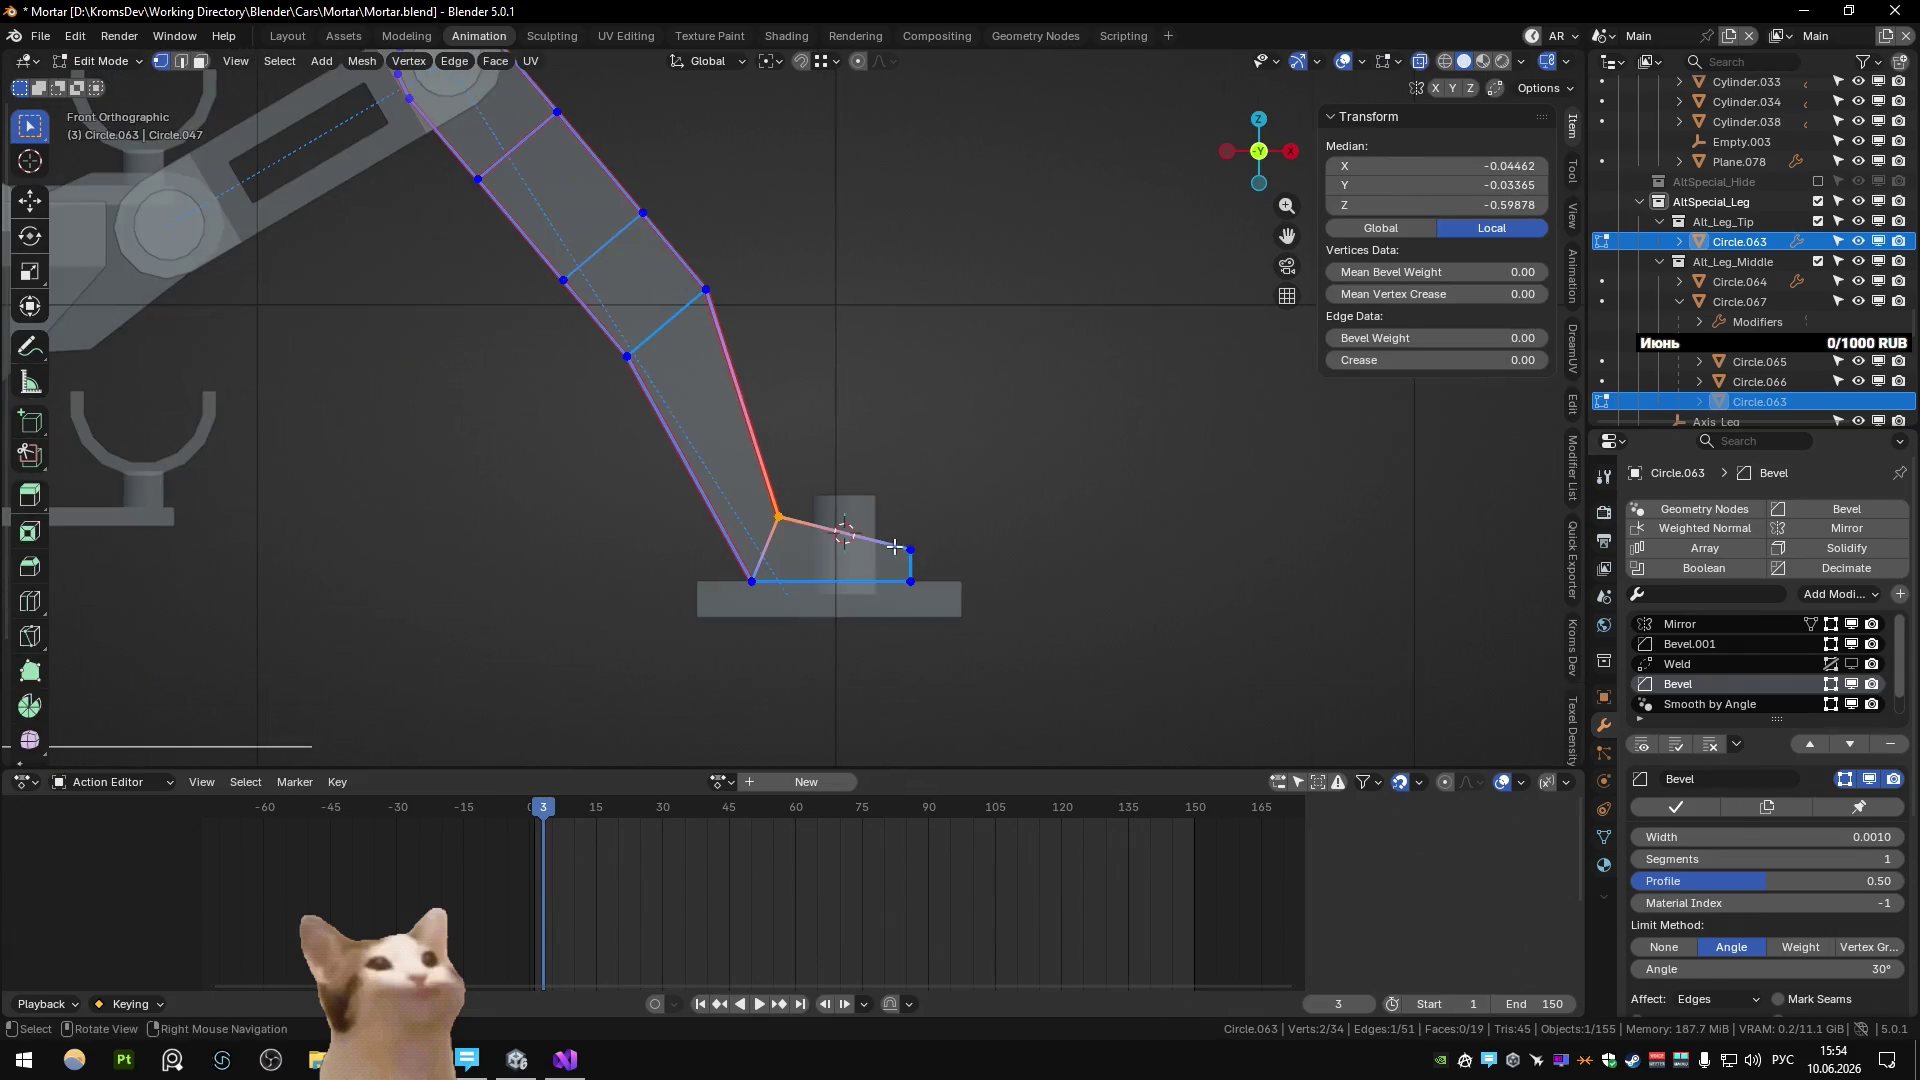
key(g)
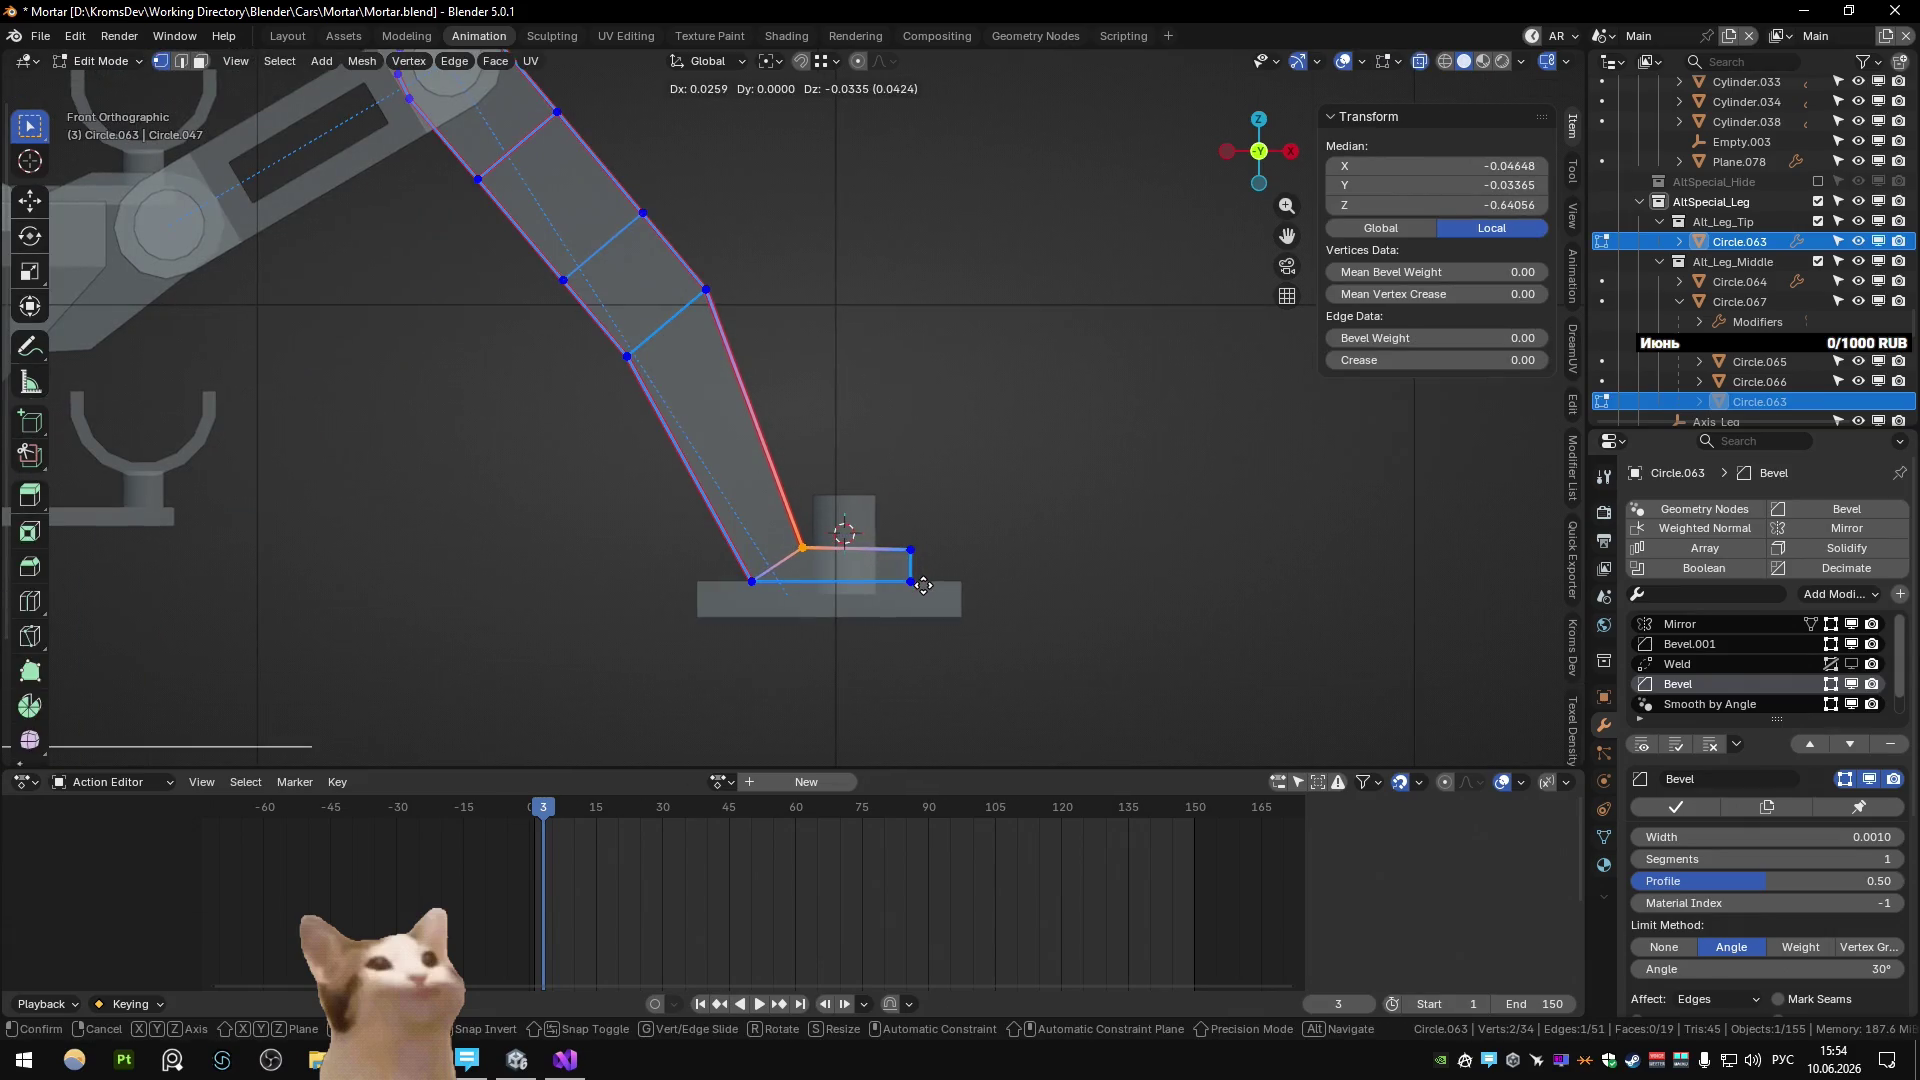
click(924, 586)
key(Tab)
Raise the ankle edge 0.0205 along Z, then select the leg object Circle.063.
middle_drag(924, 586, 956, 530)
key(KP_1)
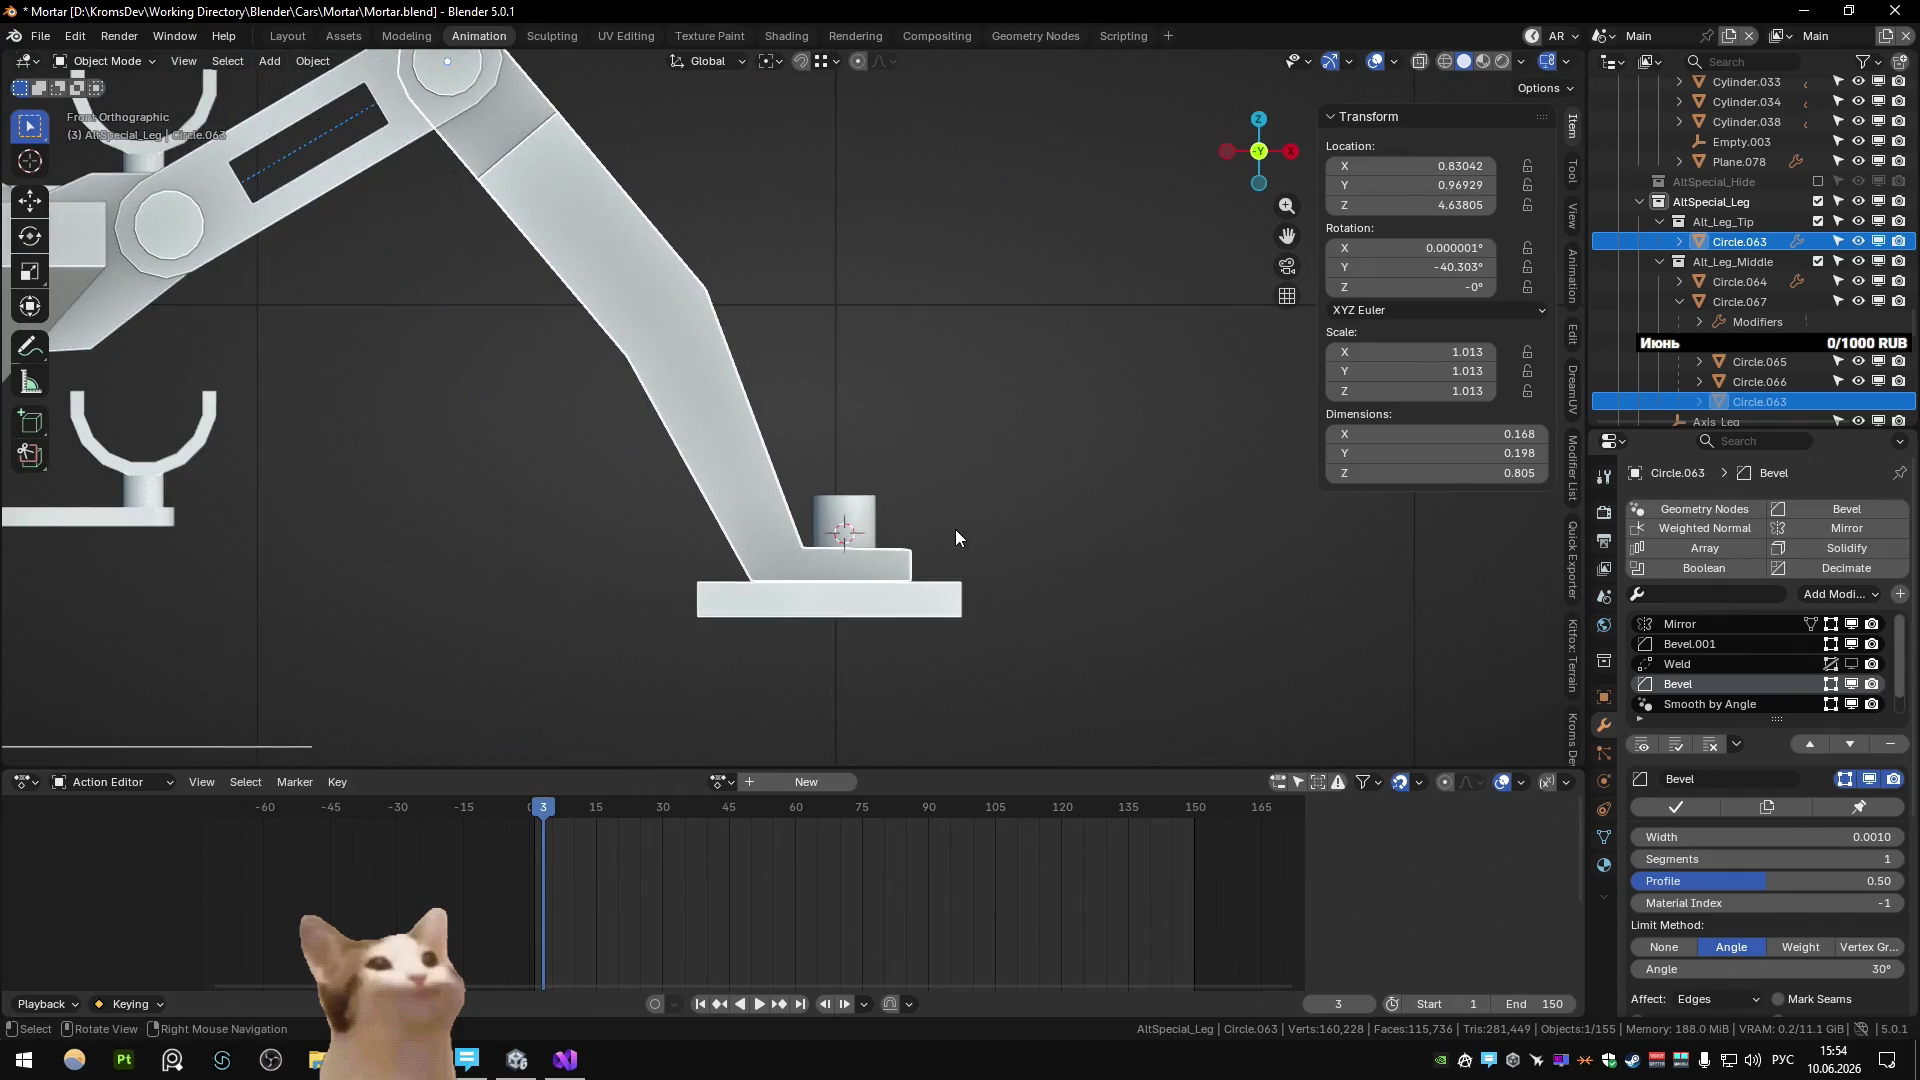
key(Tab)
key(g)
key(z)
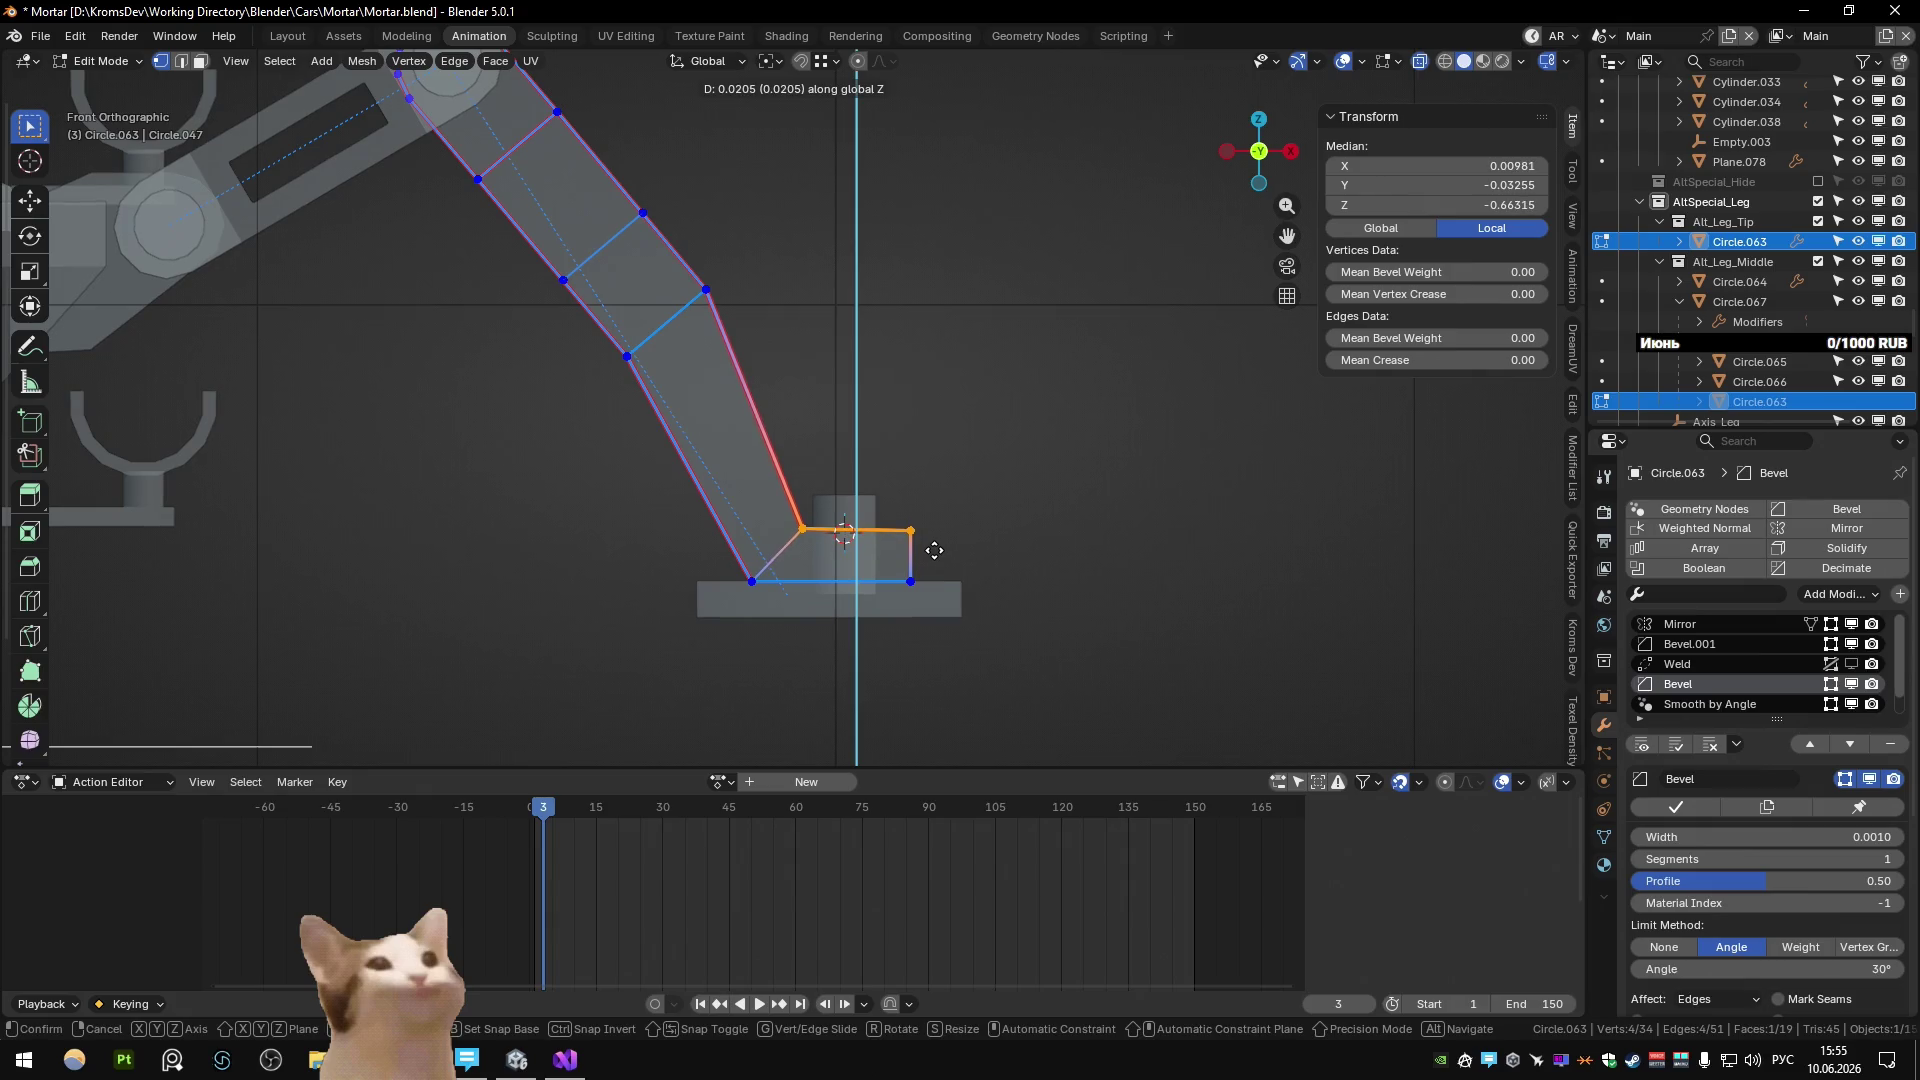
click(935, 553)
key(Tab)
mouse_move(986, 458)
middle_down()
mouse_move(798, 537)
mouse_move(843, 527)
mouse_move(773, 488)
middle_up()
click(716, 390)
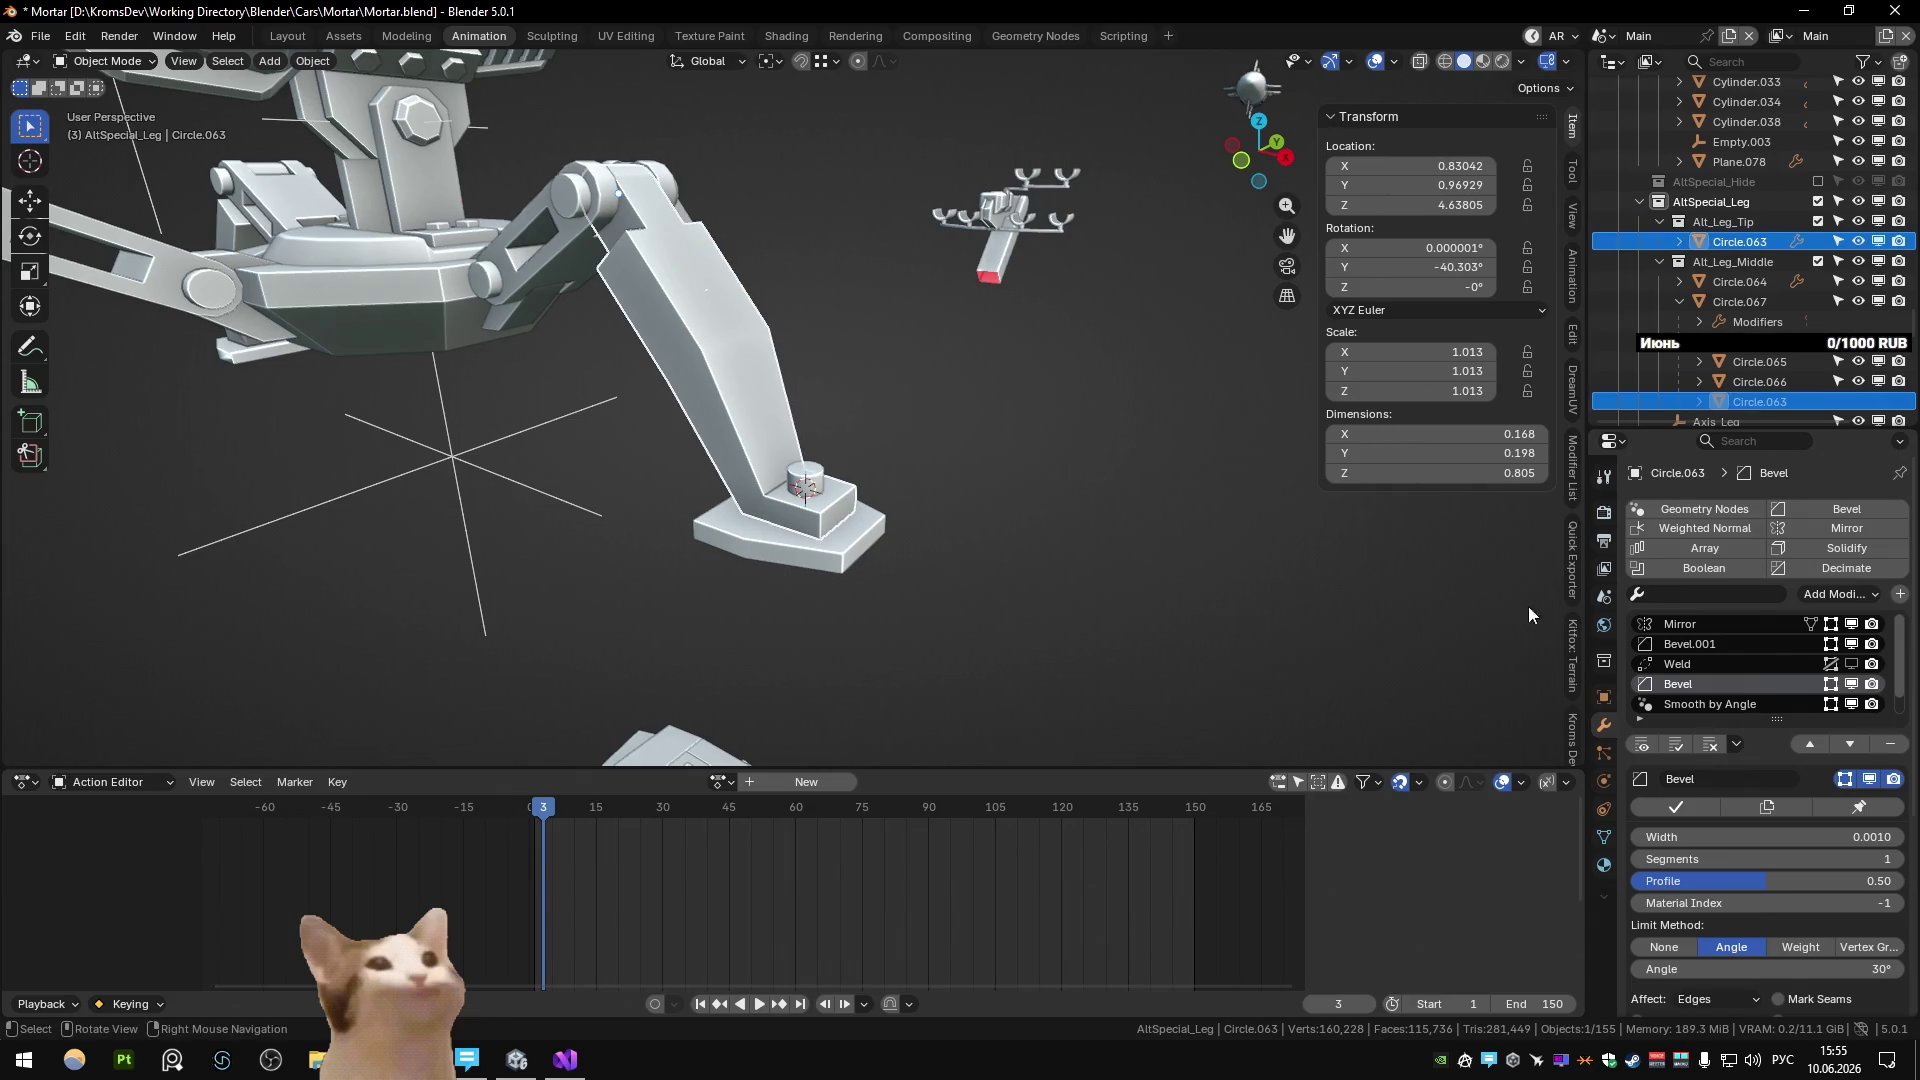
Set the leg's Bevel angle limit to 30° and its width to 0.0100.
drag(1755, 969, 1755, 969)
key(Escape)
scroll(1736, 912, down, 3)
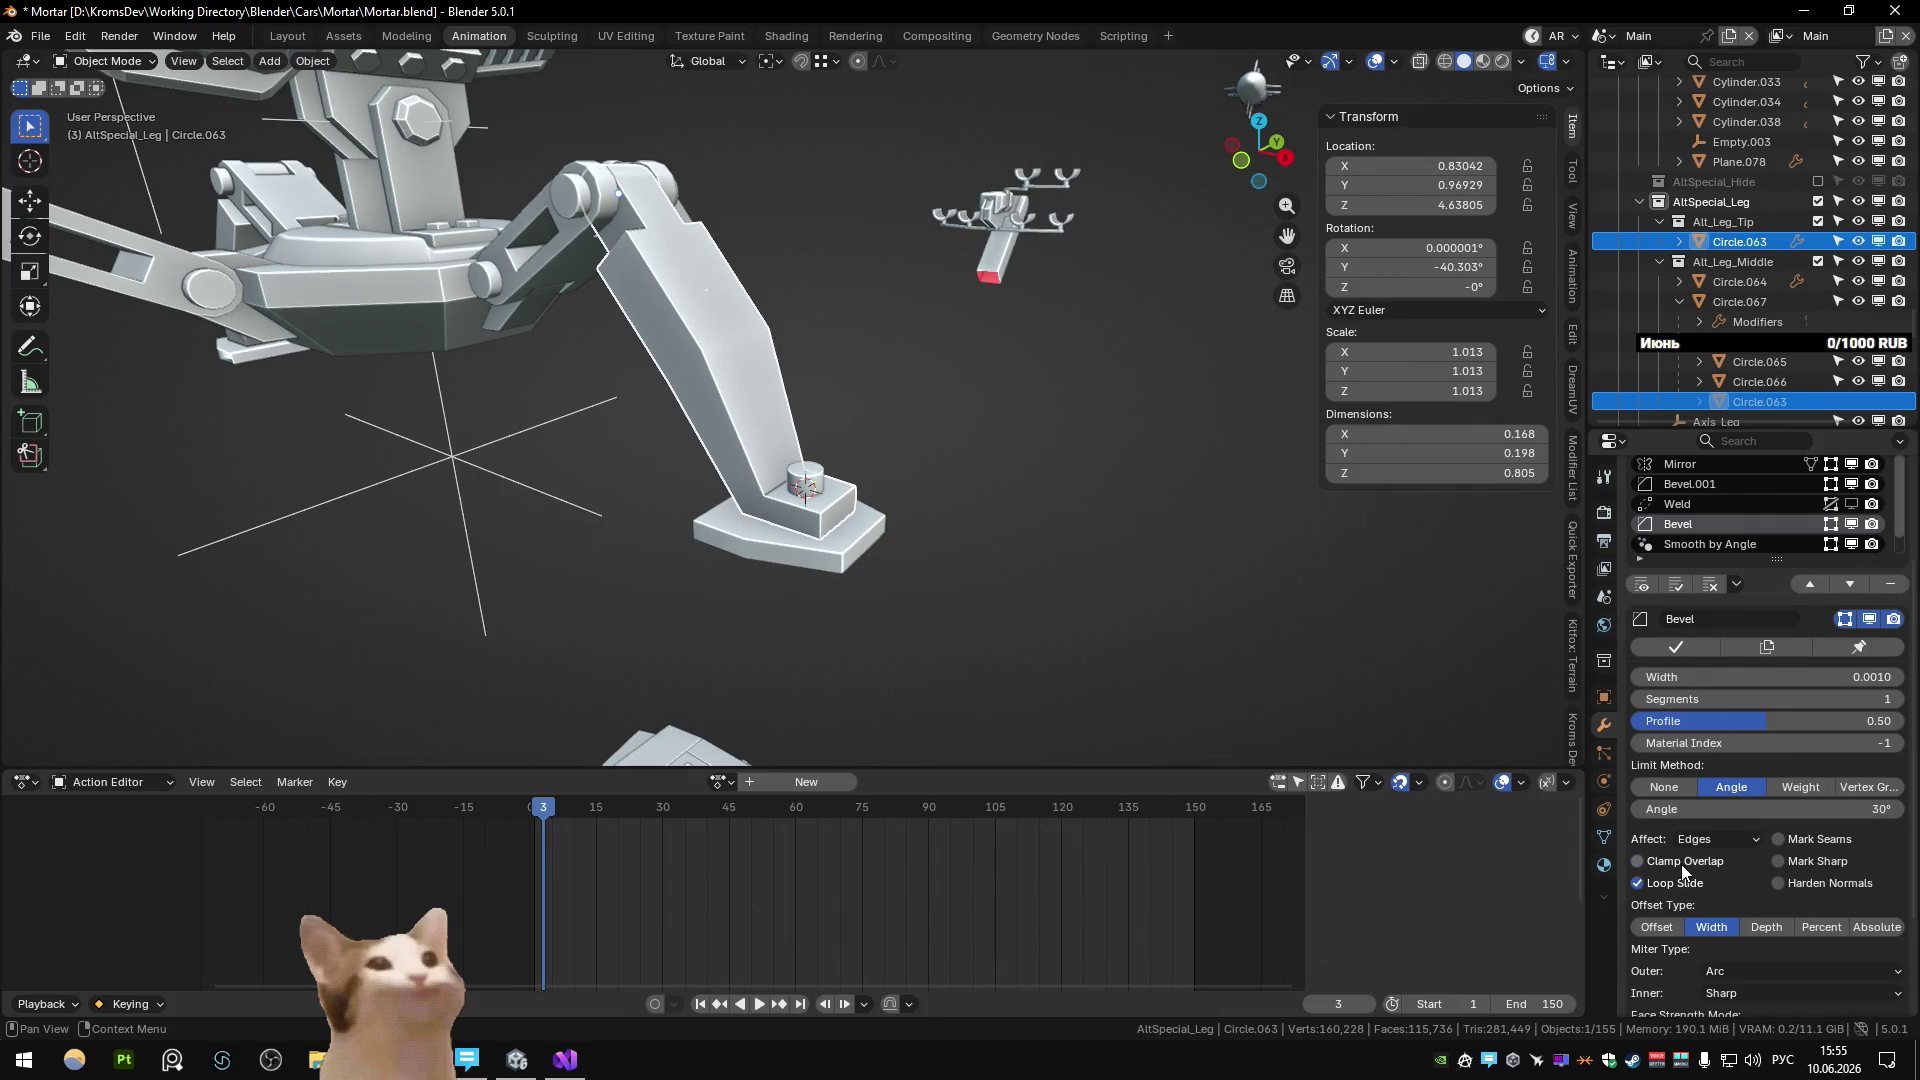
click(1806, 677)
text(1)
key(Return)
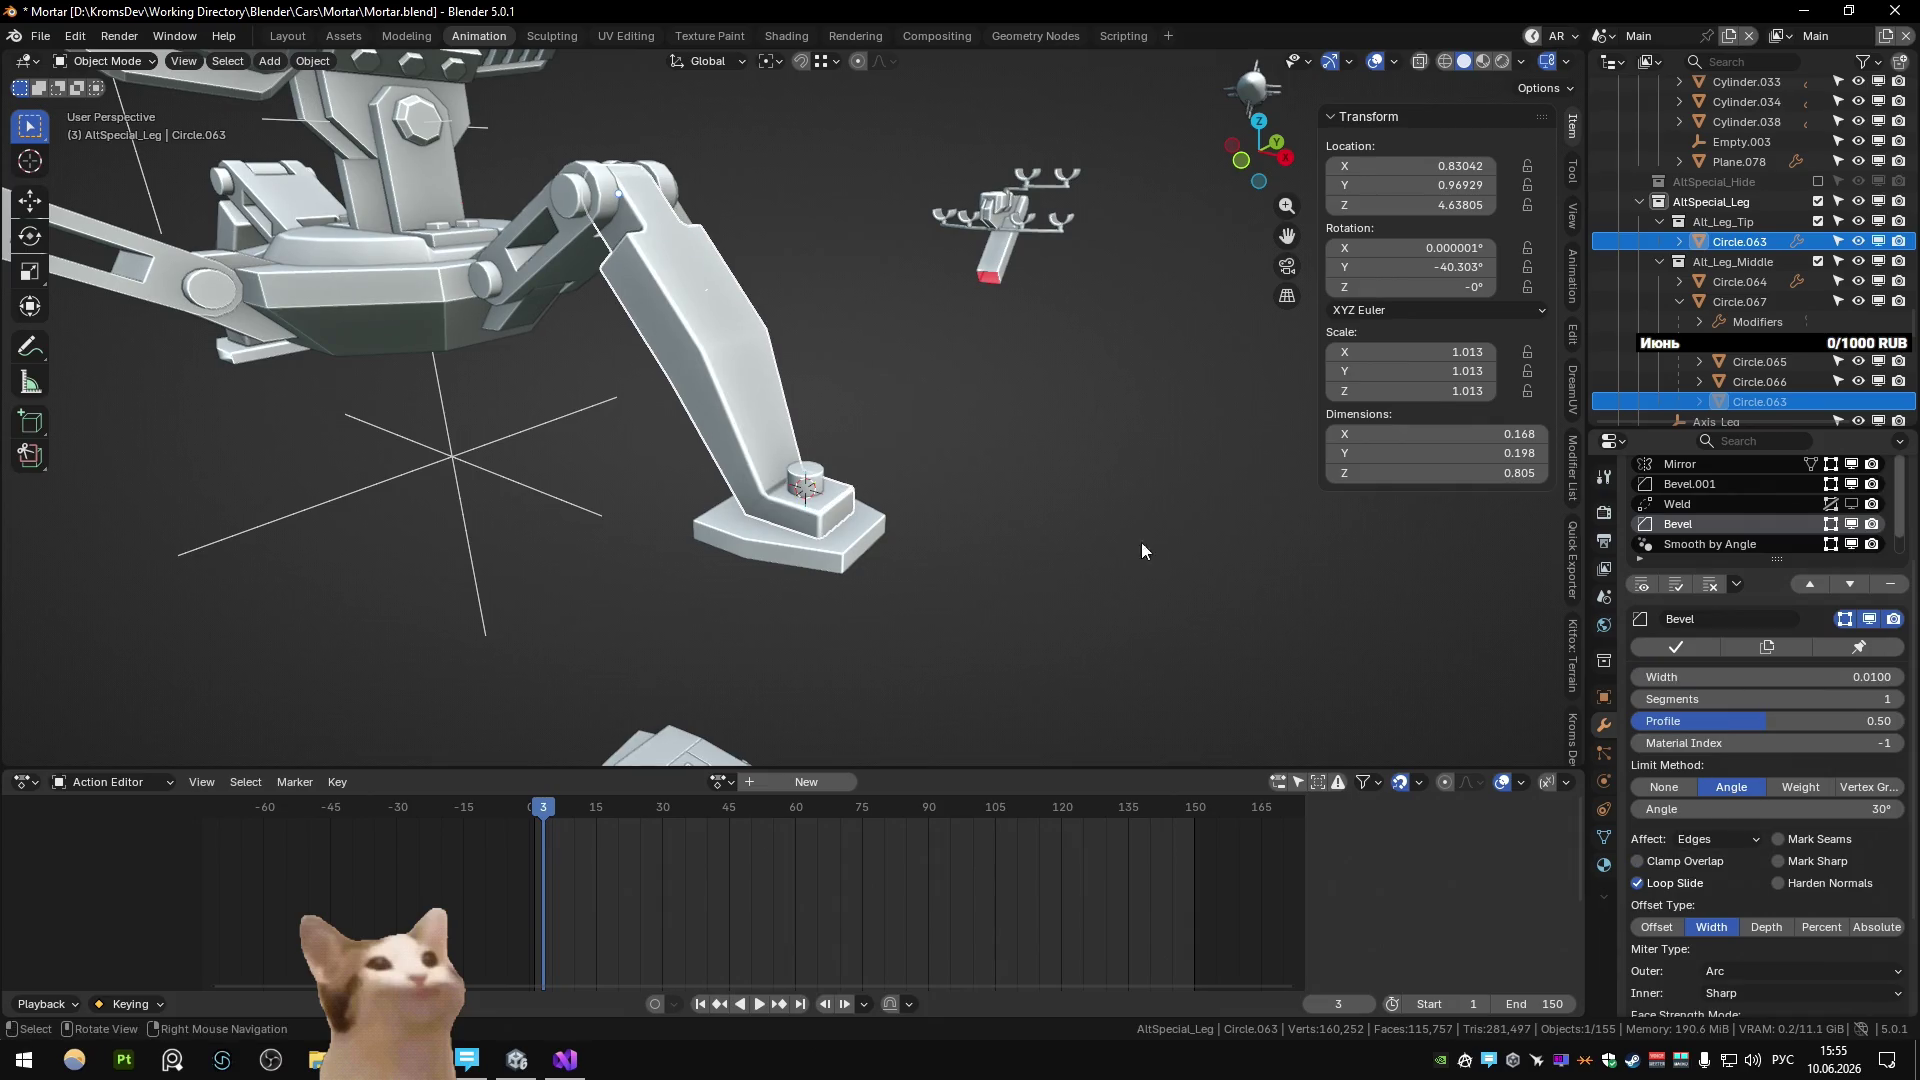
middle_drag(844, 492, 789, 555)
click(789, 555)
key(Return)
Set the joint cylinder Circle.066's Bevel width to 0.0050.
shift+middle_drag(686, 420, 796, 530)
click(728, 375)
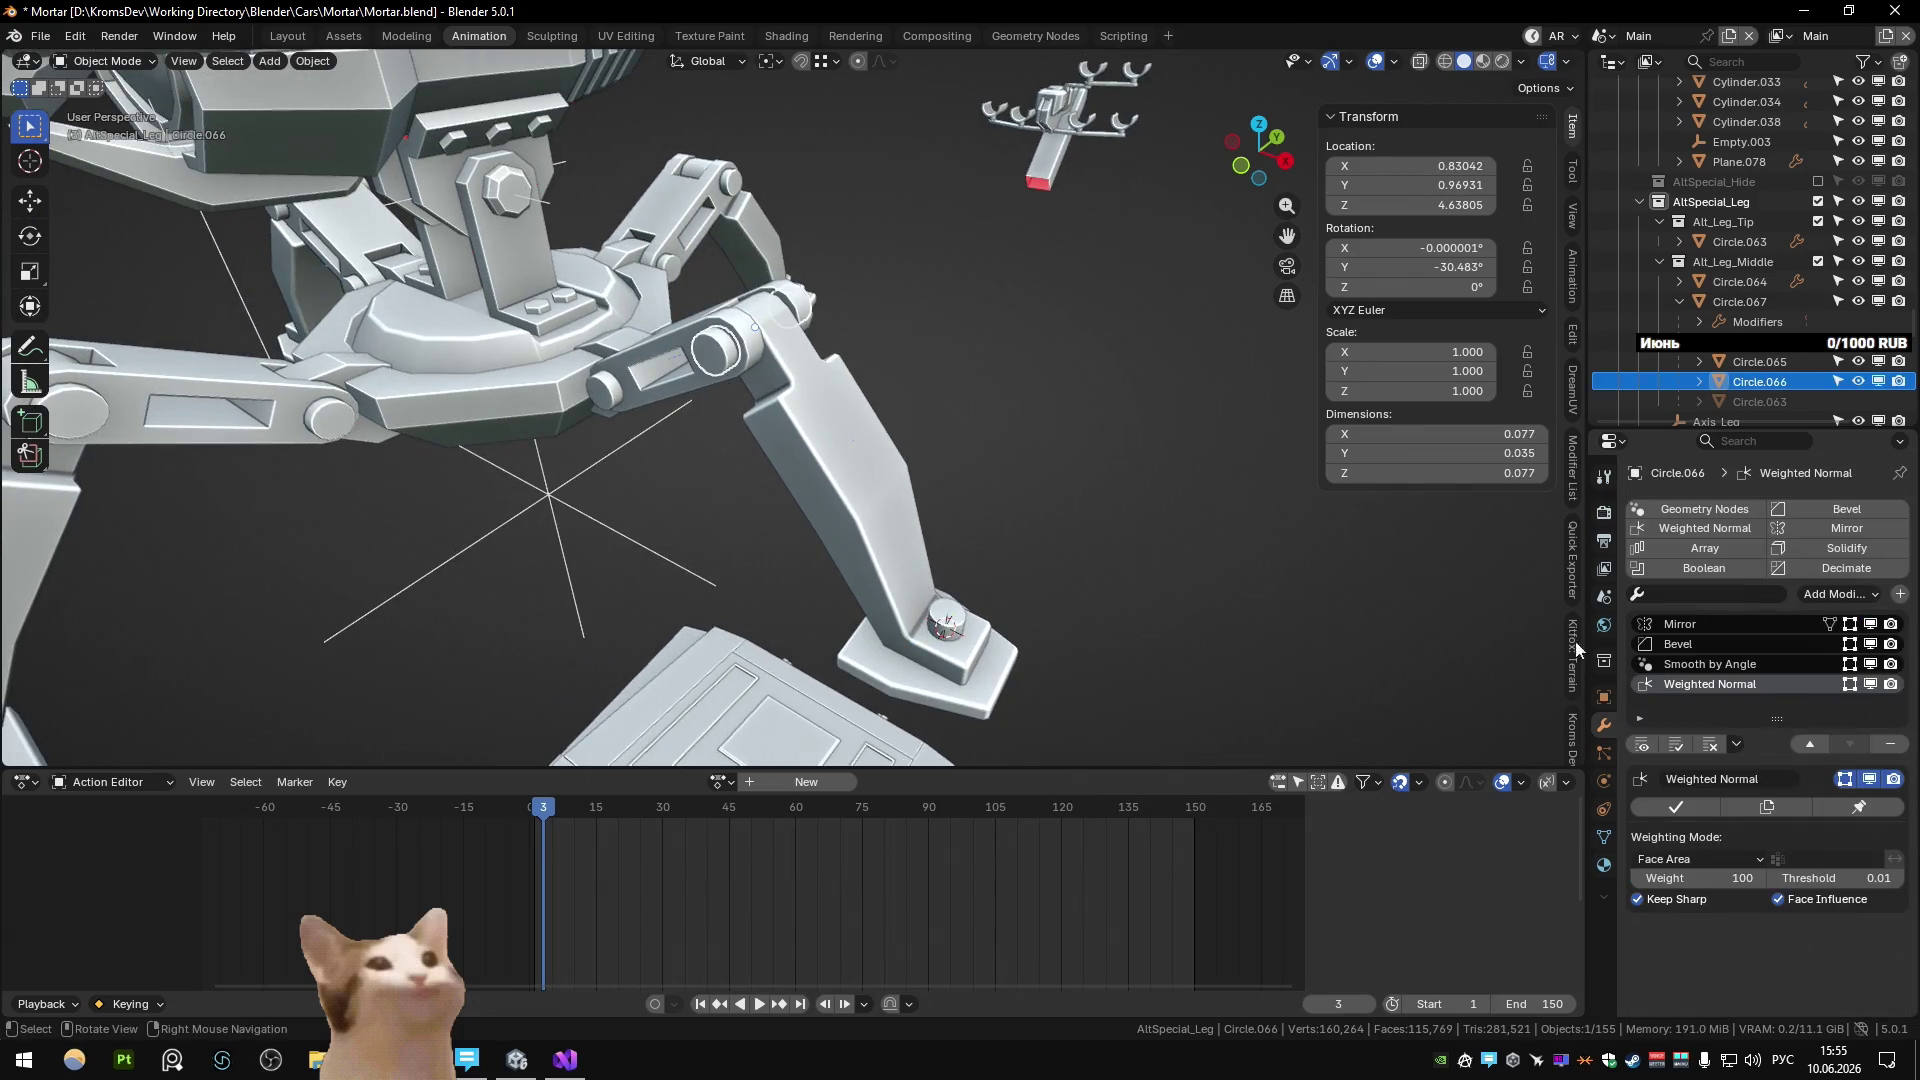
click(1687, 644)
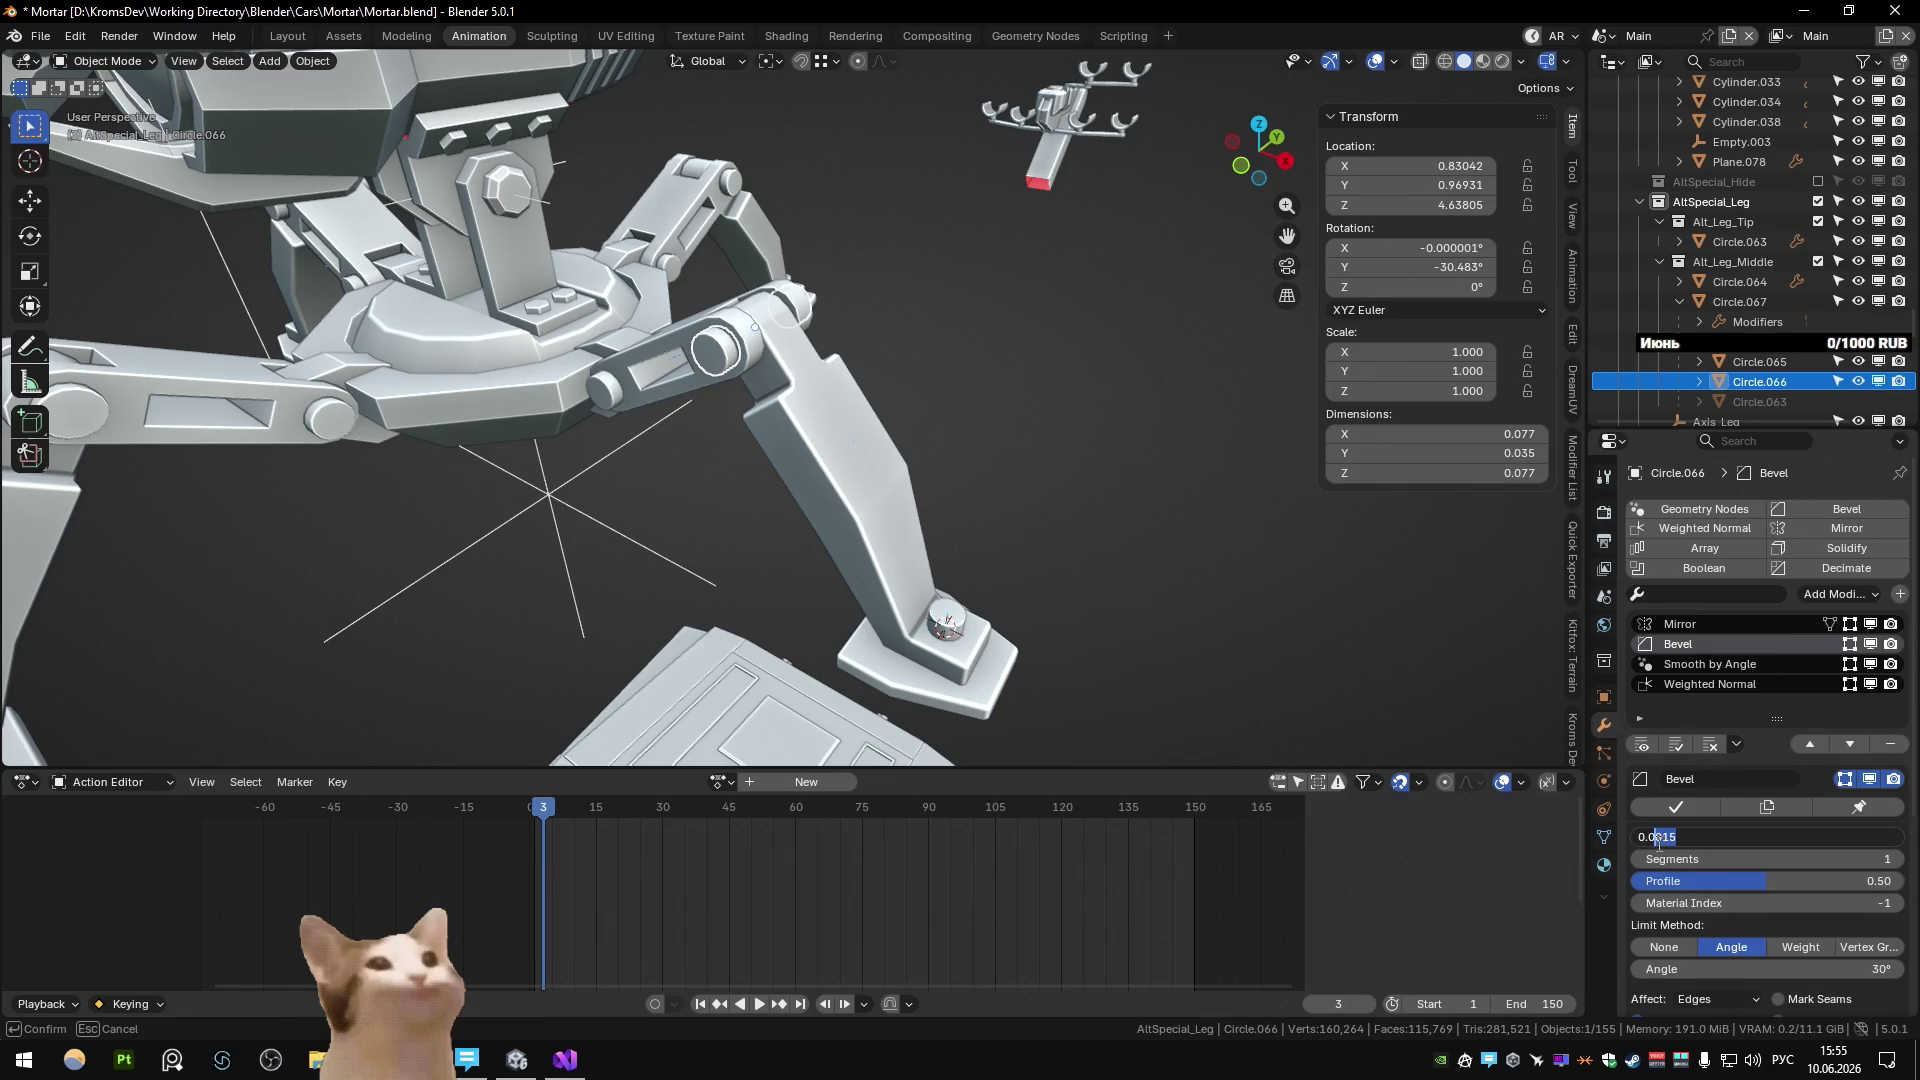
text(1)
key(Return)
scroll(720, 366, up, 5)
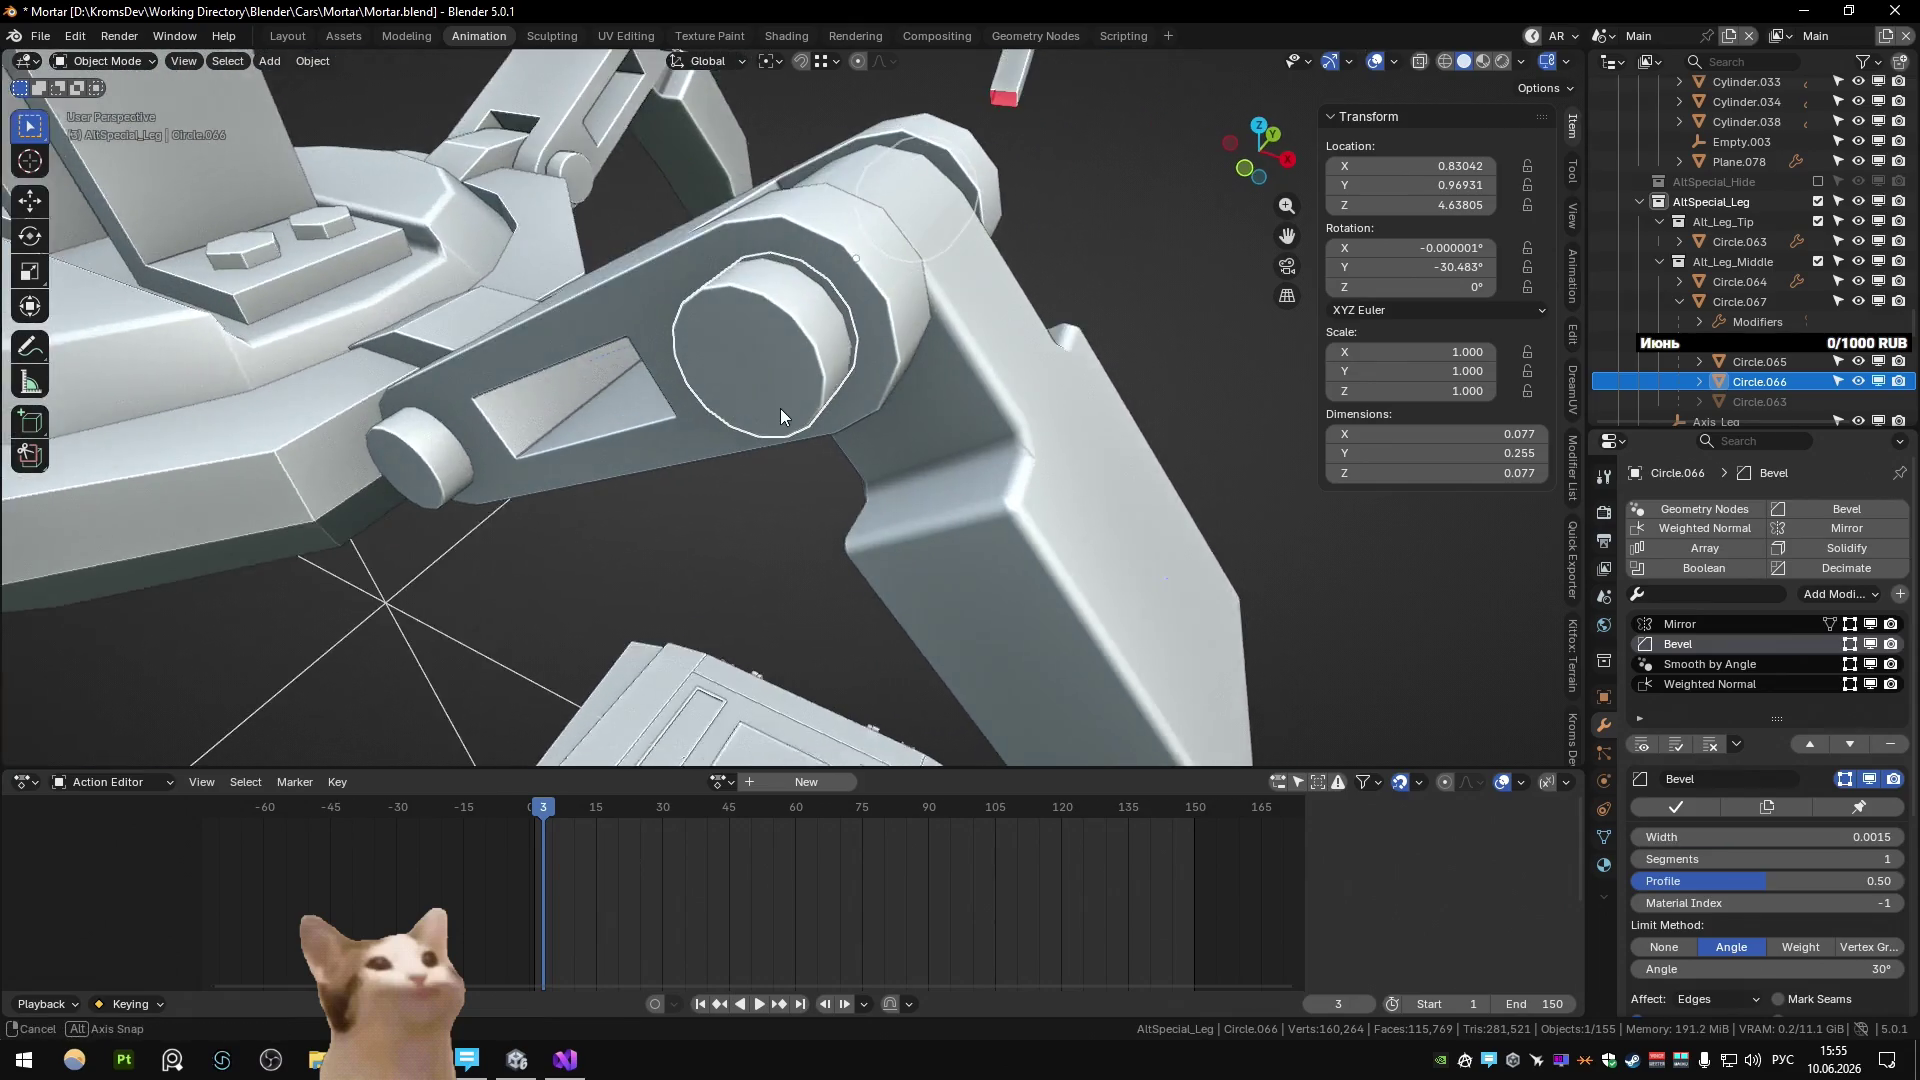
key(ctrl+z)
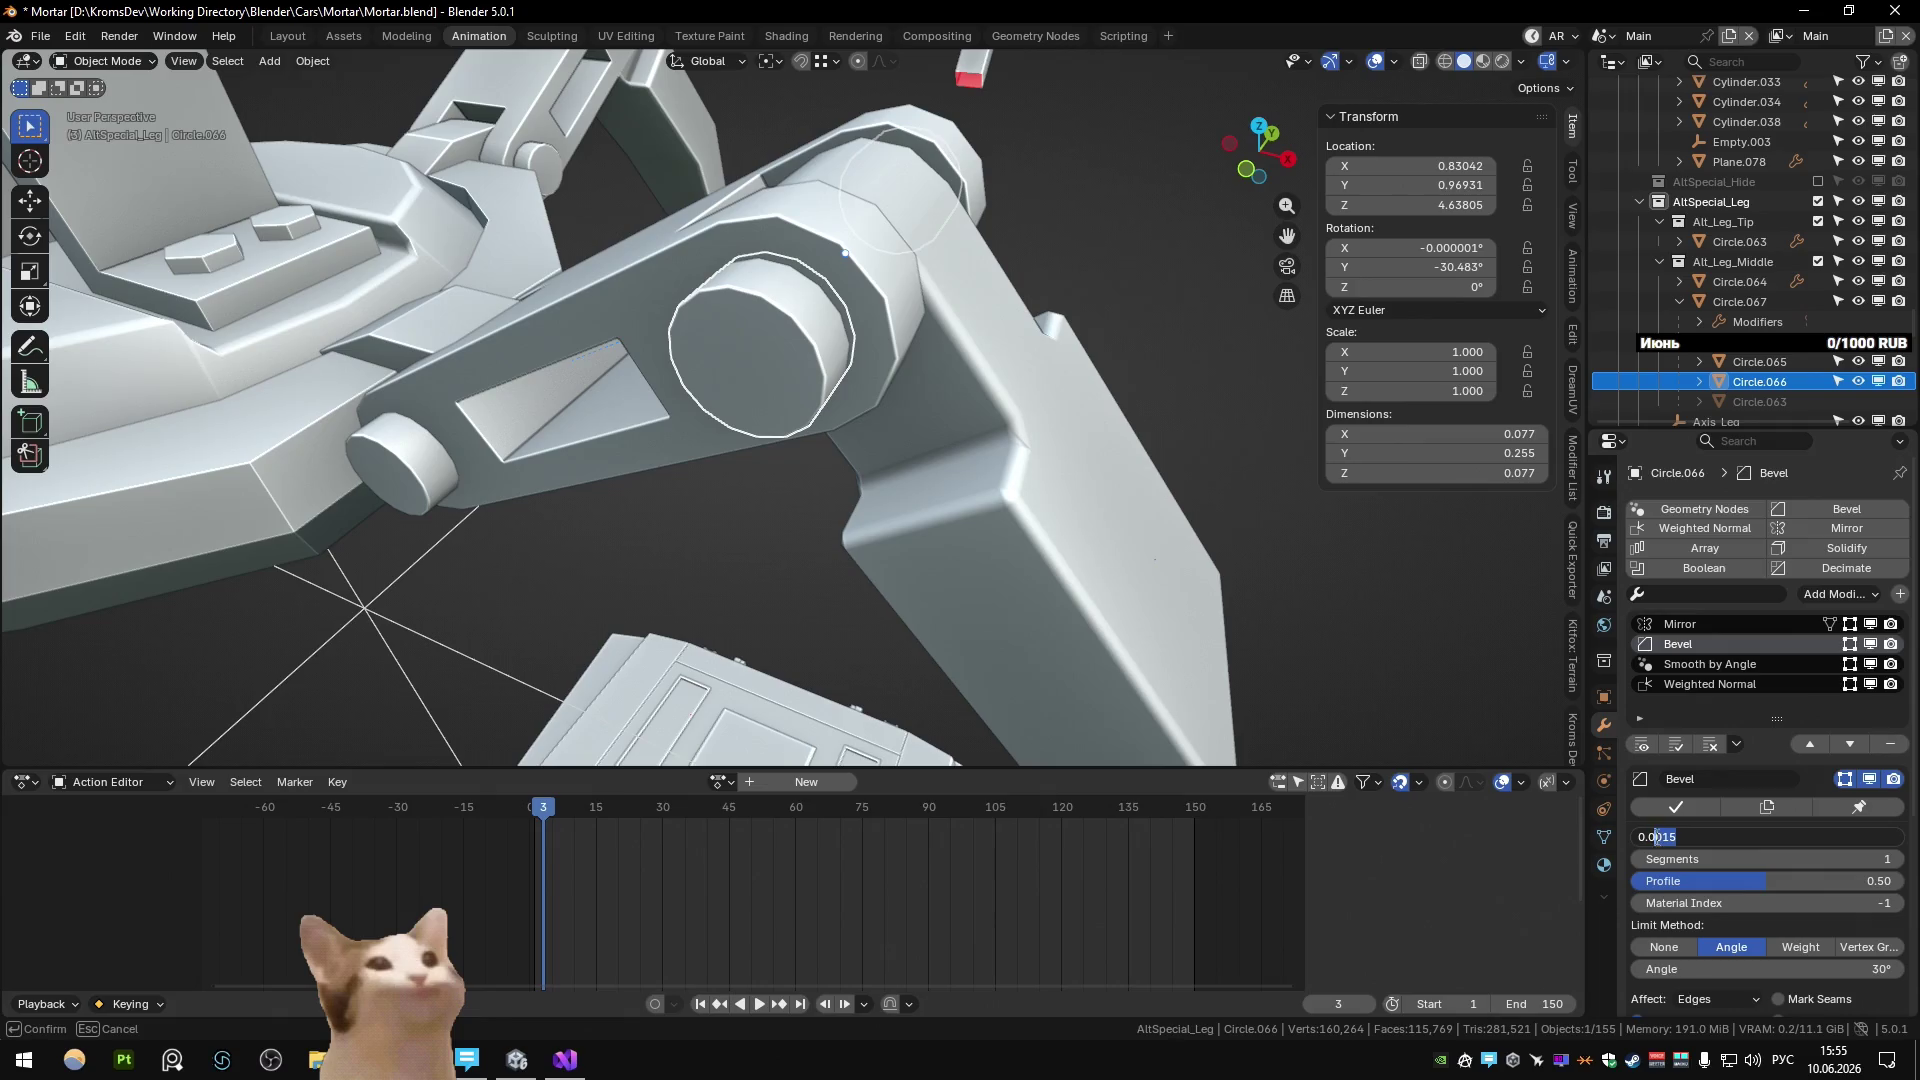
text(0.01)
key(Return)
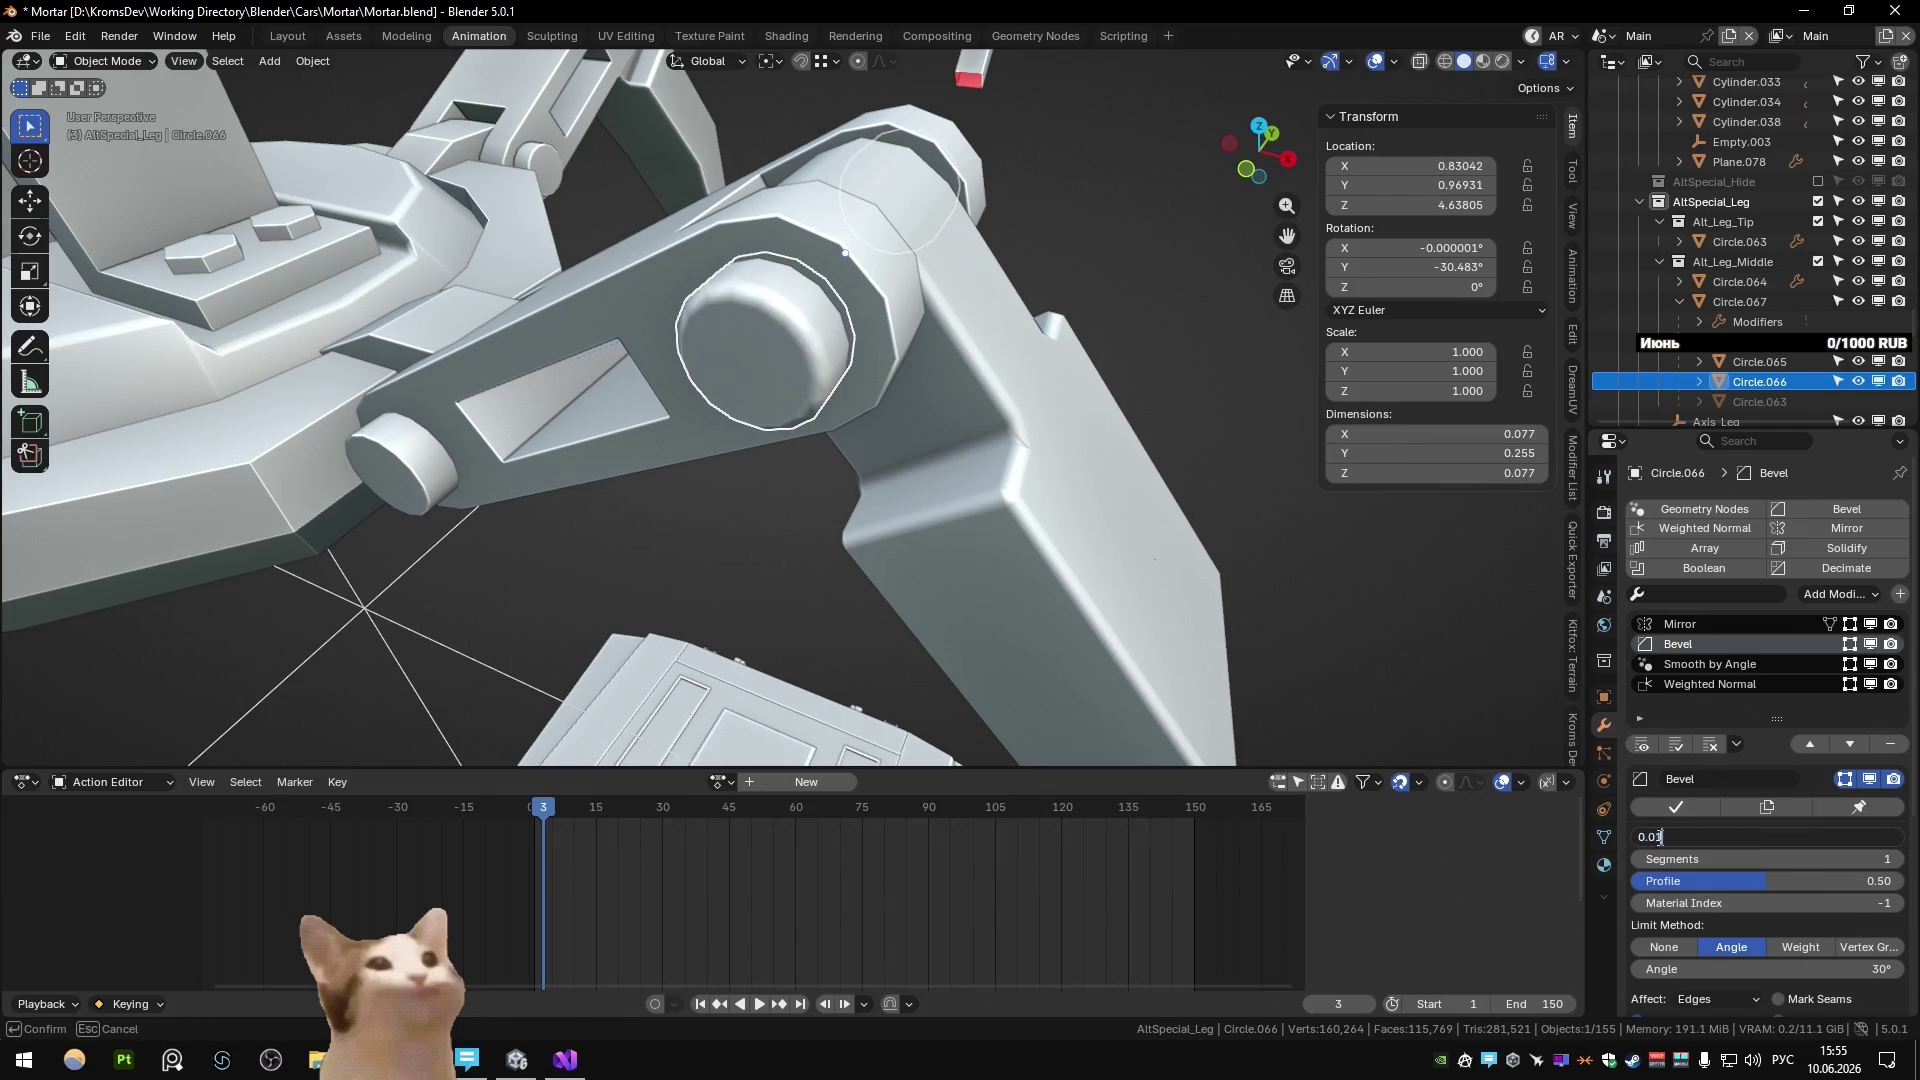
text(05)
key(Return)
Check Circle.065's Bevel settings and set link plate Circle.067's bevel width to 0.0050.
click(412, 462)
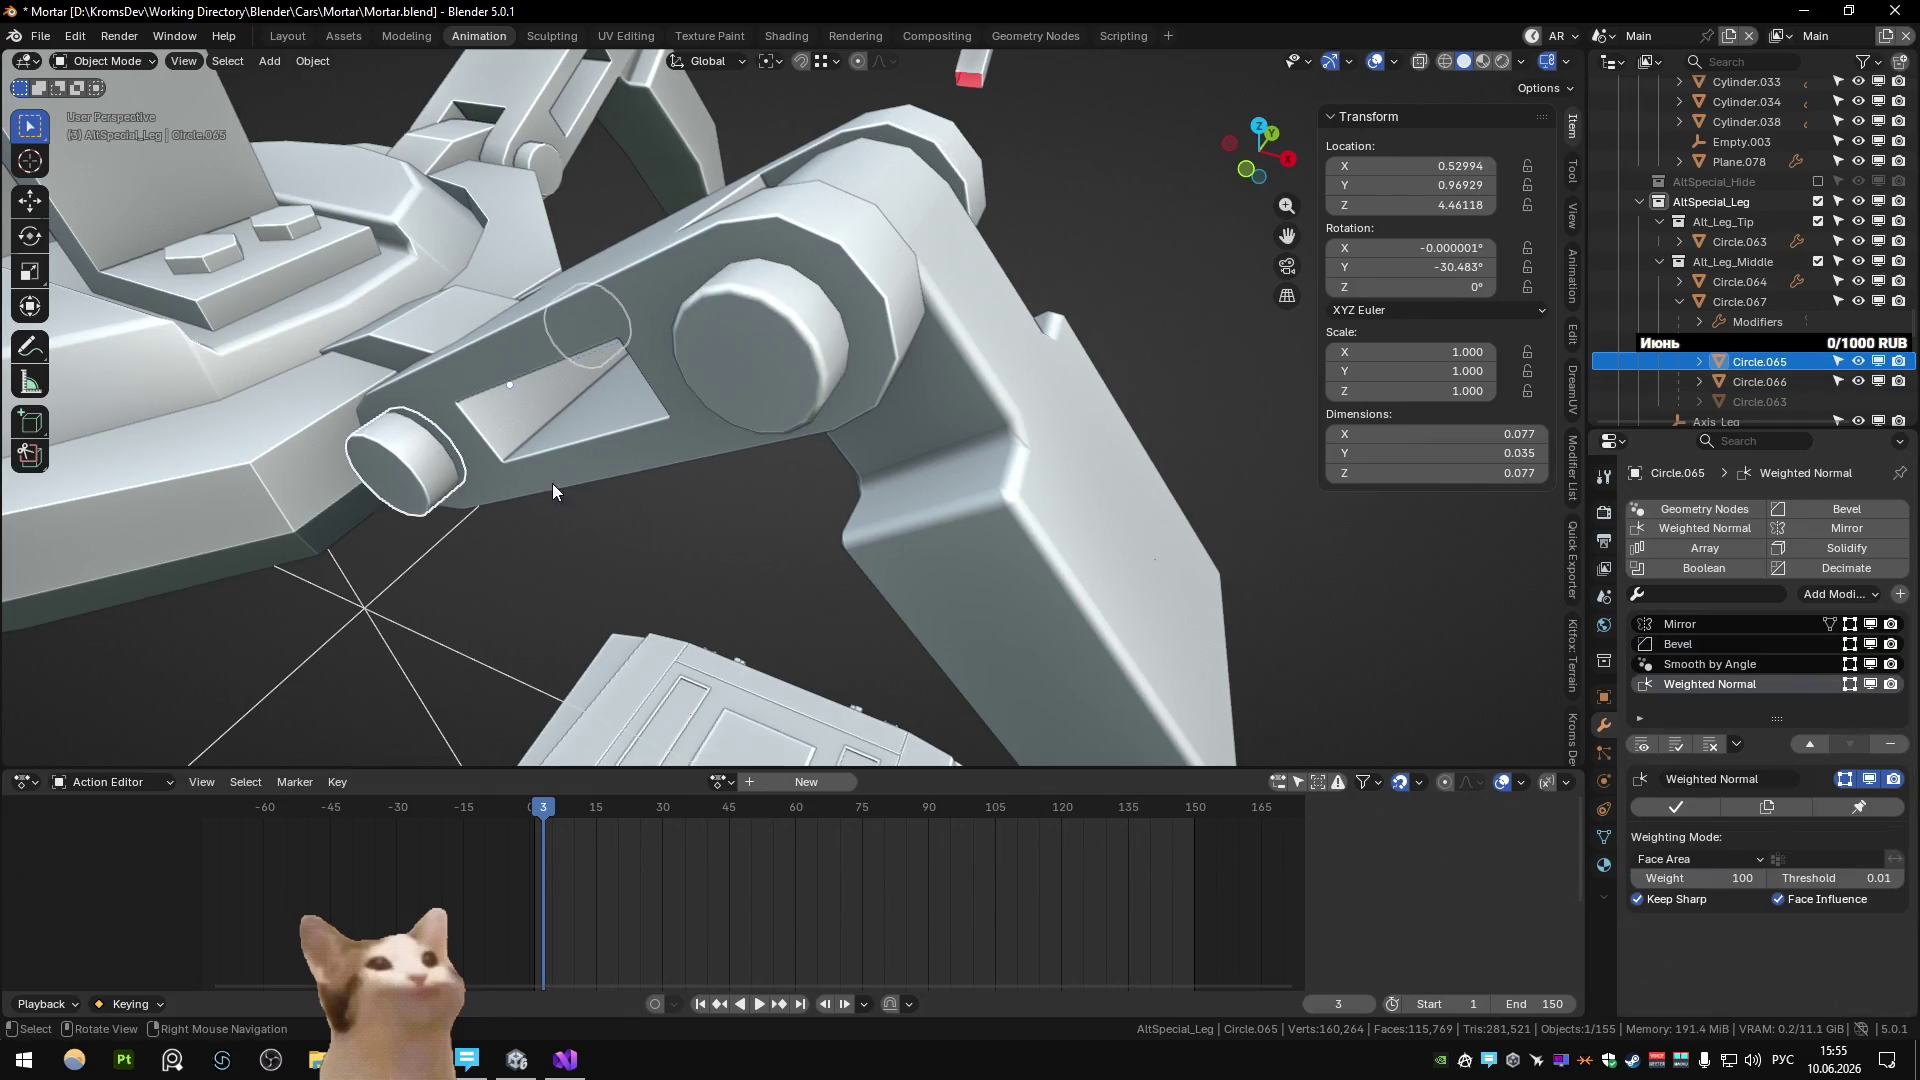
click(1677, 644)
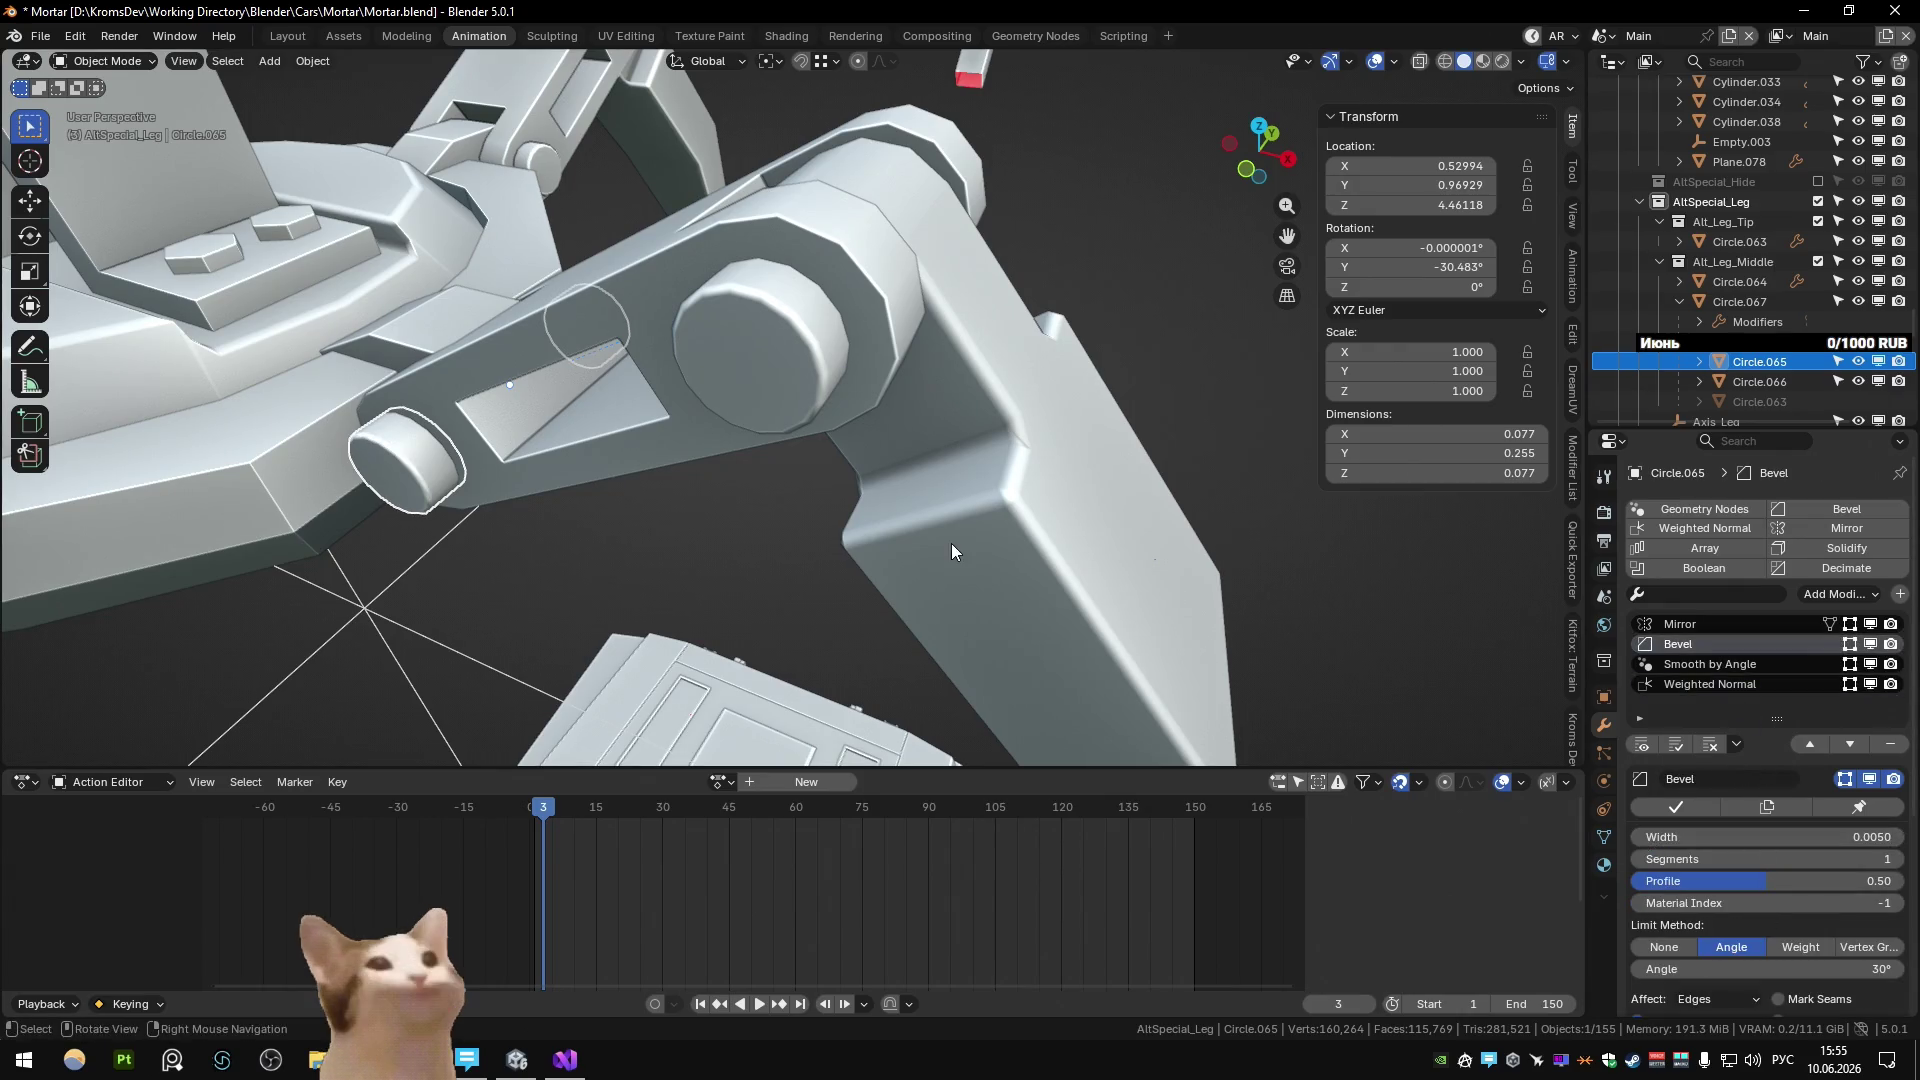
click(731, 255)
click(1700, 644)
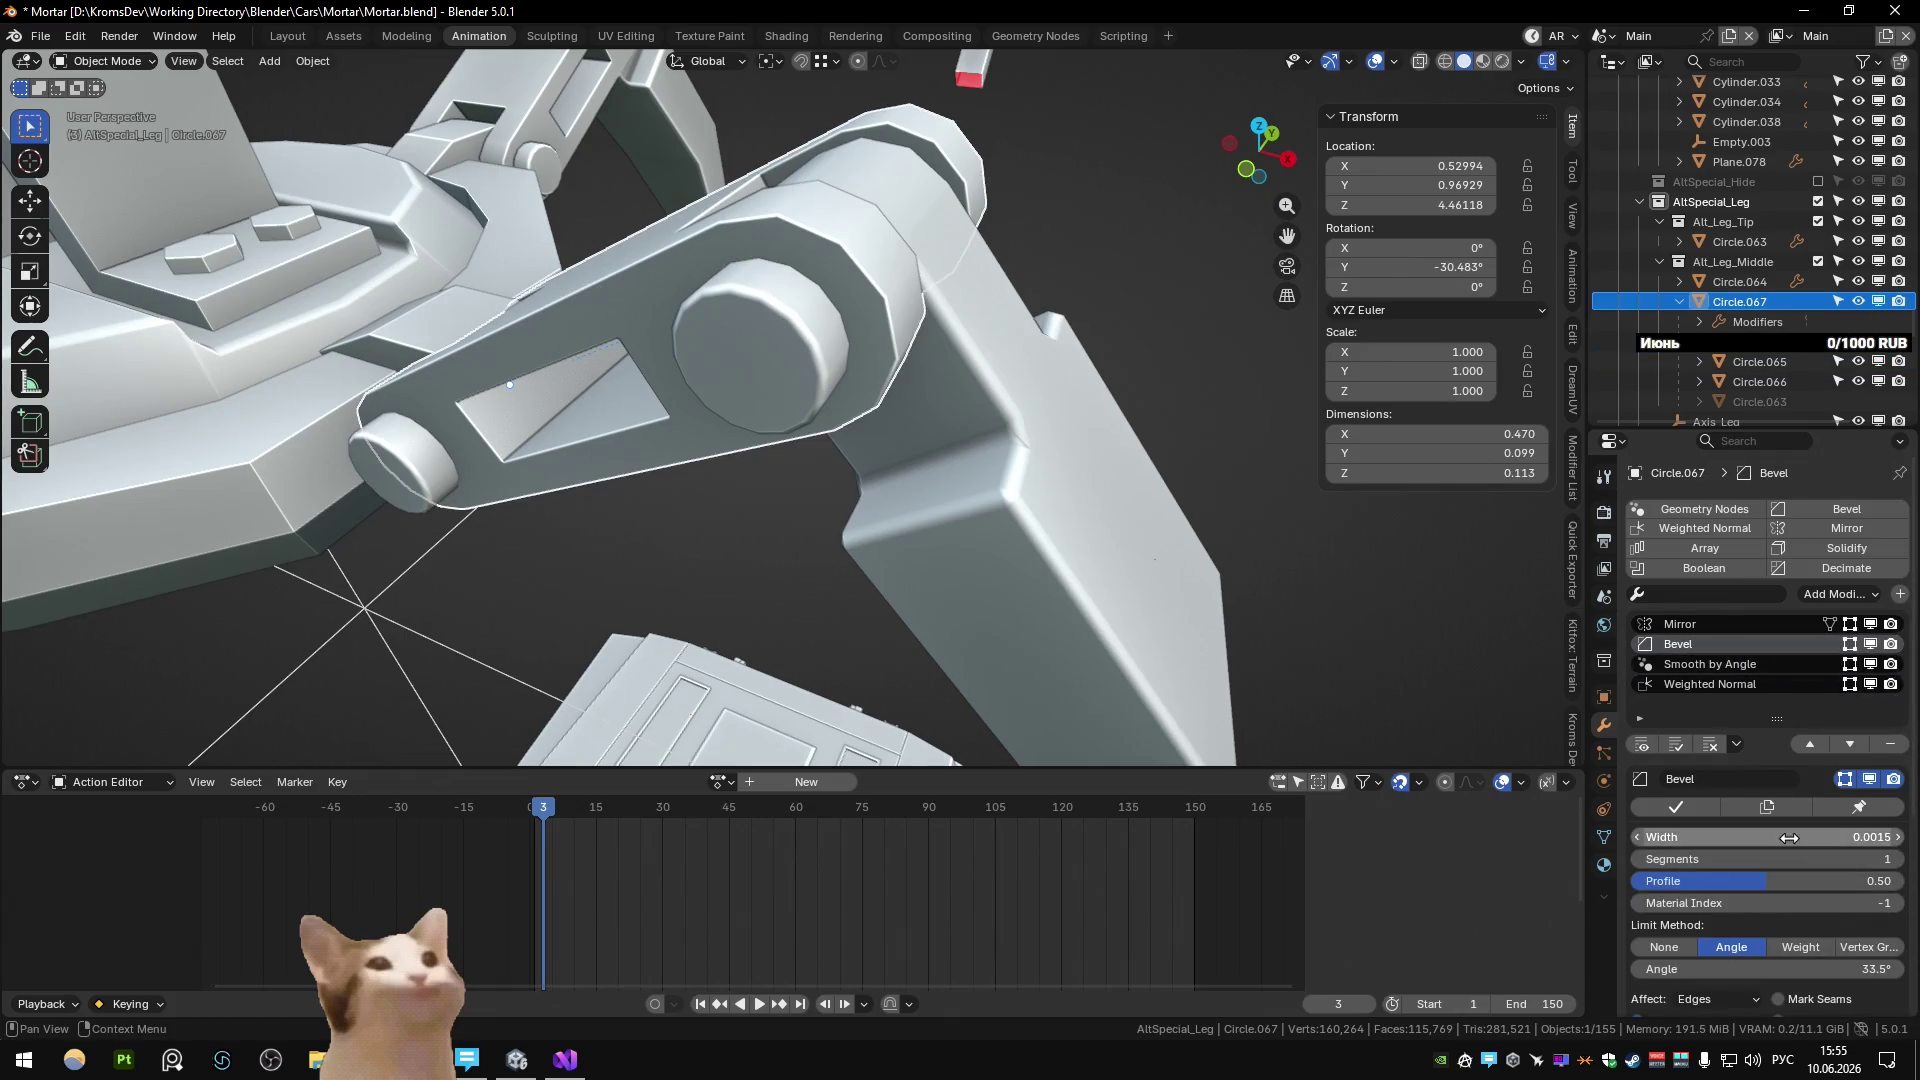
text(1)
key(Return)
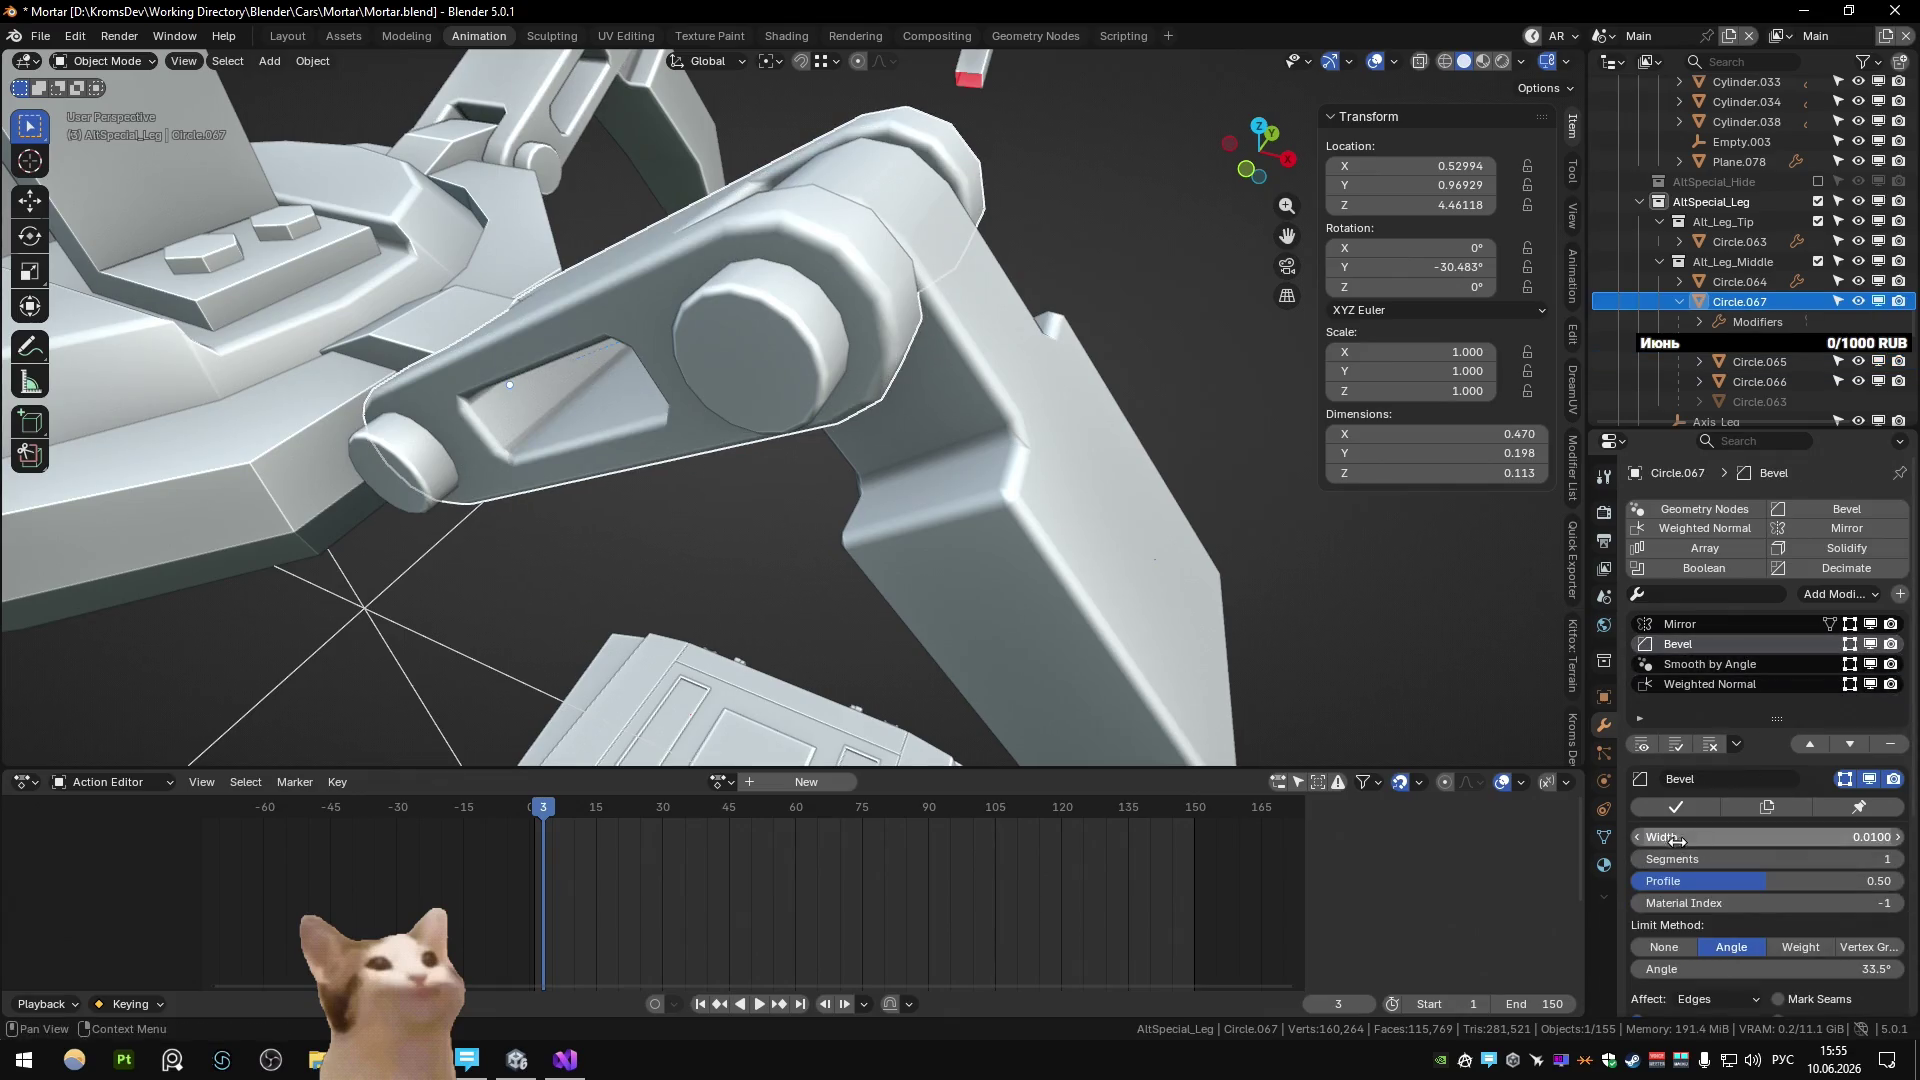
text(05)
key(Return)
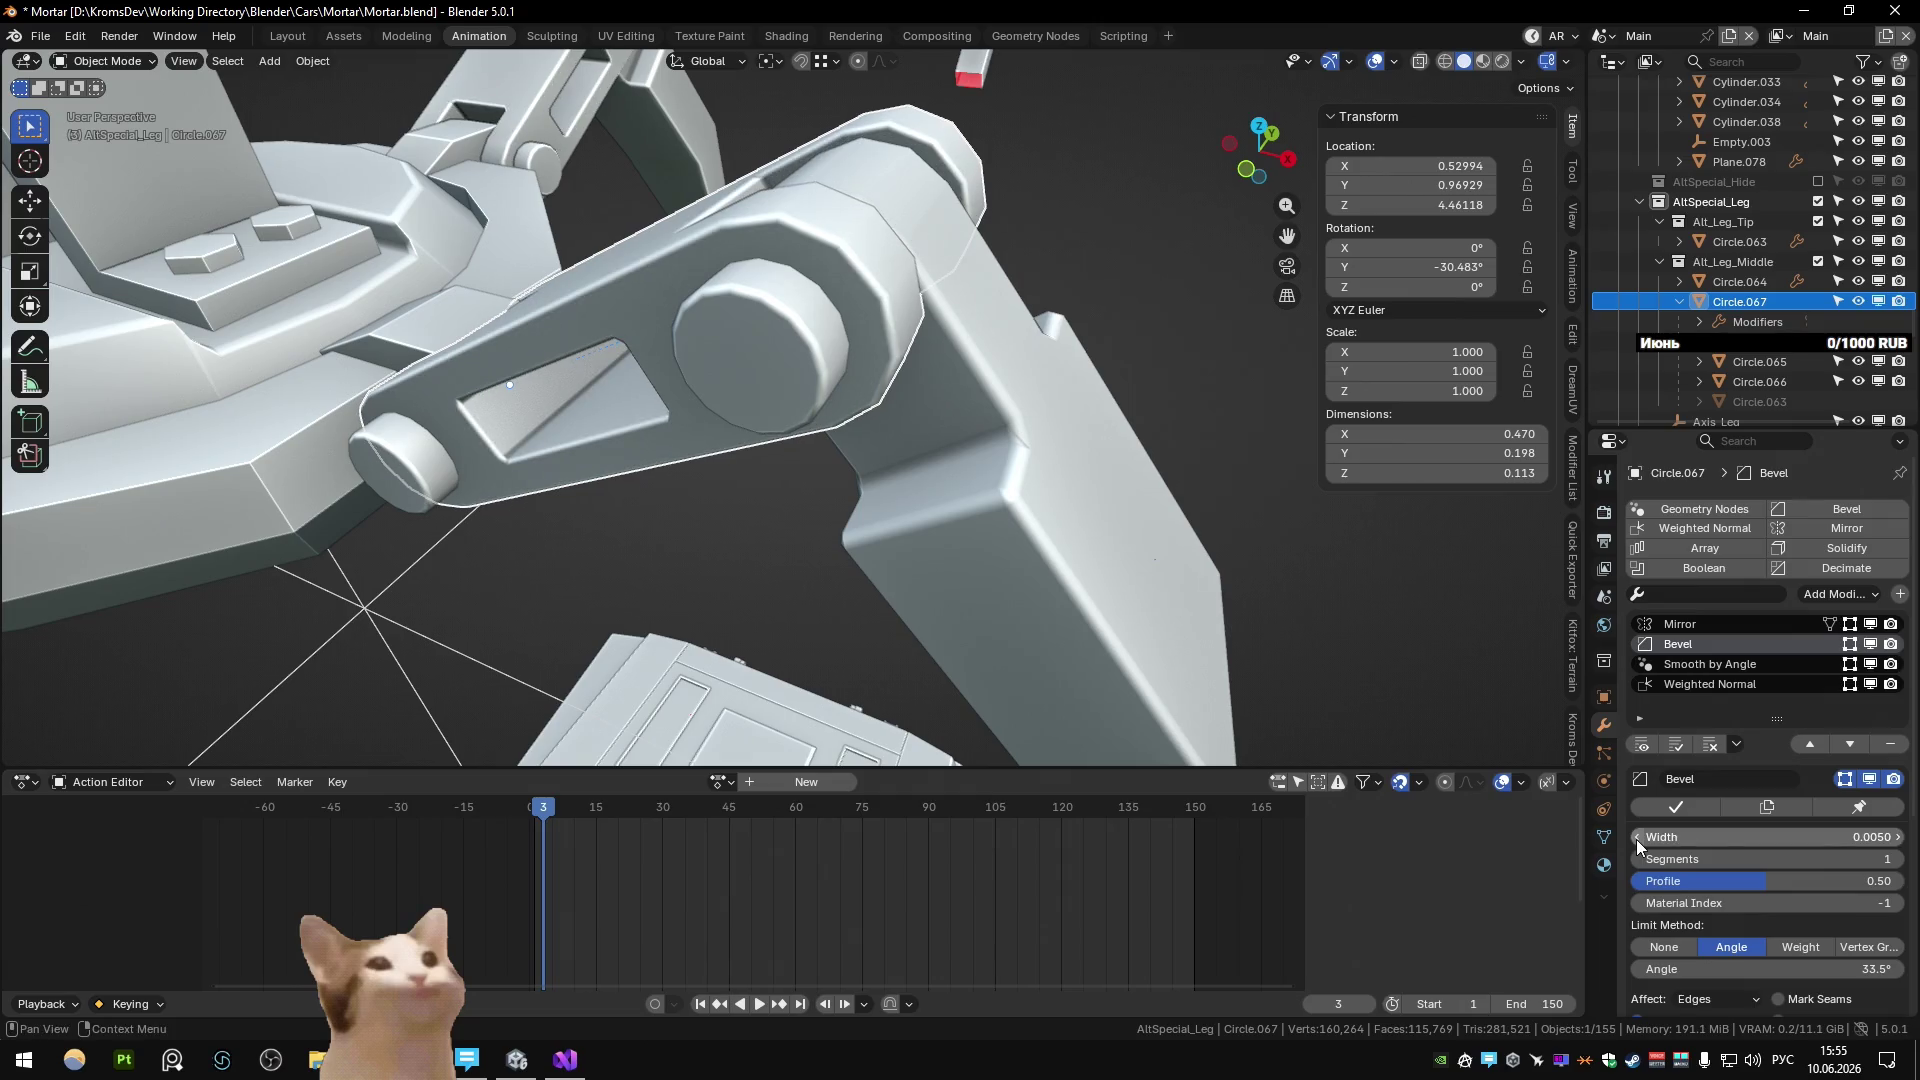
Apply the 0.005 bevel width to the long leg bar and the leg block below it.
click(1066, 462)
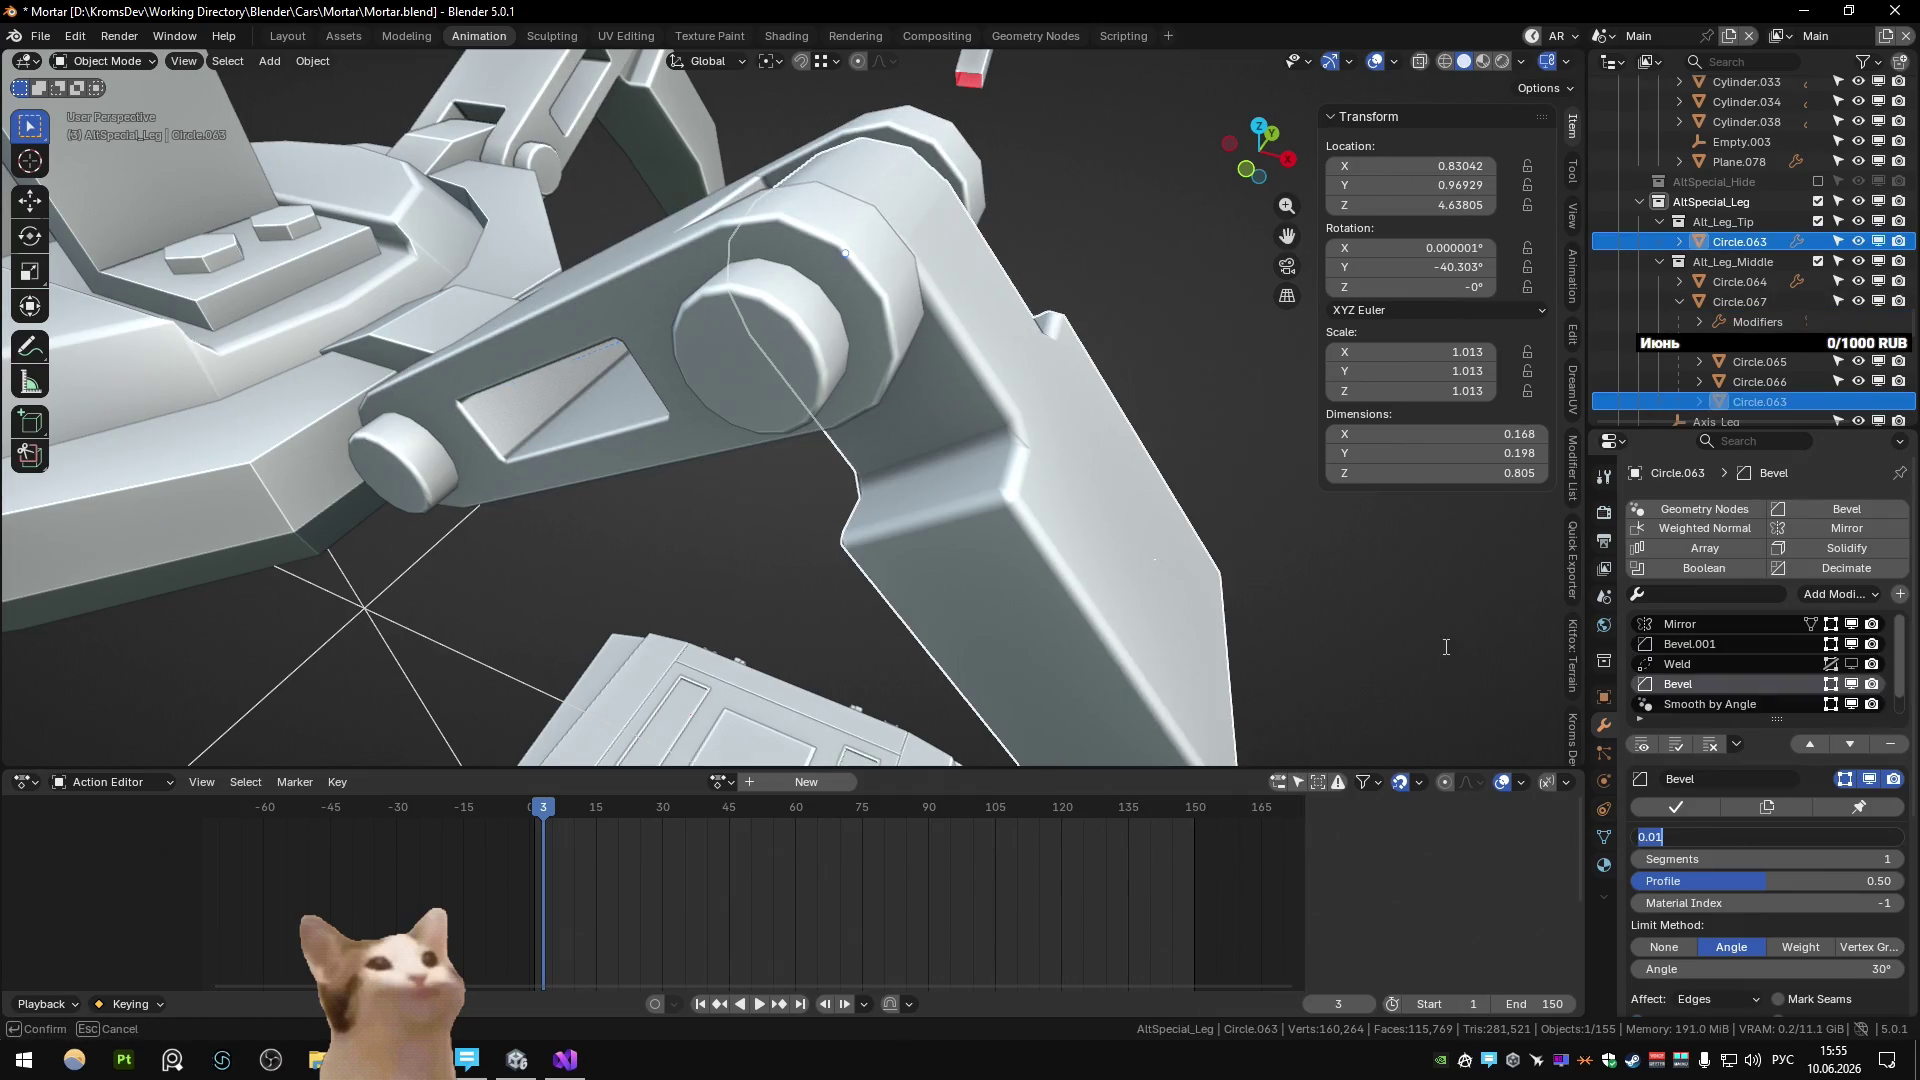
click(1052, 404)
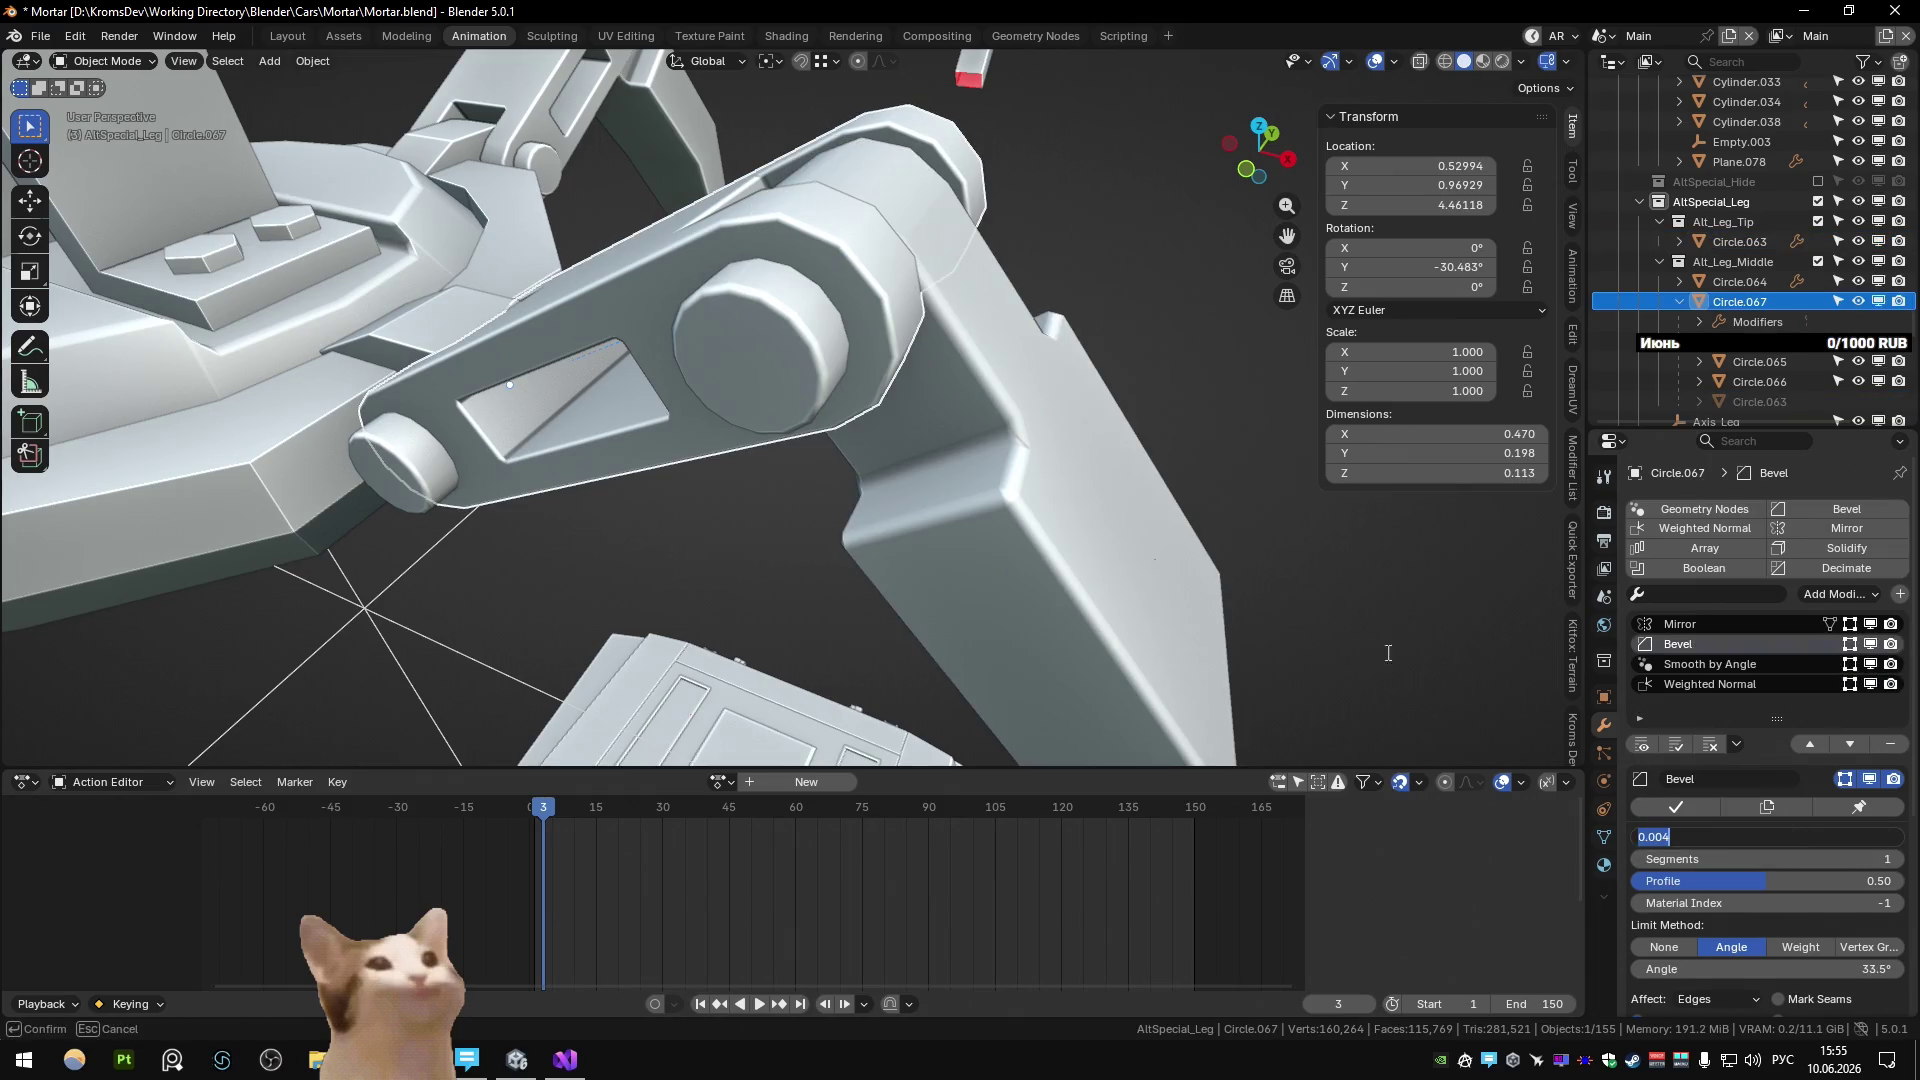
key(Return)
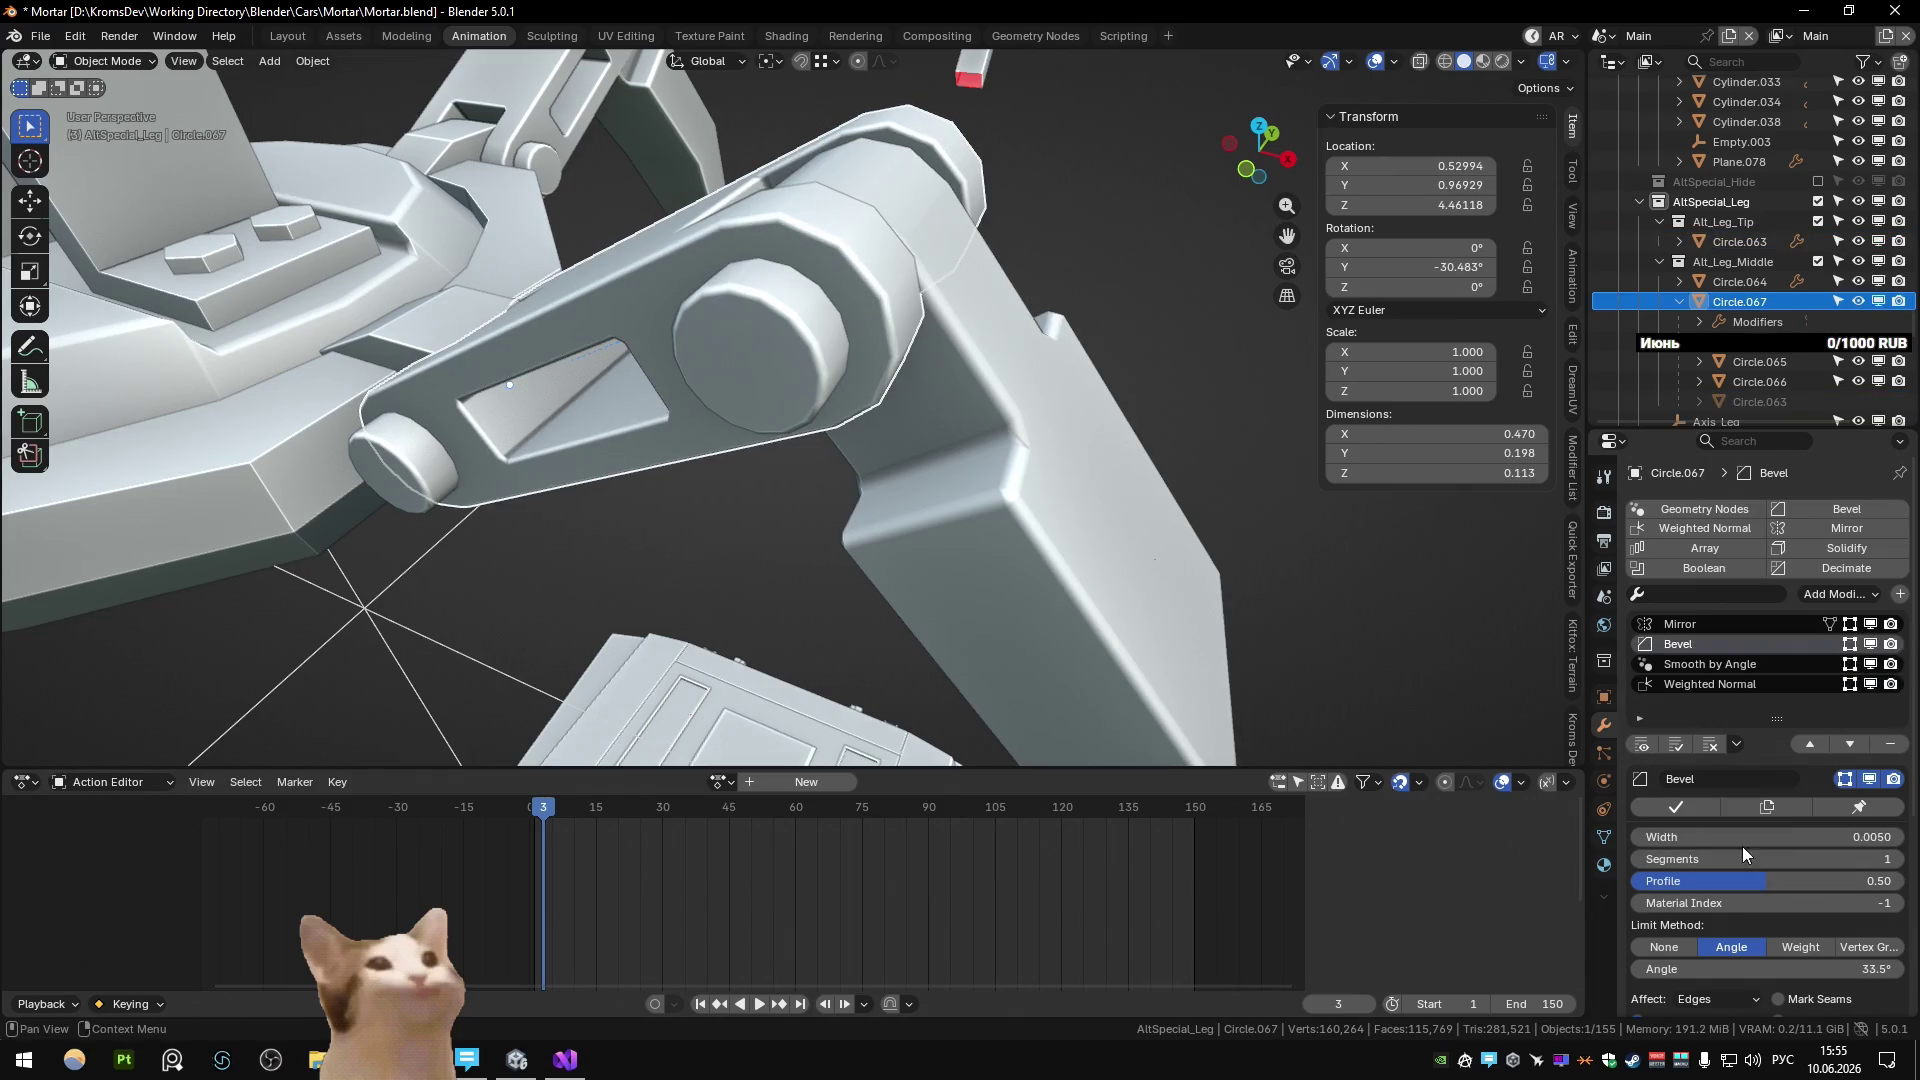
click(1073, 525)
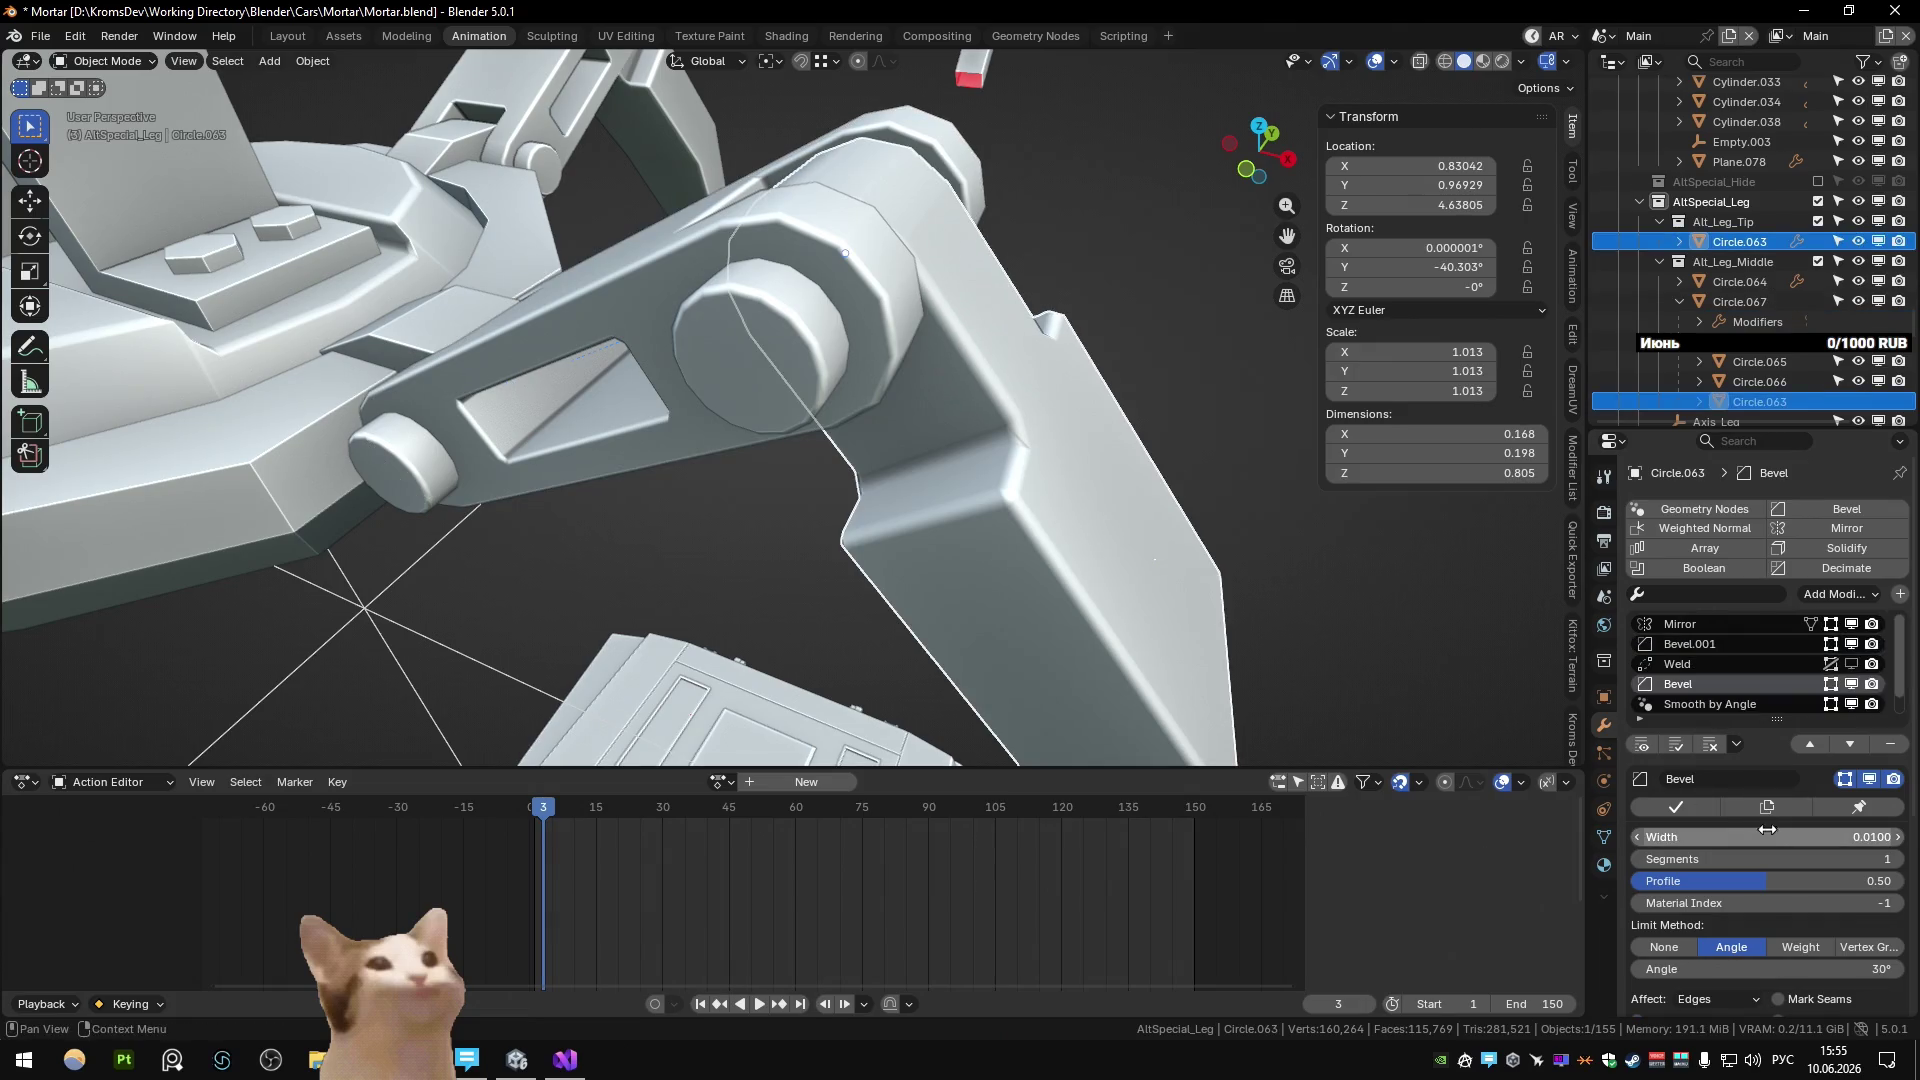
key(Return)
mouse_move(1218, 561)
middle_down()
mouse_move(991, 510)
mouse_move(804, 513)
mouse_move(878, 538)
mouse_move(955, 514)
mouse_move(982, 489)
mouse_move(942, 447)
mouse_move(924, 540)
middle_up()
click(351, 554)
key(ctrl+v)
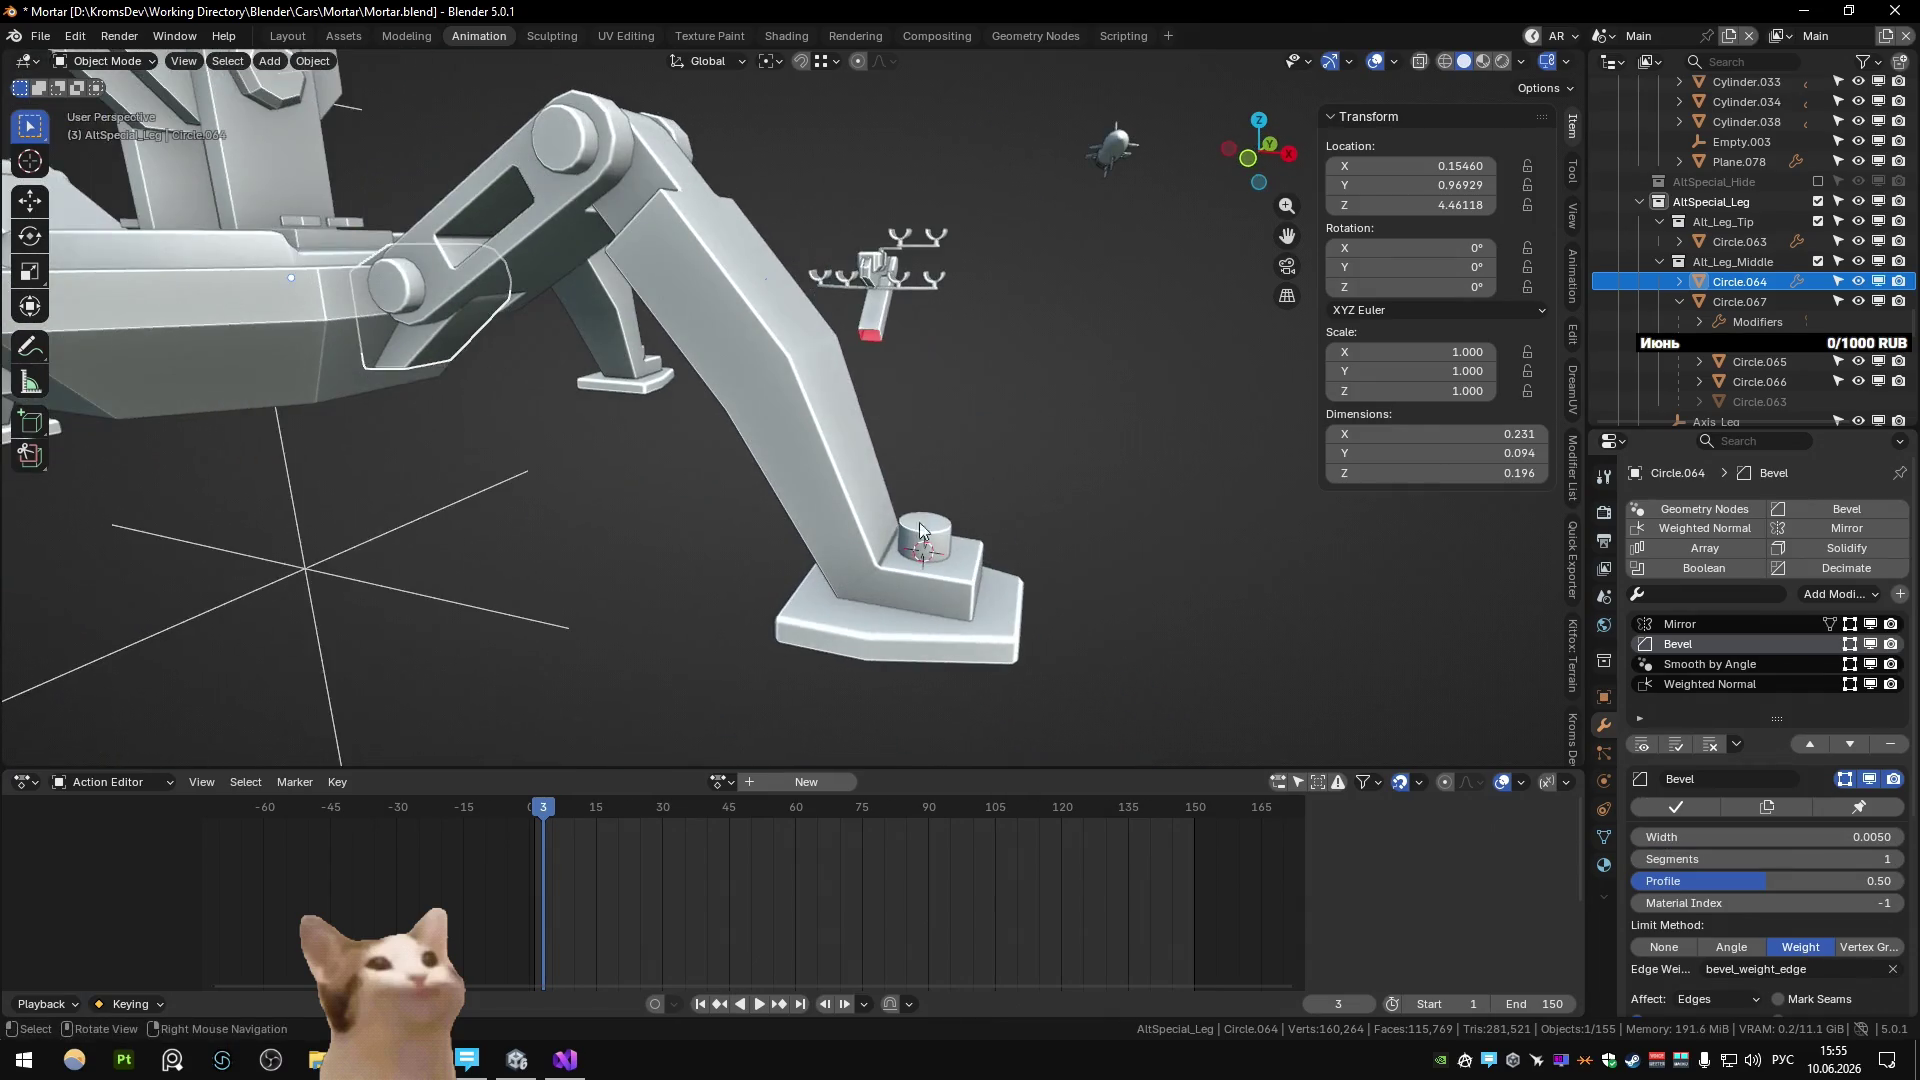
Copy the leg bar's Bevel, Smooth by Angle and Weighted Normal modifiers to the foot cylinder.
click(924, 540)
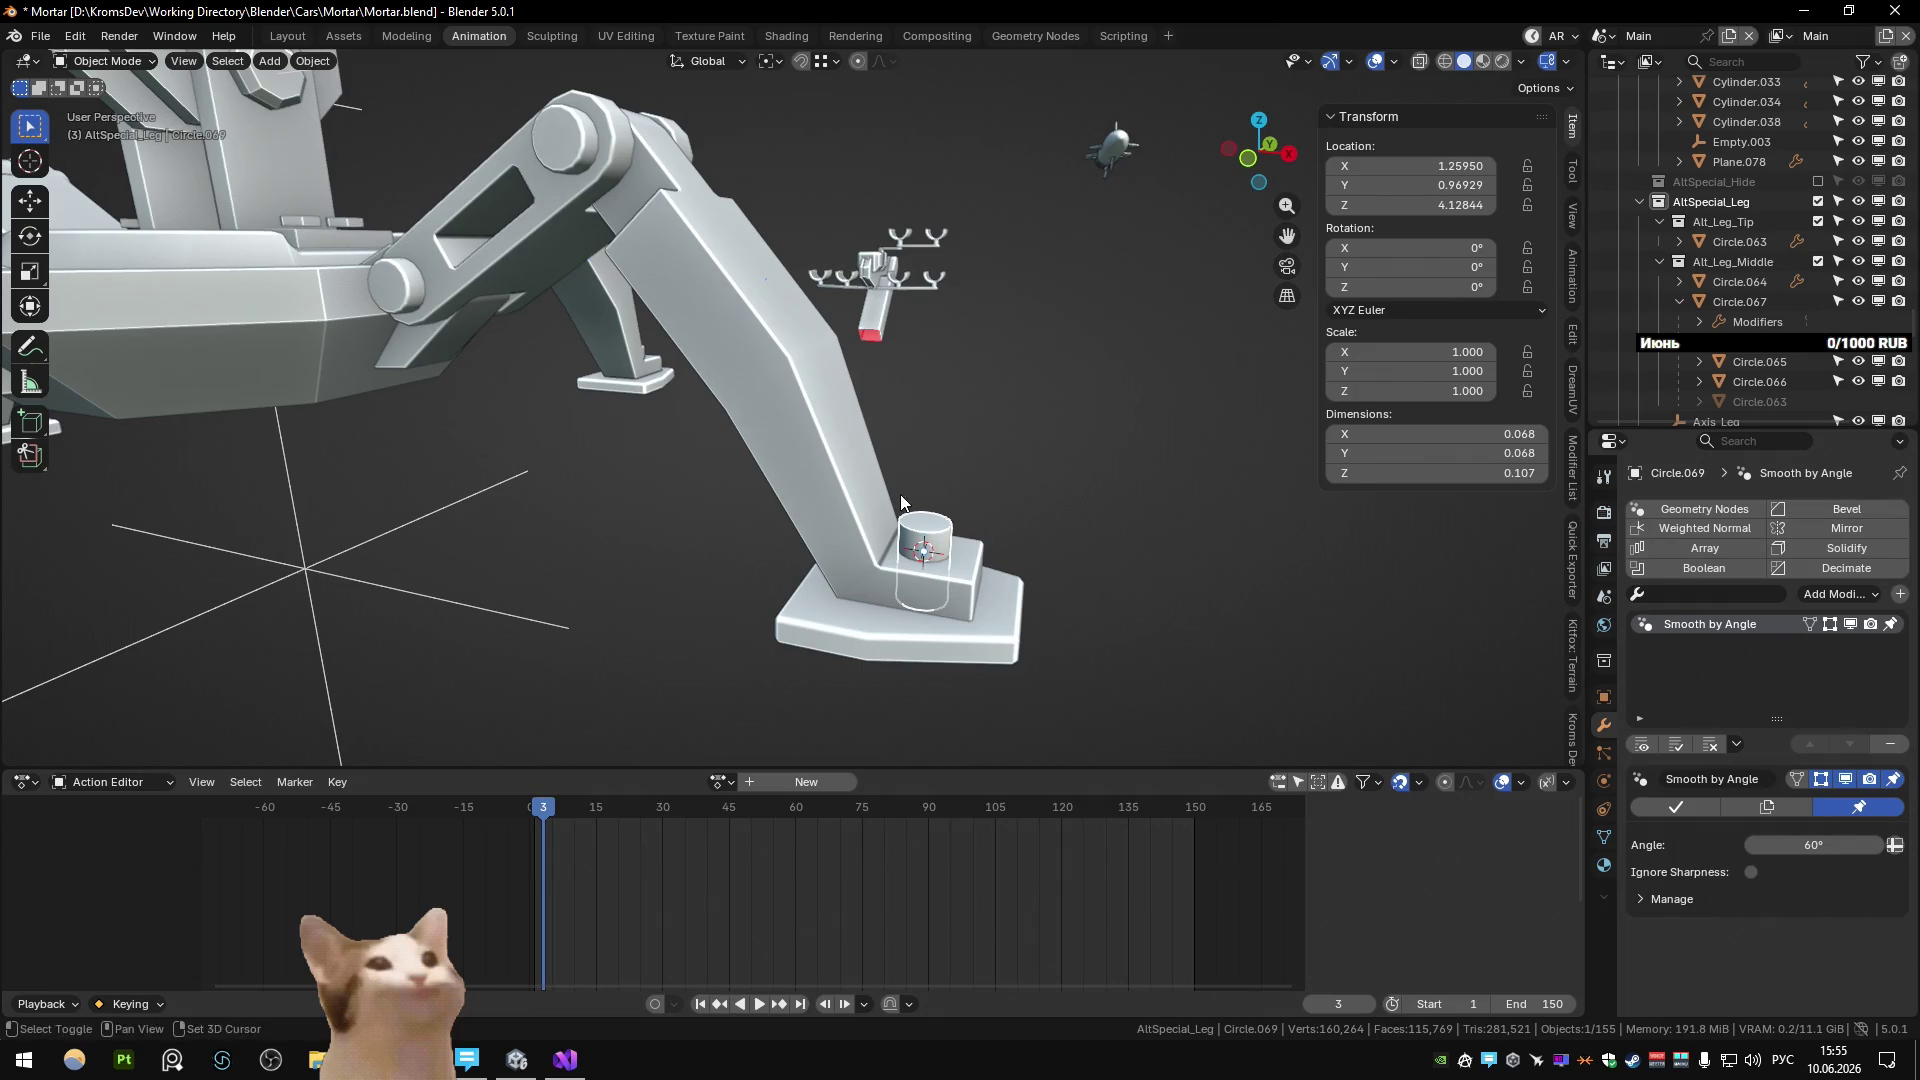
shift+click(856, 490)
key(ctrl+c)
click(730, 785)
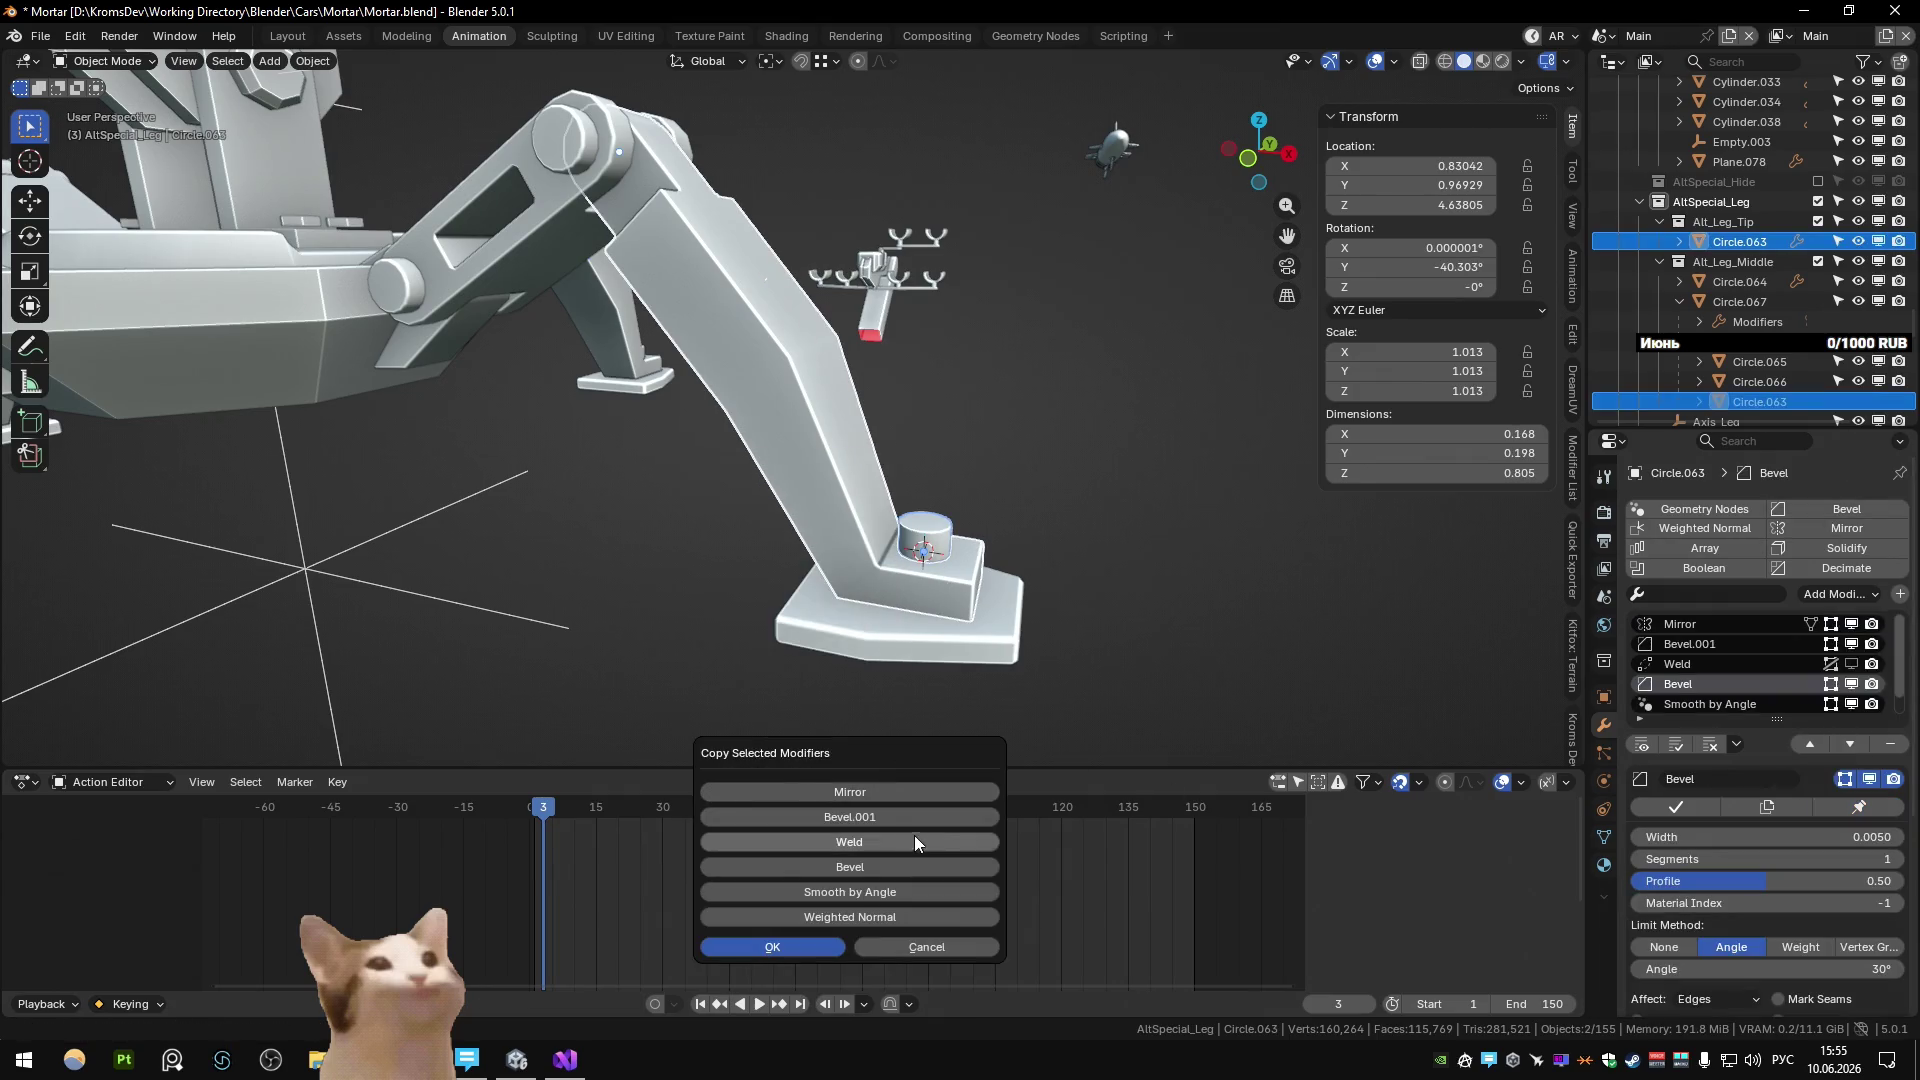
drag(878, 866, 878, 916)
click(772, 946)
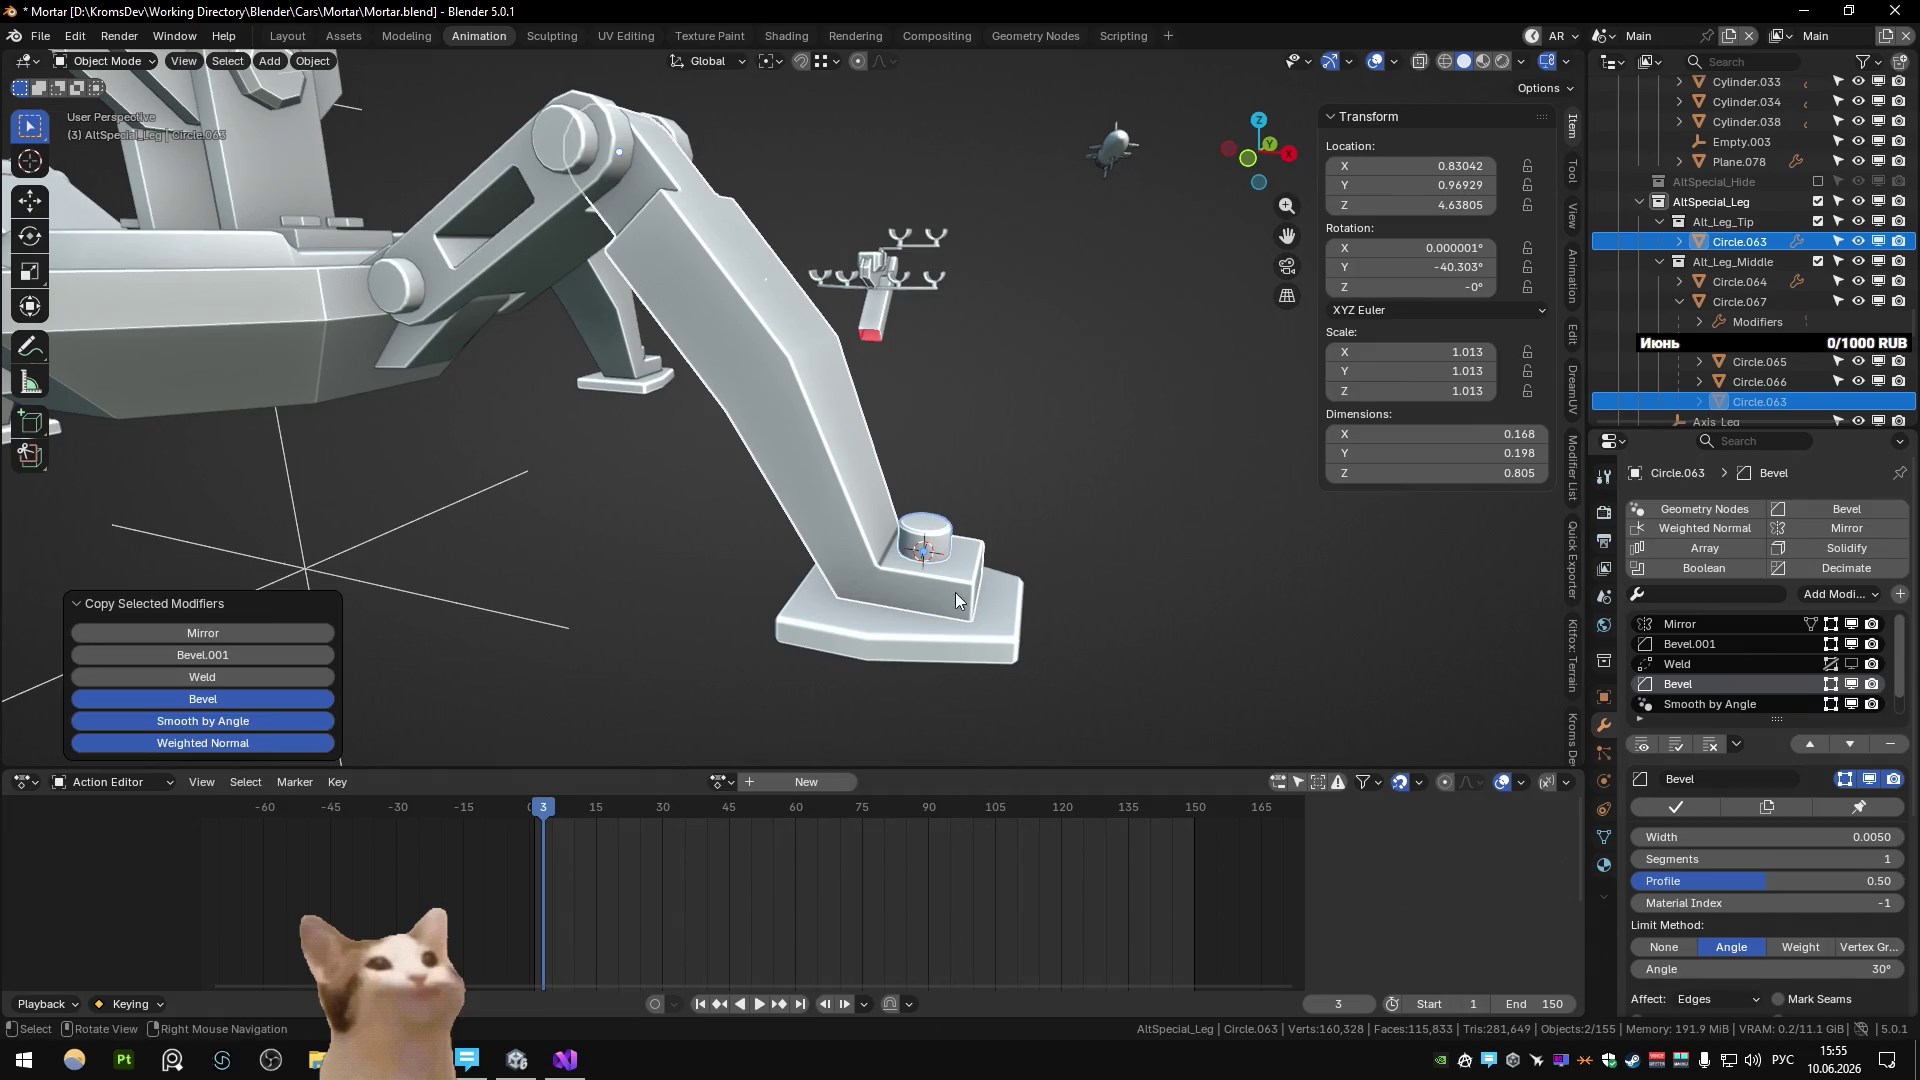
Apply Shade Auto Smooth to the foot cylinder.
click(938, 548)
right_click(938, 548)
click(938, 542)
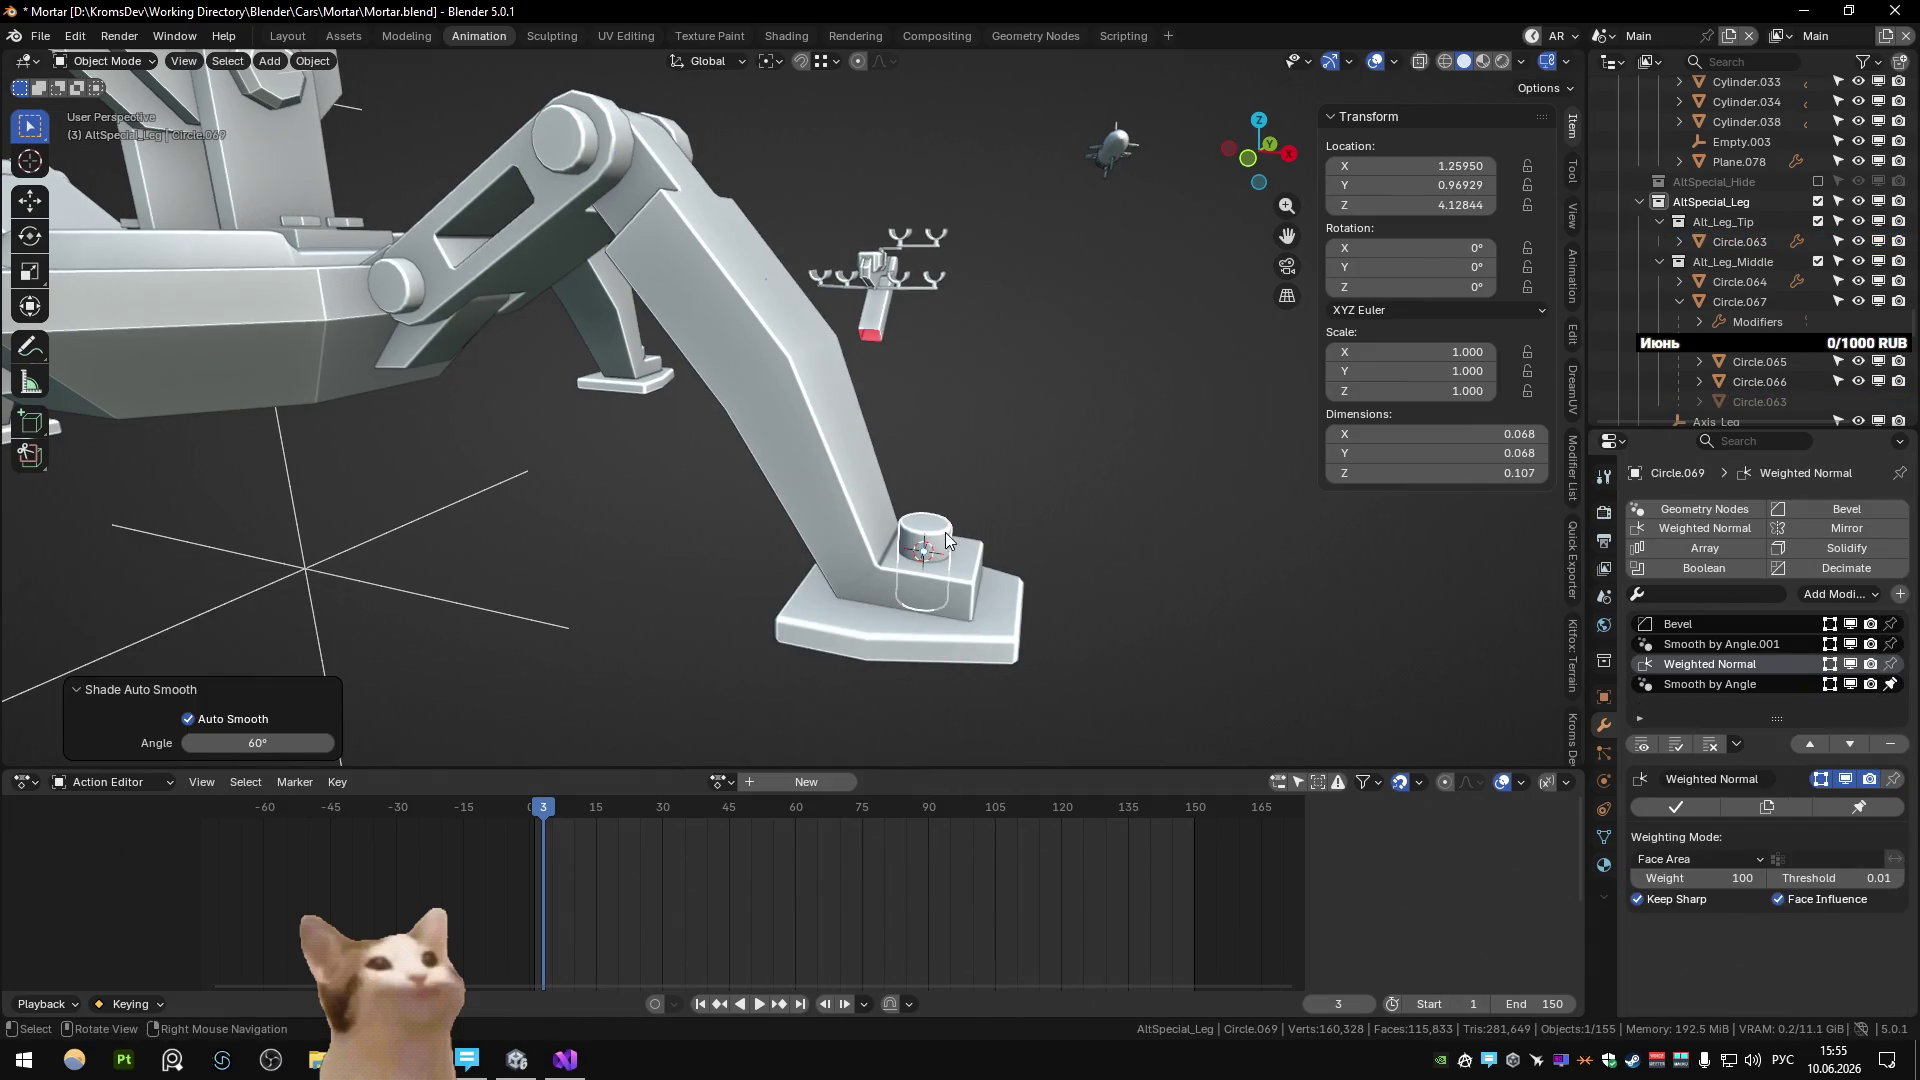
Delete the Bevel.001 and Weld modifiers from foot plate Circle.068.
click(970, 645)
middle_drag(970, 645, 842, 634)
key(KP_Decimal)
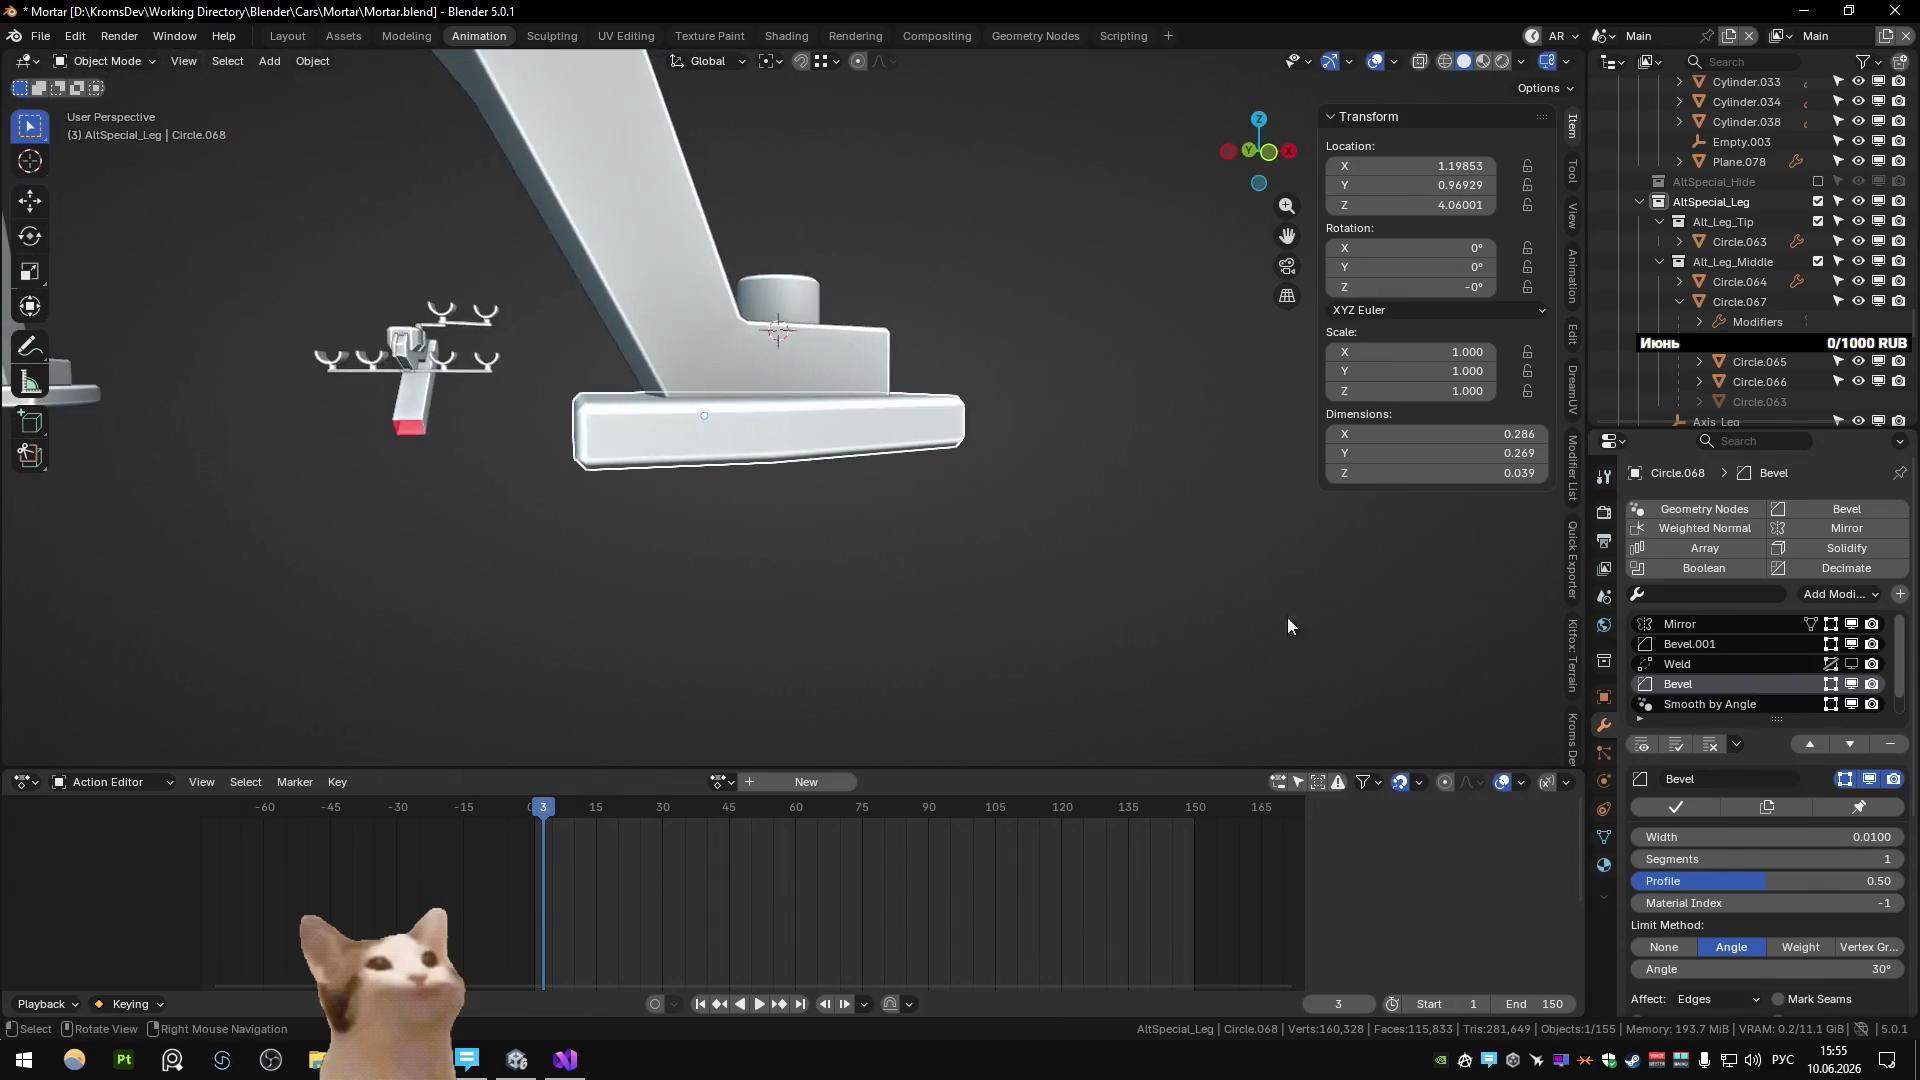
click(1690, 646)
click(1886, 748)
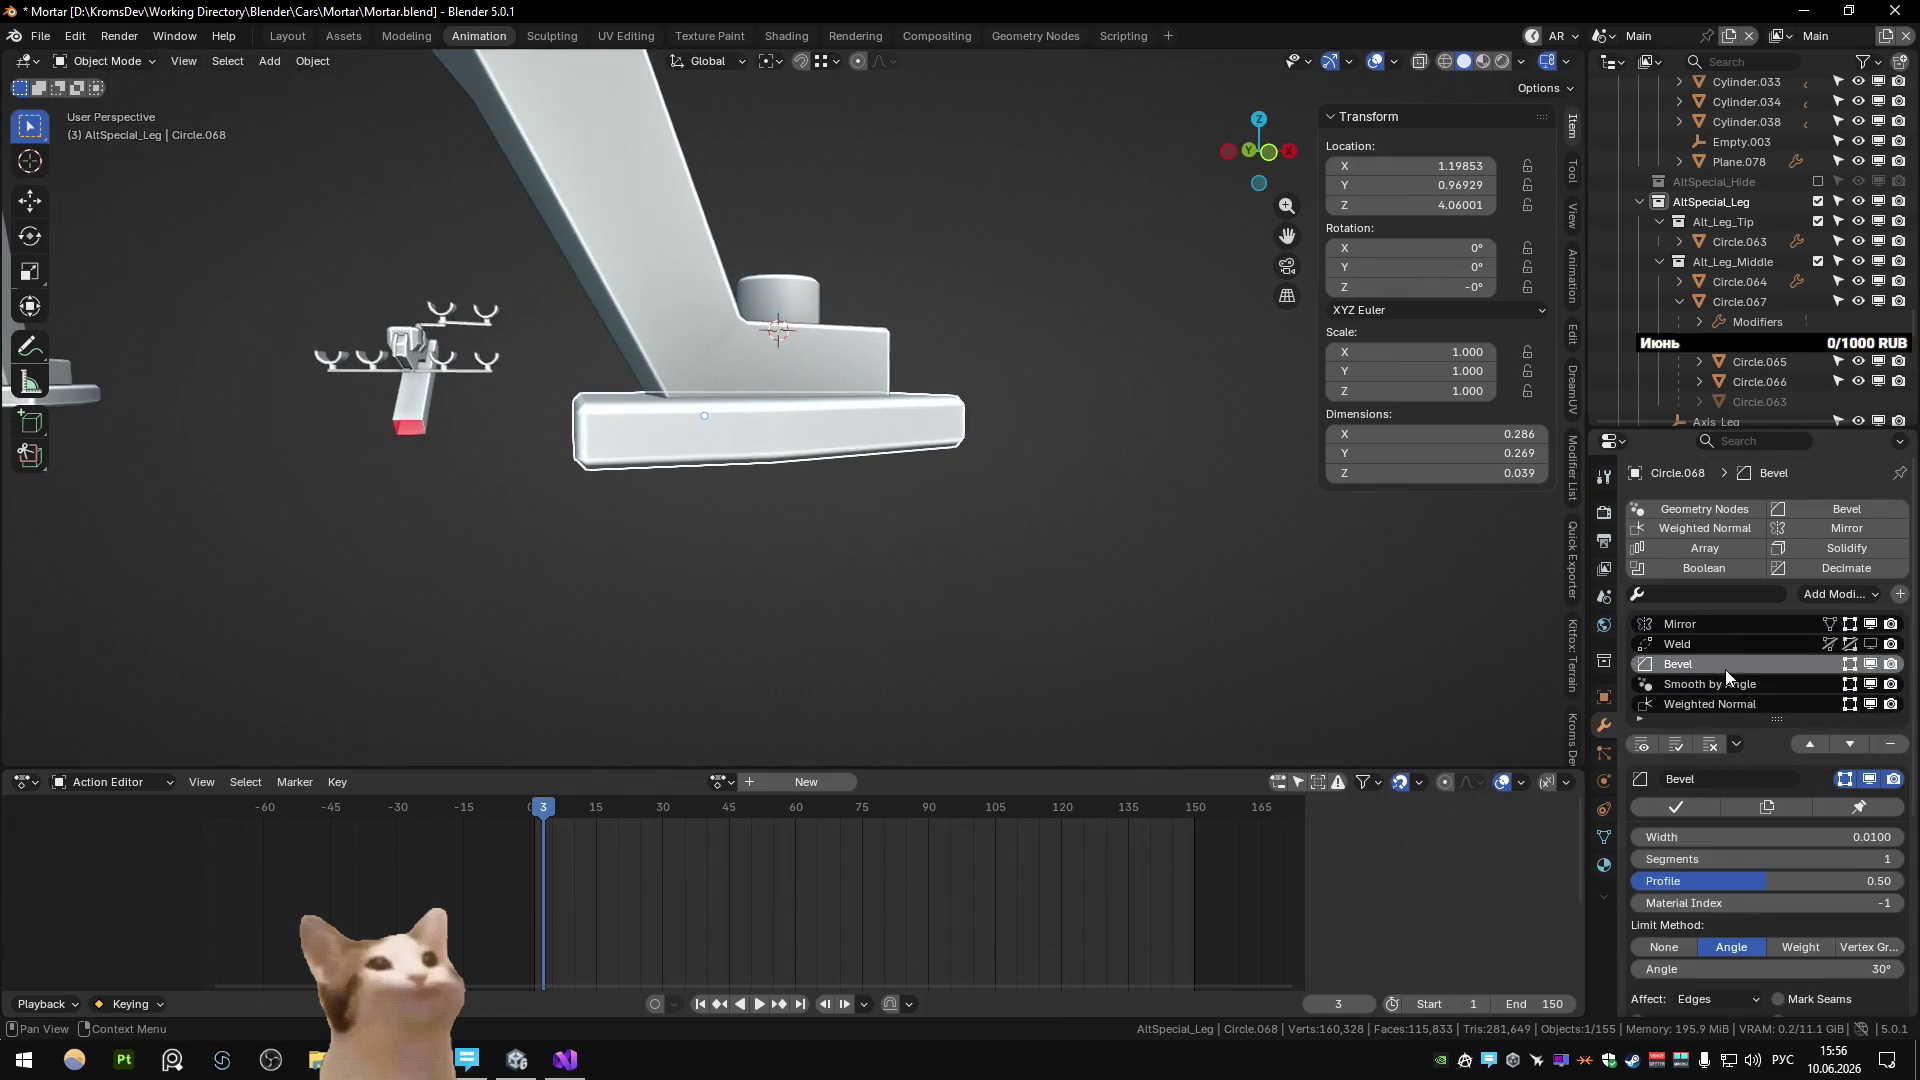
click(1690, 644)
click(1890, 744)
mouse_move(930, 560)
middle_down()
mouse_move(975, 632)
mouse_move(806, 556)
middle_up()
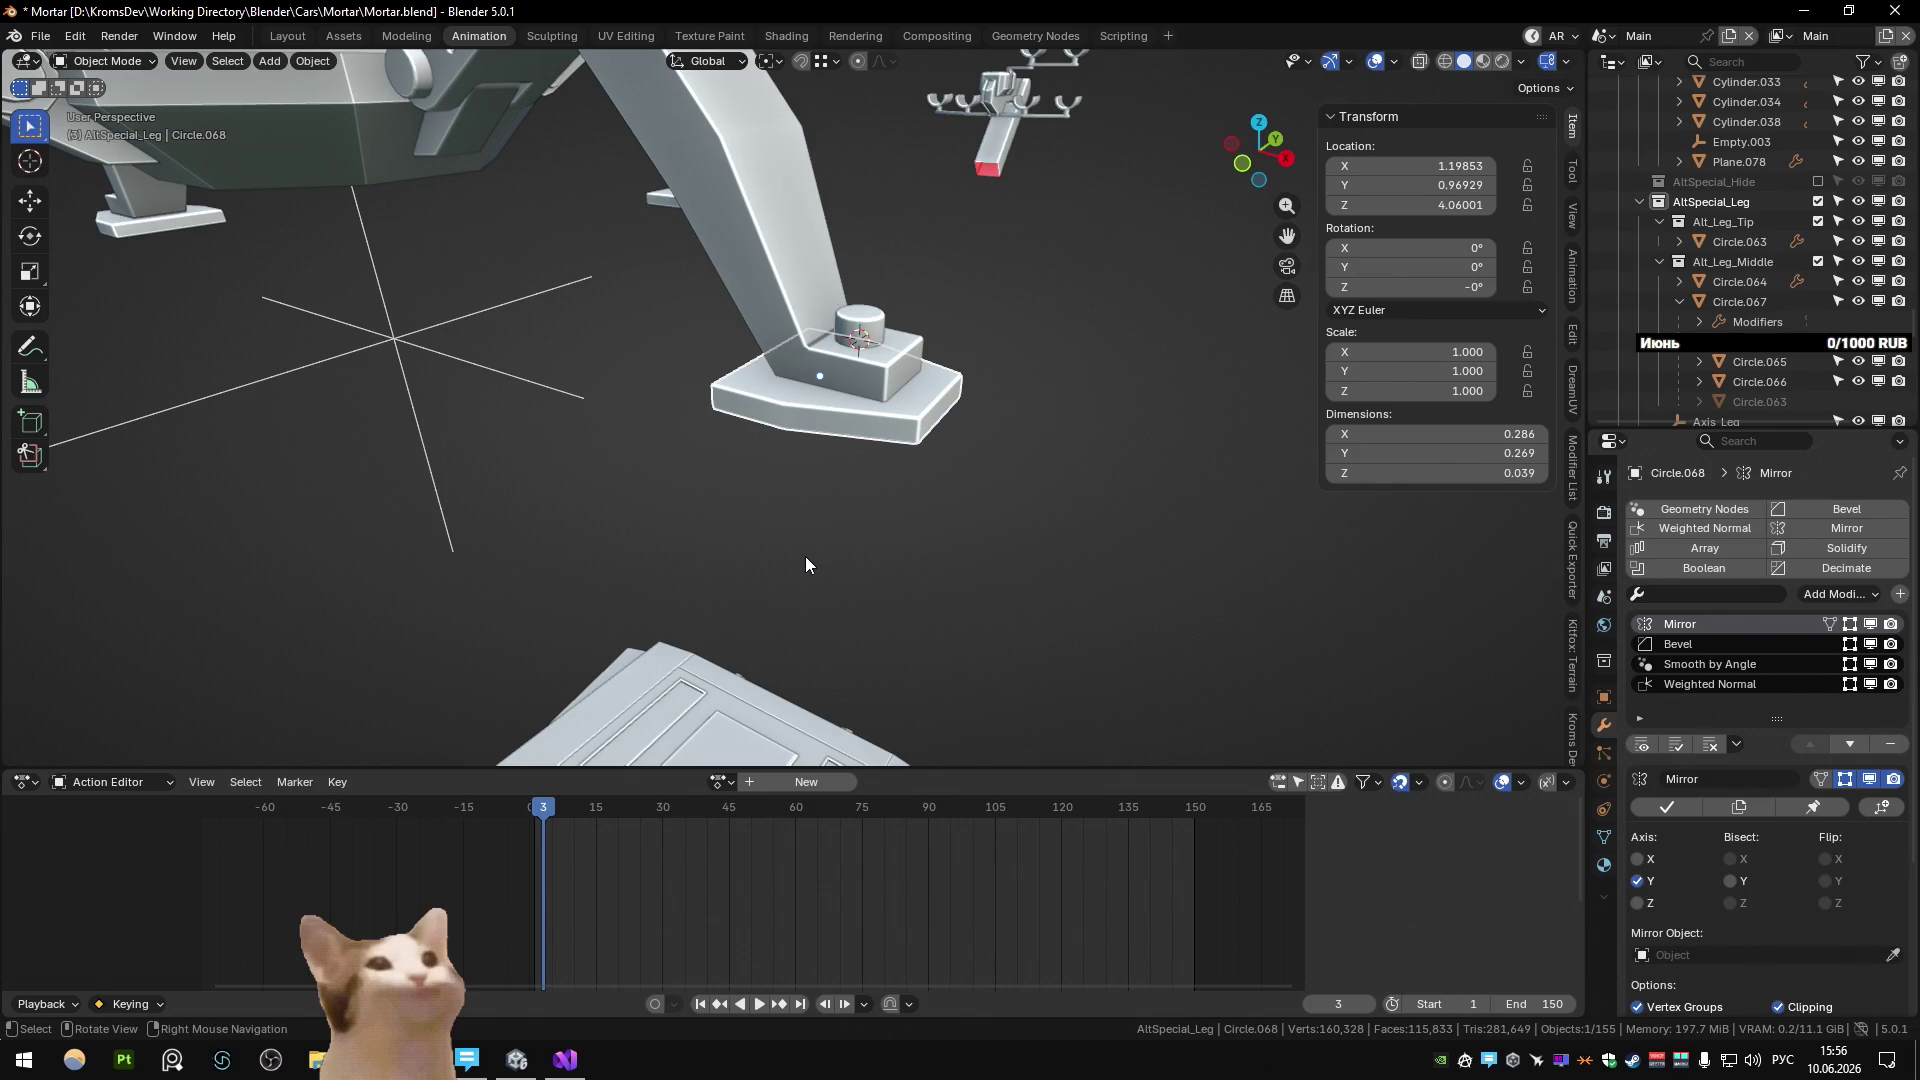
Try a new height for the footplate's top face along Z, then undo it.
scroll(814, 464, down, 6)
scroll(796, 460, up, 5)
mouse_move(910, 340)
middle_down()
mouse_move(836, 469)
mouse_move(943, 463)
mouse_move(935, 541)
mouse_move(900, 490)
middle_up()
key(Tab)
click(836, 469)
key(g)
key(z)
click(936, 533)
key(Tab)
scroll(888, 484, down, 5)
mouse_move(650, 428)
middle_down()
mouse_move(810, 442)
mouse_move(694, 464)
mouse_move(718, 531)
middle_up()
scroll(810, 447, up, 5)
key(ctrl+z)
Move the footplate's top face vertically again so the footplate is 0.067 tall.
scroll(710, 466, down, 5)
scroll(712, 476, up, 5)
key(Tab)
key(g)
key(z)
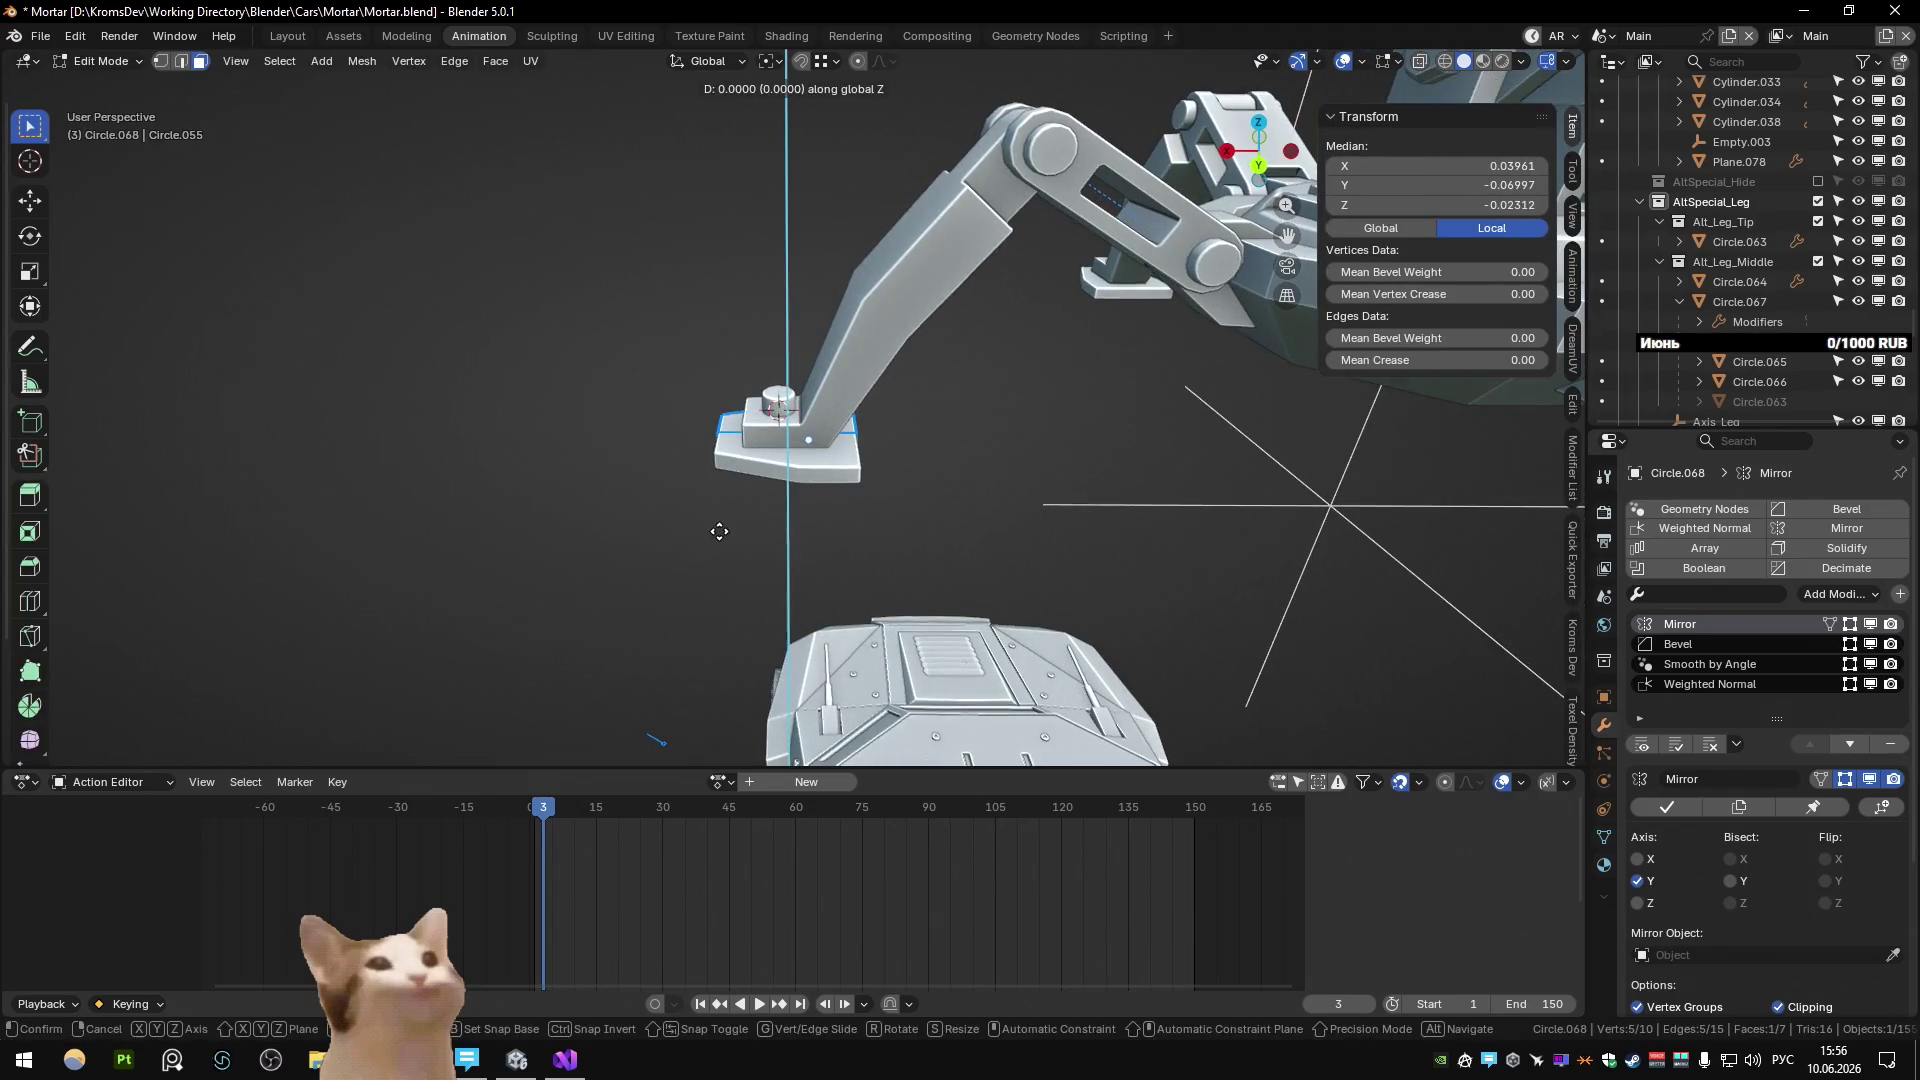
click(718, 539)
Shift the whole footplate mesh sideways along X.
key(a)
key(g)
key(y)
key(x)
click(949, 556)
key(g)
key(x)
mouse_move(940, 518)
middle_down()
mouse_move(920, 512)
mouse_move(1035, 536)
mouse_move(1024, 516)
mouse_move(918, 564)
middle_up()
click(920, 511)
key(Tab)
Lower the footplate's Bevel modifier angle to 13°.
scroll(920, 510, down, 3)
scroll(920, 476, up, 5)
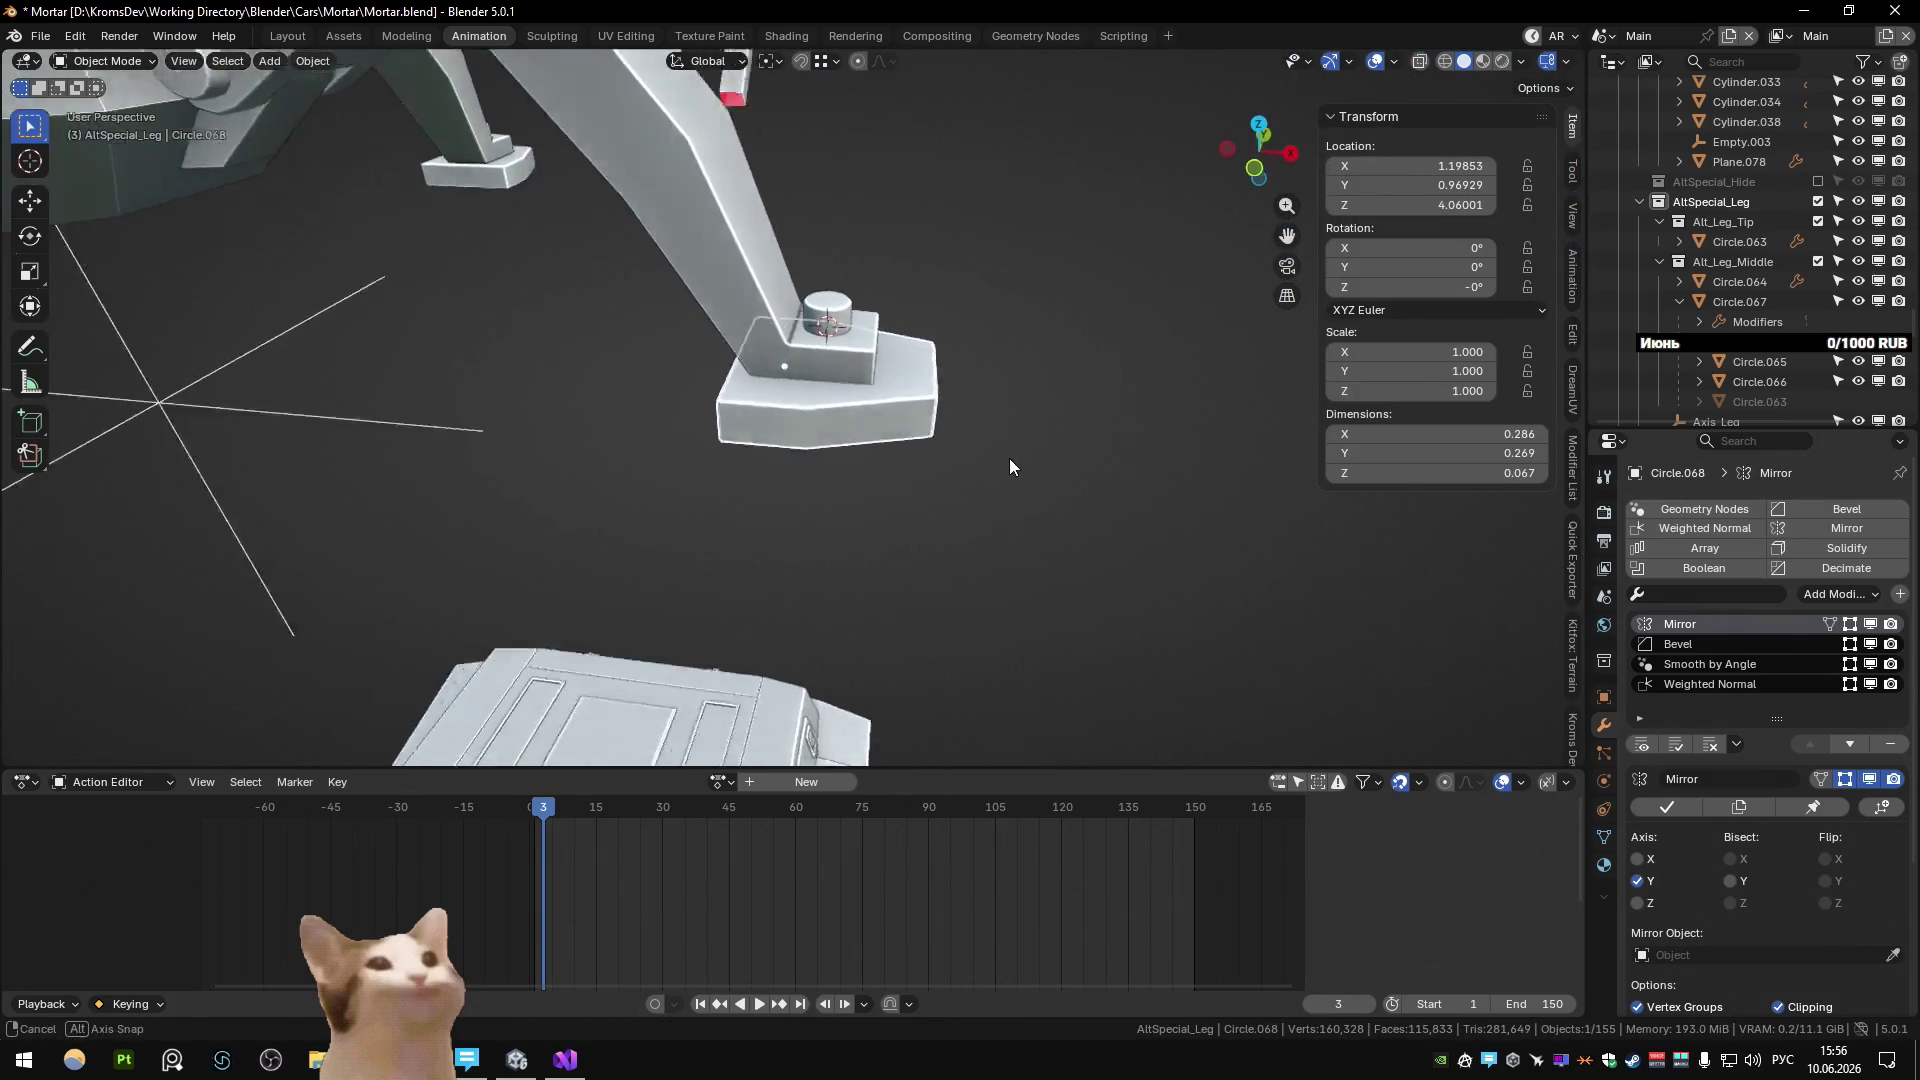
scroll(1721, 849, down, 1)
scroll(1722, 849, up, 1)
click(1737, 644)
scroll(1749, 734, down, 6)
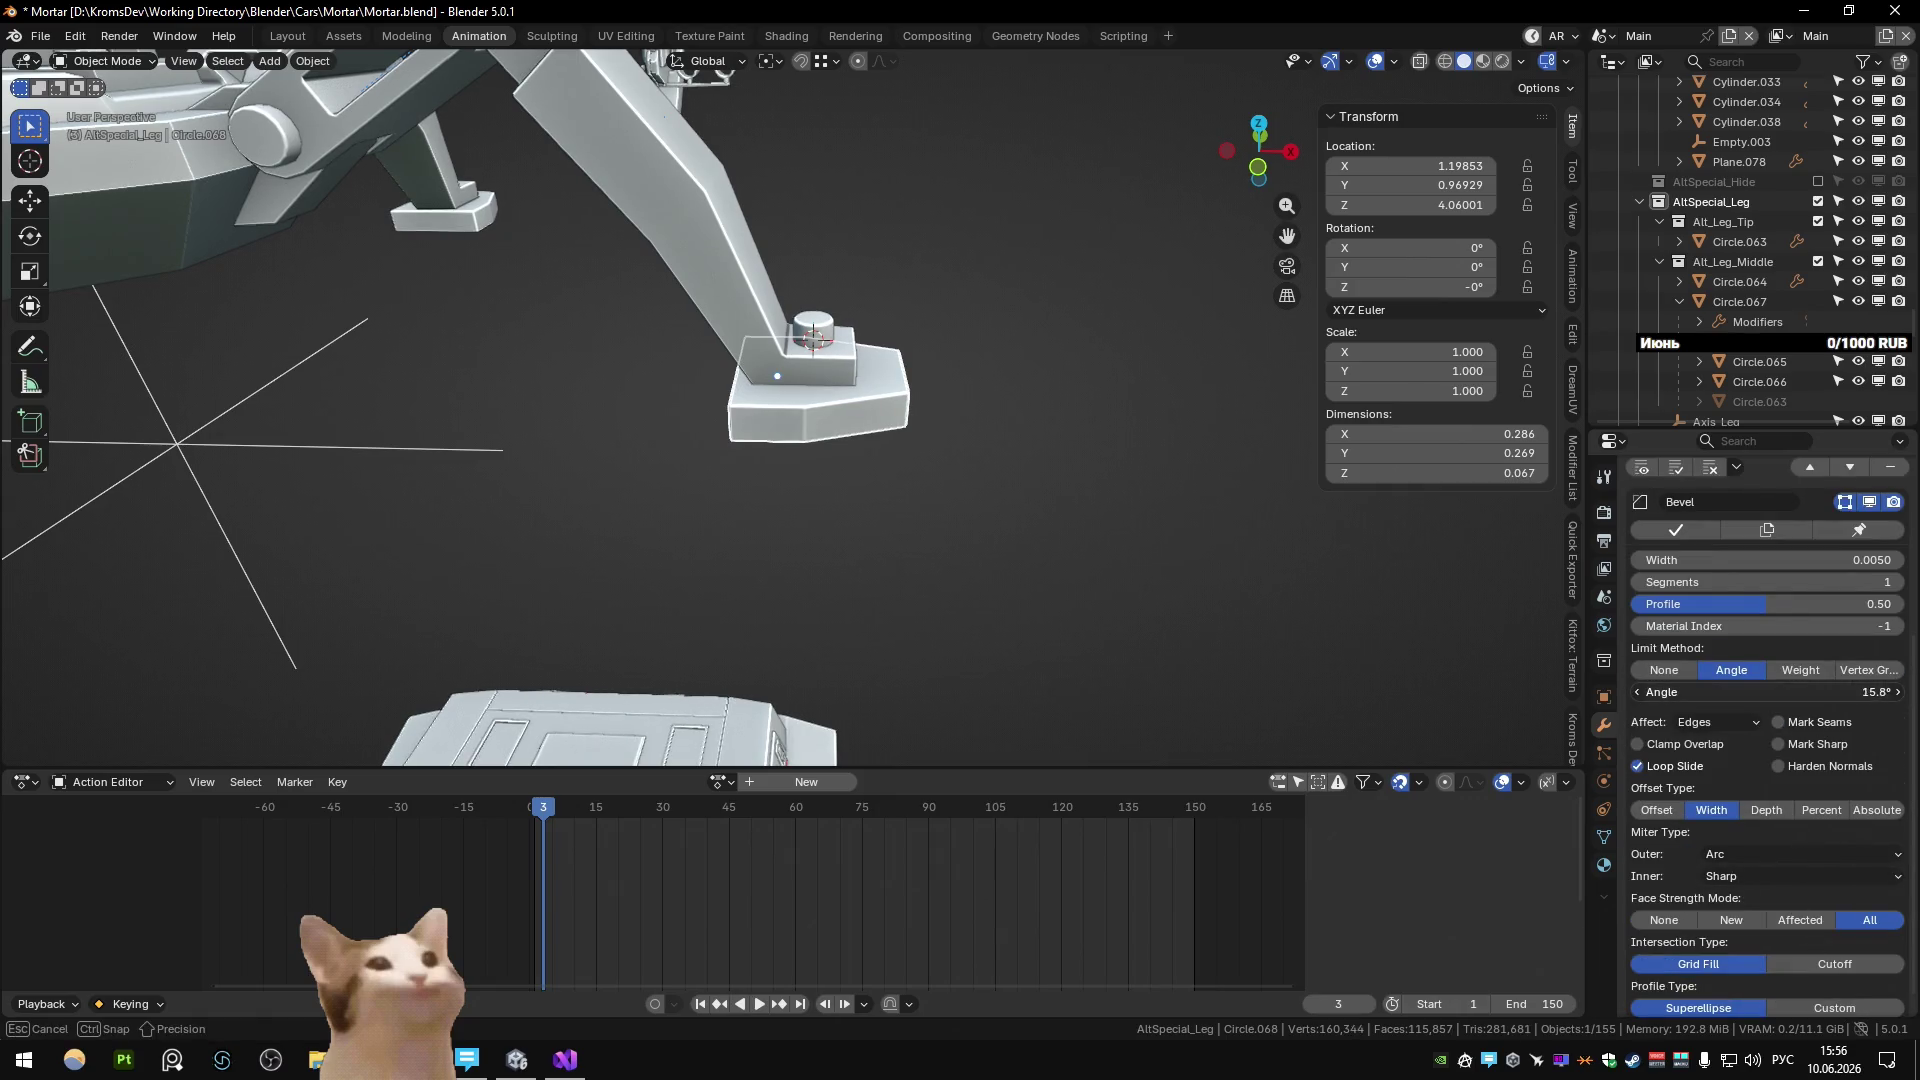
drag(1765, 692, 1740, 692)
In front view, lower the leg bar's bottom edge by 0.0205 along Z.
mouse_move(1064, 500)
middle_down()
mouse_move(754, 550)
mouse_move(824, 613)
mouse_move(940, 496)
mouse_move(872, 634)
mouse_move(629, 597)
mouse_move(377, 590)
mouse_move(974, 558)
mouse_move(736, 568)
mouse_move(896, 548)
middle_up()
scroll(872, 634, down, 5)
scroll(378, 588, down, 5)
scroll(543, 587, up, 5)
scroll(896, 548, down, 3)
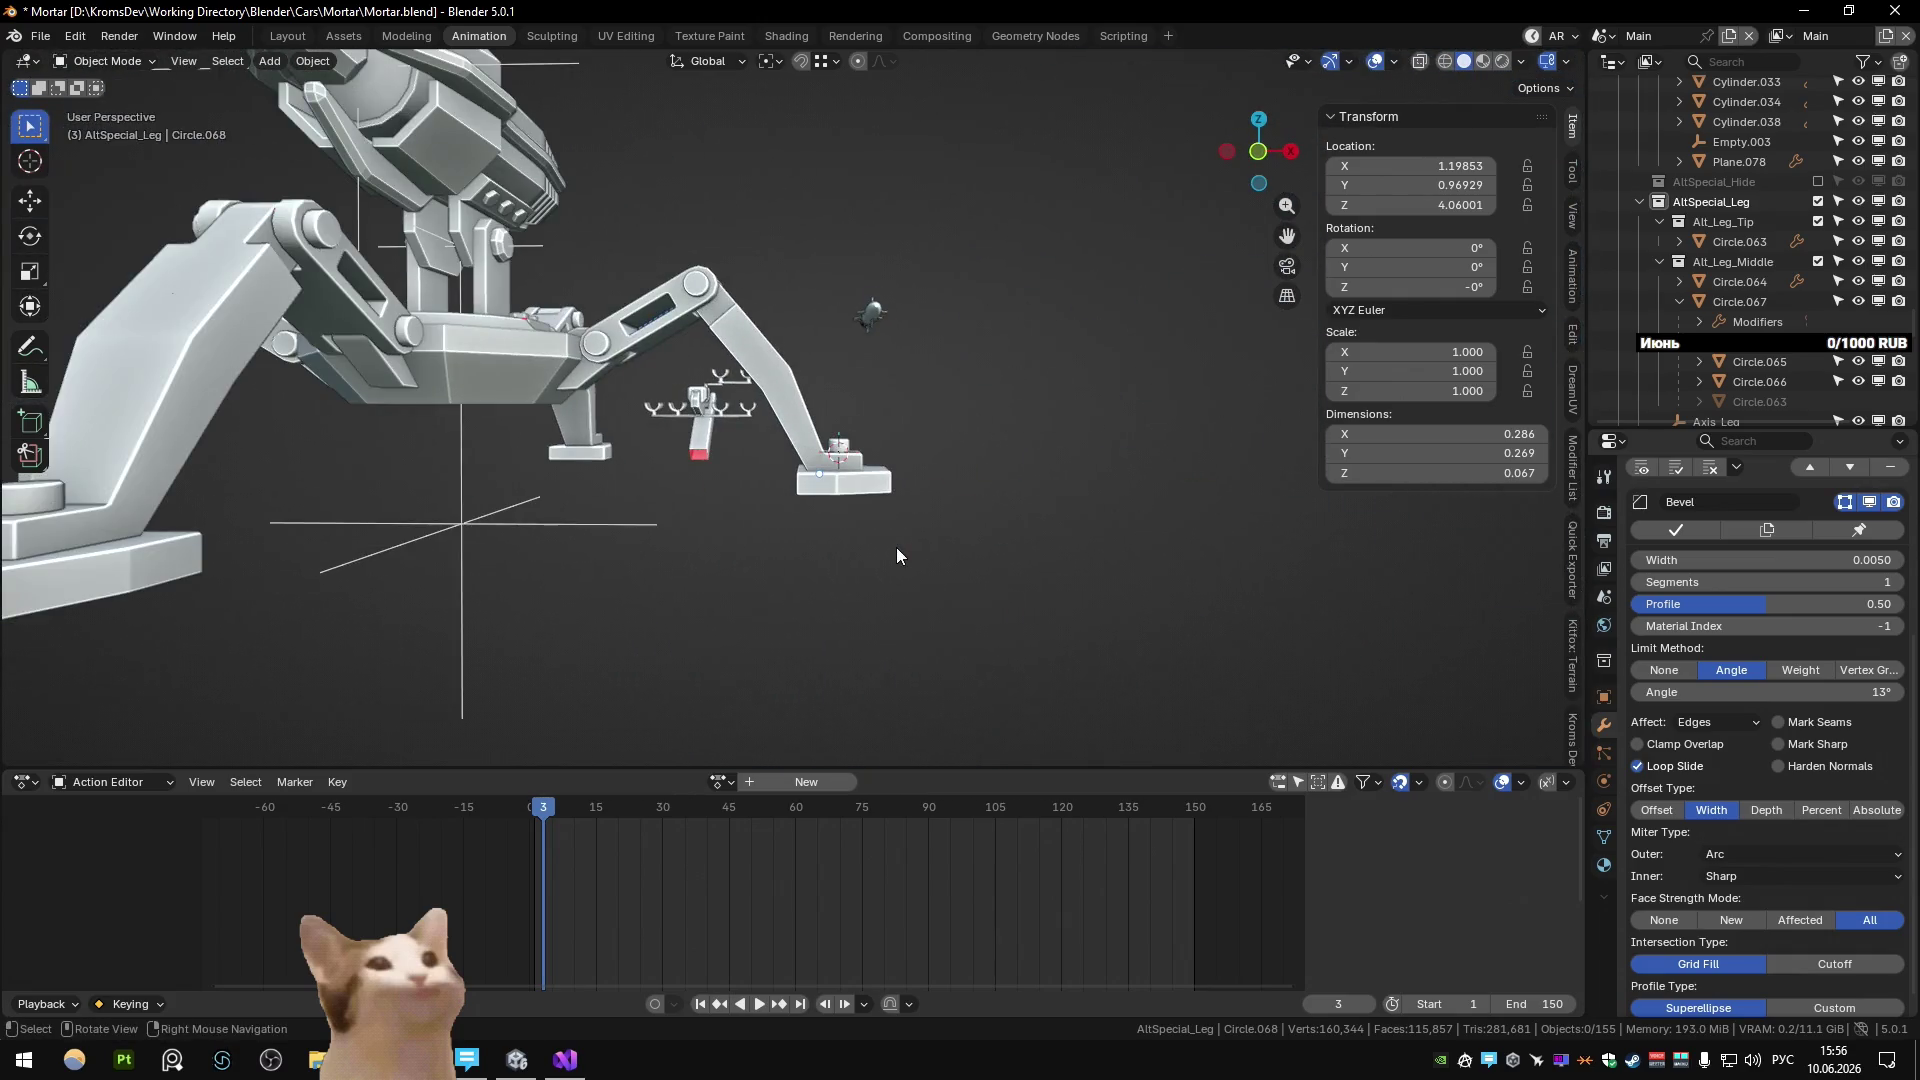
scroll(896, 548, up, 4)
key(KP_1)
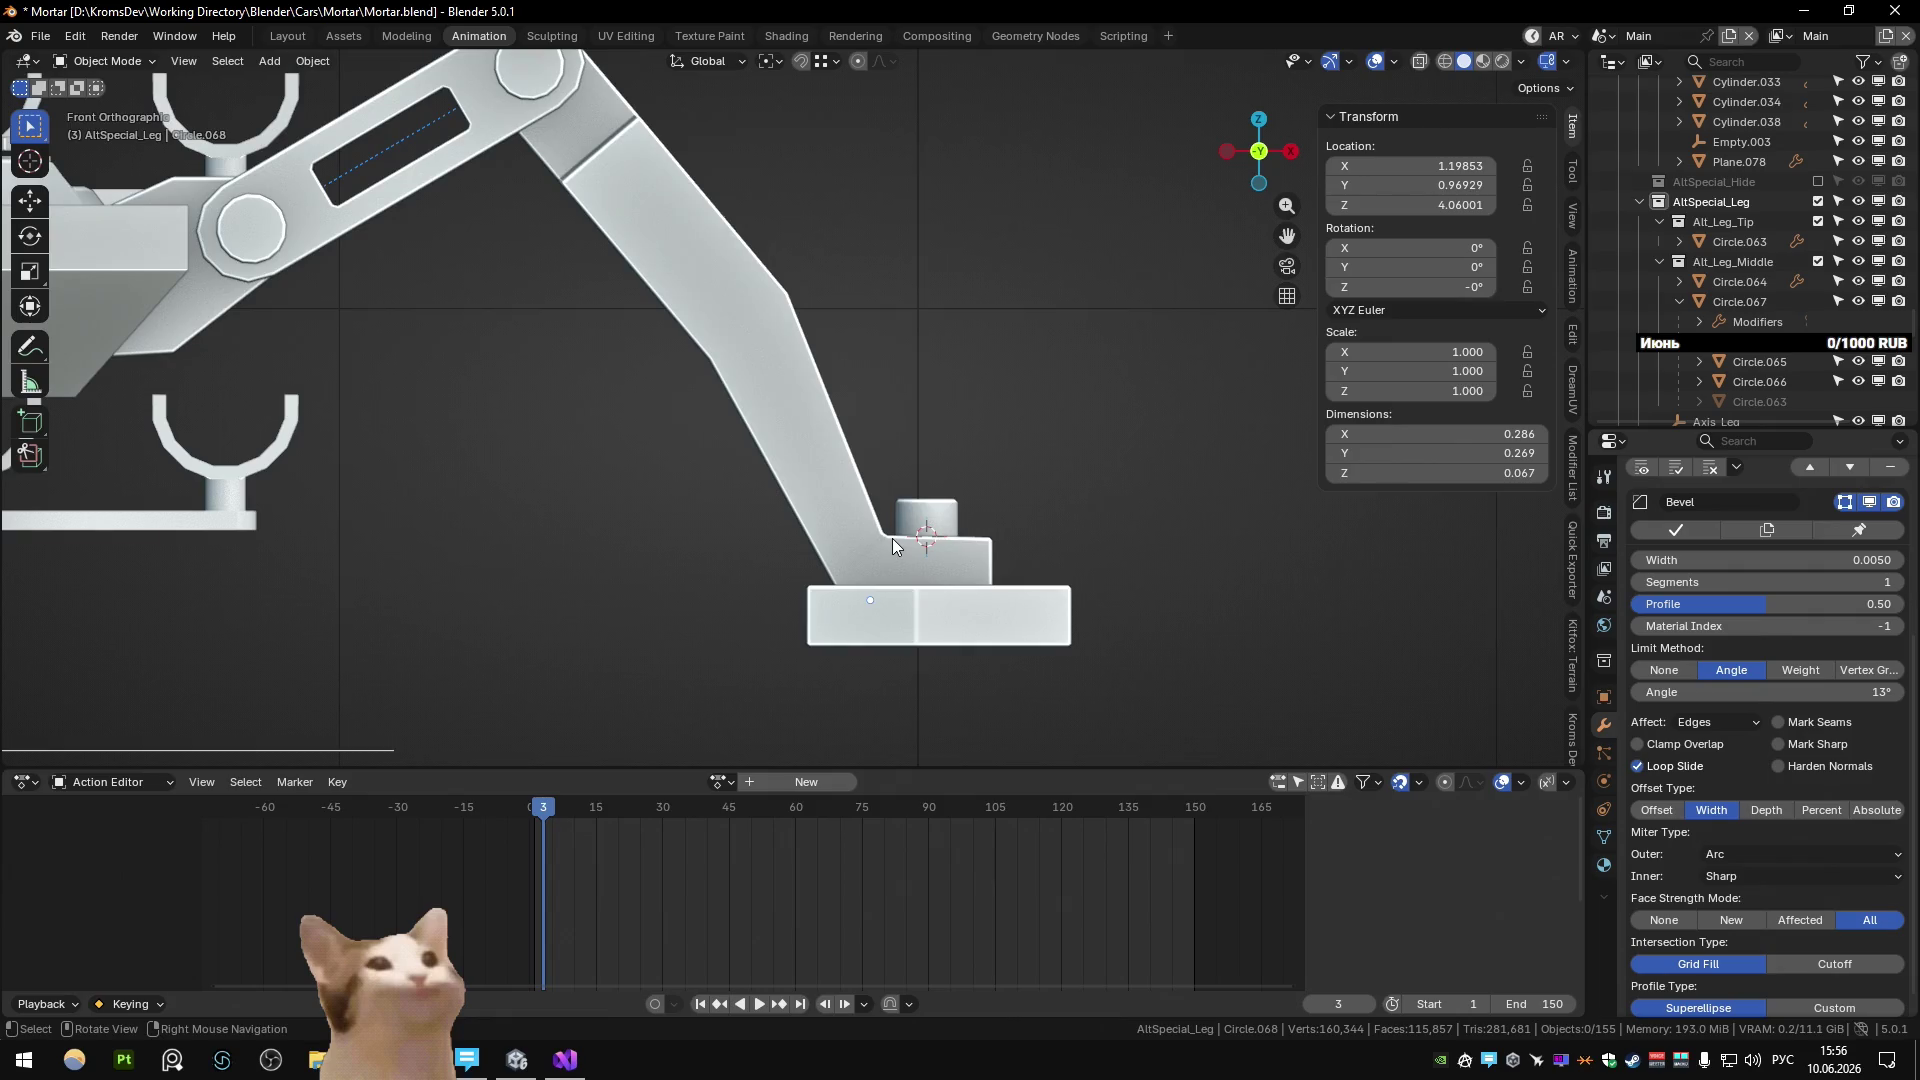
click(884, 525)
key(Tab)
alt+click(864, 514)
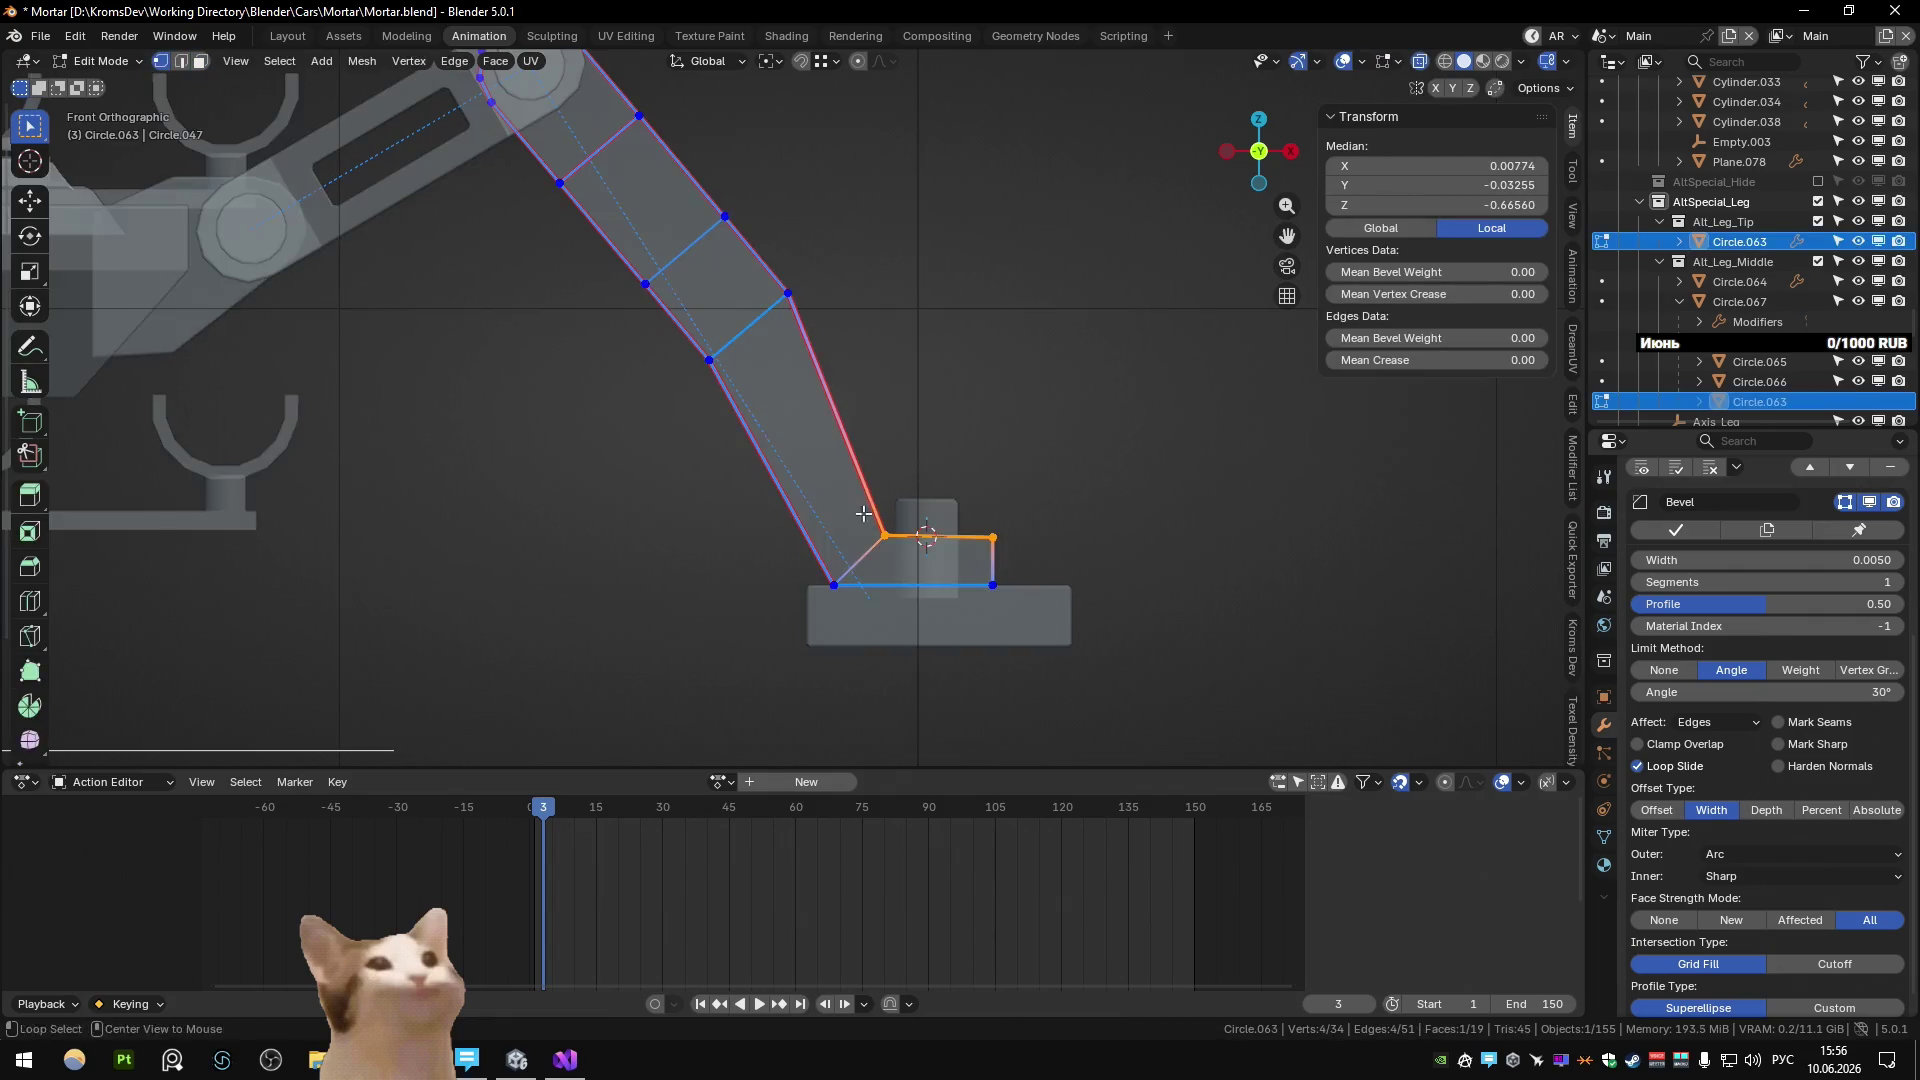
key(g)
key(z)
click(1084, 571)
key(Tab)
mouse_move(1081, 566)
middle_down()
mouse_move(986, 566)
mouse_move(1042, 542)
mouse_move(999, 562)
mouse_move(706, 544)
middle_up()
click(1042, 542)
Shift the small foot cylinder Circle.069 slightly sideways along X.
click(726, 465)
key(KP_Decimal)
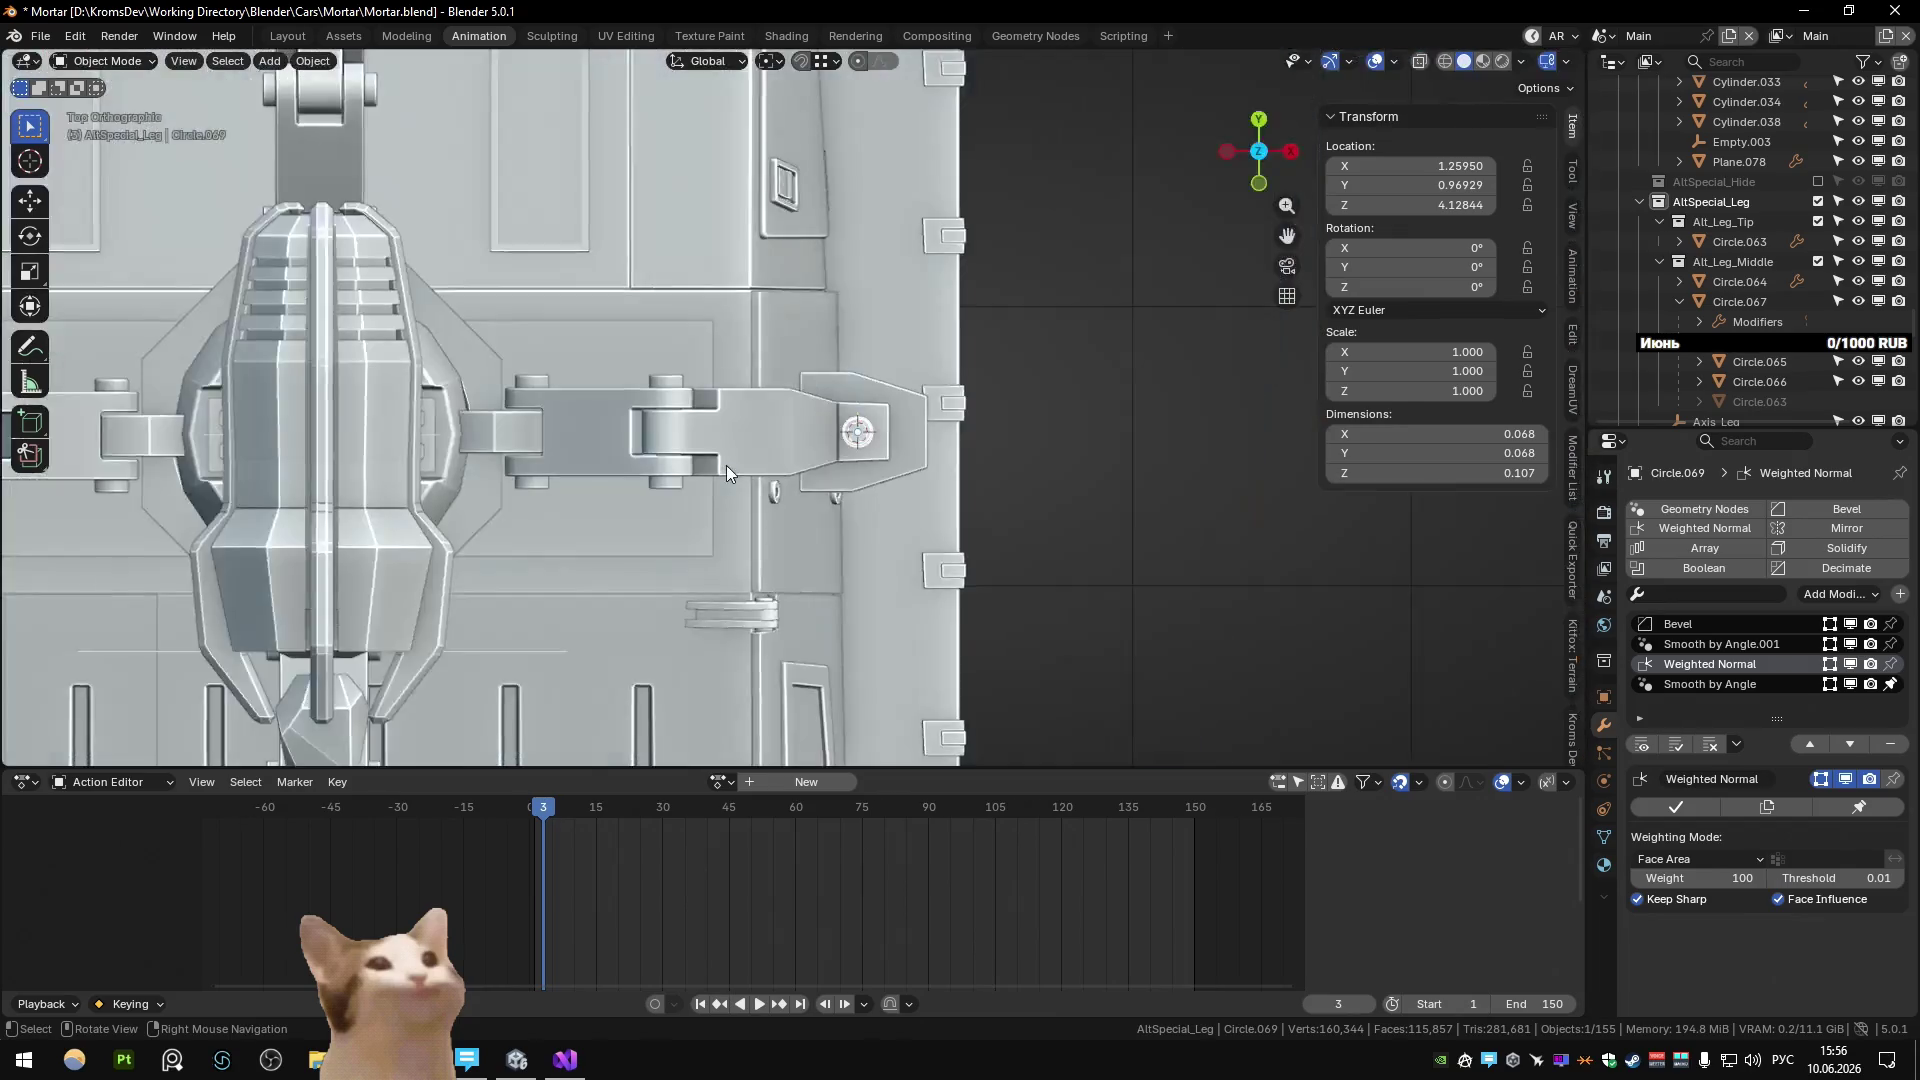
key(g)
click(1104, 504)
scroll(1014, 452, down, 5)
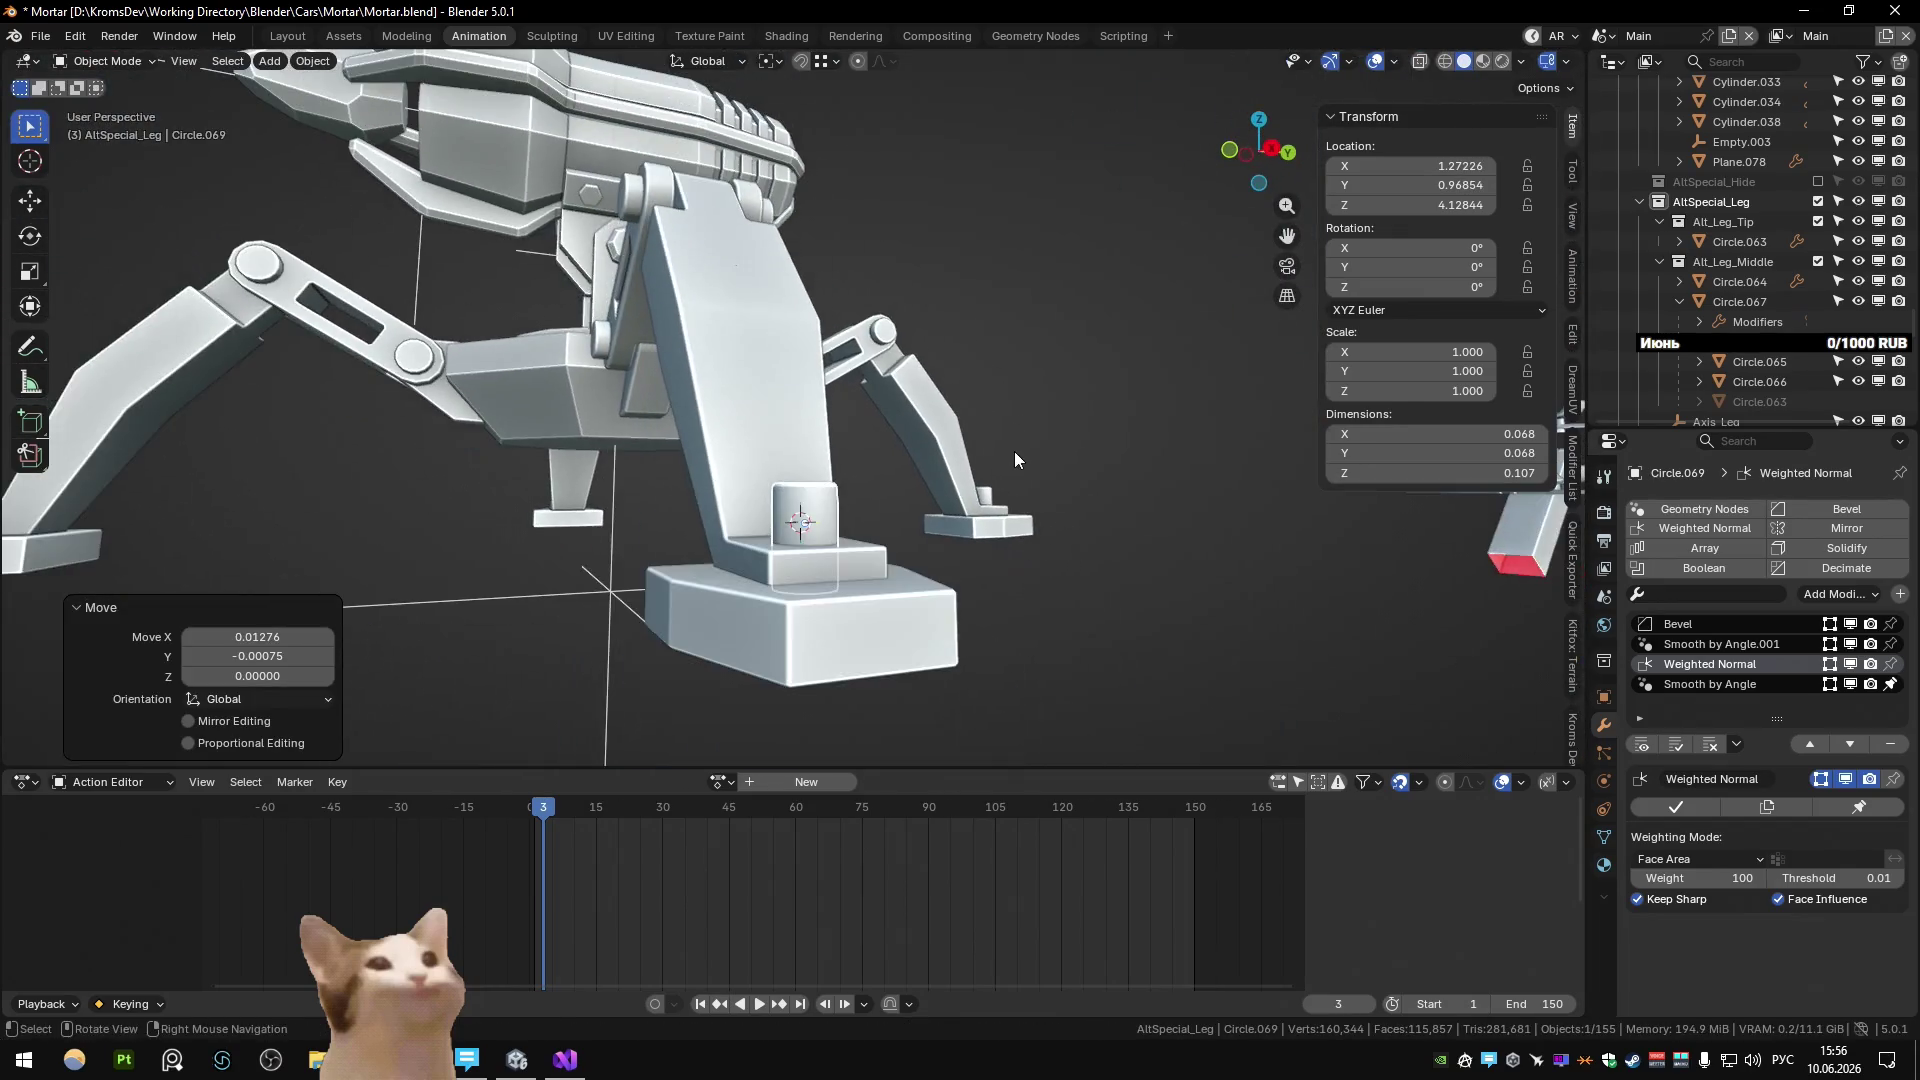
Edit the foot cylinder's mesh with see-through display and attempt a vertical move.
key(Tab)
key(alt+z)
key(alt+z)
key(g)
key(z)
key(Return)
middle_drag(697, 590, 862, 632)
scroll(861, 632, up, 3)
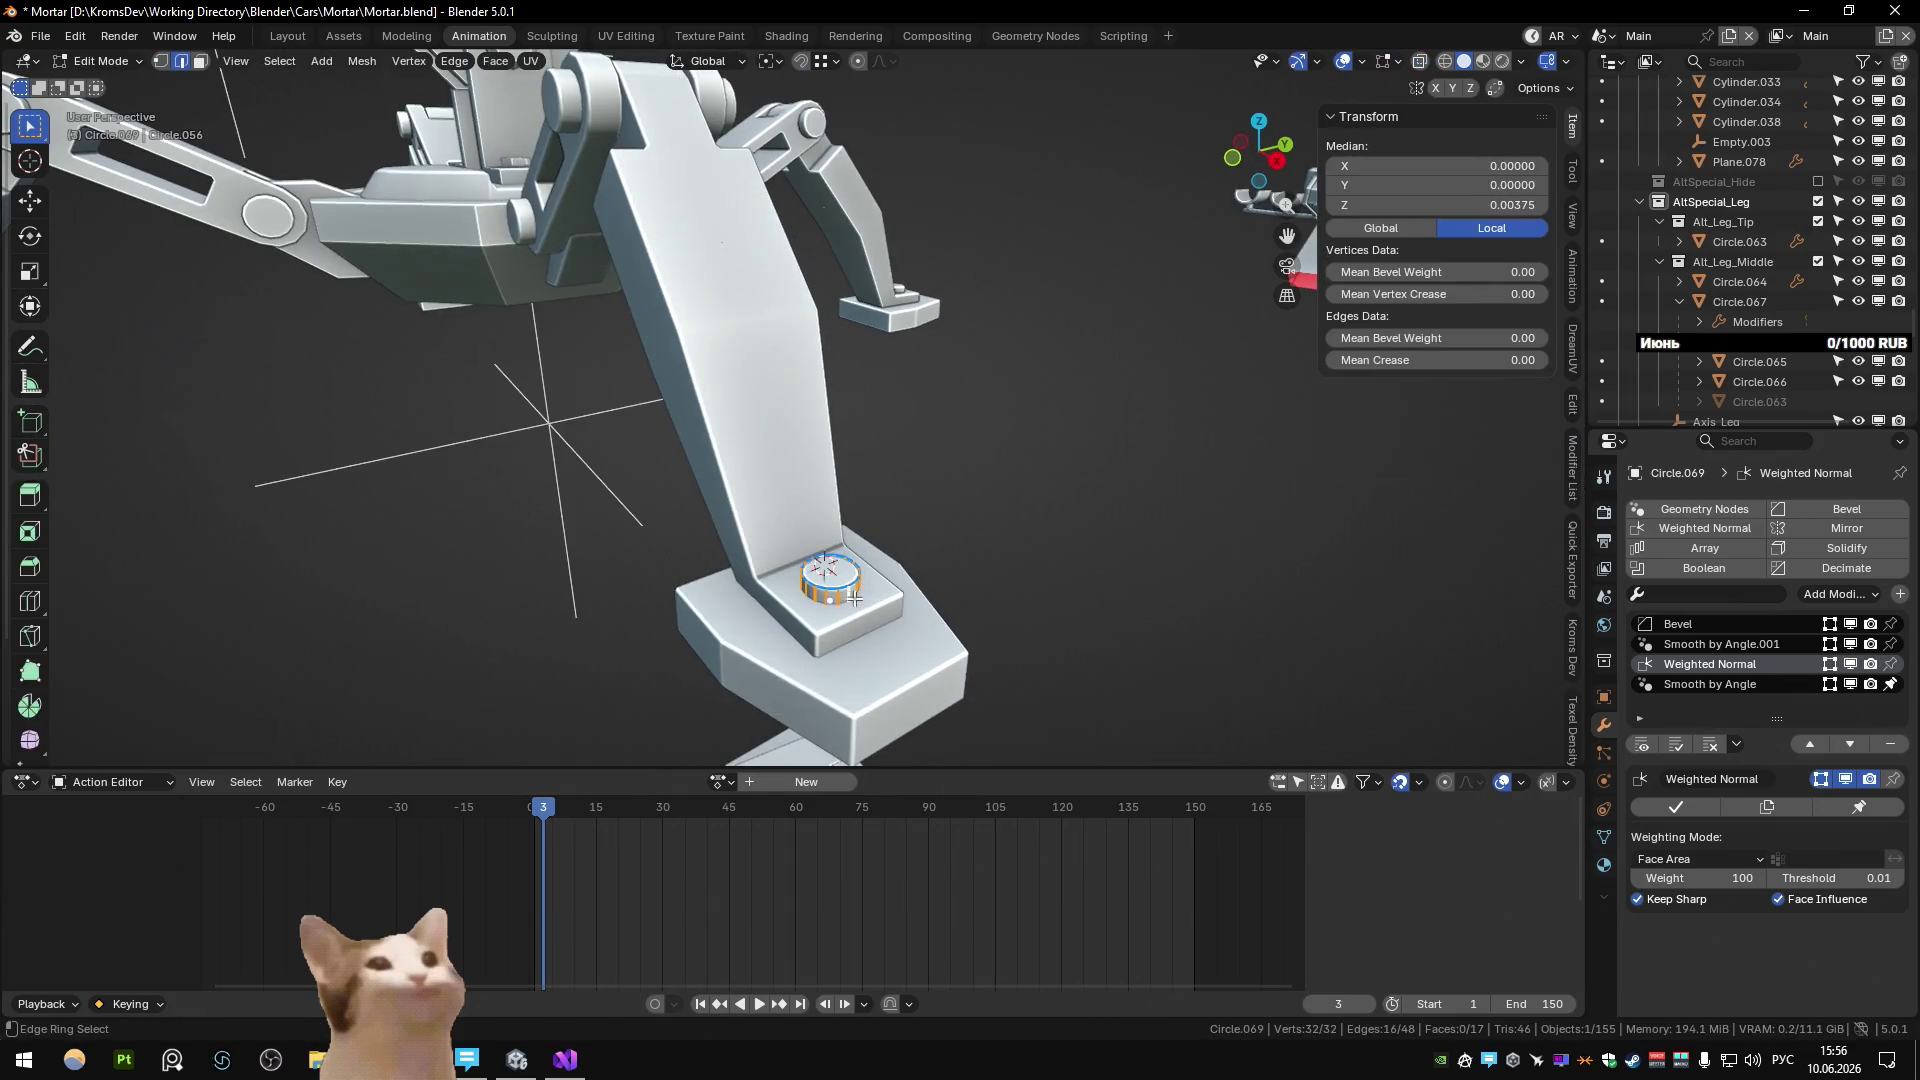
key(Tab)
scroll(855, 598, down, 4)
scroll(884, 600, up, 4)
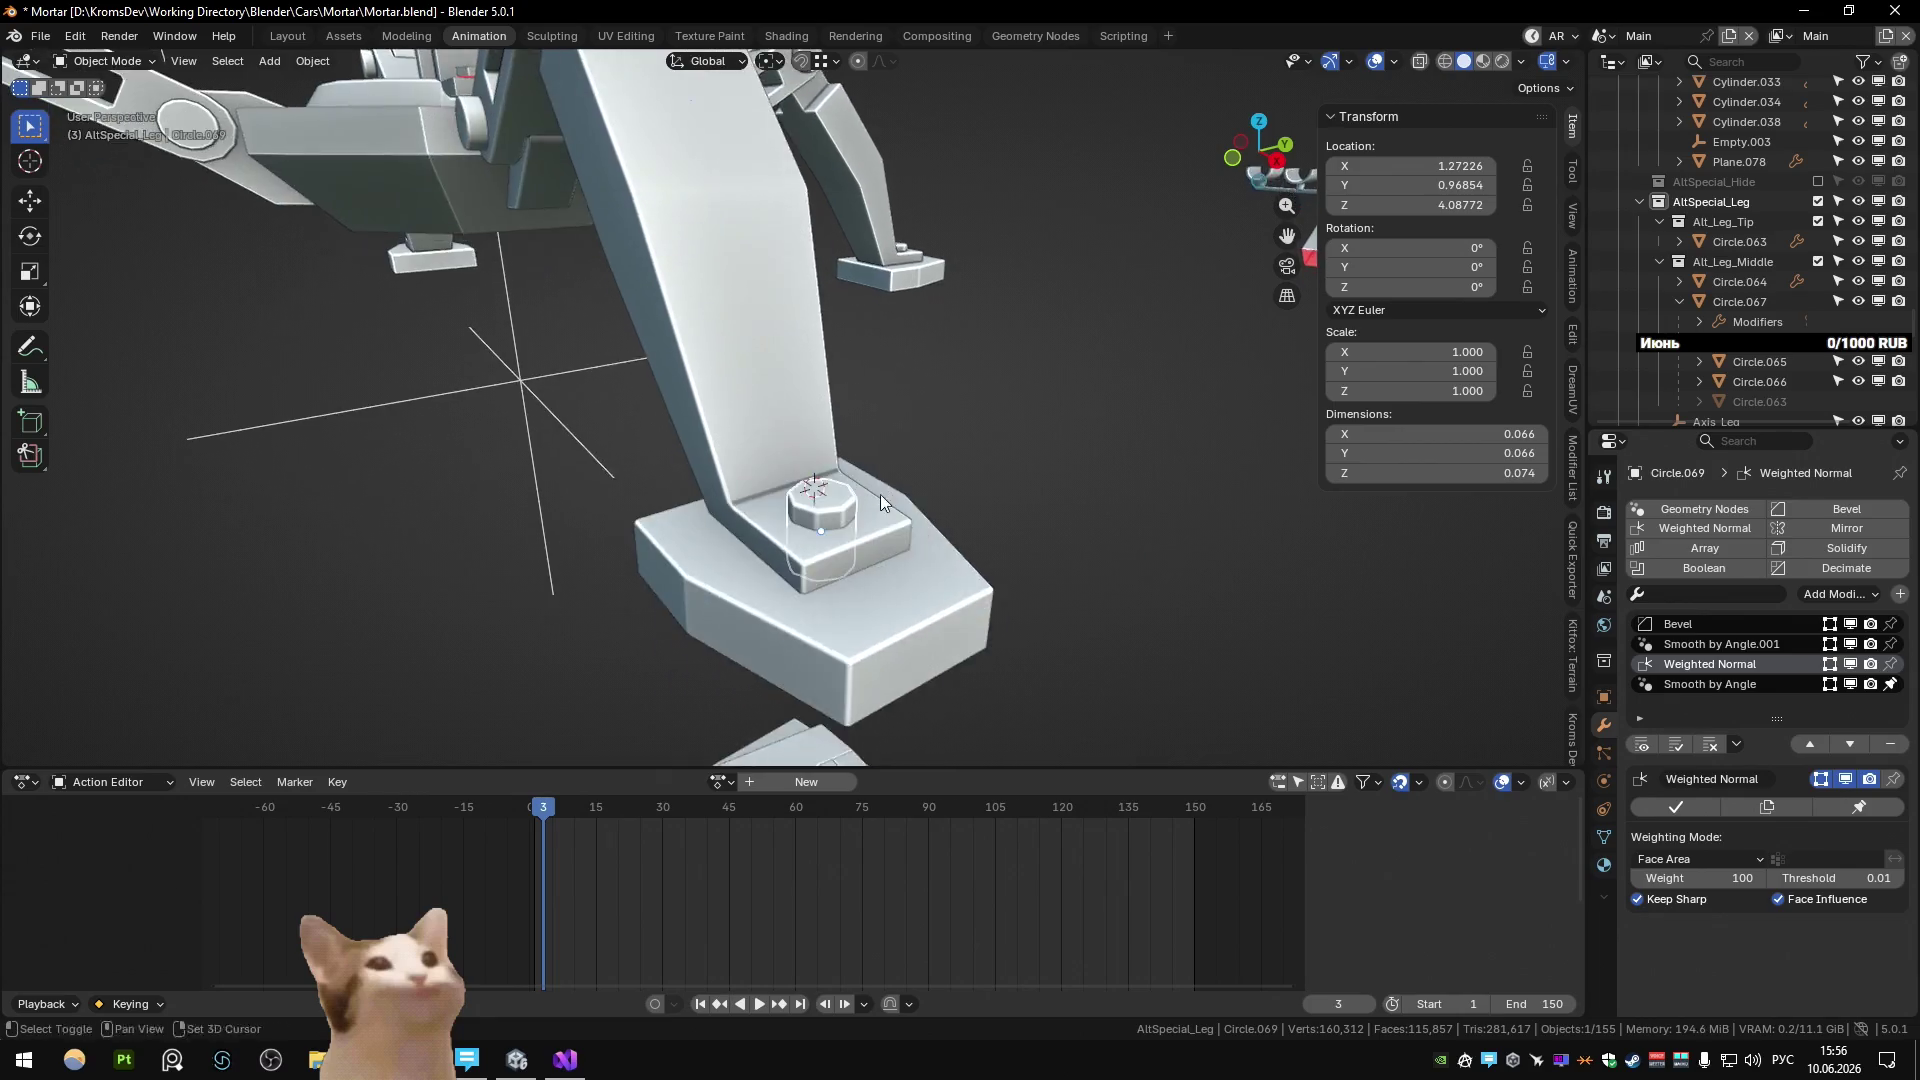
scroll(879, 494, up, 2)
Lower the foot cylinder's top ring along Z.
key(Tab)
key(Tab)
scroll(880, 450, down, 5)
mouse_move(880, 450)
middle_down()
mouse_move(908, 412)
mouse_move(896, 484)
middle_up()
scroll(867, 519, up, 4)
Reselect the cylinder's top ring in X-ray and move it down, leaving the cylinder 0.053 tall.
key(Tab)
key(g)
key(z)
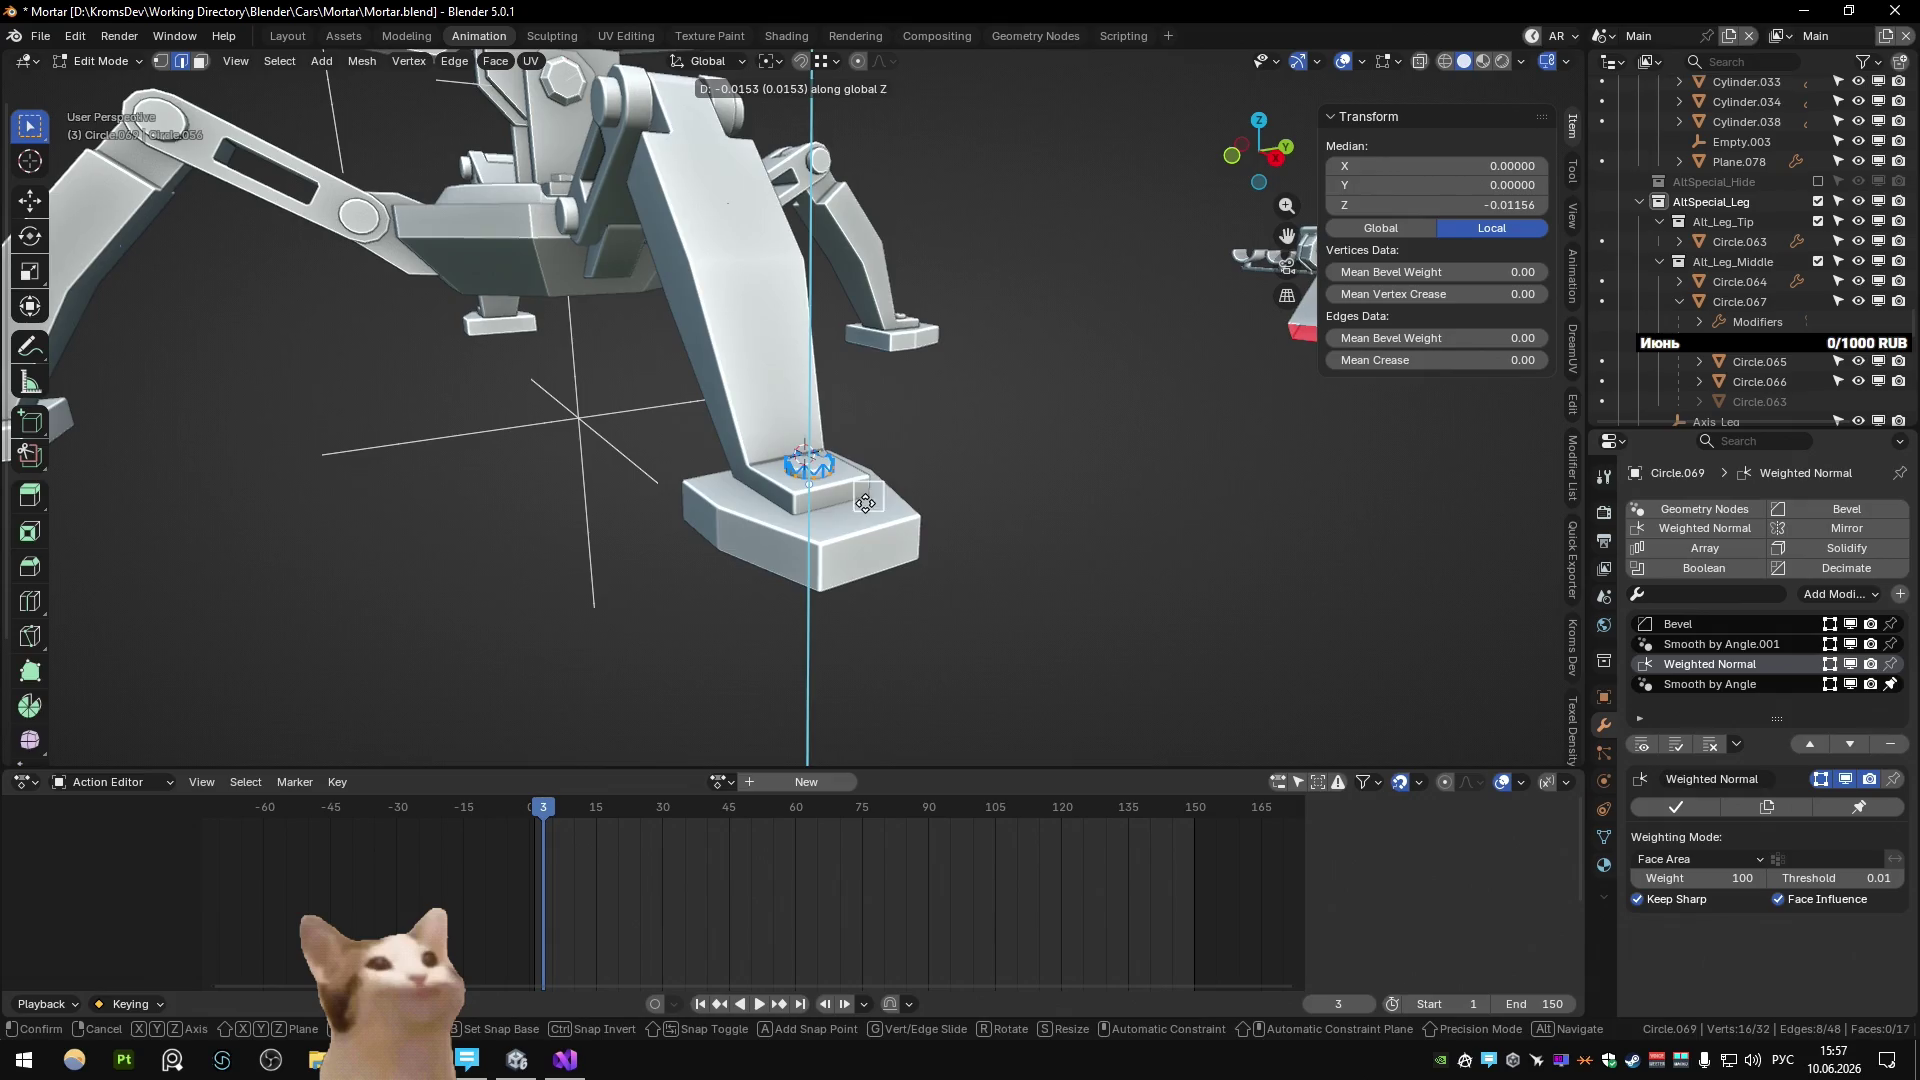
click(865, 503)
key(Tab)
key(alt+z)
click(806, 531)
click(812, 483)
click(814, 472)
click(814, 470)
key(Tab)
key(alt+z)
key(alt+z)
key(g)
key(z)
Switch between the leg bar and footplate, ending in Edit Mode on footplate Circle.068.
key(Tab)
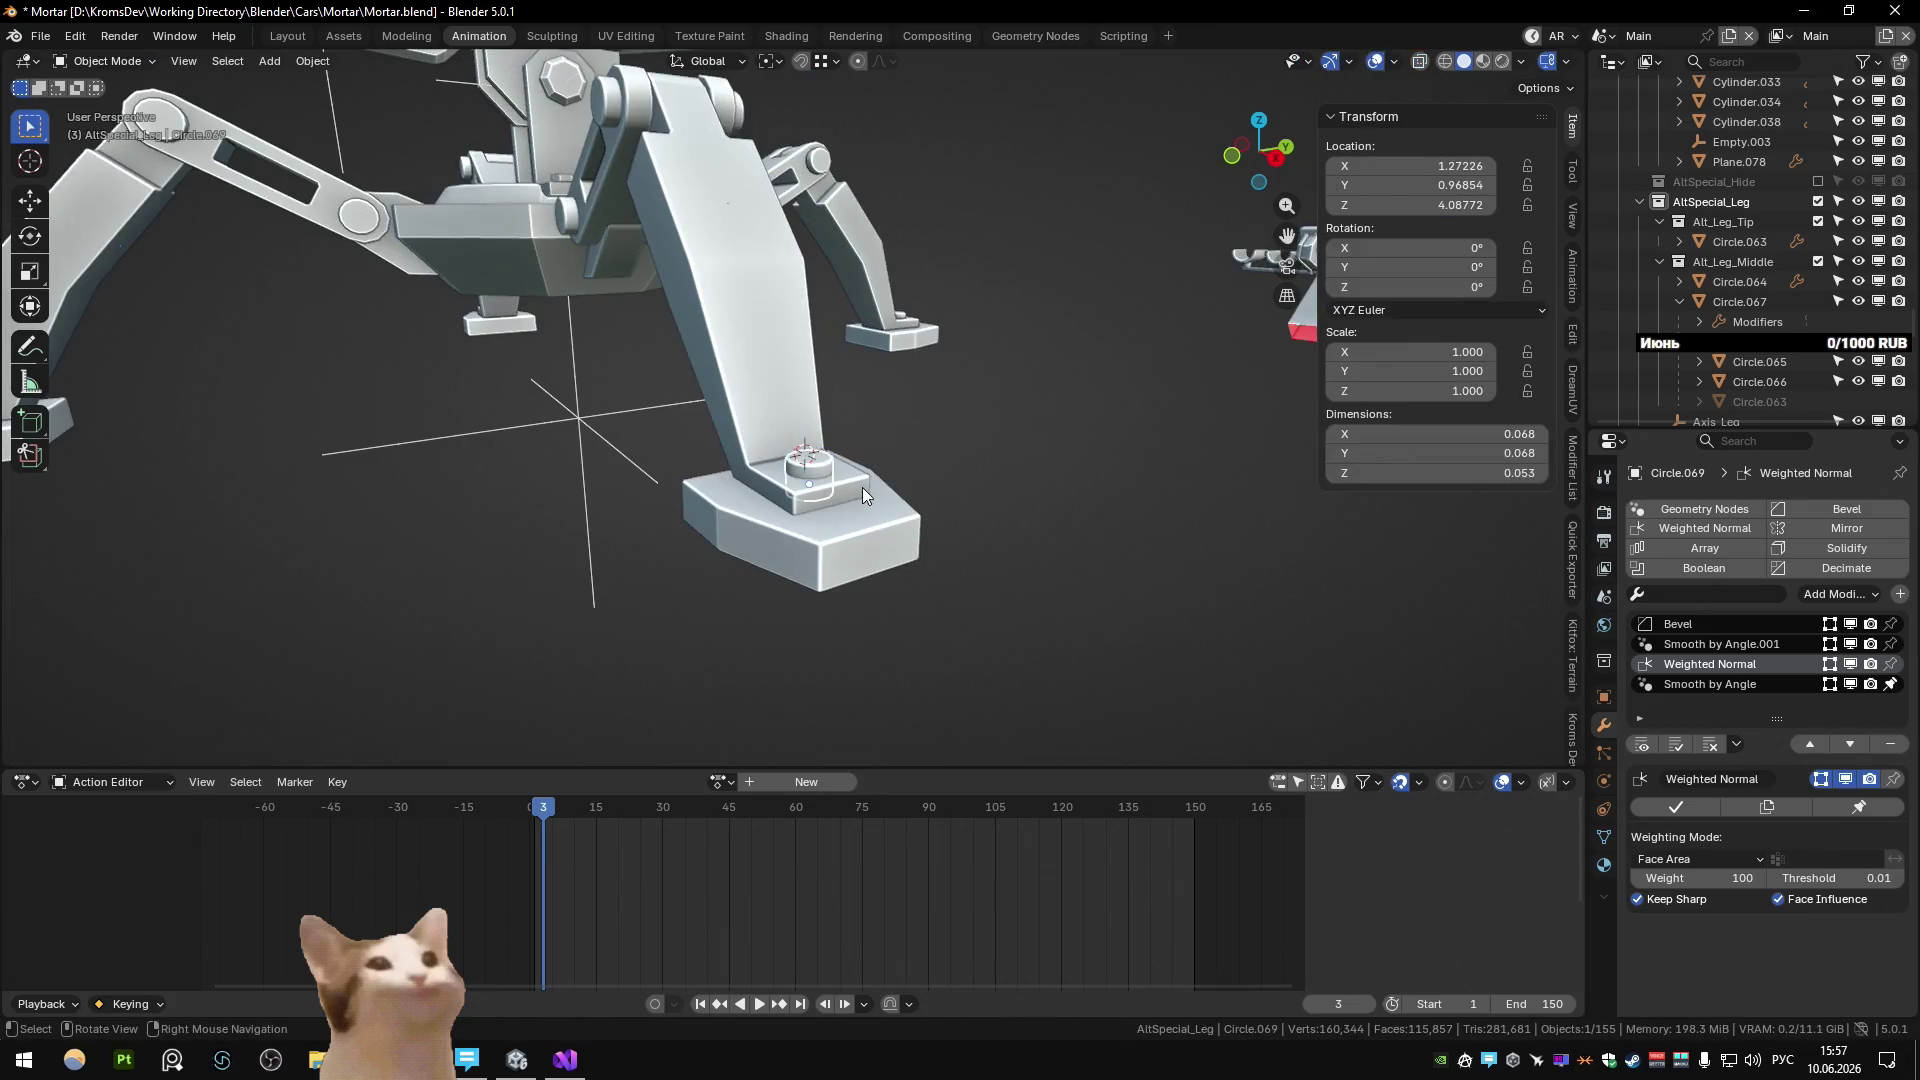
click(860, 490)
key(Tab)
key(Tab)
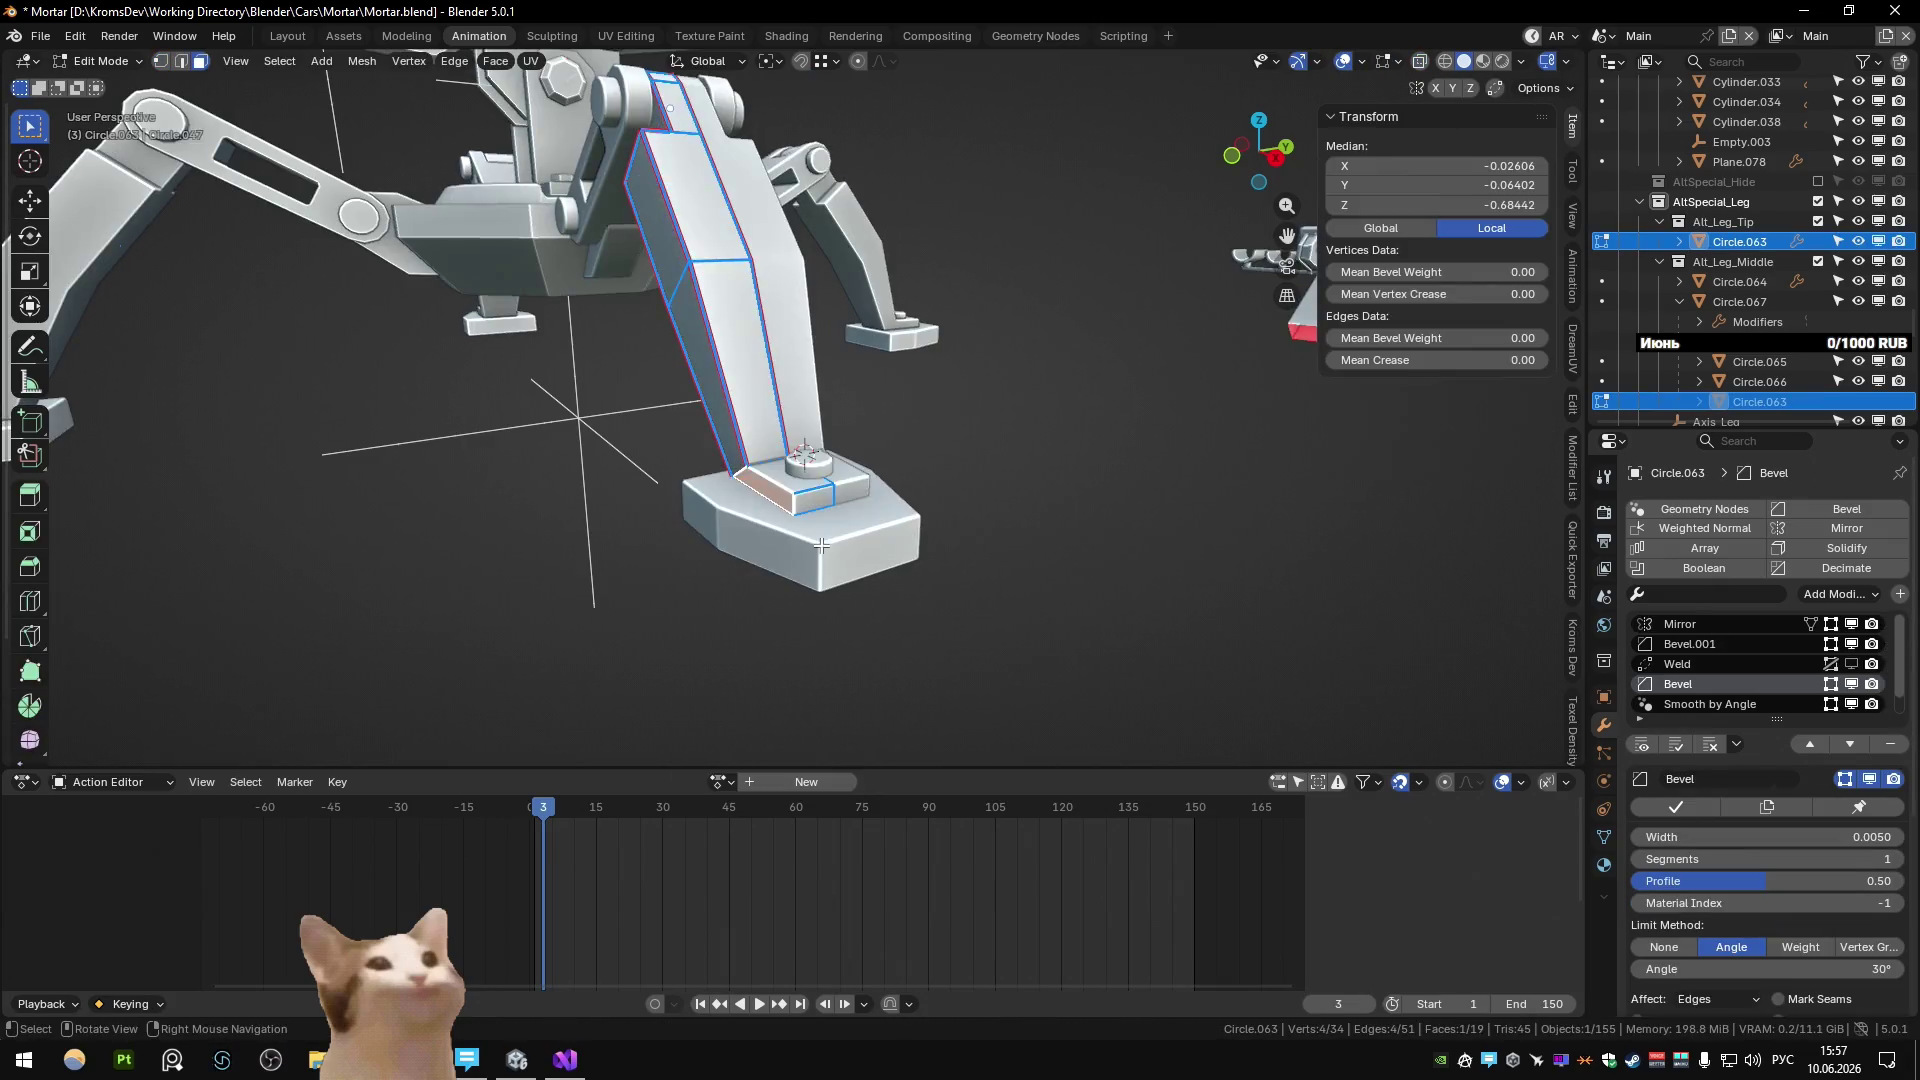
click(795, 527)
key(Tab)
key(Tab)
click(791, 520)
scroll(908, 466, down, 5)
mouse_move(908, 466)
middle_down()
mouse_move(843, 522)
mouse_move(984, 568)
mouse_move(898, 537)
middle_up()
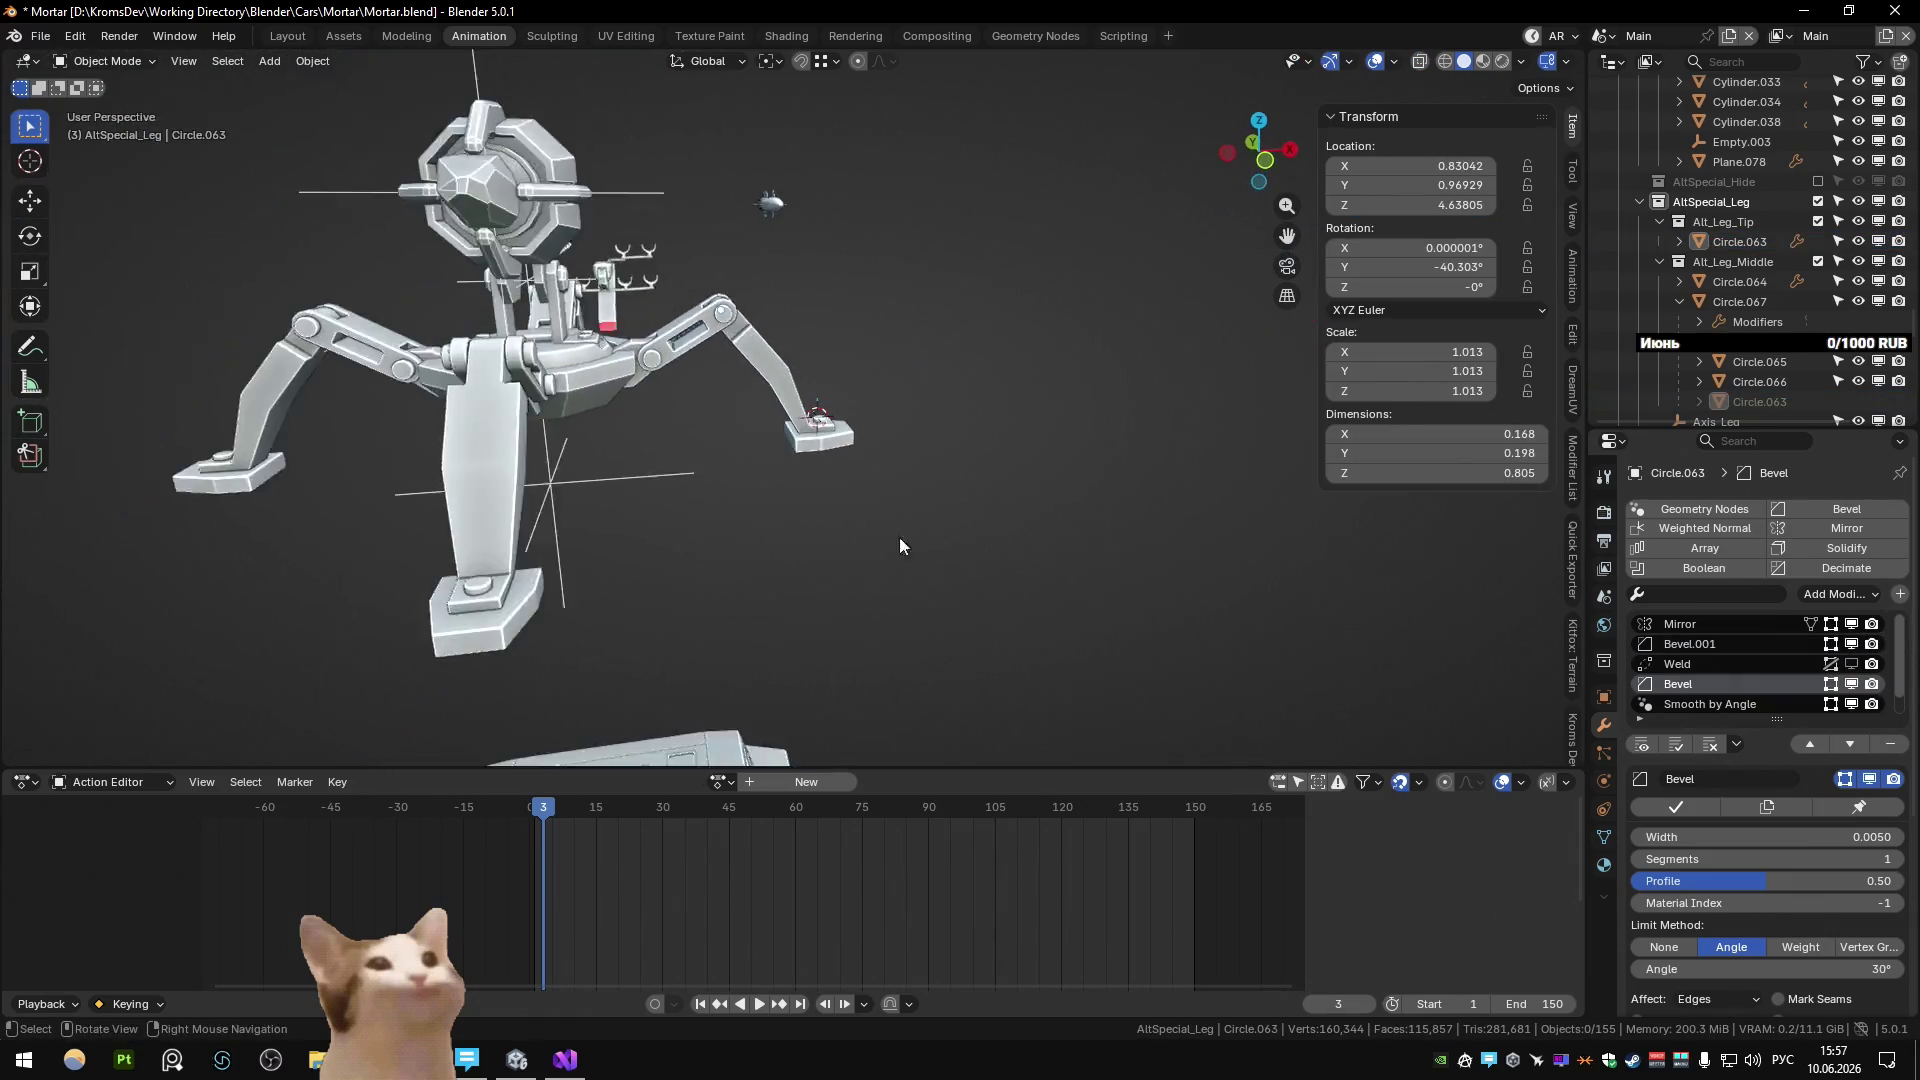
scroll(805, 500, up, 5)
click(809, 503)
key(Tab)
Slide a side face of the footplate along Y so it fits under the leg.
click(782, 493)
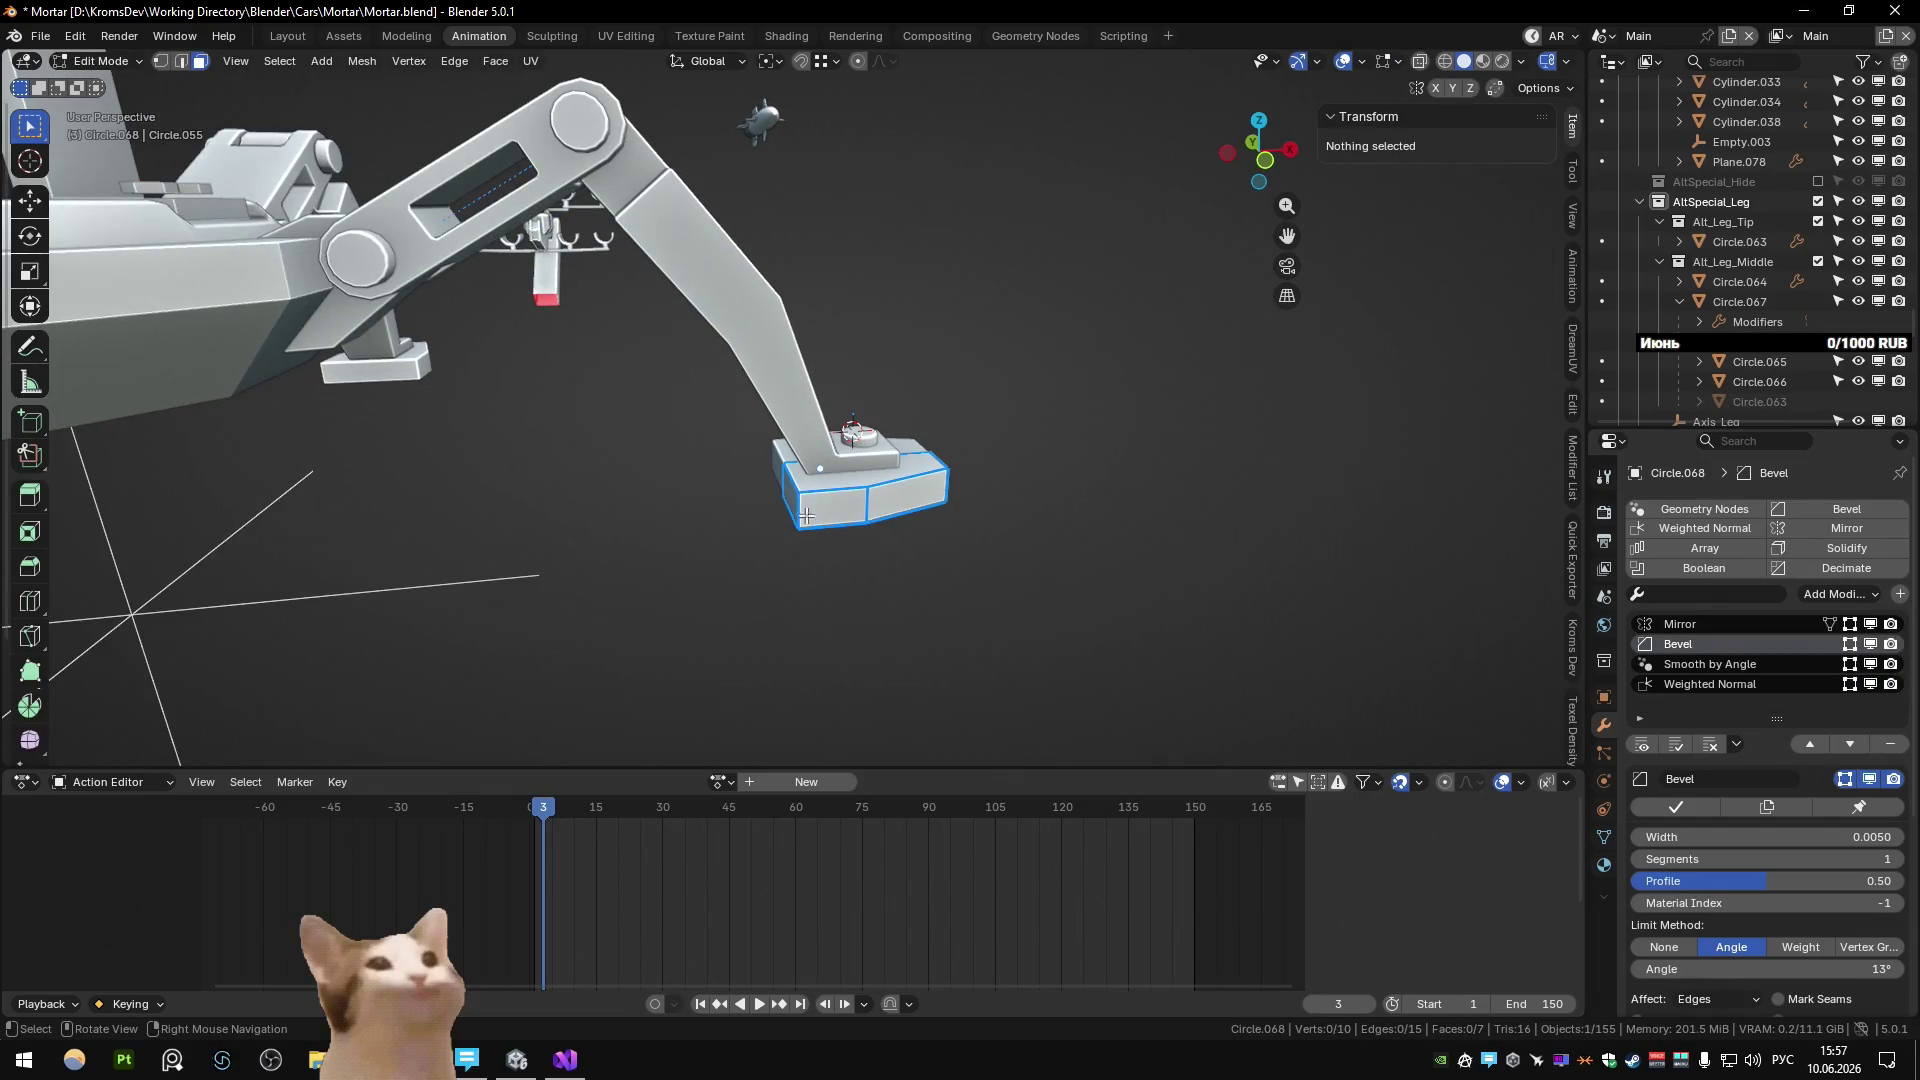
key(g)
key(y)
click(803, 537)
key(Tab)
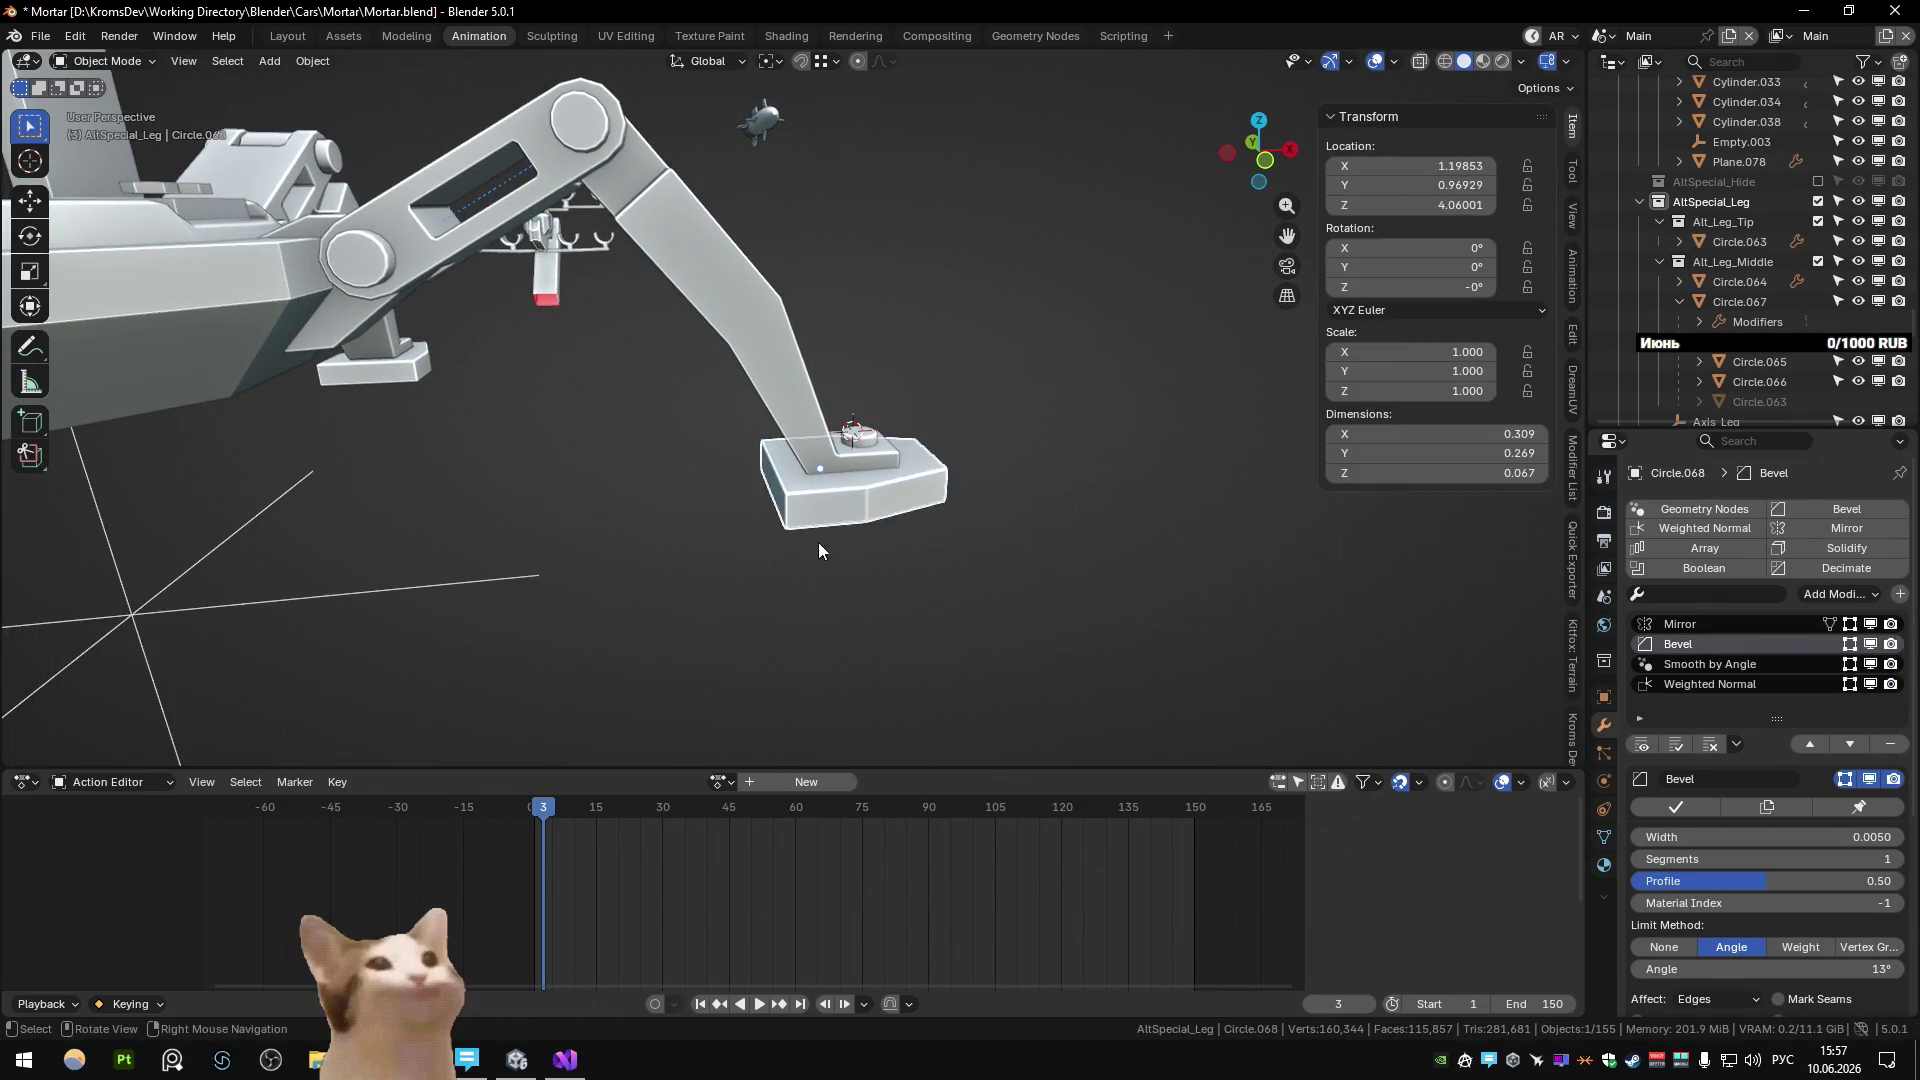
middle_drag(818, 542, 760, 482)
scroll(760, 482, down, 4)
scroll(728, 518, up, 3)
Add an edge loop across the footplate and merge the doubled vertices from a cancelled extrude.
key(Tab)
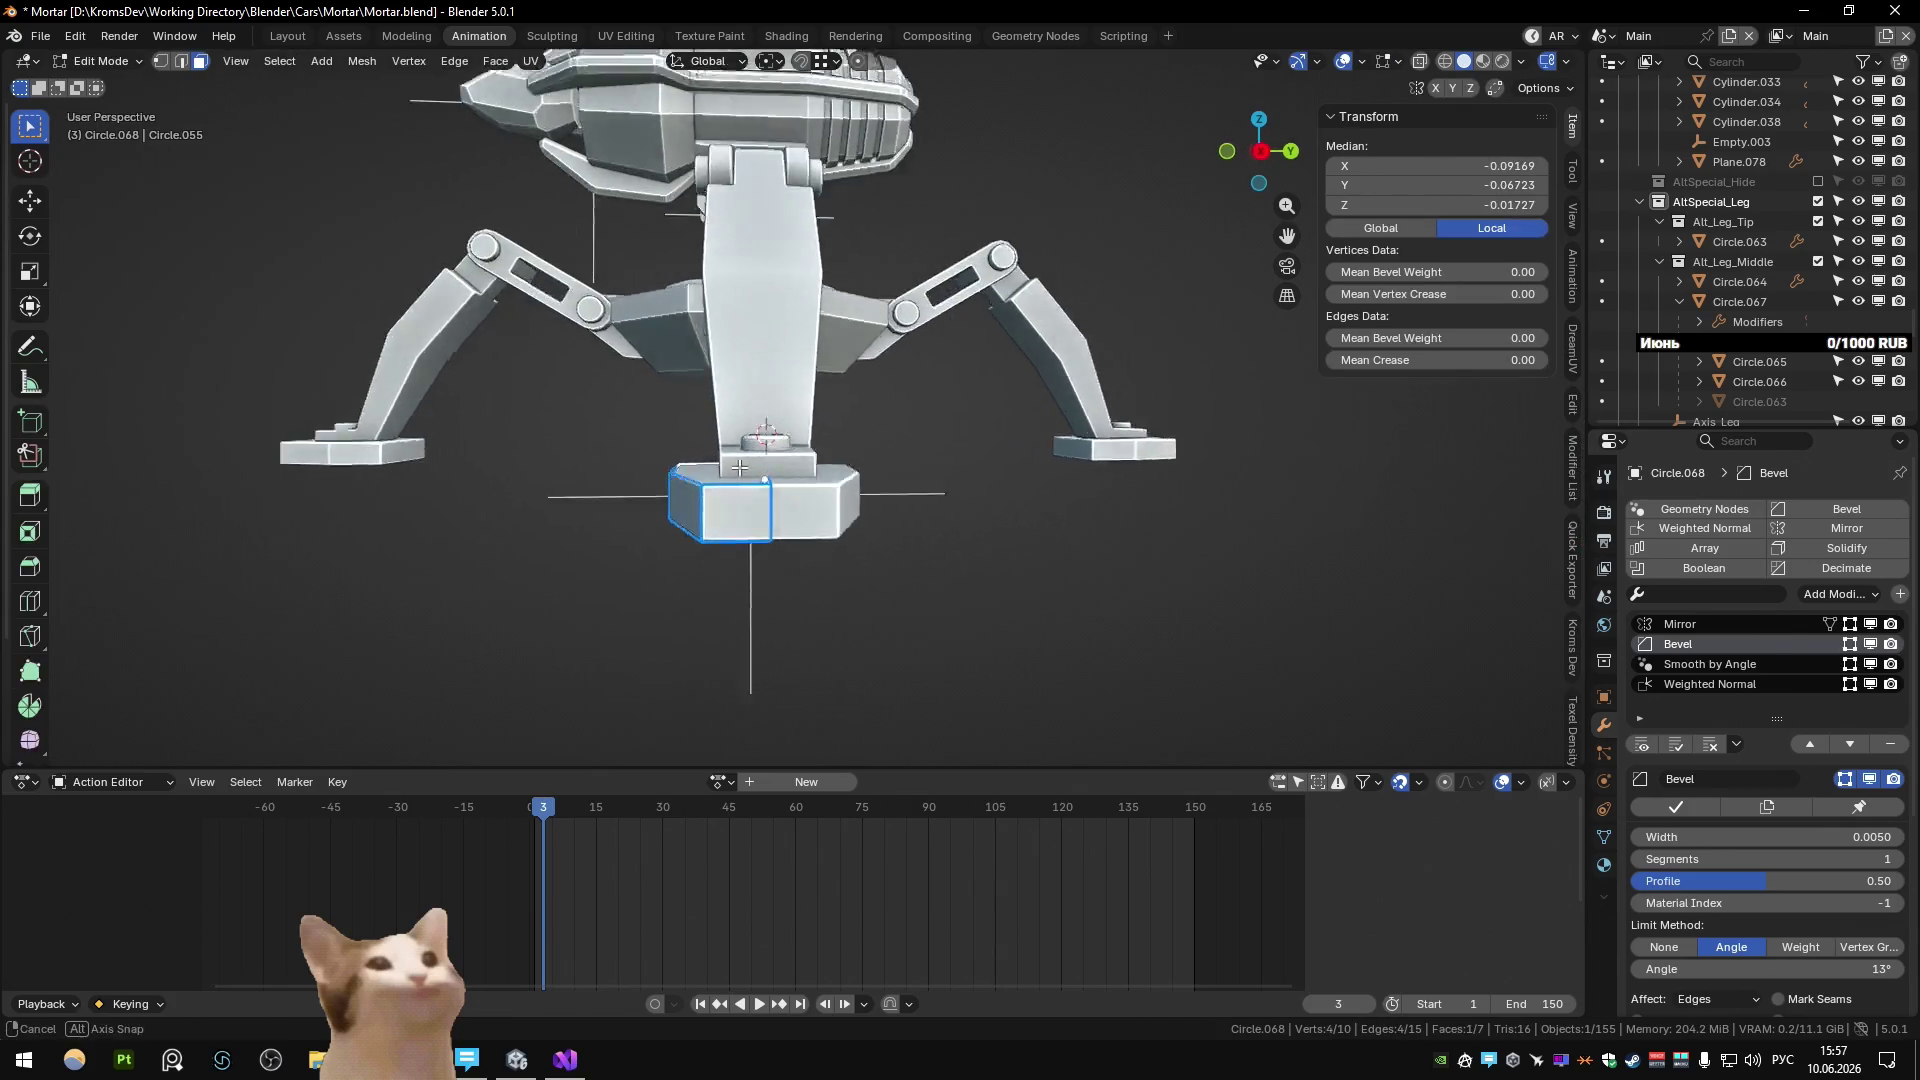
scroll(730, 518, up, 3)
key(ctrl+r)
double_click(697, 461)
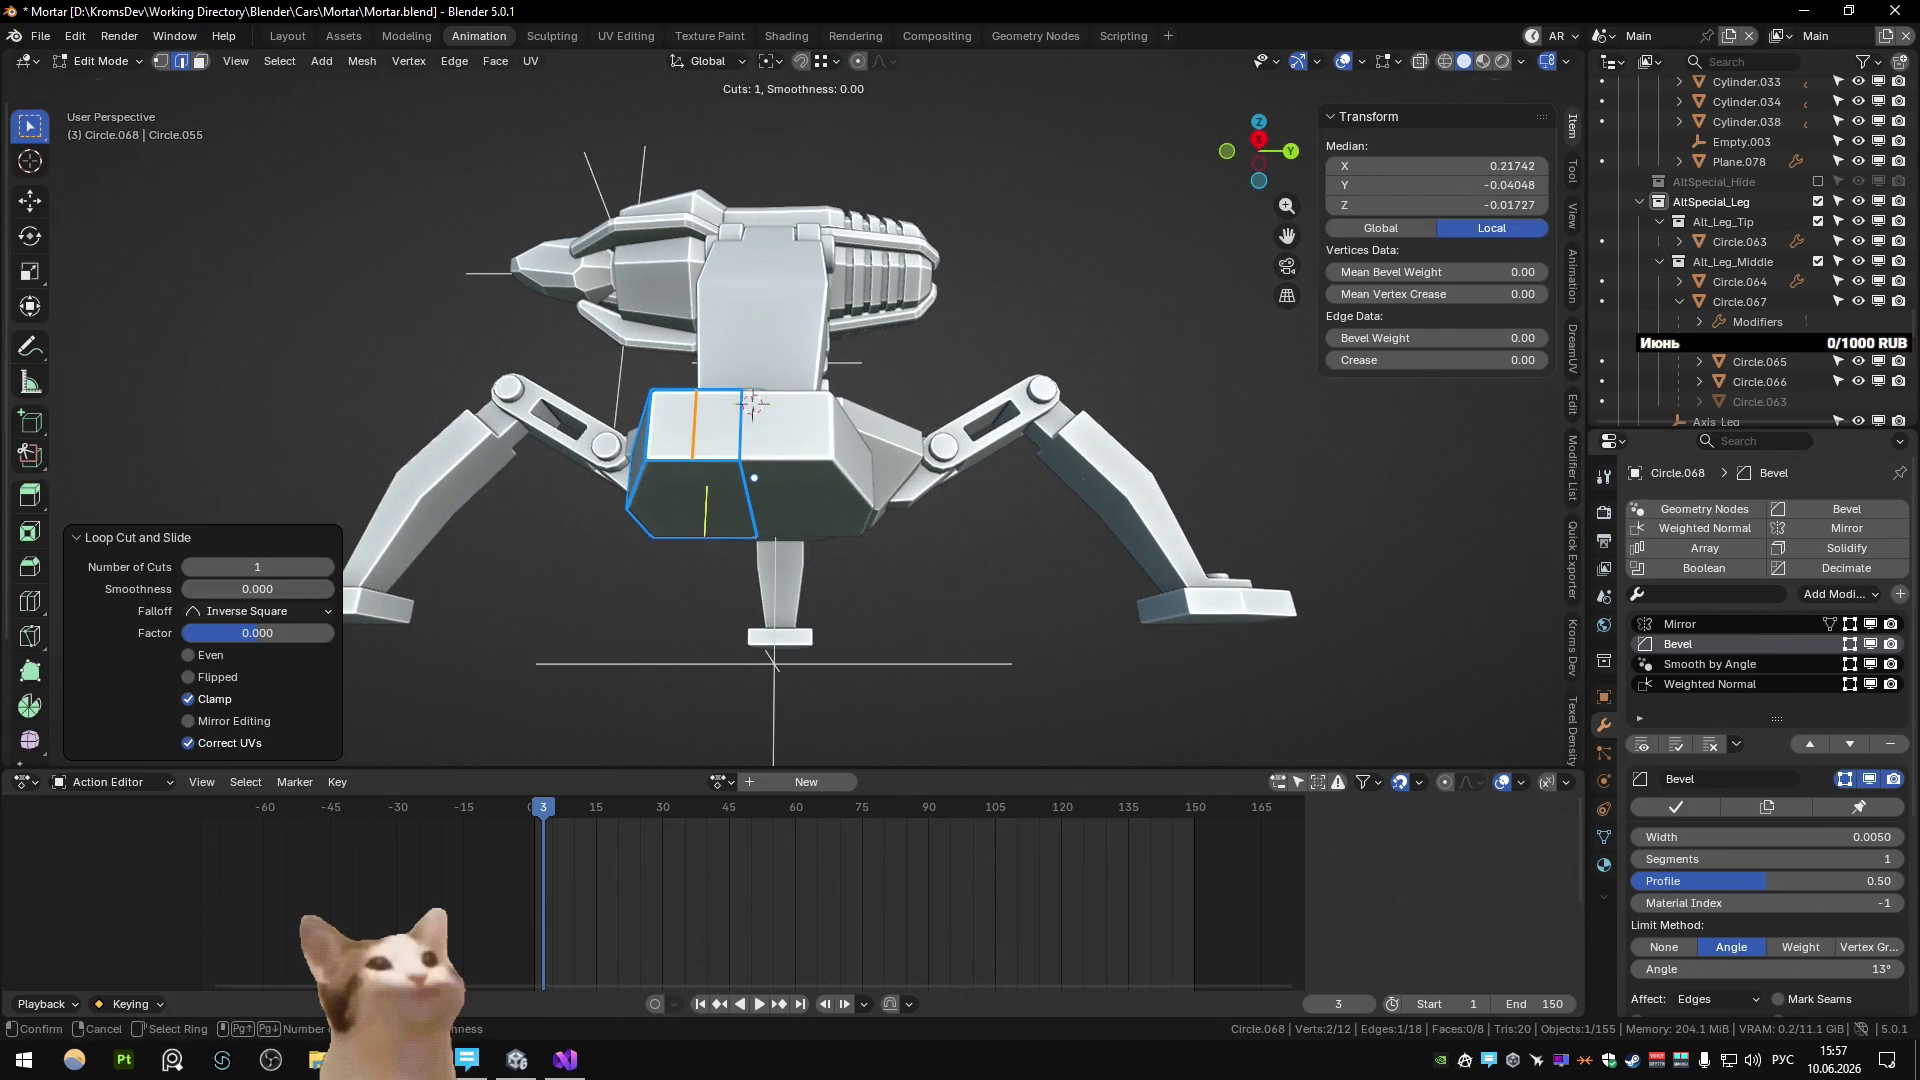
click(709, 537)
click(709, 537)
key(3)
click(725, 500)
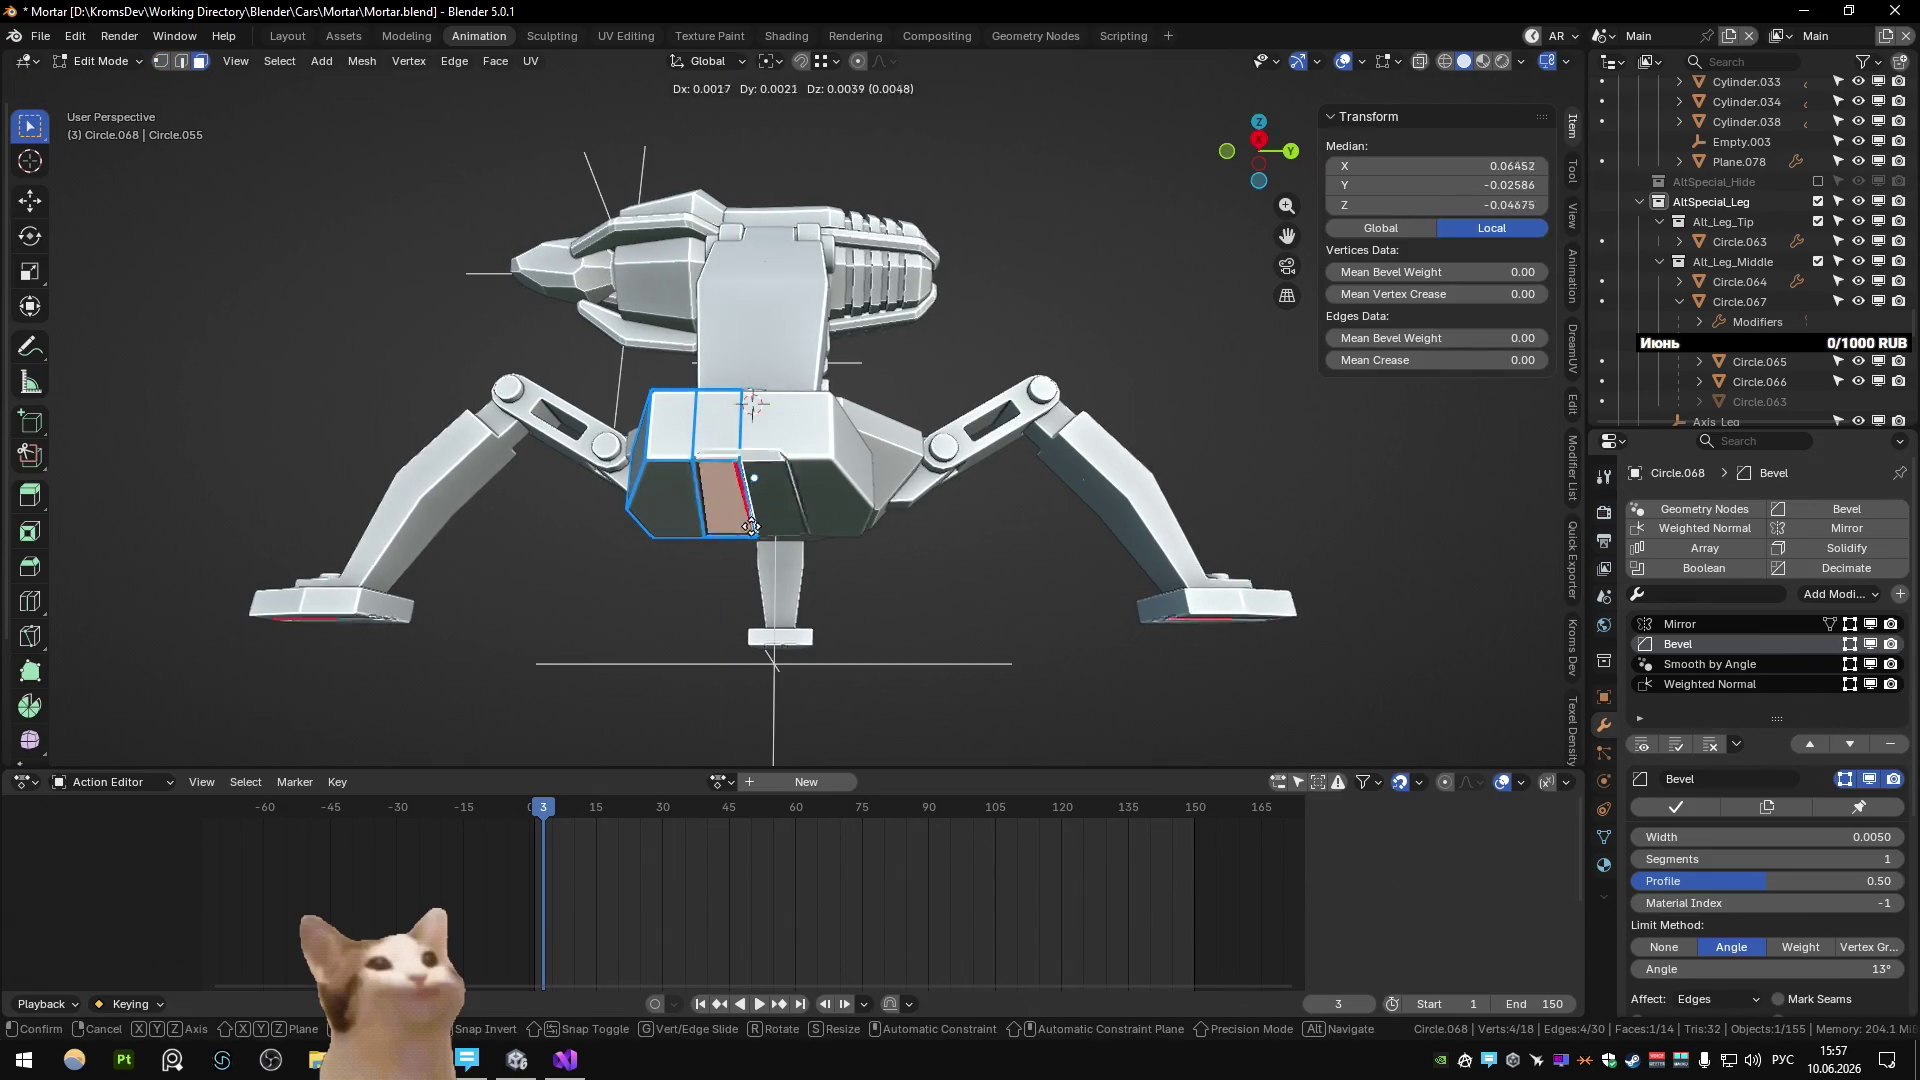
key(e)
key(Escape)
key(m)
click(753, 518)
Cut a notch into the footplate with Extrude Manifold.
right_click(864, 470)
click(864, 469)
click(866, 446)
key(q)
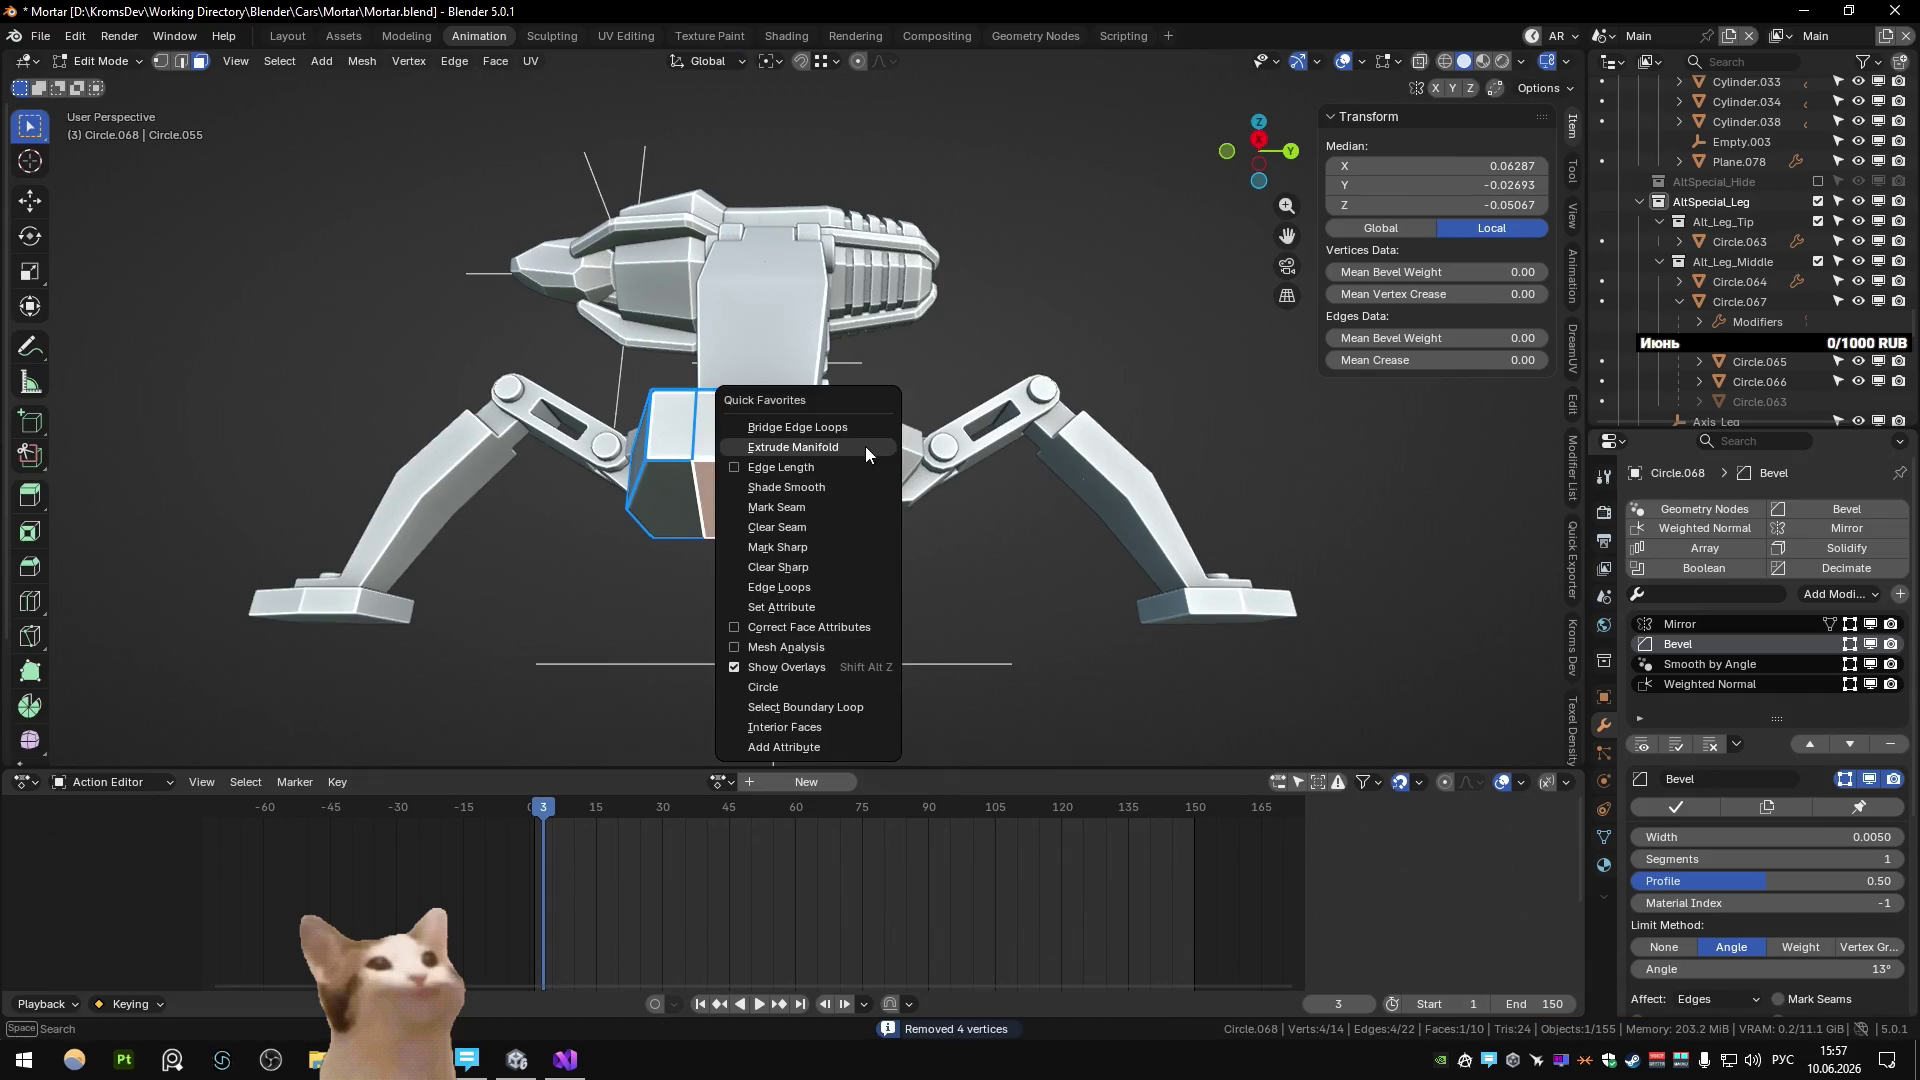
click(865, 446)
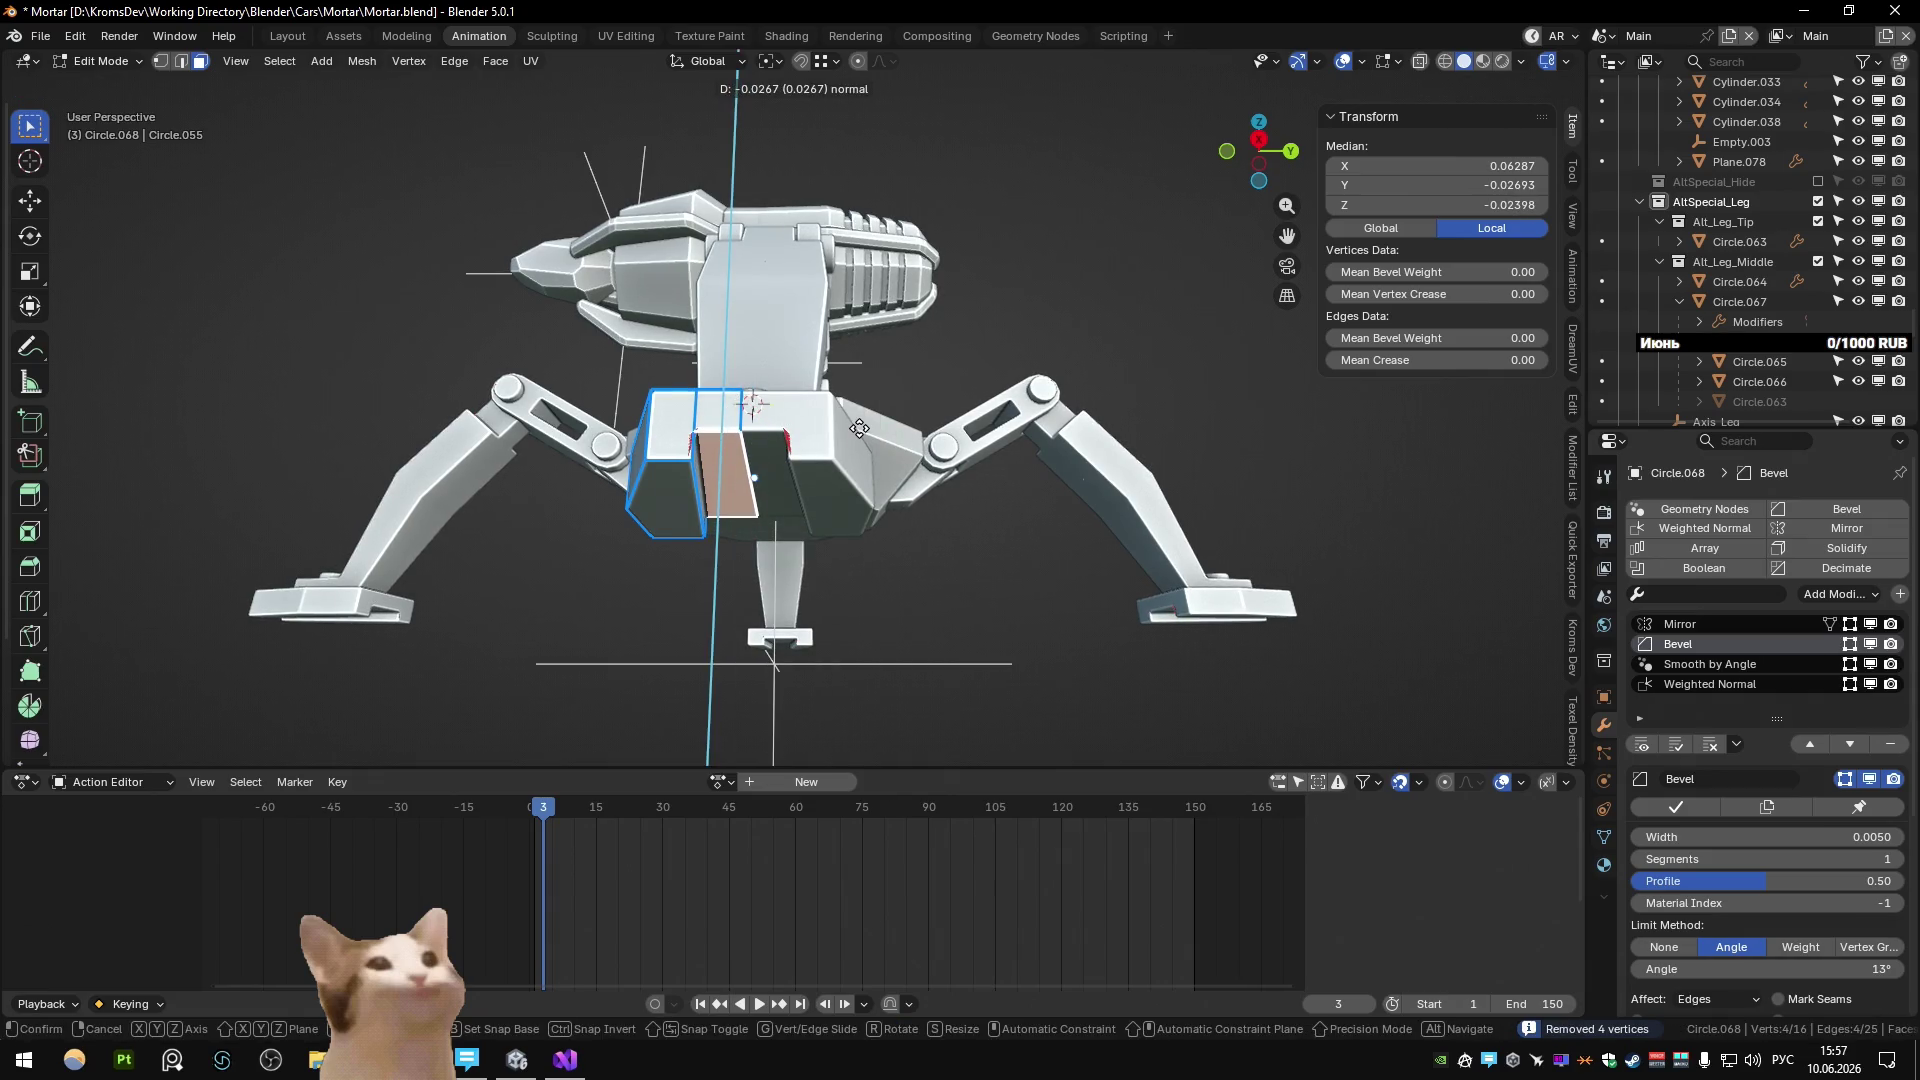
click(859, 428)
key(Tab)
mouse_move(859, 428)
middle_down()
mouse_move(936, 590)
mouse_move(1005, 560)
mouse_move(940, 442)
mouse_move(987, 429)
mouse_move(986, 479)
mouse_move(752, 603)
mouse_move(558, 597)
mouse_move(578, 536)
mouse_move(904, 550)
mouse_move(908, 614)
mouse_move(760, 542)
mouse_move(898, 562)
mouse_move(1003, 360)
mouse_move(924, 357)
middle_up()
scroll(904, 550, down, 4)
Select the footplate's two bottom edge vertices and inspect the base from another side.
key(Tab)
scroll(800, 400, up, 3)
mouse_move(800, 400)
middle_down()
mouse_move(704, 422)
mouse_move(792, 468)
middle_up()
key(1)
click(735, 559)
ctrl+click(595, 544)
key(2)
mouse_move(859, 358)
middle_down()
mouse_move(835, 503)
mouse_move(860, 567)
mouse_move(608, 516)
mouse_move(639, 482)
middle_up()
key(Tab)
scroll(884, 578, up, 5)
mouse_move(885, 578)
middle_down()
mouse_move(824, 394)
mouse_move(830, 545)
mouse_move(897, 603)
middle_up()
Slide an edge and cut a second notch into the foot with Extrude Manifold.
key(Tab)
click(727, 531)
click(768, 552)
key(q)
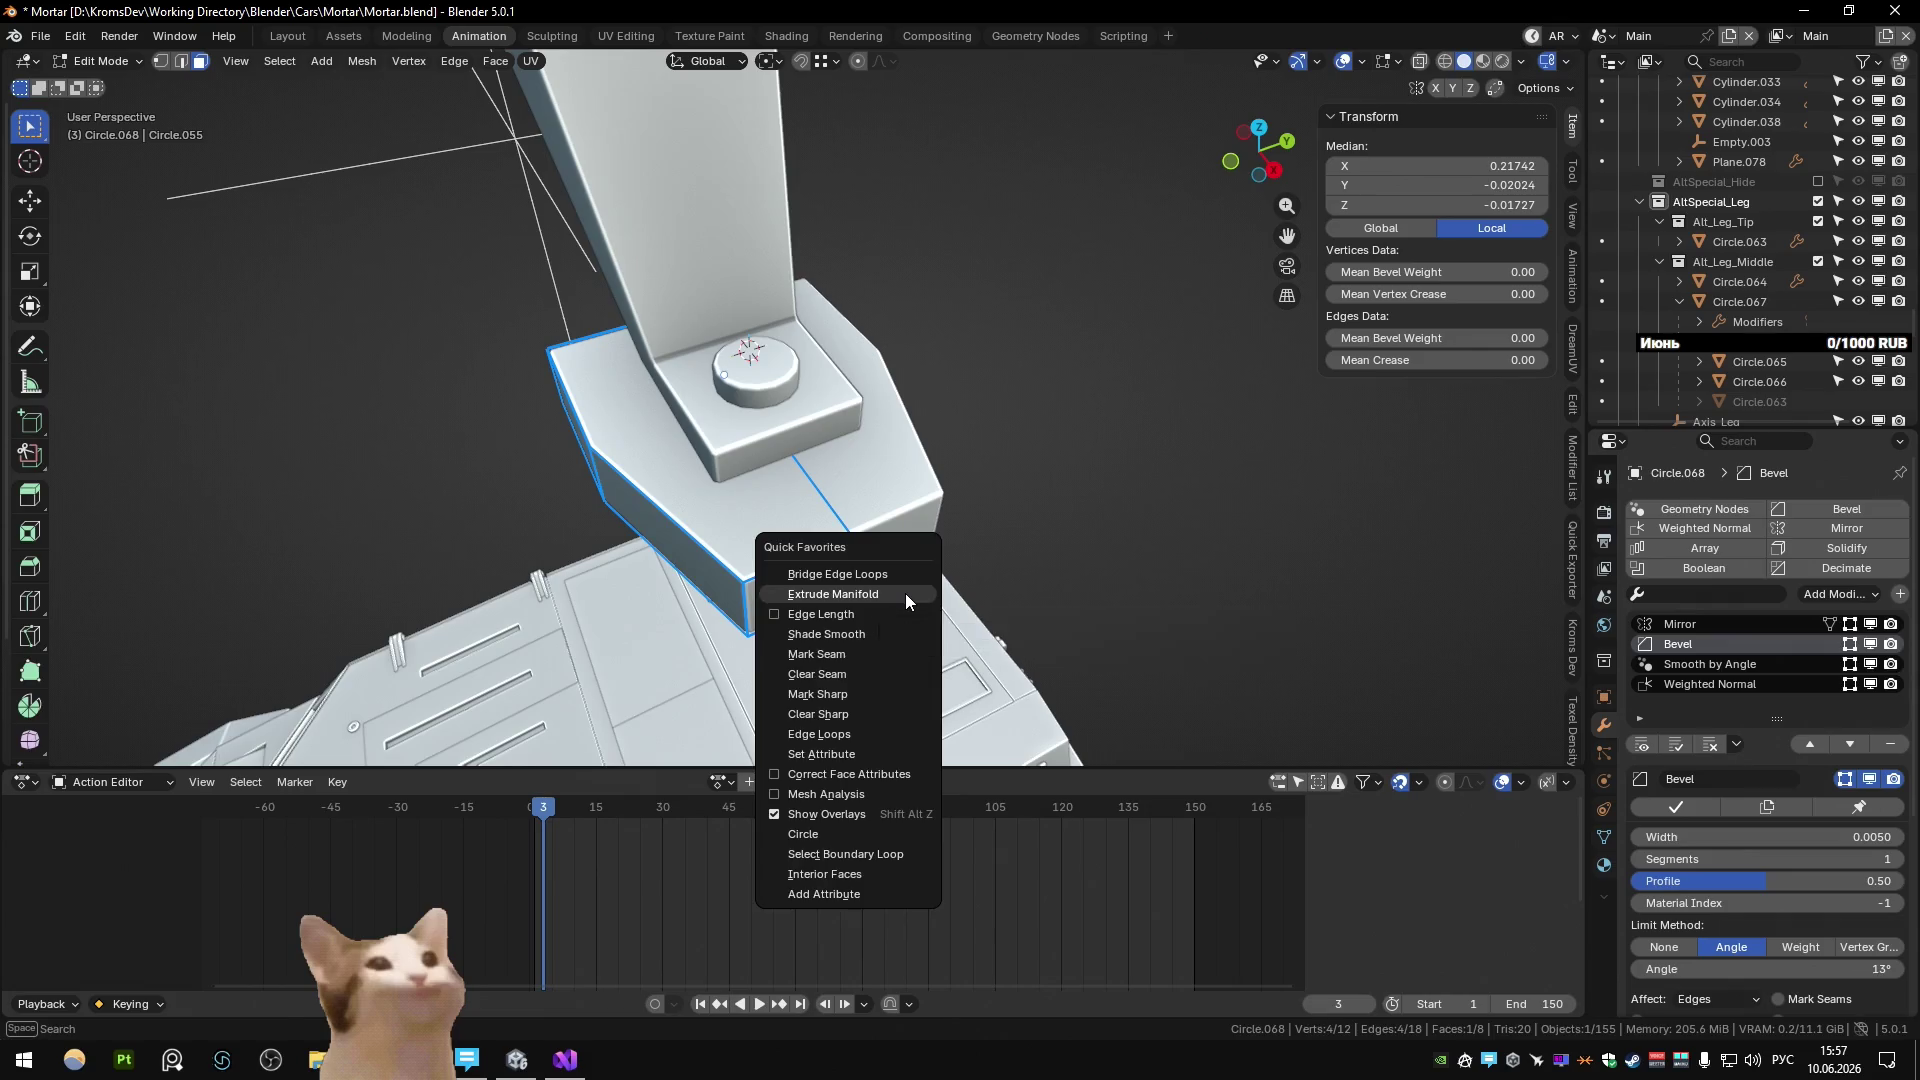
click(903, 592)
click(900, 580)
key(Tab)
scroll(988, 459, down, 3)
scroll(752, 435, down, 3)
middle_drag(752, 435, 850, 488)
scroll(919, 543, up, 4)
Move the foot piece's selected vertices along X using see-through view.
key(Tab)
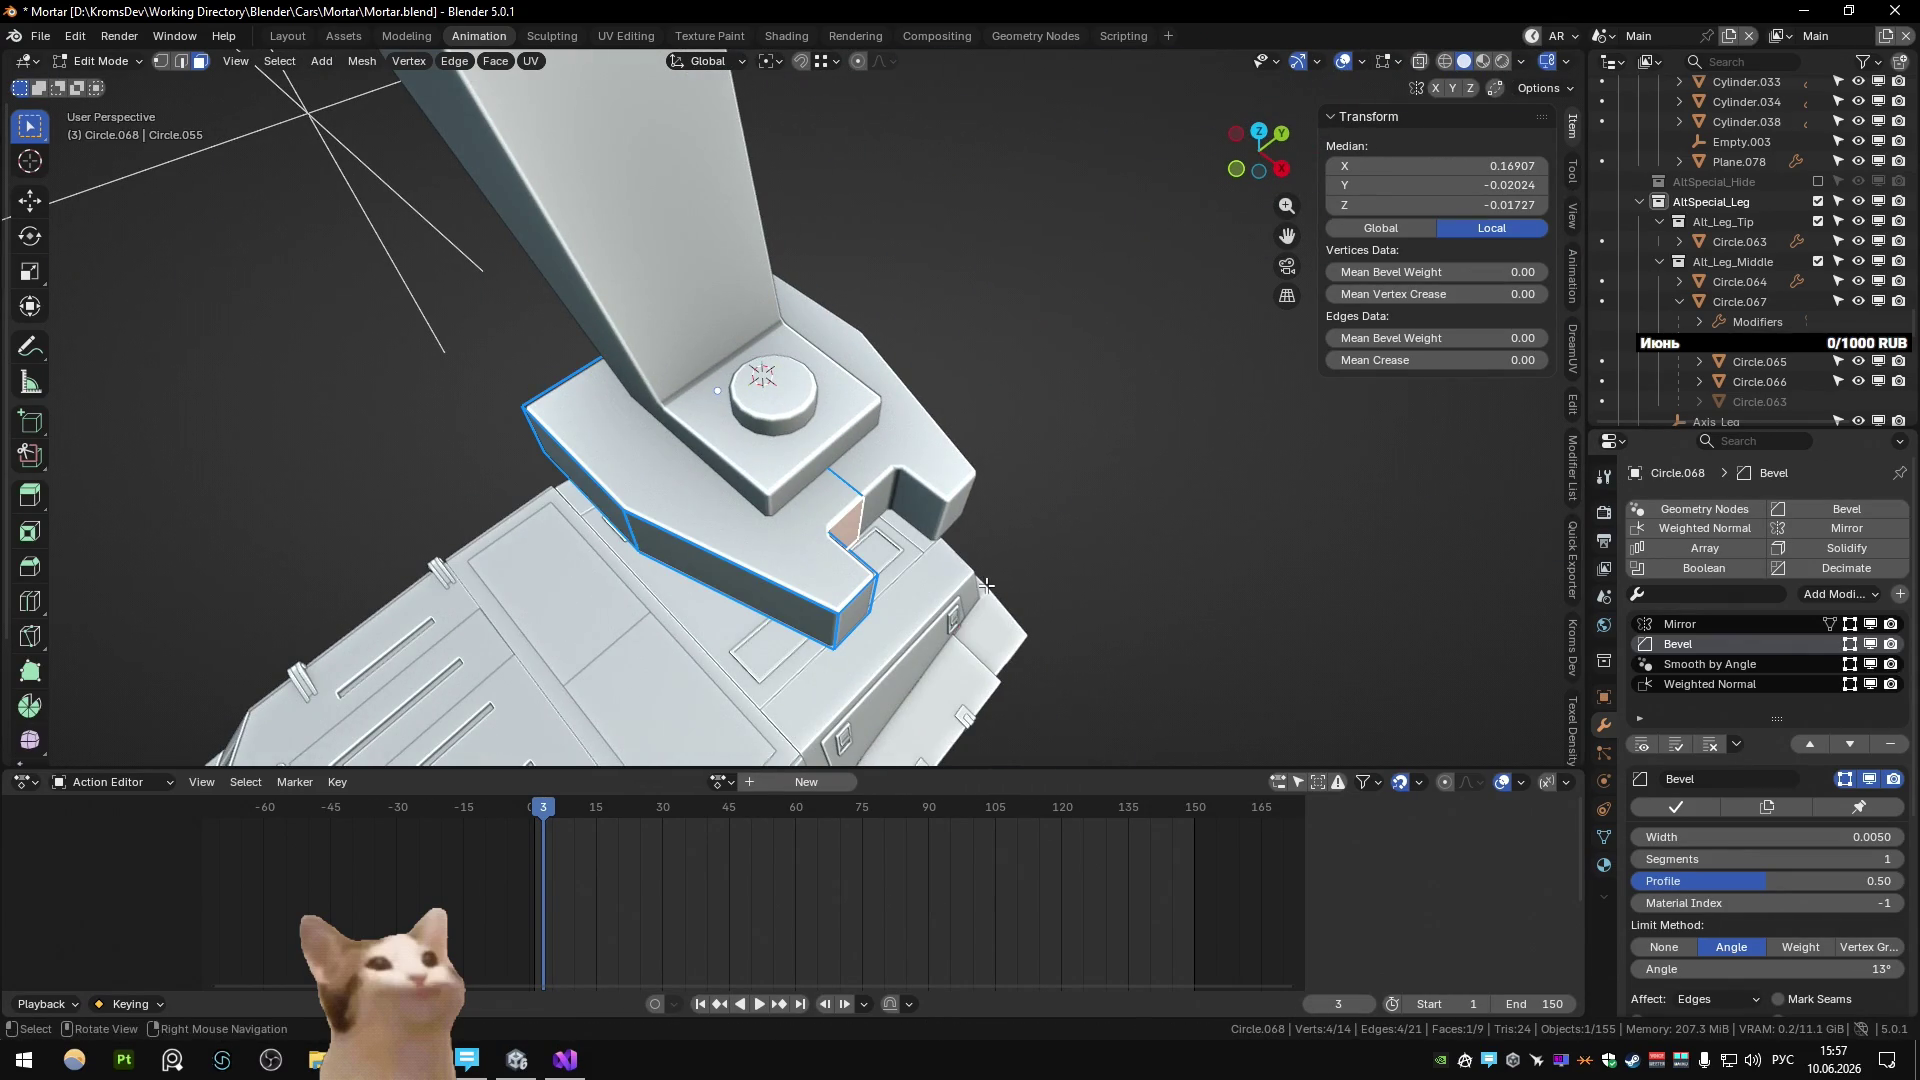
click(974, 570)
key(Tab)
mouse_move(974, 571)
middle_down()
mouse_move(782, 474)
mouse_move(750, 501)
mouse_move(670, 422)
mouse_move(722, 430)
mouse_move(700, 450)
mouse_move(737, 447)
mouse_move(600, 471)
mouse_move(654, 336)
mouse_move(796, 405)
mouse_move(951, 308)
mouse_move(818, 404)
middle_up()
click(782, 474)
key(Tab)
key(alt+z)
key(alt+z)
key(g)
key(x)
click(770, 505)
scroll(770, 505, down, 3)
Shift the small face inside the foot notch along Y.
key(3)
click(737, 447)
key(g)
key(y)
click(618, 486)
key(Tab)
scroll(613, 480, down, 3)
scroll(716, 370, up, 2)
scroll(796, 405, up, 3)
Move the foot face vertically along Z, then begin raising the foot object on Z.
key(Tab)
middle_drag(950, 420, 951, 549)
key(g)
key(z)
click(947, 530)
key(Tab)
scroll(826, 445, down, 3)
scroll(860, 458, up, 3)
key(g)
key(z)
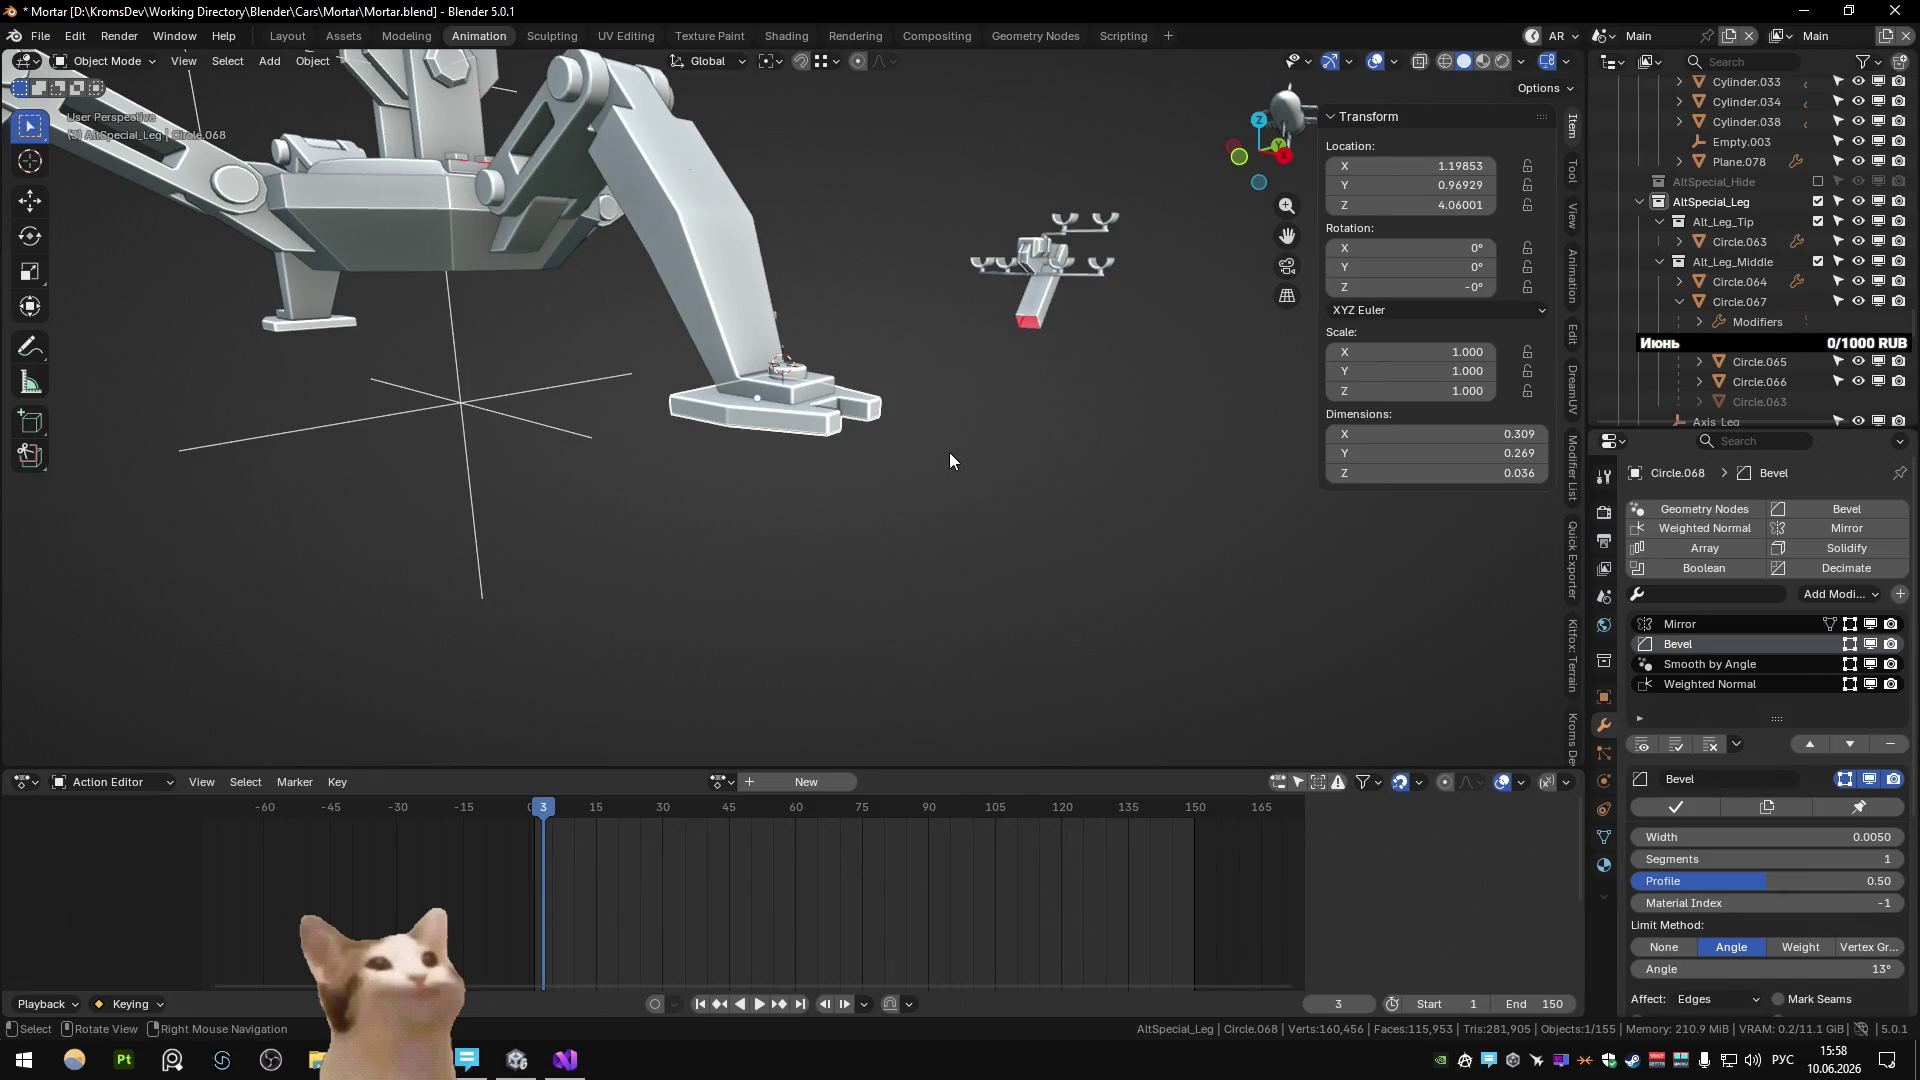
Adjust the foot face vertically along Z, then orbit to the mortar leg's foot.
key(Tab)
key(Tab)
key(Tab)
key(g)
key(z)
mouse_move(949, 455)
alt+middle_down()
mouse_move(831, 470)
mouse_move(870, 454)
mouse_move(763, 514)
mouse_move(870, 484)
mouse_move(788, 472)
alt+middle_up()
click(870, 457)
key(Tab)
scroll(870, 459, down, 5)
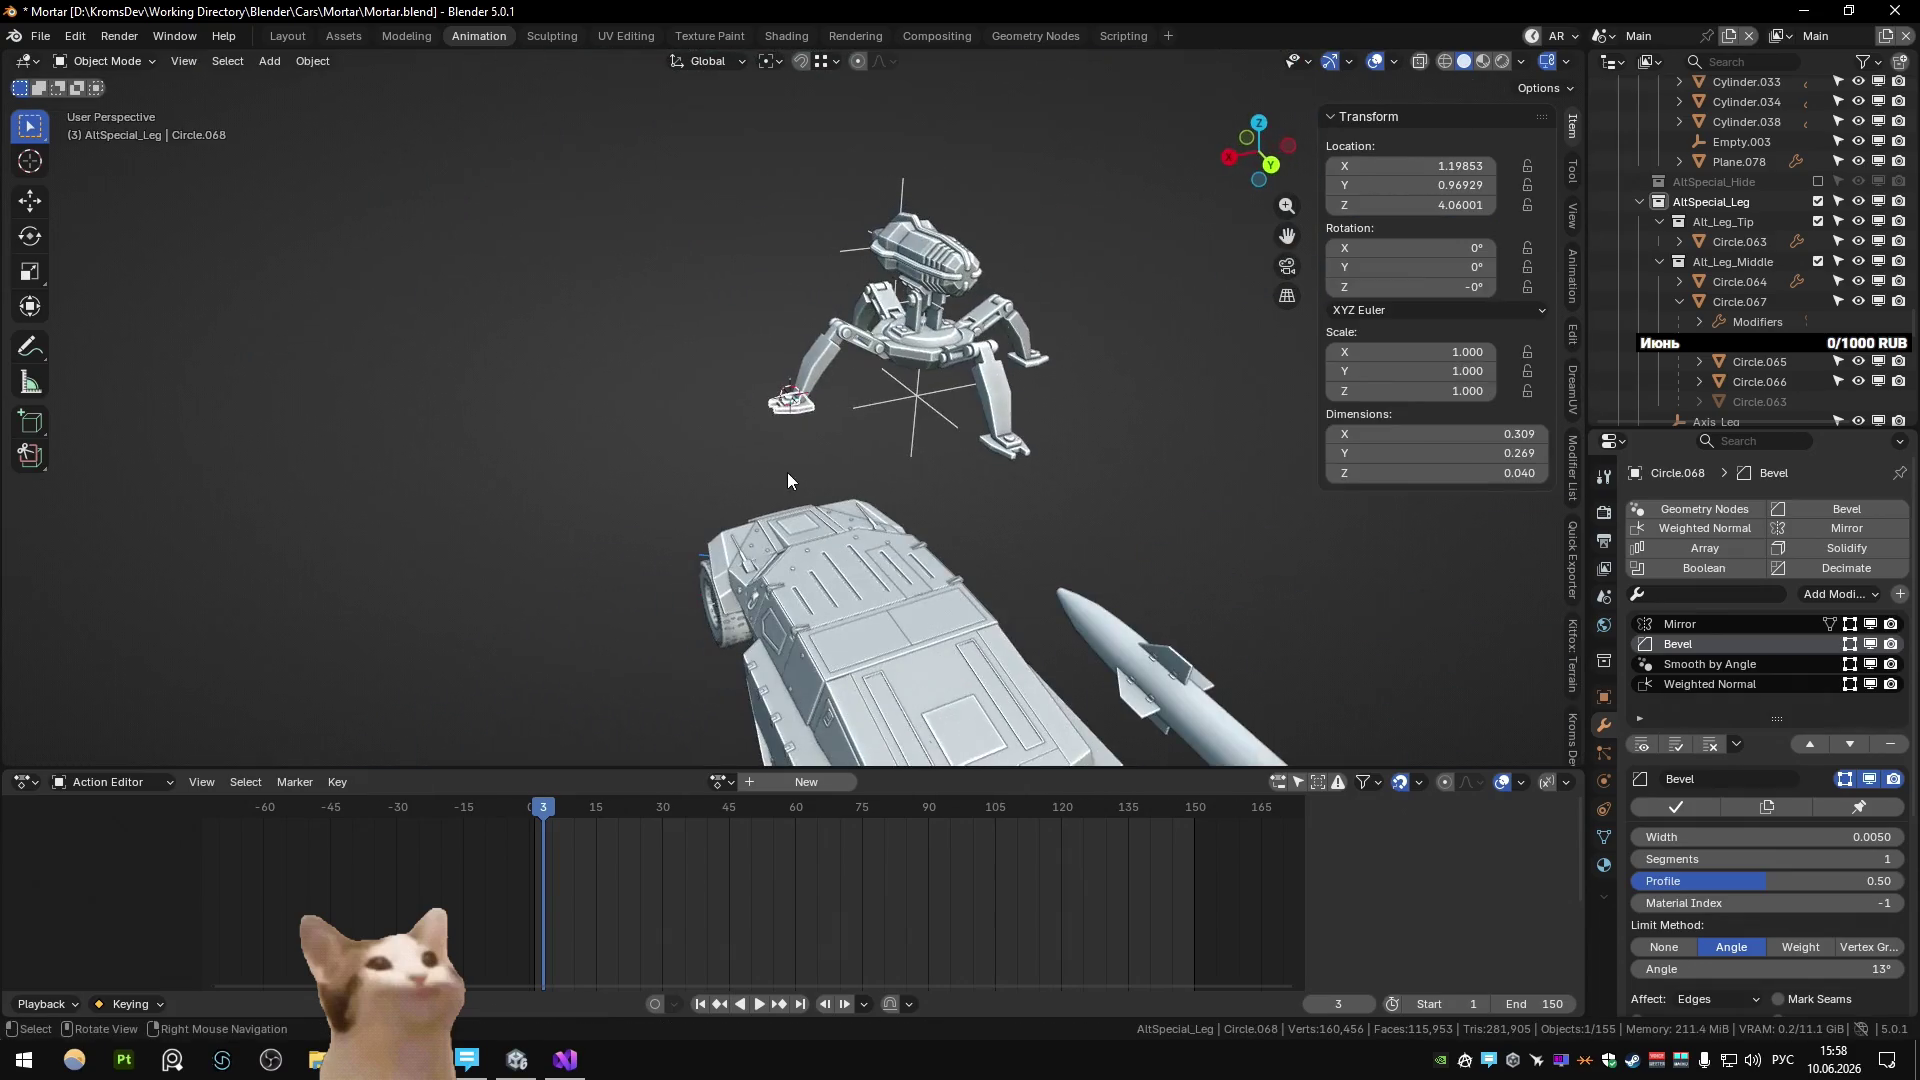
scroll(944, 460, up, 2)
mouse_move(944, 460)
middle_down()
mouse_move(815, 505)
mouse_move(843, 522)
middle_up()
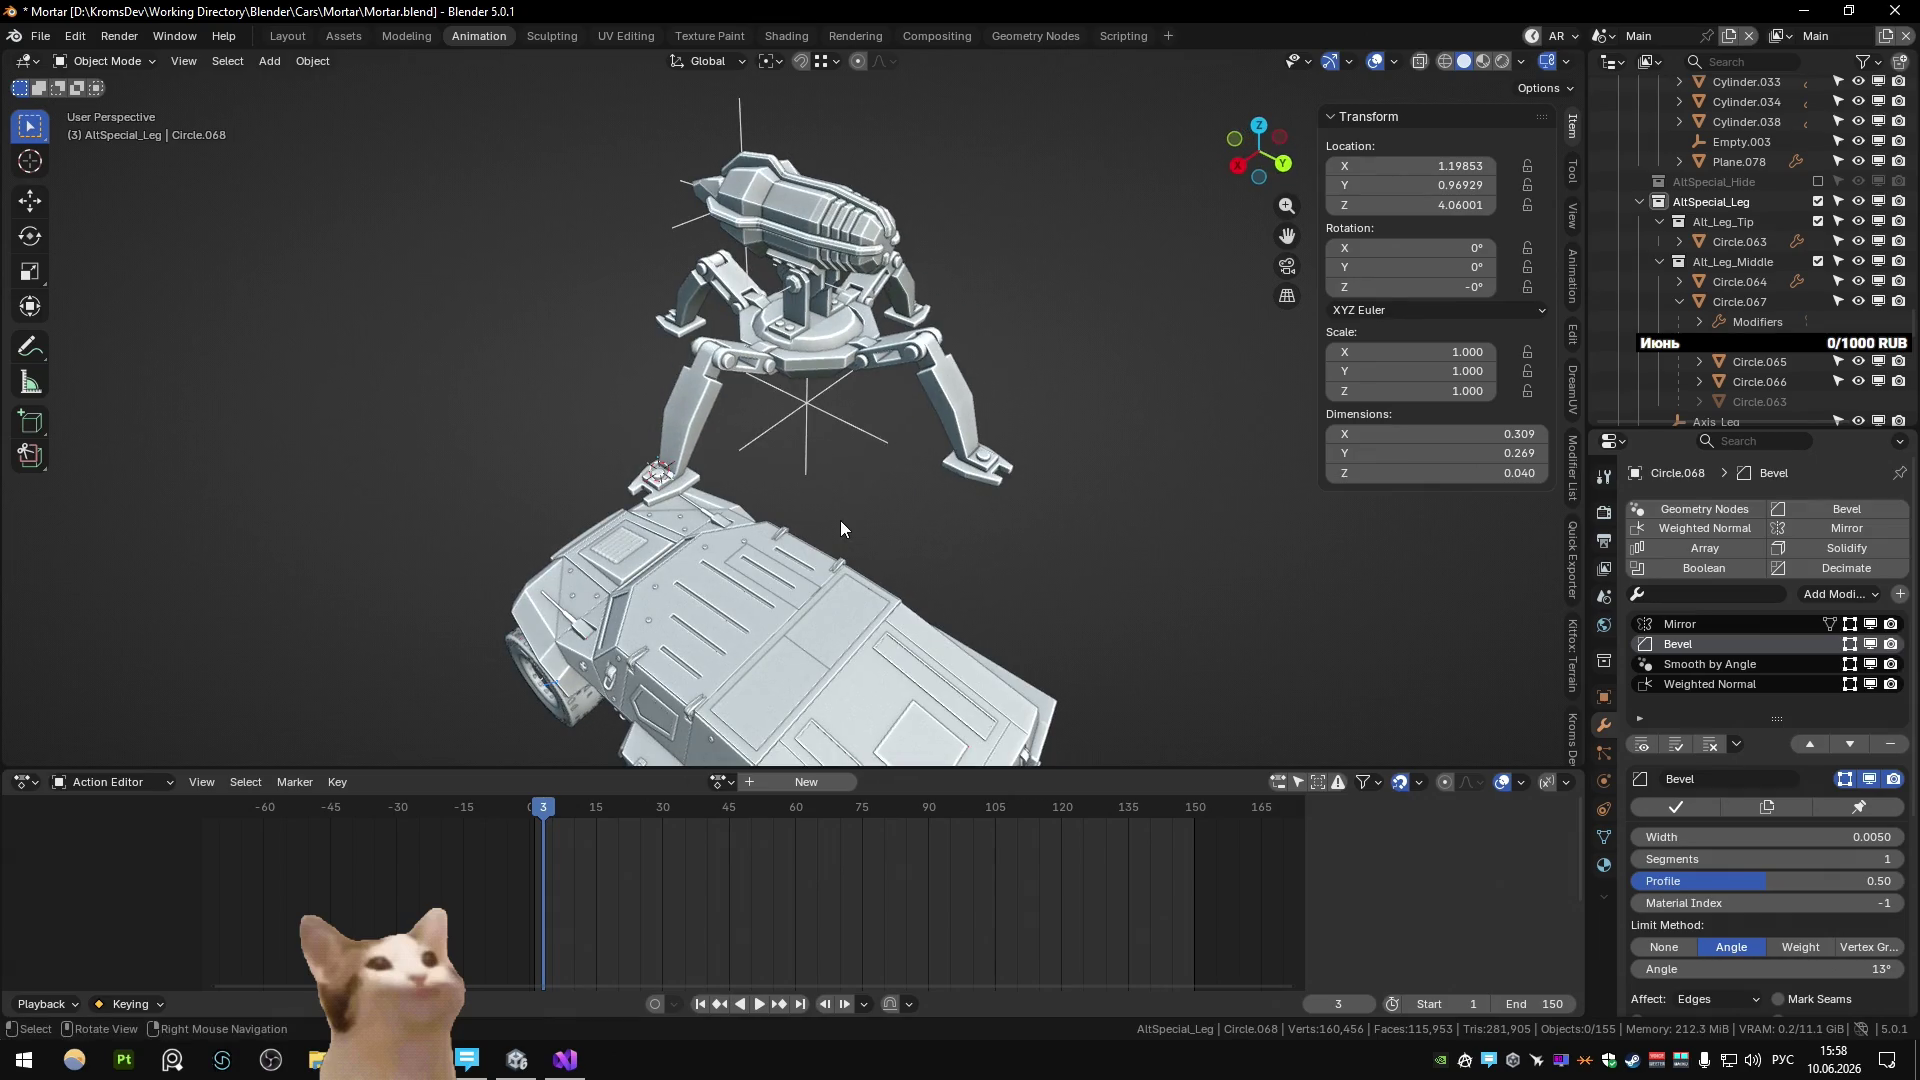
scroll(832, 516, up, 5)
mouse_move(832, 516)
middle_down()
mouse_move(770, 446)
mouse_move(579, 442)
mouse_move(1016, 453)
mouse_move(838, 506)
mouse_move(890, 435)
middle_up()
On Circle.063, inset the two long leg faces by 0.02 and sink them 0.02.
click(810, 427)
key(Tab)
click(721, 315)
shift+click(815, 470)
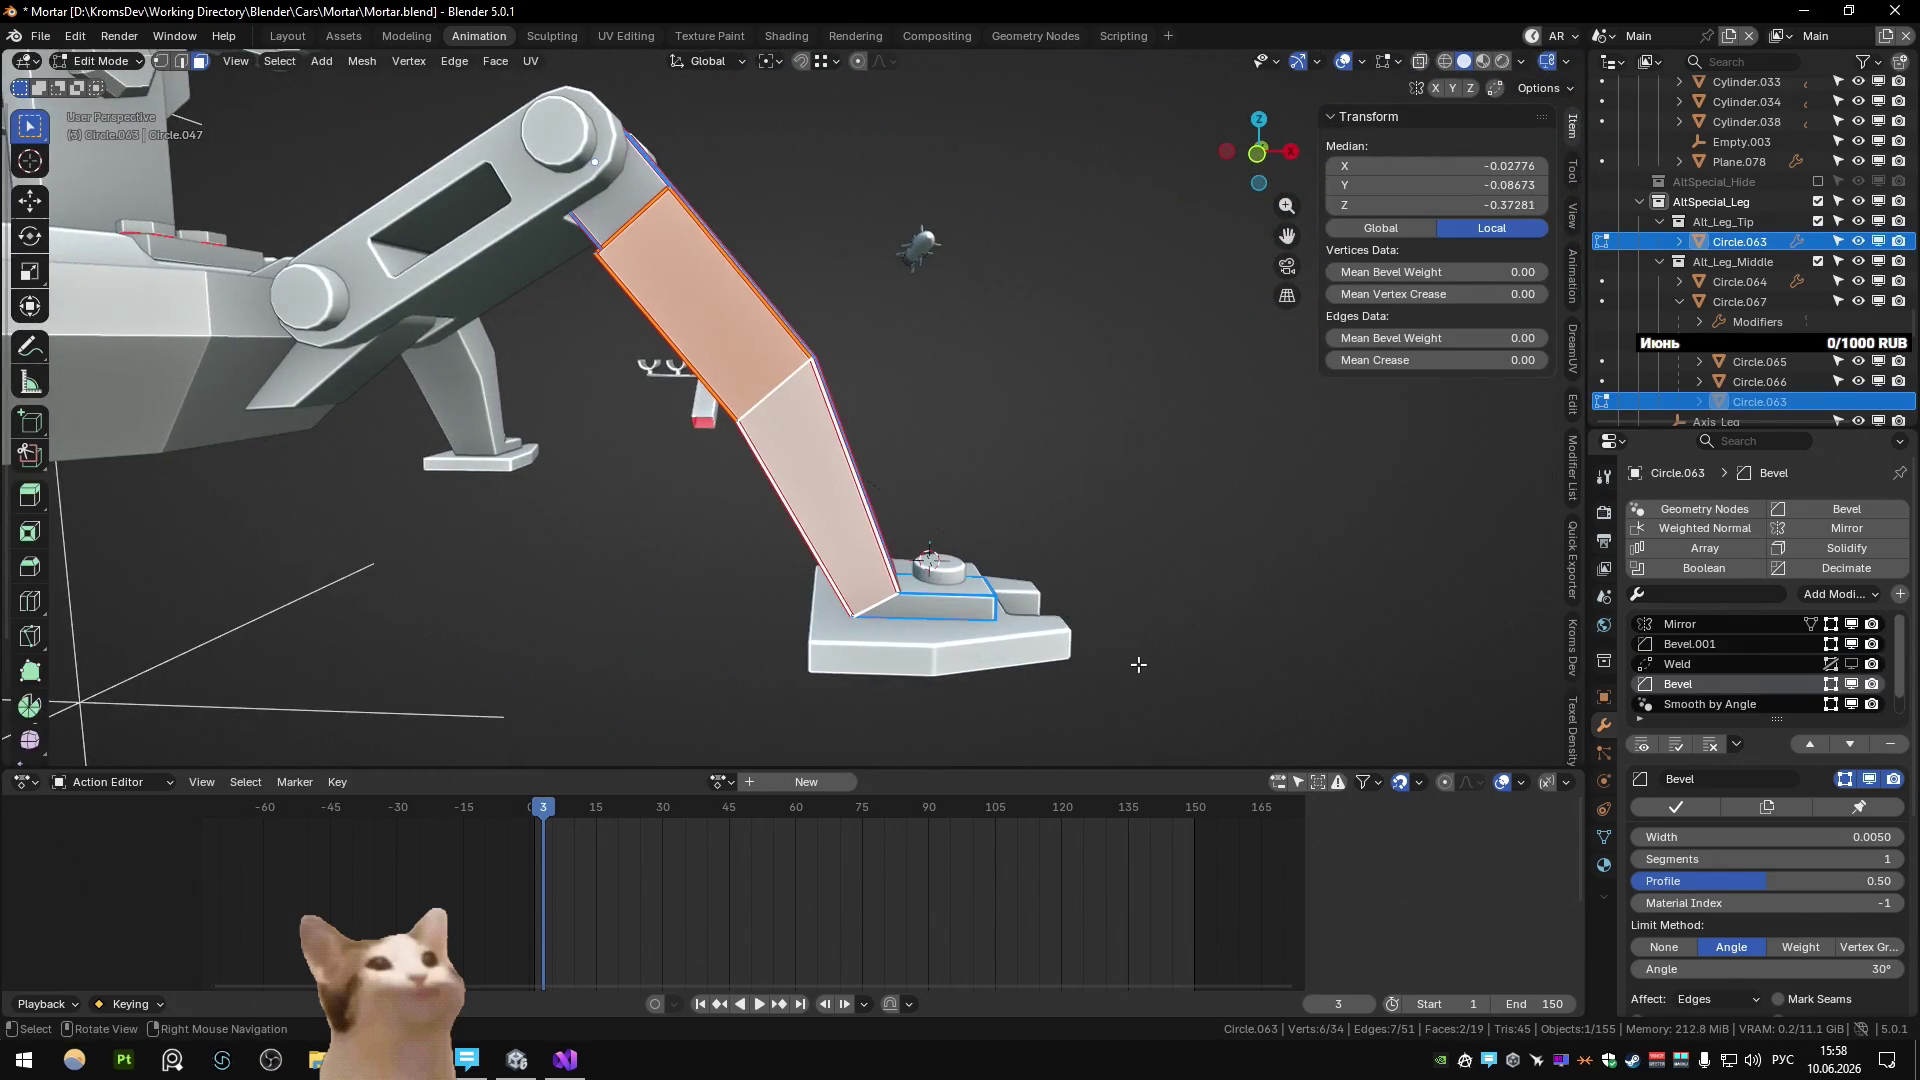
key(i)
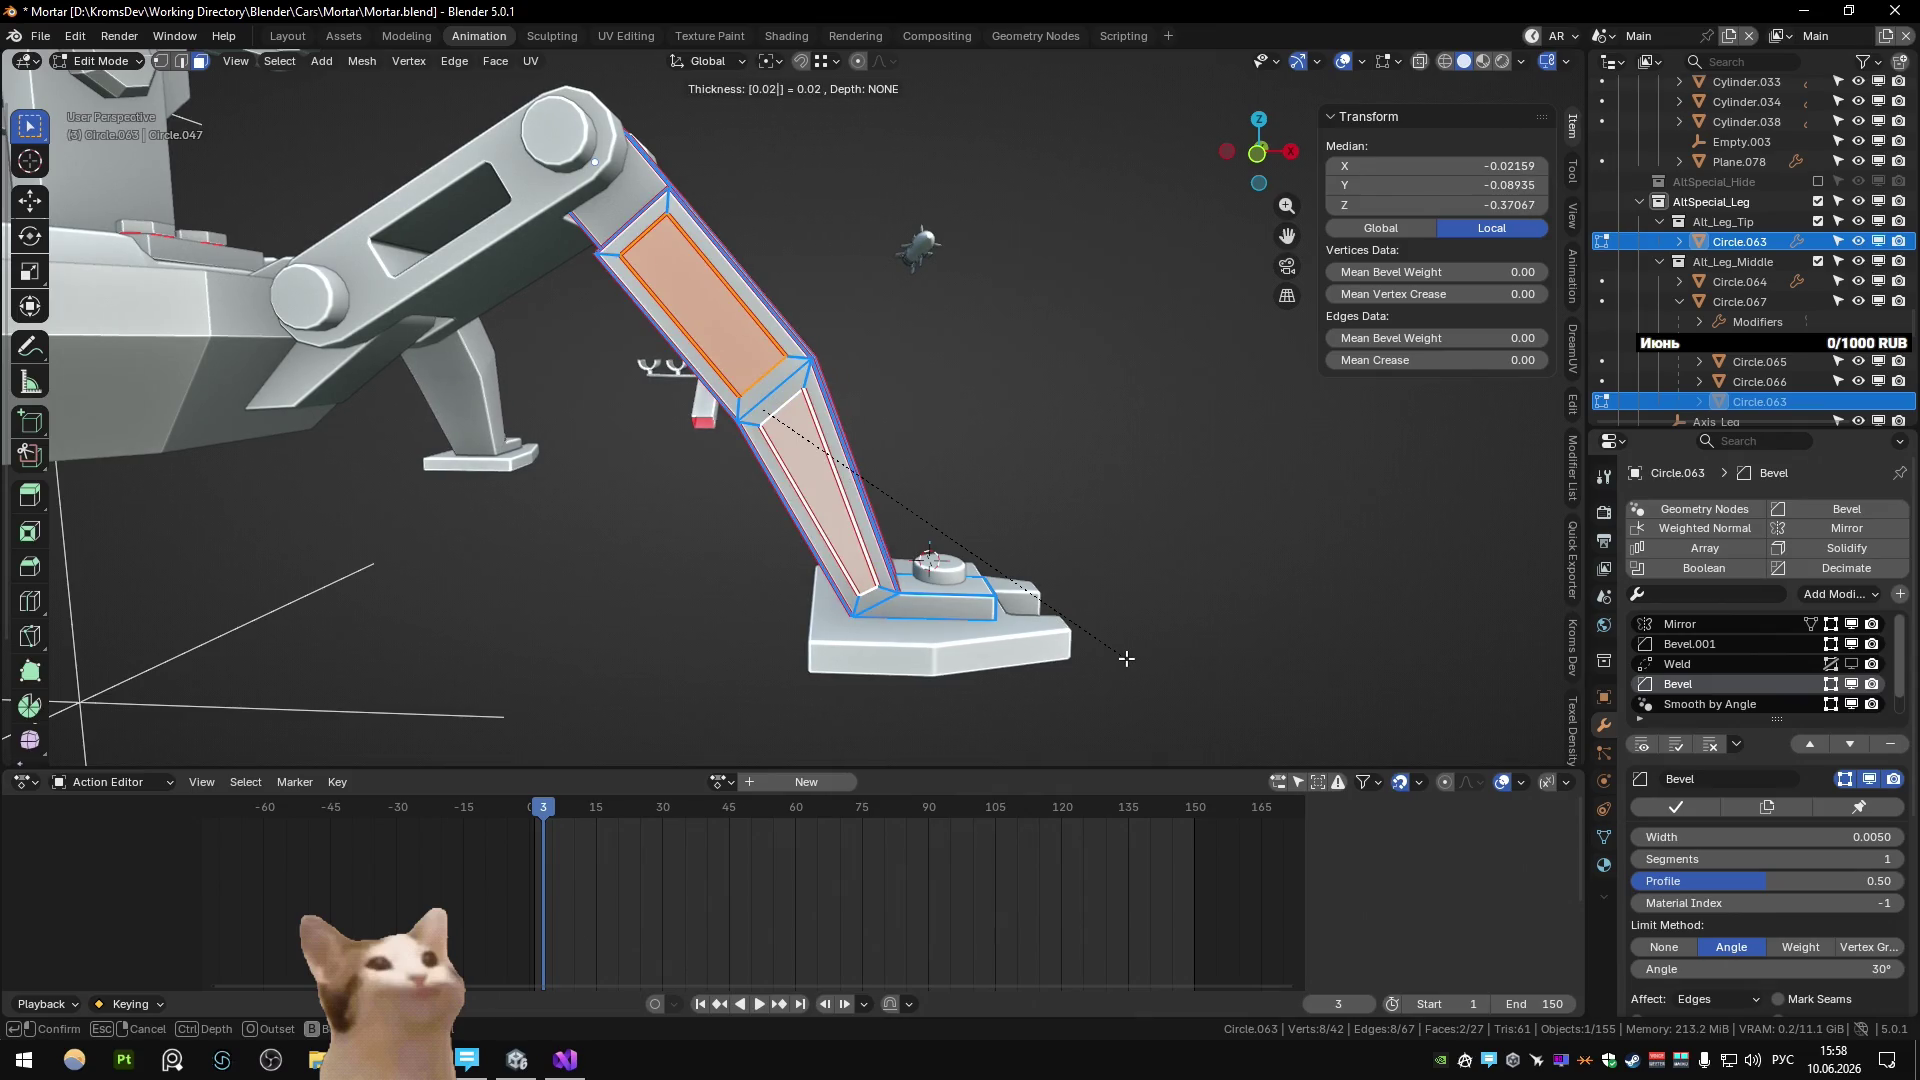
key(Return)
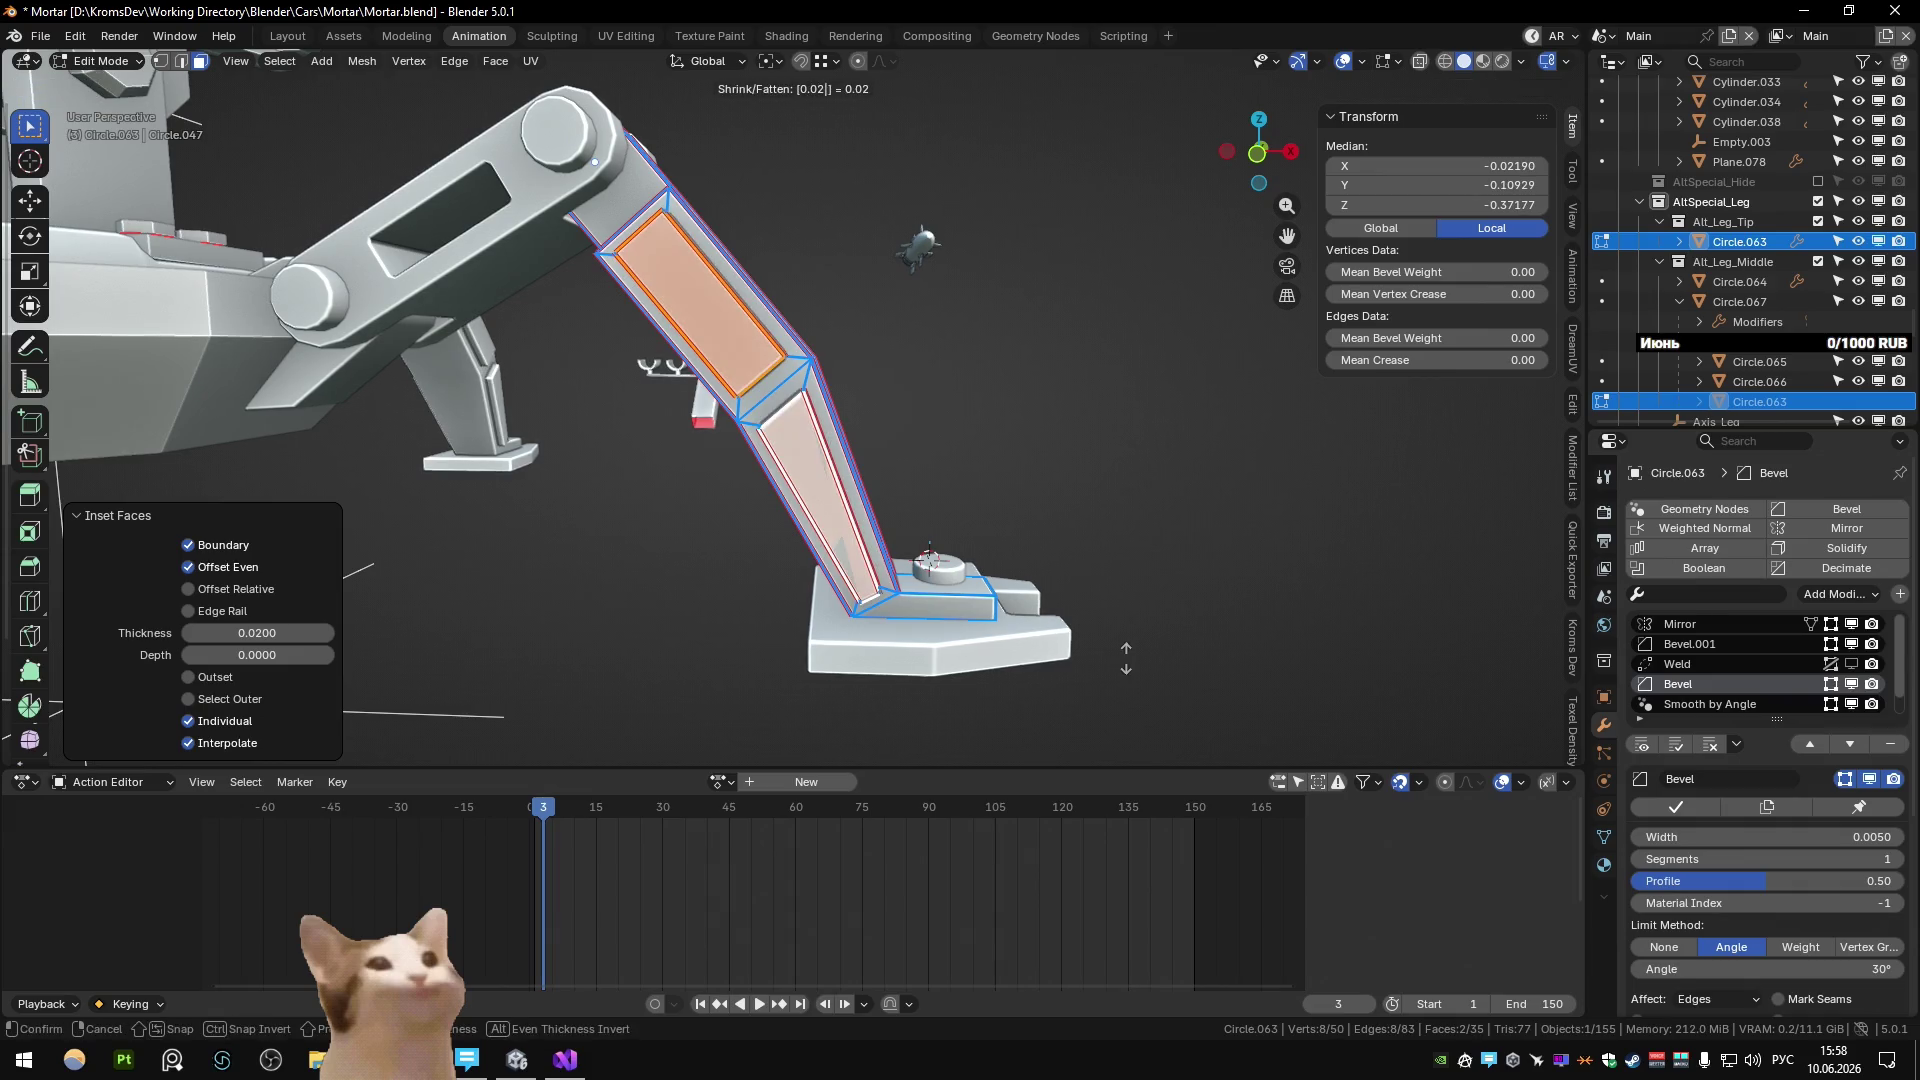
key(Return)
key(Tab)
Orbit around the leg to check the recessed panels, then frame it in Edit Mode.
mouse_move(1125, 658)
middle_down()
mouse_move(873, 488)
mouse_move(566, 480)
mouse_move(810, 490)
mouse_move(726, 532)
mouse_move(778, 562)
mouse_move(774, 499)
mouse_move(812, 528)
mouse_move(792, 536)
middle_up()
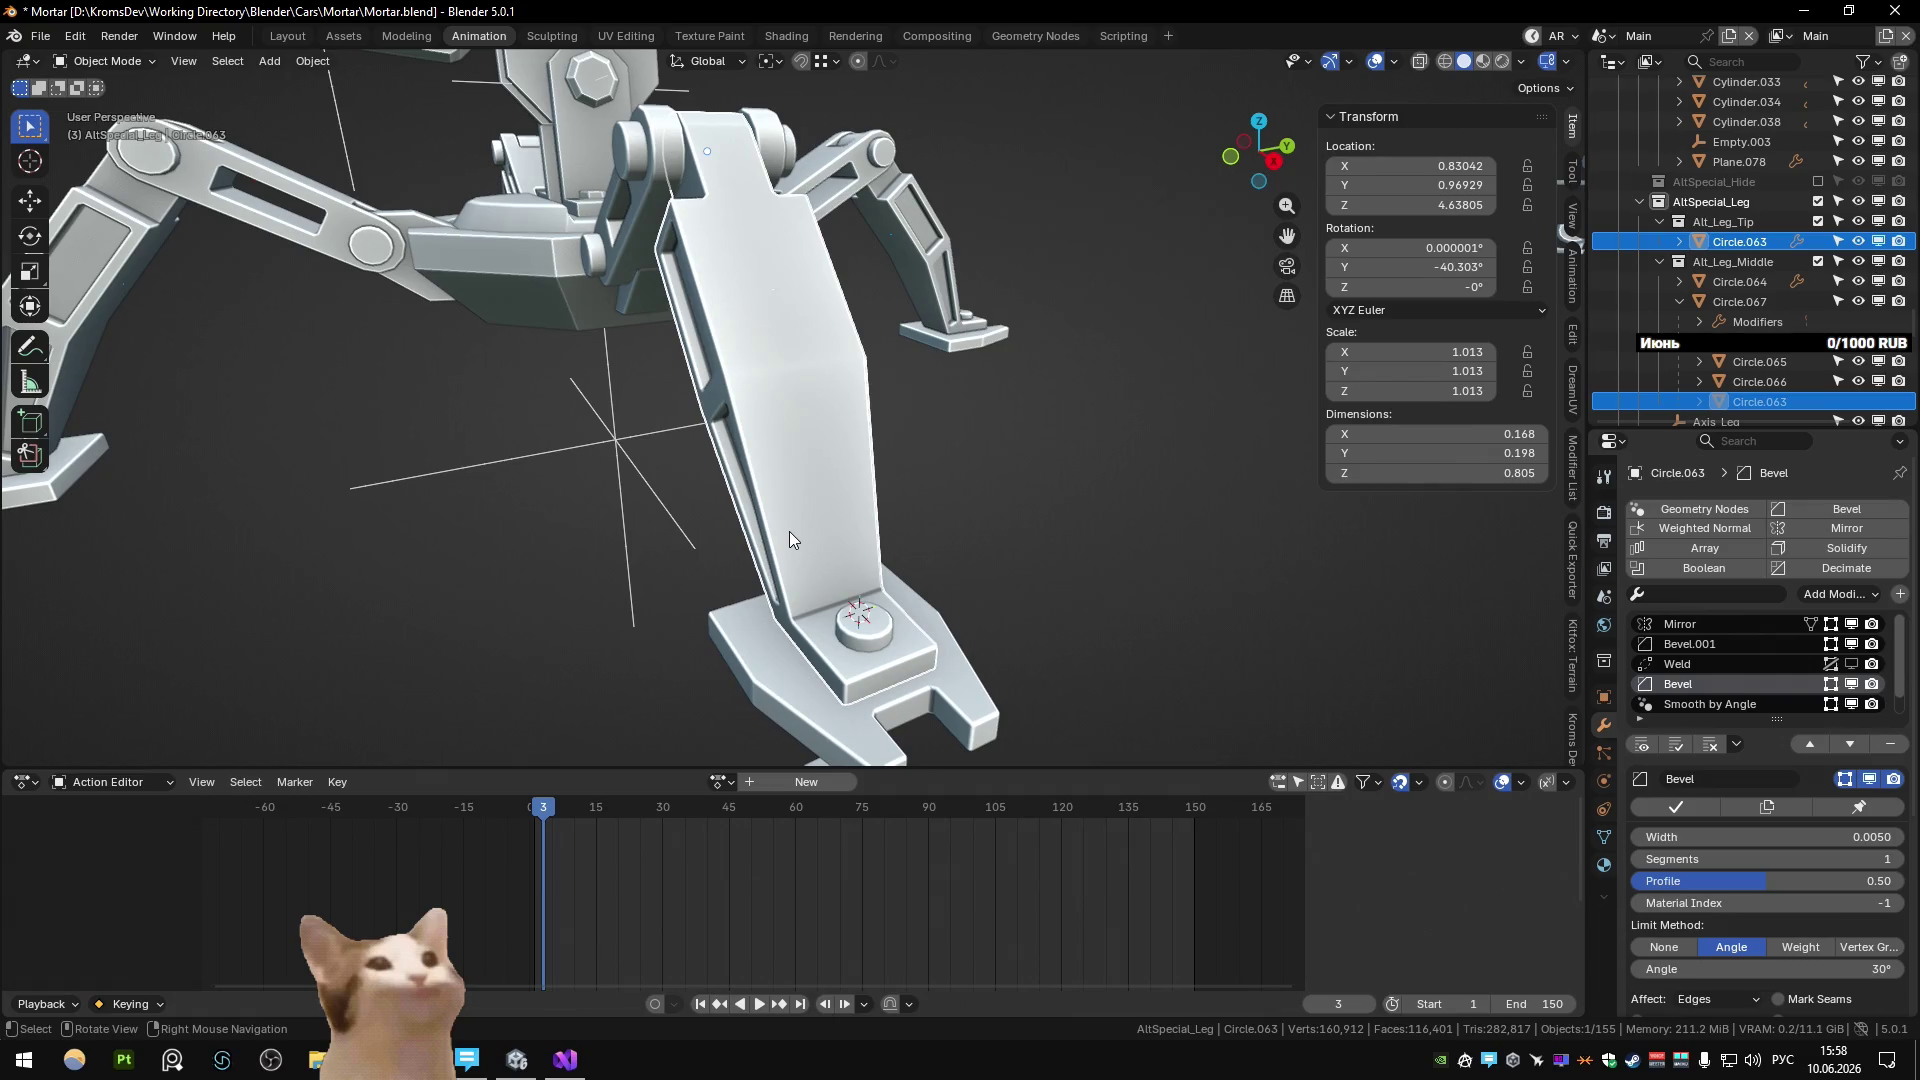
mouse_move(790, 533)
middle_down()
mouse_move(865, 500)
mouse_move(830, 580)
mouse_move(881, 575)
middle_up()
scroll(877, 568, down, 5)
mouse_move(709, 549)
middle_down()
mouse_move(902, 554)
mouse_move(633, 524)
middle_up()
key(Tab)
key(KP_Decimal)
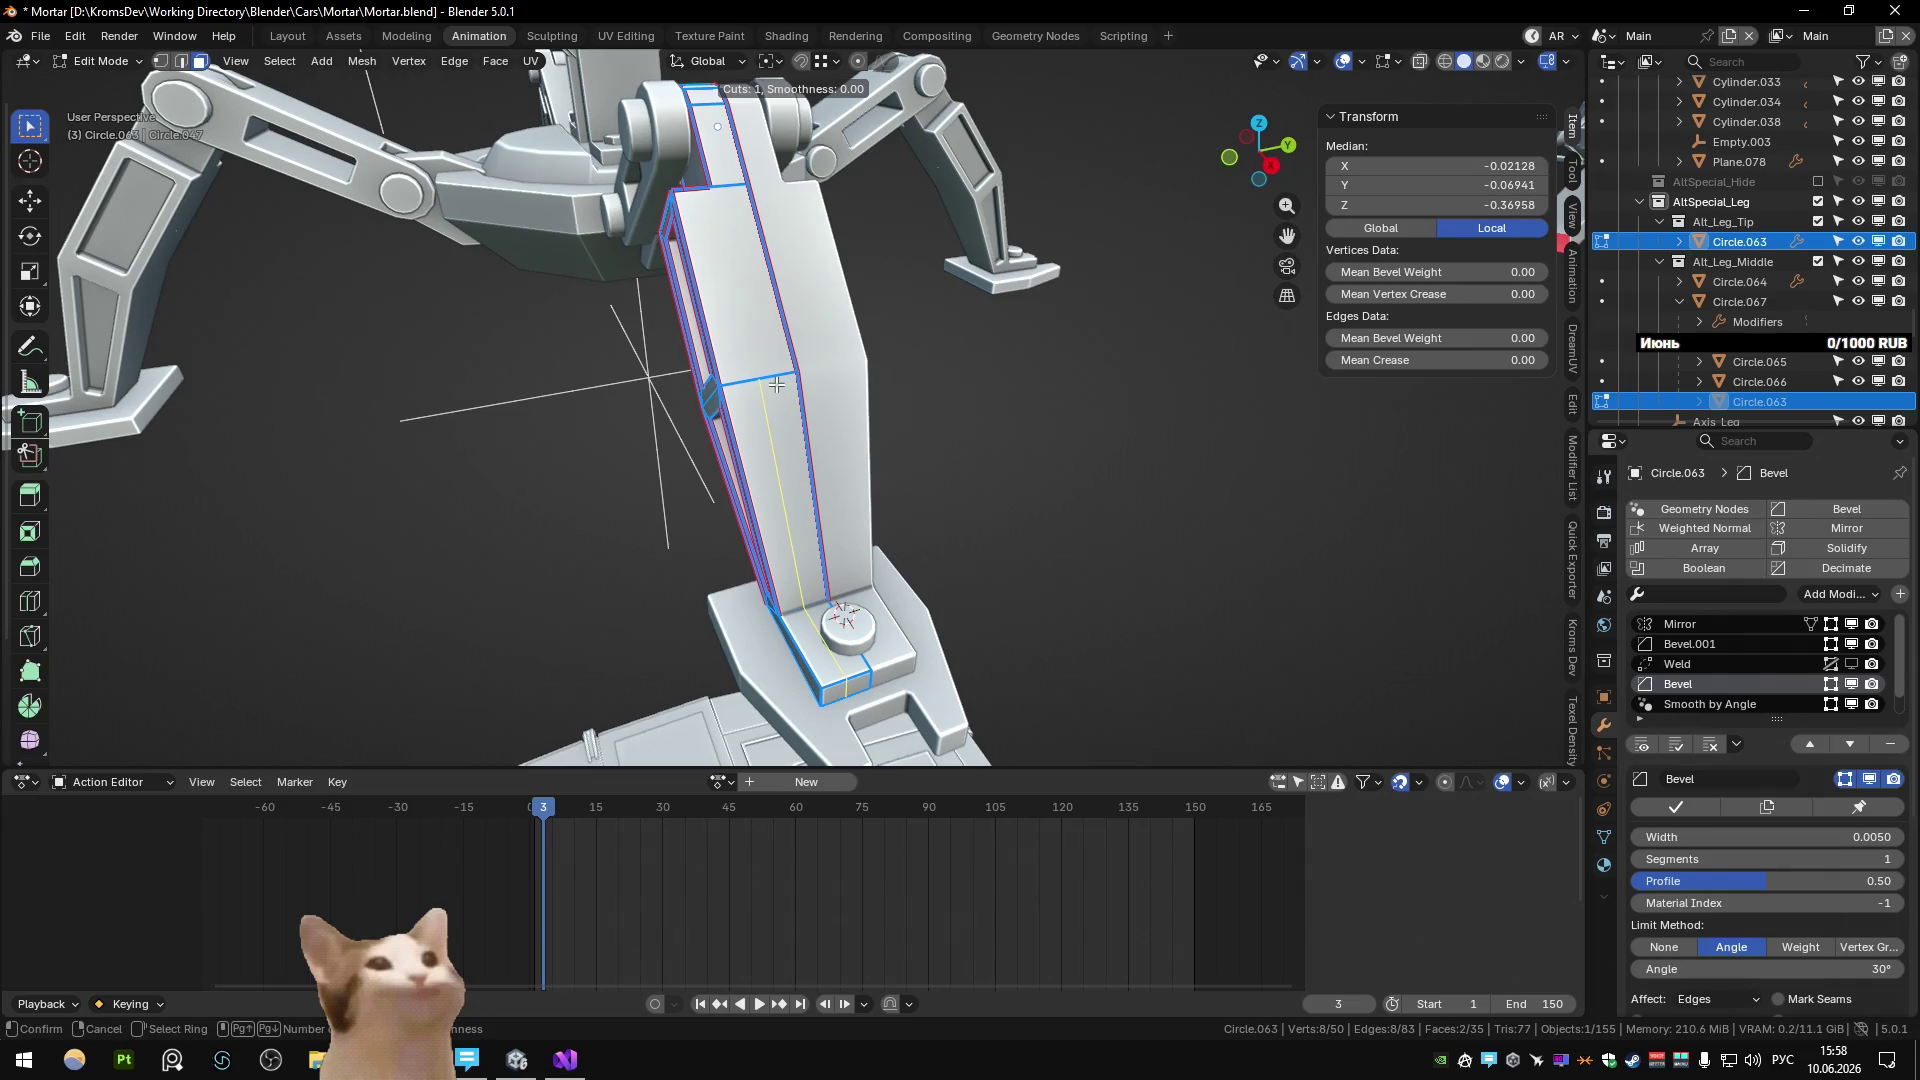
Add a lengthwise loop cut to the leg, dissolve the stray vertex, and merge by distance.
click(776, 401)
click(800, 426)
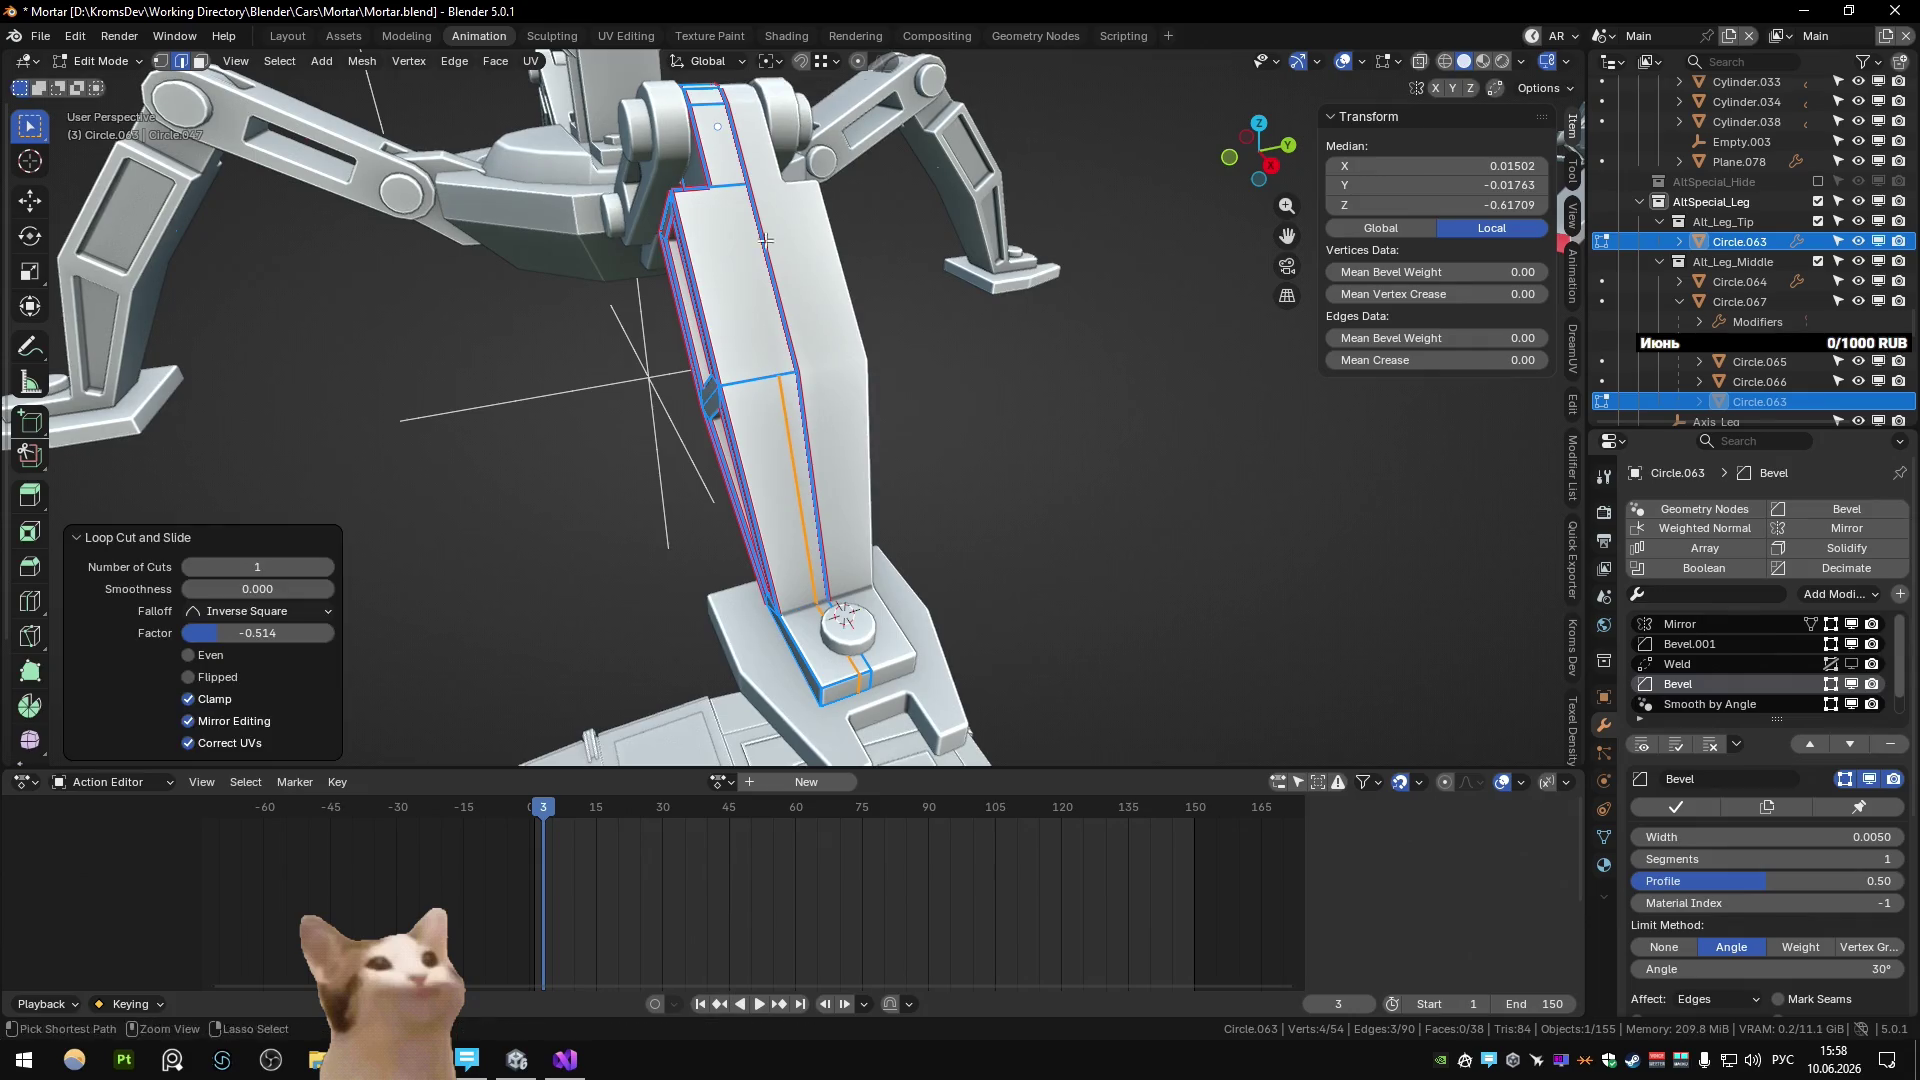
click(766, 391)
click(733, 240)
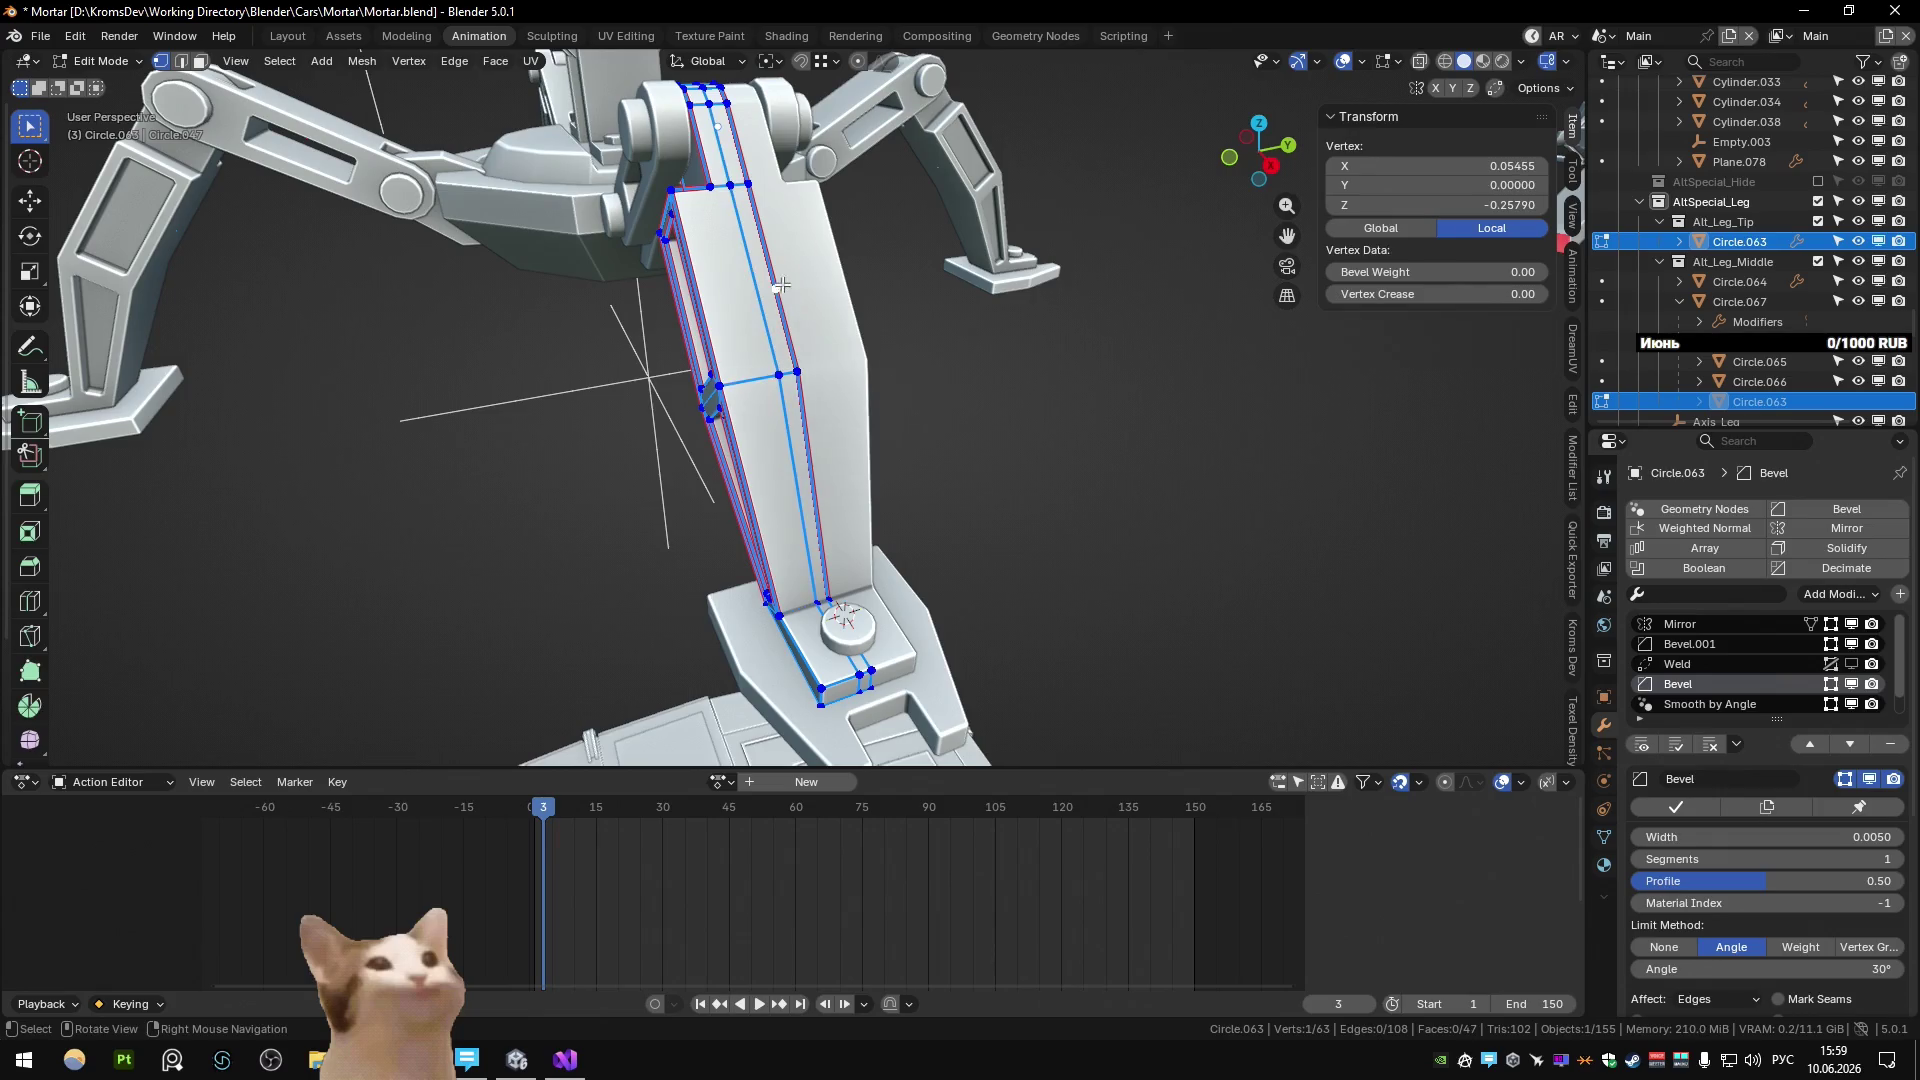
key(ctrl+x)
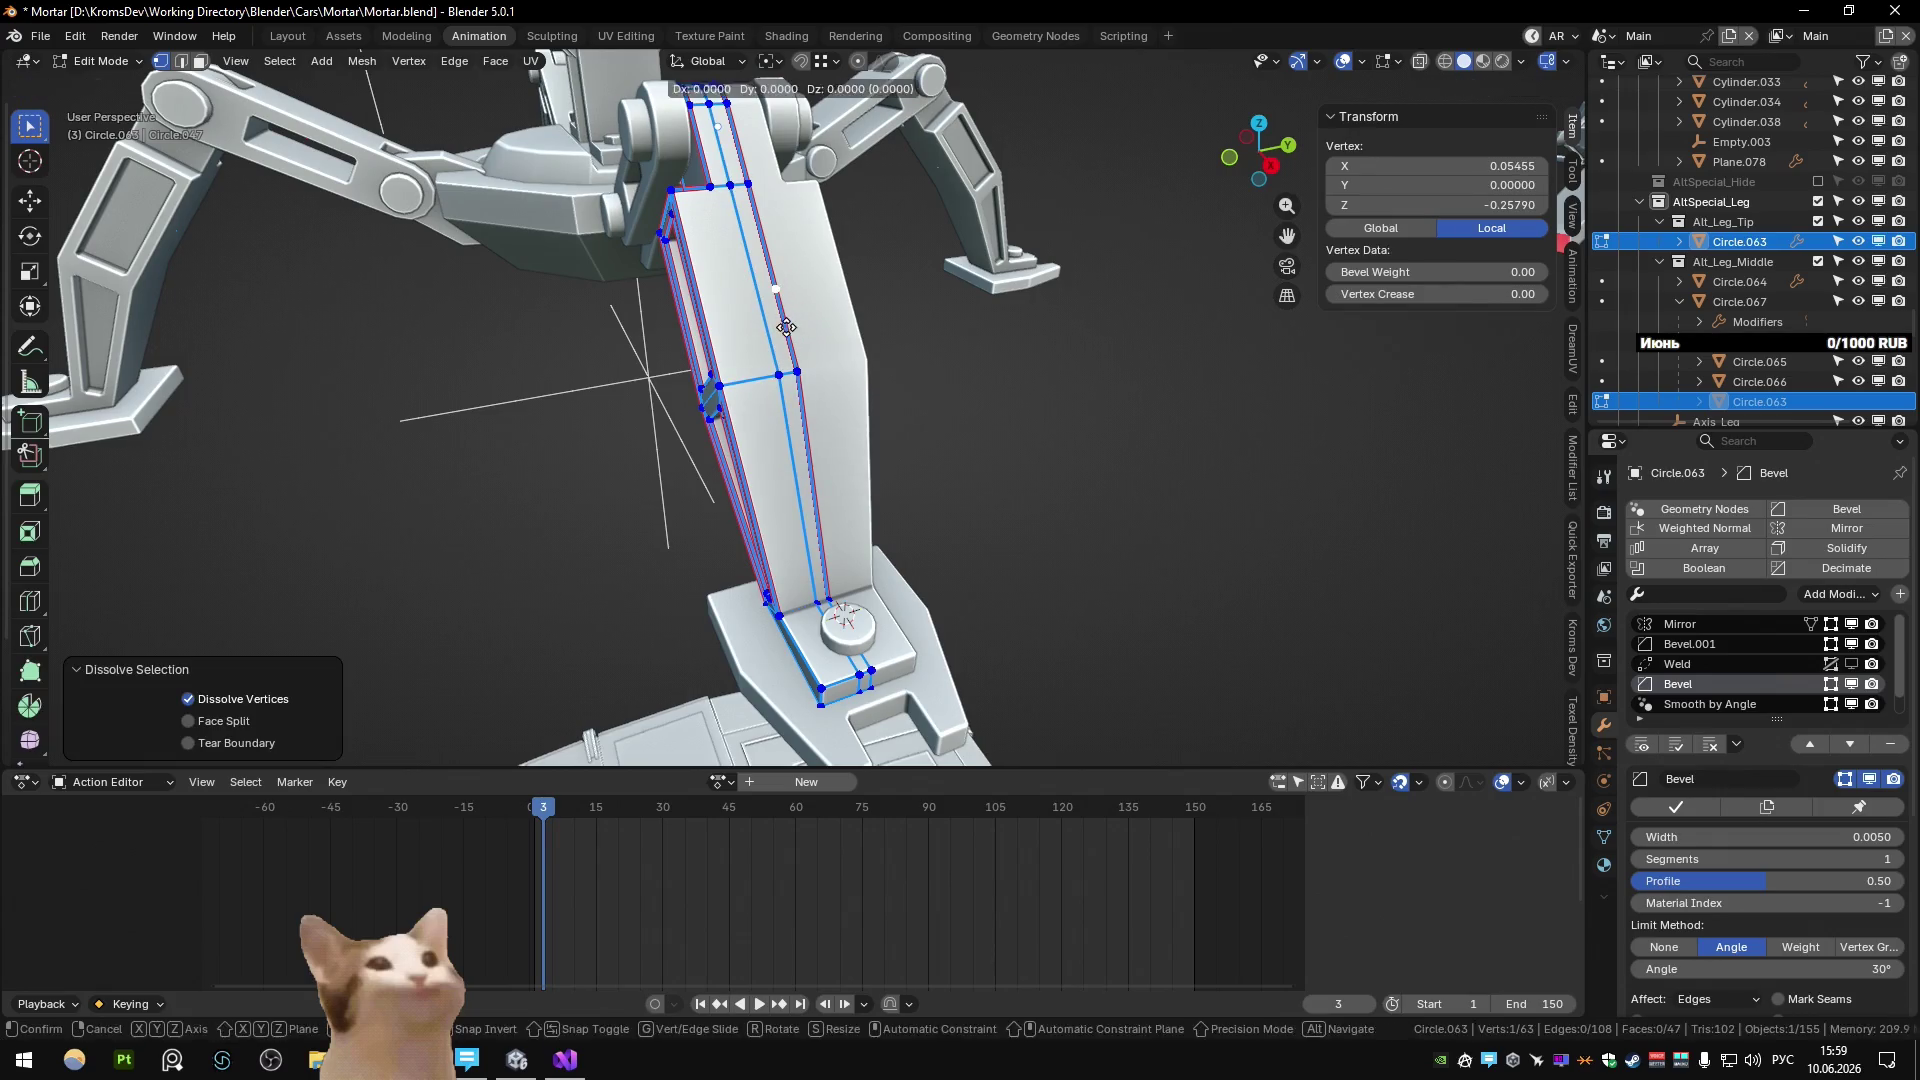
key(a)
key(m)
key(b)
Offset the strip of faces along the leg with Alt+S.
key(3)
key(alt+a)
alt+click(800, 380)
mouse_move(799, 380)
middle_down()
mouse_move(930, 382)
mouse_move(974, 536)
mouse_move(962, 518)
middle_up()
key(alt+s)
click(940, 380)
scroll(940, 380, down, 3)
key(Tab)
Orbit to a side view of the leg and frame it for further mesh editing.
scroll(1000, 440, down, 2)
scroll(927, 432, up, 4)
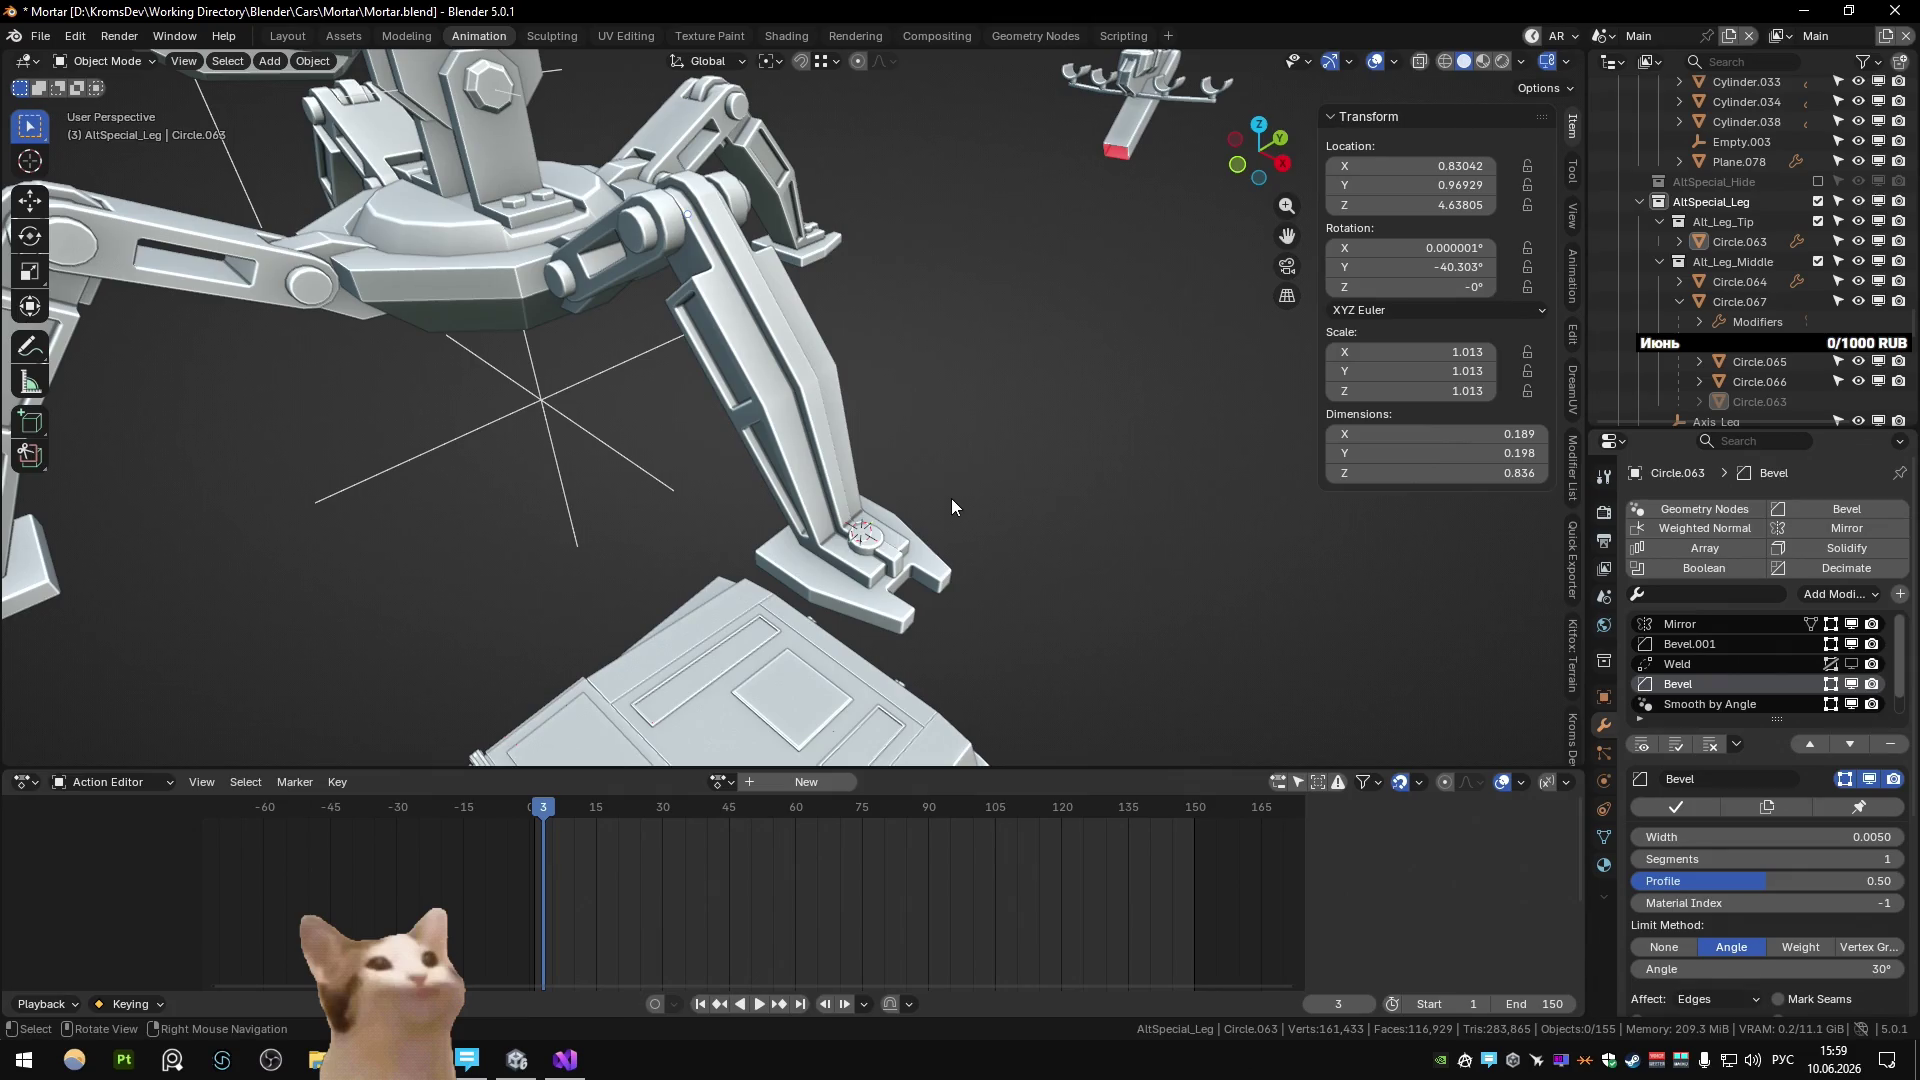
mouse_move(958, 488)
middle_down()
mouse_move(900, 500)
mouse_move(1106, 347)
mouse_move(1006, 441)
mouse_move(880, 464)
mouse_move(836, 435)
mouse_move(835, 398)
middle_up()
scroll(860, 468, down, 4)
key(KP_Decimal)
key(Tab)
Add another edge loop to the lower leg and dissolve a stray vertex on it.
click(797, 388)
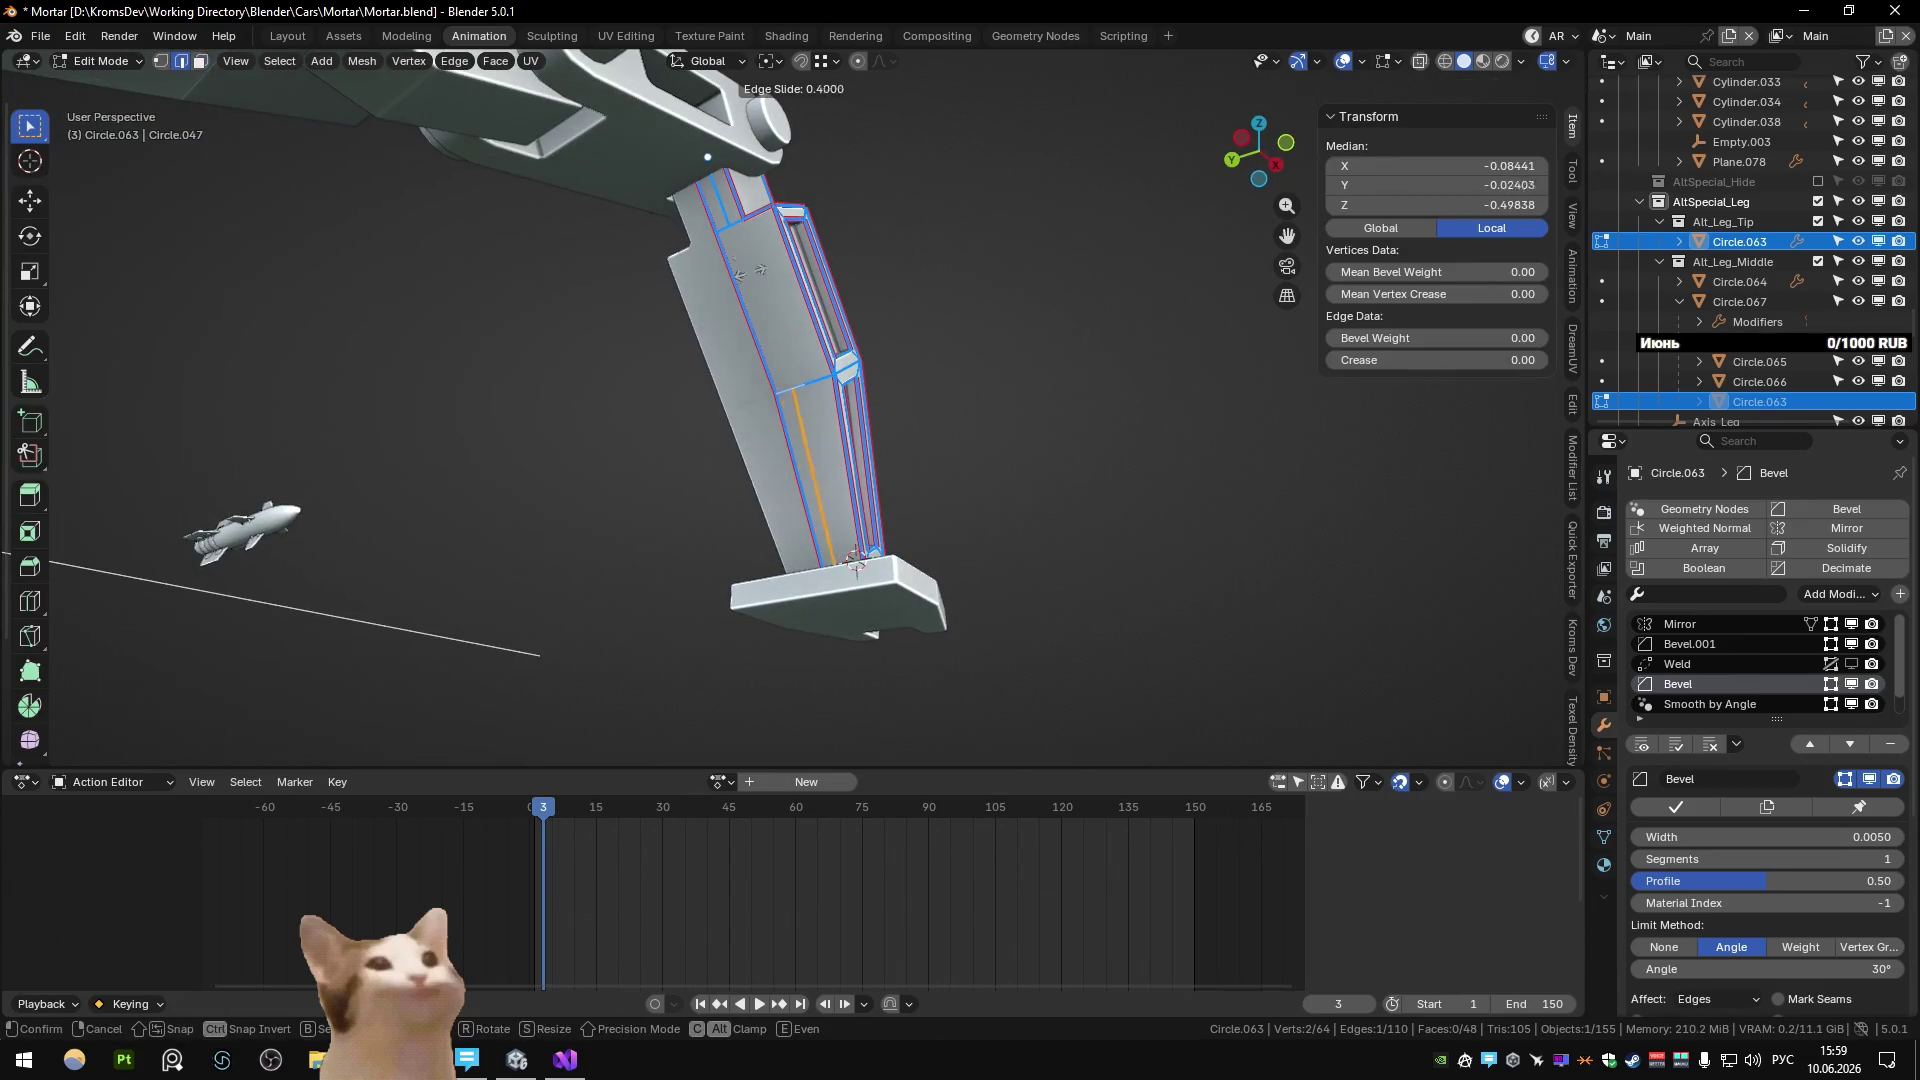
click(729, 225)
middle_drag(729, 225, 762, 311)
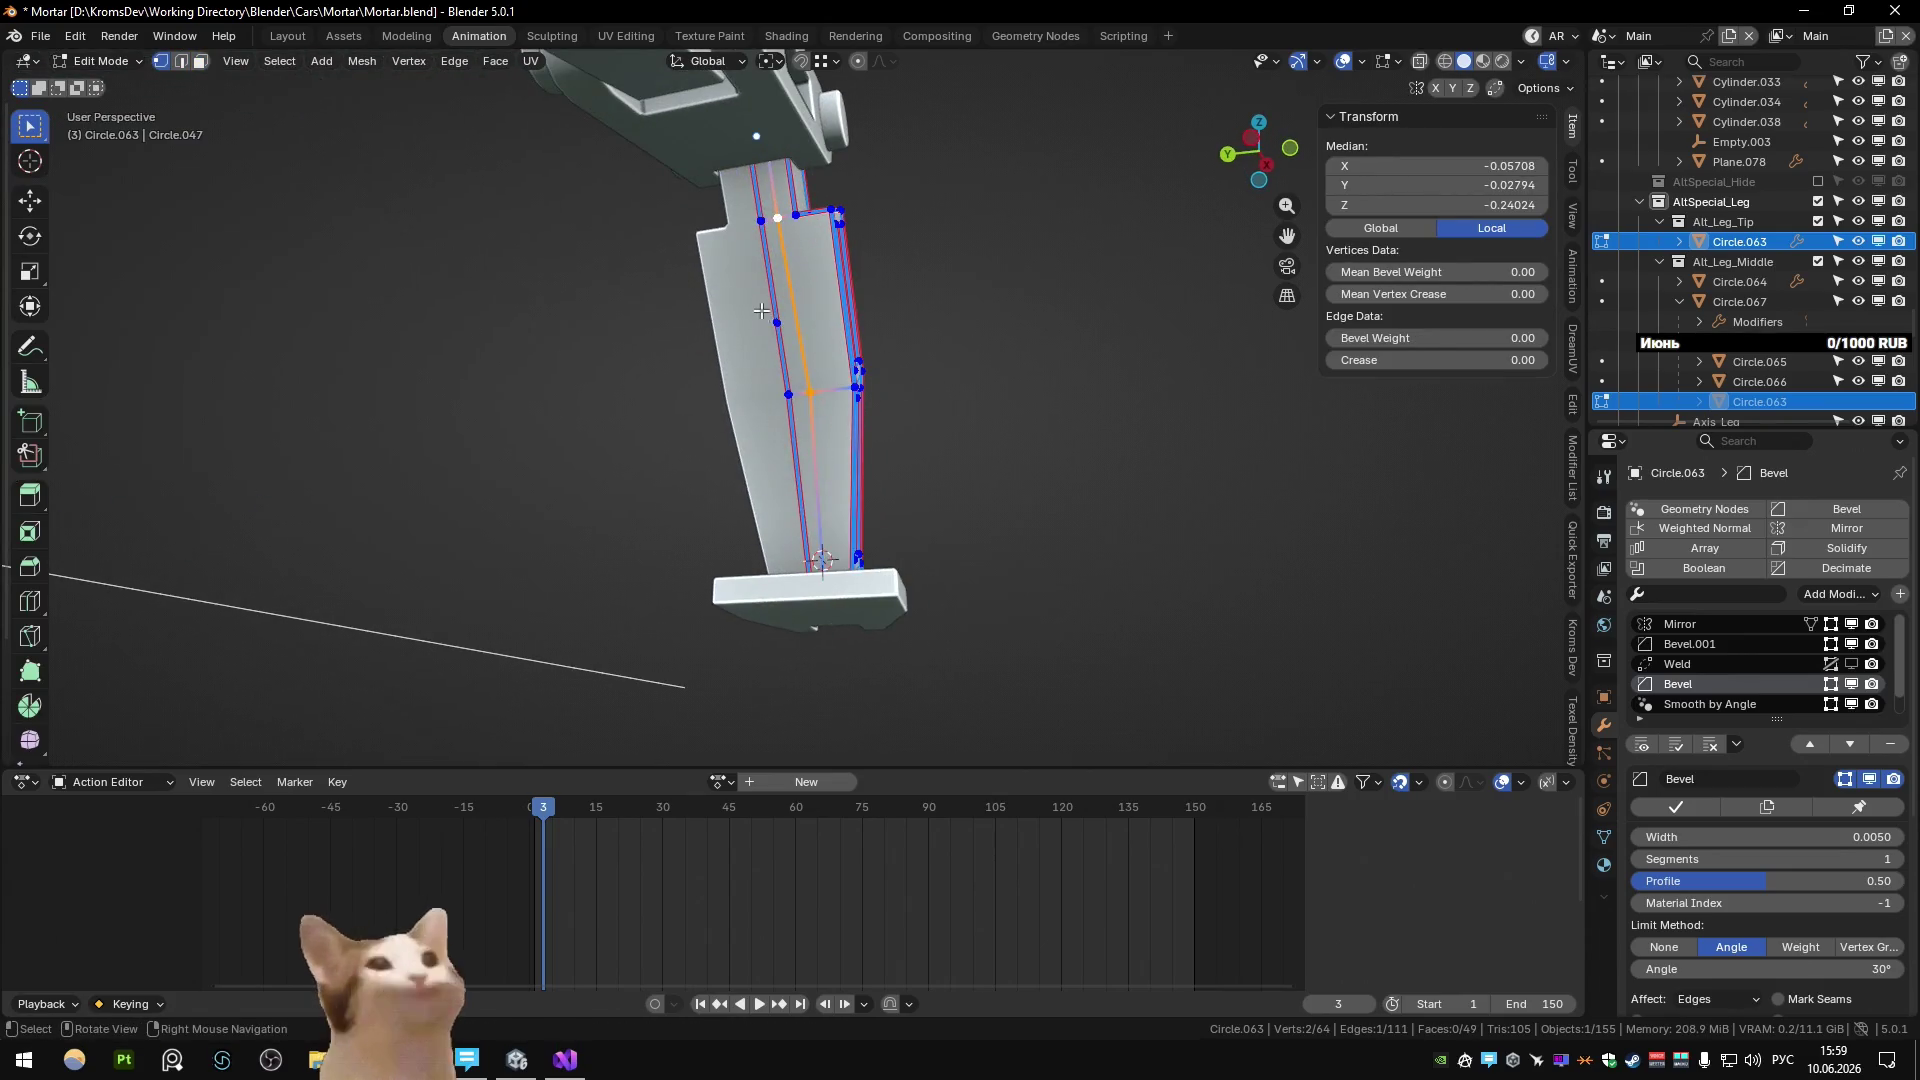
click(873, 441)
key(a)
click(777, 323)
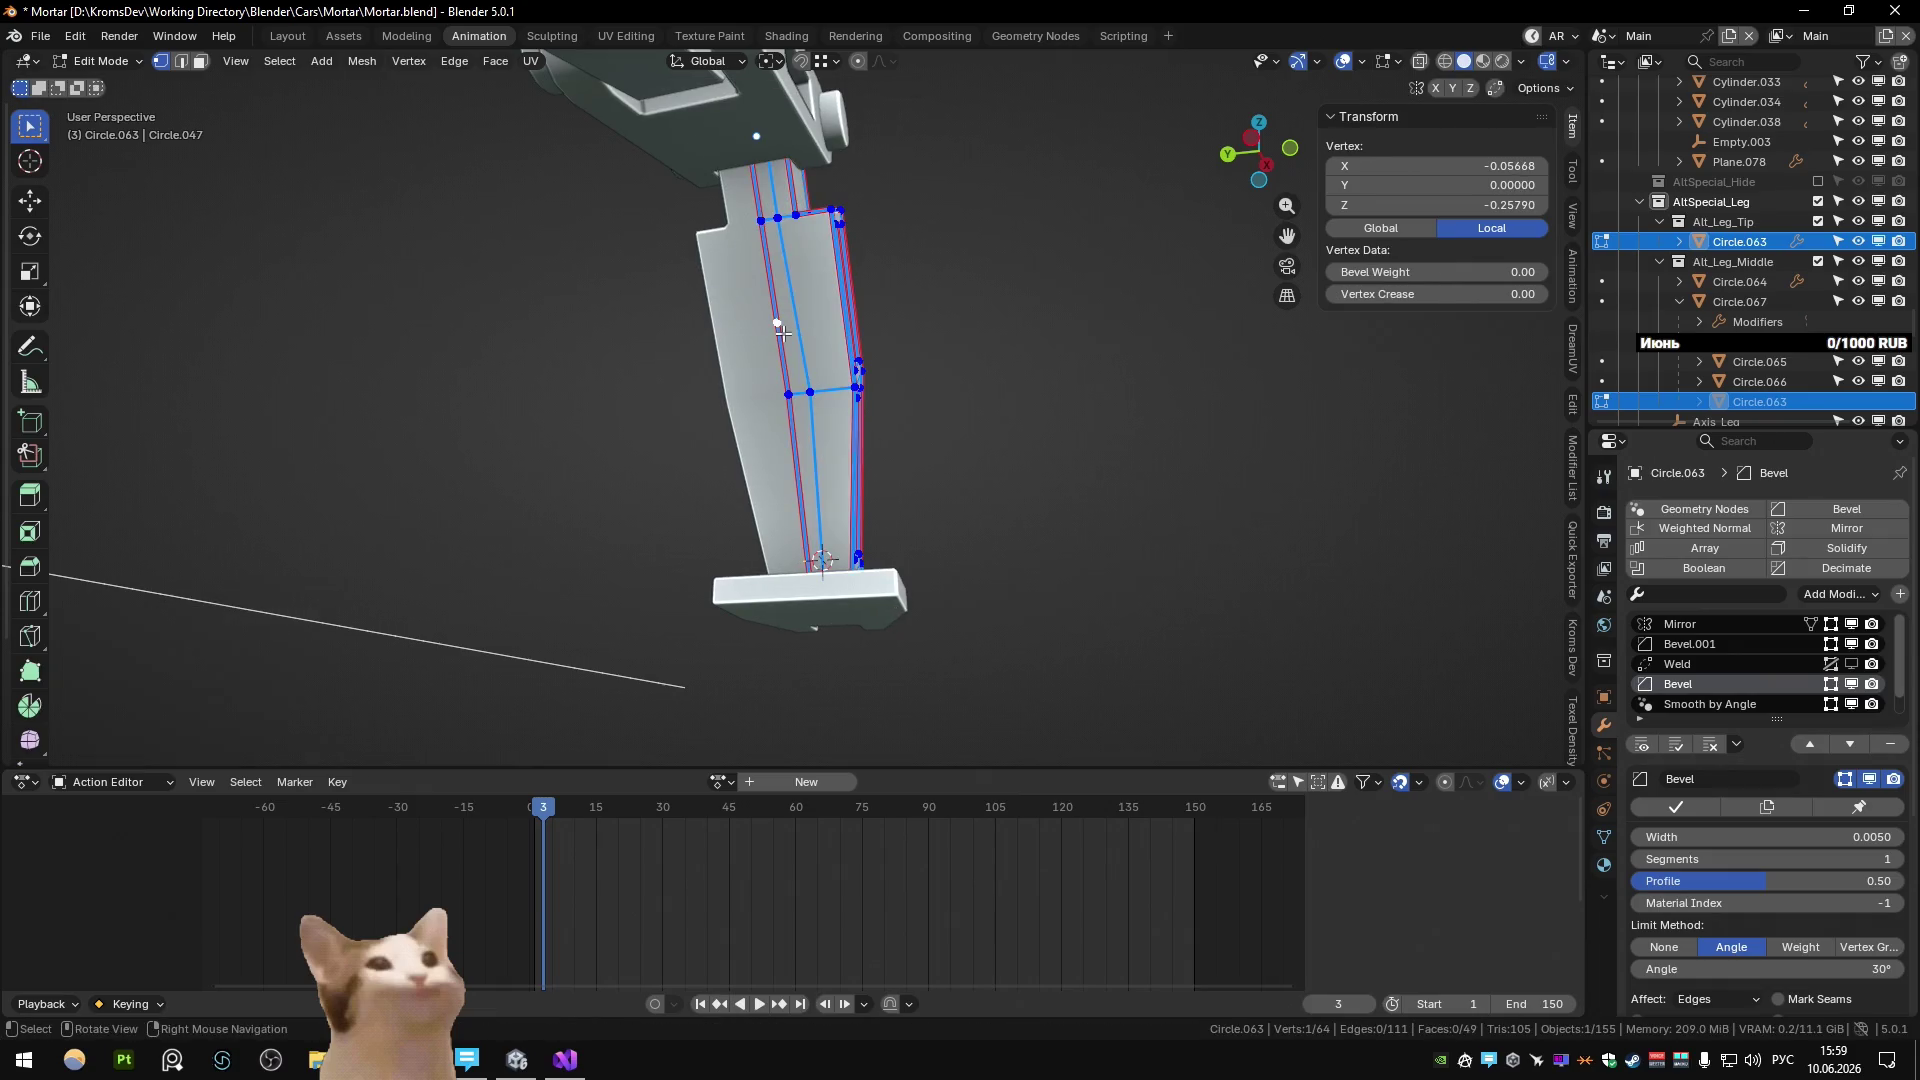
key(g)
key(g)
key(g)
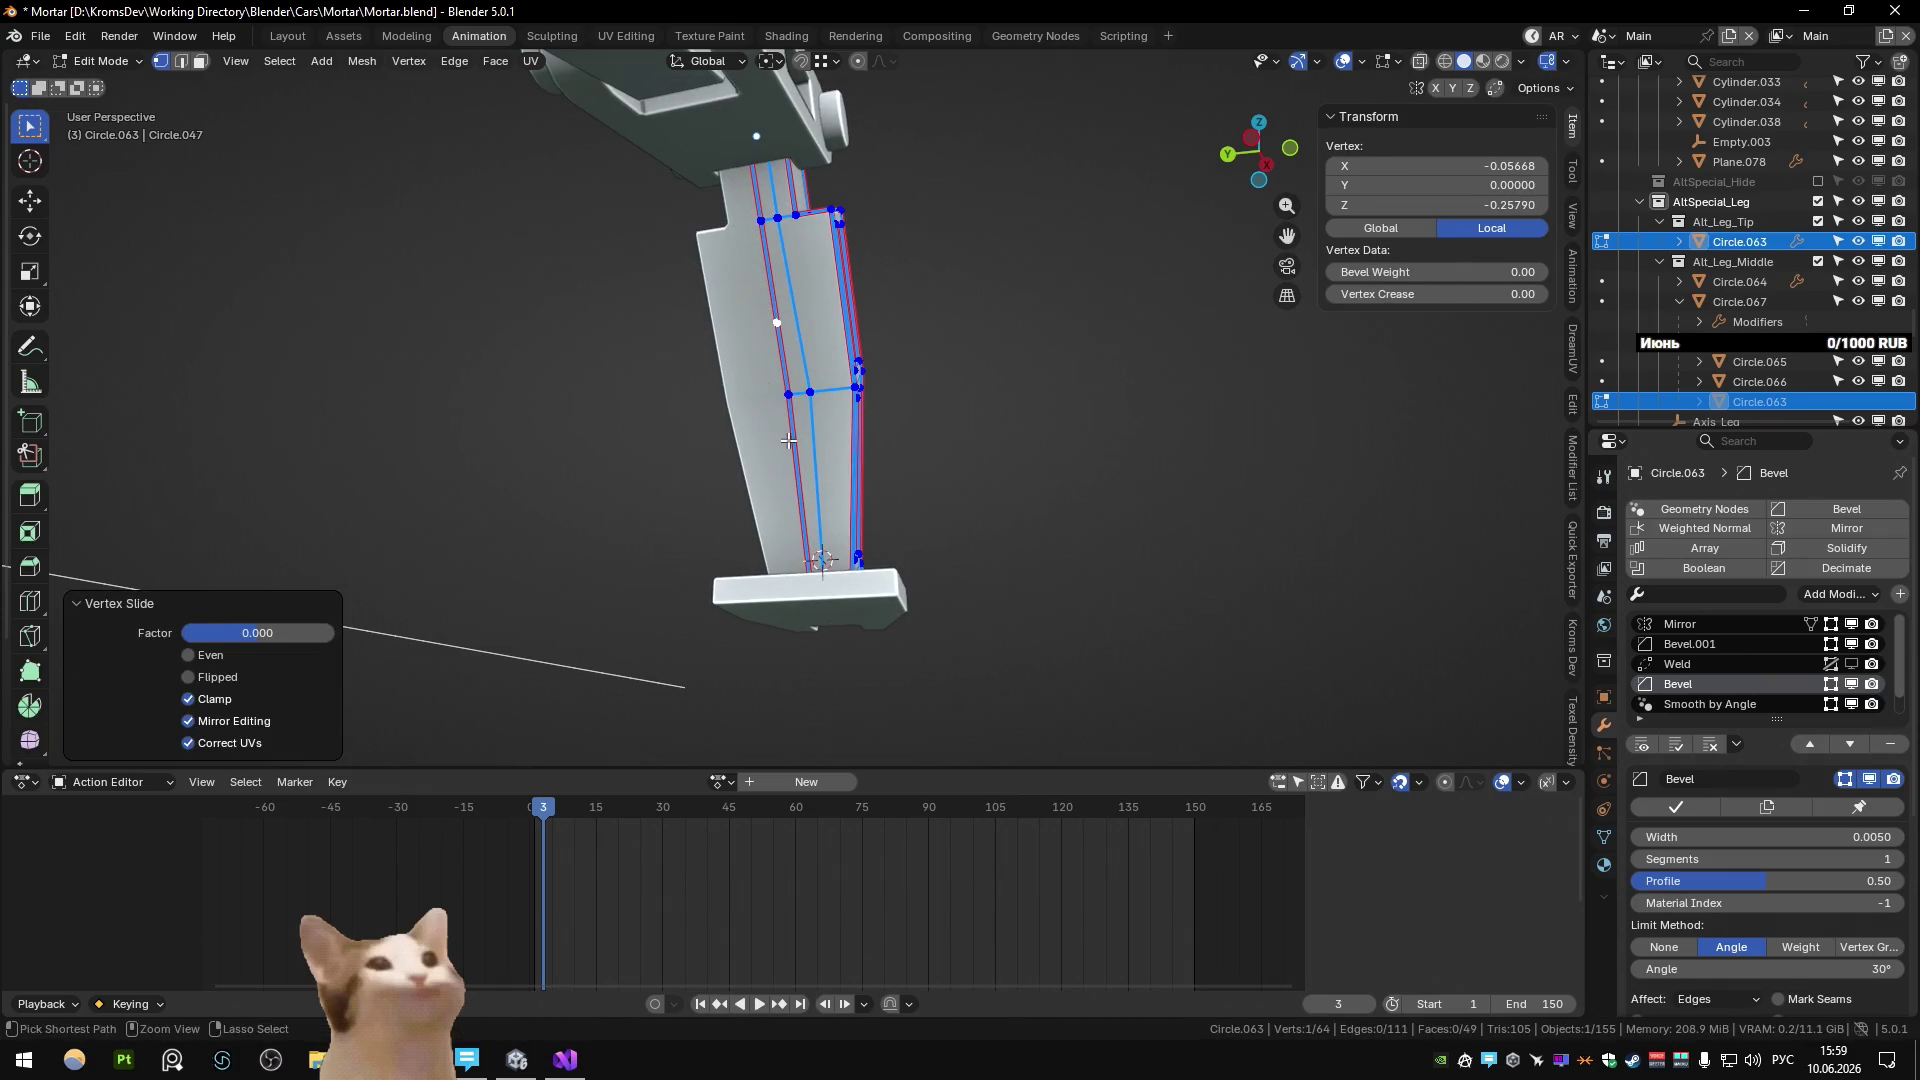
key(ctrl+x)
In a see-through side view, slide a leg vertex along Y into line.
middle_drag(789, 441, 833, 444)
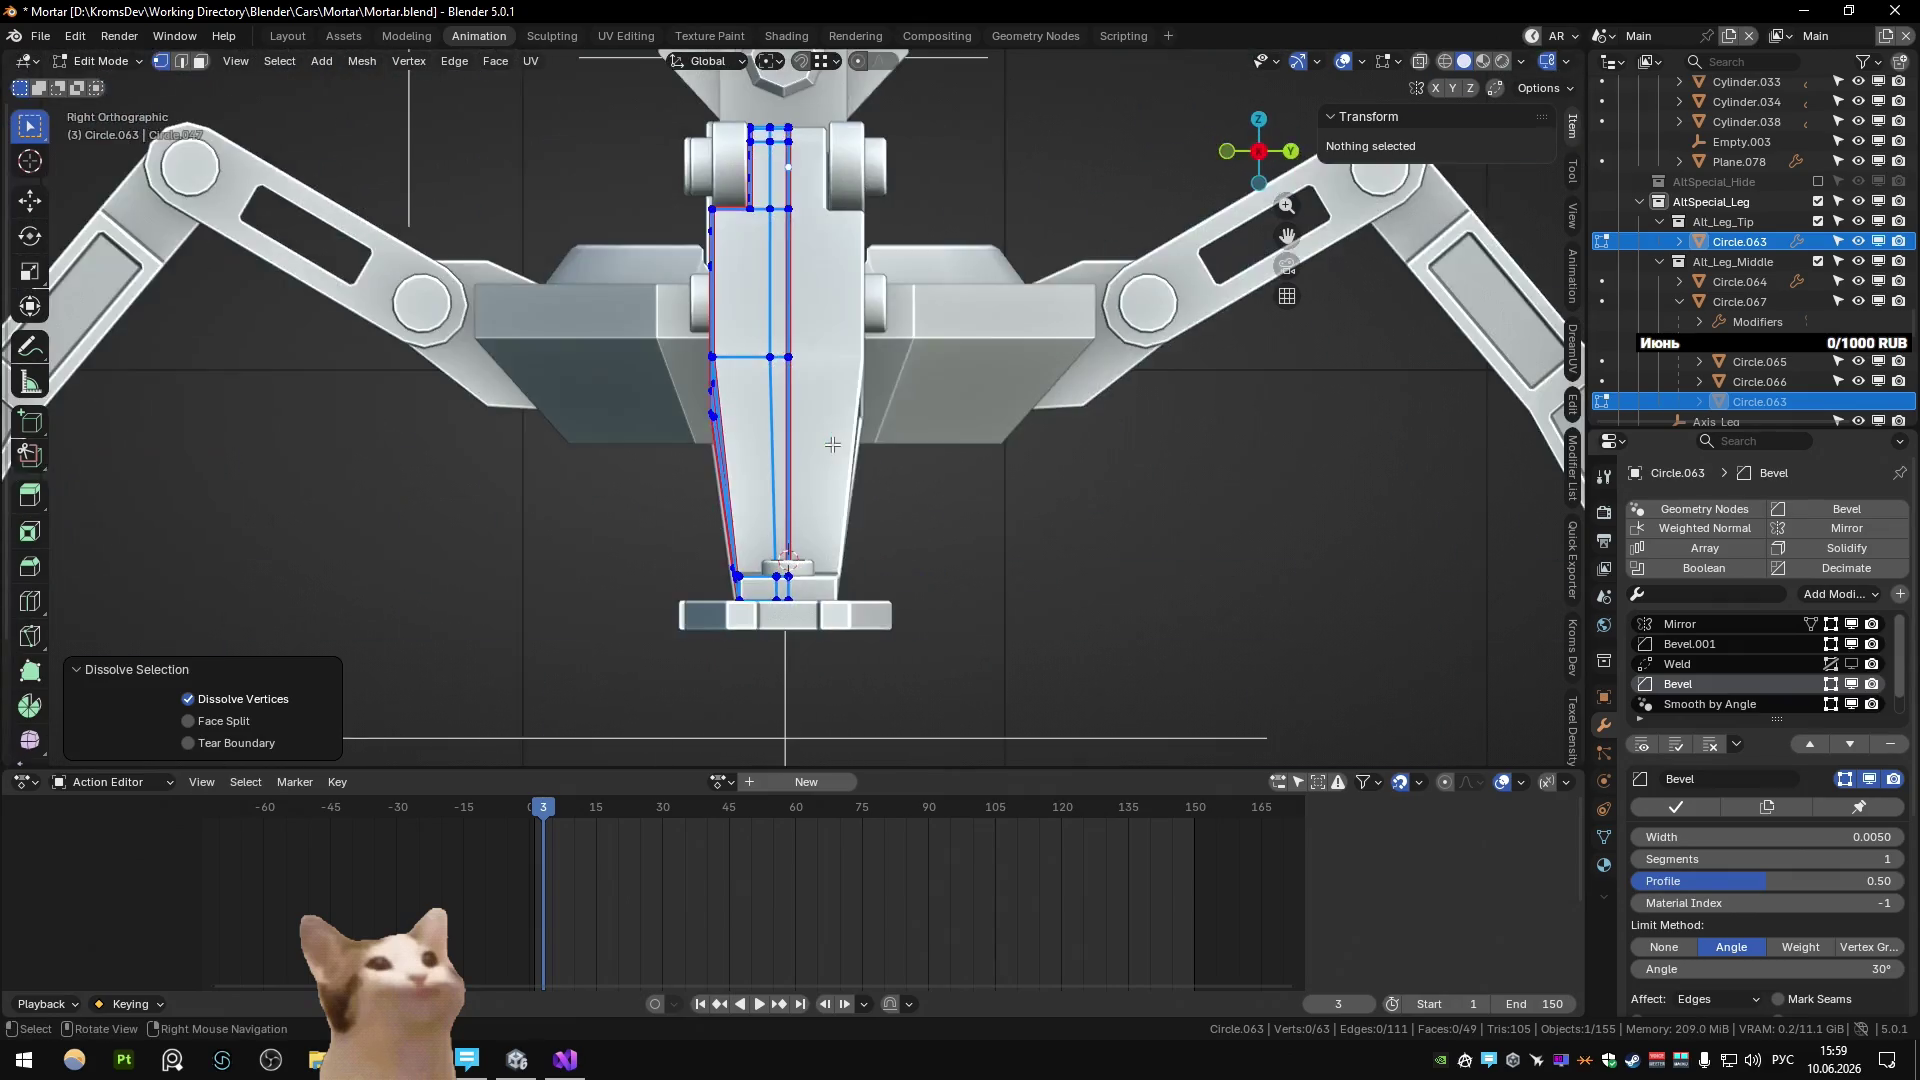
key(alt+z)
scroll(770, 425, up, 2)
click(758, 415)
key(g)
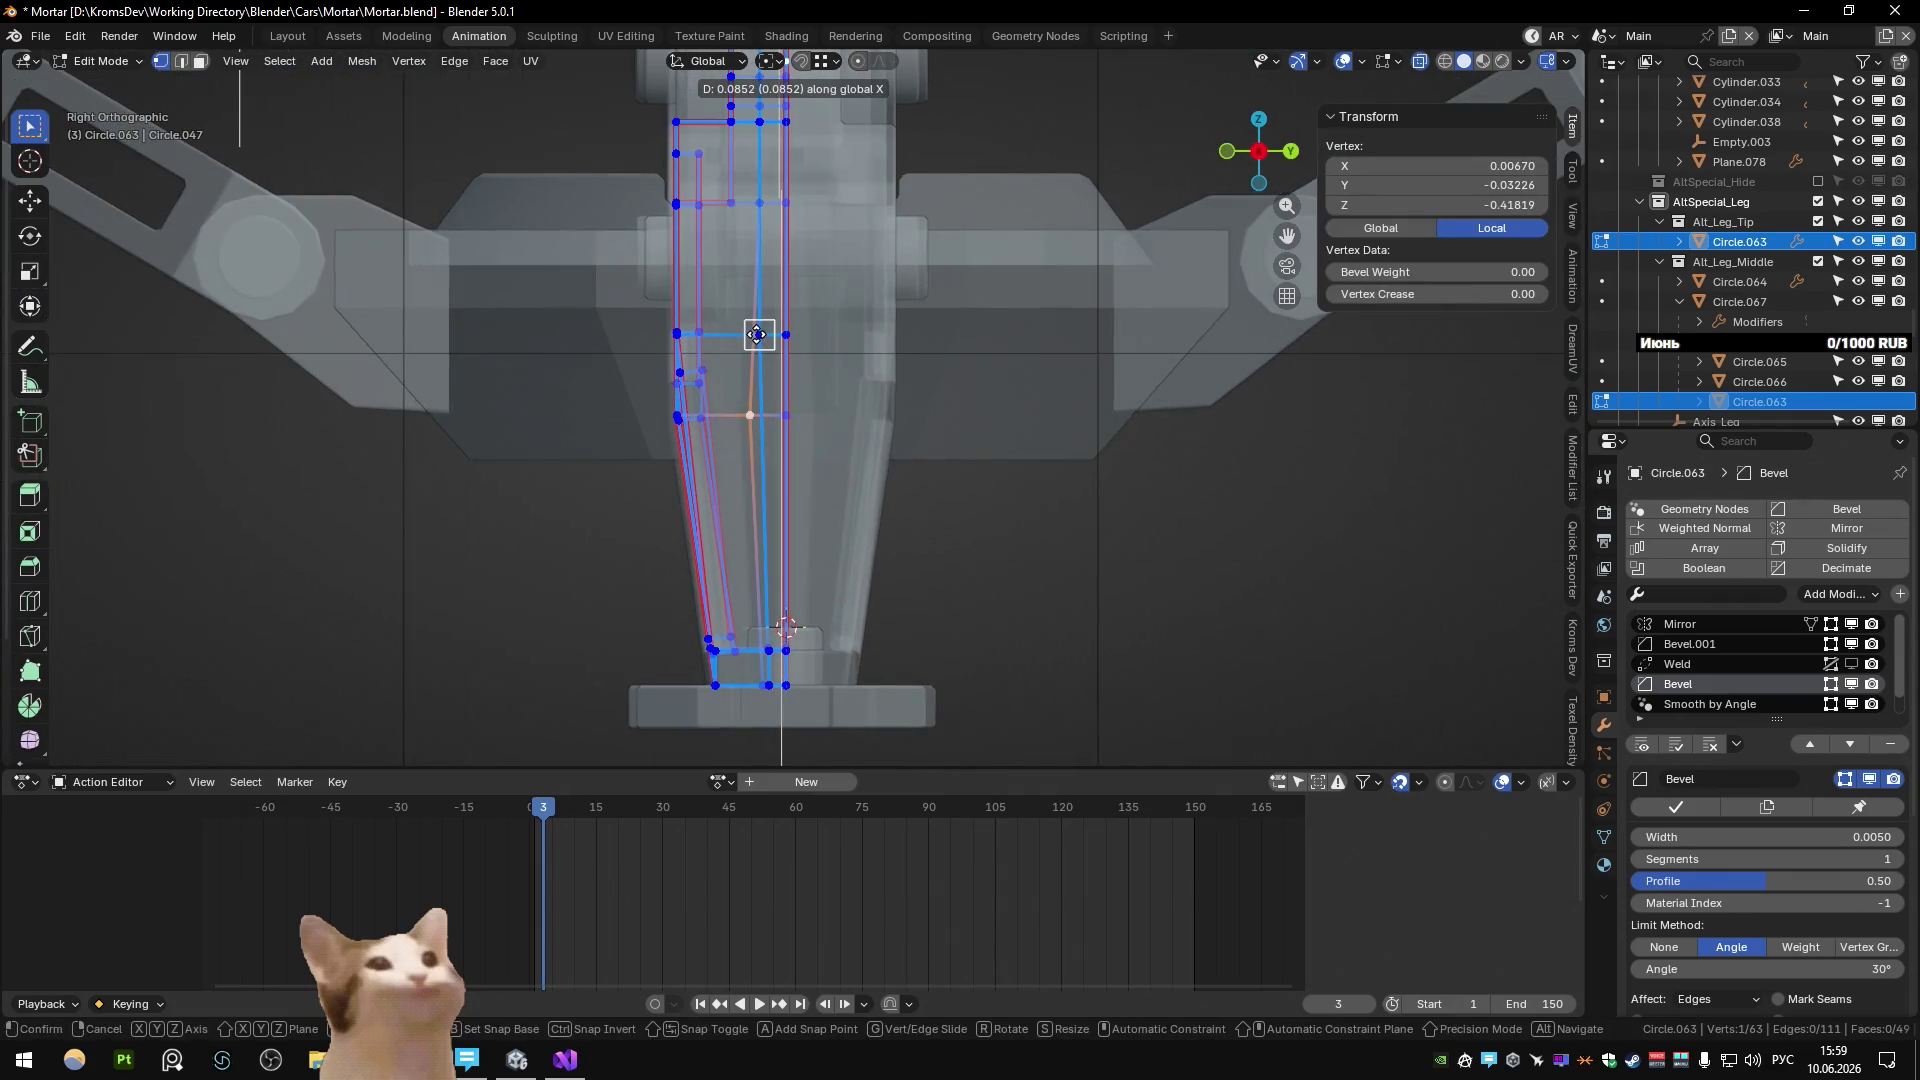
key(y)
click(757, 334)
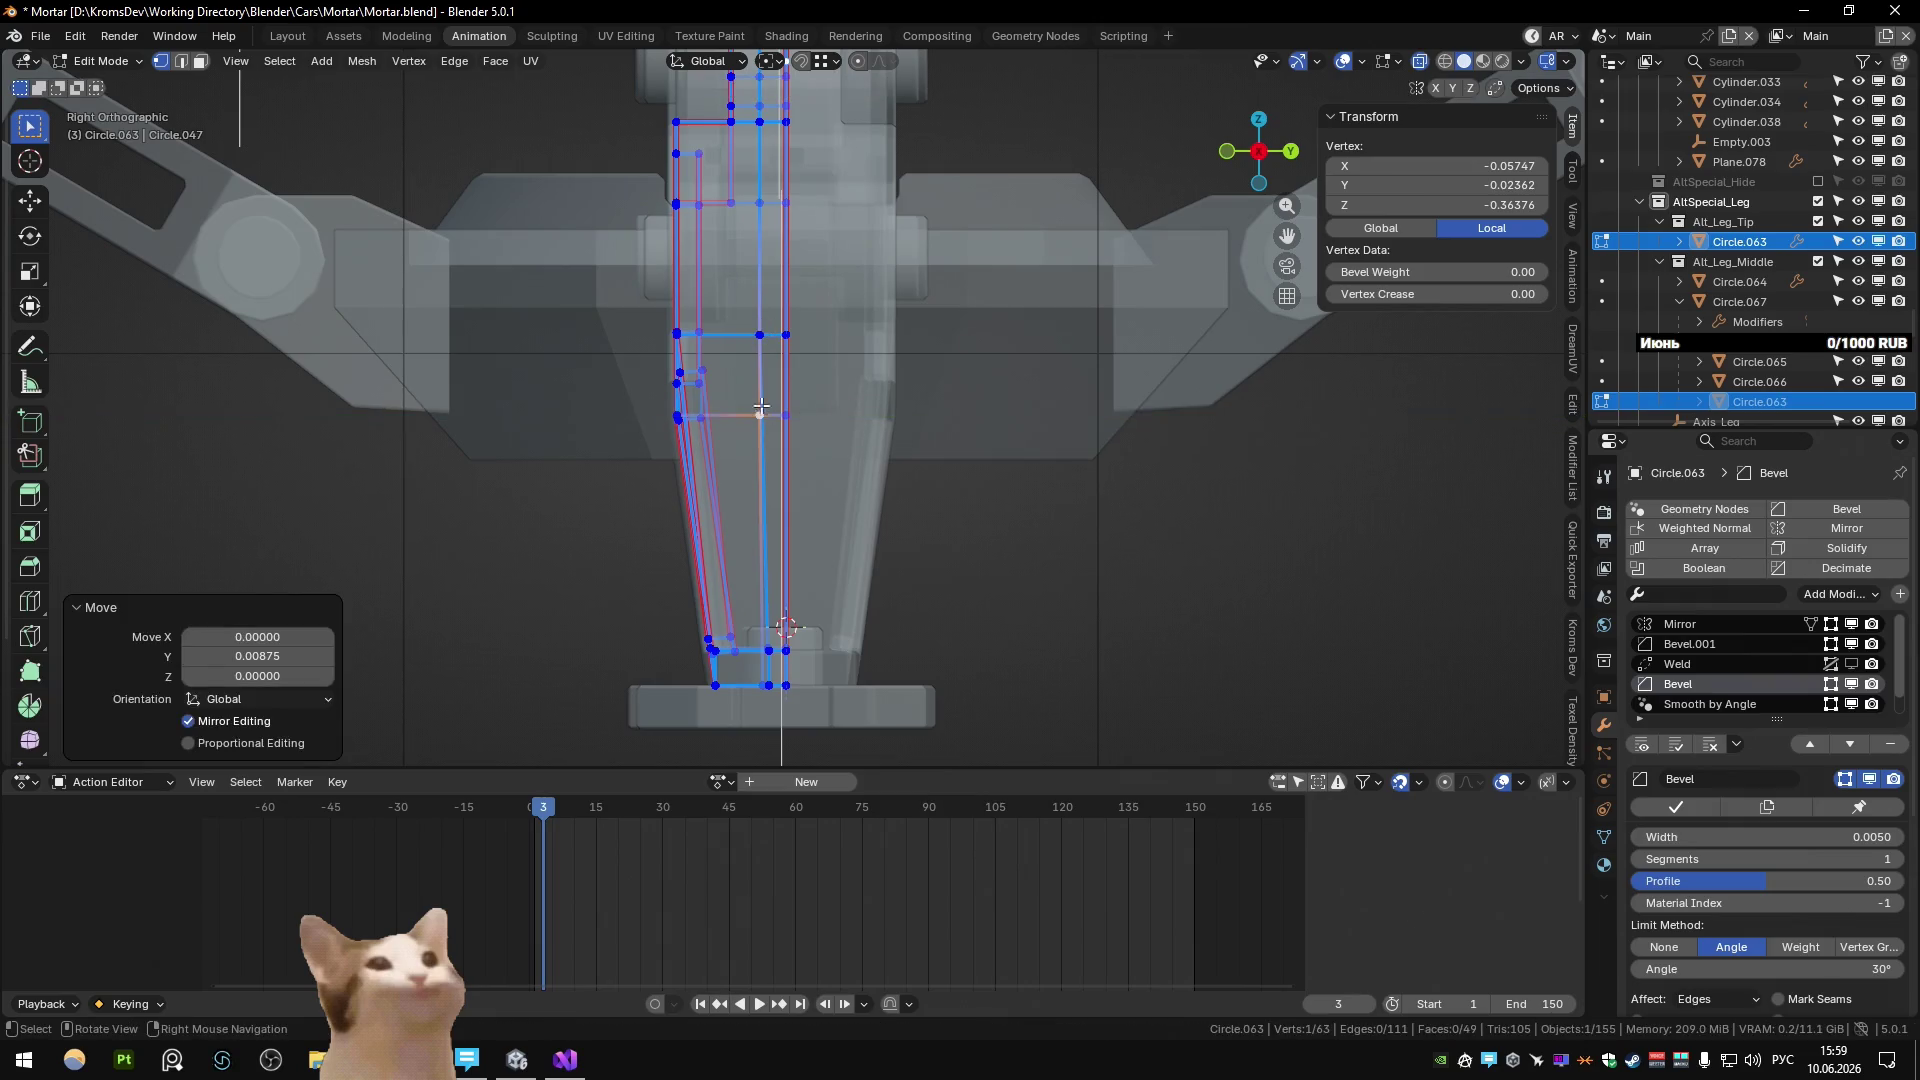
Flatten the leg's vertical edge loop by scaling it to 0 along Y.
scroll(761, 407, down, 2)
alt+click(784, 620)
key(s)
key(y)
key(0)
key(Return)
scroll(965, 597, up, 3)
key(alt+space)
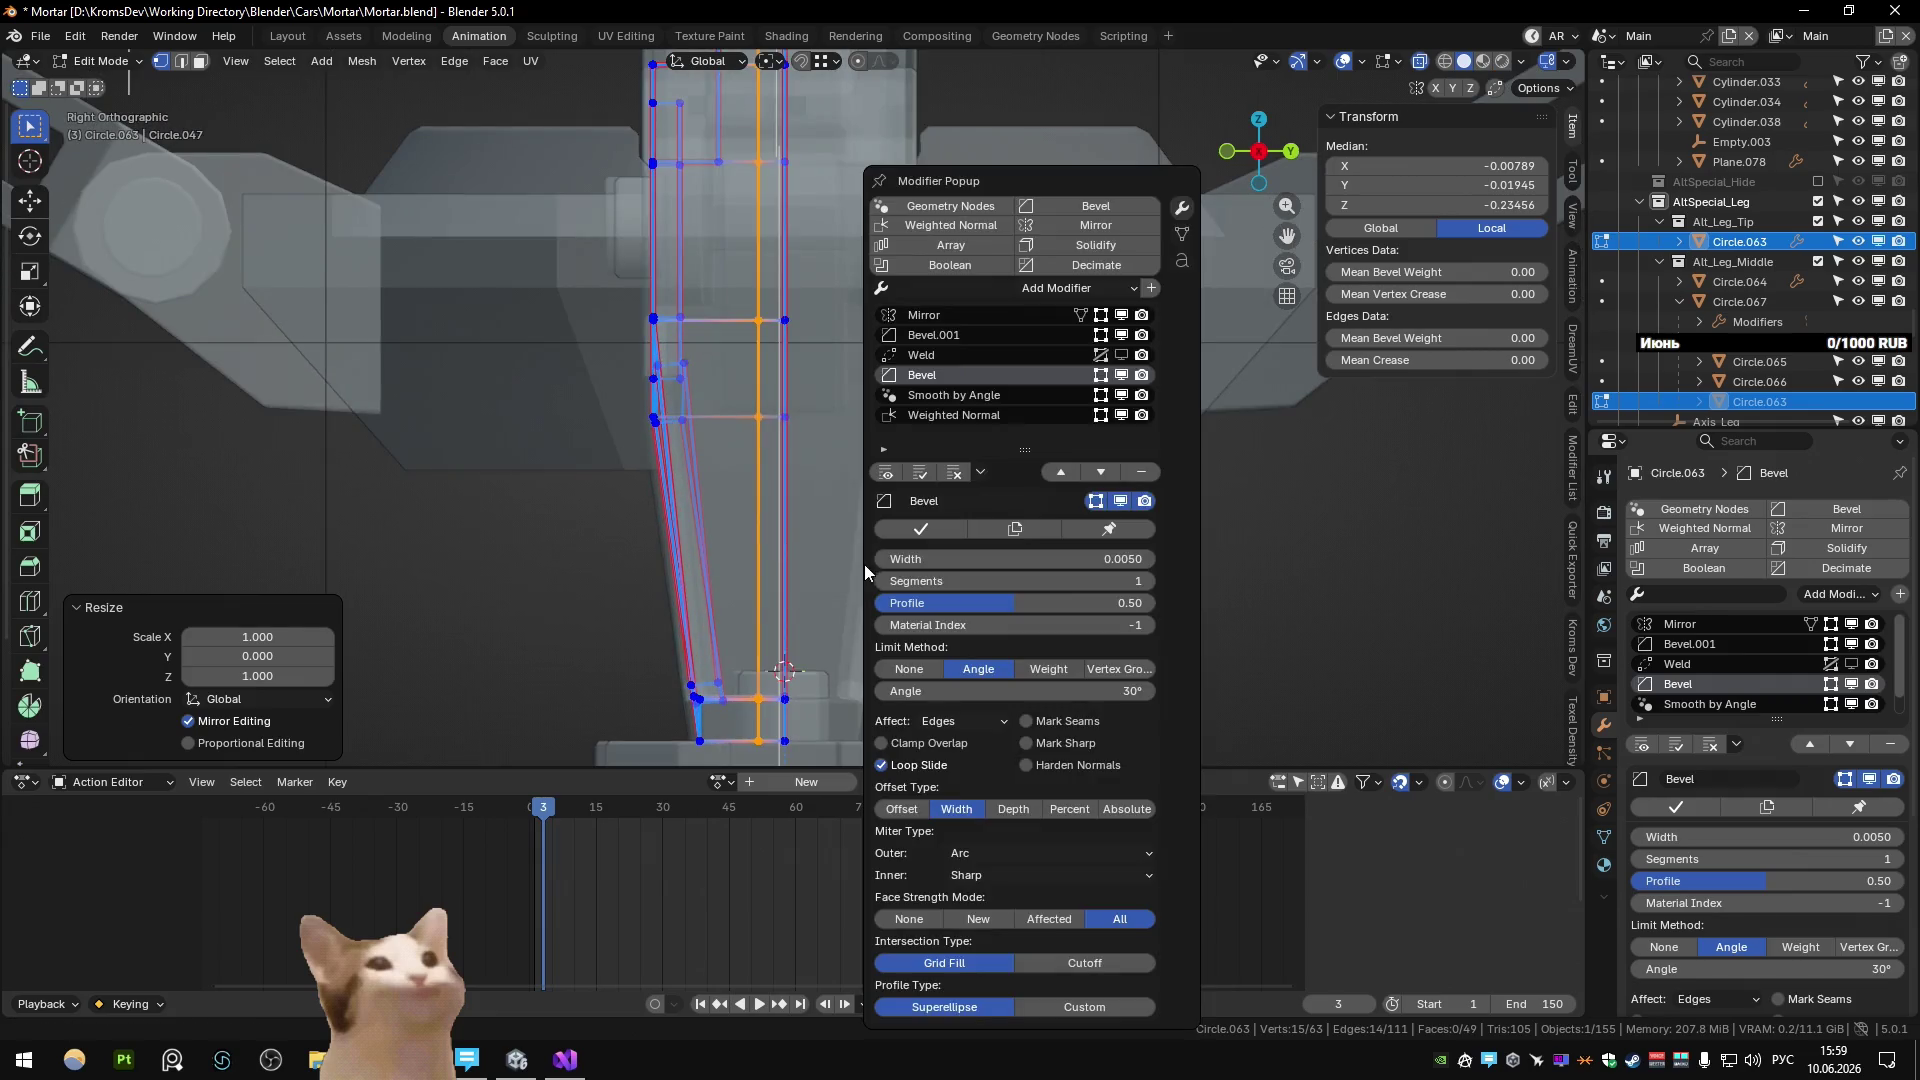
key(alt+z)
Select the lengthwise strip of 15 leg vertices and reposition it.
key(2)
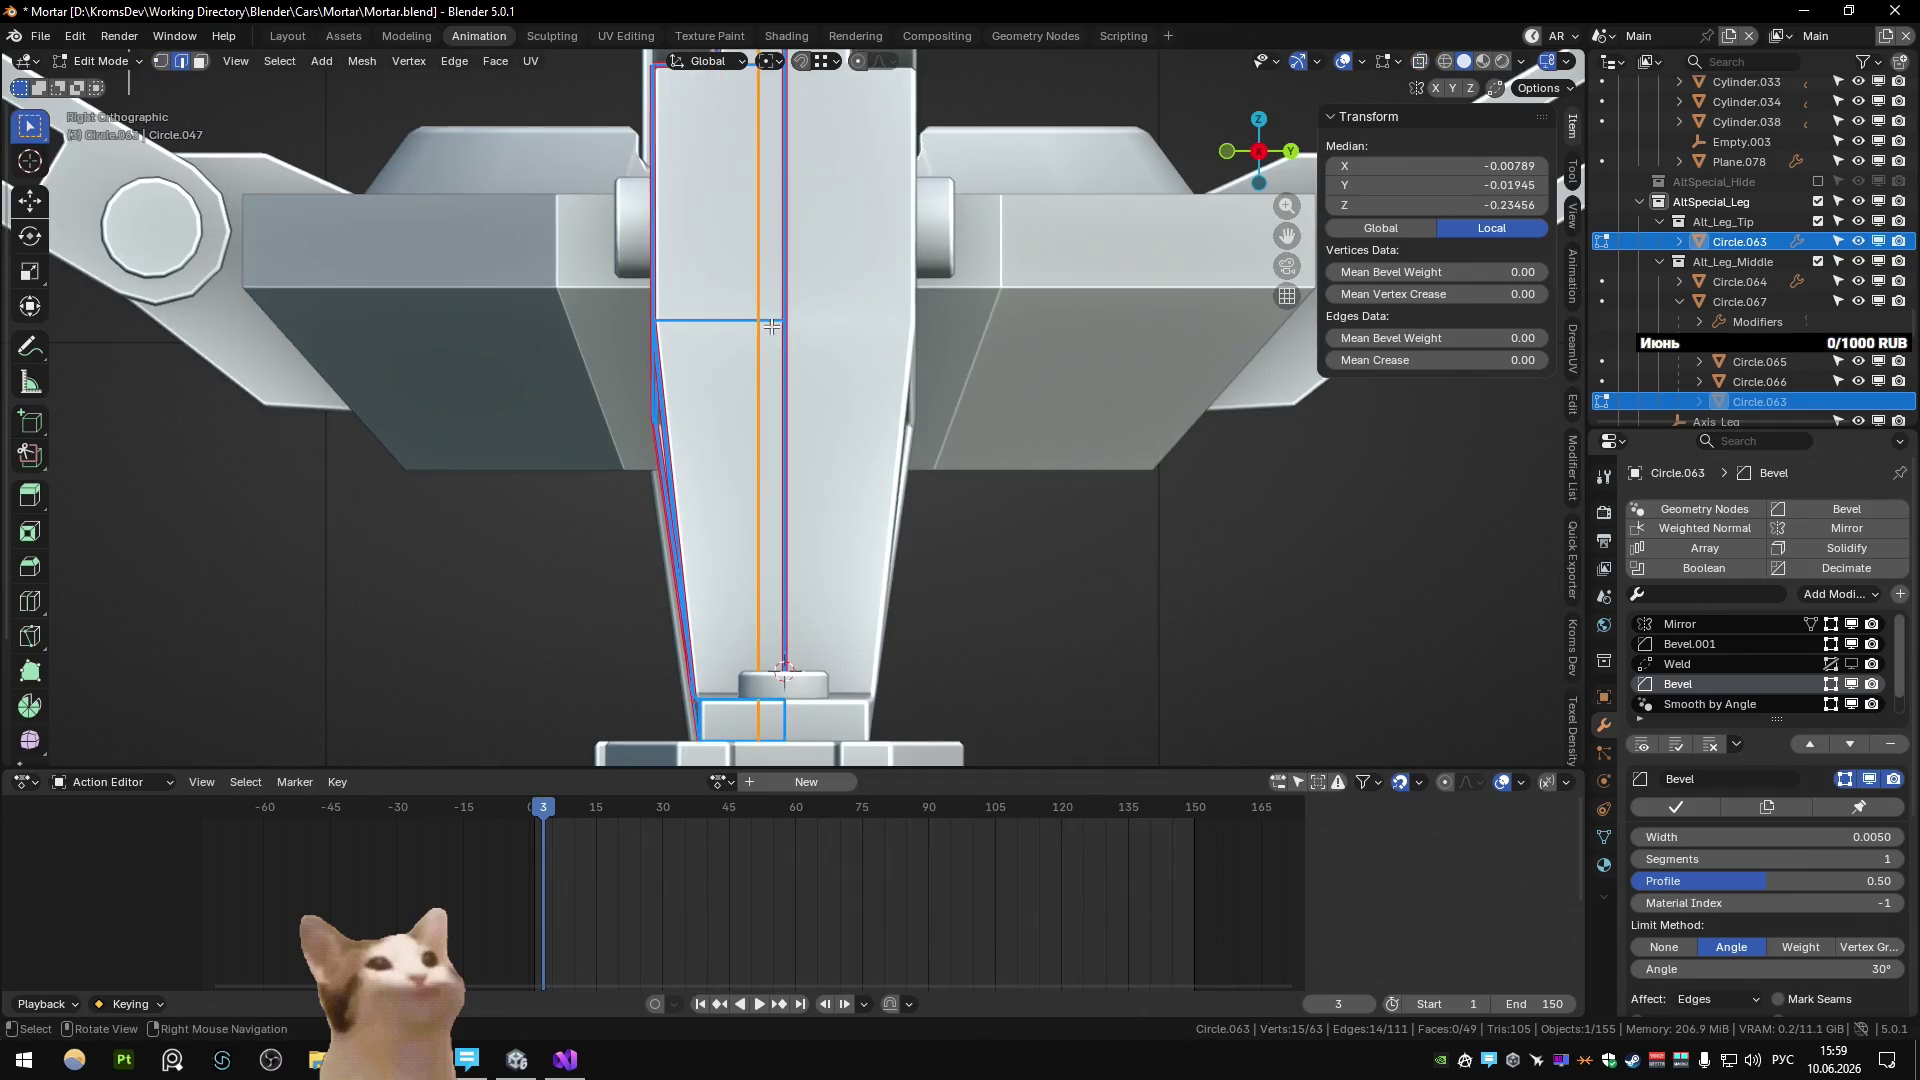
right_click(906, 356)
click(892, 376)
scroll(884, 462, down, 5)
key(alt+z)
key(1)
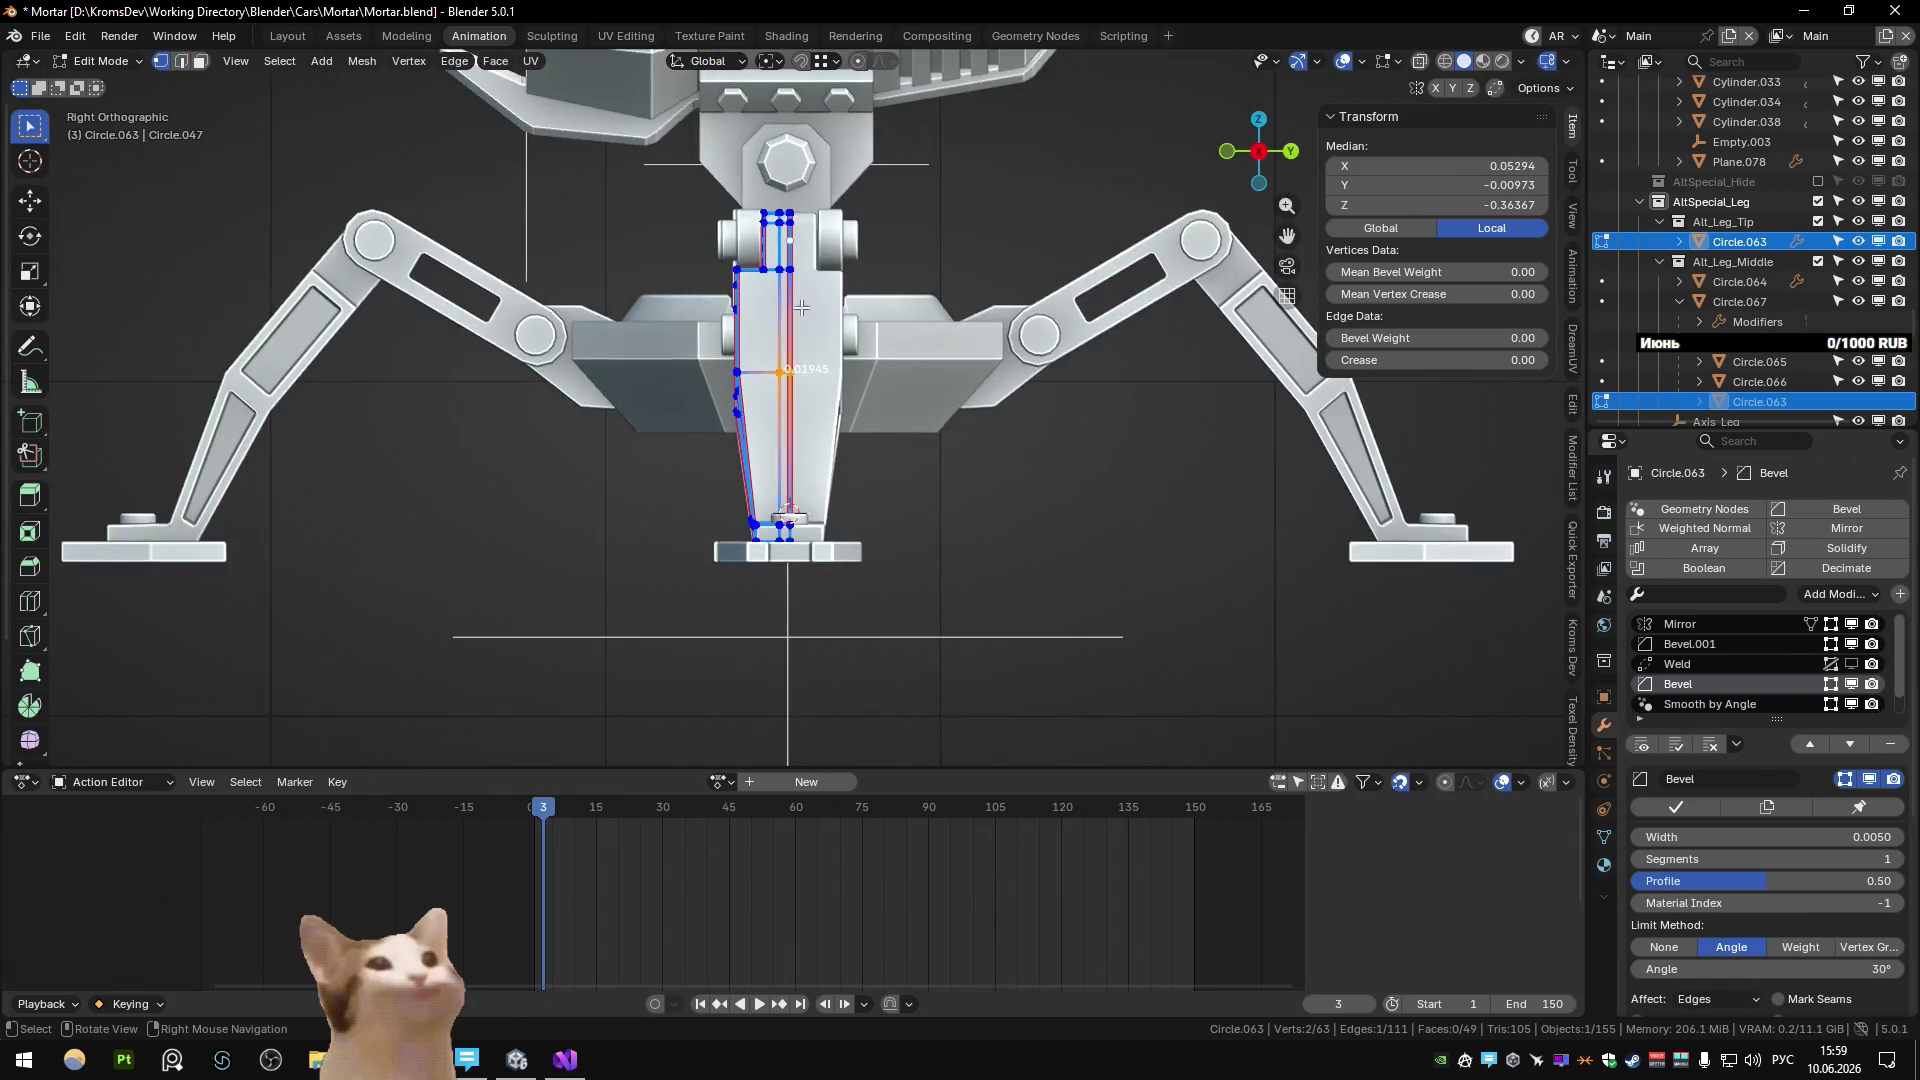
drag(788, 551, 788, 551)
scroll(840, 500, up, 4)
key(alt+z)
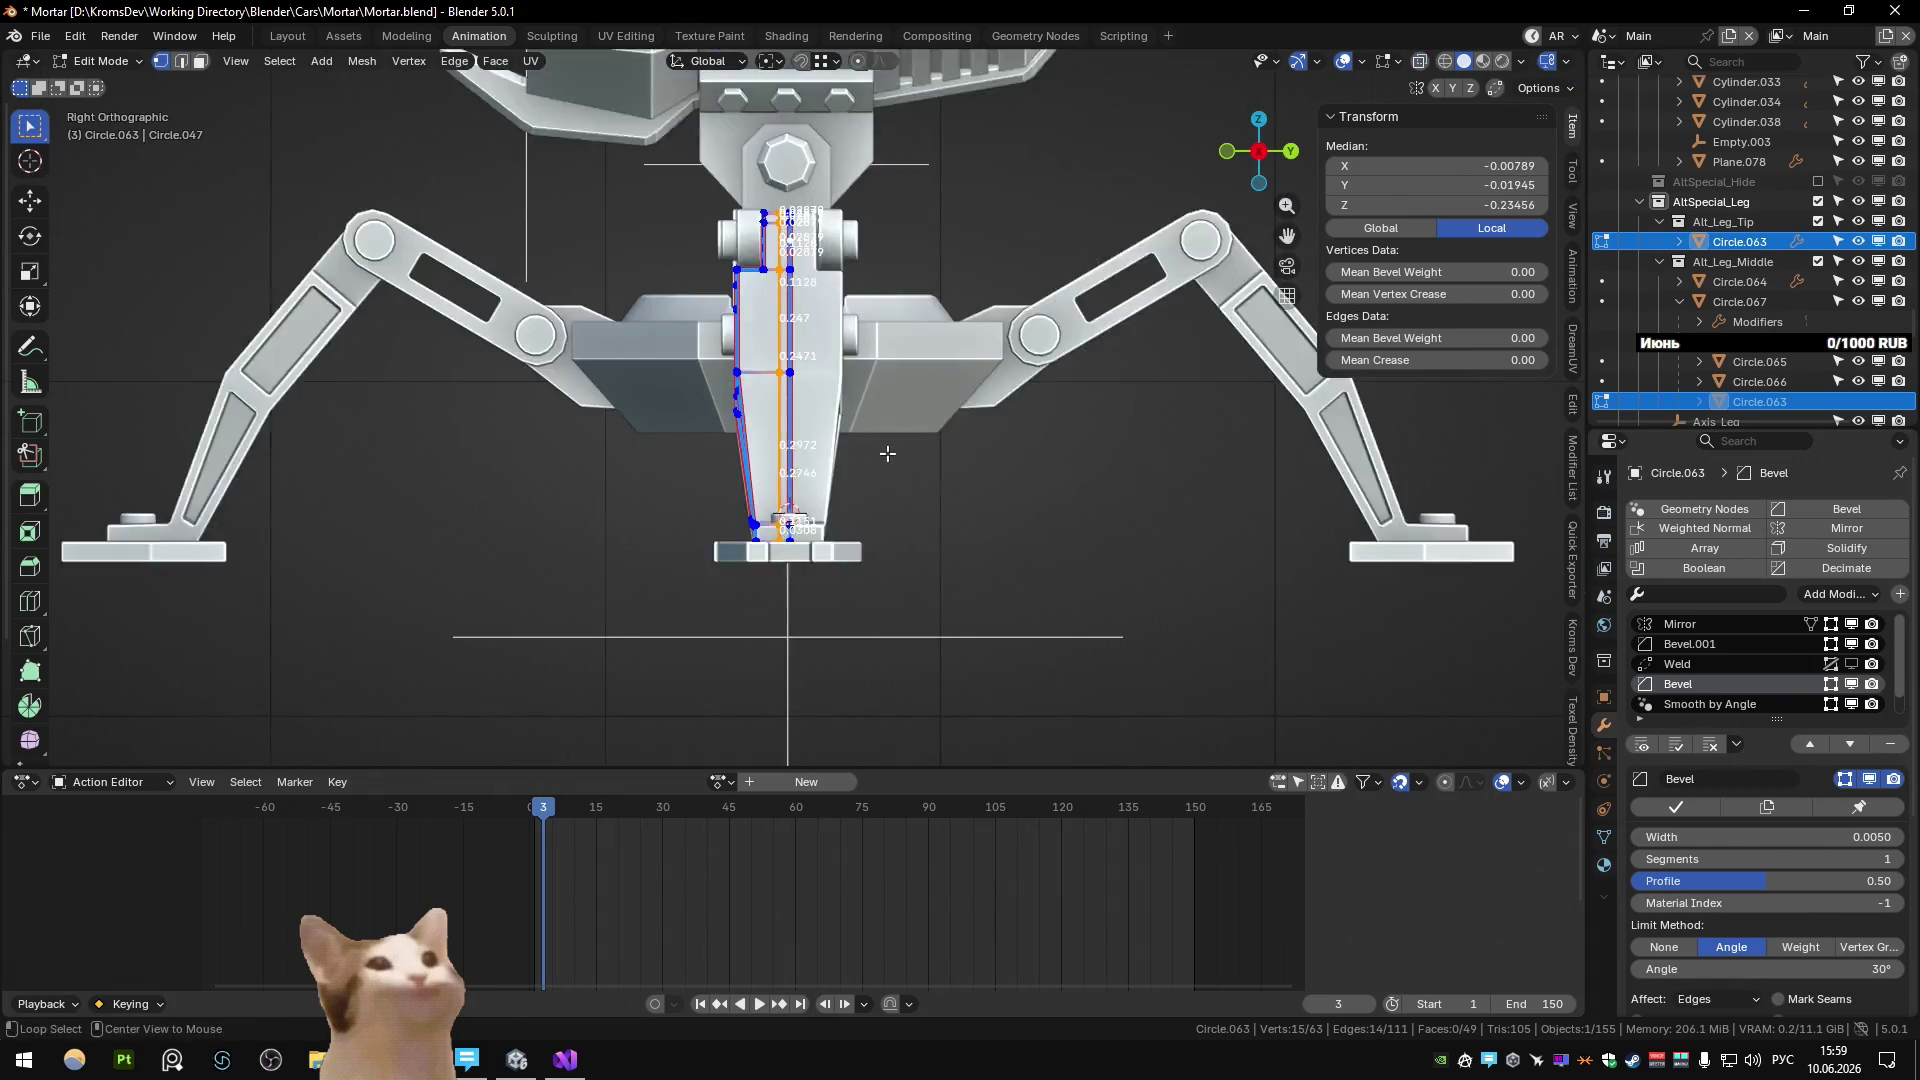
key(g)
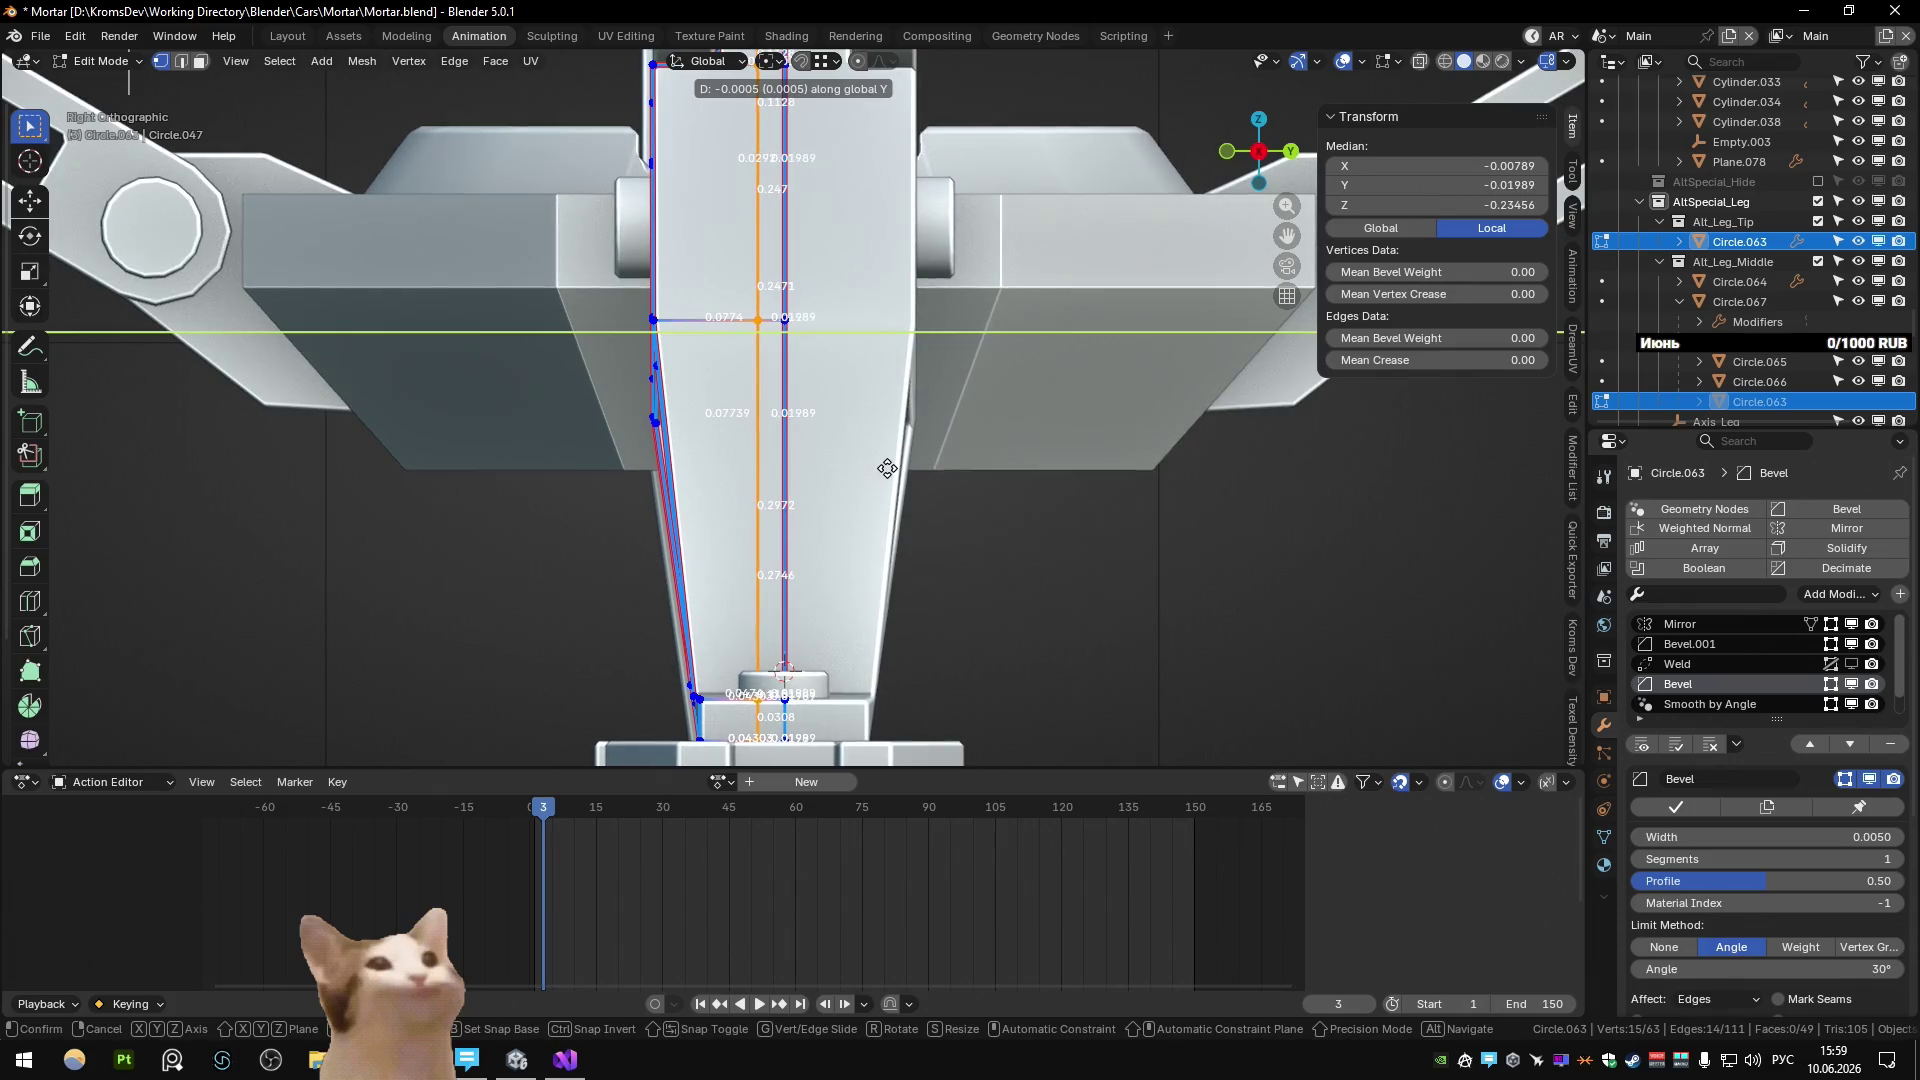
click(886, 468)
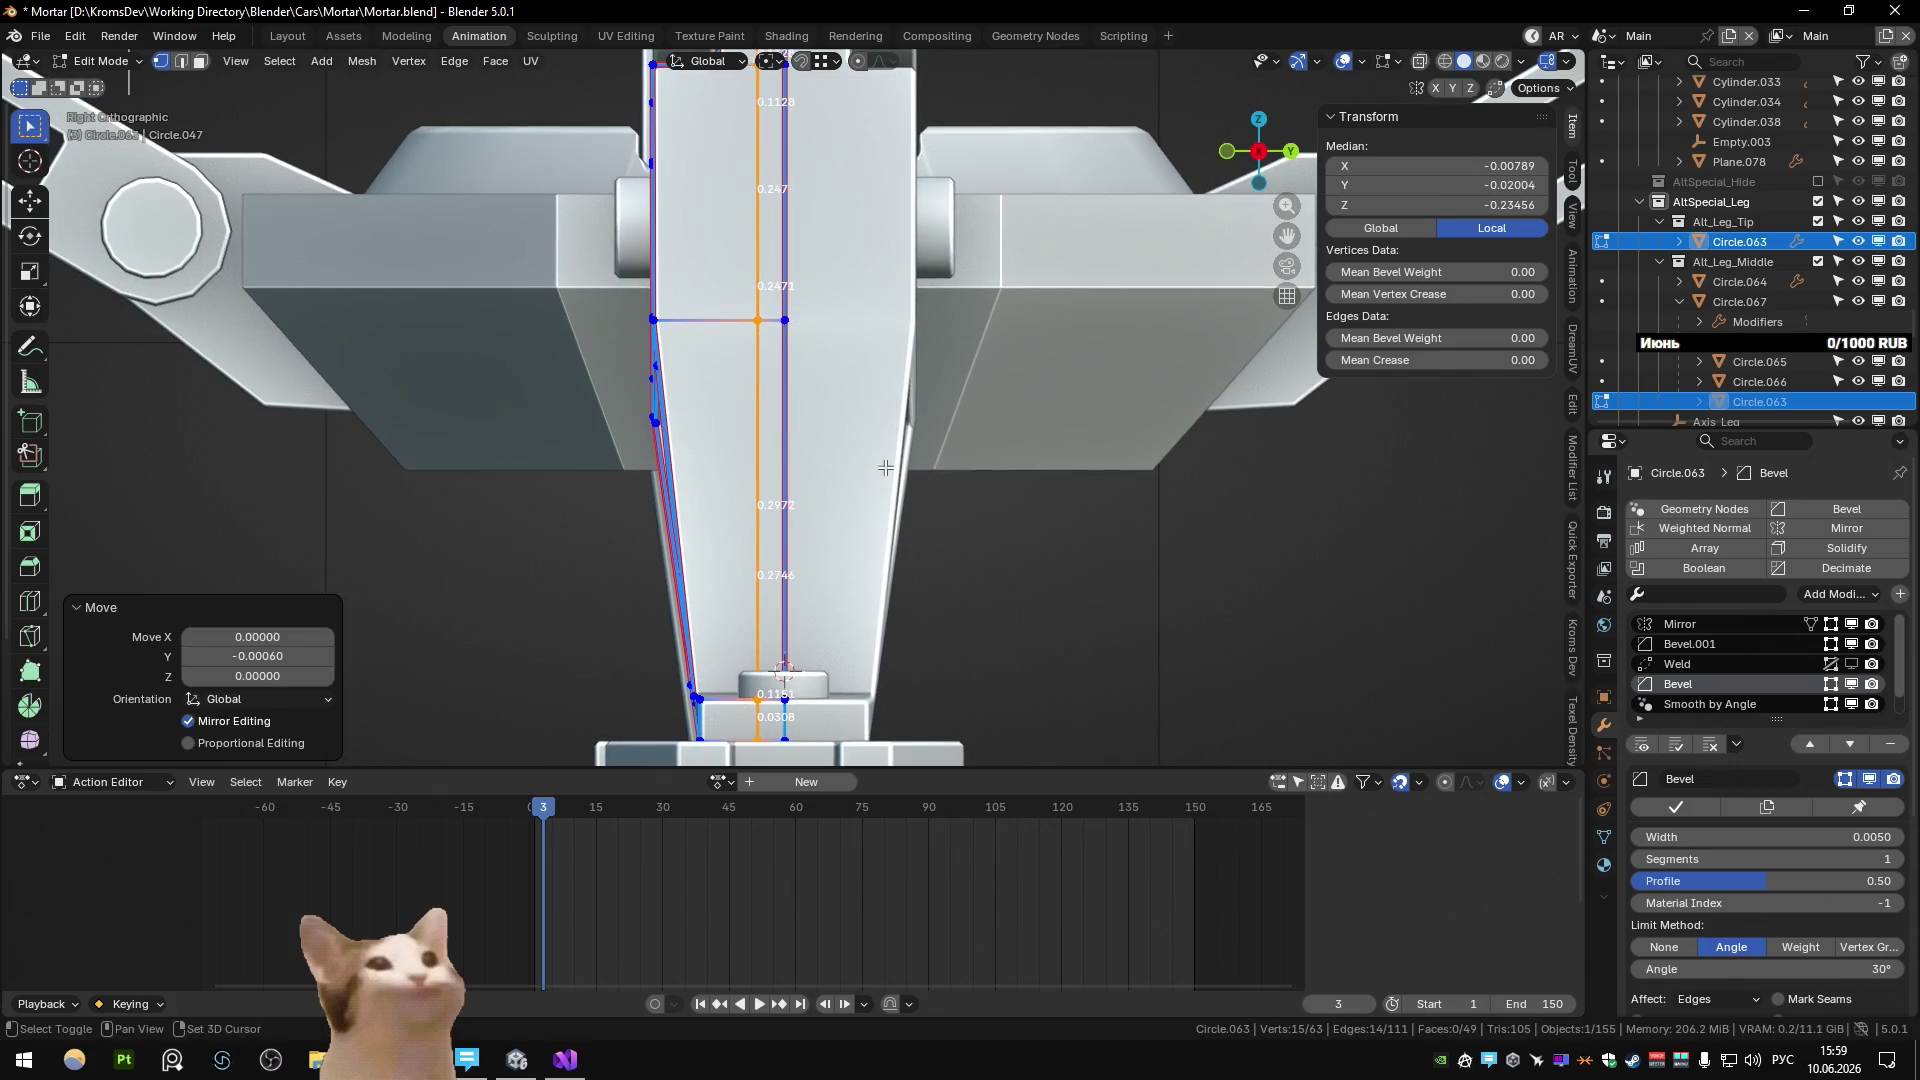
Extrude the strip and shrink/fatten it outward by 0.02, then return to Object Mode.
scroll(886, 468, down, 3)
mouse_move(886, 468)
middle_down()
mouse_move(877, 496)
mouse_move(1000, 412)
middle_up()
scroll(877, 496, up, 2)
key(e)
key(alt+s)
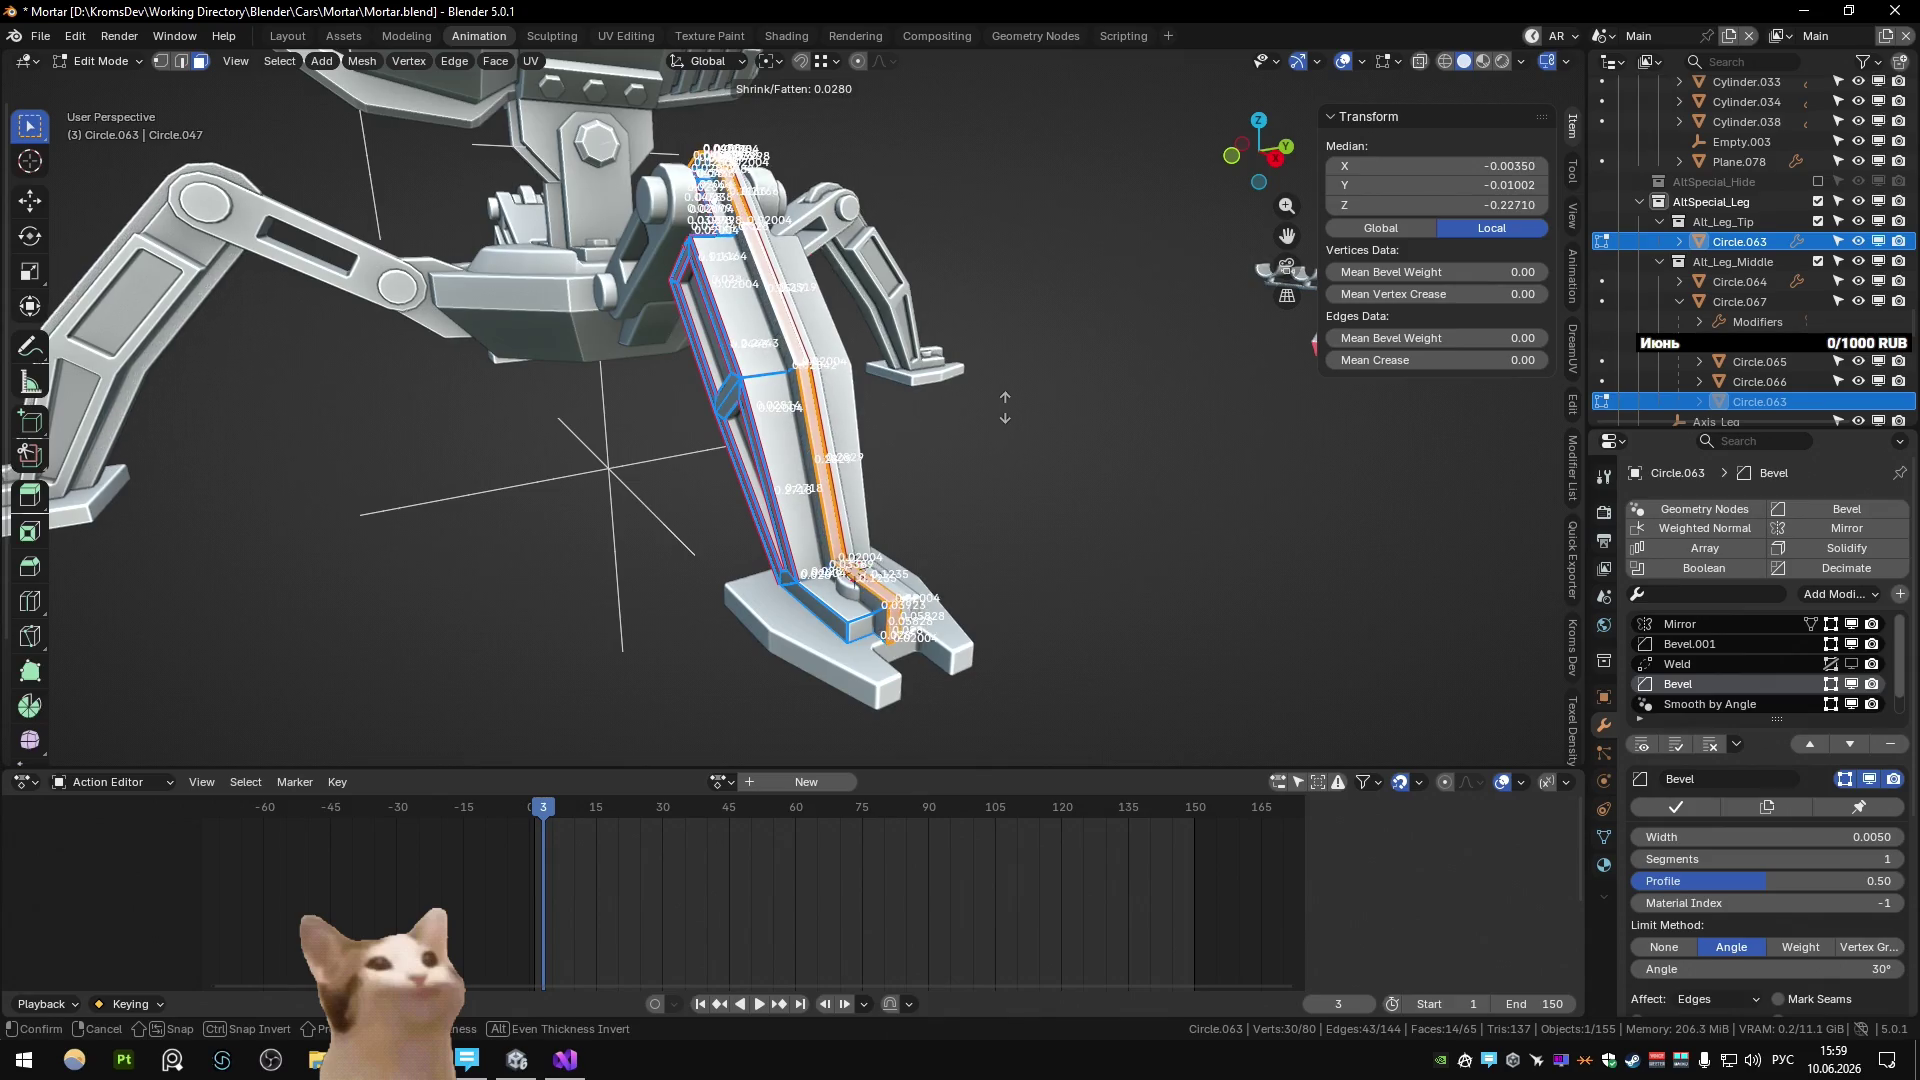
text(0.01)
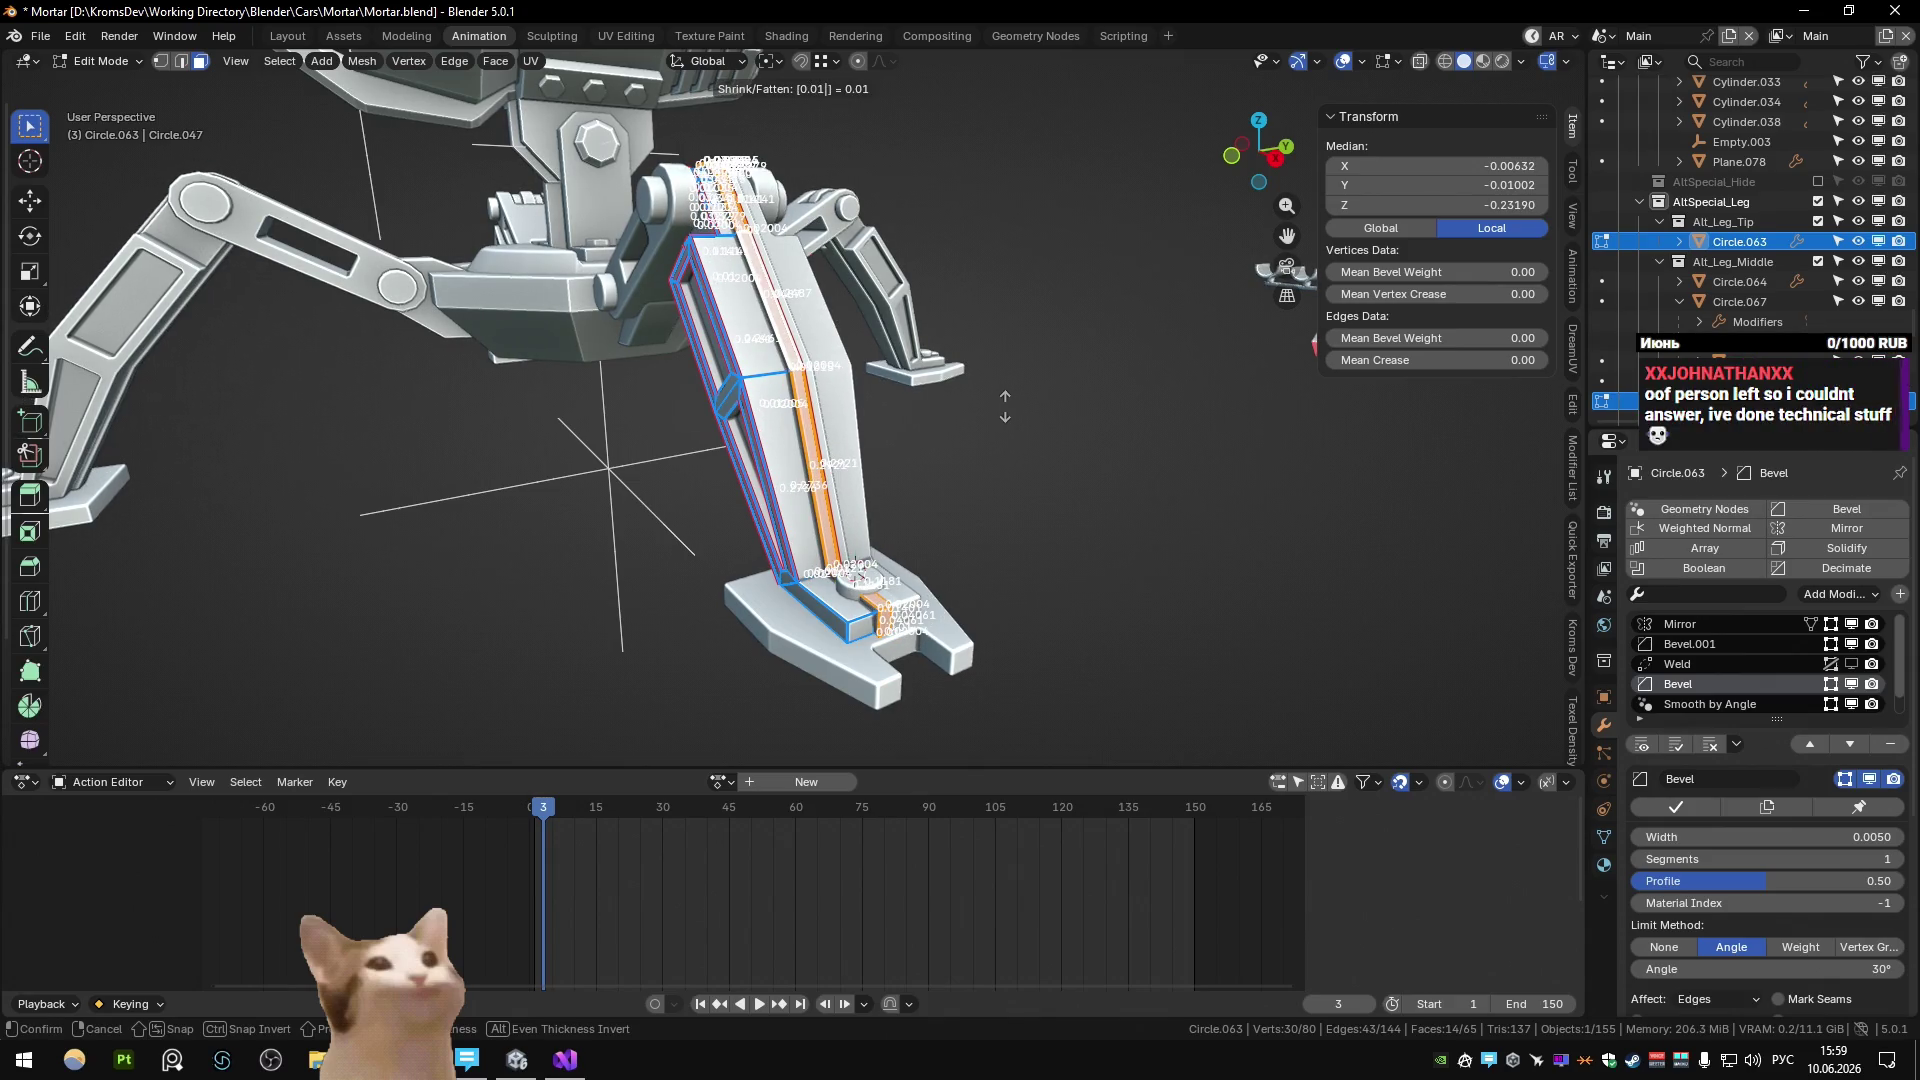
key(BackSpace)
text(2)
key(Return)
key(Tab)
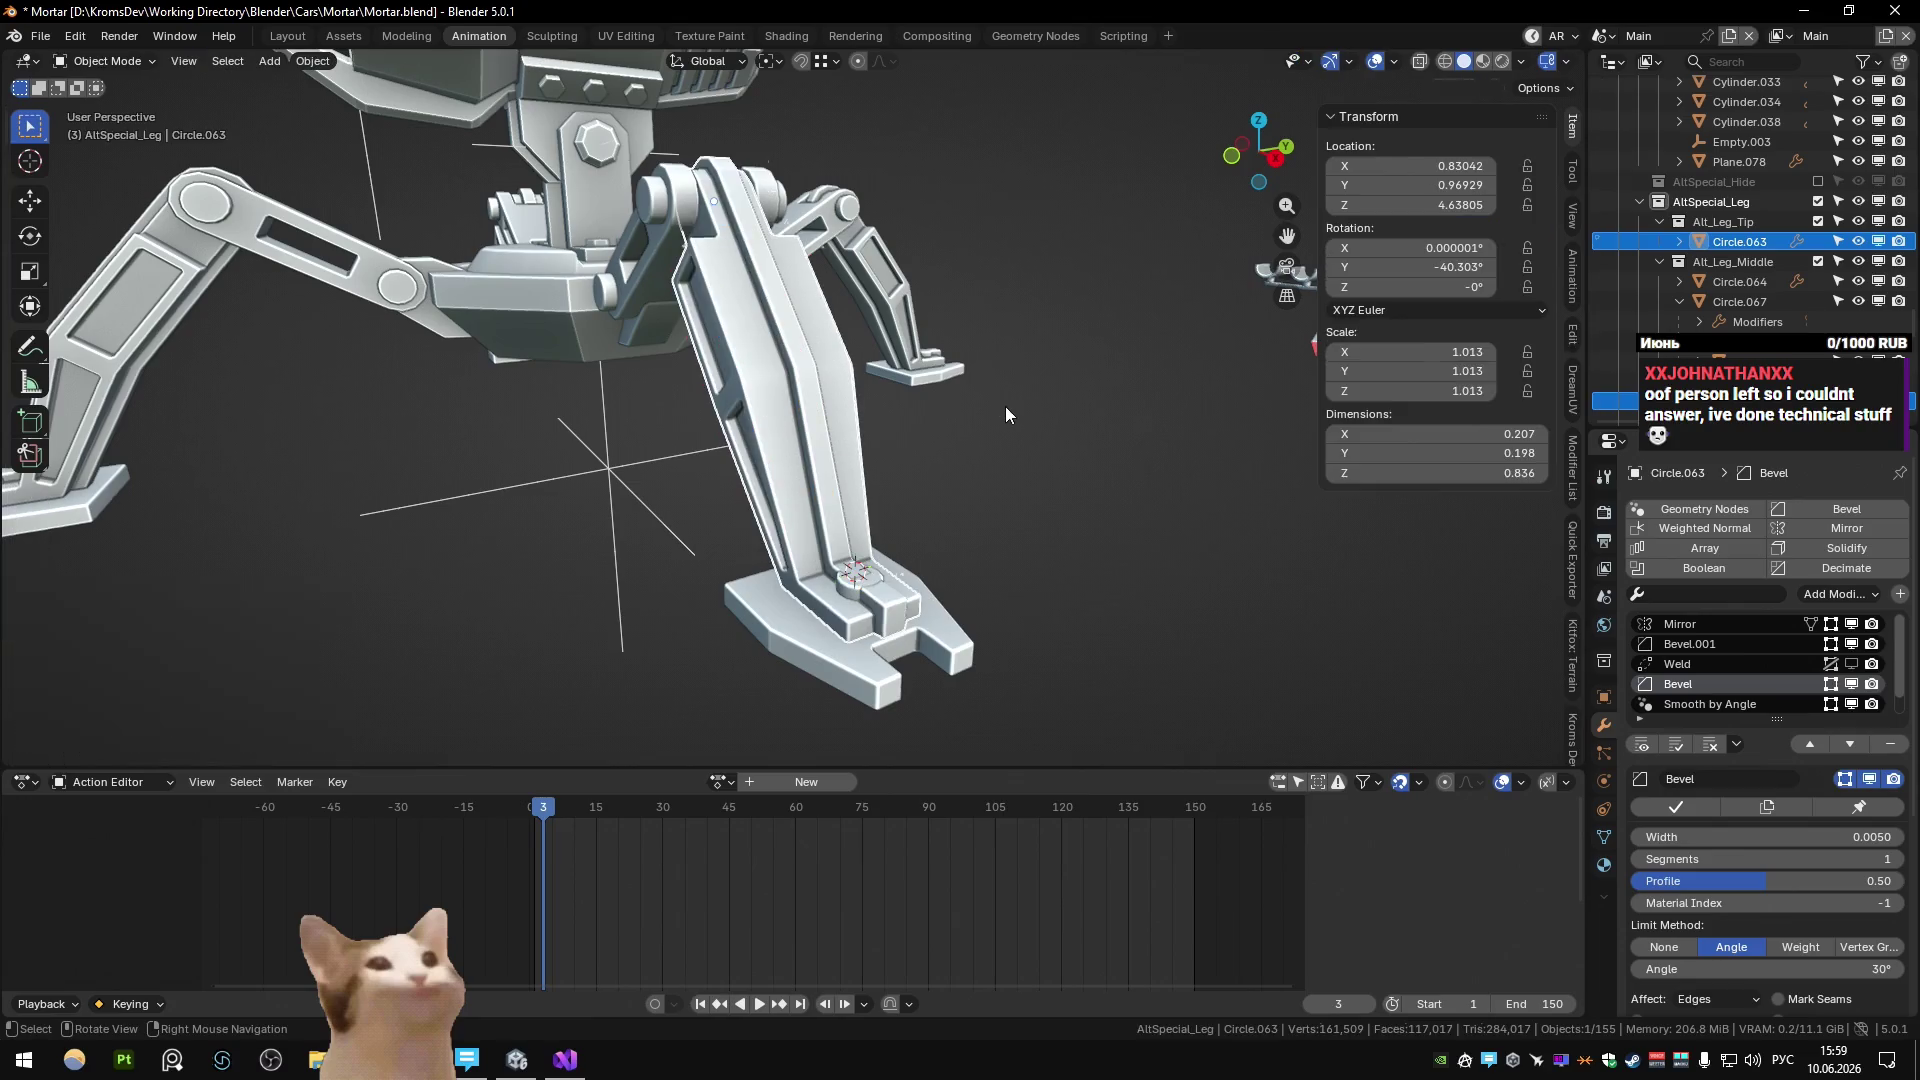
Add edges along the shortest path on the leg mesh.
click(1089, 490)
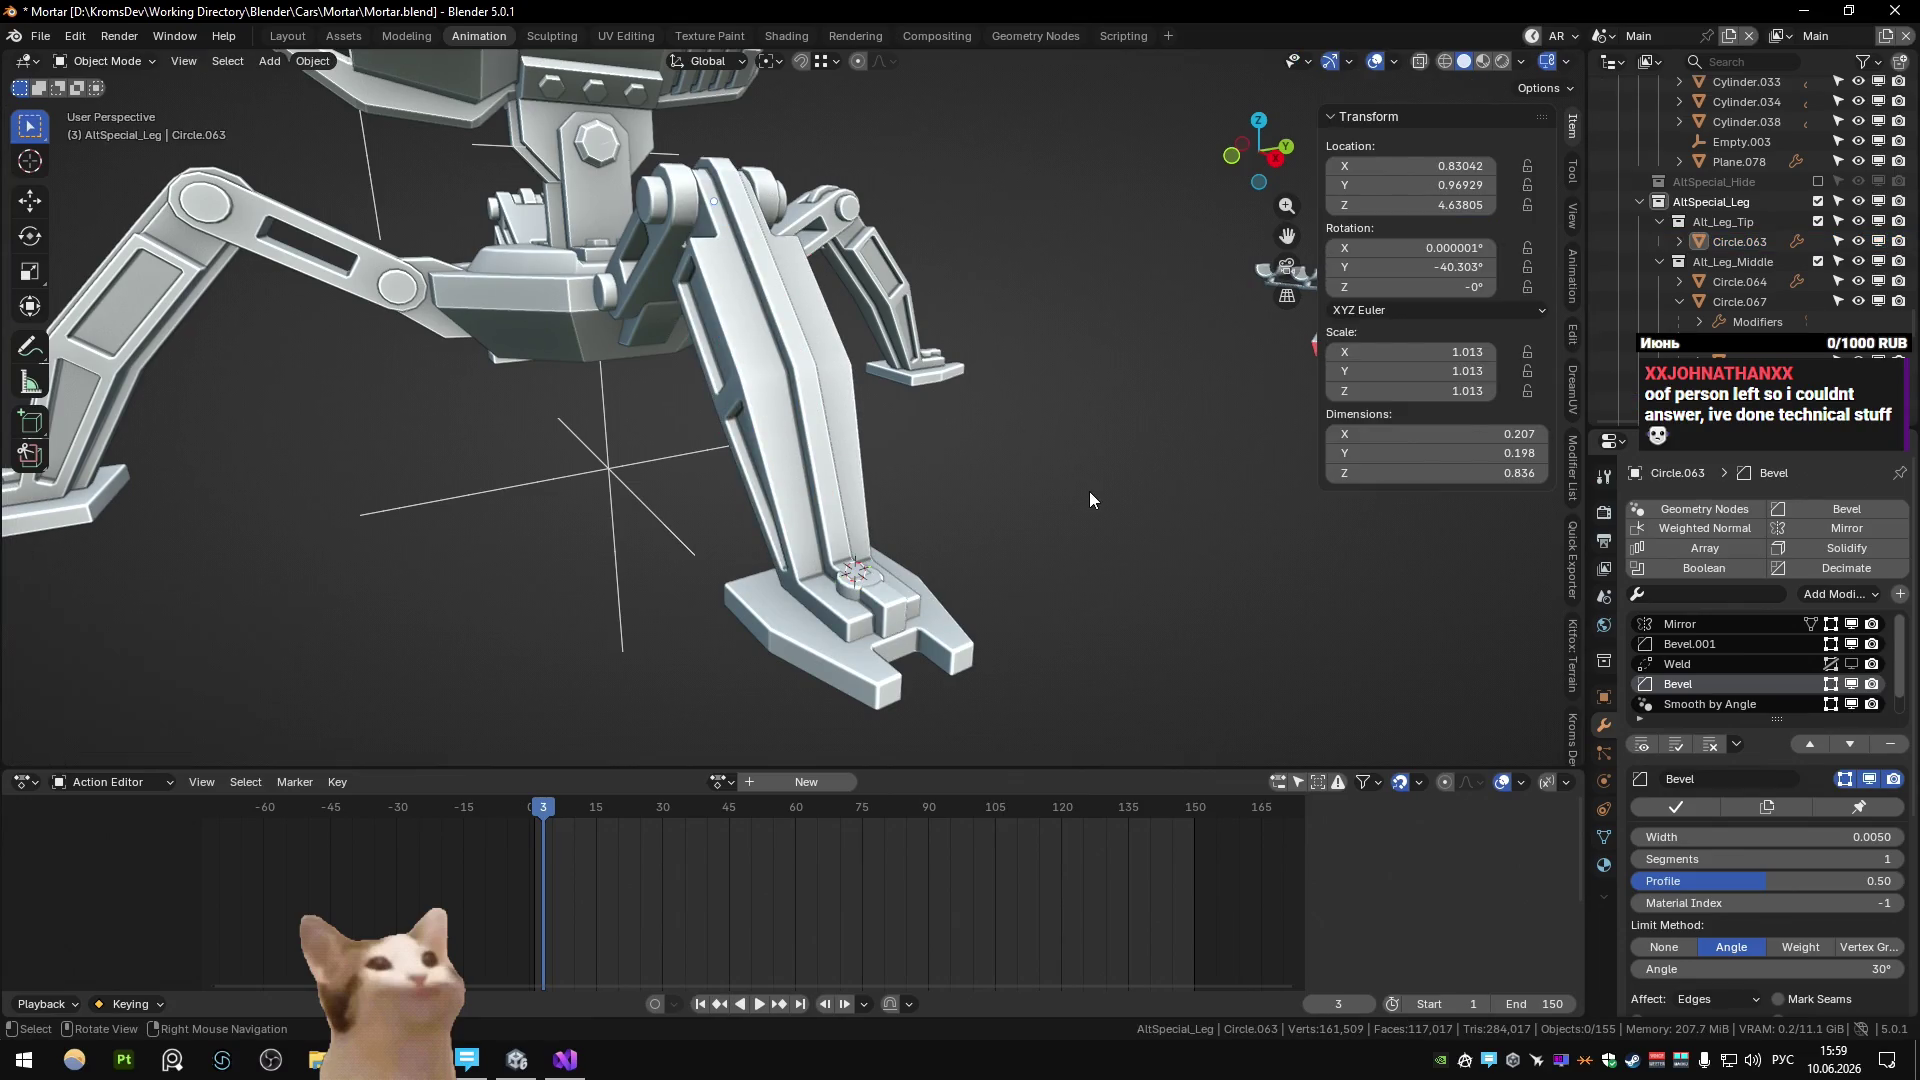
mouse_move(1088, 490)
middle_down()
mouse_move(1076, 532)
mouse_move(1119, 503)
mouse_move(1010, 386)
mouse_move(962, 490)
mouse_move(770, 454)
mouse_move(891, 380)
mouse_move(830, 399)
mouse_move(993, 354)
mouse_move(800, 530)
mouse_move(747, 438)
mouse_move(536, 556)
mouse_move(804, 484)
mouse_move(700, 409)
middle_up()
key(Tab)
key(Tab)
key(Tab)
mouse_move(820, 403)
middle_down()
mouse_move(900, 360)
mouse_move(828, 362)
mouse_move(1050, 321)
mouse_move(904, 404)
mouse_move(794, 418)
middle_up()
ctrl+click(828, 362)
key(Tab)
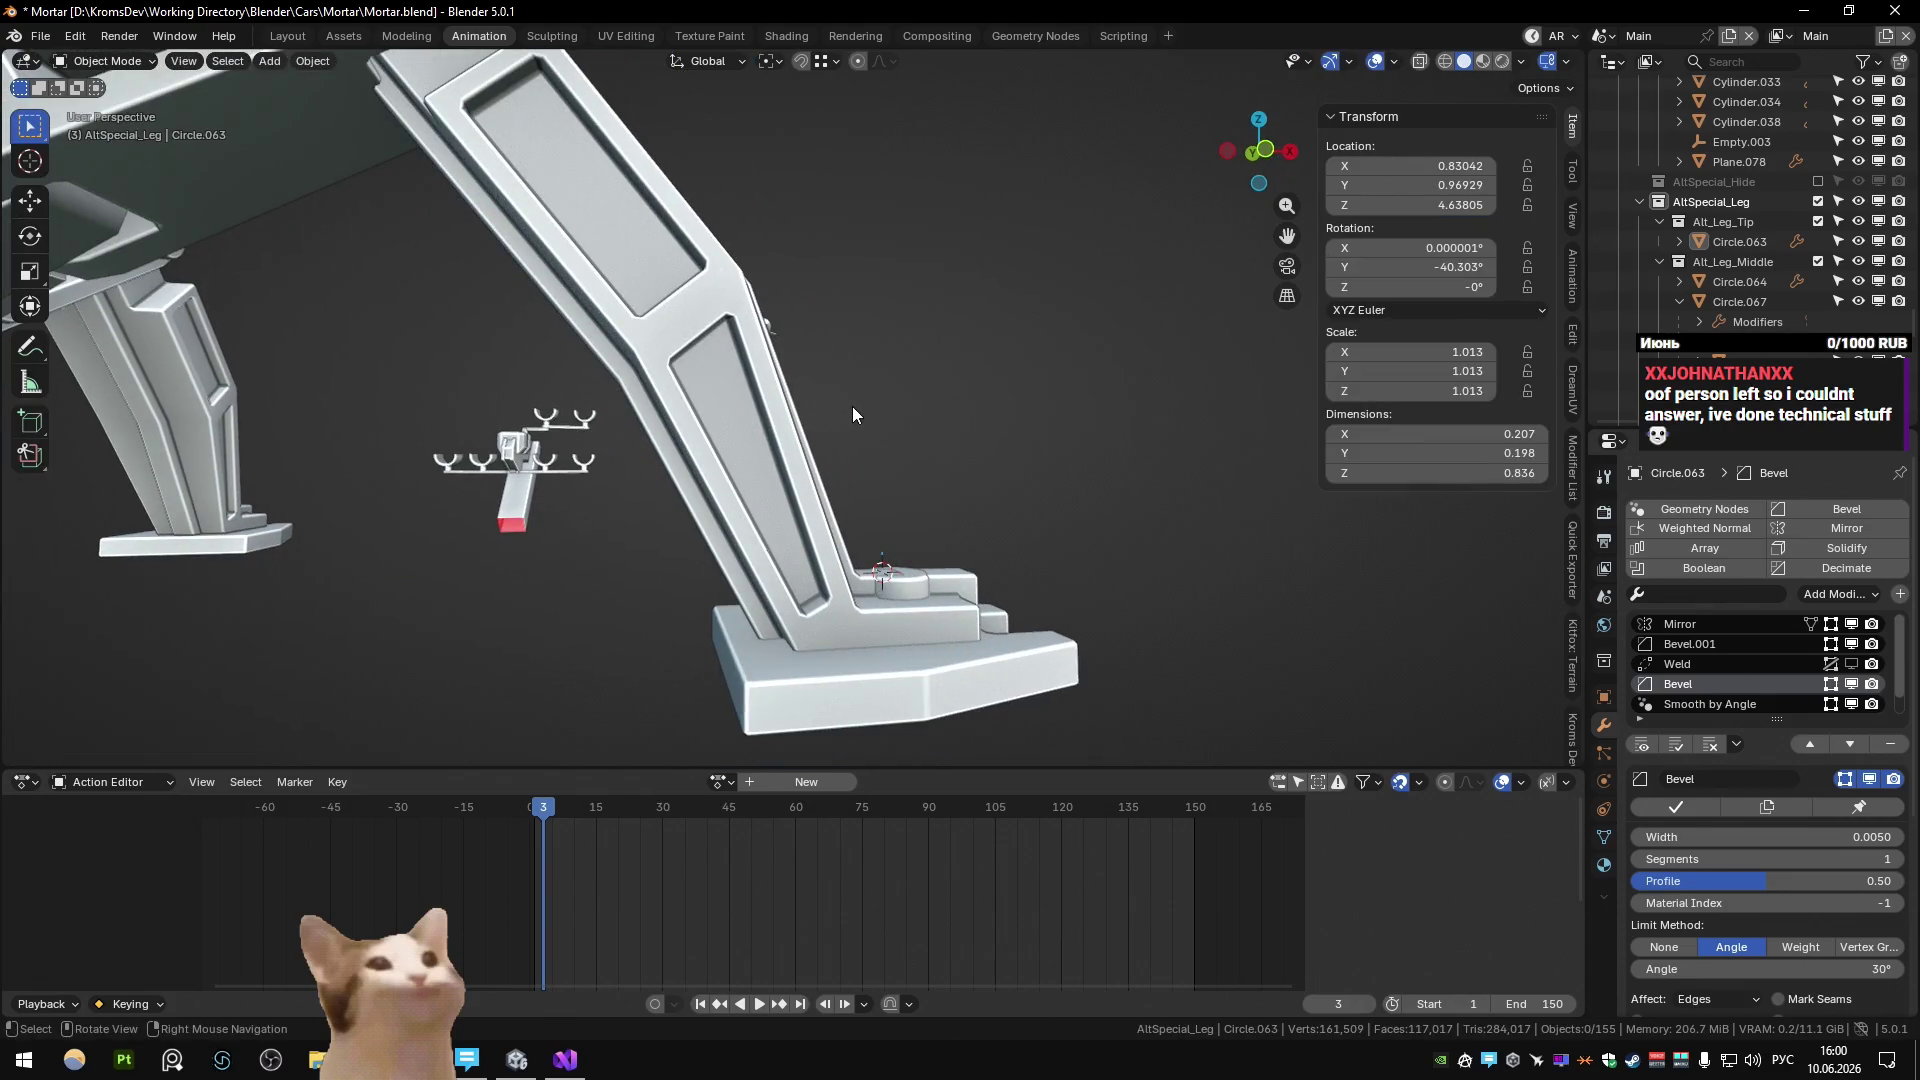
Set bevel weights on the leg's edges and merge duplicate vertices.
click(1734, 645)
key(Tab)
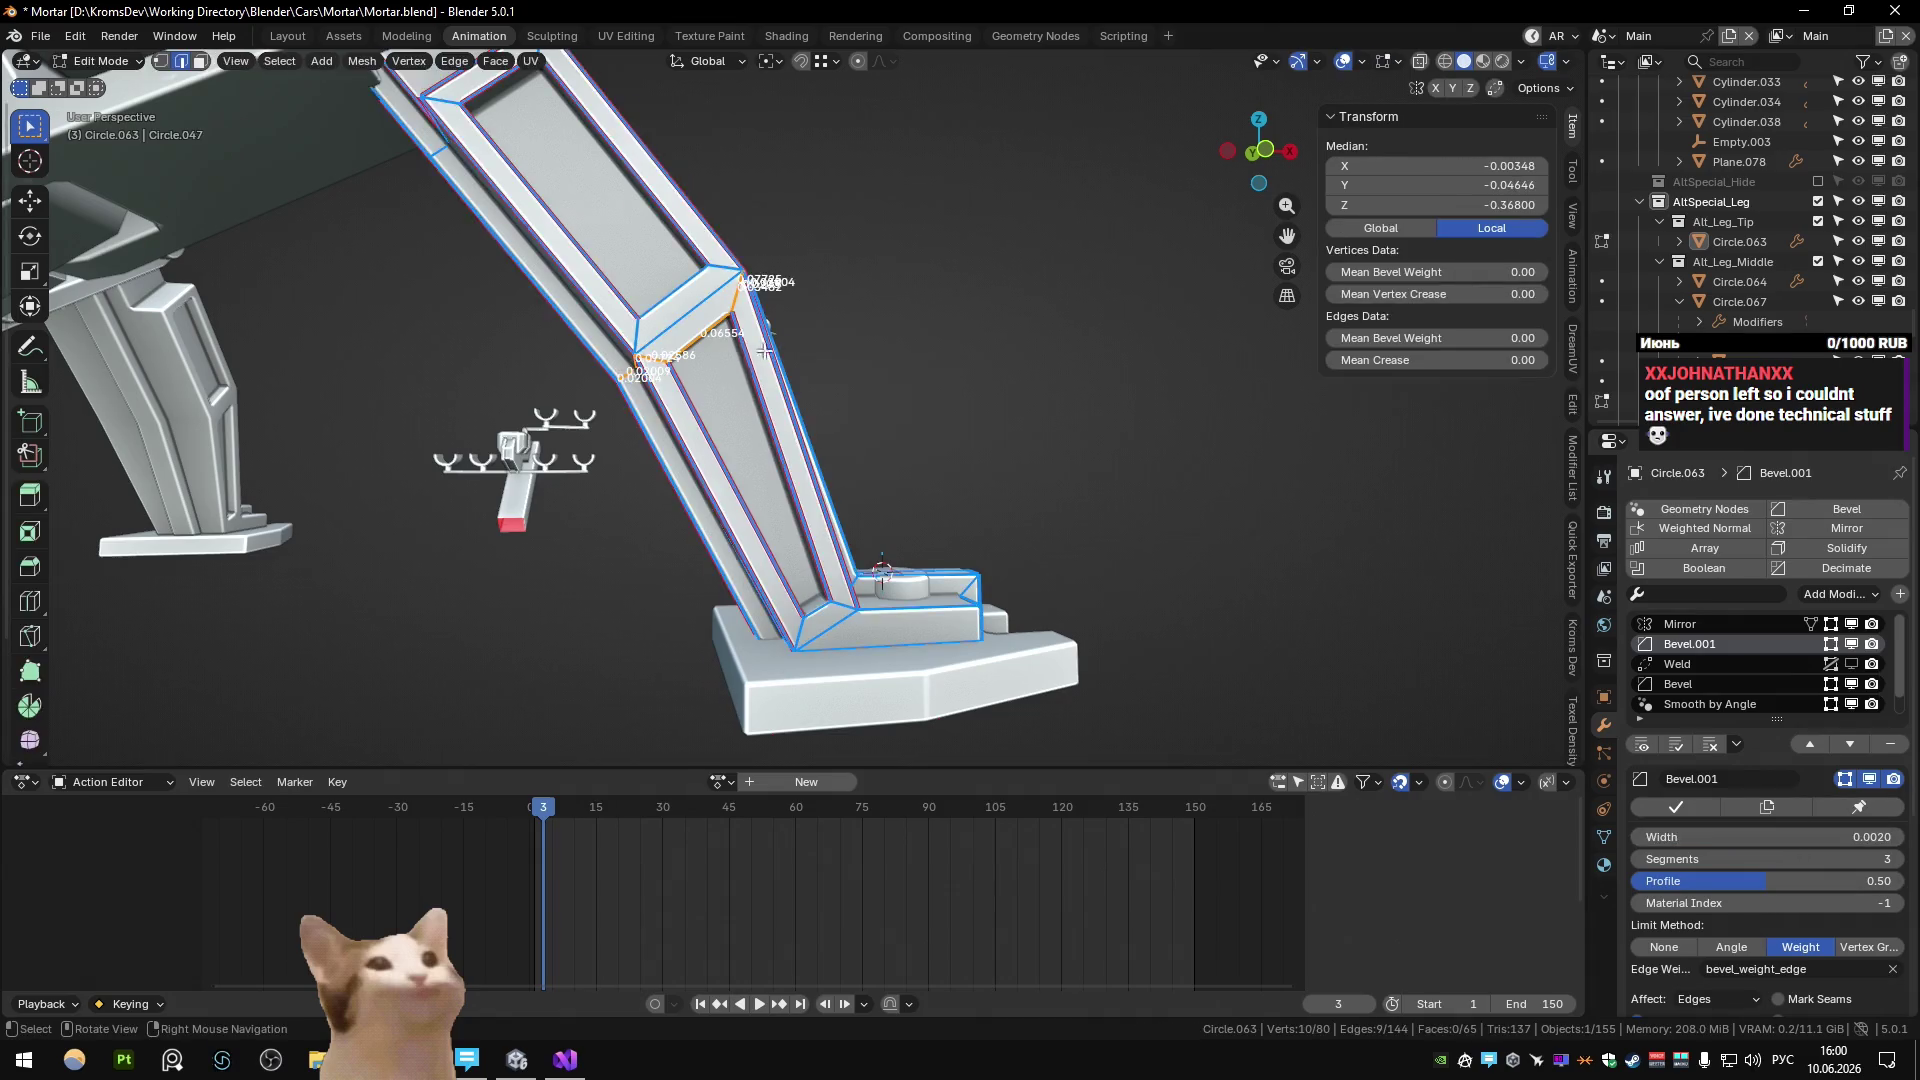
middle_drag(720, 330, 762, 298)
mouse_move(932, 323)
middle_down()
mouse_move(729, 290)
mouse_move(818, 303)
middle_up()
key(Escape)
key(Tab)
key(Tab)
key(a)
key(m)
click(818, 303)
key(Tab)
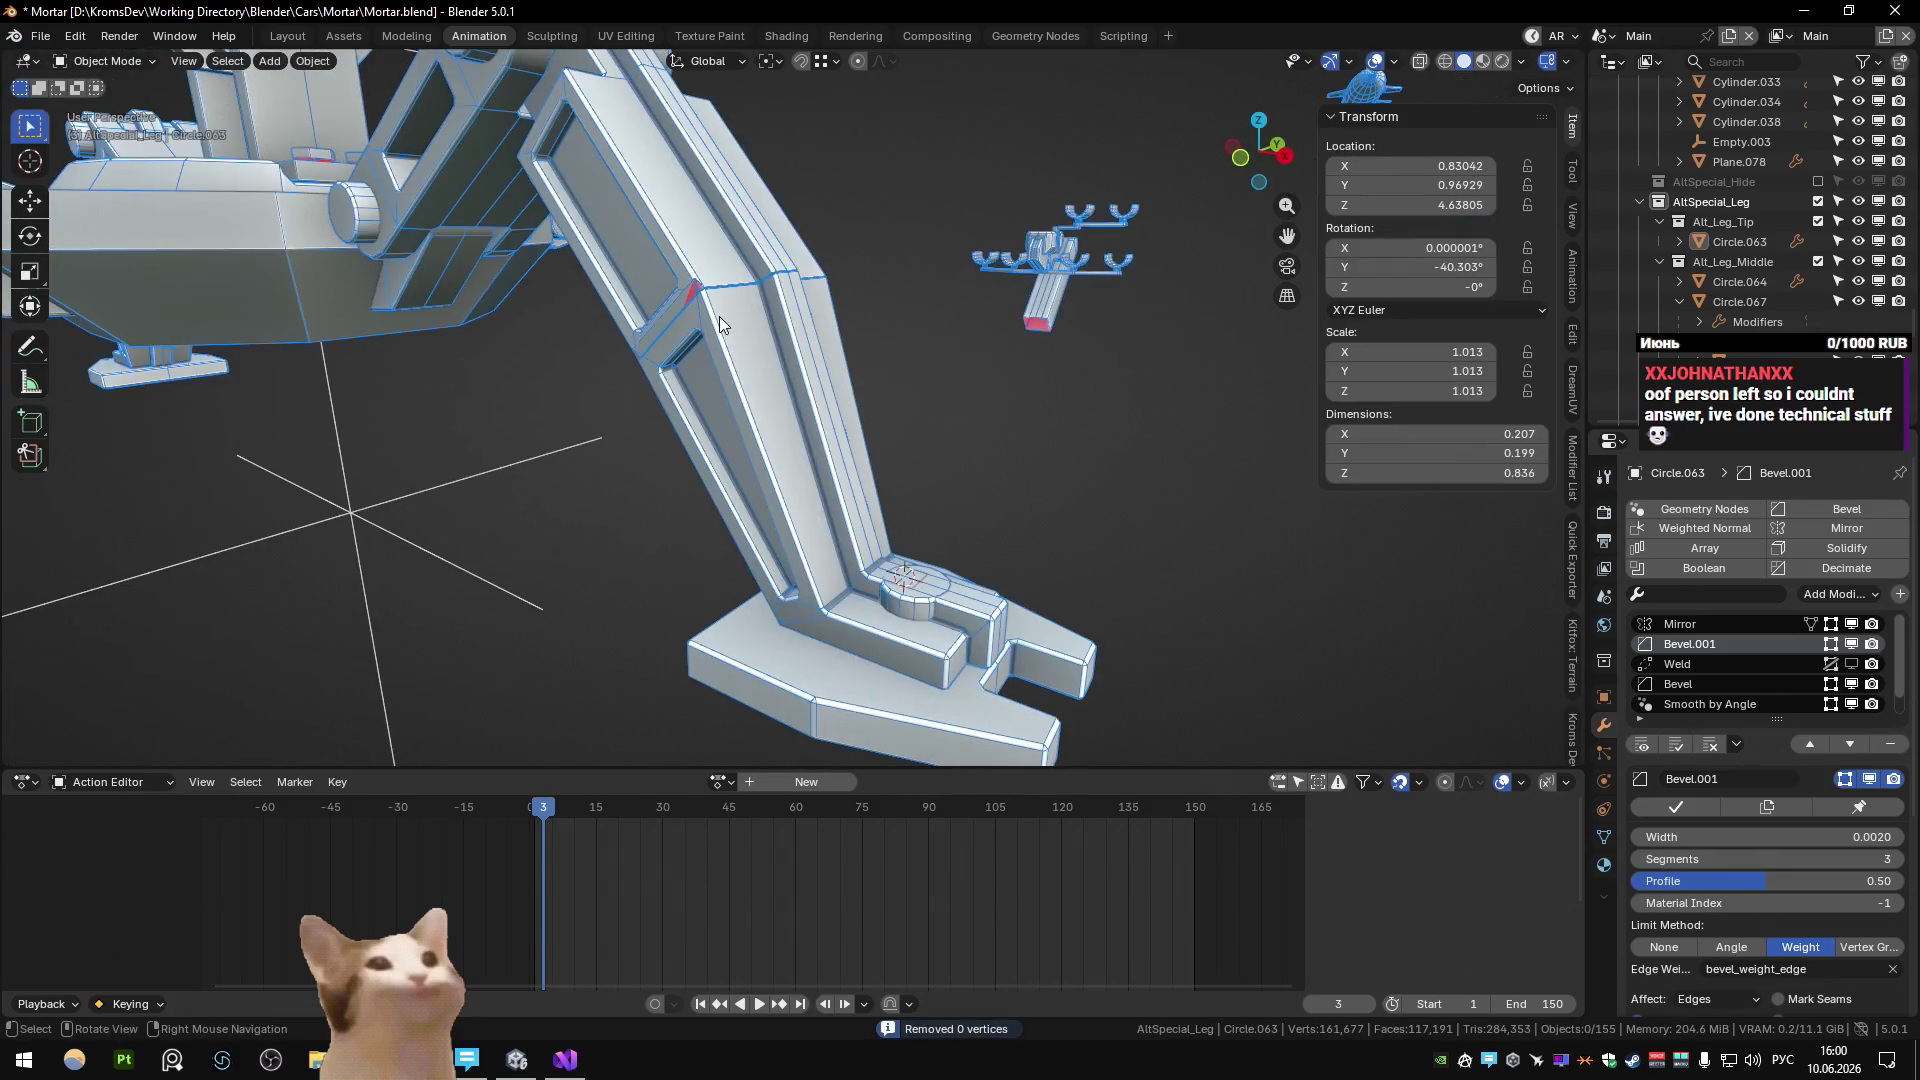
scroll(718, 316, up, 3)
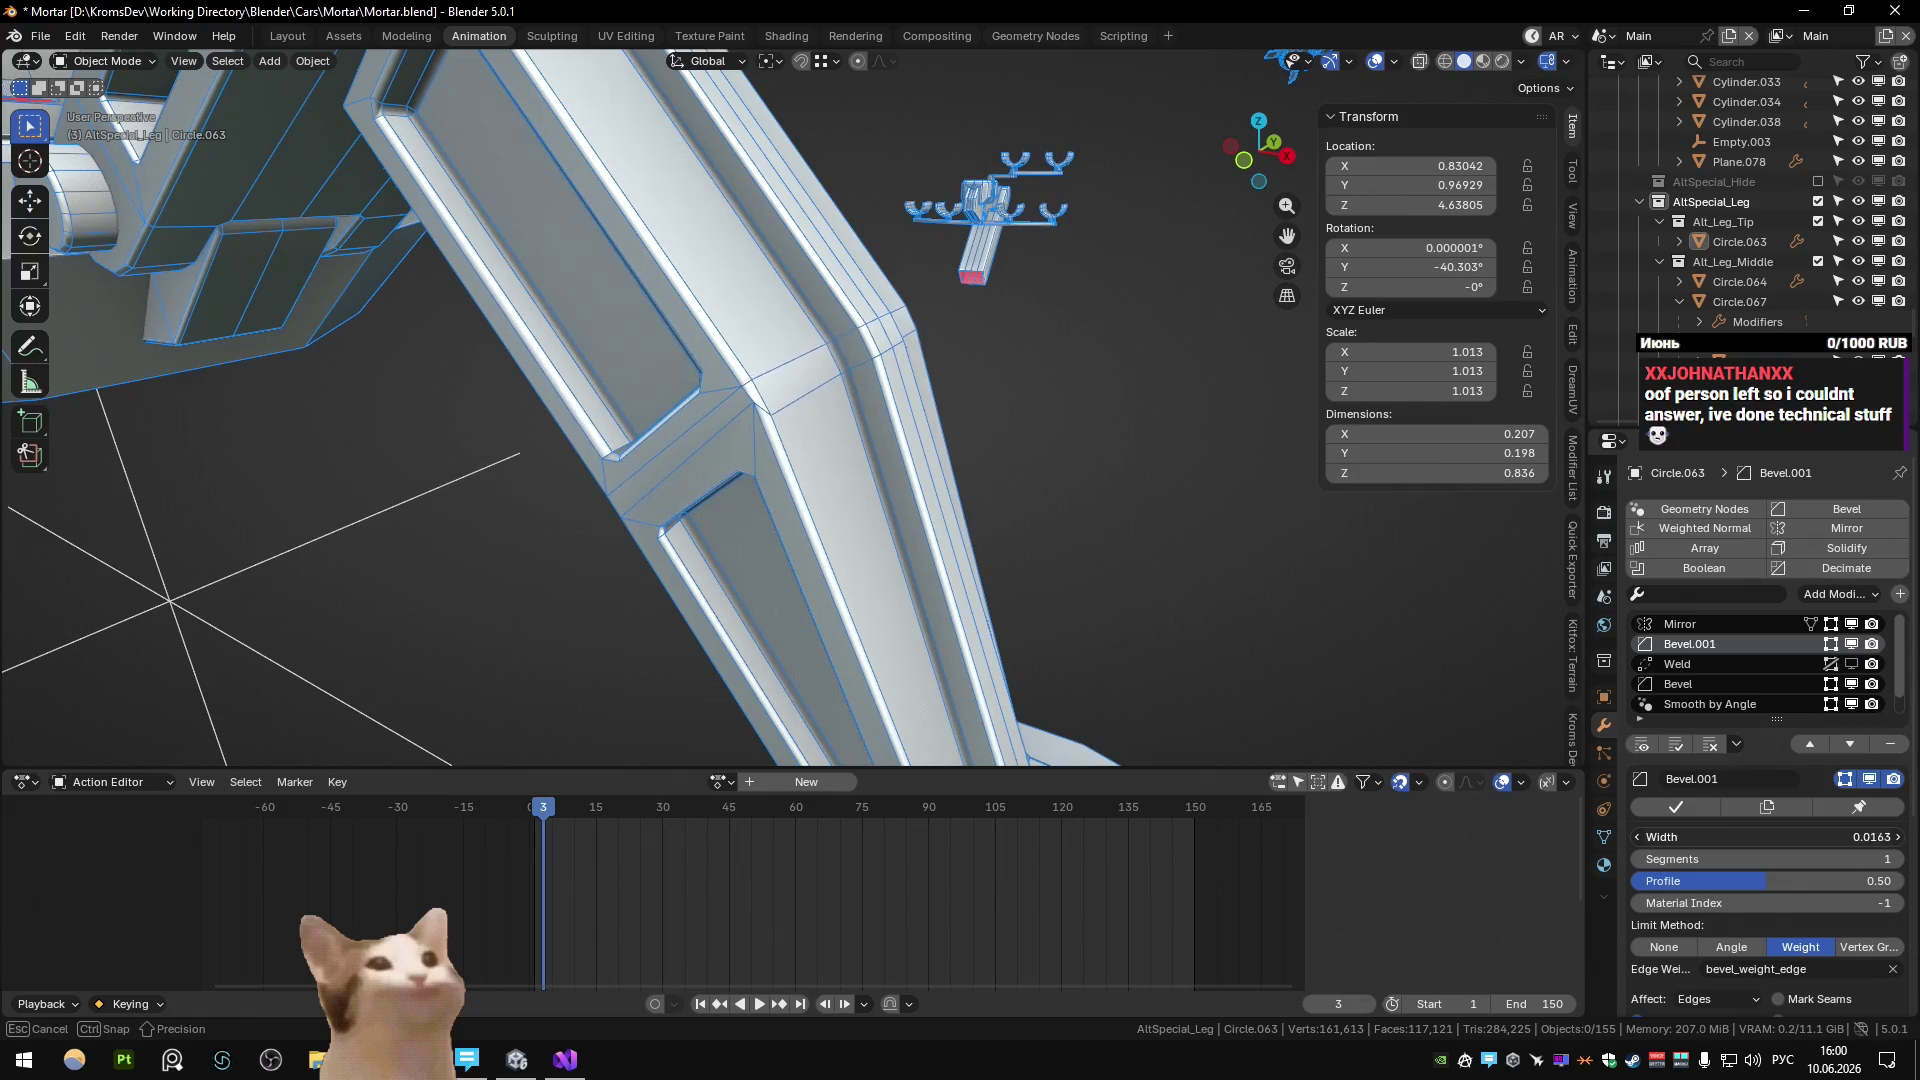
Dissolve two pairs of edges in the leg tip's bent section.
key(Tab)
middle_drag(700, 420, 747, 405)
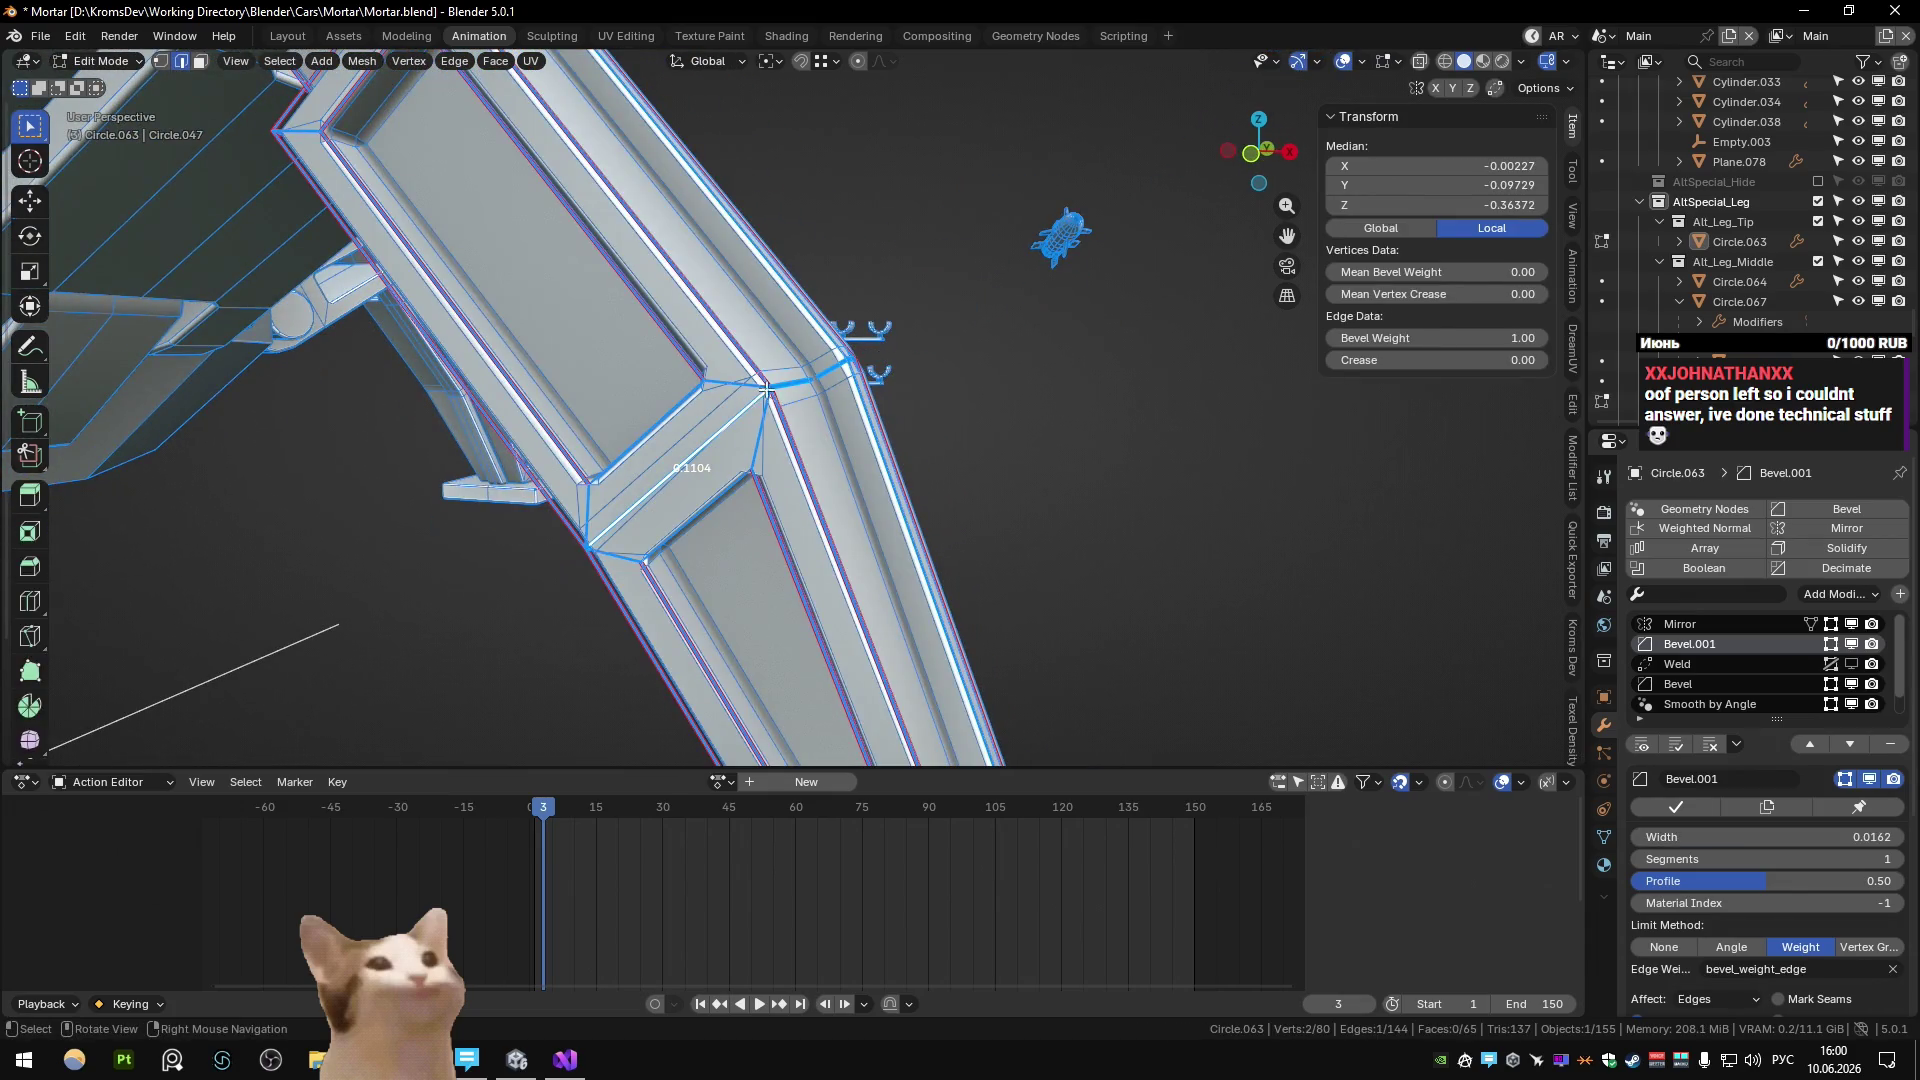
middle_drag(910, 447, 782, 457)
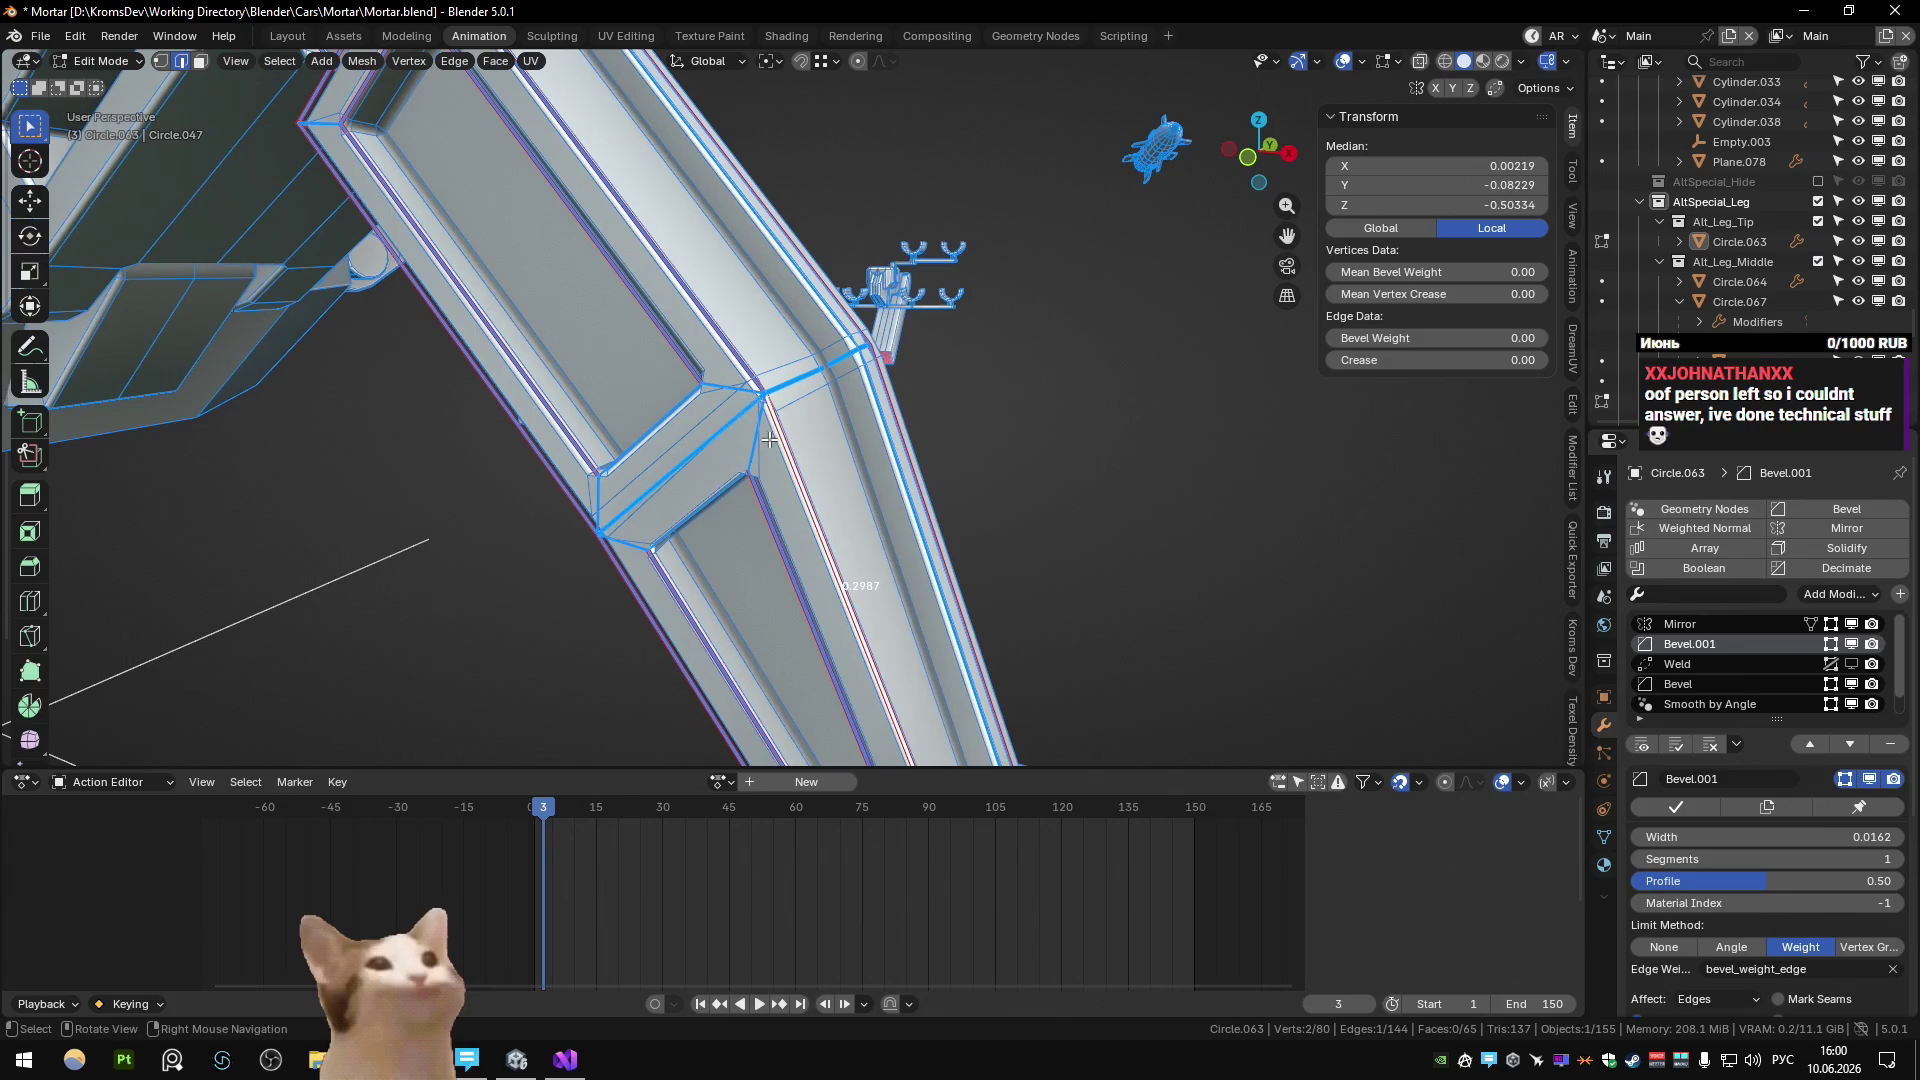
key(ctrl+x)
scroll(852, 440, up, 3)
mouse_move(855, 412)
middle_down()
mouse_move(779, 433)
mouse_move(800, 456)
mouse_move(762, 456)
mouse_move(772, 479)
mouse_move(876, 479)
middle_up()
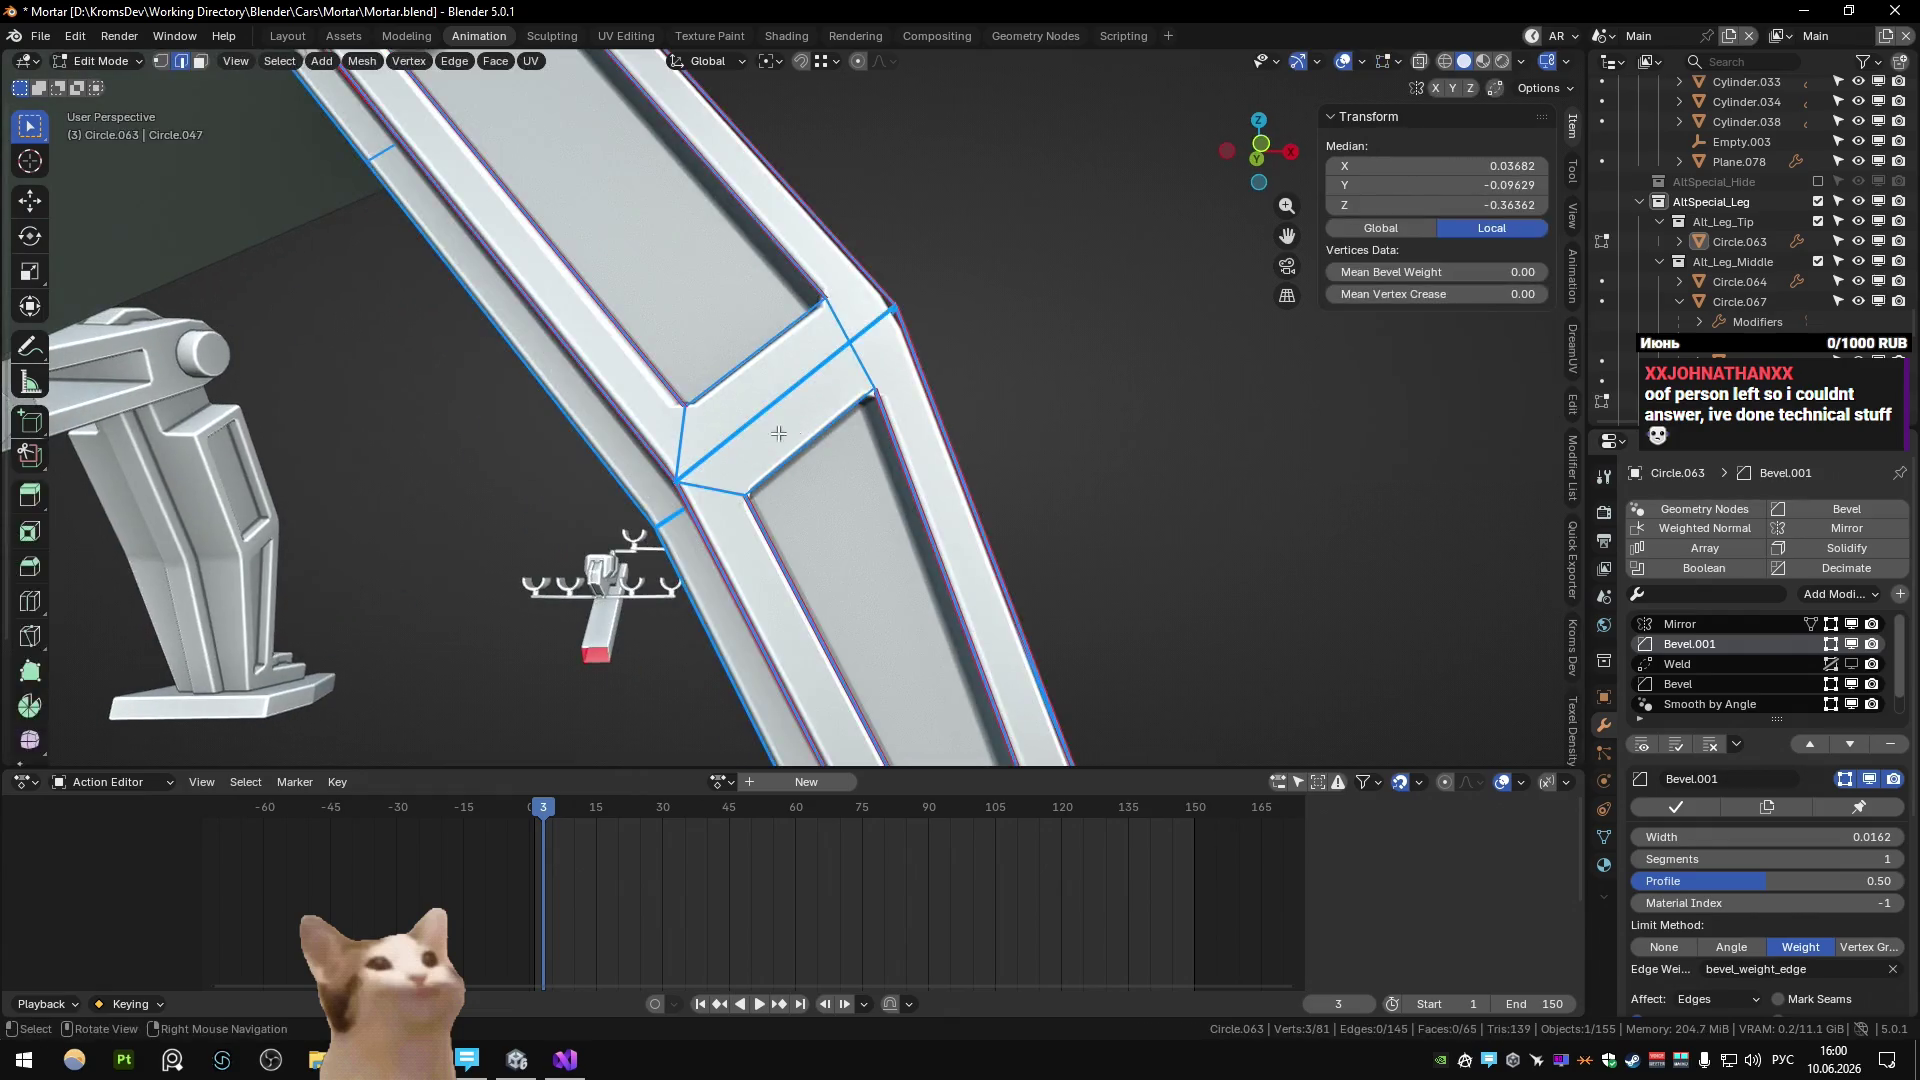
key(ctrl+x)
scroll(739, 470, down, 3)
scroll(800, 456, up, 3)
Undo the edge dissolves to restore the bent section's edges, back in Object Mode.
ctrl+click(772, 479)
key(ctrl+z)
scroll(876, 479, up, 3)
key(ctrl+z)
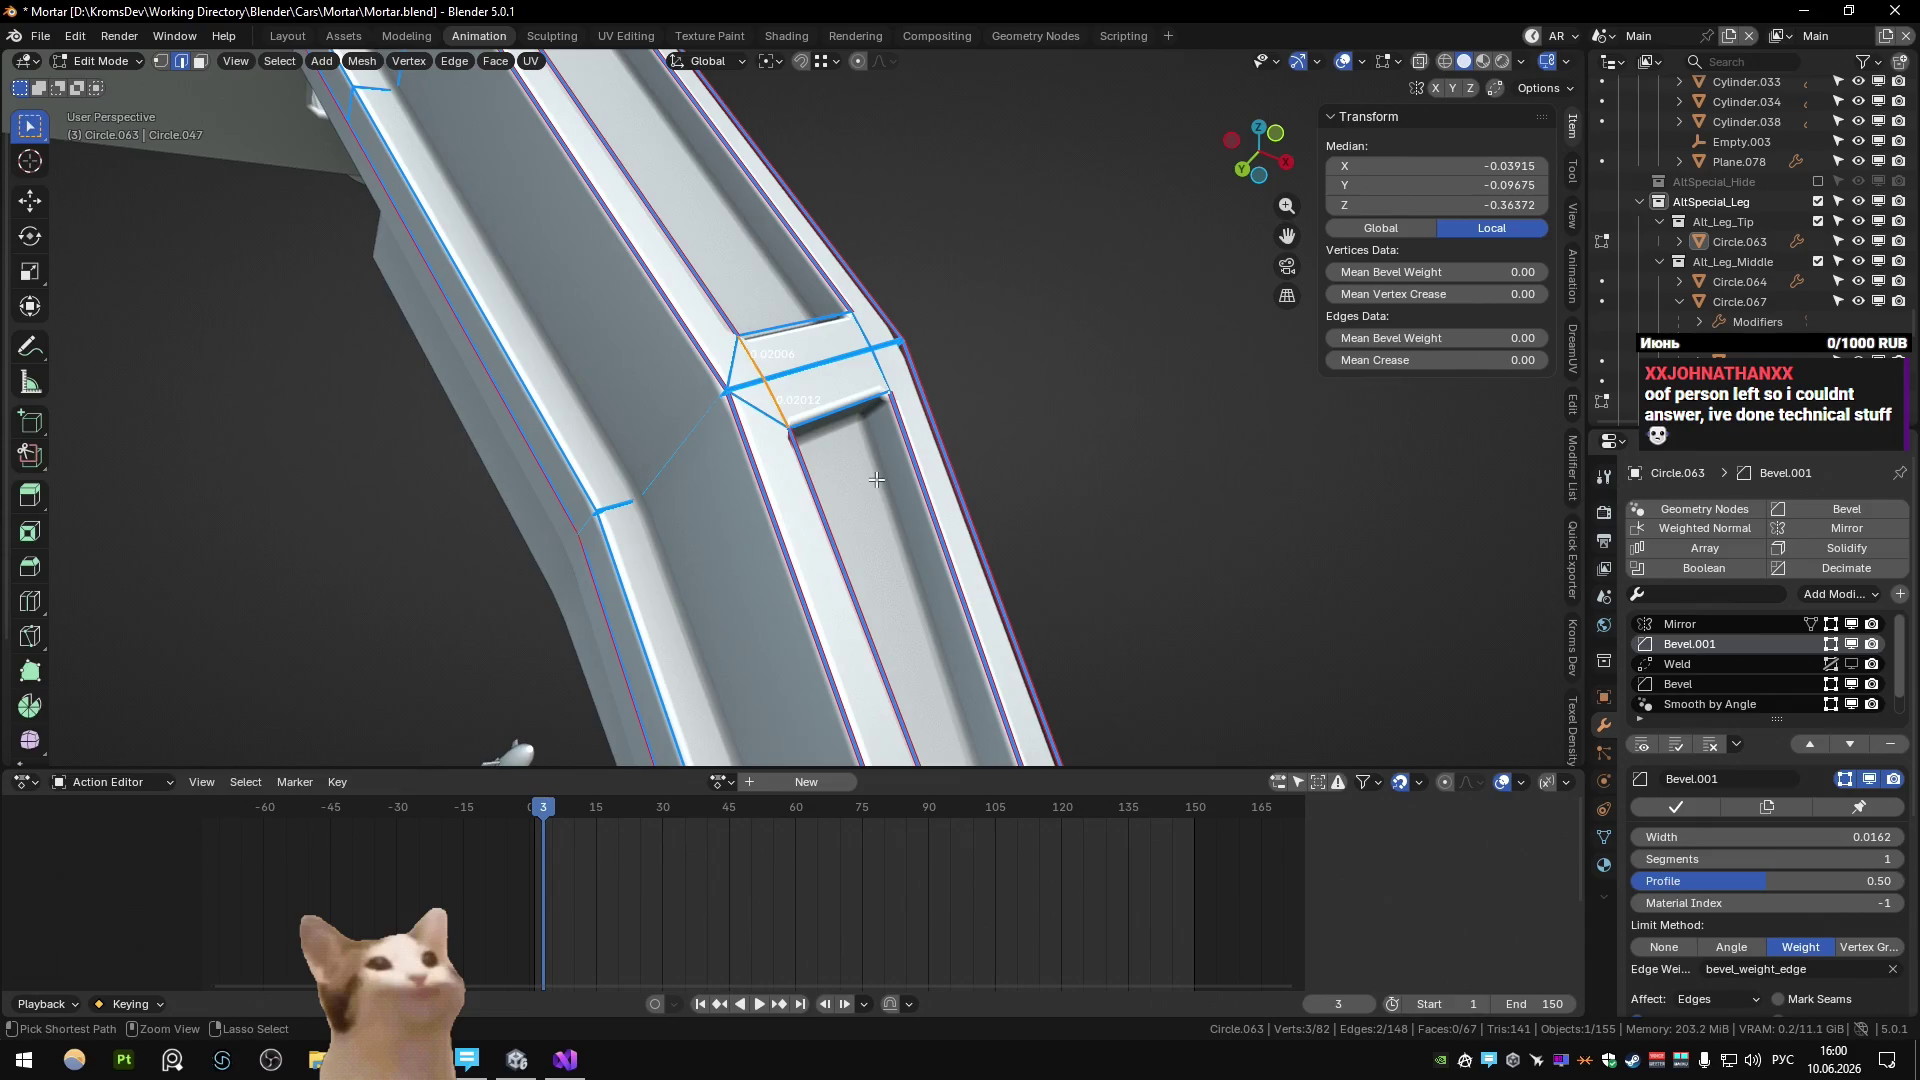
key(ctrl+z)
key(ctrl+z)
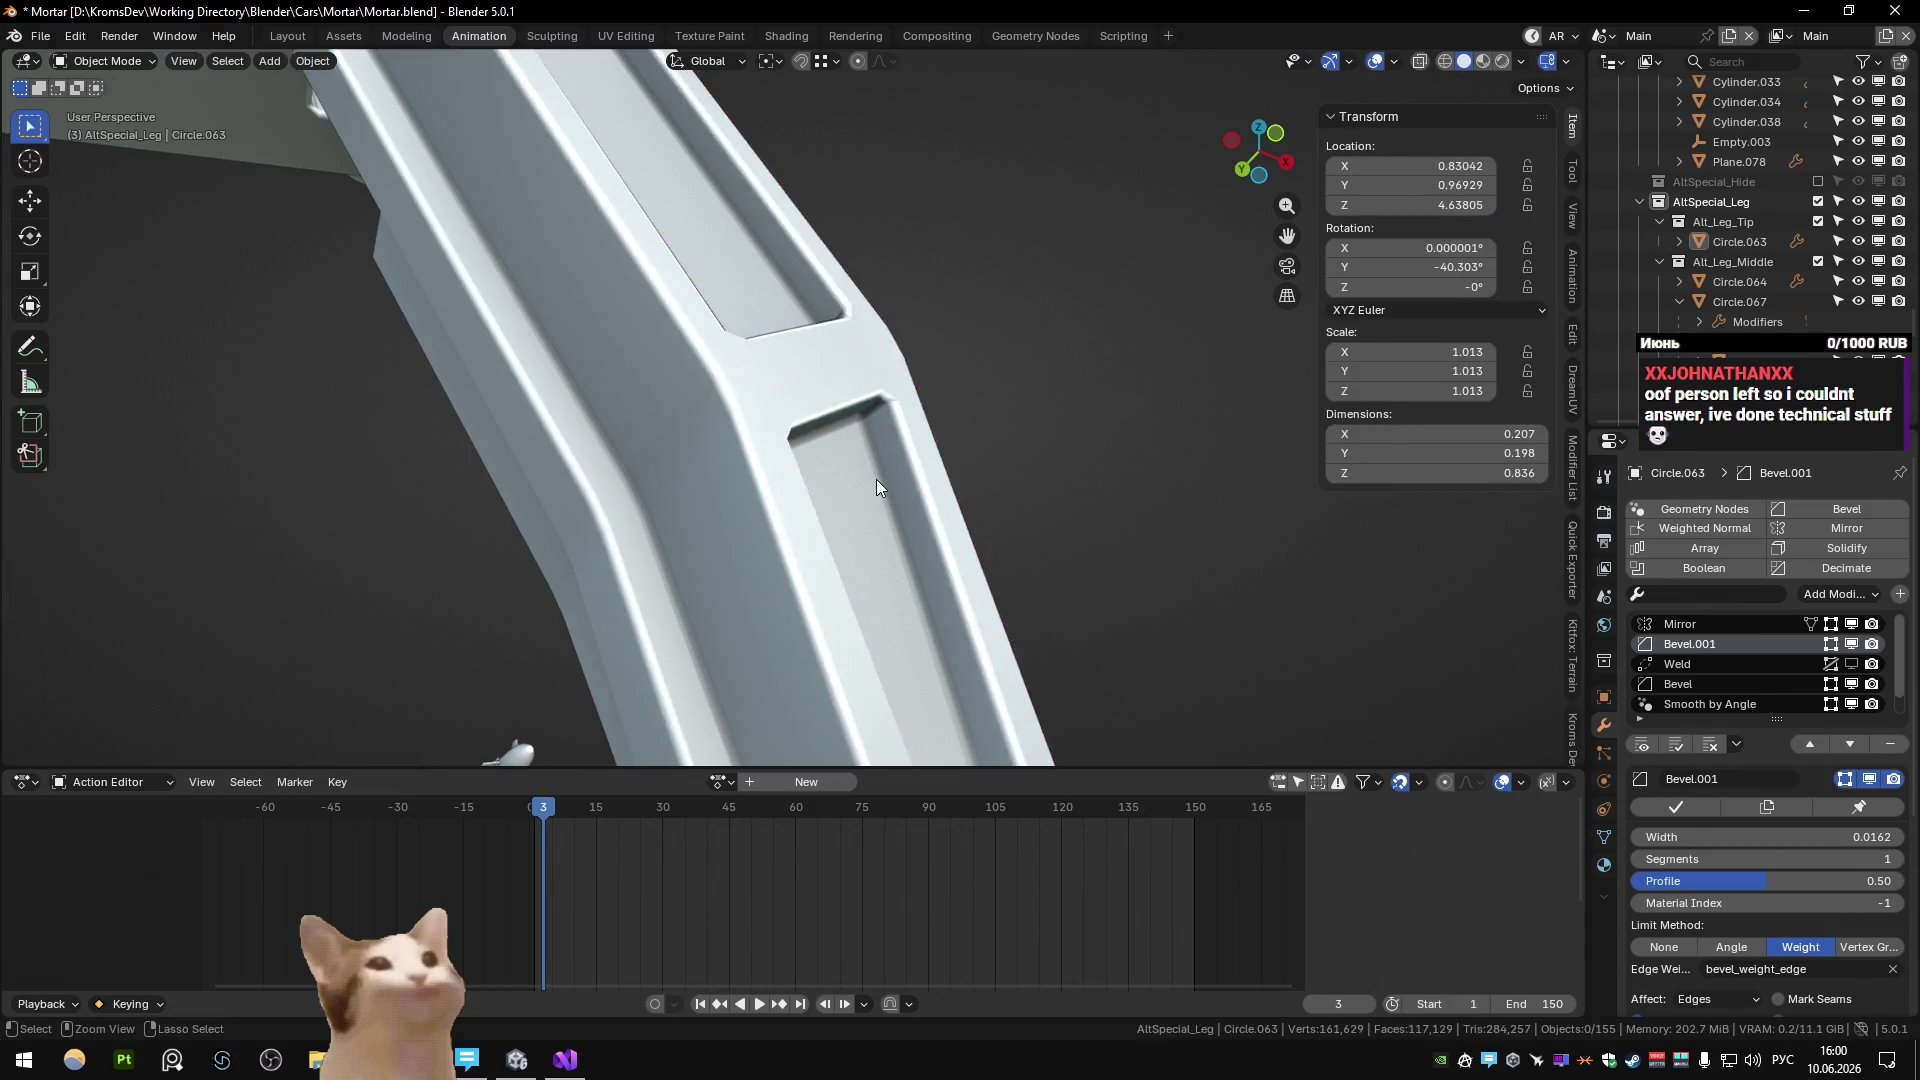
mouse_move(876, 479)
middle_down()
mouse_move(688, 494)
mouse_move(890, 410)
middle_up()
key(Tab)
scroll(745, 487, down, 2)
key(Tab)
key(Tab)
Set the Bevel.001 modifier width to 0.0100 and inspect the softened rib edges.
click(1780, 624)
click(1758, 644)
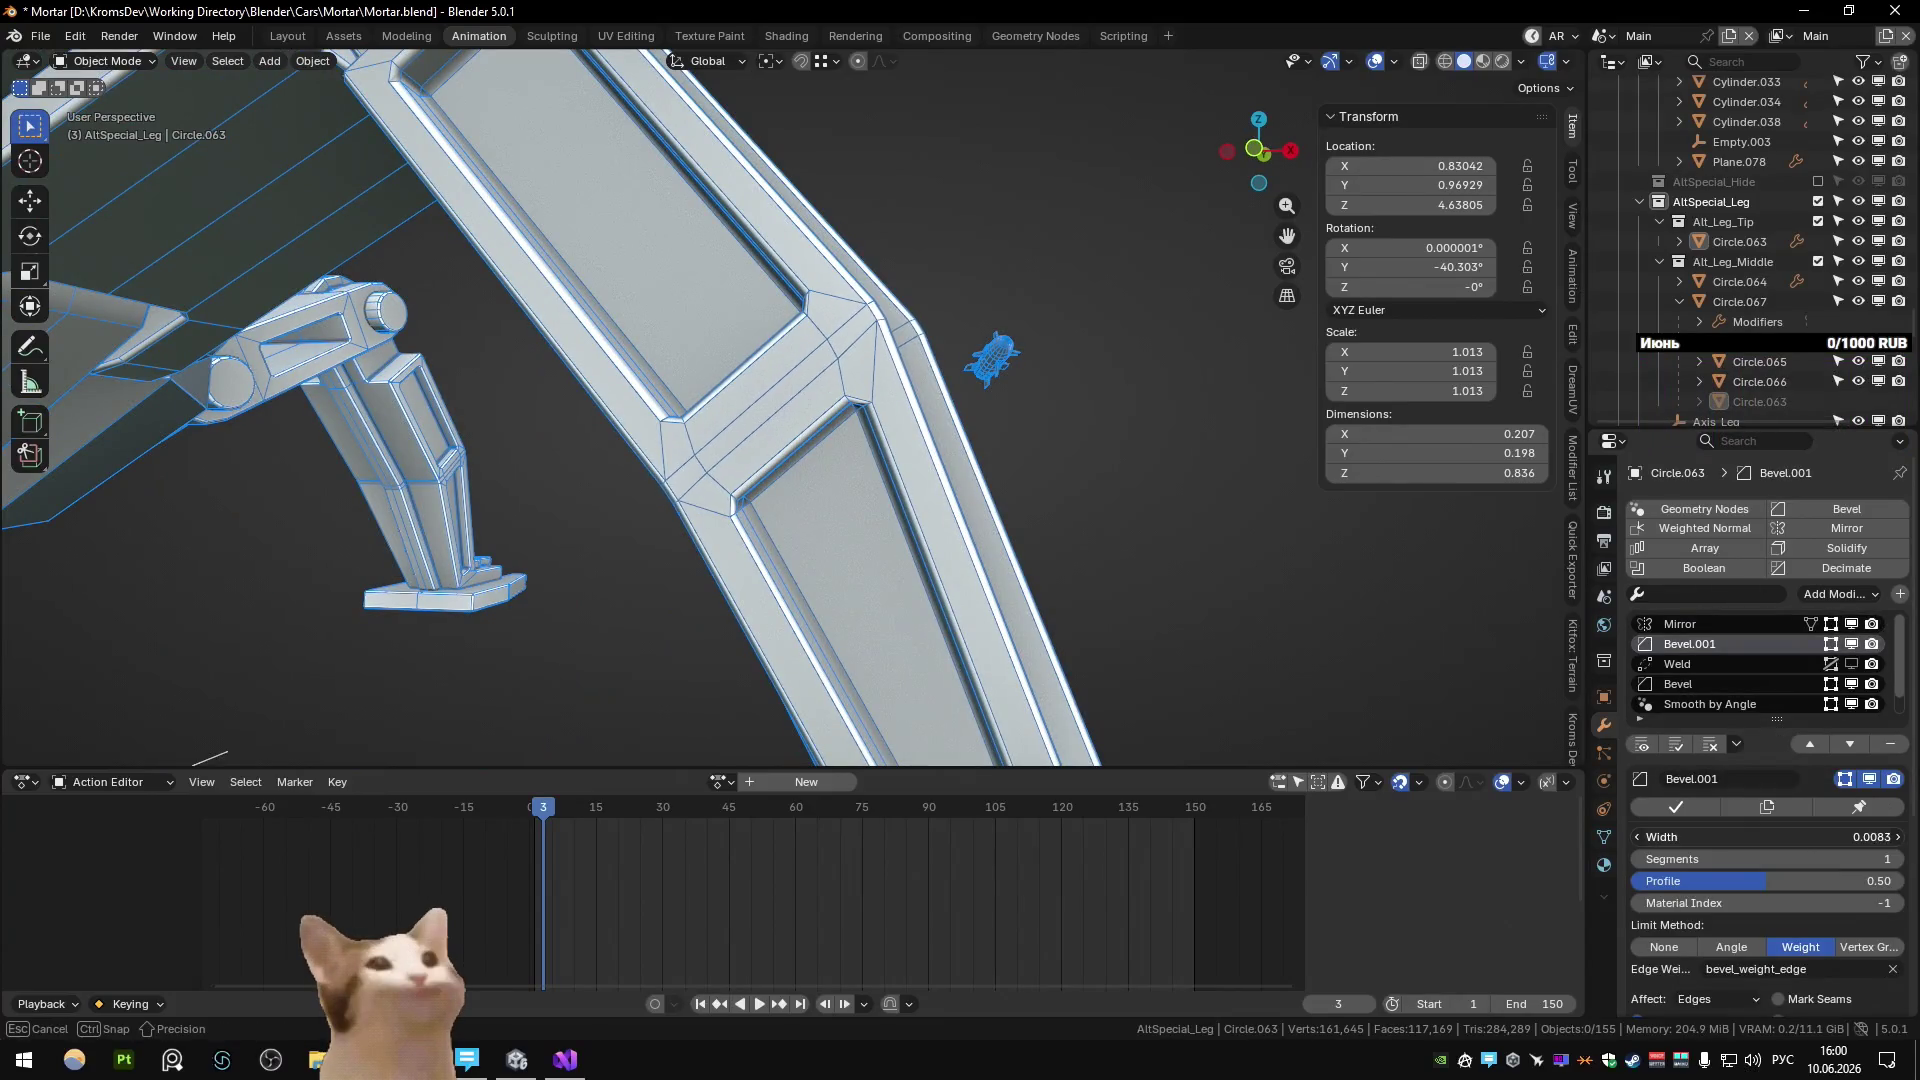
scroll(886, 518, up, 5)
middle_drag(886, 518, 1208, 440)
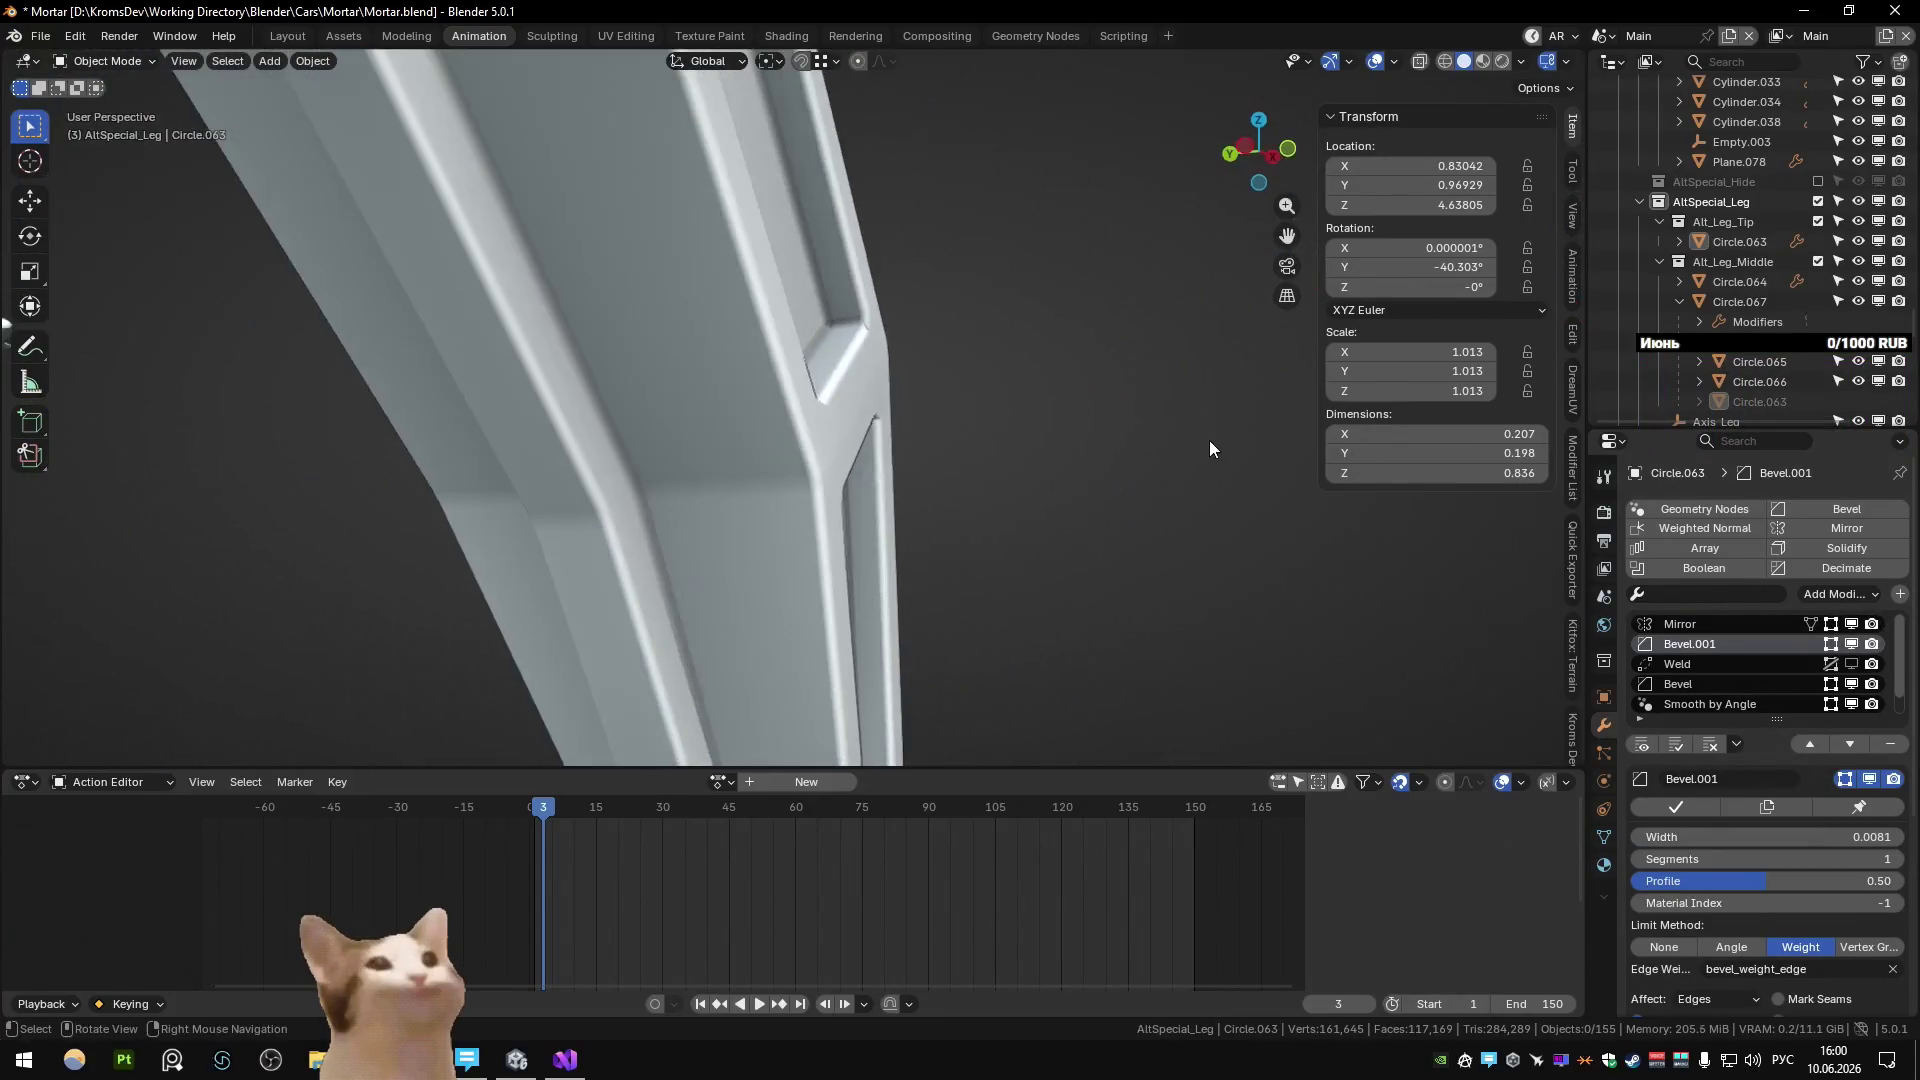
scroll(940, 450, down, 5)
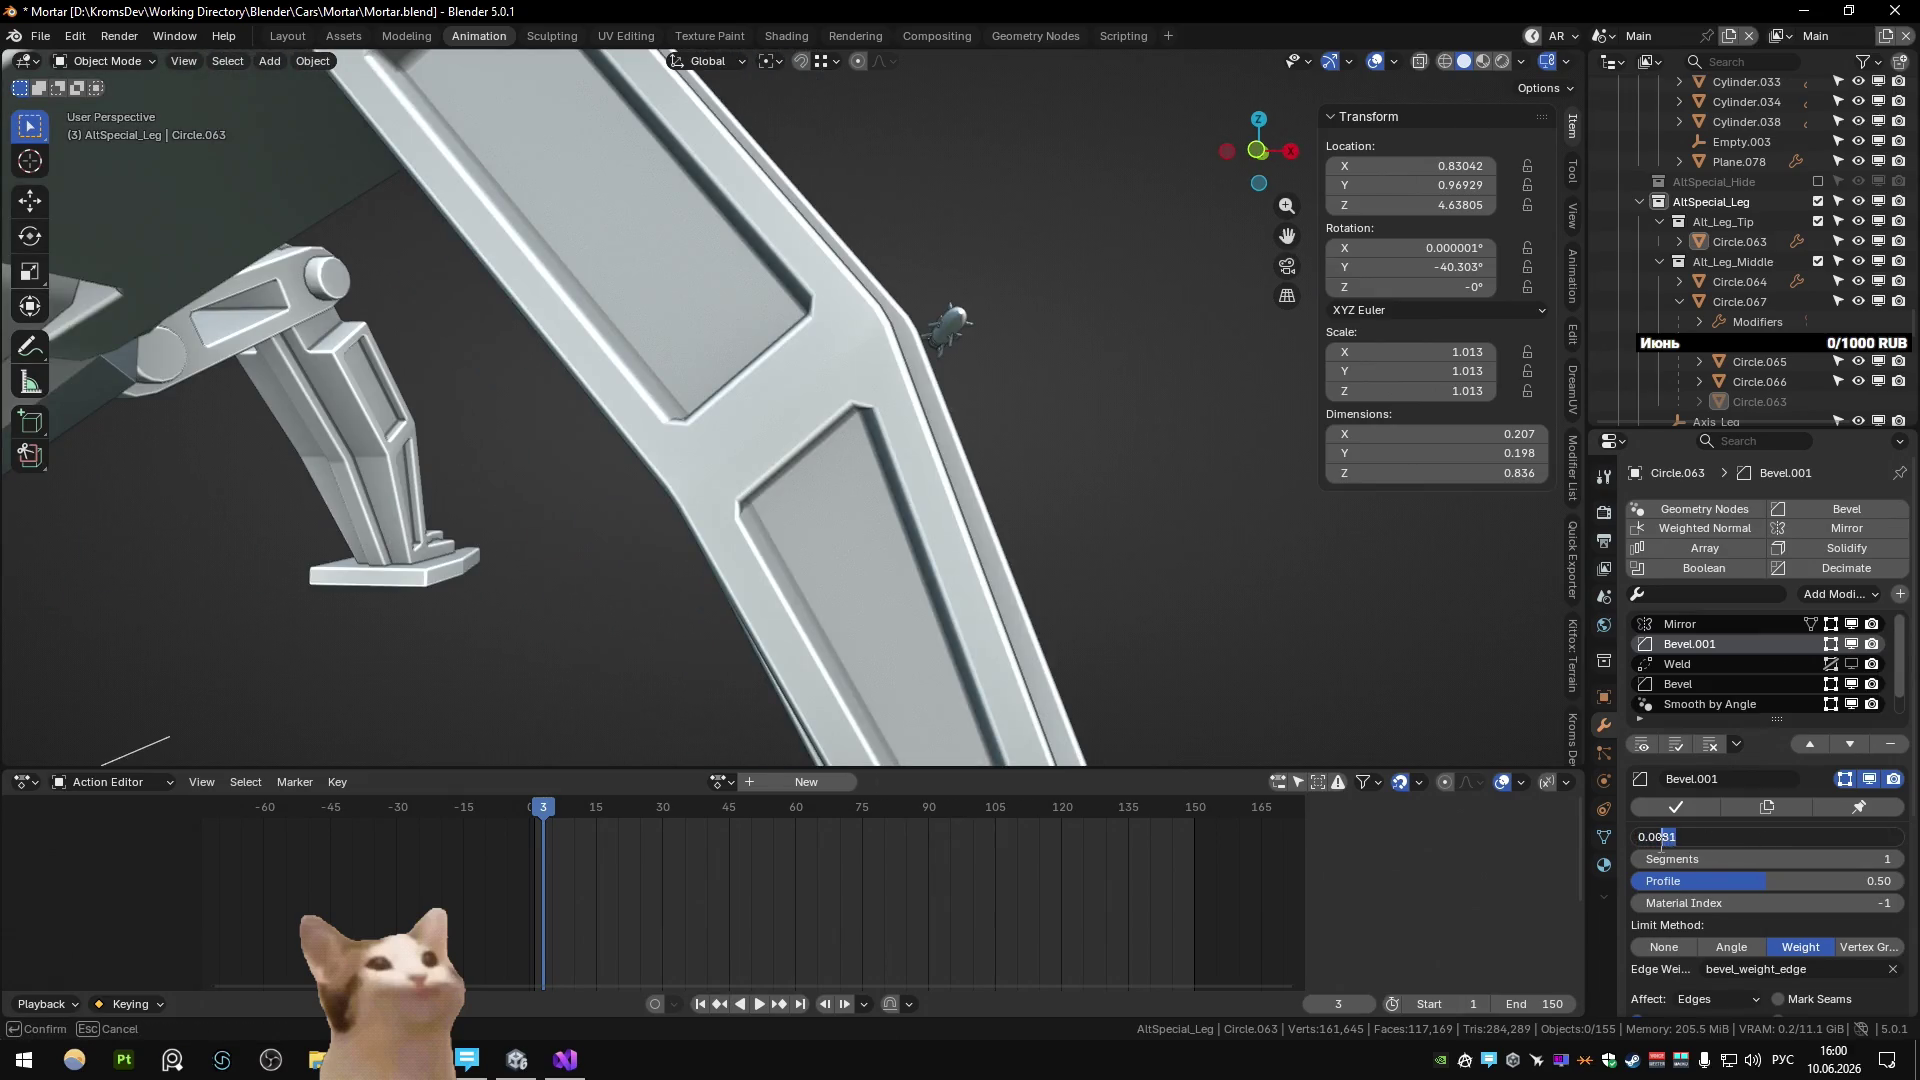
scroll(1030, 575, down, 10)
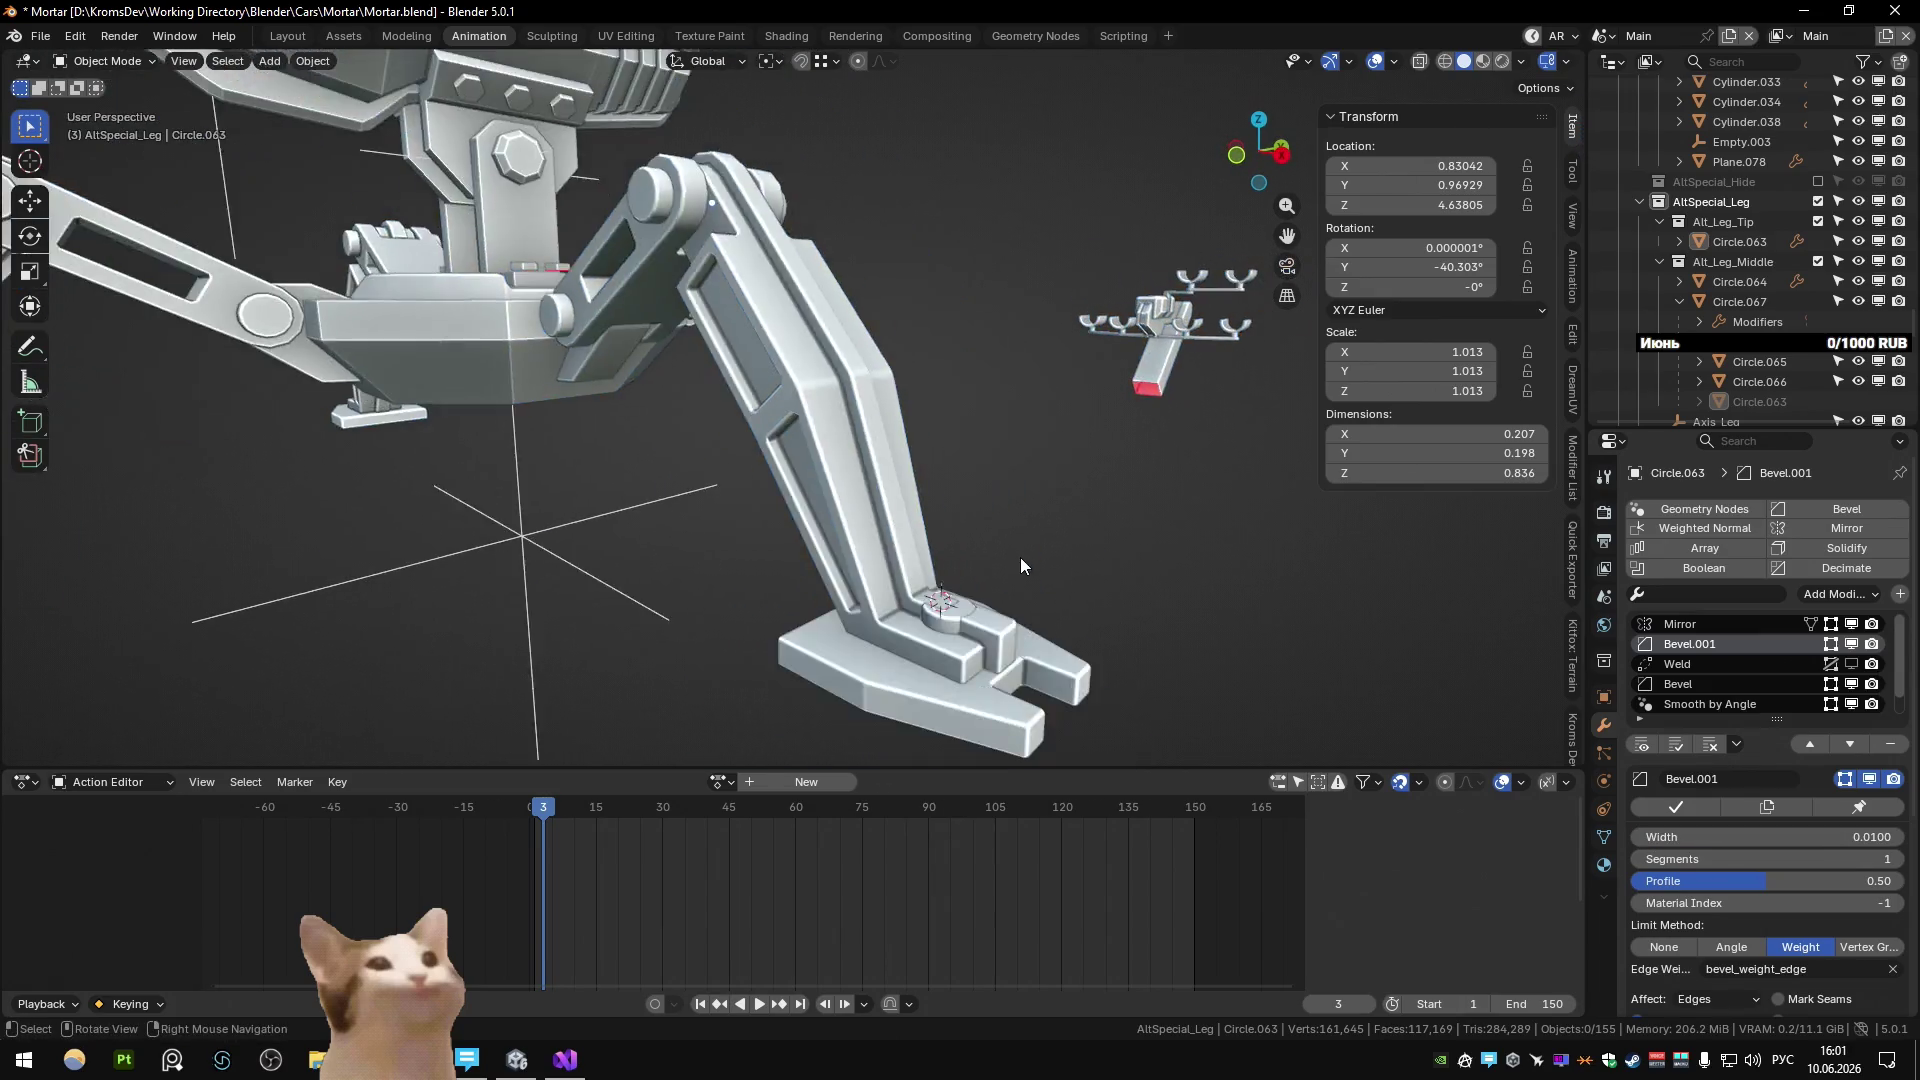
mouse_move(1016, 552)
middle_down()
mouse_move(801, 519)
mouse_move(885, 574)
middle_up()
scroll(840, 495, up, 8)
scroll(850, 570, down, 8)
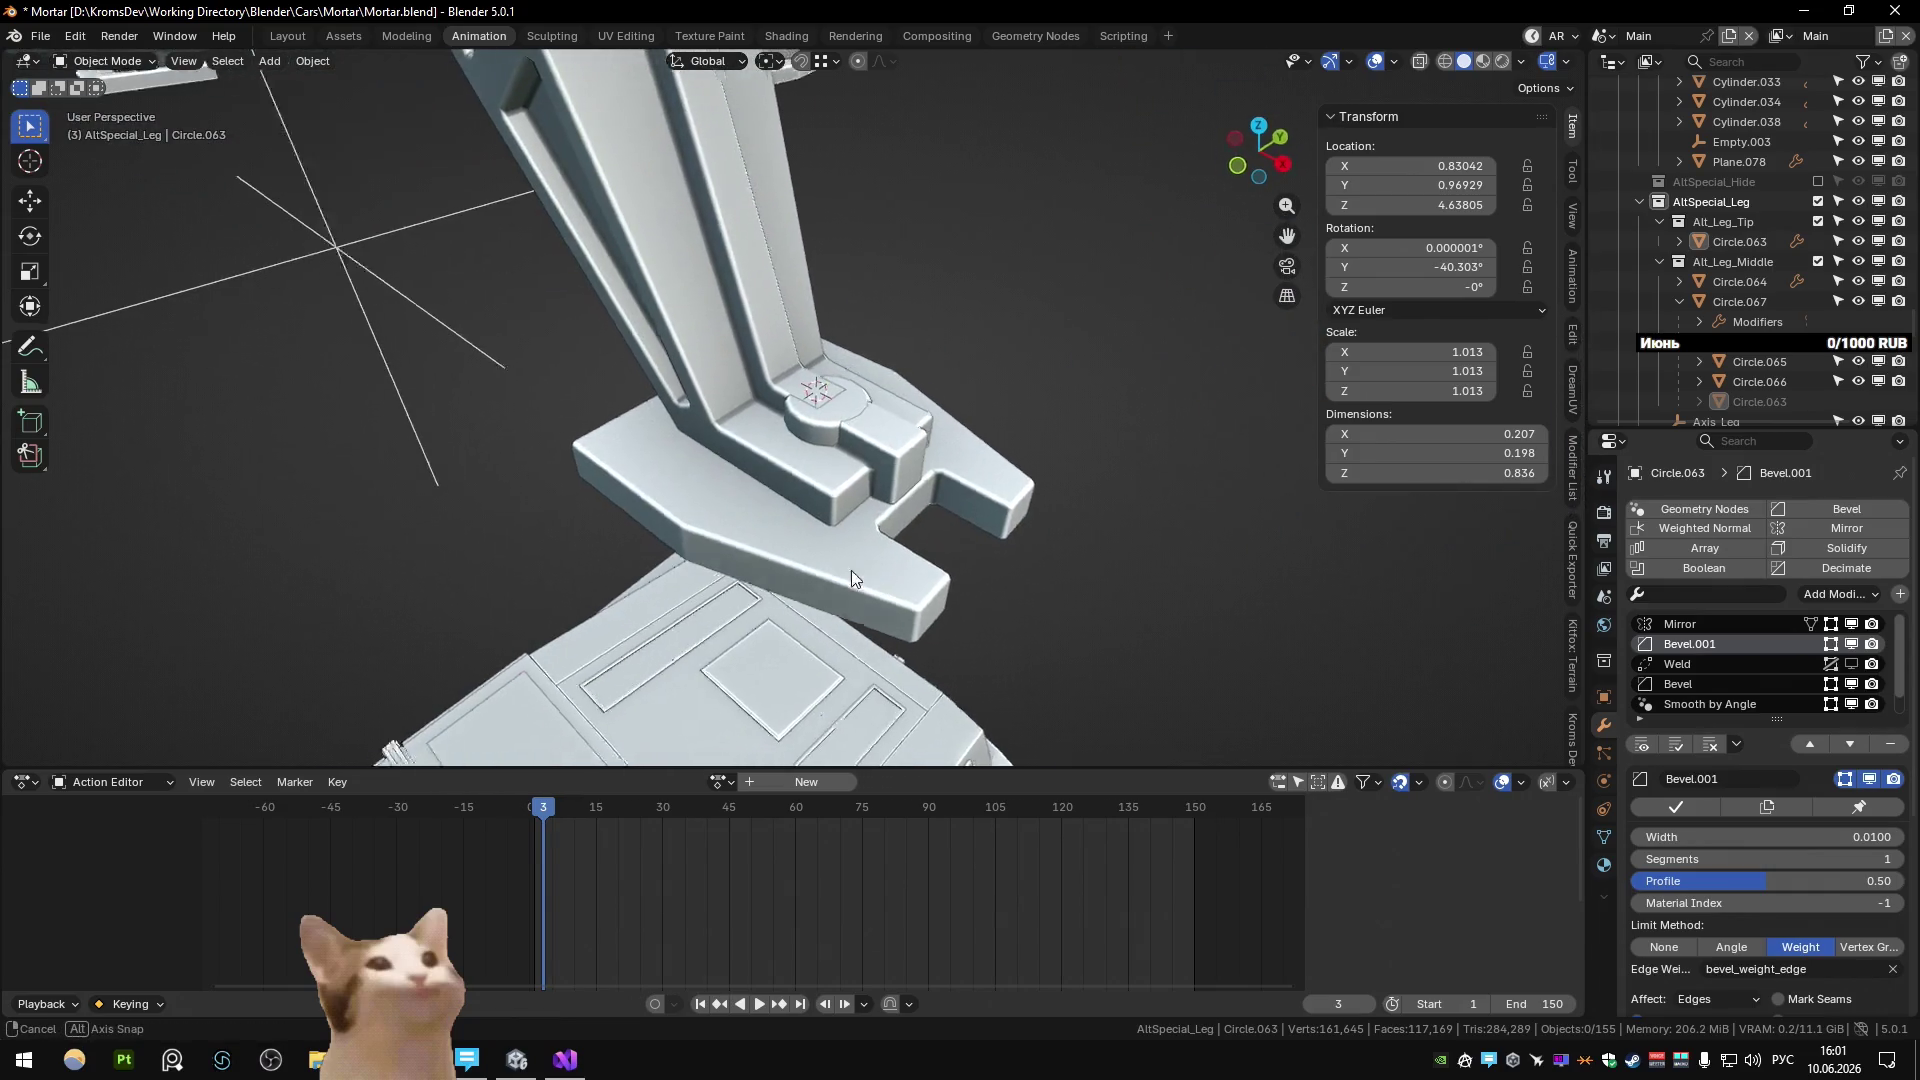
scroll(712, 574, up, 8)
mouse_move(712, 574)
middle_down()
mouse_move(880, 536)
mouse_move(807, 528)
mouse_move(842, 560)
mouse_move(836, 476)
mouse_move(972, 567)
middle_up()
key(Tab)
scroll(880, 507, down, 8)
scroll(900, 530, up, 8)
key(g)
key(y)
key(x)
key(x)
click(976, 636)
key(Tab)
mouse_move(976, 636)
middle_down()
mouse_move(1063, 570)
mouse_move(909, 626)
mouse_move(913, 574)
mouse_move(969, 566)
middle_up()
key(Tab)
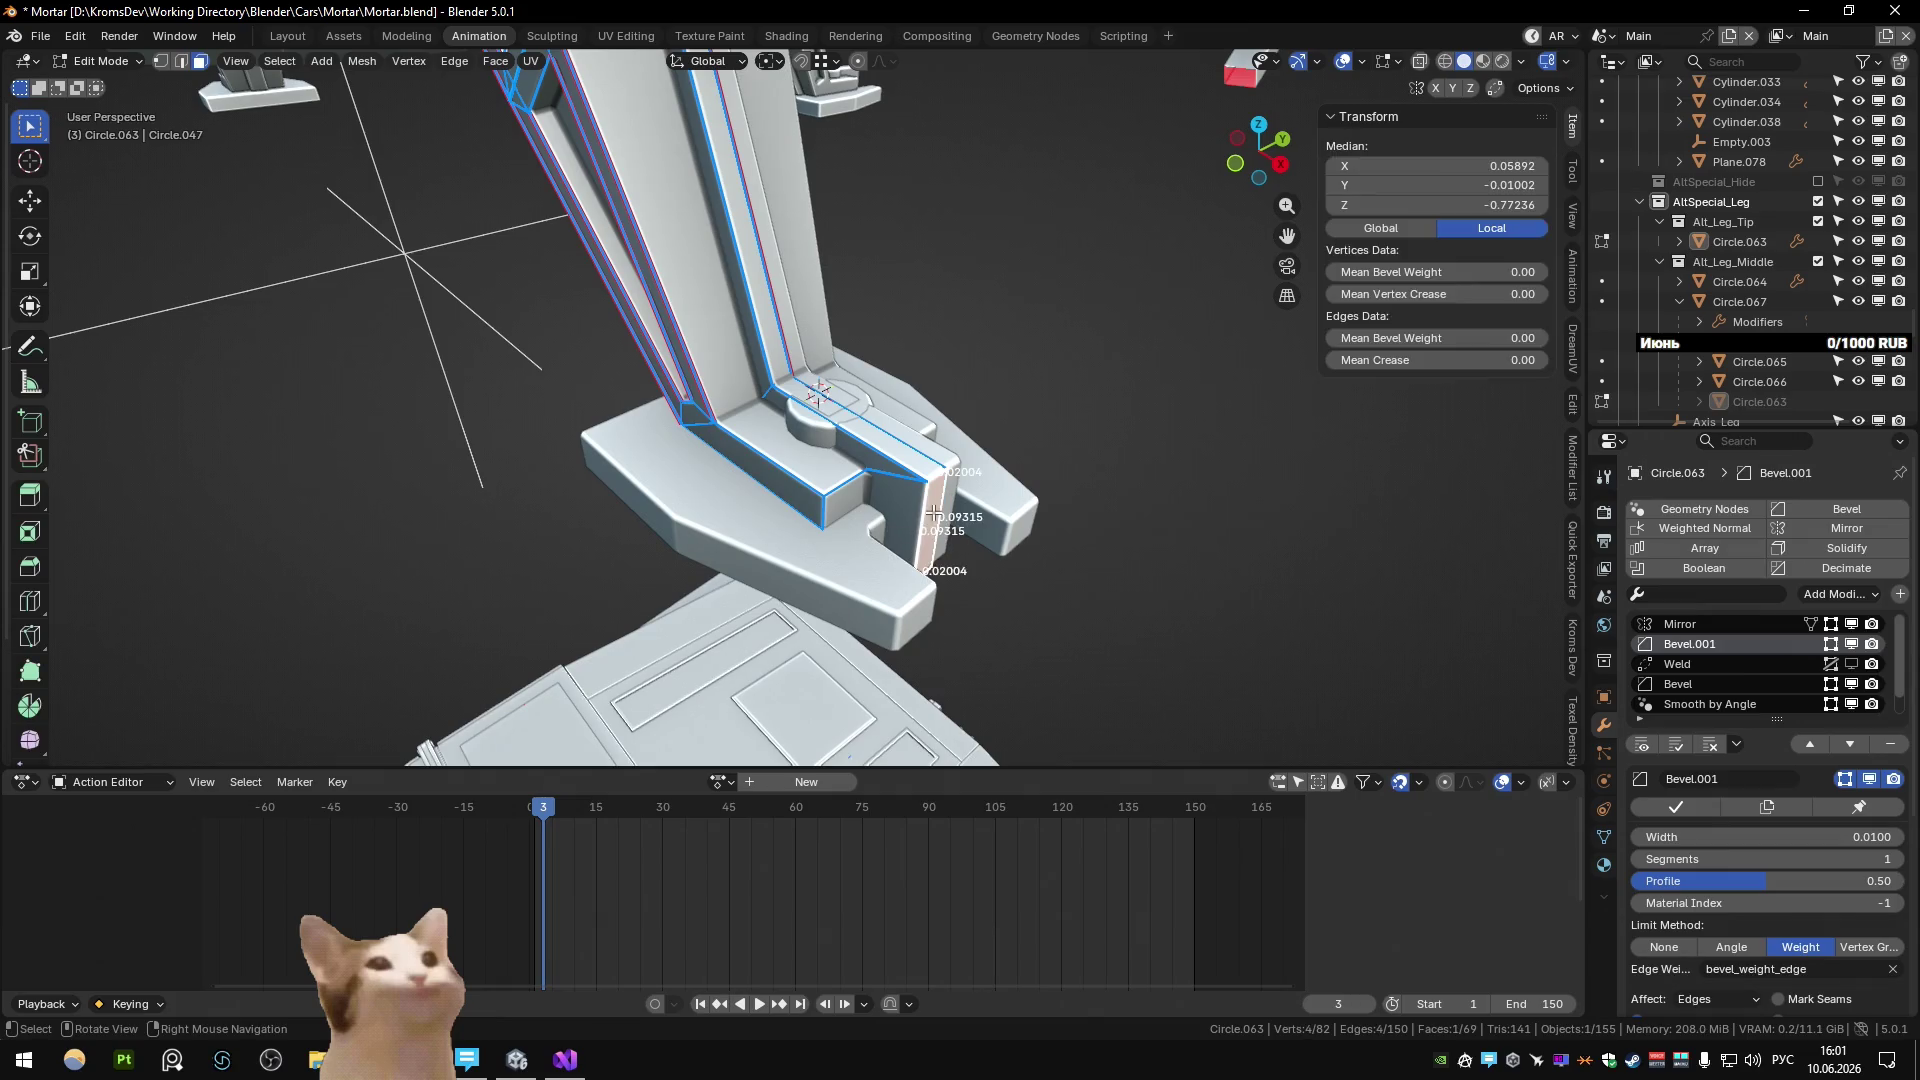
key(x)
click(940, 540)
key(Tab)
mouse_move(940, 540)
middle_down()
mouse_move(884, 570)
mouse_move(746, 550)
mouse_move(729, 423)
mouse_move(819, 410)
mouse_move(1136, 474)
middle_up()
scroll(1135, 474, down, 4)
scroll(1054, 502, up, 6)
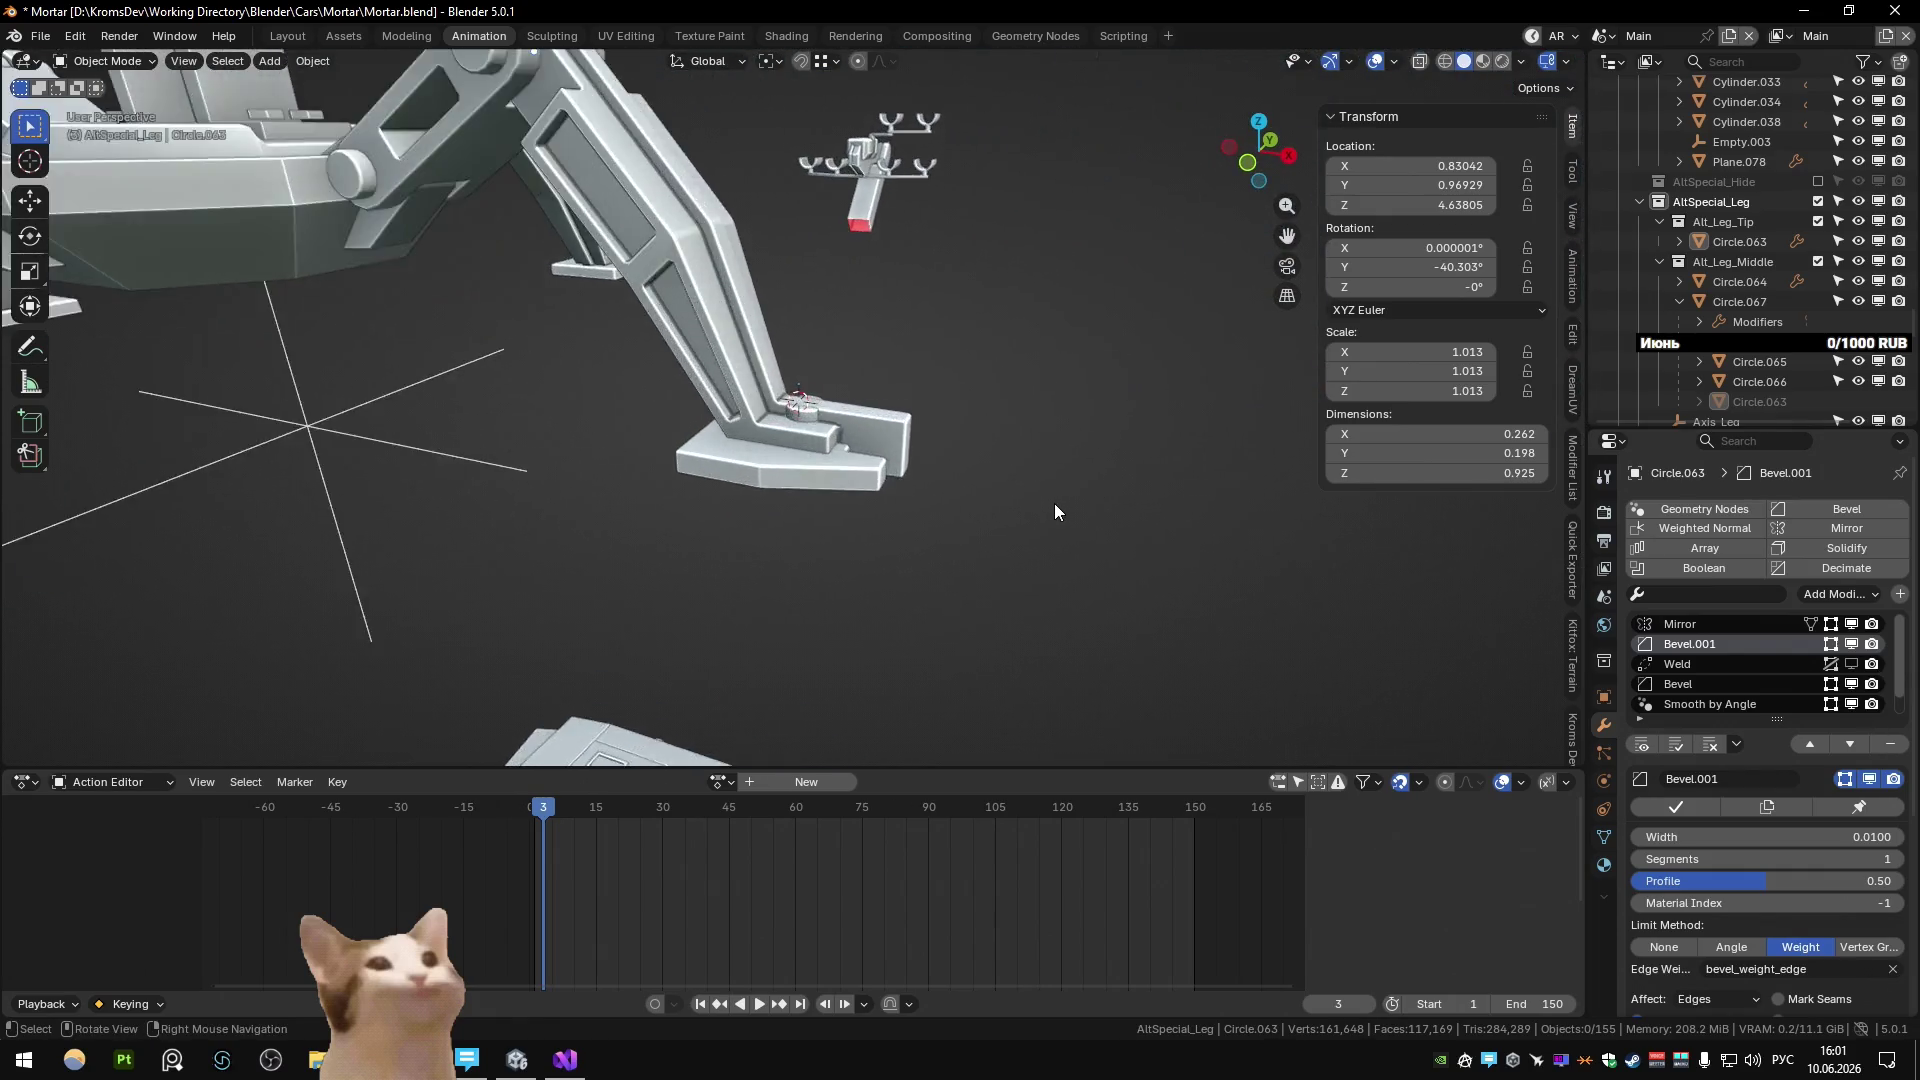
key(Tab)
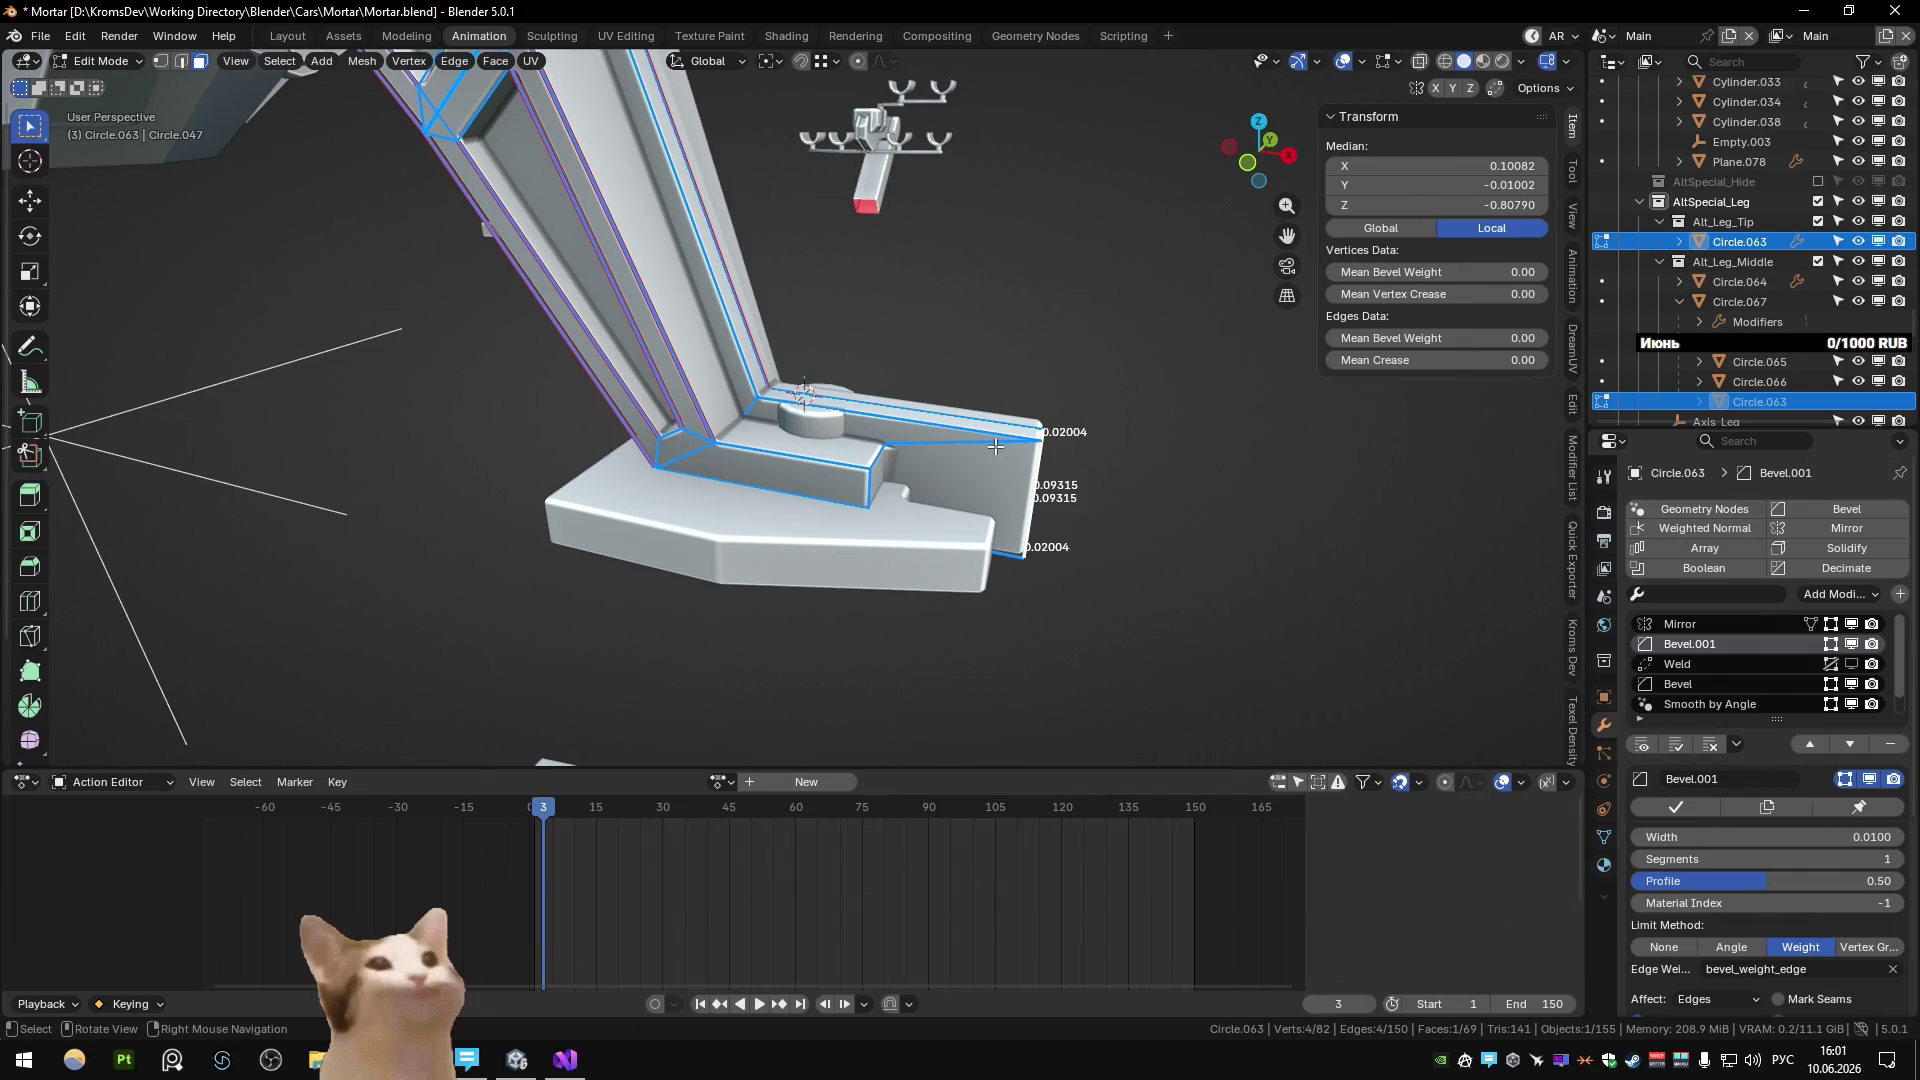
key(Tab)
key(Tab)
key(Tab)
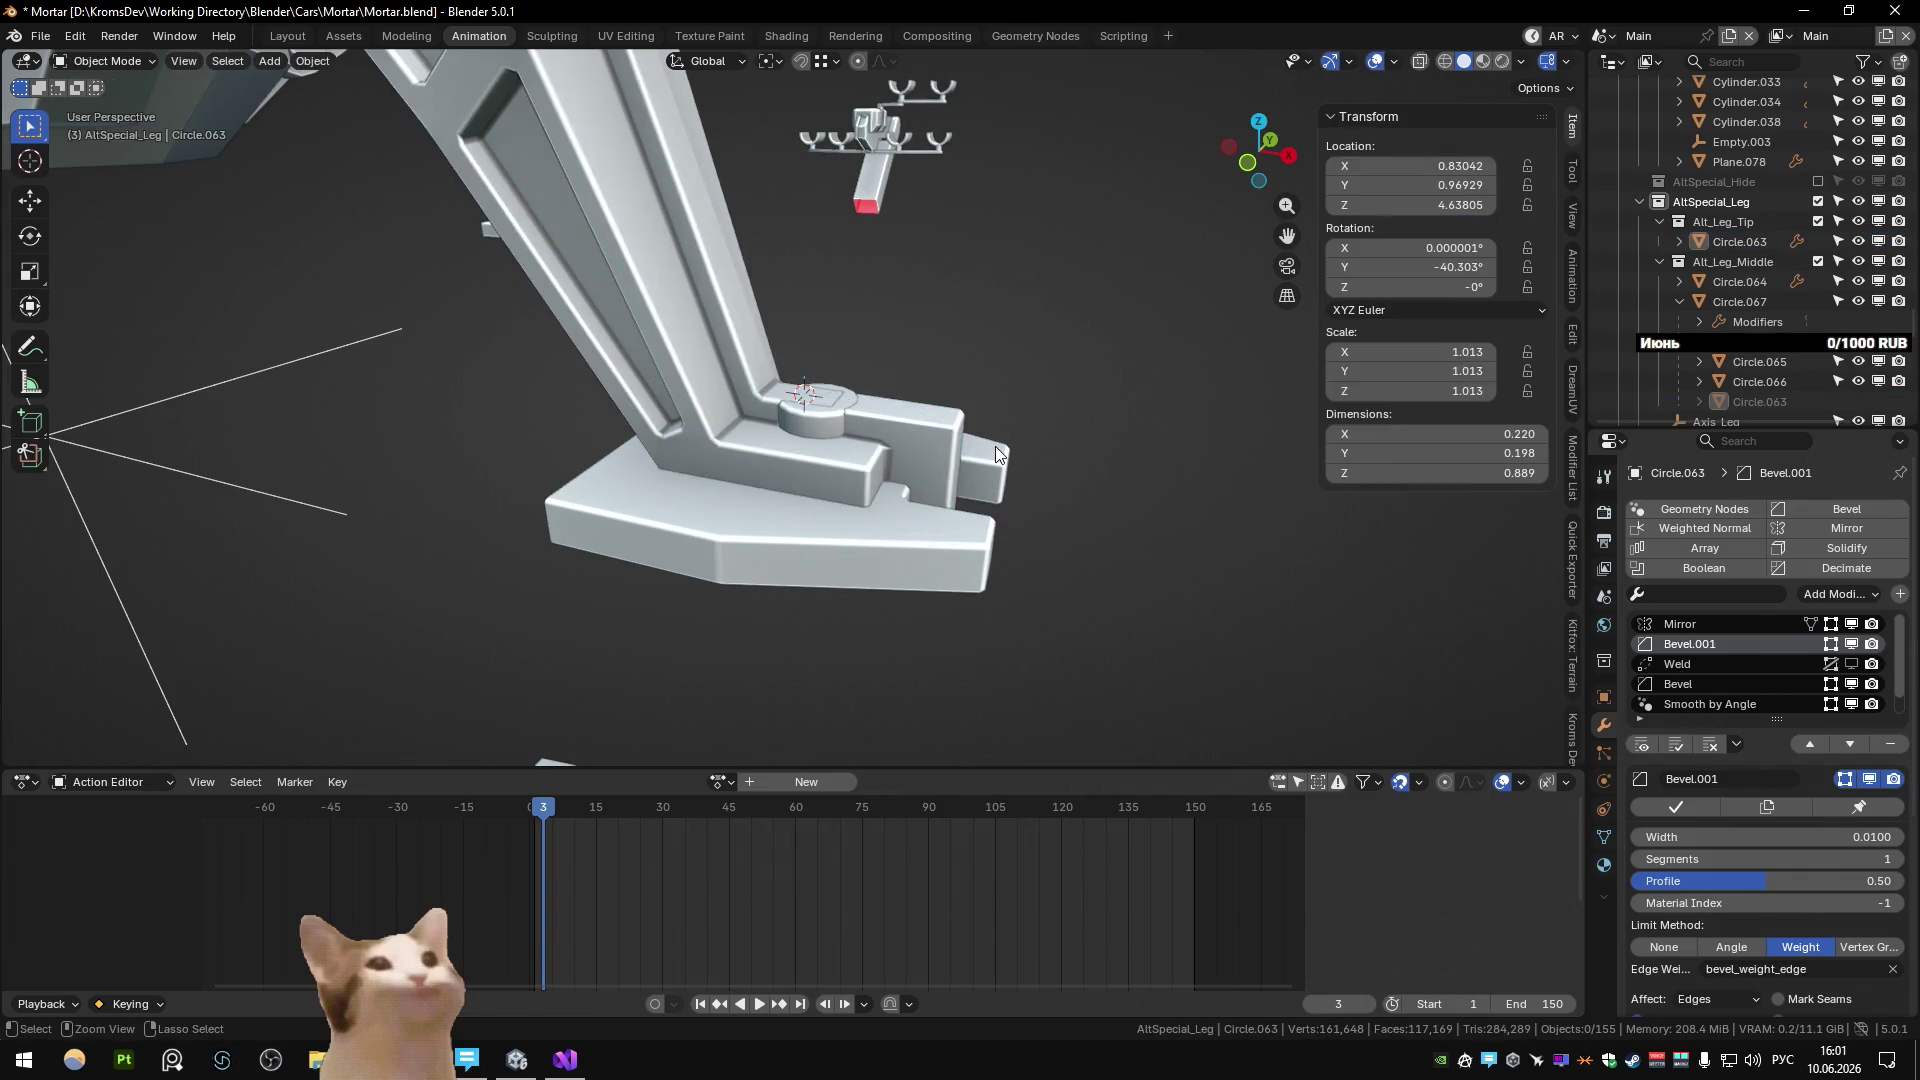
key(Tab)
mouse_move(994, 447)
middle_down()
mouse_move(961, 507)
mouse_move(1050, 540)
mouse_move(840, 556)
mouse_move(827, 586)
mouse_move(952, 519)
mouse_move(960, 494)
mouse_move(900, 536)
mouse_move(720, 519)
mouse_move(728, 485)
middle_up()
key(e)
key(x)
click(986, 544)
key(g)
key(z)
click(991, 548)
key(Tab)
click(795, 432)
key(Delete)
scroll(880, 452, down, 3)
mouse_move(880, 452)
middle_down()
mouse_move(933, 448)
mouse_move(679, 364)
middle_up()
scroll(1052, 368, down, 3)
scroll(904, 410, up, 3)
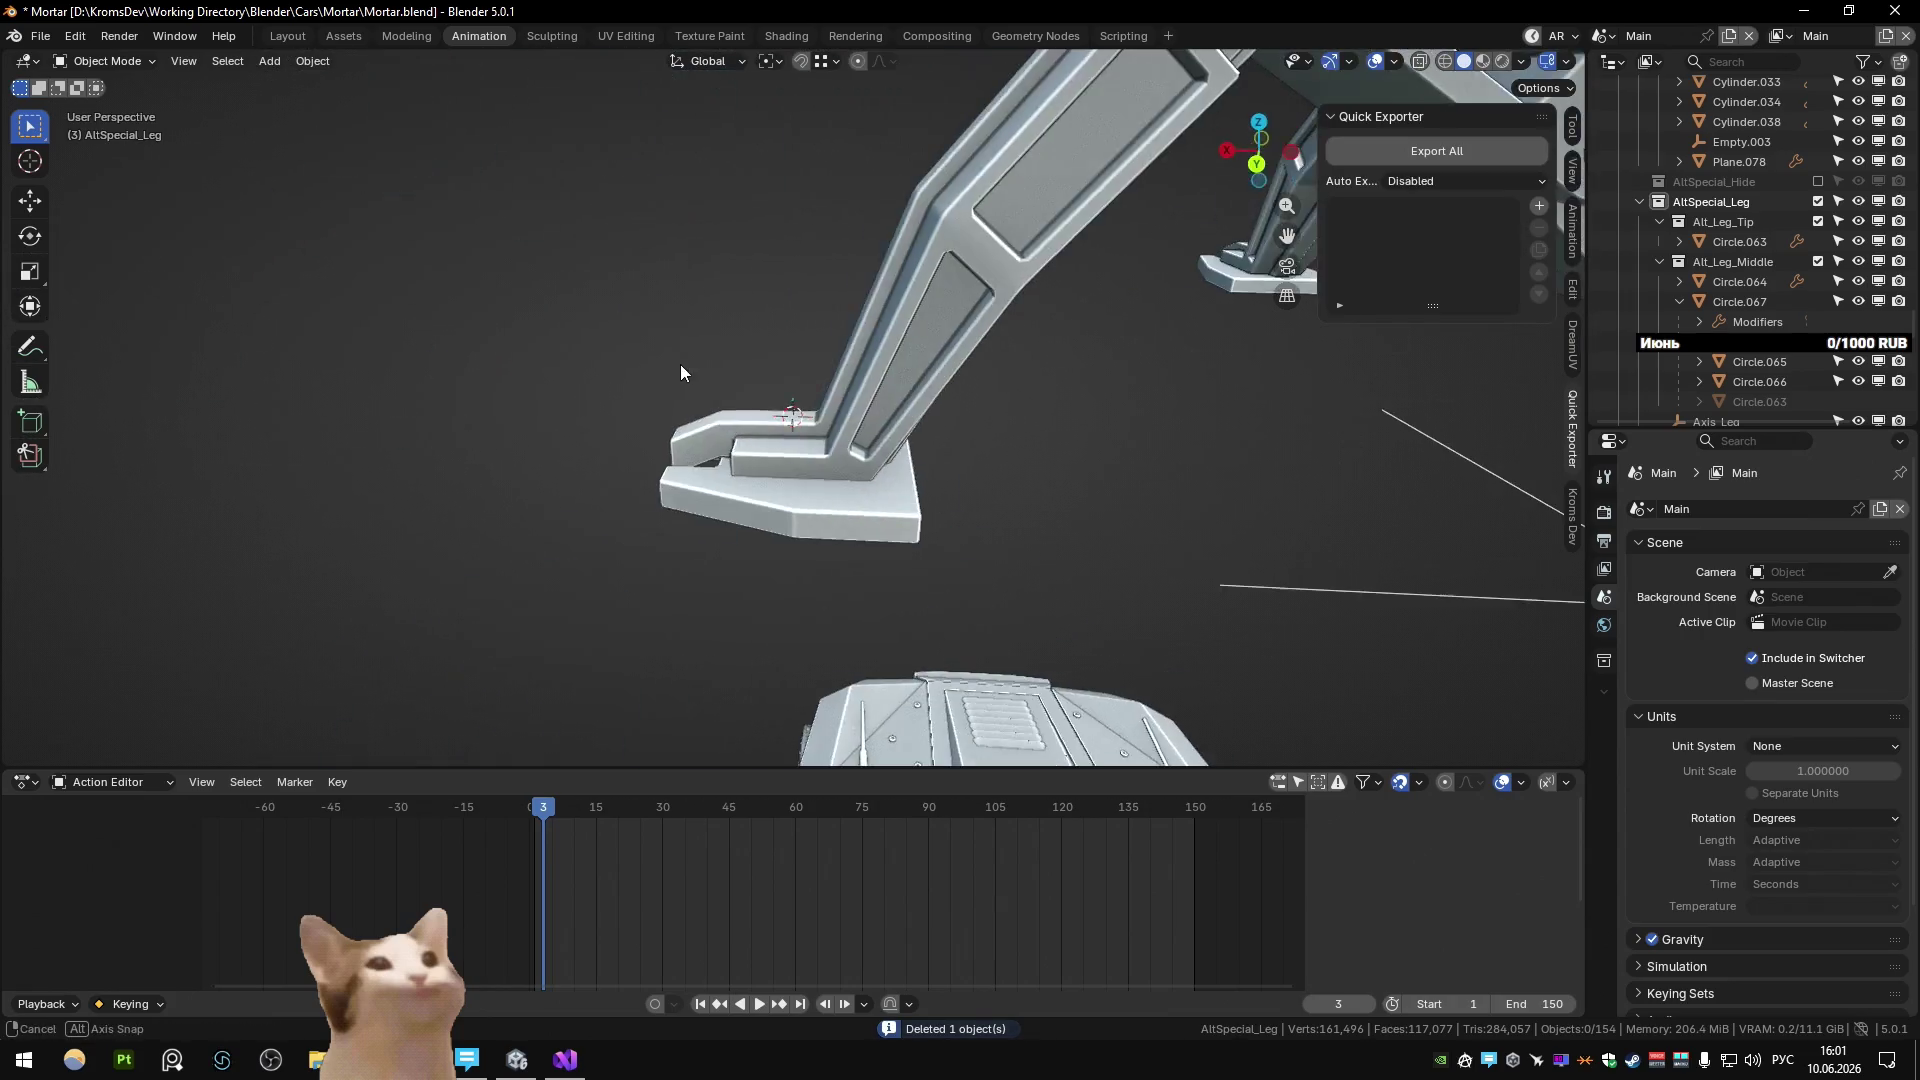
scroll(716, 338, down, 5)
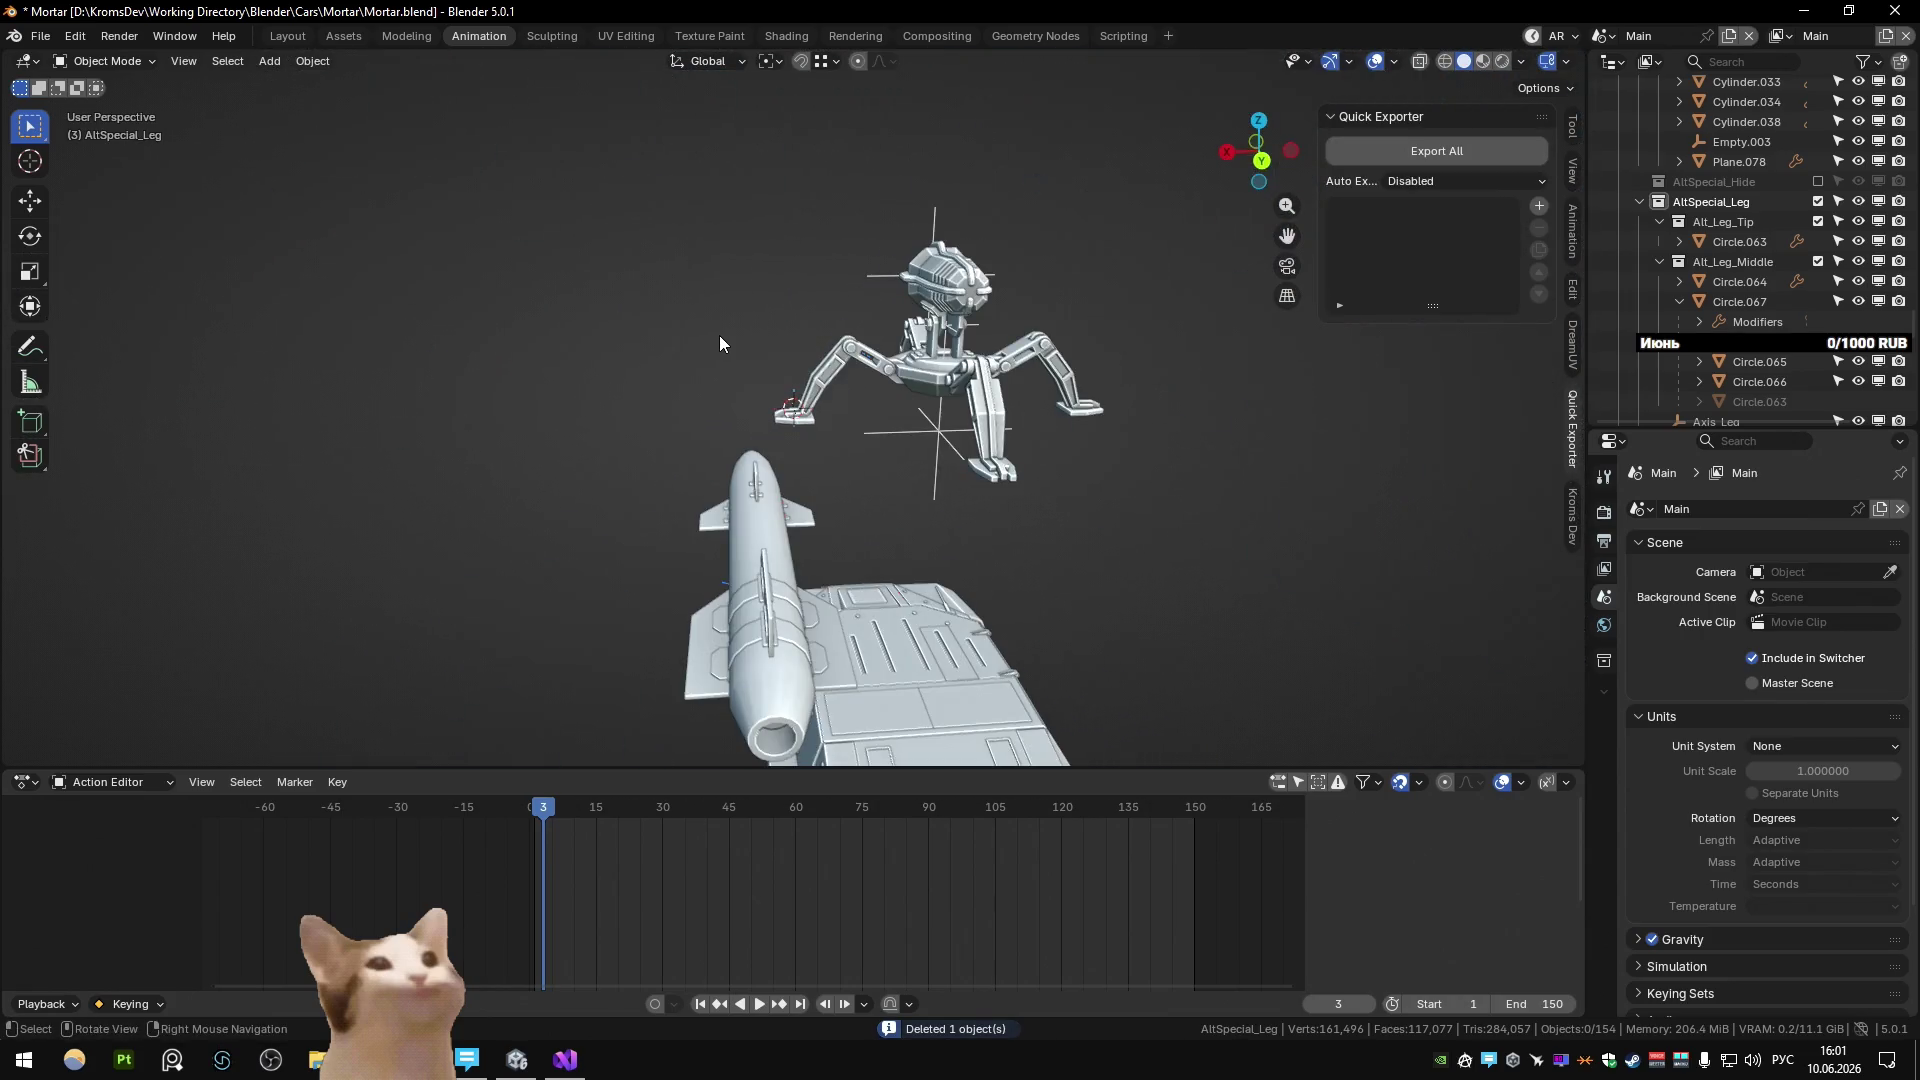
scroll(719, 337, up, 3)
mouse_move(719, 337)
middle_down()
mouse_move(918, 464)
mouse_move(934, 394)
mouse_move(907, 425)
mouse_move(797, 460)
middle_up()
key(ctrl+z)
key(ctrl+z)
key(ctrl+z)
key(ctrl+z)
key(ctrl+z)
scroll(918, 463, up, 3)
key(Tab)
key(KP_5)
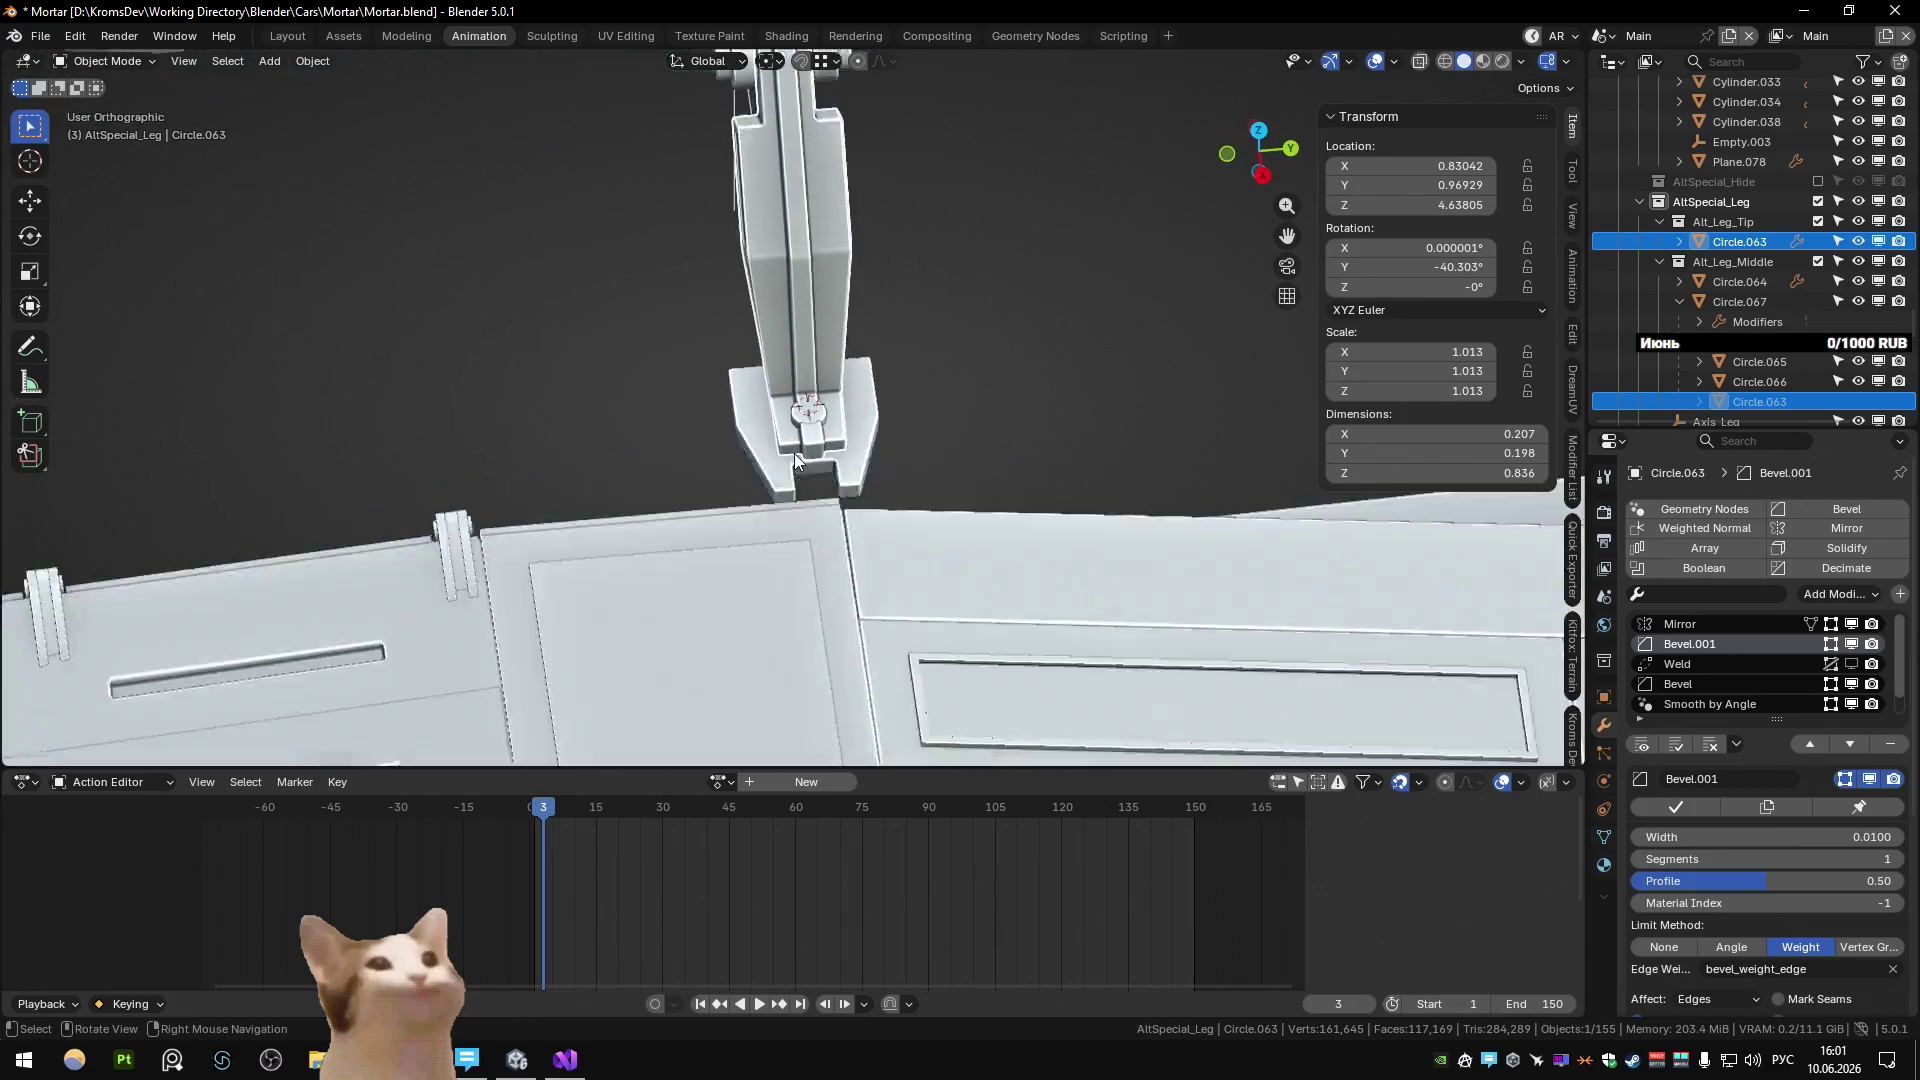
In Top Orthographic, clear the leg tip's selection and box-select the foot vertices.
key(KP_7)
key(alt+z)
key(Tab)
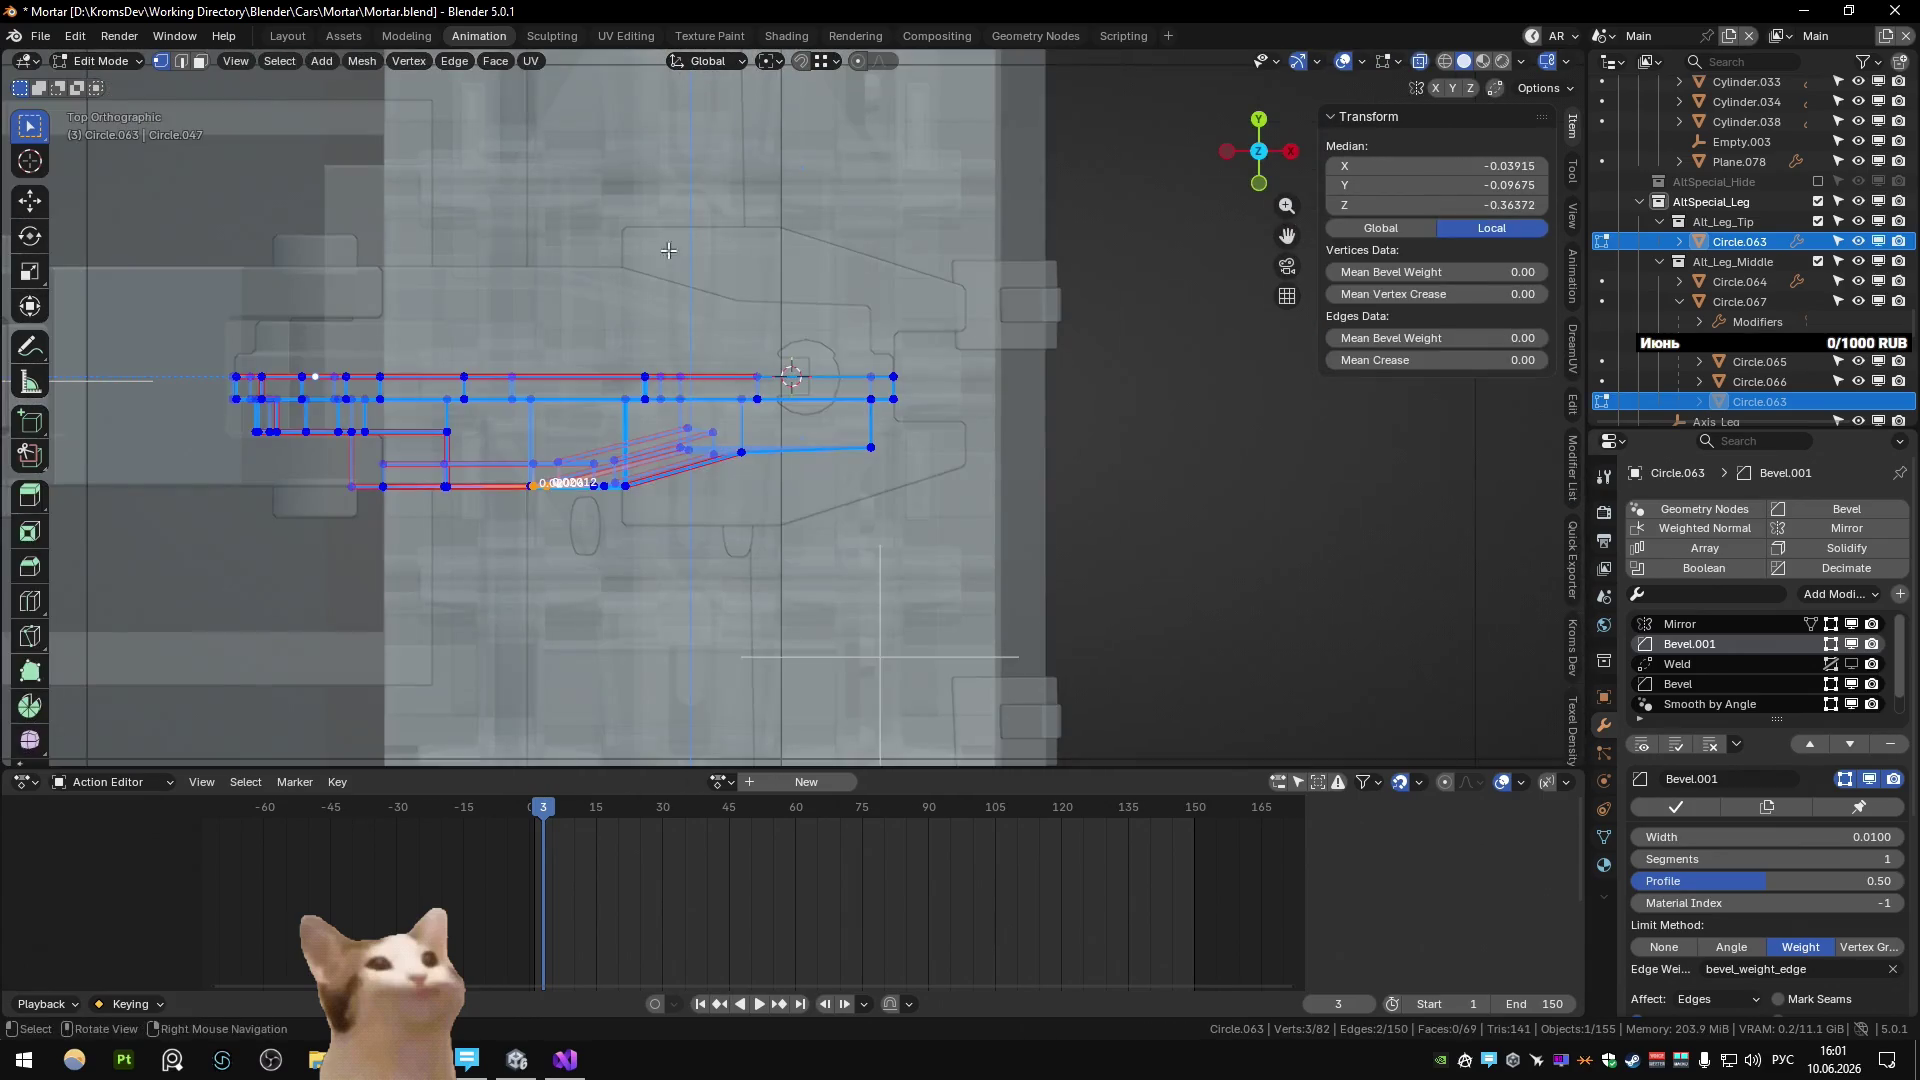
key(alt+a)
key(alt+z)
mouse_move(930, 552)
middle_down()
mouse_move(849, 330)
mouse_move(763, 418)
middle_up()
drag(1024, 587, 1020, 557)
key(alt+z)
key(KP_7)
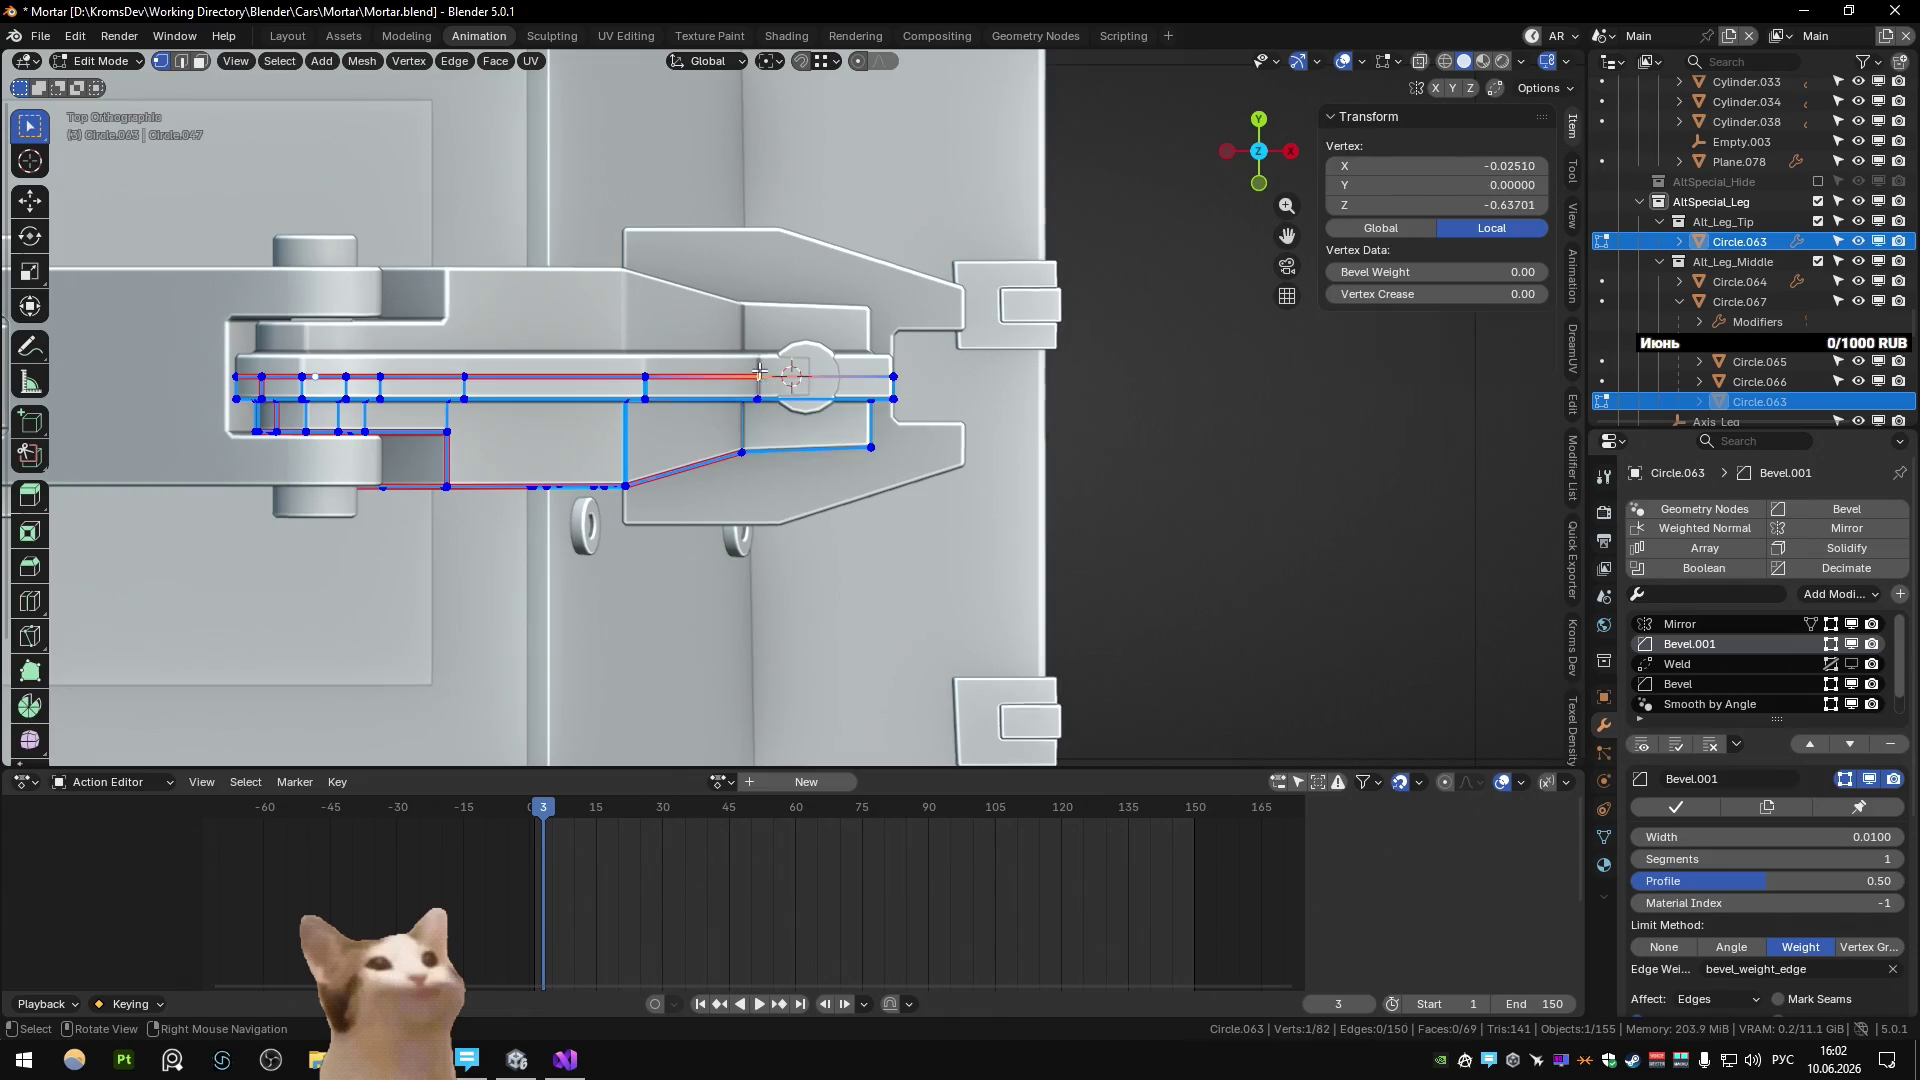
With X-ray on, box-select the foot plate's end vertices; cancel a trial Y scale.
key(alt+z)
drag(773, 411, 905, 460)
middle_drag(905, 460, 668, 456)
key(alt+z)
key(KP_7)
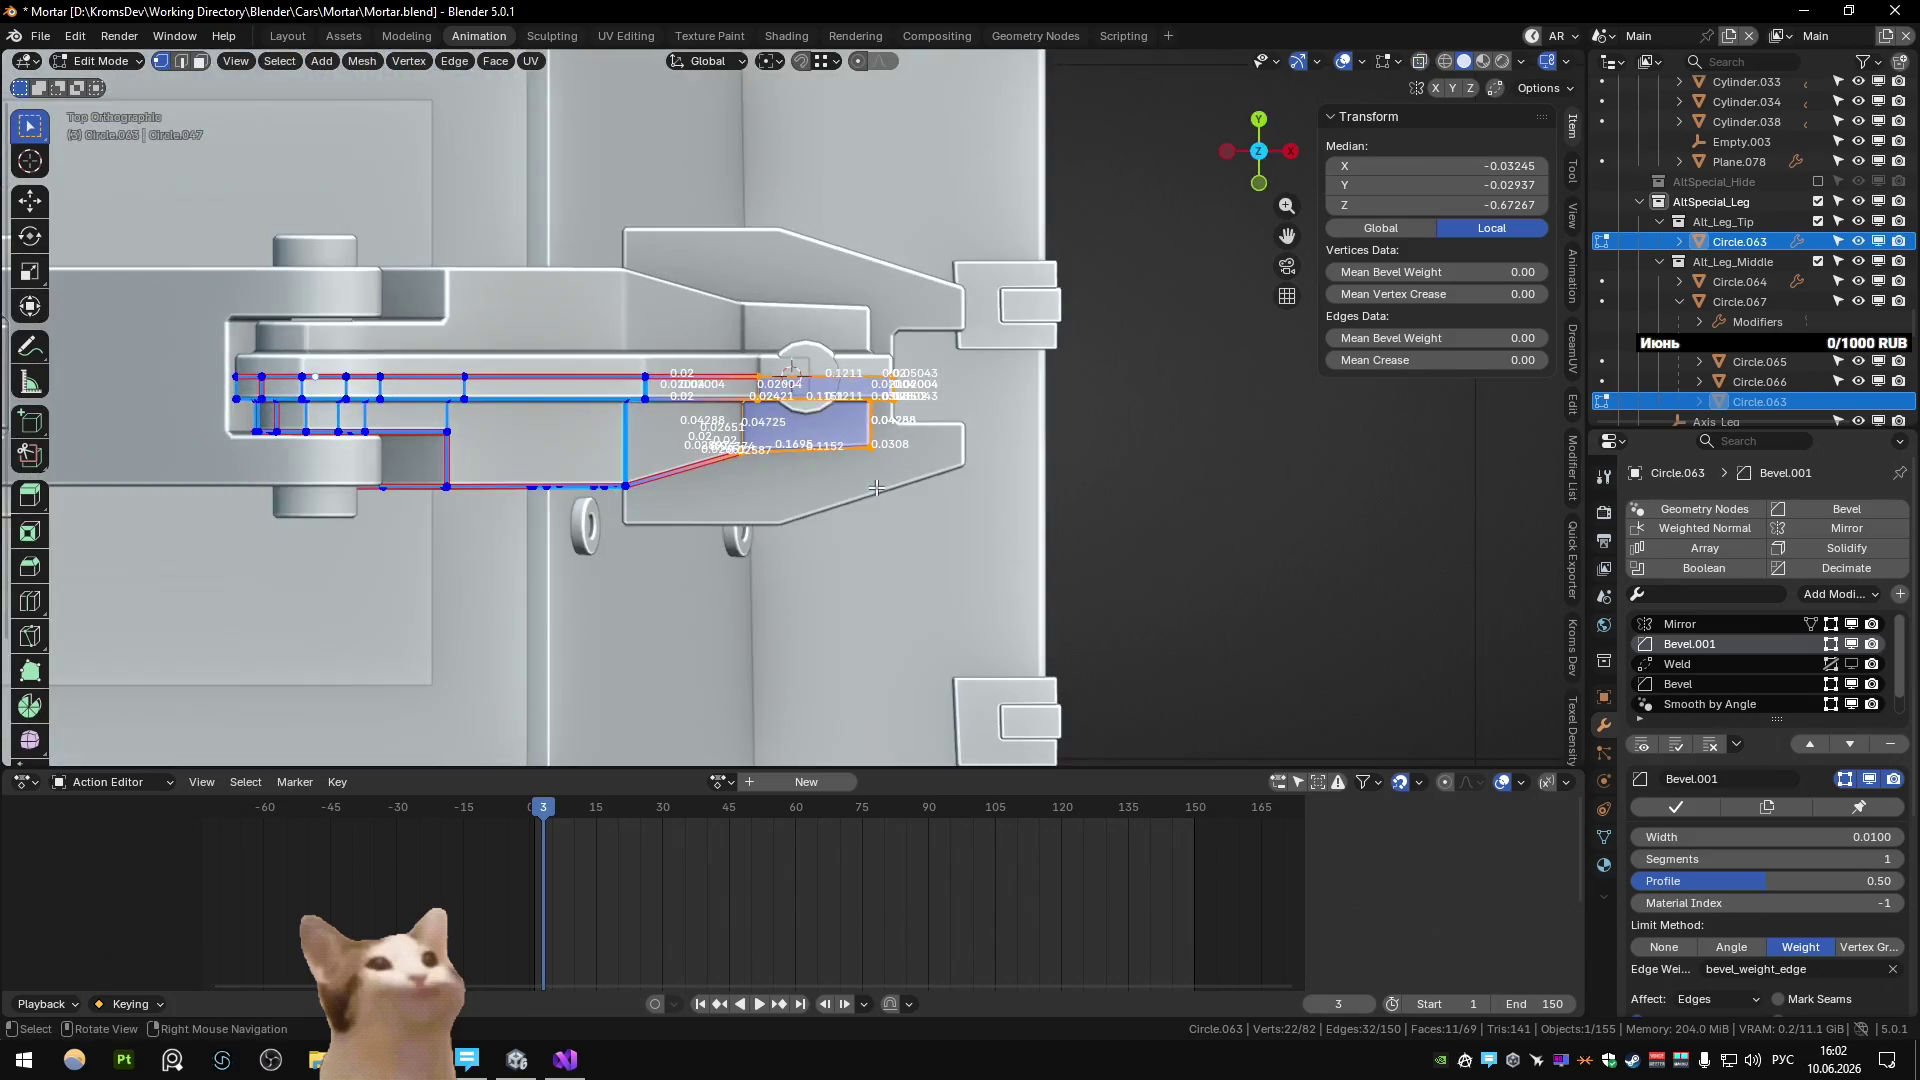
key(x)
key(y)
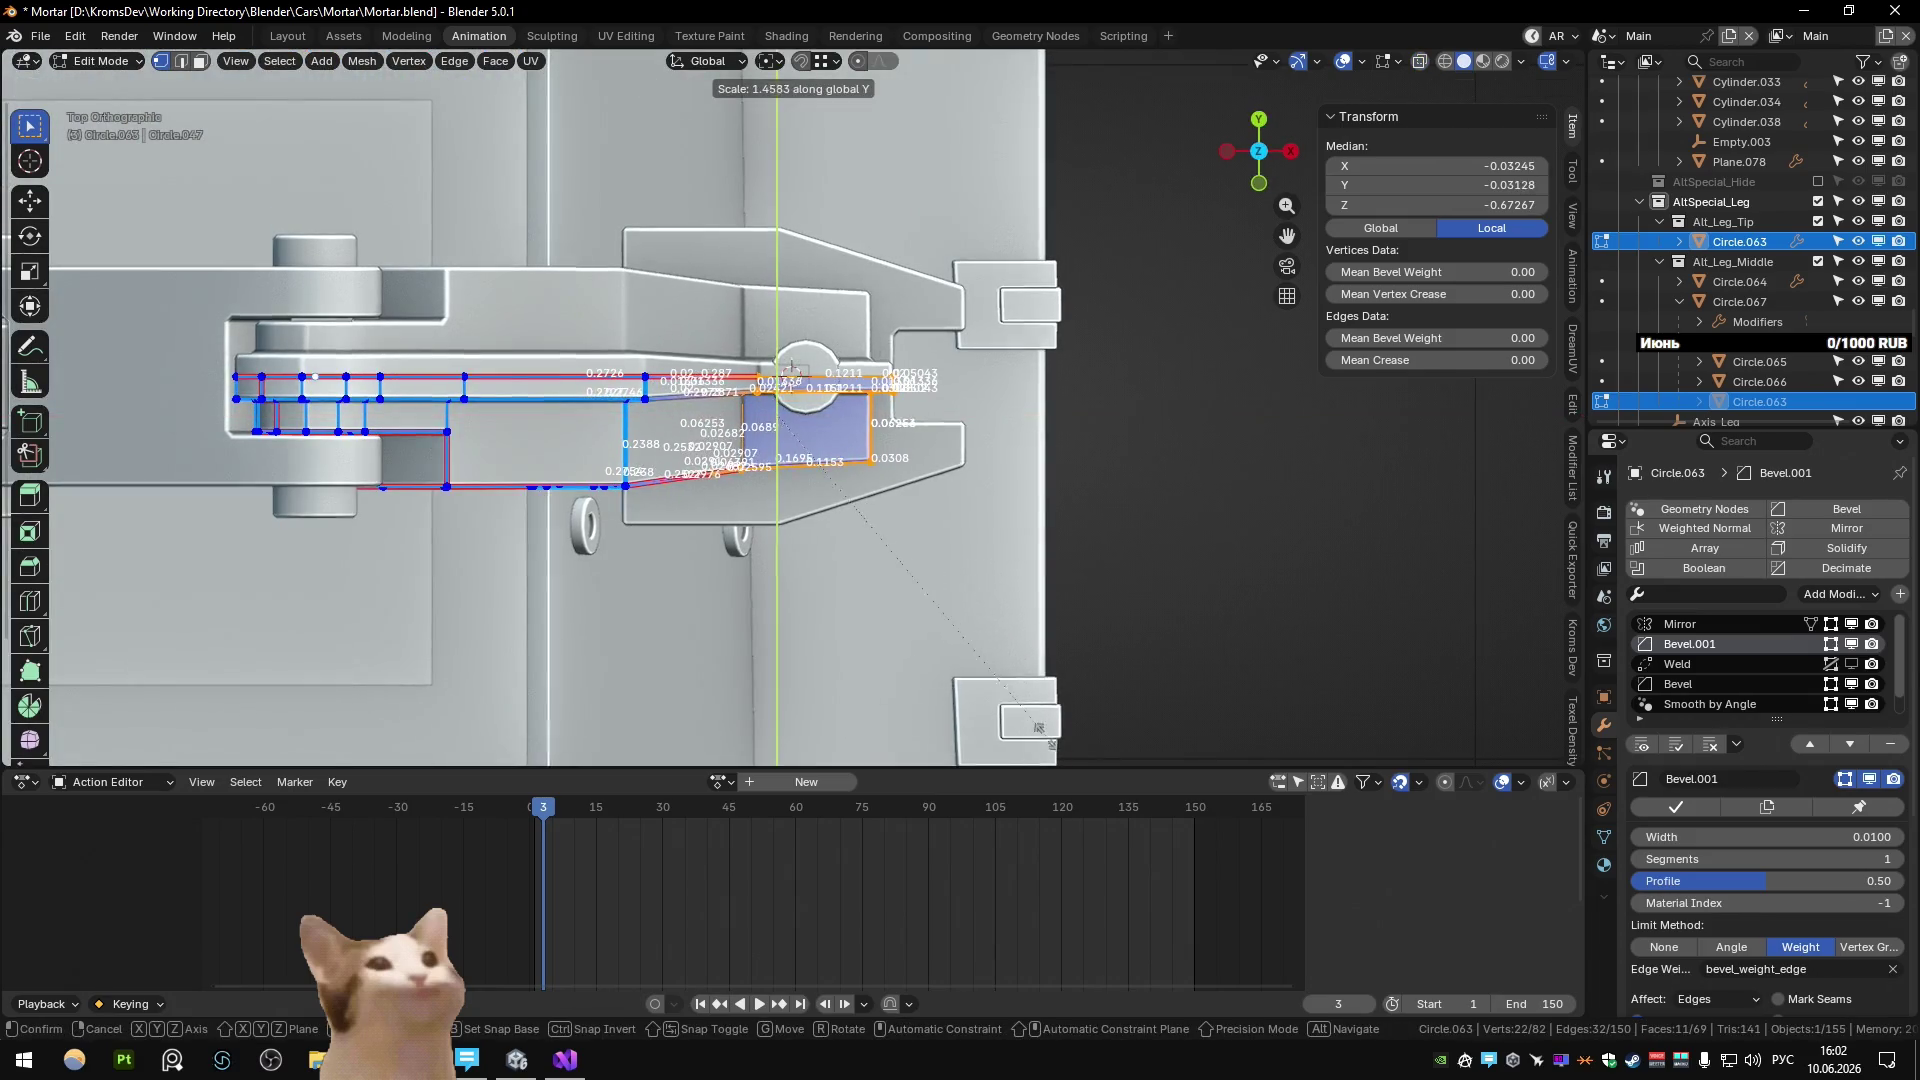
click(970, 594)
key(period)
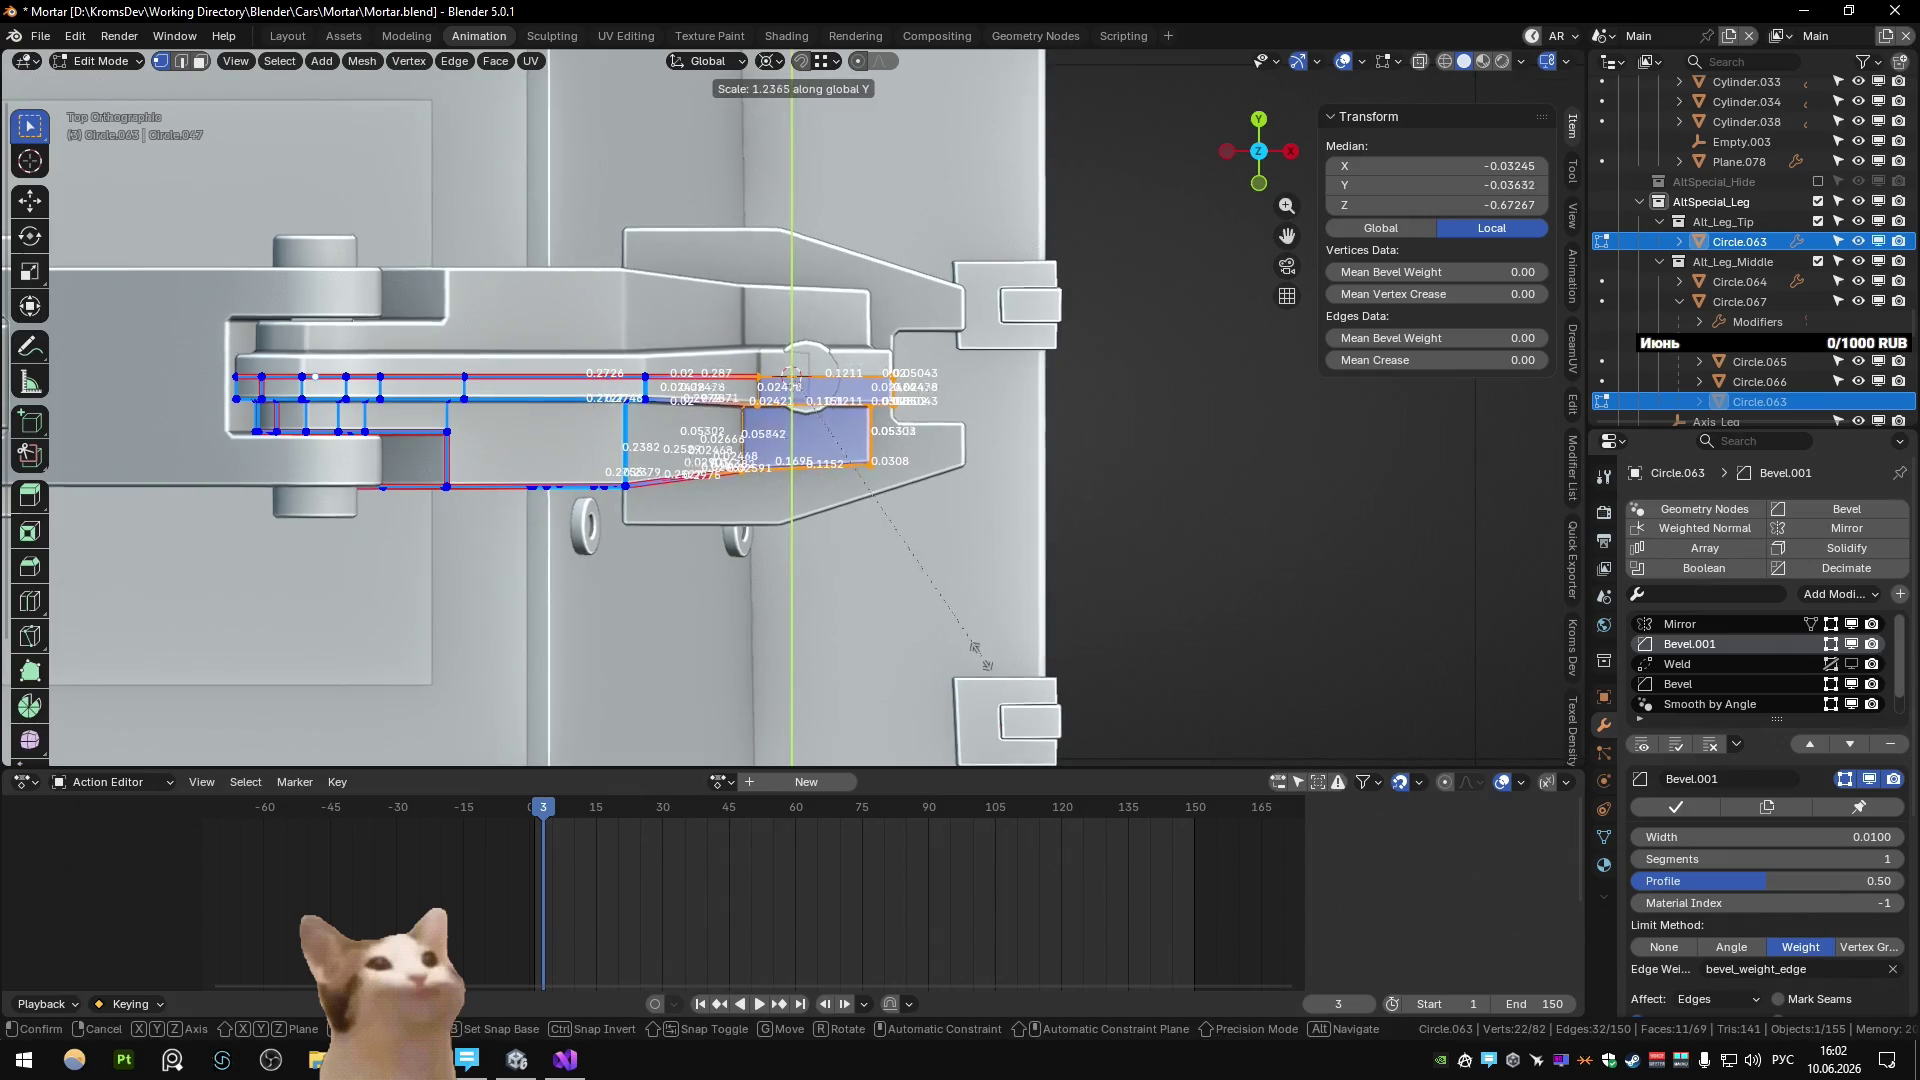
right_click(979, 654)
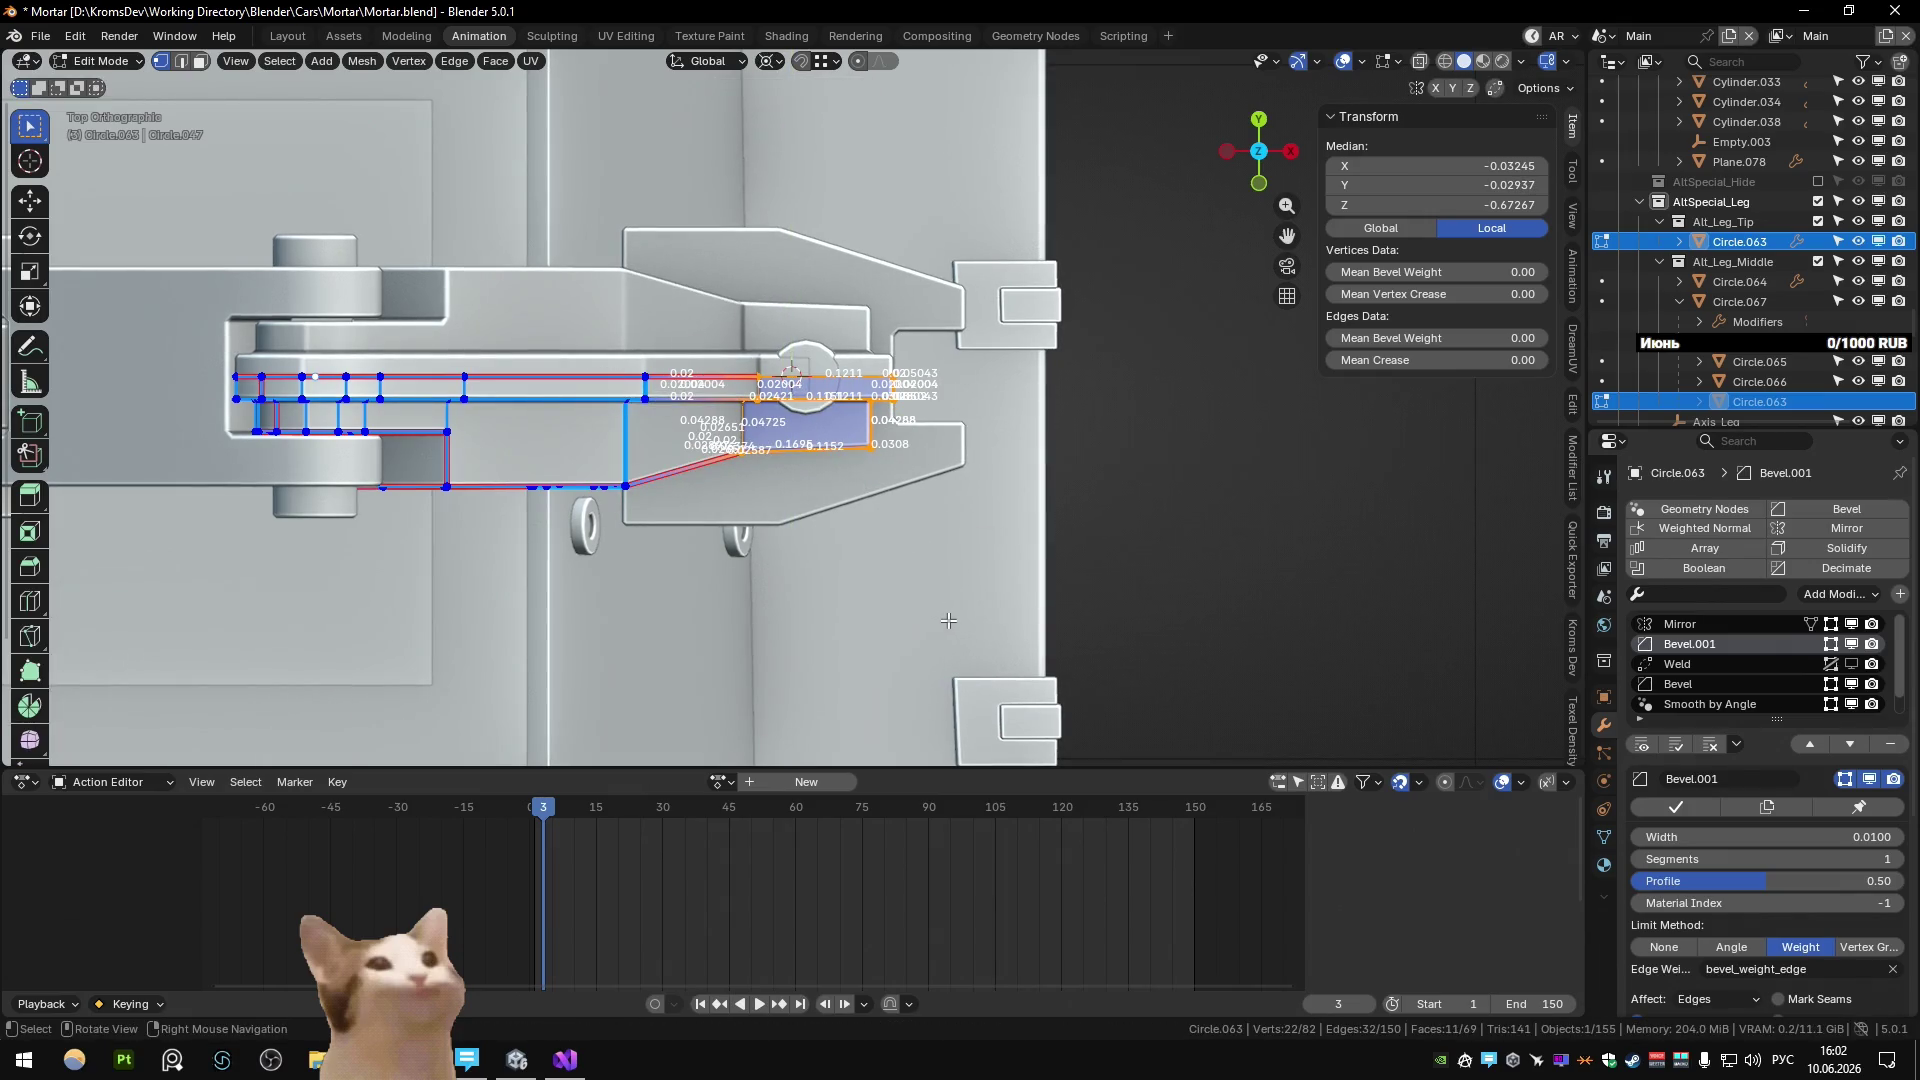
Move the selected foot vertices about -0.0162 along Y.
key(b)
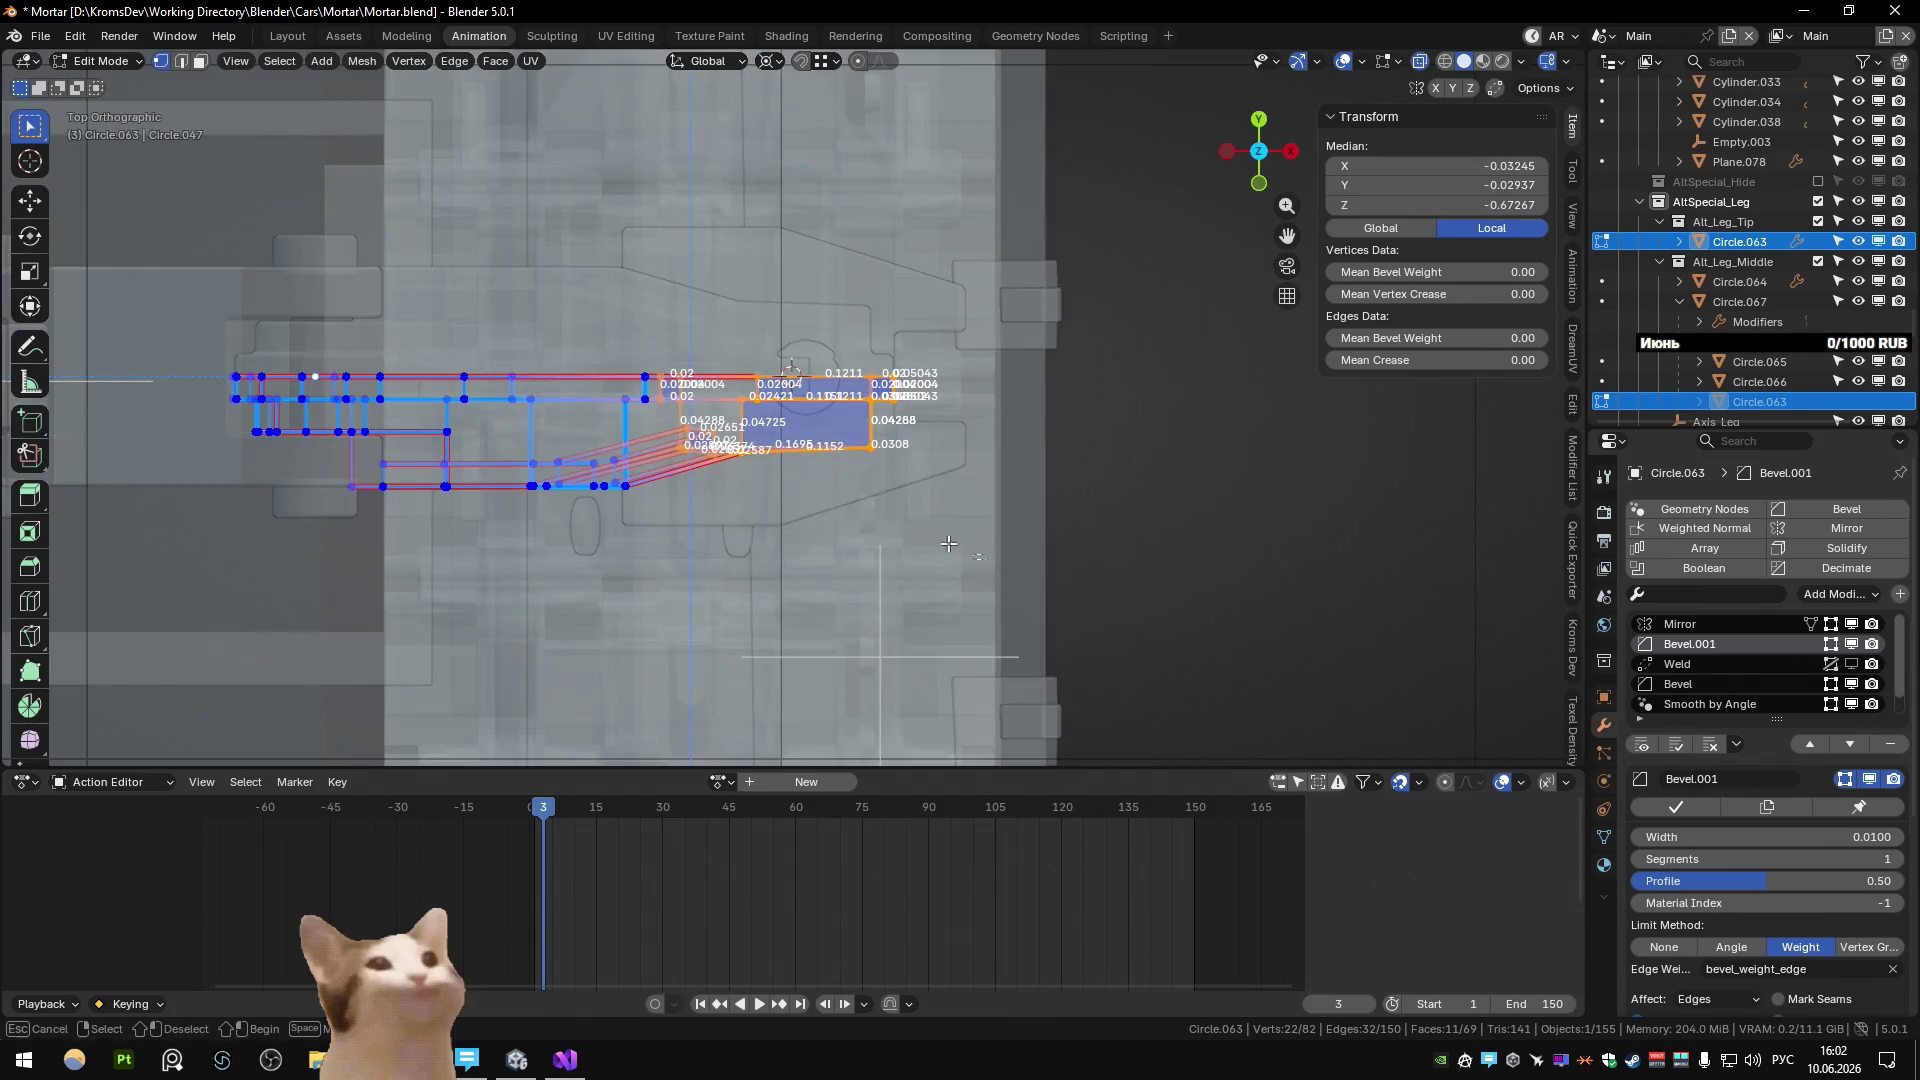
key(Escape)
key(g)
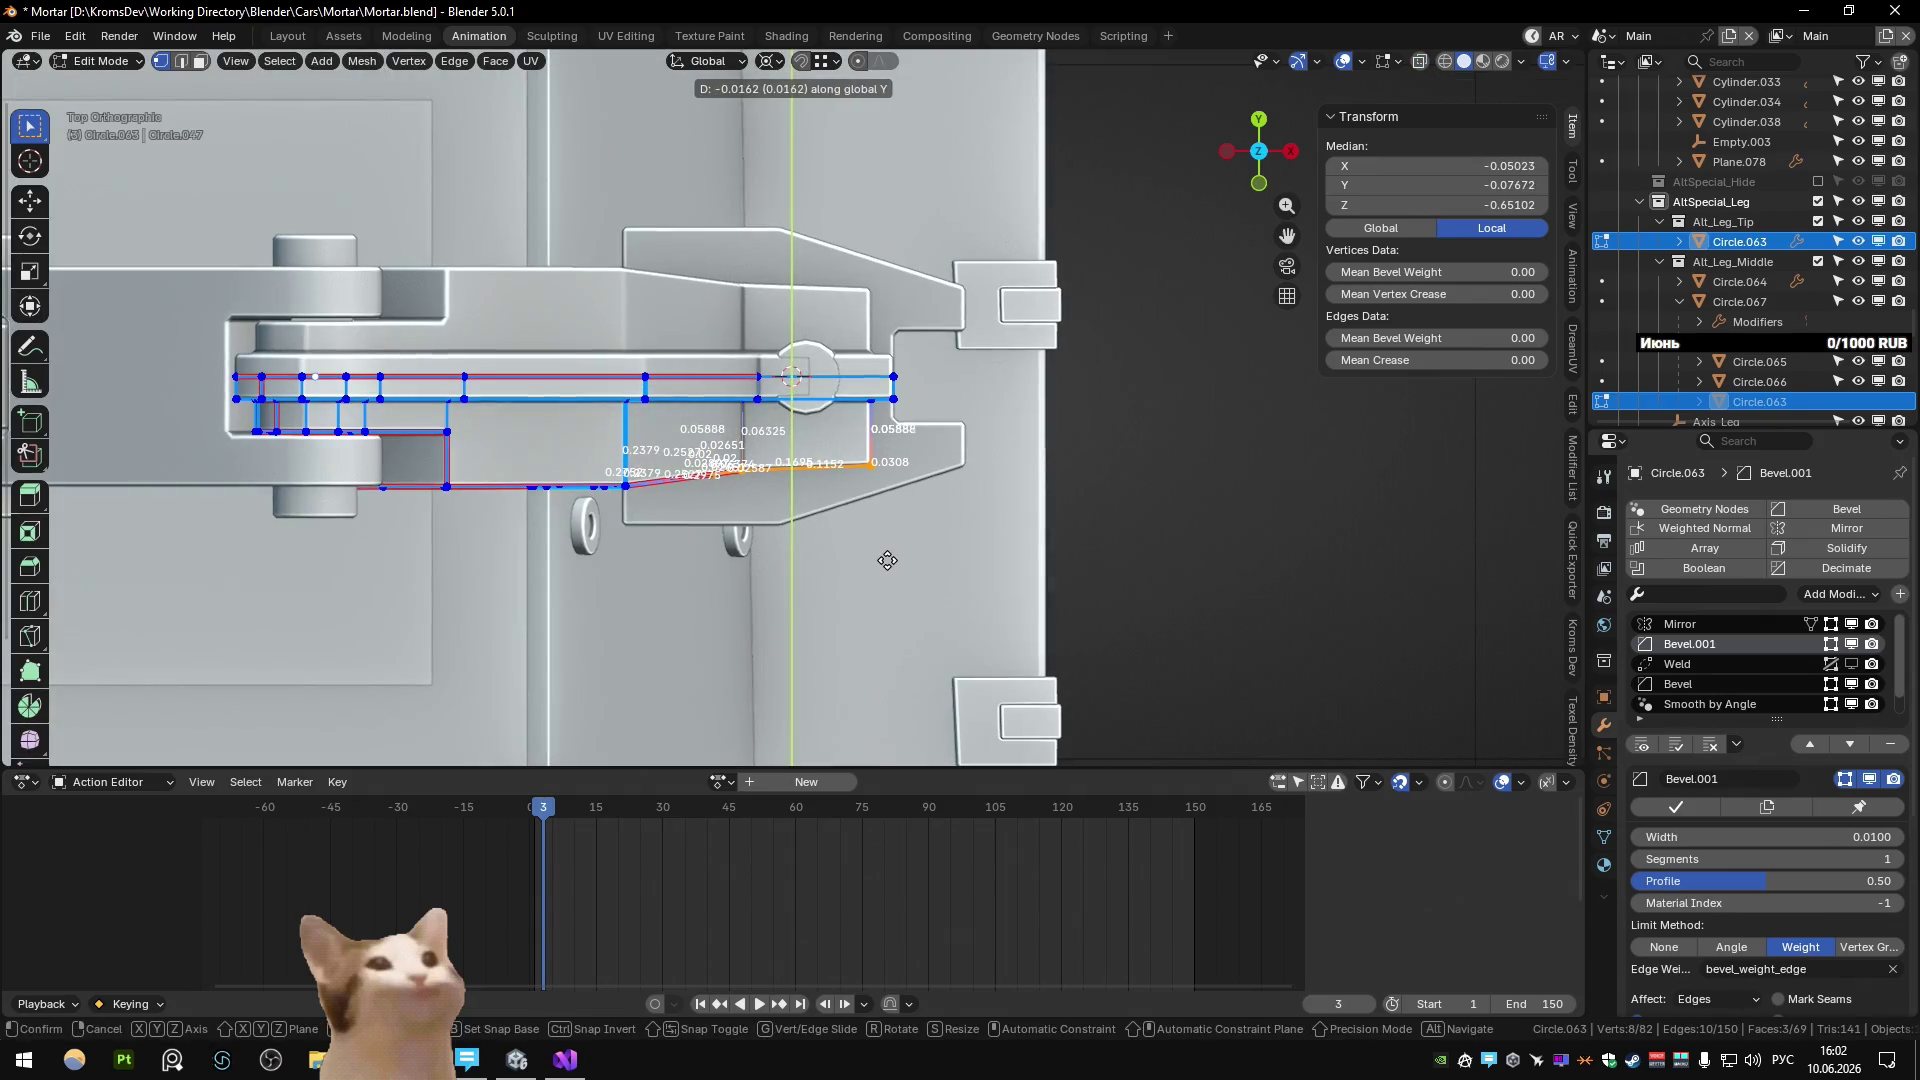
click(885, 560)
key(Tab)
mouse_move(885, 560)
middle_down()
mouse_move(600, 302)
mouse_move(694, 369)
mouse_move(784, 249)
mouse_move(626, 333)
mouse_move(826, 491)
mouse_move(1026, 326)
mouse_move(932, 382)
mouse_move(596, 364)
mouse_move(728, 464)
mouse_move(891, 522)
mouse_move(918, 494)
mouse_move(800, 464)
mouse_move(885, 418)
mouse_move(730, 448)
mouse_move(1041, 463)
mouse_move(830, 479)
middle_up()
scroll(784, 248, down, 3)
scroll(626, 333, up, 3)
Reselect the leg tip in Edit Mode and pick an edge loop near the foot.
click(595, 364)
click(735, 440)
key(Tab)
click(880, 444)
right_click(900, 459)
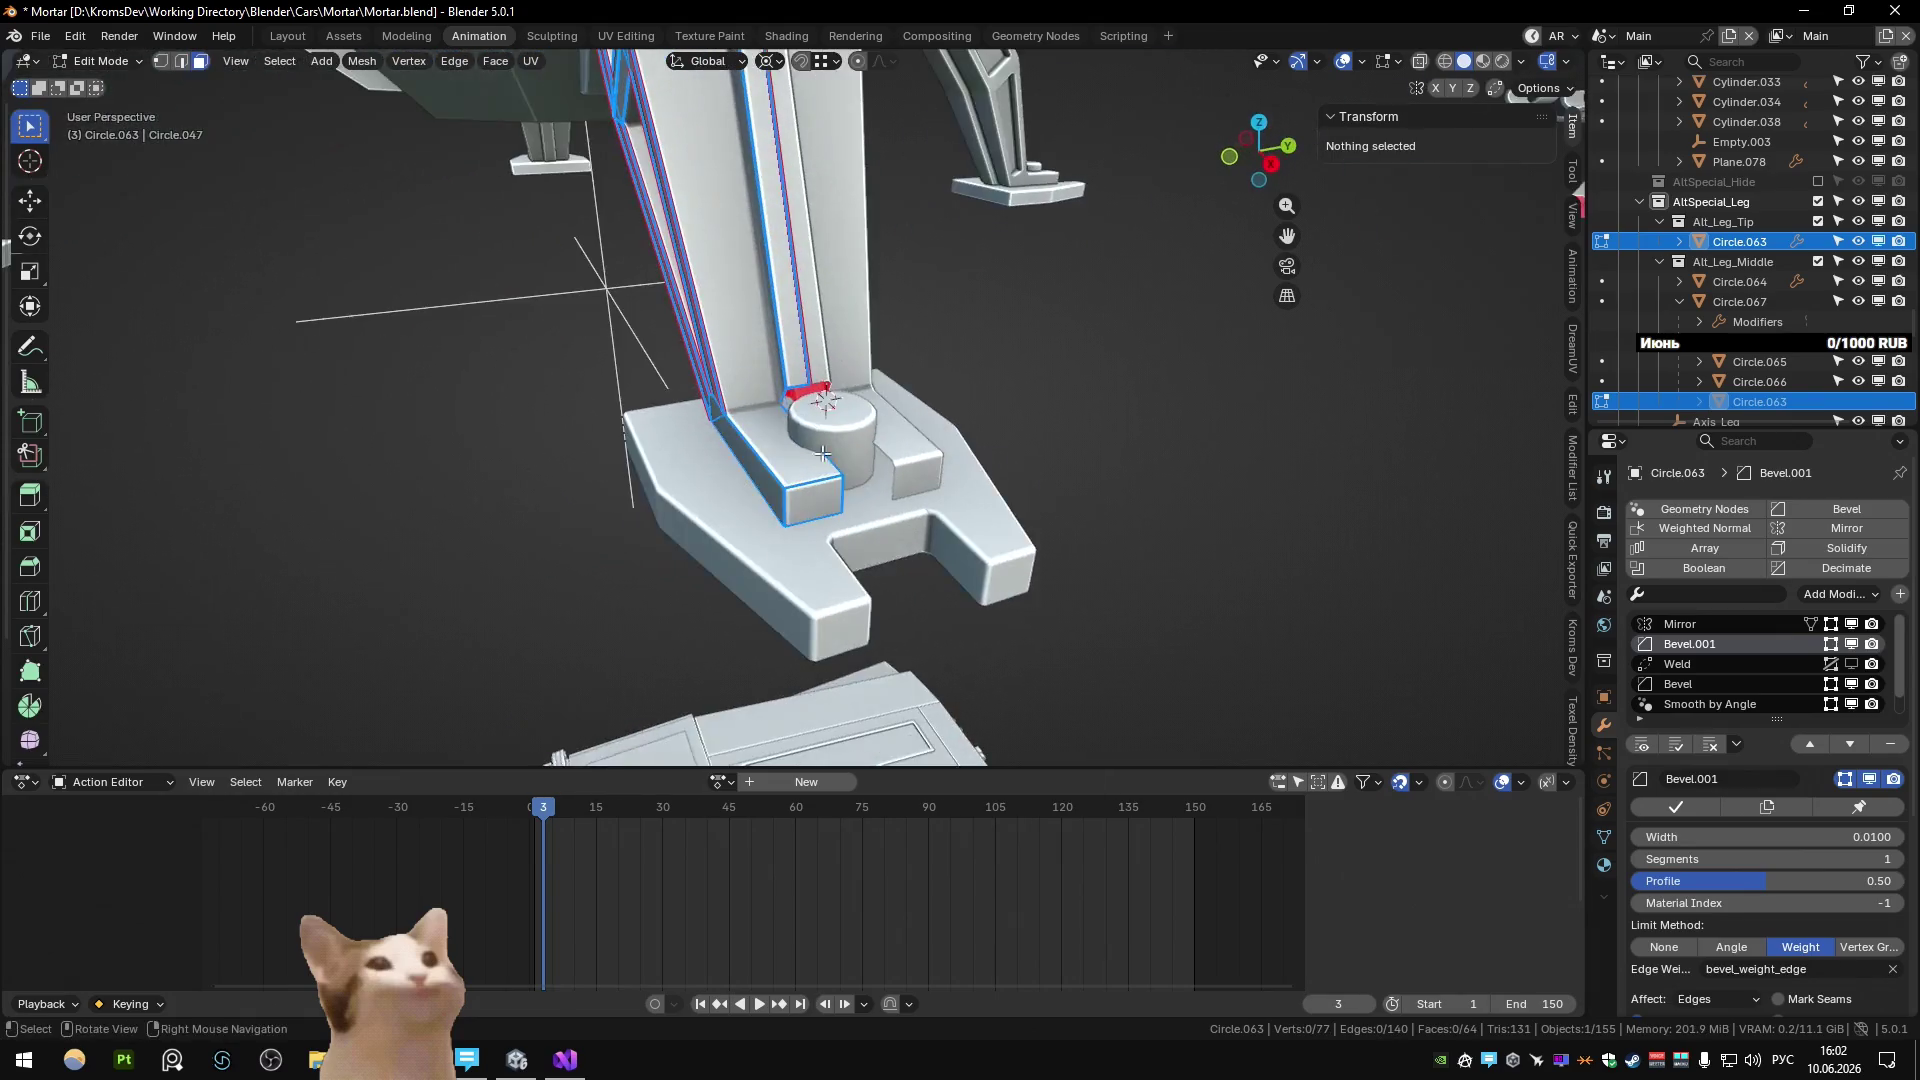
Isolate the leg tip of Circle.063 and re-enter Edit Mode on it.
key(2)
click(838, 488)
click(828, 453)
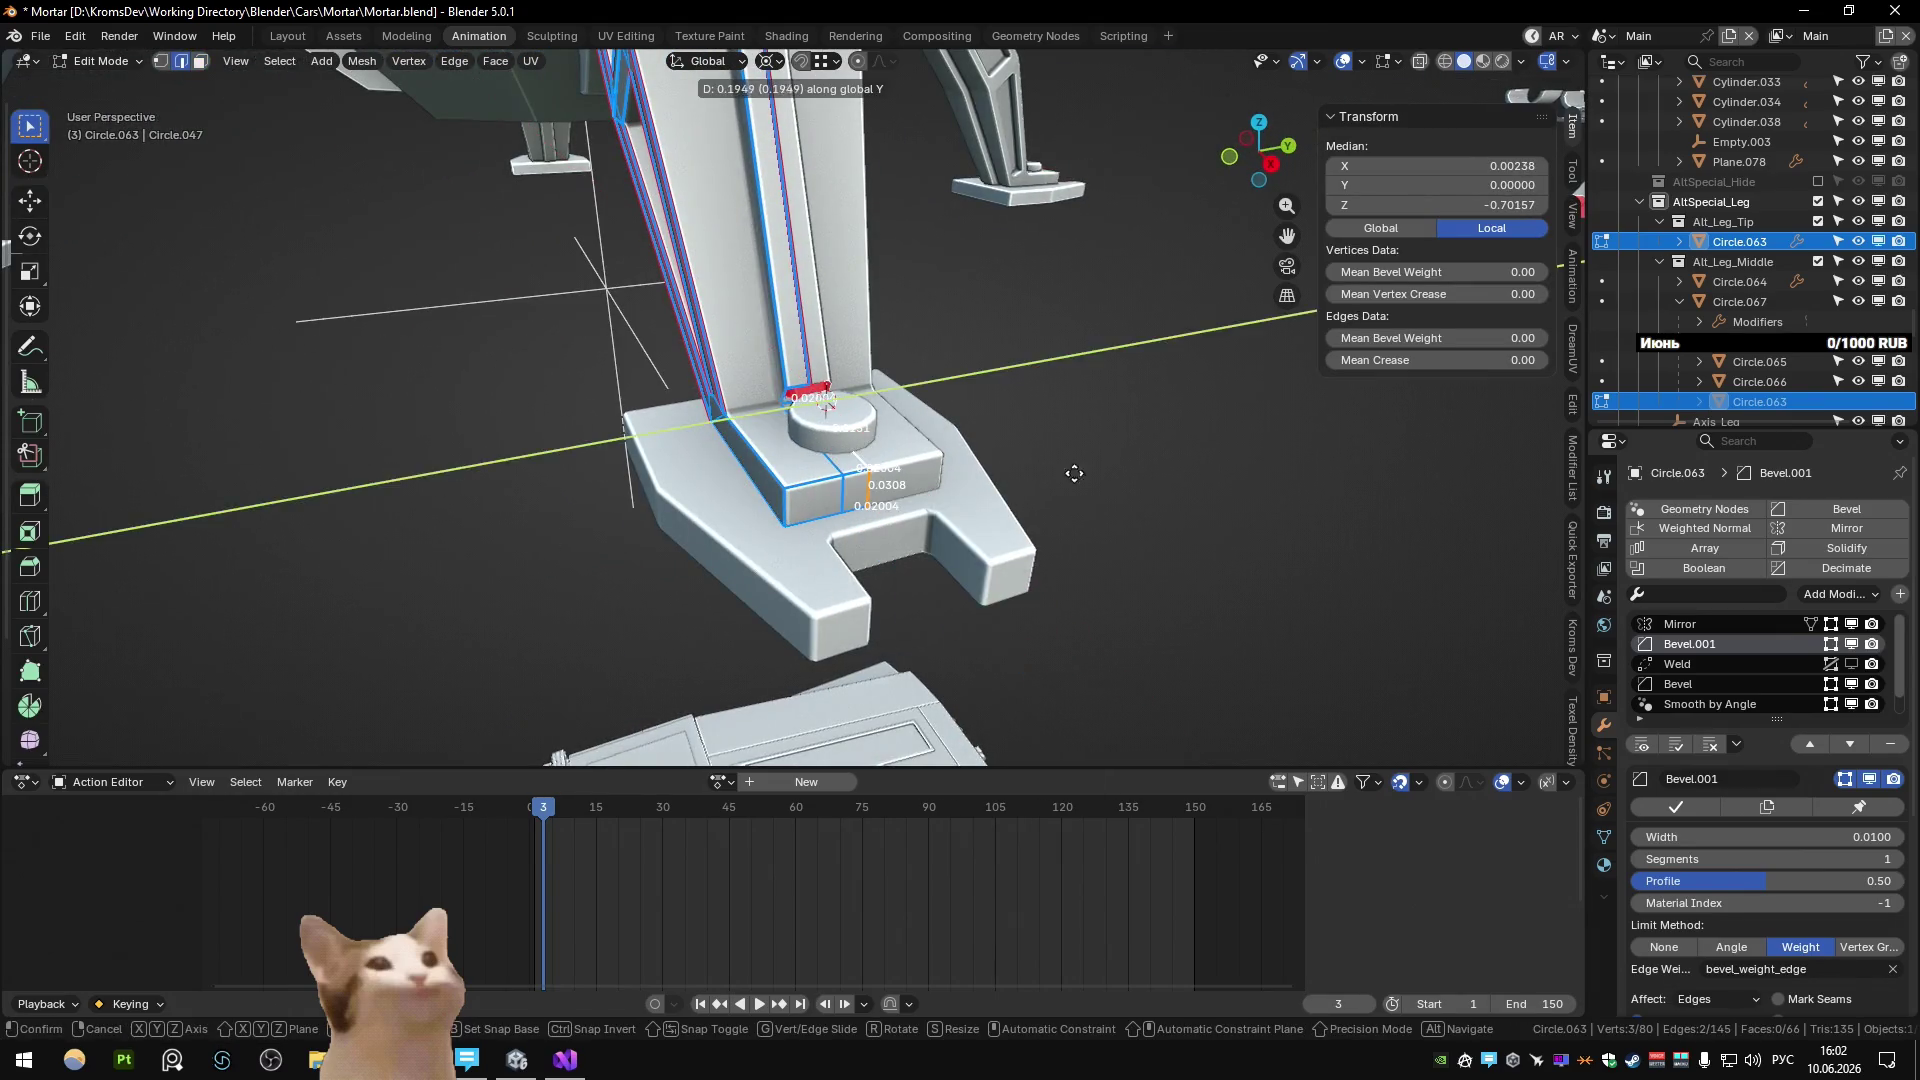
key(Tab)
mouse_move(1097, 482)
middle_down()
mouse_move(728, 441)
mouse_move(809, 451)
middle_up()
key(shift+h)
key(Tab)
Slide a foot edge and reposition it along the X axis.
key(3)
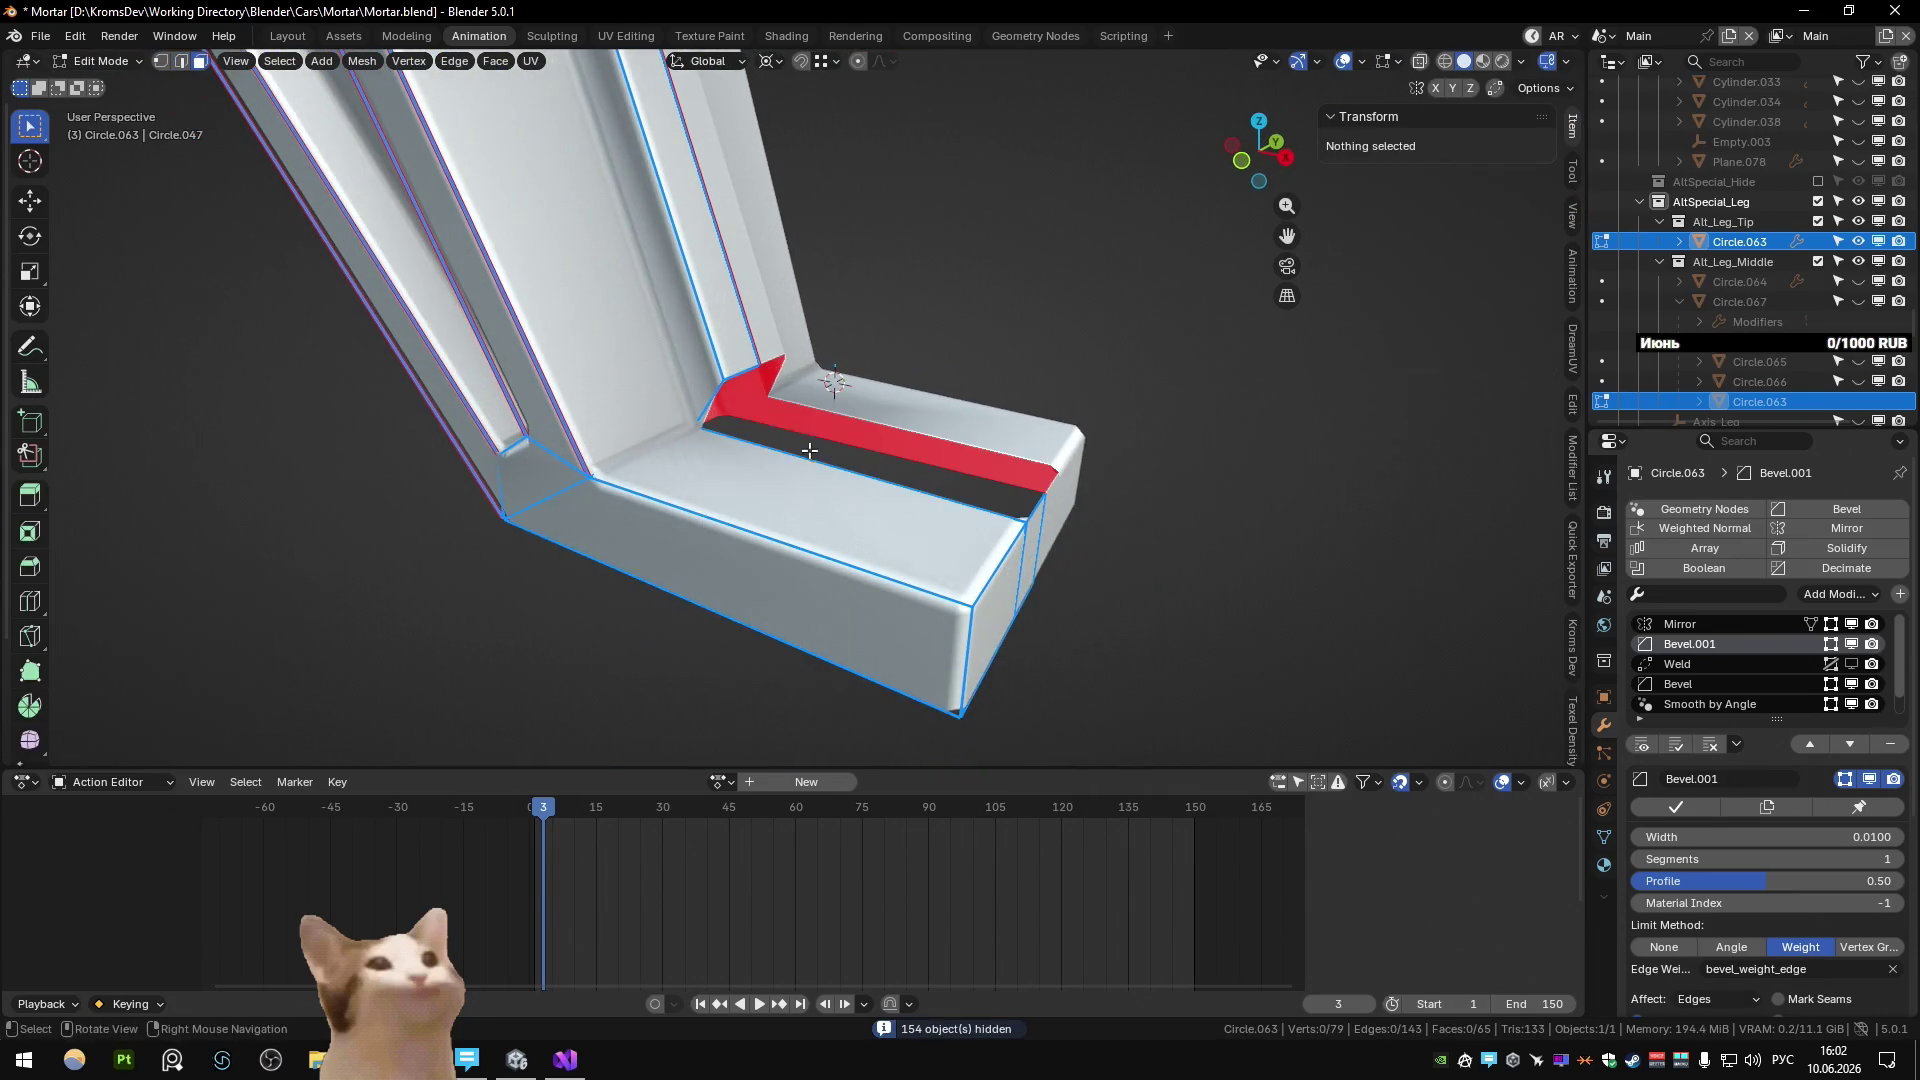
key(2)
click(734, 377)
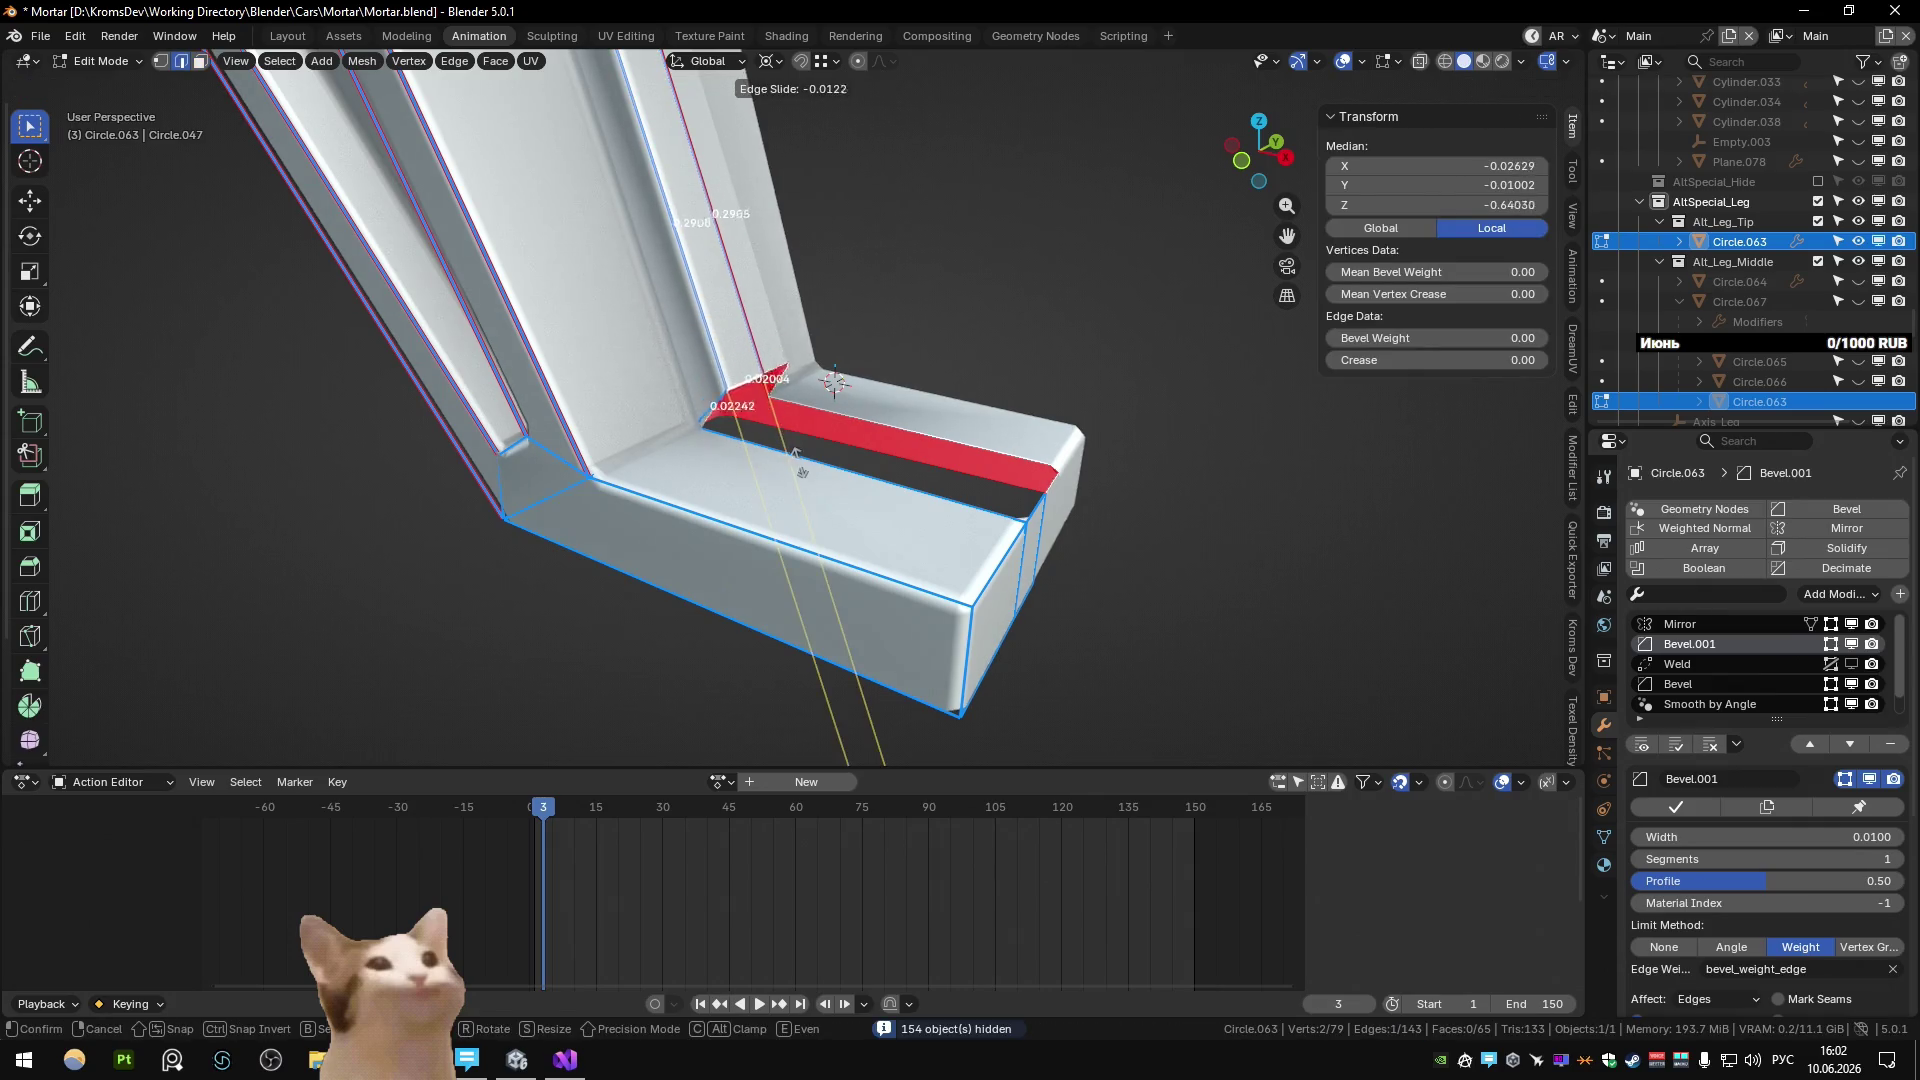
click(1017, 507)
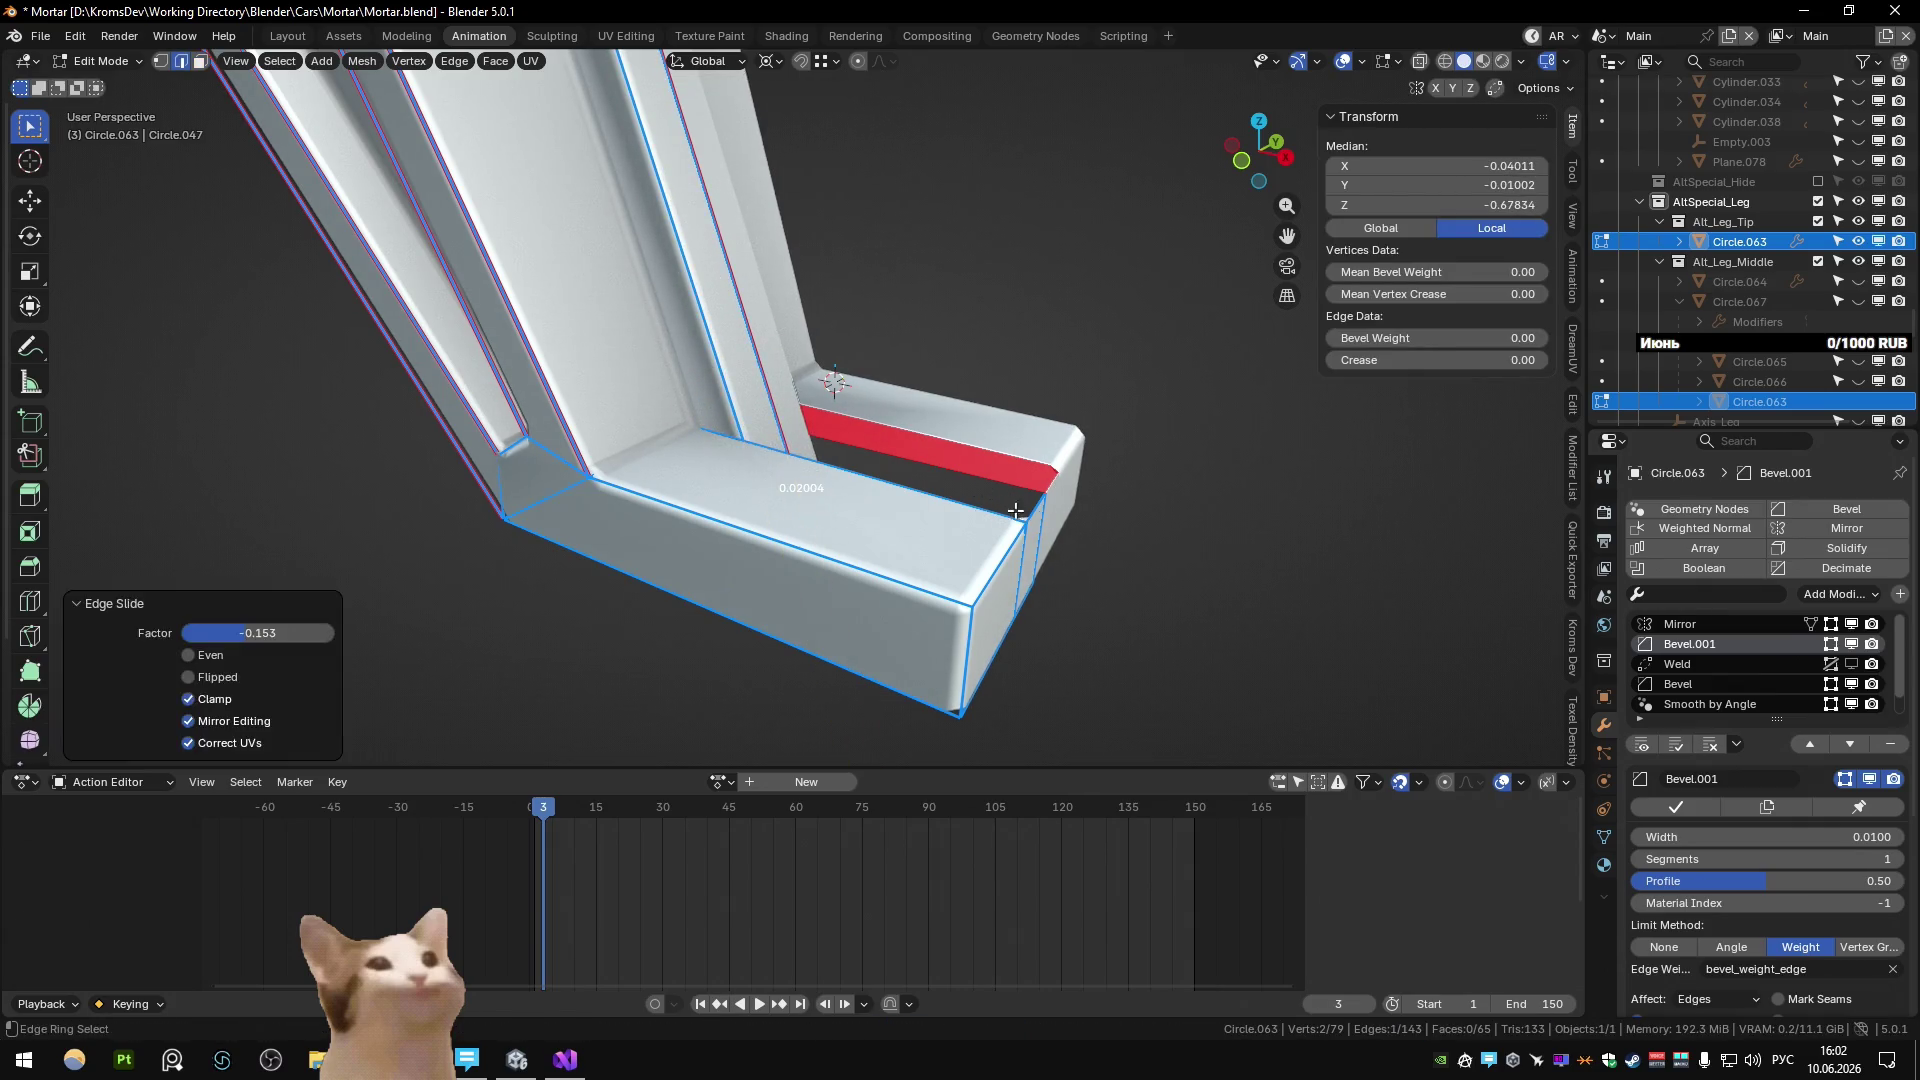
mouse_move(720, 470)
middle_down()
mouse_move(661, 455)
mouse_move(843, 480)
middle_up()
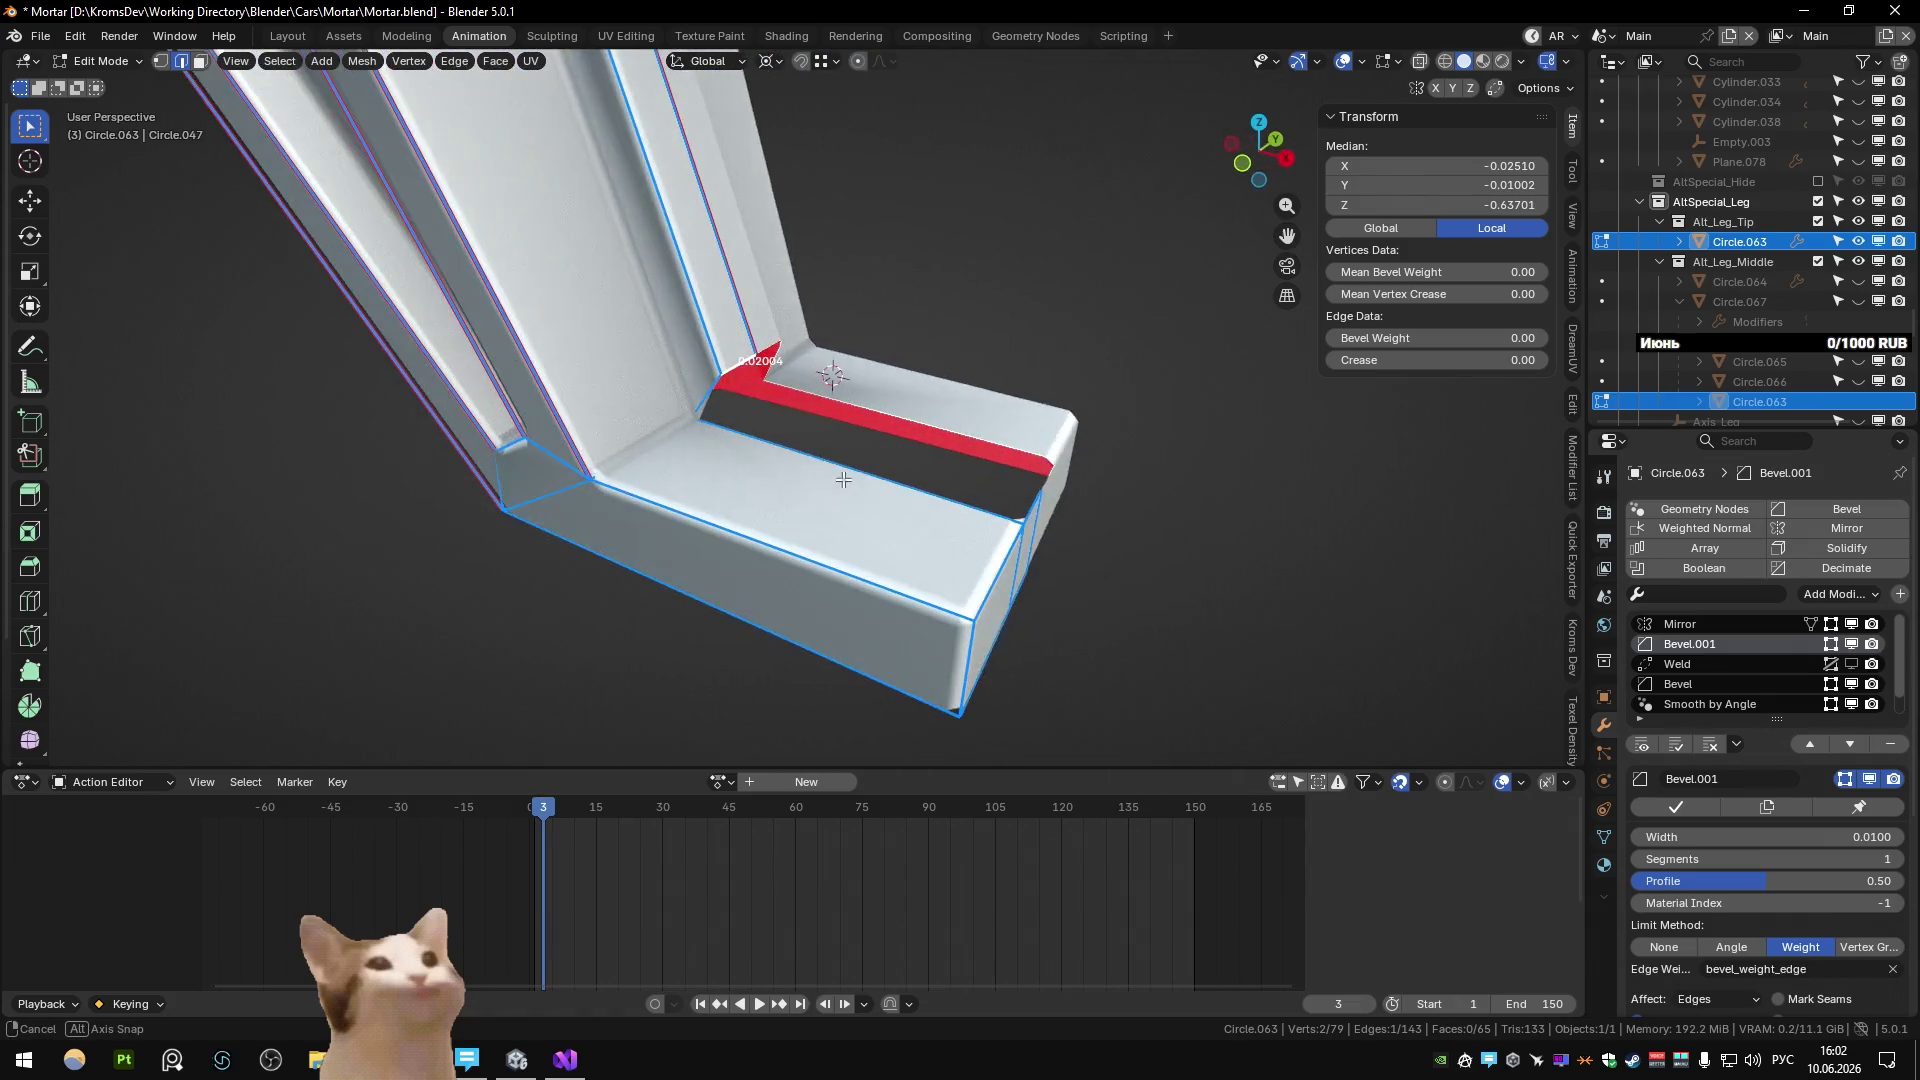
key(x)
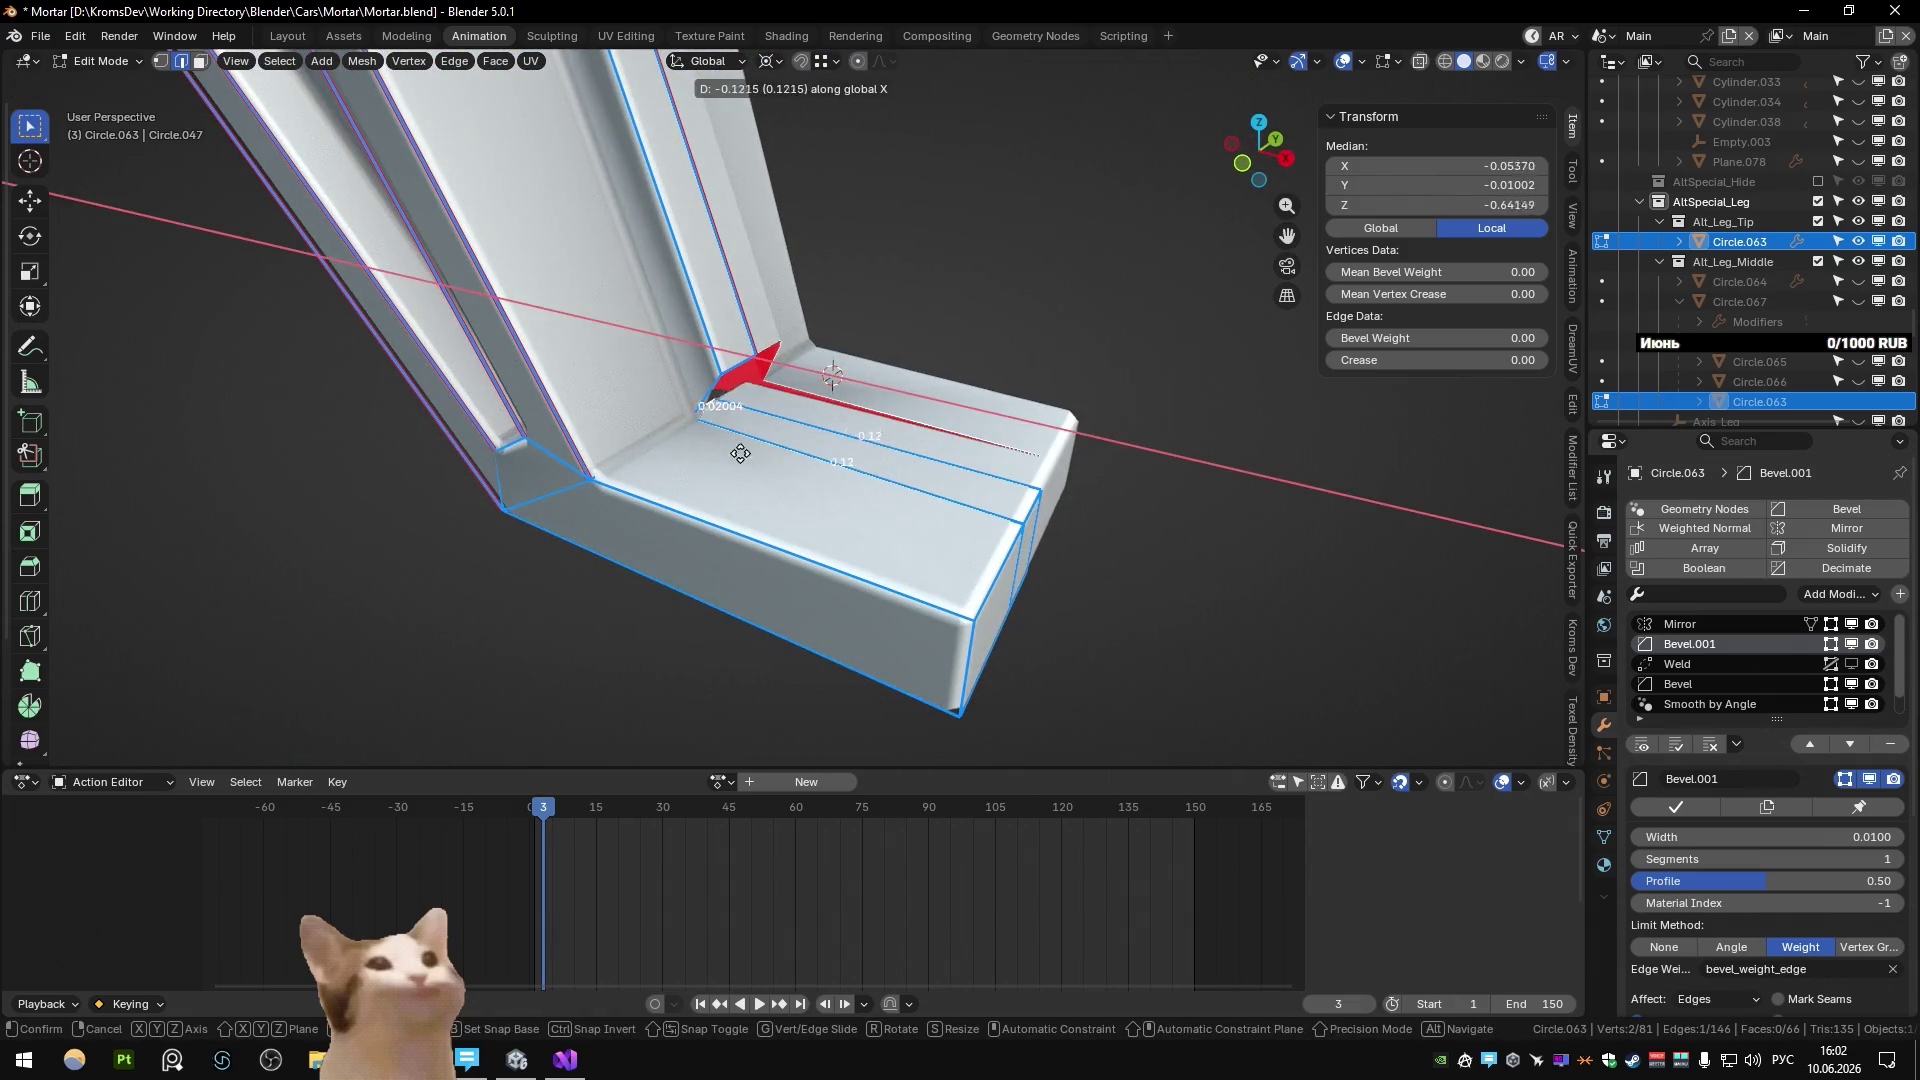
right_click(731, 426)
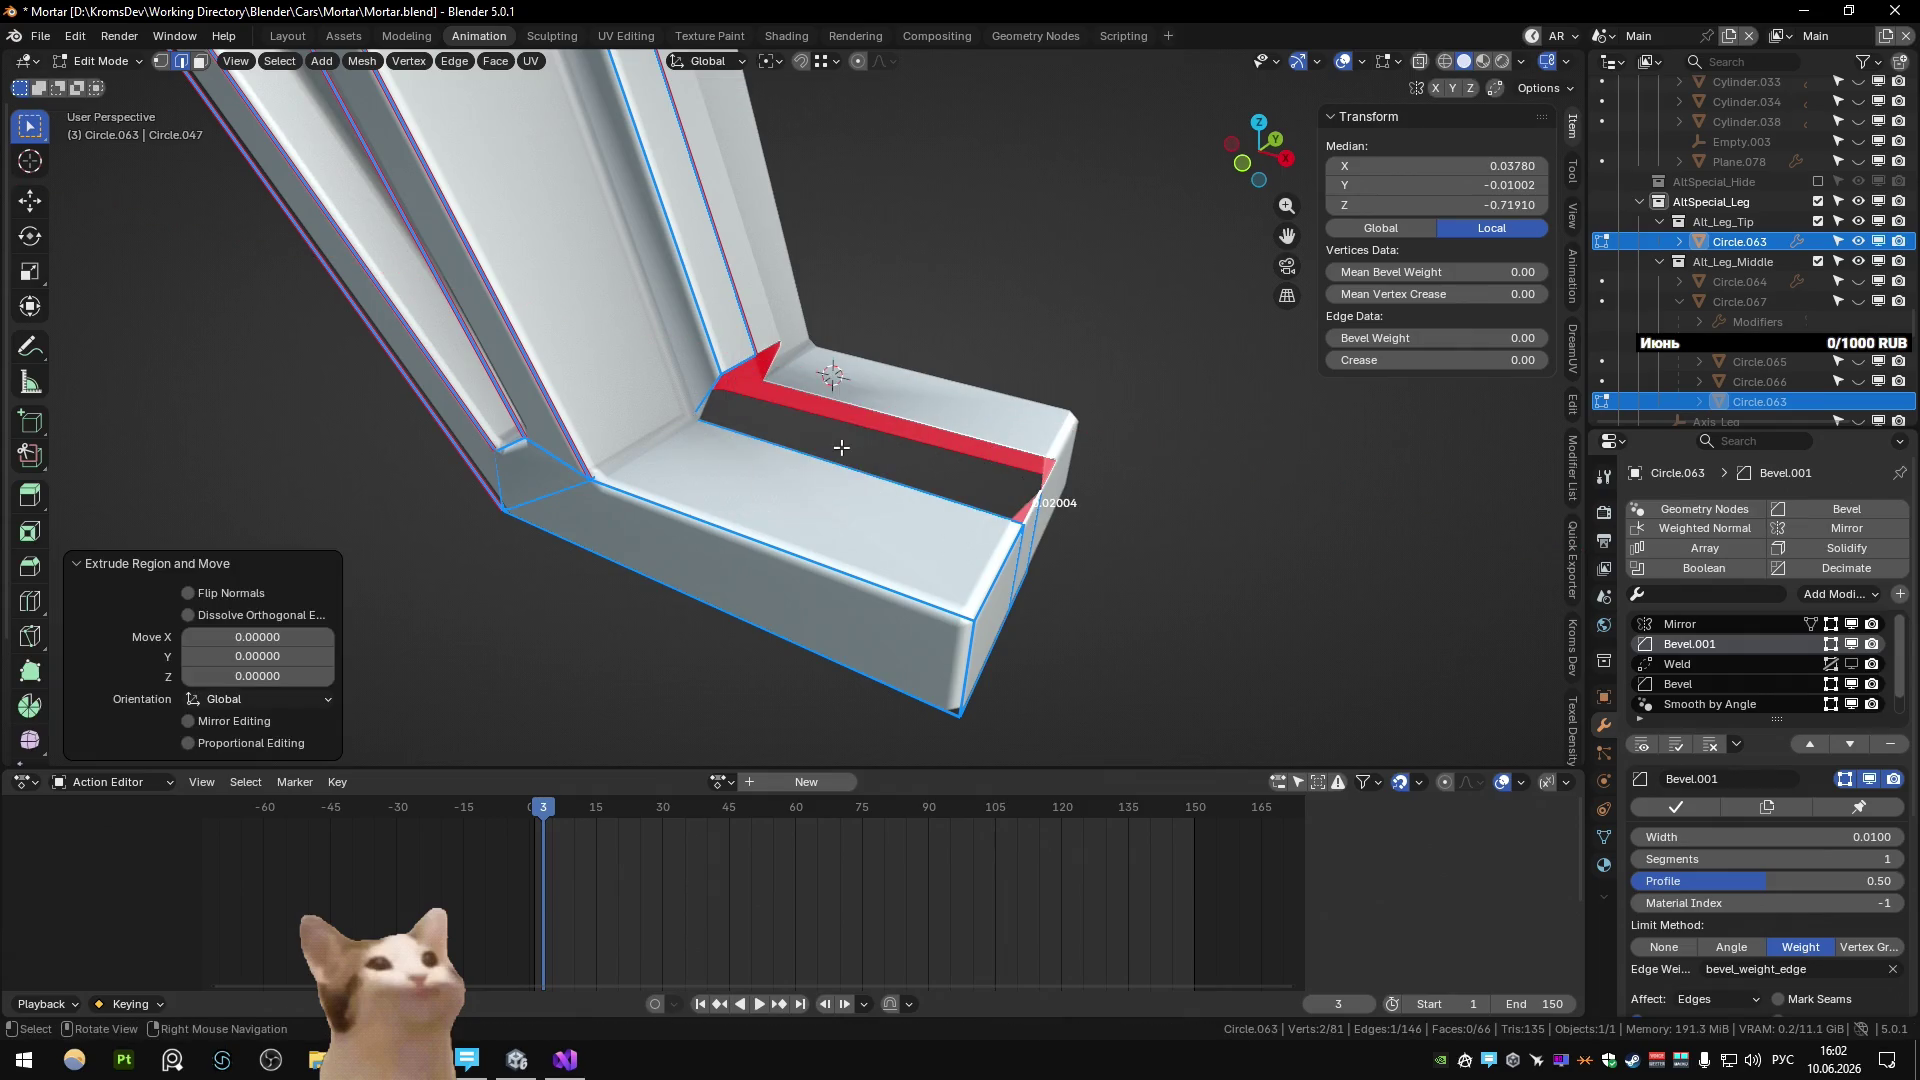
key(g)
key(x)
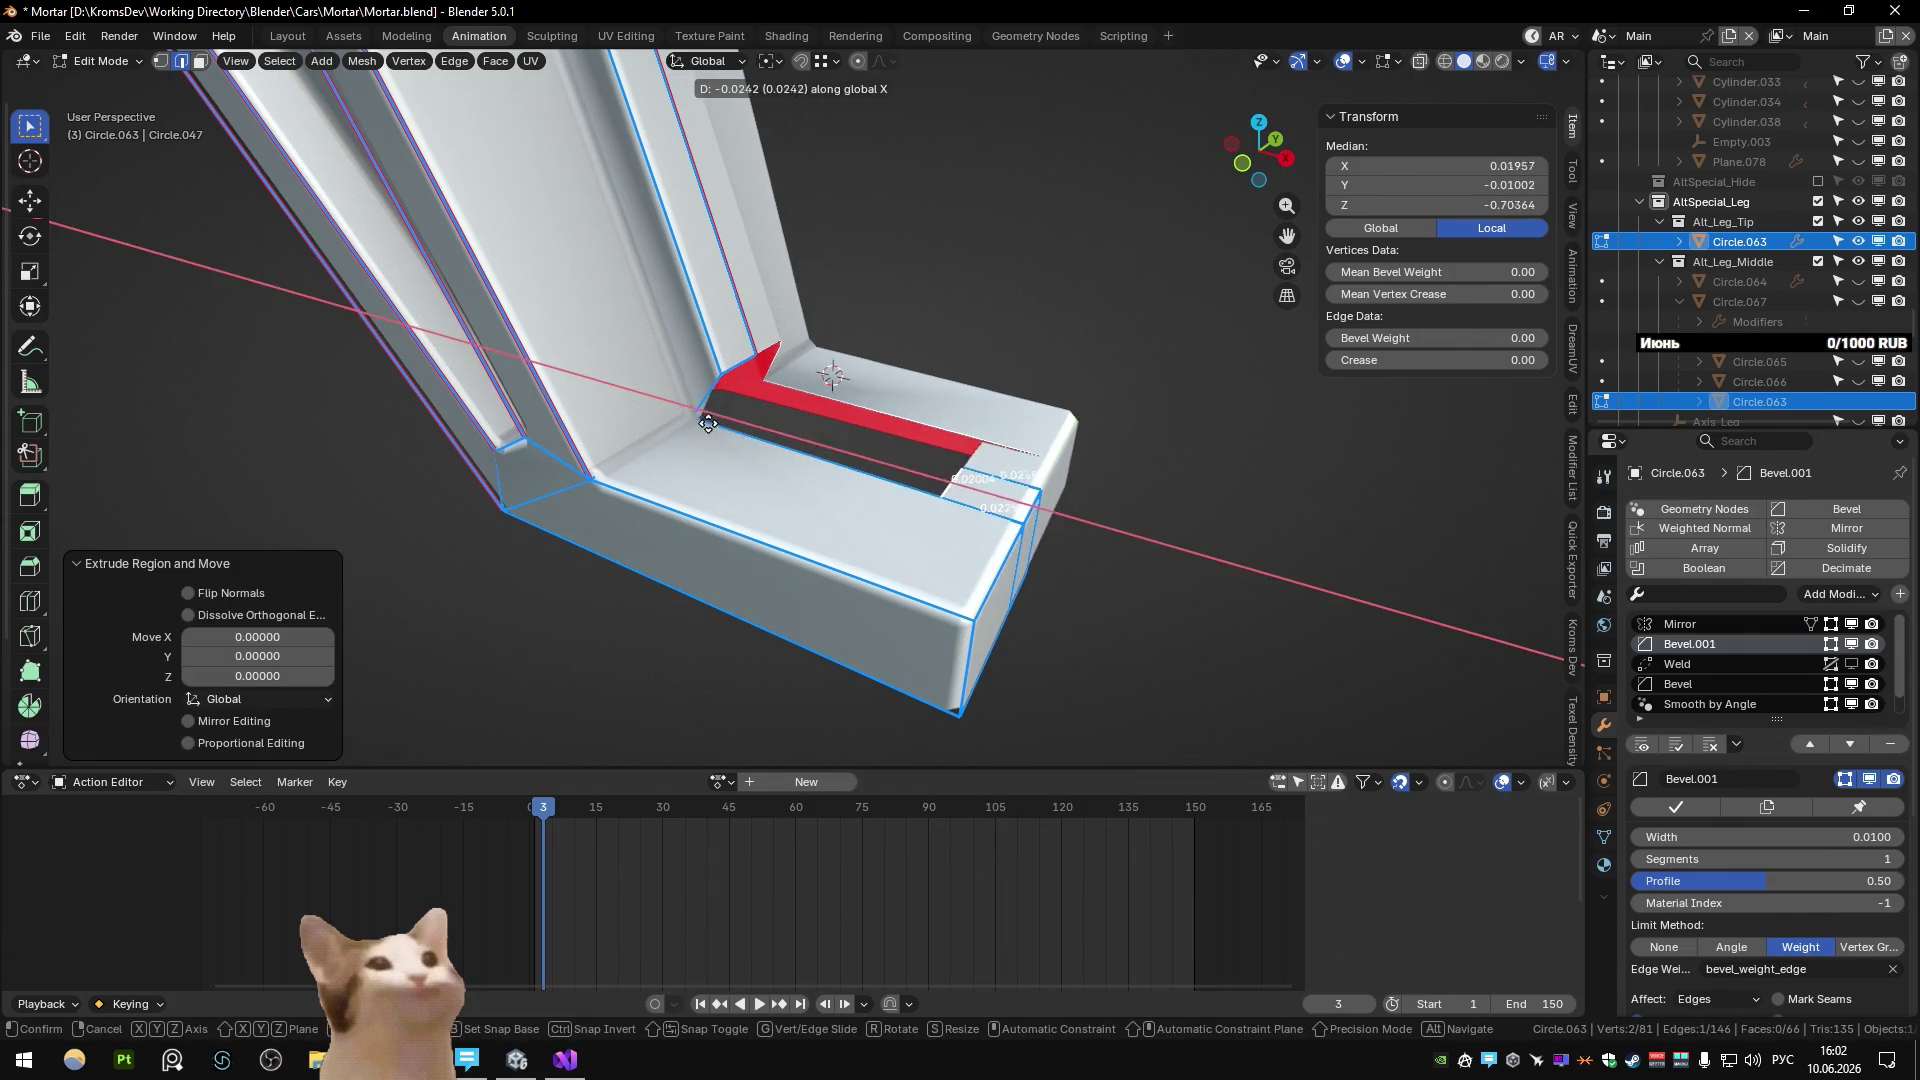
click(708, 424)
Merge the mesh by distance, then edge-slide the joint edge into place.
key(a)
key(m)
key(b)
click(723, 377)
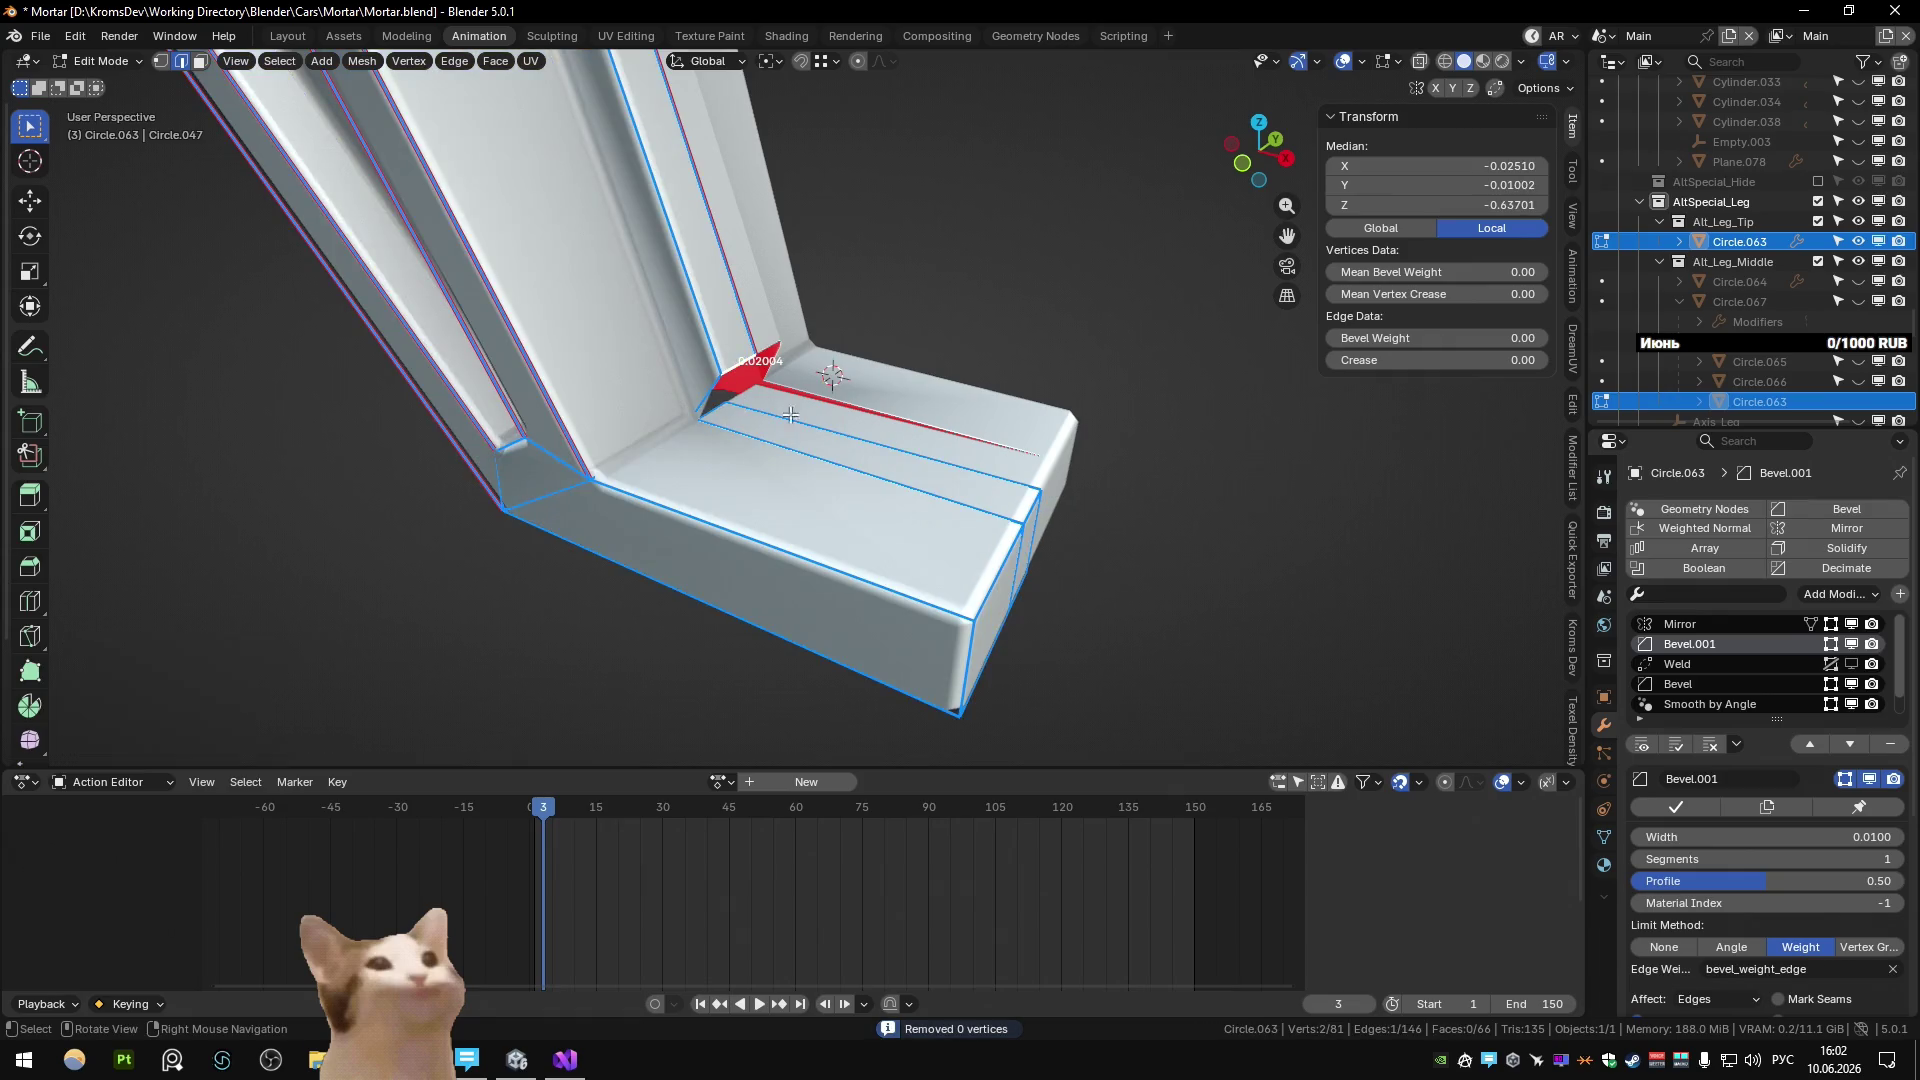
key(ctrl+shift+Tab)
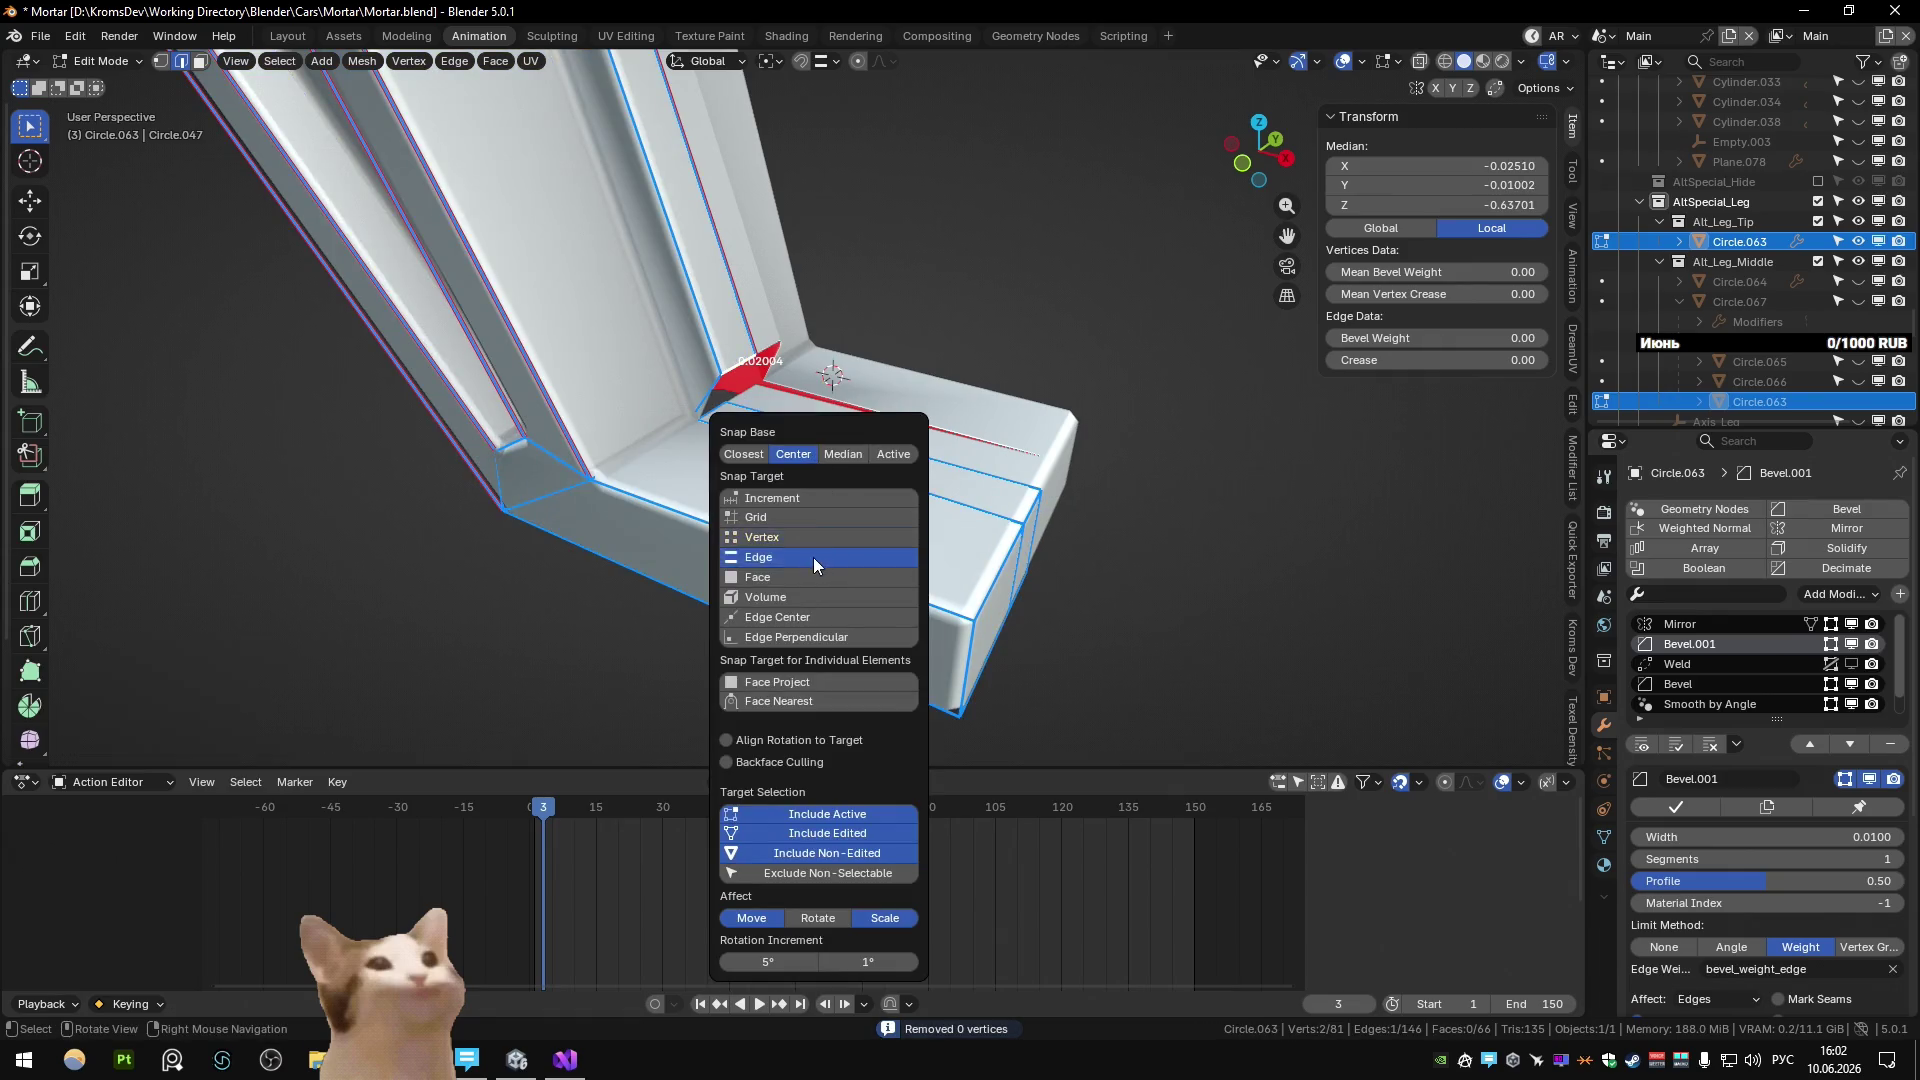
key(g)
key(g)
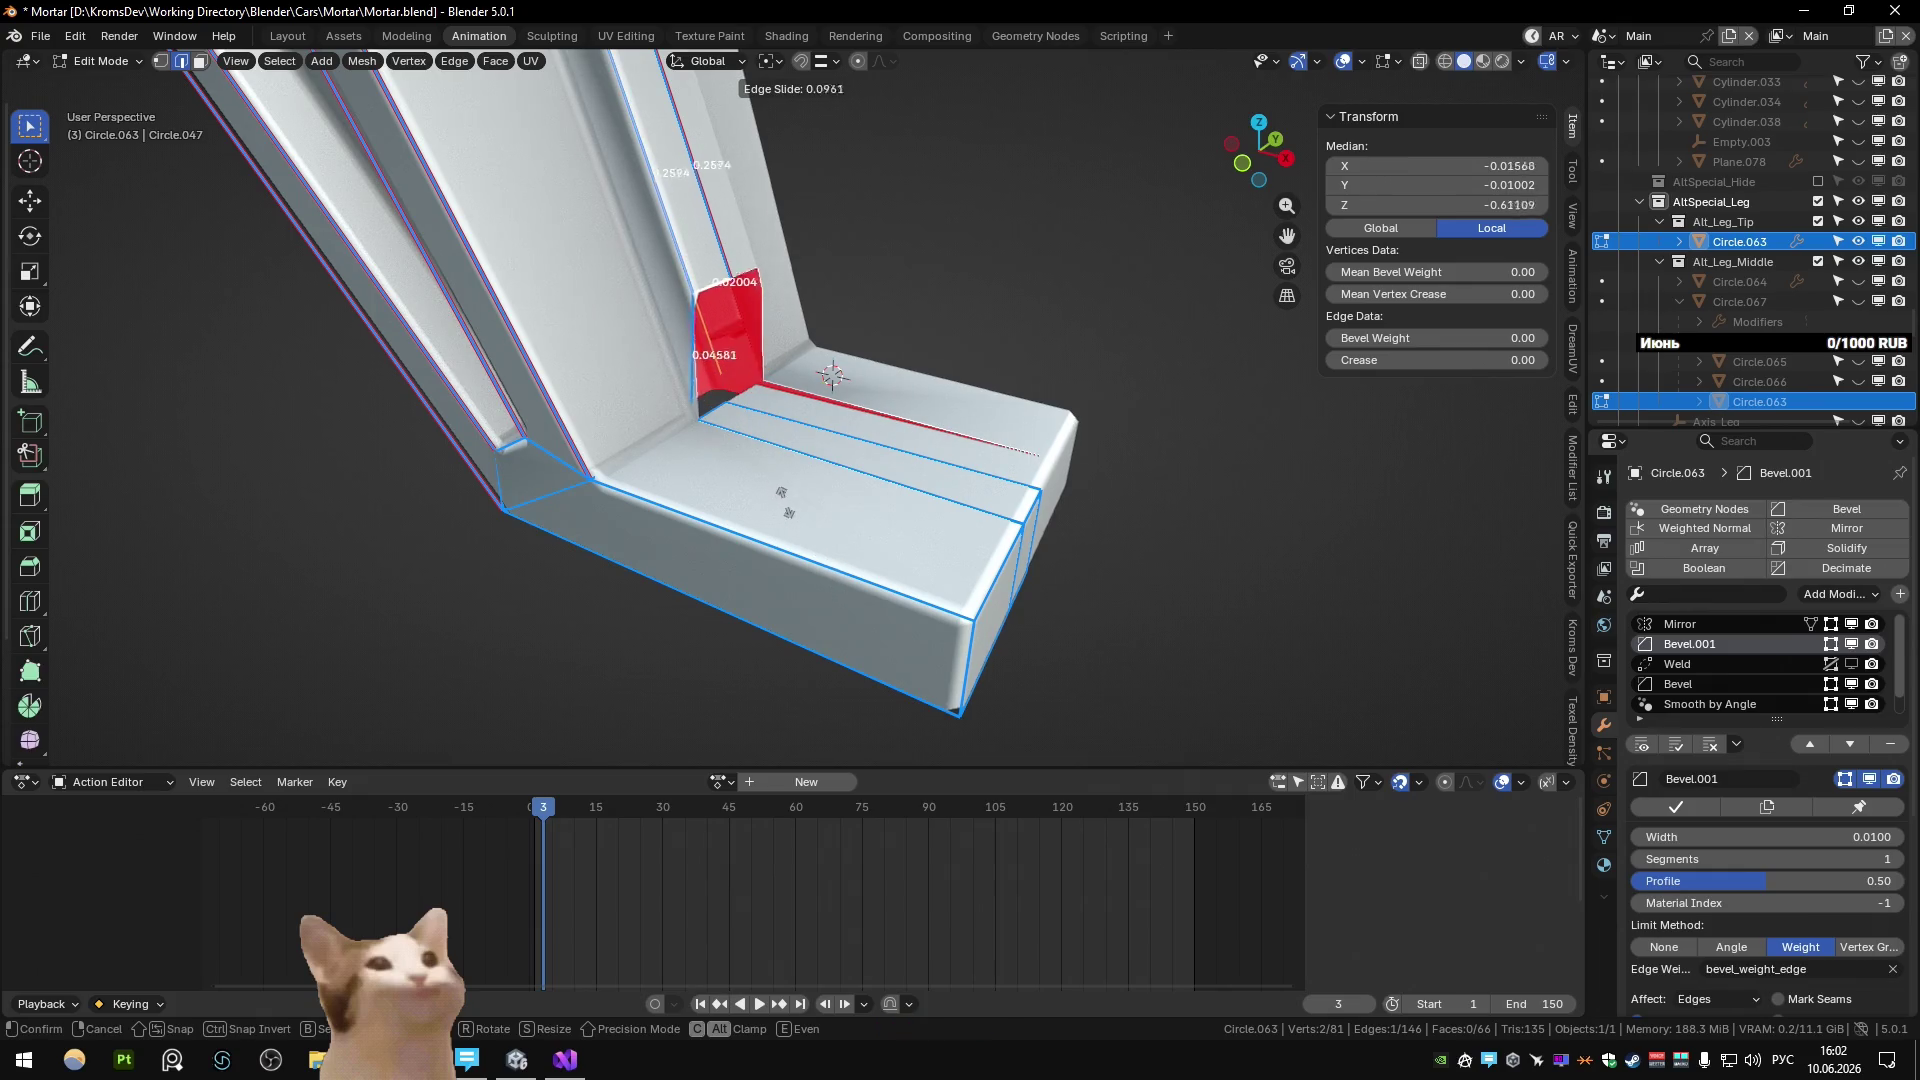
click(803, 456)
Delete the face between the new edges, leaving an opening at the joint.
key(alt+z)
key(3)
click(790, 440)
key(x)
key(alt+z)
mouse_move(769, 434)
middle_down()
mouse_move(604, 416)
mouse_move(765, 492)
middle_up()
middle_drag(872, 459, 936, 412)
key(KP_5)
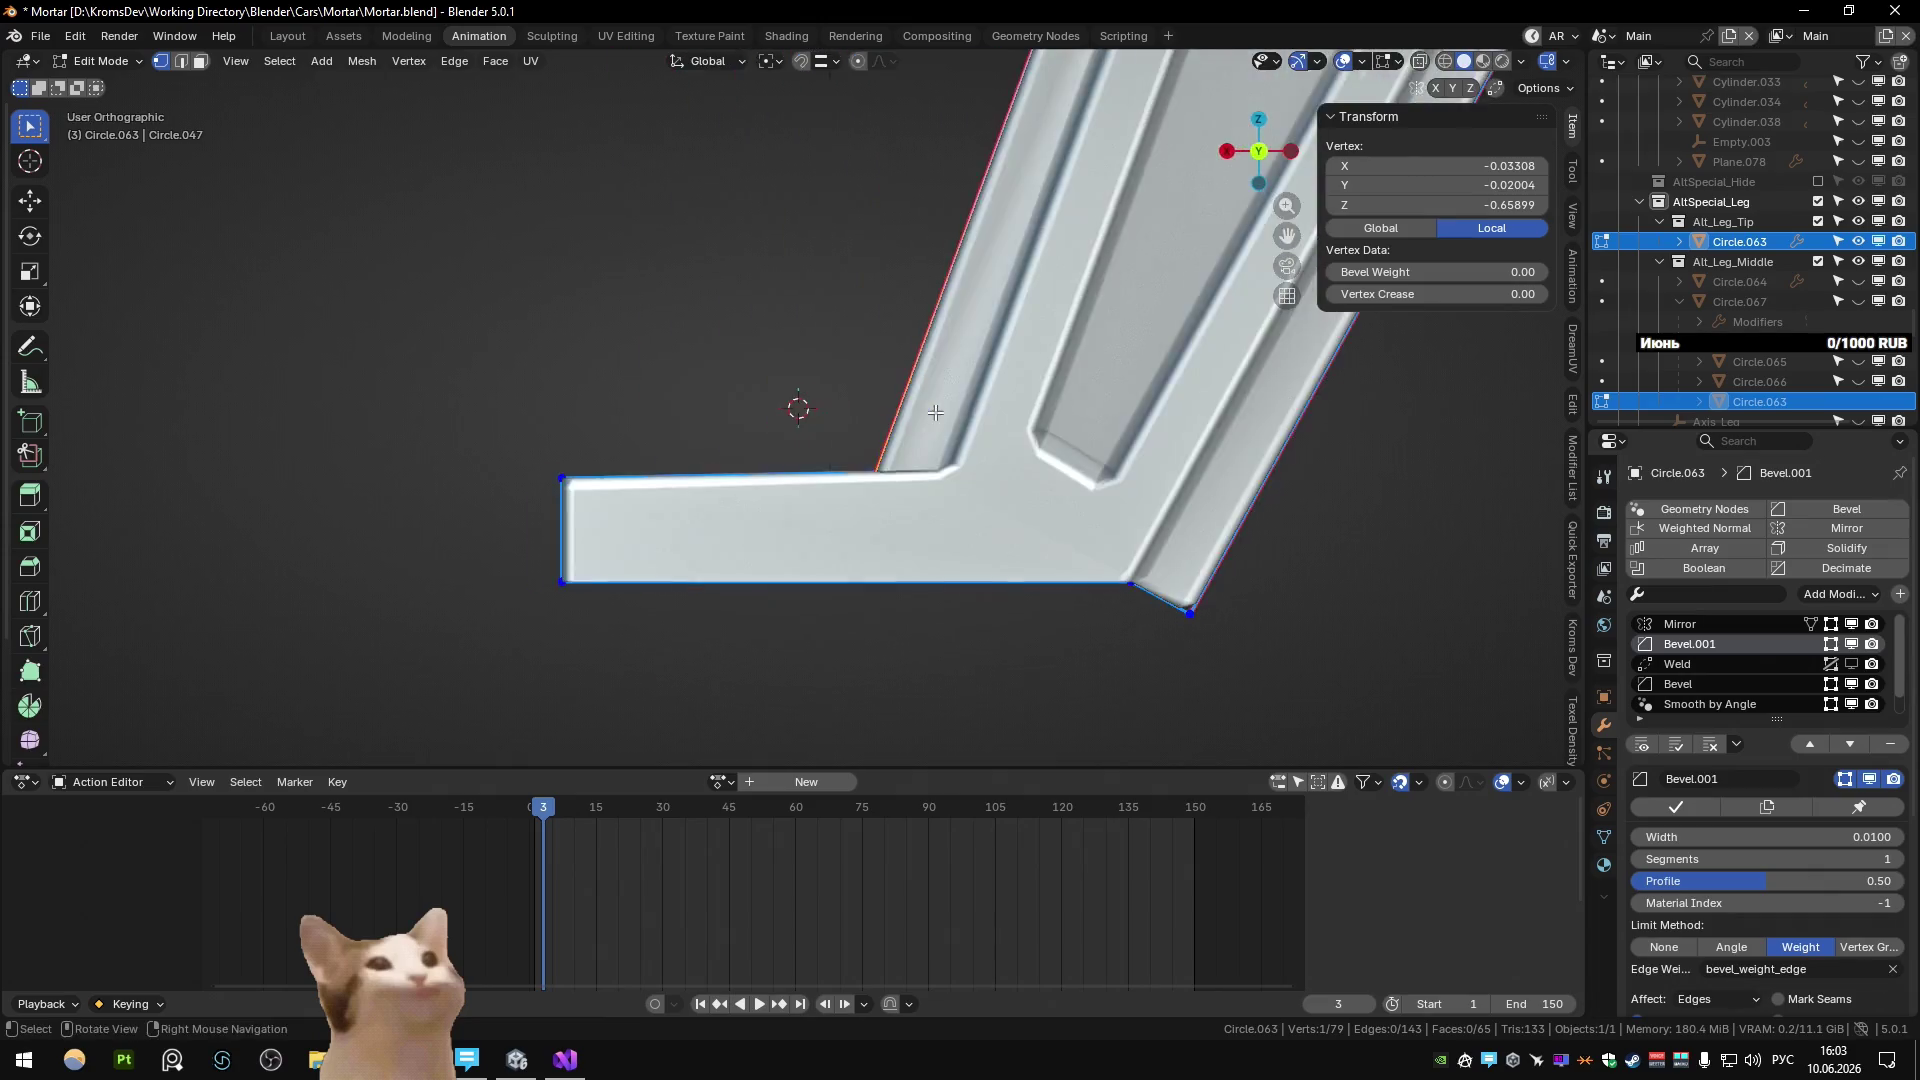
From the right orthographic view, move a base edge and merge duplicate vertices by distance.
key(KP_3)
scroll(925, 436, up, 2)
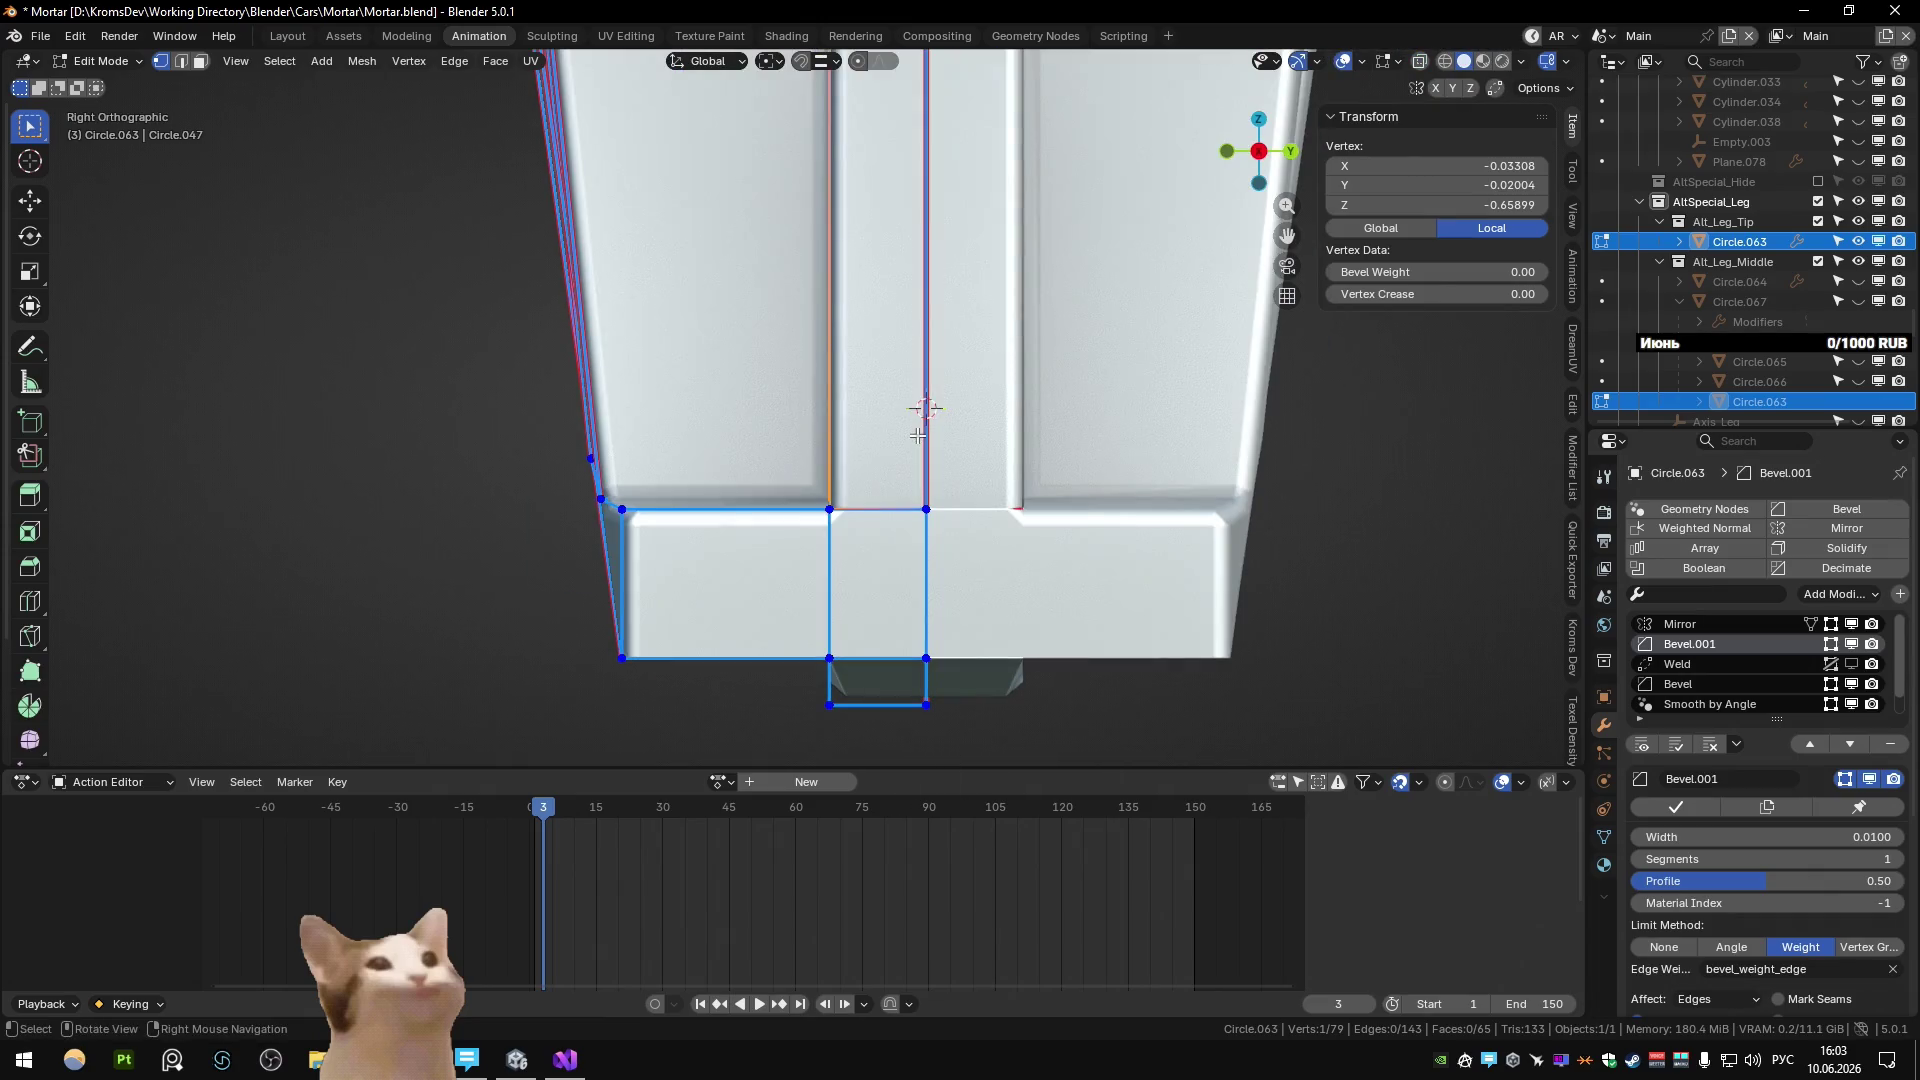
key(alt+z)
key(alt+z)
mouse_move(958, 558)
middle_down()
mouse_move(887, 536)
mouse_move(823, 416)
middle_up()
click(887, 536)
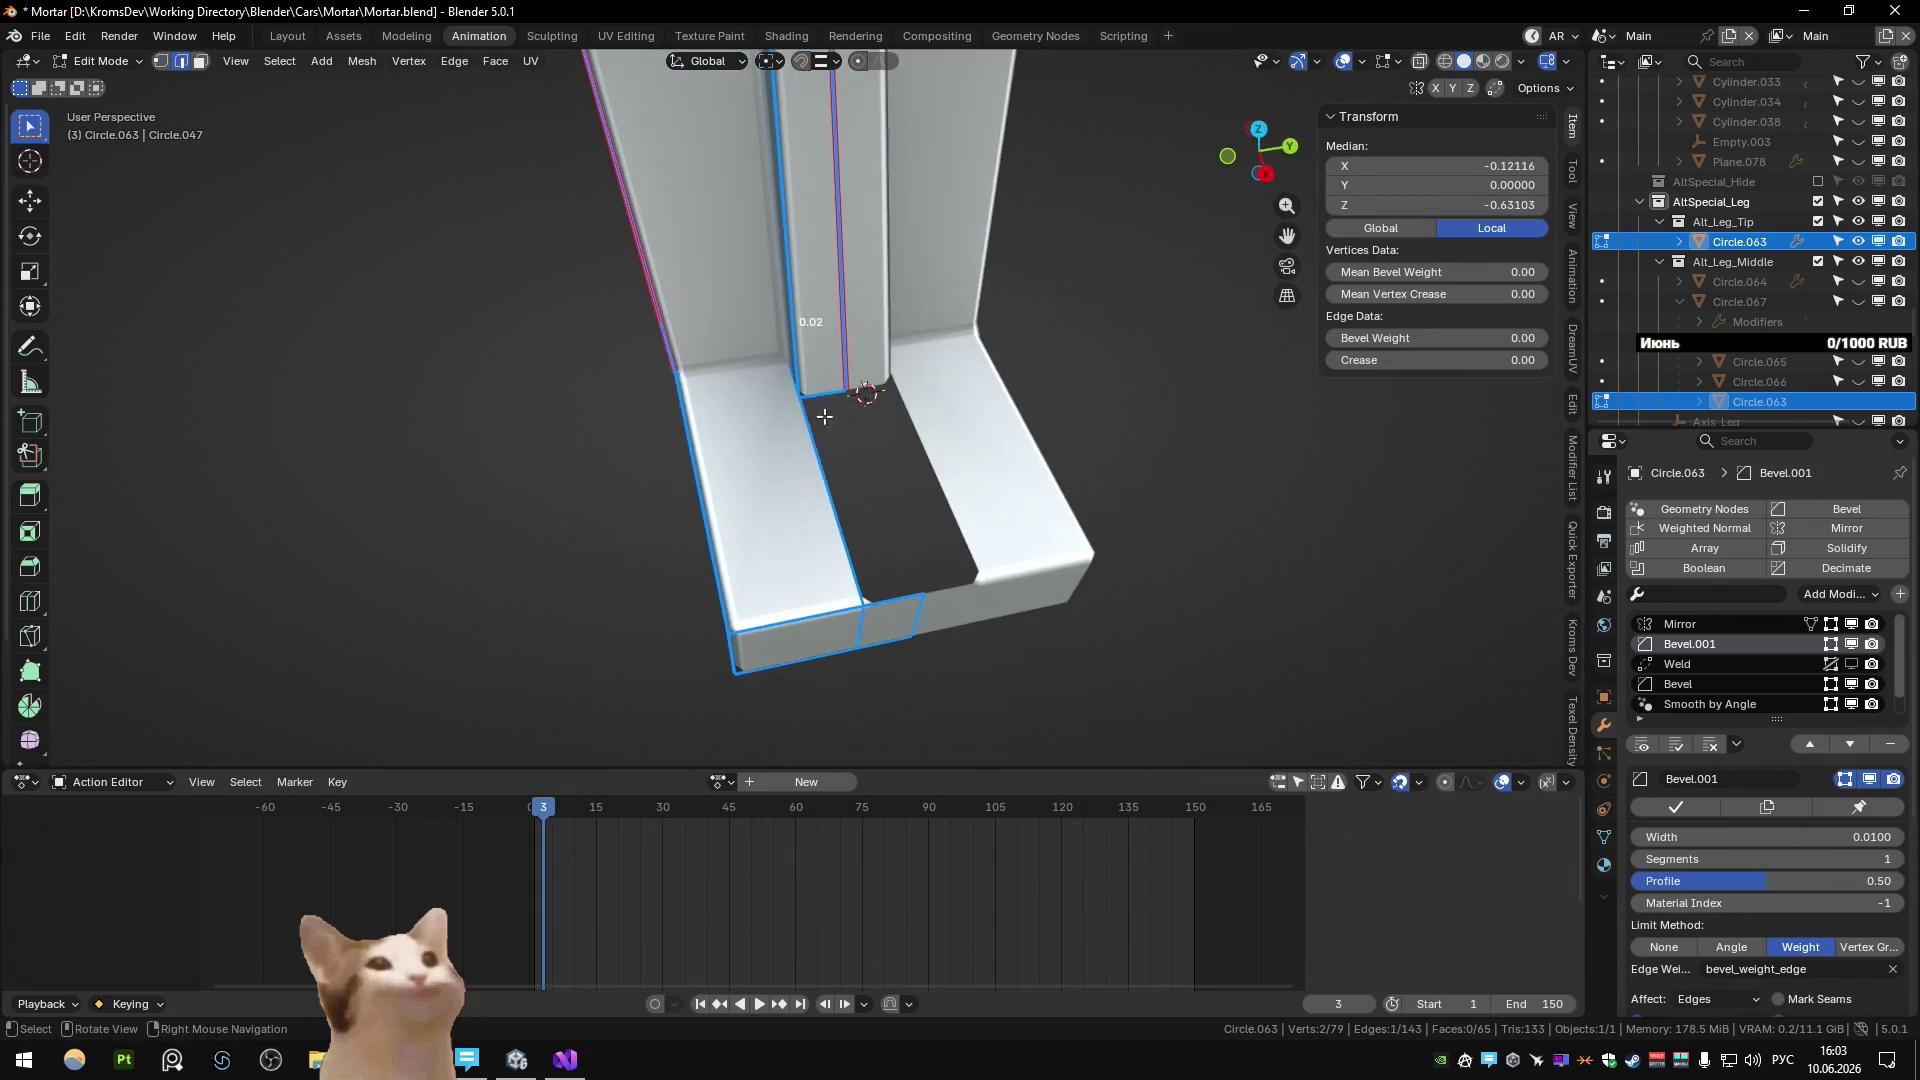
click(865, 603)
key(alt+z)
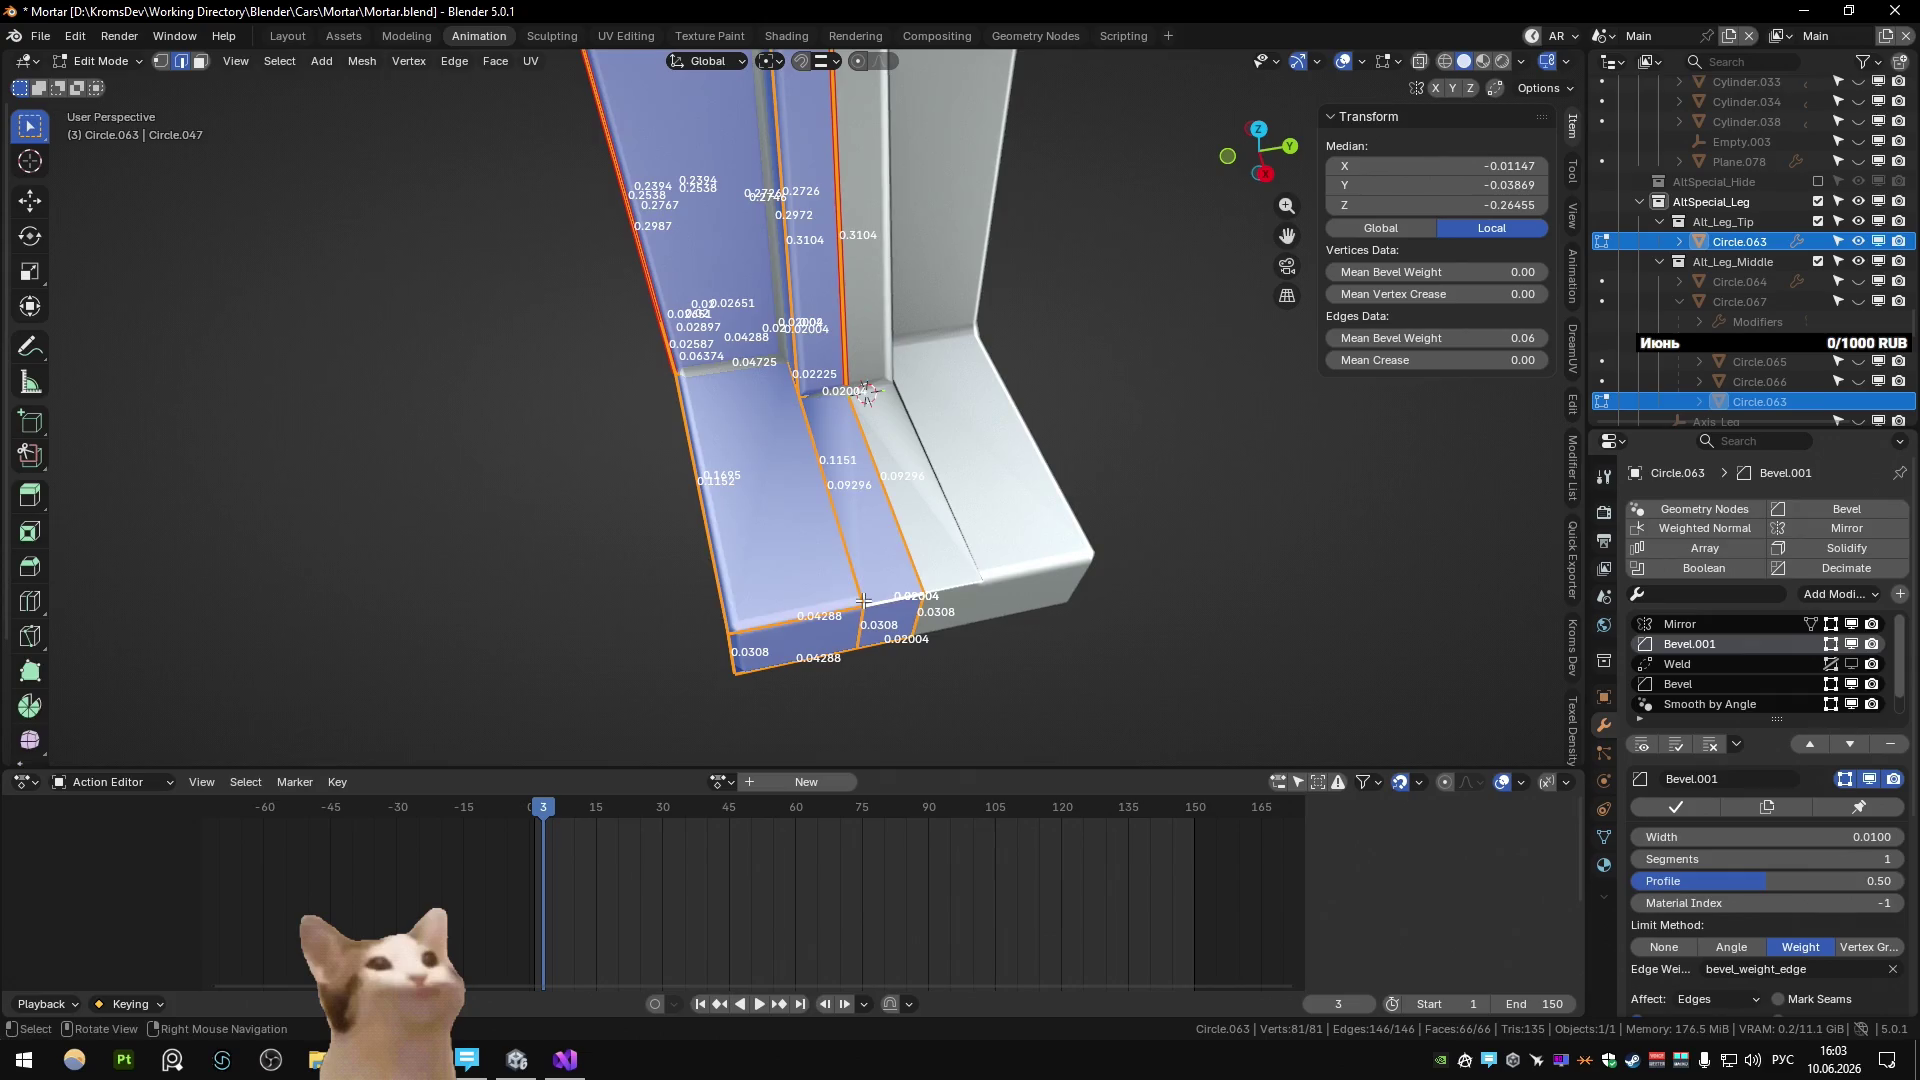
key(m)
key(b)
key(1)
key(alt+z)
Add a loop cut across the foot base, keeping it after trial dissolves.
mouse_move(792, 424)
middle_down()
mouse_move(904, 476)
mouse_move(879, 506)
middle_up()
key(ctrl+r)
click(820, 565)
right_click(700, 534)
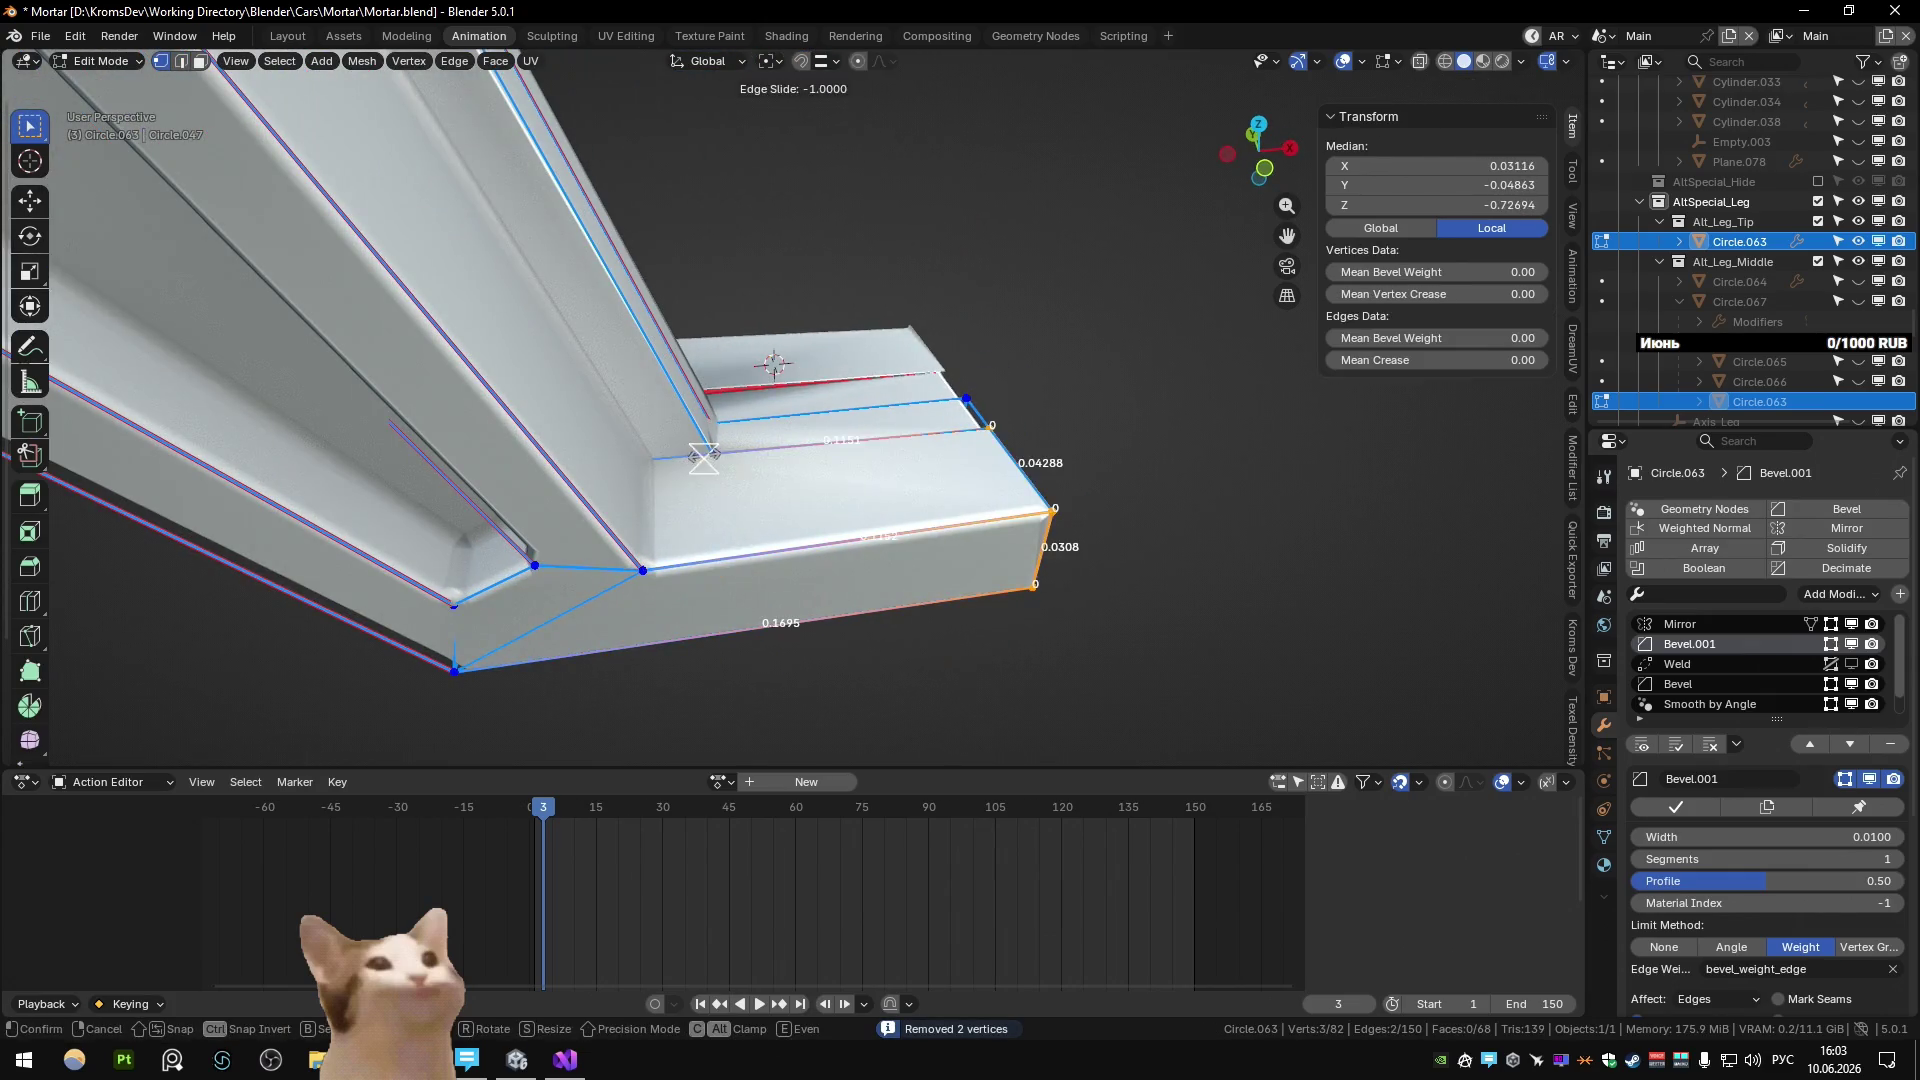
key(ctrl+shift+Tab)
click(762, 566)
key(ctrl+x)
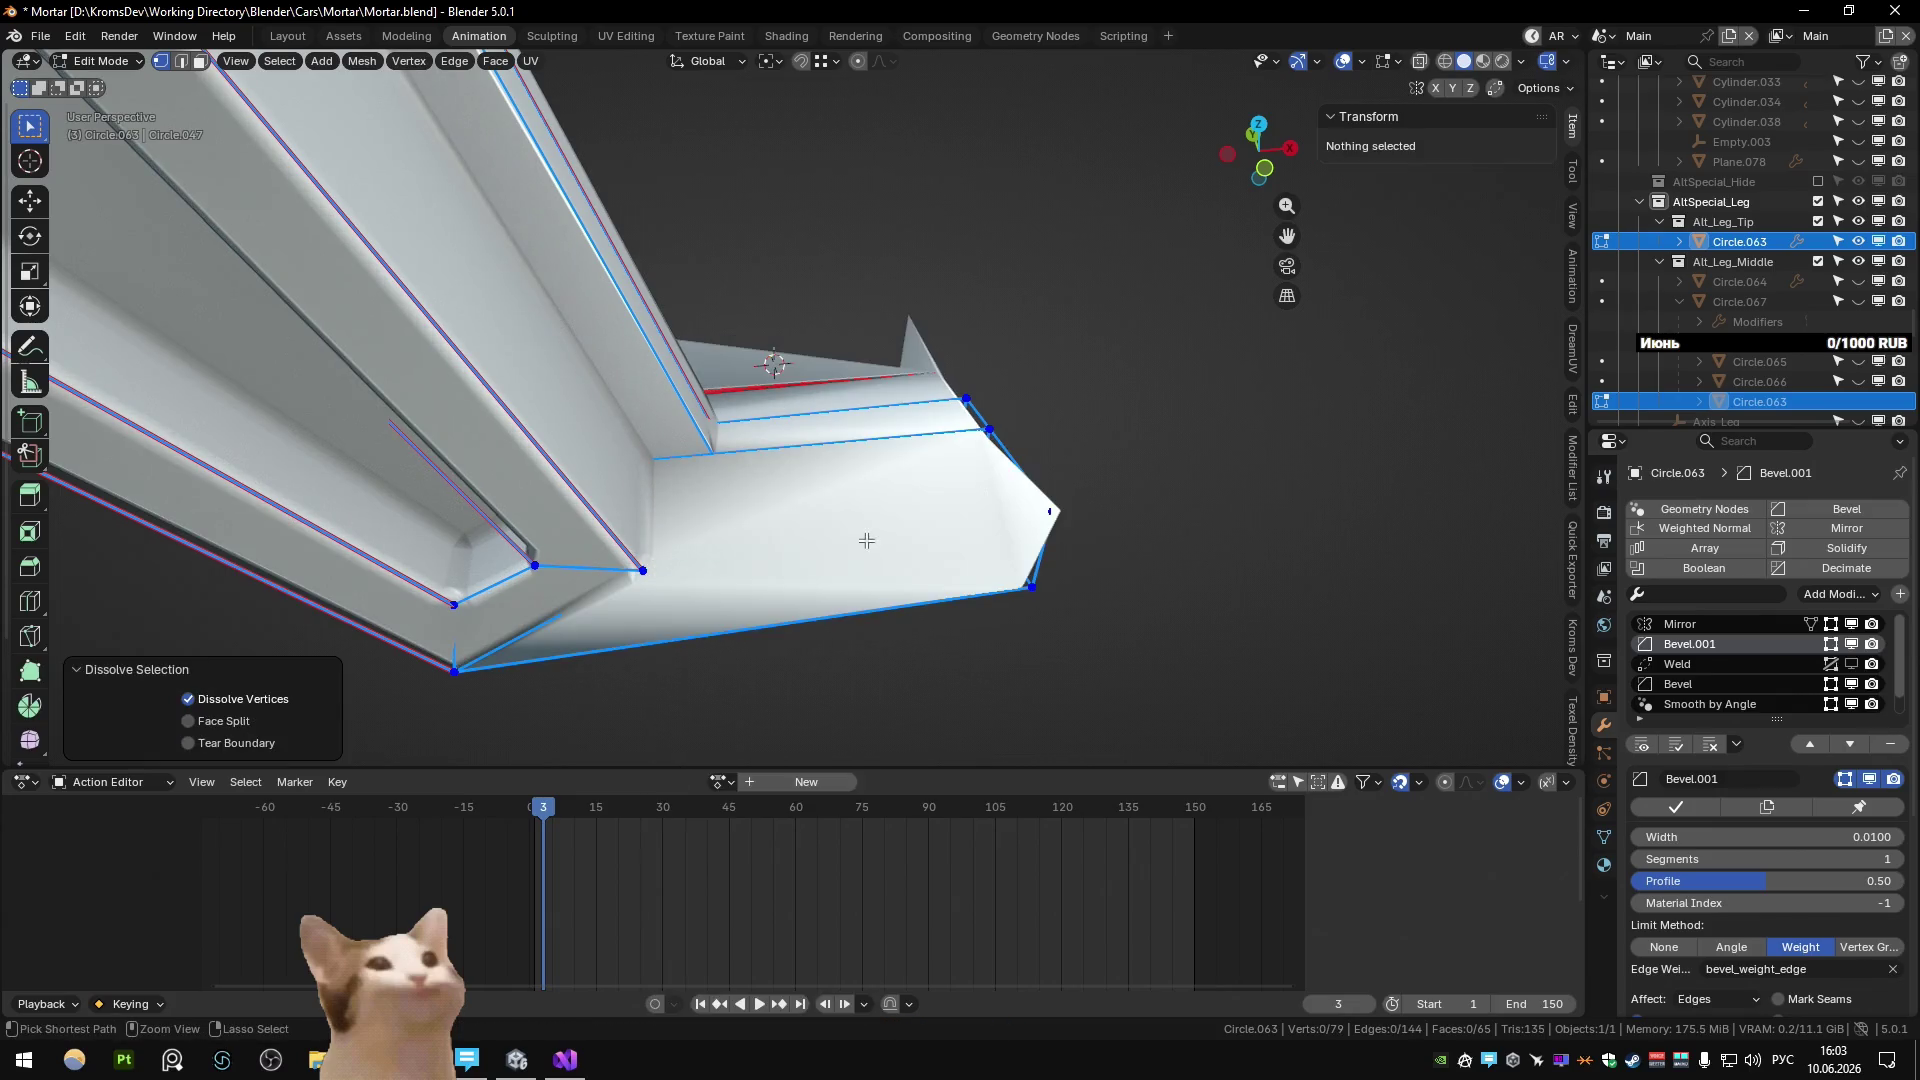
key(ctrl+z)
key(ctrl+x)
key(g)
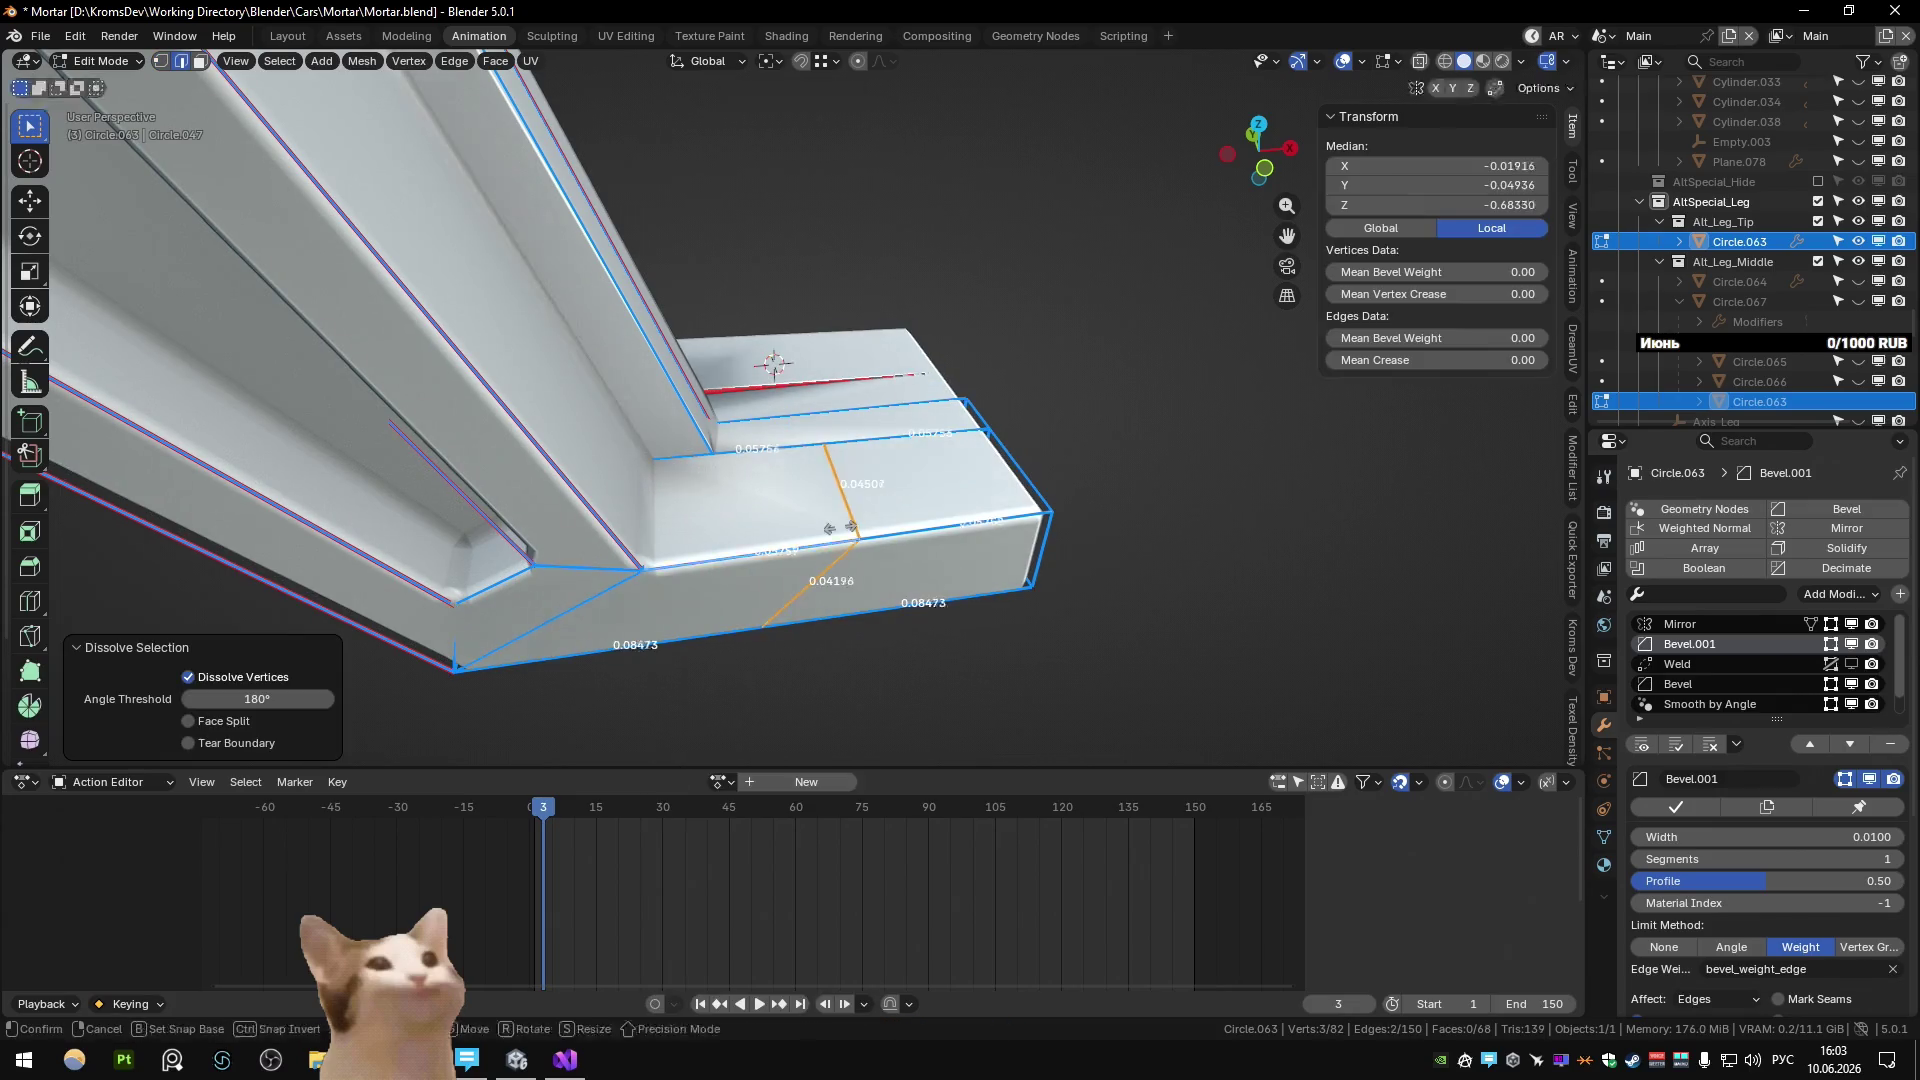
right_click(714, 458)
key(ctrl+z)
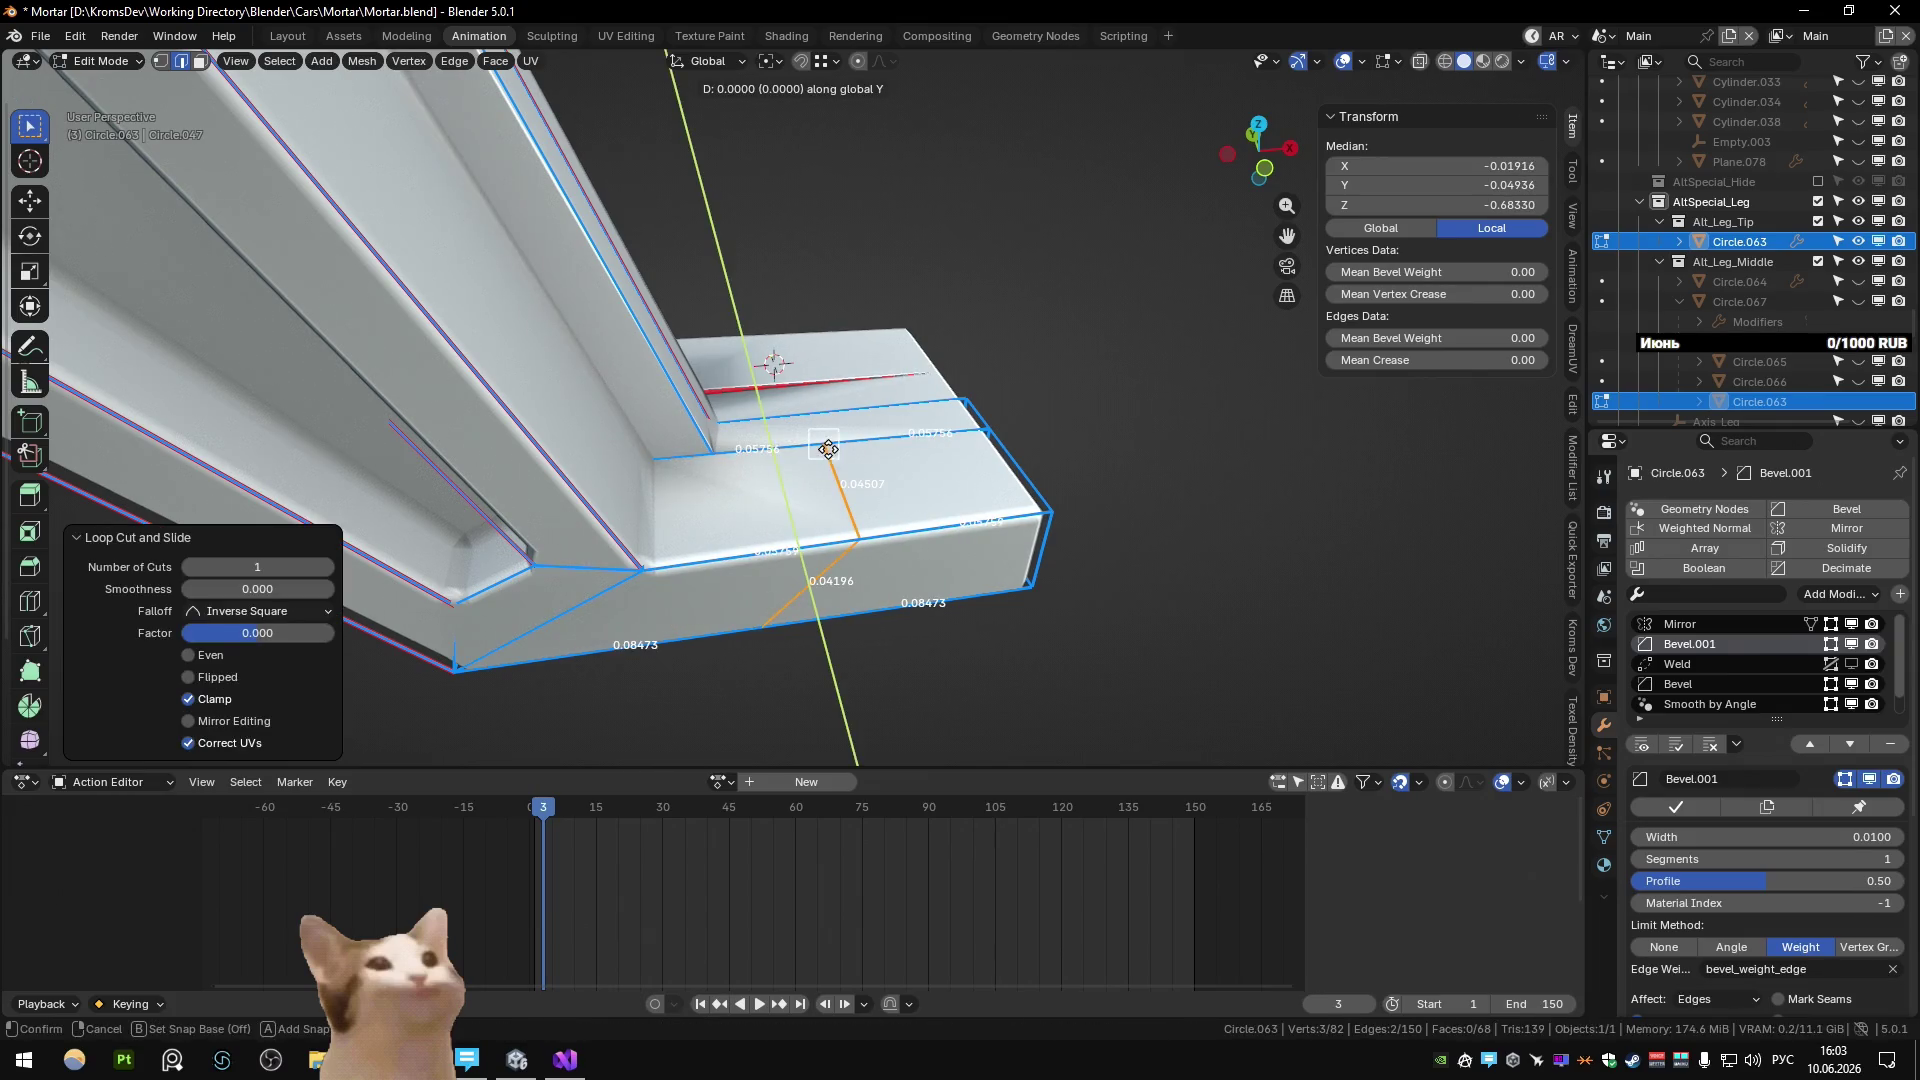
click(709, 460)
Vertex-slide a base vertex and merge away the leftover duplicate vertices by distance.
middle_drag(709, 460, 699, 637)
key(1)
click(686, 549)
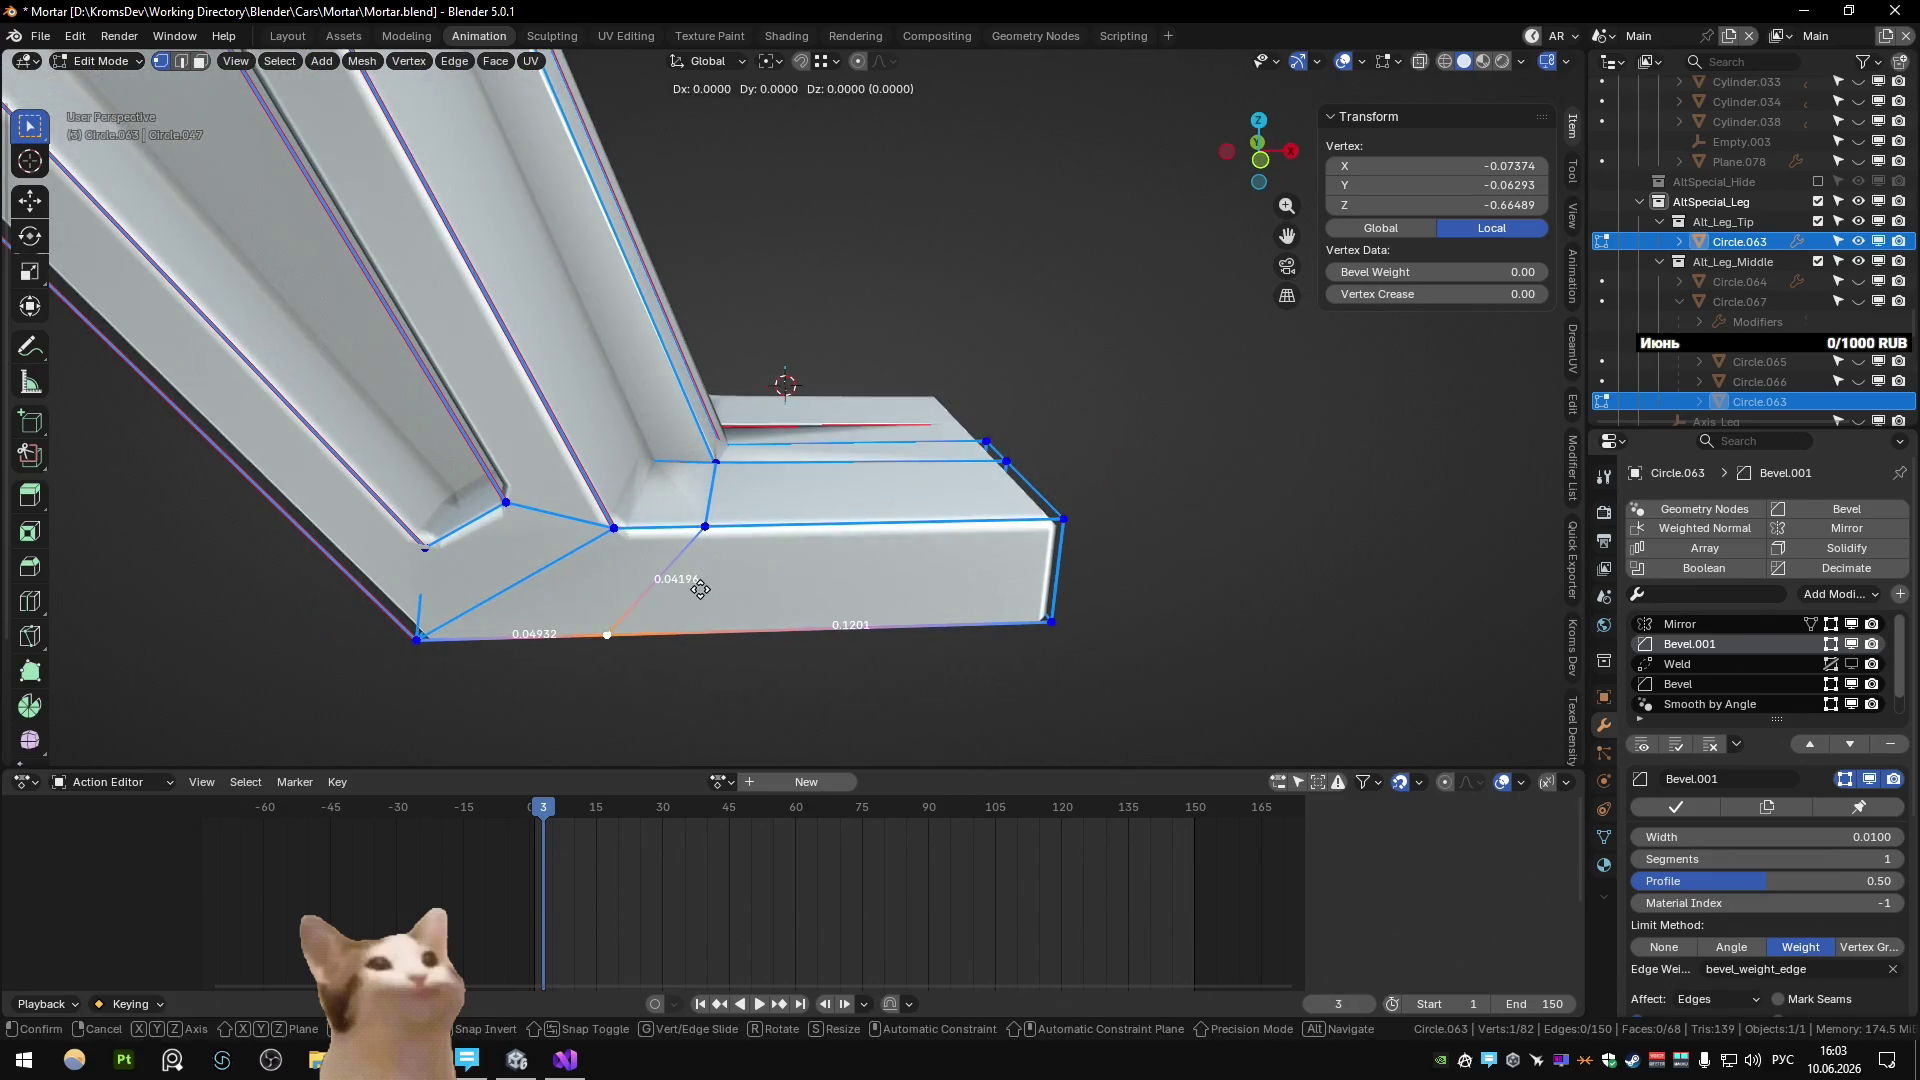
click(1230, 658)
key(a)
key(m)
click(883, 568)
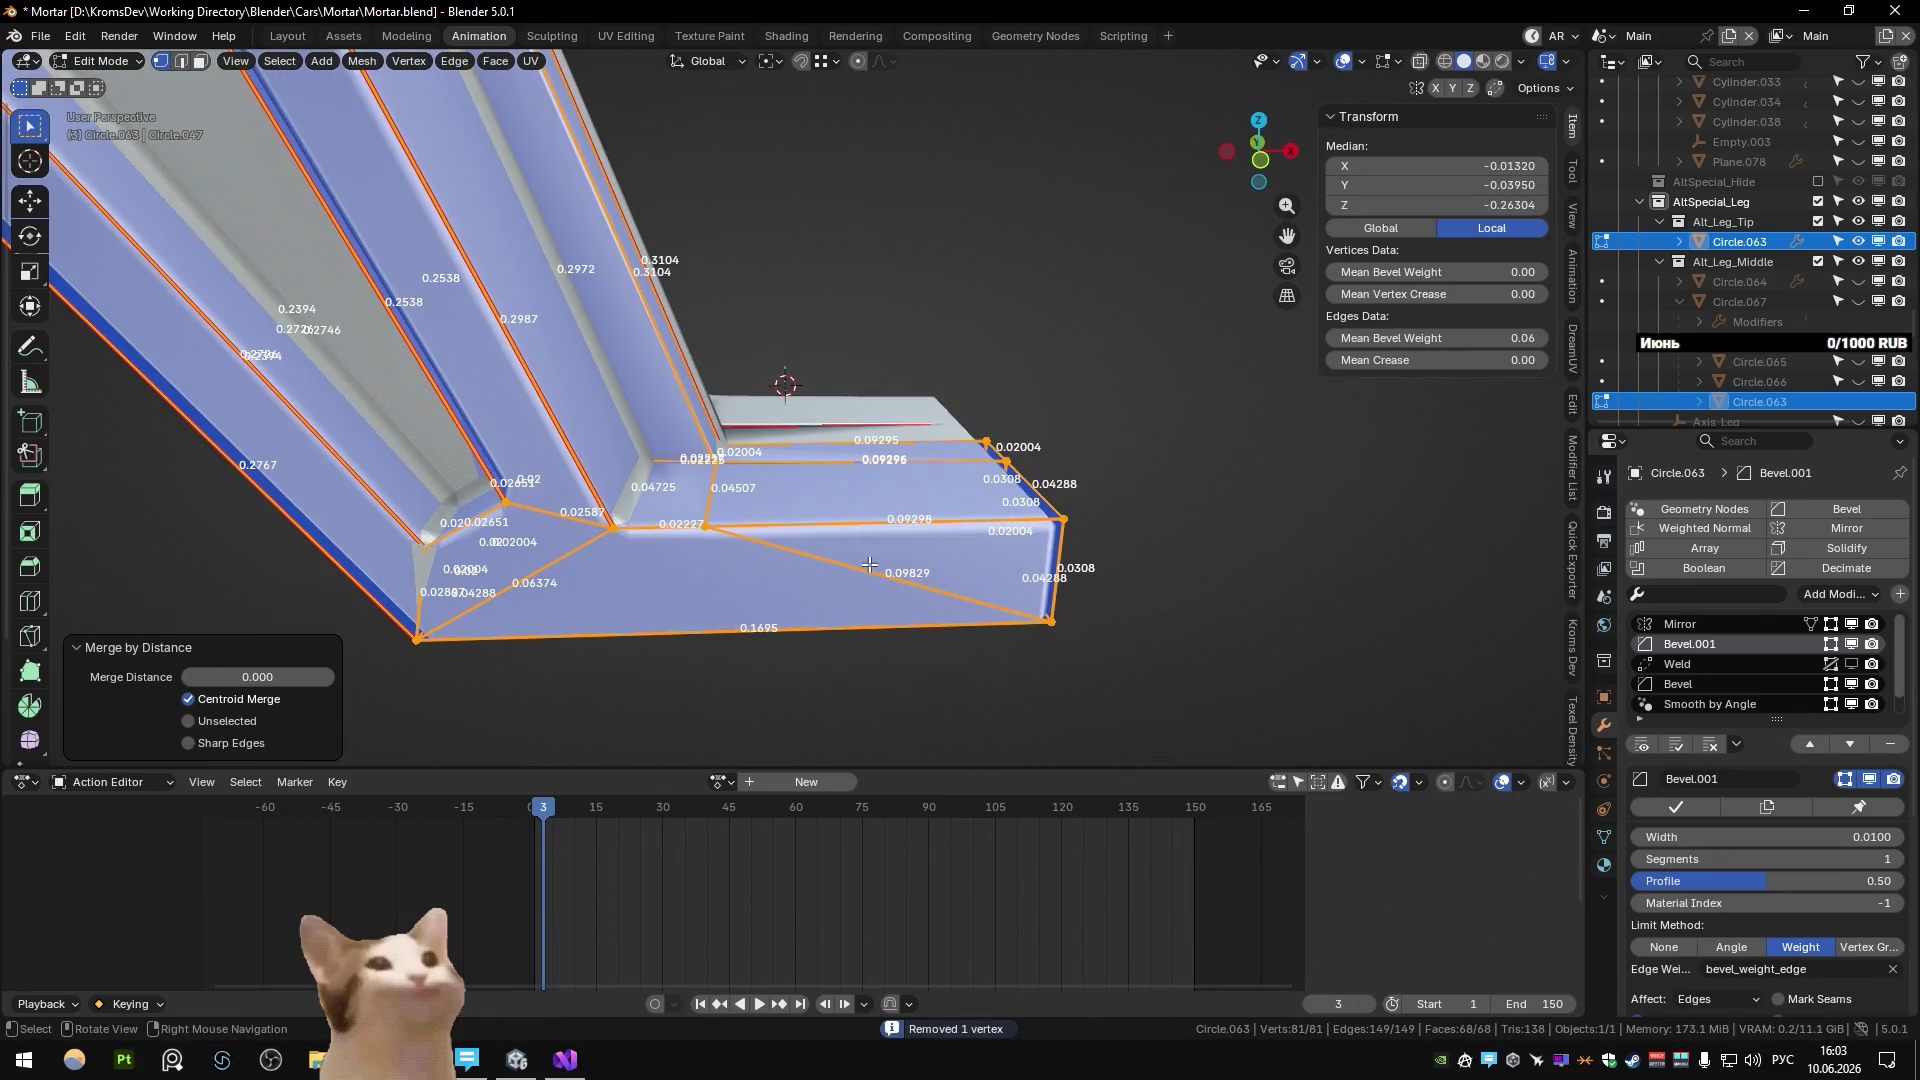
click(787, 565)
mouse_move(827, 523)
middle_down()
mouse_move(800, 470)
mouse_move(783, 478)
mouse_move(750, 386)
mouse_move(940, 470)
mouse_move(531, 364)
mouse_move(594, 390)
middle_up()
click(800, 469)
key(a)
key(m)
click(786, 480)
Return to Object Mode and exit local view to show the whole mortar.
key(Tab)
scroll(778, 362, down, 5)
key(slash)
scroll(640, 425, up, 5)
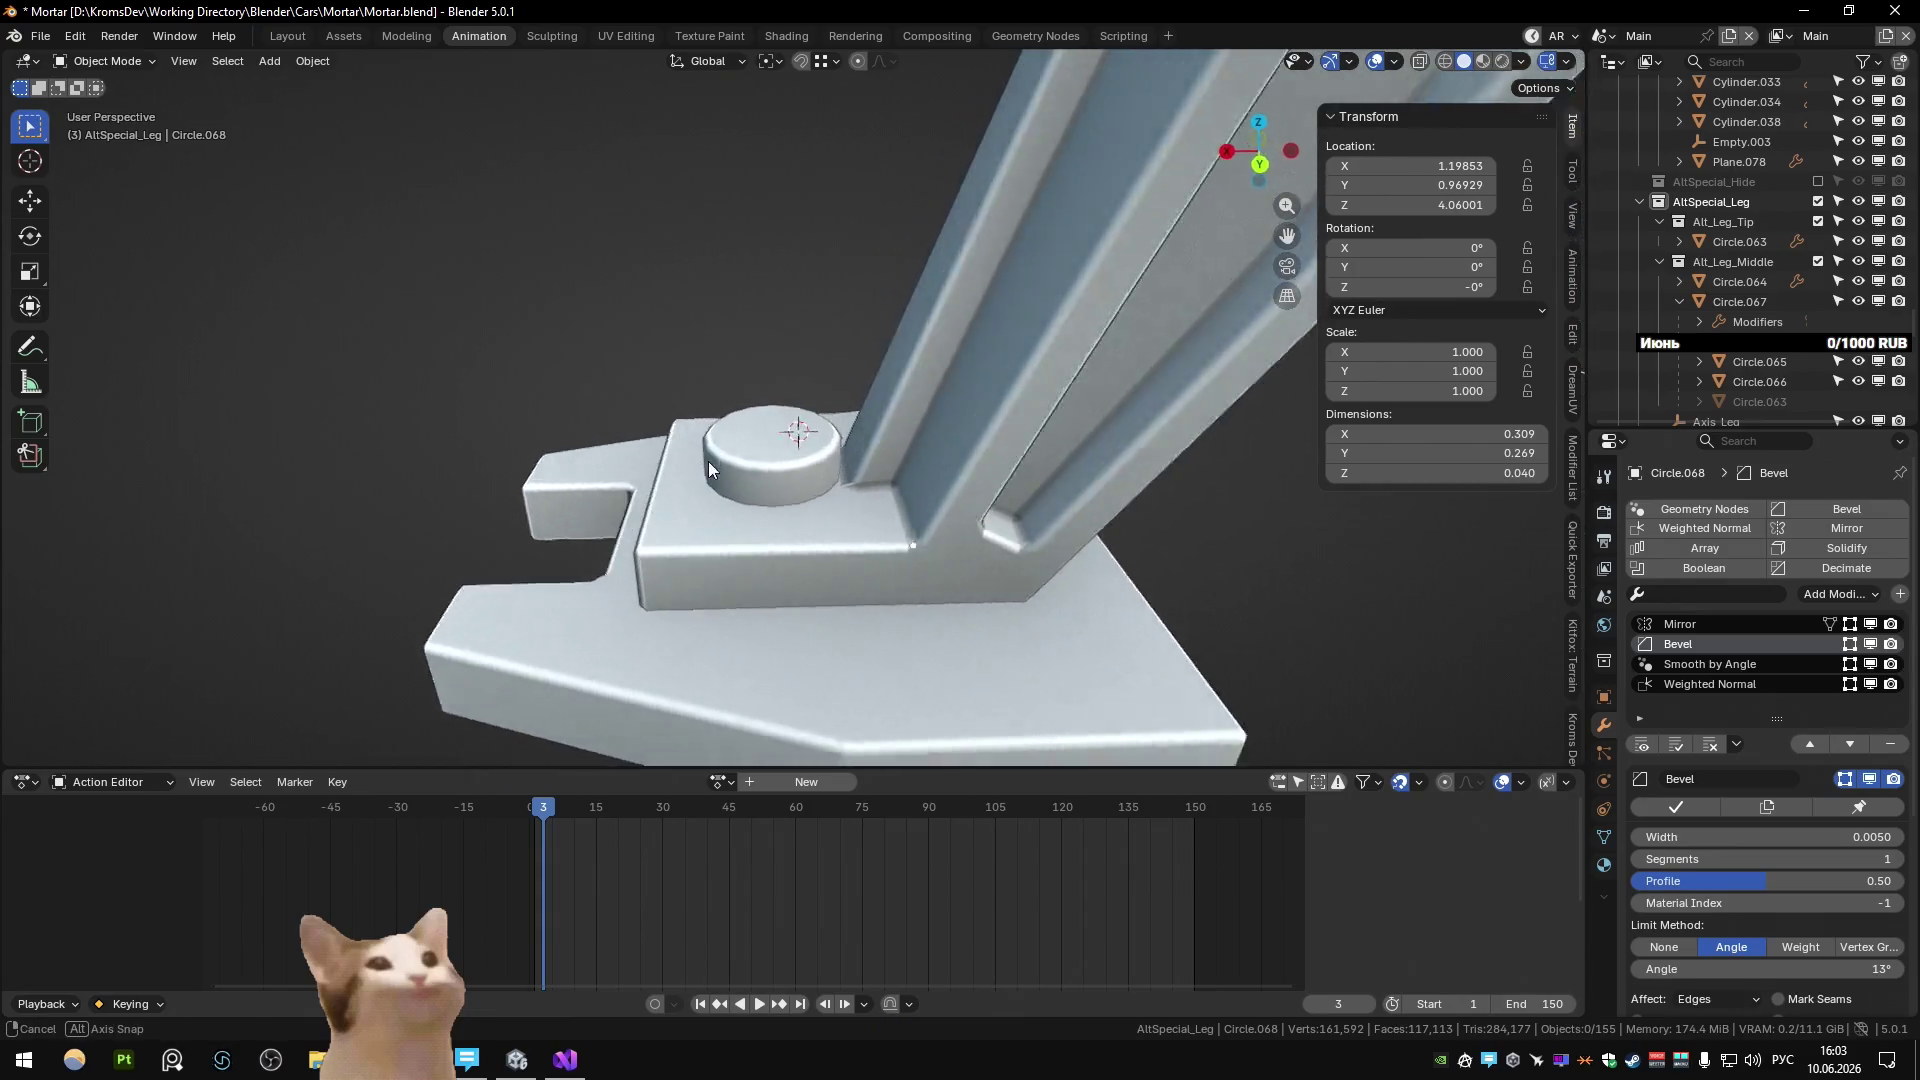
In Top view, box-select the right column of Circle.063 vertices and move them along Y.
key(KP_7)
click(754, 494)
key(Tab)
key(b)
drag(811, 300, 878, 540)
key(g)
key(y)
click(956, 632)
key(Tab)
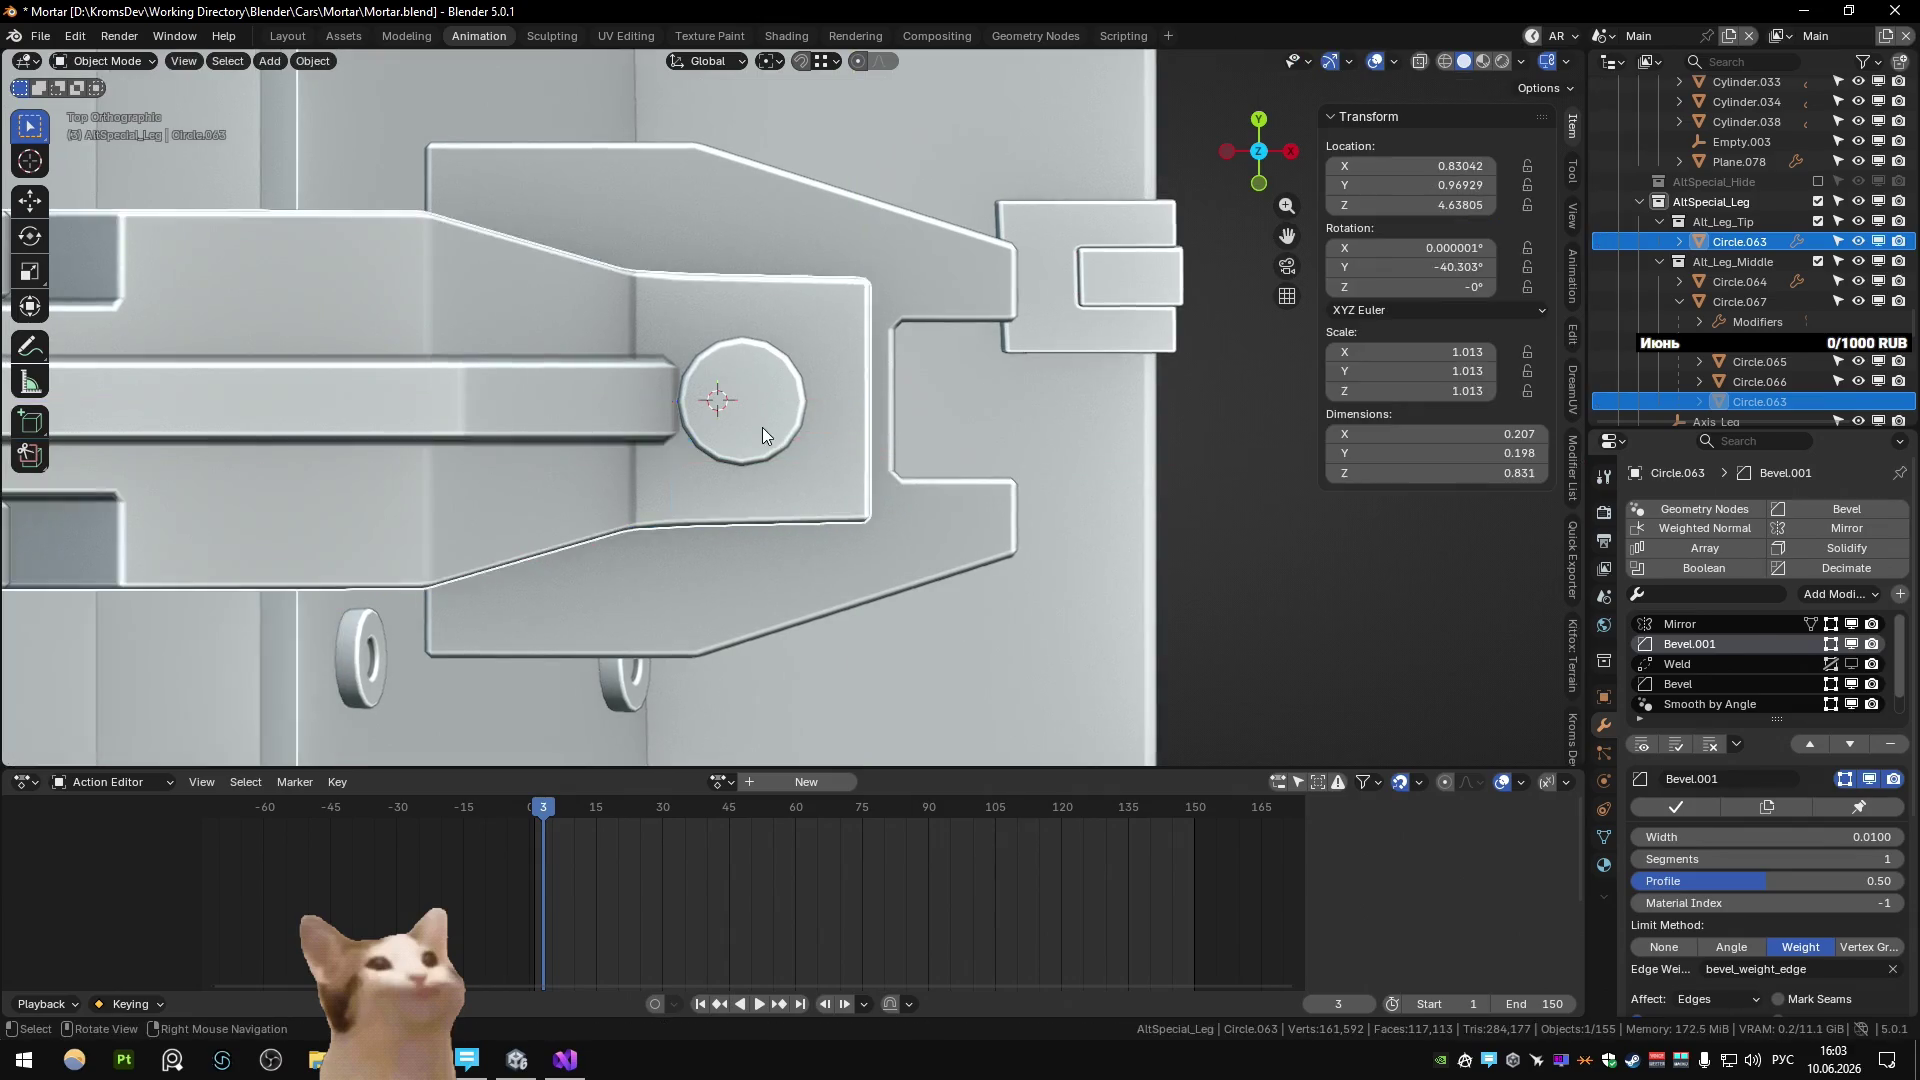
Move the bolt cap Circle.069 along Y to line up with the foot.
click(762, 428)
key(g)
key(y)
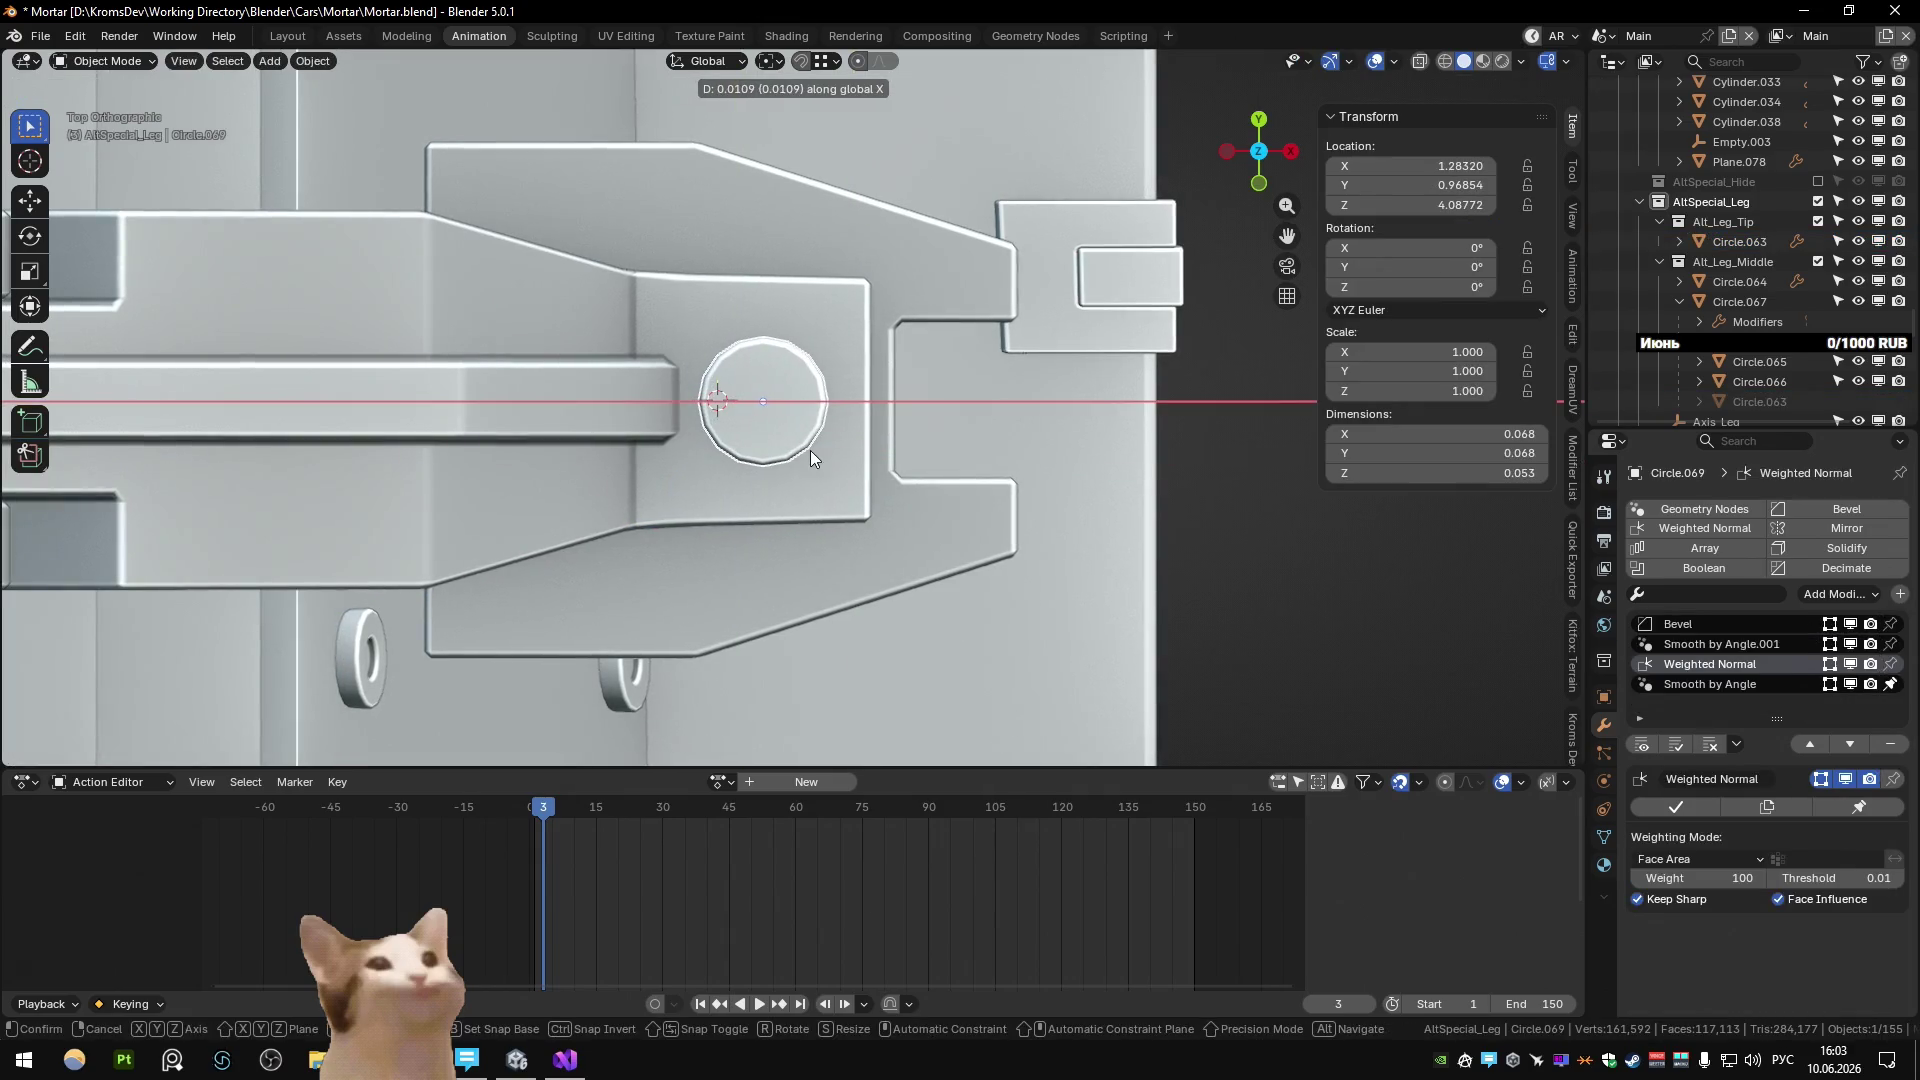
click(810, 458)
Shift the footplate Circle.068 edges along X, making it 0.324 × 0.269 × 0.040.
click(912, 286)
key(Tab)
drag(860, 380, 1135, 672)
key(g)
key(x)
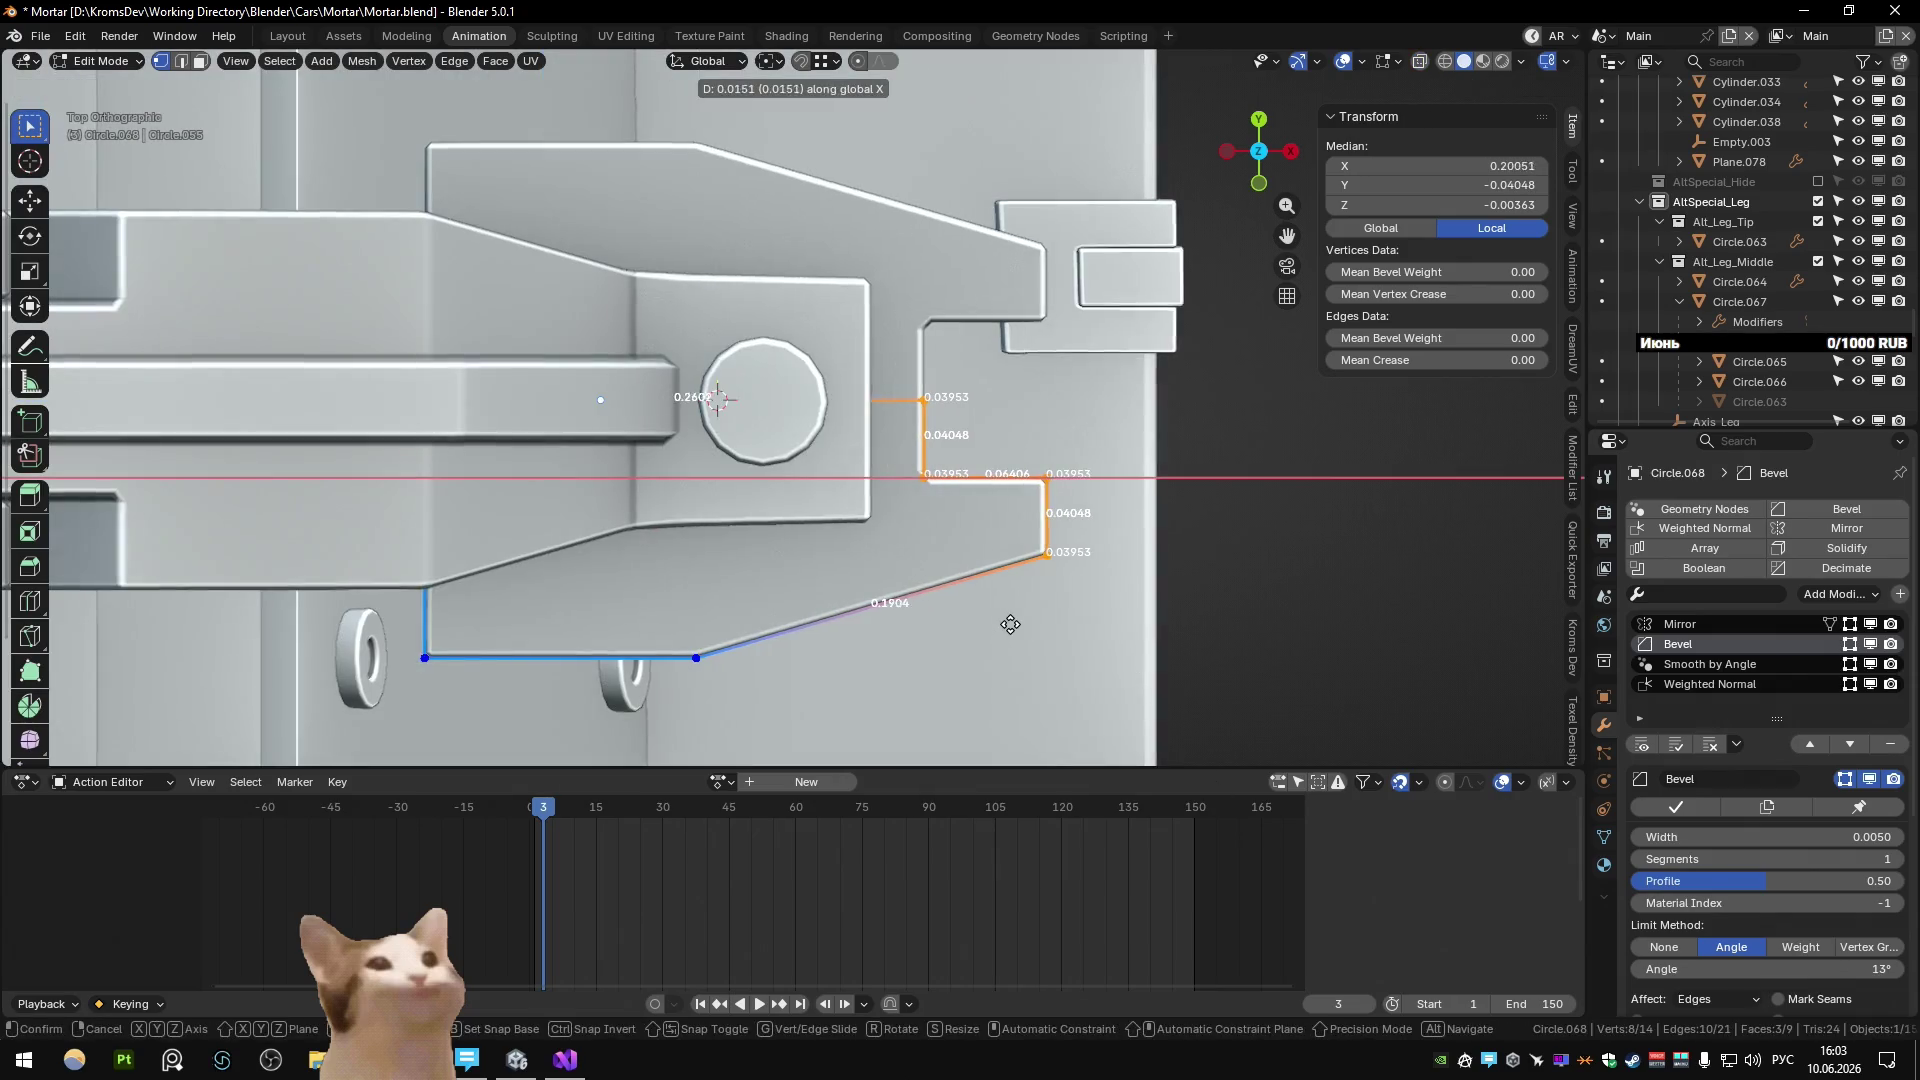
click(1026, 642)
scroll(1006, 610, down, 2)
mouse_move(1005, 610)
middle_down()
mouse_move(981, 414)
mouse_move(1054, 550)
mouse_move(792, 499)
mouse_move(874, 508)
mouse_move(772, 512)
mouse_move(814, 478)
middle_up()
key(g)
key(x)
click(1029, 549)
key(Tab)
scroll(792, 500, down, 3)
scroll(874, 508, down, 4)
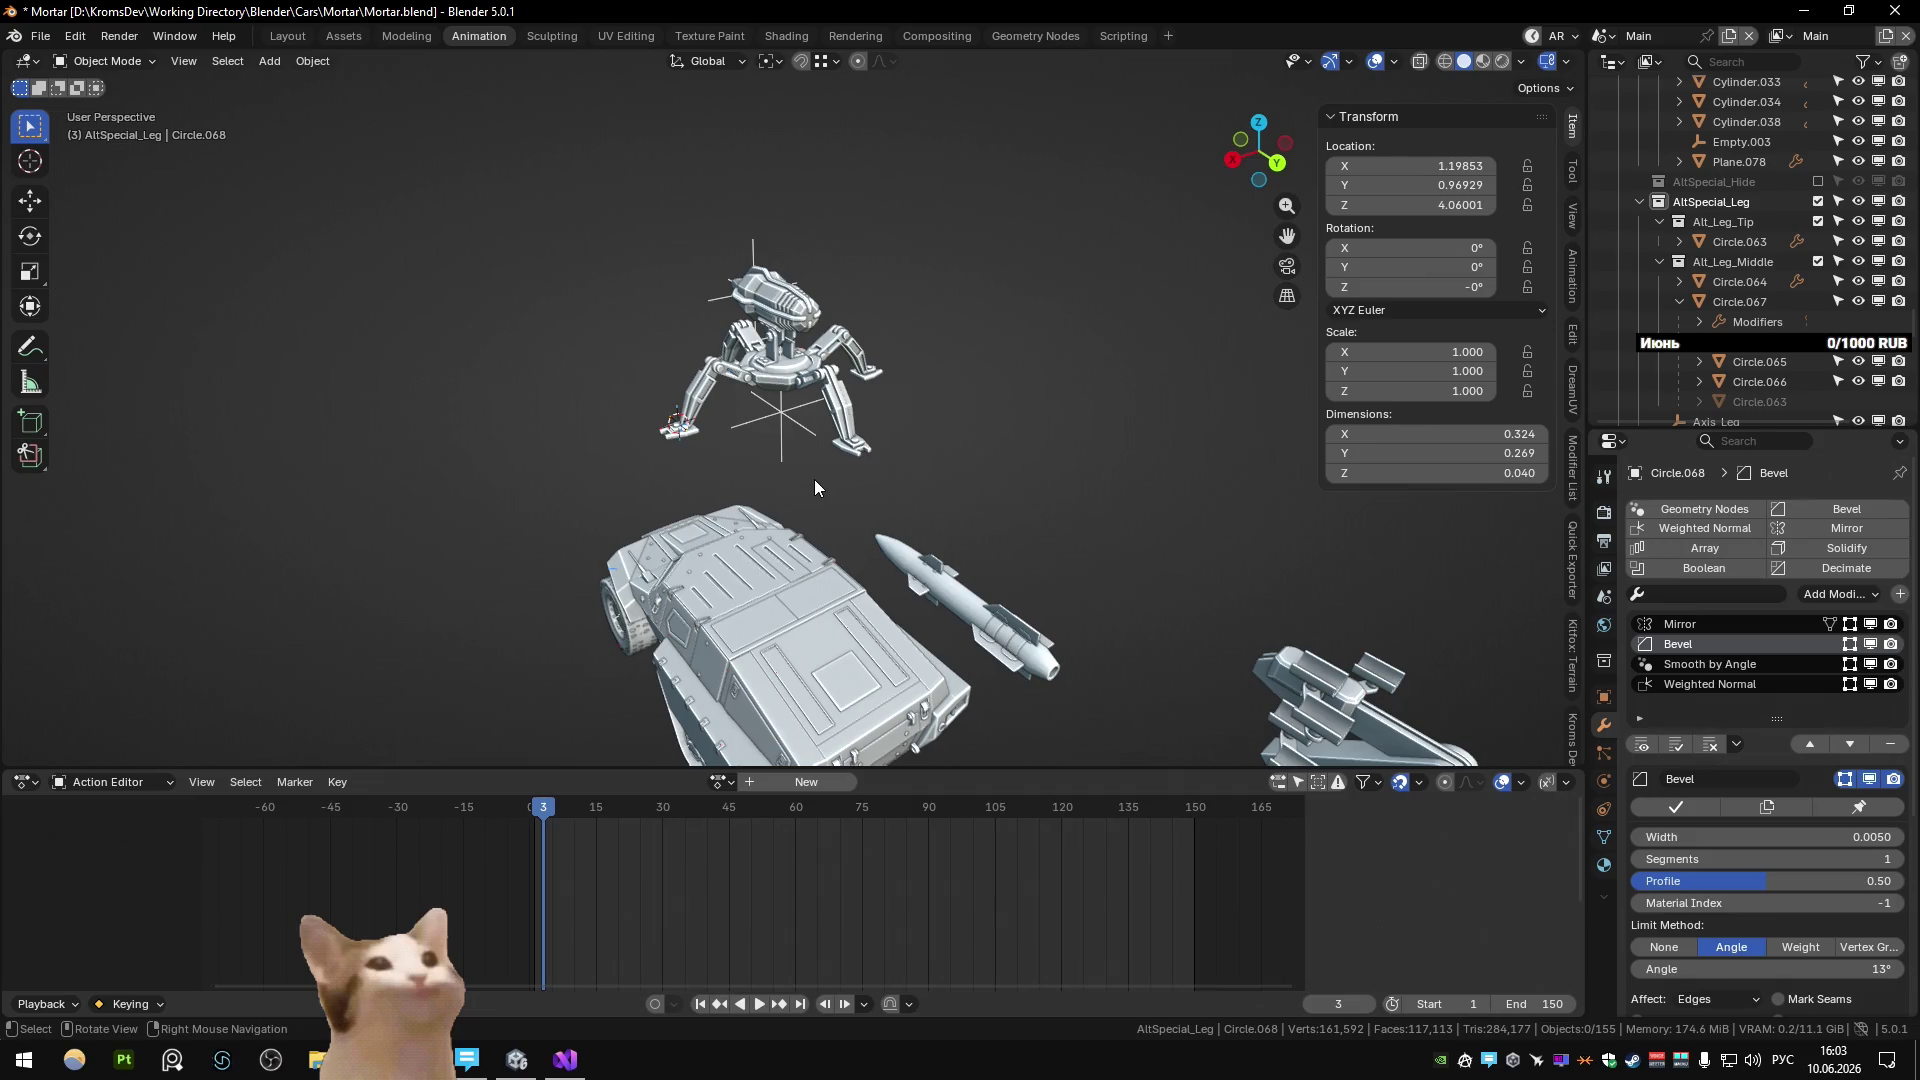
Put bolt cap Circle.069 in Edit Mode and compare it with the Sketchfab Turrantula Turret reference.
scroll(810, 472, up, 3)
mouse_move(810, 471)
middle_down()
mouse_move(780, 507)
mouse_move(824, 485)
mouse_move(760, 542)
mouse_move(874, 594)
mouse_move(945, 536)
mouse_move(992, 530)
mouse_move(952, 428)
mouse_move(866, 472)
mouse_move(847, 543)
middle_up()
click(847, 542)
key(Tab)
key(Tab)
scroll(908, 566, down, 3)
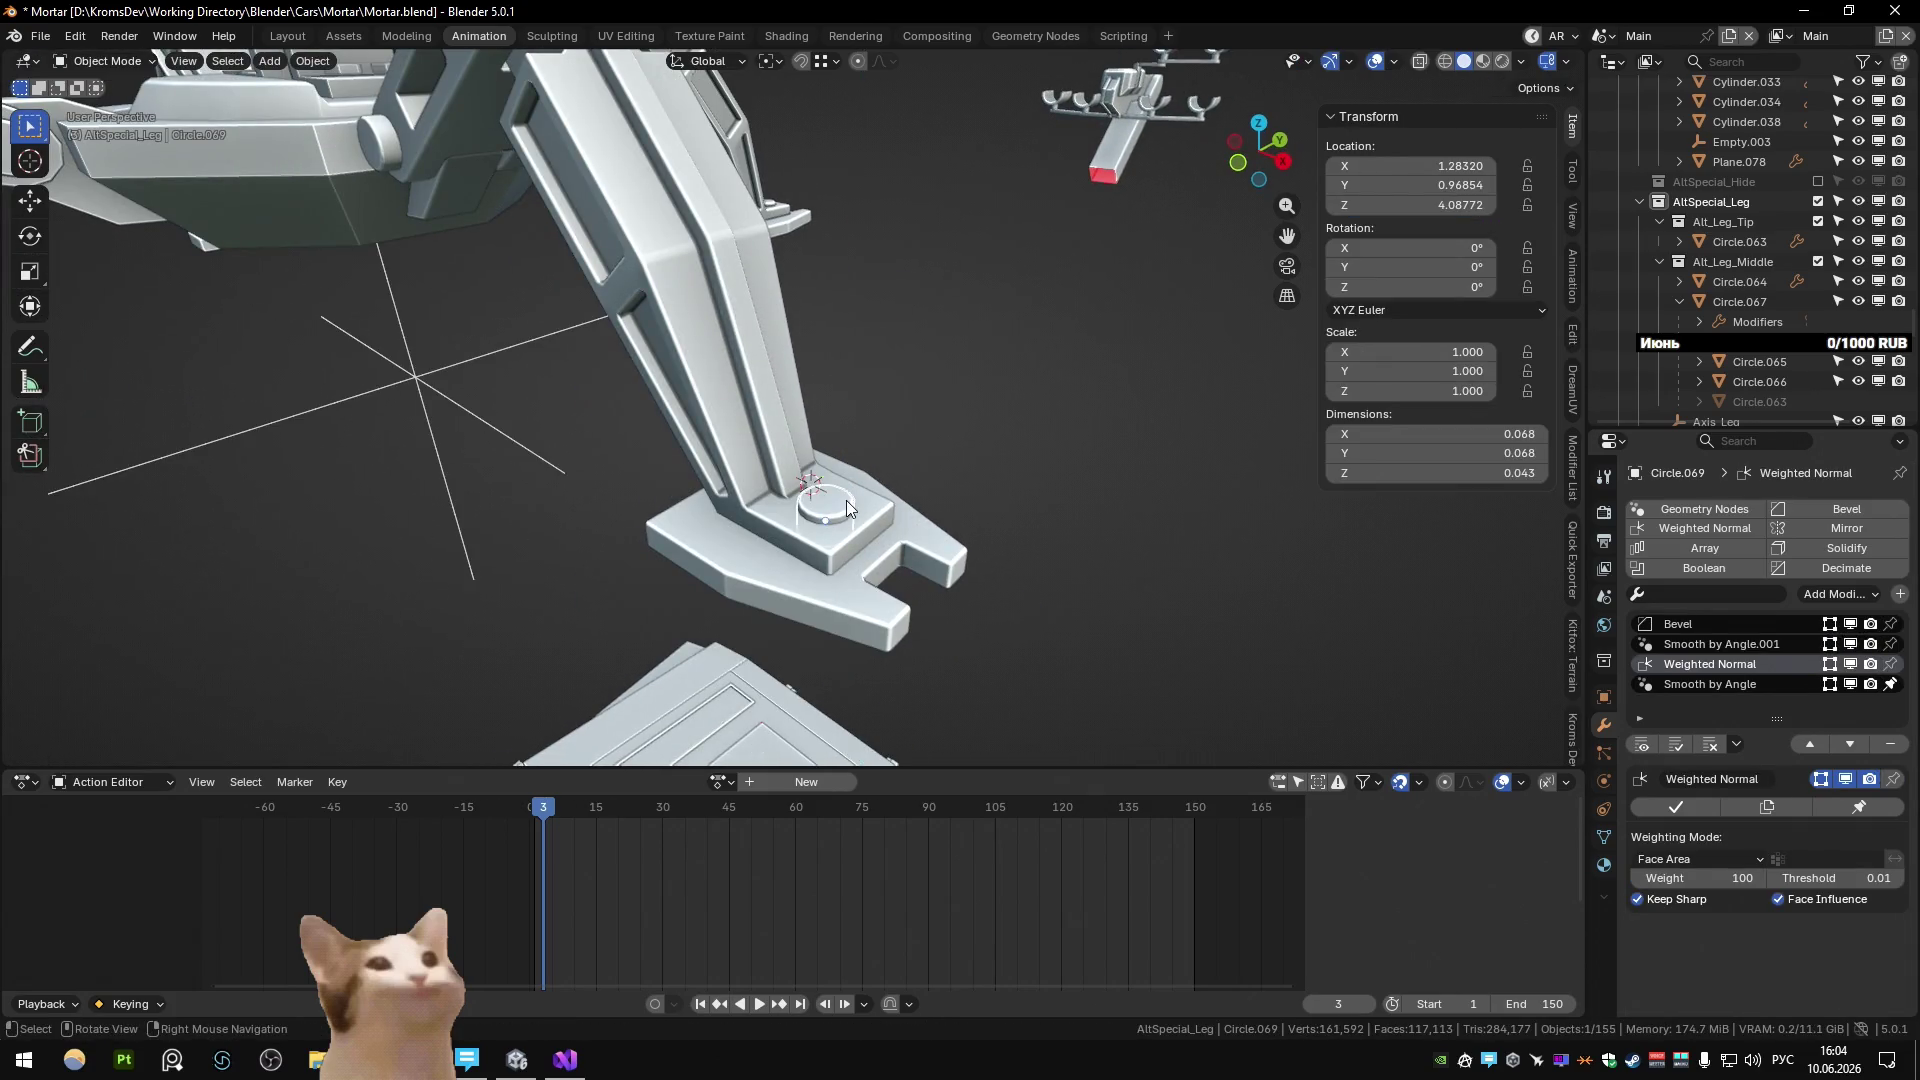
key(alt+Tab)
key(alt+Tab)
key(alt+Tab)
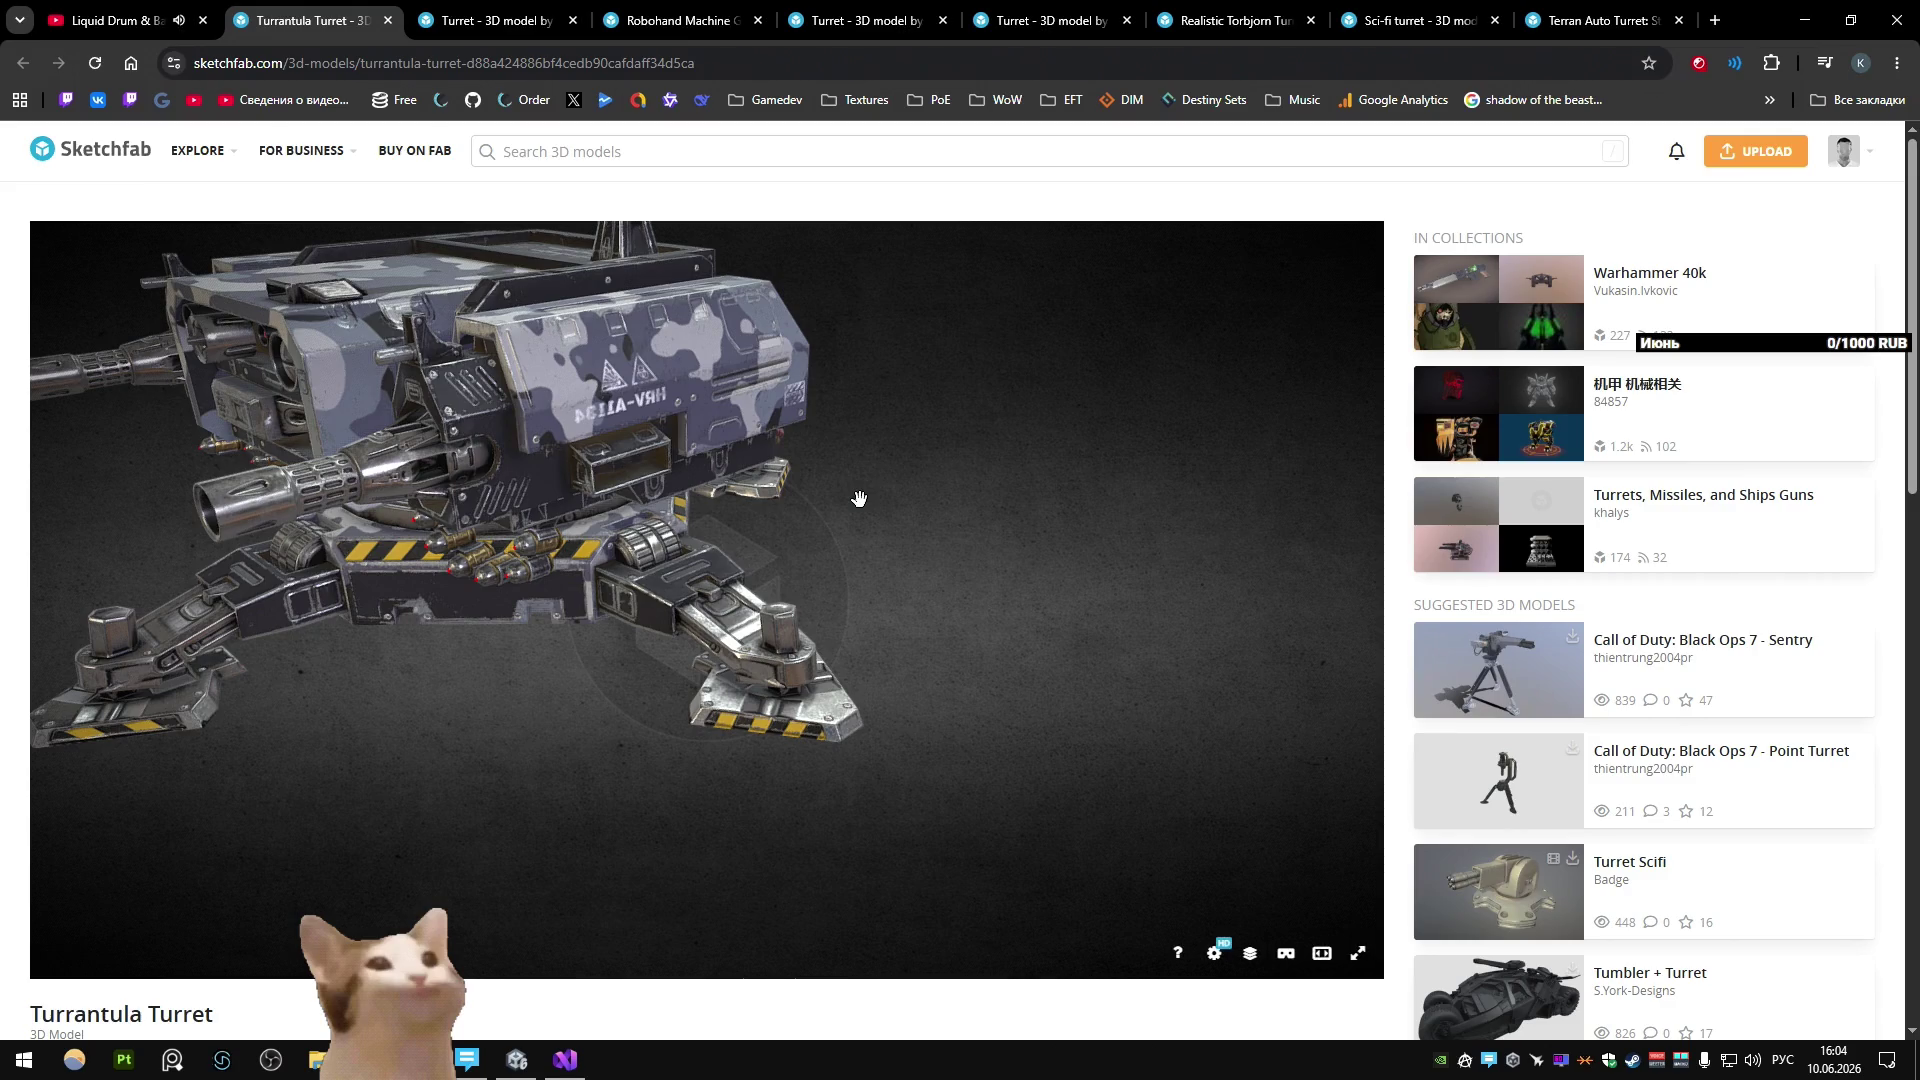
key(alt+Tab)
key(alt+Tab)
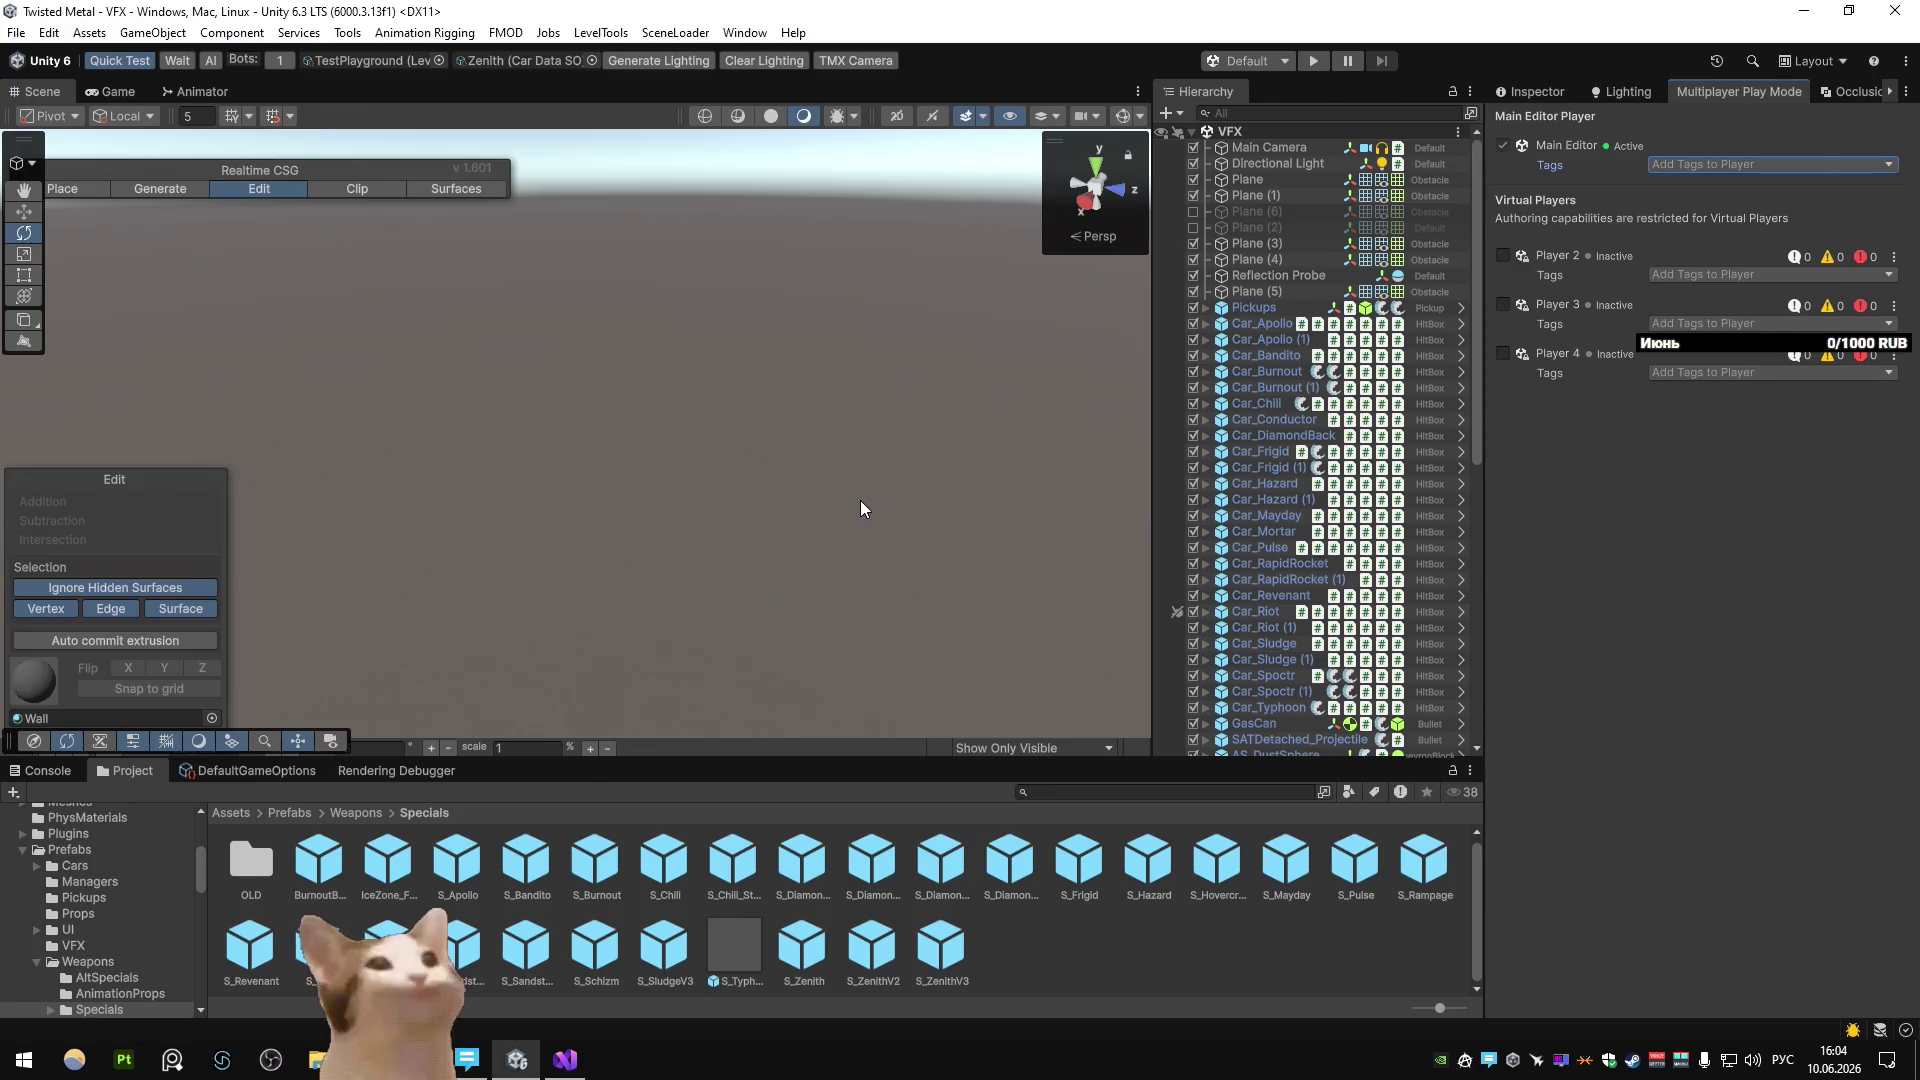
key(alt+Tab)
key(alt+Tab)
Raise the bolt cap's vertices along Z by about 0.0529.
key(g)
key(z)
click(872, 477)
key(Tab)
mouse_move(872, 478)
middle_down()
mouse_move(658, 440)
mouse_move(783, 536)
mouse_move(946, 516)
mouse_move(1085, 405)
mouse_move(1063, 343)
mouse_move(726, 344)
mouse_move(760, 350)
middle_up()
Adjust the bolt cap Circle.069 vertices along Z to a new height.
scroll(1063, 343, down, 5)
key(Tab)
key(g)
key(z)
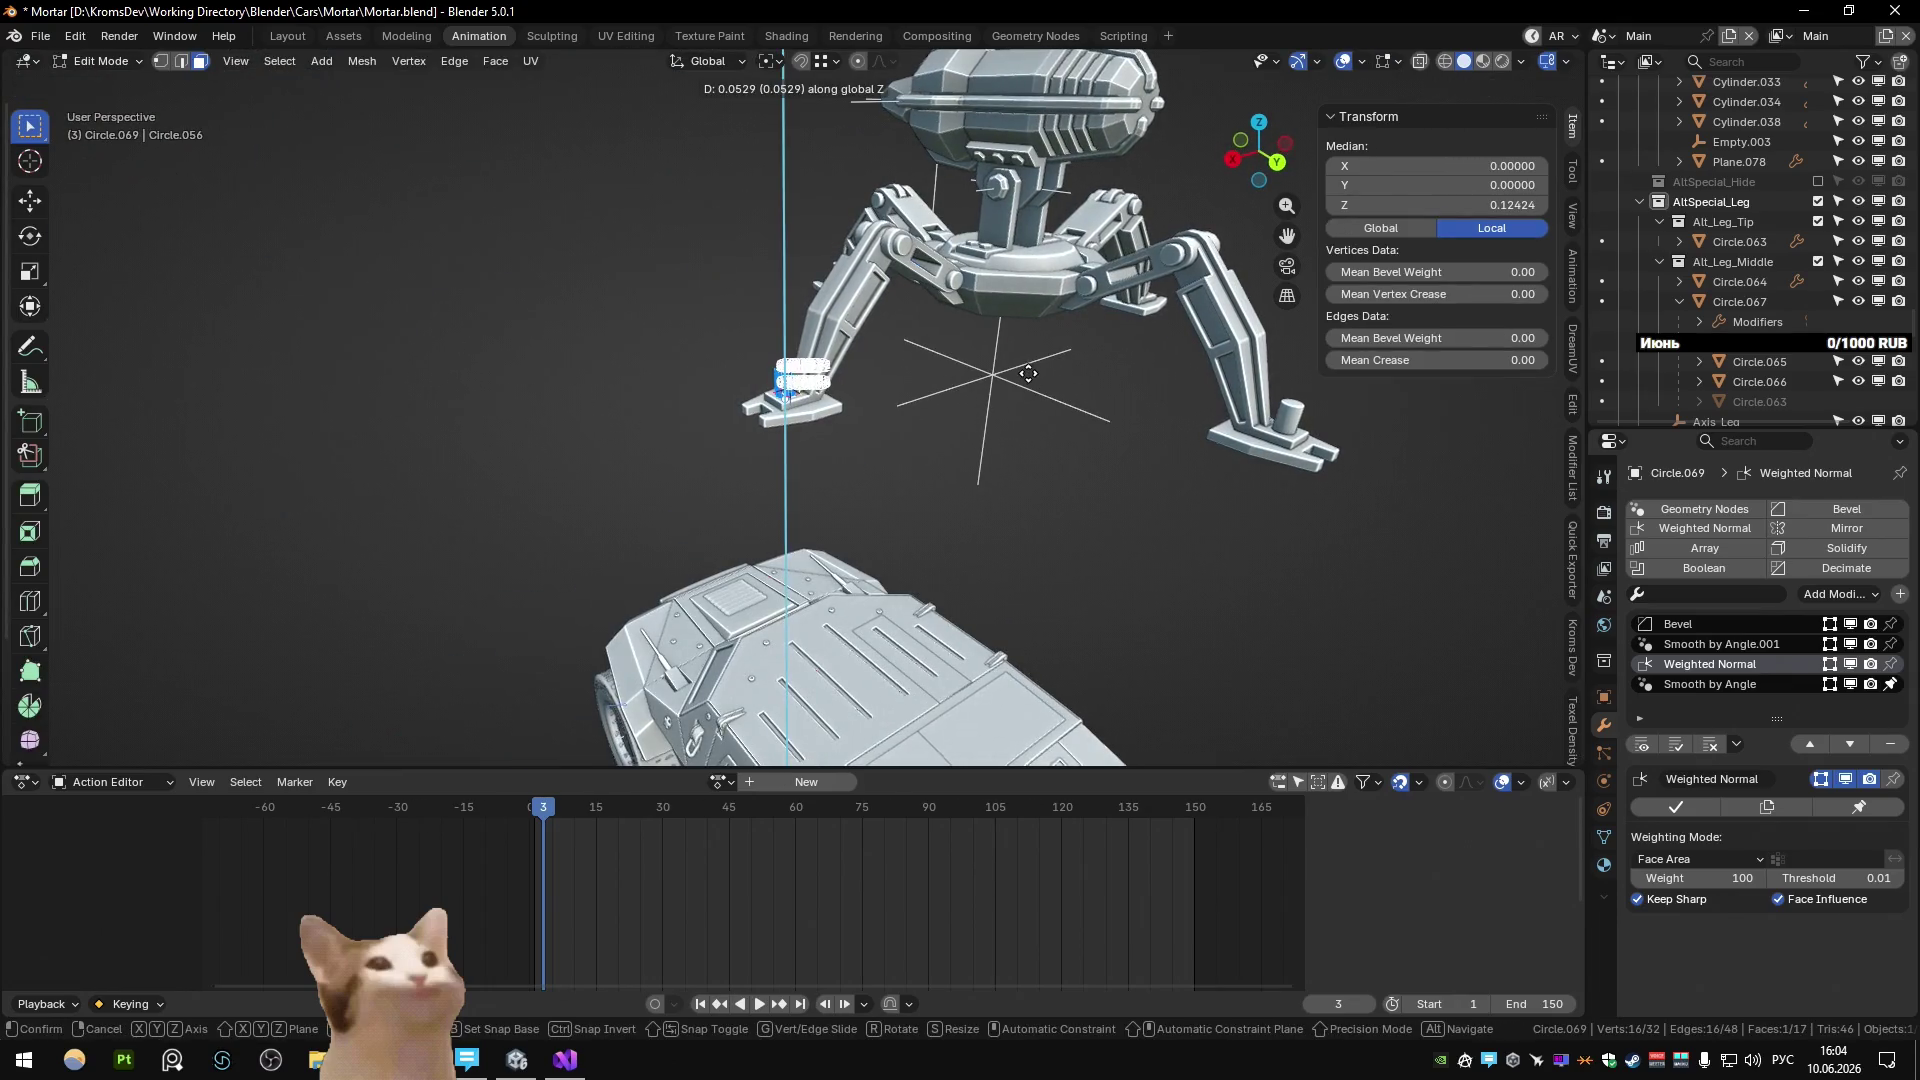
click(1028, 374)
scroll(1028, 374, down, 3)
key(Tab)
key(Tab)
key(Tab)
key(Tab)
key(Tab)
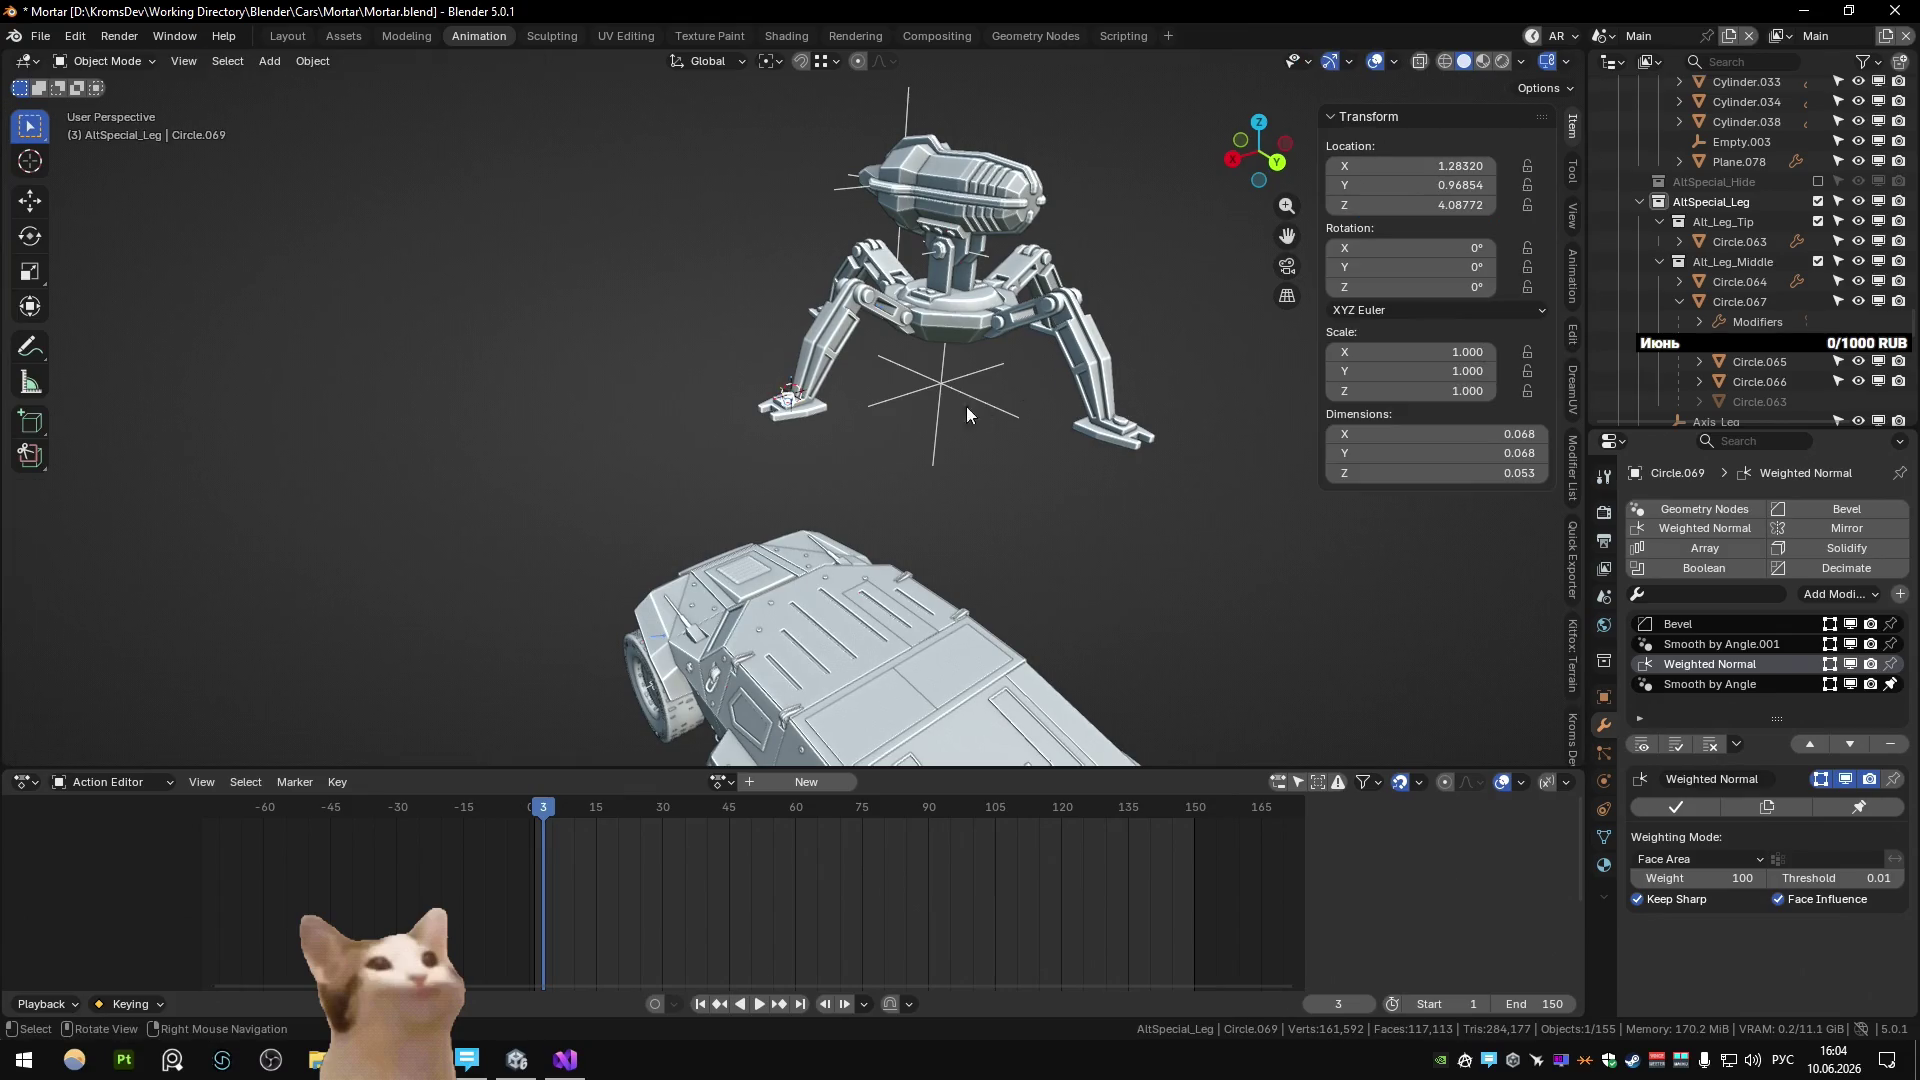
scroll(787, 407, up, 10)
Move the cap's ring along Z, making the cap 0.068 × 0.068 × 0.044.
middle_drag(712, 458, 880, 435)
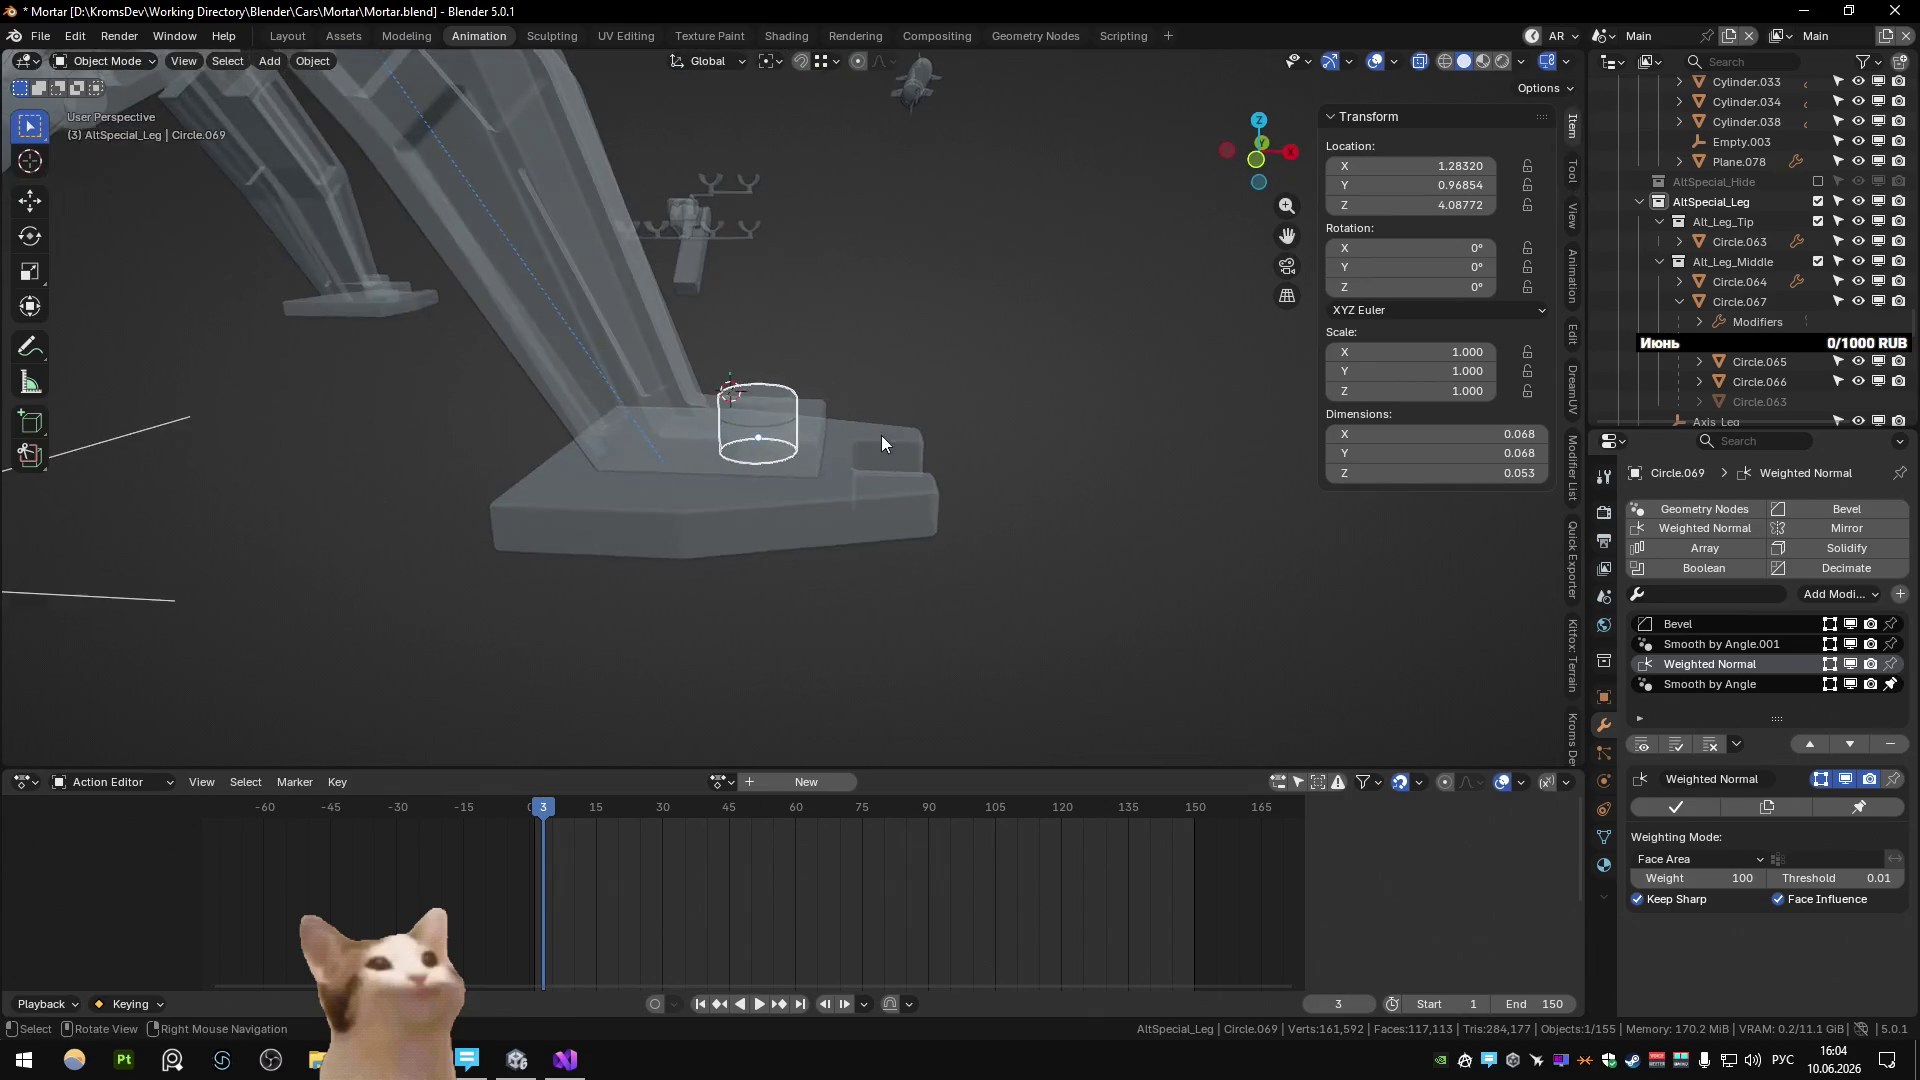
key(Tab)
scroll(662, 432, up, 4)
key(g)
key(z)
click(876, 472)
key(q)
key(Escape)
key(Tab)
scroll(800, 471, down, 6)
Check the whole walker and save Mortar.blend.
mouse_move(800, 471)
middle_down()
mouse_move(930, 408)
mouse_move(862, 490)
mouse_move(874, 508)
mouse_move(1000, 394)
mouse_move(986, 498)
mouse_move(736, 338)
mouse_move(920, 506)
mouse_move(874, 506)
mouse_move(778, 398)
mouse_move(822, 236)
mouse_move(580, 496)
mouse_move(644, 458)
mouse_move(668, 477)
mouse_move(918, 456)
mouse_move(980, 478)
mouse_move(688, 556)
mouse_move(826, 586)
mouse_move(808, 430)
mouse_move(986, 256)
mouse_move(783, 282)
mouse_move(838, 265)
mouse_move(720, 376)
mouse_move(1048, 376)
mouse_move(593, 402)
middle_up()
scroll(736, 338, up, 5)
key(ctrl+s)
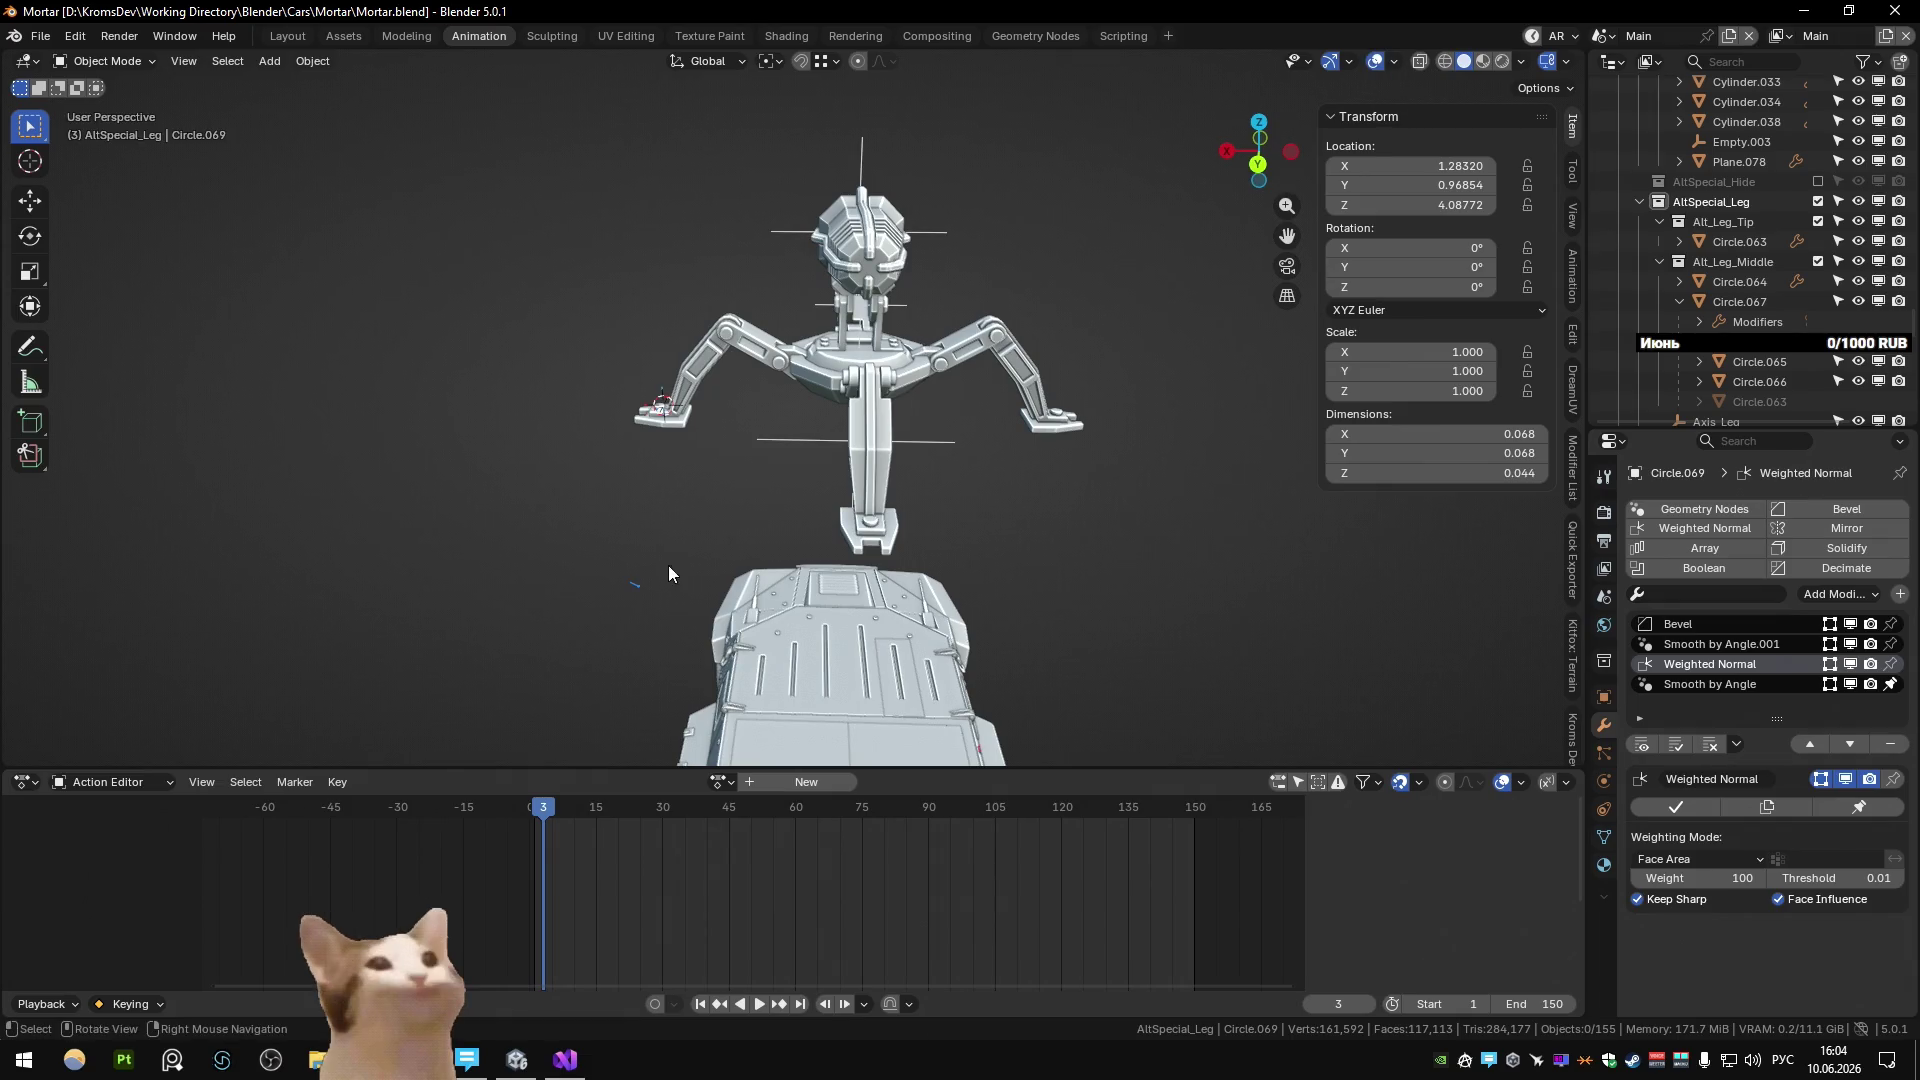
Select the stray WGT-Bone.001 widget, locate it in the hierarchy and delete it.
click(636, 585)
middle_drag(638, 585, 849, 526)
scroll(849, 526, down, 5)
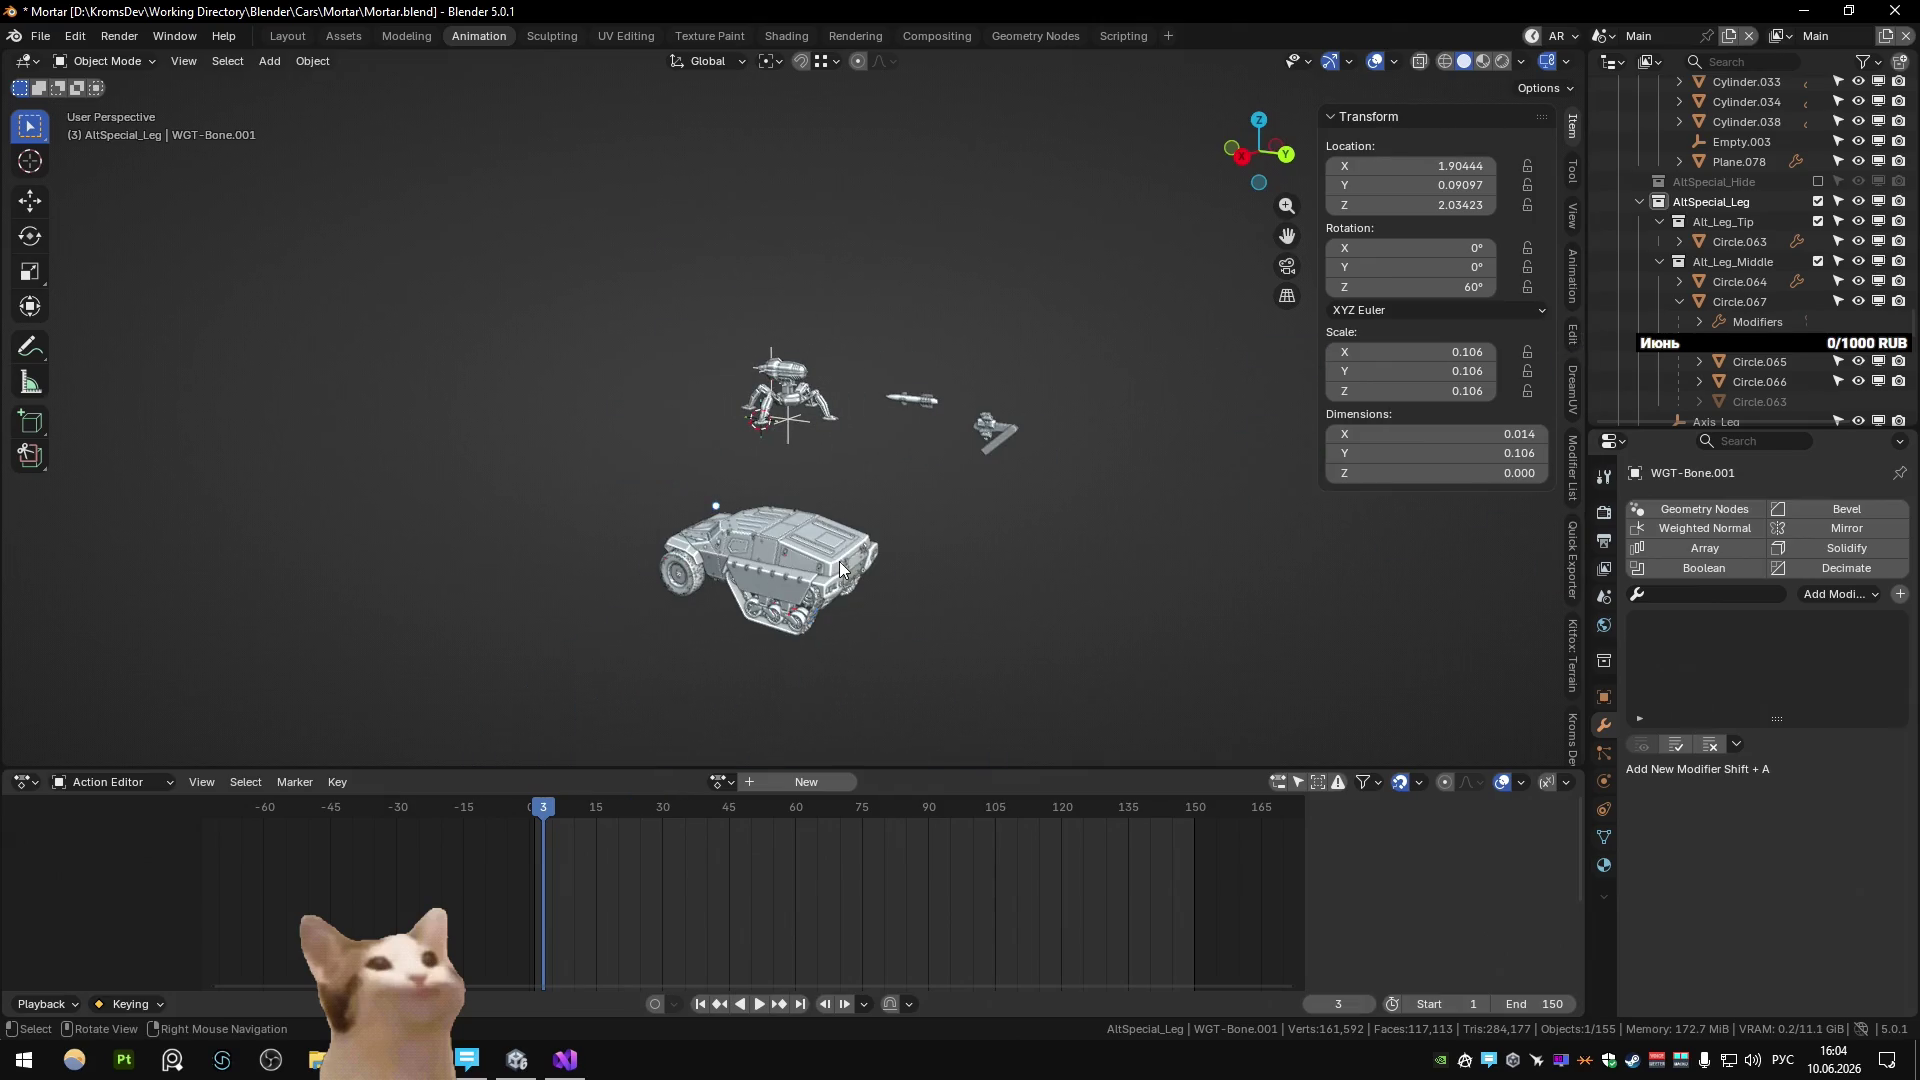
key(period)
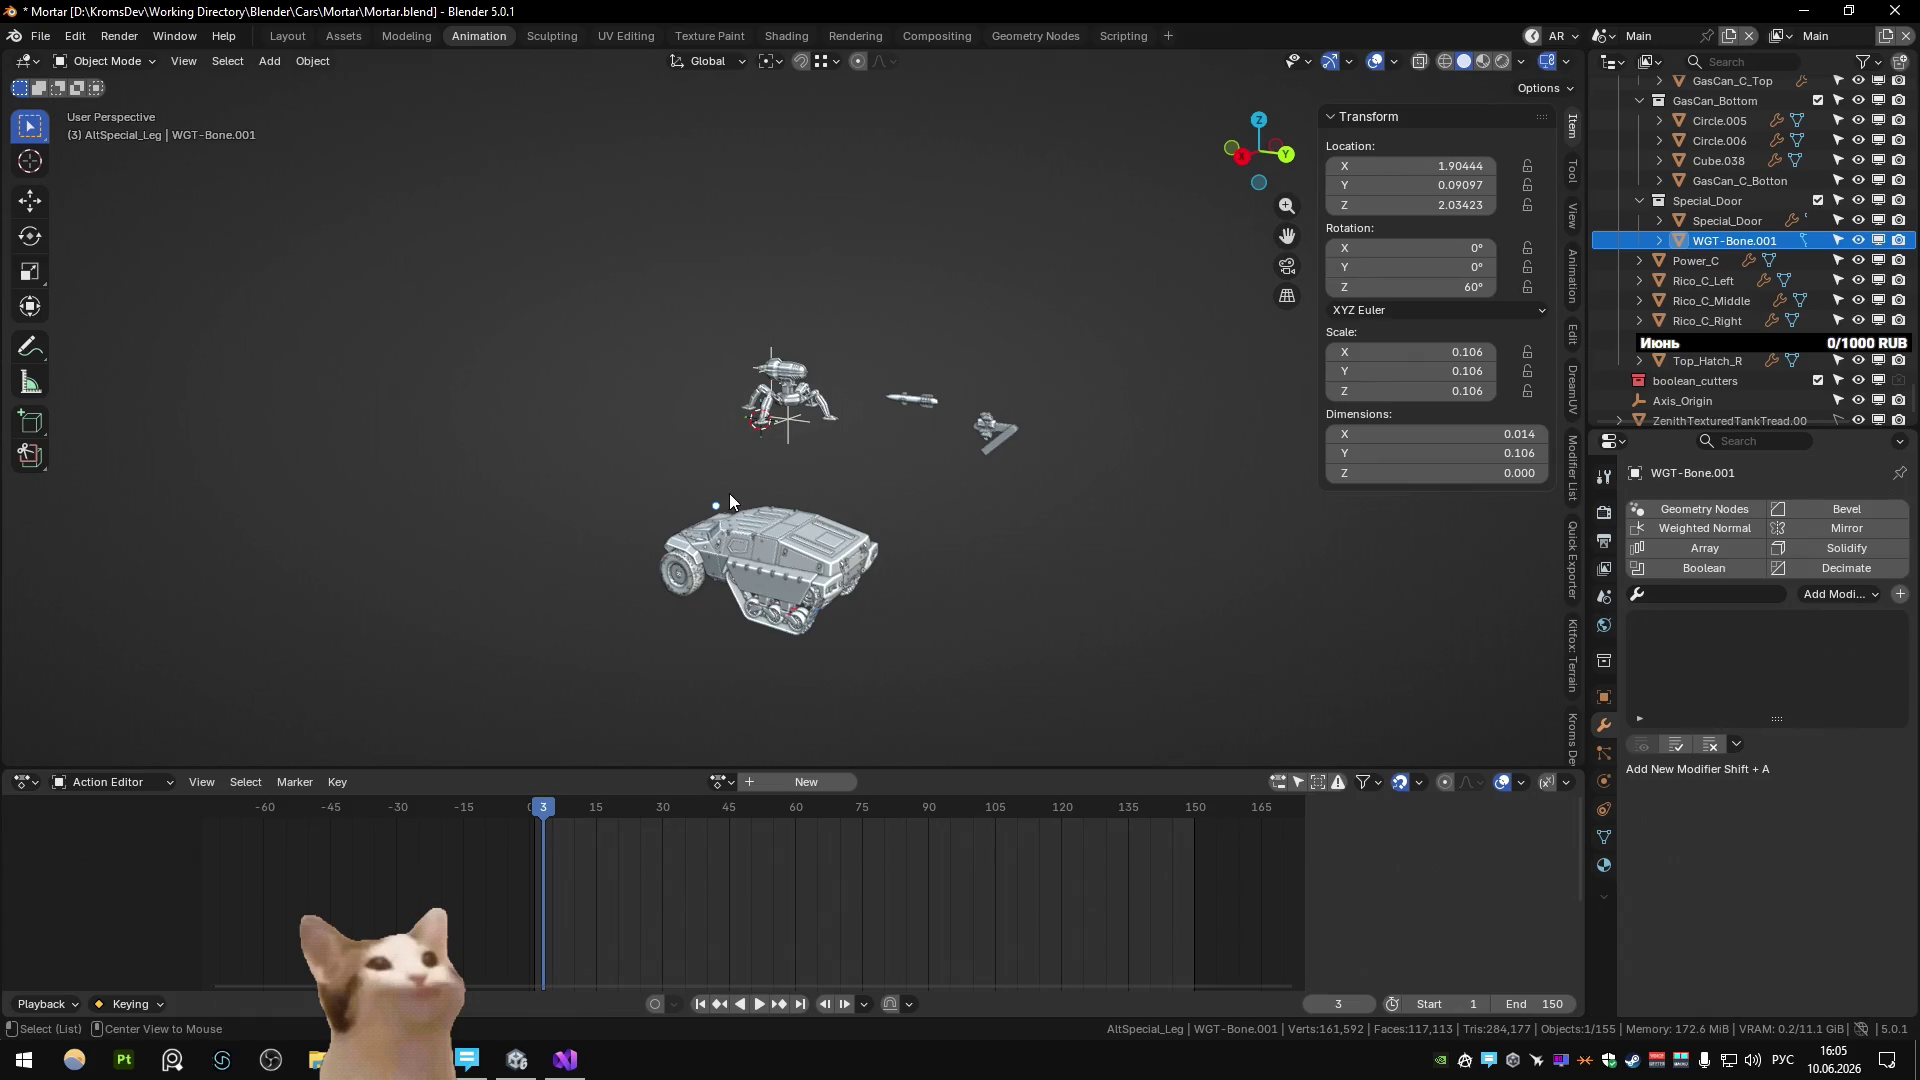
scroll(729, 494, up, 10)
middle_drag(845, 487, 781, 526)
scroll(782, 526, down, 5)
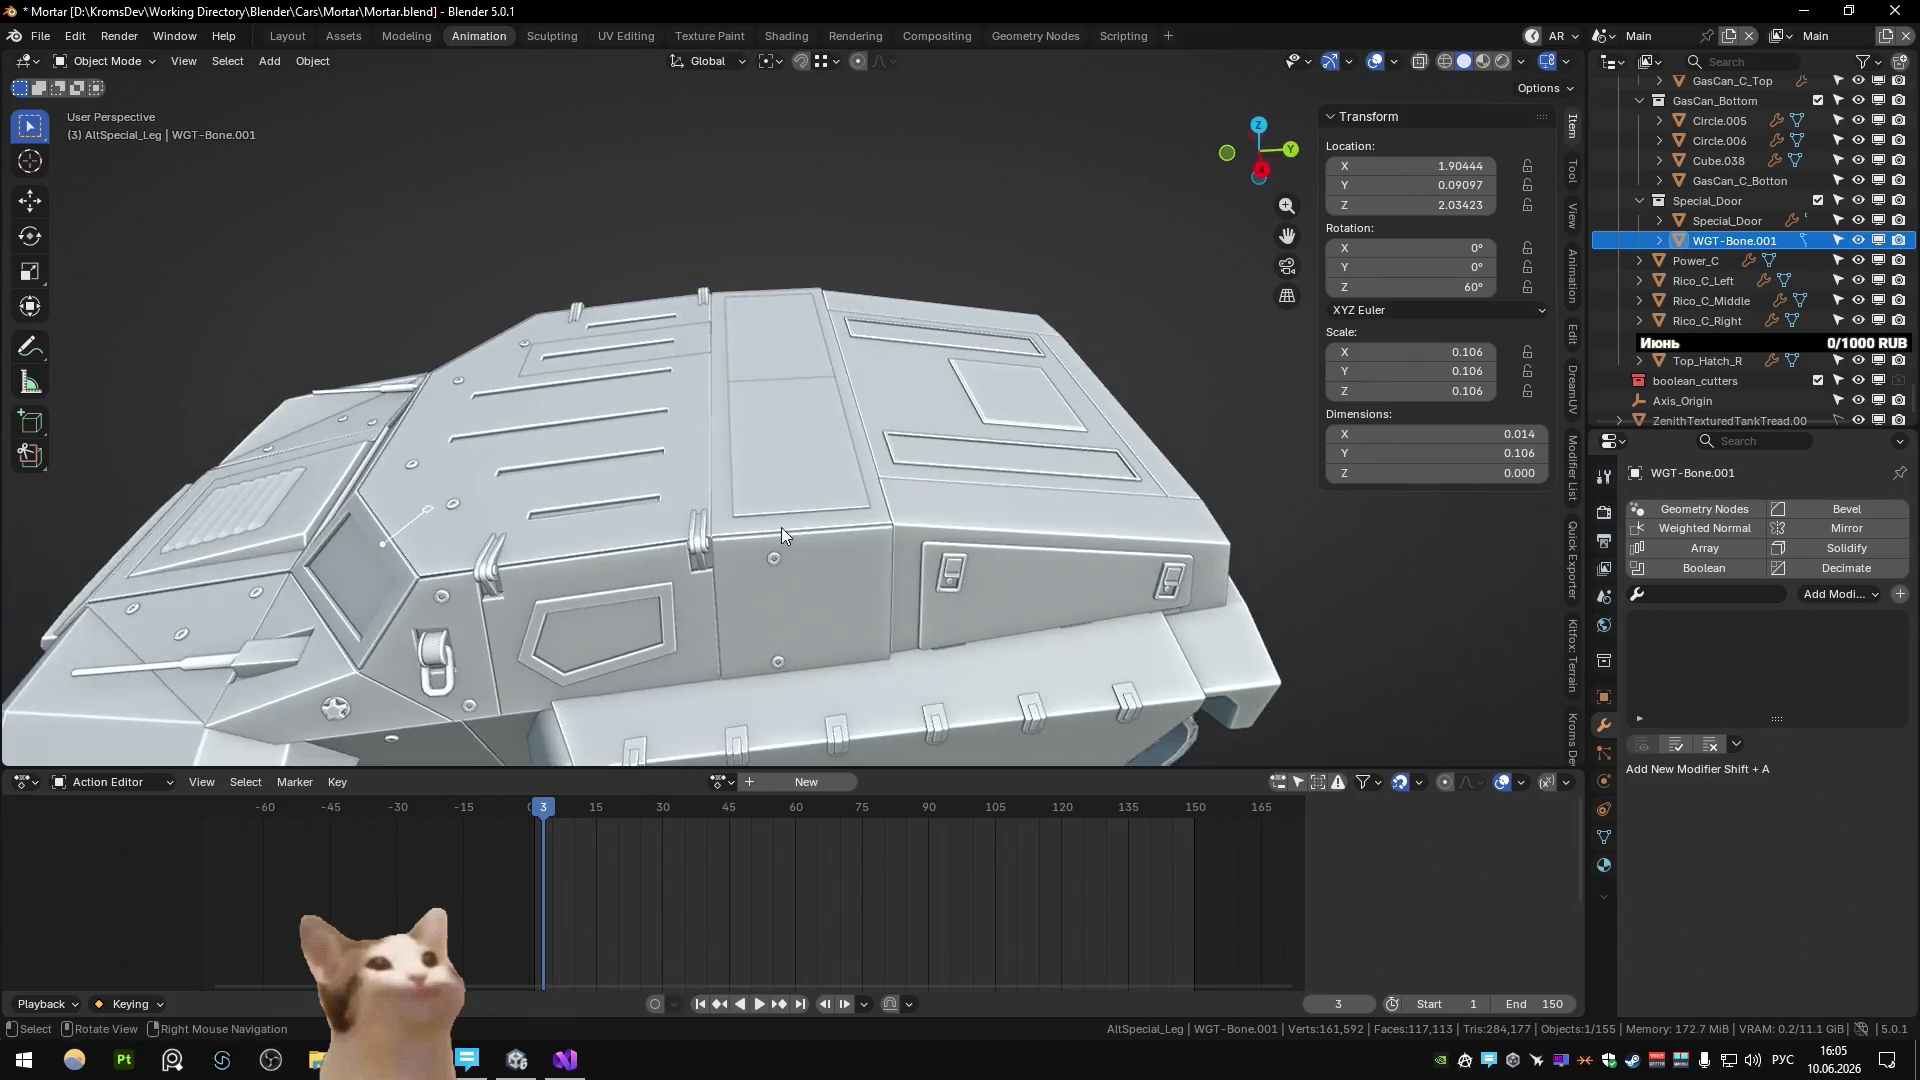
key(Delete)
scroll(862, 456, down, 4)
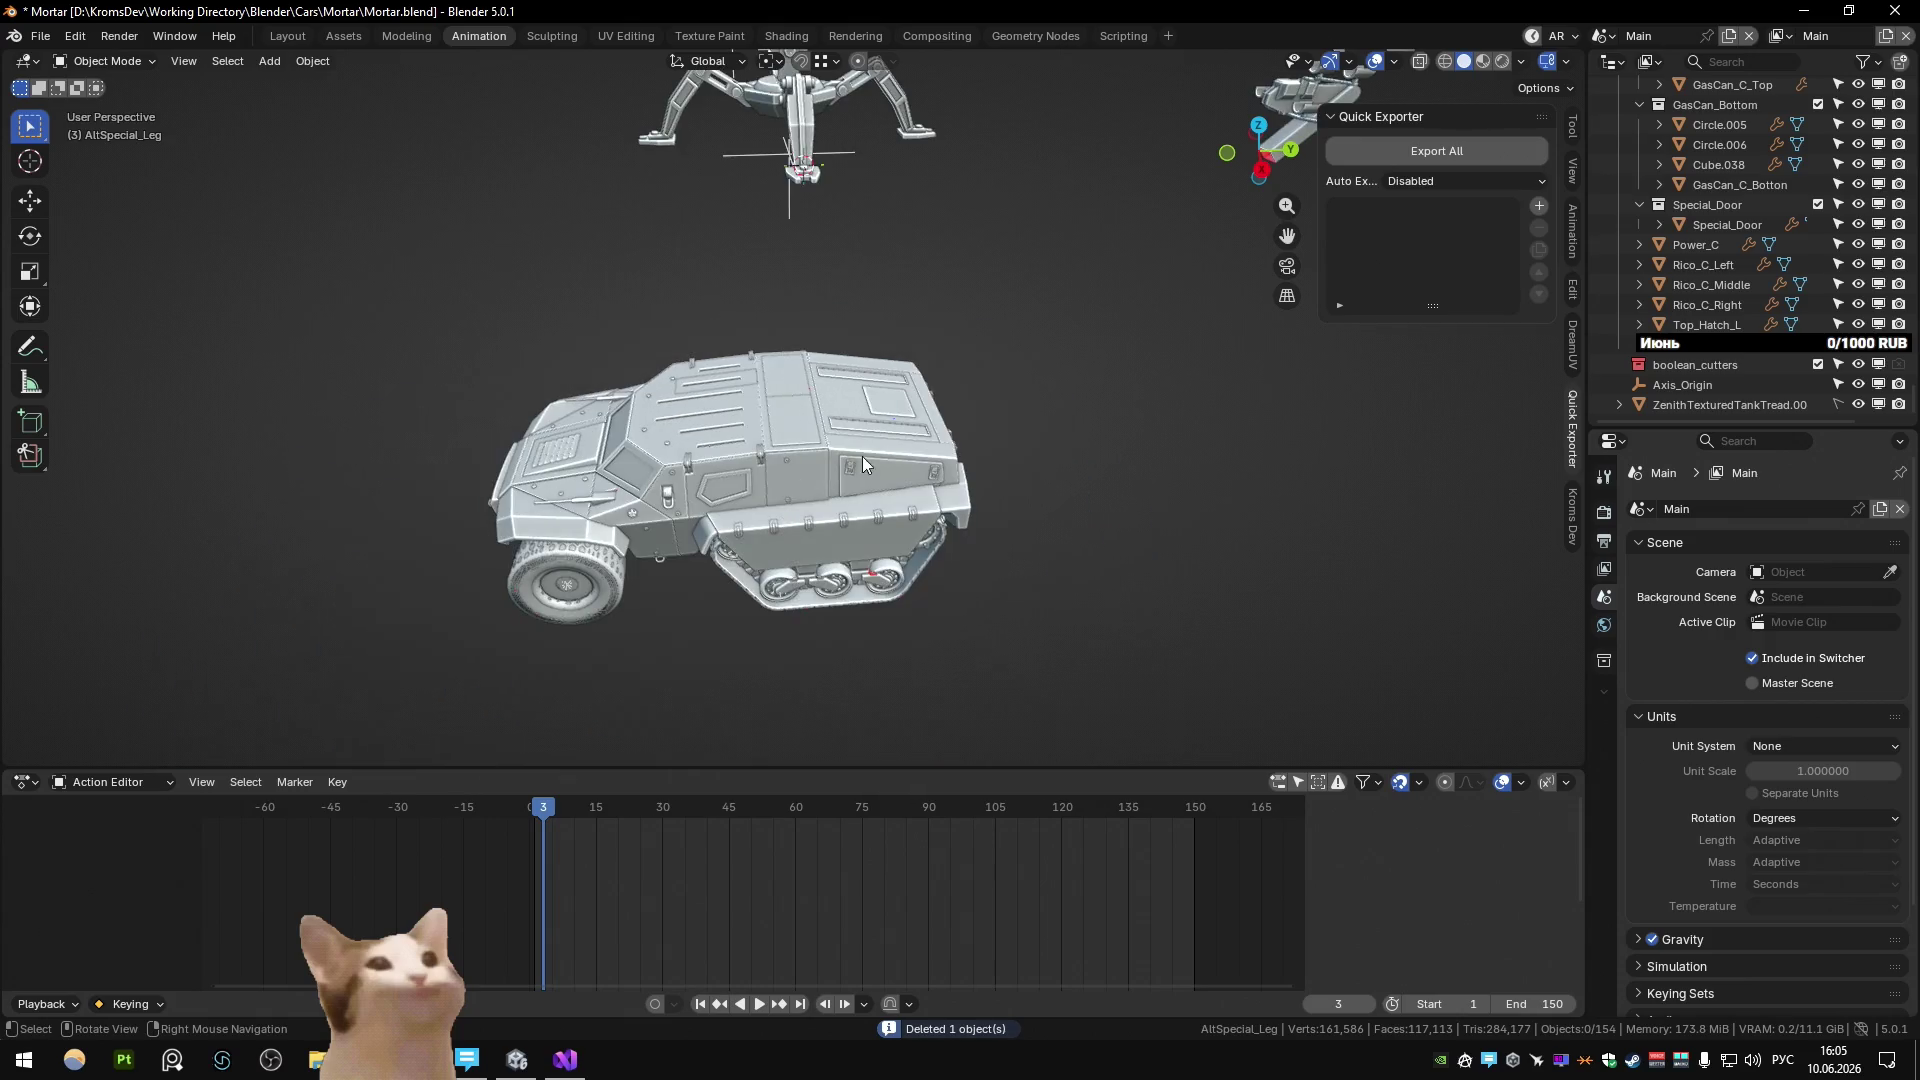
Switch to the Unity scene and start playing the turret rig animation.
click(1704, 230)
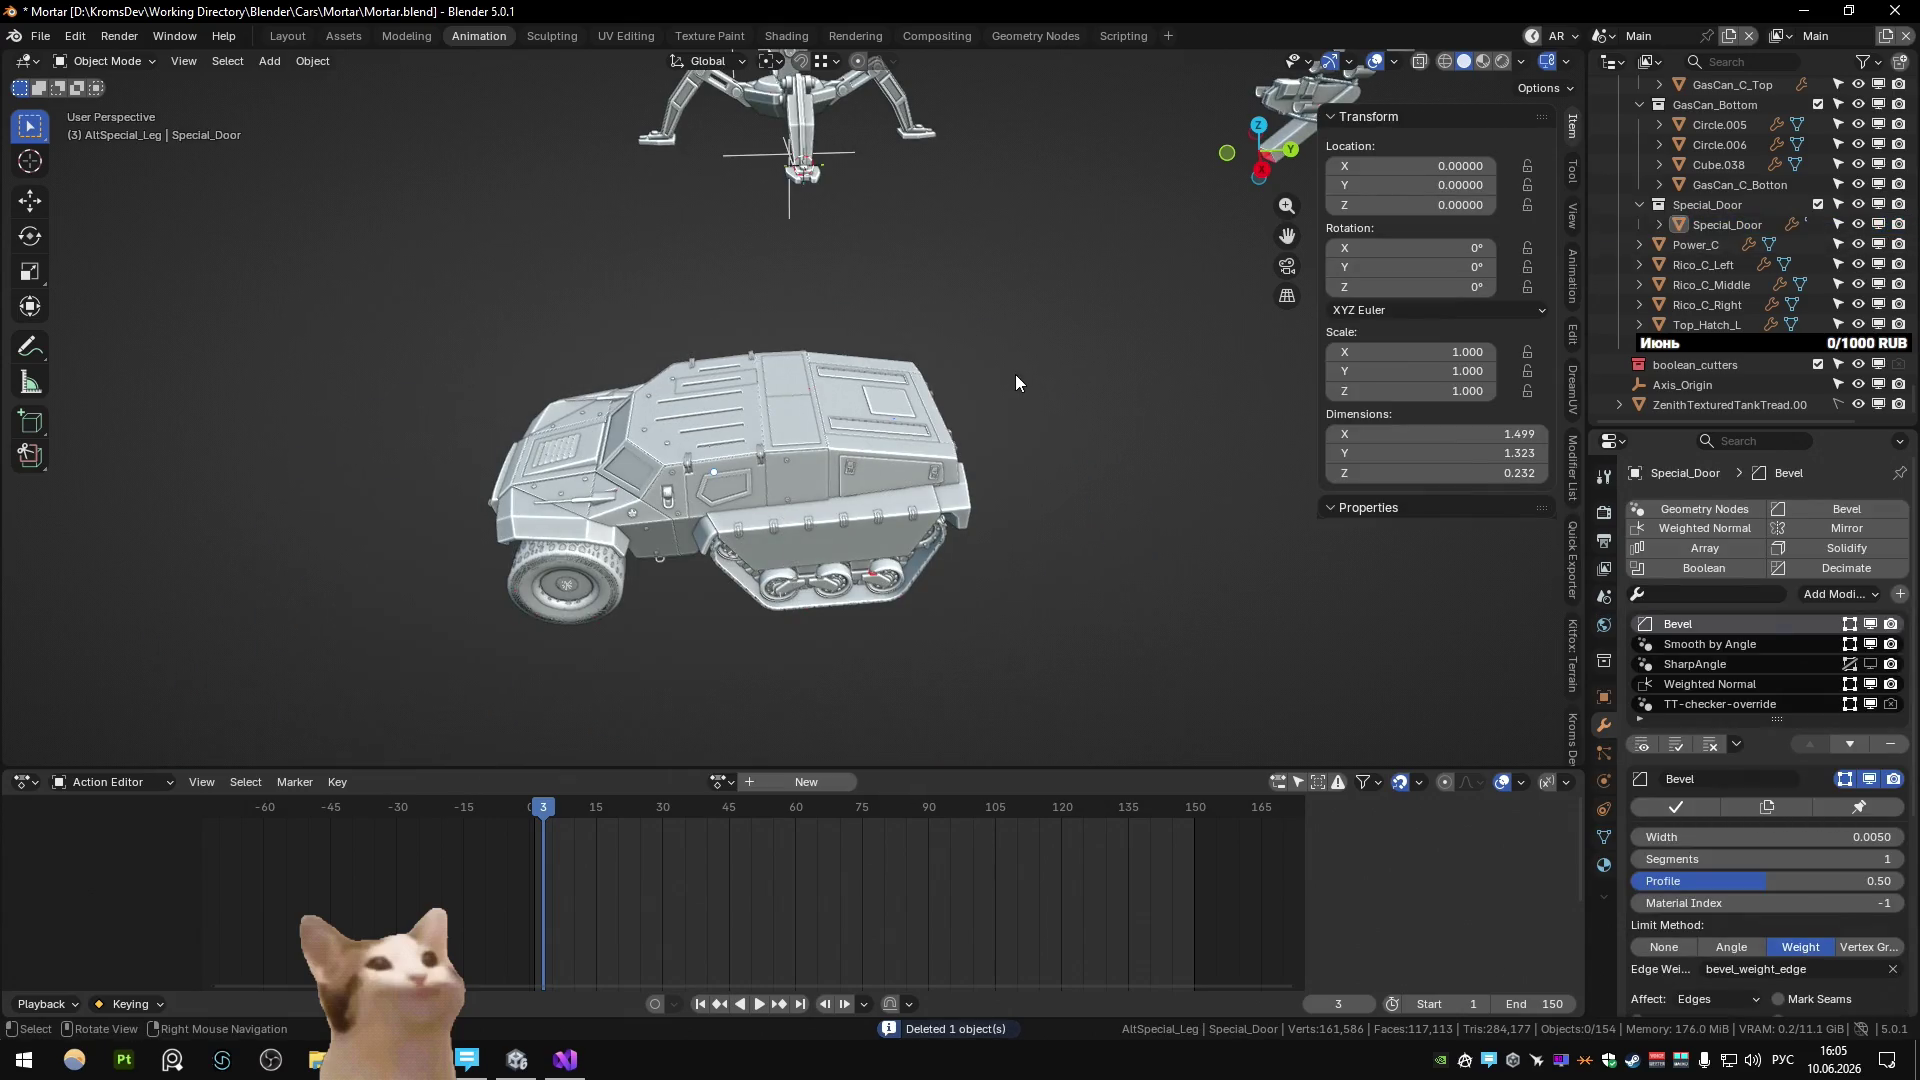
key(ctrl+z)
key(ctrl+z)
key(ctrl+z)
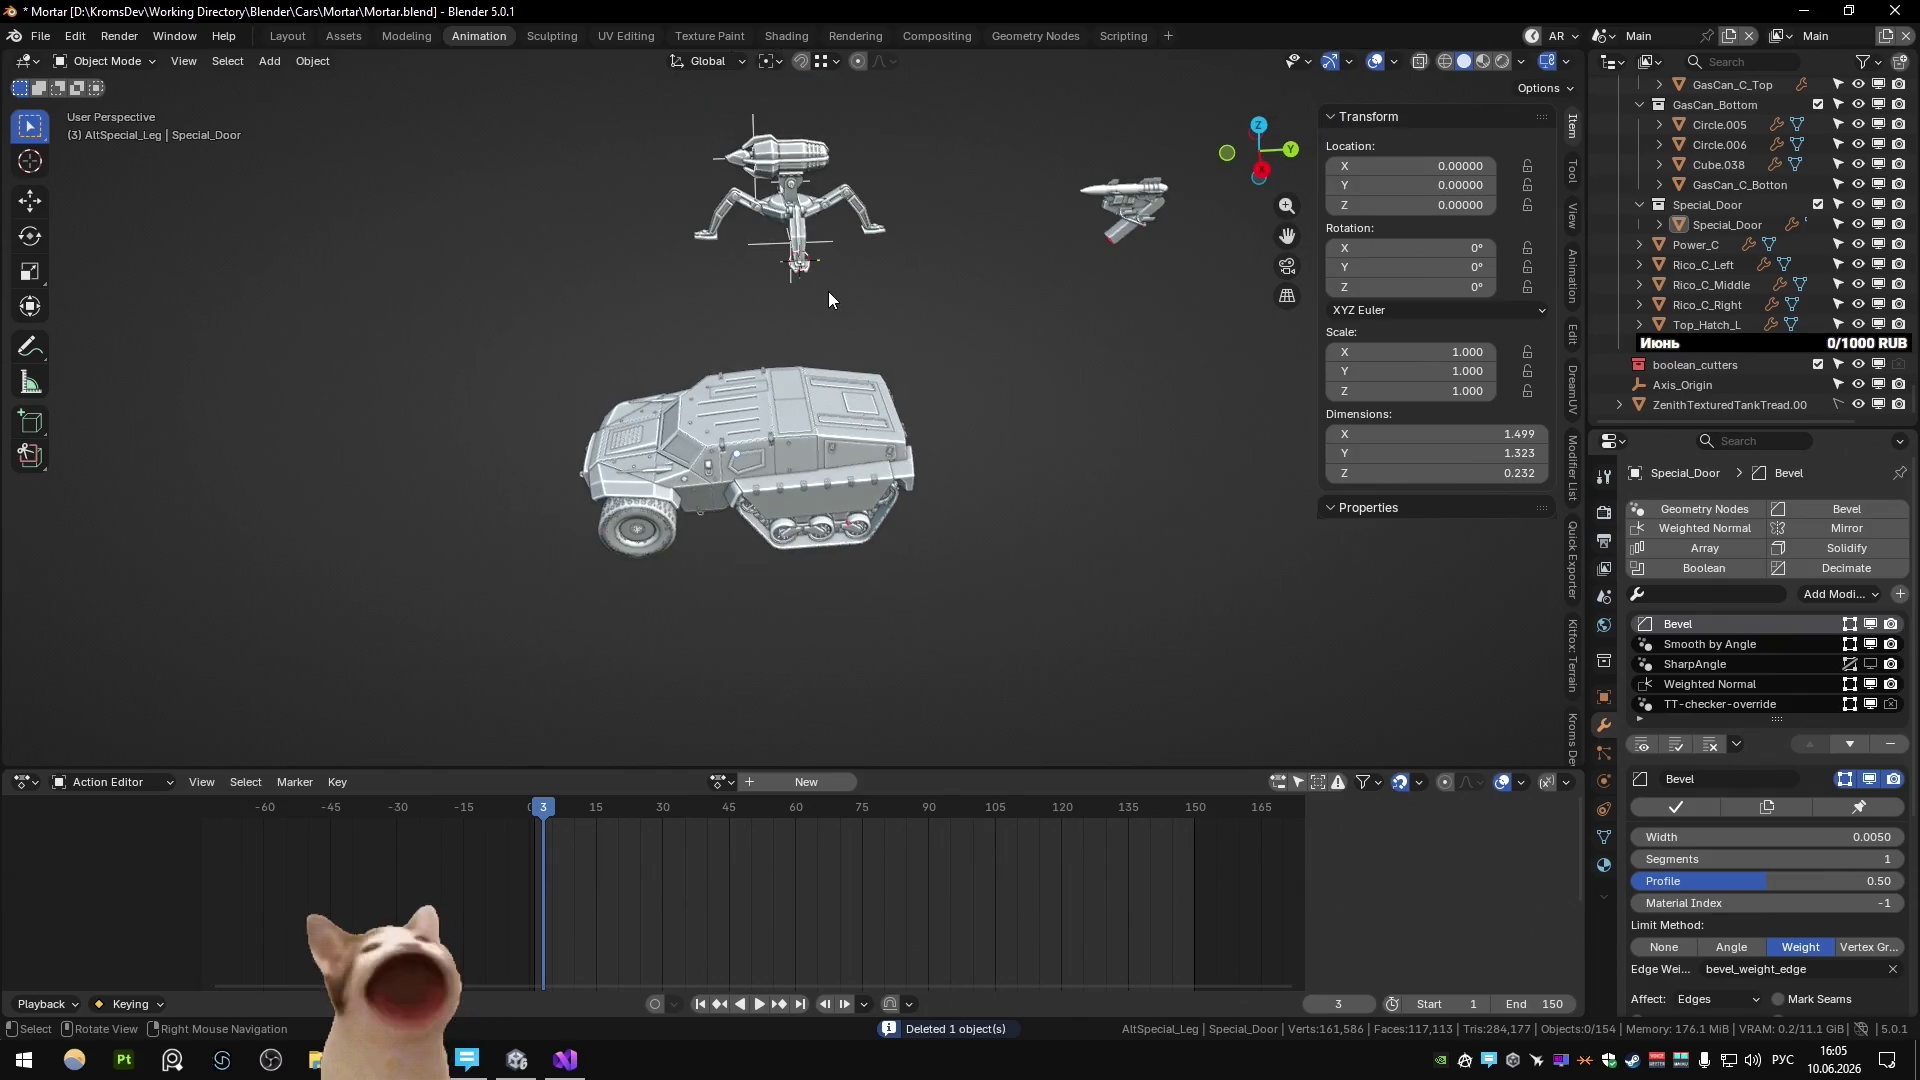
mouse_move(827, 291)
middle_down()
mouse_move(934, 440)
mouse_move(867, 489)
middle_up()
scroll(867, 489, up, 5)
key(space)
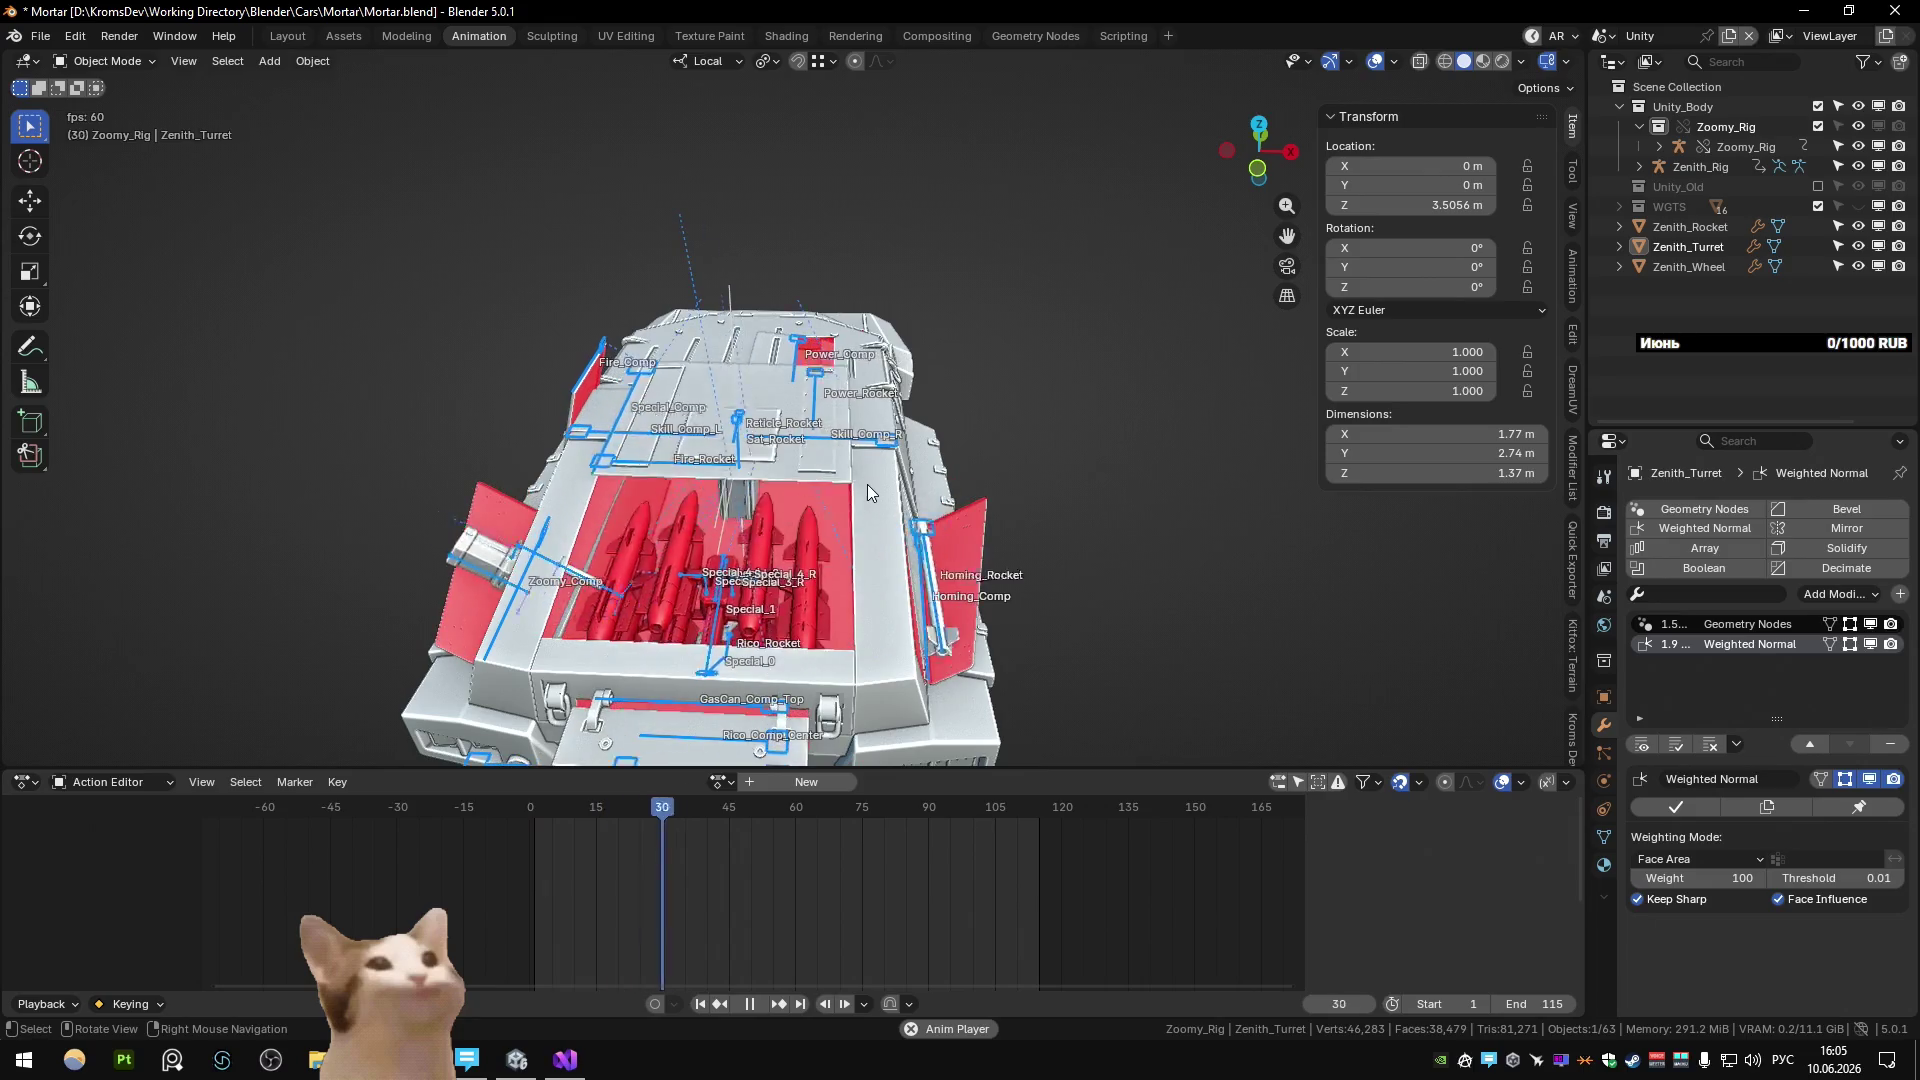
Play and pause the turret animation from side and front views, stopping at frame 82, then return to Main.
key(Escape)
scroll(1016, 362, down, 5)
mouse_move(852, 488)
middle_down()
mouse_move(1016, 362)
mouse_move(910, 398)
middle_up()
key(space)
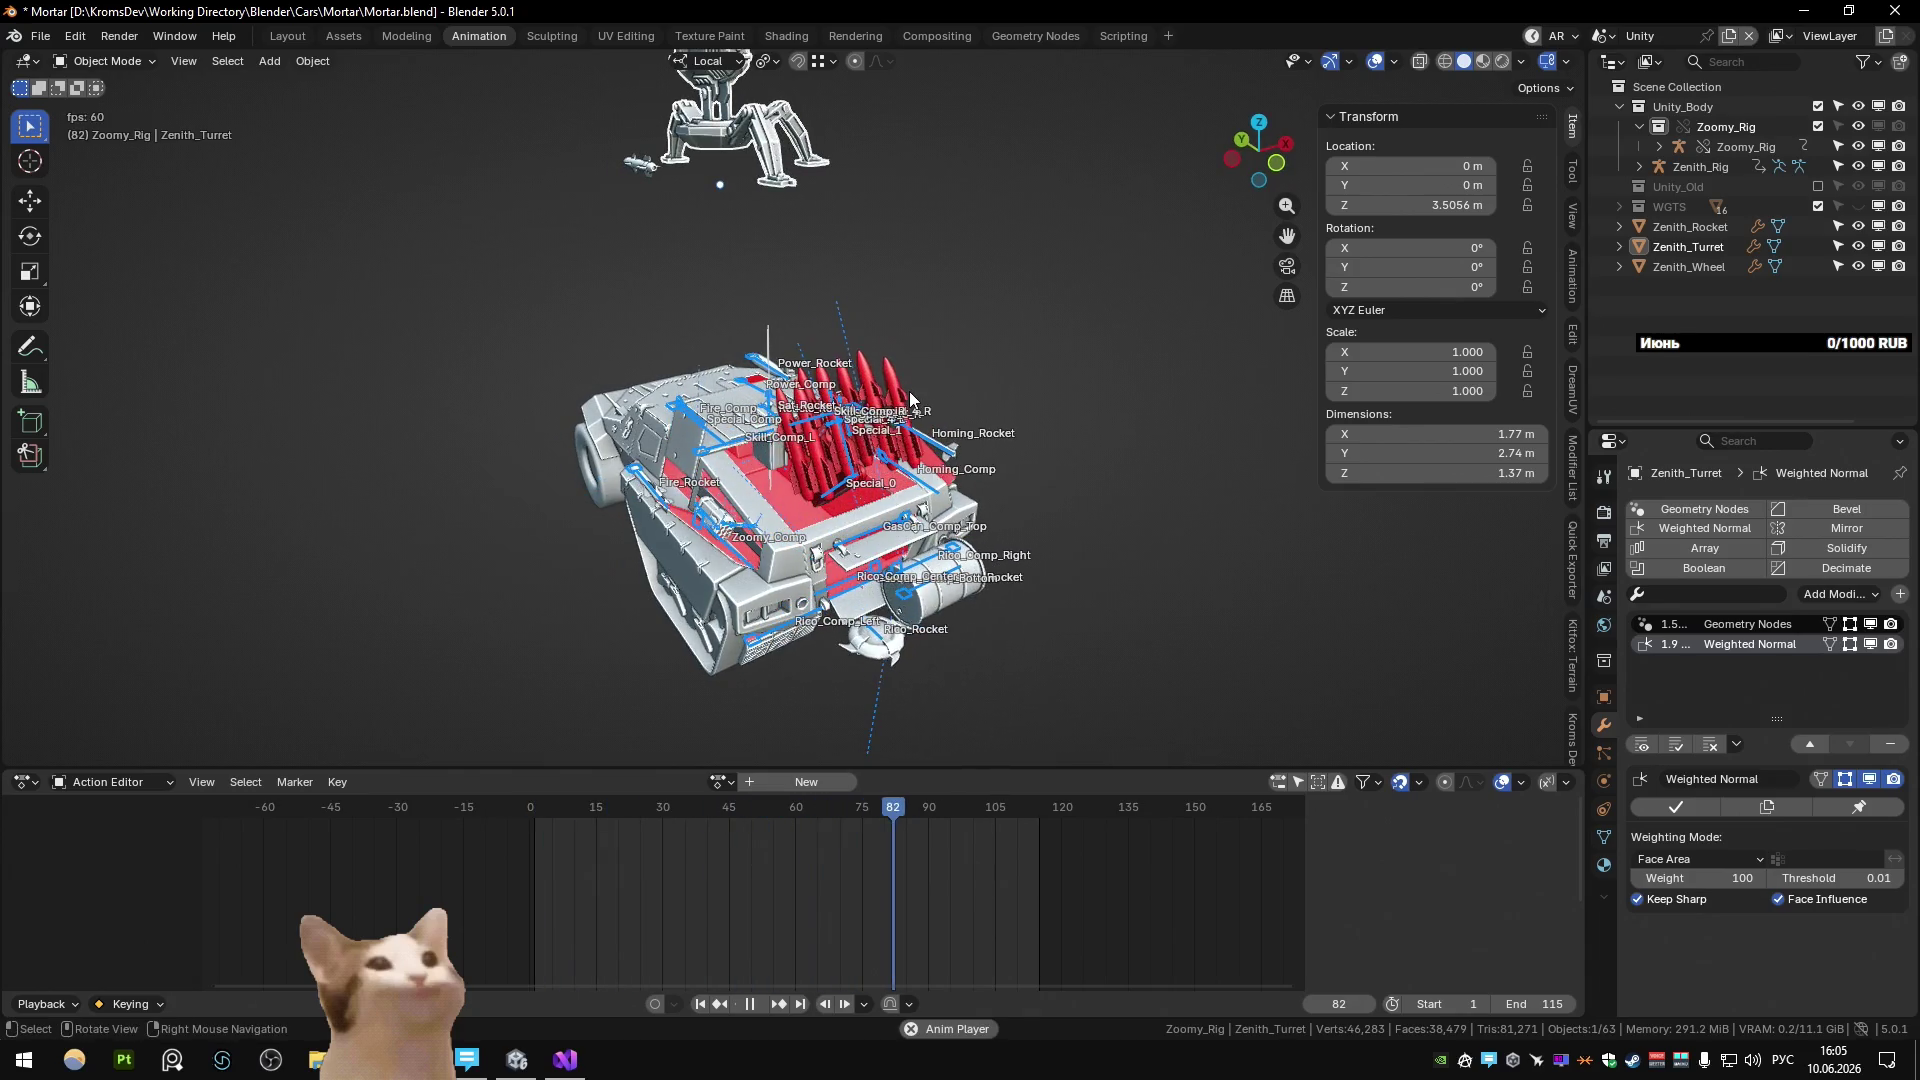
key(space)
mouse_move(909, 395)
middle_down()
mouse_move(966, 310)
mouse_move(924, 456)
middle_up()
key(space)
key(space)
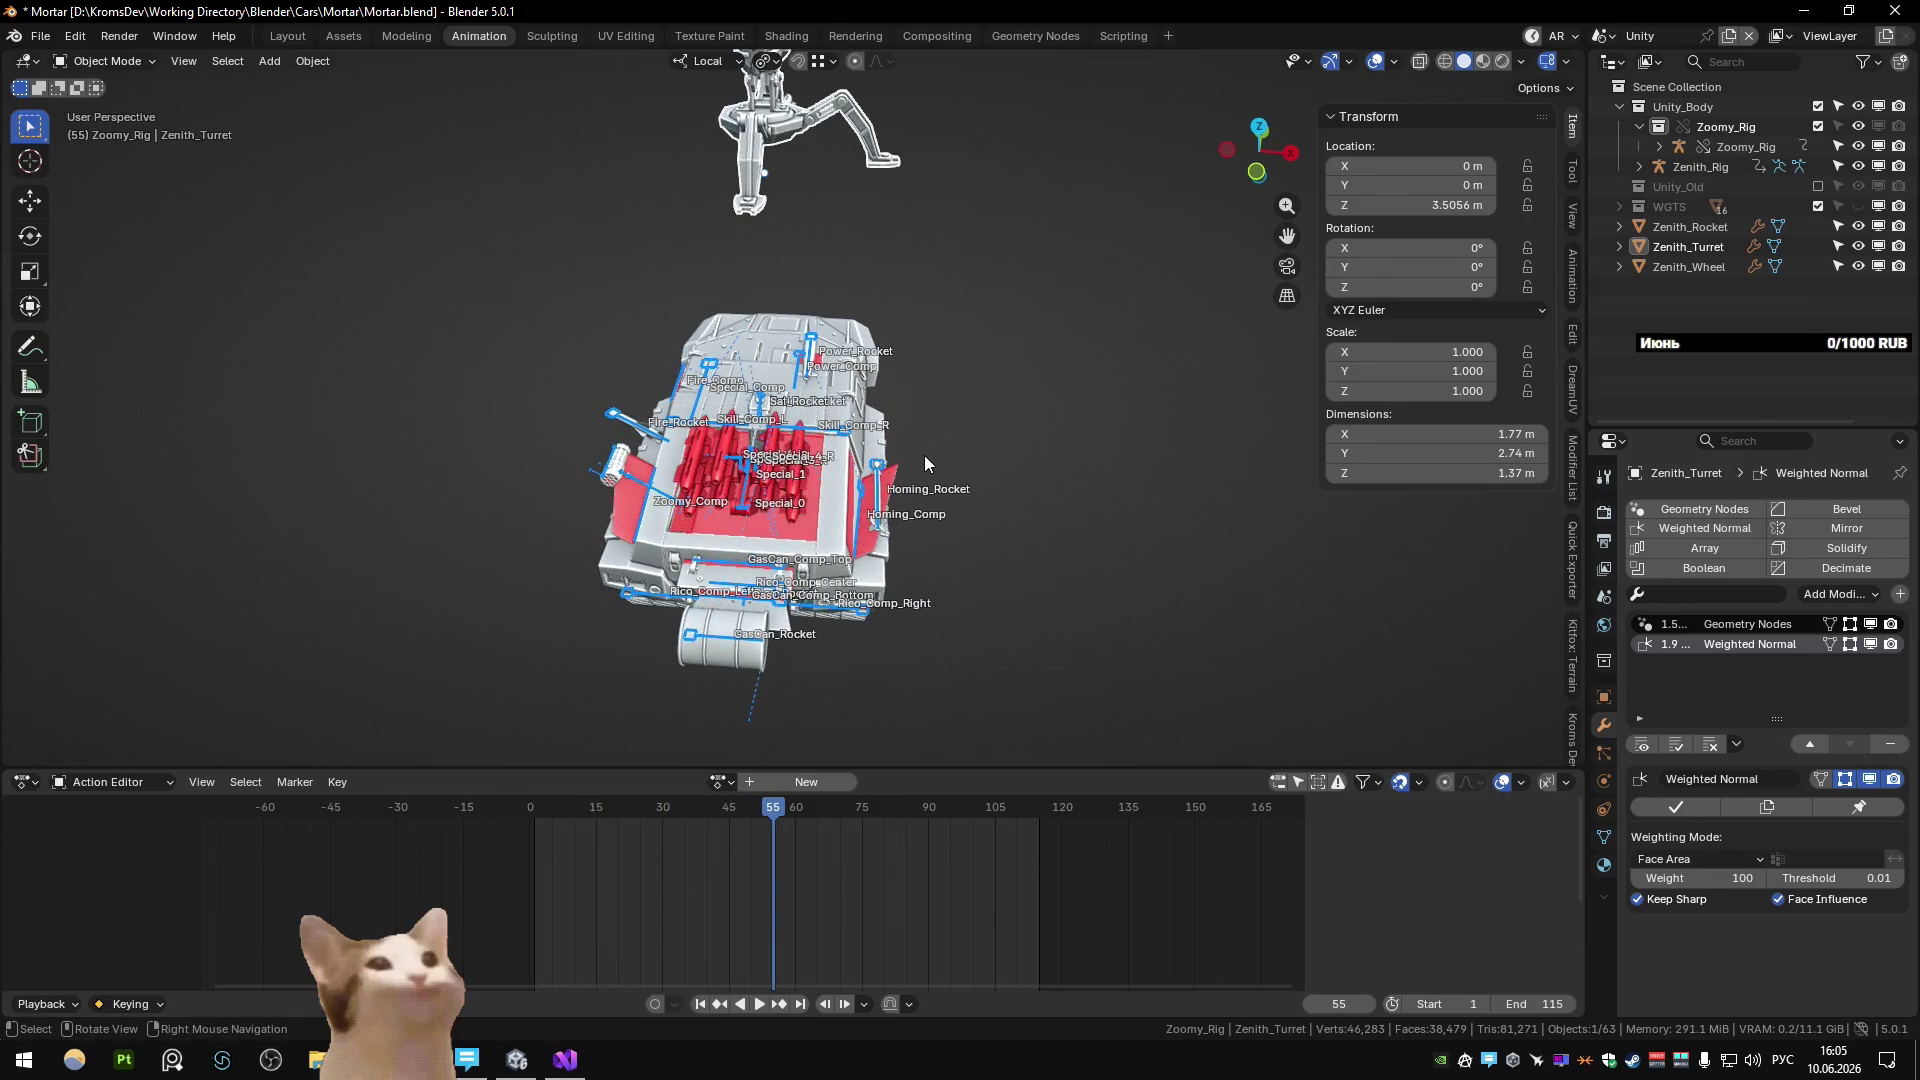
key(ctrl+z)
key(ctrl+z)
key(ctrl+z)
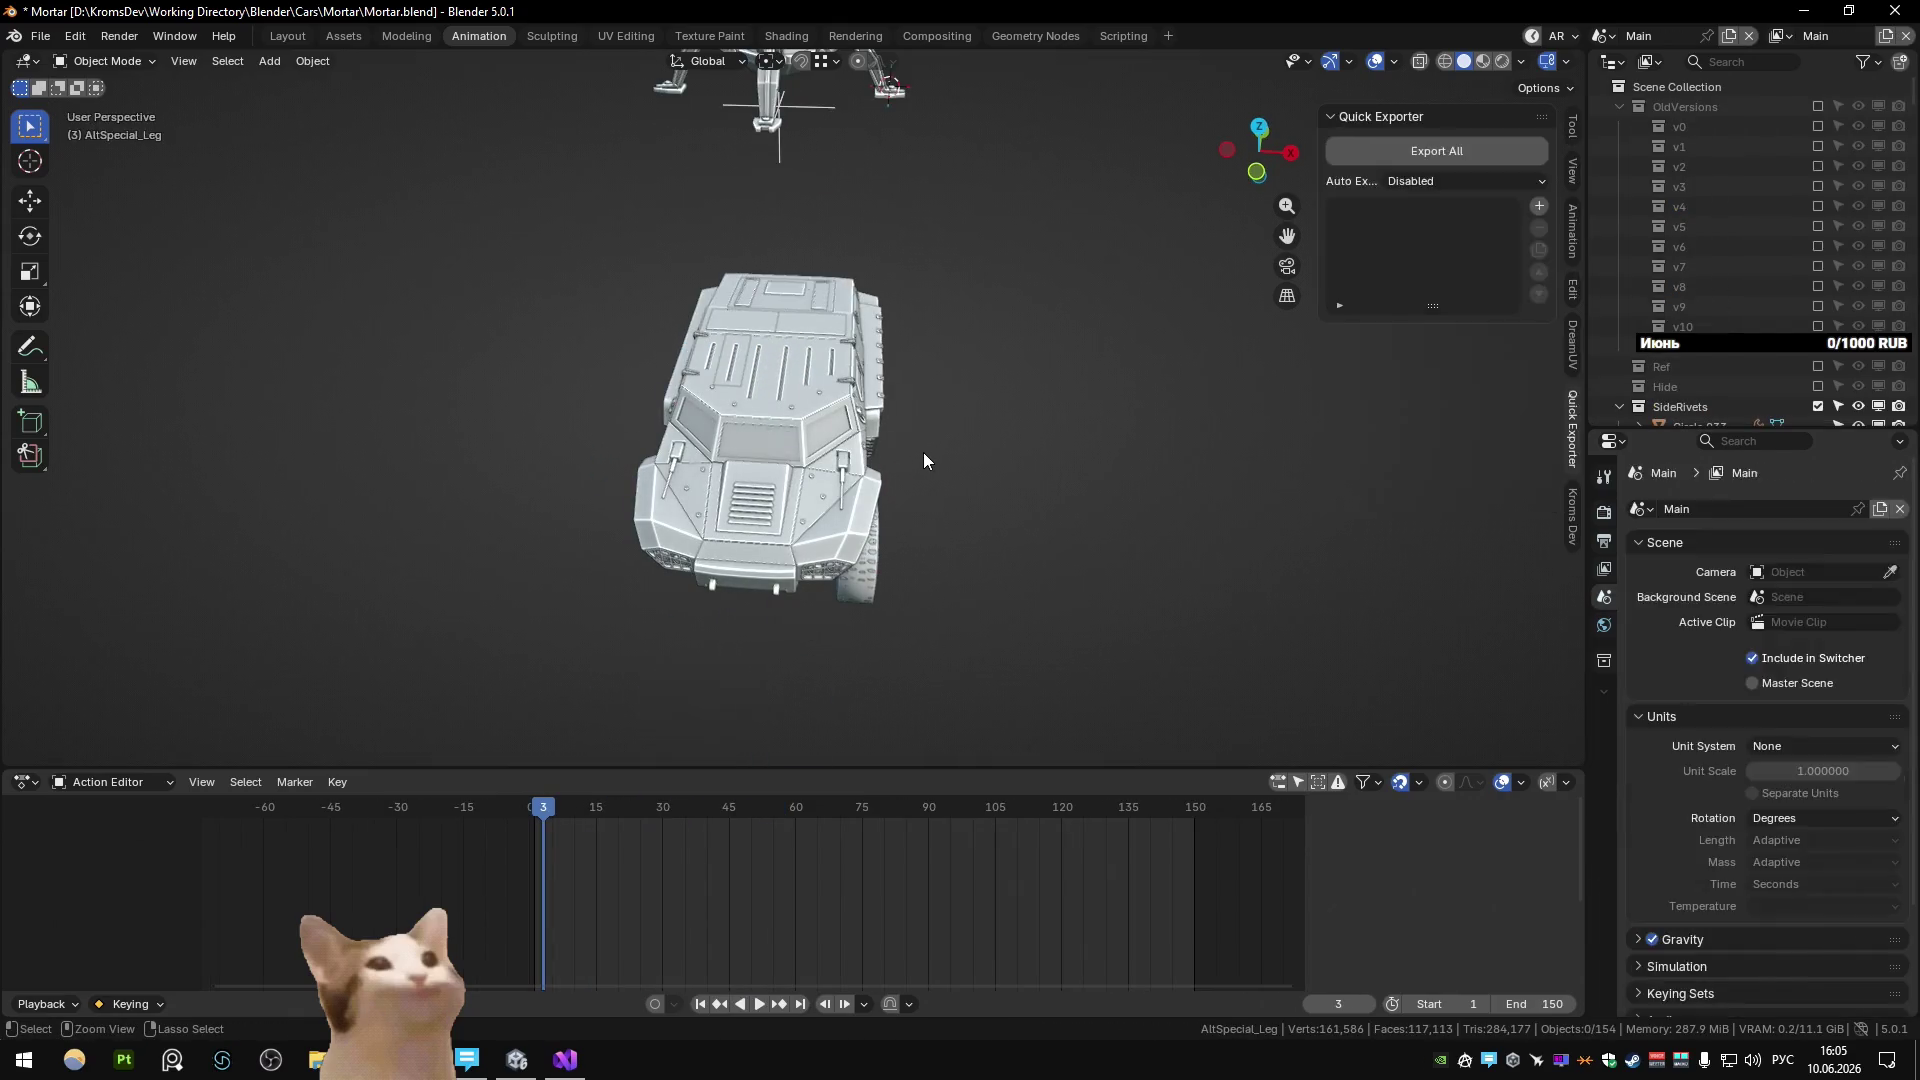
Delete the leftover WGT-Bone.001 widget, leaving its name unchanged.
key(F2)
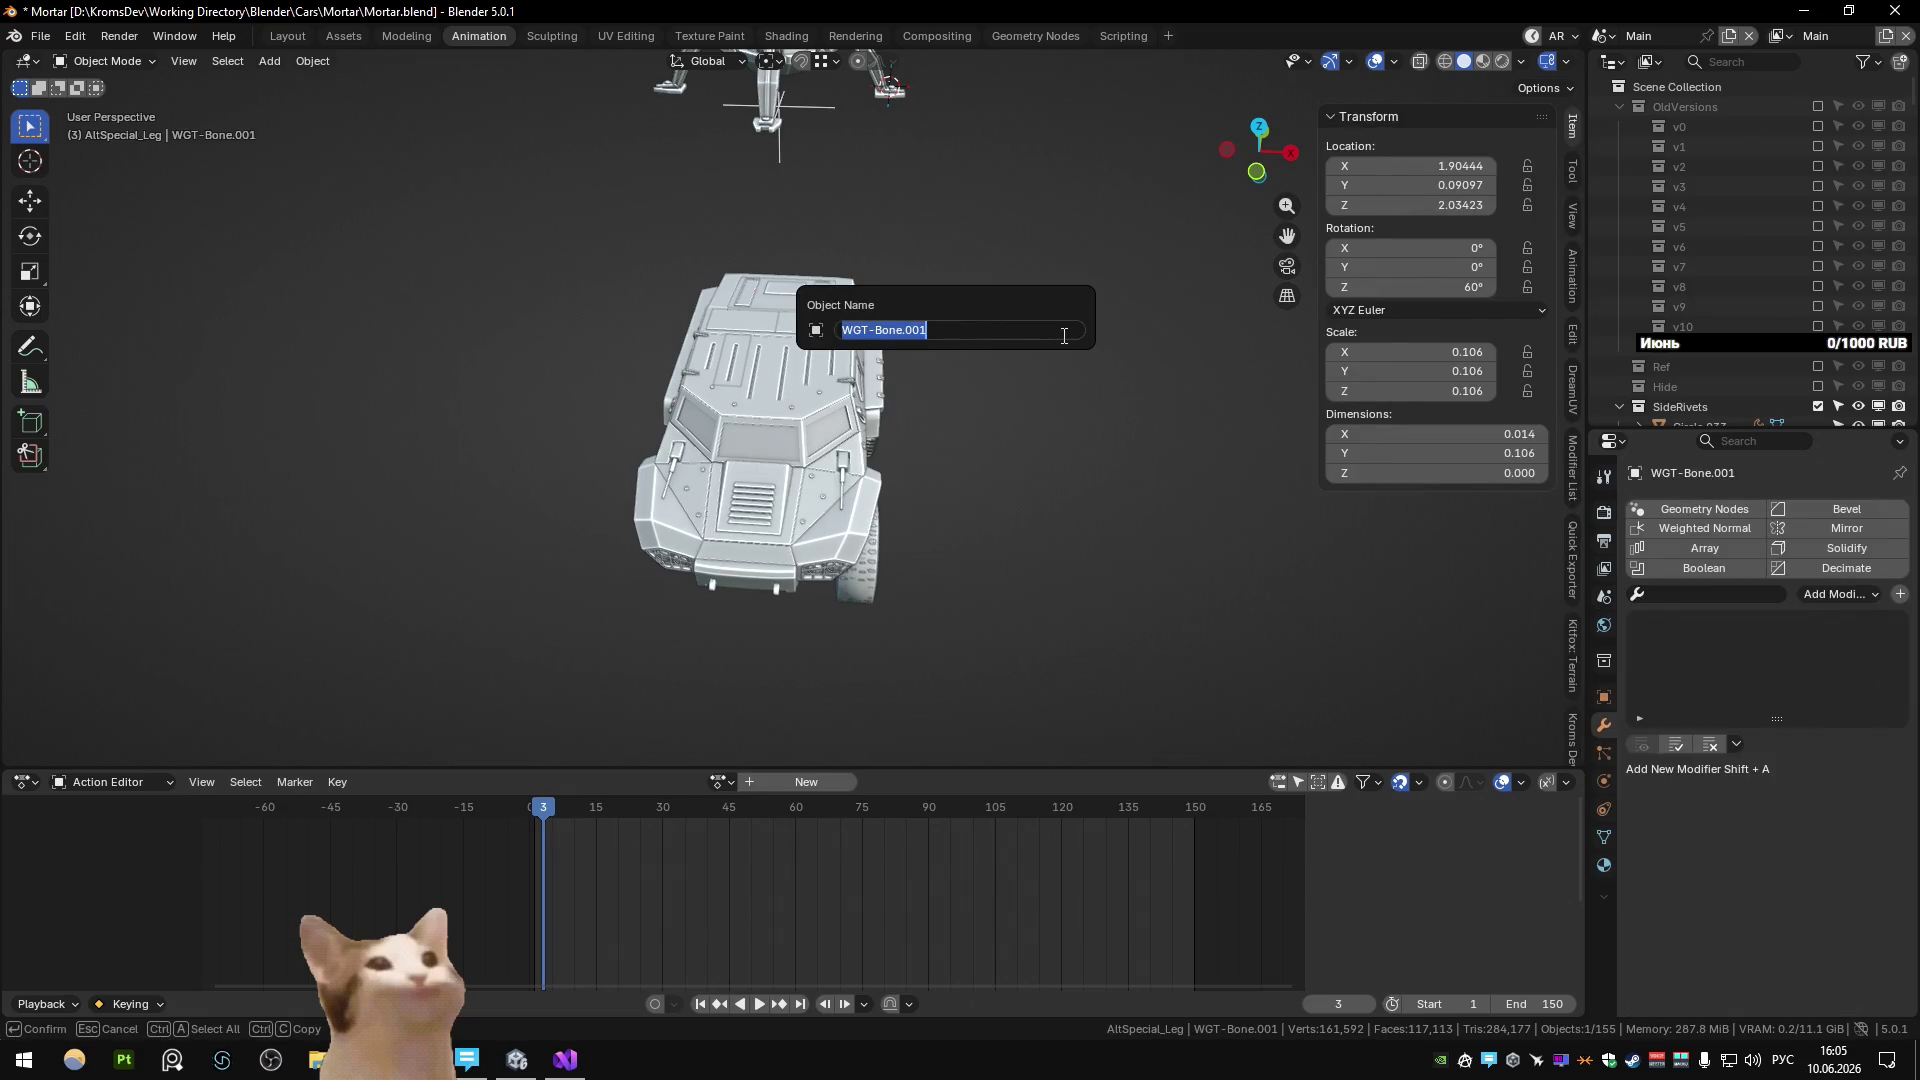
key(Return)
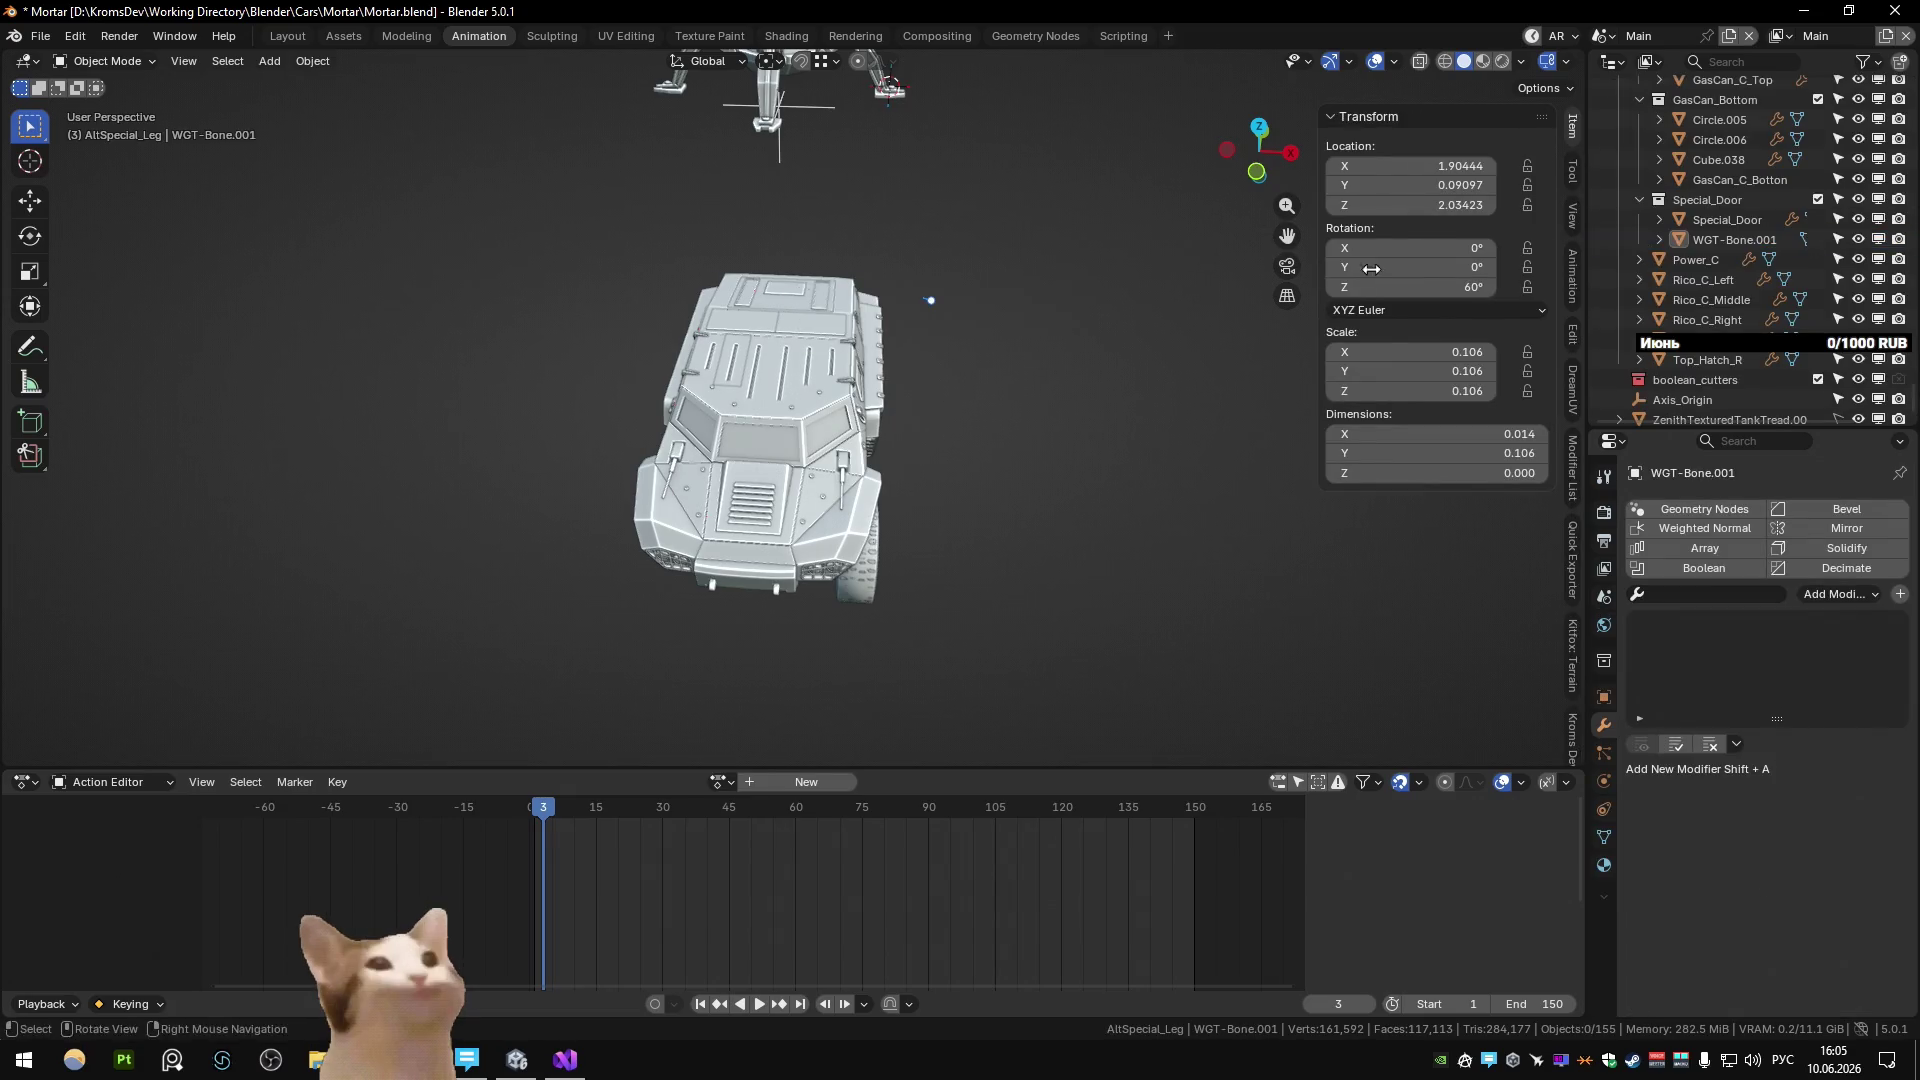
key(Delete)
mouse_move(1133, 342)
middle_down()
mouse_move(982, 386)
mouse_move(812, 292)
mouse_move(775, 380)
middle_up()
scroll(812, 292, down, 4)
scroll(765, 365, up, 5)
Select the Axis_Leg empty and try a global Z rotation, then cancel it.
click(846, 492)
mouse_move(860, 543)
middle_down()
mouse_move(913, 562)
mouse_move(888, 528)
mouse_move(1023, 566)
middle_up()
key(r)
key(z)
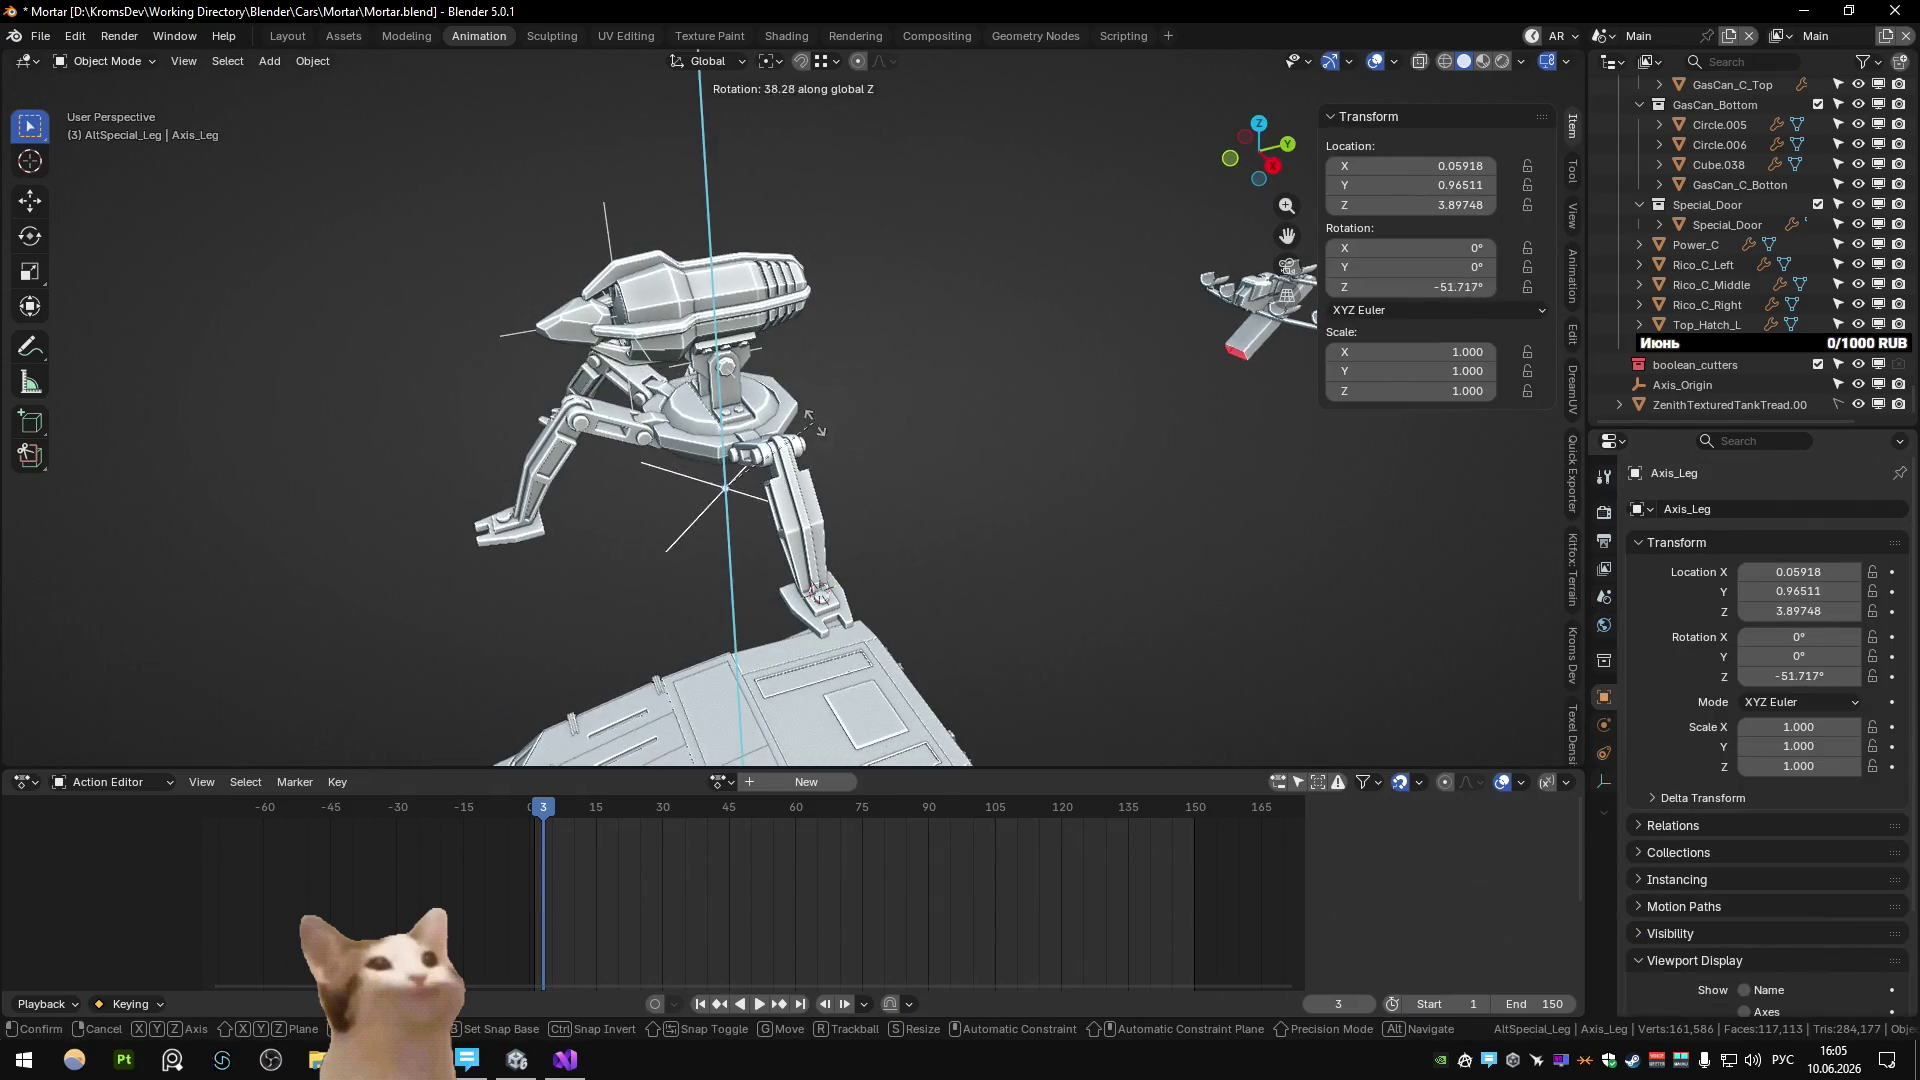
key(Escape)
middle_drag(812, 424, 681, 466)
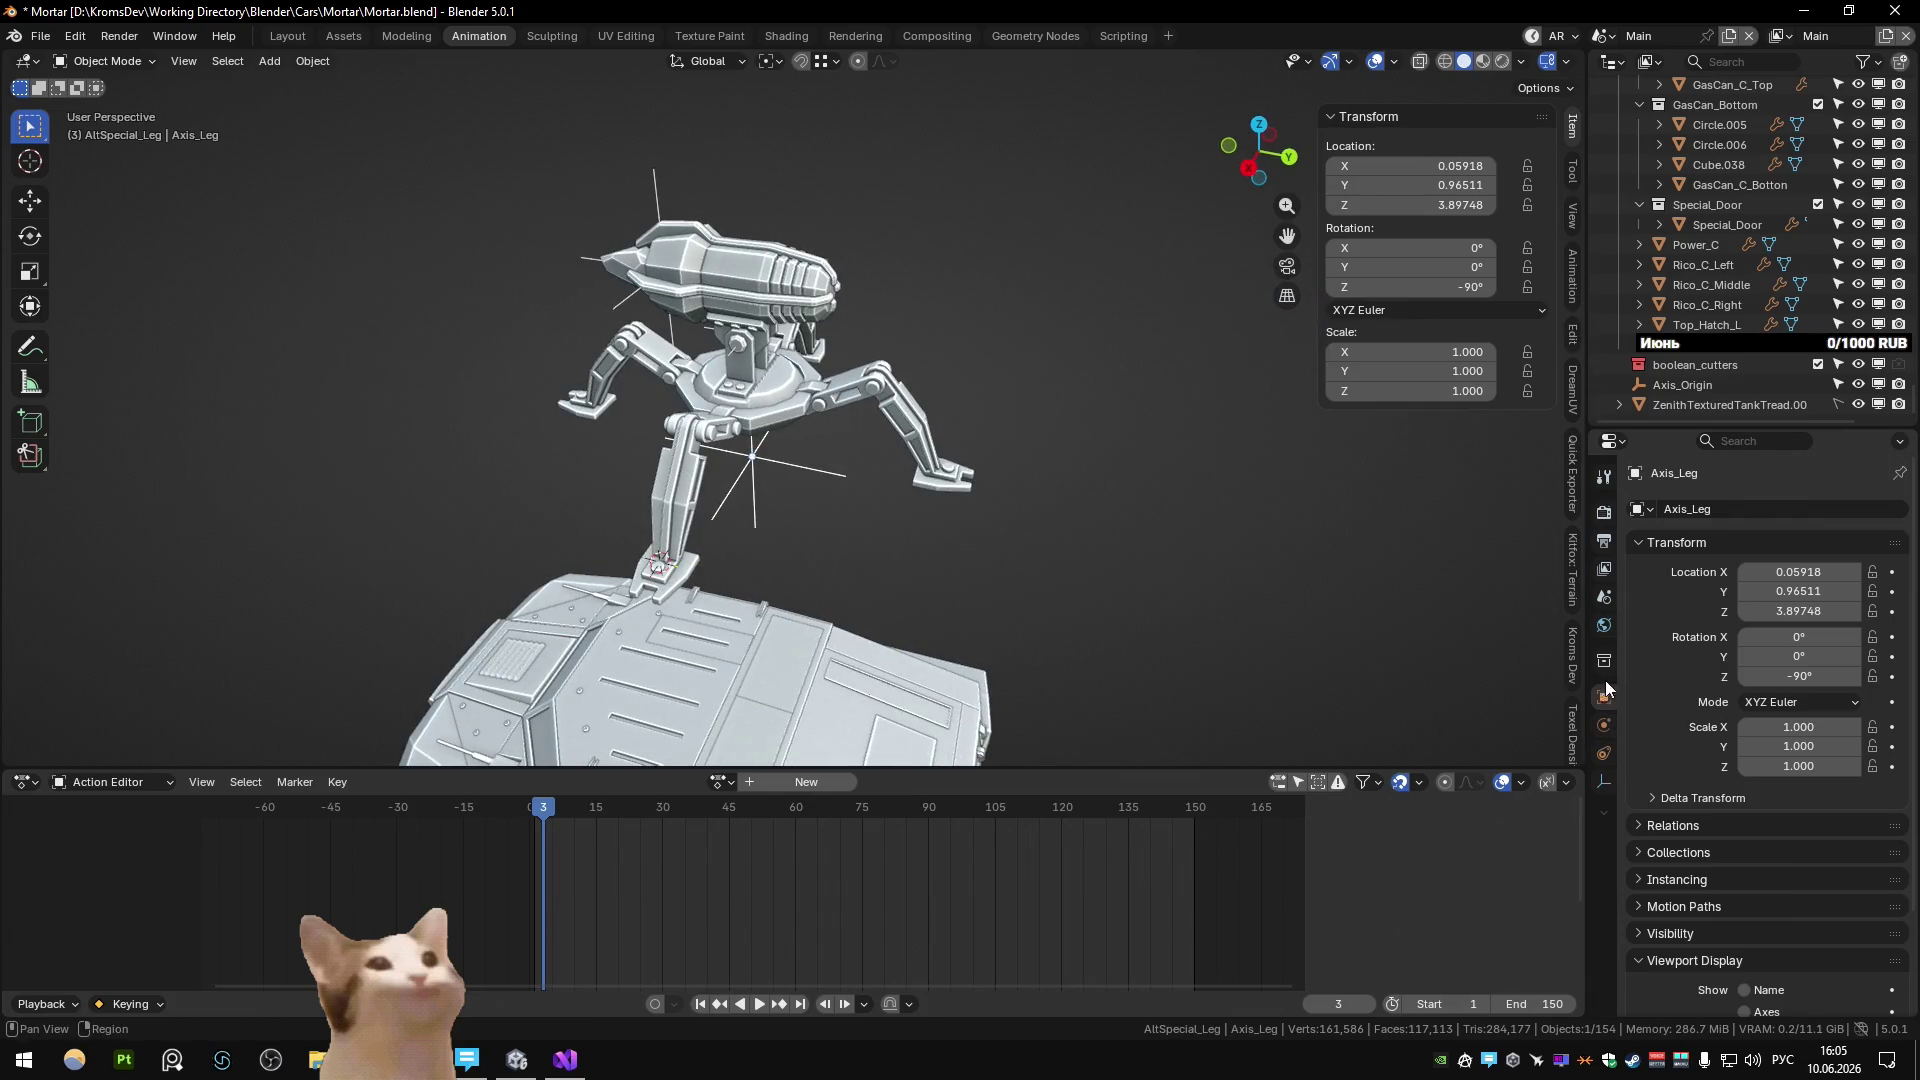
Reduce the Array modifier count on leg part Plane.078 to 1.
click(856, 405)
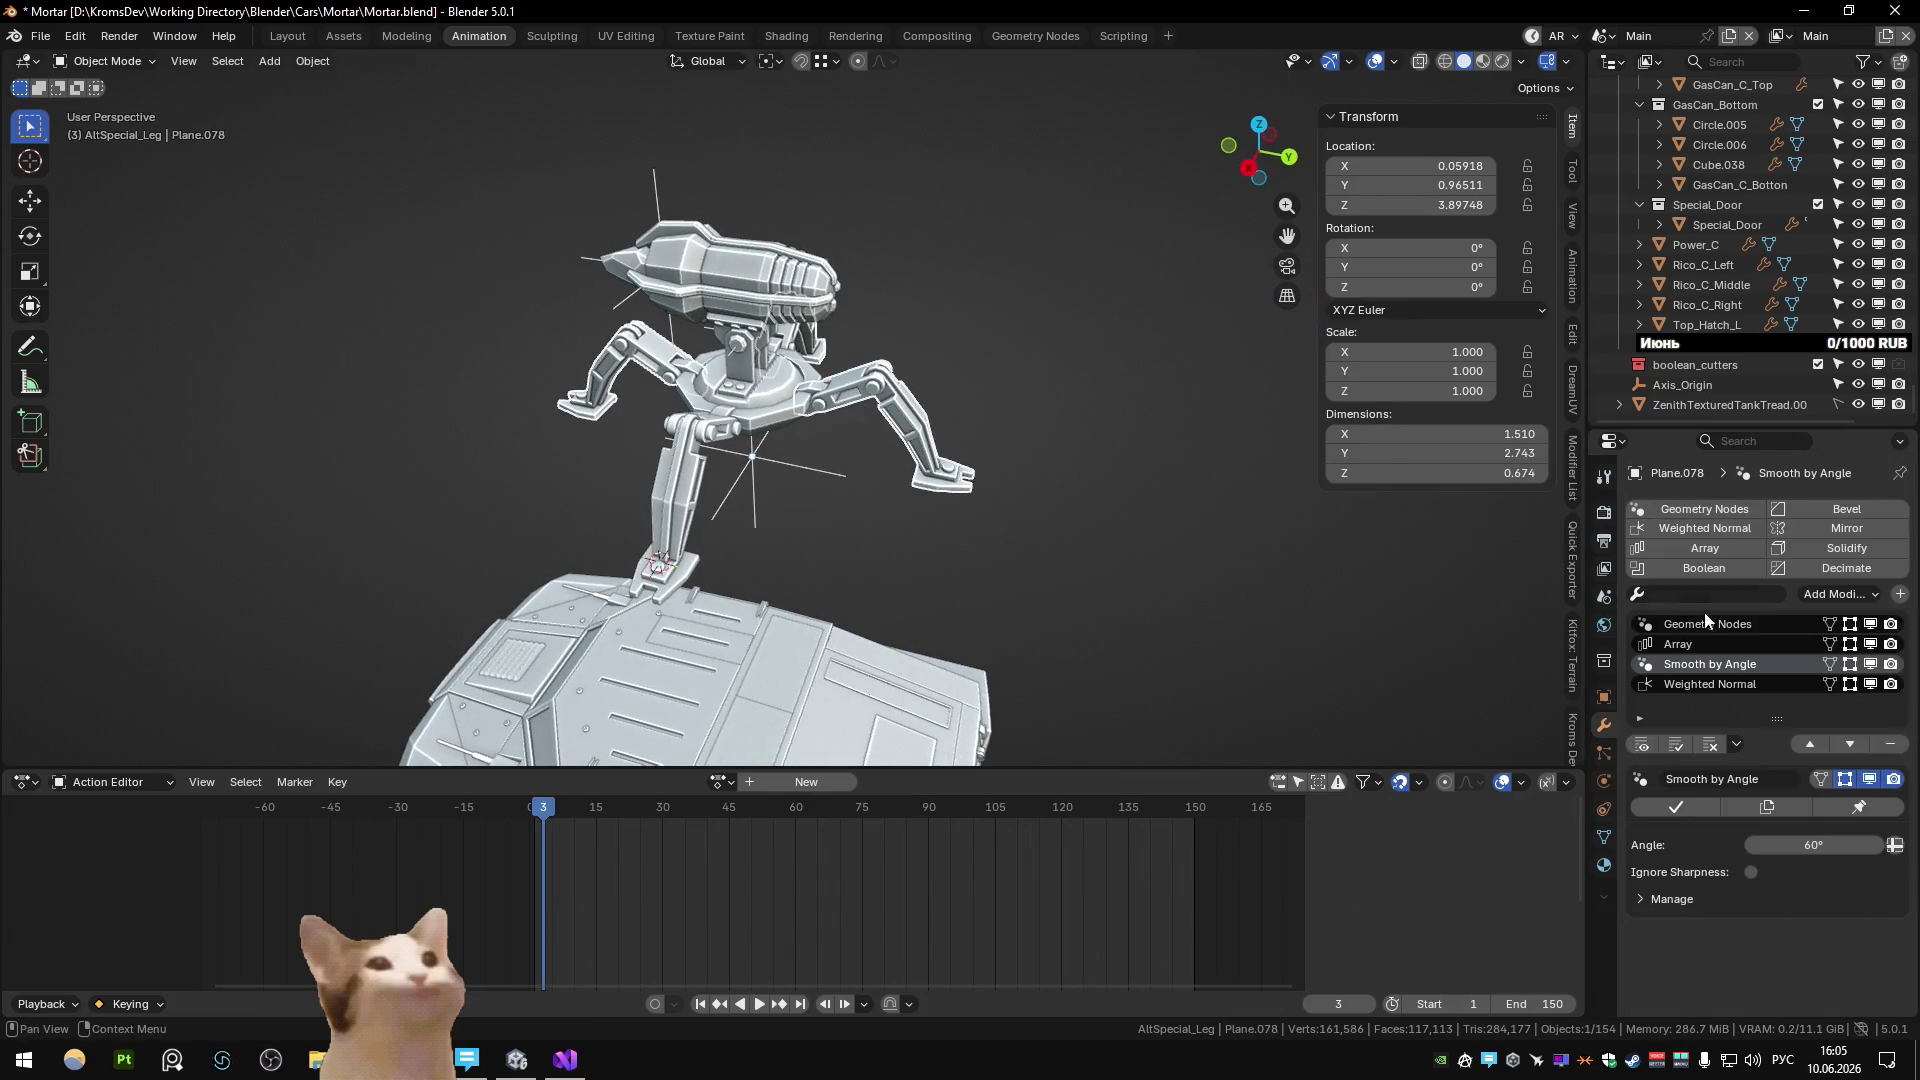
click(1752, 646)
click(1637, 859)
click(1637, 858)
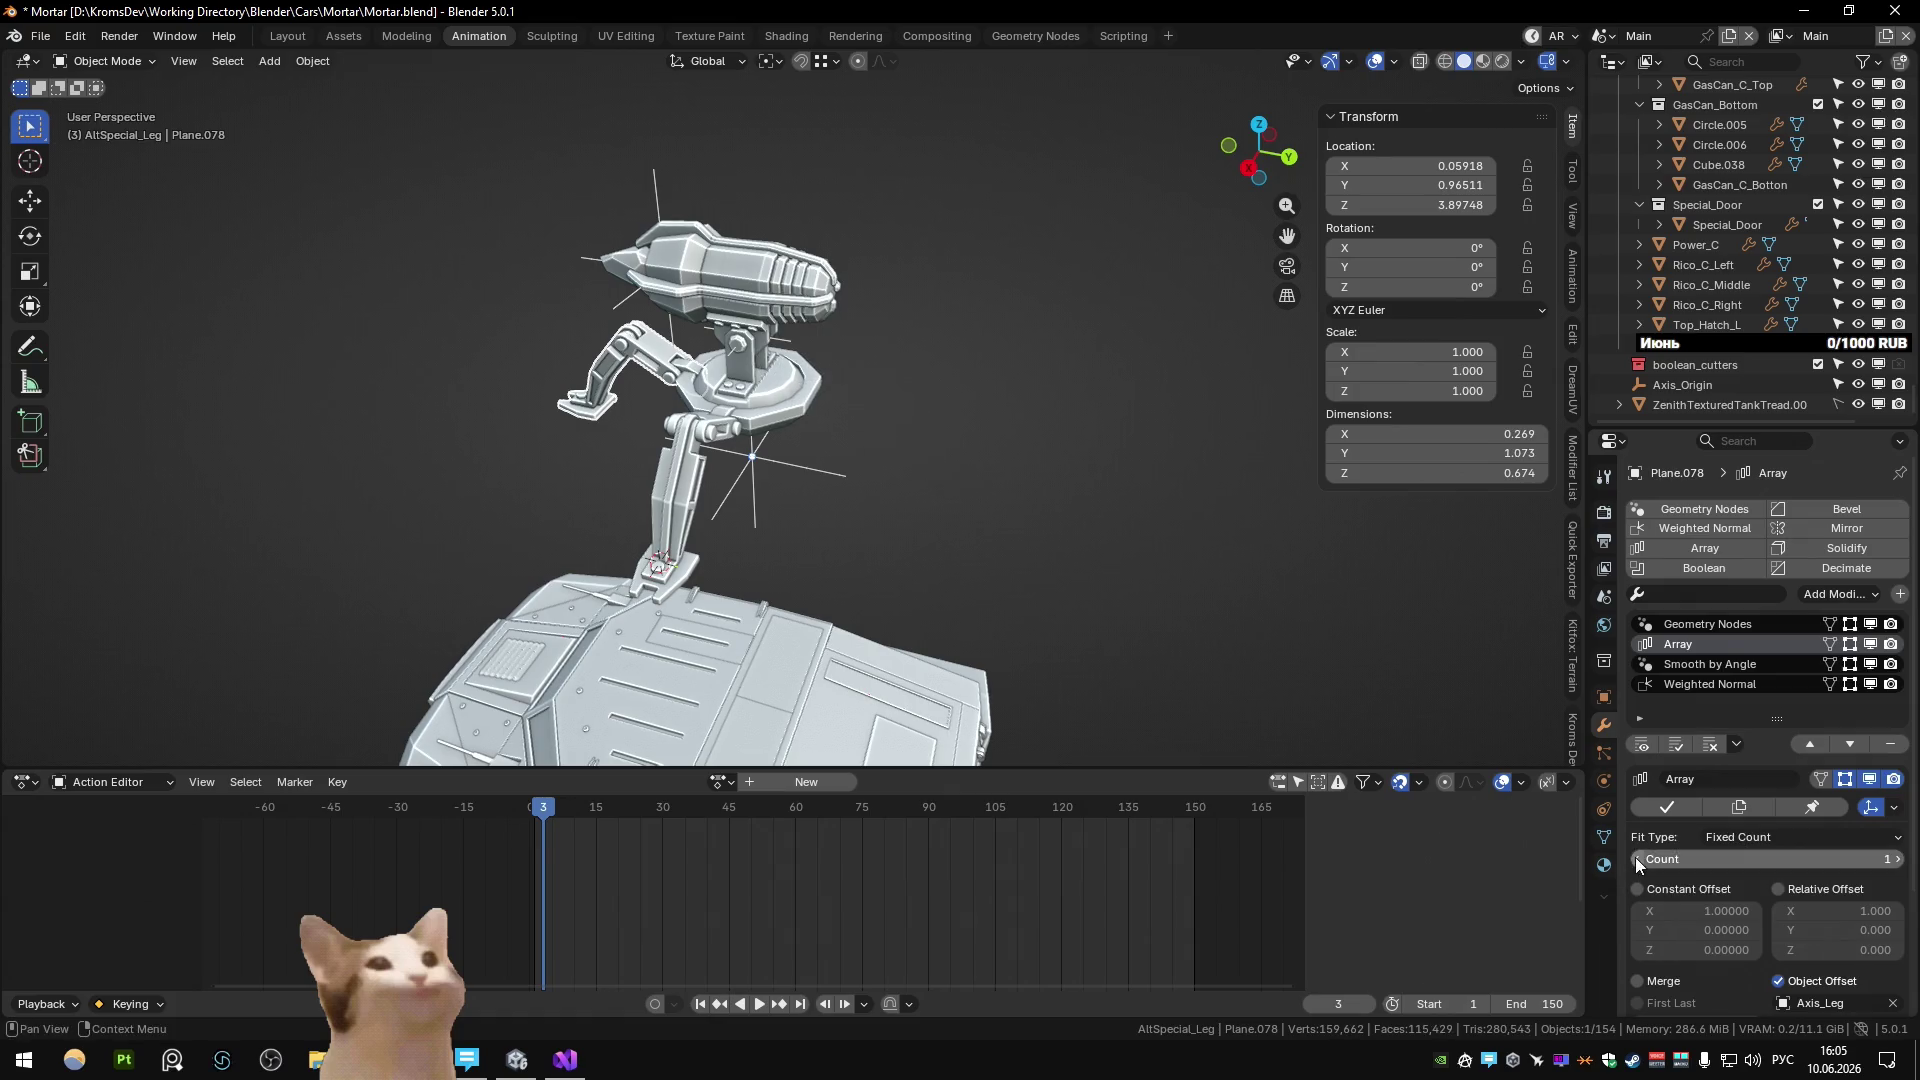
mouse_move(878, 494)
middle_down()
mouse_move(895, 420)
mouse_move(788, 357)
mouse_move(782, 399)
mouse_move(694, 442)
mouse_move(498, 462)
mouse_move(820, 483)
mouse_move(660, 430)
mouse_move(840, 470)
middle_up()
scroll(898, 384, down, 2)
scroll(786, 375, up, 3)
Save Mortar.blend and zoom in on the mortar's legs.
key(ctrl+s)
scroll(663, 438, up, 2)
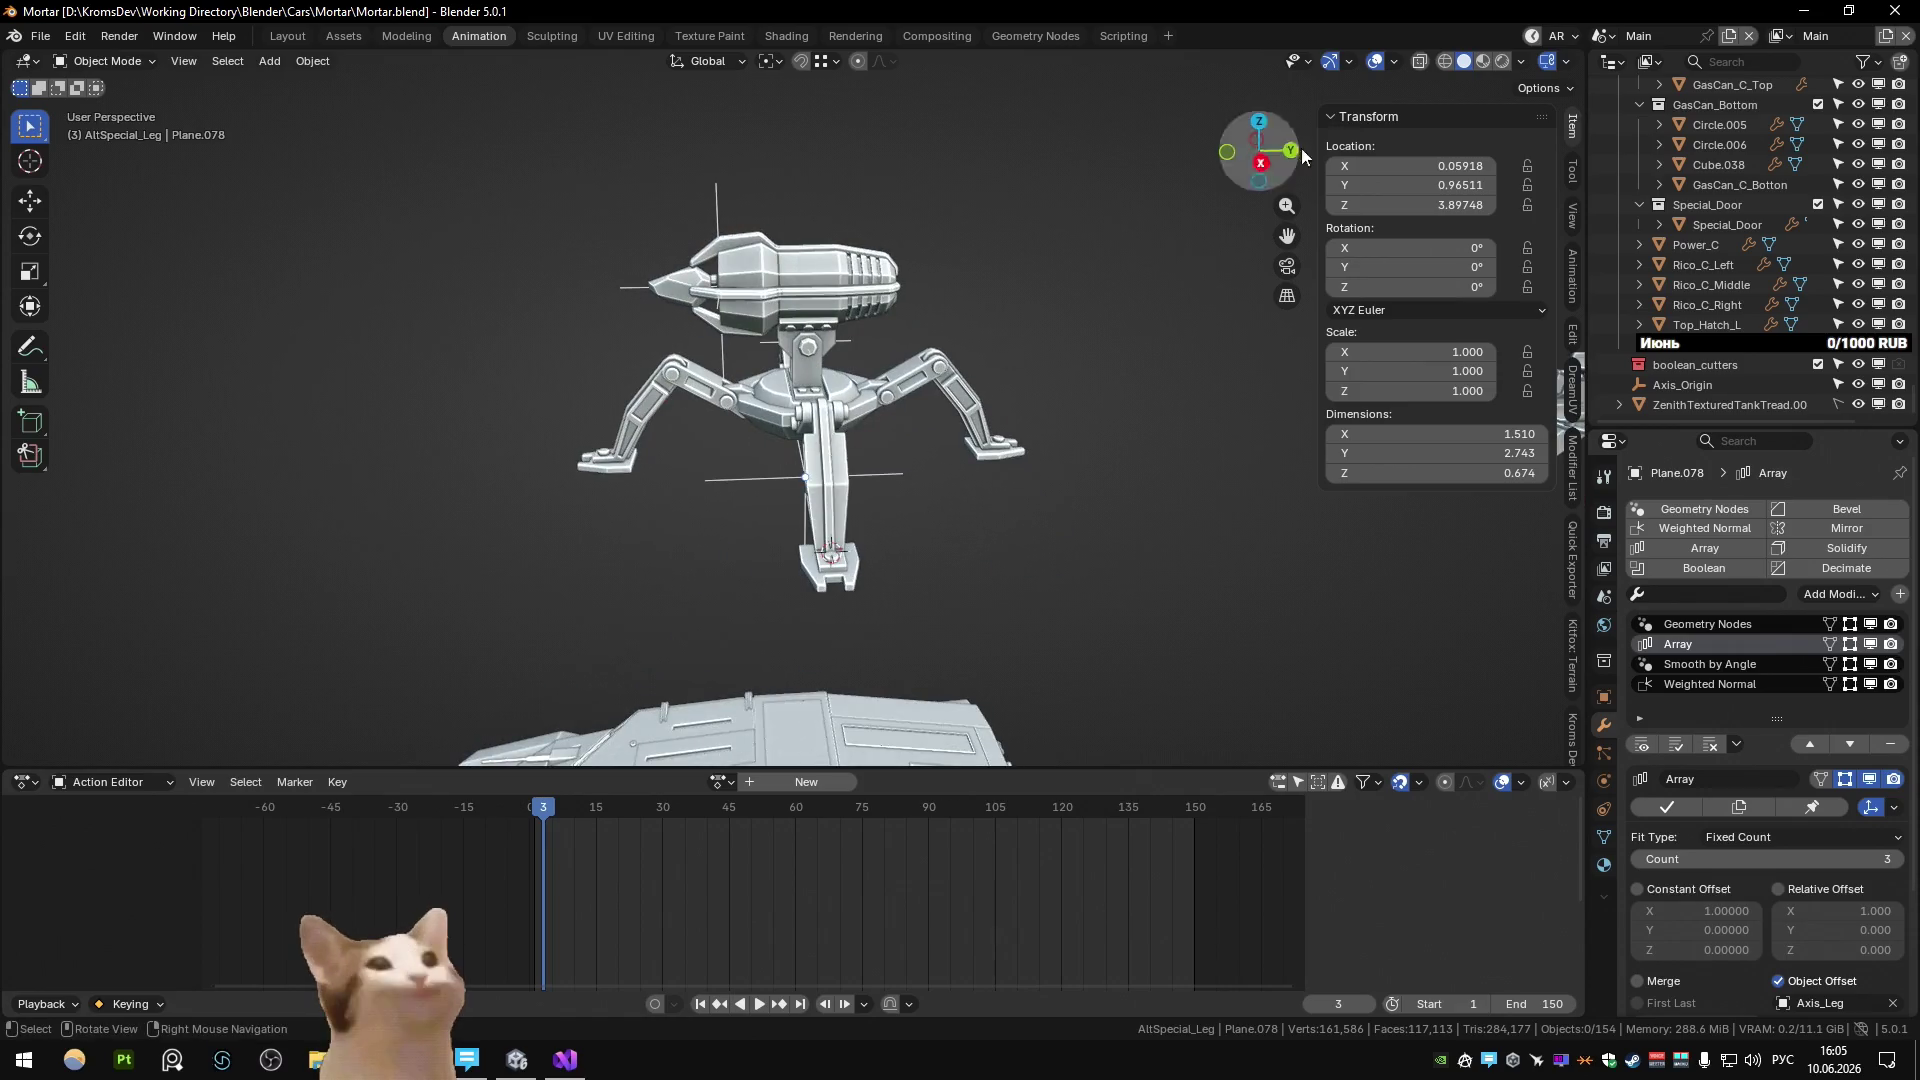
mouse_move(871, 385)
middle_down()
mouse_move(788, 426)
mouse_move(854, 454)
mouse_move(805, 388)
middle_up()
scroll(834, 434, up, 3)
Select the base ring Circle.057 and leg pins including Circle.065 to inspect them, then deselect.
click(788, 360)
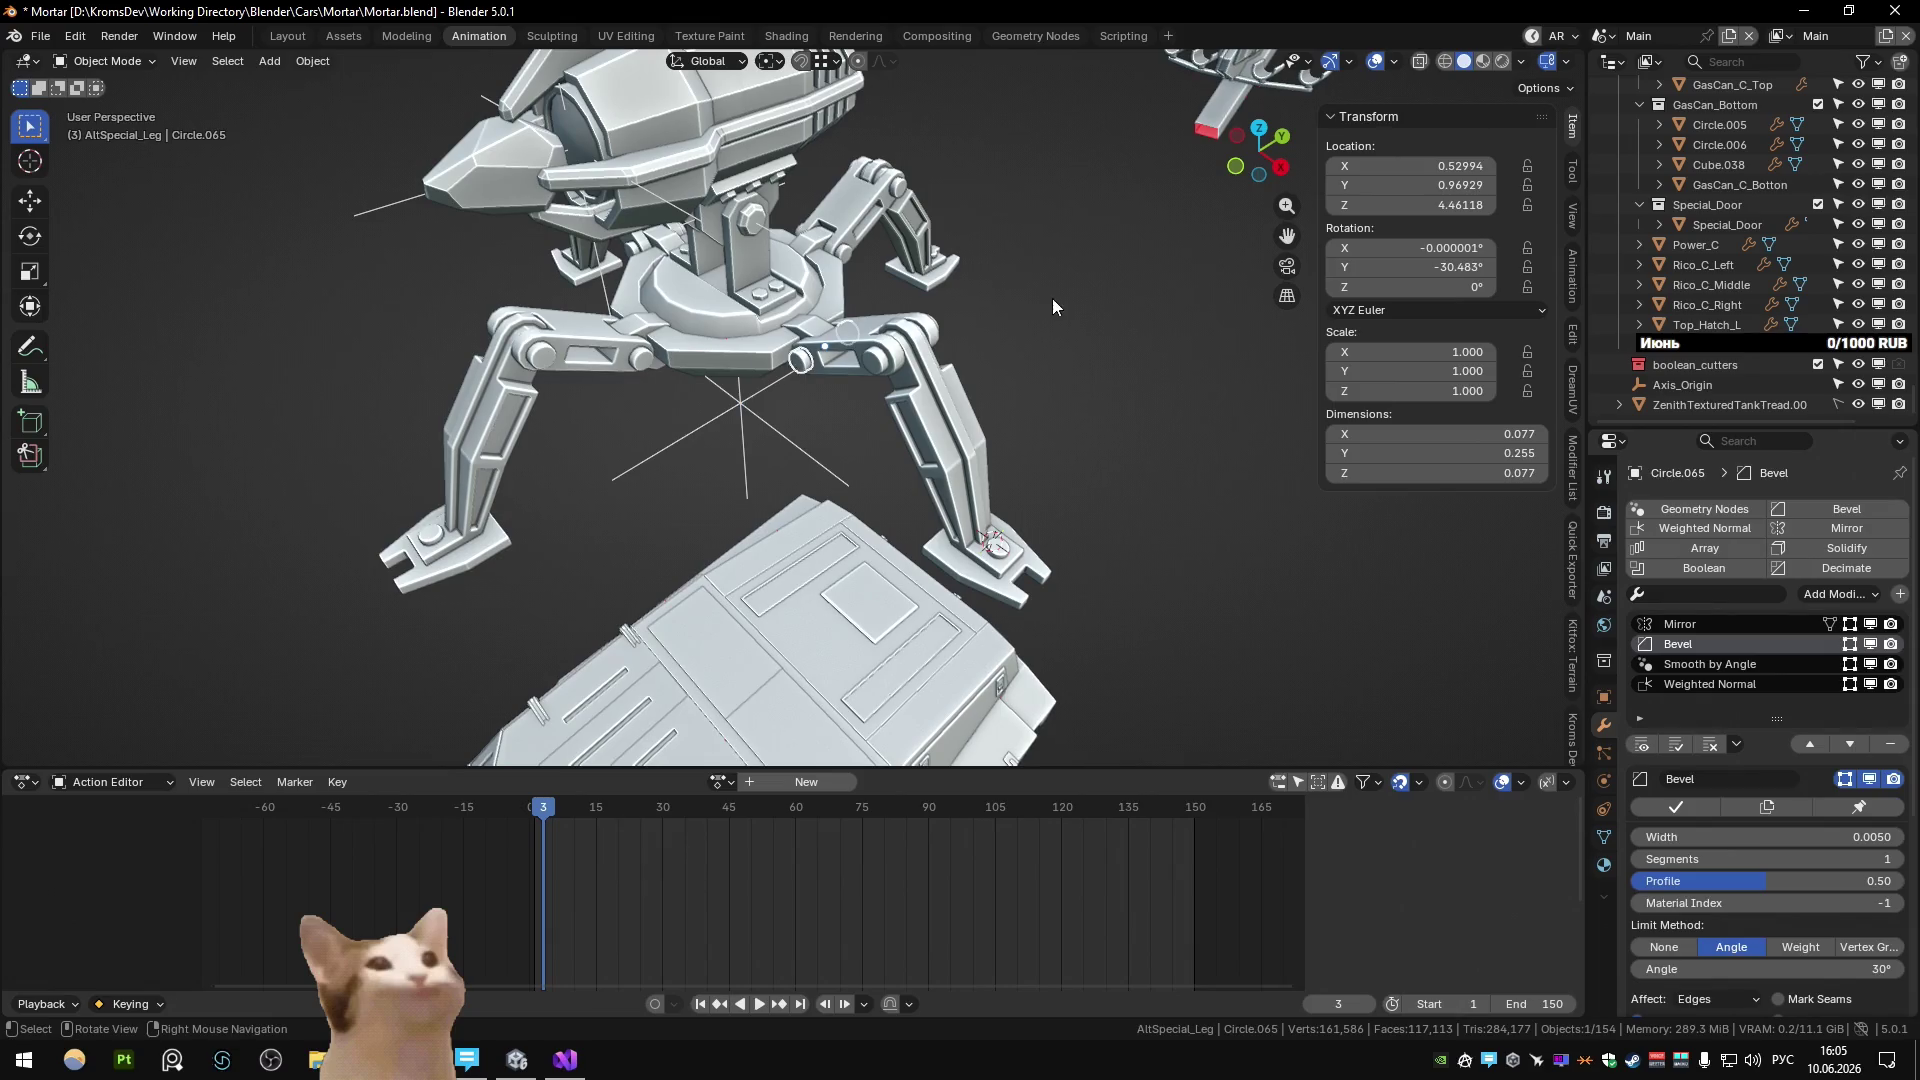
middle_drag(1052, 298, 820, 351)
shift+click(821, 355)
shift+click(838, 351)
shift+click(836, 346)
scroll(925, 388, down, 3)
middle_drag(964, 356, 1010, 477)
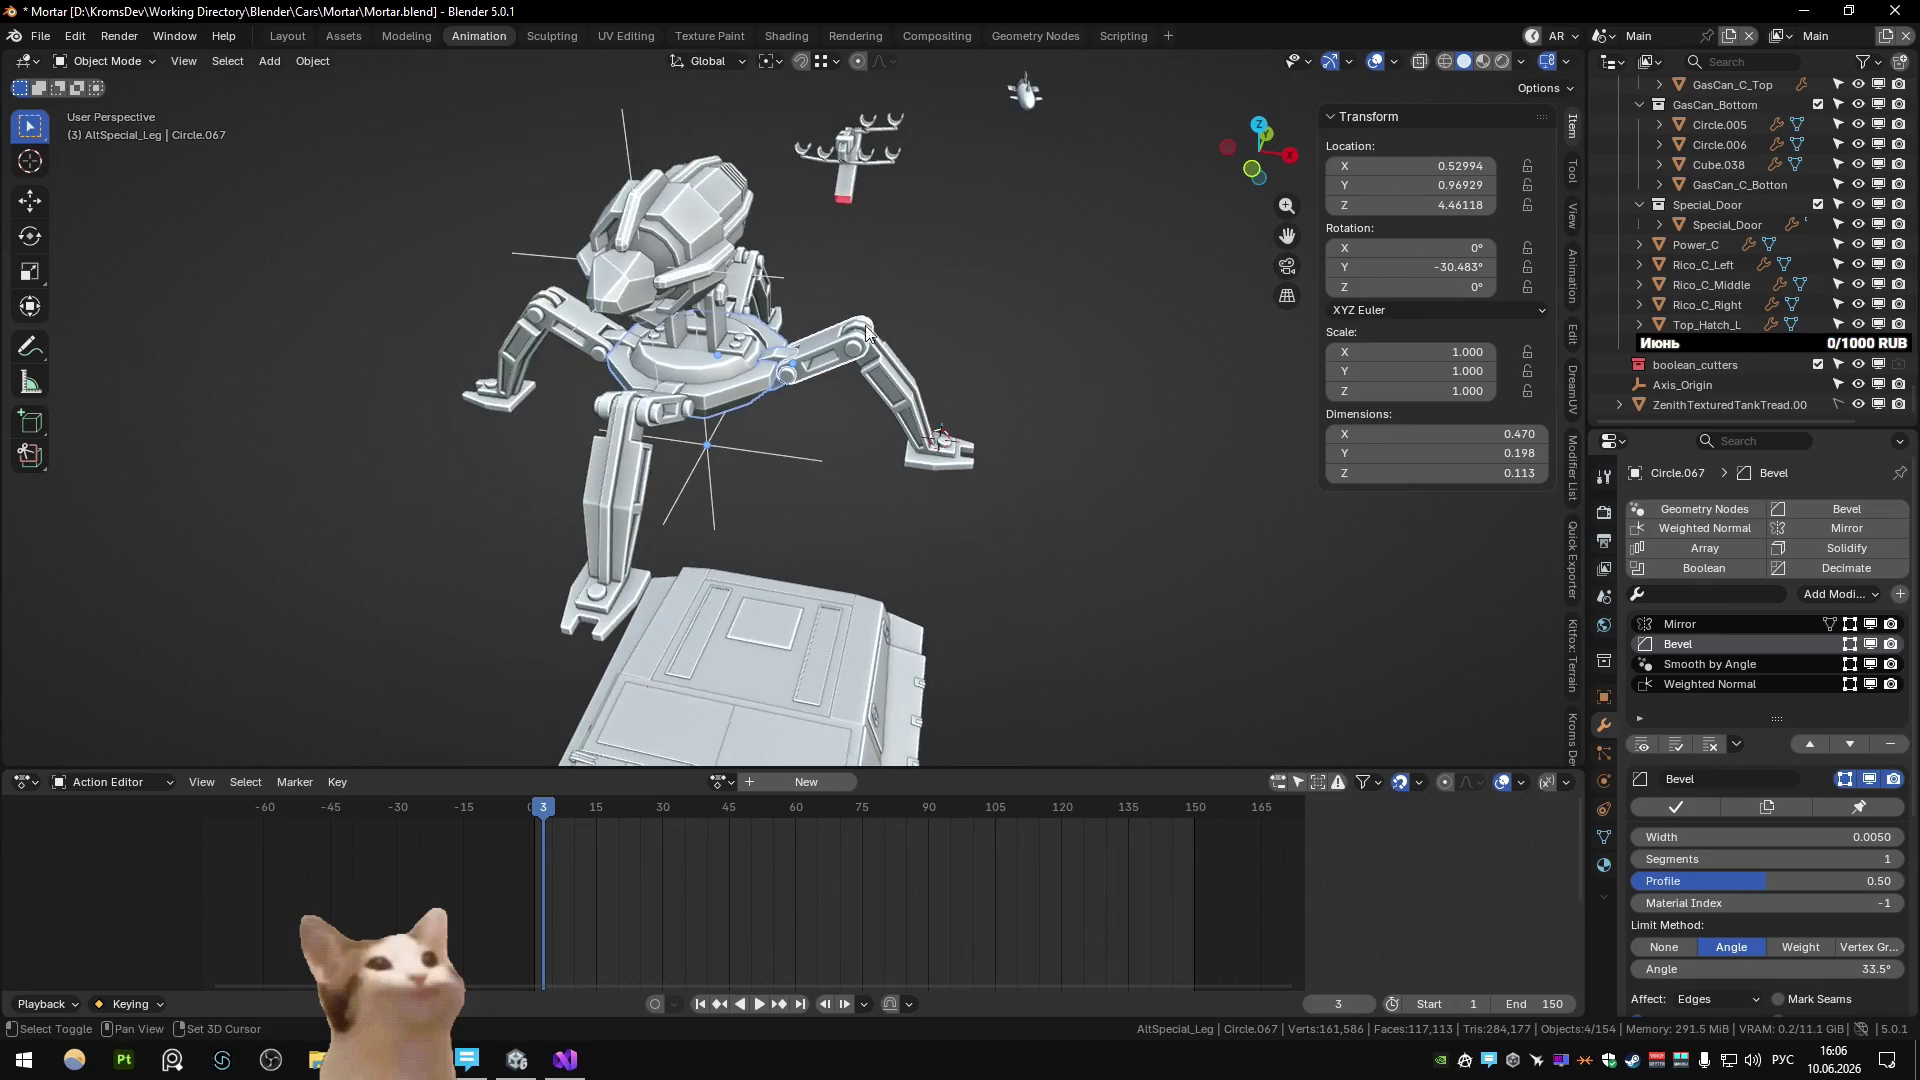
click(879, 470)
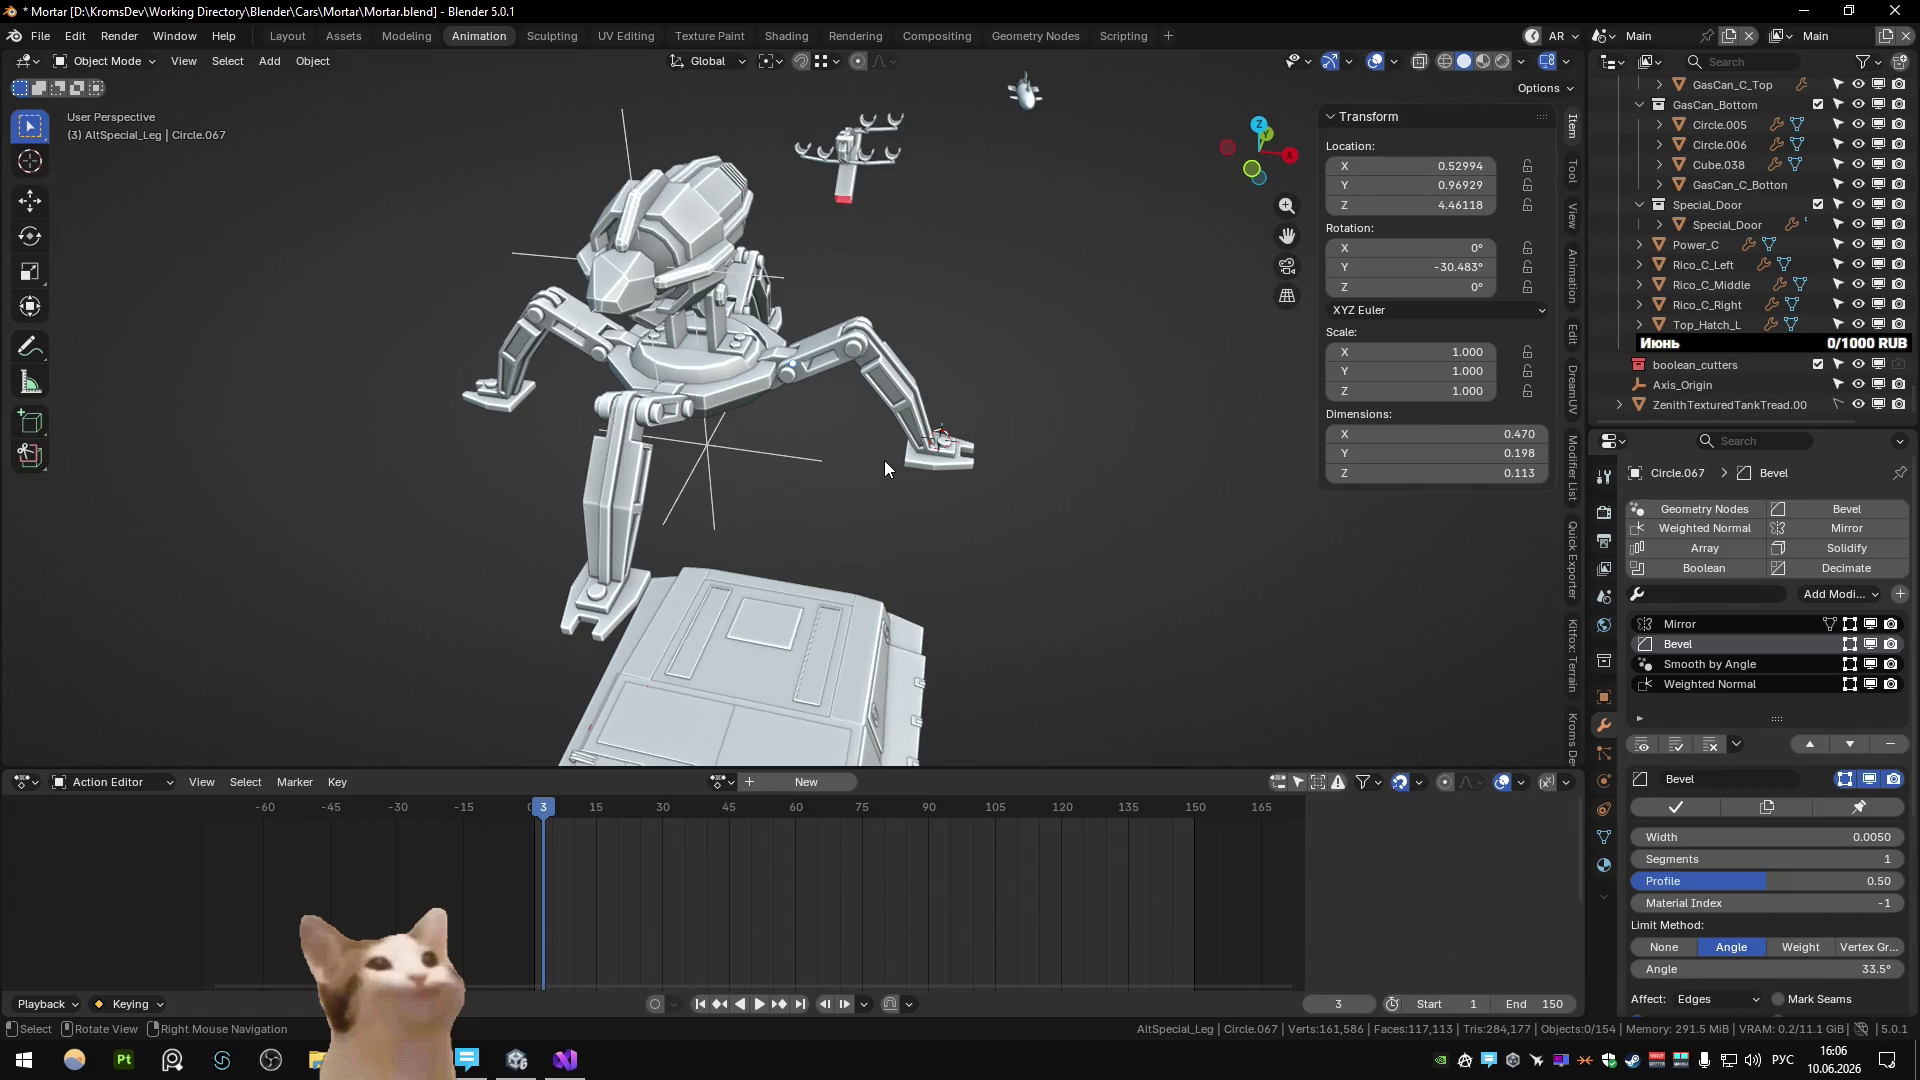
Frame the robot from the front and scale its top body Cube.106 to 1.266.
middle_drag(858, 440, 674, 378)
scroll(674, 378, down, 3)
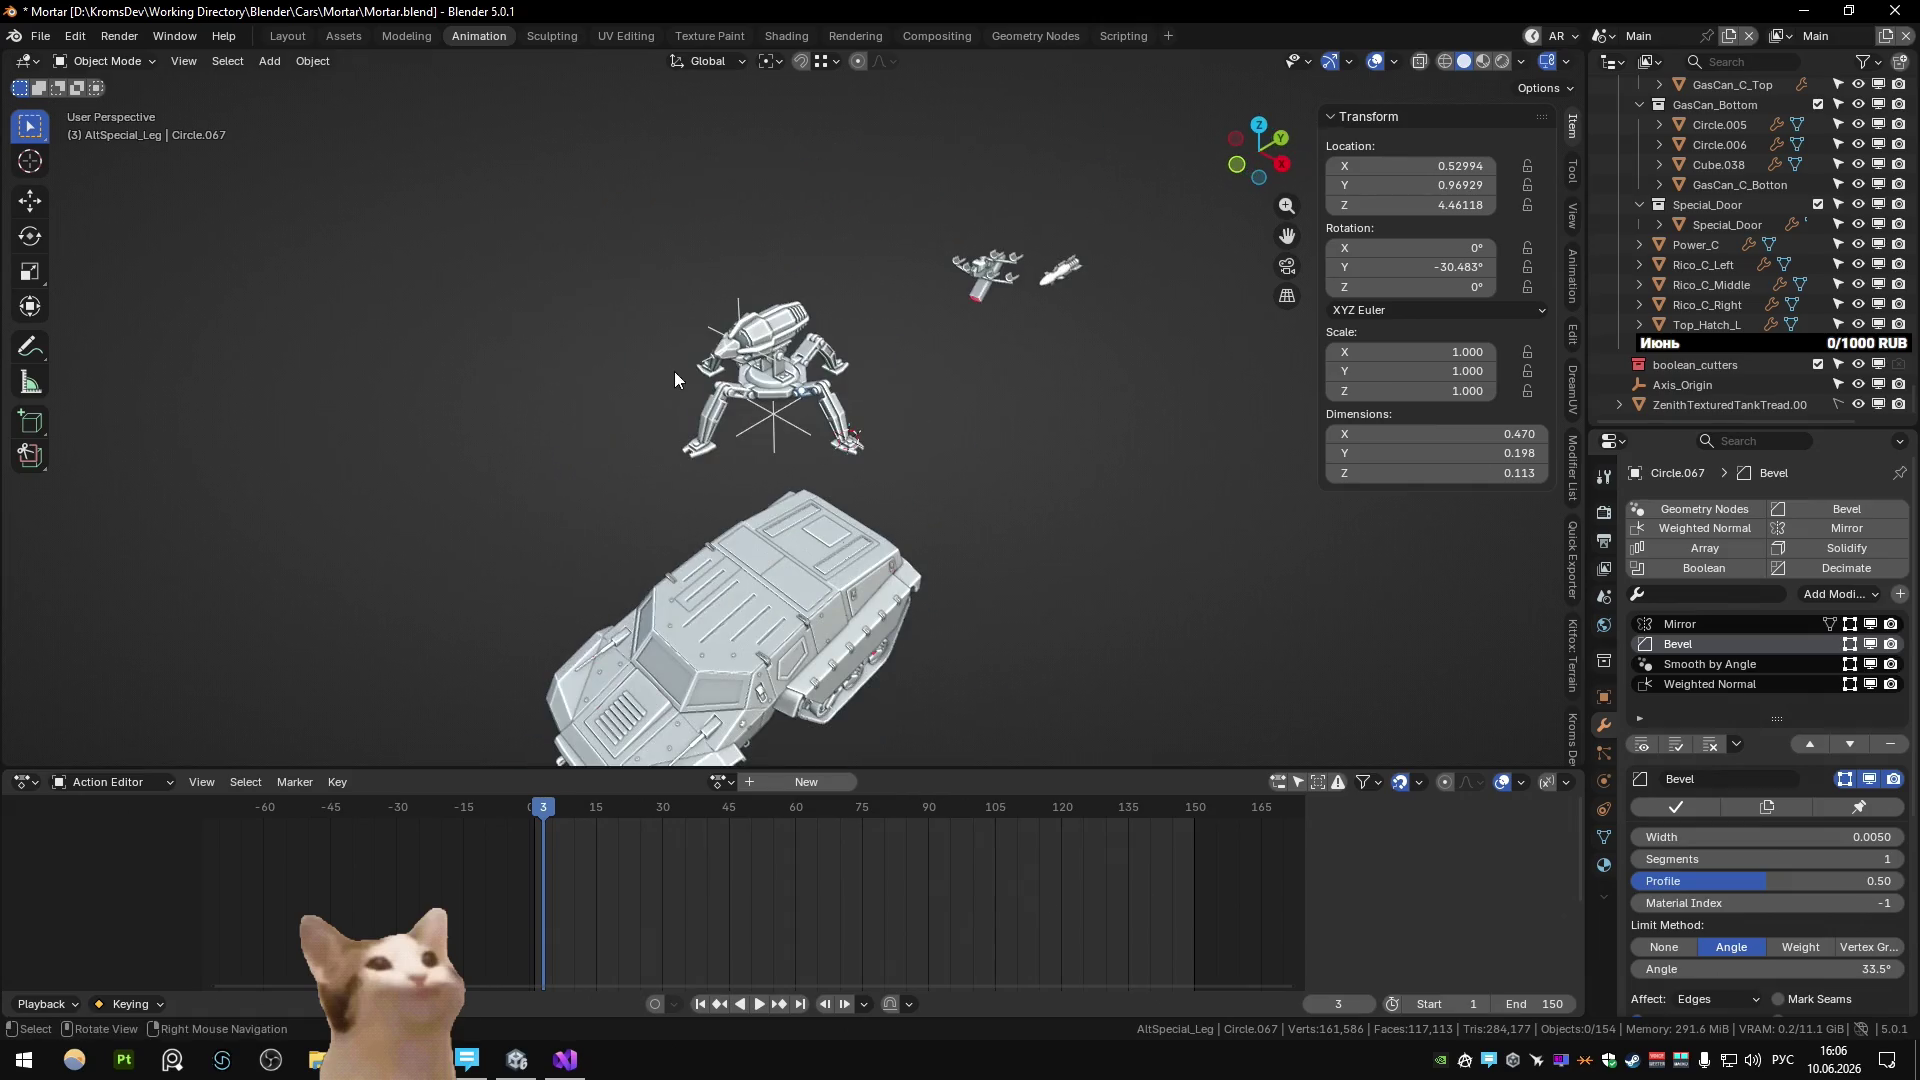
alt+middle_click(794, 385)
scroll(795, 385, up, 5)
scroll(686, 372, down, 4)
scroll(692, 378, up, 5)
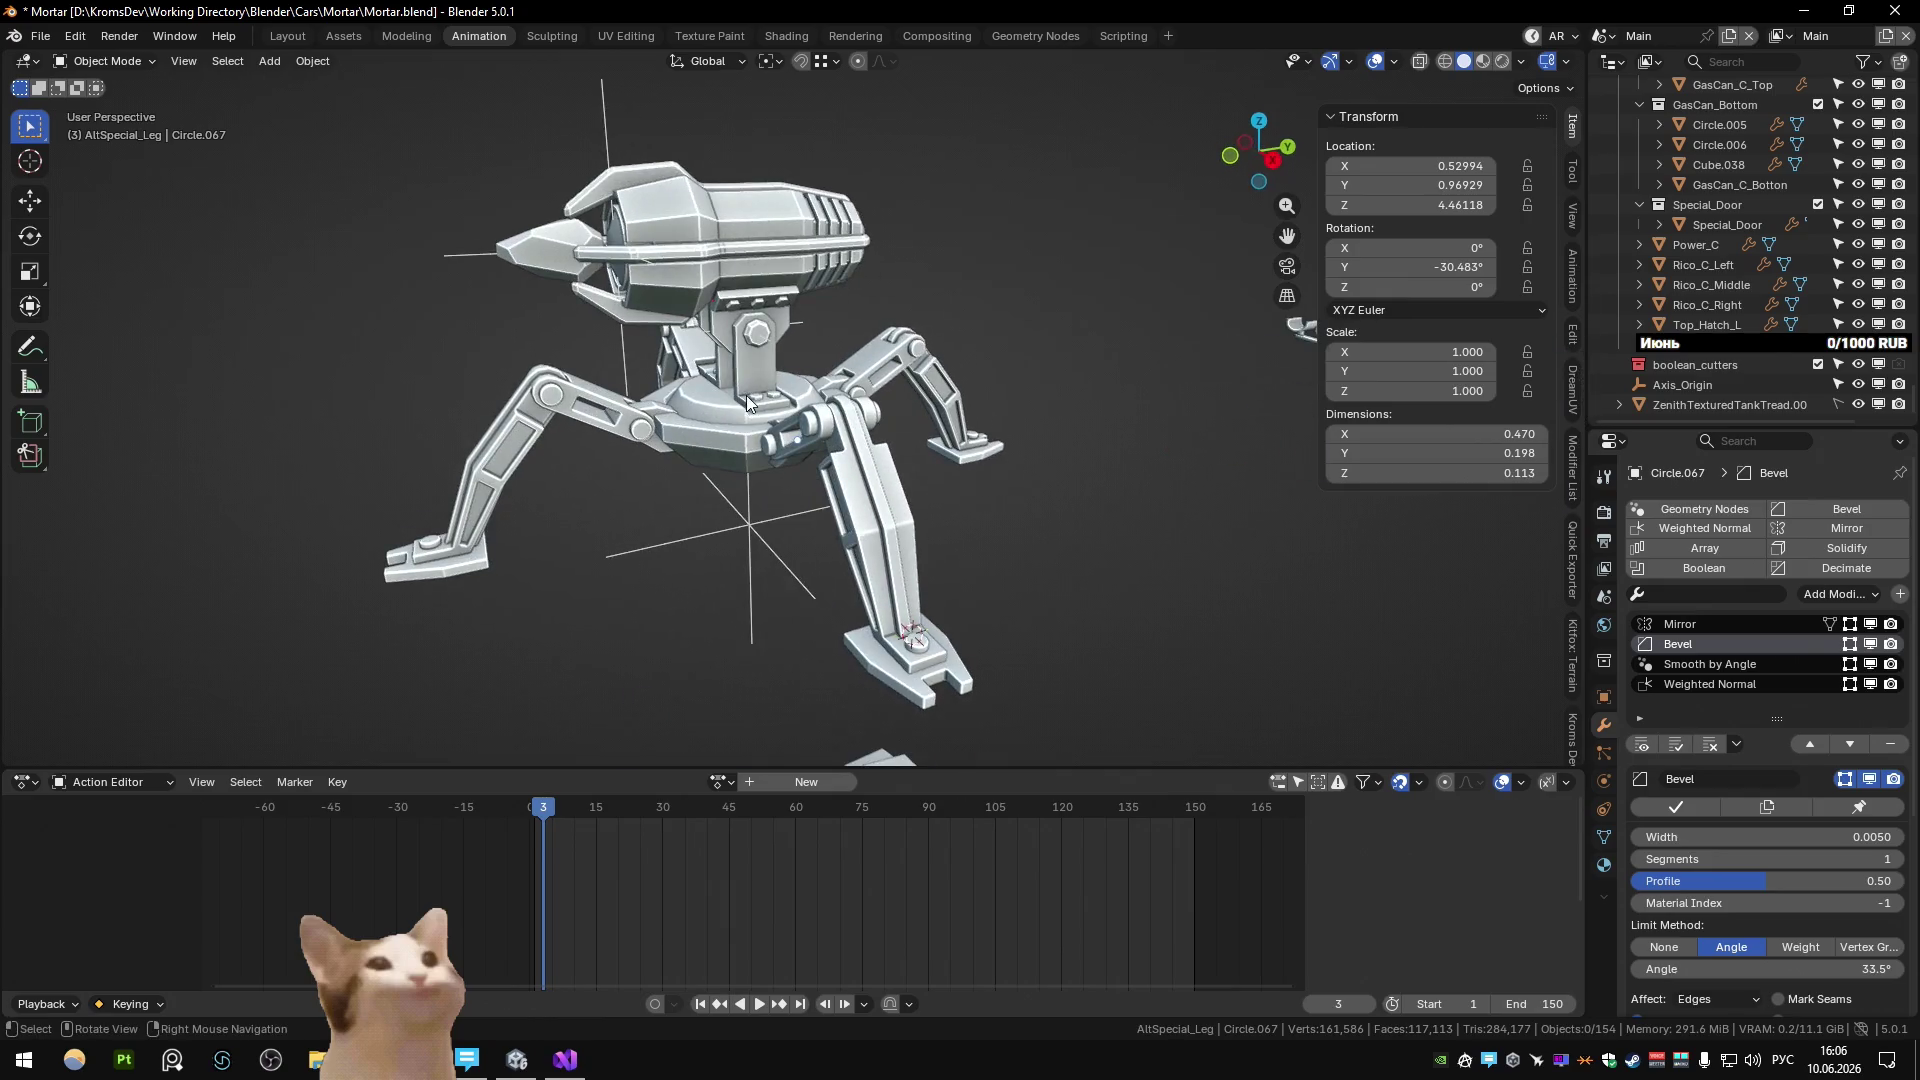
scroll(746, 392, down, 5)
mouse_move(745, 392)
middle_down()
mouse_move(584, 374)
mouse_move(658, 404)
mouse_move(783, 406)
mouse_move(672, 414)
mouse_move(1200, 405)
mouse_move(942, 392)
mouse_move(832, 447)
mouse_move(626, 408)
mouse_move(495, 429)
mouse_move(711, 424)
mouse_move(644, 447)
middle_up()
scroll(680, 416, up, 3)
scroll(832, 447, down, 3)
scroll(822, 450, up, 5)
scroll(711, 423, down, 3)
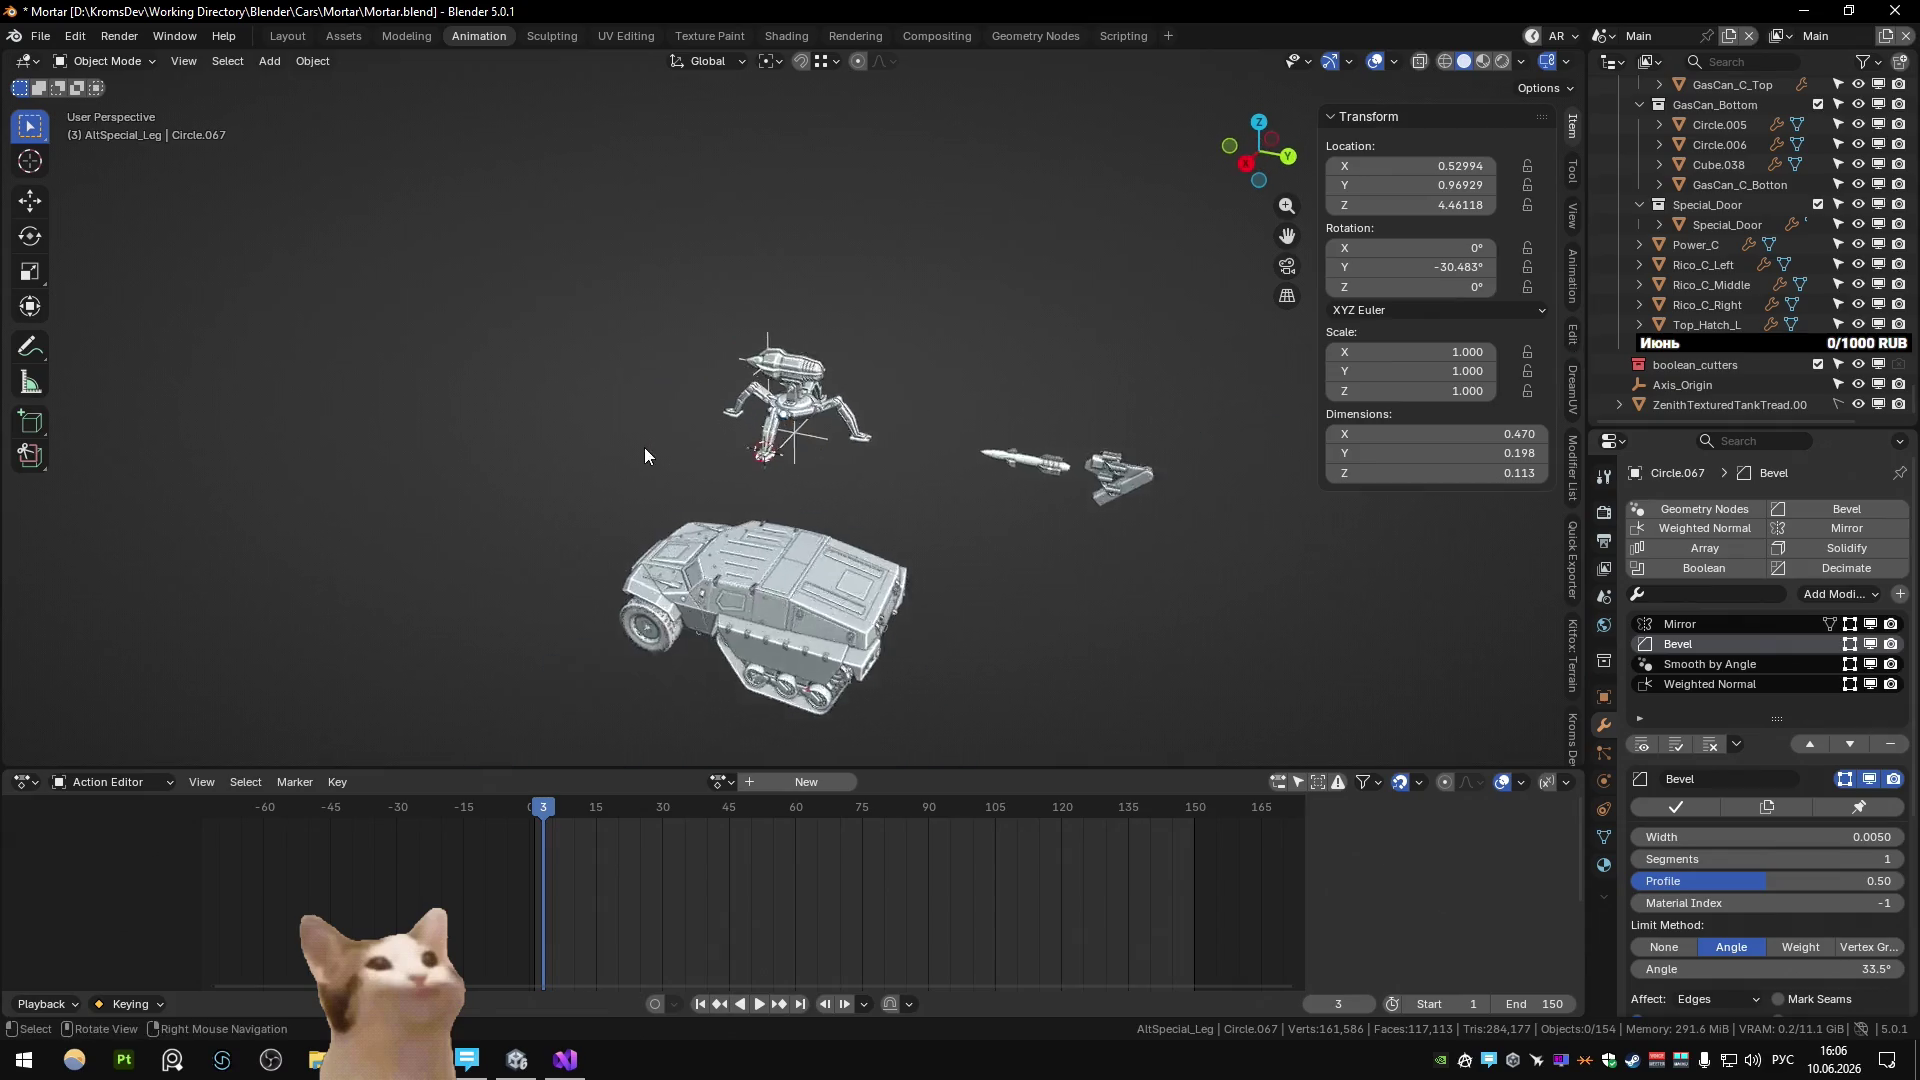
scroll(844, 448, up, 3)
scroll(844, 448, down, 2)
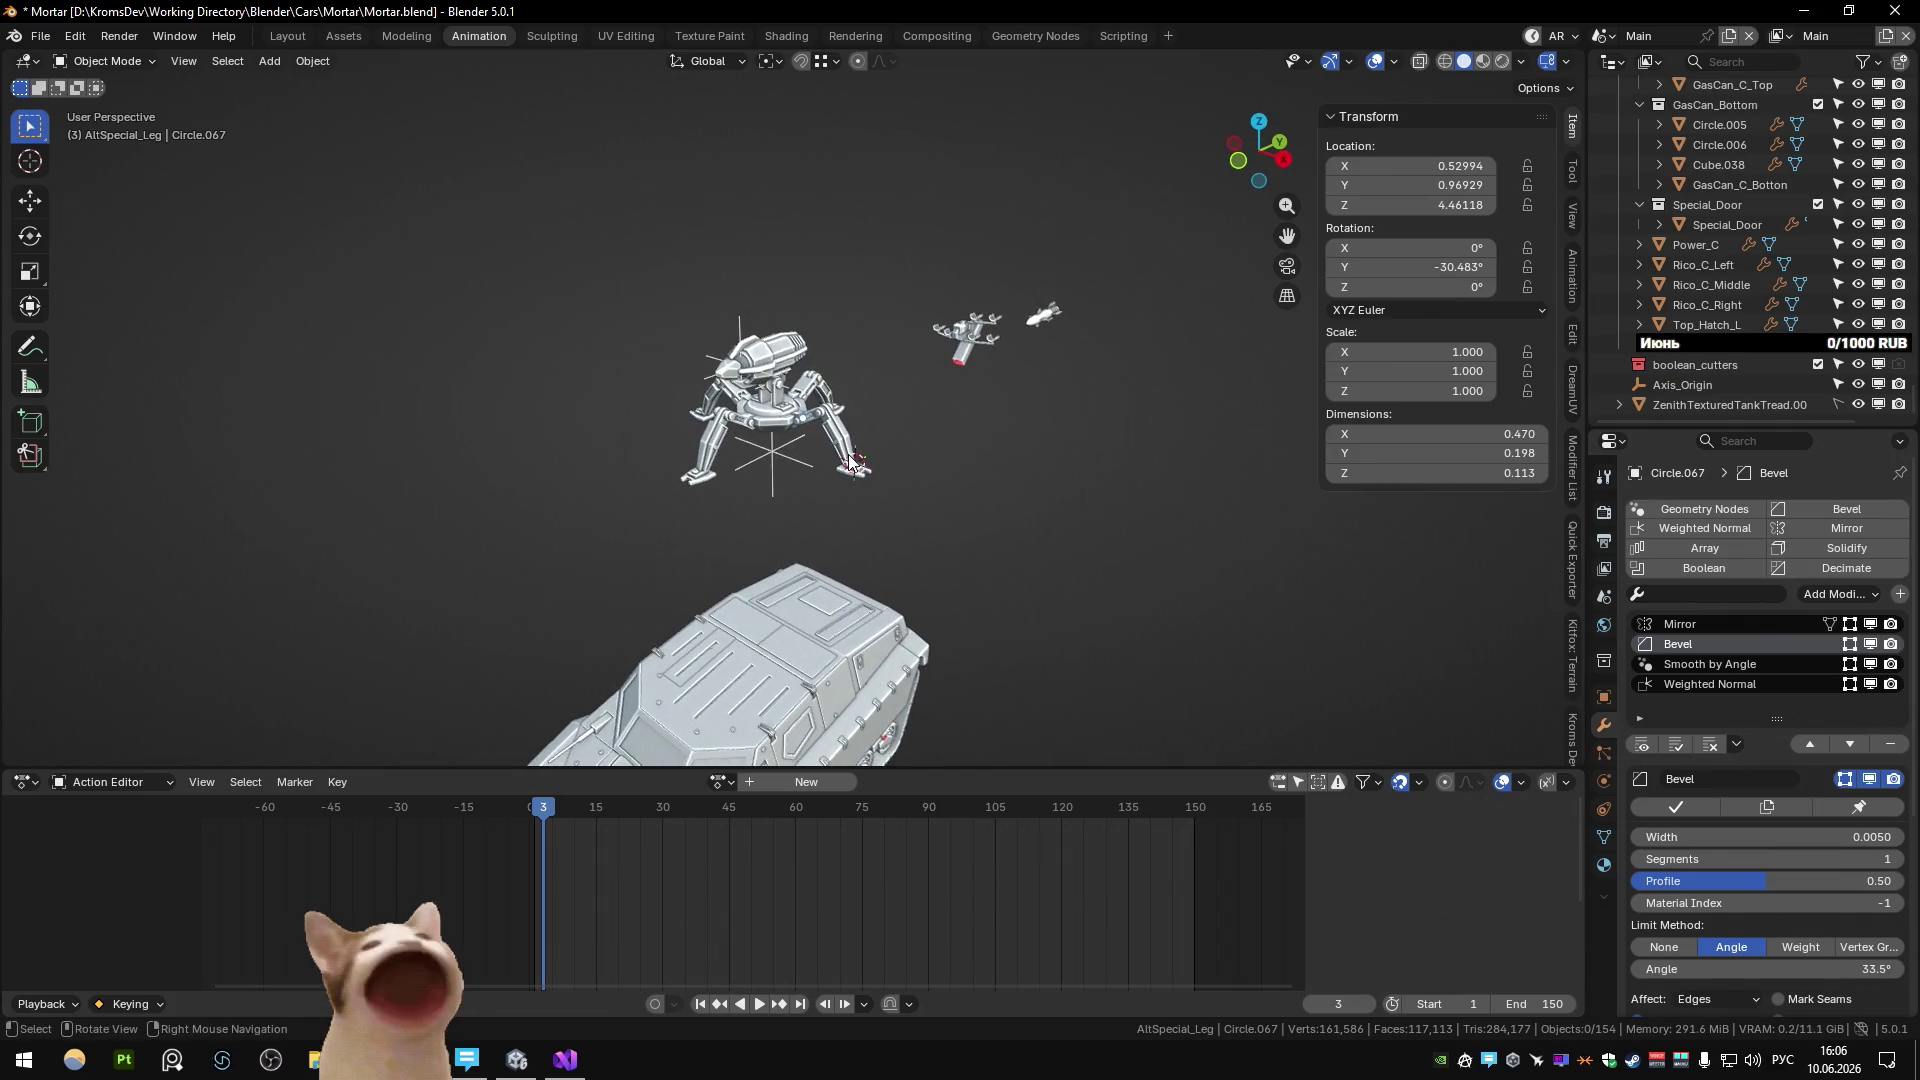
scroll(848, 456, up, 3)
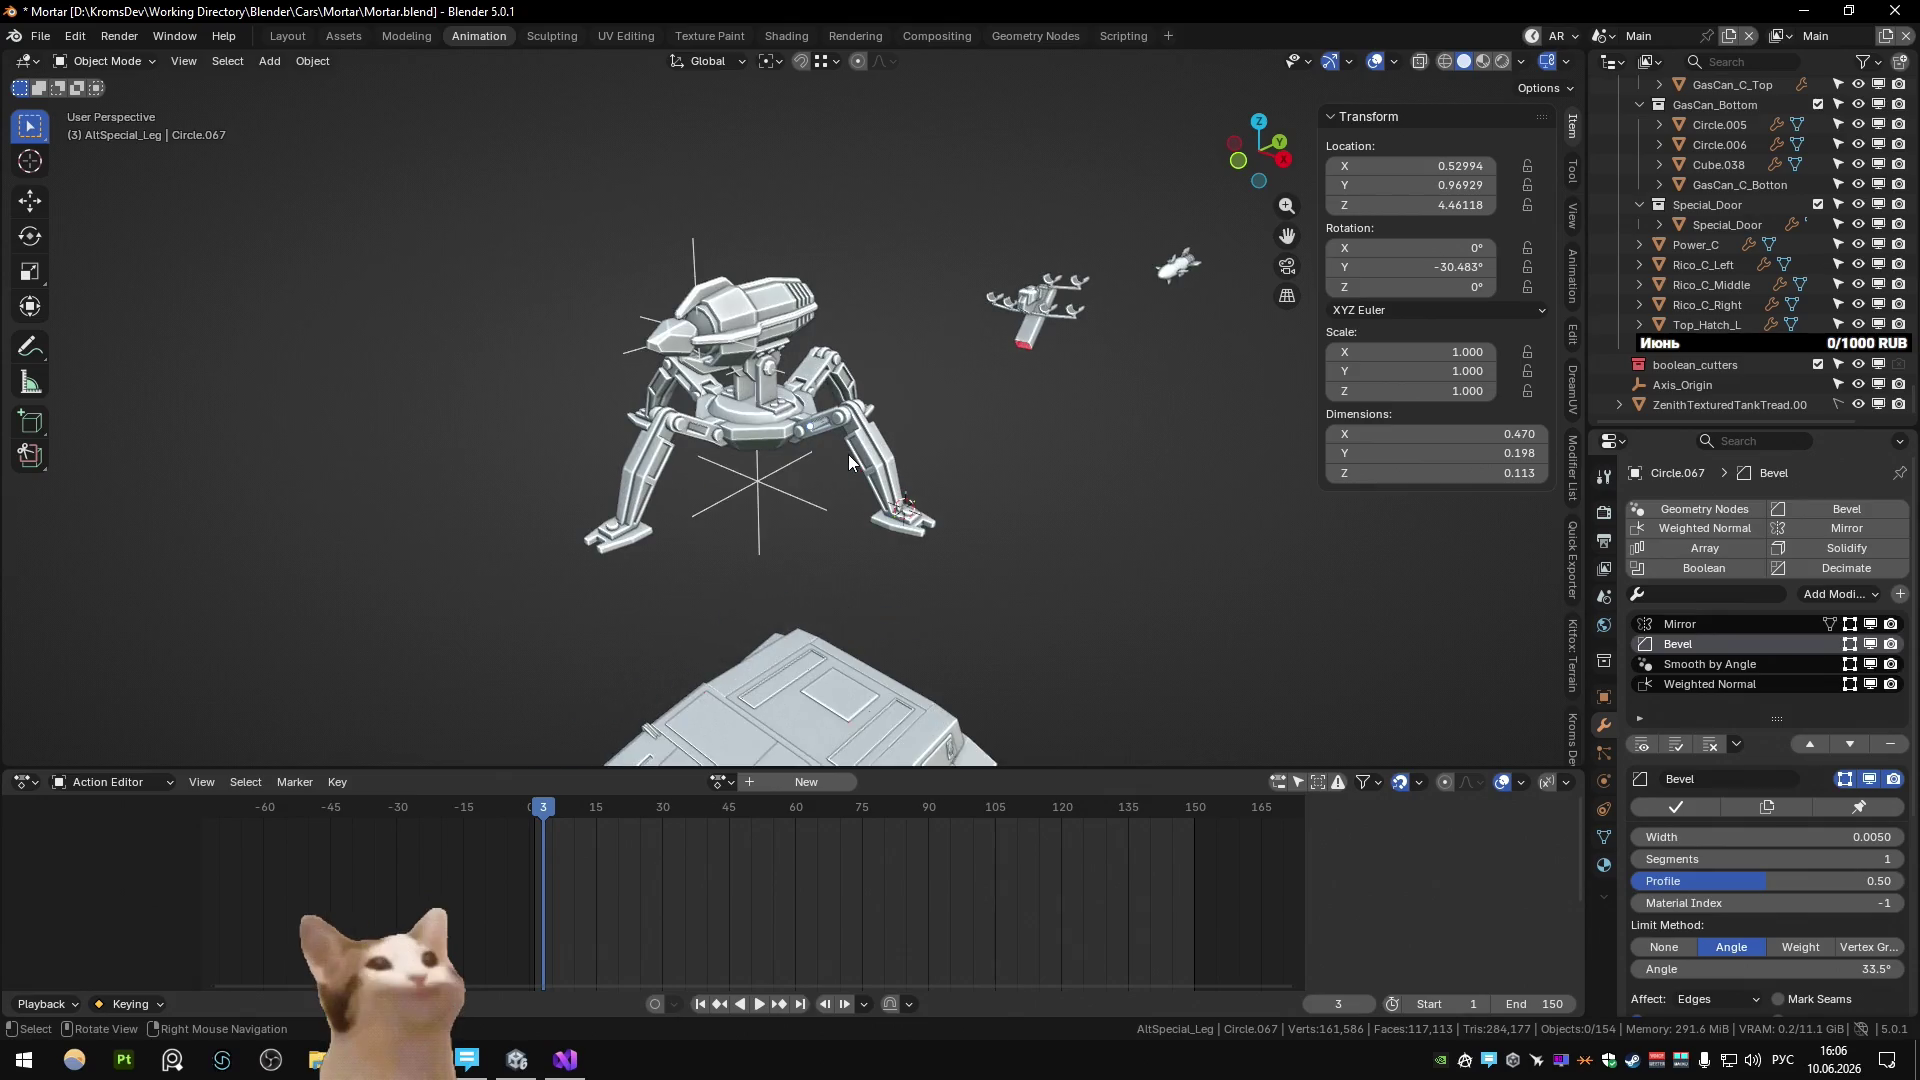
scroll(762, 337, down, 2)
scroll(762, 337, up, 2)
mouse_move(763, 337)
middle_down()
mouse_move(770, 520)
mouse_move(780, 428)
mouse_move(661, 456)
mouse_move(781, 383)
middle_up()
scroll(848, 506, down, 2)
scroll(781, 382, up, 2)
click(692, 272)
mouse_move(1019, 374)
middle_down()
mouse_move(1058, 345)
mouse_move(1018, 382)
middle_up()
scroll(1058, 352, down, 2)
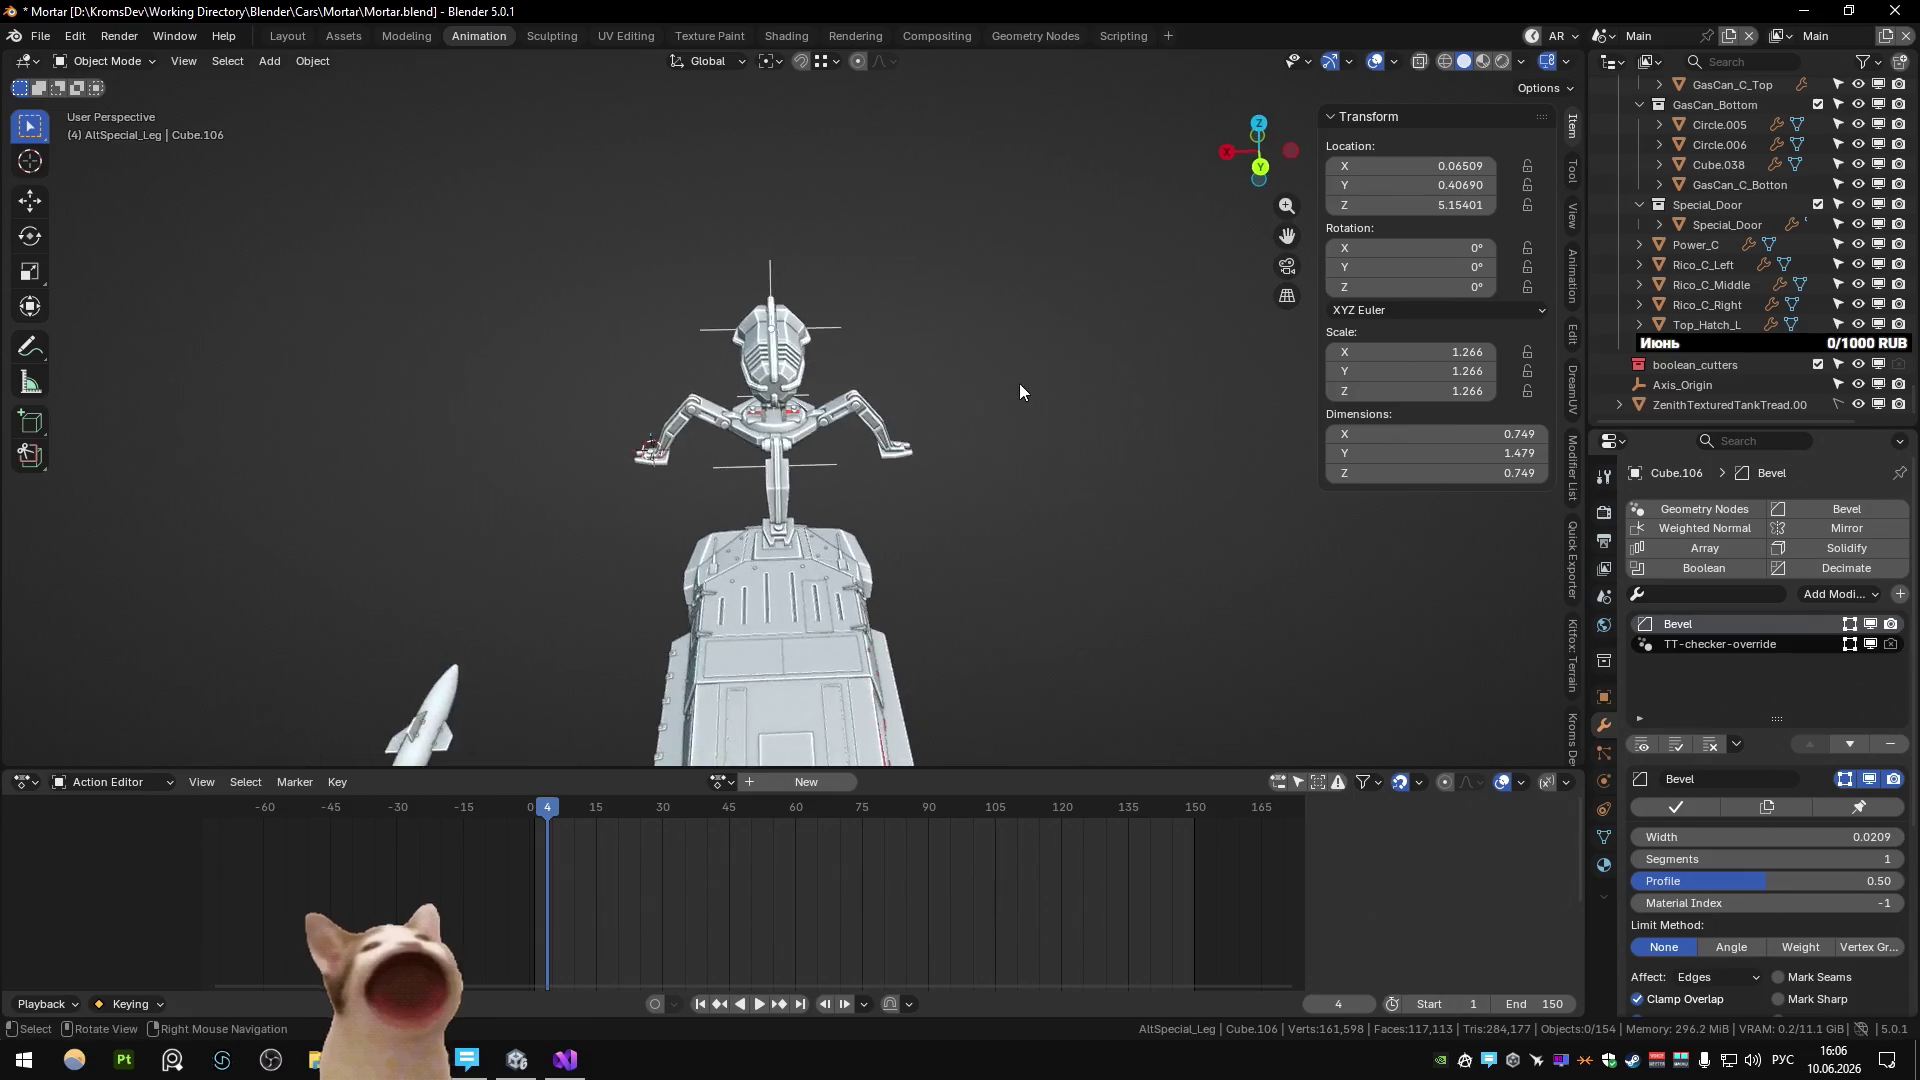
Undo the head enlargement so Cube.106 returns to scale 1.000.
scroll(1016, 382, up, 2)
key(shift+bracketright)
key(ctrl+z)
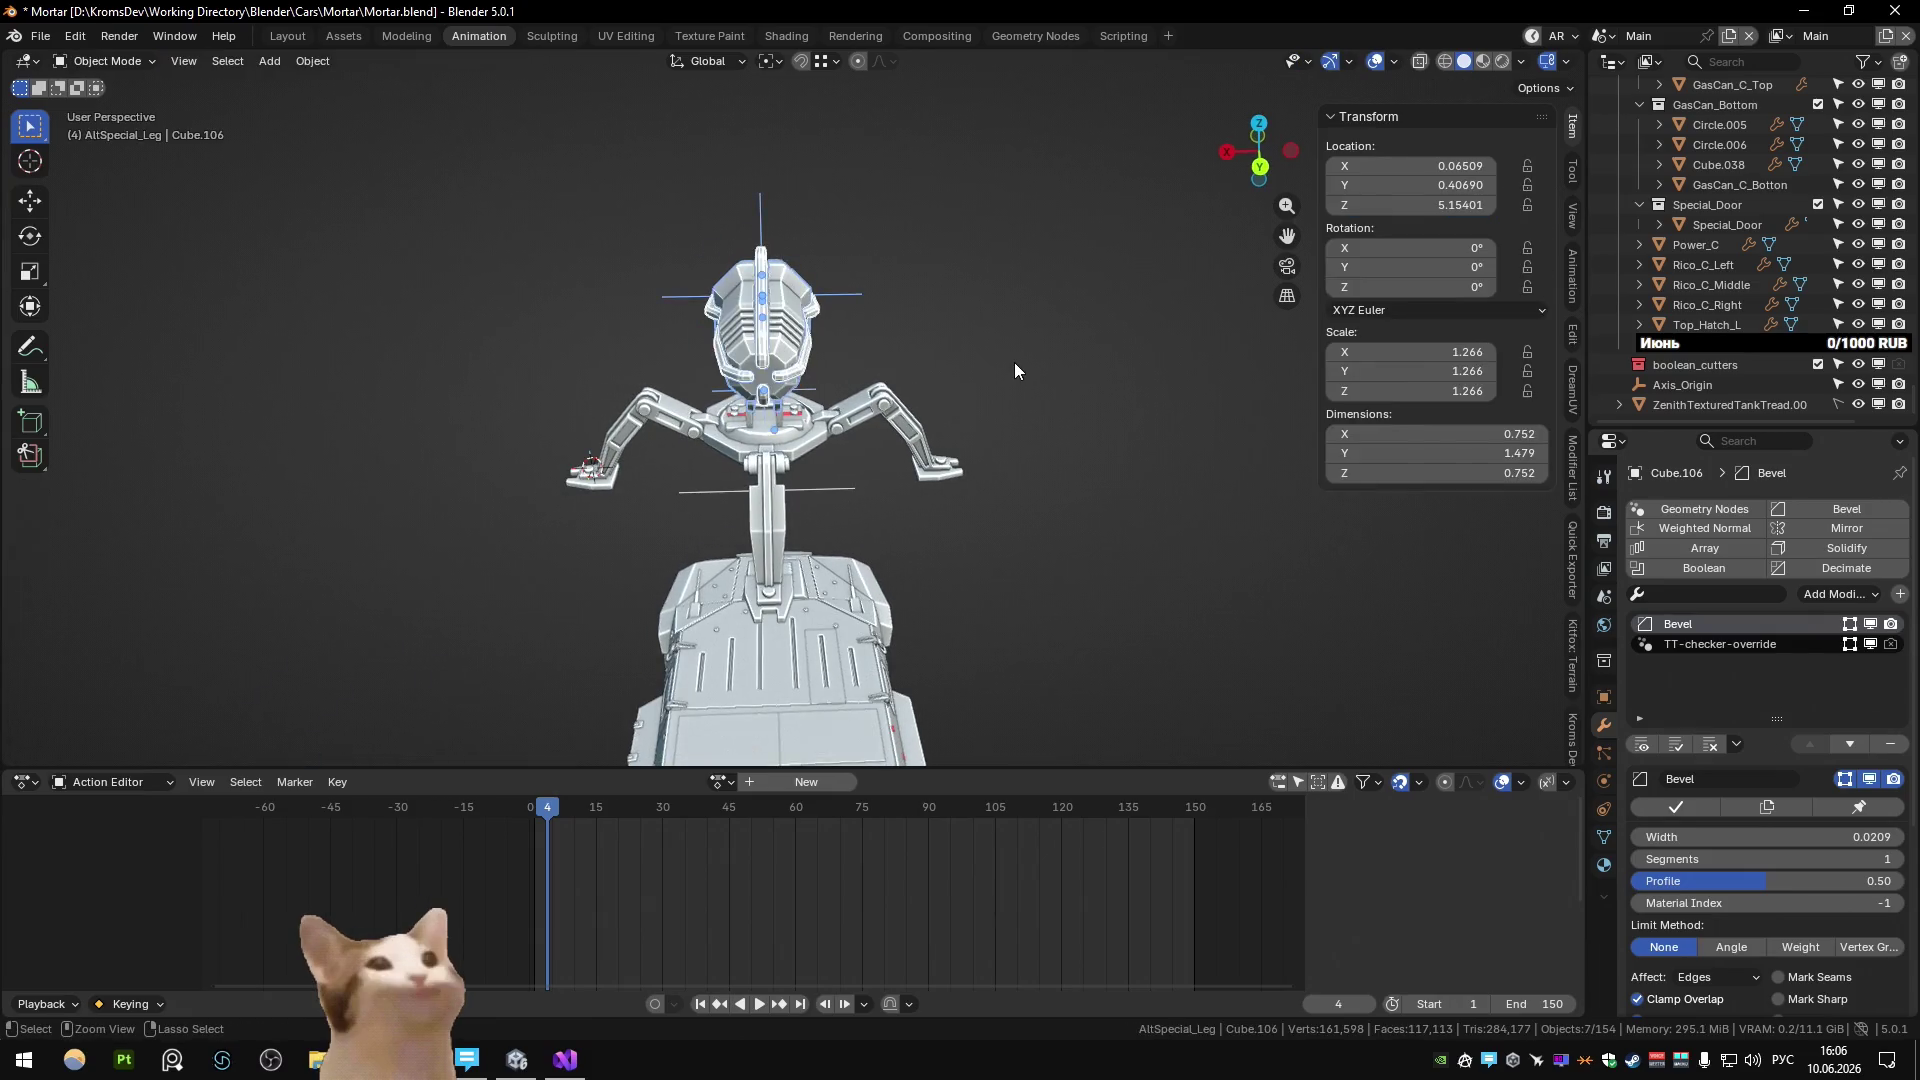
key(ctrl+z)
Rotate leg segment Circle.067 by -20° around Y as a trial, then revert it.
mouse_move(750, 416)
middle_down()
mouse_move(860, 353)
mouse_move(888, 406)
middle_up()
click(888, 406)
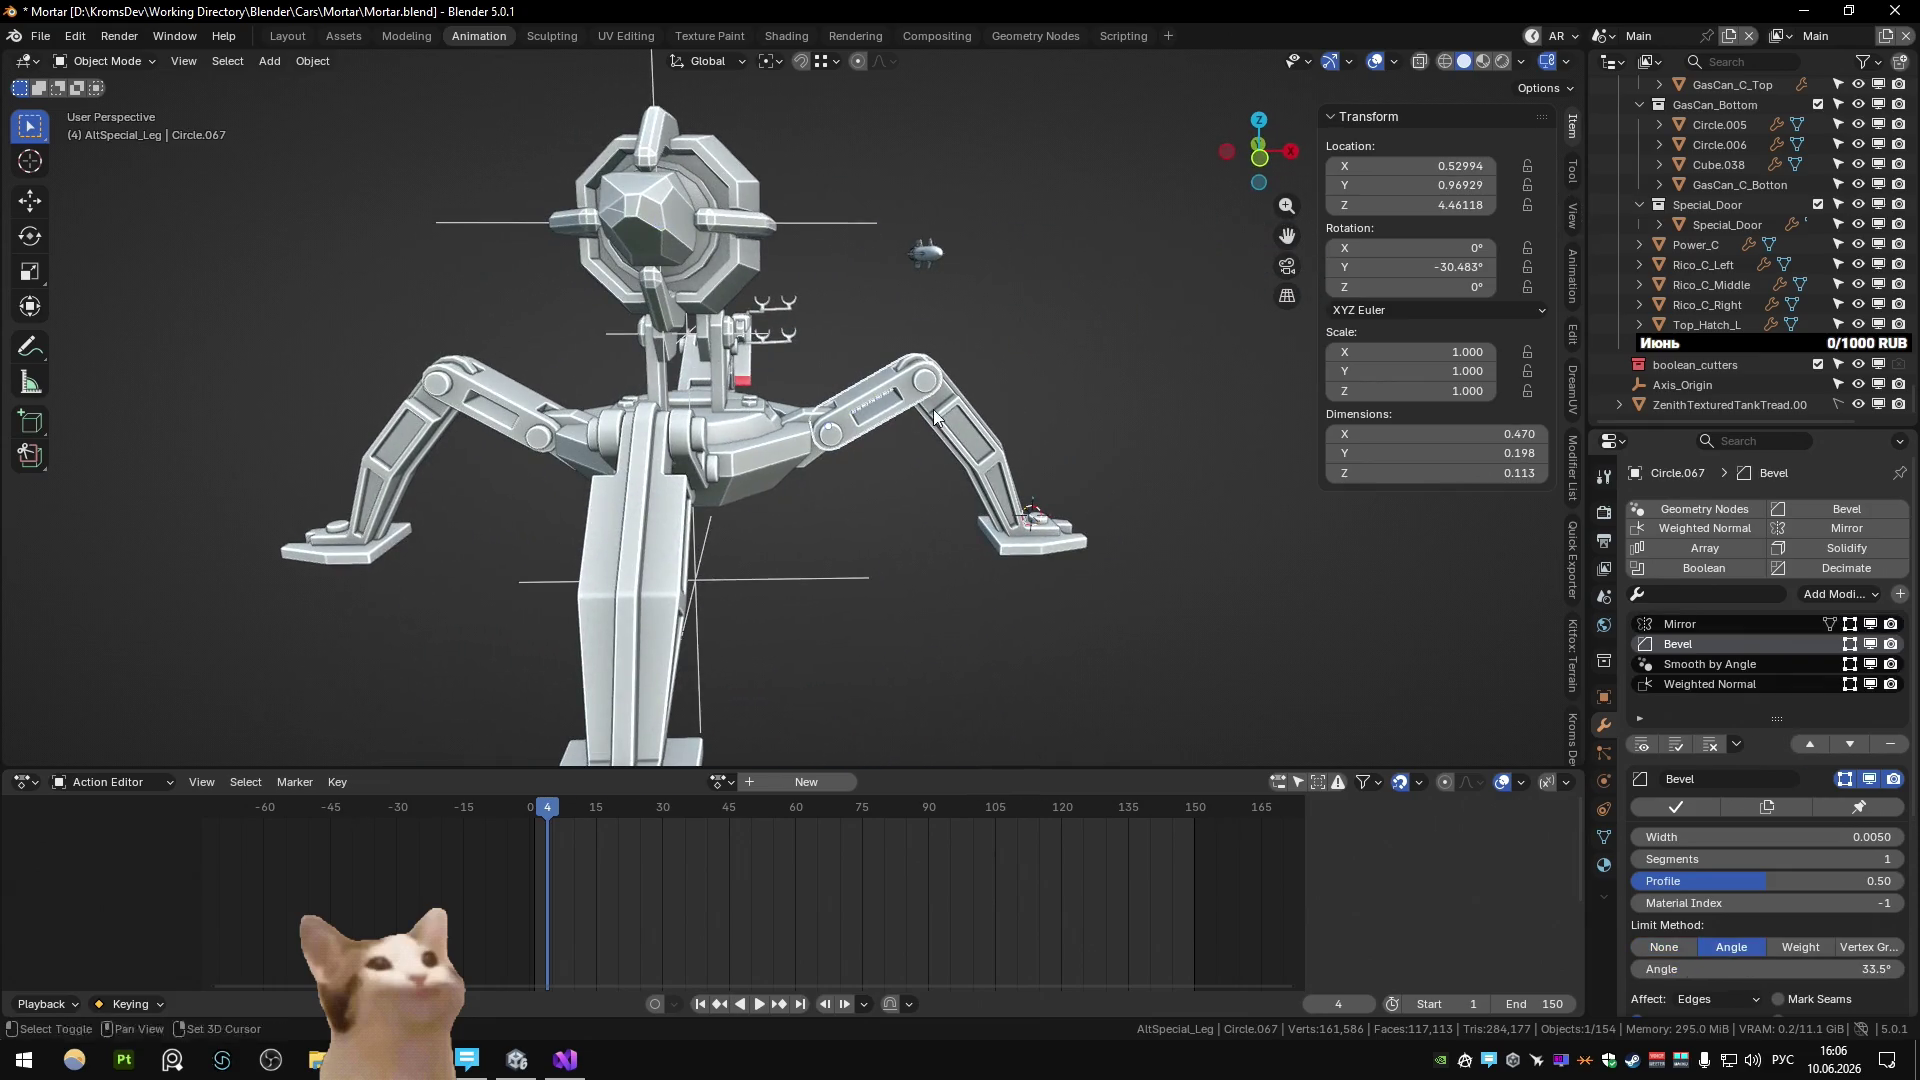
key(KP_1)
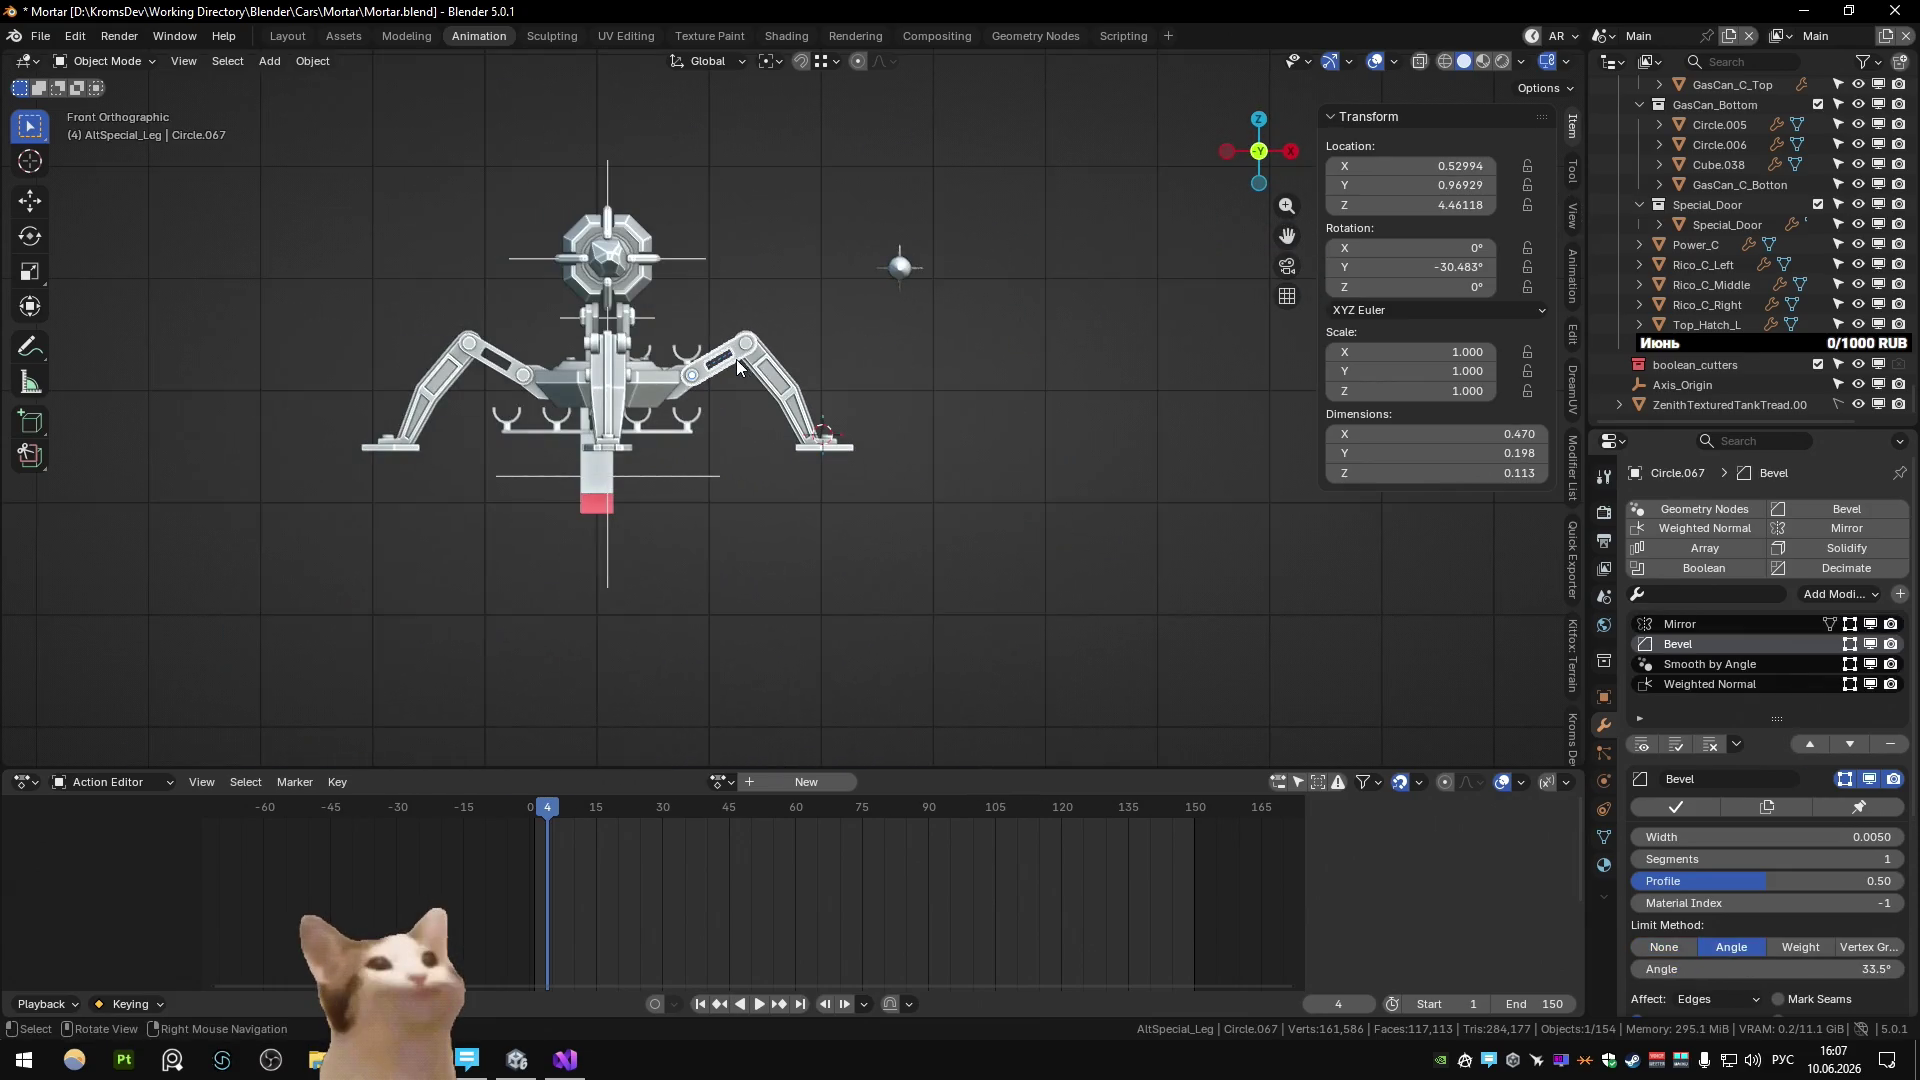
middle_drag(789, 300, 704, 412)
text(rxy-20)
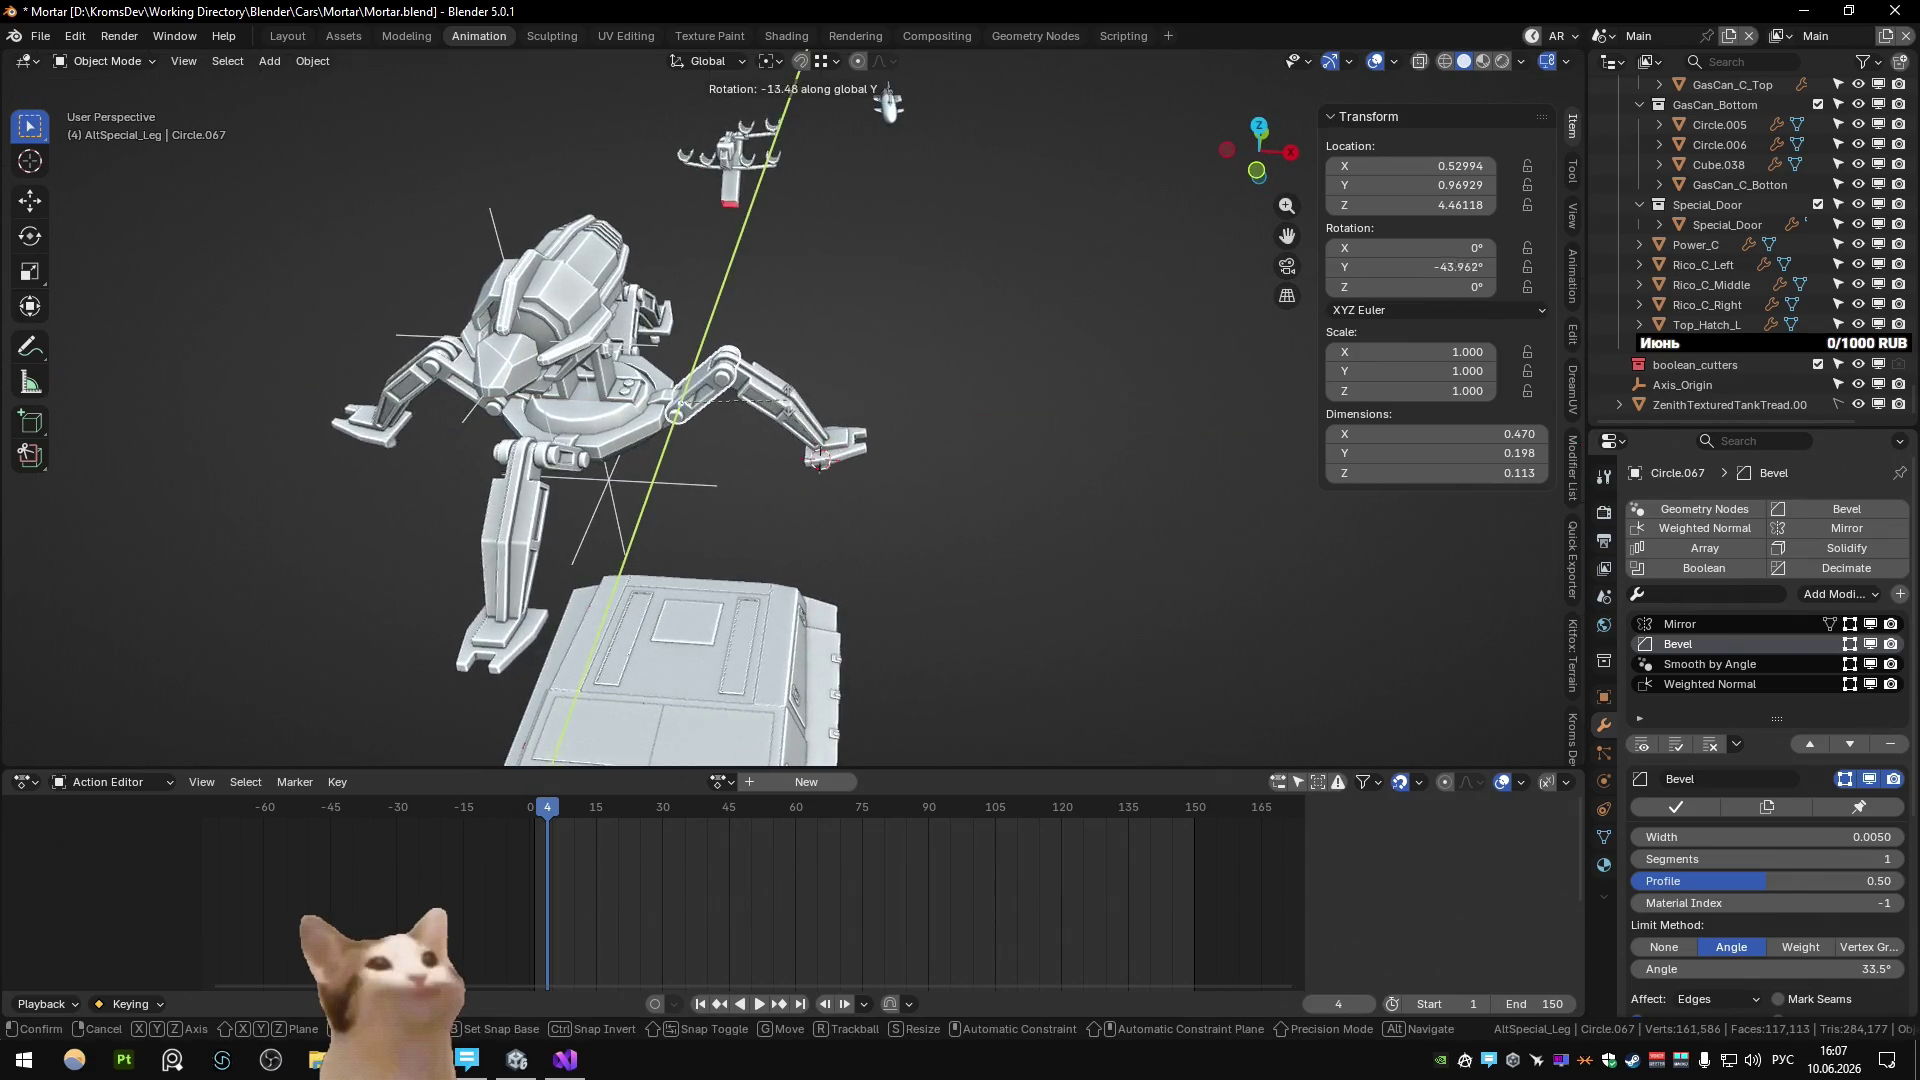
key(Return)
key(r)
key(ctrl+z)
Enter Edit Mode on arm segment Circle.063, then deselect everything.
click(806, 408)
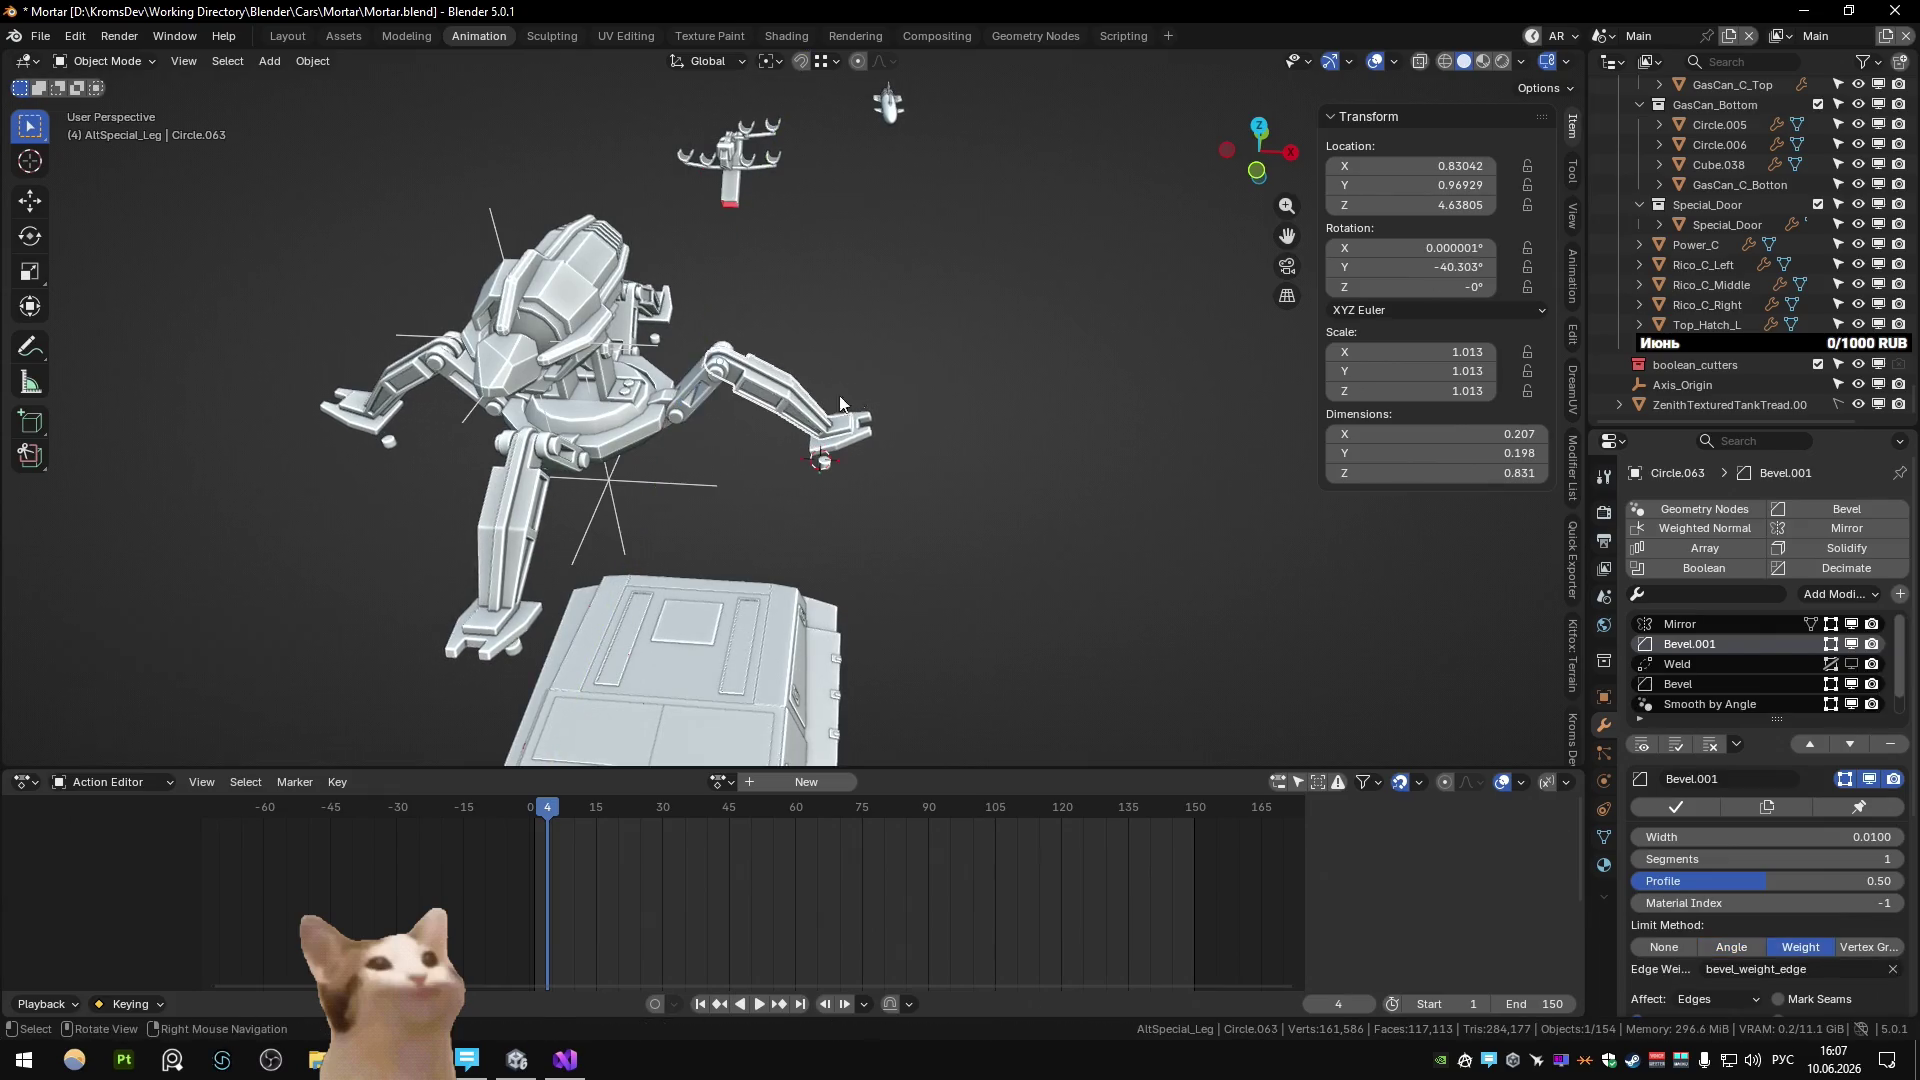
key(Tab)
key(Tab)
mouse_move(850, 385)
middle_down()
mouse_move(898, 344)
mouse_move(429, 362)
mouse_move(876, 388)
middle_up()
click(875, 388)
click(876, 388)
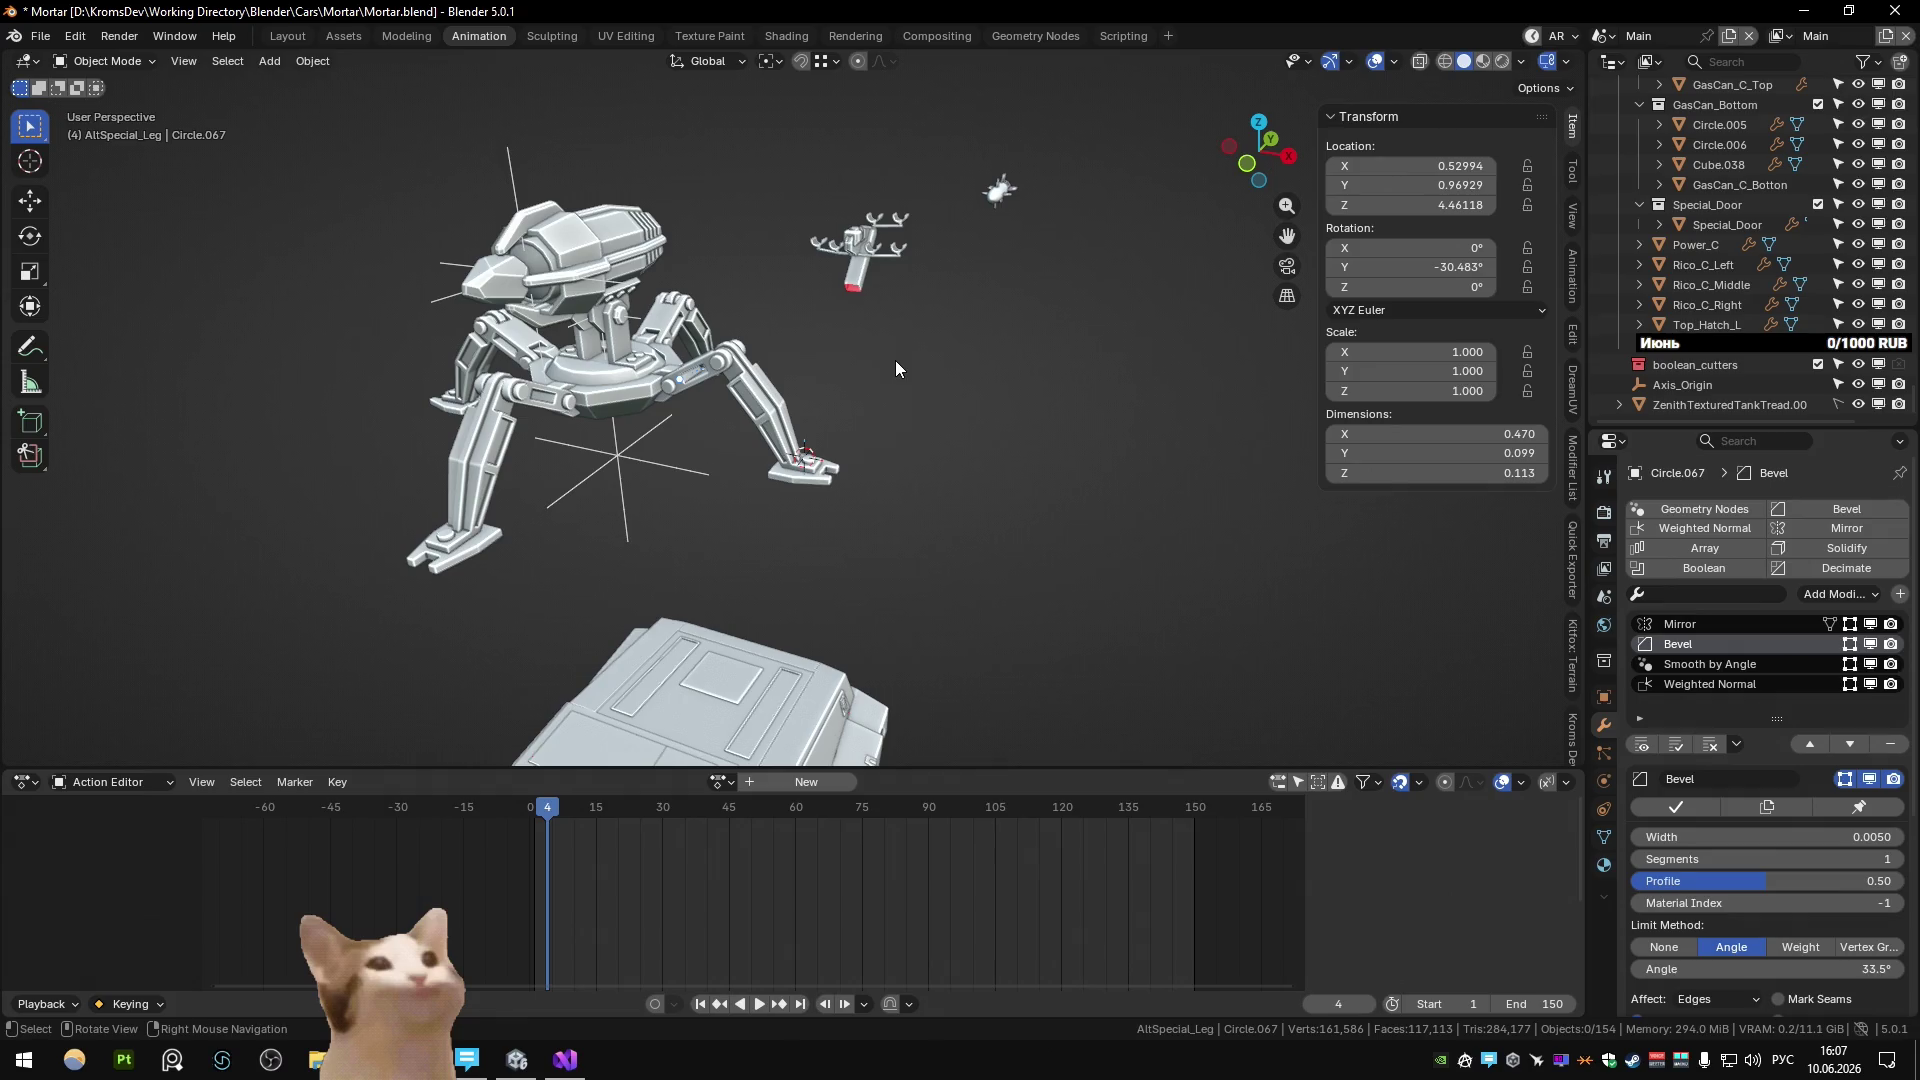
scroll(772, 477, up, 3)
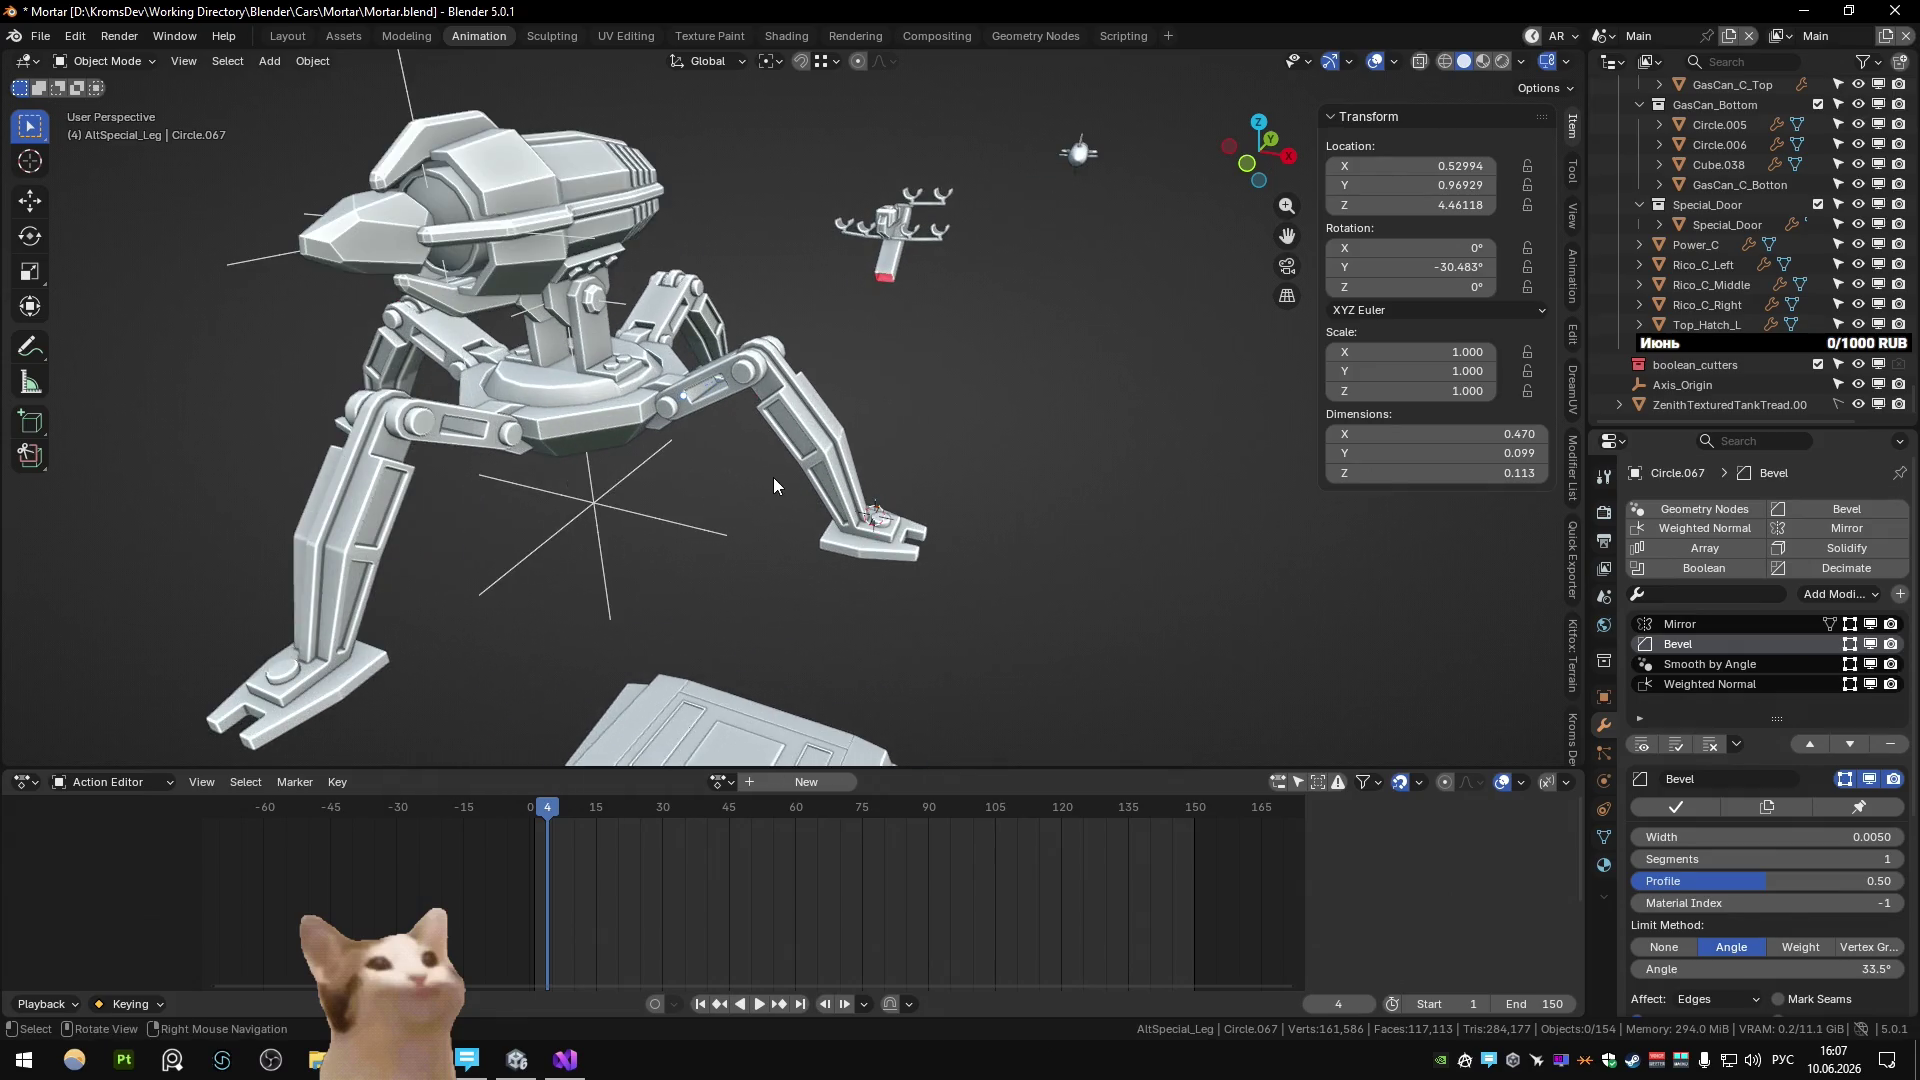
Select Circle.063 and the leg array Plane.078, locating them in the Outliner hierarchy.
scroll(772, 477, down, 2)
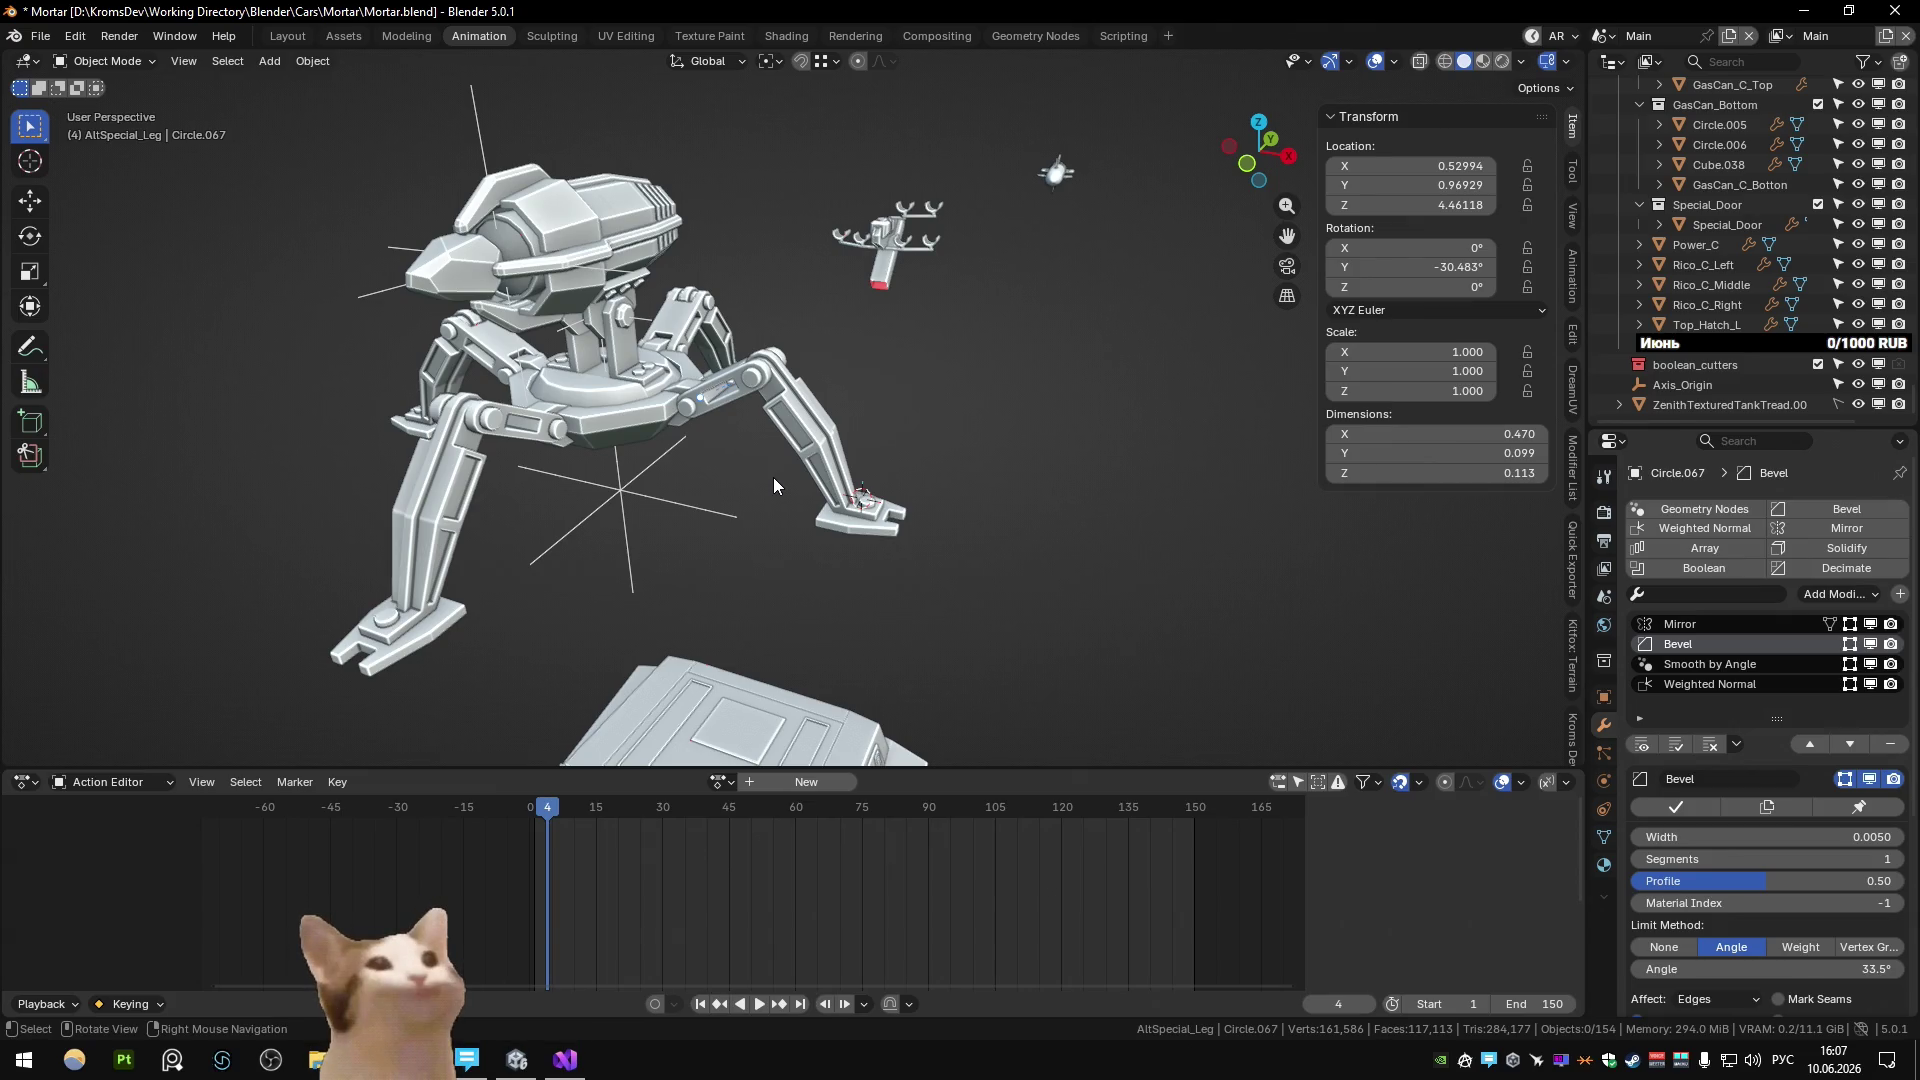
click(828, 452)
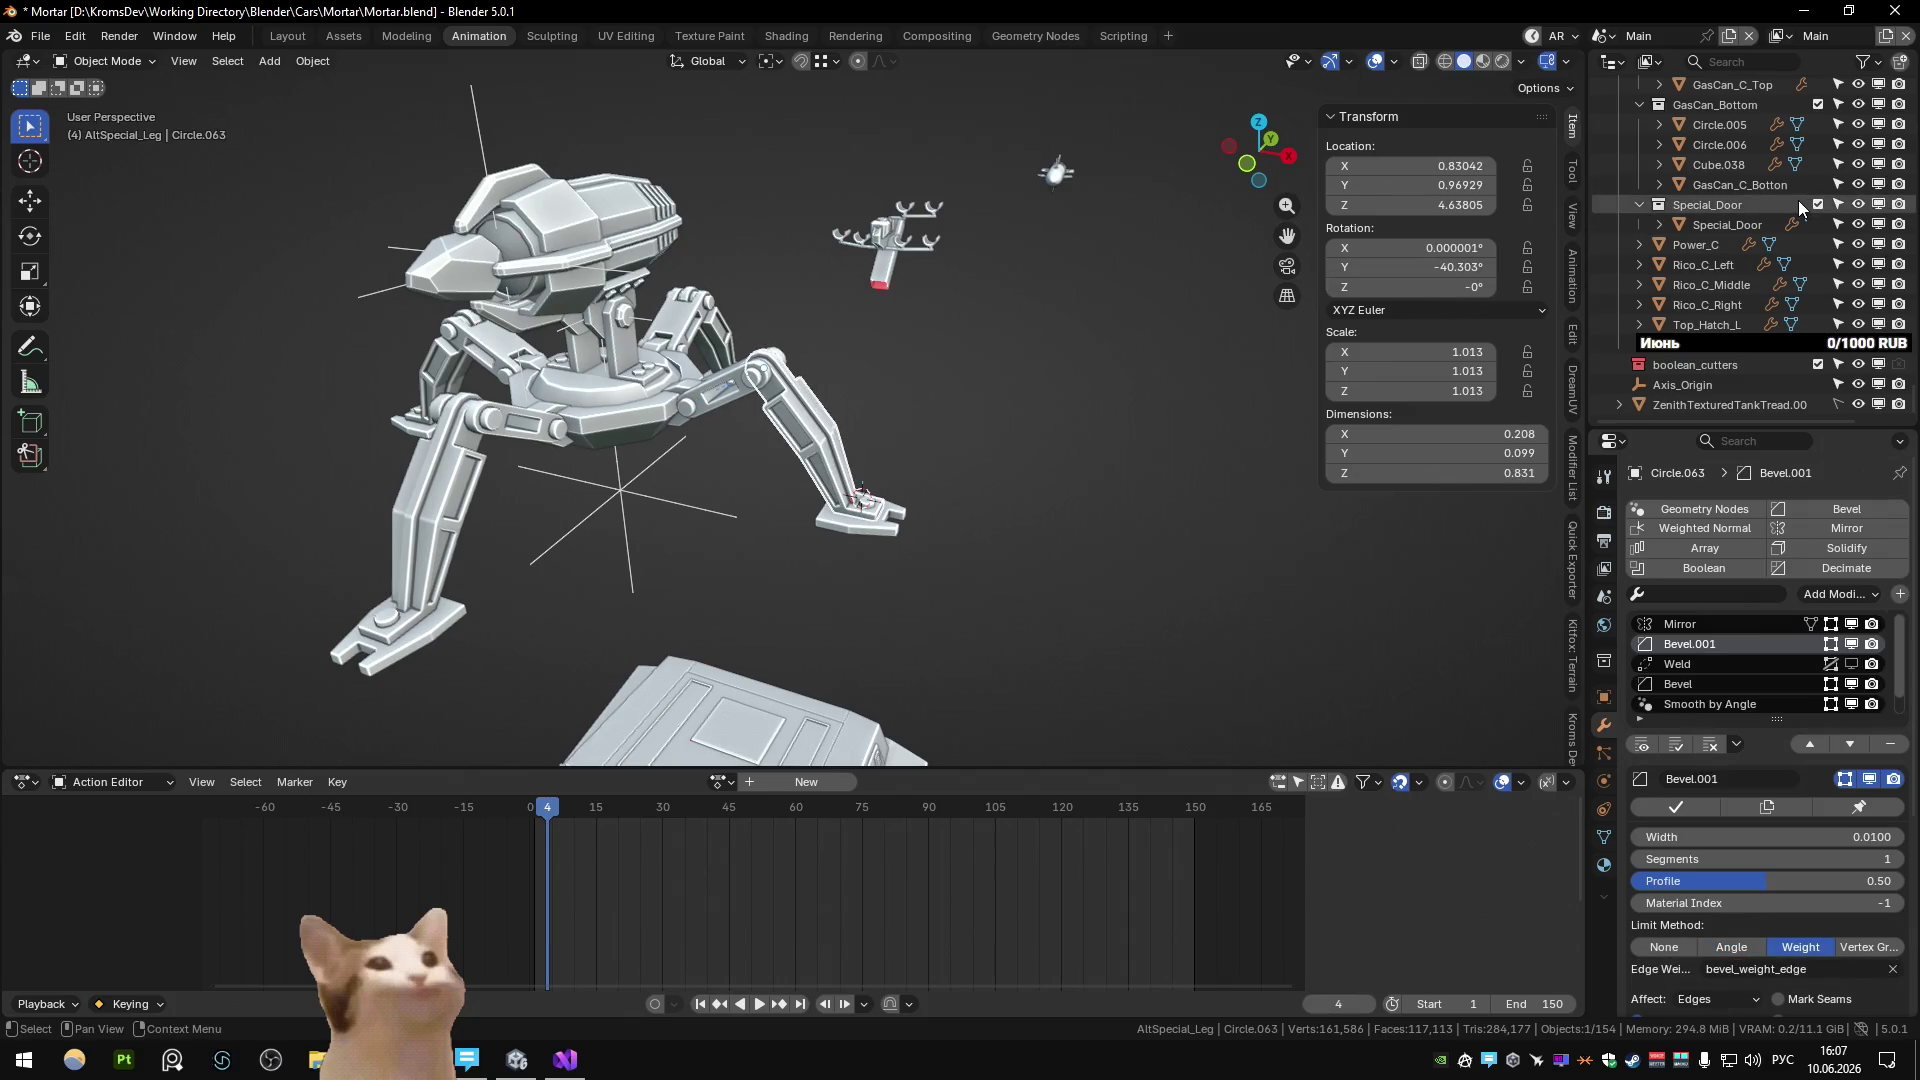
key(period)
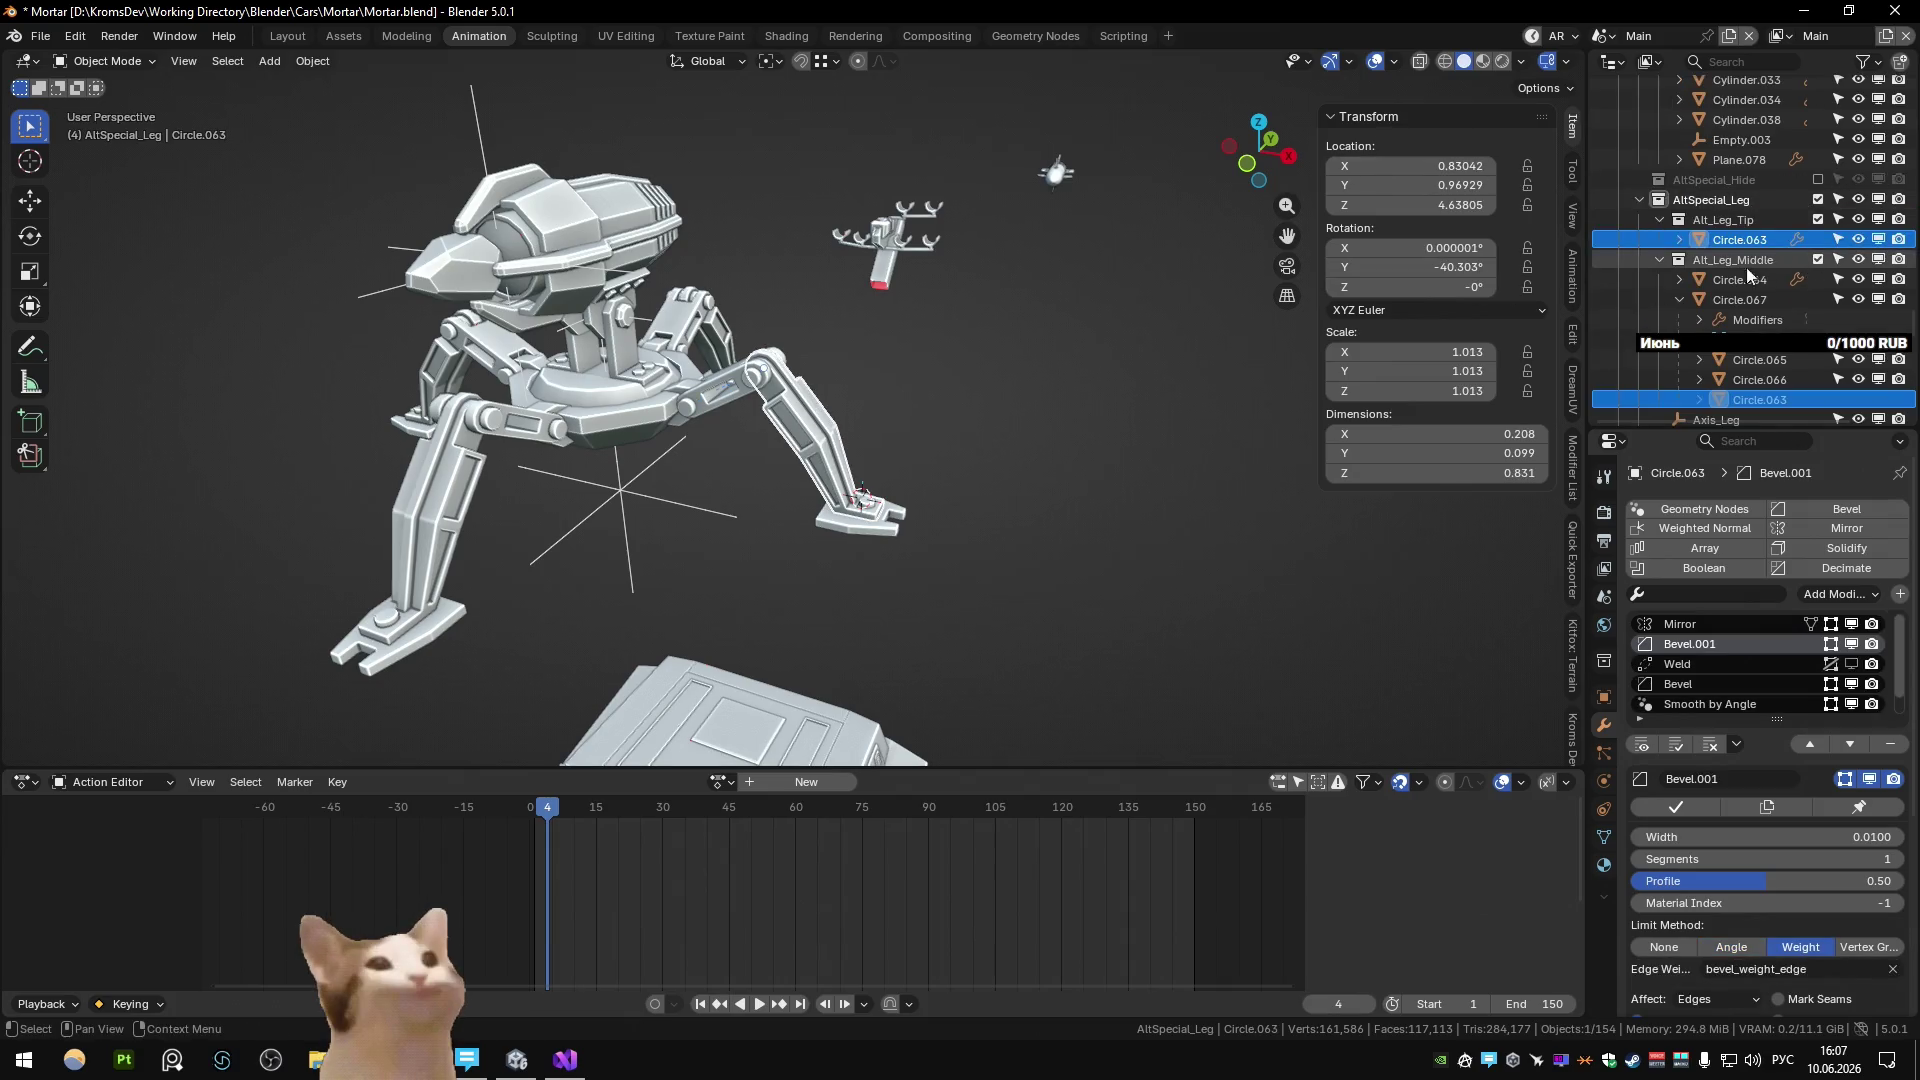
click(832, 382)
click(474, 507)
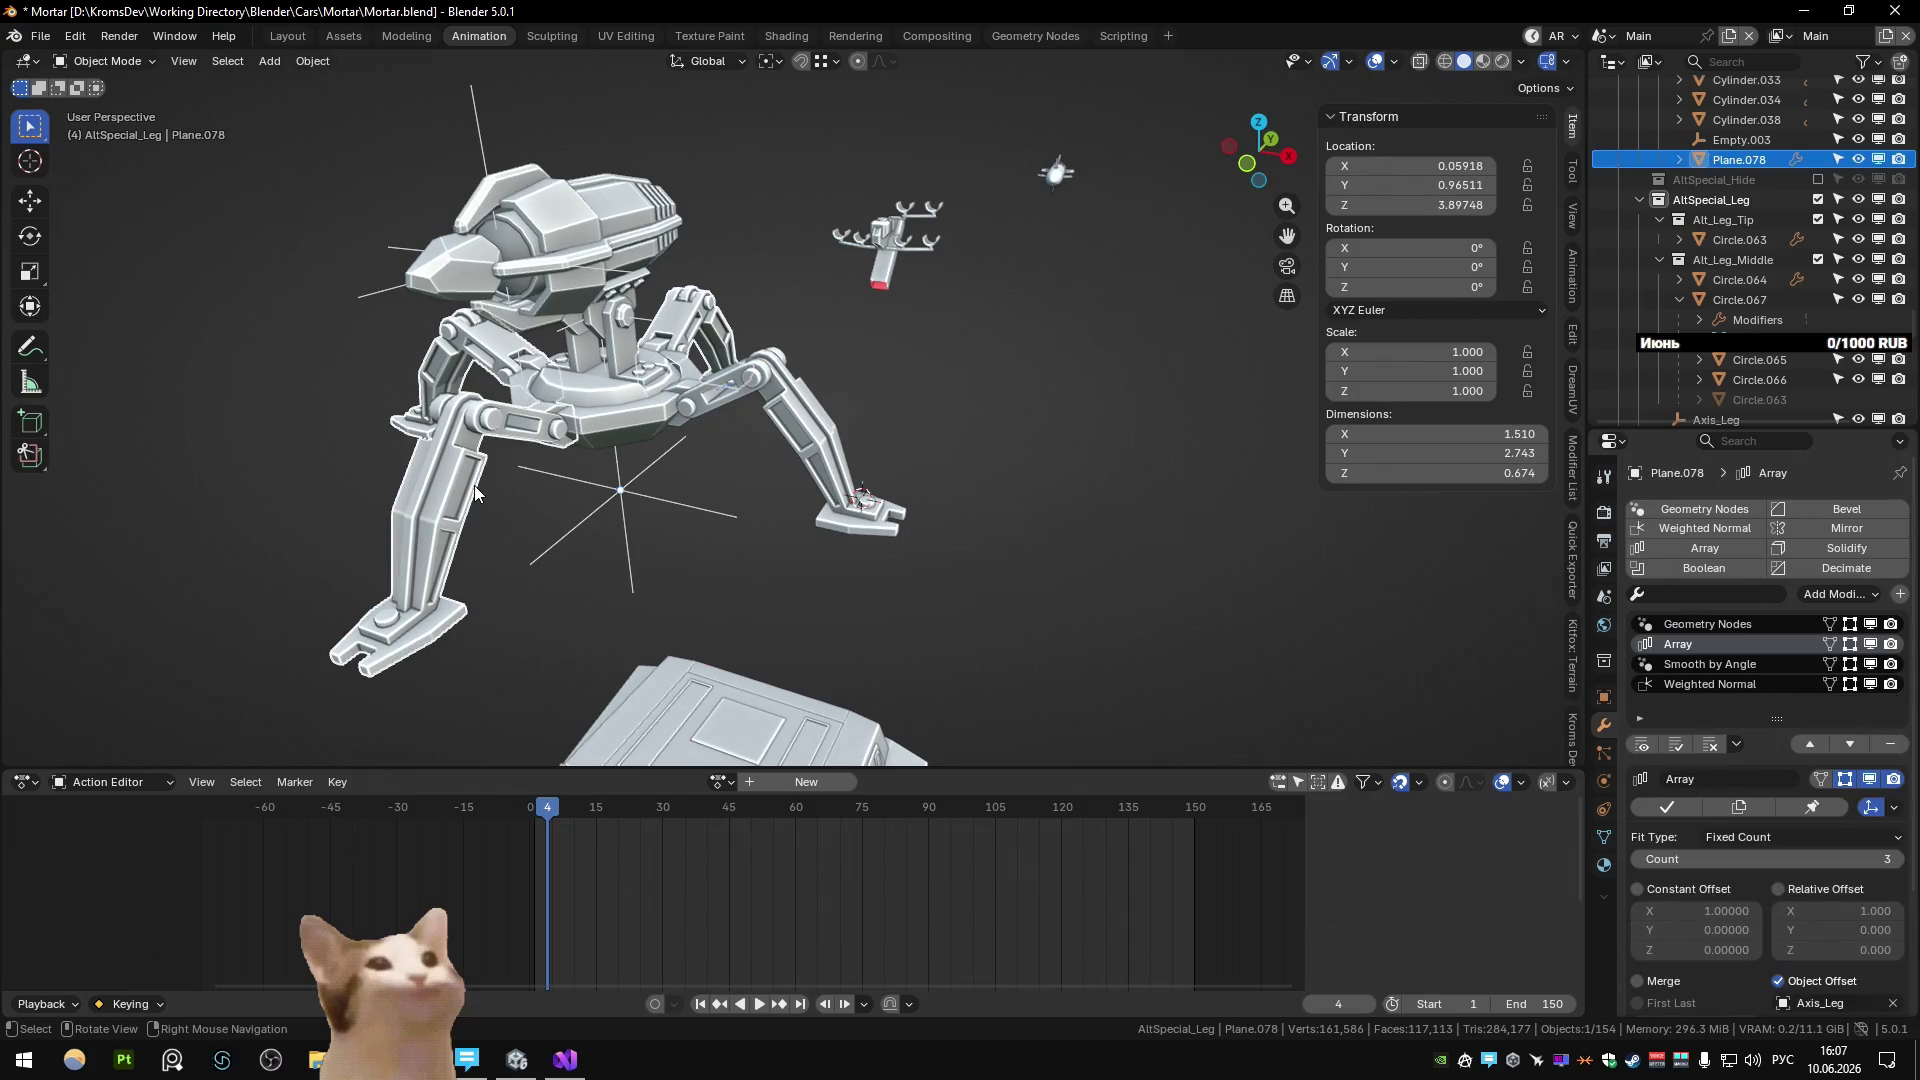
Delete Plane.078, then undo to restore it.
scroll(480, 420, down, 4)
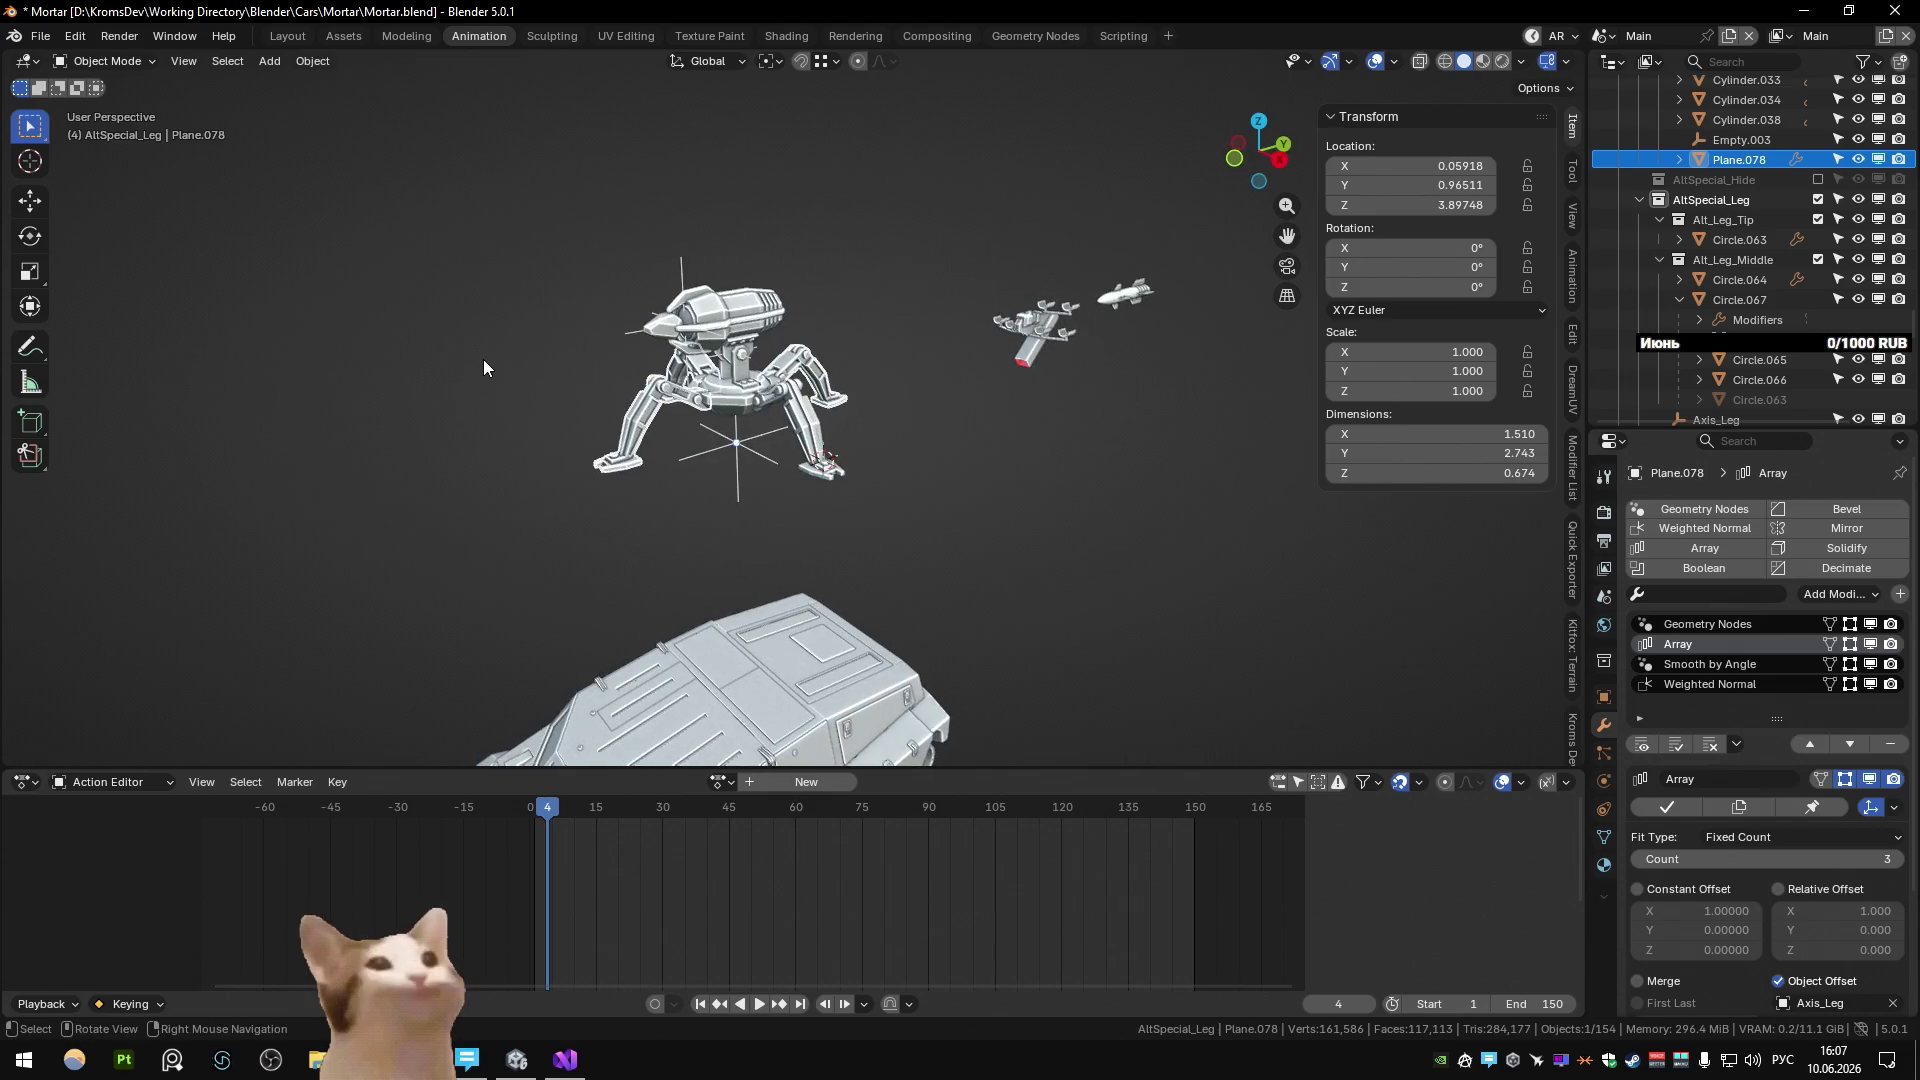
key(Delete)
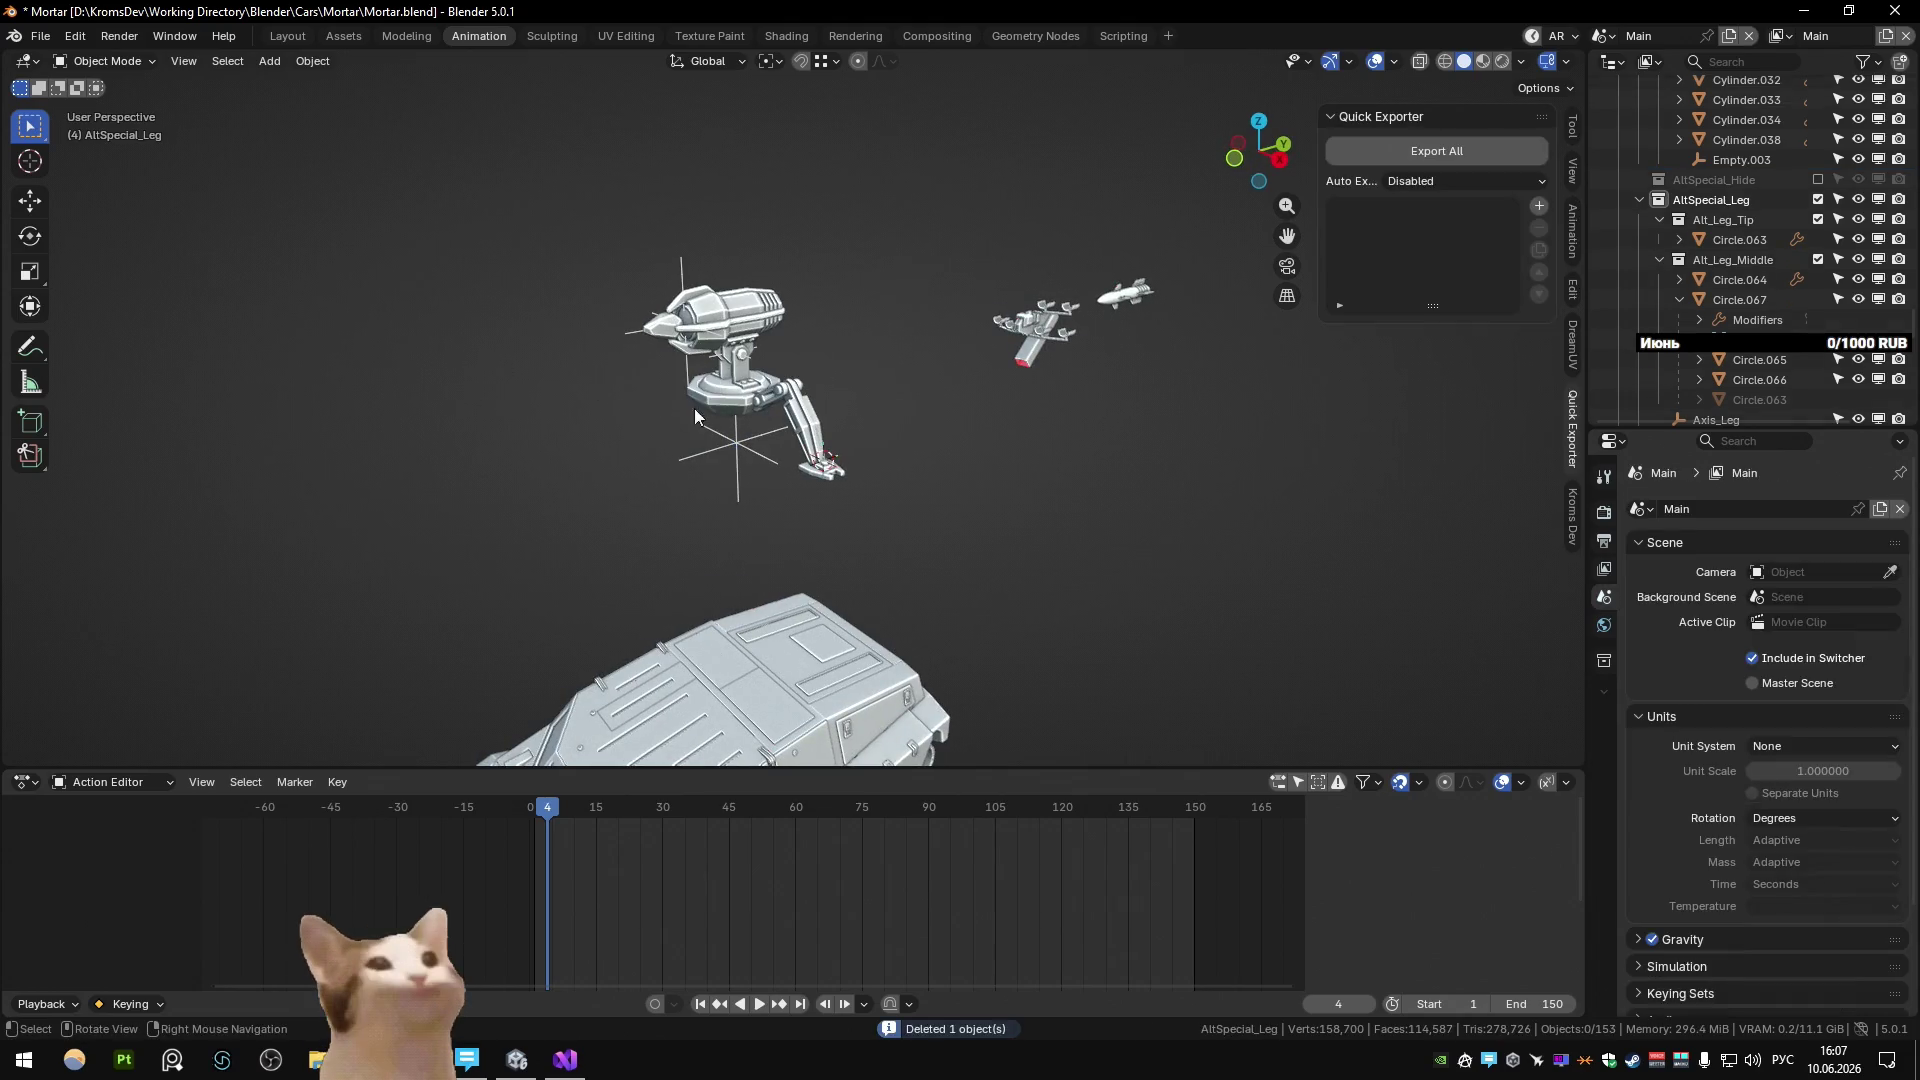
scroll(788, 440, up, 5)
key(ctrl+z)
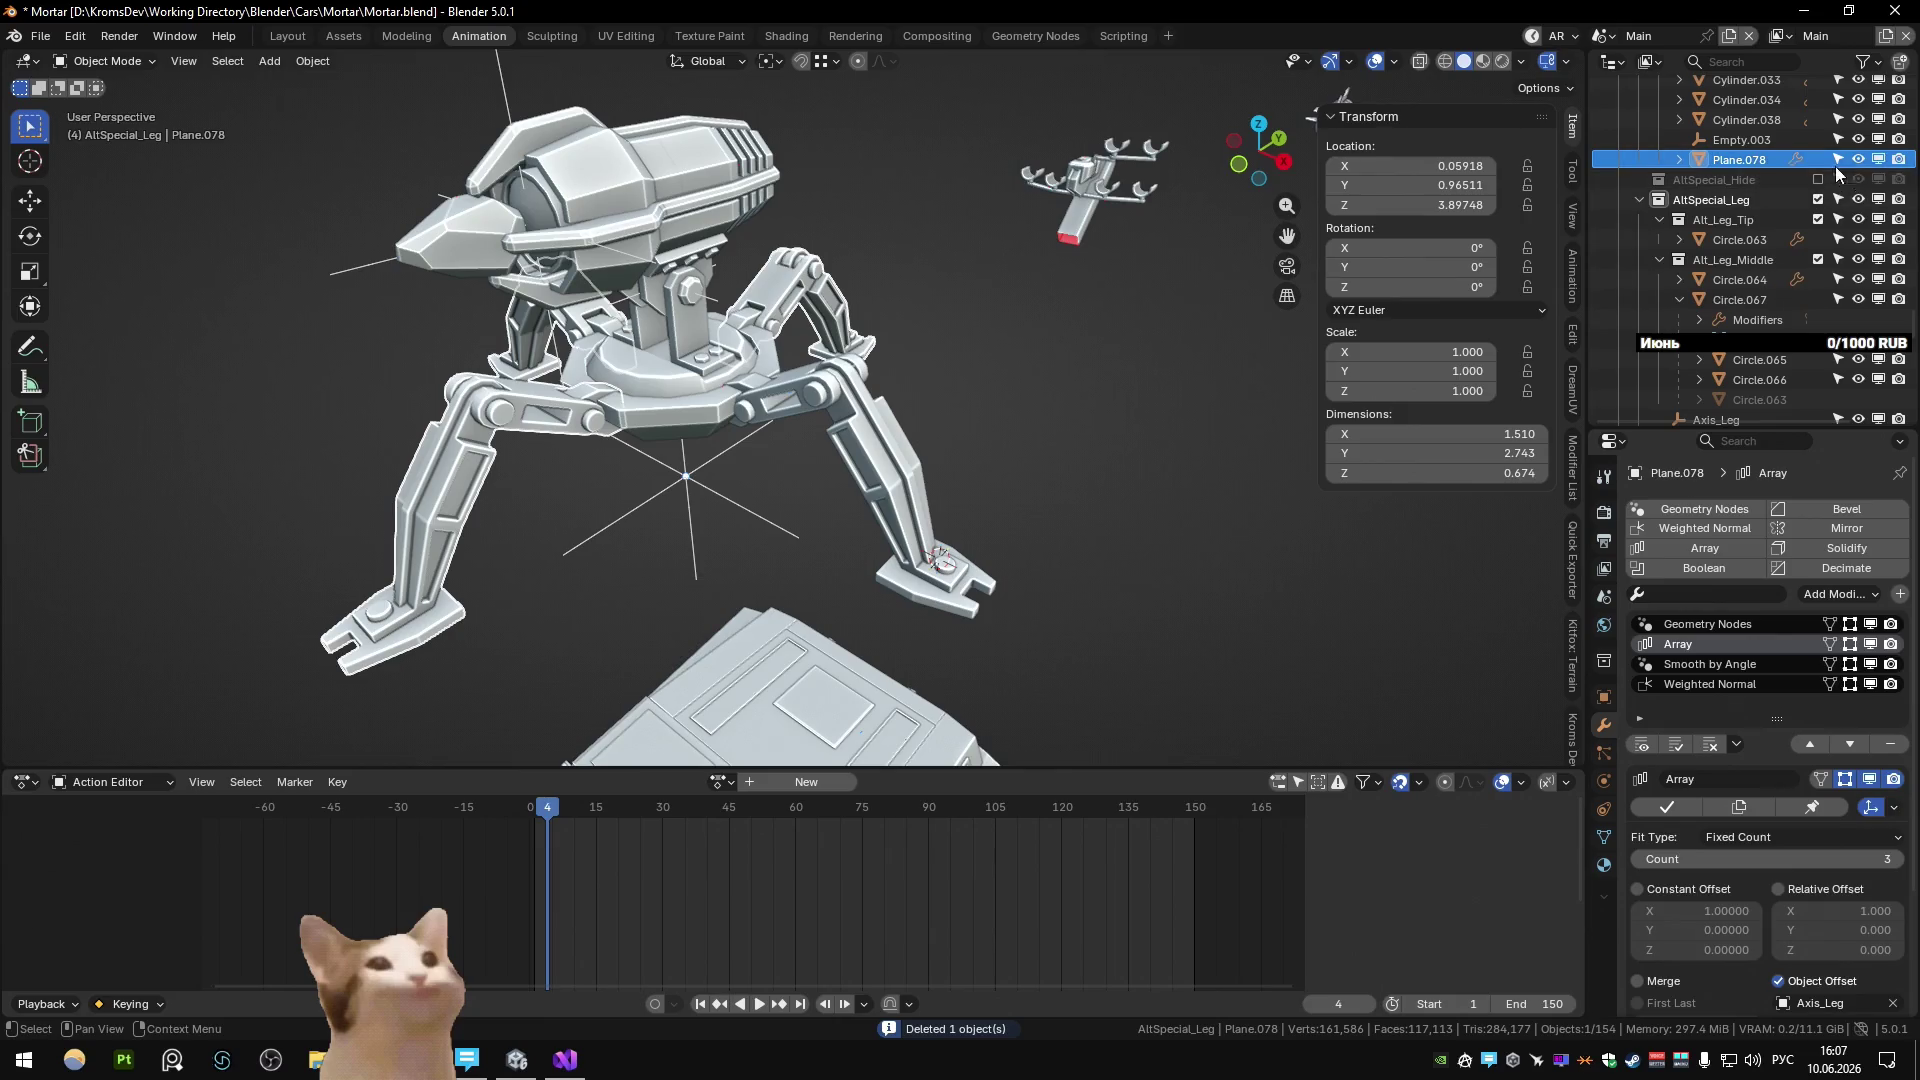
Drag Plane.078 into the Alt_Special_Base collection and focus on the right-hand leg.
scroll(1766, 260, up, 5)
mouse_move(1744, 398)
mouse_down()
mouse_move(1713, 86)
mouse_move(1724, 225)
mouse_up()
scroll(1093, 313, down, 3)
scroll(900, 400, up, 4)
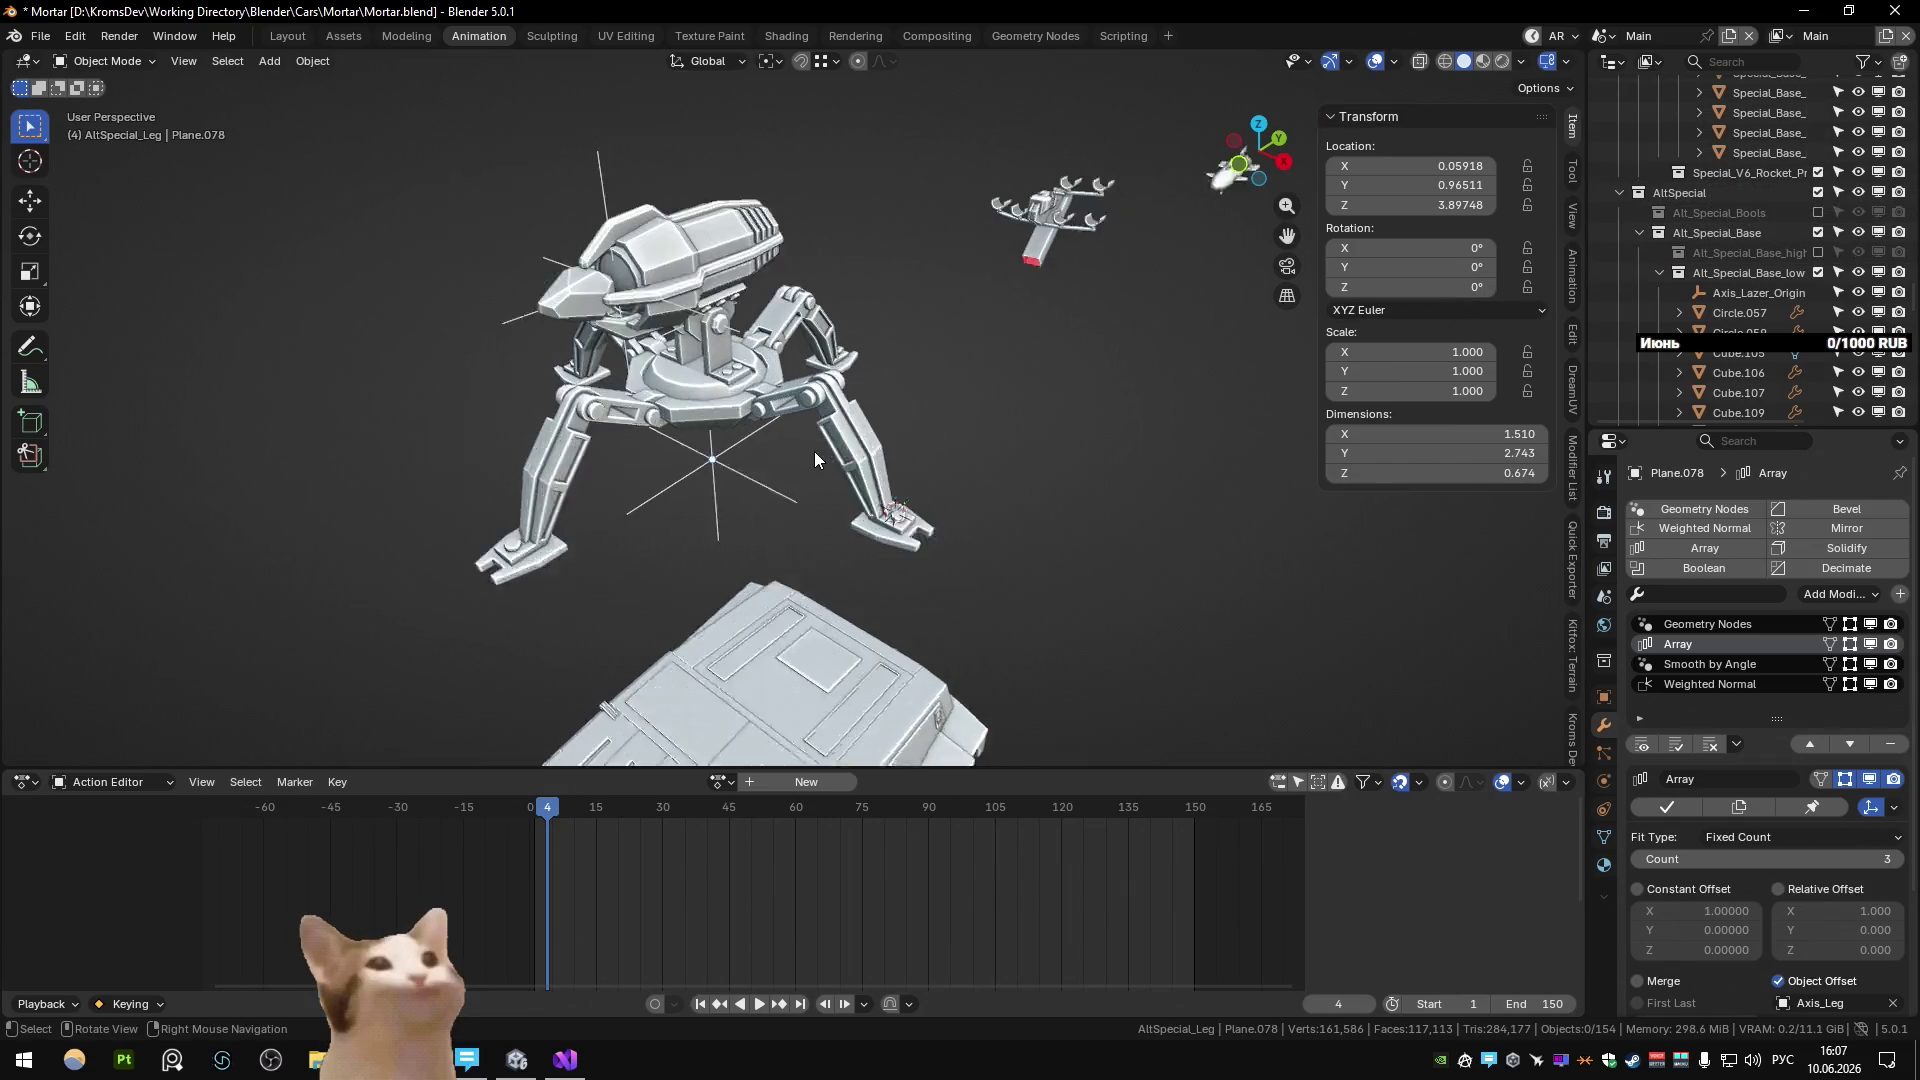
click(840, 388)
middle_drag(880, 380, 840, 387)
scroll(840, 388, up, 3)
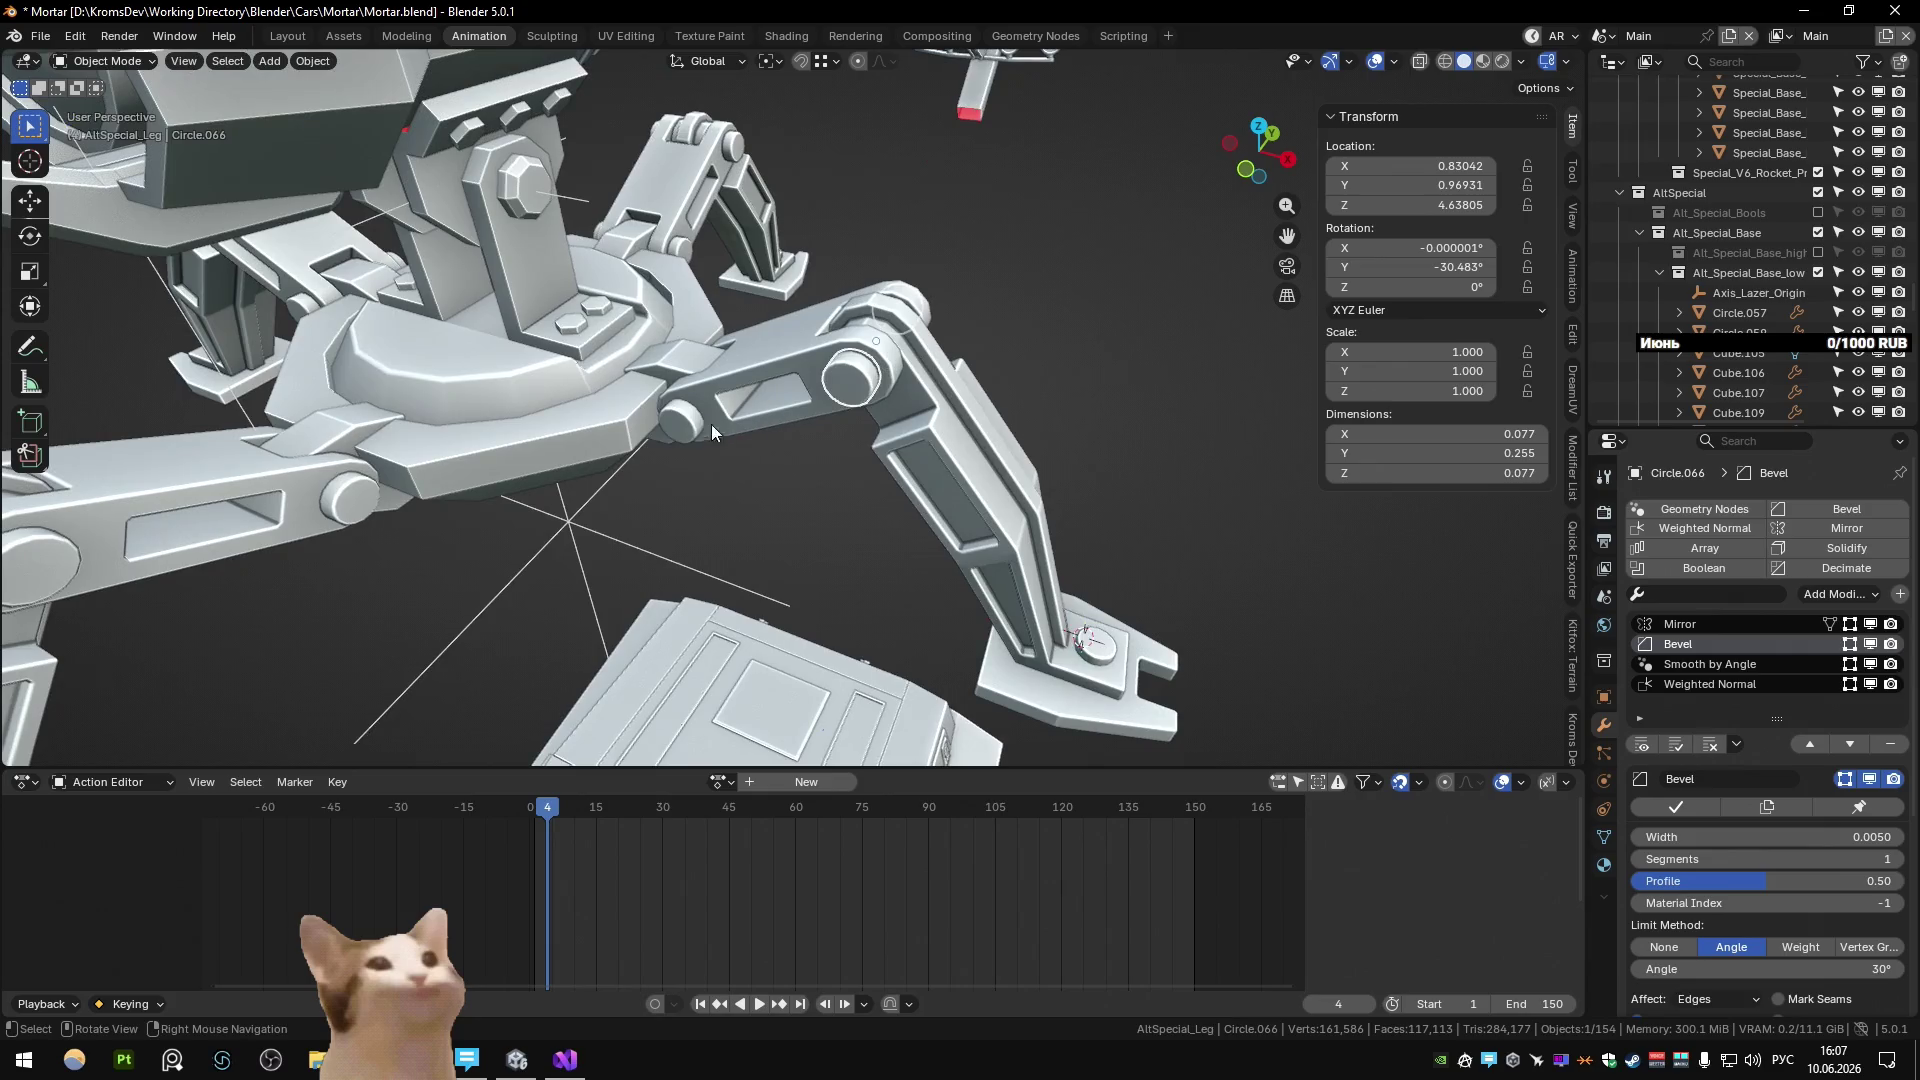
Select the right leg's pins and parts, including Circle.064, testing hide and unhide on them.
shift+click(682, 420)
shift+click(1050, 649)
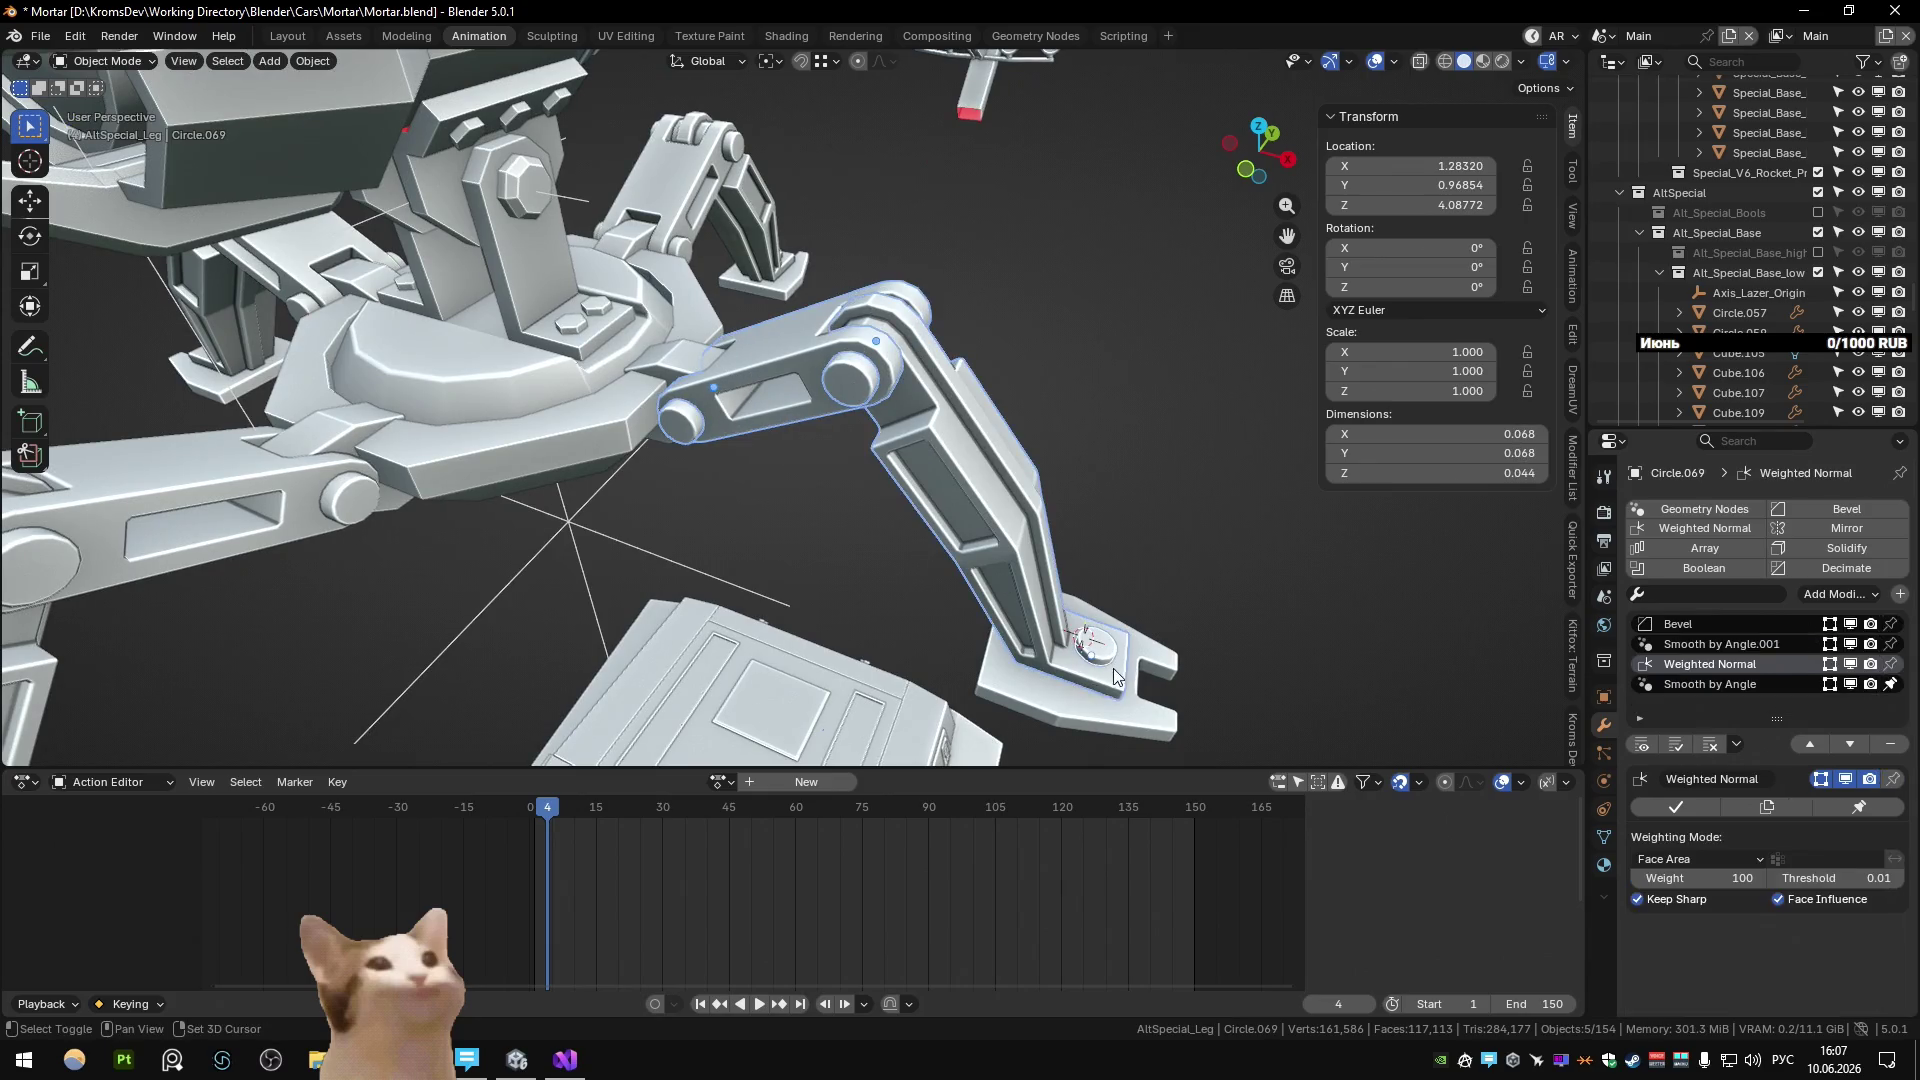
middle_drag(1049, 650, 922, 561)
key(h)
key(alt+h)
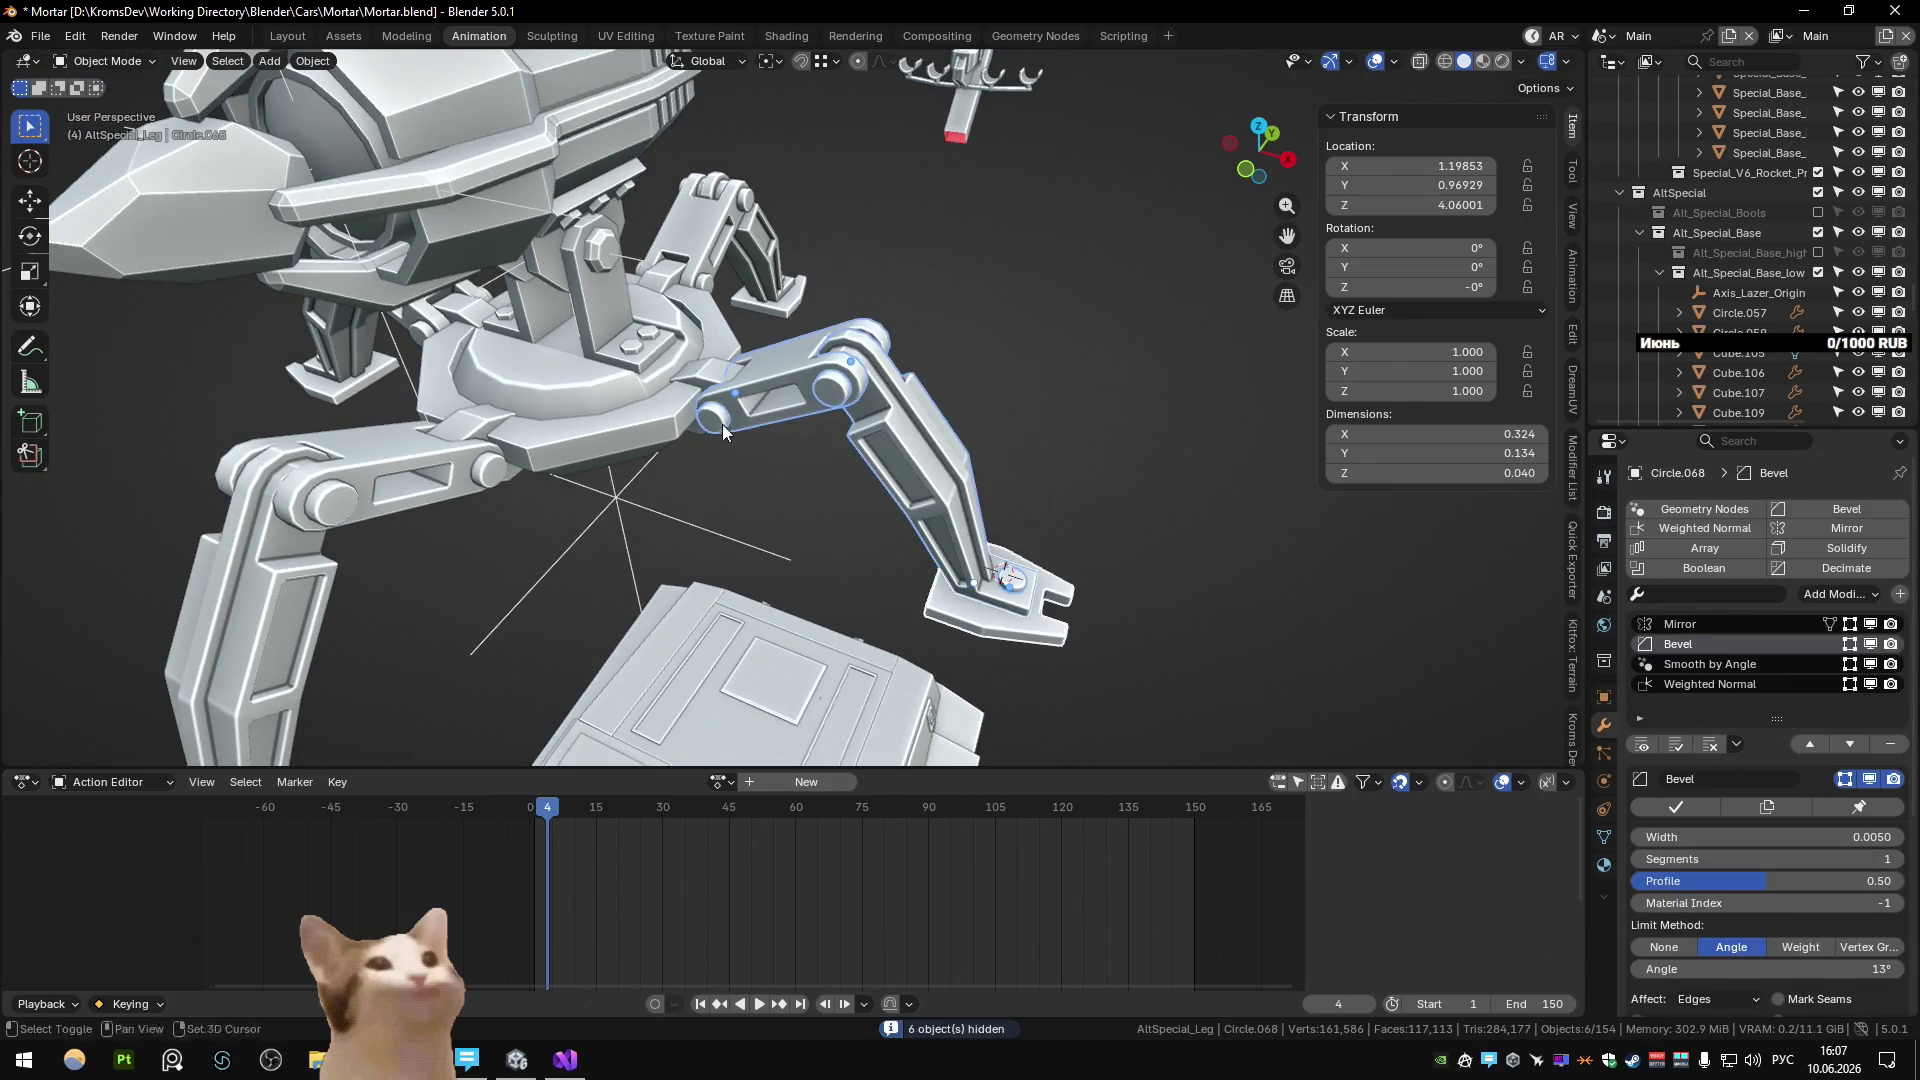
shift+click(700, 375)
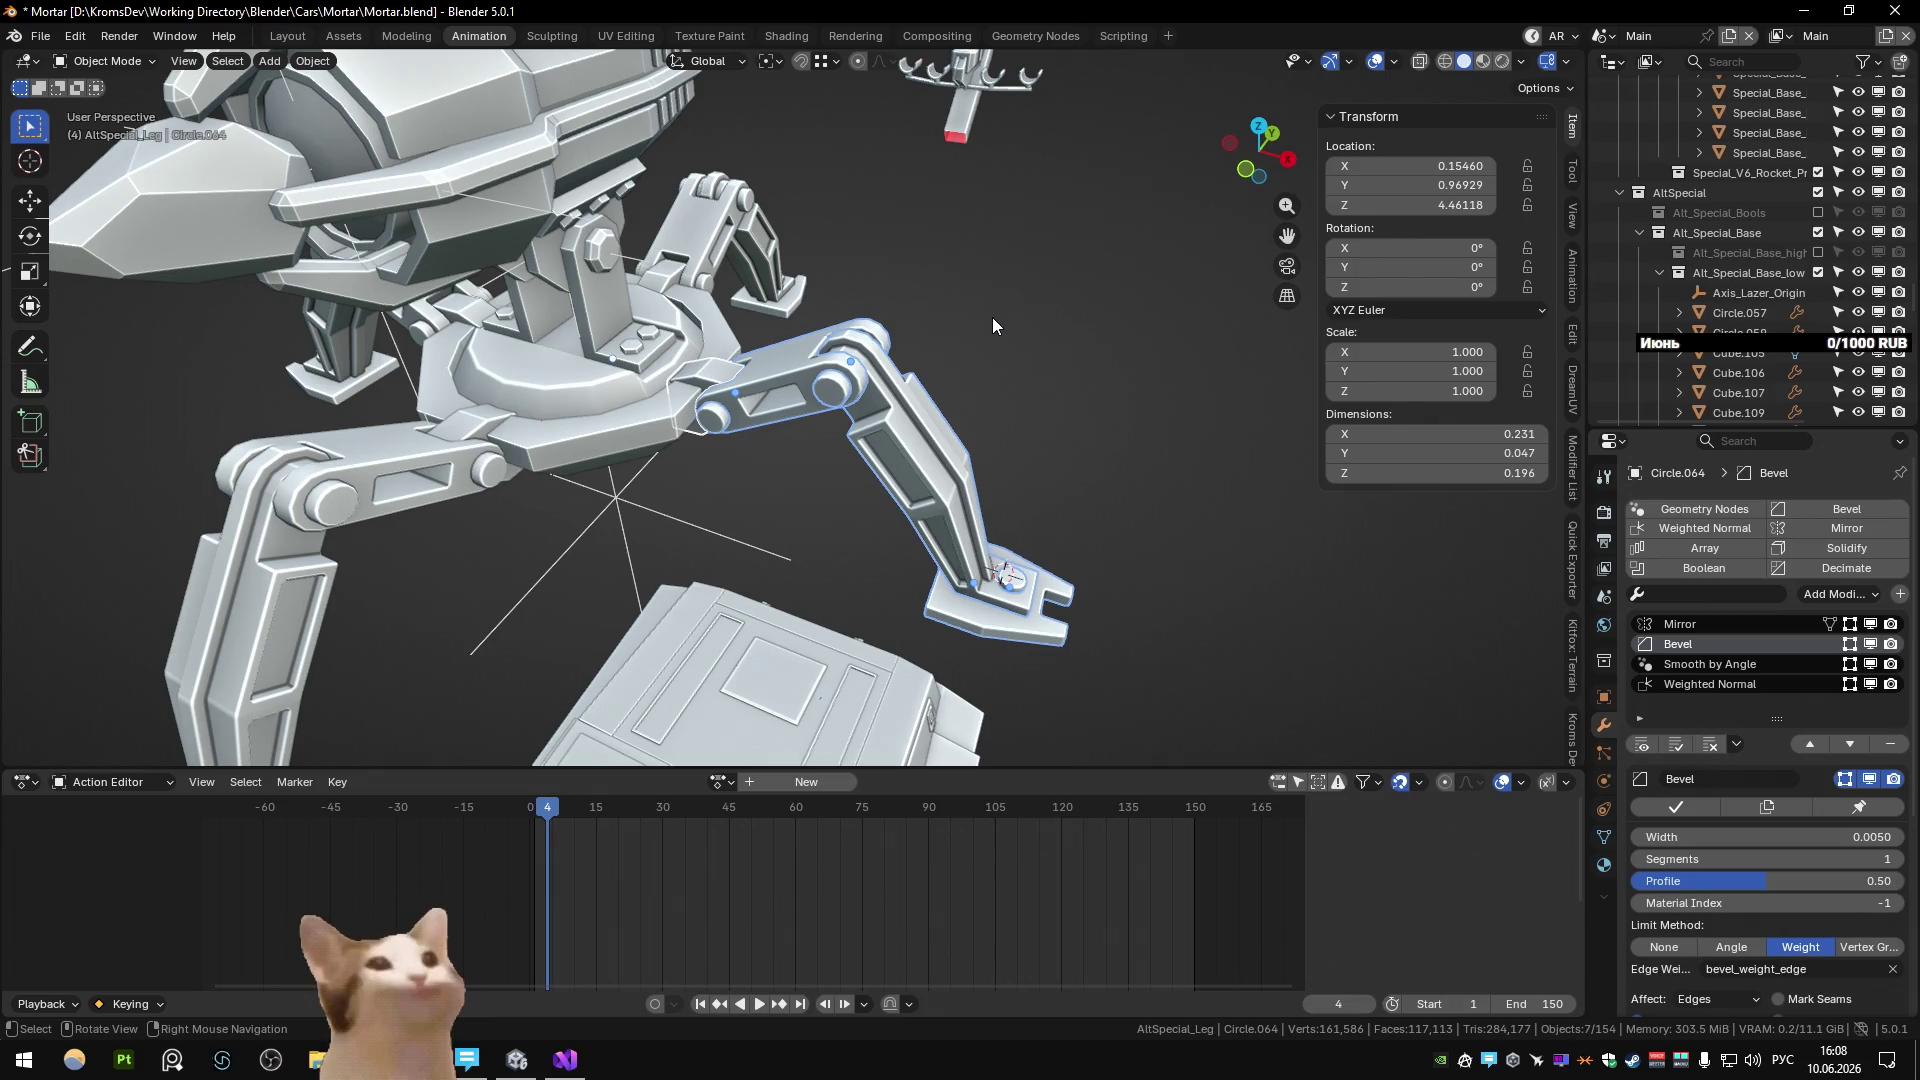
Unhide all hidden objects, bringing the lattice base Plane.064 back into view.
mouse_move(992, 316)
middle_down()
mouse_move(978, 351)
mouse_move(636, 429)
mouse_move(987, 480)
mouse_move(837, 429)
mouse_move(892, 454)
middle_up()
scroll(978, 350, down, 4)
scroll(837, 429, up, 5)
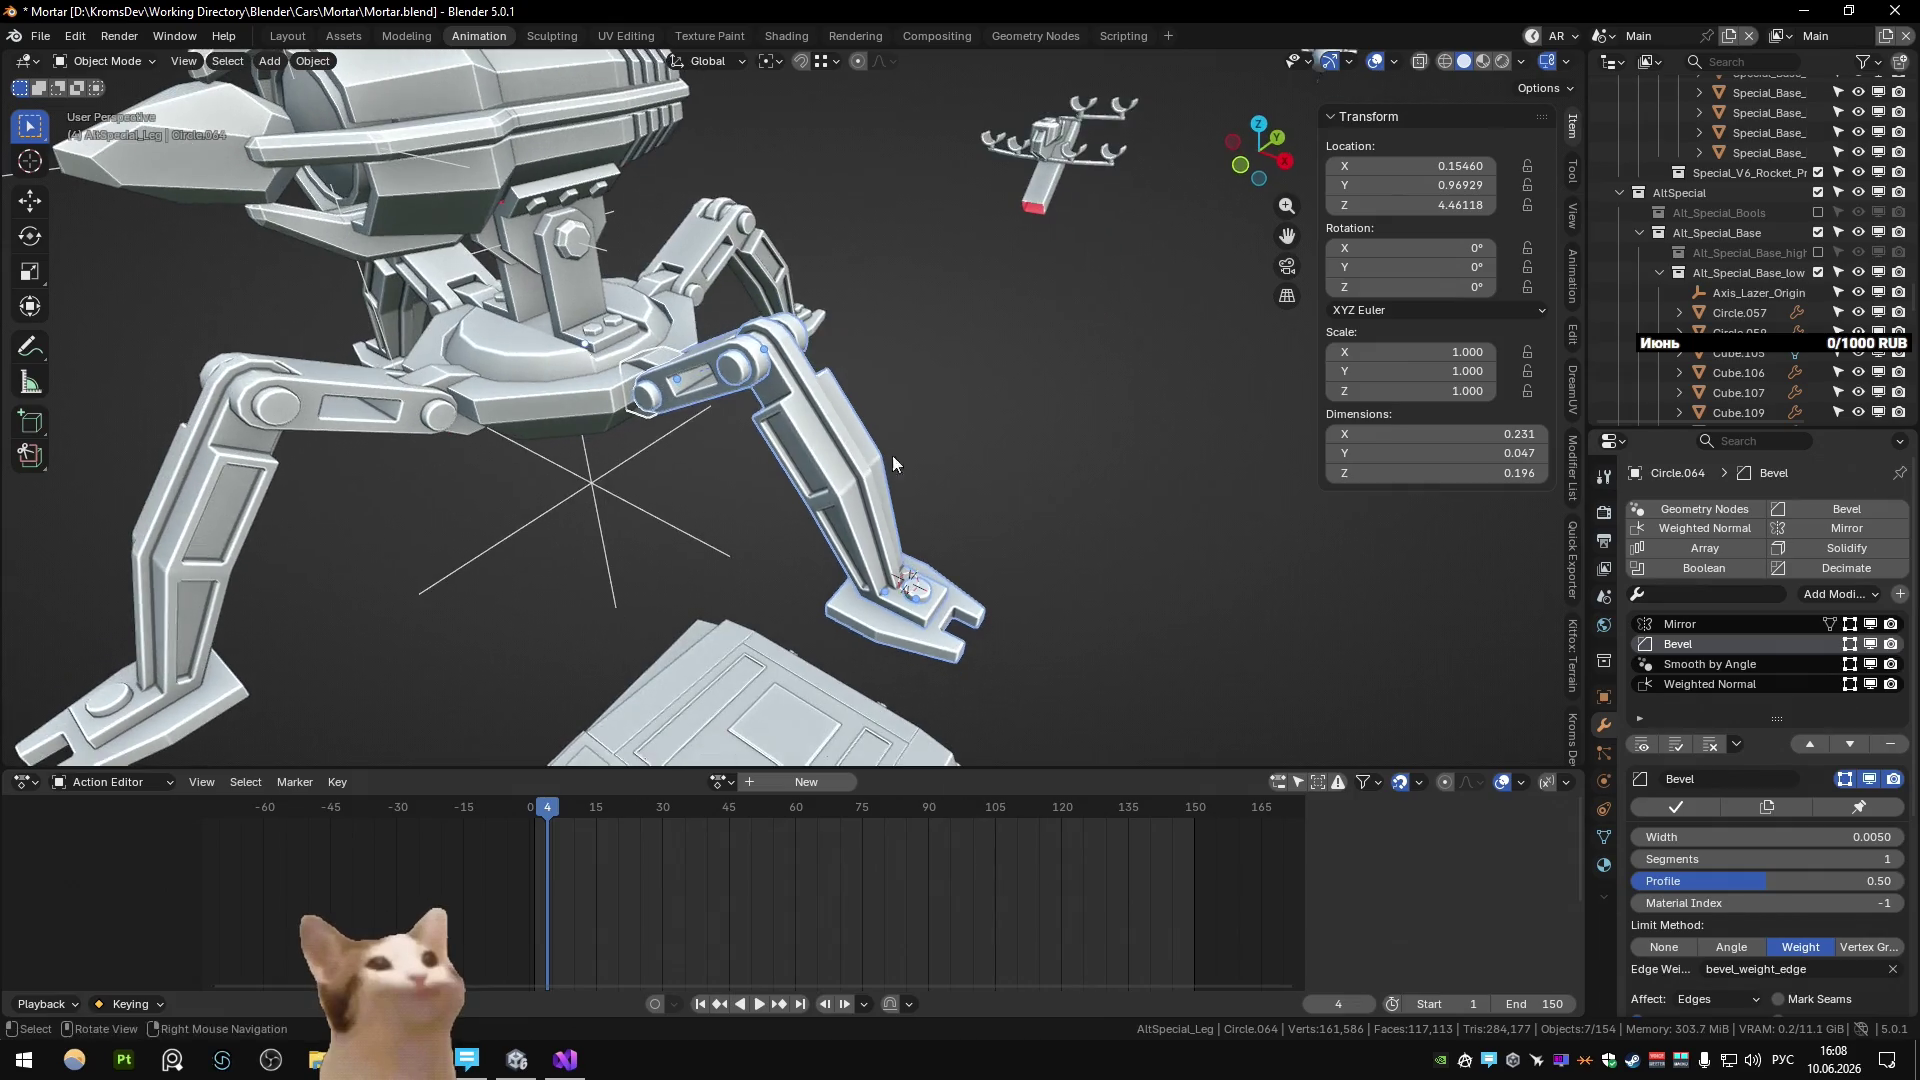
scroll(1750, 250, down, 5)
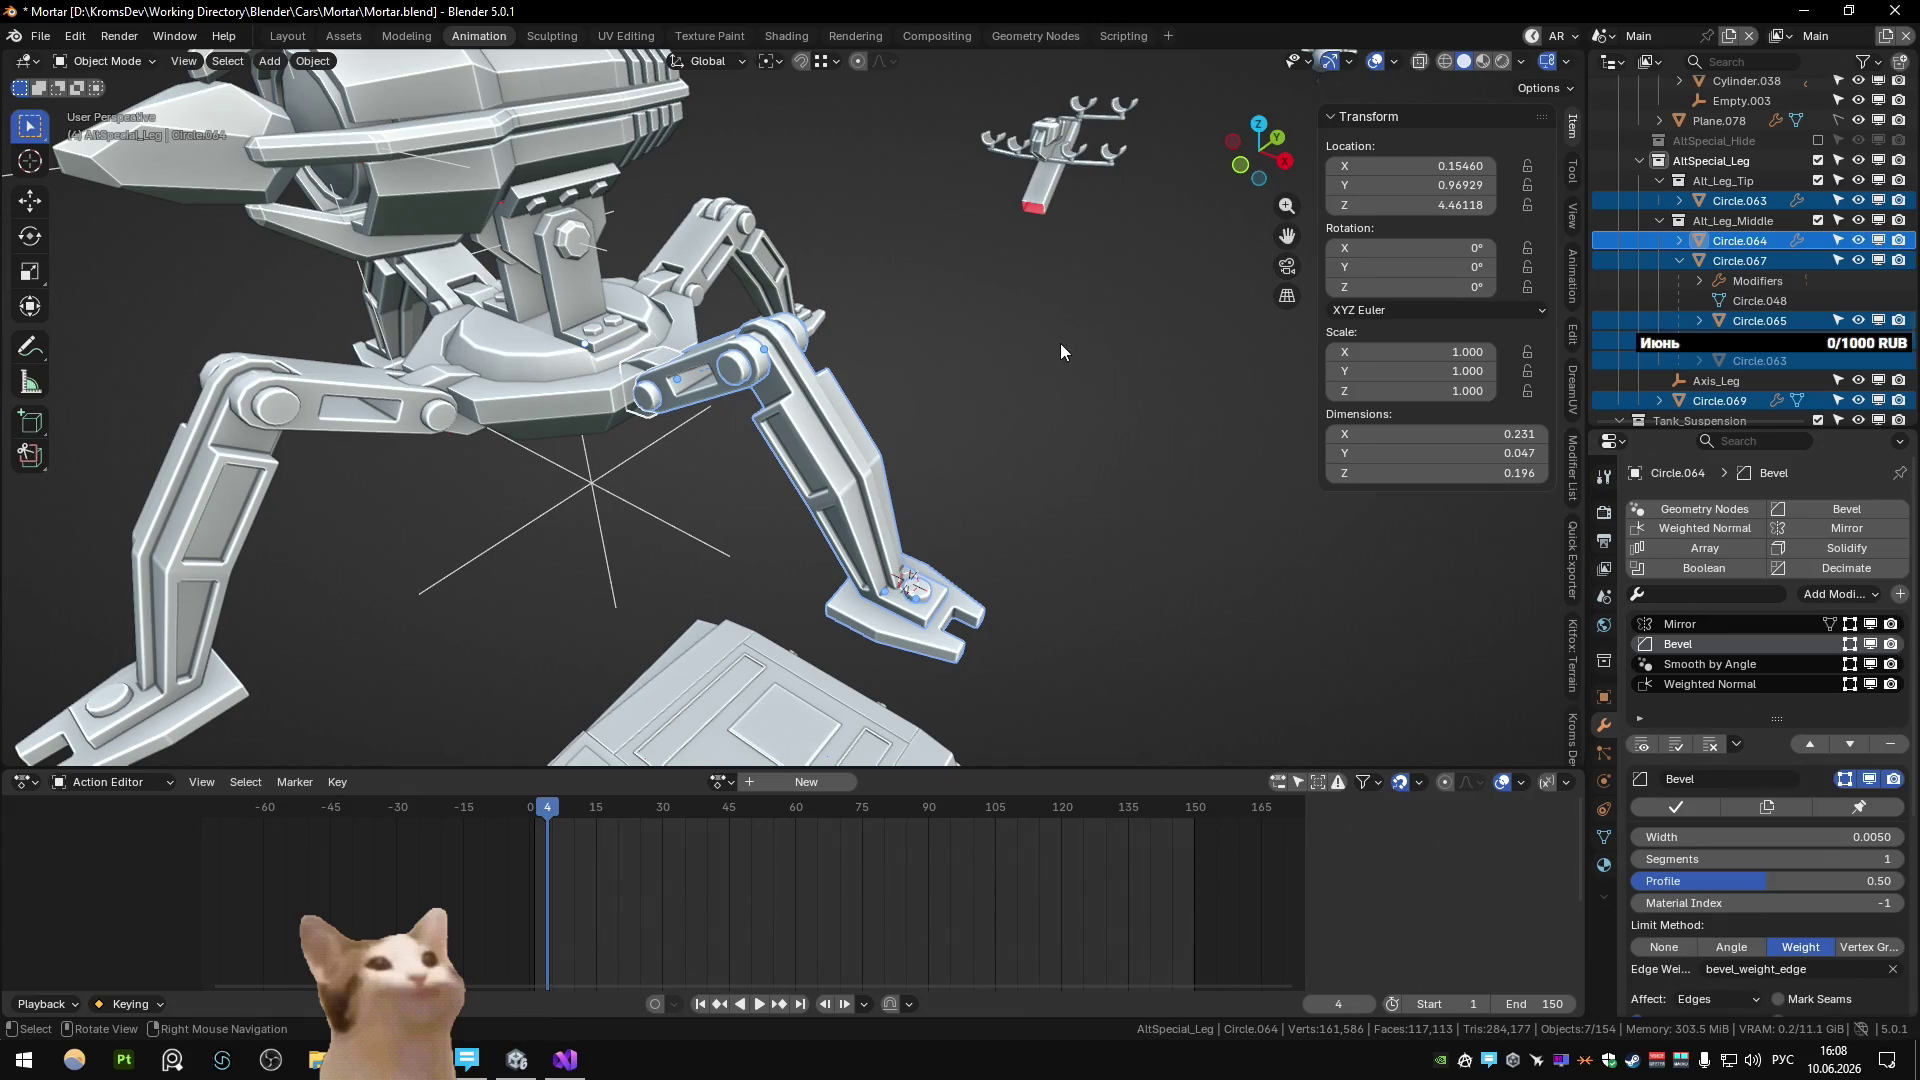
key(ctrl+z)
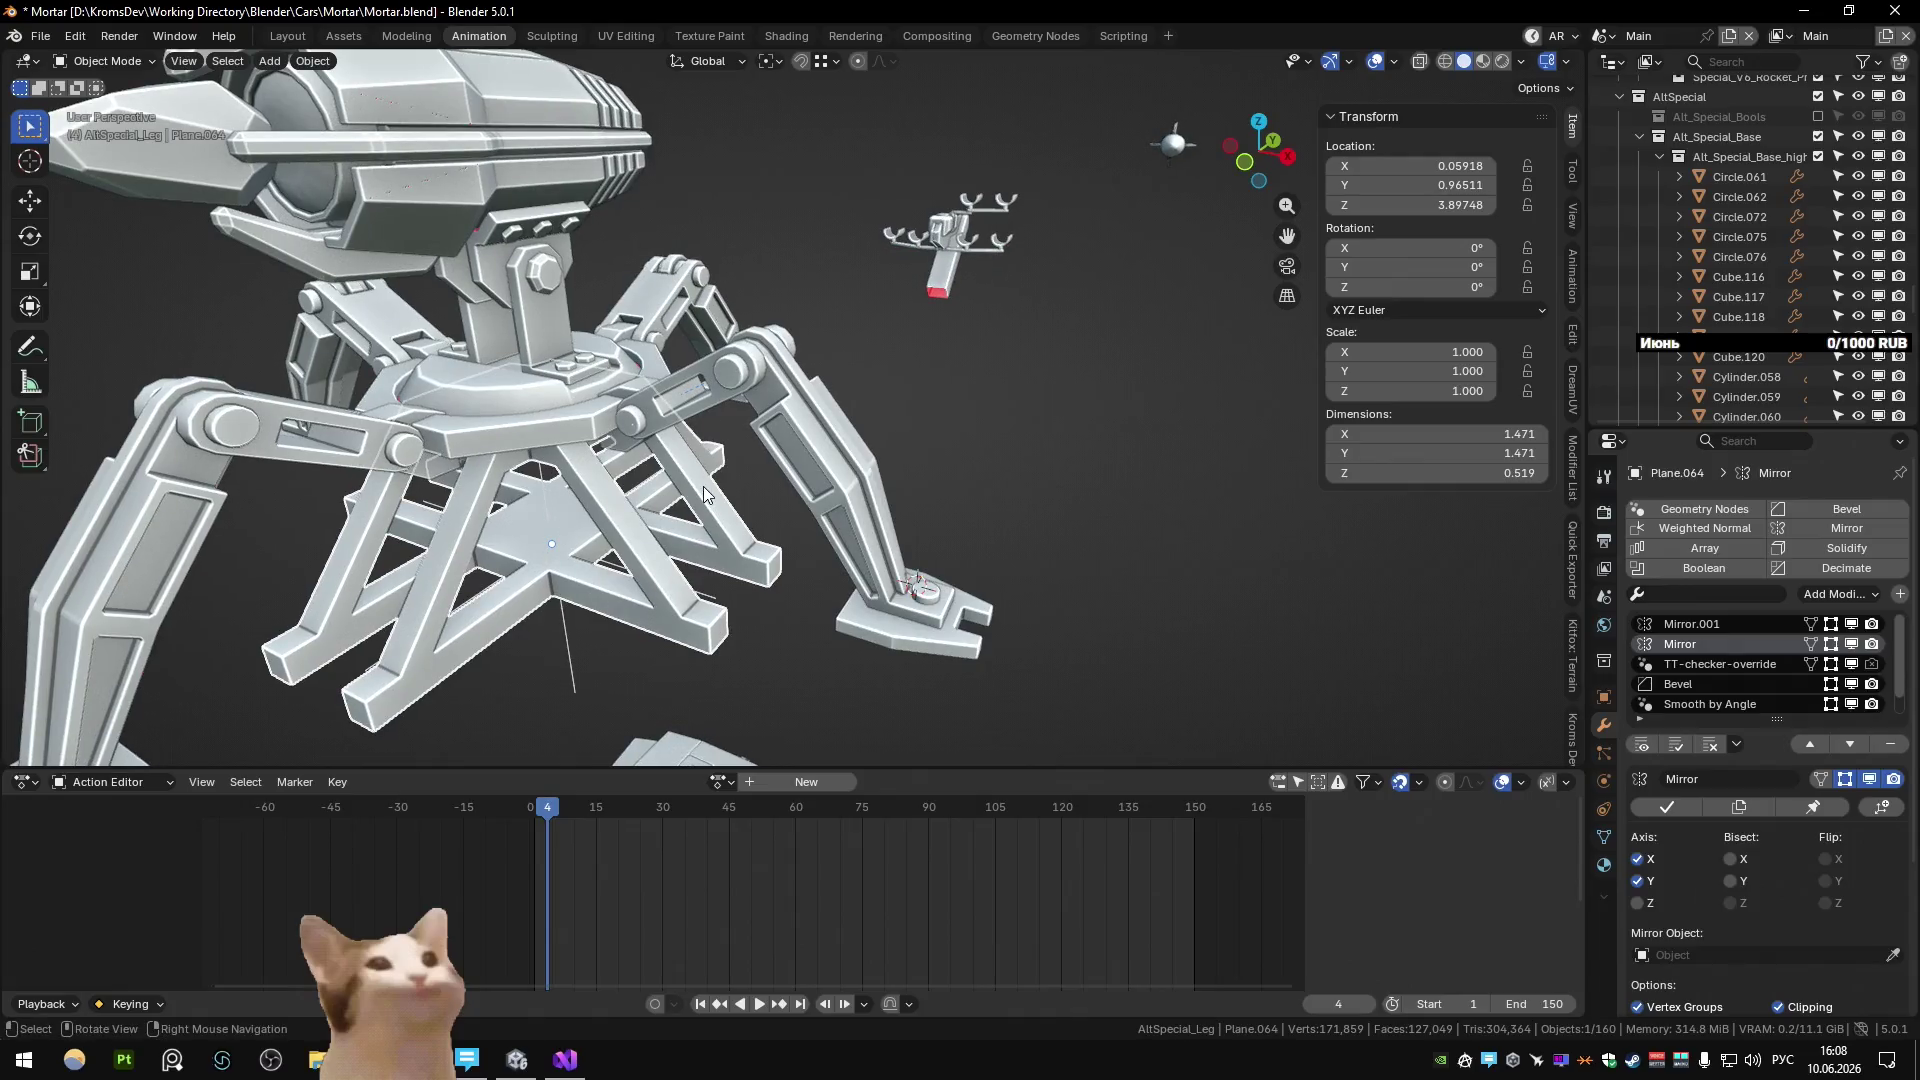
Delete the lattice base Plane.064 and hide Circle.068.
key(Delete)
click(850, 568)
key(h)
Frame the base ring Circle.061 in Edit Mode and test-dissolve an edge loop, then undo it.
middle_drag(842, 568, 626, 458)
click(558, 434)
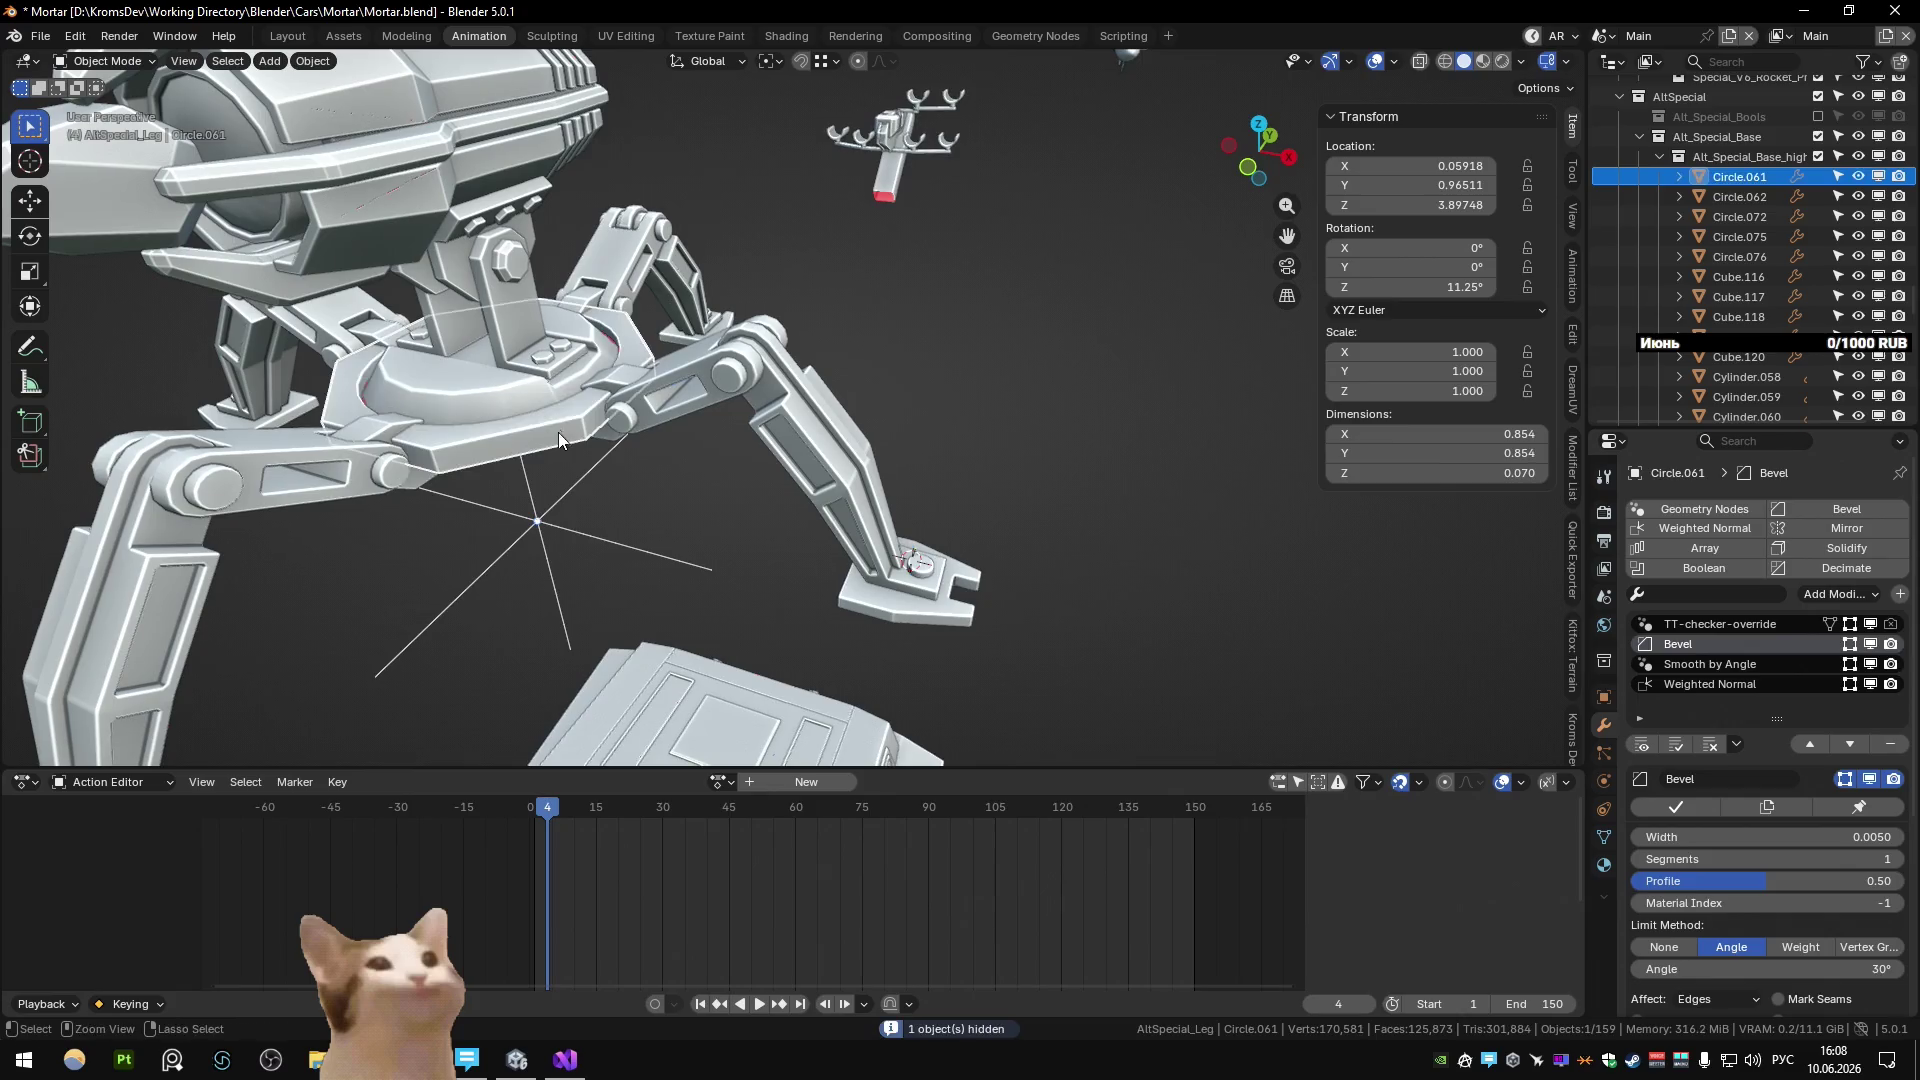
key(KP_Decimal)
key(Tab)
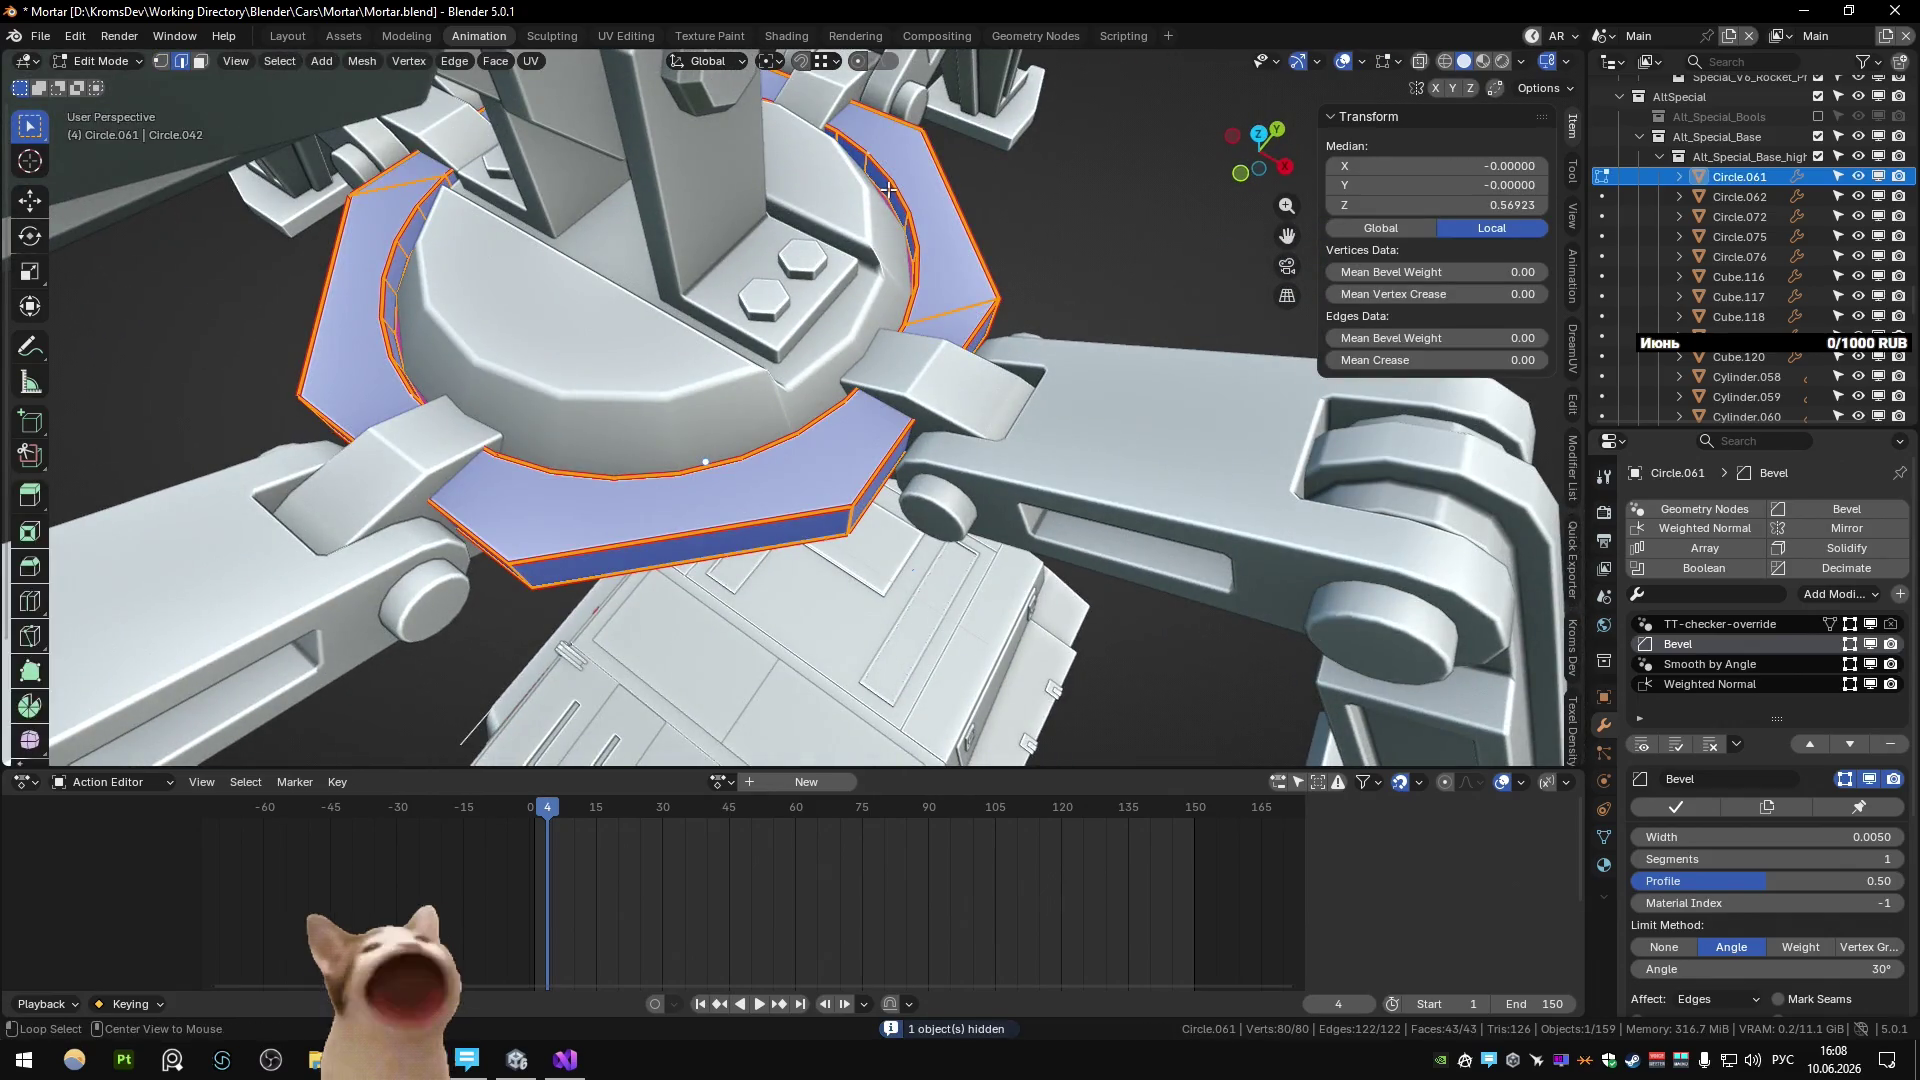
alt+click(888, 188)
key(ctrl+x)
mouse_move(888, 188)
middle_down()
mouse_move(904, 251)
mouse_move(1017, 307)
middle_up()
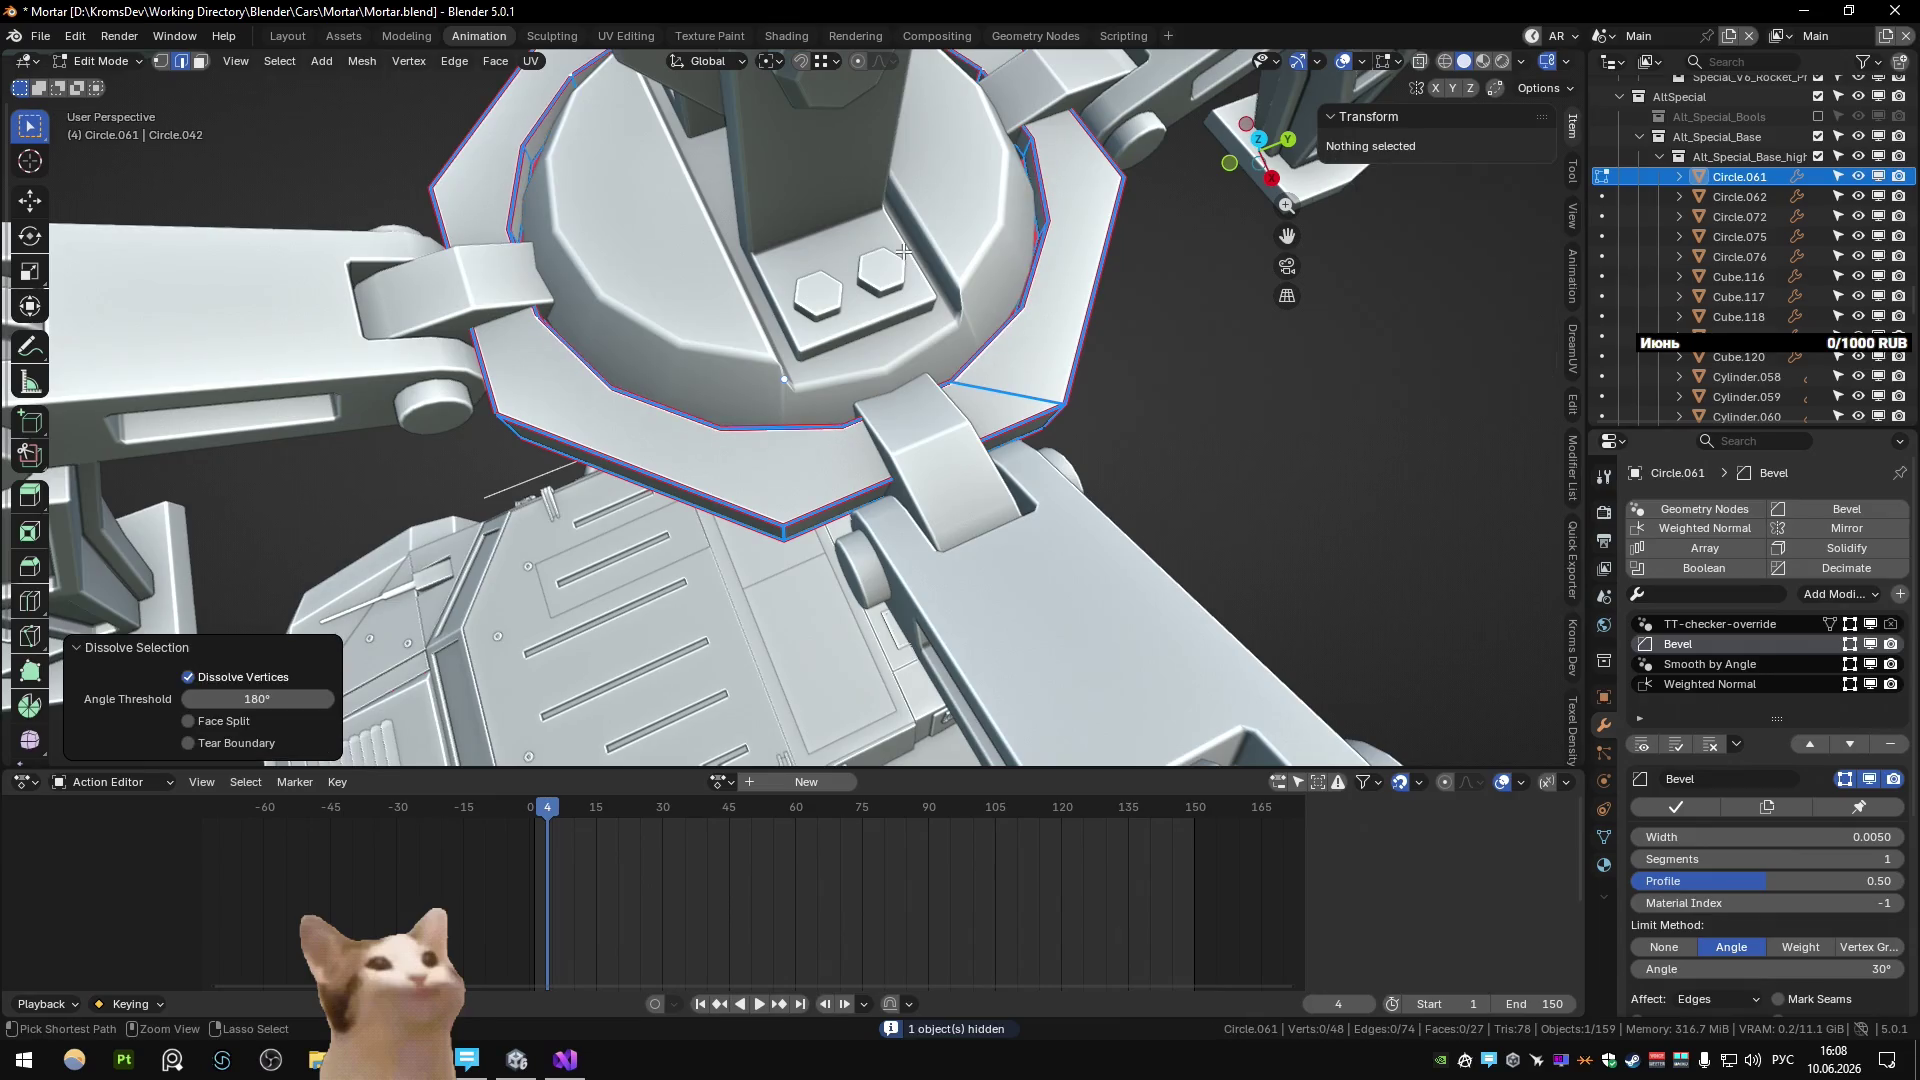
key(ctrl+z)
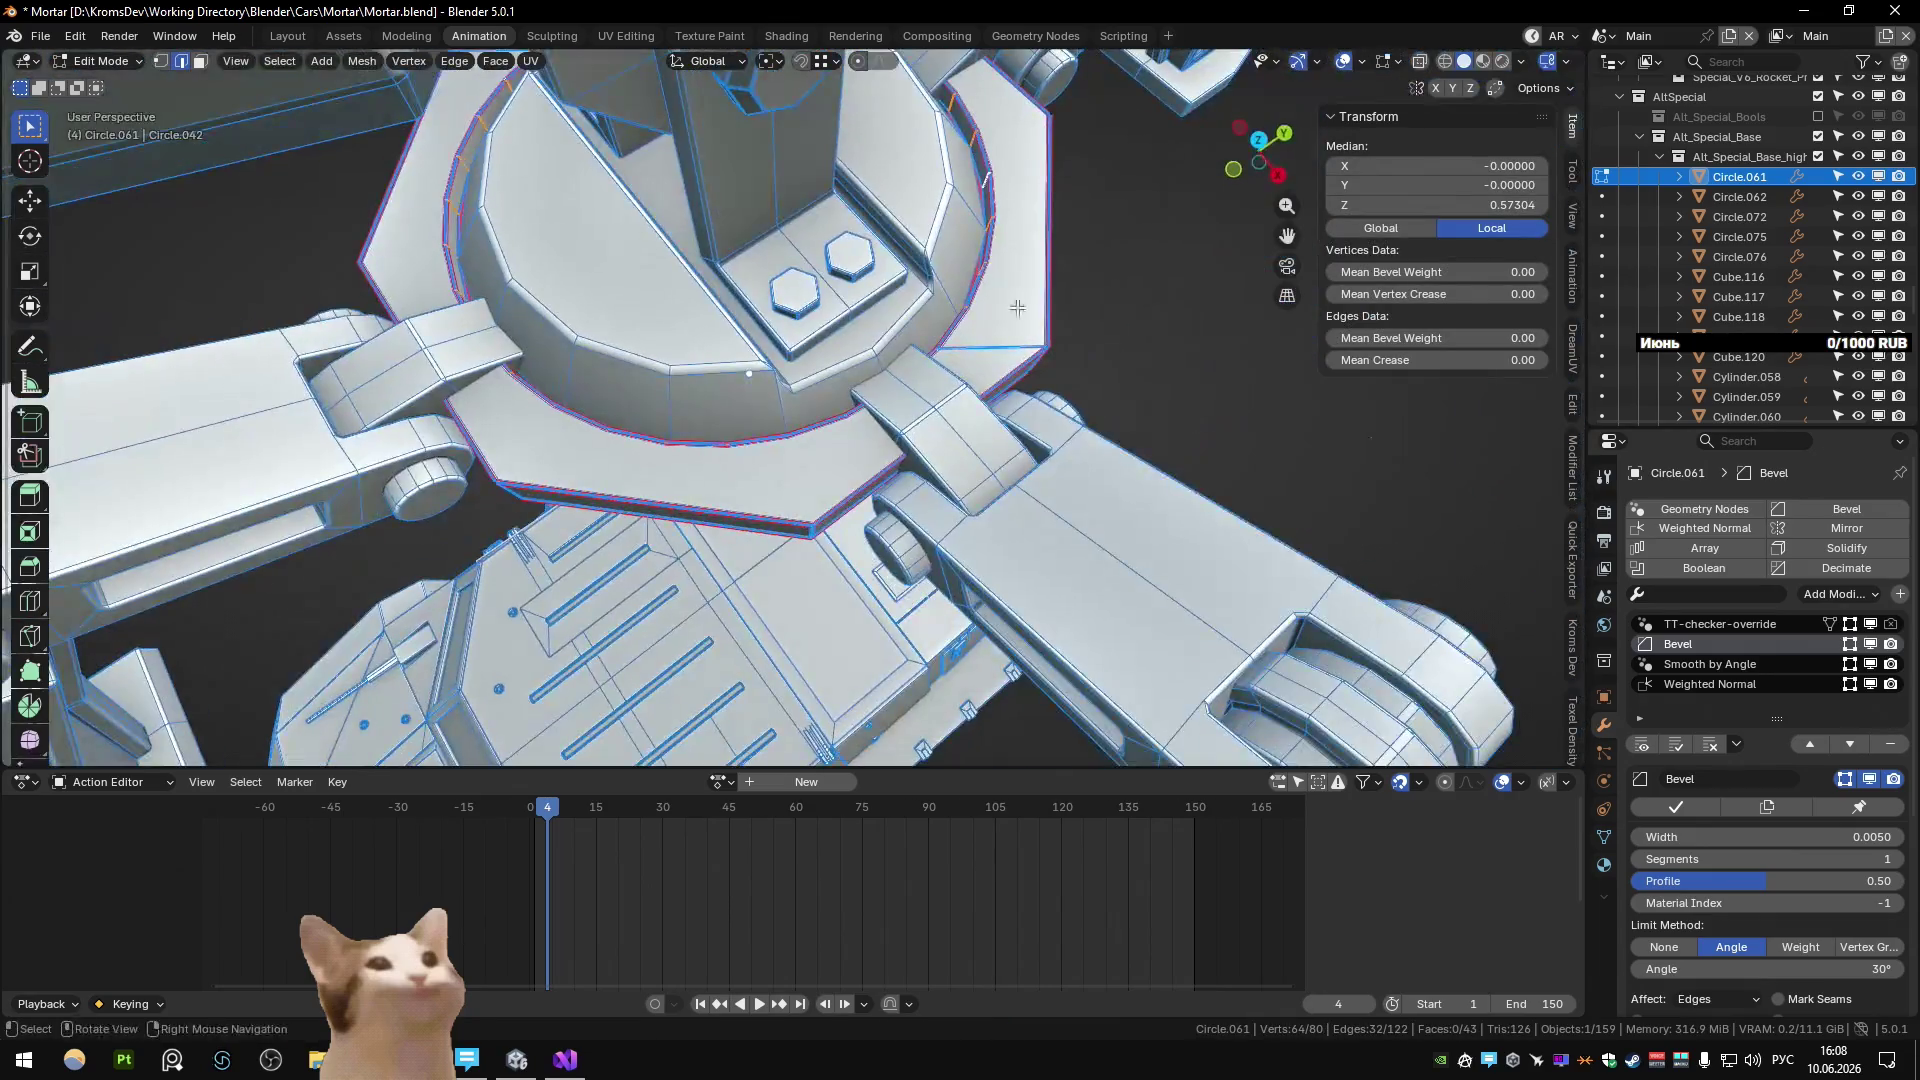
Checker-deselect a rim edge ring on Circle.061 and dissolve it, leaving 50 vertices.
key(ctrl+shift+d)
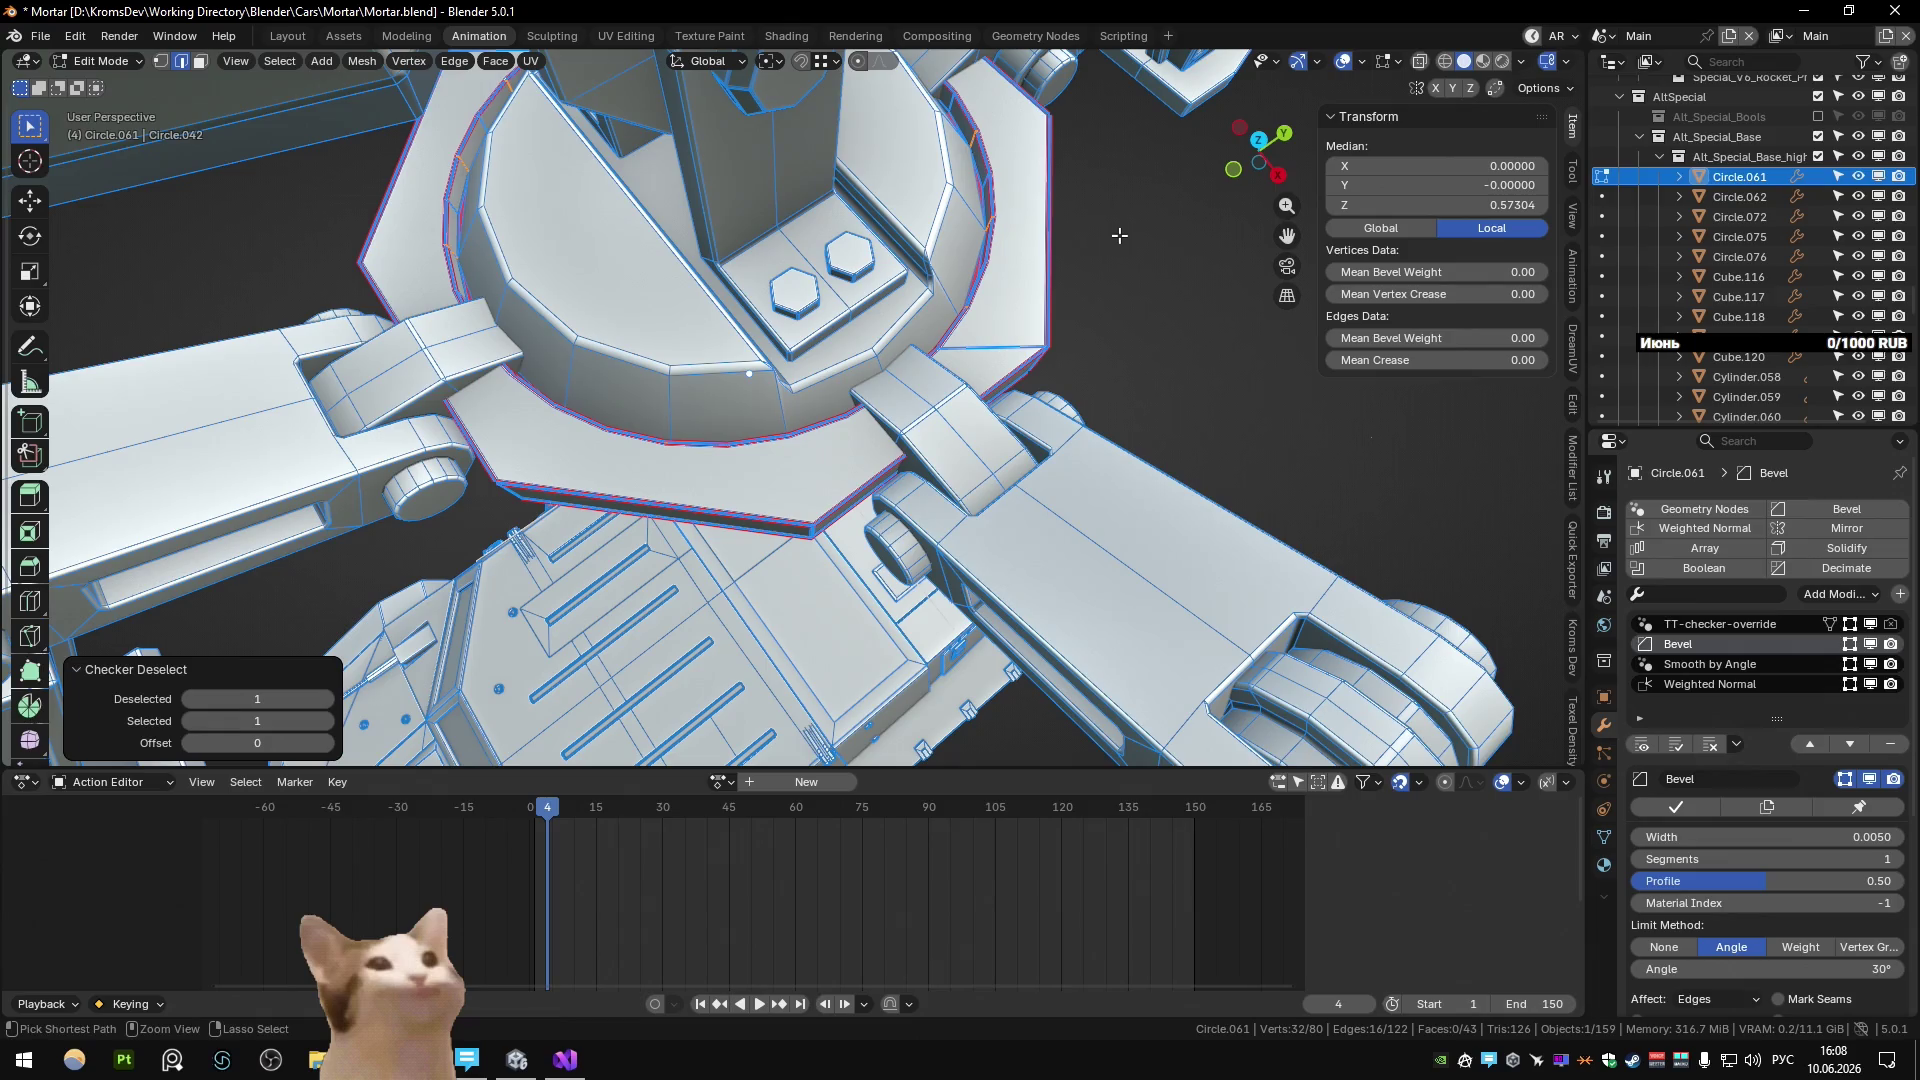
ctrl+alt+click(972, 136)
key(ctrl+shift+d)
key(ctrl+x)
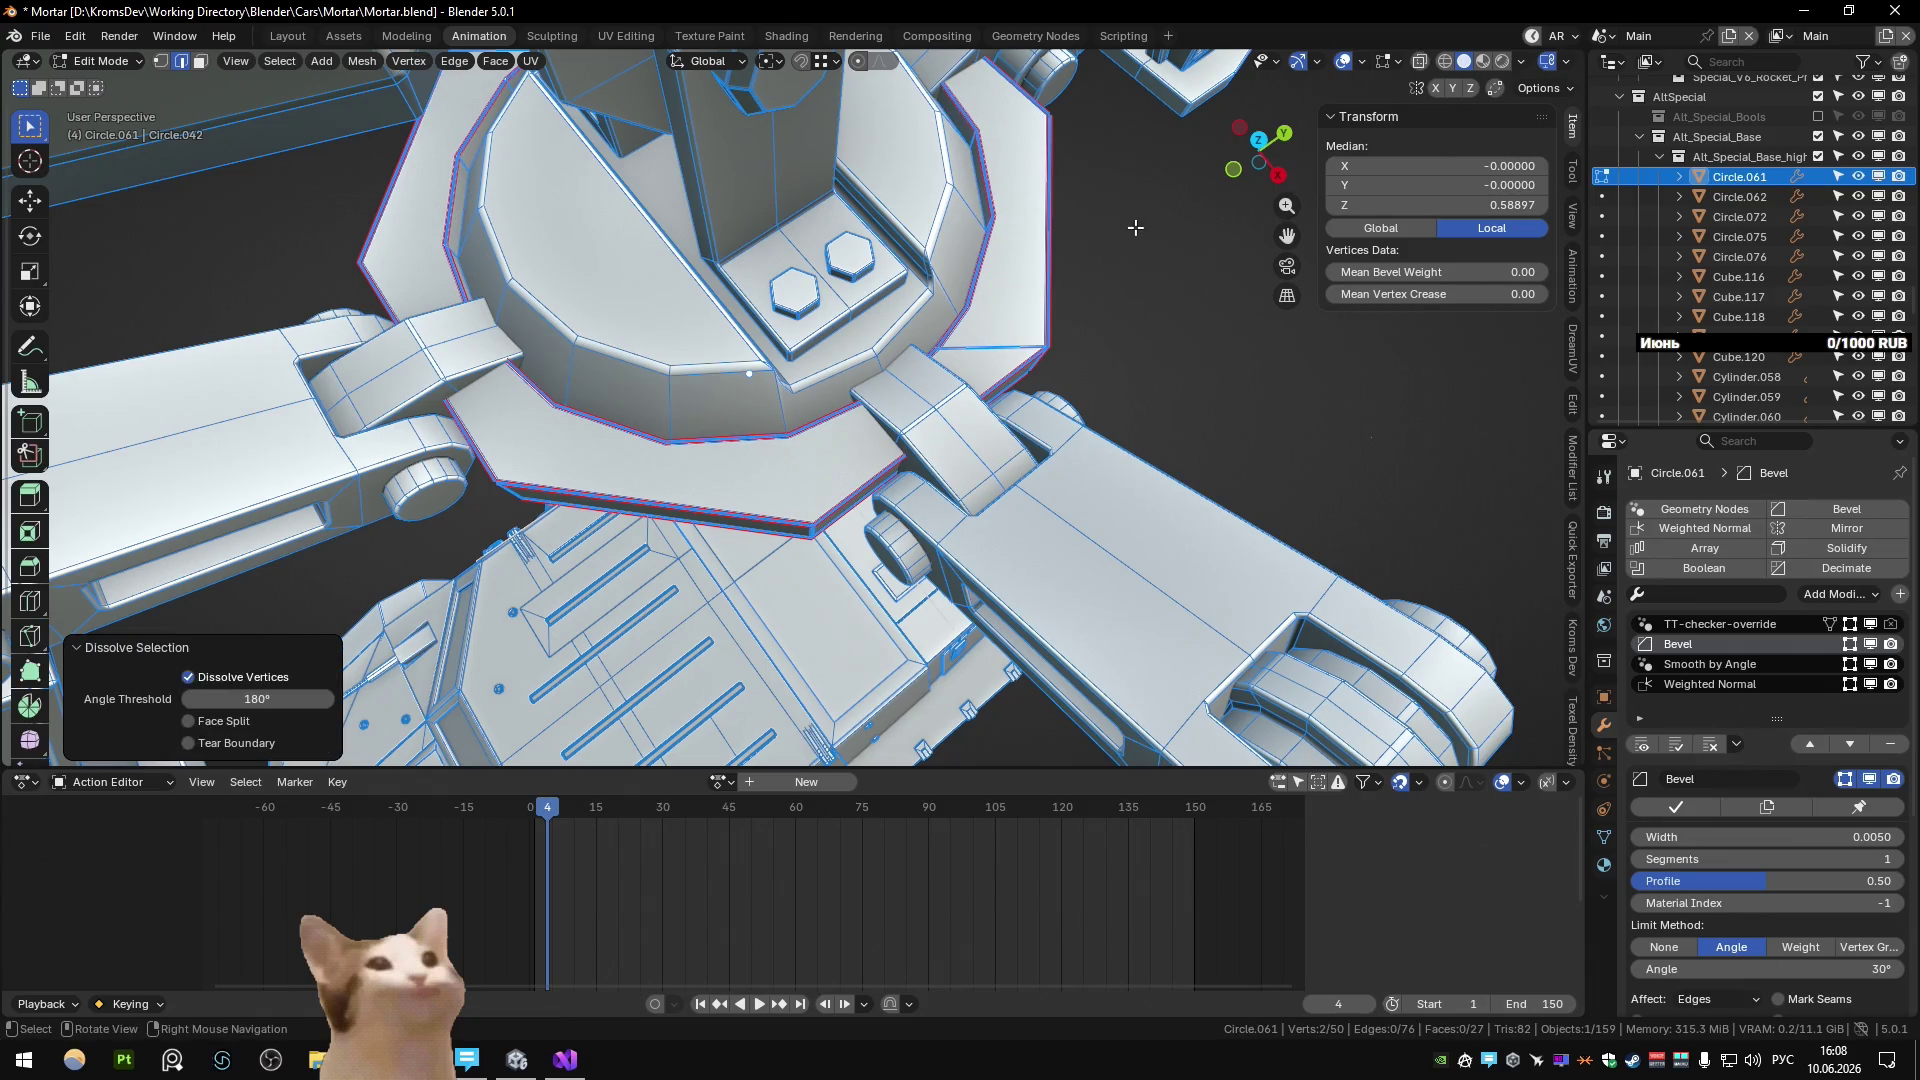
scroll(1070, 212, down, 5)
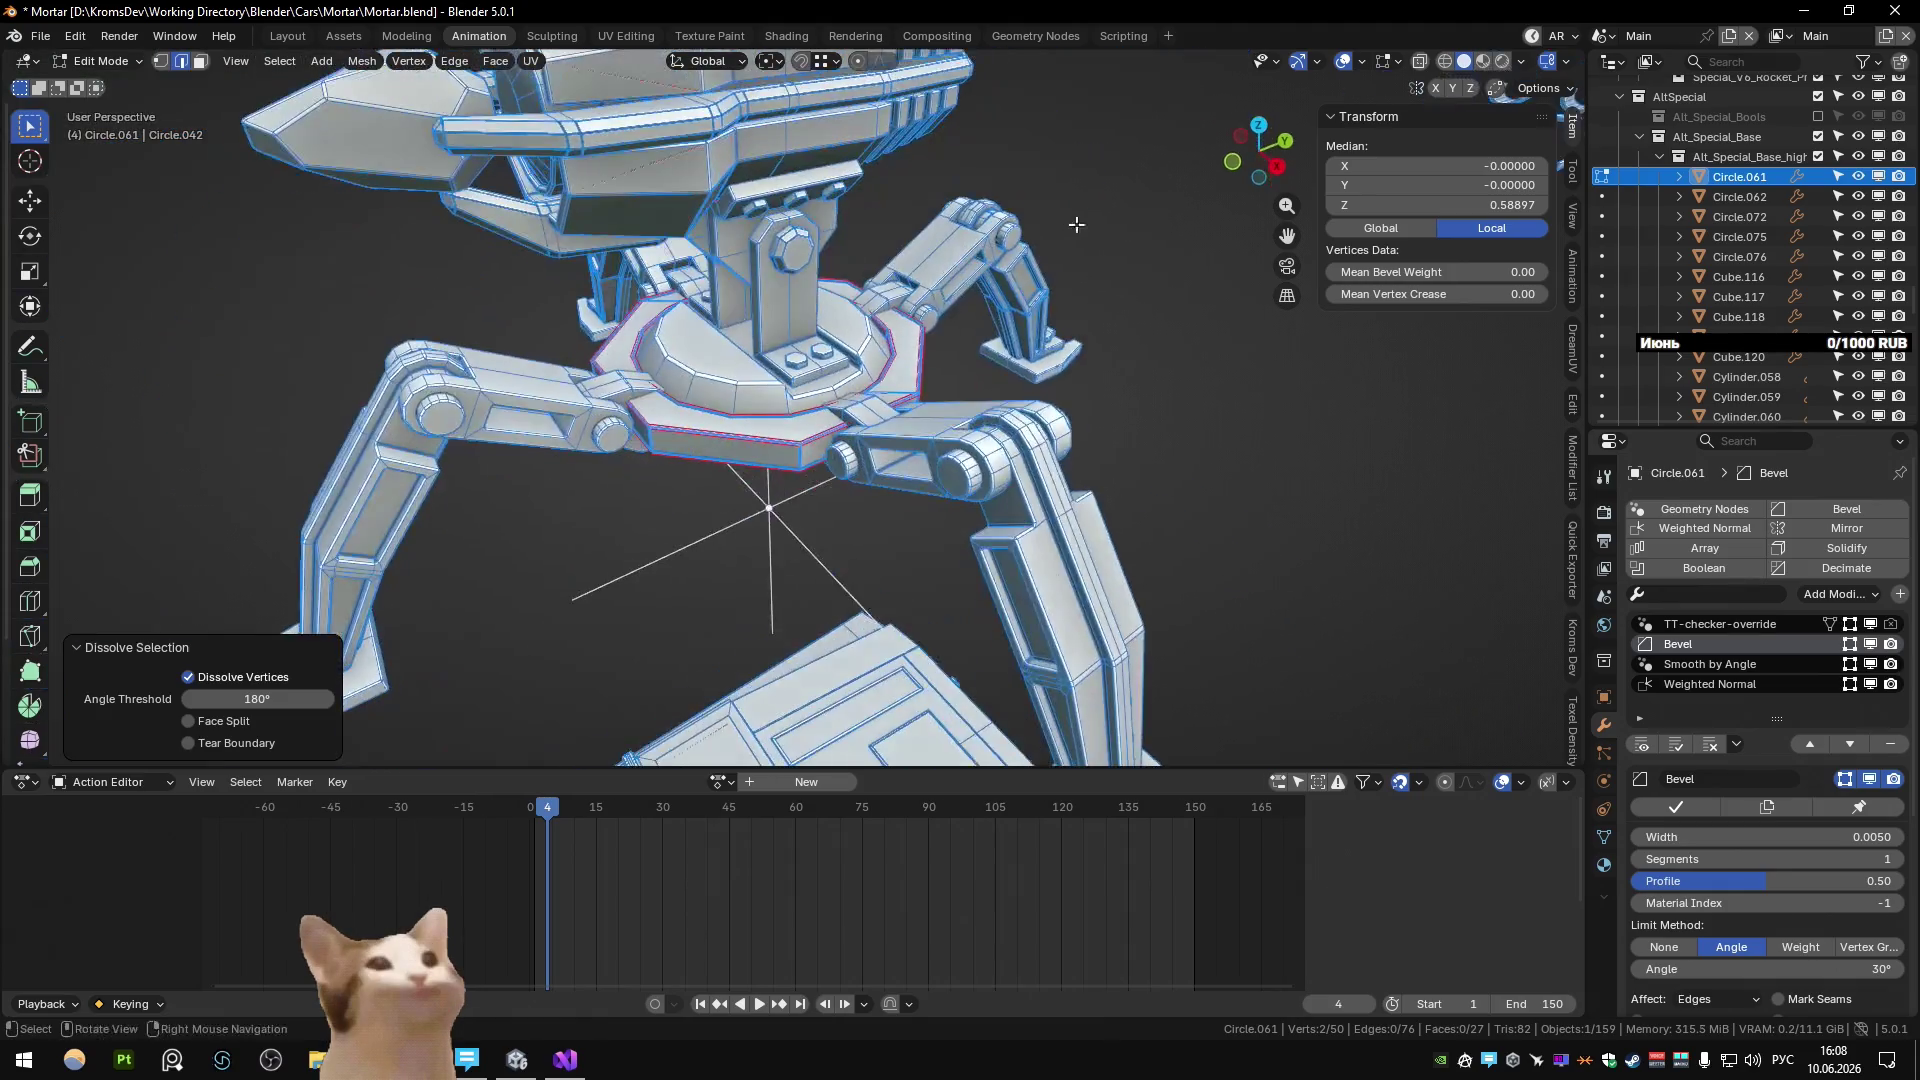
key(Tab)
Make Alt_Special_Base_high the active collection.
scroll(825, 455, up, 3)
mouse_move(826, 458)
middle_down()
mouse_move(870, 477)
mouse_move(731, 412)
middle_up()
scroll(740, 400, down, 2)
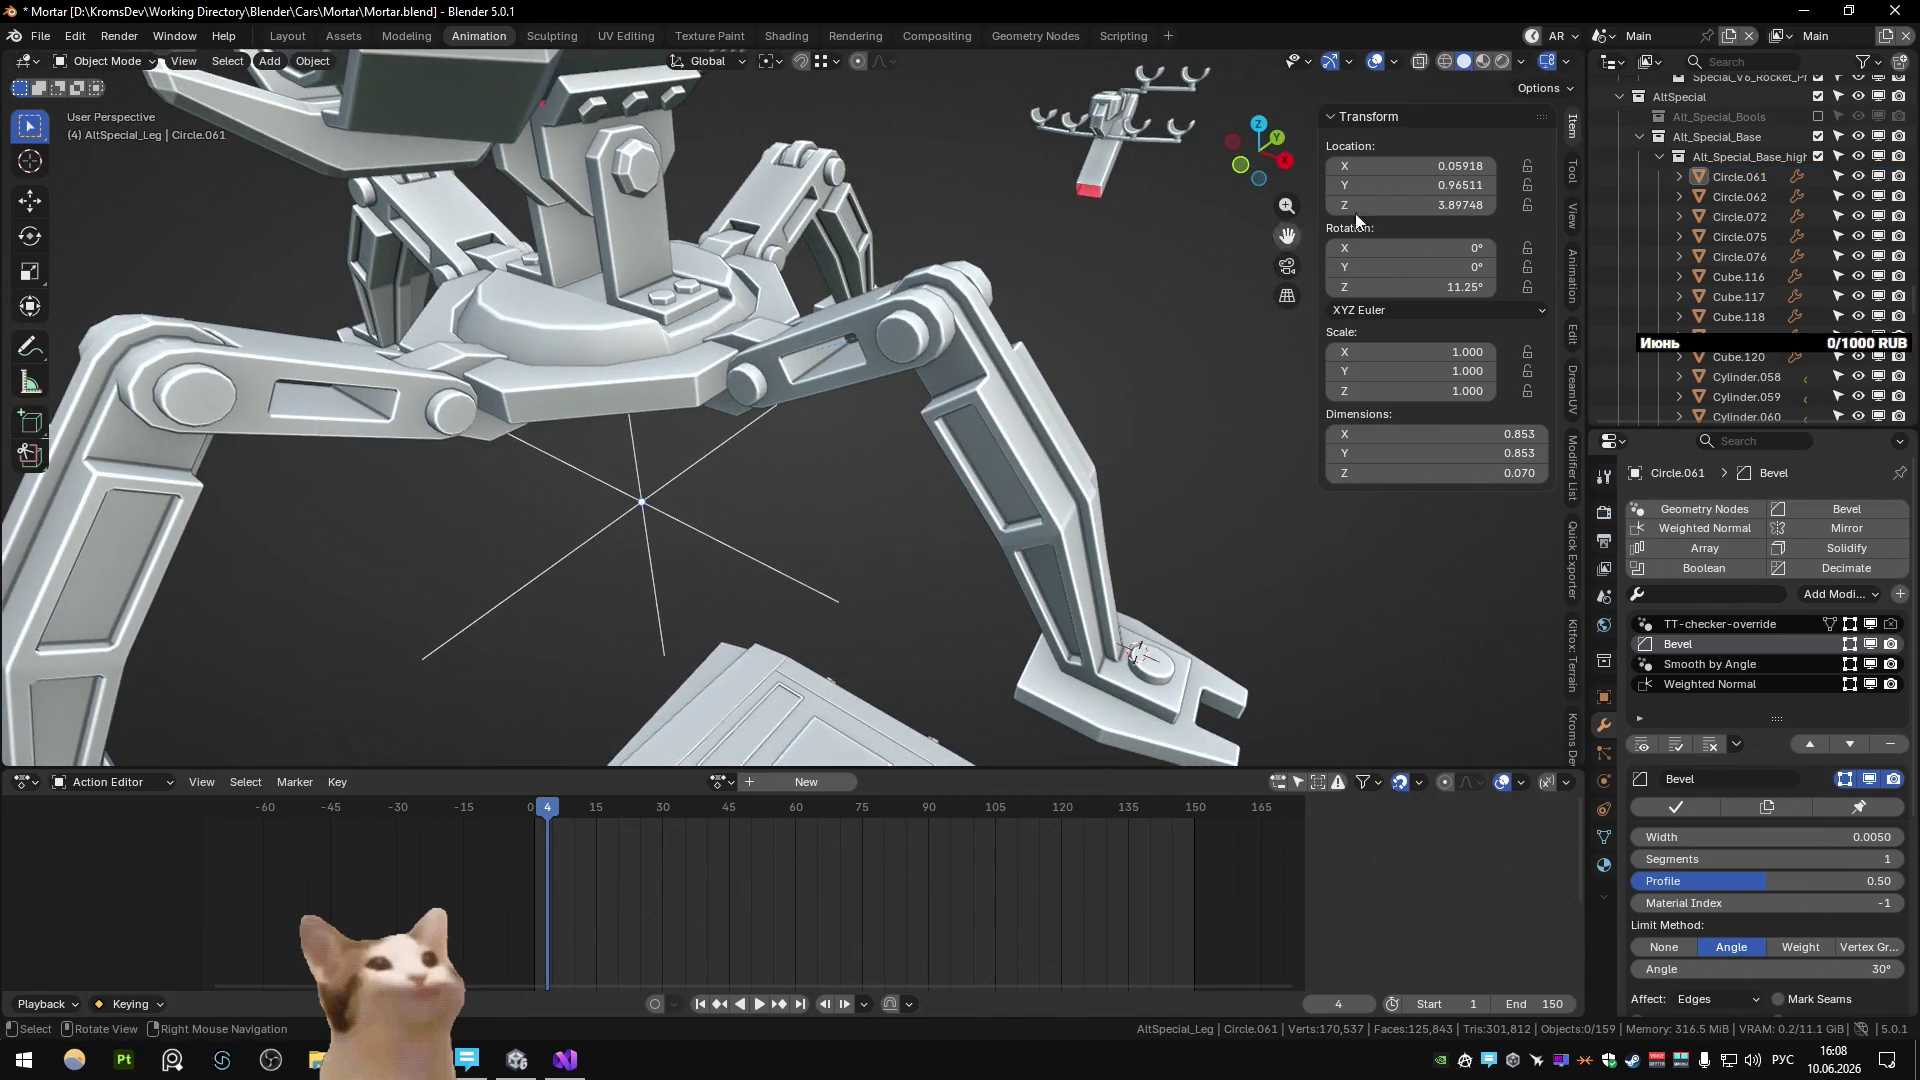
click(1650, 157)
Duplicate the low base piece Circle.057 in place and delete one redundant base object.
click(1815, 176)
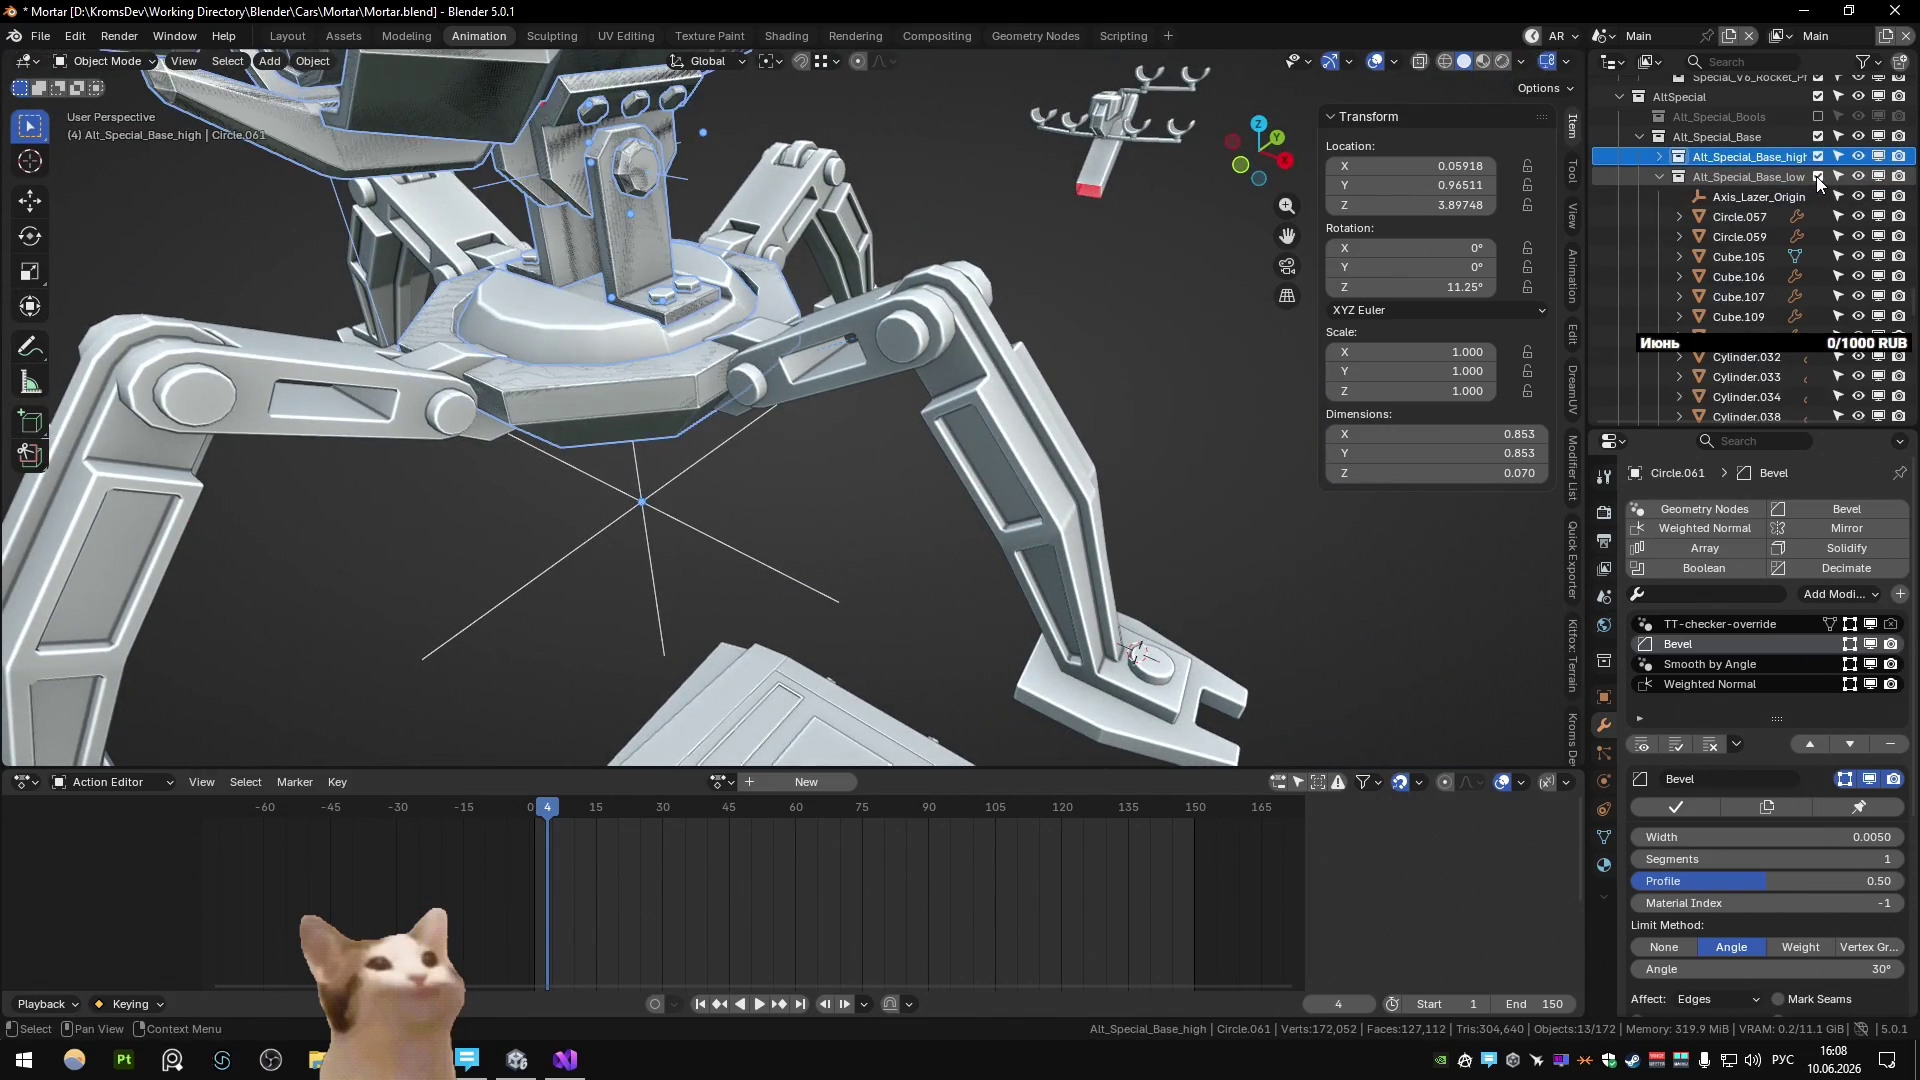
click(1814, 178)
click(1815, 176)
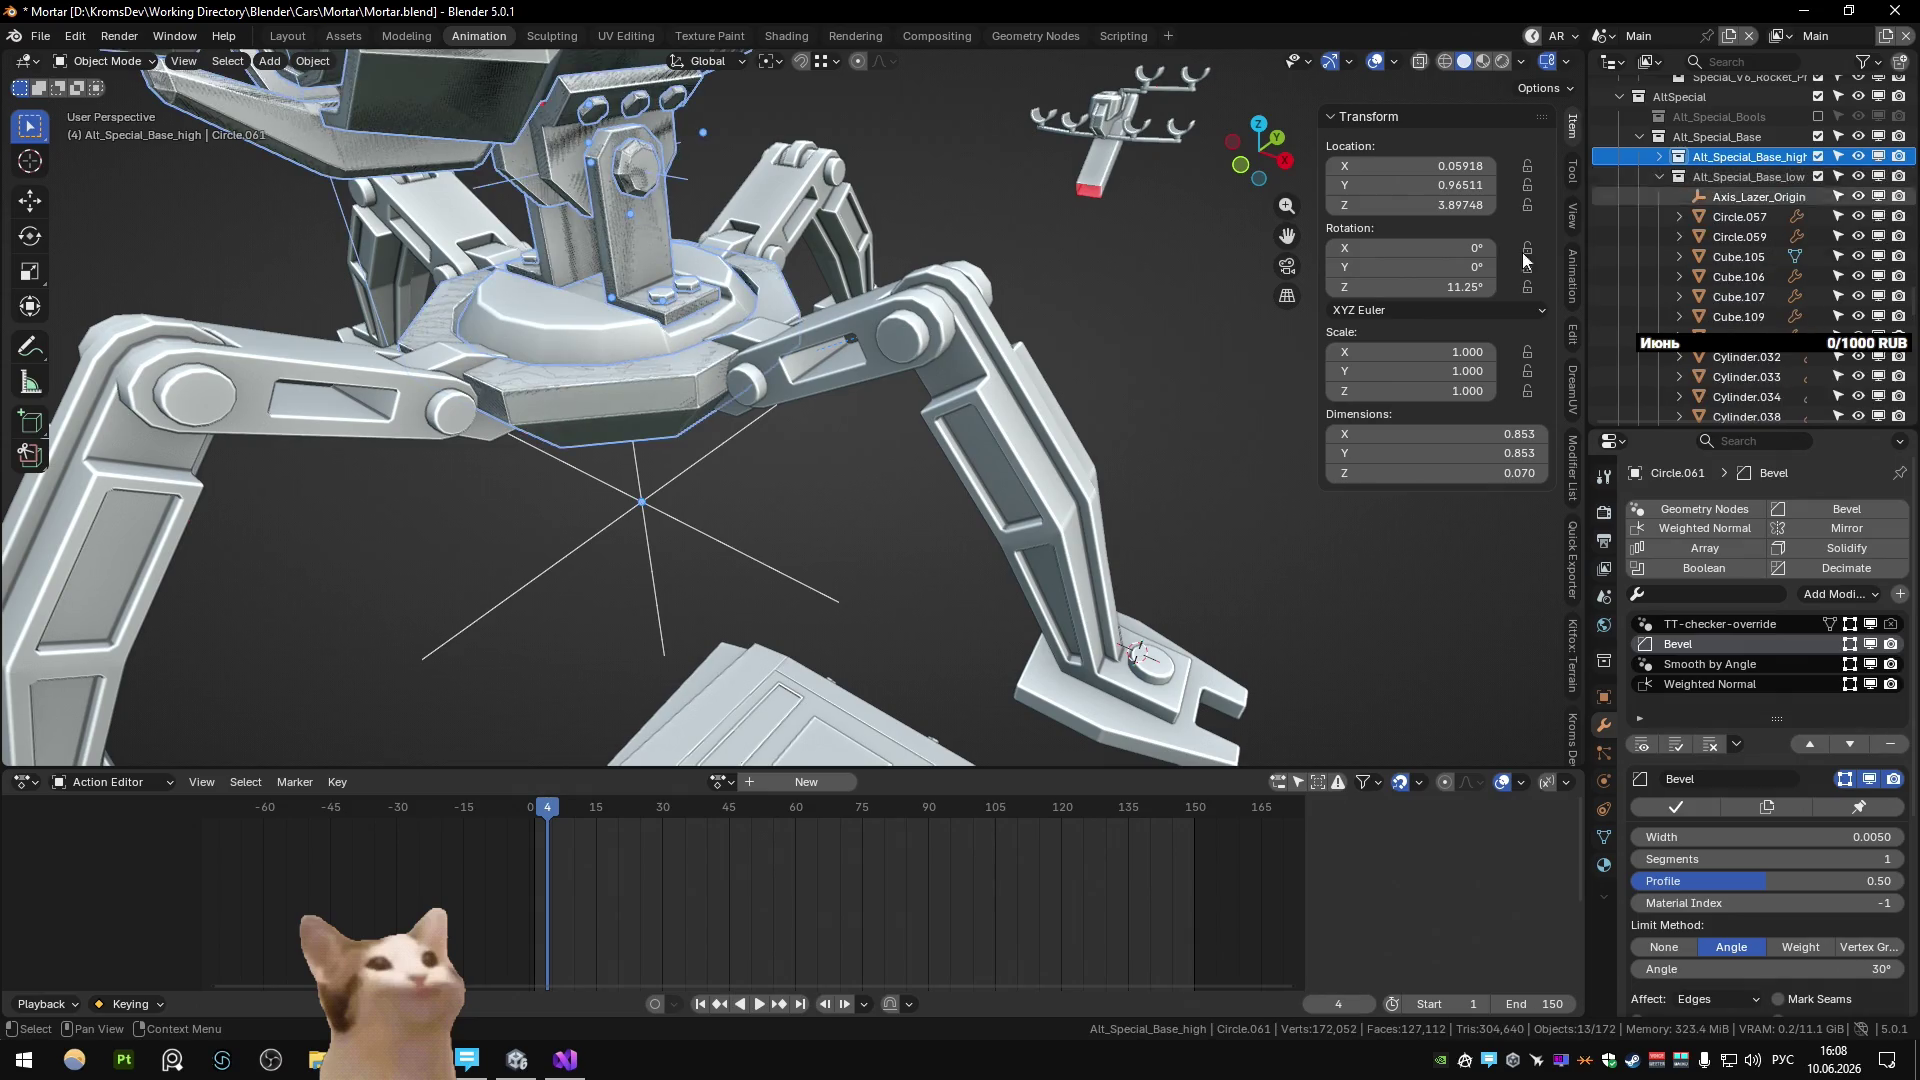
click(616, 422)
key(shift+d)
key(Escape)
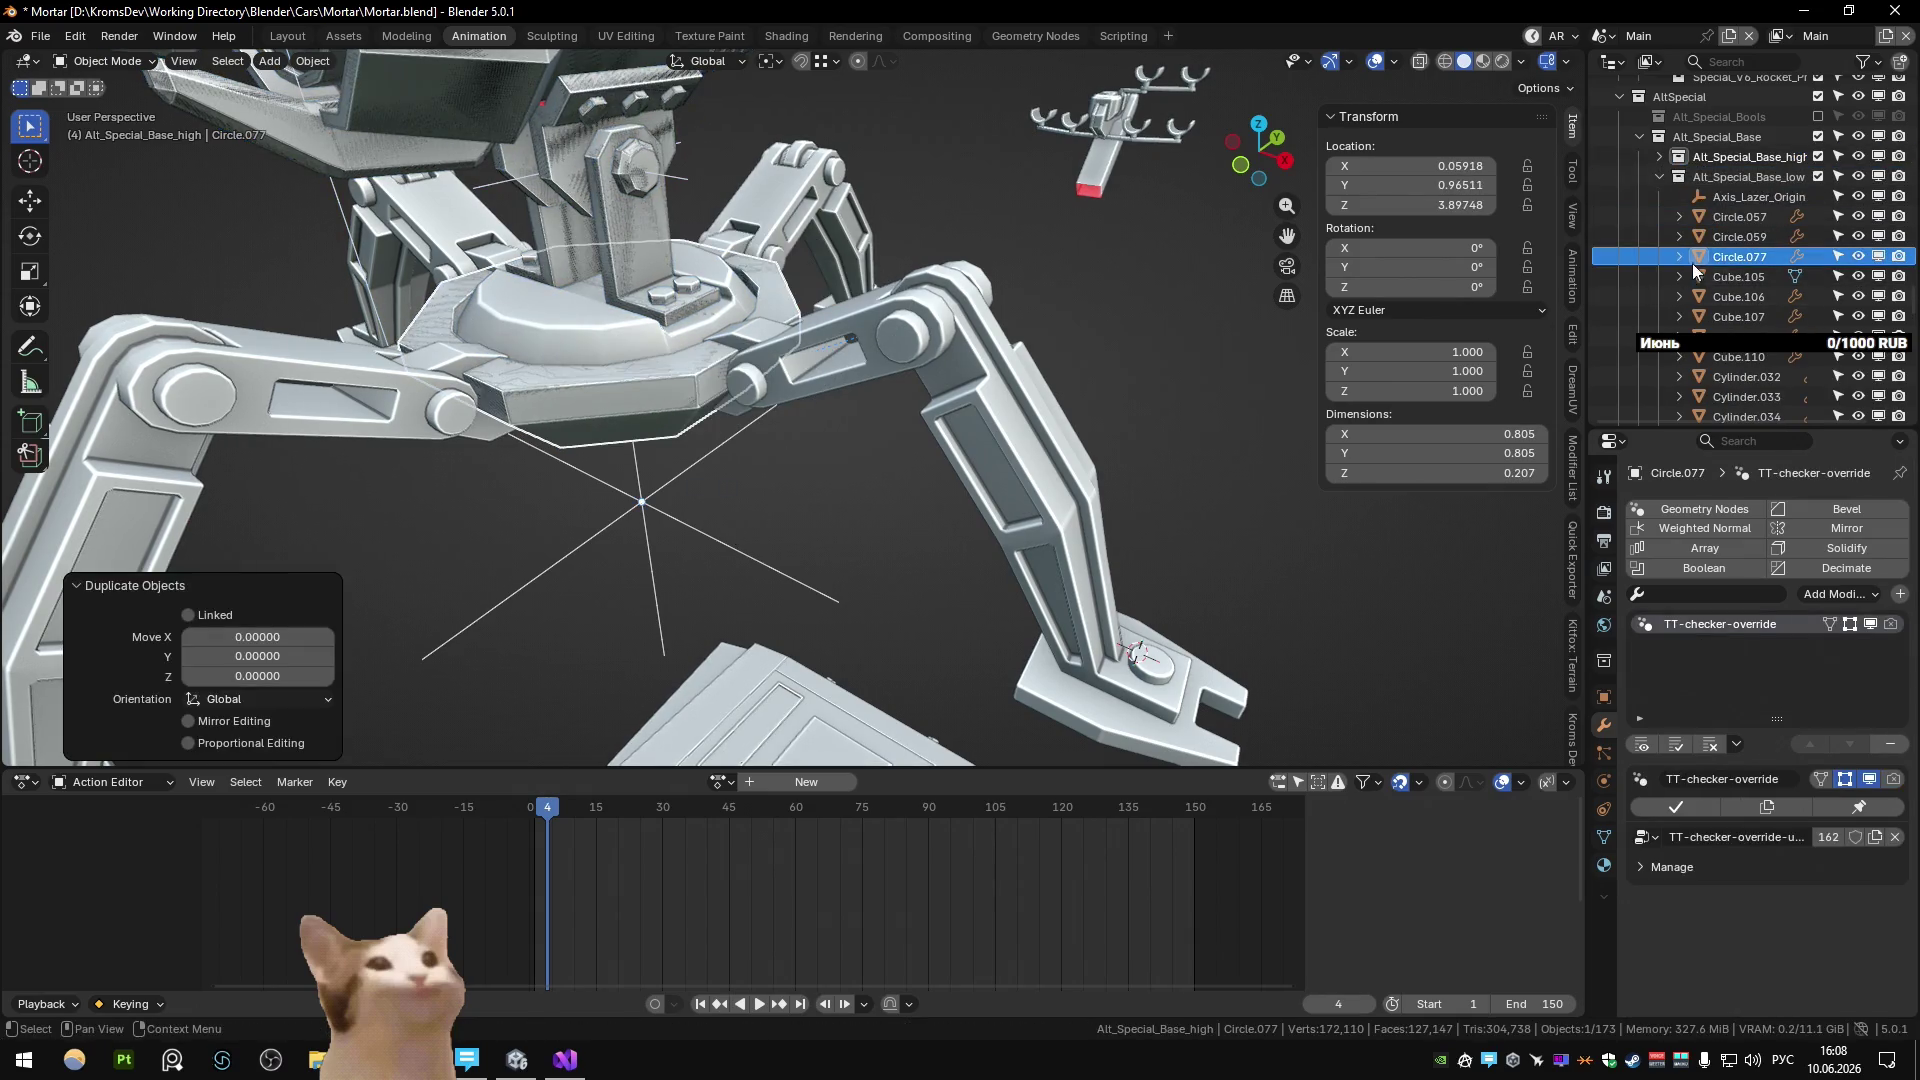
click(1818, 177)
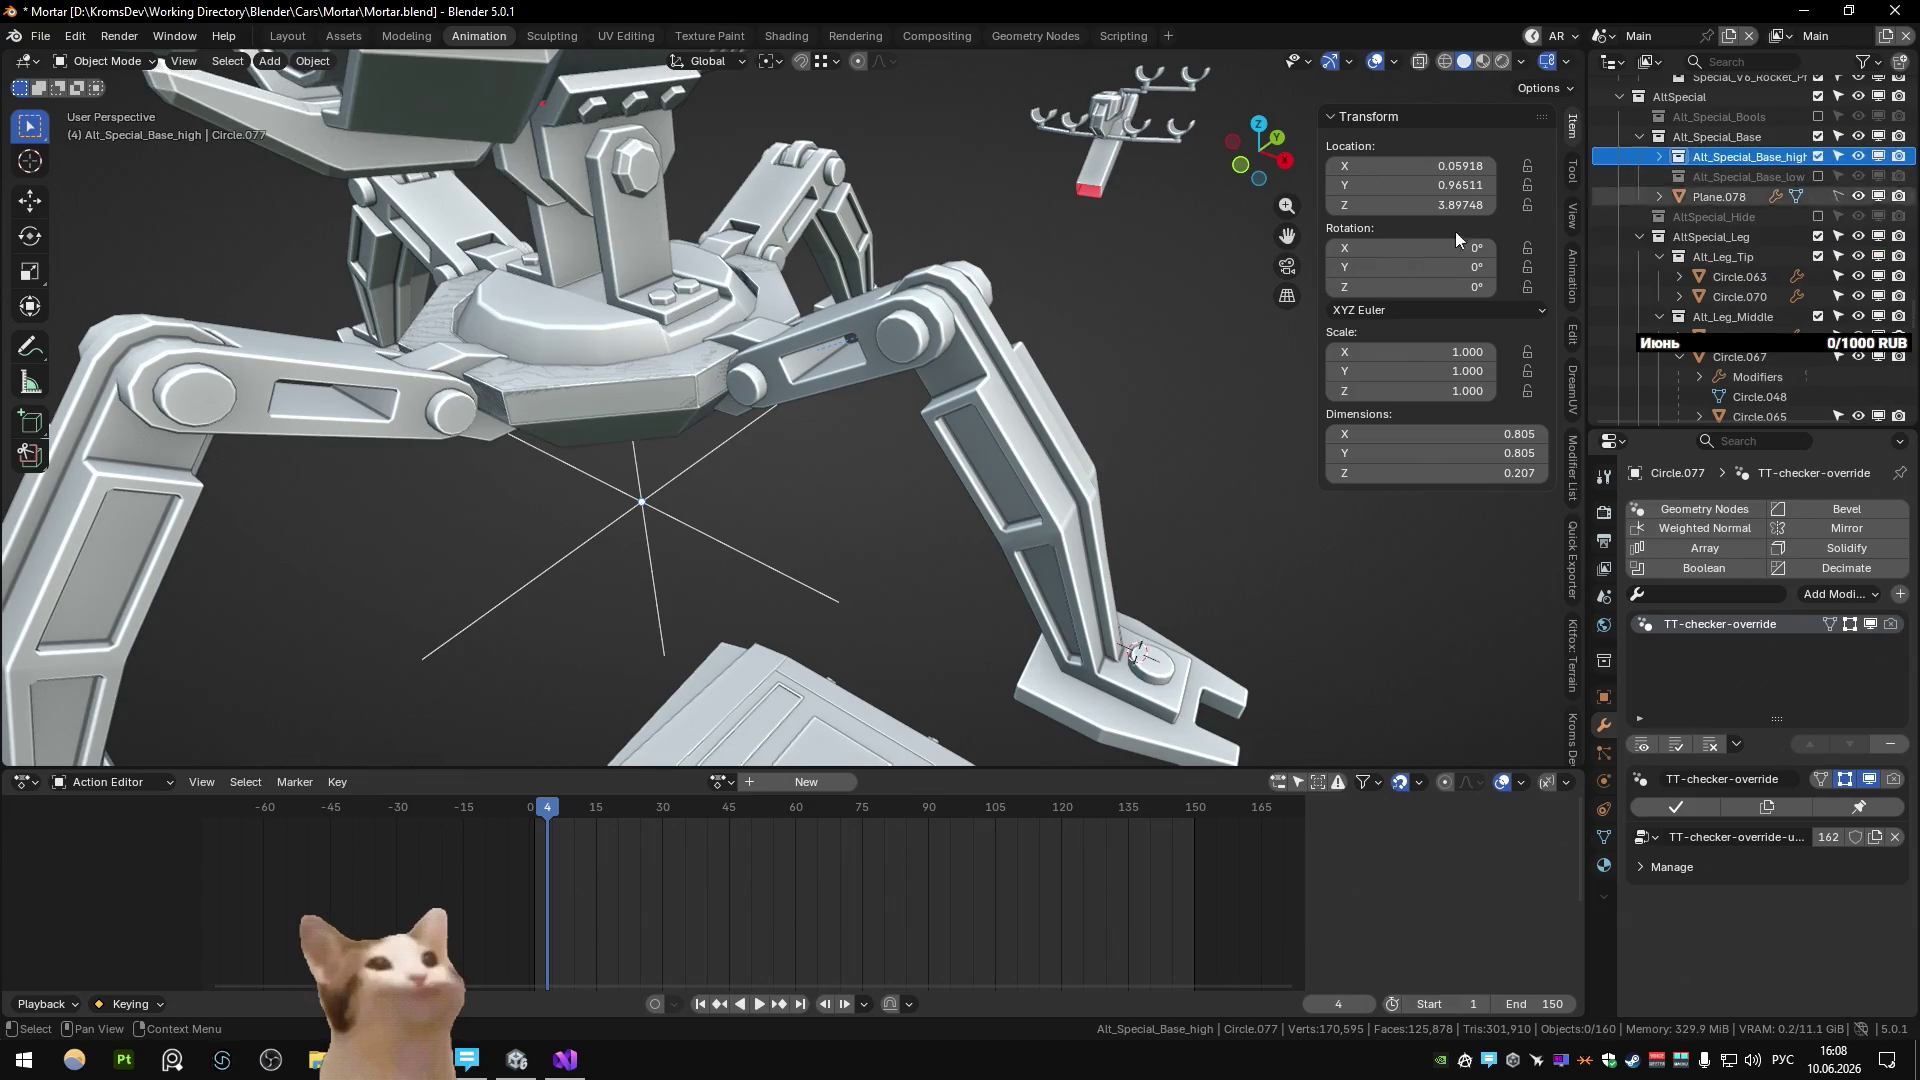
key(Delete)
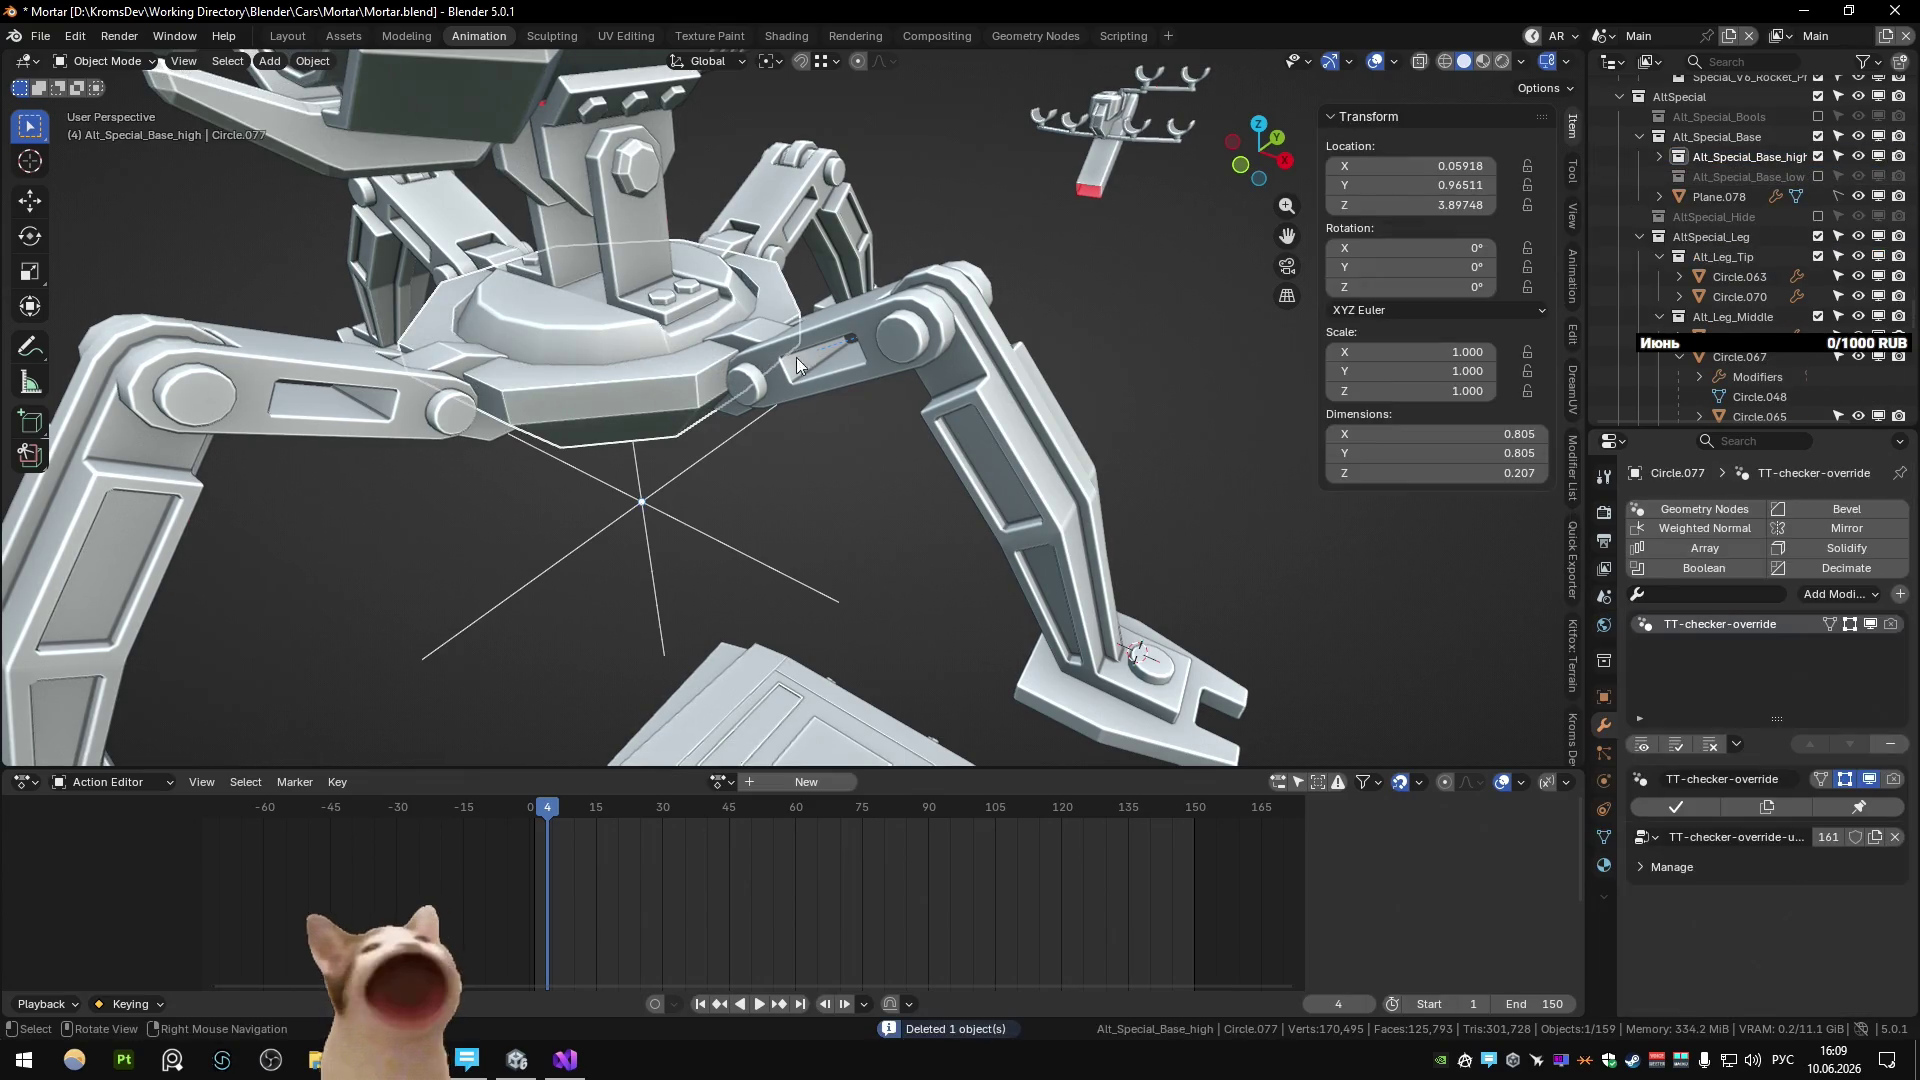
Copy the Bevel, Smooth by Angle and Weighted Normal modifiers from Circle.072 onto the copy.
shift+middle_drag(764, 356, 782, 460)
scroll(781, 460, up, 3)
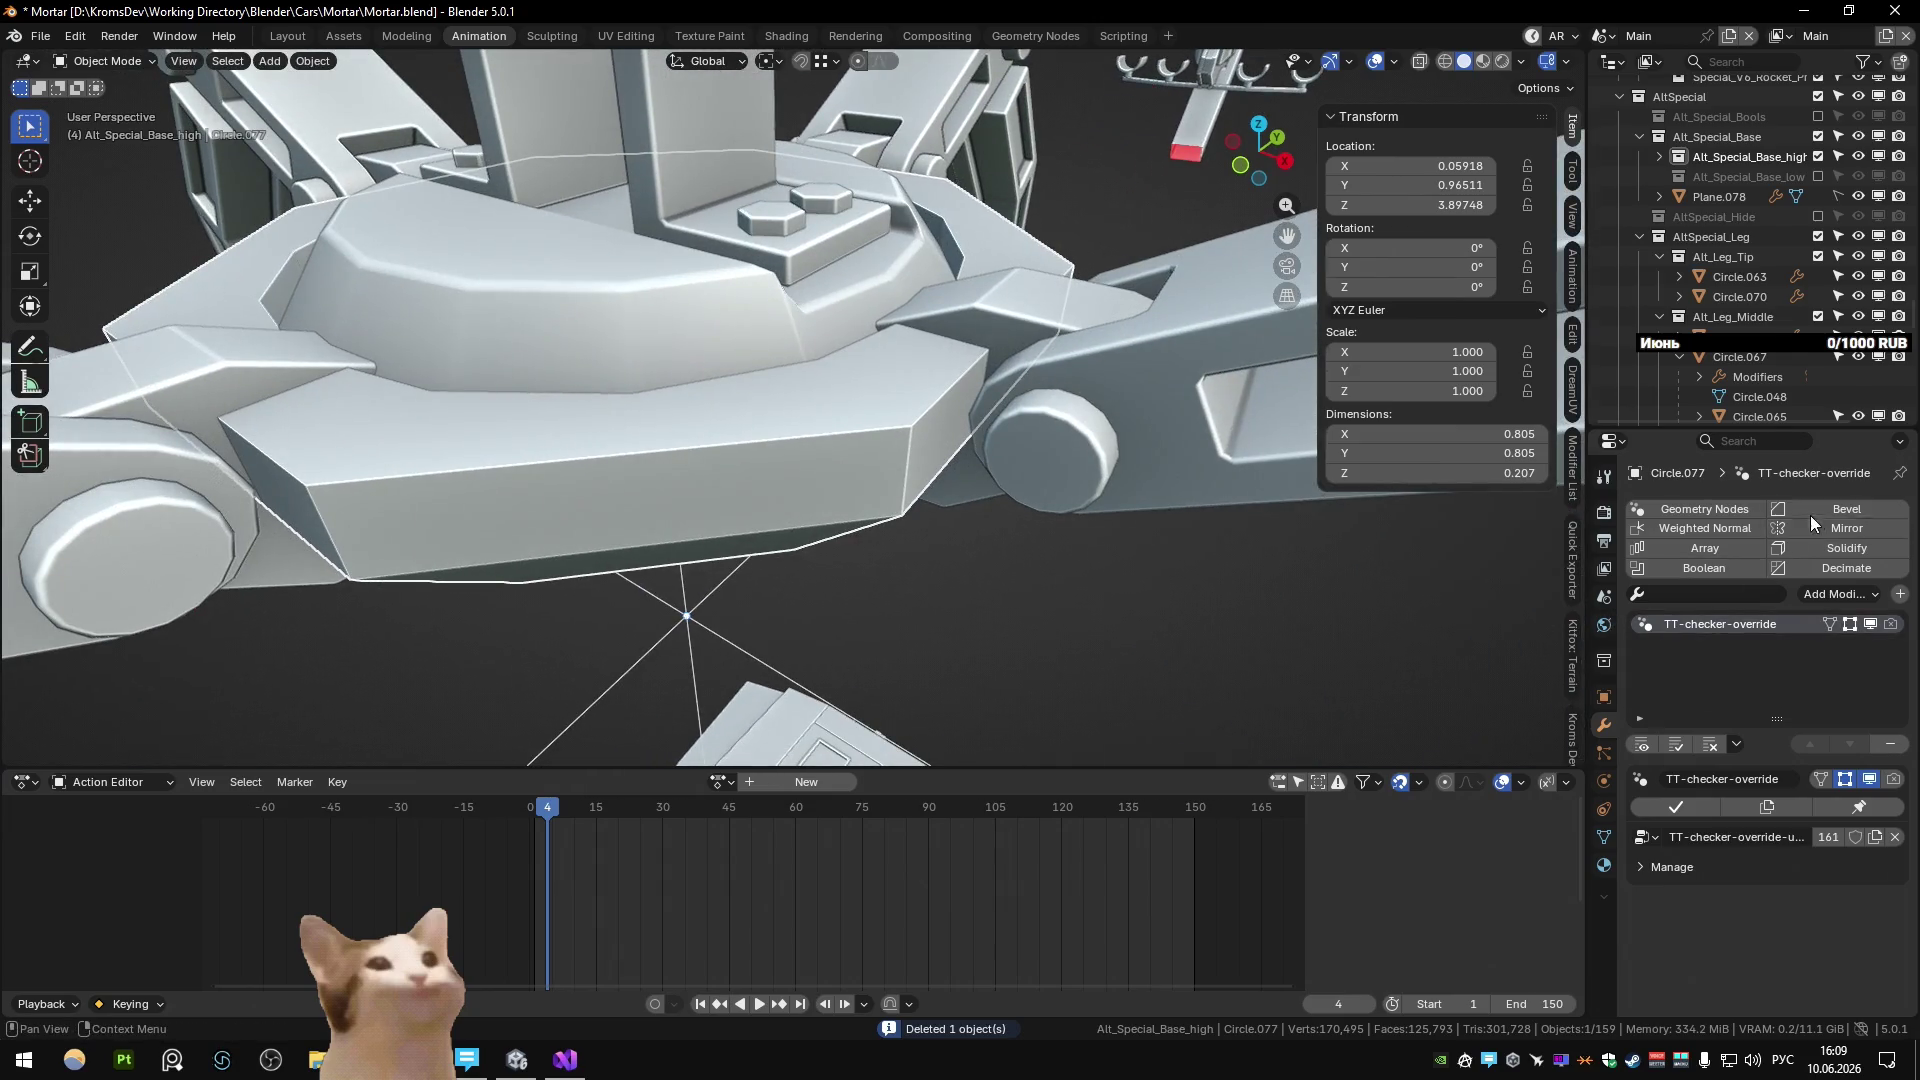
shift+click(1099, 375)
key(ctrl+c)
click(1114, 369)
click(1090, 450)
click(1082, 424)
click(1125, 399)
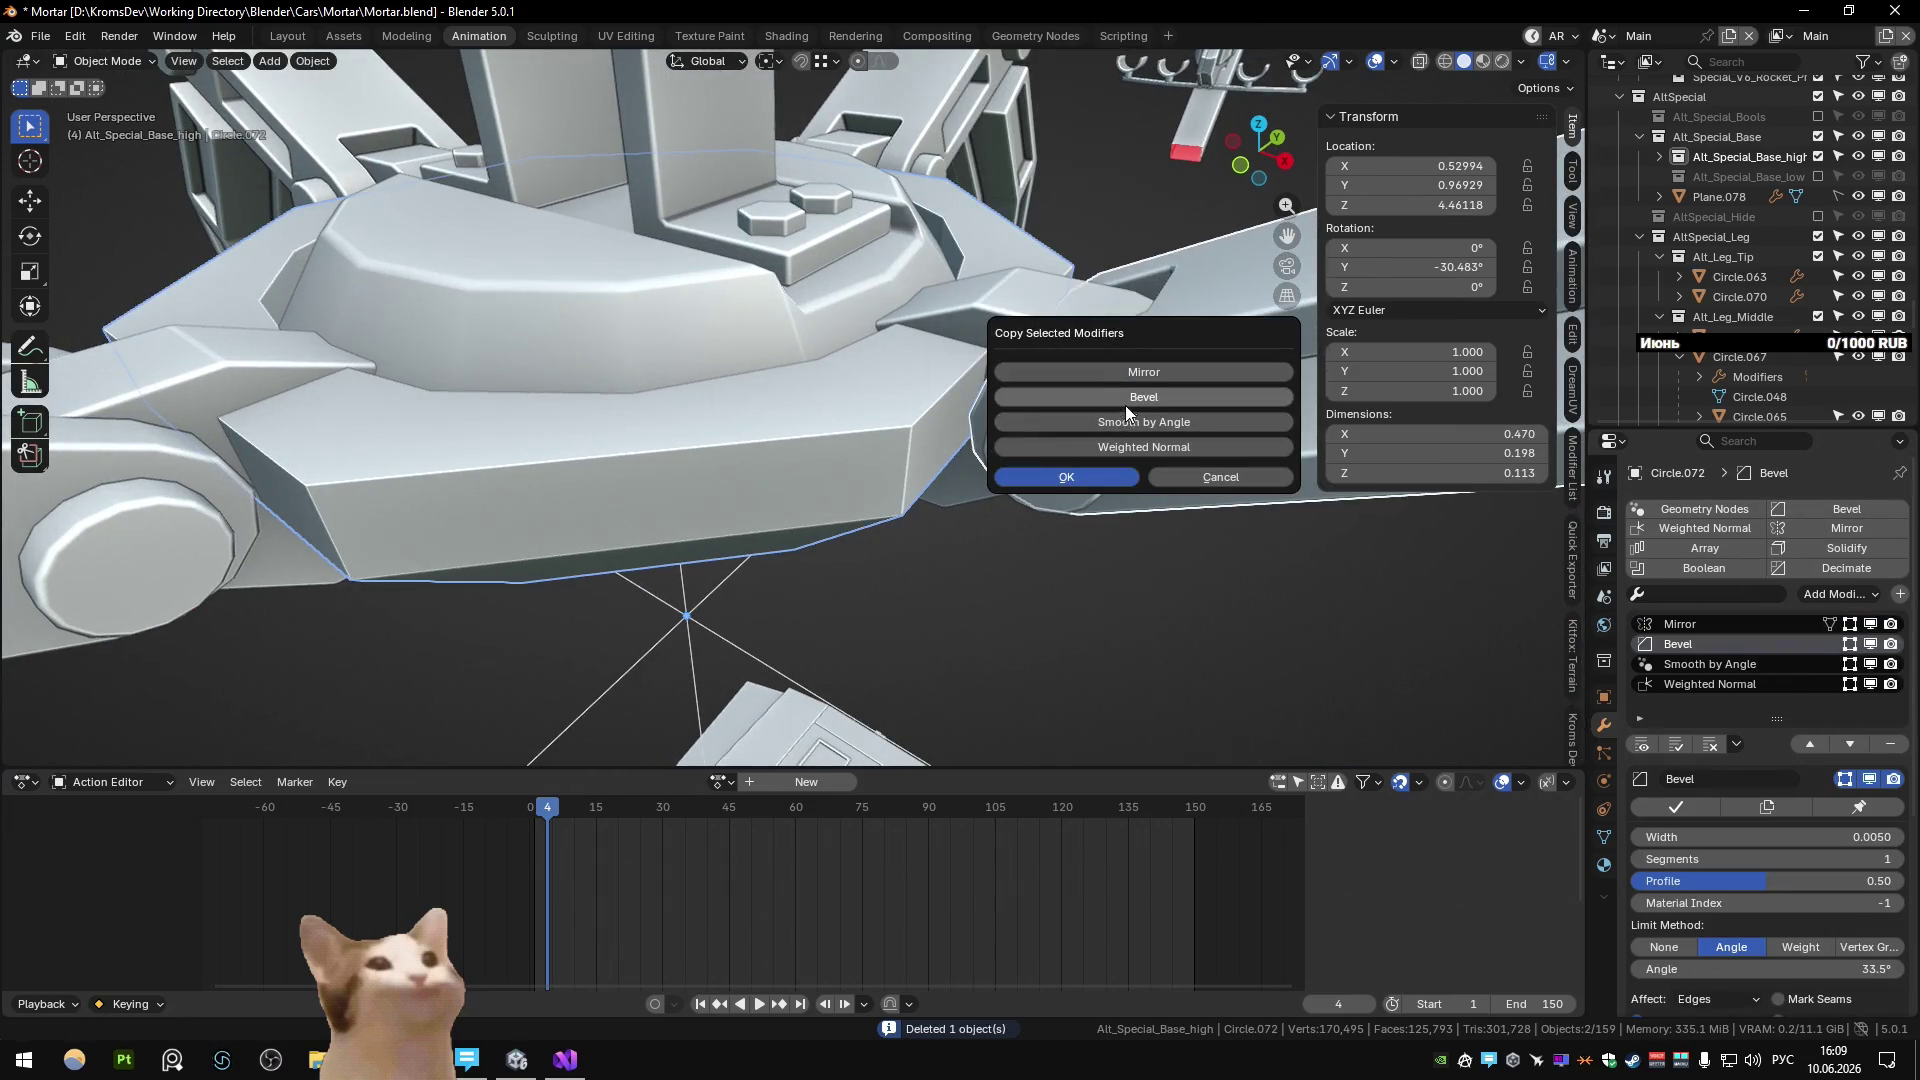
click(1084, 478)
Give Circle.077 Auto Smooth shading at 60° and clear the selection.
scroll(849, 472, down, 1)
right_click(814, 465)
click(814, 465)
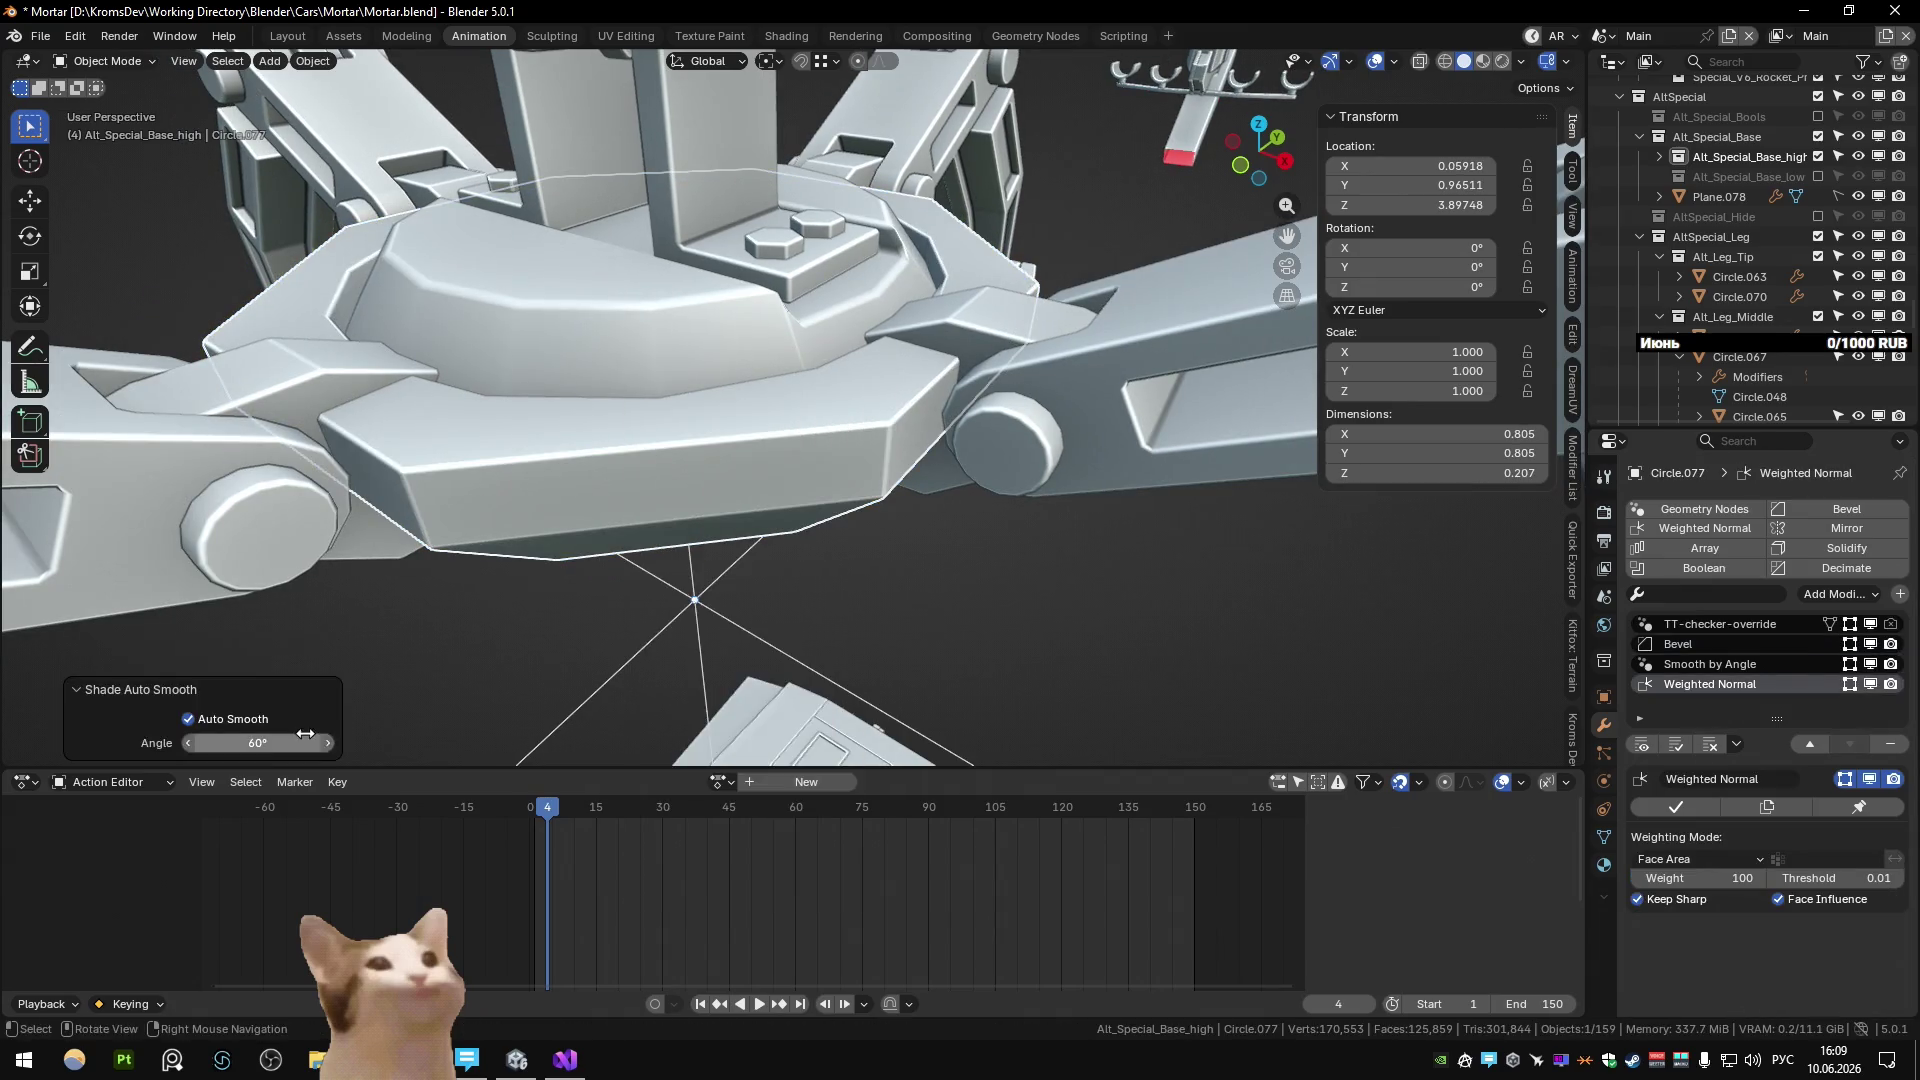
scroll(849, 509, down, 1)
click(886, 556)
scroll(903, 510, down, 1)
scroll(793, 507, up, 2)
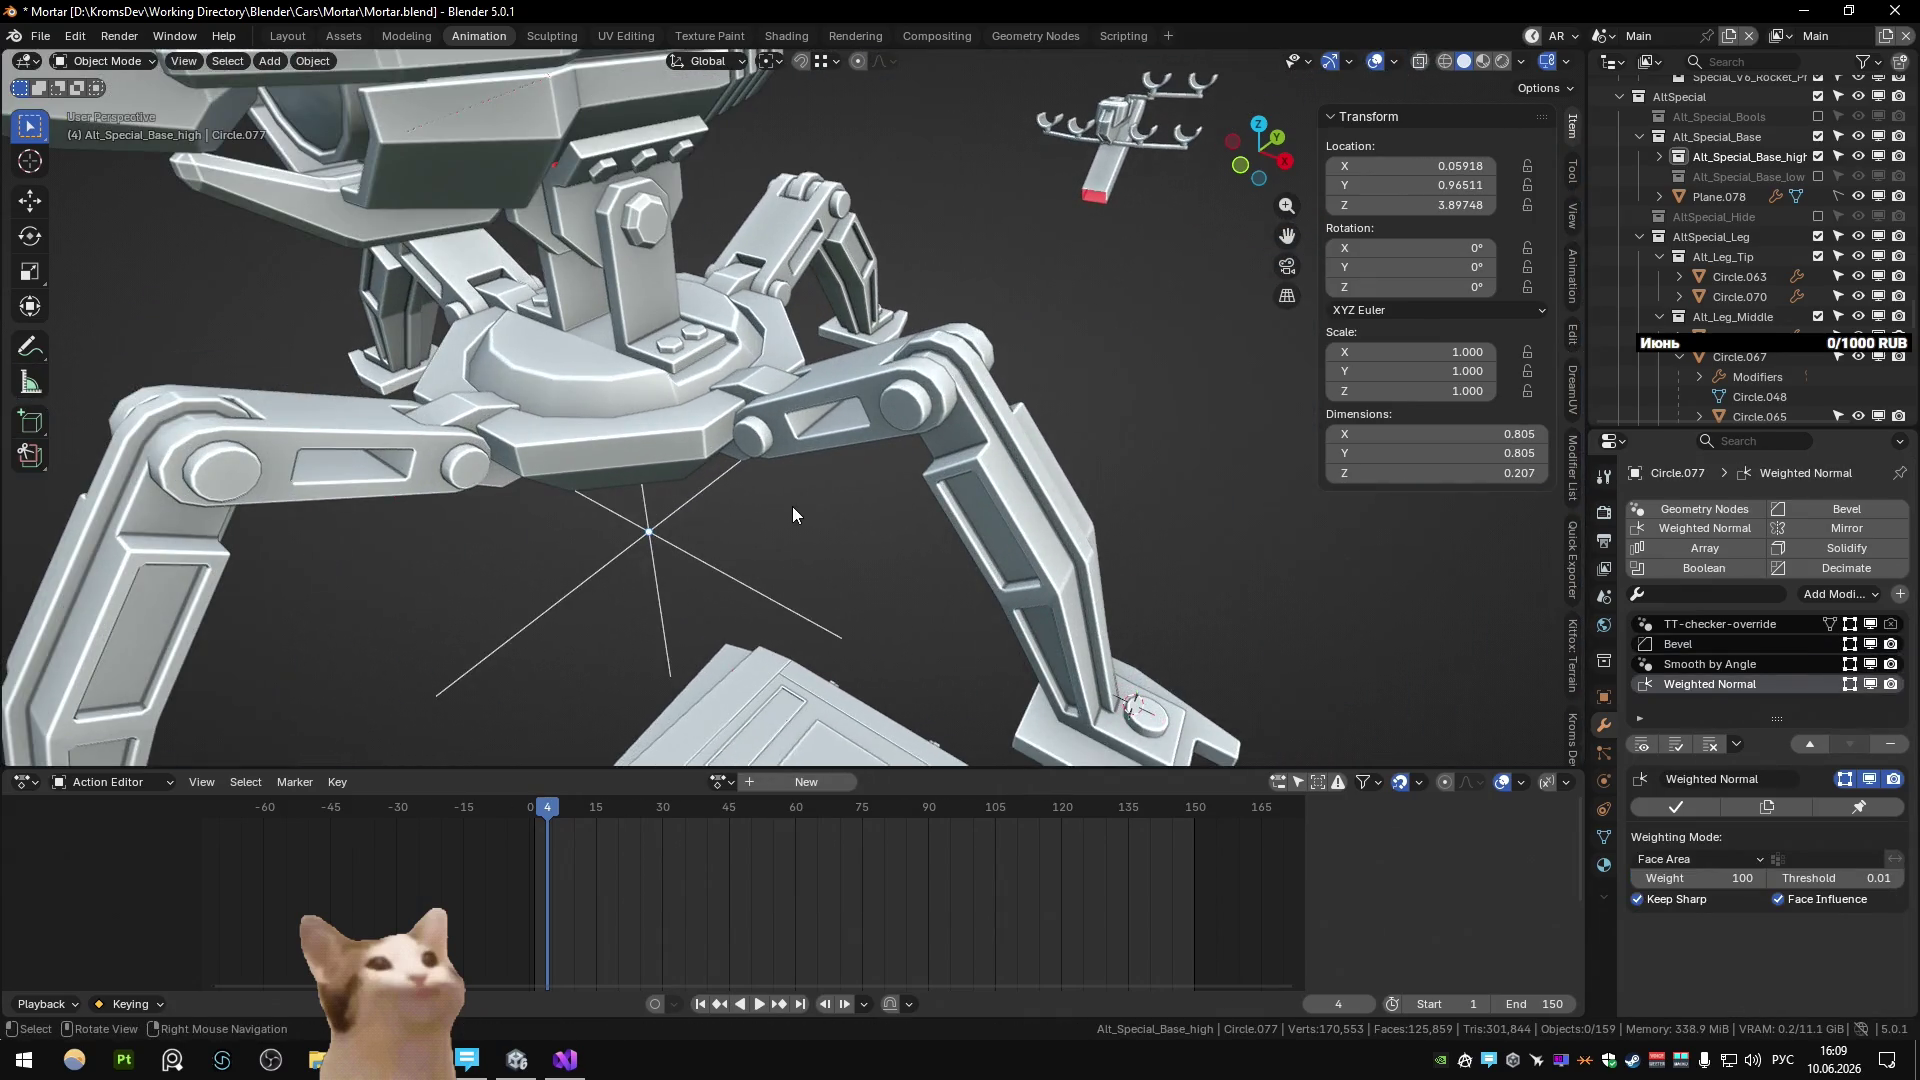
scroll(780, 490, down, 2)
scroll(802, 464, up, 1)
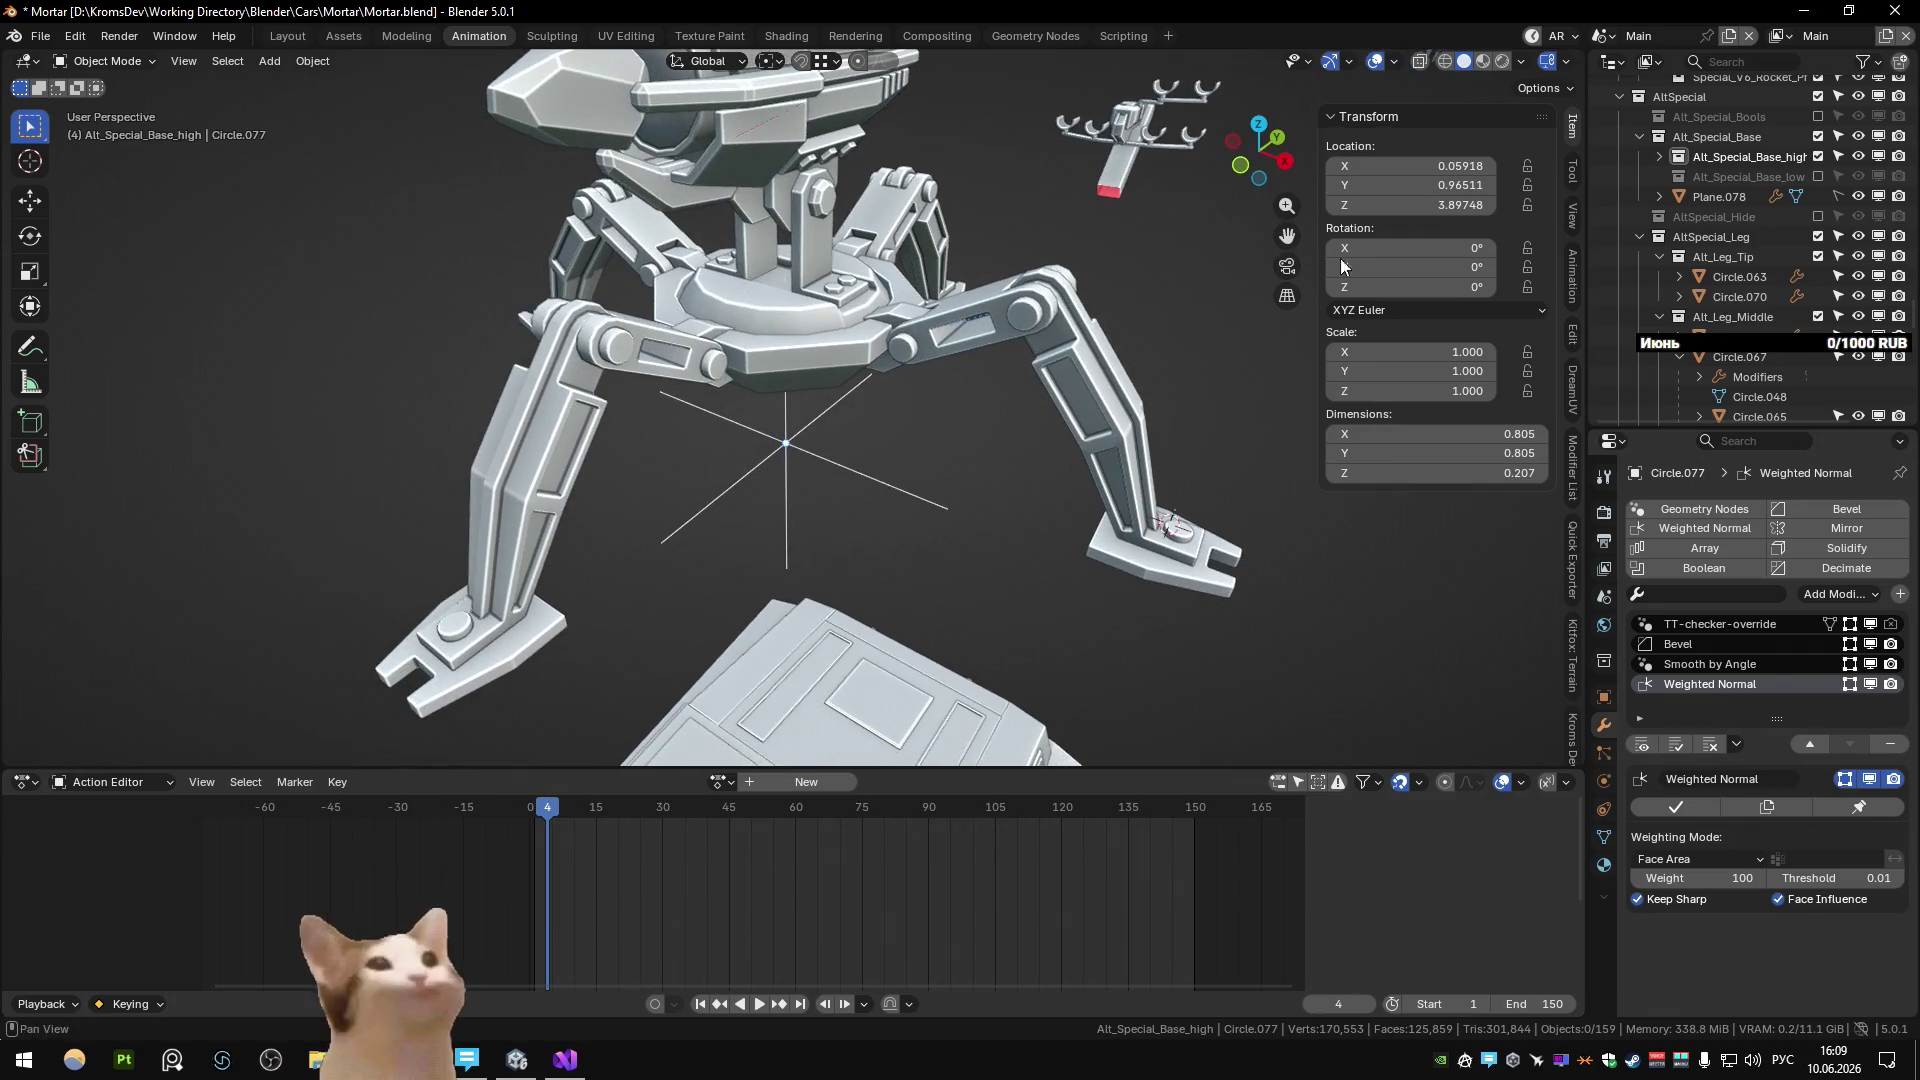
Exclude Alt_Special_Base_high, show the low-poly base, and select Circle.067.
click(1818, 156)
click(1821, 172)
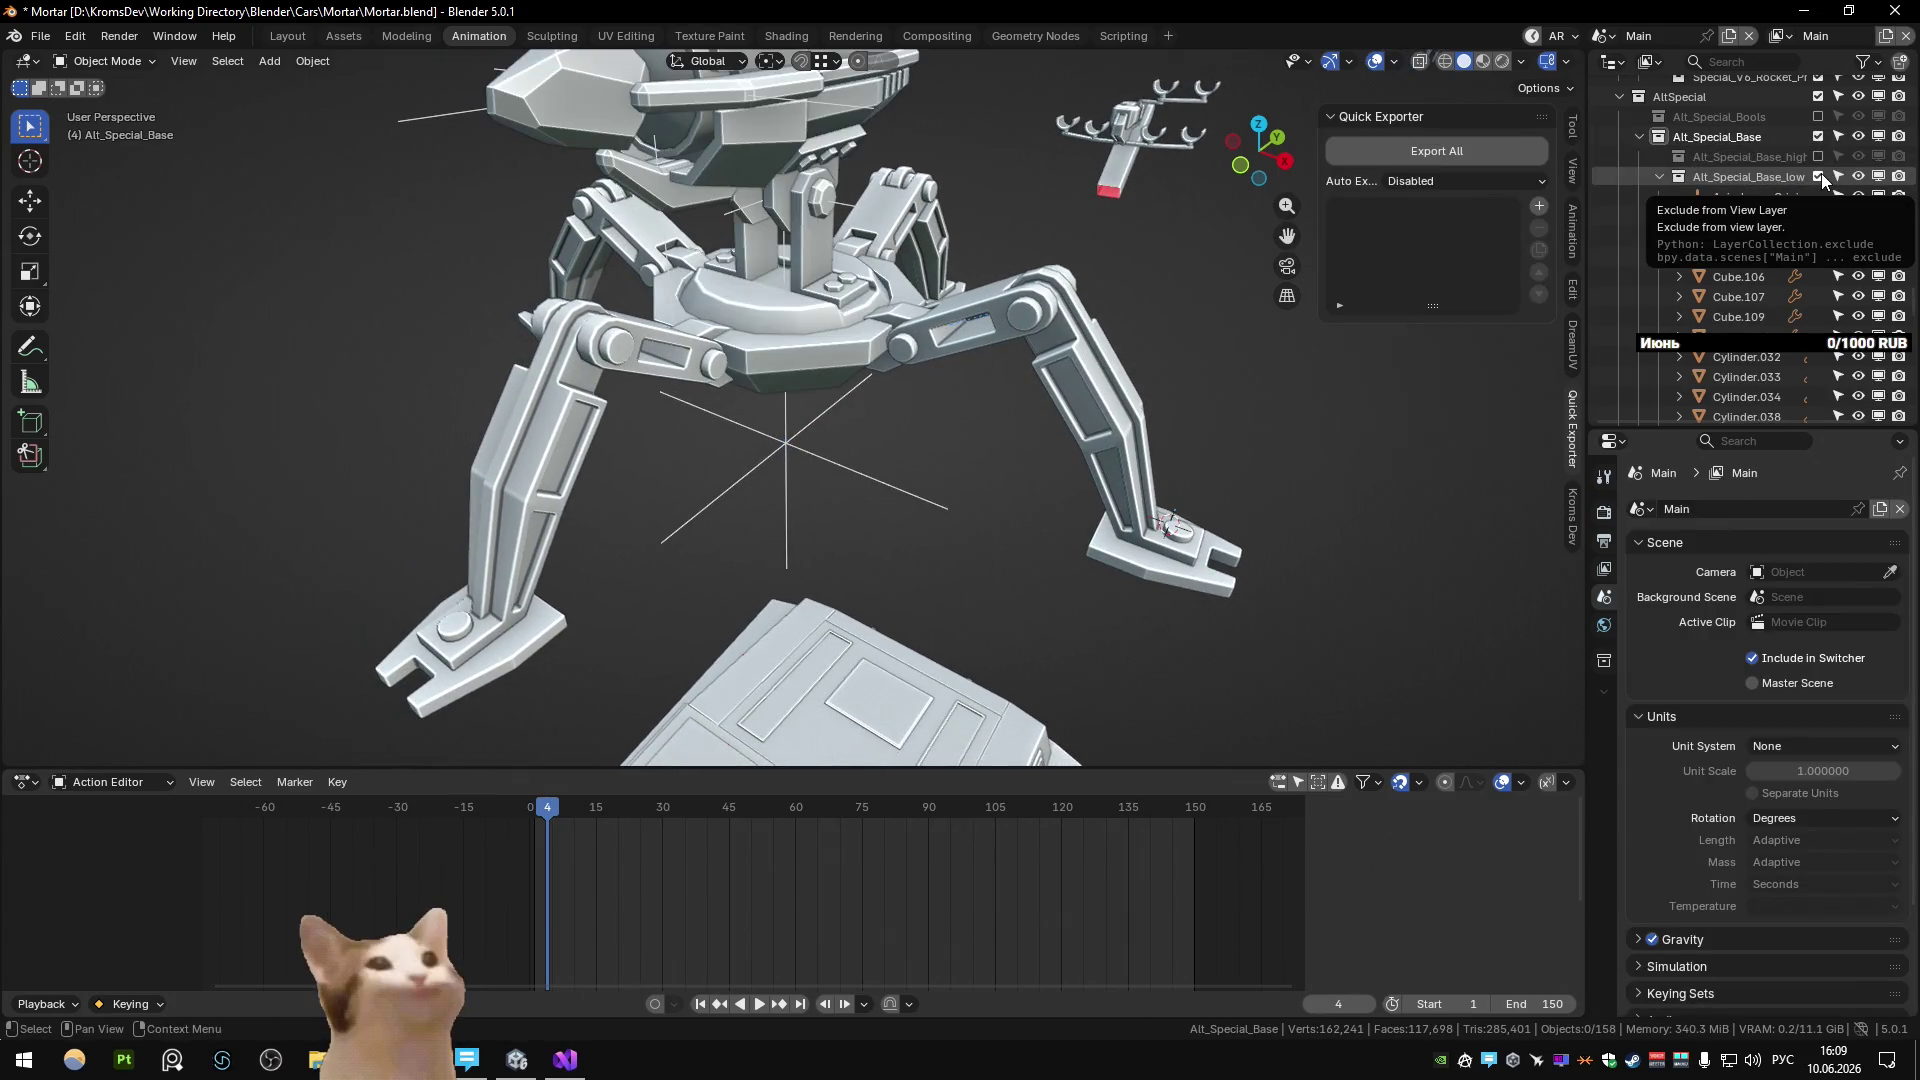
click(1820, 172)
click(1820, 158)
click(1820, 156)
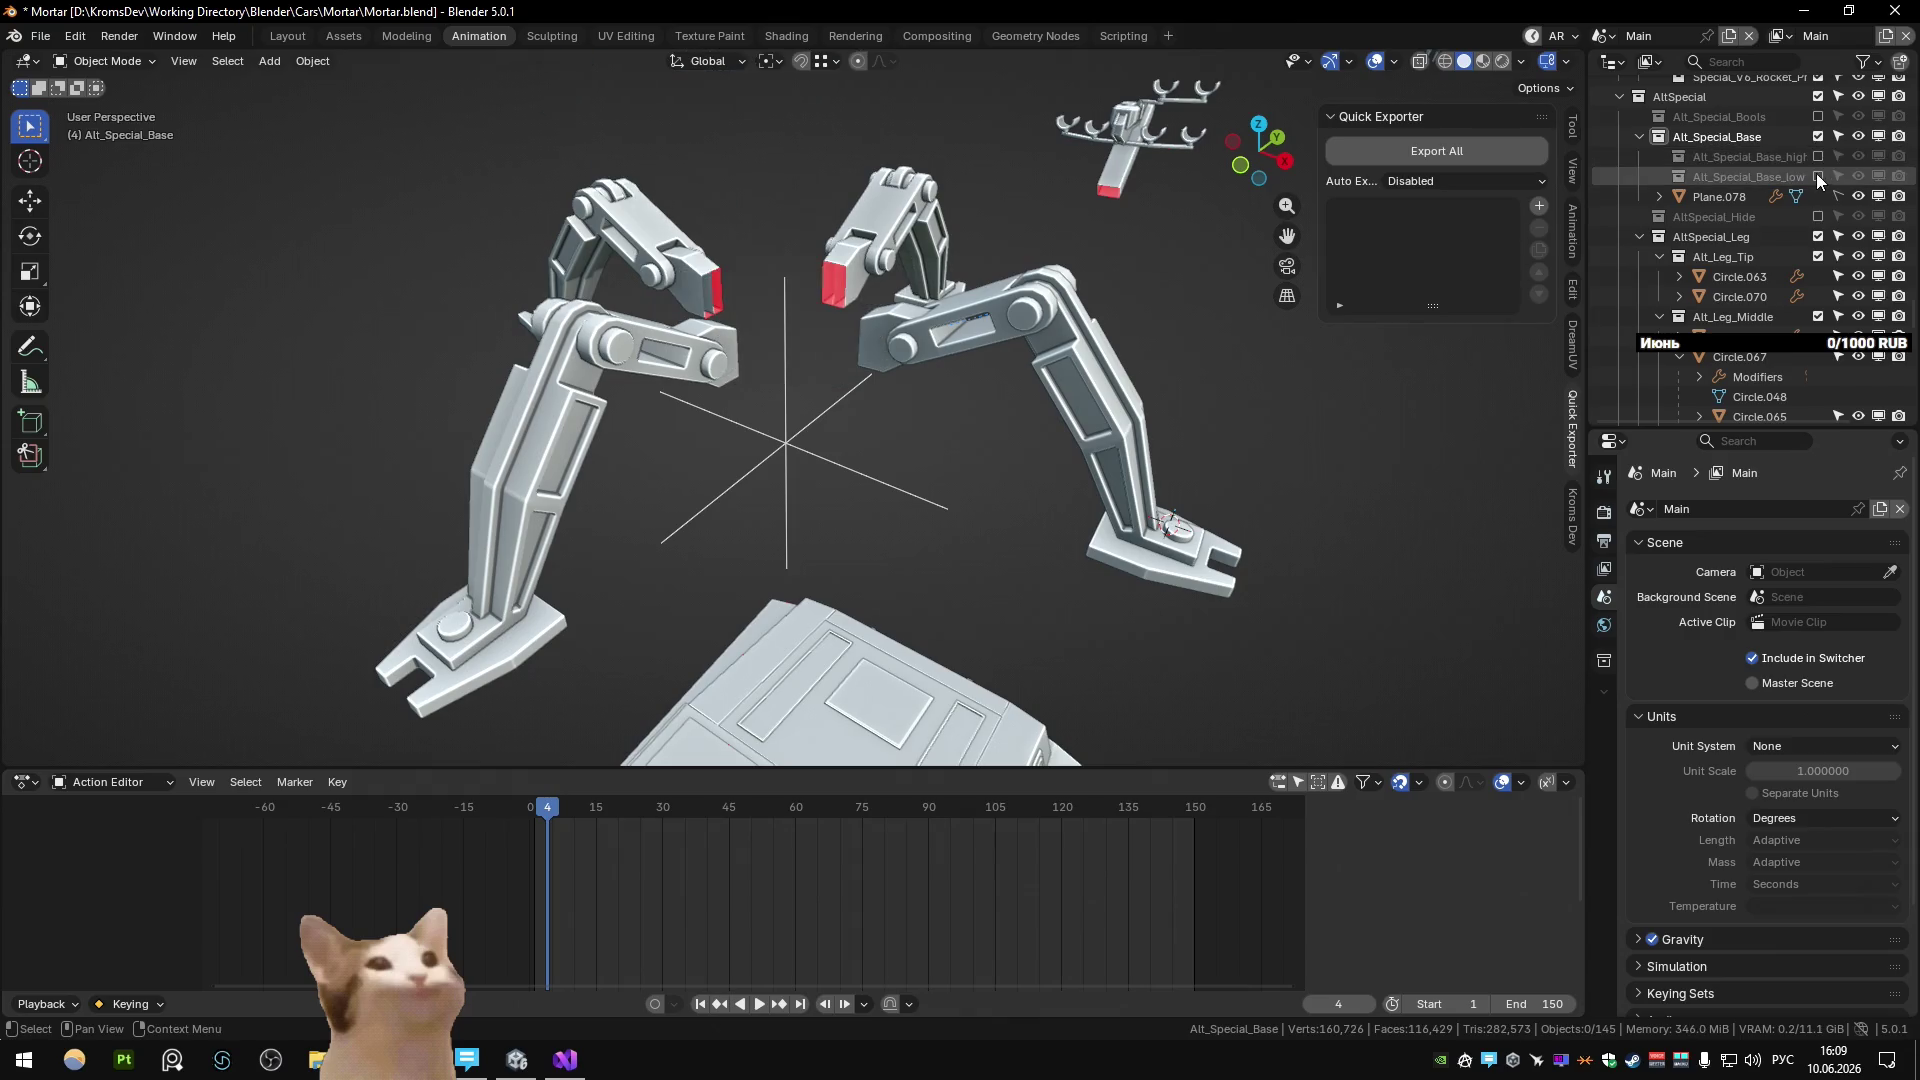
click(1816, 174)
click(1034, 334)
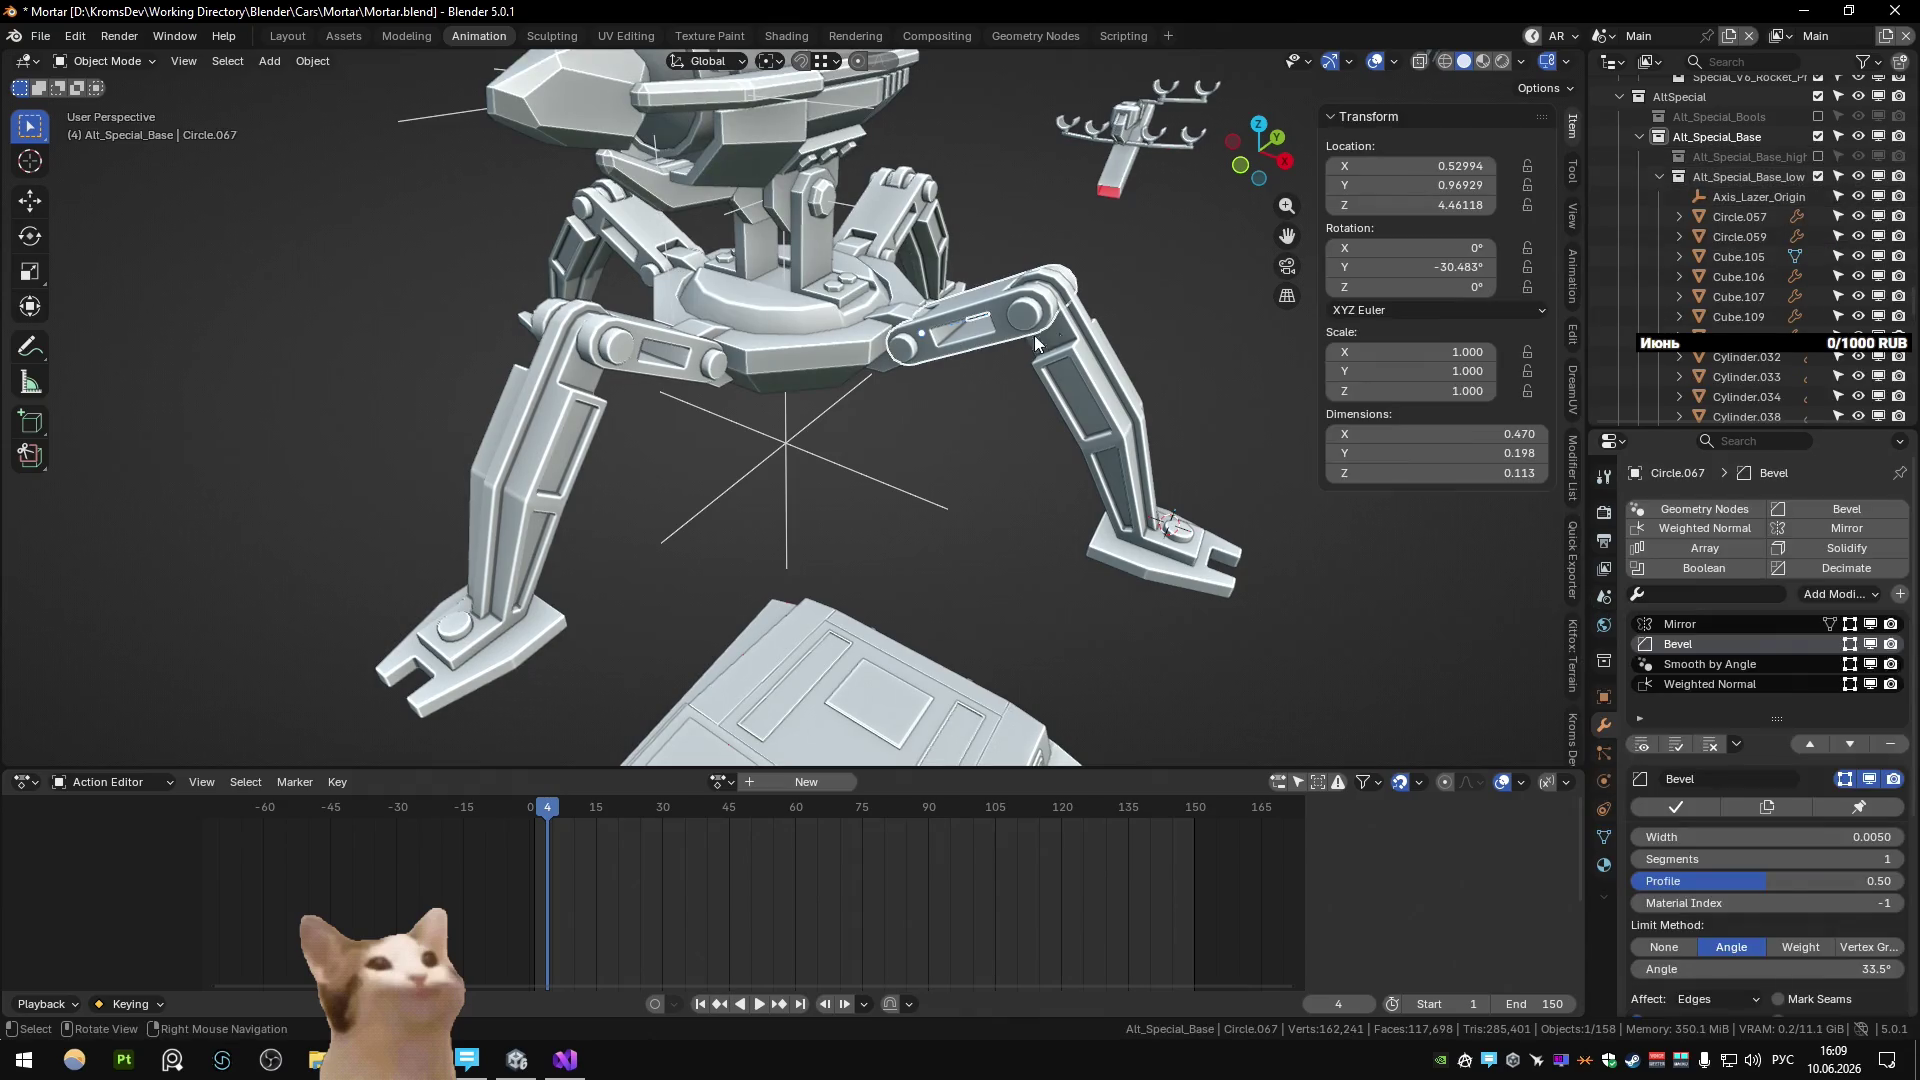
key(period)
Inspect the leg tip pieces Circle.063 and Circle.070, then deselect everything.
middle_drag(700, 320, 770, 322)
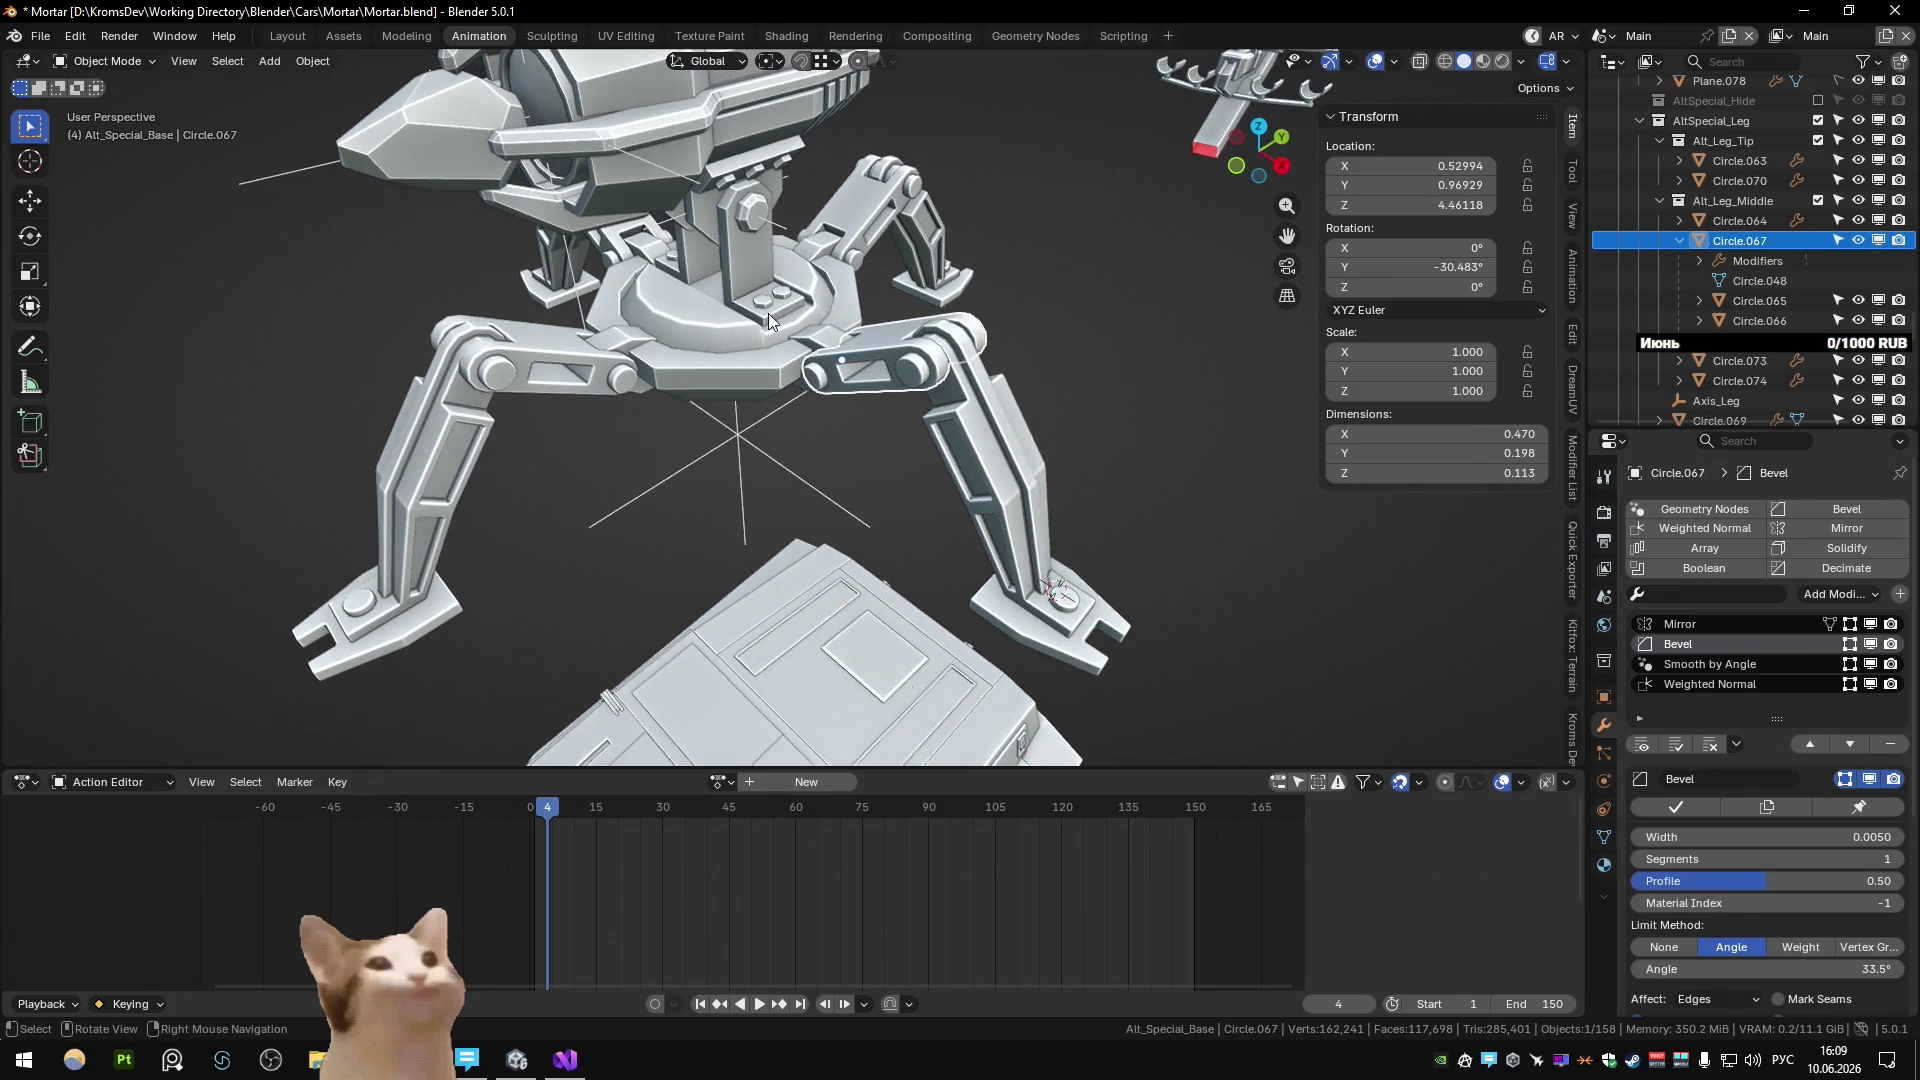
click(1681, 241)
click(1750, 153)
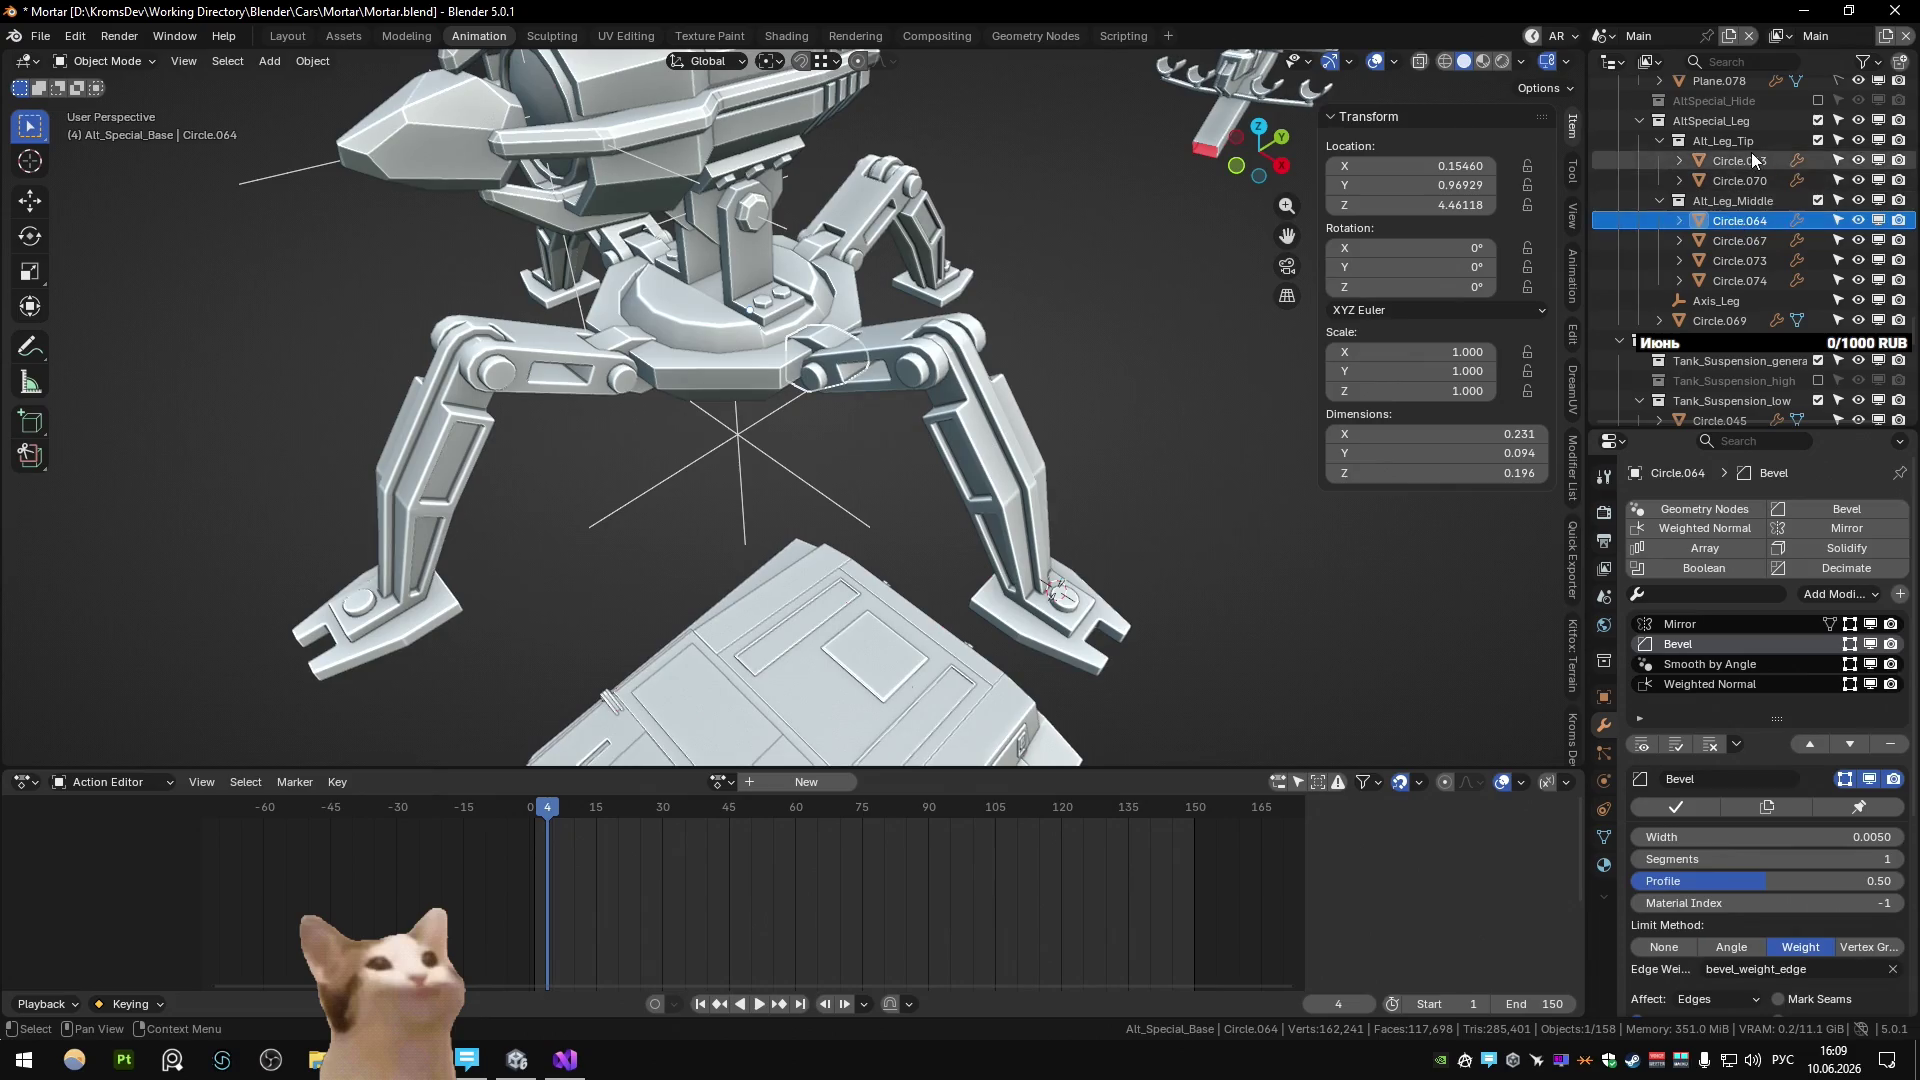
click(1741, 181)
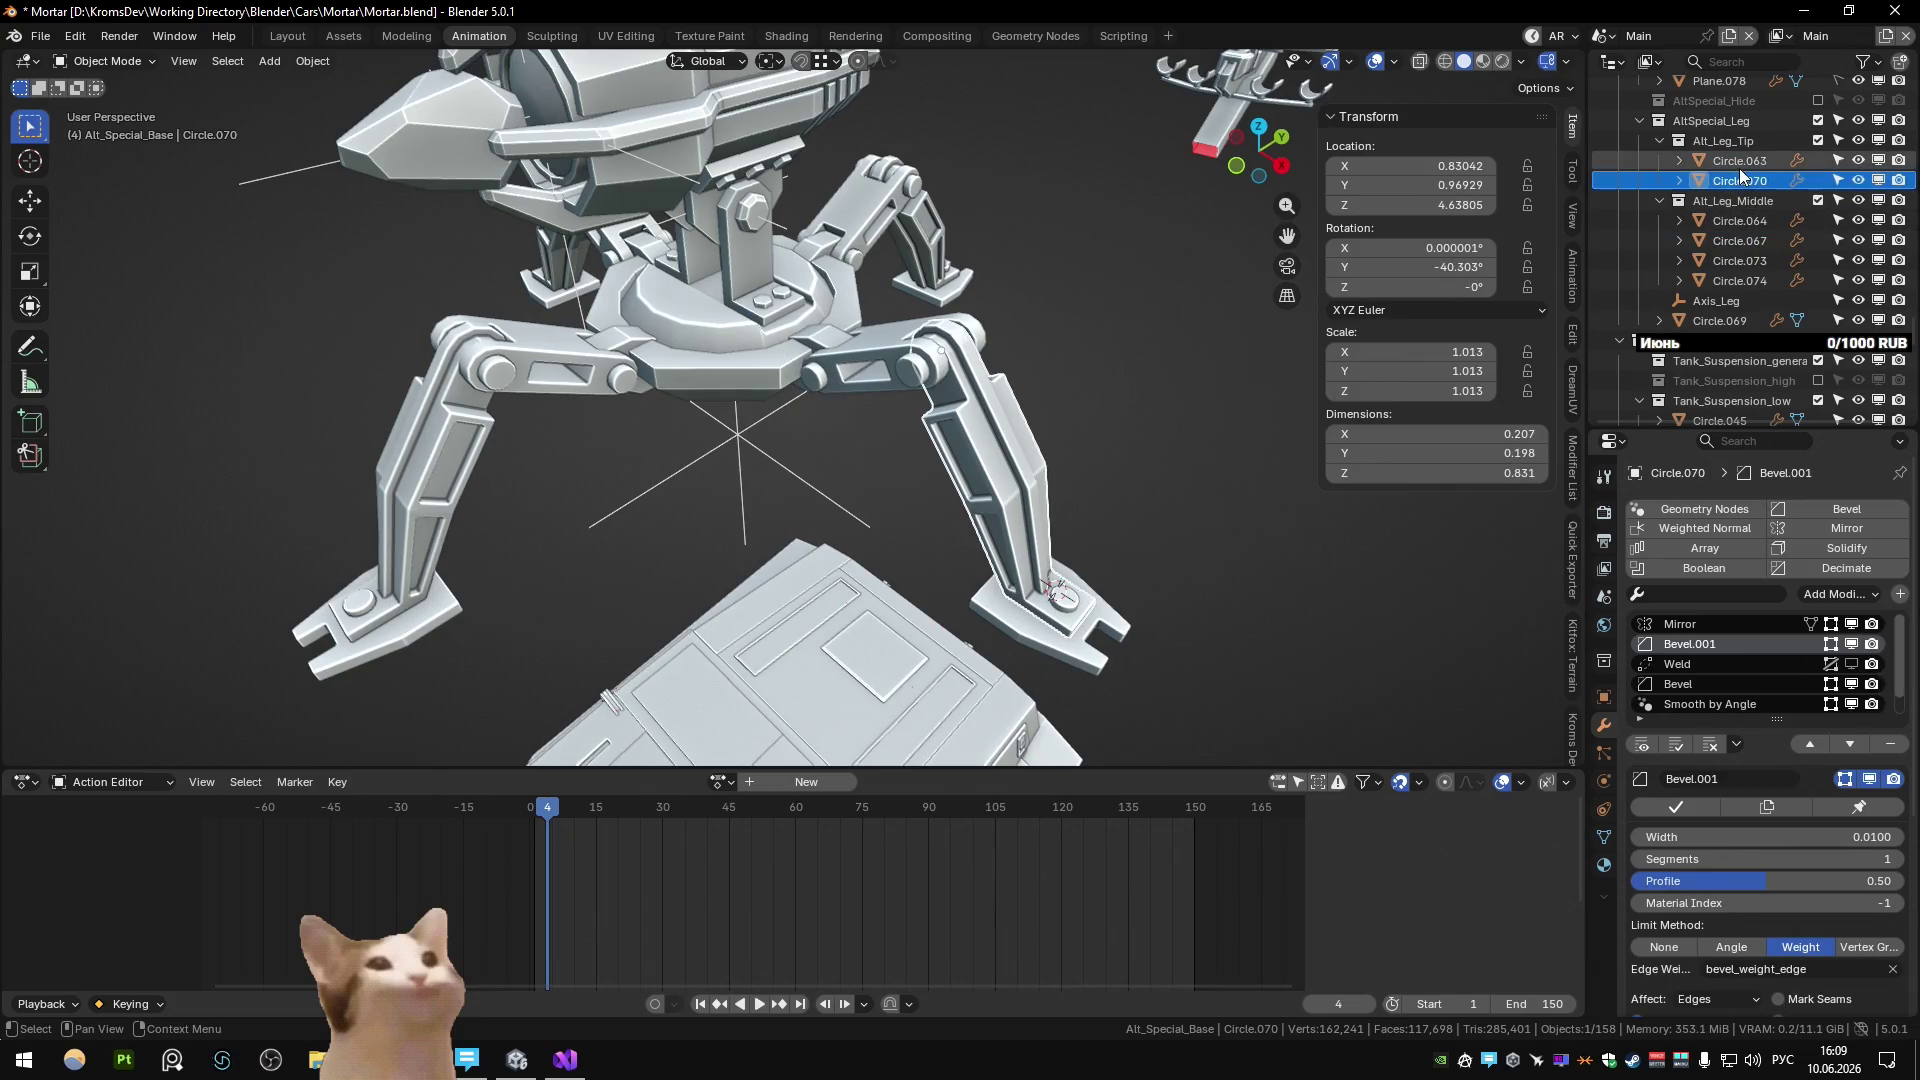
click(1158, 290)
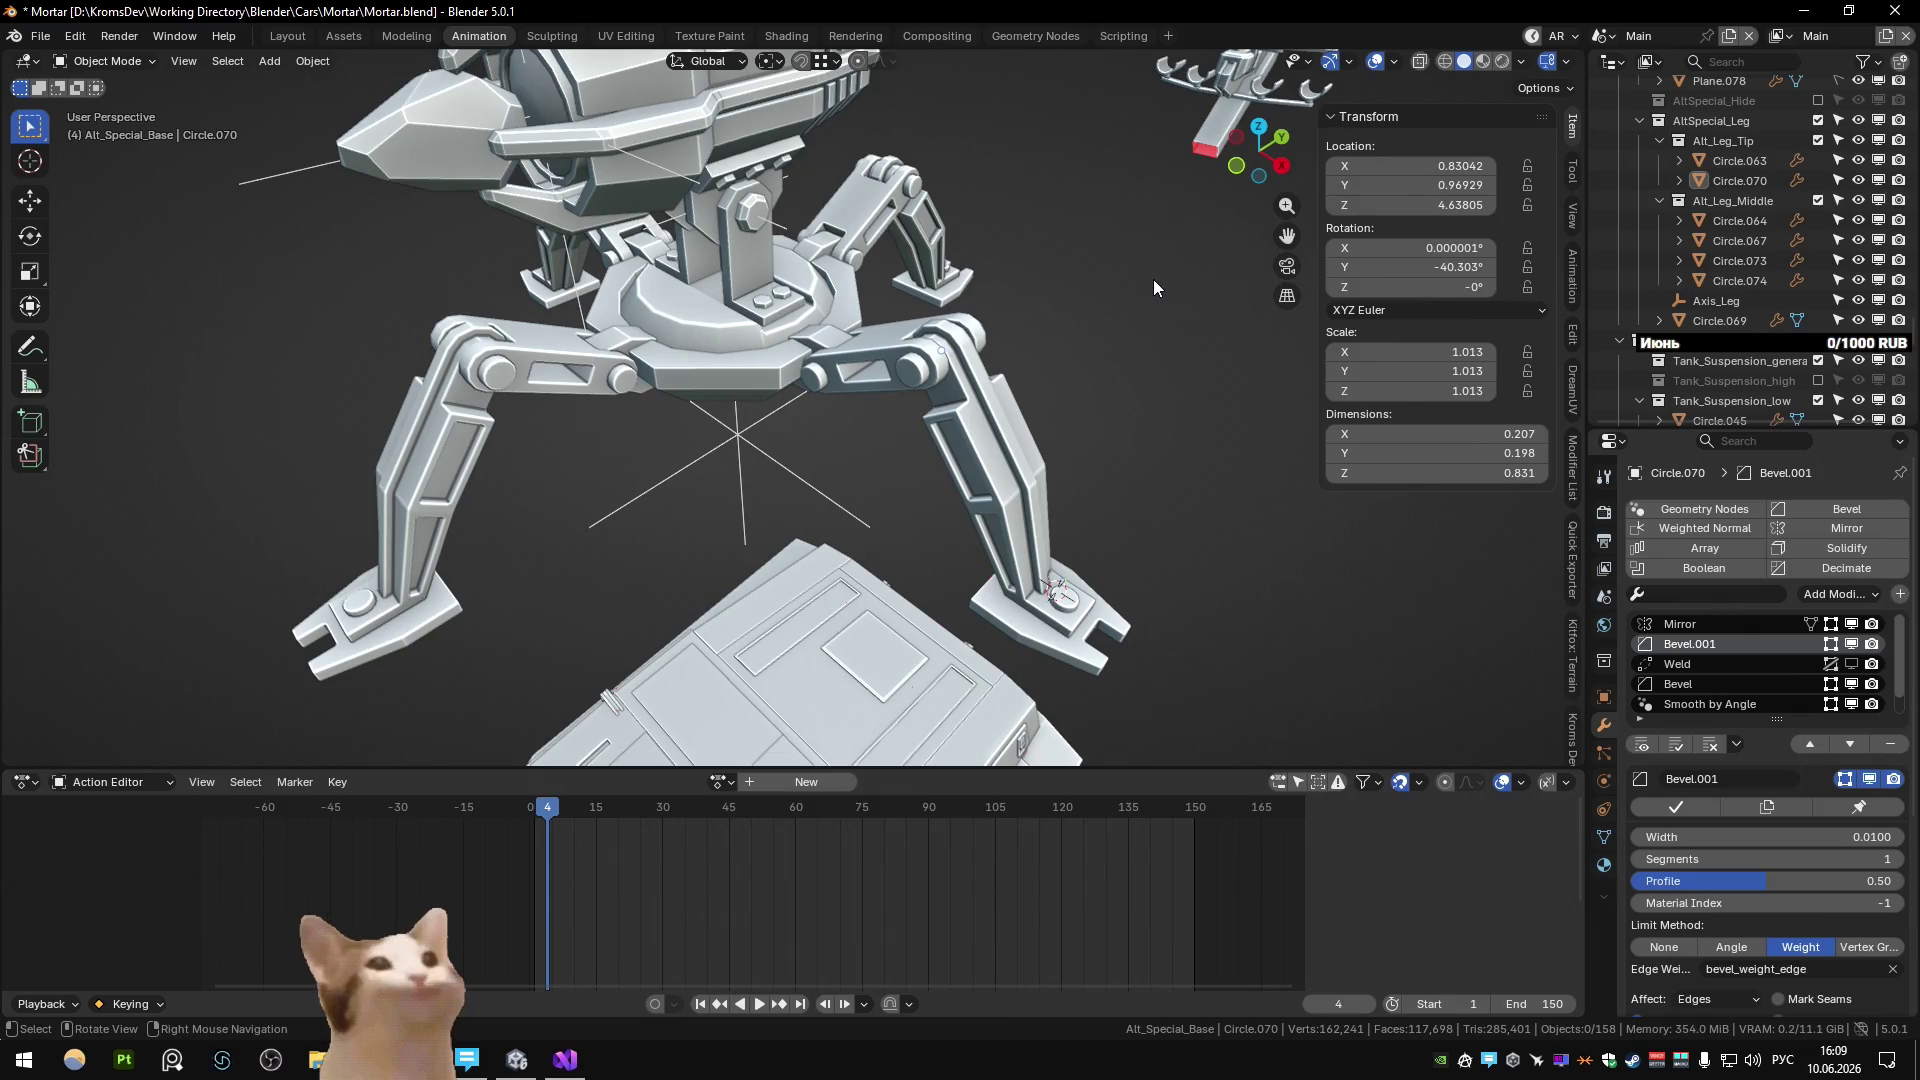
mouse_move(1154, 279)
middle_down()
mouse_move(1086, 242)
mouse_move(1092, 258)
middle_up()
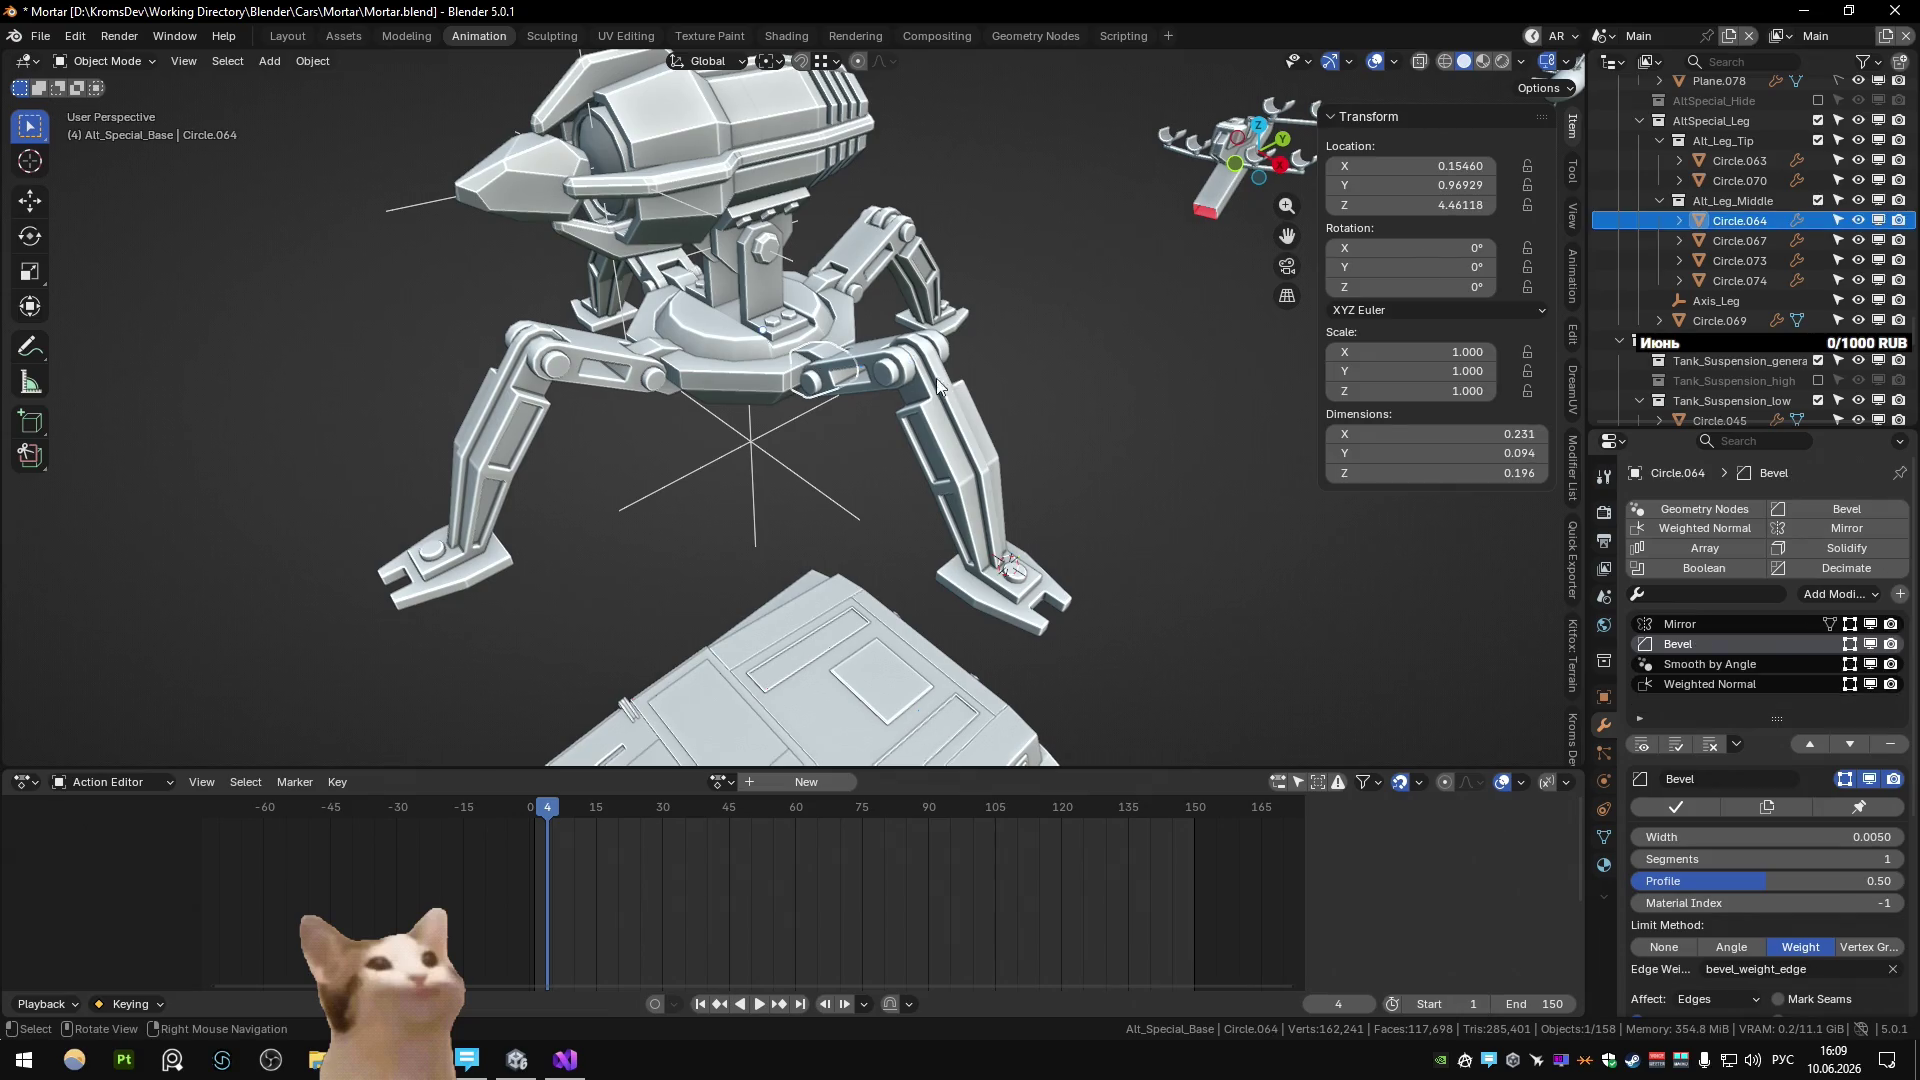
Snap the 3D cursor to the Axis_Leg empty.
middle_drag(814, 357, 946, 326)
click(848, 490)
key(shift+s)
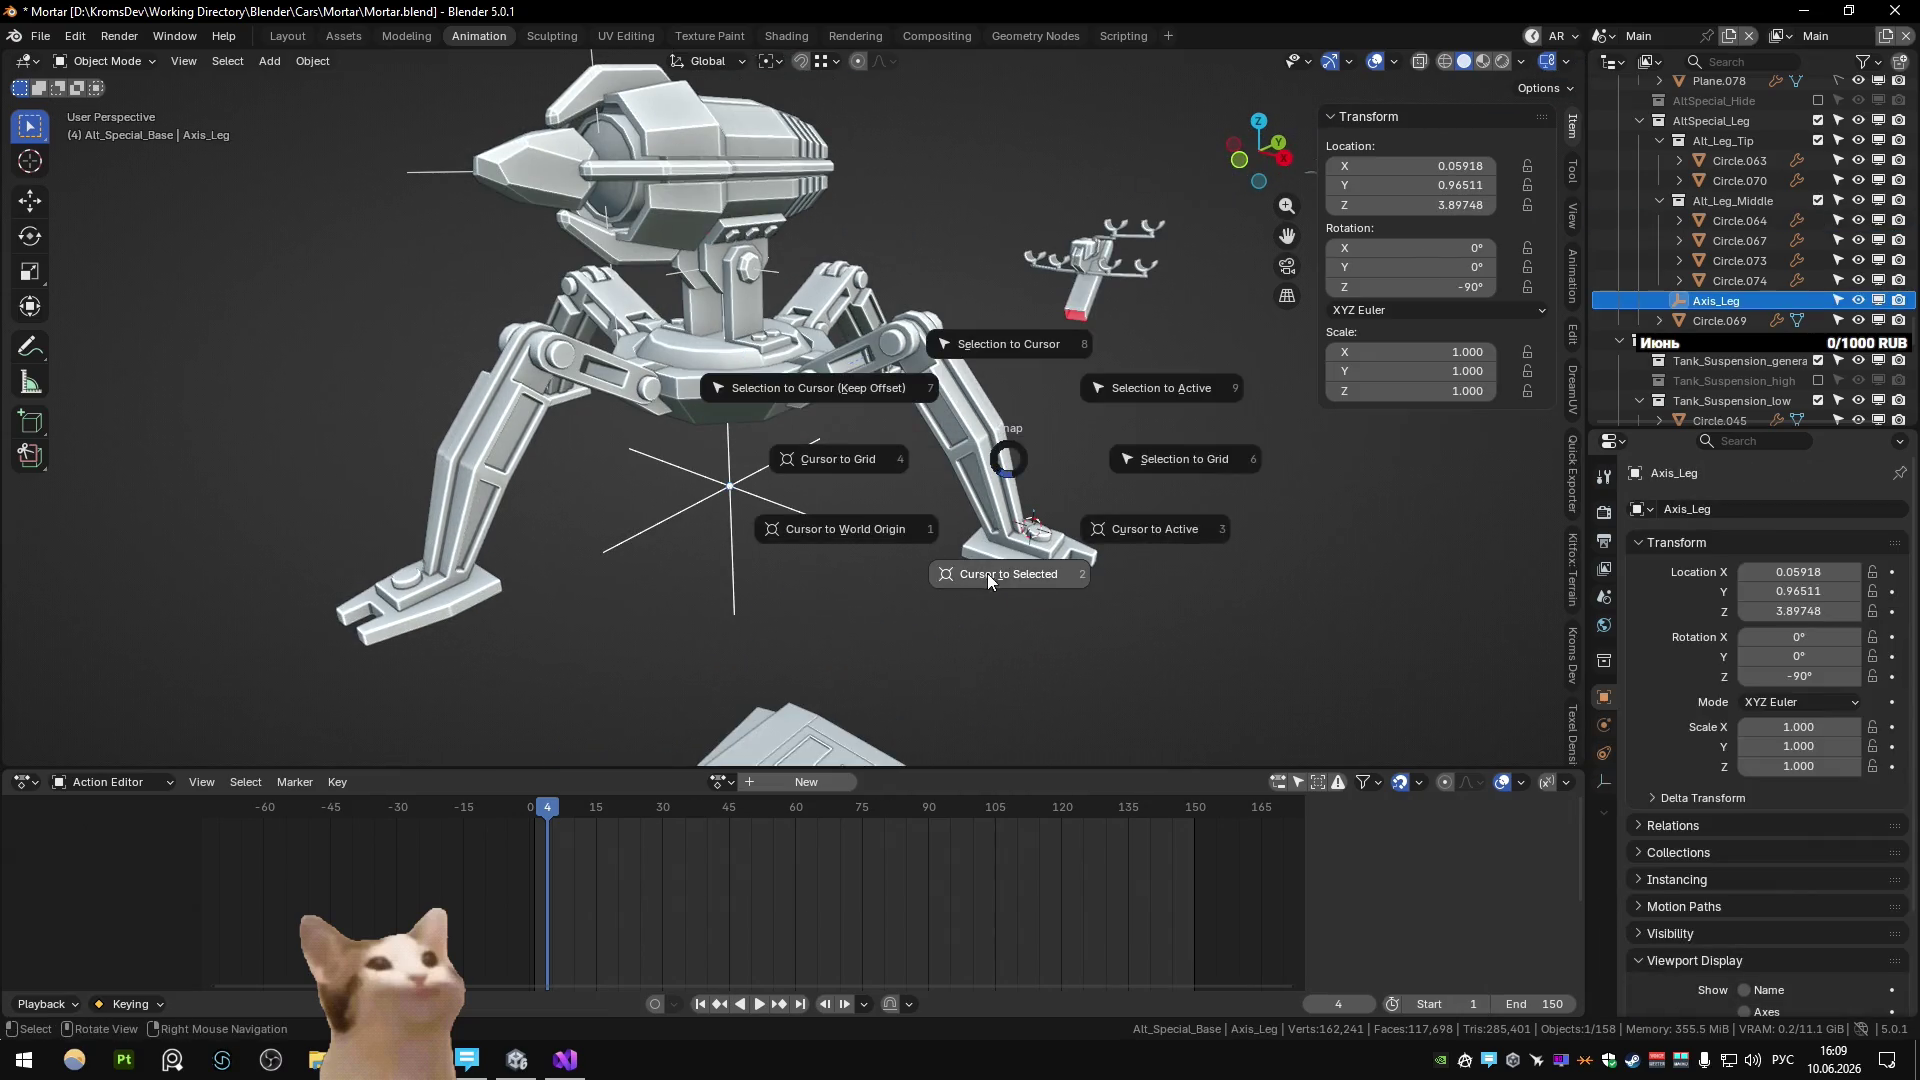
click(987, 573)
click(1766, 122)
key(shift+s)
click(950, 542)
mouse_move(950, 542)
middle_down()
mouse_move(1096, 432)
mouse_move(1088, 400)
middle_up()
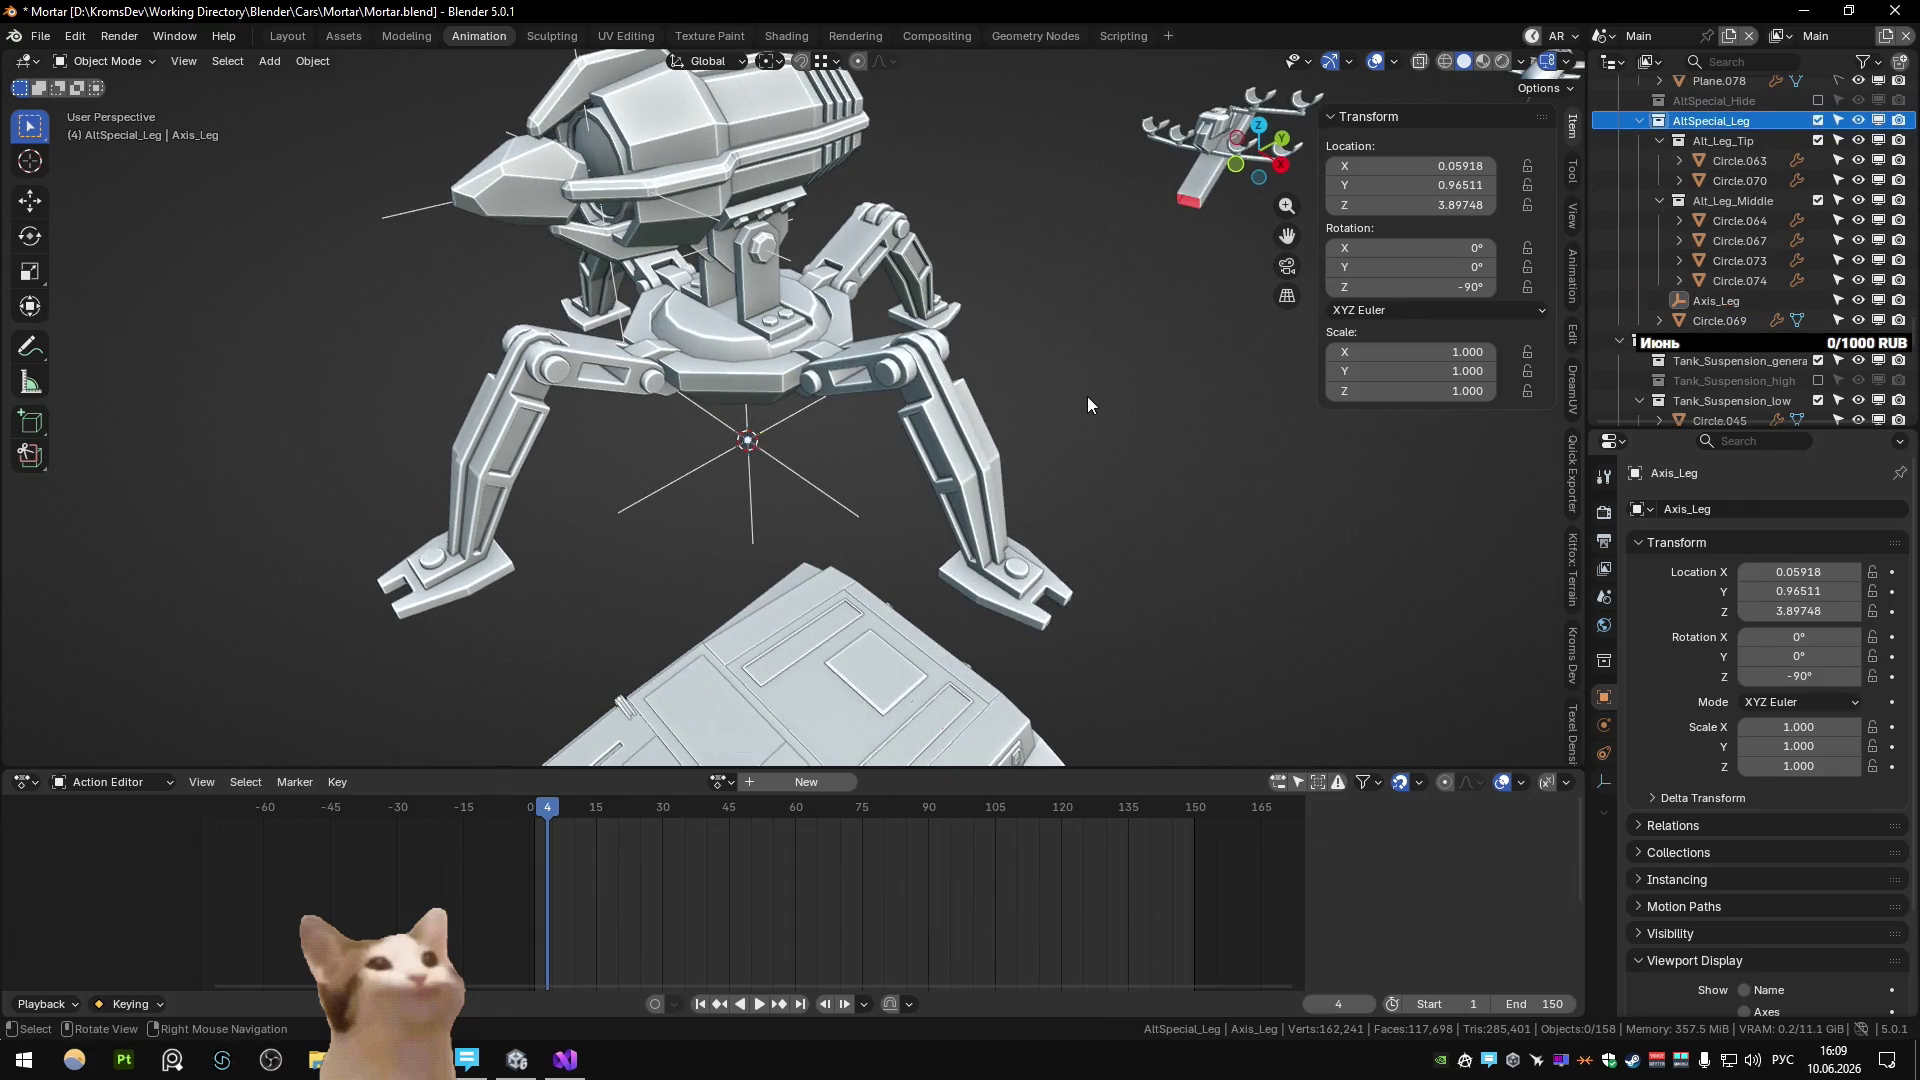
Move the AltSpecial_Leg collection inside AltSpecial in the Outliner hierarchy.
click(1817, 121)
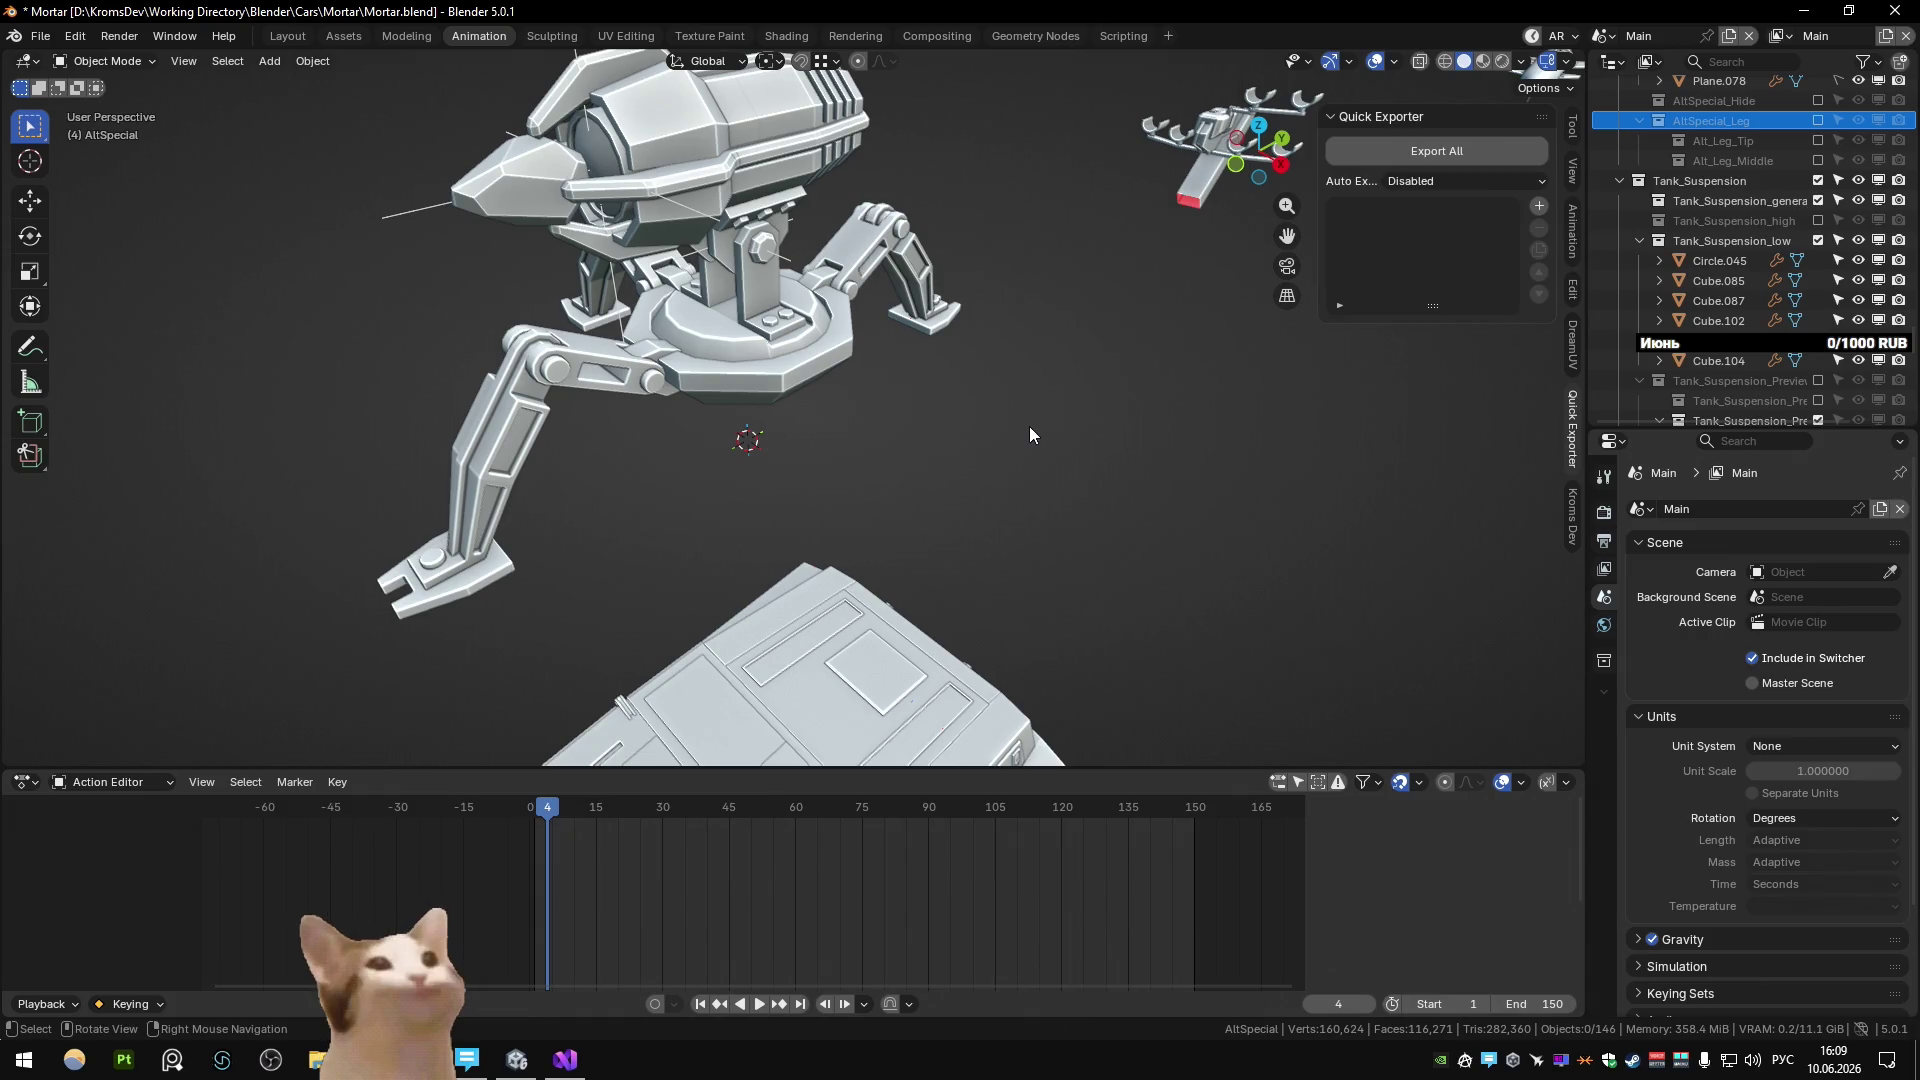
key(ctrl+z)
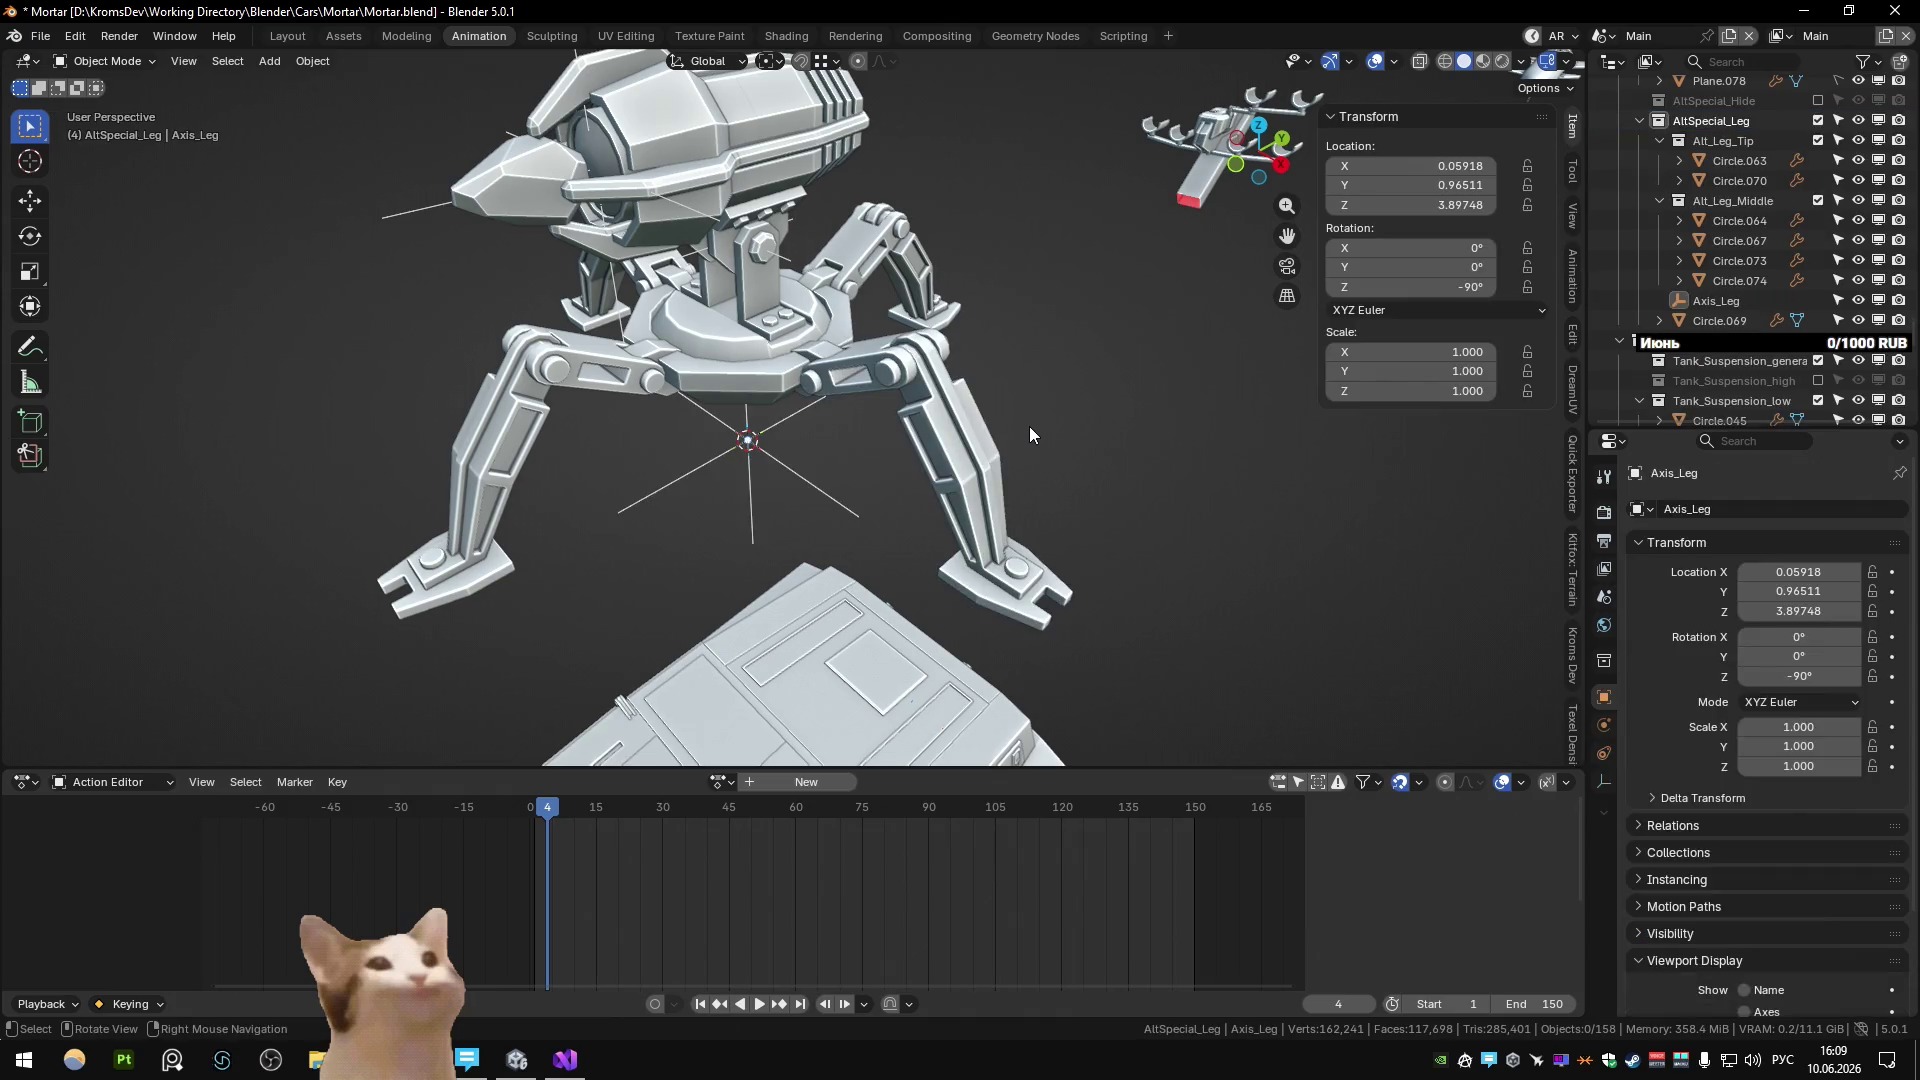
click(1136, 356)
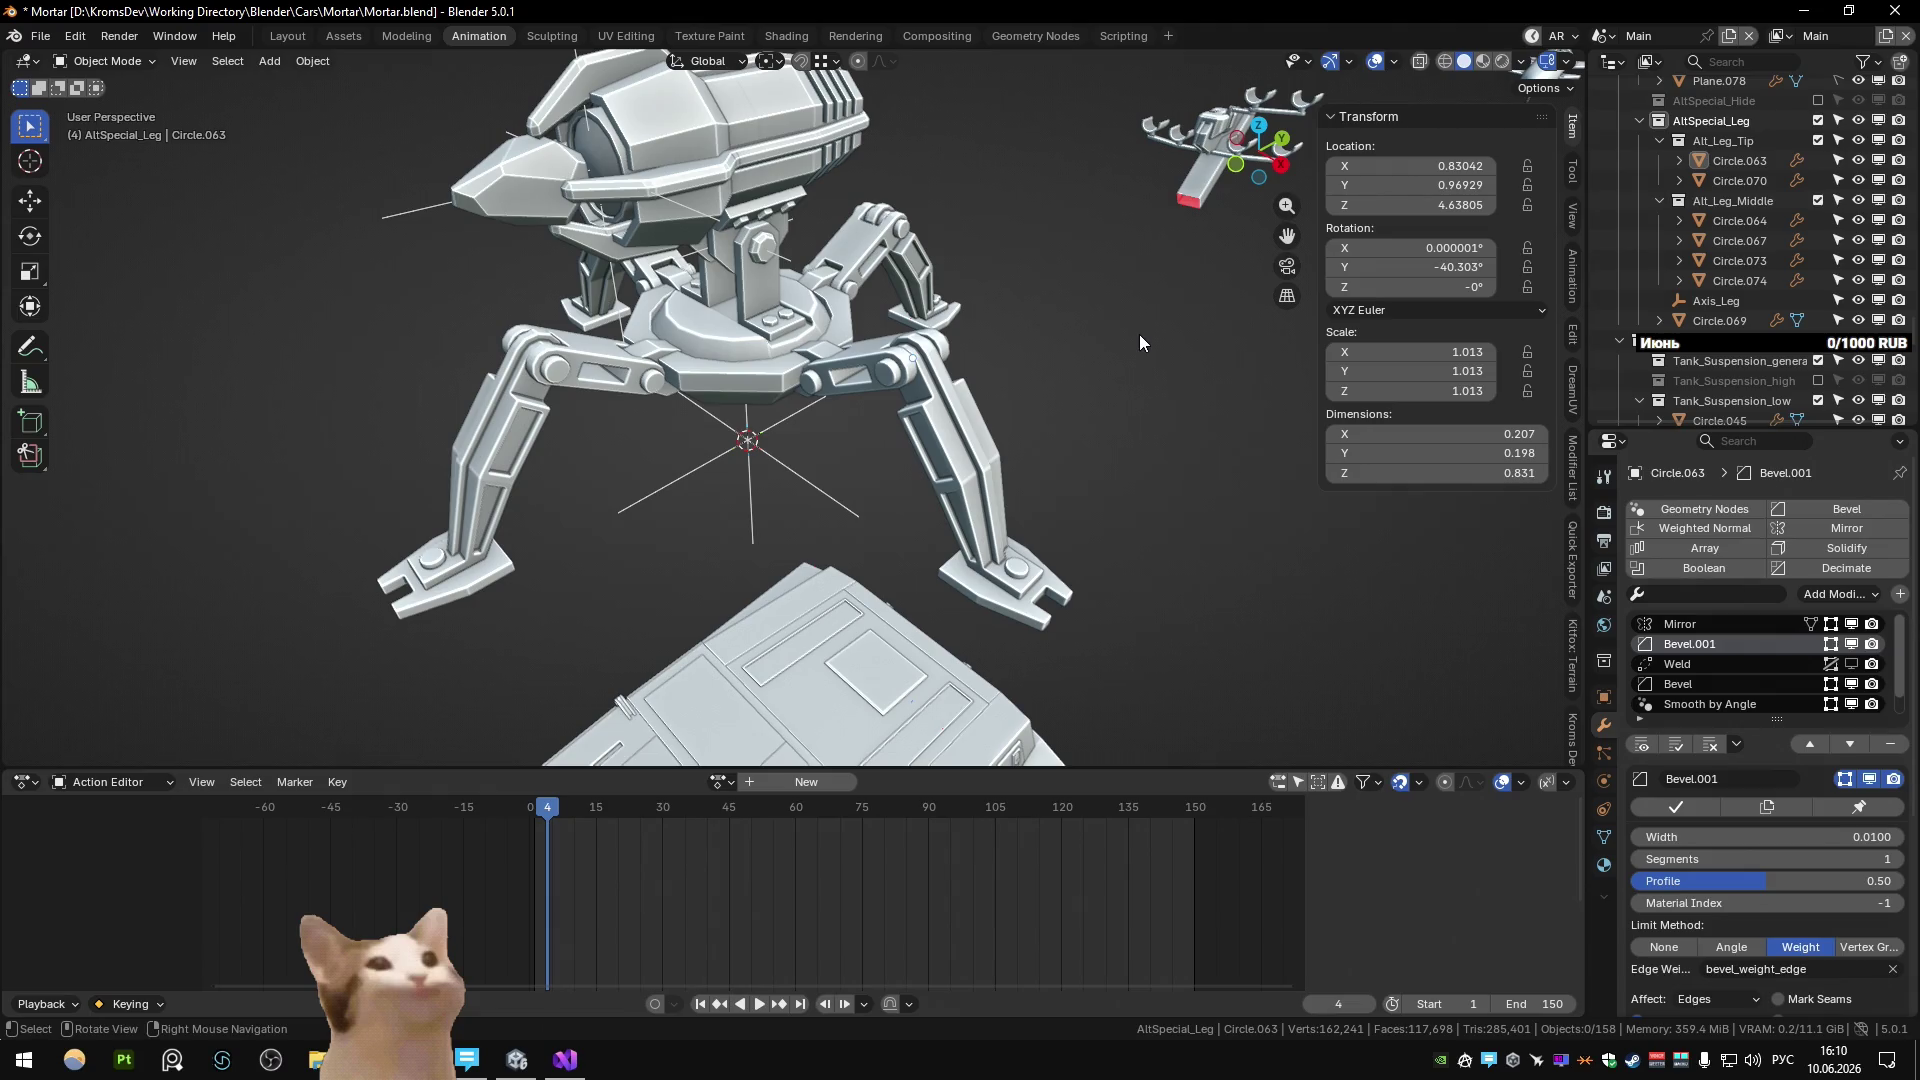
scroll(1719, 128, down, 2)
scroll(1724, 266, up, 8)
mouse_move(1711, 400)
mouse_down()
mouse_move(1738, 81)
mouse_move(1700, 168)
mouse_up()
scroll(1734, 390, down, 5)
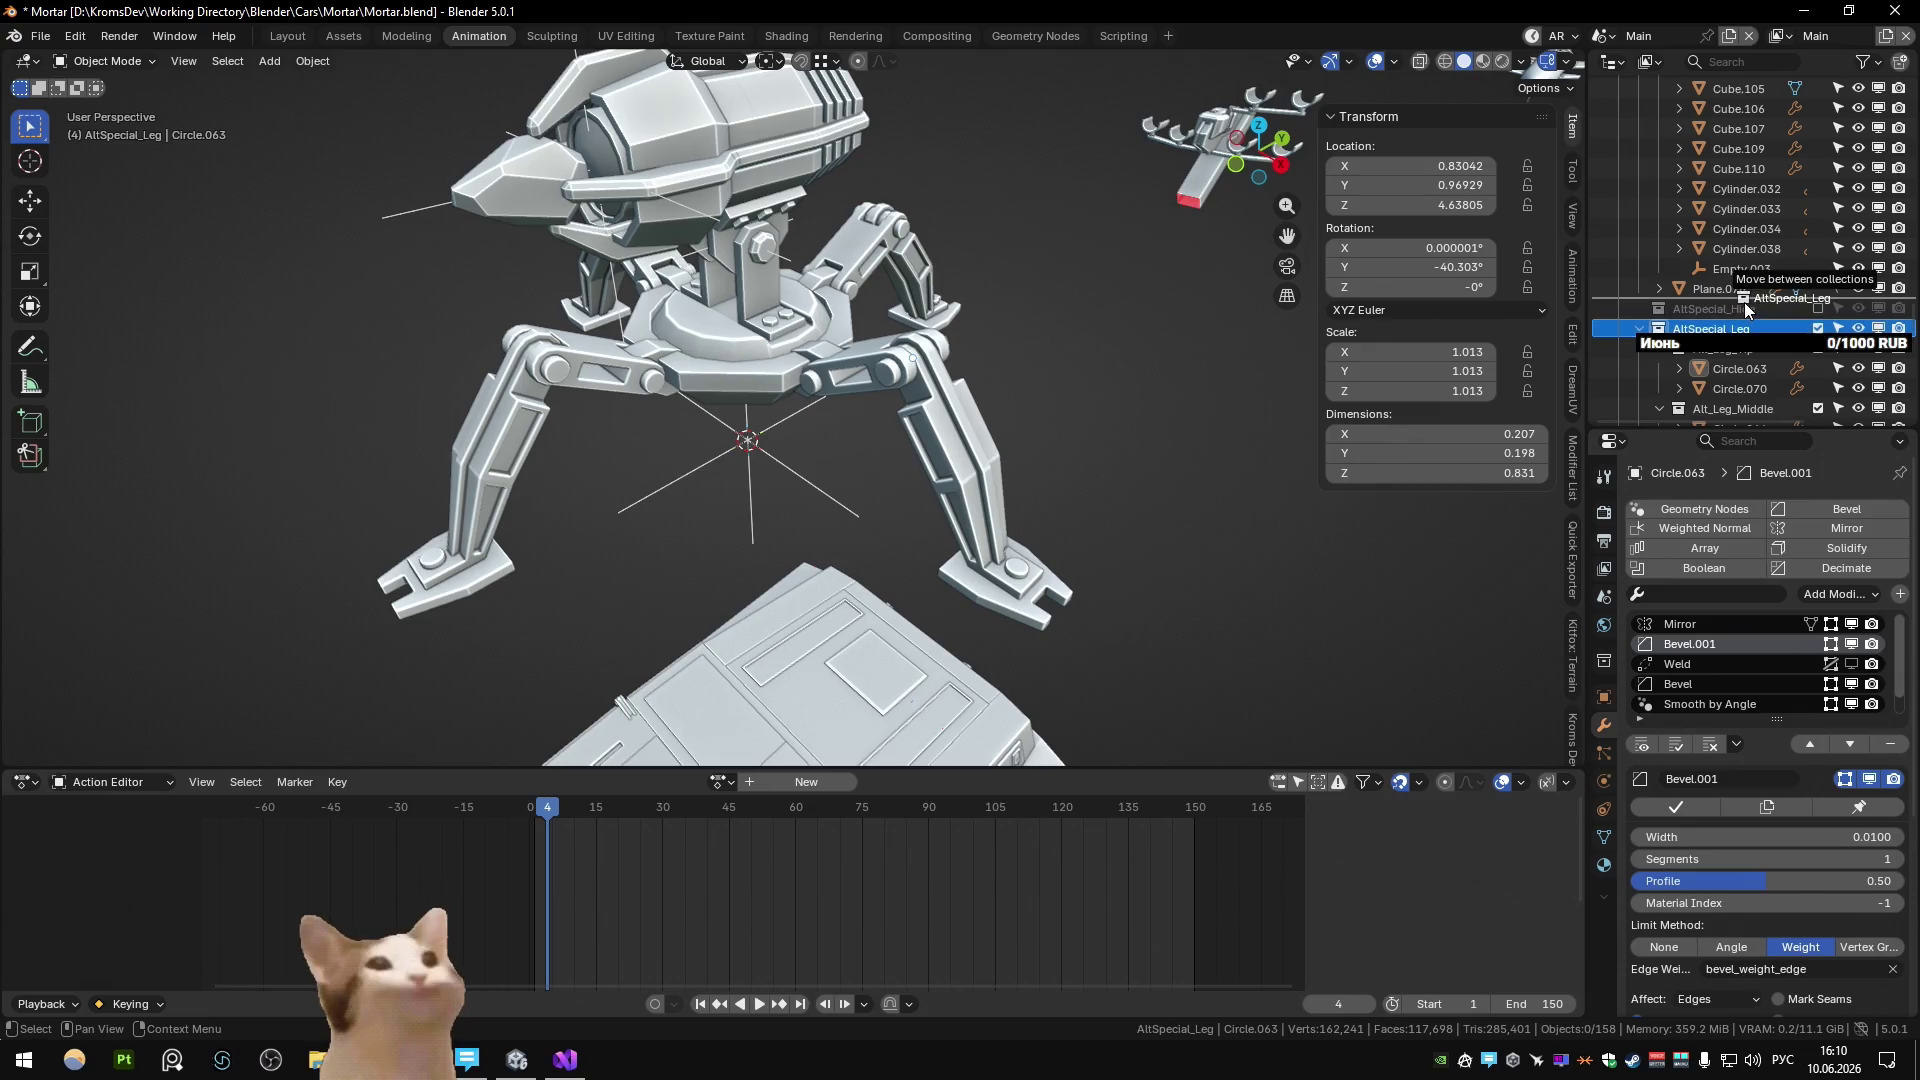
scroll(1744, 301, down, 3)
scroll(1731, 280, up, 7)
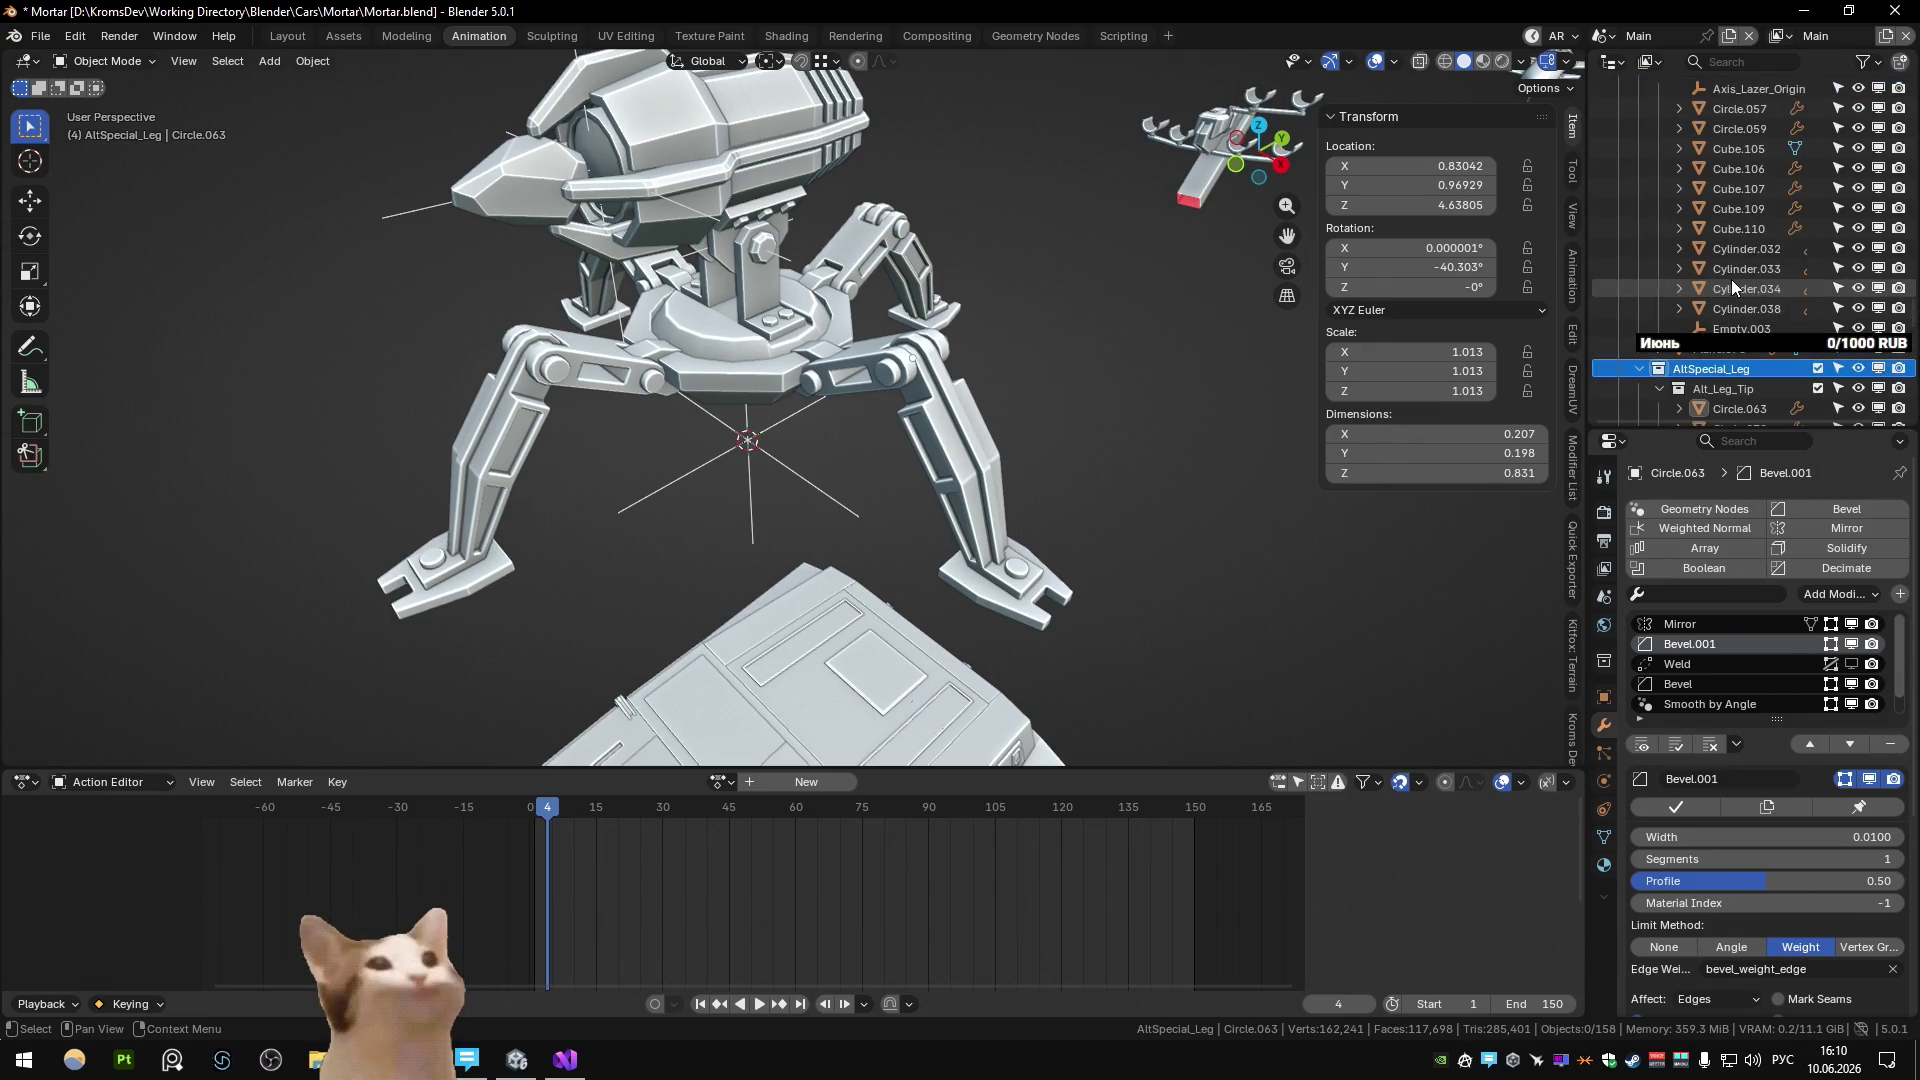
scroll(1731, 278, down, 7)
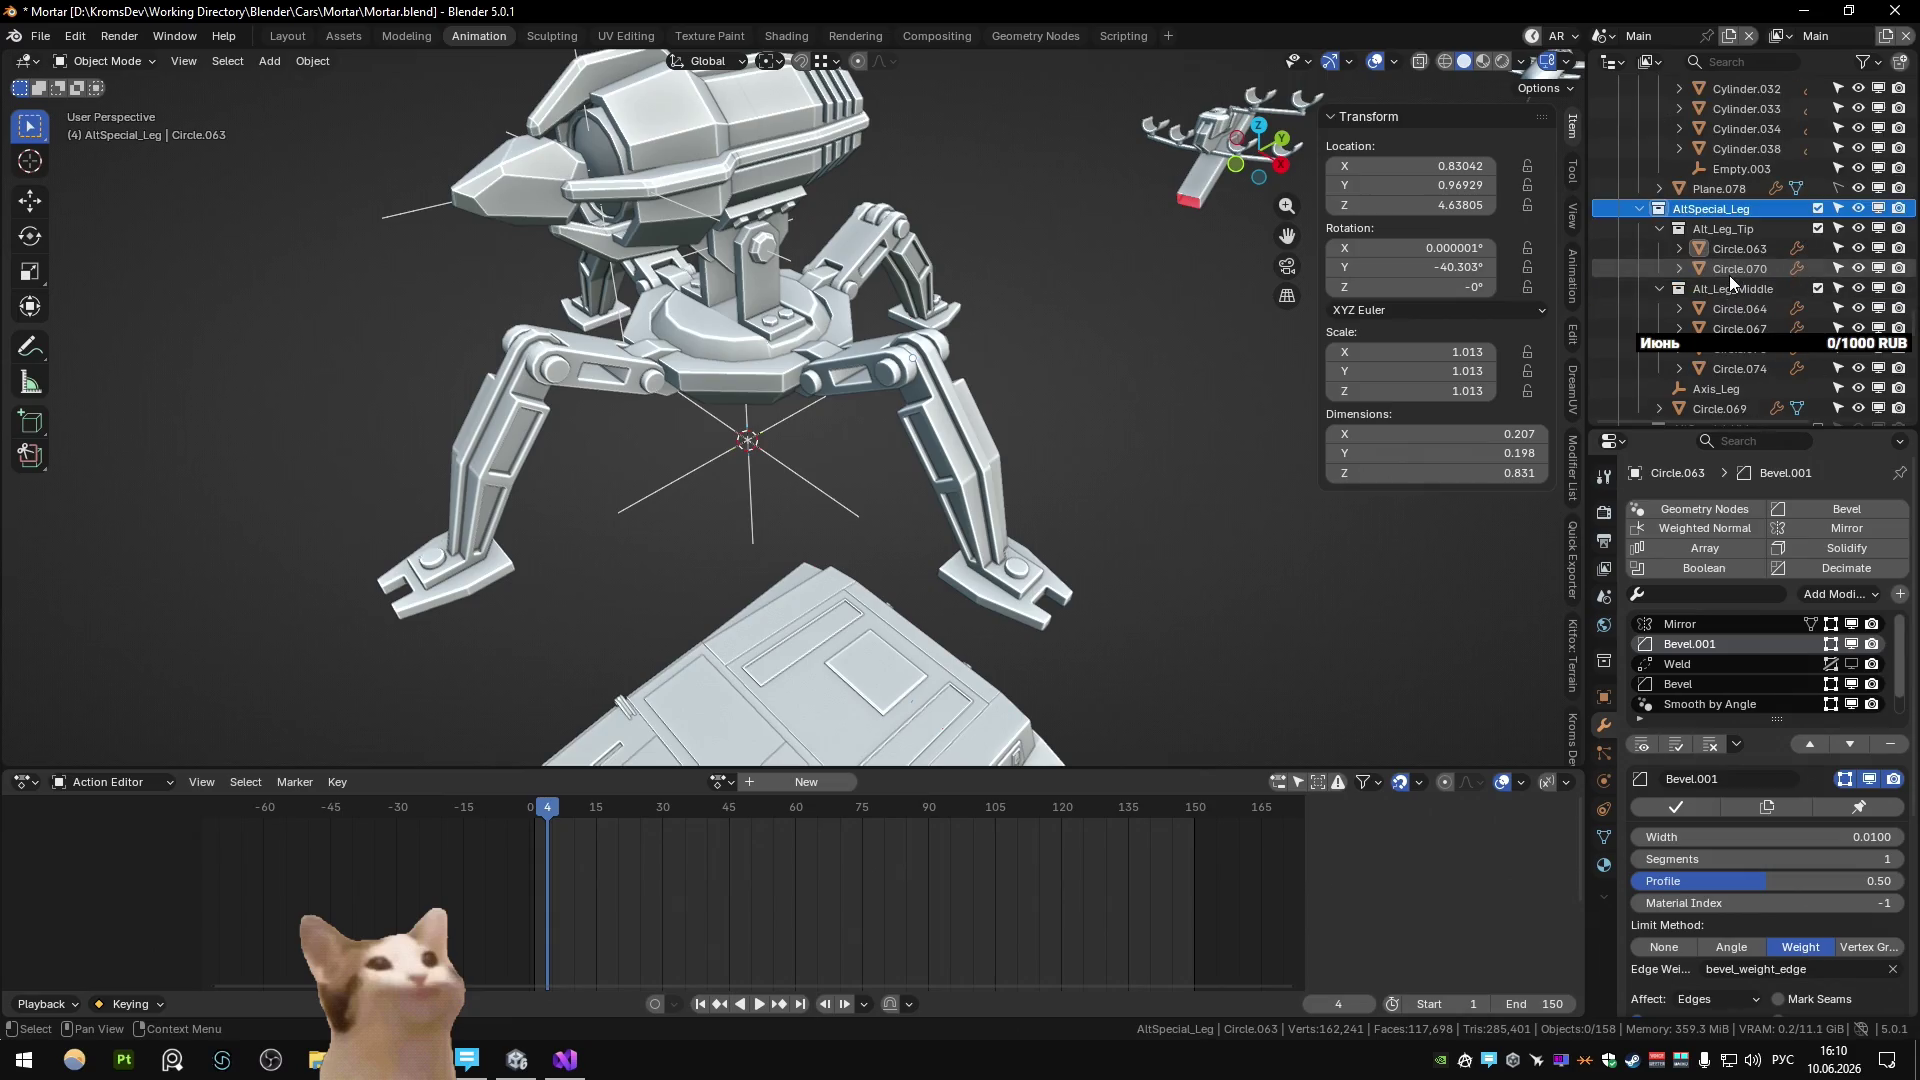
Open the Collection Manager with M and pick AltSpecial_Leg as the parent collection.
key(comma)
key(Escape)
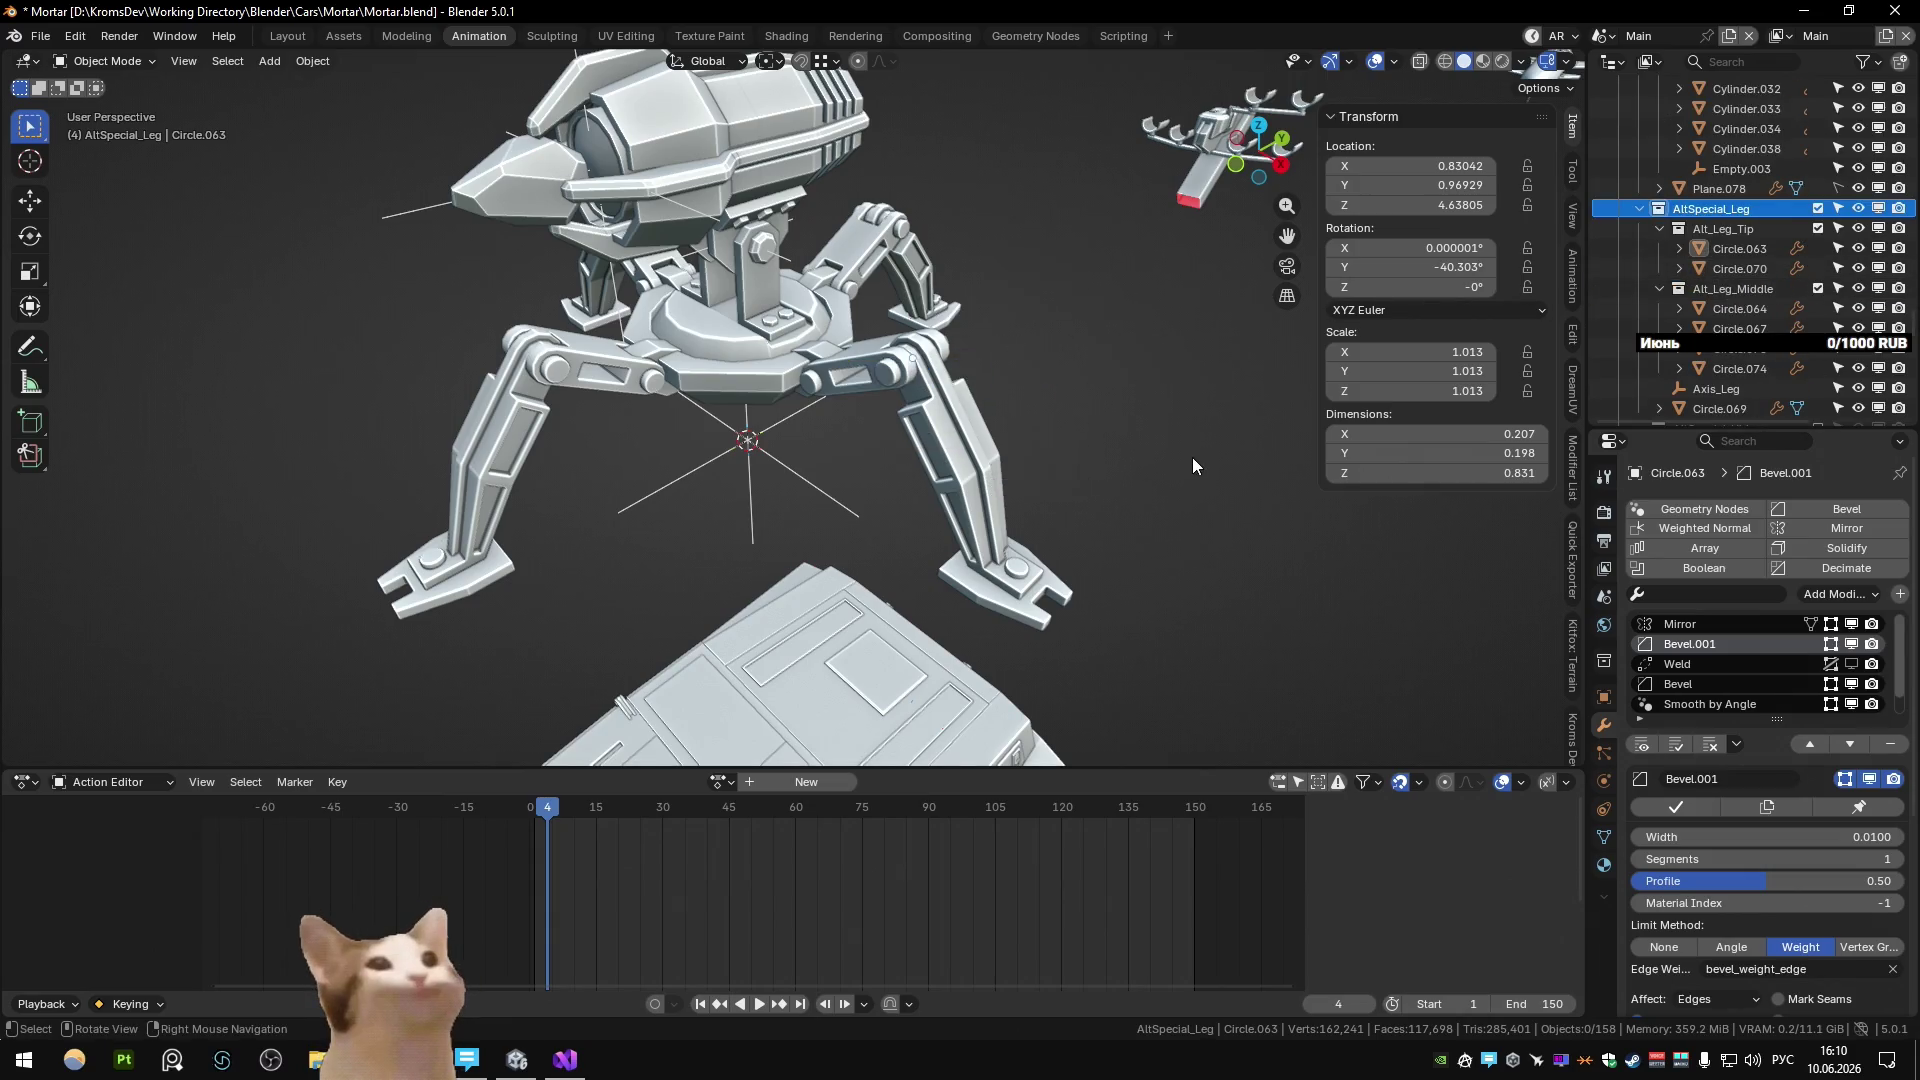
key(m)
scroll(1364, 718, down, 5)
click(1398, 726)
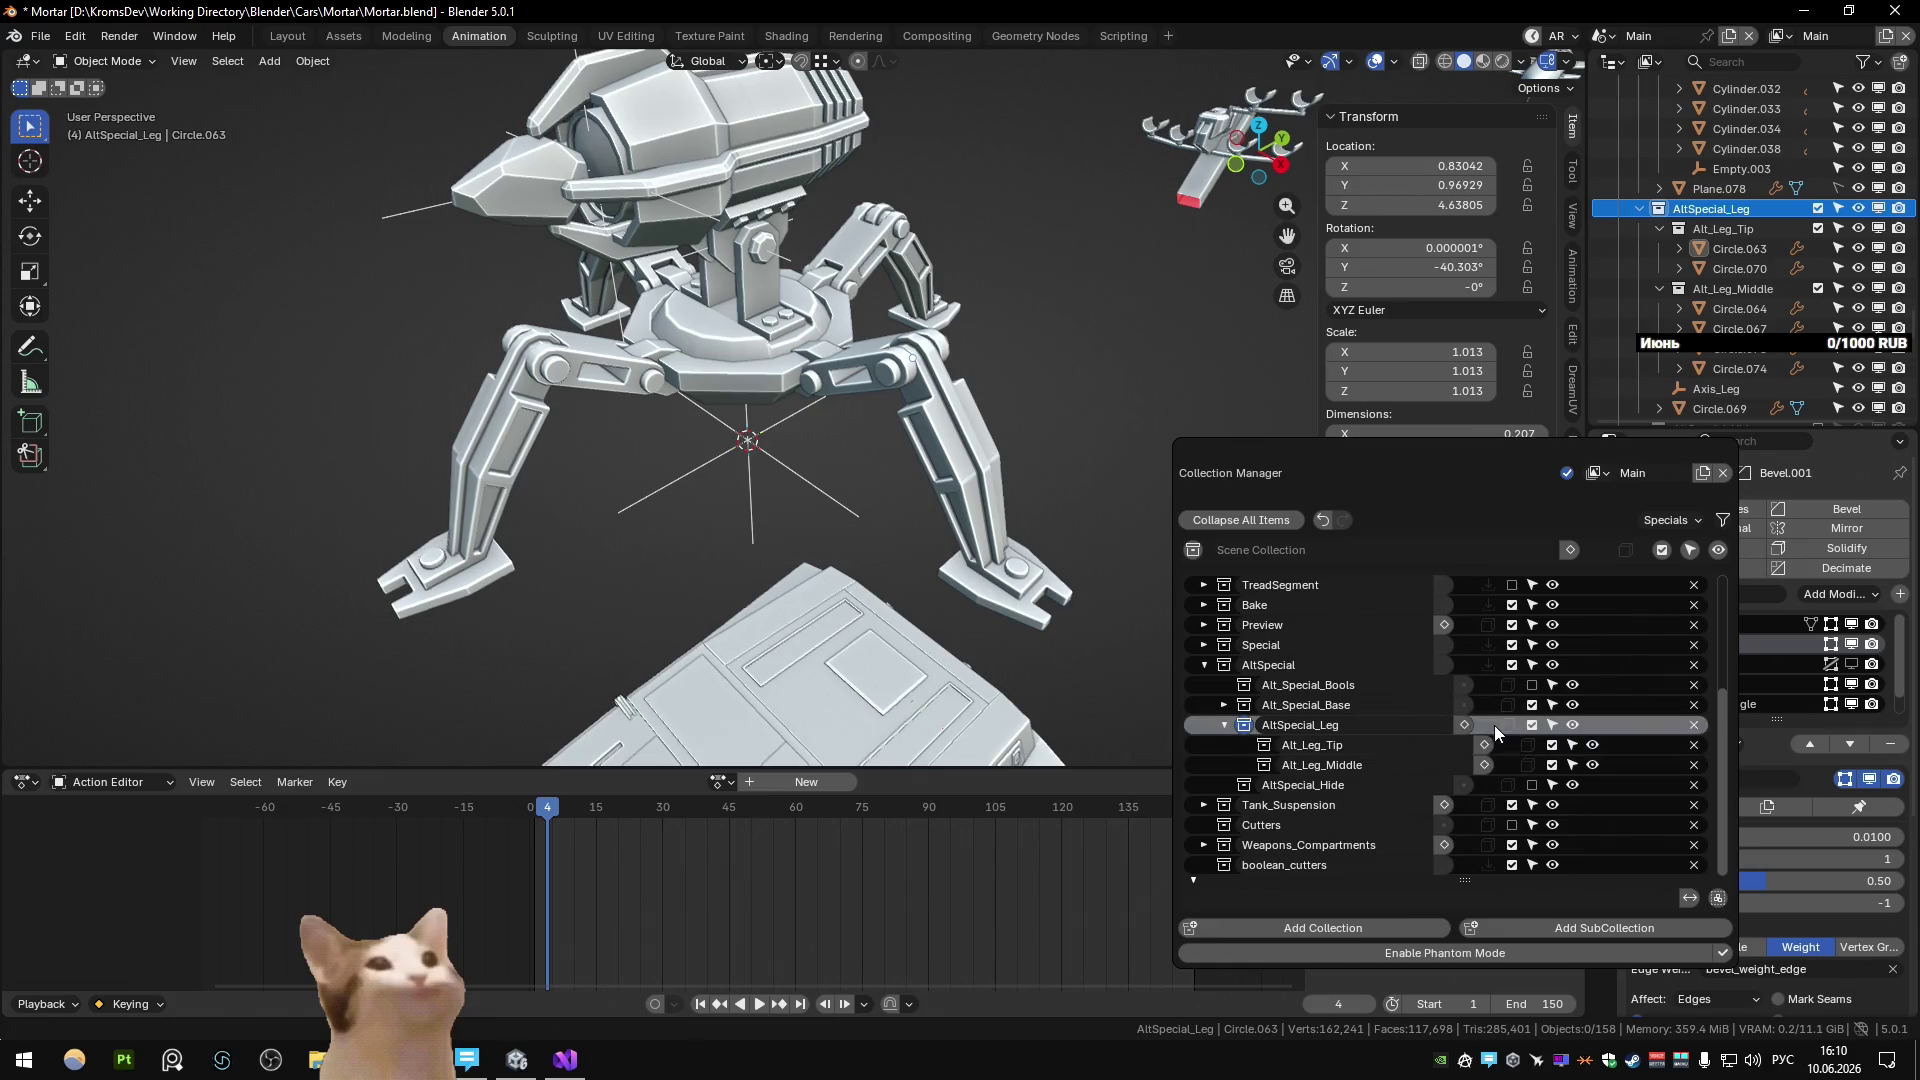
Add a subcollection under AltSpecial_Leg named AltSpecial_Leg_high.
double_click(1550, 928)
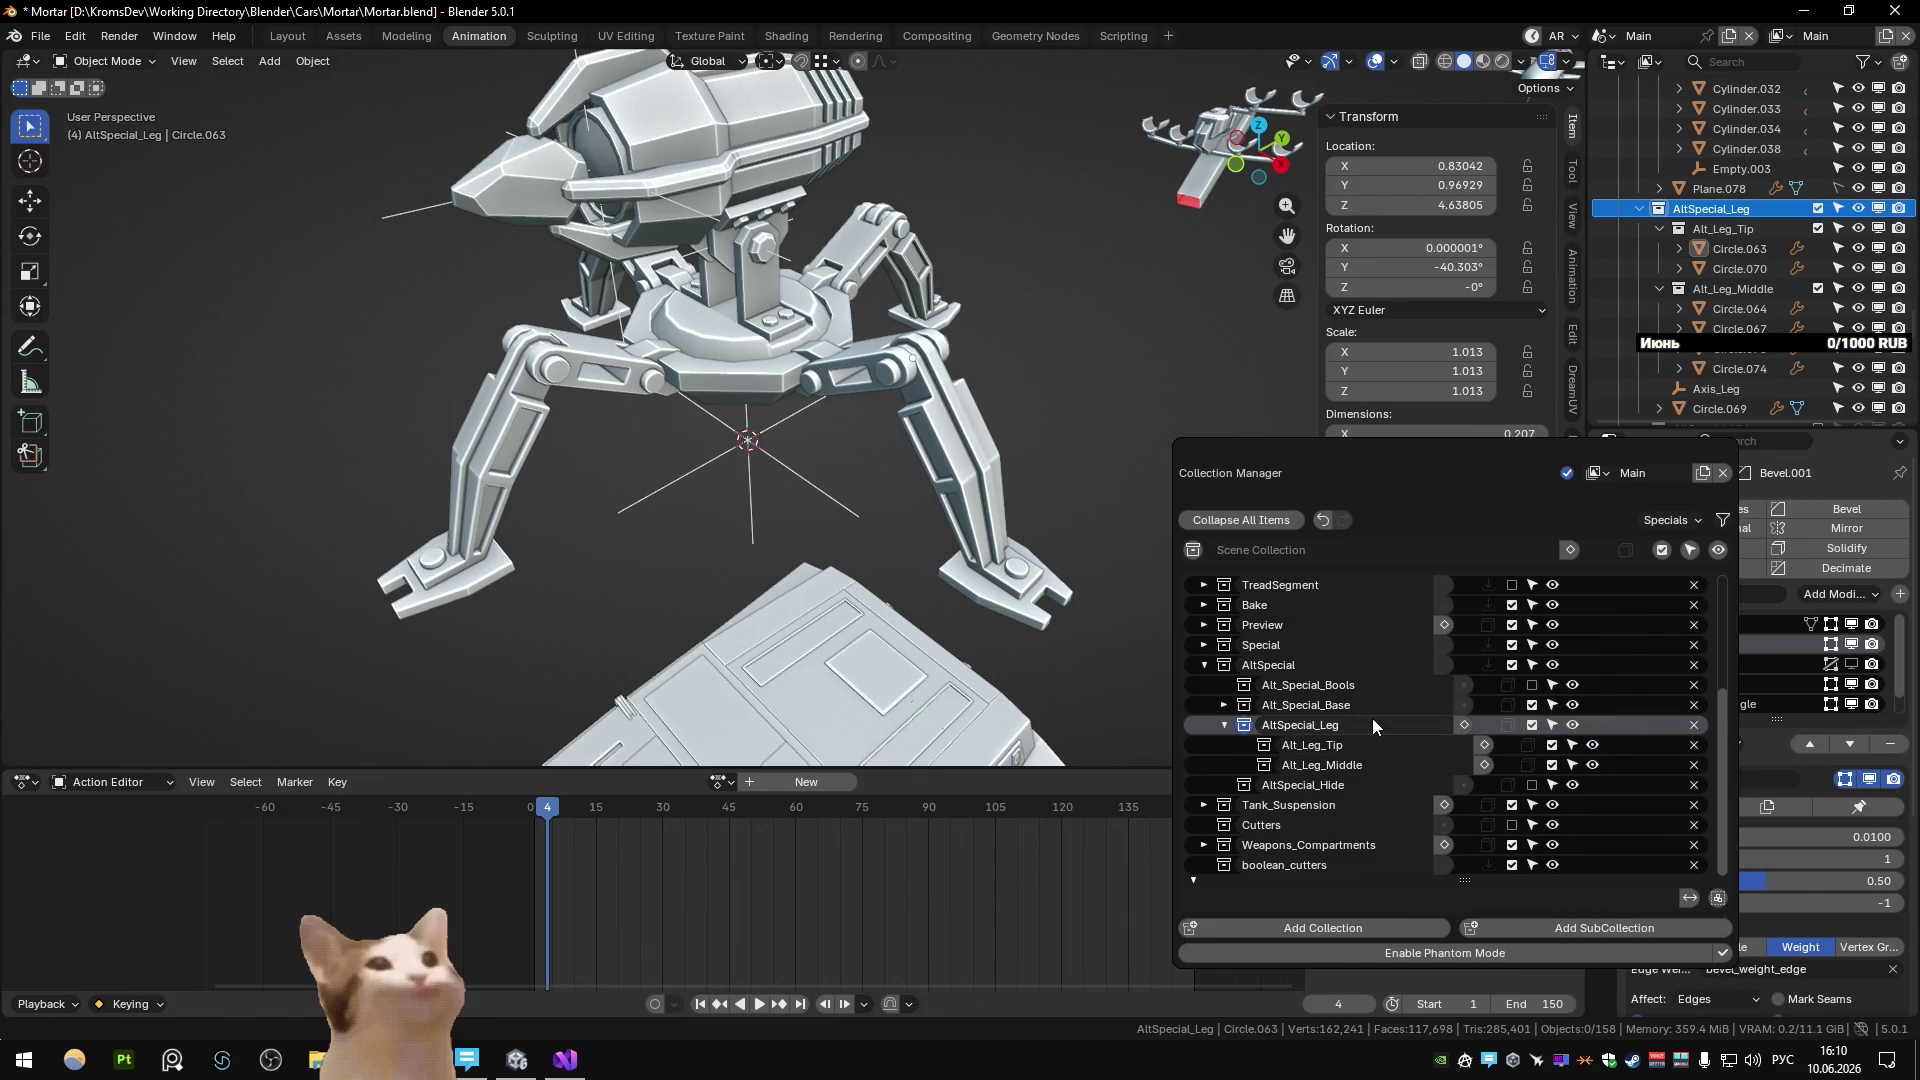
click(1693, 803)
double_click(1414, 784)
text(AltSpecial_Leg)
text(ump)
key(BackSpace)
text(high)
key(Return)
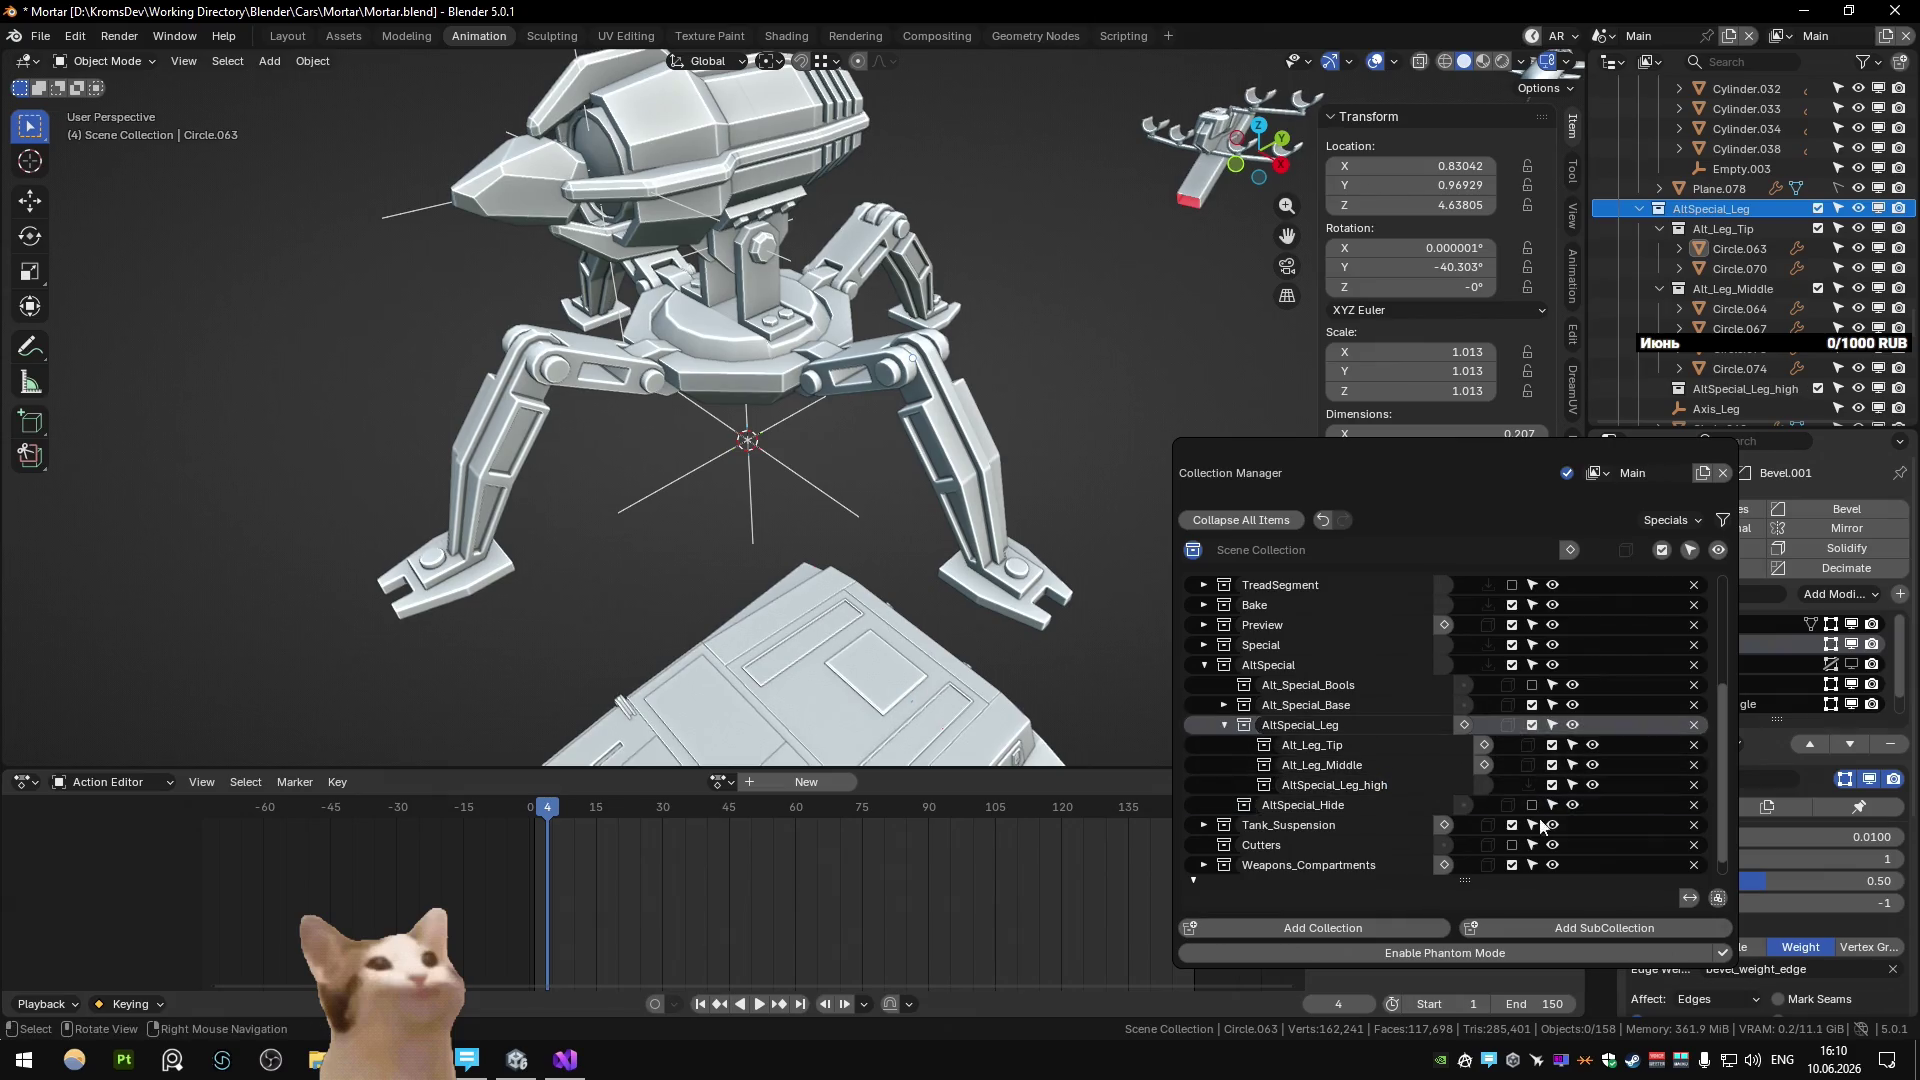
Add AltSpecial_Leg_low and move Alt_Leg_Tip and Alt_Leg_Middle into it.
click(1600, 928)
double_click(1414, 804)
text(low)
key(Return)
click(1737, 246)
mouse_move(1735, 238)
mouse_down()
mouse_move(1738, 340)
mouse_move(1718, 272)
mouse_move(1748, 368)
mouse_up()
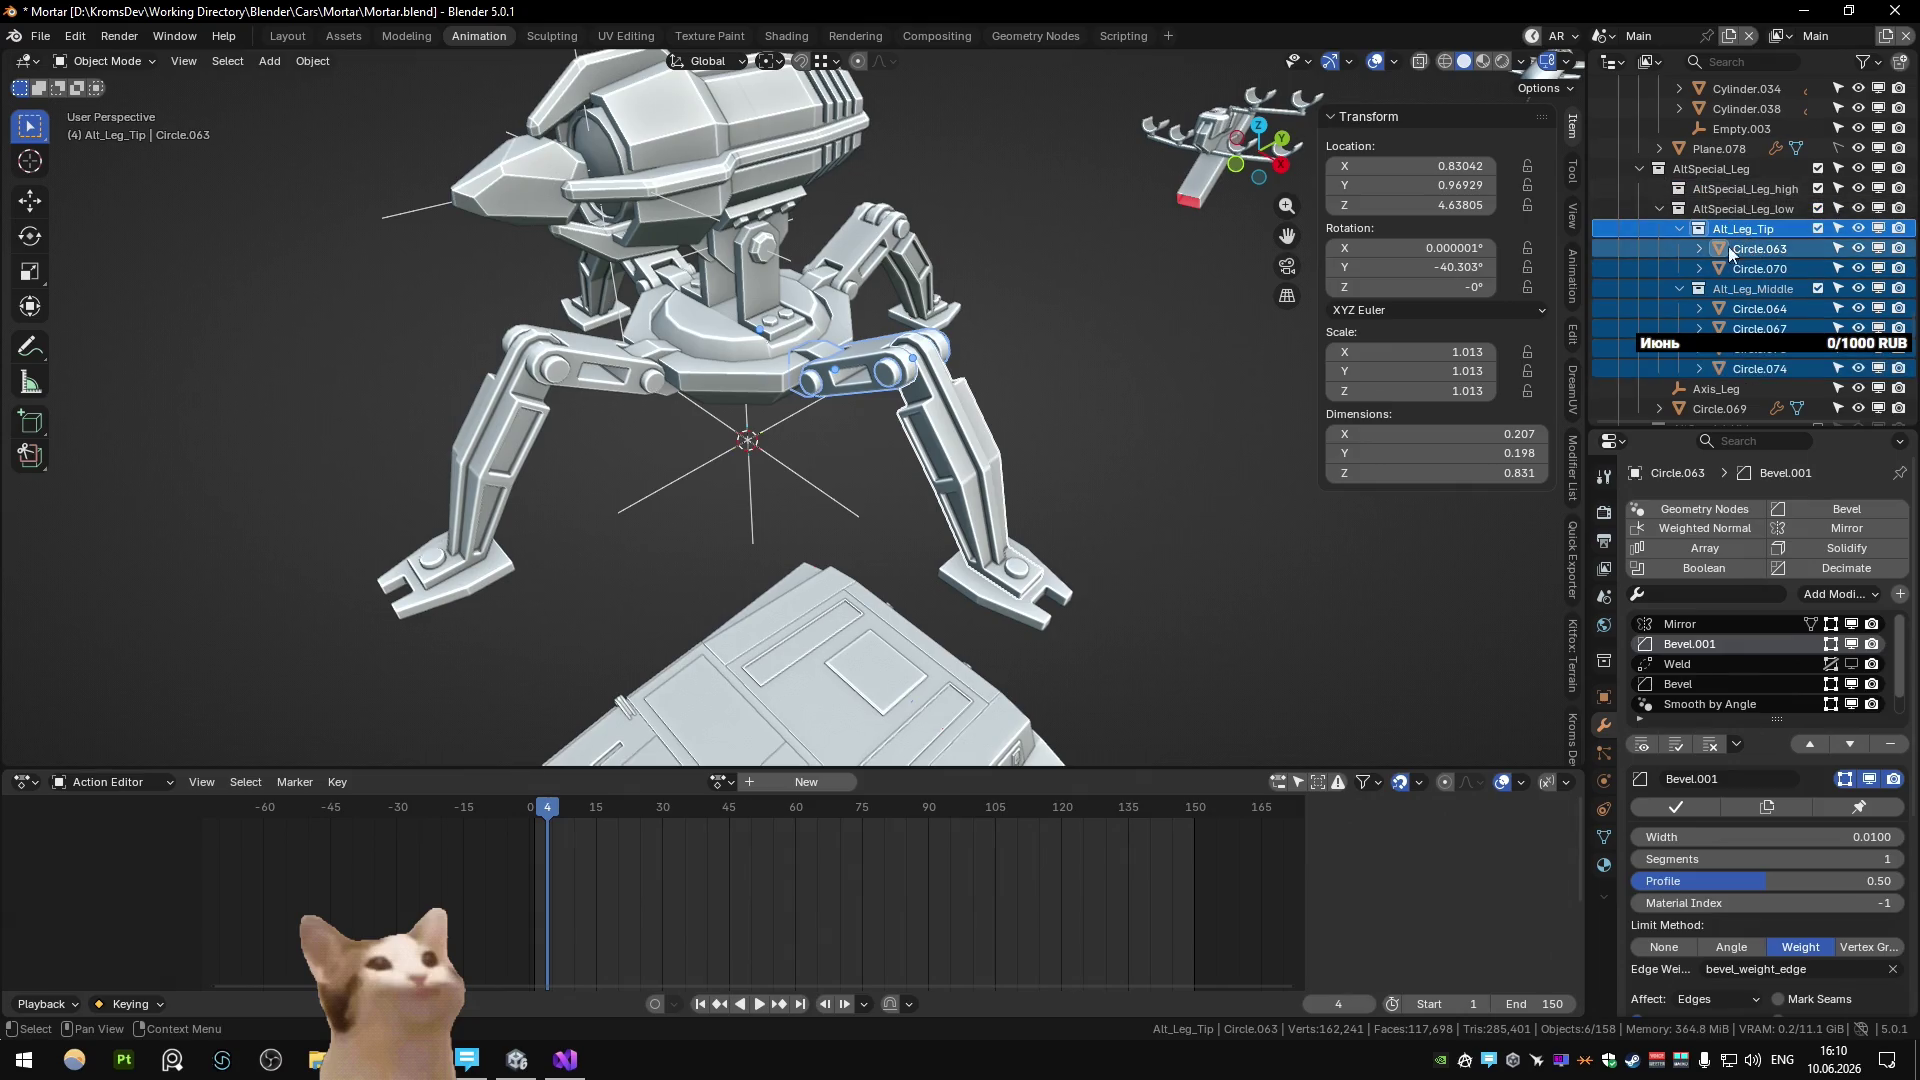
click(956, 350)
Switch to the high-poly base, exclude AltSpecial_Leg, and delete the stray Circle.072.
scroll(1772, 252, up, 6)
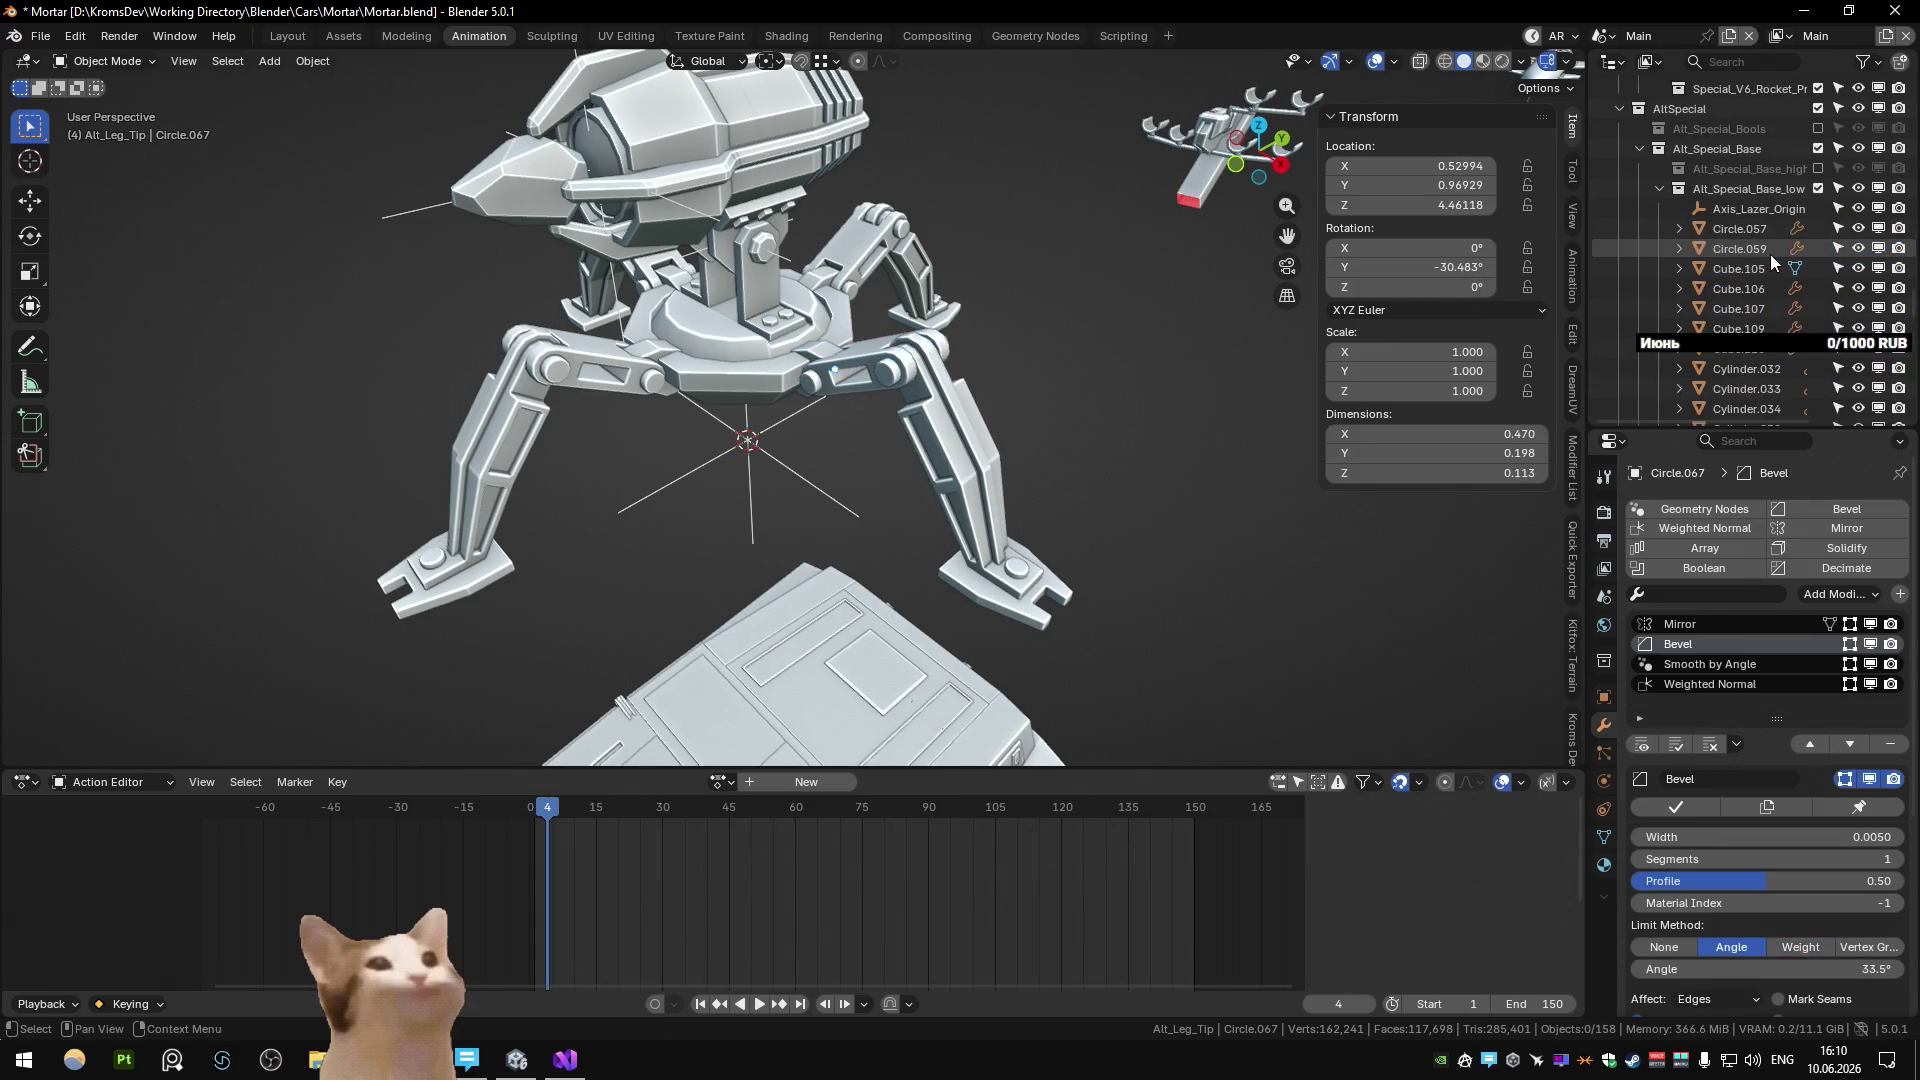
click(1819, 188)
click(1819, 168)
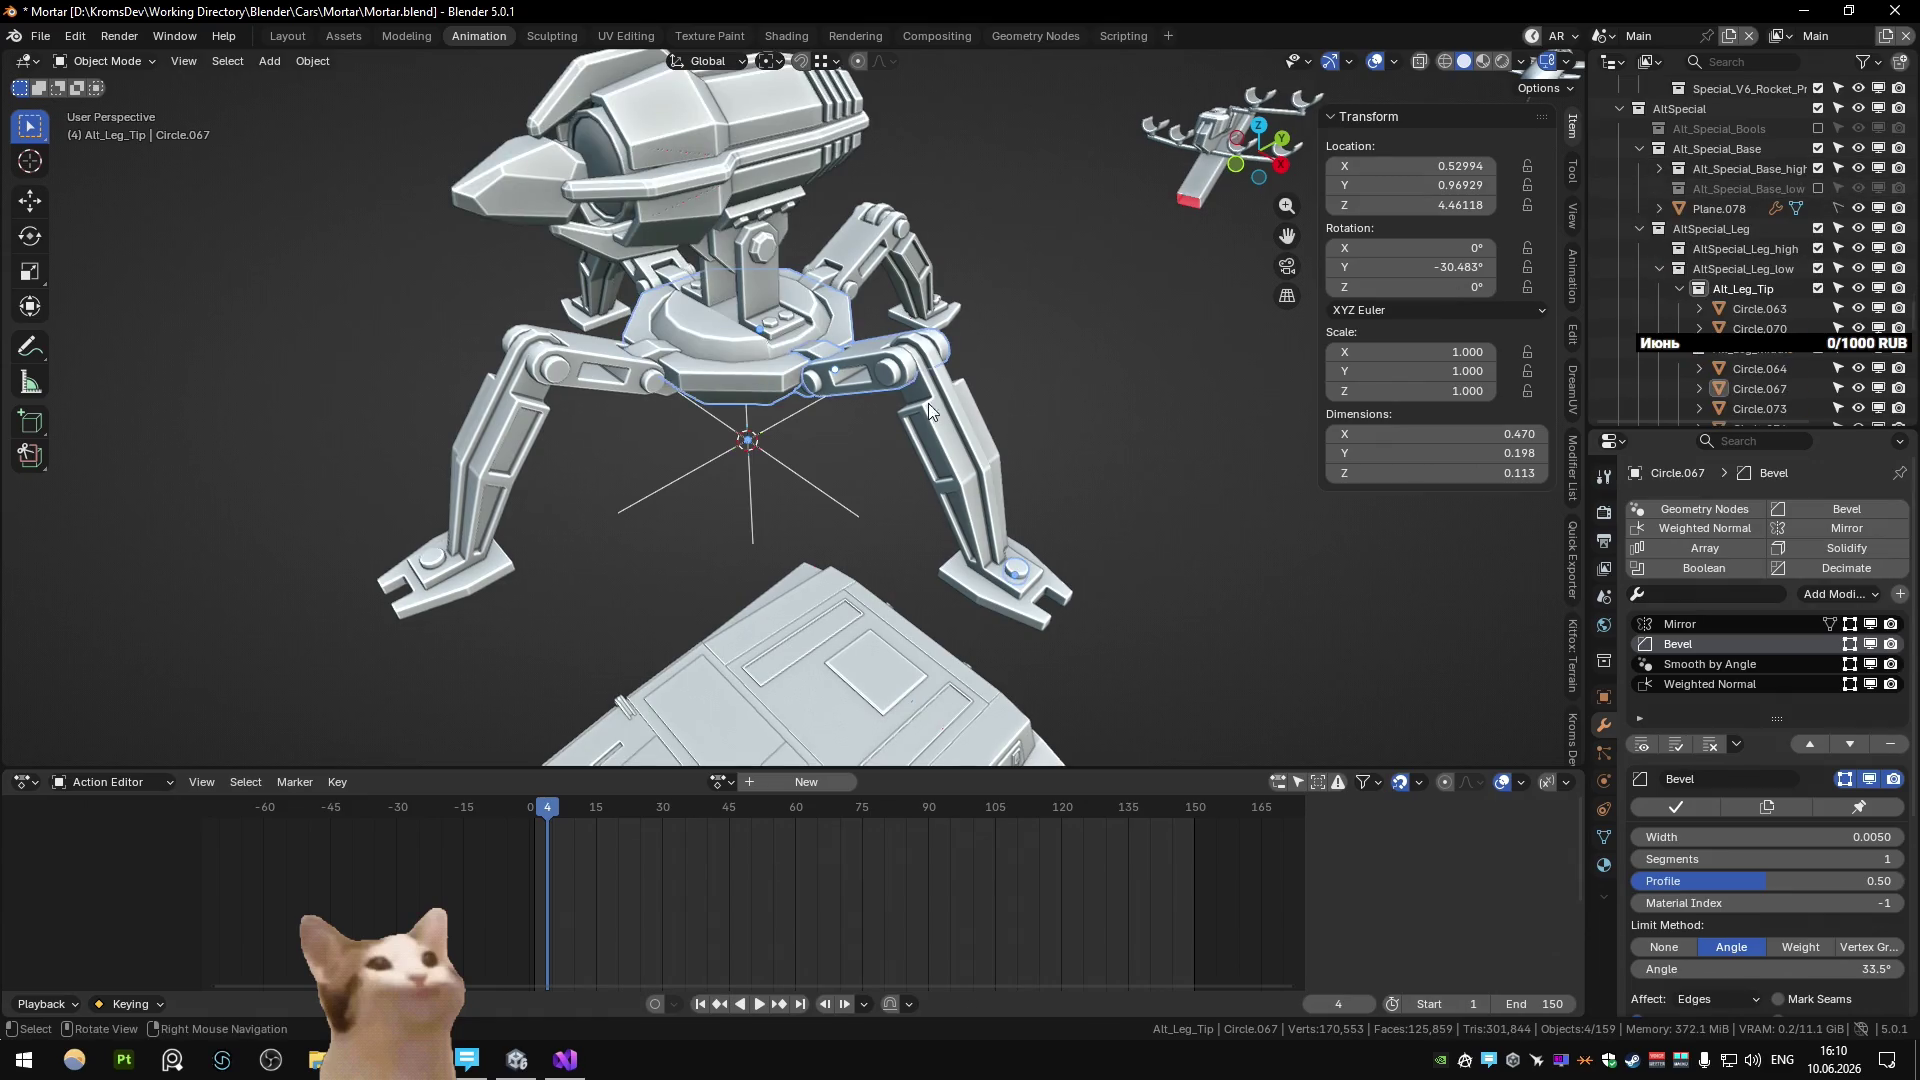
click(1818, 228)
middle_drag(1200, 380, 903, 360)
click(903, 360)
key(Delete)
key(Delete)
Re-include the low-poly base and AltSpecial_Leg, excluding AltSpecial_Leg_high, and review both legs.
middle_drag(1158, 394, 1144, 356)
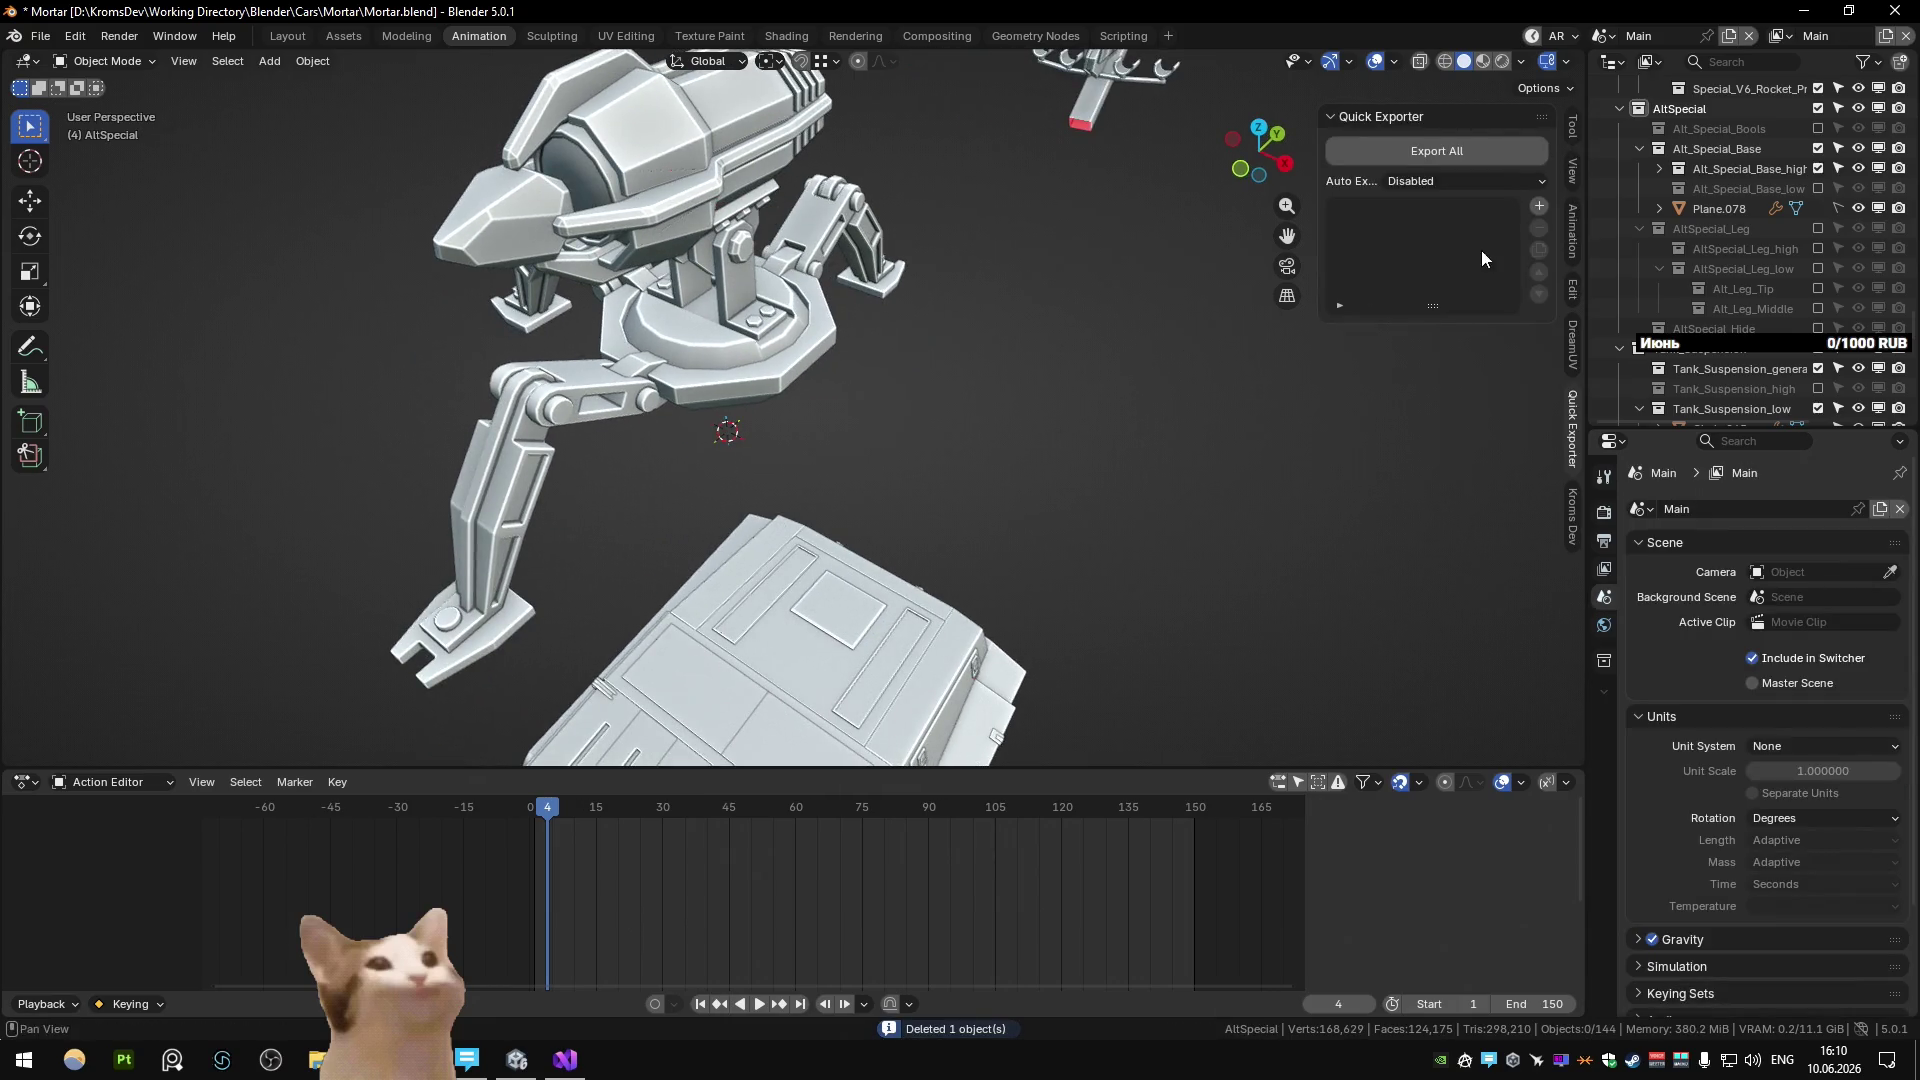
click(1818, 168)
click(1818, 188)
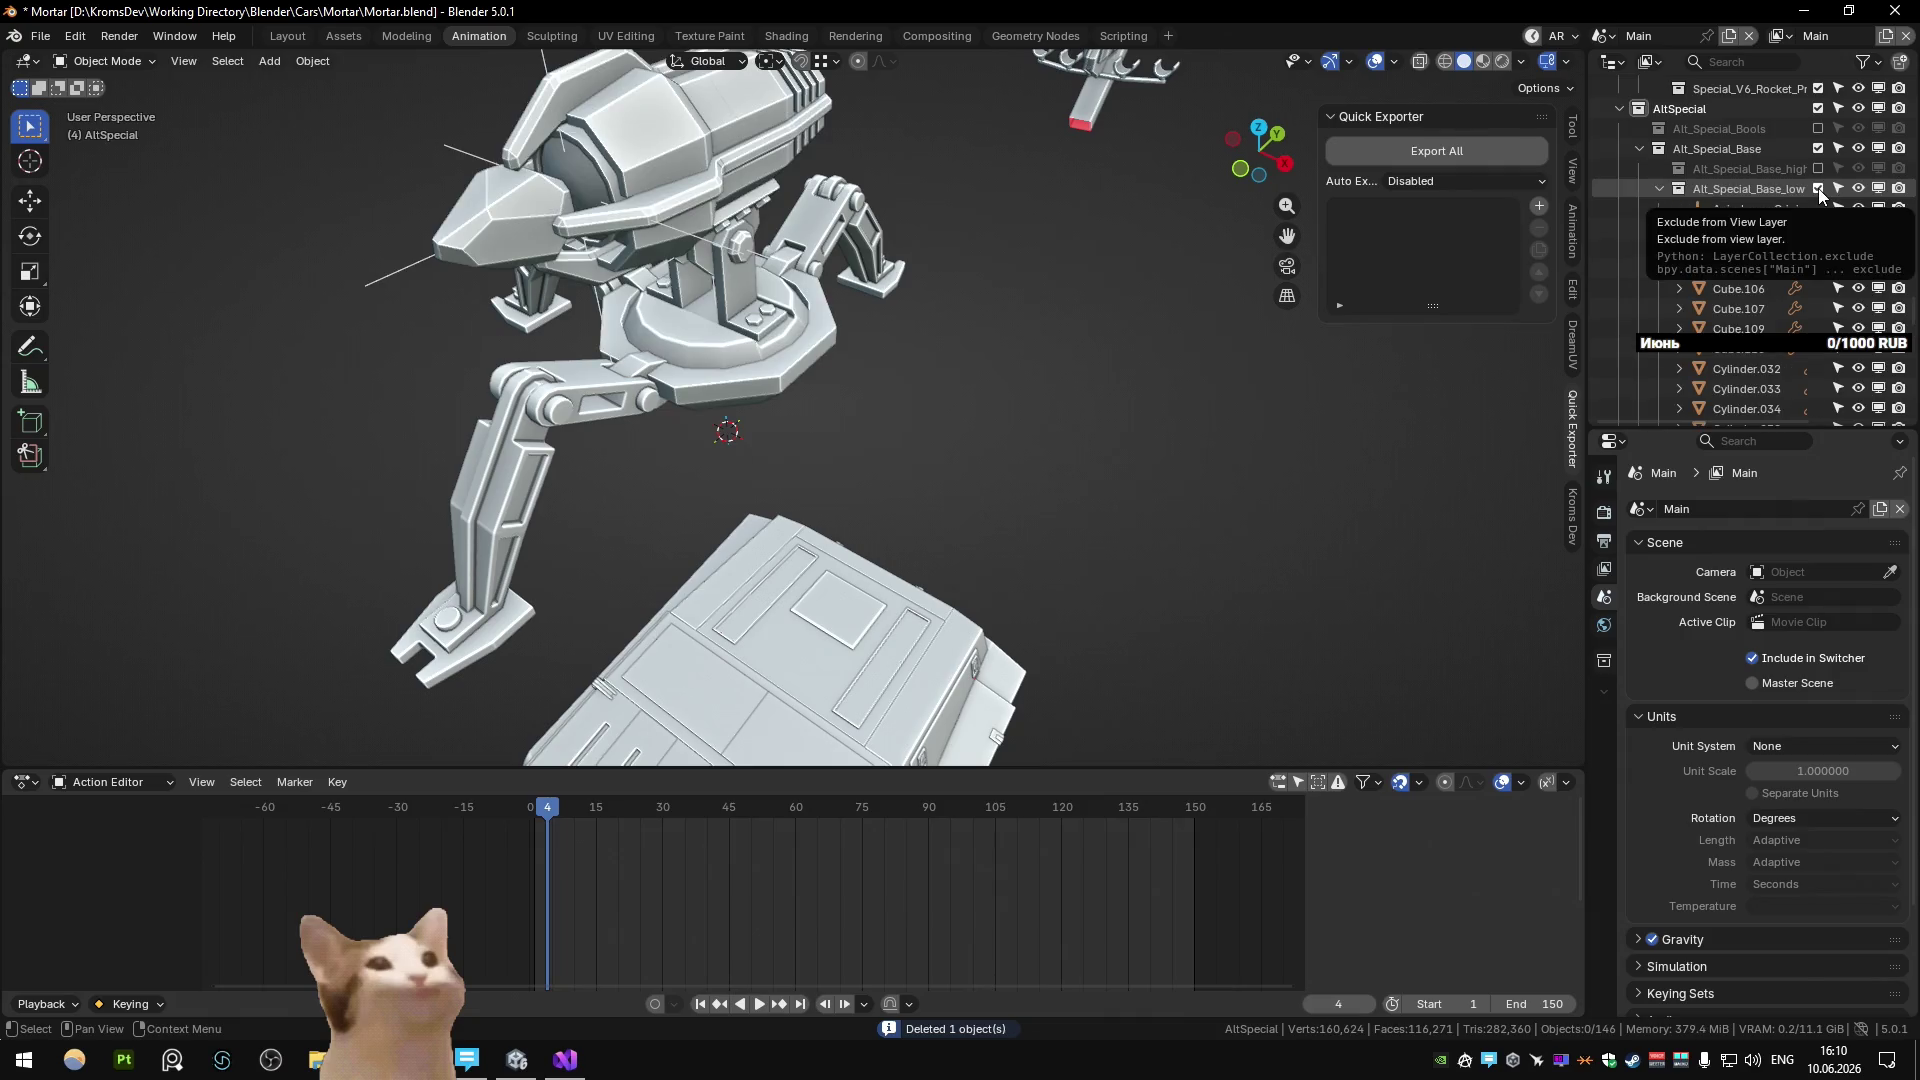
click(1659, 188)
click(1819, 229)
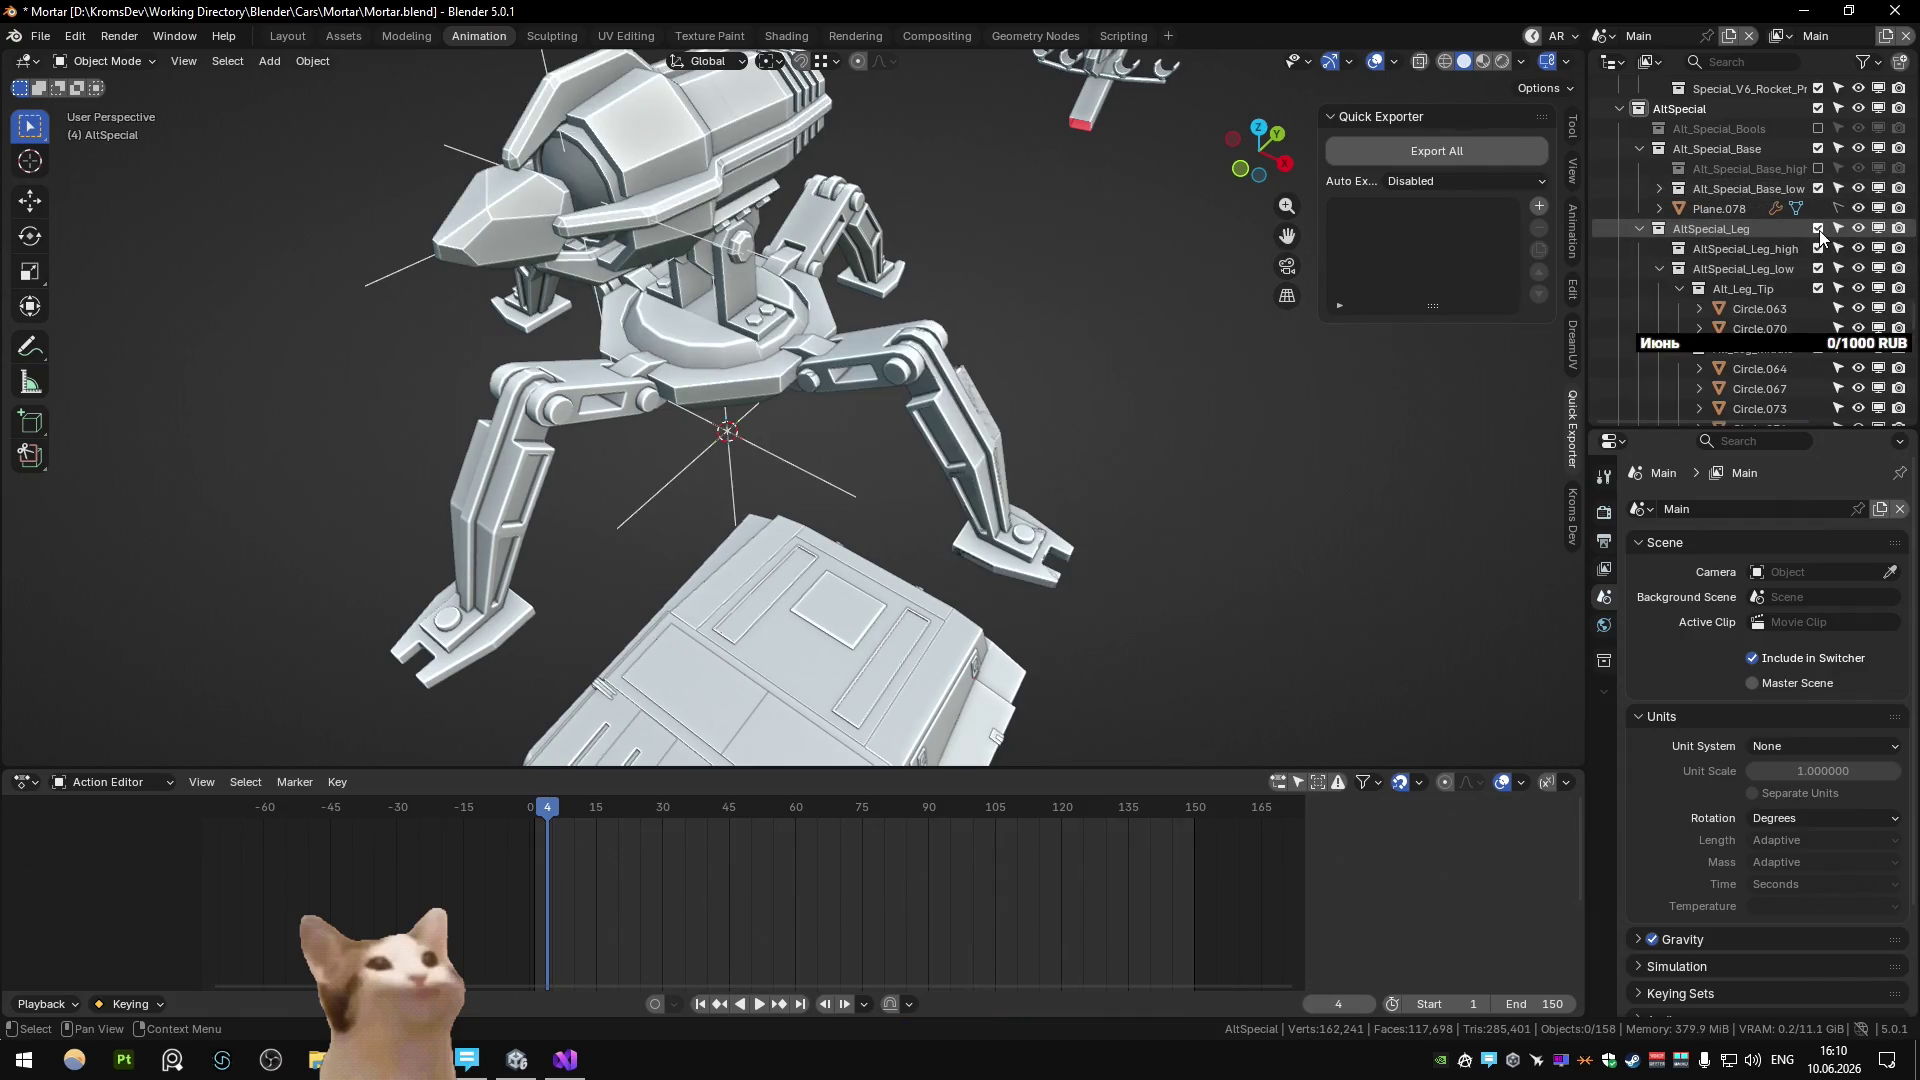
click(1819, 248)
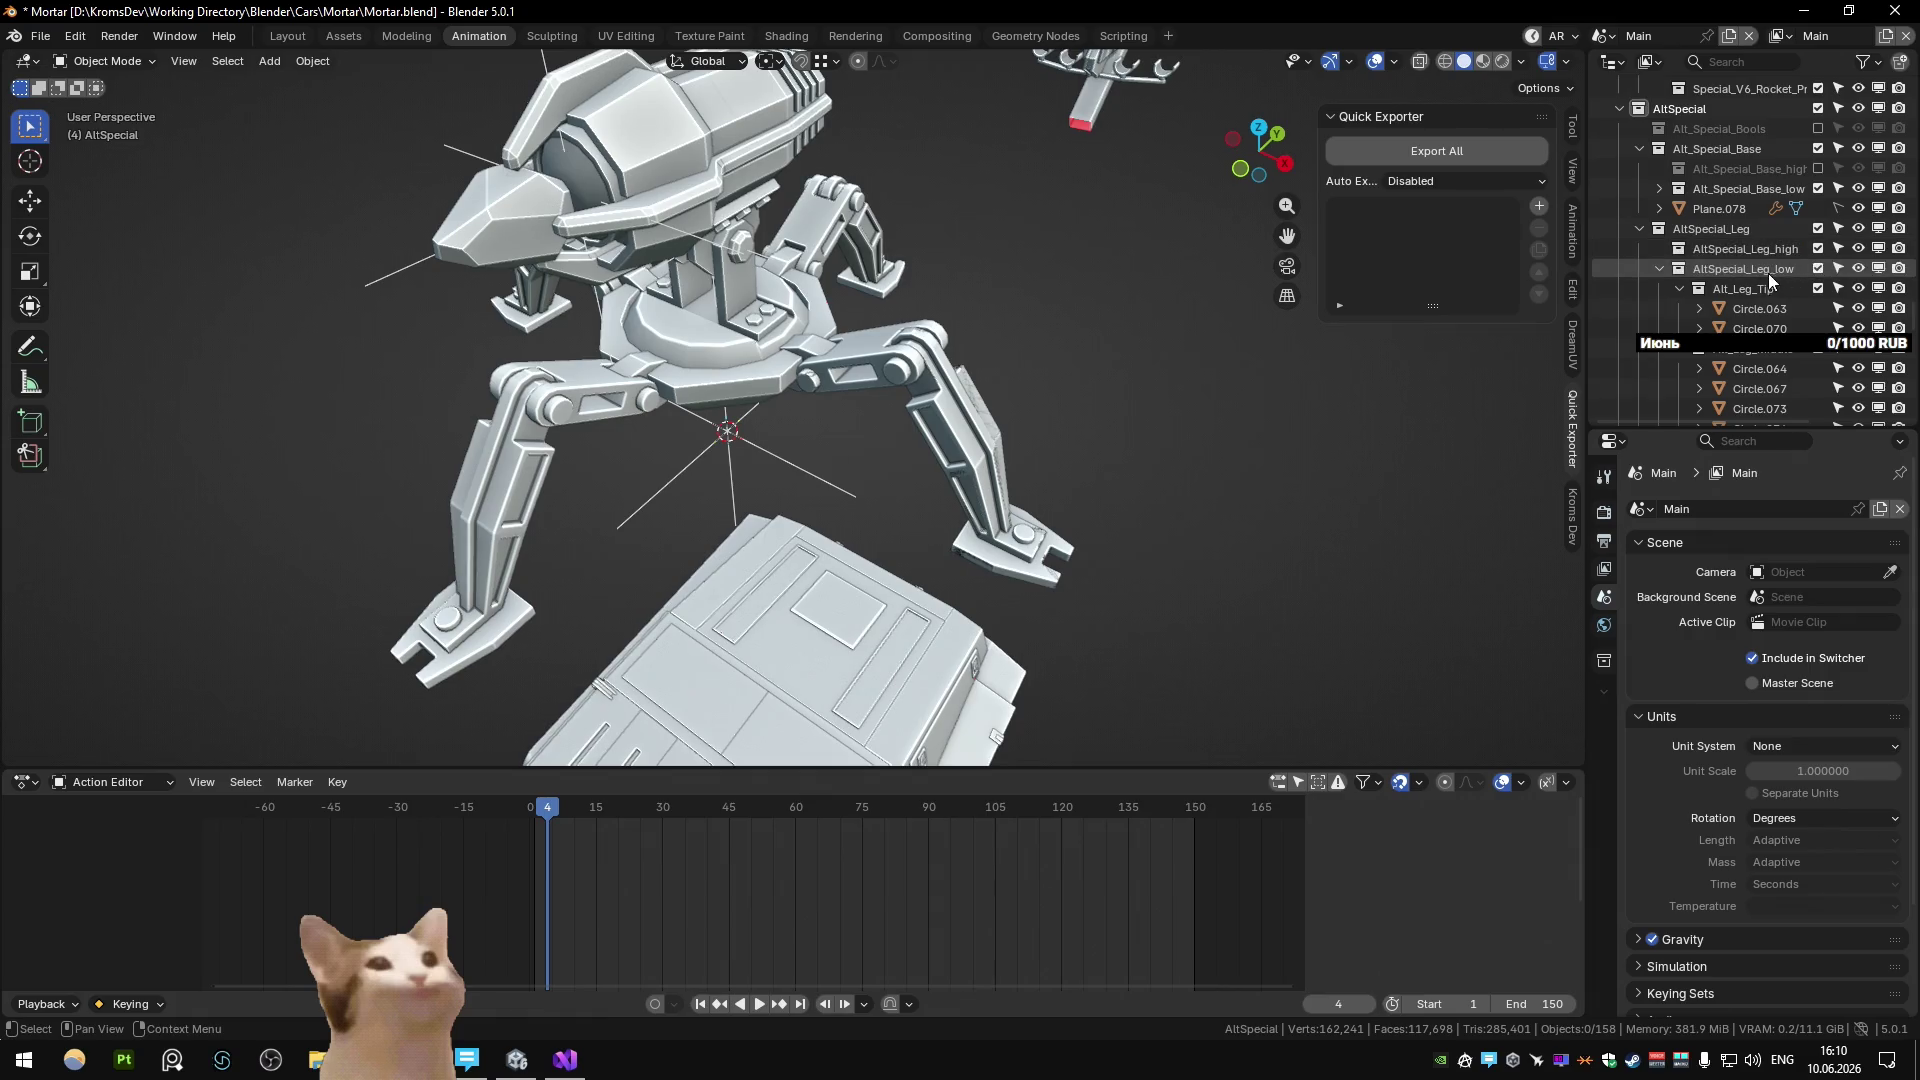
click(1820, 228)
click(1820, 228)
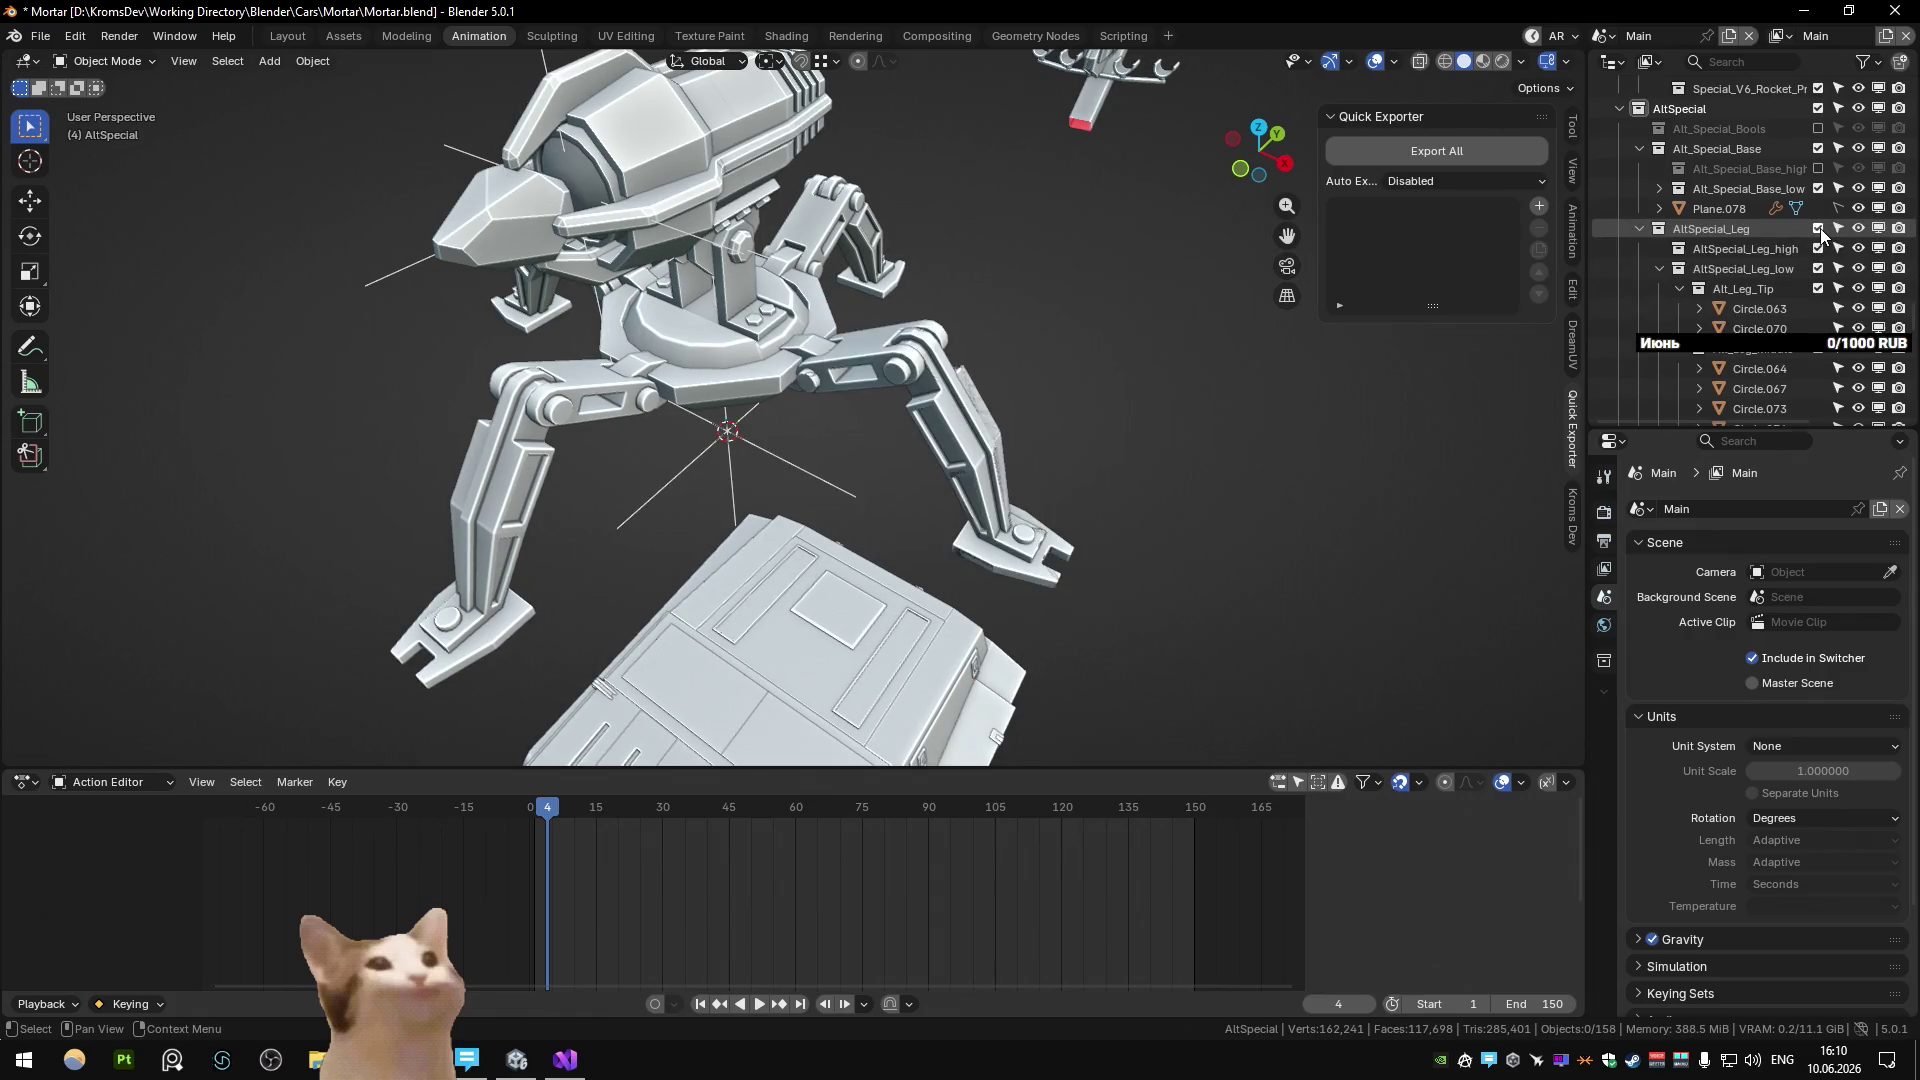
mouse_move(863, 218)
middle_down()
mouse_move(891, 238)
mouse_move(1000, 230)
middle_up()
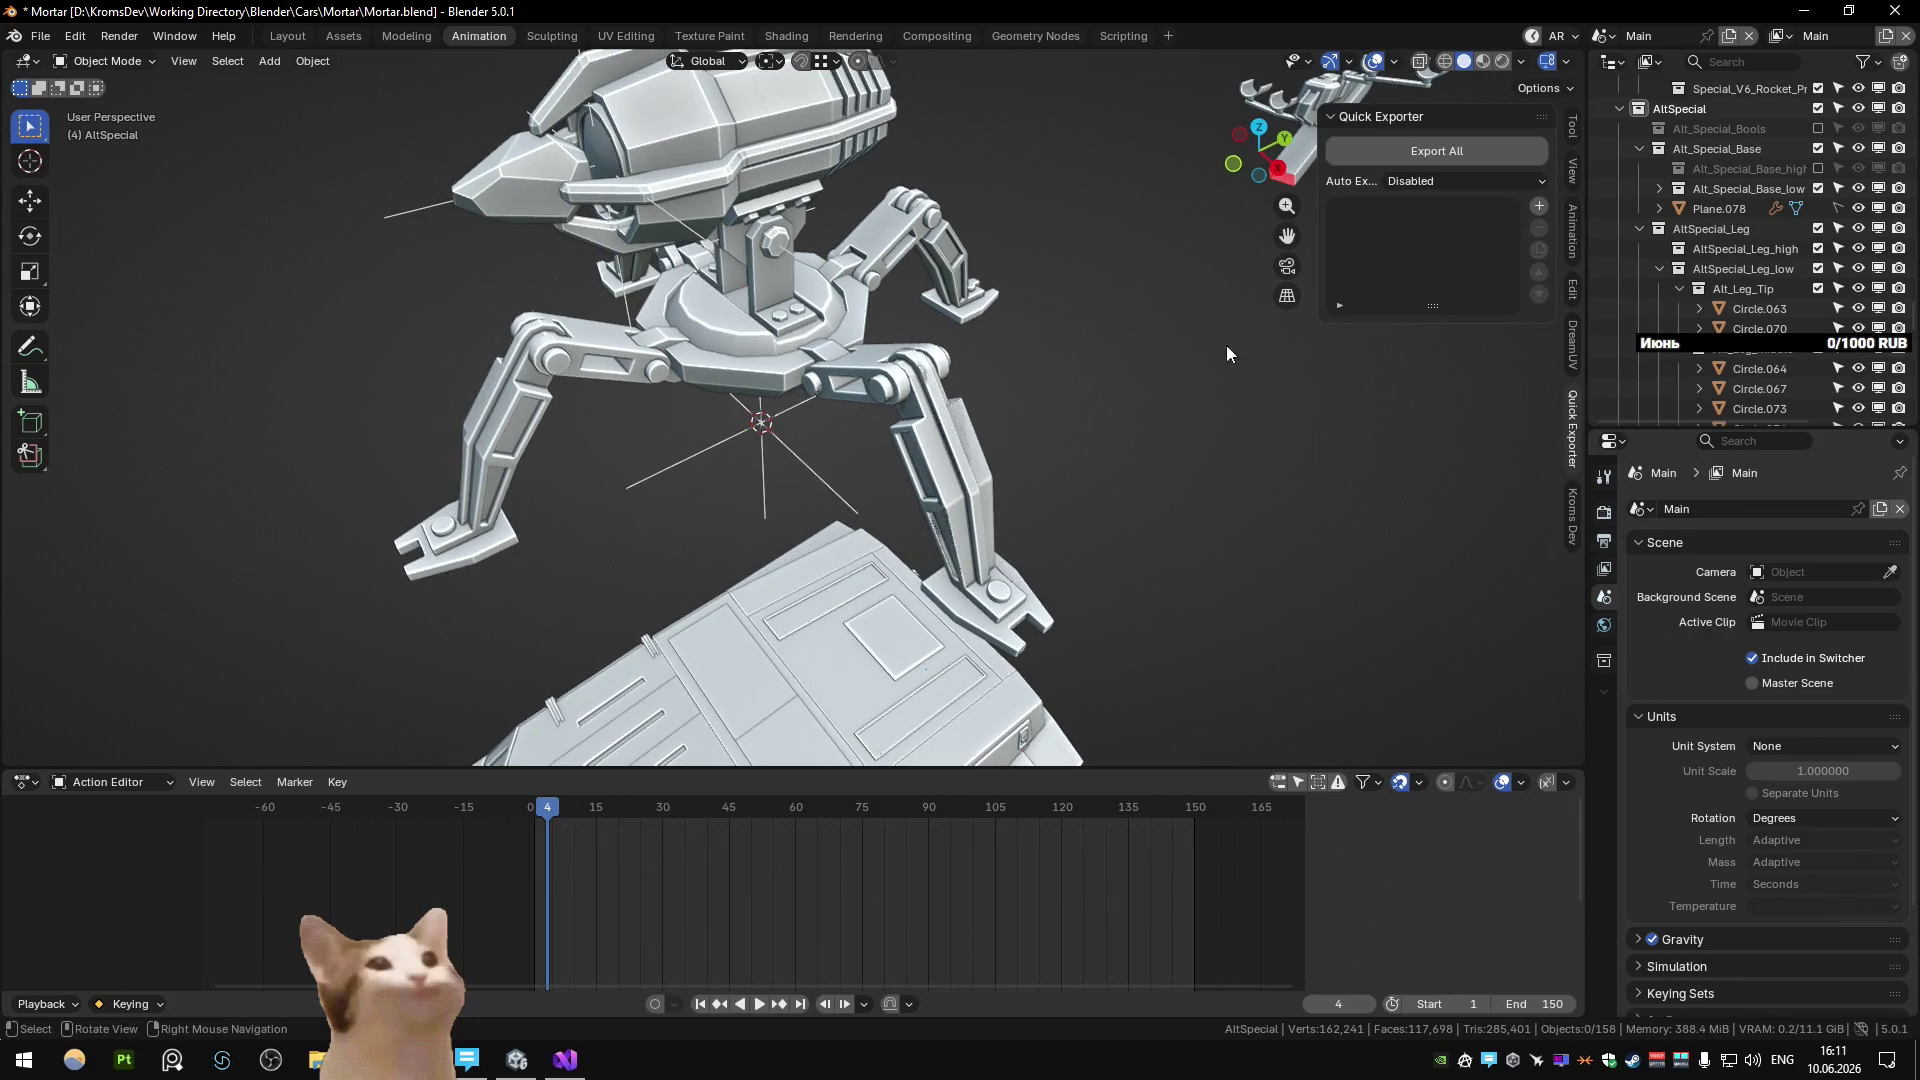
scroll(1748, 236, down, 1)
scroll(1748, 236, down, 3)
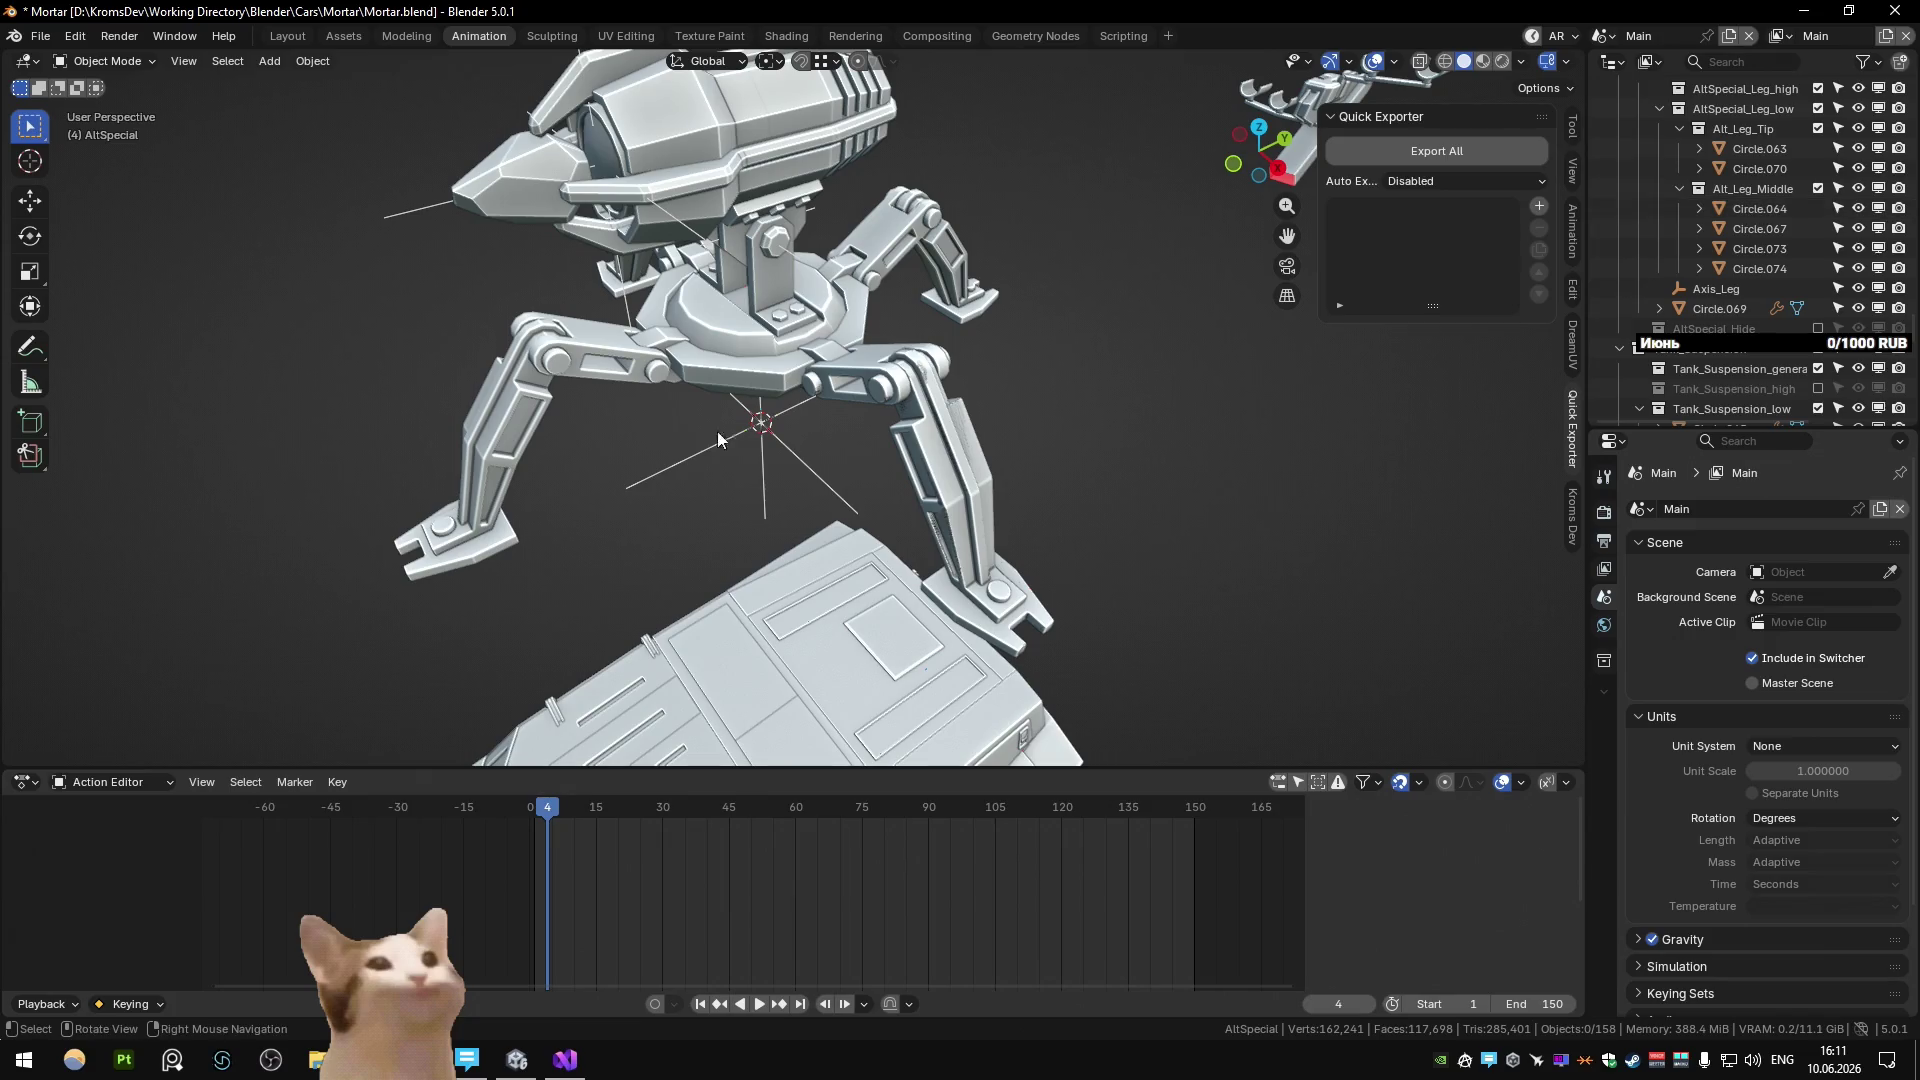
scroll(1688, 231, up, 2)
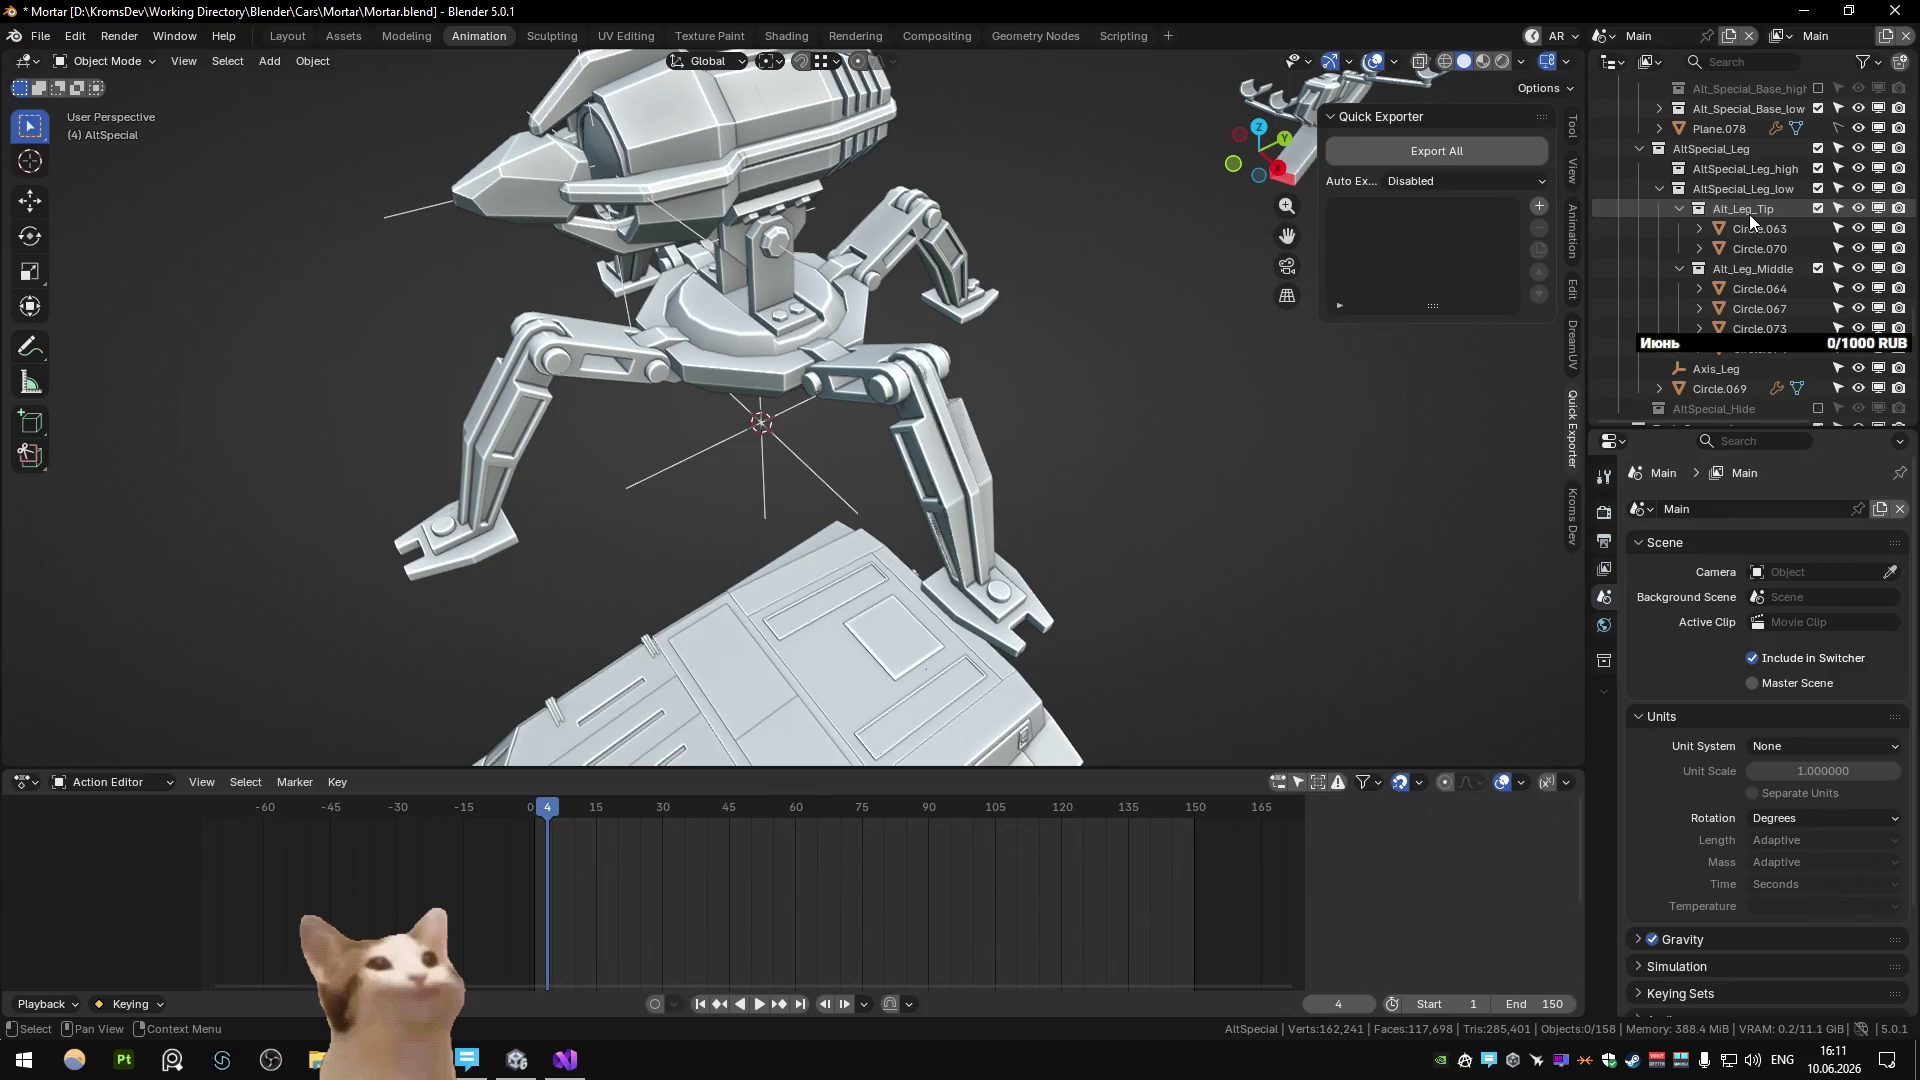
scroll(1750, 220, up, 1)
Add _low suffixes, renaming the collections to Alt_Leg_Tip_low and Alt_Leg_Middle_low.
double_click(1760, 238)
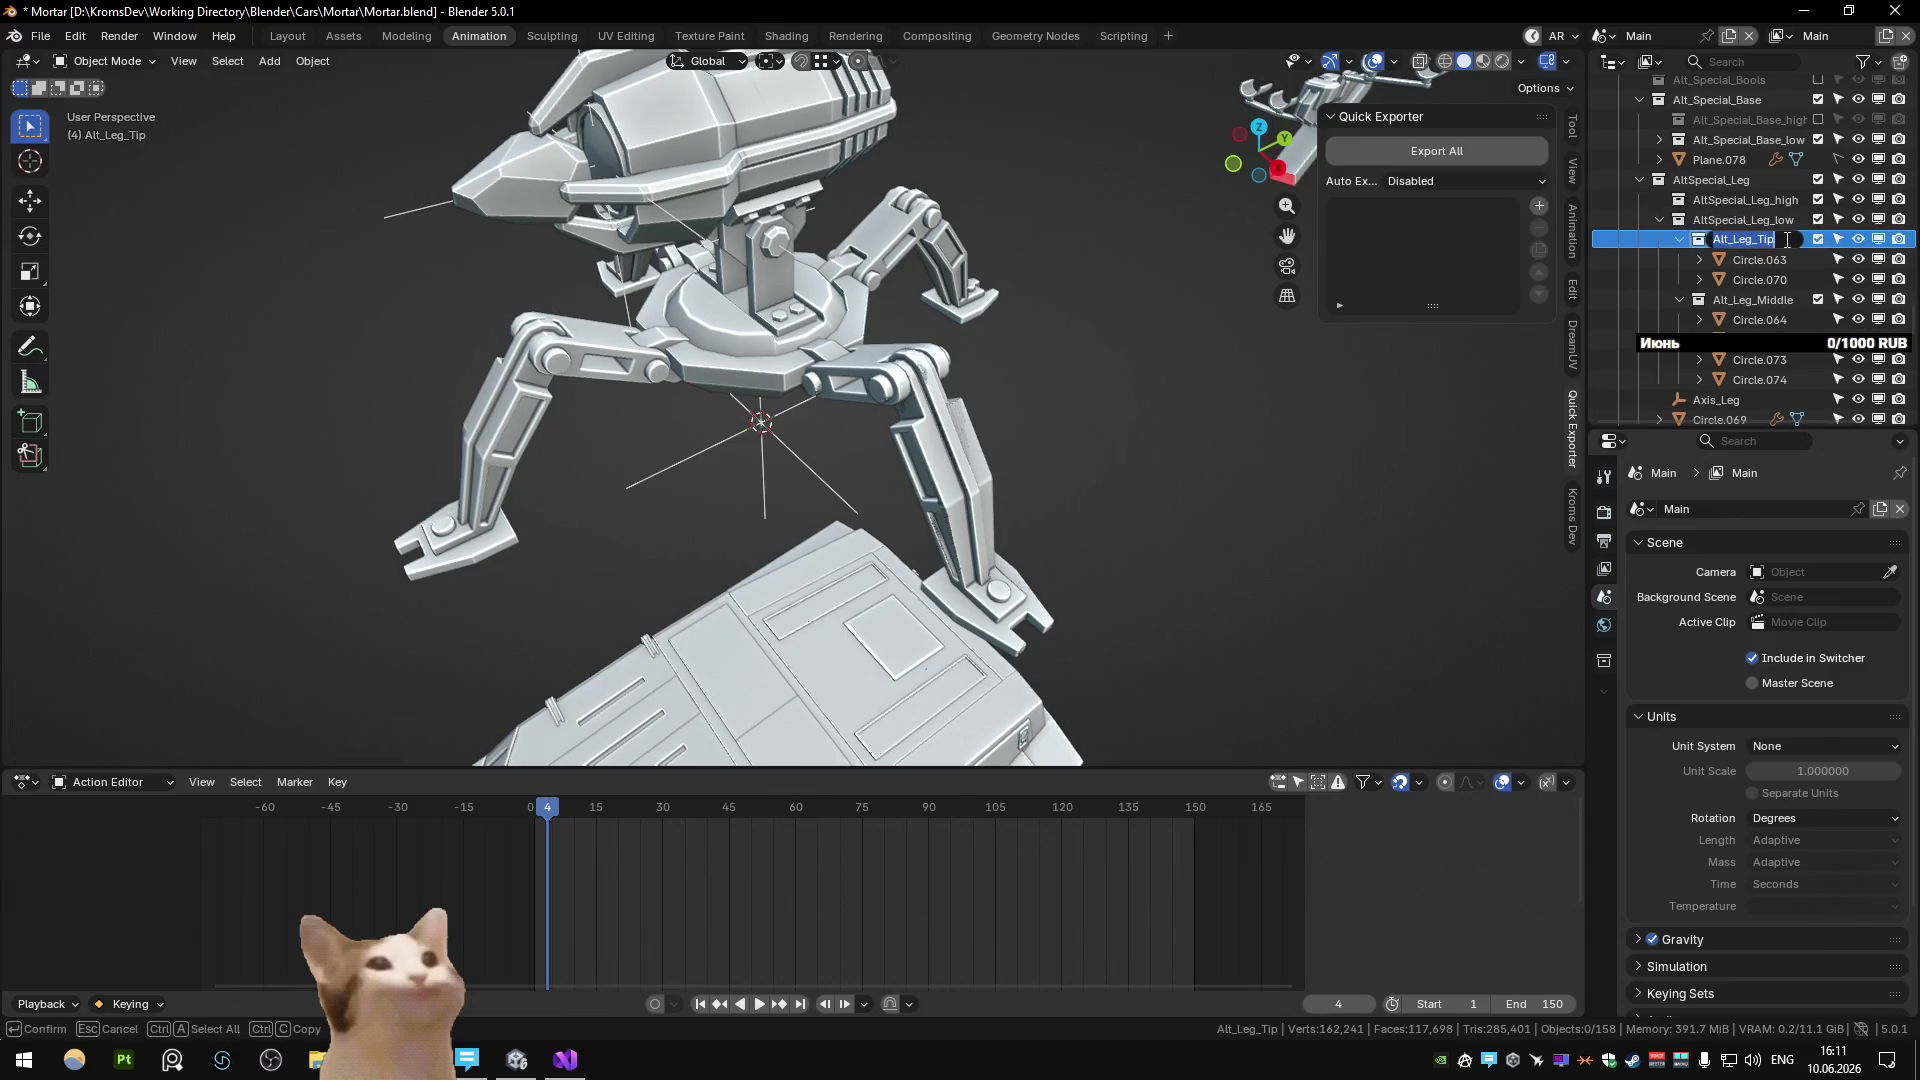
text(_low)
key(Return)
double_click(1760, 299)
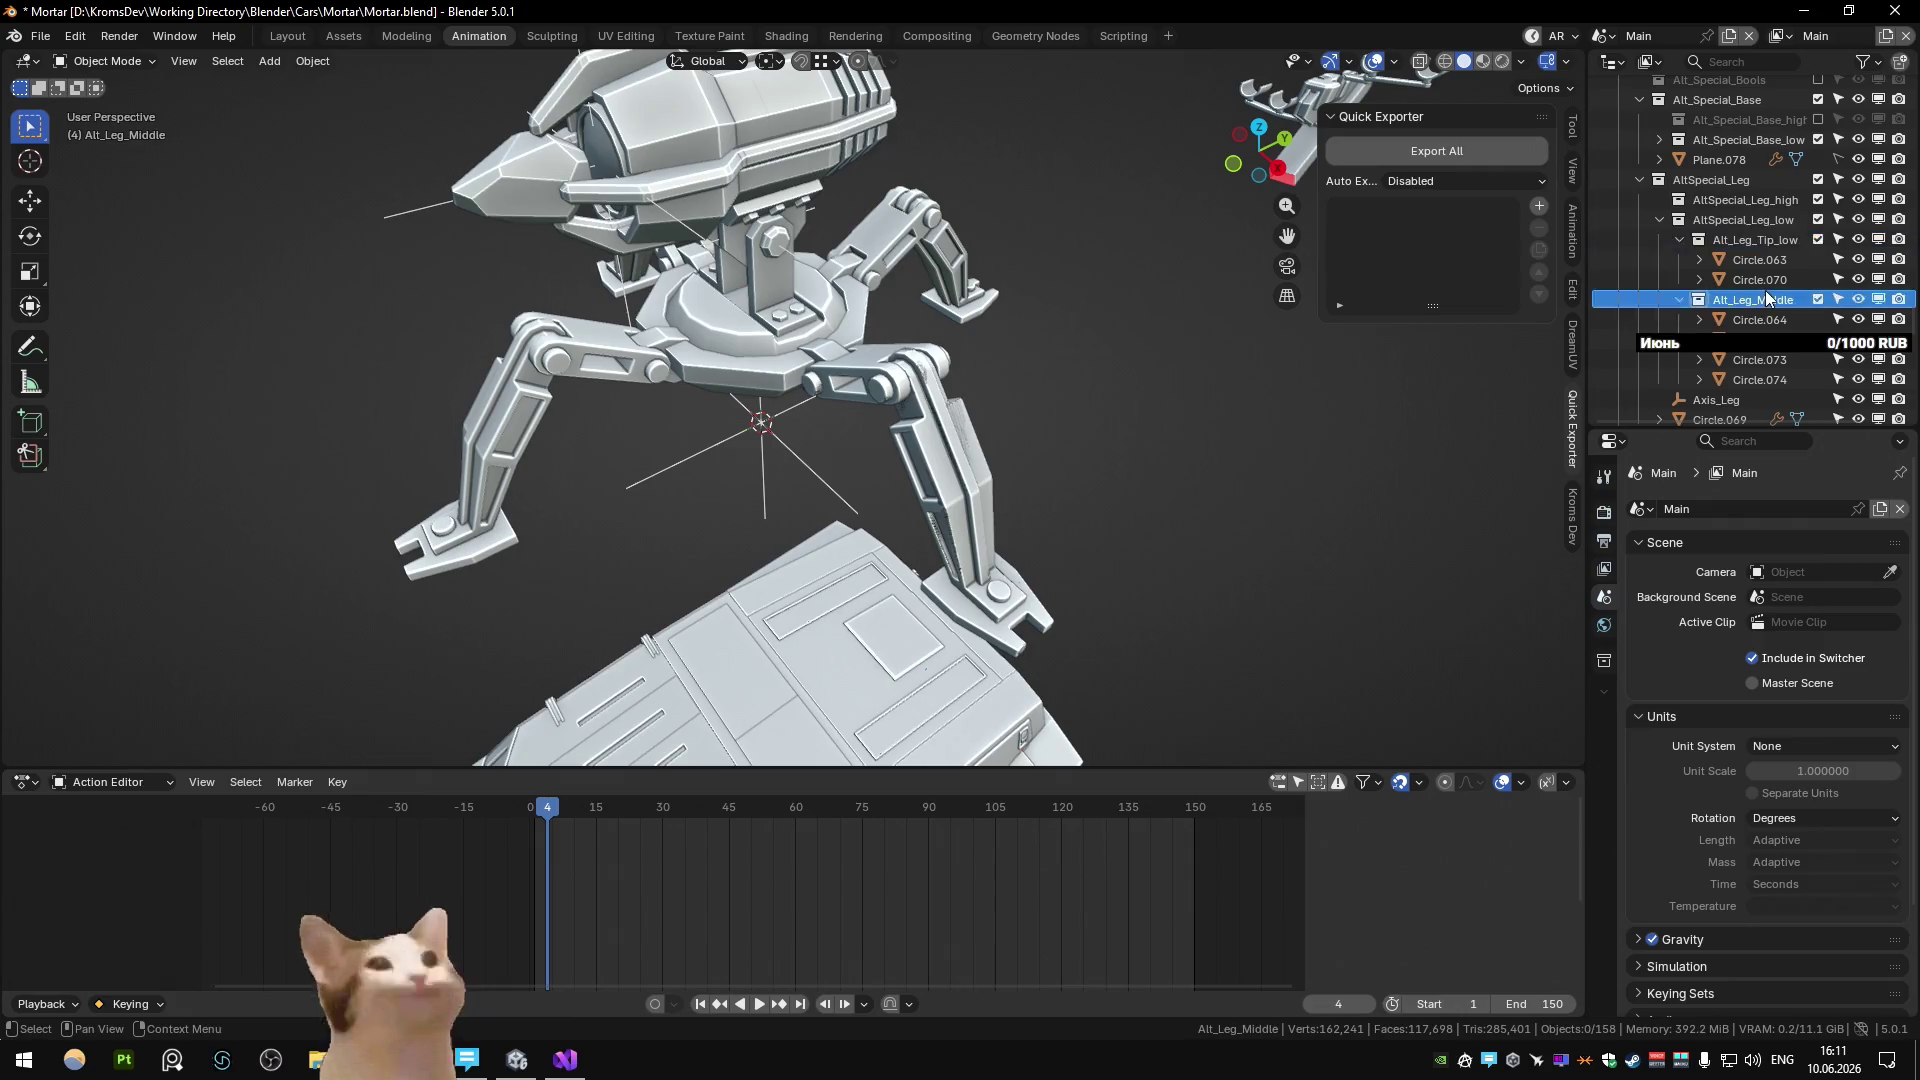
scroll(1766, 290, down, 2)
text(low)
key(Return)
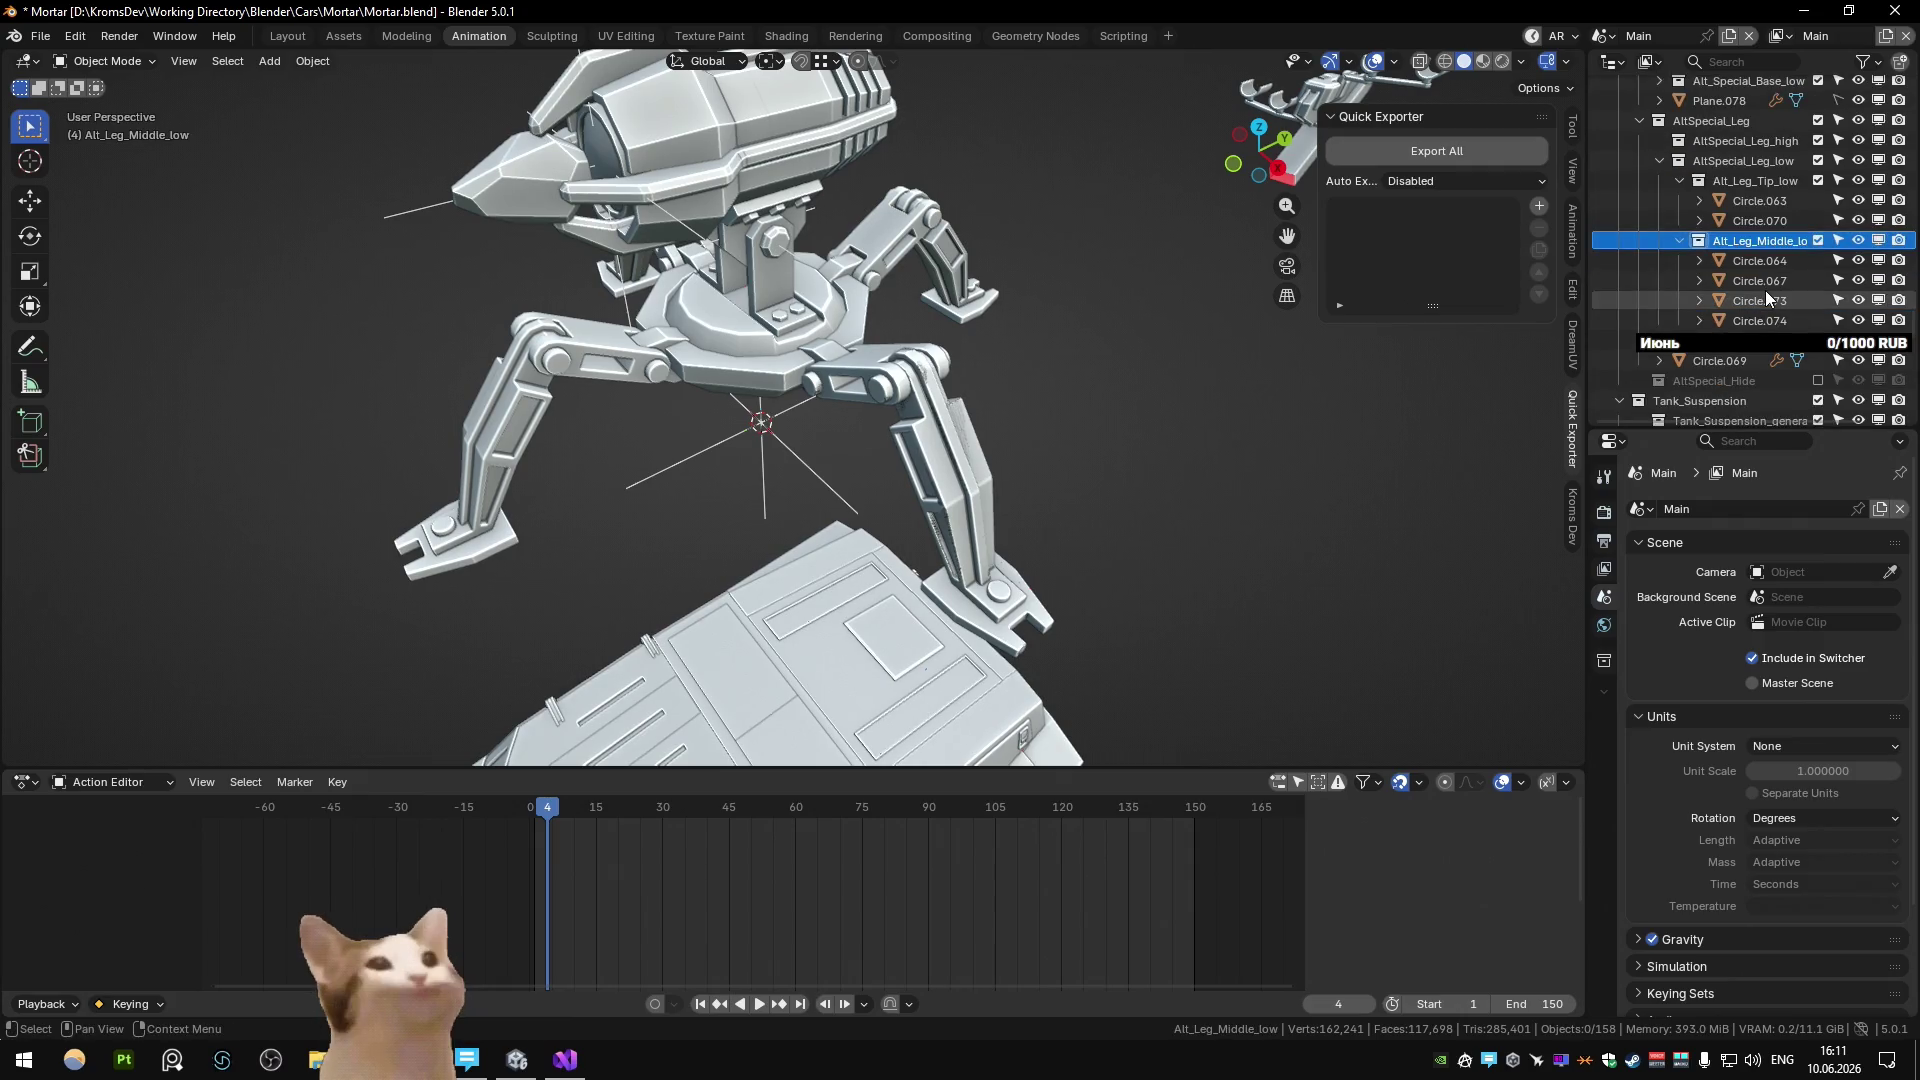
Create a new child collection AltSpecial_Leg_Tip_high inside AltSpecial_Leg_high.
click(1756, 182)
right_click(1739, 179)
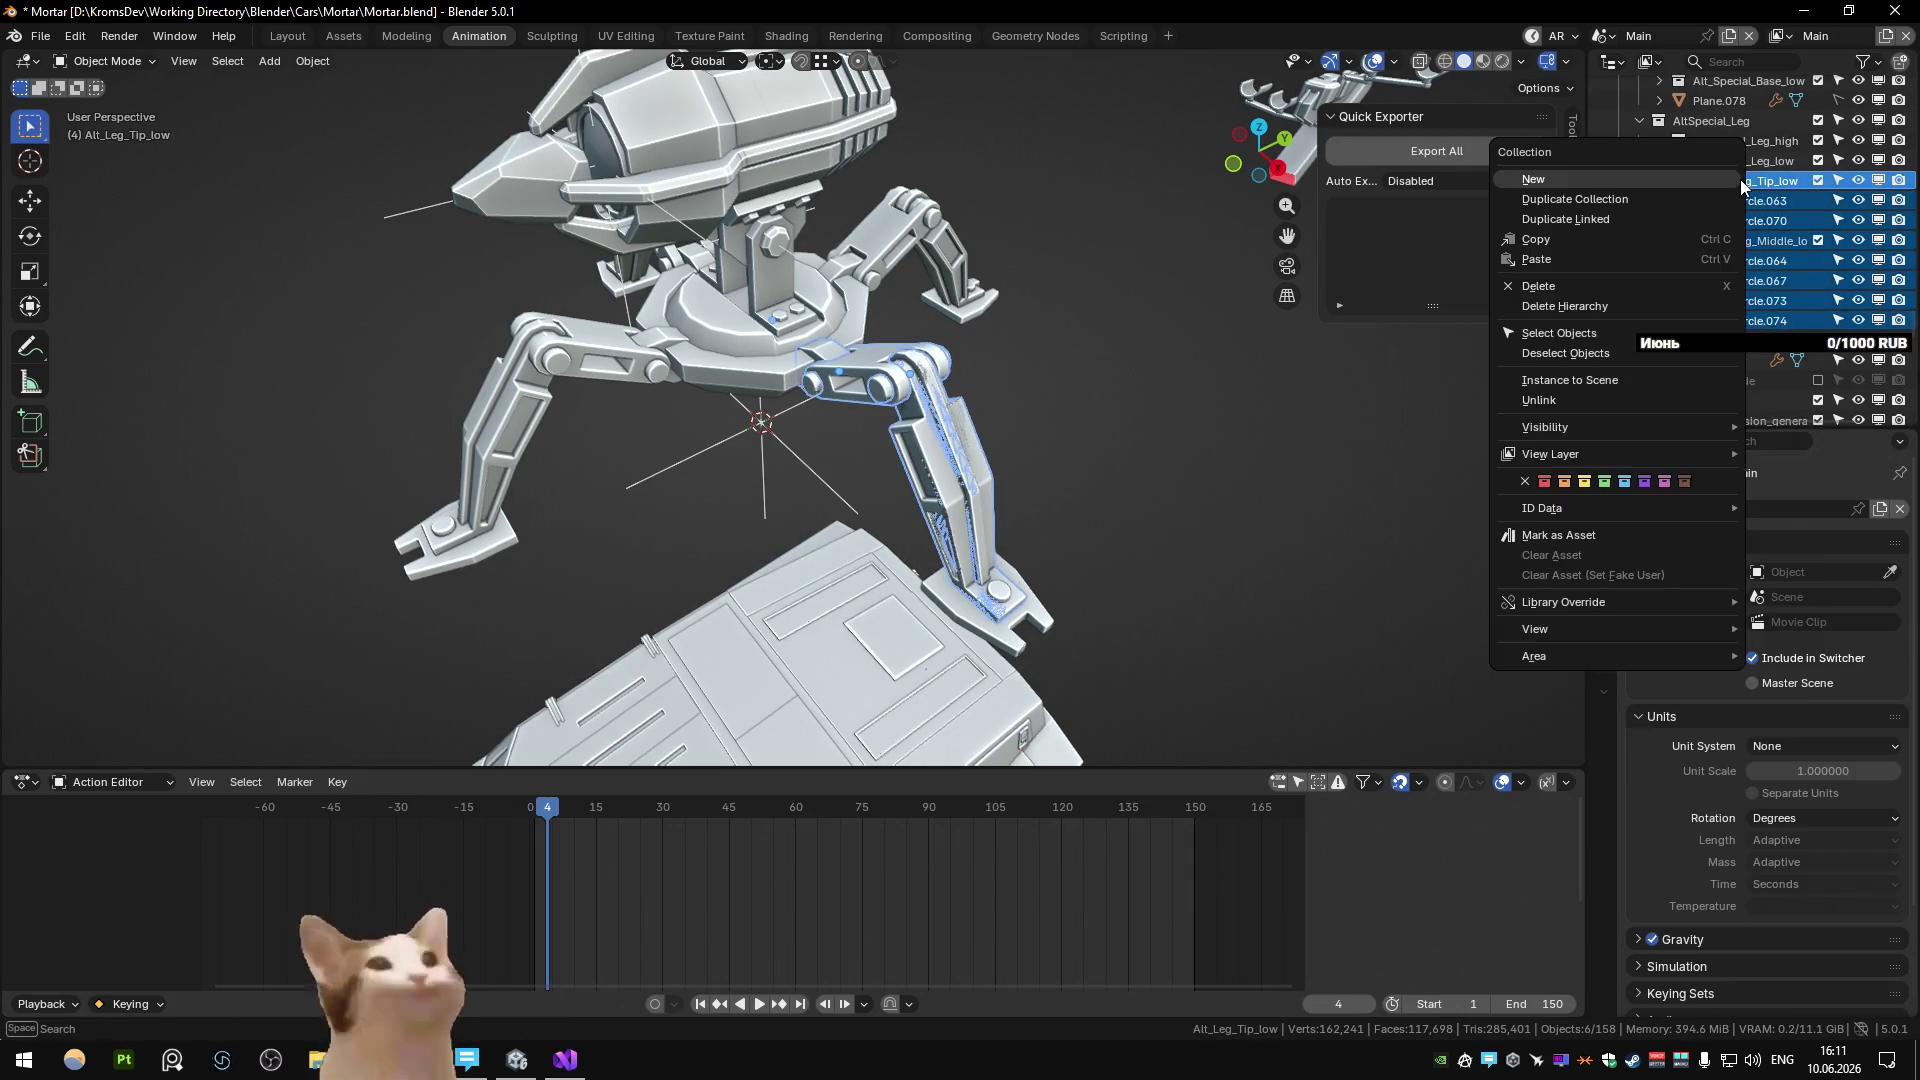
click(1704, 197)
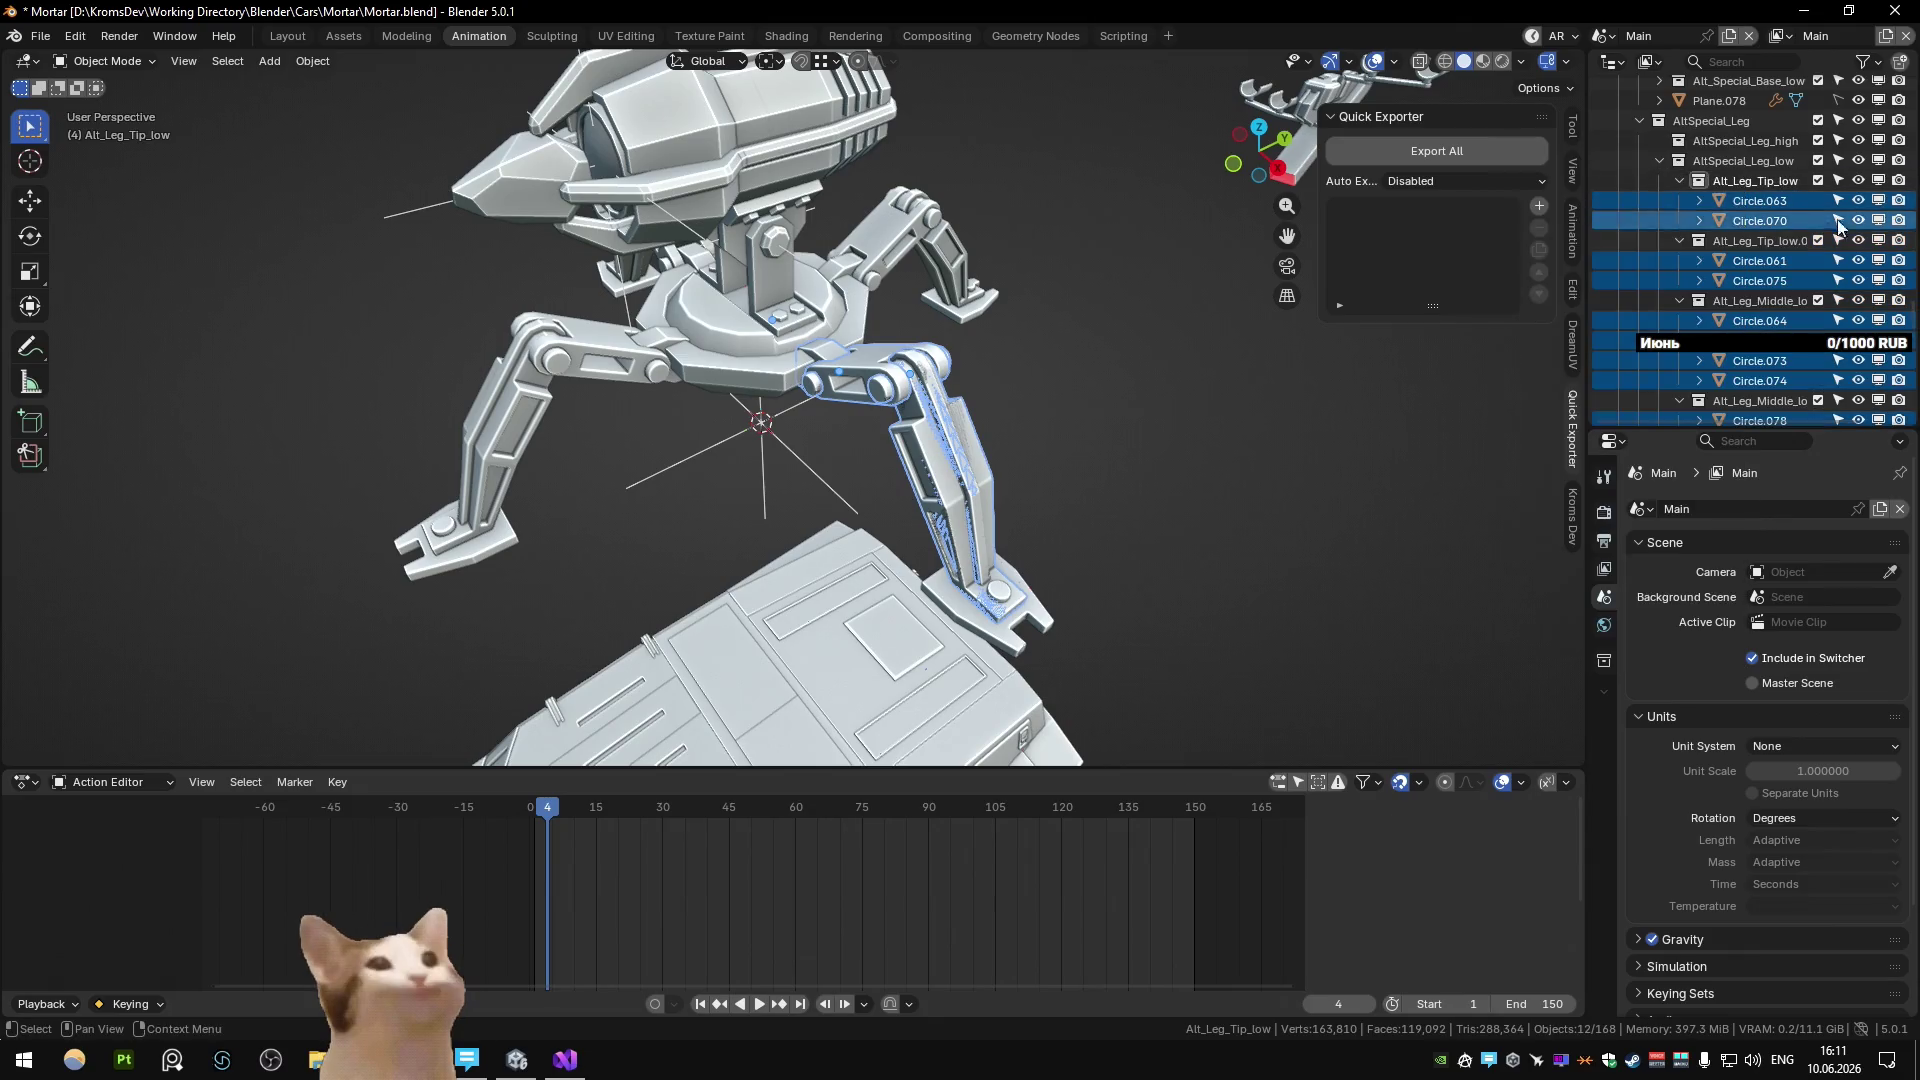
click(1752, 214)
click(1749, 140)
right_click(1746, 137)
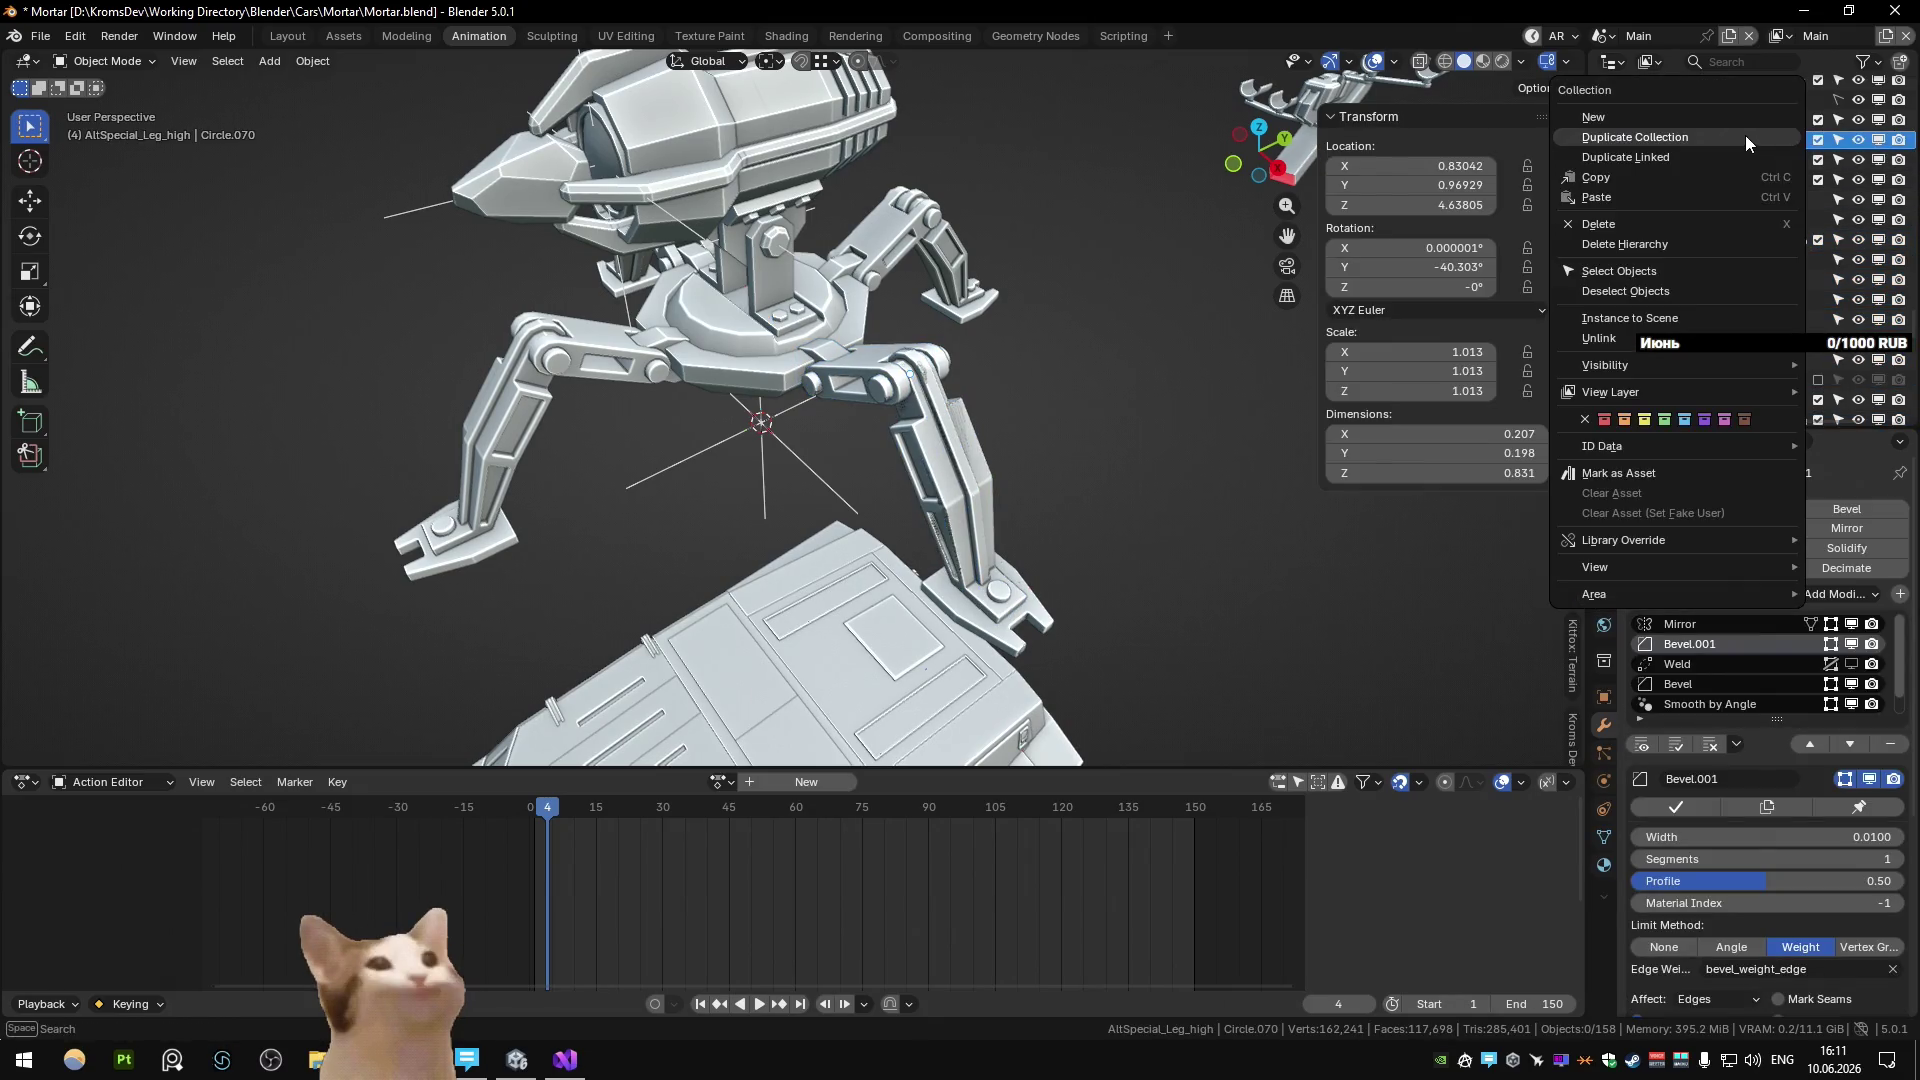
click(1712, 118)
key(F2)
key(End)
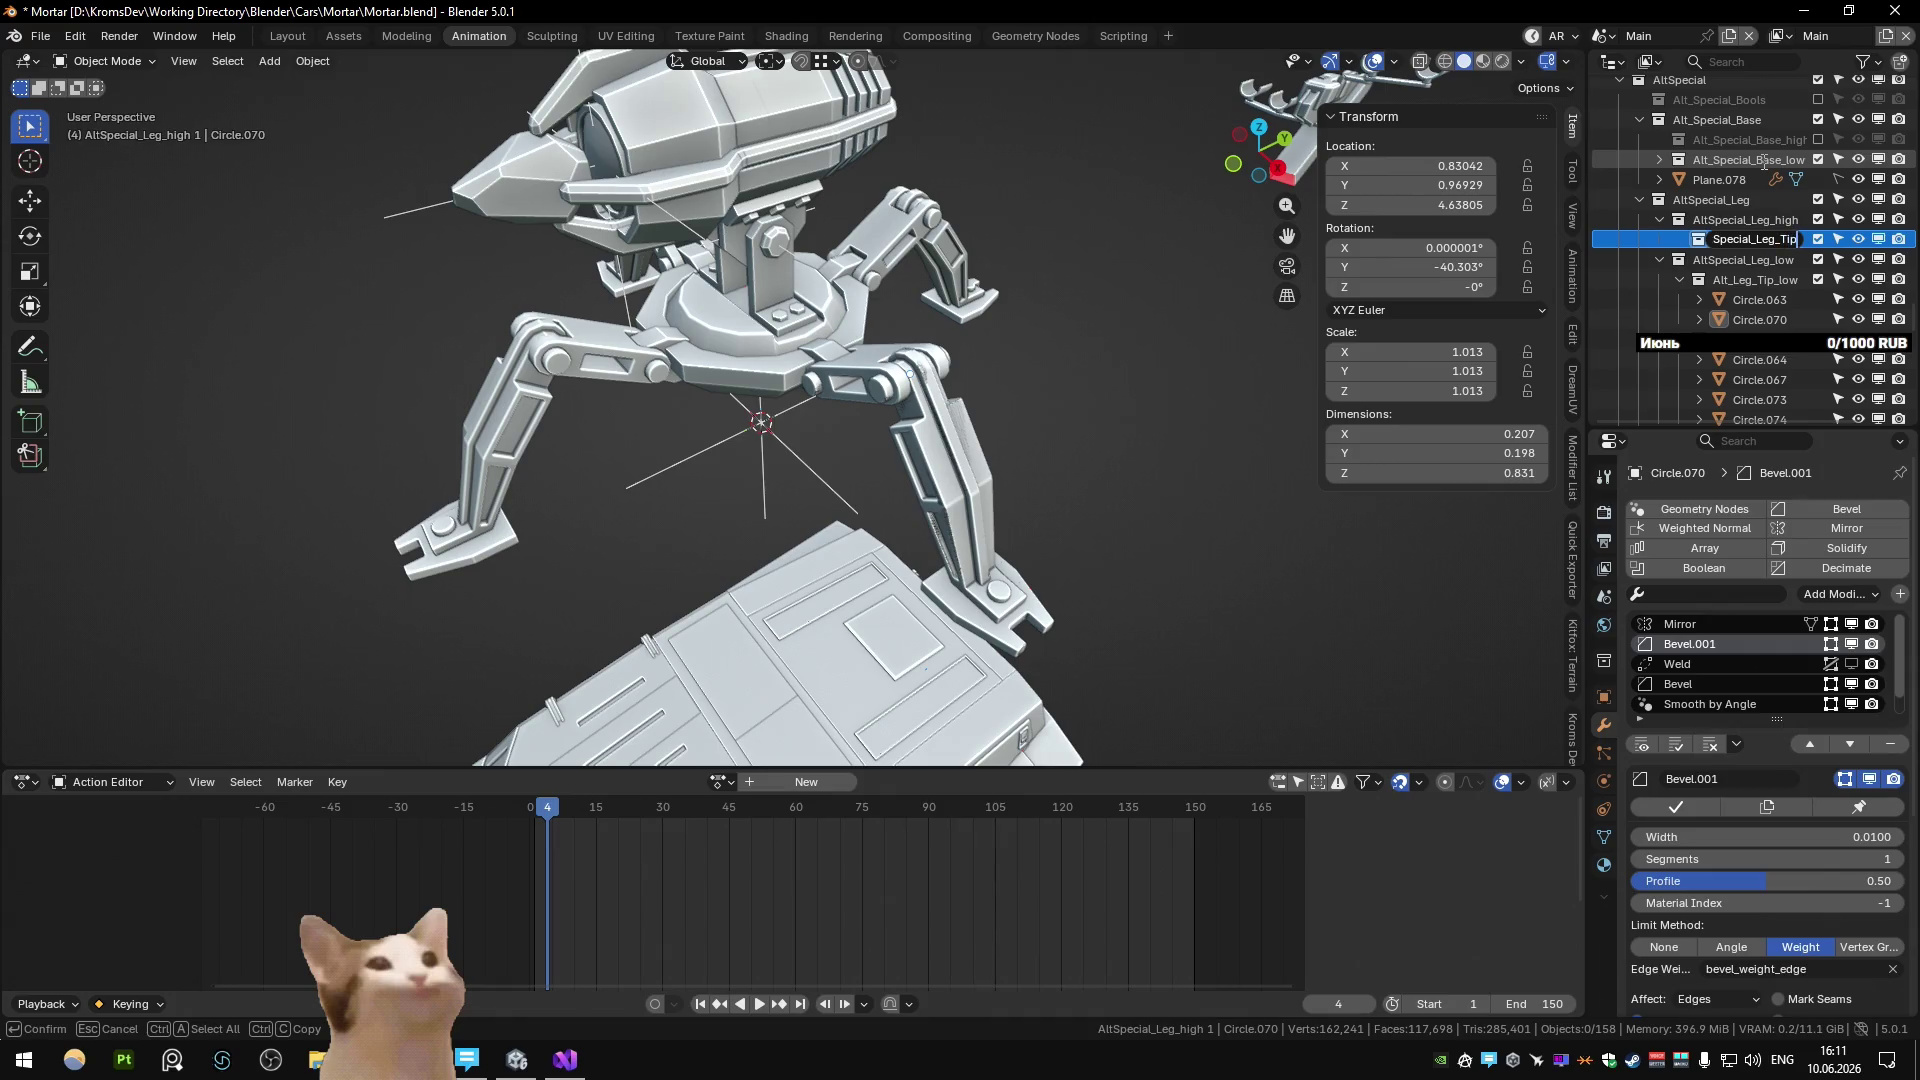
key(Return)
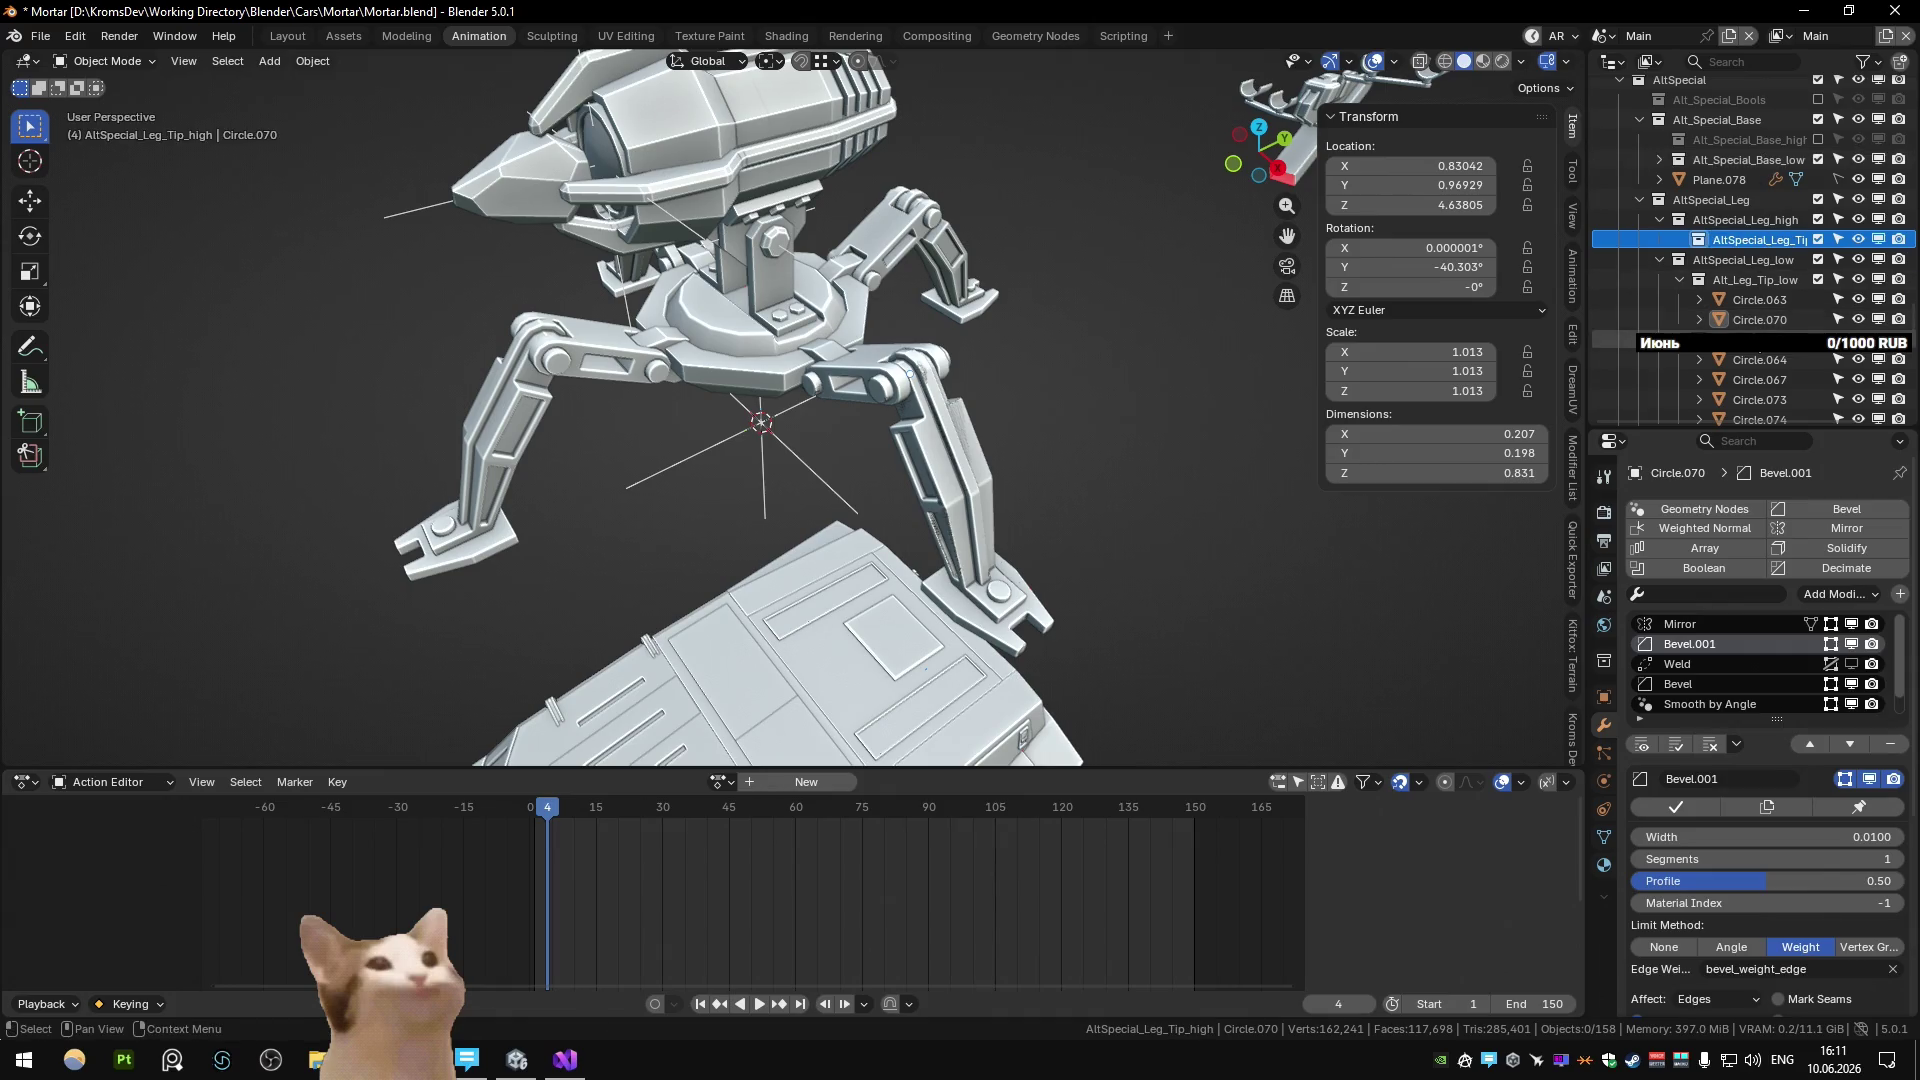
Duplicate AltSpecial_Leg_Tip_high and rename the copy to AltSpecial_Leg_Middle_high.
right_click(1767, 252)
click(1770, 268)
key(F2)
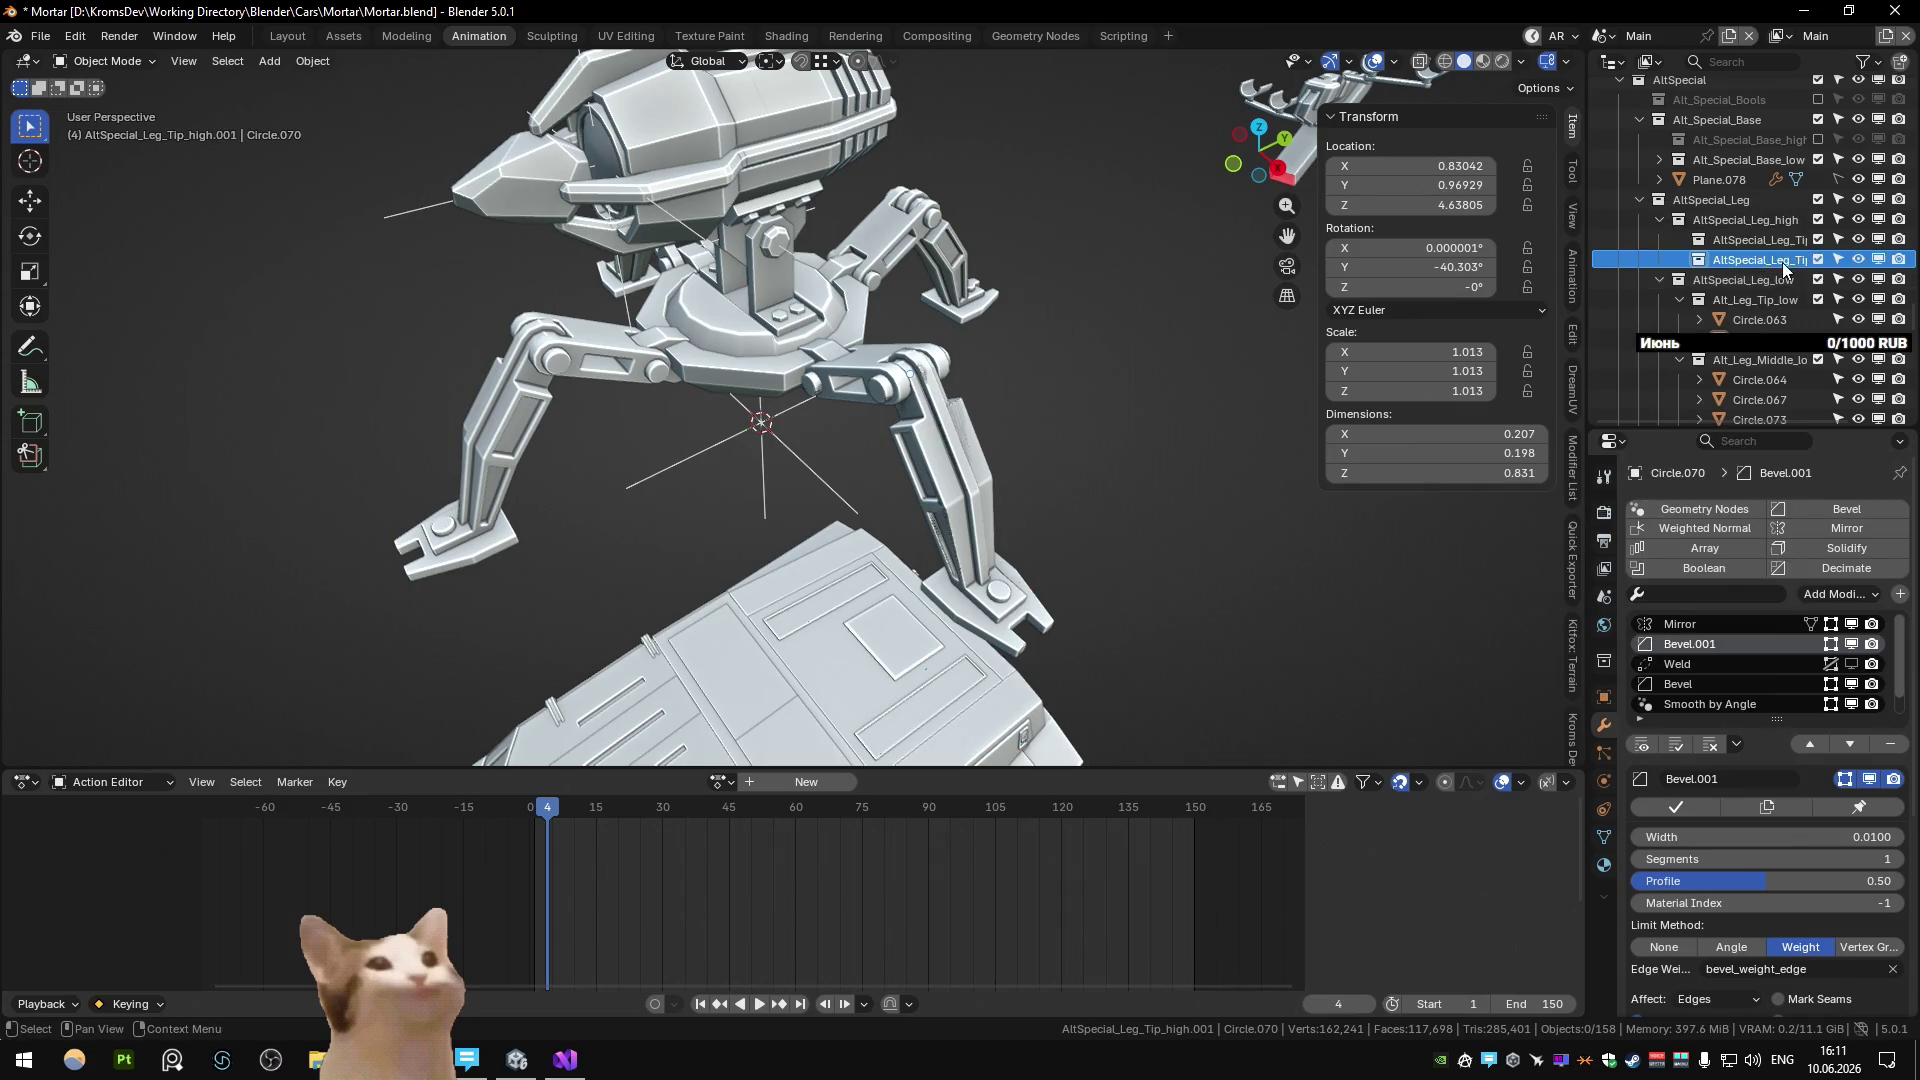
key(End)
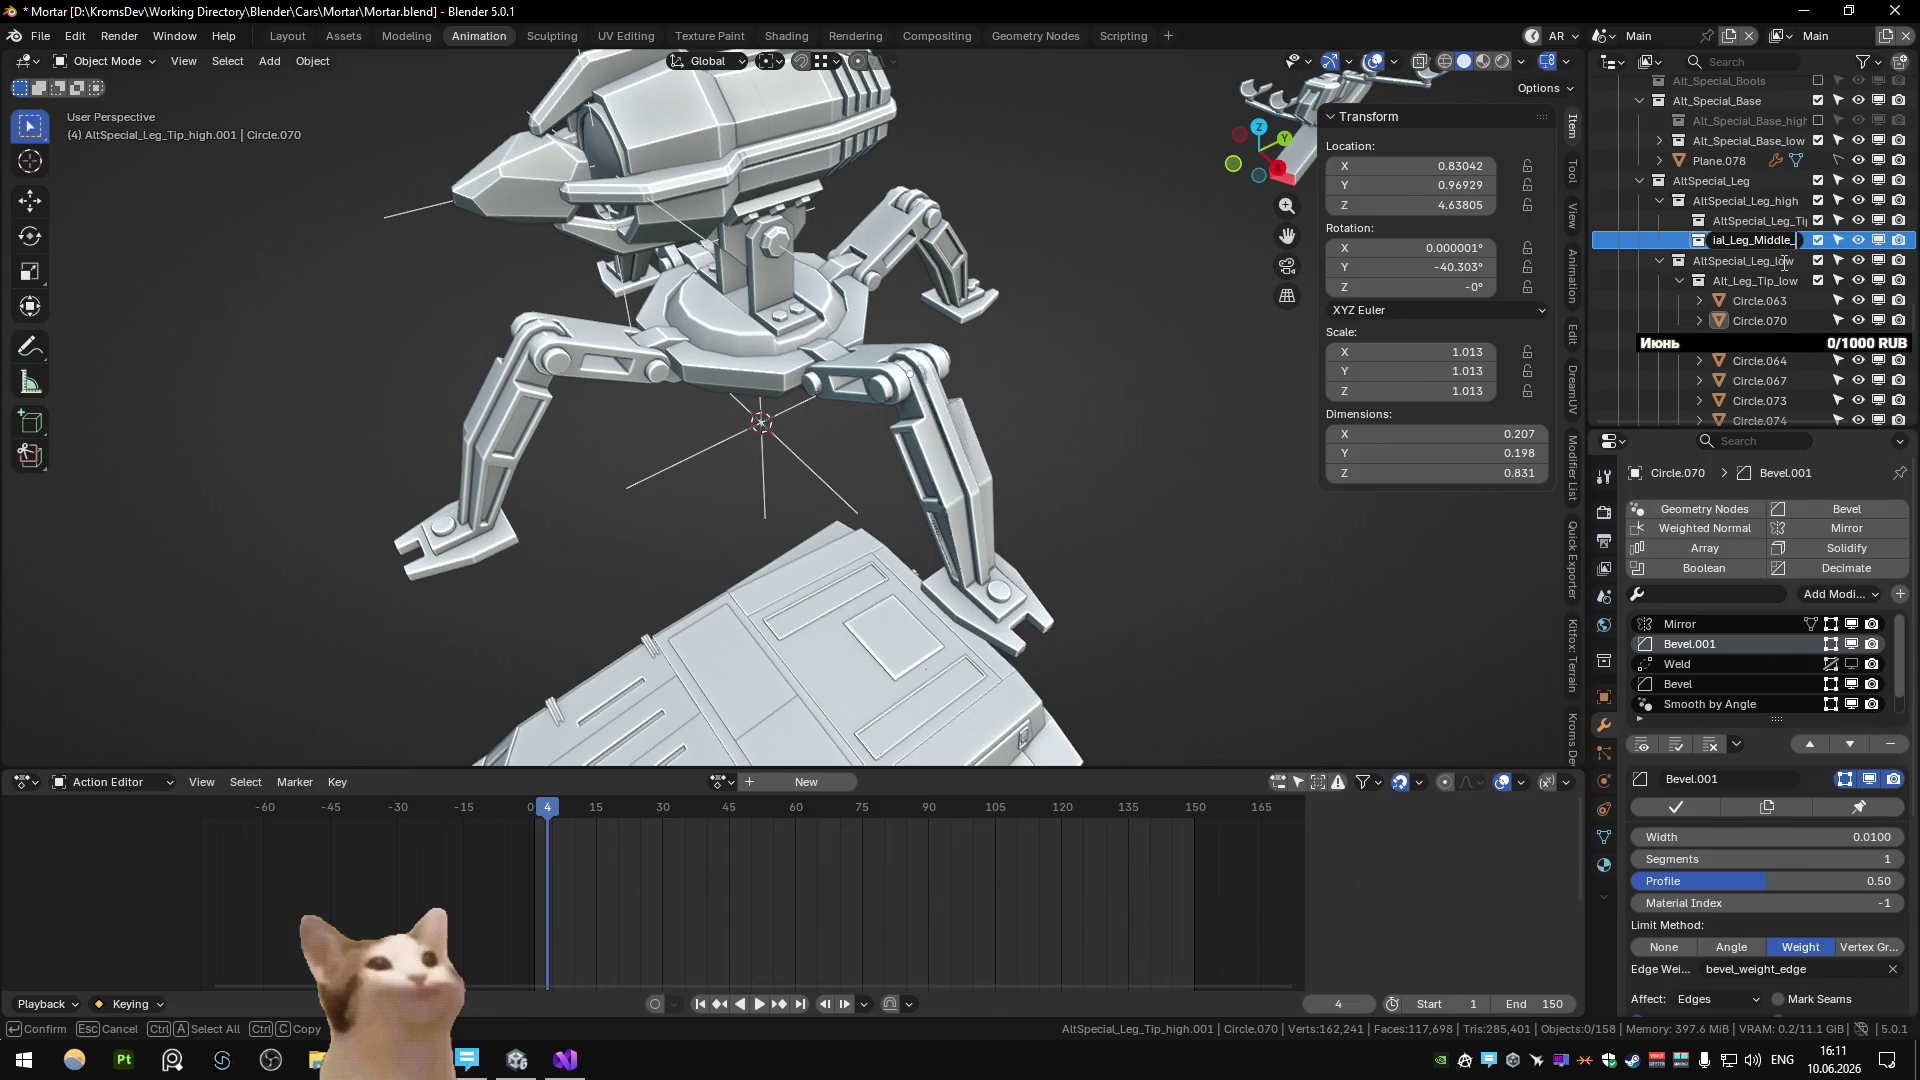
key(Return)
drag(1592, 214, 1486, 224)
Duplicate tip parts Circle.063 and Circle.070 in place and move the copies into AltSpecial_Leg_Tip_high.
scroll(1620, 230, down, 2)
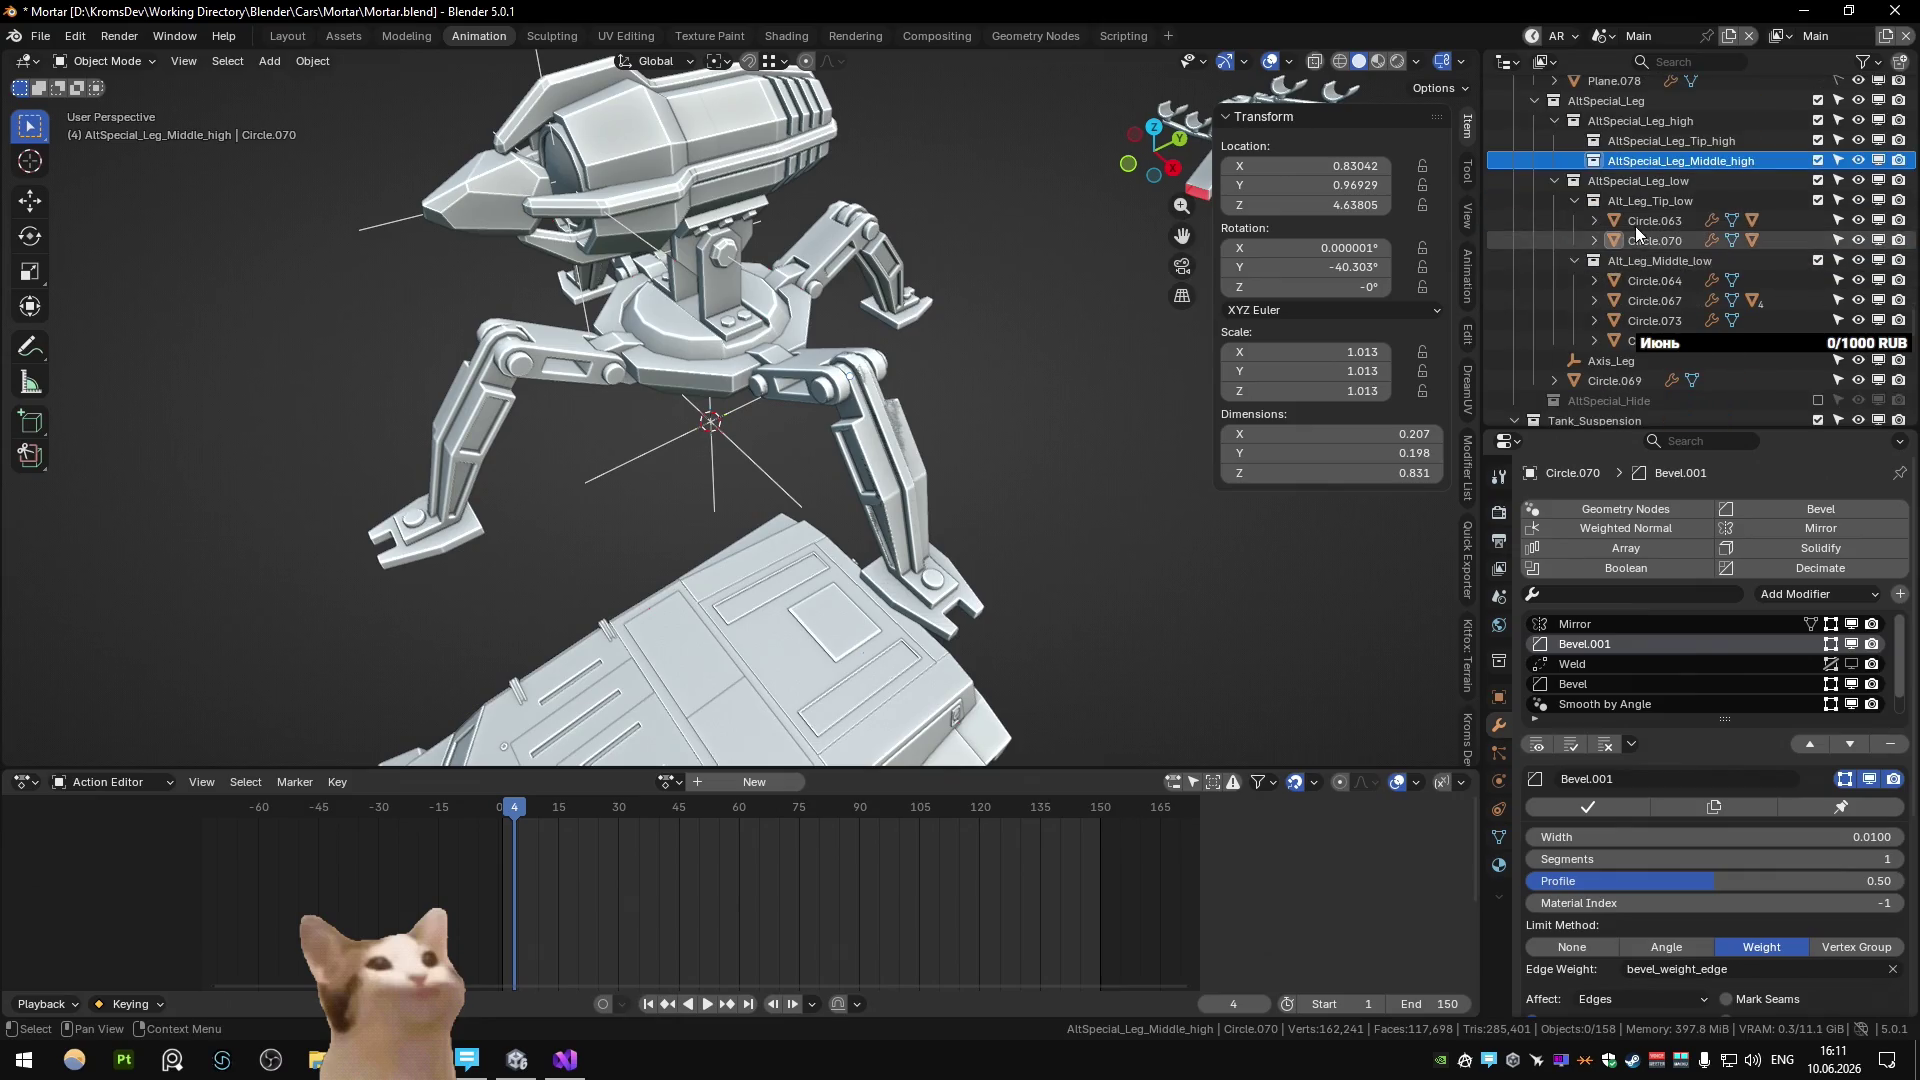
click(1640, 222)
ctrl+click(1645, 241)
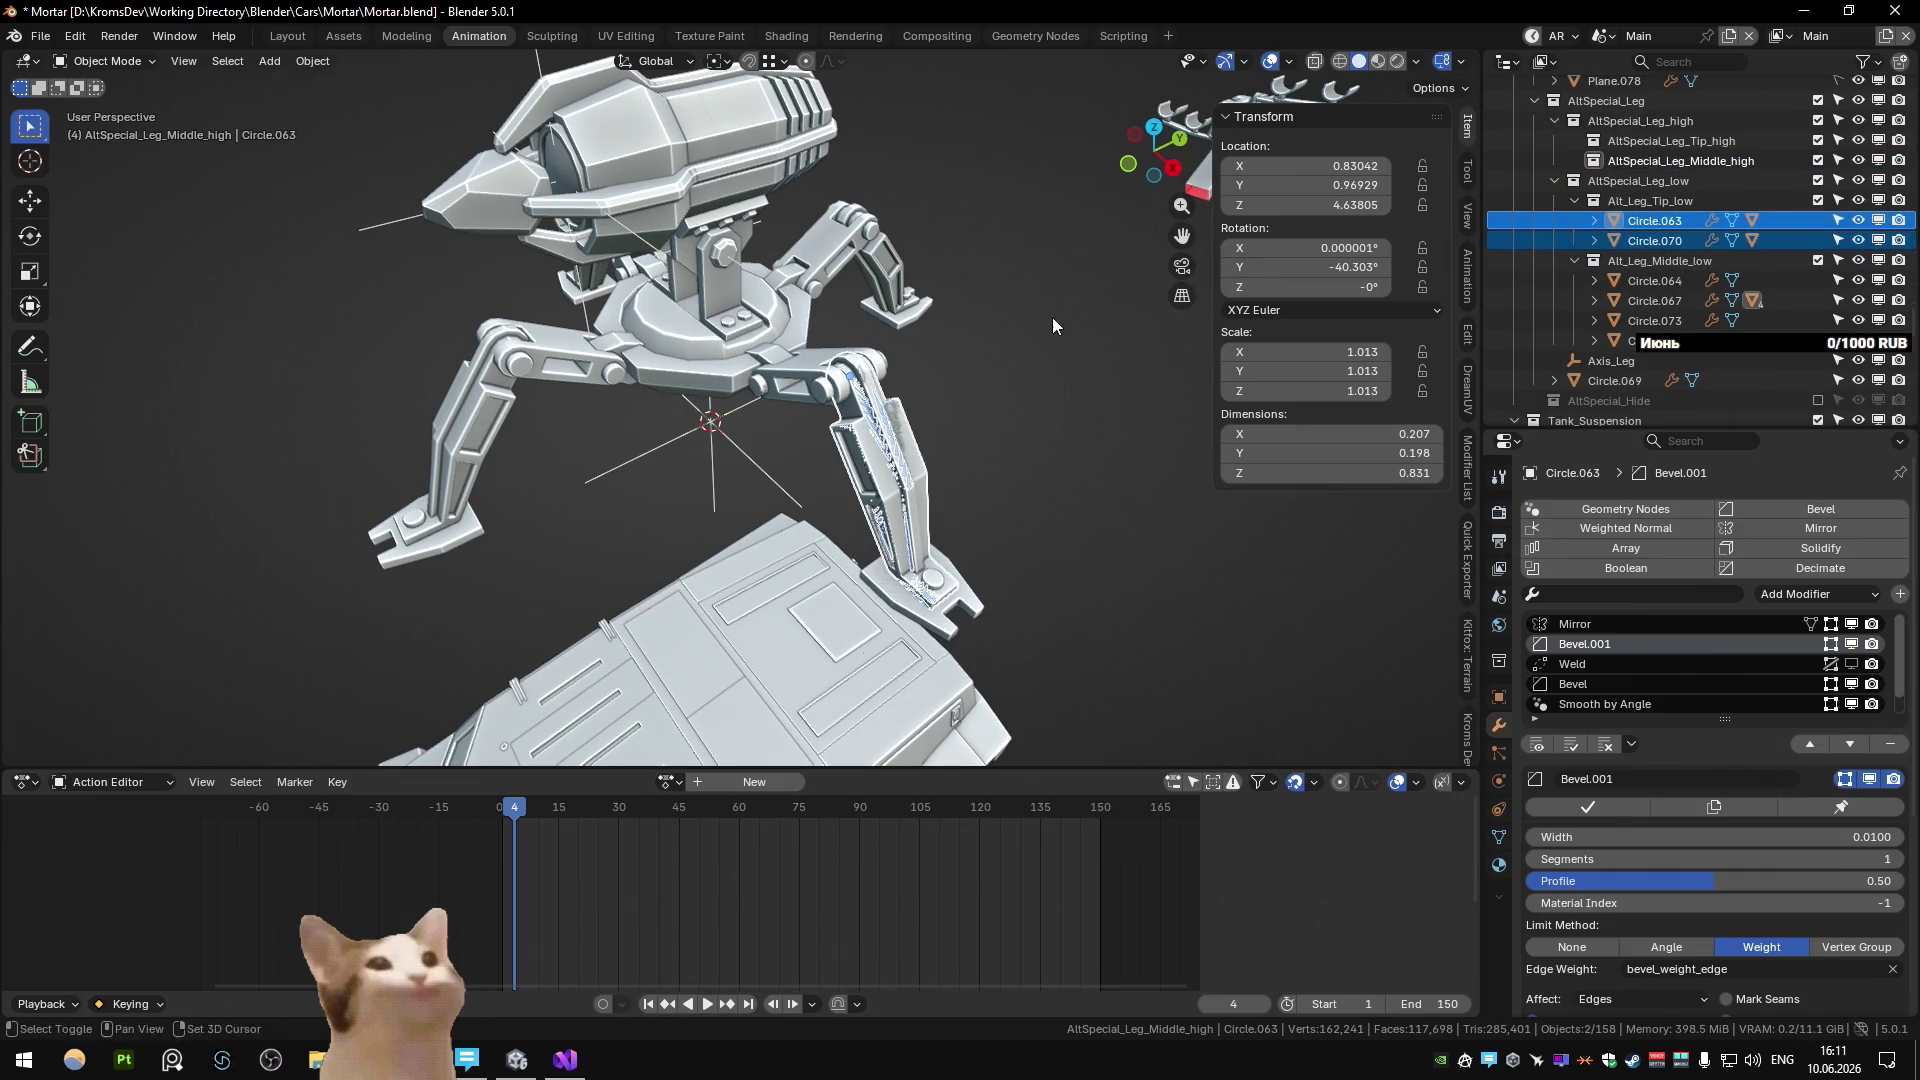
key(shift+d)
key(Escape)
drag(1652, 221, 1670, 141)
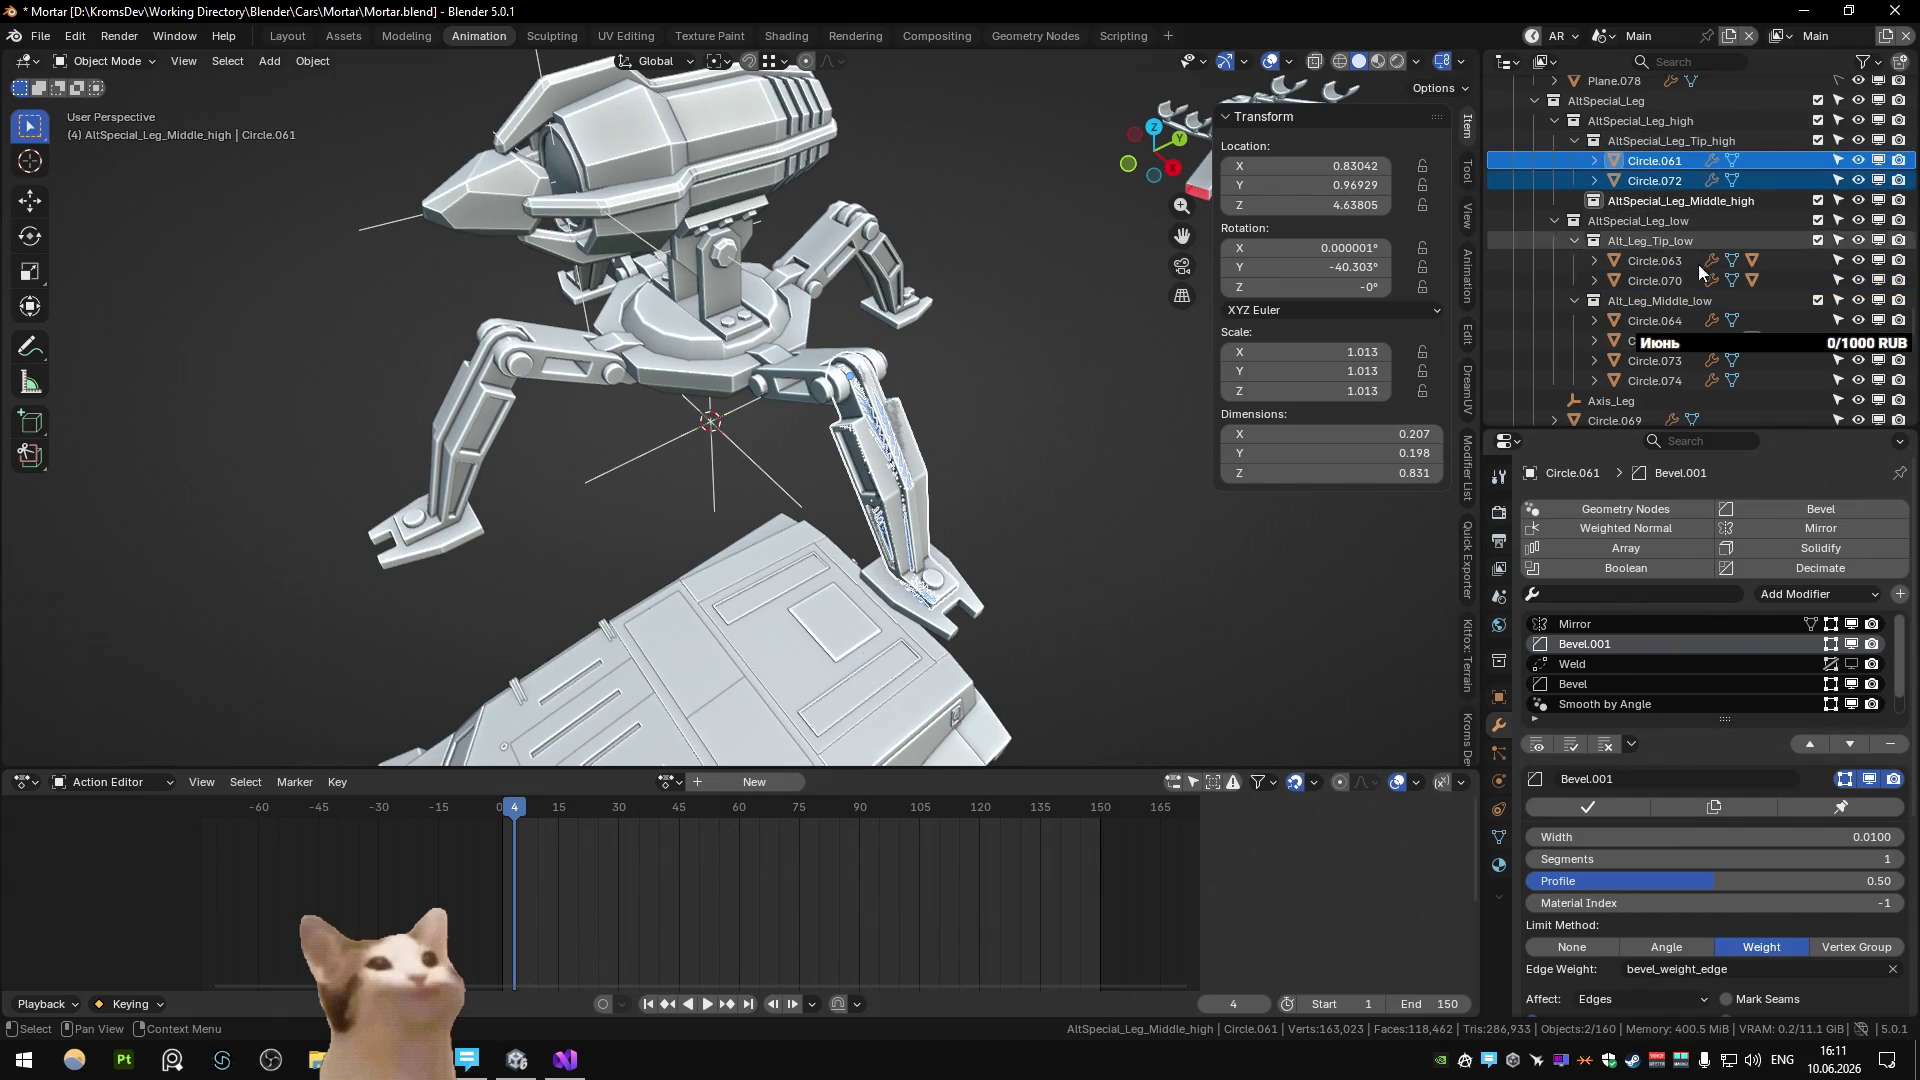
Duplicate the four middle leg parts in place and move them into AltSpecial_Leg_Middle_high.
click(1648, 321)
shift+click(1650, 380)
key(shift+d)
key(Escape)
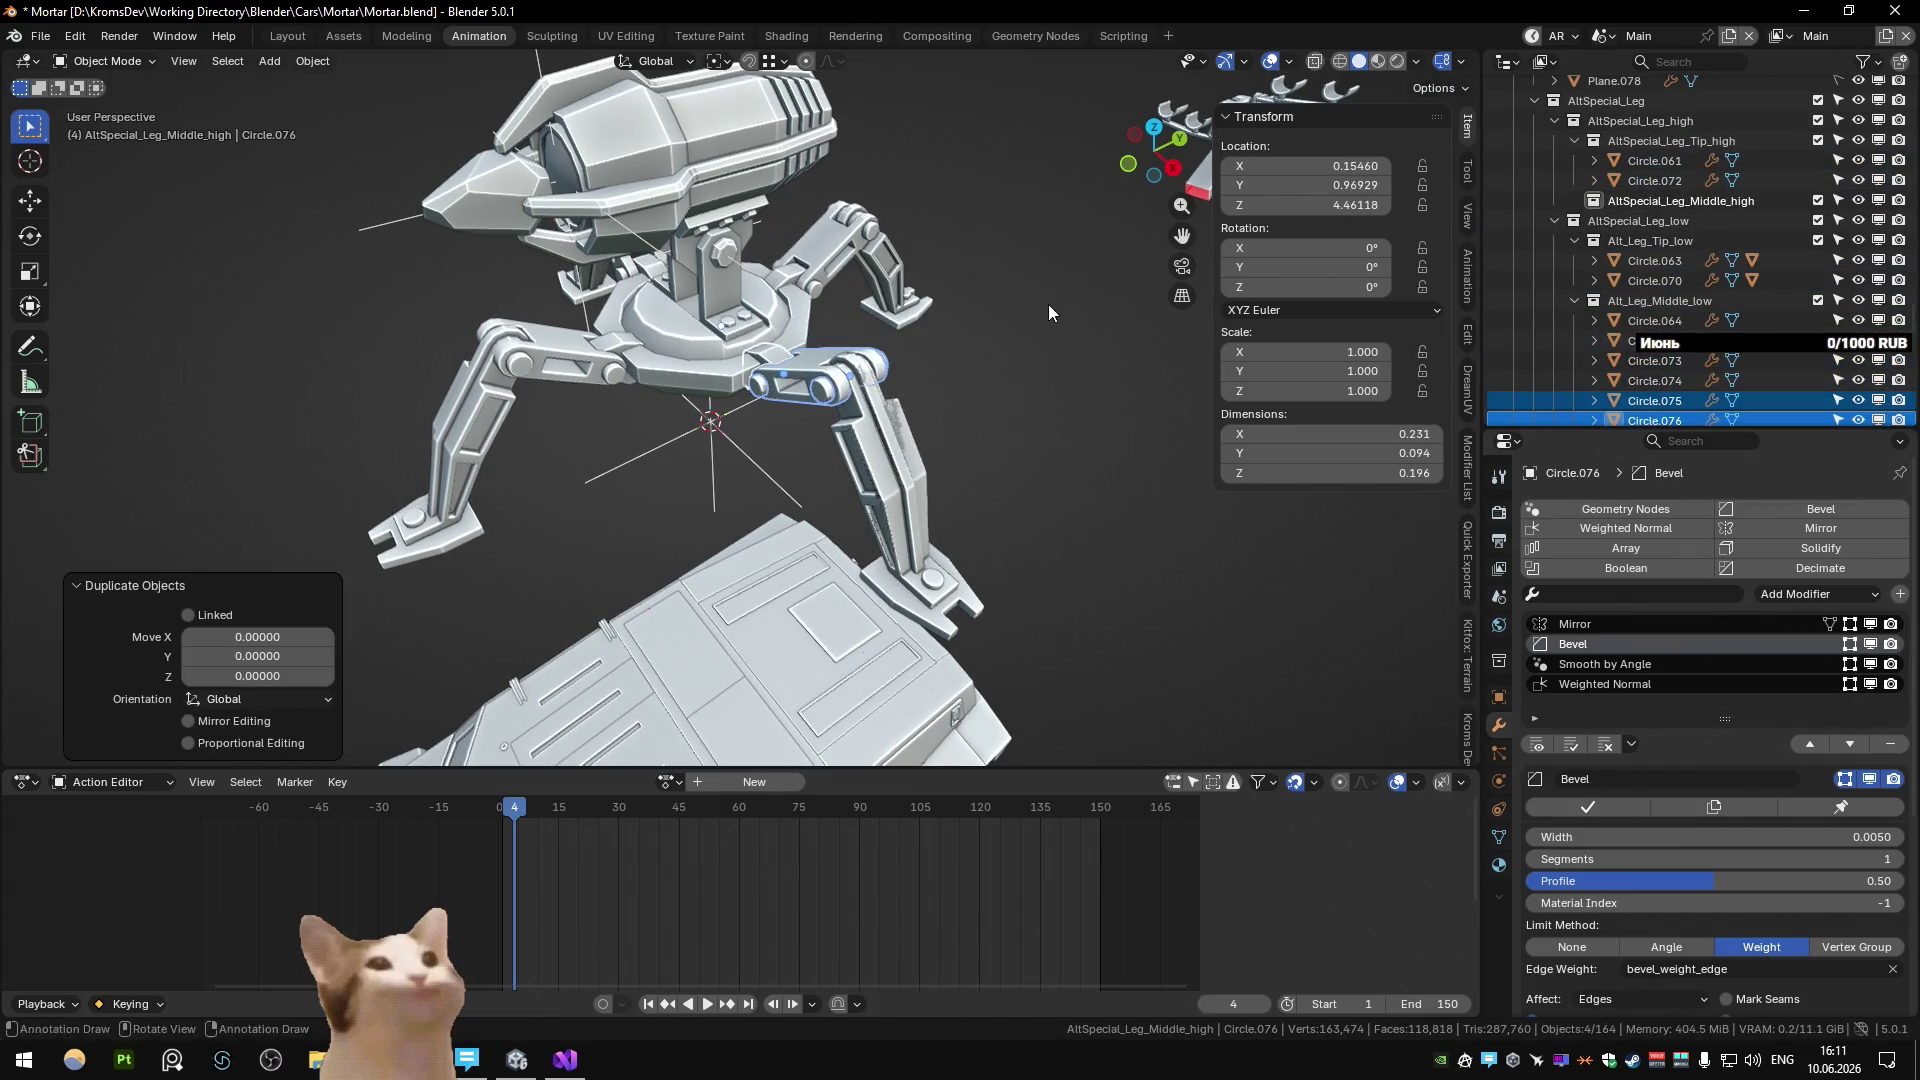
drag(1647, 399, 1696, 198)
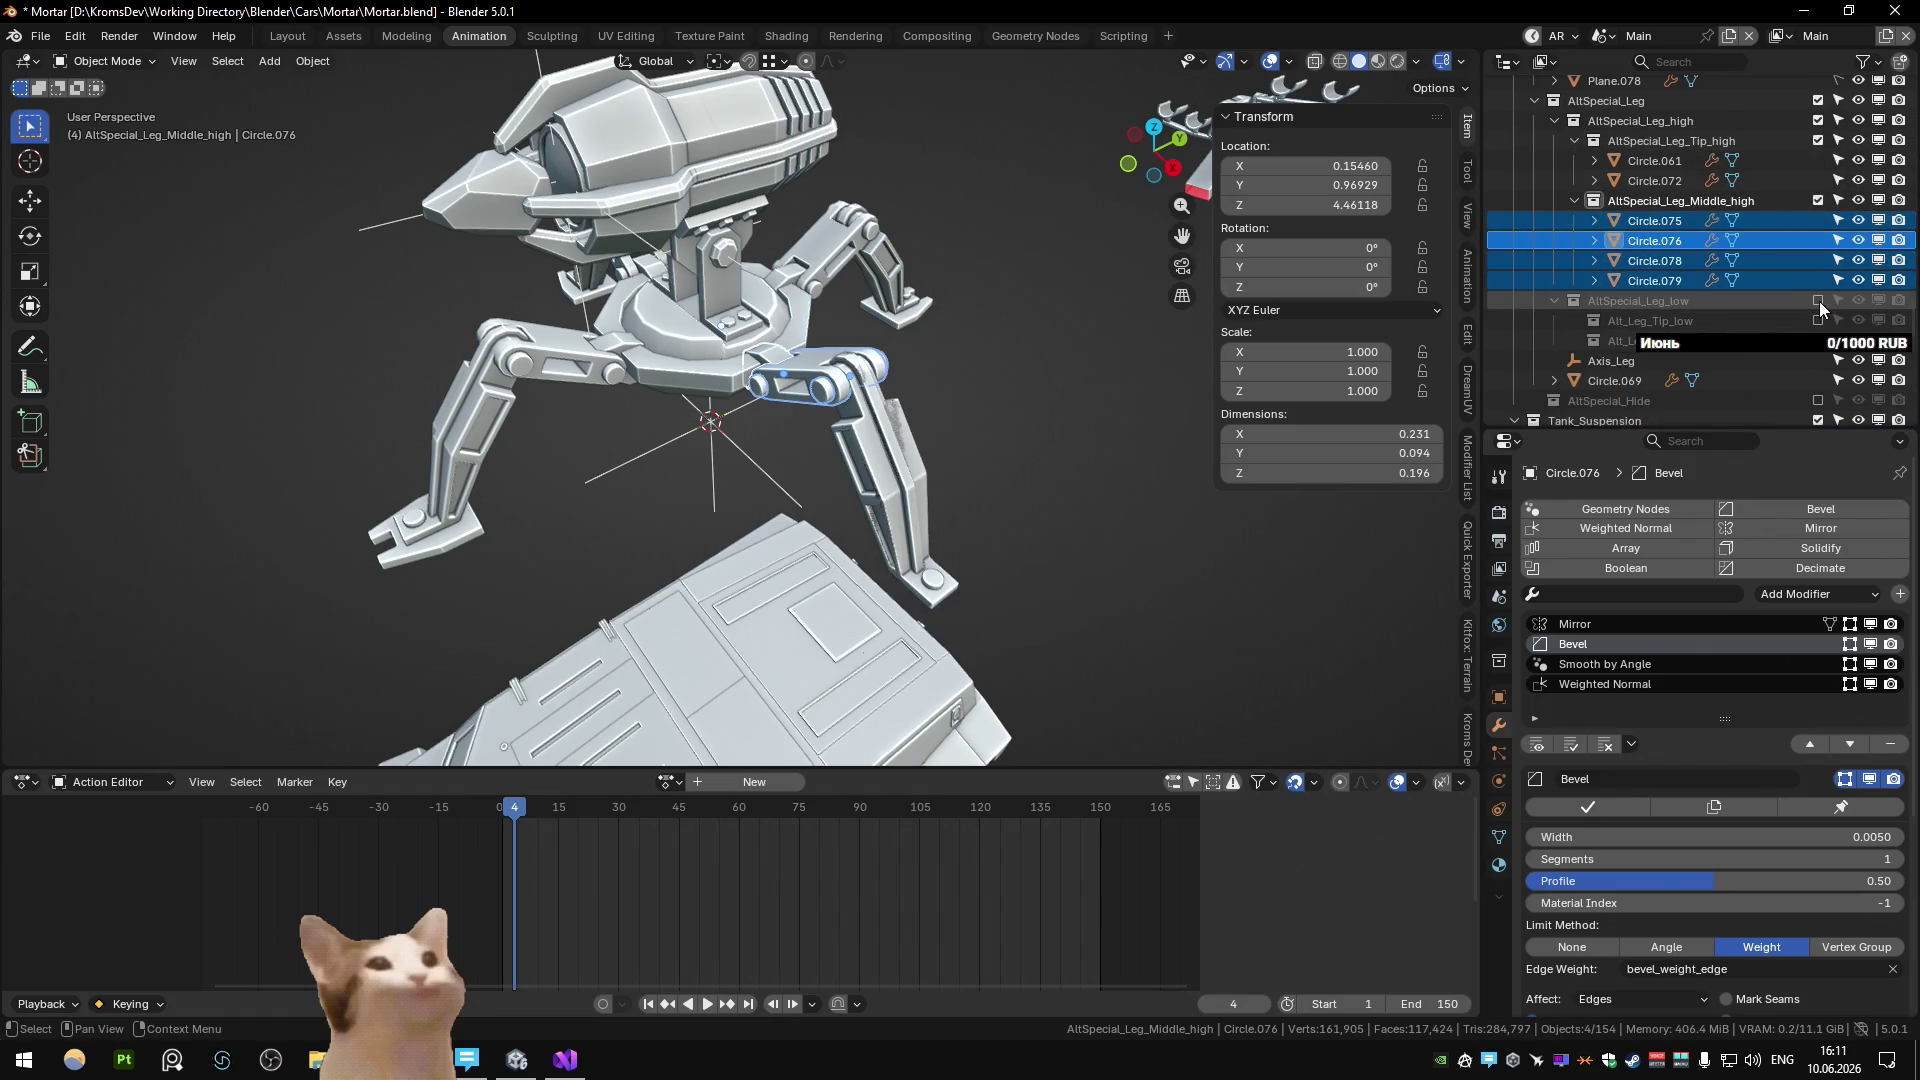
Exclude the AltSpecial_Leg_high collection from the scene.
click(987, 609)
scroll(1630, 279, down, 4)
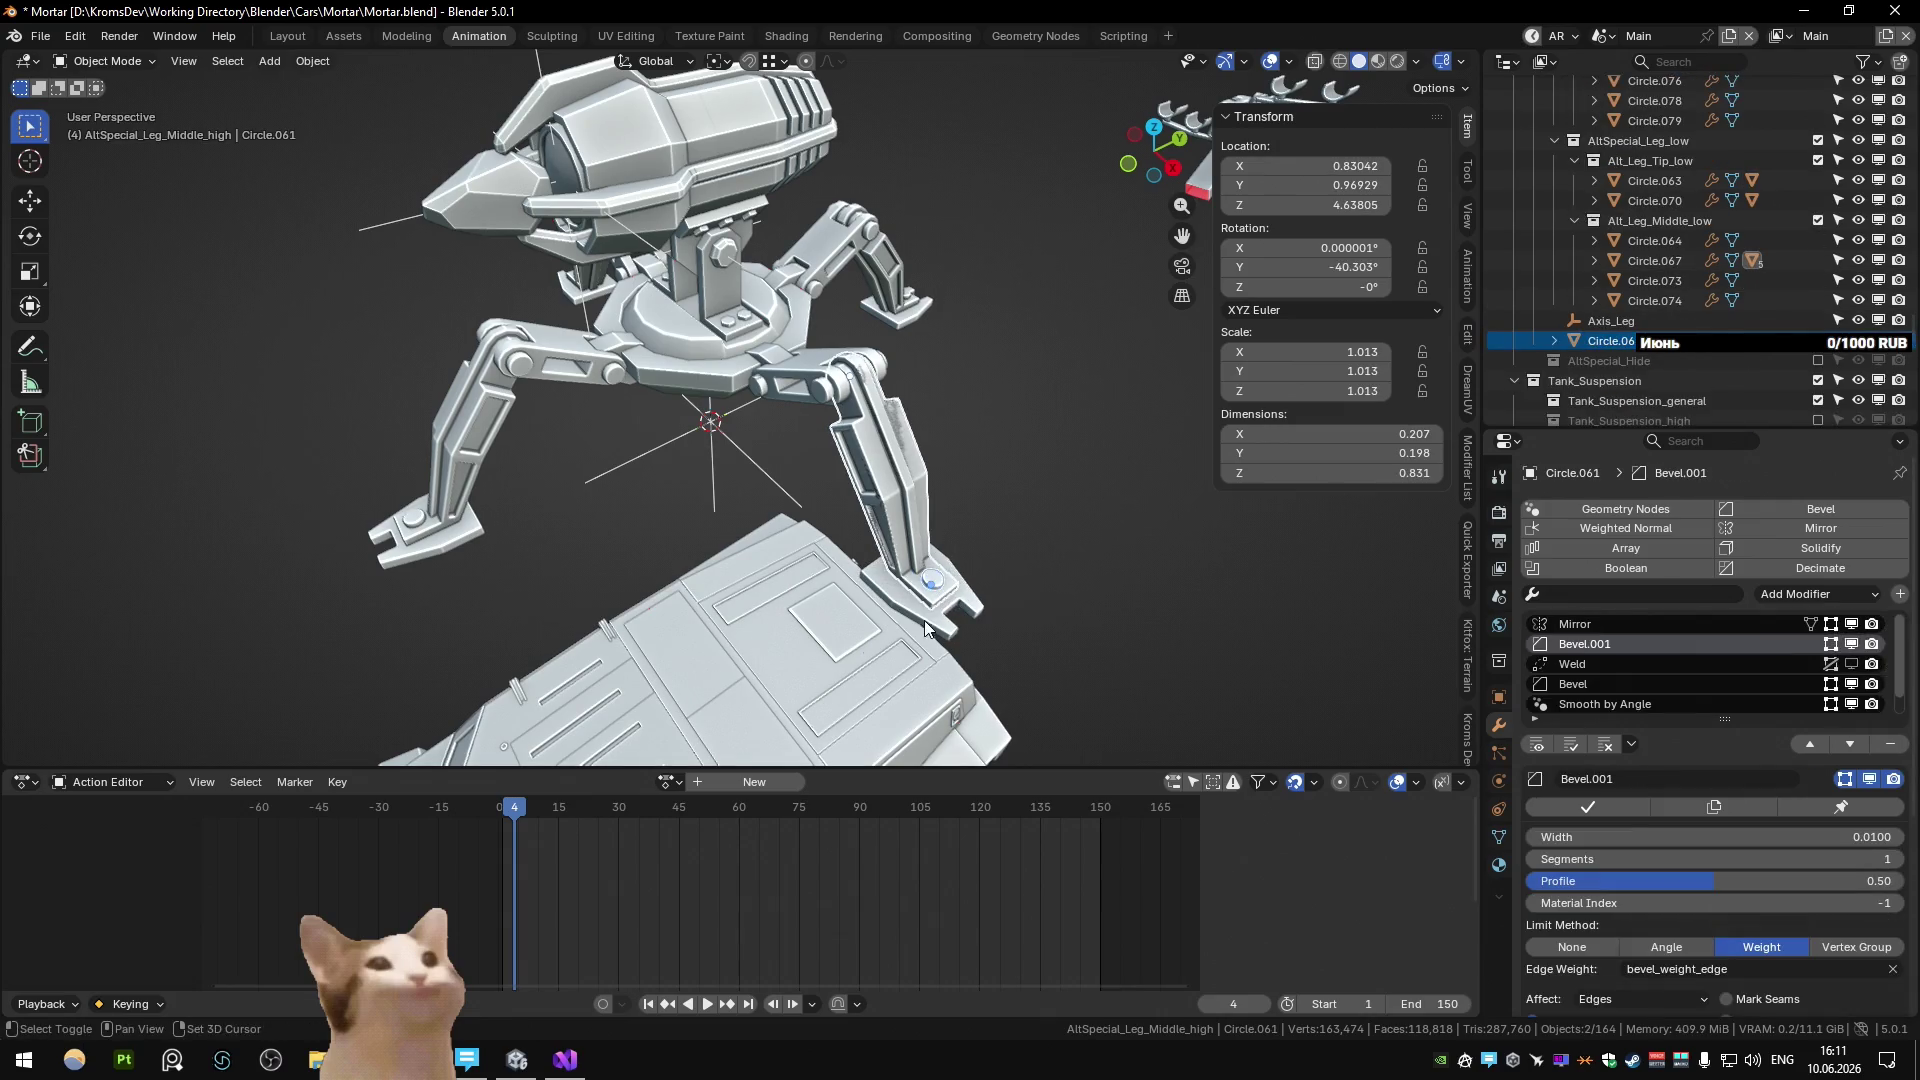
scroll(1654, 198, up, 4)
click(1818, 120)
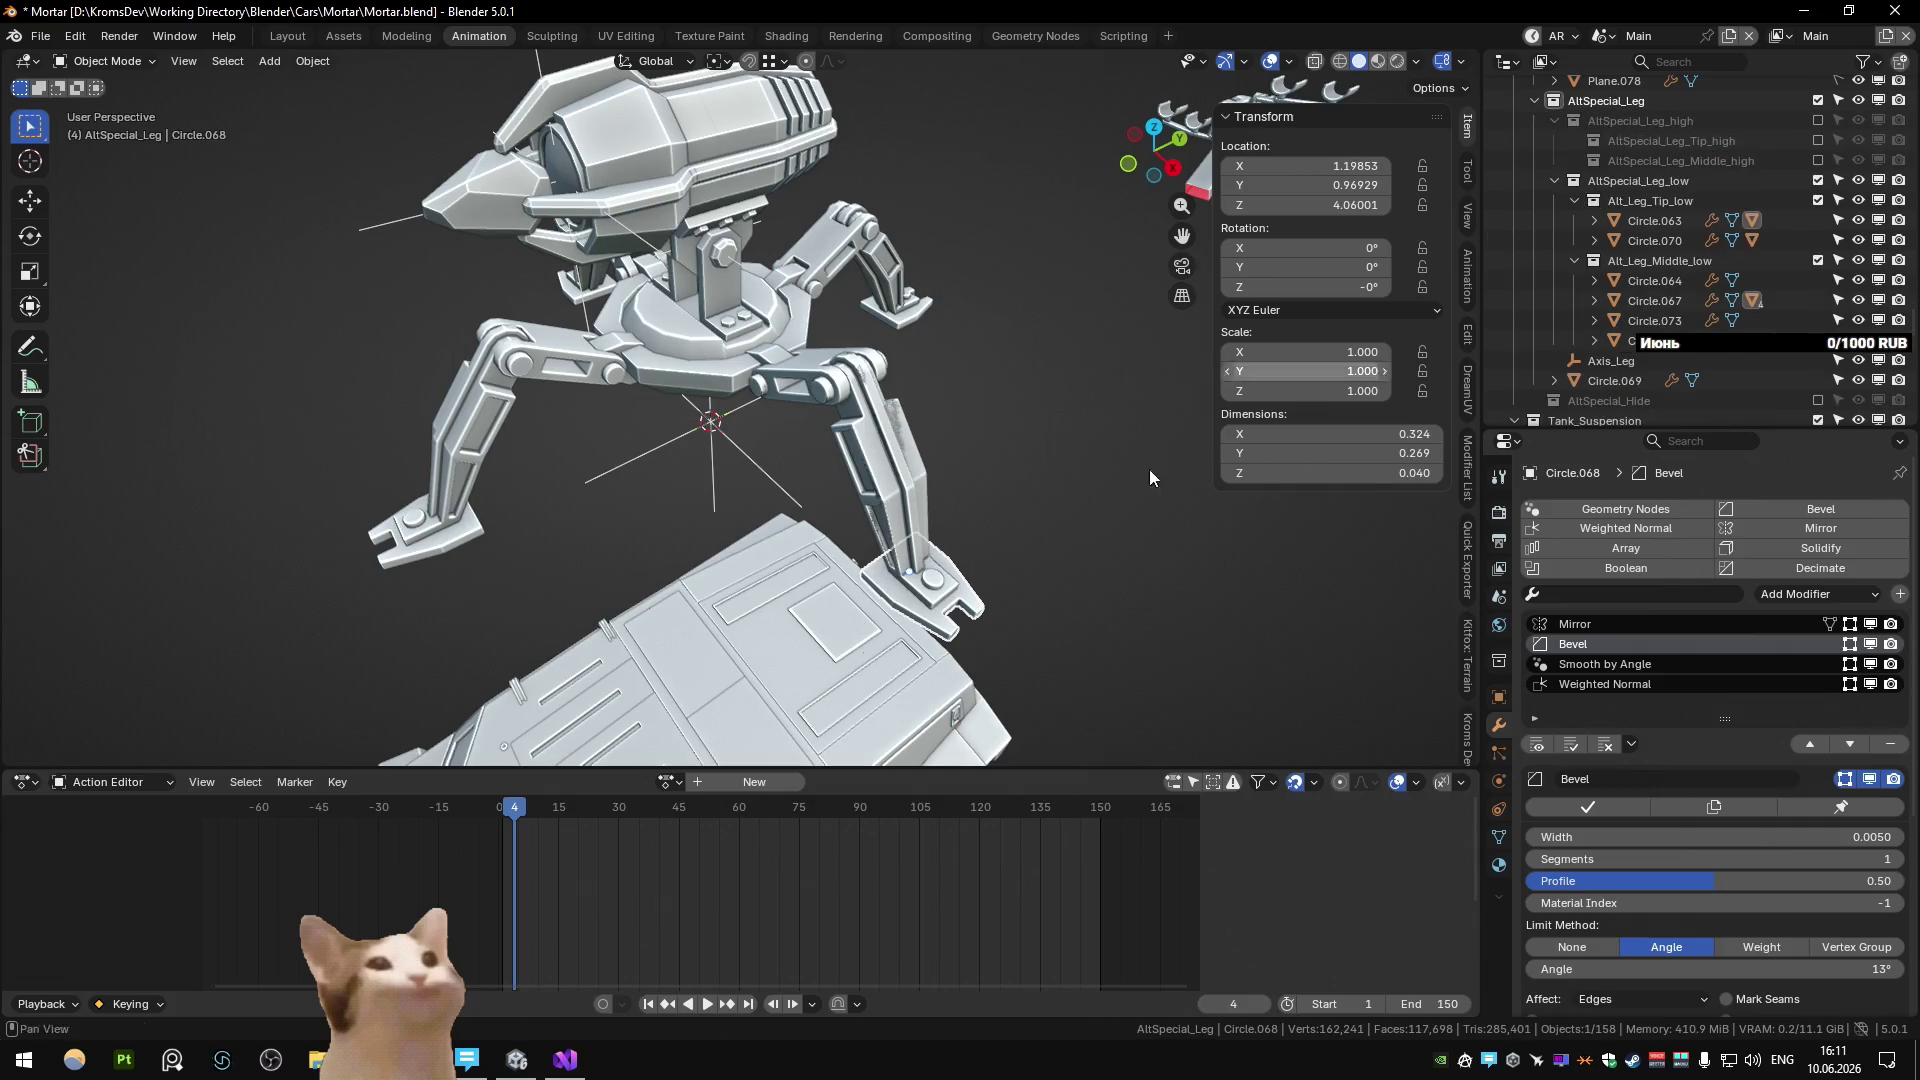
Move the small foot pin Circle.069 into the Alt_Leg_Tip_low collection.
click(934, 582)
click(934, 581)
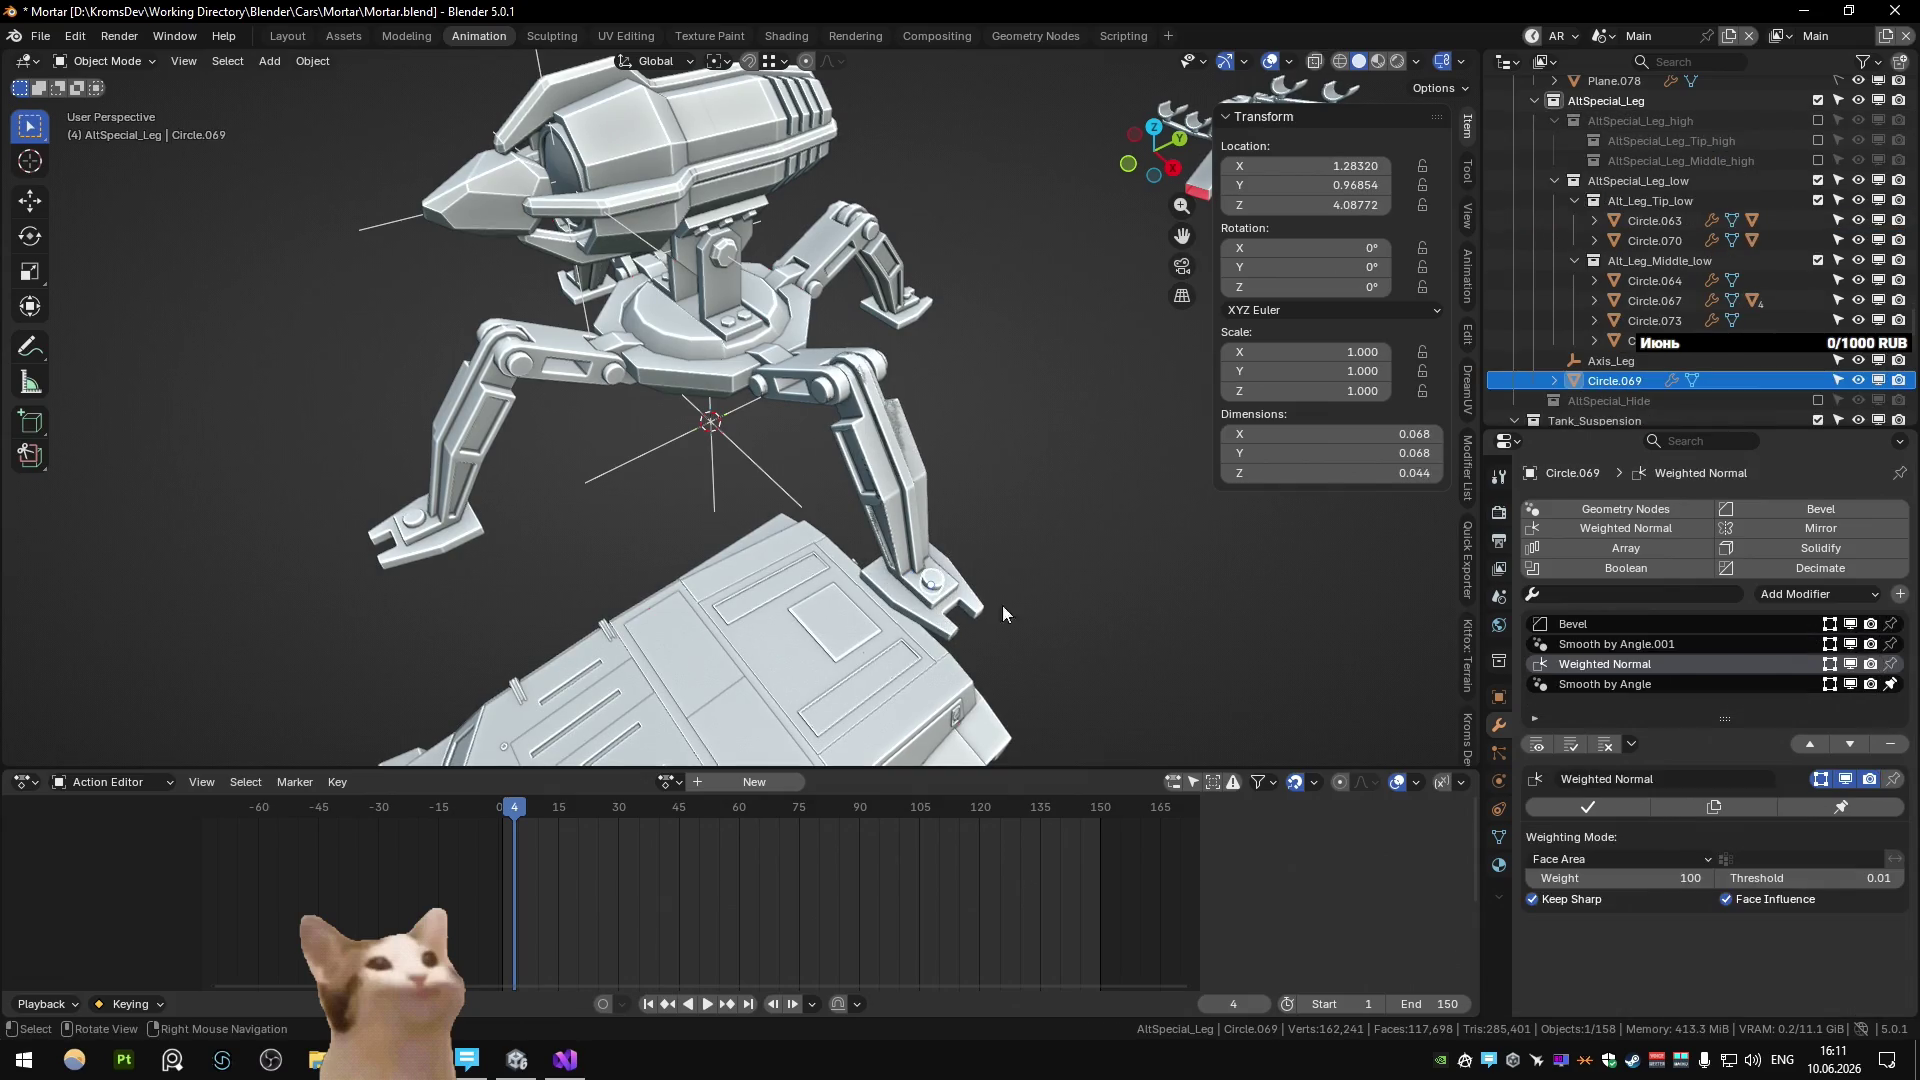
drag(1630, 382, 1692, 225)
With foot part Circle.068 selected, open the Collection Manager and expand AltSpecial_Leg_low.
click(958, 612)
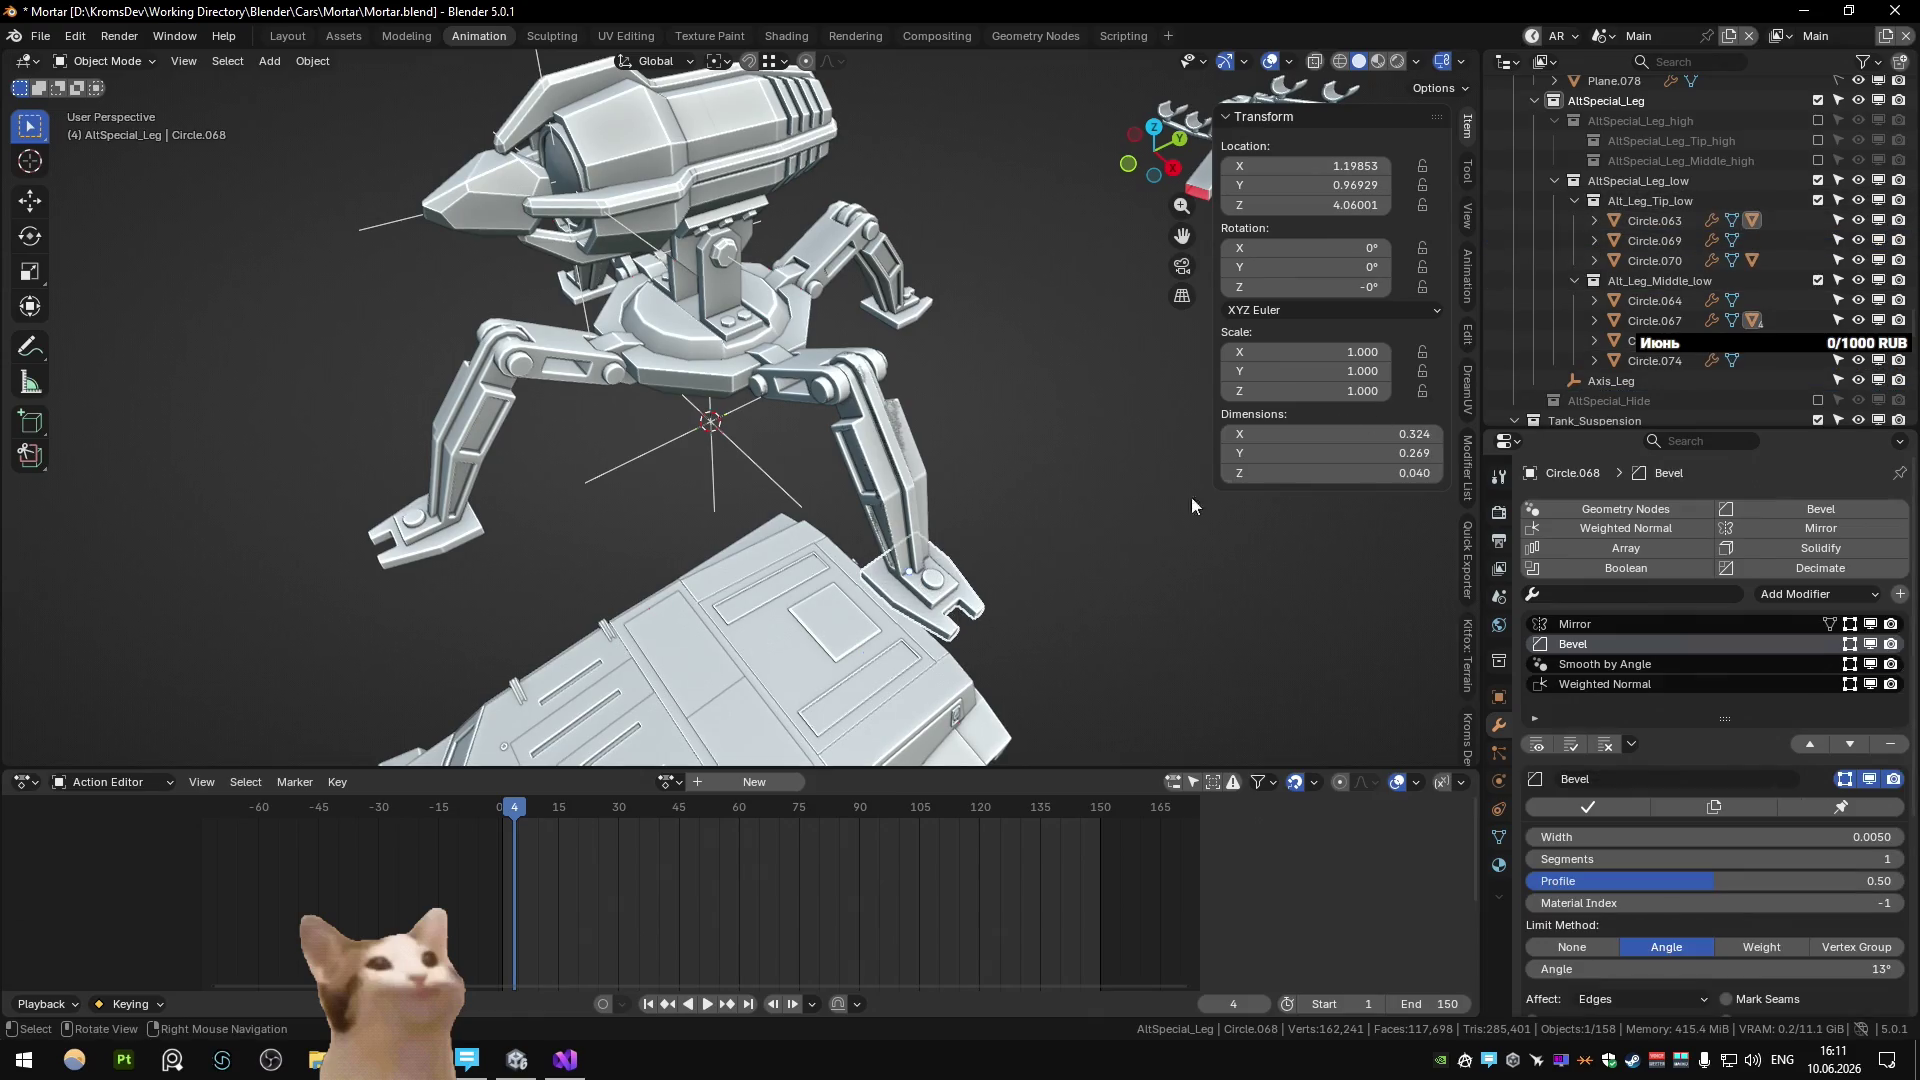
scroll(1298, 639, down, 6)
key(m)
scroll(1131, 681, down, 5)
click(1021, 740)
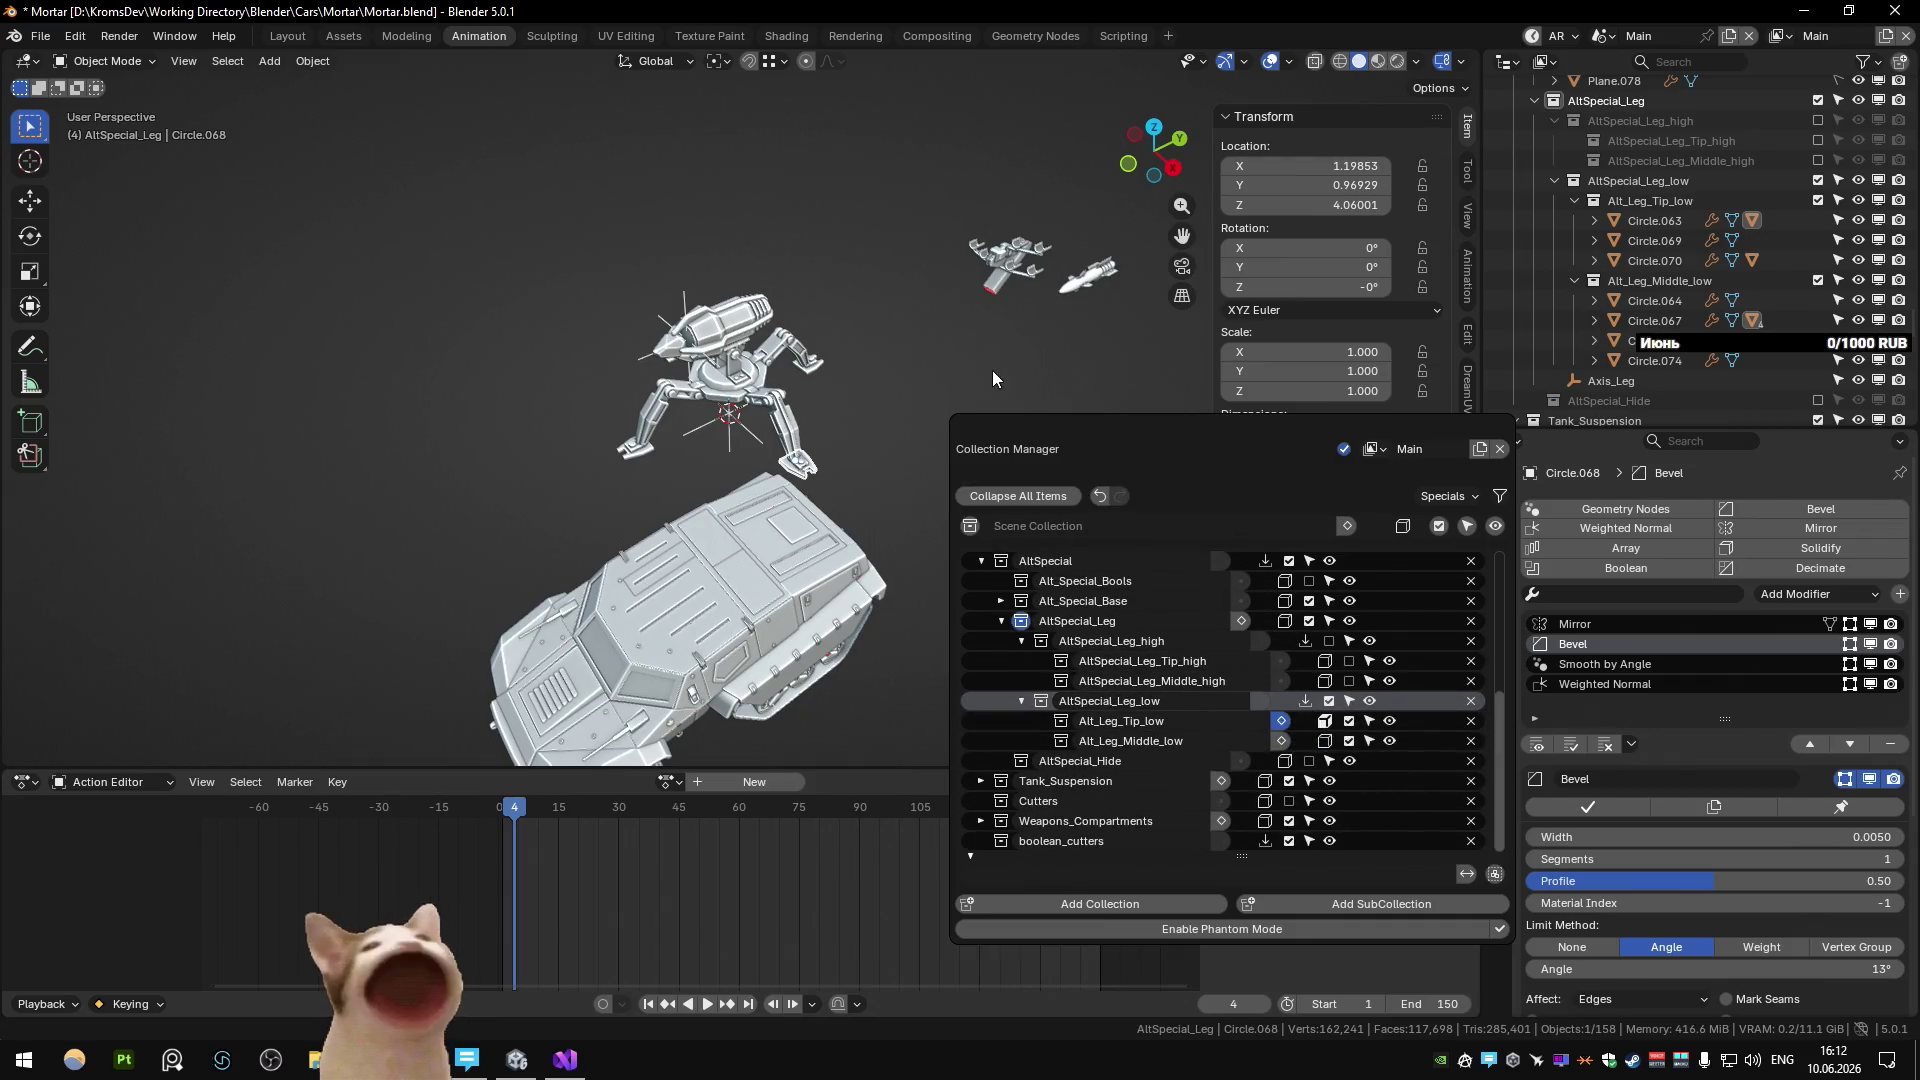
Locate Circle.068 in the hierarchy, orbit around the leg, and recentre the view on joint Circle.067.
key(KP_Decimal)
scroll(882, 453, up, 8)
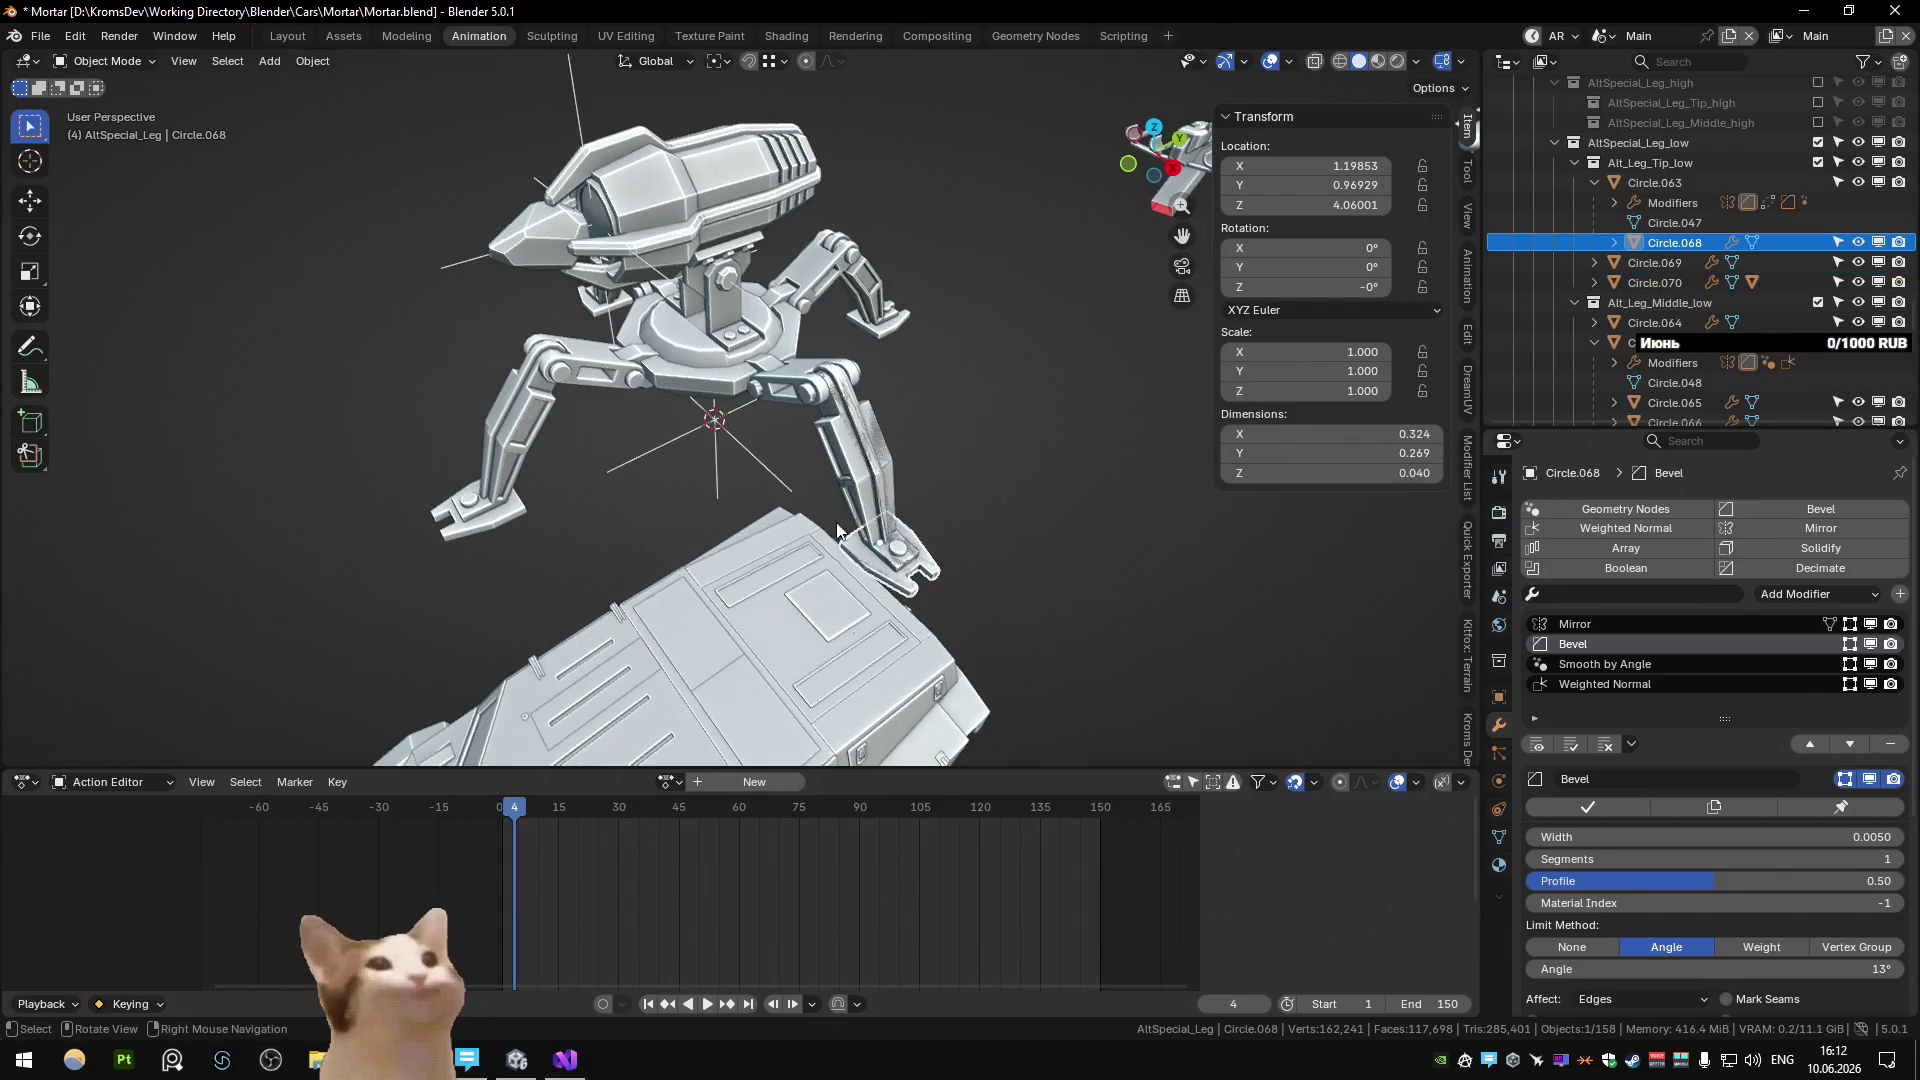
scroll(879, 516, down, 5)
mouse_move(879, 516)
middle_down()
mouse_move(884, 410)
mouse_move(757, 442)
middle_up()
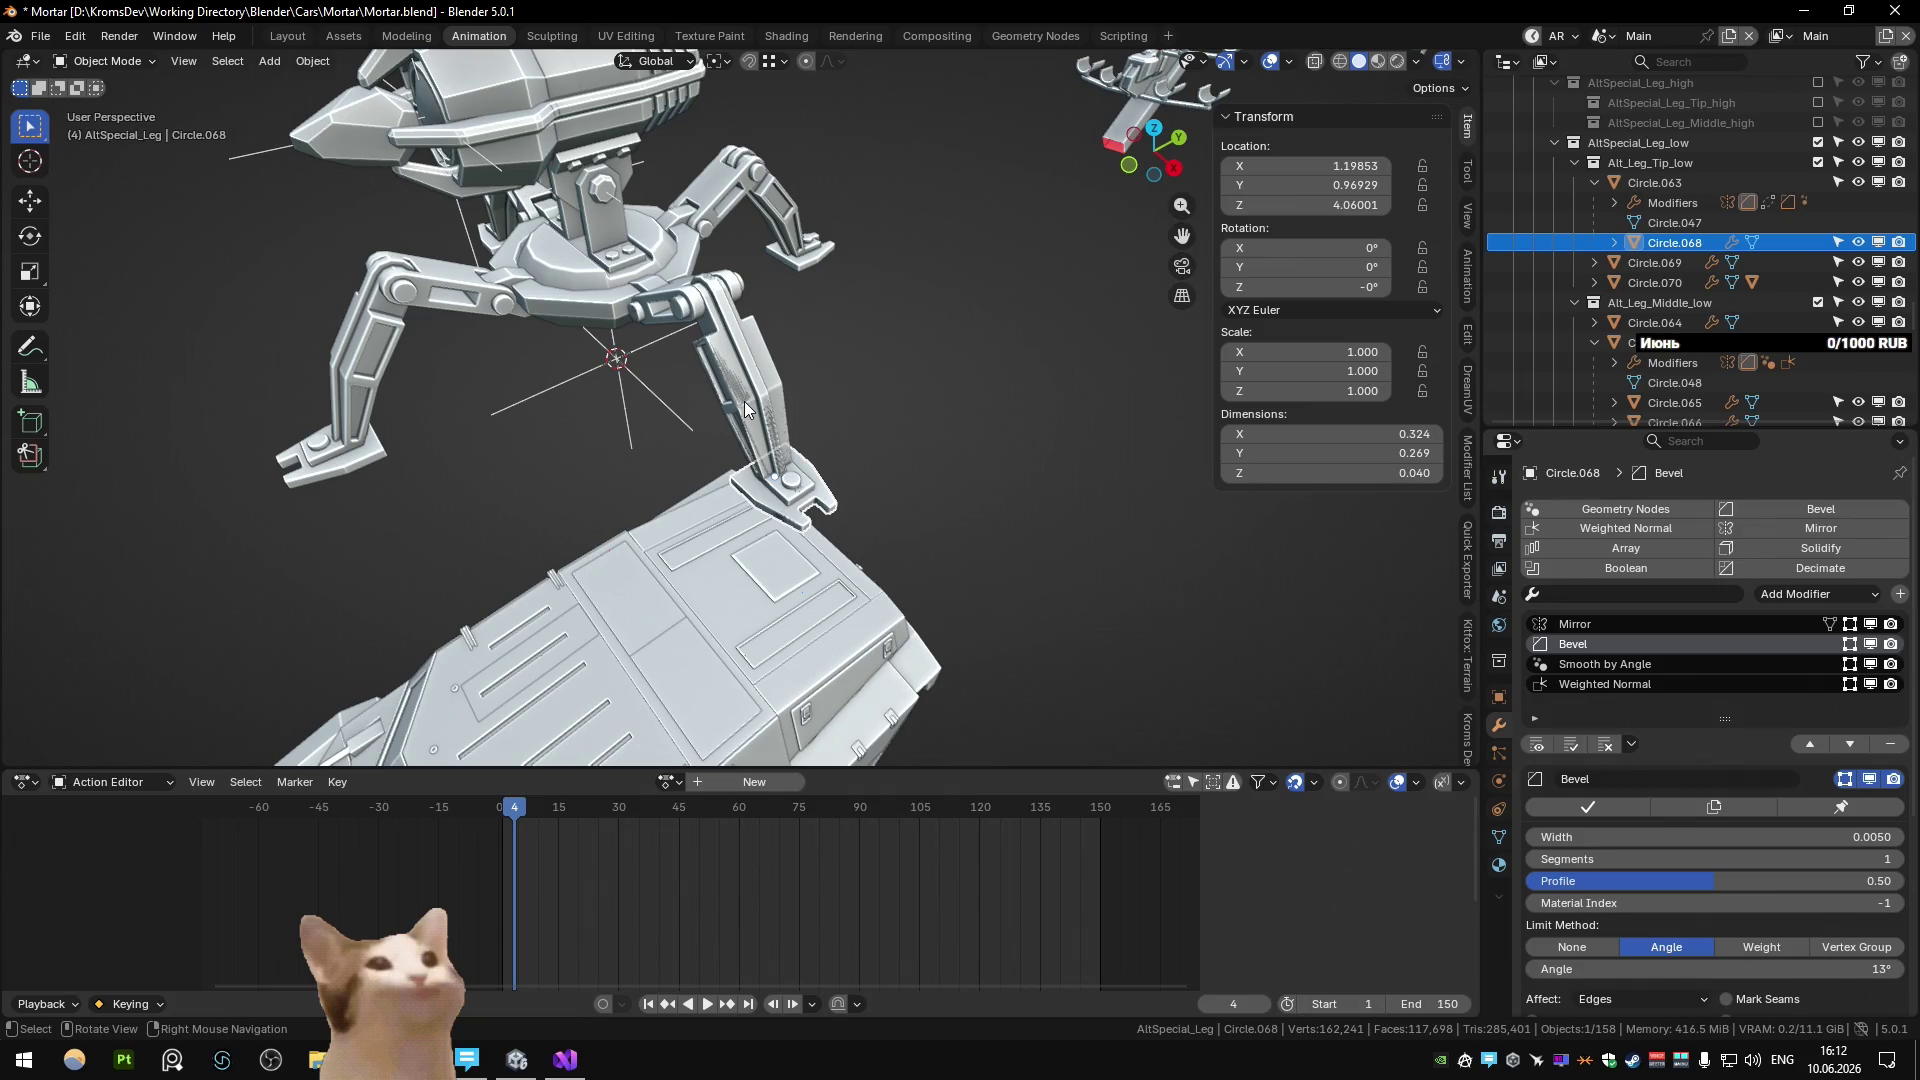
mouse_move(744, 408)
middle_down()
mouse_move(806, 330)
mouse_move(824, 412)
mouse_move(842, 414)
middle_up()
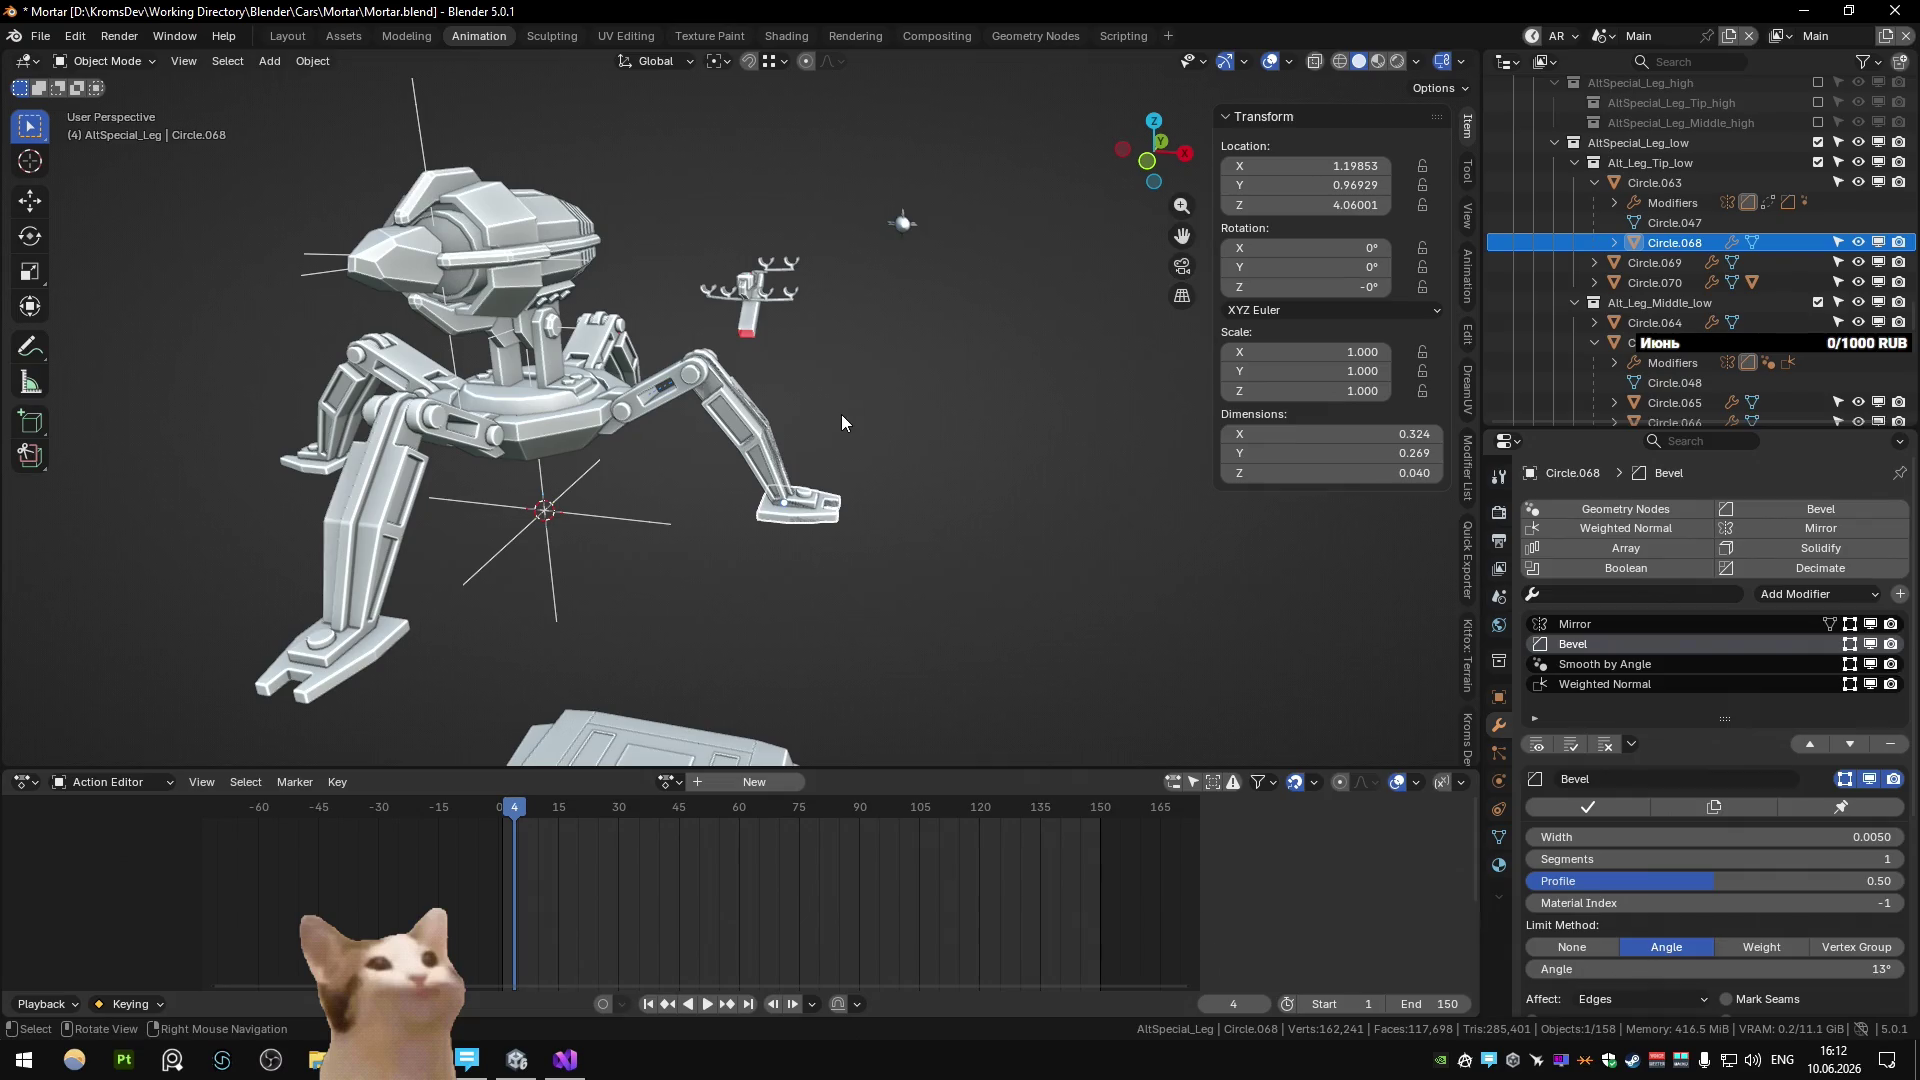
middle_drag(842, 414, 728, 436)
click(675, 394)
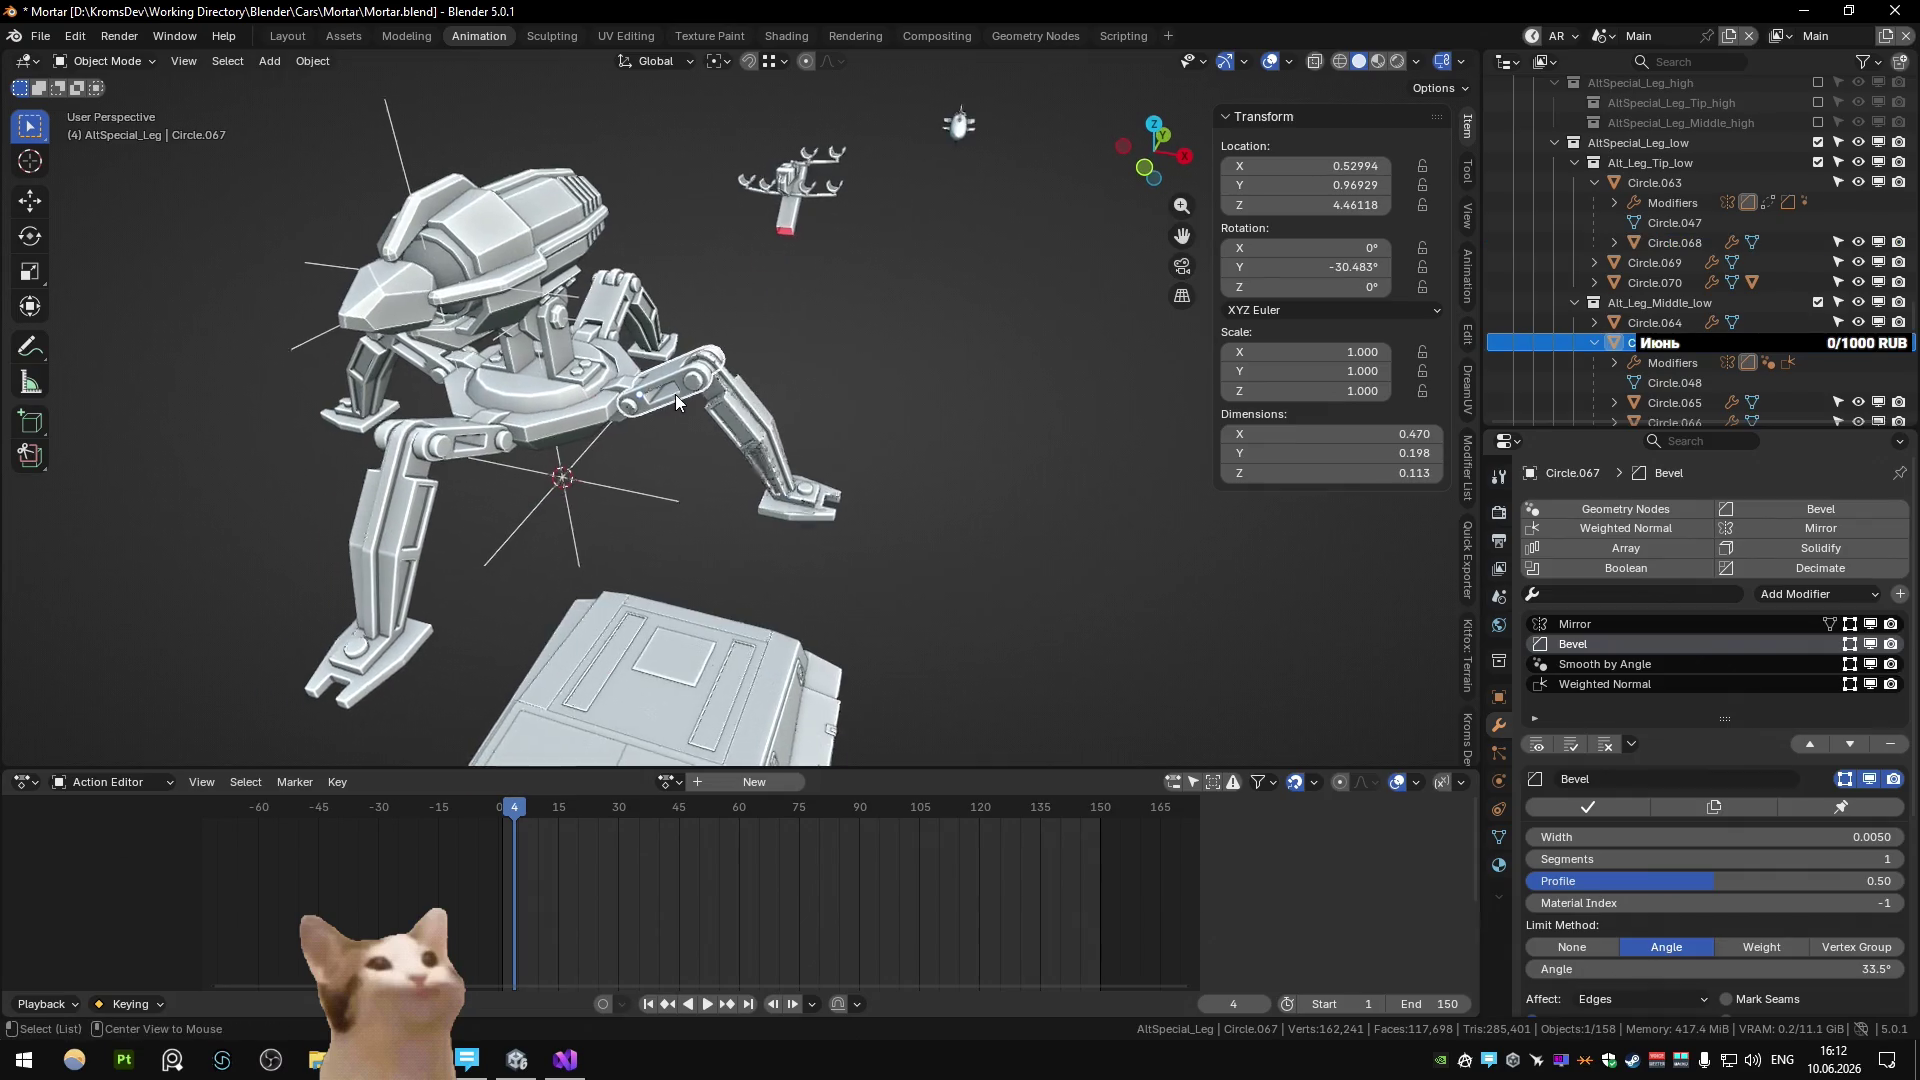
alt+middle_click(675, 394)
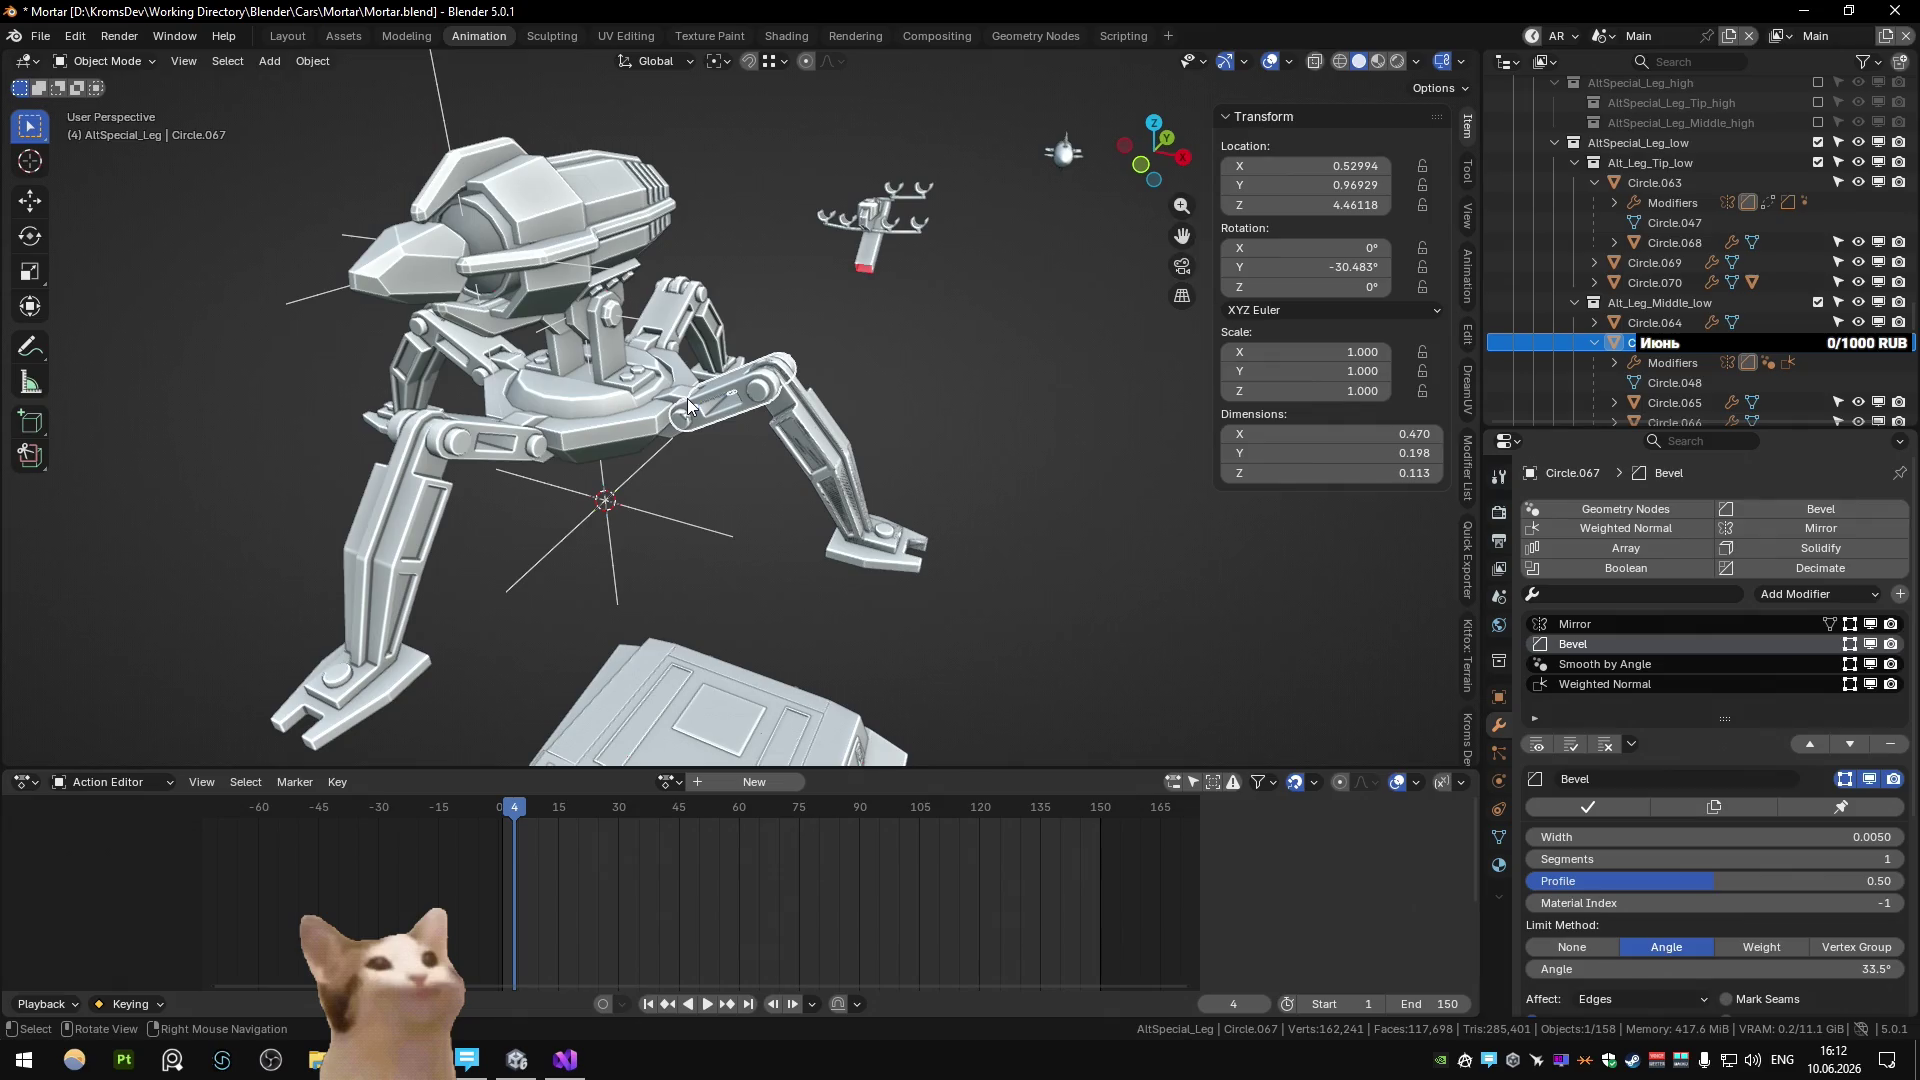
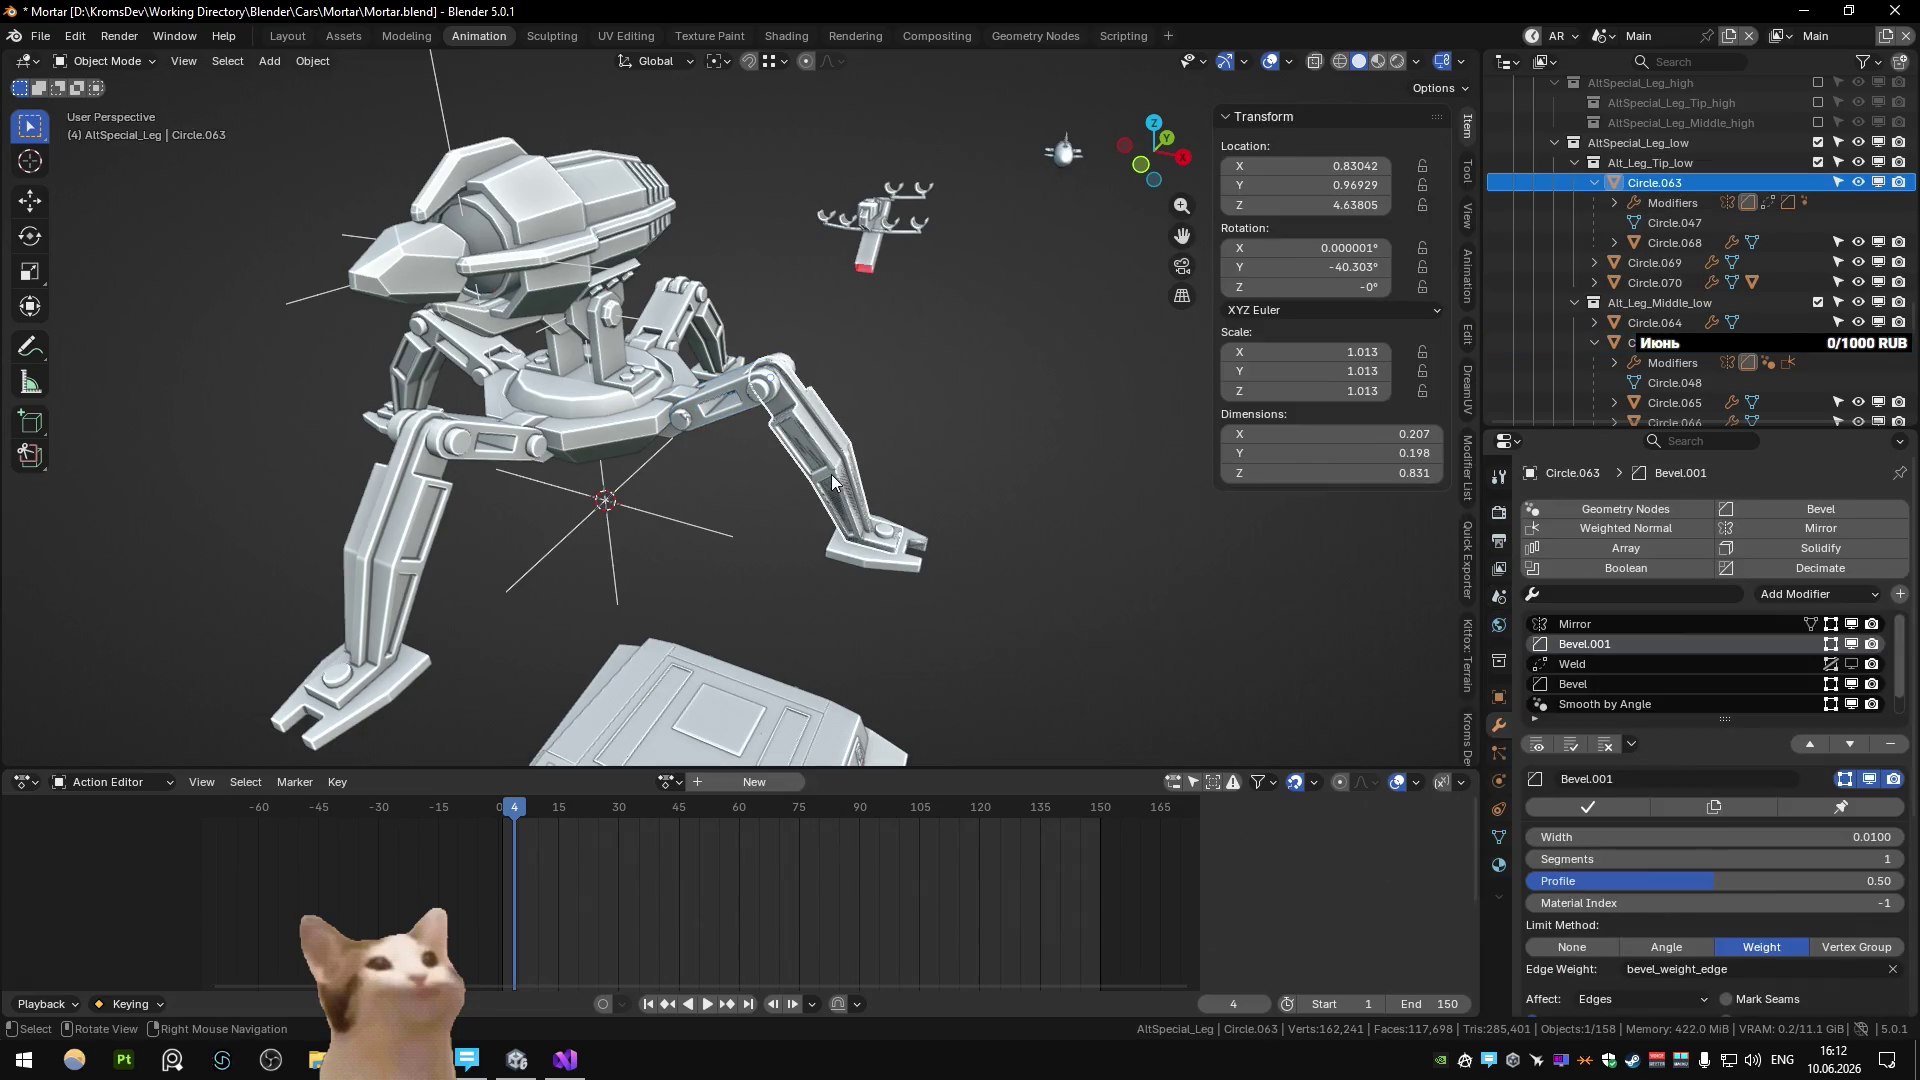
Inspect the lower leg part by hiding and revealing it and toggling the low leg tip collection.
key(h)
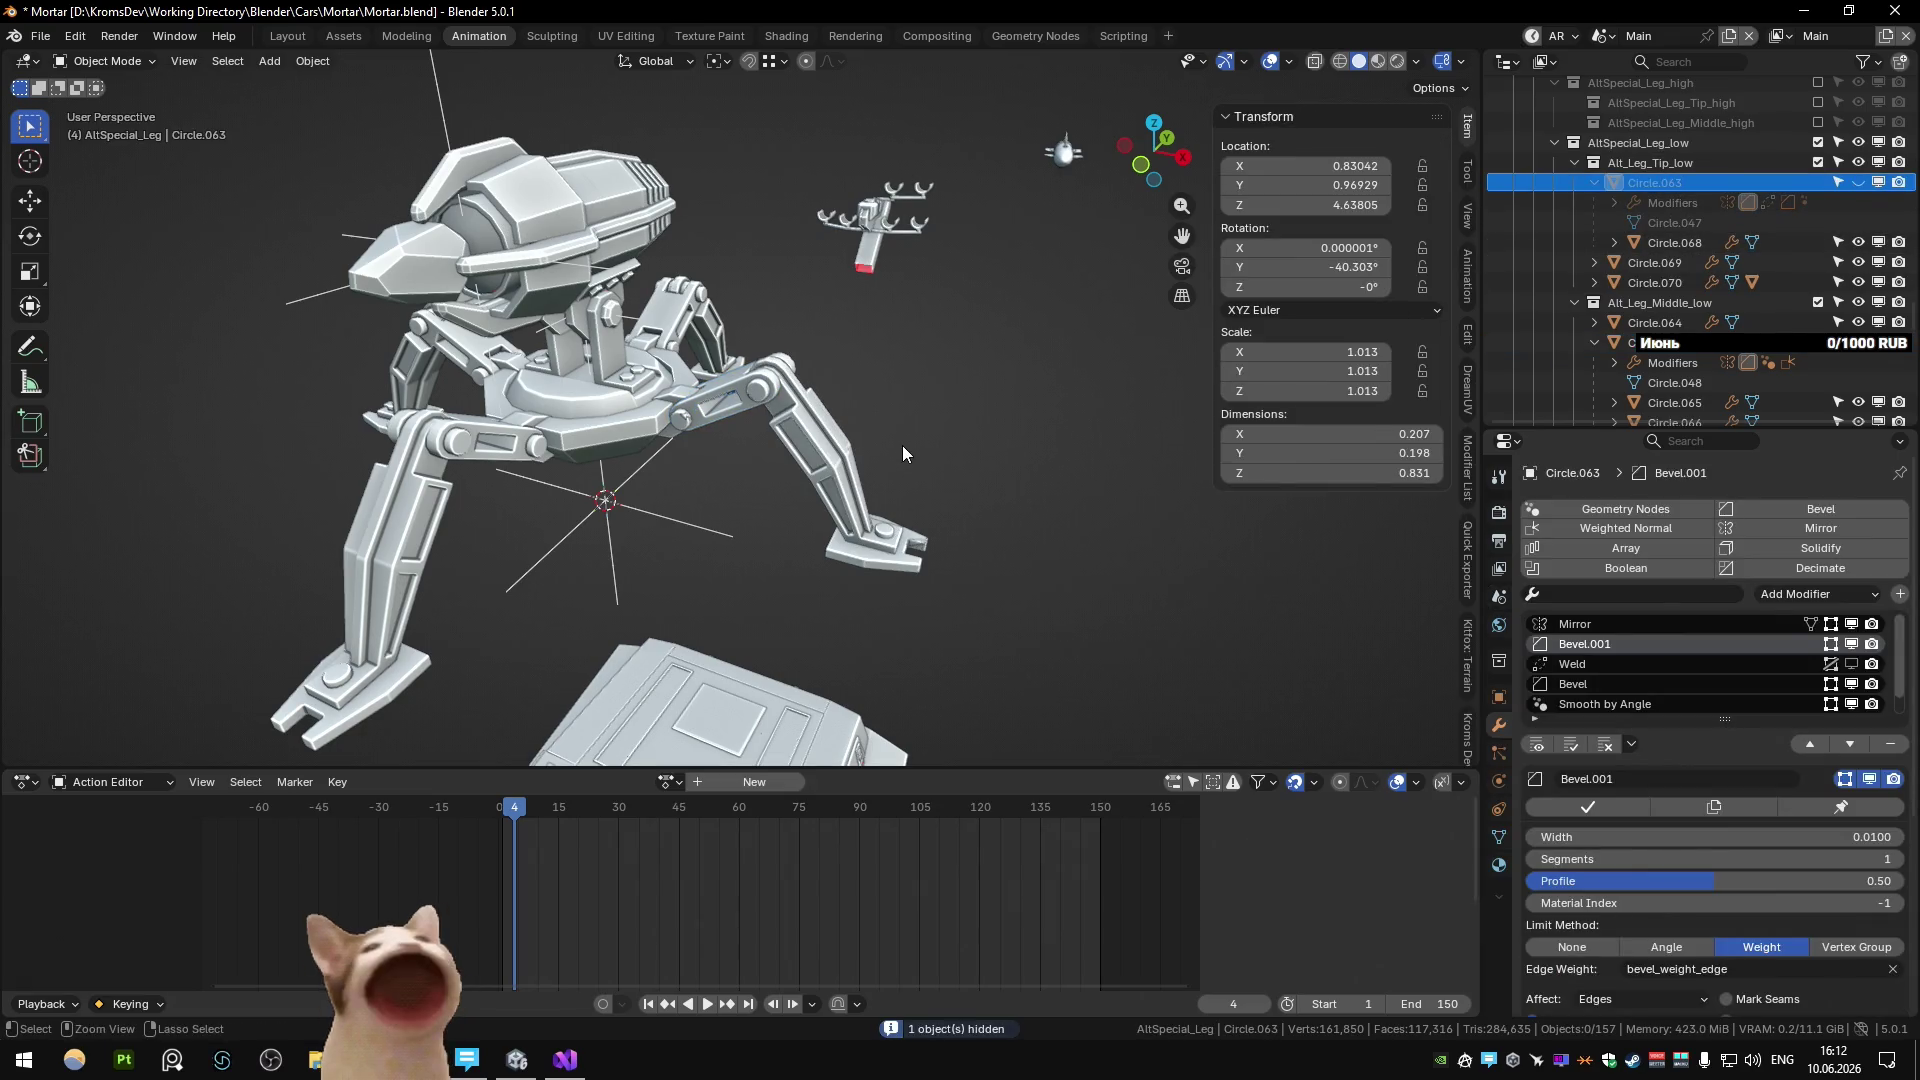
key(alt+h)
click(1818, 162)
click(1817, 162)
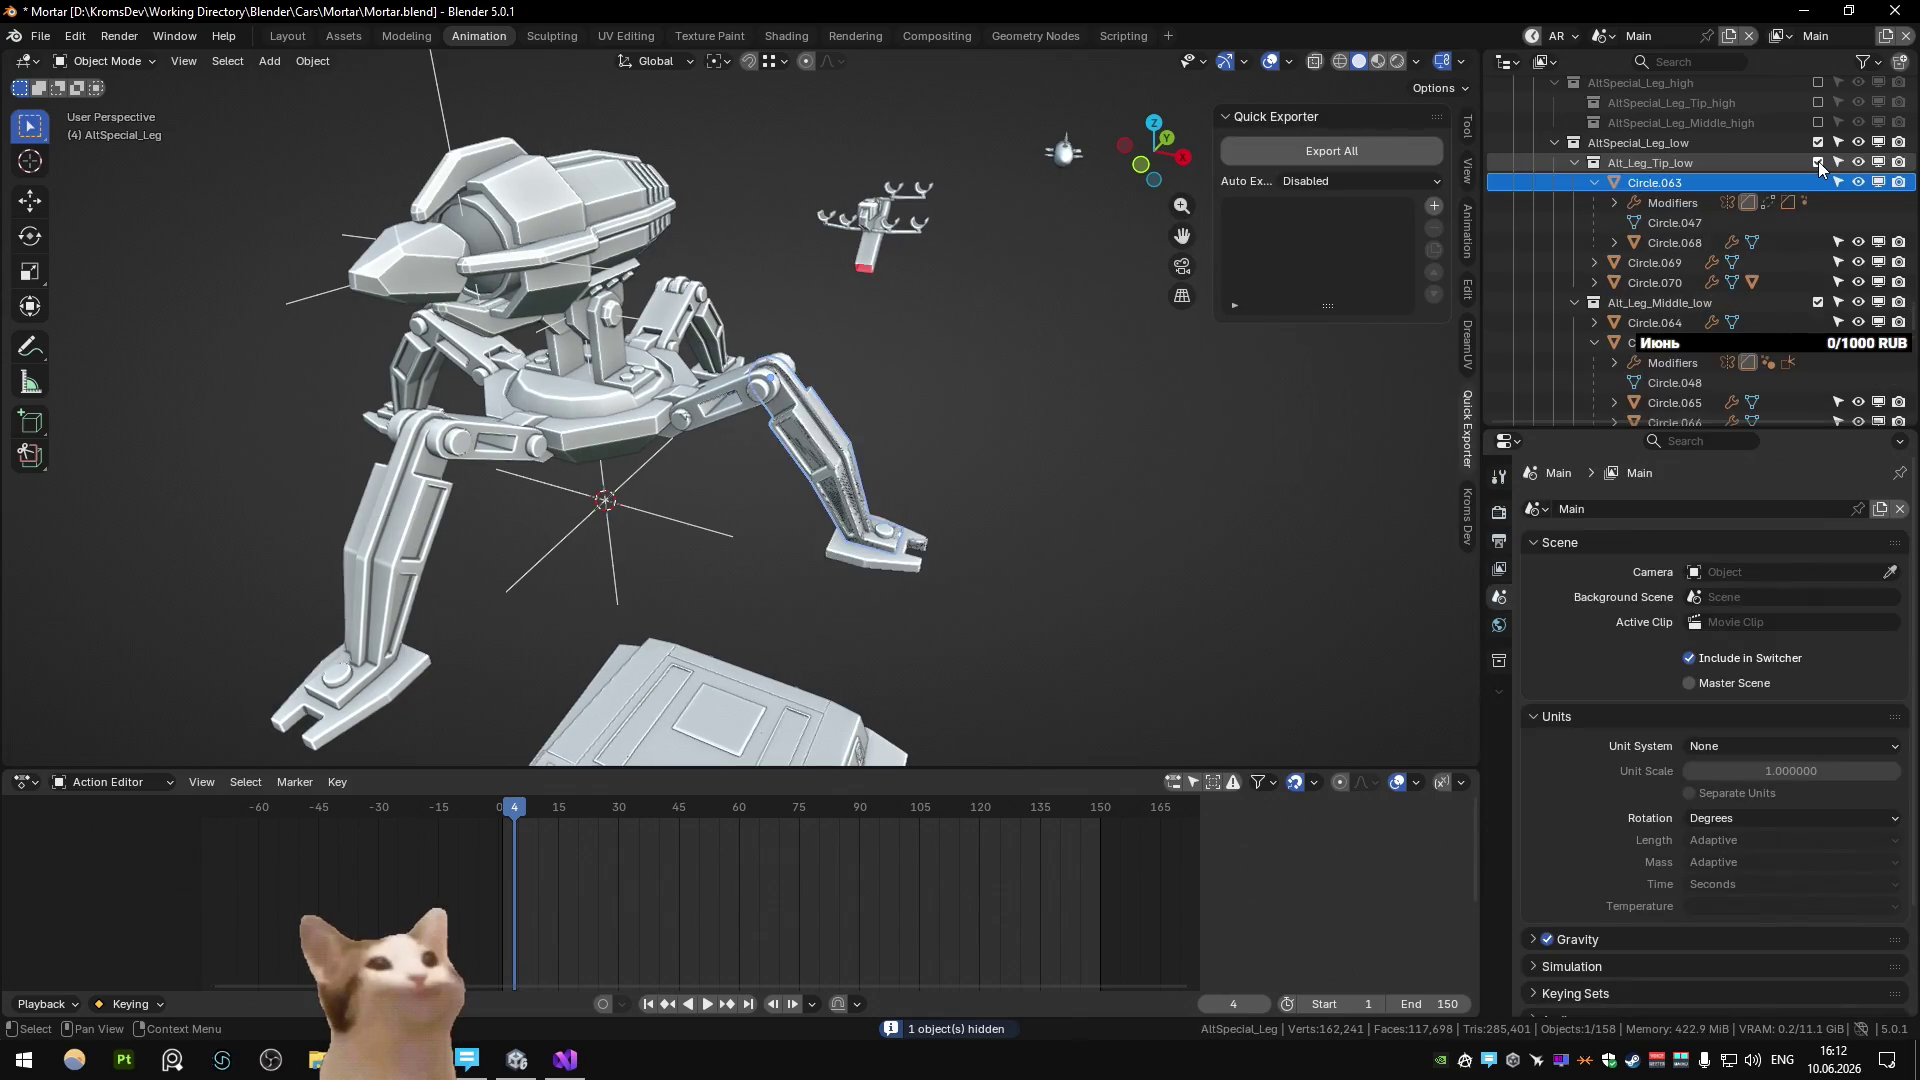
Try deleting Circle.063, undo the removals, and hide Circle.069 to see what it covers.
key(Delete)
click(830, 474)
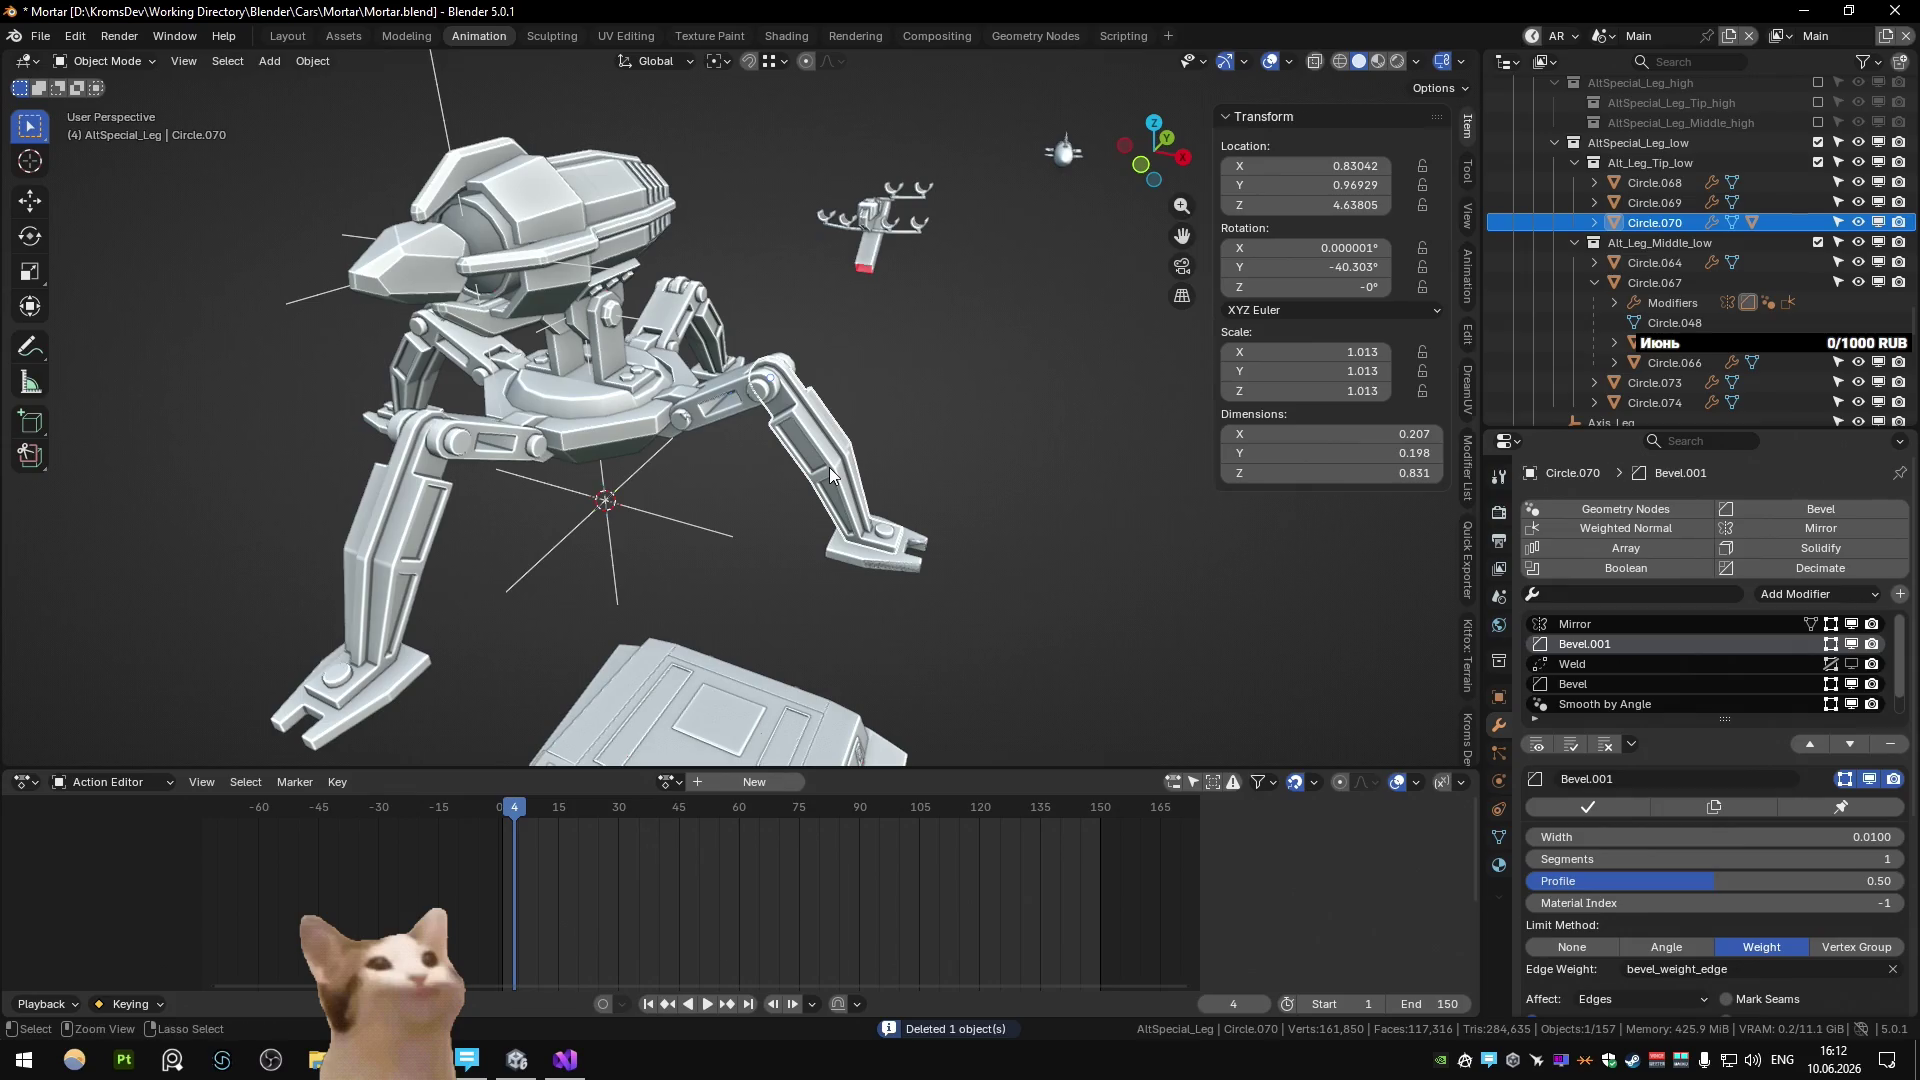
key(ctrl+z)
key(ctrl+z)
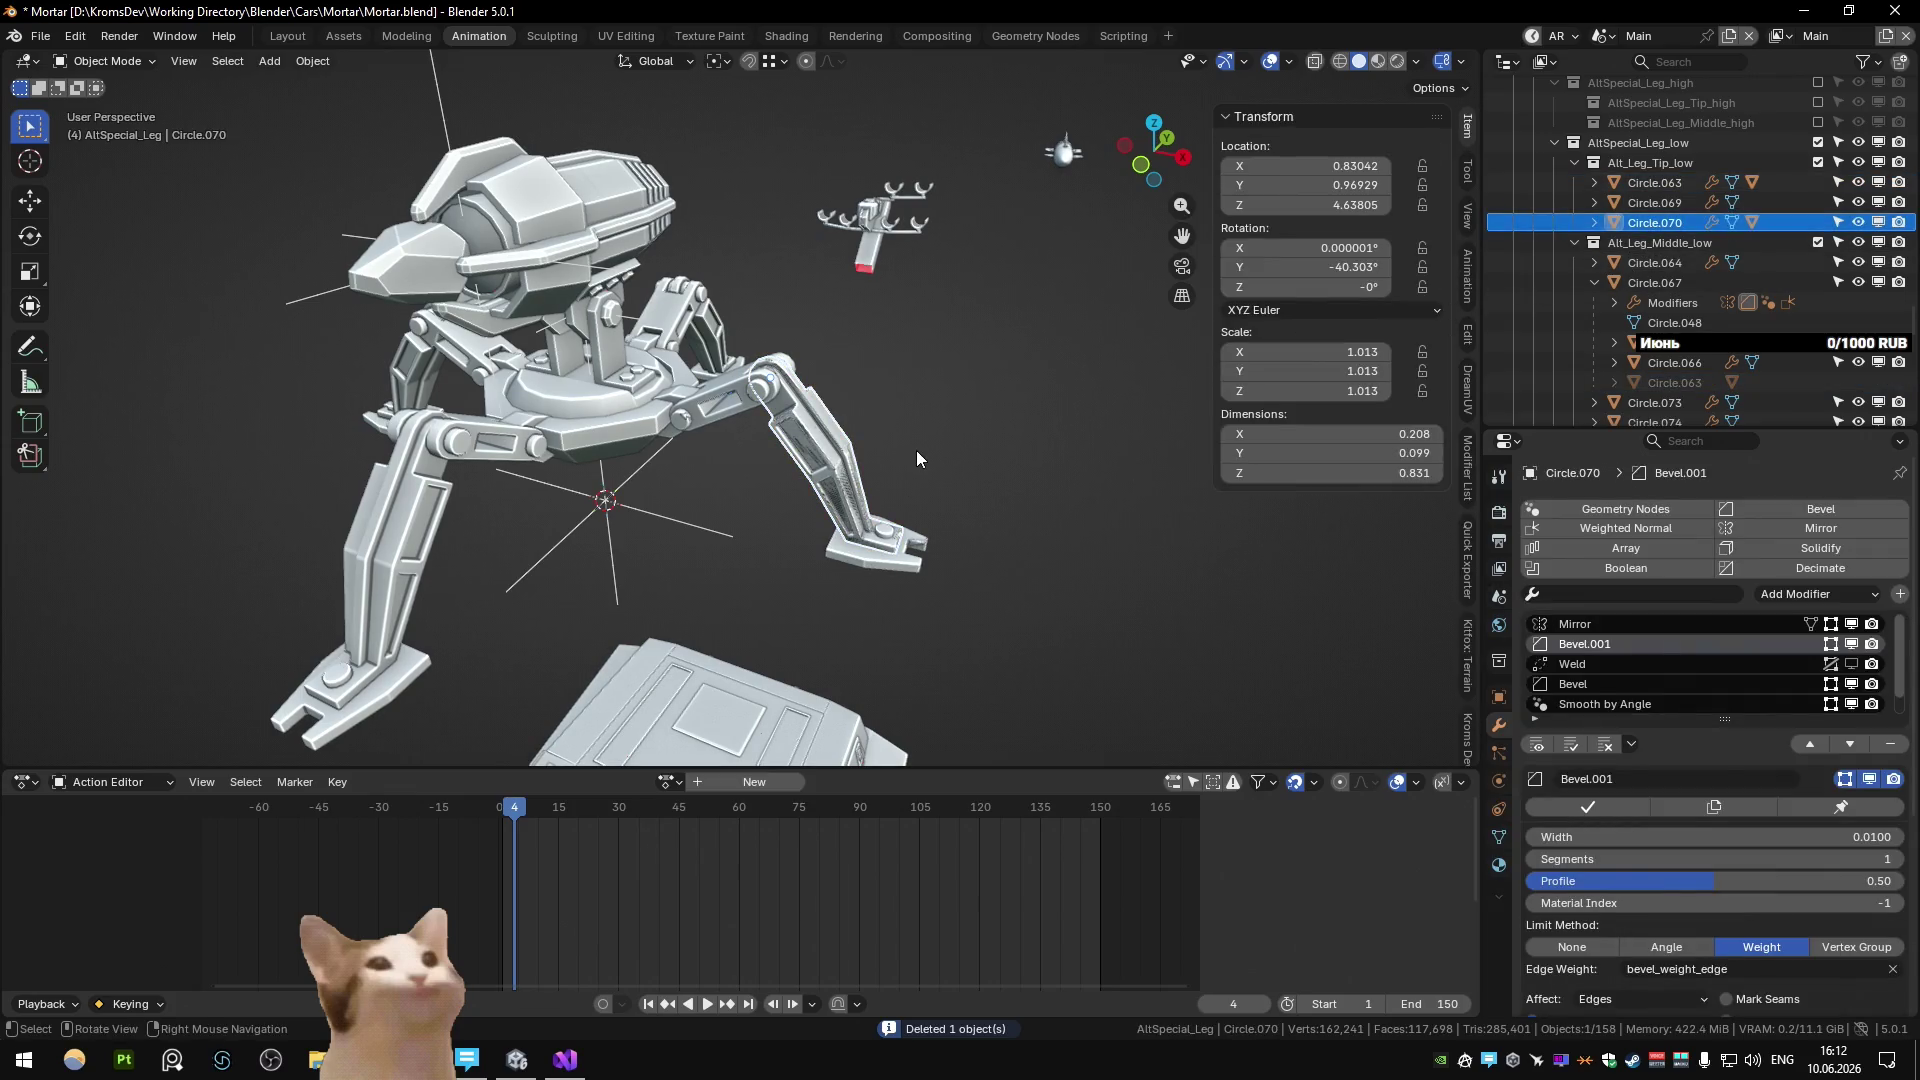
key(ctrl+z)
key(ctrl+z)
key(ctrl+z)
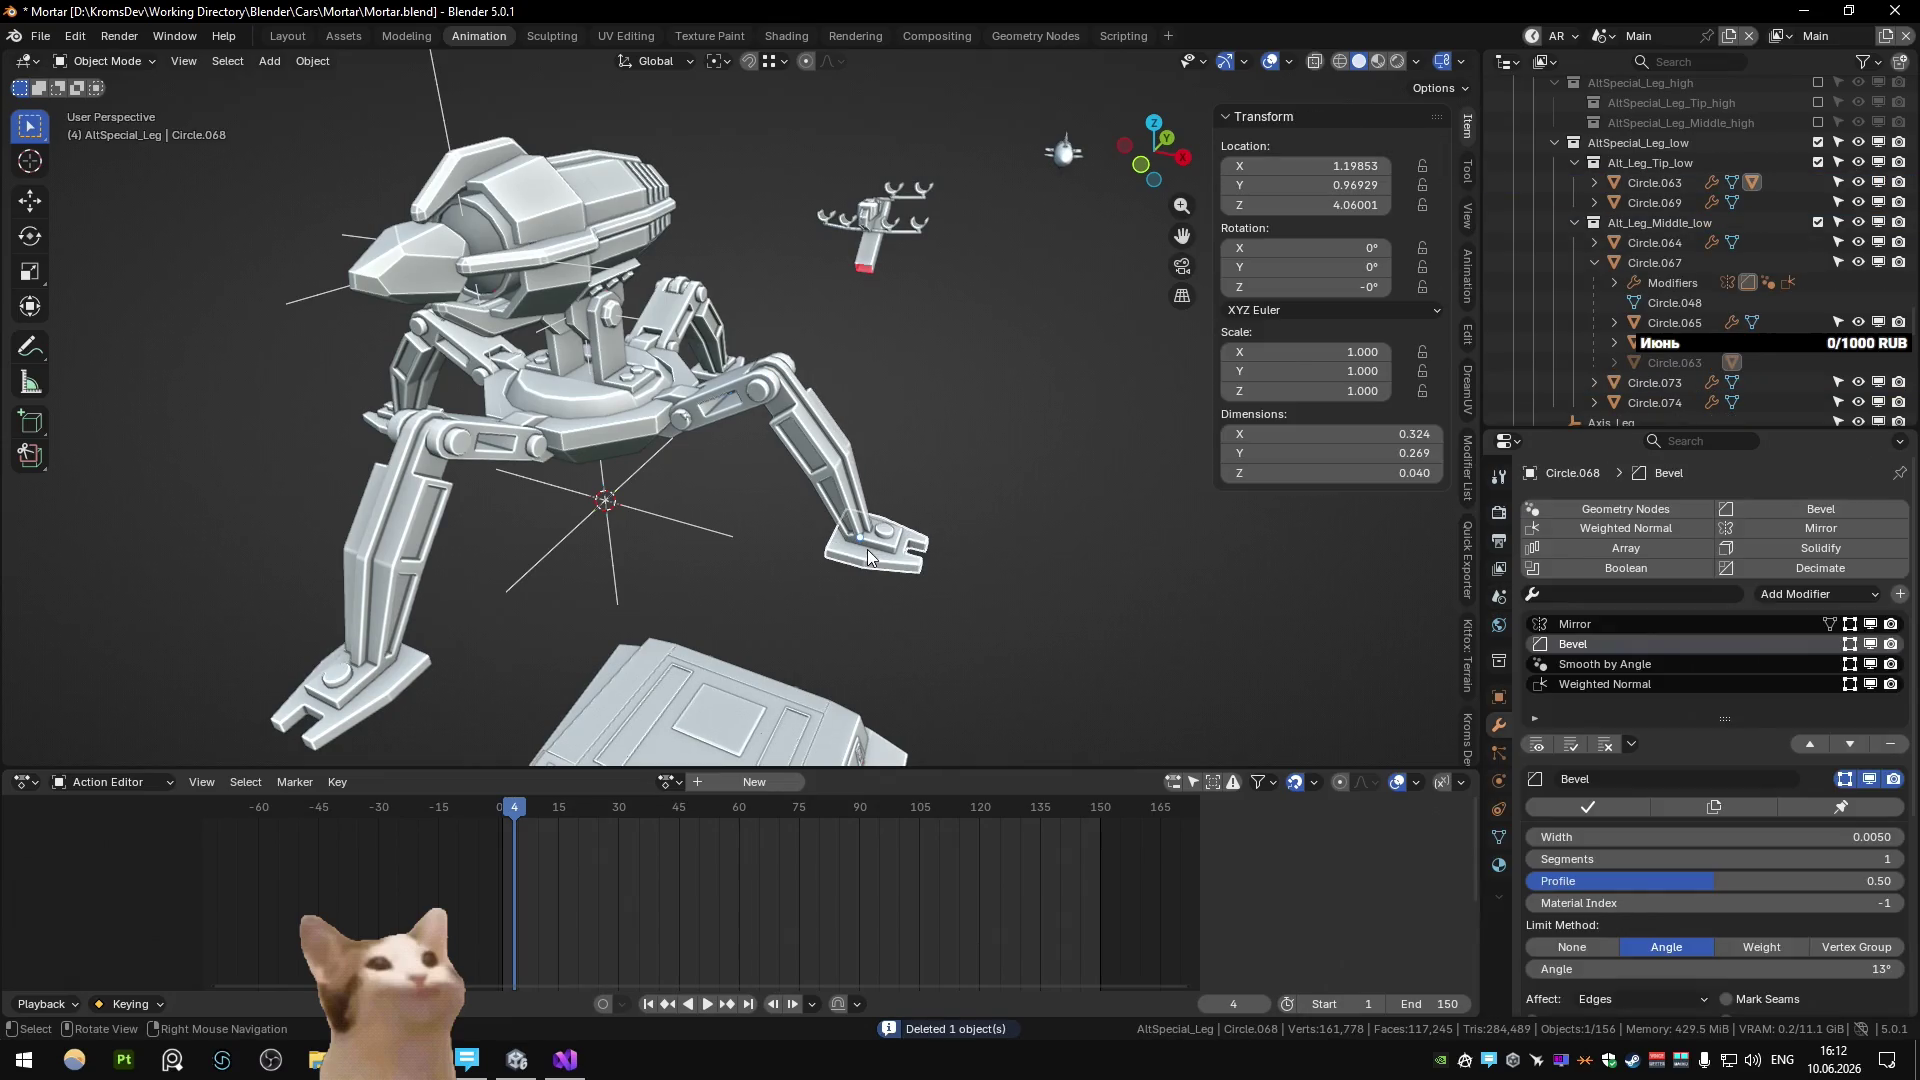
key(ctrl+z)
key(ctrl+z)
key(h)
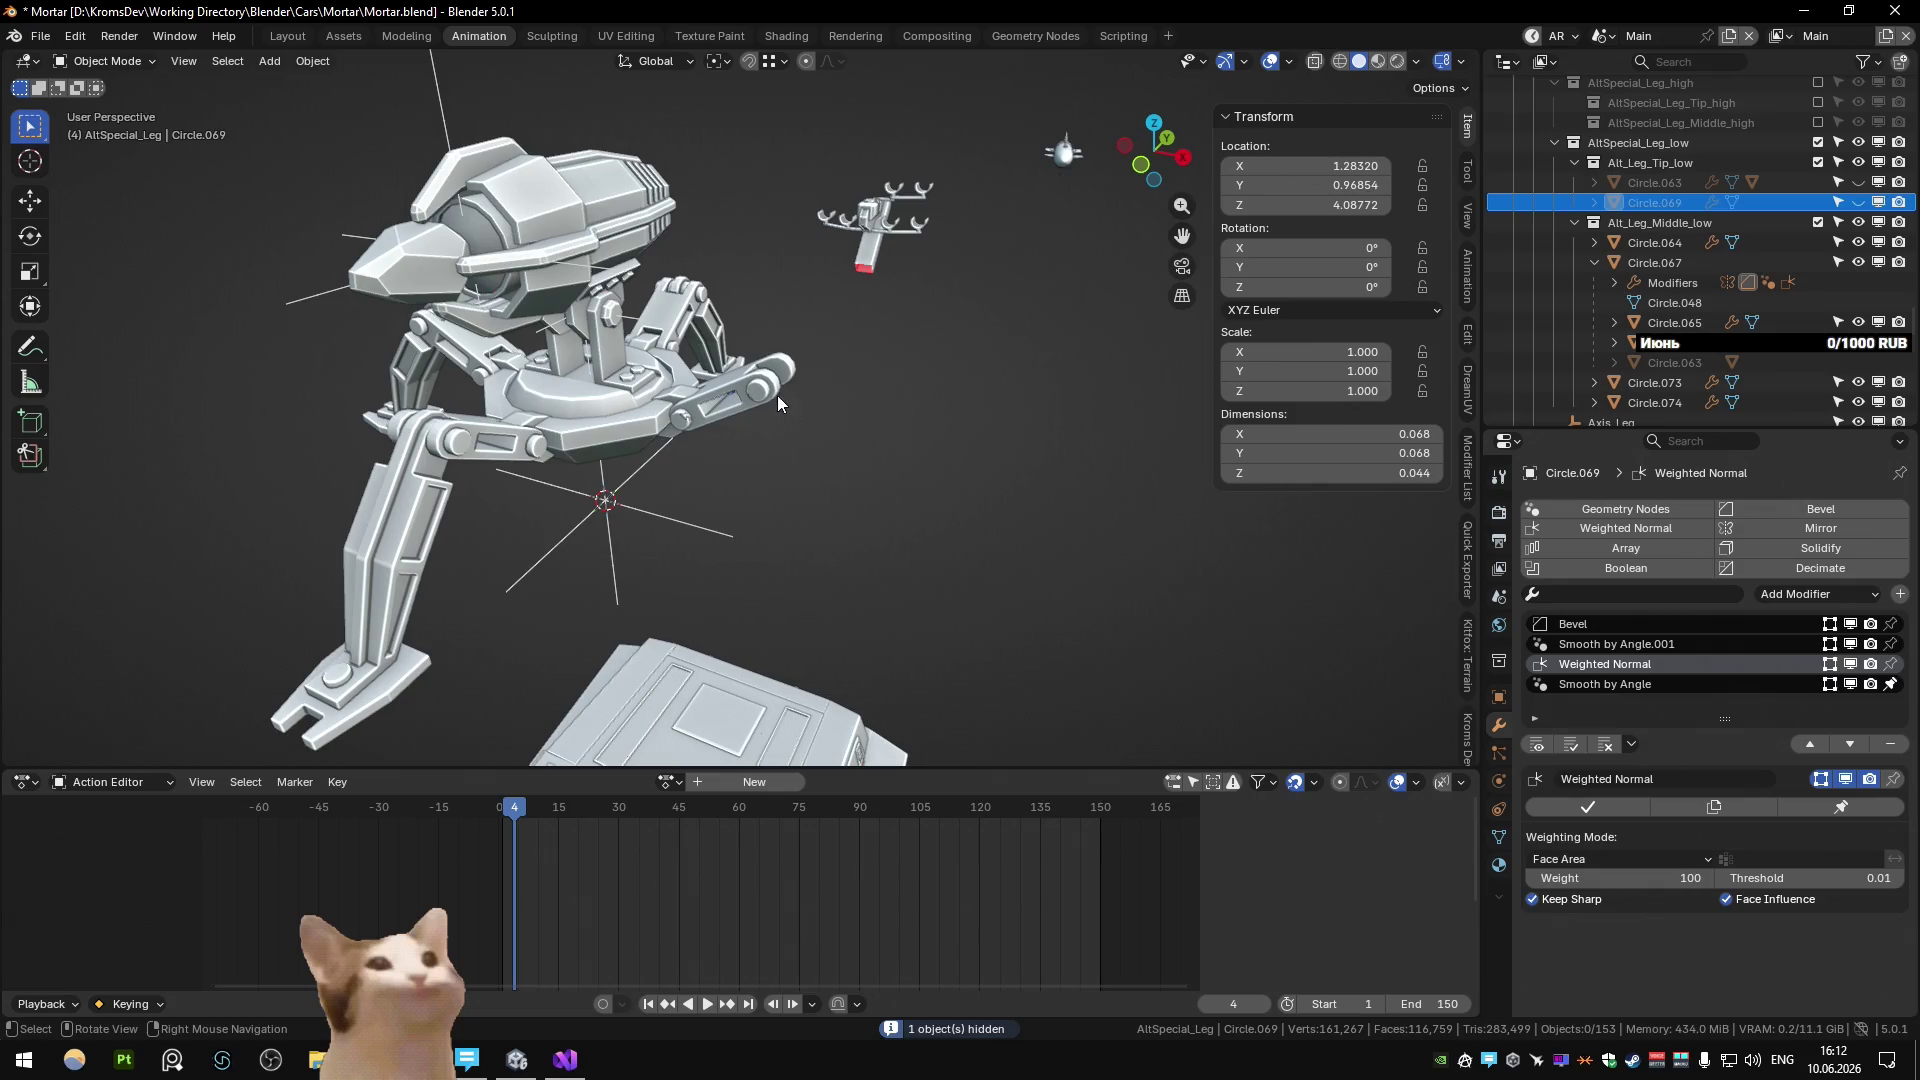
Delete Circle.073 and Circle.074 at the leg tip, then reveal all hidden leg parts.
click(778, 403)
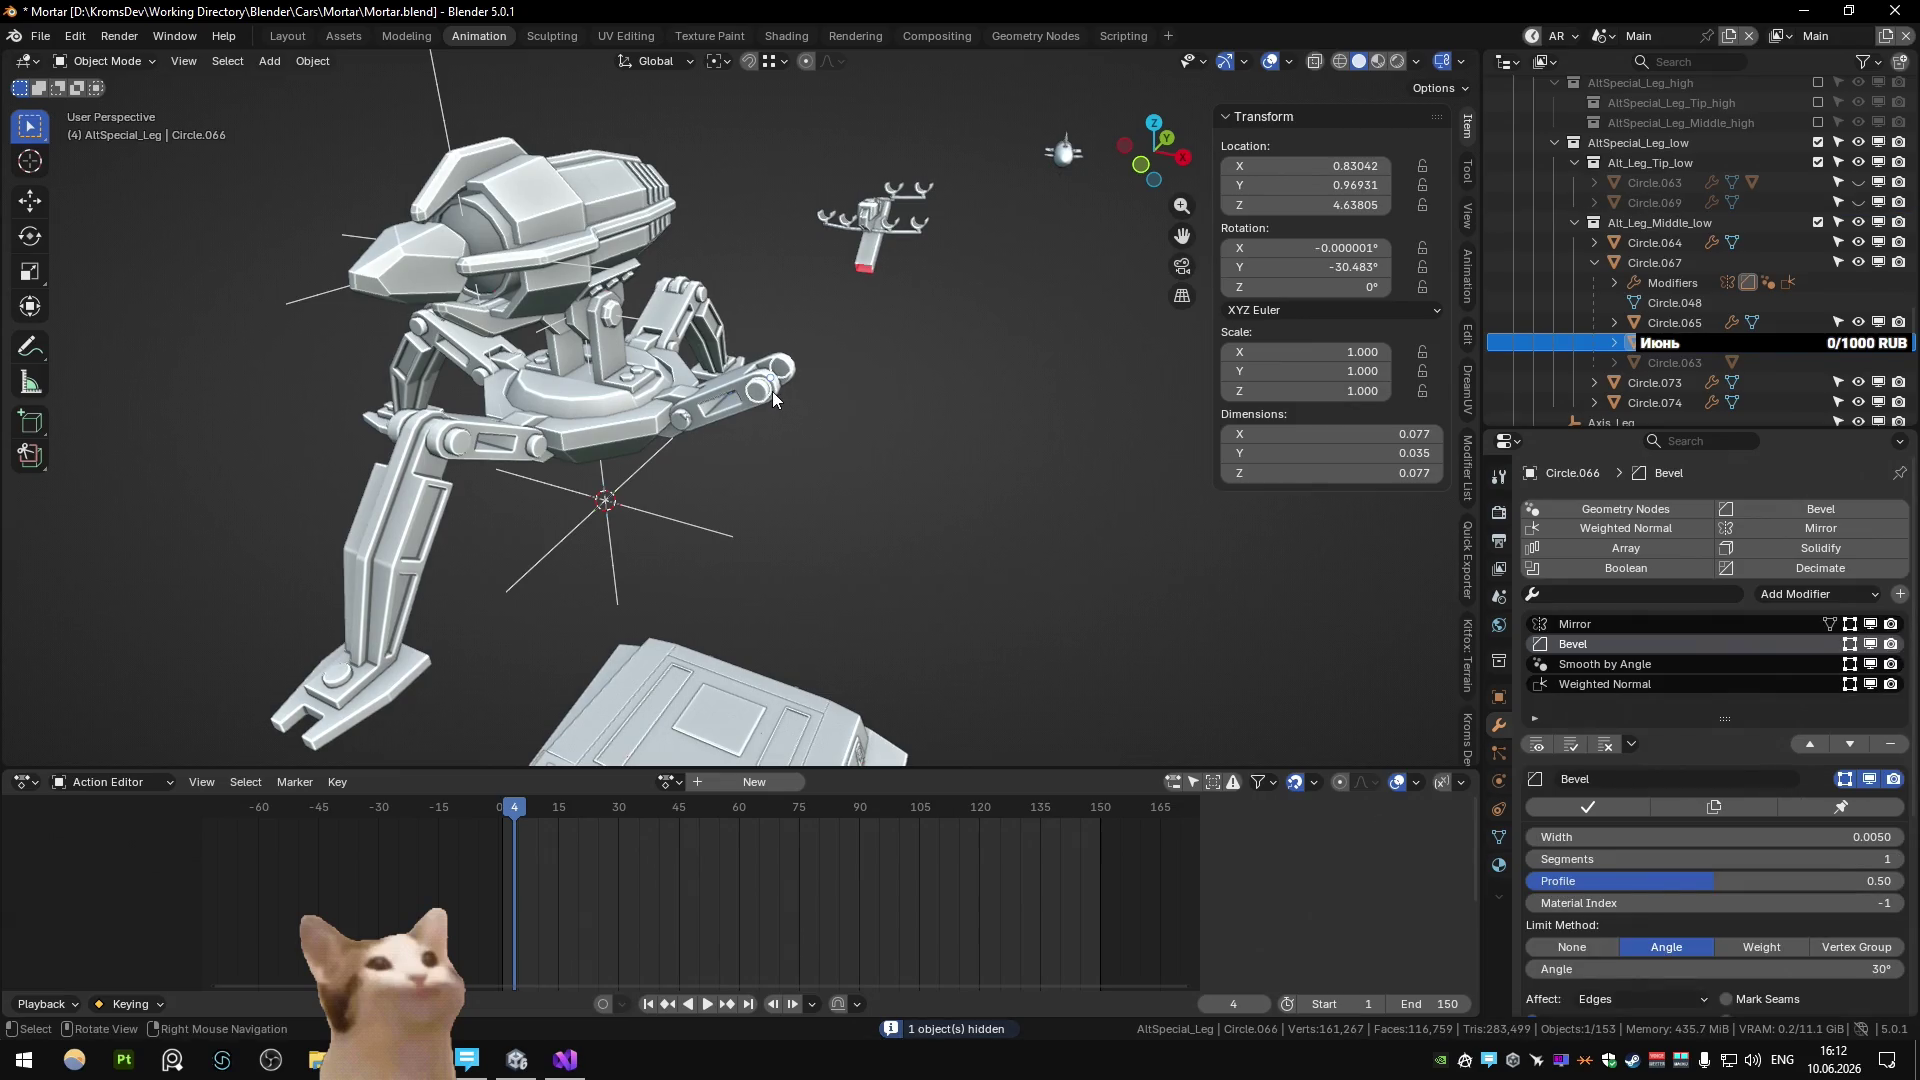
click(768, 395)
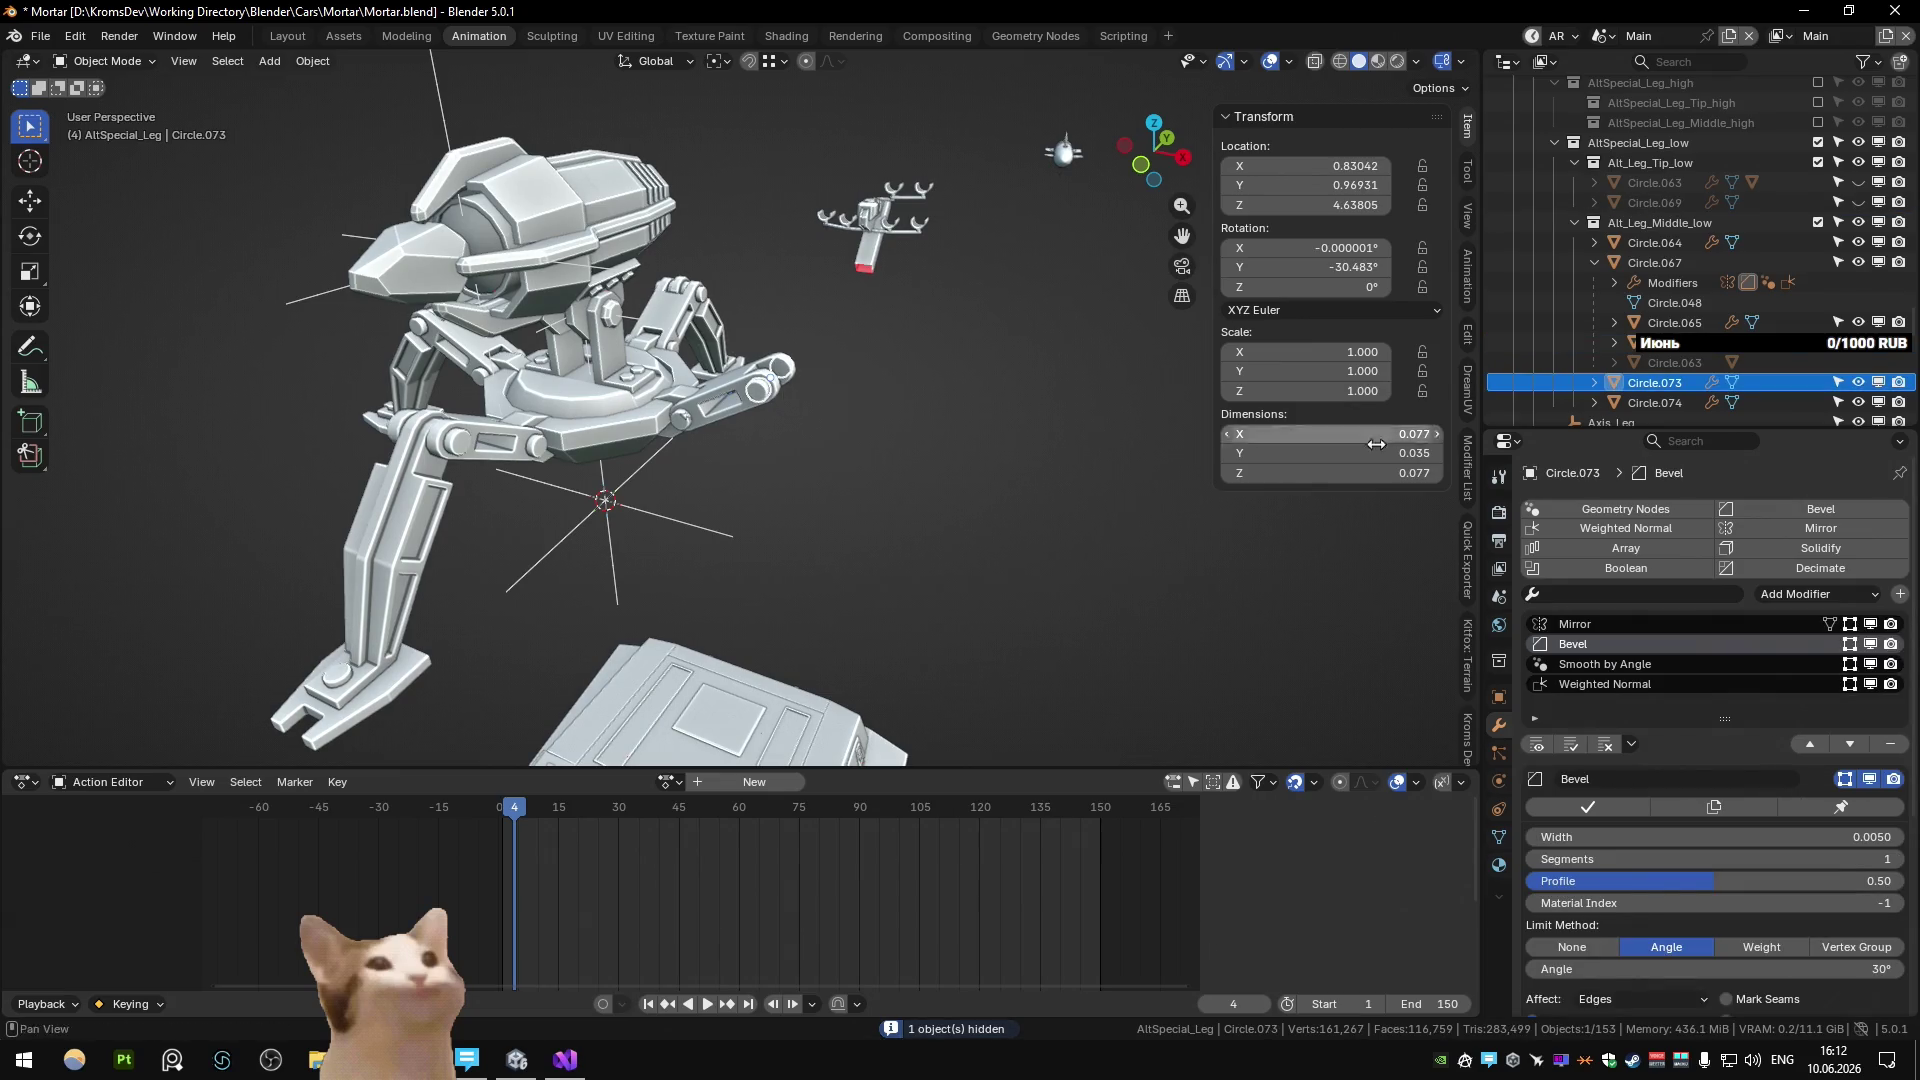
key(Delete)
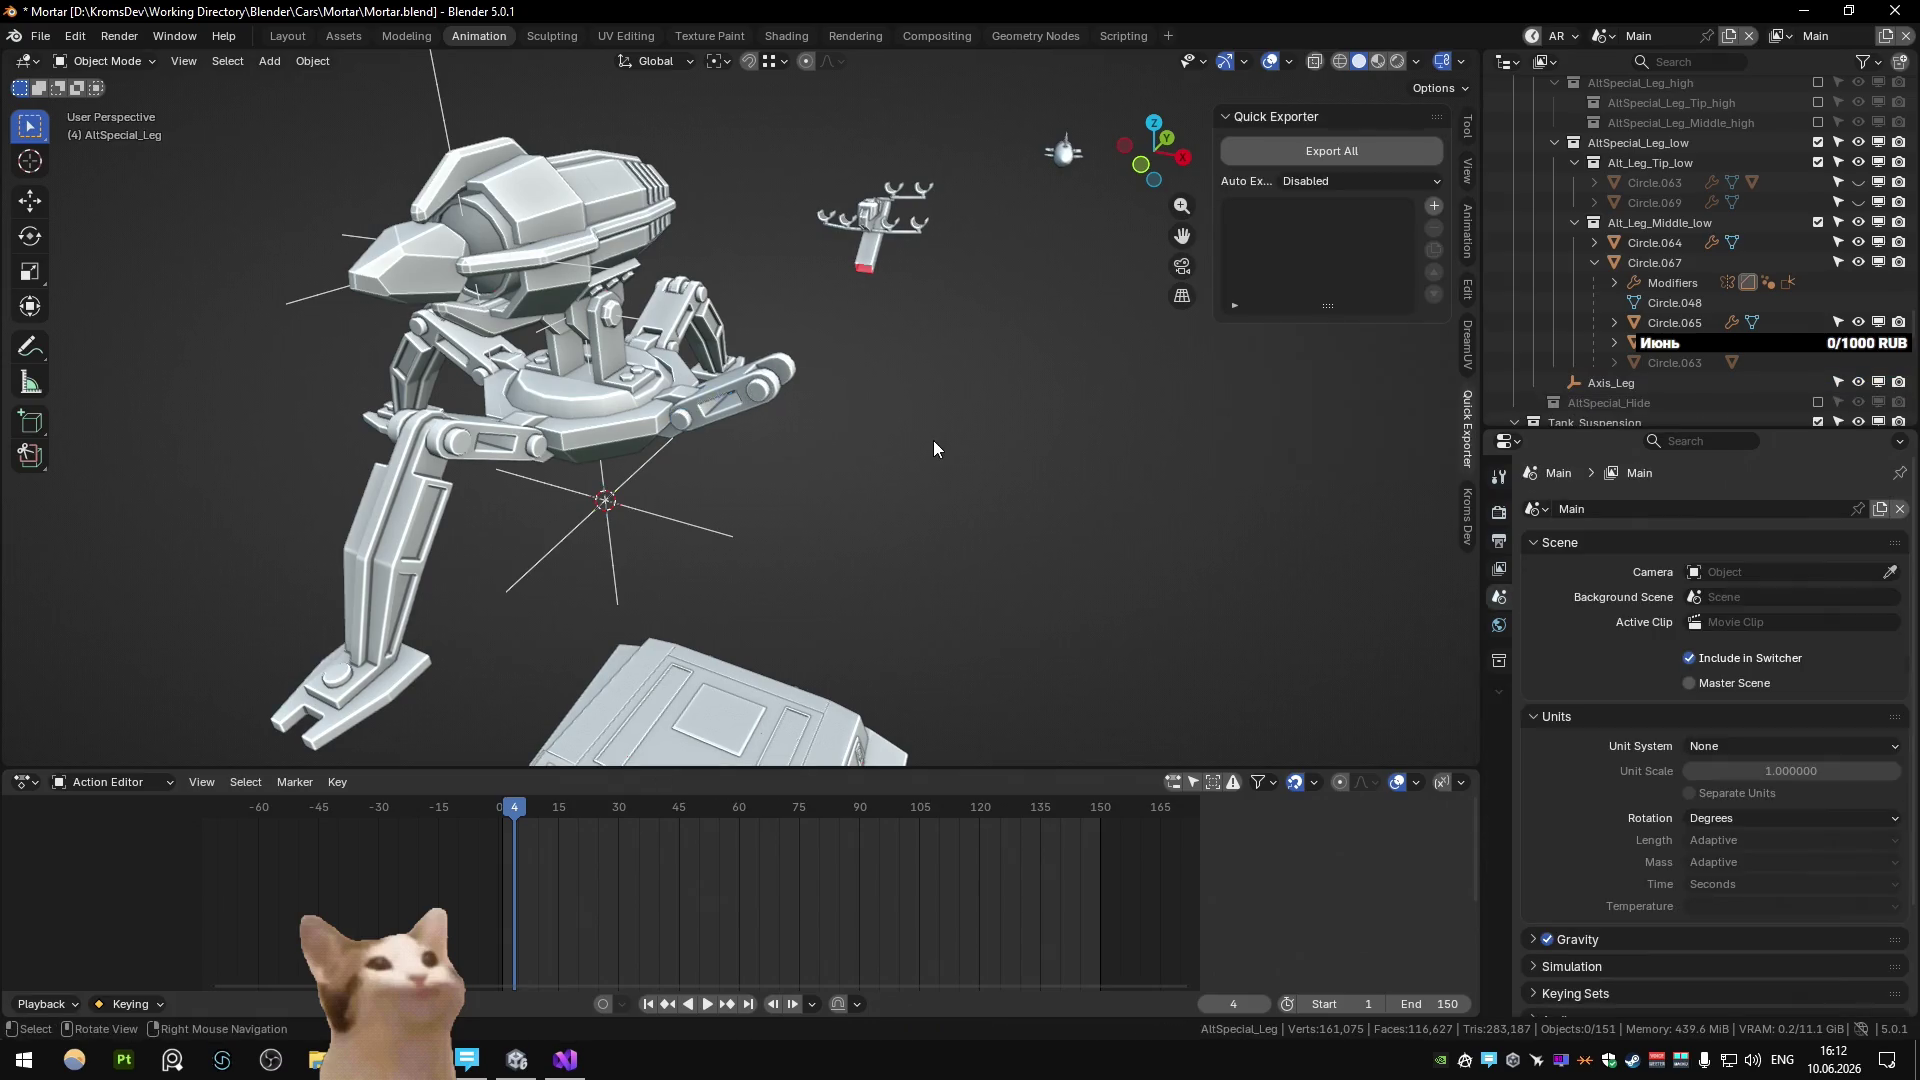
key(alt+h)
Hide Circle.067 on the middle leg to check underneath, then restore it.
click(936, 450)
click(737, 420)
key(h)
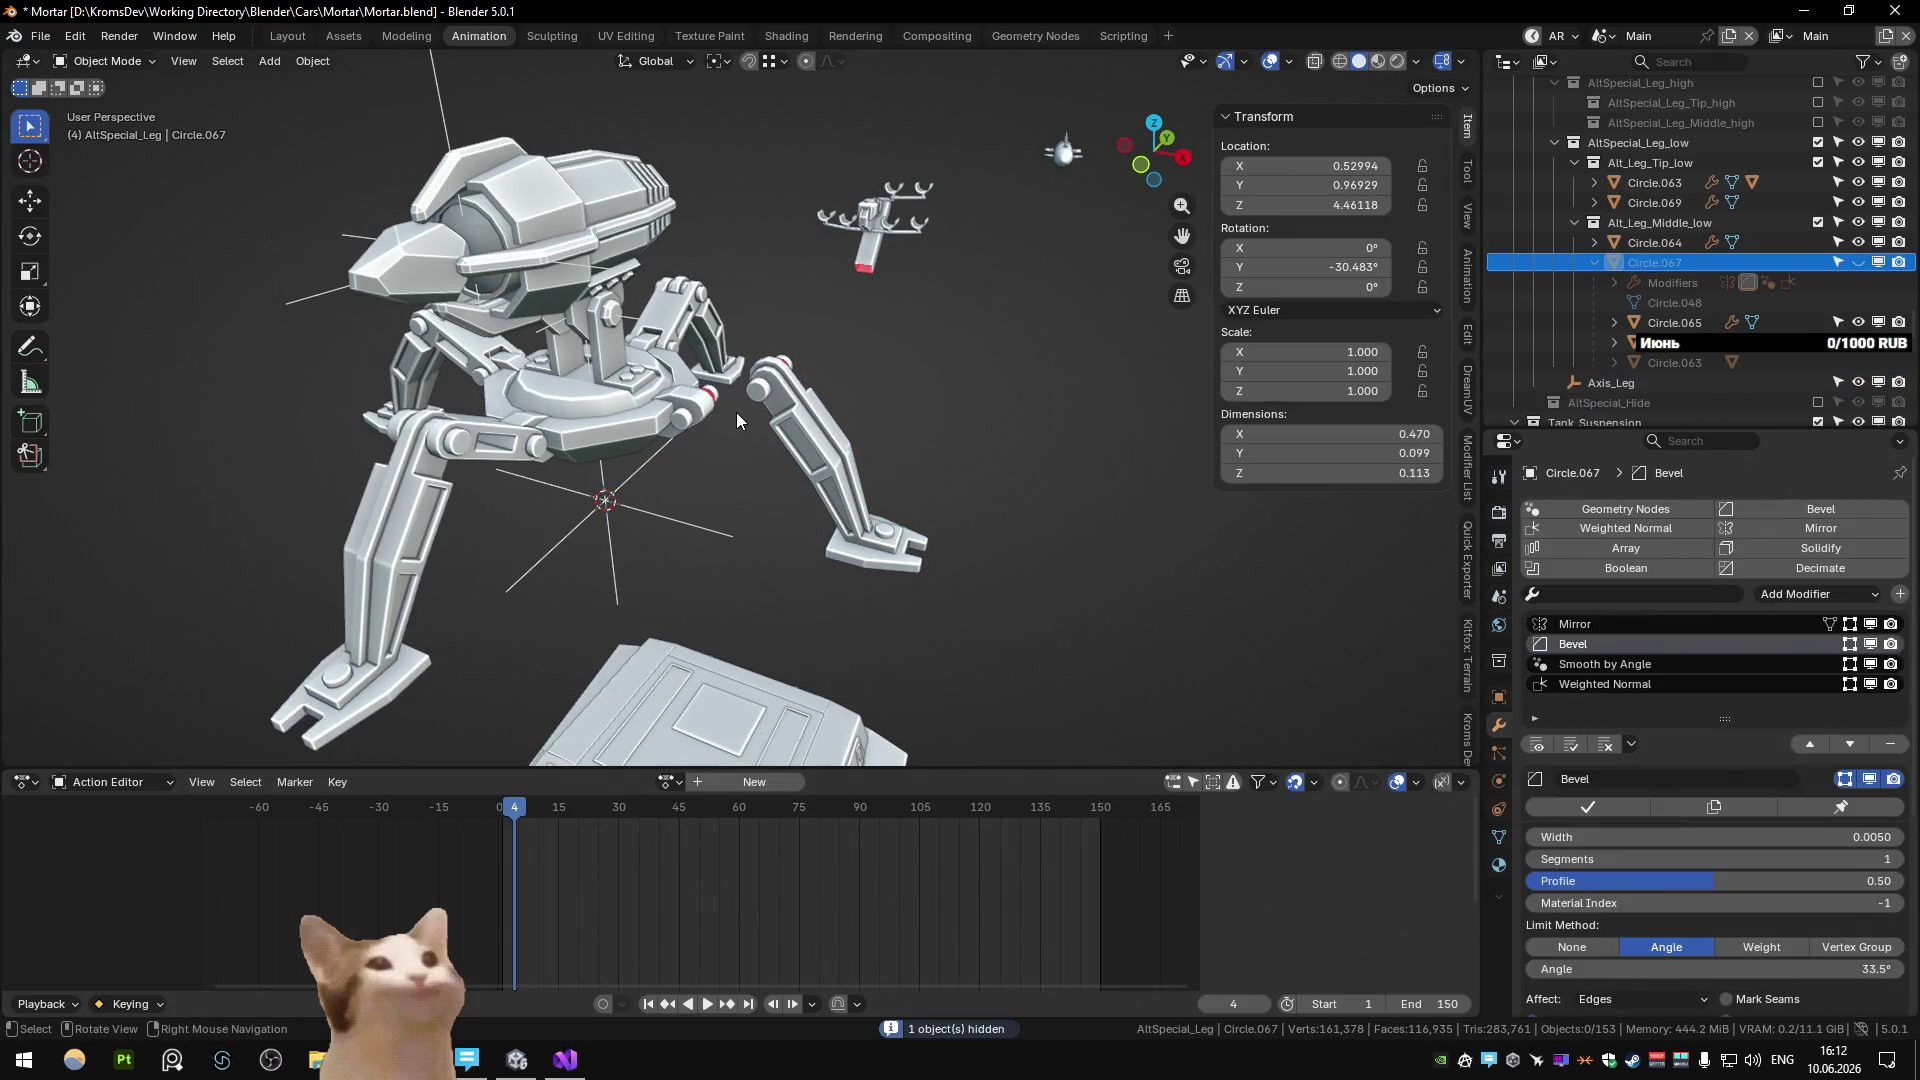
key(ctrl+z)
Hide and restore lower segment Circle.063 and foot plate Circle.068 to check beneath them.
click(683, 400)
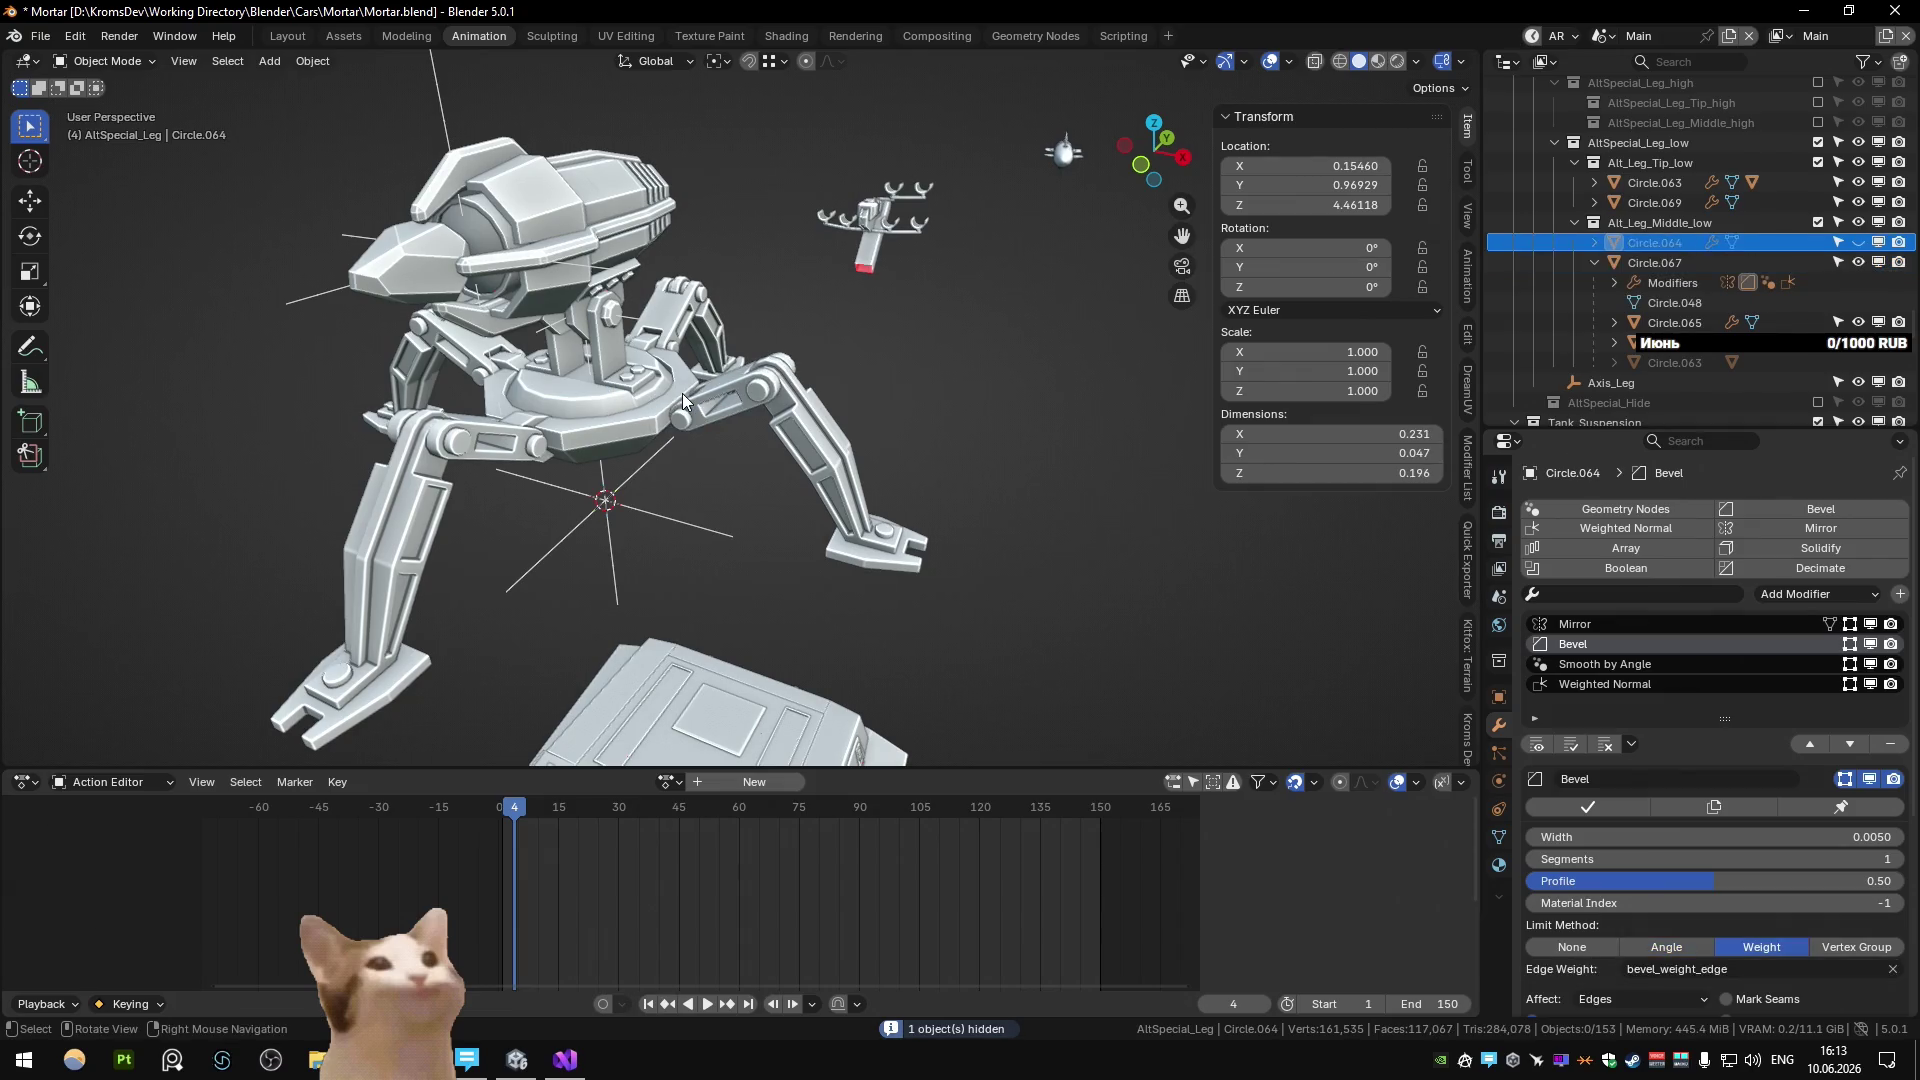
click(687, 425)
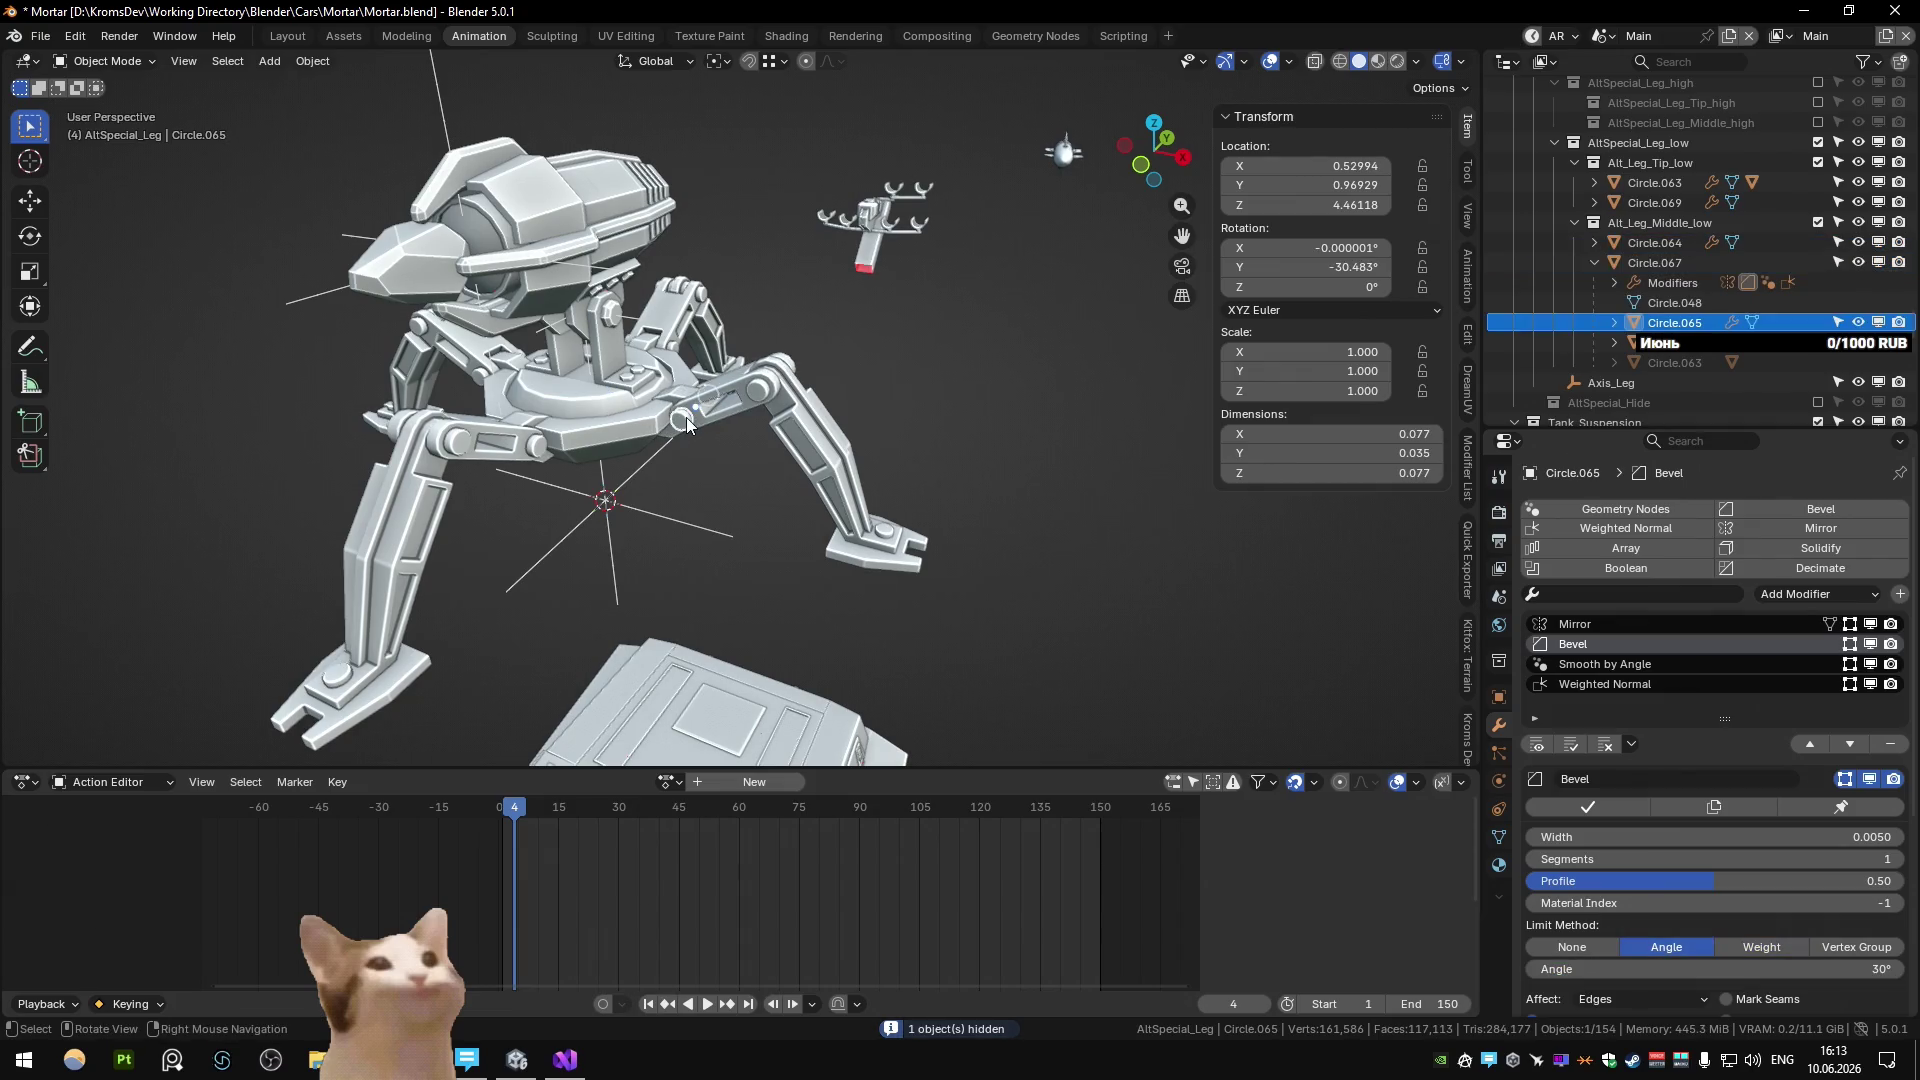
click(808, 428)
key(h)
key(ctrl+z)
key(ctrl+z)
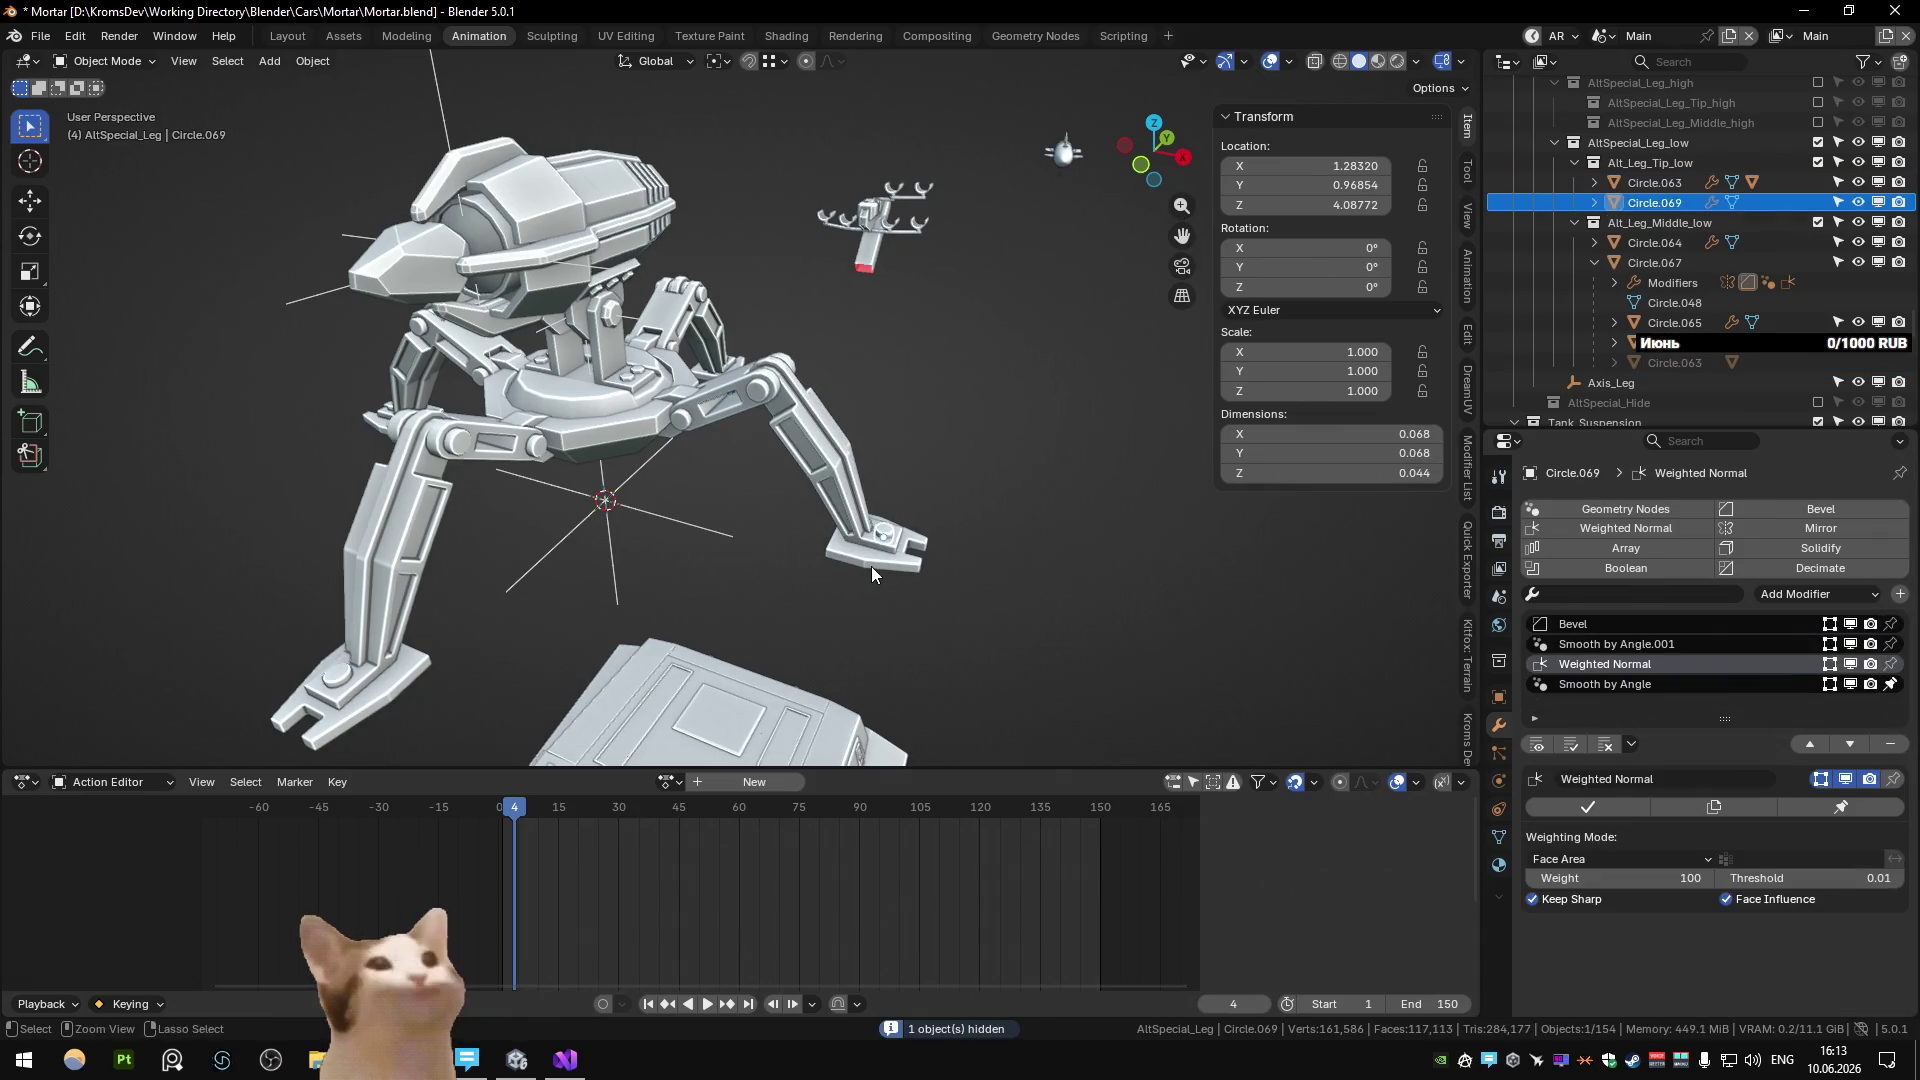
click(875, 544)
key(h)
key(ctrl+z)
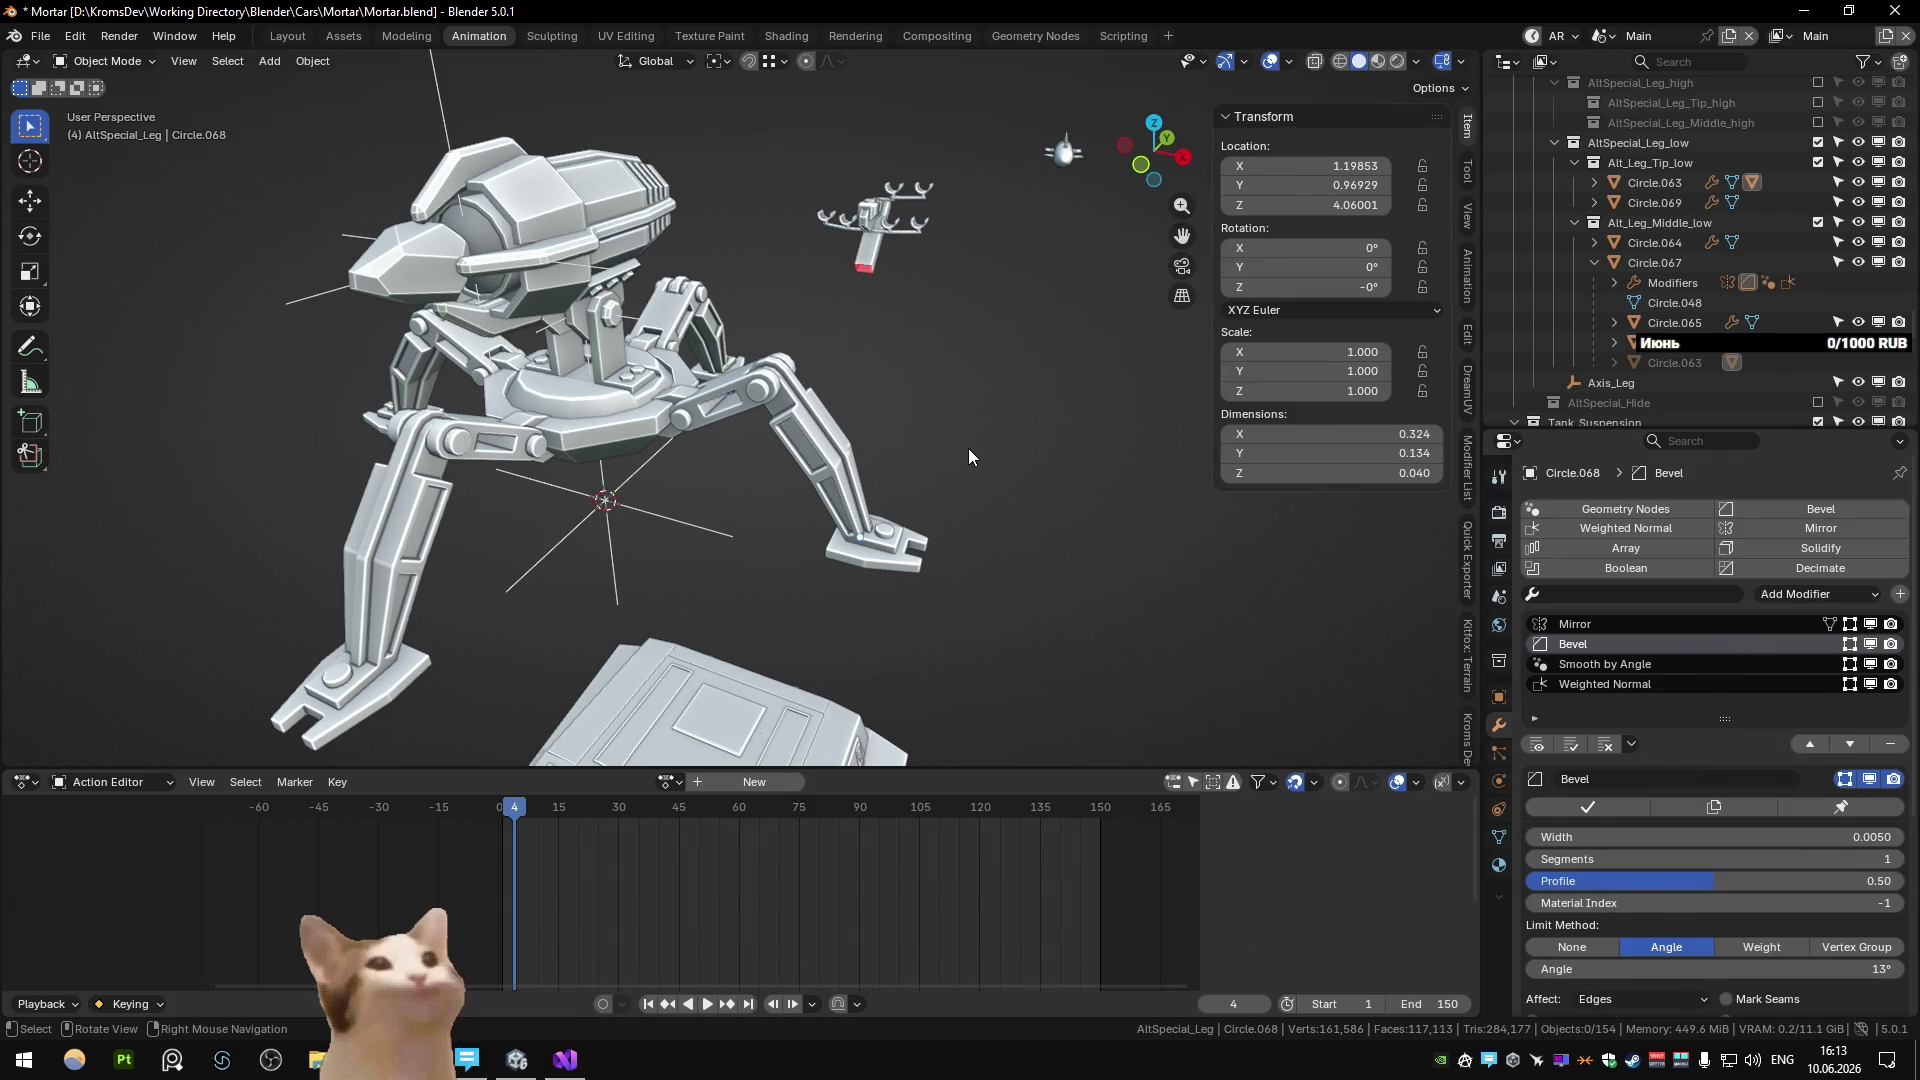
scroll(860, 447, up, 2)
Switch to the high-poly leg by excluding the low-poly collection and including the high-poly one.
scroll(796, 477, up, 4)
mouse_move(790, 440)
middle_down()
mouse_move(800, 458)
mouse_move(634, 406)
mouse_move(707, 334)
mouse_move(760, 452)
mouse_move(788, 460)
mouse_move(795, 424)
mouse_move(764, 484)
mouse_move(798, 464)
middle_up()
click(835, 437)
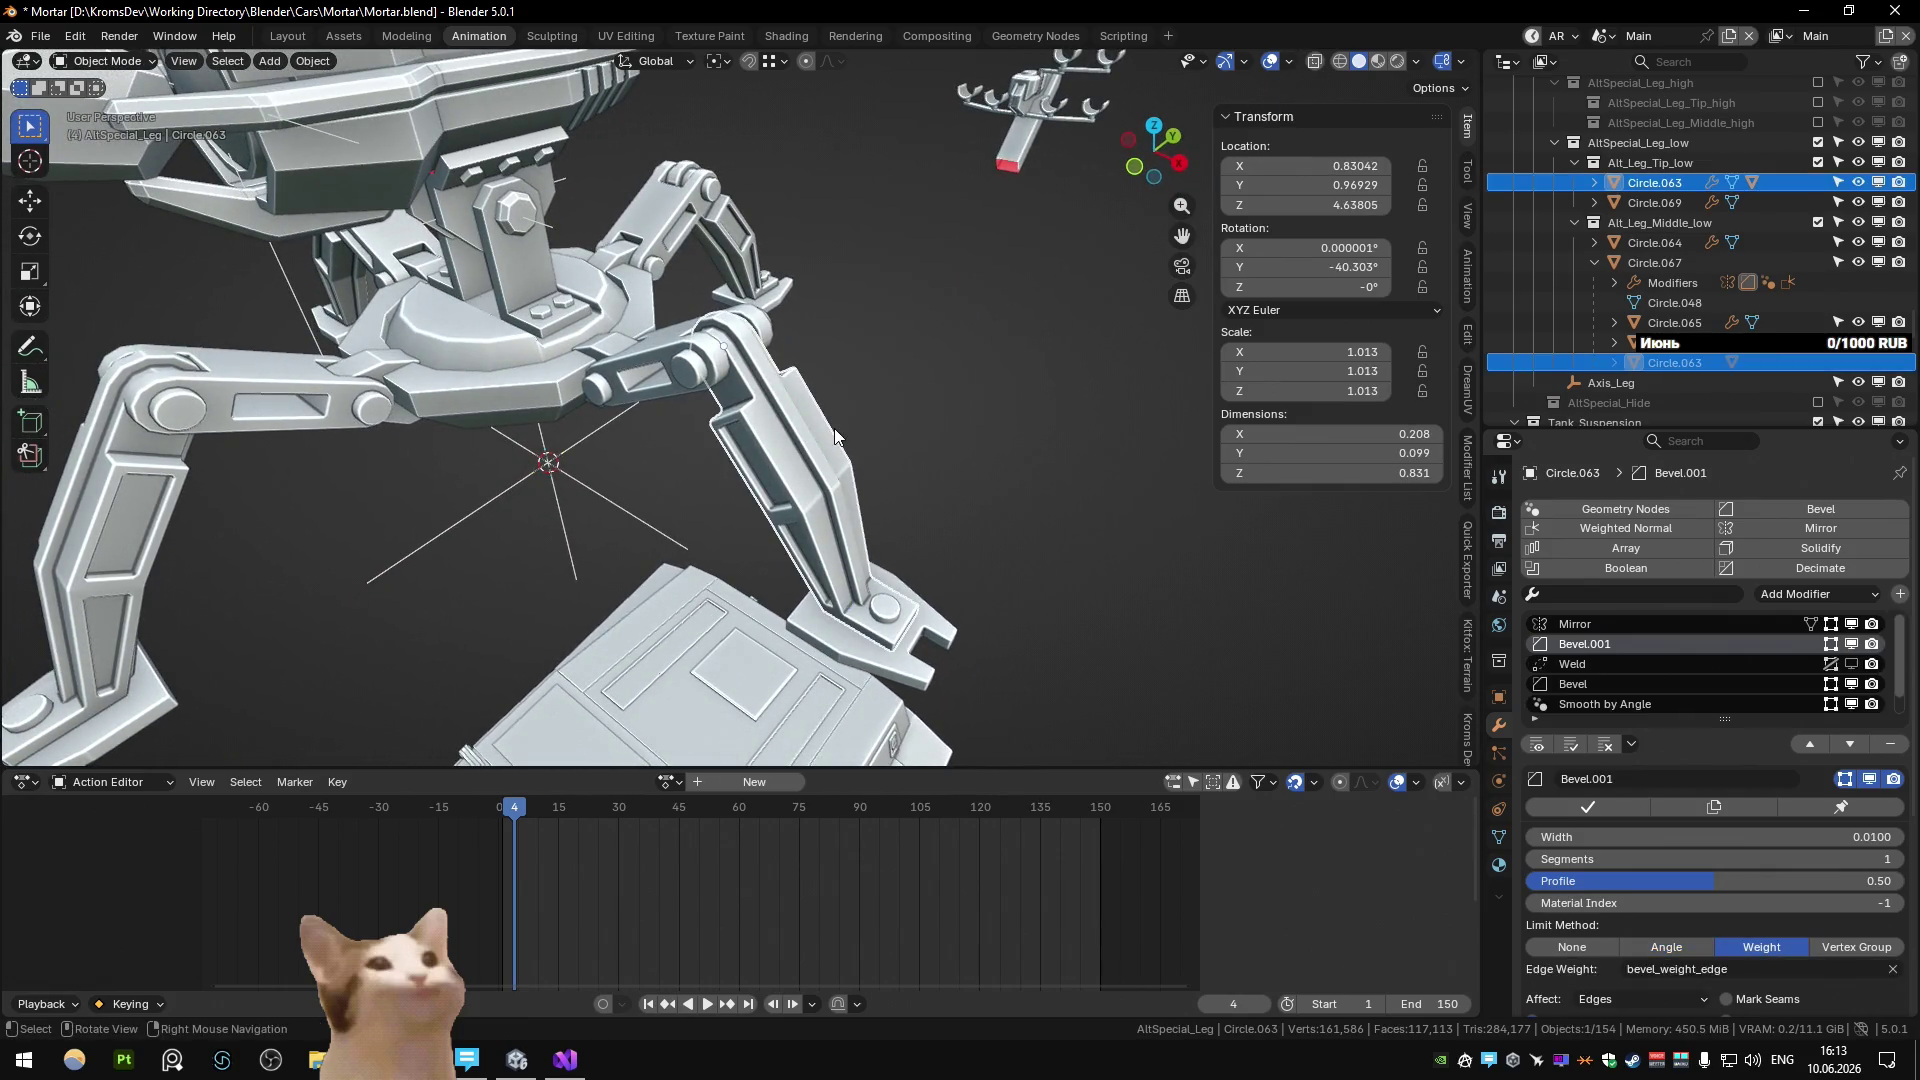
click(1816, 143)
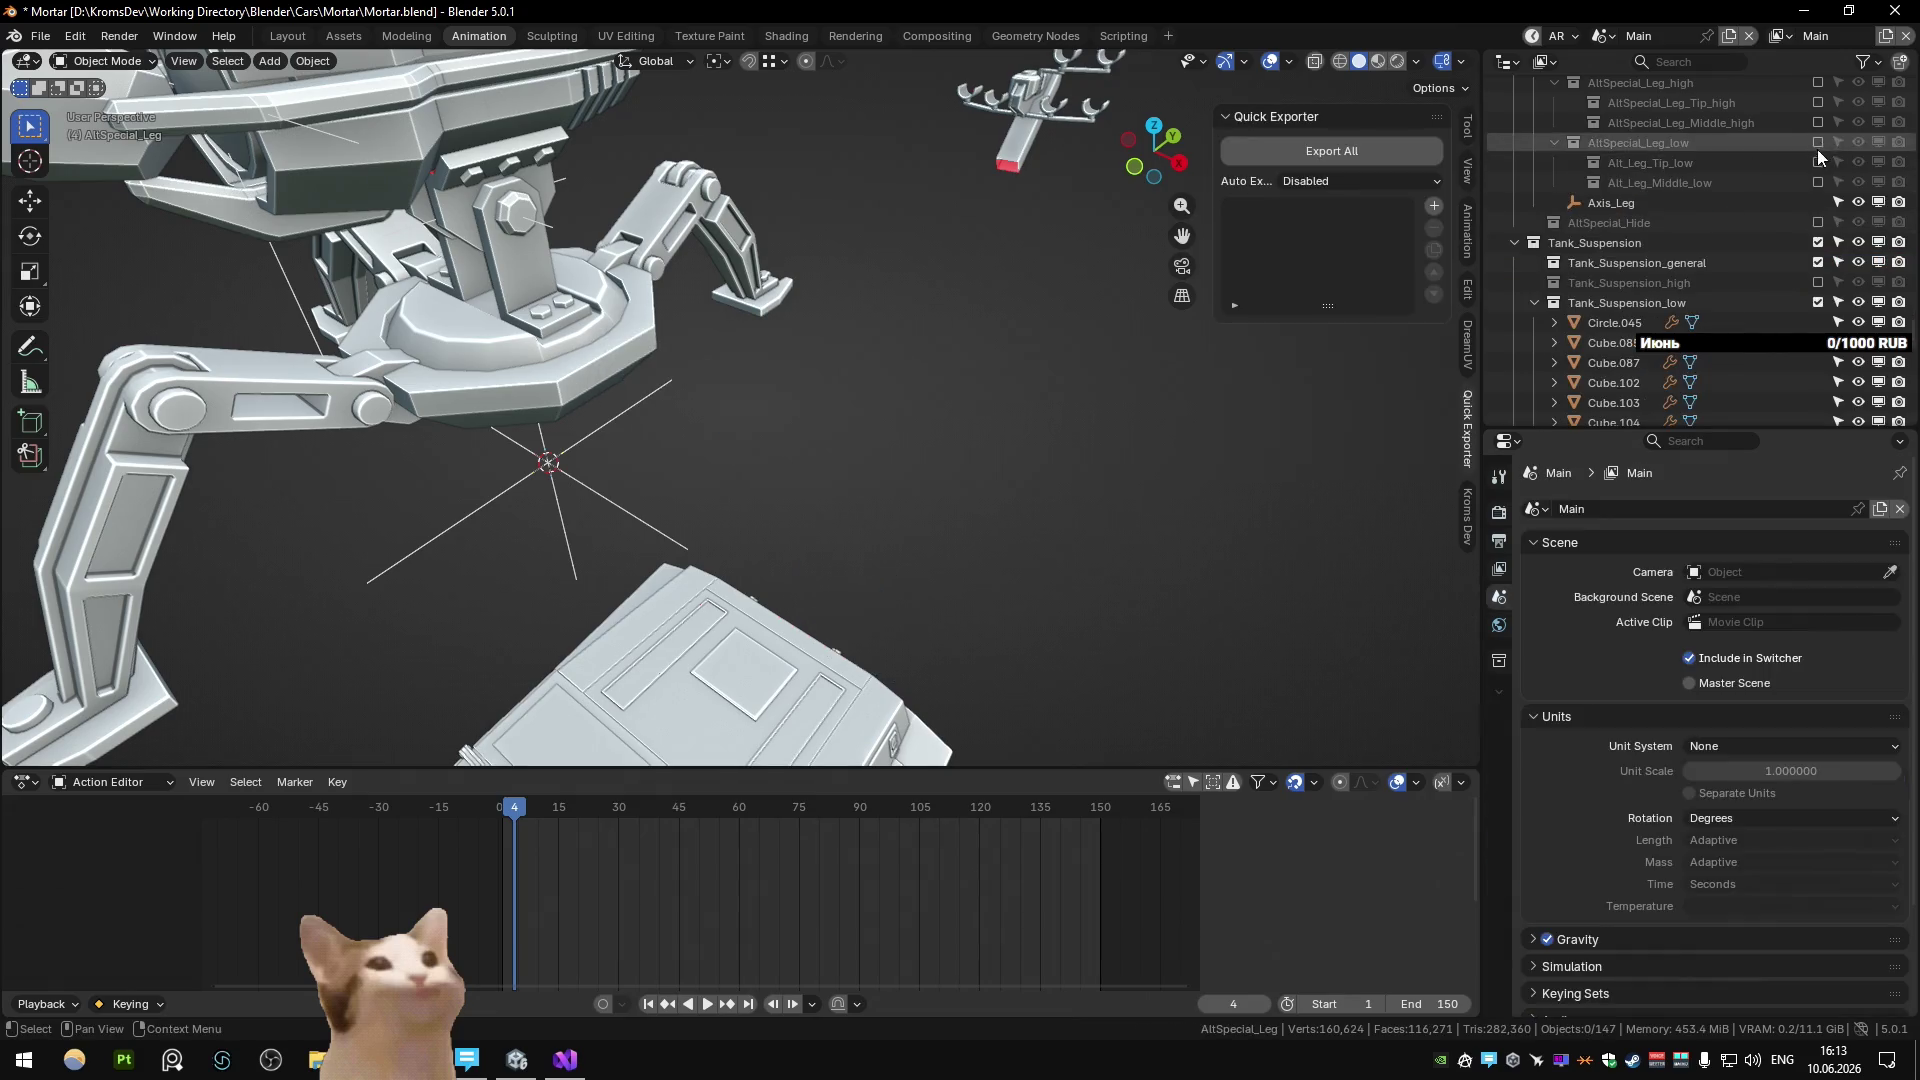
click(1819, 83)
Compare Circle.061 and Circle.072 in the high-poly tip collection, trying a deletion and undoing it.
click(1711, 122)
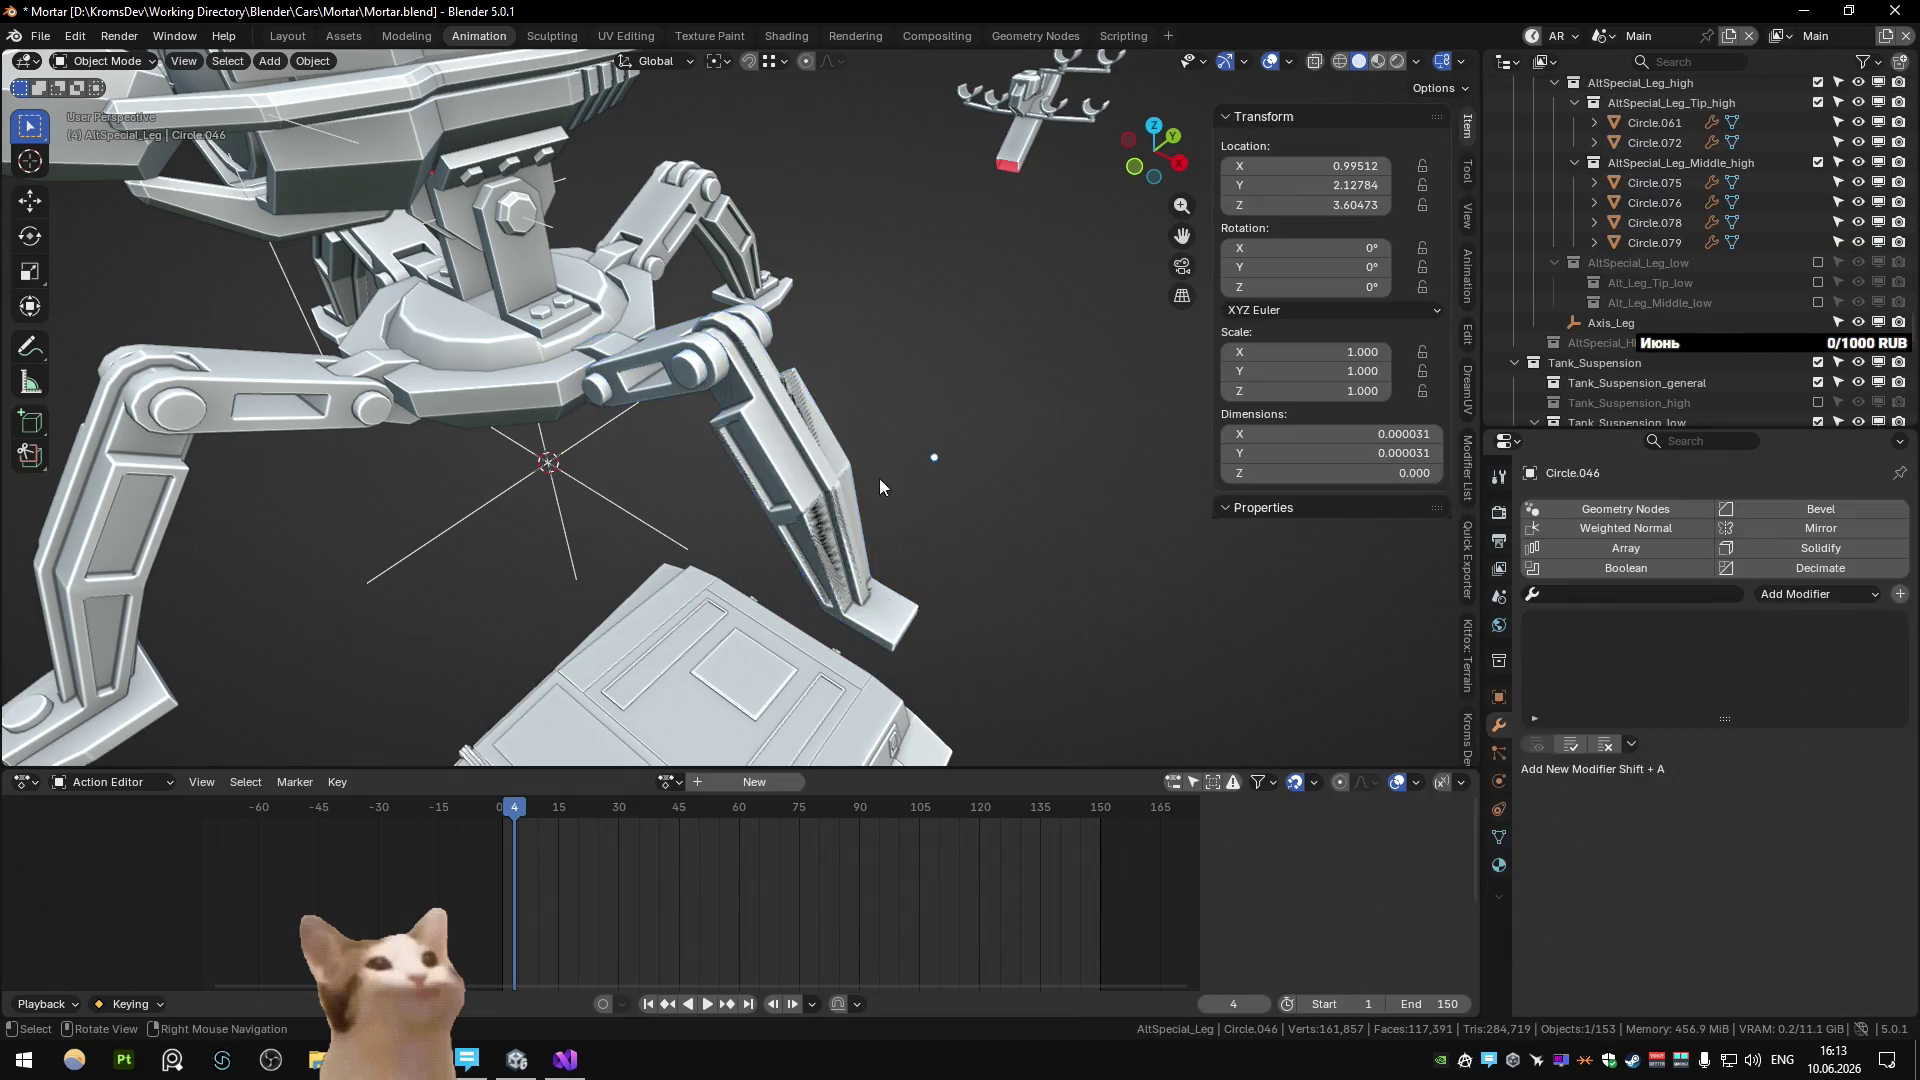
click(764, 480)
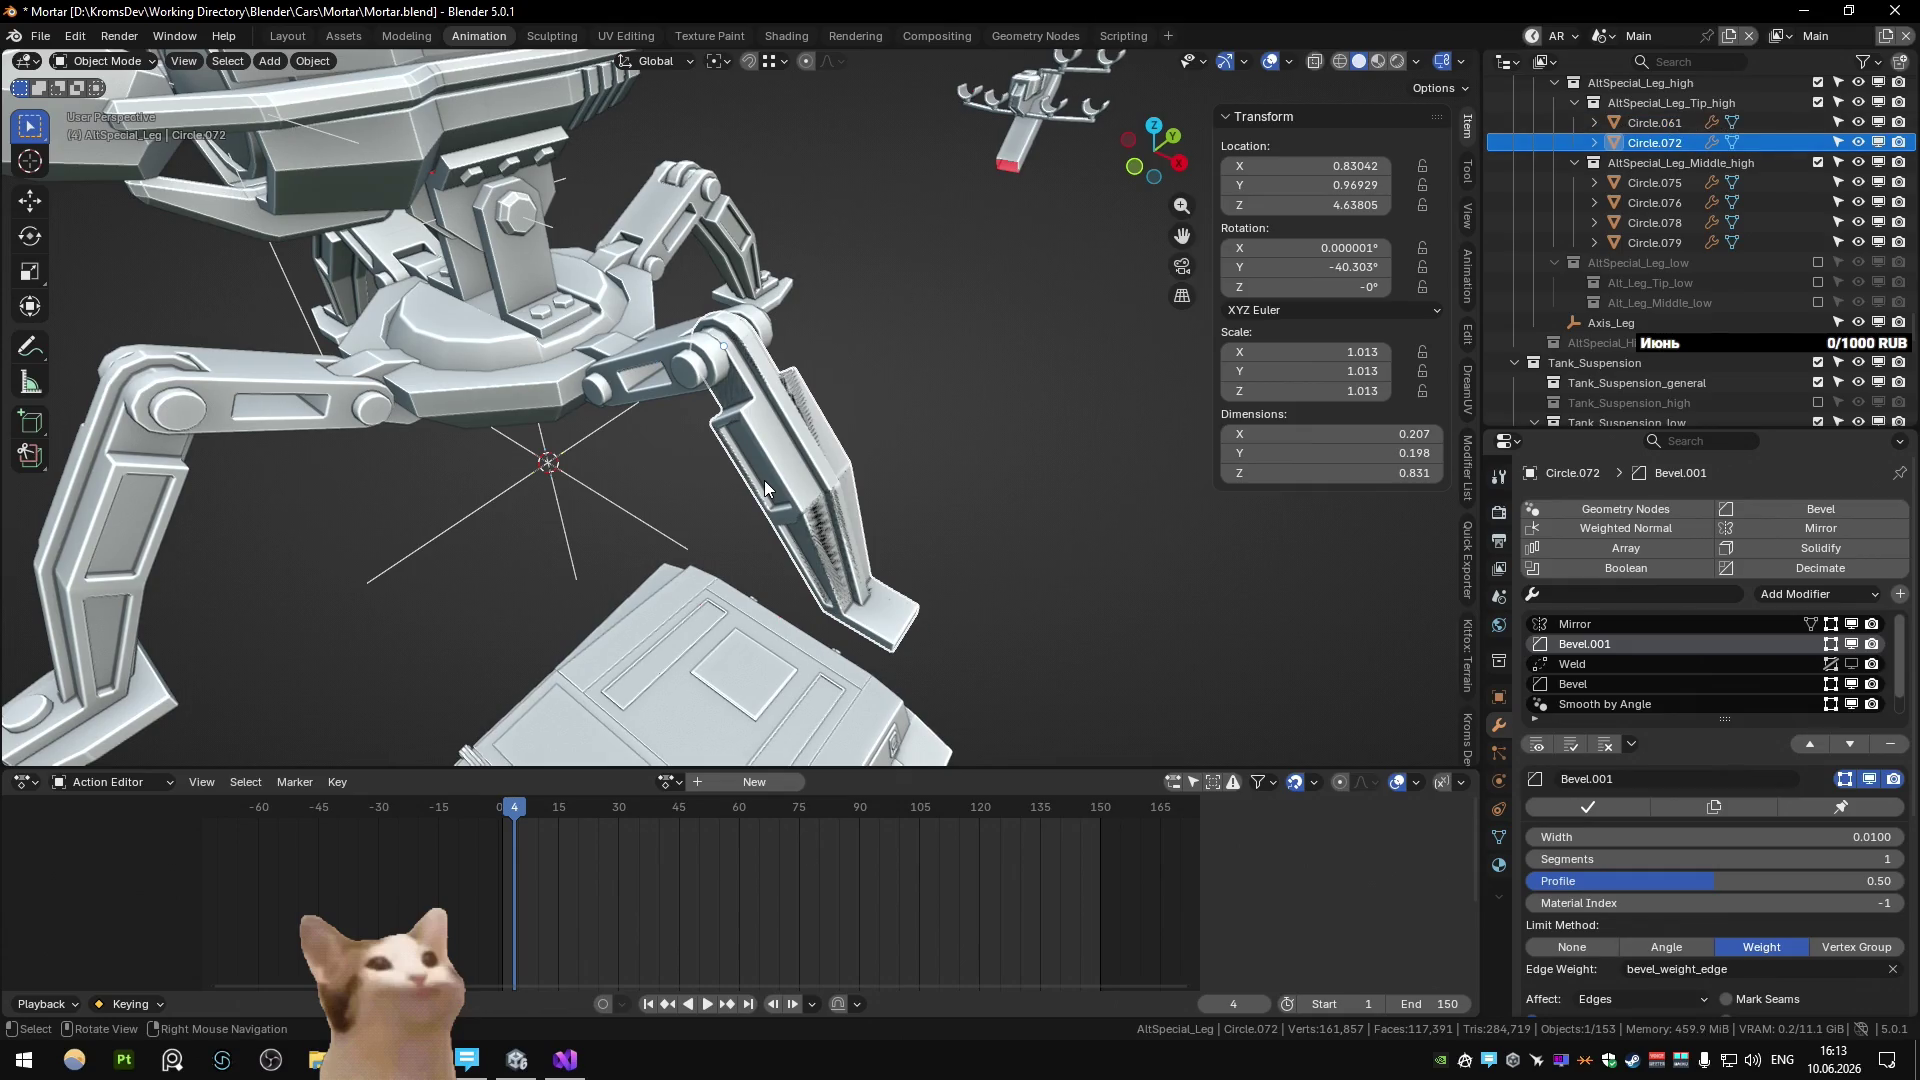
click(1689, 120)
click(1594, 122)
click(1592, 122)
click(1650, 142)
key(x)
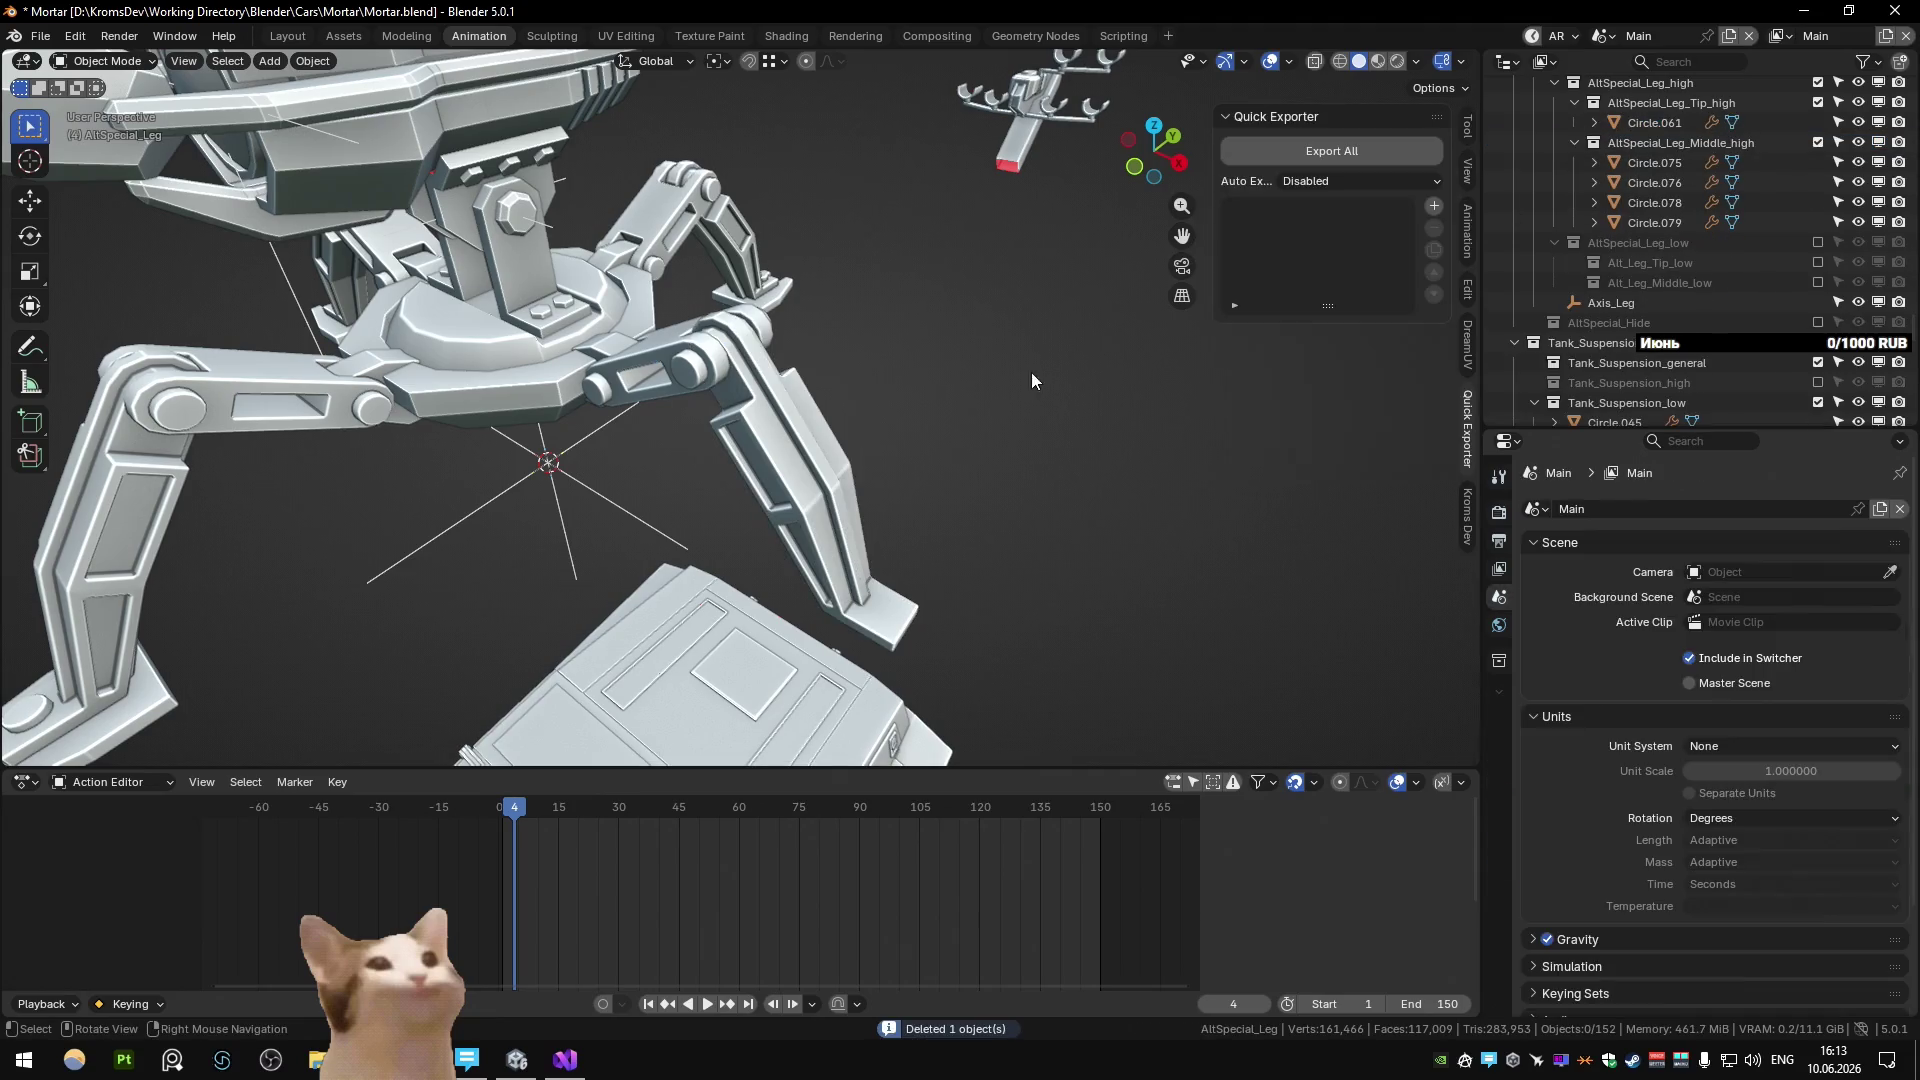
click(788, 502)
key(h)
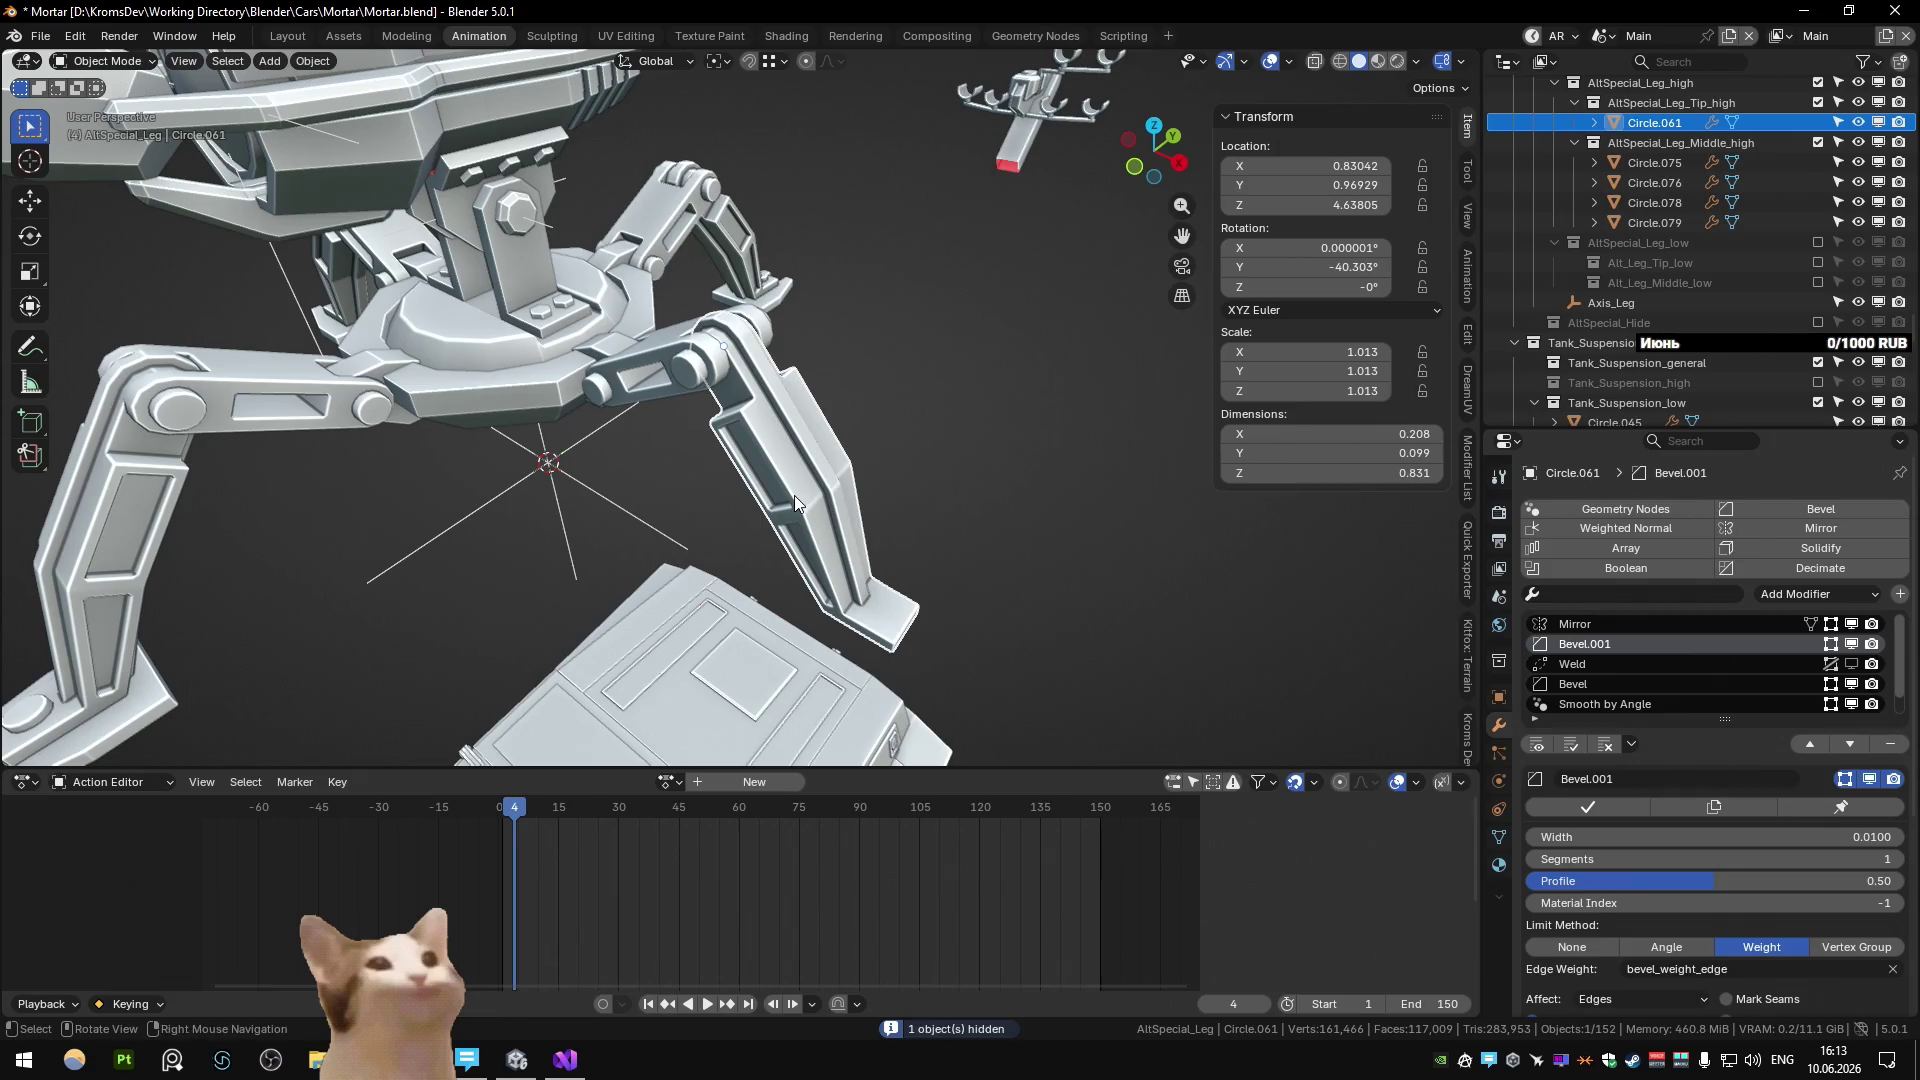
key(ctrl+z)
key(ctrl+z)
key(ctrl+z)
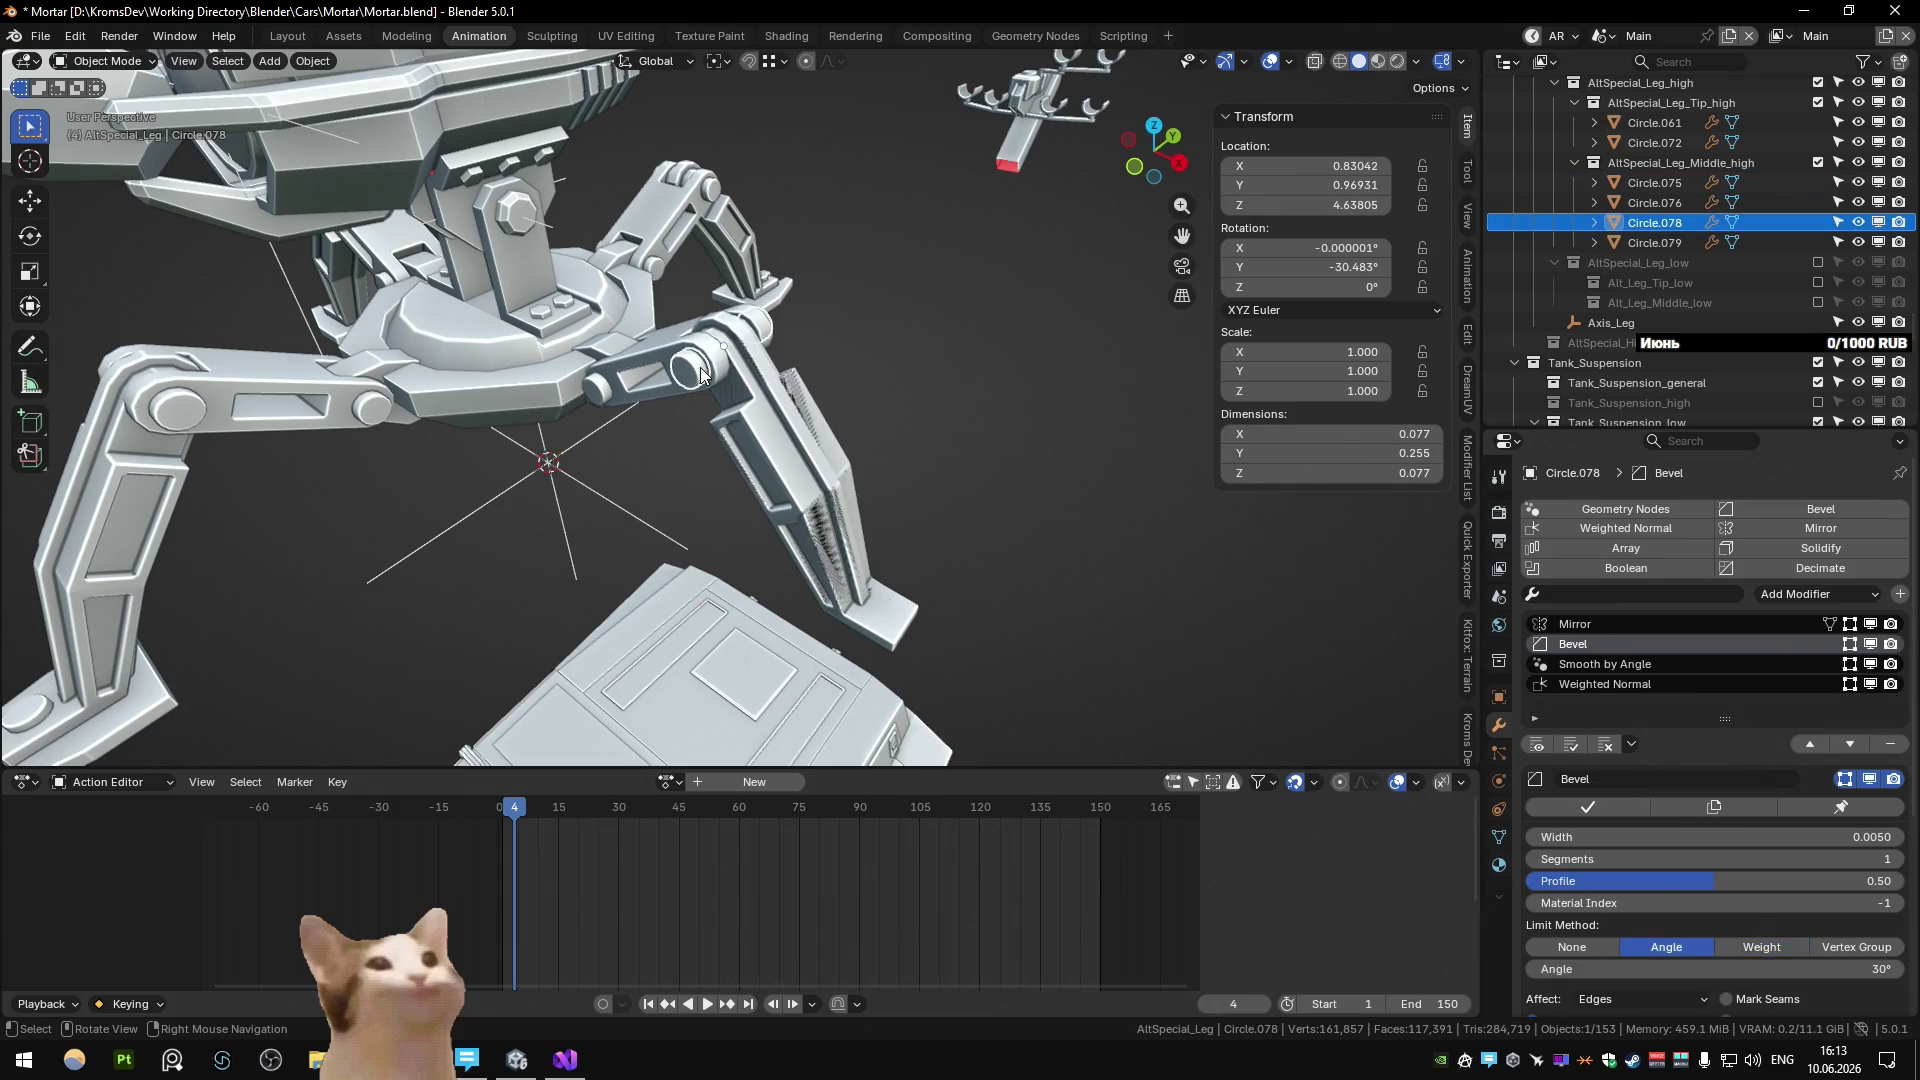
Delete Circle.061, Circle.072 and Circle.075 through Circle.079 from the high-poly tip and middle collections.
click(1632, 140)
key(Delete)
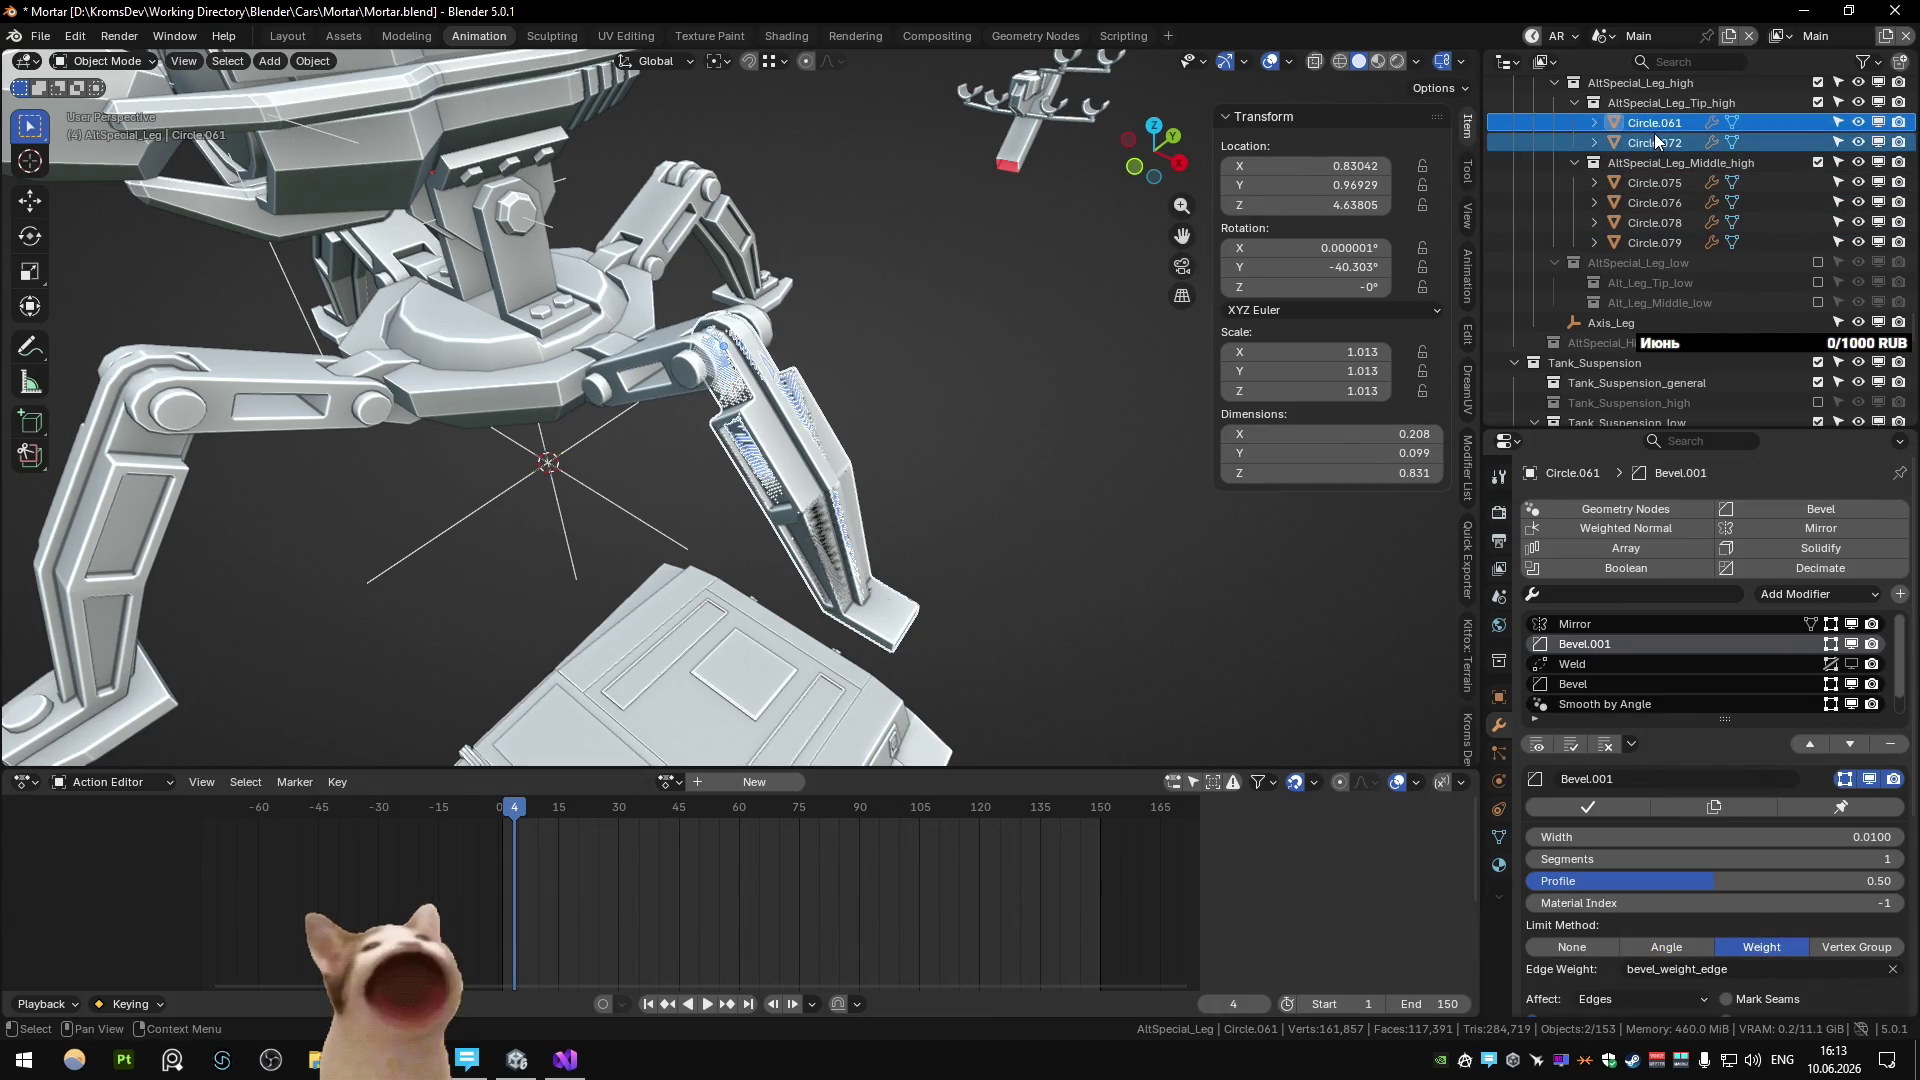
click(1654, 140)
shift+click(1649, 184)
shift+click(1648, 200)
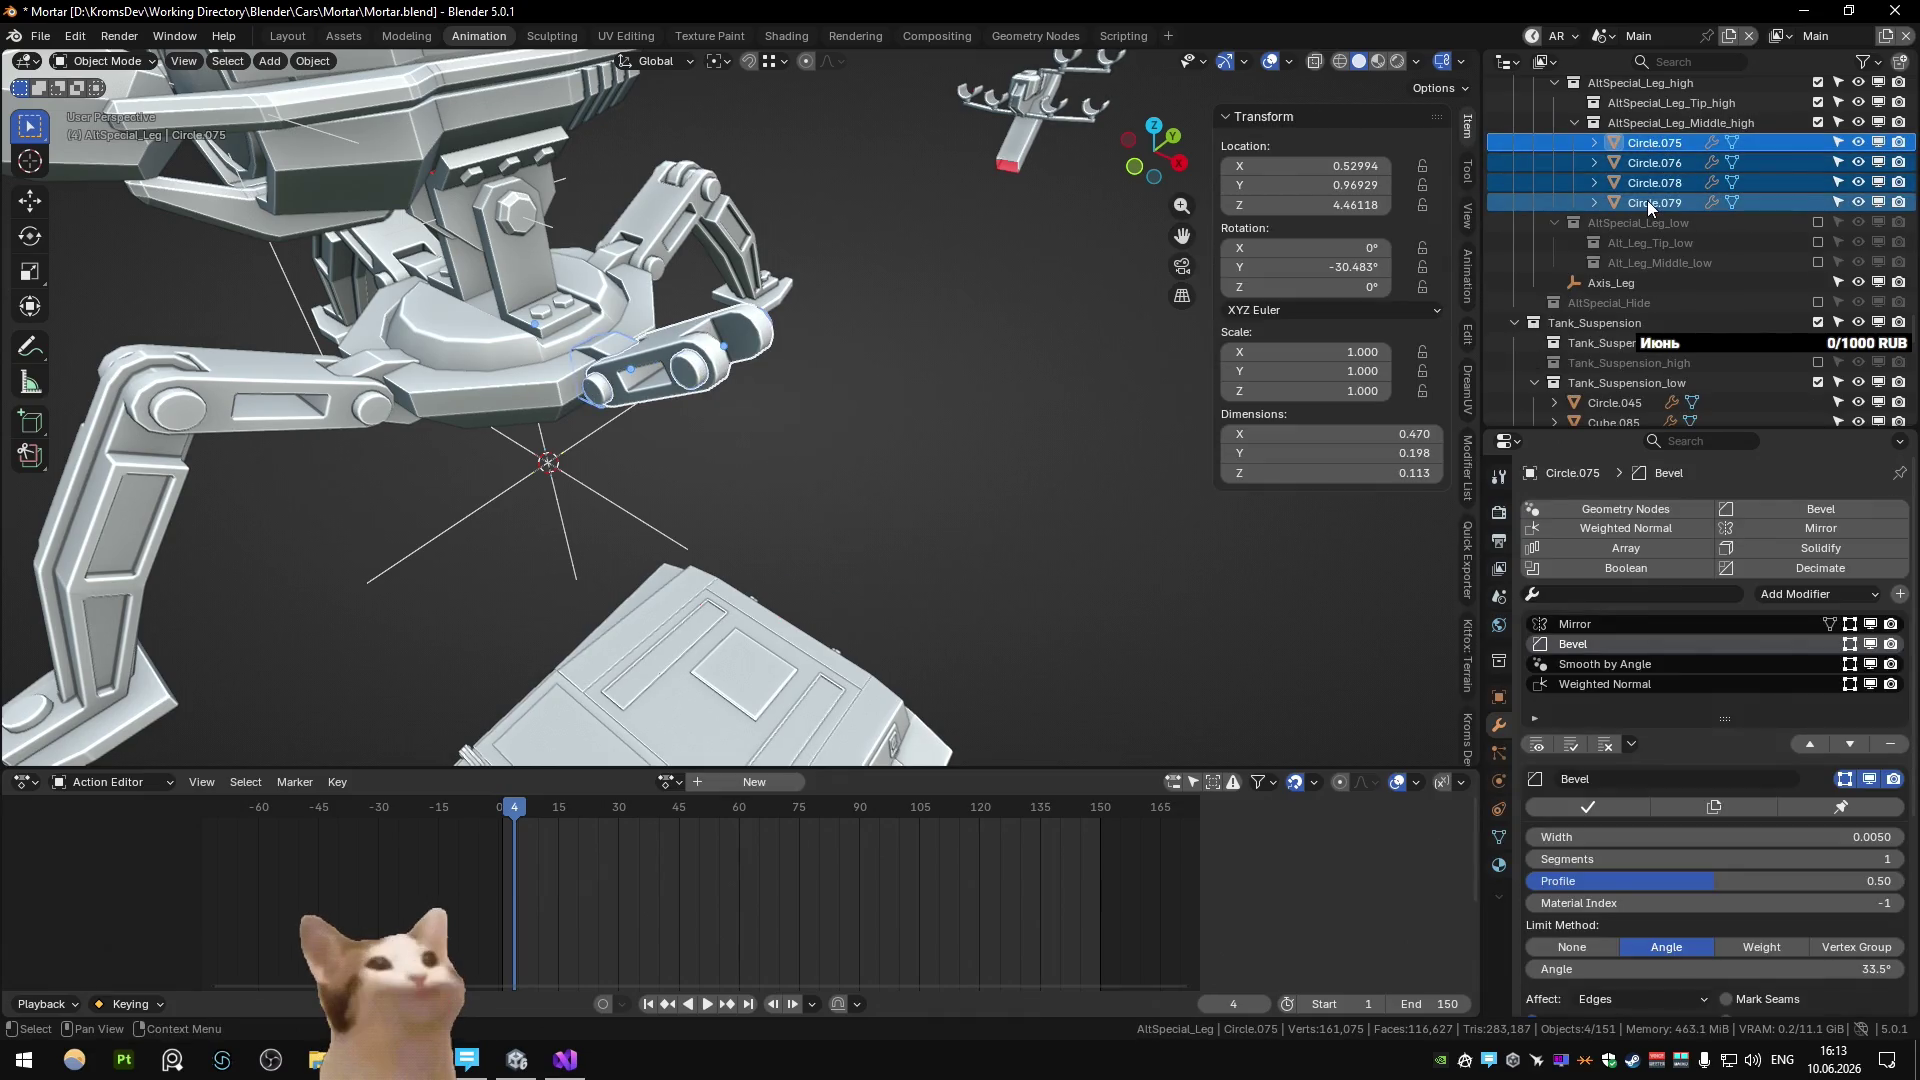
key(Delete)
Re-enable the low-poly leg collection and select Circle.063 and Circle.069 plus their children.
click(1818, 142)
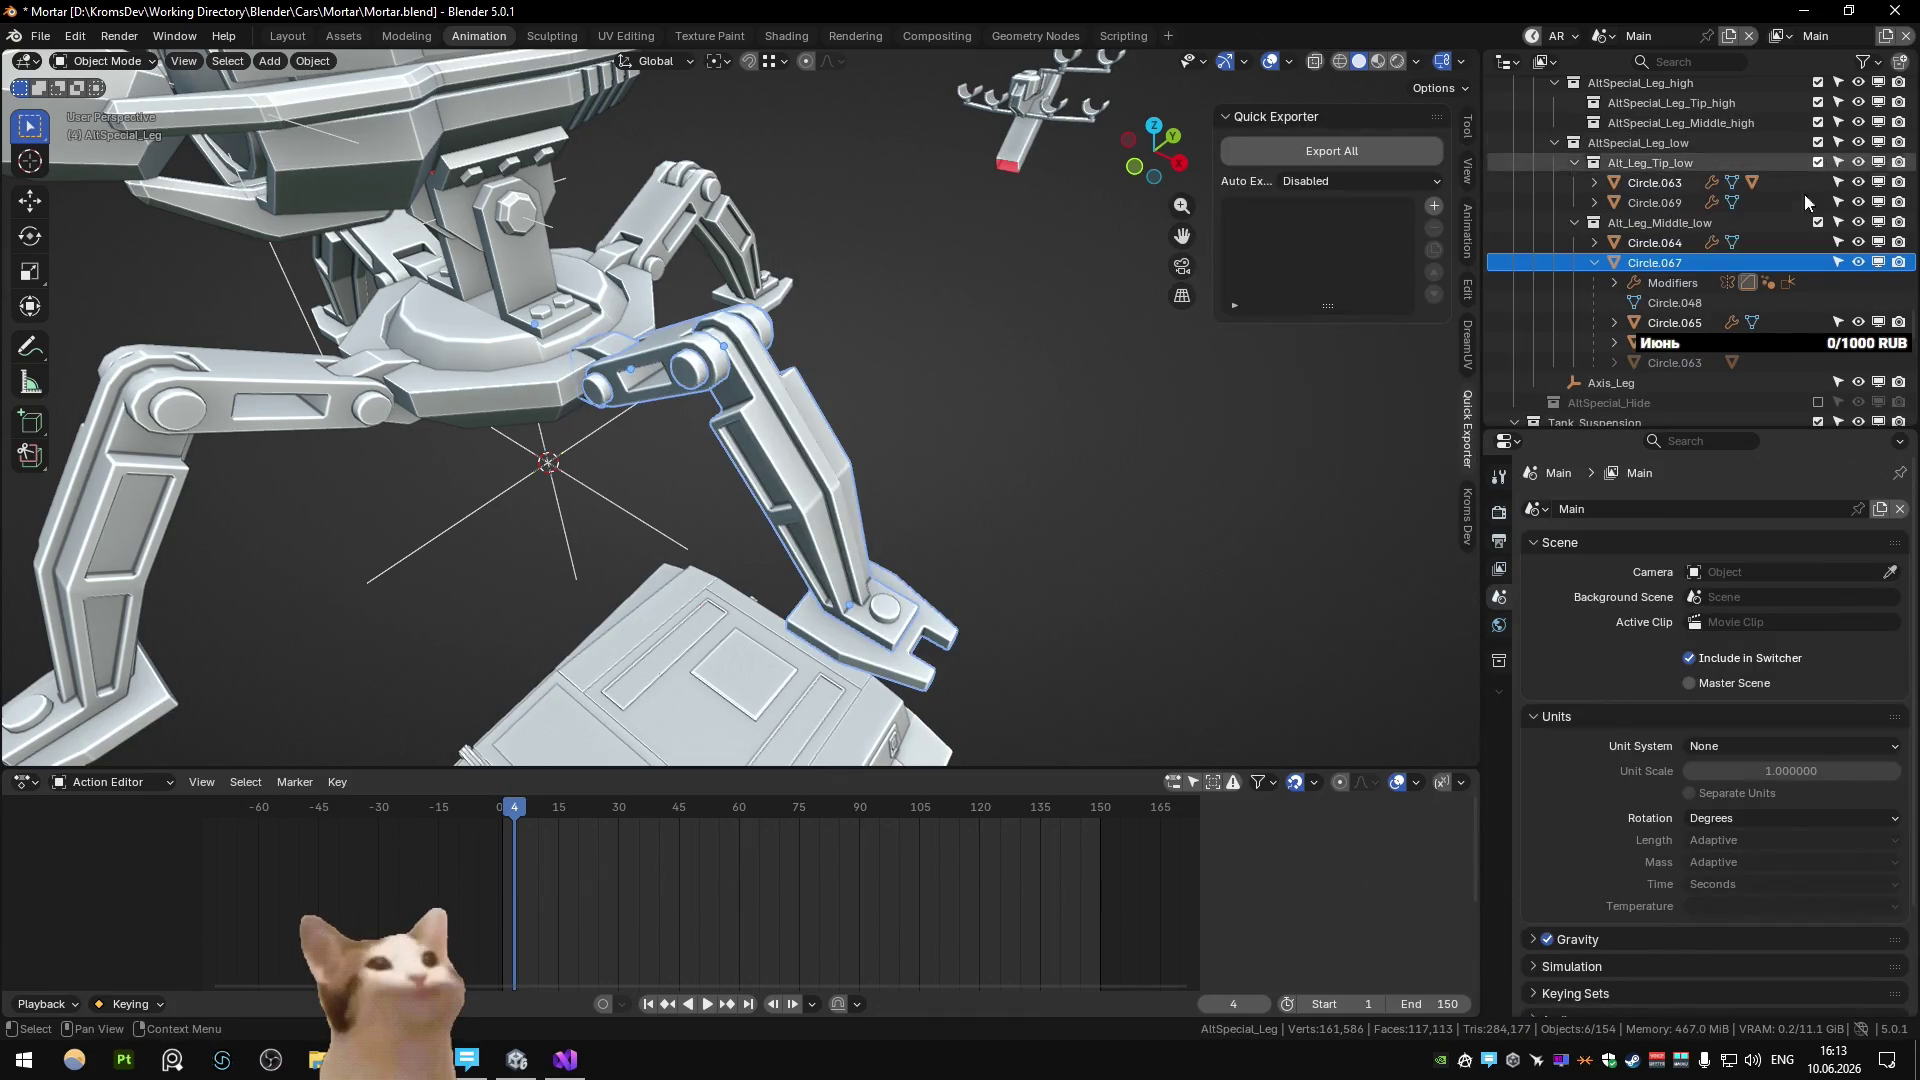
click(1659, 185)
ctrl+click(1658, 202)
key(shift+g)
click(996, 452)
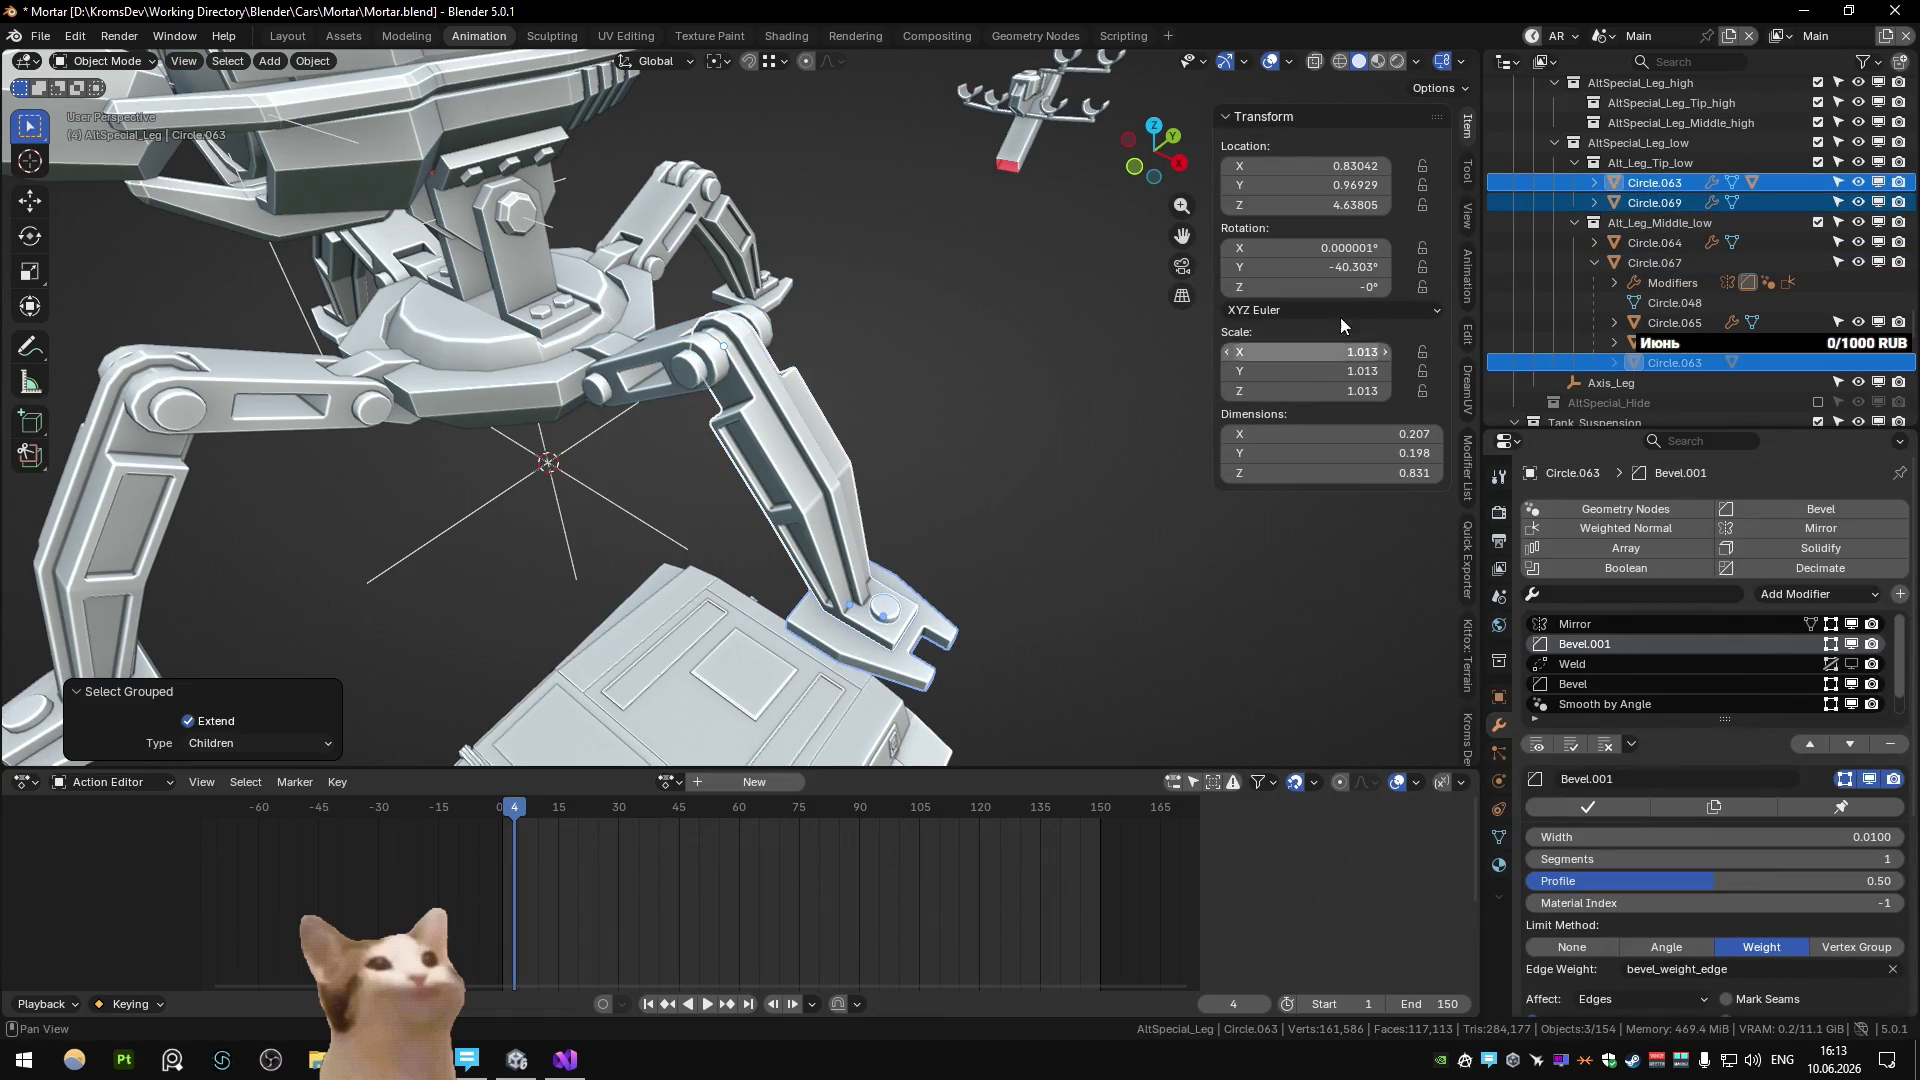
Duplicate the selected tip parts in place and put the copies in AltSpecial_Leg_Tip_high.
key(shift+d)
key(Escape)
mouse_move(1688, 180)
mouse_down()
mouse_move(1684, 106)
mouse_move(1720, 102)
mouse_up()
click(1660, 144)
Check the copied Circle.061 by hiding, isolating and revealing it again.
click(1659, 122)
key(h)
key(alt+h)
key(shift+h)
key(alt+h)
scroll(1630, 214, down, 2)
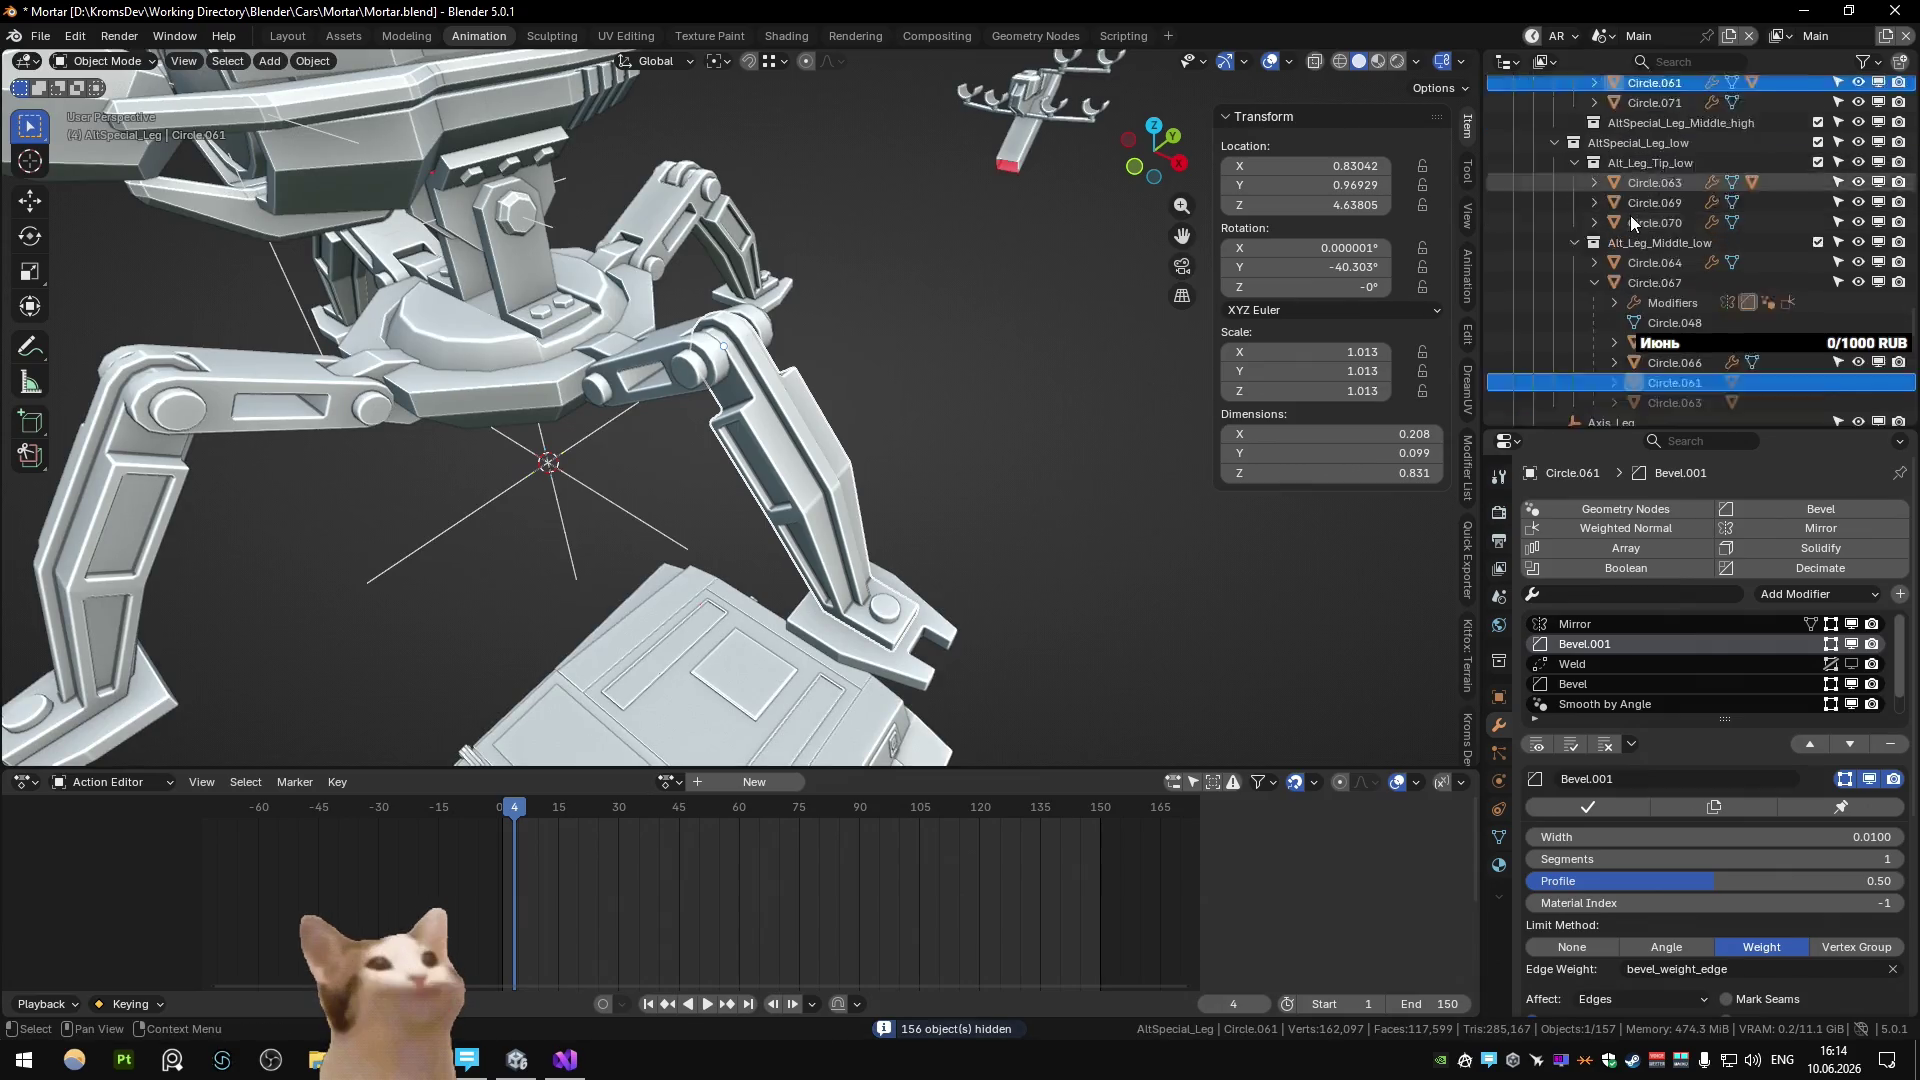
scroll(1629, 222, down, 2)
Select the middle-leg pieces Circle.067 and Circle.064, with Circle.064 active.
click(1595, 242)
click(1652, 222)
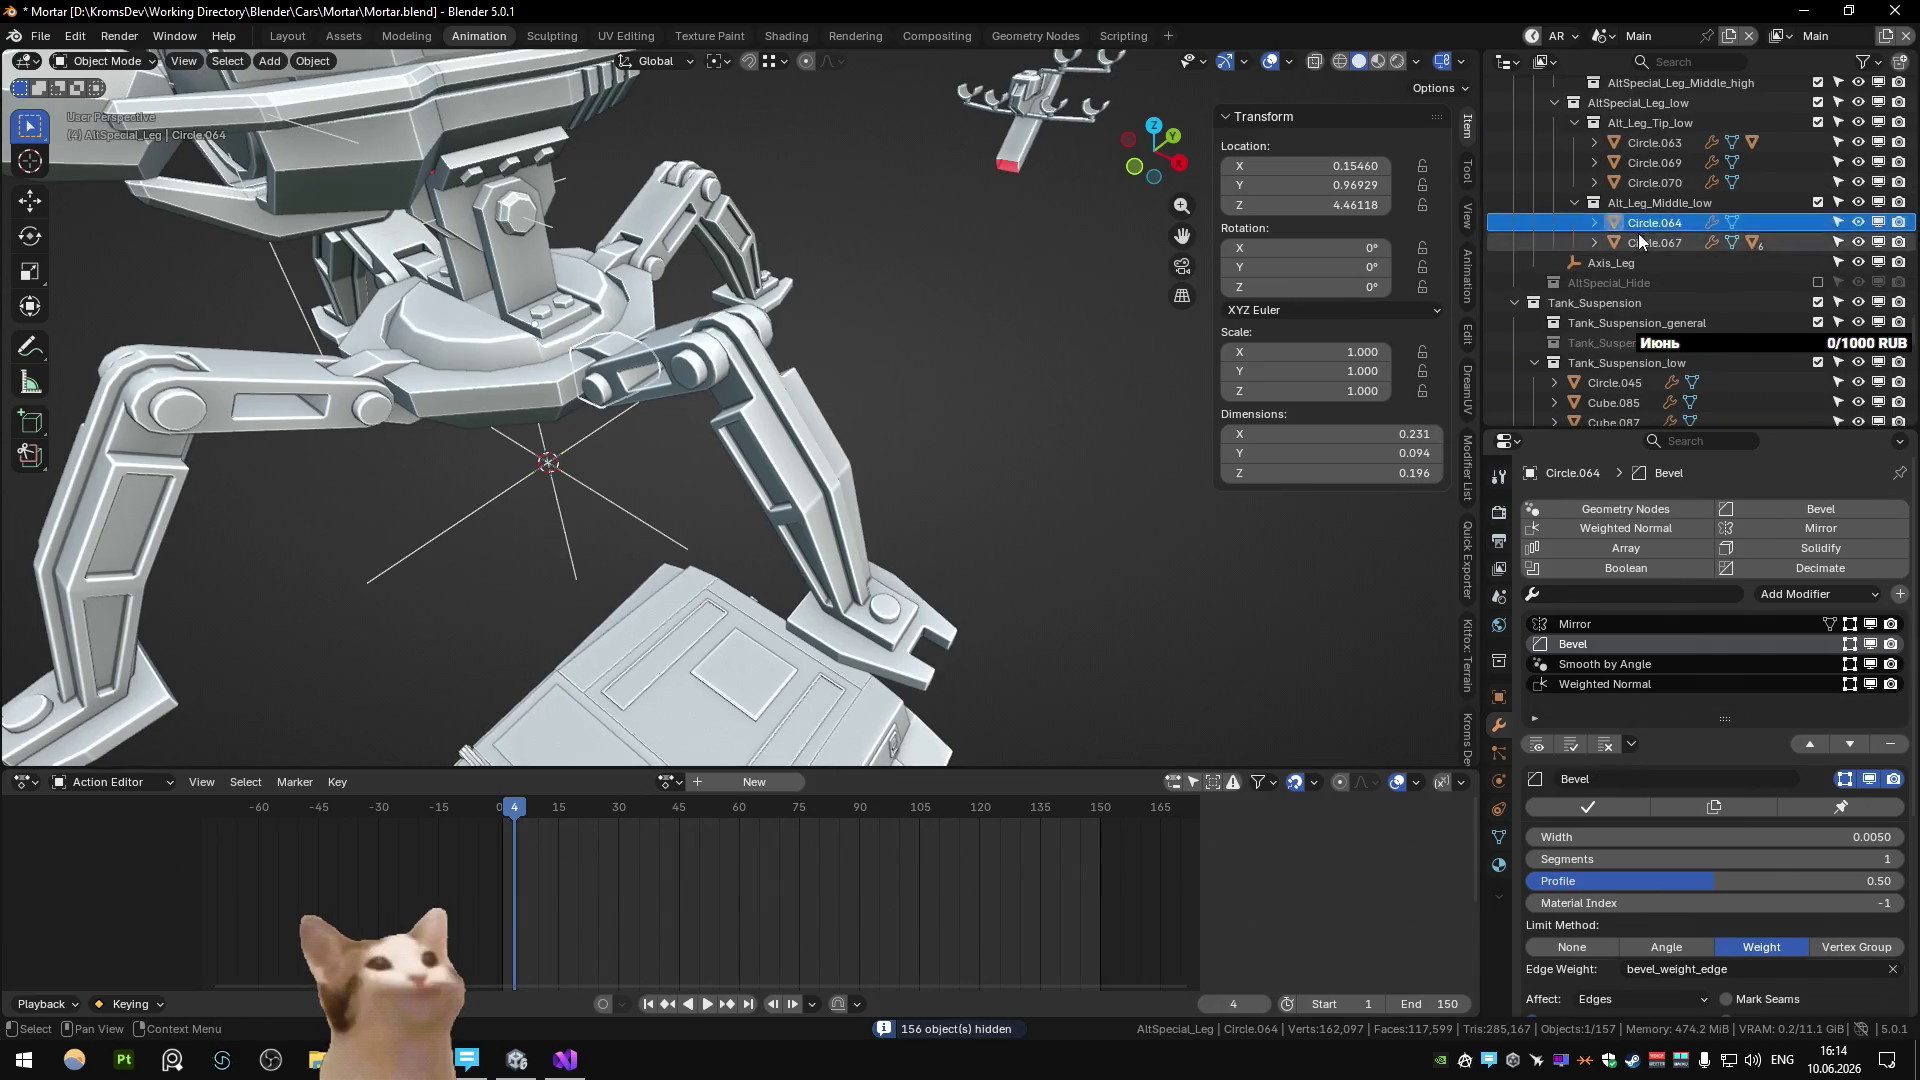
shift+click(1636, 242)
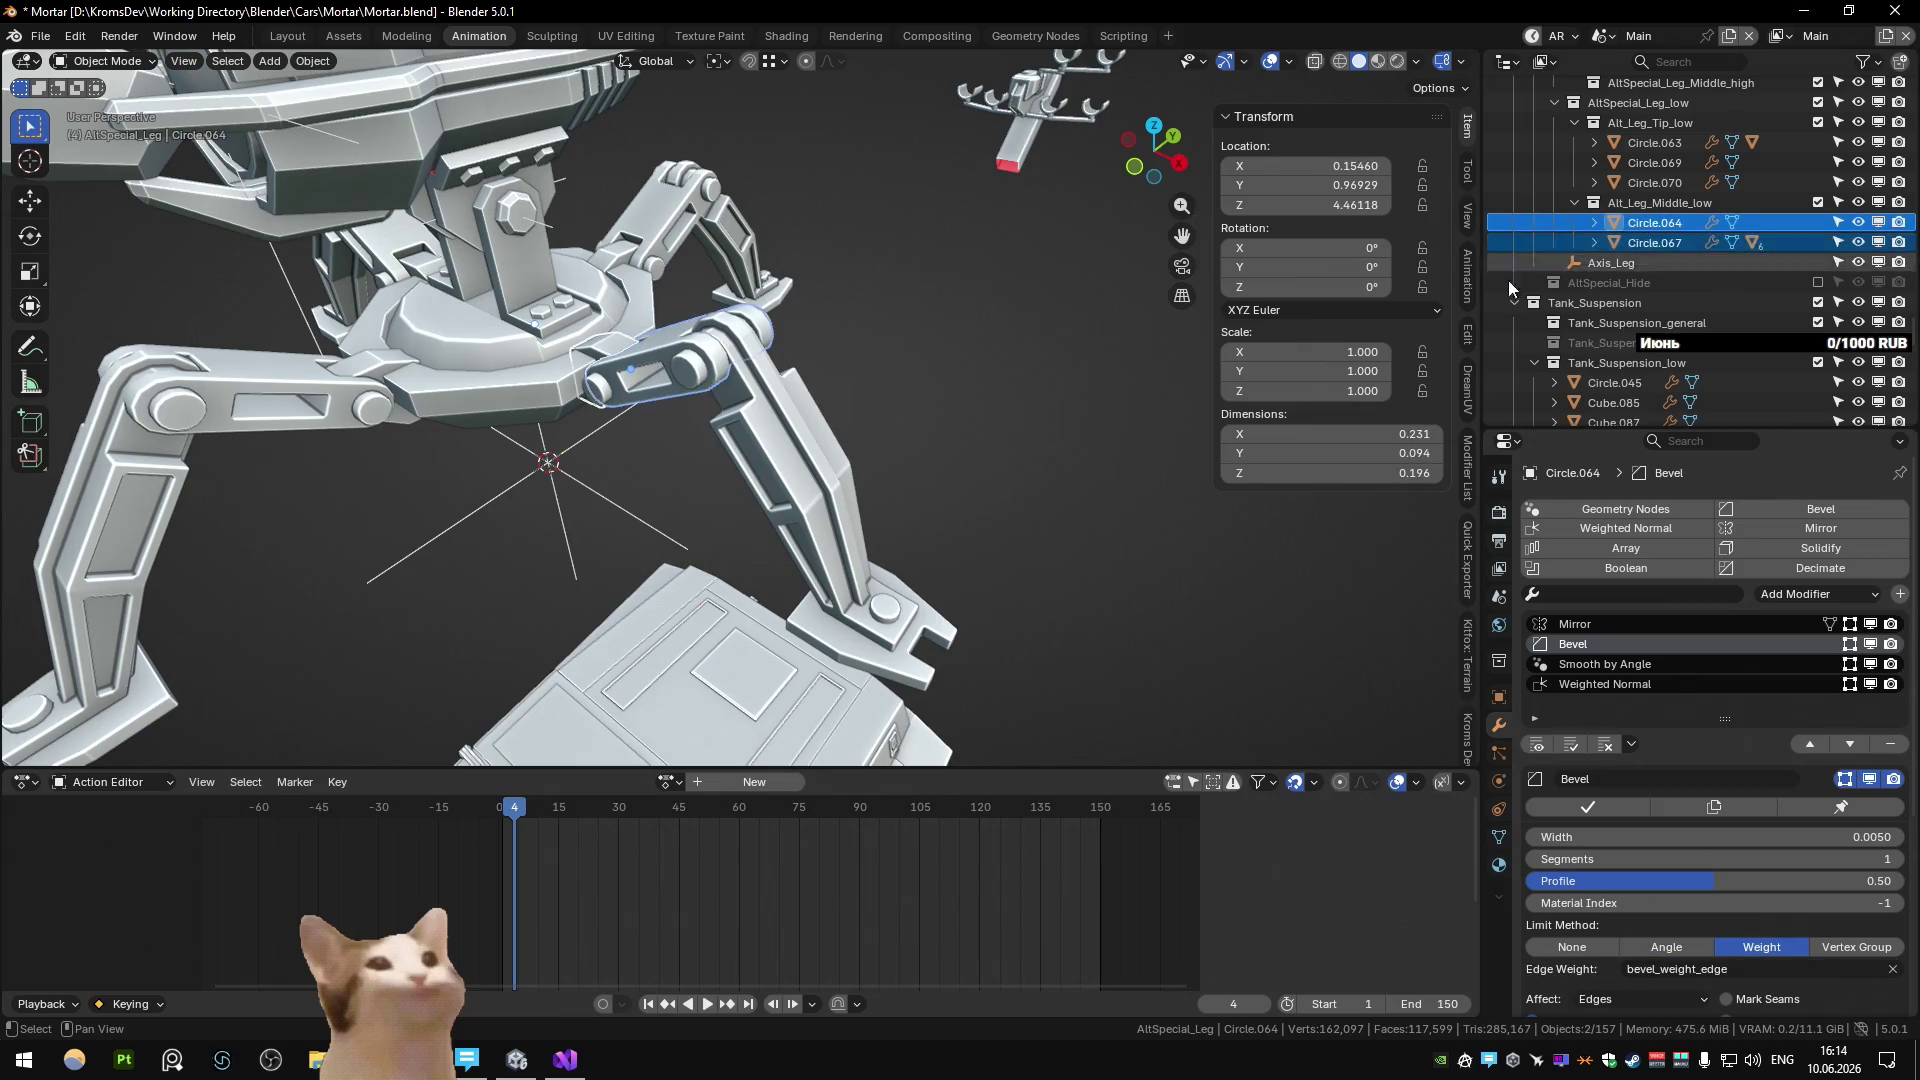
right_click(901, 369)
key(Escape)
right_click(886, 406)
key(Escape)
click(688, 388)
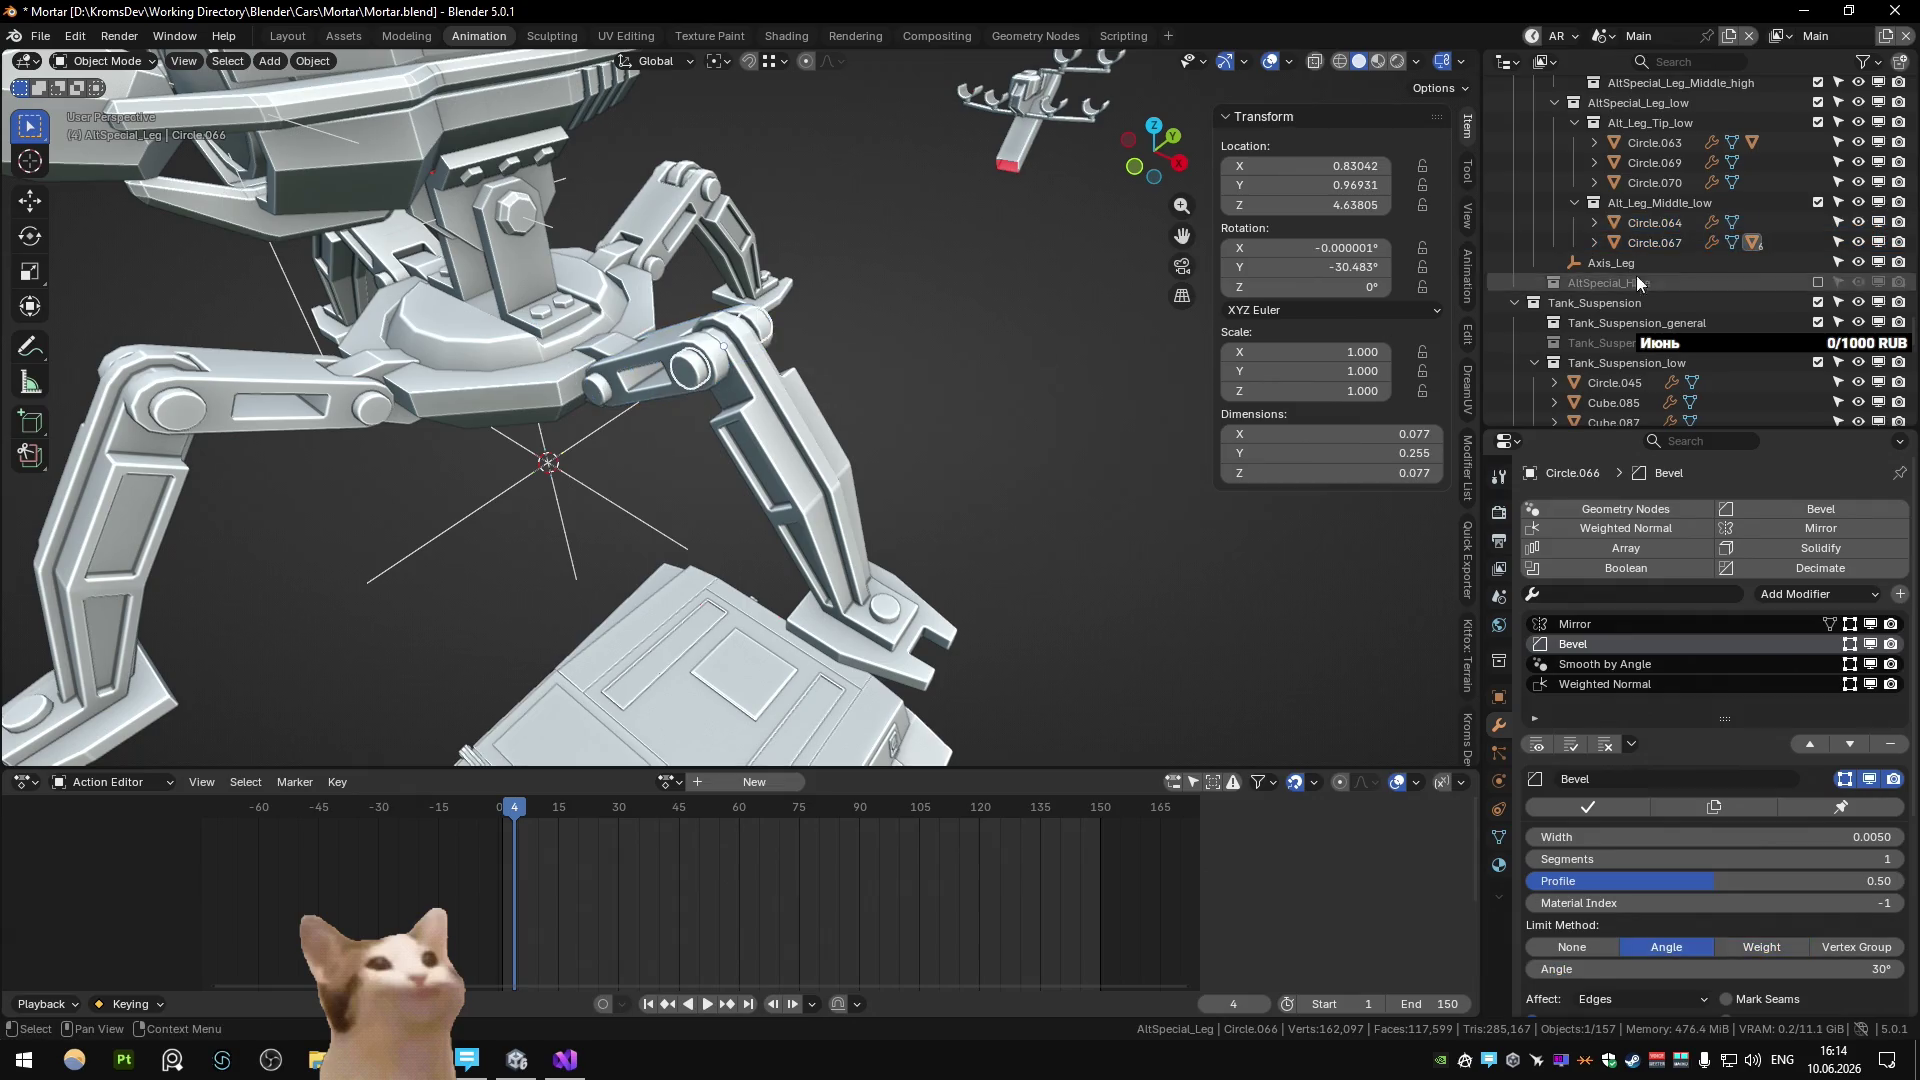
click(1634, 245)
ctrl+click(1652, 222)
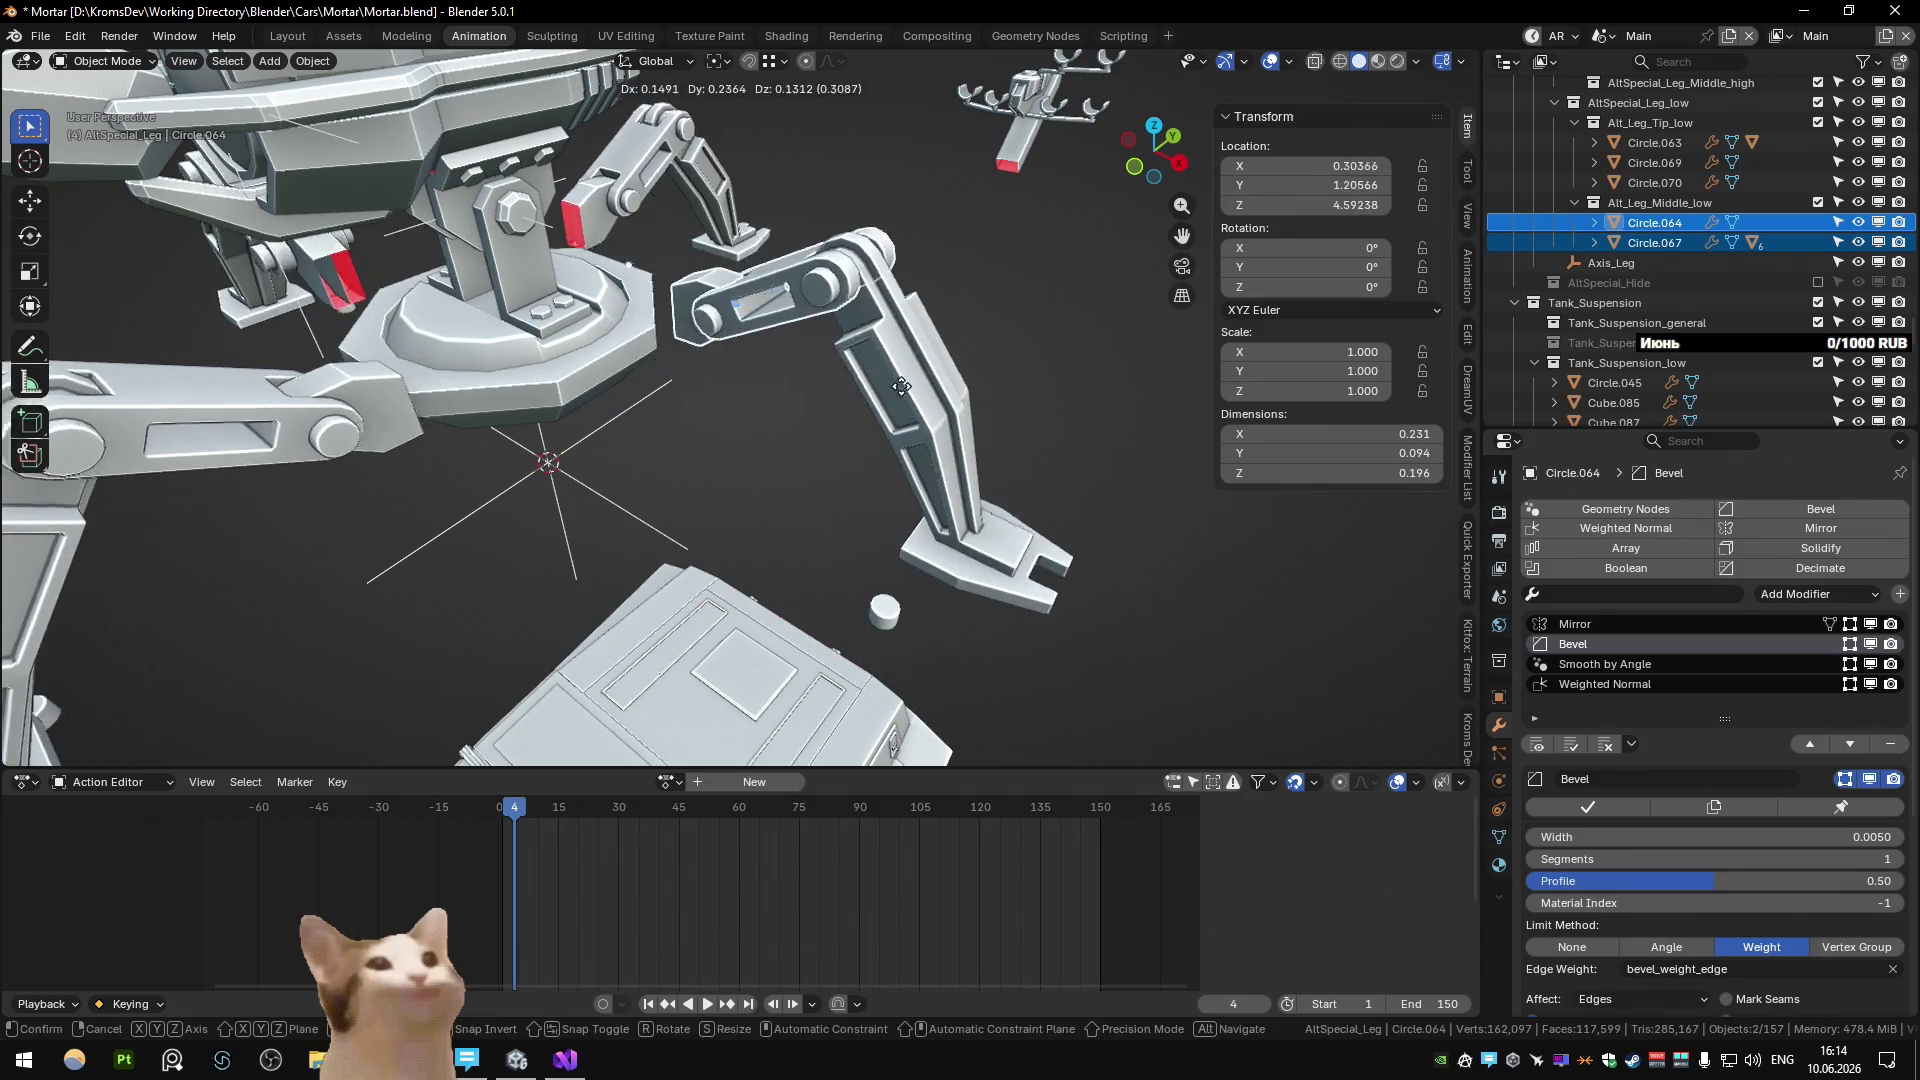
Duplicate both middle-leg pieces into AltSpecial_Leg_Middle_high and check the Circle.073 copy.
key(shift+d)
key(Escape)
mouse_move(1604, 268)
mouse_down()
mouse_move(1652, 92)
mouse_move(1656, 218)
mouse_up()
click(1682, 264)
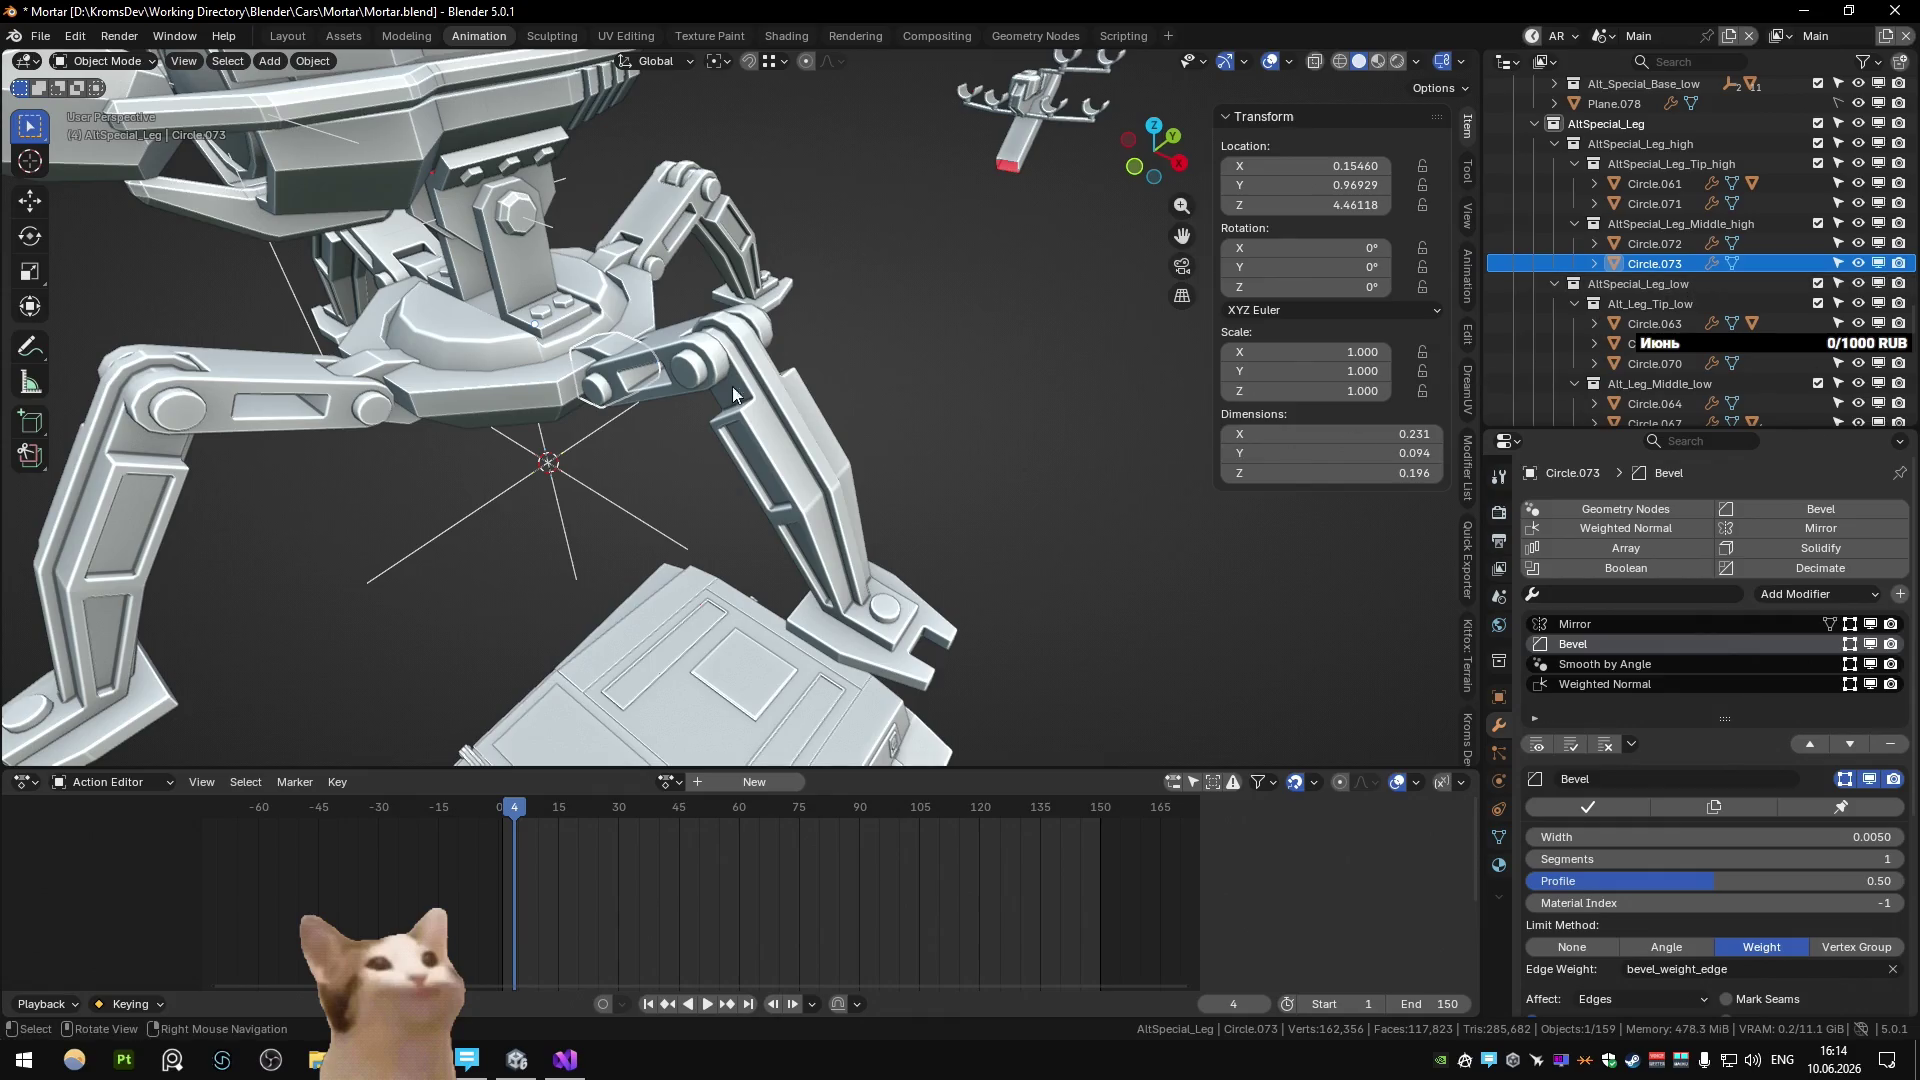
key(h)
click(686, 358)
key(ctrl+z)
key(ctrl+z)
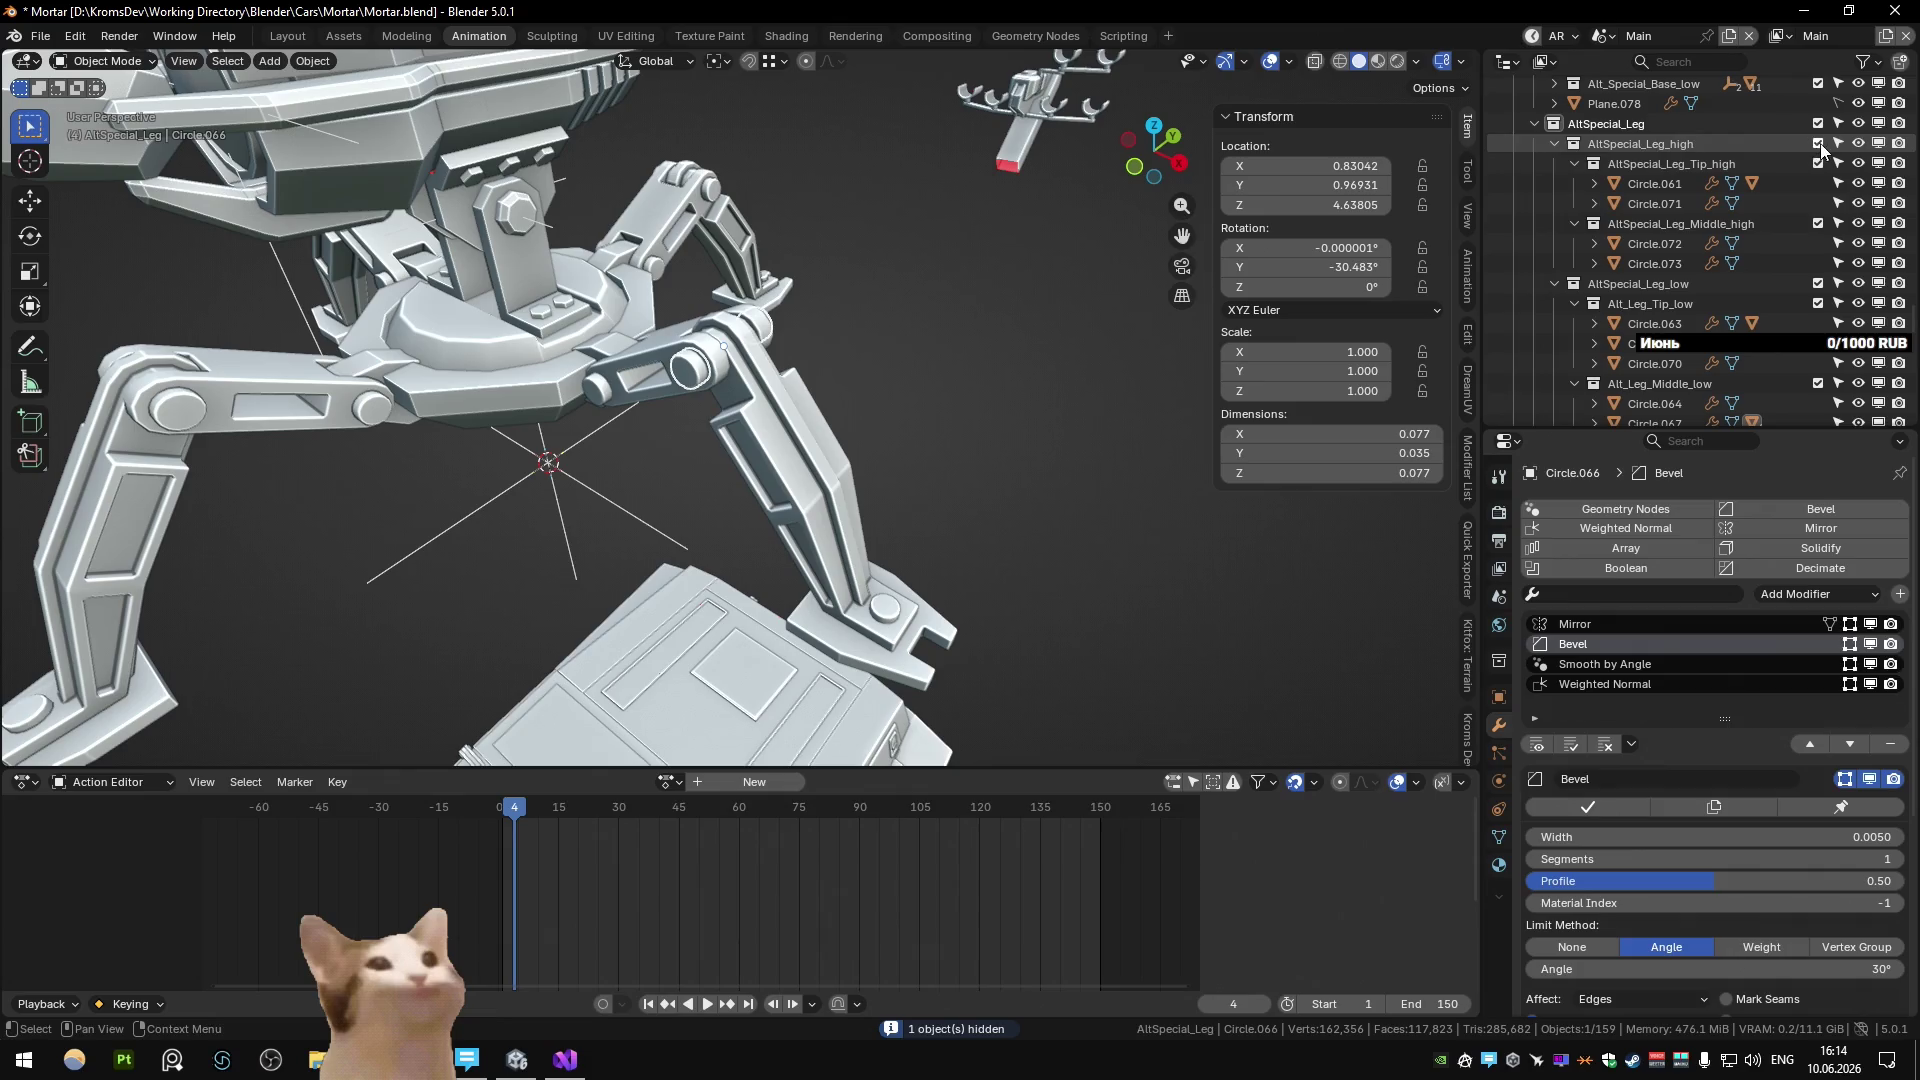
Collapse the AltSpecial_Leg_high collection and re-expand AltSpecial_Leg_low in the Outliner.
click(1553, 145)
click(1553, 145)
click(1554, 163)
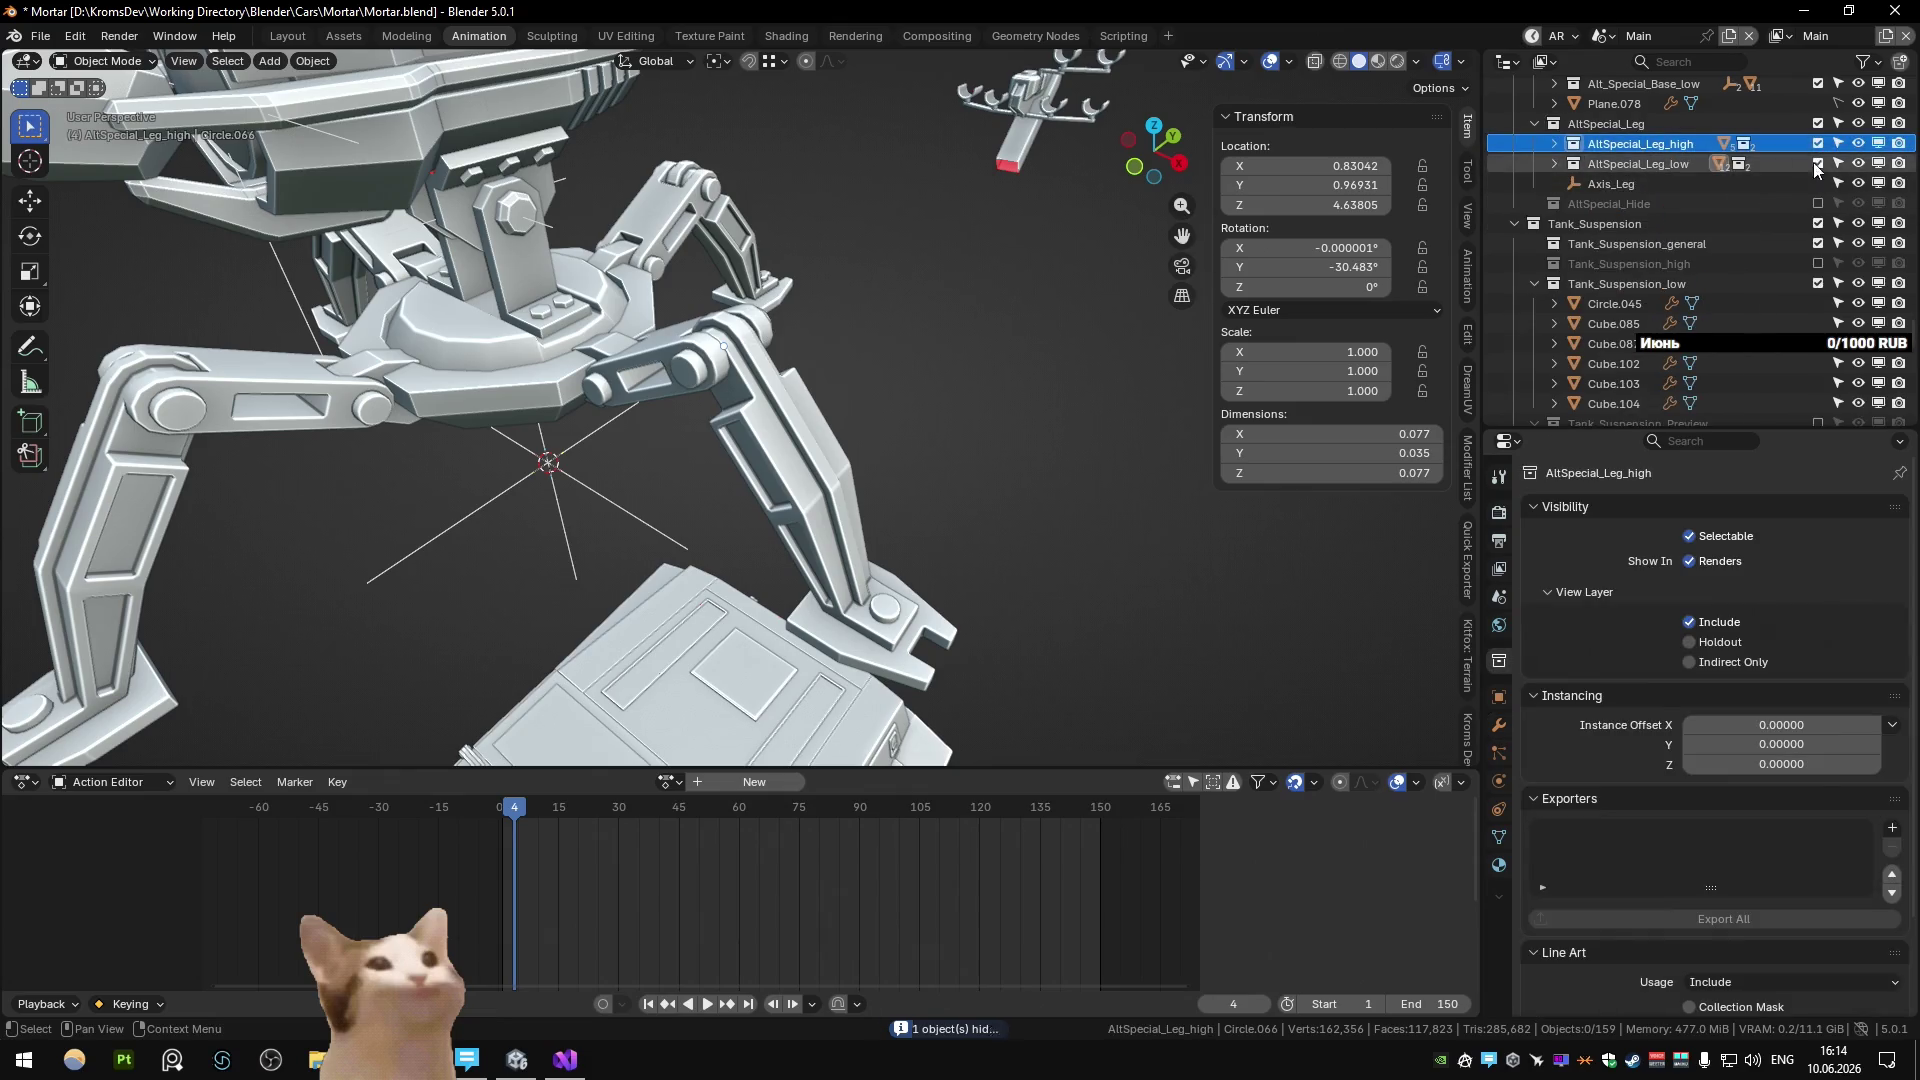
click(1818, 163)
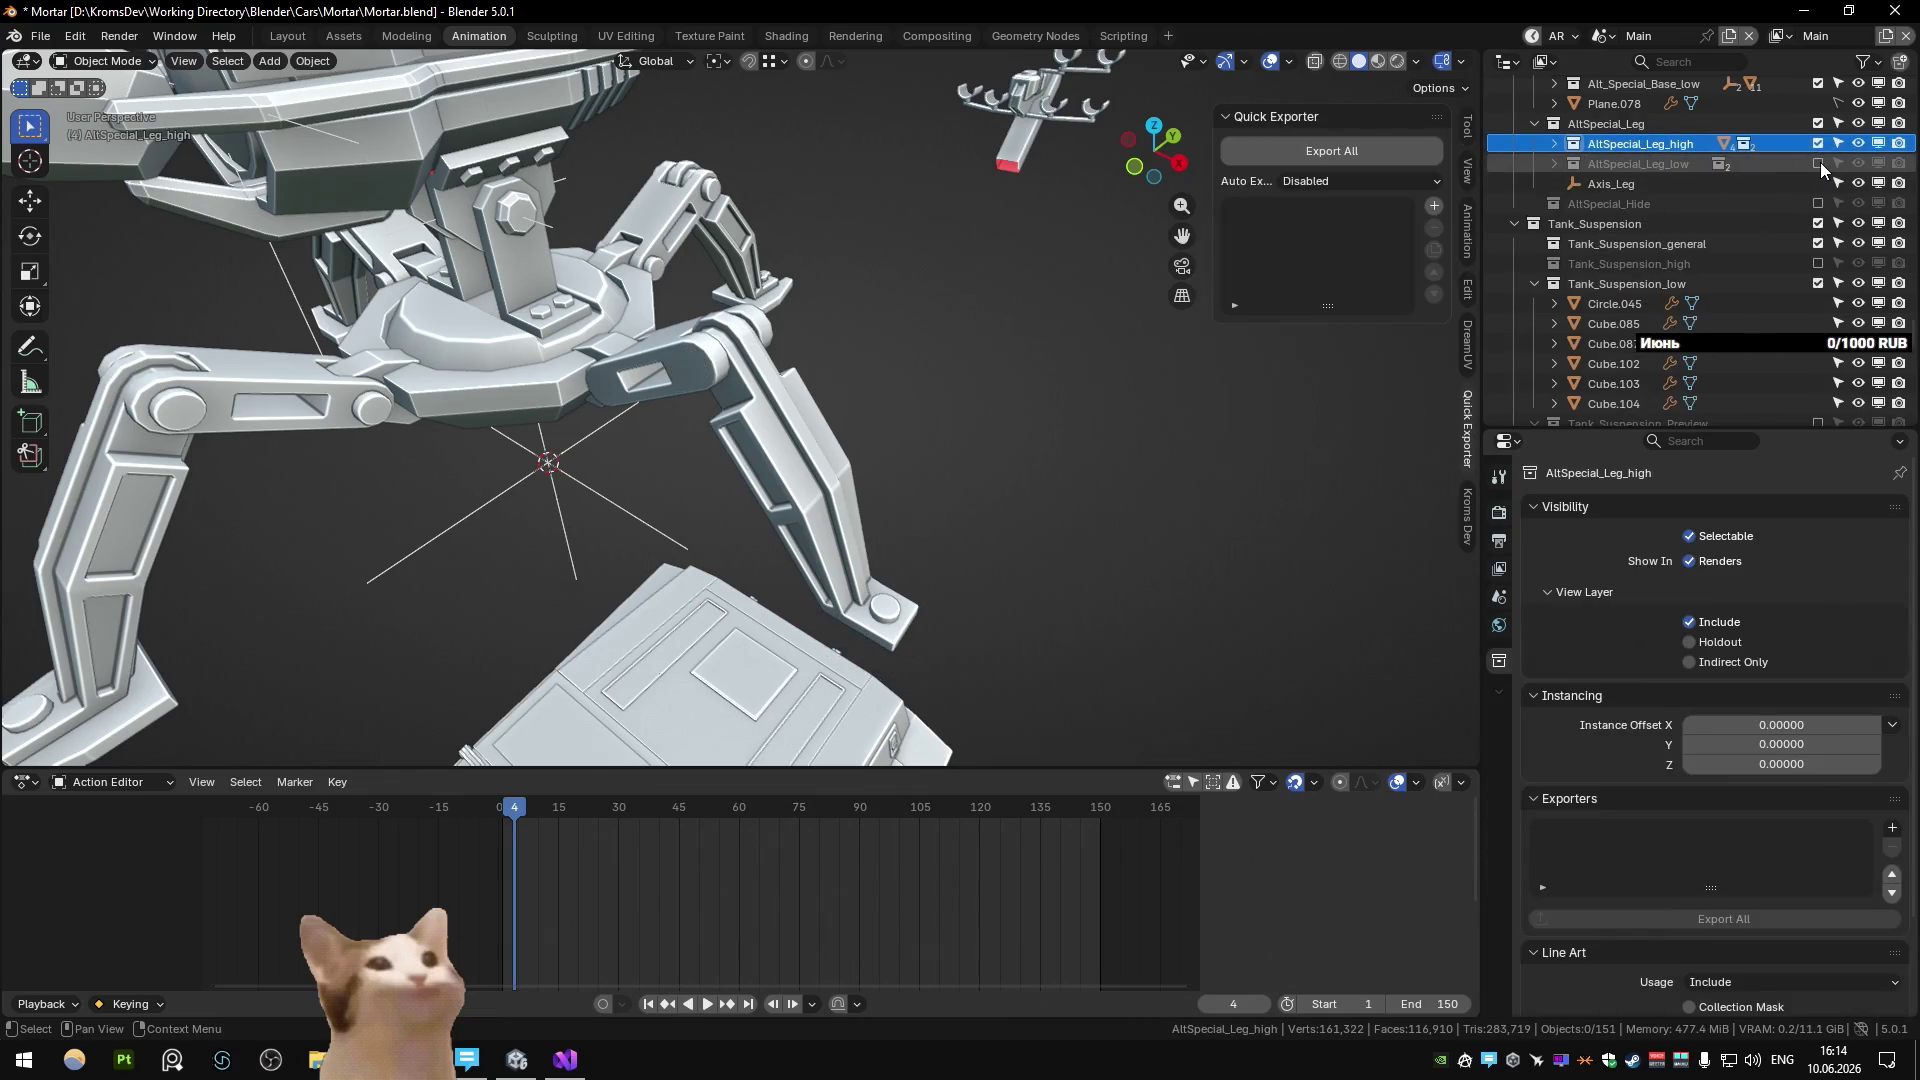
shift+click(1554, 163)
Copy the Circle.068 tip bracket into AltSpecial_Leg_Tip_high.
click(944, 678)
key(shift+d)
key(Escape)
key(m)
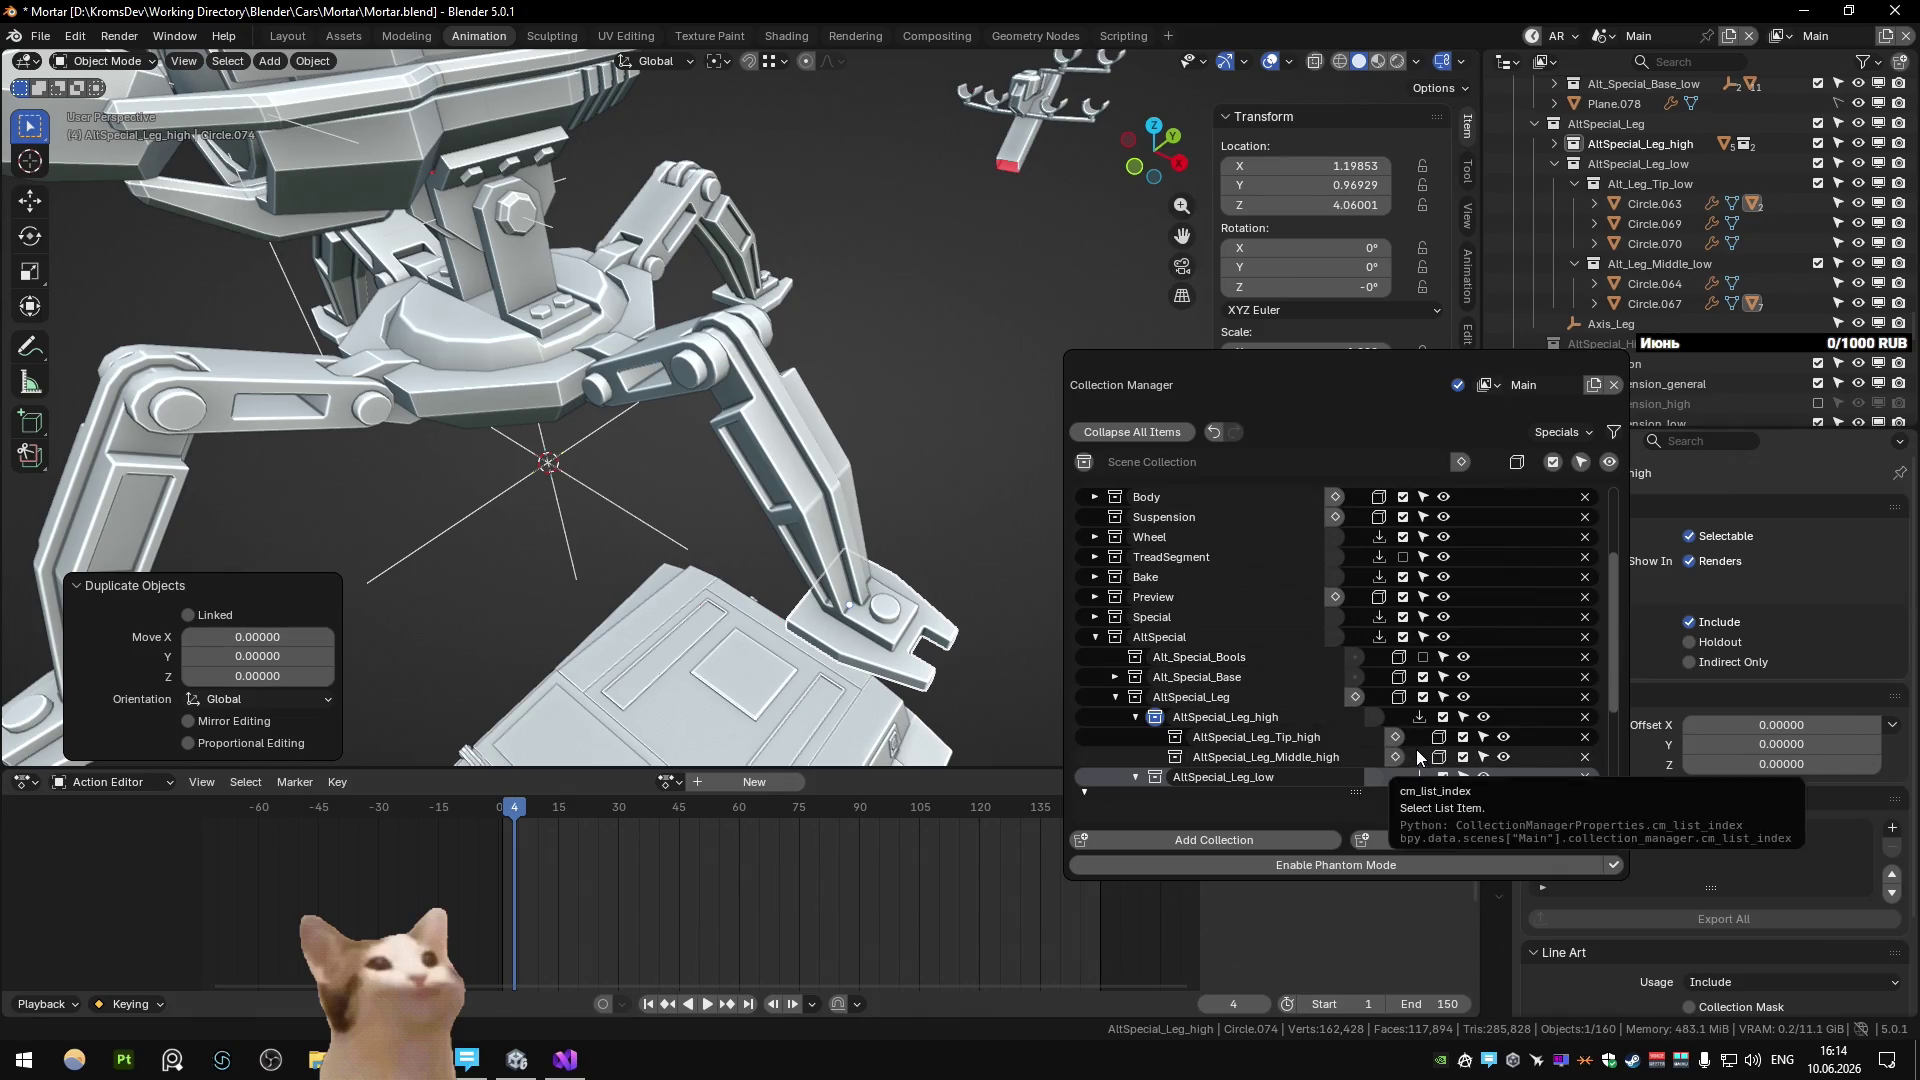
click(1397, 736)
Copy the Circle.066 pin pieces into the high leg collection.
click(700, 364)
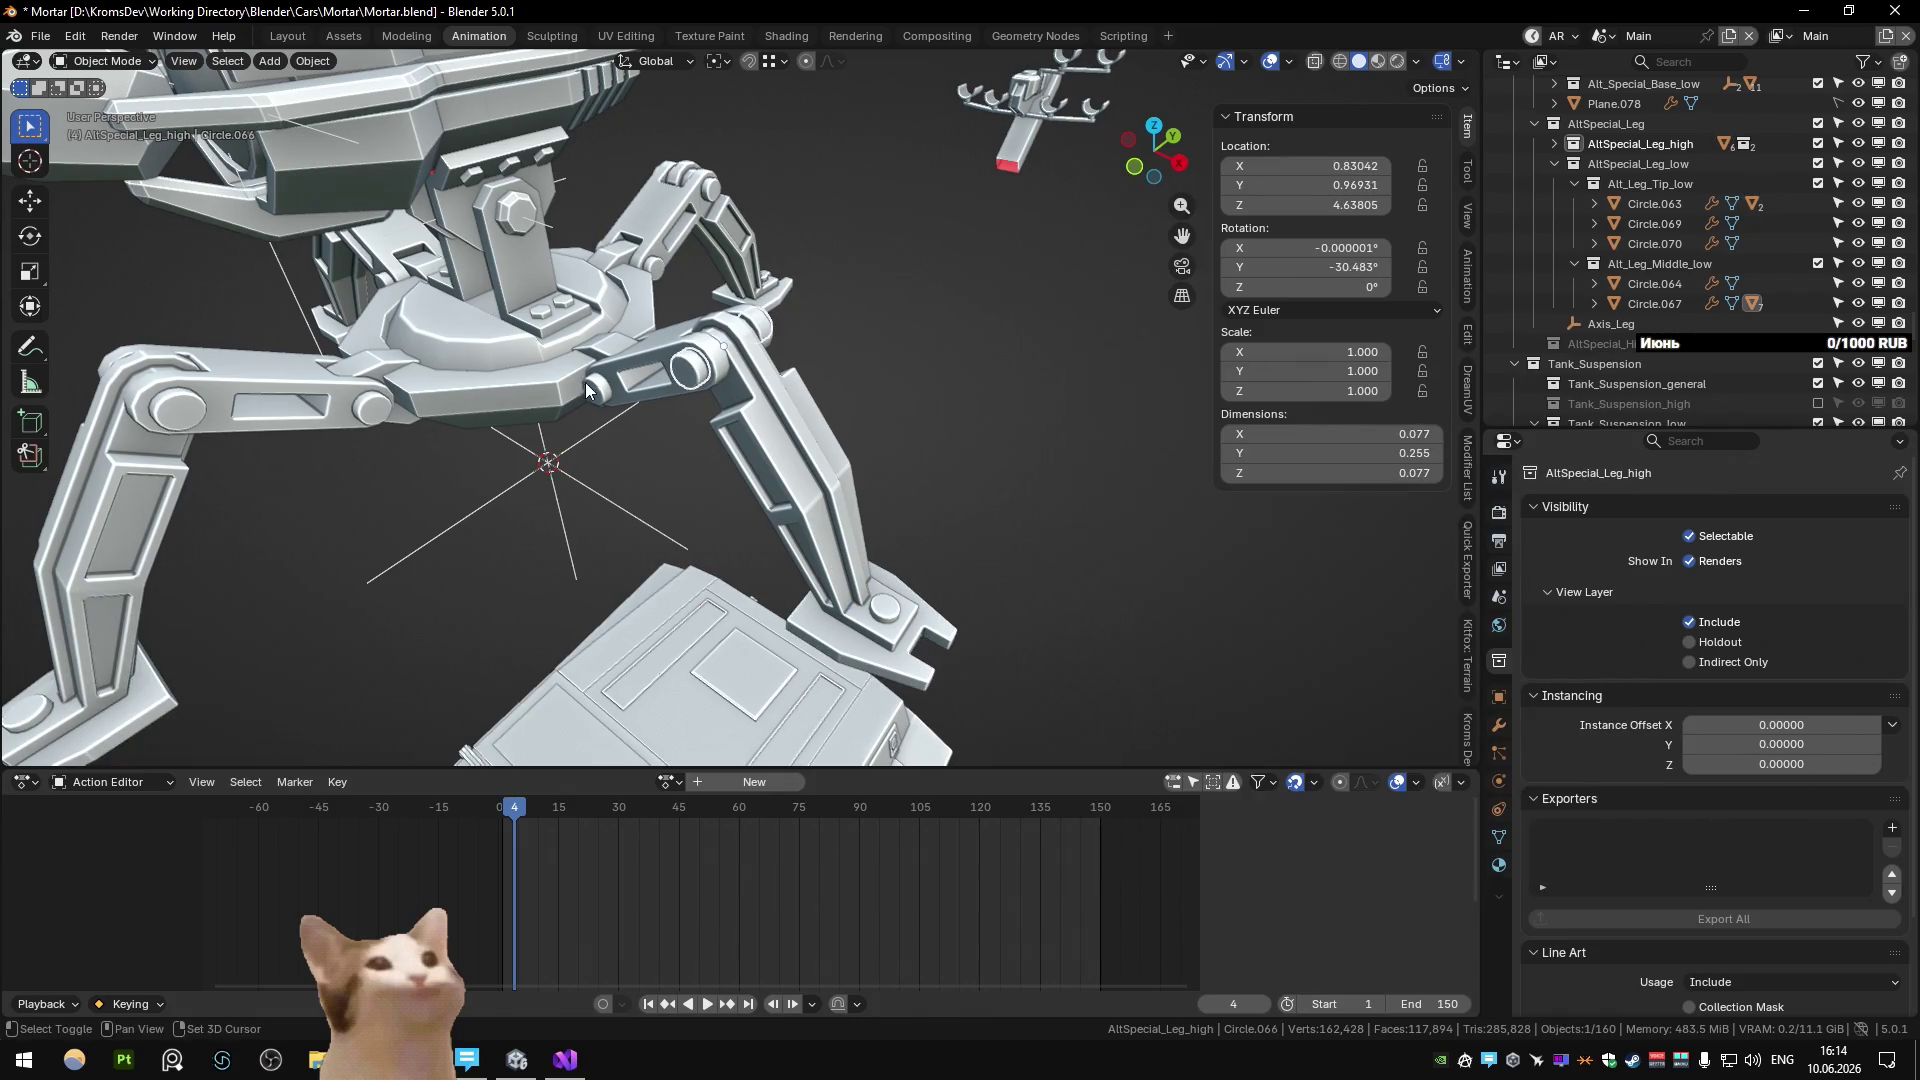
key(shift+d)
key(Escape)
key(m)
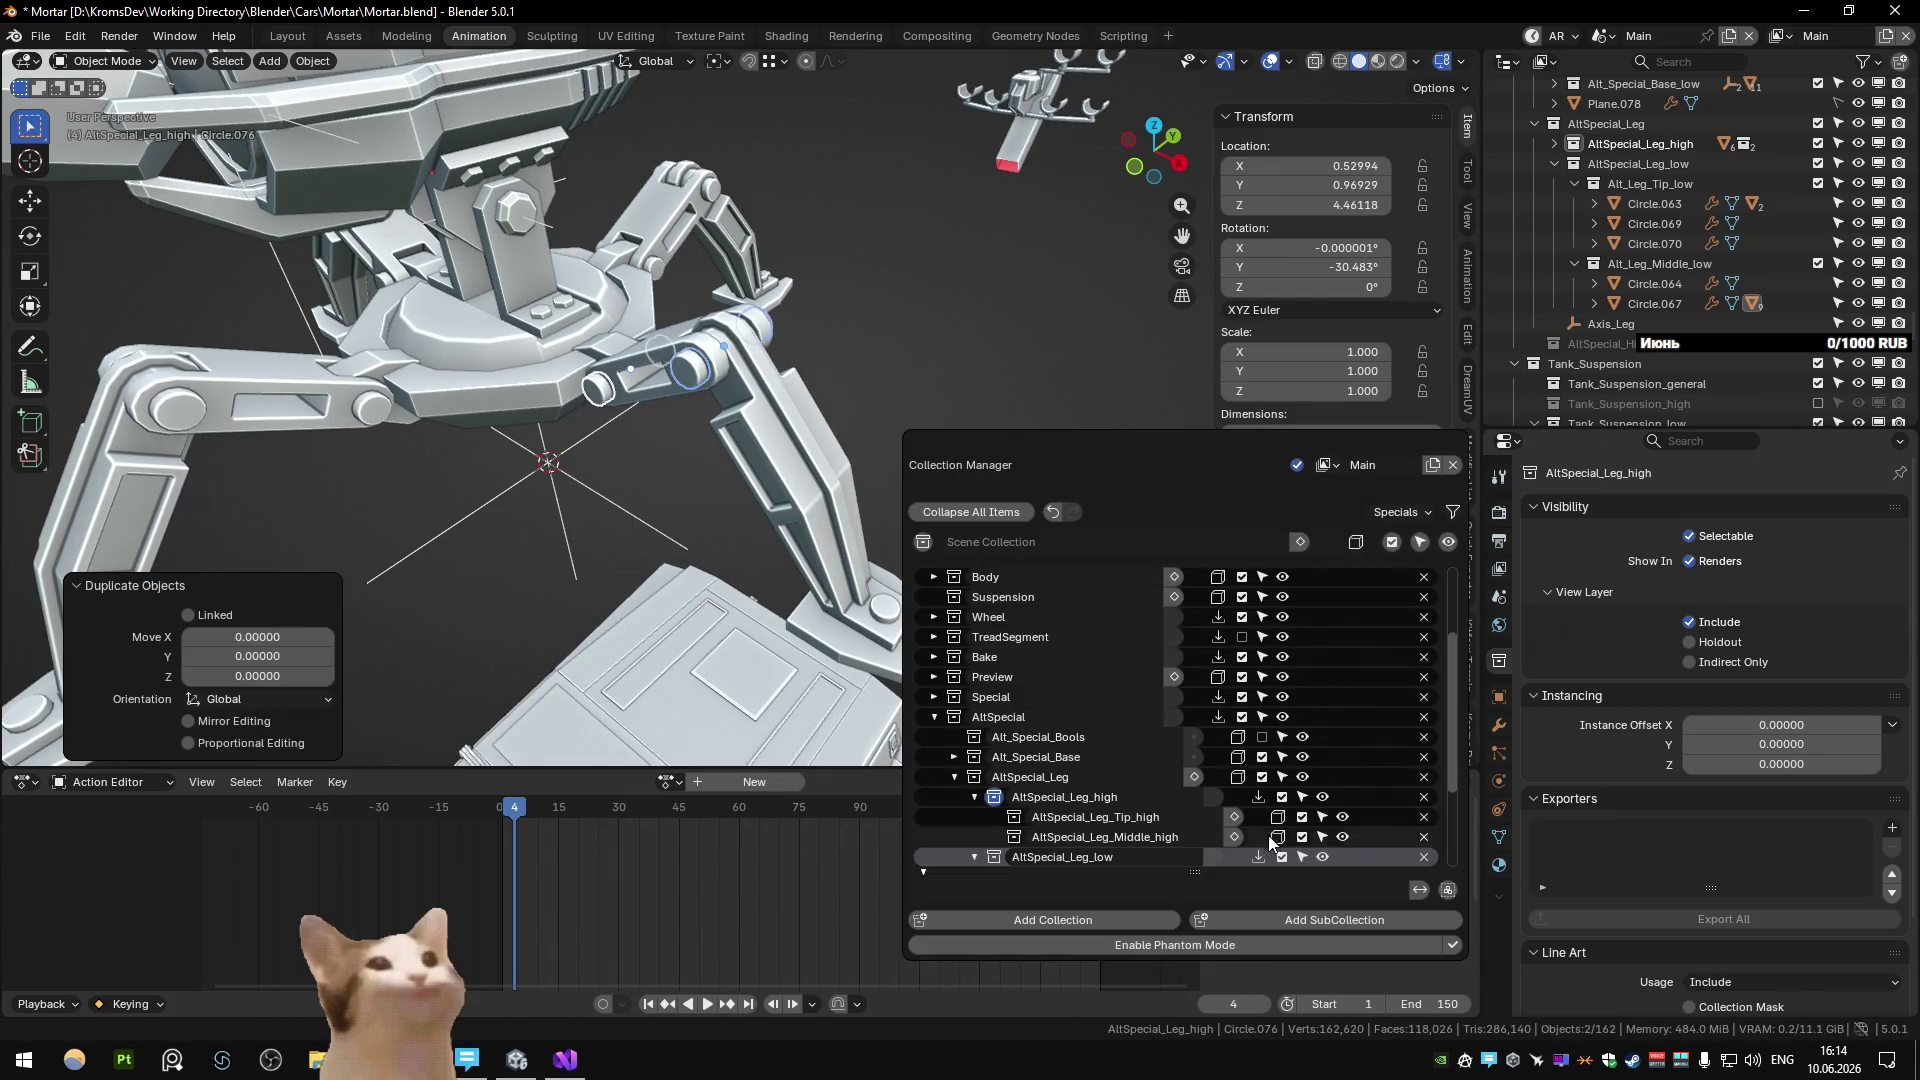
click(1258, 797)
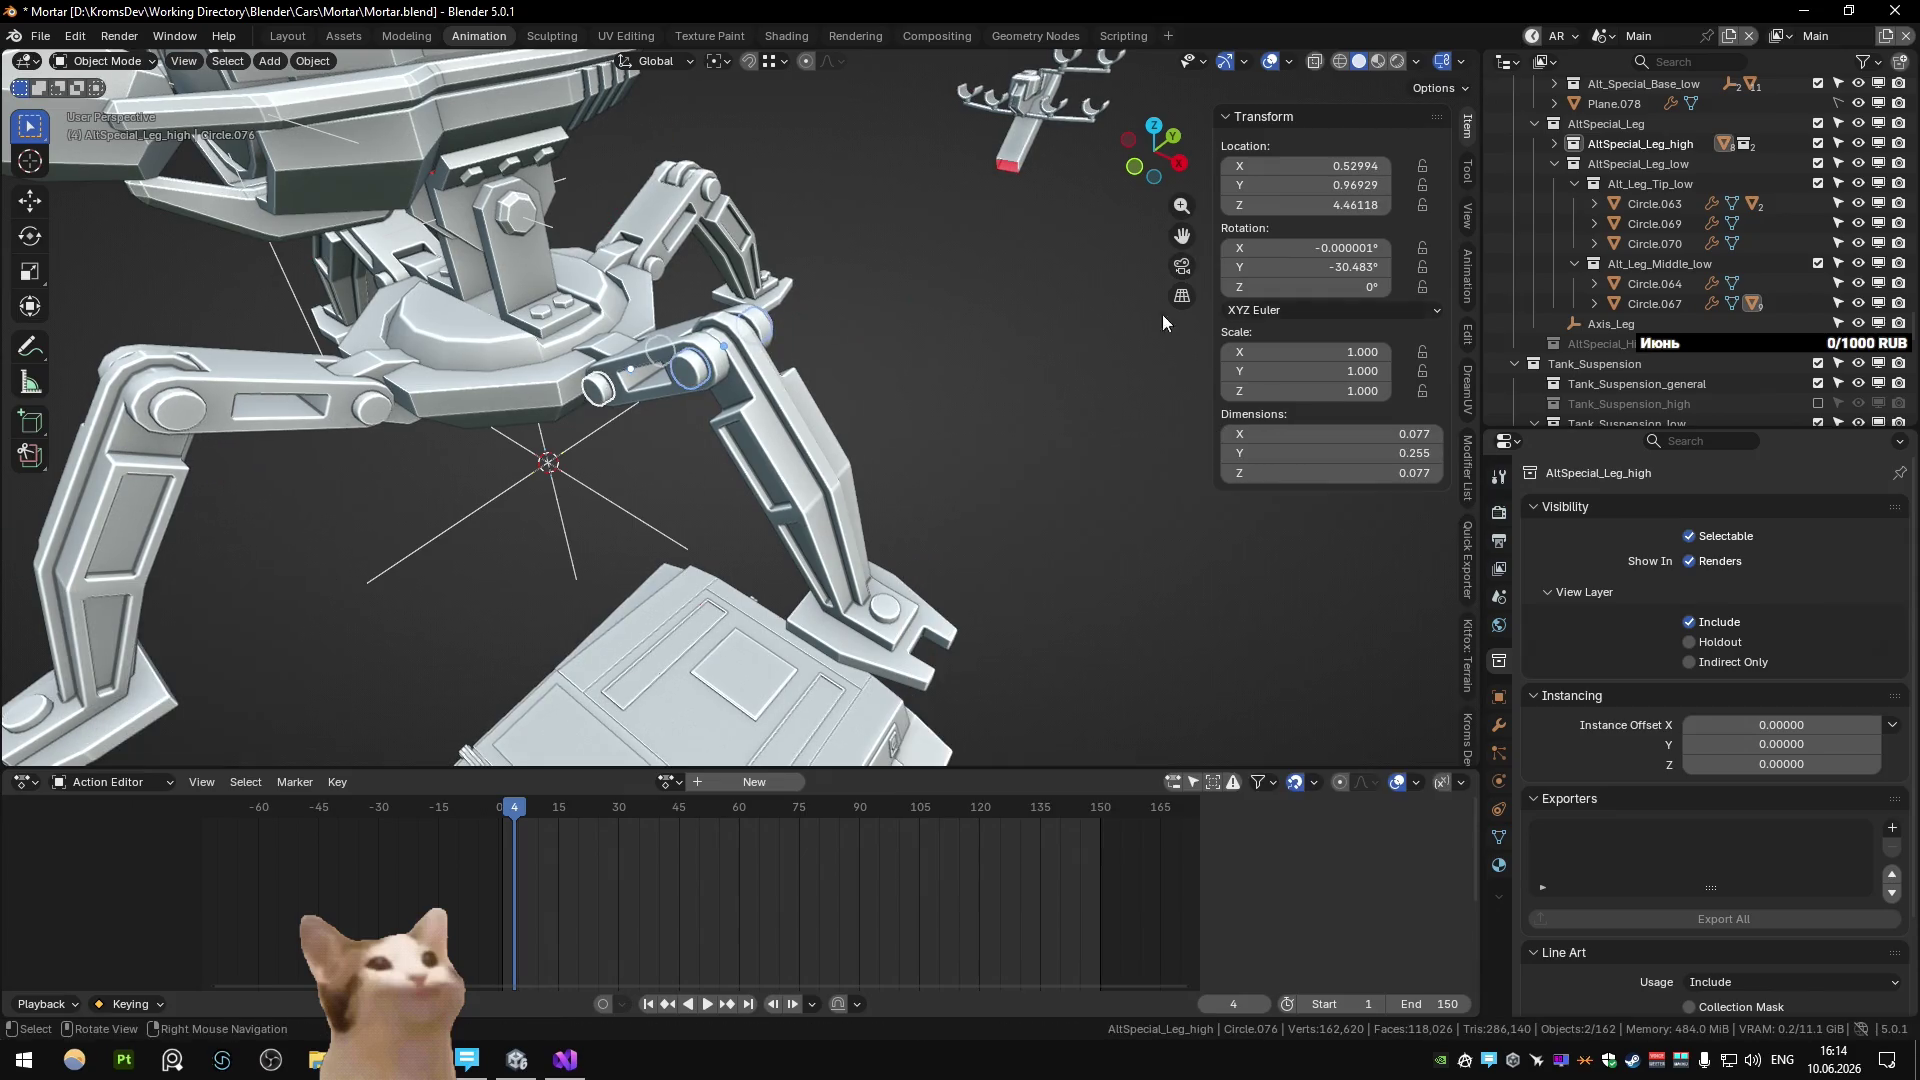
Exclude AltSpecial_Leg_high so only the low-poly leg shows, then inspect Circle.065's modifiers.
click(1820, 164)
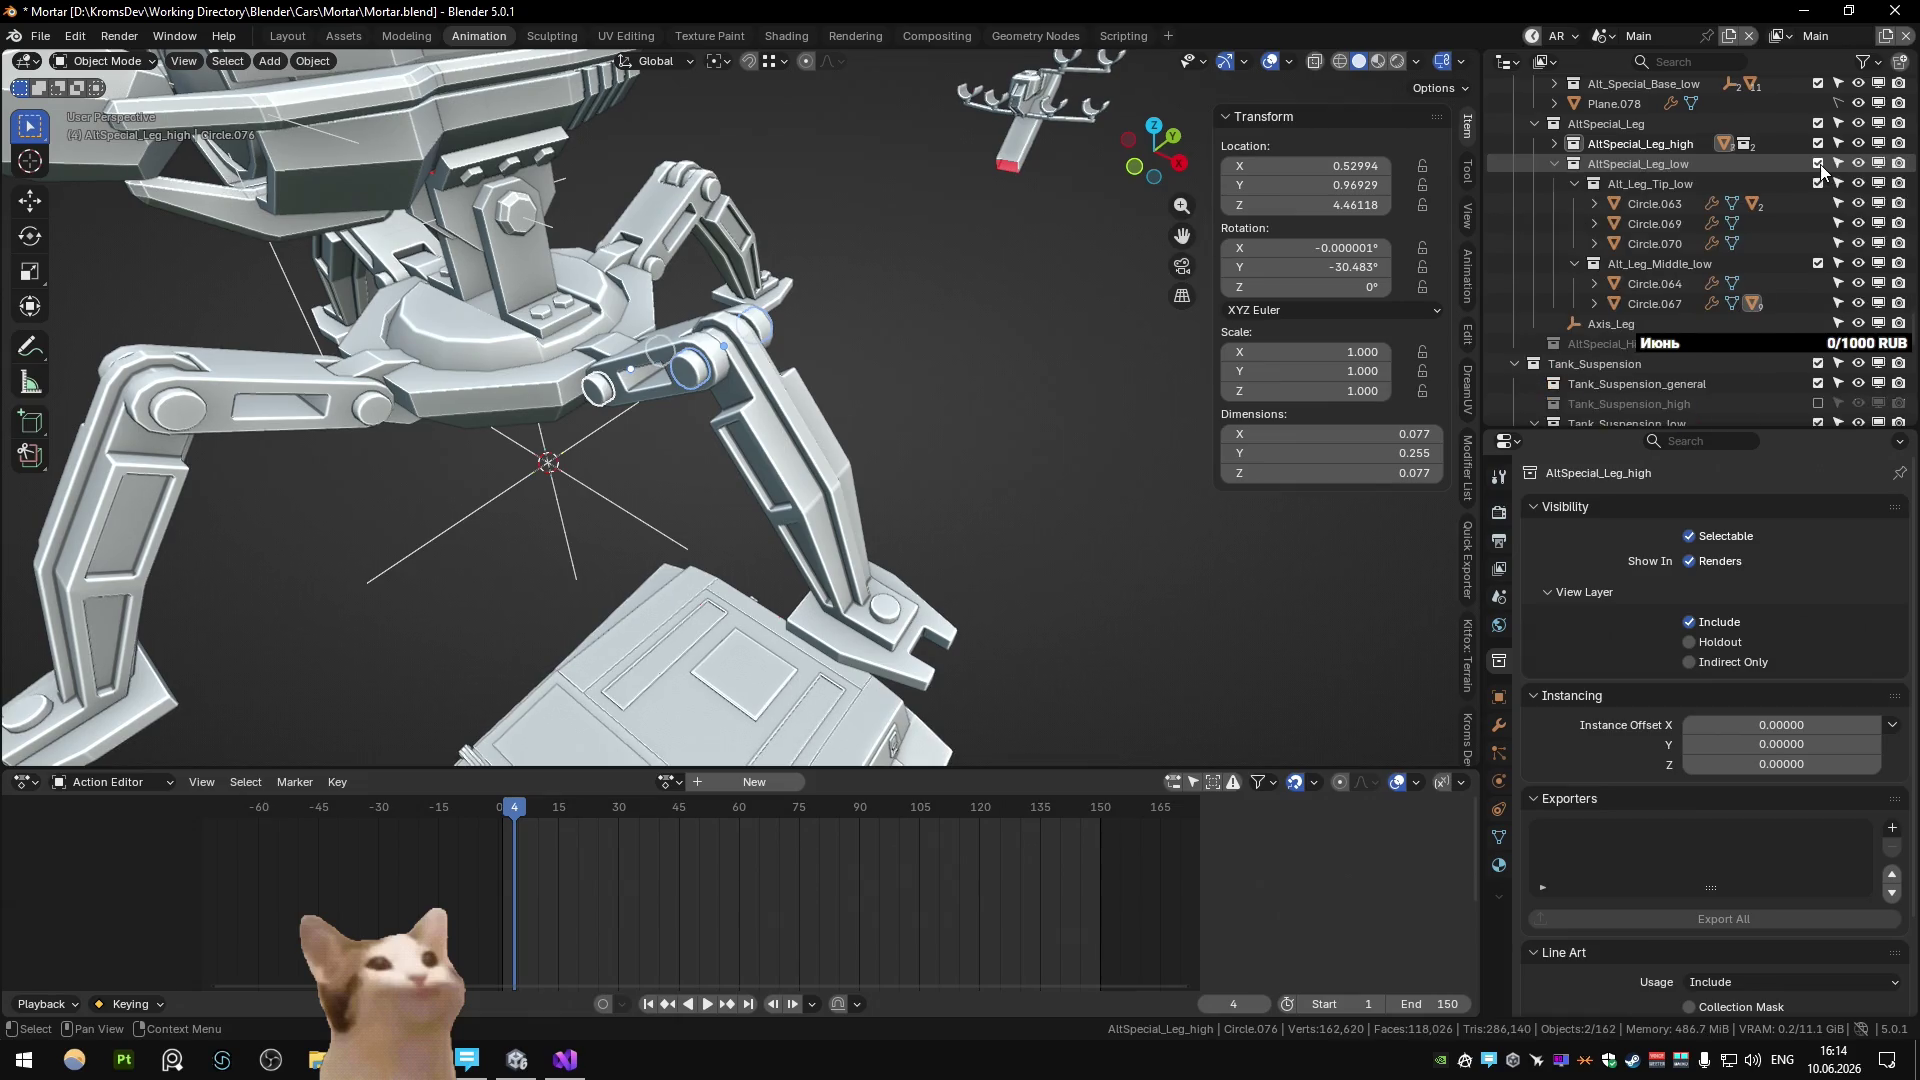
click(1820, 164)
click(1818, 143)
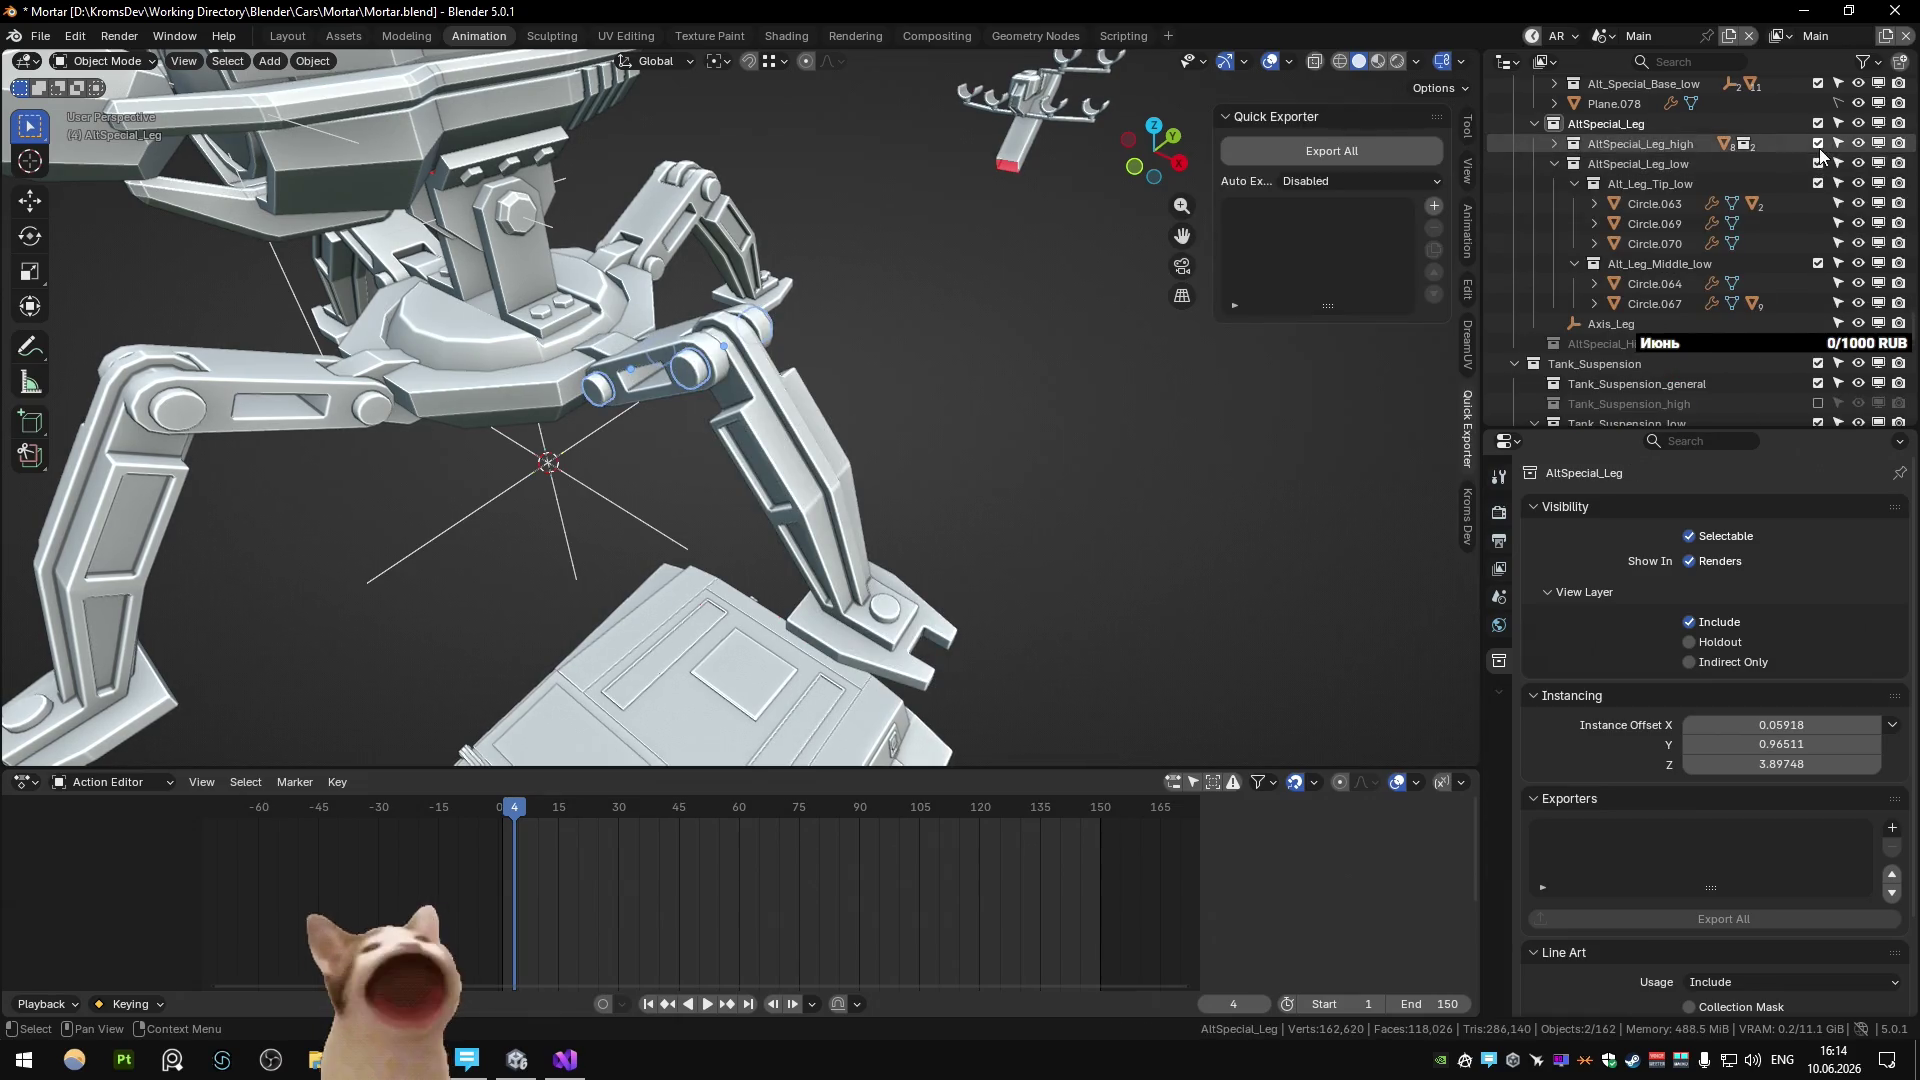
click(614, 352)
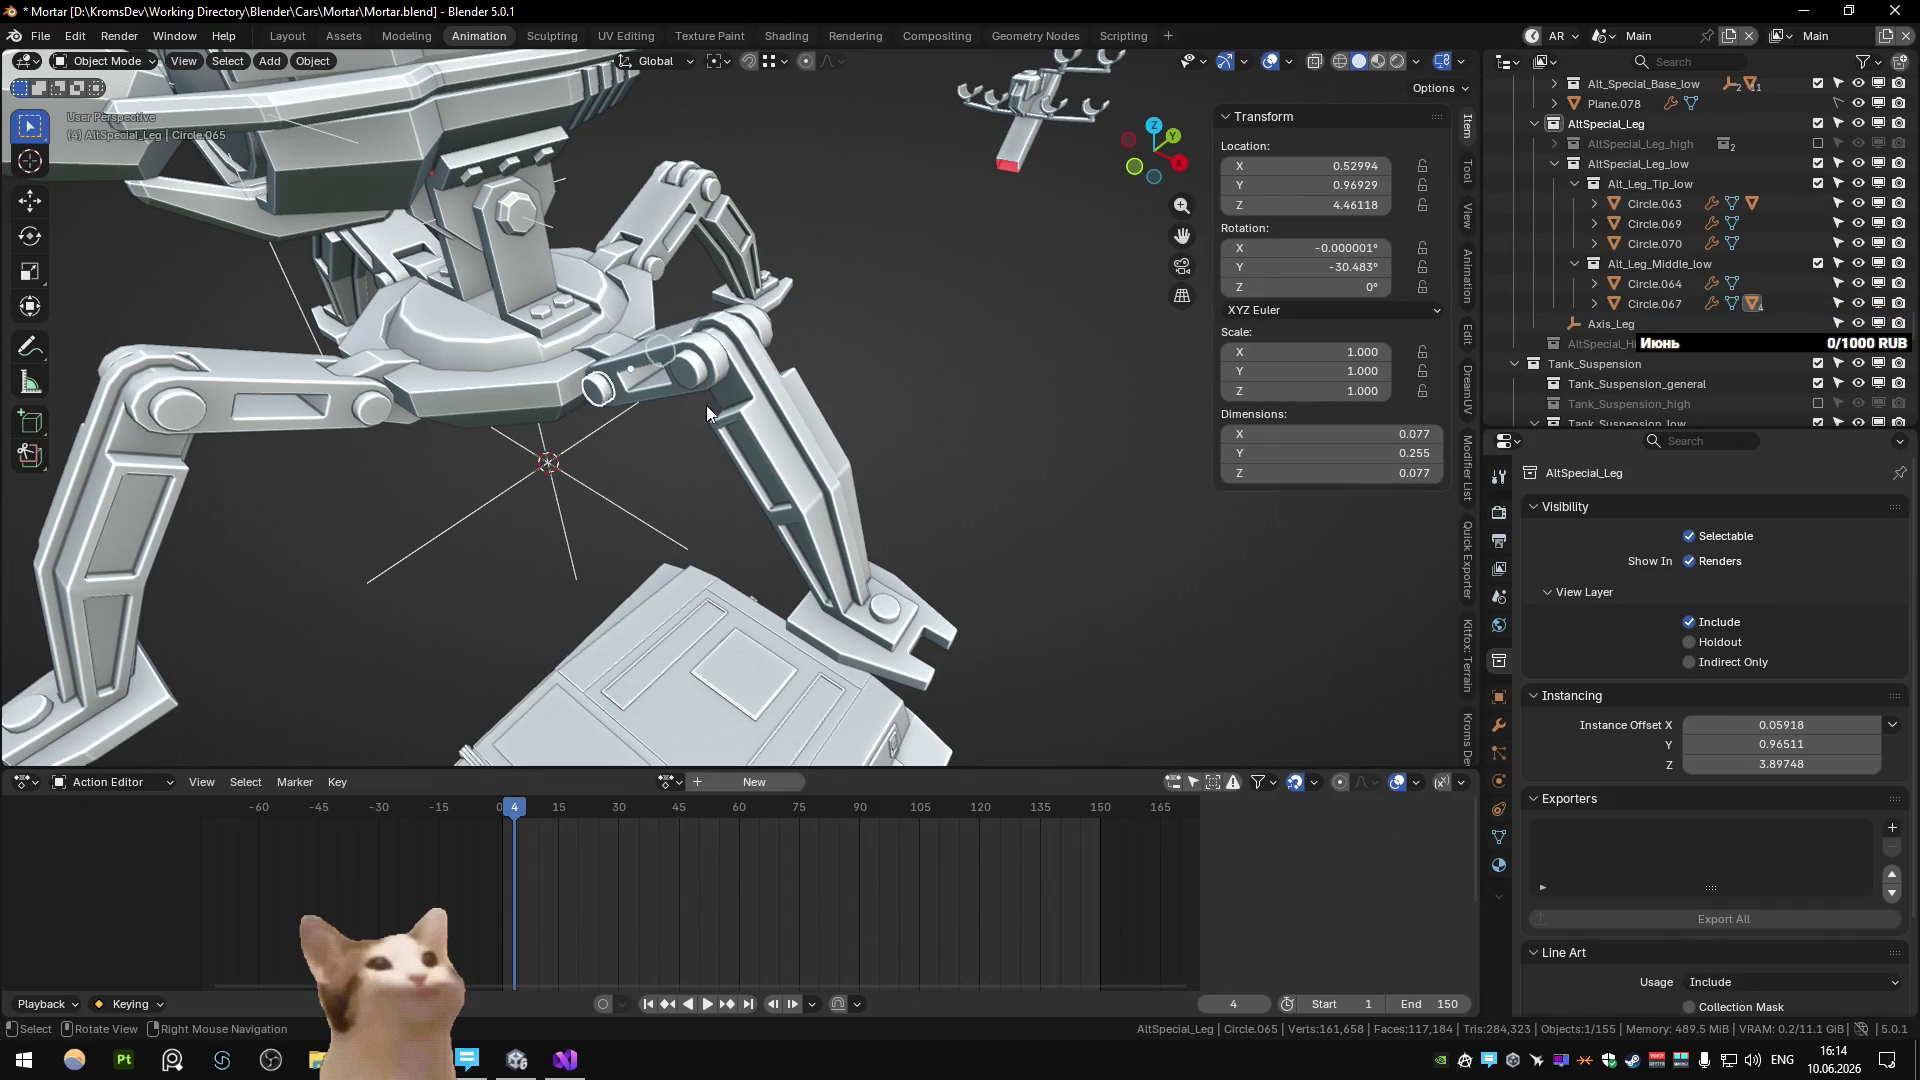
click(1498, 724)
middle_drag(634, 405, 644, 387)
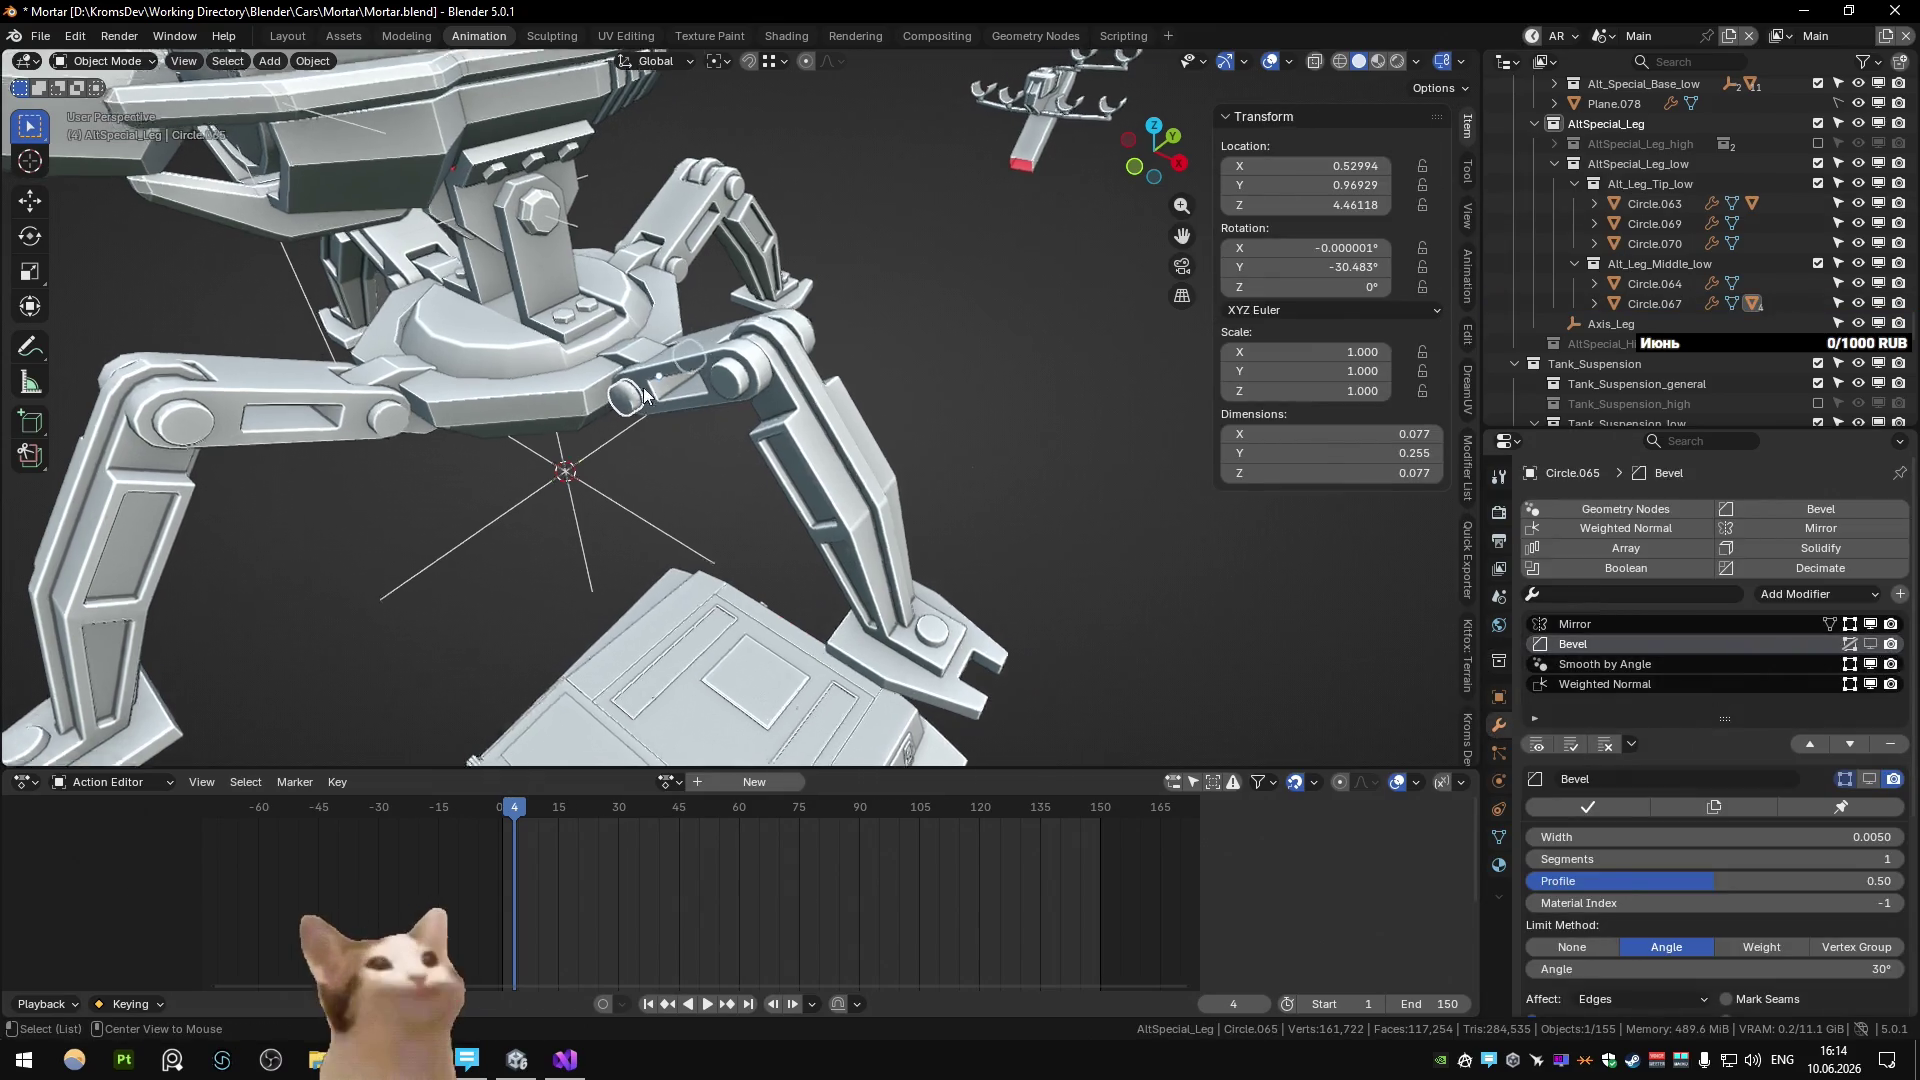
Set Smooth by Angle to 30° on Circle.065 and Circle.067, disabling Circle.067's bevel preview.
scroll(650, 392, up, 5)
click(1680, 663)
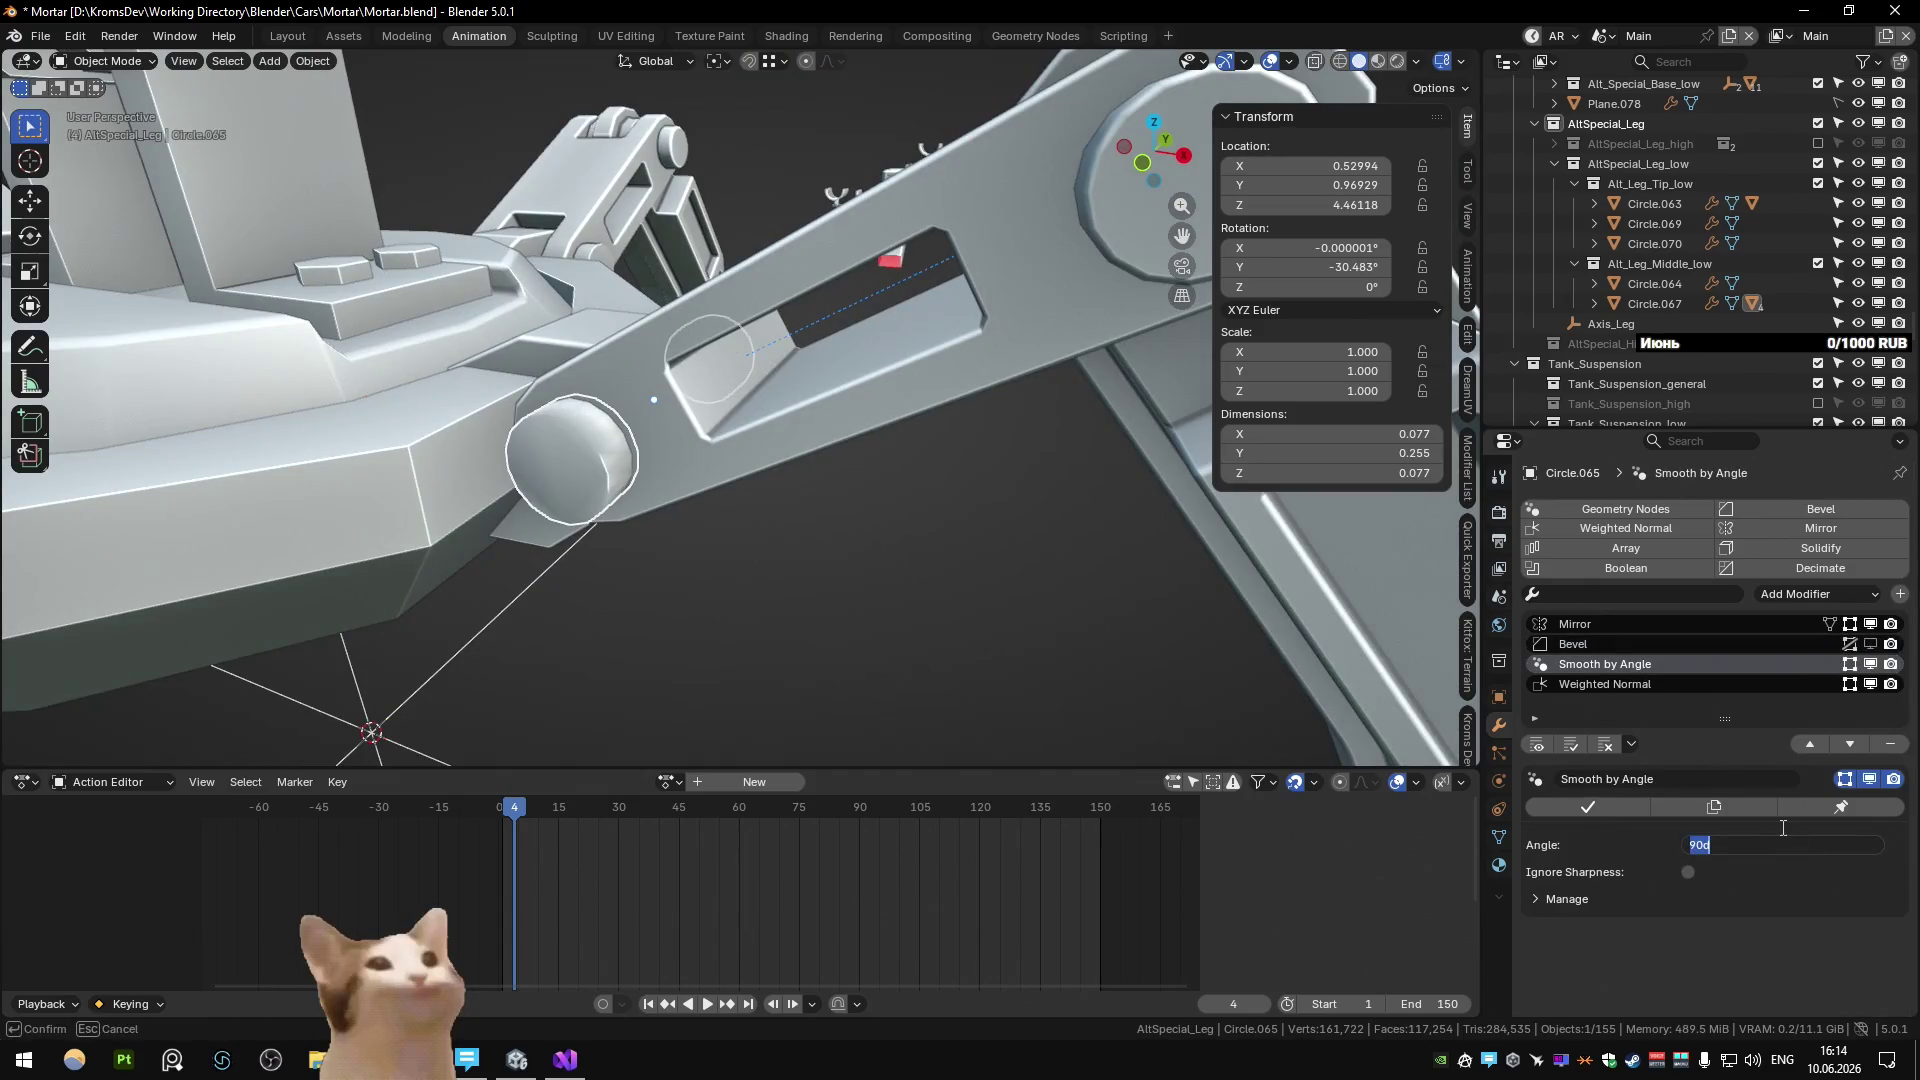
key(Return)
scroll(950, 512, down, 5)
middle_drag(950, 512, 696, 394)
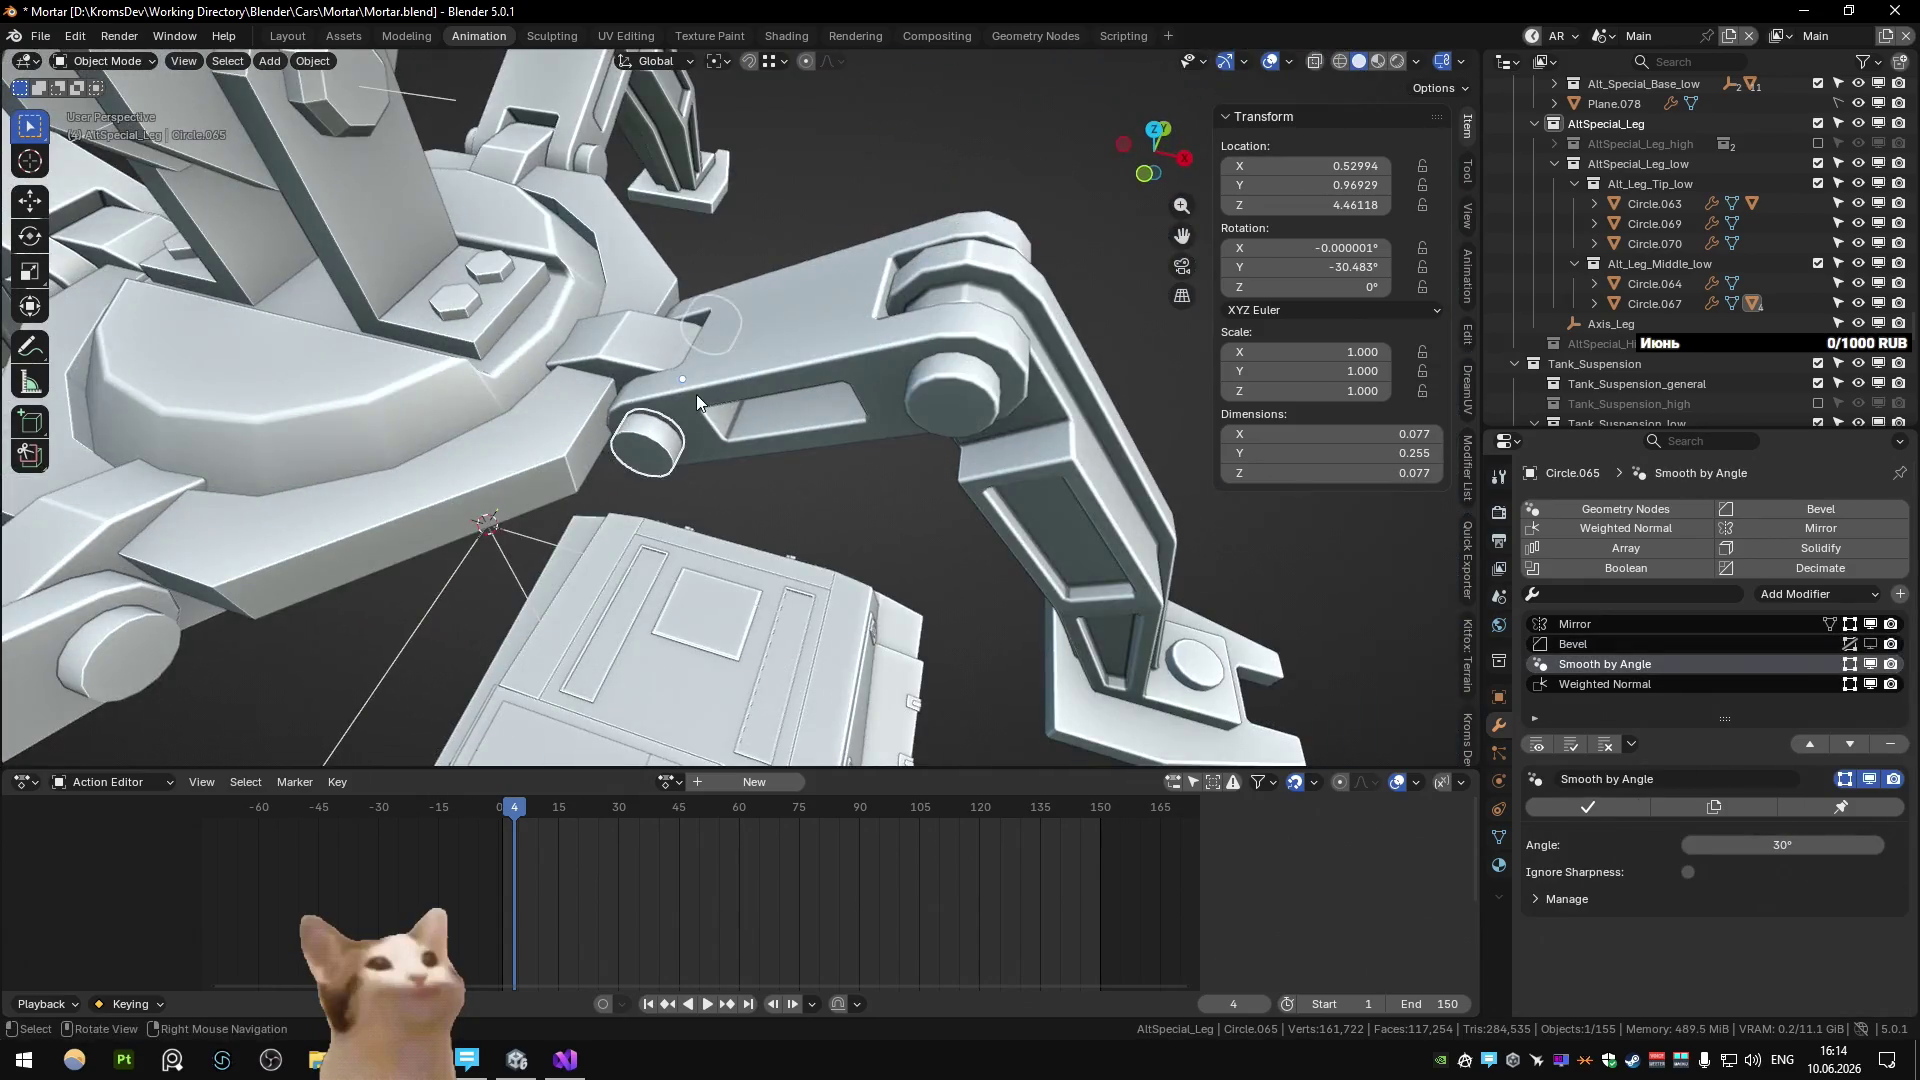
click(685, 417)
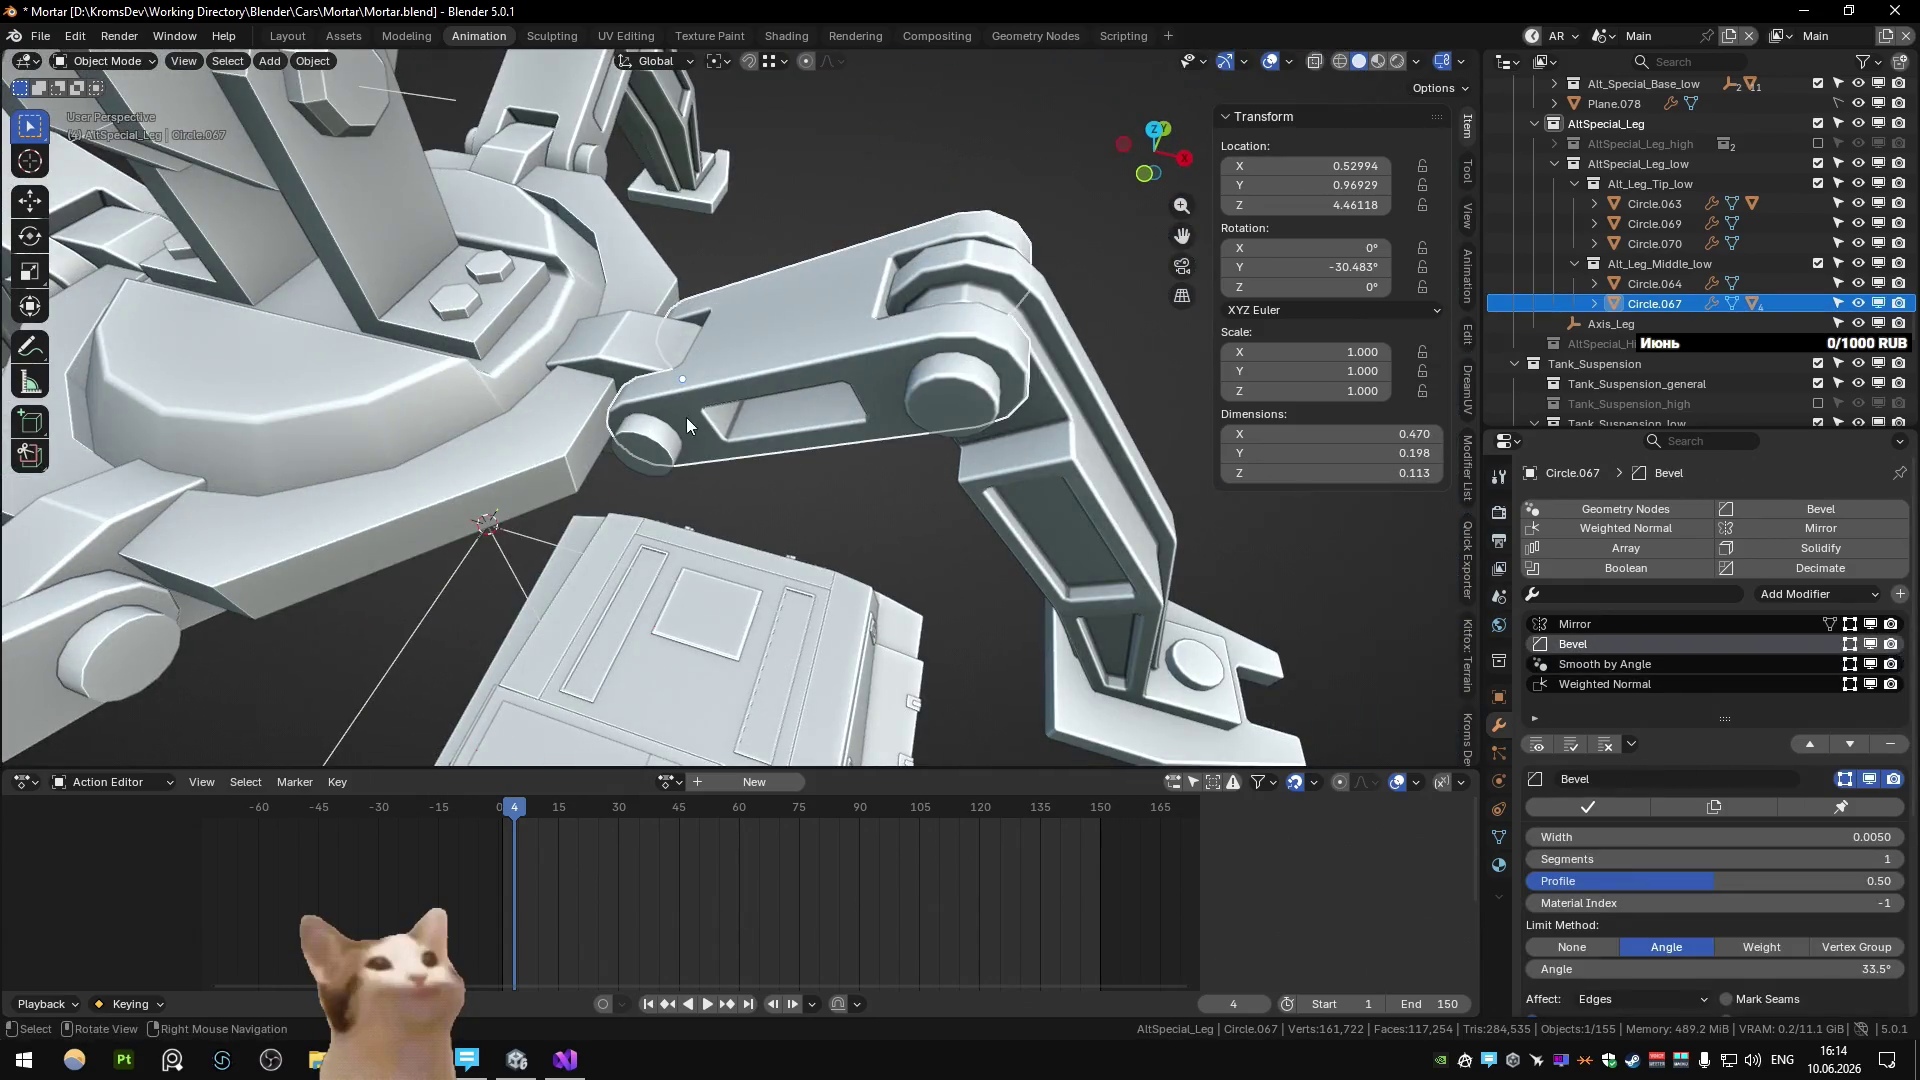
click(1869, 644)
click(1736, 666)
text(3)
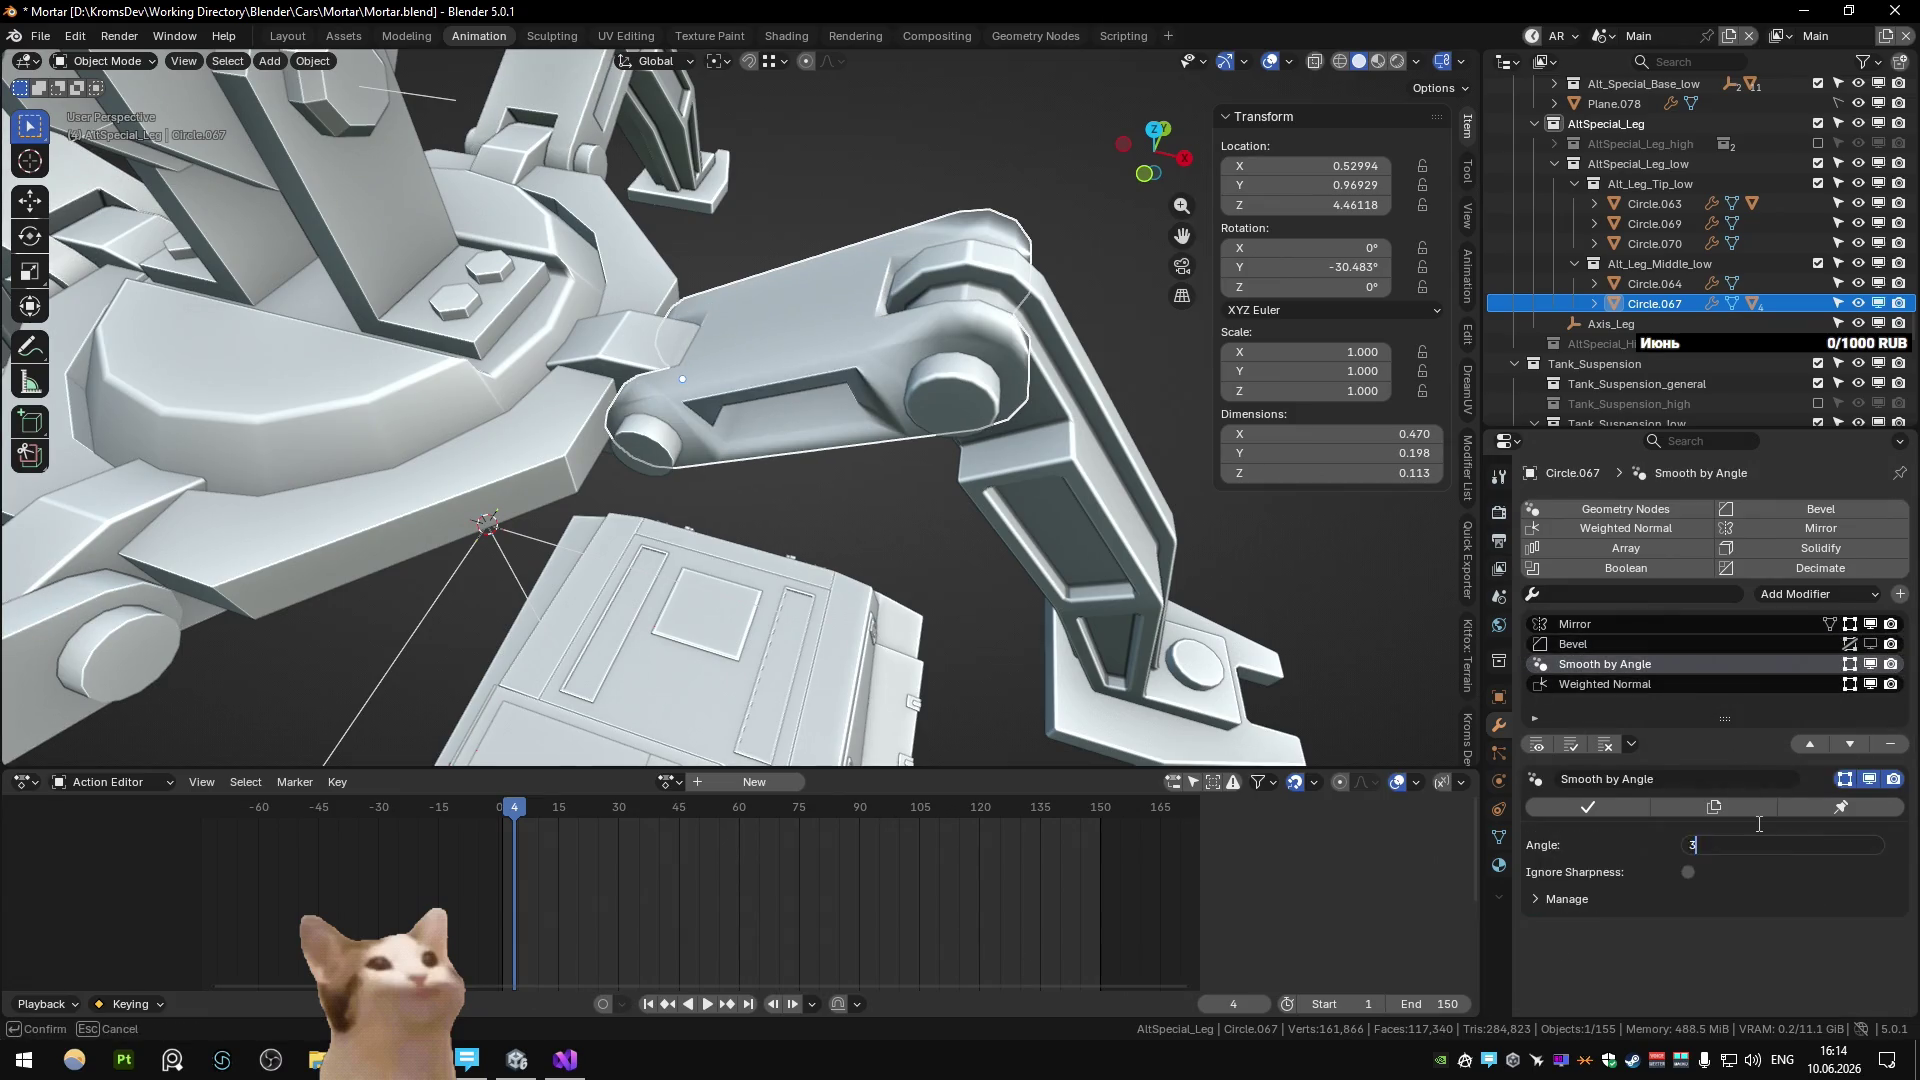
text(0)
key(Return)
Apply the 30° smoothing angle to Circle.064, then to Circle.063, Circle.069 and Circle.068 together.
click(611, 344)
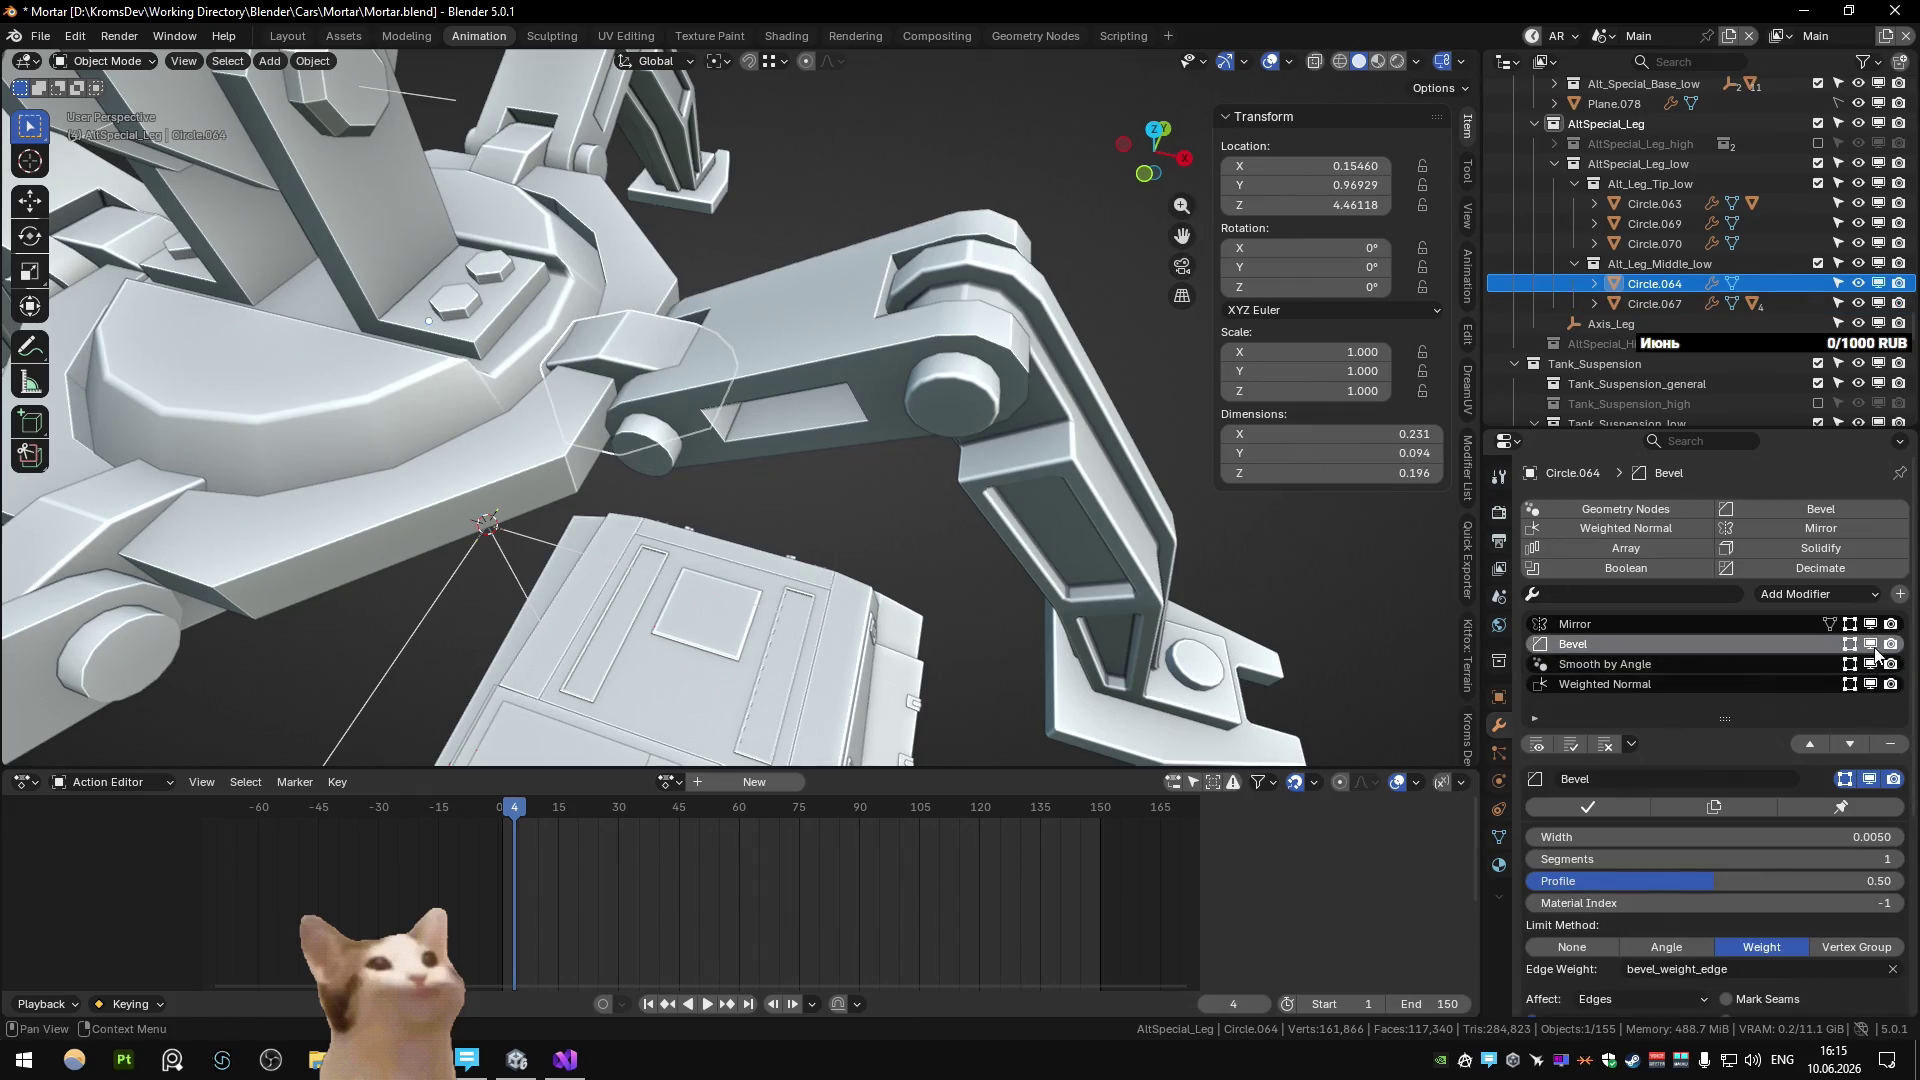
click(1779, 664)
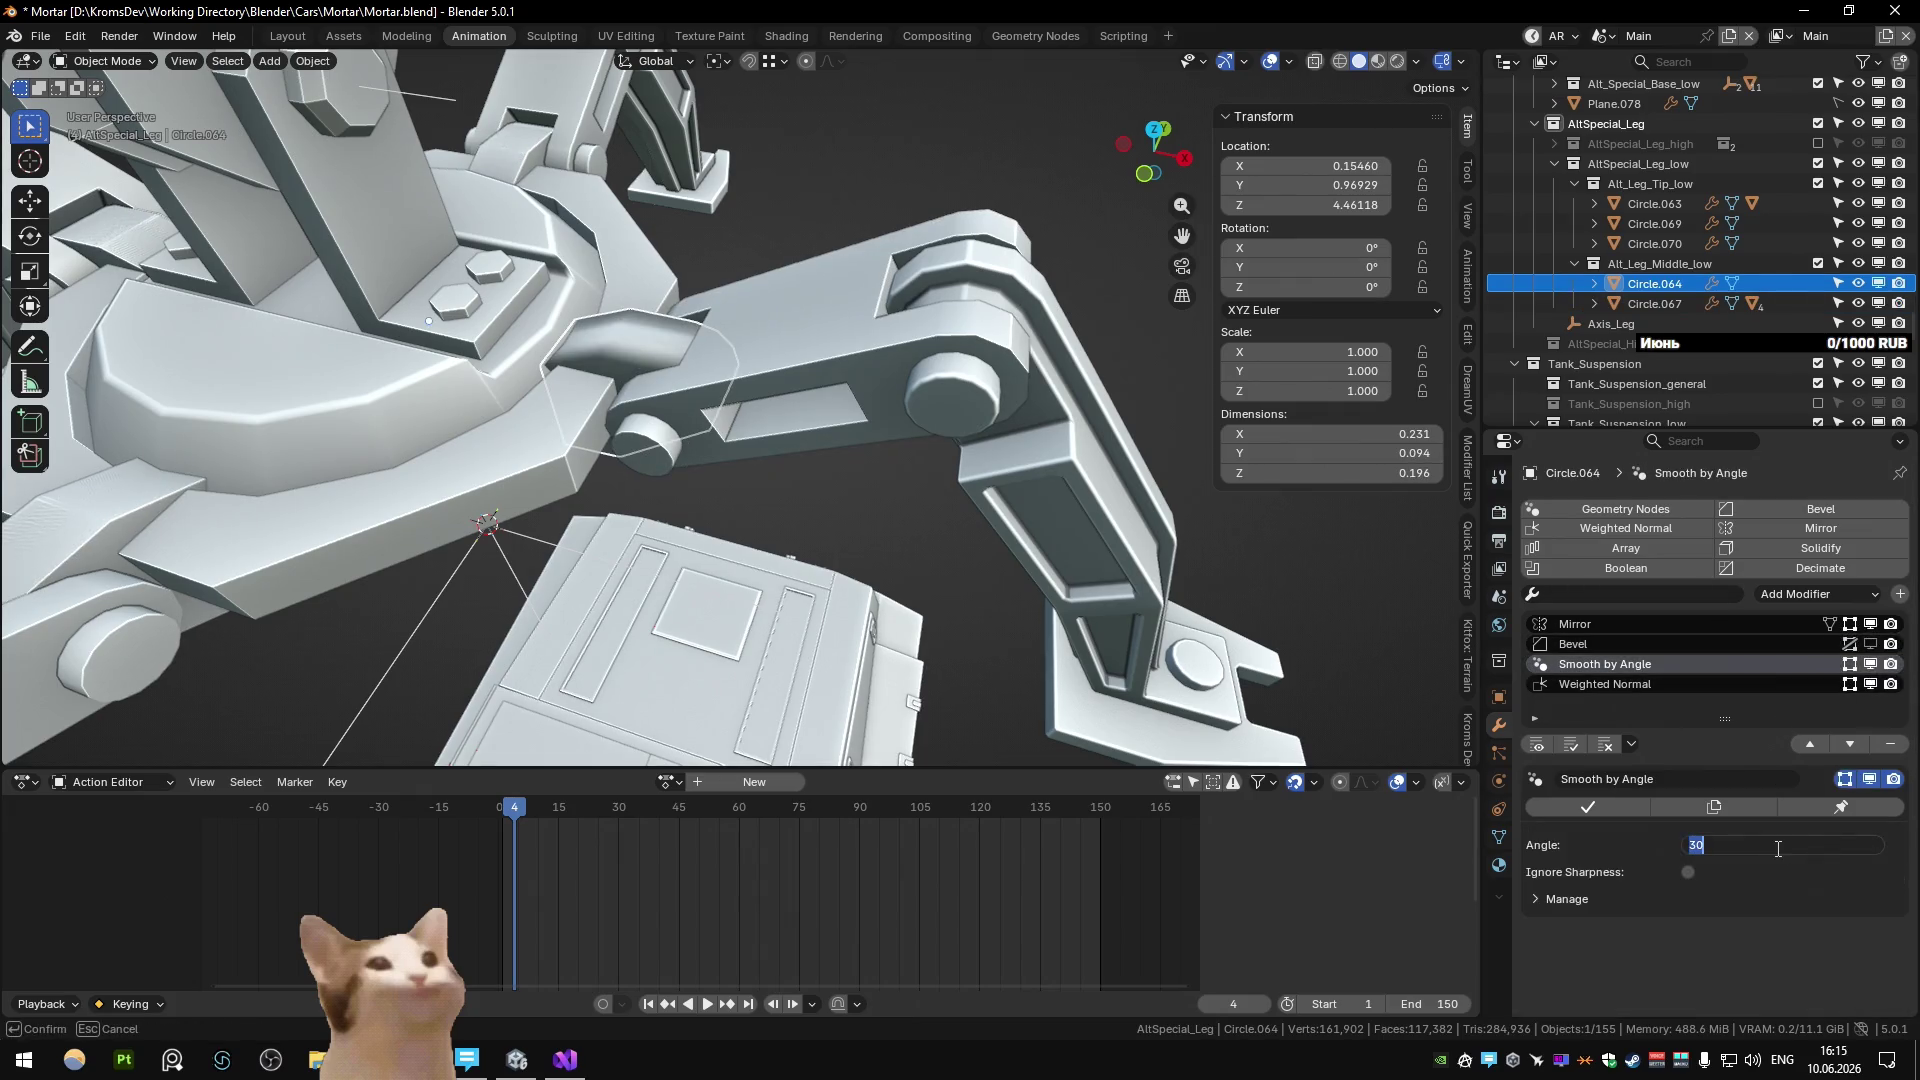
key(Return)
click(1000, 418)
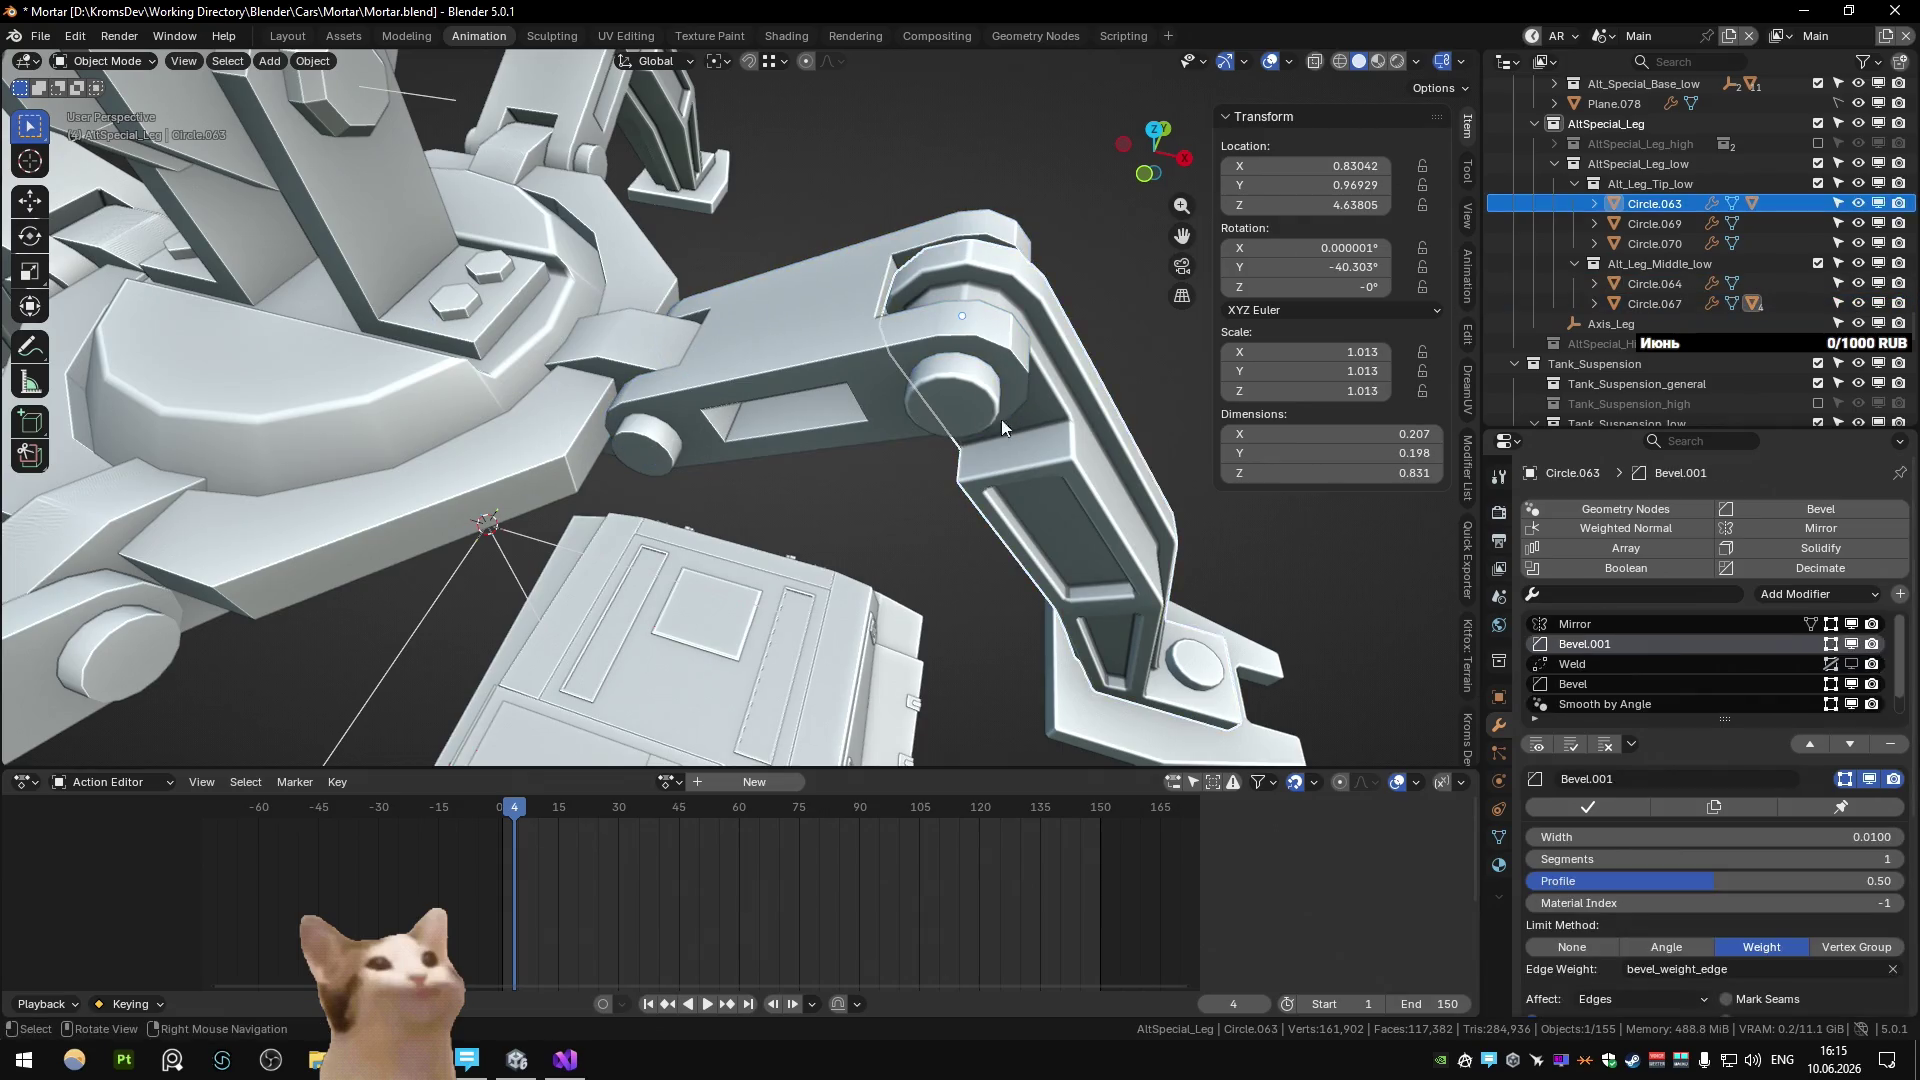
shift+click(1188, 685)
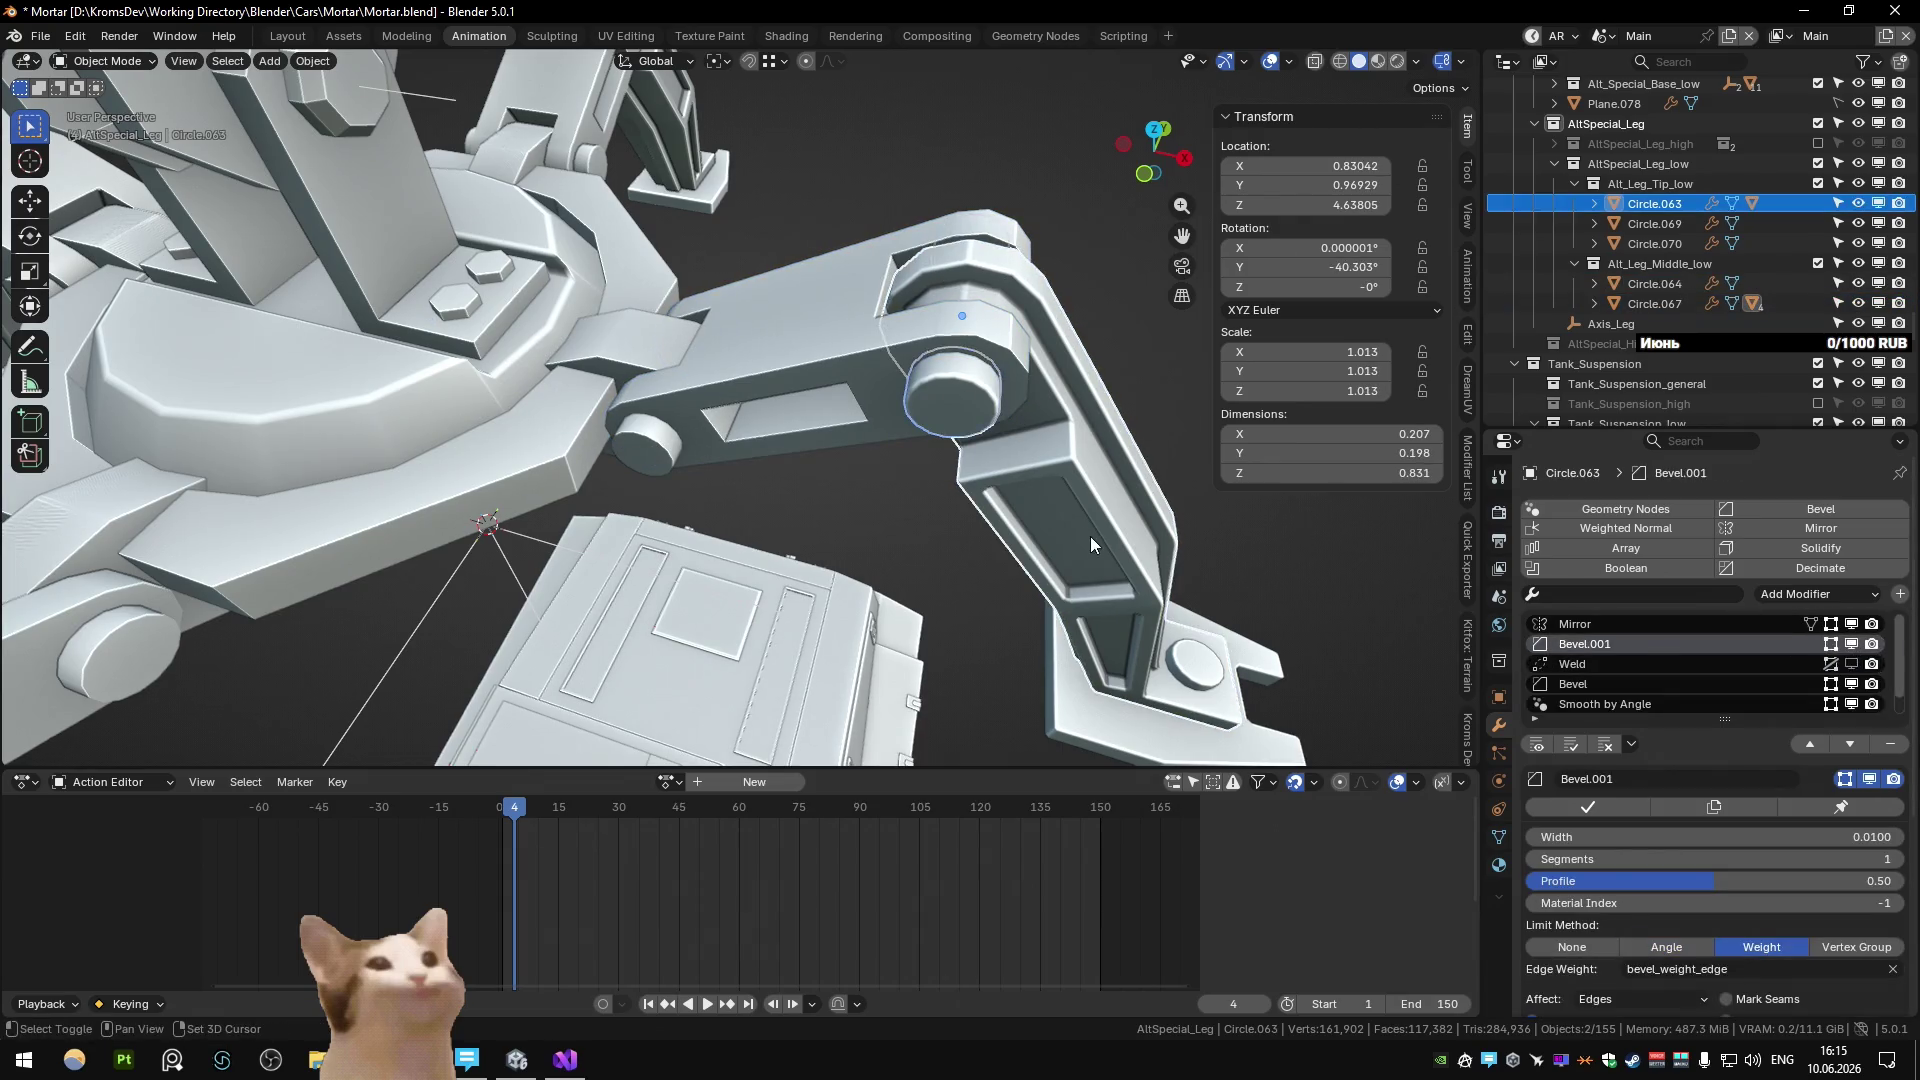
shift+click(1196, 712)
click(1767, 663)
click(1782, 844)
key(Return)
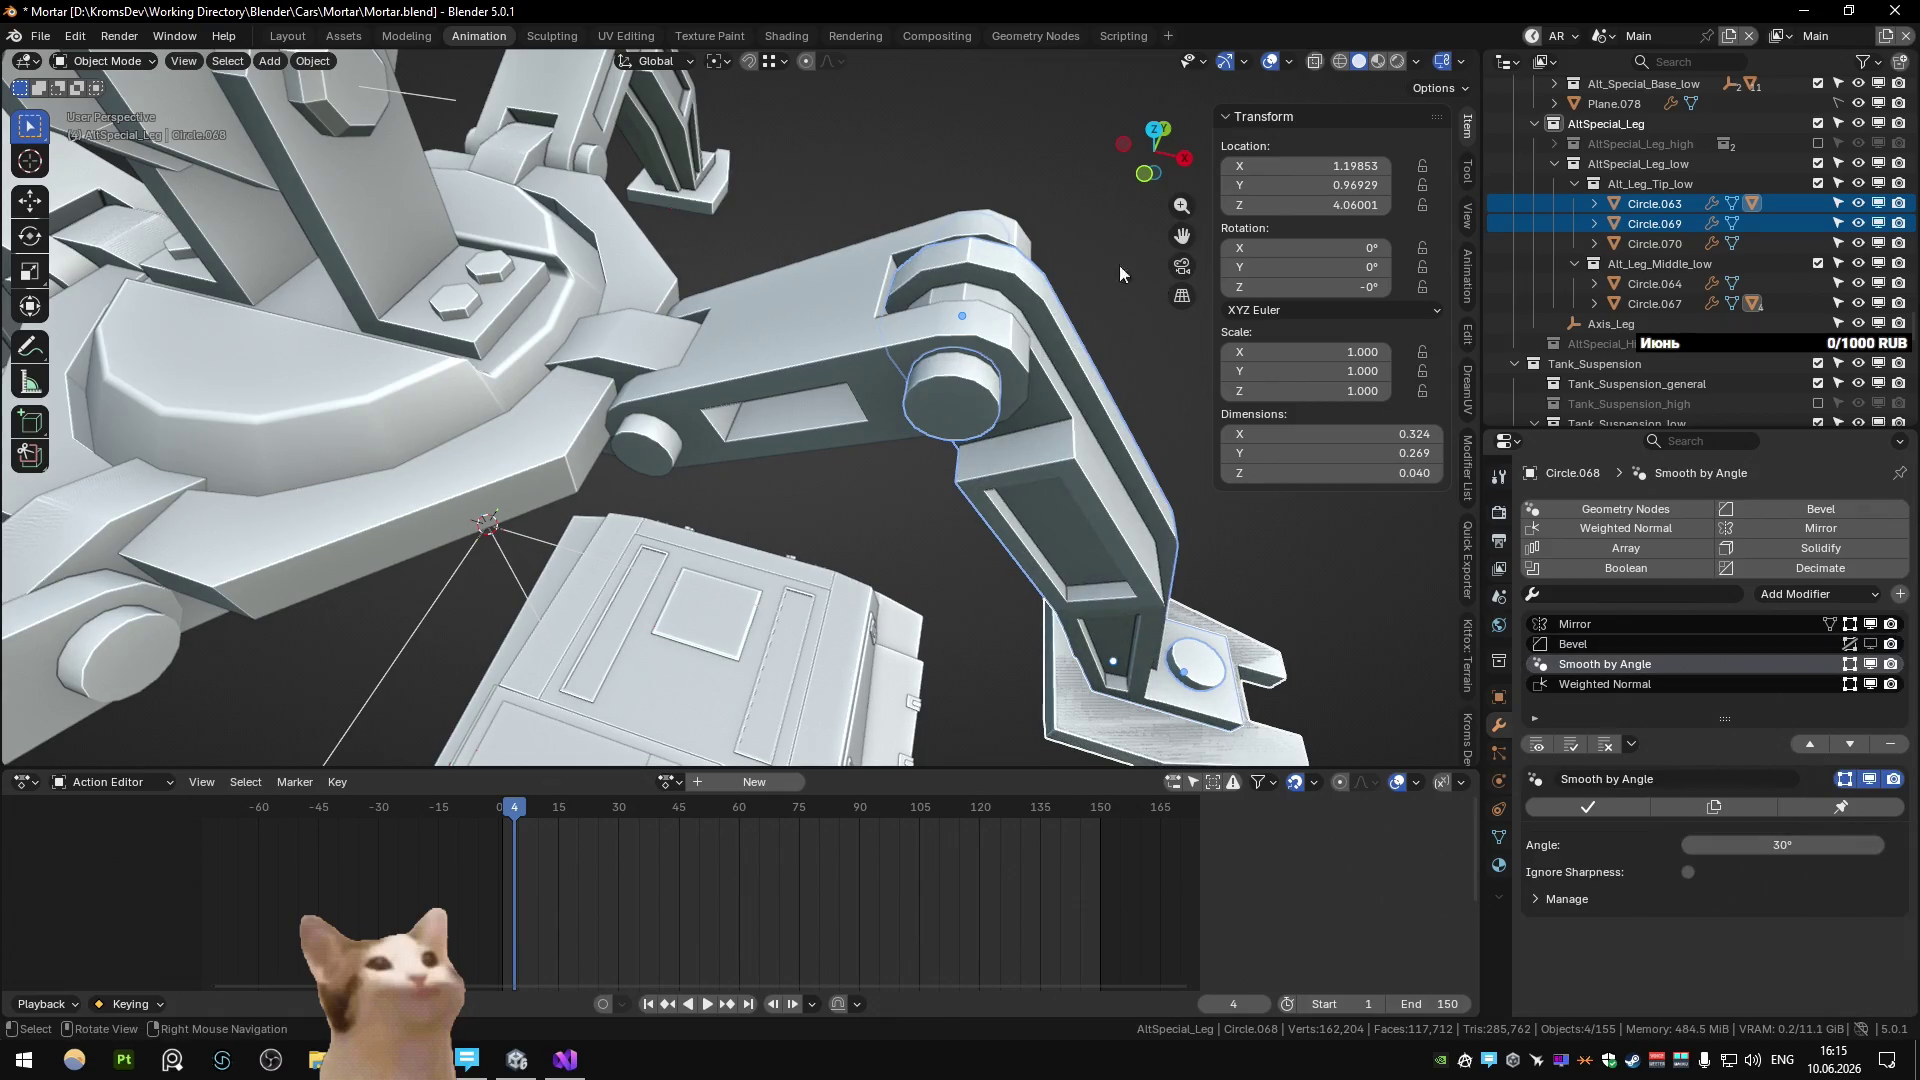
Delete the extra Circle.070 piece.
click(1119, 266)
mouse_move(1167, 568)
middle_down()
mouse_move(1154, 646)
mouse_move(716, 536)
mouse_move(998, 550)
mouse_move(944, 536)
middle_up()
click(717, 536)
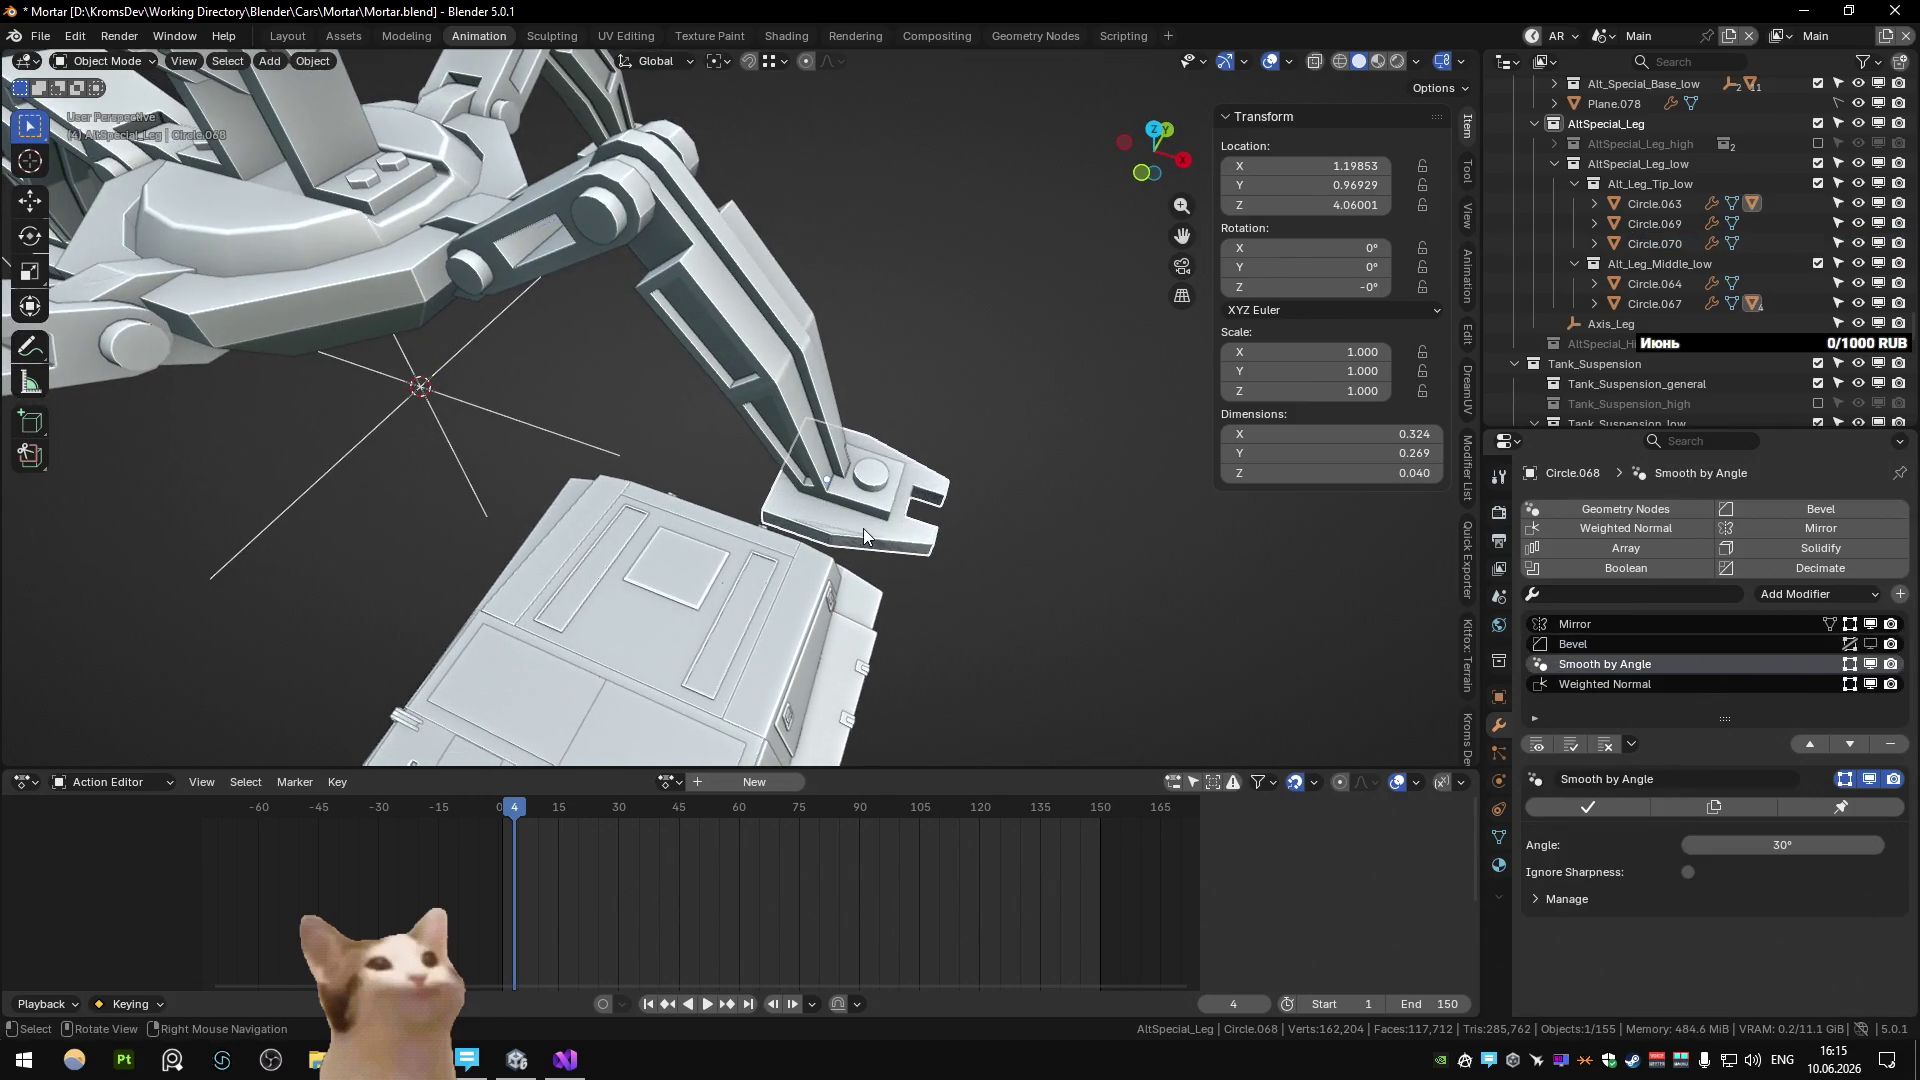
key(Delete)
Hide the foot pin, upper arm and claw pieces, then undo to bring the arms back.
click(864, 534)
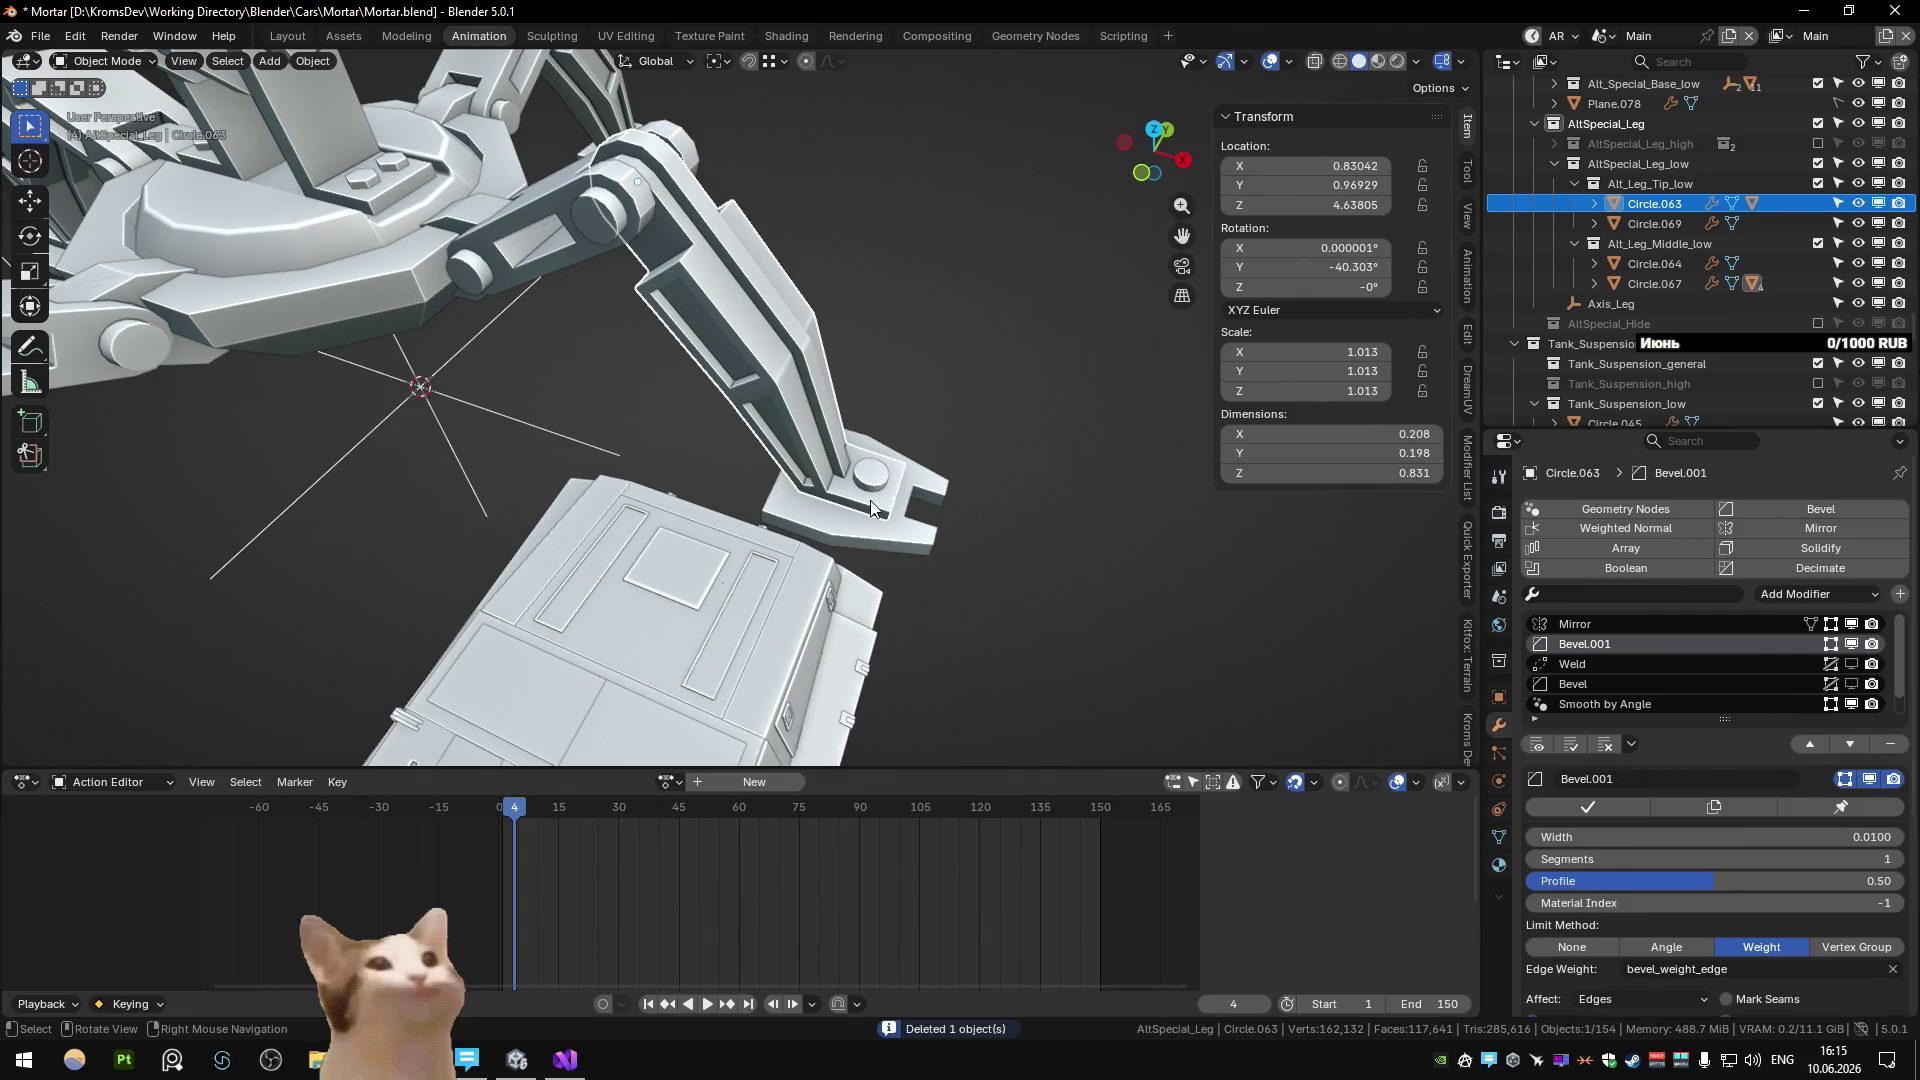
click(872, 507)
click(873, 507)
click(874, 507)
key(h)
click(874, 500)
key(h)
click(873, 524)
key(h)
click(472, 275)
key(ctrl+z)
key(ctrl+z)
key(ctrl+z)
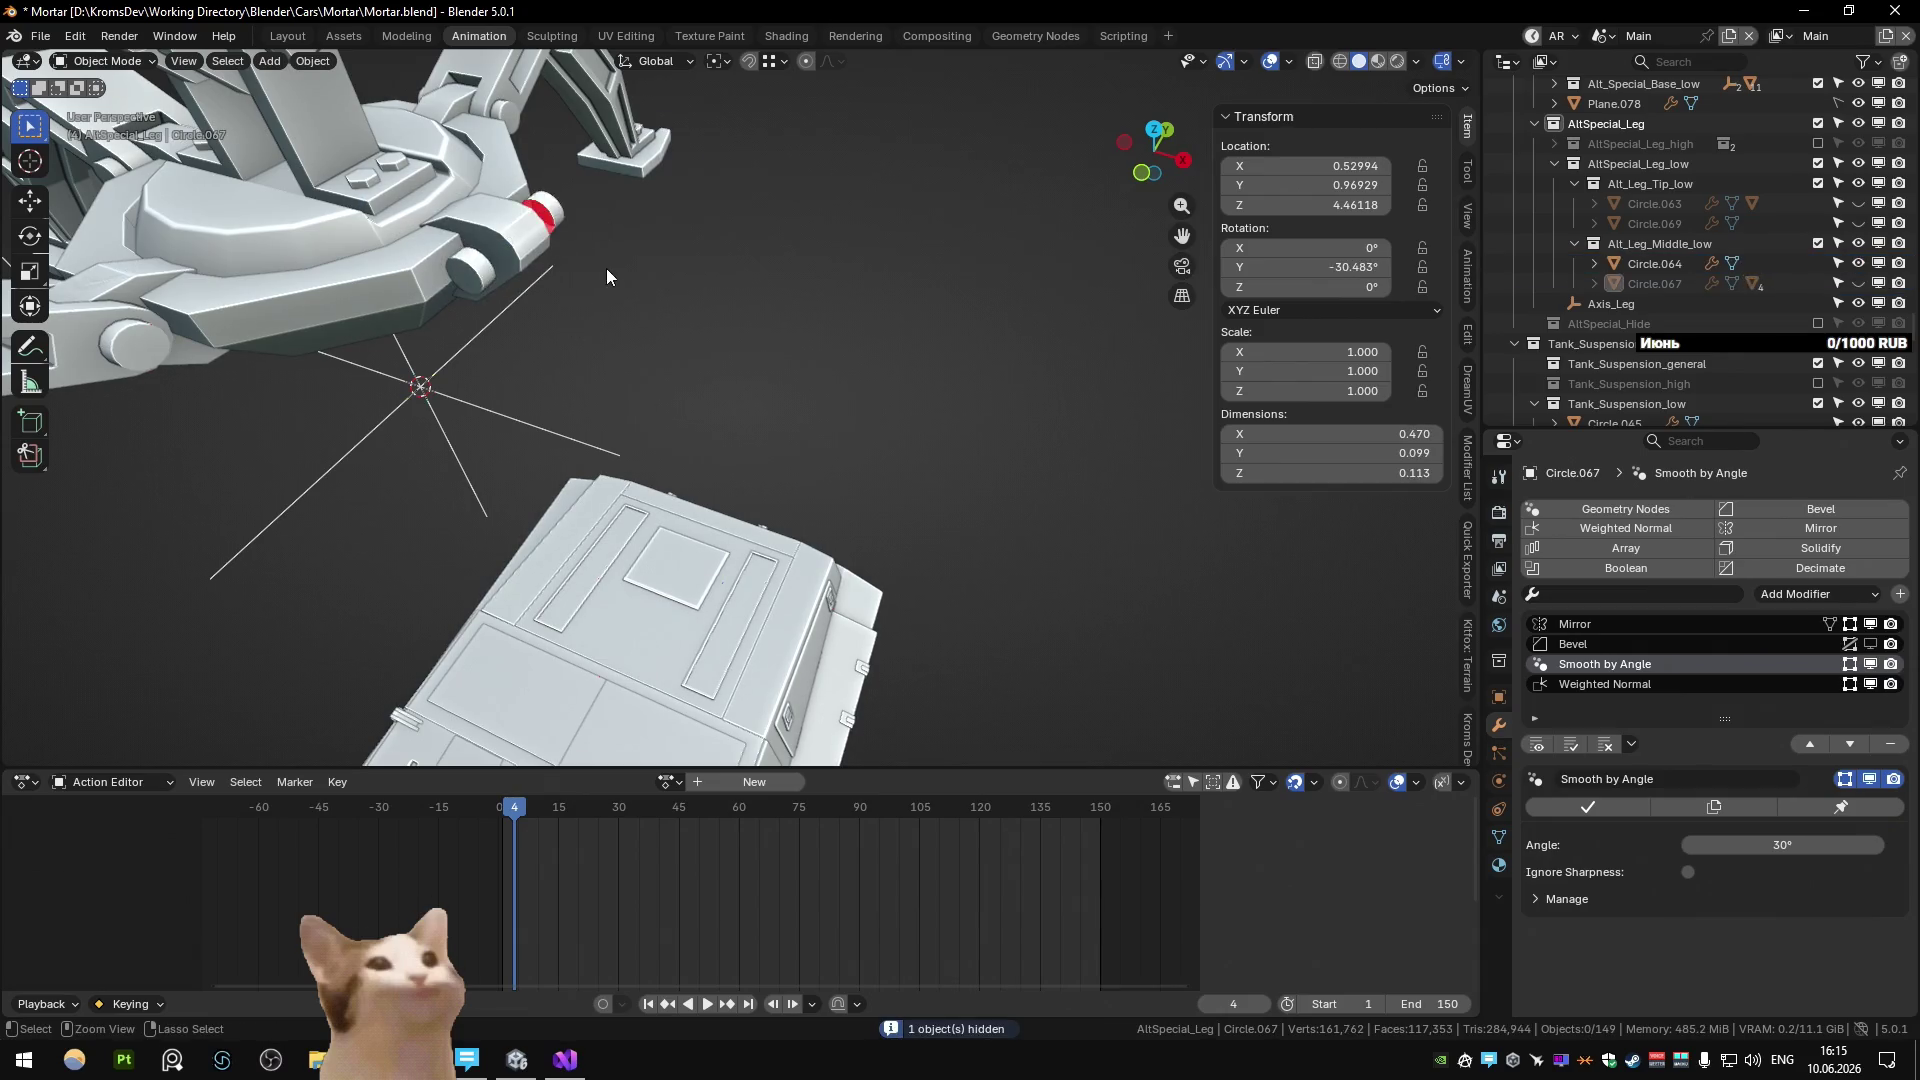
key(ctrl+z)
key(ctrl+z)
key(ctrl+z)
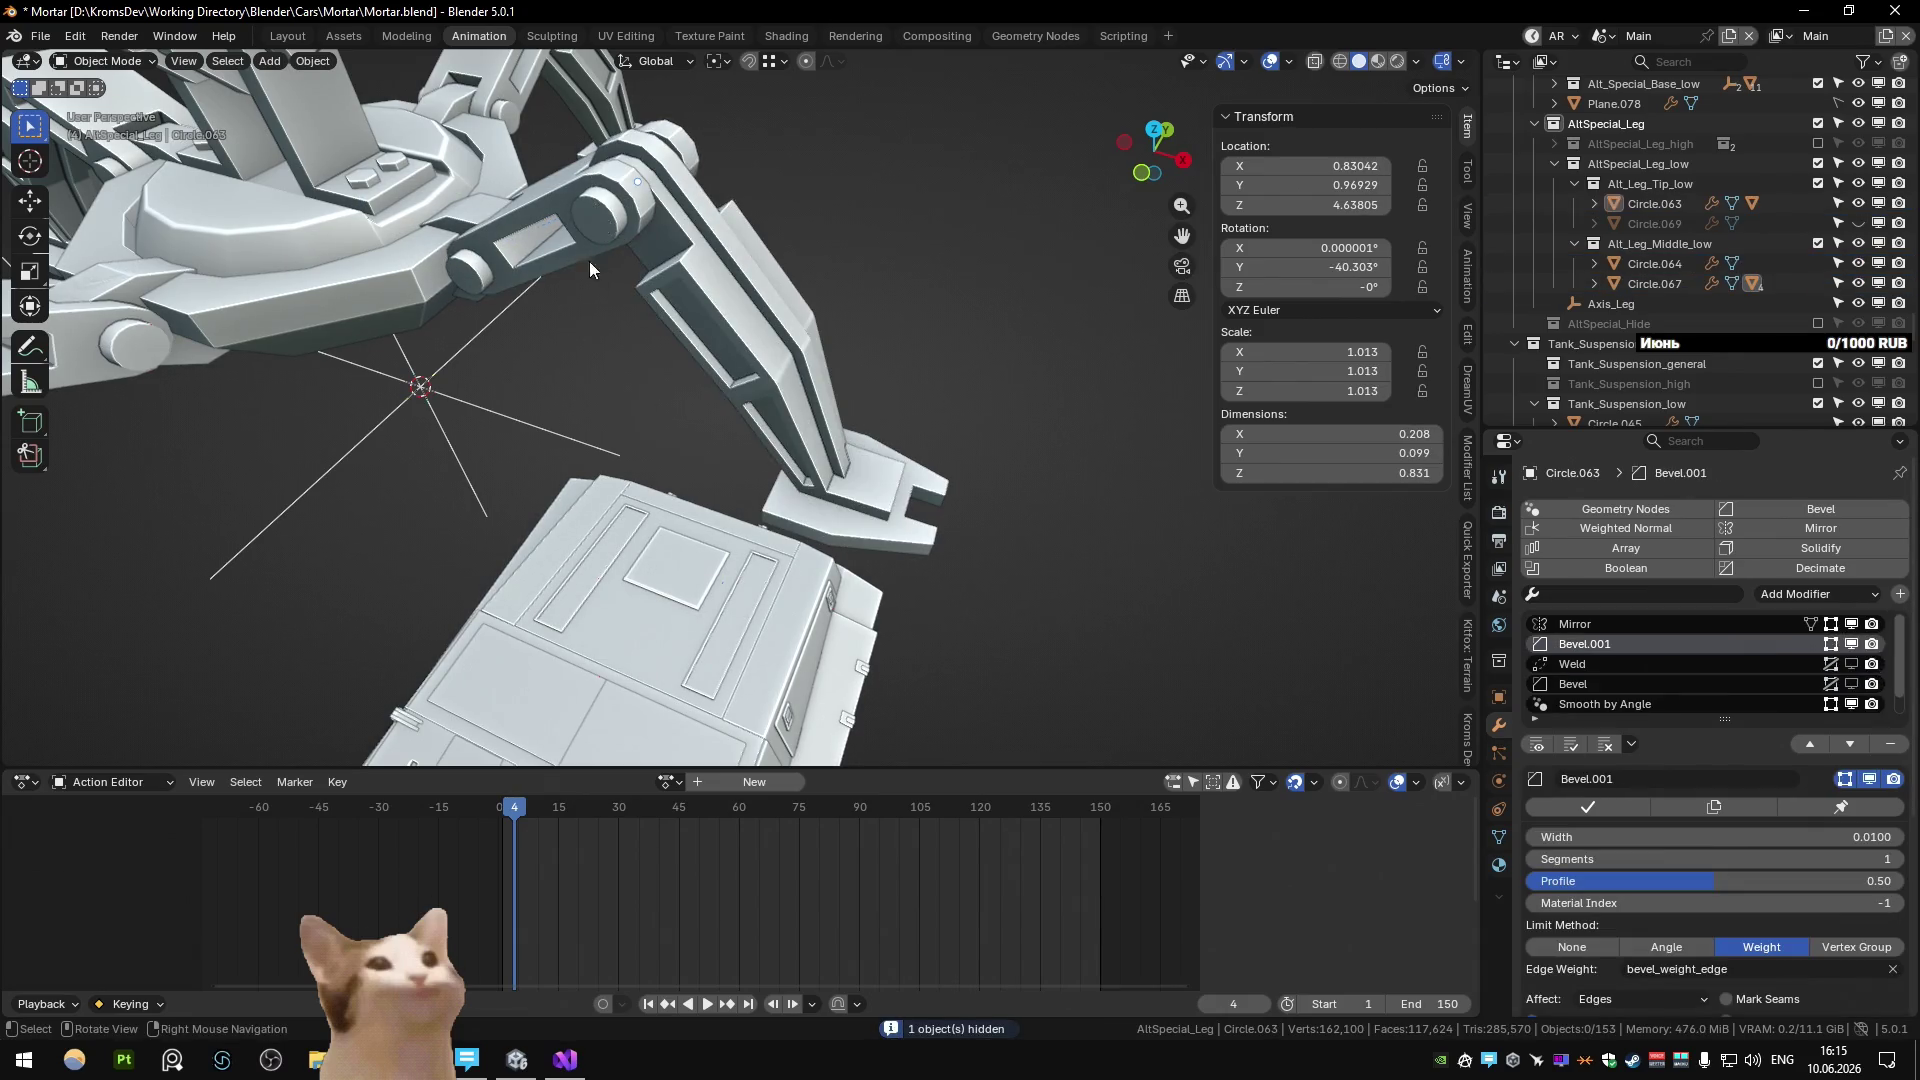
Set Circle.063's Smooth by Angle to about 30° (30.2°).
key(KP_Decimal)
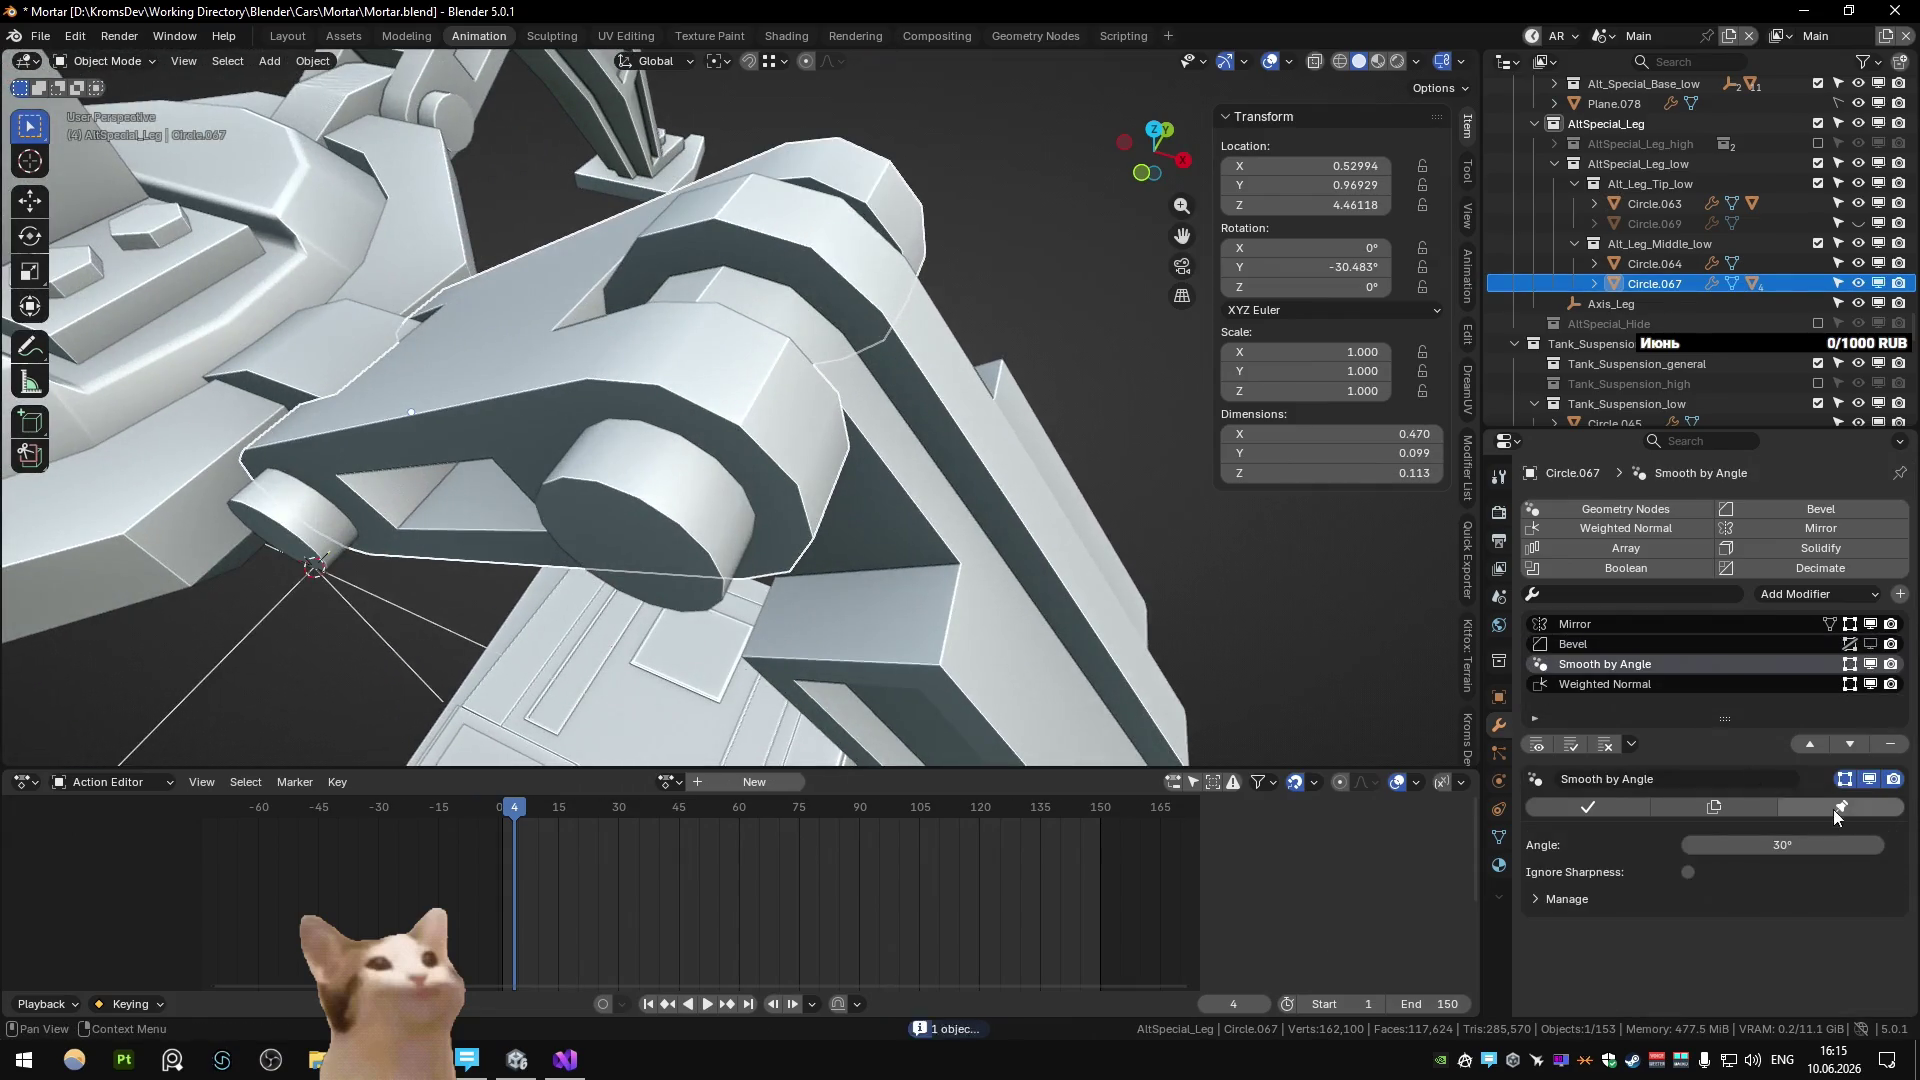
middle_drag(470, 610, 750, 460)
click(759, 408)
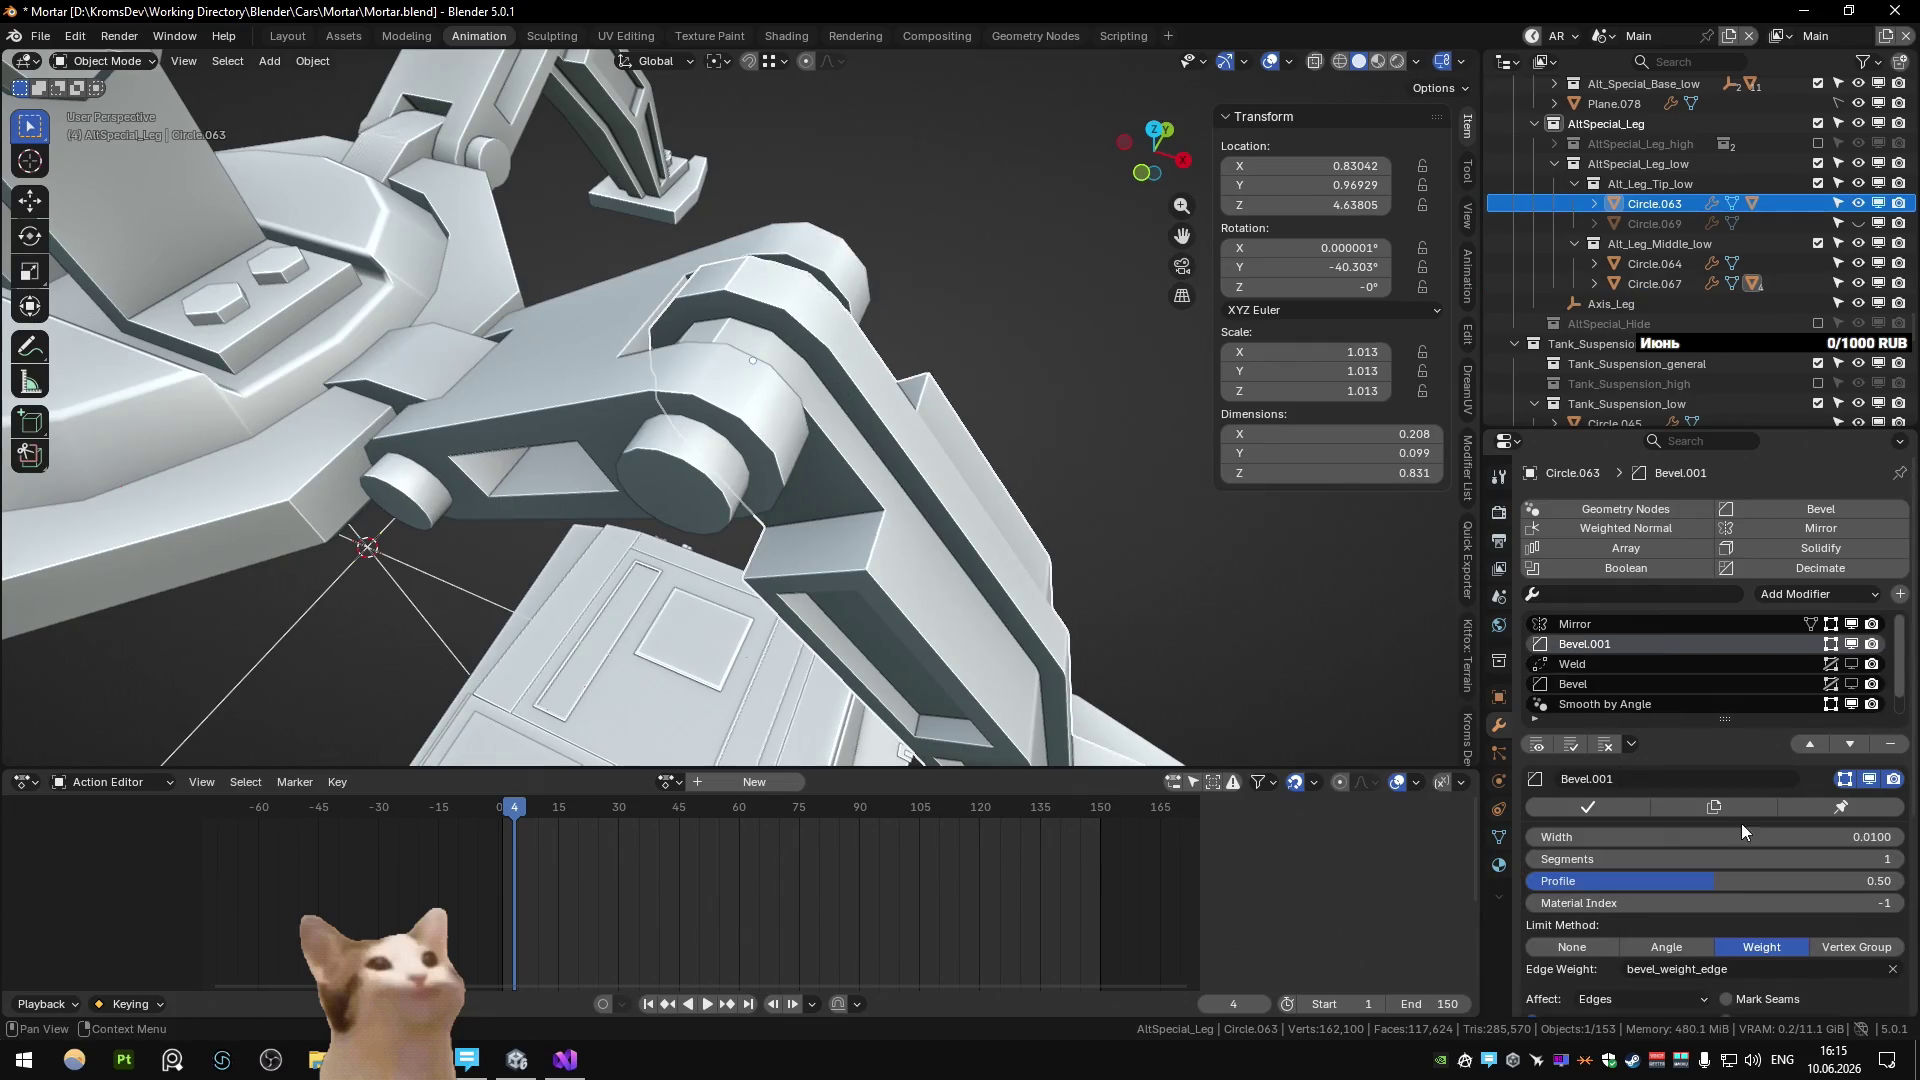
click(1700, 704)
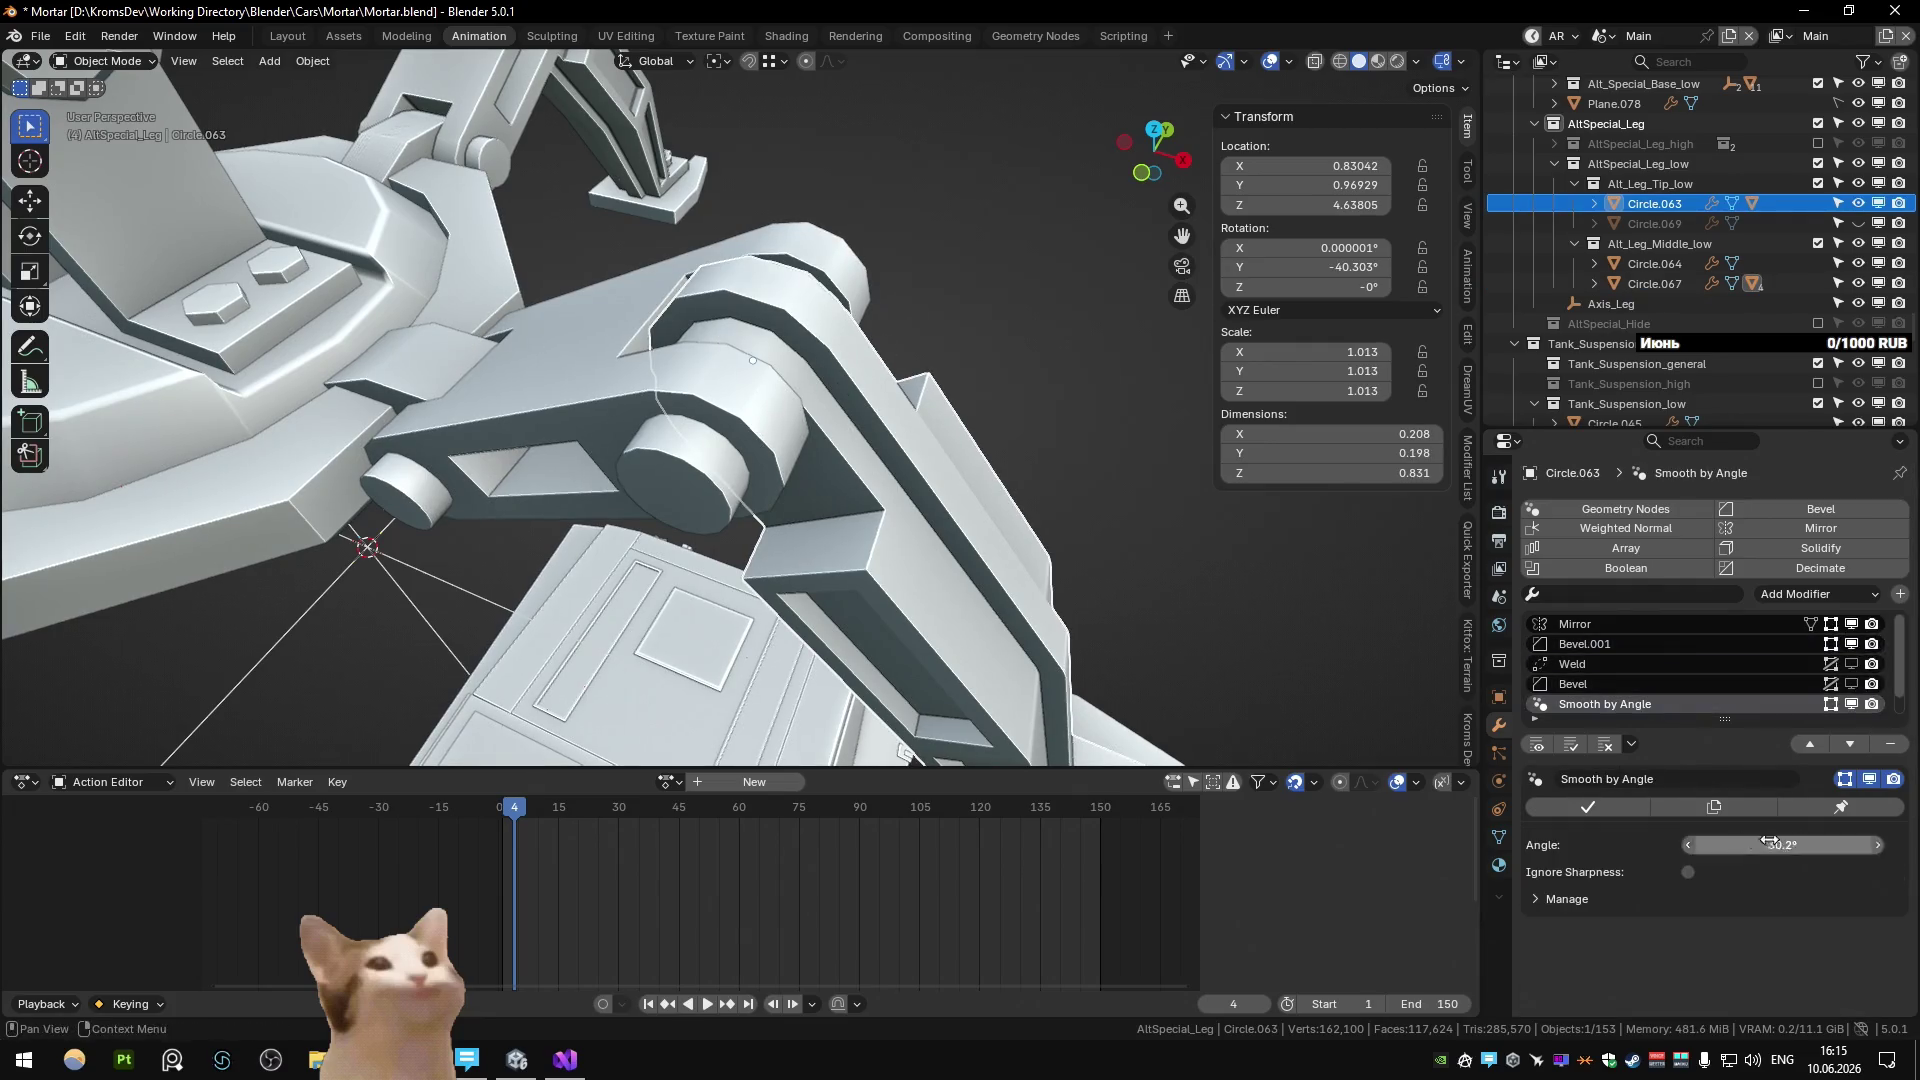
middle_drag(1099, 560, 1041, 548)
click(1041, 548)
Reveal the hidden foot pin Circle.069, then select and frame Circle.064.
mouse_move(933, 602)
middle_down()
mouse_move(801, 424)
mouse_move(949, 530)
mouse_move(814, 500)
middle_up()
key(alt+h)
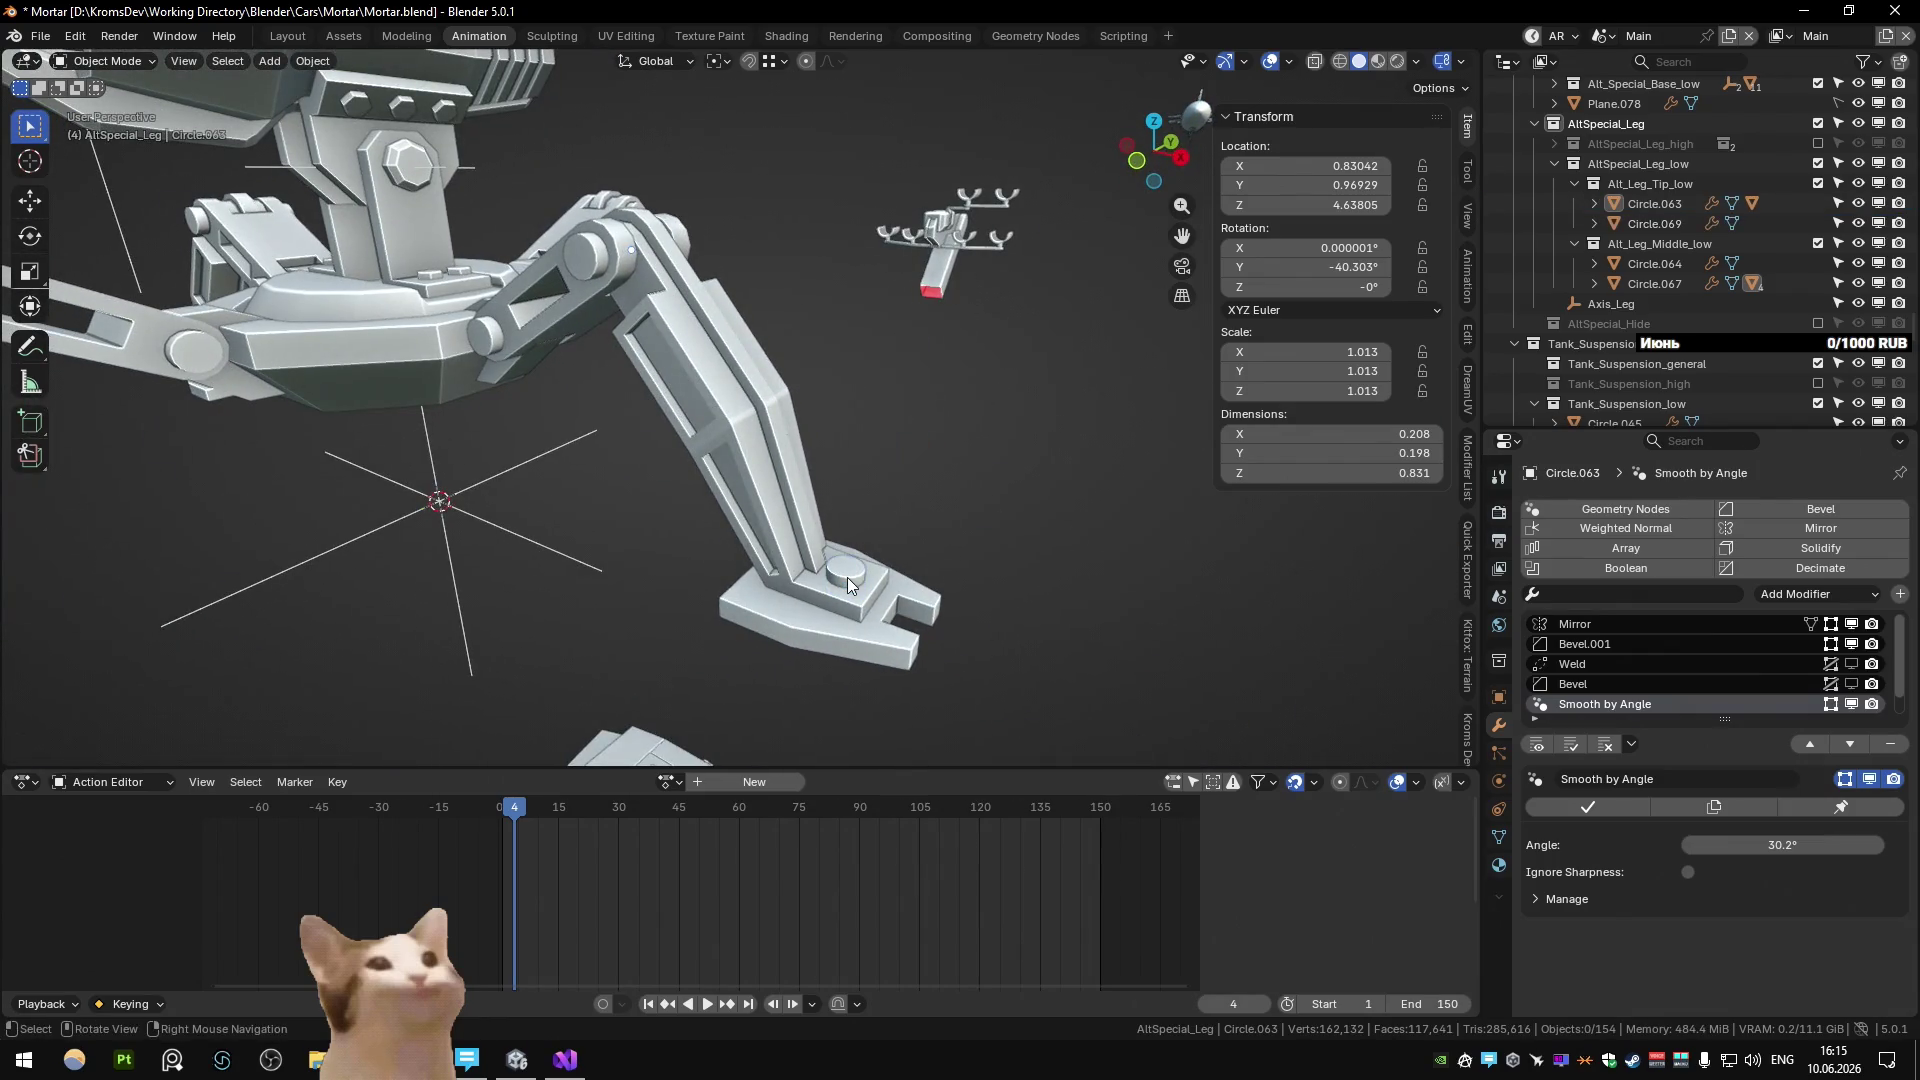
click(848, 578)
mouse_move(662, 435)
middle_down()
mouse_move(910, 510)
mouse_move(952, 572)
mouse_move(754, 380)
middle_up()
click(756, 381)
key(KP_Decimal)
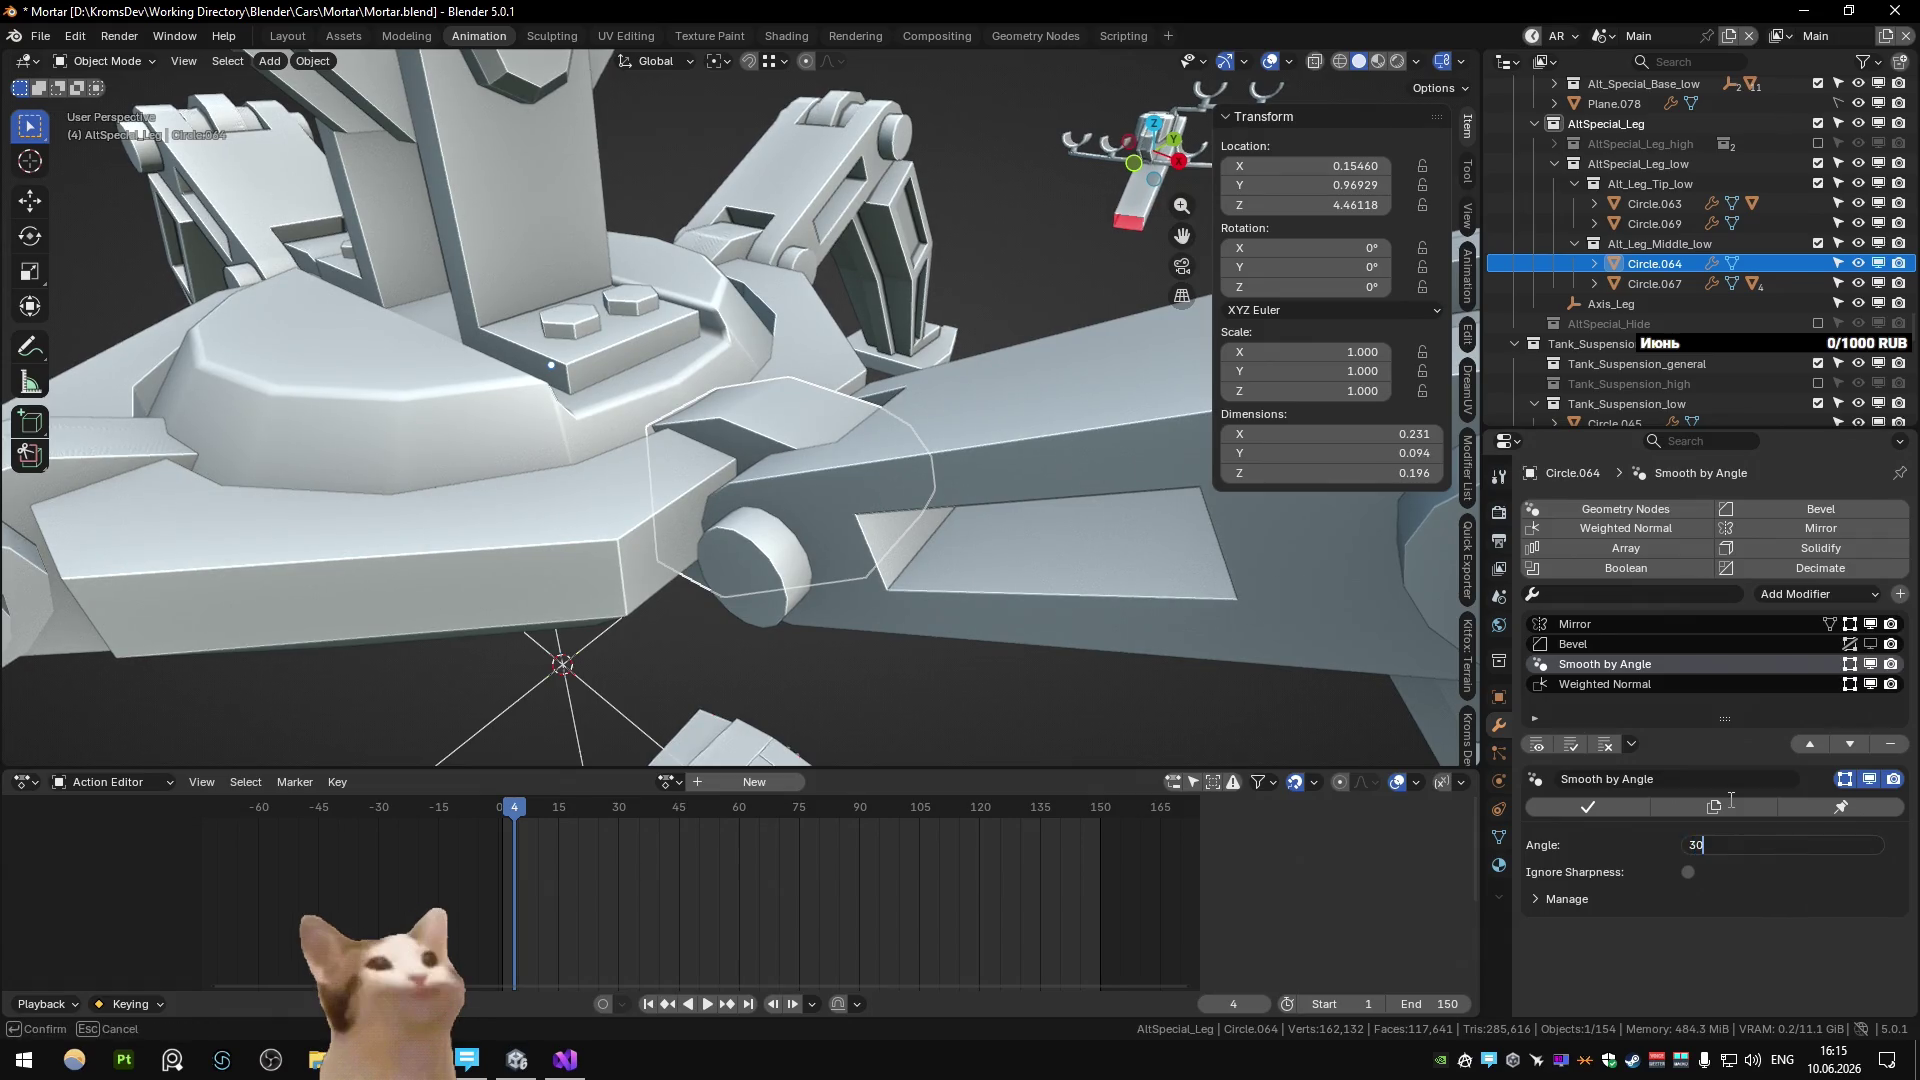
Mark the selected leg joint edge as sharp via Quick Favorites.
key(Tab)
key(q)
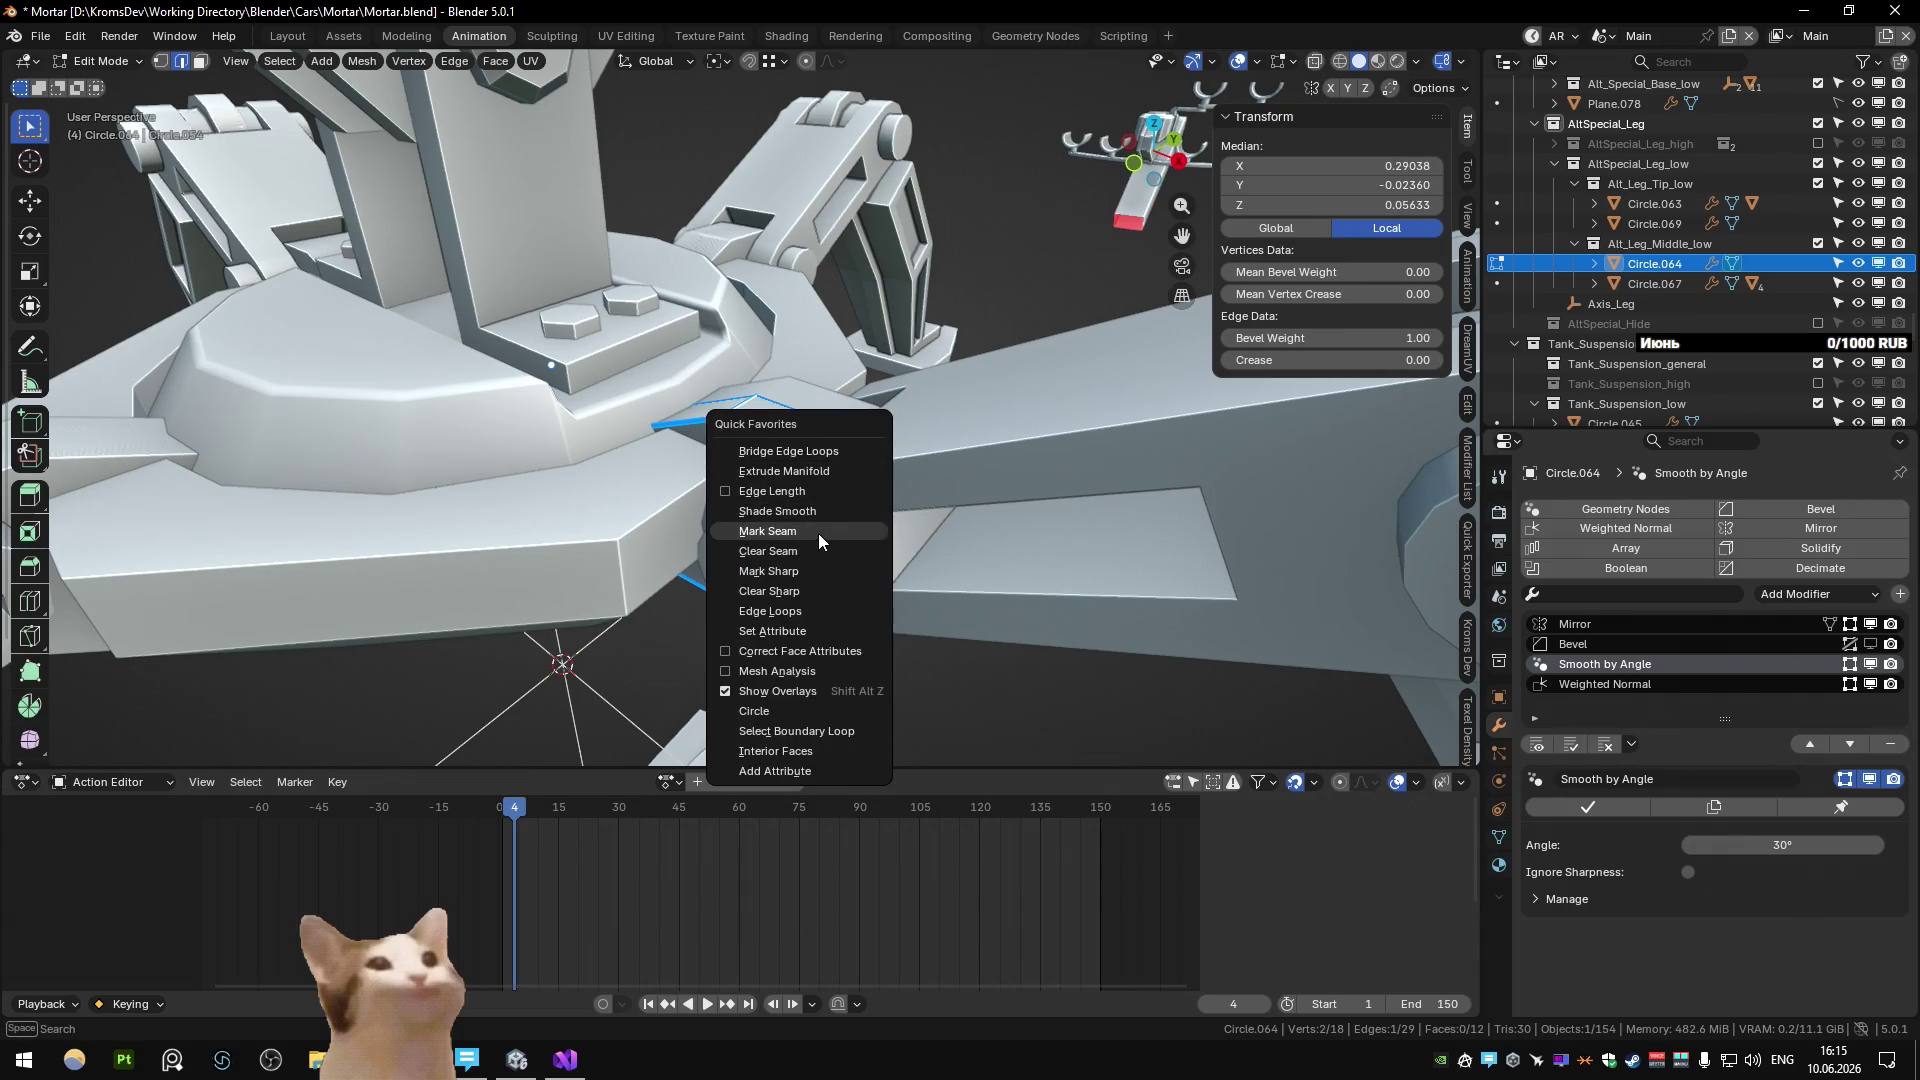
click(814, 573)
mouse_move(814, 573)
middle_down()
mouse_move(886, 454)
mouse_move(908, 308)
mouse_move(760, 346)
mouse_move(825, 425)
mouse_move(938, 416)
mouse_move(927, 519)
mouse_move(888, 375)
middle_up()
key(Tab)
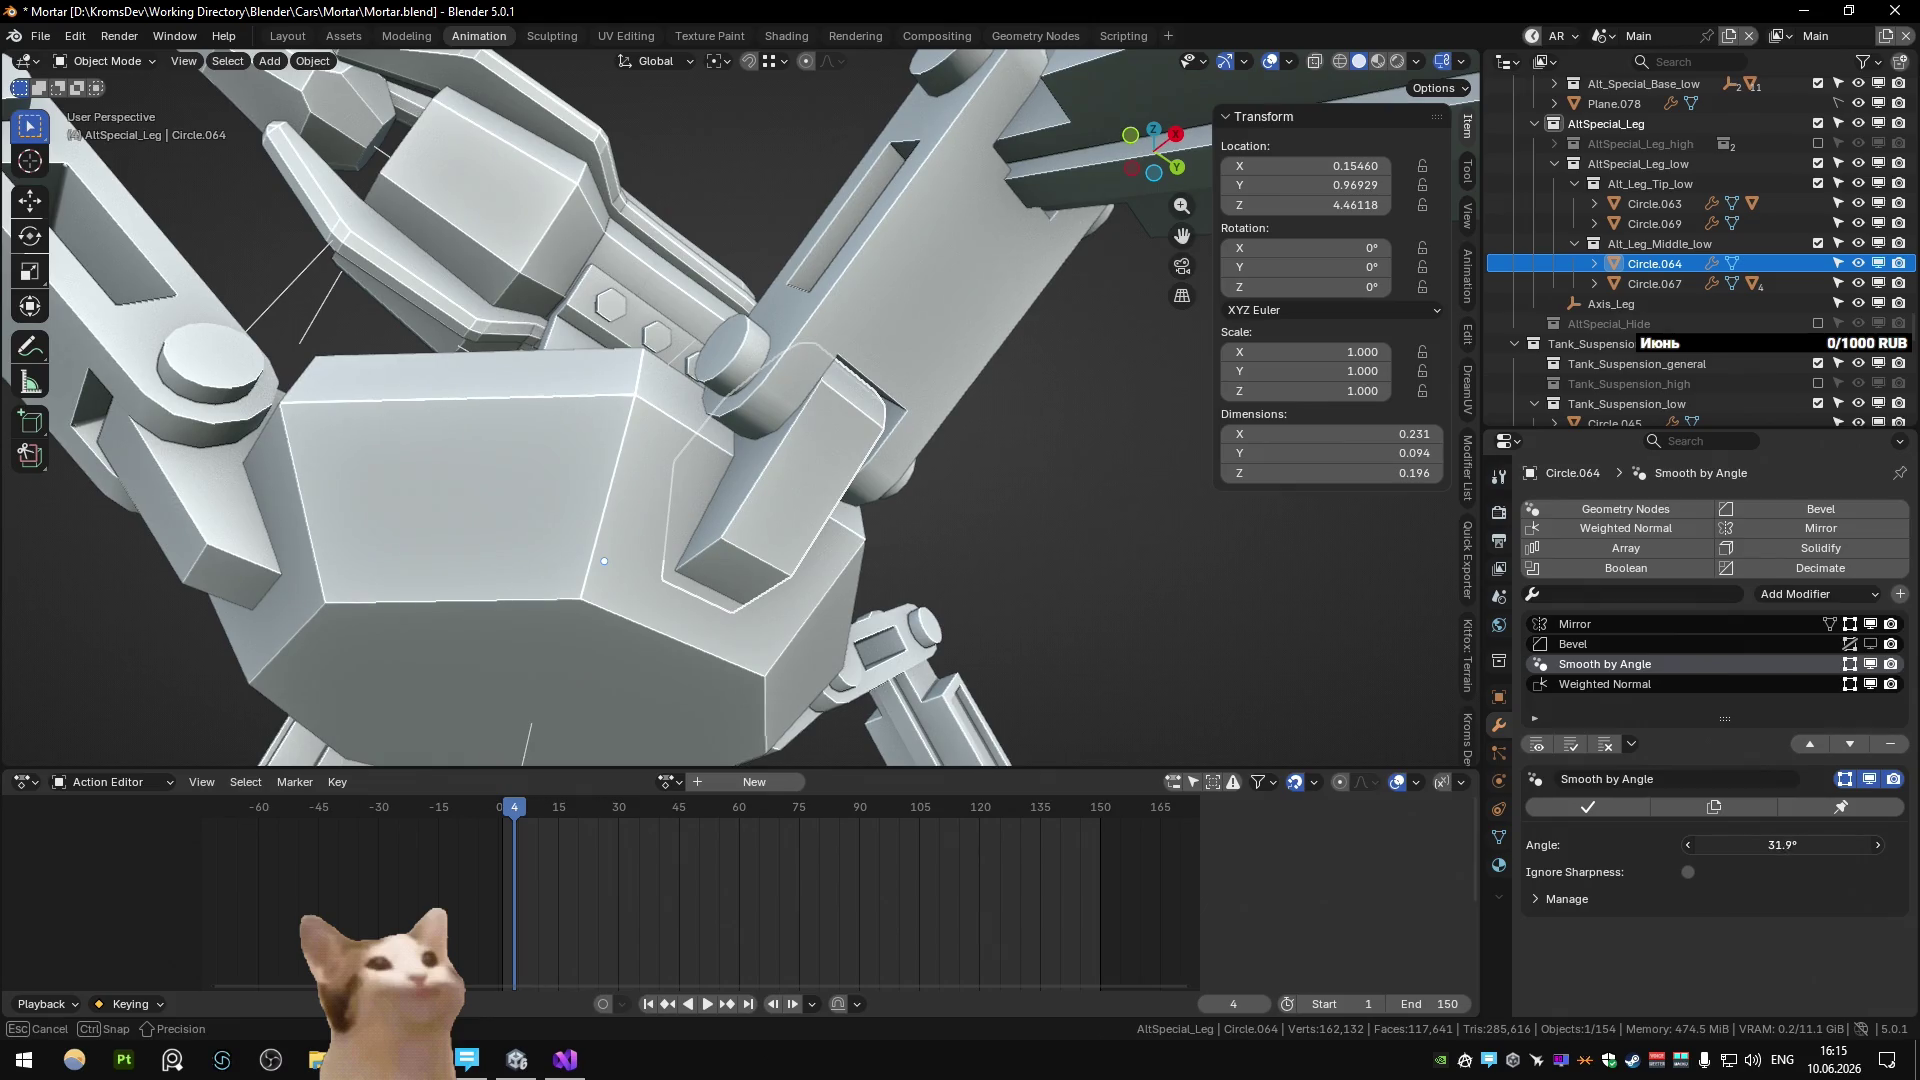
Raise the joint's Smooth by Angle to 38.6° and inspect its edges in X-ray.
drag(1782, 845, 1796, 844)
key(Tab)
key(Tab)
mouse_move(748, 549)
middle_down()
mouse_move(810, 568)
mouse_move(945, 750)
mouse_move(732, 564)
mouse_move(864, 590)
mouse_move(816, 489)
mouse_move(814, 544)
middle_up()
key(Tab)
key(alt+z)
key(Tab)
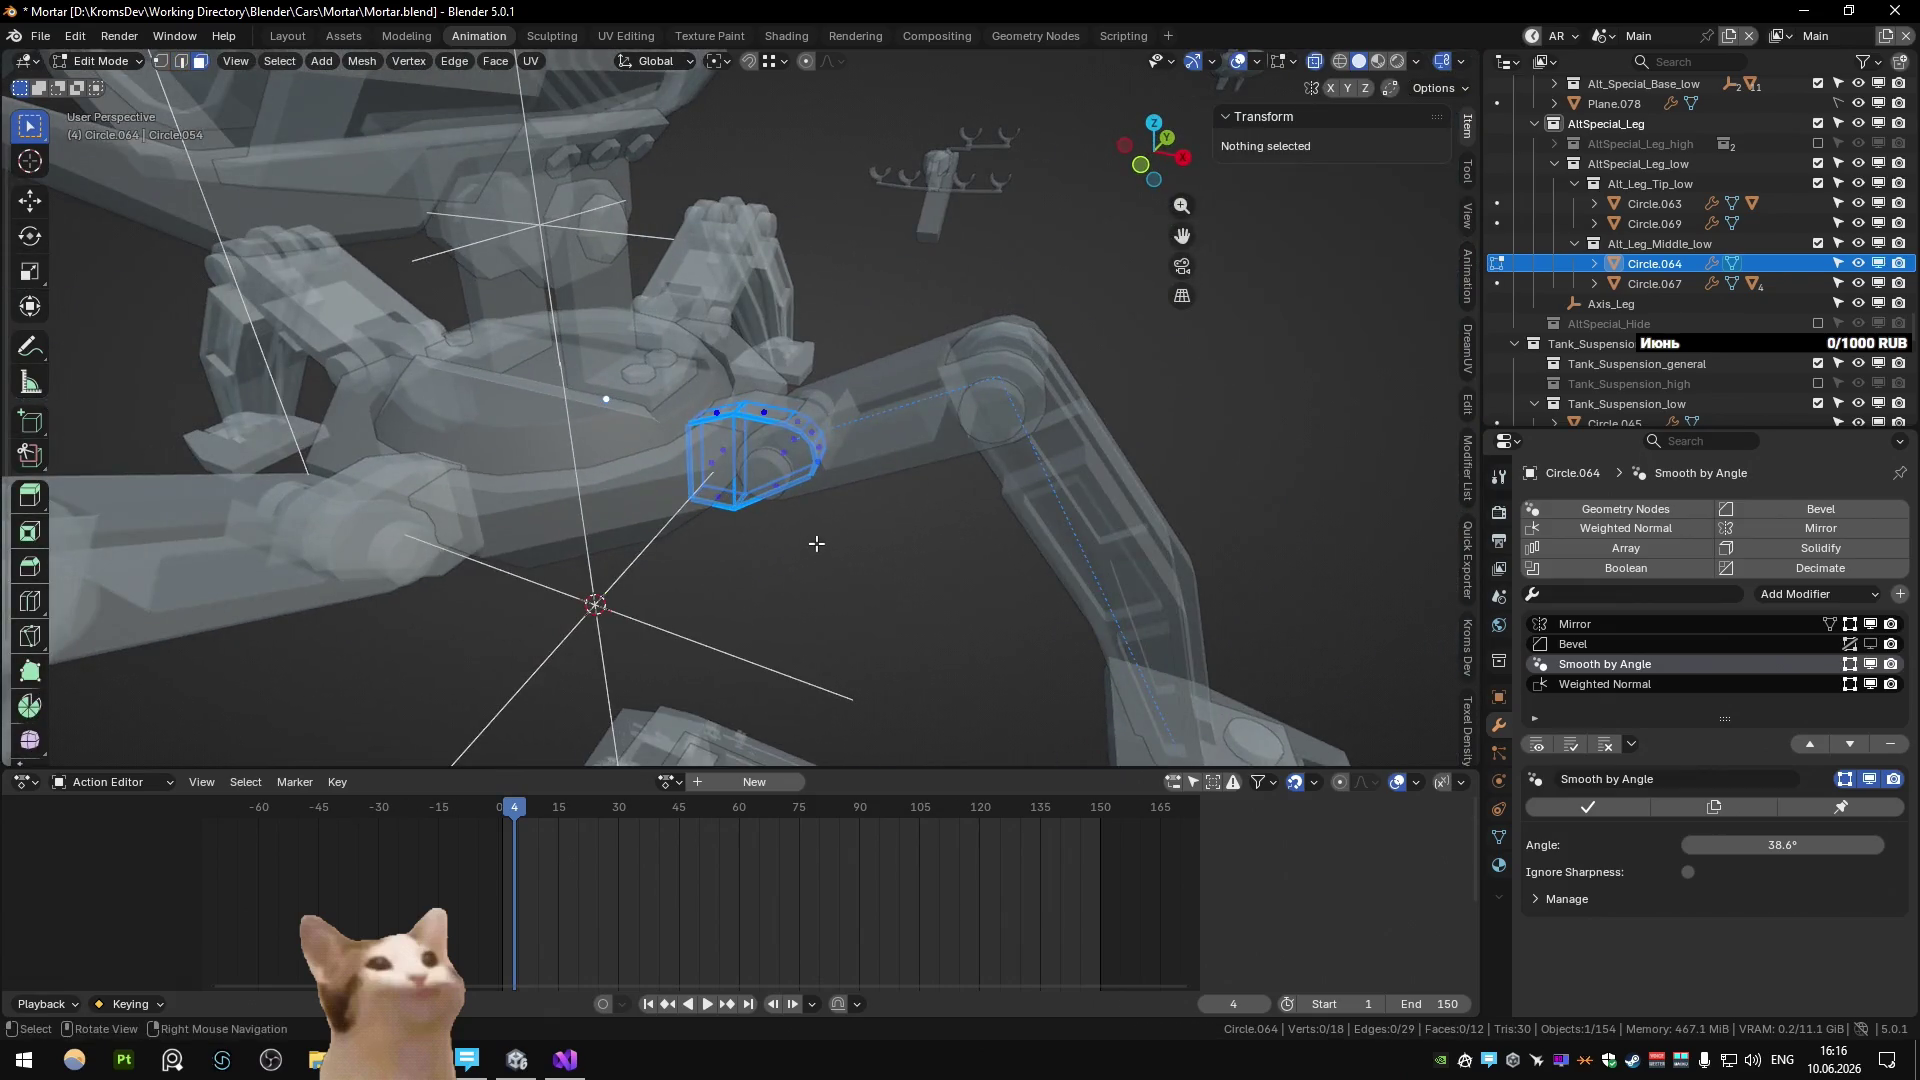
key(alt+z)
Mark an edge loop on the central plate Circle.057 as sharp in Edit Mode.
scroll(816, 549, down, 5)
mouse_move(691, 520)
middle_down()
mouse_move(904, 438)
mouse_move(867, 455)
middle_up()
click(904, 446)
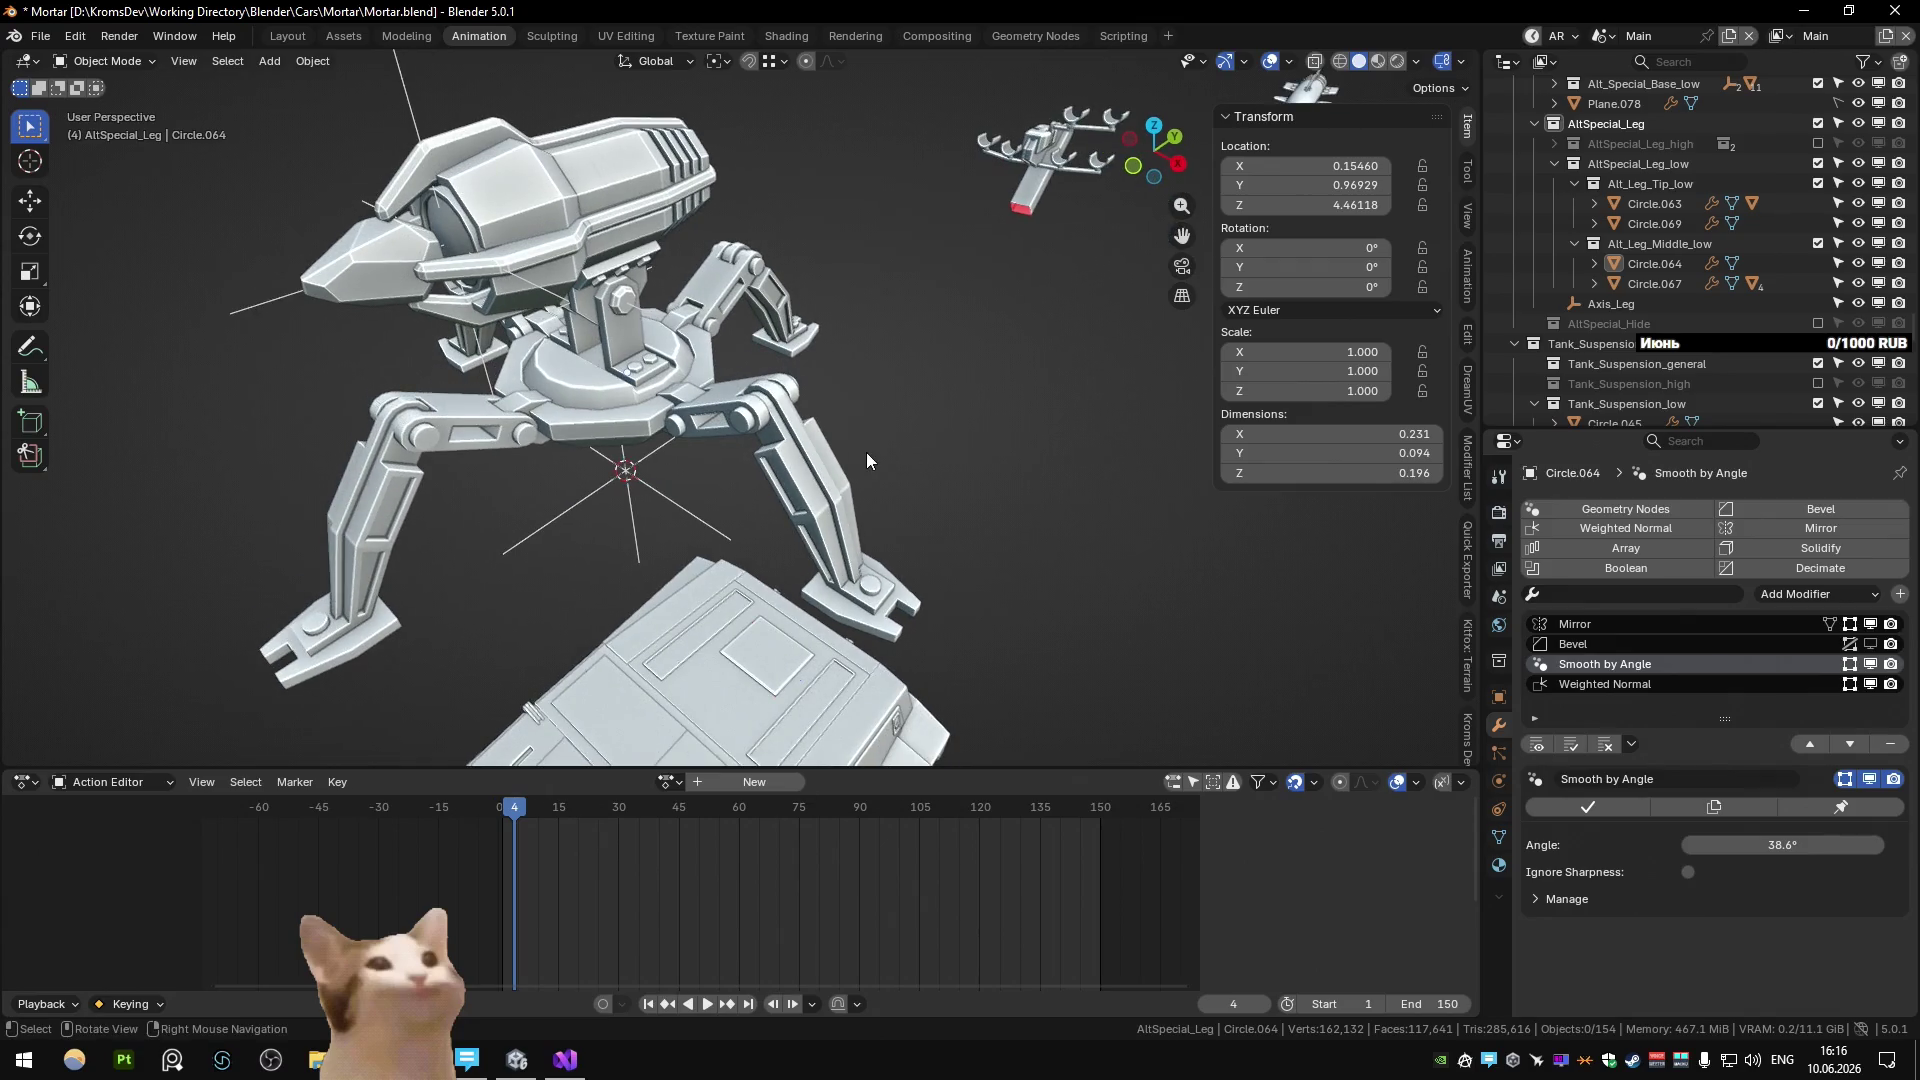
click(585, 430)
key(Tab)
key(KP_Decimal)
mouse_move(640, 440)
middle_down()
mouse_move(731, 377)
mouse_move(754, 281)
mouse_move(715, 410)
middle_up()
key(2)
alt+click(711, 398)
key(q)
click(694, 393)
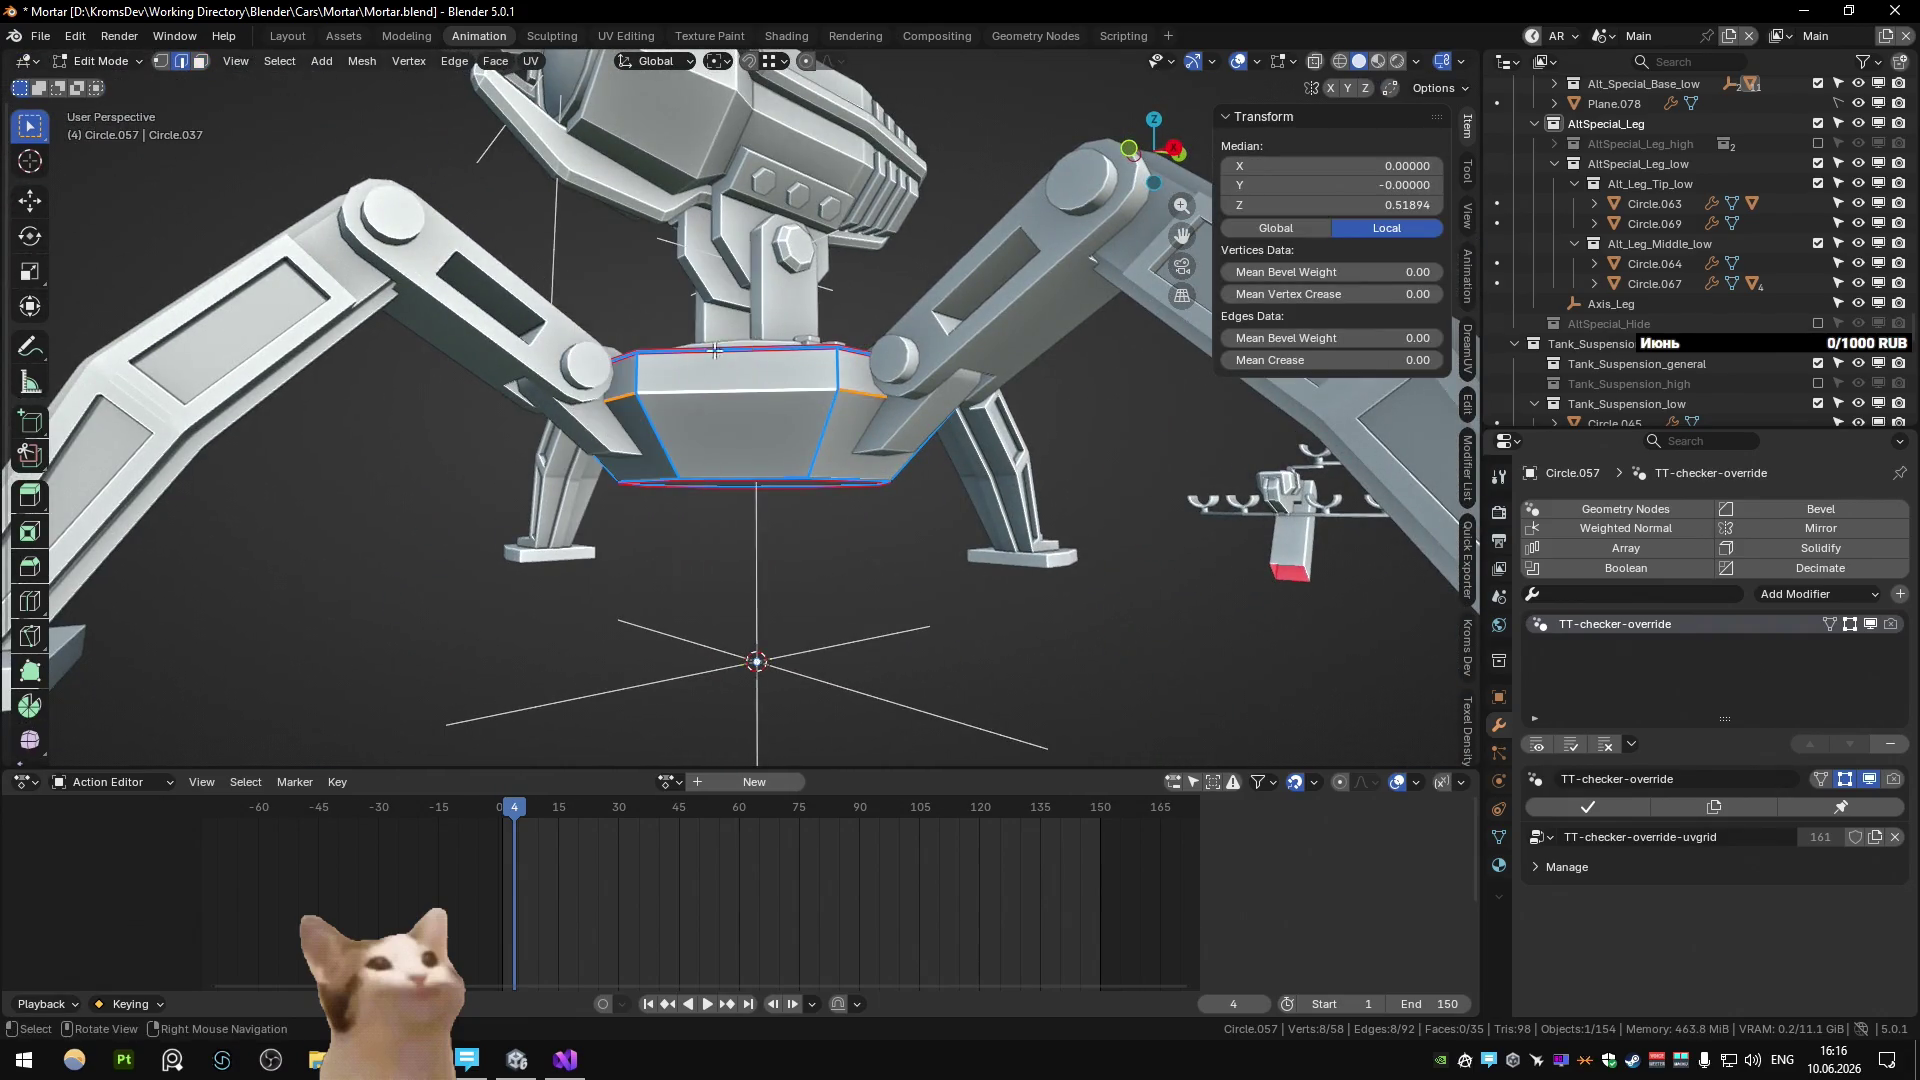
In UV Editing, mark a new seam edge on the central plate and re-unwrap it.
click(626, 35)
key(a)
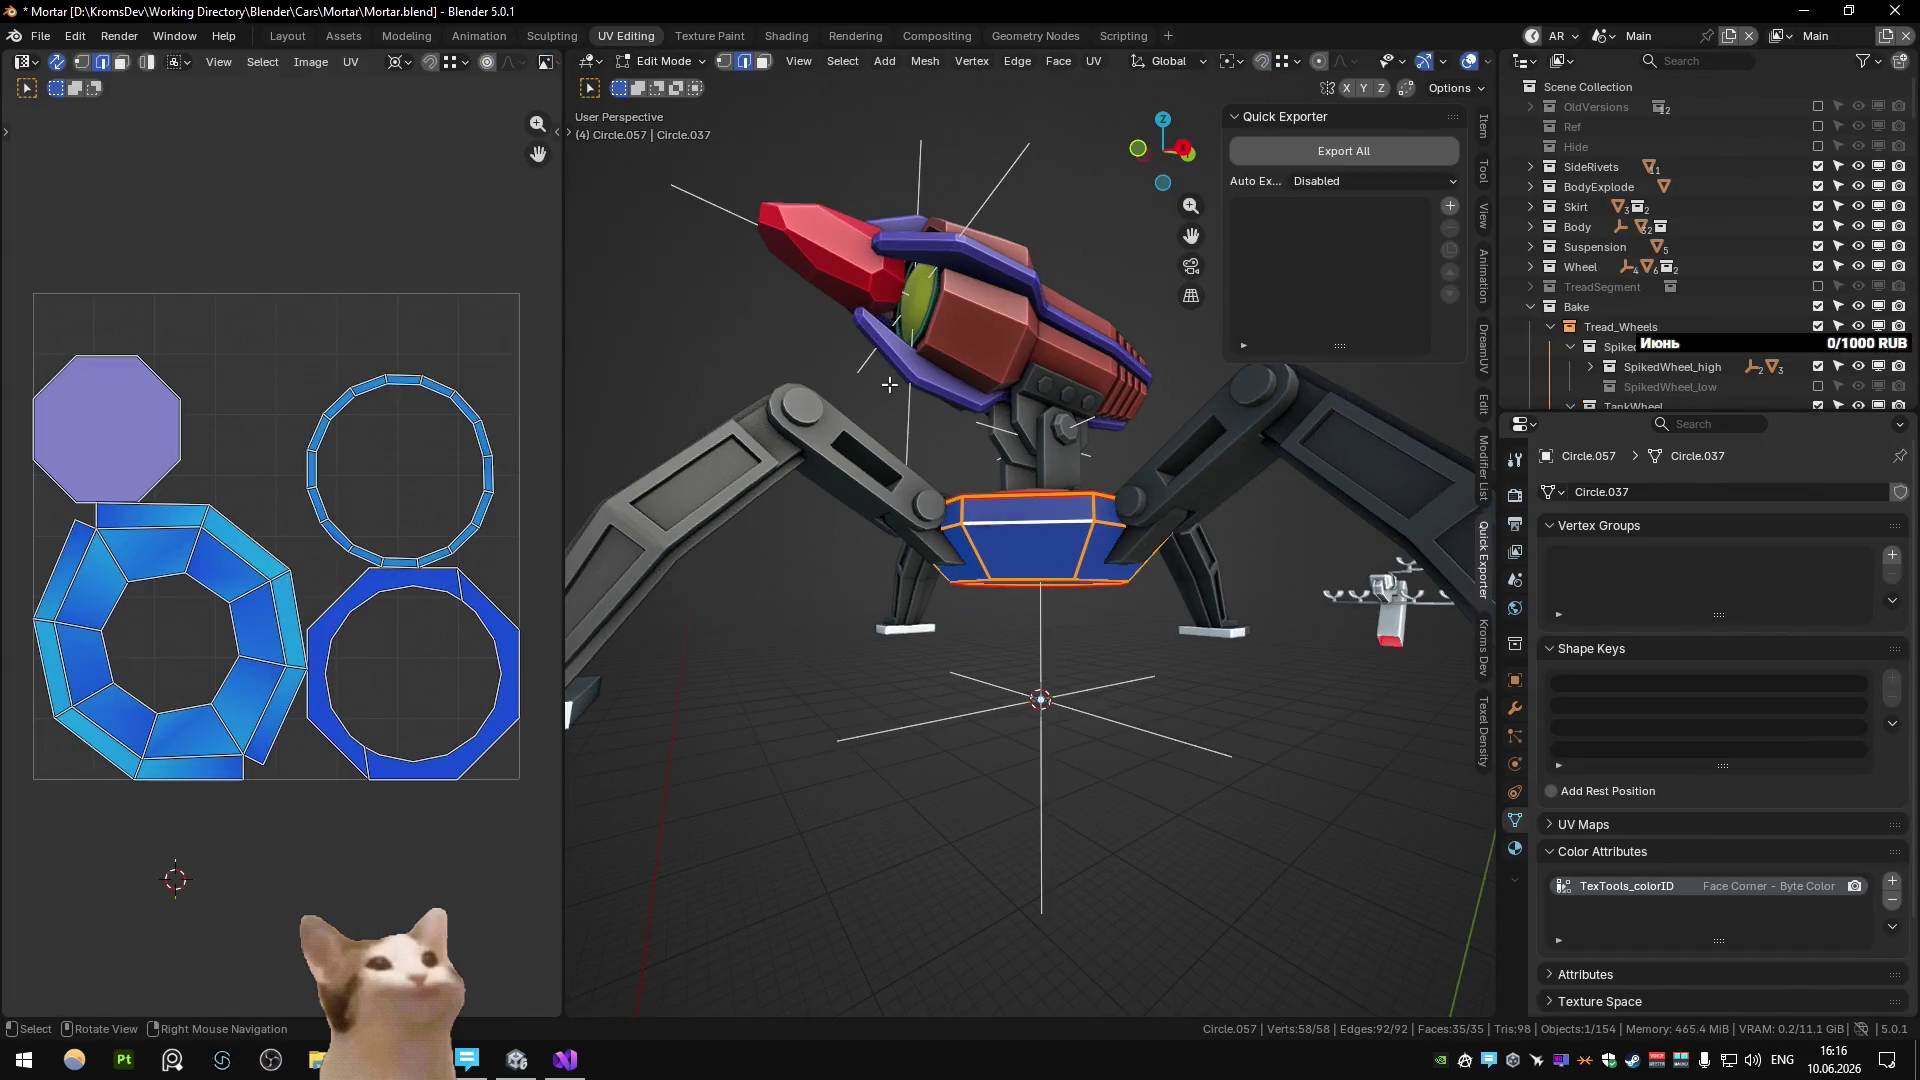
middle_drag(999, 490, 900, 600)
click(856, 562)
key(u)
click(852, 549)
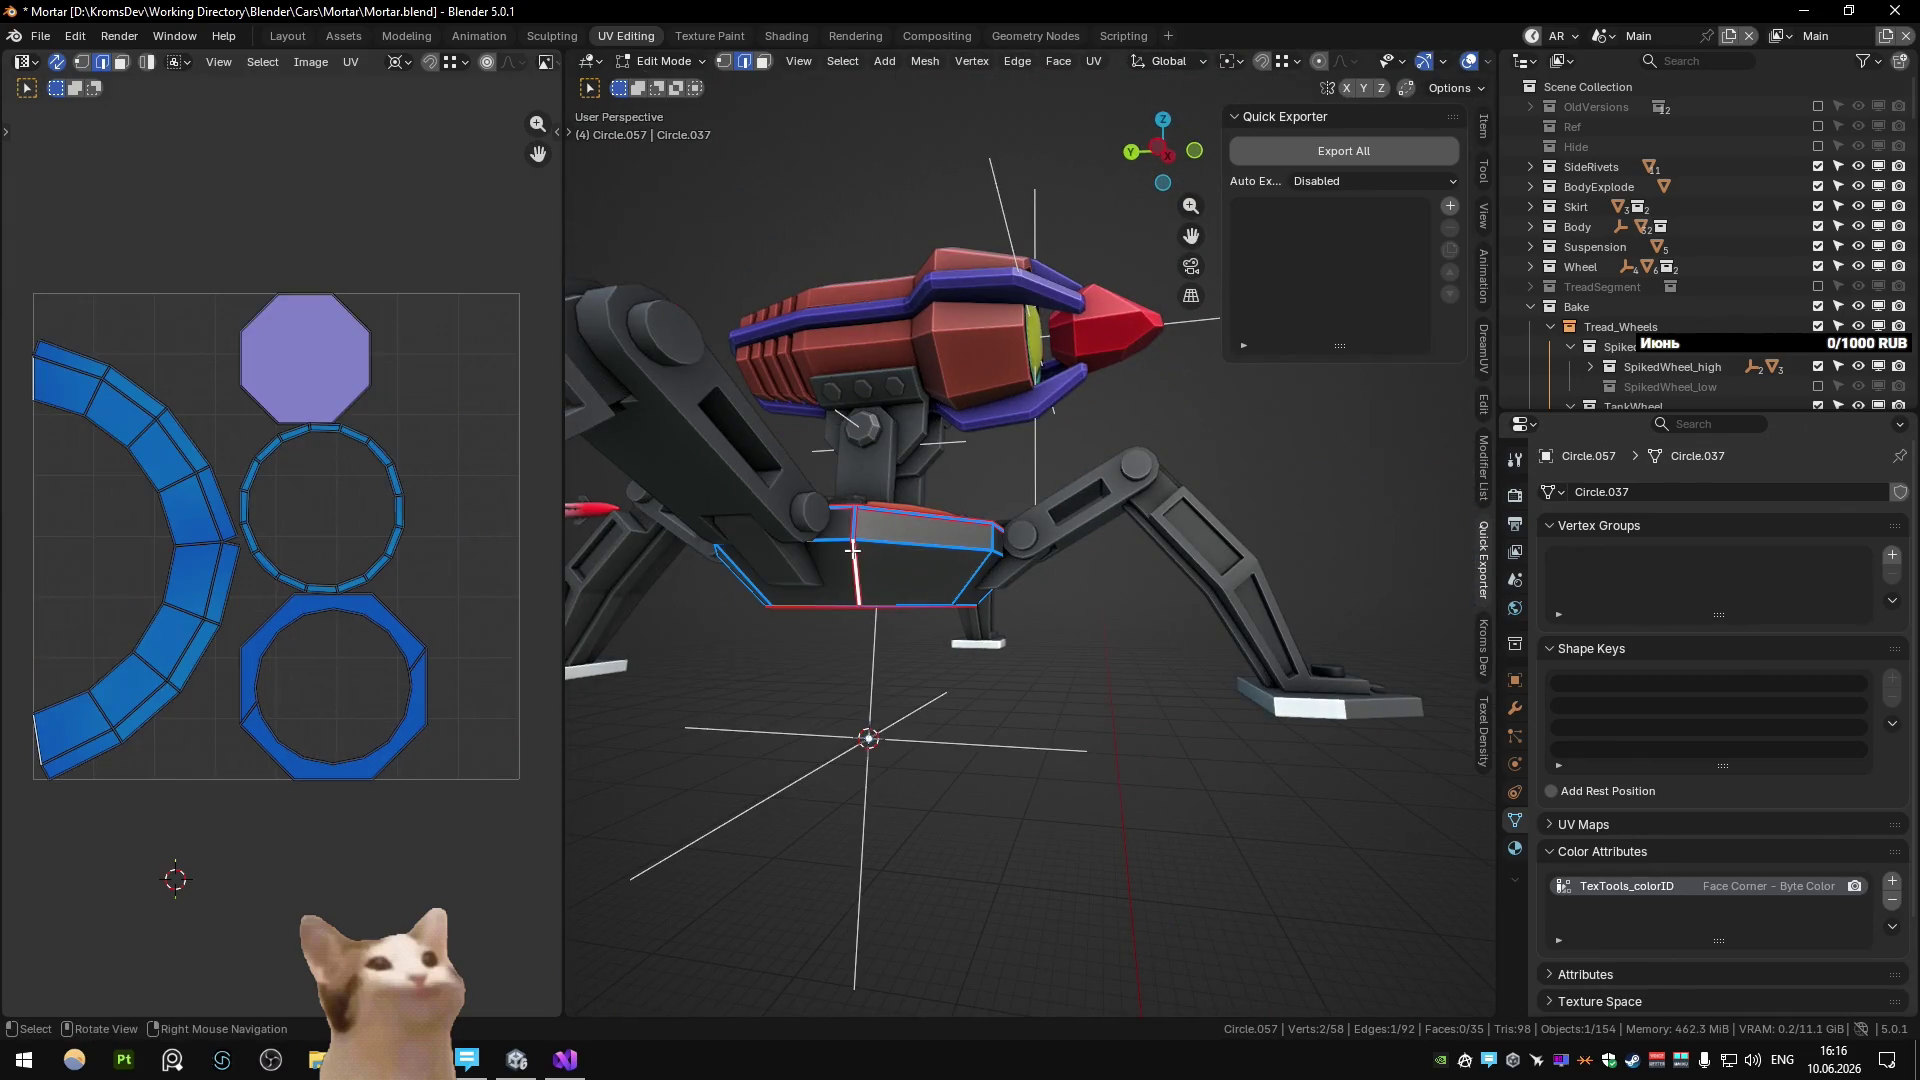
scroll(852, 549, up, 4)
mouse_move(1093, 514)
middle_down()
mouse_move(994, 519)
mouse_move(1029, 540)
mouse_move(986, 563)
mouse_move(963, 484)
mouse_move(1000, 498)
middle_up()
scroll(1110, 418, down, 3)
key(Tab)
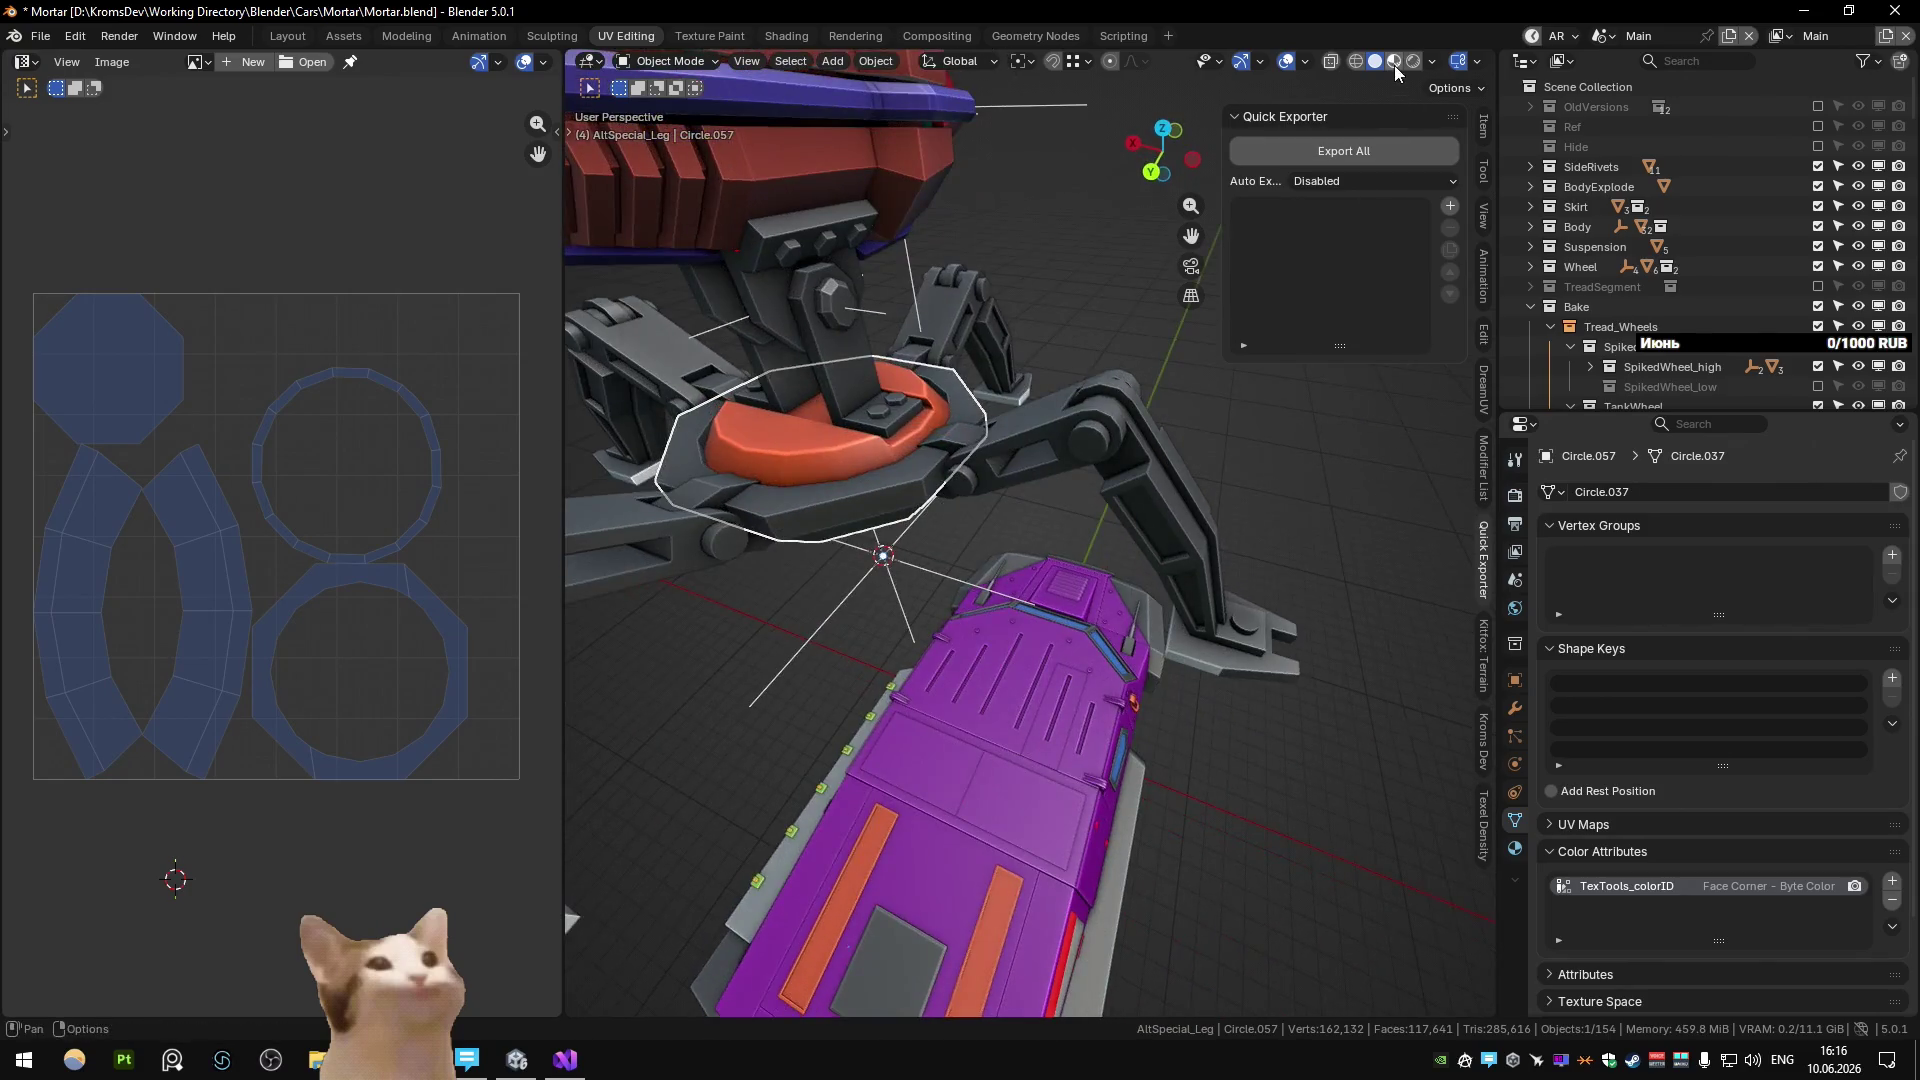
Preview the checker texture in Material Preview and save Mortar.blend.
click(1394, 61)
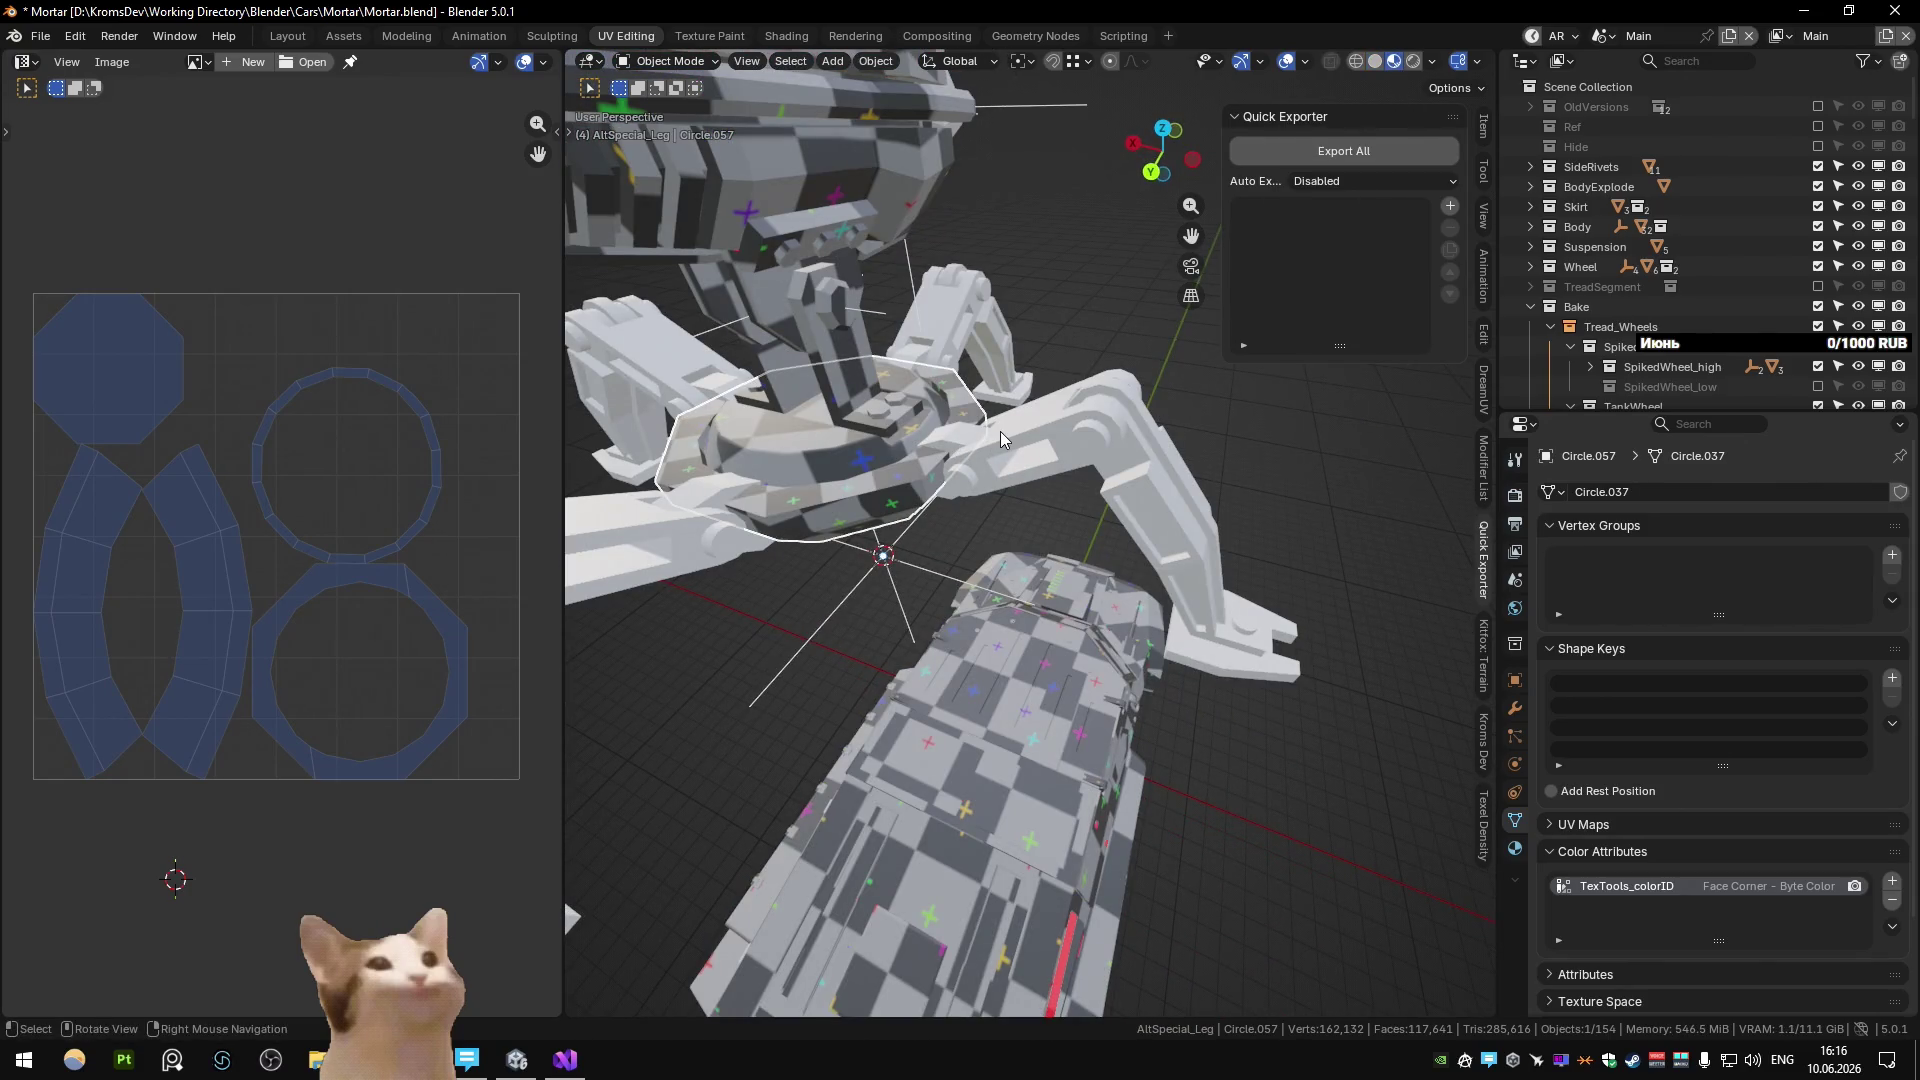
key(ctrl+s)
mouse_move(849, 460)
middle_down()
mouse_move(720, 452)
mouse_move(913, 434)
mouse_move(1202, 626)
middle_up()
click(1202, 626)
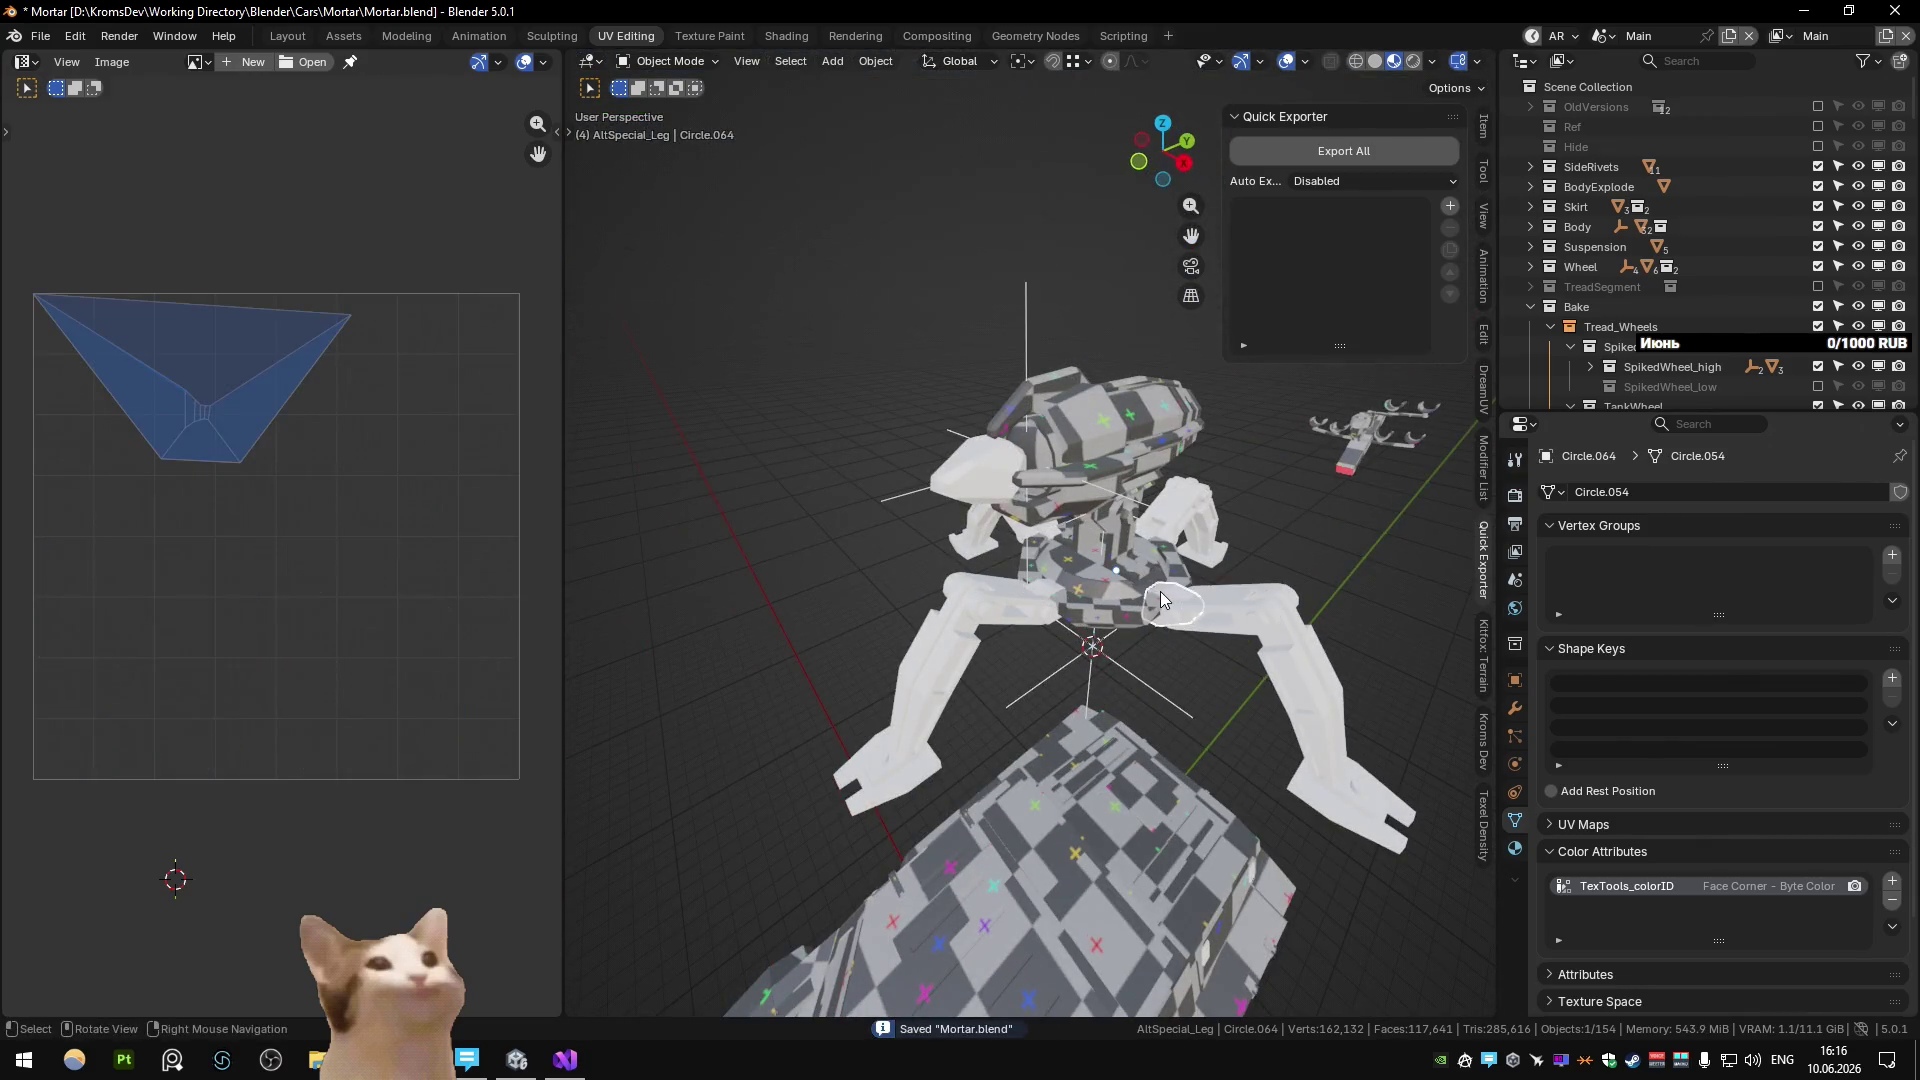
Quick-pack Circle.064's UV island from the Unwrella side panel.
key(KP_Decimal)
key(n)
click(430, 222)
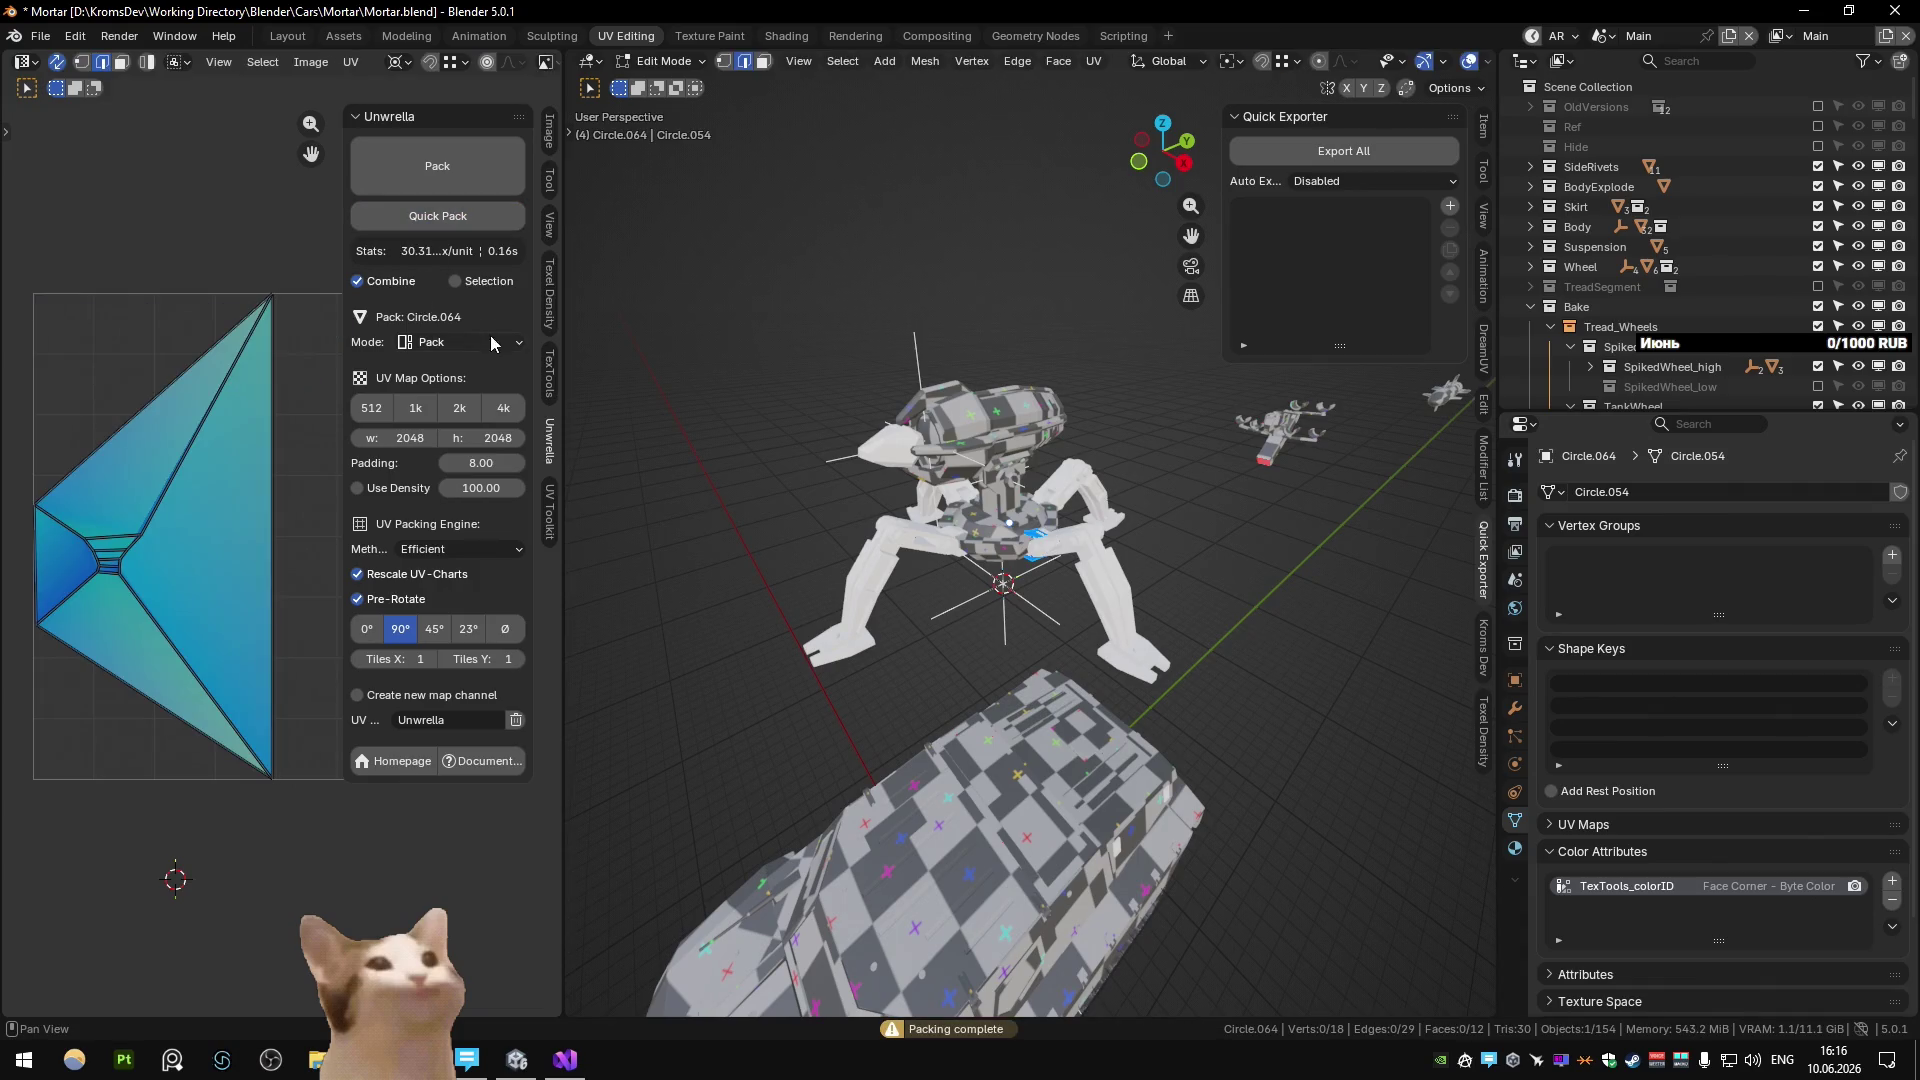
click(552, 310)
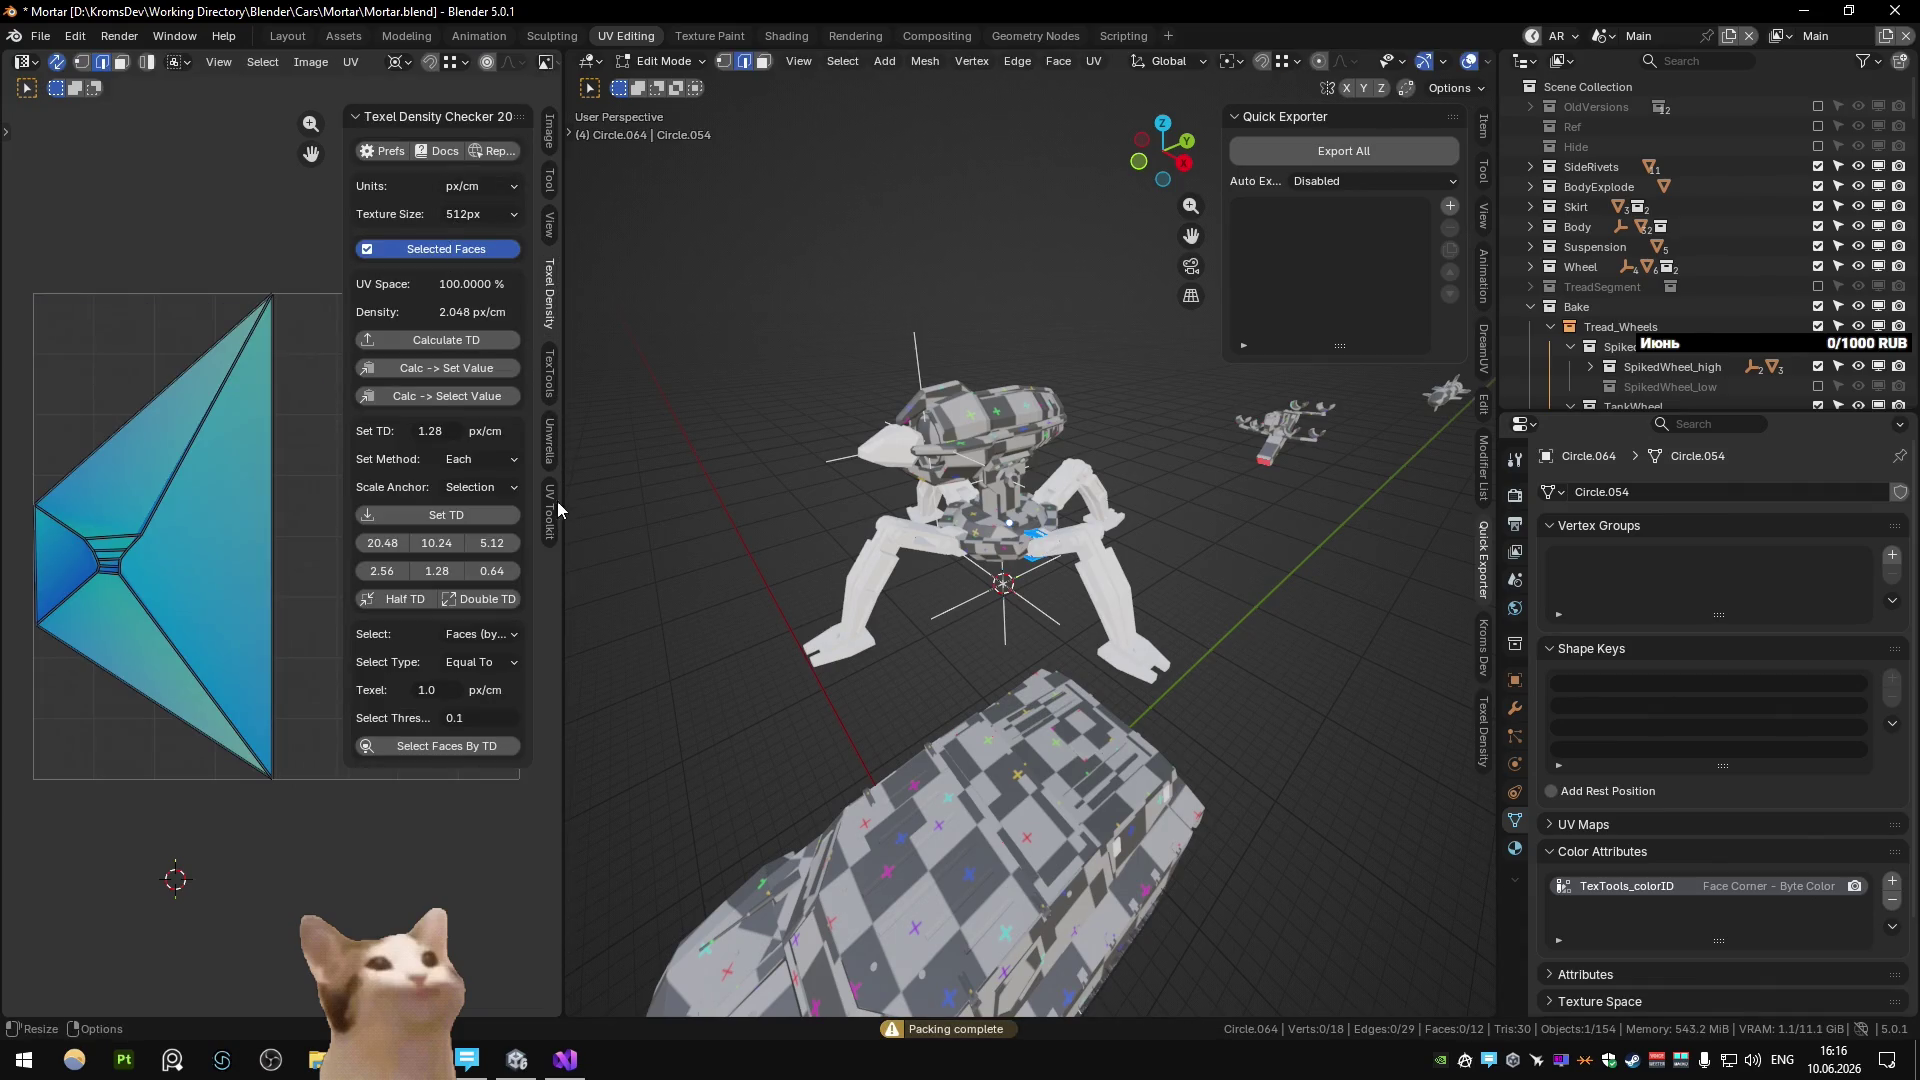
click(549, 373)
scroll(1100, 540, up, 5)
middle_drag(1099, 540, 1131, 545)
Mark the selected faces' boundary loop on Circle.064 as a seam and dissolve one face.
shift+click(1057, 578)
key(q)
click(975, 780)
key(q)
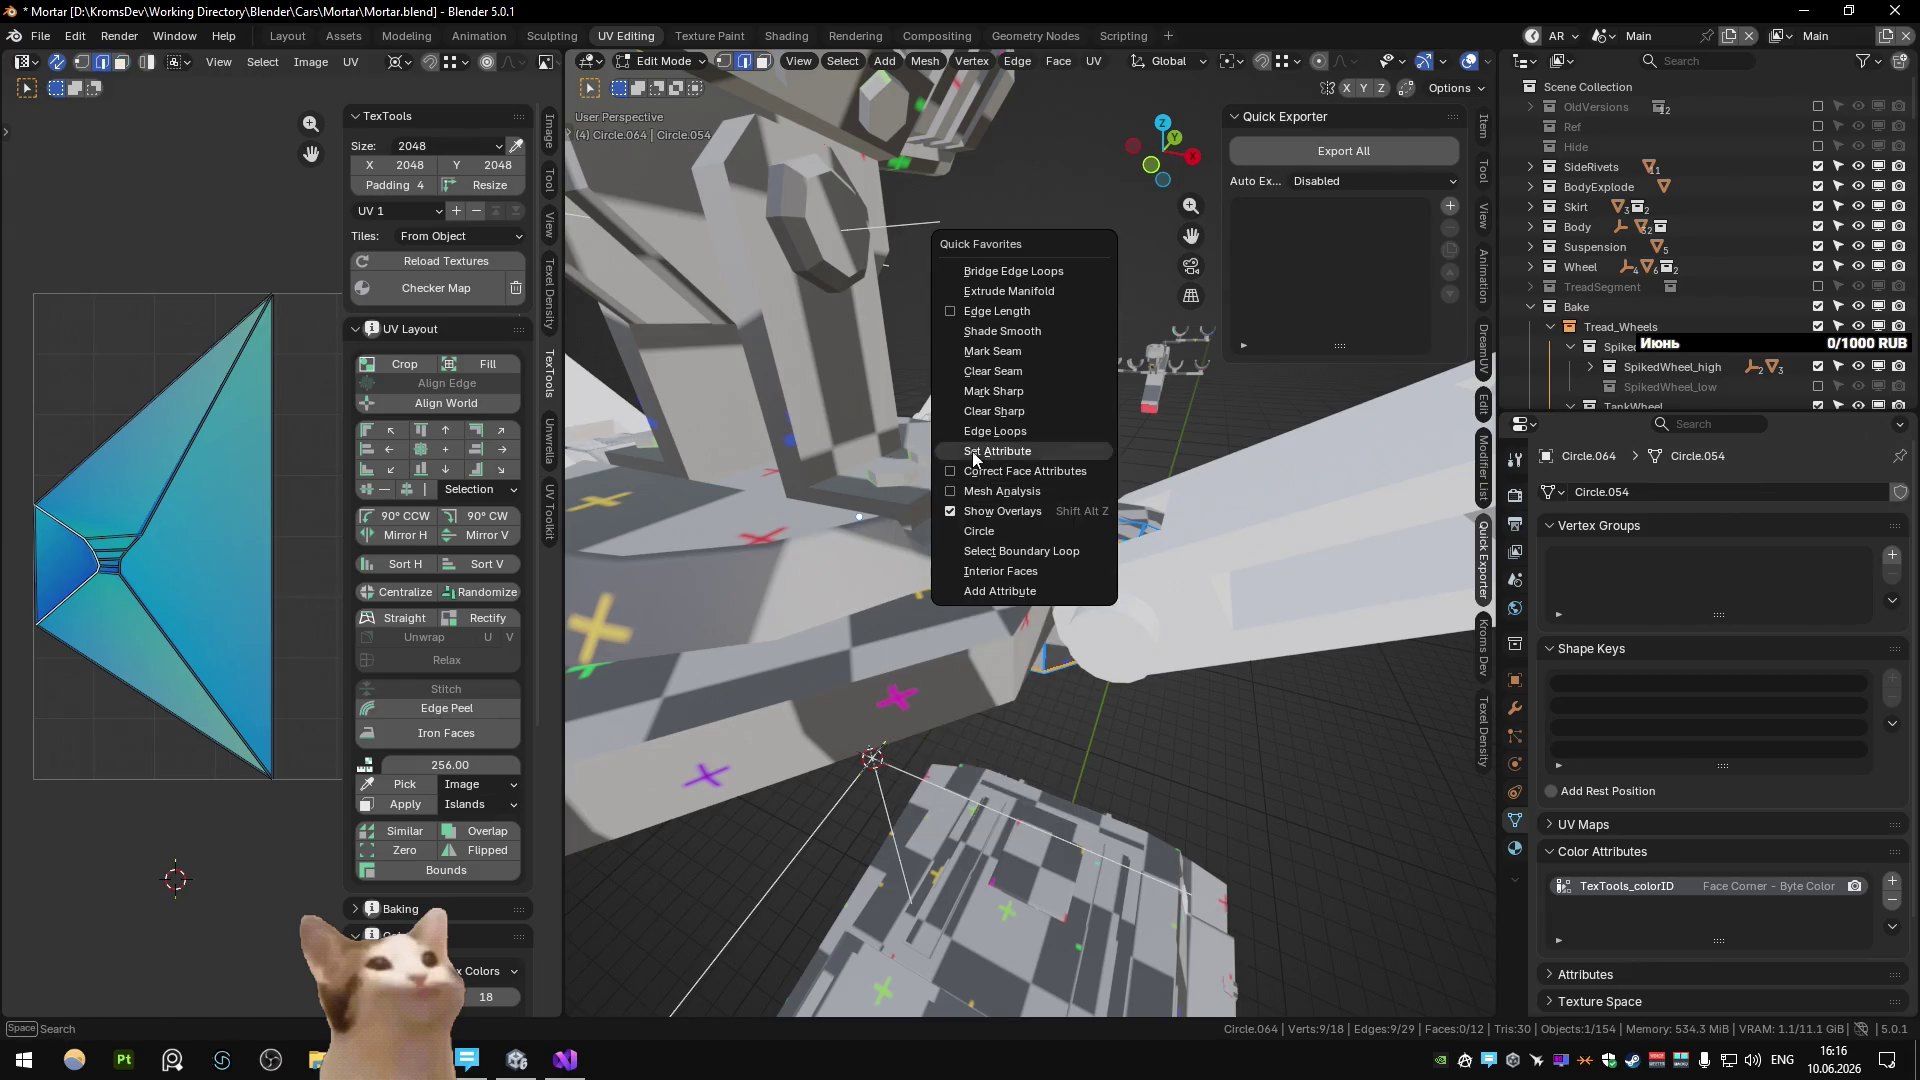
click(995, 351)
mouse_move(1116, 477)
middle_down()
mouse_move(1095, 387)
mouse_move(1070, 717)
middle_up()
mouse_move(1071, 581)
middle_down()
mouse_move(1074, 646)
mouse_move(1141, 581)
mouse_move(1095, 598)
middle_up()
key(3)
click(1074, 640)
key(ctrl+x)
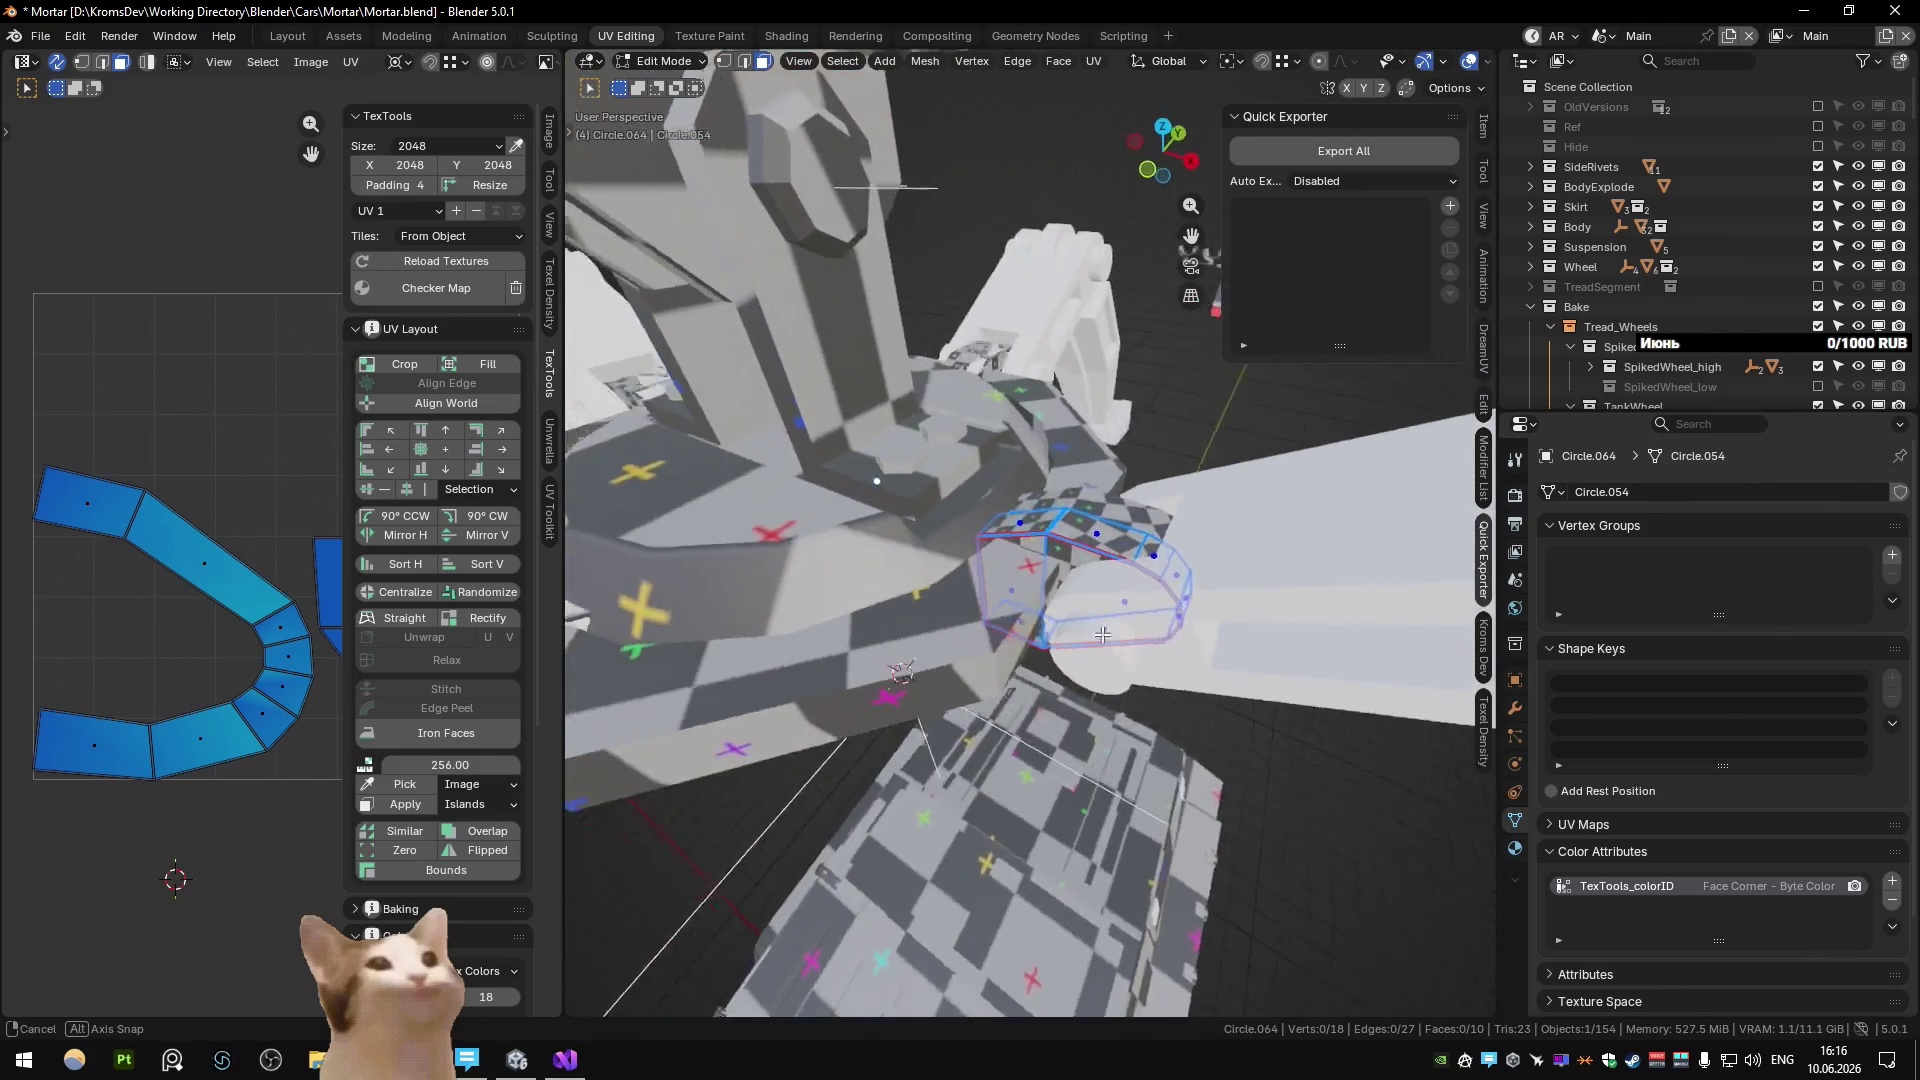
Unwrap all of Circle.064 and hide the side panel.
key(a)
key(u)
click(1095, 598)
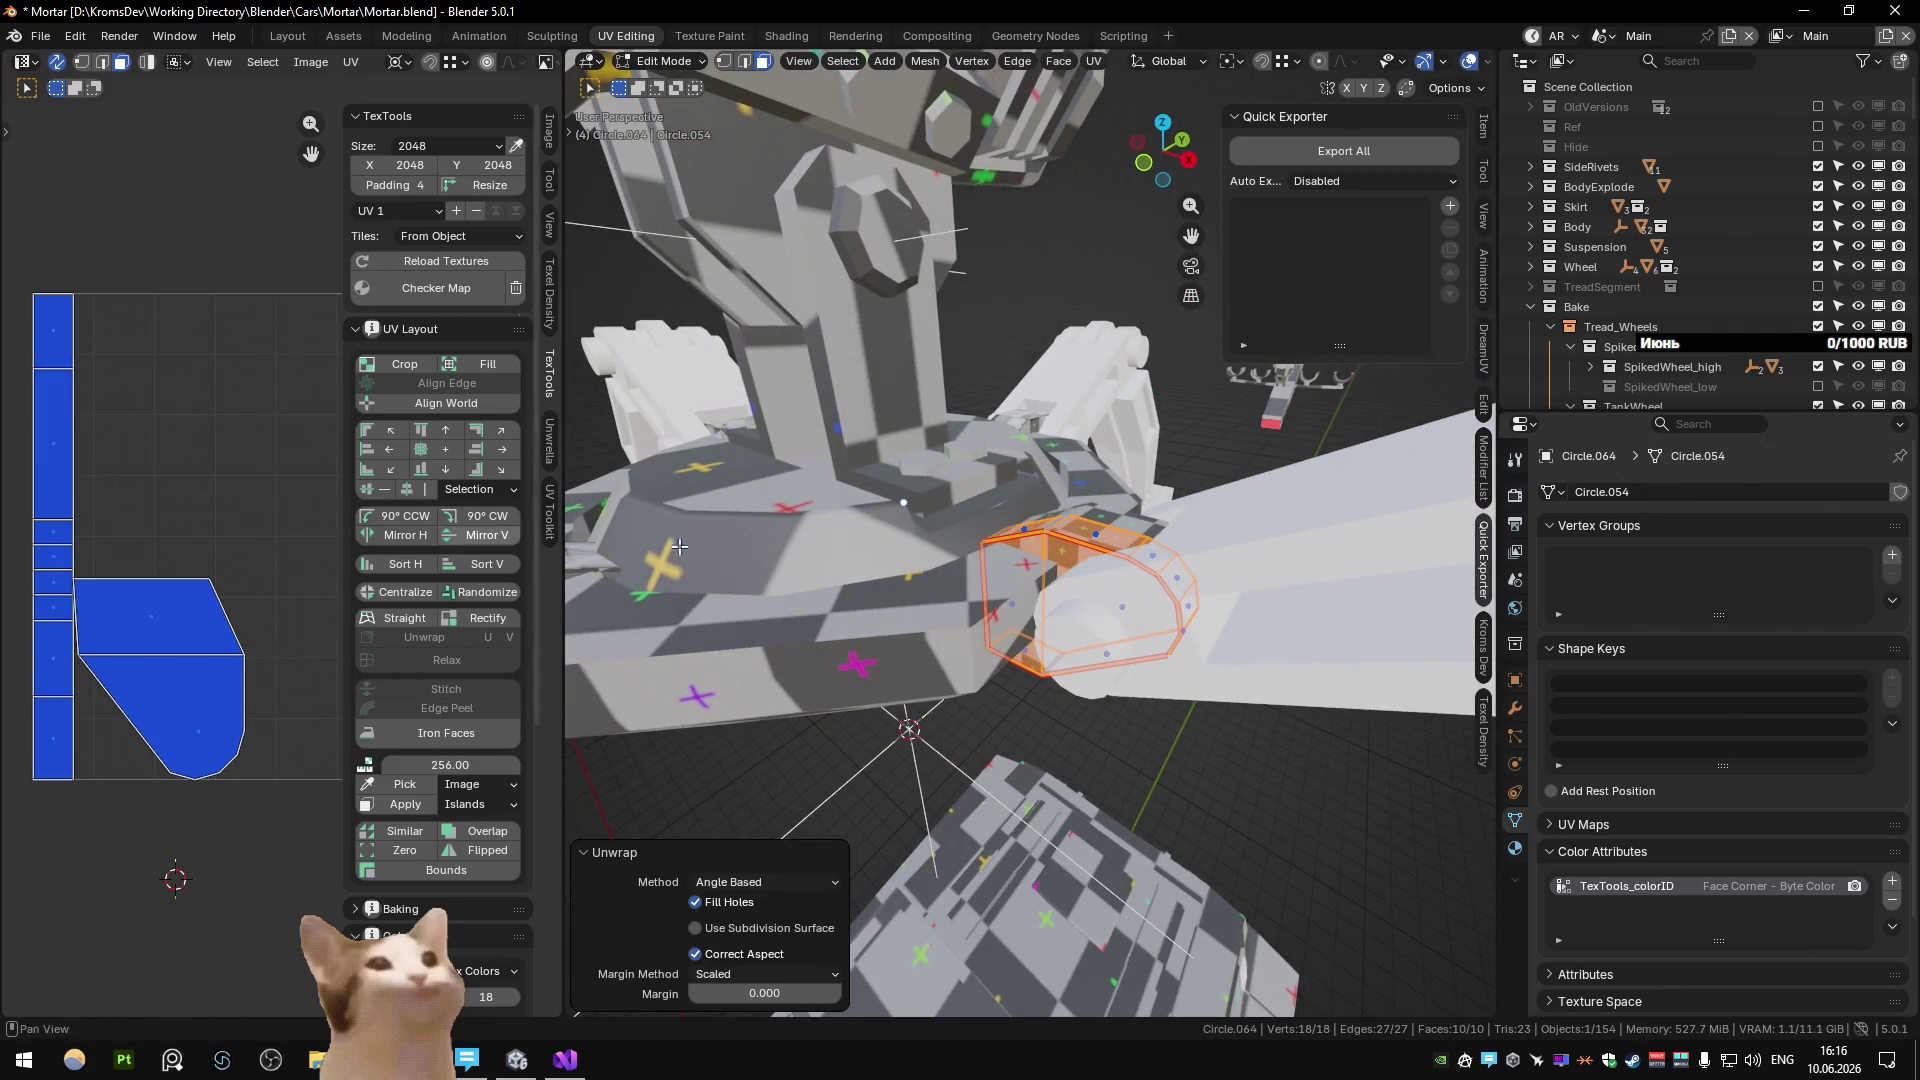
key(n)
middle_drag(1214, 564, 1065, 435)
key(Tab)
Unwrap all faces of Circle.065.
key(Tab)
key(KP_Decimal)
key(alt+a)
key(a)
key(u)
click(936, 540)
Unwrap all faces of Circle.066.
key(Tab)
mouse_move(936, 540)
middle_down()
mouse_move(1178, 472)
mouse_move(1136, 464)
middle_up()
click(1136, 464)
key(Tab)
scroll(1088, 518, up, 3)
key(a)
key(u)
click(1171, 518)
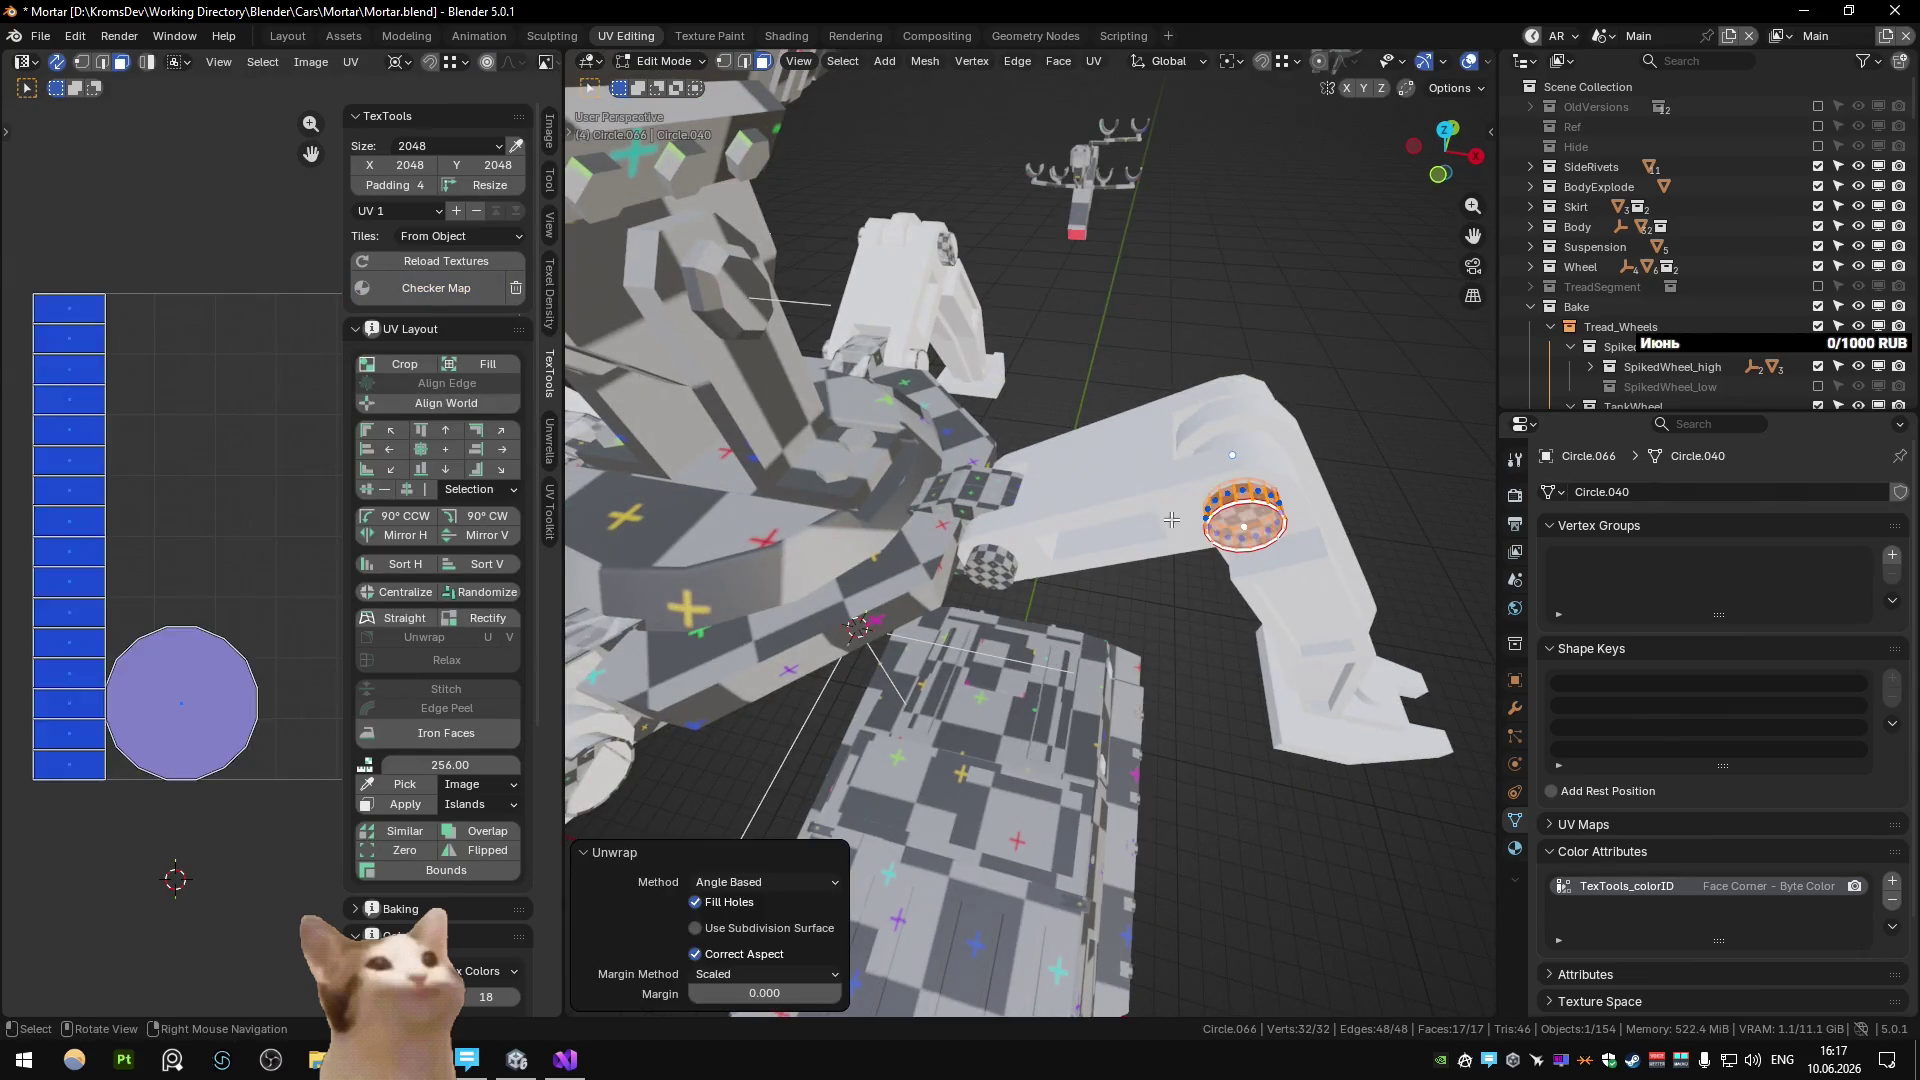
key(Tab)
Unwrap the Circle.067 arm.
click(1090, 490)
key(Tab)
key(a)
key(u)
click(658, 359)
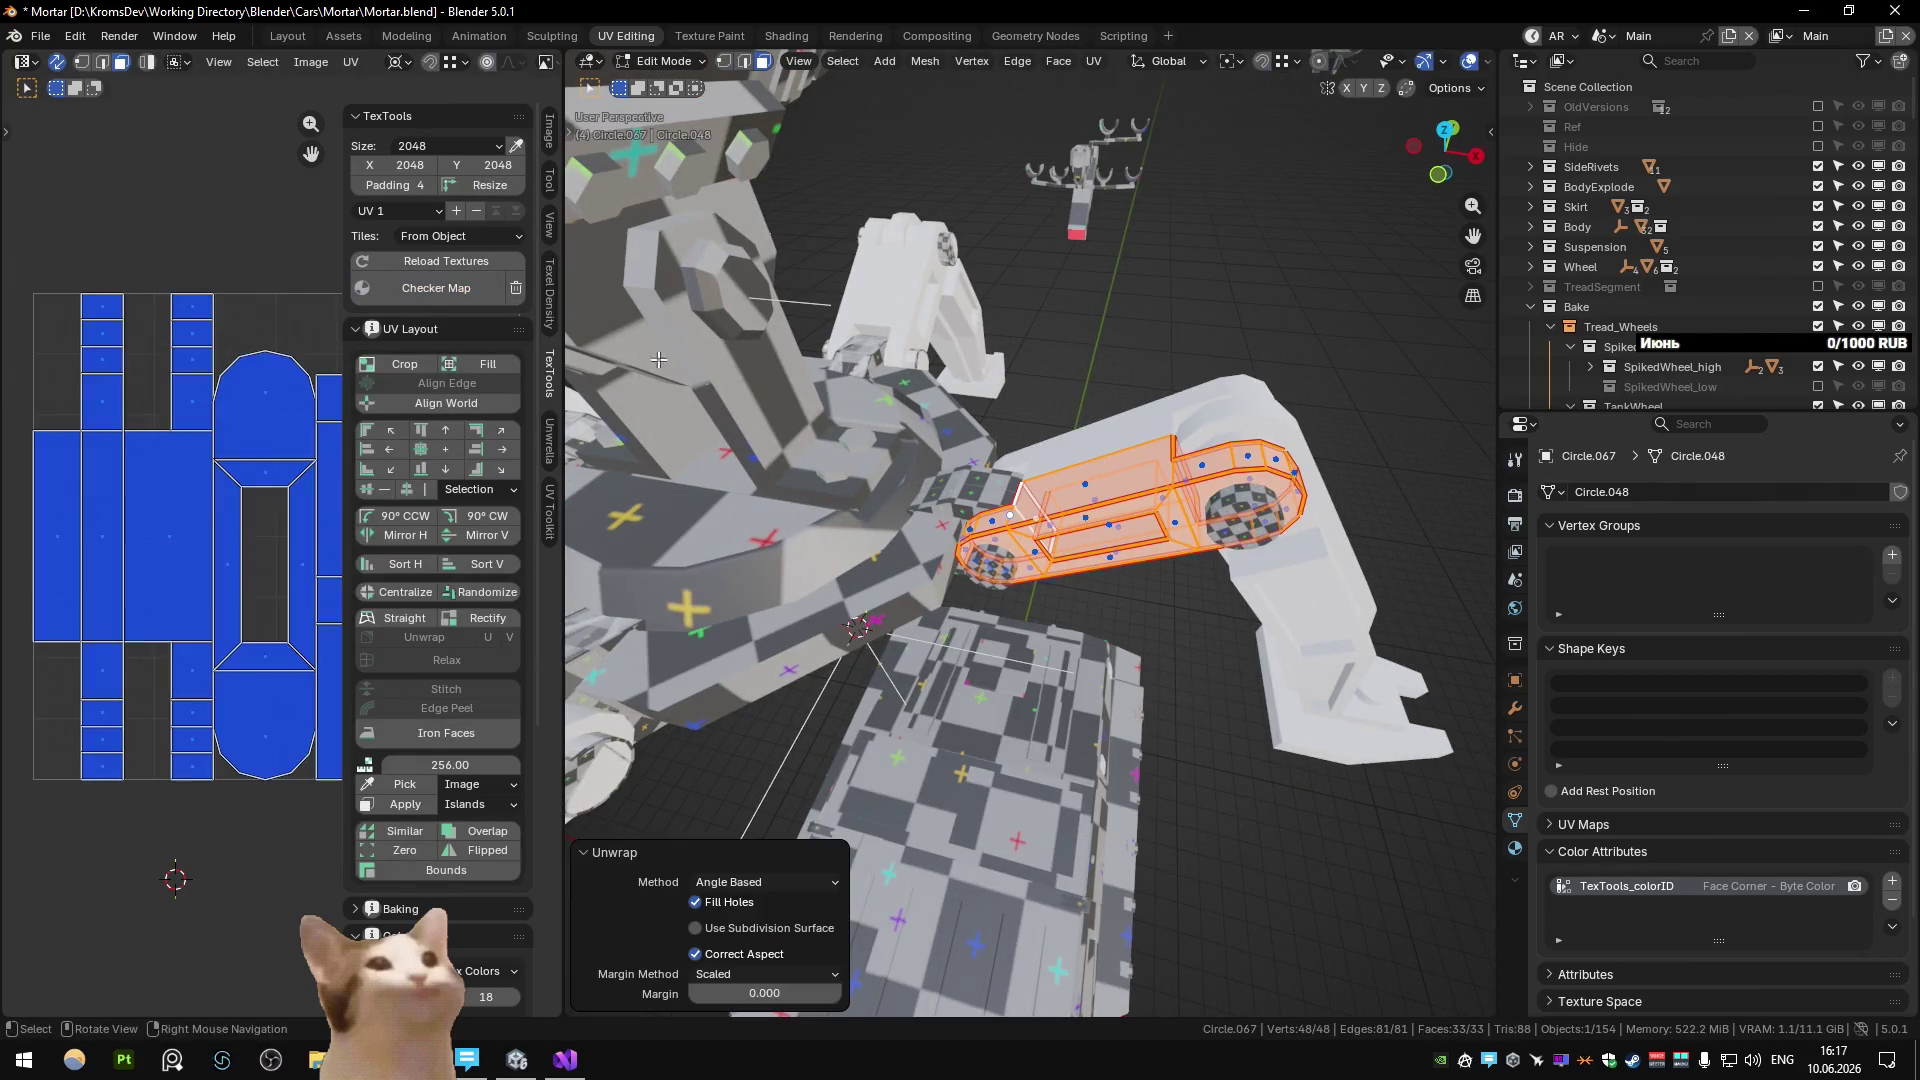
key(Tab)
middle_drag(679, 355, 958, 390)
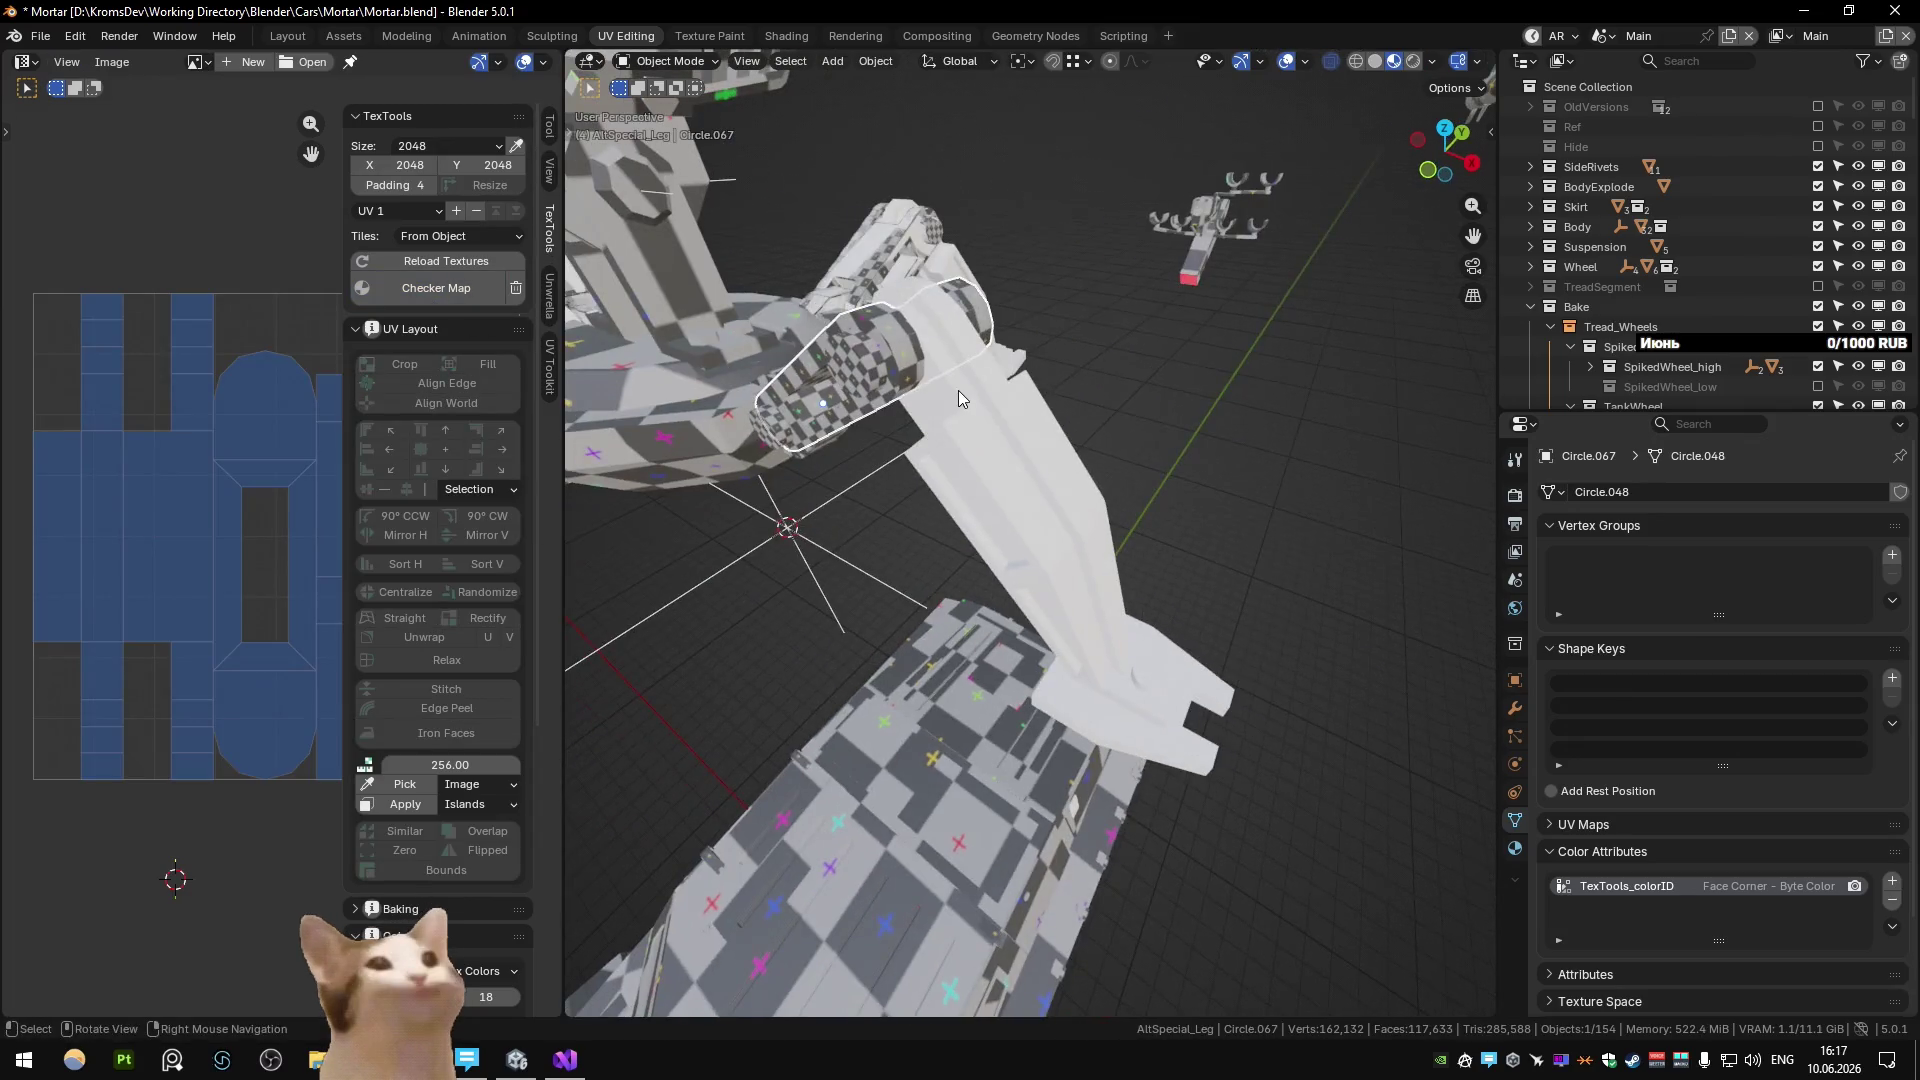
Select all of the leg piece Circle.063 in Edit Mode and unwrap it.
click(958, 390)
key(Tab)
key(a)
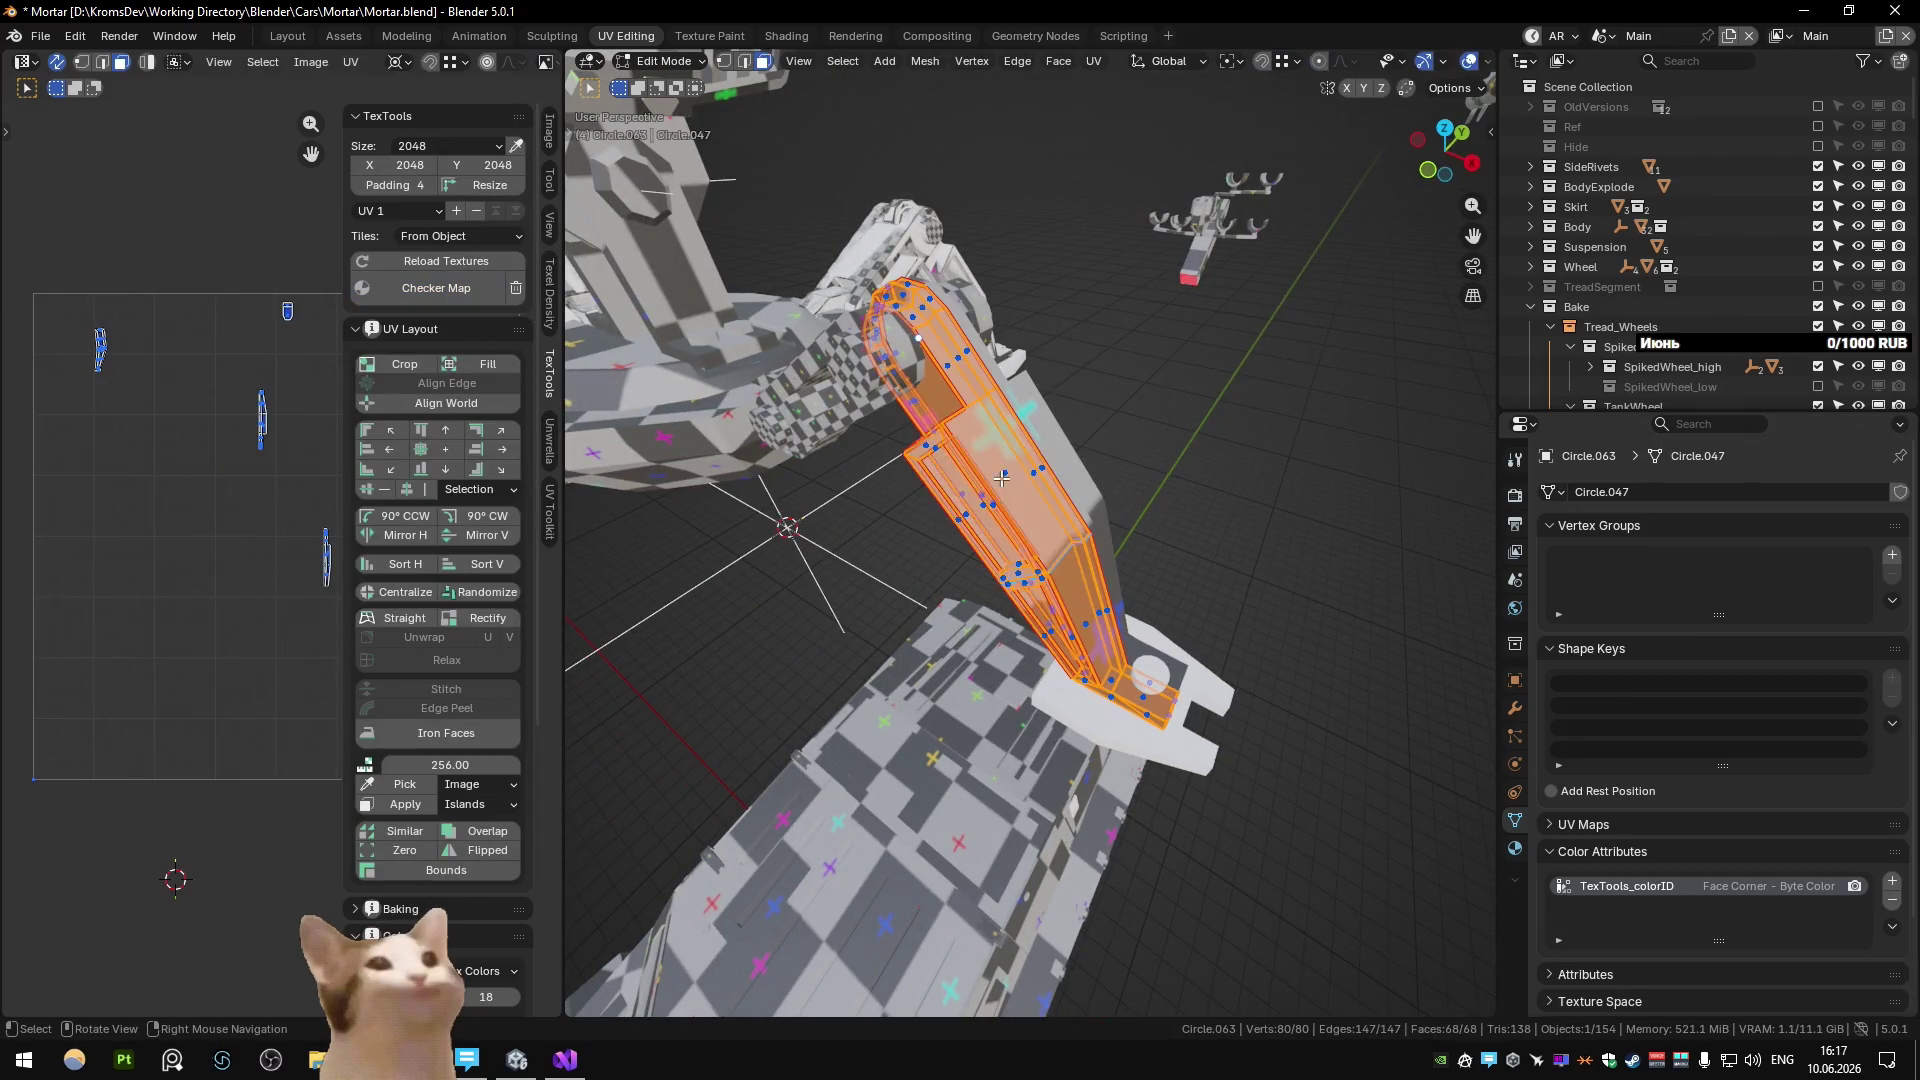
key(u)
click(1030, 526)
scroll(1030, 526, up, 5)
middle_drag(1030, 526, 1045, 657)
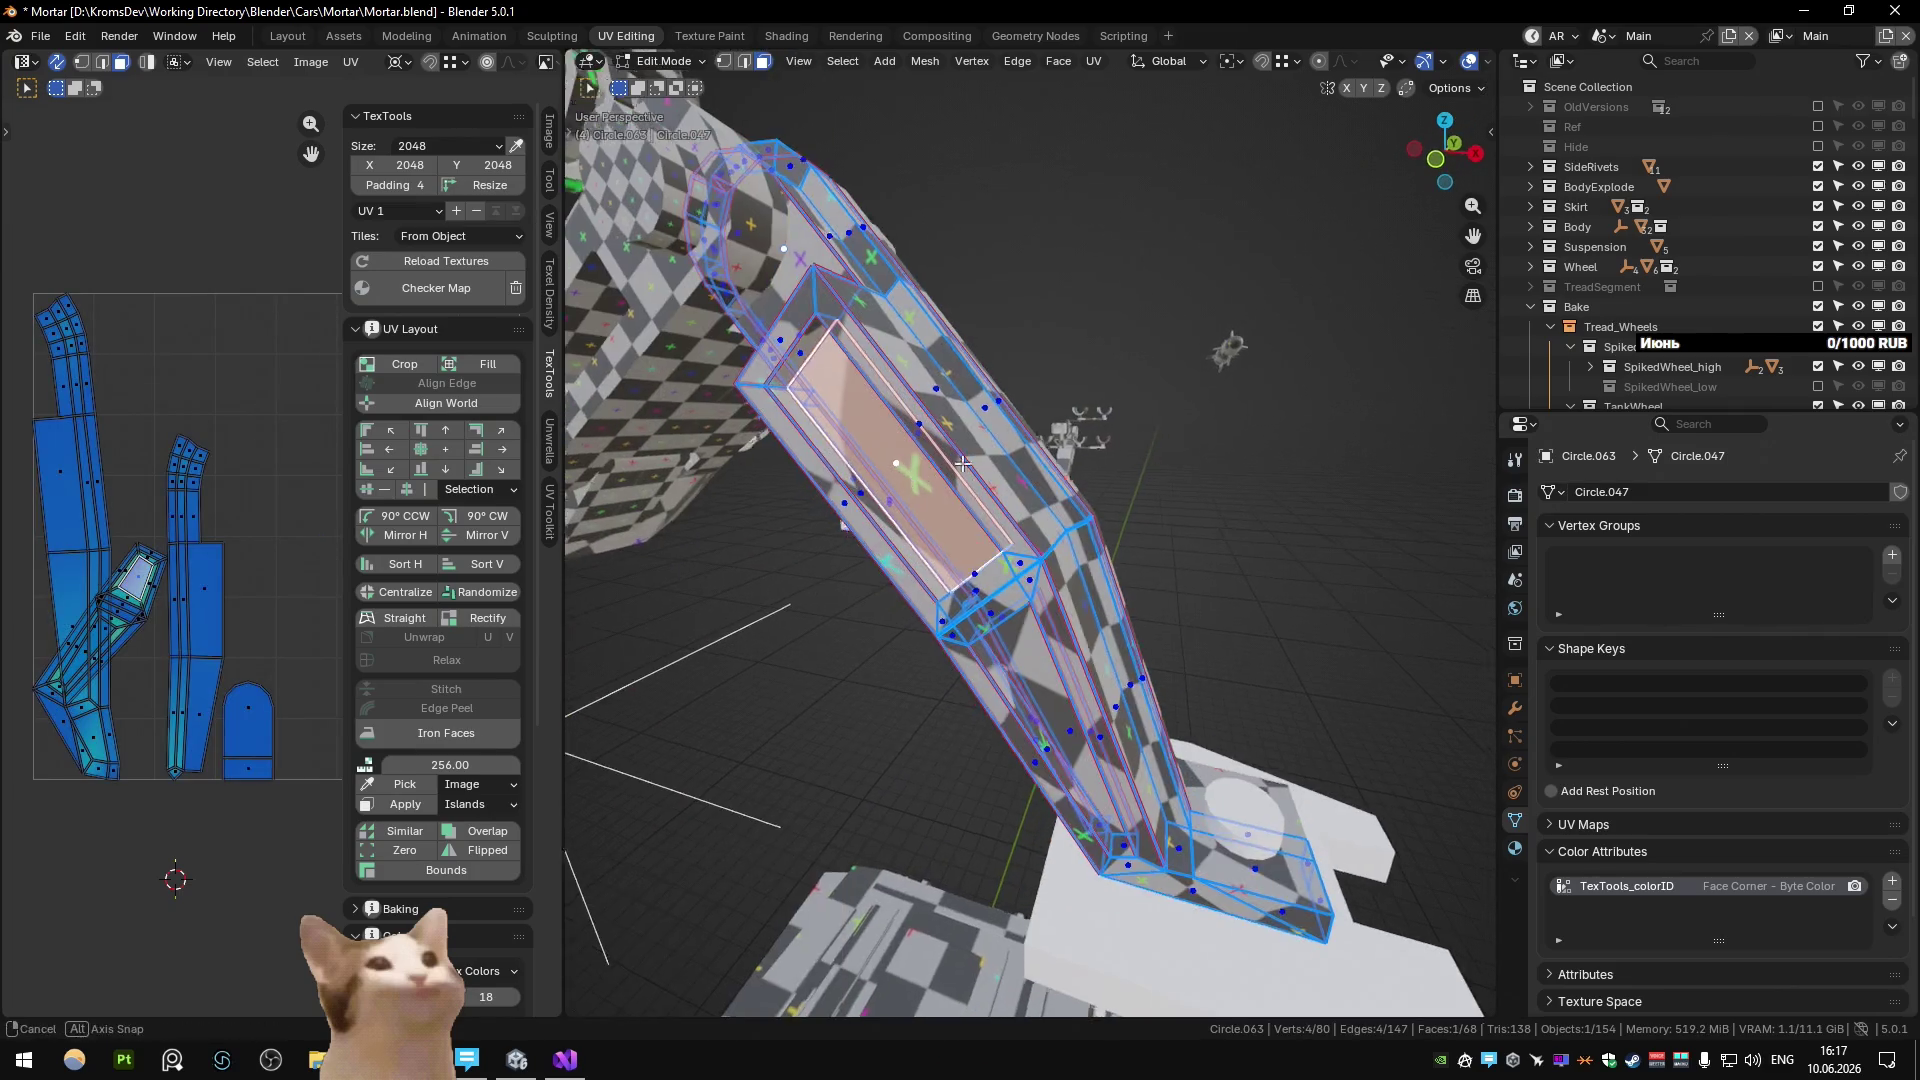
Select edge loops around the leg's upper panel and mark them as seams via Quick Favorites.
click(880, 470)
shift+click(1045, 657)
key(q)
key(2)
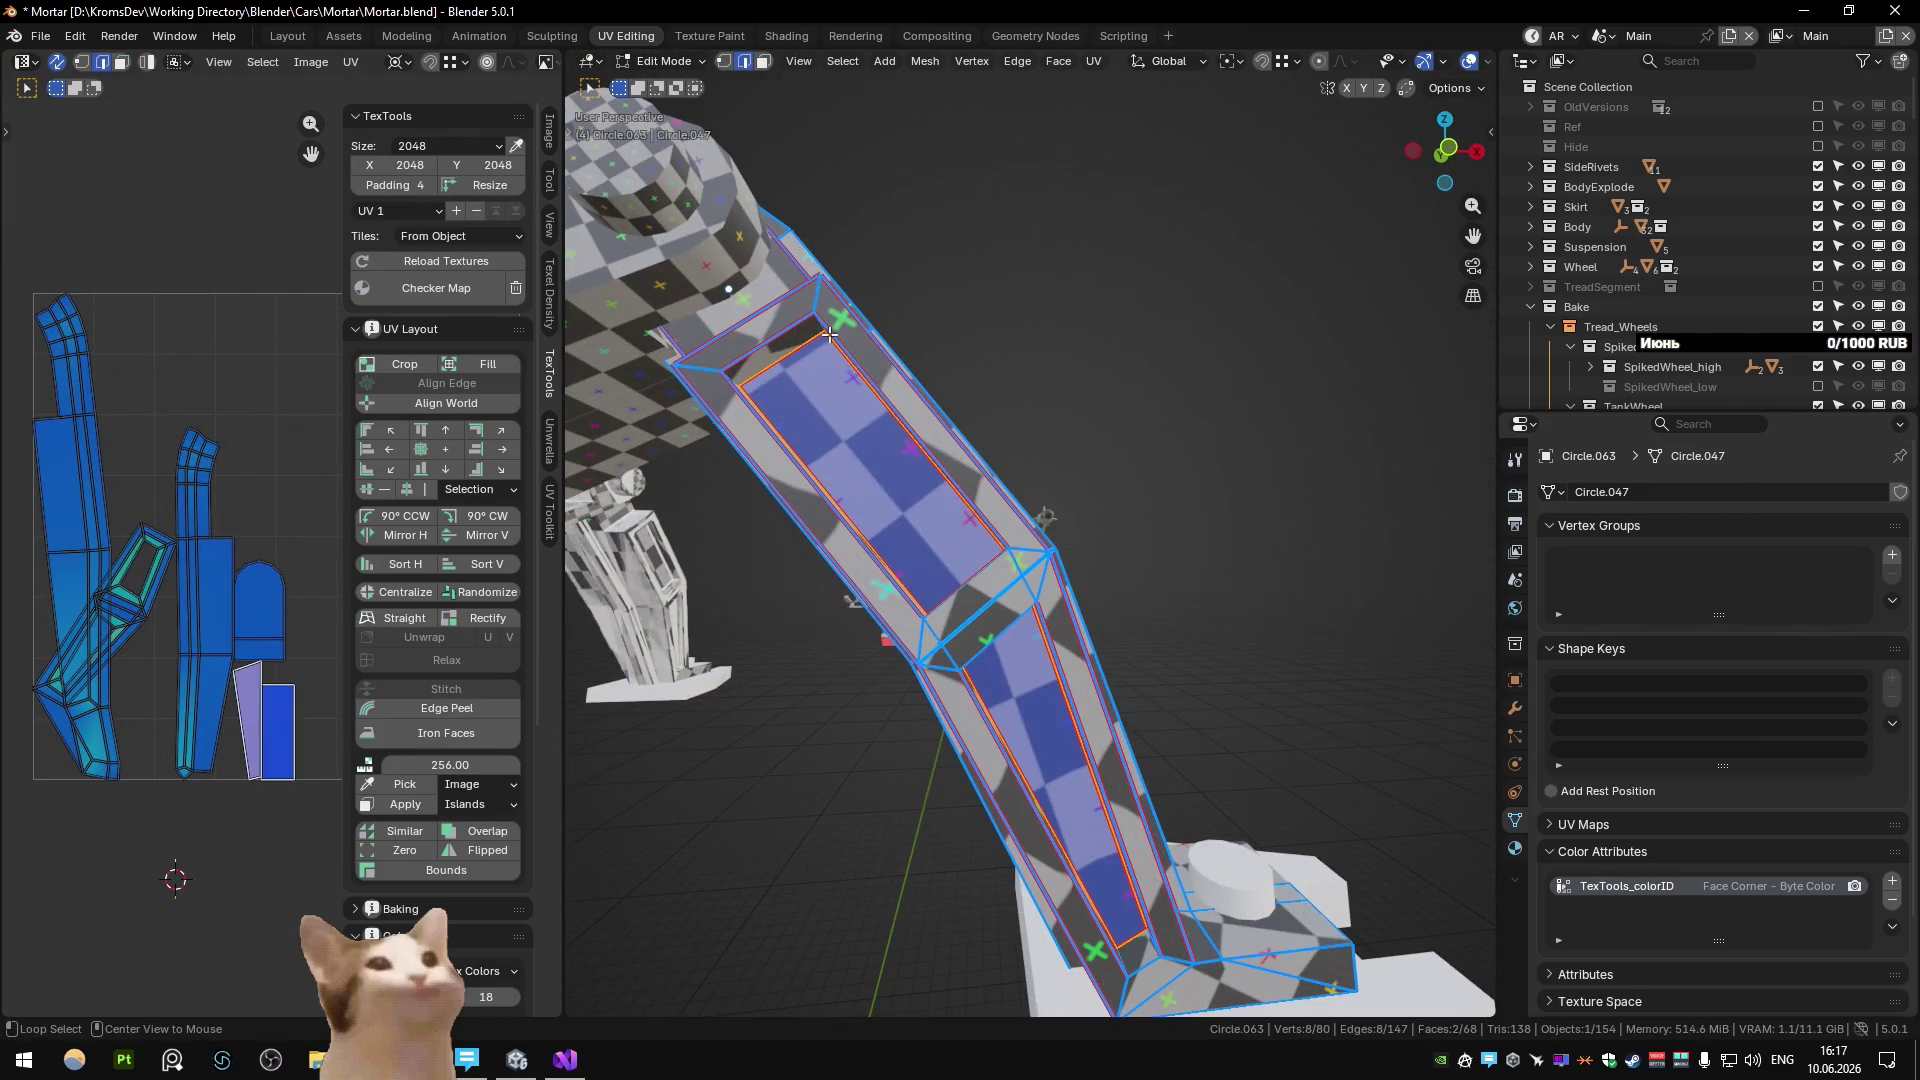
alt+click(868, 379)
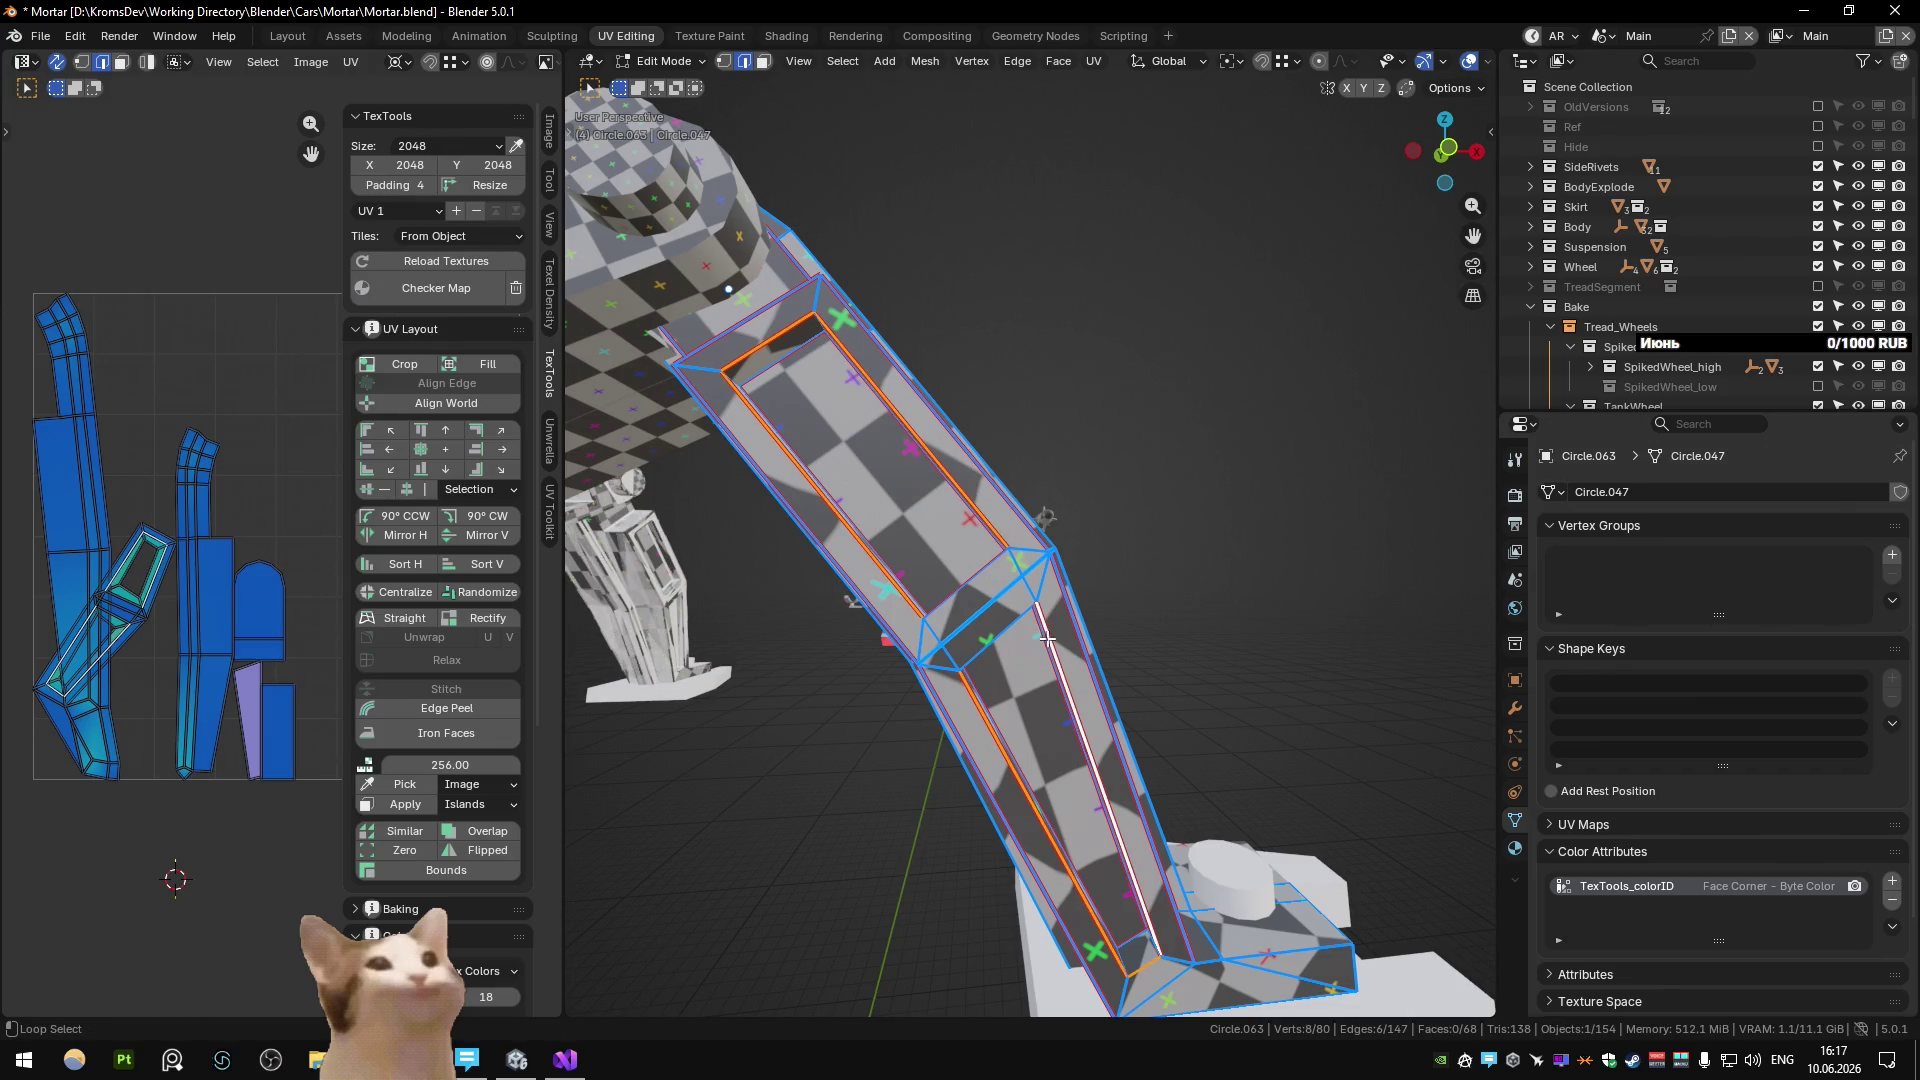
alt+shift+click(971, 578)
mouse_move(971, 578)
middle_down()
mouse_move(848, 372)
mouse_move(978, 372)
middle_up()
click(931, 527)
key(q)
click(848, 372)
Add another edge to the seam selection and pick a single edge at the bend.
shift+click(1054, 742)
key(q)
click(1054, 742)
middle_drag(1054, 742, 955, 730)
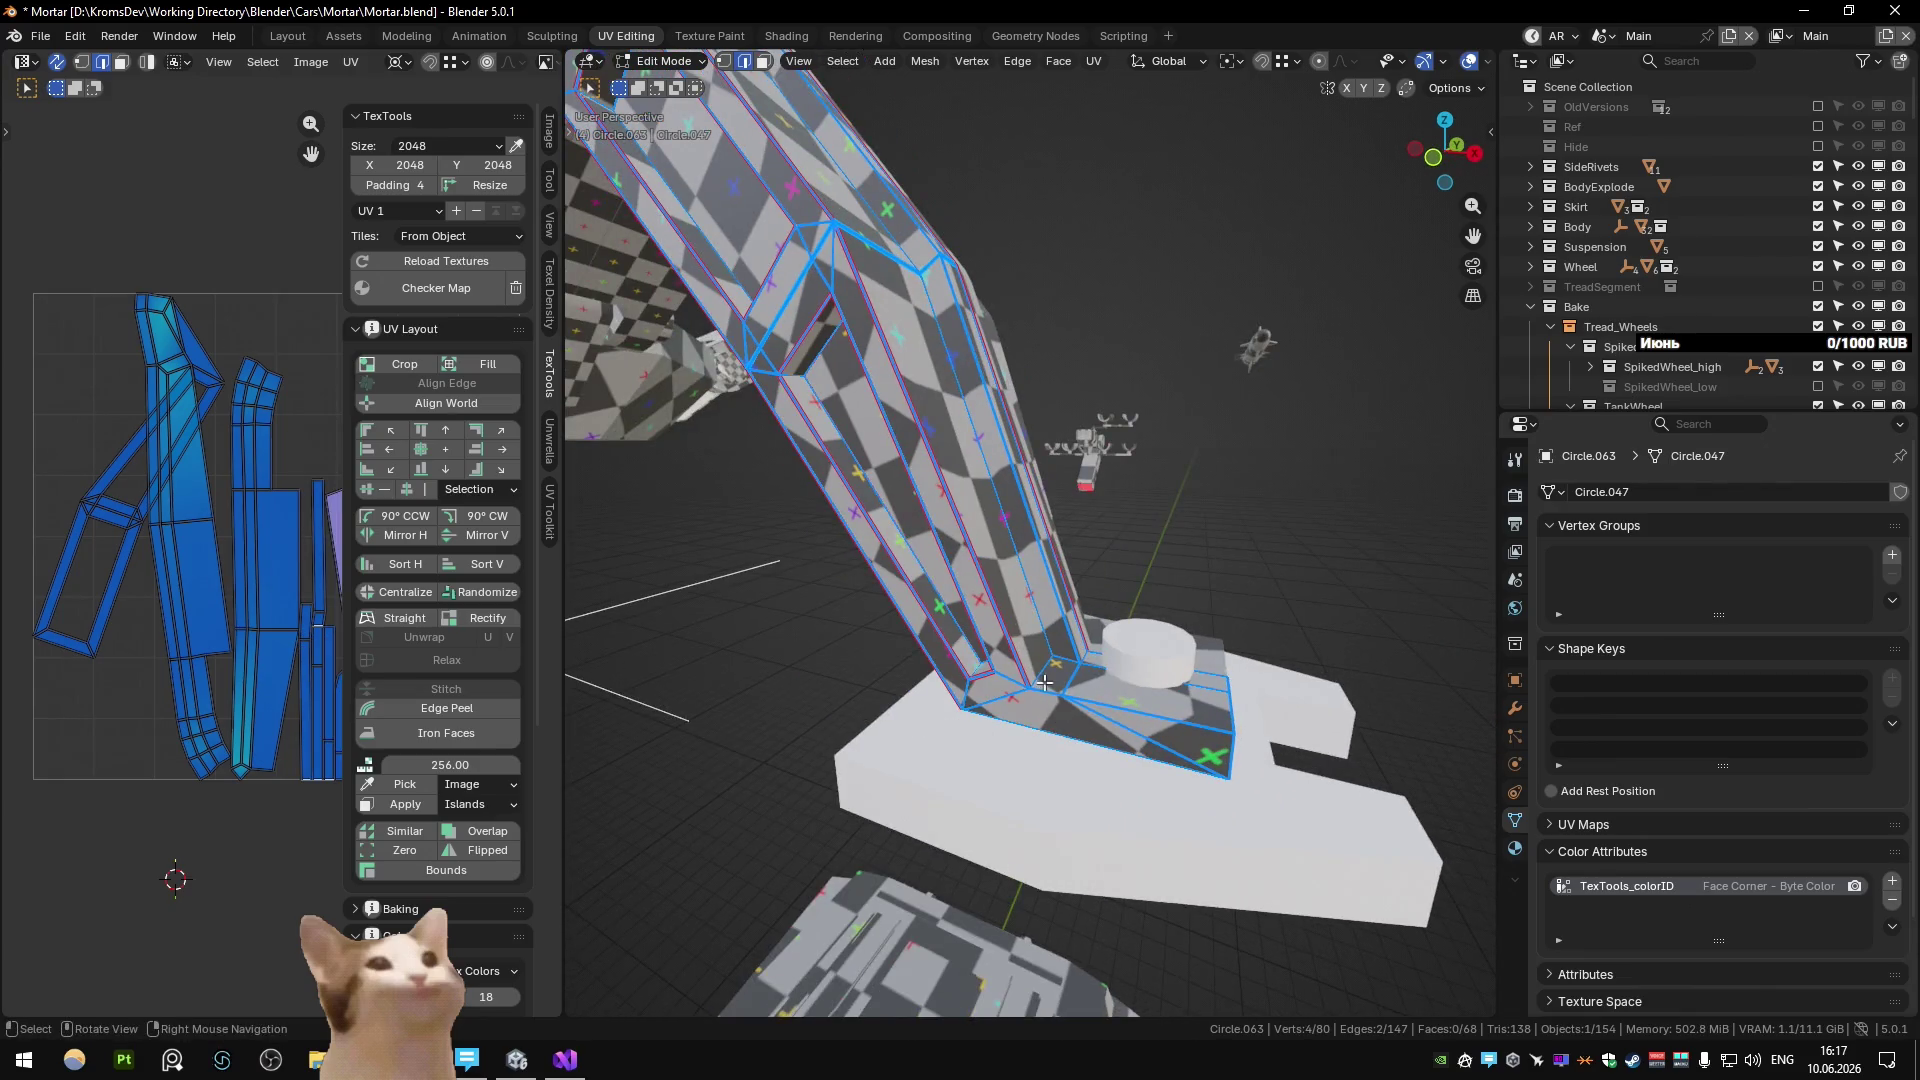
click(1104, 704)
Isolate the leg in local view and mark the shortest edge path across the bend as a seam.
key(KP_Divide)
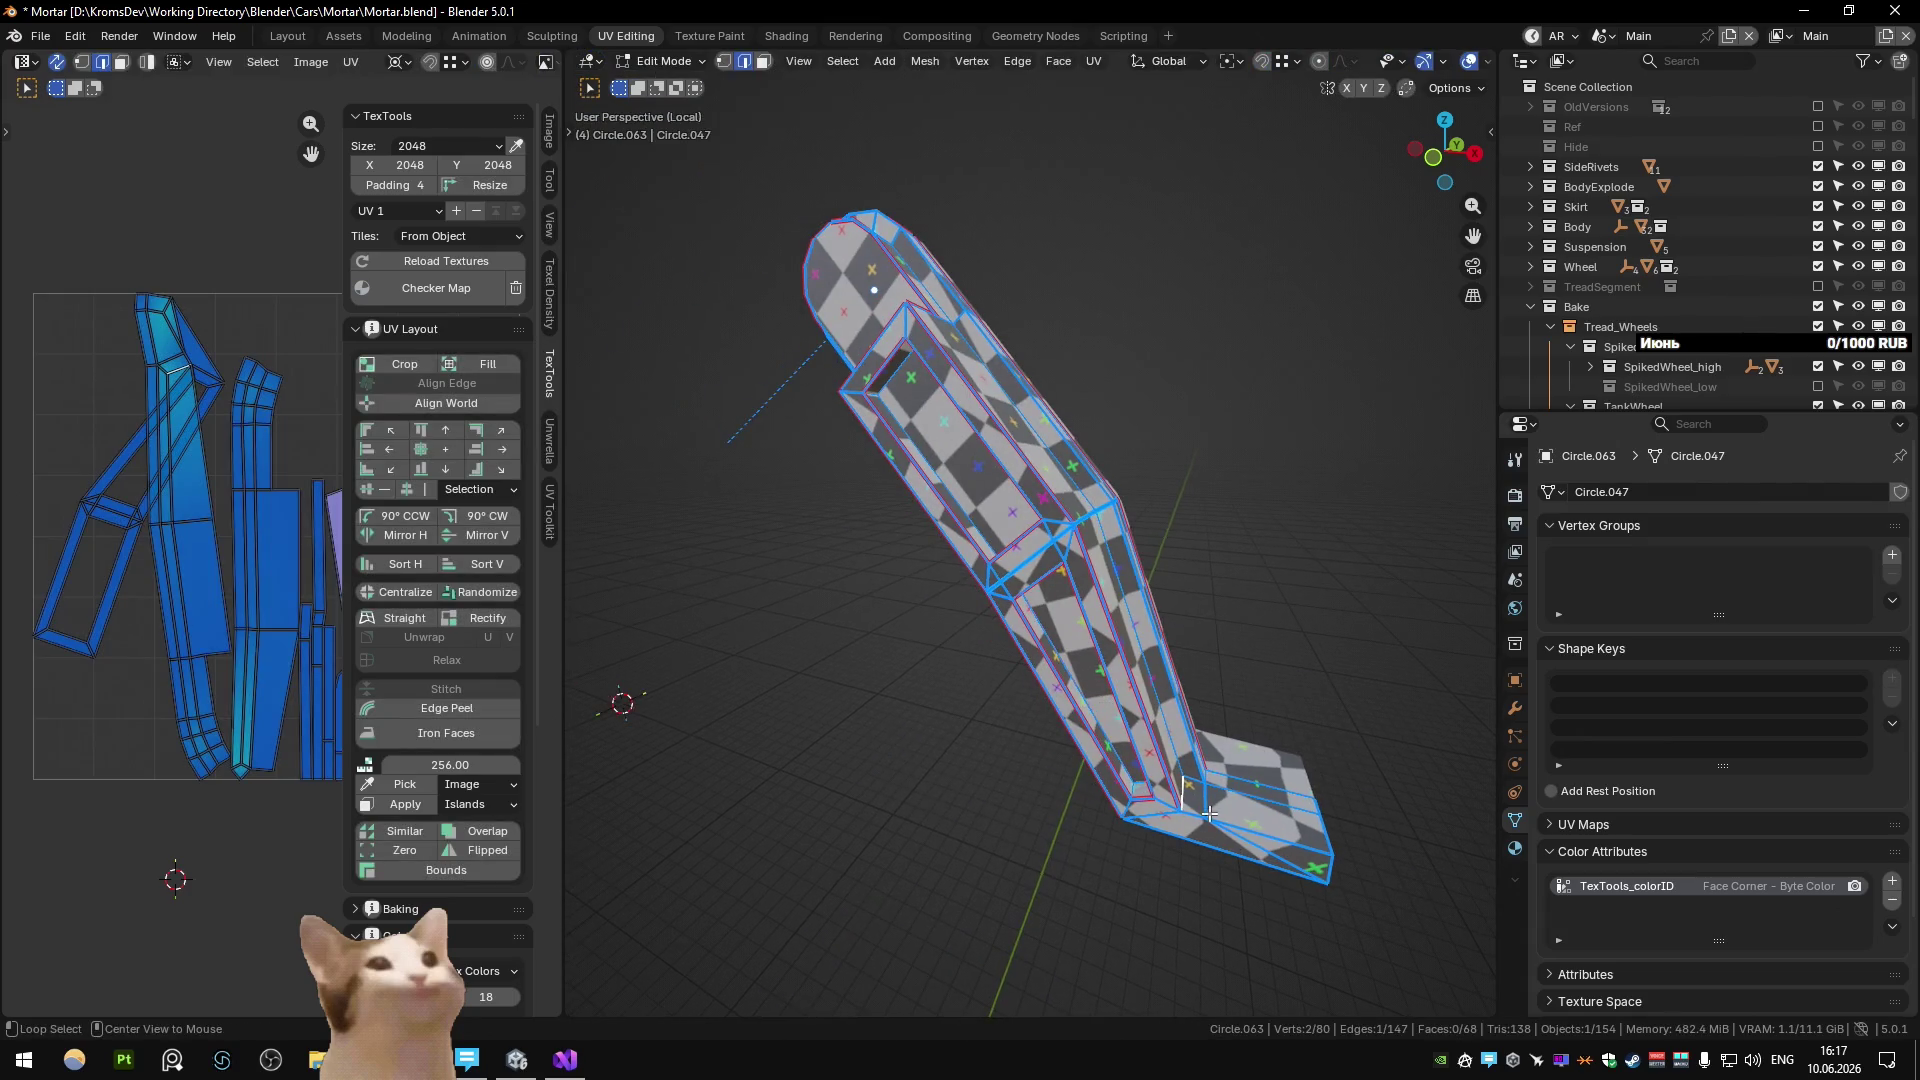
alt+middle_click(1208, 814)
scroll(1020, 613, up, 5)
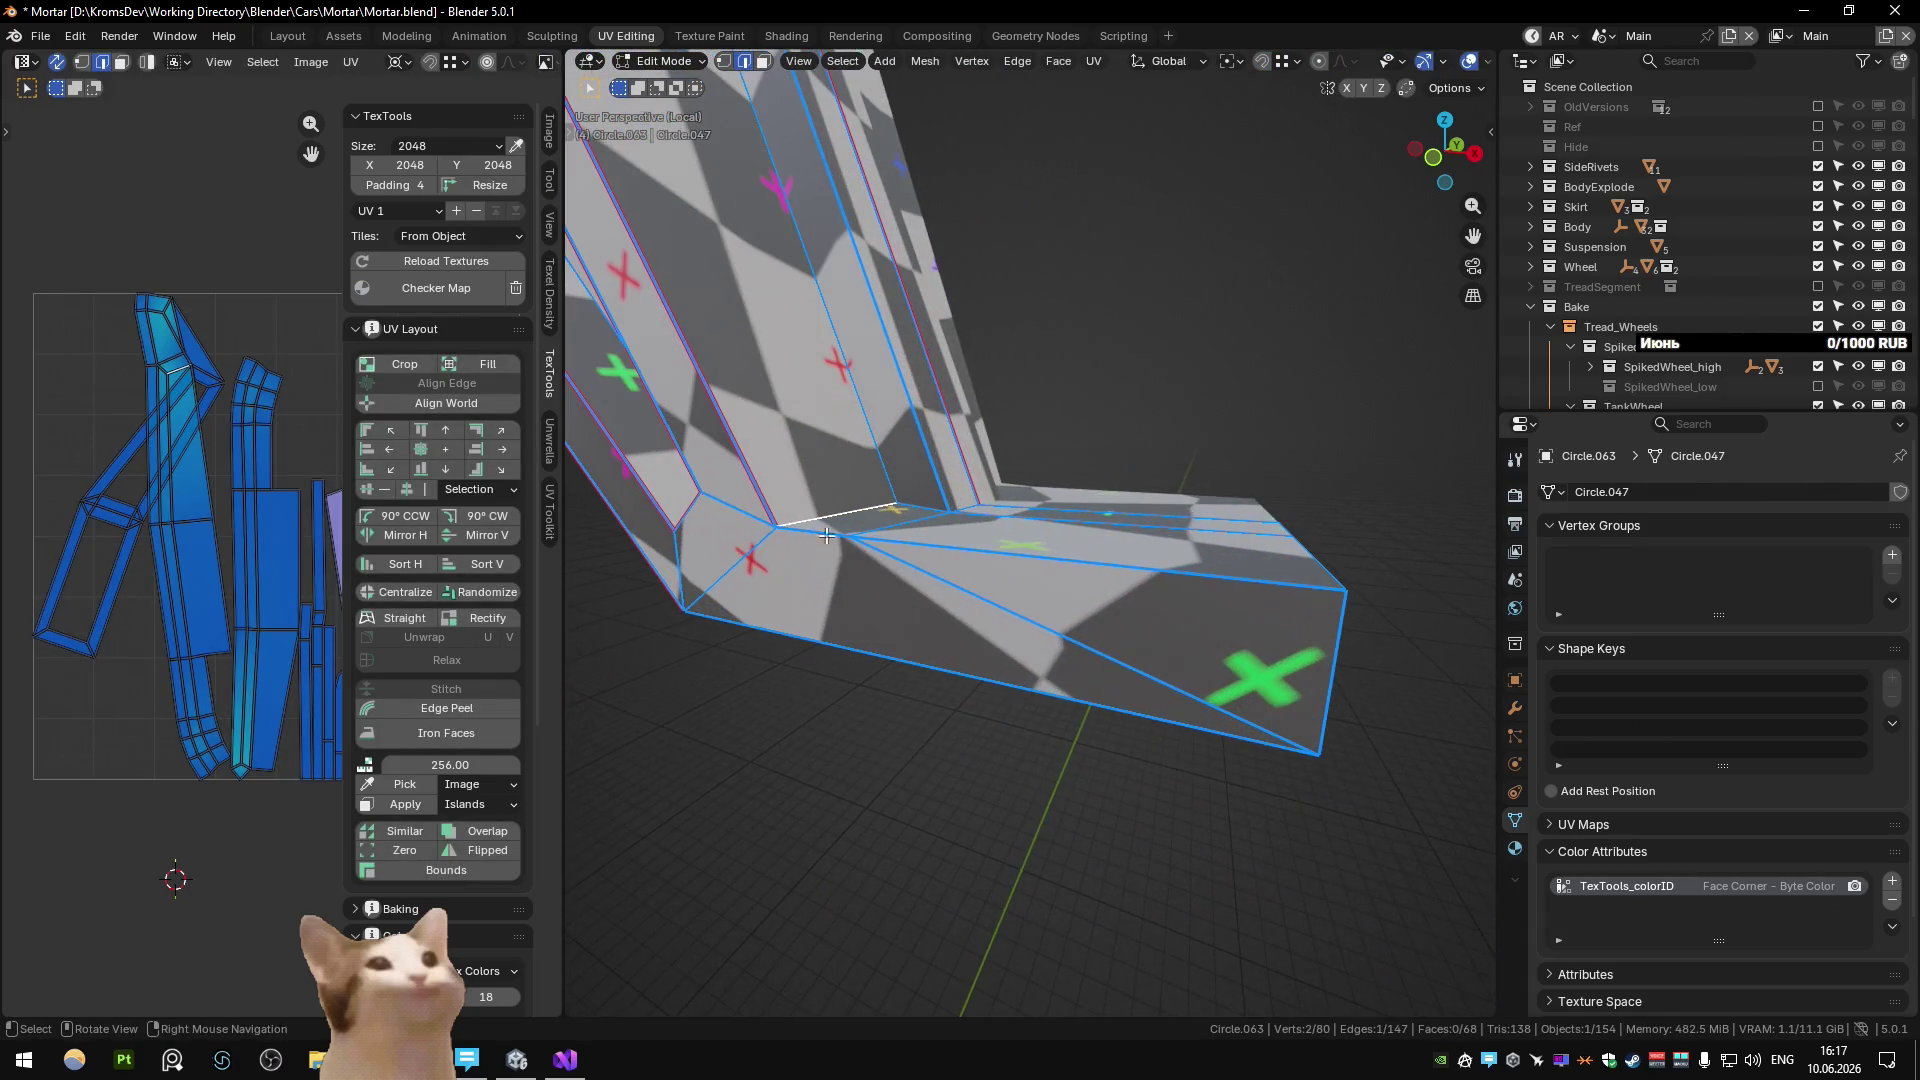
scroll(838, 537, down, 4)
mouse_move(838, 537)
middle_down()
mouse_move(1079, 600)
mouse_move(1040, 569)
mouse_move(1002, 572)
middle_up()
ctrl+click(1098, 605)
right_click(993, 452)
click(1000, 583)
Delete the stray face at the bend, then select another edge loop on the leg.
mouse_move(1217, 587)
middle_down()
mouse_move(995, 548)
mouse_move(754, 416)
mouse_move(1217, 394)
mouse_move(1179, 441)
mouse_move(1350, 399)
mouse_move(1277, 364)
mouse_move(811, 503)
mouse_move(940, 485)
mouse_move(1025, 455)
mouse_move(1035, 430)
mouse_move(1091, 604)
mouse_move(1050, 590)
middle_up()
shift+click(1014, 544)
key(3)
click(812, 503)
key(x)
click(798, 494)
key(2)
alt+click(1030, 427)
scroll(250, 570, down, 3)
Hide the UV side panel, leave local view and return Circle.063 to Object Mode.
key(n)
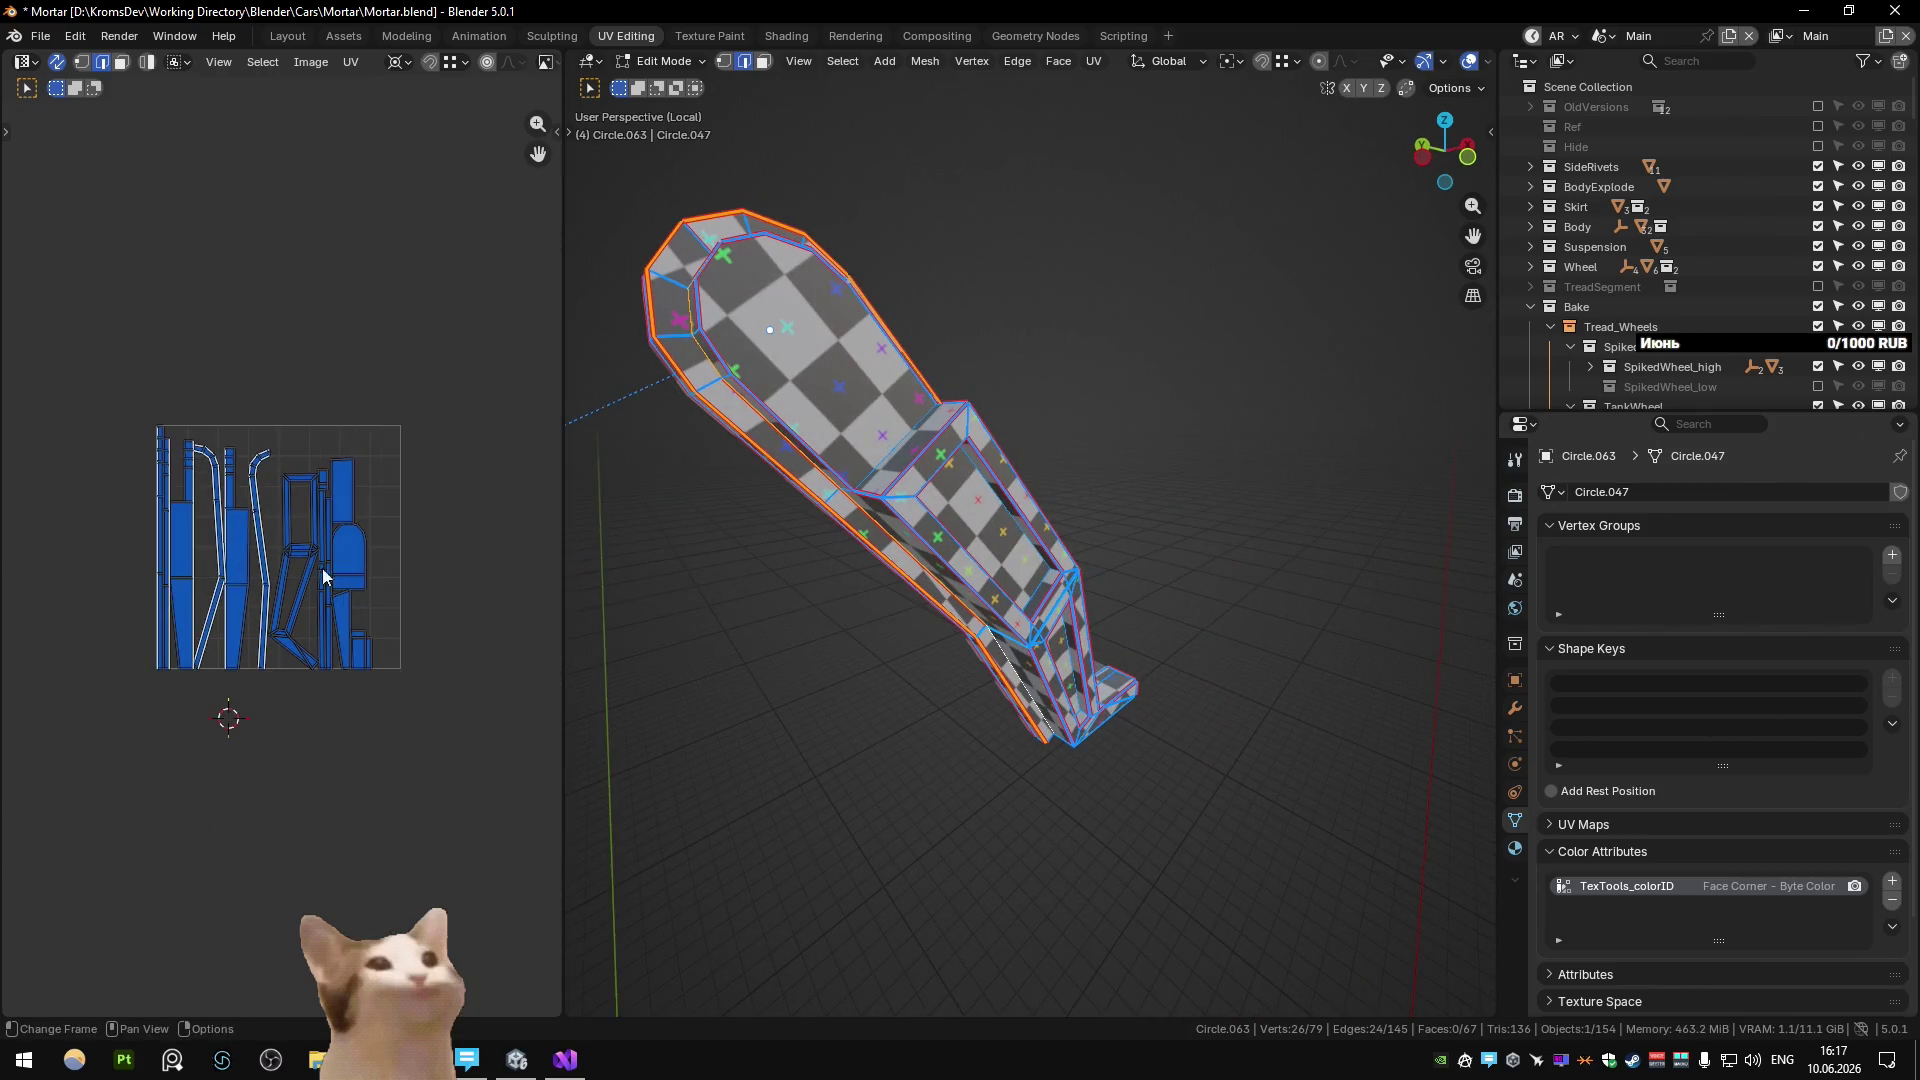
scroll(330, 570, up, 3)
mouse_move(900, 580)
middle_down()
mouse_move(952, 582)
mouse_move(1136, 706)
mouse_move(913, 656)
mouse_move(840, 612)
middle_up()
key(KP_Divide)
scroll(975, 646, up, 5)
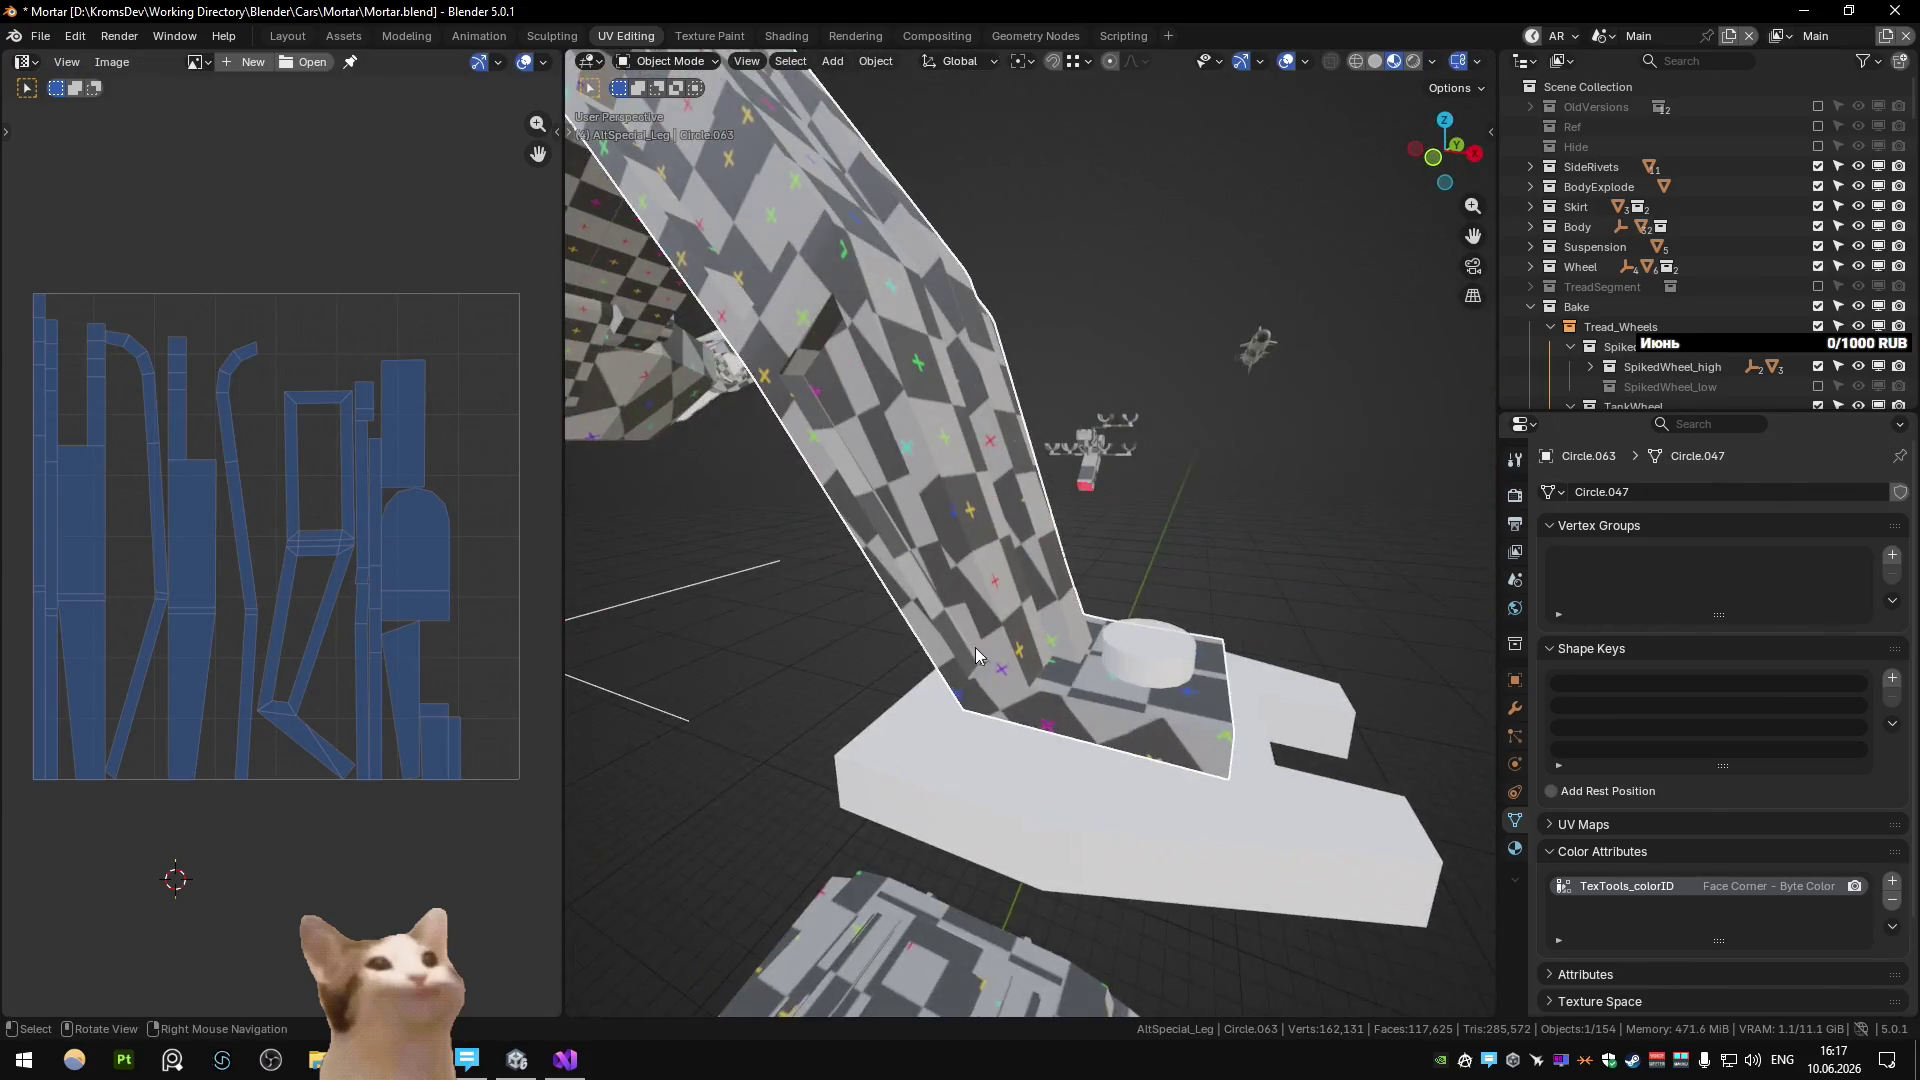
key(Tab)
key(n)
Unwrap the foot cylinder in Edit Mode and return to Object Mode.
key(Tab)
key(u)
click(1148, 644)
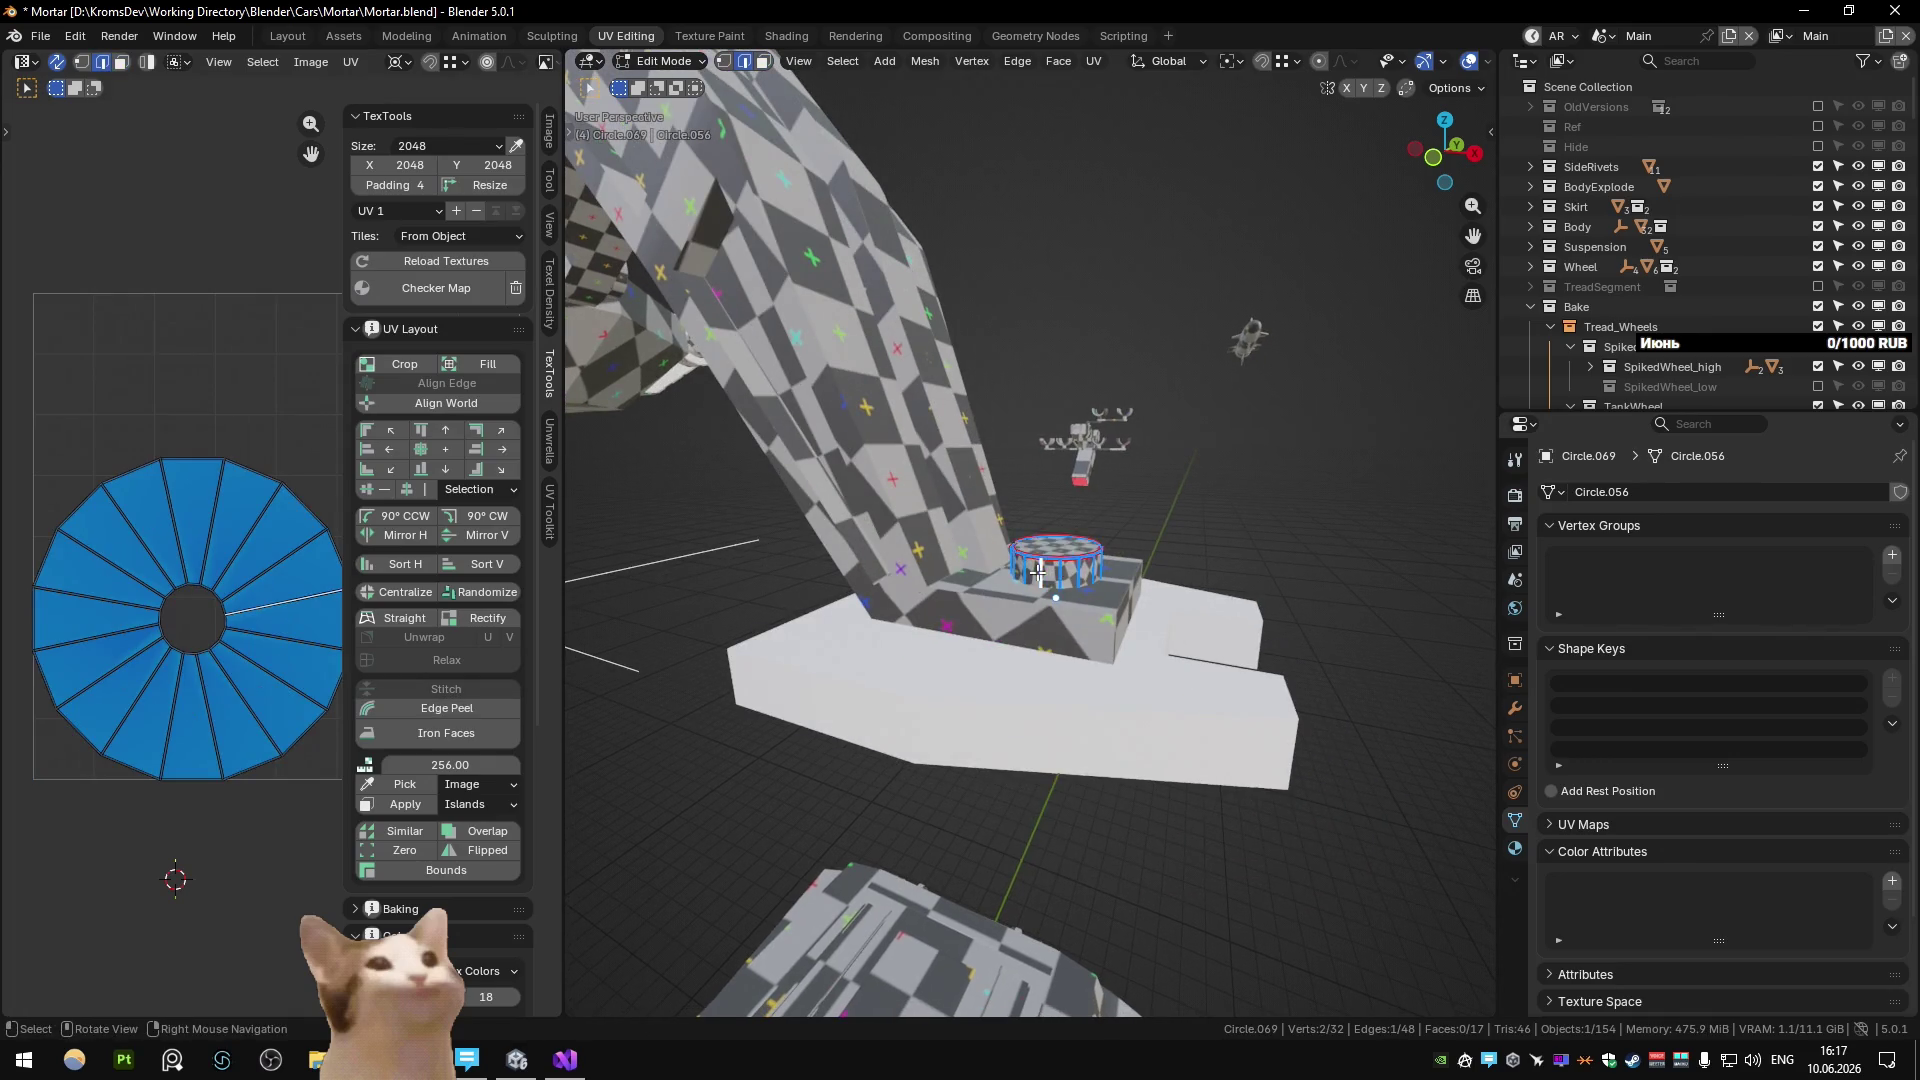
shift+click(1078, 696)
key(Tab)
mouse_move(1078, 696)
middle_down()
mouse_move(1049, 644)
mouse_move(1124, 415)
middle_up()
Select the top face of the foot base Circle.068 and unwrap it.
click(1078, 696)
key(Tab)
click(1046, 633)
click(991, 790)
key(KP_Decimal)
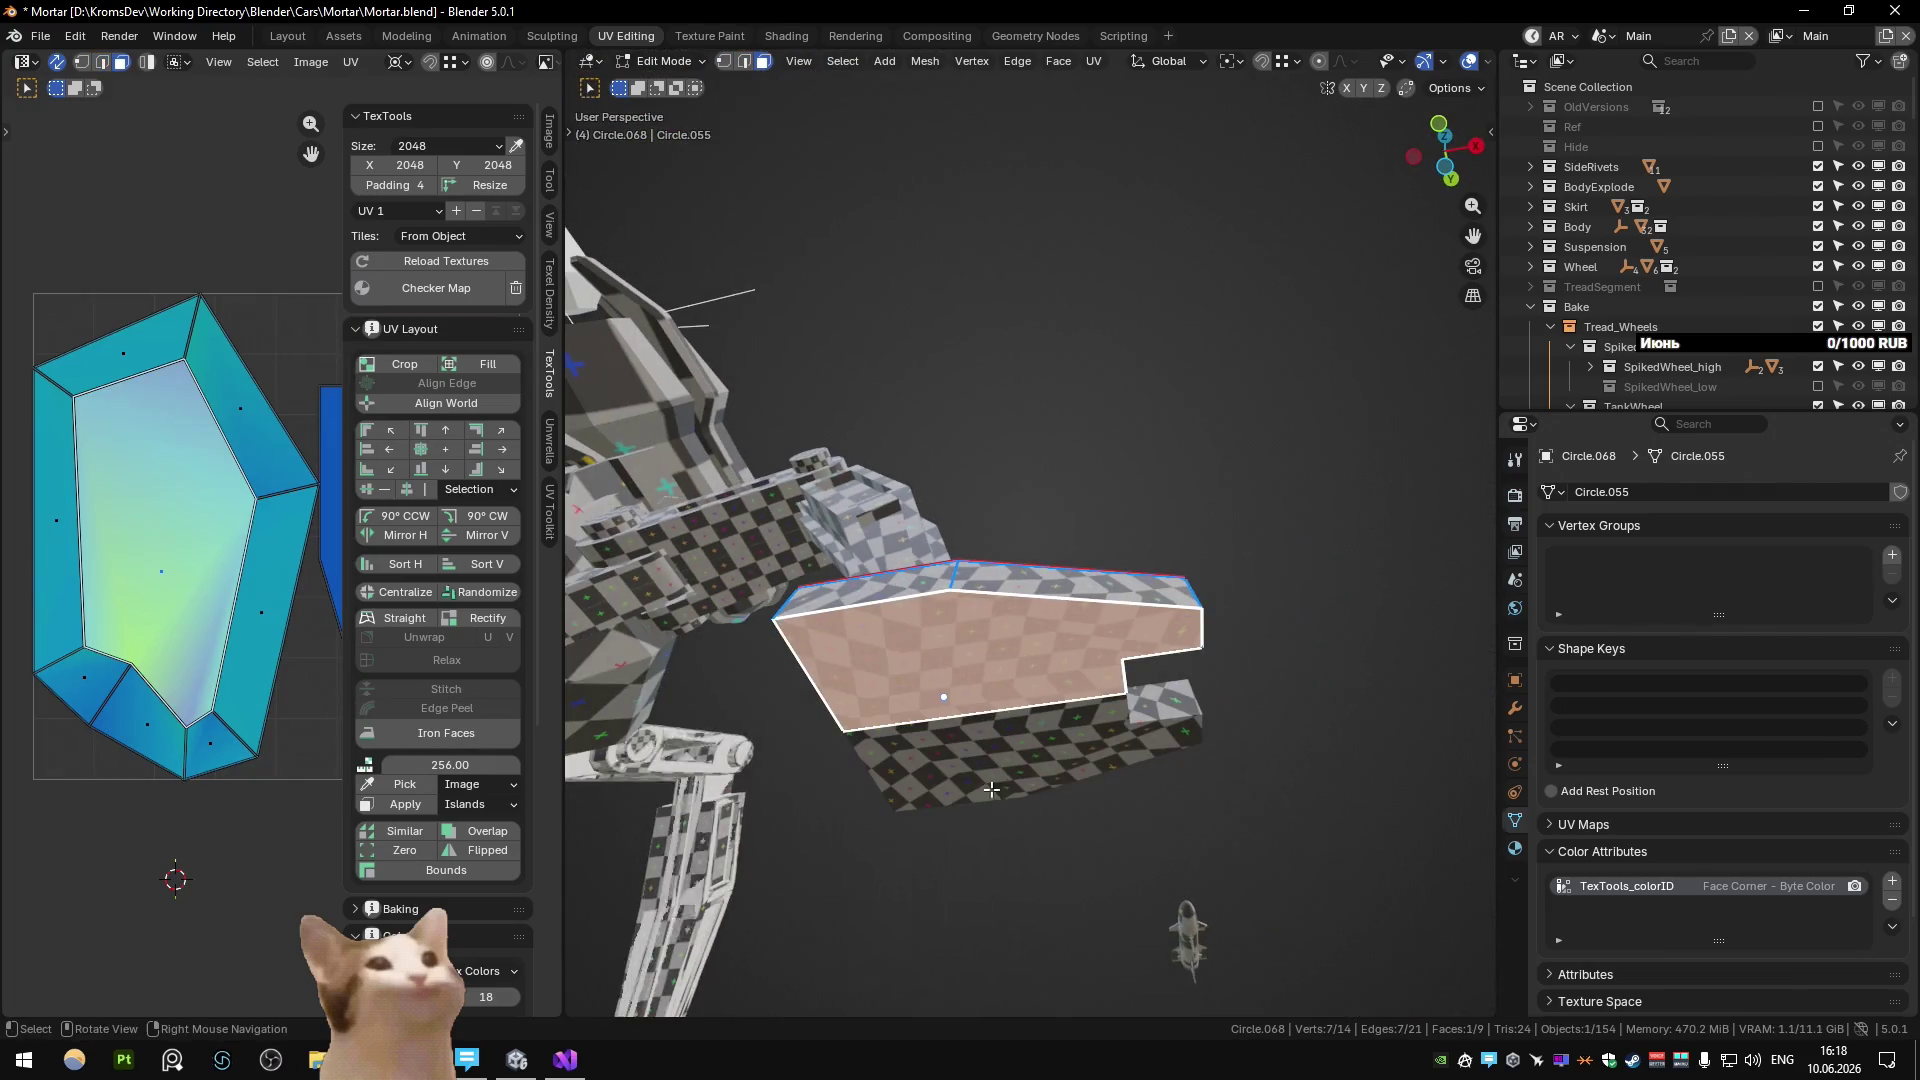
key(u)
click(982, 666)
mouse_move(982, 666)
middle_down()
mouse_move(968, 706)
mouse_move(989, 665)
mouse_move(1040, 670)
mouse_move(841, 671)
mouse_move(1229, 652)
middle_up()
Try marking a seam on a base edge, then undo it.
key(2)
click(1058, 653)
key(u)
click(1008, 675)
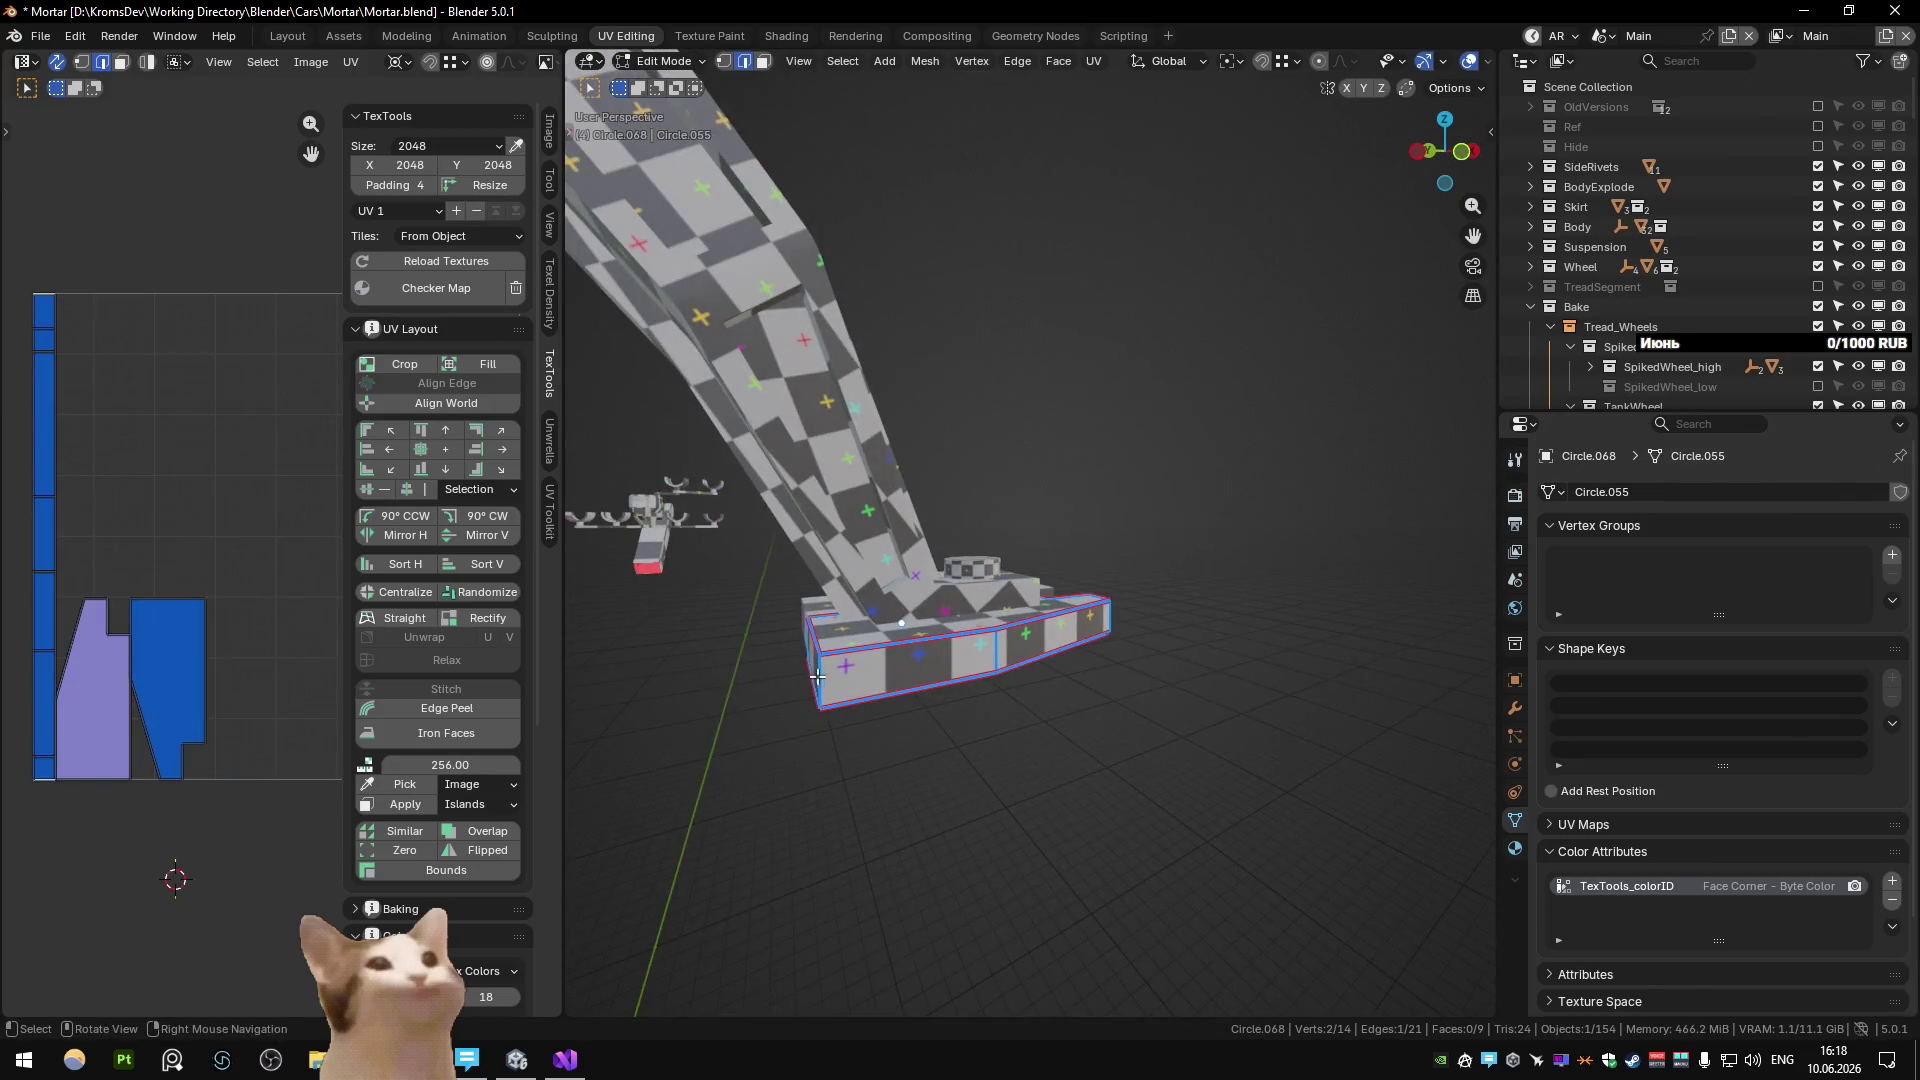
key(ctrl+z)
mouse_move(817, 677)
middle_down()
mouse_move(699, 660)
mouse_move(988, 678)
middle_up()
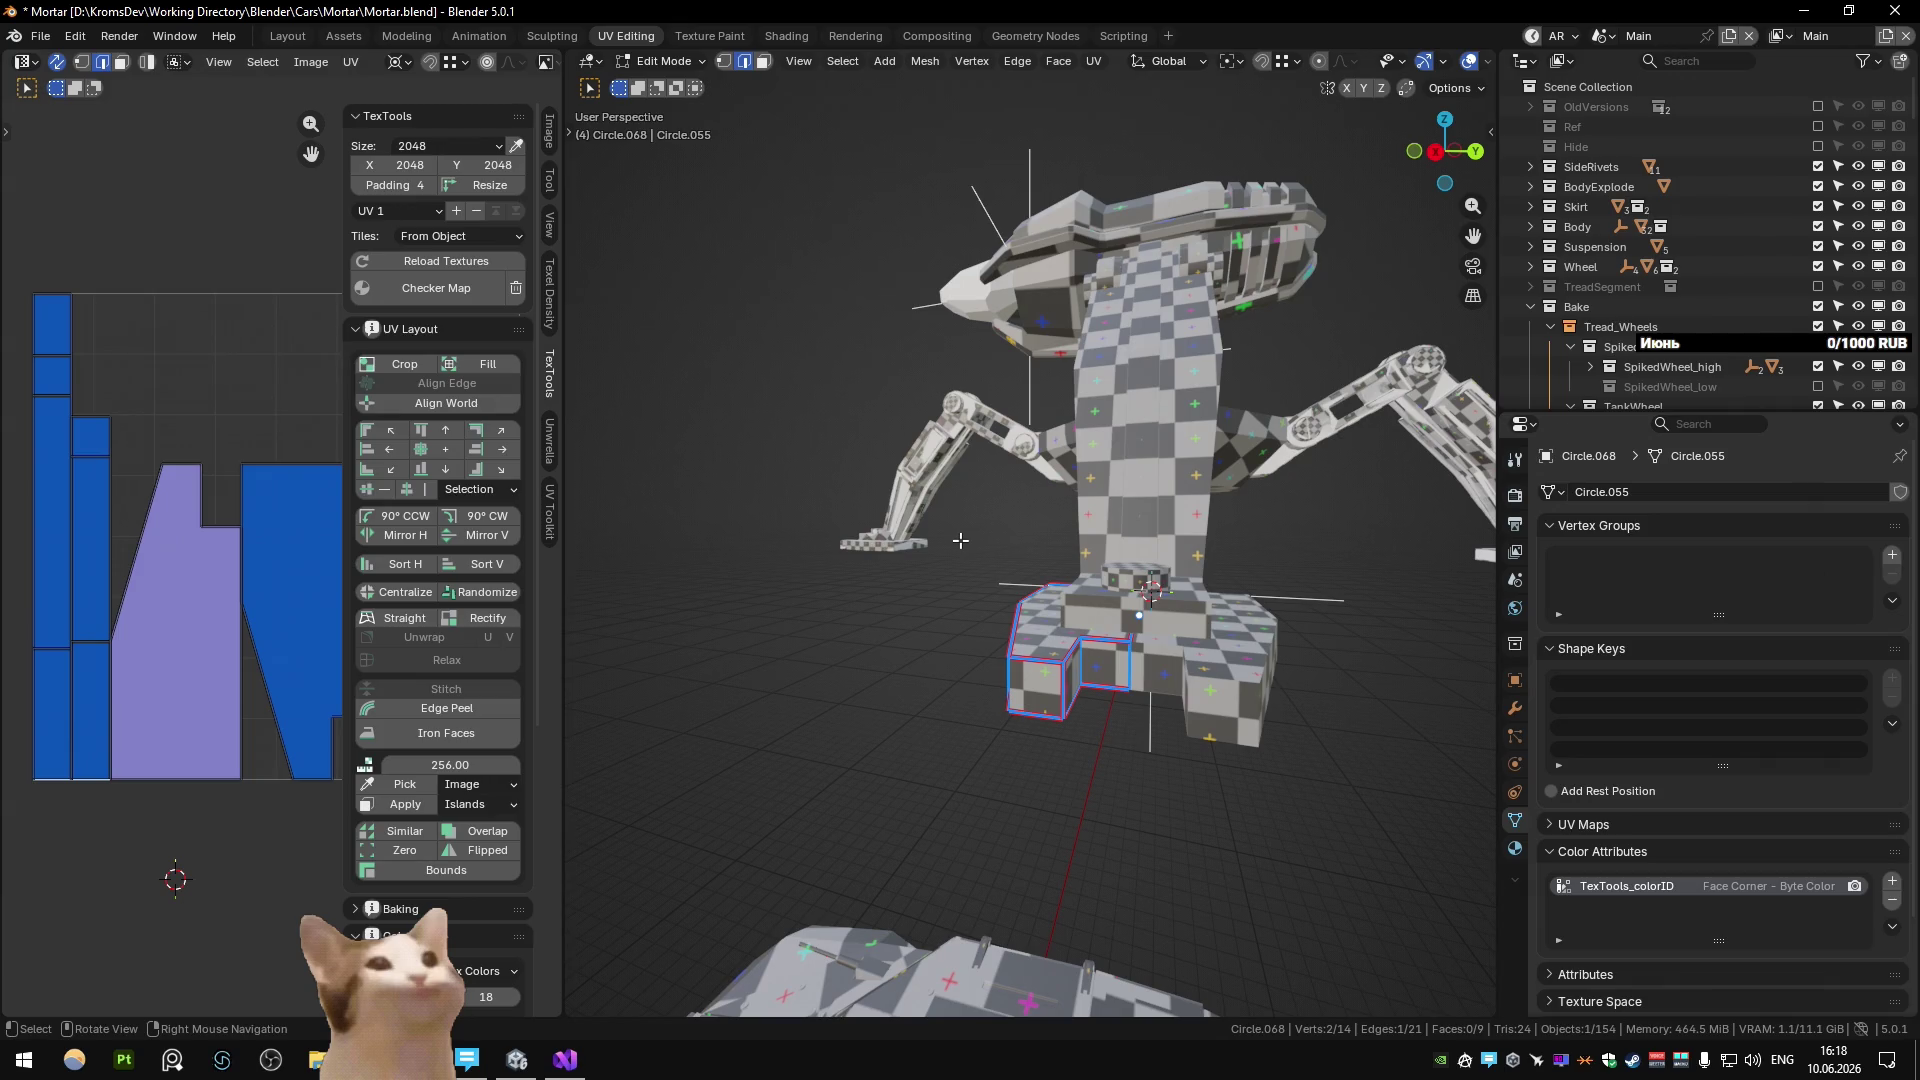
Return to Object Mode, frame the leg foot and save Mortar.blend.
key(Tab)
click(921, 517)
key(KP_Decimal)
mouse_move(1282, 592)
middle_down()
mouse_move(1180, 568)
mouse_move(974, 650)
middle_up()
key(ctrl+s)
mouse_move(1030, 406)
middle_down()
mouse_move(1053, 490)
mouse_move(1021, 489)
mouse_move(1026, 514)
middle_up()
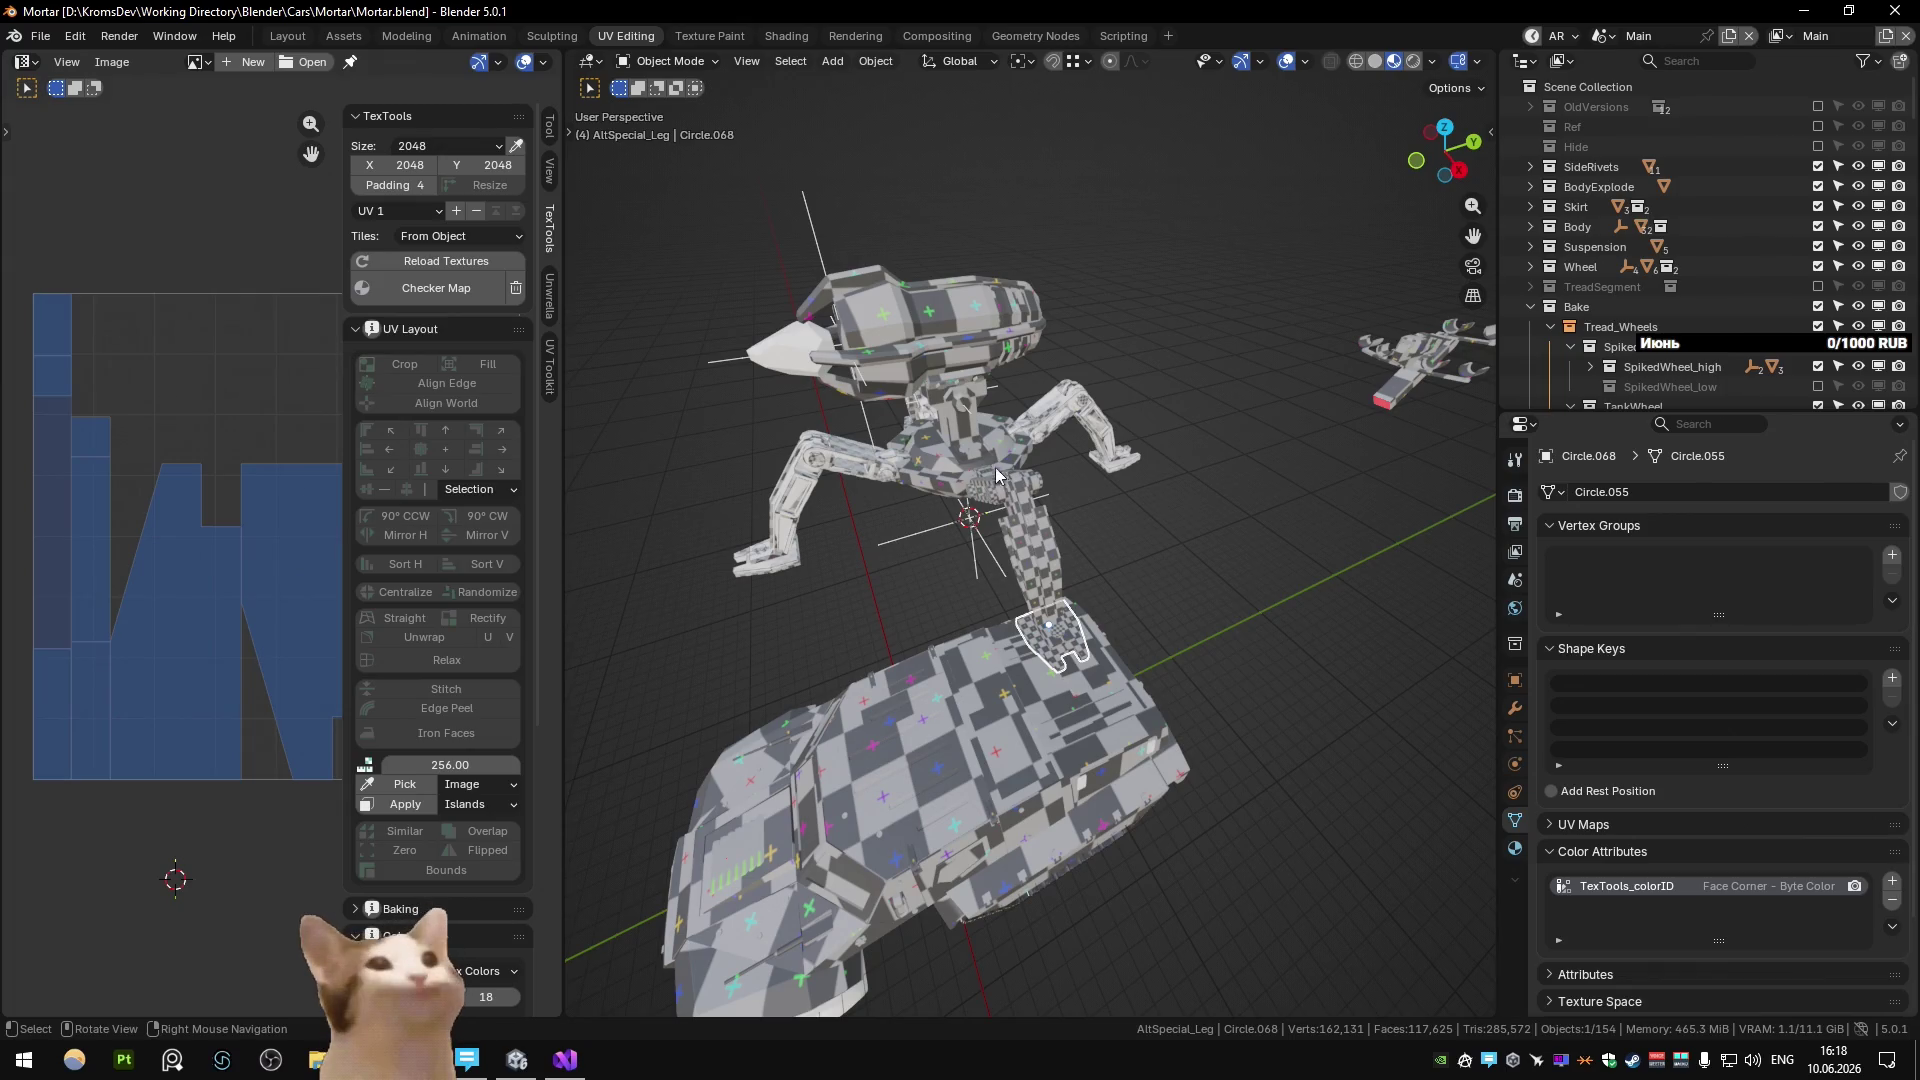
middle_drag(994, 466, 963, 440)
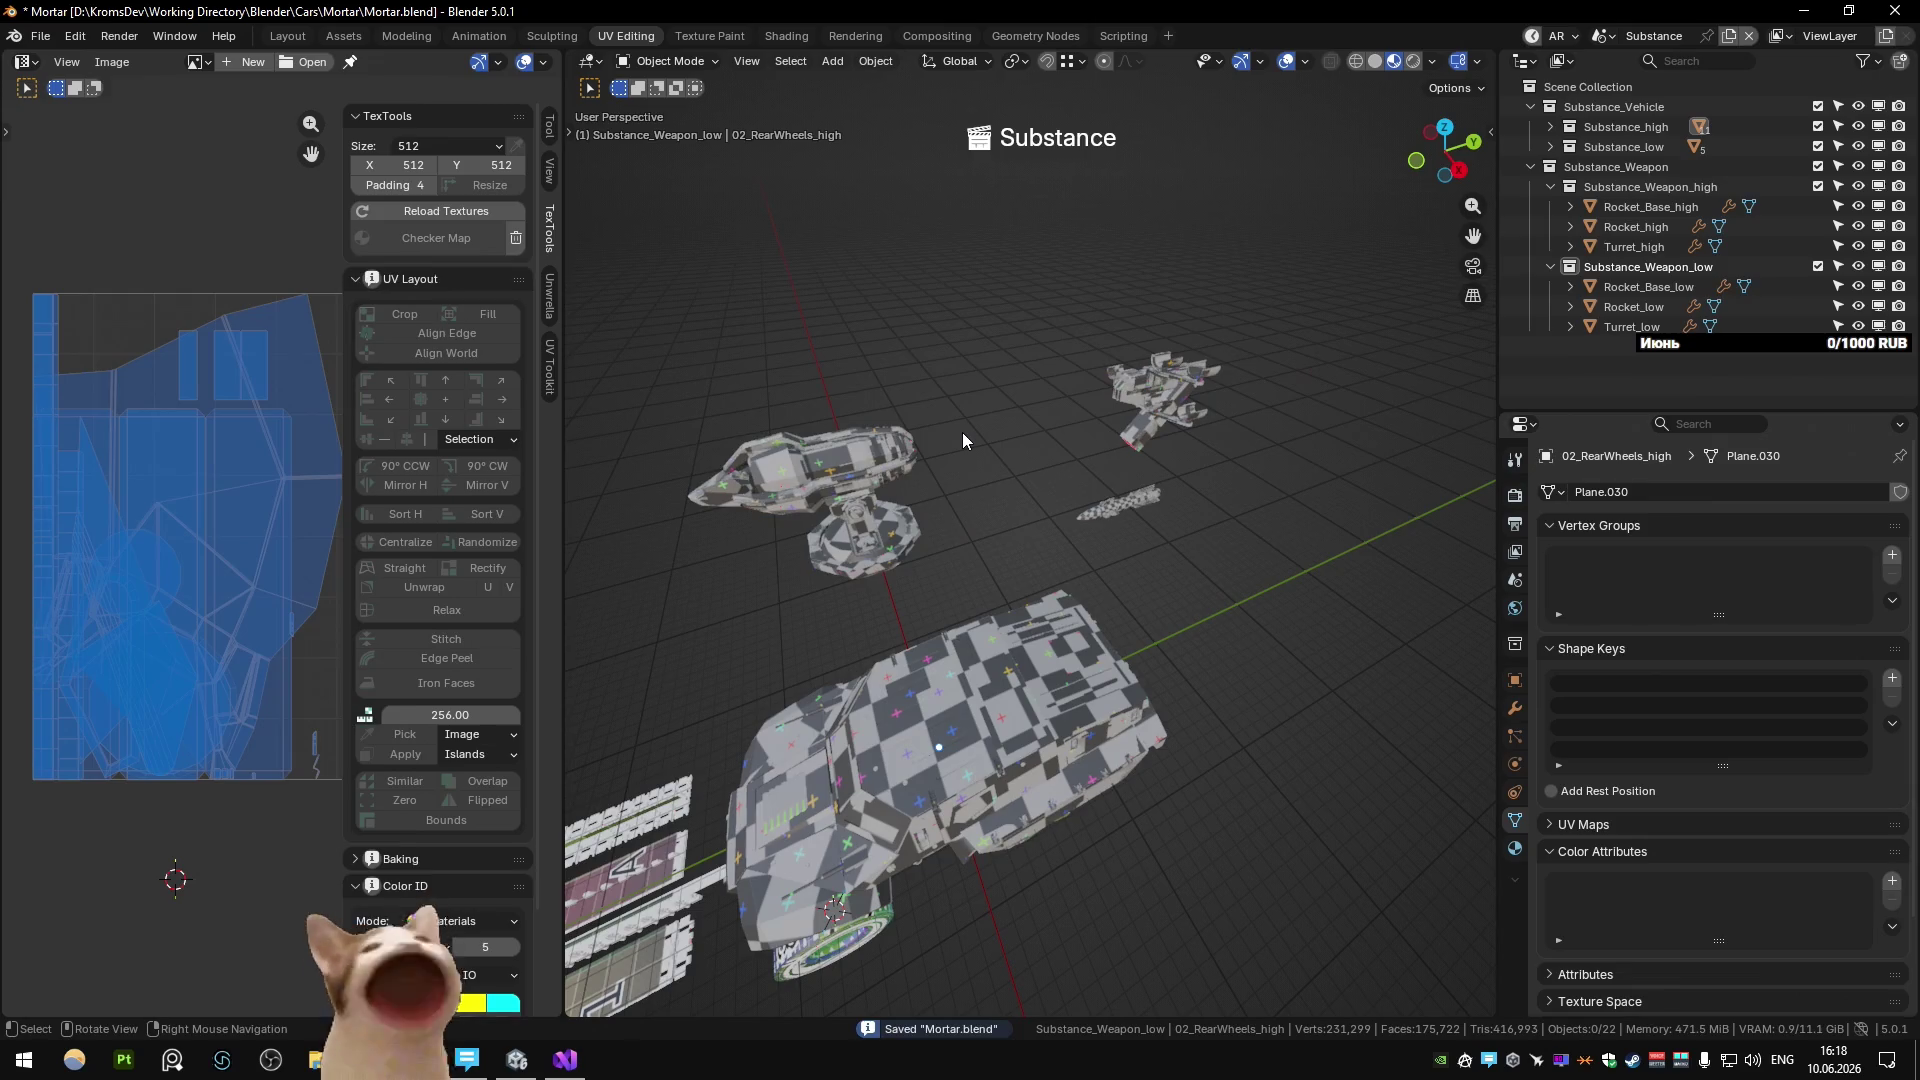
mouse_move(834, 554)
middle_down()
mouse_move(981, 608)
mouse_move(864, 585)
middle_up()
click(864, 585)
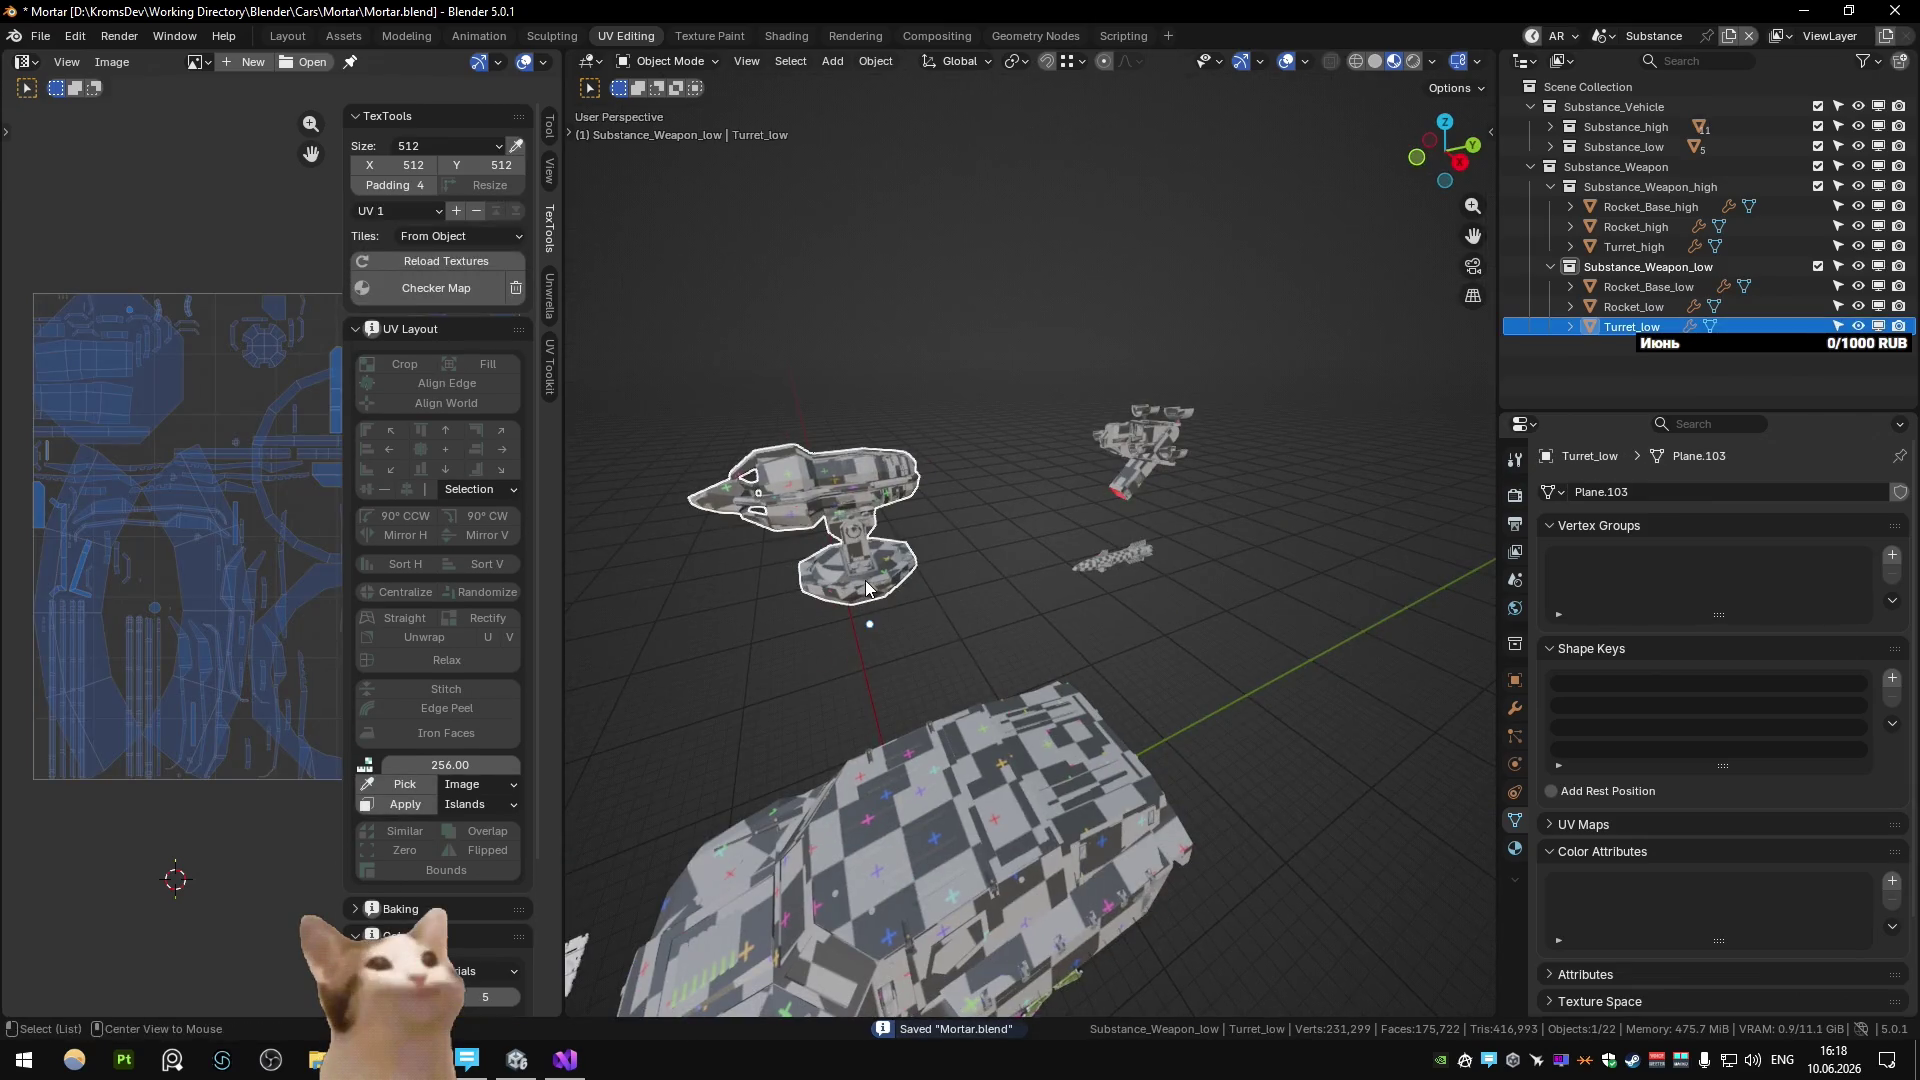
scroll(865, 580, up, 5)
scroll(890, 618, down, 4)
key(h)
key(alt+h)
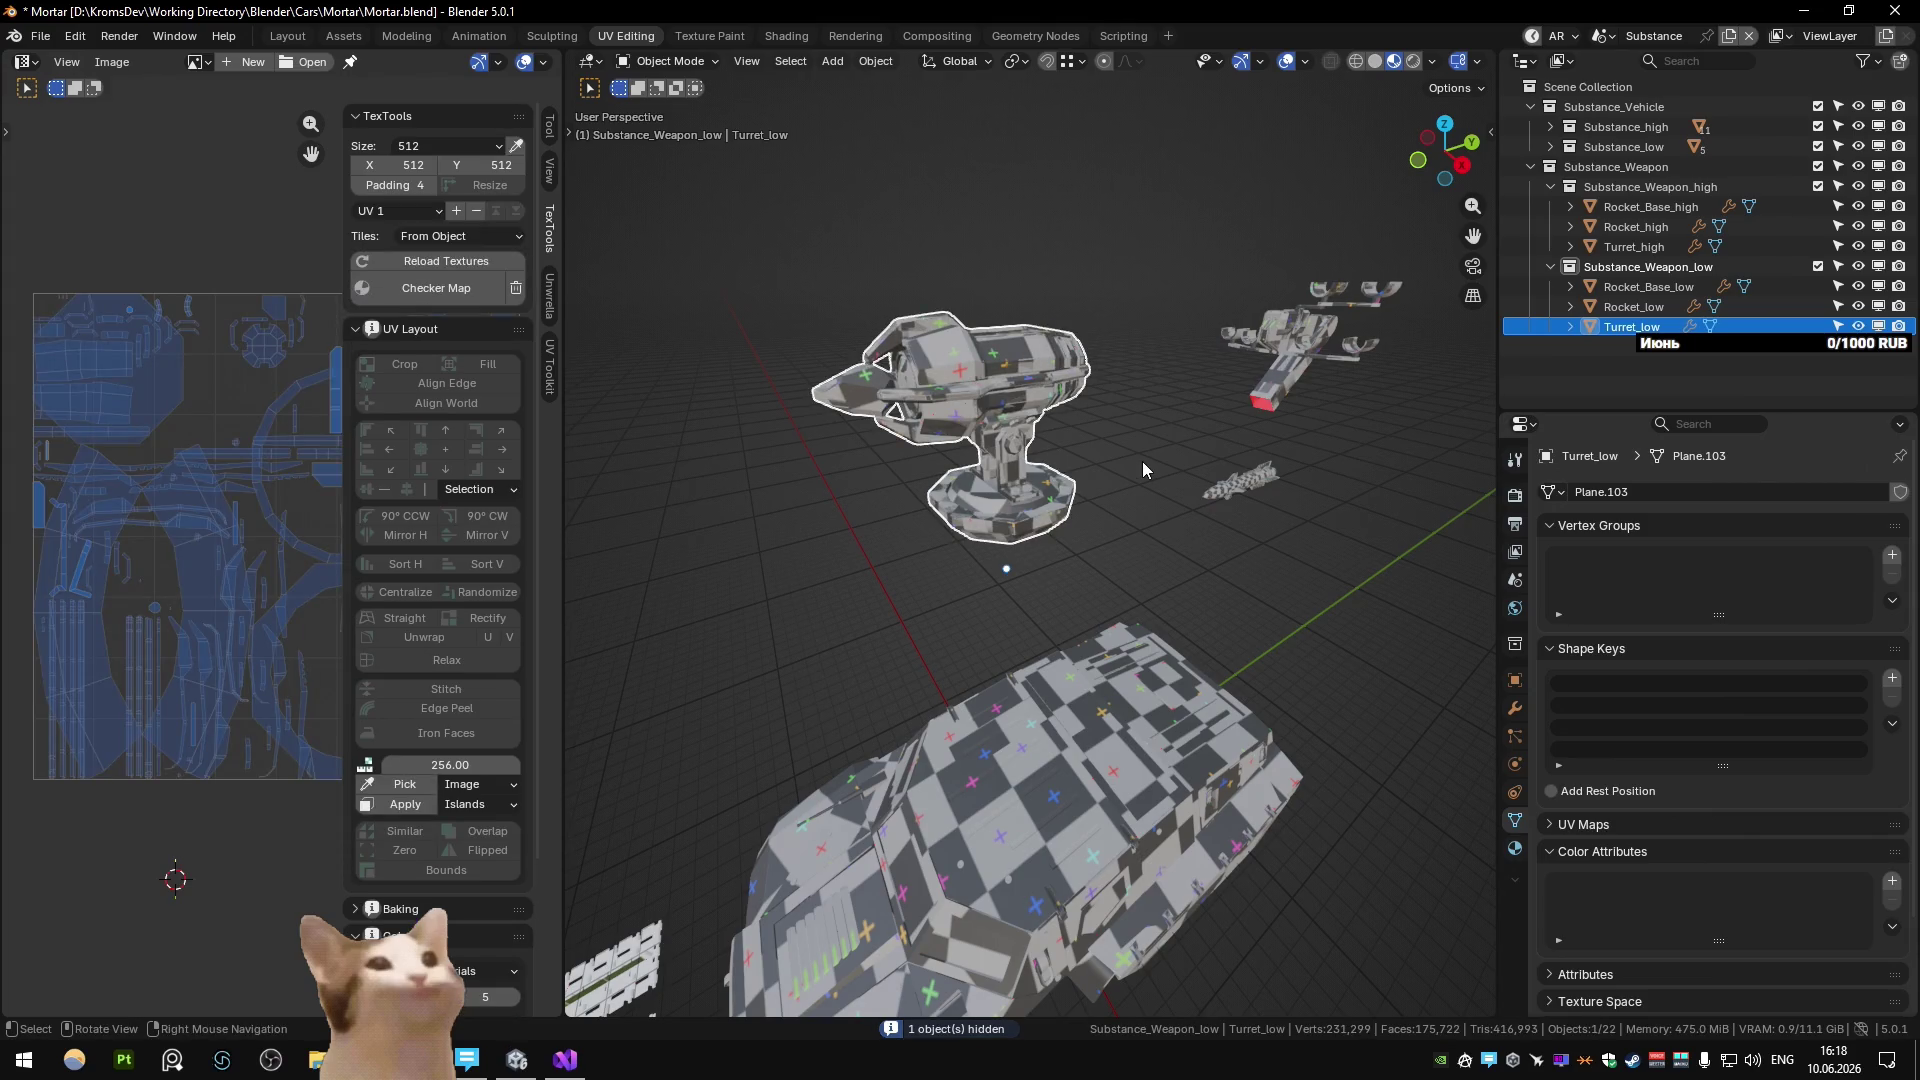
click(1040, 473)
key(shift+h)
click(1514, 707)
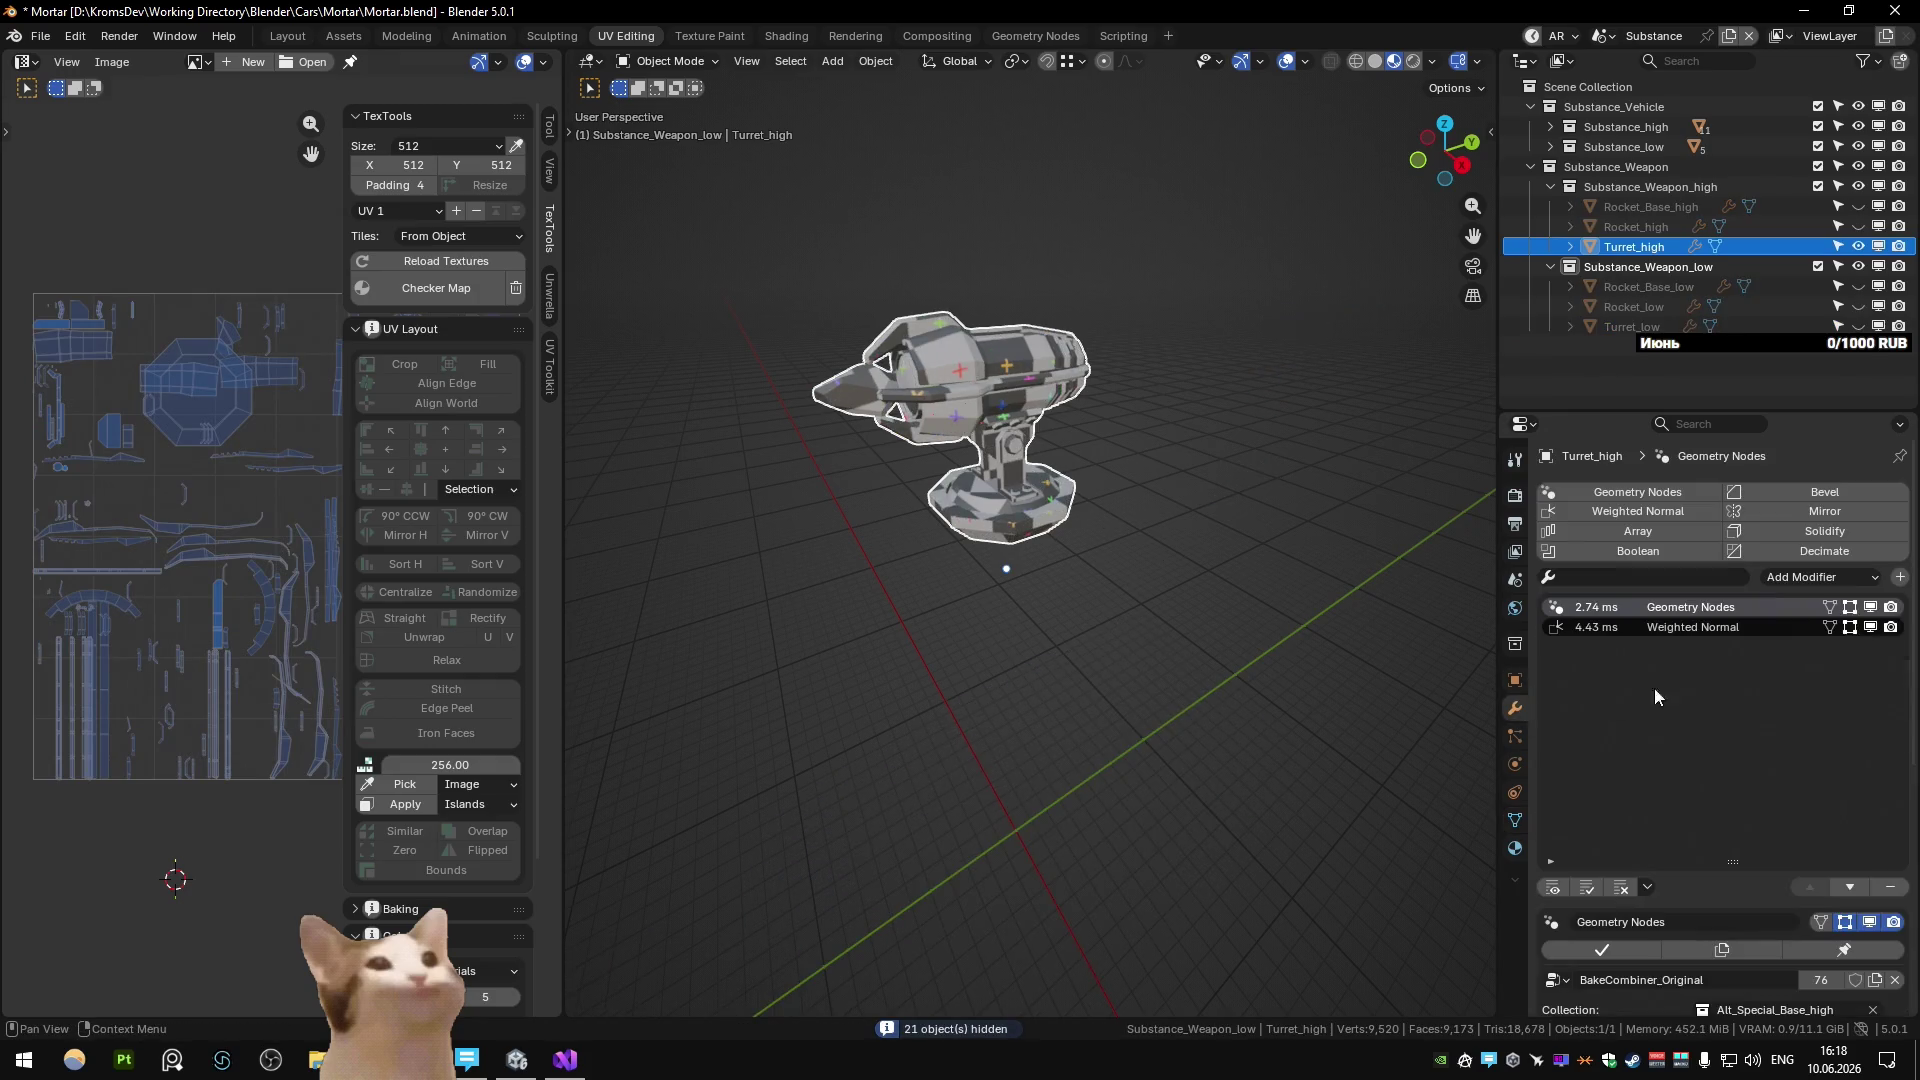
scroll(1692, 718, down, 7)
click(1748, 757)
text(alt_se)
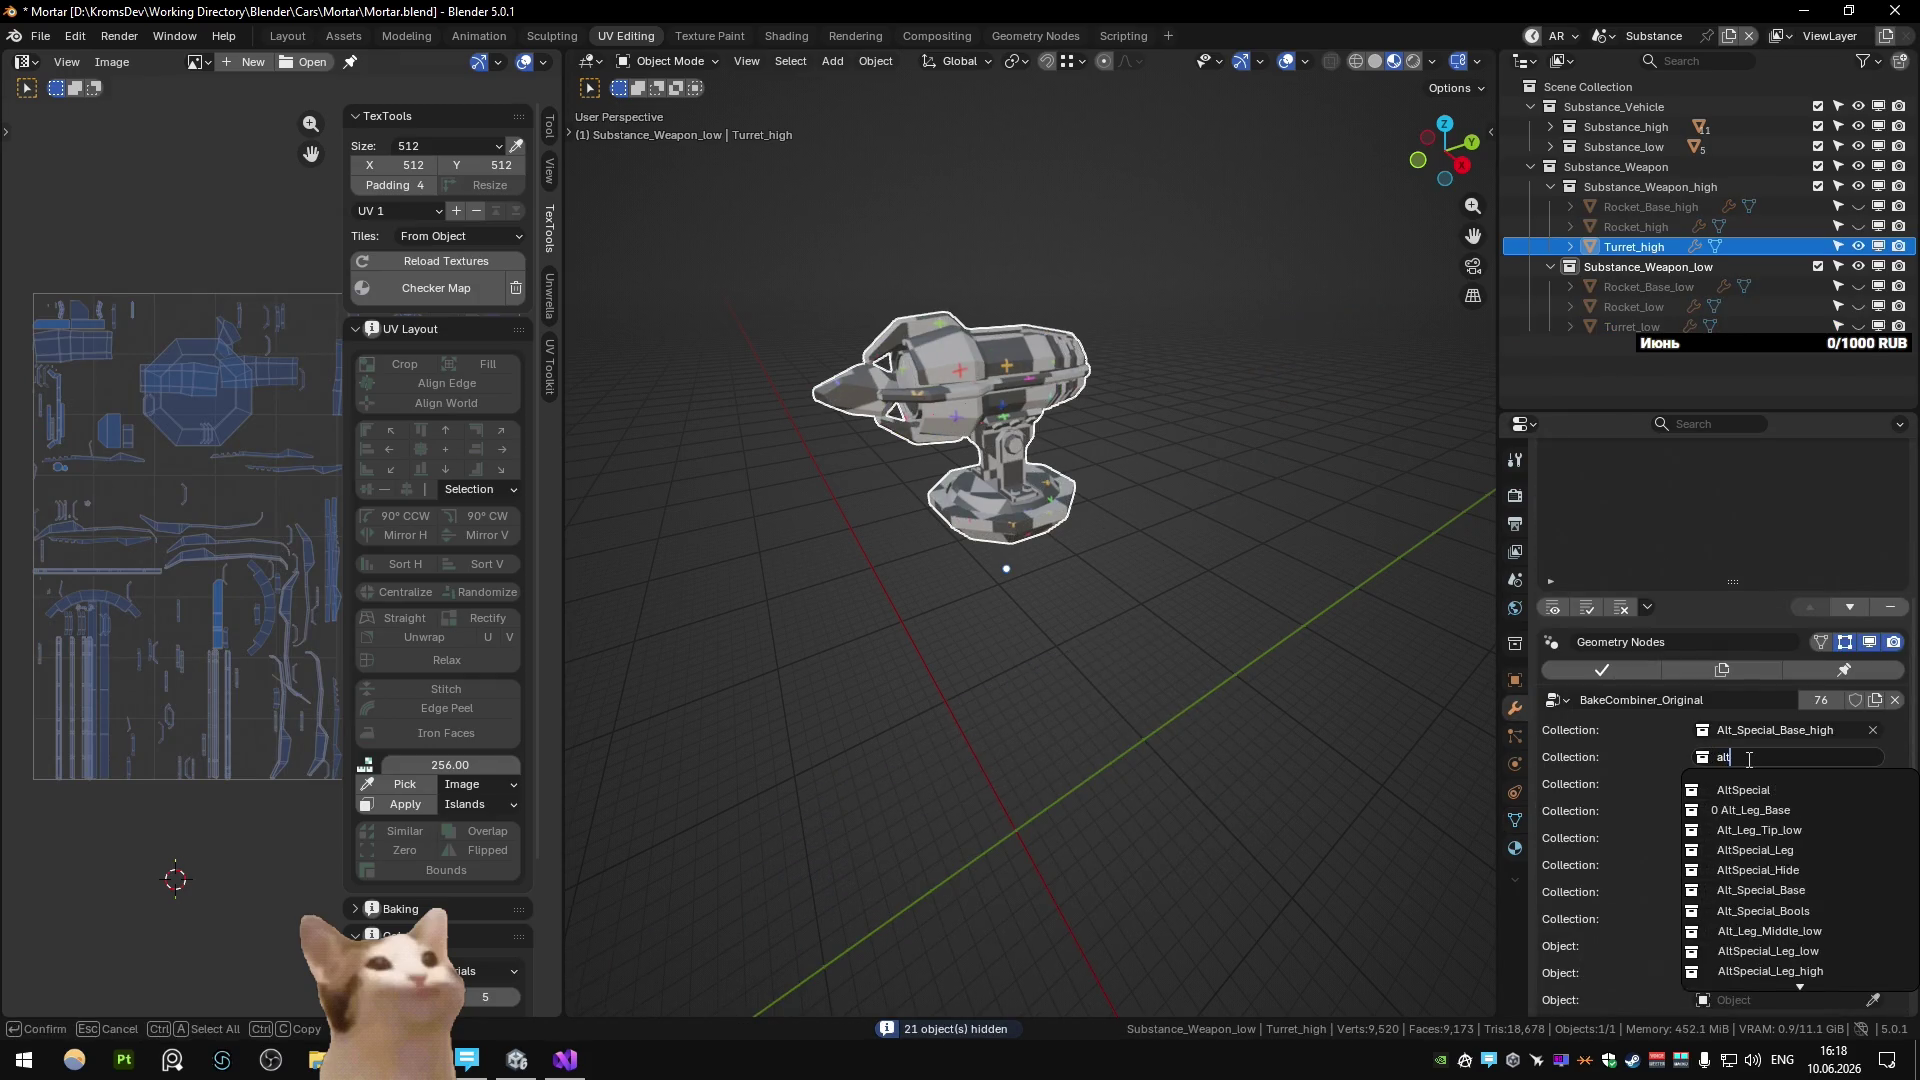
key(BackSpace)
text(pe)
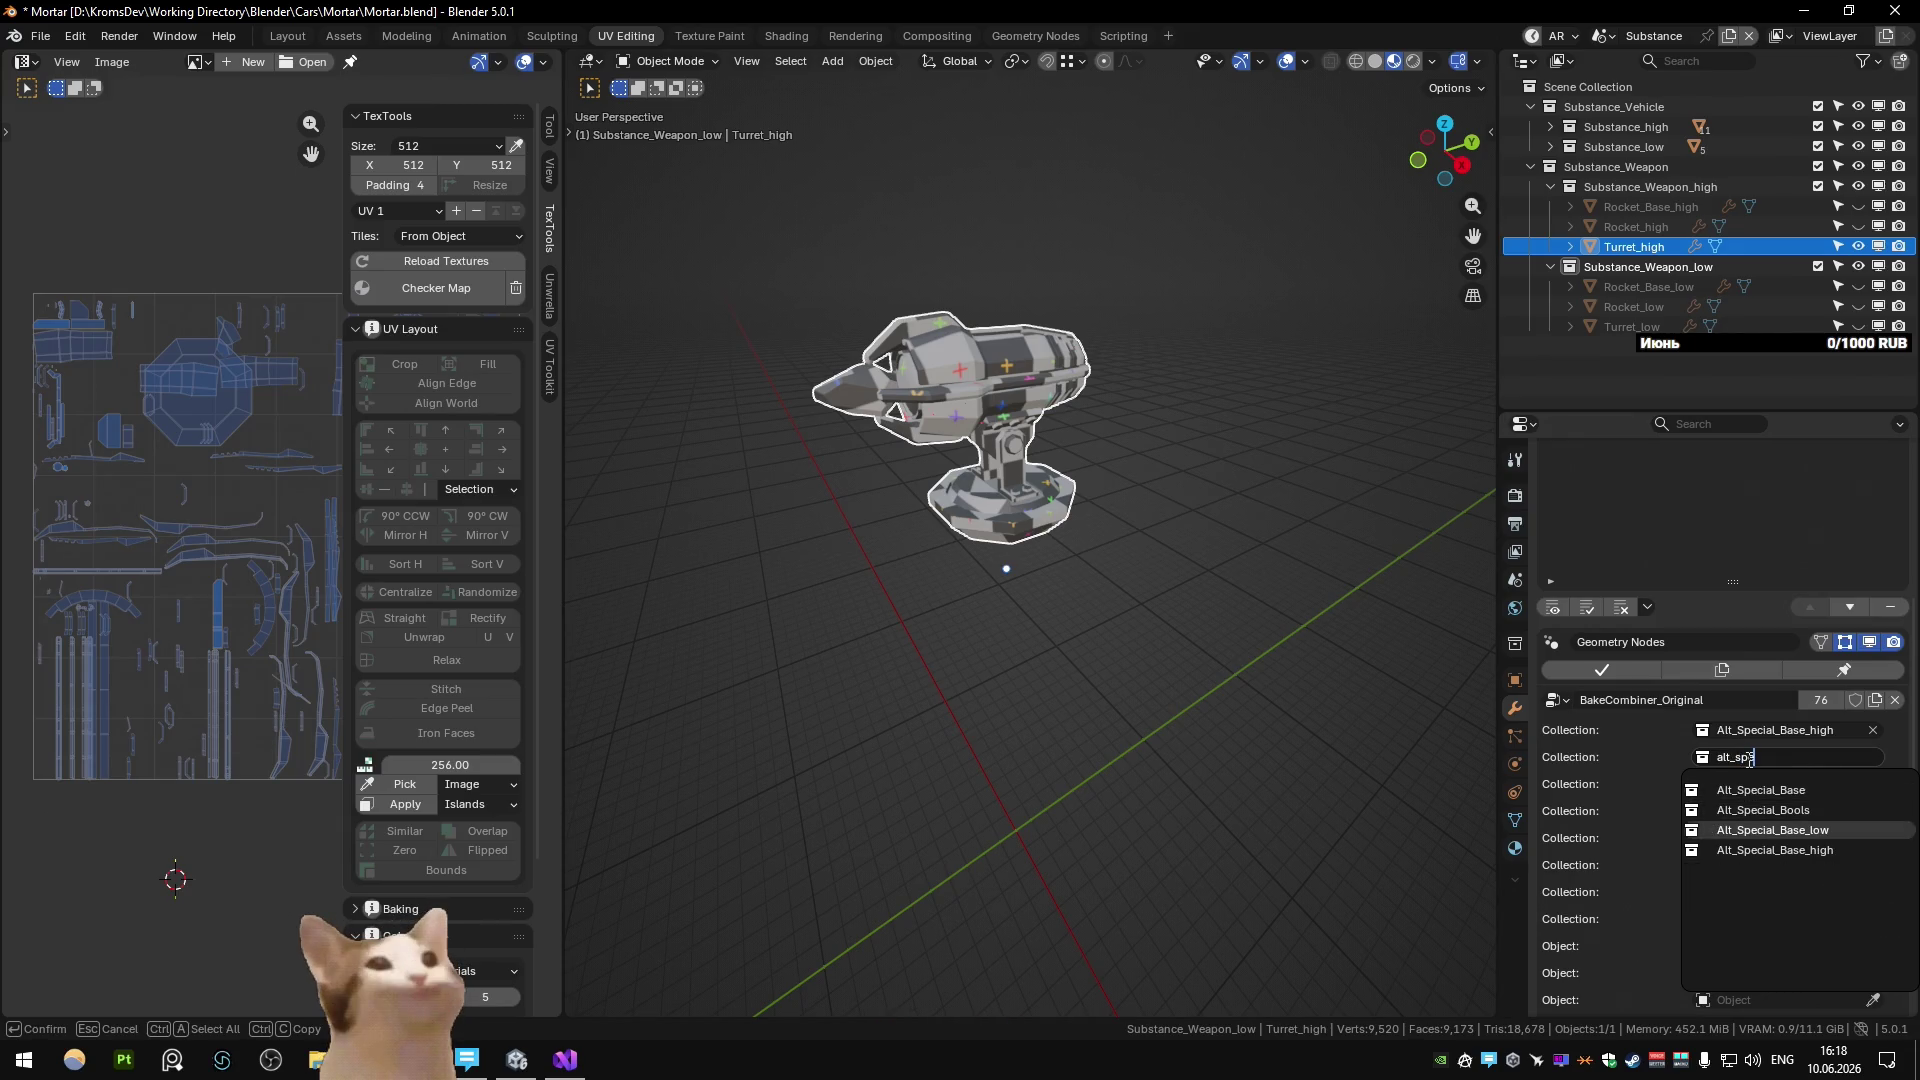
key(Escape)
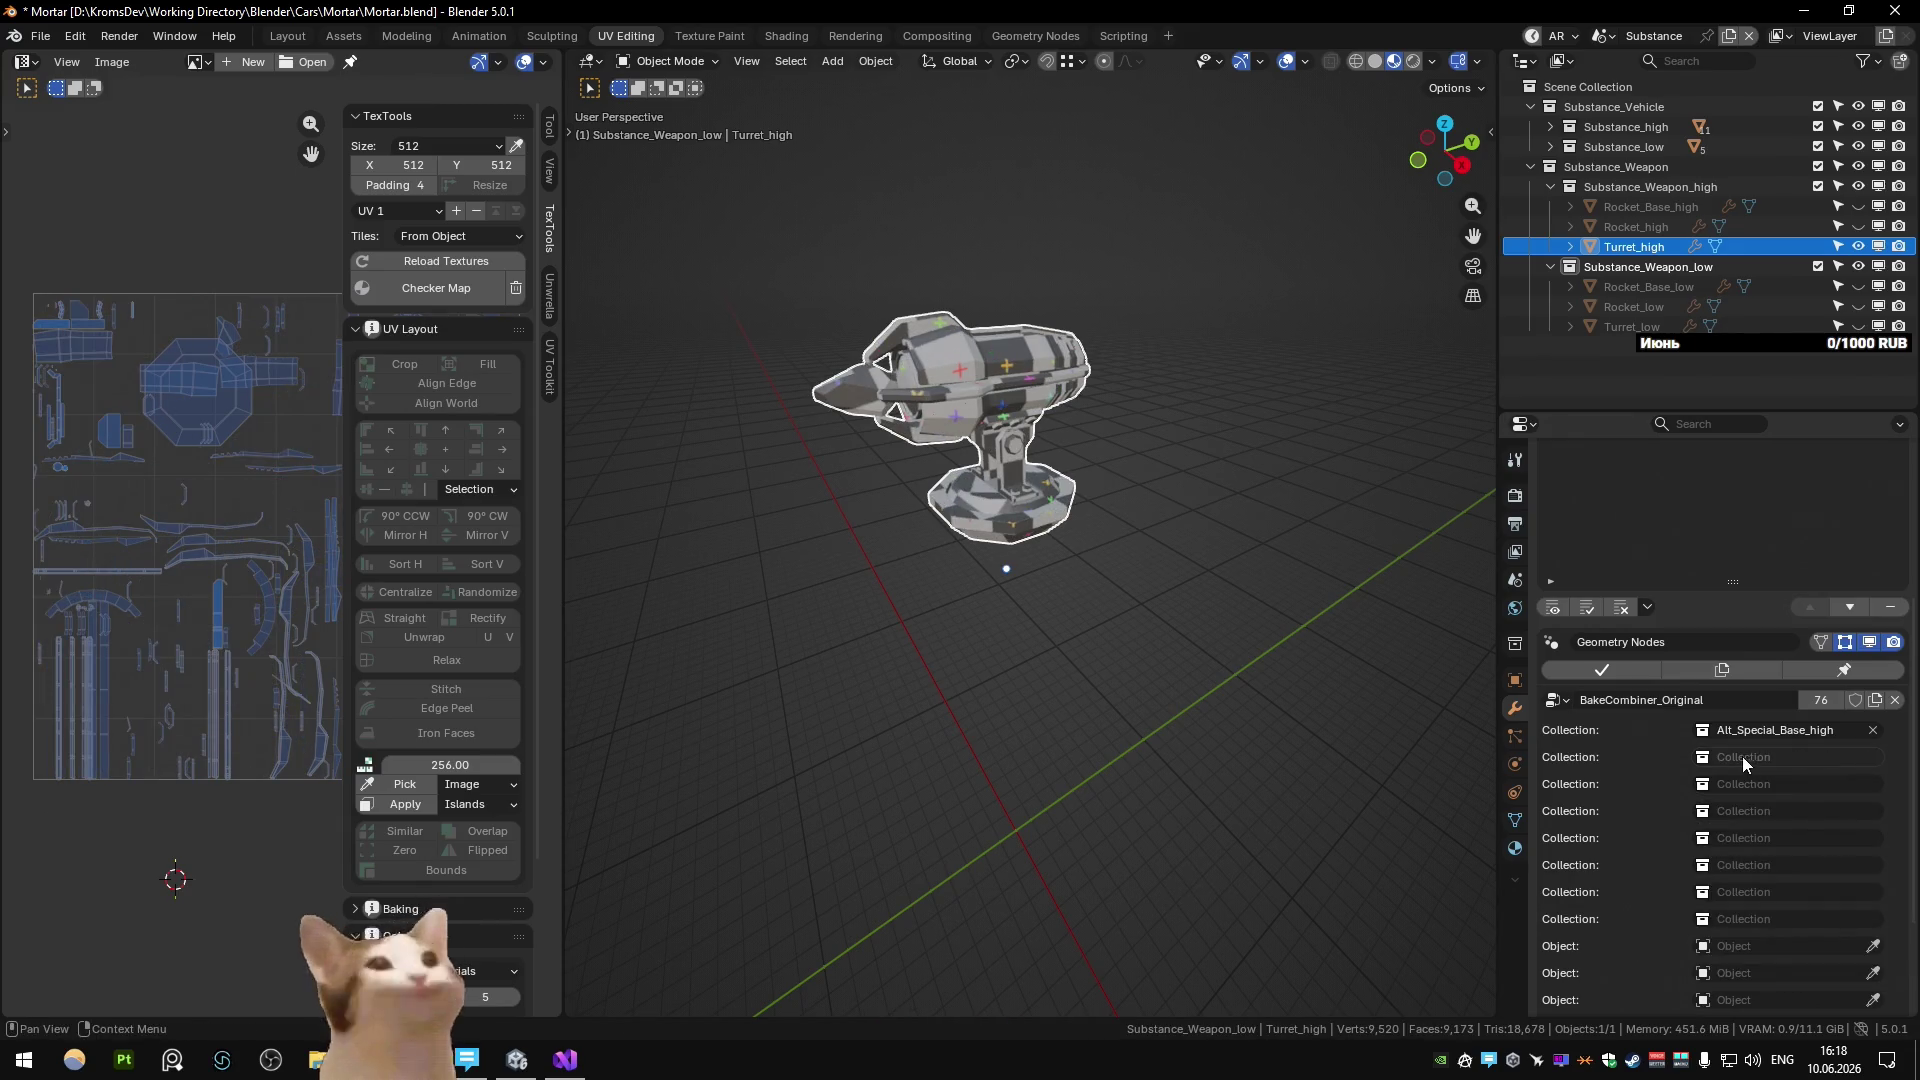
click(1228, 501)
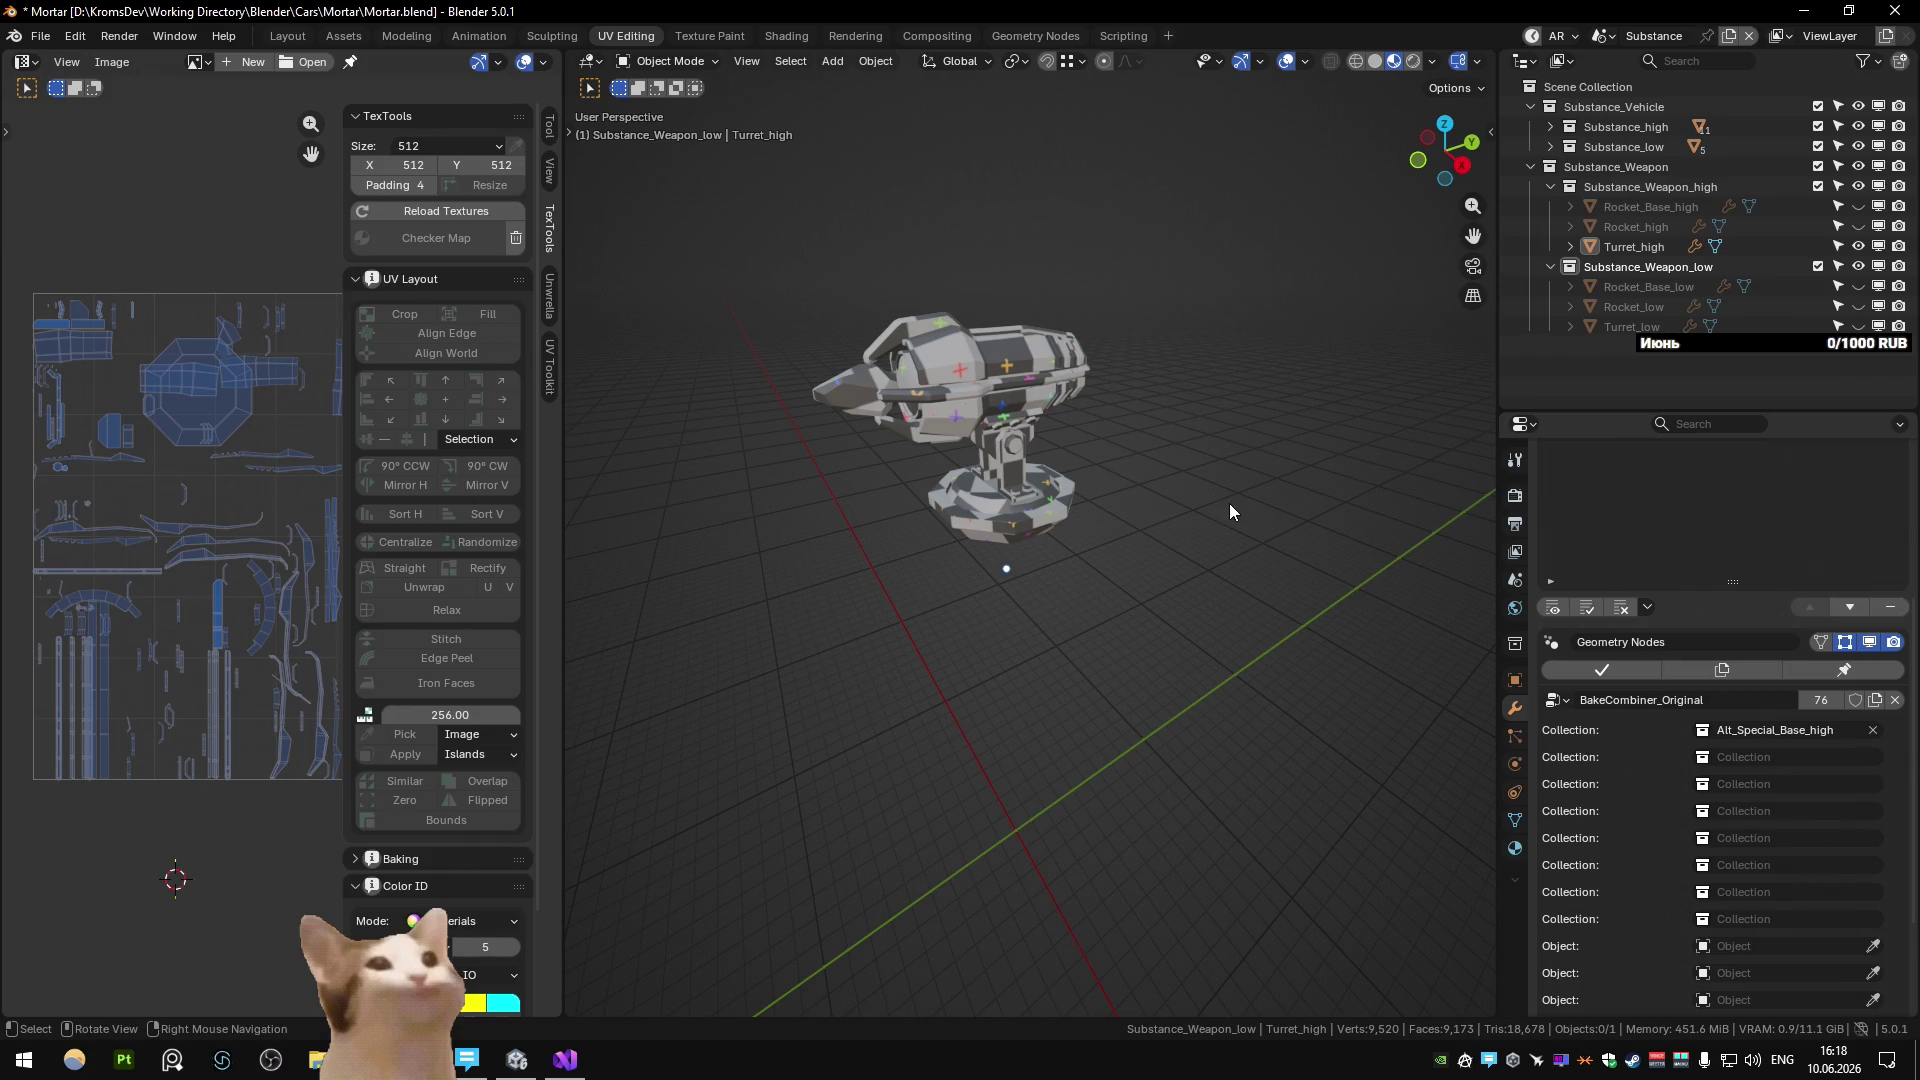
click(1082, 510)
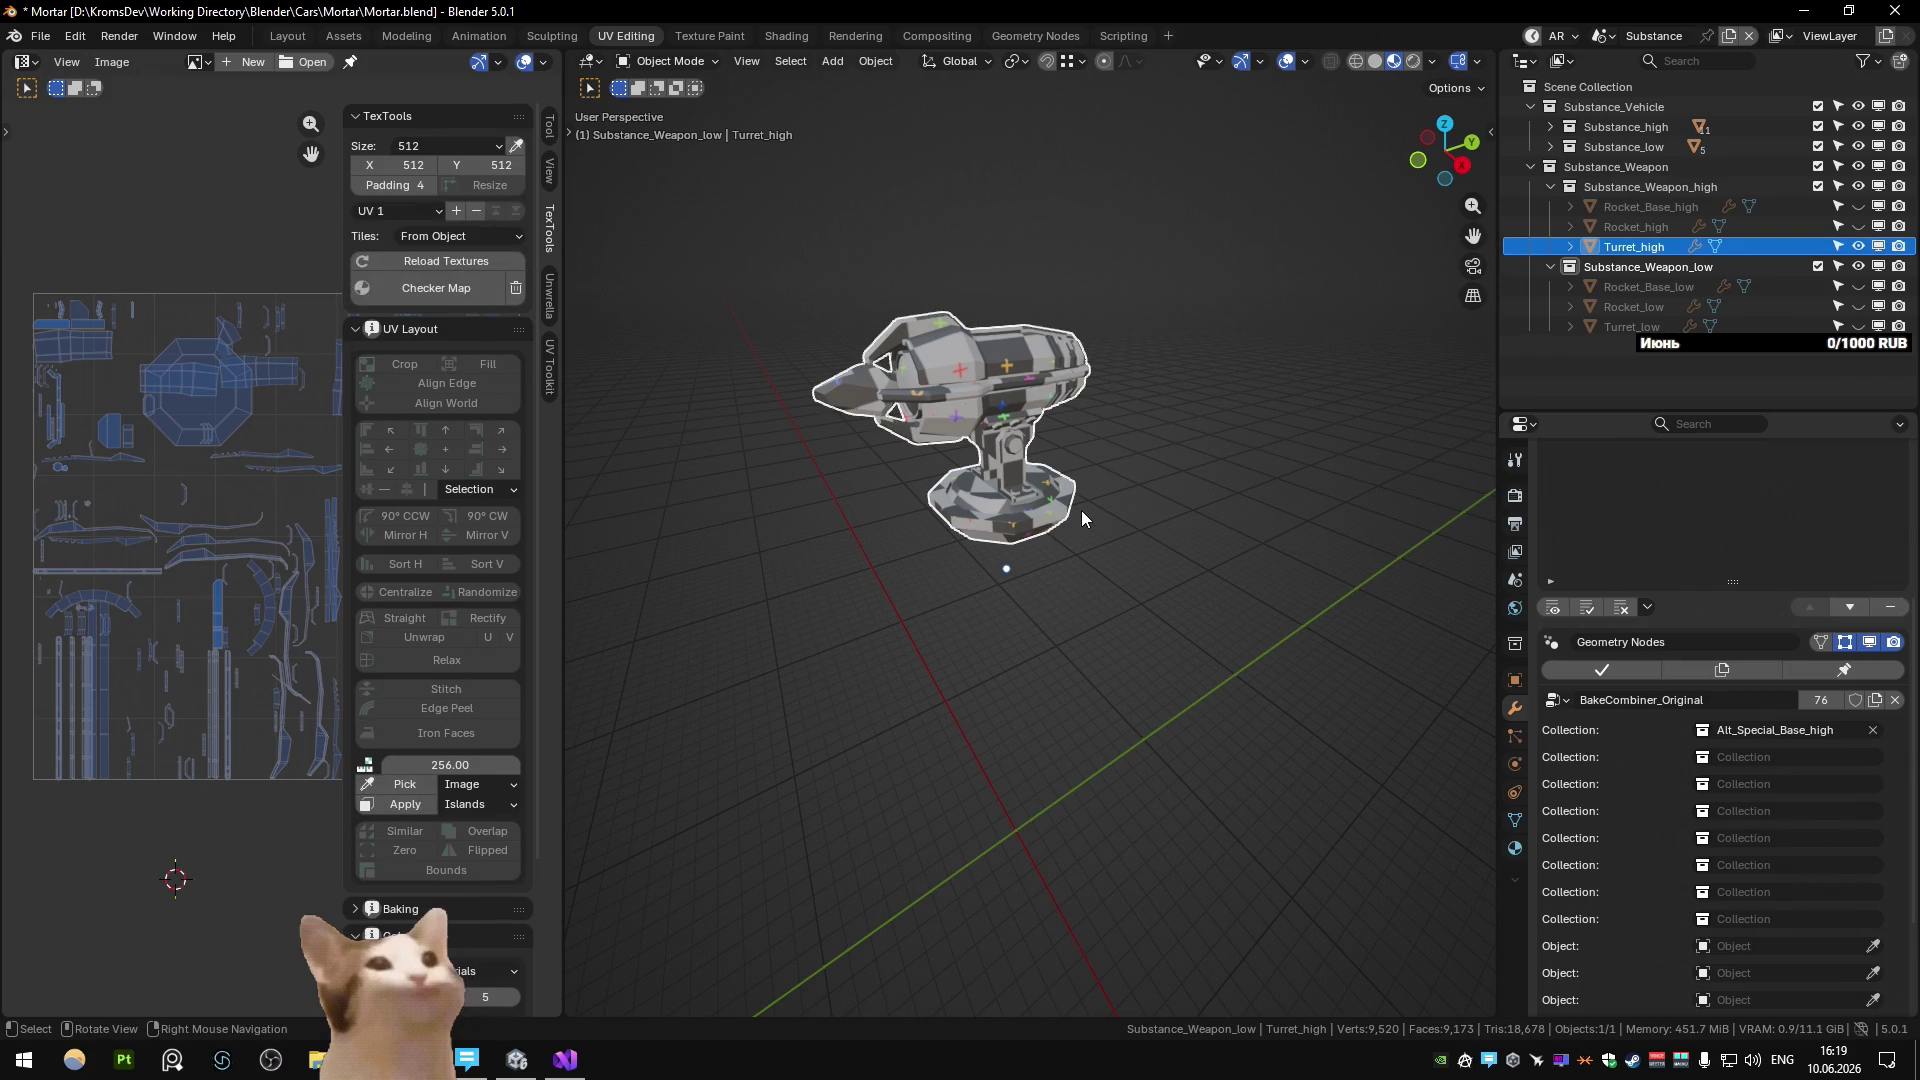
key(ctrl+z)
key(ctrl+z)
key(ctrl+z)
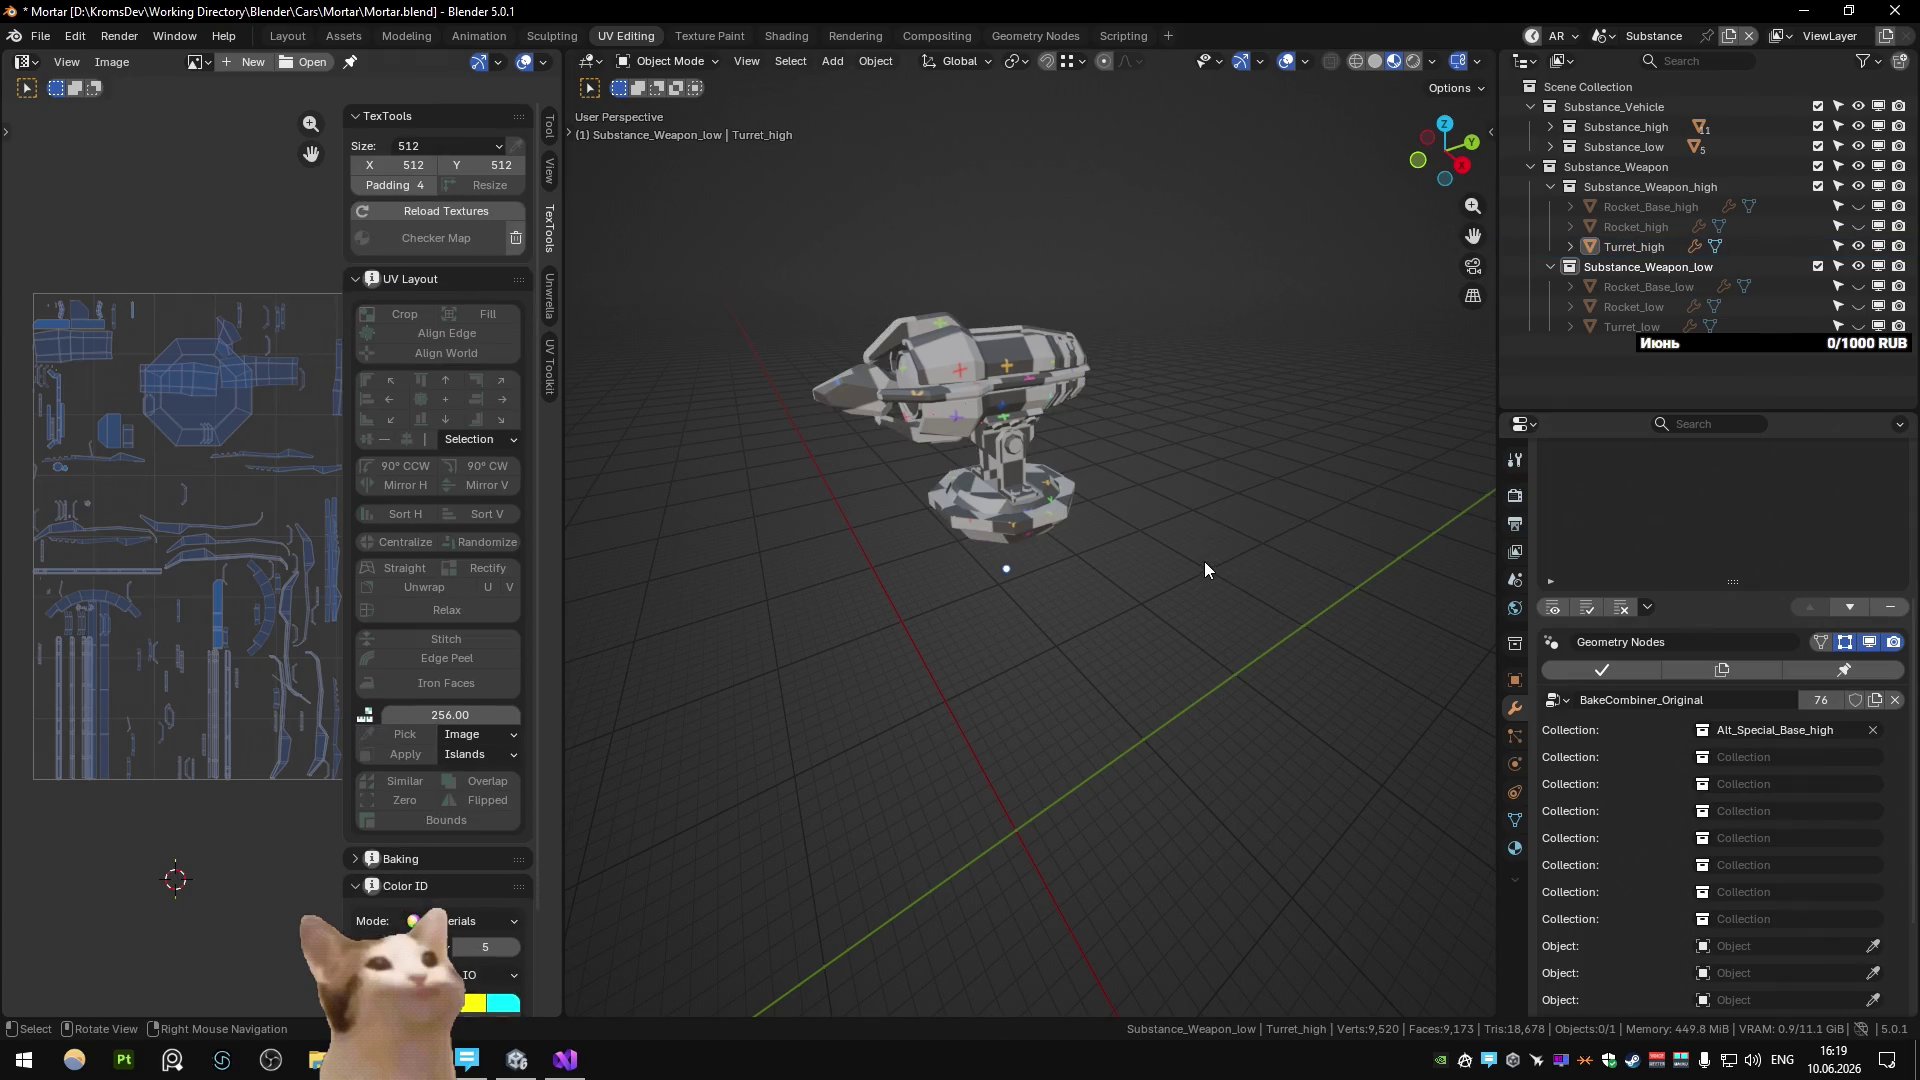
click(1268, 400)
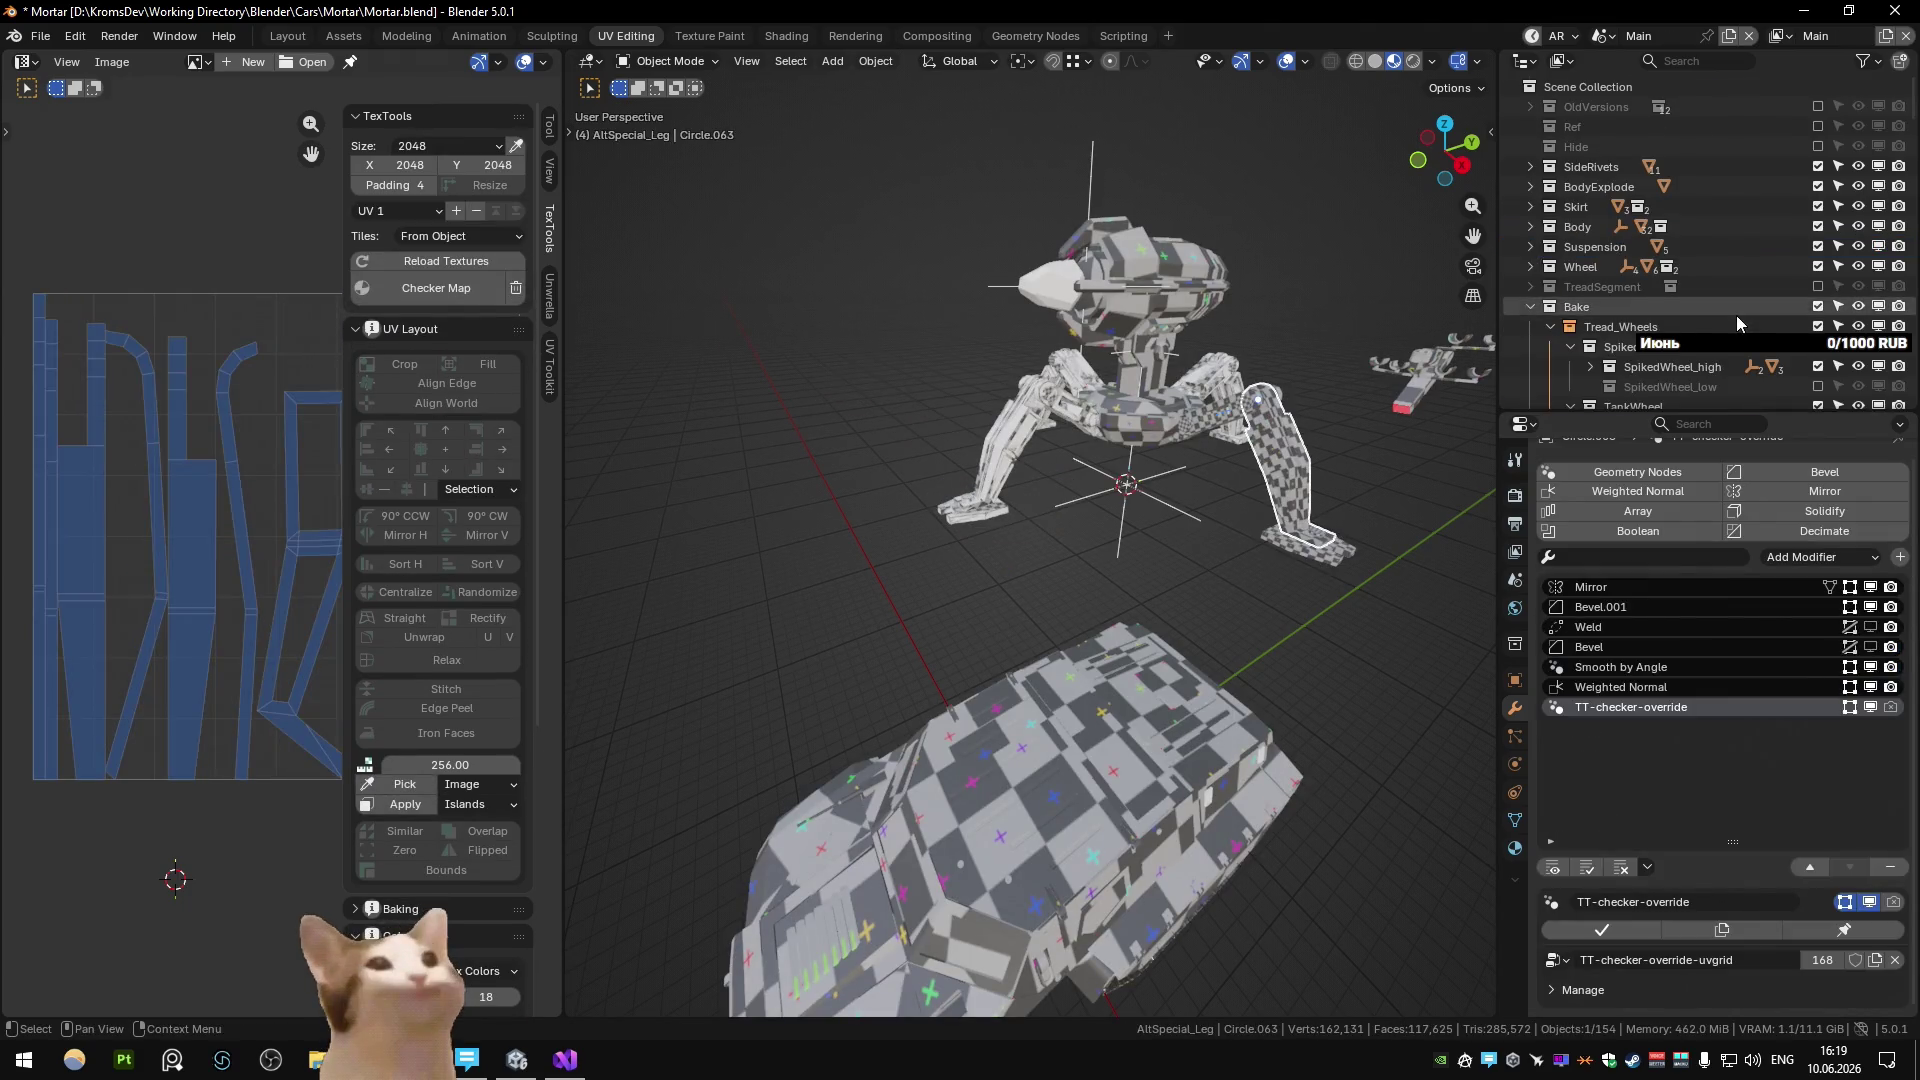
Try moving AltSpecial_Leg_low into the Alt_Special_Base collection in the Outliner, then undo it.
key(KP_Decimal)
scroll(1743, 188, up, 2)
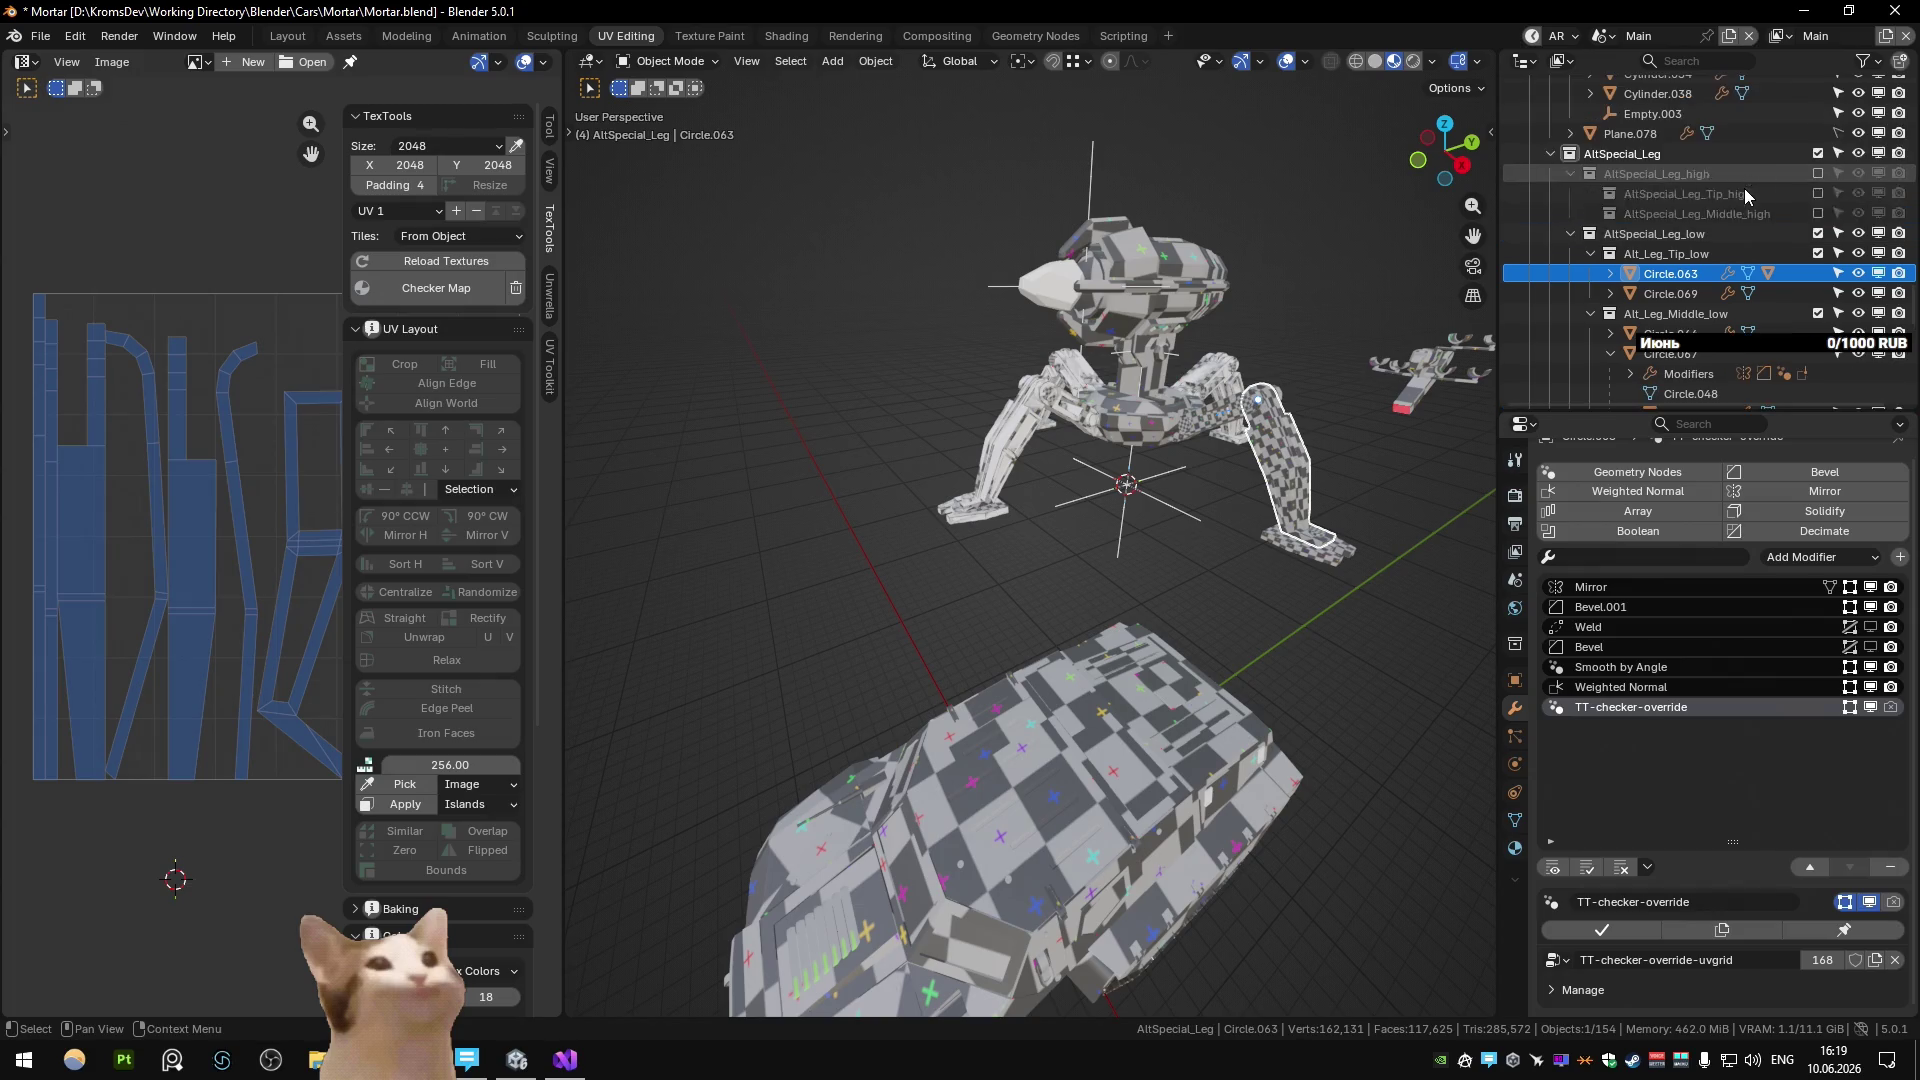
click(1569, 238)
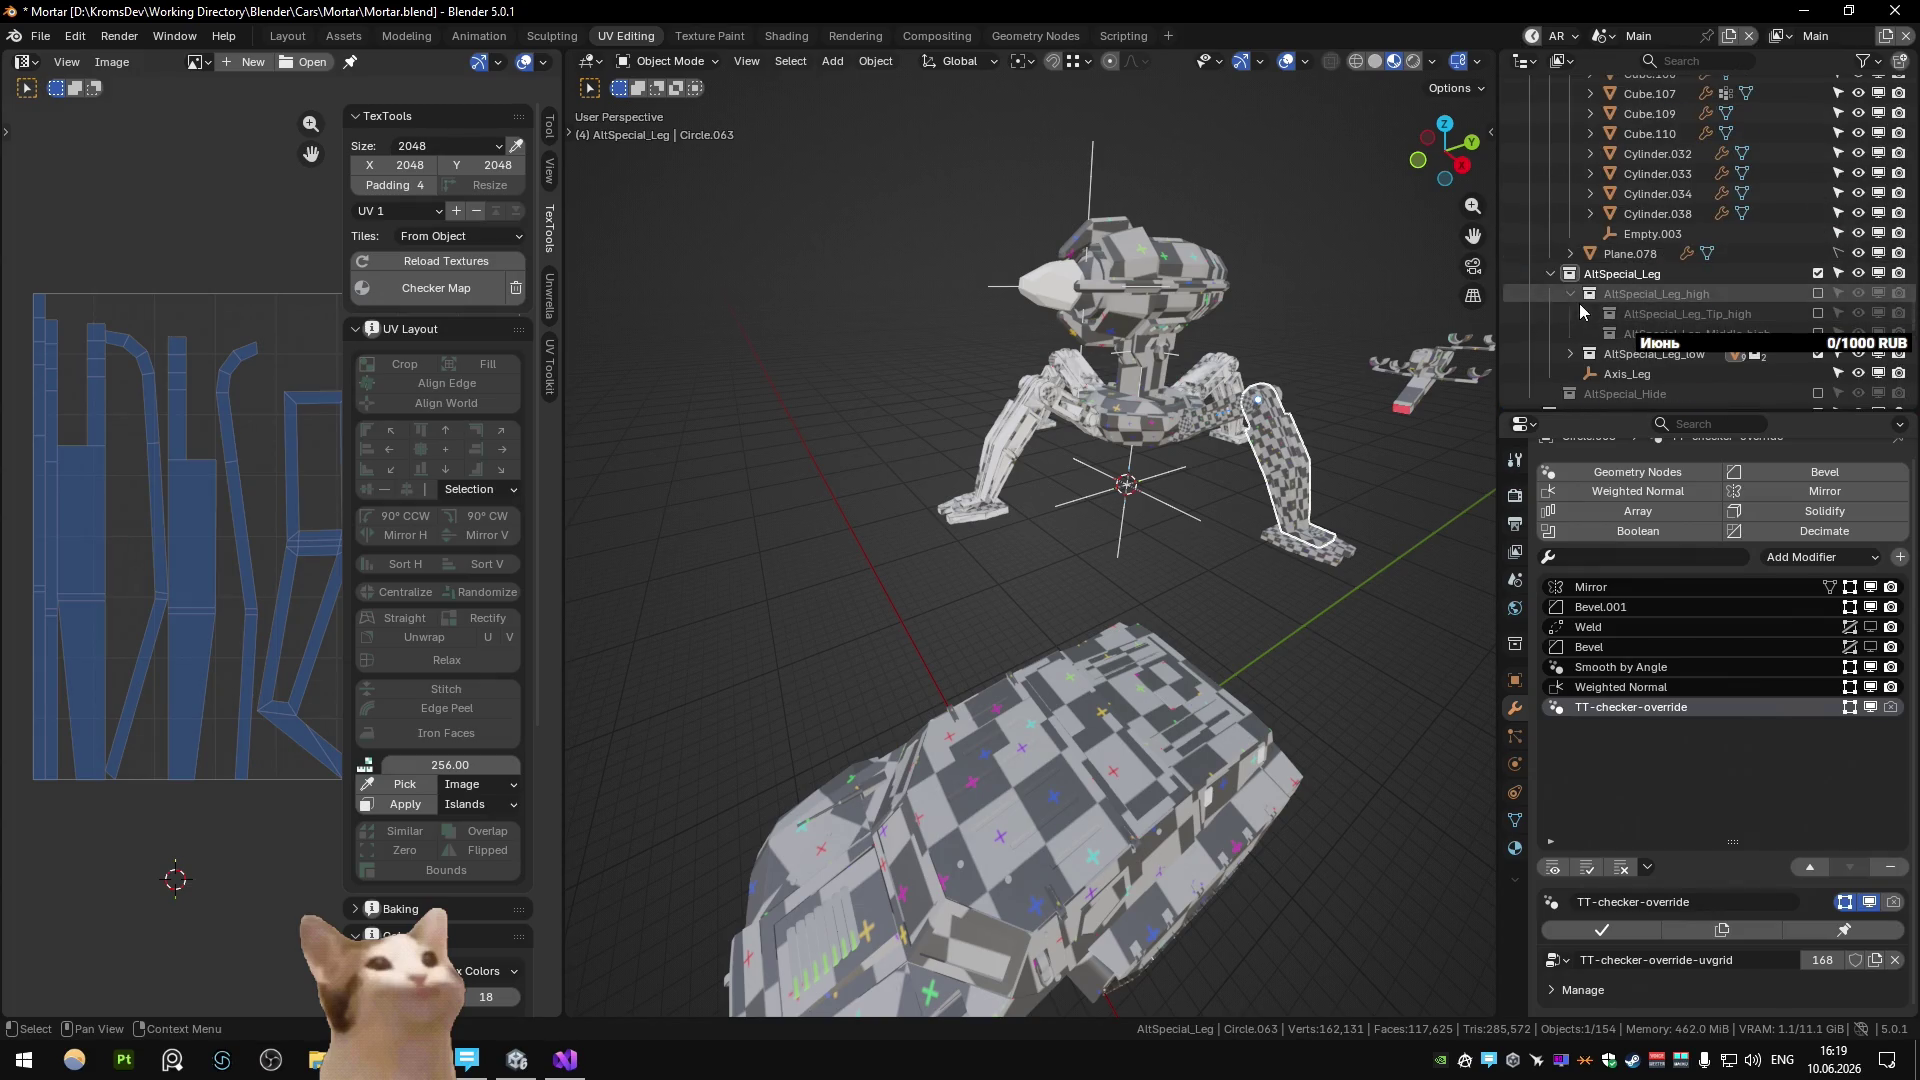
click(1645, 355)
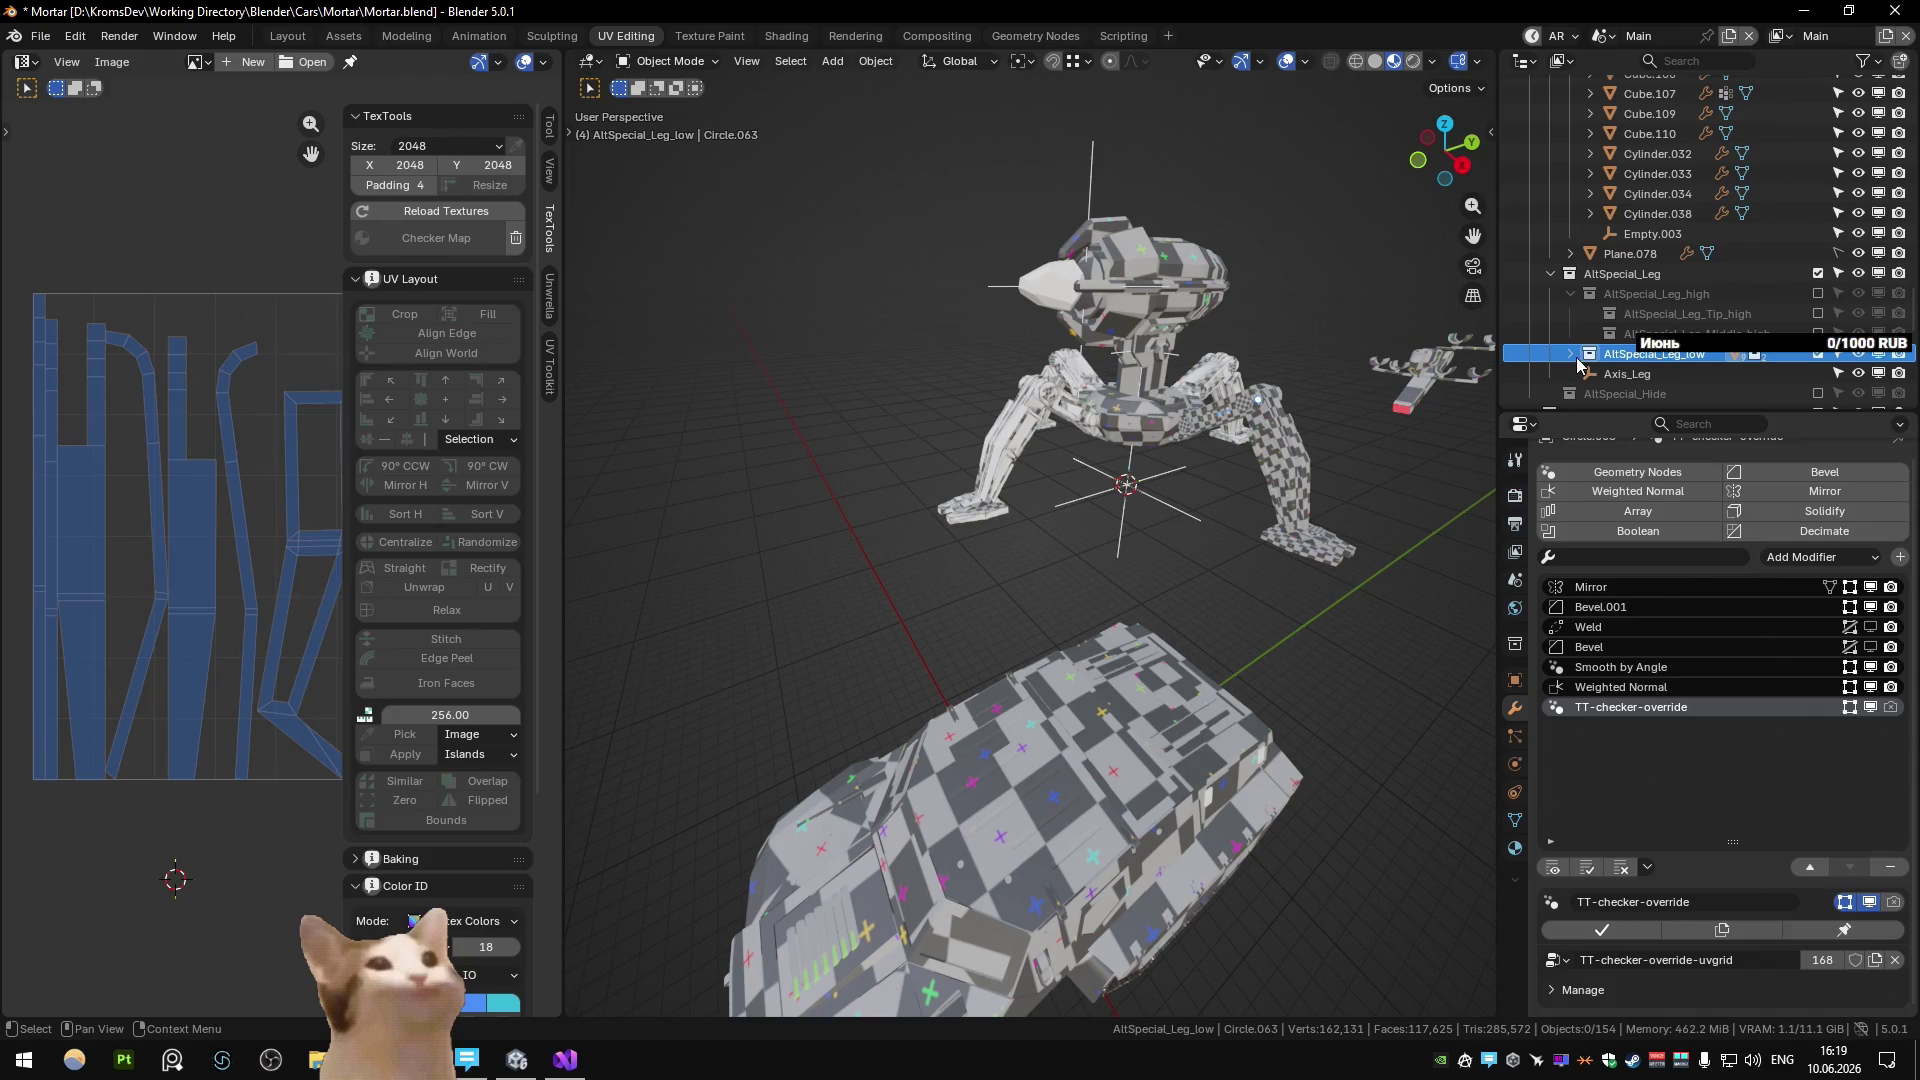
scroll(1620, 330, up, 5)
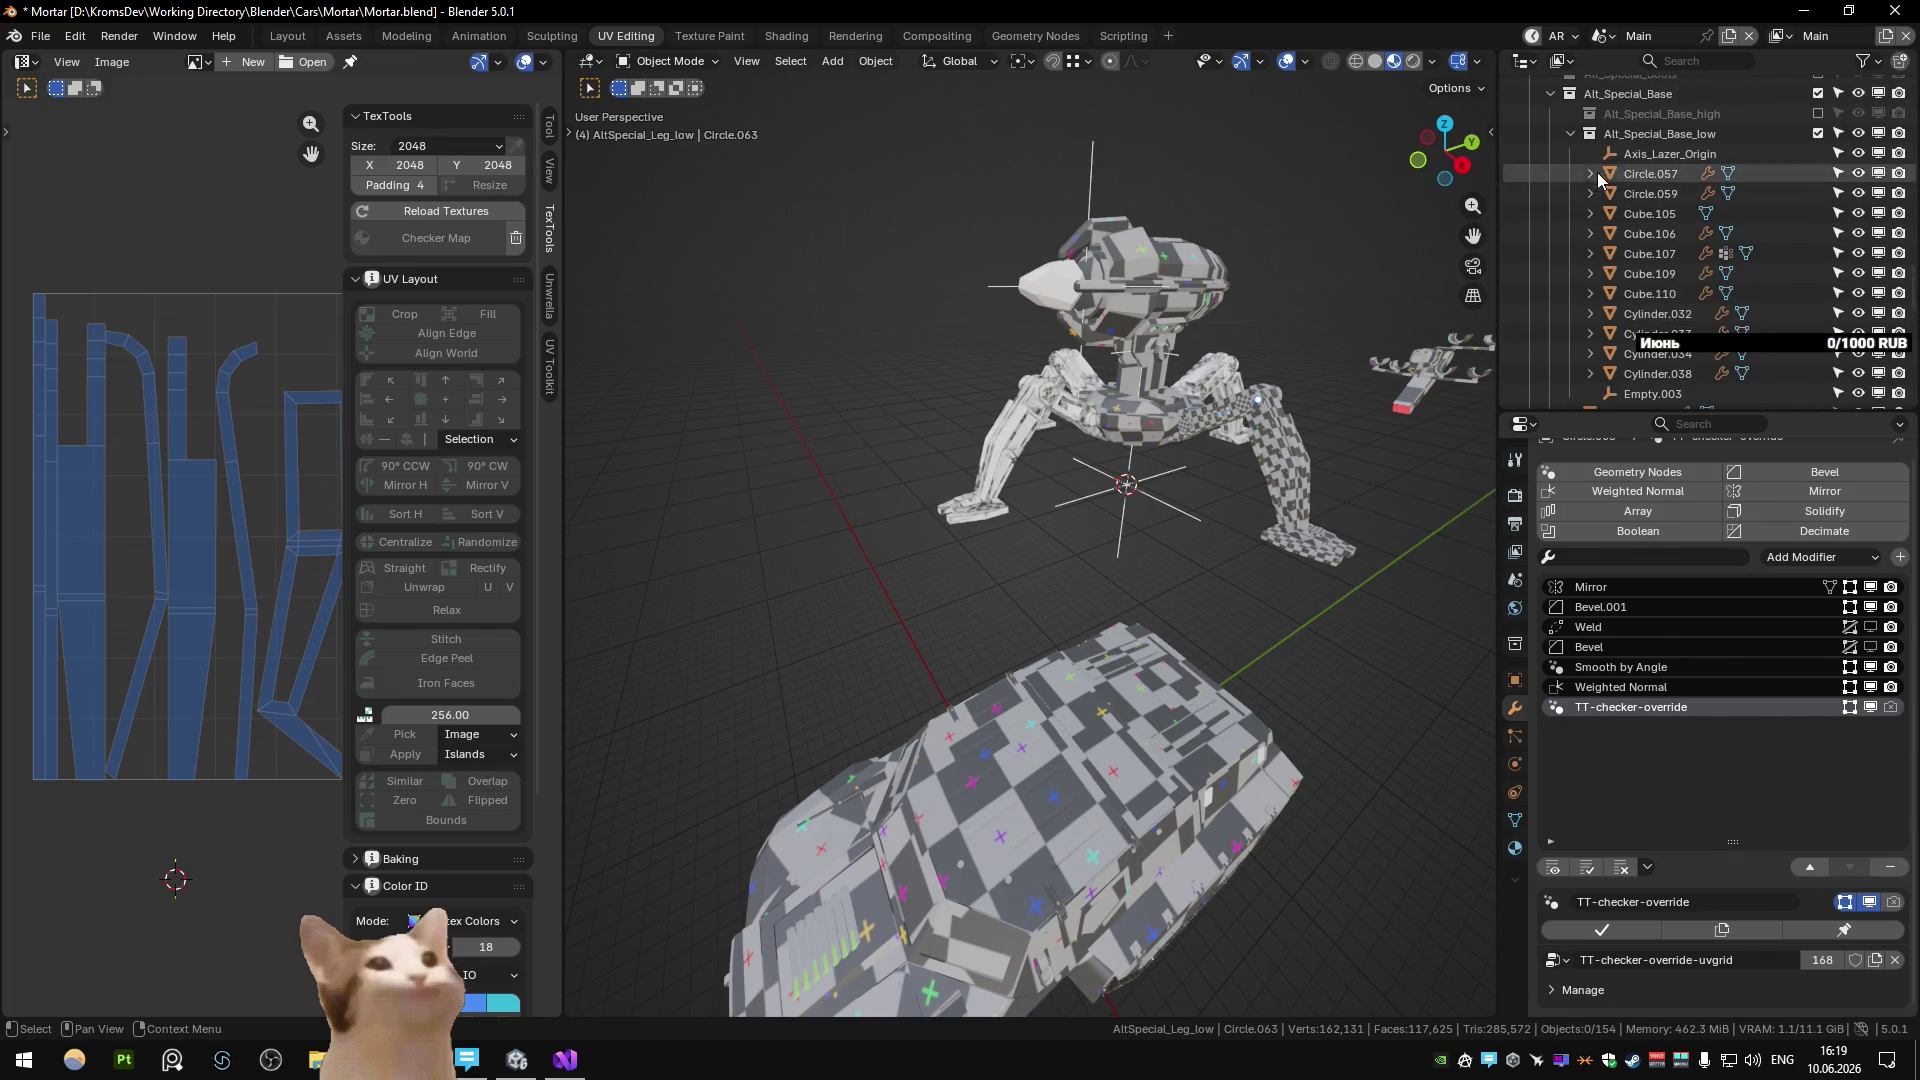
click(1570, 133)
drag(1655, 255, 1673, 120)
key(ctrl+z)
key(ctrl+z)
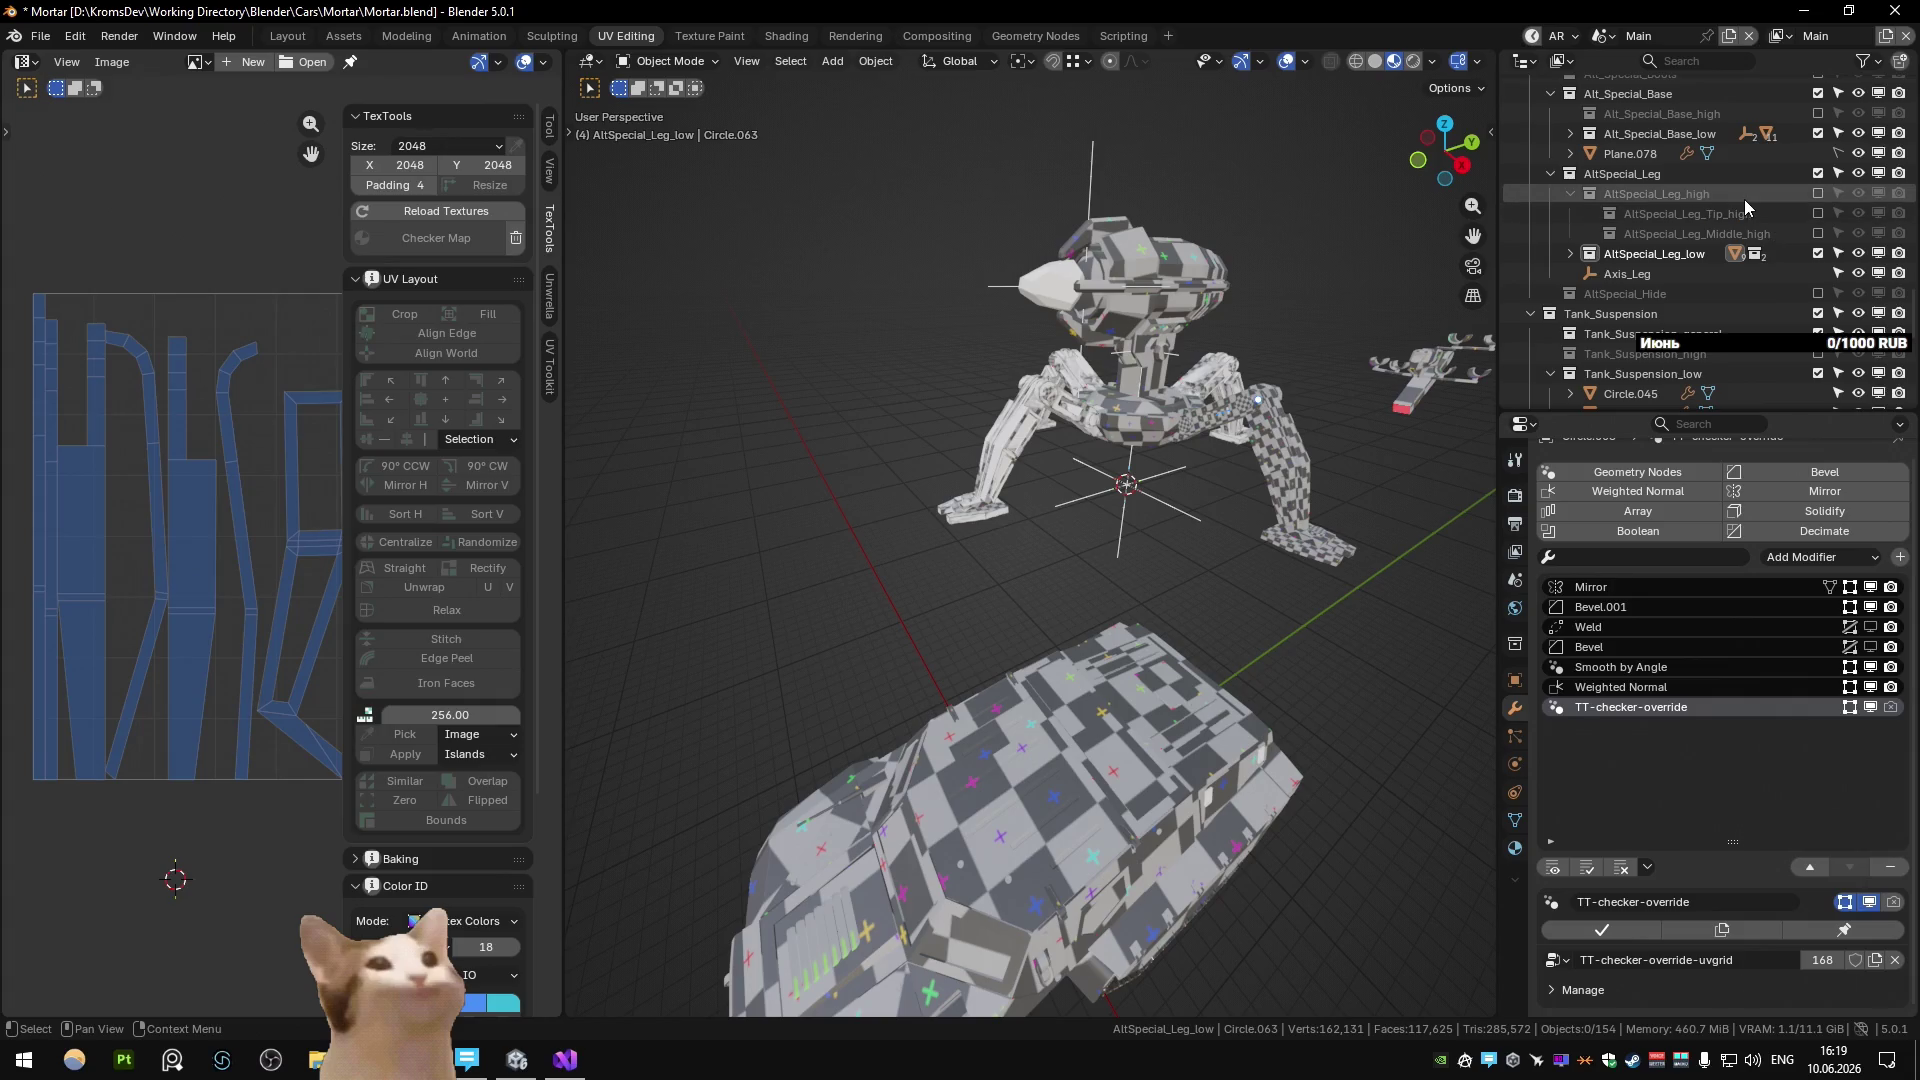
Select Axis_Leg, bring up the Shift+S snap menu, then go to the Substance scene.
click(1627, 273)
middle_drag(1300, 446, 1092, 549)
key(shift+s)
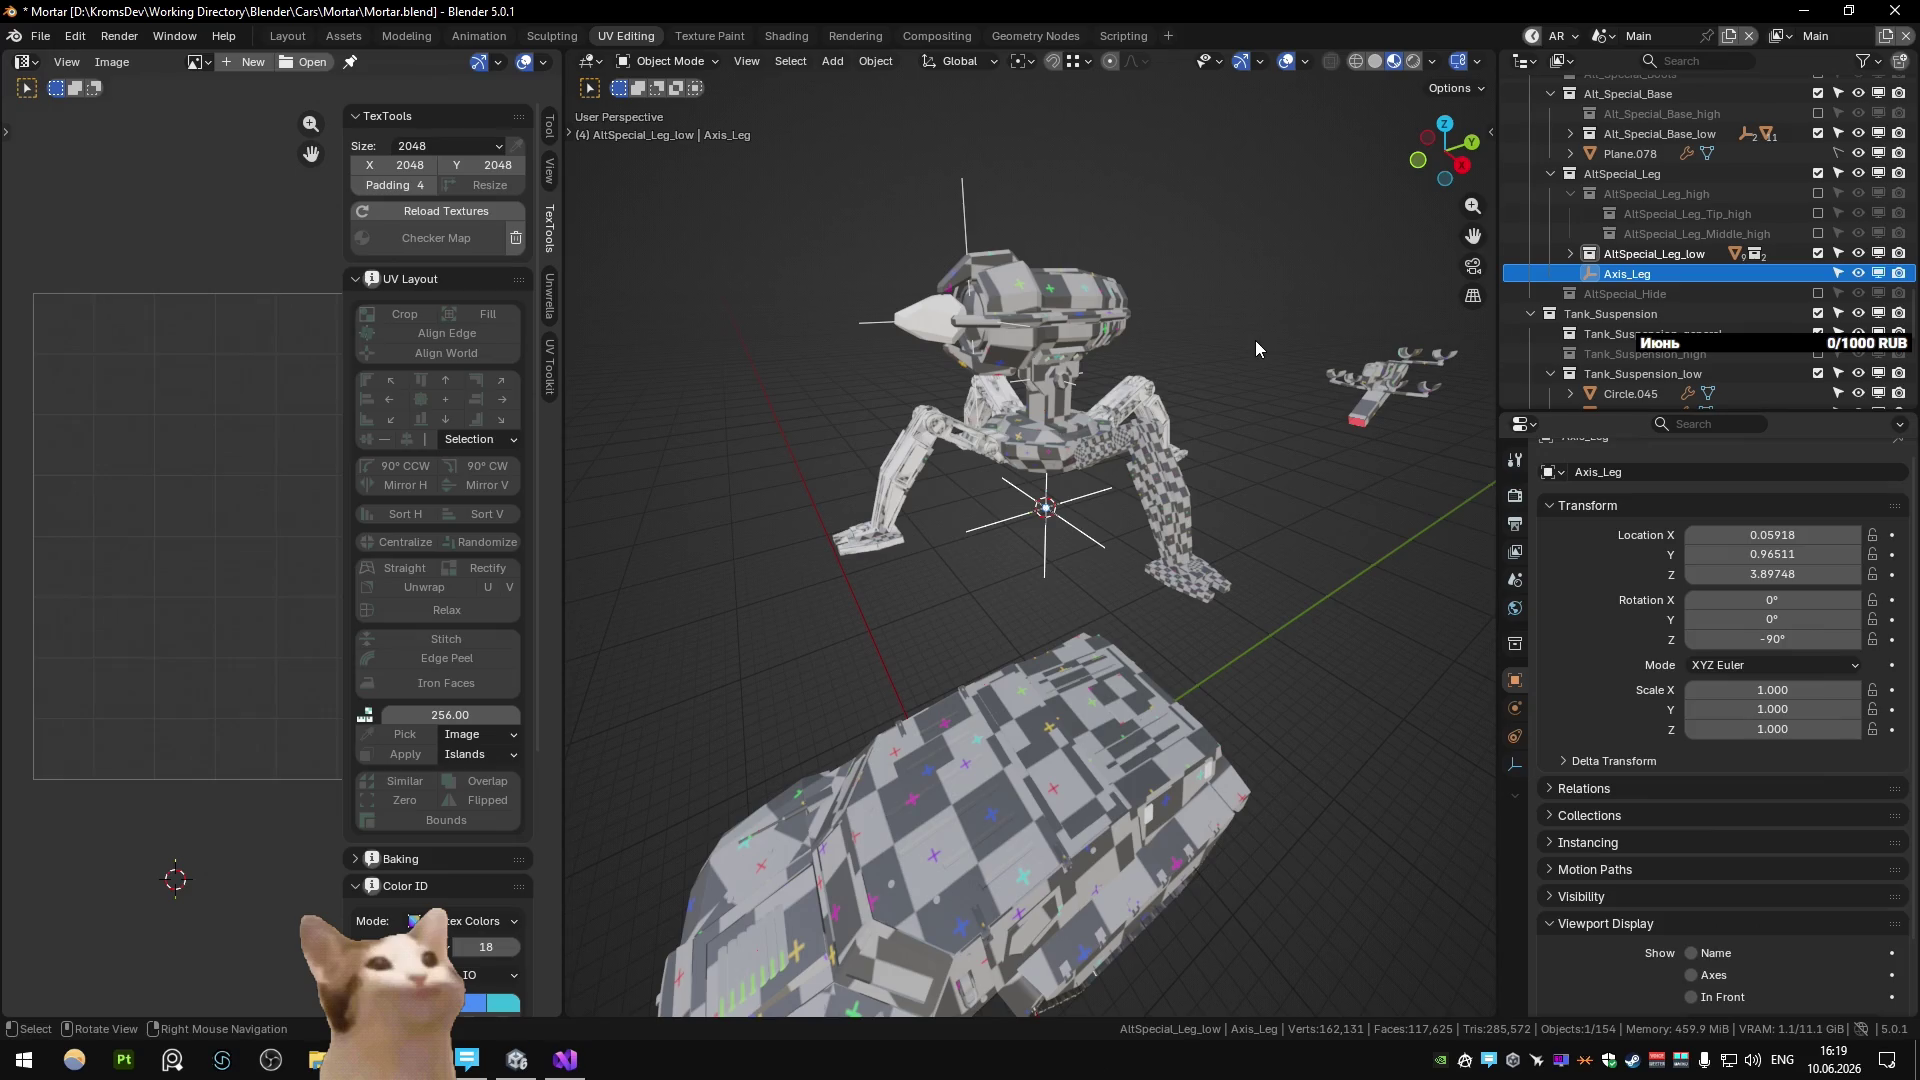
key(ctrl+z)
key(ctrl+z)
scroll(1810, 843, down, 5)
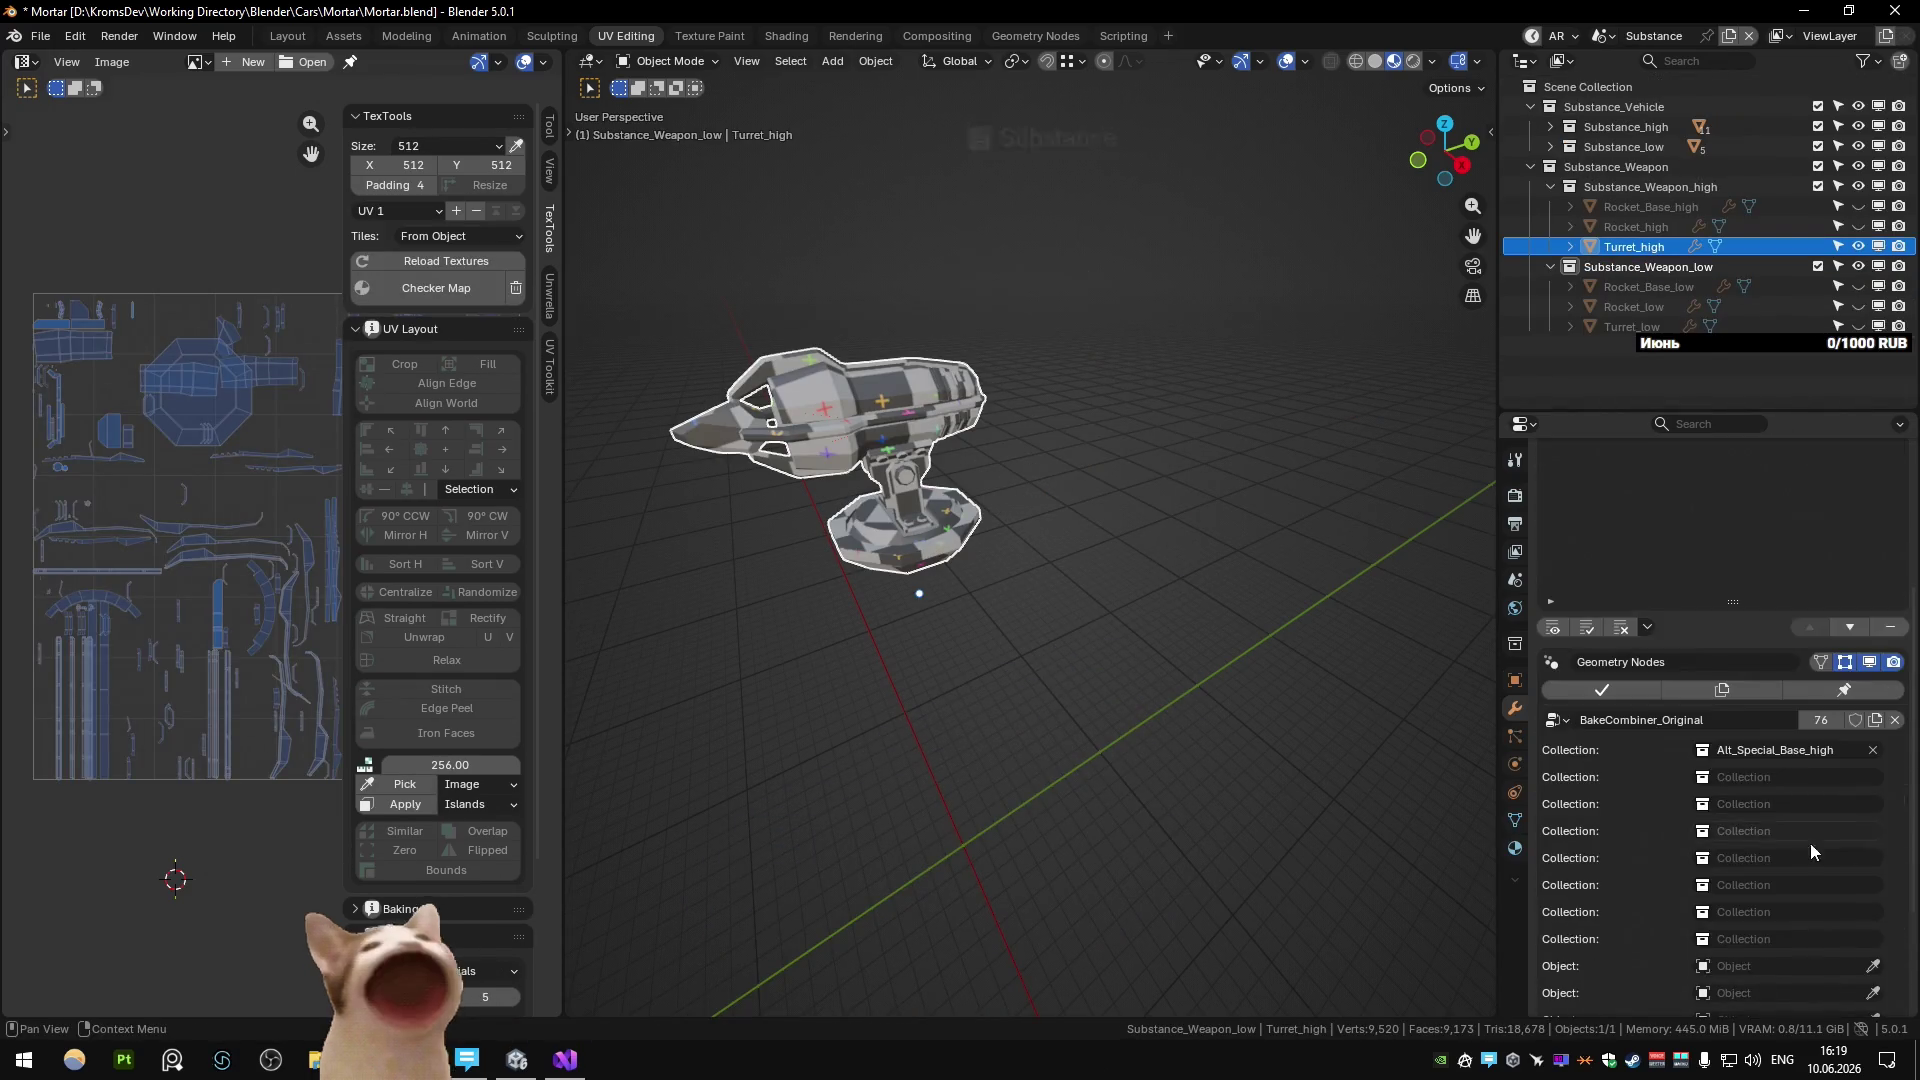
Set BakeCombiner_Original's second Collection to AltSpecial_Leg_low, then return to the Main scene.
click(1790, 777)
text(leg)
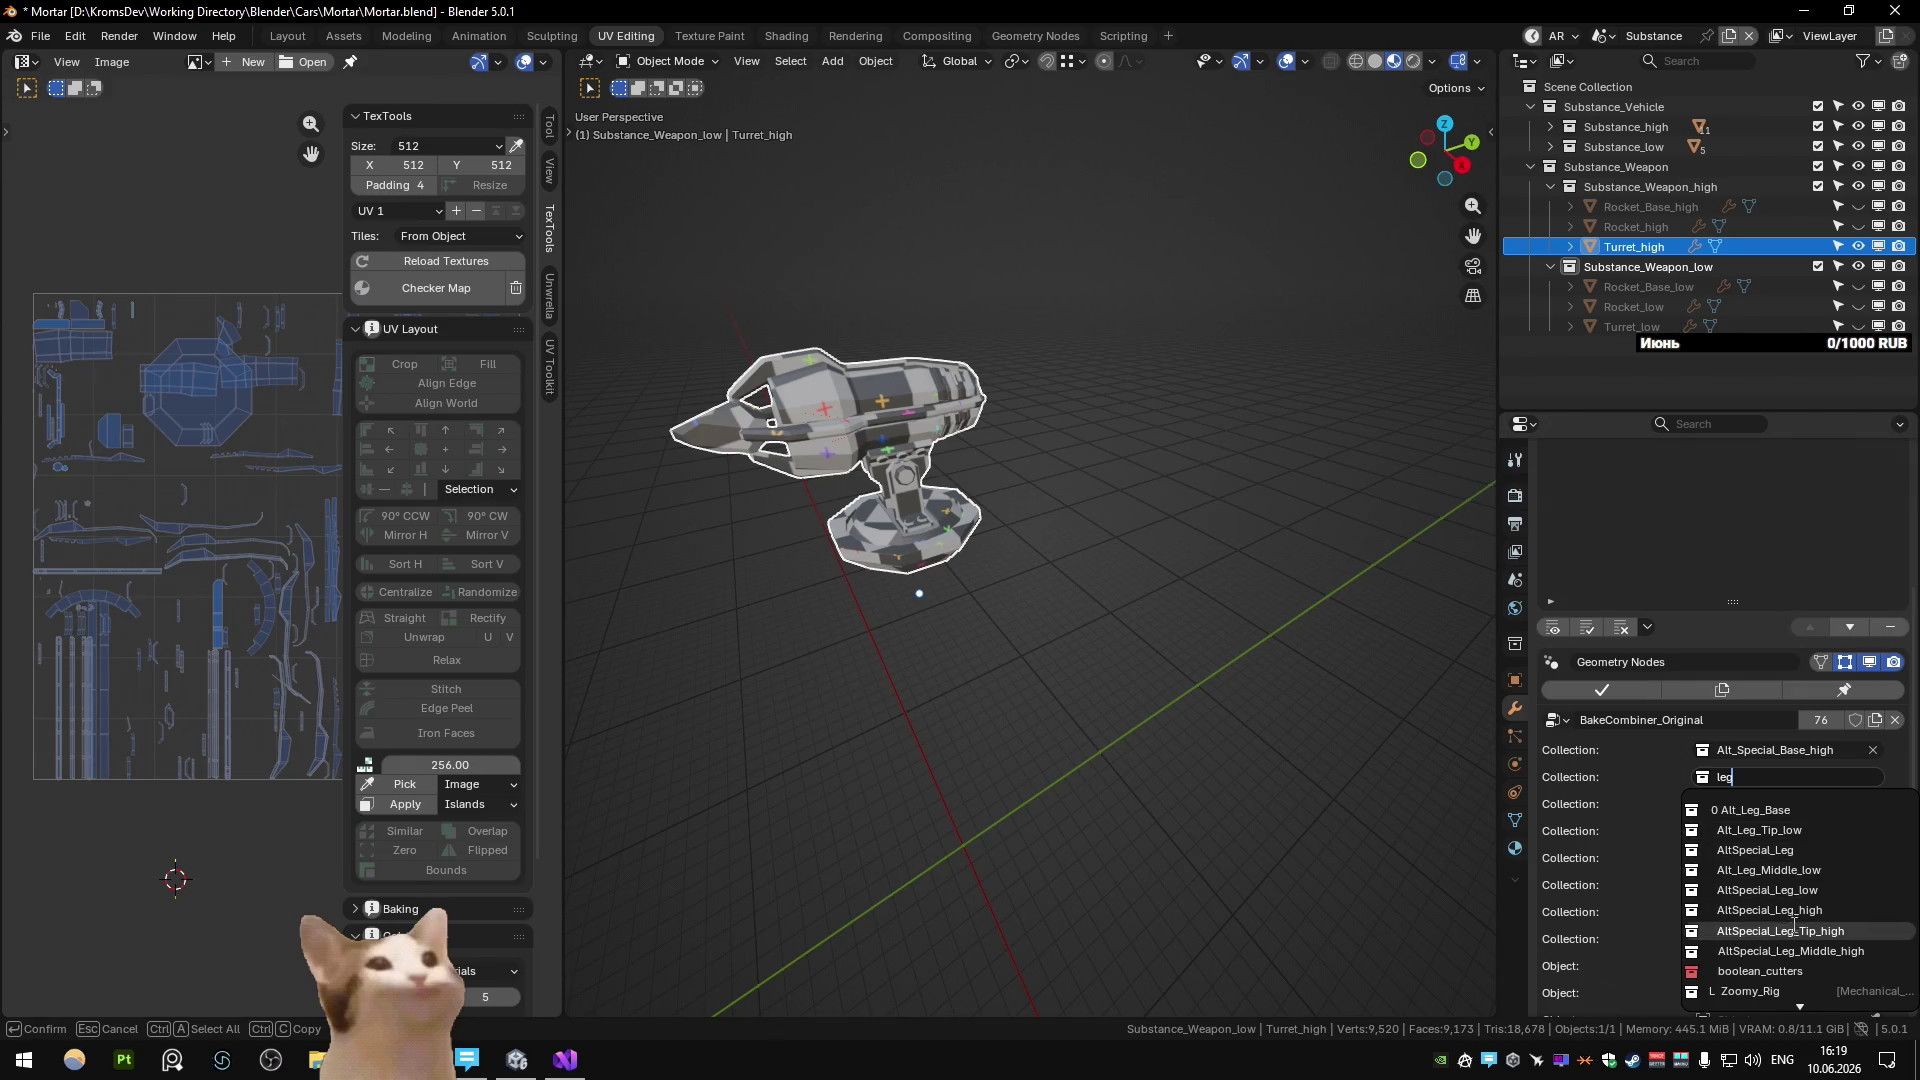
click(1714, 886)
scroll(1146, 708, down, 2)
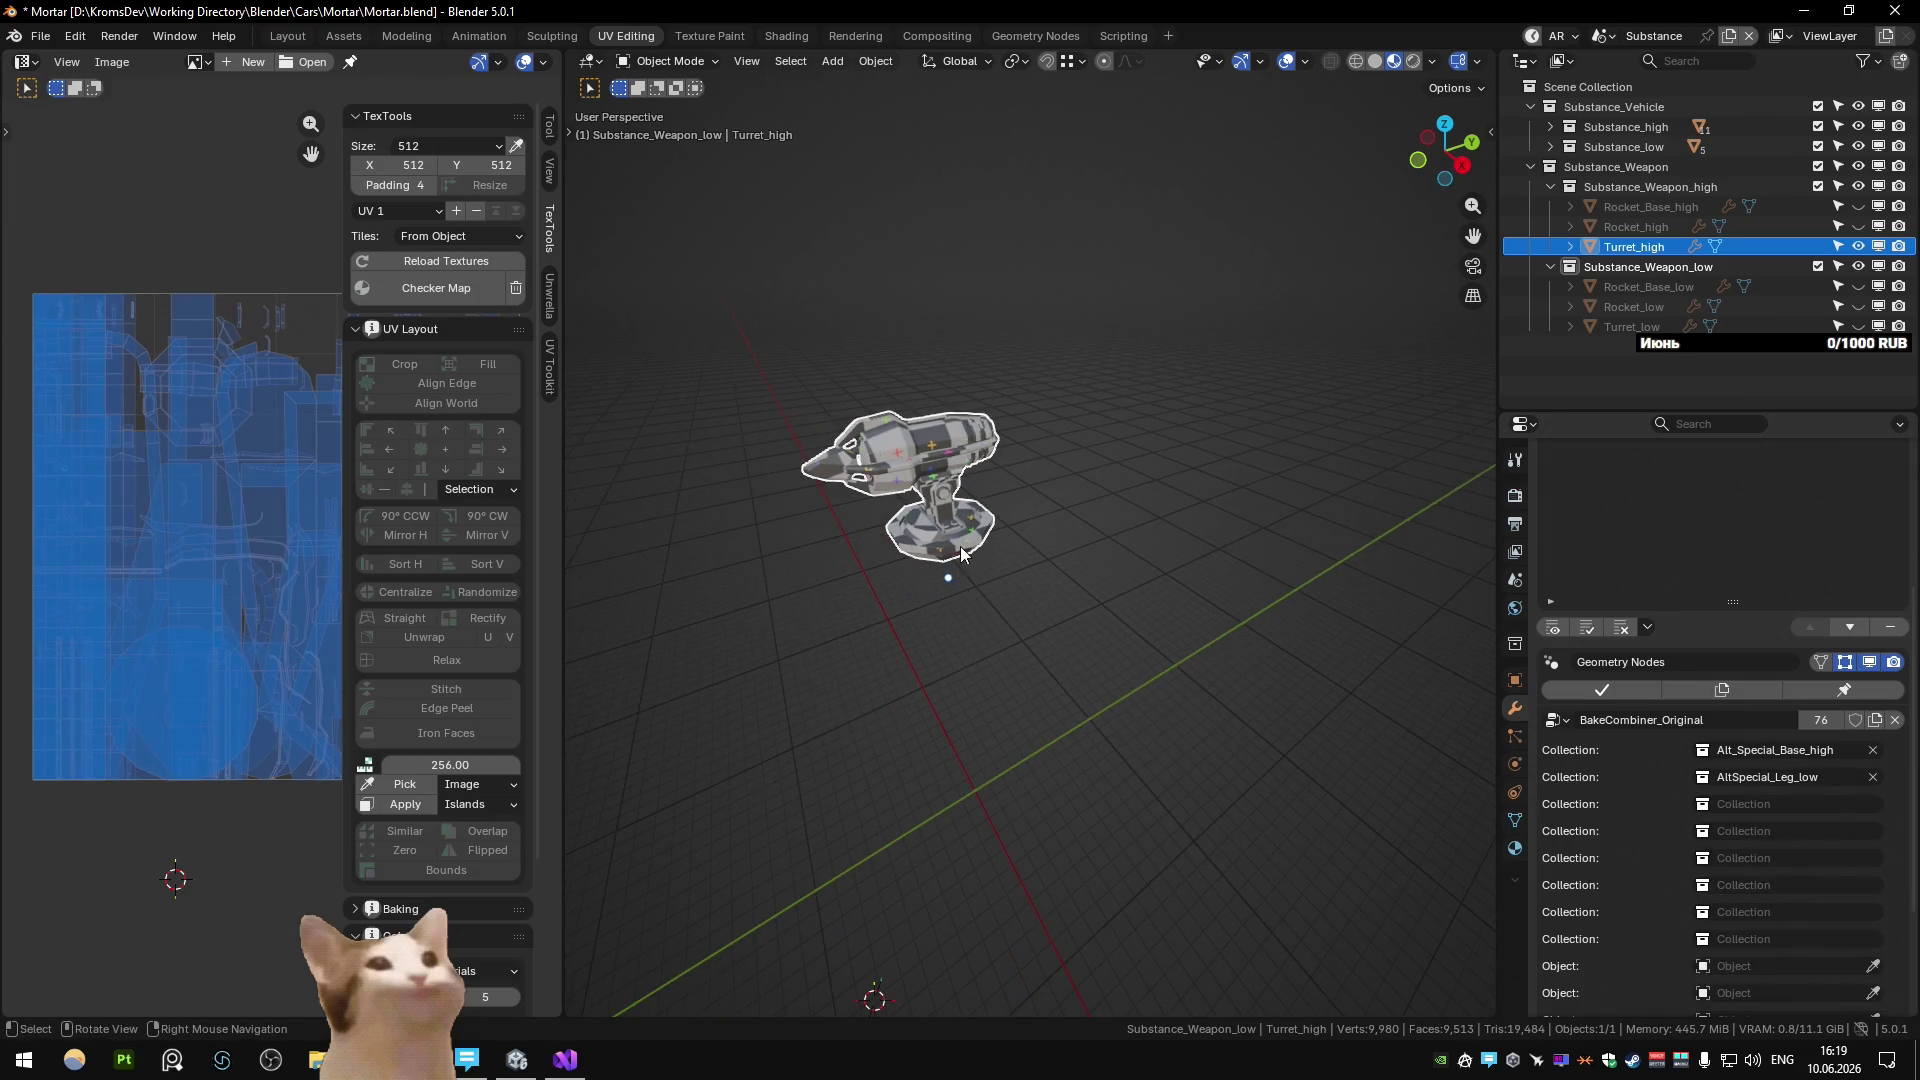
scroll(1099, 590, up, 2)
mouse_move(1178, 626)
middle_down()
mouse_move(1144, 497)
mouse_move(1097, 557)
middle_up()
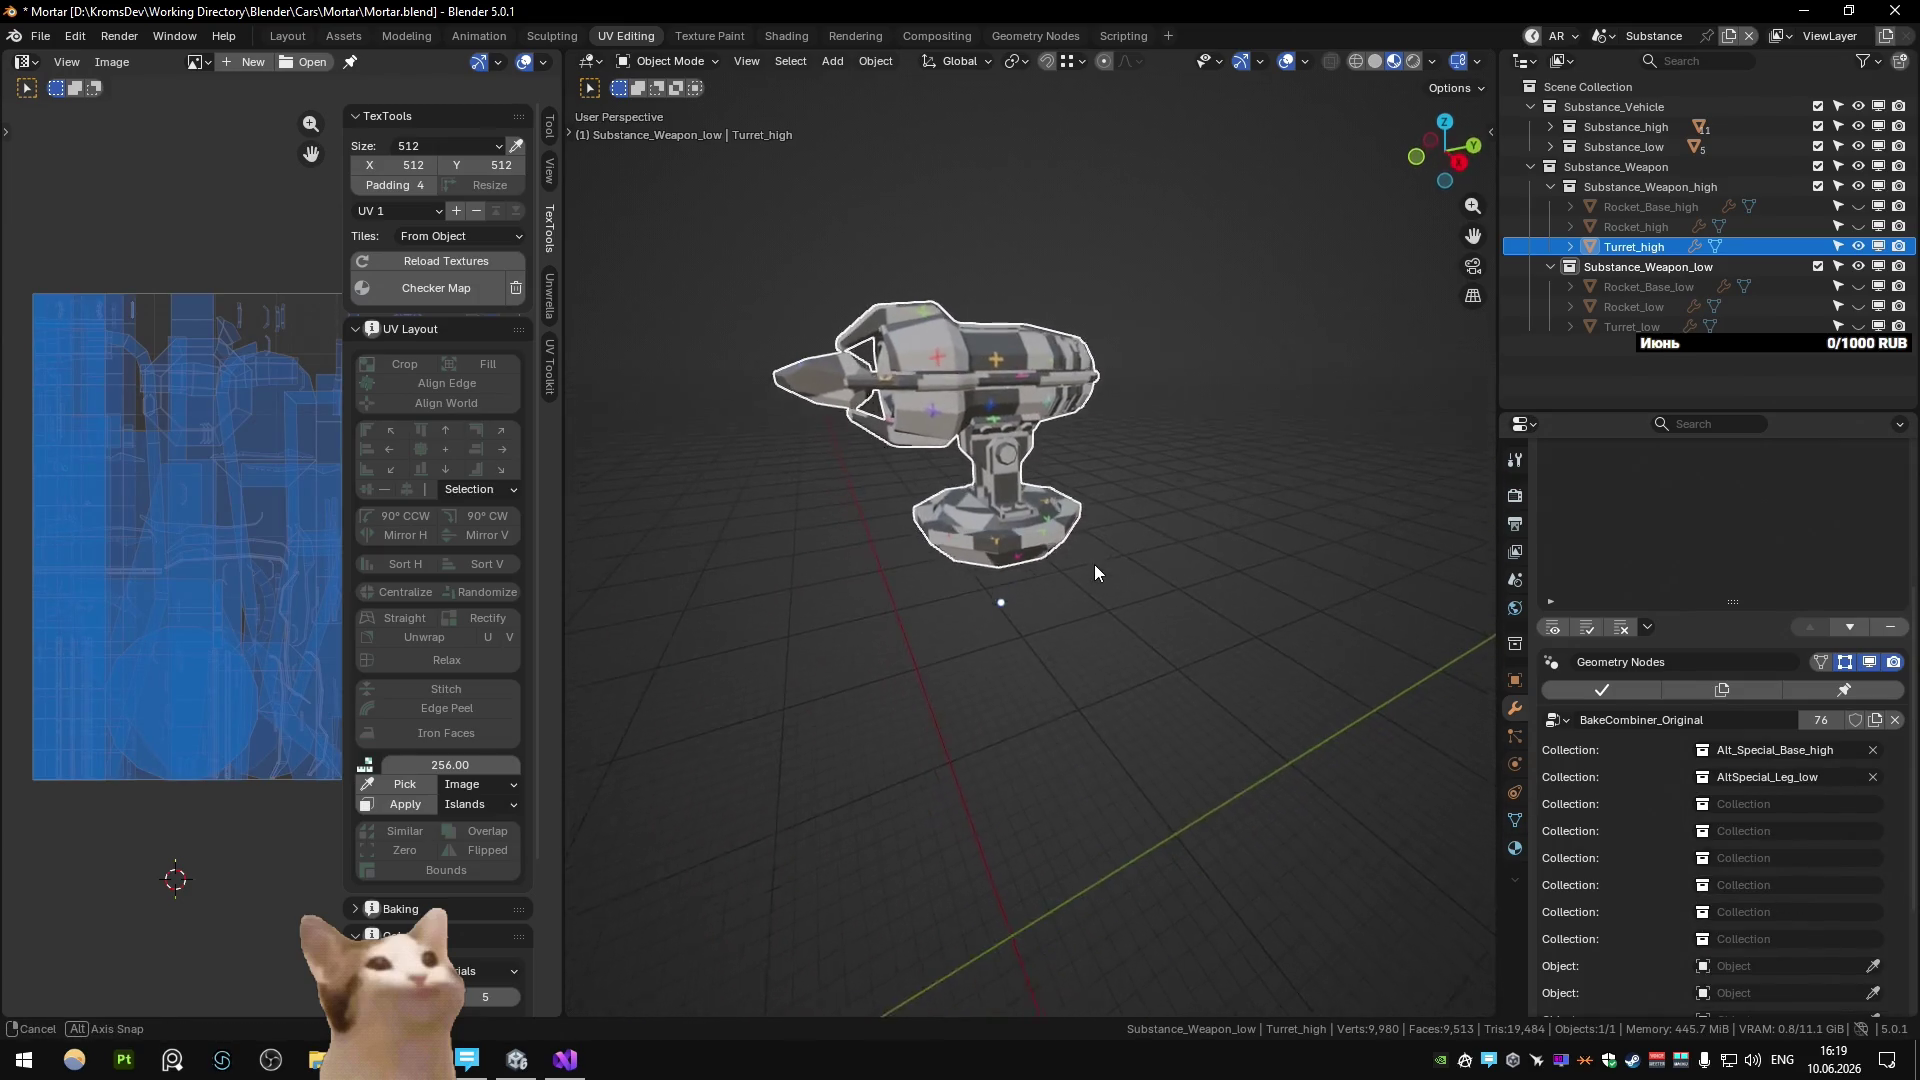
key(ctrl+z)
key(ctrl+z)
key(ctrl+z)
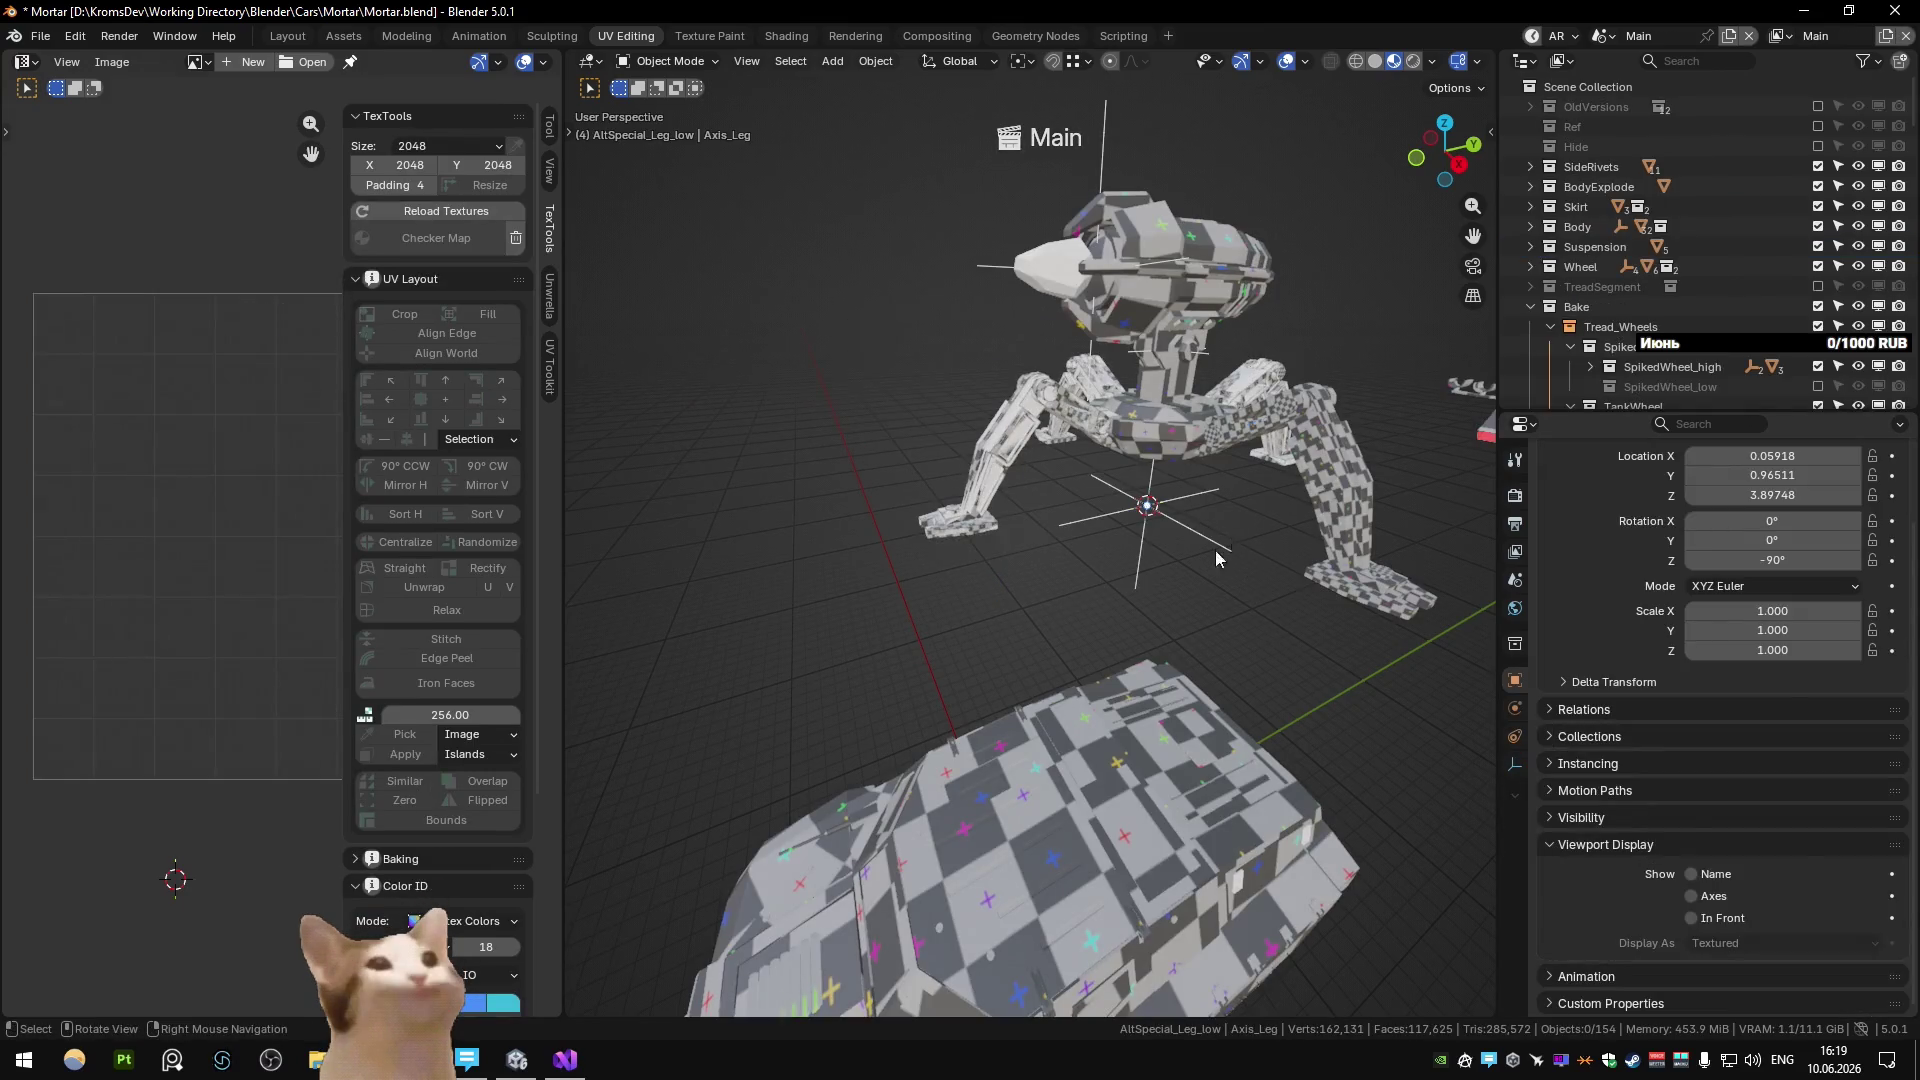
mouse_move(1215, 550)
middle_down()
mouse_move(958, 572)
mouse_move(1090, 520)
middle_up()
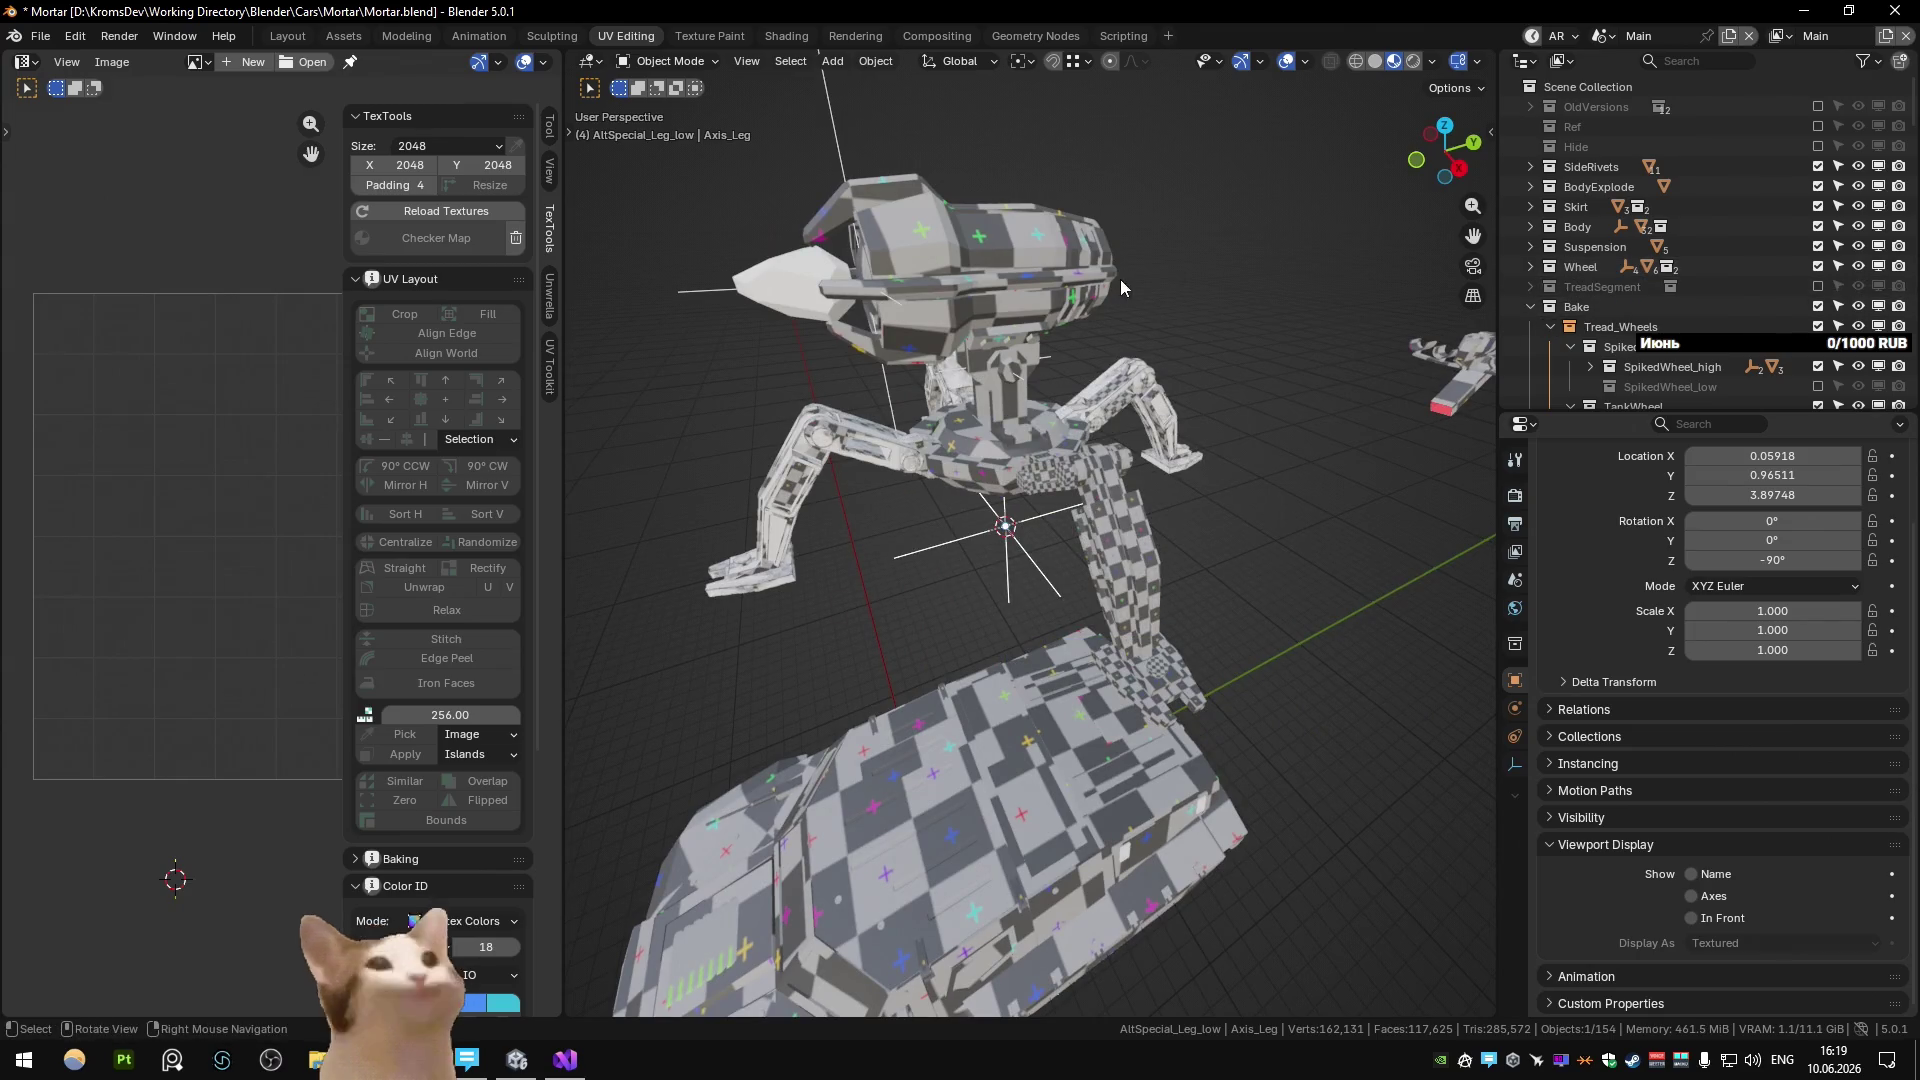
Locate turret part Cube.106 and confirm the collection instance offset X and 3D cursor Y values.
click(1118, 279)
key(KP_Decimal)
click(1689, 133)
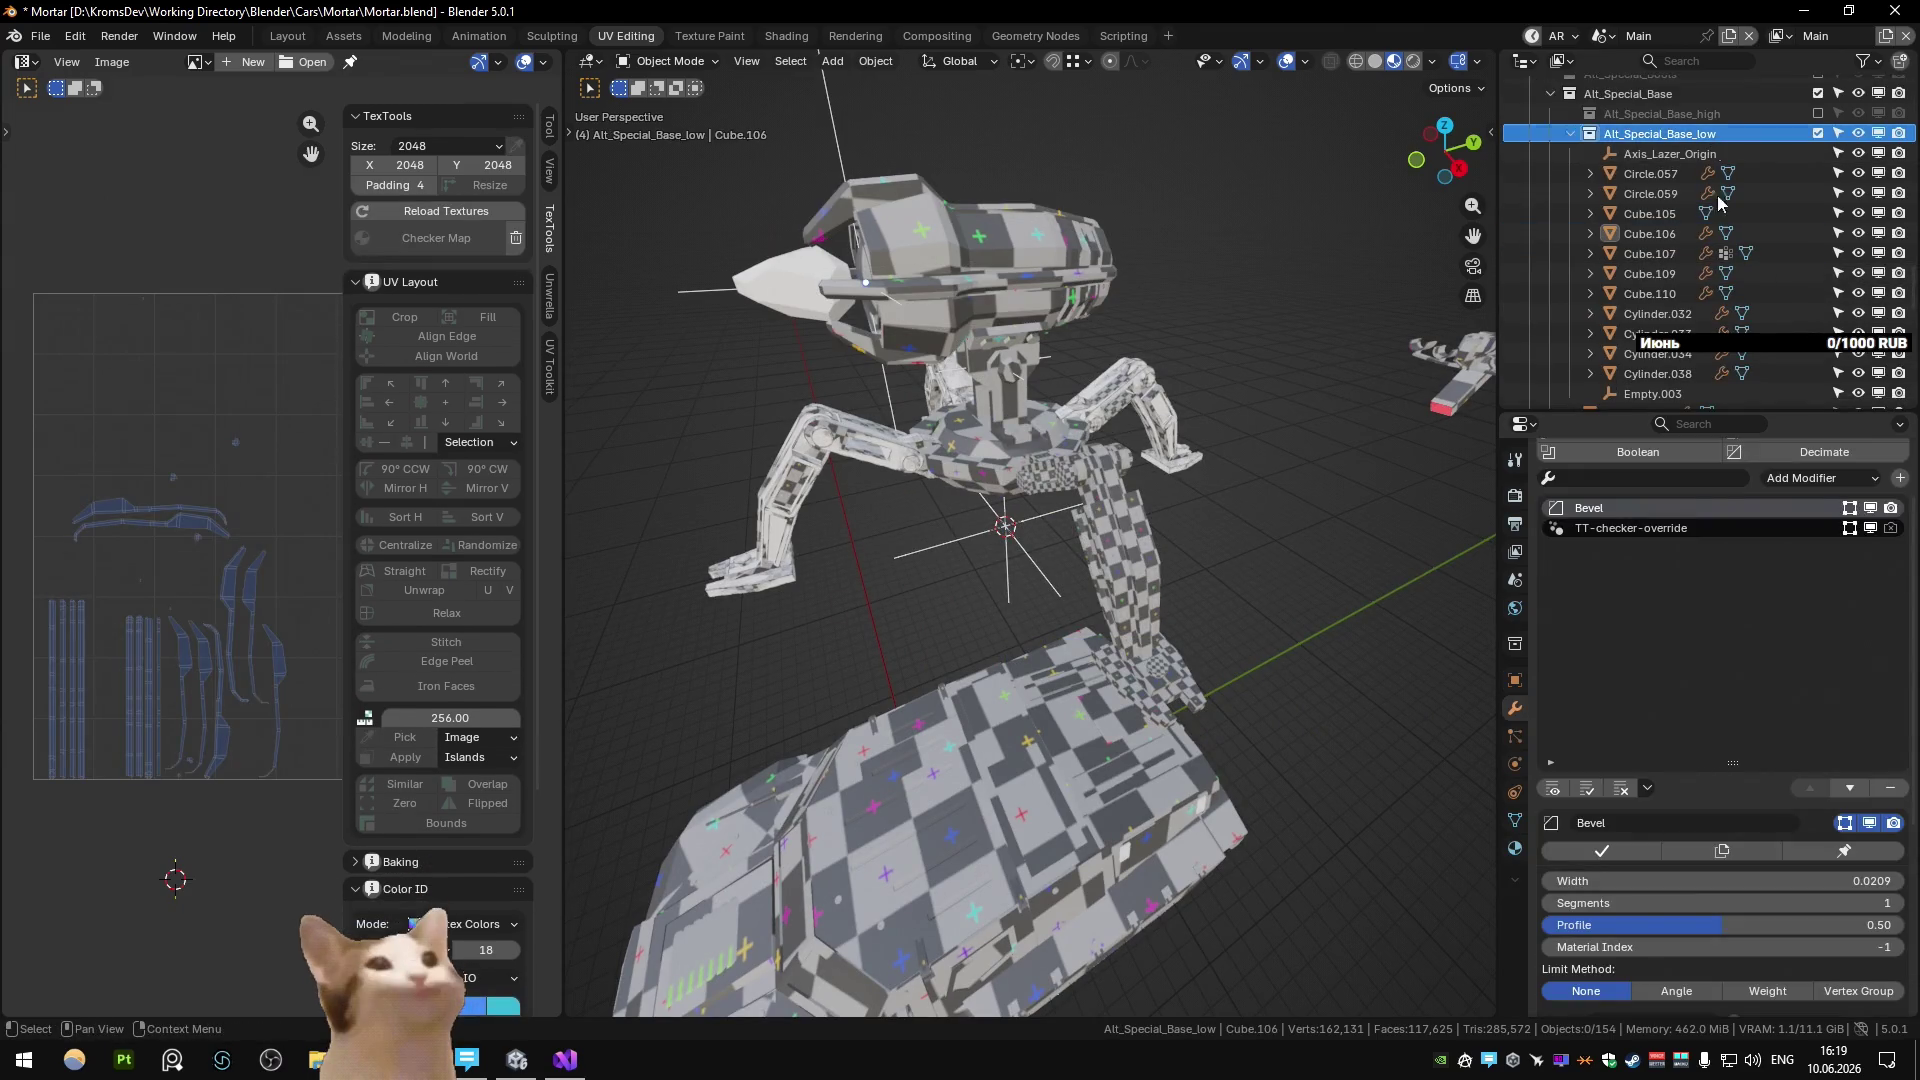
click(1515, 645)
key(n)
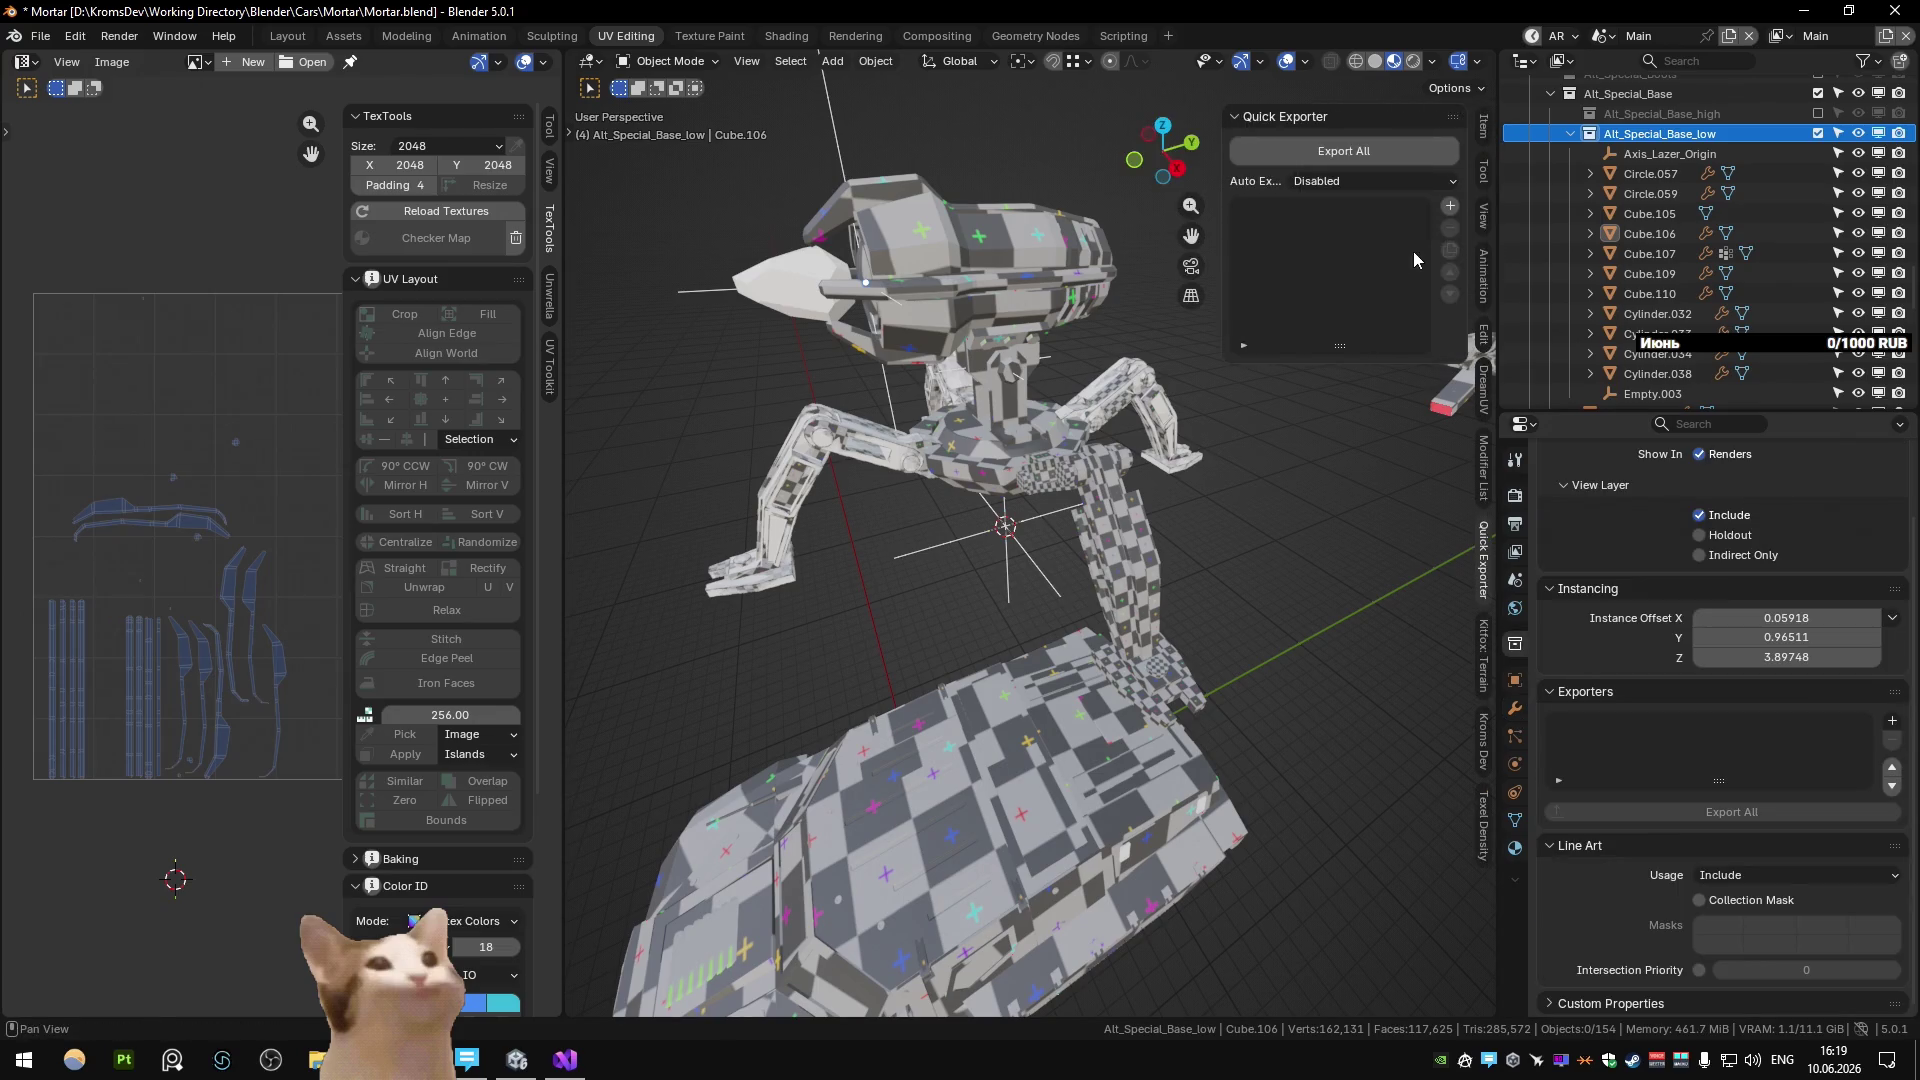
key(Return)
click(1346, 515)
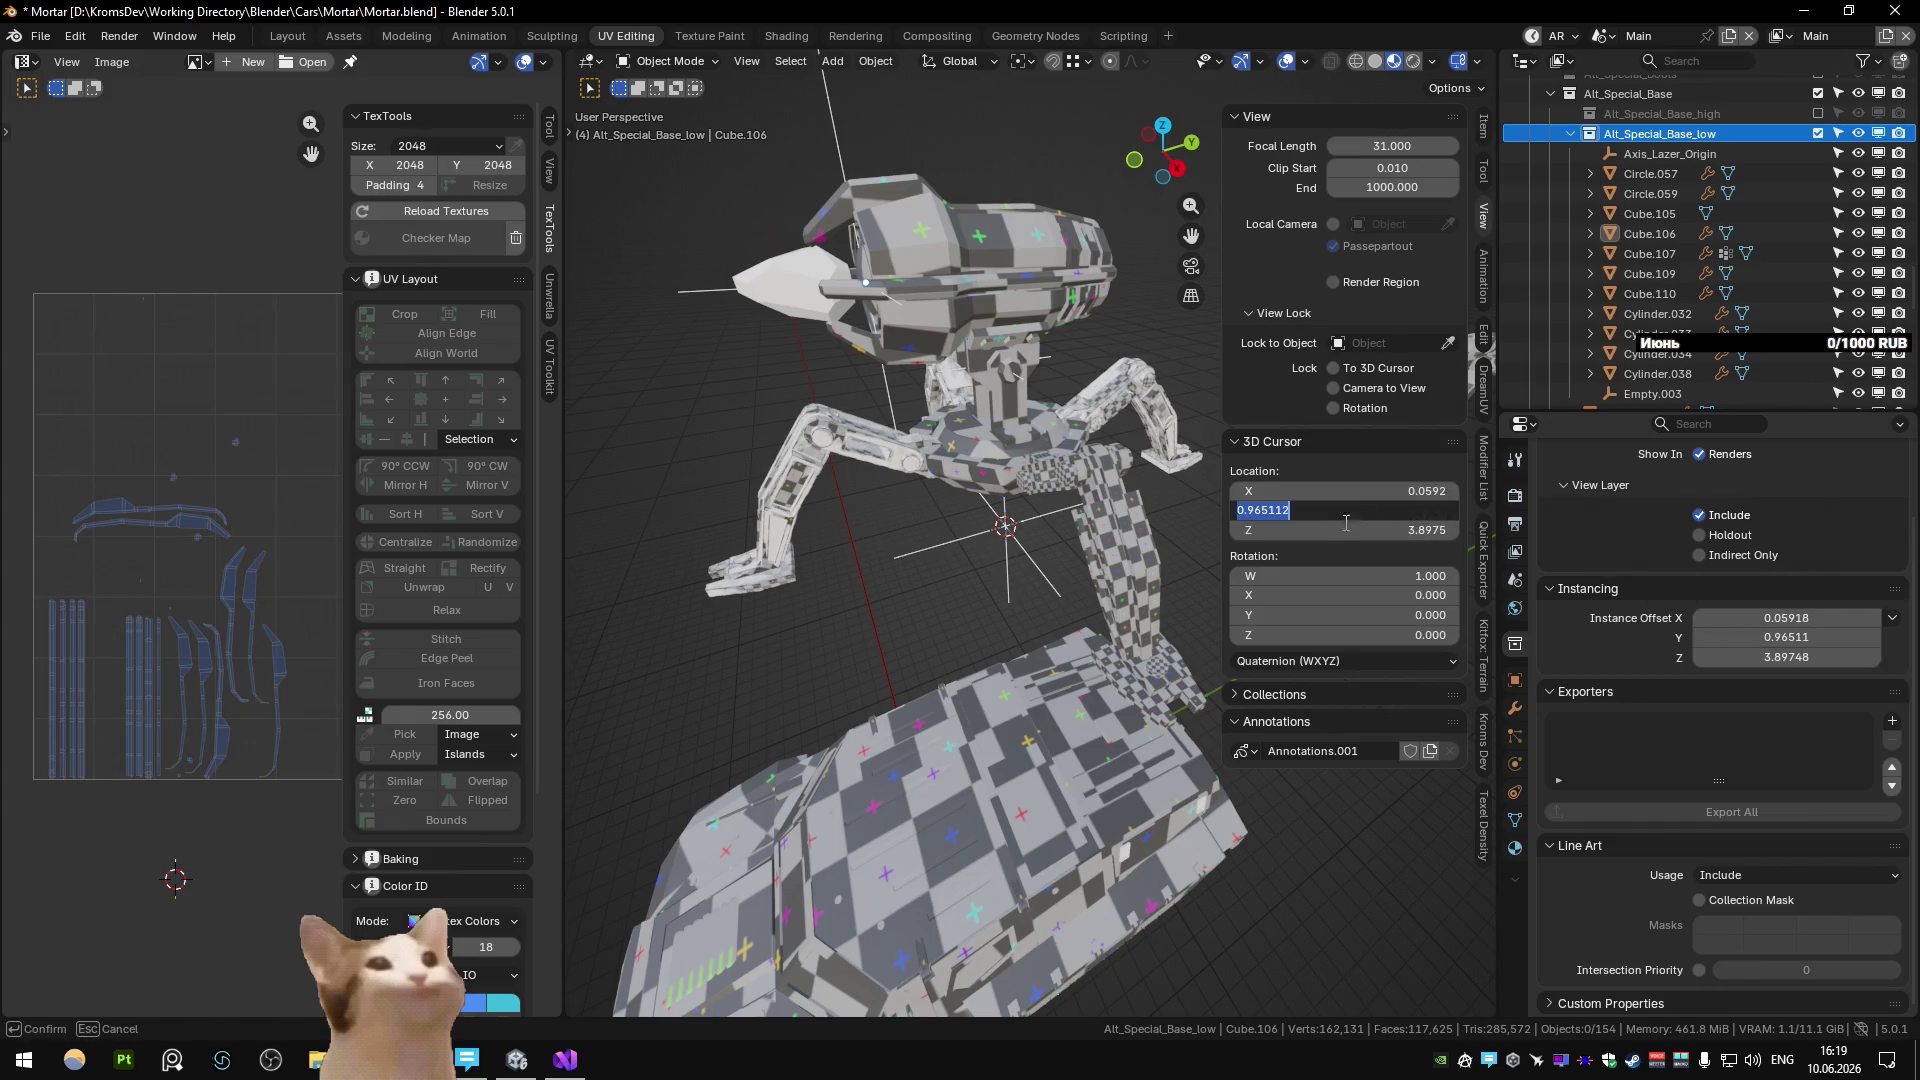
key(Return)
key(Return)
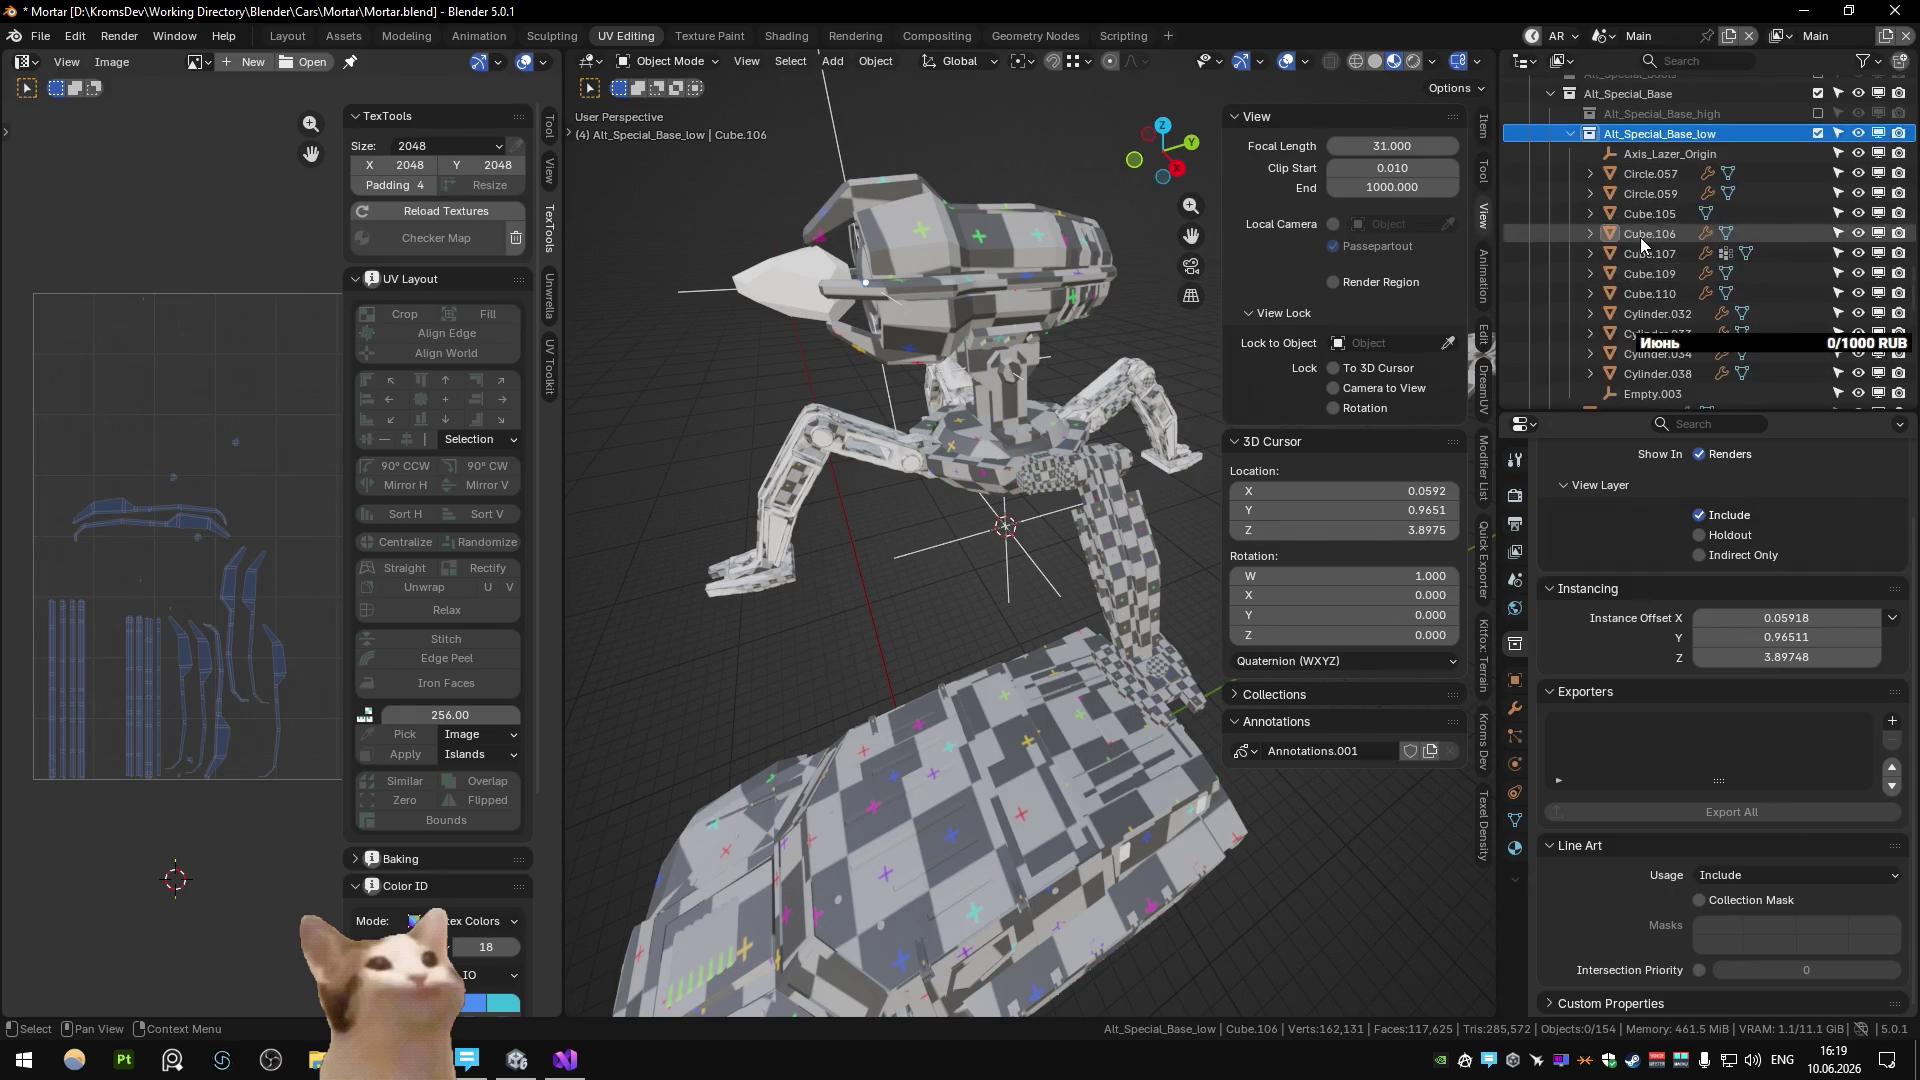
scroll(1639, 237, up, 2)
scroll(1619, 230, down, 5)
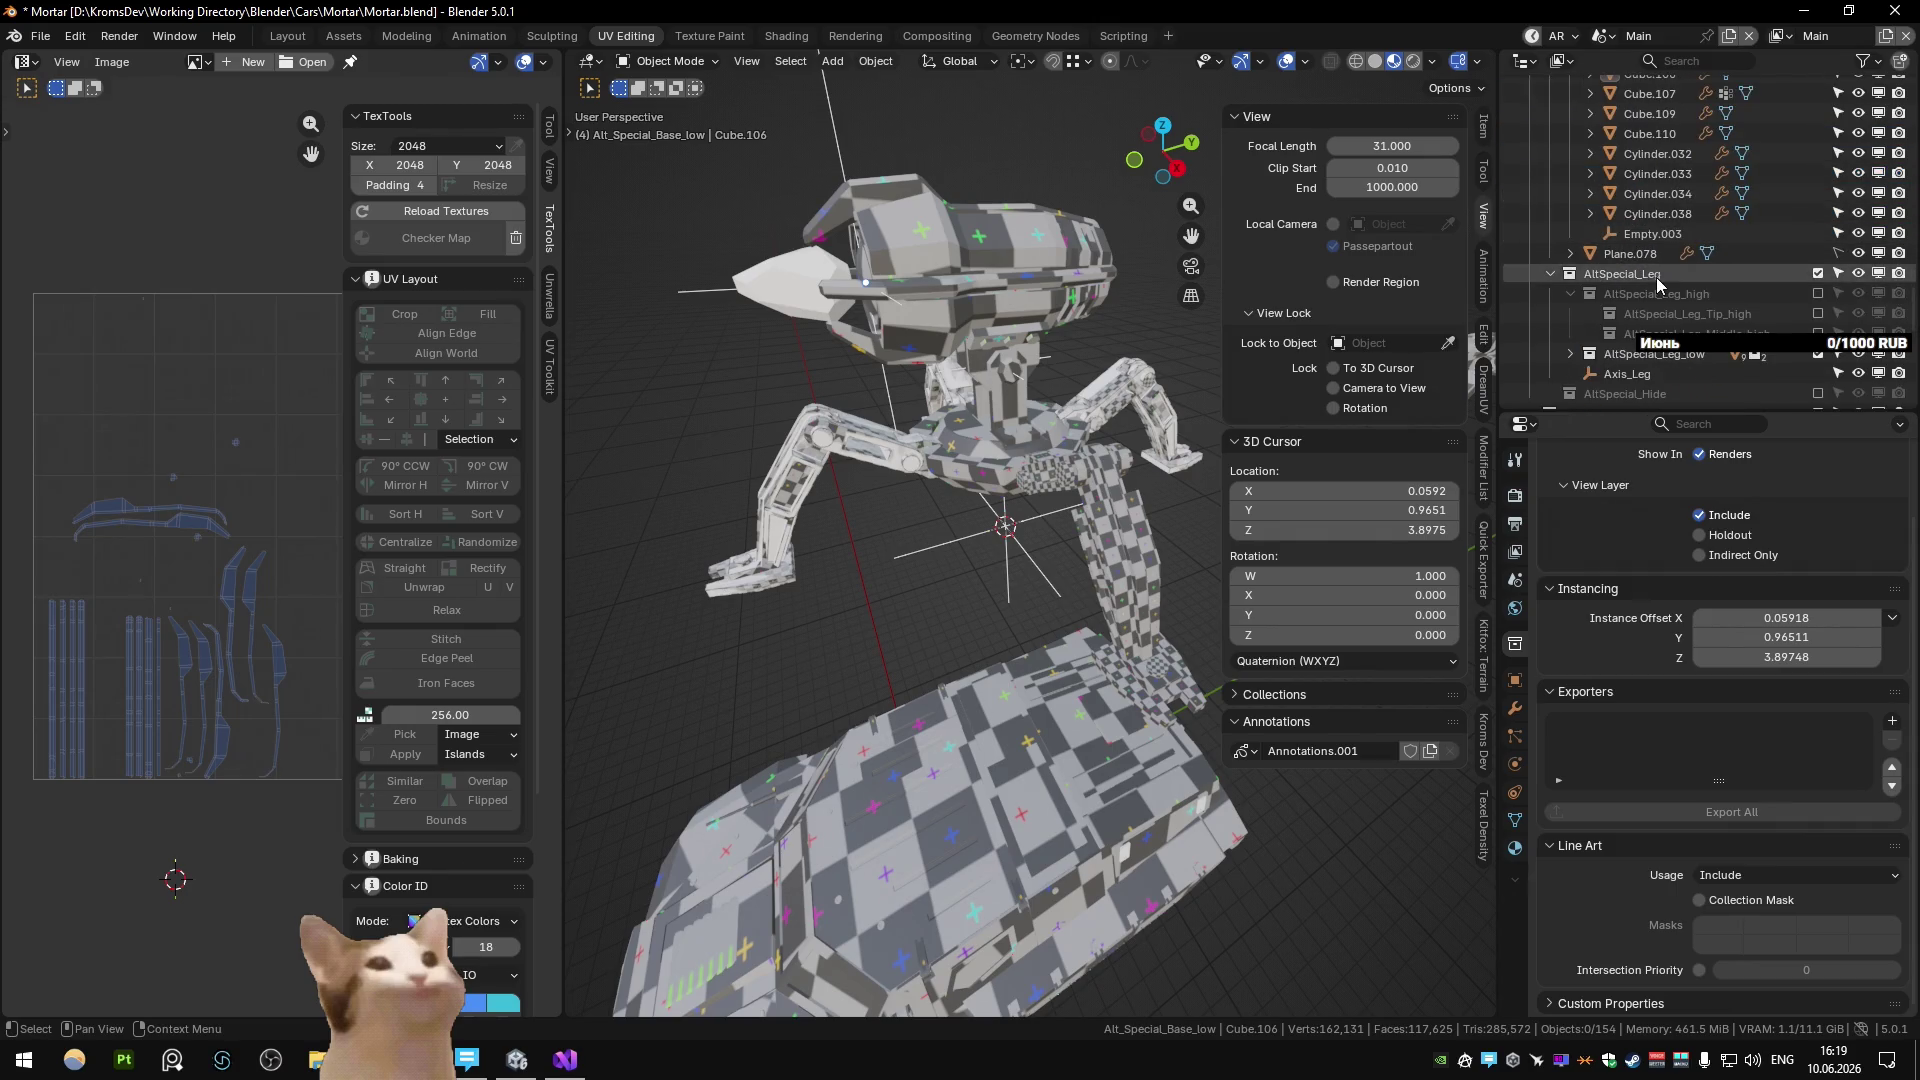
Toggle AltSpecial_Leg_high on and back off so it stays excluded, then select AltSpecial_Leg_low.
click(1652, 294)
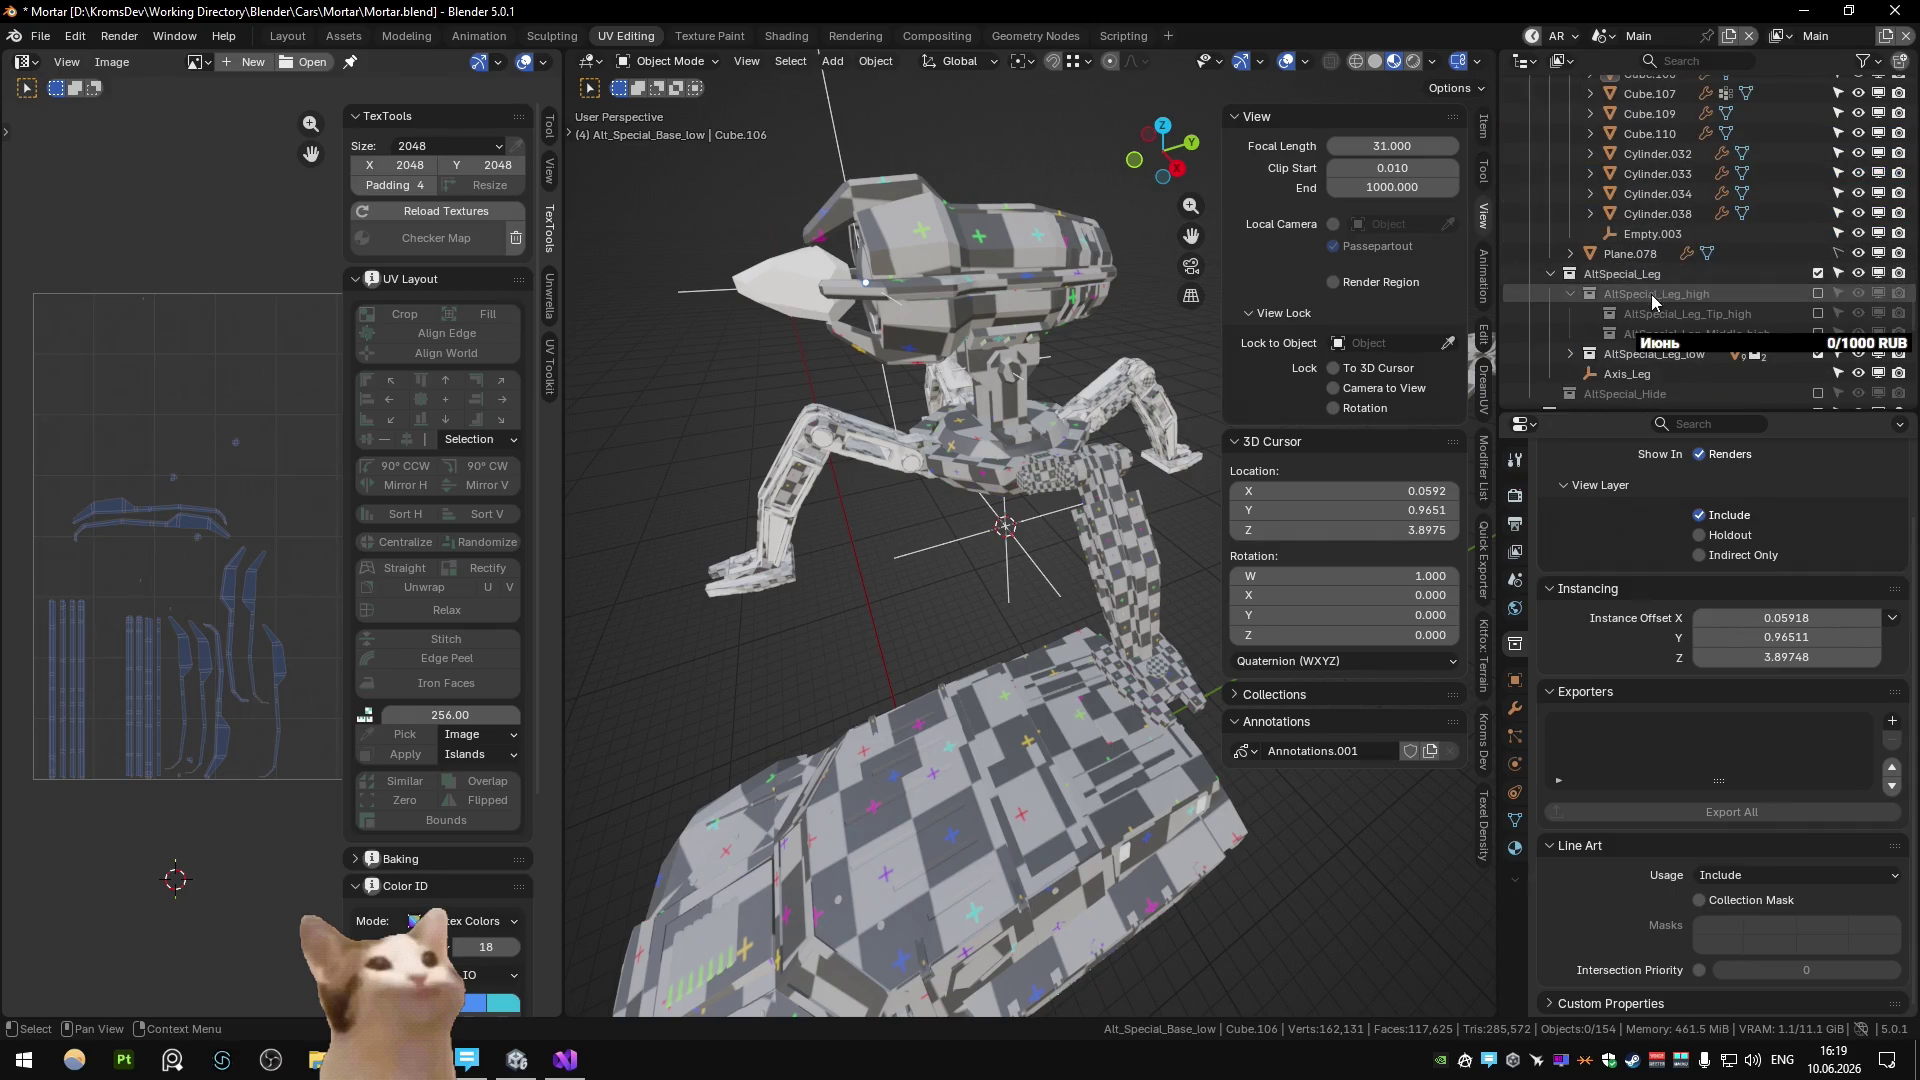
click(1818, 293)
click(1818, 293)
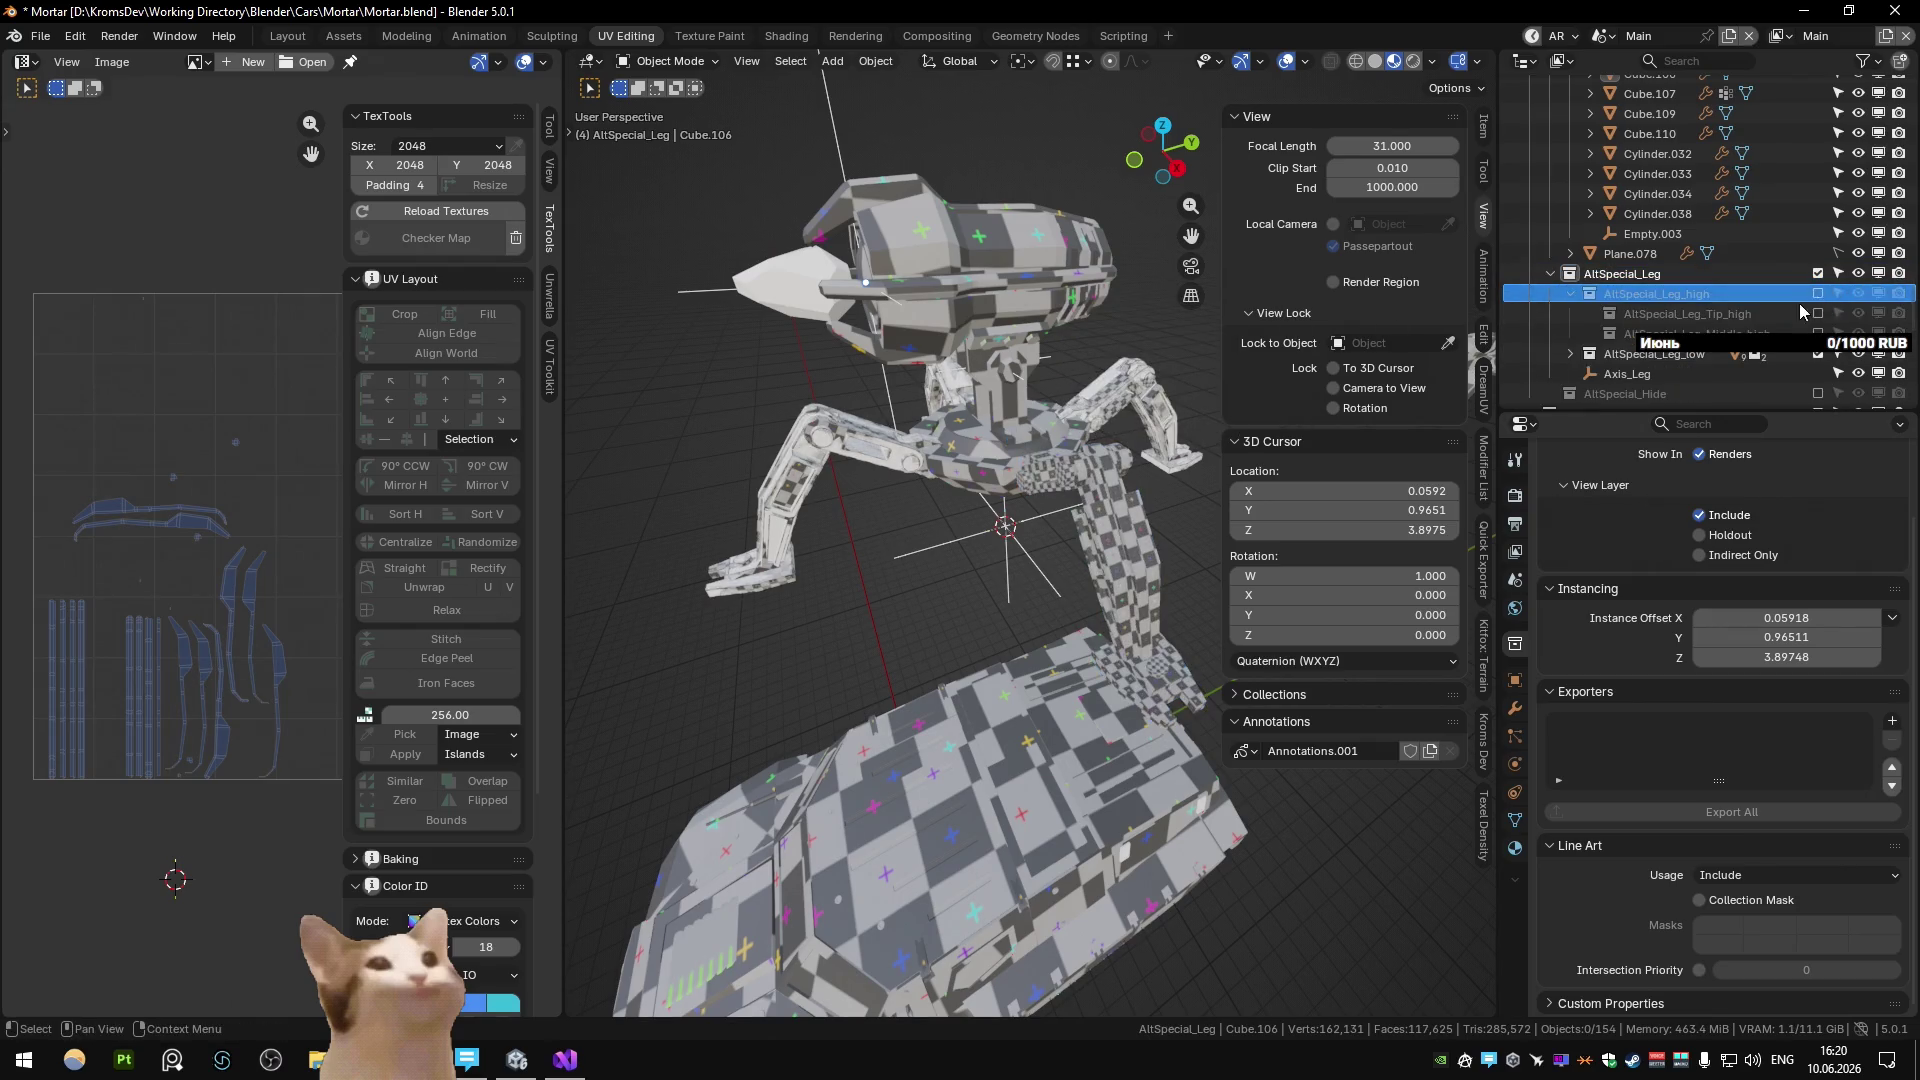
click(1603, 357)
Switch to the Substance scene and display the turret's modifier stack.
click(1095, 317)
middle_drag(1043, 440, 1312, 669)
click(1515, 681)
click(1515, 708)
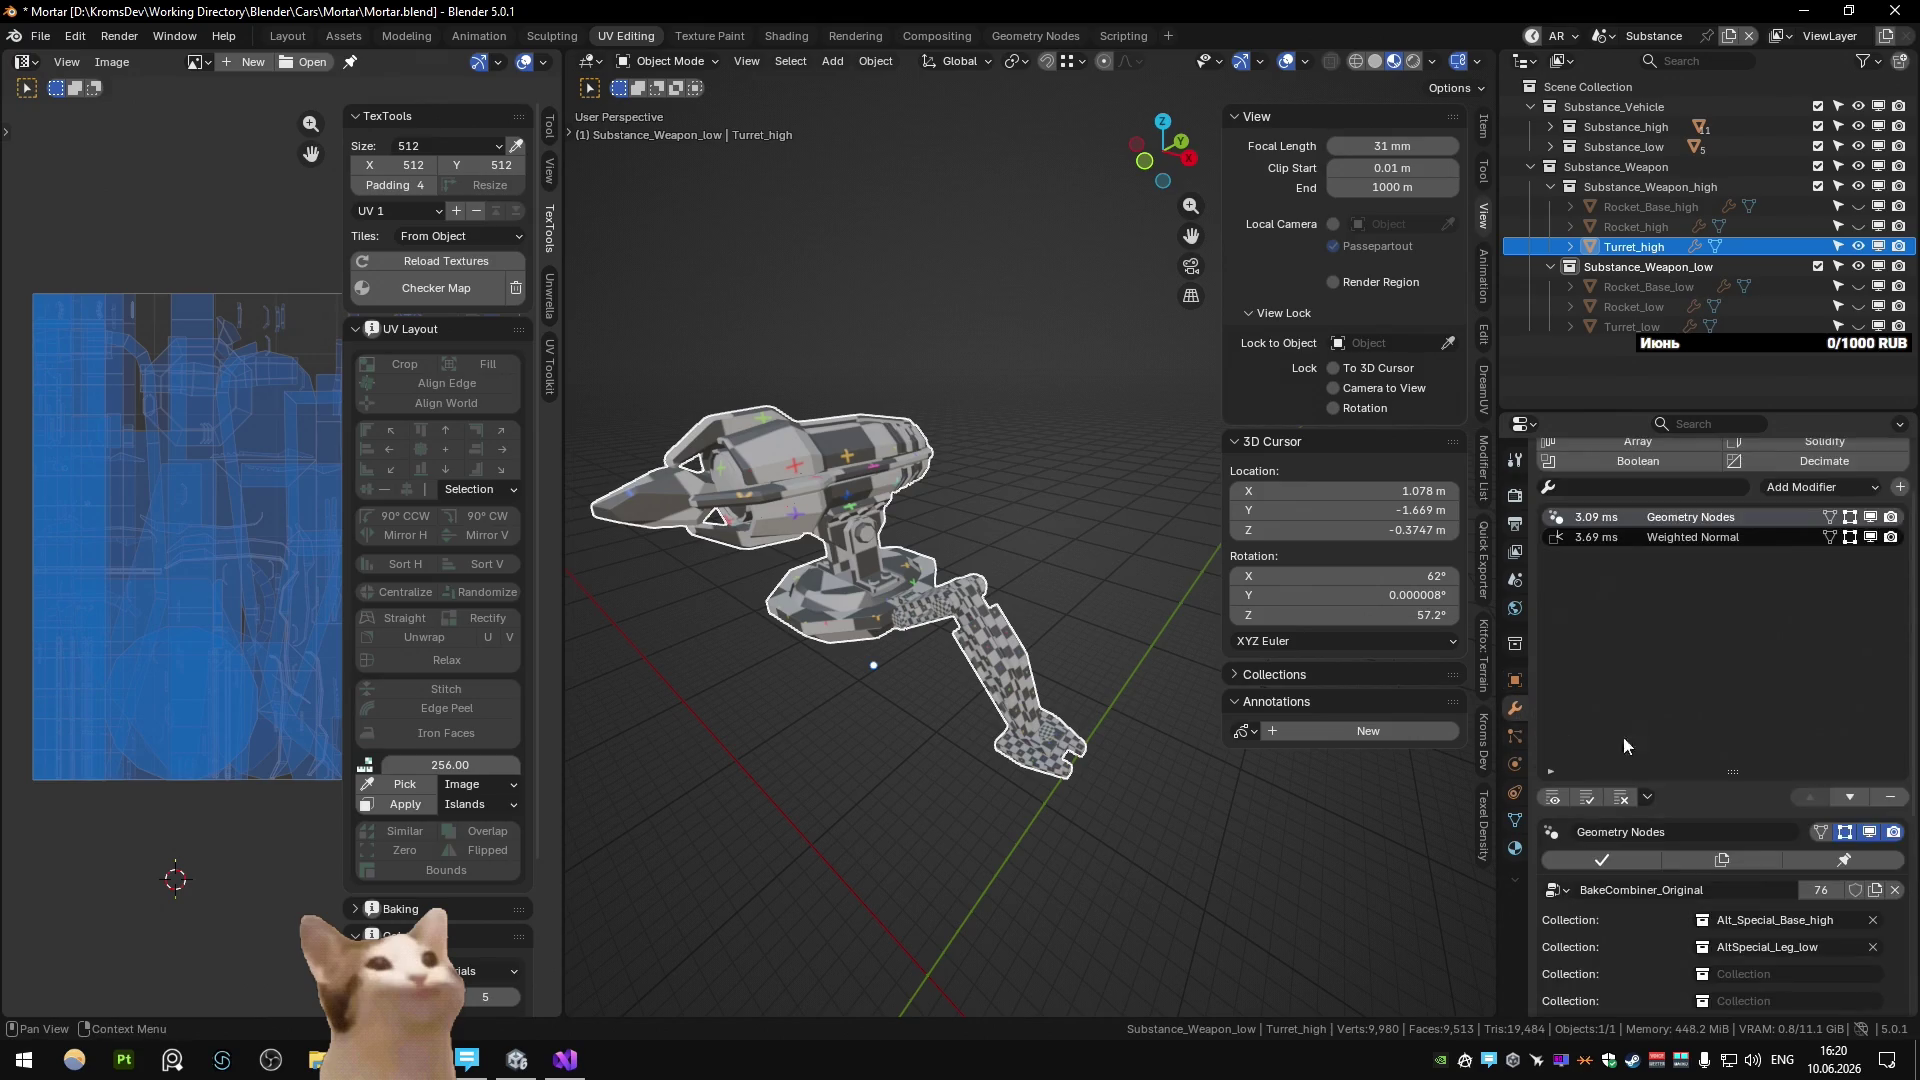
Set the turret's second BakeCombiner collection slot to the AltSpecial_Leg_low collection.
click(1821, 948)
text(AltSpecial_Leg_l)
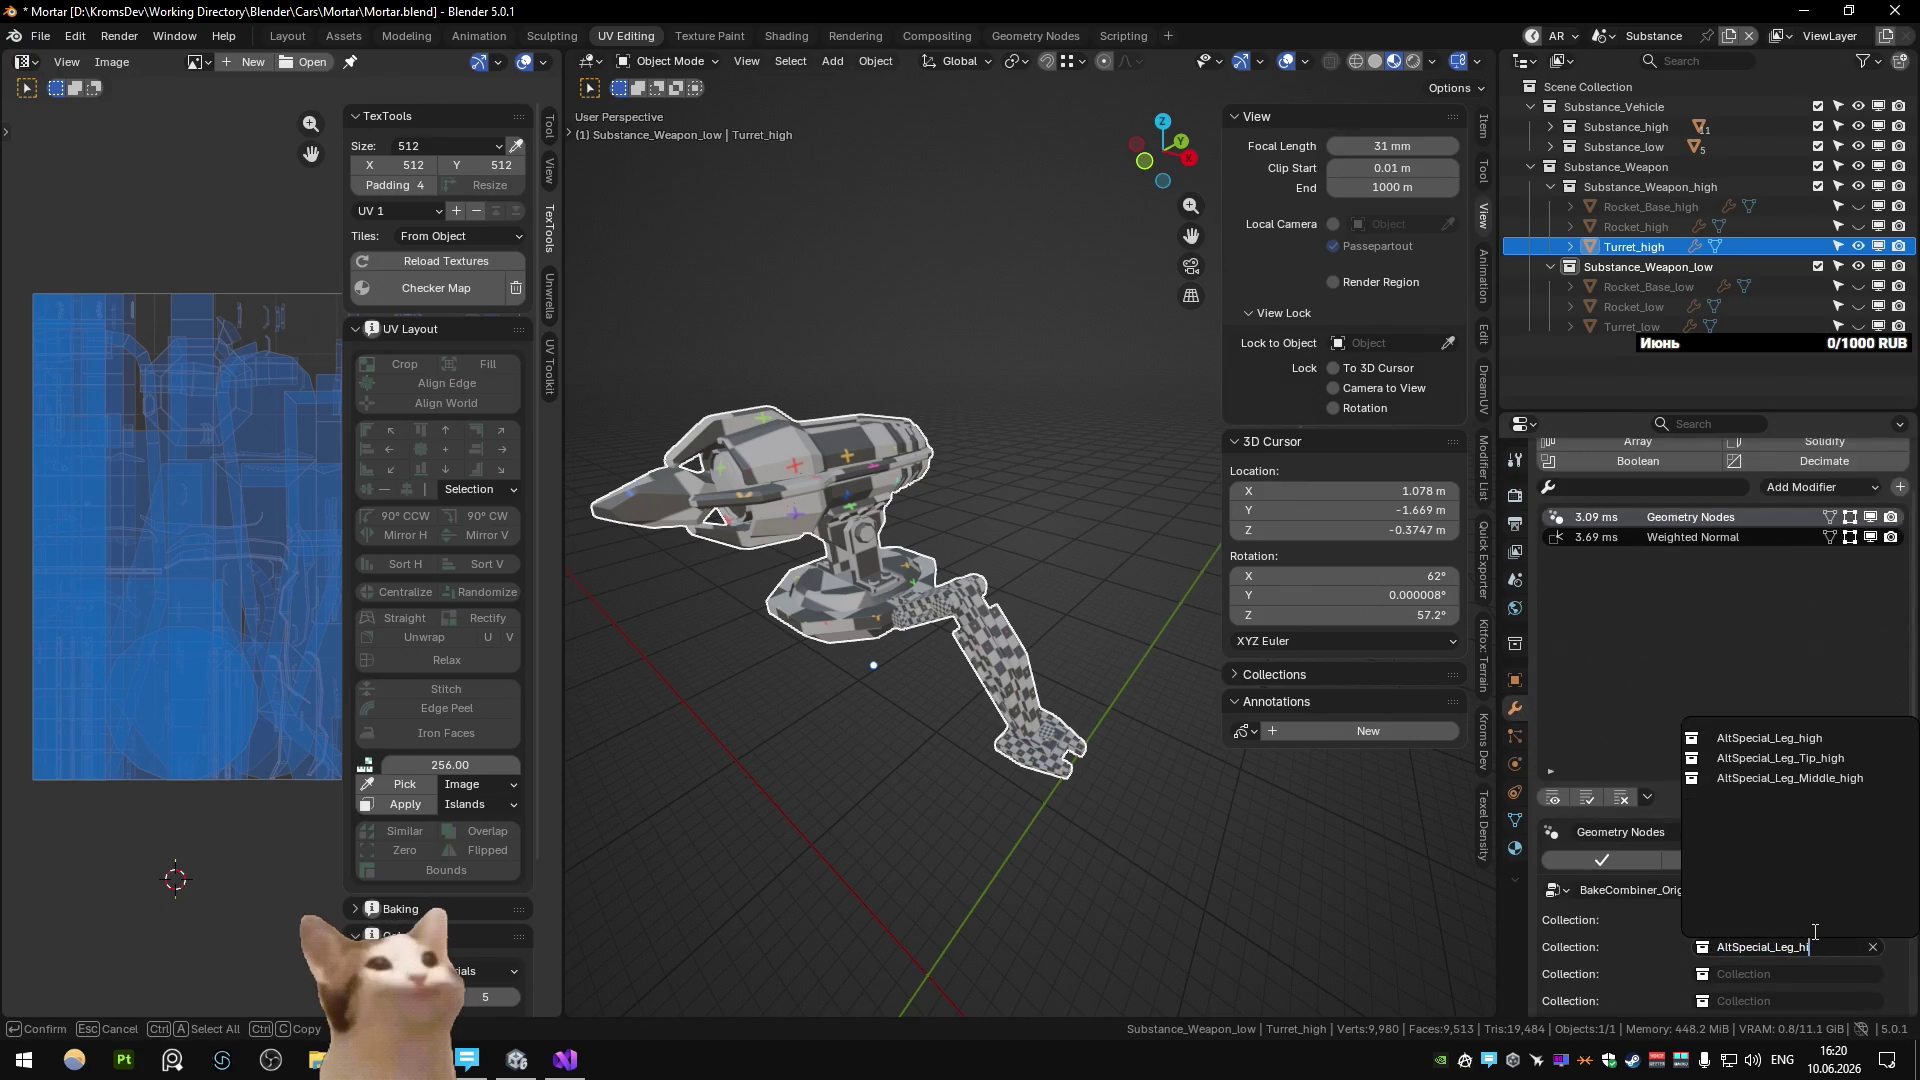
key(Return)
Re-include the AltSpecial_Leg_high collection in the outliner and expand it.
shift+middle_drag(940, 454, 1503, 363)
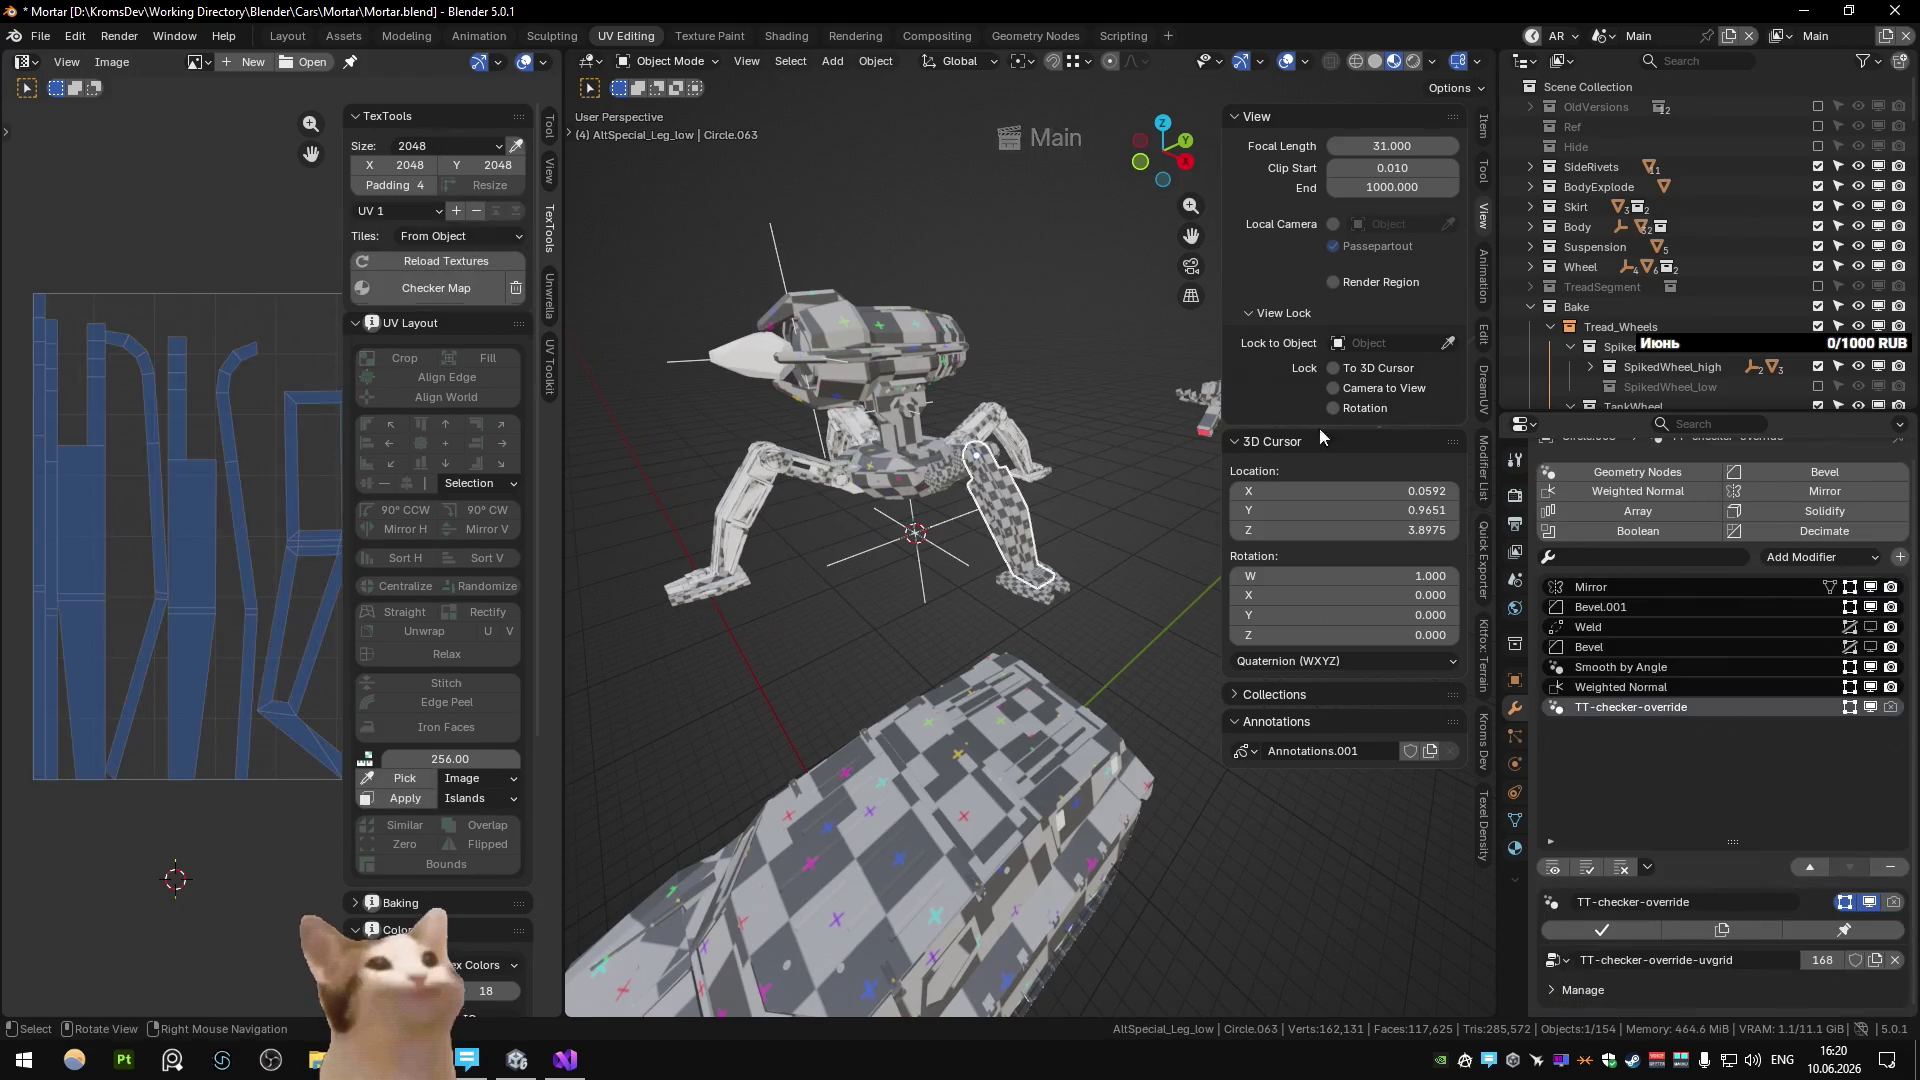
key(period)
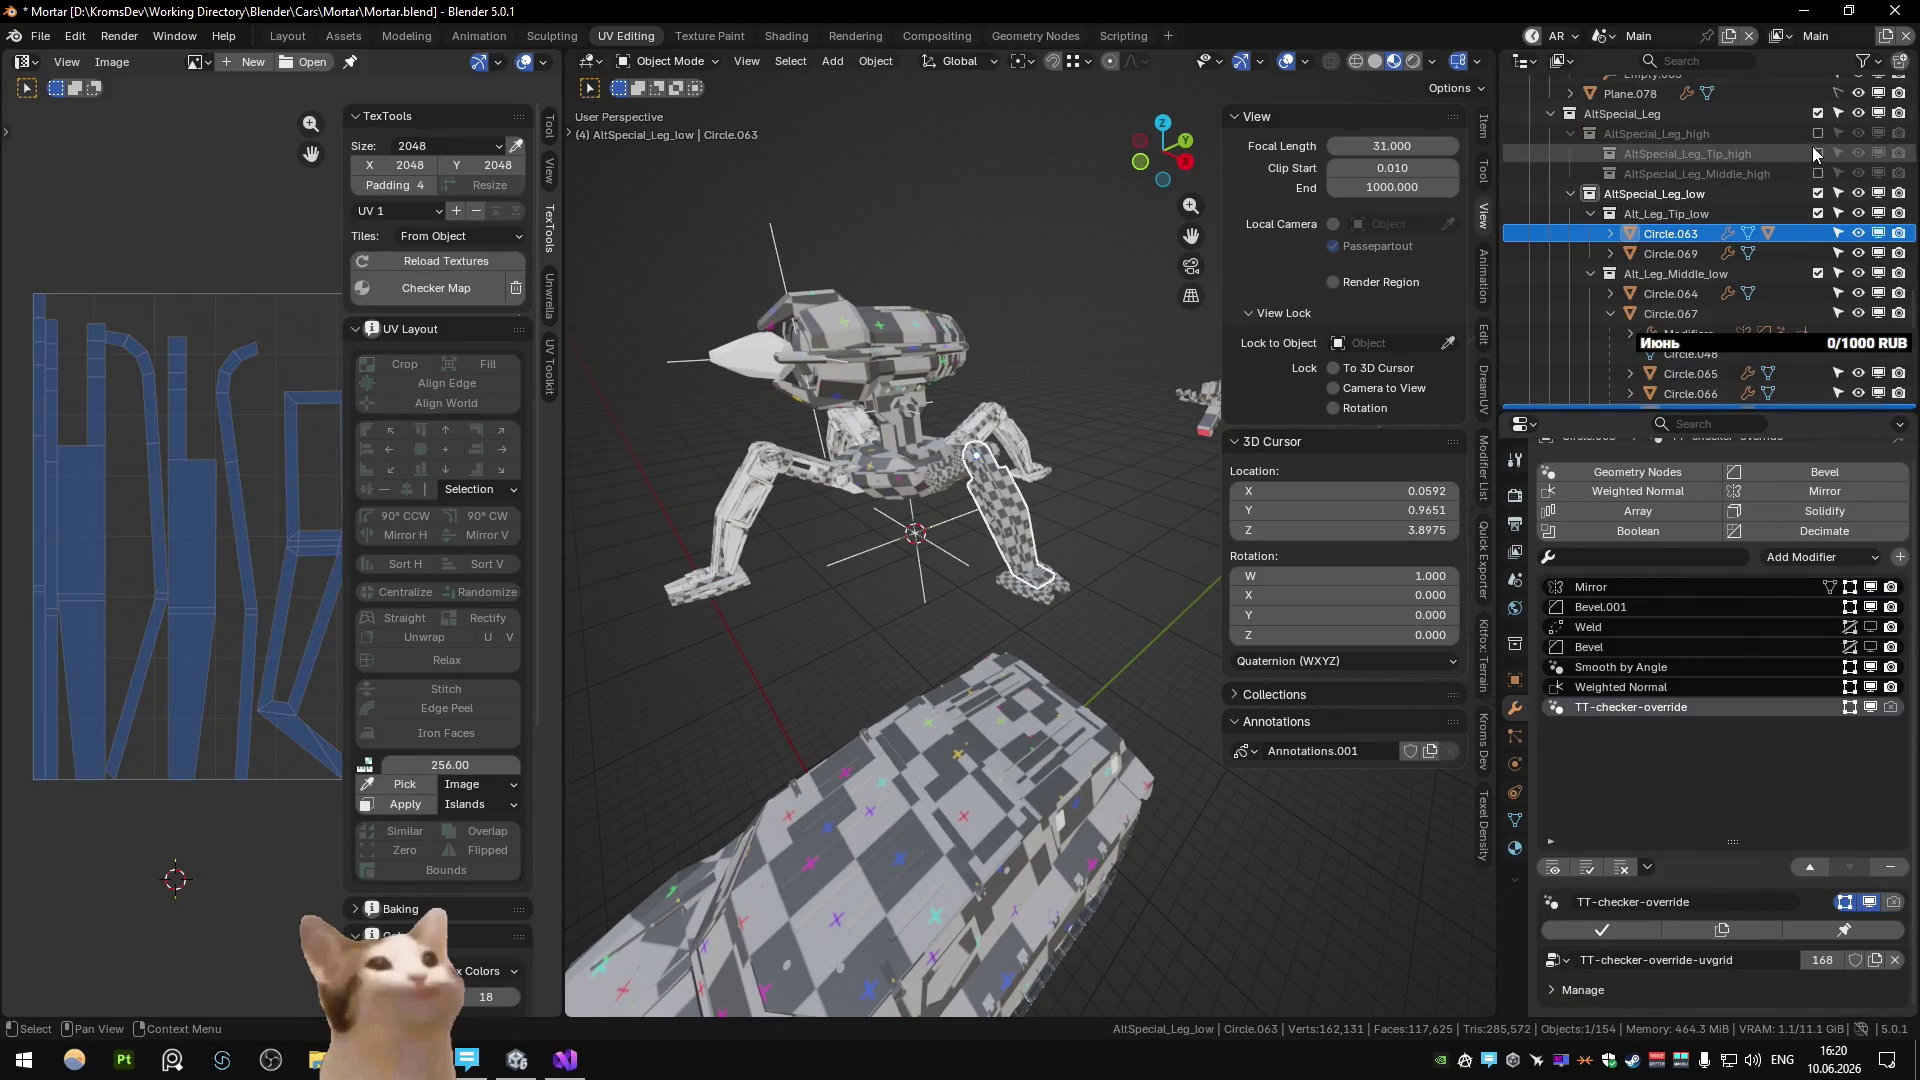
click(1817, 133)
click(1660, 133)
Return to the Substance scene, show all objects and select Turret_low.
key(ctrl+q)
click(1086, 291)
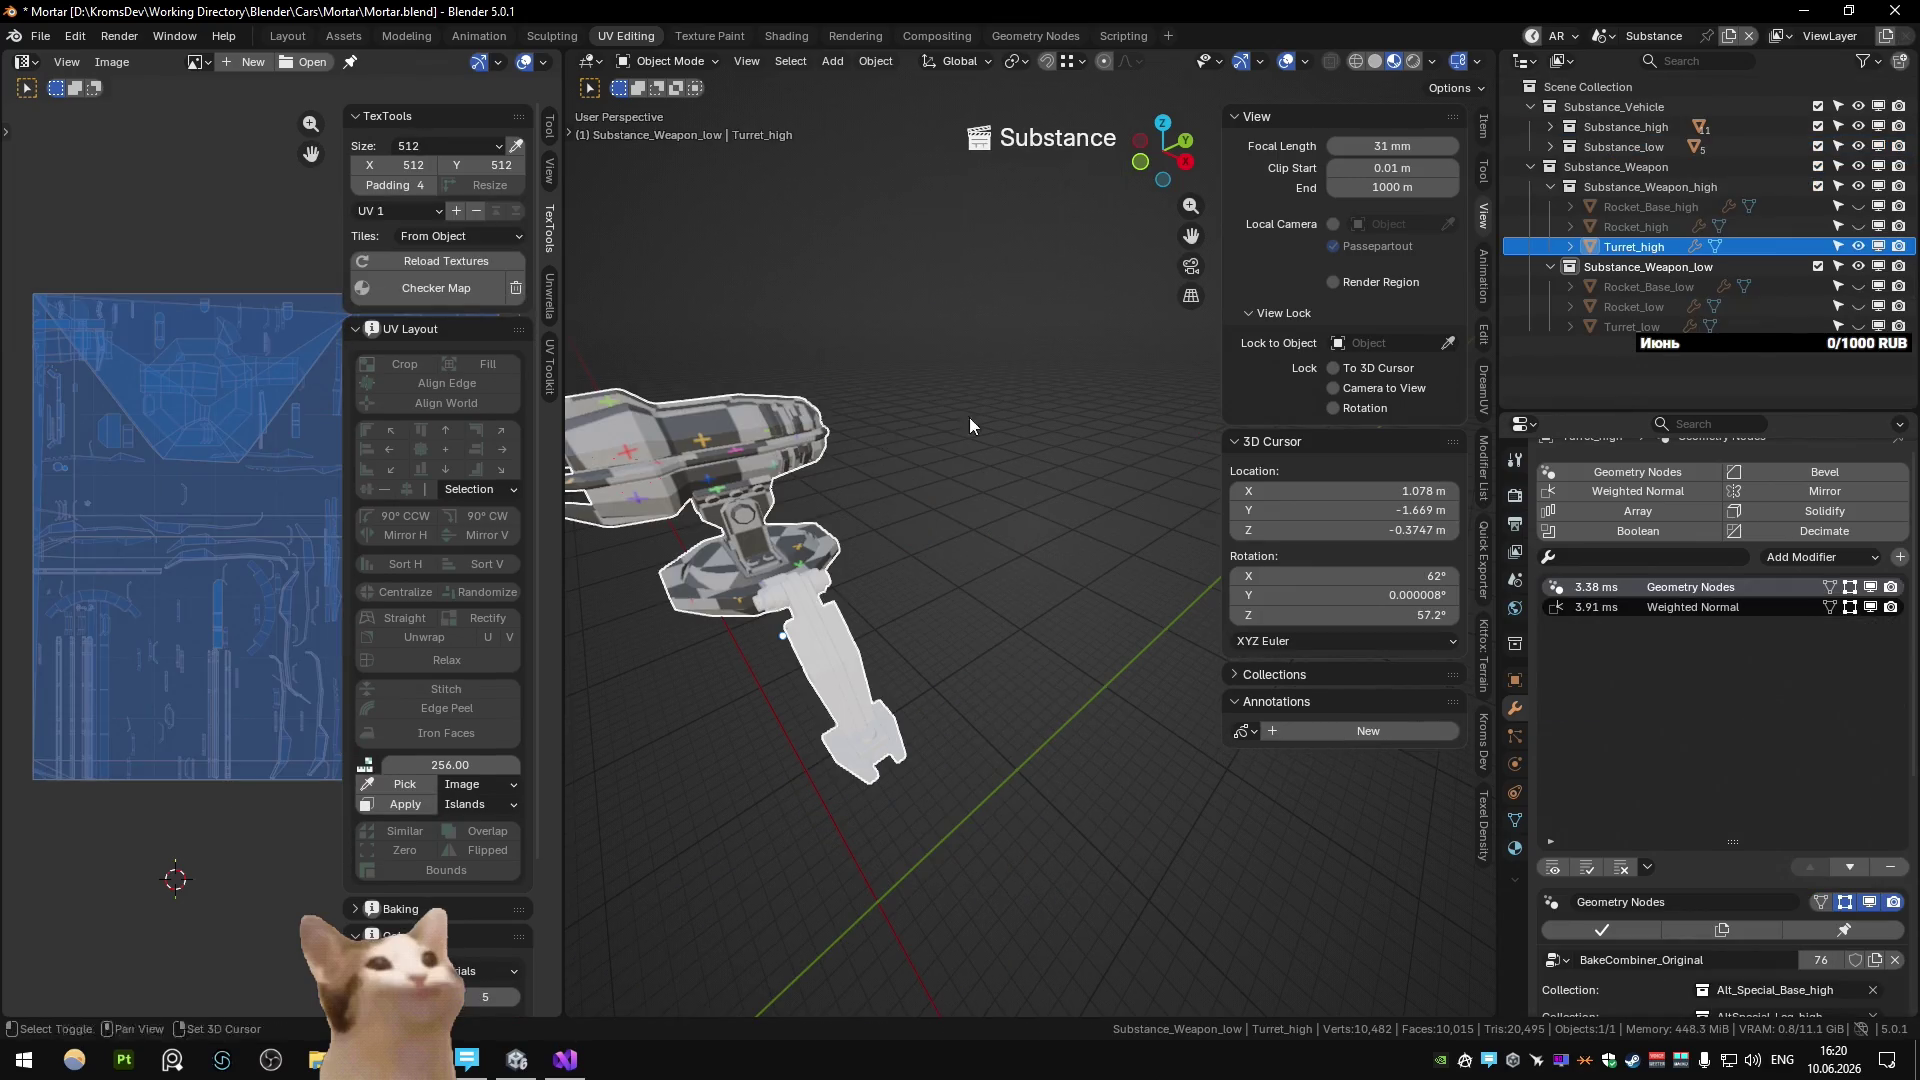
key(KP_Decimal)
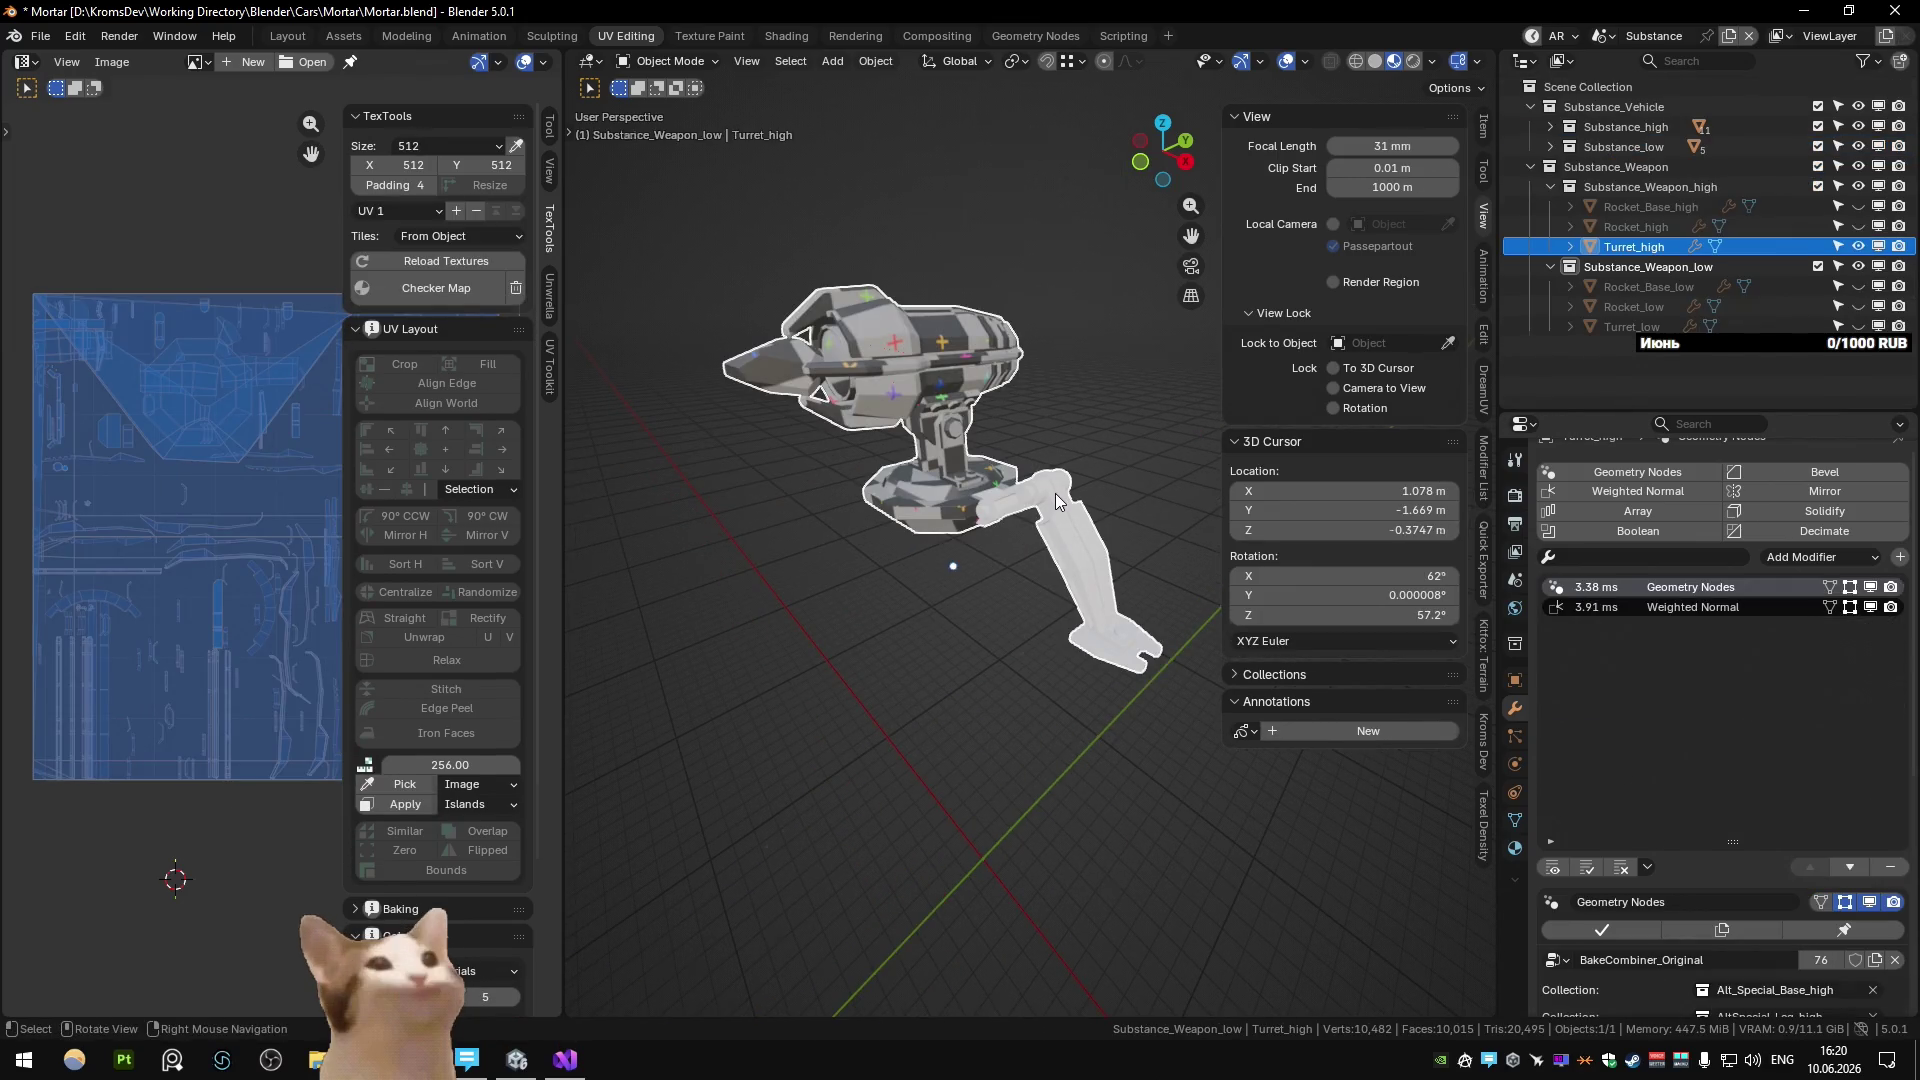
key(ctrl+Page_Down)
key(ctrl+Page_Up)
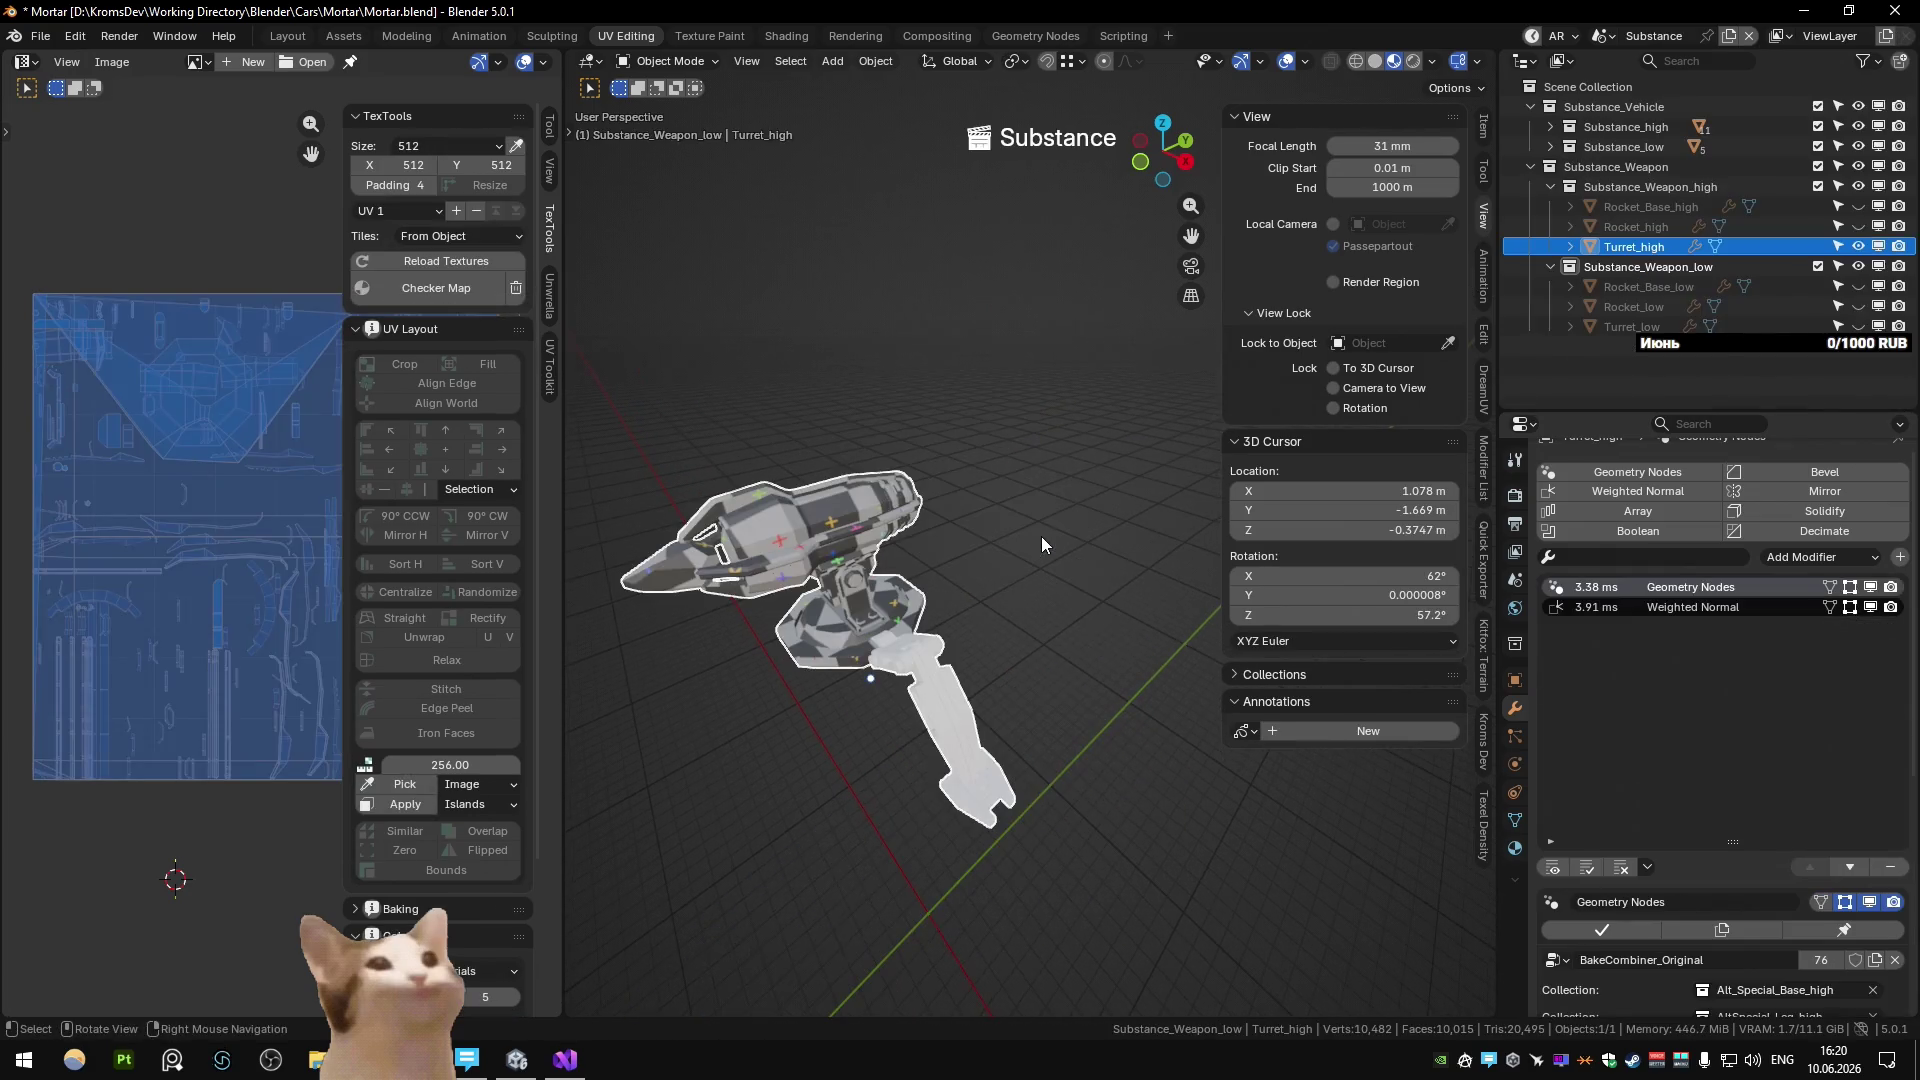
click(1041, 536)
key(KP_Divide)
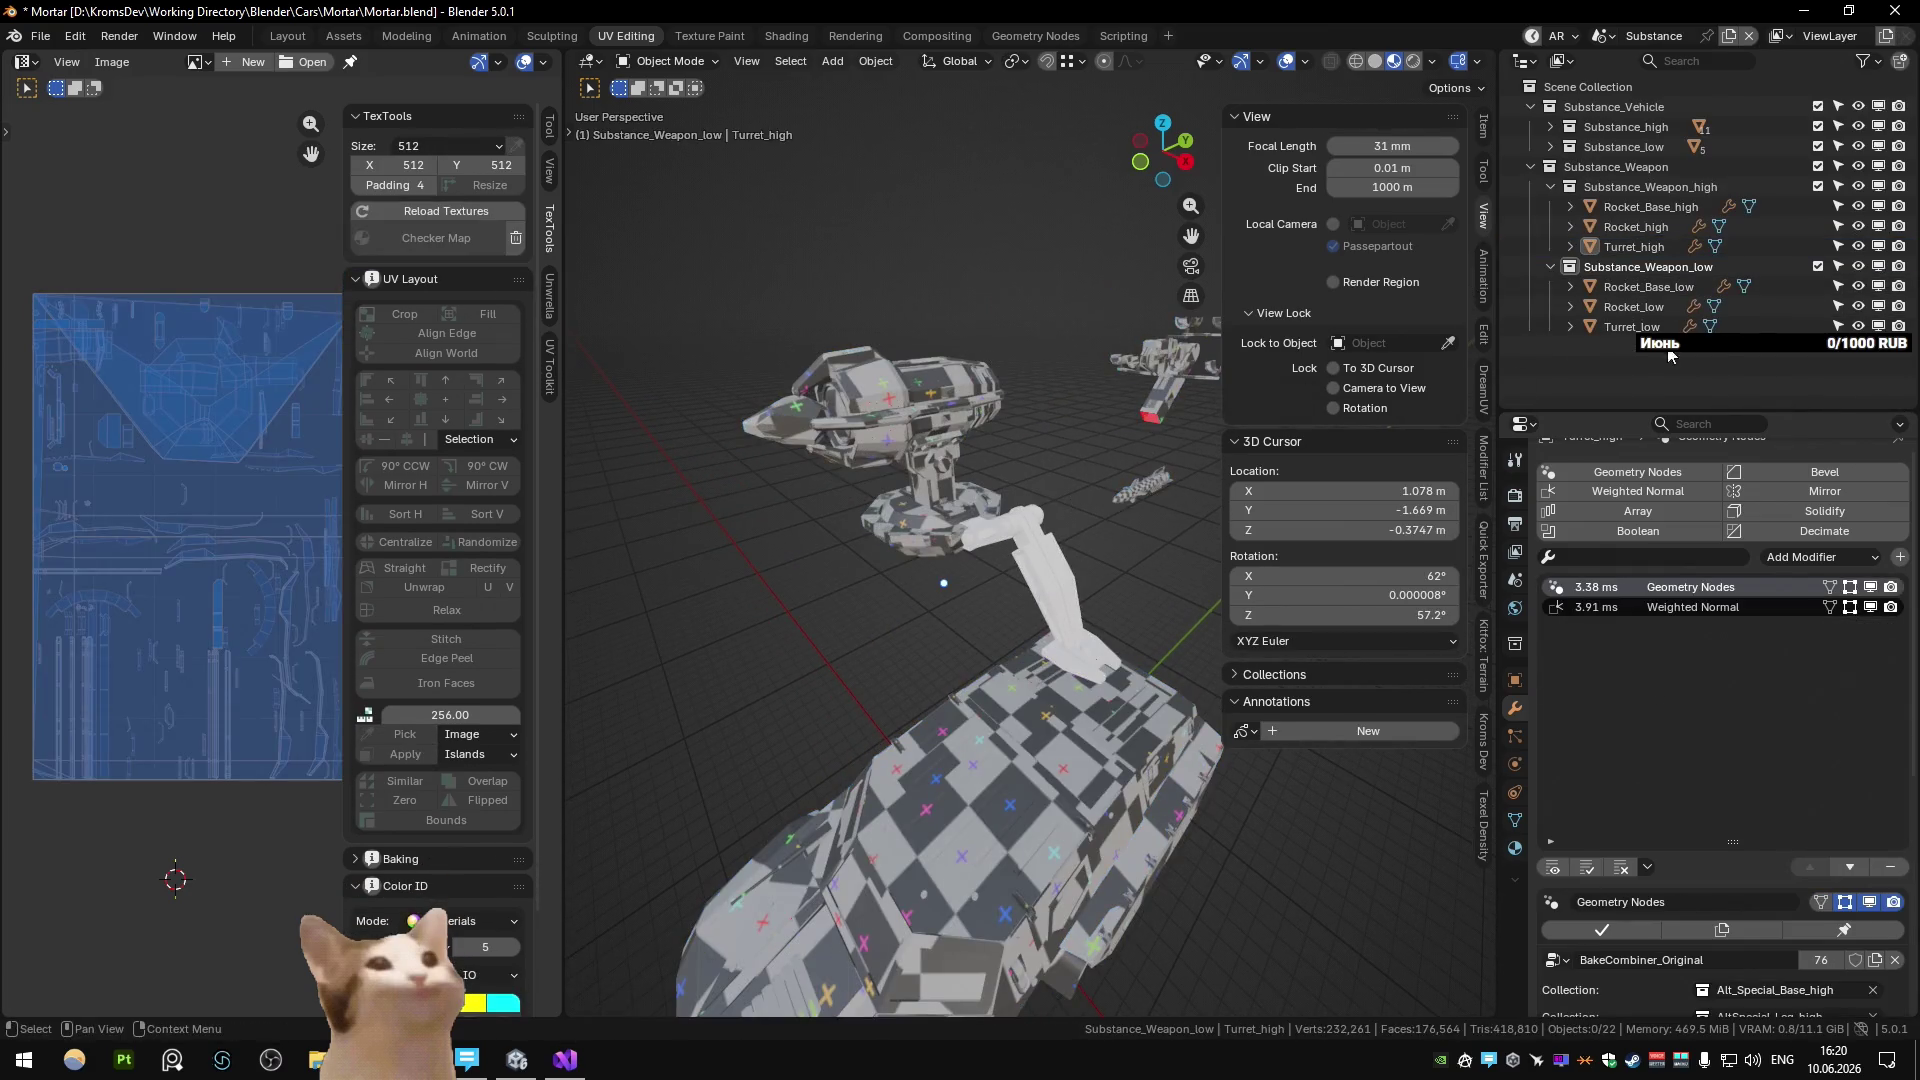
click(1665, 292)
key(Down)
key(Down)
Set Turret_low's second BakeCombiner collection to AltSpecial_Leg_low.
click(1704, 588)
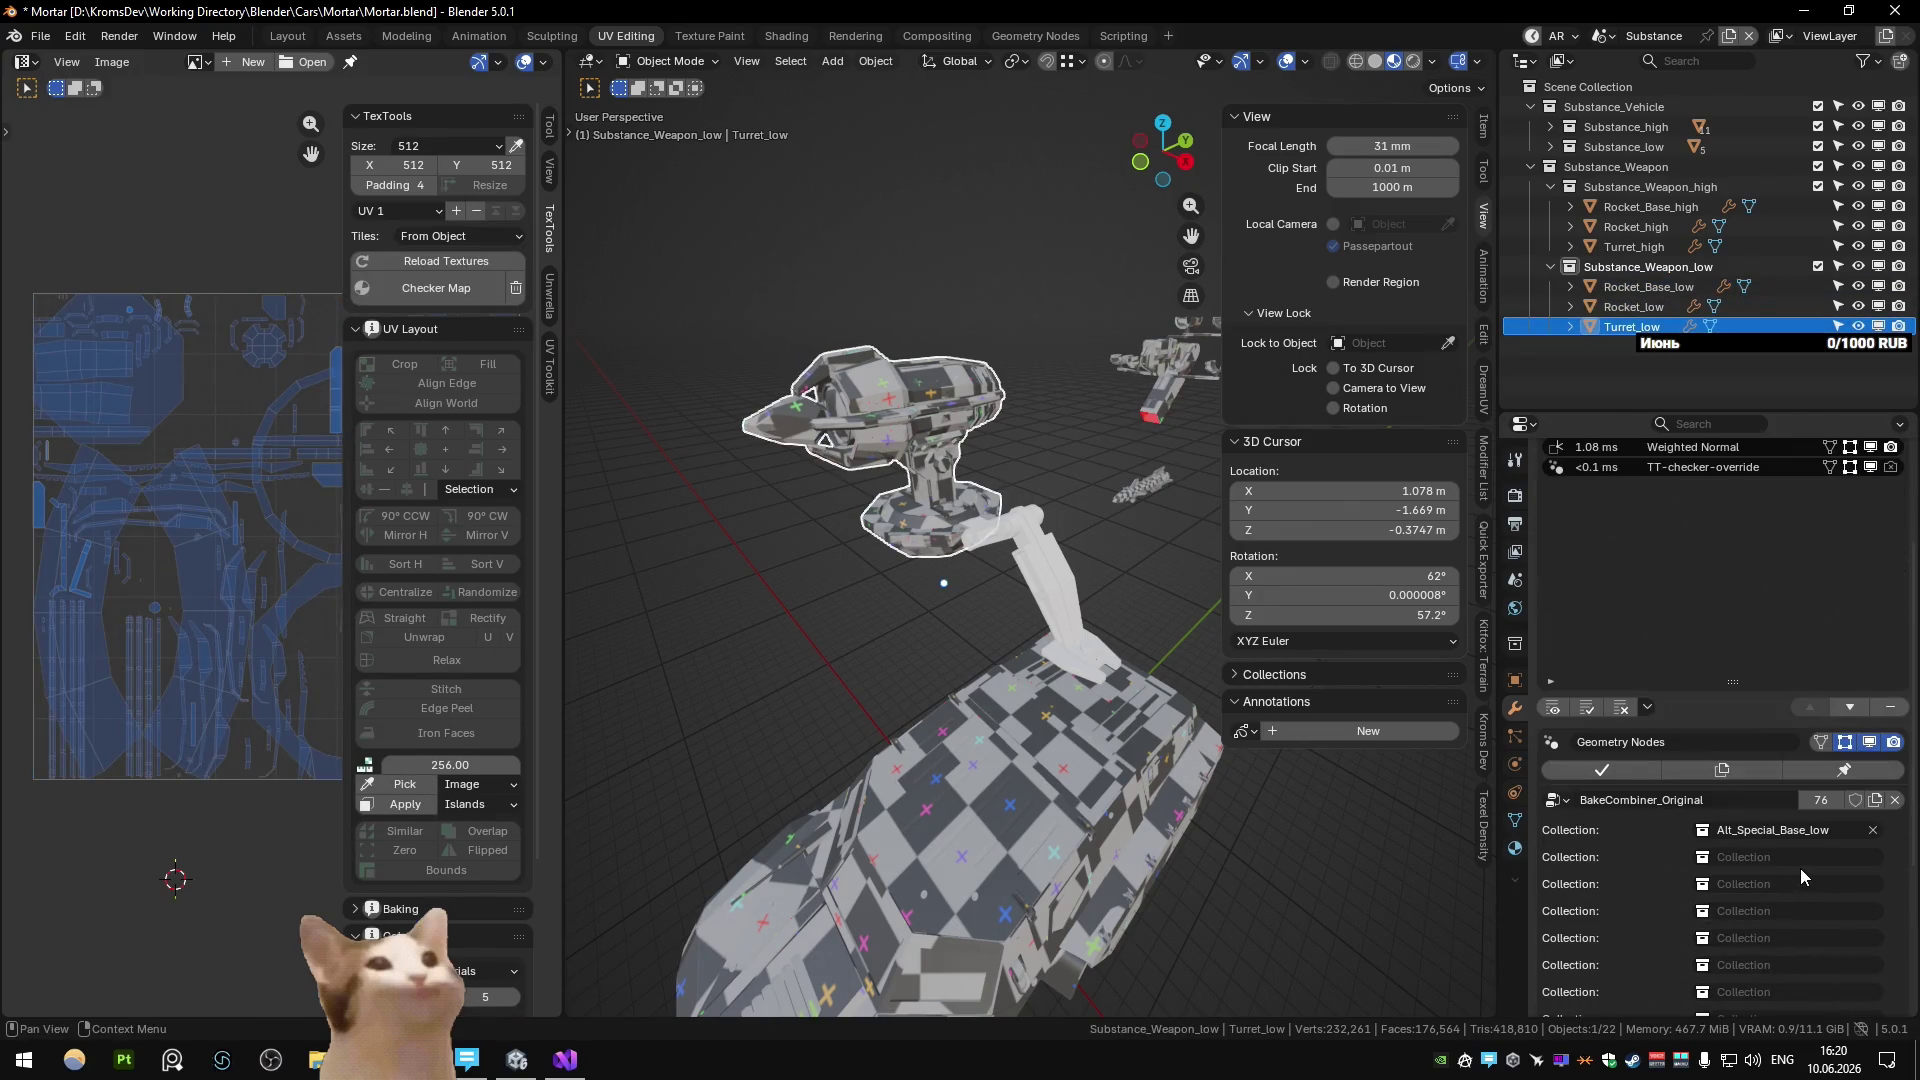
click(1801, 857)
text(leg_hi)
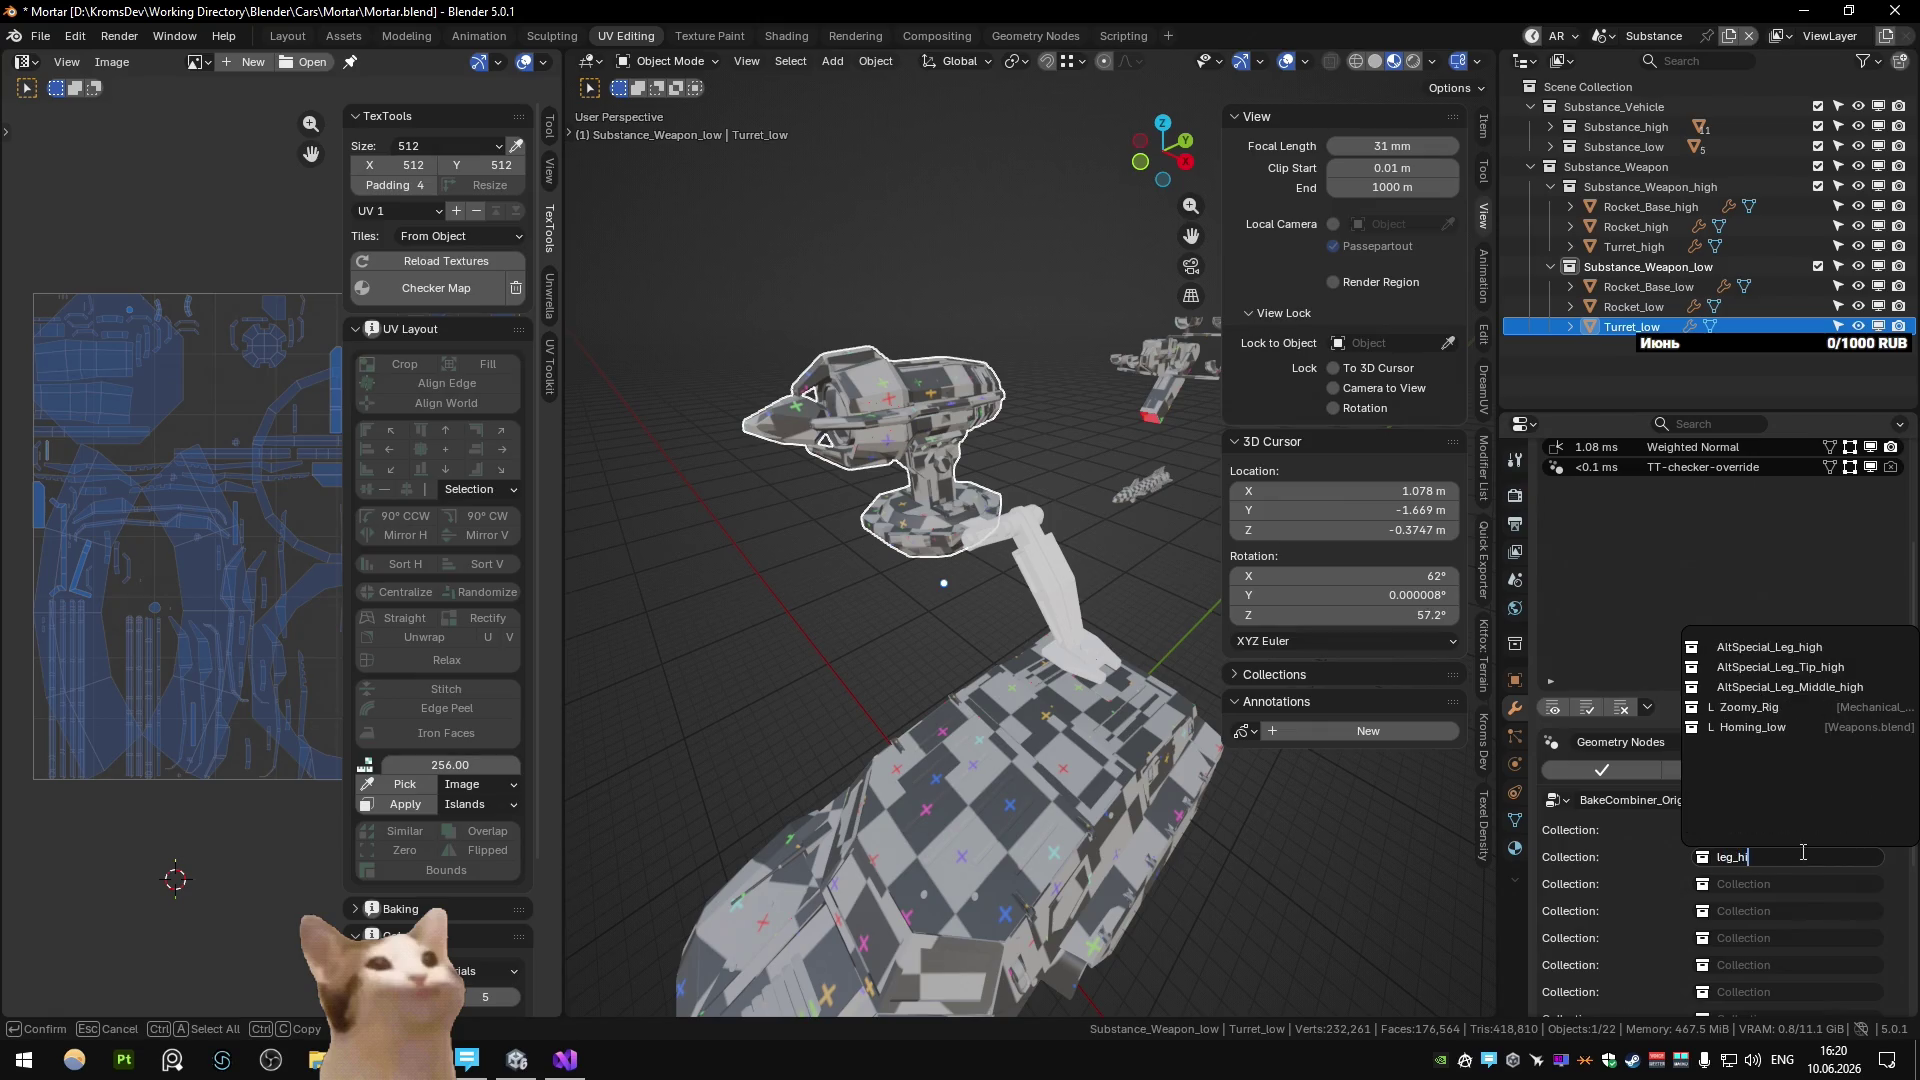
key(Return)
click(1803, 854)
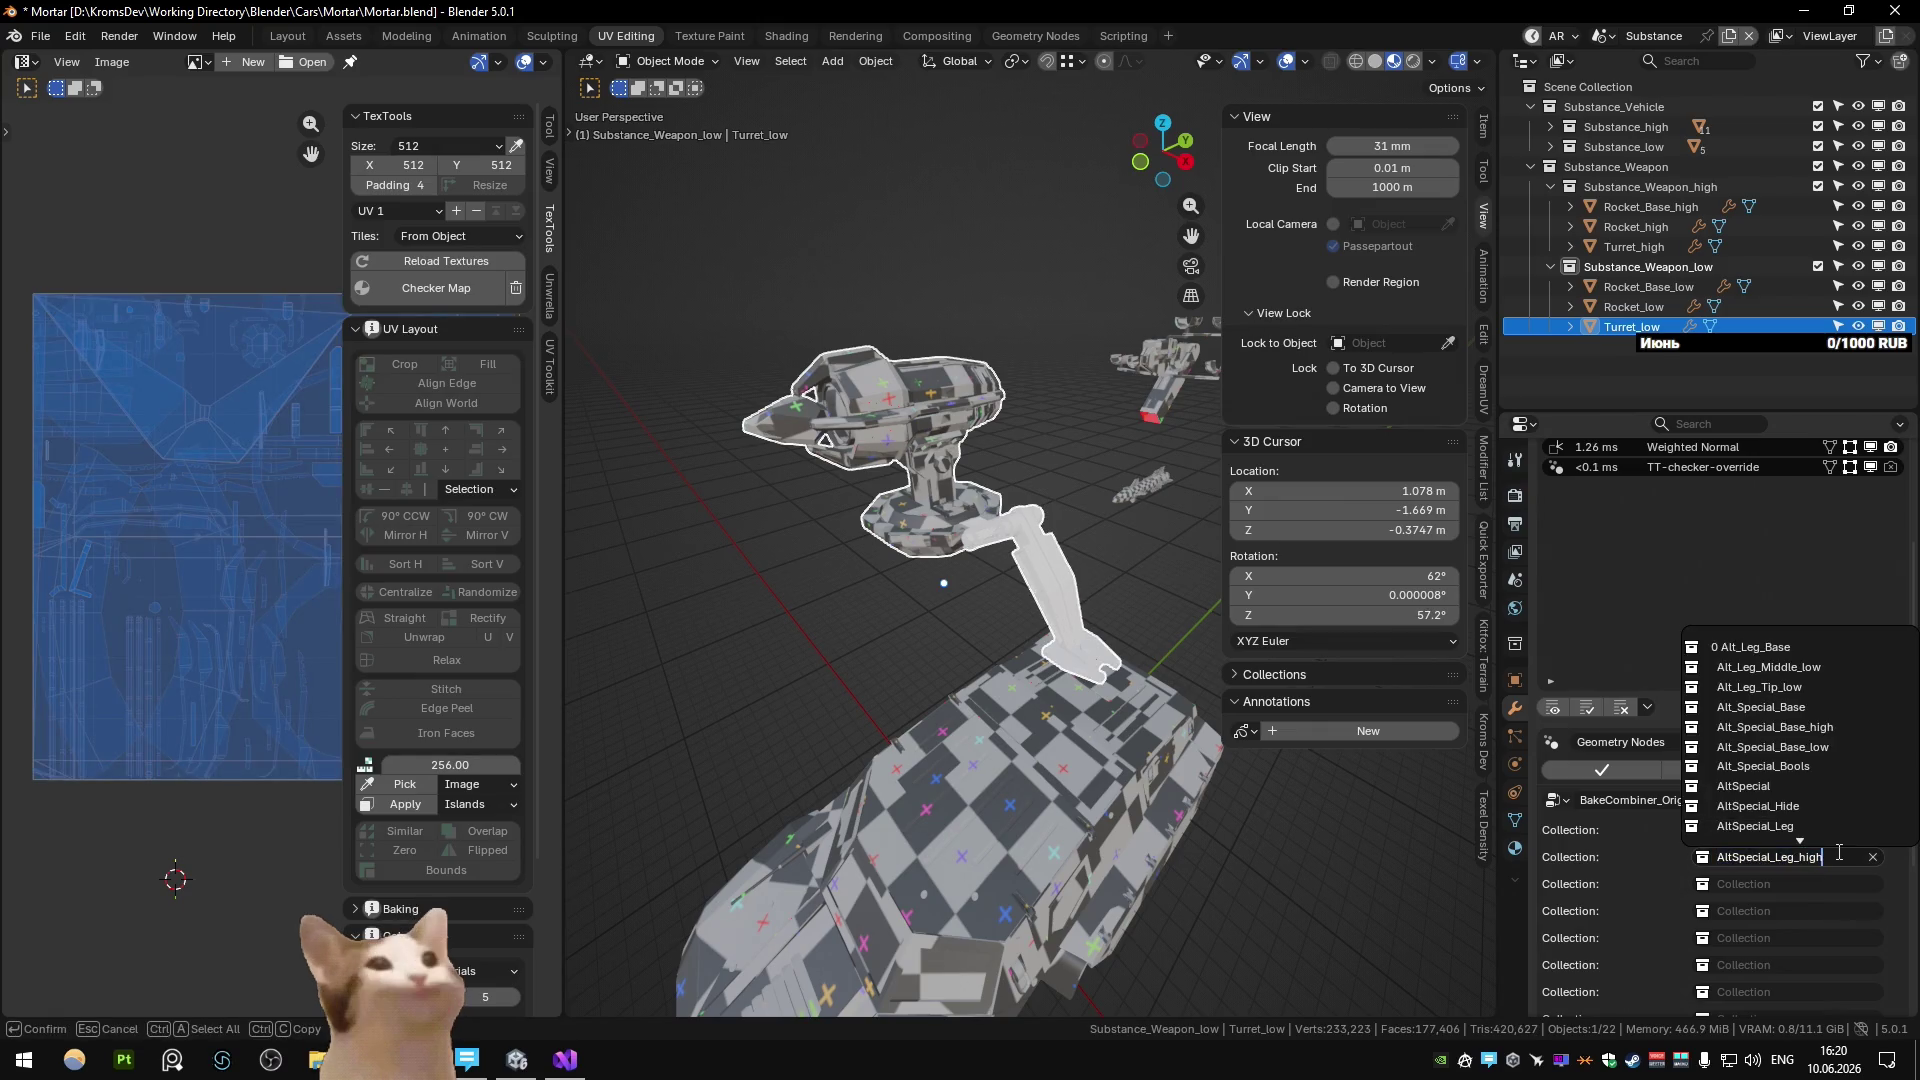
key(BackSpace)
key(BackSpace)
text(l)
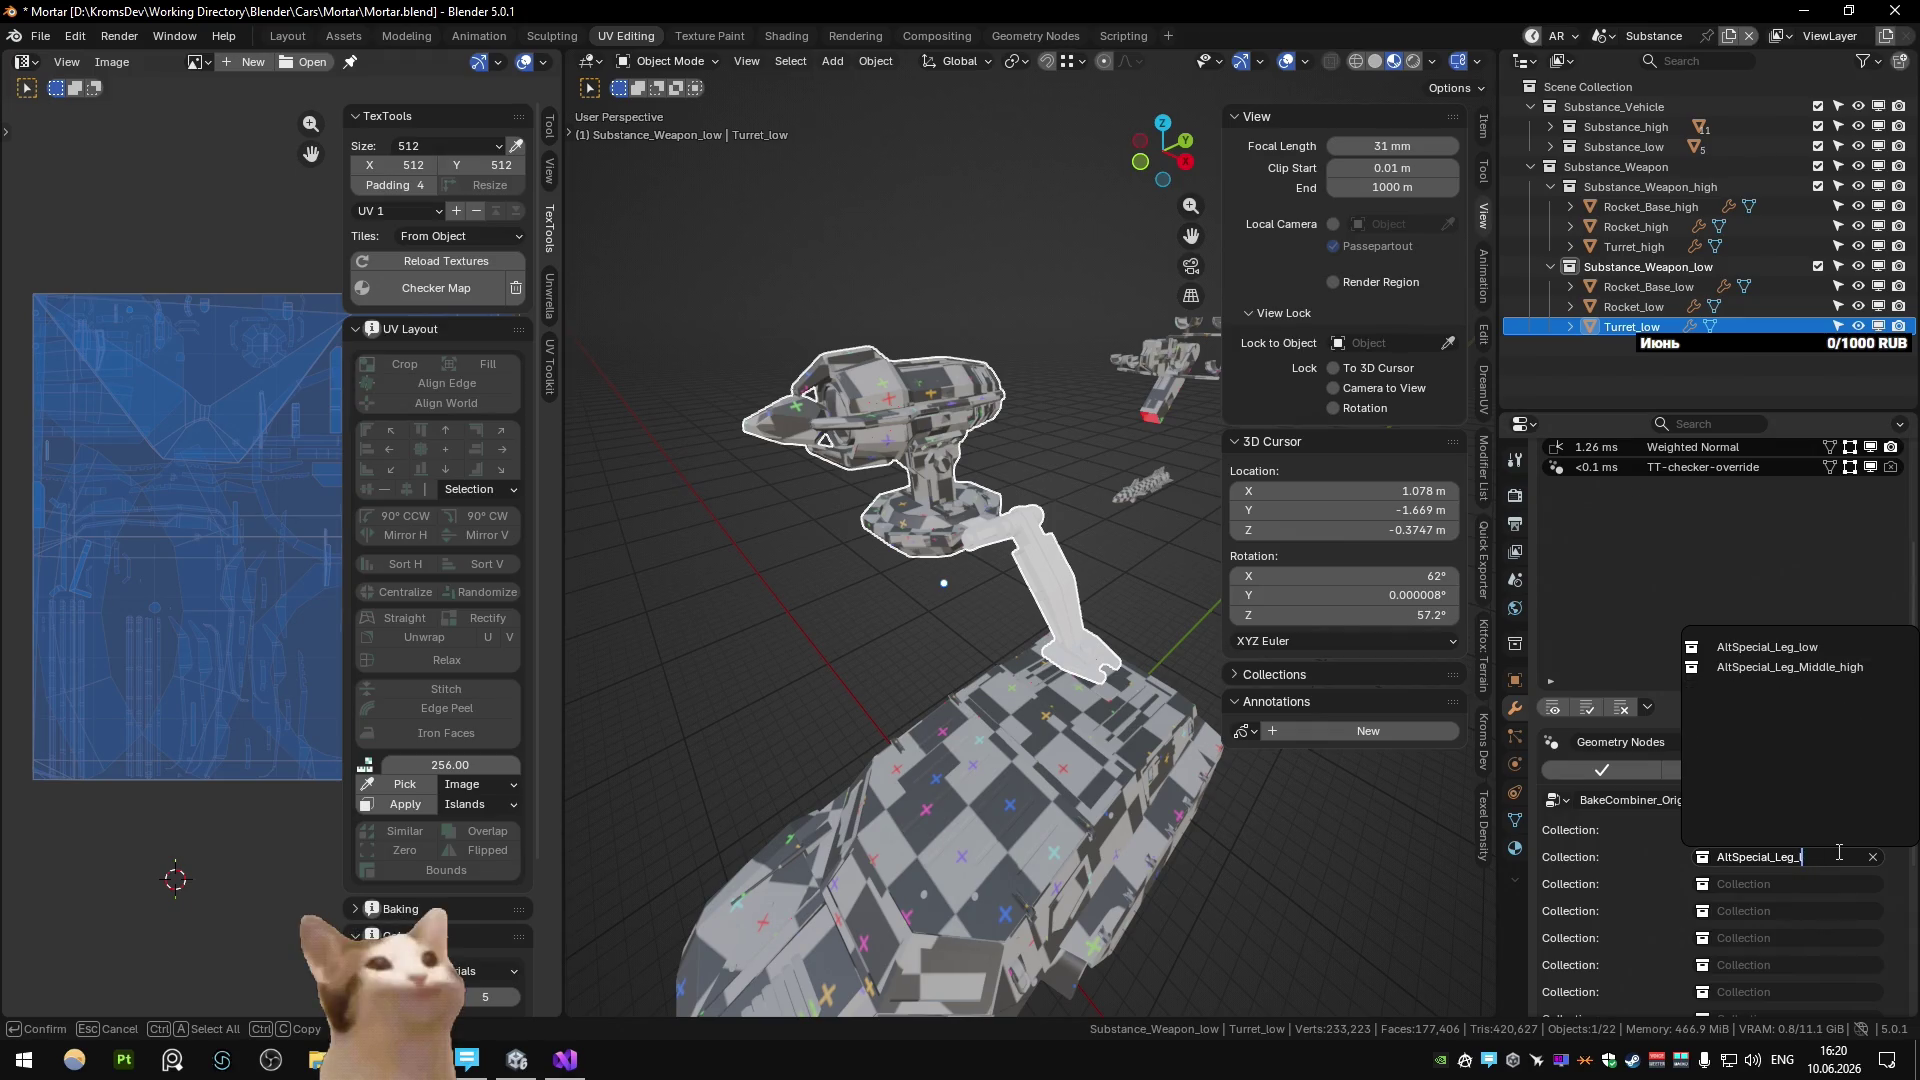
key(Return)
Isolate Turret_low to inspect its legs, unhide everything, and return to Main's Unwrap_Wheels layer.
click(1064, 452)
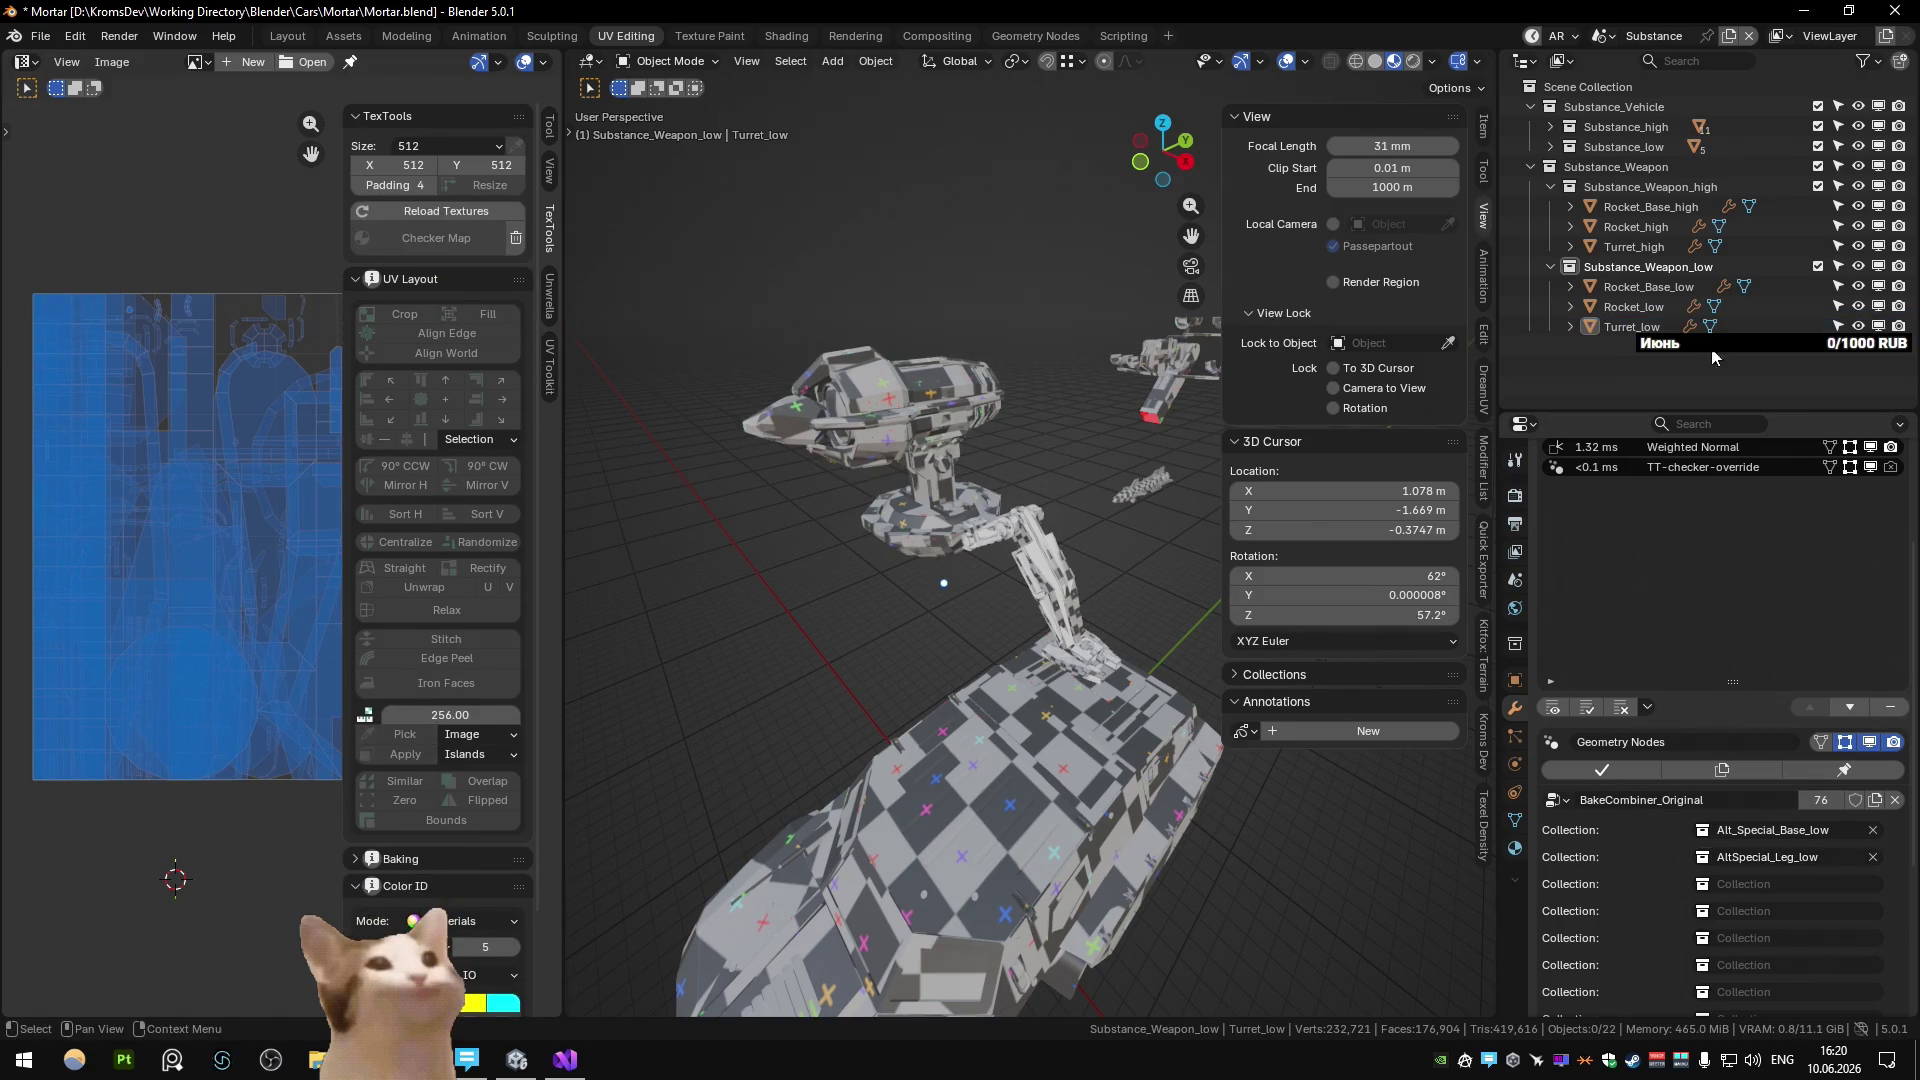
click(1632, 327)
key(shift+h)
middle_drag(993, 533, 996, 560)
key(alt+h)
key(ctrl+Page_Down)
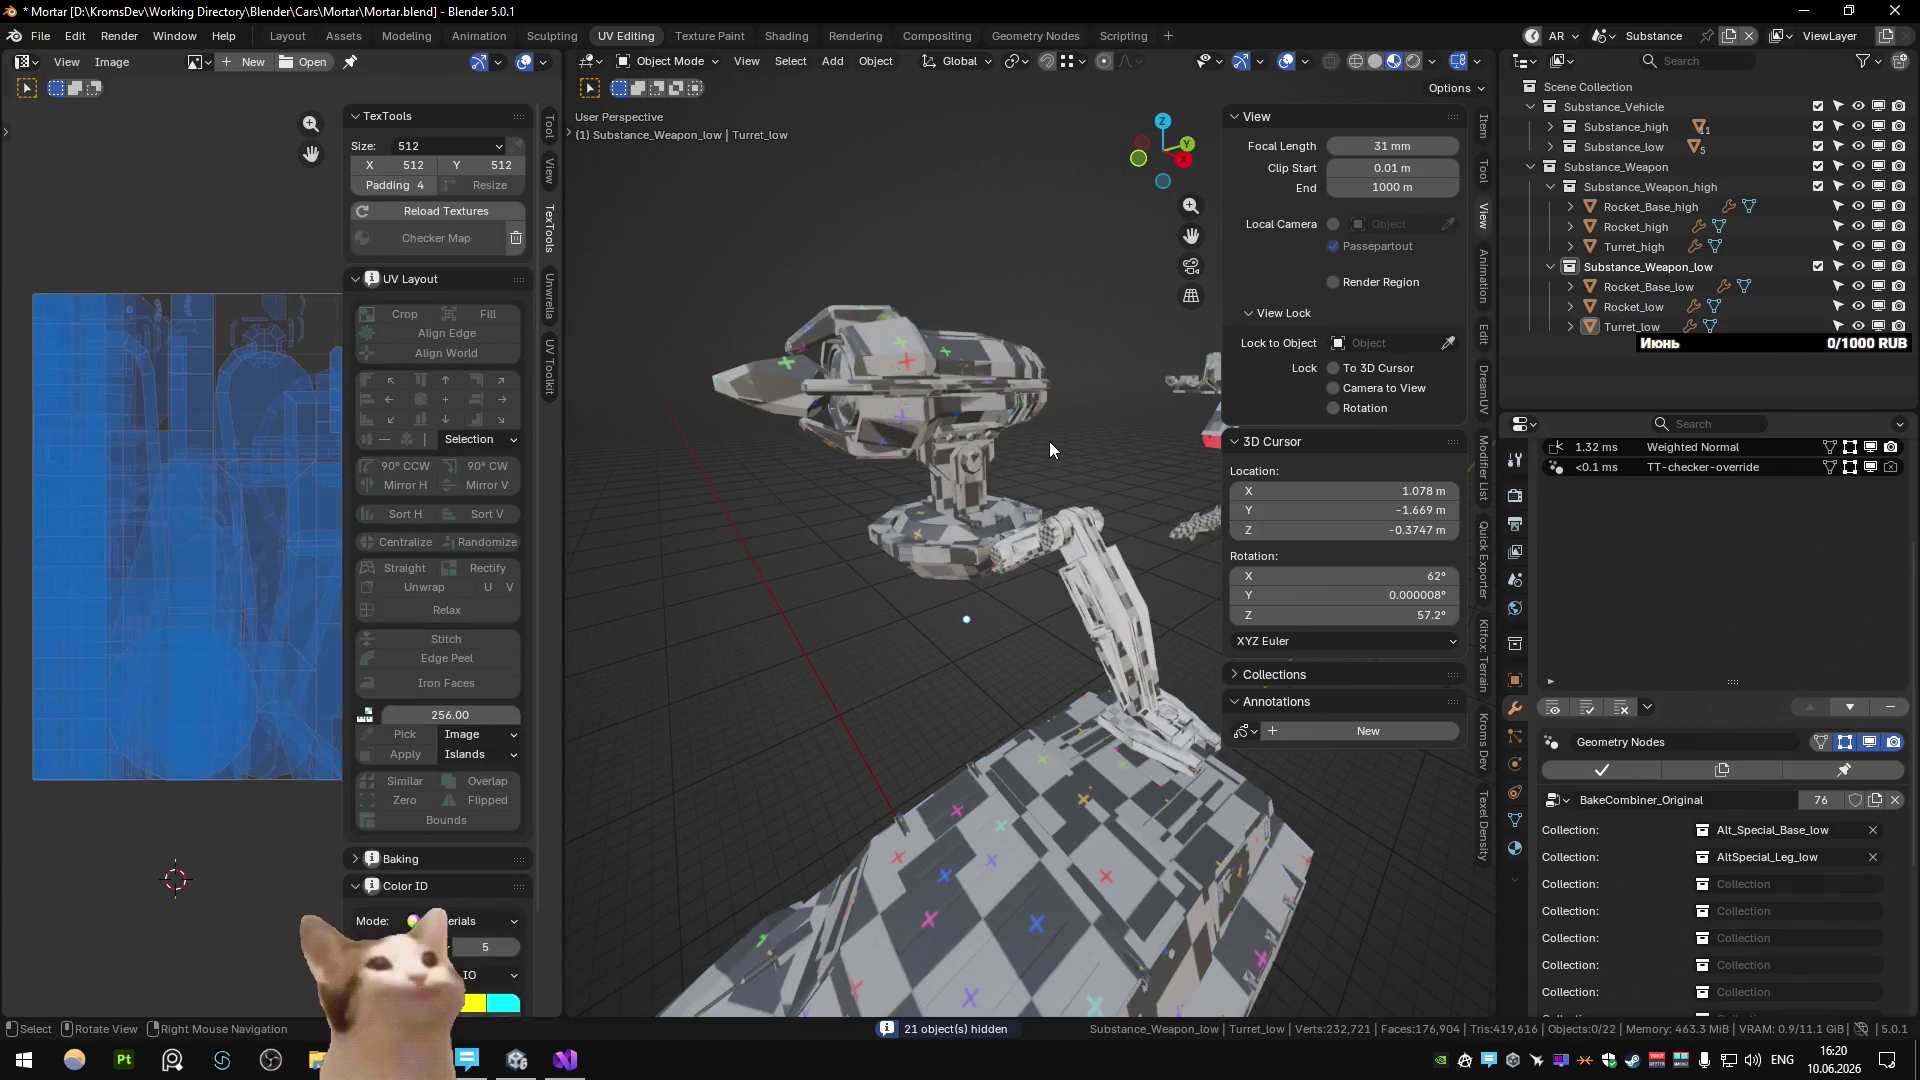
key(ctrl+Page_Down)
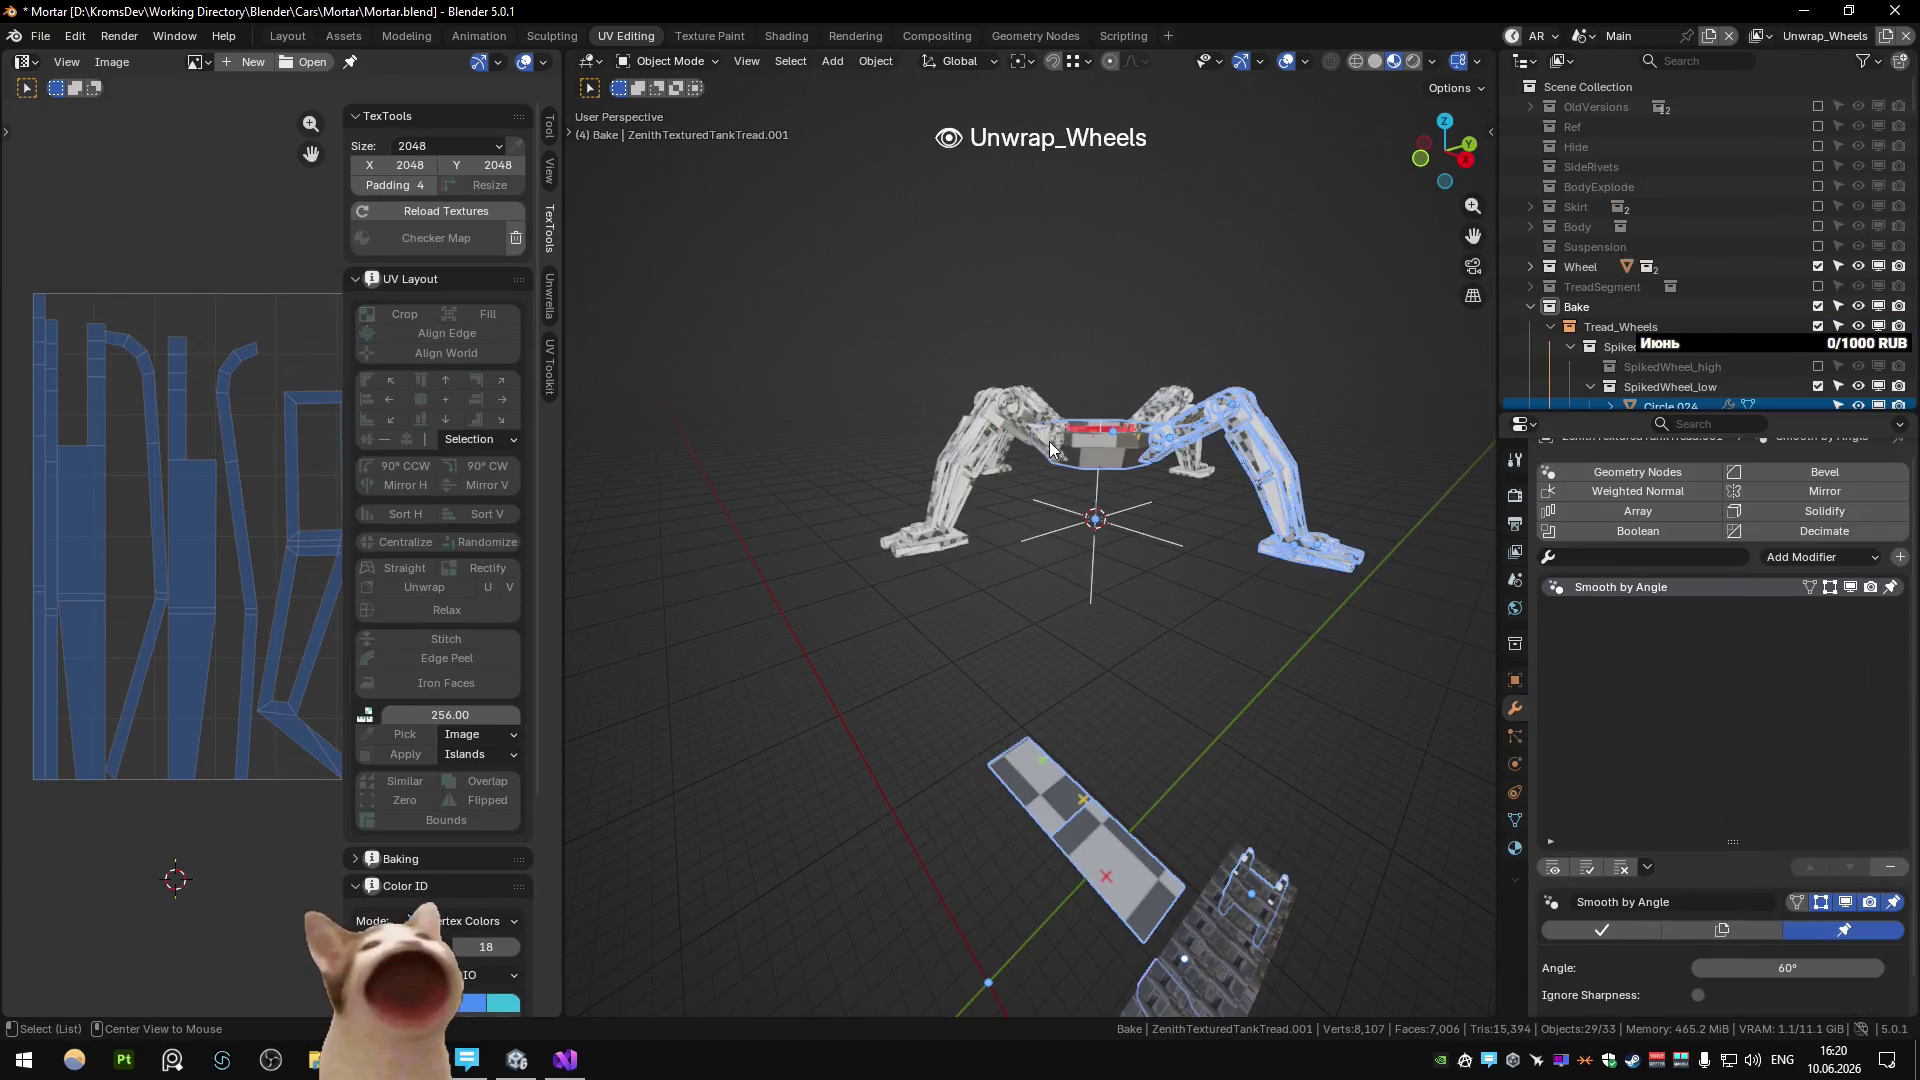
Hide the selected objects on the Unwrap_Wheels and Unwrap_Body view layers.
key(ctrl+Page_Down)
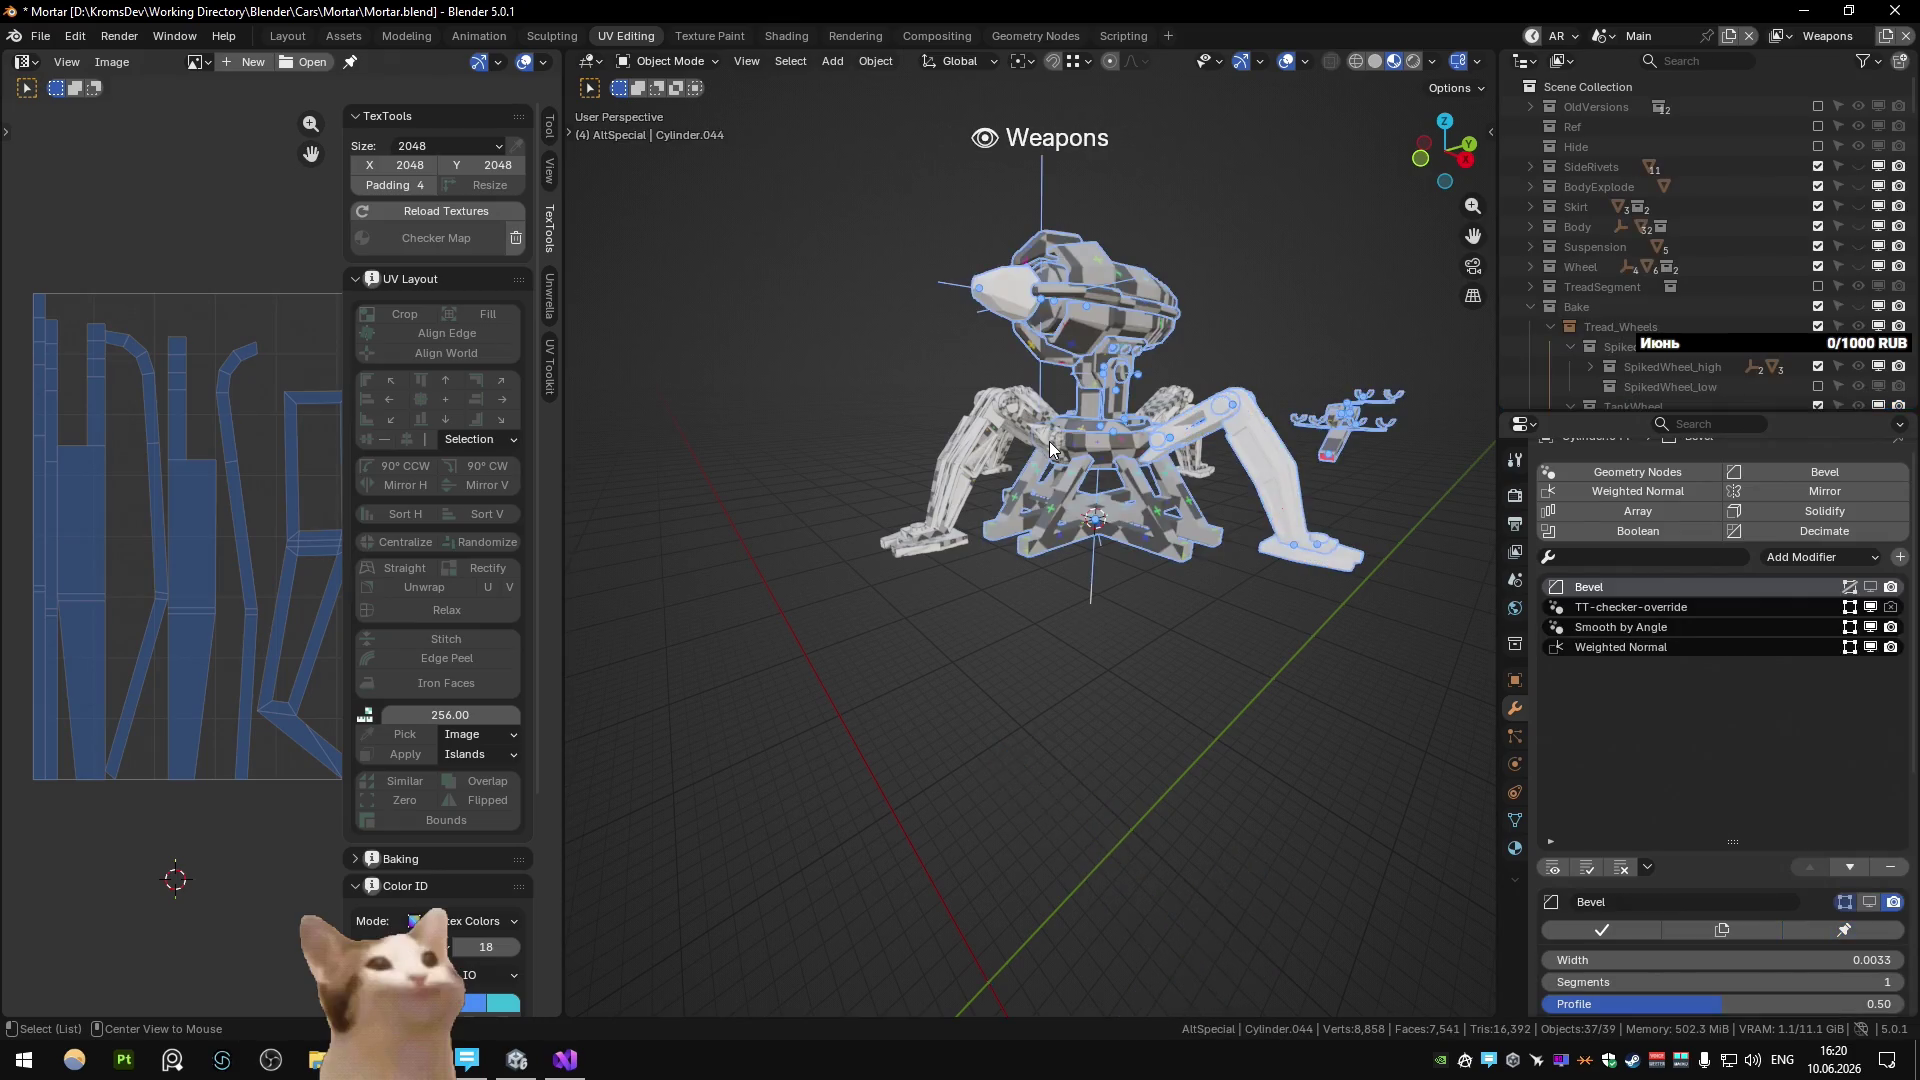
key(ctrl+Page_Up)
scroll(1050, 450, down, 5)
middle_drag(972, 384, 891, 414)
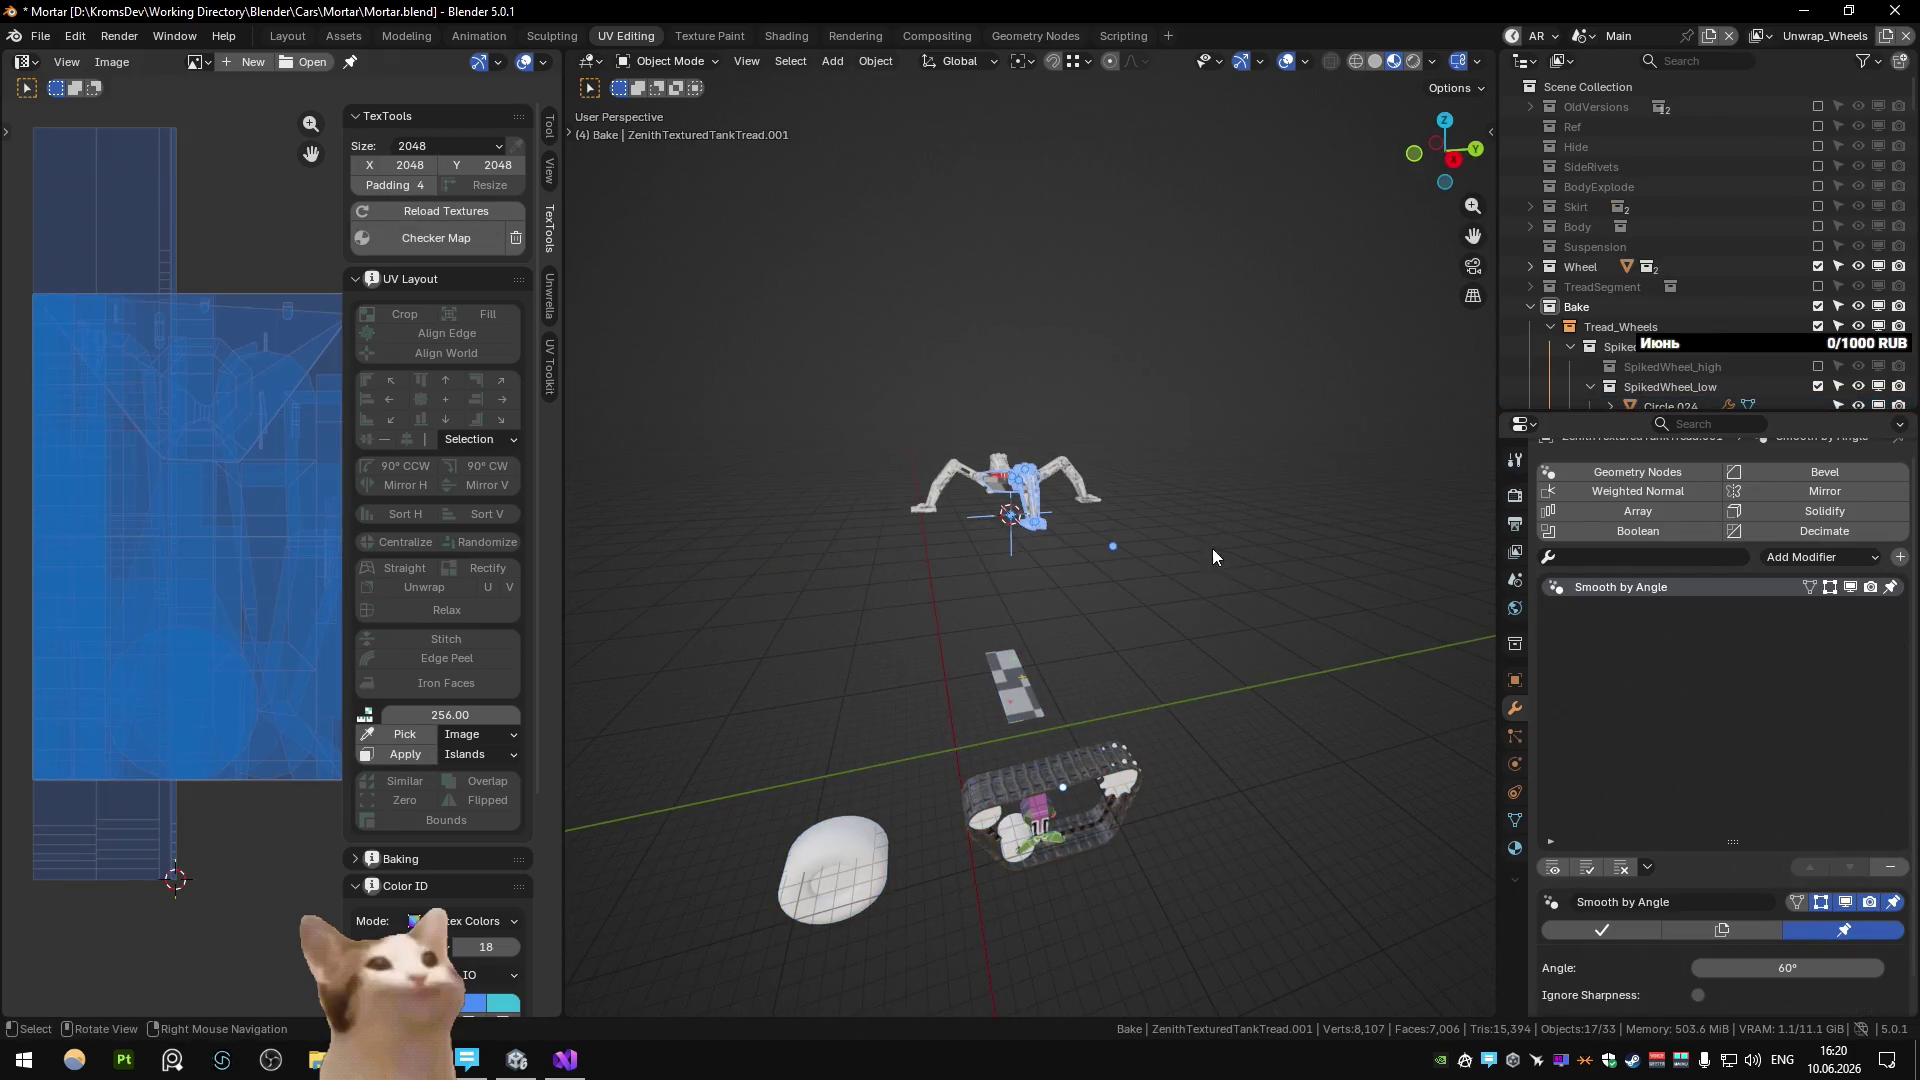
key(h)
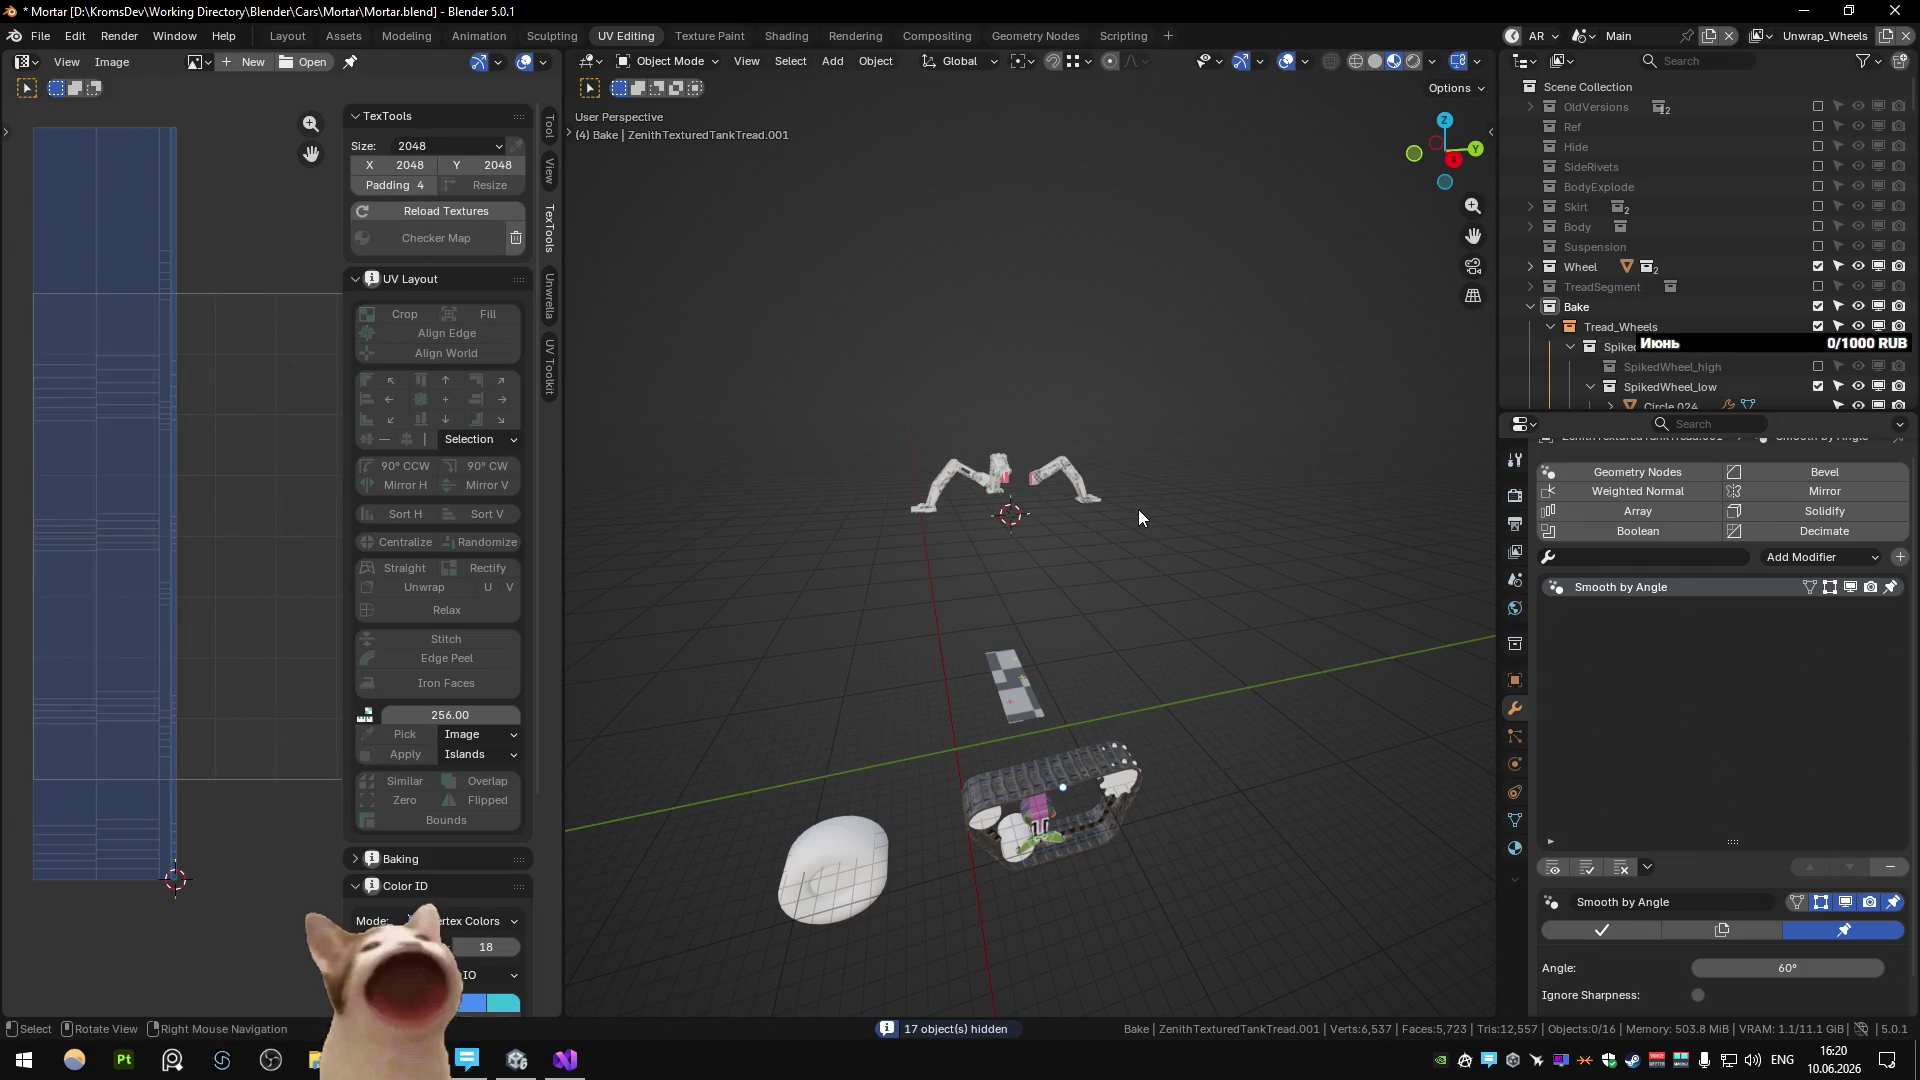
key(ctrl+Page_Up)
key(h)
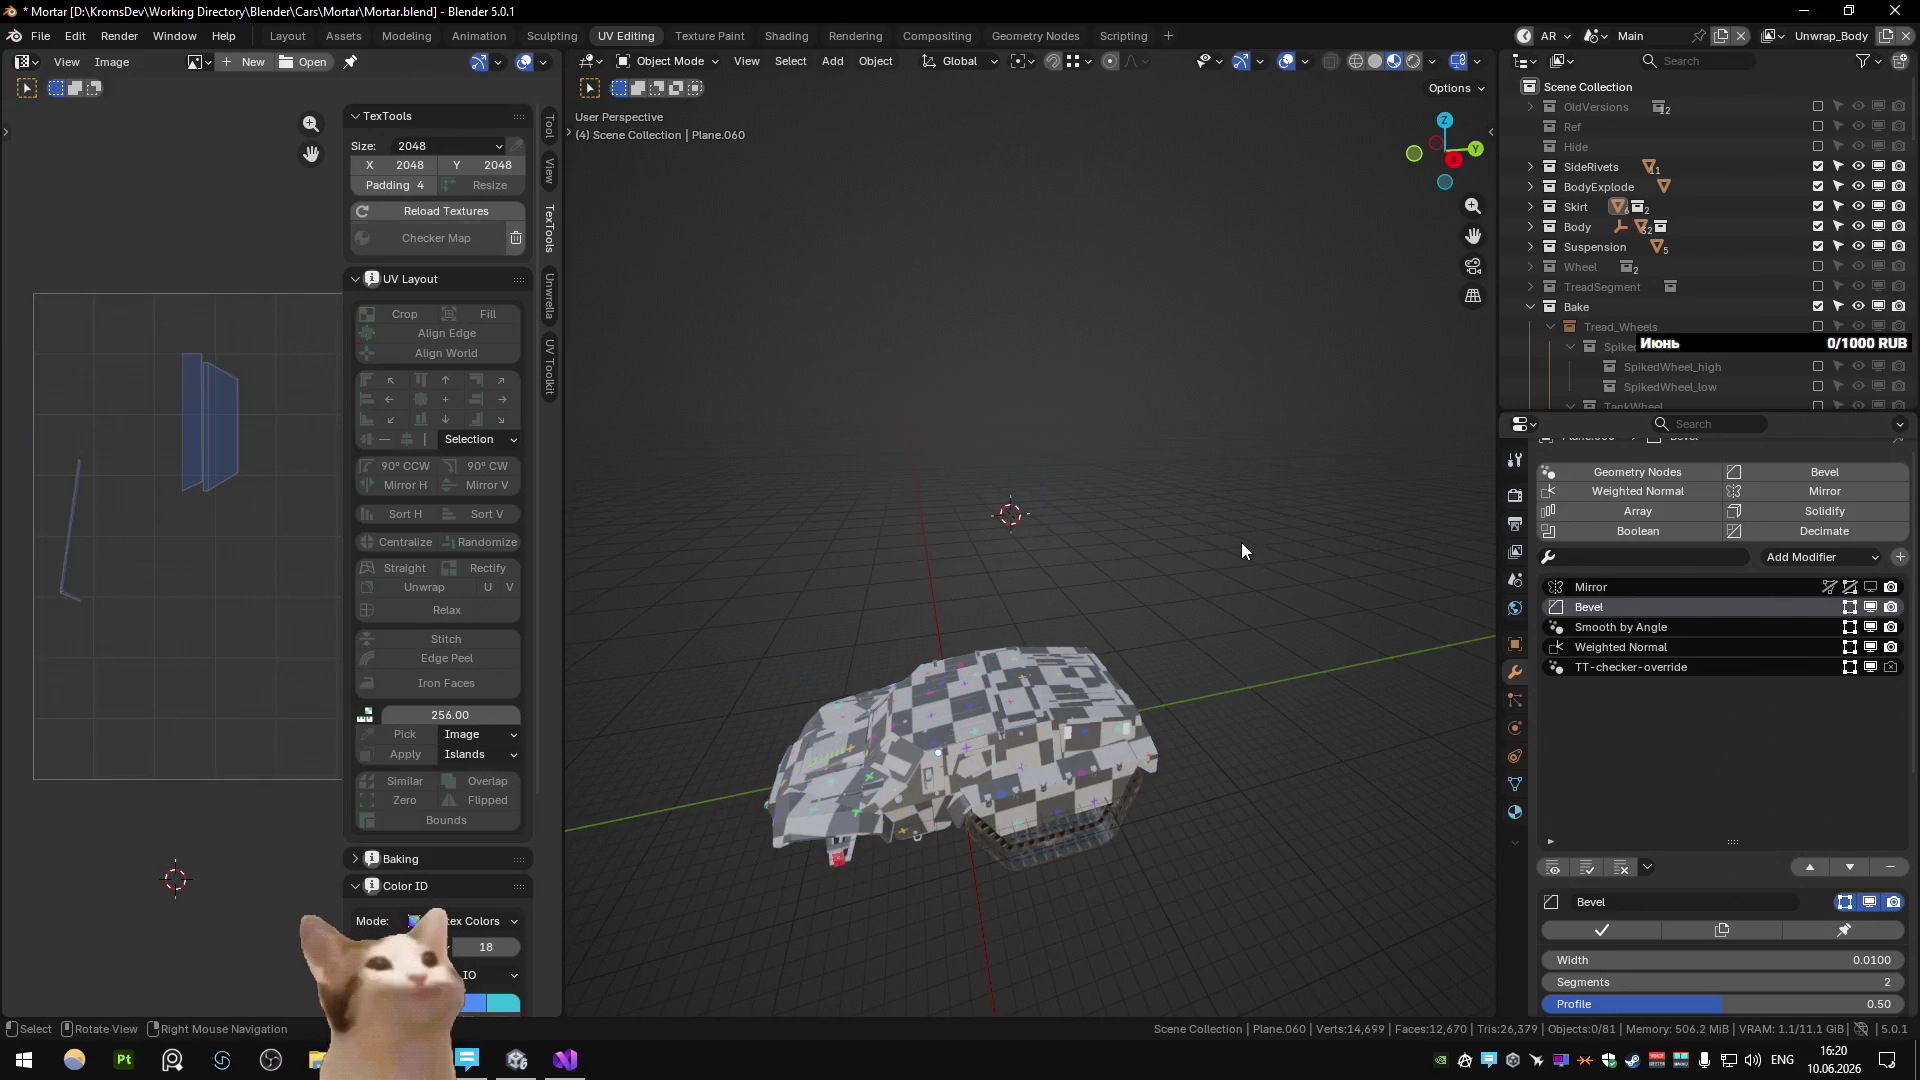
On the Weapons view layer, locate Plane.065 and exclude the AltSpecial_Hide collection.
key(alt+Page_Down)
key(alt+Page_Down)
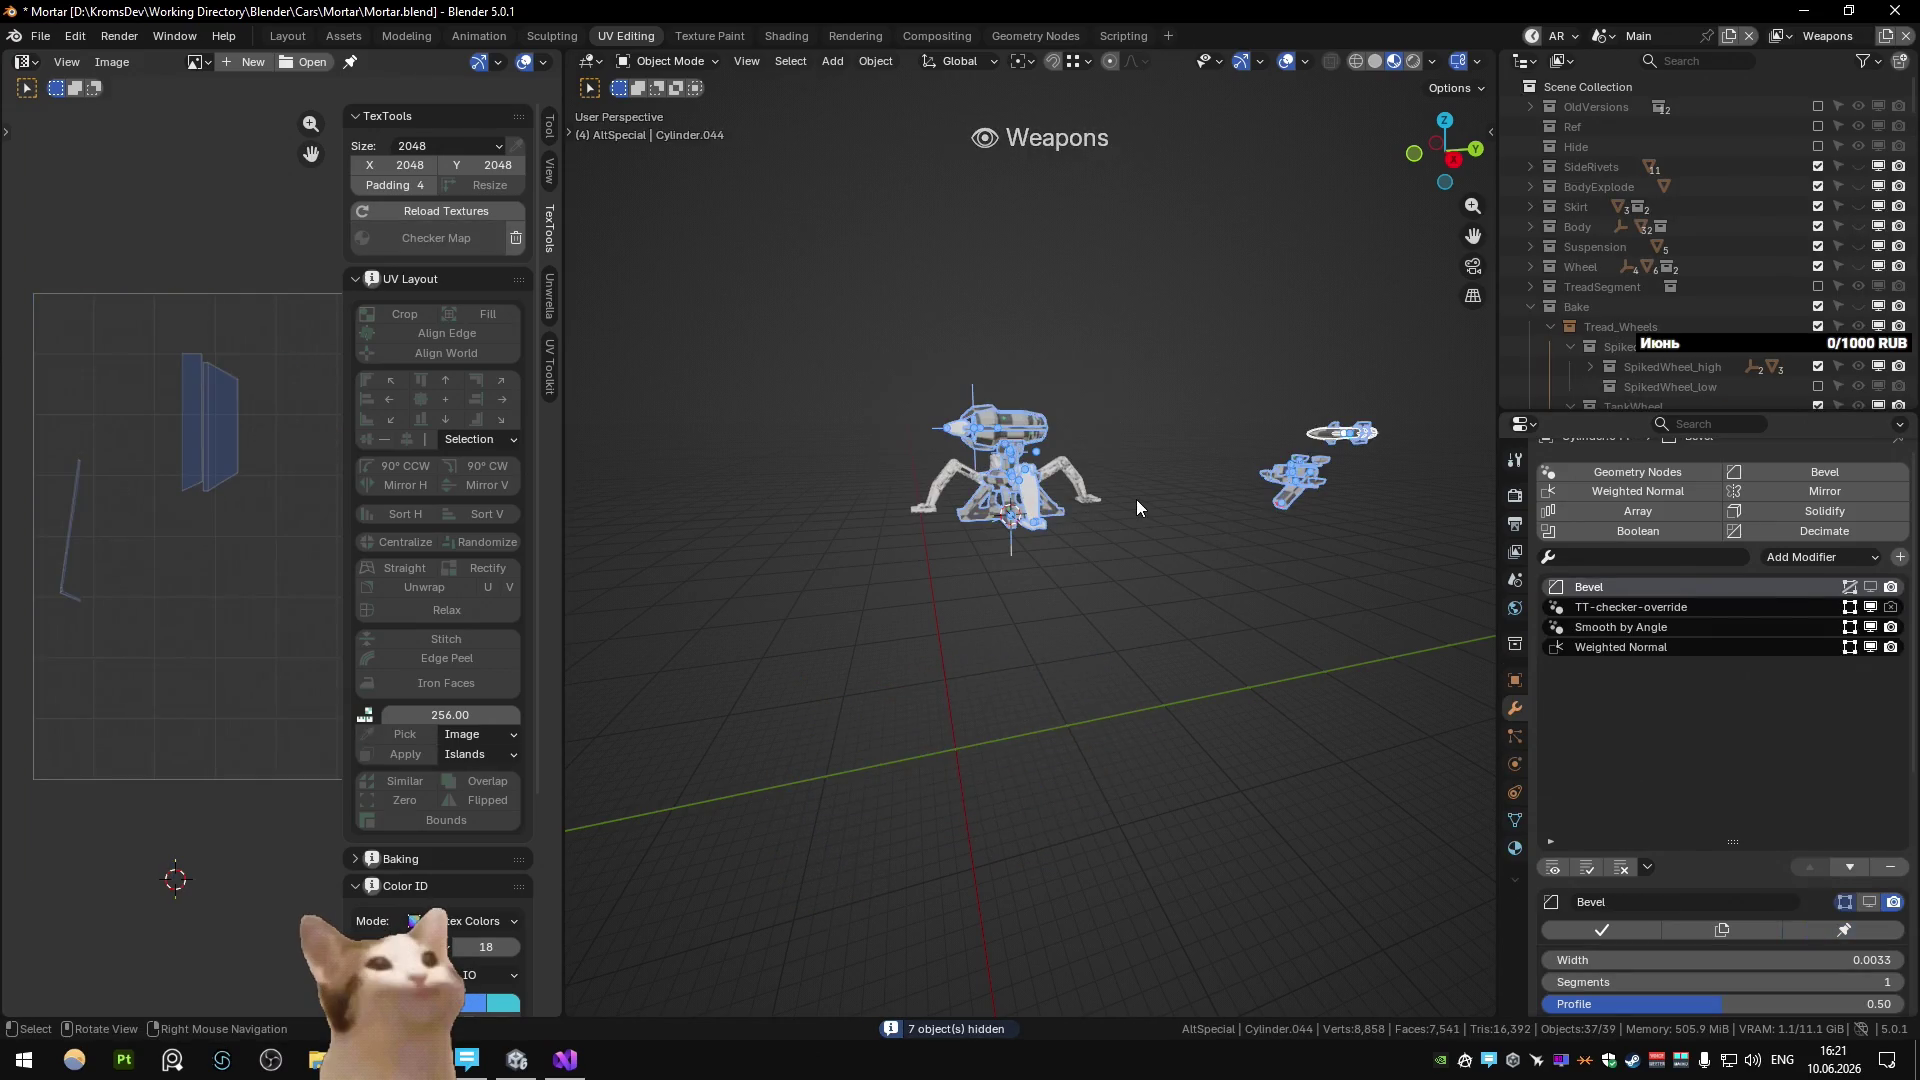
click(1010, 512)
key(KP_Decimal)
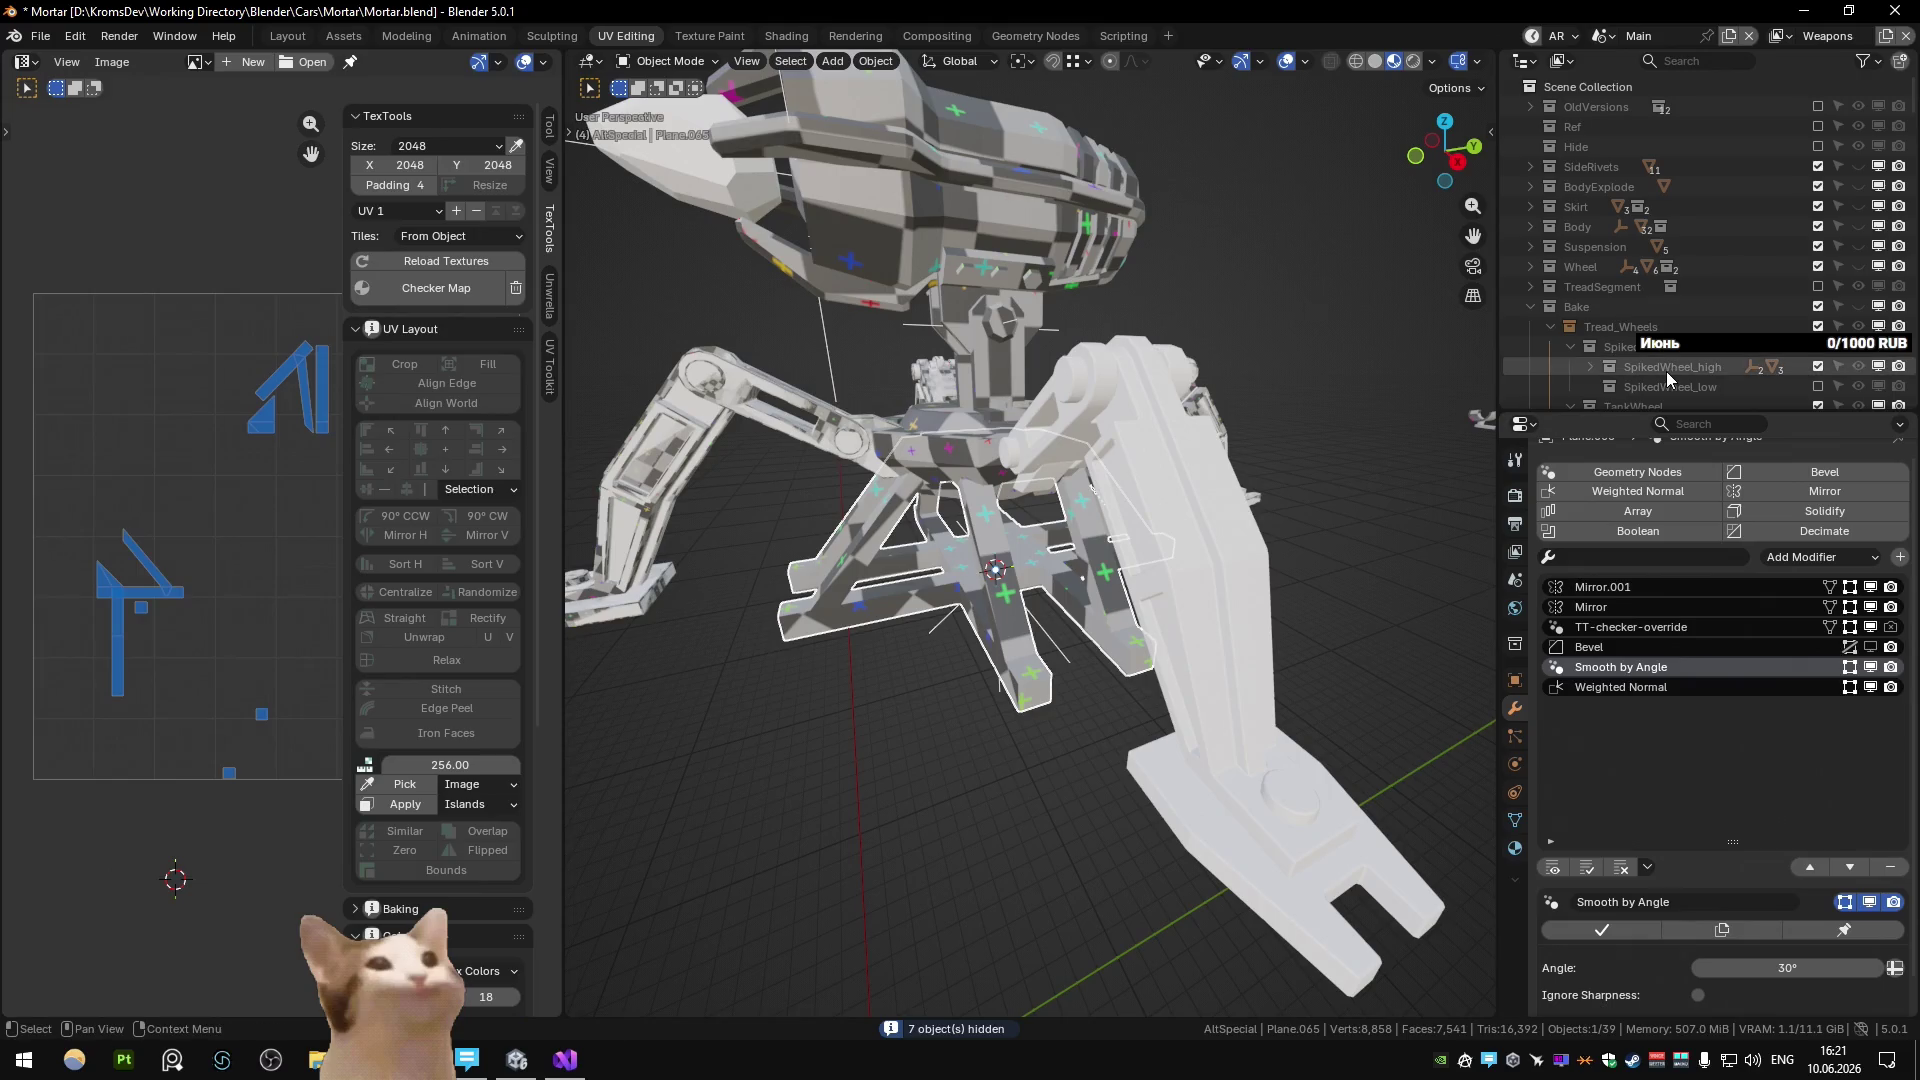
key(KP_Decimal)
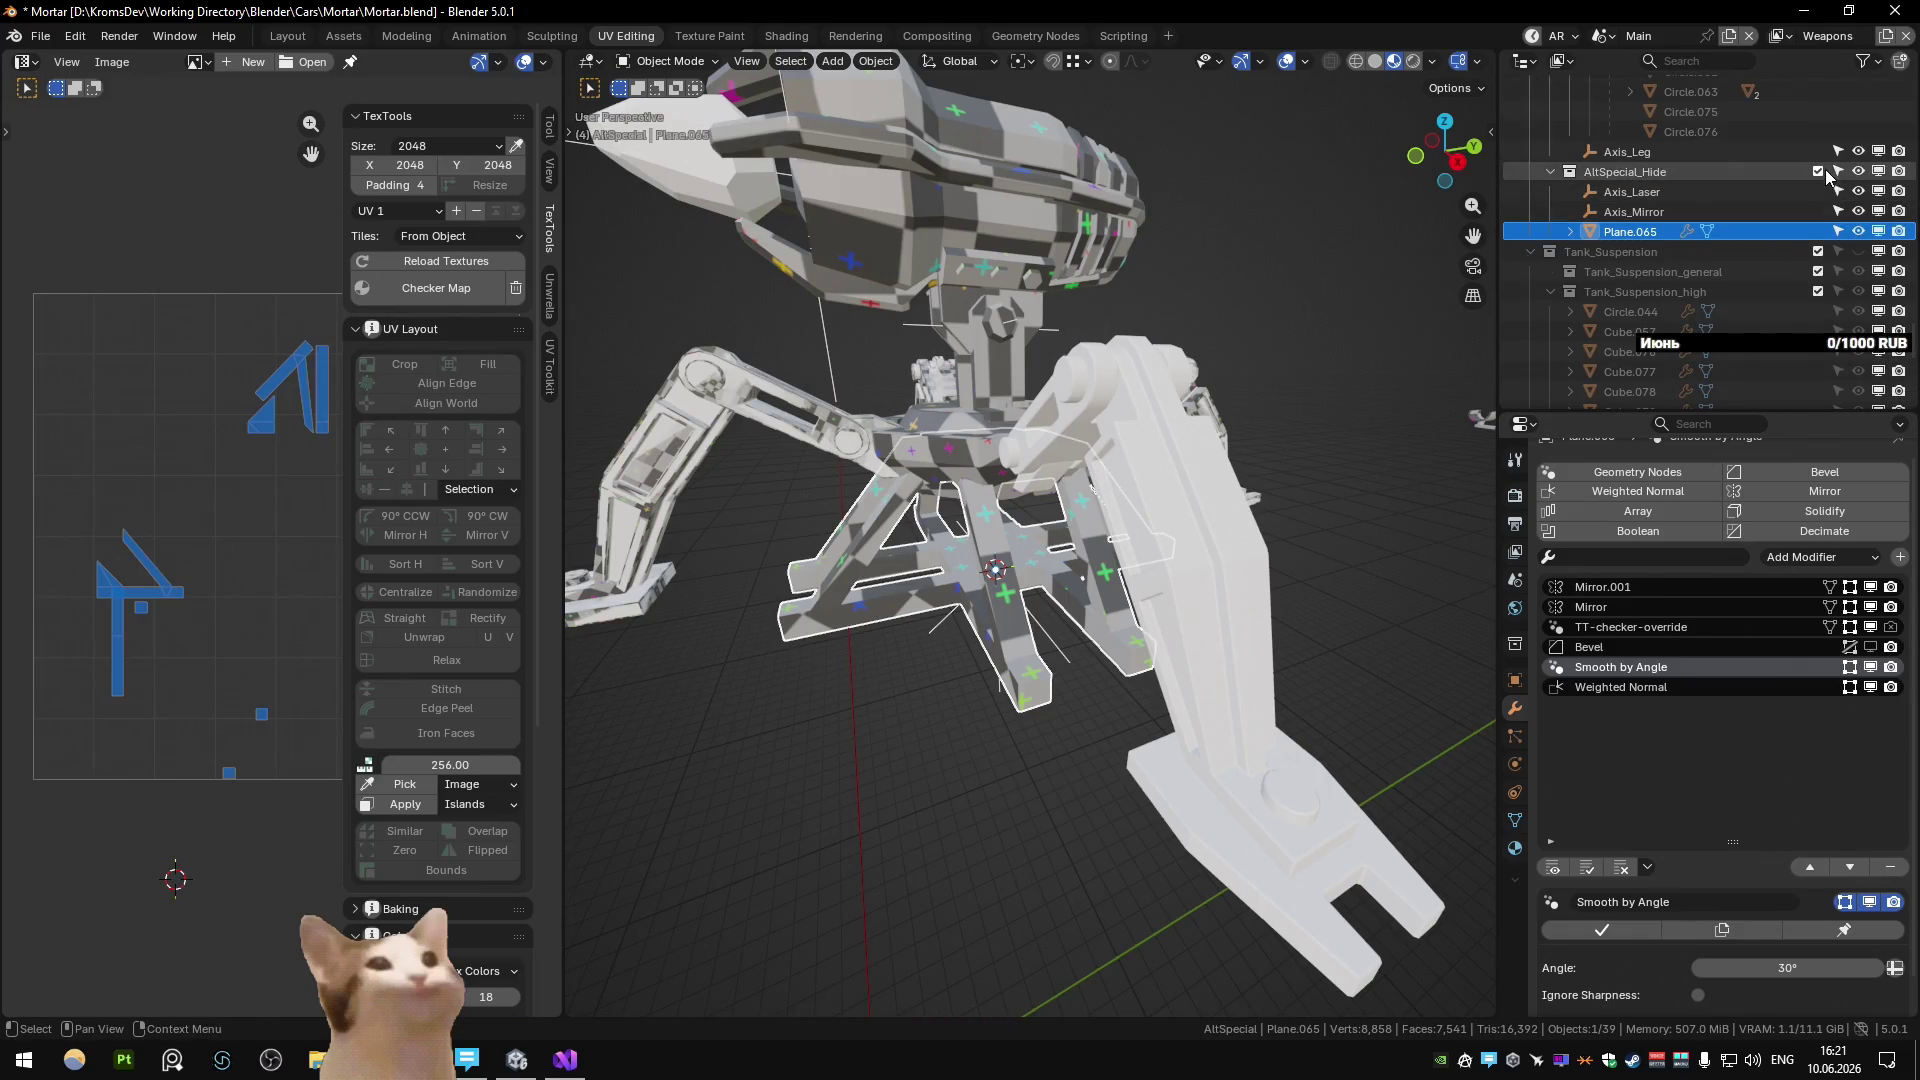
click(1818, 171)
Clear the selection and save Mortar.blend.
scroll(1292, 334, down, 6)
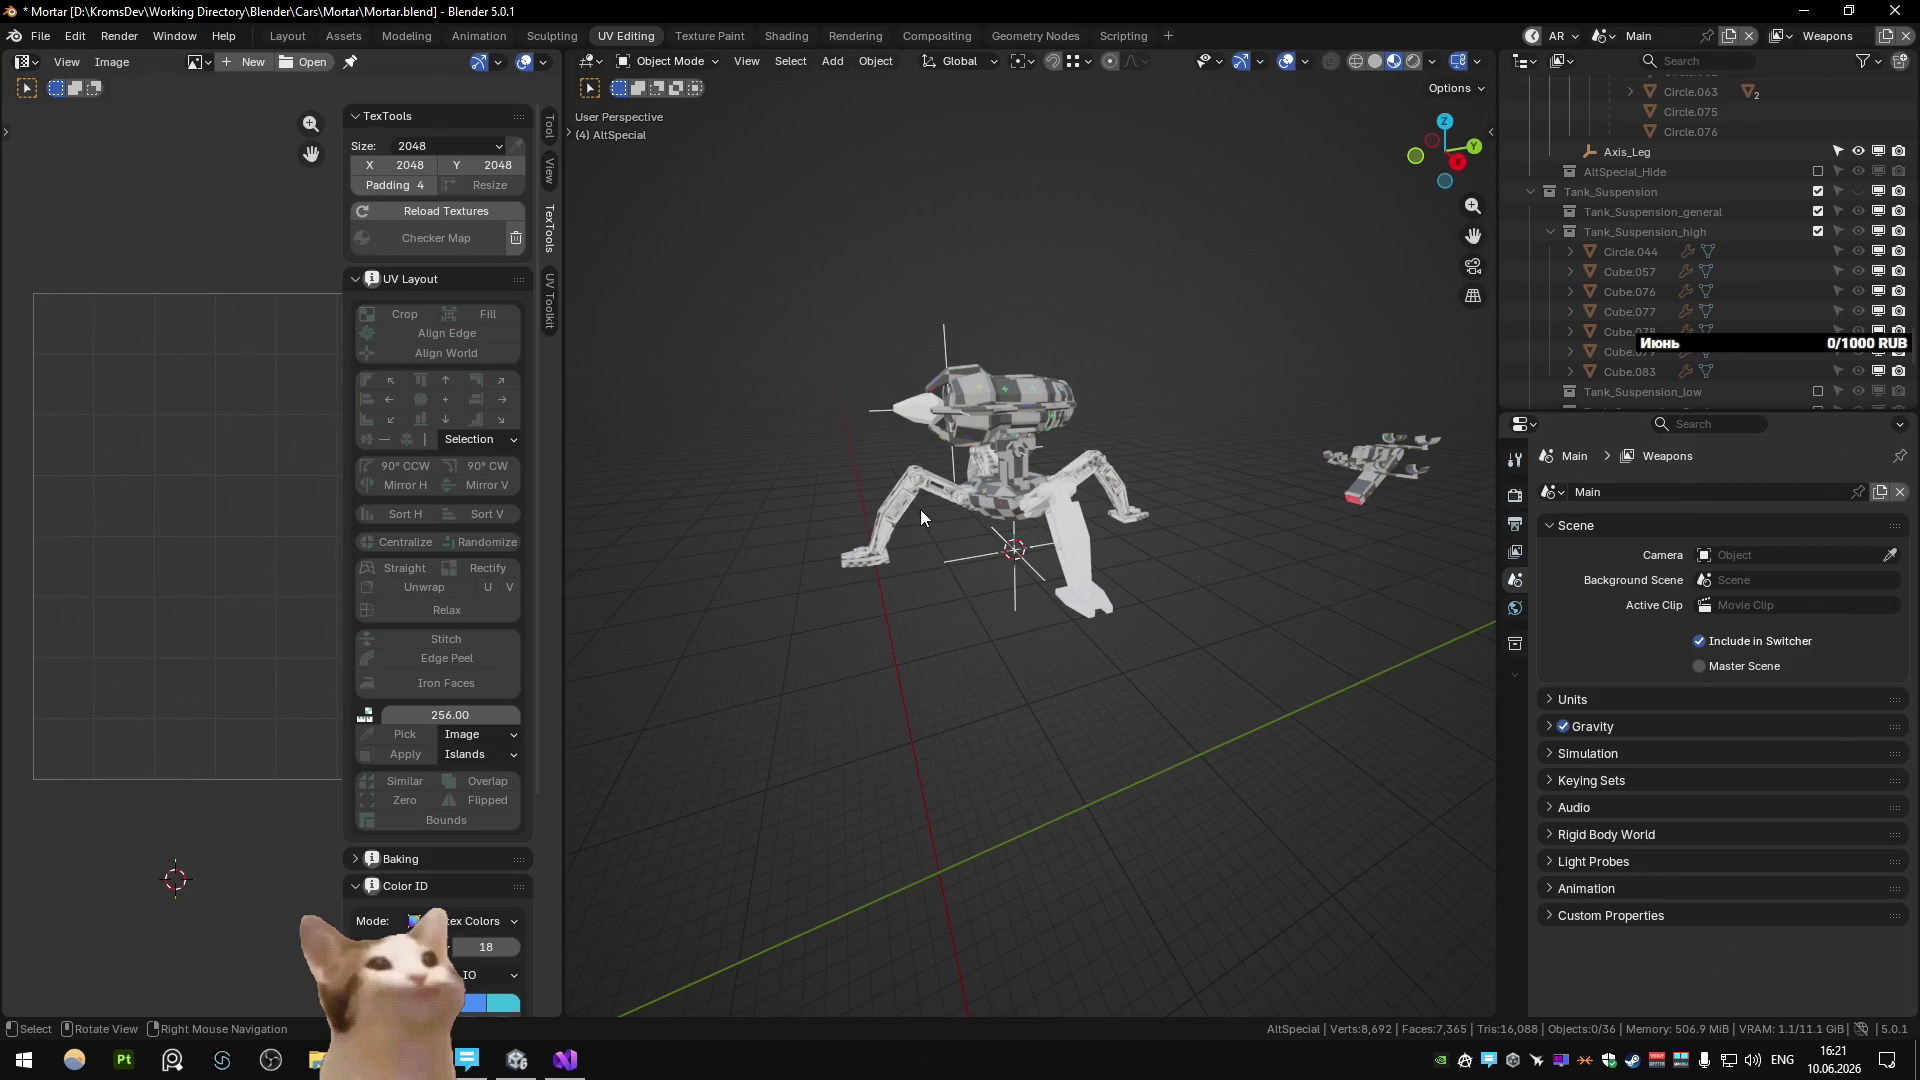
scroll(1075, 455, down, 2)
key(a)
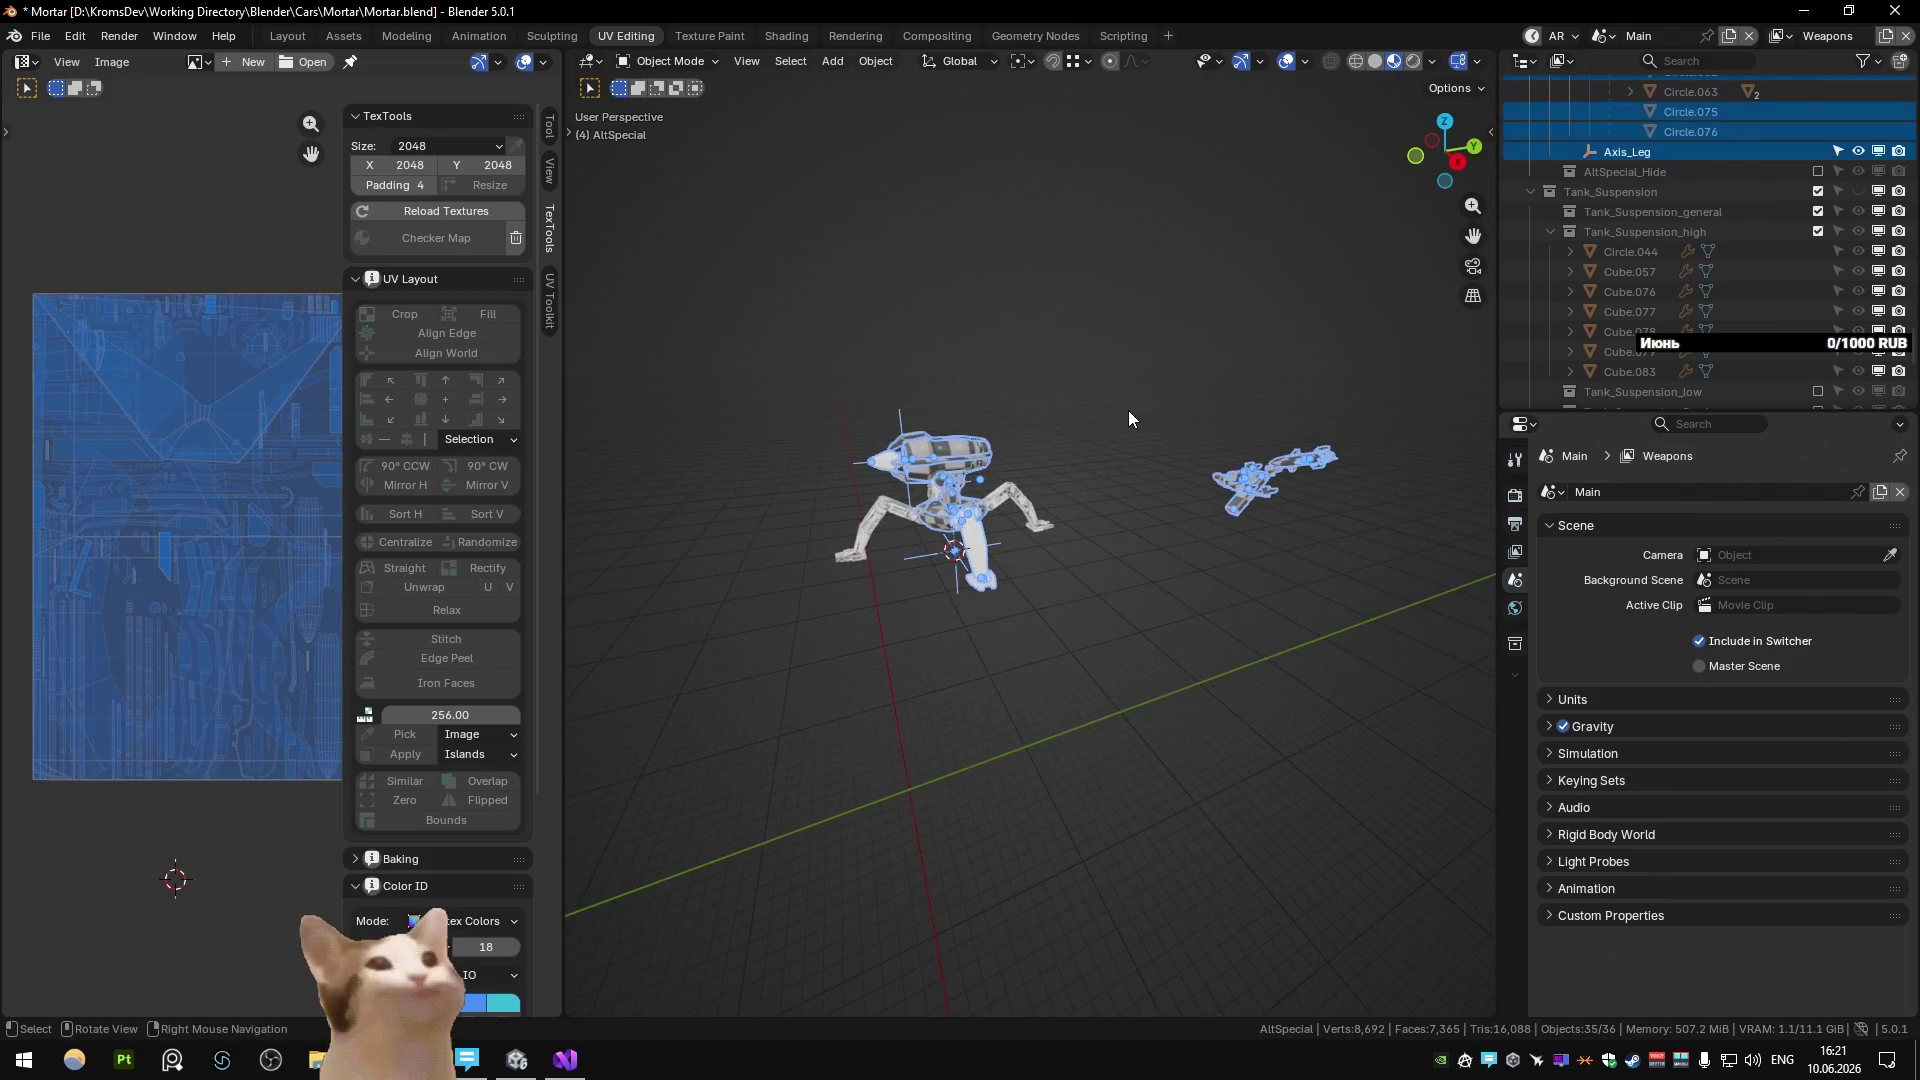
click(1125, 380)
key(ctrl+s)
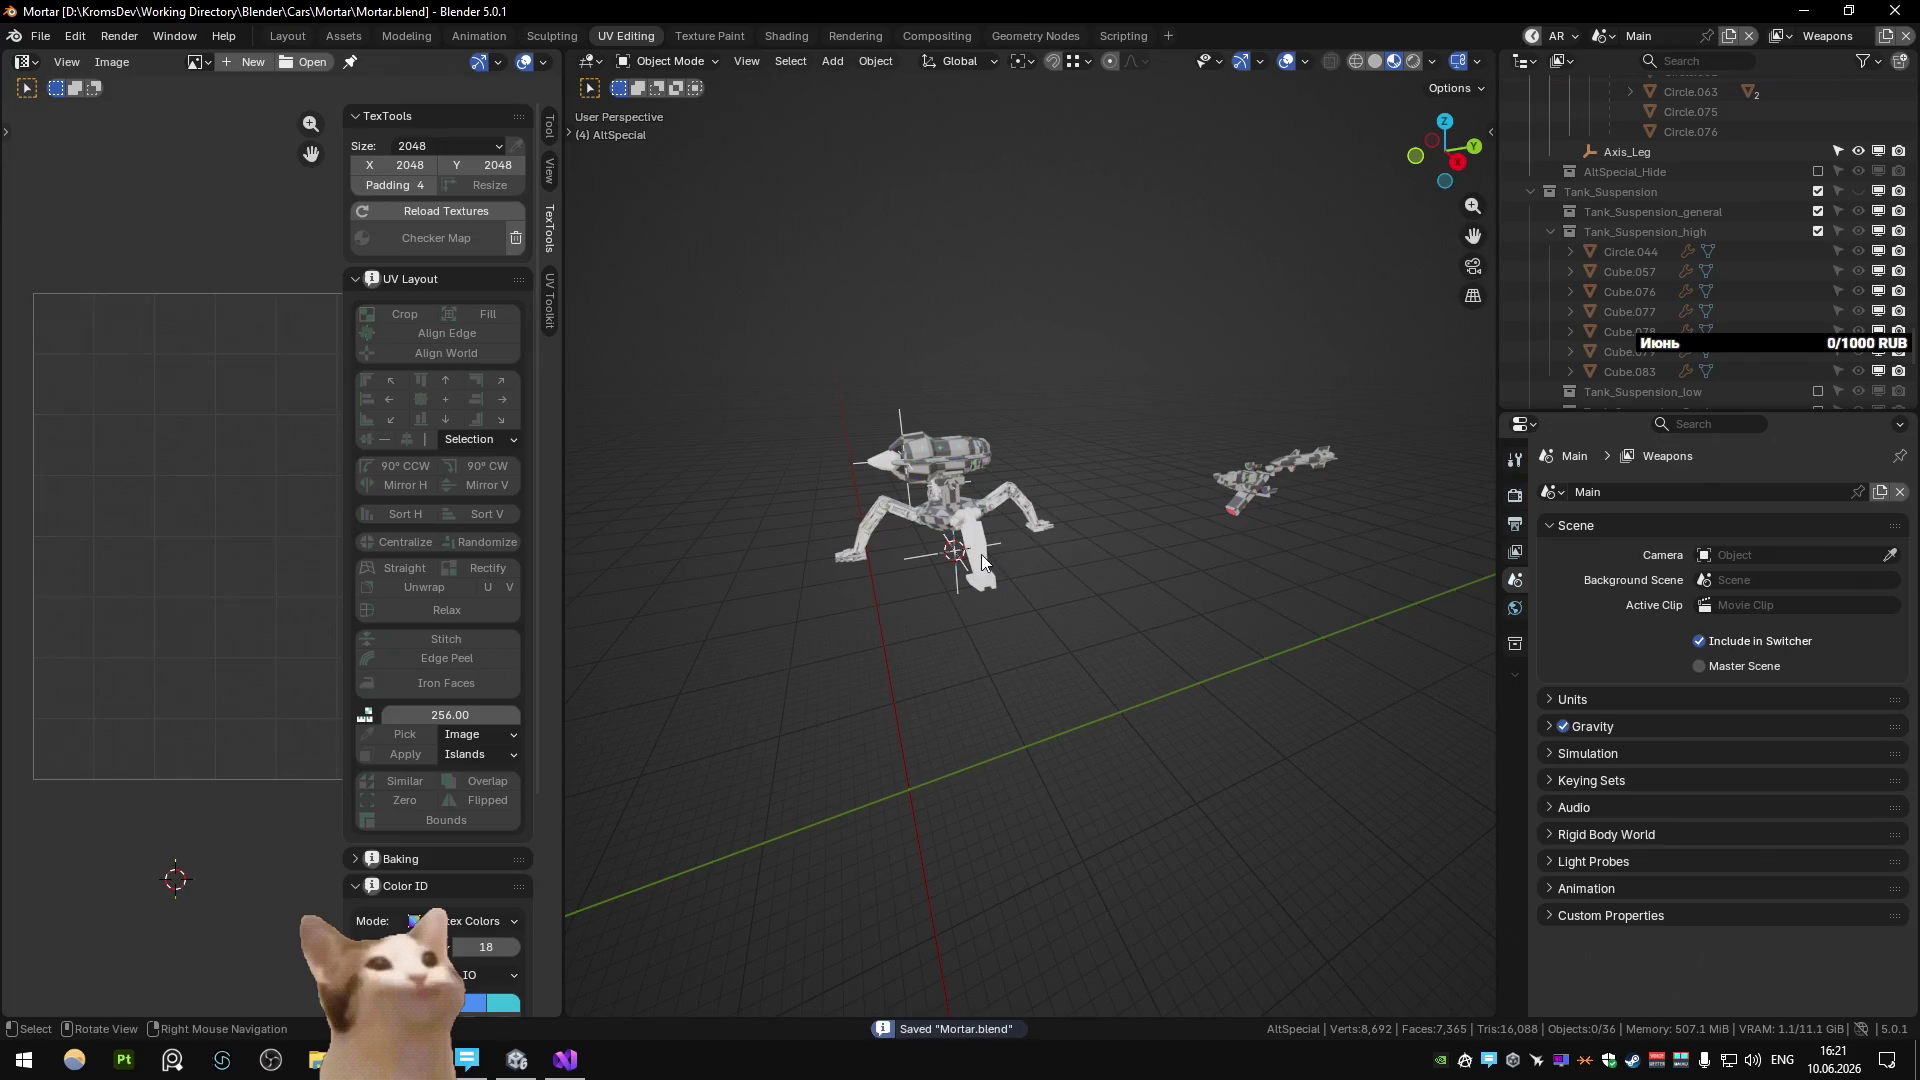
Select the leg piece Circle.061 and reveal it in the outliner.
click(980, 554)
key(a)
click(1146, 428)
key(a)
click(980, 556)
key(period)
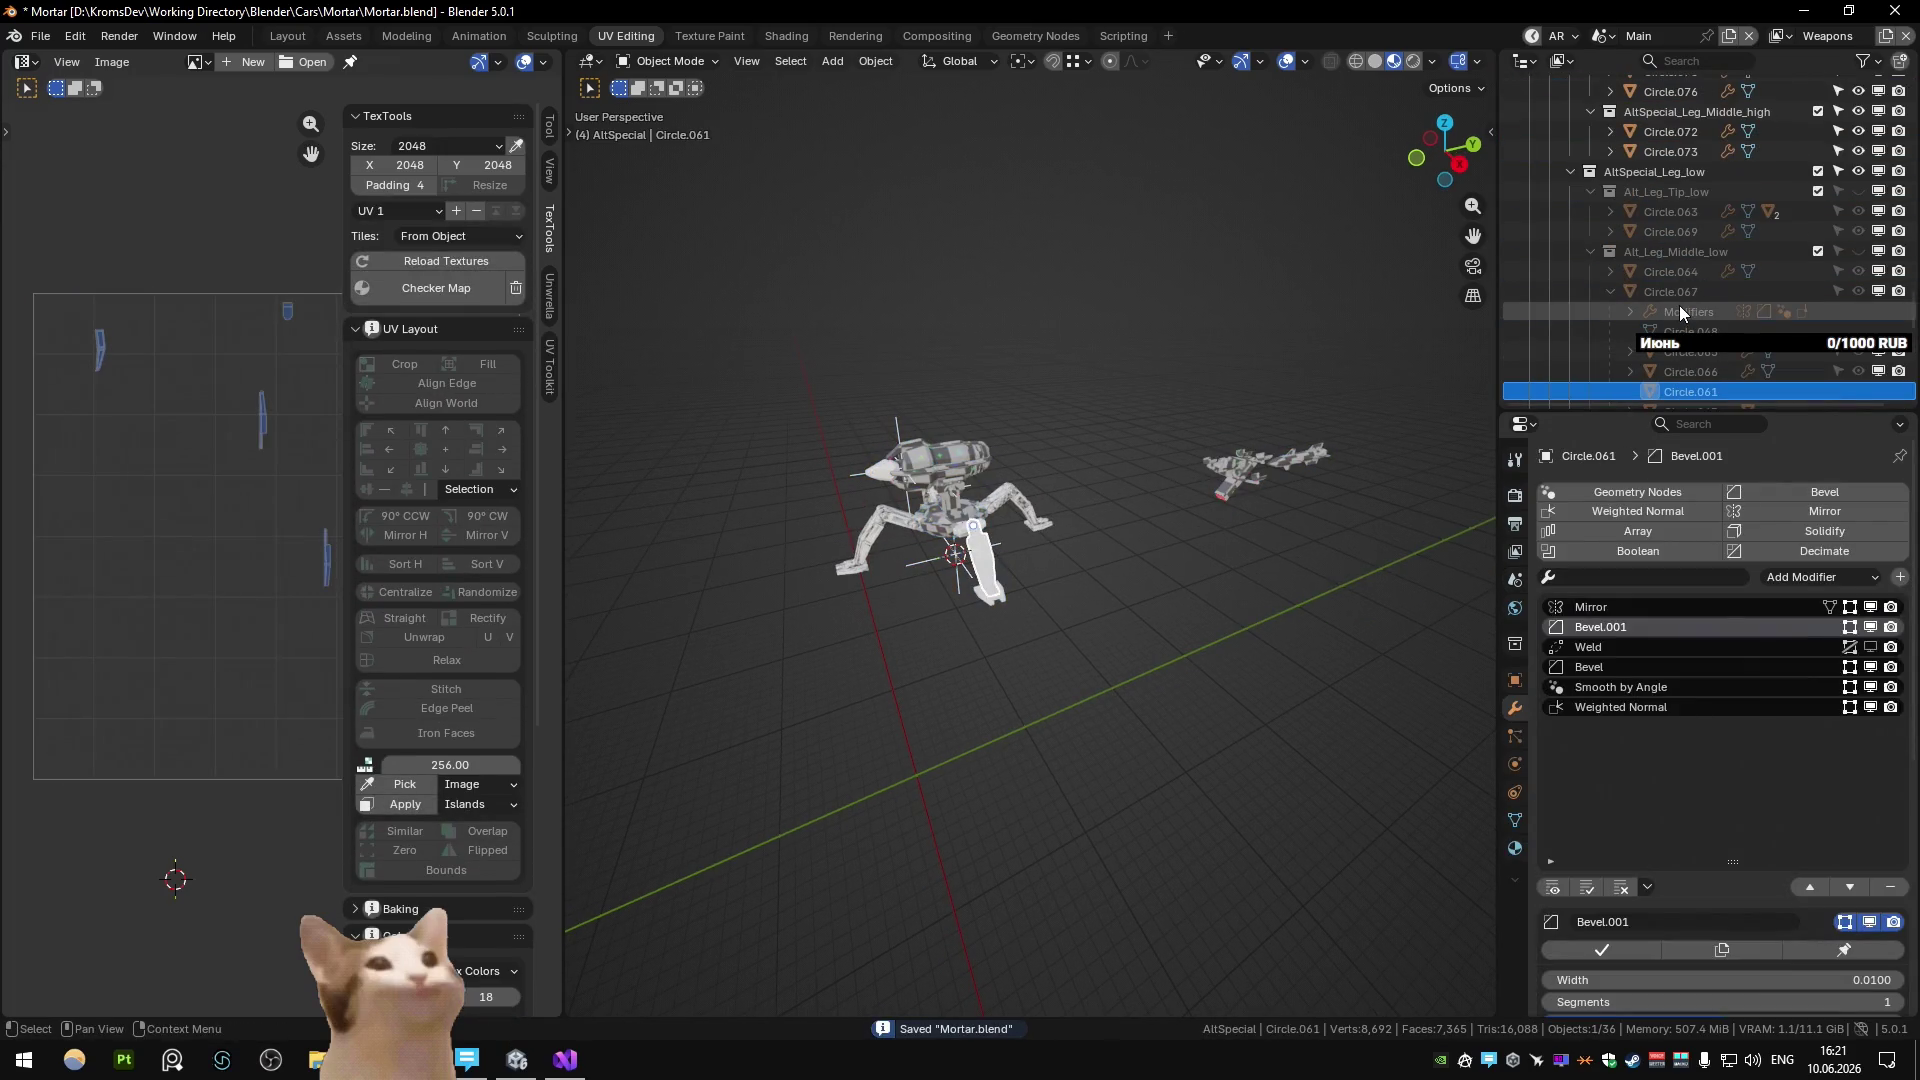
Exclude AltSpecial_Leg_high and make the AltSpecial_Leg_low collection visible and selectable.
scroll(1678, 308, up, 4)
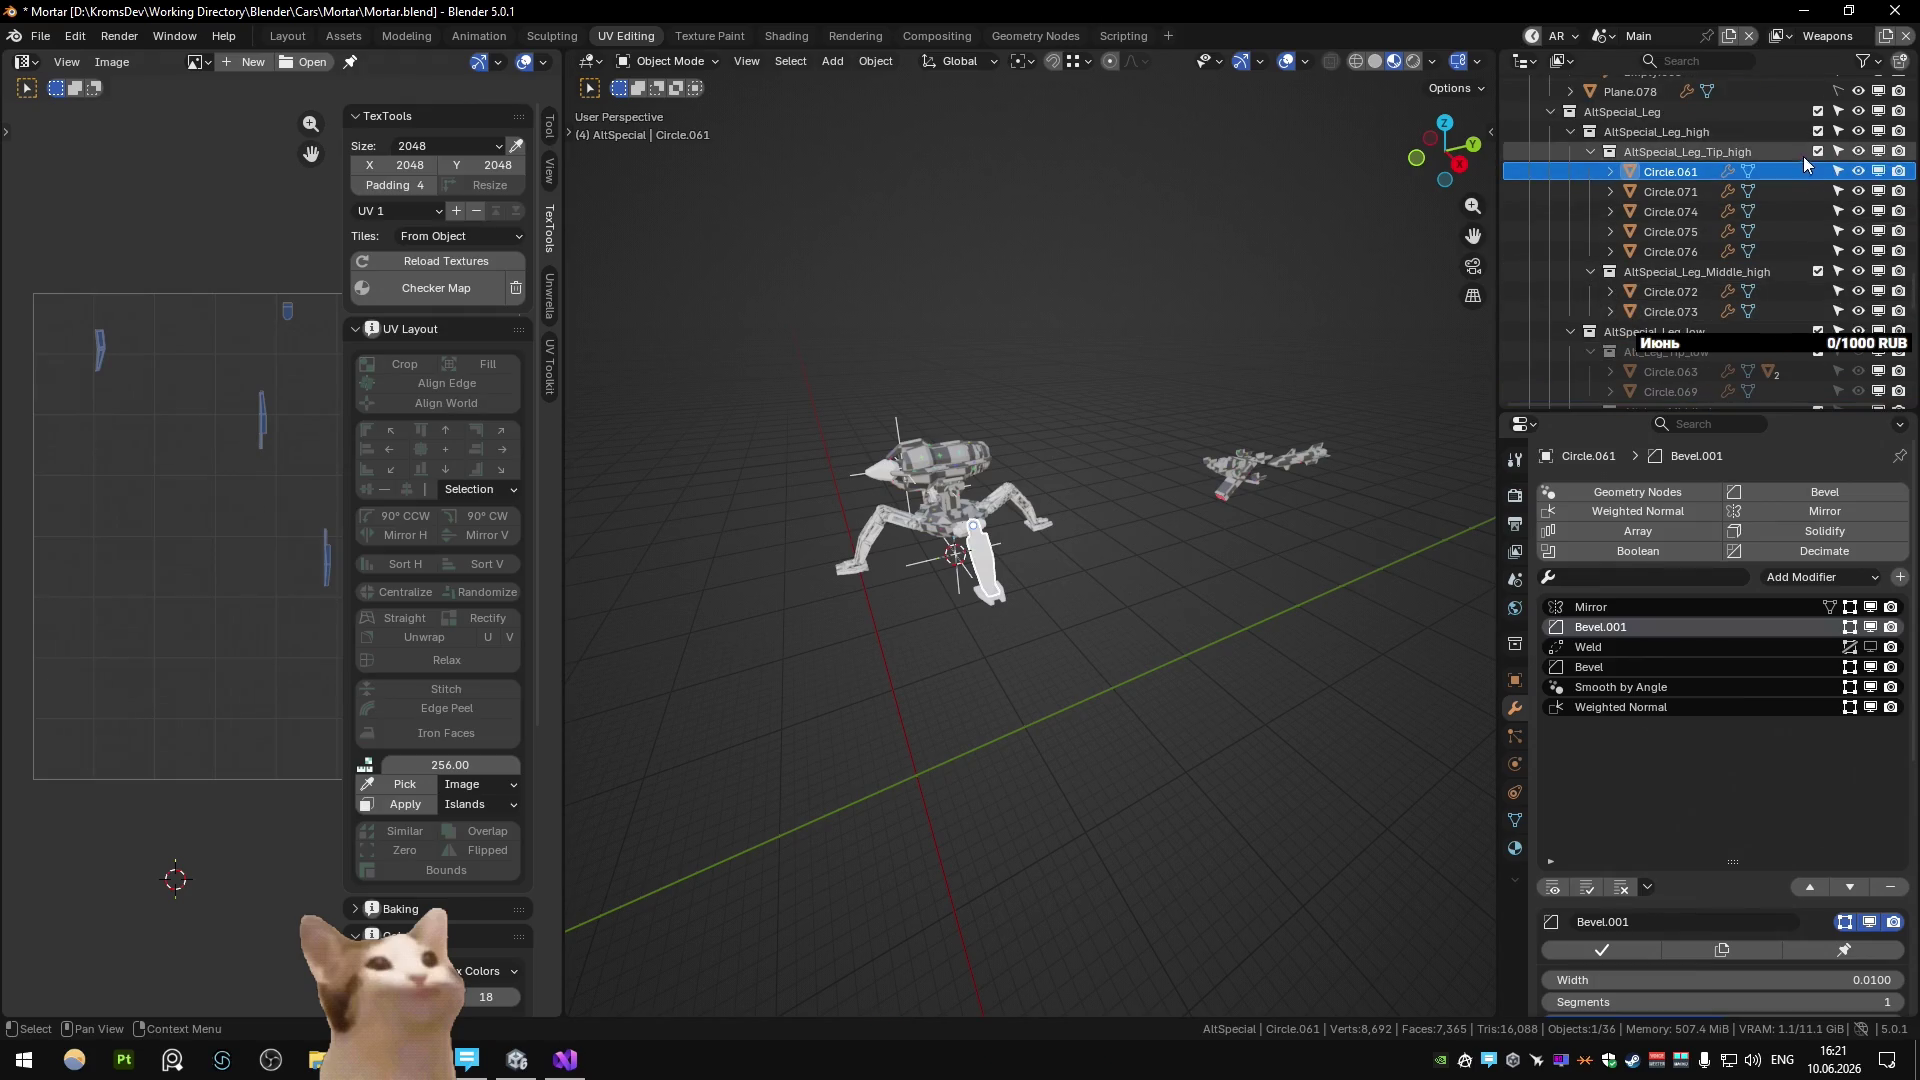
click(1818, 131)
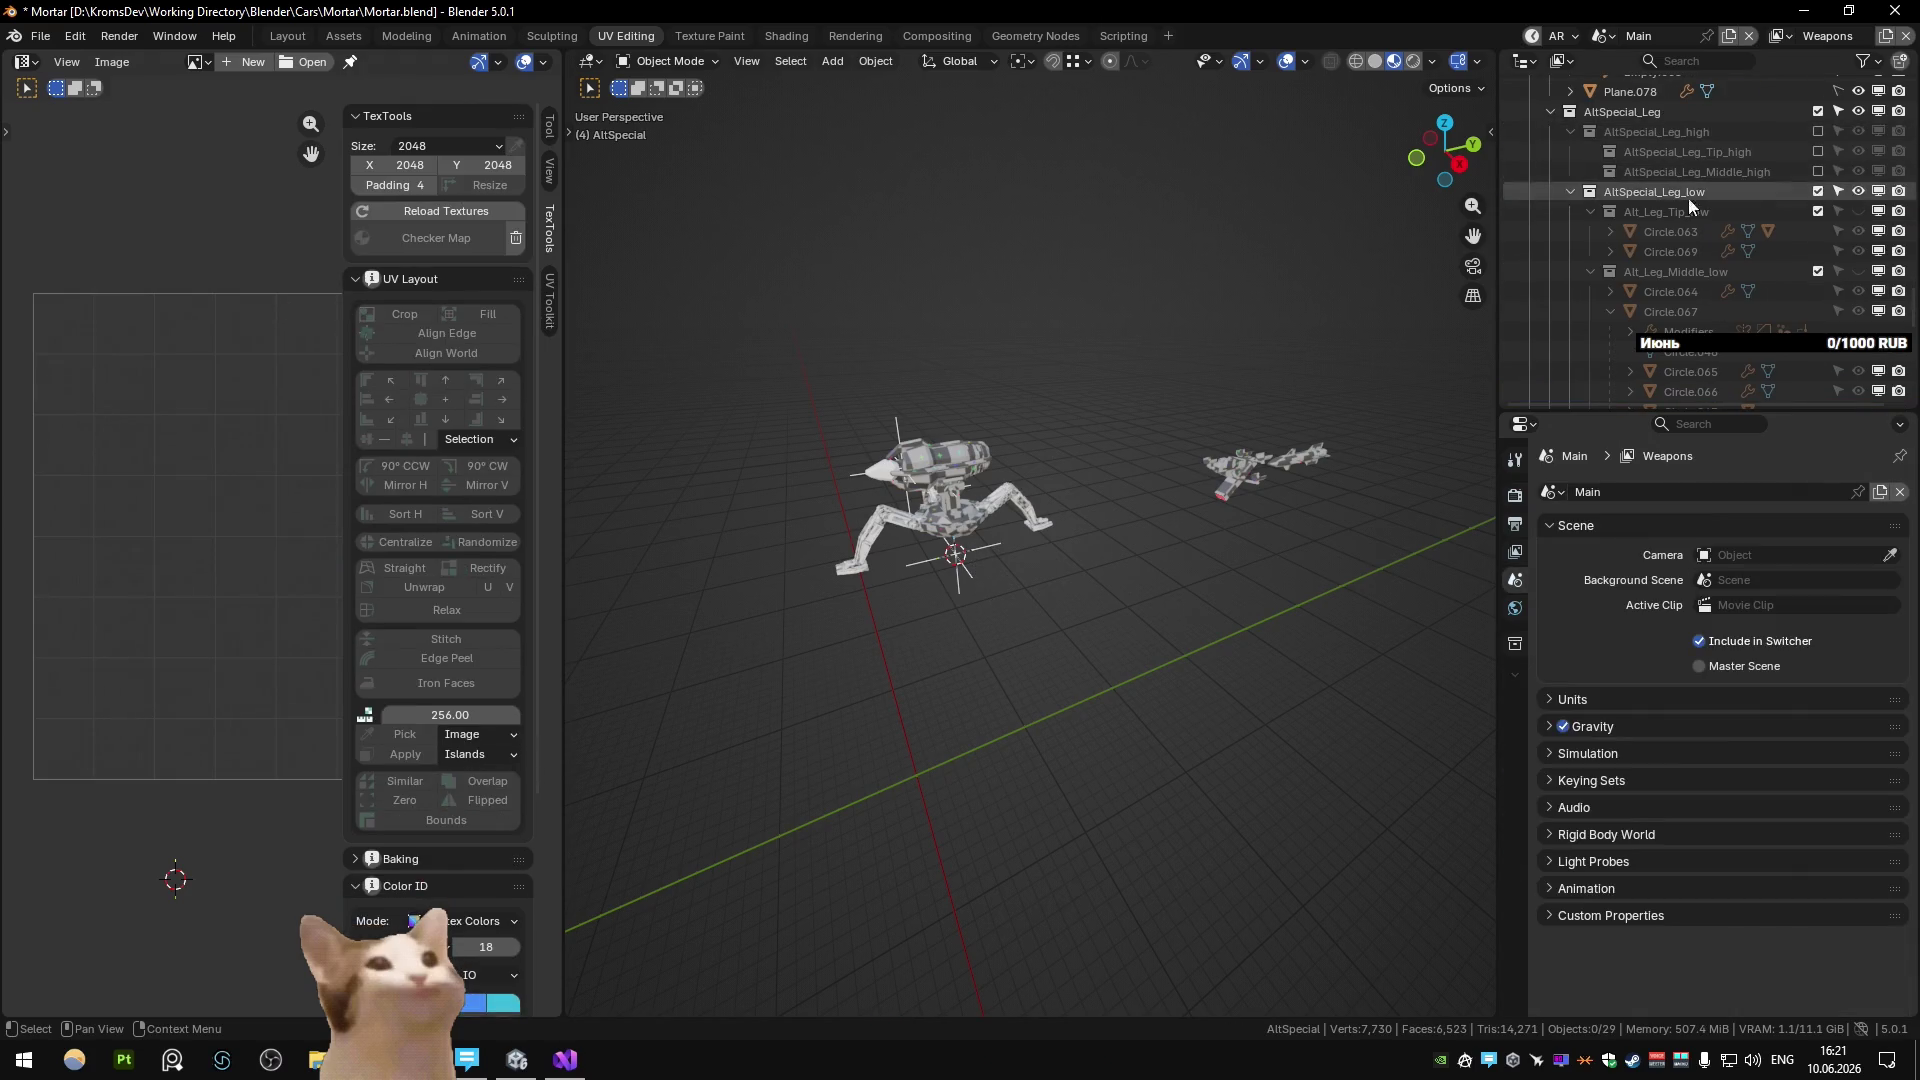
click(1823, 192)
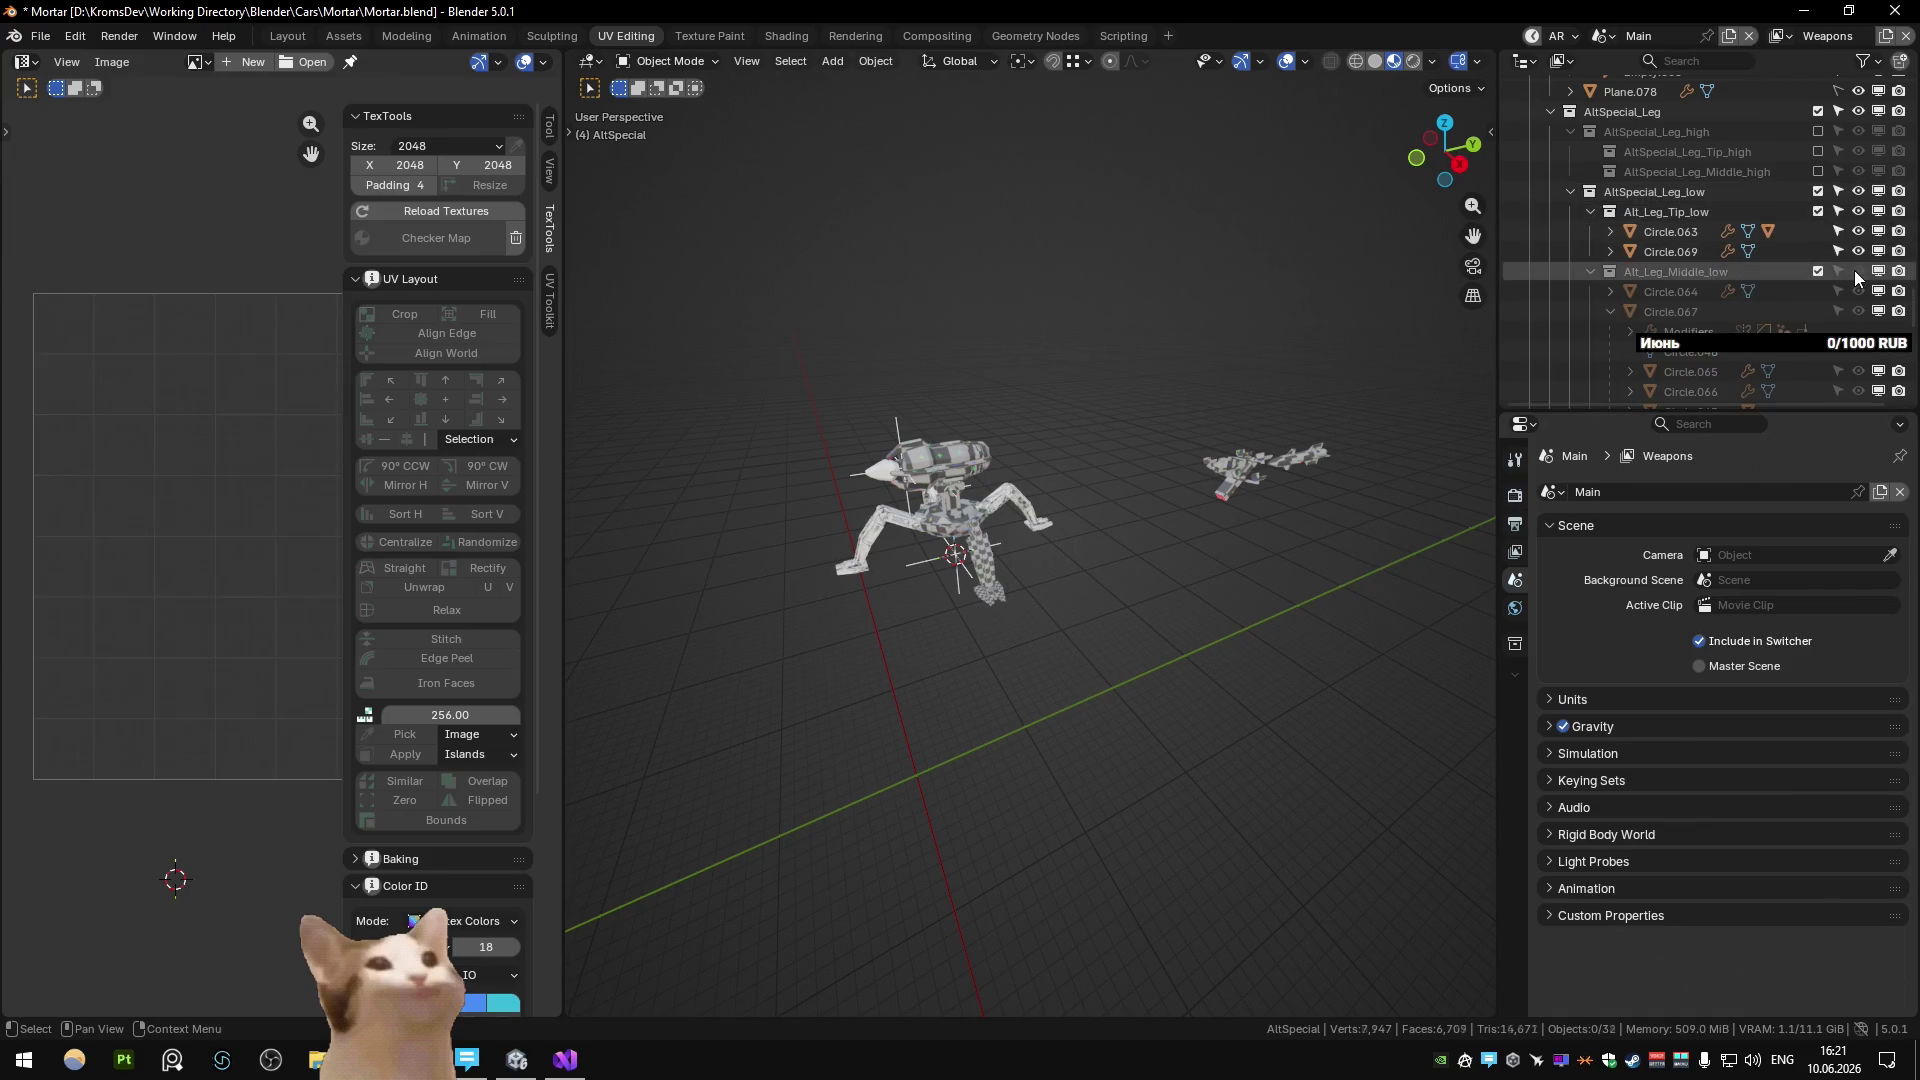
scroll(1713, 350, down, 3)
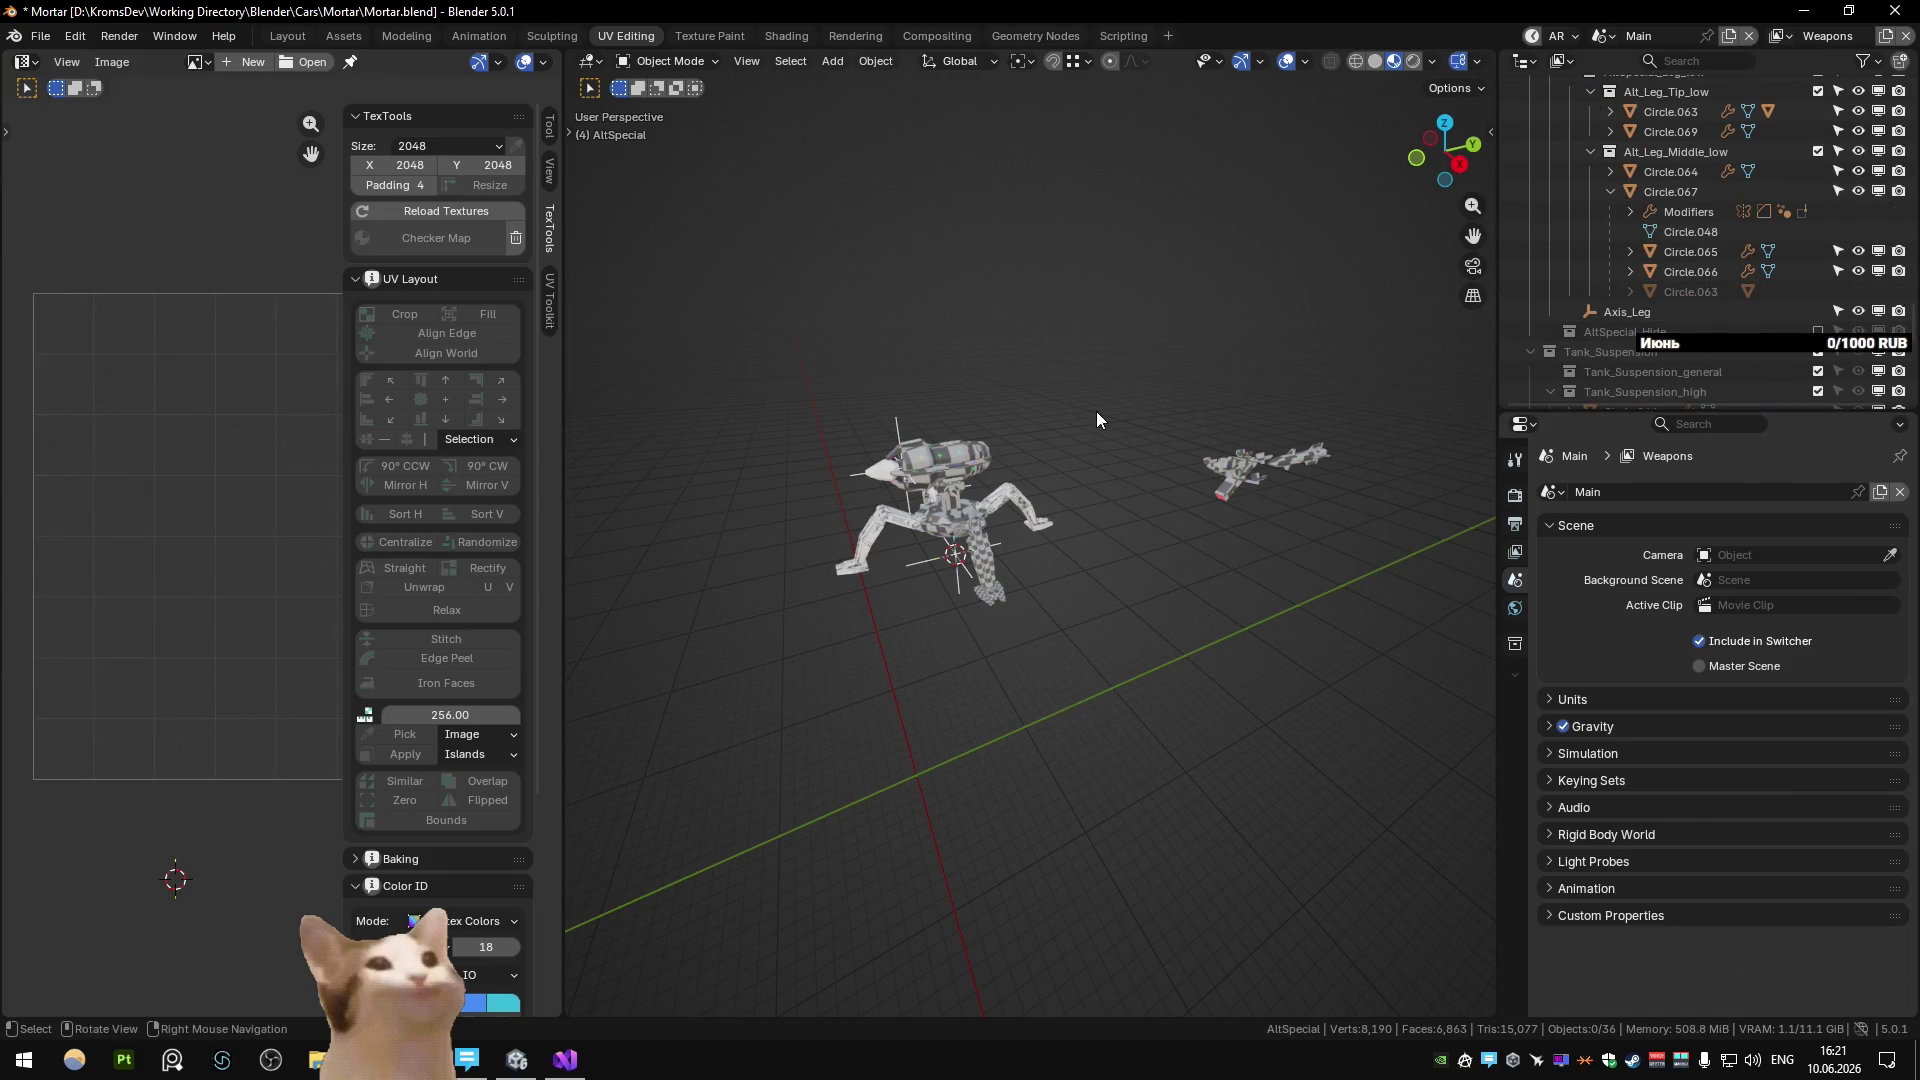
Hide the checker leg part Circle.063 and select Circle.069.
click(988, 575)
key(h)
click(990, 592)
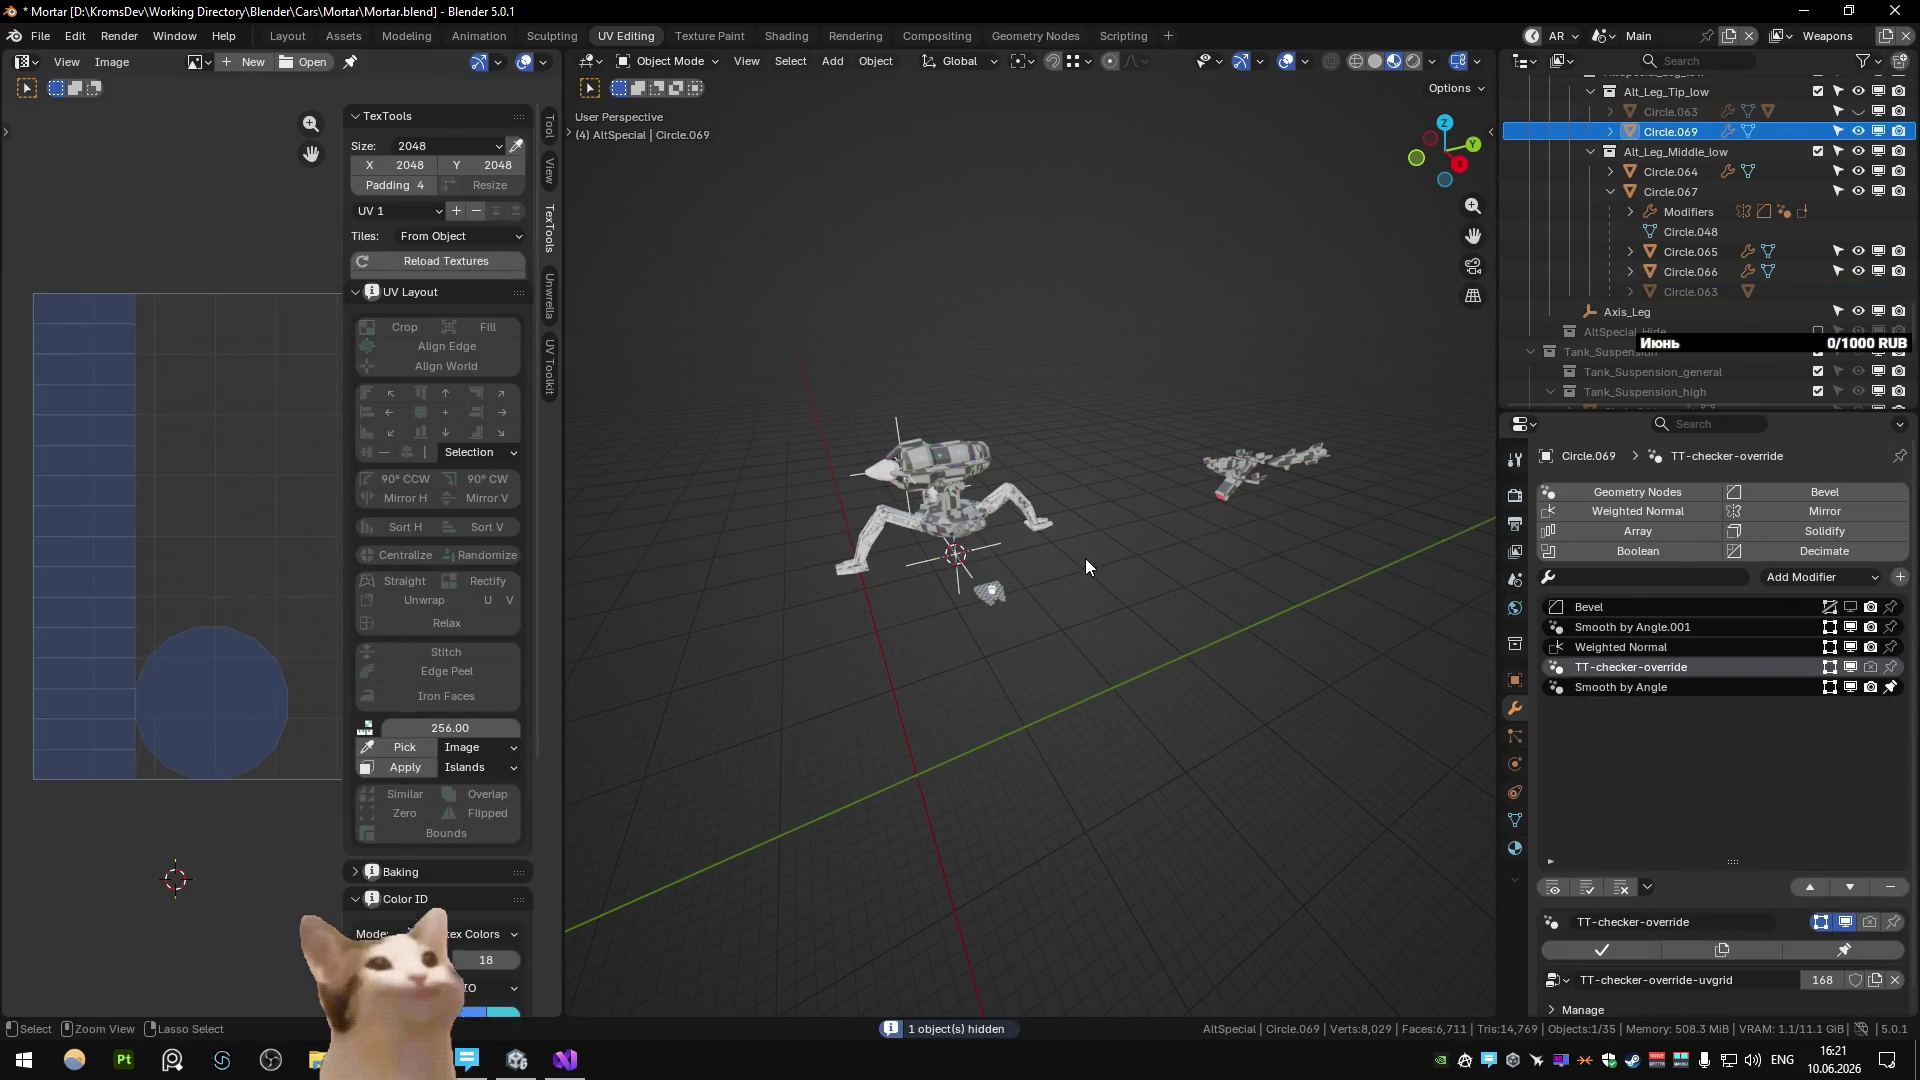
Unwrap all visible leg parts' UVs and pack the islands into one layout.
key(a)
key(Tab)
scroll(1112, 450, down, 4)
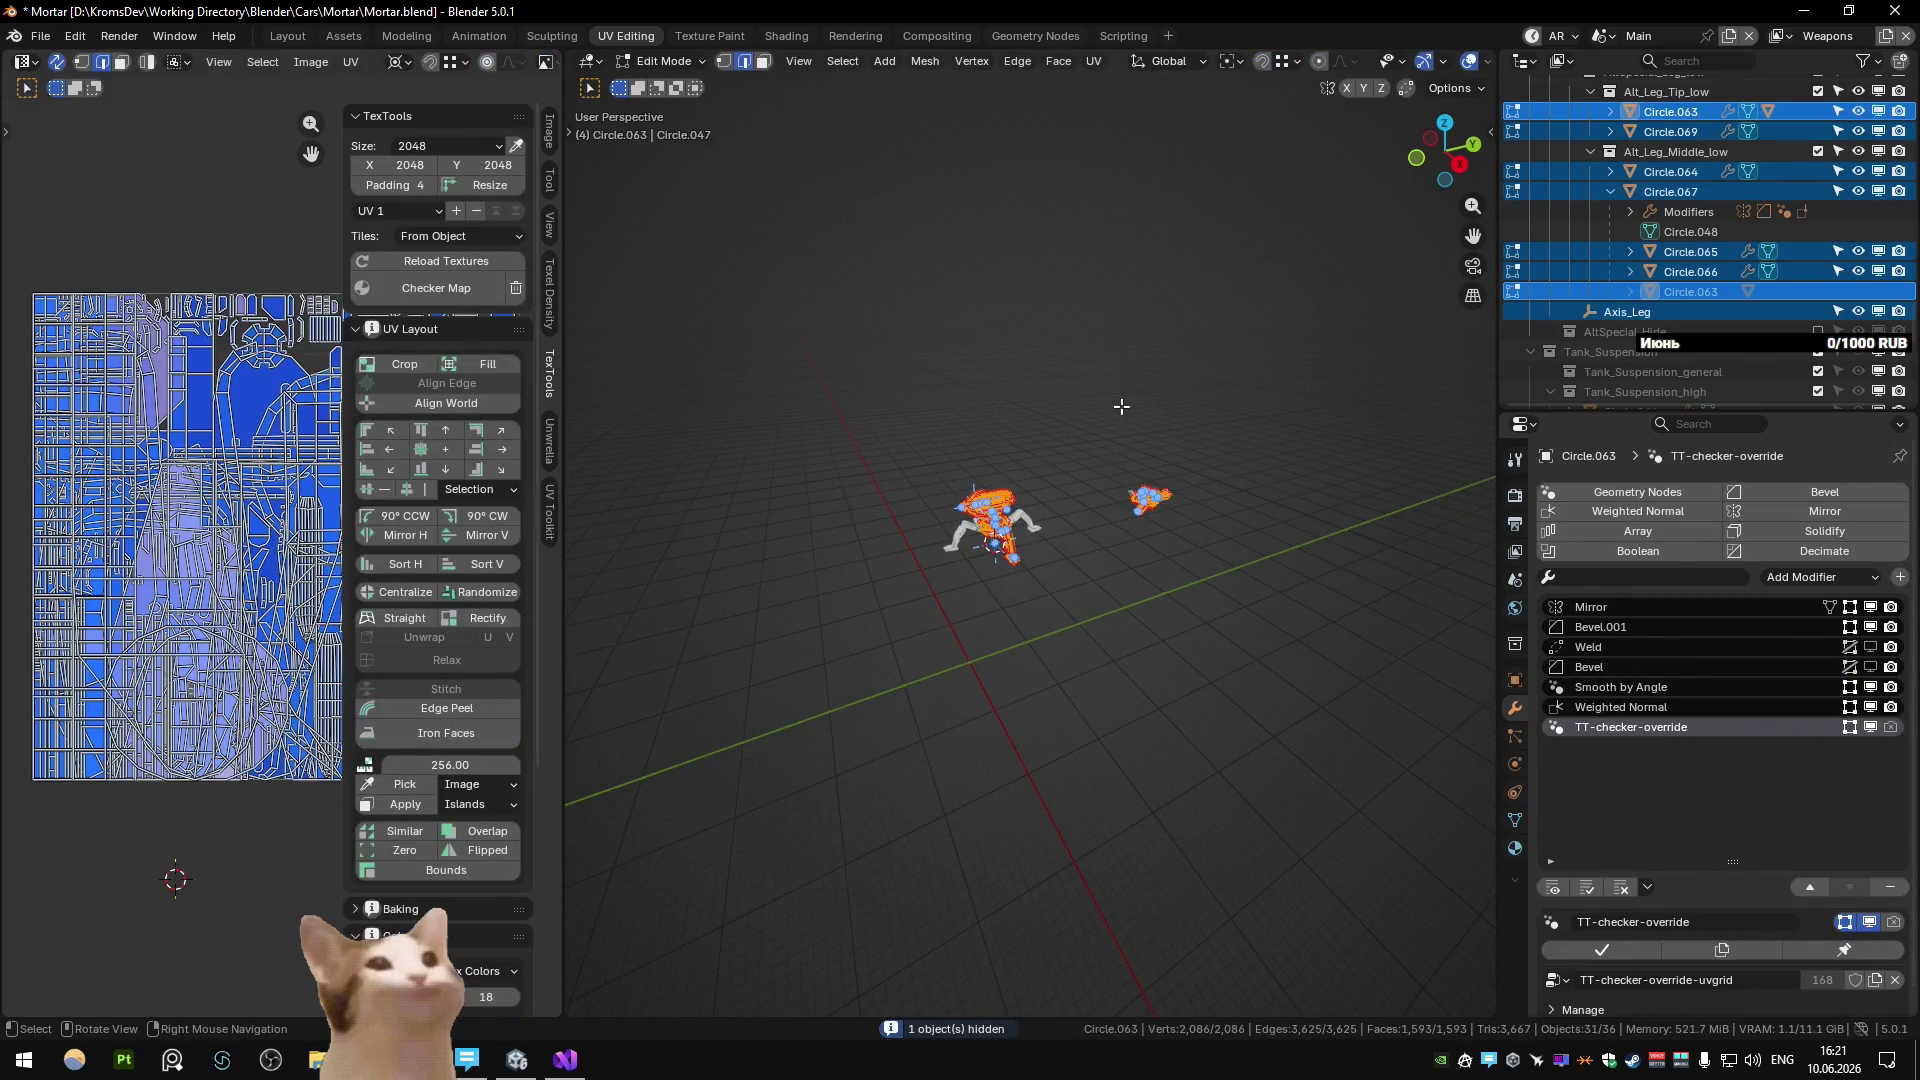
key(u)
click(1120, 406)
key(n)
key(n)
key(q)
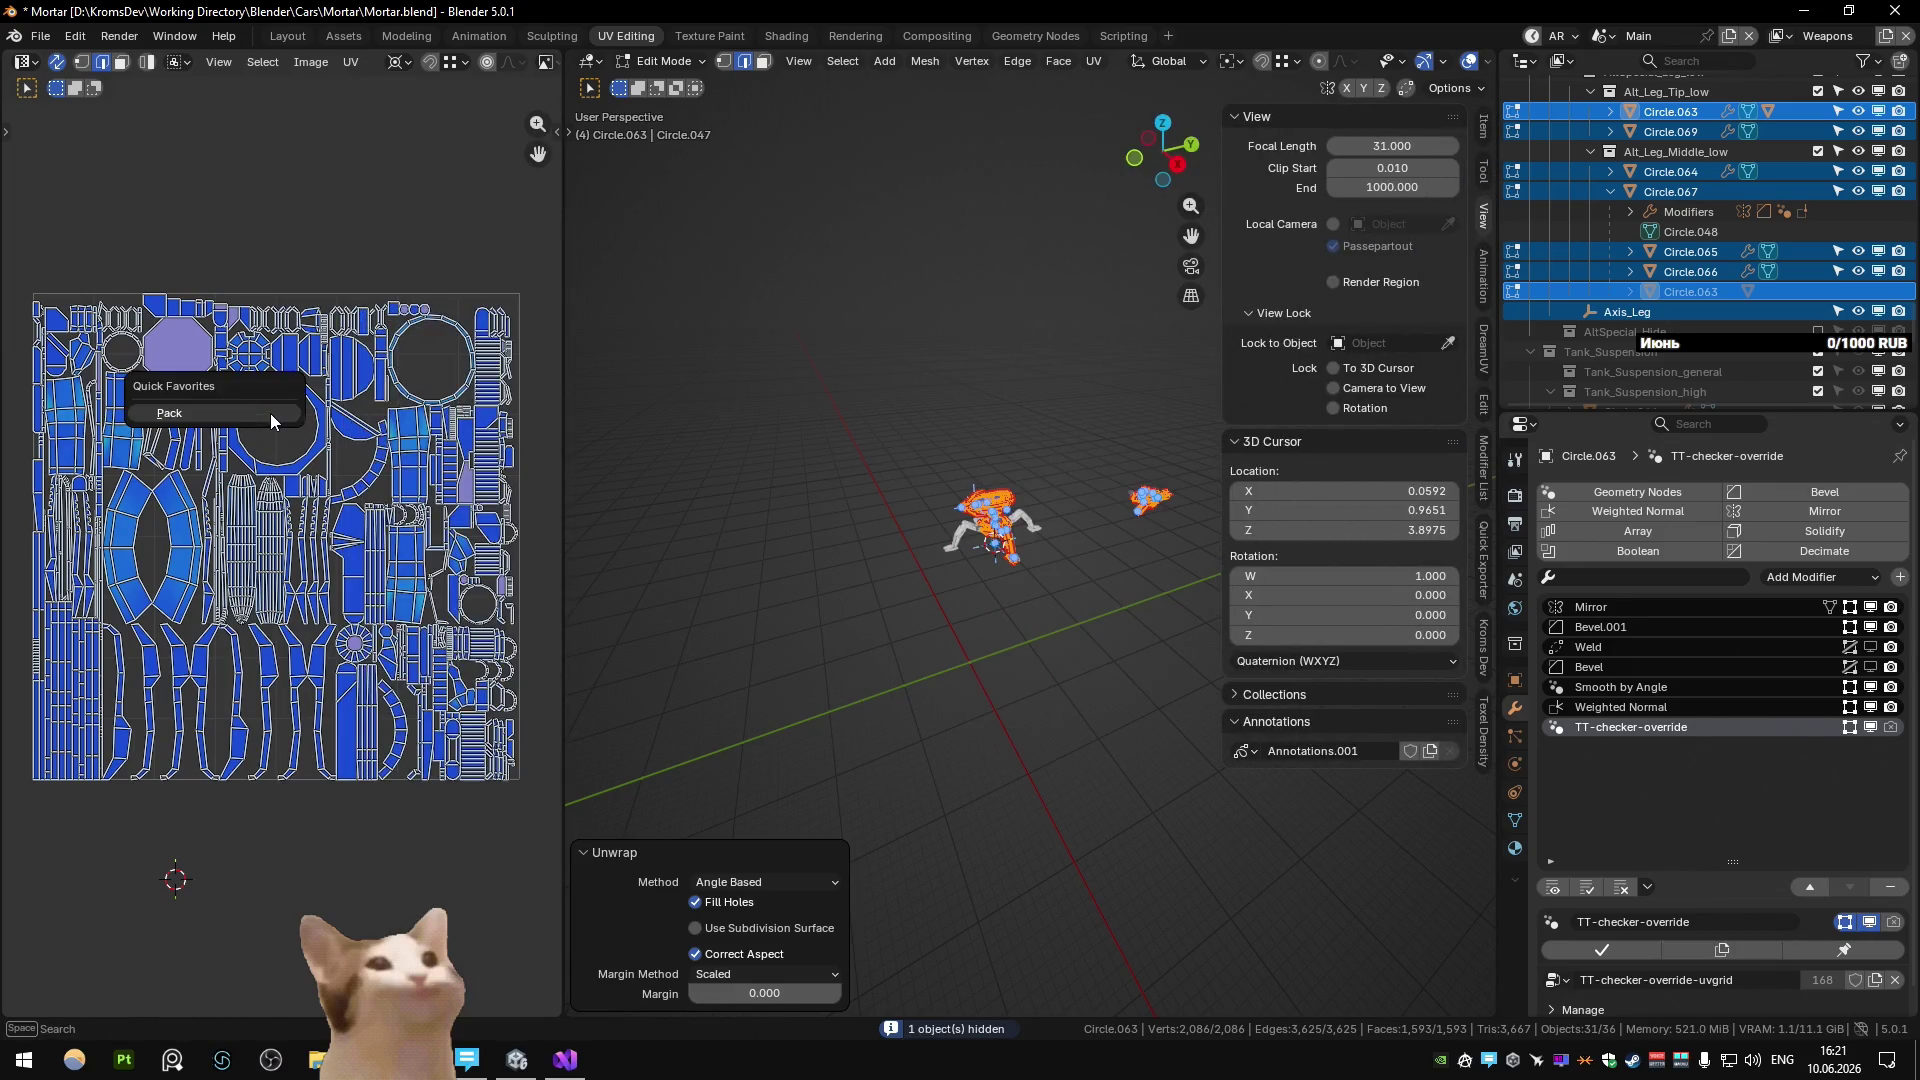
click(270, 413)
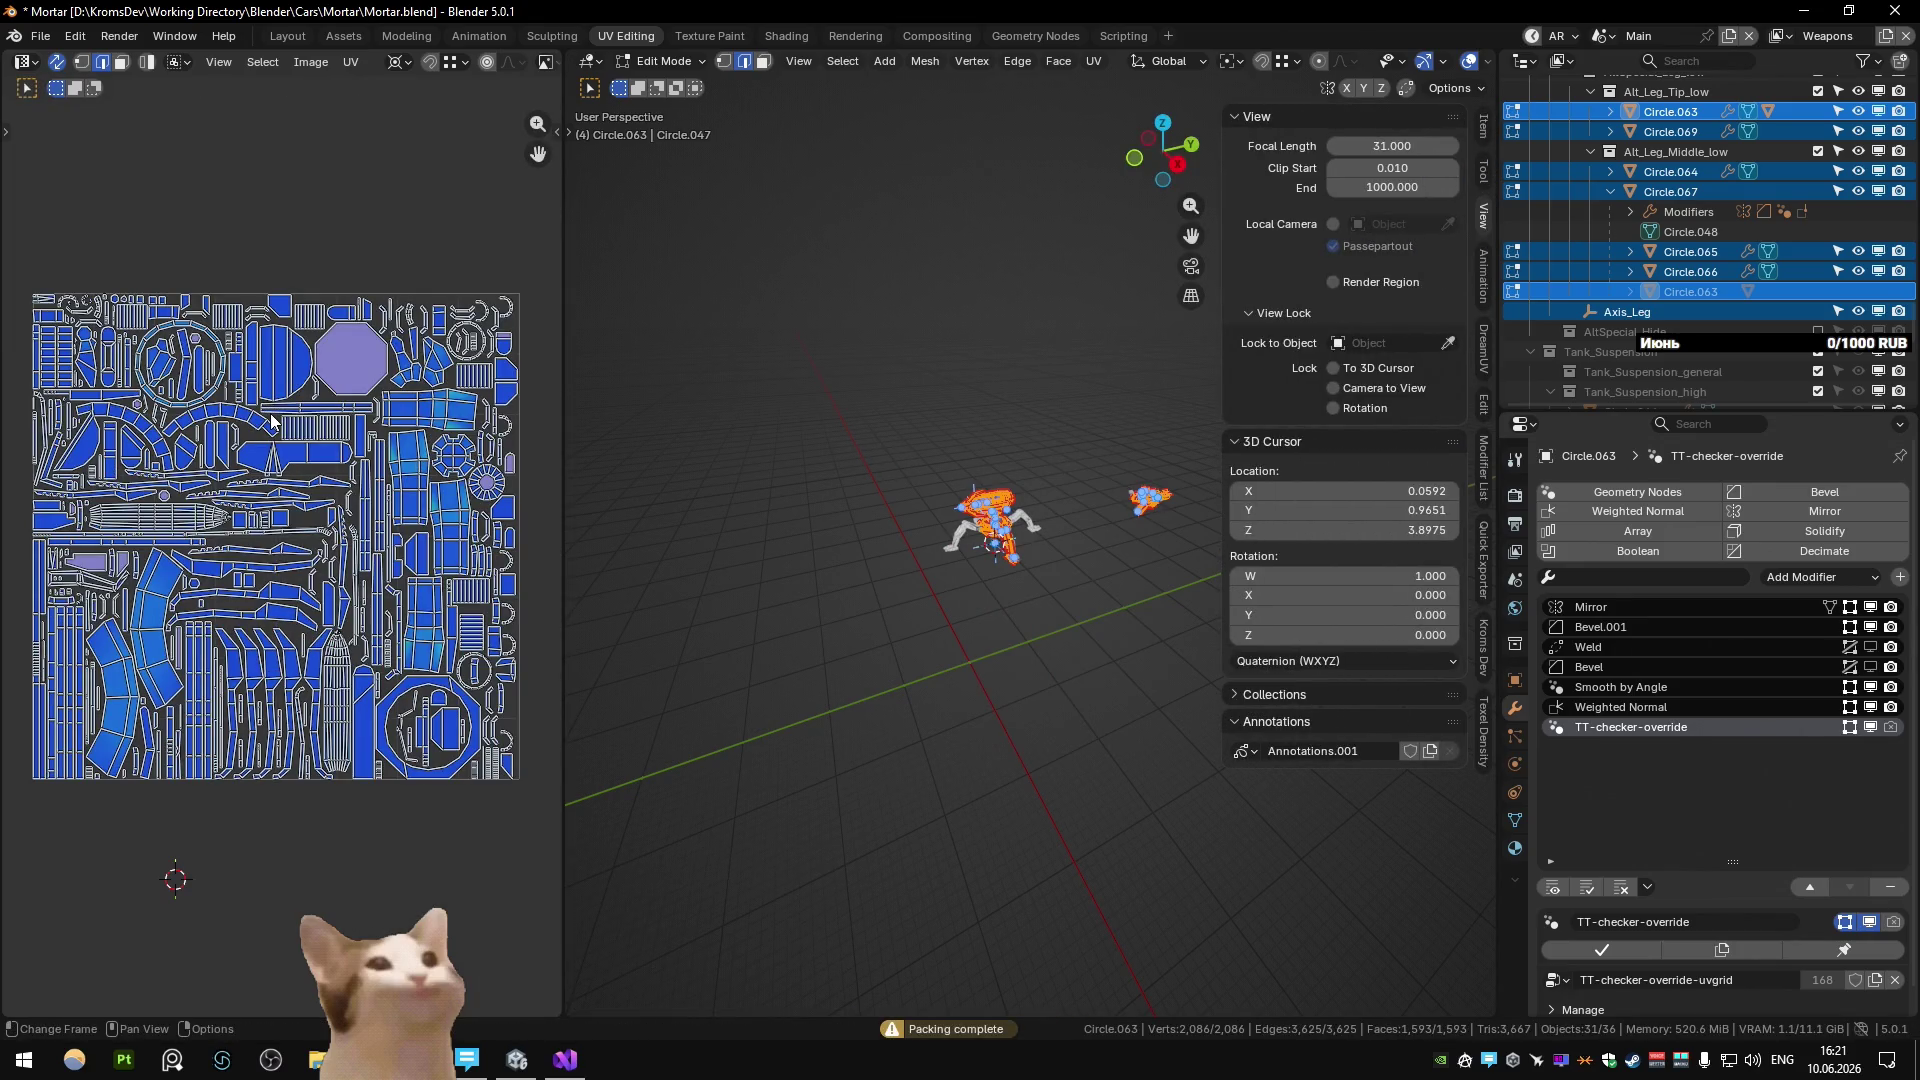
Return to Object Mode with nothing selected, check the Quick Exporter panel, and switch to Modeling.
key(Tab)
click(808, 516)
click(1478, 548)
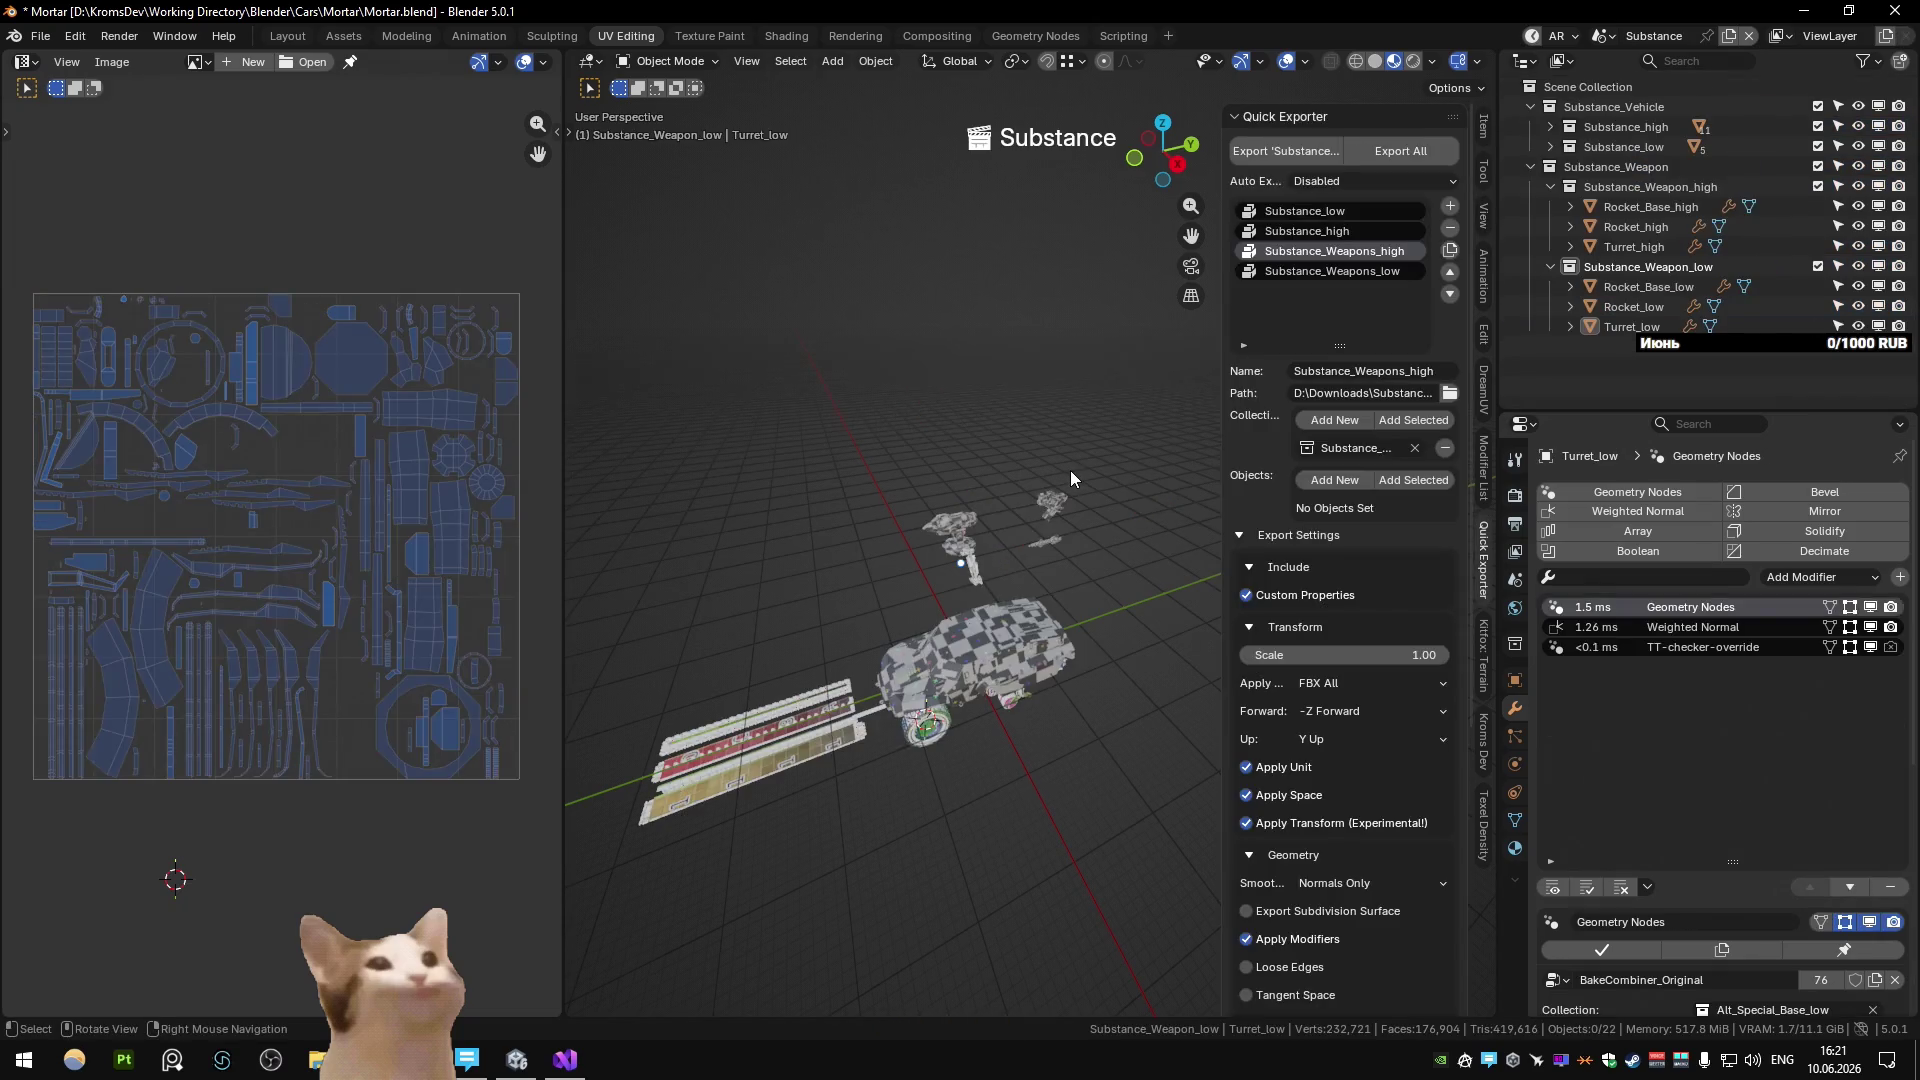
scroll(975, 555, up, 5)
scroll(985, 580, down, 3)
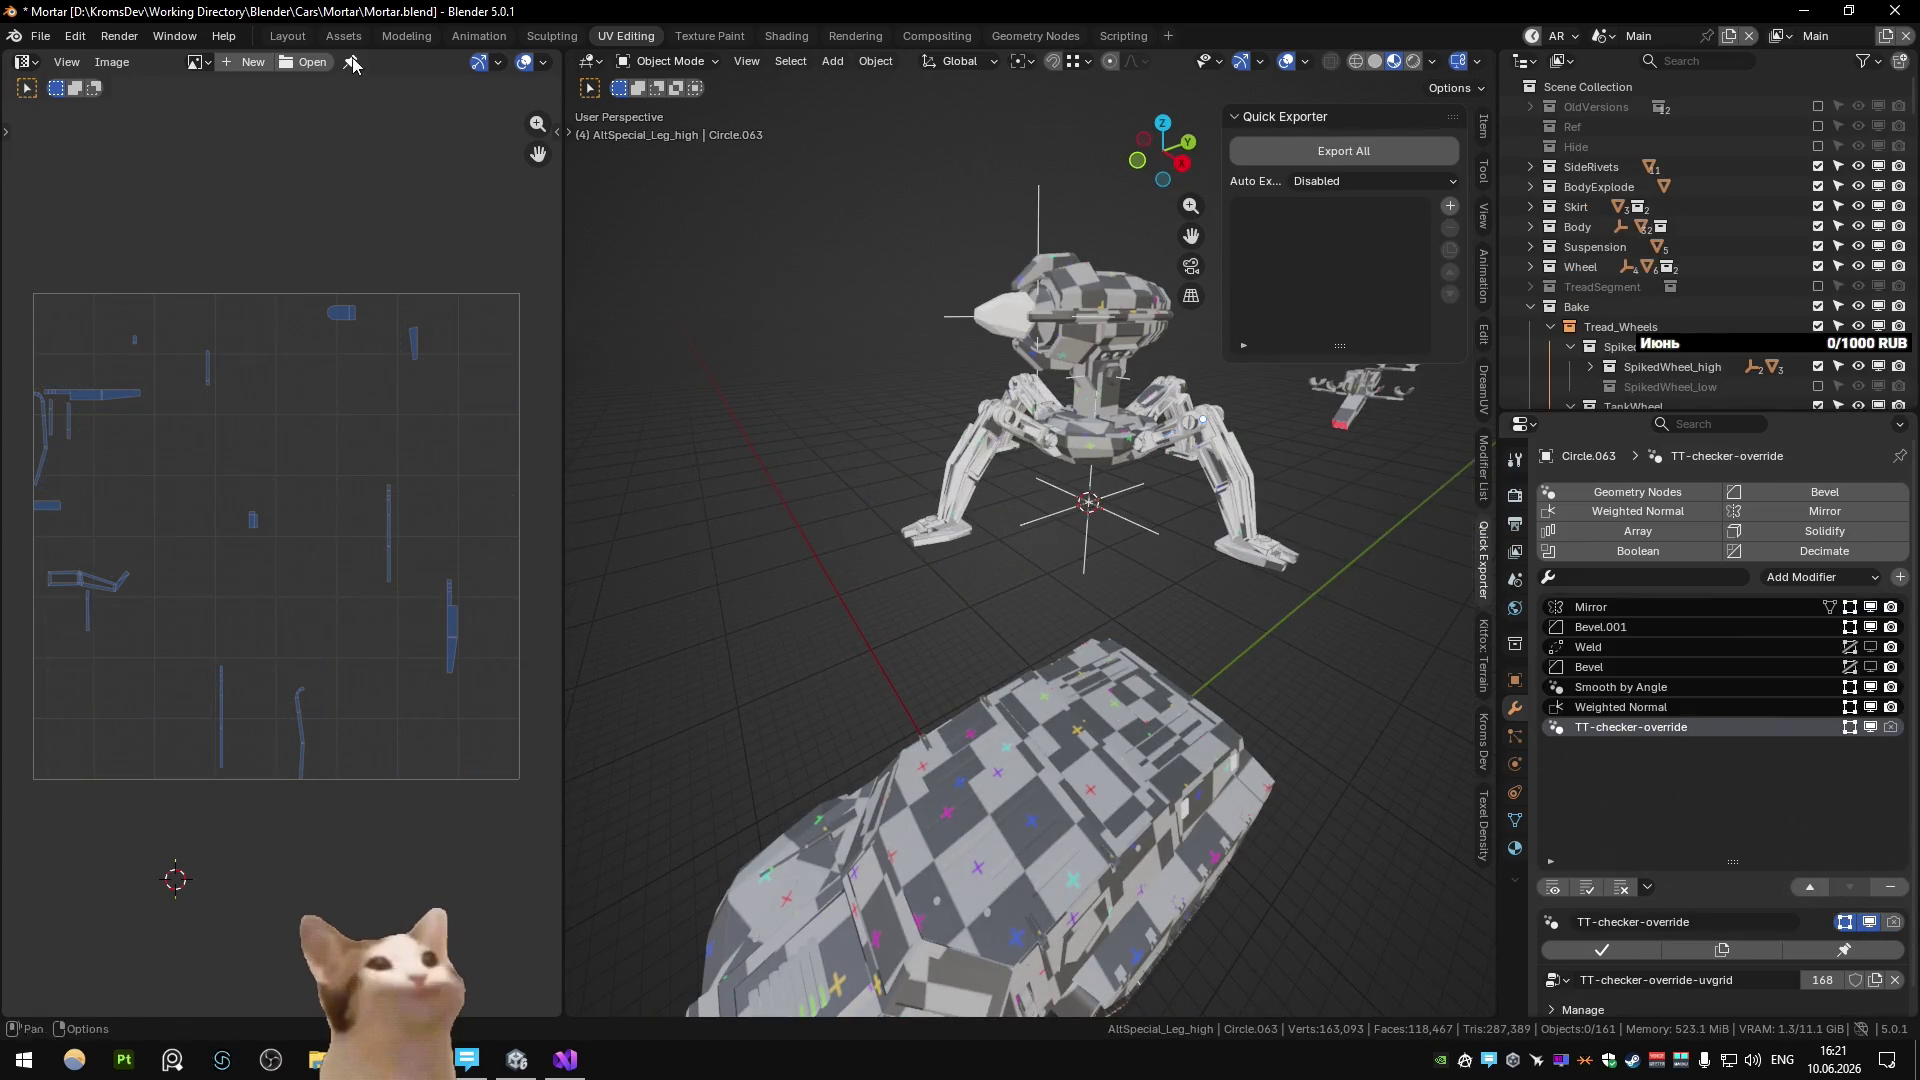
click(406, 35)
scroll(950, 257, up, 5)
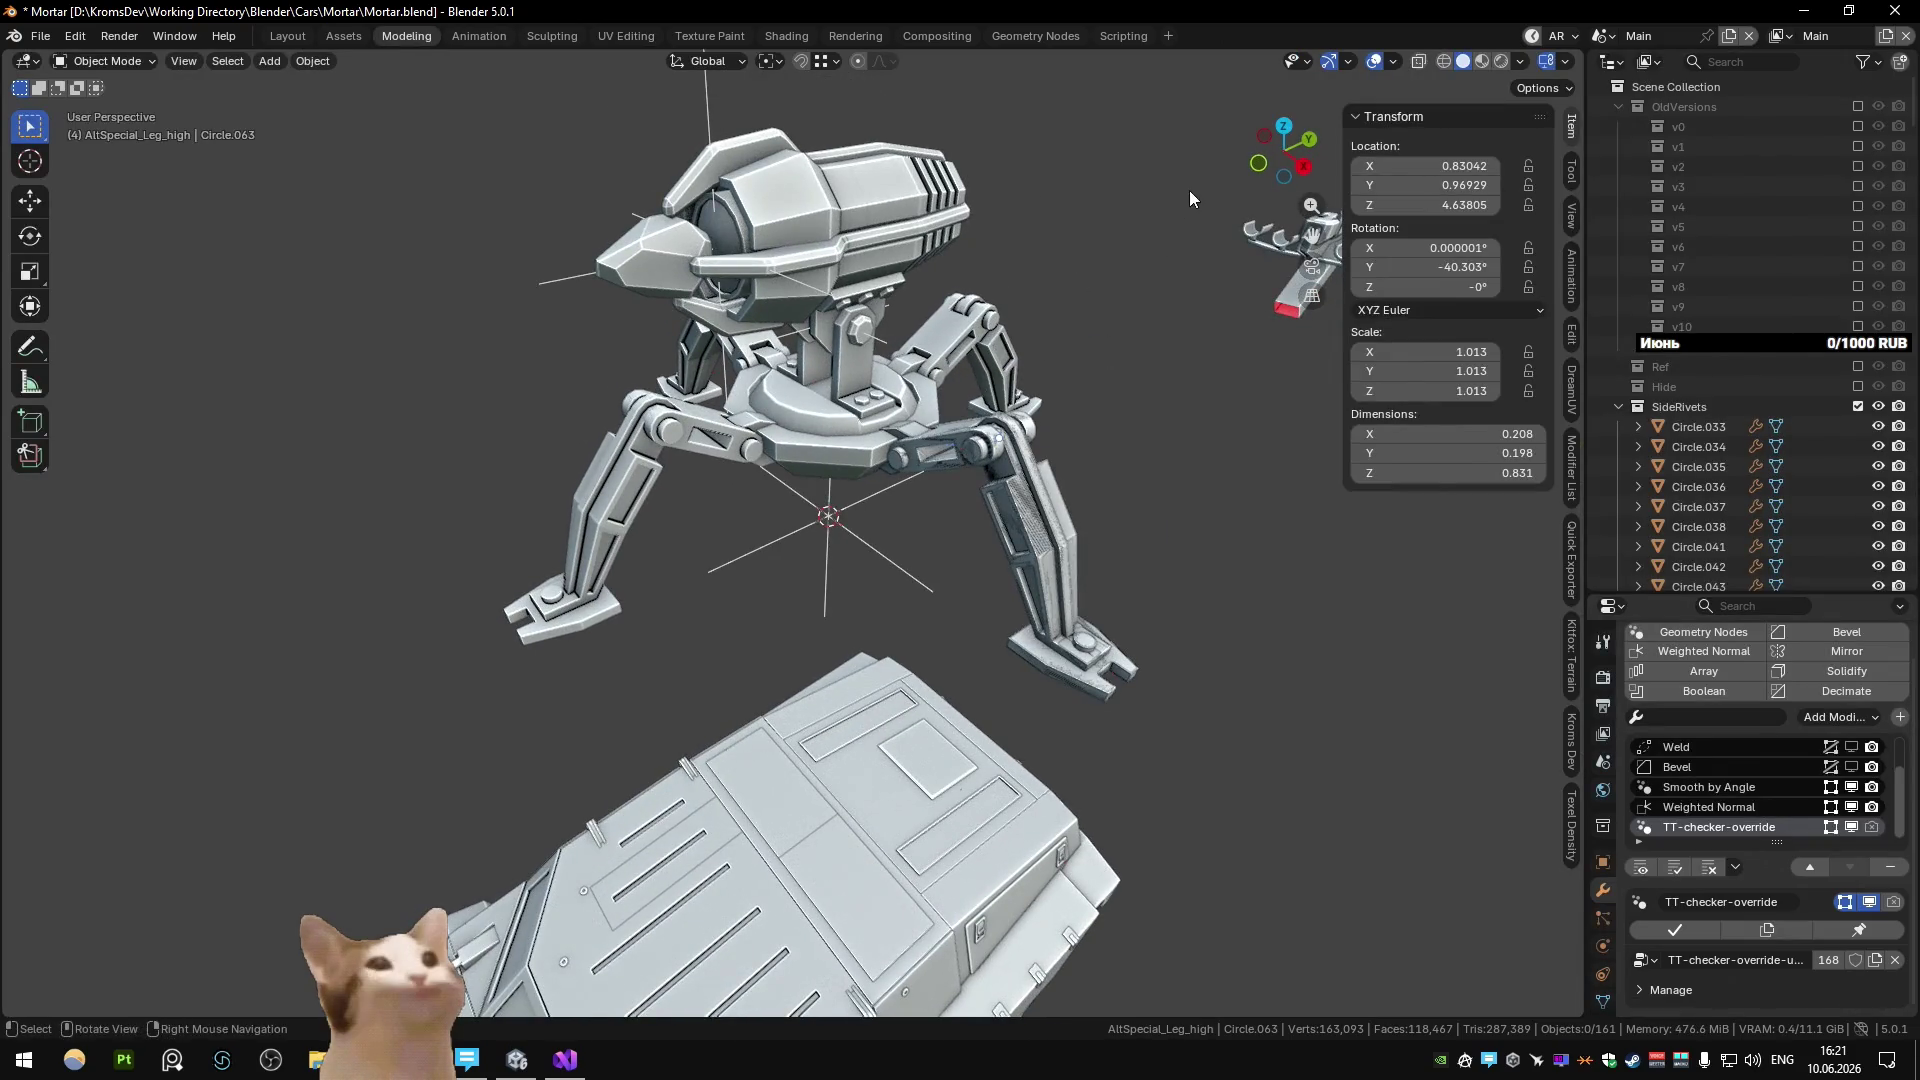
Locate the Circle.061 leg joint in the outliner and exclude the AltSpecial_Leg_low collection.
click(998, 440)
key(KP_Decimal)
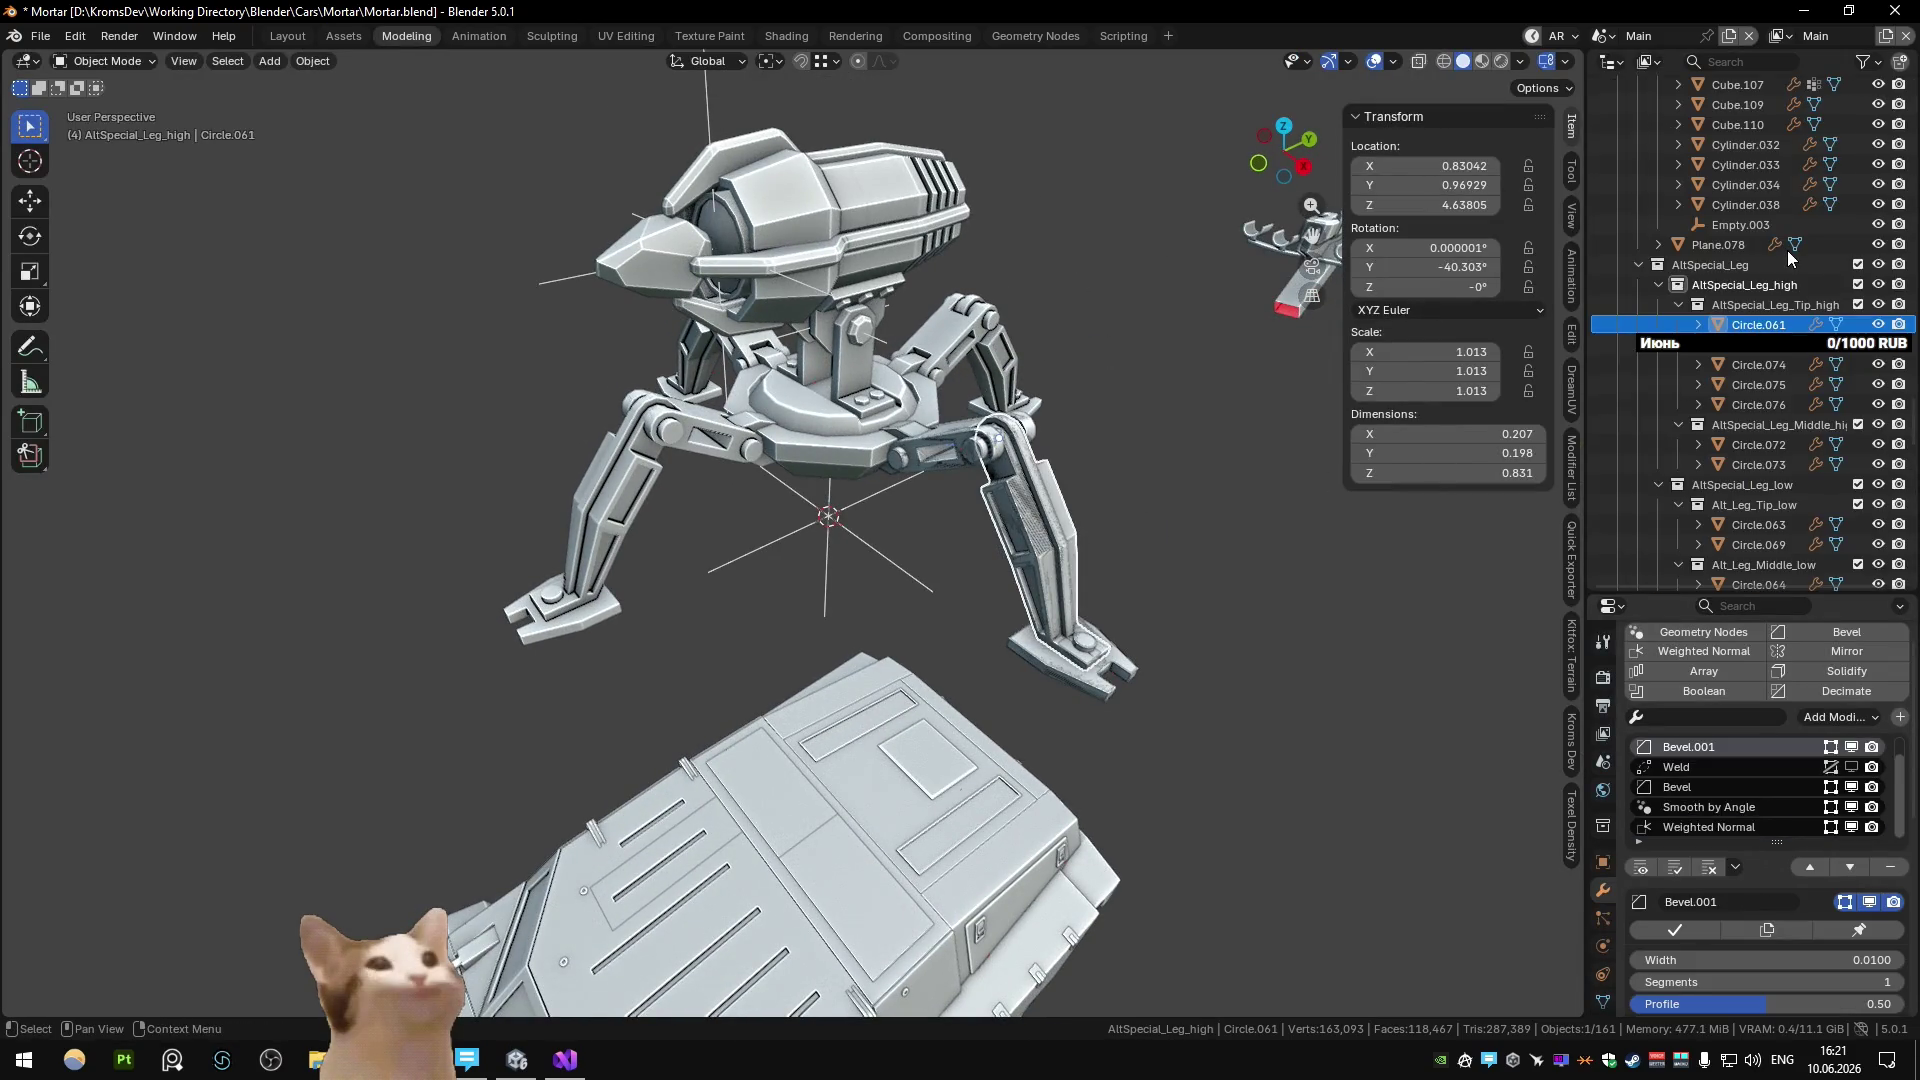
click(1688, 300)
click(1678, 304)
click(1679, 324)
click(1857, 344)
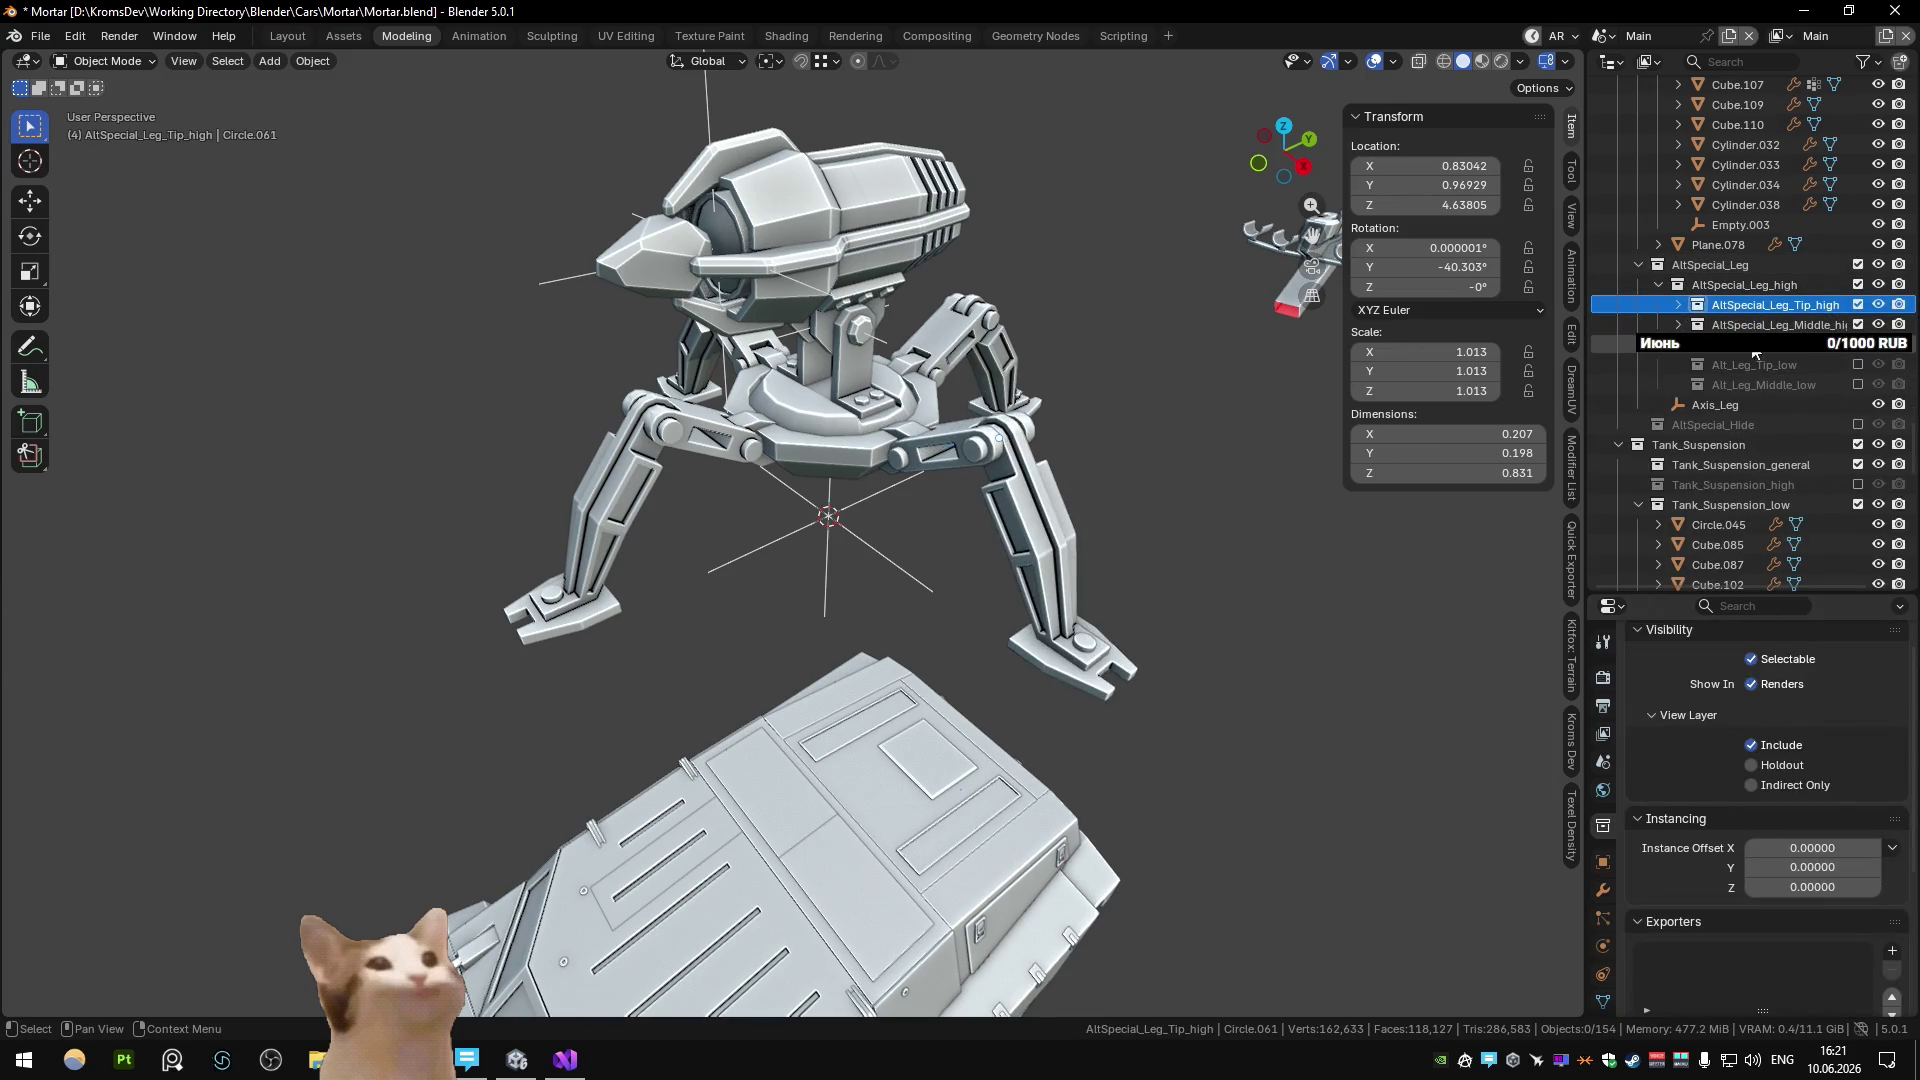
Shade the viewport by material colour and show TexTools Color ID in the UV Editing layout.
click(1524, 62)
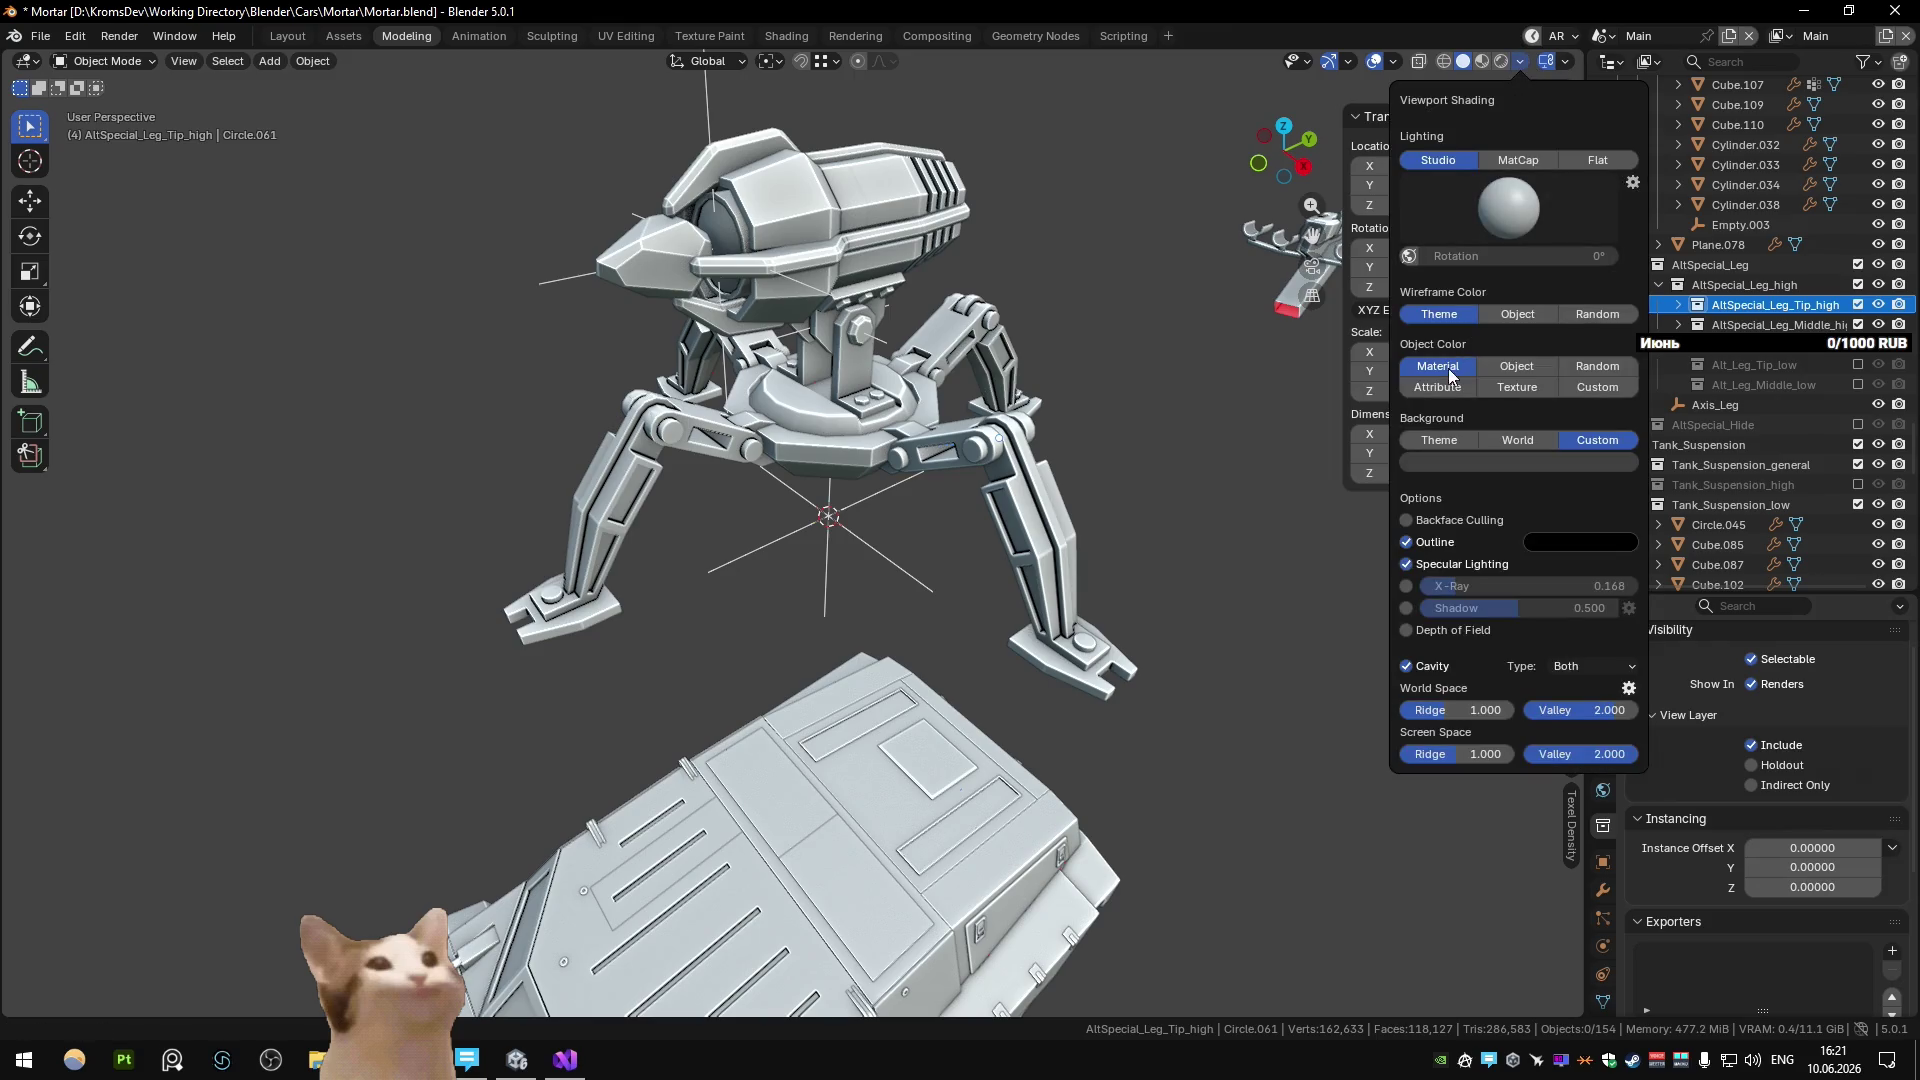
click(1451, 375)
click(1083, 643)
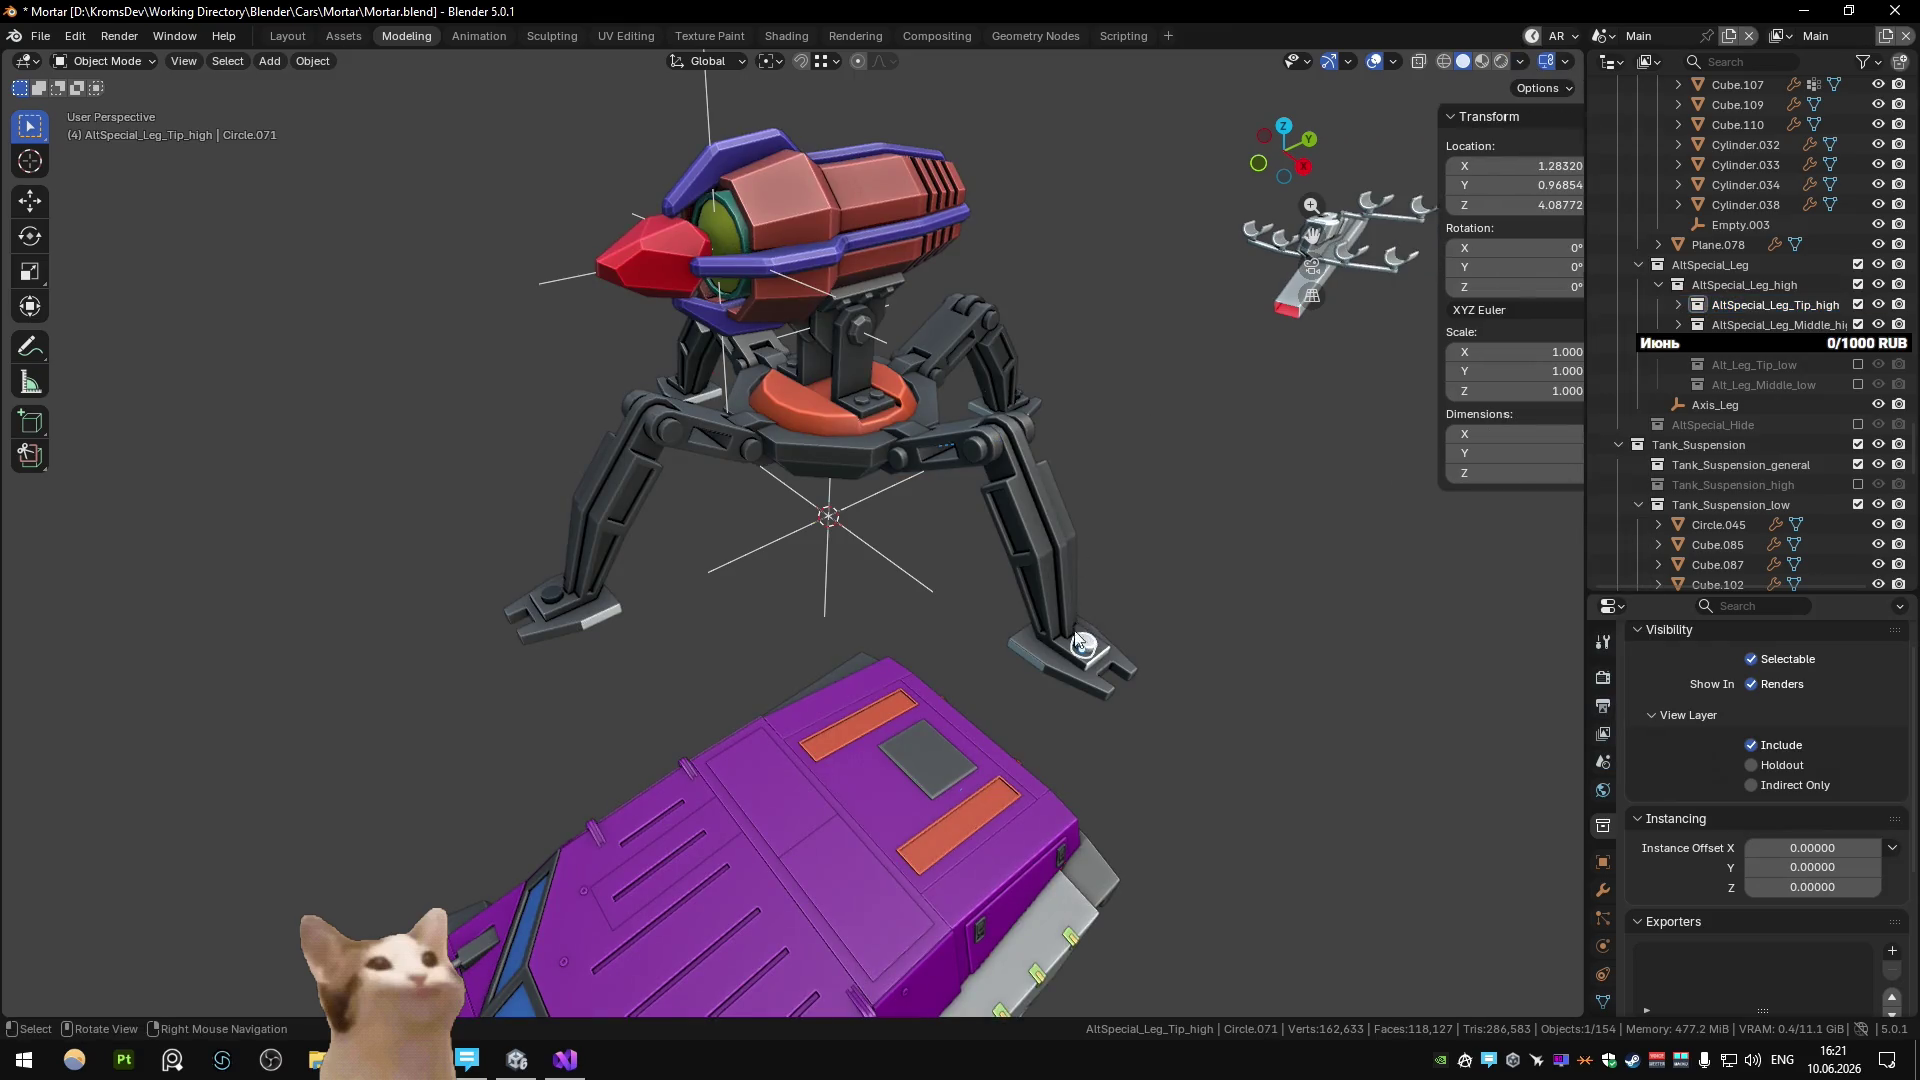
click(626, 35)
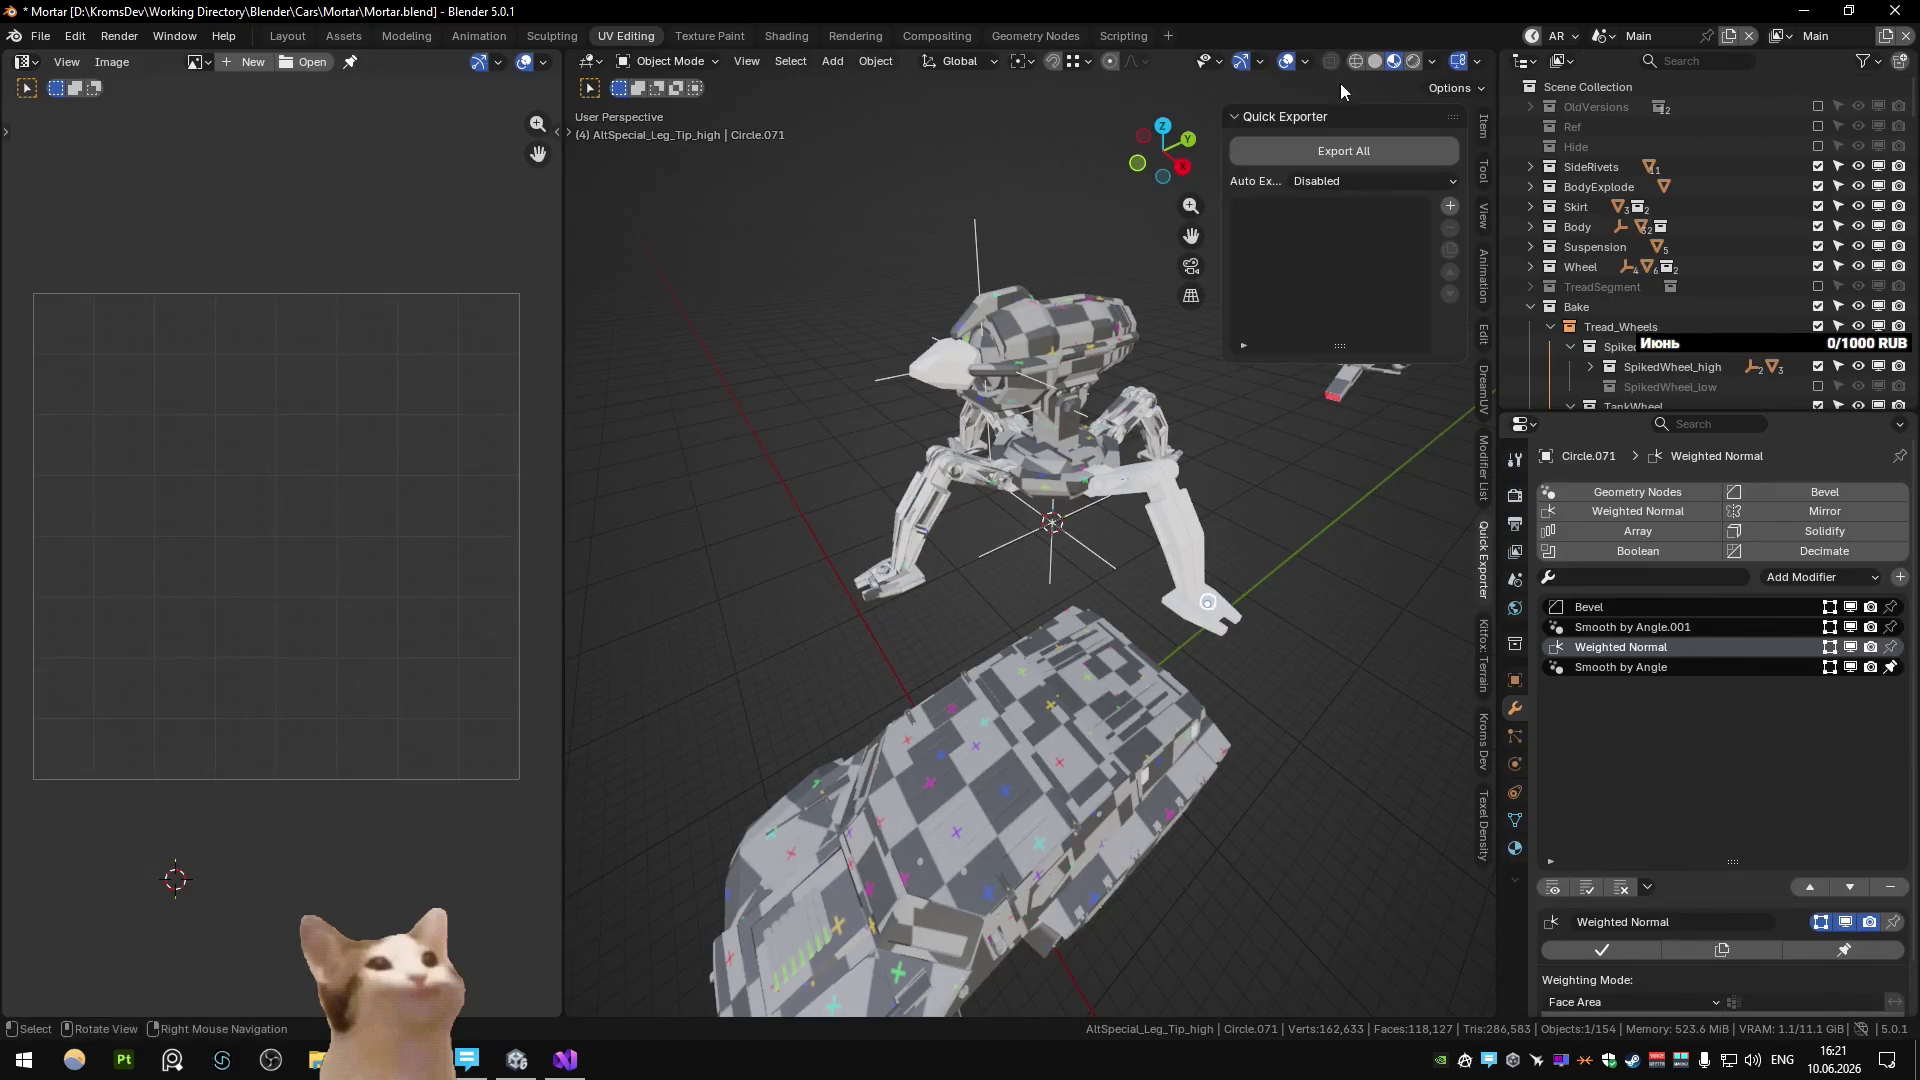
click(1375, 61)
key(n)
scroll(455, 760, down, 5)
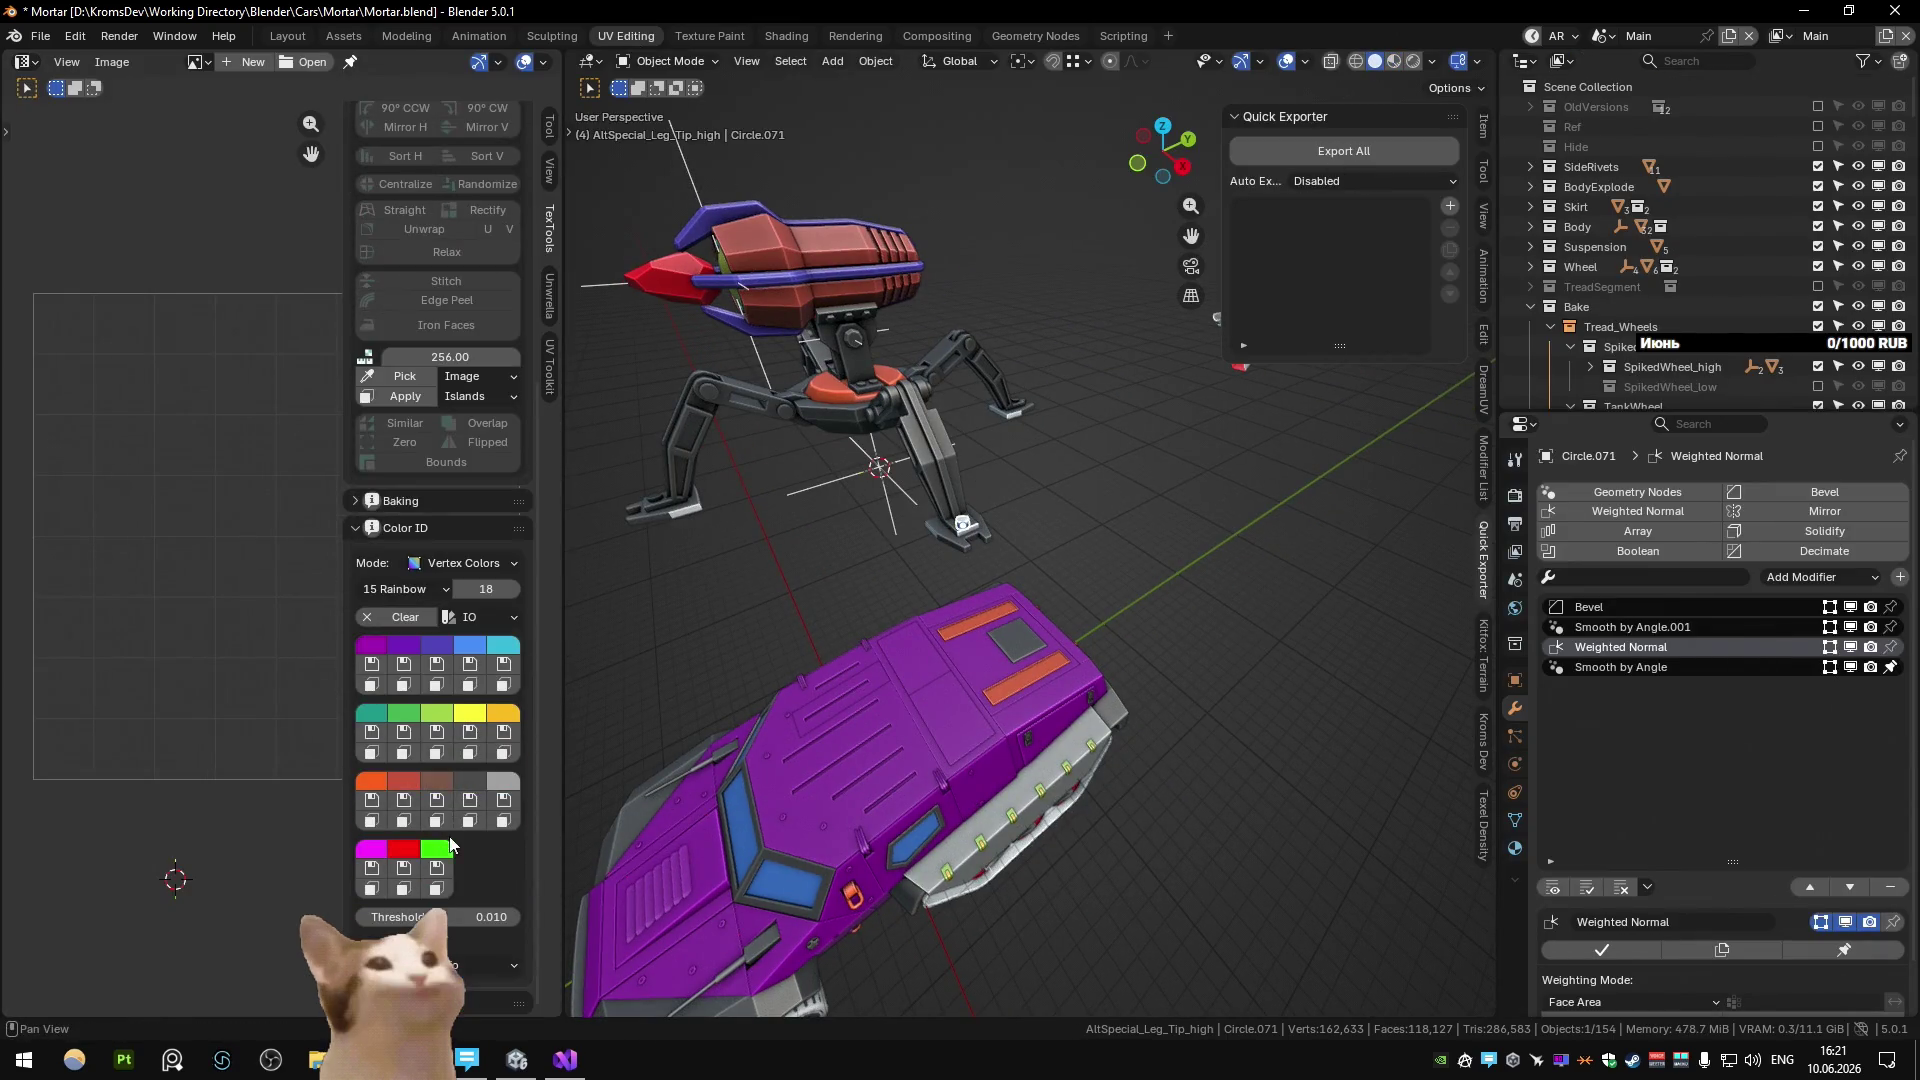
click(448, 843)
scroll(992, 568, up, 6)
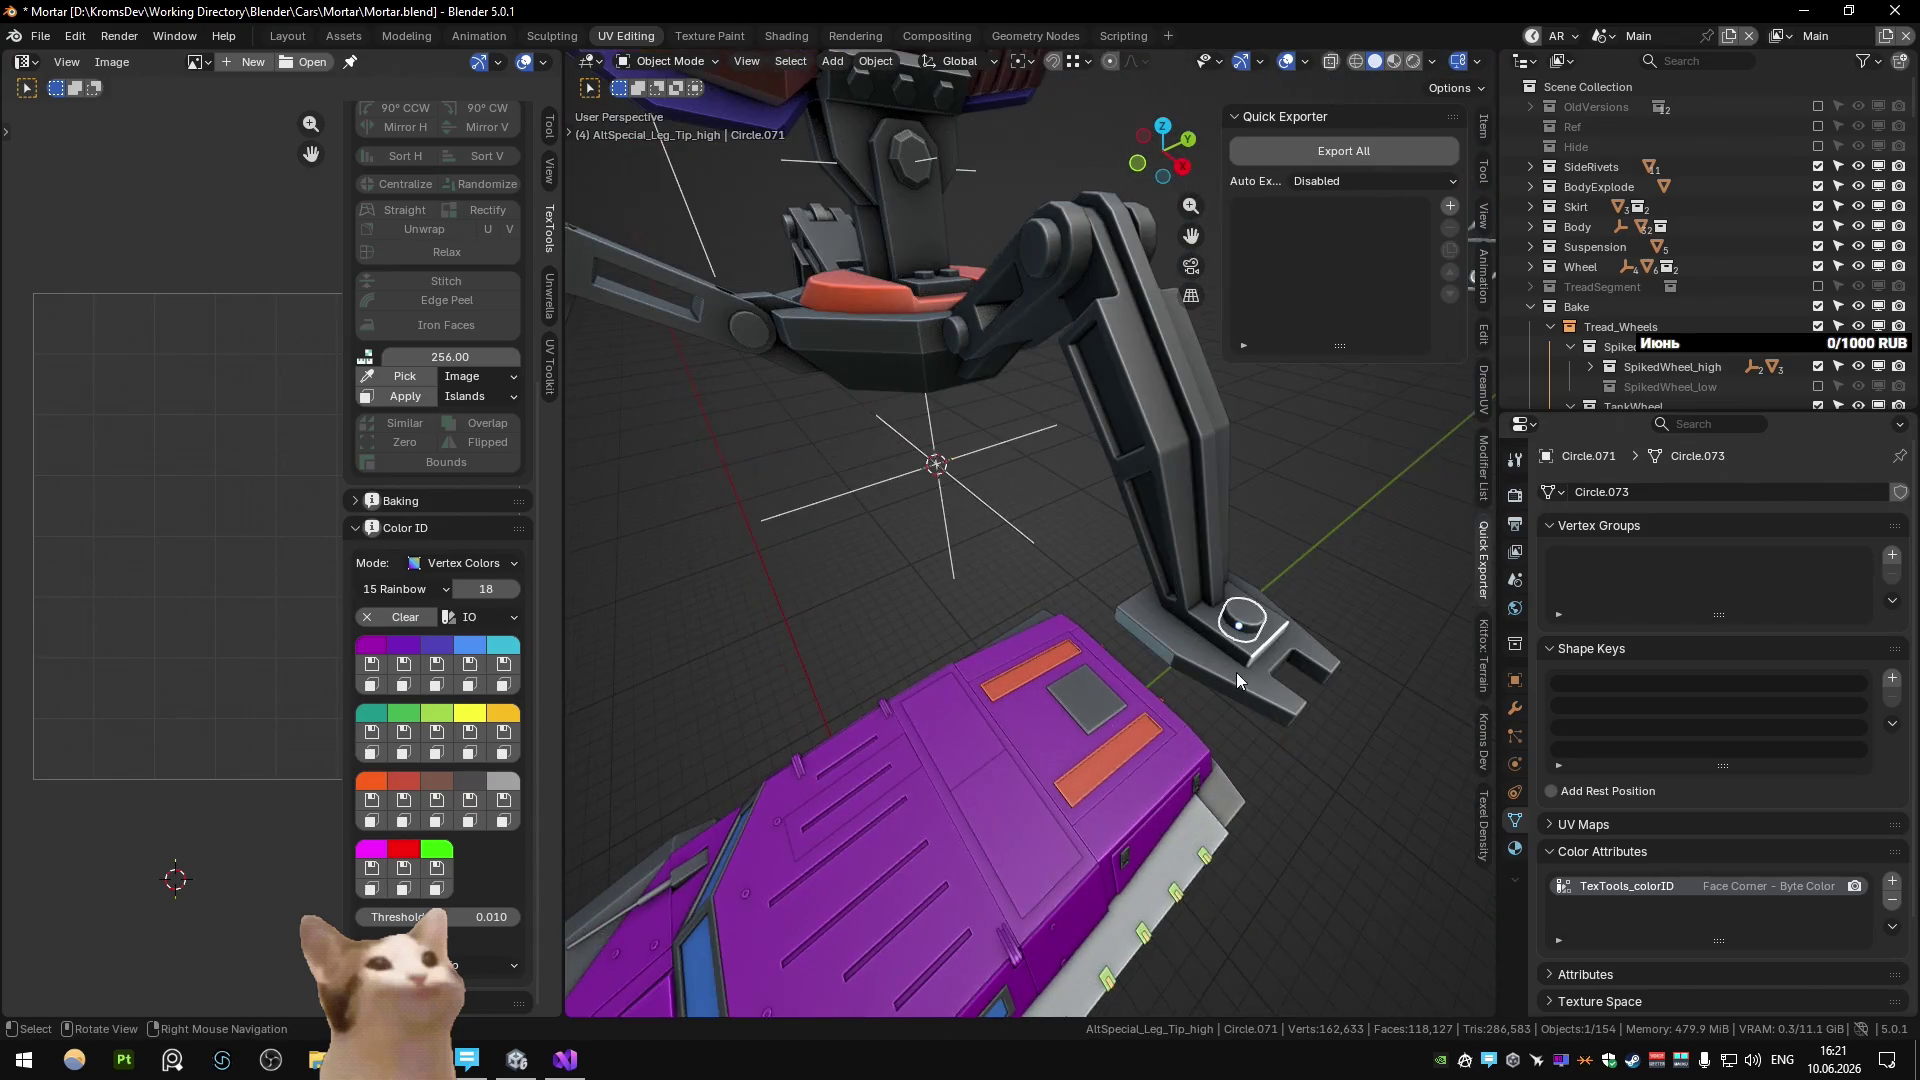
Check the colour IDs on the Circle.074 foot plate and Circle.061 arm, then switch to Substance.
click(1237, 673)
middle_drag(842, 562, 1008, 518)
click(1060, 469)
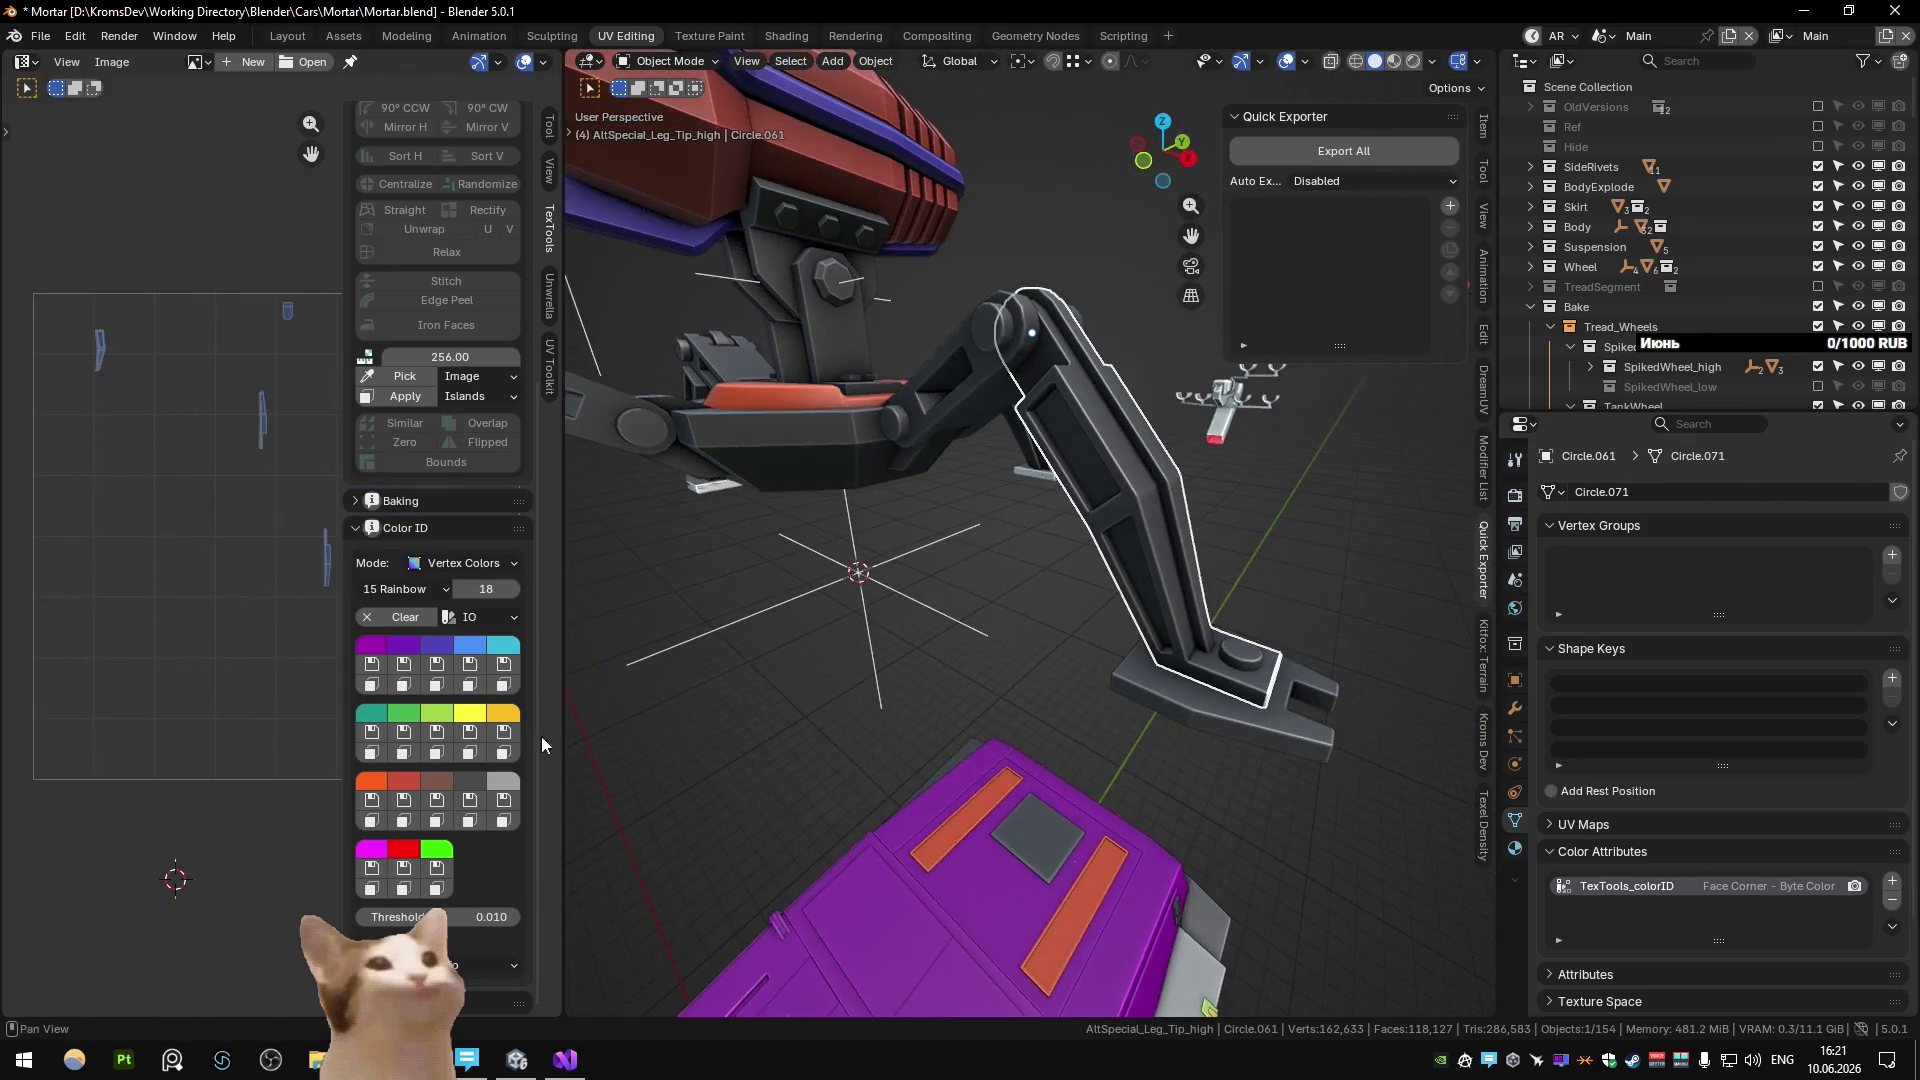
mouse_move(603, 722)
middle_down()
mouse_move(1034, 464)
mouse_move(963, 663)
mouse_move(928, 590)
mouse_move(947, 568)
middle_up()
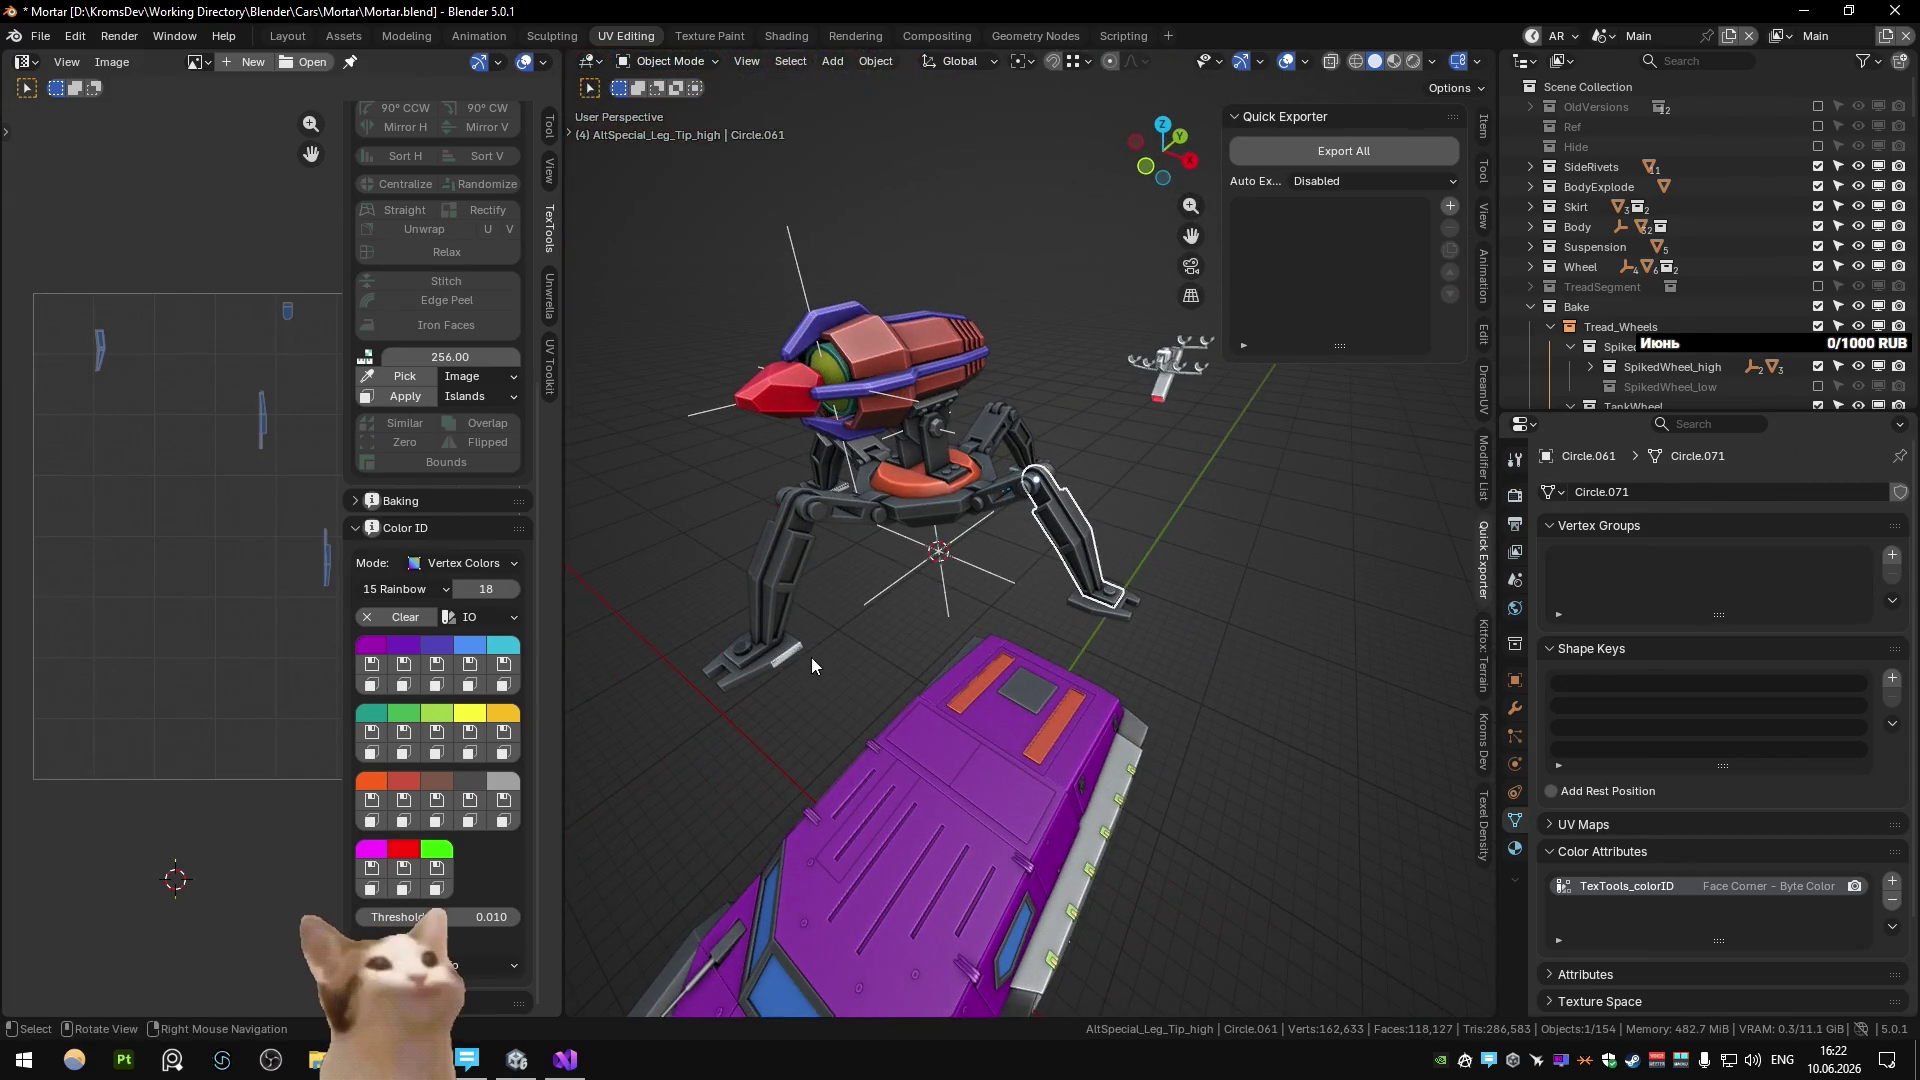
click(1080, 614)
mouse_move(600, 699)
middle_down()
mouse_move(778, 574)
mouse_move(638, 596)
mouse_move(776, 535)
mouse_move(1006, 596)
mouse_move(825, 632)
middle_up()
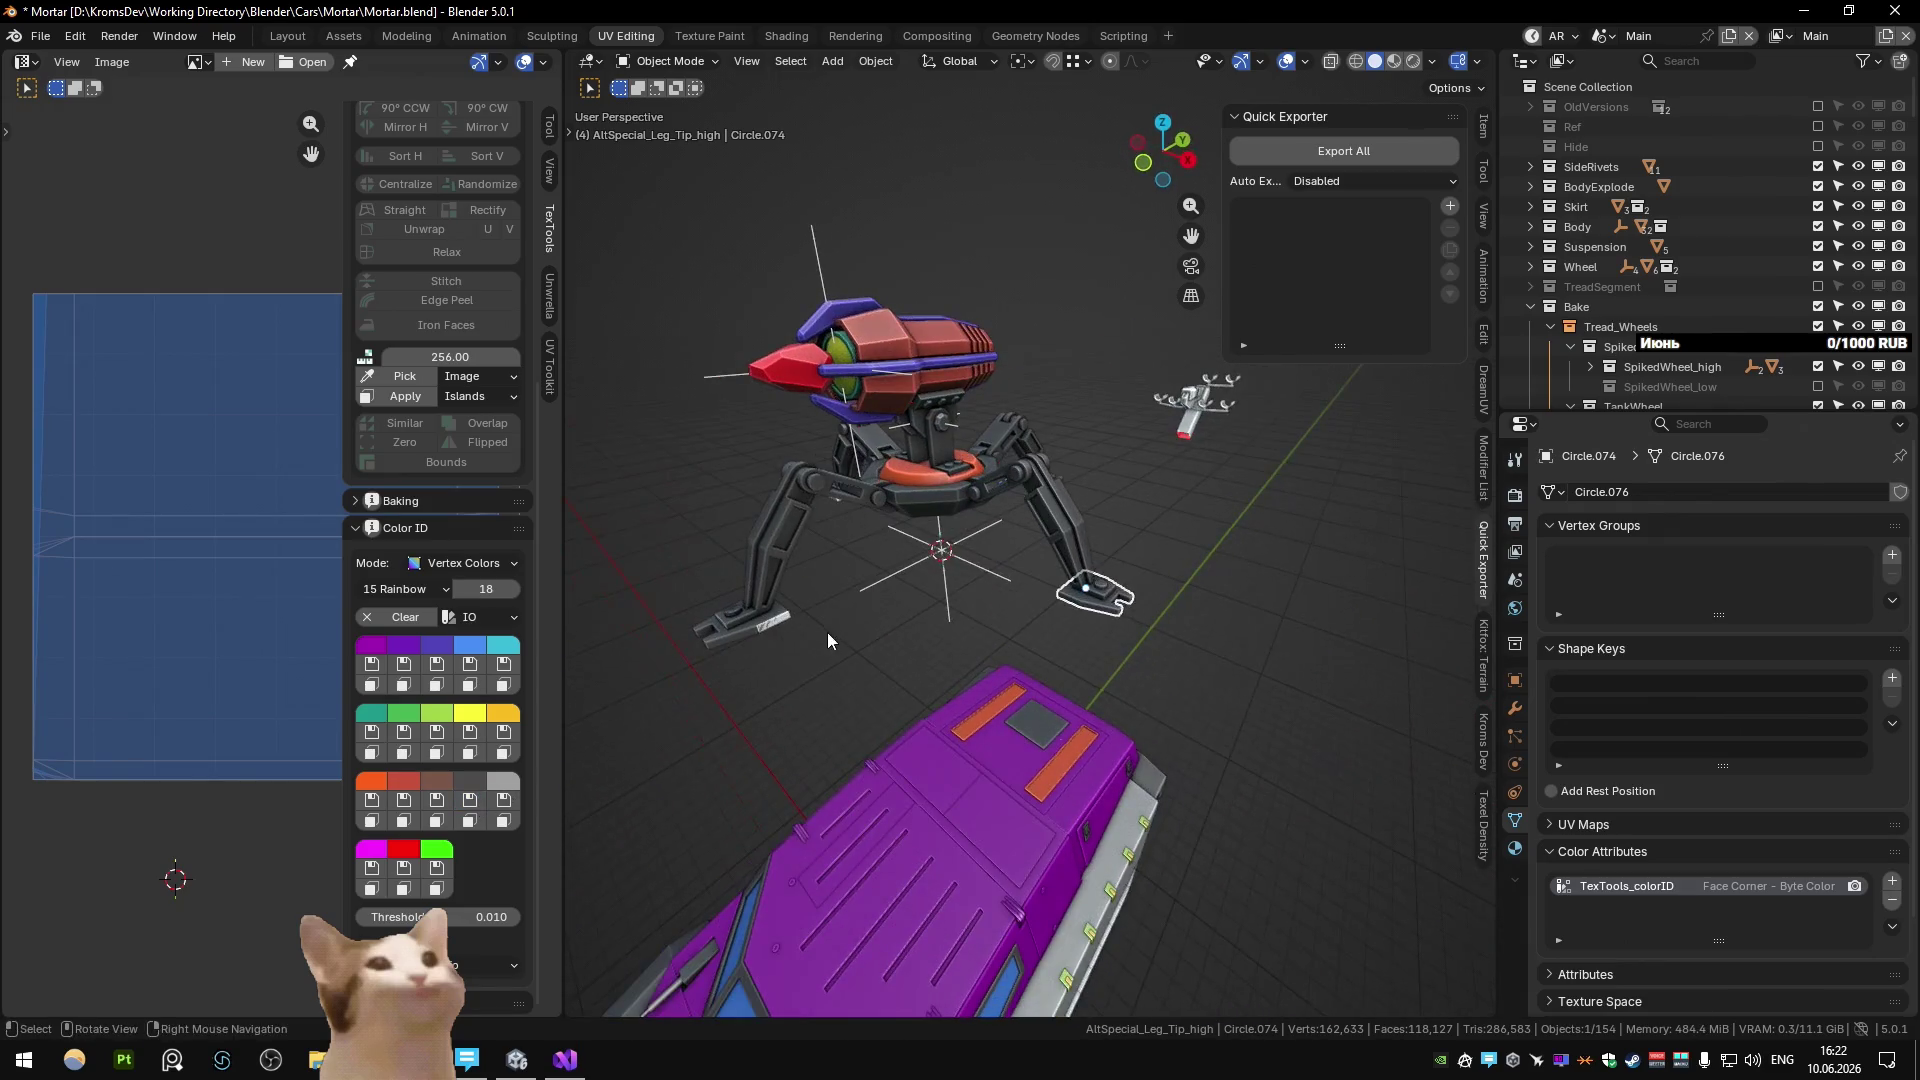
click(826, 632)
key(ctrl+Page_Down)
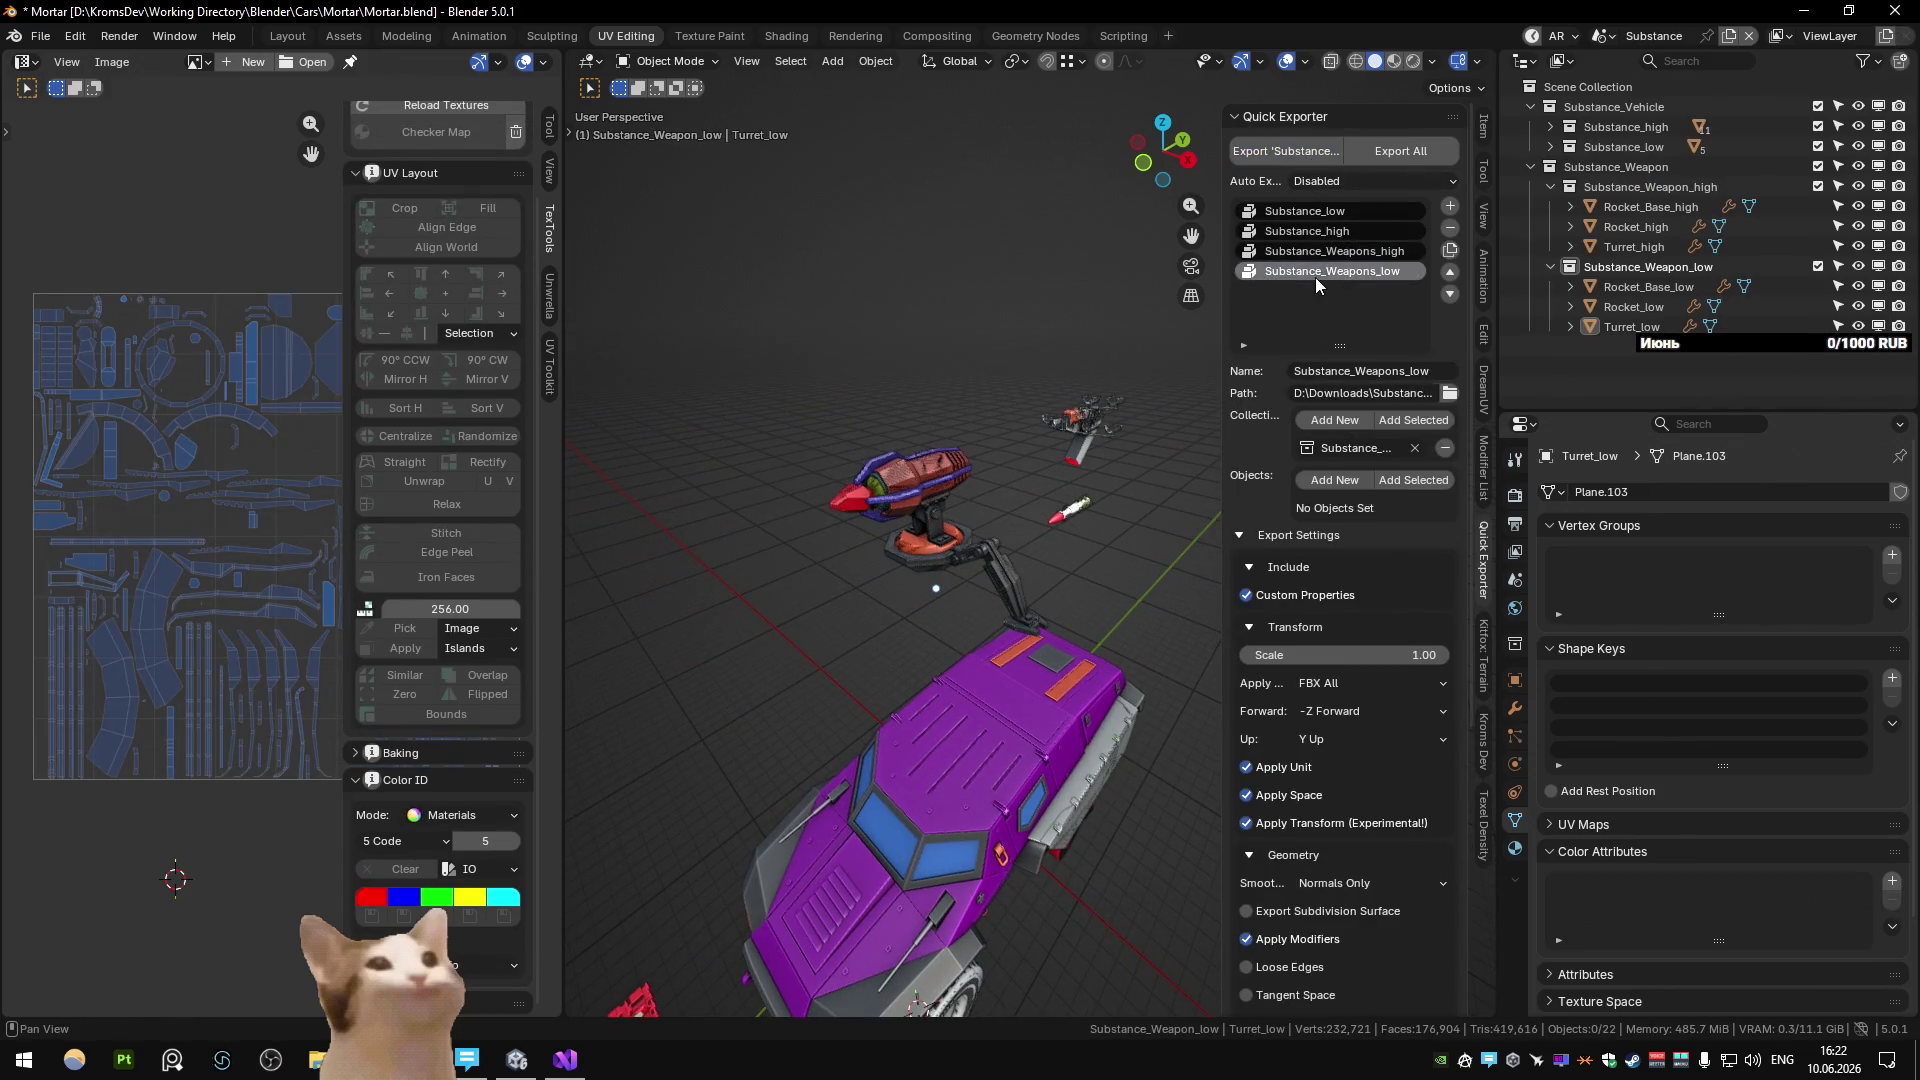
Start Adobe Substance 3D Painter from the taskbar and open its File menu.
click(117, 1062)
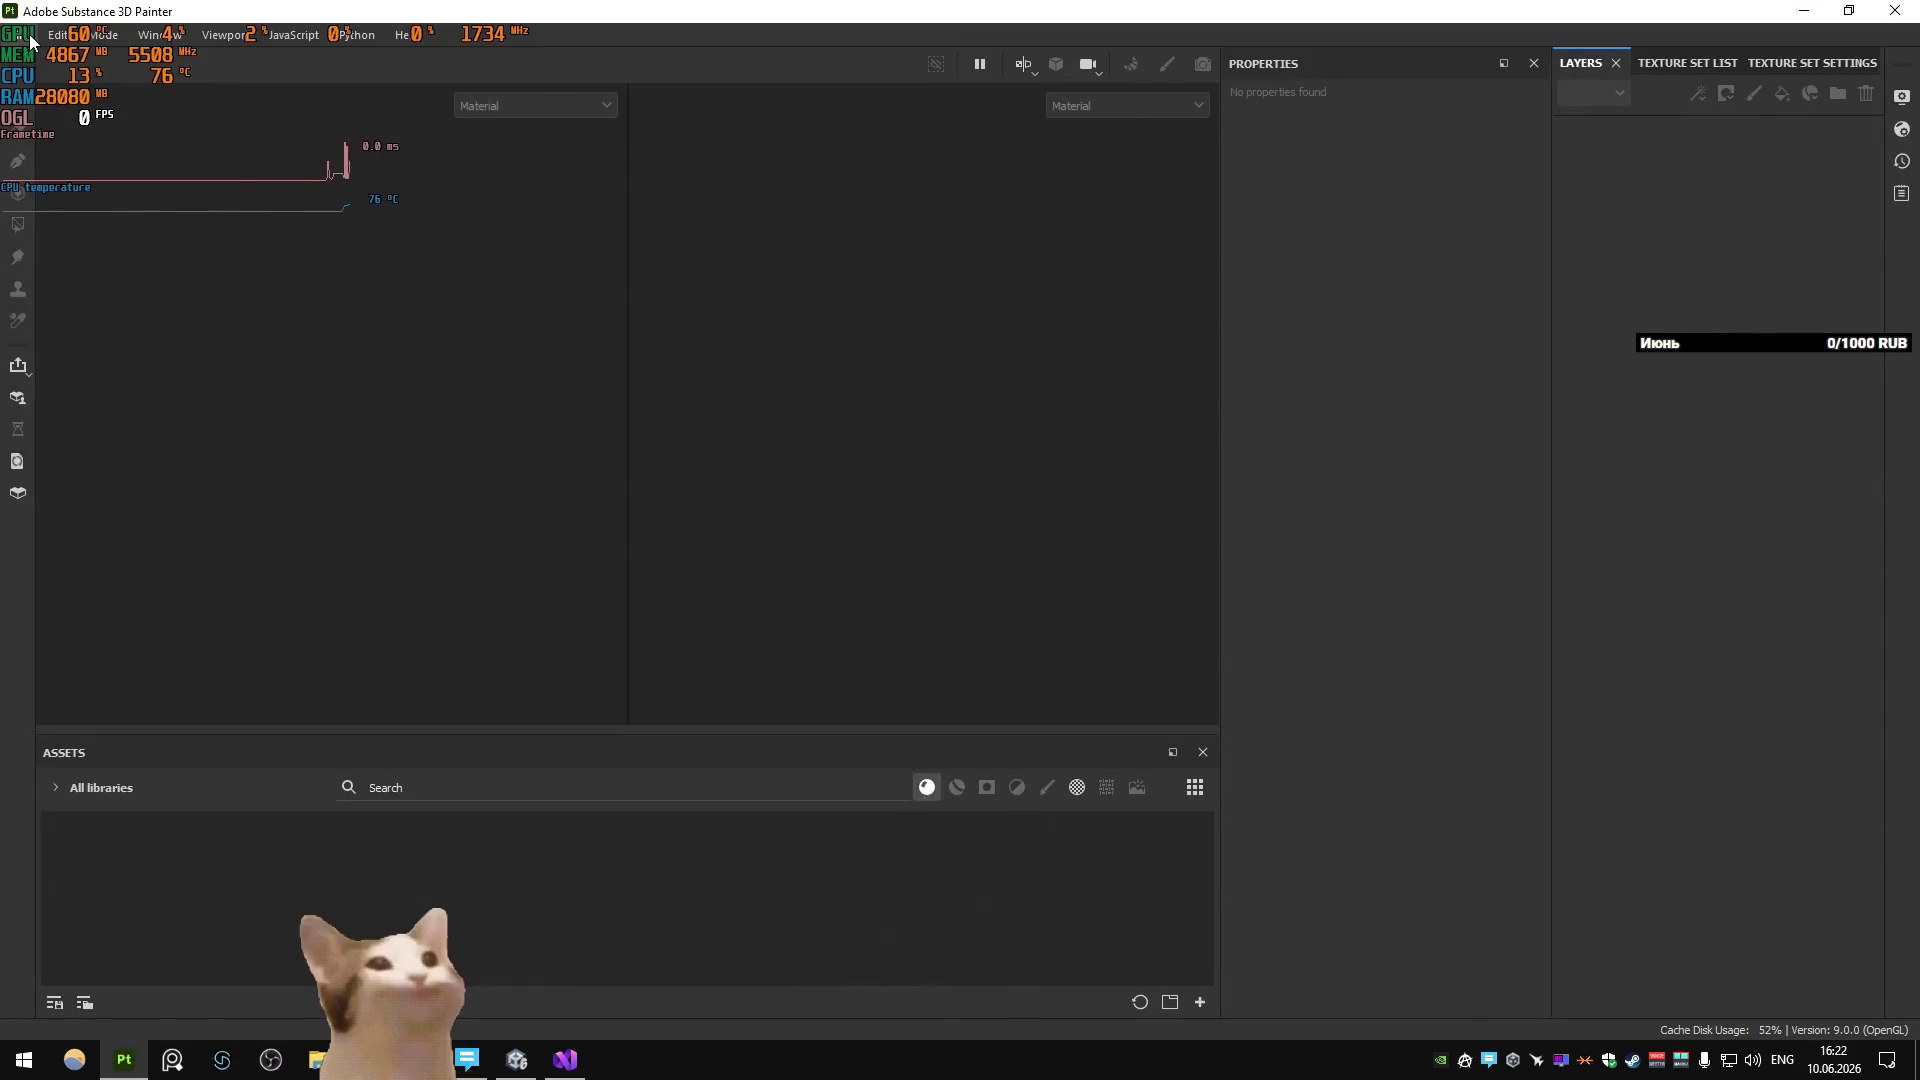
click(30, 38)
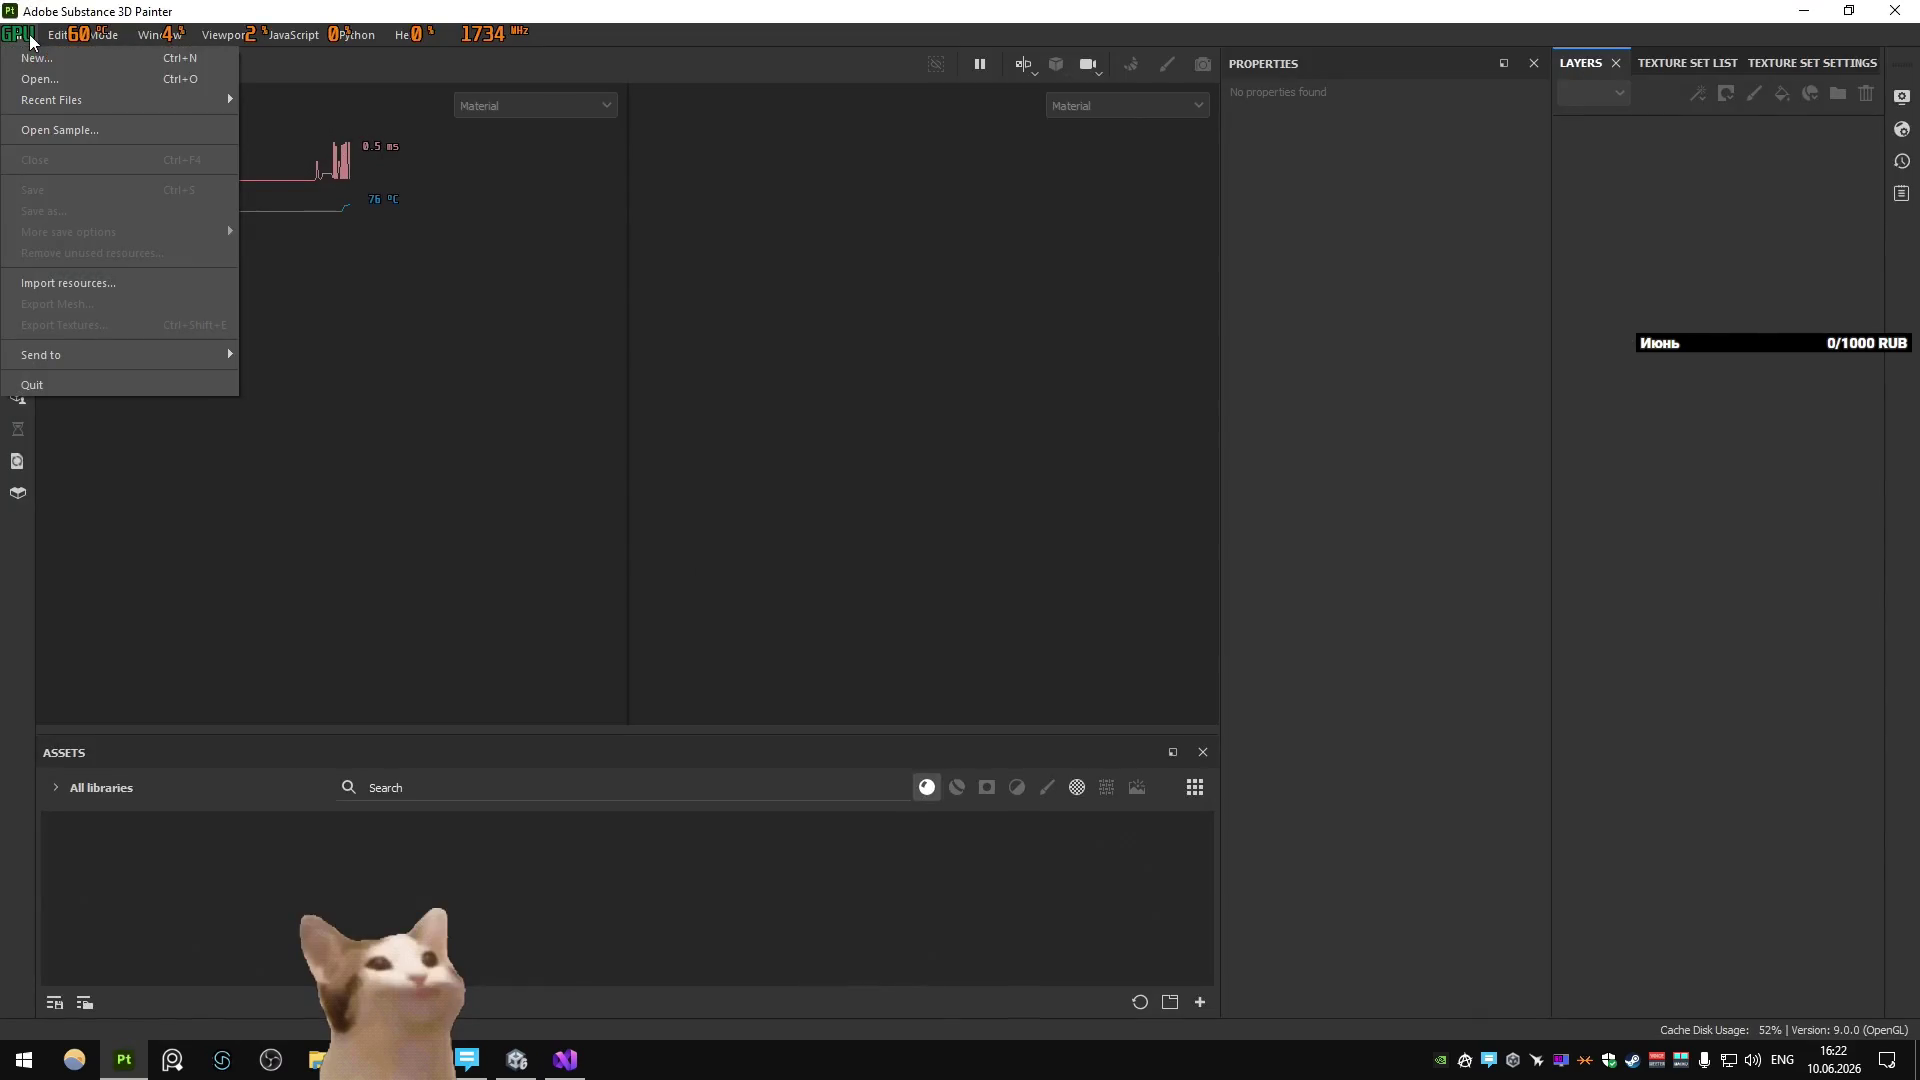
Close the RivaTuner statistics window and open the recent Zenith_Weapons project.
click(1563, 1058)
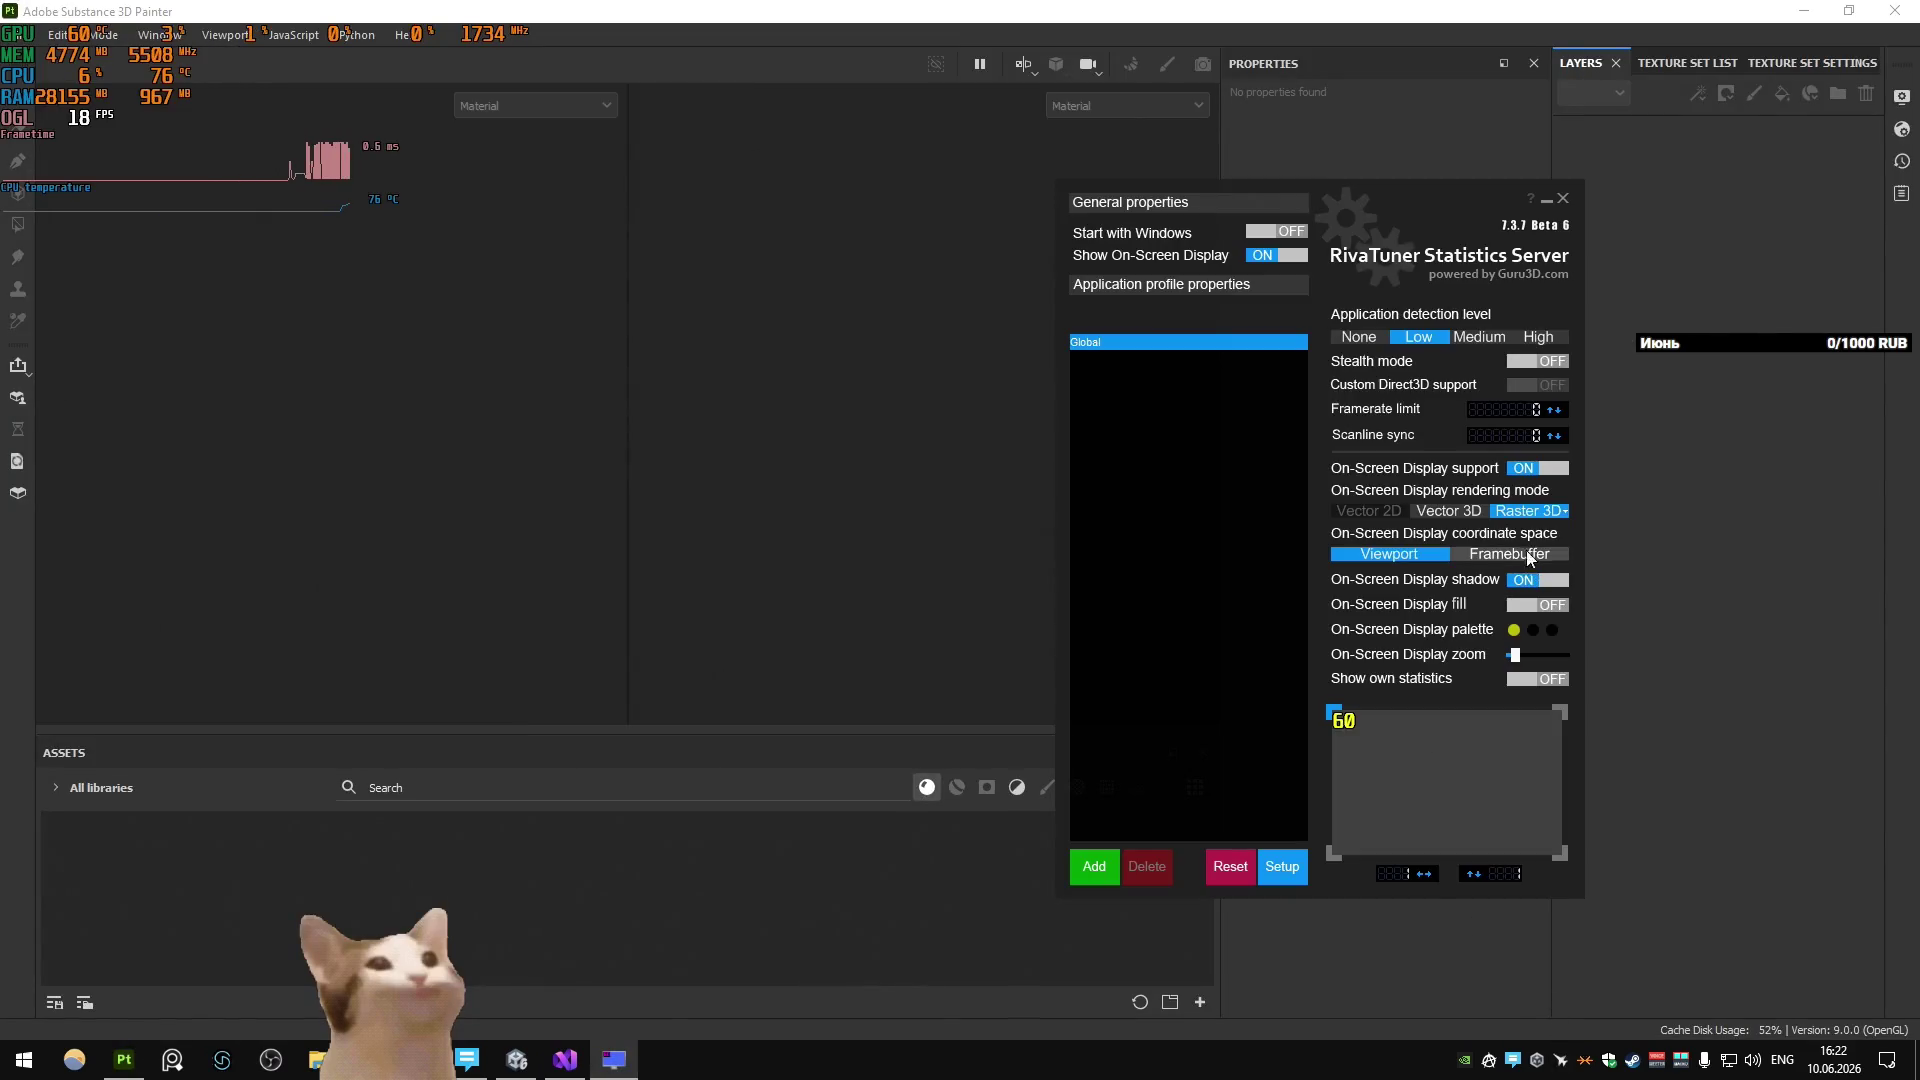
click(1563, 198)
click(19, 34)
mouse_move(77, 99)
click(408, 99)
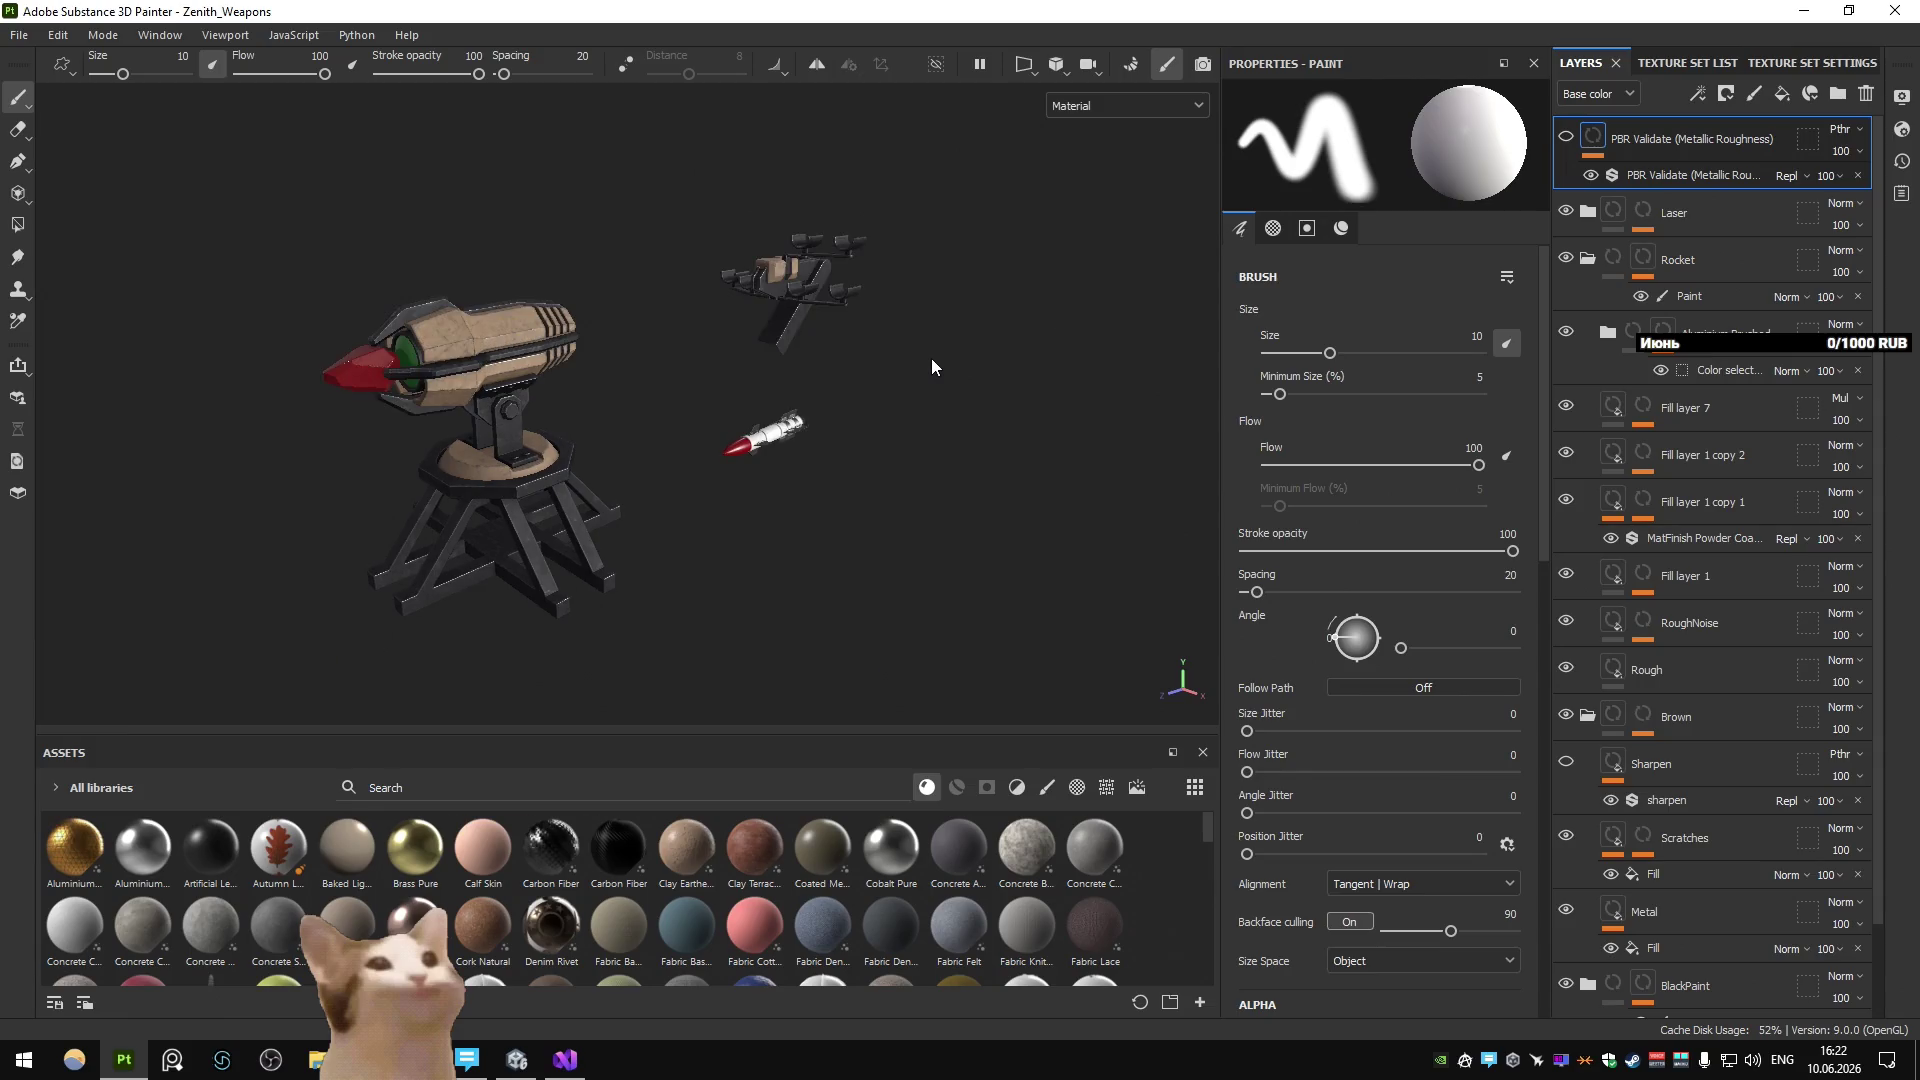
Rebake the selected mesh maps for Zenith_Weapons in Bake mode.
key(ctrl+shift+b)
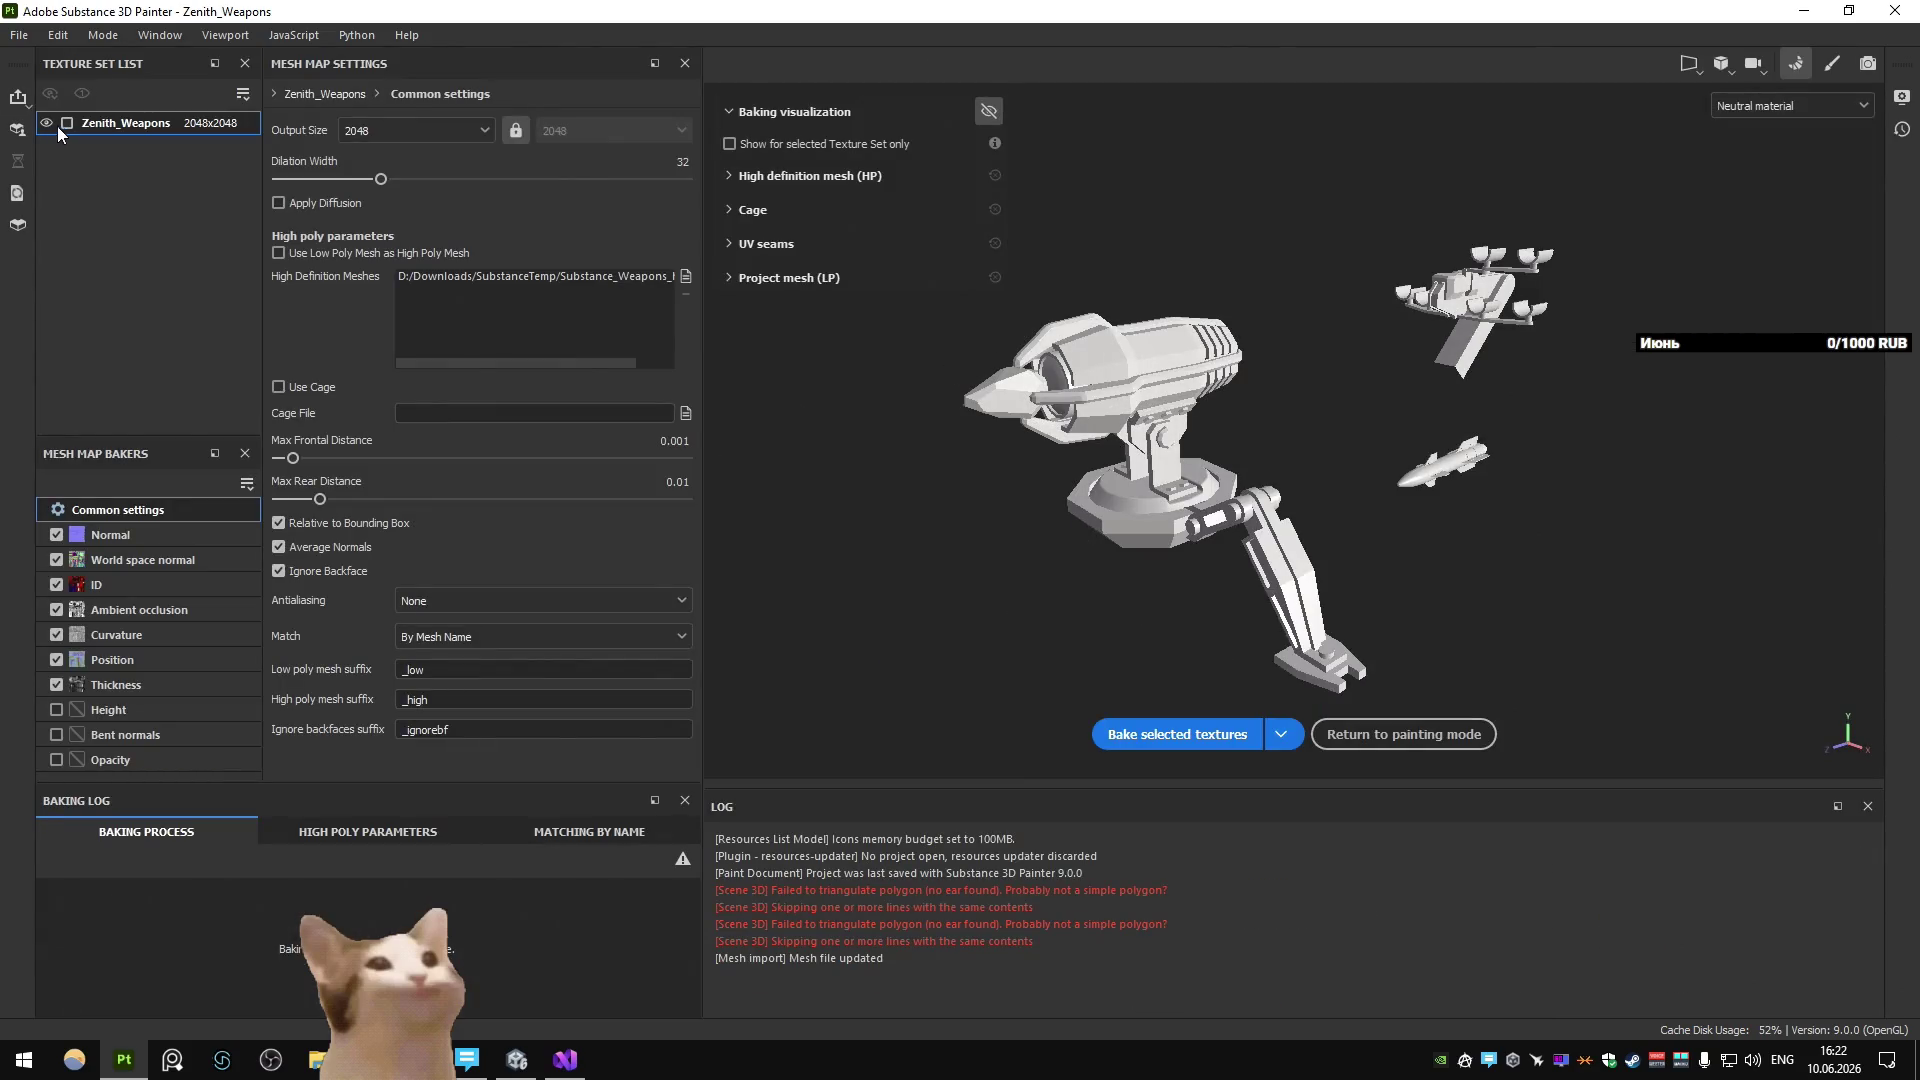
click(1124, 722)
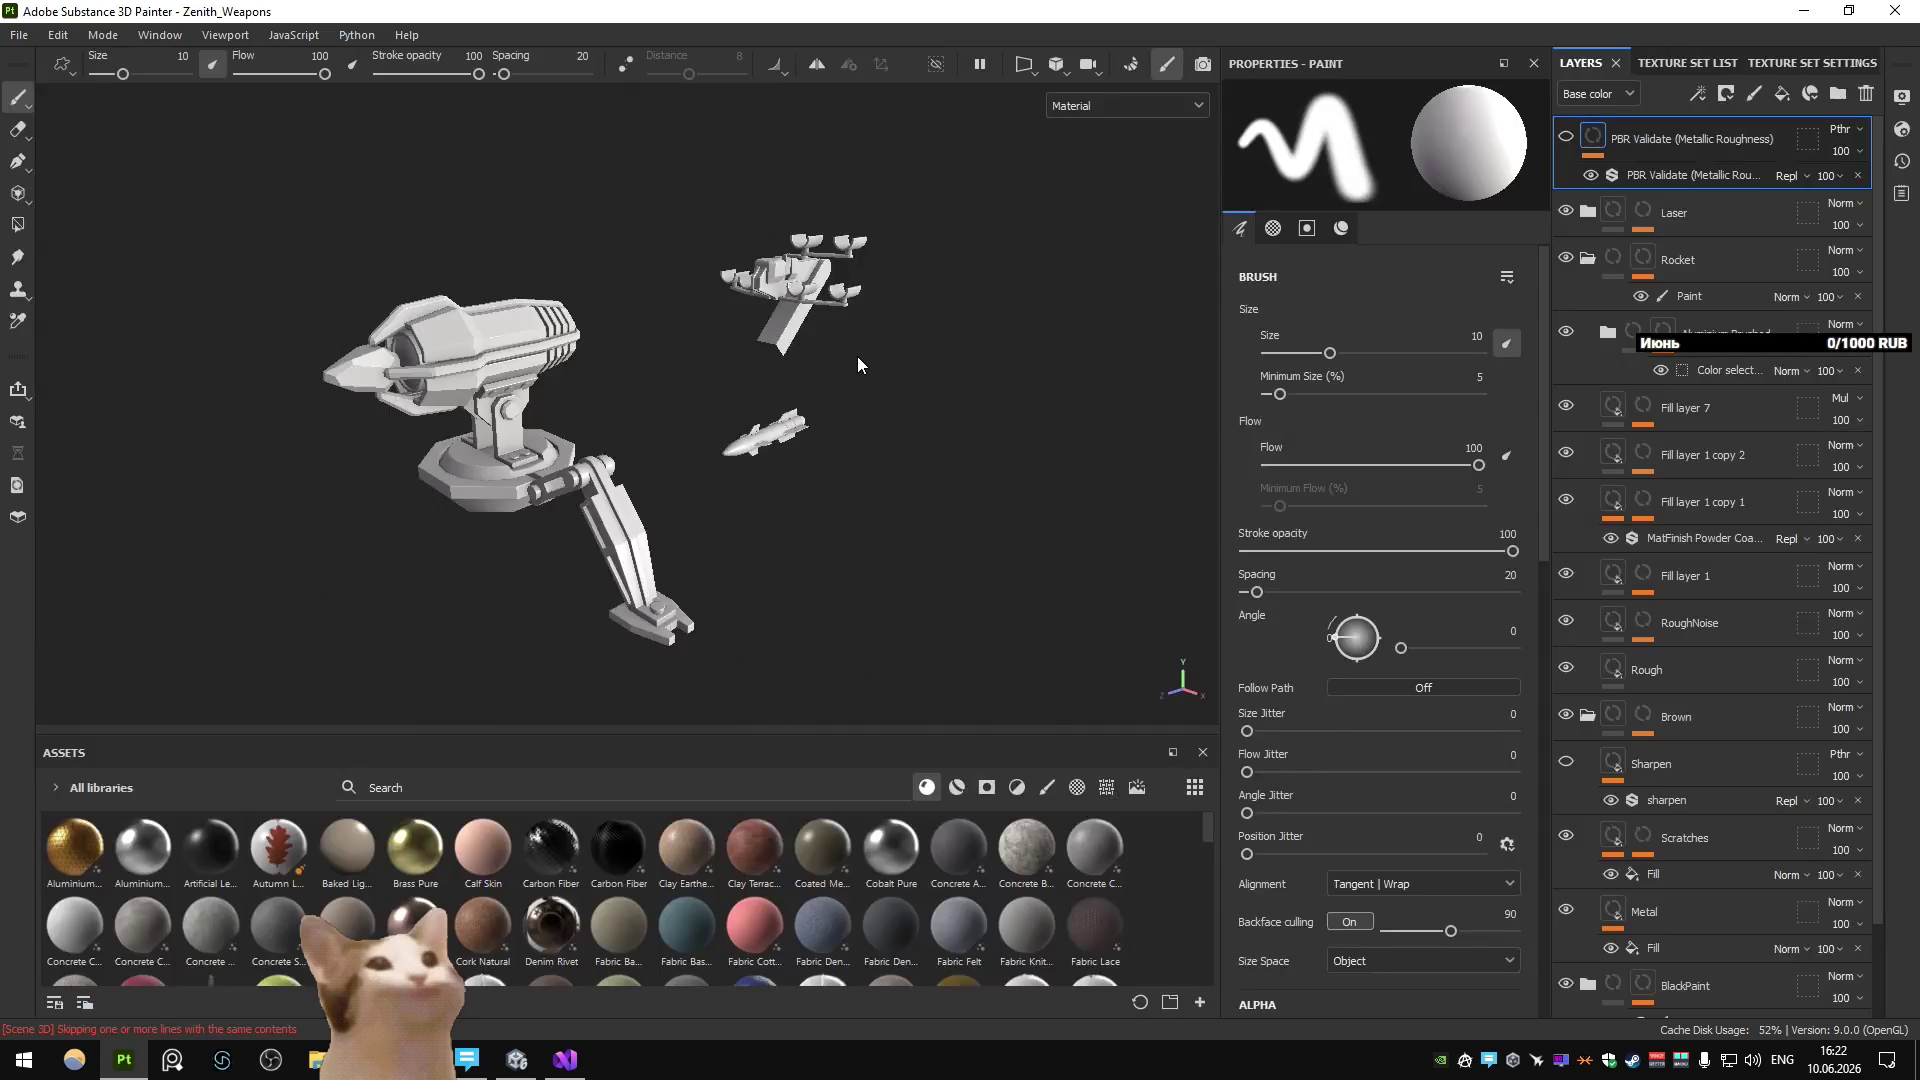
scroll(810, 398, up, 3)
mouse_move(656, 429)
alt+mouse_down()
mouse_move(707, 449)
mouse_move(263, 384)
mouse_move(471, 343)
mouse_move(732, 486)
alt+mouse_up()
scroll(707, 449, down, 3)
Export the Zenith_Weapons textures, then bring Unity and Visual Studio forward.
key(ctrl+shift+e)
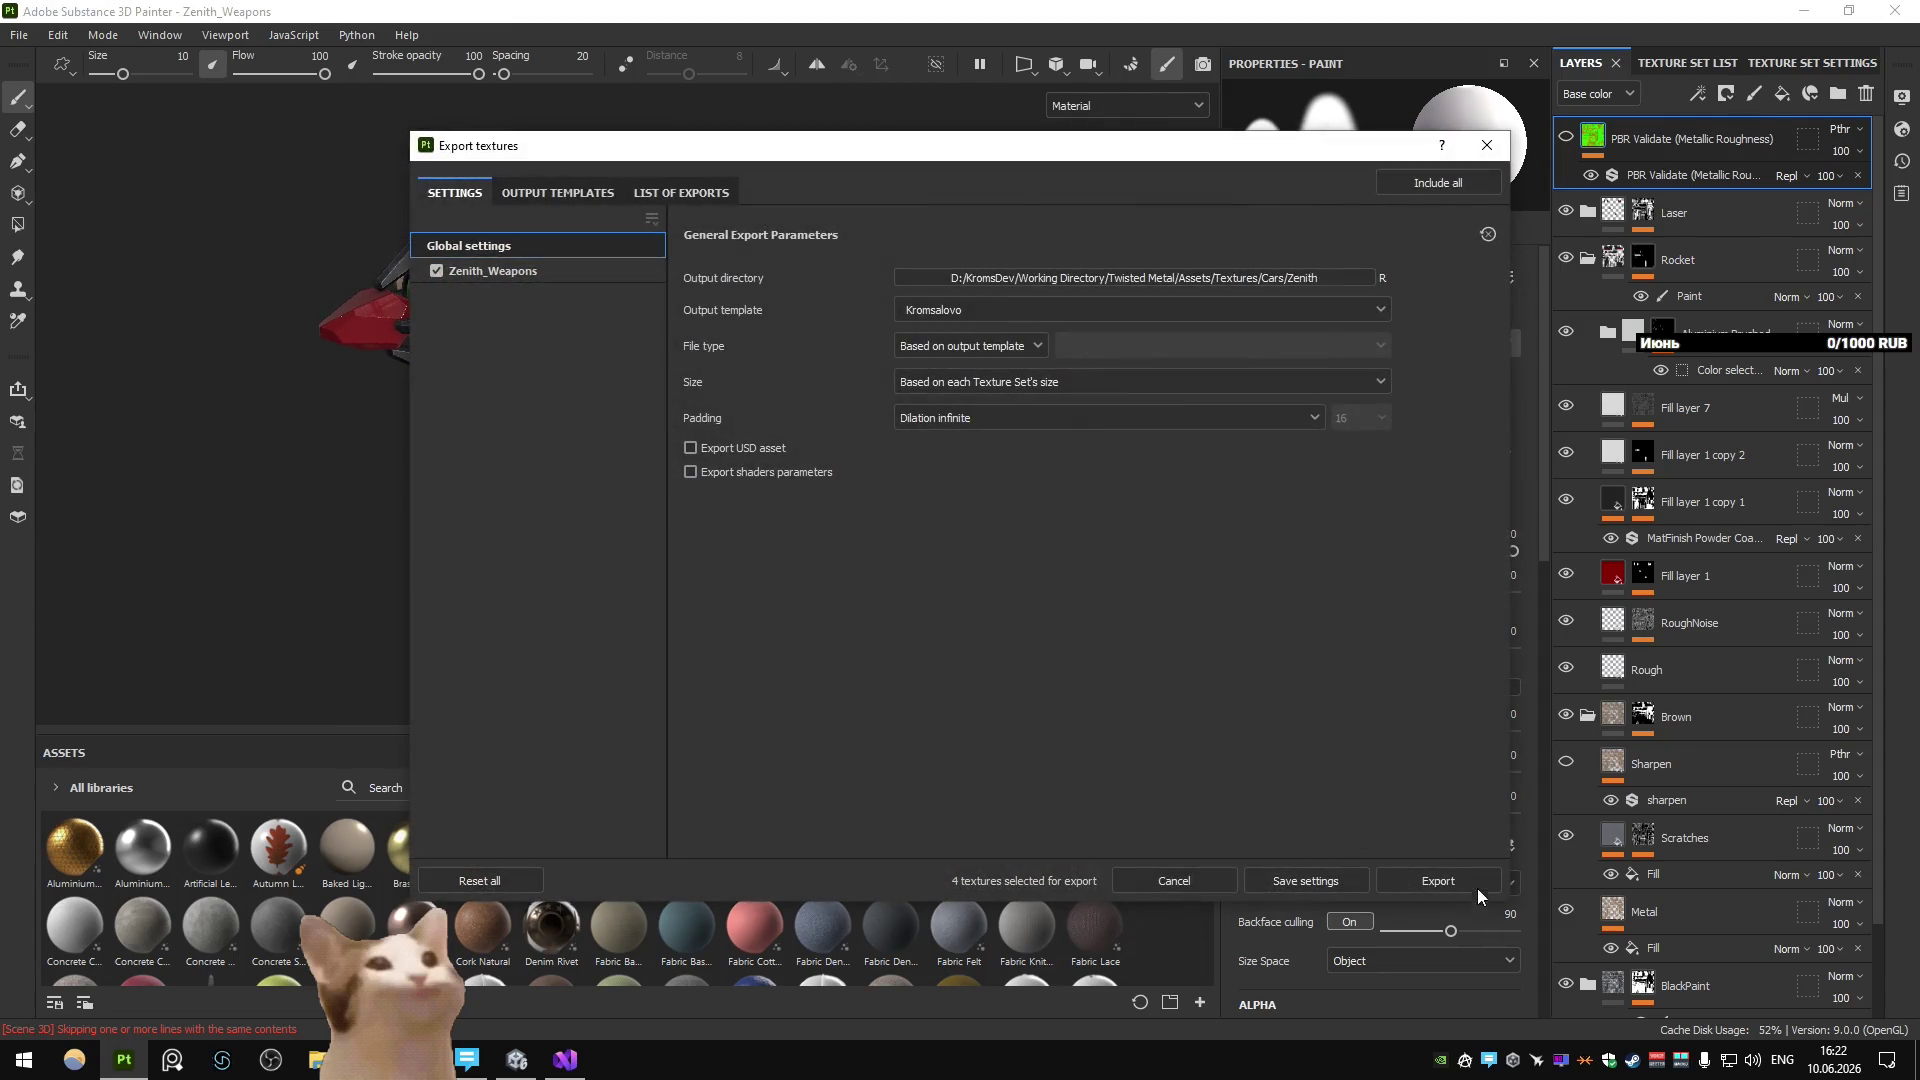
click(1478, 888)
click(1214, 880)
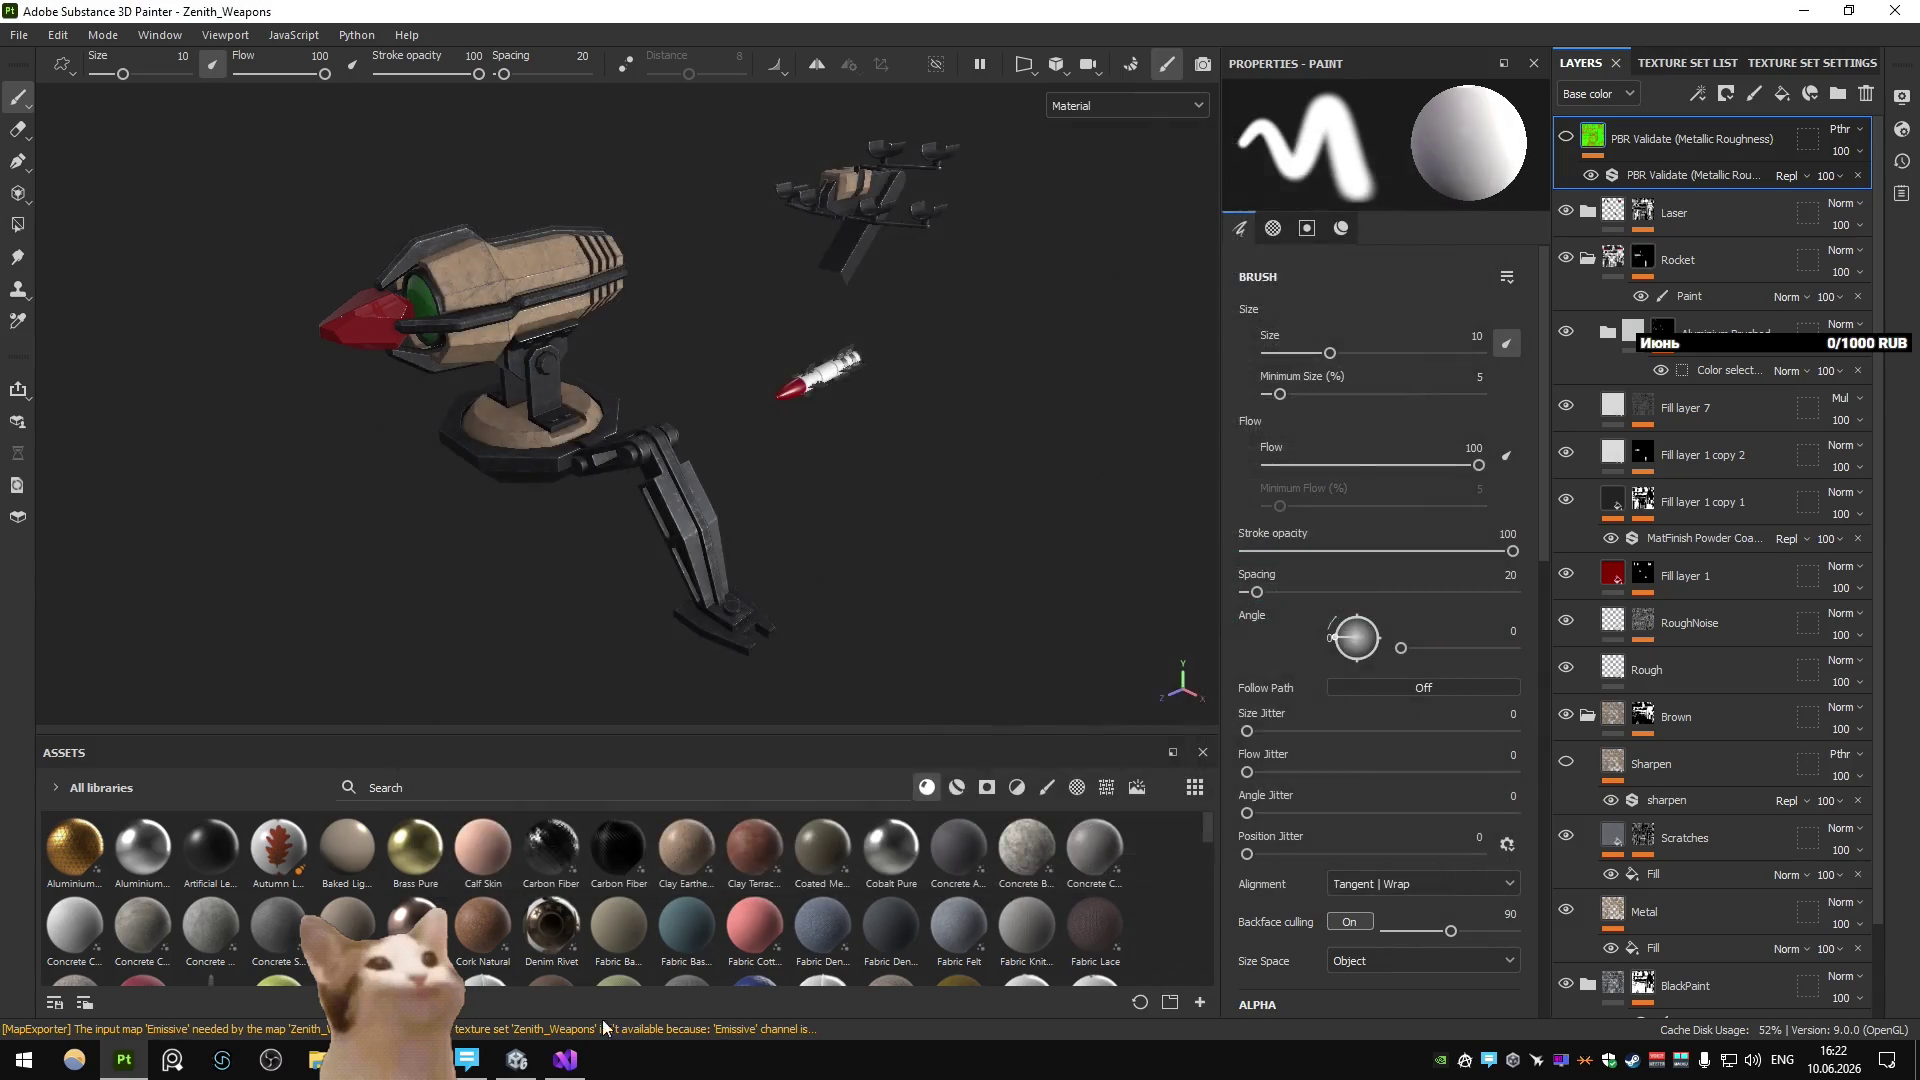
click(516, 1059)
click(576, 1071)
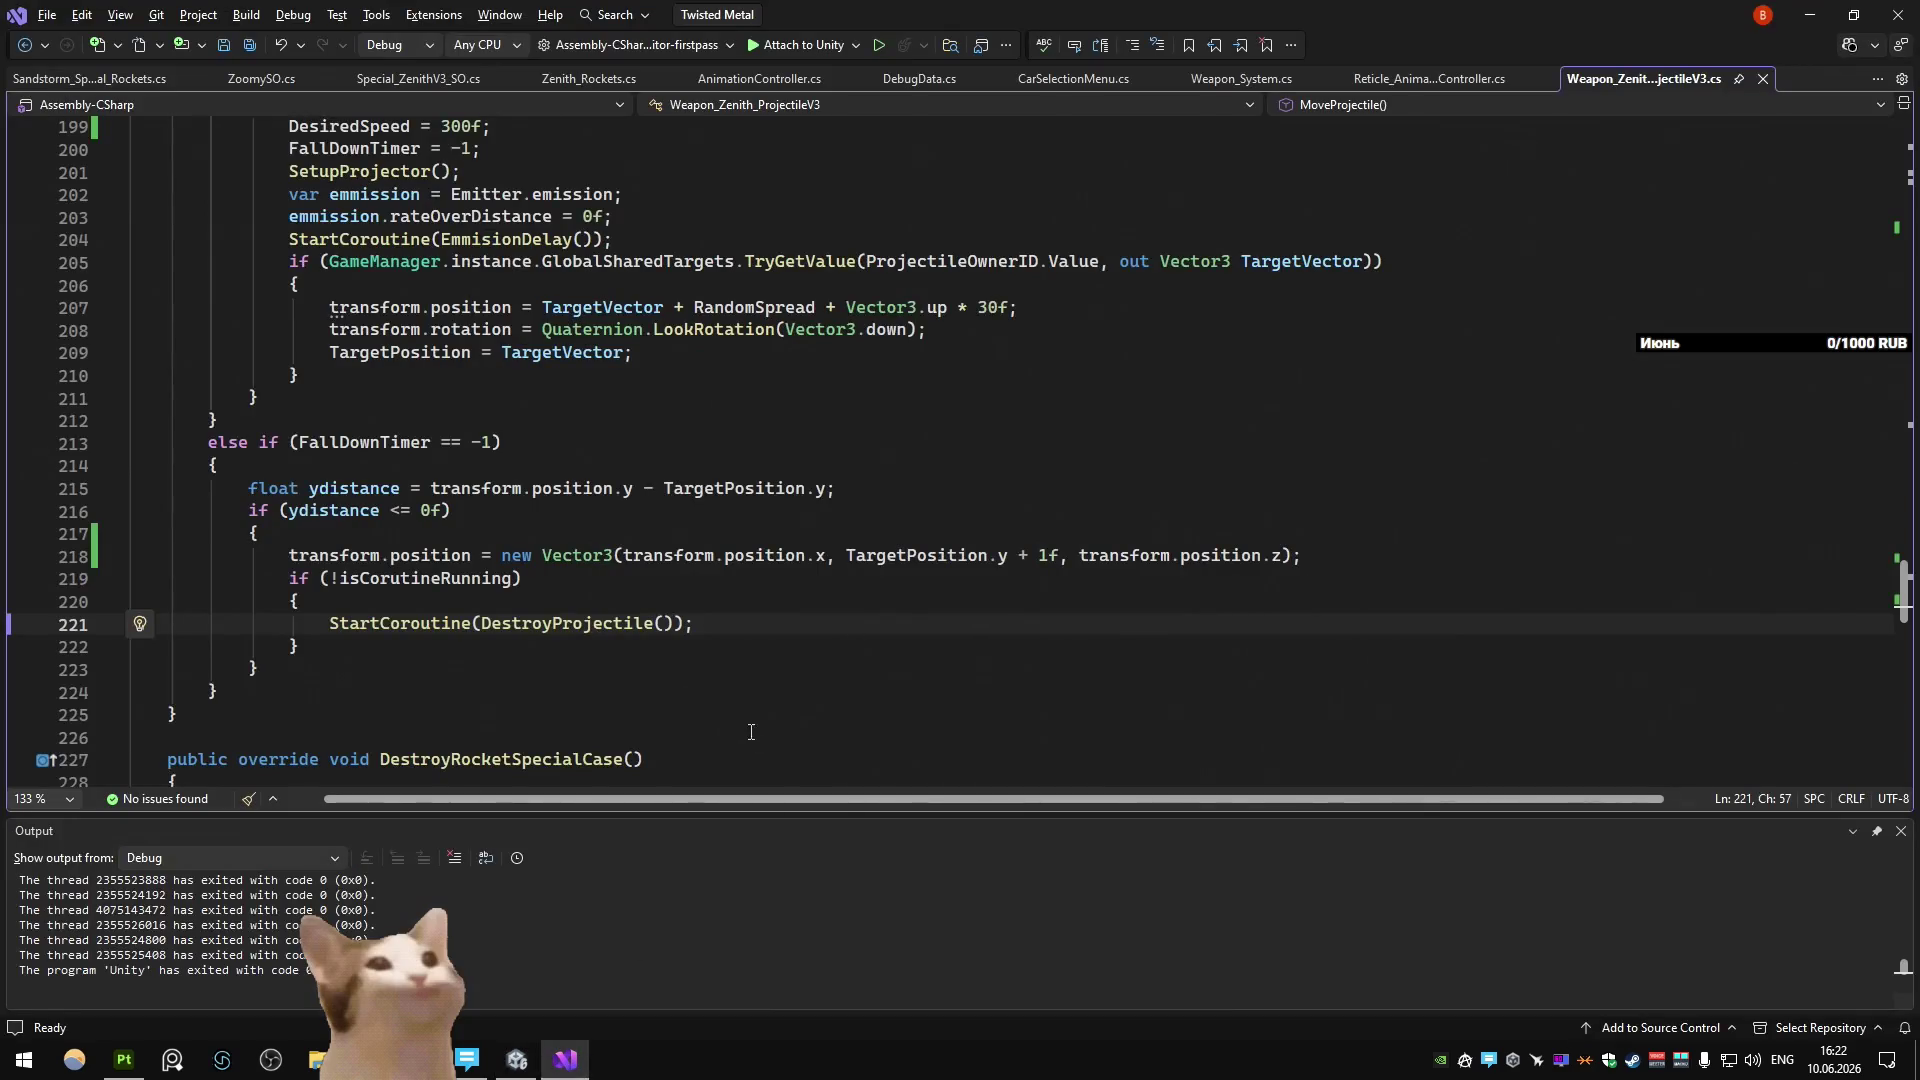
Bring Unity forward, then return to Blender and save Mortar.blend.
click(514, 1062)
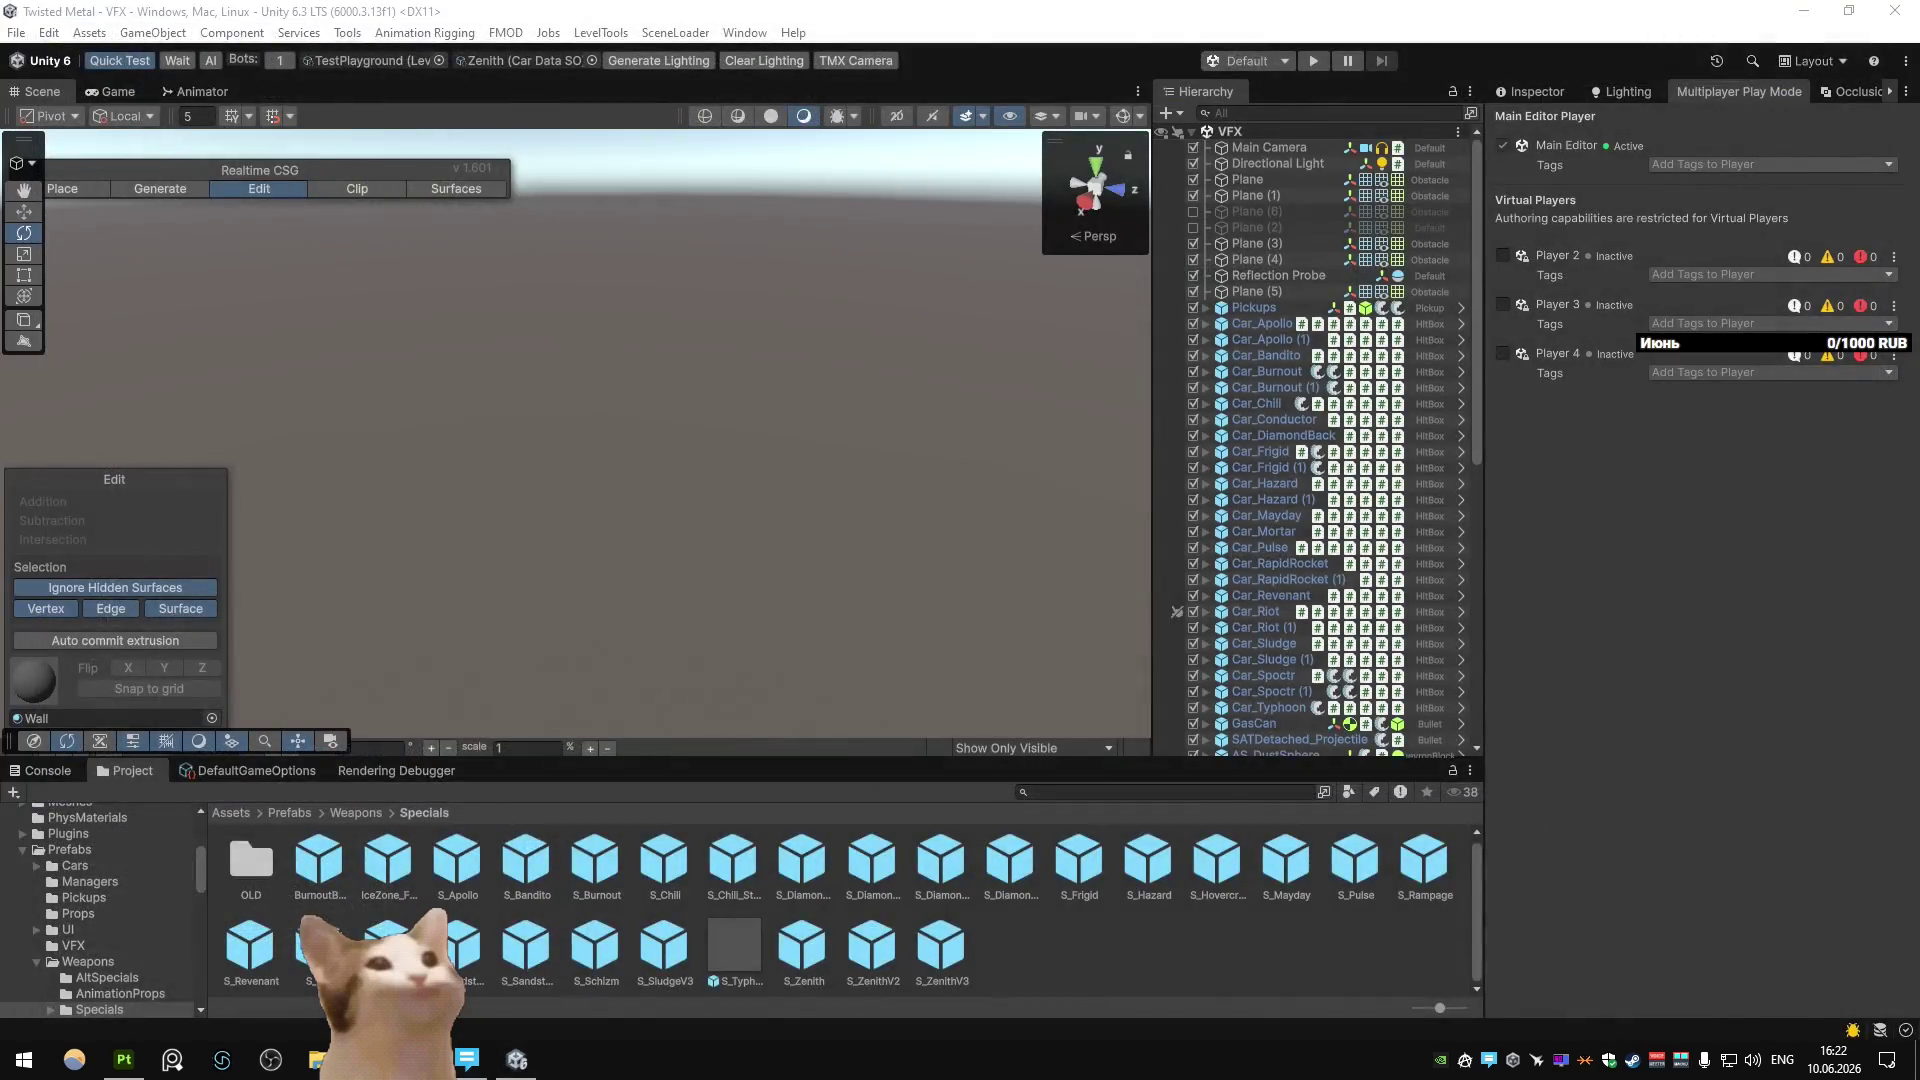
key(alt+Tab)
key(ctrl+s)
scroll(970, 537, up, 2)
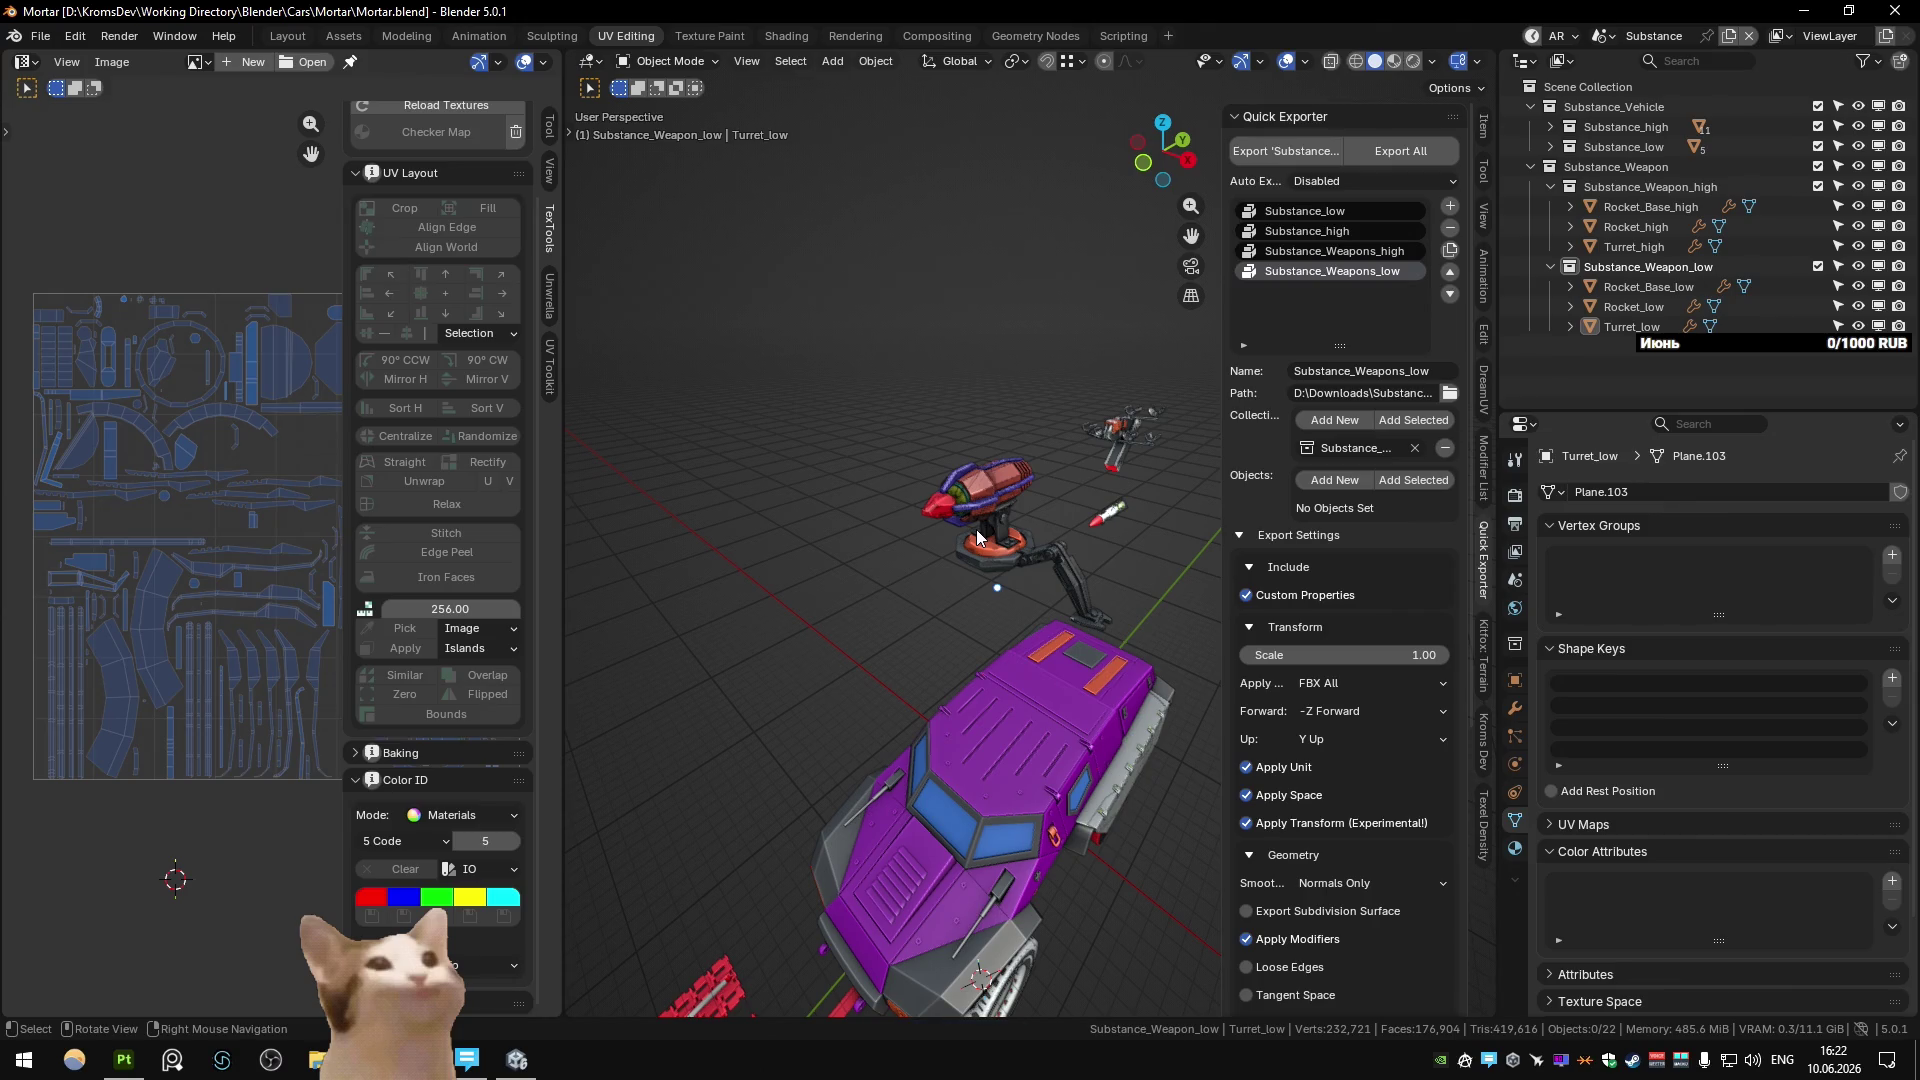
Check the Unity scene, return to the Substance scene, and save Mortar.blend.
key(ctrl+Page_Down)
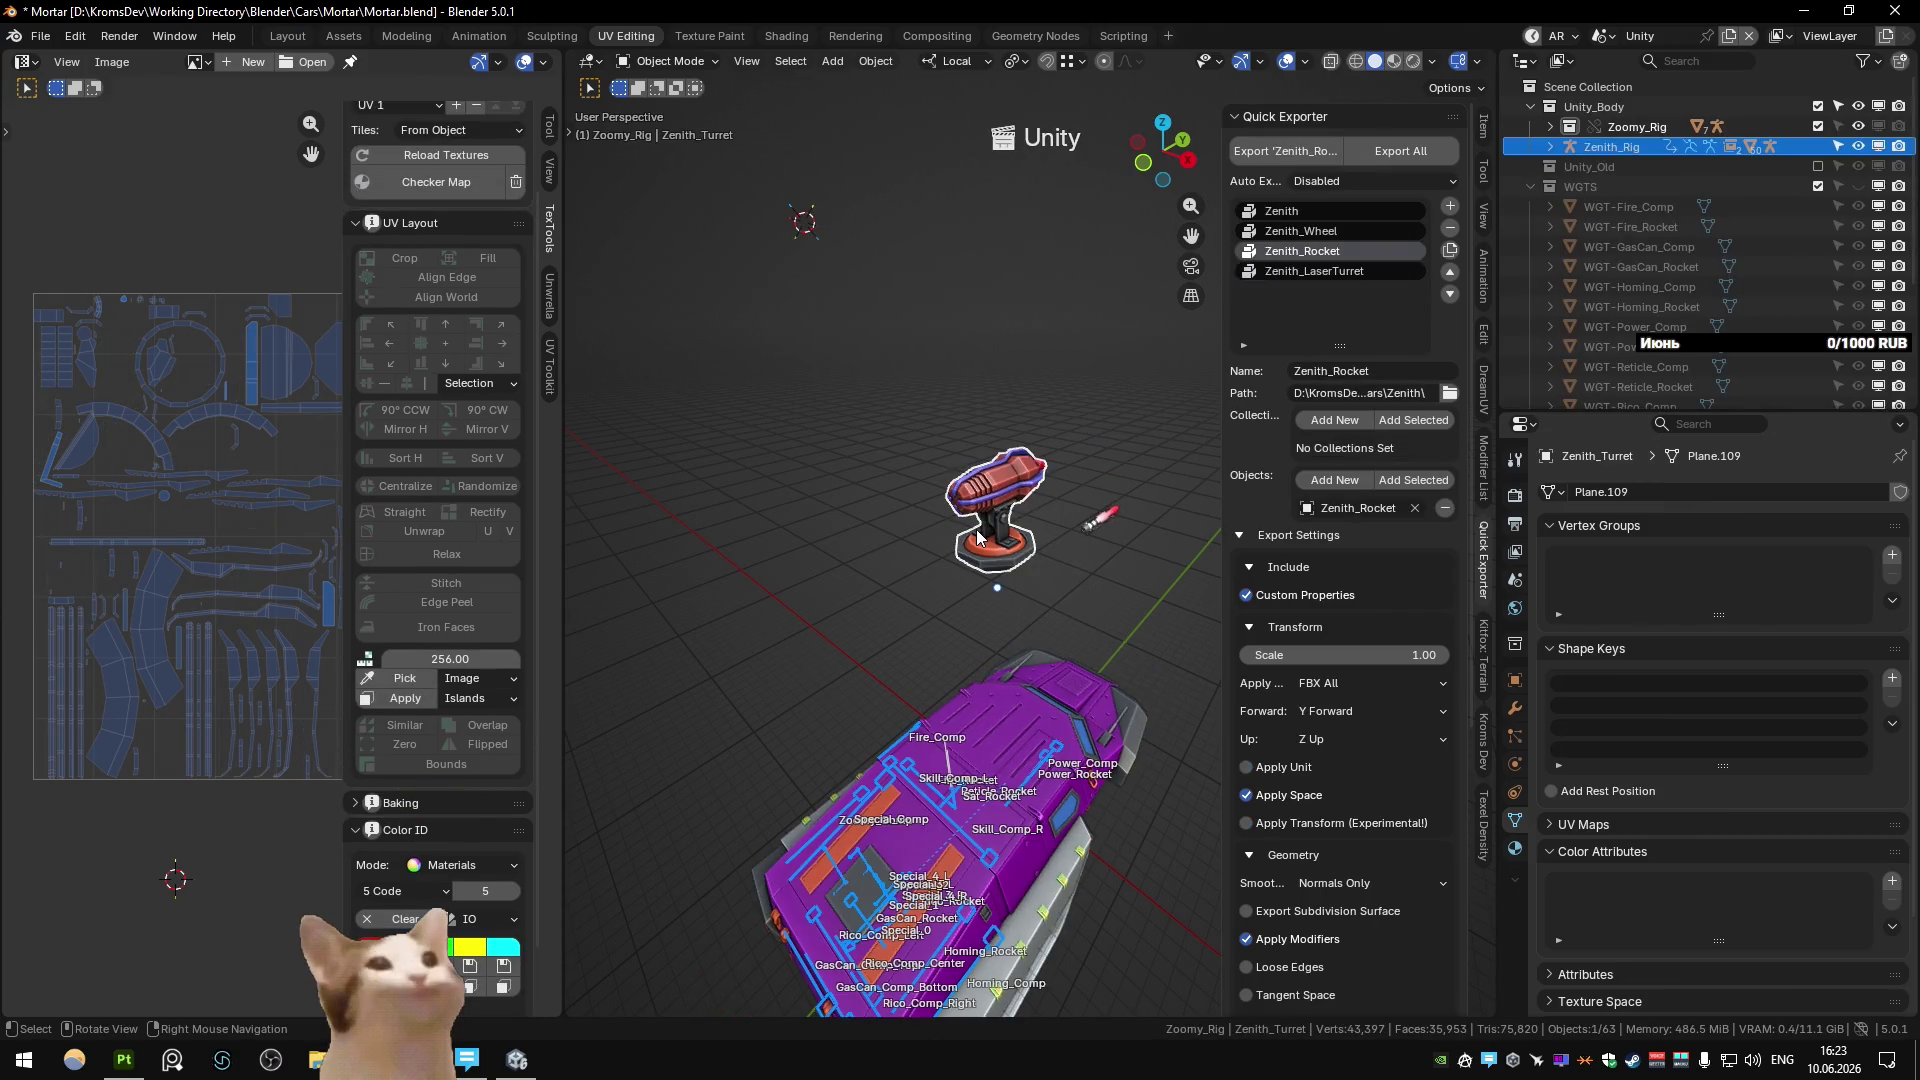
key(ctrl+Page_Up)
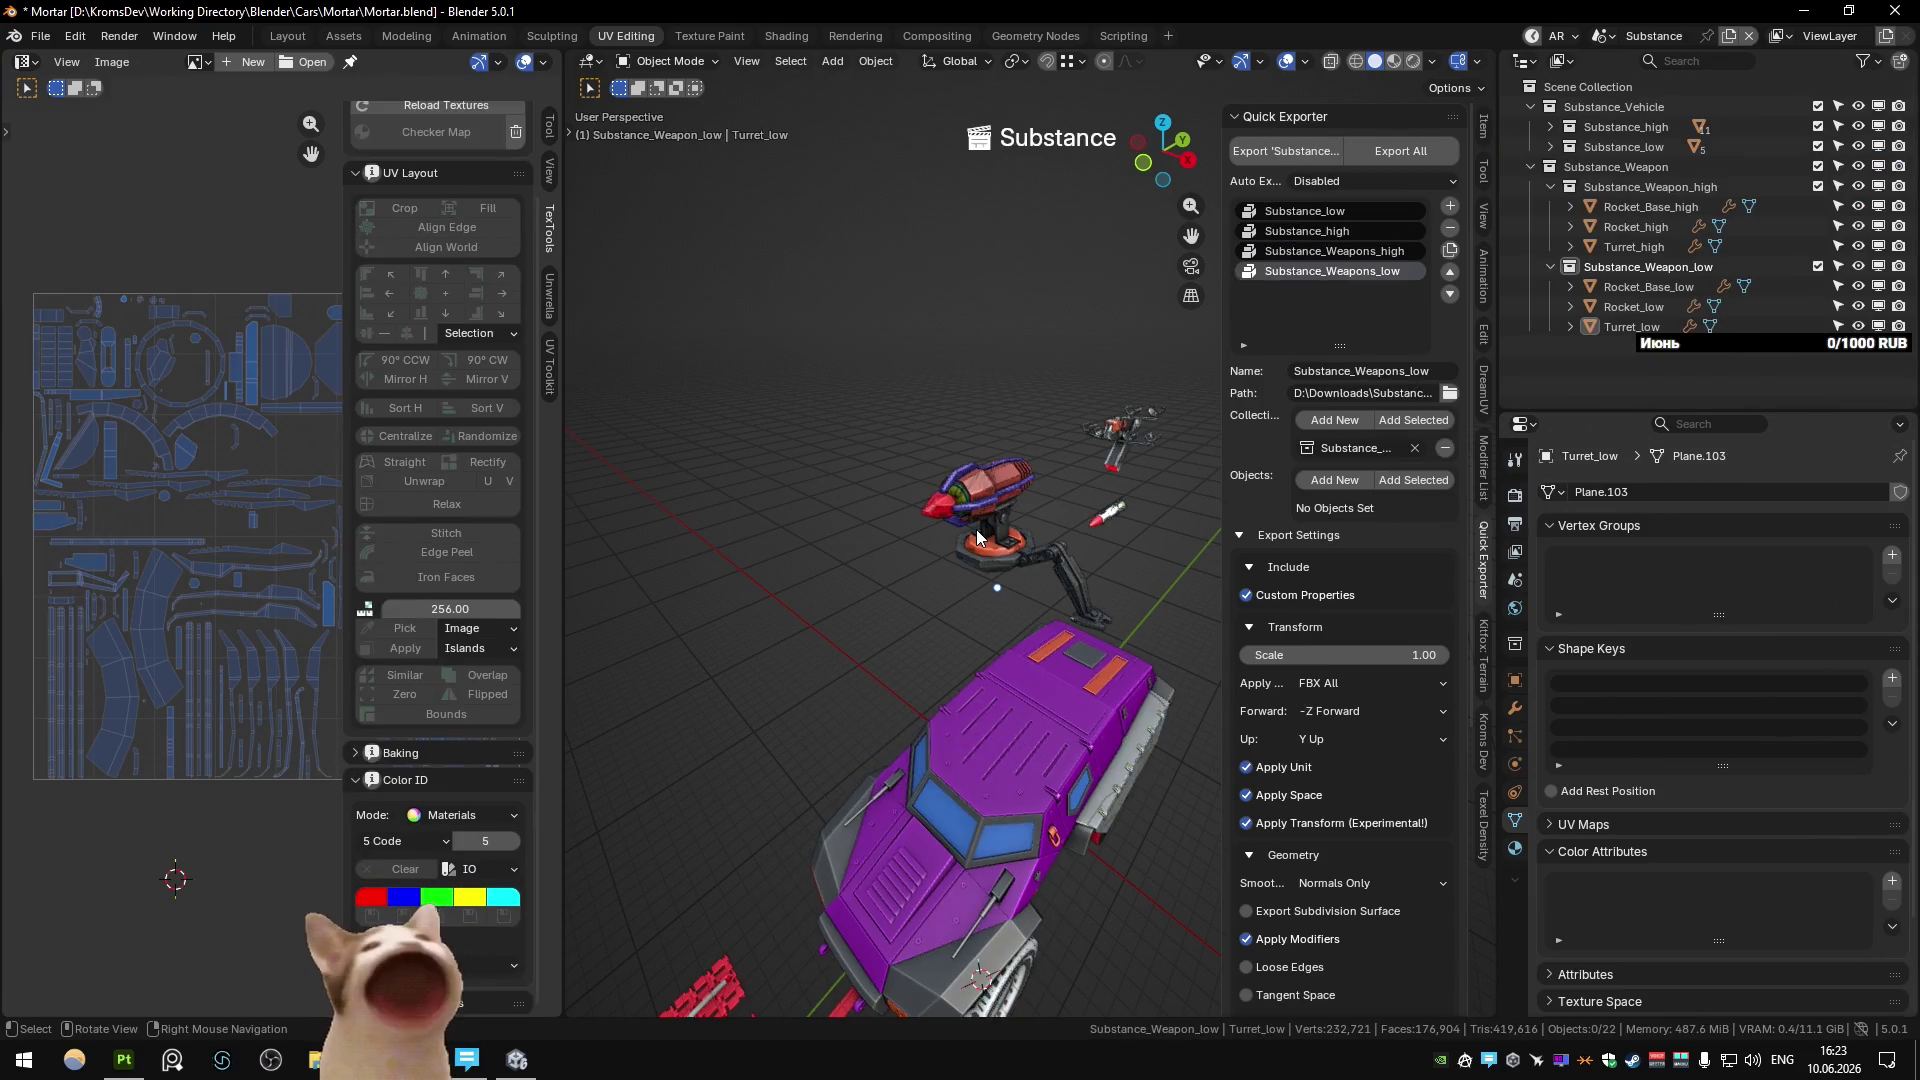
key(ctrl+s)
In the Modeling workspace, select and orbit the turret, then switch to the Main scene.
click(392, 41)
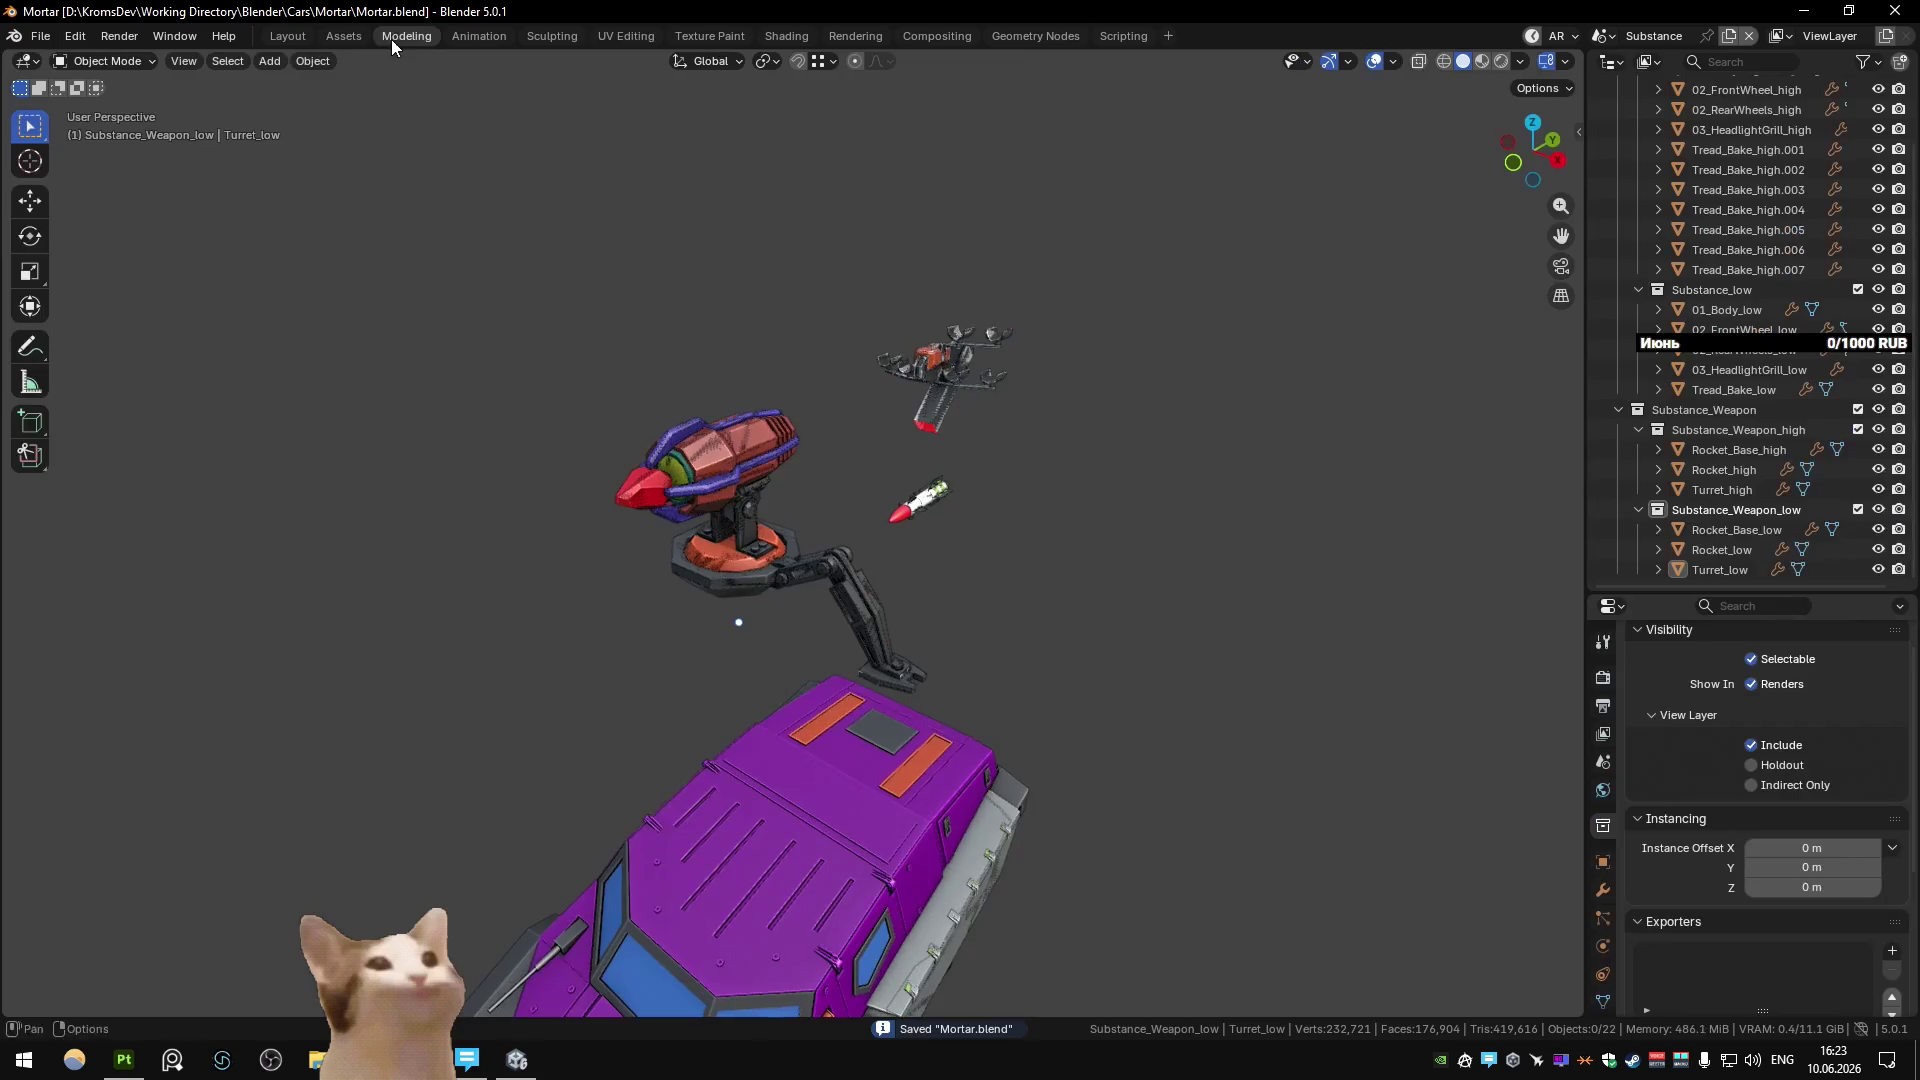
click(752, 568)
click(836, 500)
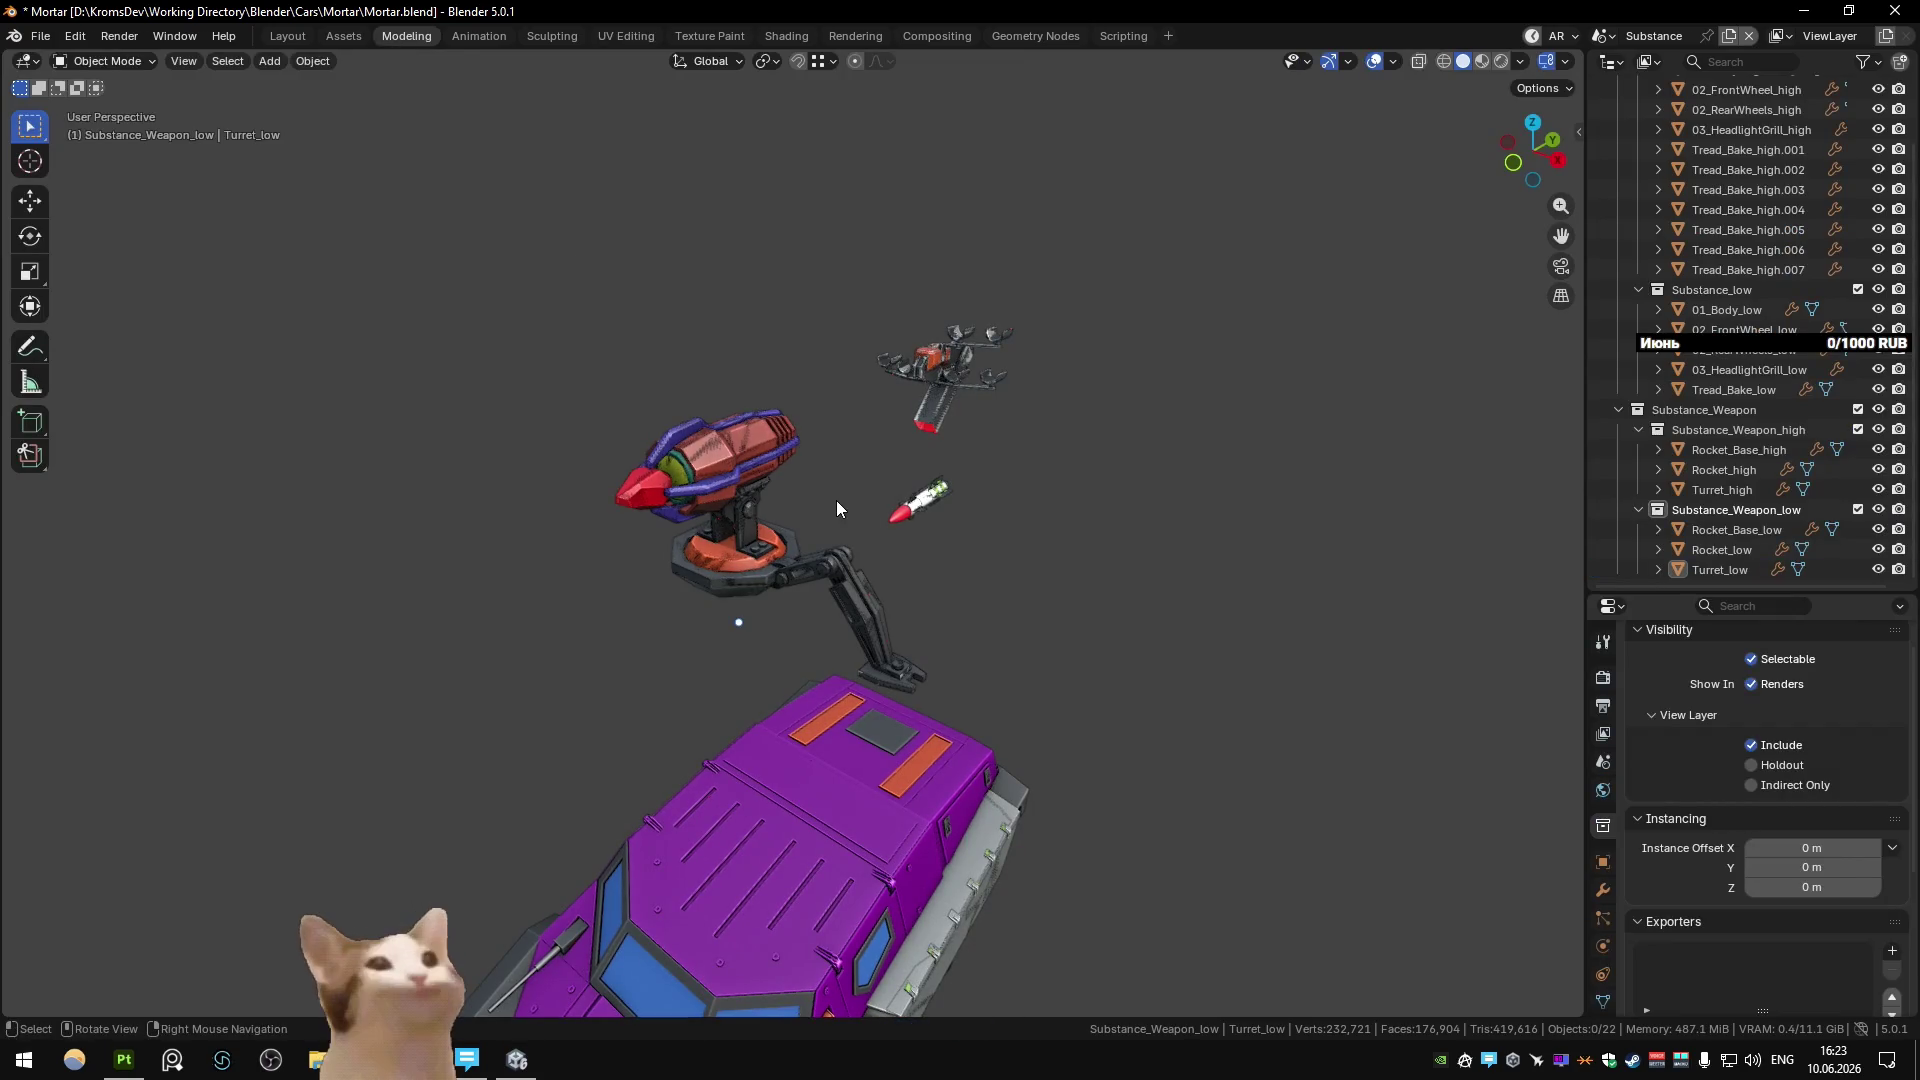
click(826, 554)
mouse_move(826, 554)
middle_down()
mouse_move(789, 598)
mouse_move(784, 578)
middle_up()
key(ctrl+Page_Down)
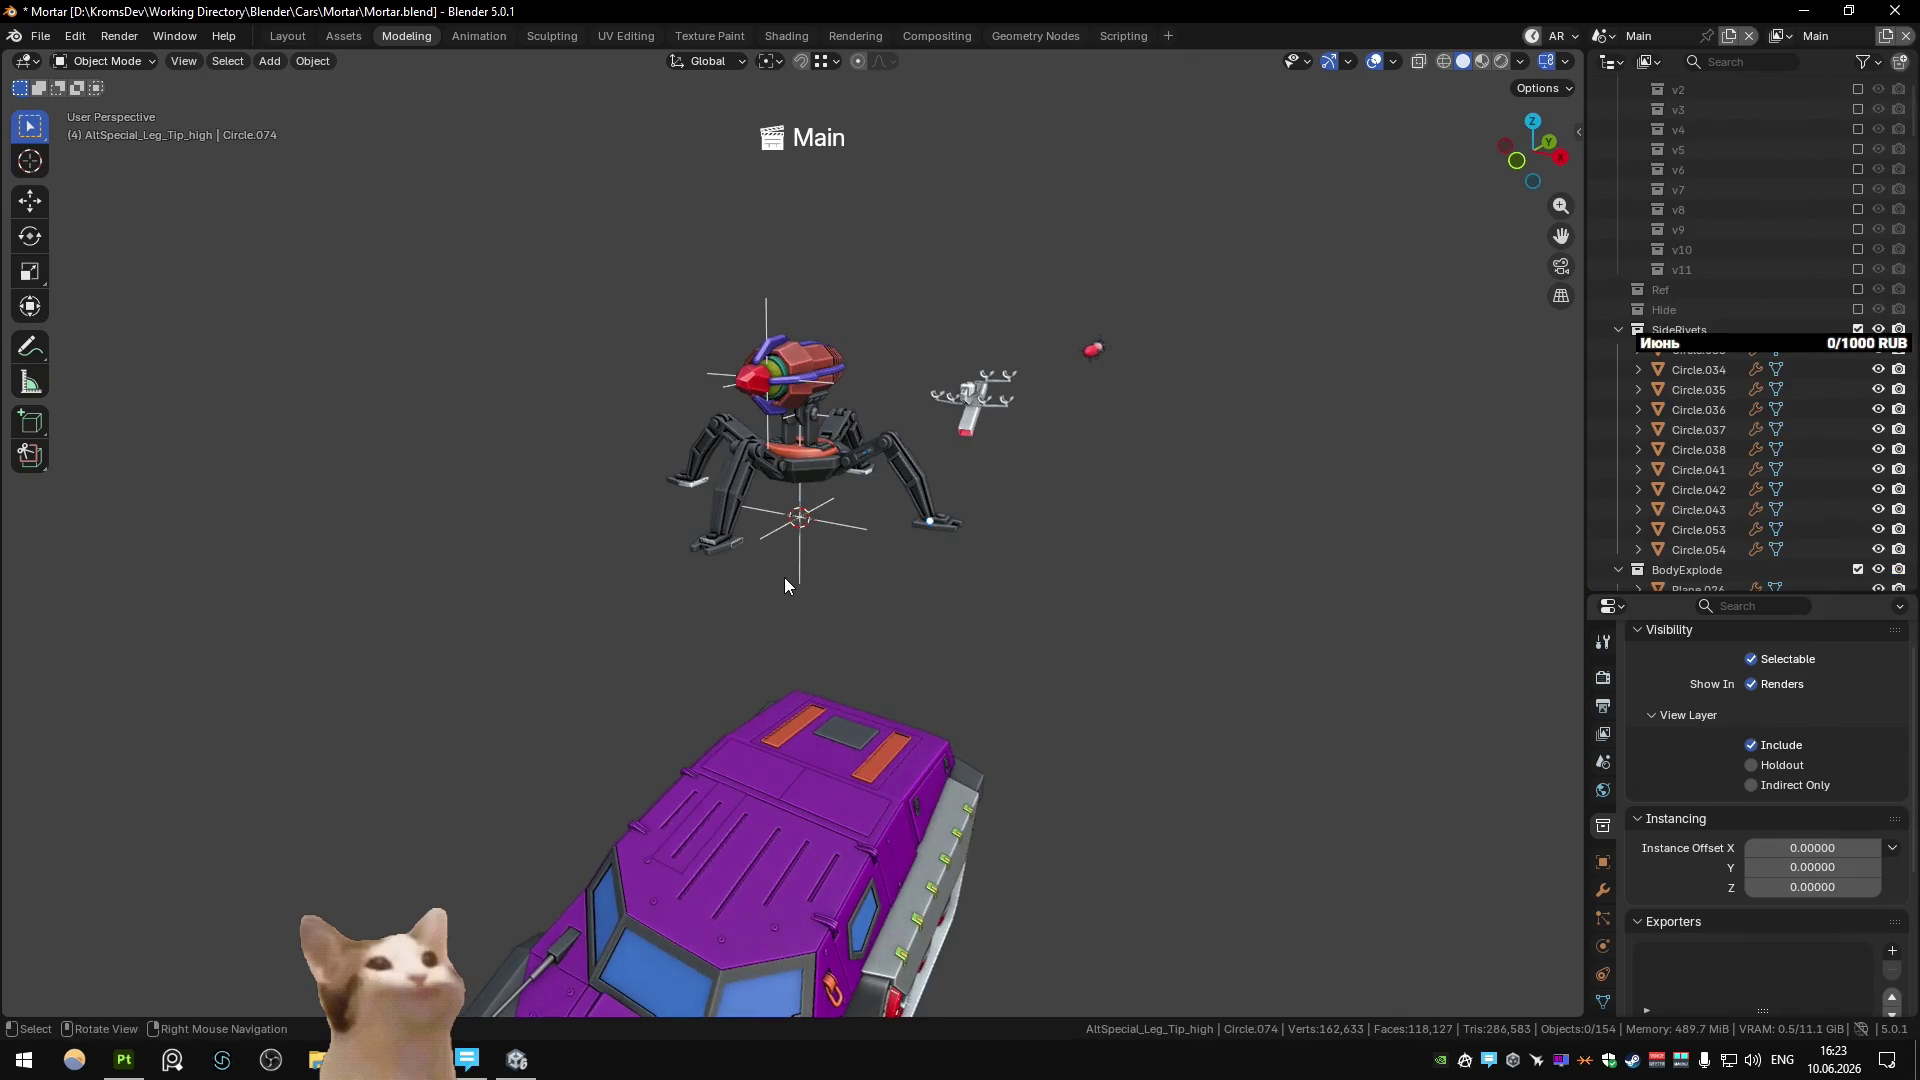
Select the leg link Circle.072 and trial-rotate it, then undo a stray move of arm Circle.061.
scroll(784, 578, up, 5)
click(820, 643)
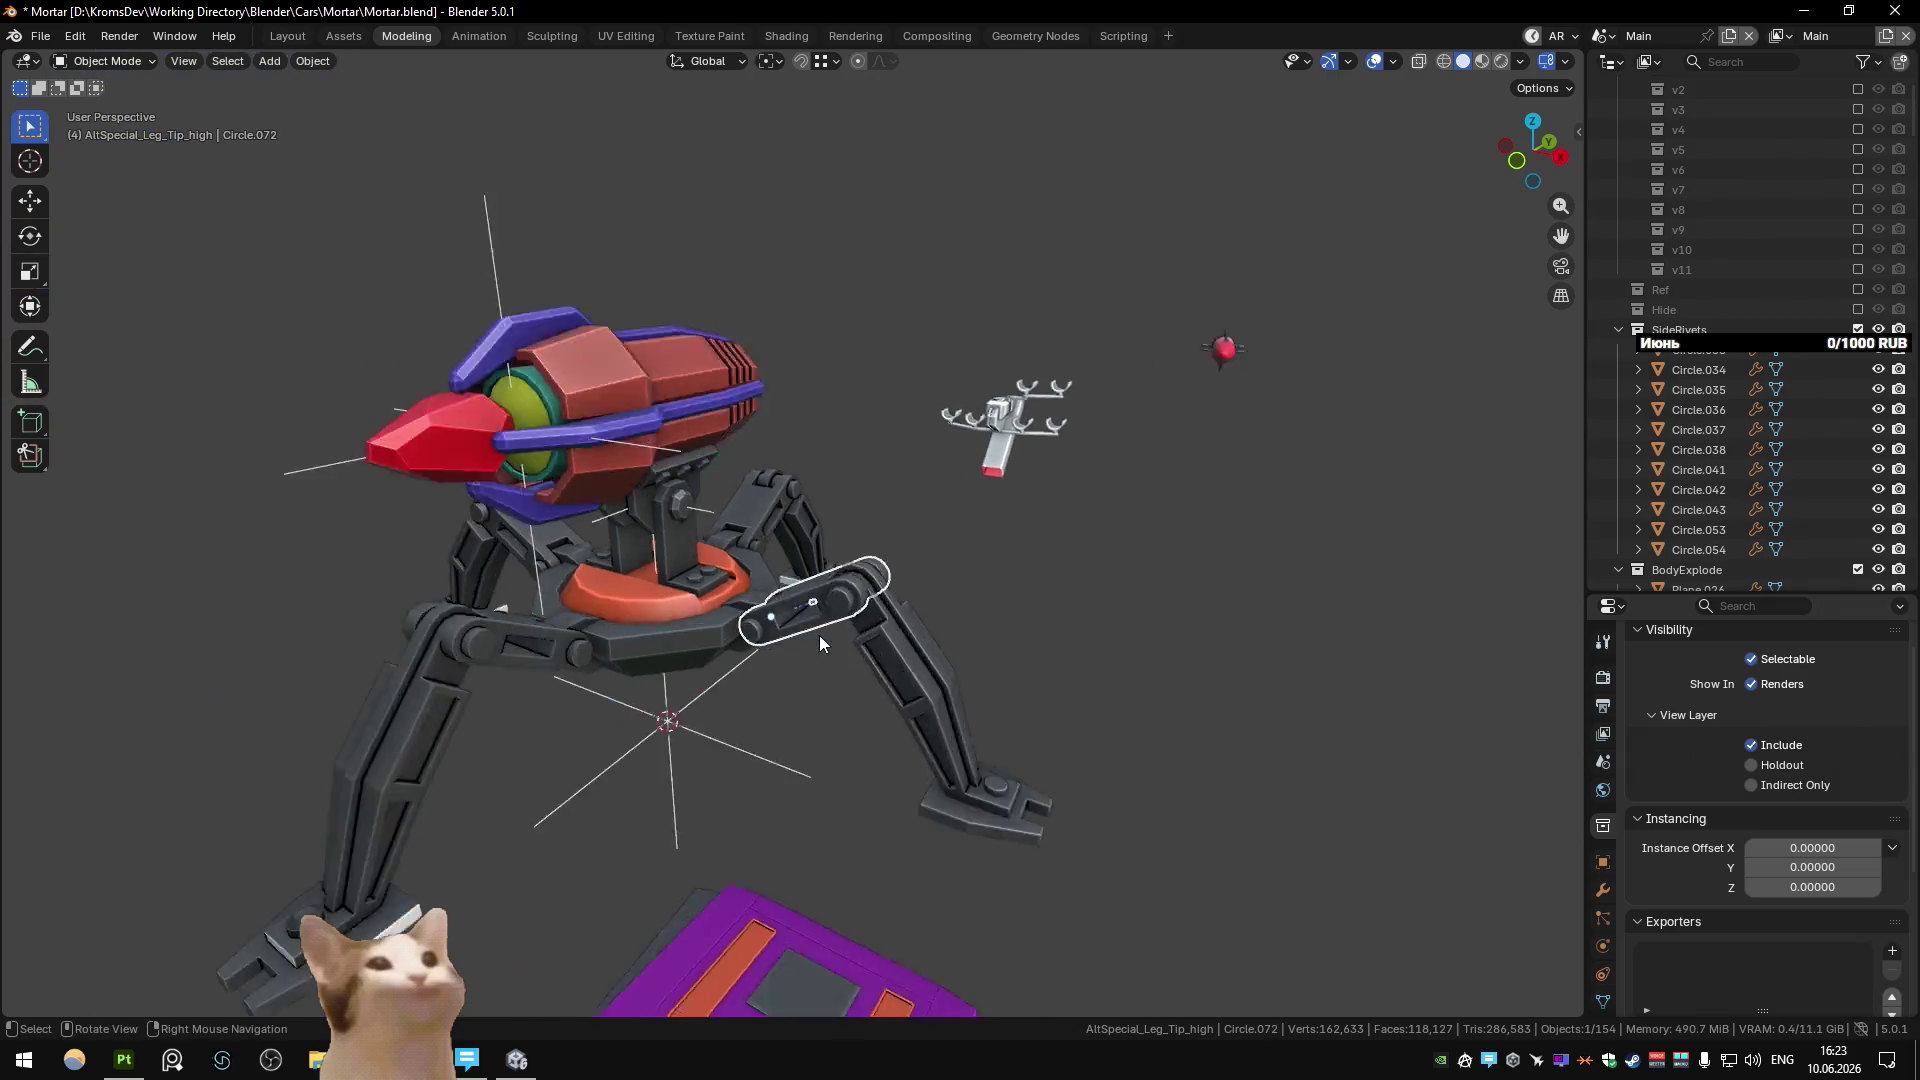
scroll(820, 643, down, 3)
key(r)
key(x)
key(y)
key(Escape)
middle_drag(973, 615, 1012, 631)
key(g)
click(1004, 631)
key(ctrl+z)
key(period)
Test-move the leg and link Circle.072 to check the linkage, cancelling each move.
mouse_move(960, 560)
middle_down()
mouse_move(1030, 490)
mouse_move(760, 400)
middle_up()
scroll(960, 570, up, 5)
key(g)
key(Escape)
click(940, 520)
key(g)
key(Escape)
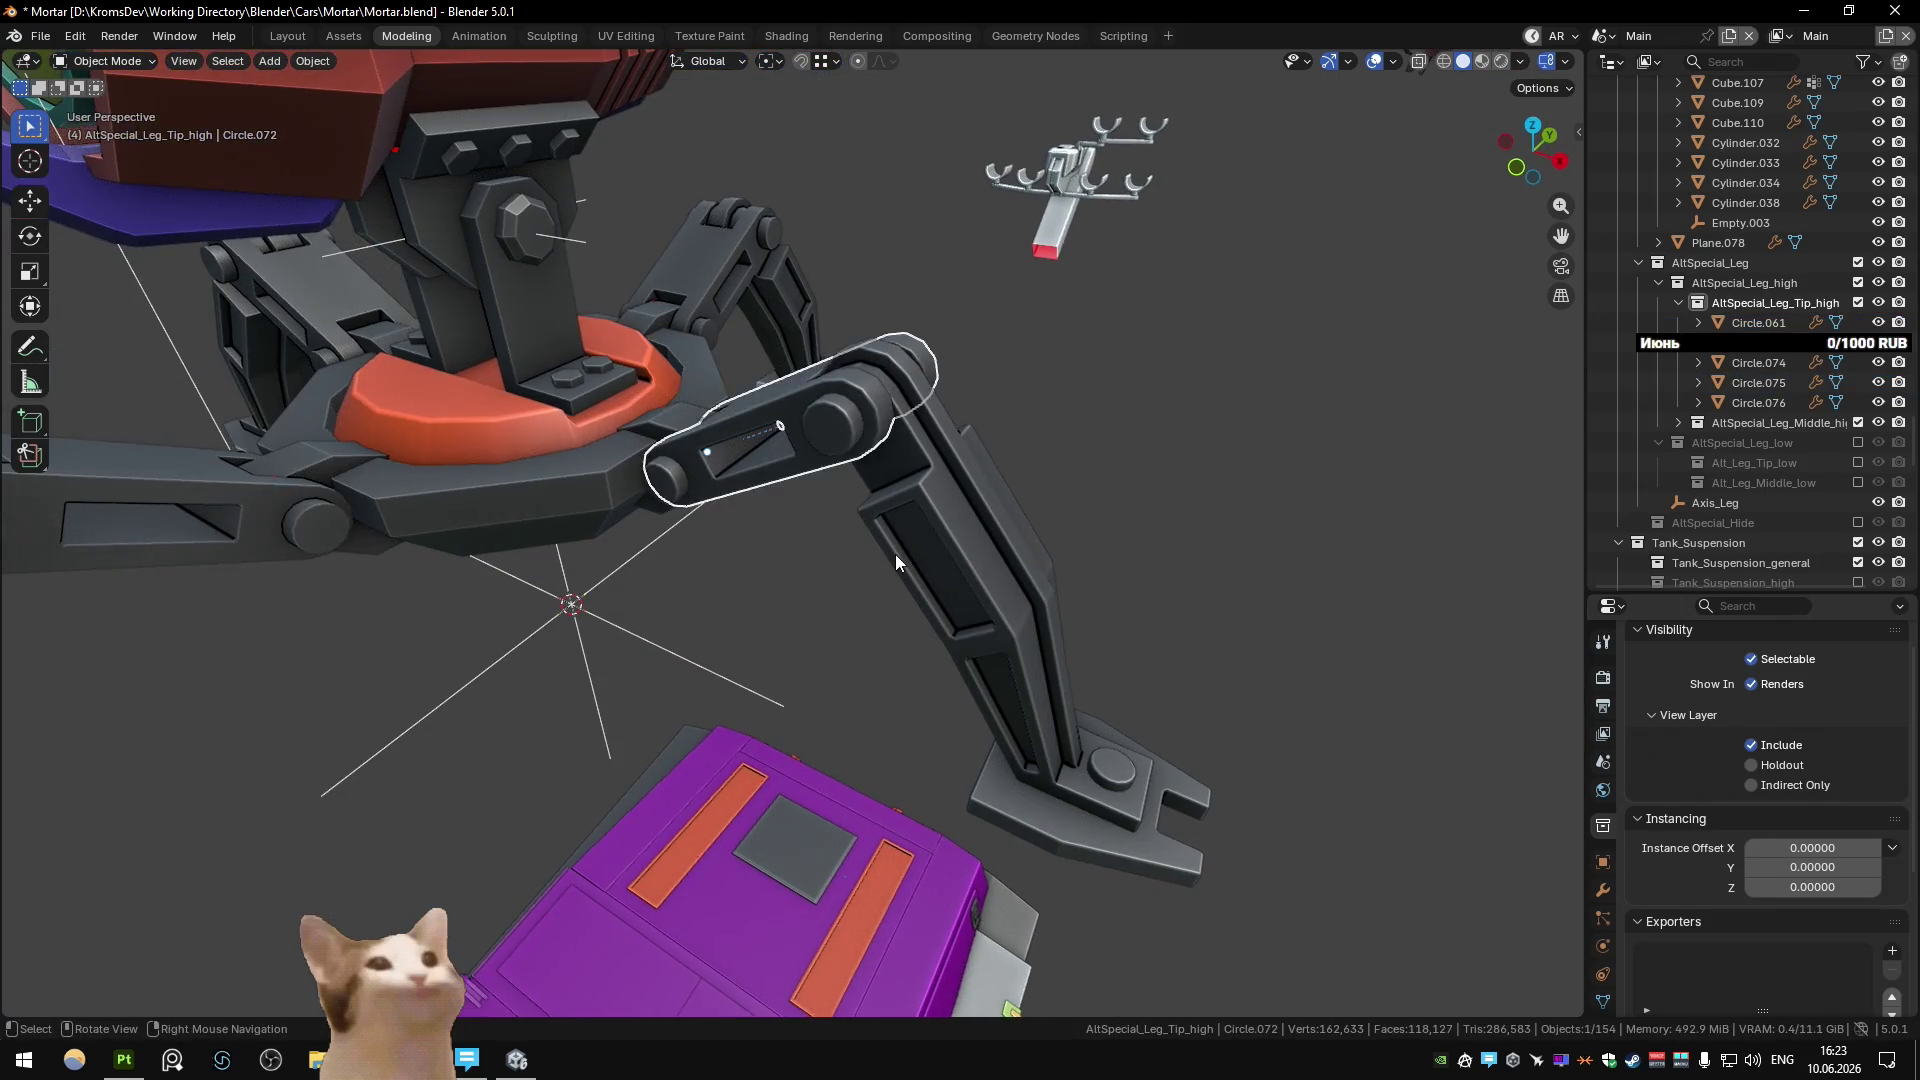
Unparent arm Circle.061 keeping its transform and parent it to link Circle.072.
click(880, 545)
key(alt+p)
click(885, 550)
shift+click(805, 463)
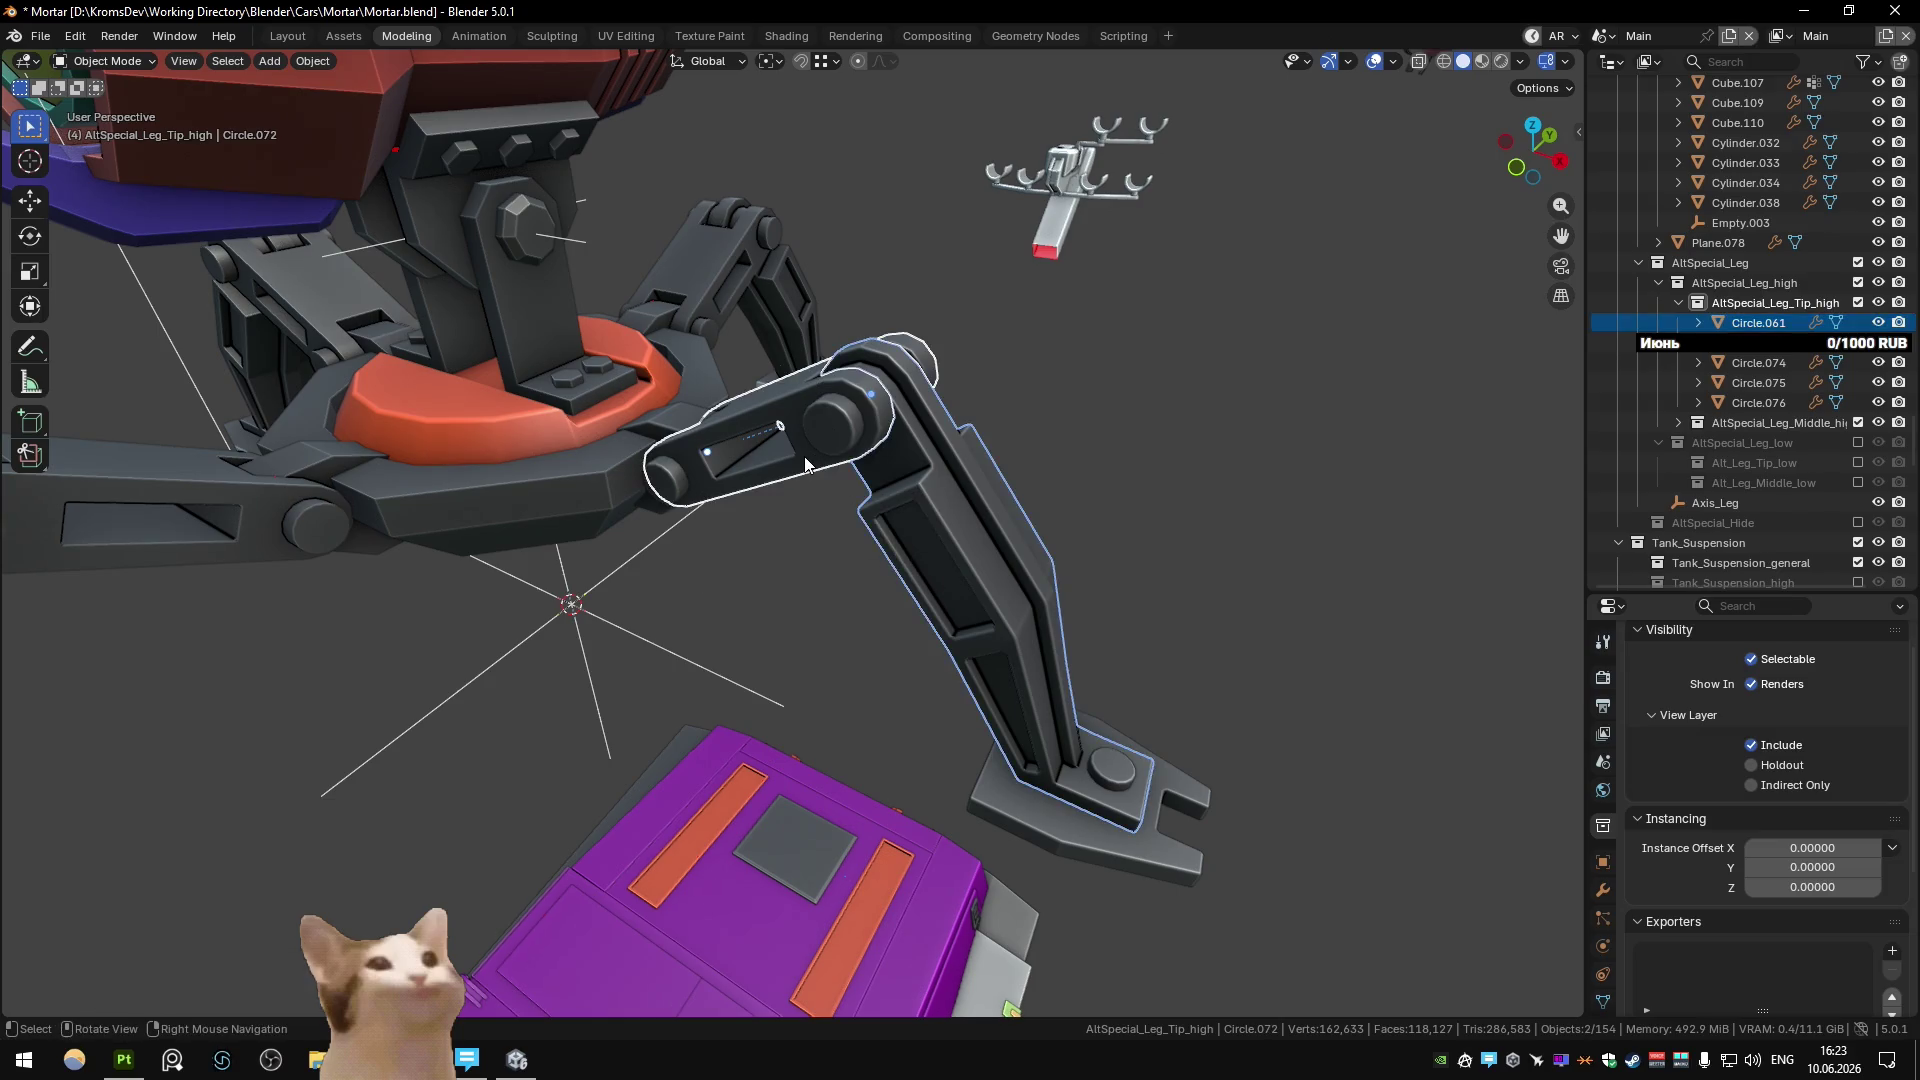
key(ctrl+p)
click(797, 457)
key(ctrl+z)
key(ctrl+p)
Unparent pins Circle.075 and Circle.076 keeping positions, then parent them to the active piece.
click(797, 456)
click(835, 420)
shift+click(668, 488)
key(alt+p)
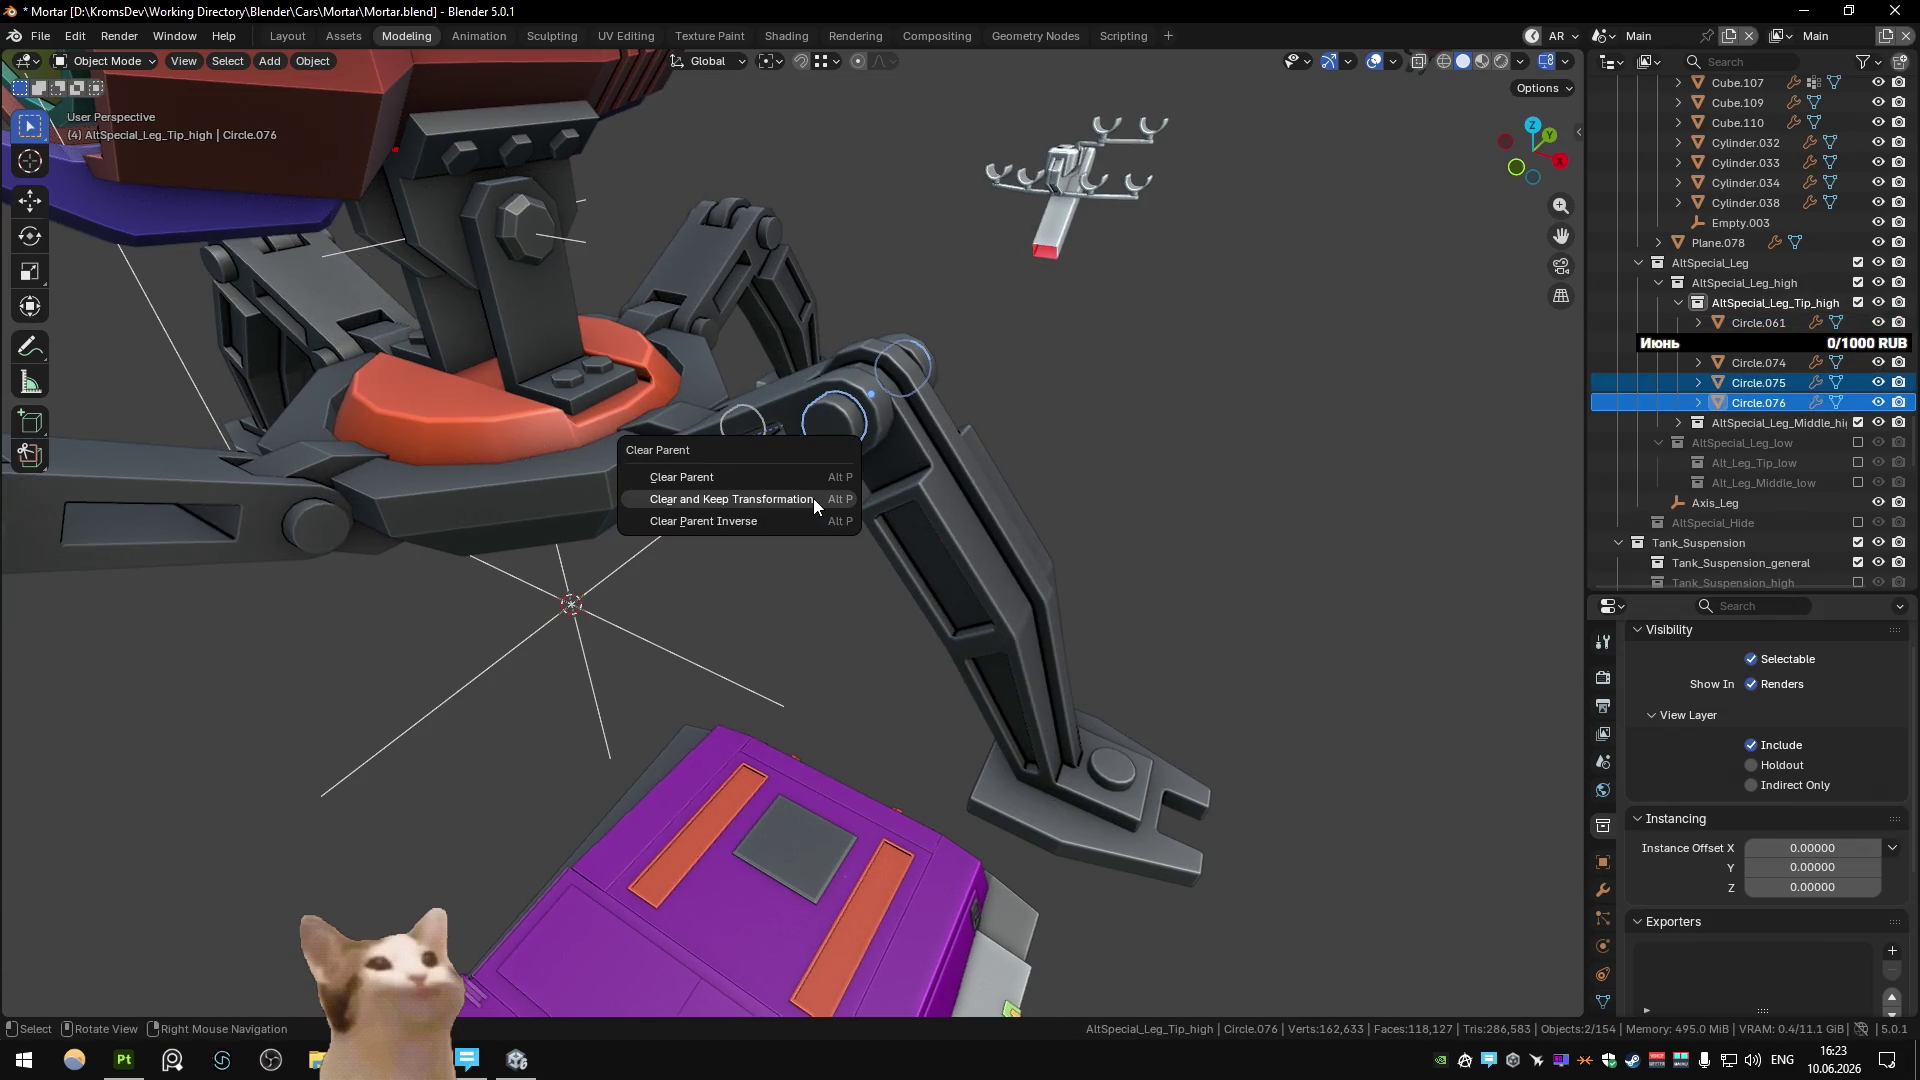
click(813, 498)
key(ctrl+p)
click(783, 415)
Parent pin Circle.071 and arm Circle.061 to foot Circle.074, then the foot to arm Circle.061.
click(1125, 785)
key(shift+bracketleft)
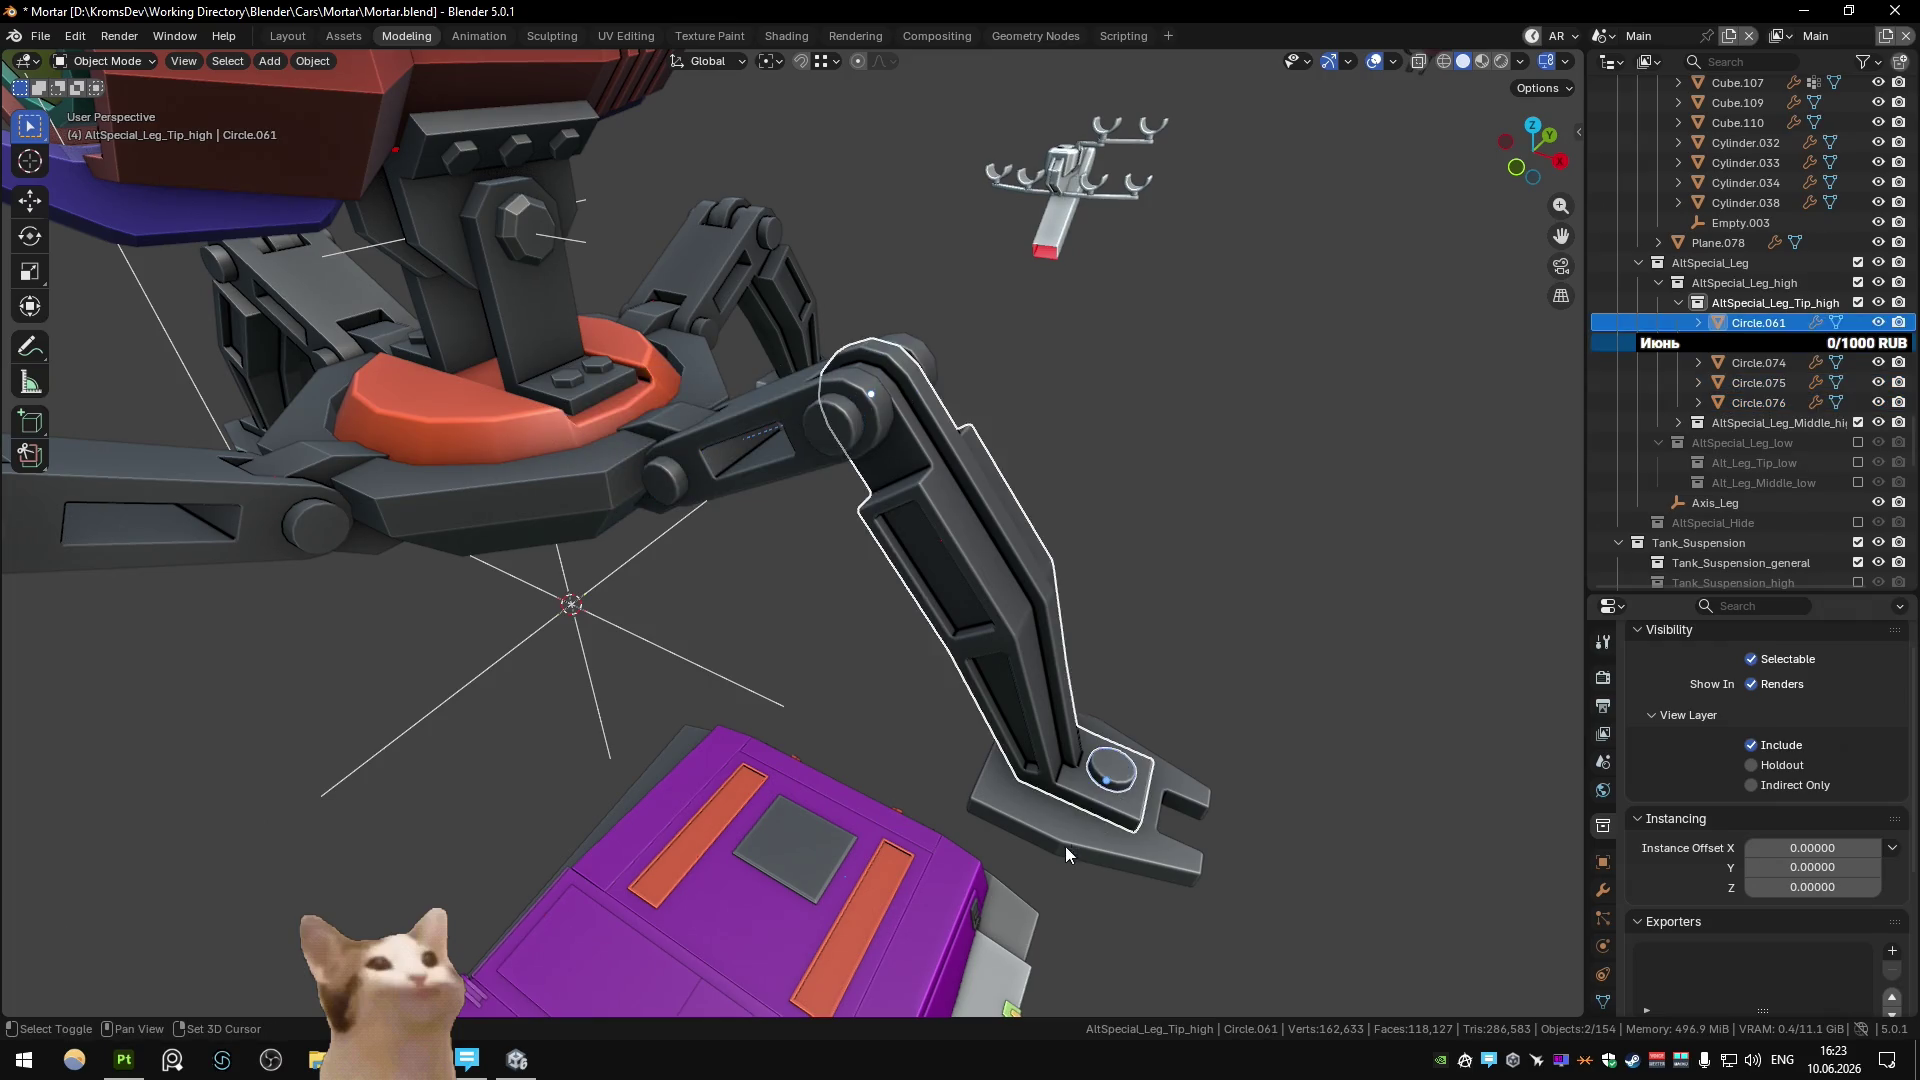
shift+click(1152, 787)
key(ctrl+p)
click(1191, 585)
shift+click(1068, 760)
key(ctrl+p)
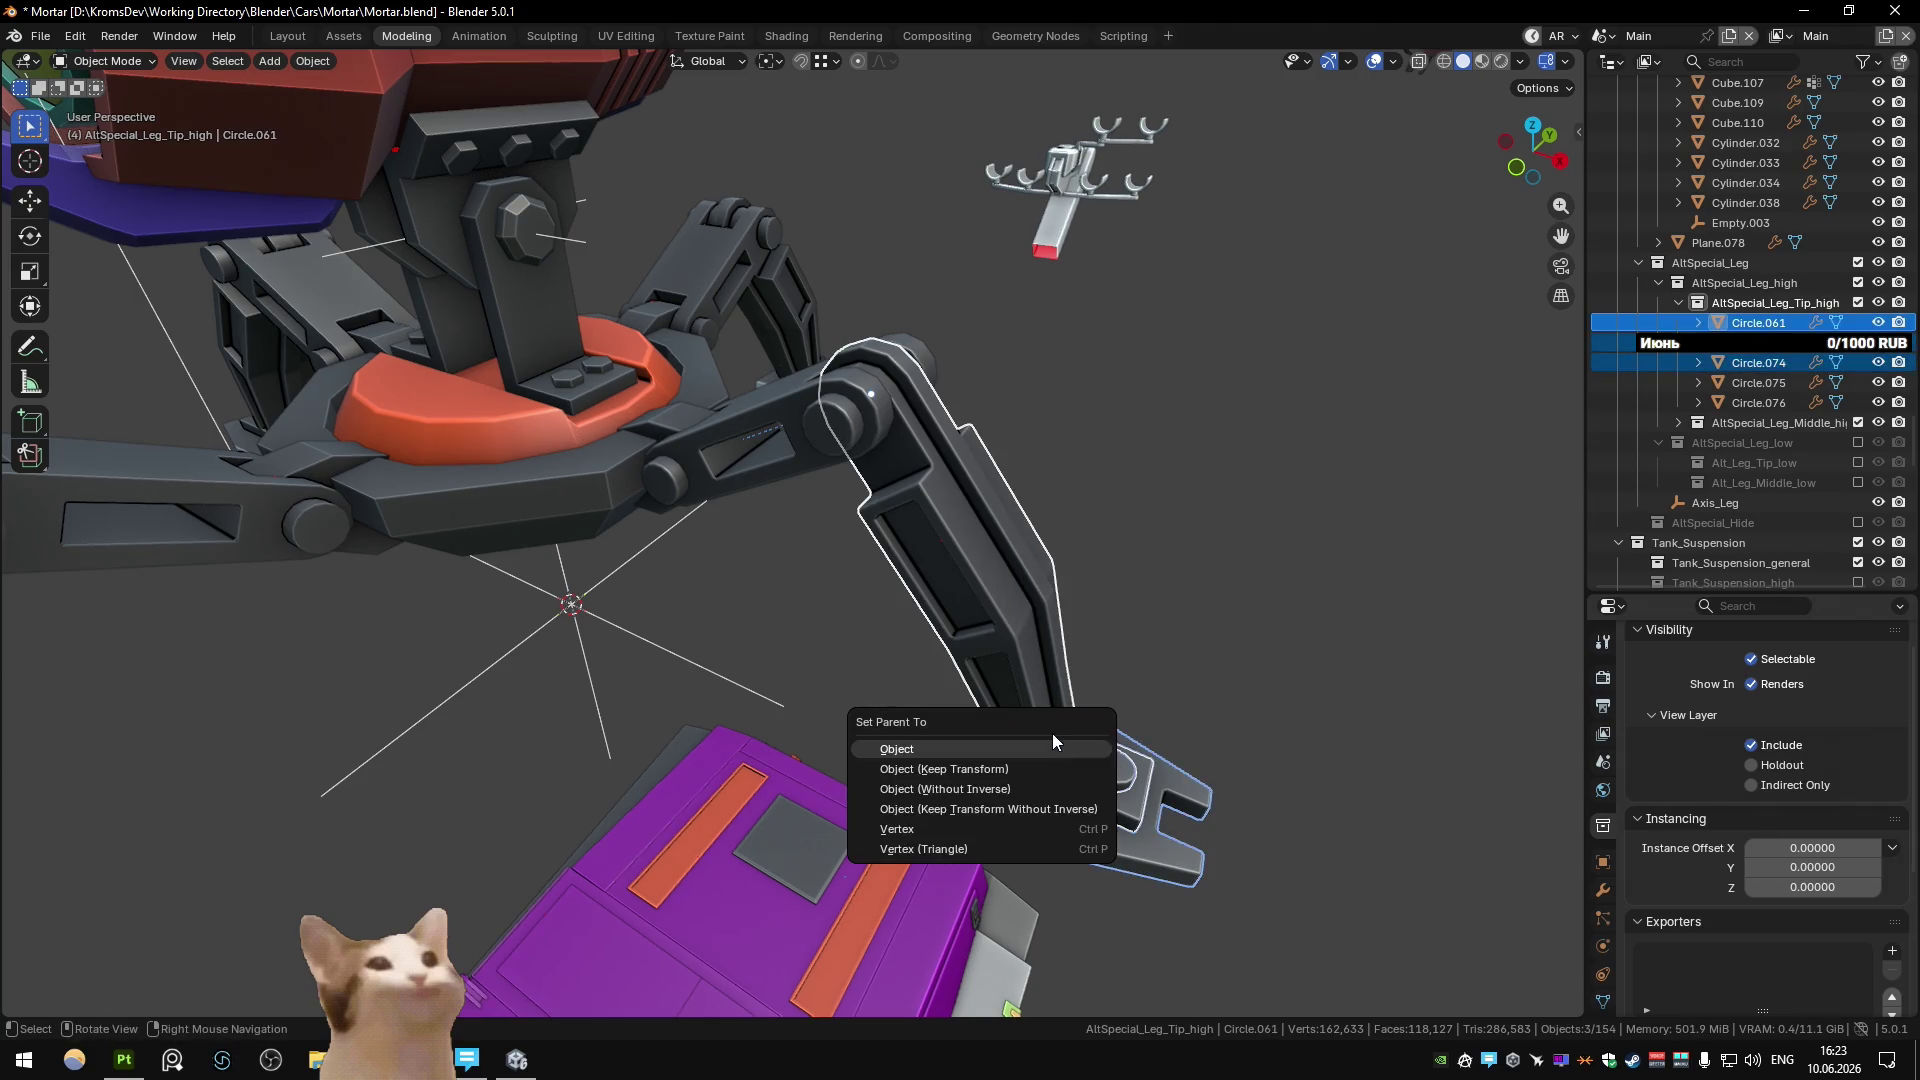
click(1068, 755)
Rotate the link Circle.072 about the global Y axis.
click(765, 470)
key(g)
alt+middle_drag(845, 477, 986, 536)
key(r)
key(y)
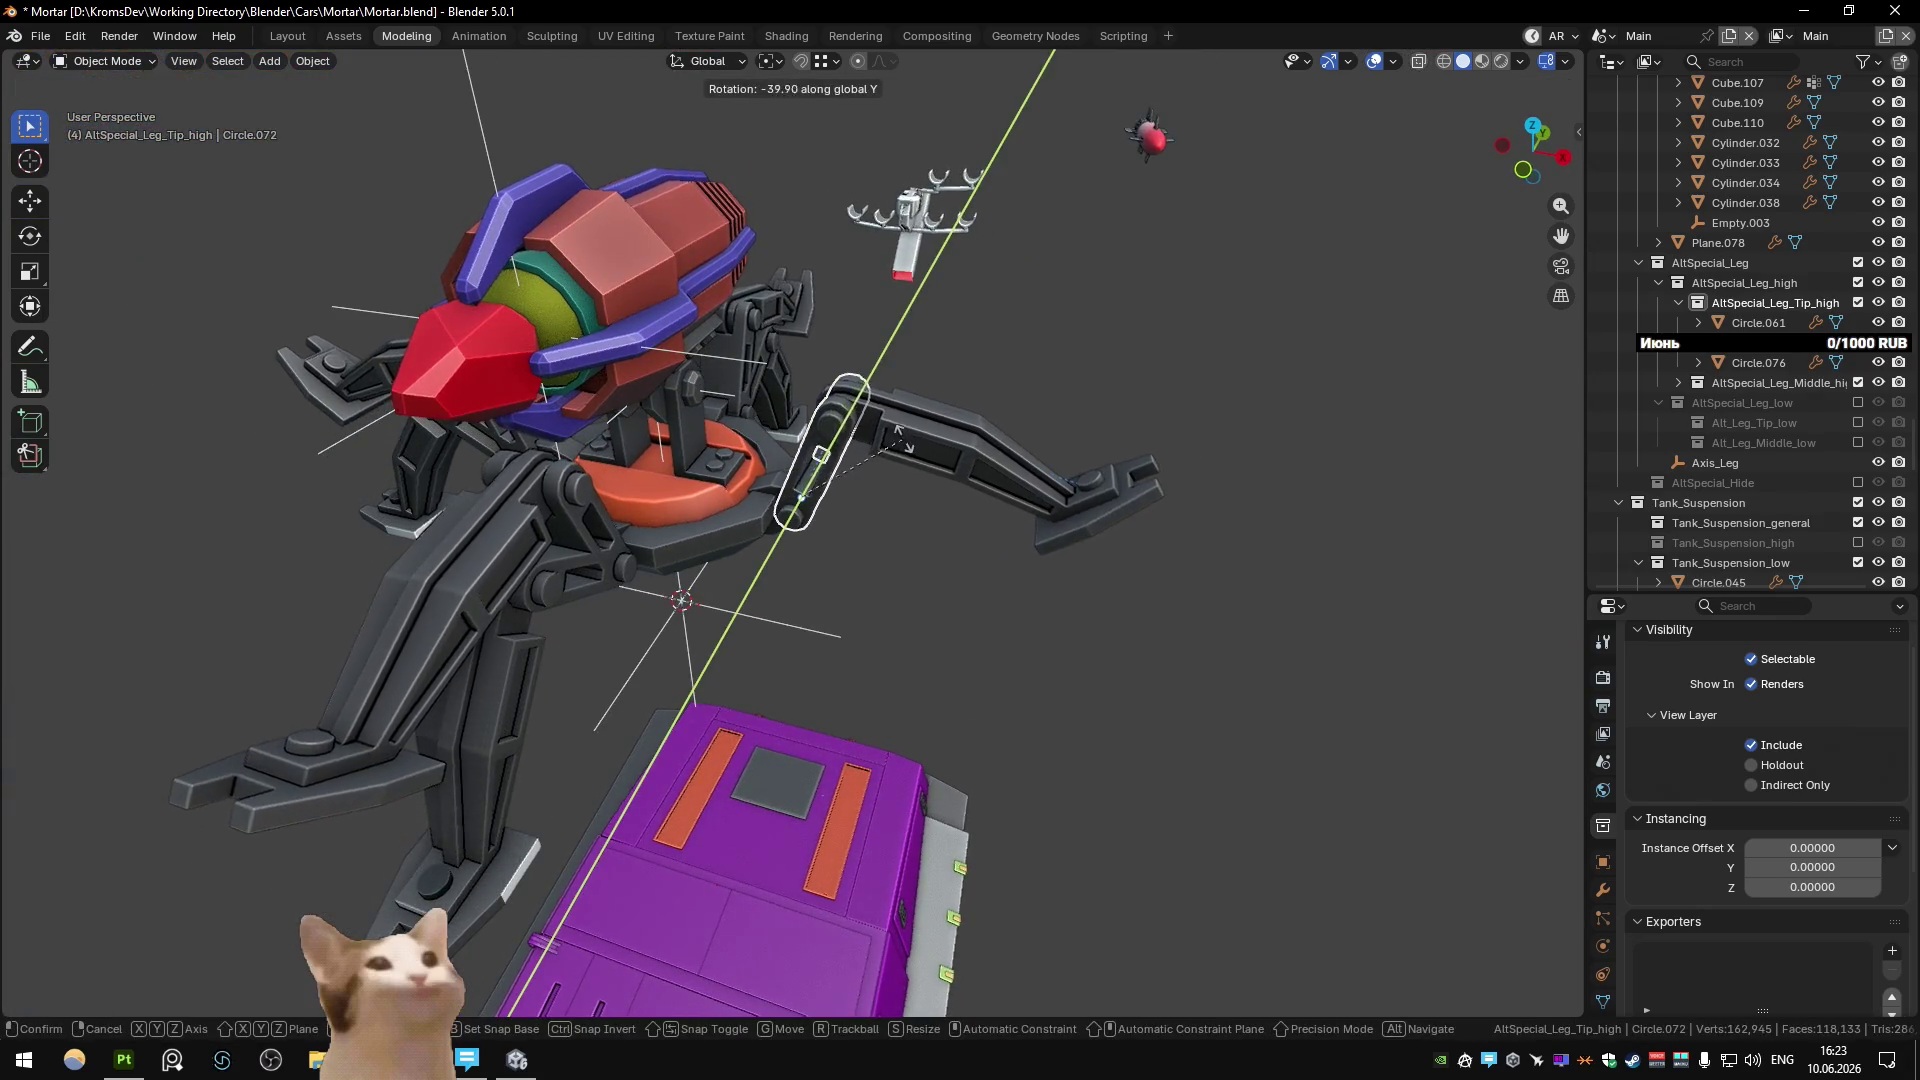
click(985, 485)
Swing arm Circle.061 up 62.1° about Y and orbit to inspect the chain.
click(990, 520)
key(r)
key(y)
click(994, 576)
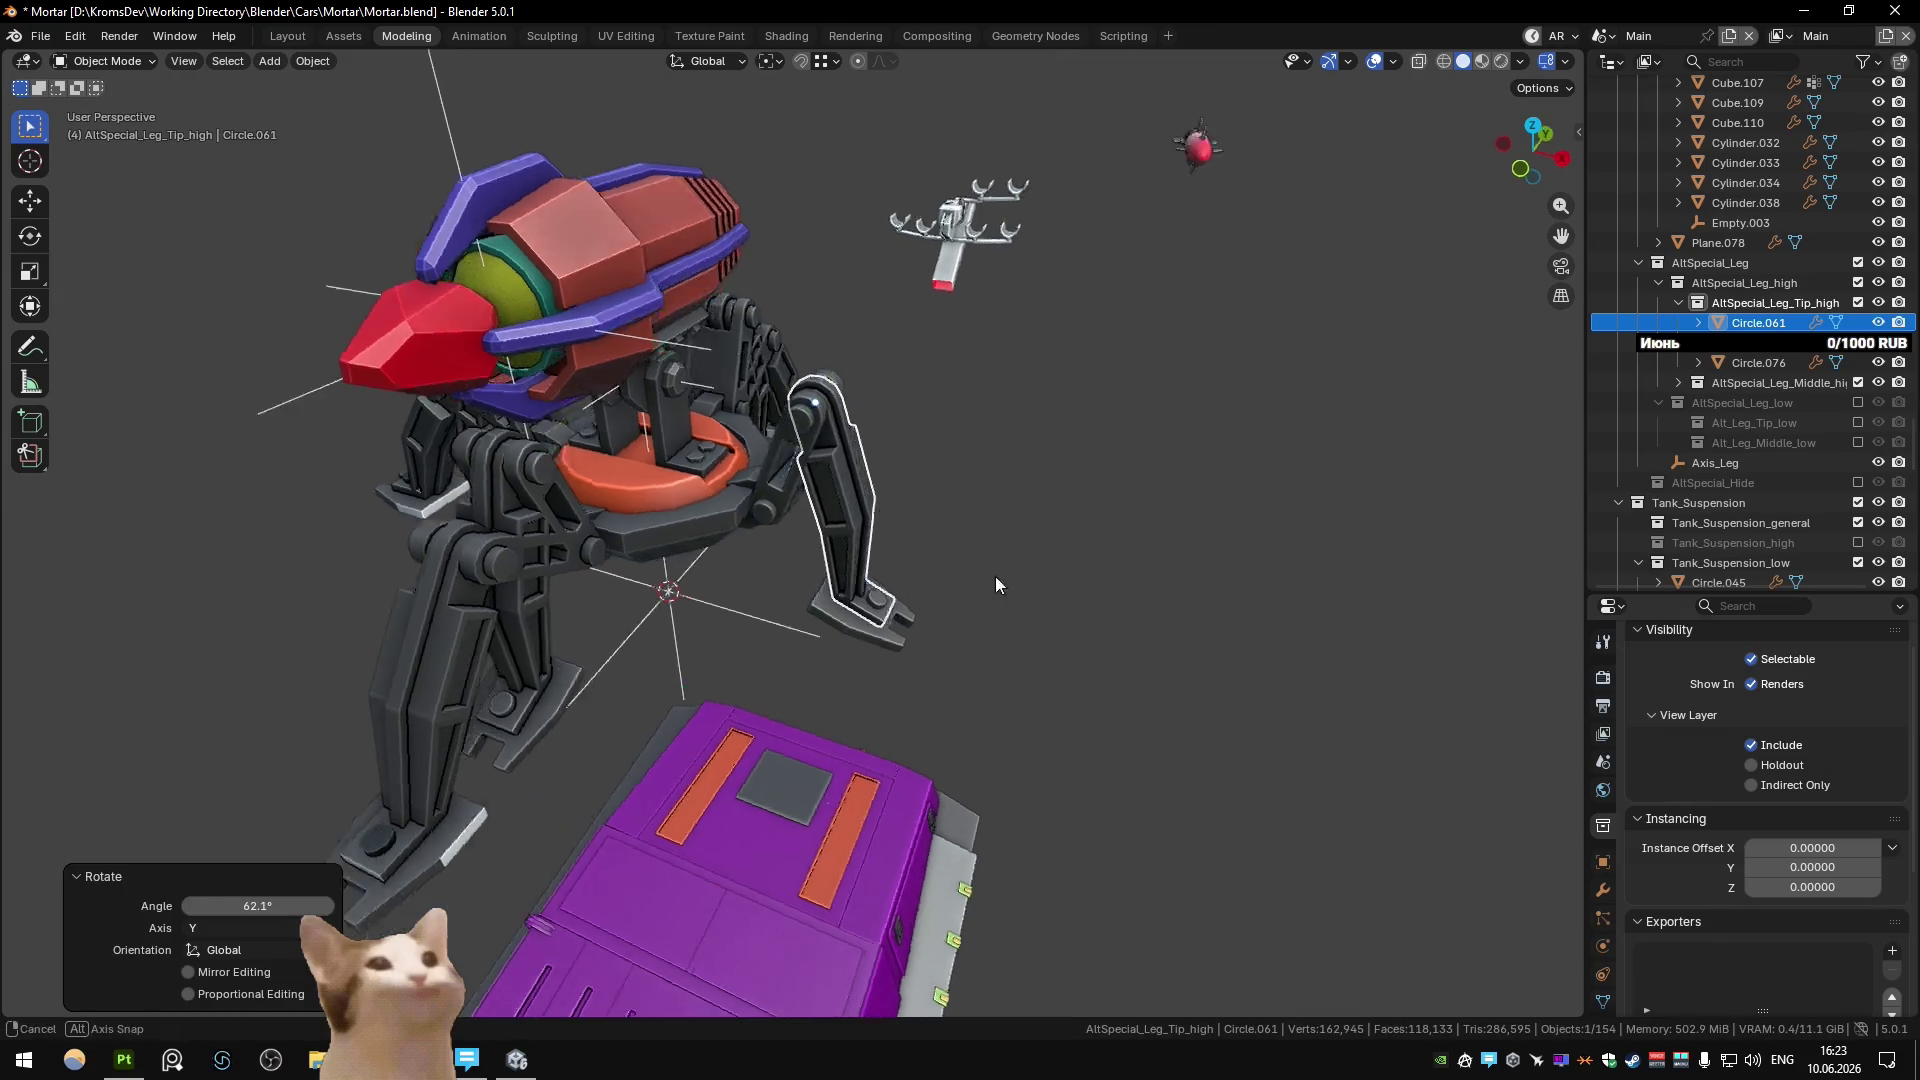
scroll(999, 554, down, 3)
mouse_move(1000, 554)
middle_down()
mouse_move(840, 501)
mouse_move(579, 519)
middle_up()
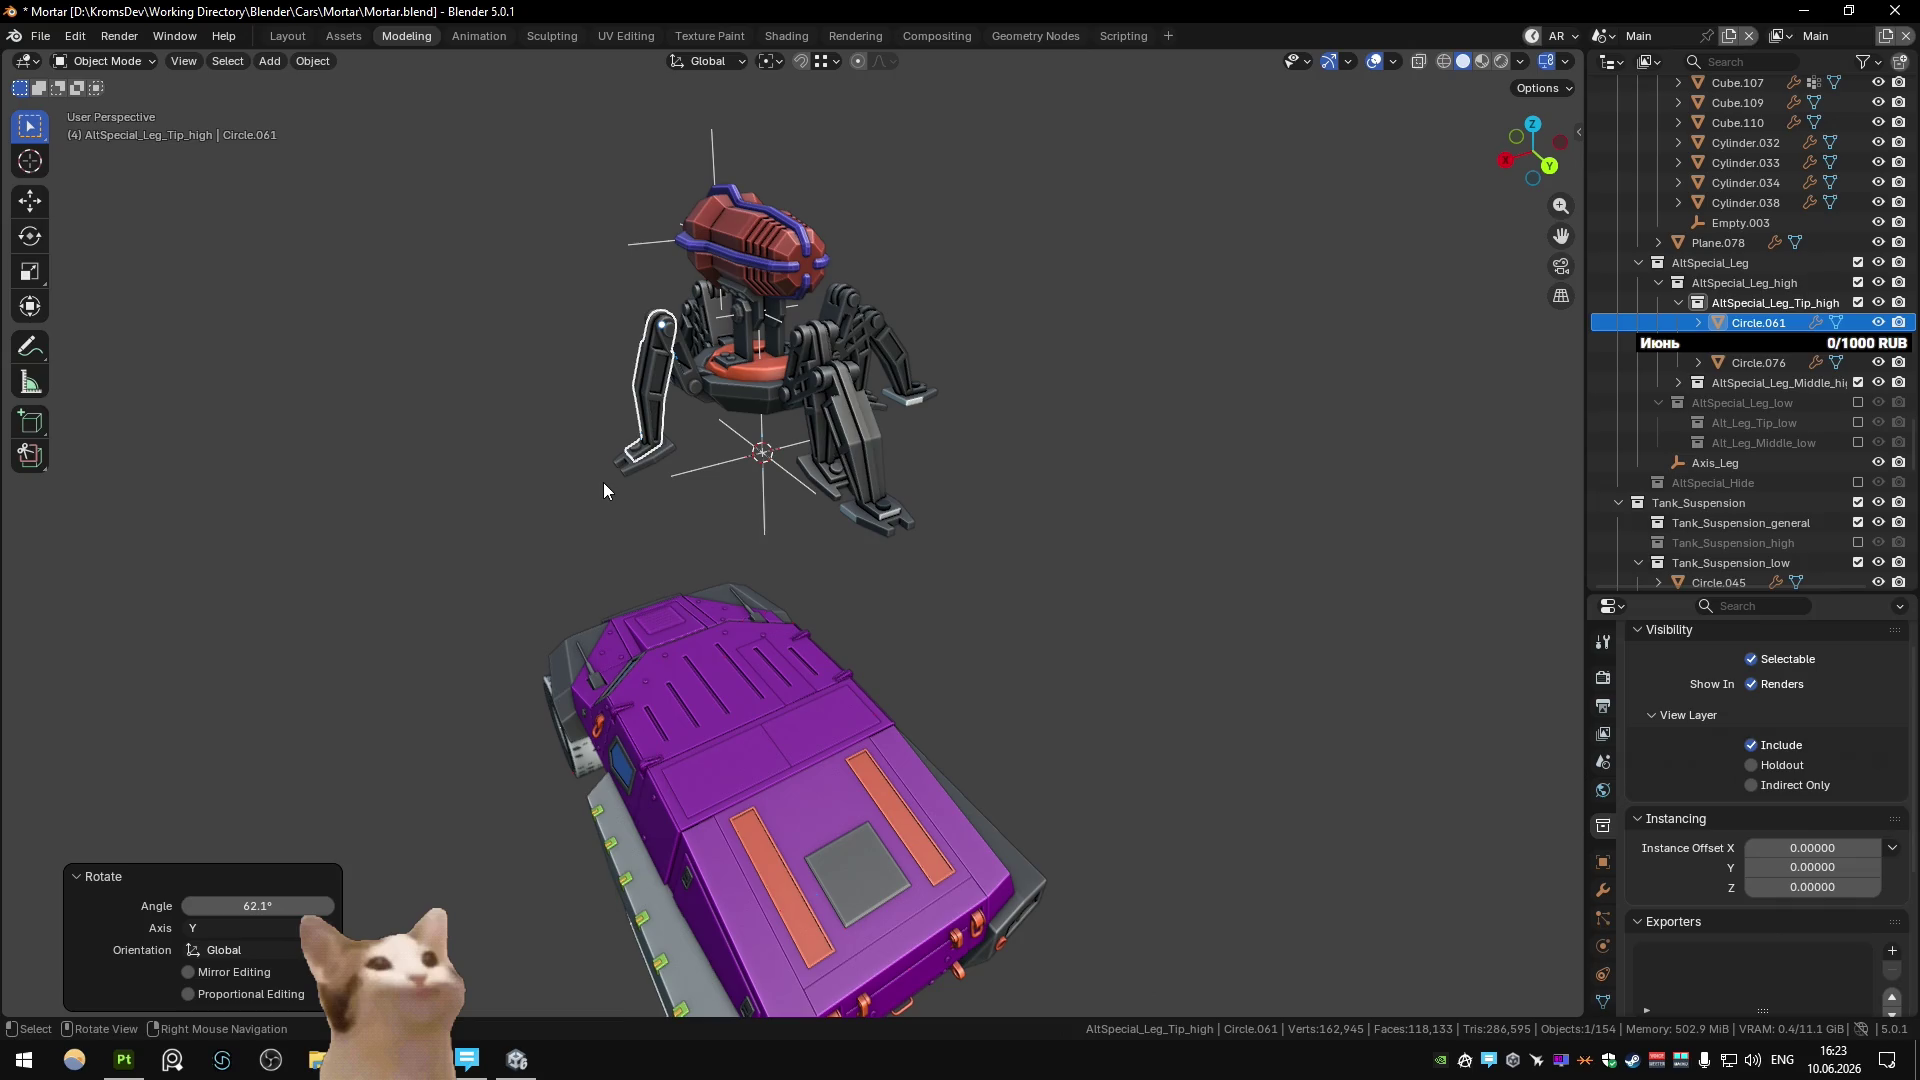
Clear the selection around the mech and save the blend file.
scroll(584, 475, up, 3)
mouse_move(584, 476)
middle_down()
mouse_move(877, 460)
mouse_move(912, 480)
mouse_move(688, 424)
mouse_move(518, 452)
mouse_move(796, 470)
mouse_move(602, 387)
middle_up()
ctrl+click(850, 462)
click(850, 462)
drag(602, 387, 862, 553)
click(862, 553)
mouse_move(862, 552)
middle_down()
mouse_move(898, 508)
mouse_move(990, 498)
middle_up()
key(ctrl+s)
Enable the Selectable restriction toggle column in the Outliner filter.
scroll(778, 470, up, 2)
middle_drag(778, 470, 790, 550)
scroll(790, 558, up, 3)
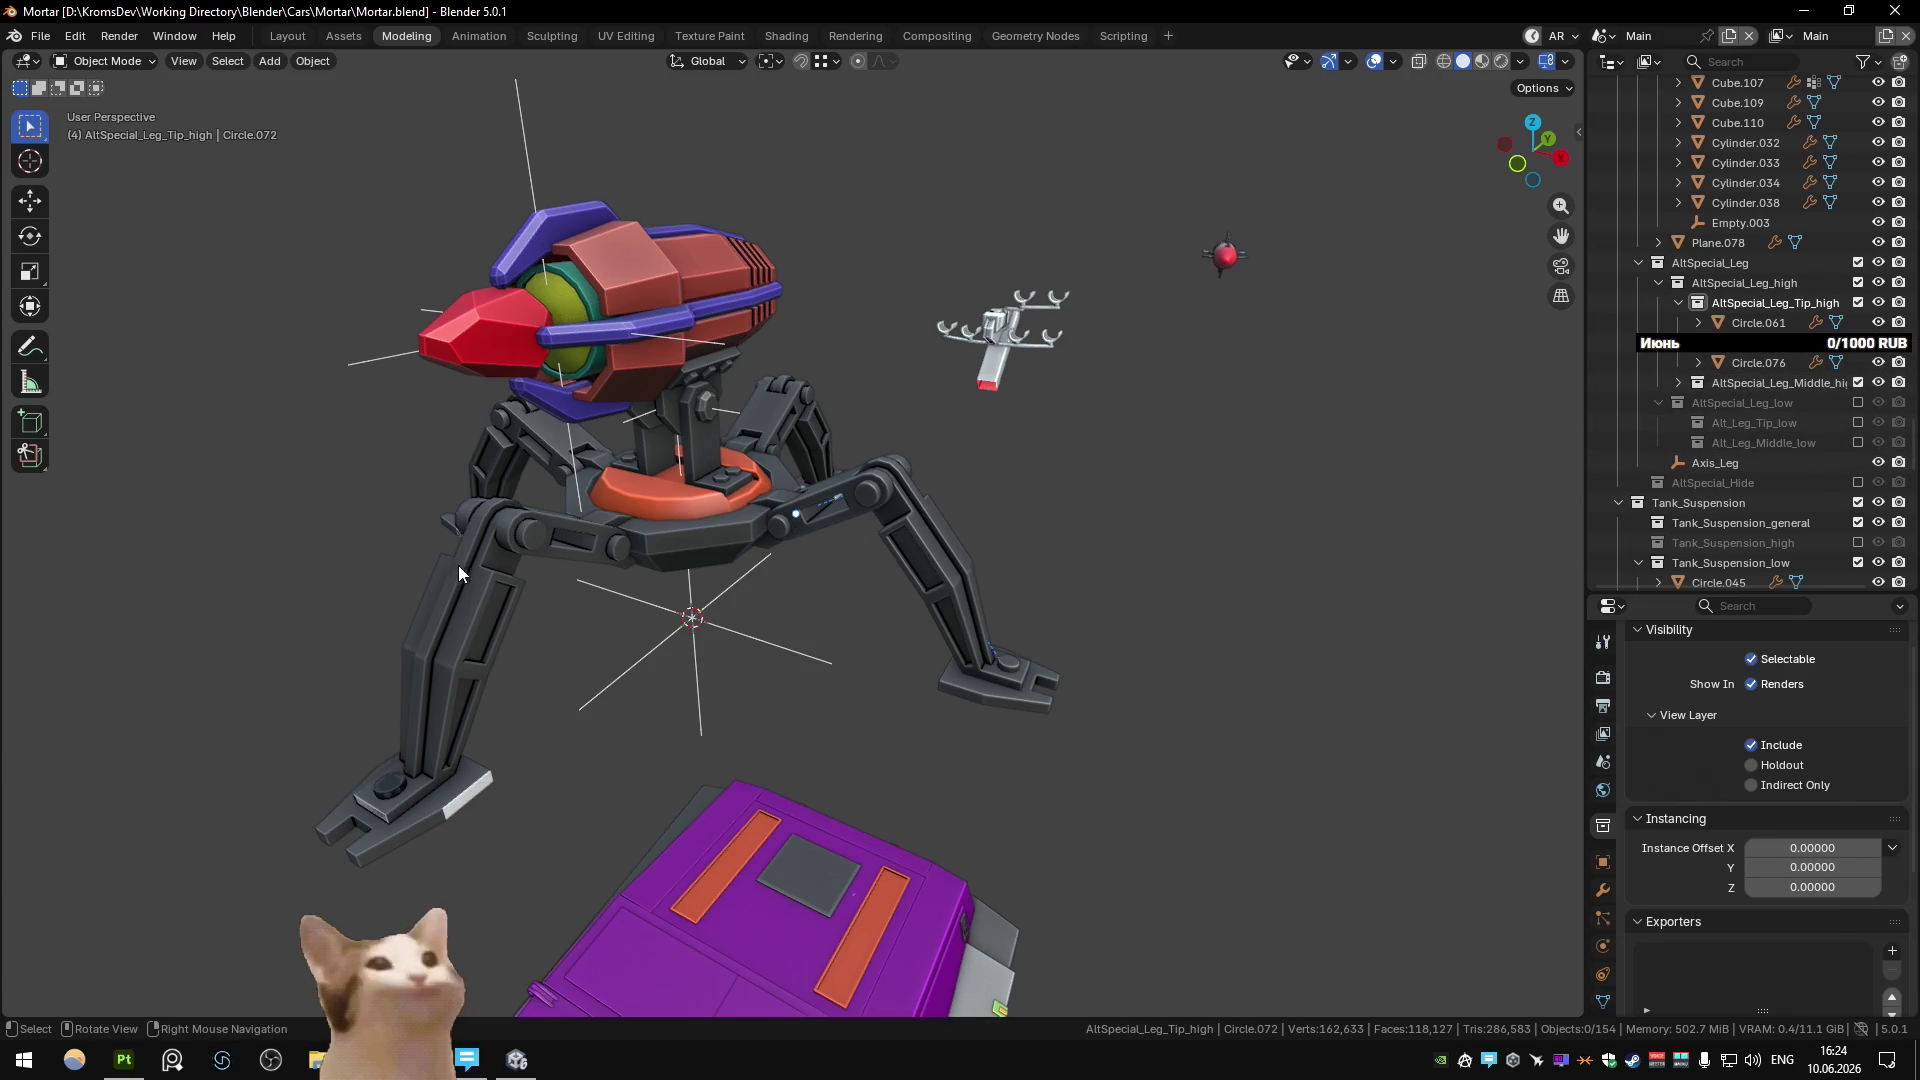
scroll(1705, 386, up, 4)
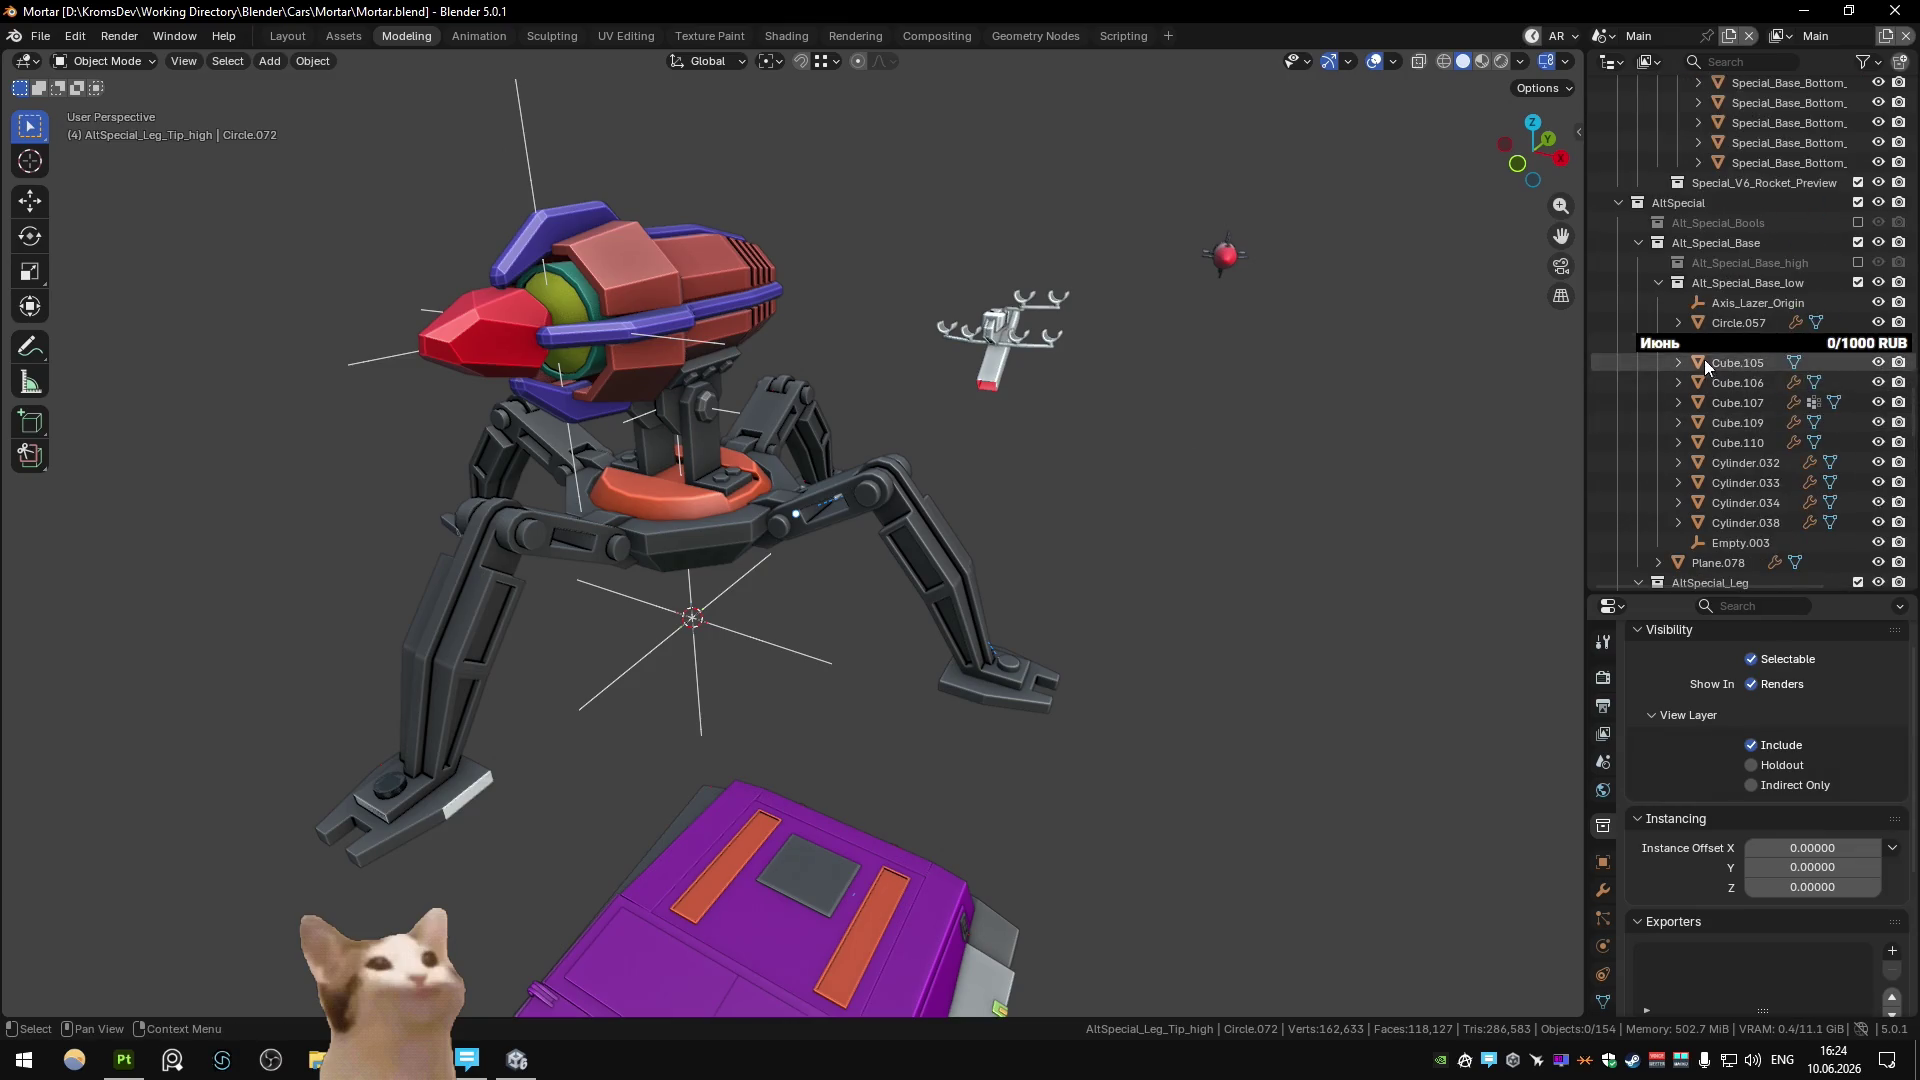
scroll(1696, 303, down, 5)
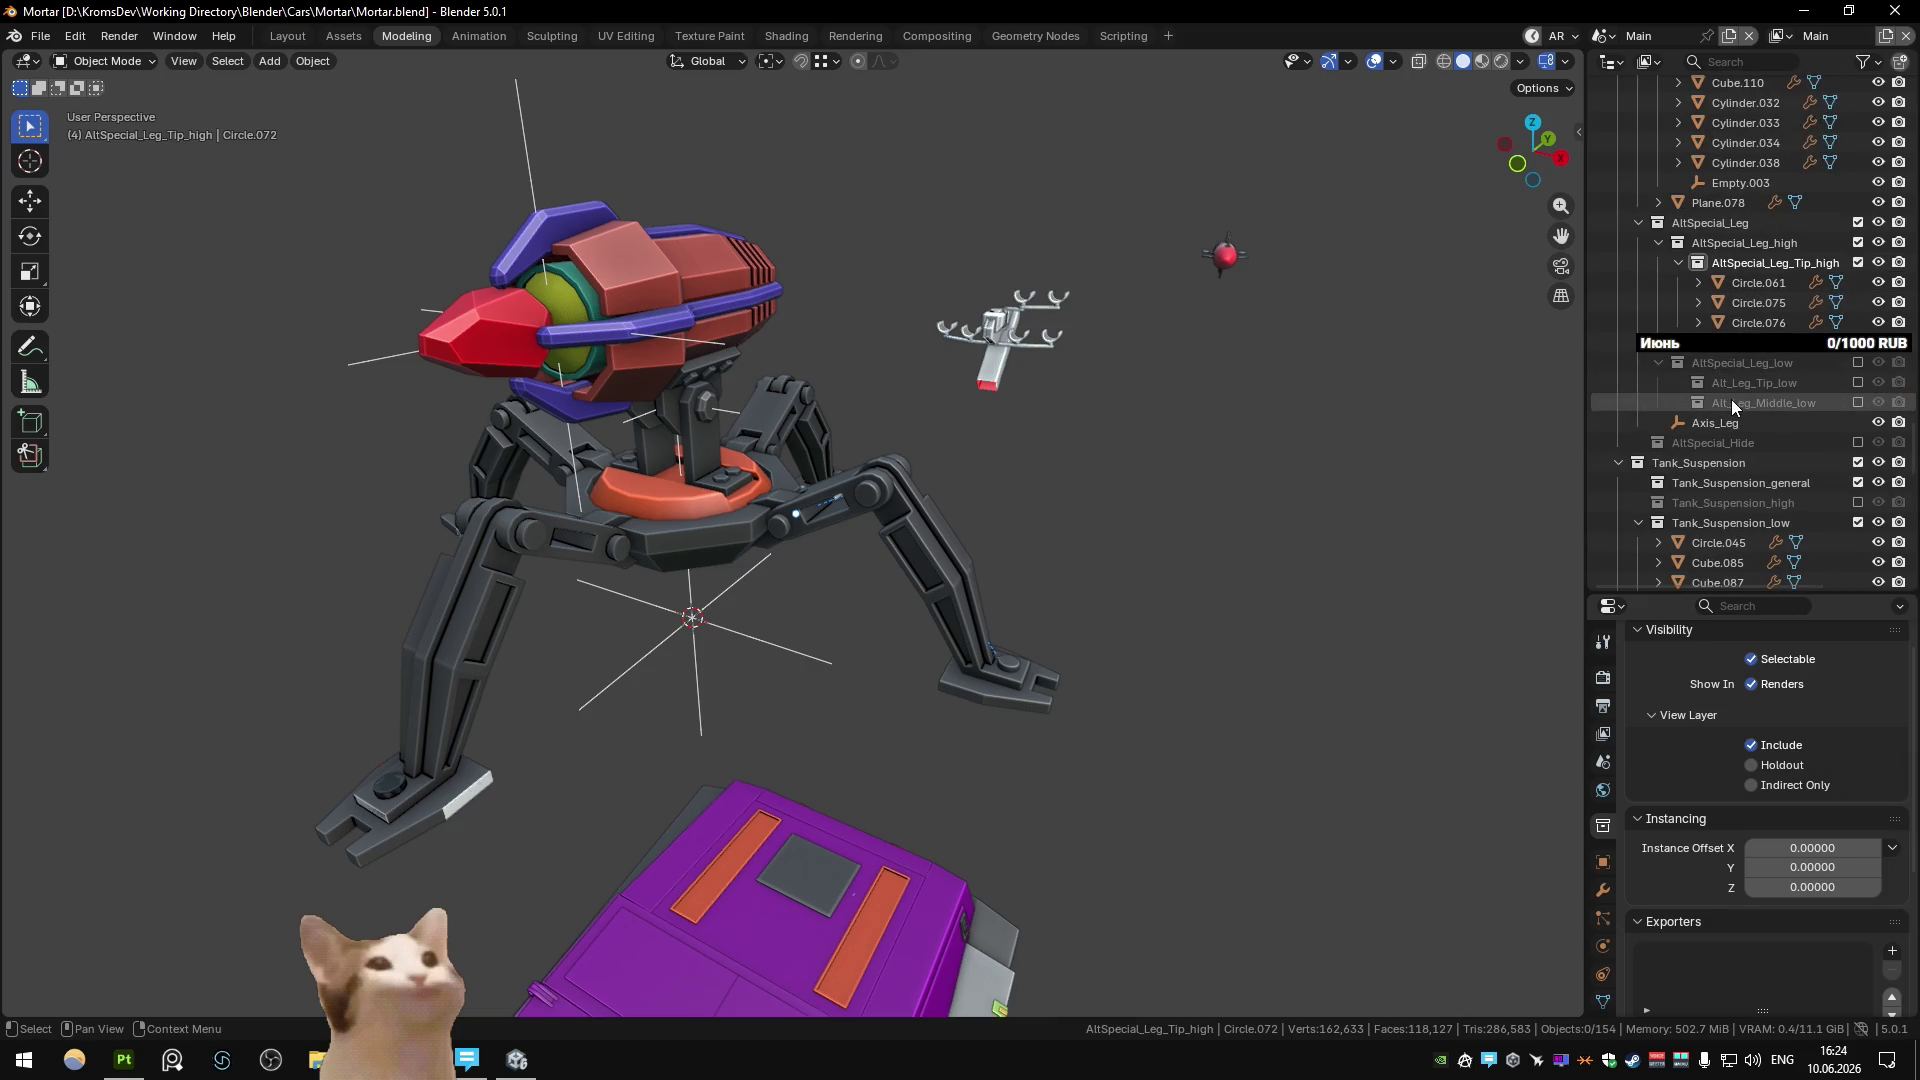
scroll(1730, 393, up, 5)
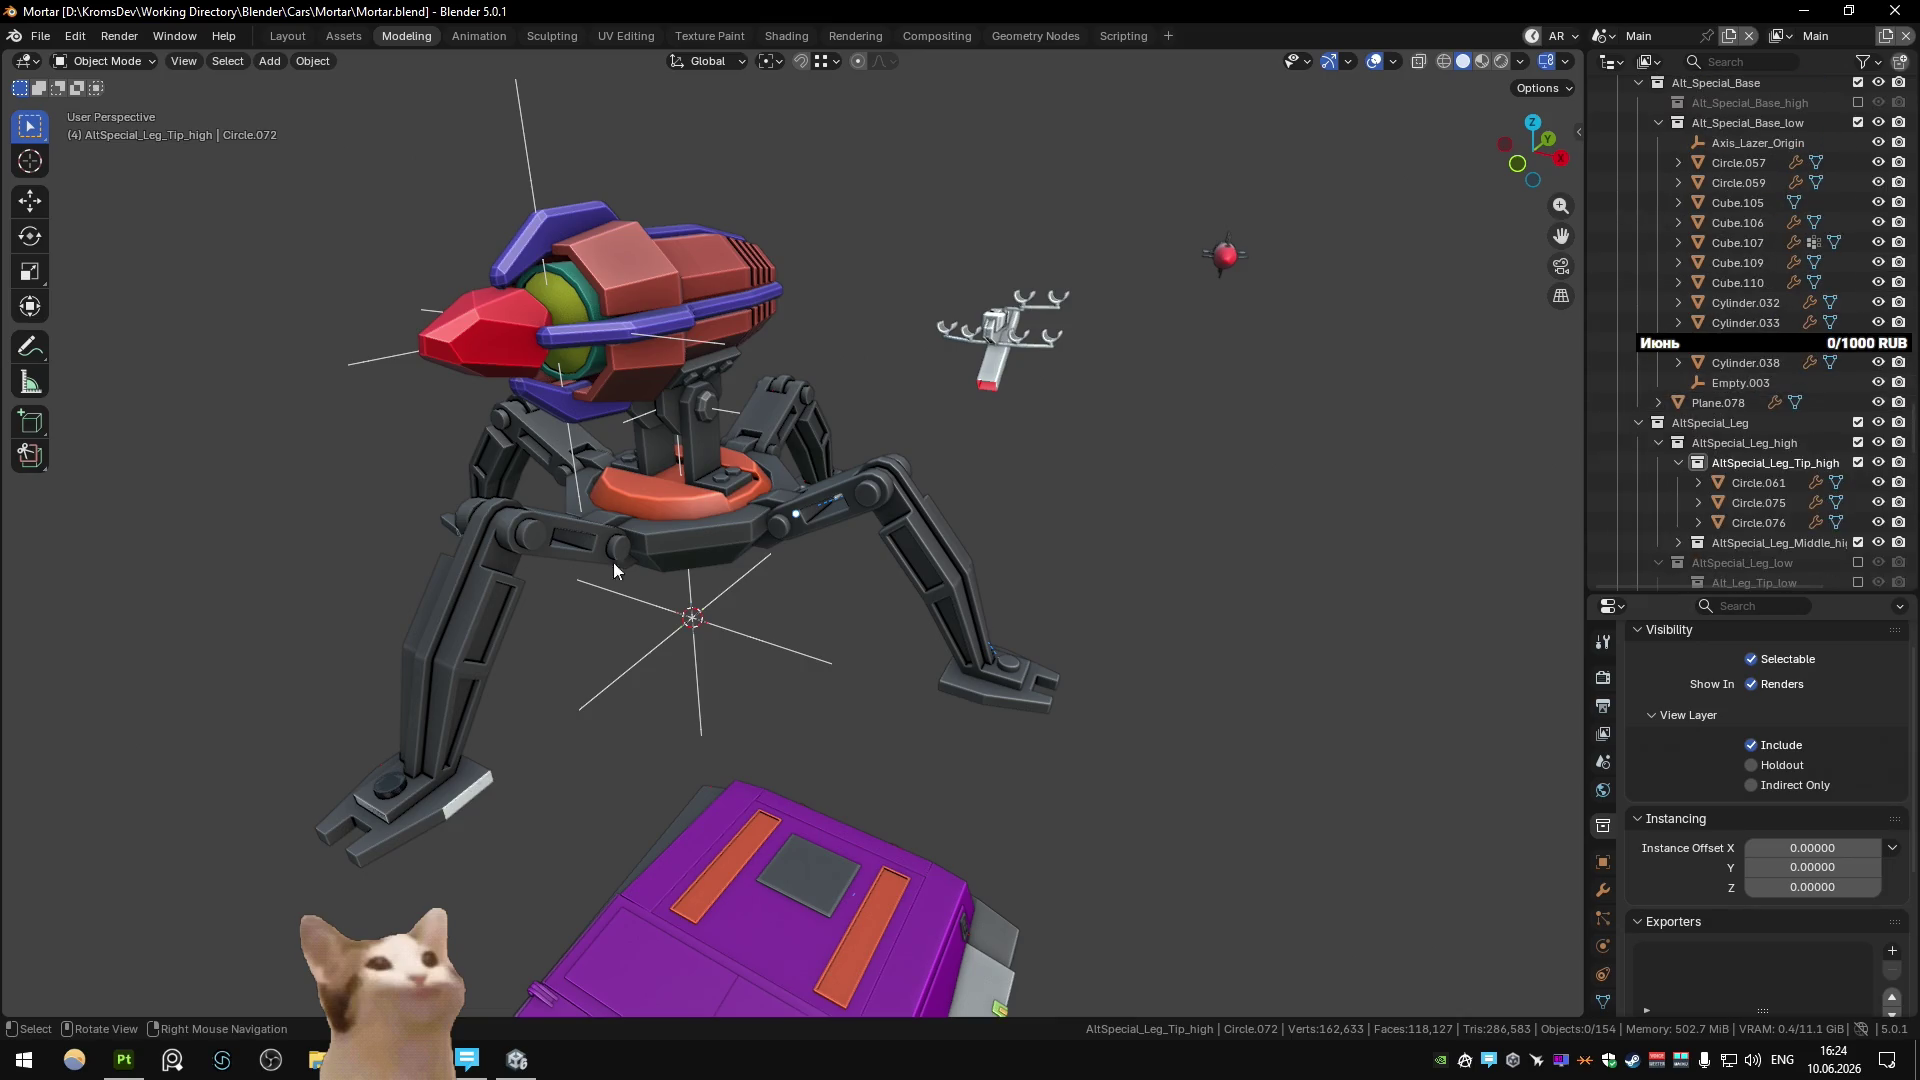
scroll(1790, 420, down, 10)
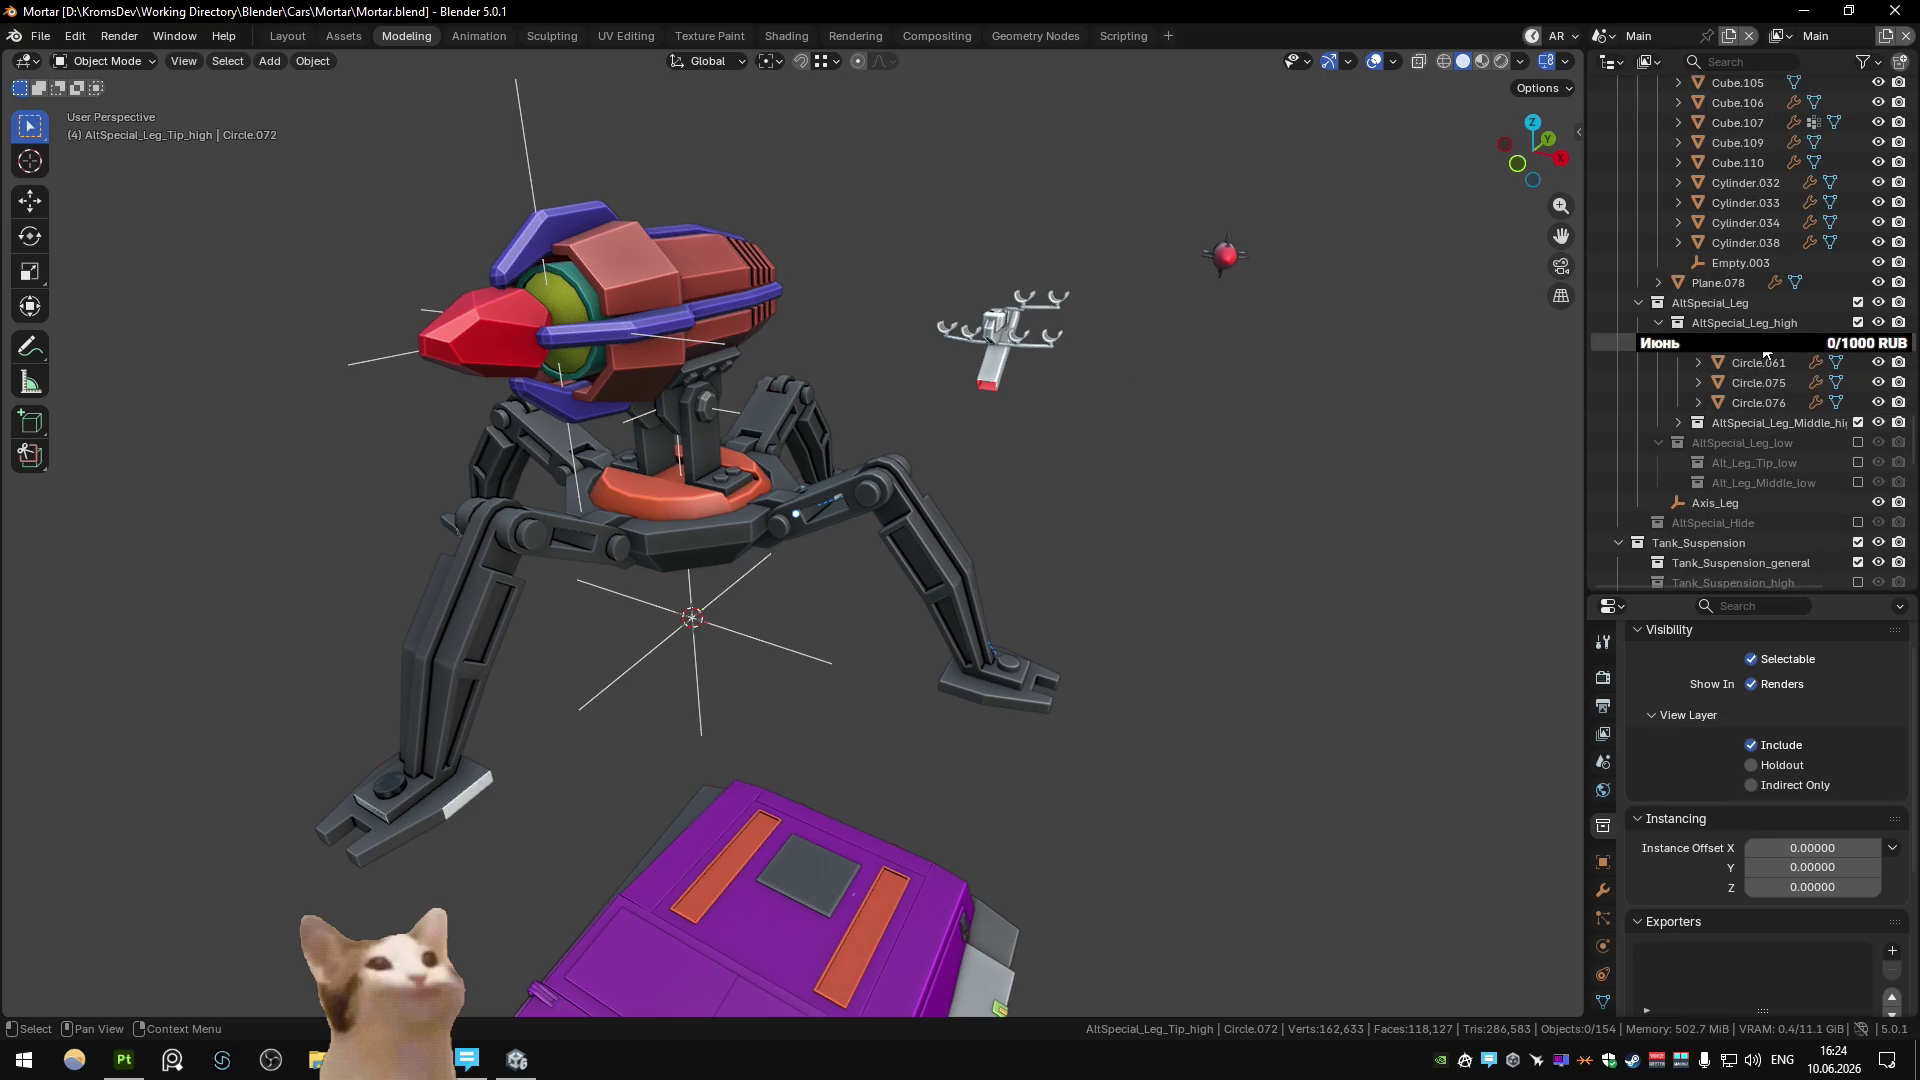
scroll(1780, 300, up, 3)
click(1862, 61)
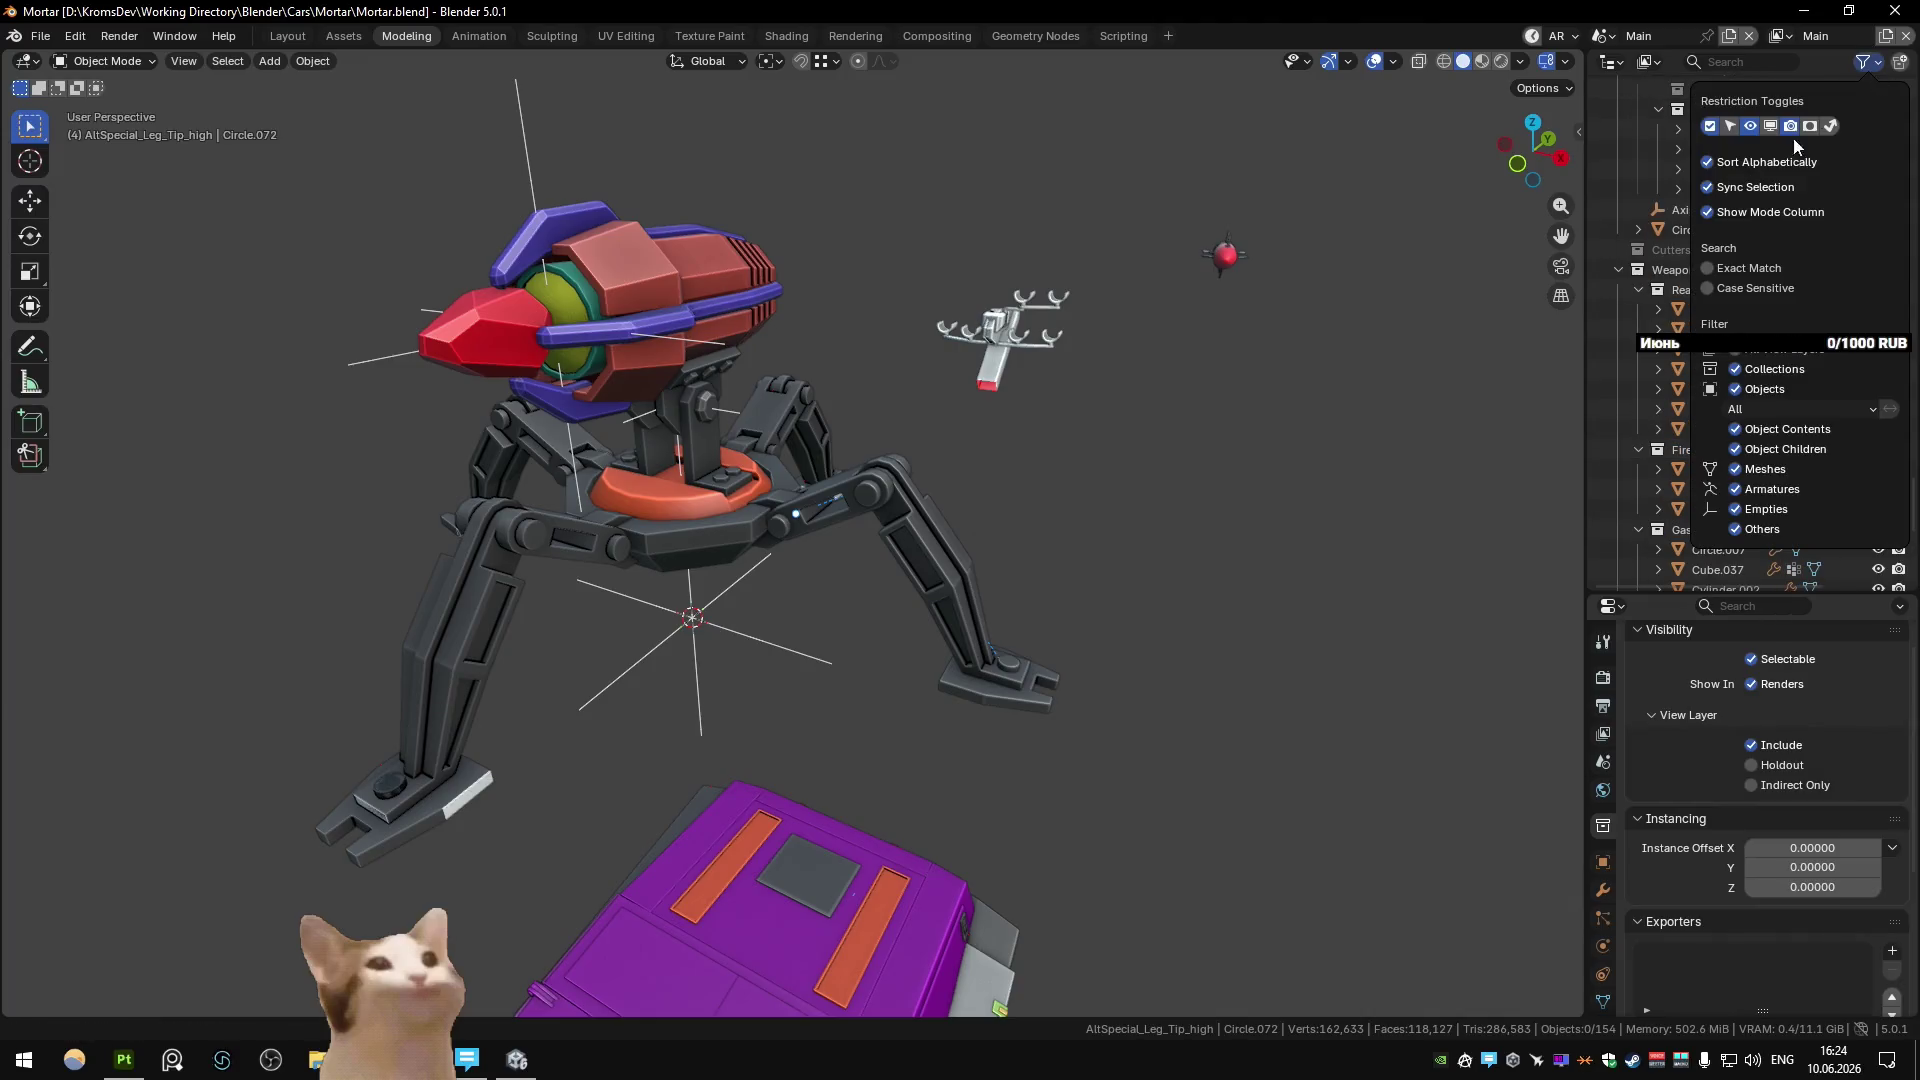
click(1731, 127)
Scroll the Outliner and select Plane.078.
scroll(1728, 449, up, 8)
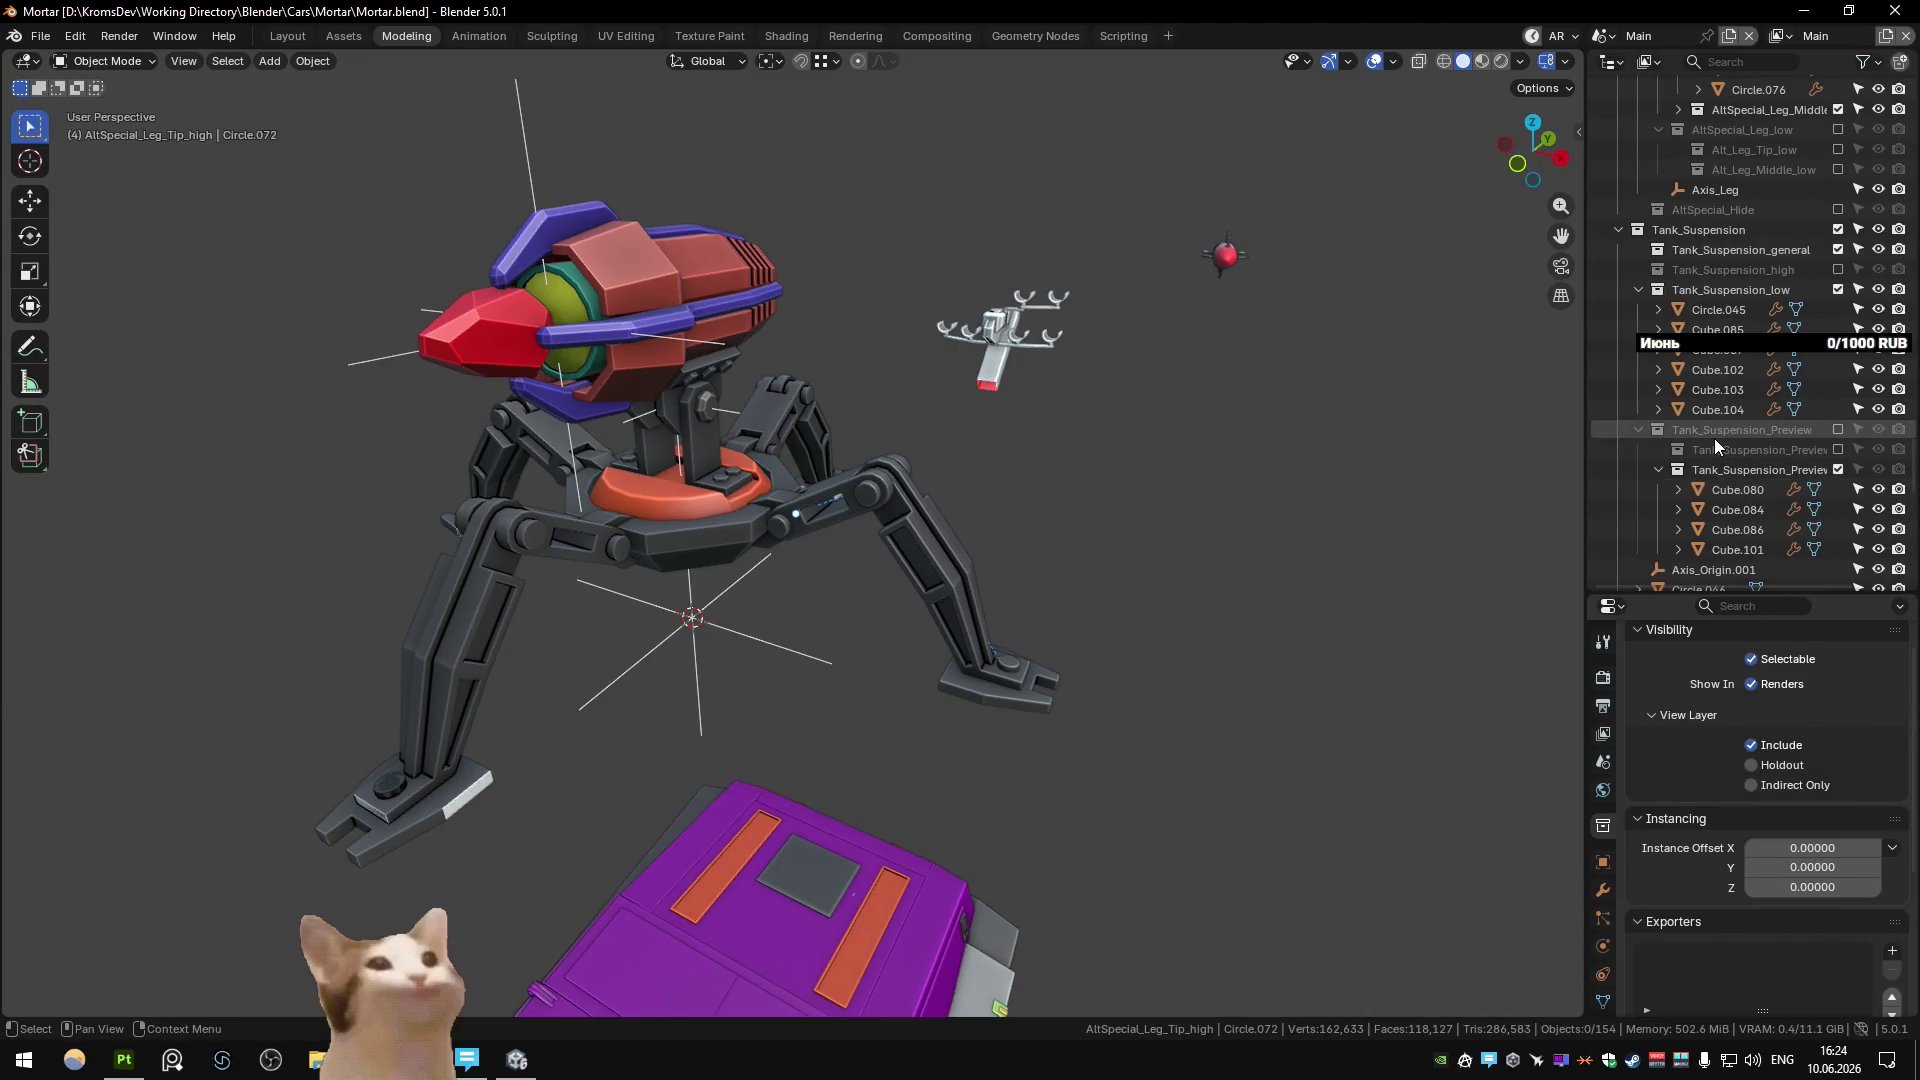
scroll(1713, 438, down, 8)
scroll(1716, 427, up, 8)
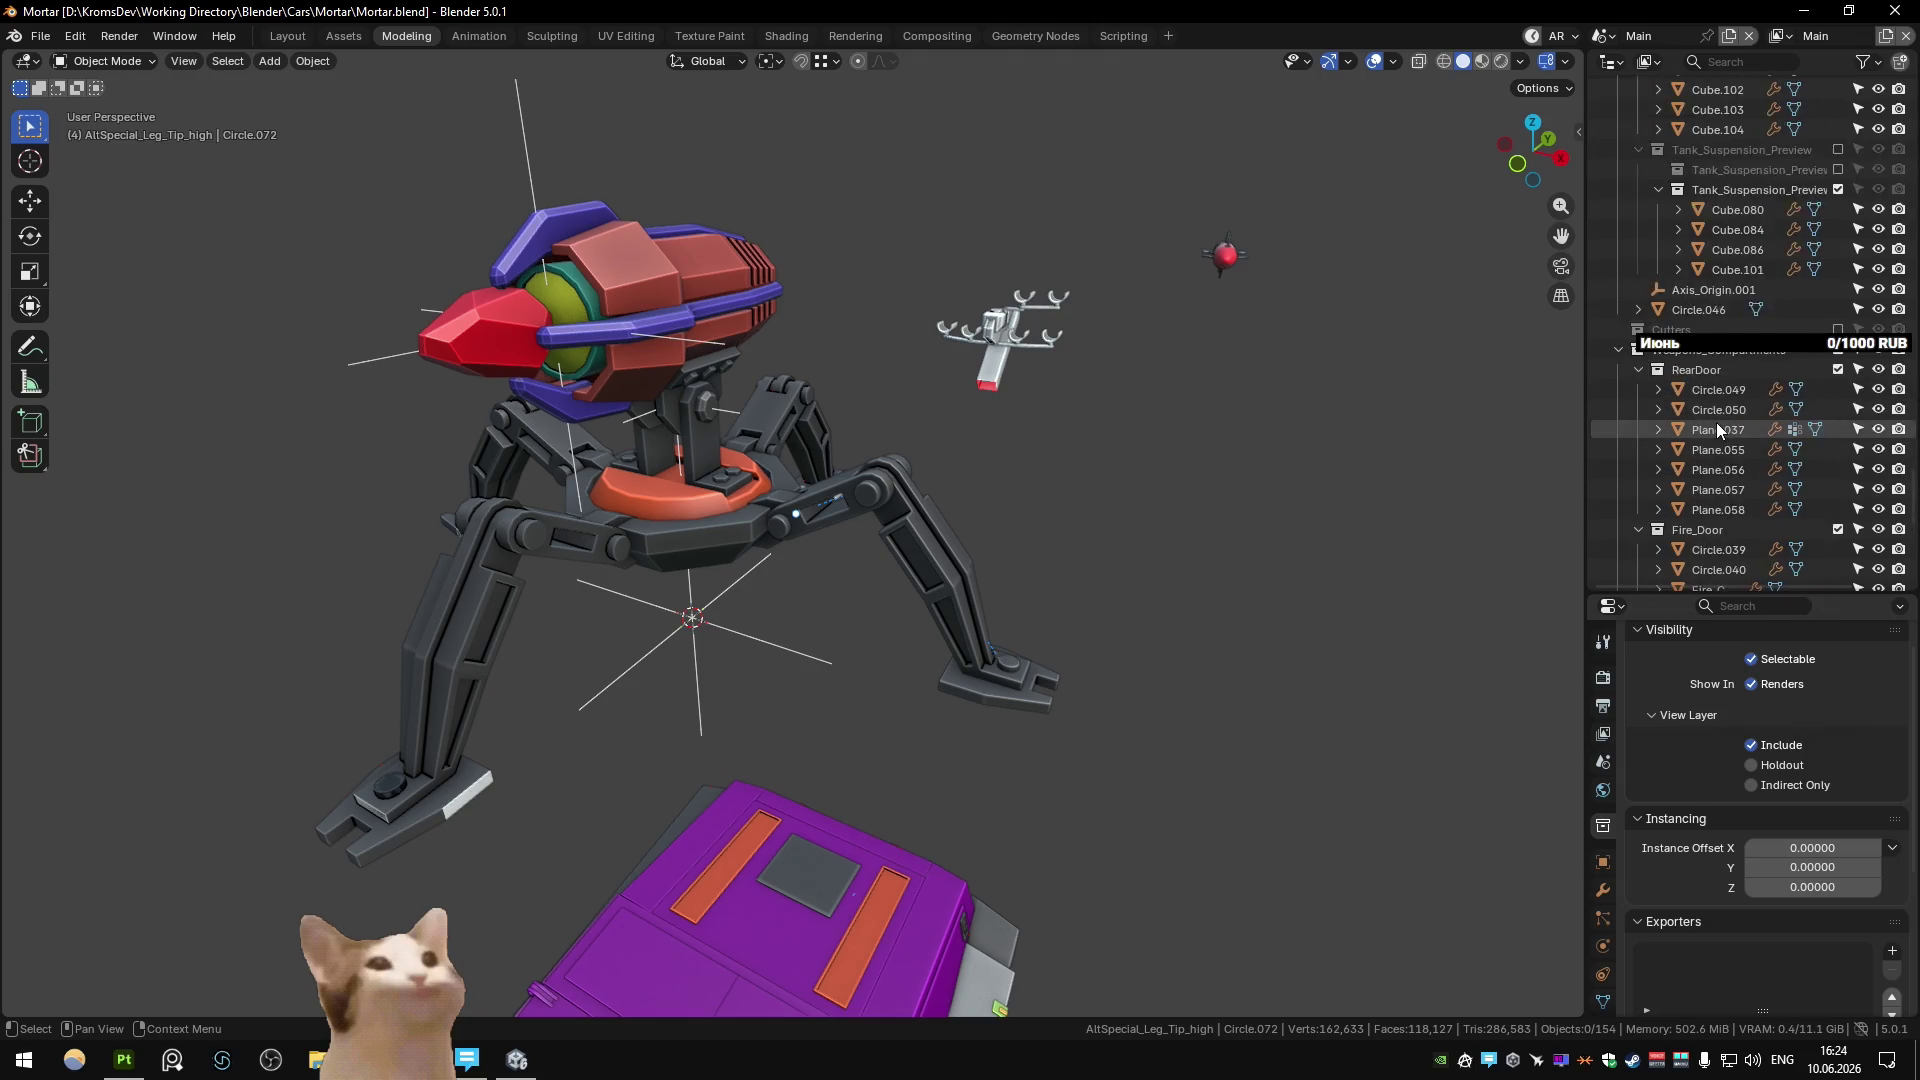
scroll(1716, 423, up, 2)
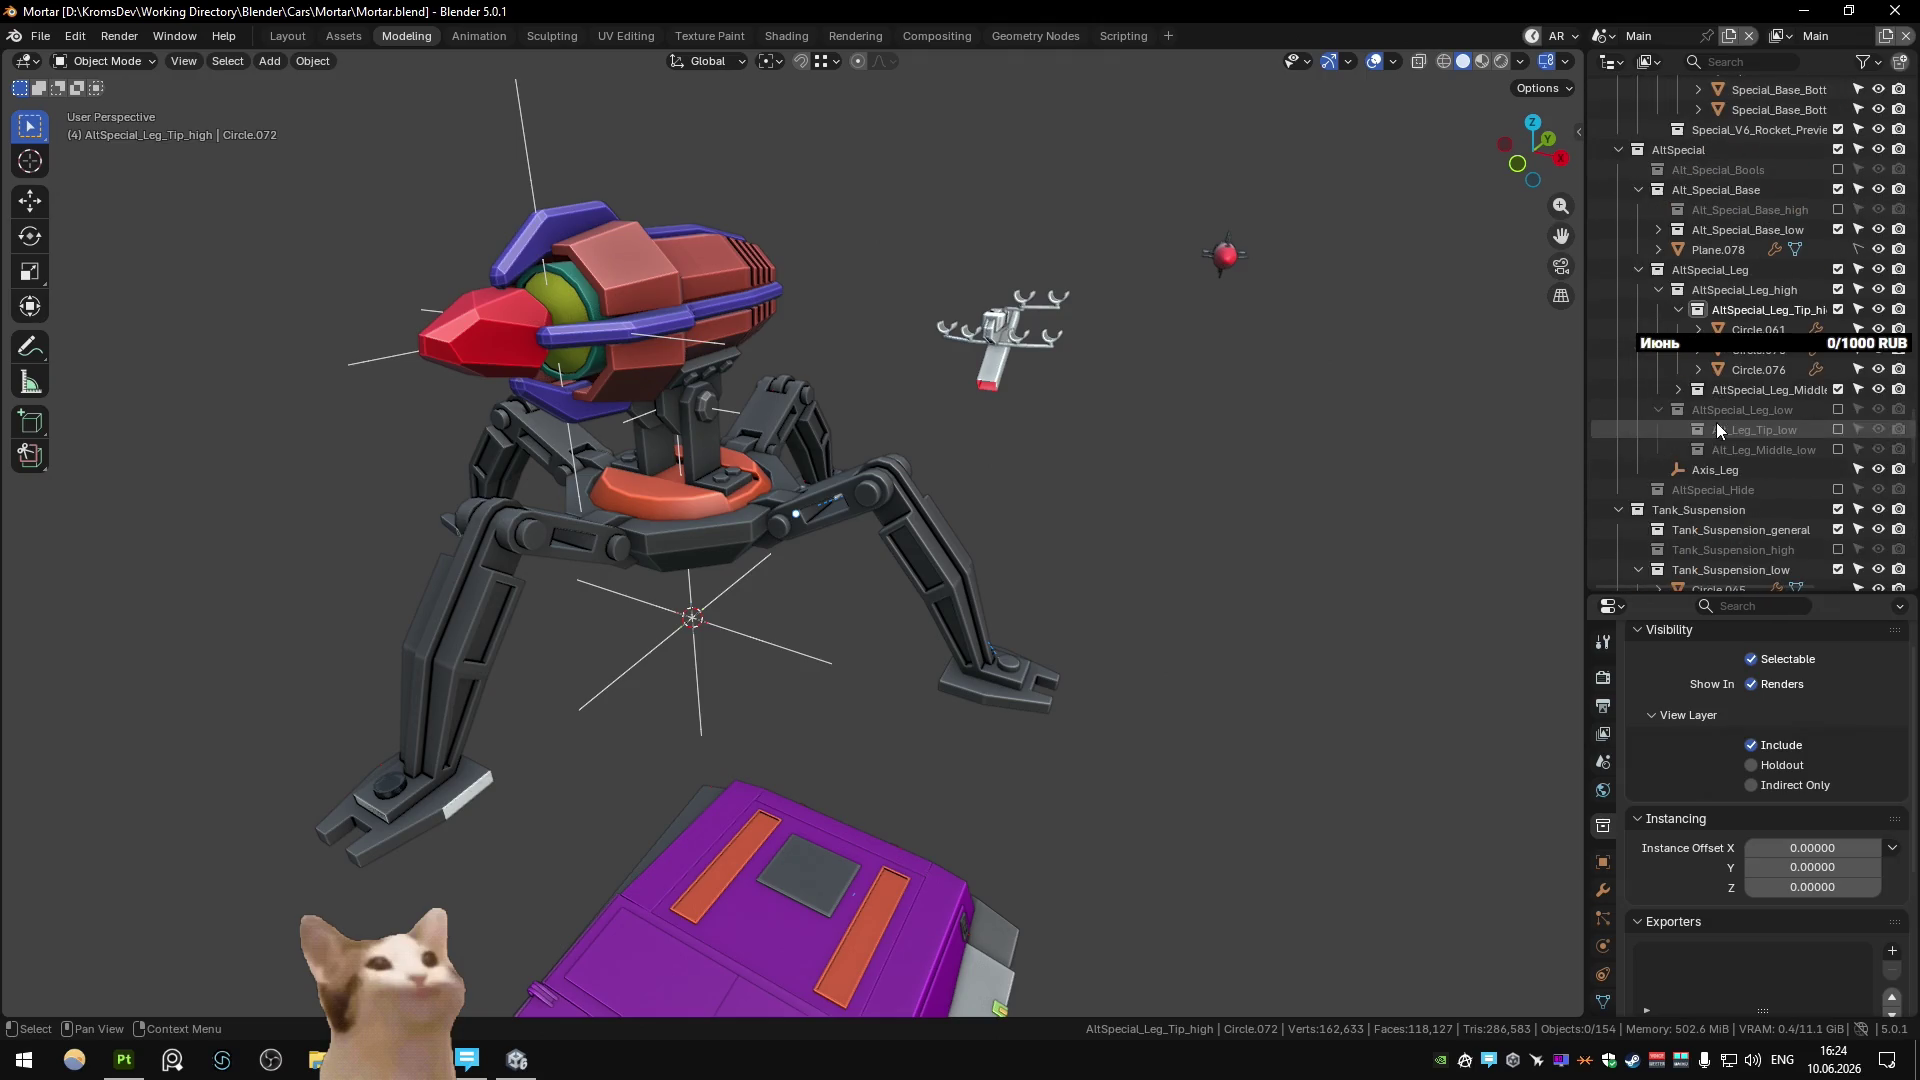
click(1788, 252)
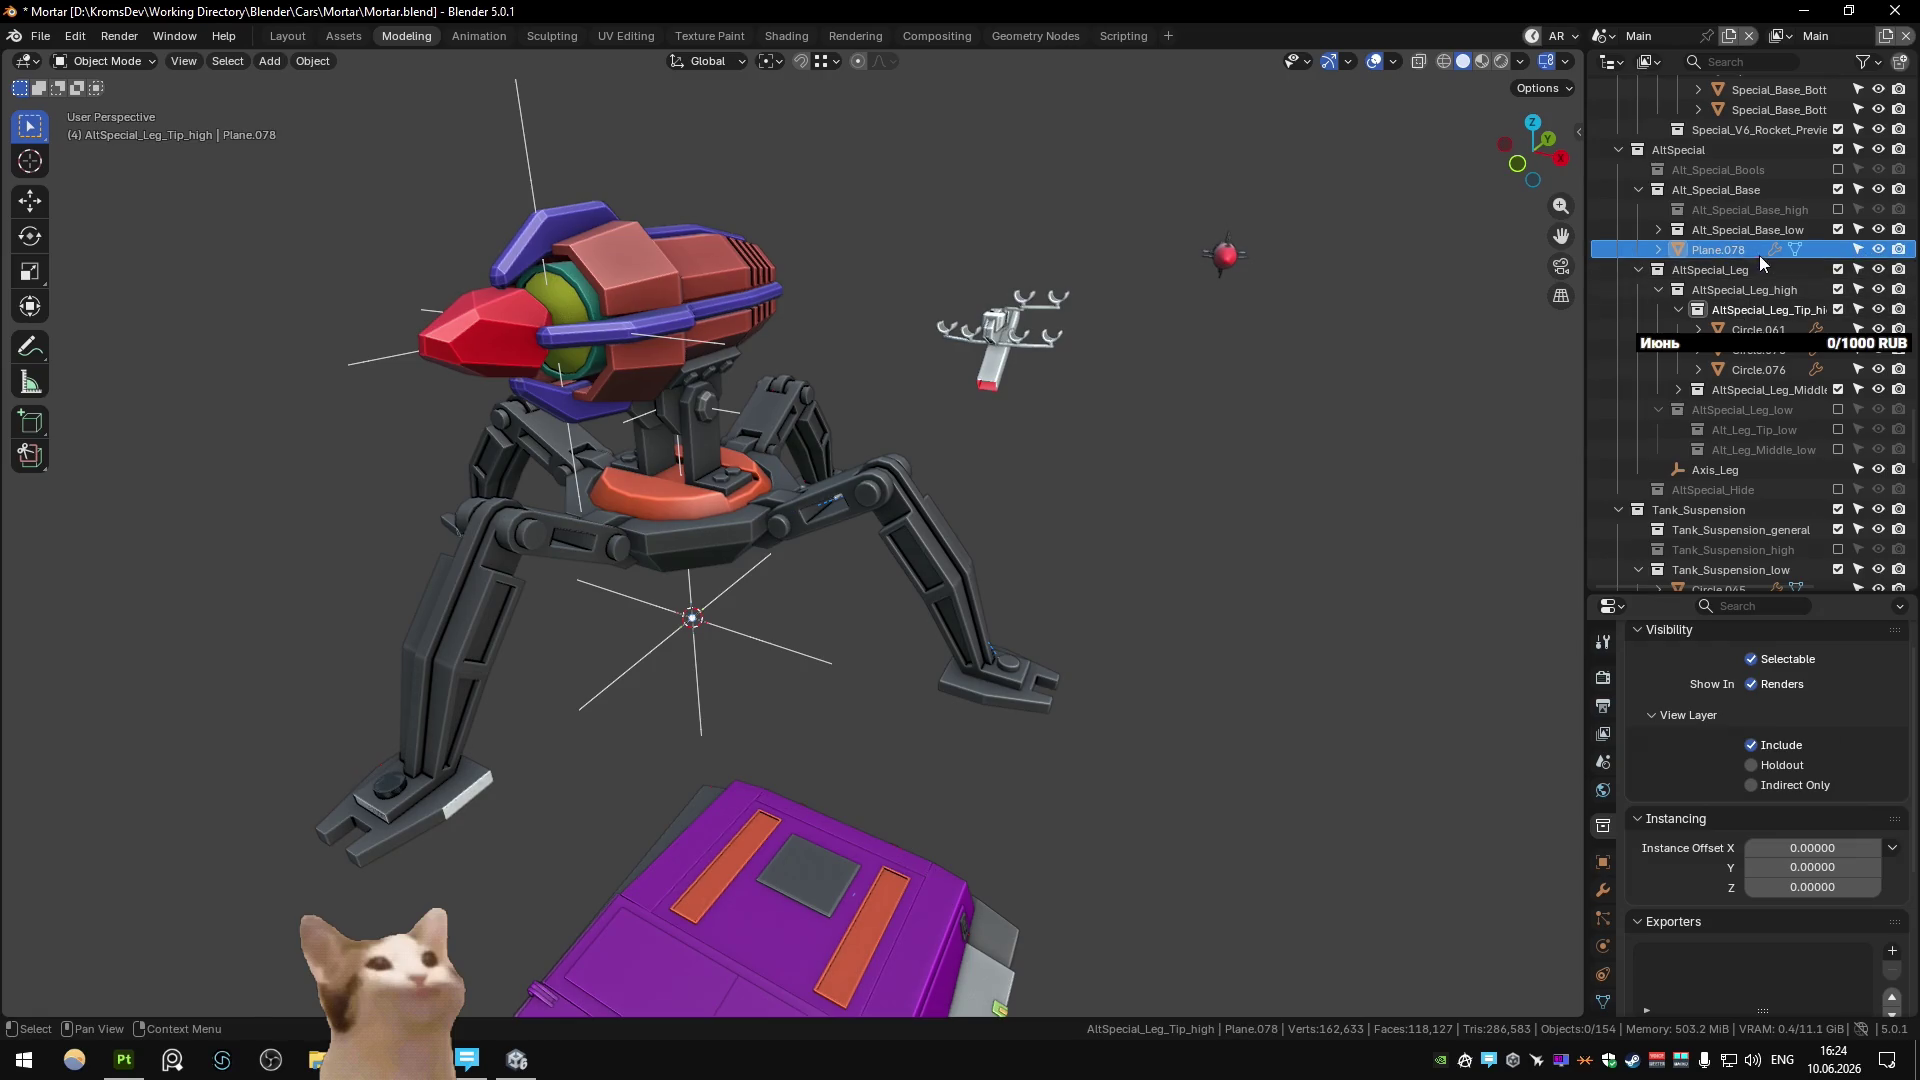
Set Plane.078's Geometry Nodes Collection input to the AltSpecial_Leg high collection.
click(1866, 253)
click(1603, 889)
click(1724, 724)
click(1724, 708)
scroll(1776, 828, down, 4)
click(1847, 790)
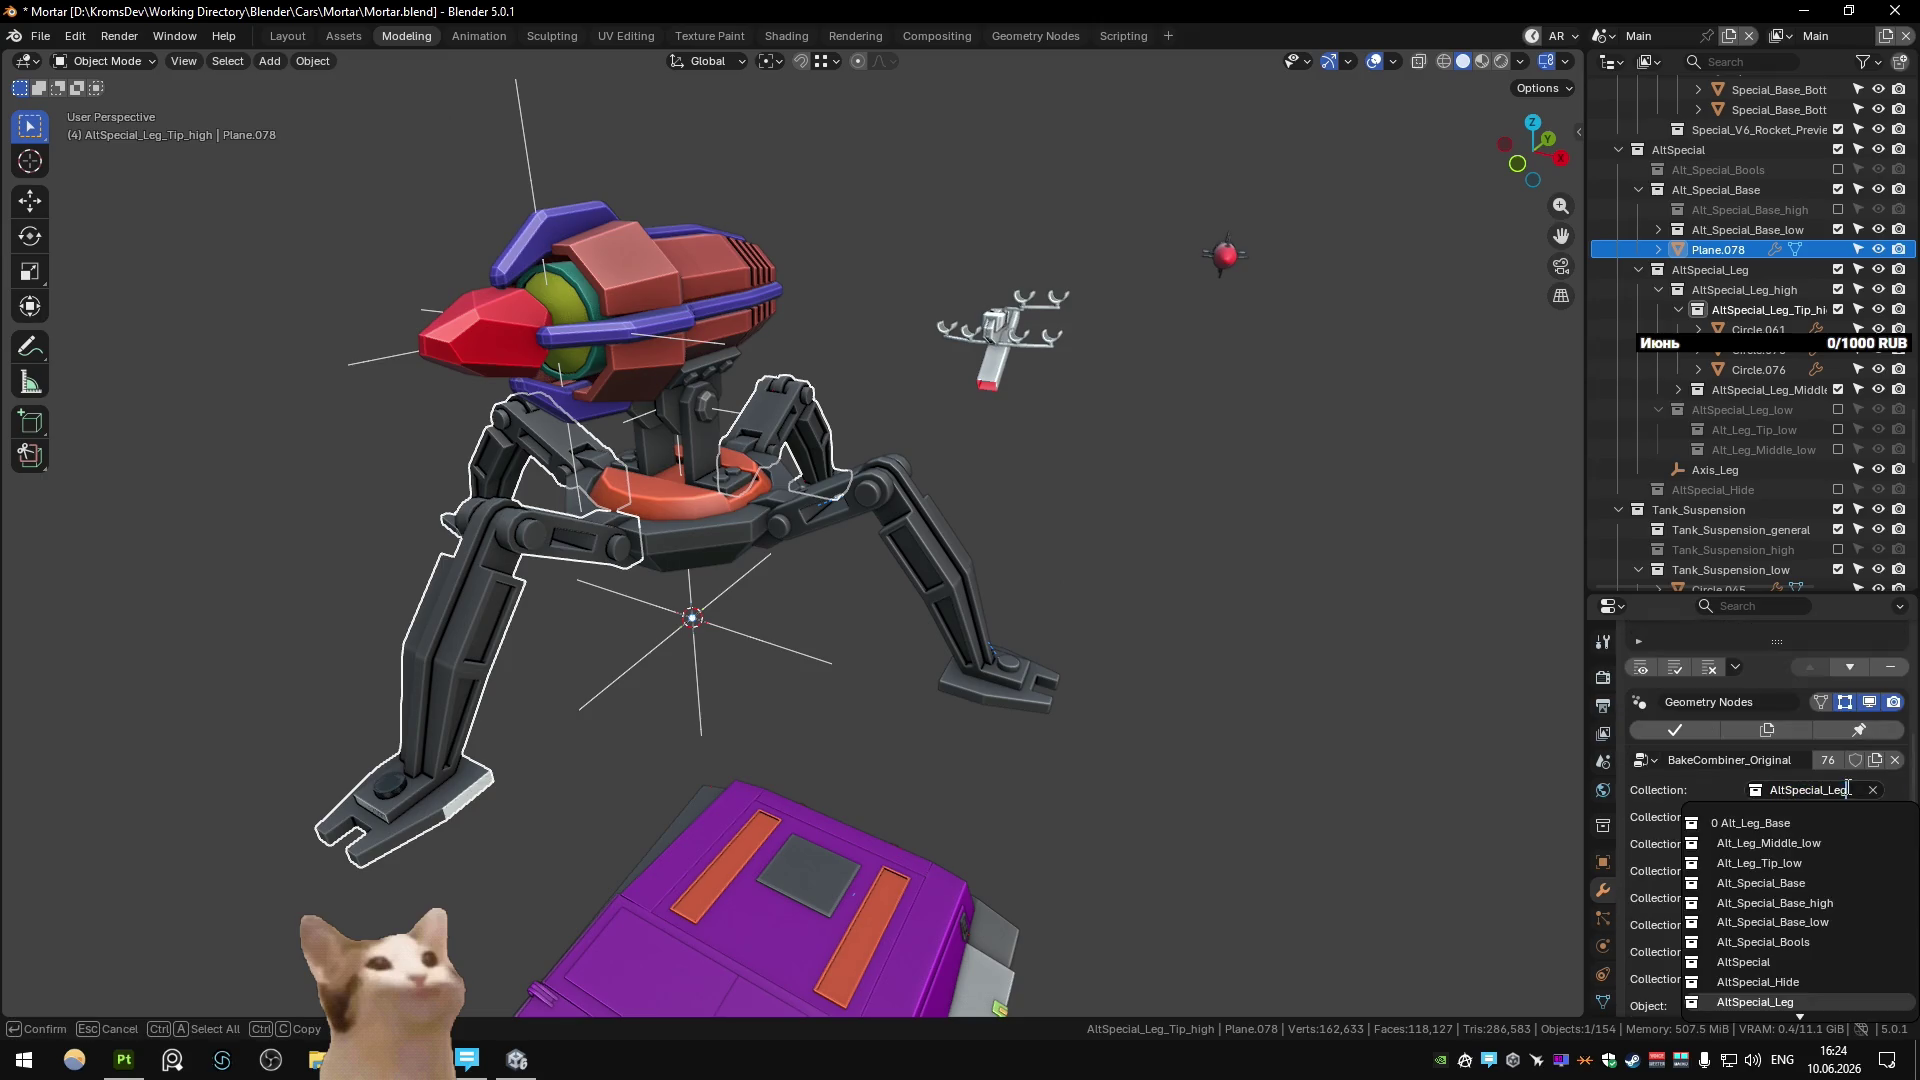
text(_)
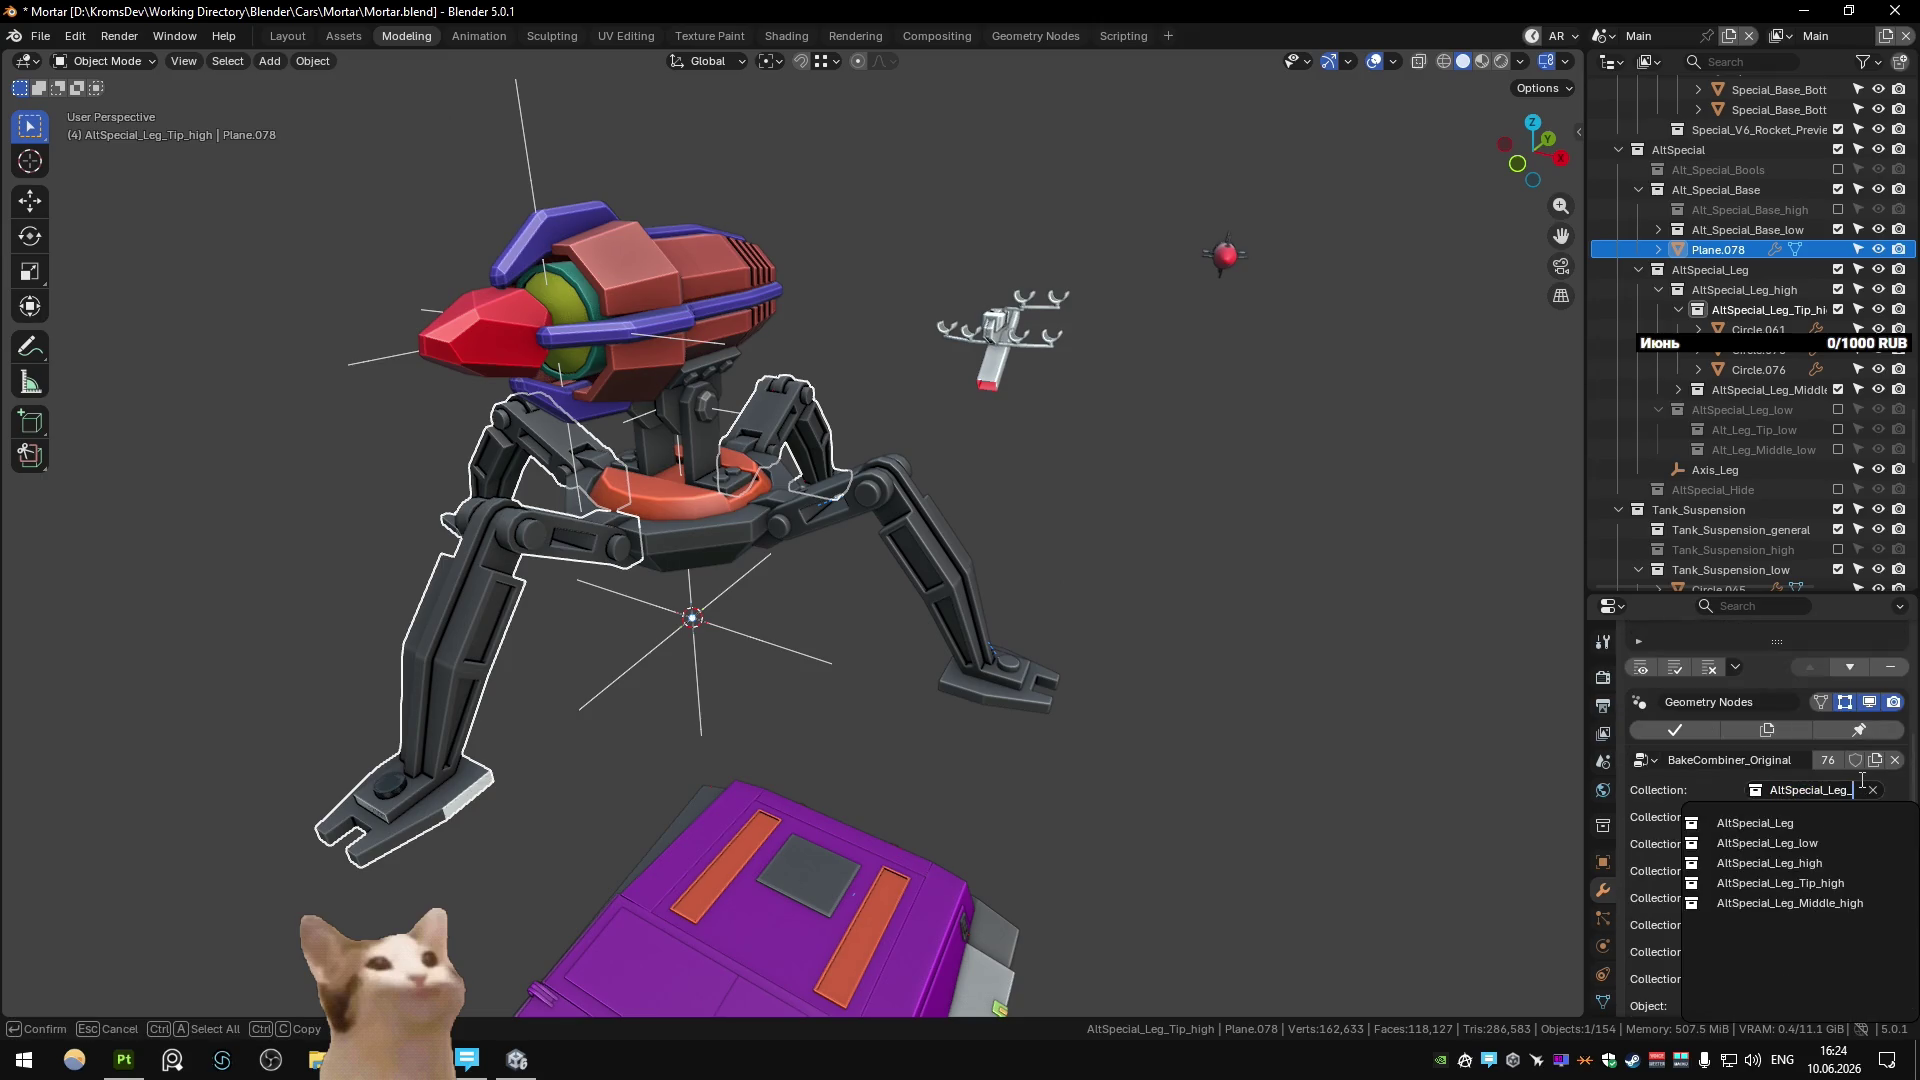
text(h)
click(1760, 823)
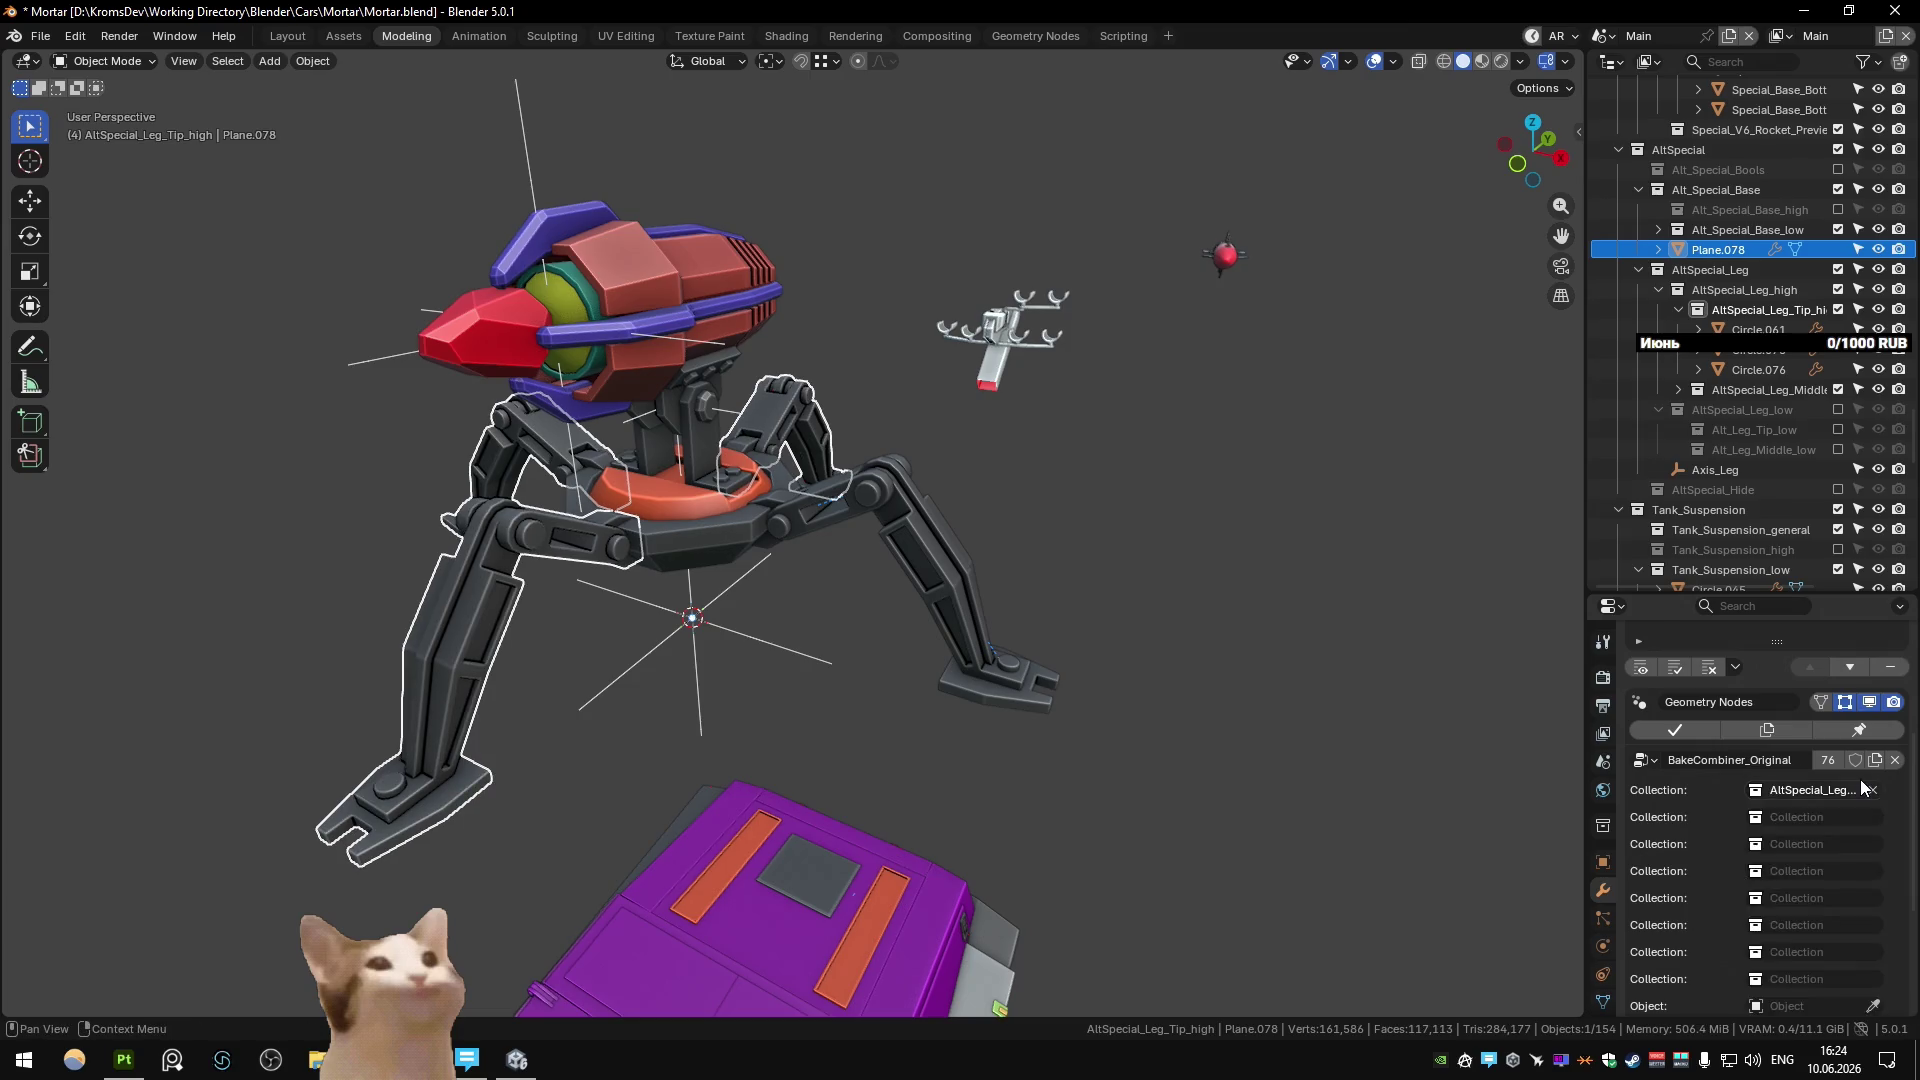
click(1180, 489)
middle_drag(1202, 454, 1119, 465)
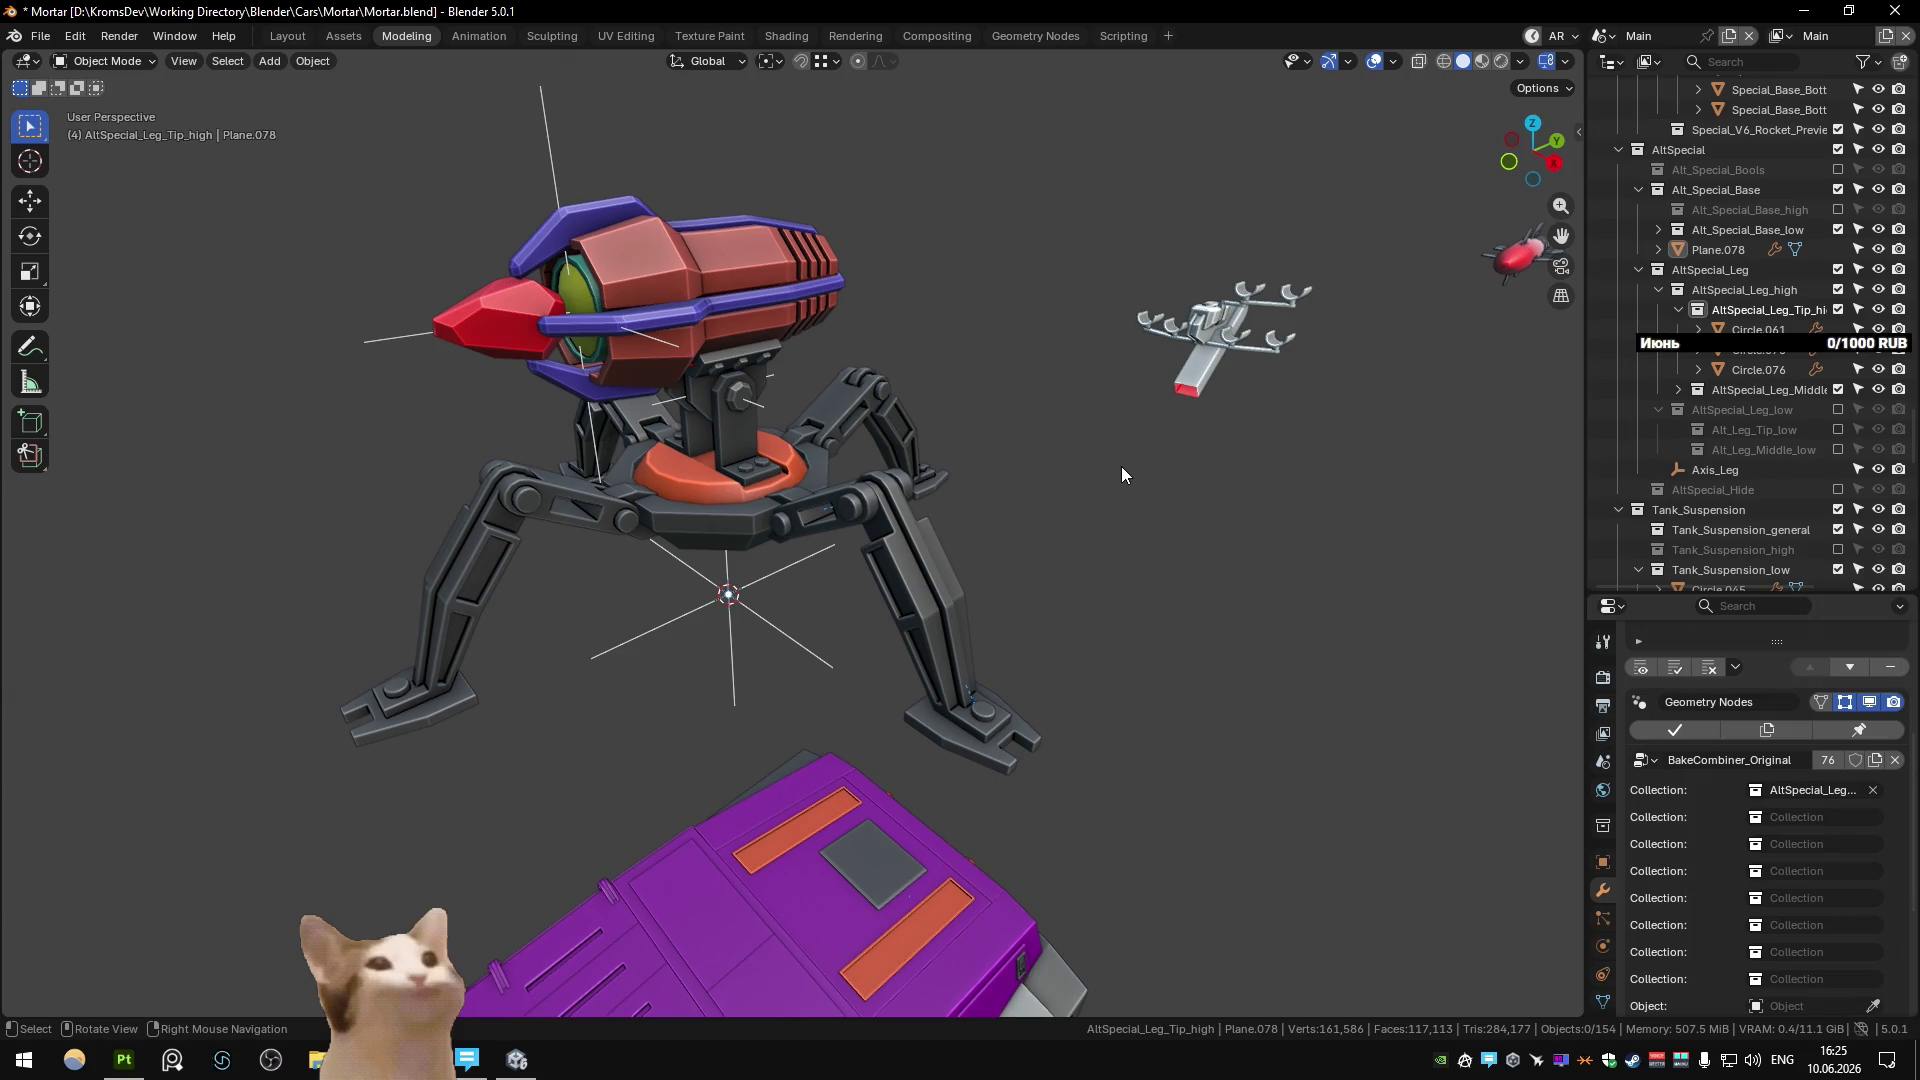
Save, switch to the Unity scene, and add AltSpecial_Leg_low as the combiner's second Collection.
key(ctrl+s)
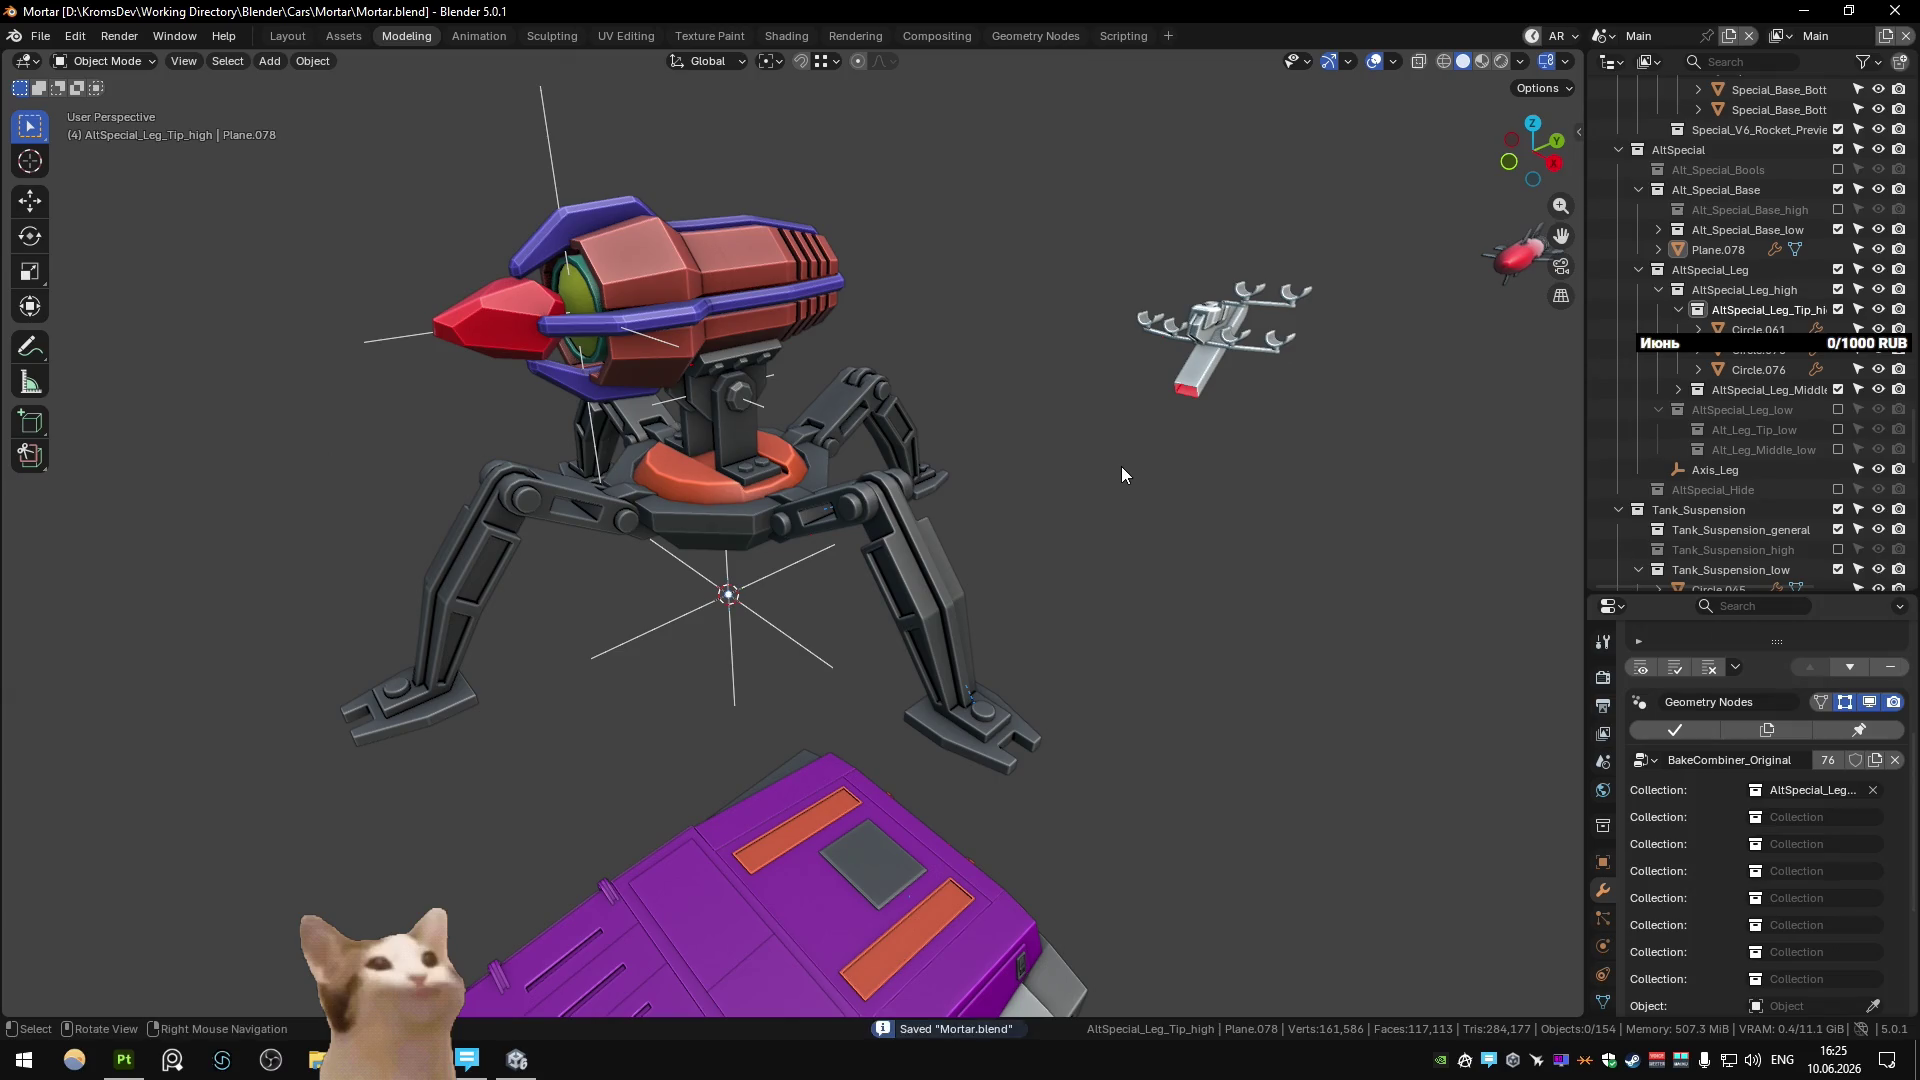
key(ctrl+Page_Down)
key(ctrl+Page_Down)
scroll(1120, 466, down, 3)
click(1747, 719)
scroll(1790, 790, down, 5)
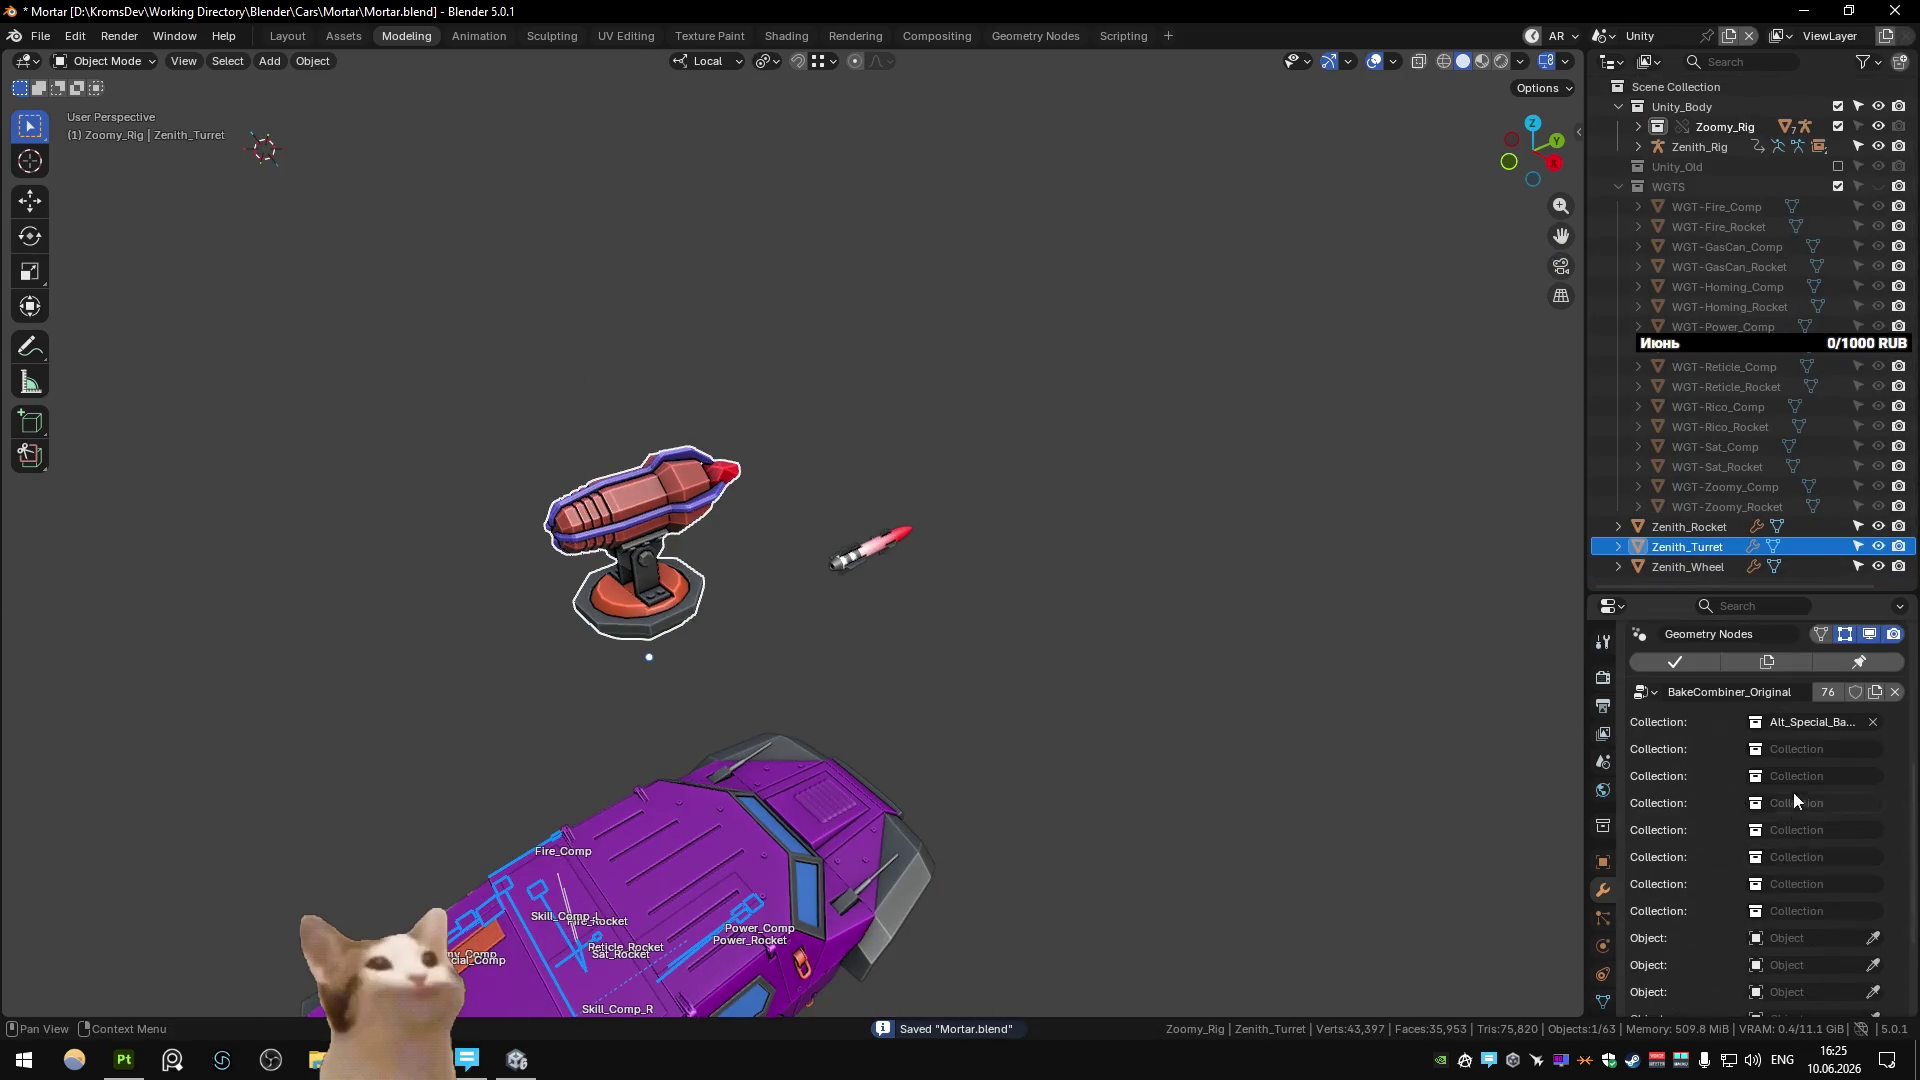
click(1799, 750)
text(leg_h)
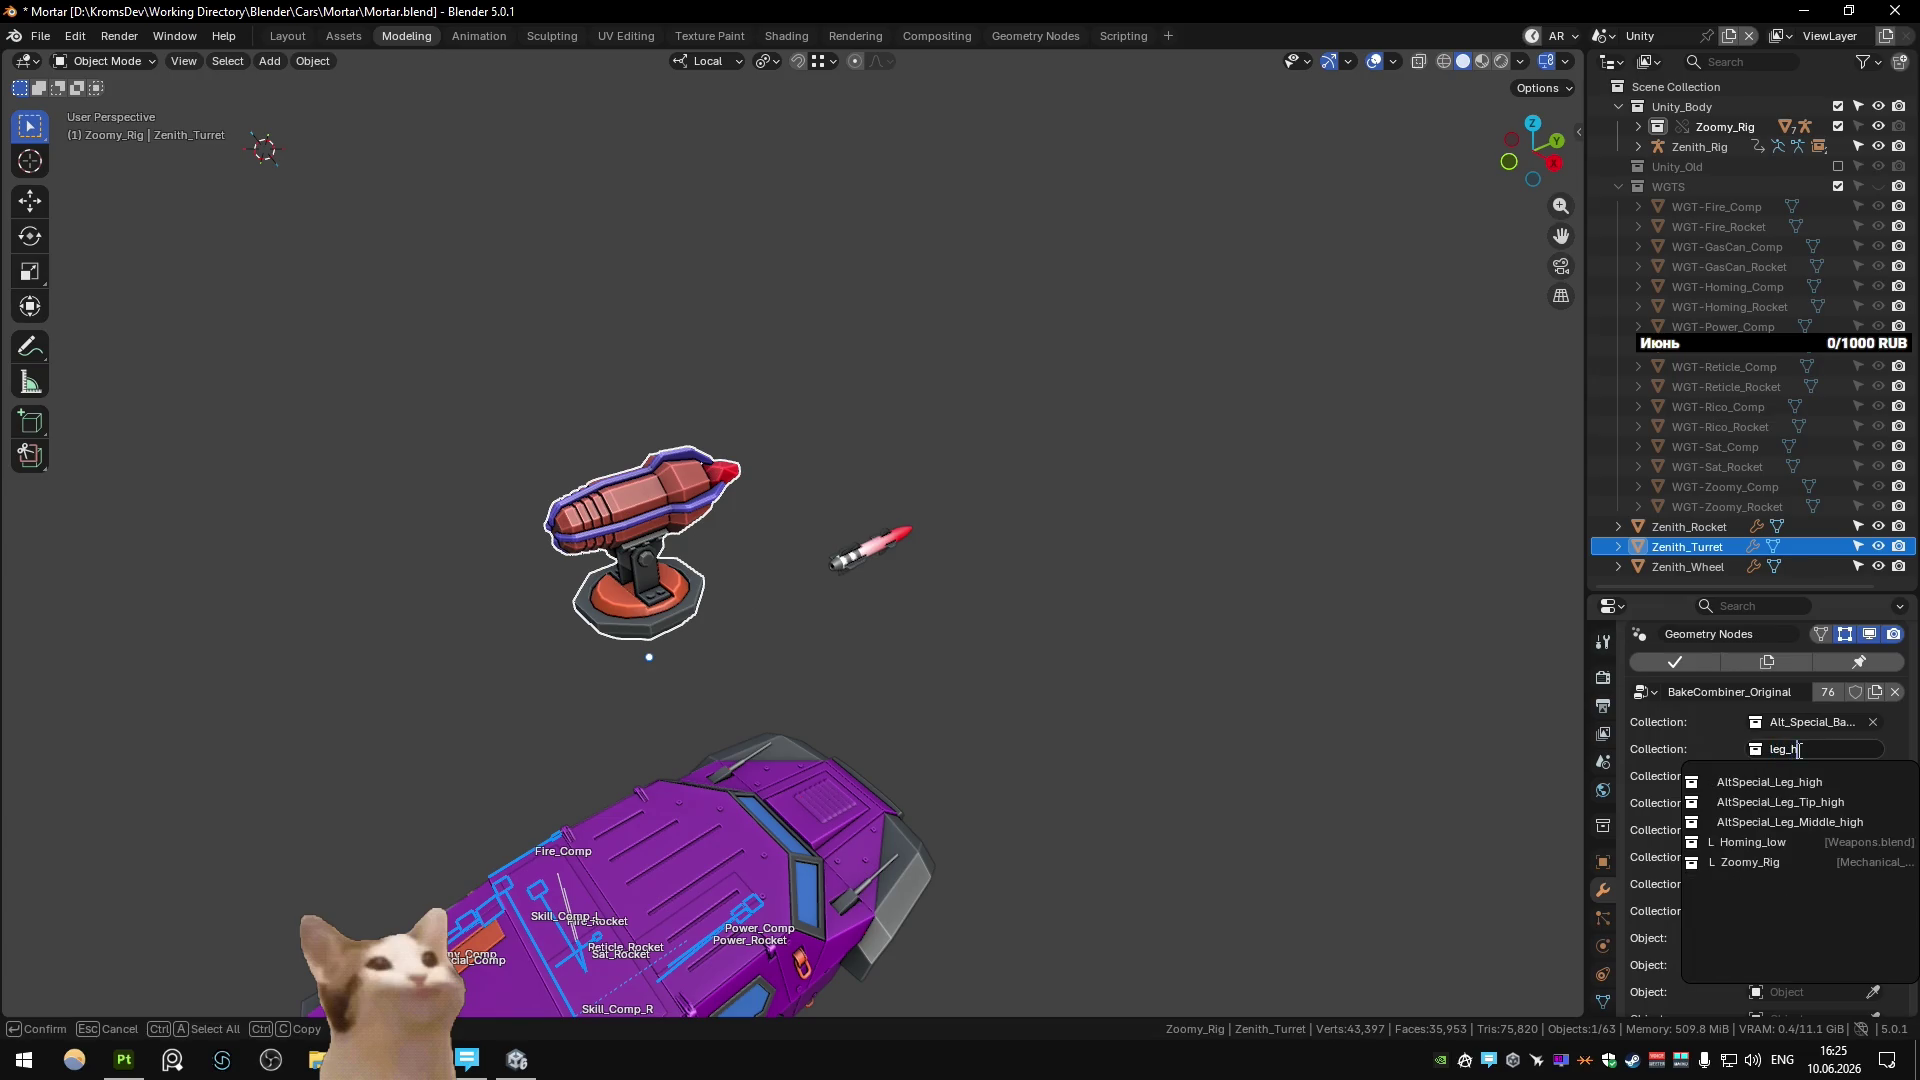
key(BackSpace)
text(low)
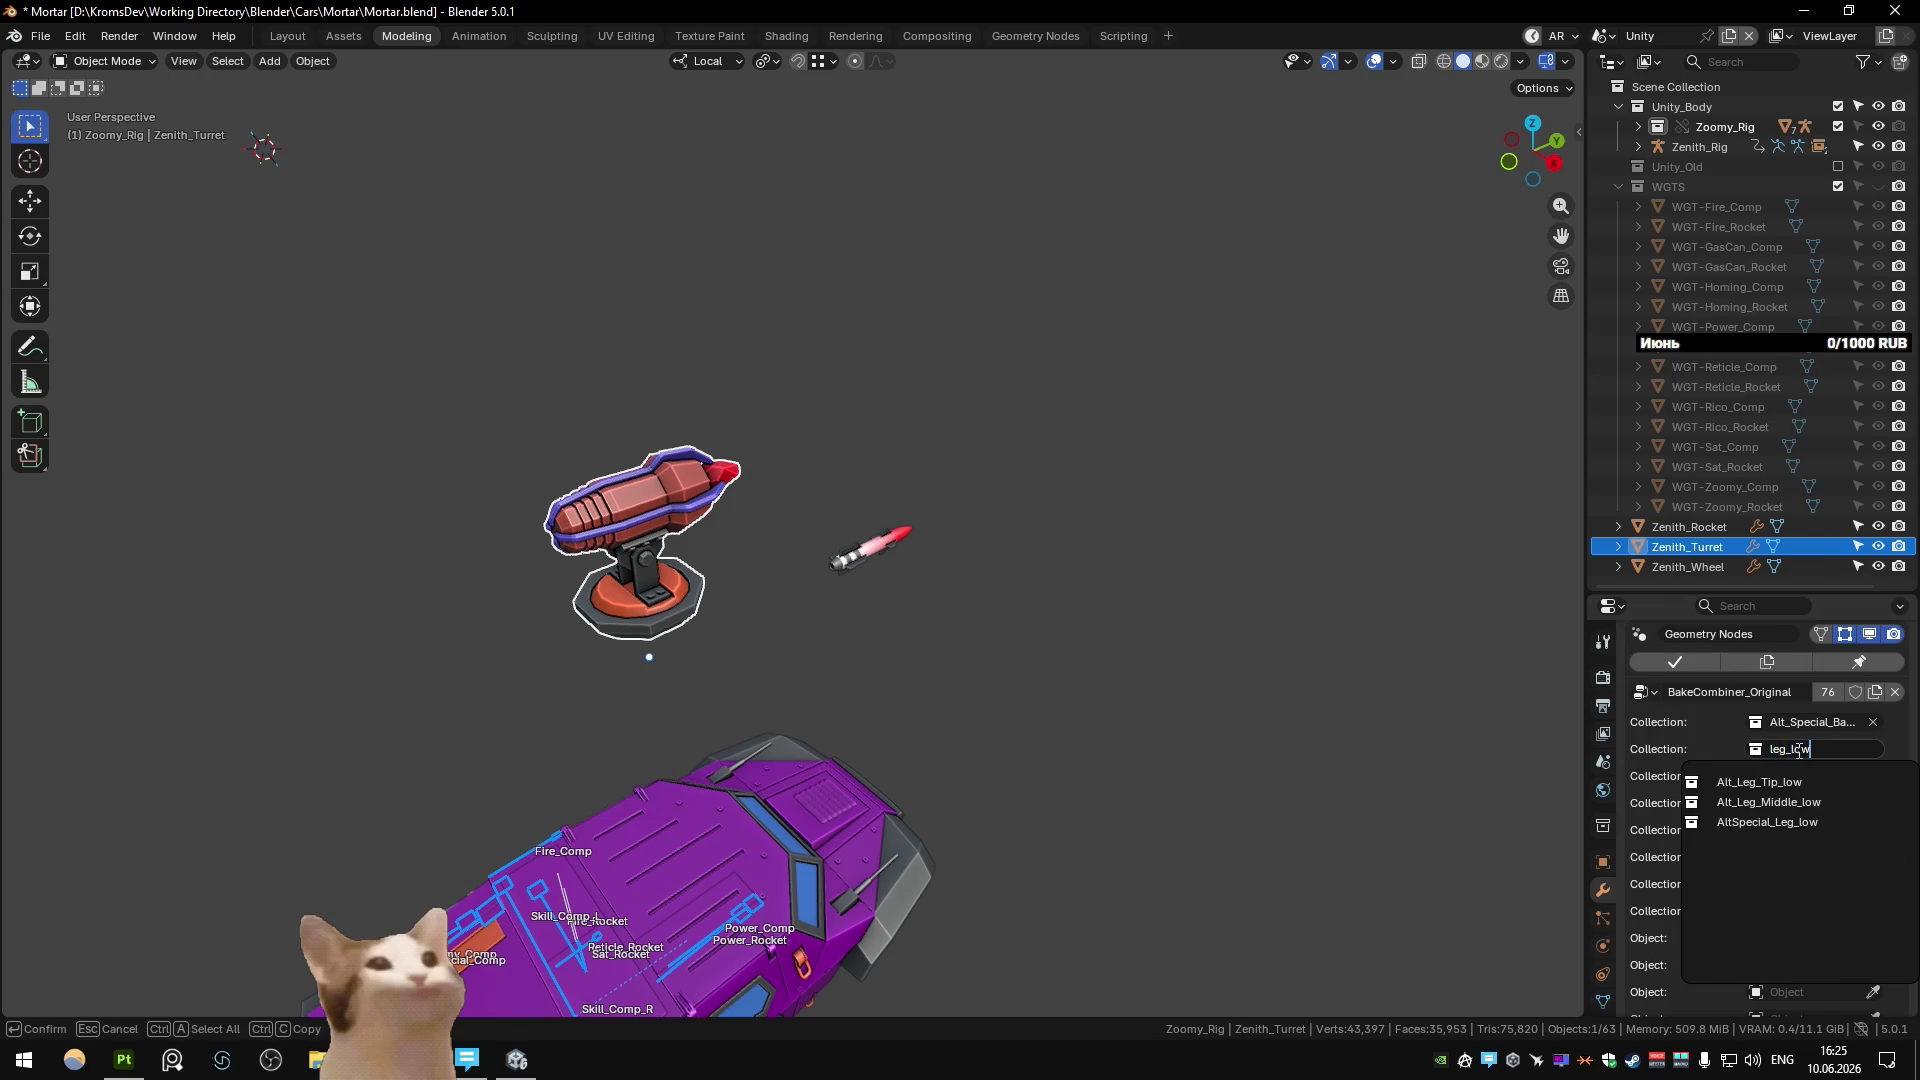
click(1767, 822)
Orbit around the turret and new leg, then switch to the Substance scene.
middle_drag(619, 655, 877, 604)
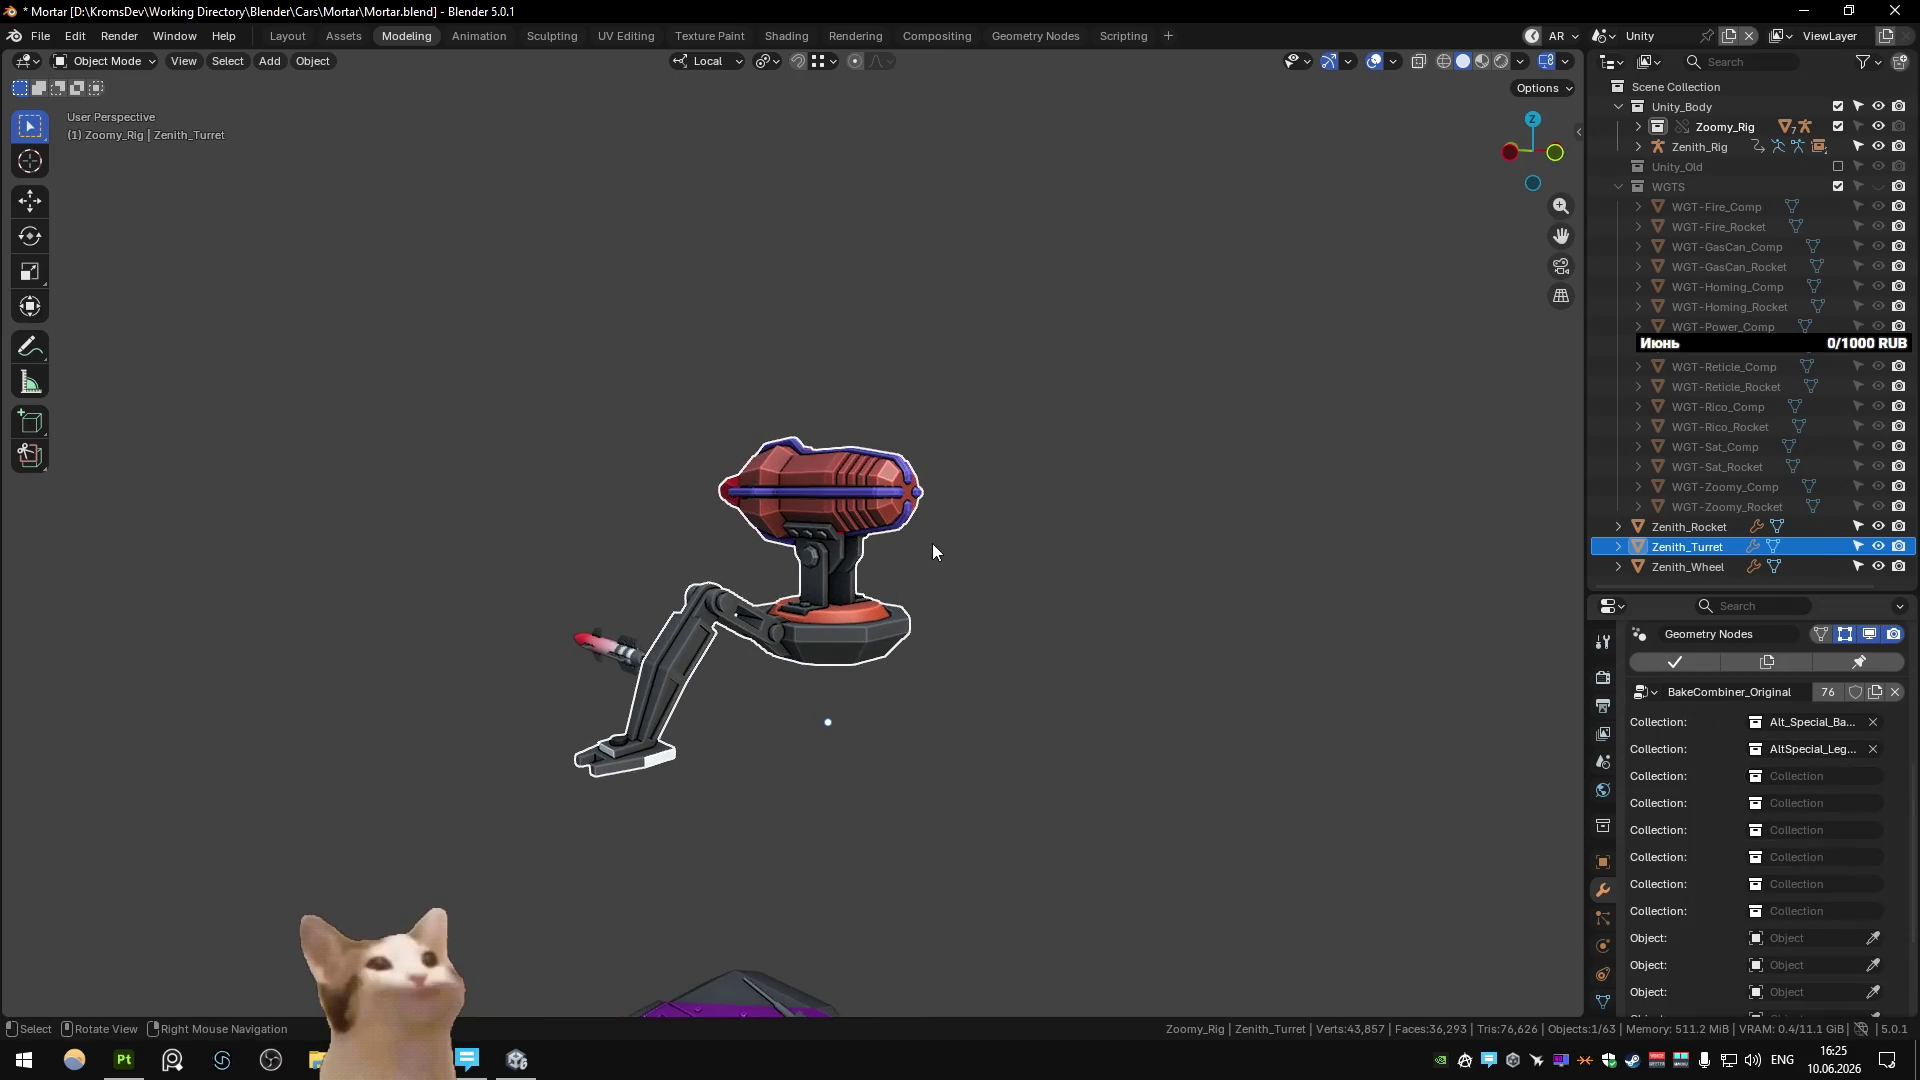
middle_drag(933, 544, 838, 418)
key(ctrl+z)
key(ctrl+z)
key(ctrl+z)
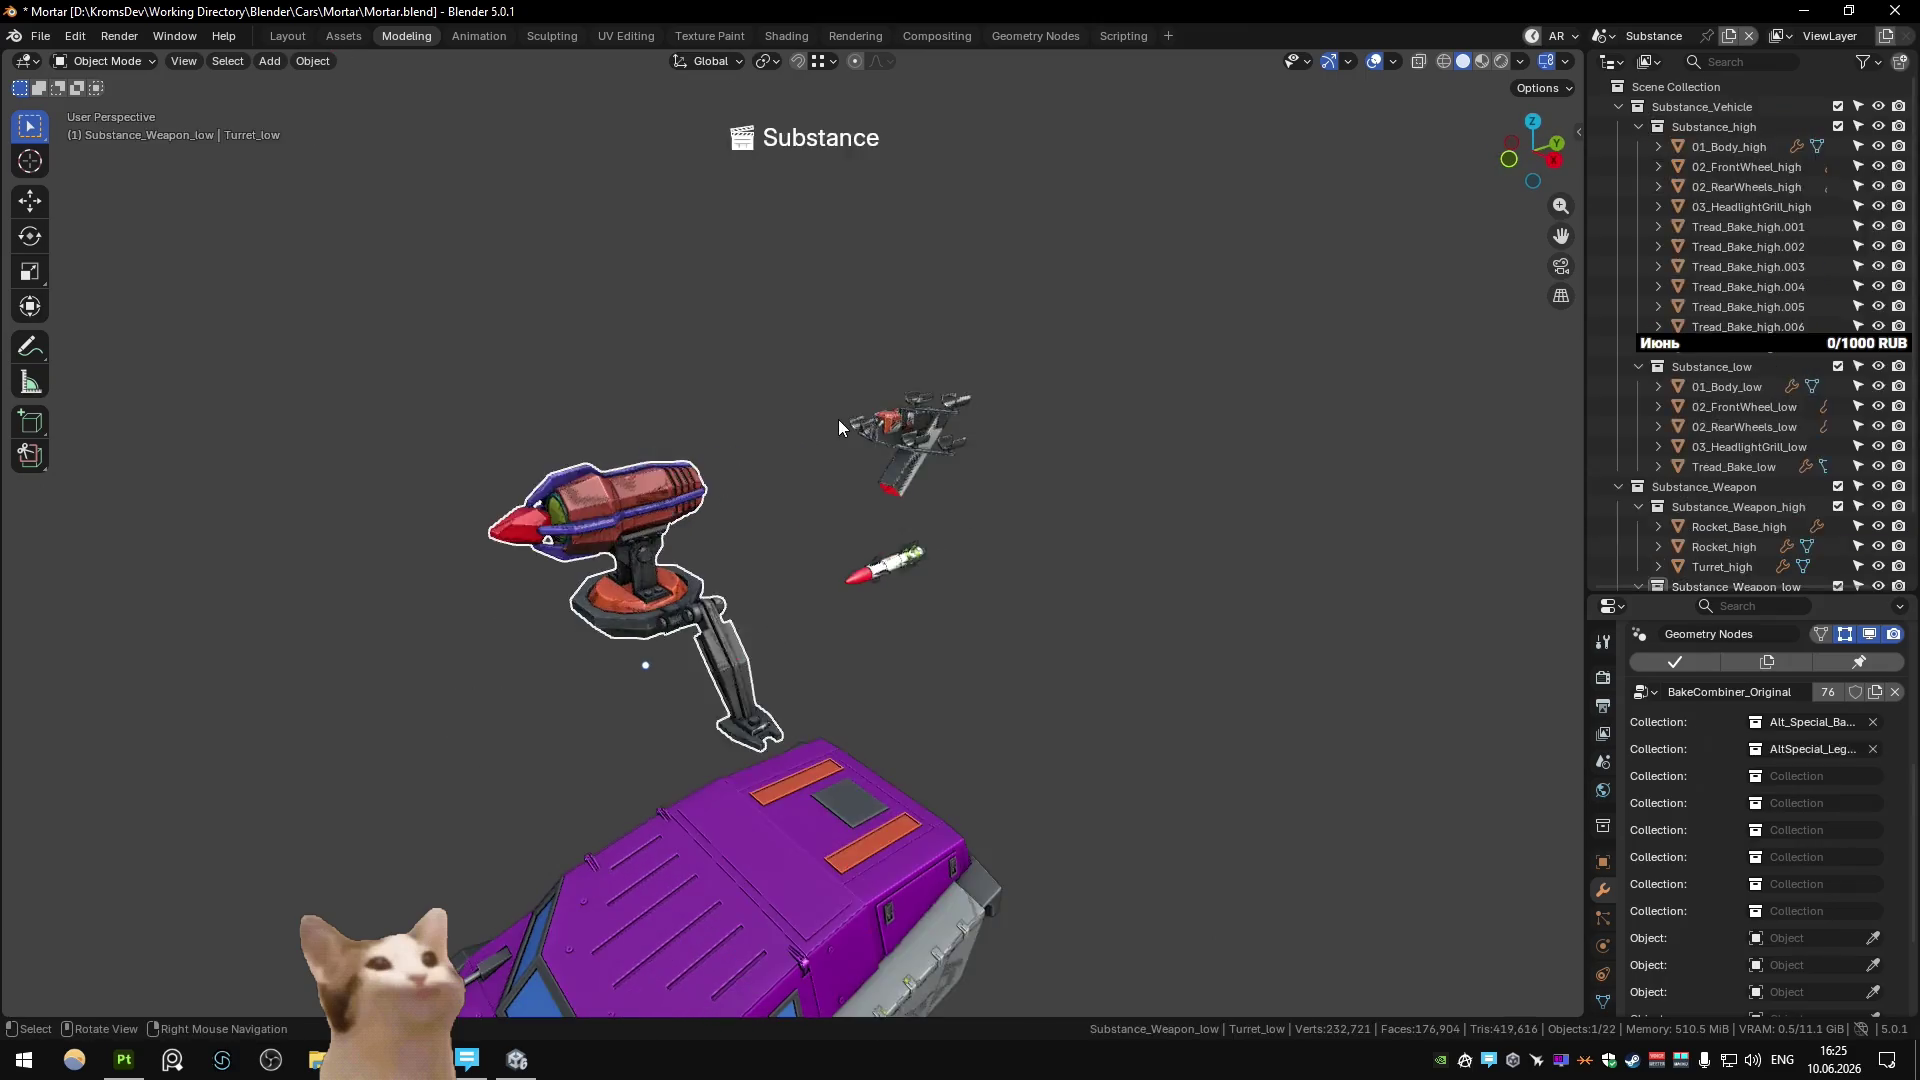
Raise the leg object's Array modifier count from 3 to 4.
click(1603, 862)
click(1603, 889)
scroll(1656, 820, up, 5)
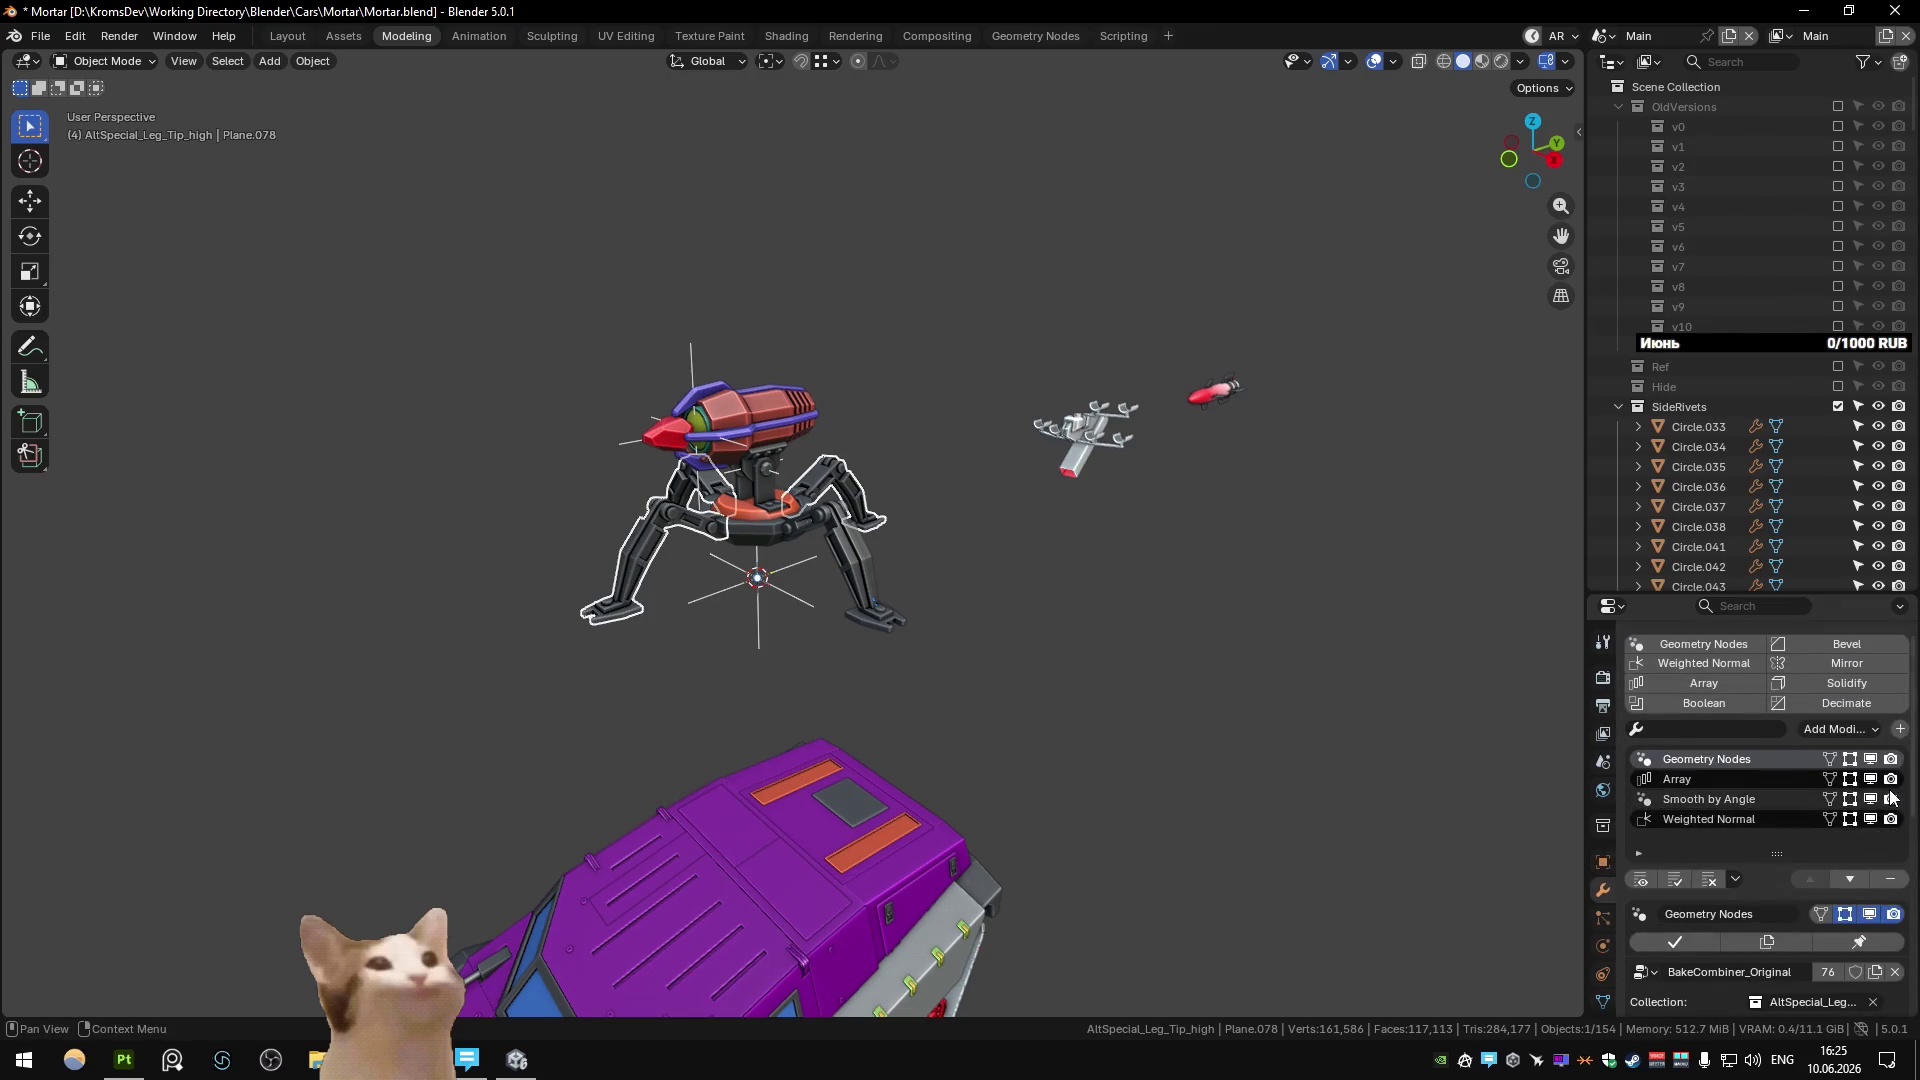
click(1700, 779)
click(1892, 994)
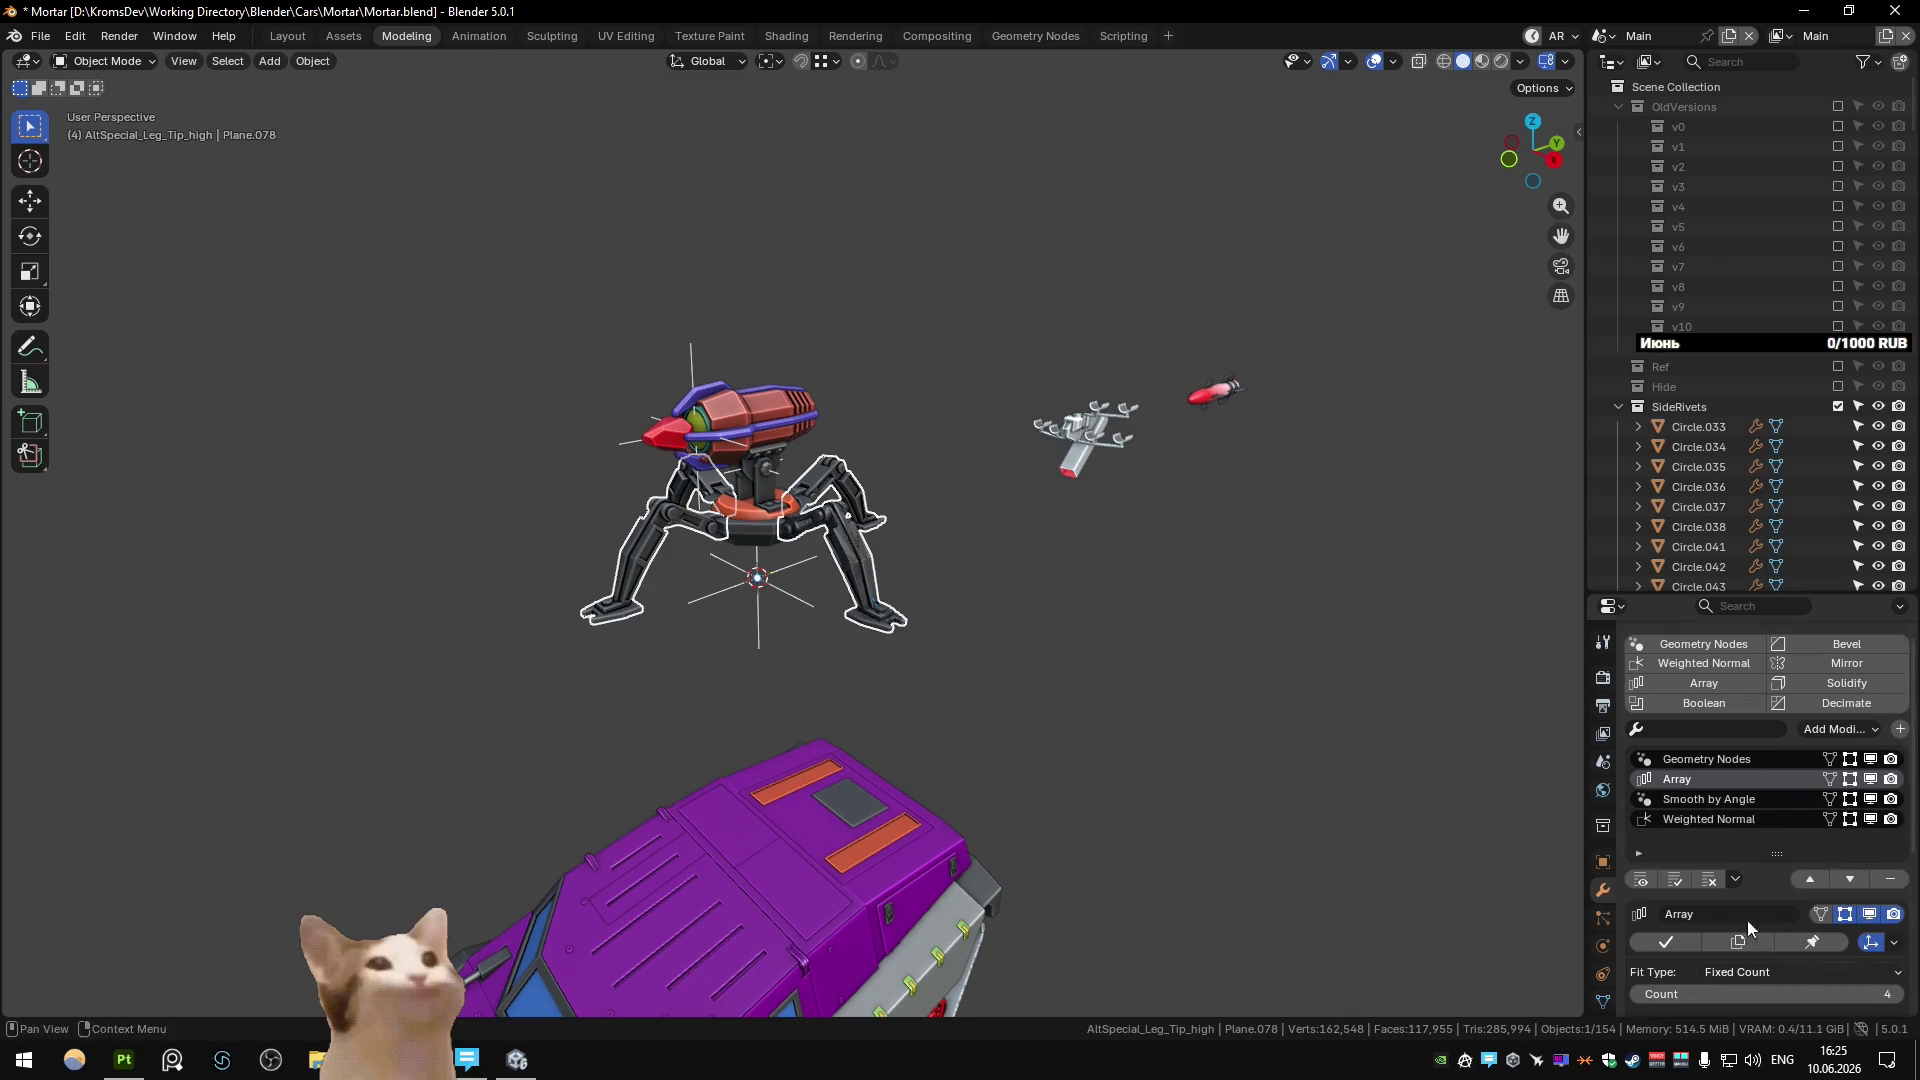
scroll(1048, 650, up, 3)
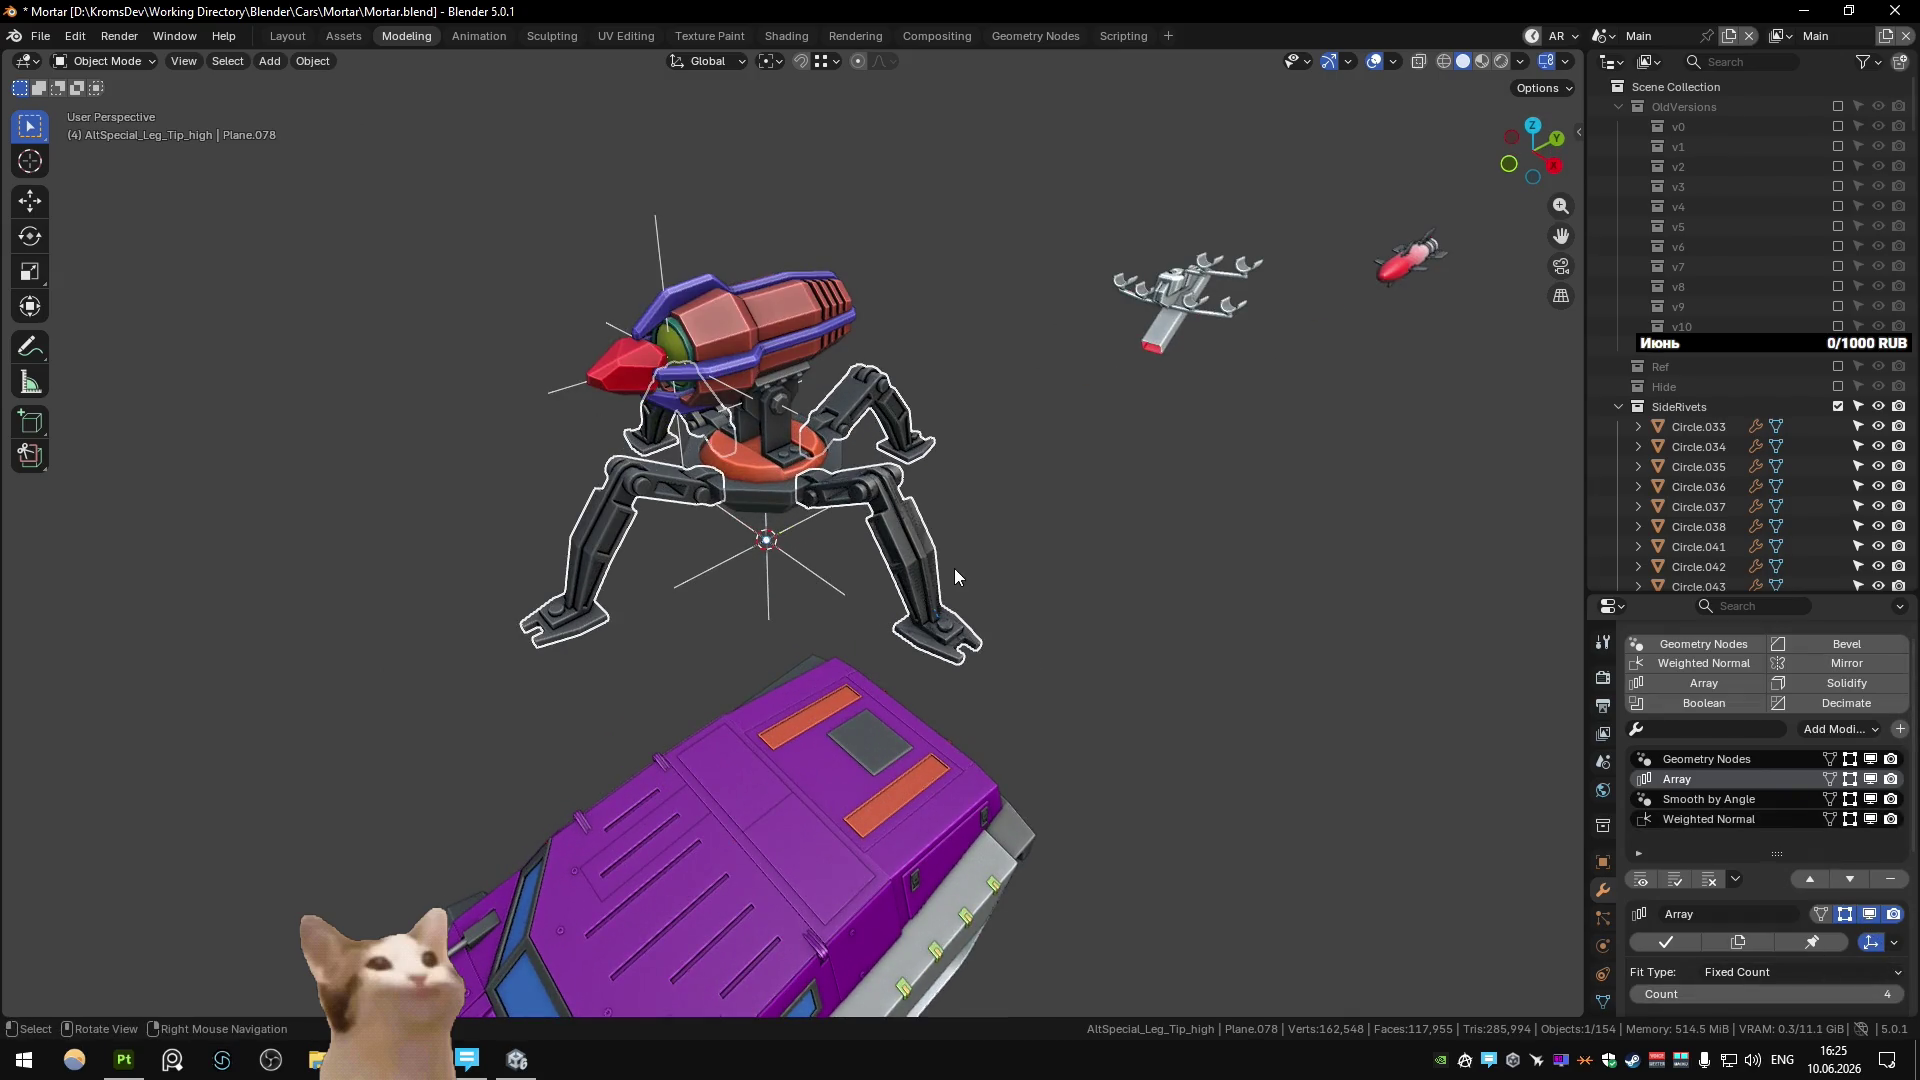
Rename the leg object Plane.078 to Legs_Preview.
key(F2)
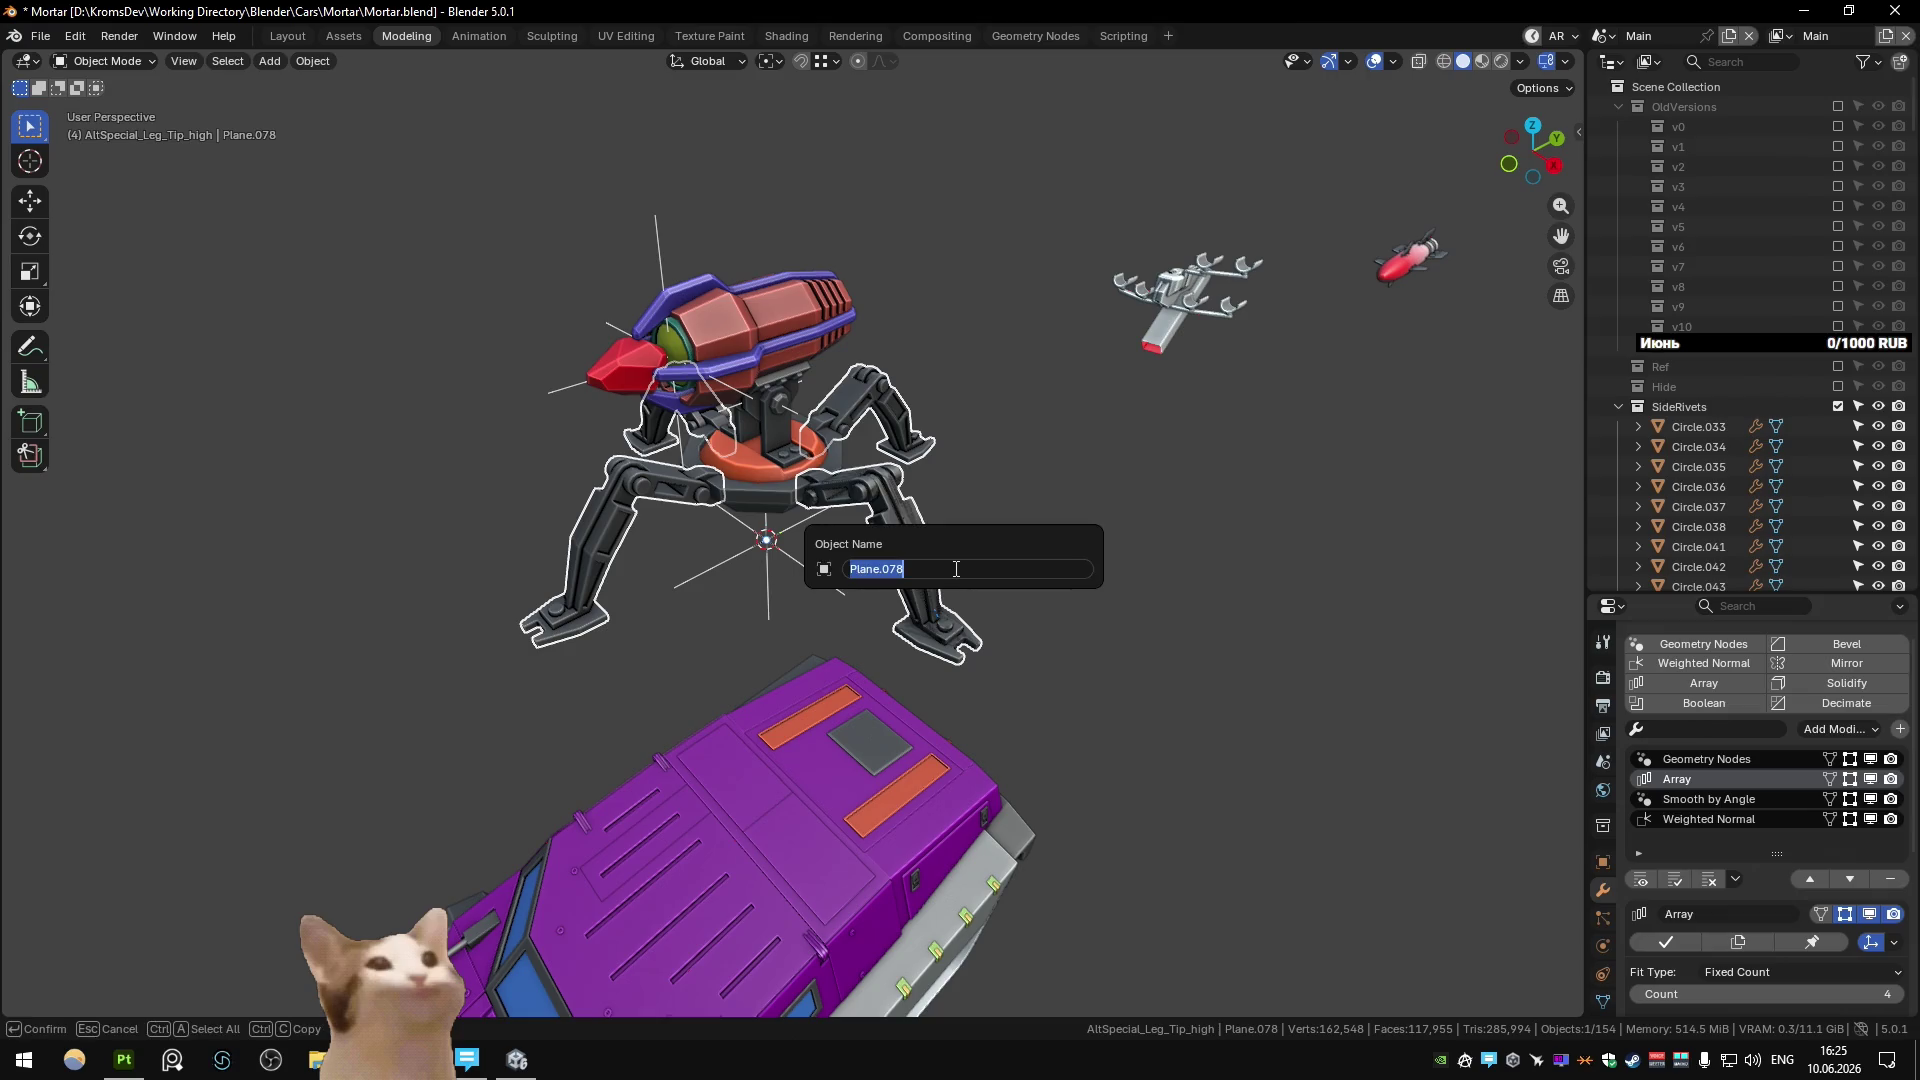
key(Escape)
key(F2)
text(Legs_Previ)
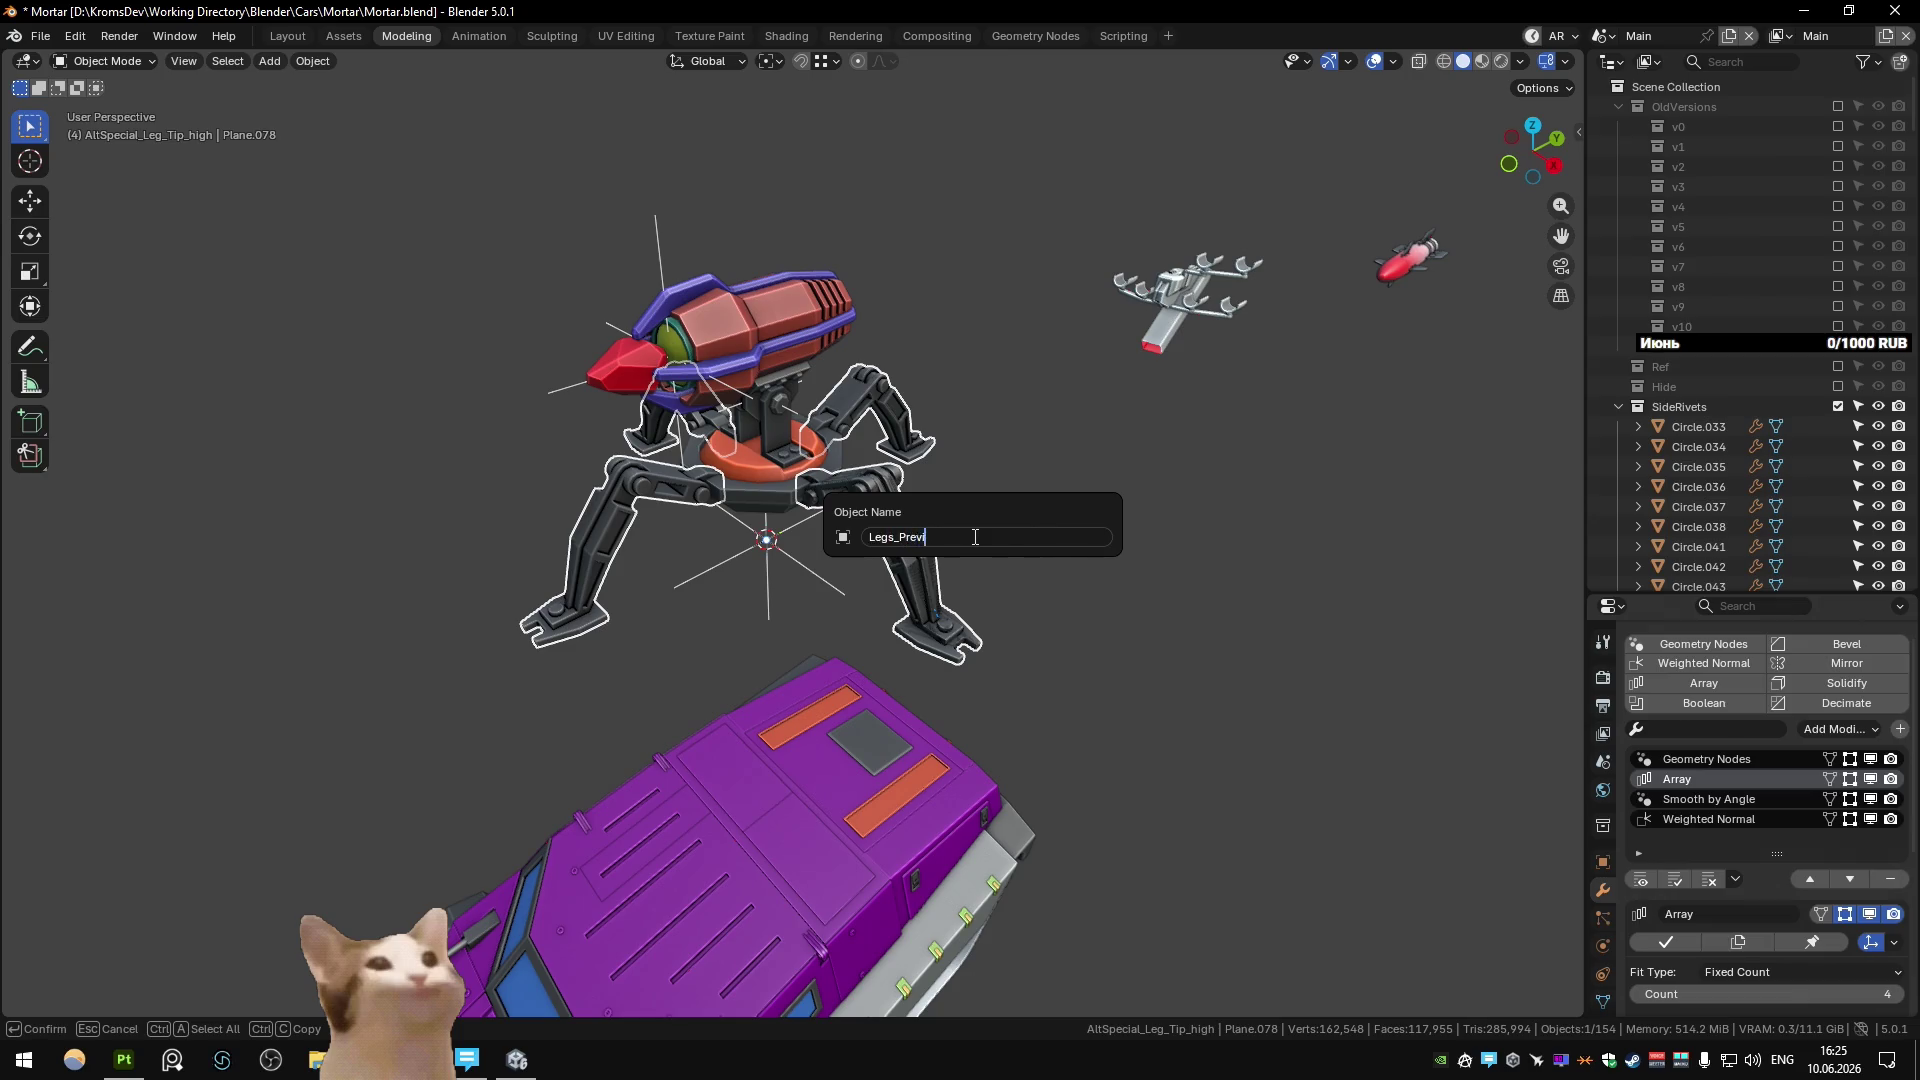
text(ew)
key(Return)
key(F2)
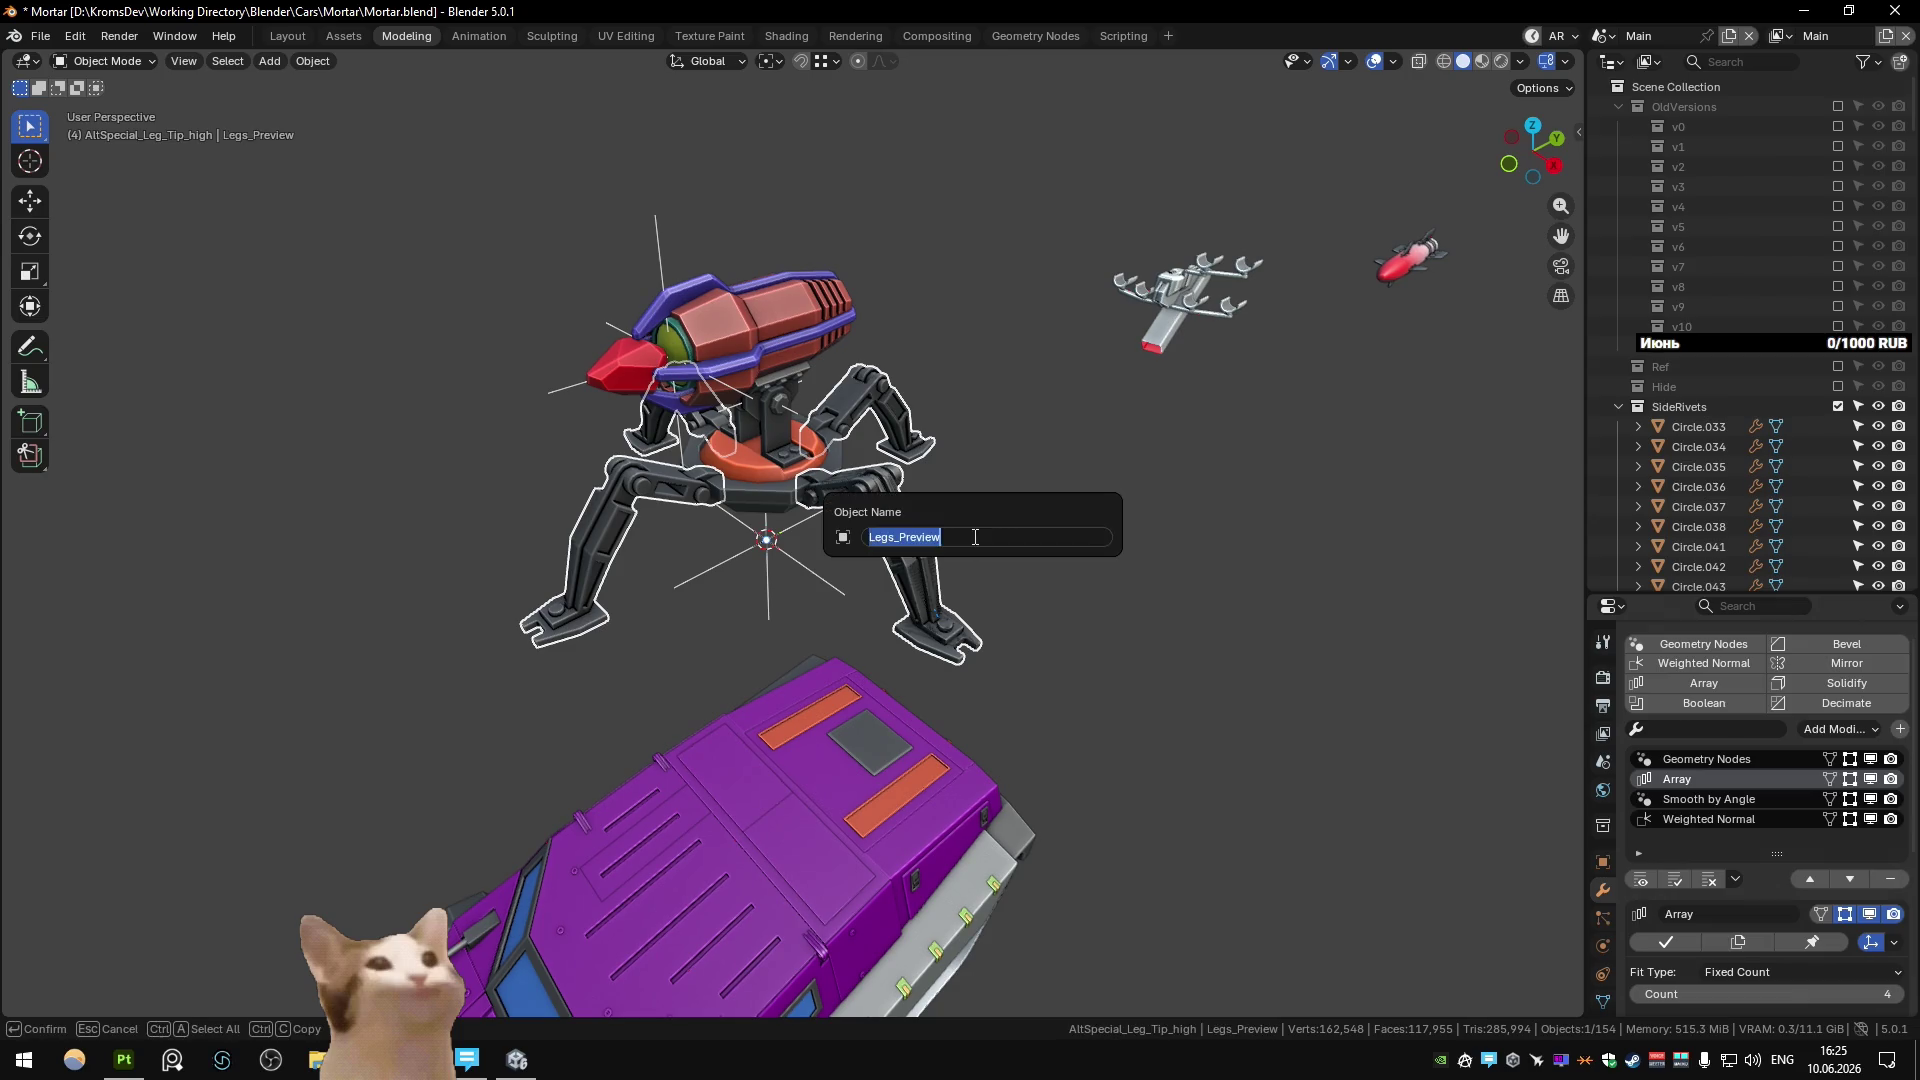
key(Escape)
In the Unity scene, set the Zenith turret BakeCombiner's Object input to Legs_Preview.
key(ctrl+Page_Down)
key(ctrl+Page_Down)
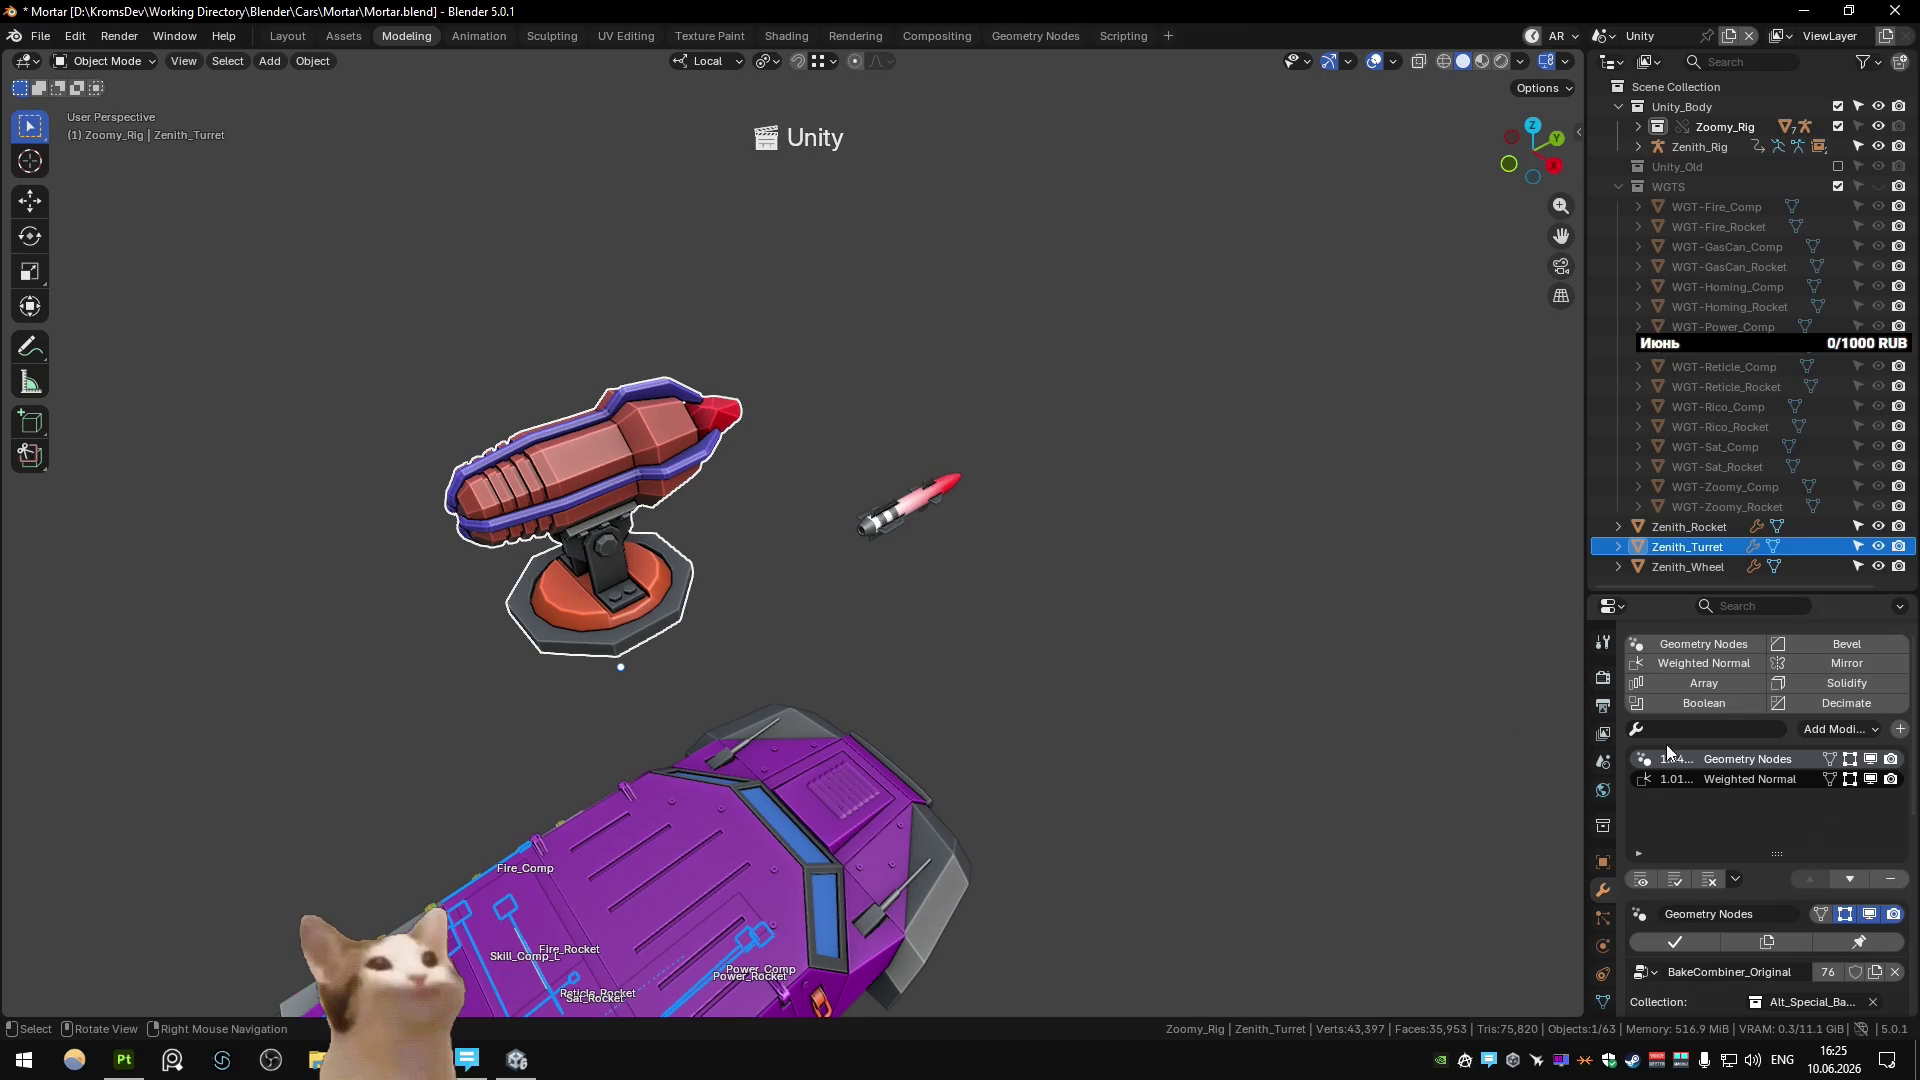
scroll(1818, 888, down, 2)
click(1810, 897)
click(1770, 688)
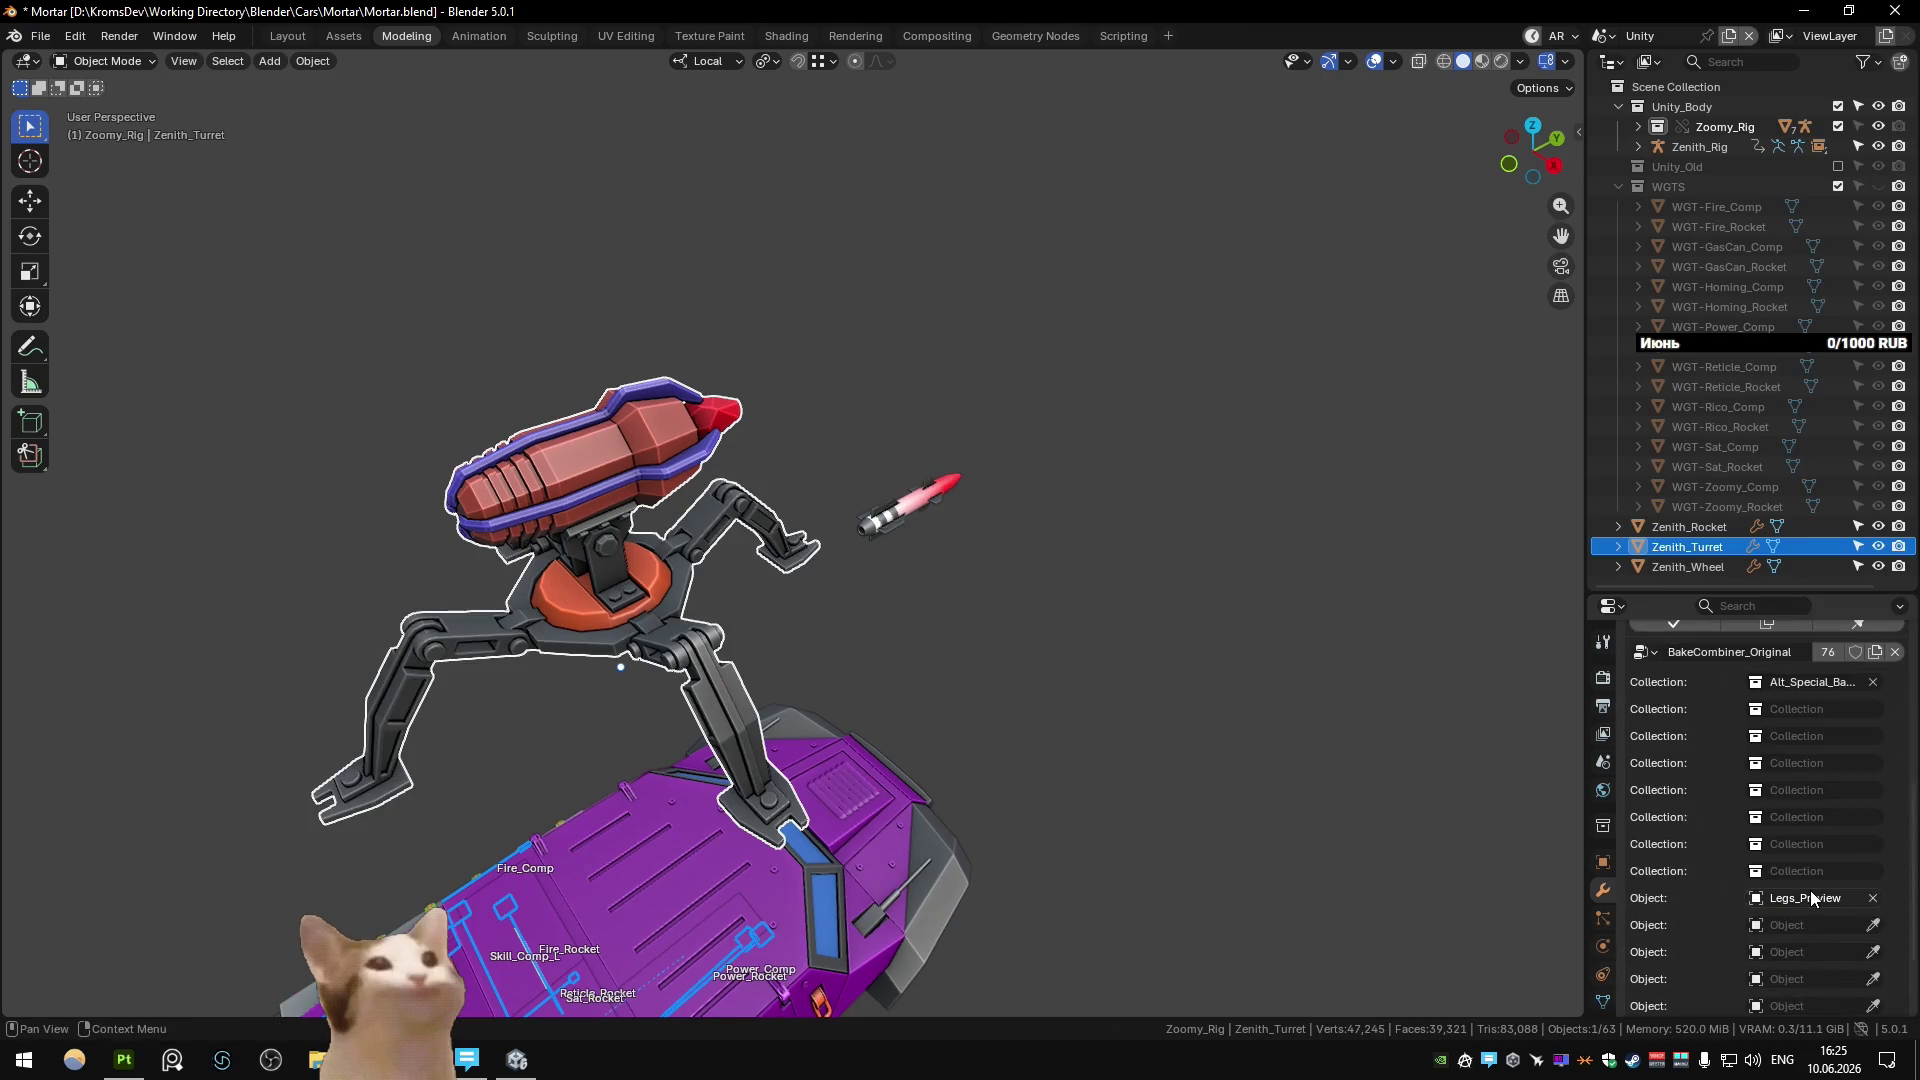
click(894, 665)
scroll(812, 620, down, 2)
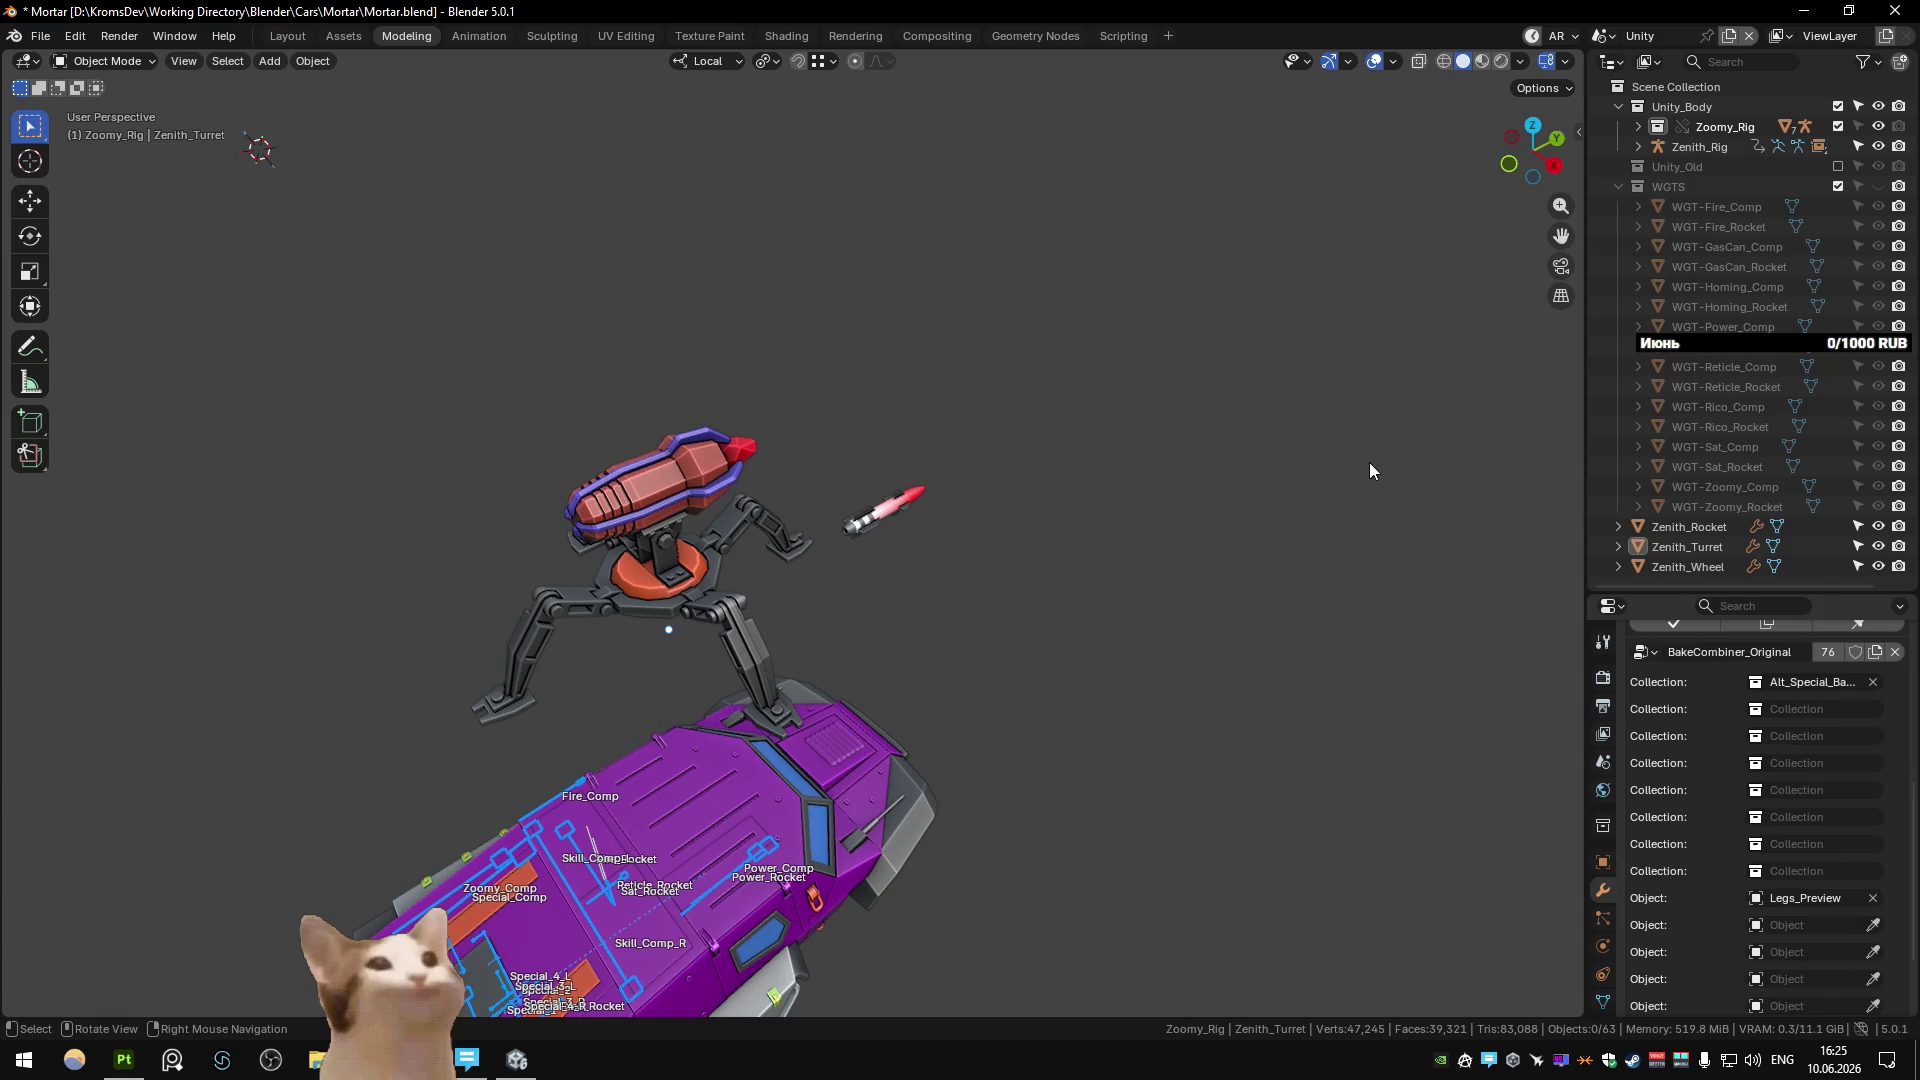
Pick the Zenith_LaserTurret entry in the Quick Exporter sidebar and go to Unity.
key(n)
click(1571, 560)
click(1442, 272)
key(alt+Tab)
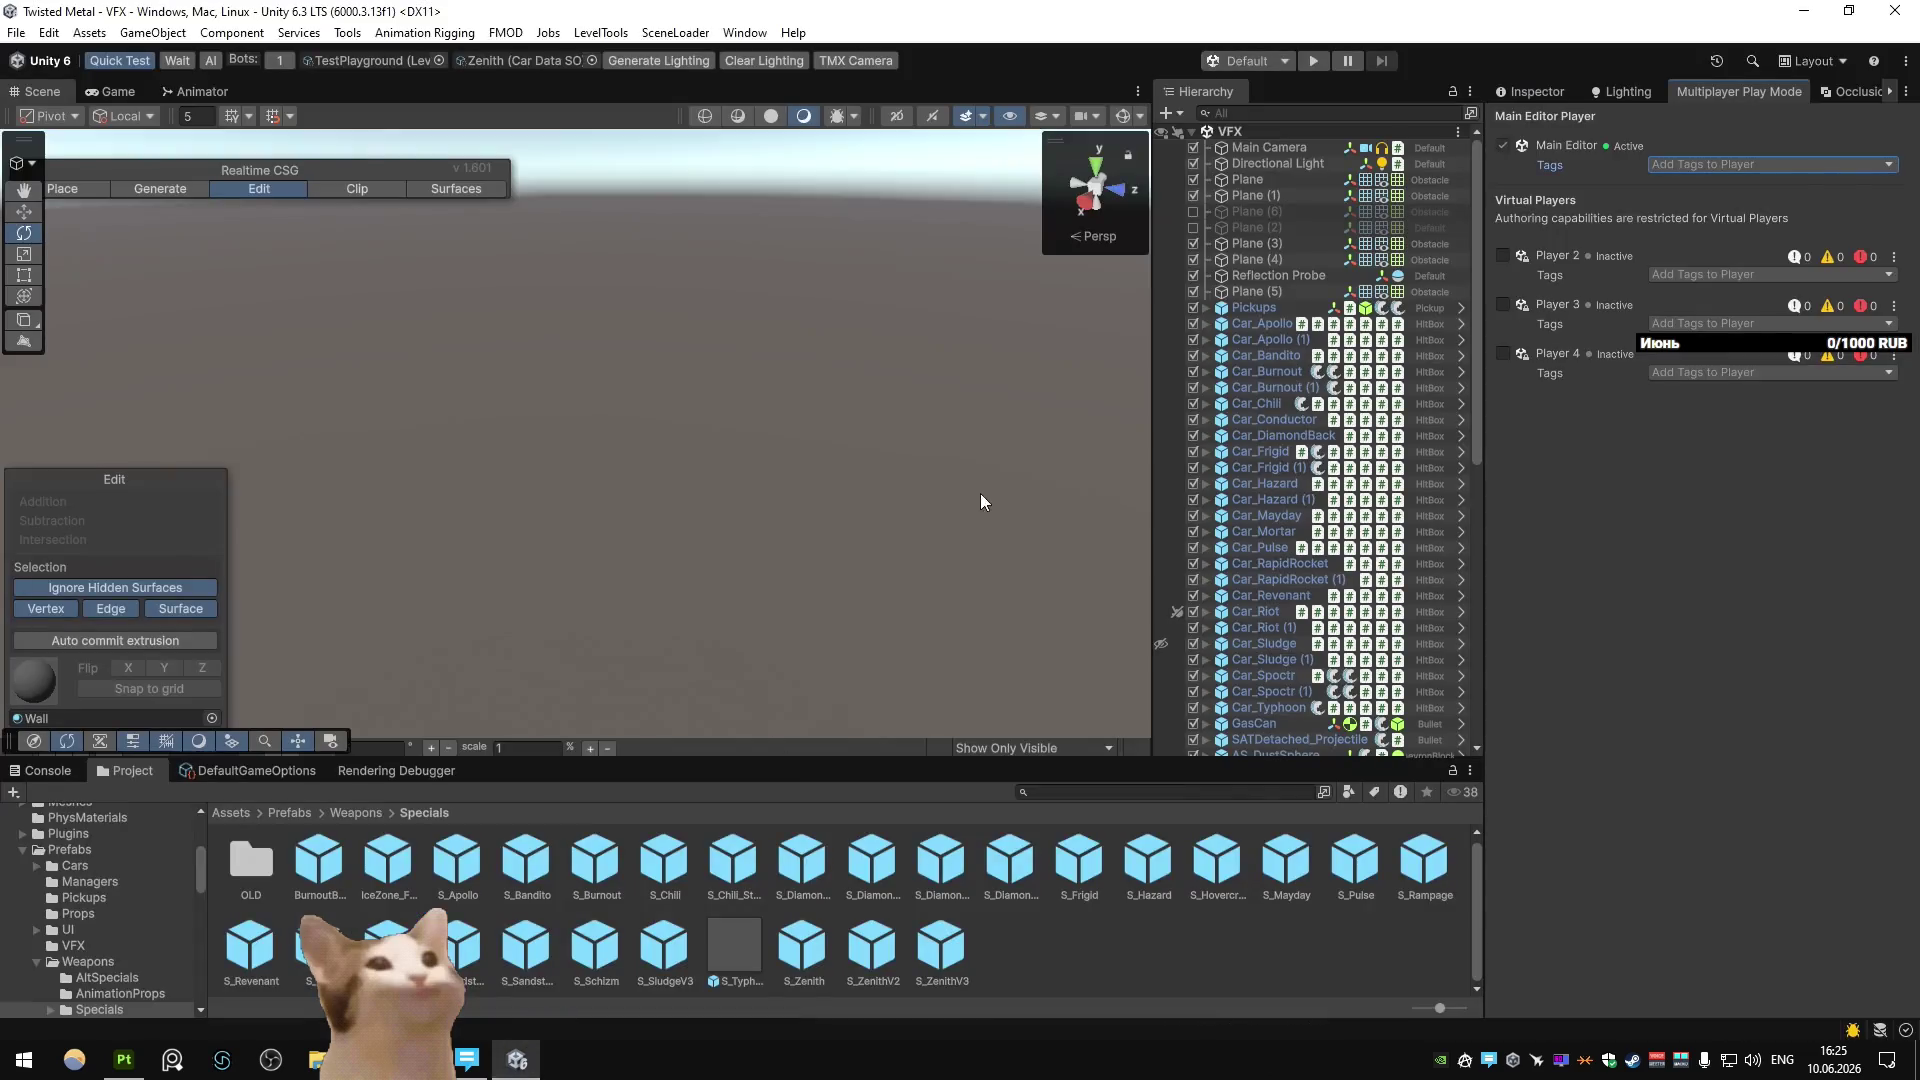
Start Play mode in Unity, checking the Zenith and Zenith_Rocket Quick Exporter entries in Blender.
click(1310, 61)
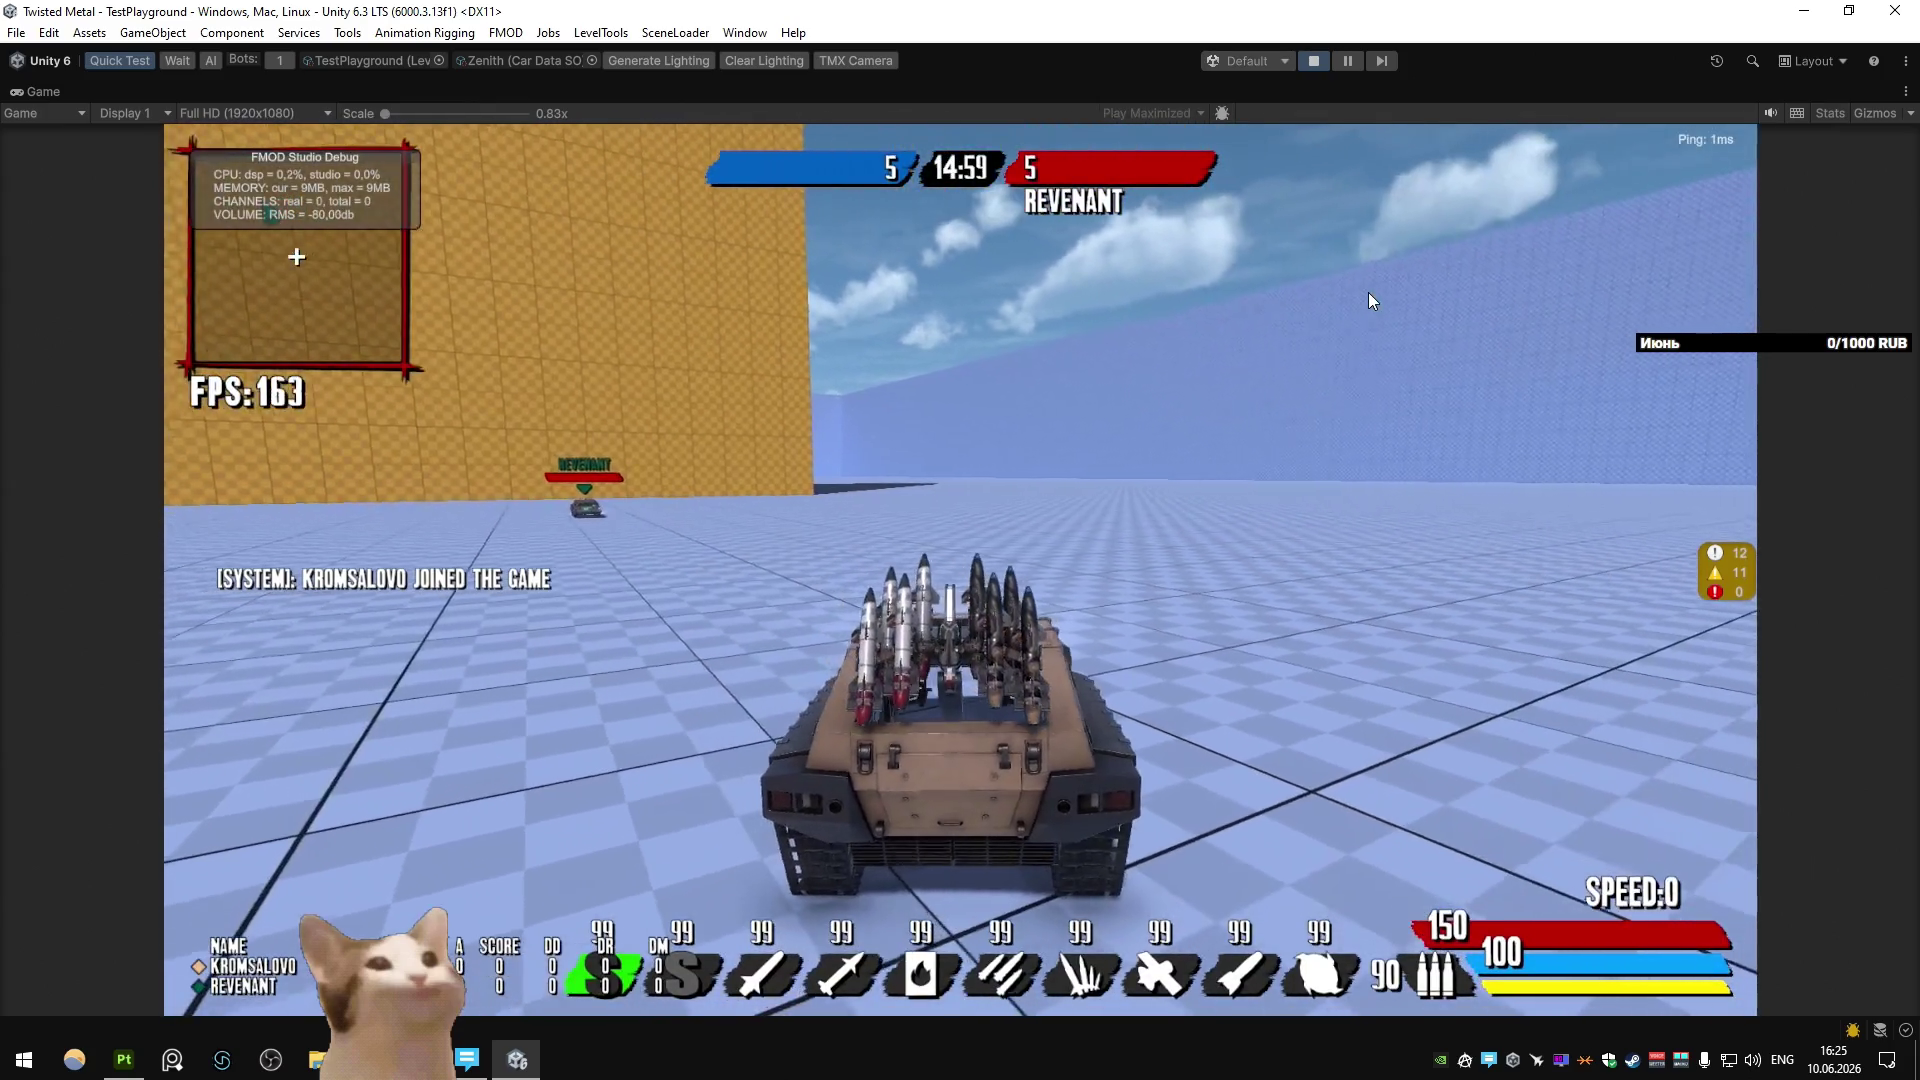
key(alt+Tab)
click(1403, 209)
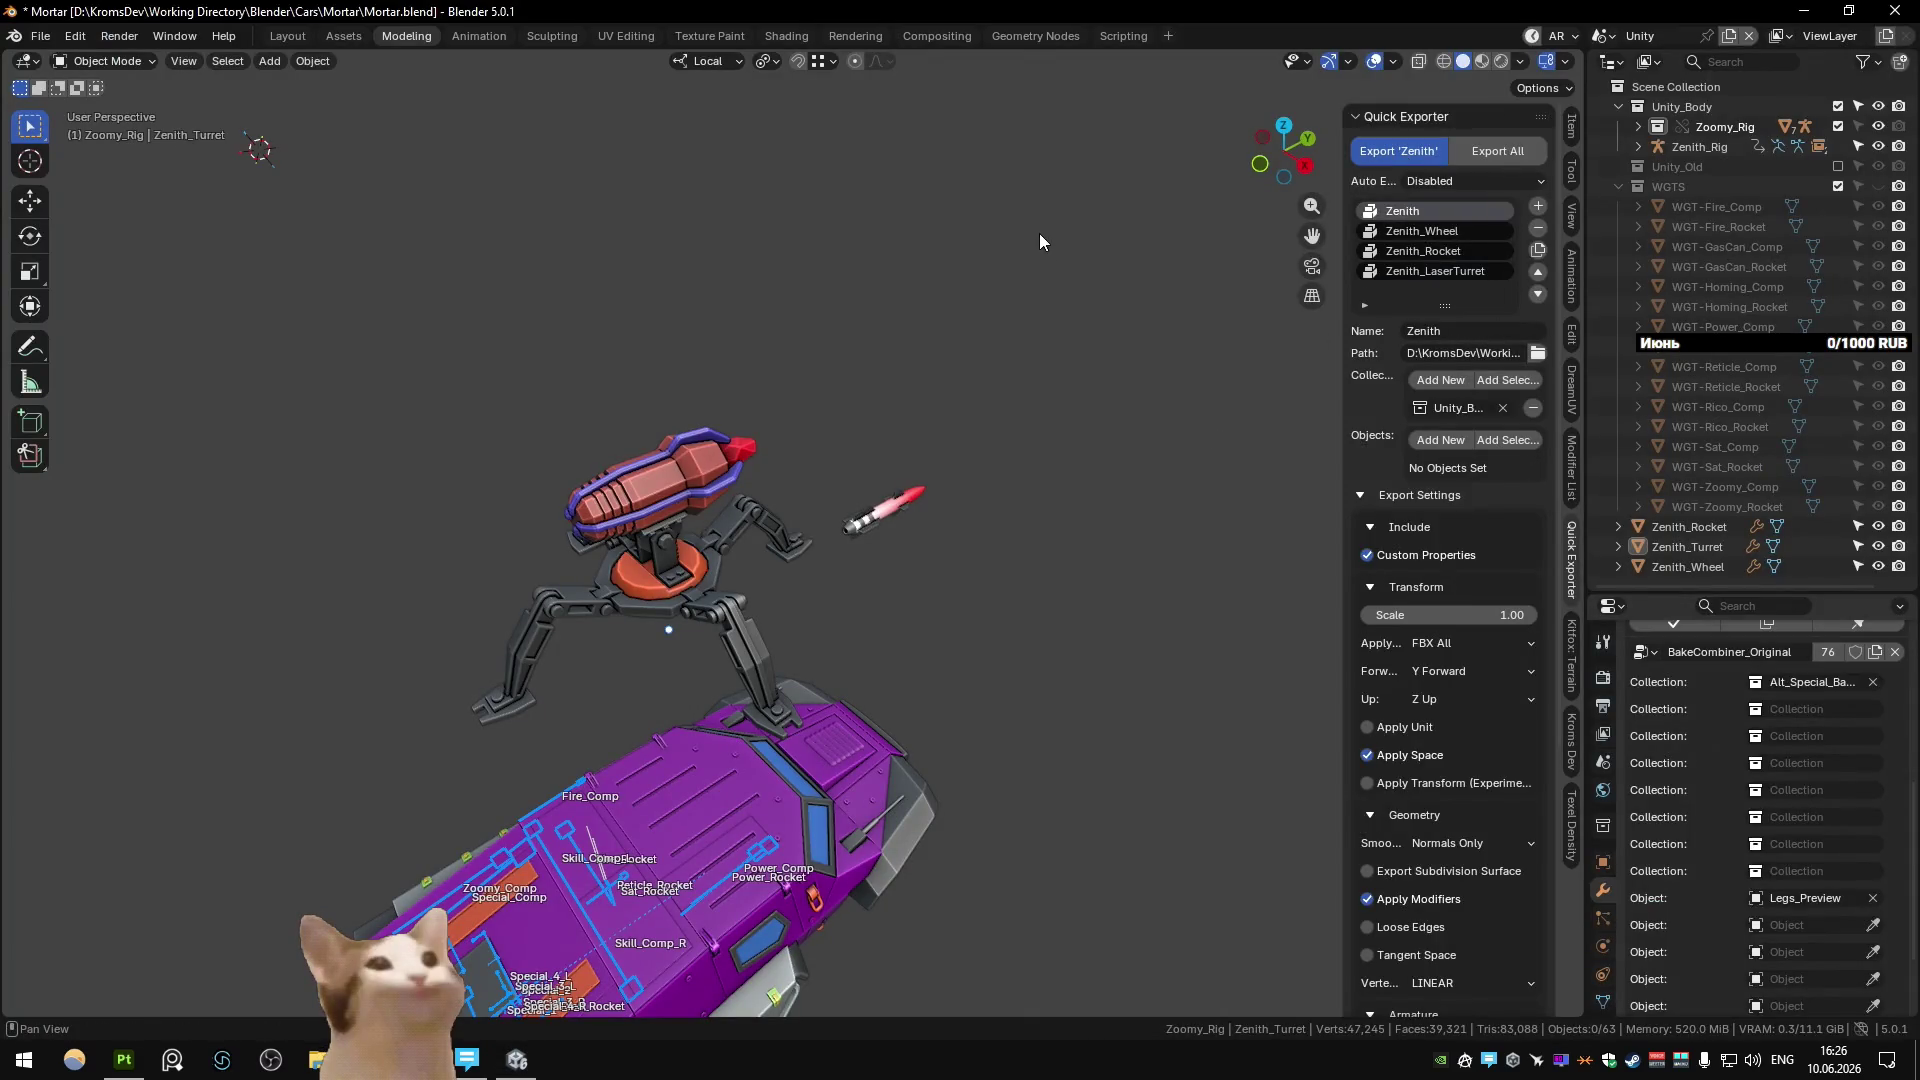
click(1430, 251)
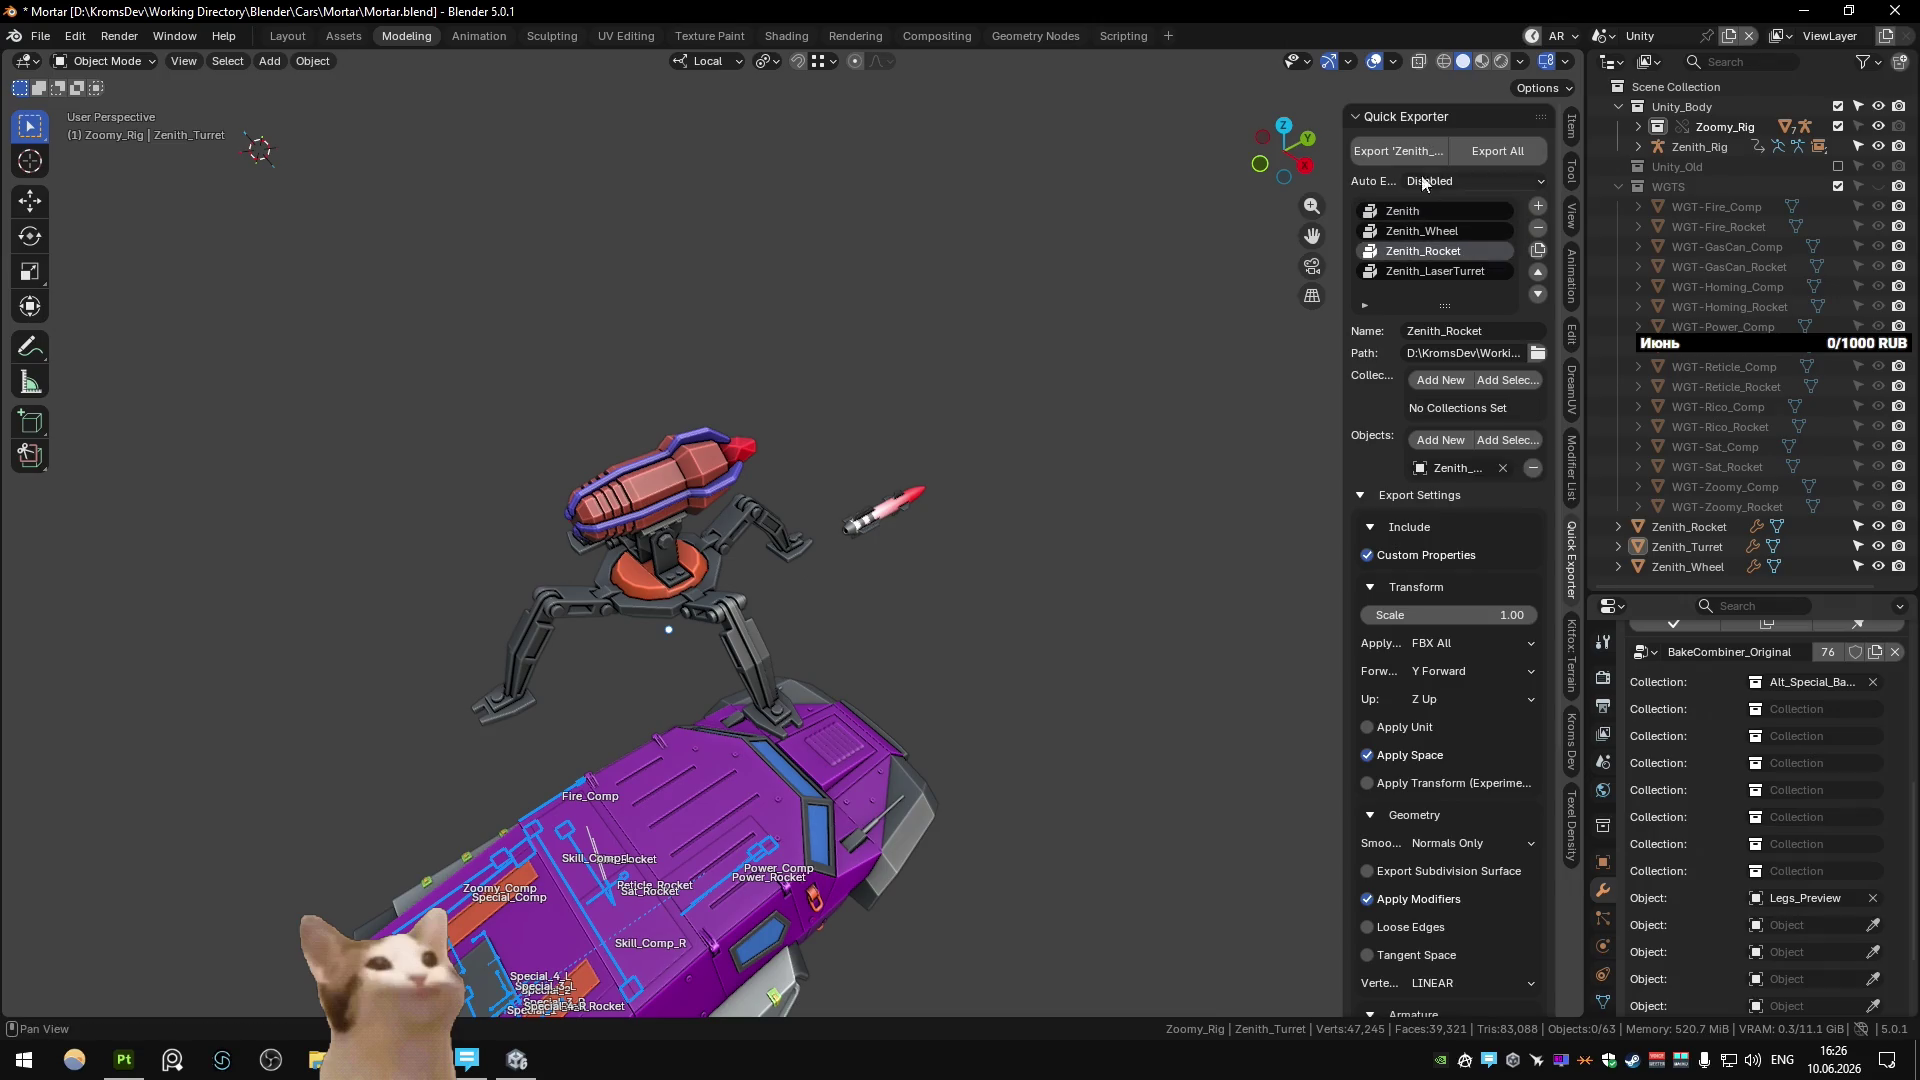
key(alt+Tab)
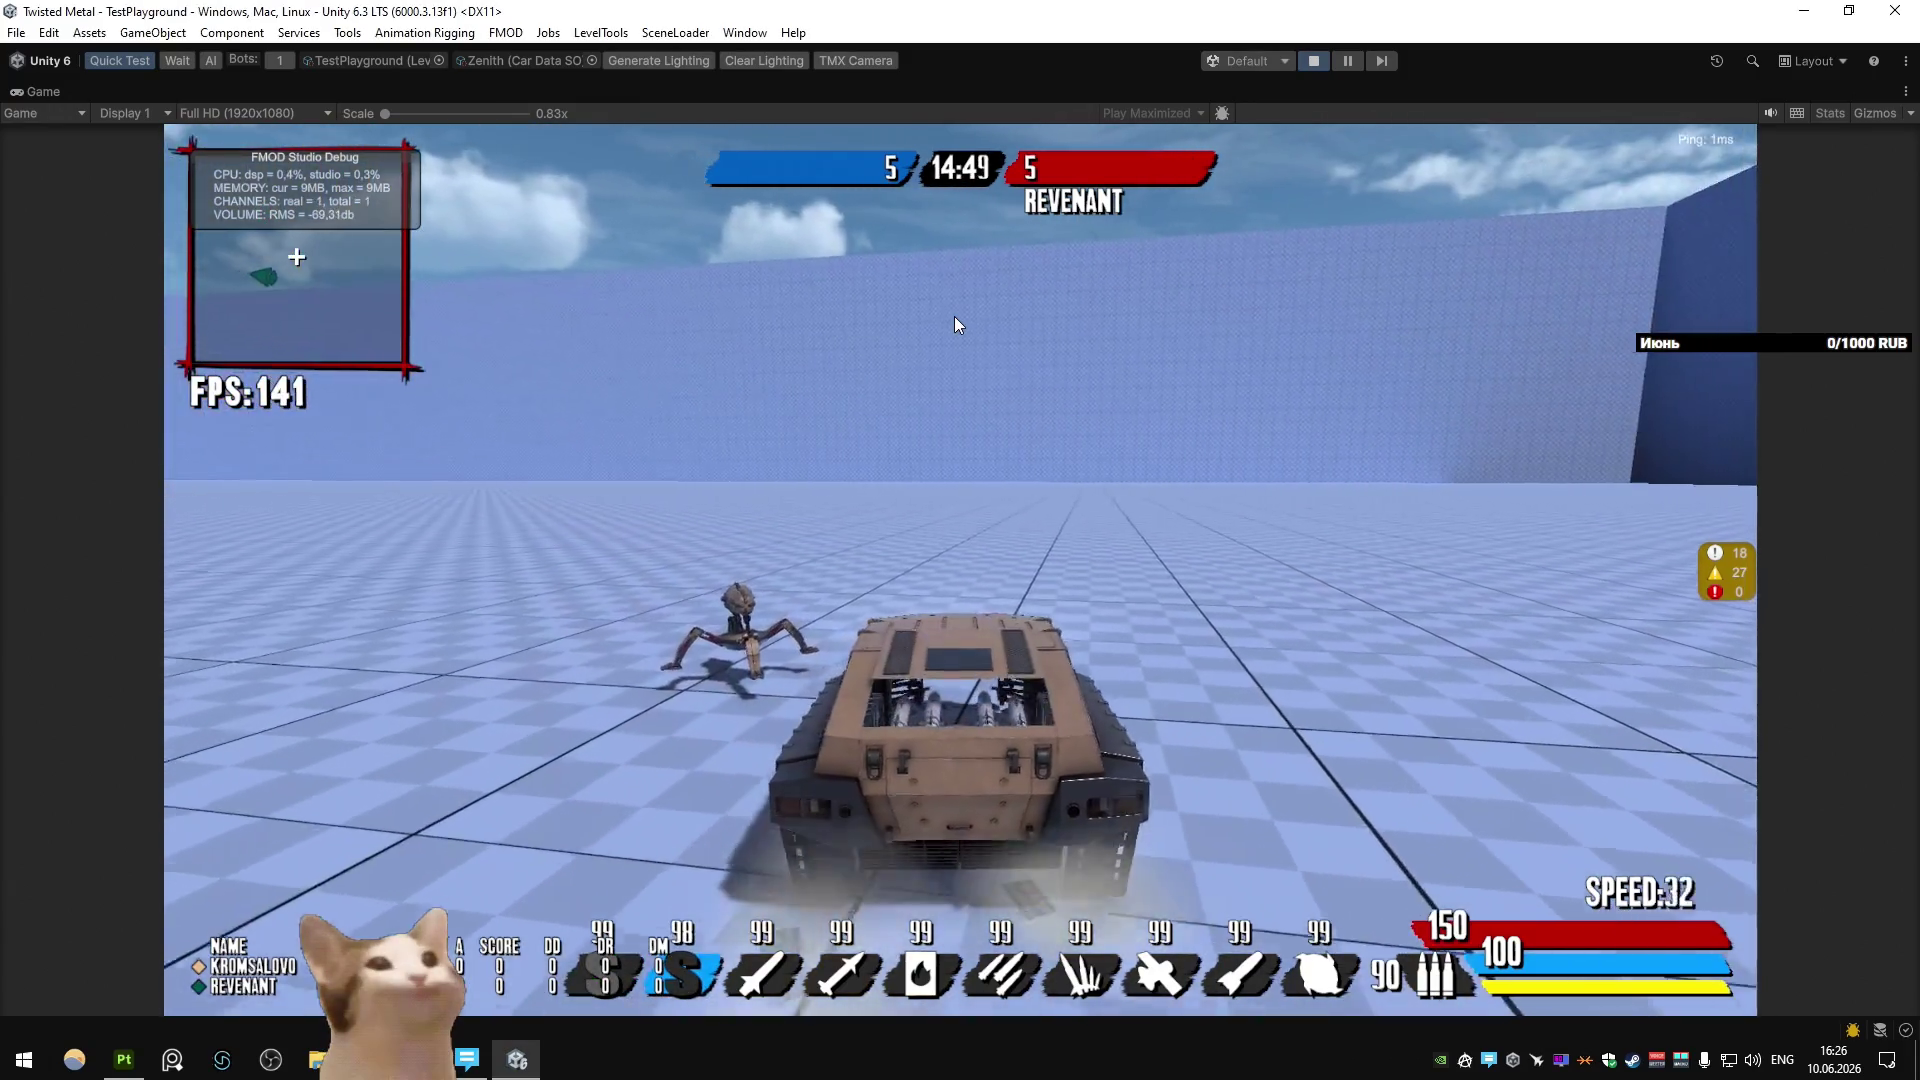
Drive the tank around the arena toward the walking spider mech near the orange wall.
key(w)
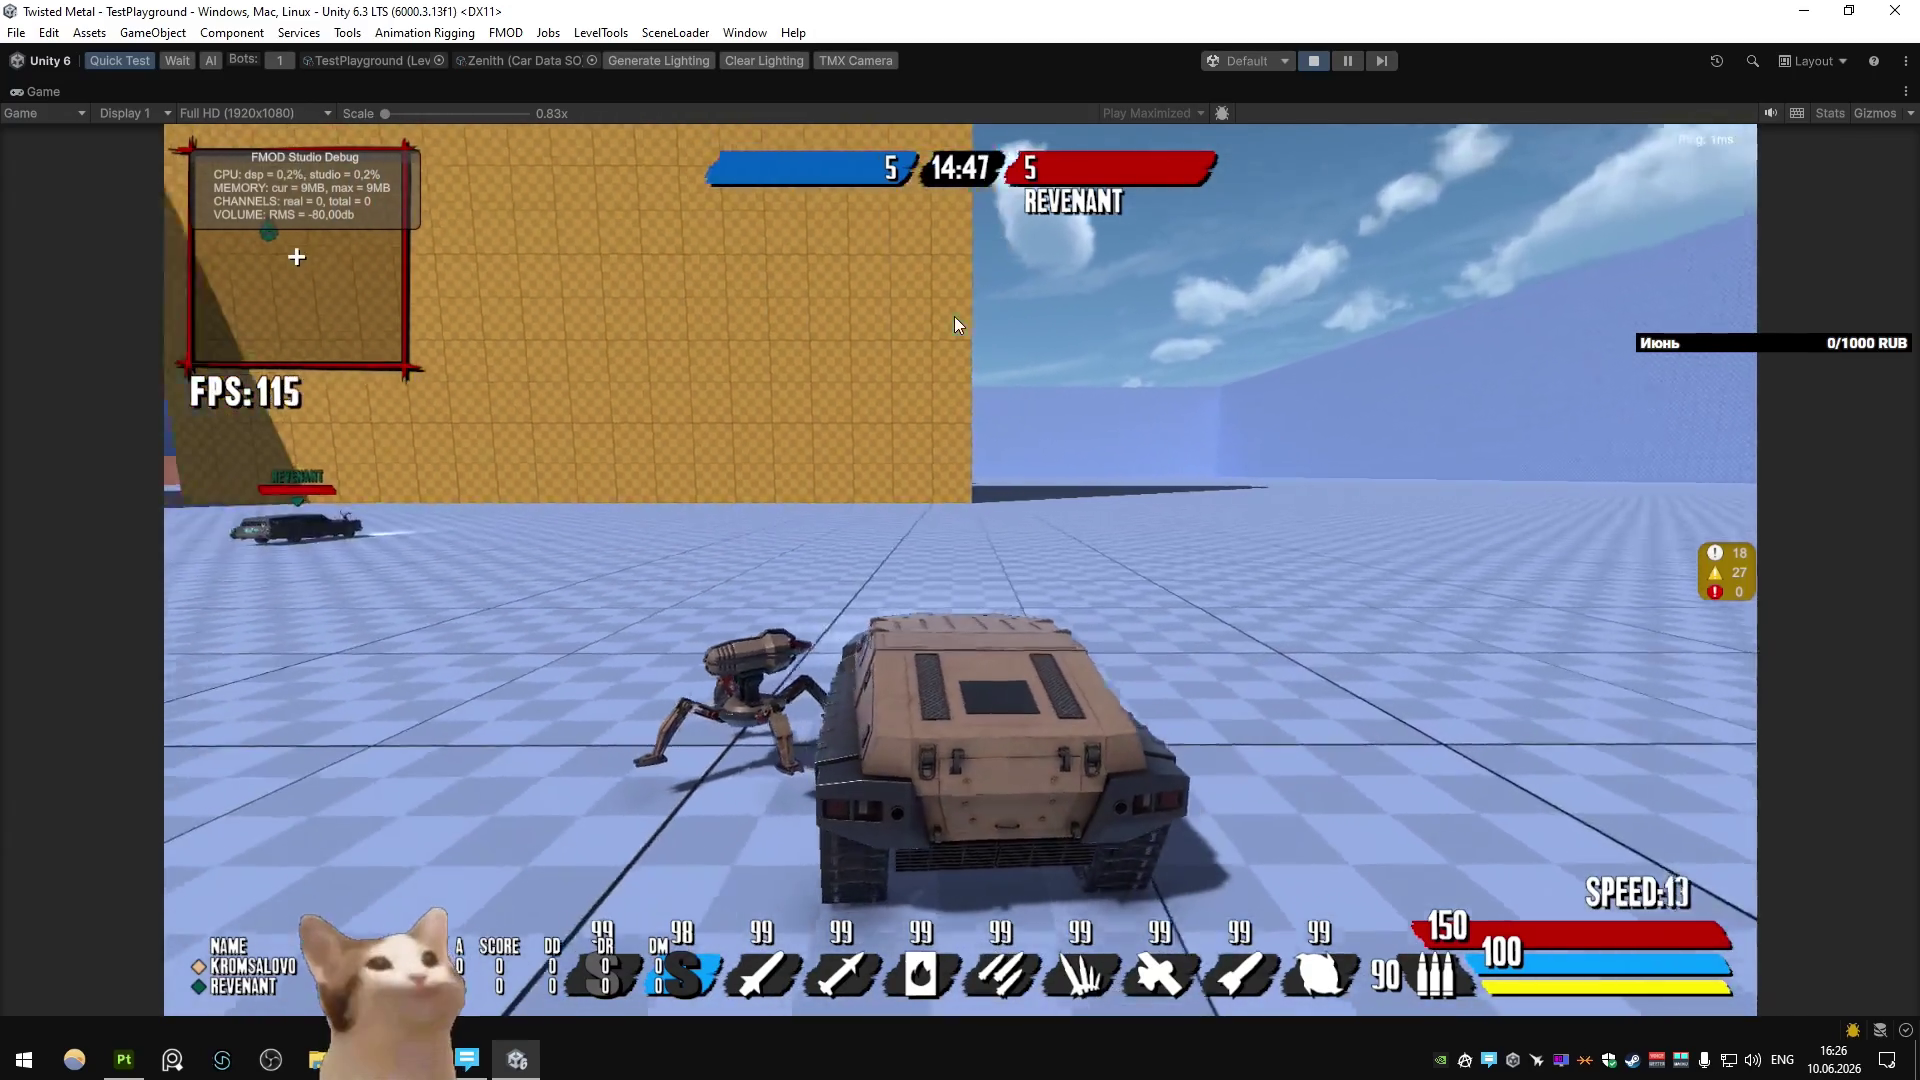
key(a)
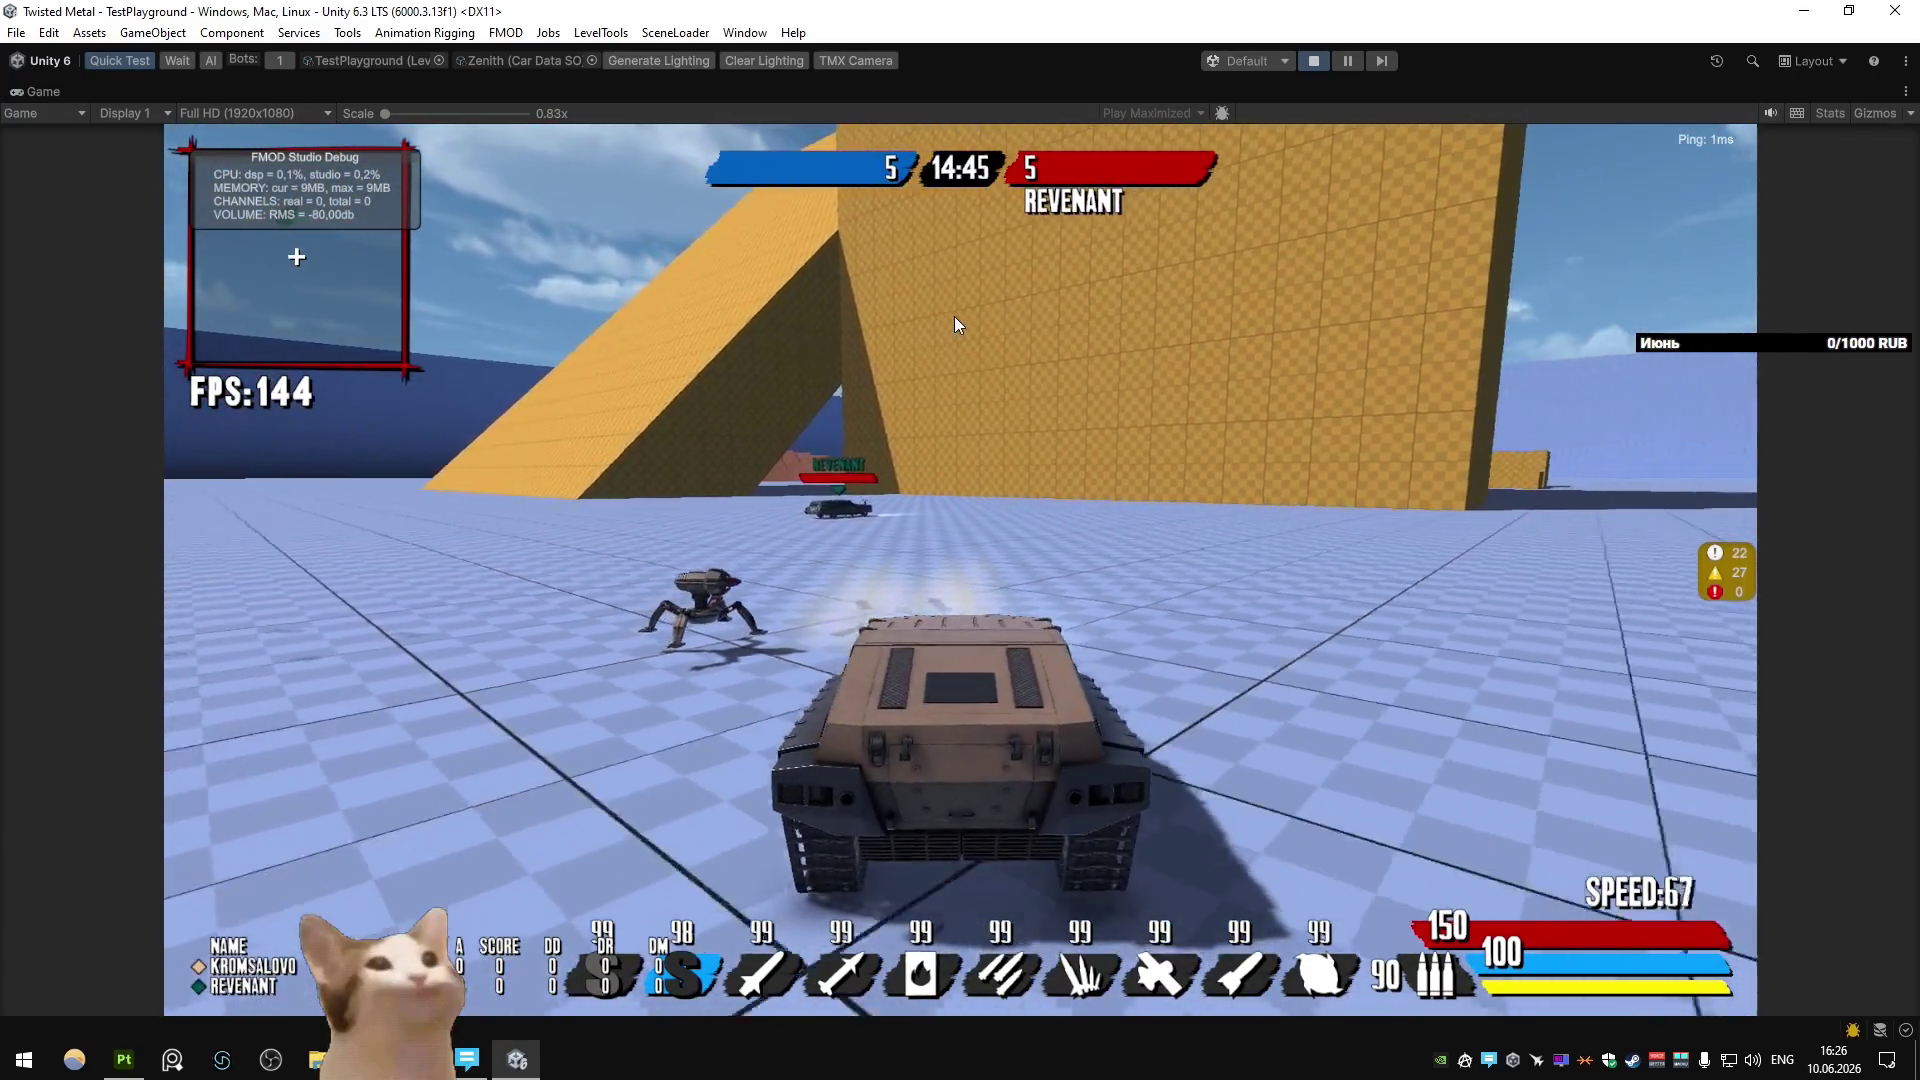
key(d)
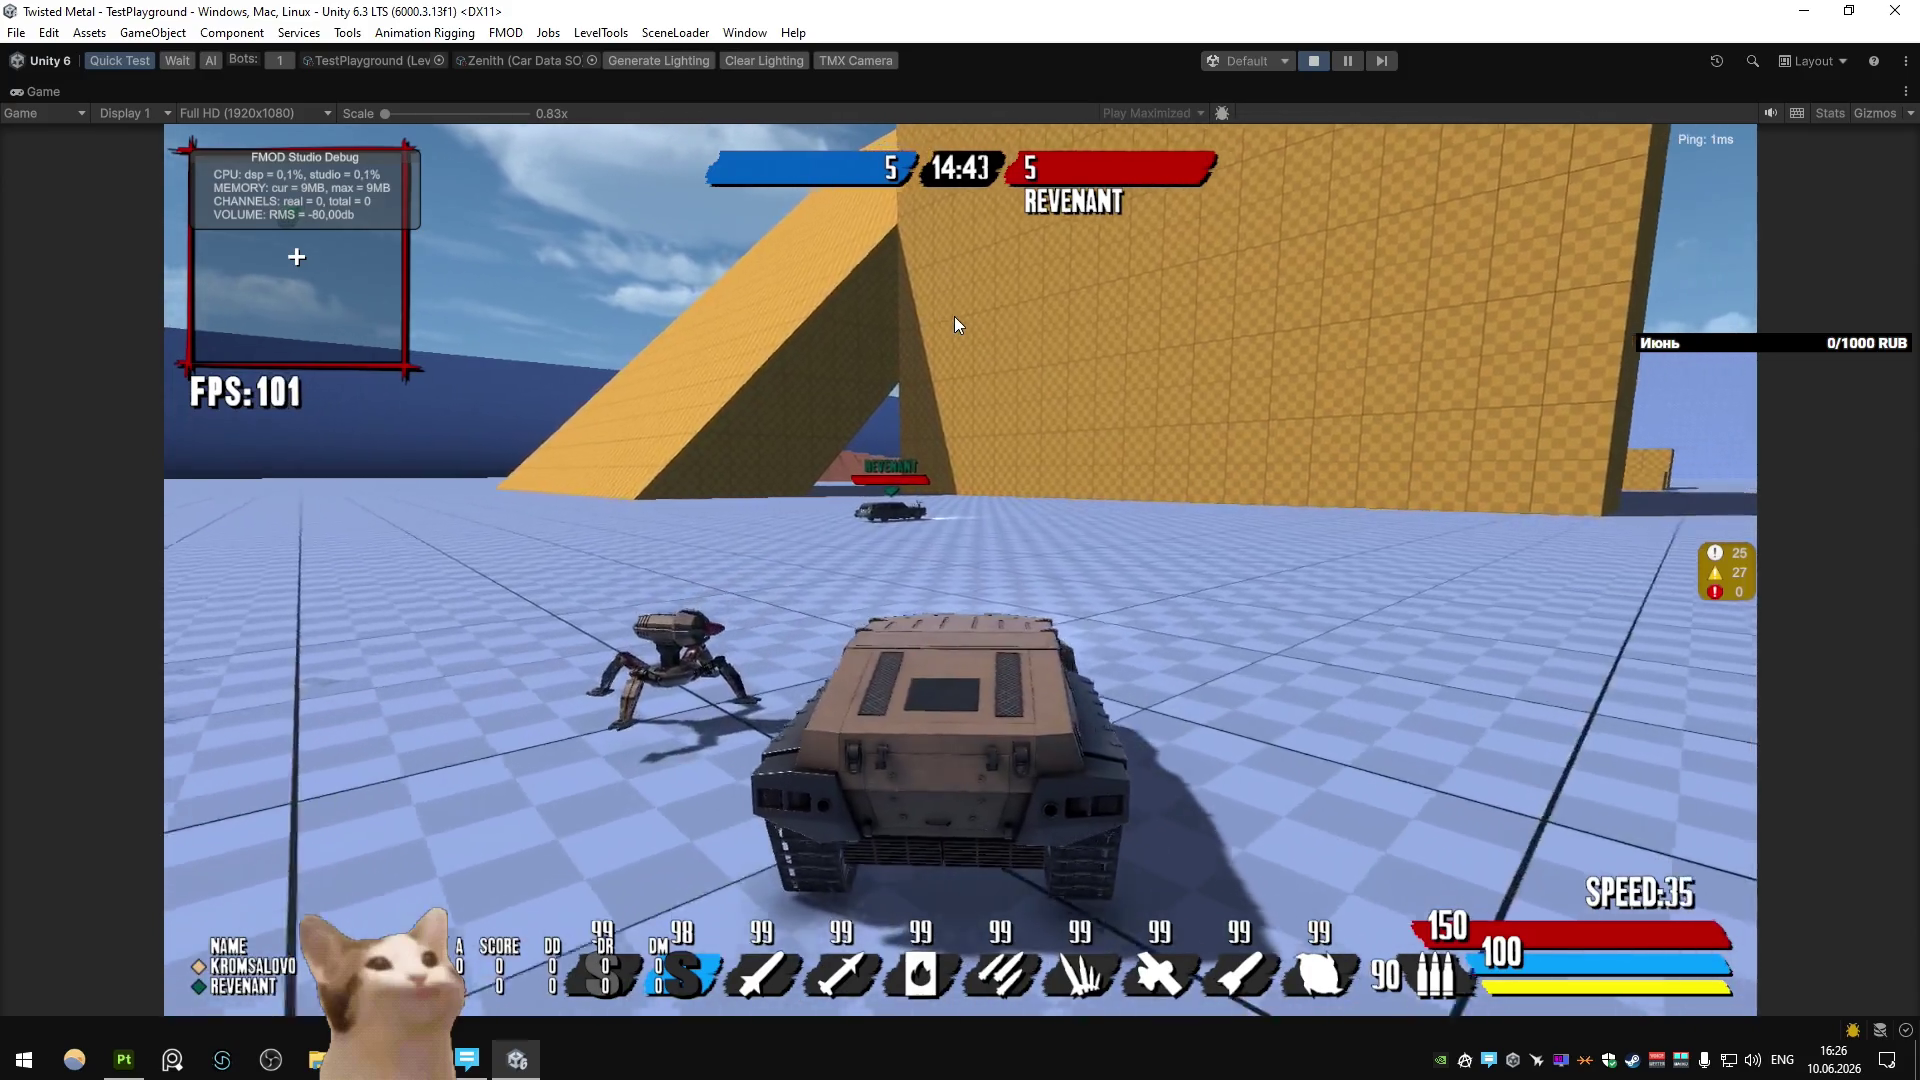
key(d)
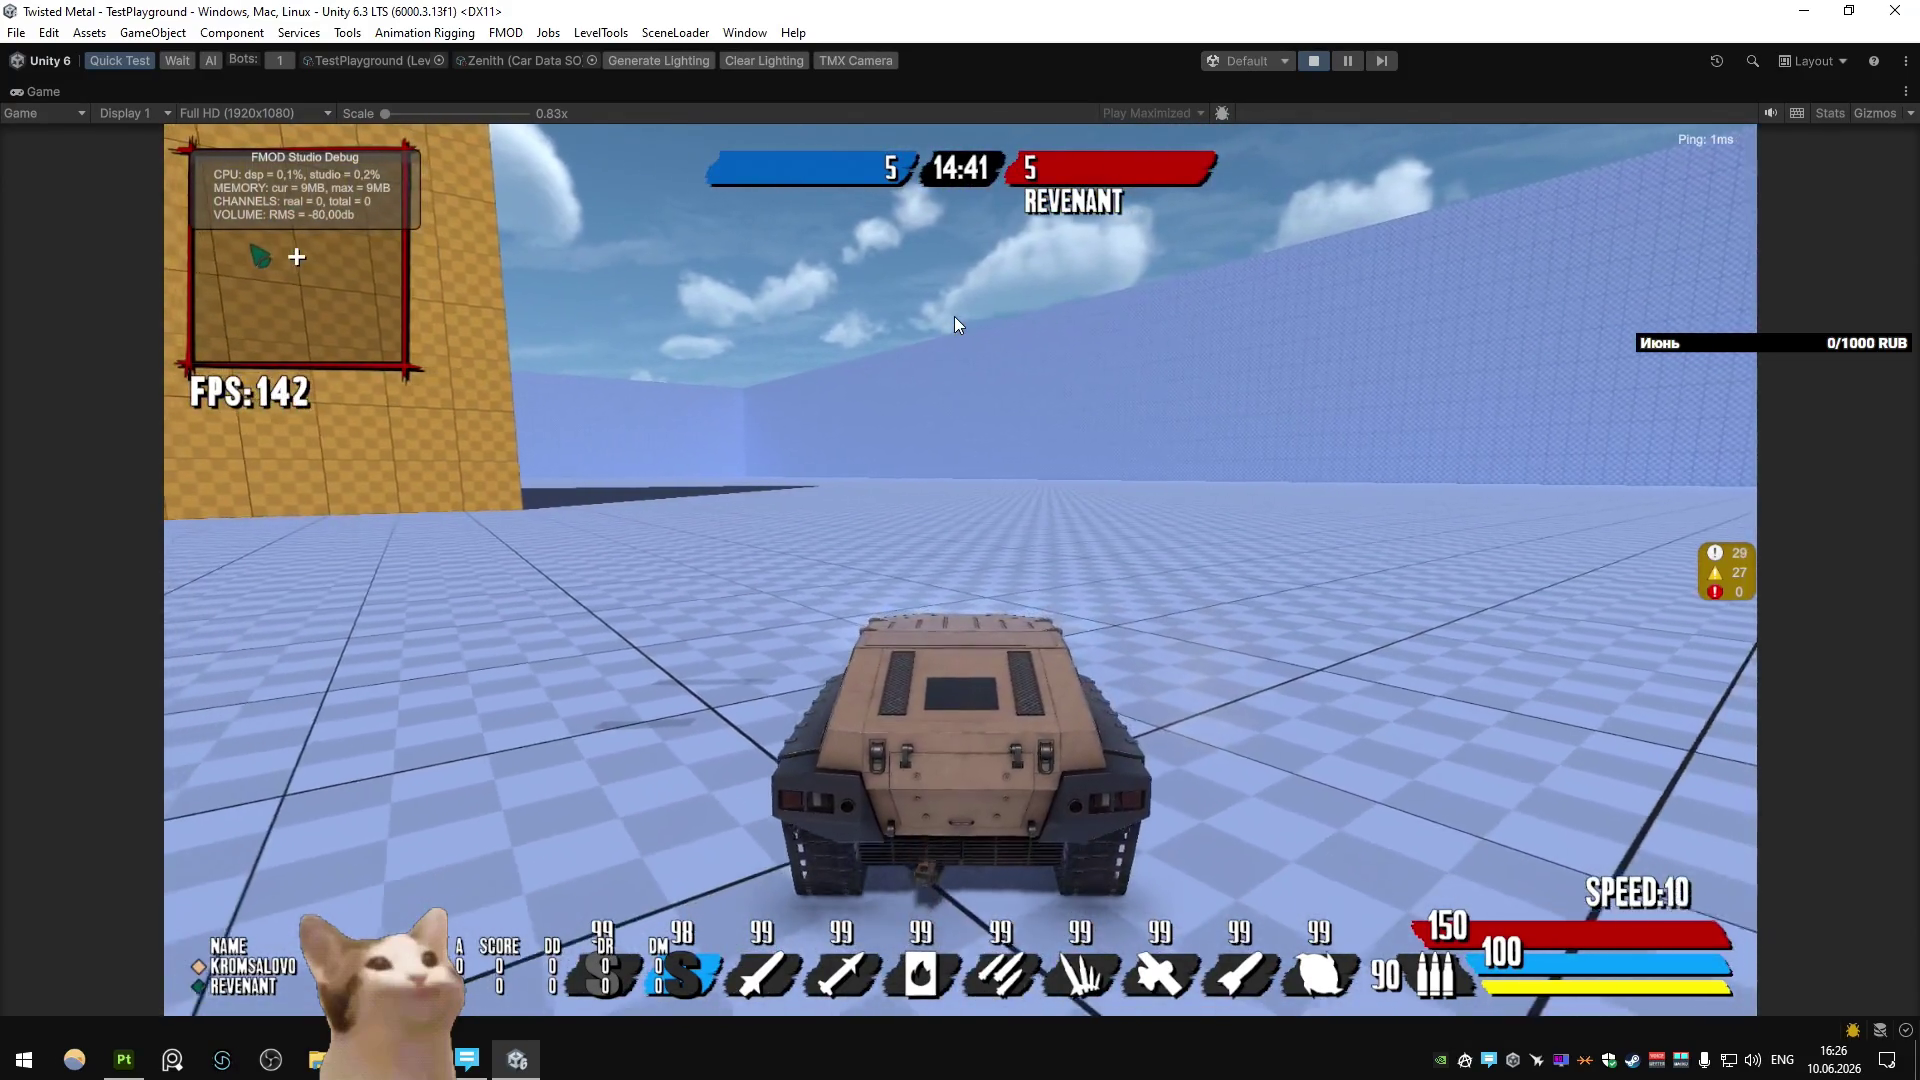
key(d)
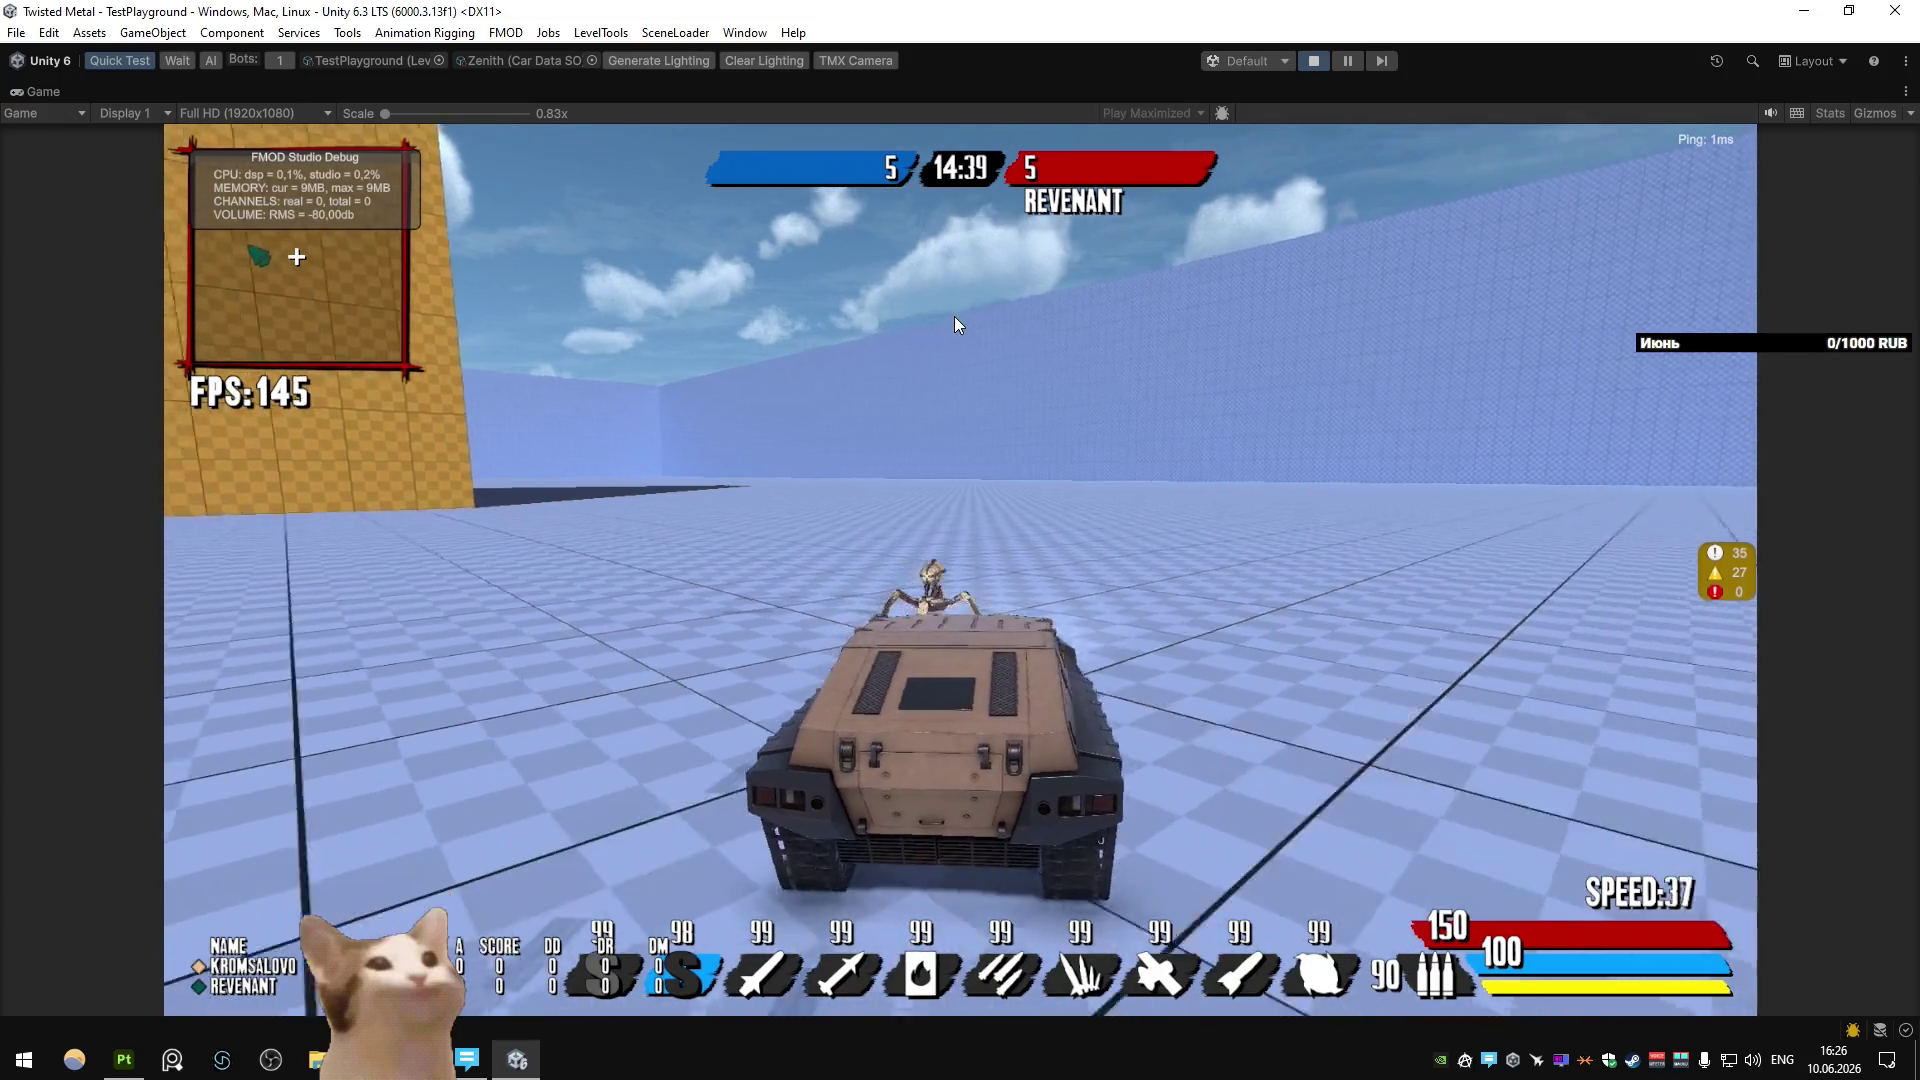
key(d)
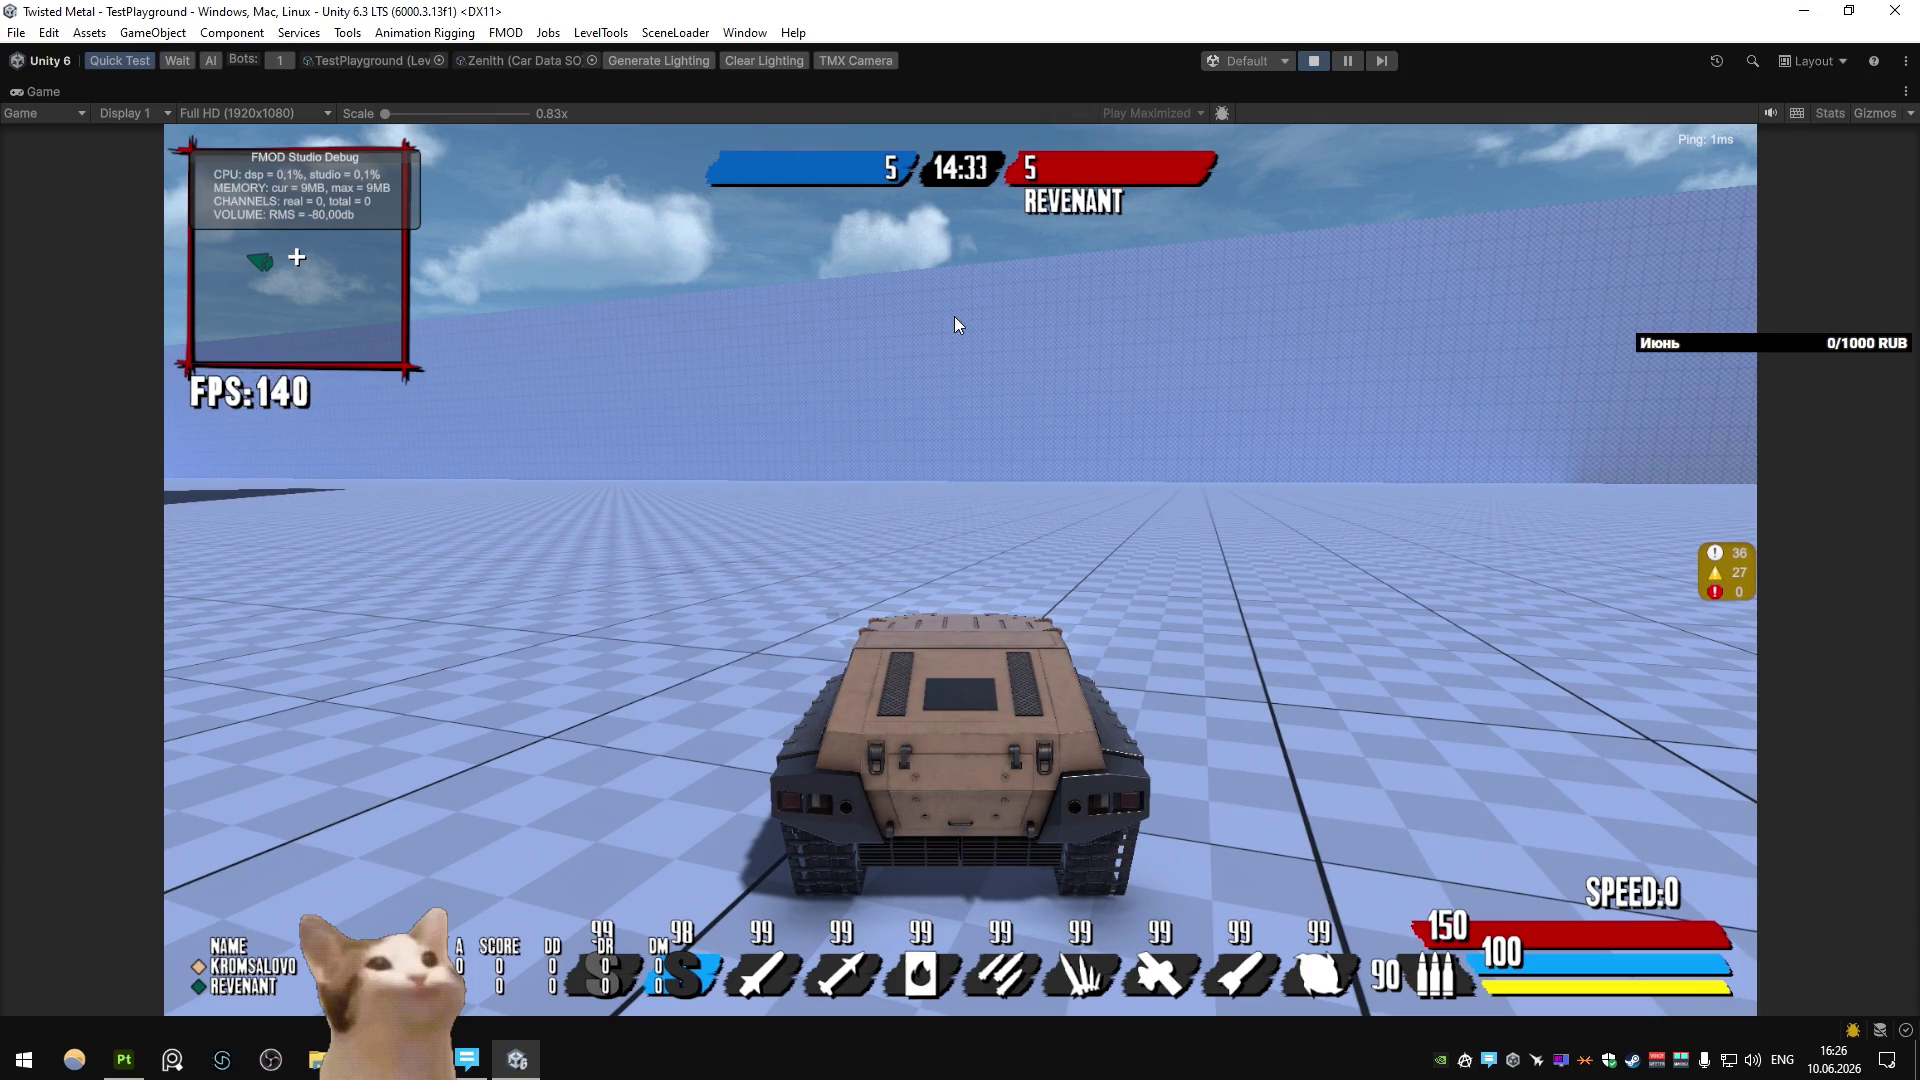
key(w)
key(d)
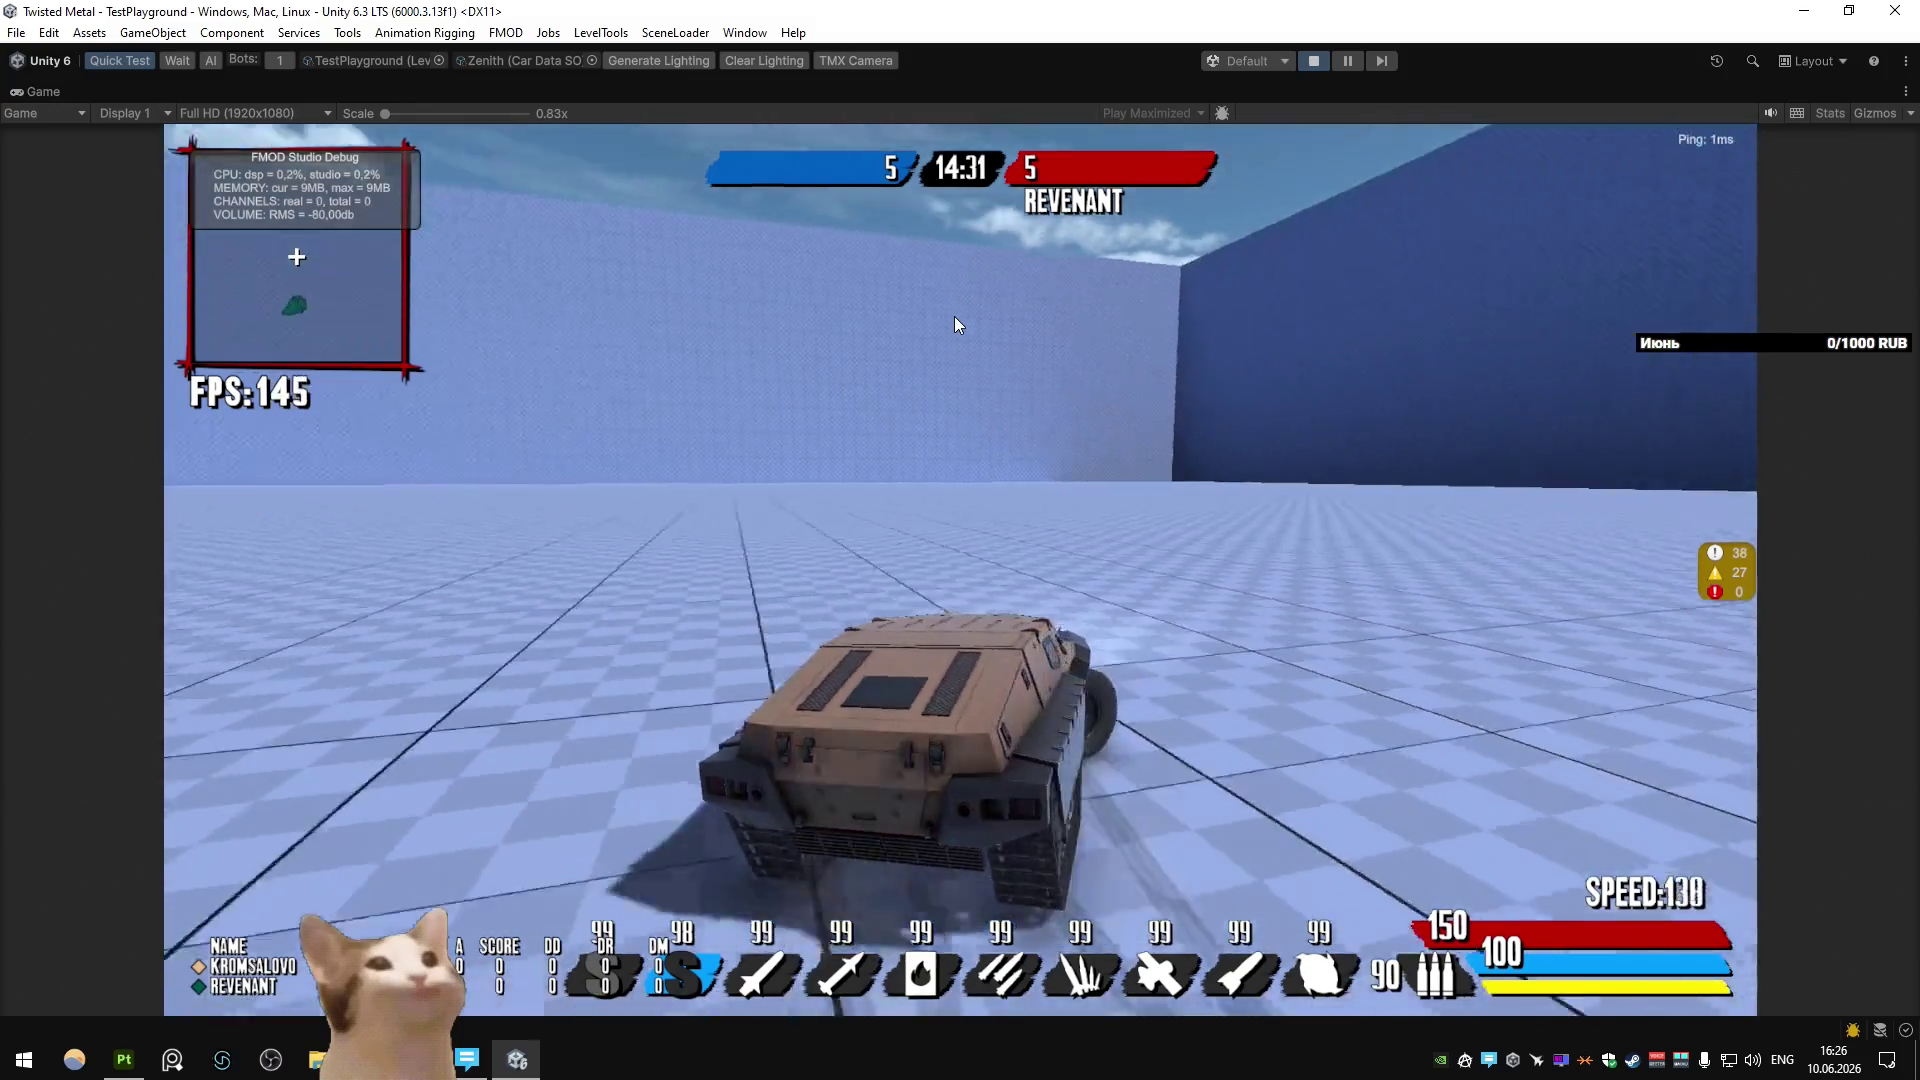
key(a)
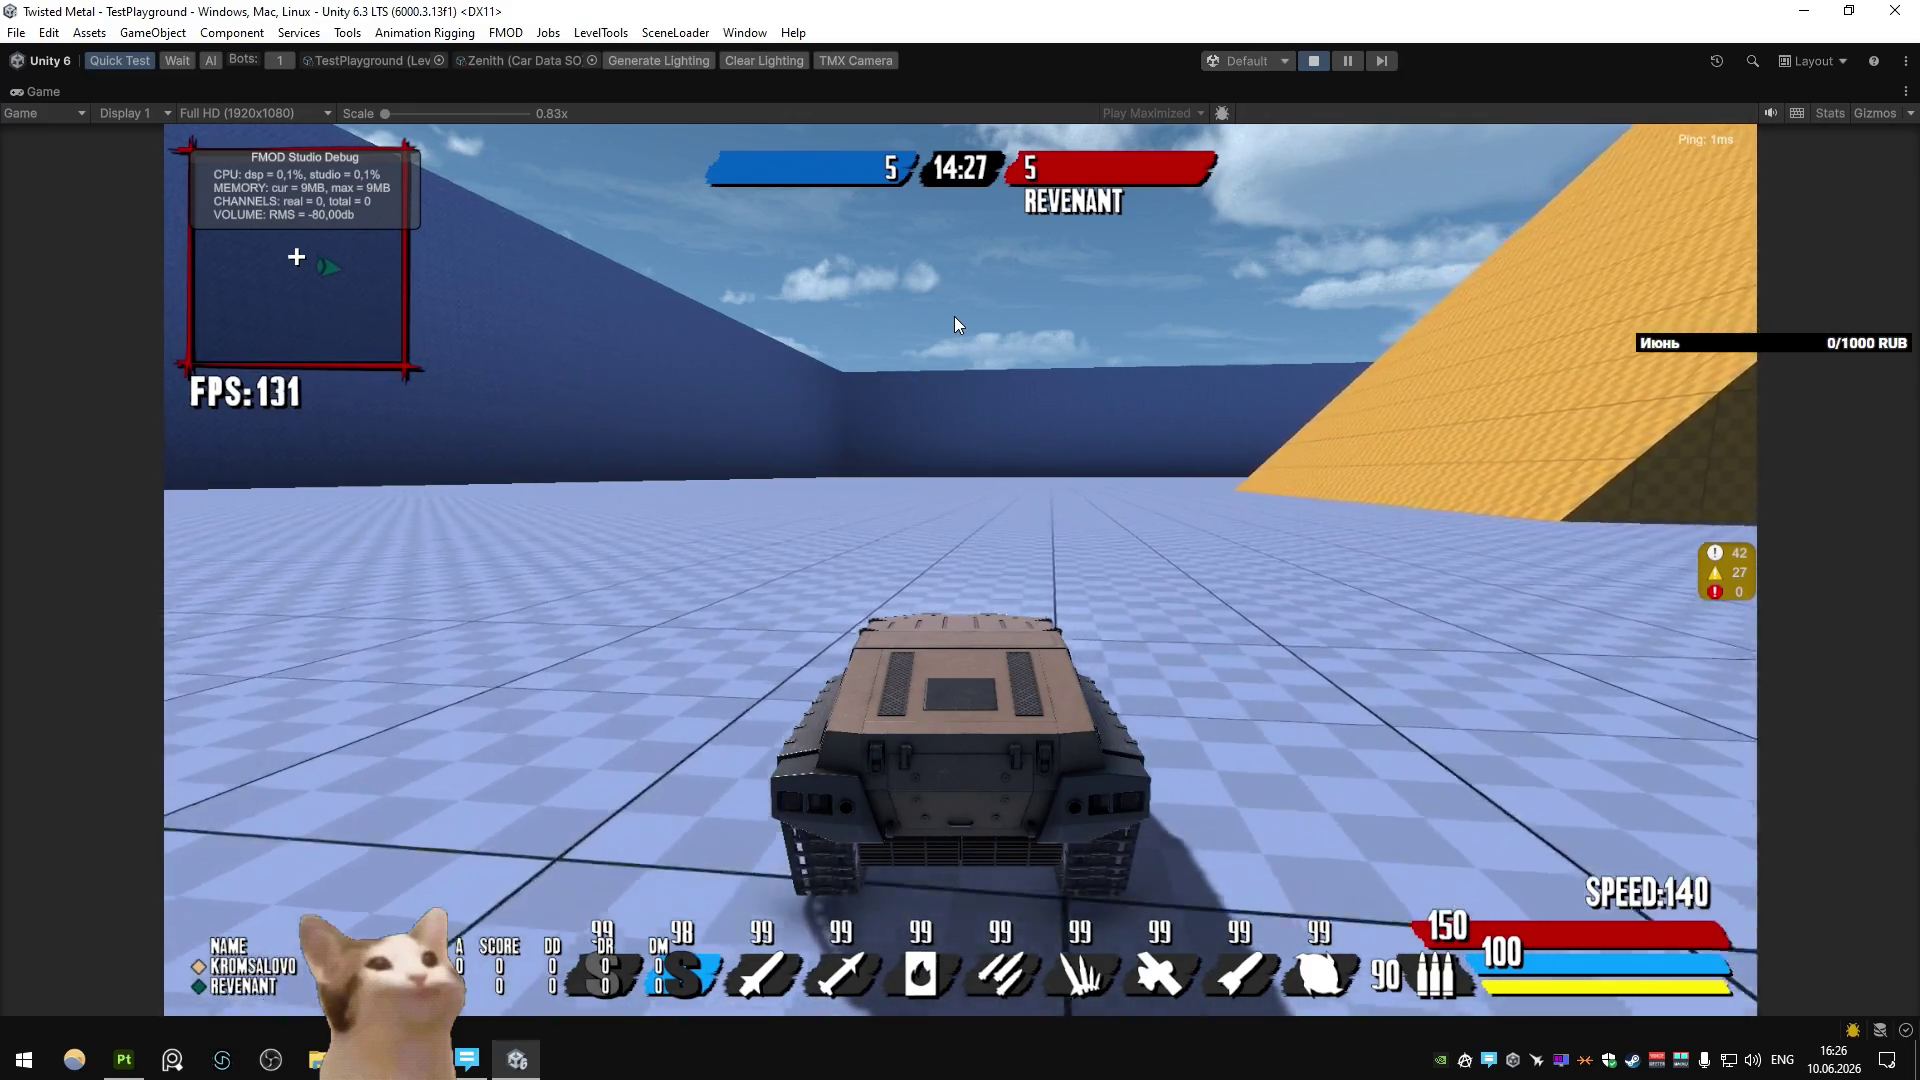
key(d)
key(a)
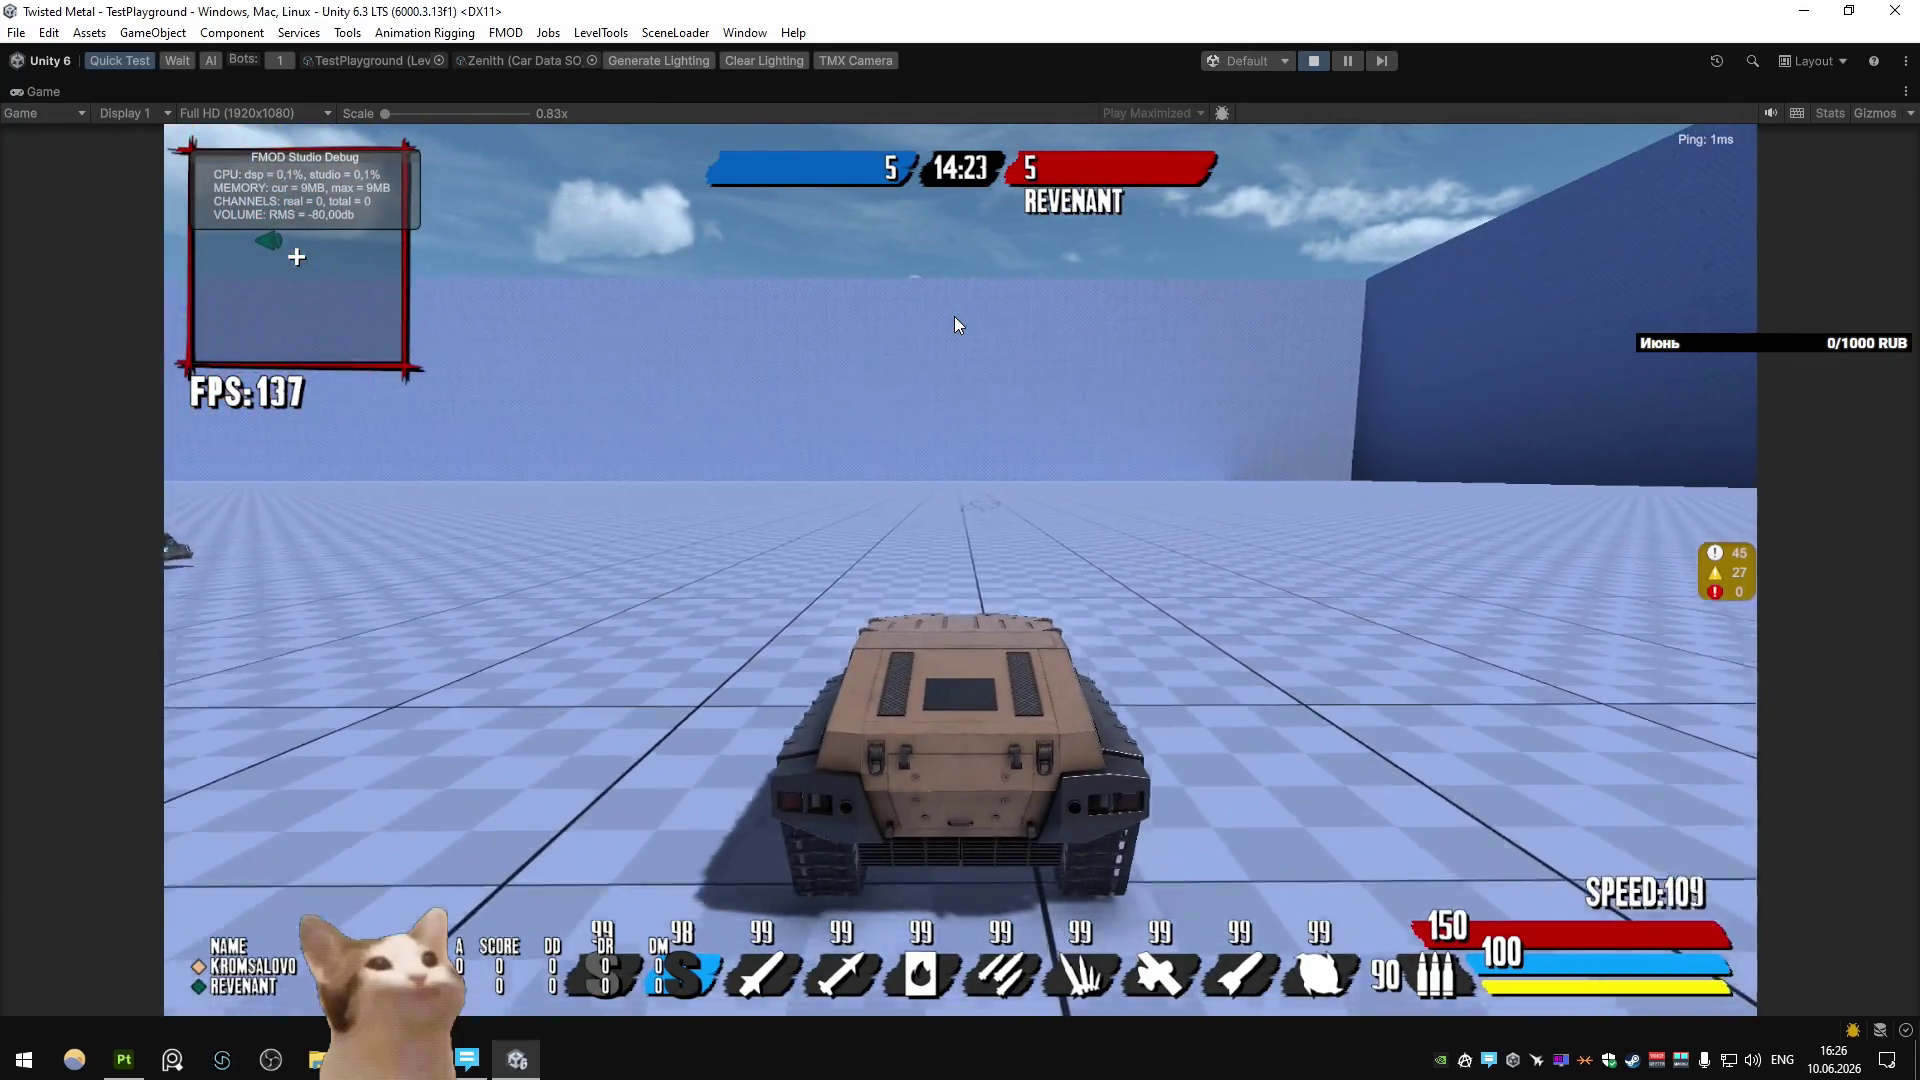
Boost the car while weaving between the orange and blue walls.
key(shift)
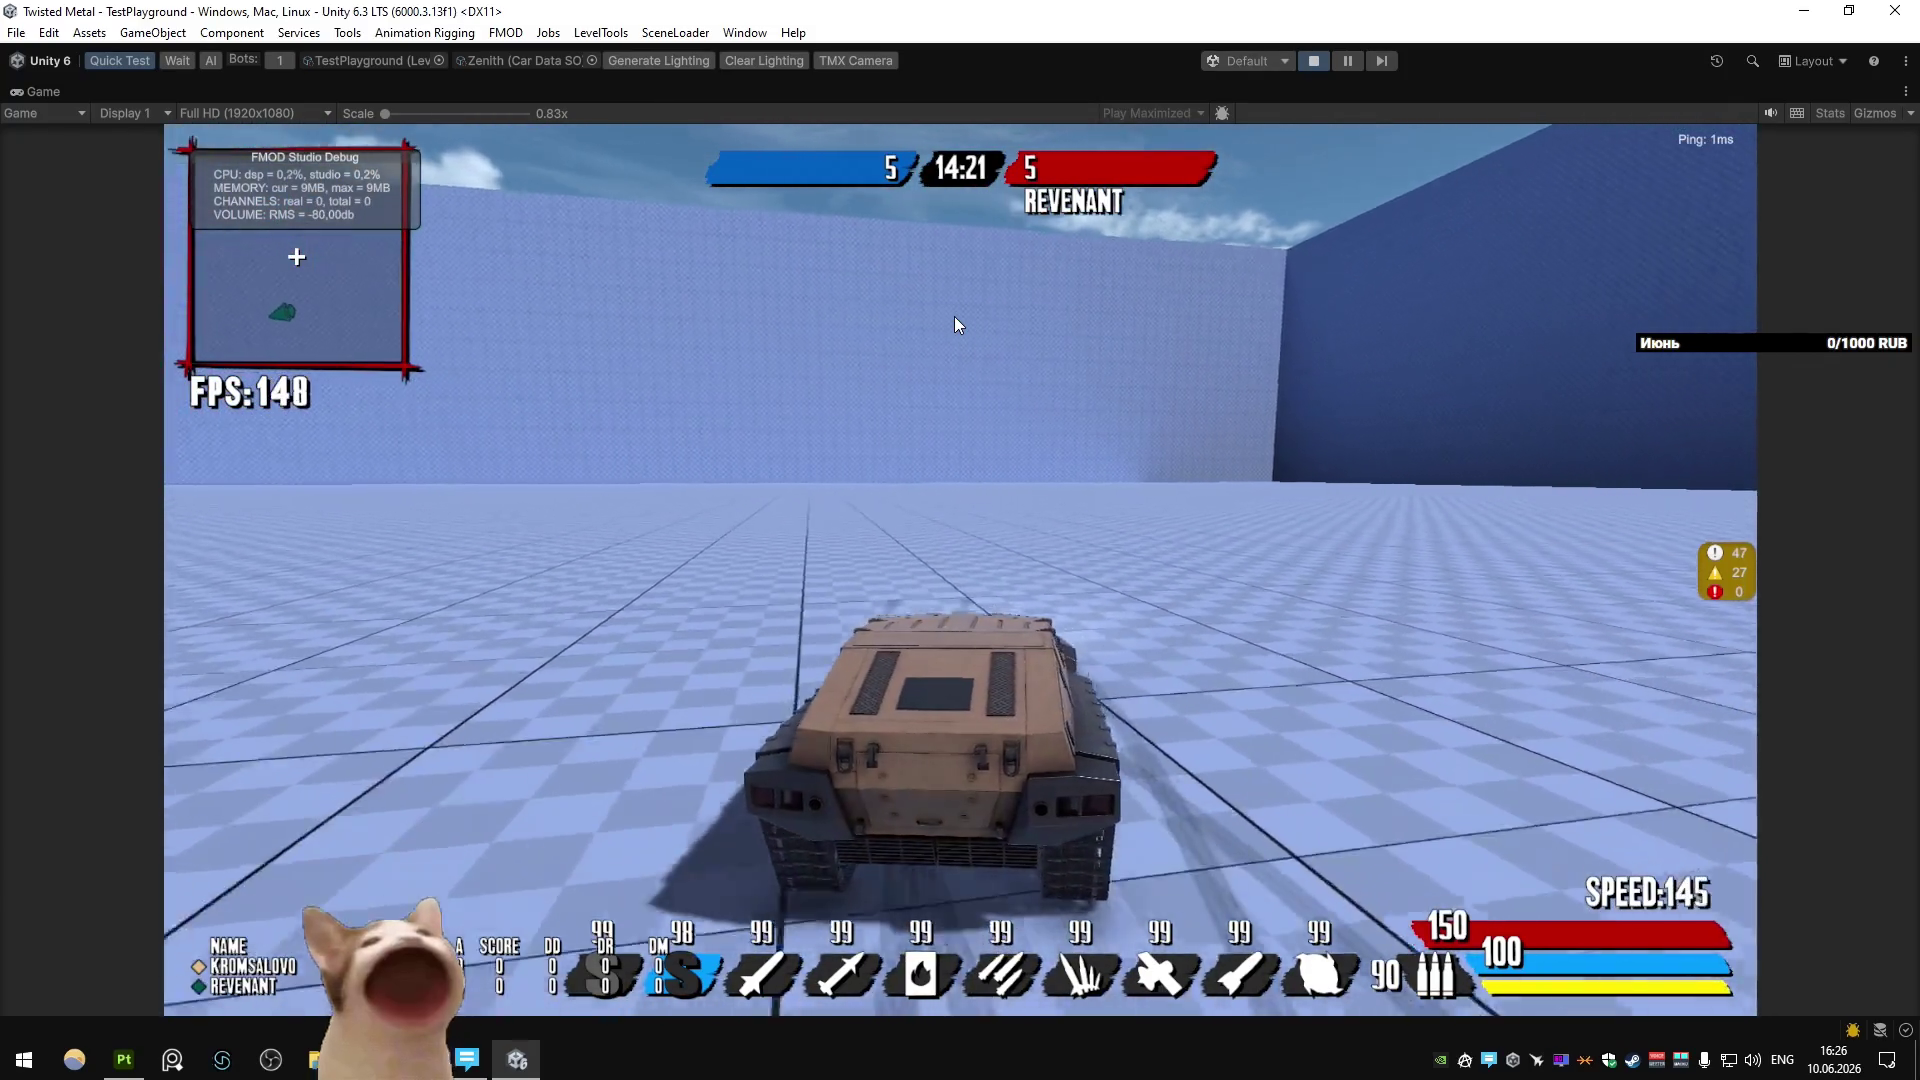
key(d)
key(a)
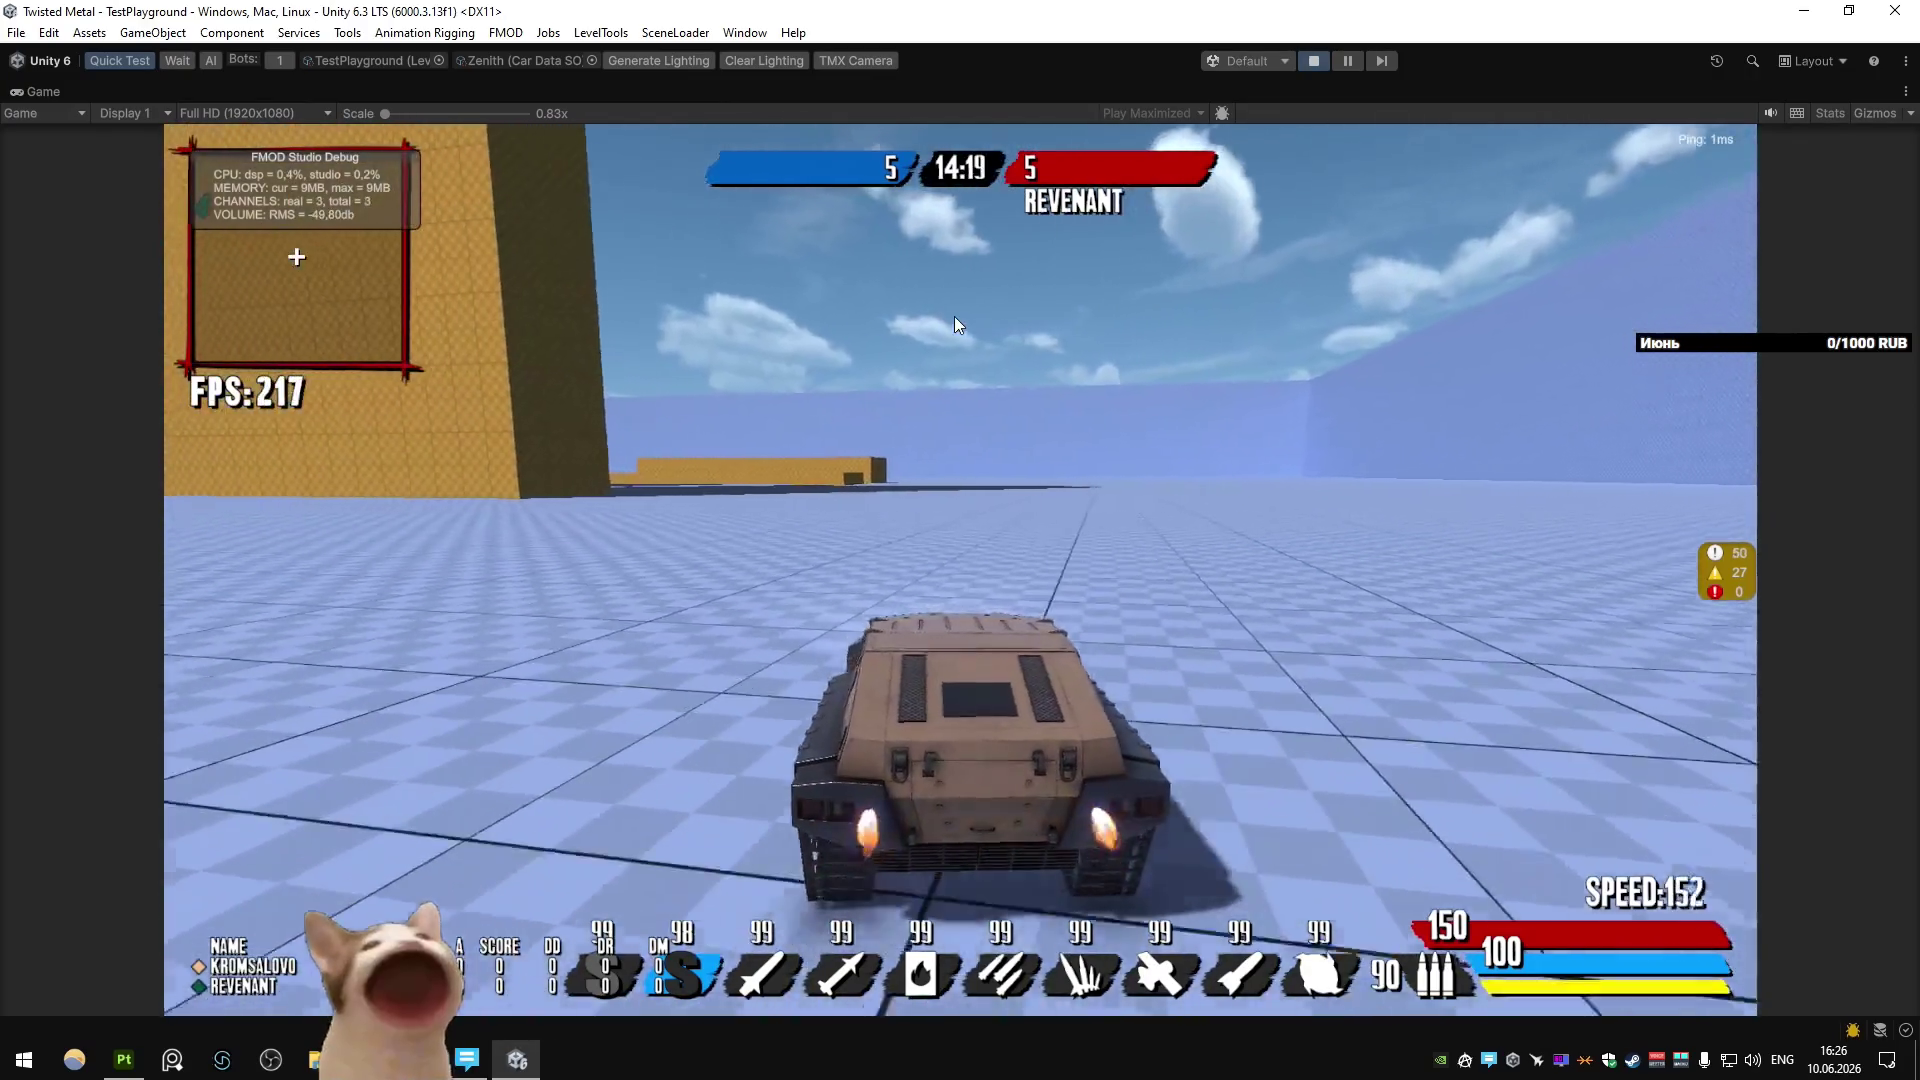
key(a)
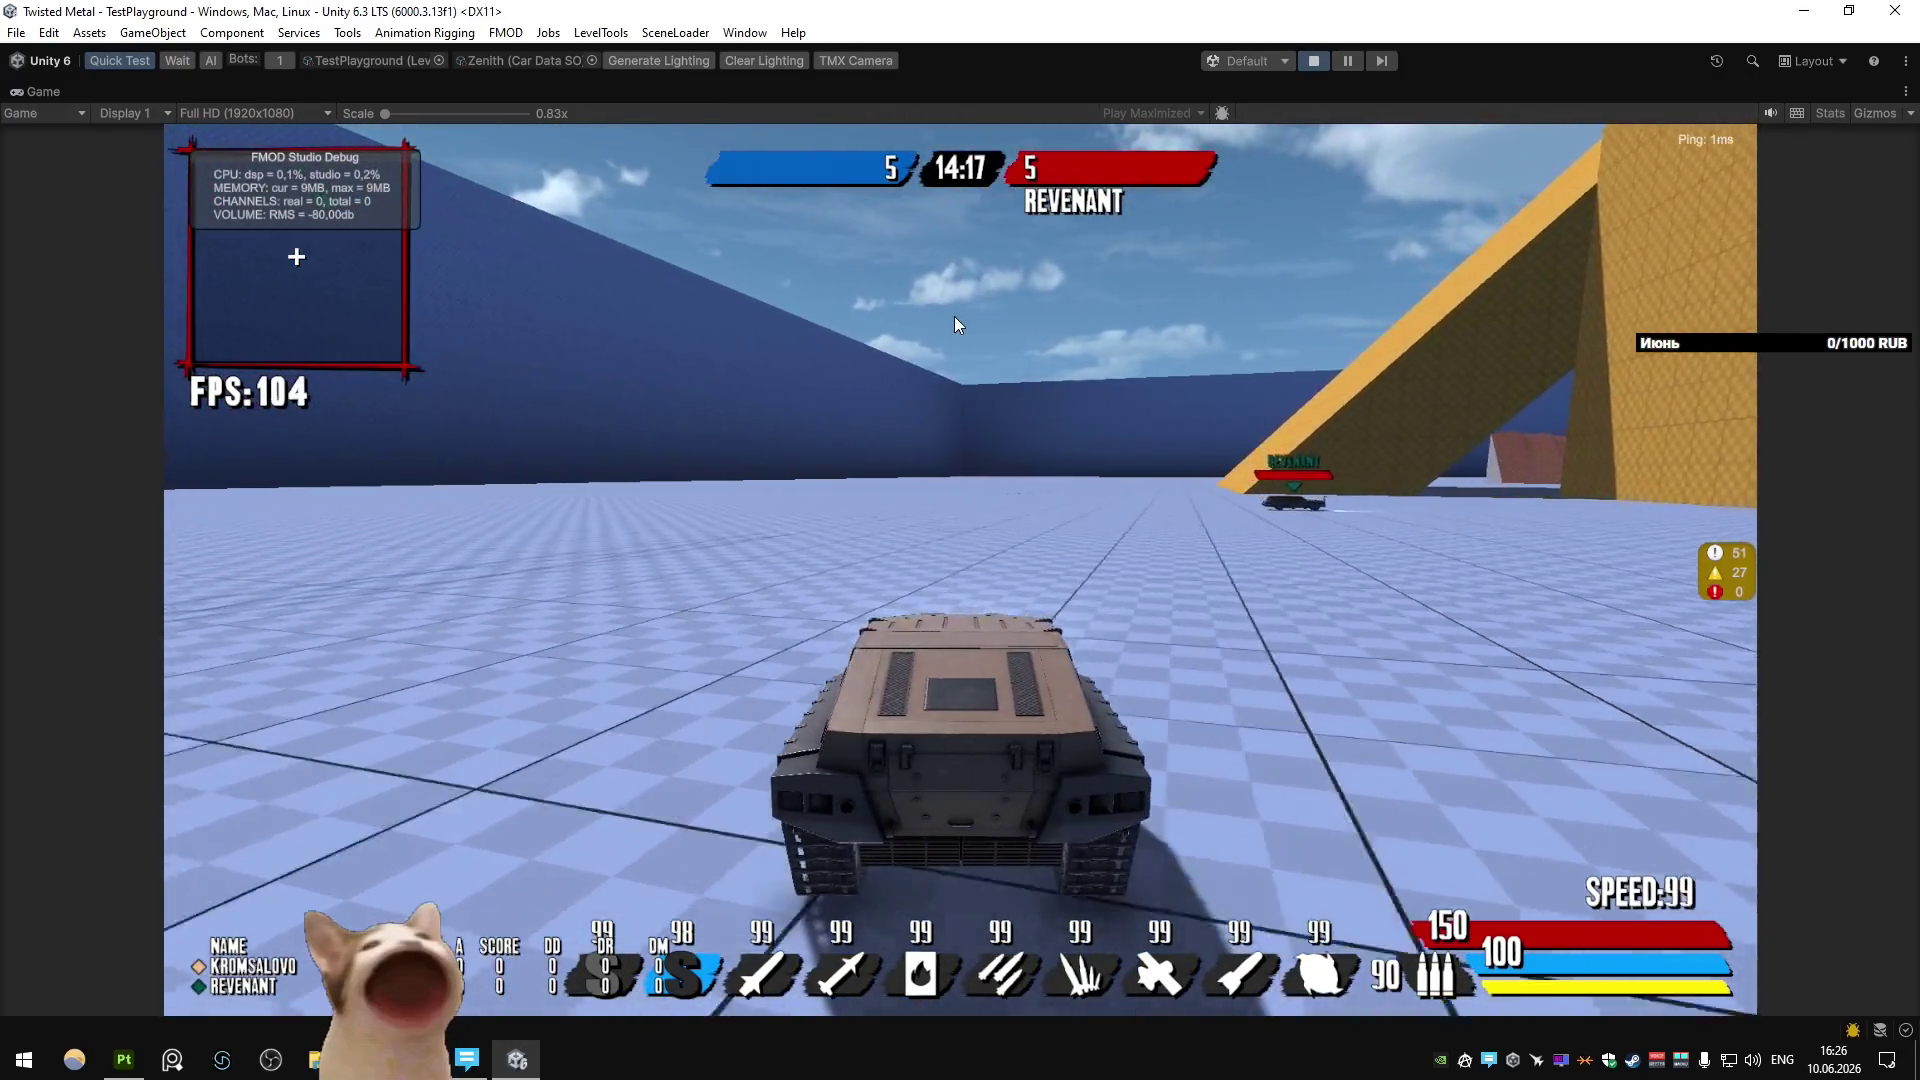
key(shift)
key(d)
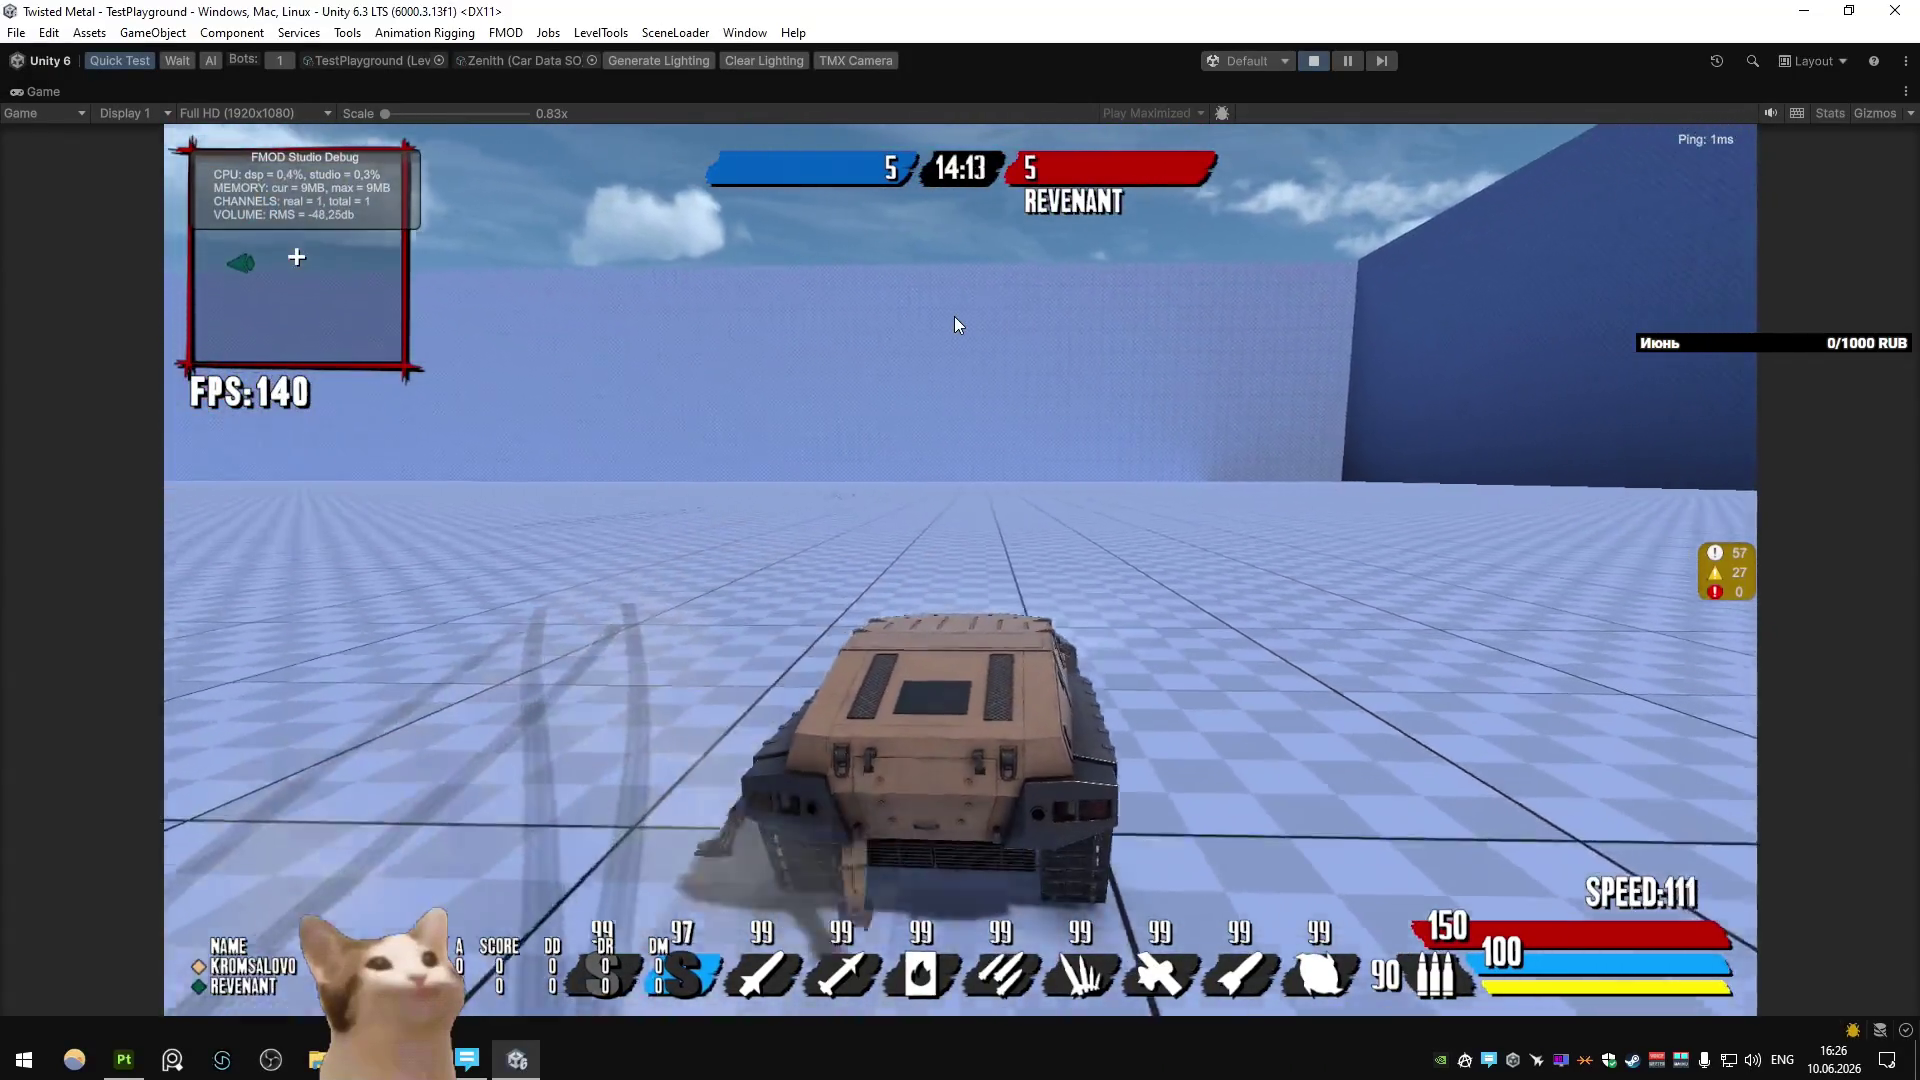
key(a)
key(a)
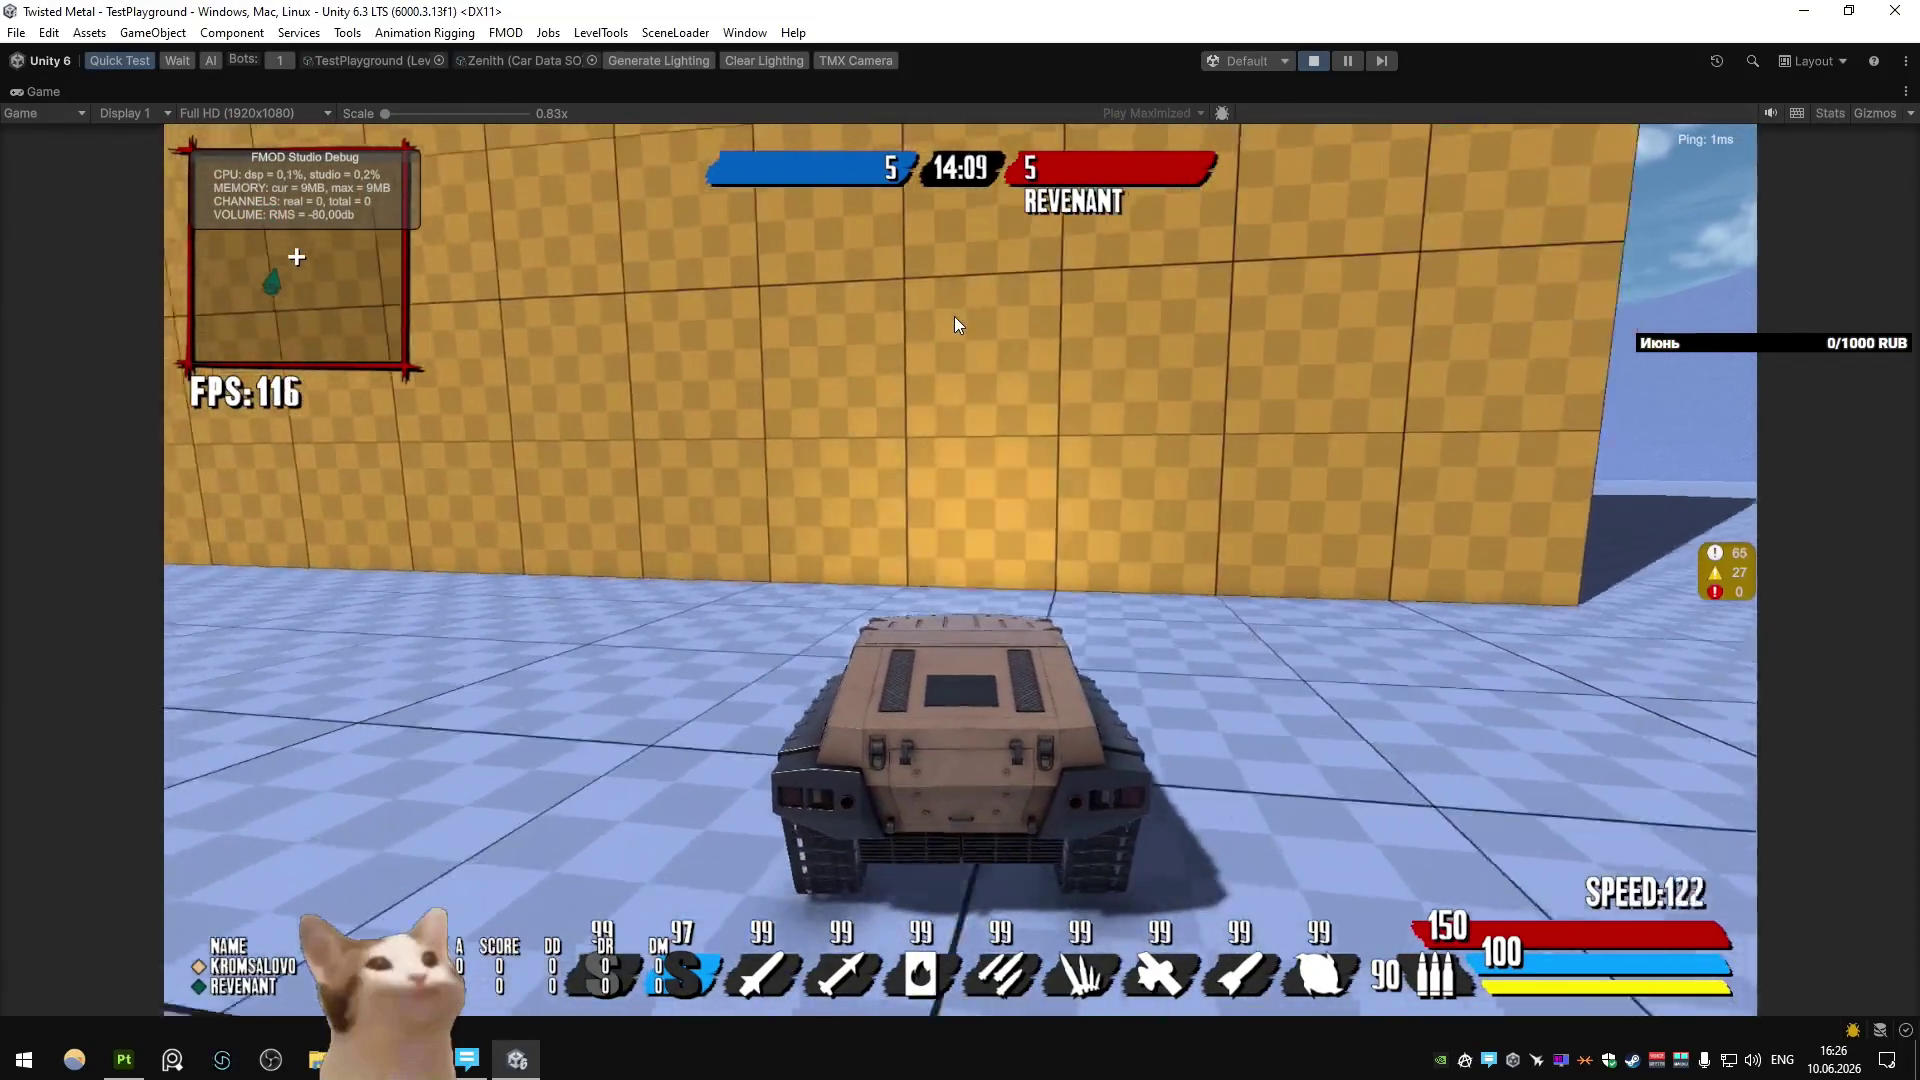
Fire shots at the drones on the orange wall, then stop the play test.
click(954, 316)
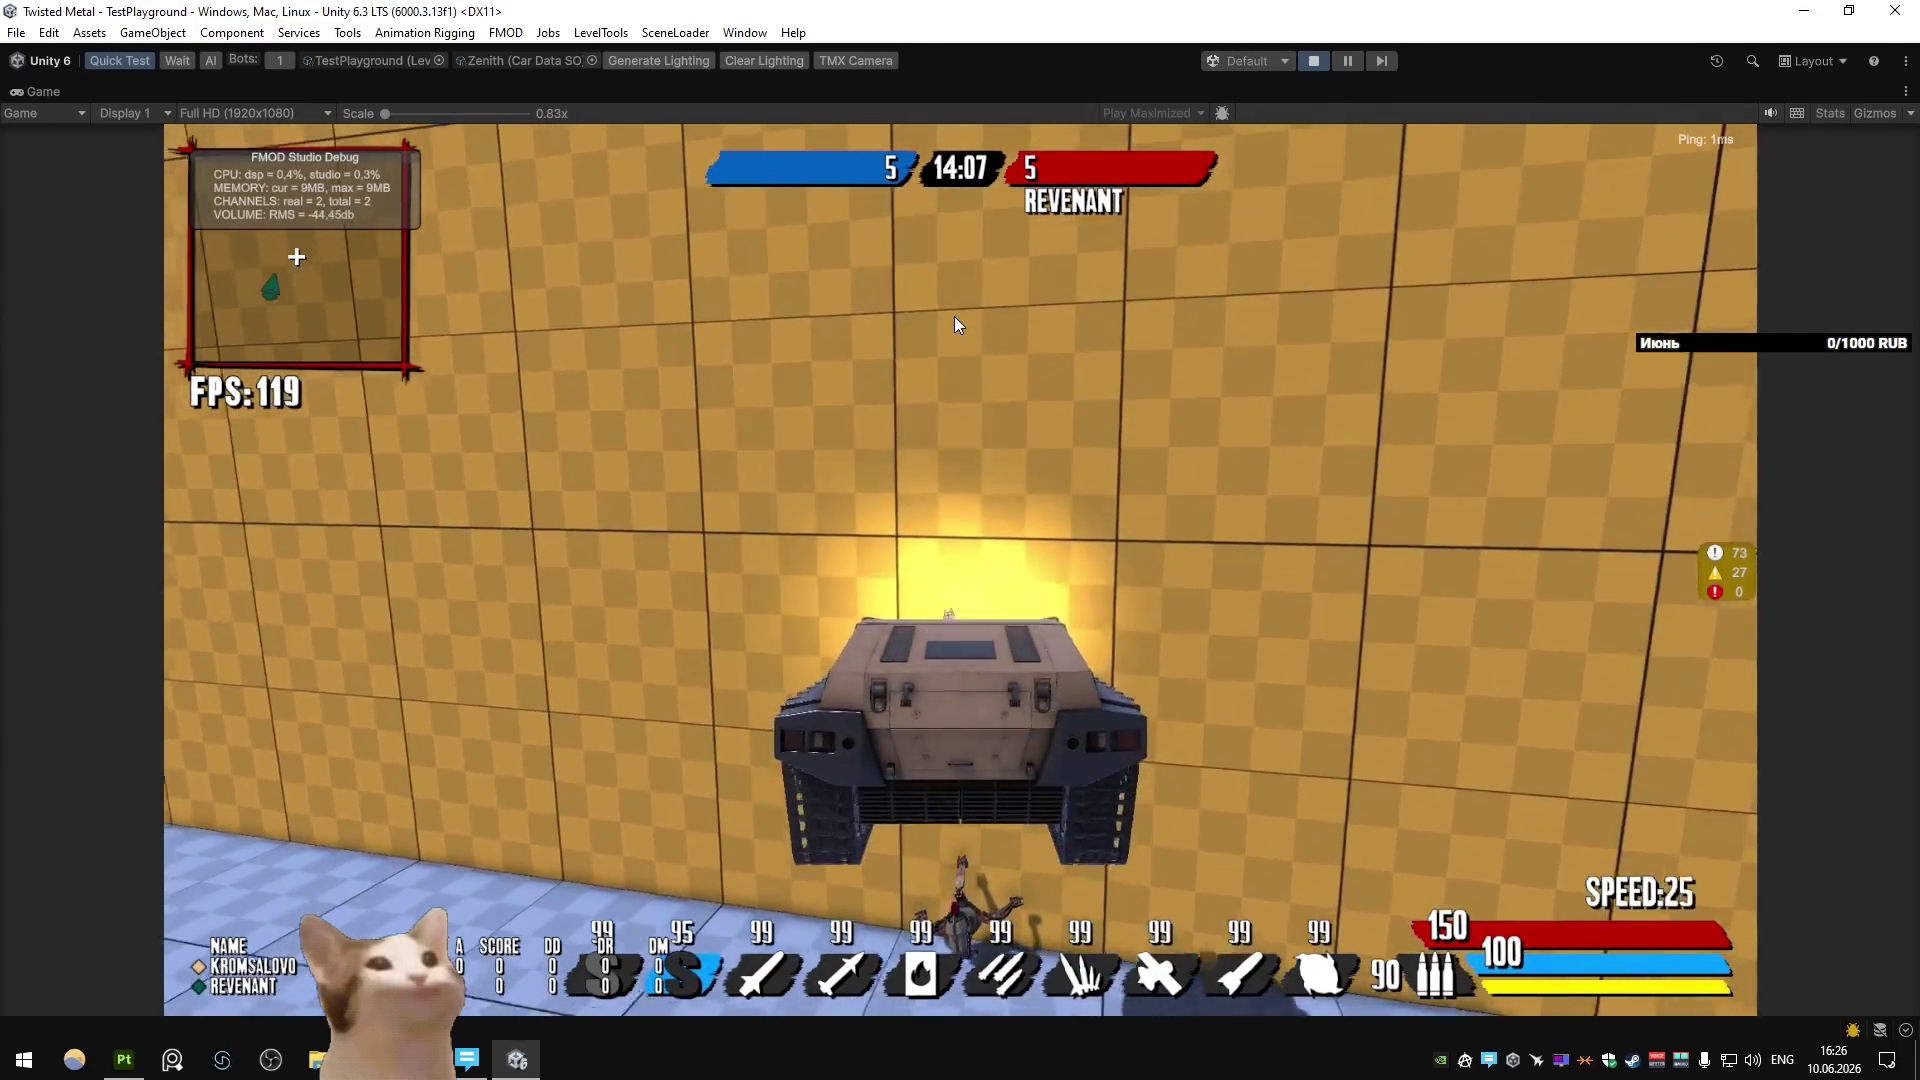
click(954, 316)
key(d)
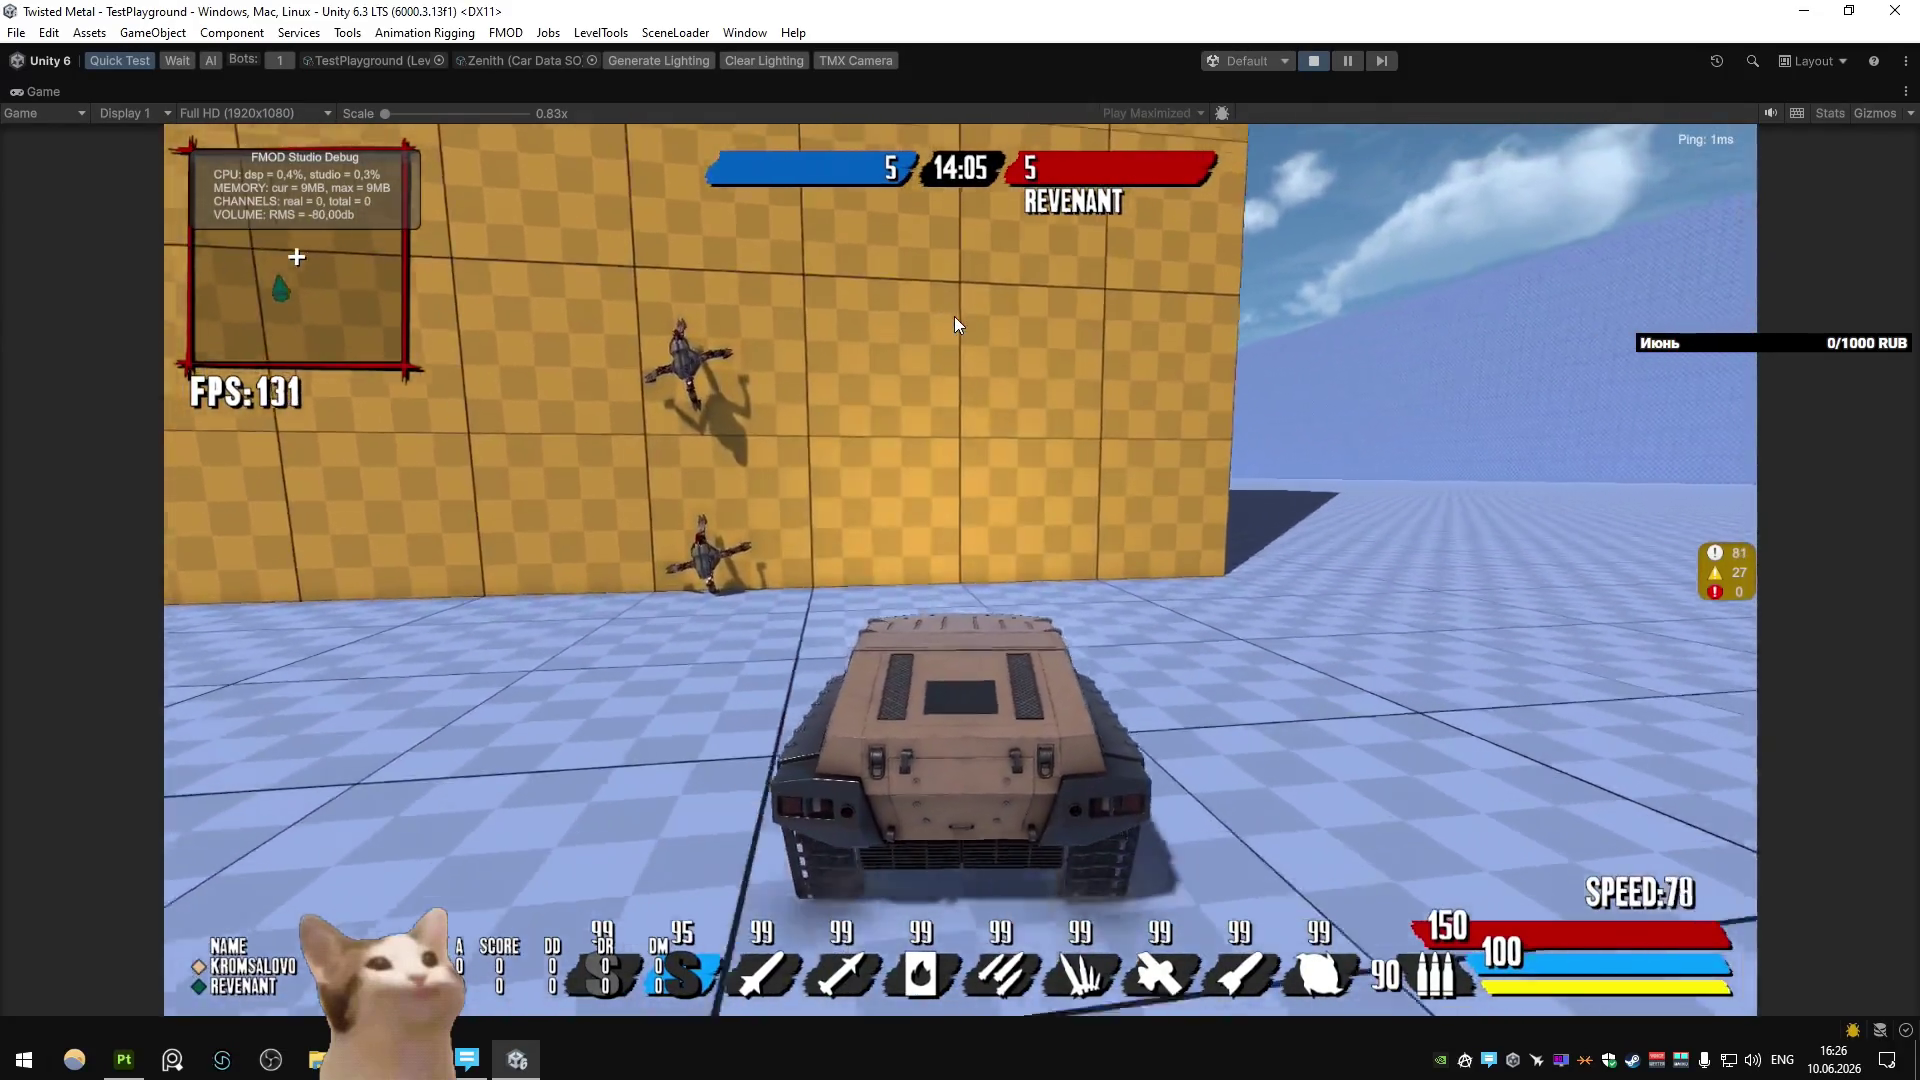
click(954, 316)
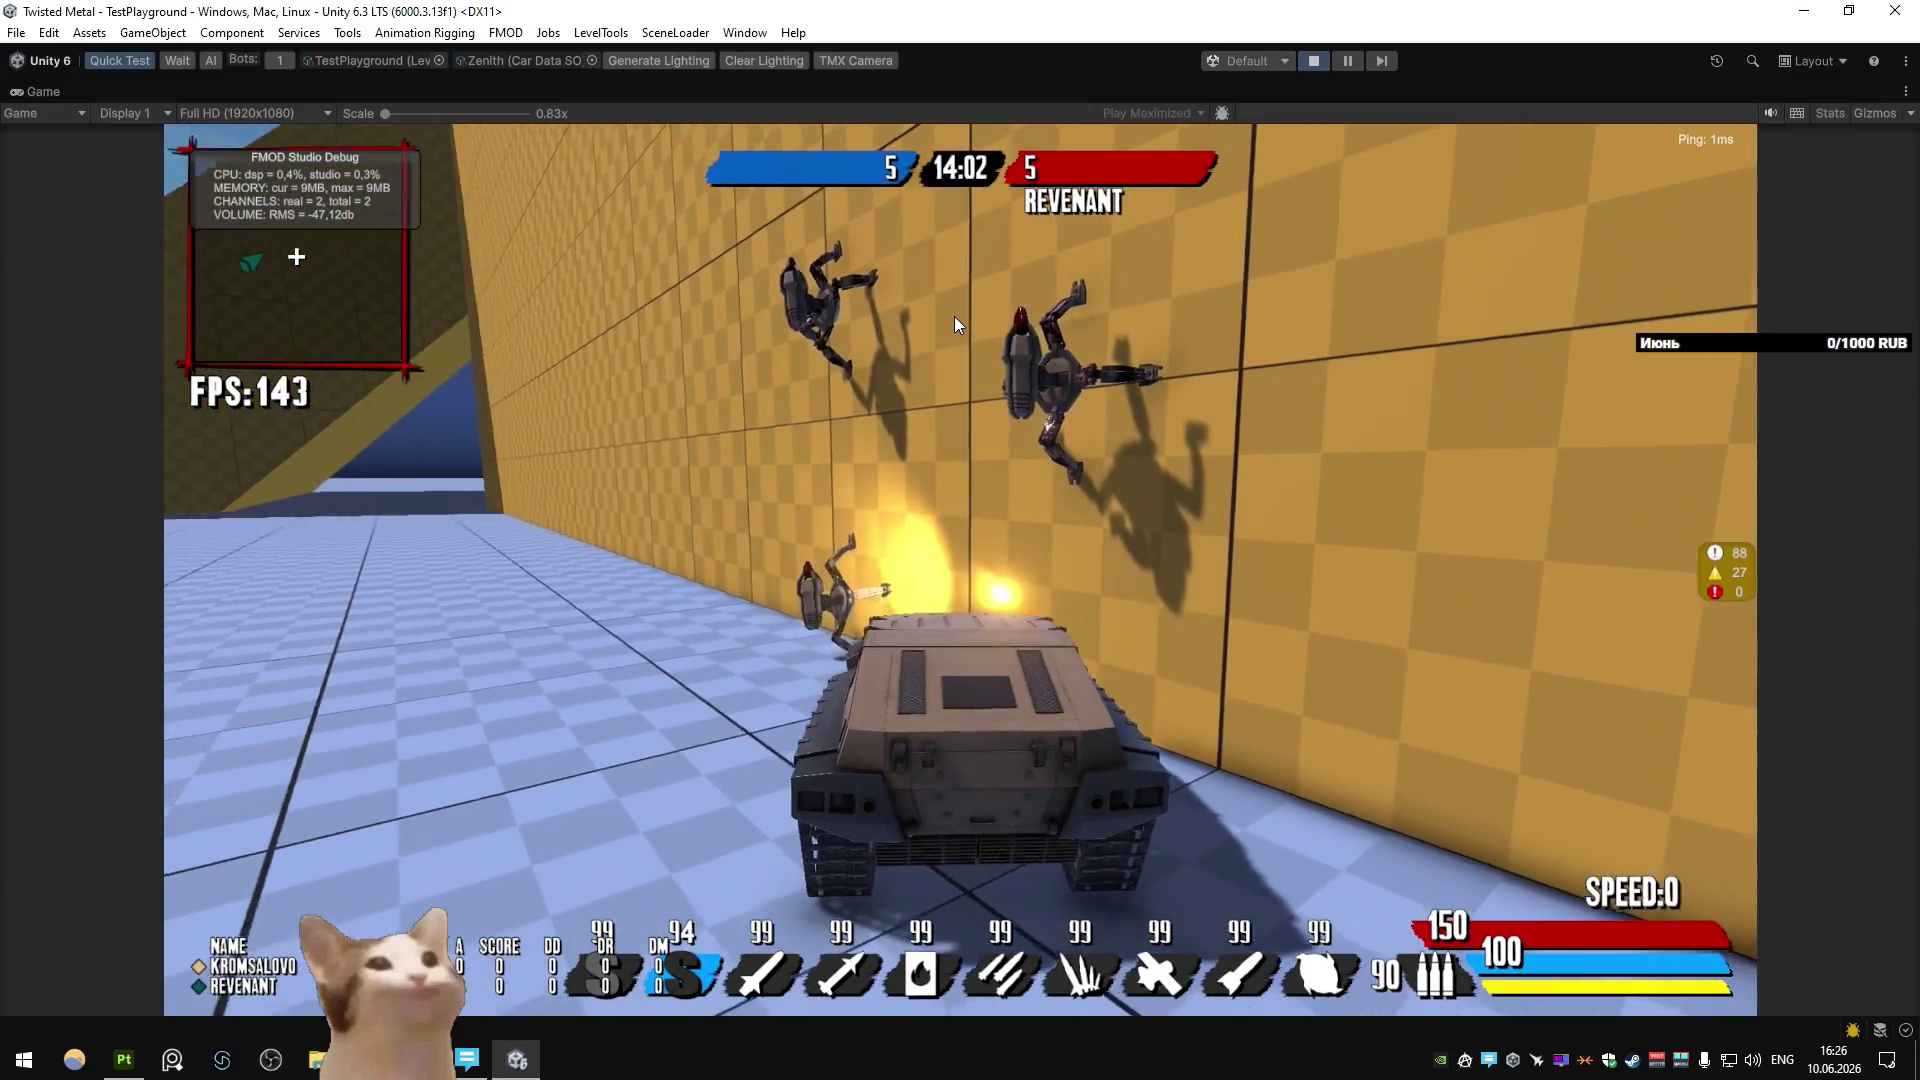
key(w)
click(953, 316)
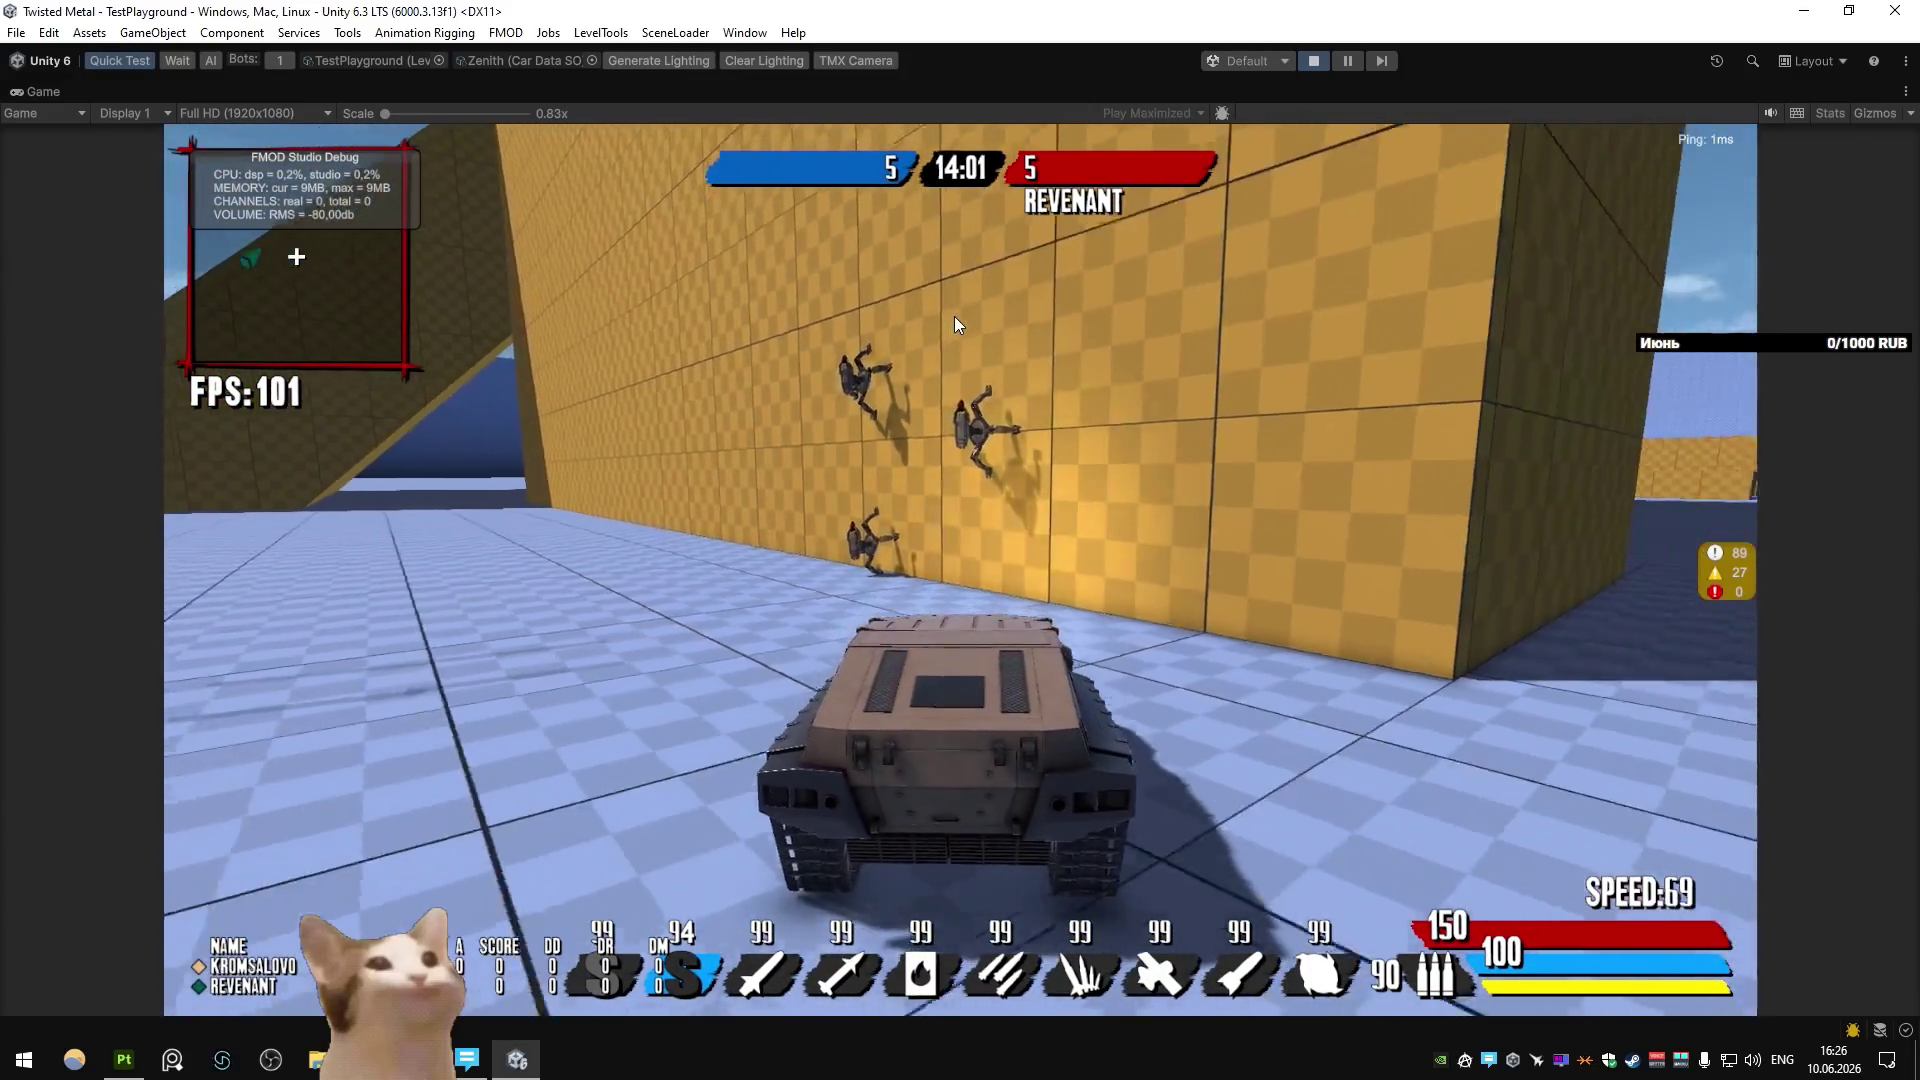
key(a)
key(d)
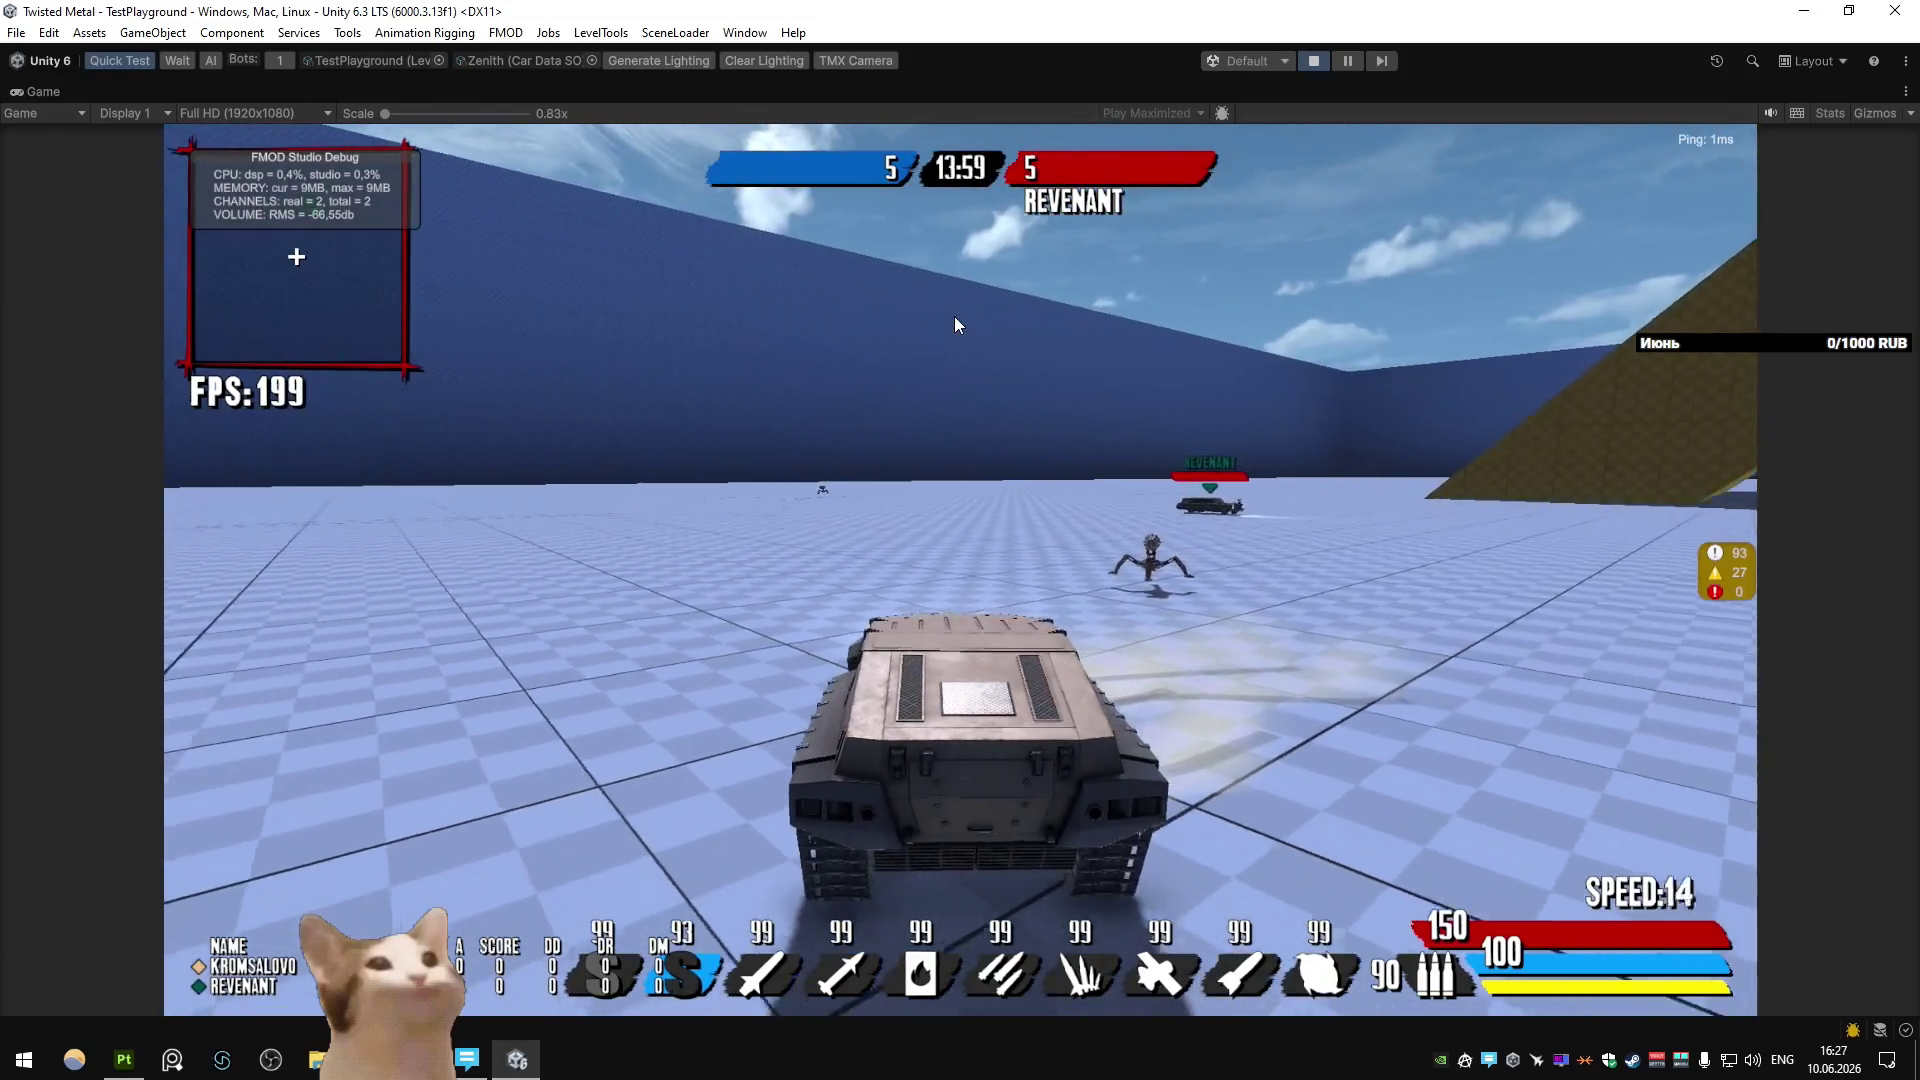
key(w)
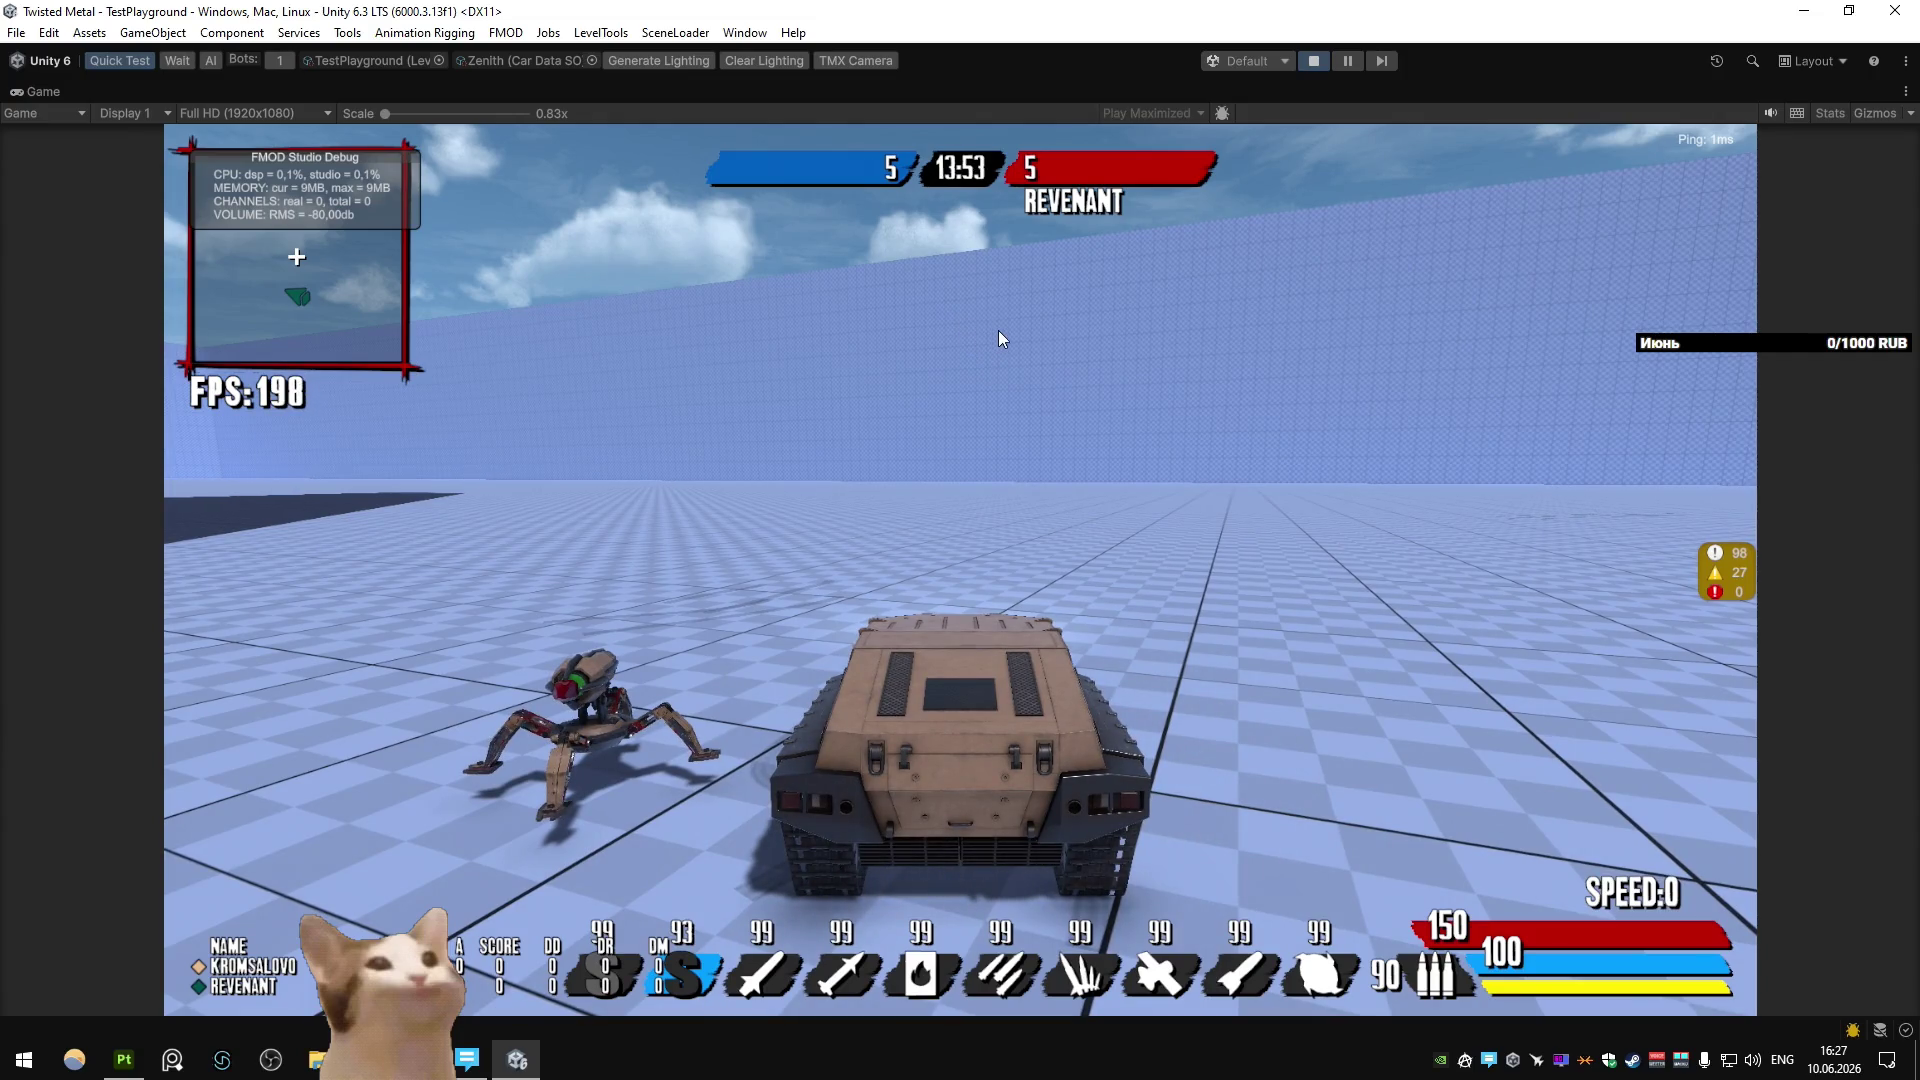
click(1322, 66)
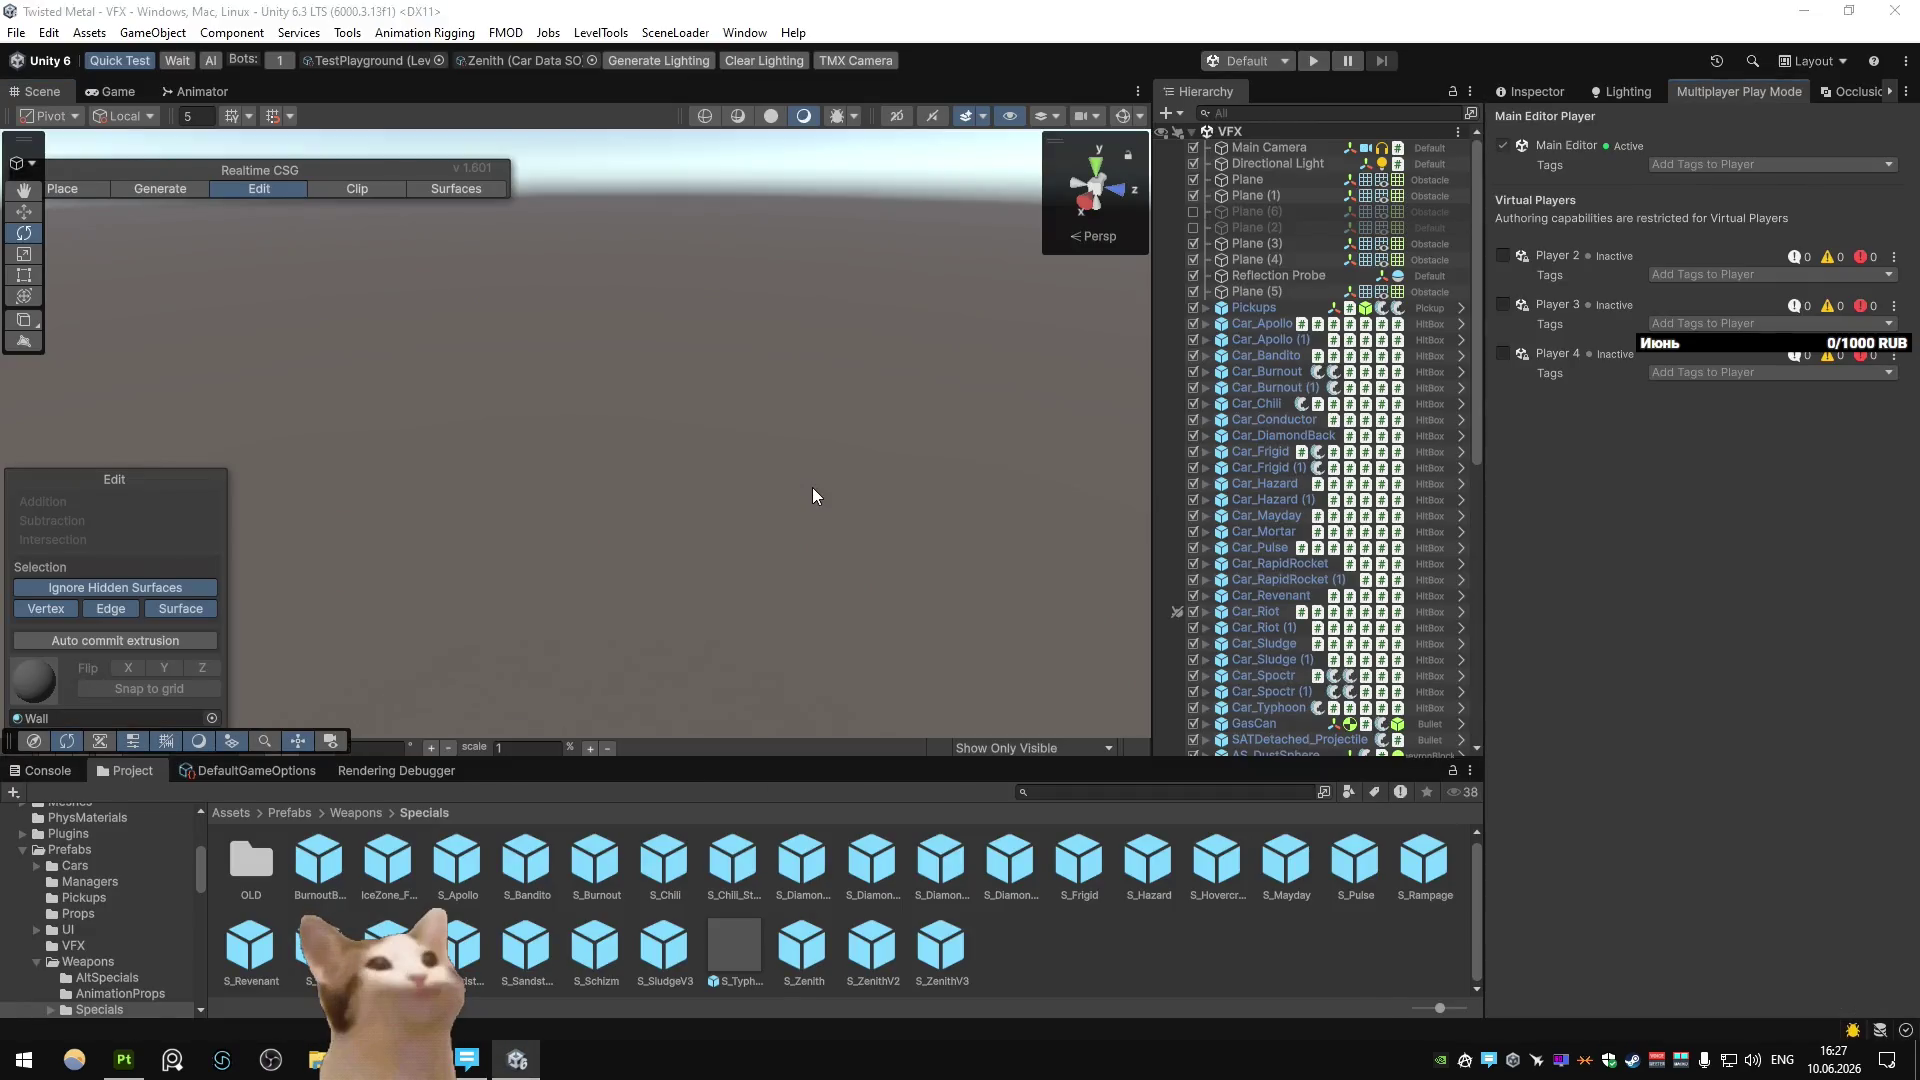
In Blender's Main scene, hide Legs_Preview, then frame and orbit around leg part Circle.072.
key(alt+Tab)
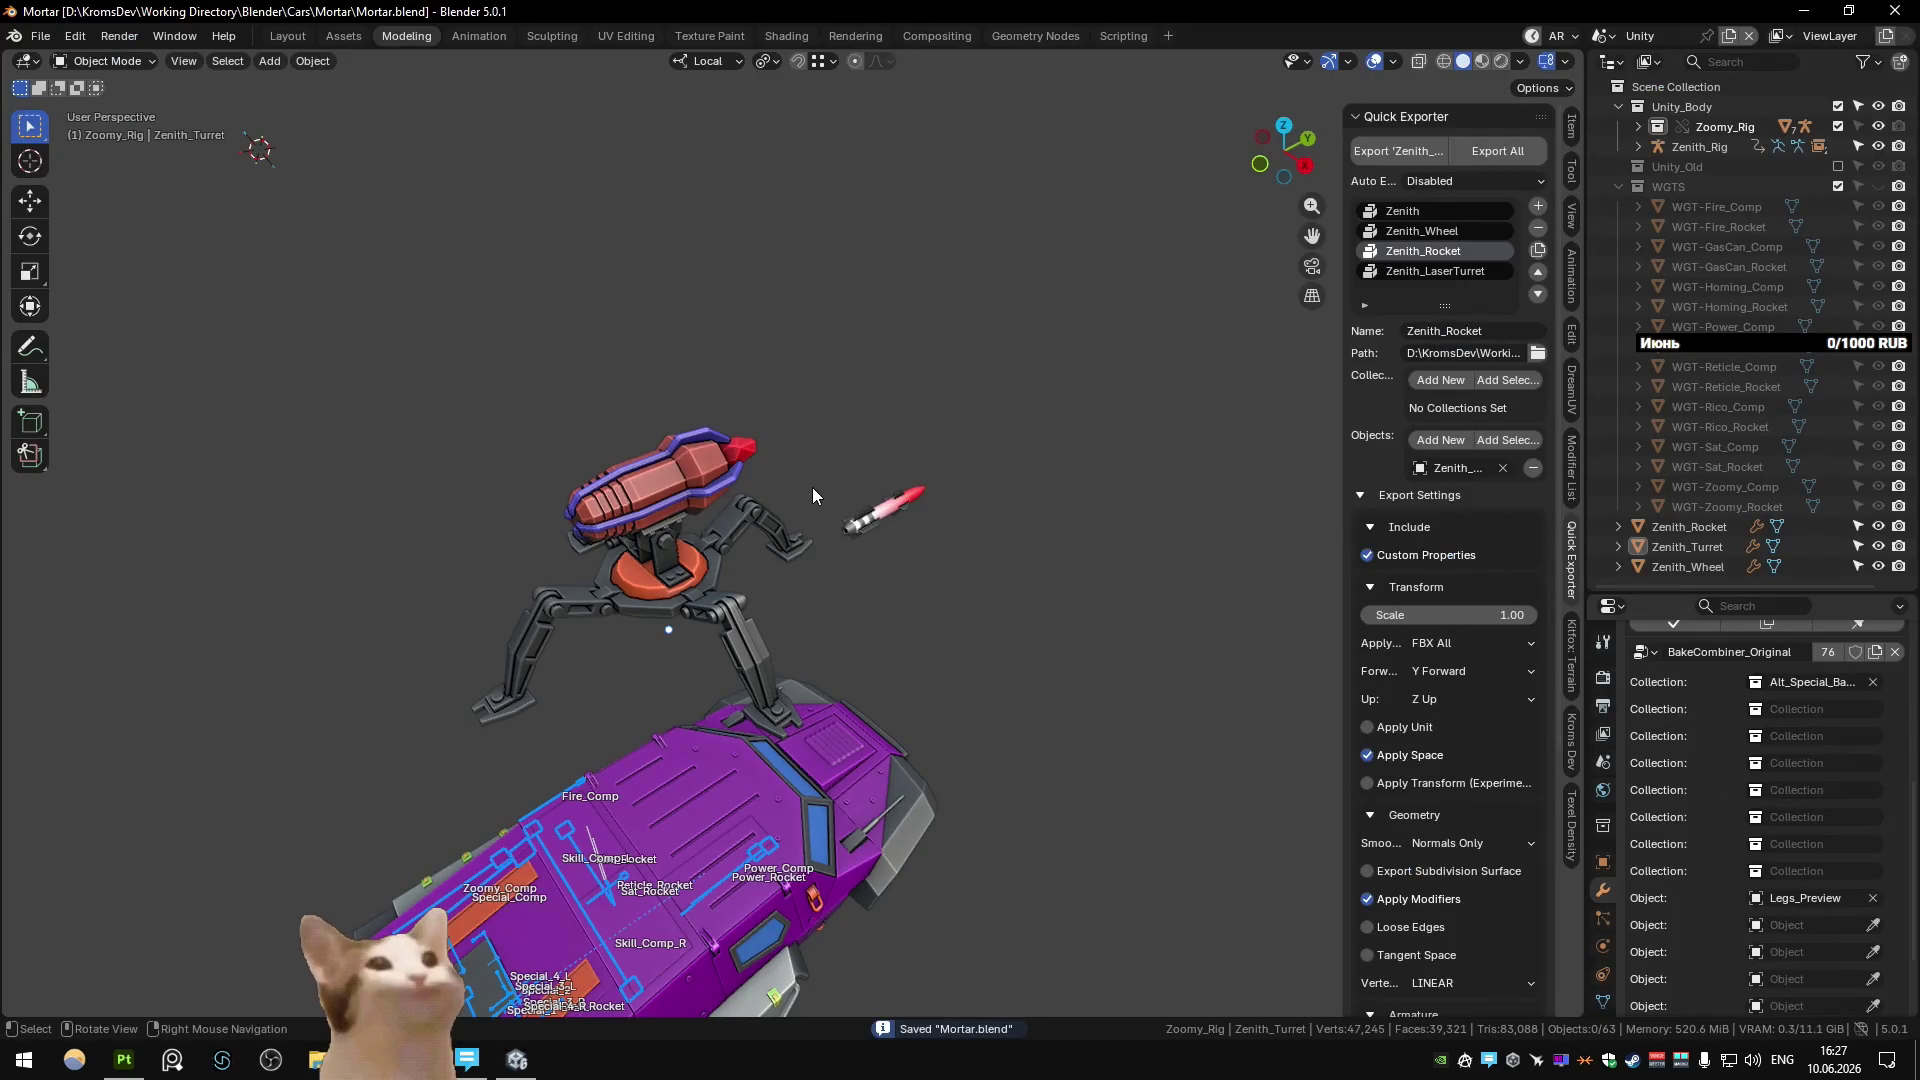
key(alt+Tab)
key(alt+Tab)
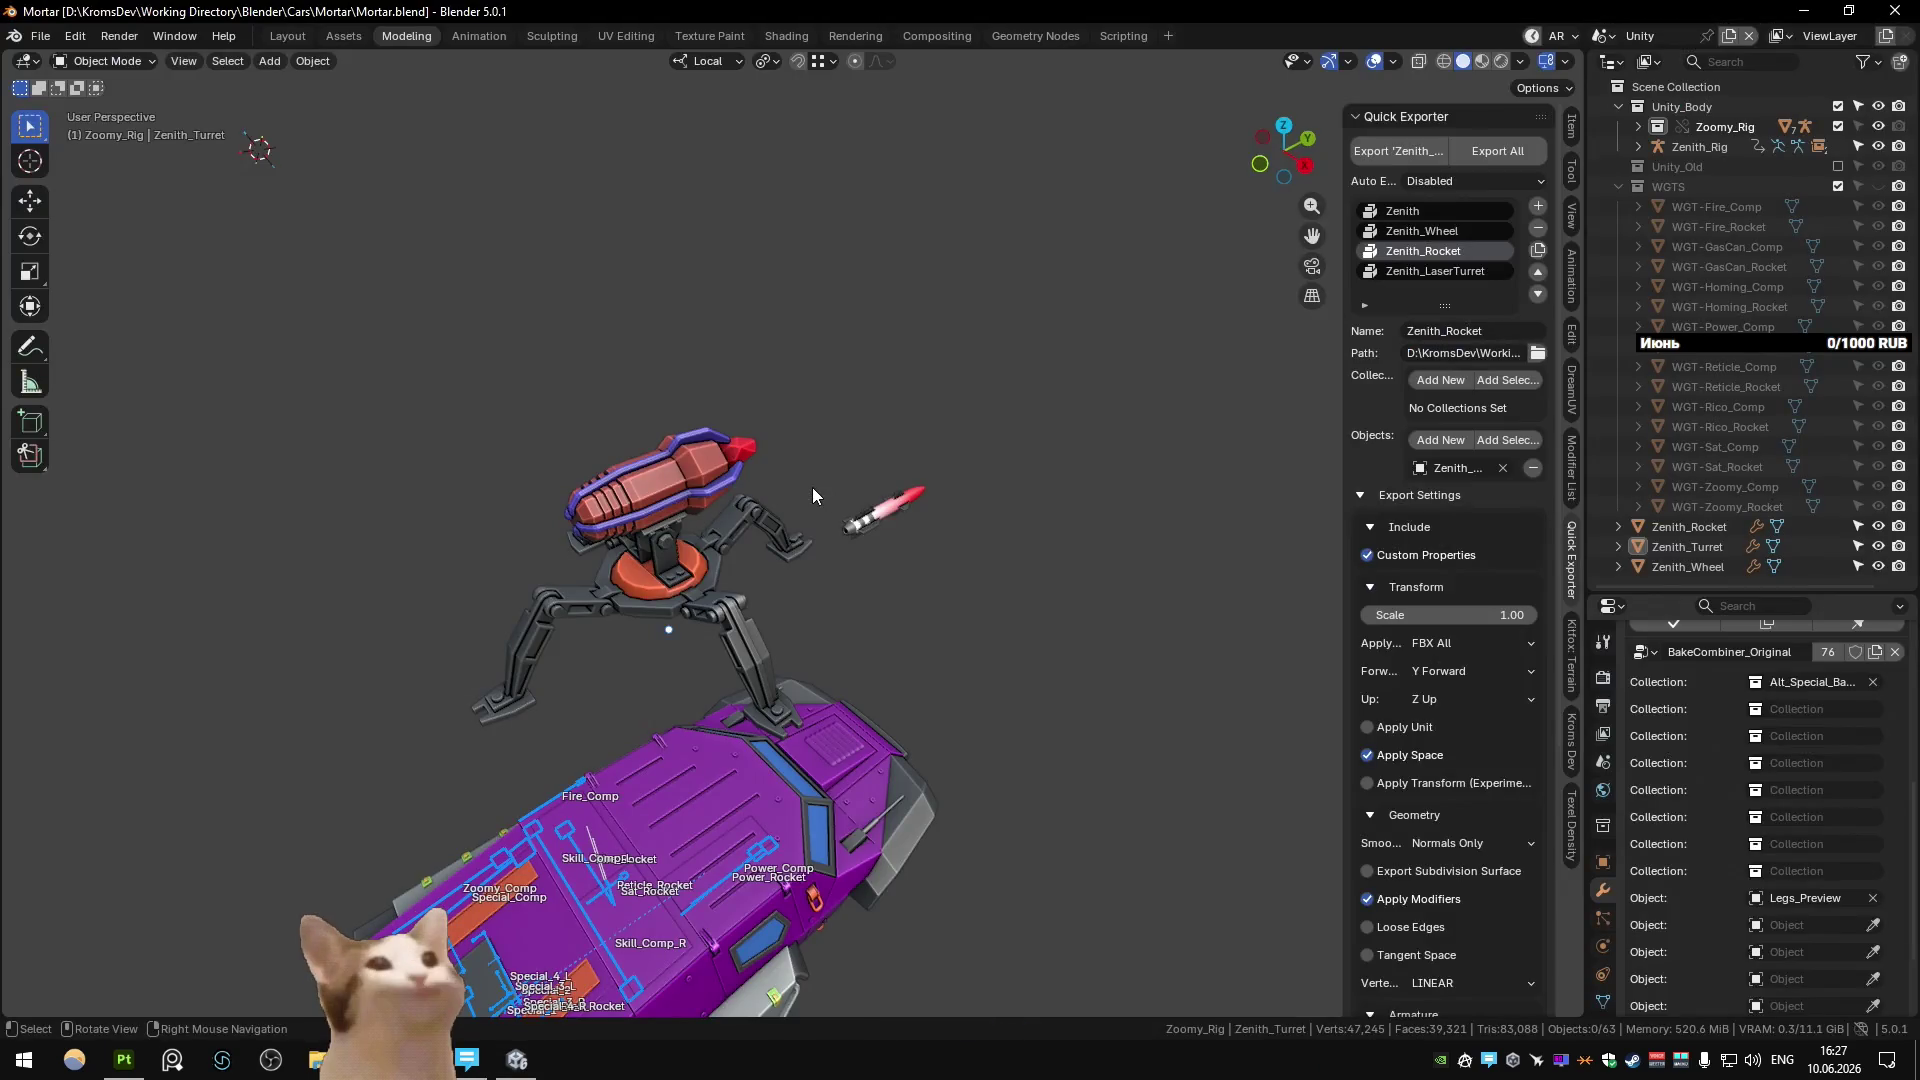
key(ctrl+Page_Down)
key(ctrl+Page_Down)
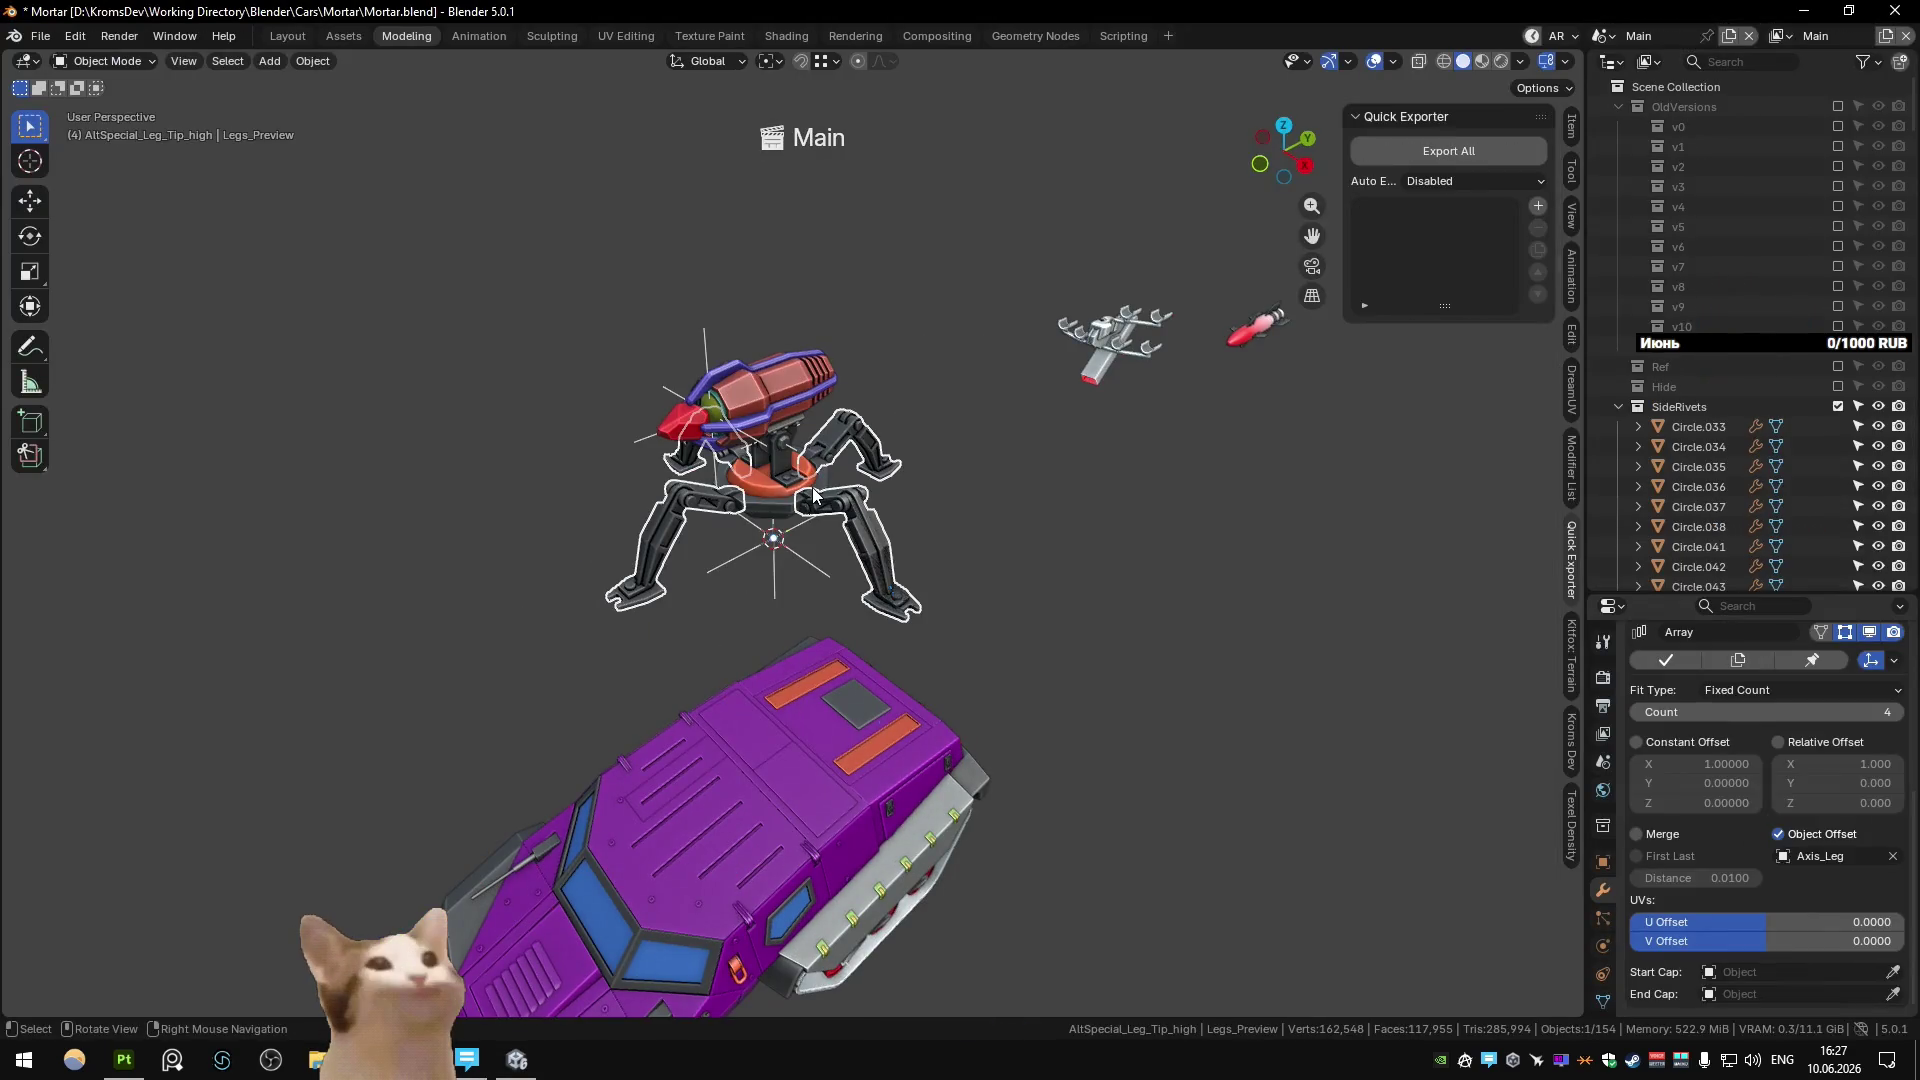
key(h)
click(826, 501)
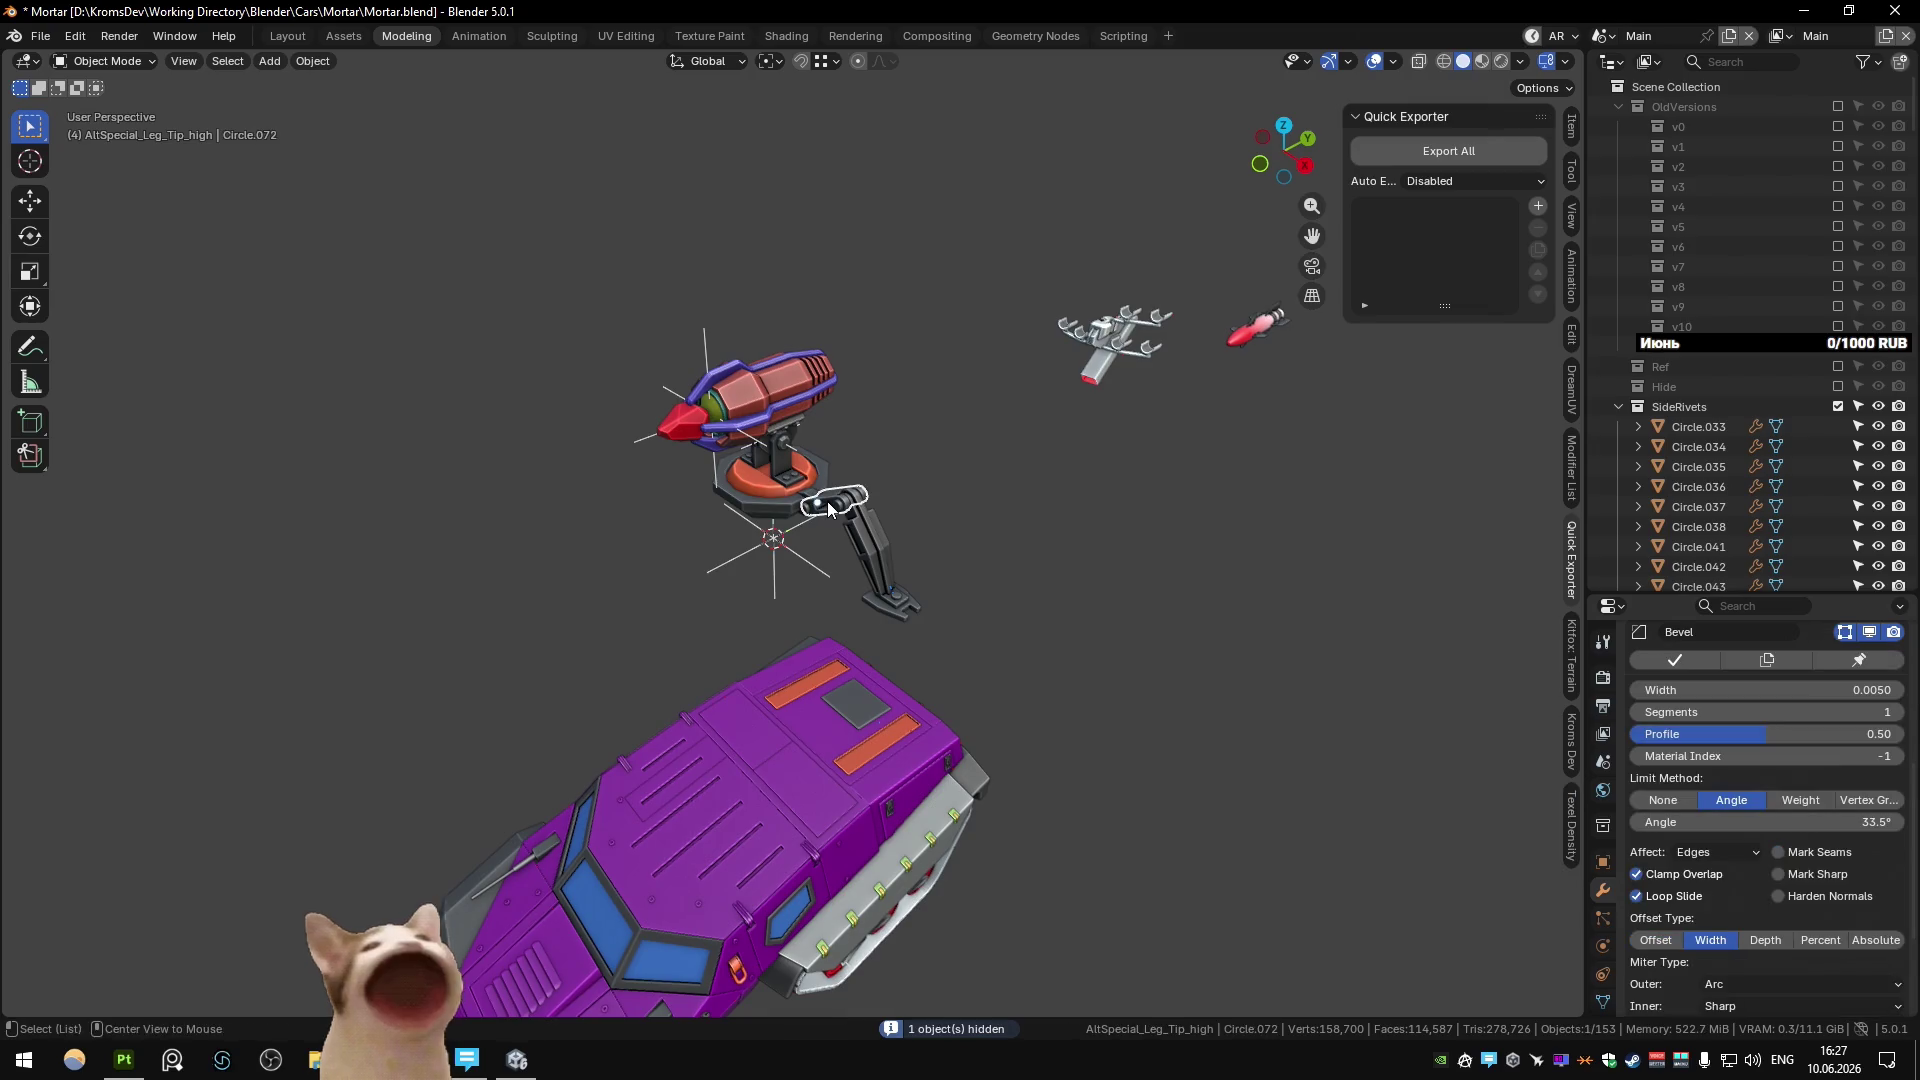
key(KP_Decimal)
middle_drag(951, 530, 960, 597)
middle_drag(952, 528, 946, 497)
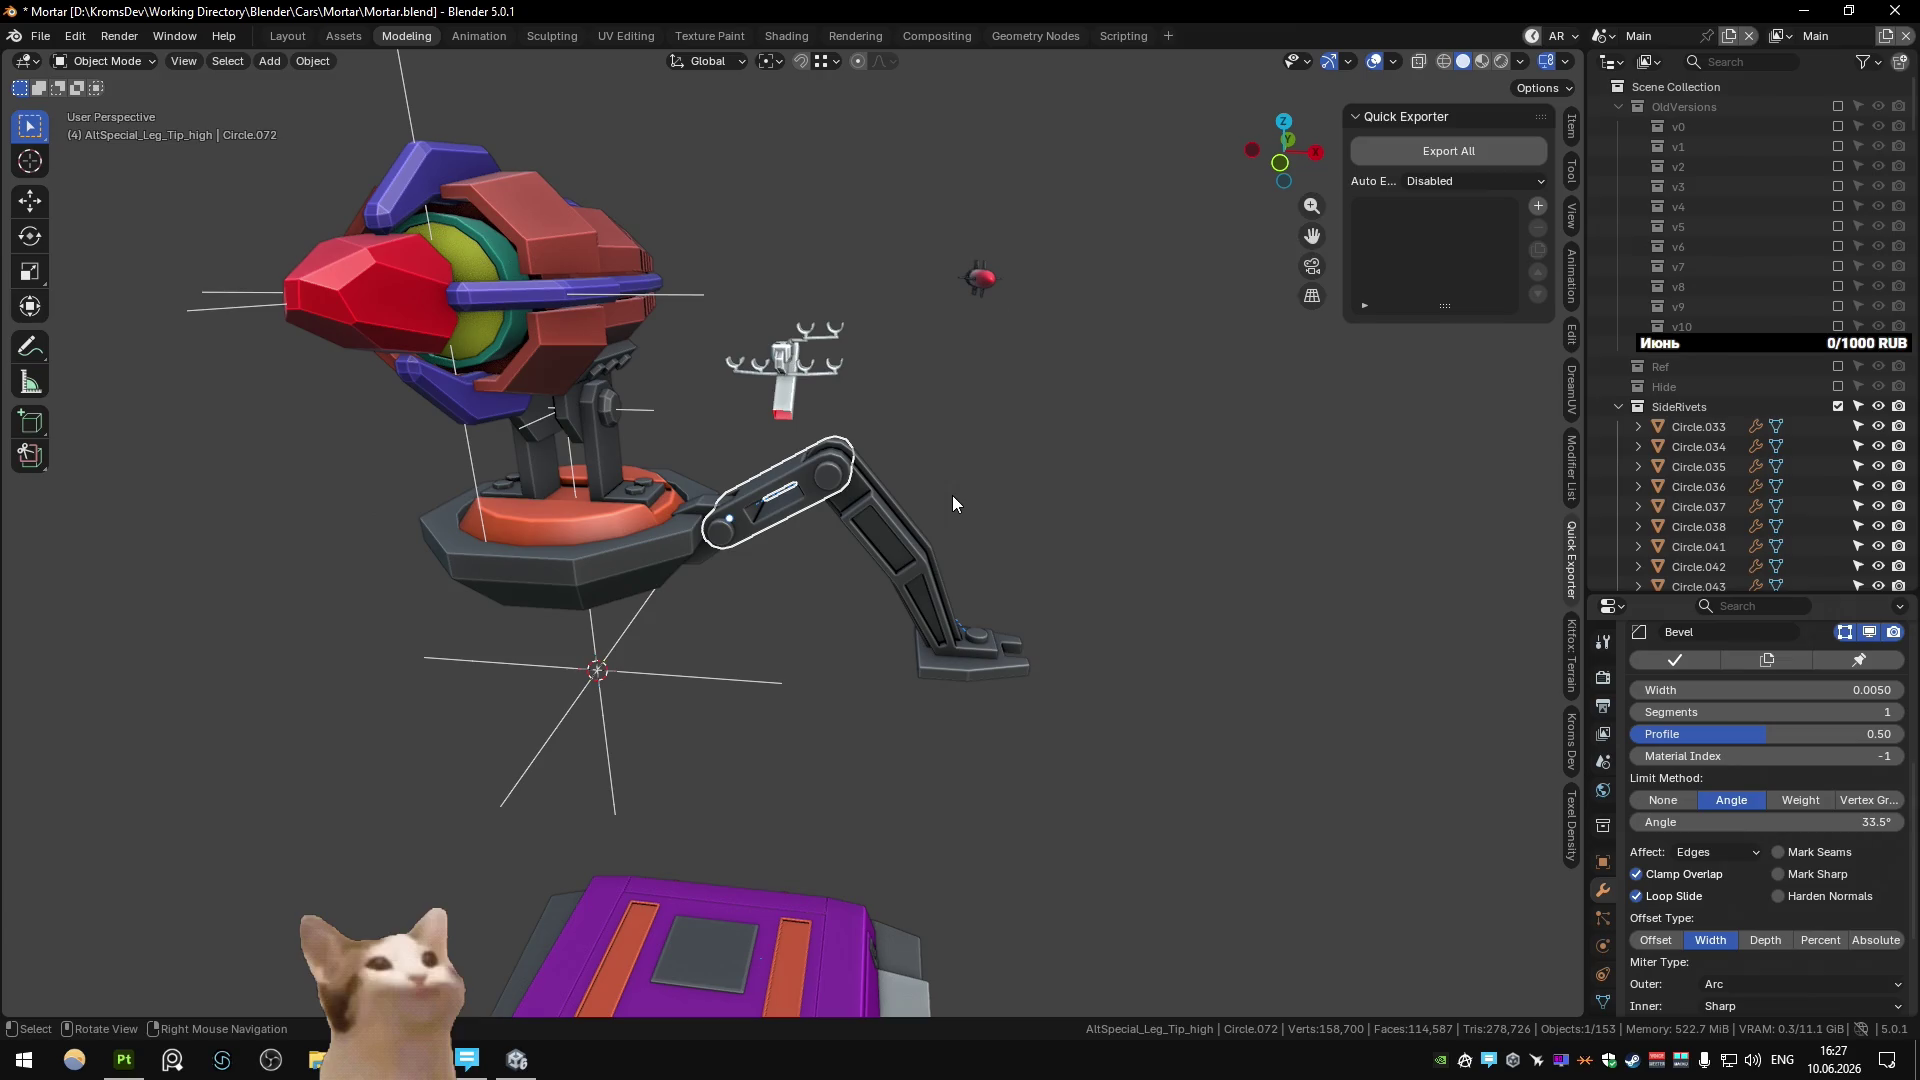
Return to the Unity editor and start a new play test.
click(467, 1060)
click(517, 1060)
click(1313, 61)
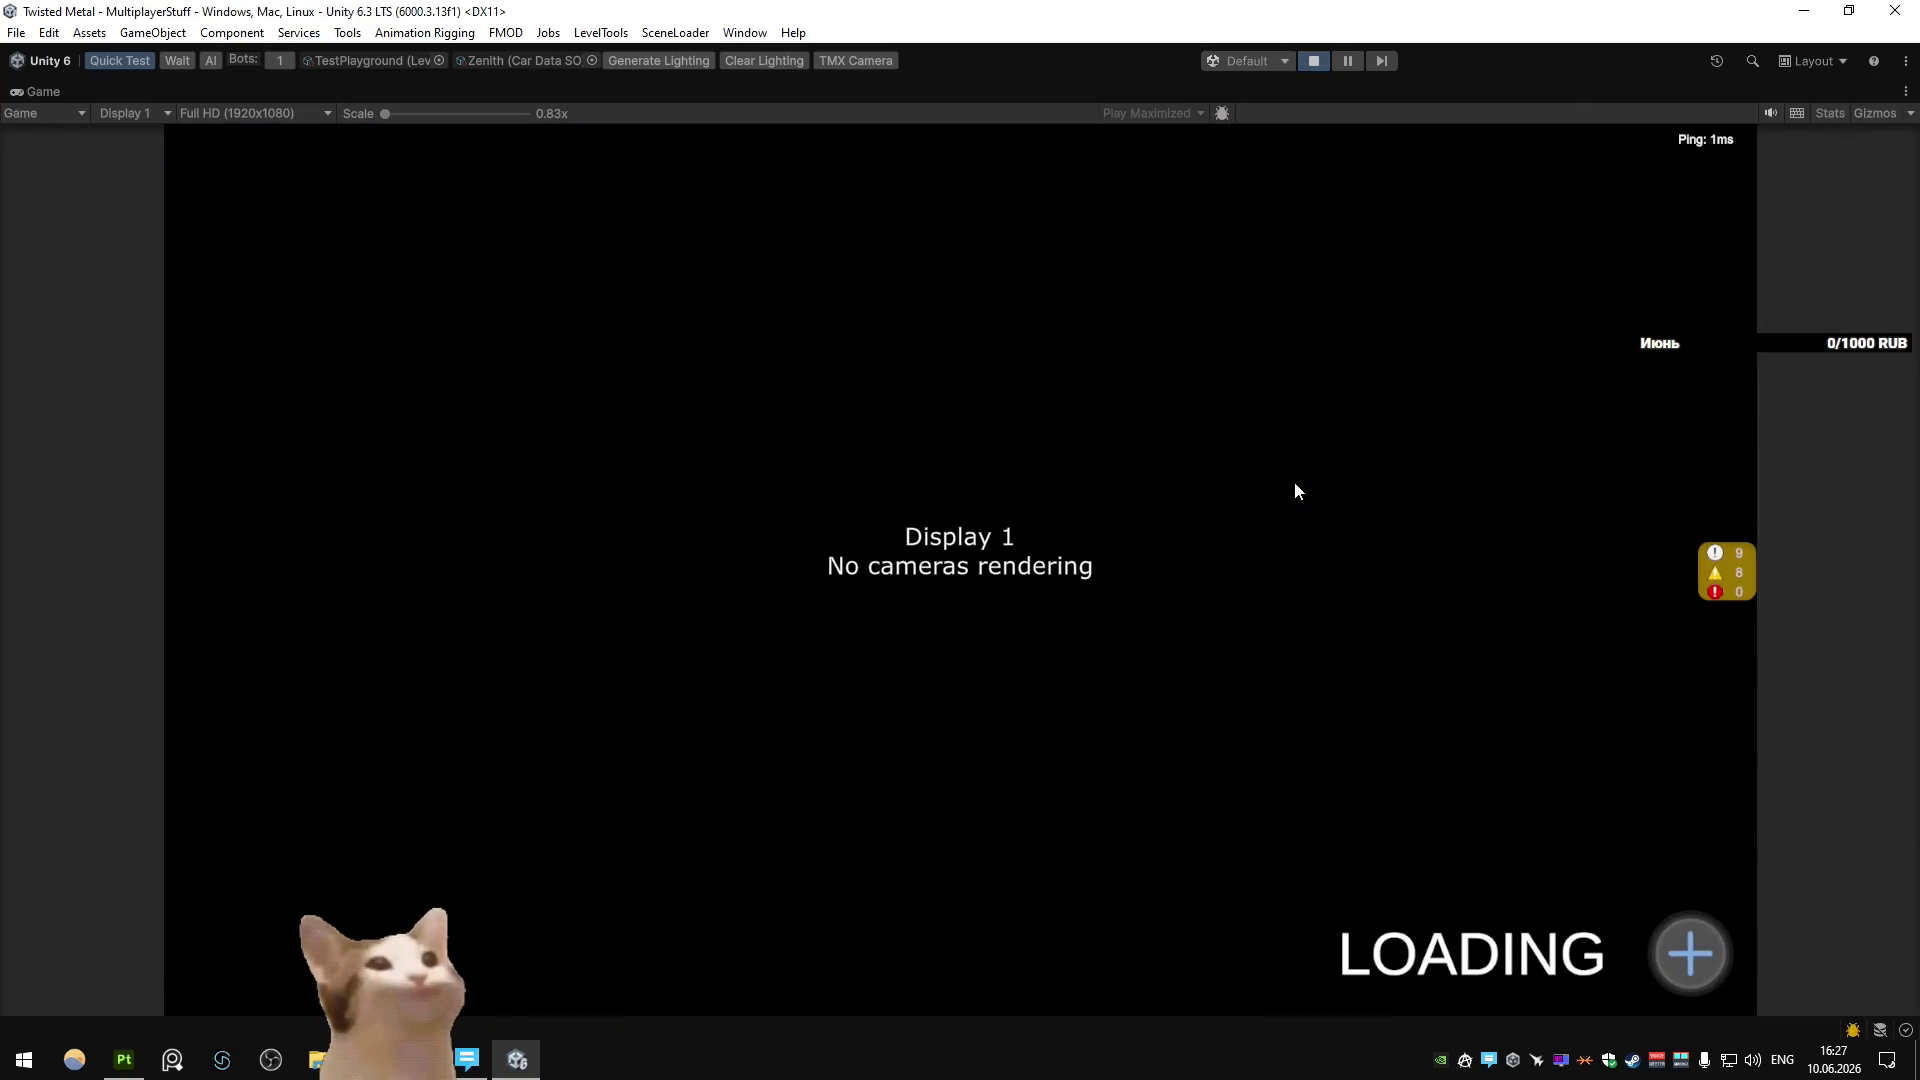
Maneuver the car near the enemy spider robot to watch it walk, then switch to Blender.
key(d)
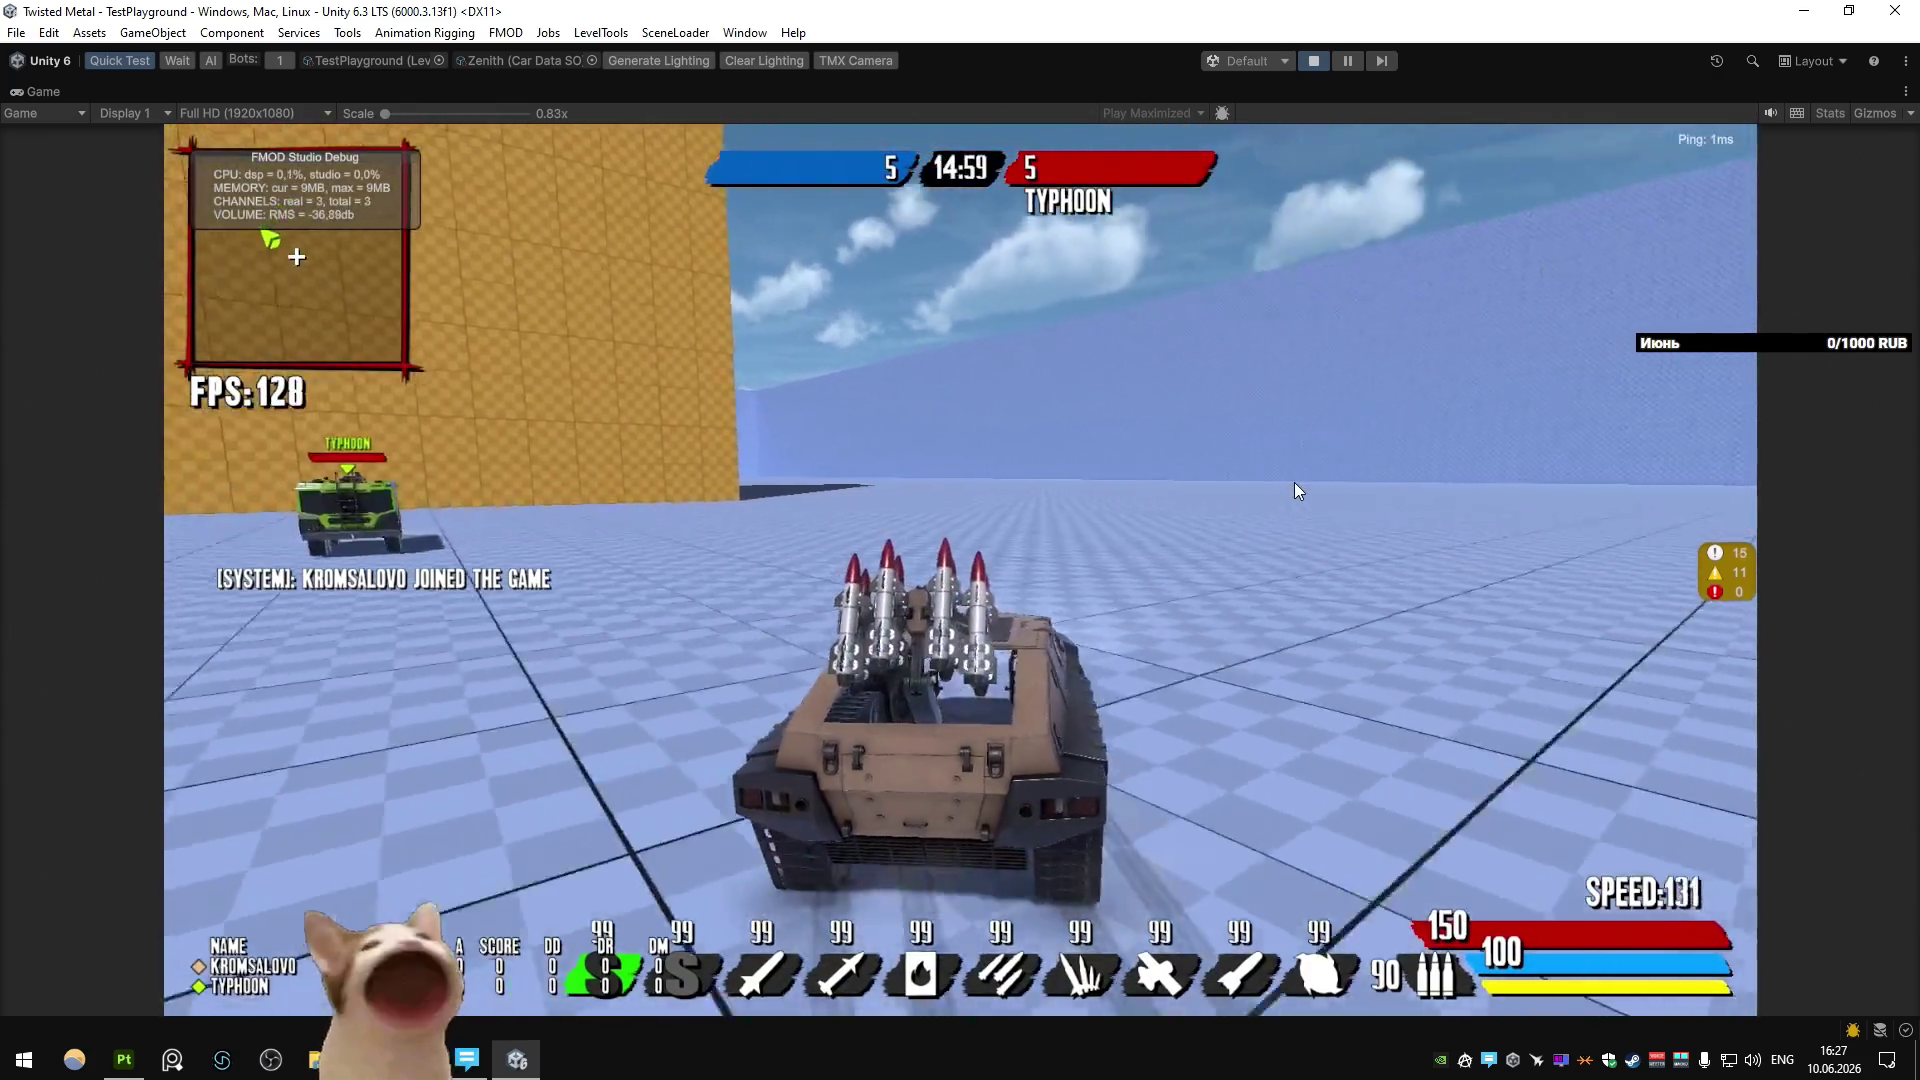
key(a)
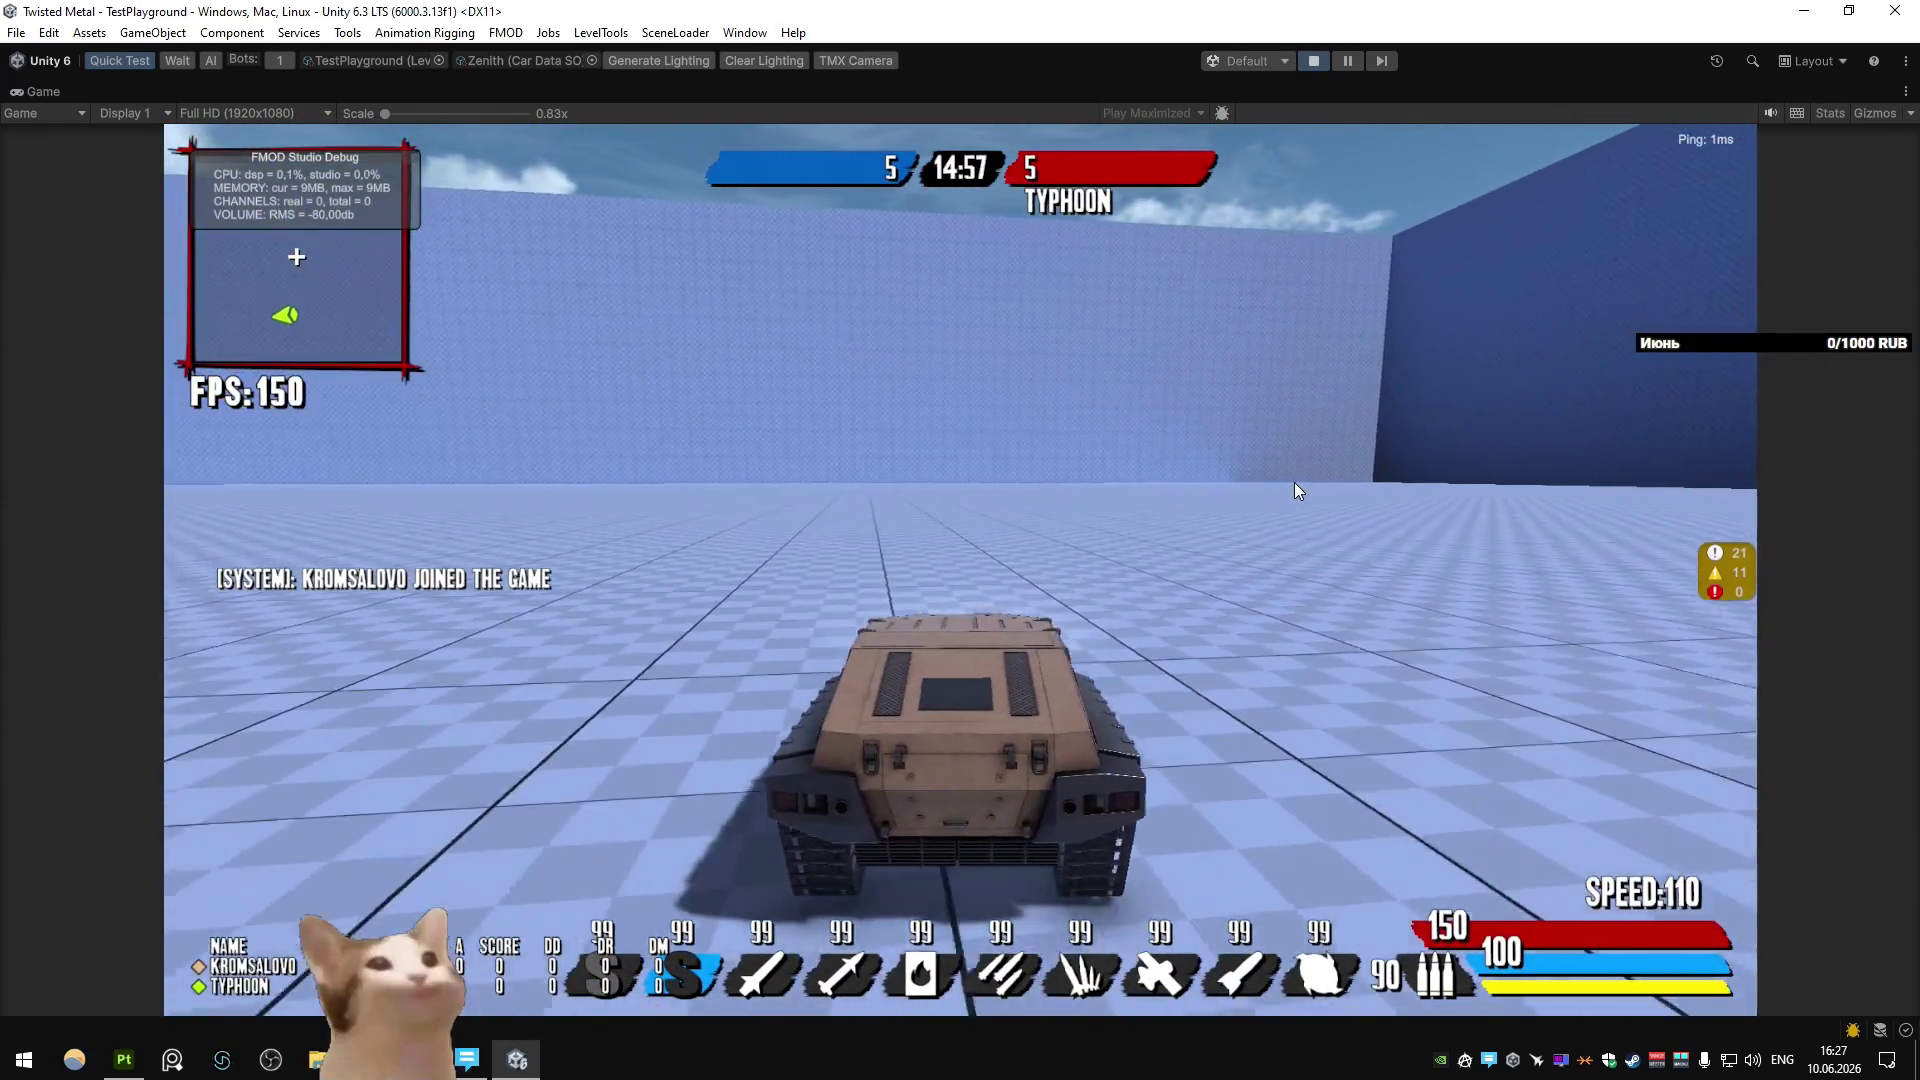
key(w)
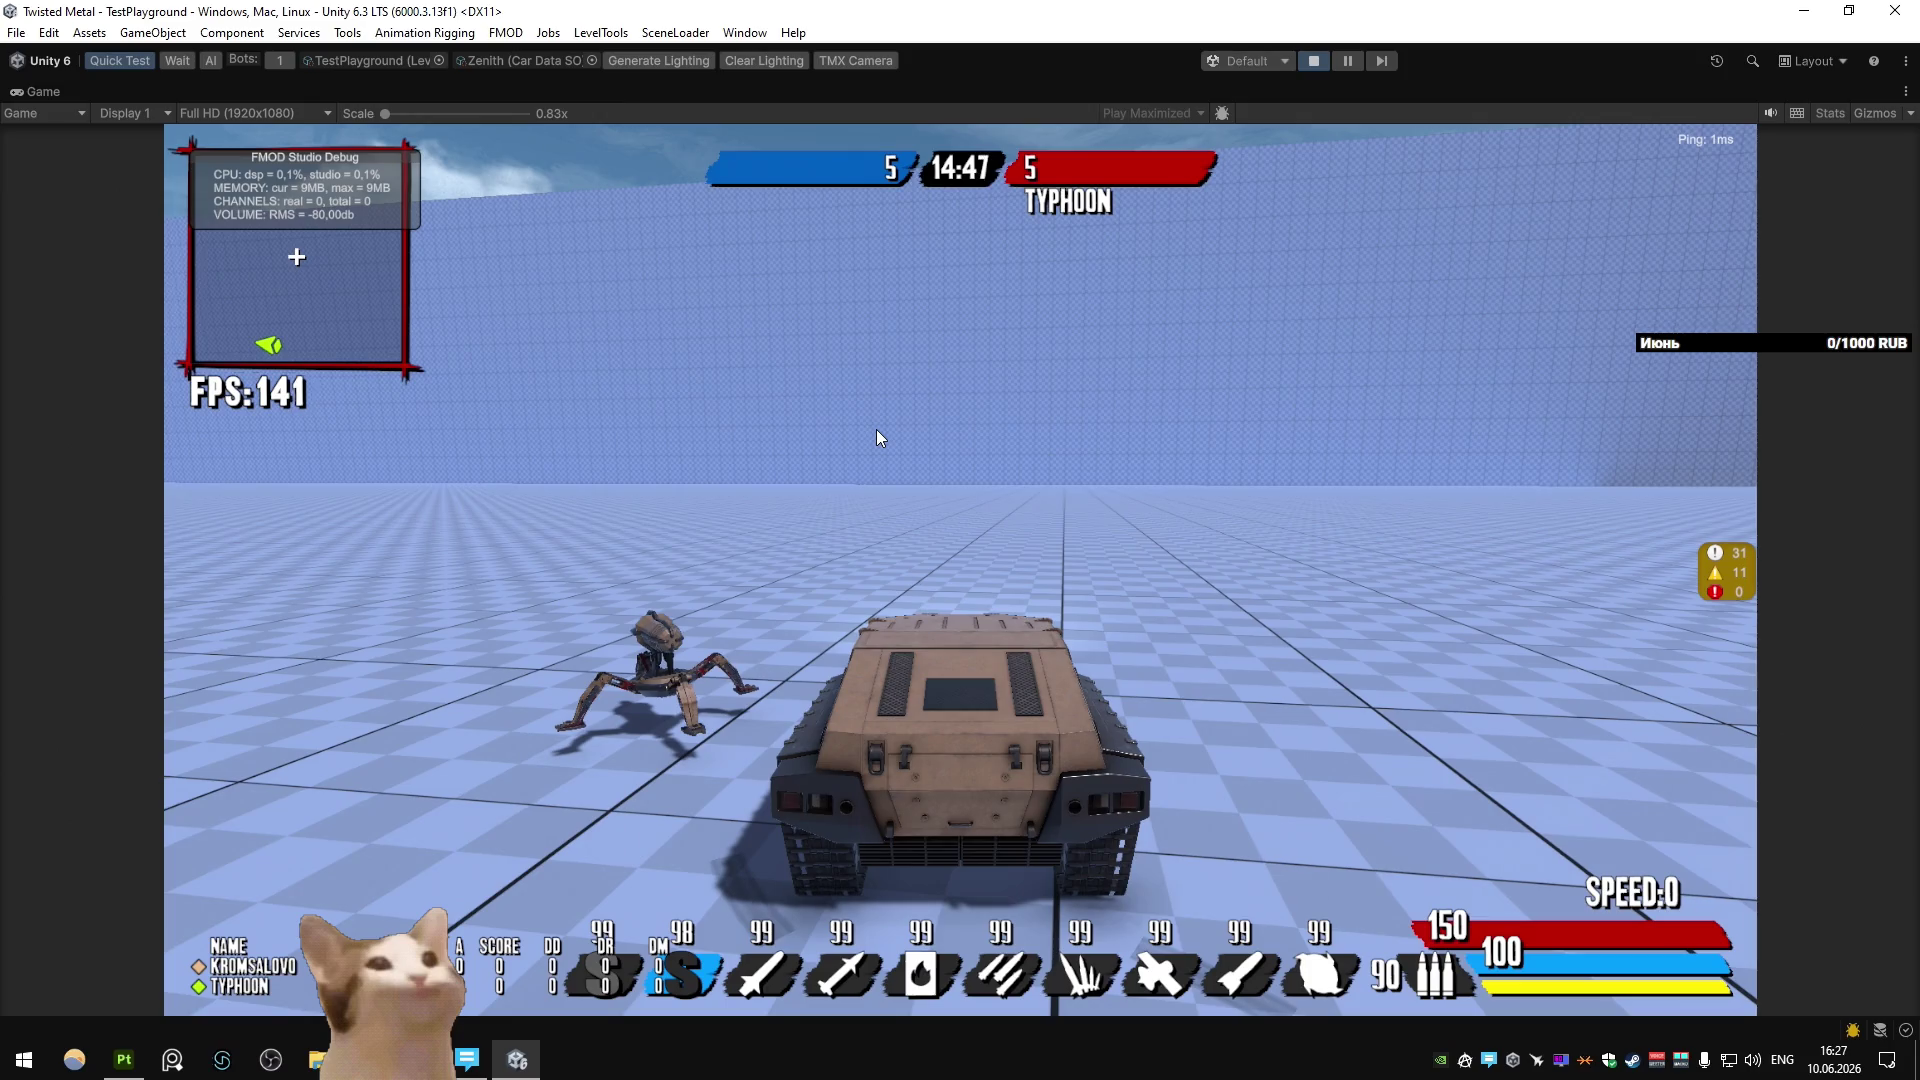
key(alt+Tab)
key(alt+Tab)
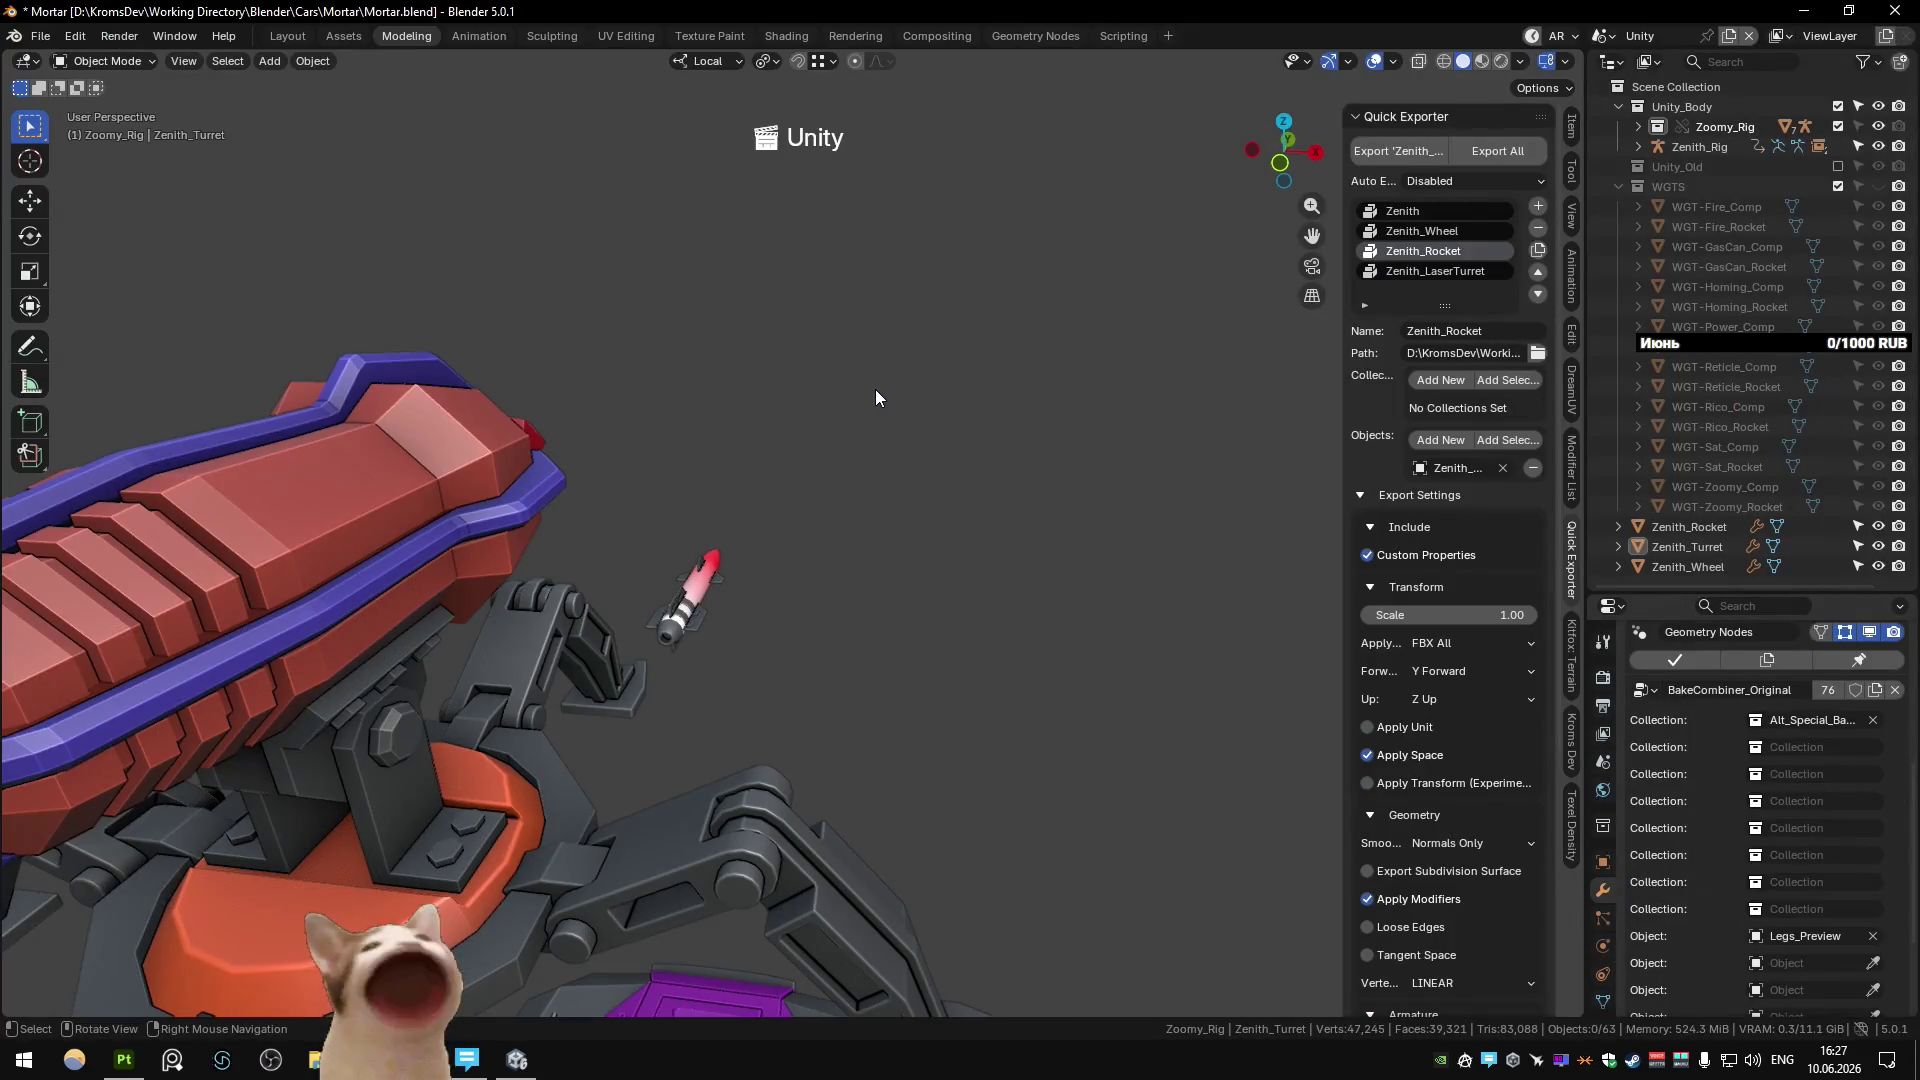
Select Zenith_Turret and lower it along Z onto the purple hull.
scroll(875, 397, down, 10)
click(706, 642)
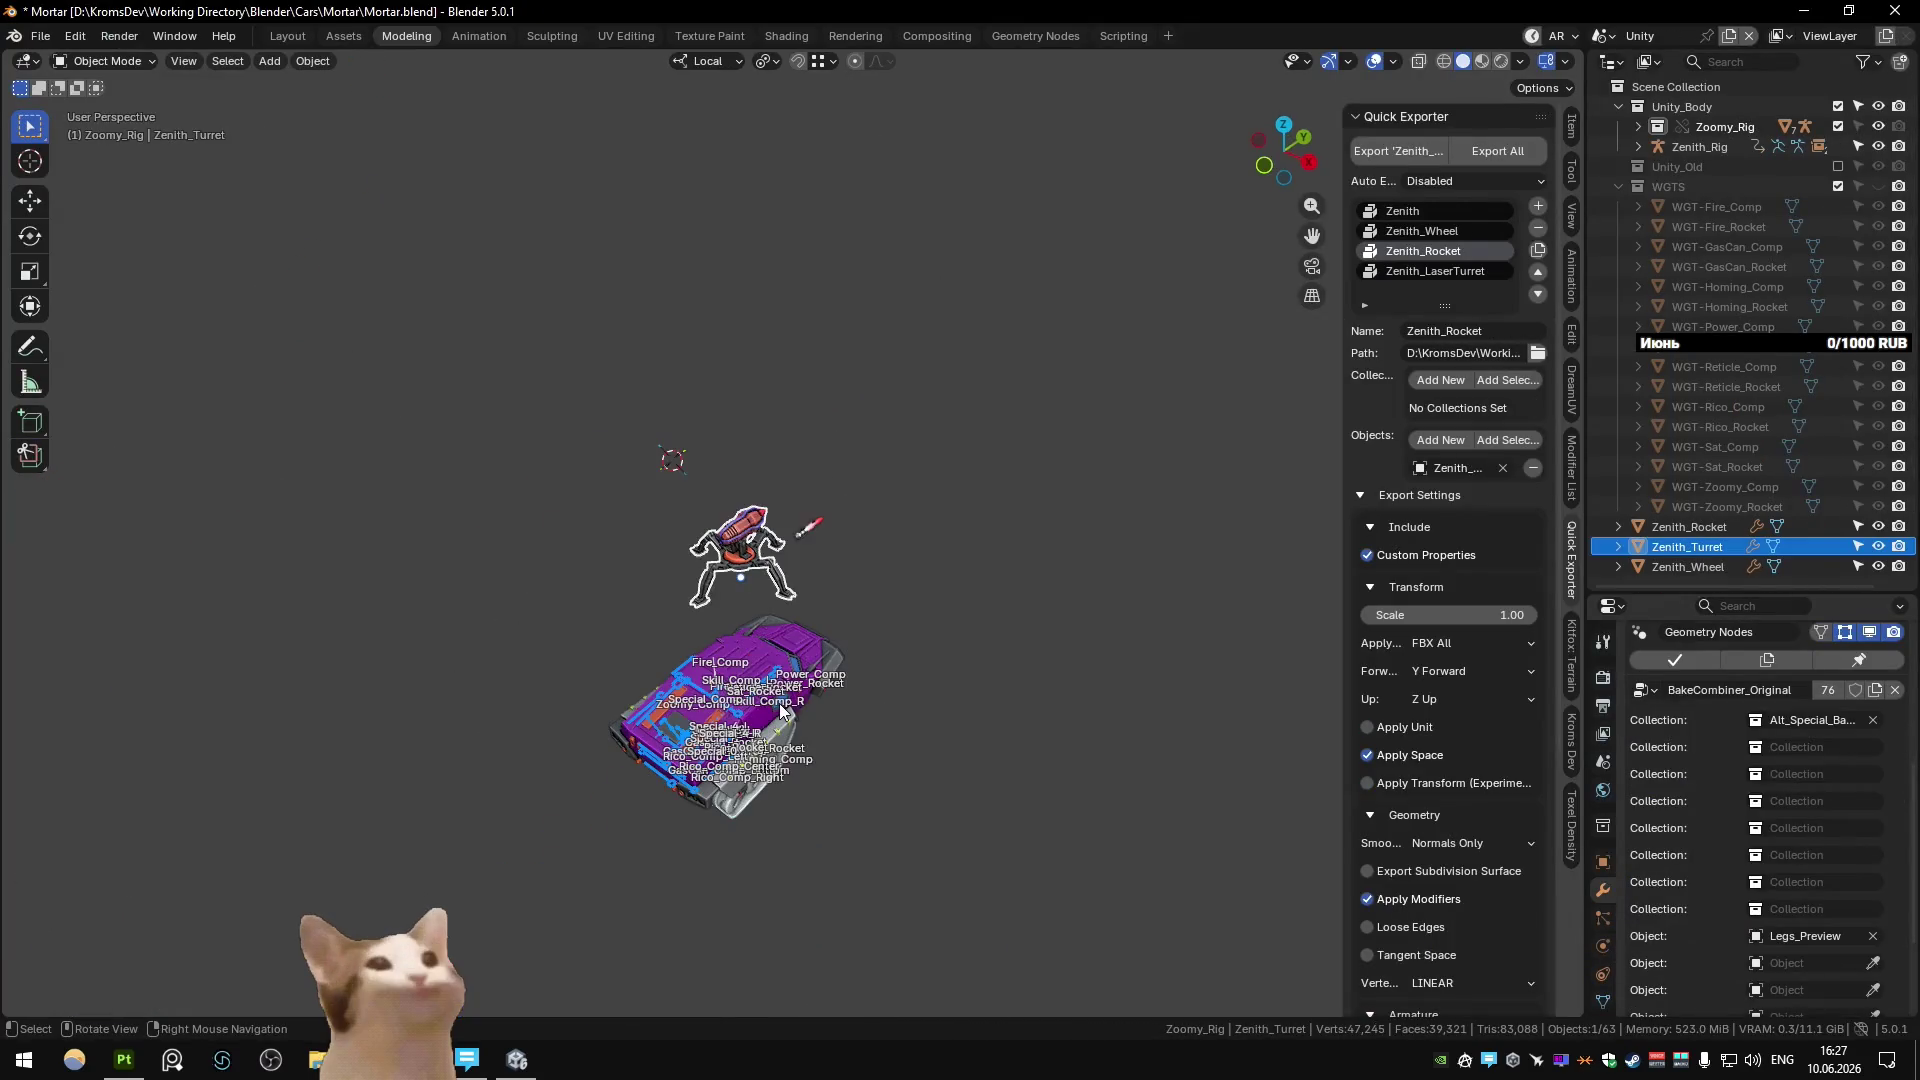
key(KP_7)
key(g)
key(ctrl+KP_3)
key(z)
click(1082, 712)
middle_drag(950, 711, 963, 657)
scroll(963, 657, up, 6)
Shift Zenith_Turret along Y, finishing at 0.10851 m.
key(g)
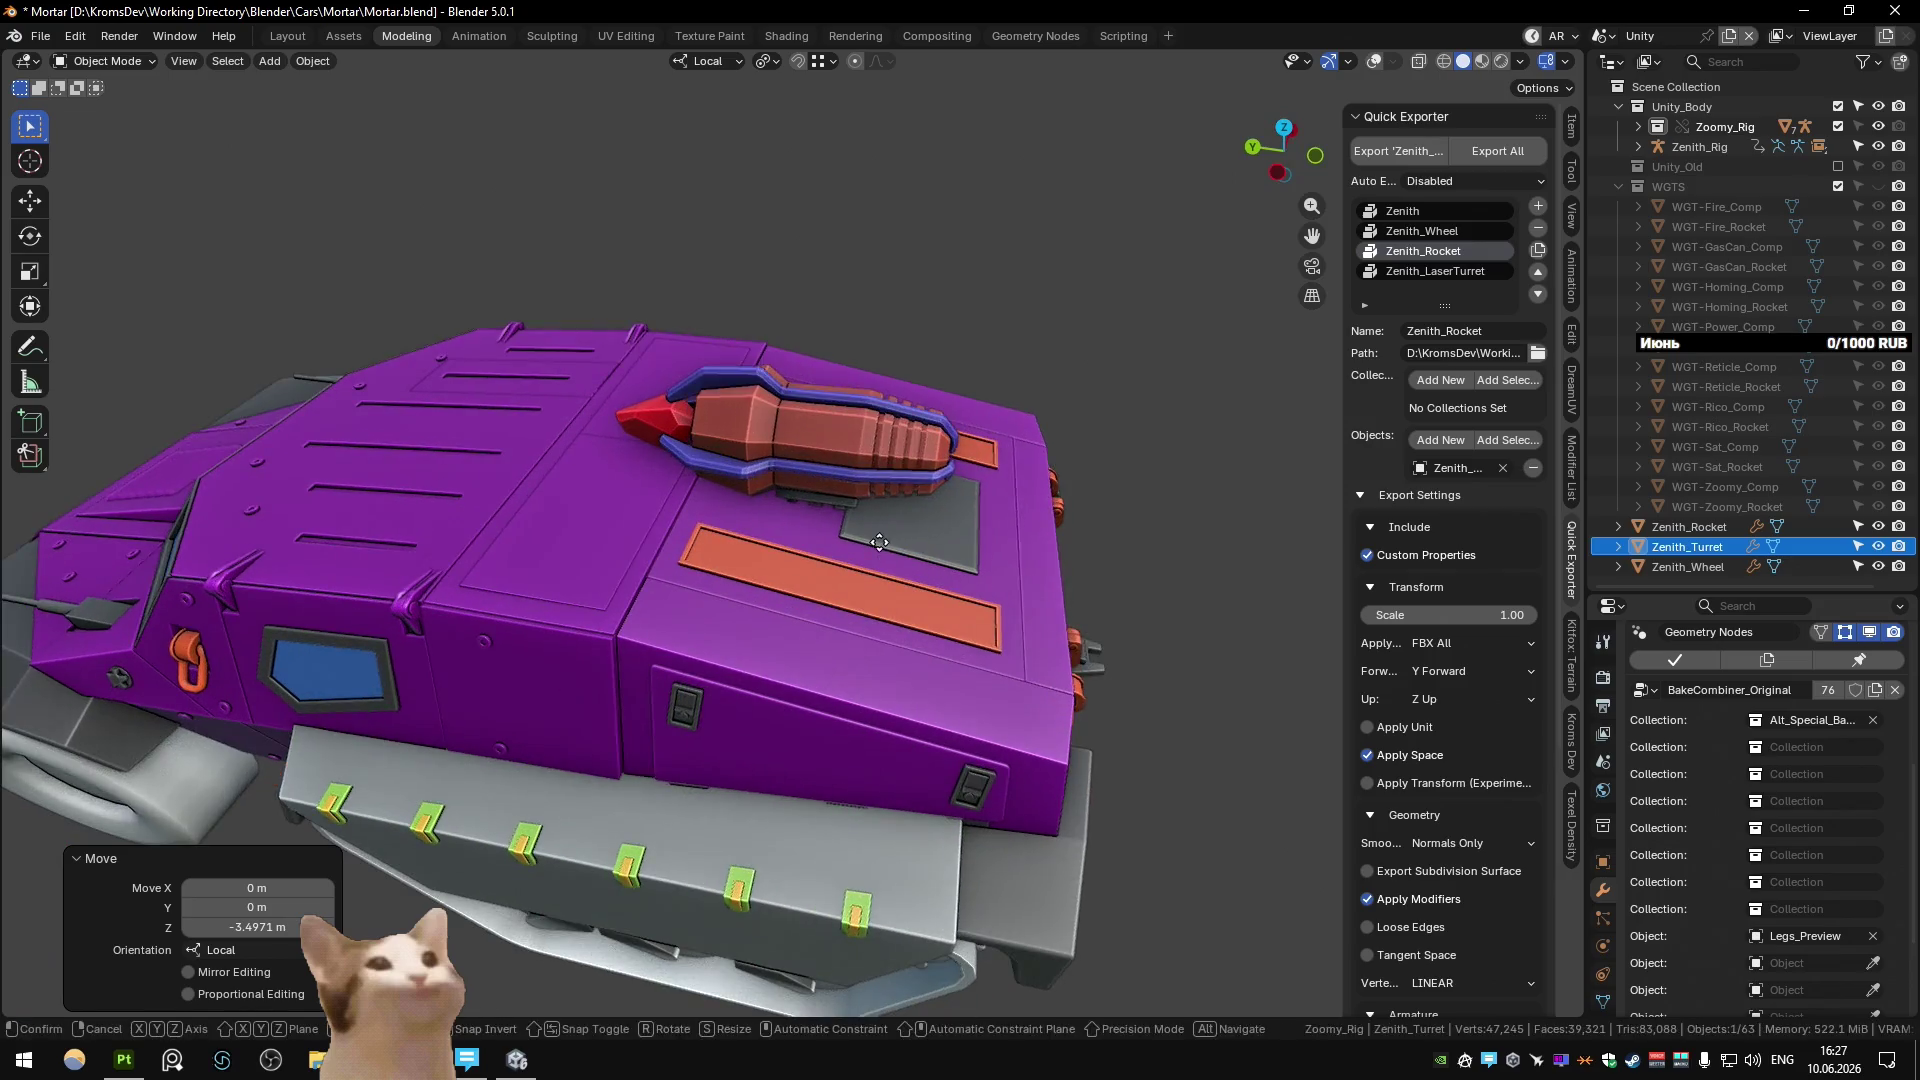
key(y)
click(964, 586)
mouse_move(964, 586)
middle_down()
mouse_move(984, 524)
mouse_move(1004, 574)
middle_up()
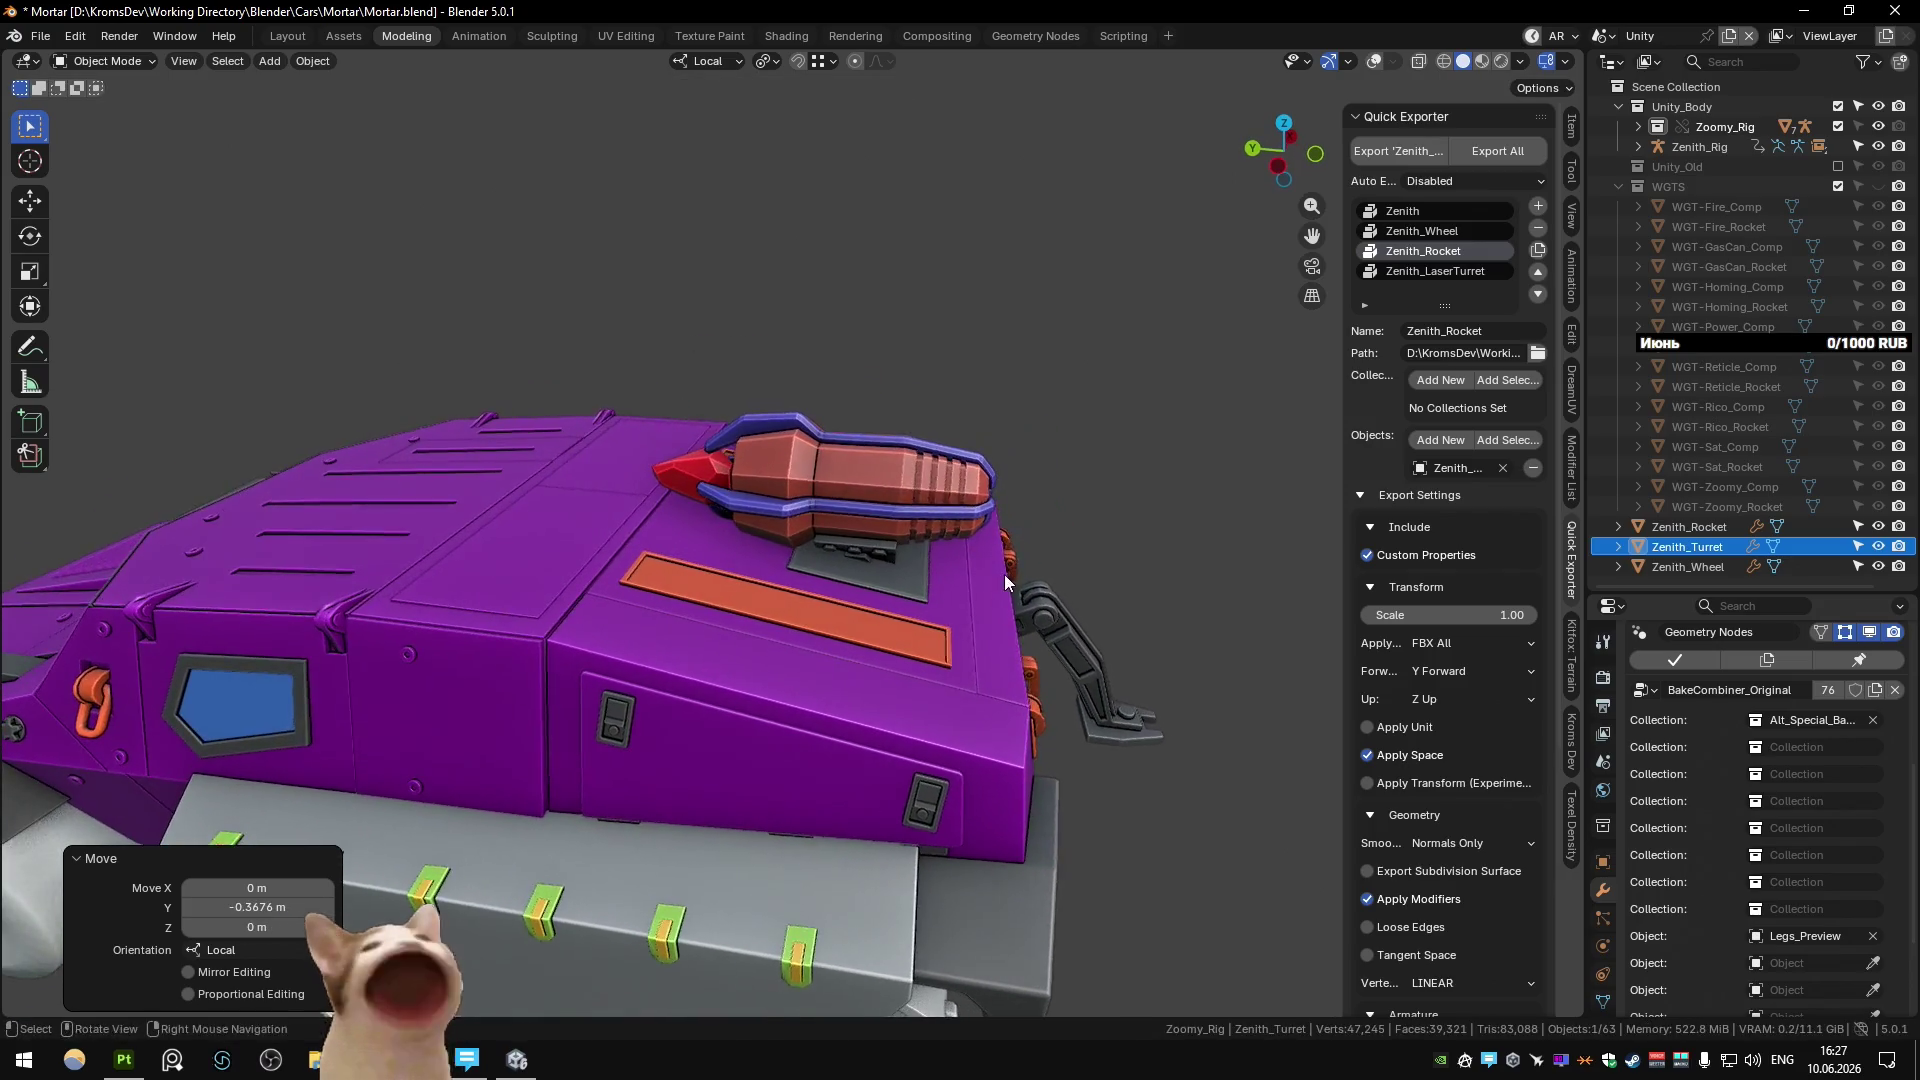
key(g)
key(y)
click(980, 588)
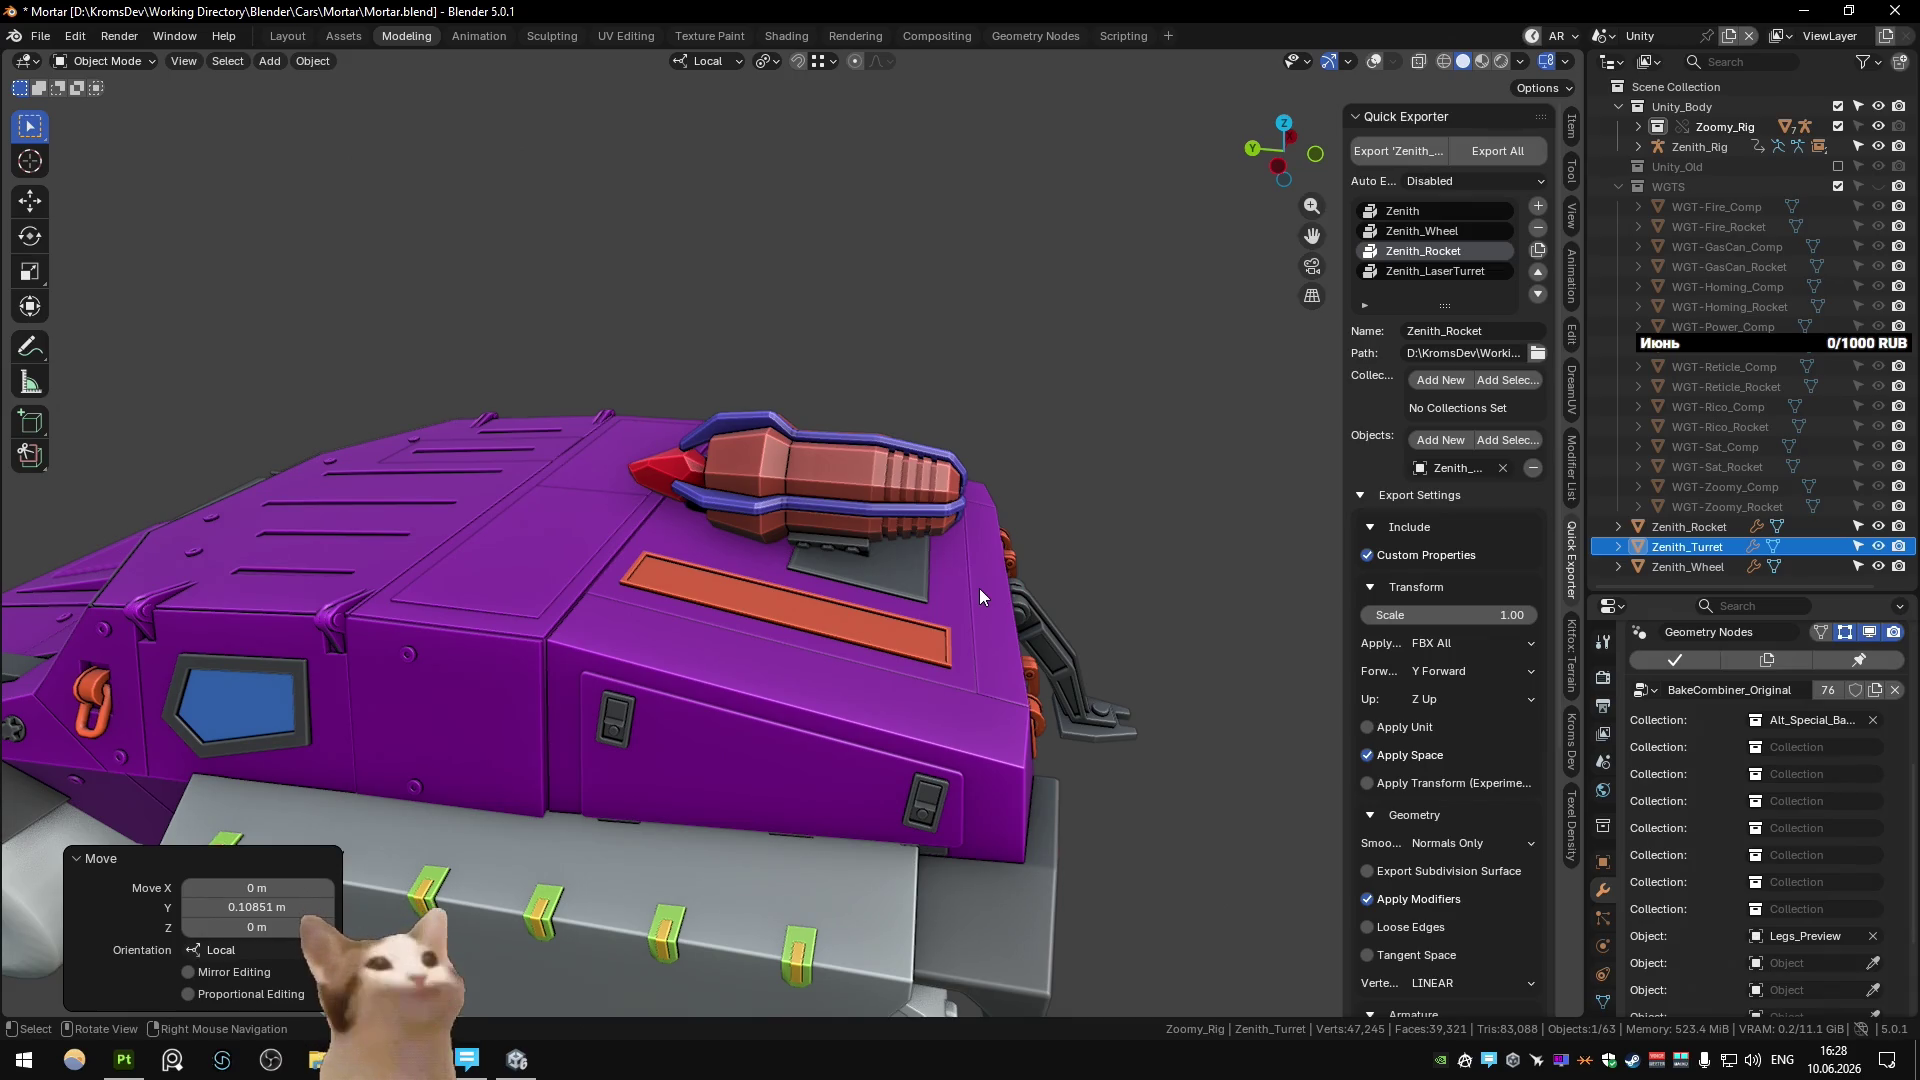
From the top view, slide the rocket turret along the Y axis over the tank.
key(KP_7)
key(s)
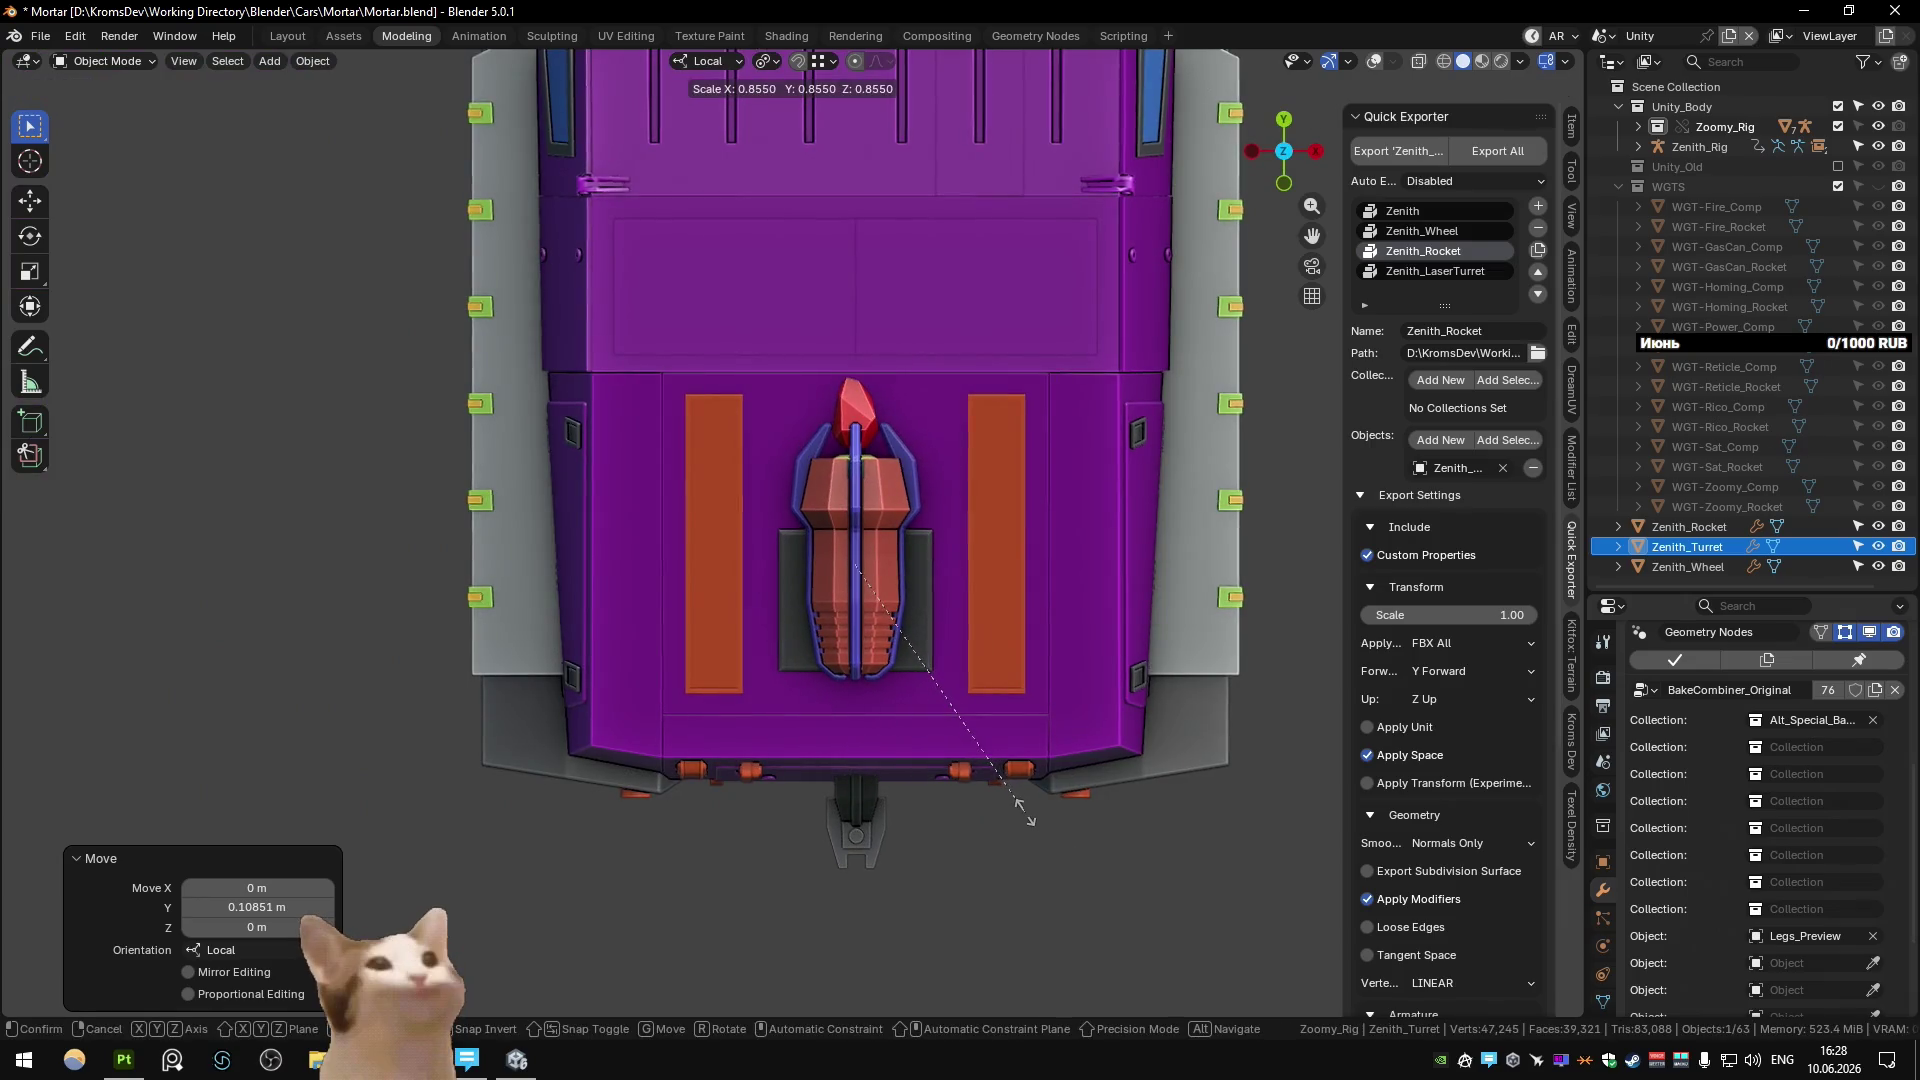
right_click(1025, 813)
mouse_move(1024, 812)
middle_down()
mouse_move(987, 566)
mouse_move(1056, 620)
mouse_move(1131, 626)
mouse_move(944, 638)
mouse_move(890, 692)
mouse_move(1053, 477)
mouse_move(1011, 550)
mouse_move(748, 604)
mouse_move(988, 573)
mouse_move(1016, 477)
mouse_move(1005, 500)
middle_up()
key(KP_7)
key(g)
key(y)
click(896, 702)
Try tilting the turret 29° around X and moving it freely, then undo the trial.
key(r)
key(x)
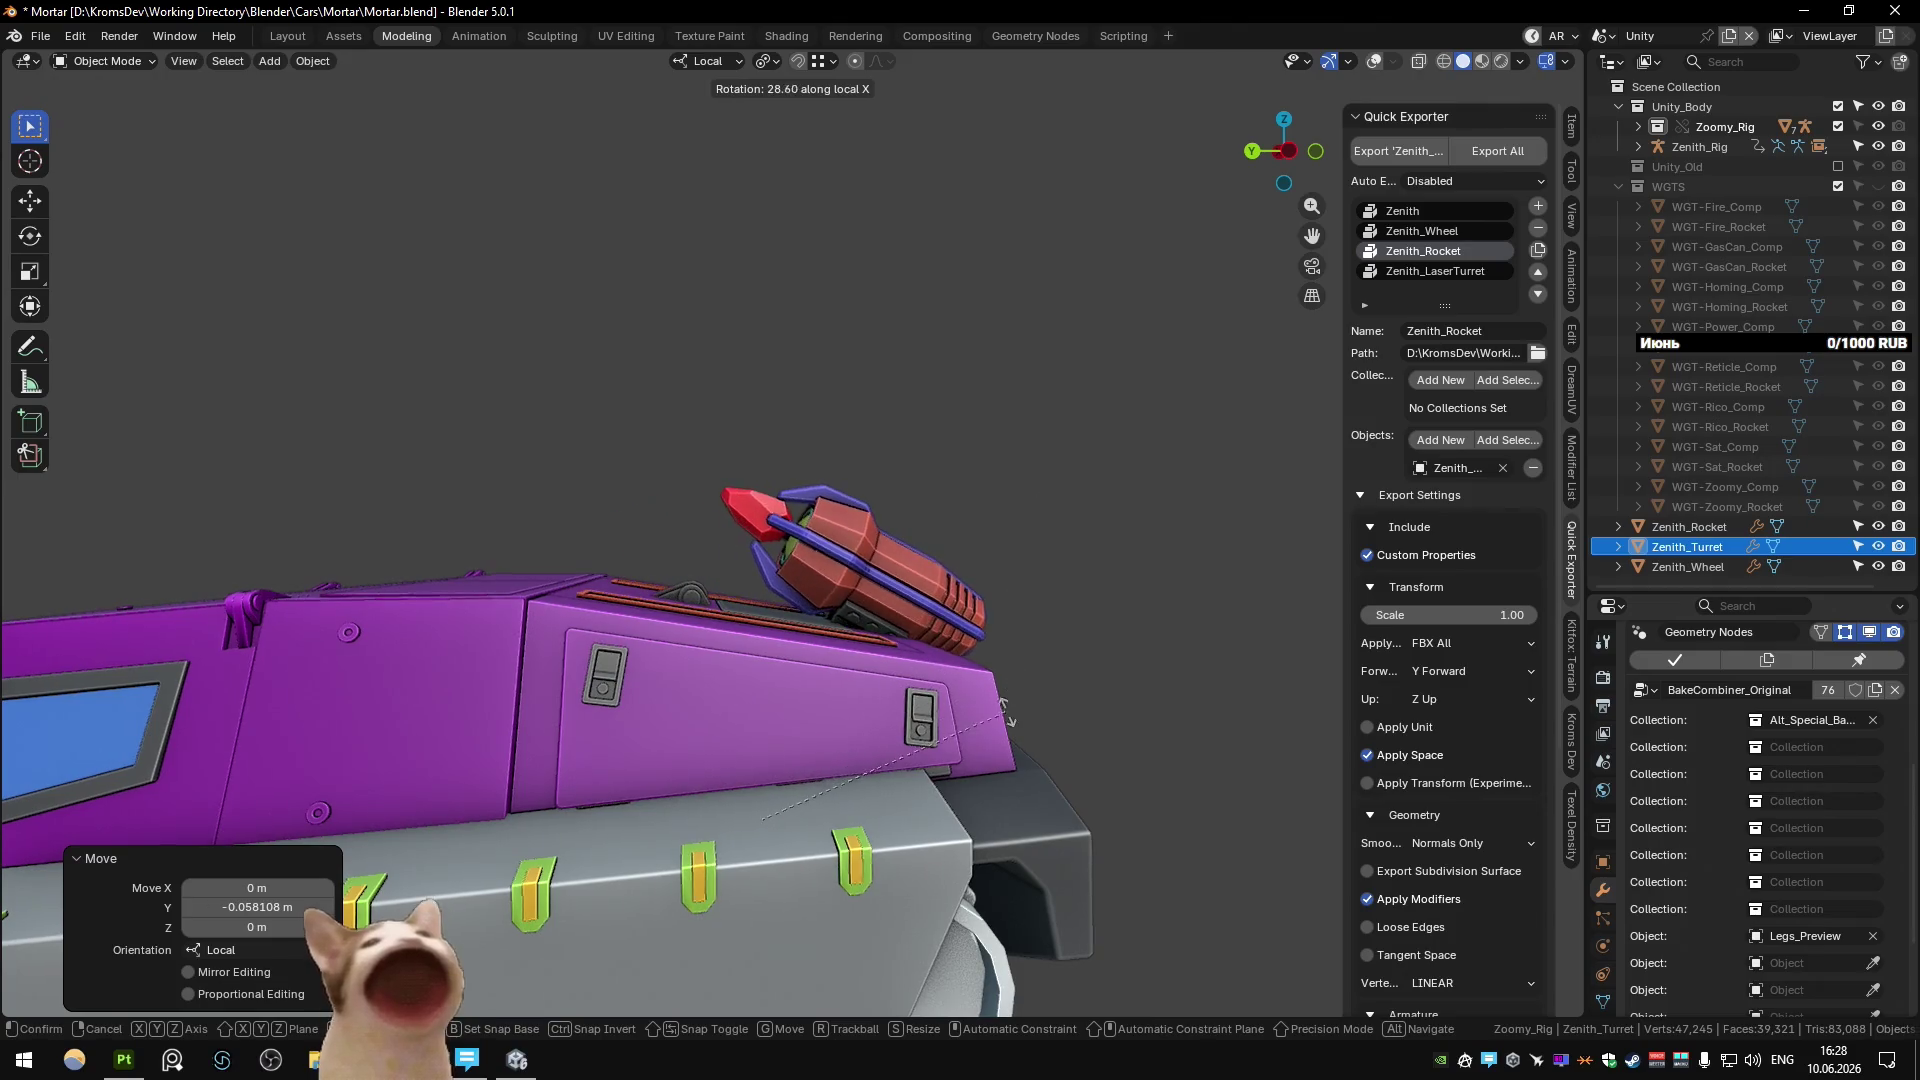
click(954, 704)
middle_drag(954, 704, 940, 698)
key(g)
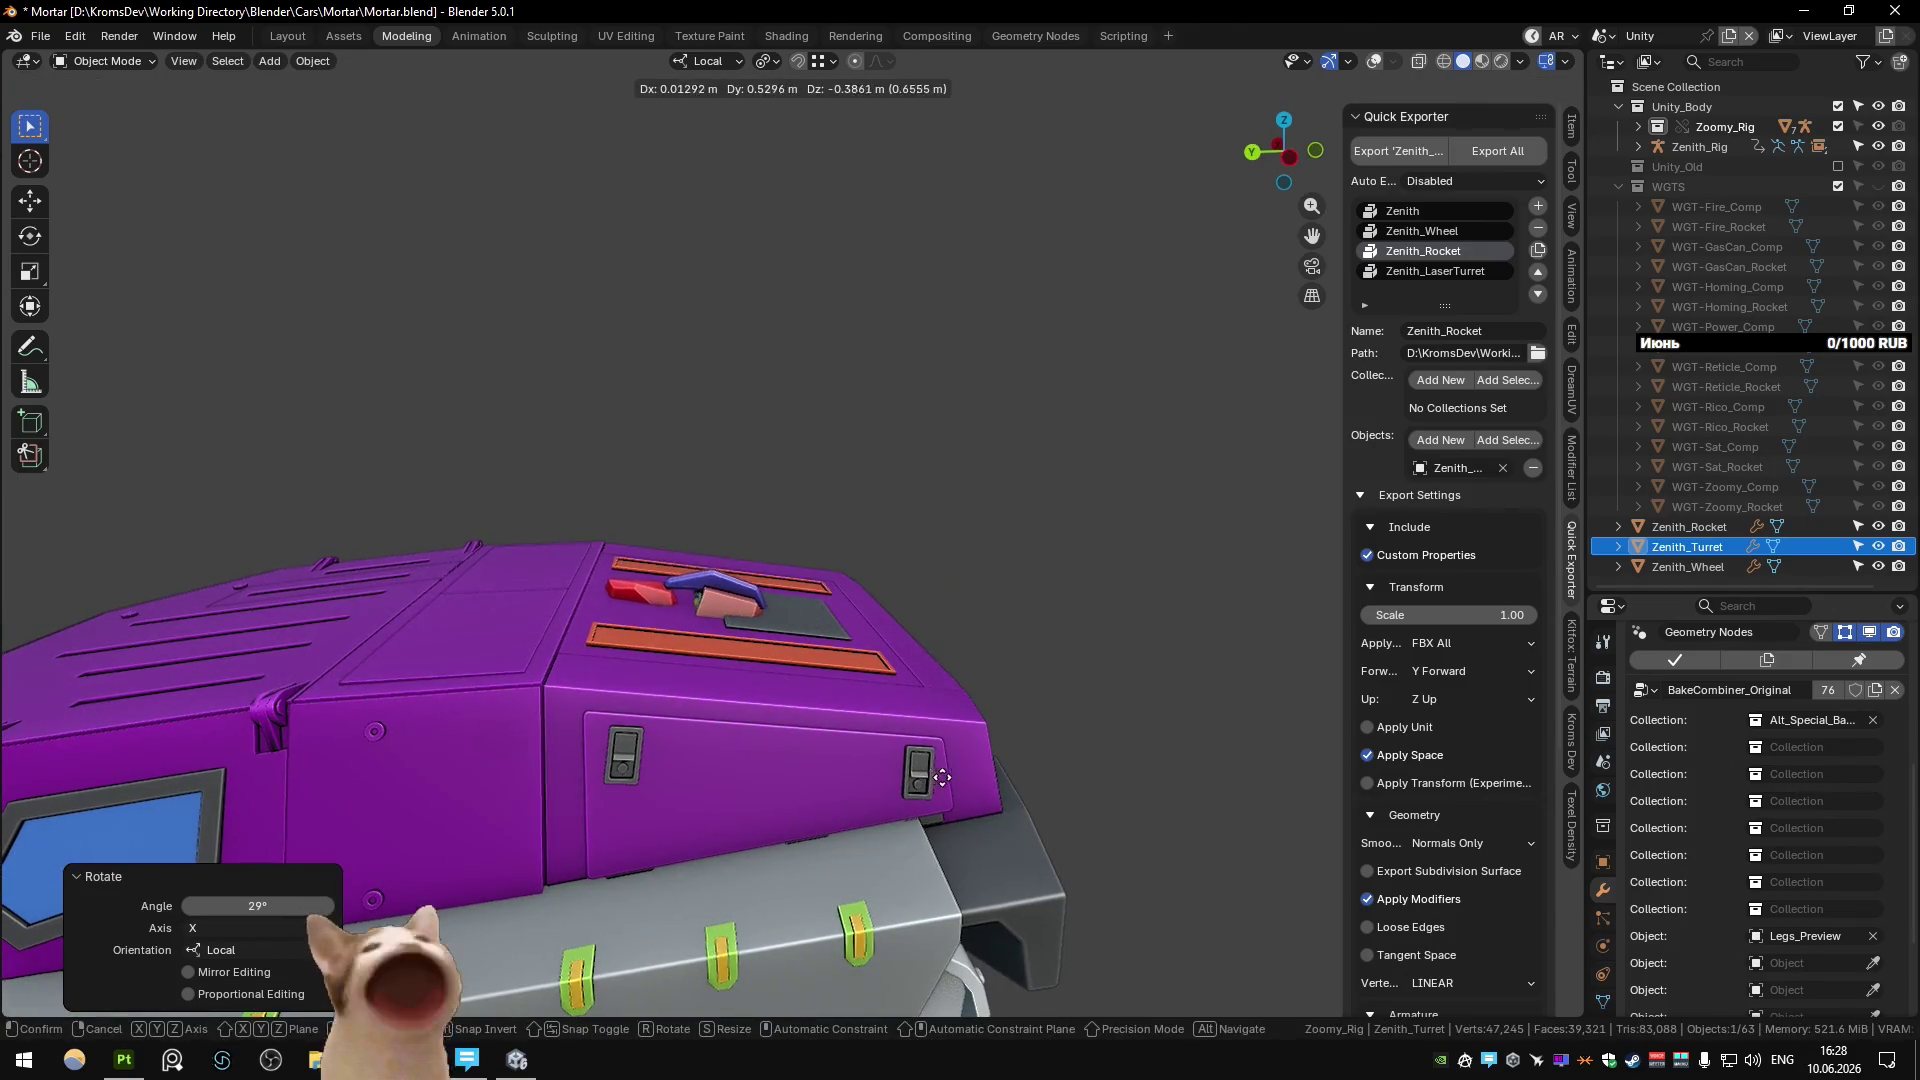
click(928, 644)
key(ctrl+z)
key(ctrl+z)
Raise the turret 0.97416 m along Z onto the tank roof.
key(g)
key(z)
click(908, 471)
mouse_move(908, 471)
middle_down()
mouse_move(717, 478)
mouse_move(908, 470)
mouse_move(860, 510)
mouse_move(801, 474)
mouse_move(814, 363)
mouse_move(801, 374)
mouse_move(946, 380)
middle_up()
key(KP_7)
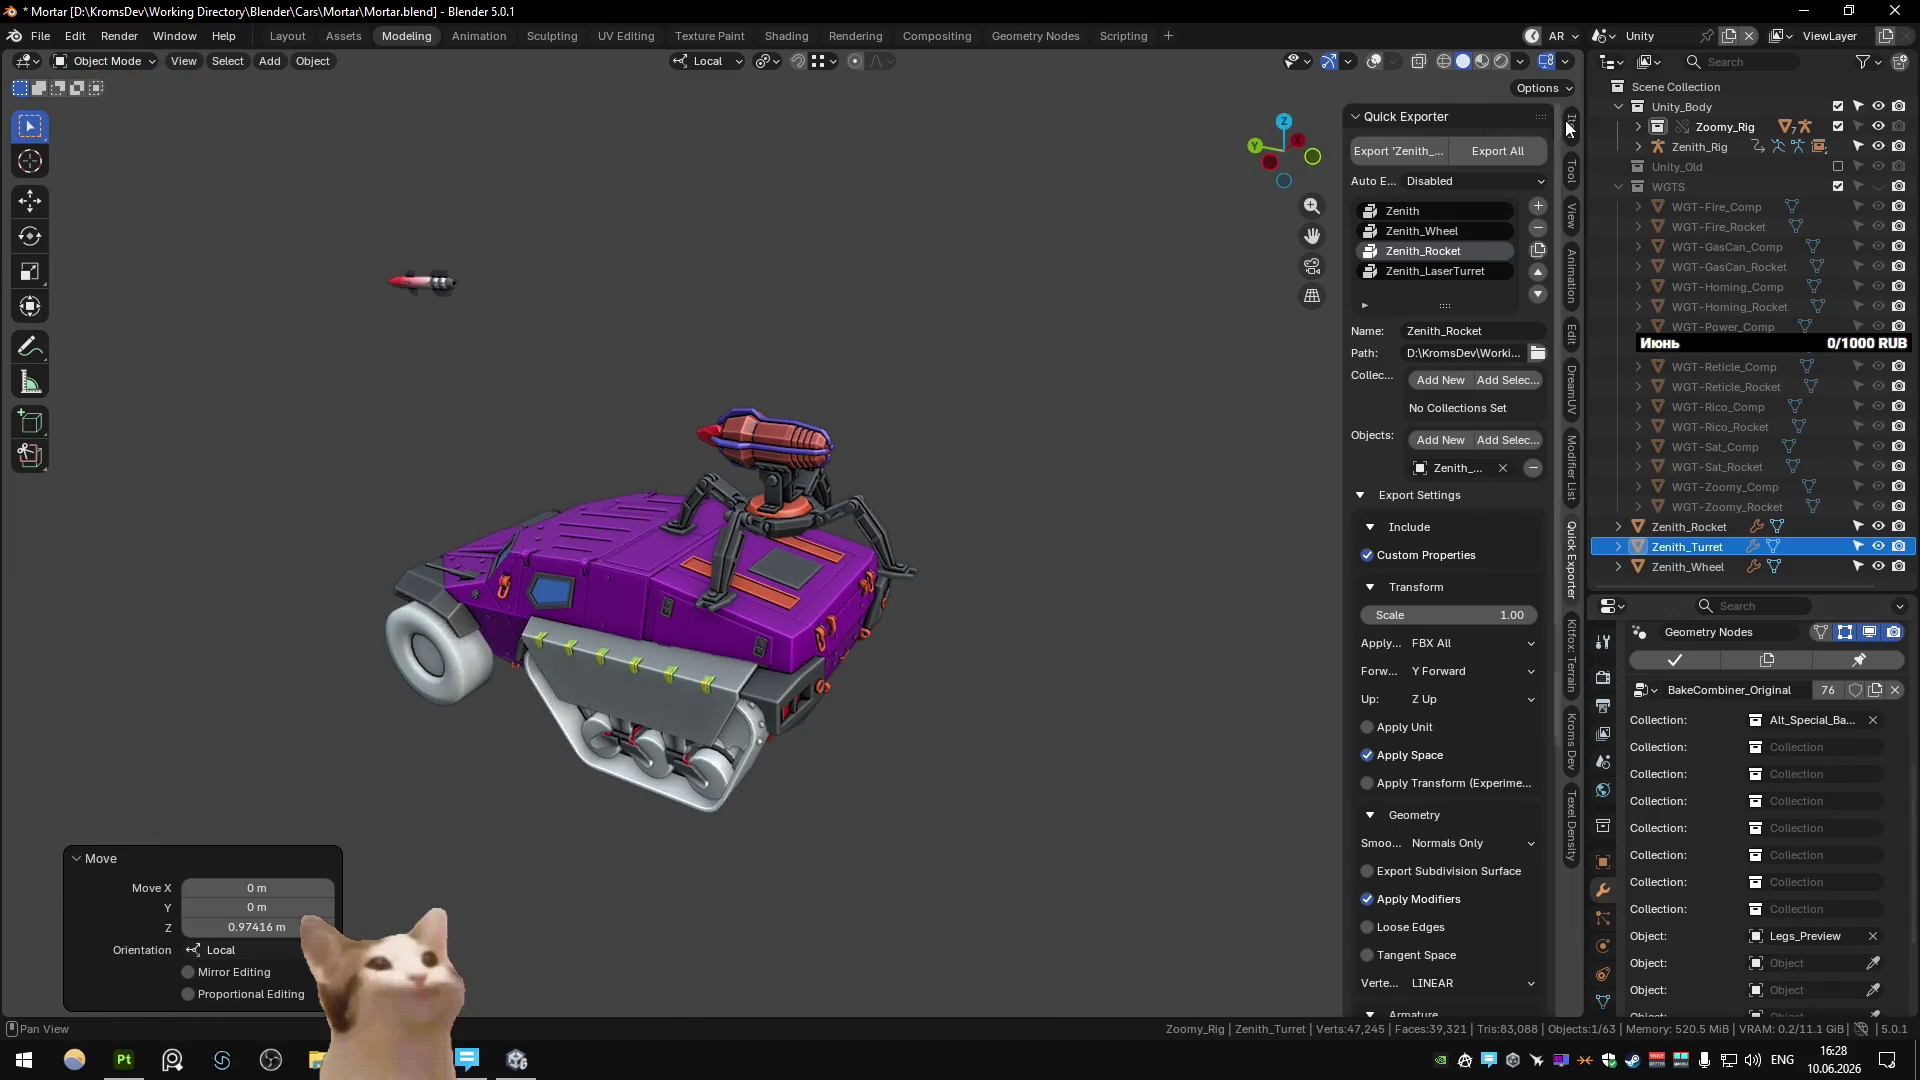
Show the turret's transform values in the Item panel and turn on viewport overlays.
click(1570, 127)
scroll(1042, 292, down, 3)
click(1373, 61)
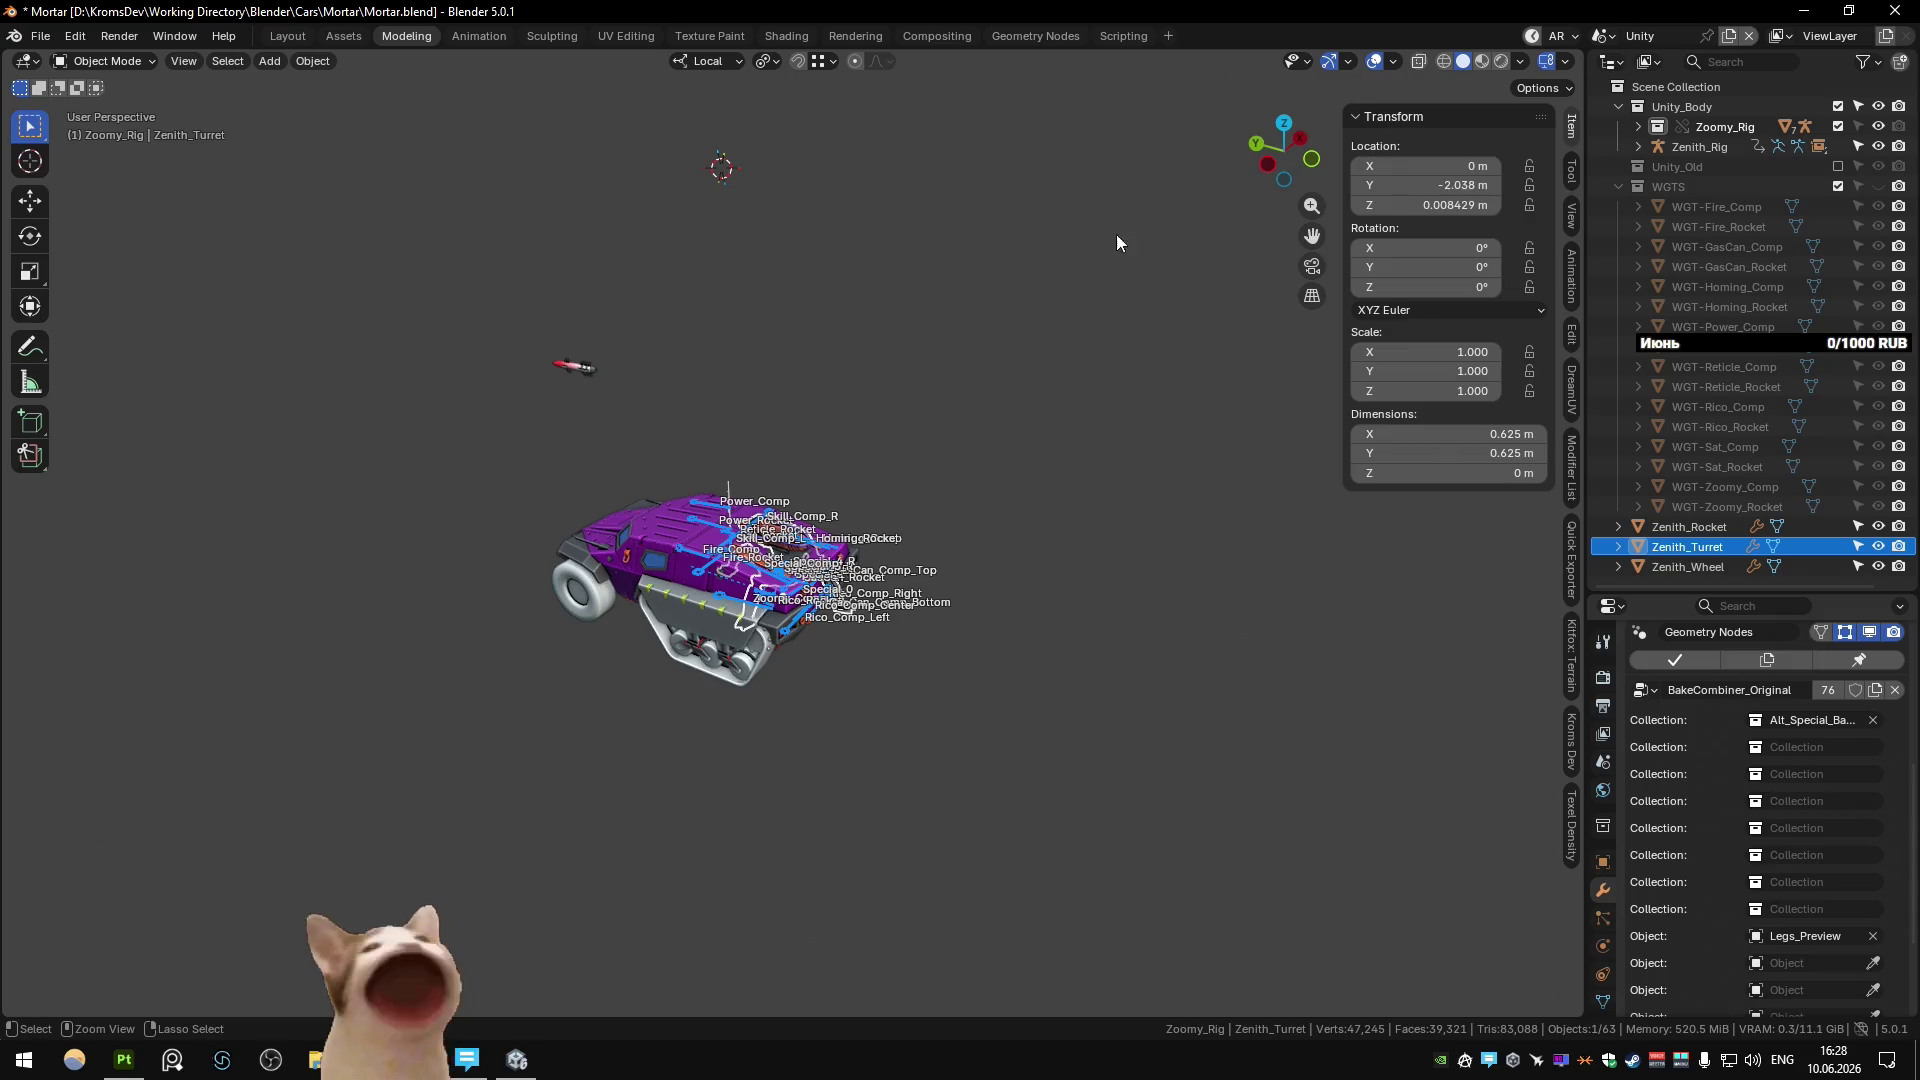
key(ctrl+z)
key(ctrl+z)
key(ctrl+z)
key(ctrl+shift+z)
key(shift+s)
click(837, 404)
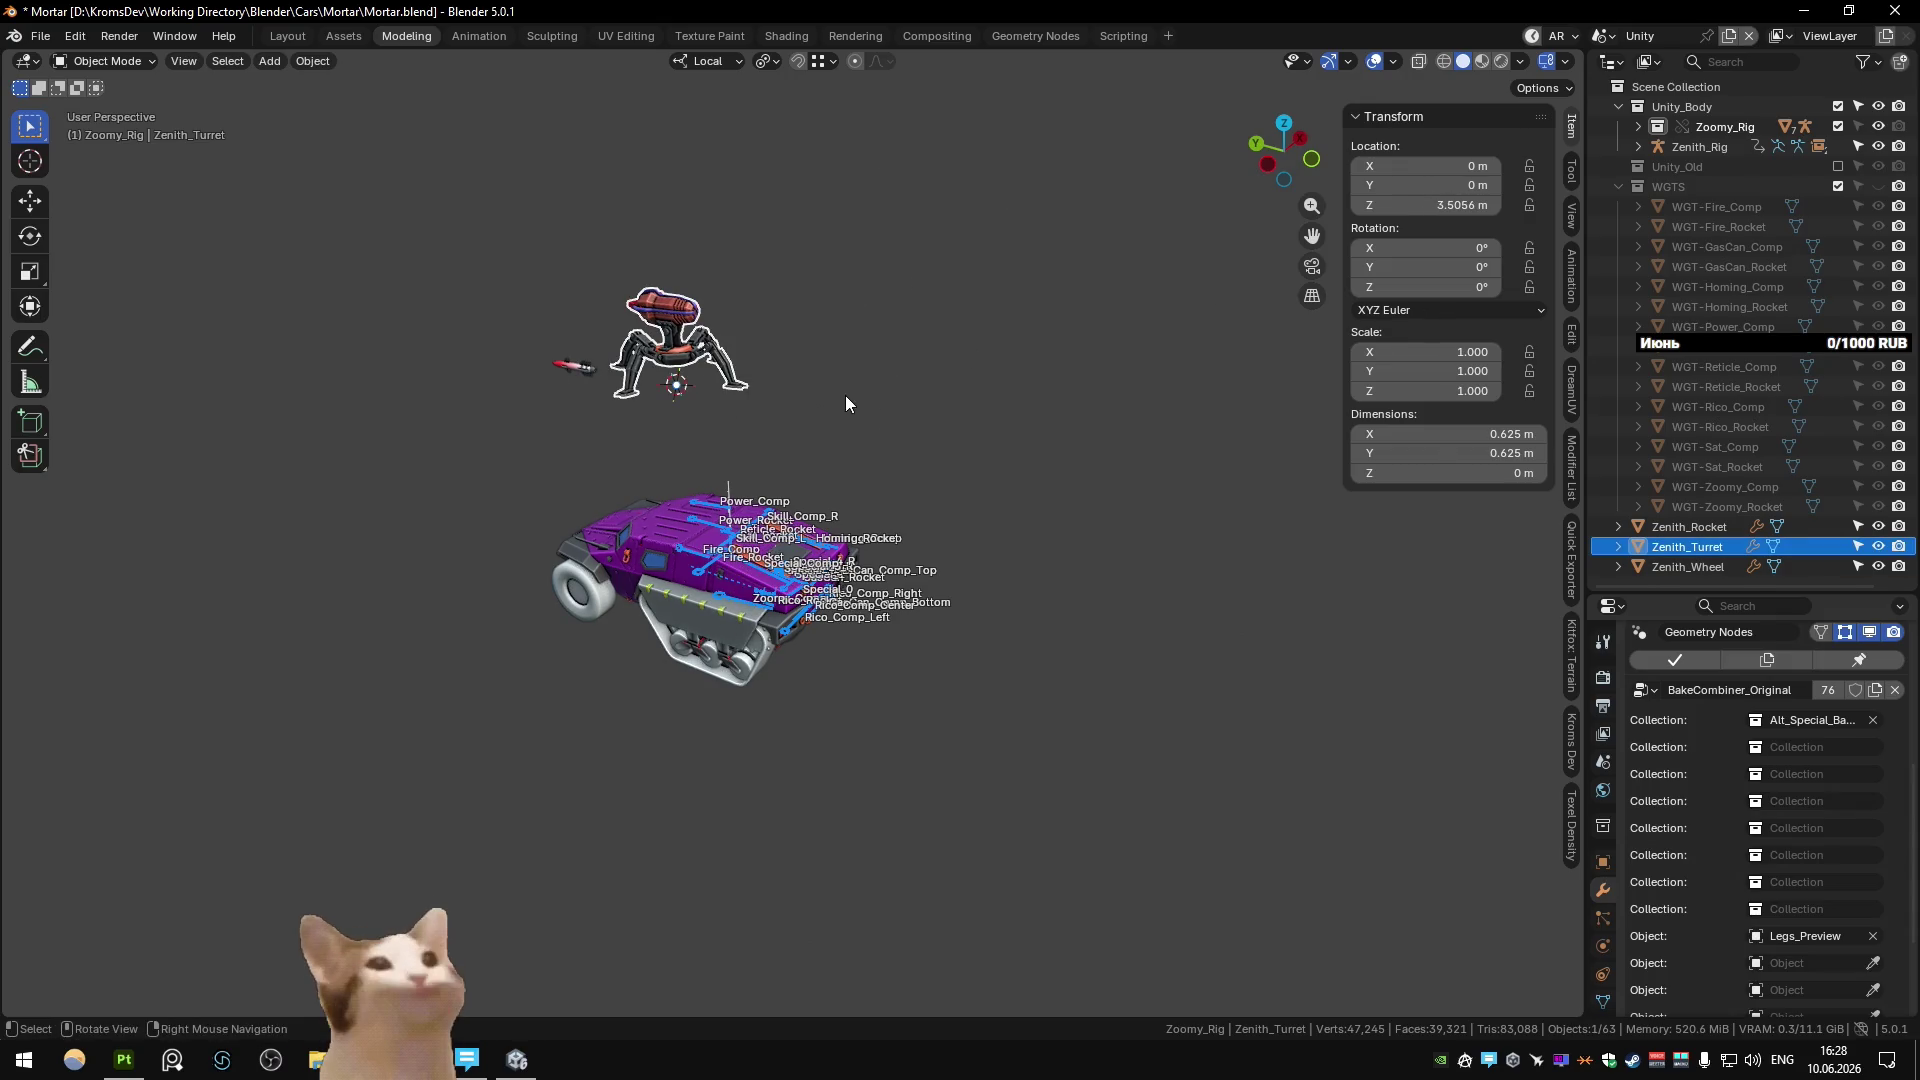
In top view, slide the turret along Y over the tank, then switch to the Main scene.
key(KP_7)
key(g)
key(y)
key(y)
click(865, 498)
mouse_move(866, 498)
middle_down()
mouse_move(1004, 315)
mouse_move(927, 571)
mouse_move(902, 588)
middle_up()
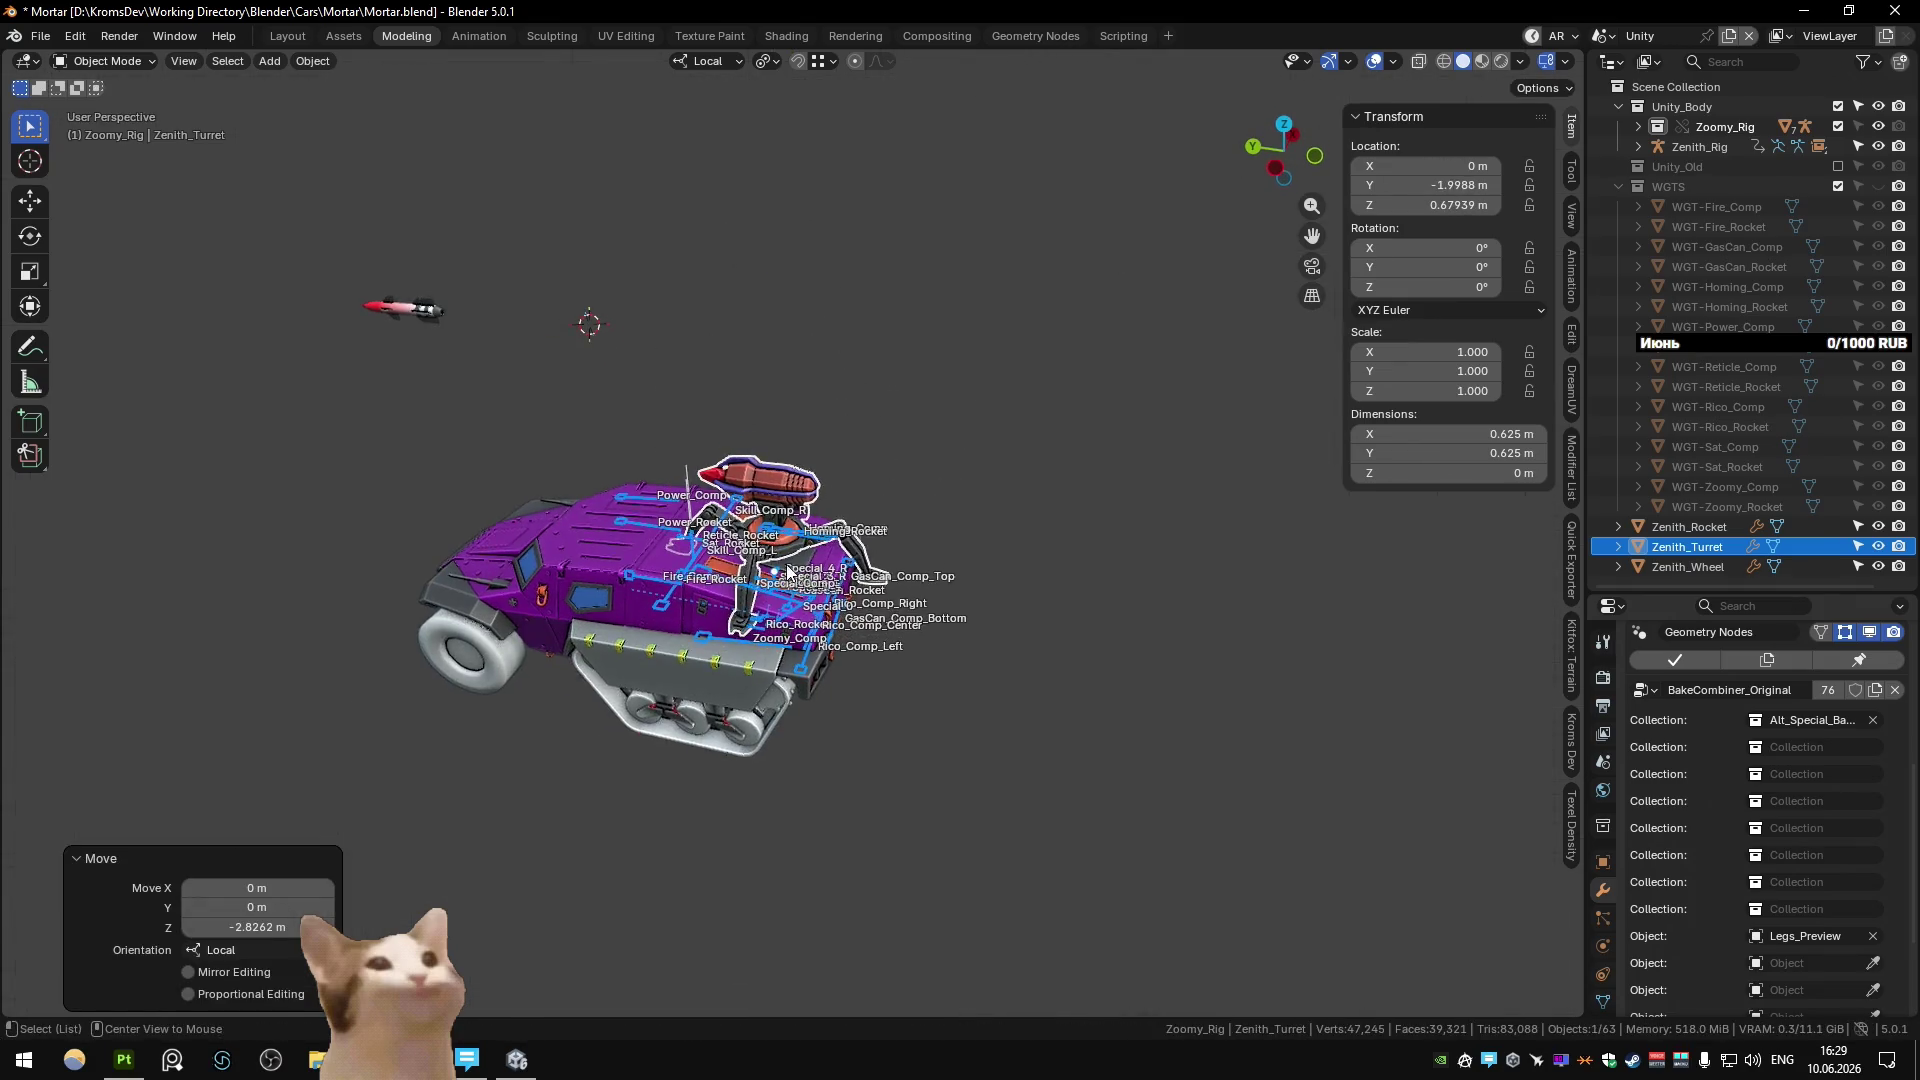
scroll(782, 508, up, 5)
mouse_move(782, 508)
middle_down()
mouse_move(698, 525)
mouse_move(715, 550)
mouse_move(720, 354)
mouse_move(448, 292)
mouse_move(764, 399)
mouse_move(710, 484)
mouse_move(753, 518)
middle_up()
key(ctrl+Page_Down)
key(ctrl+Page_Down)
scroll(764, 399, down, 3)
Rotate the upper and lower leg segments around the Y axis.
scroll(712, 520, up, 5)
scroll(764, 470, up, 4)
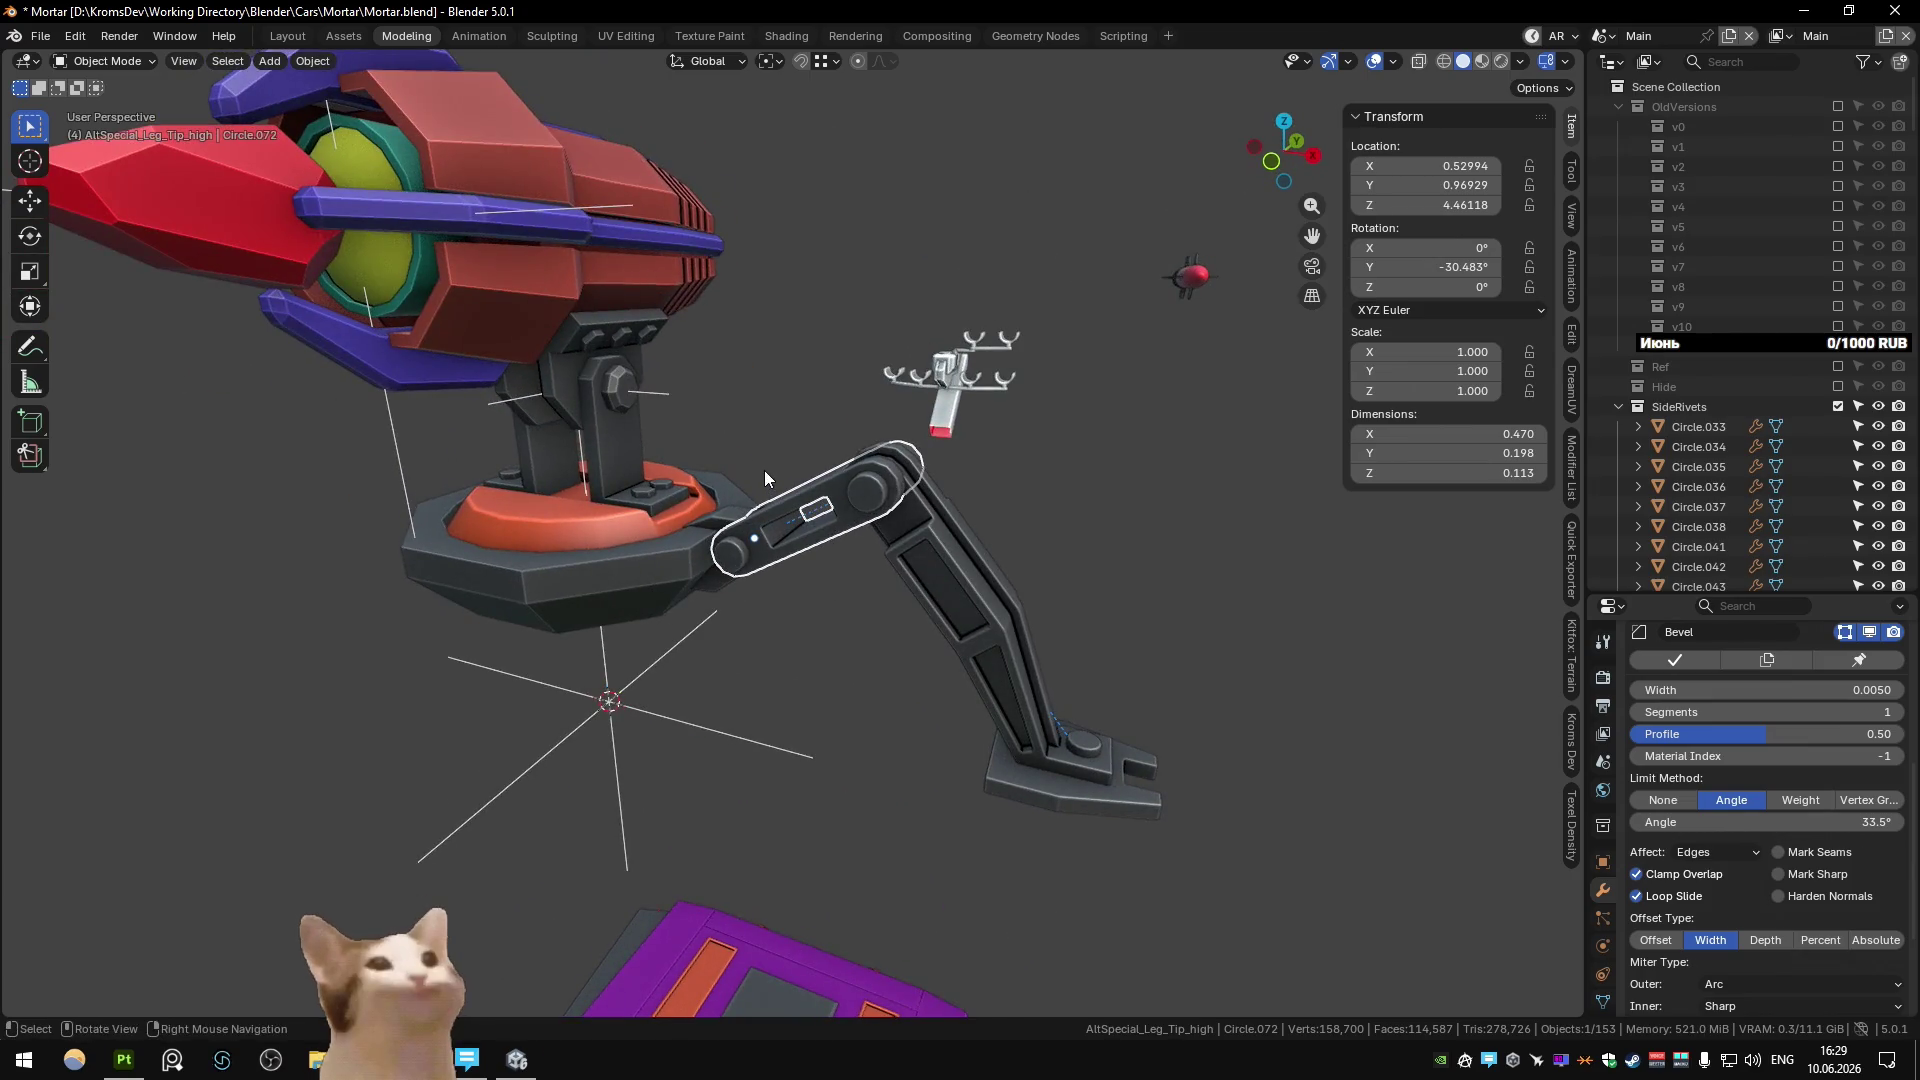
scroll(868, 512, down, 3)
key(r)
key(x)
key(y)
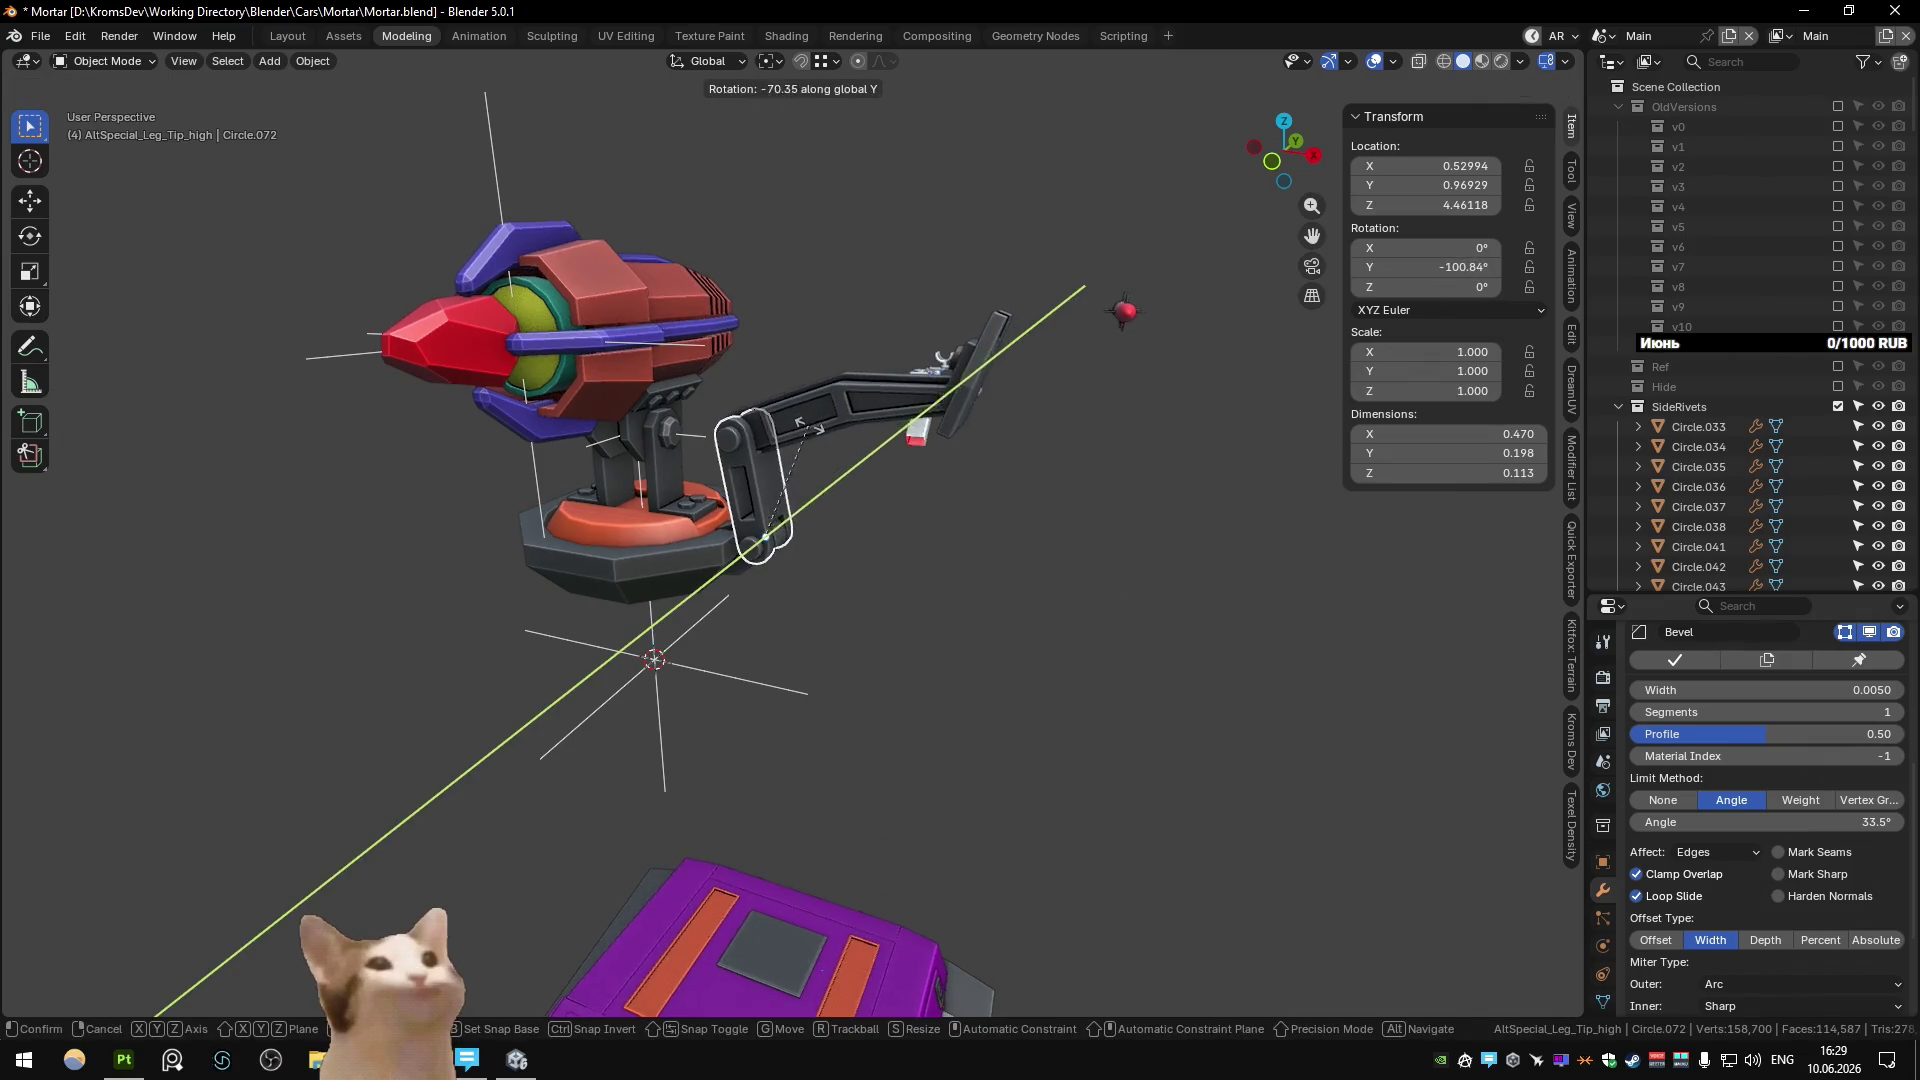
click(860, 419)
click(840, 560)
key(r)
key(y)
click(788, 638)
Undo the first leg rotations and re-rotate the lower leg segment around Y.
middle_drag(788, 638, 876, 574)
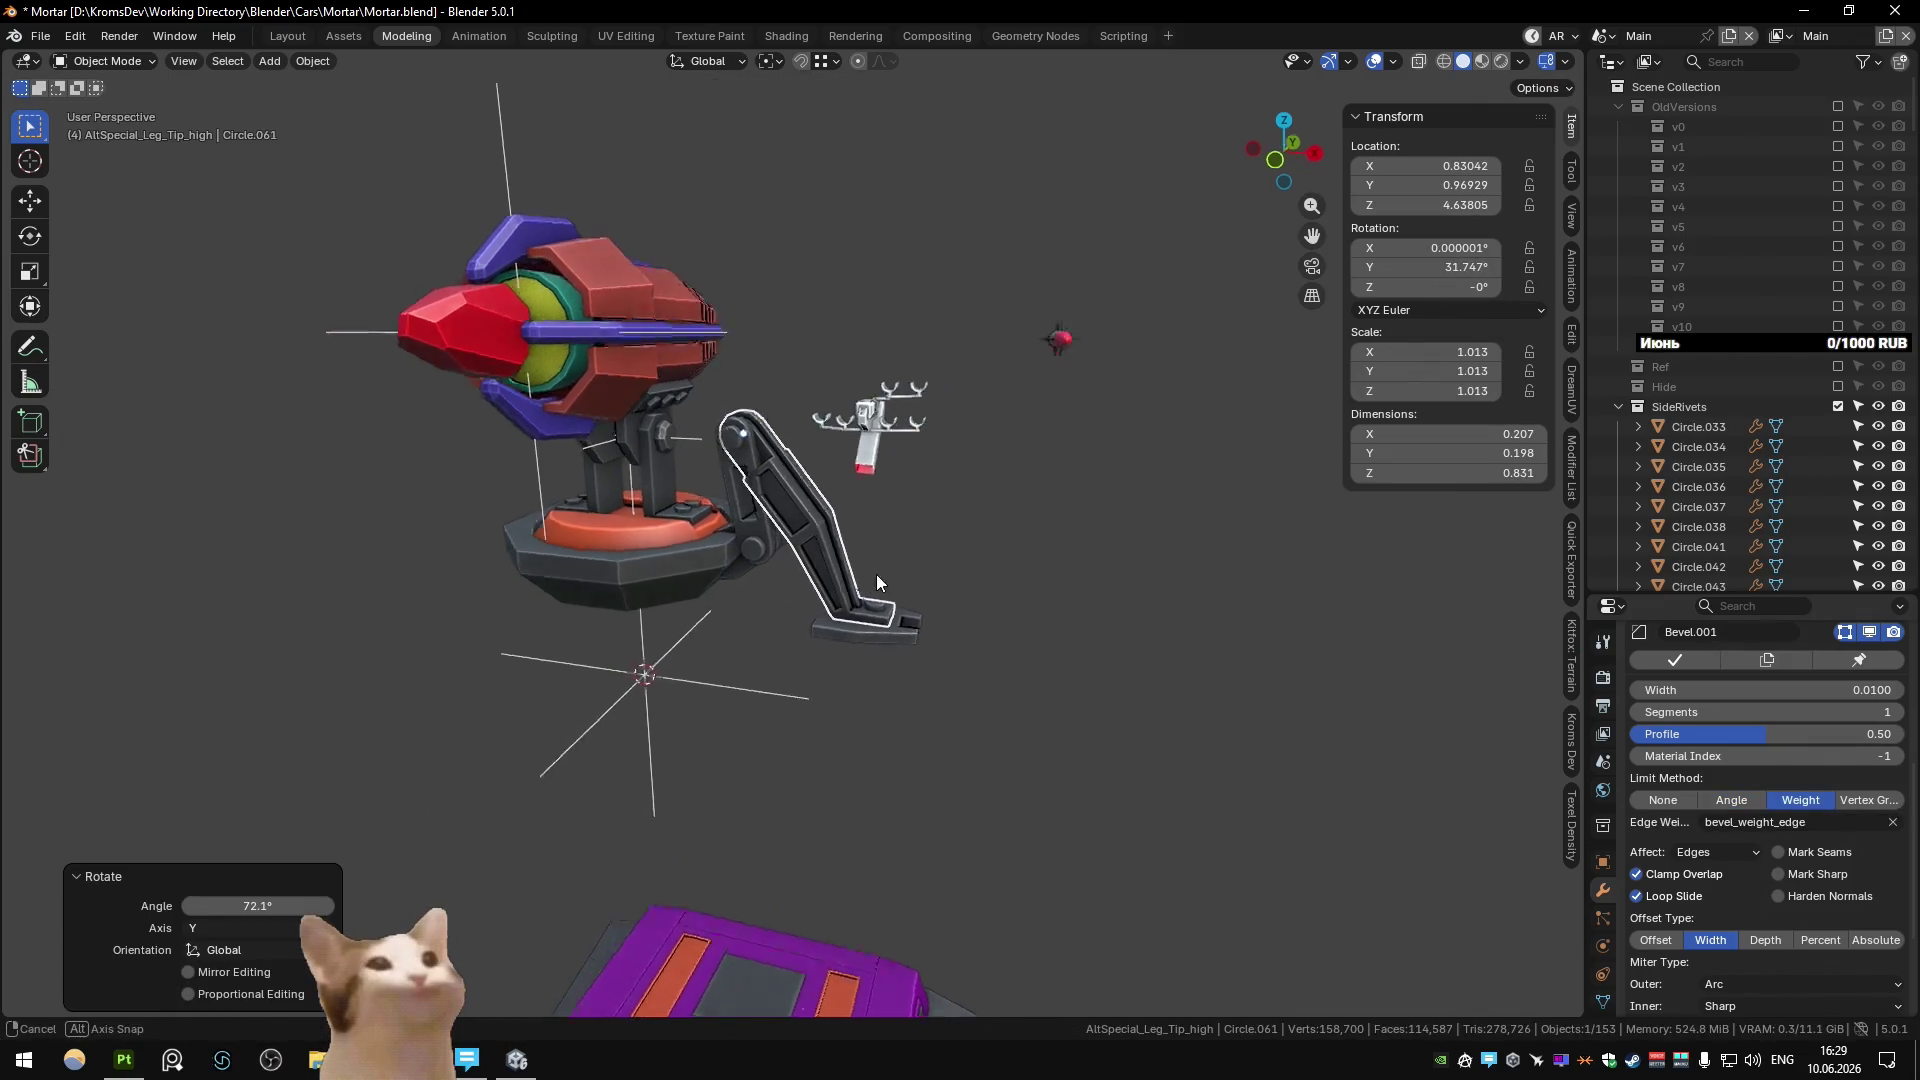
key(r)
key(y)
key(Escape)
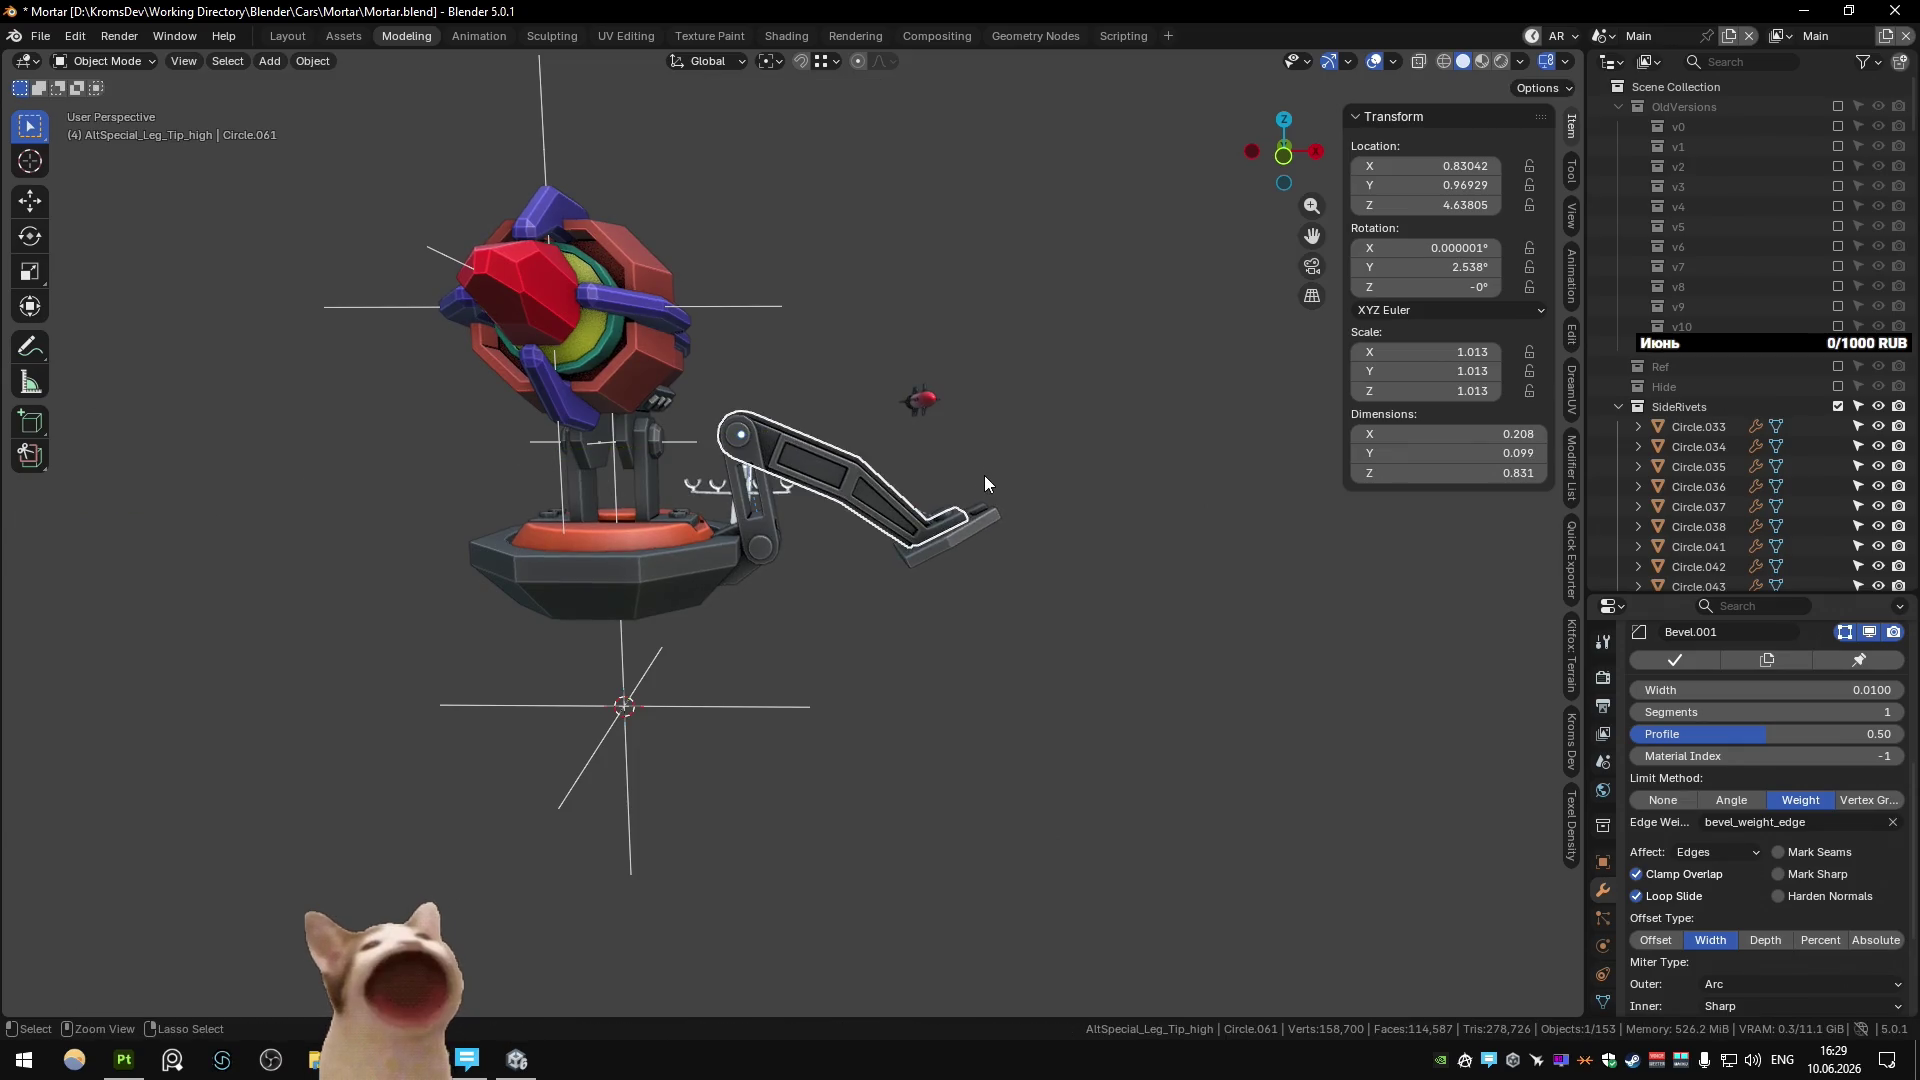
key(ctrl+z)
key(ctrl+z)
key(ctrl+shift+z)
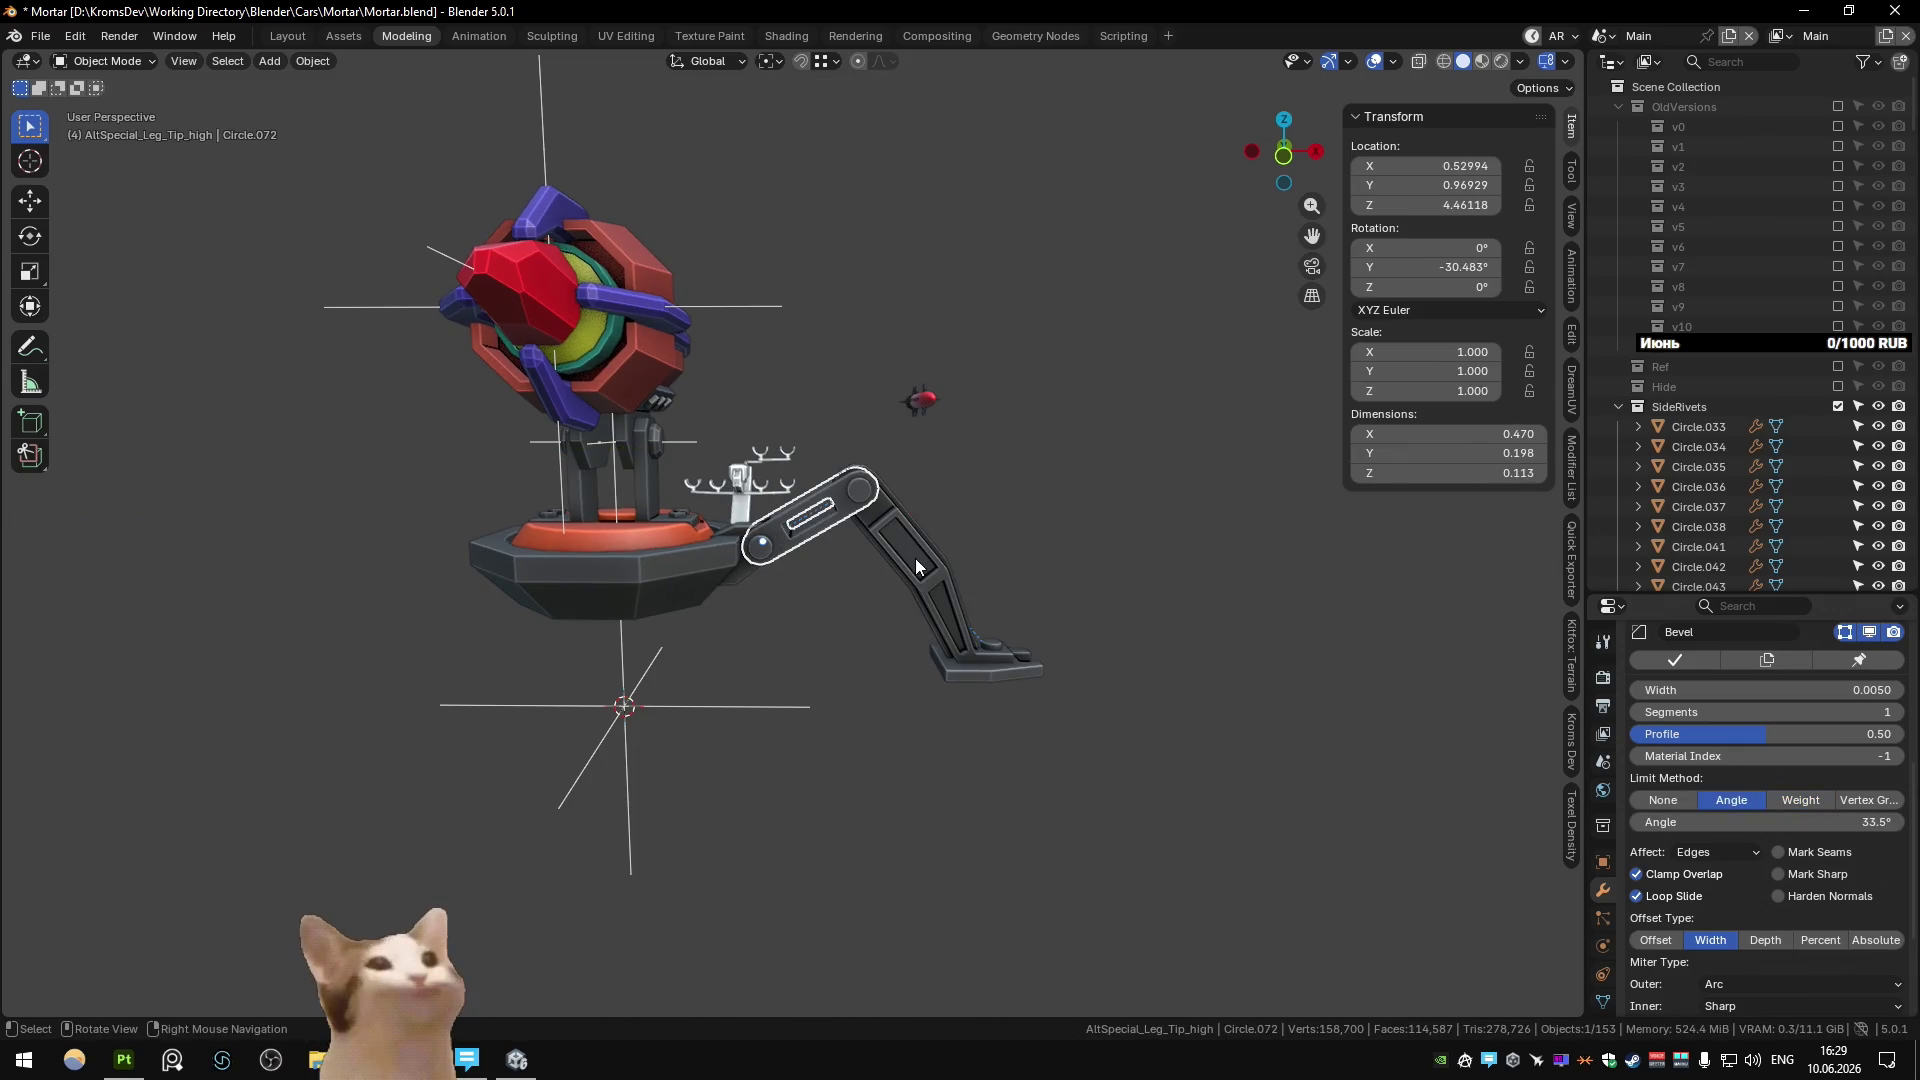
key(r)
key(y)
key(Escape)
click(790, 500)
key(r)
key(y)
click(805, 578)
mouse_move(805, 578)
middle_down()
mouse_move(912, 512)
mouse_move(837, 592)
mouse_move(758, 566)
mouse_move(932, 511)
mouse_move(903, 548)
mouse_move(718, 576)
mouse_move(800, 549)
mouse_move(770, 525)
middle_up()
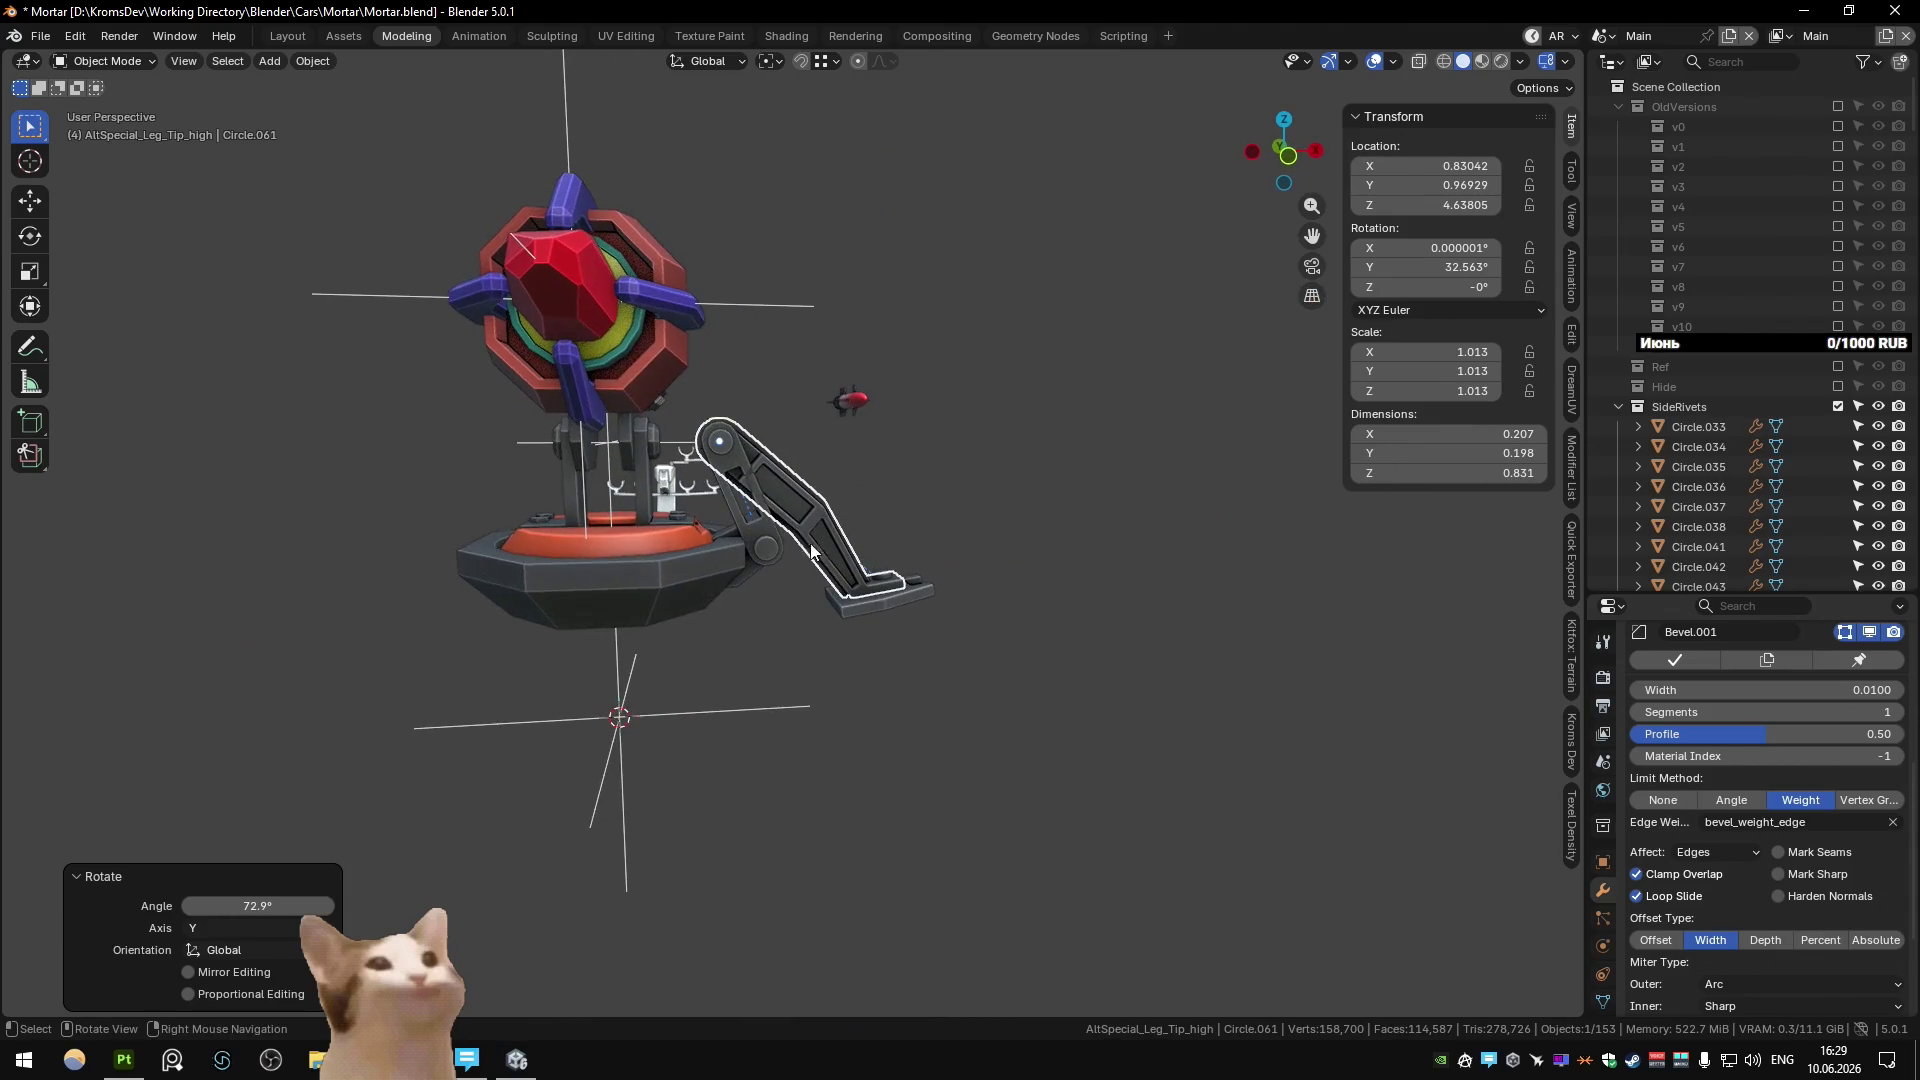
Rotate the upper leg segment around Y, then undo it after cancelling the lower segment's turn.
click(764, 519)
key(r)
key(y)
click(935, 567)
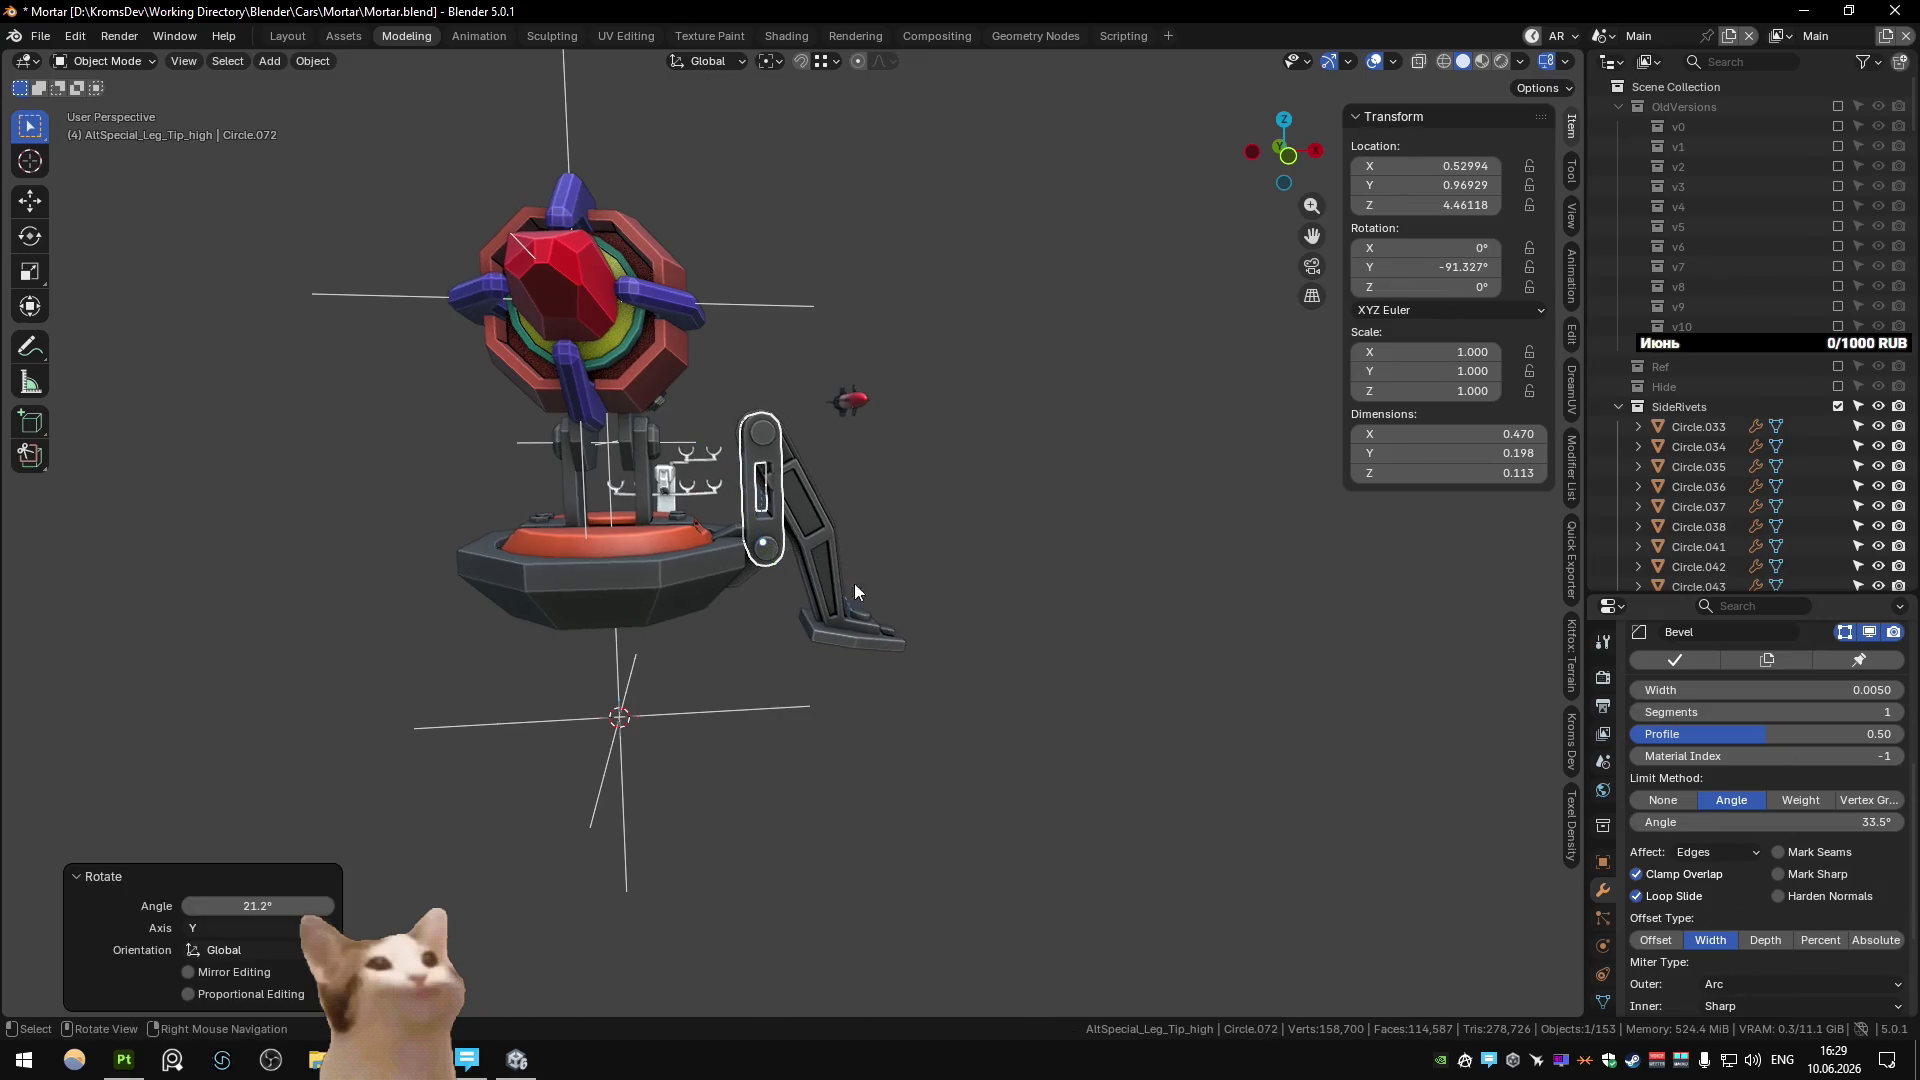
click(854, 584)
key(r)
key(y)
right_click(940, 628)
mouse_move(940, 628)
middle_down()
mouse_move(549, 604)
mouse_move(968, 622)
mouse_move(908, 542)
mouse_move(997, 542)
middle_up()
key(ctrl+z)
key(ctrl+z)
key(ctrl+z)
Re-rotate the upper leg segment and turn the lower segment -46° around Y.
key(r)
key(y)
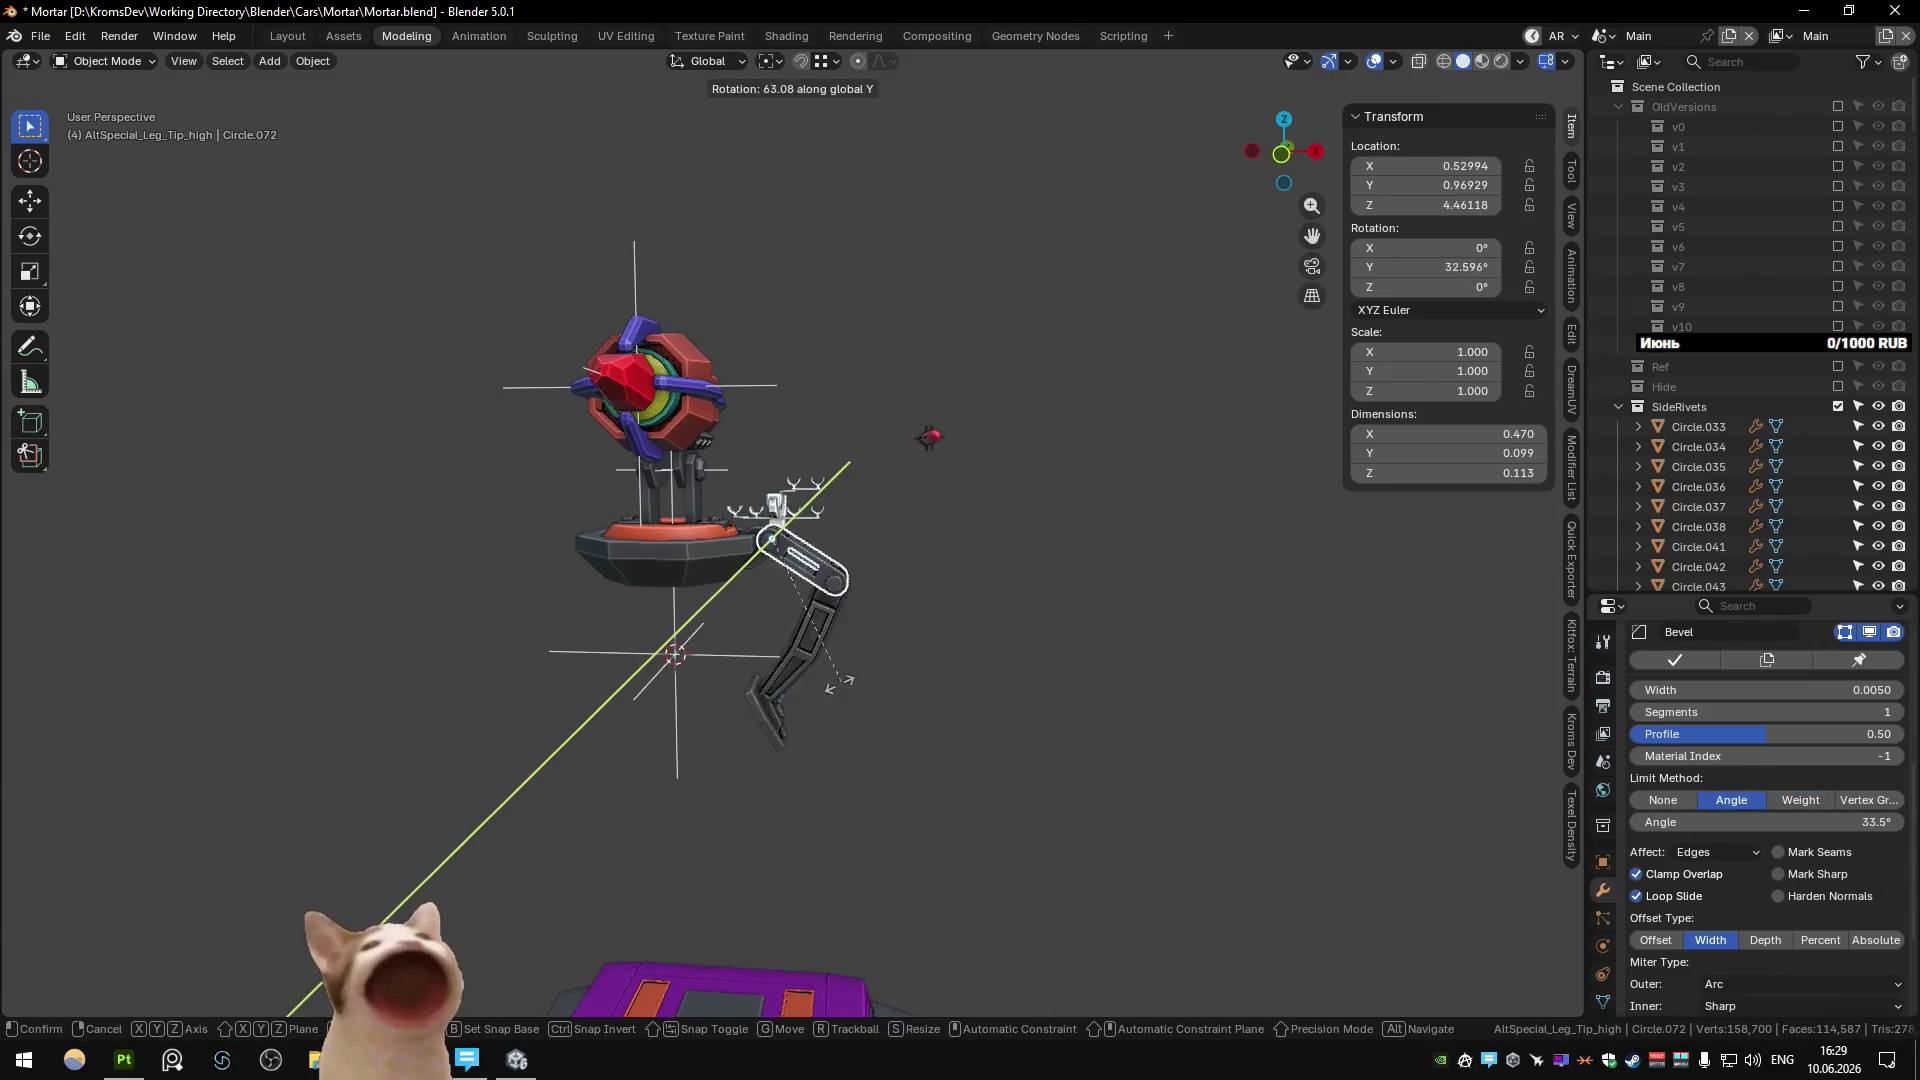
right_click(663, 728)
key(ctrl+shift+z)
key(r)
key(y)
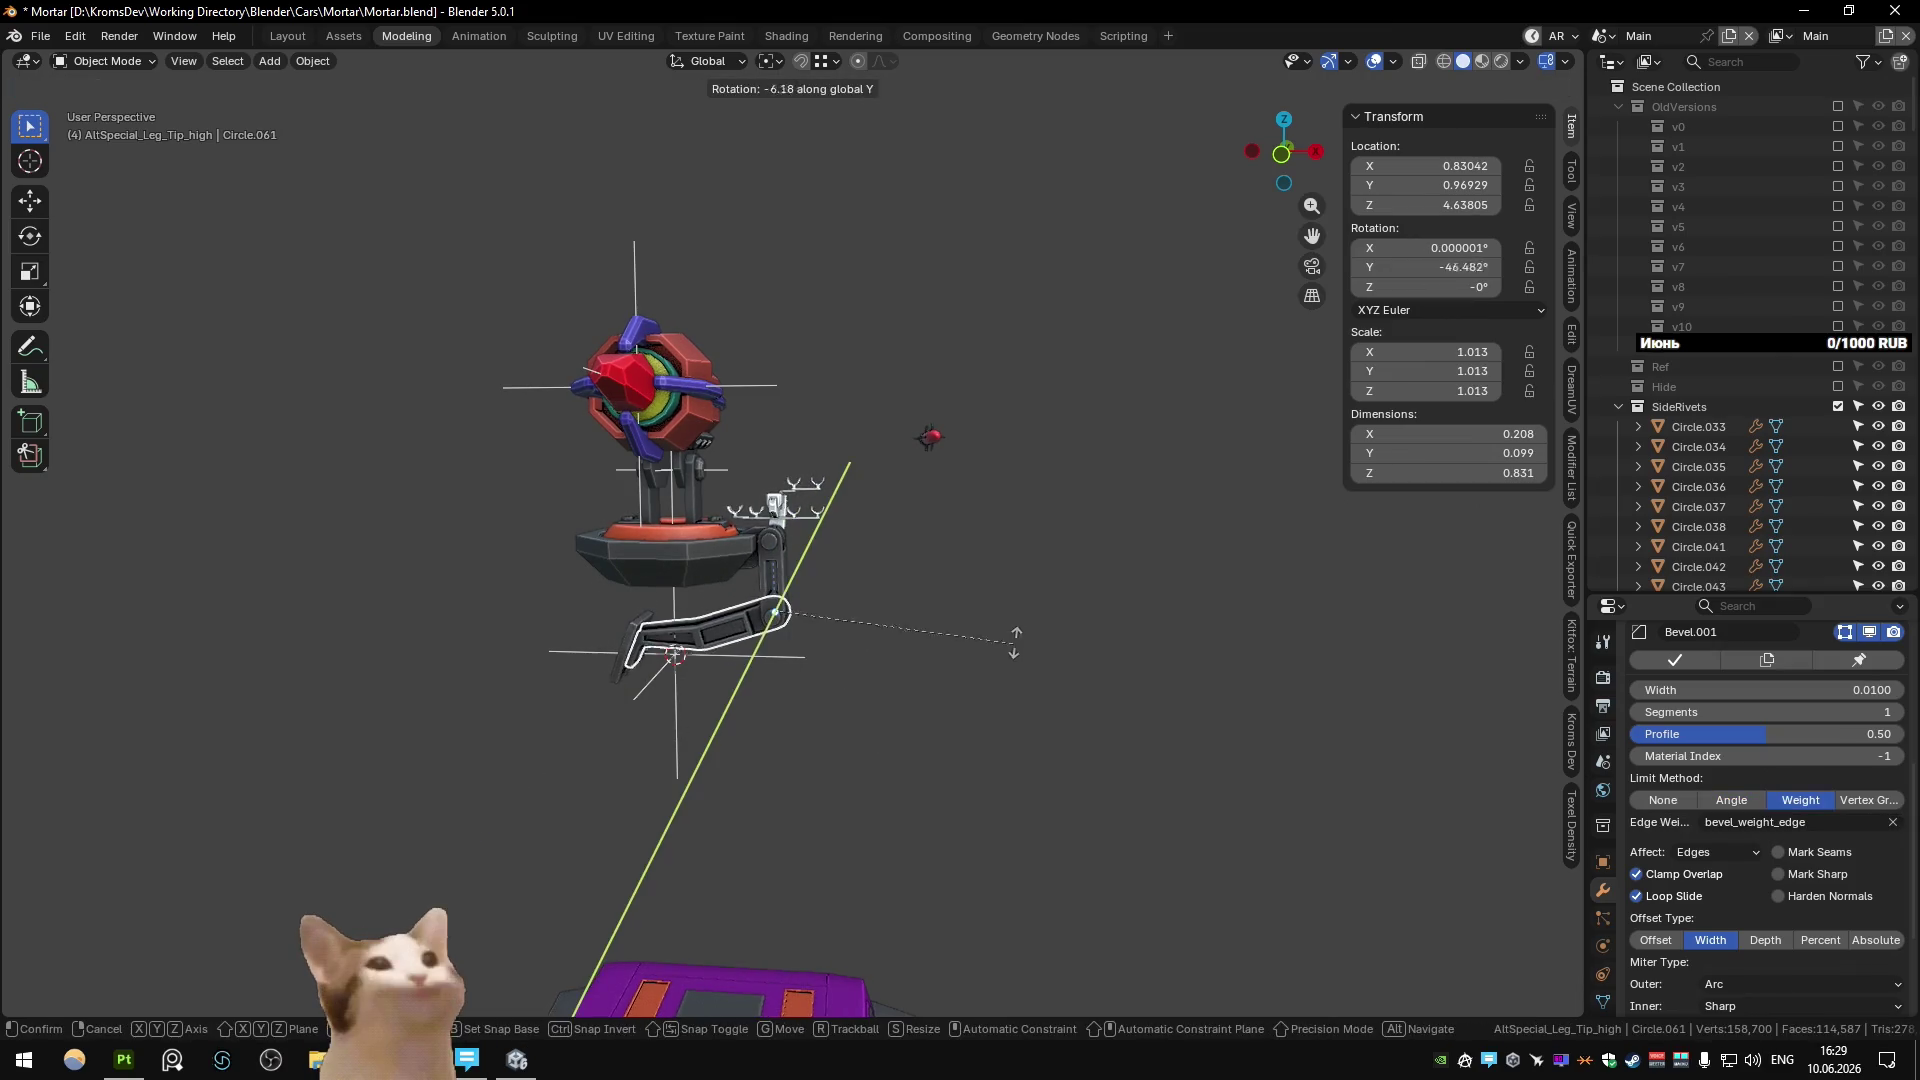
click(976, 489)
mouse_move(976, 489)
middle_down()
mouse_move(543, 482)
mouse_move(532, 502)
mouse_move(999, 531)
middle_up()
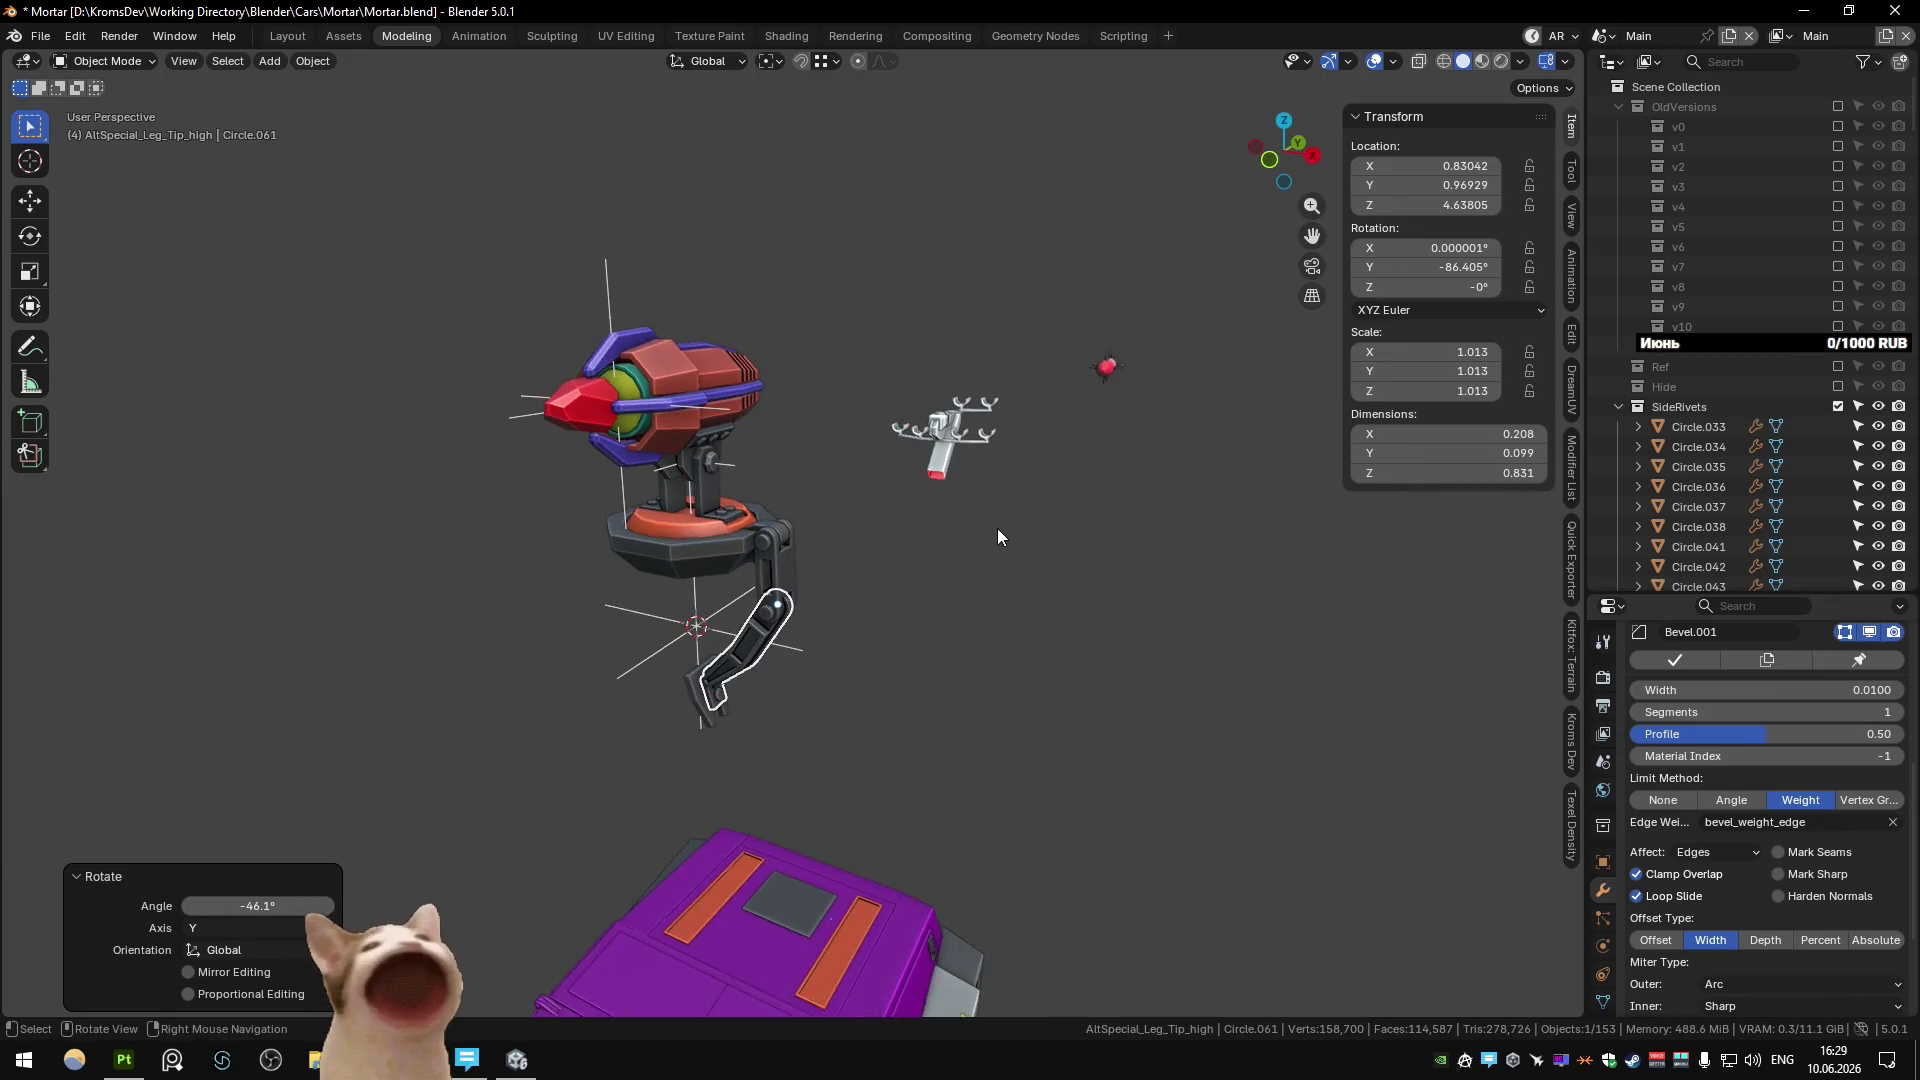
Reveal the hidden four-leg preview object and locate it in the outliner.
key(ctrl+z)
key(ctrl+z)
key(ctrl+z)
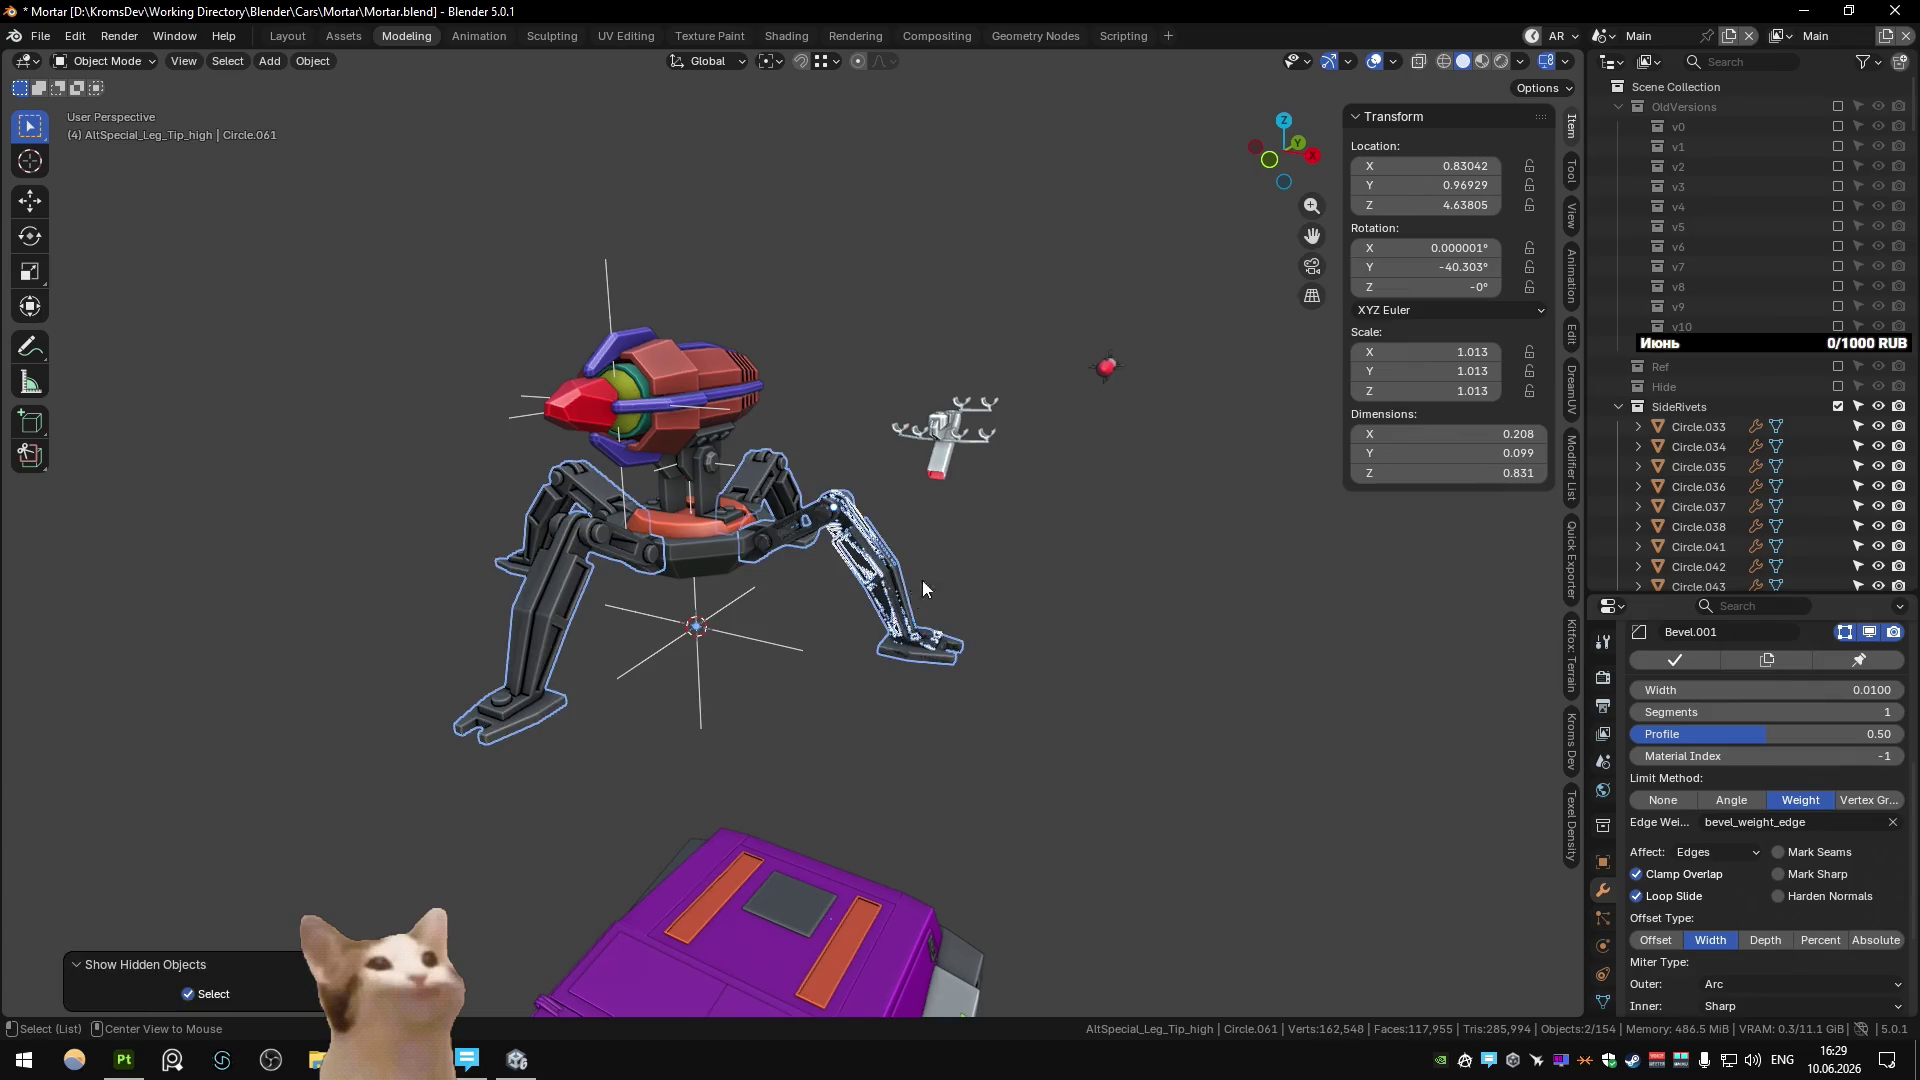
click(597, 569)
key(period)
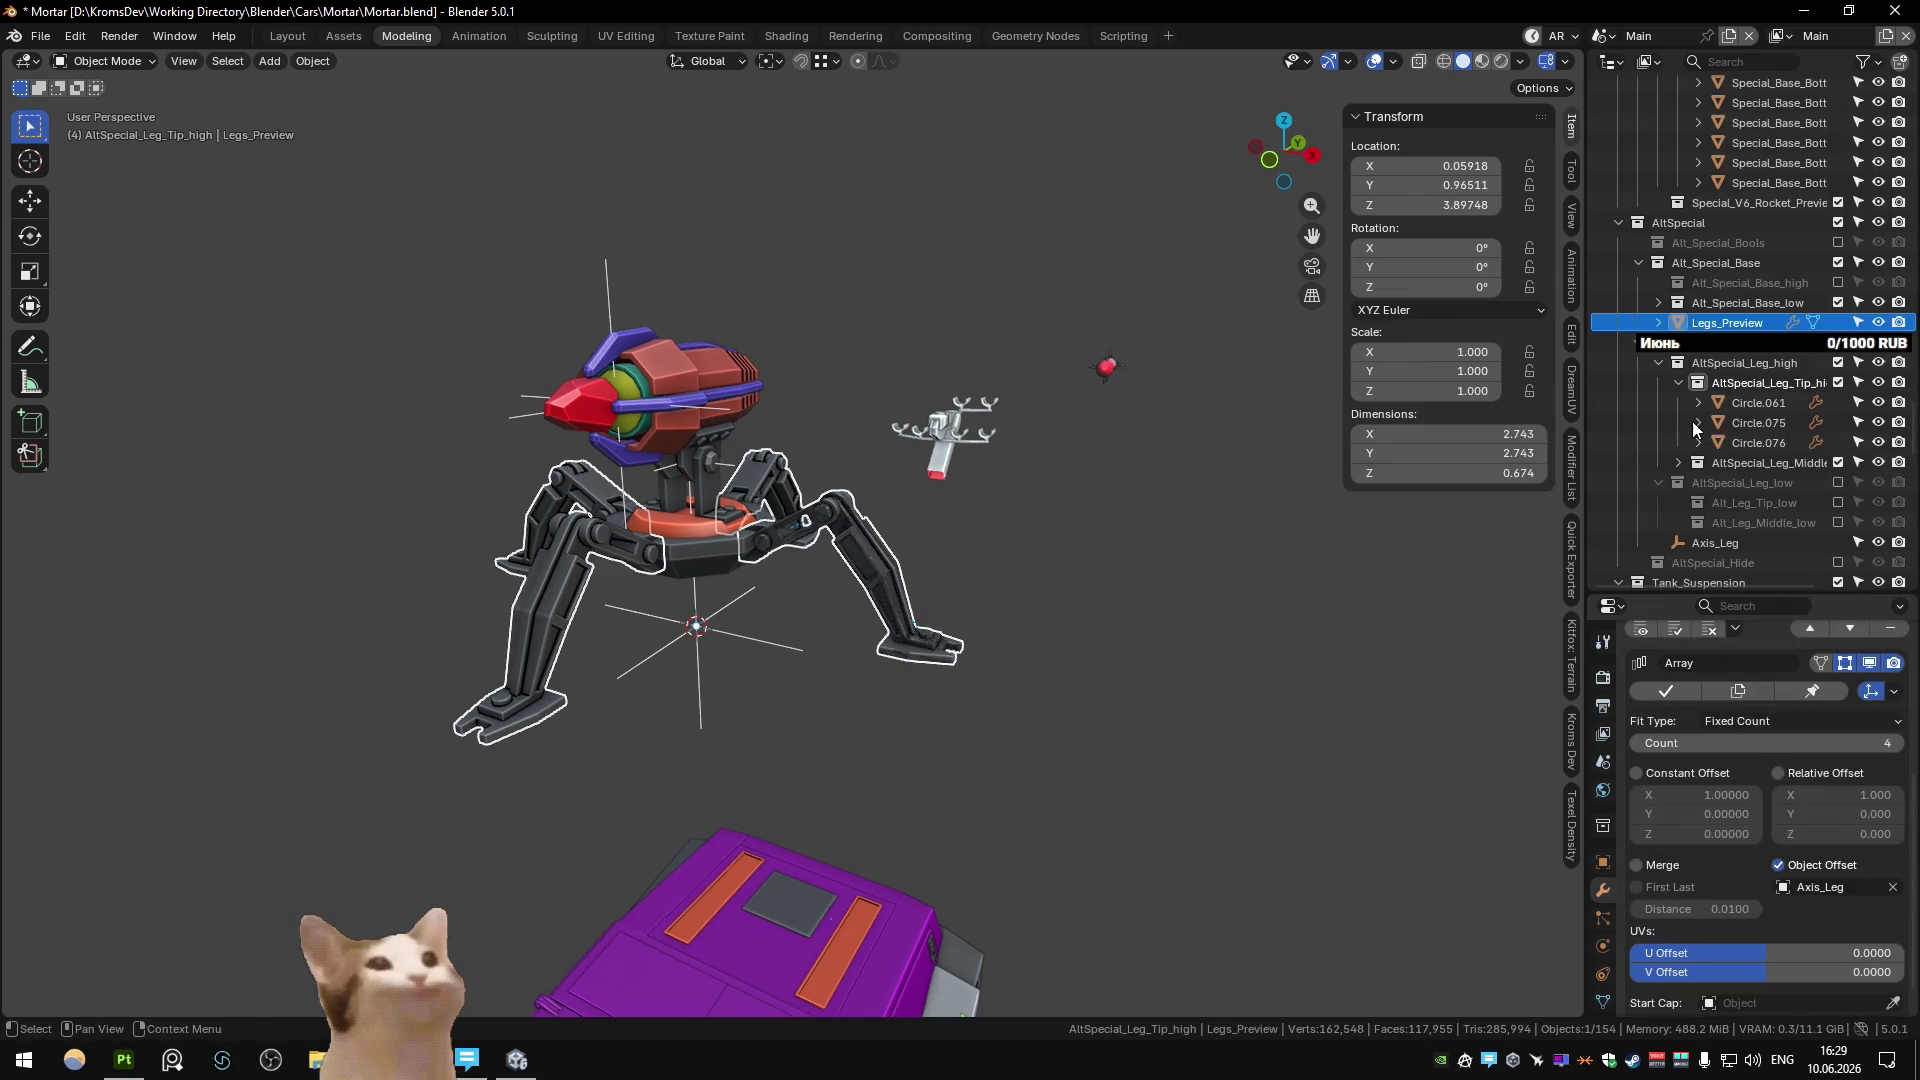
click(1857, 322)
Rotate the upper leg segment around Y, adding an extra 18° turn.
click(770, 548)
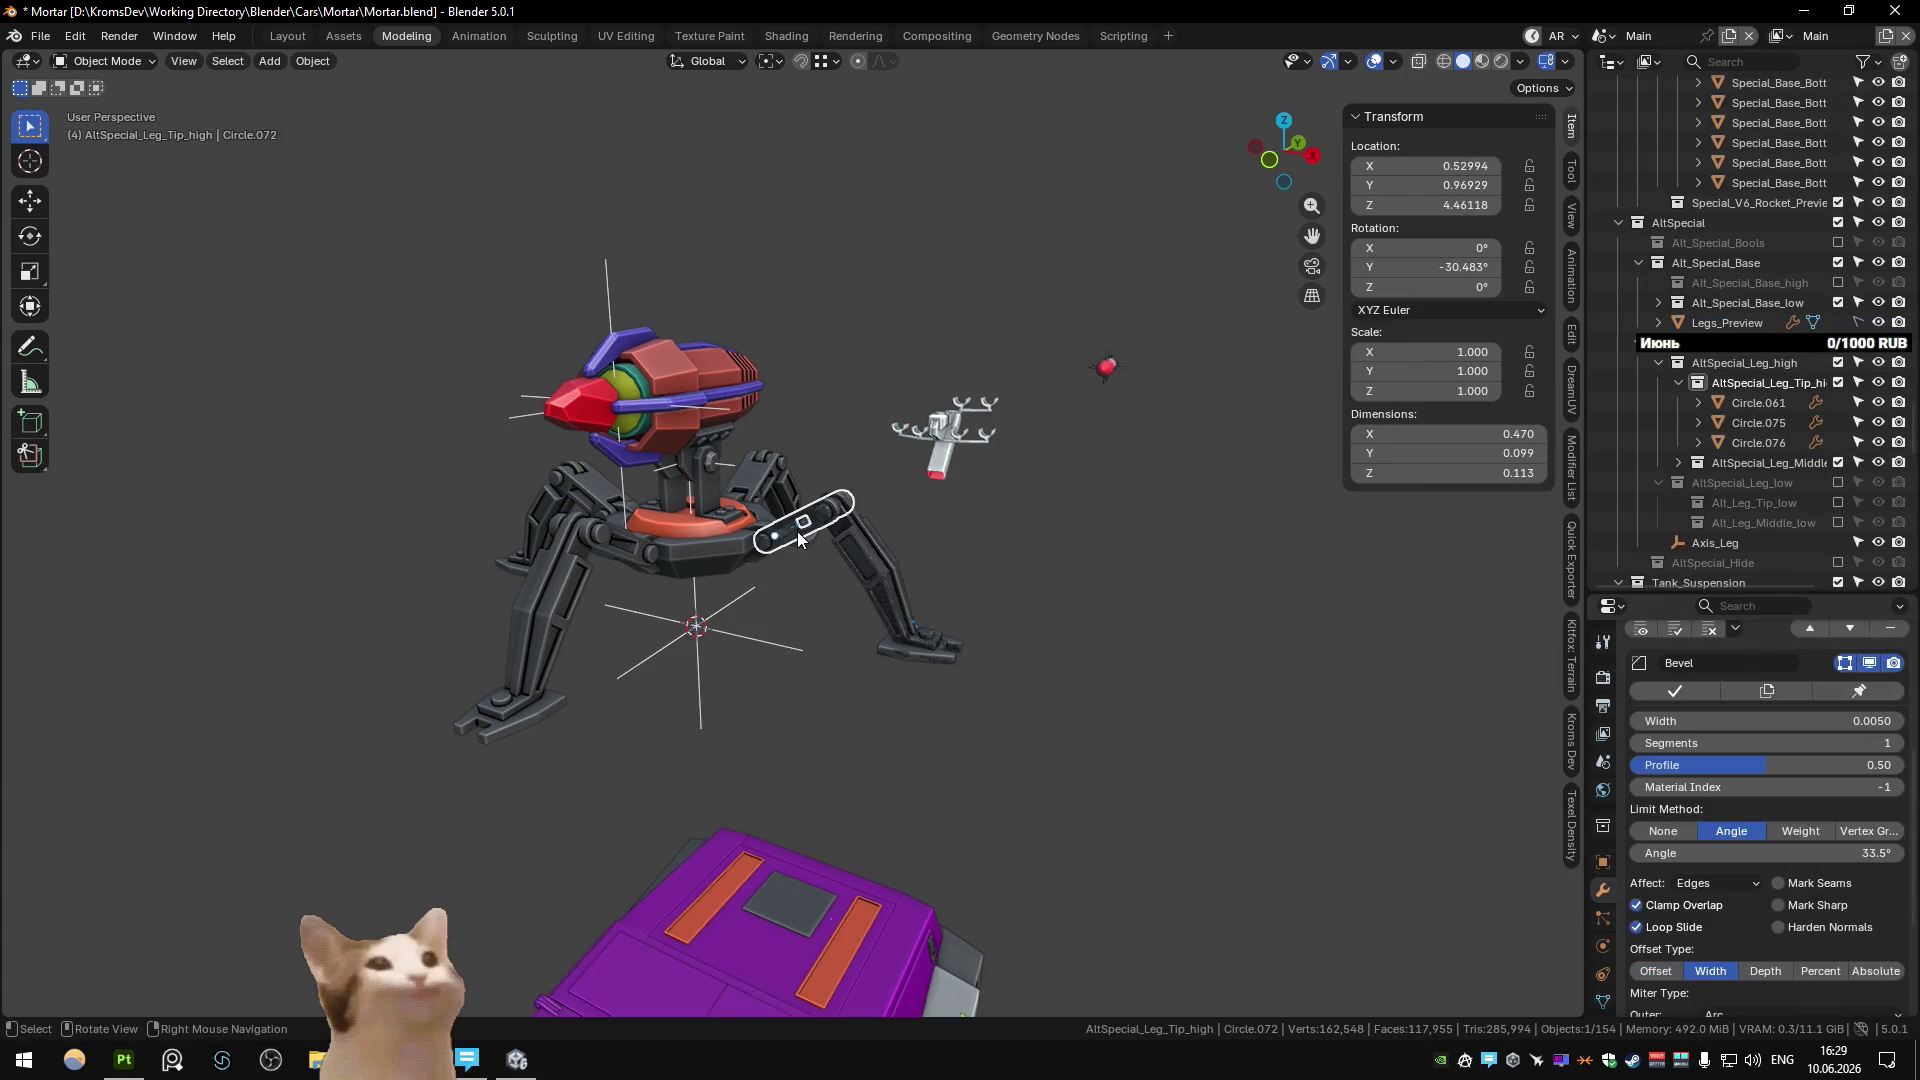
key(KP_Decimal)
key(r)
key(y)
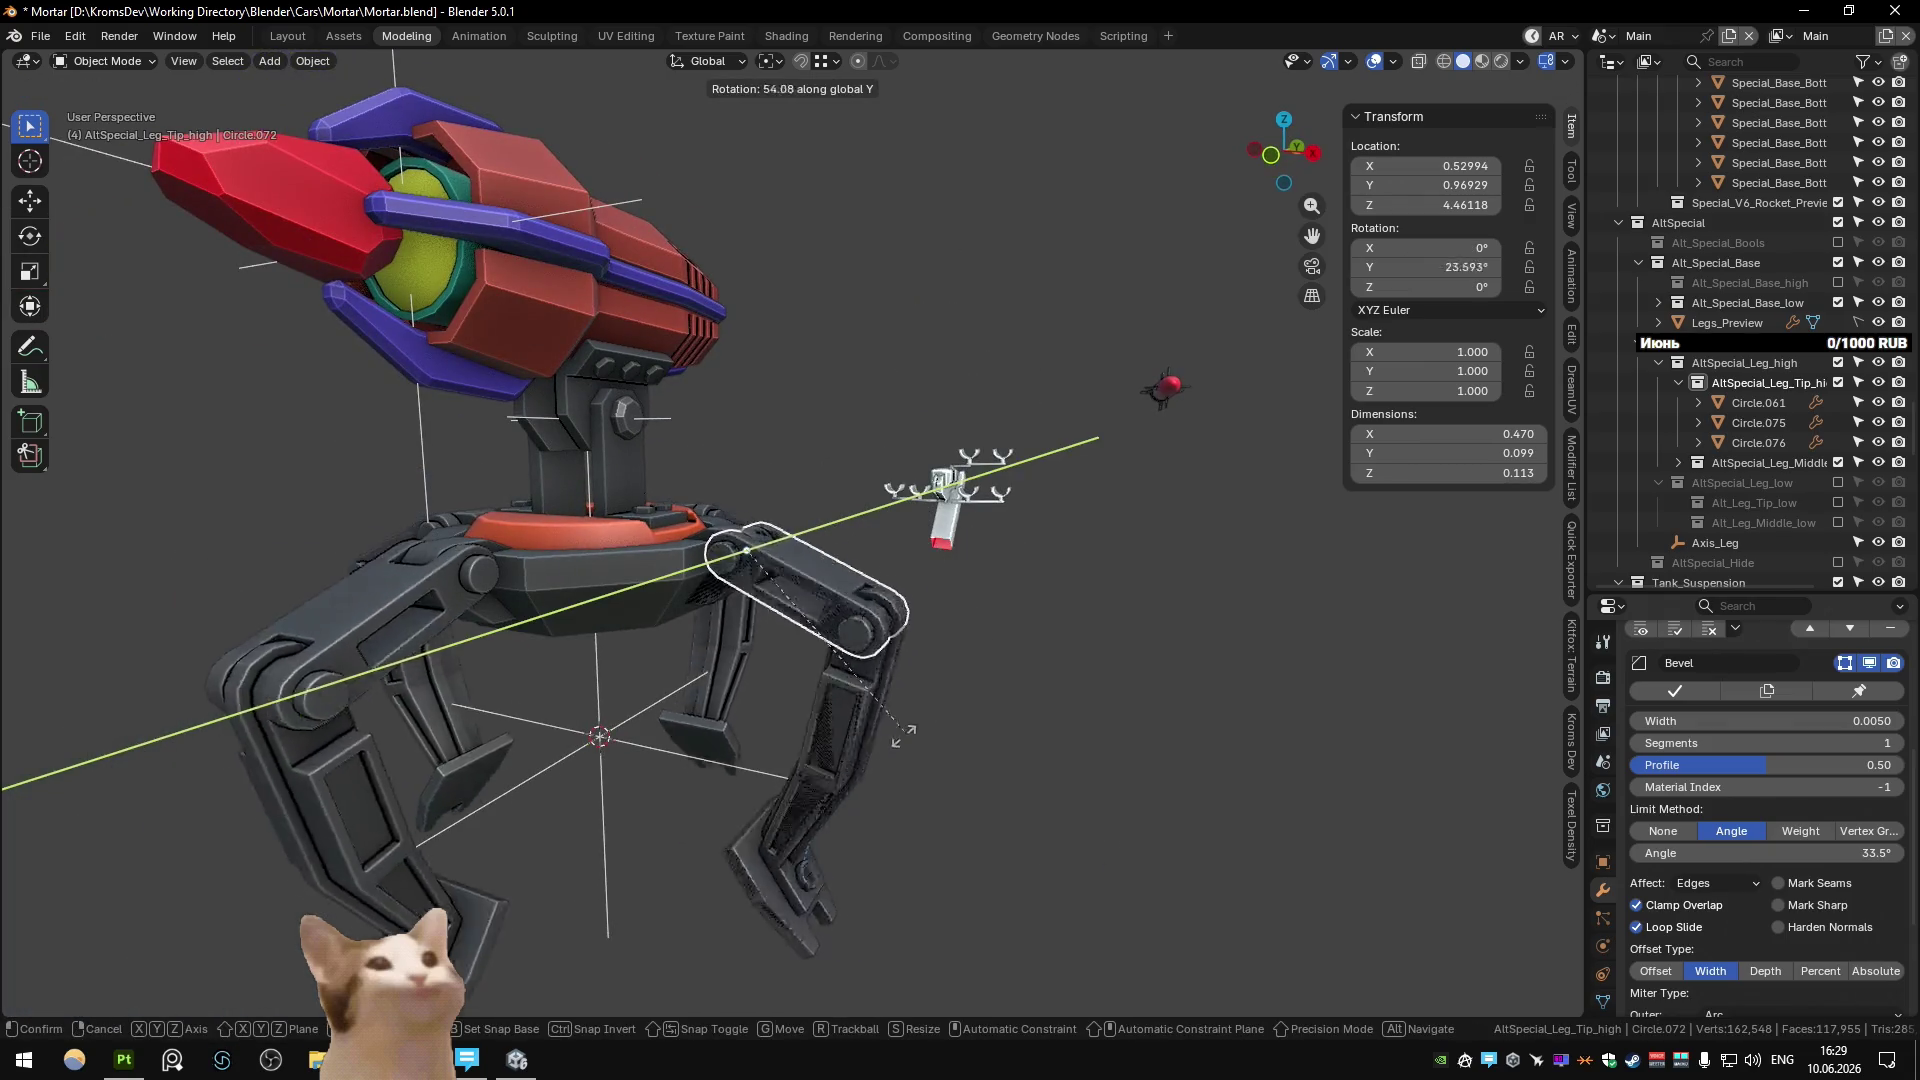
click(760, 620)
mouse_move(760, 620)
middle_down()
mouse_move(688, 748)
mouse_move(728, 706)
mouse_move(682, 699)
mouse_move(1149, 673)
mouse_move(994, 690)
middle_up()
key(r)
key(y)
click(735, 700)
Turn the lower leg segment -28° then a further -12° around Y, and return to the Unity scene.
click(735, 700)
key(r)
key(y)
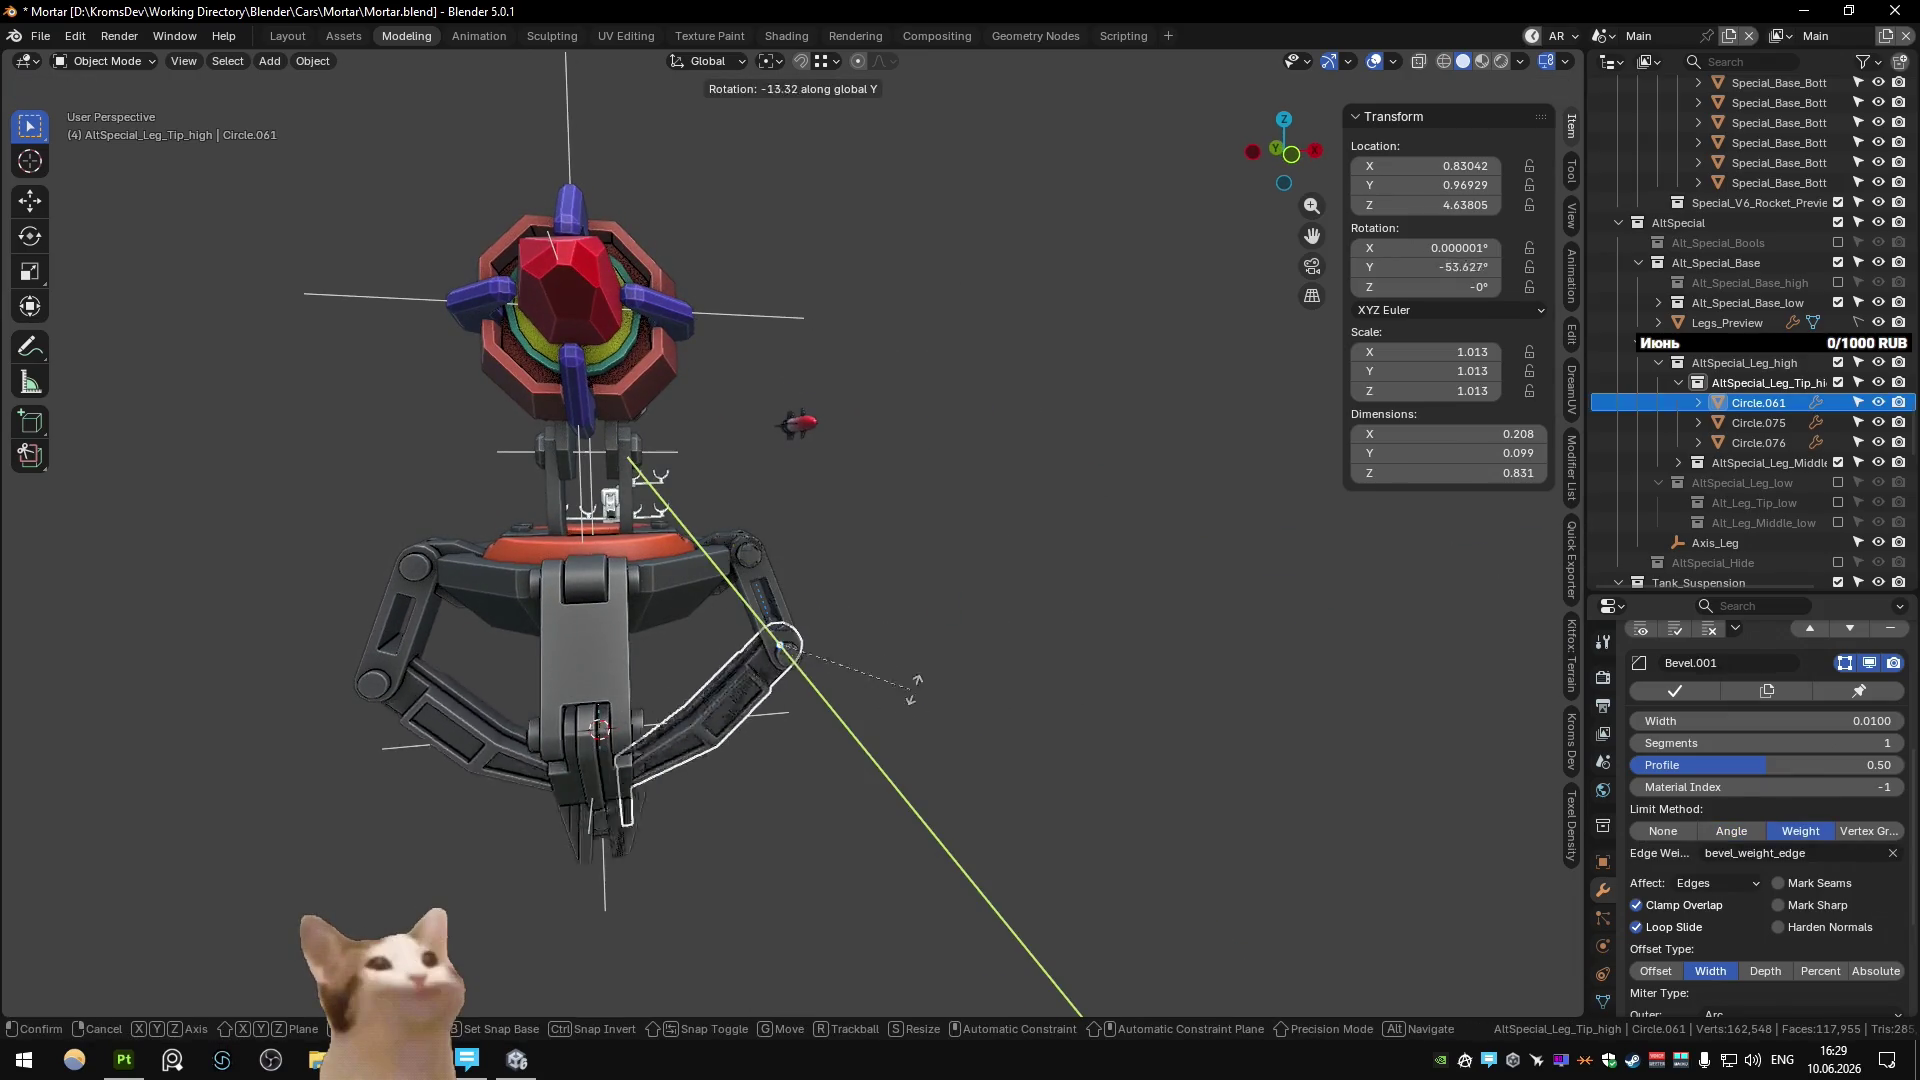
click(800, 680)
mouse_move(800, 680)
middle_down()
mouse_move(844, 669)
mouse_move(590, 628)
mouse_move(900, 690)
mouse_move(650, 669)
mouse_move(684, 682)
middle_up()
key(r)
key(y)
click(909, 716)
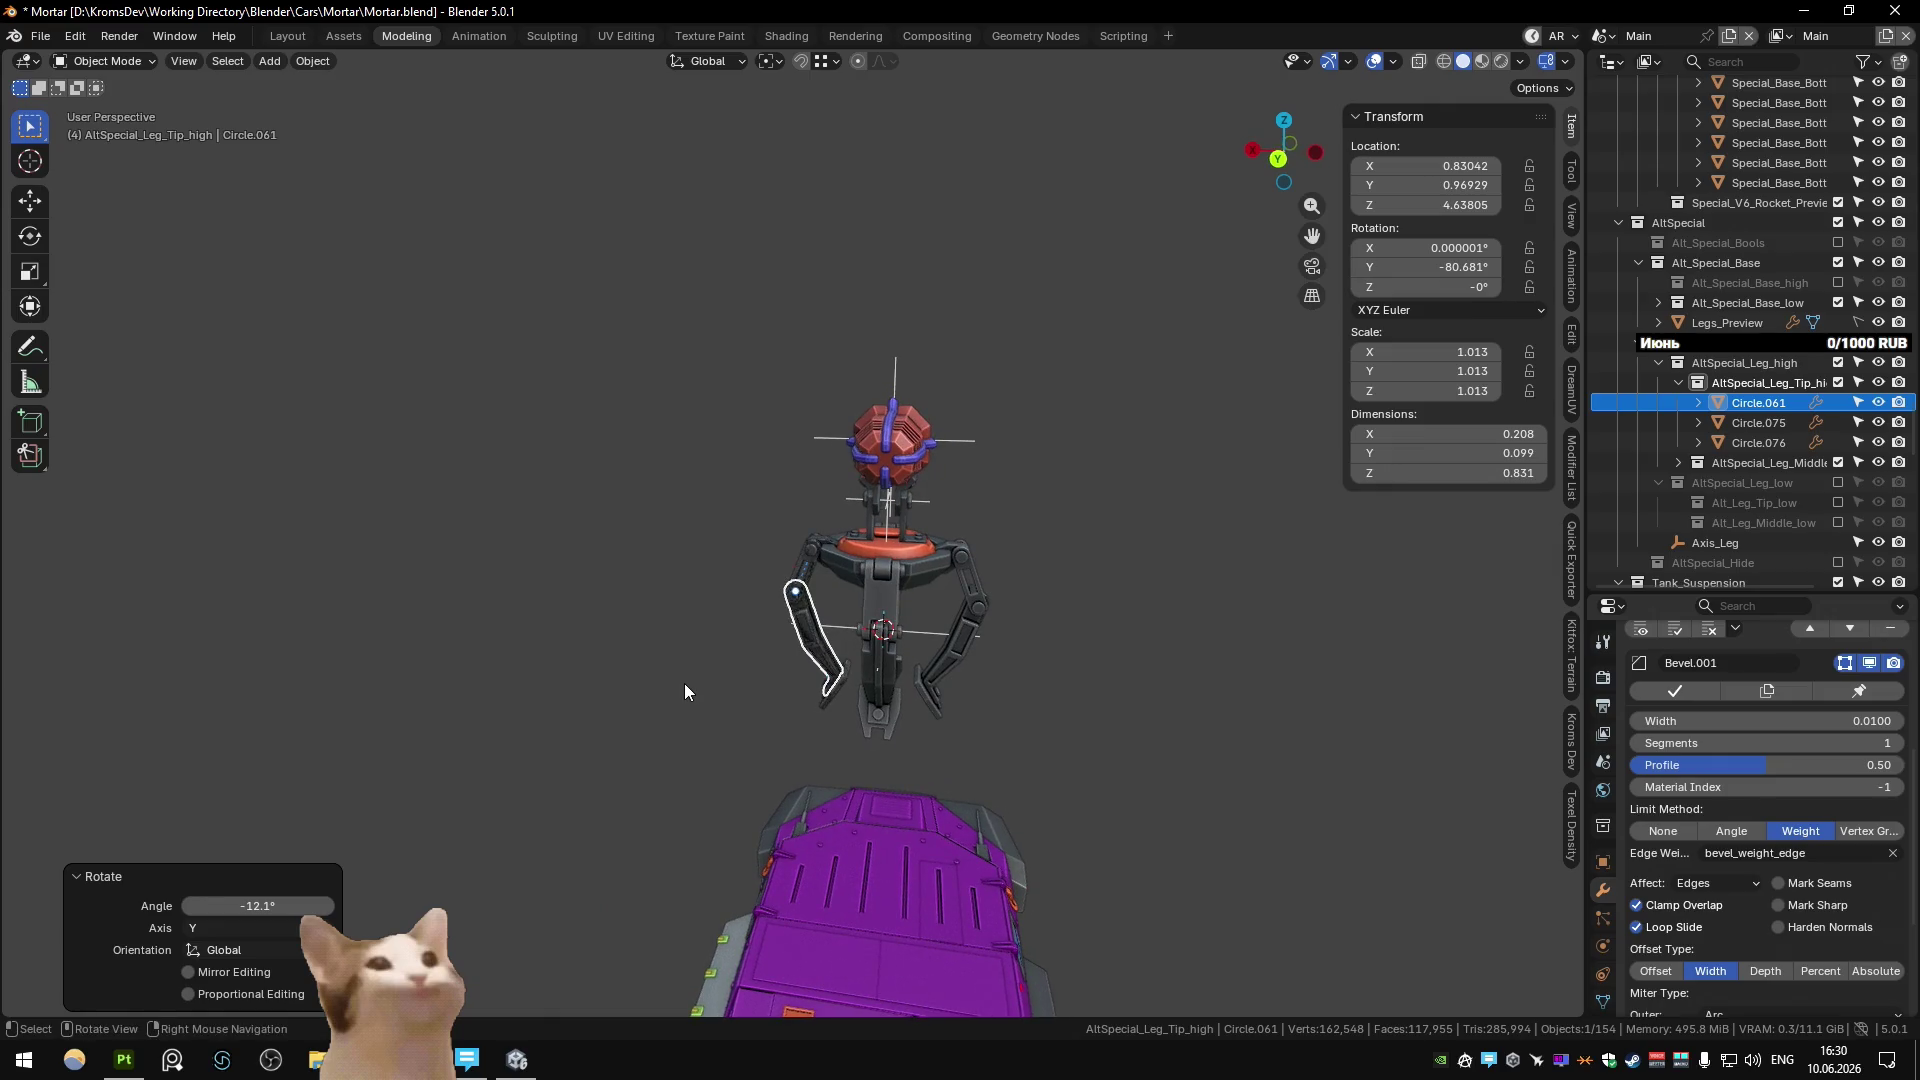
mouse_move(684, 682)
middle_down()
mouse_move(812, 664)
mouse_move(1004, 764)
mouse_move(798, 696)
mouse_move(862, 632)
mouse_move(897, 422)
mouse_move(861, 416)
mouse_move(1114, 459)
mouse_move(891, 505)
mouse_move(822, 495)
mouse_move(830, 527)
middle_up()
key(ctrl+Page_Down)
key(KP_1)
Lower the turret 0.23372 m along Z so it settles onto the tank roof.
key(g)
key(z)
click(818, 515)
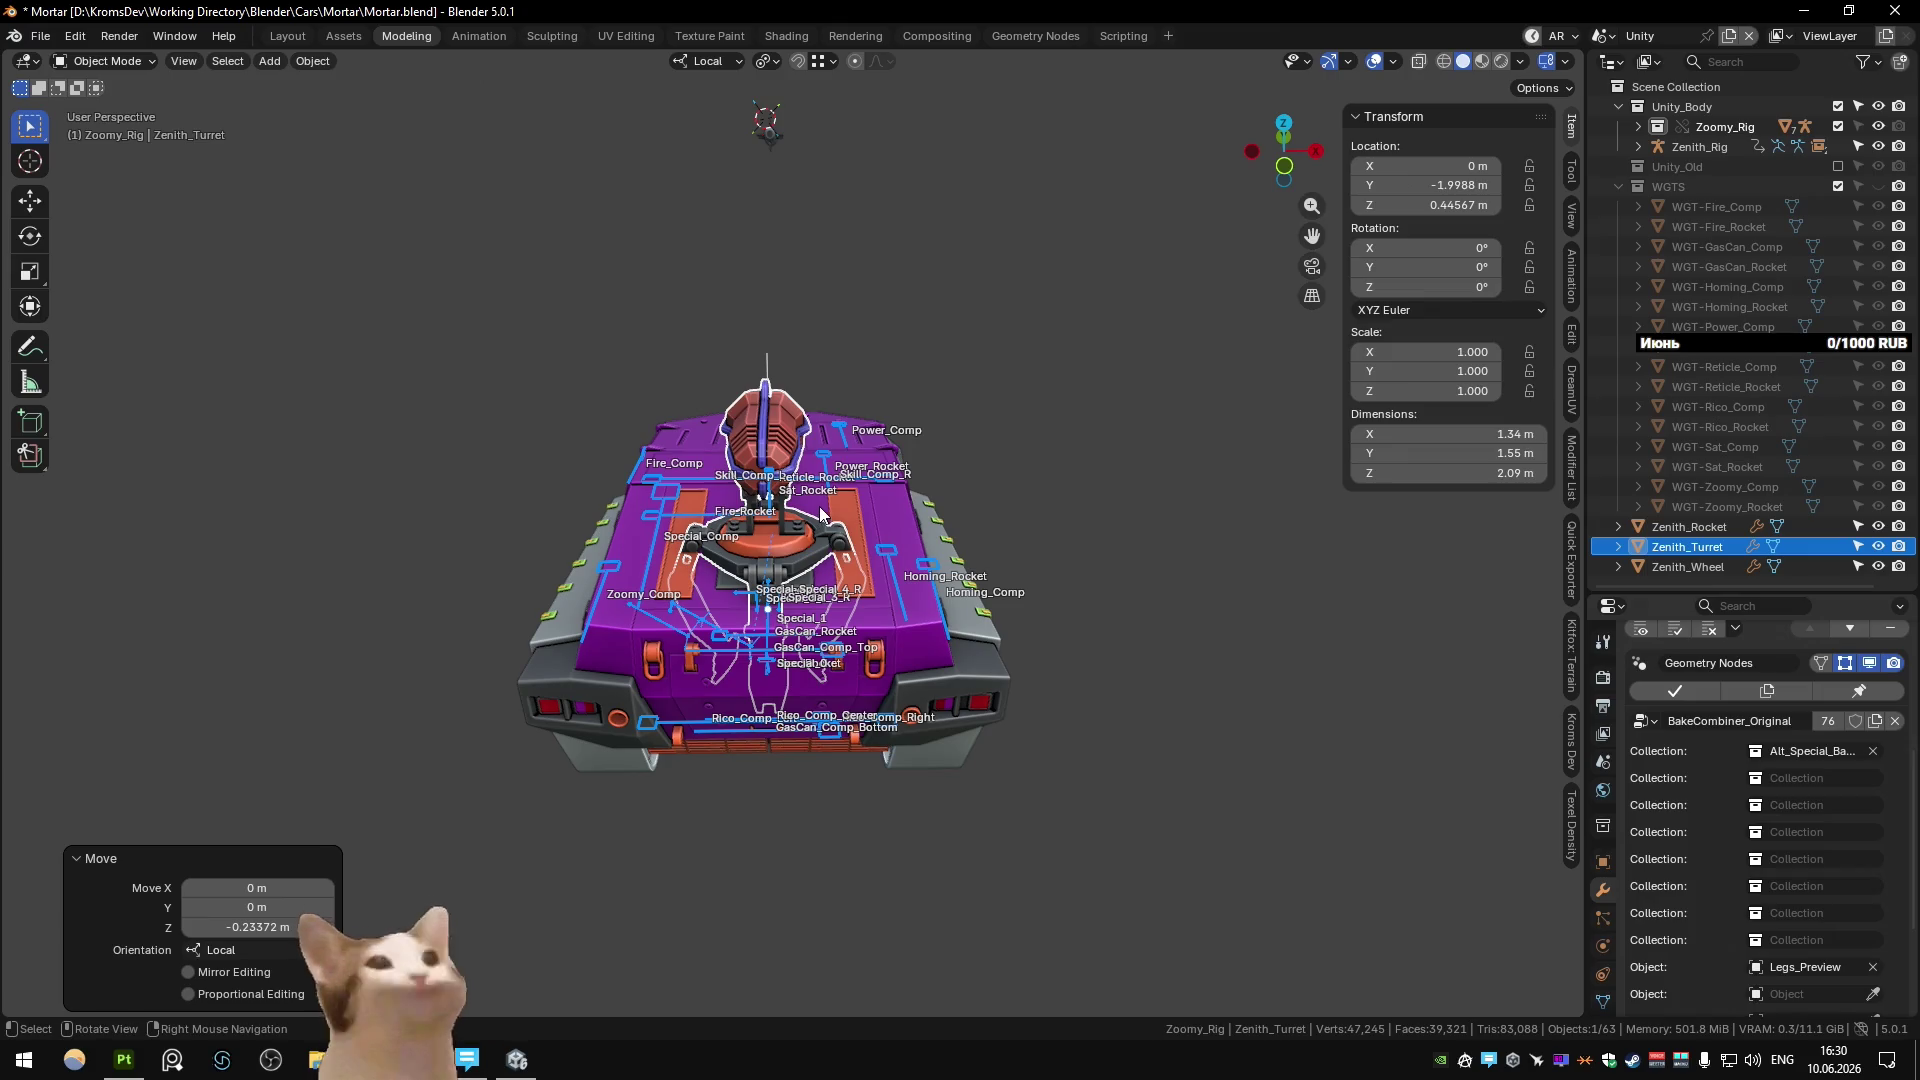
shift+middle_drag(820, 513, 919, 583)
key(KP_7)
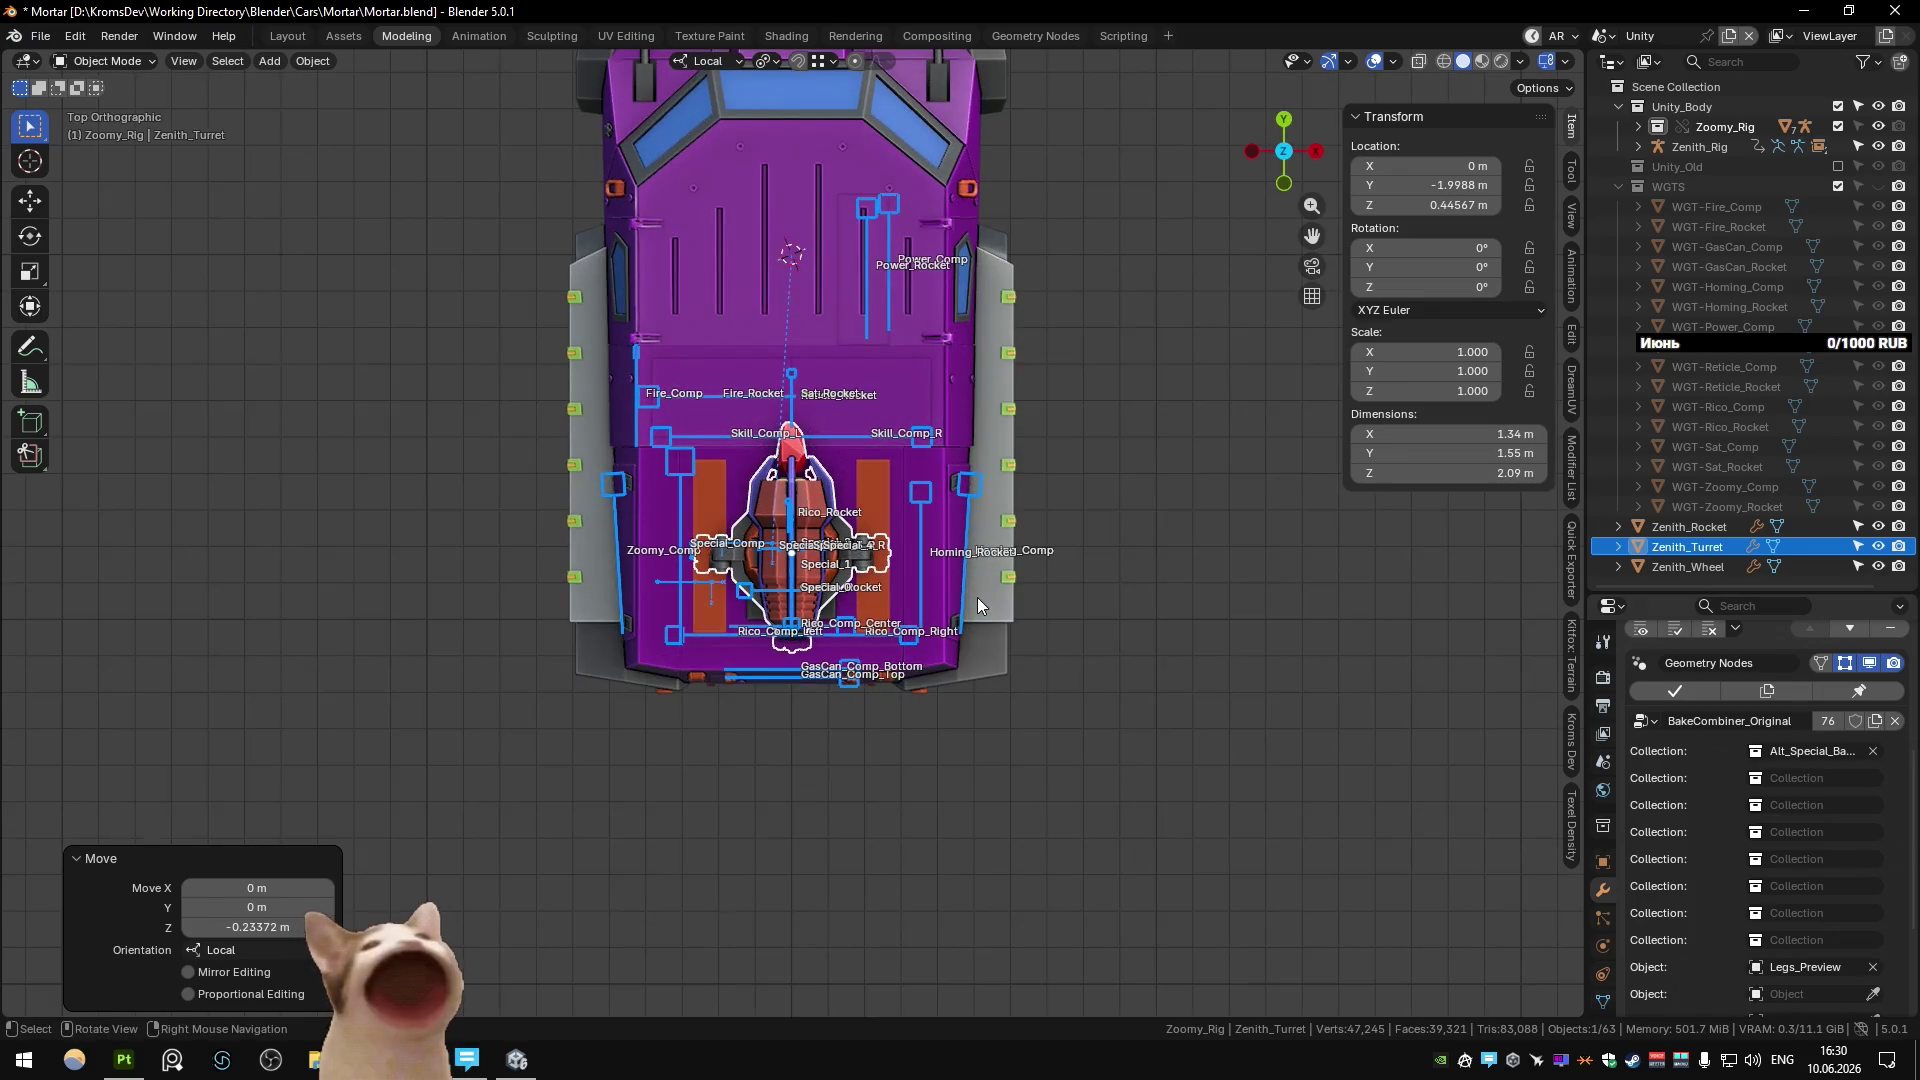
Shrink the turret with a quick resize and switch the viewport to solid shading.
key(s)
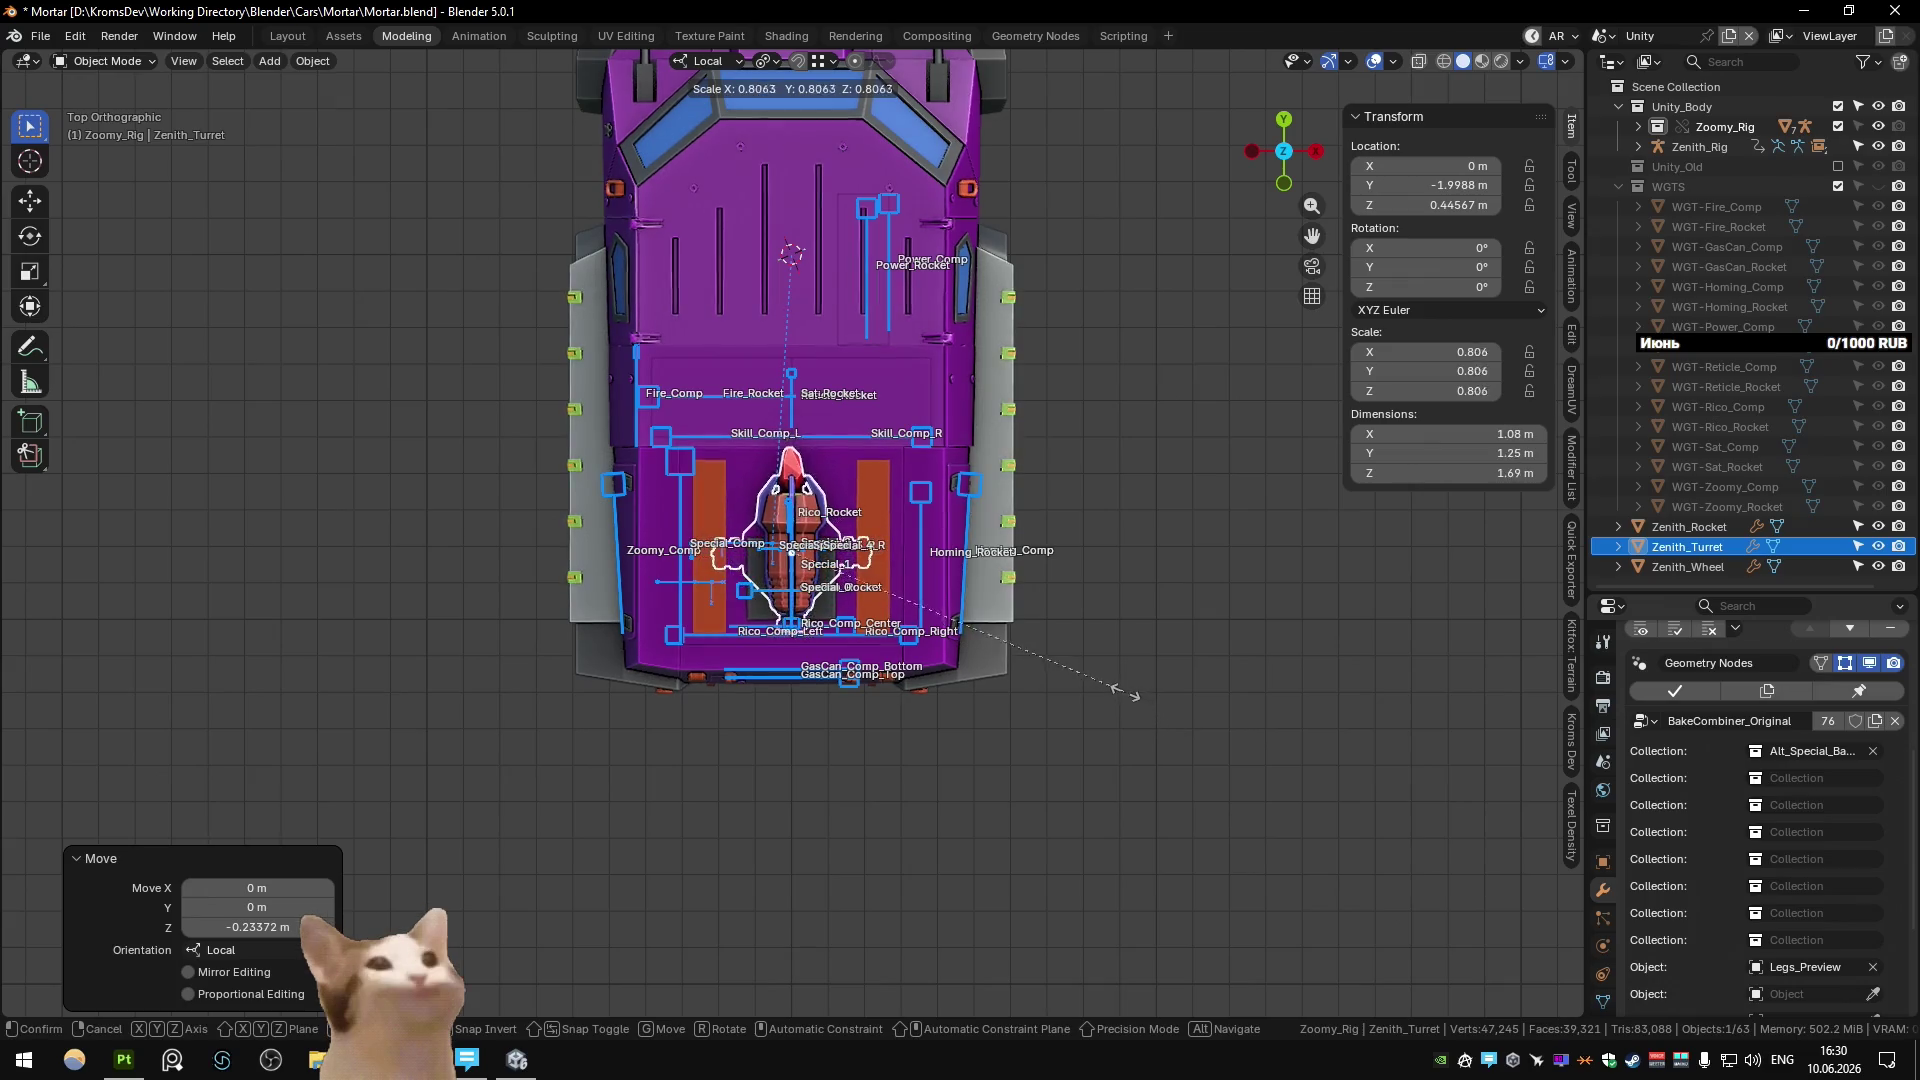
click(1118, 688)
mouse_move(992, 584)
middle_down()
mouse_move(992, 423)
mouse_move(1058, 548)
mouse_move(1067, 530)
mouse_move(993, 514)
mouse_move(960, 480)
mouse_move(960, 460)
mouse_move(1040, 484)
mouse_move(980, 500)
mouse_move(1018, 470)
middle_up()
key(z)
click(1168, 530)
Fine-tune the turret's height along Z, raising it and then lowering it again.
key(g)
key(z)
key(ctrl+z)
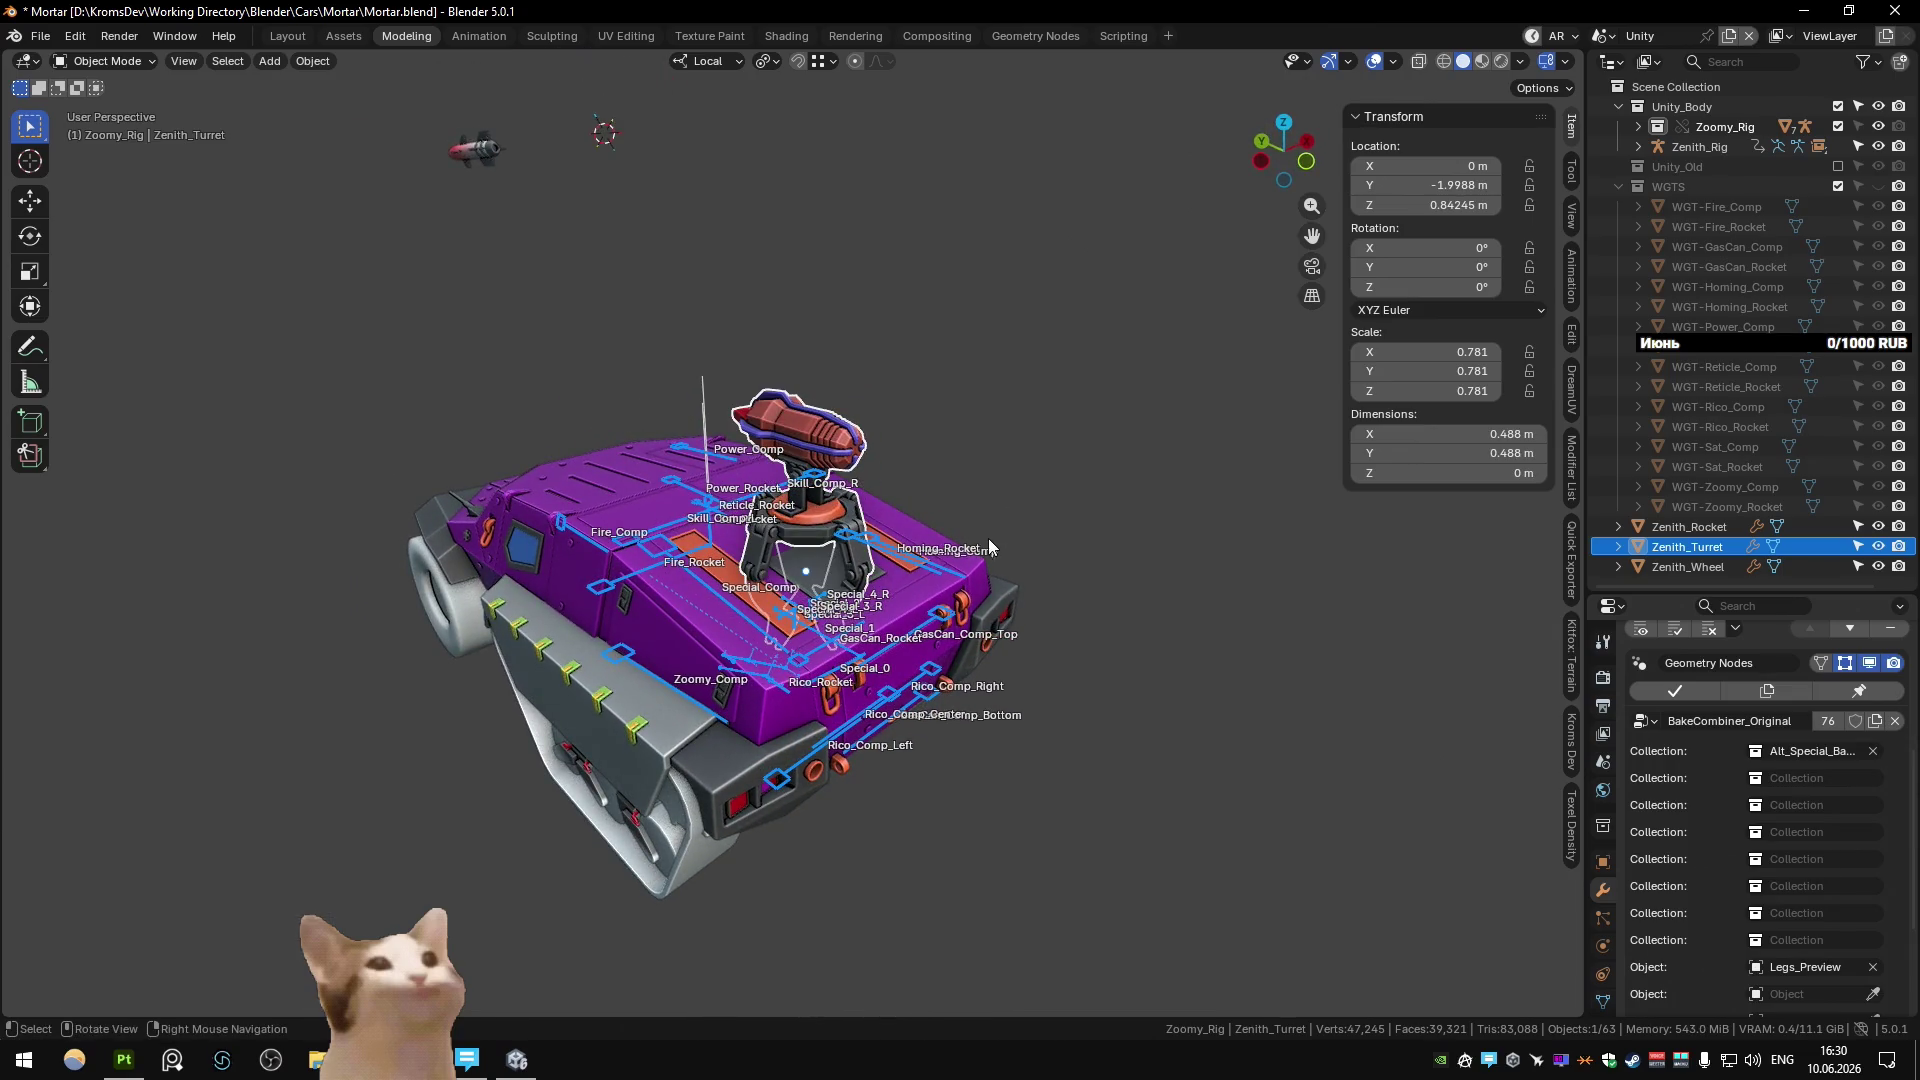
key(g)
key(z)
click(948, 440)
mouse_move(948, 441)
middle_down()
mouse_move(816, 410)
mouse_move(850, 494)
middle_up()
key(g)
key(z)
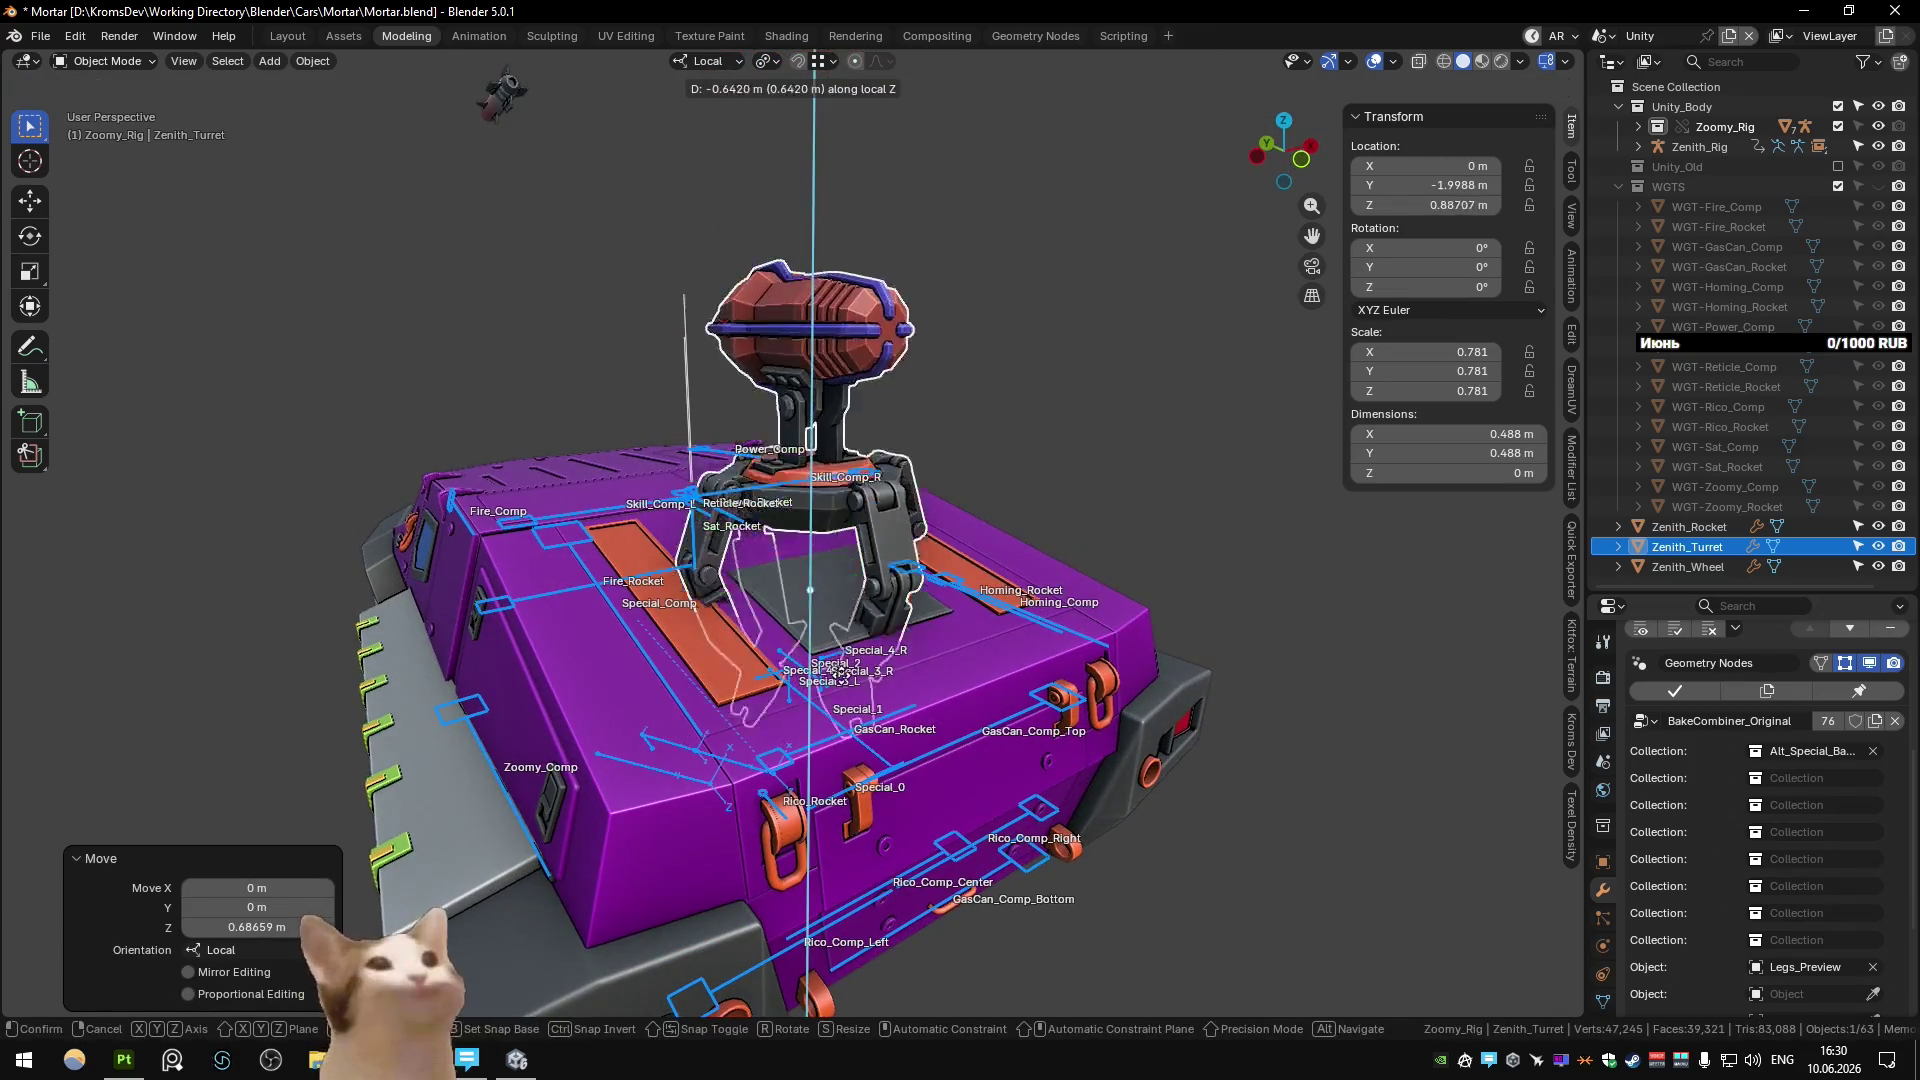
click(880, 560)
mouse_move(880, 560)
middle_down()
mouse_move(906, 536)
mouse_move(954, 554)
mouse_move(873, 582)
middle_up()
mouse_move(872, 584)
middle_down()
mouse_move(300, 582)
mouse_move(792, 587)
mouse_move(948, 575)
mouse_move(1014, 546)
mouse_move(817, 590)
mouse_move(890, 500)
middle_up()
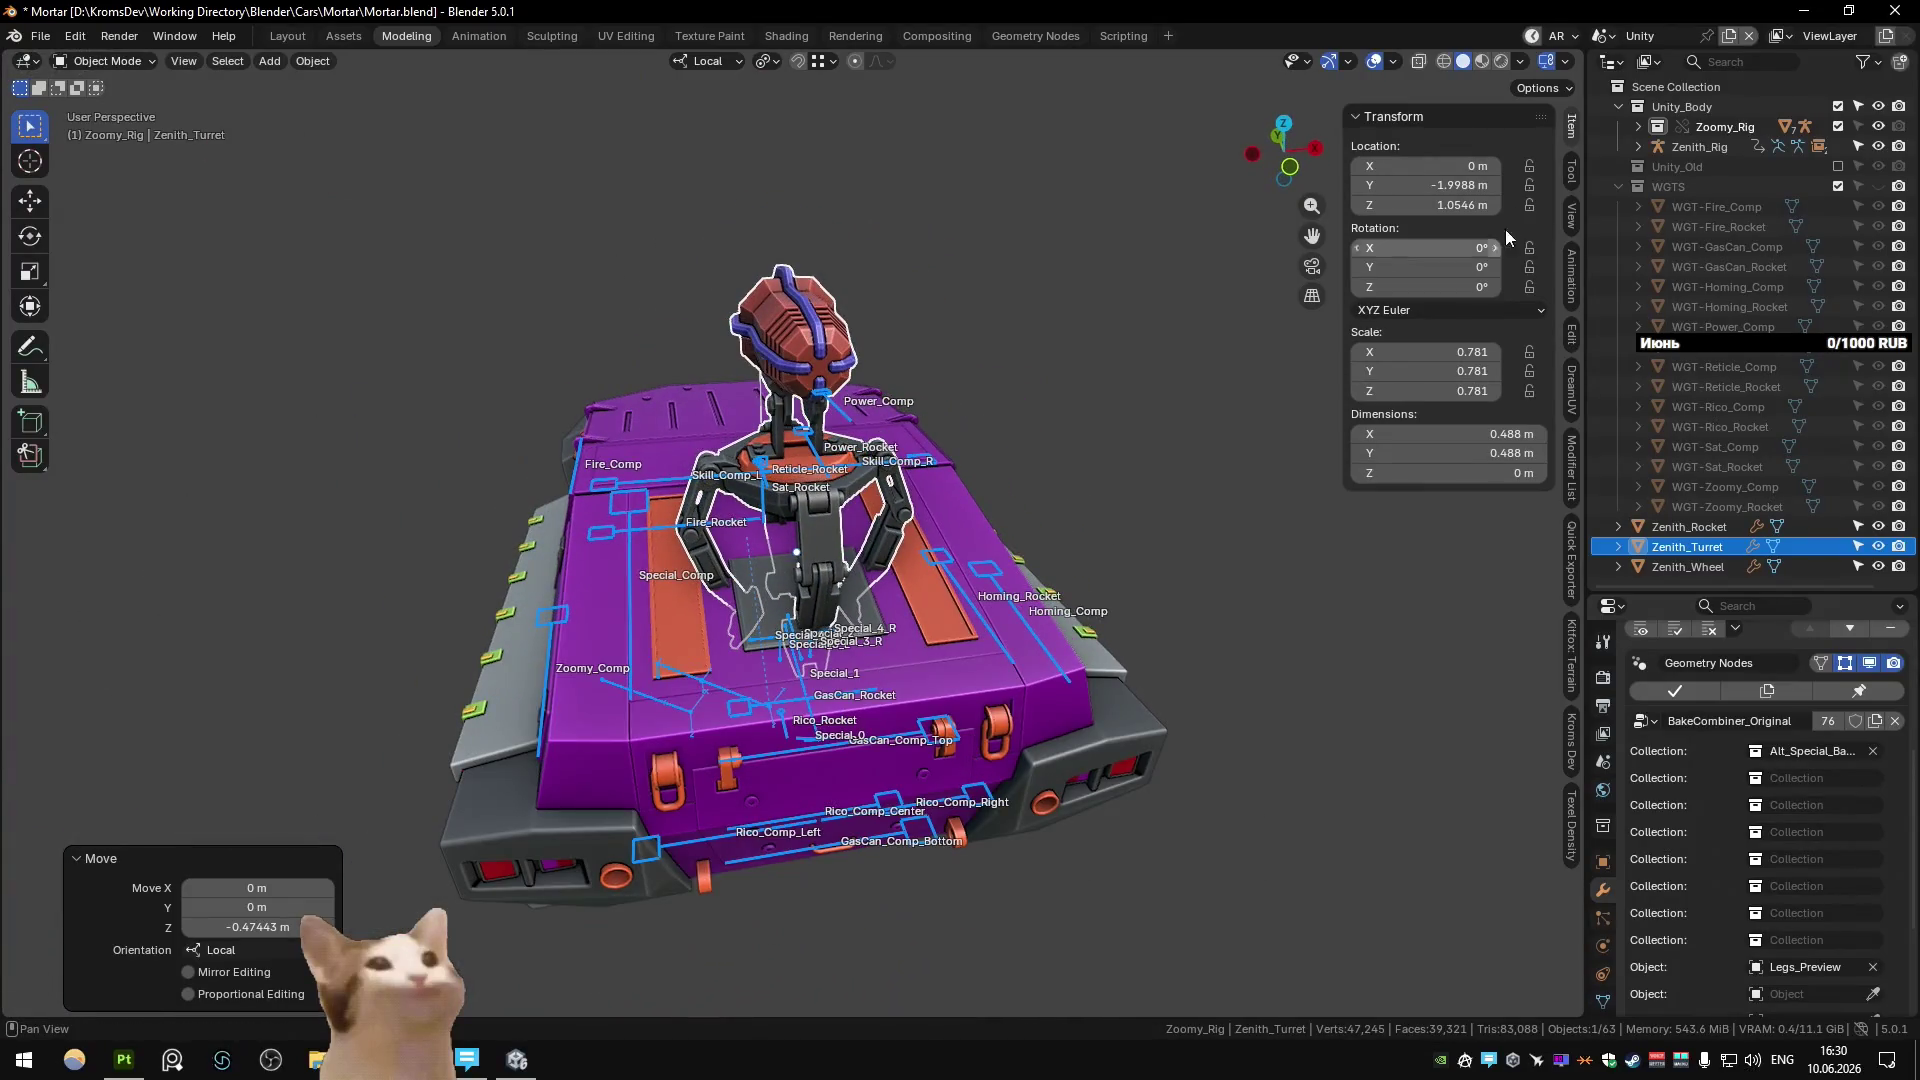
Set the turret's X, Y and Z scale all to 0.7 and deselect it.
click(1434, 353)
text(0.78)
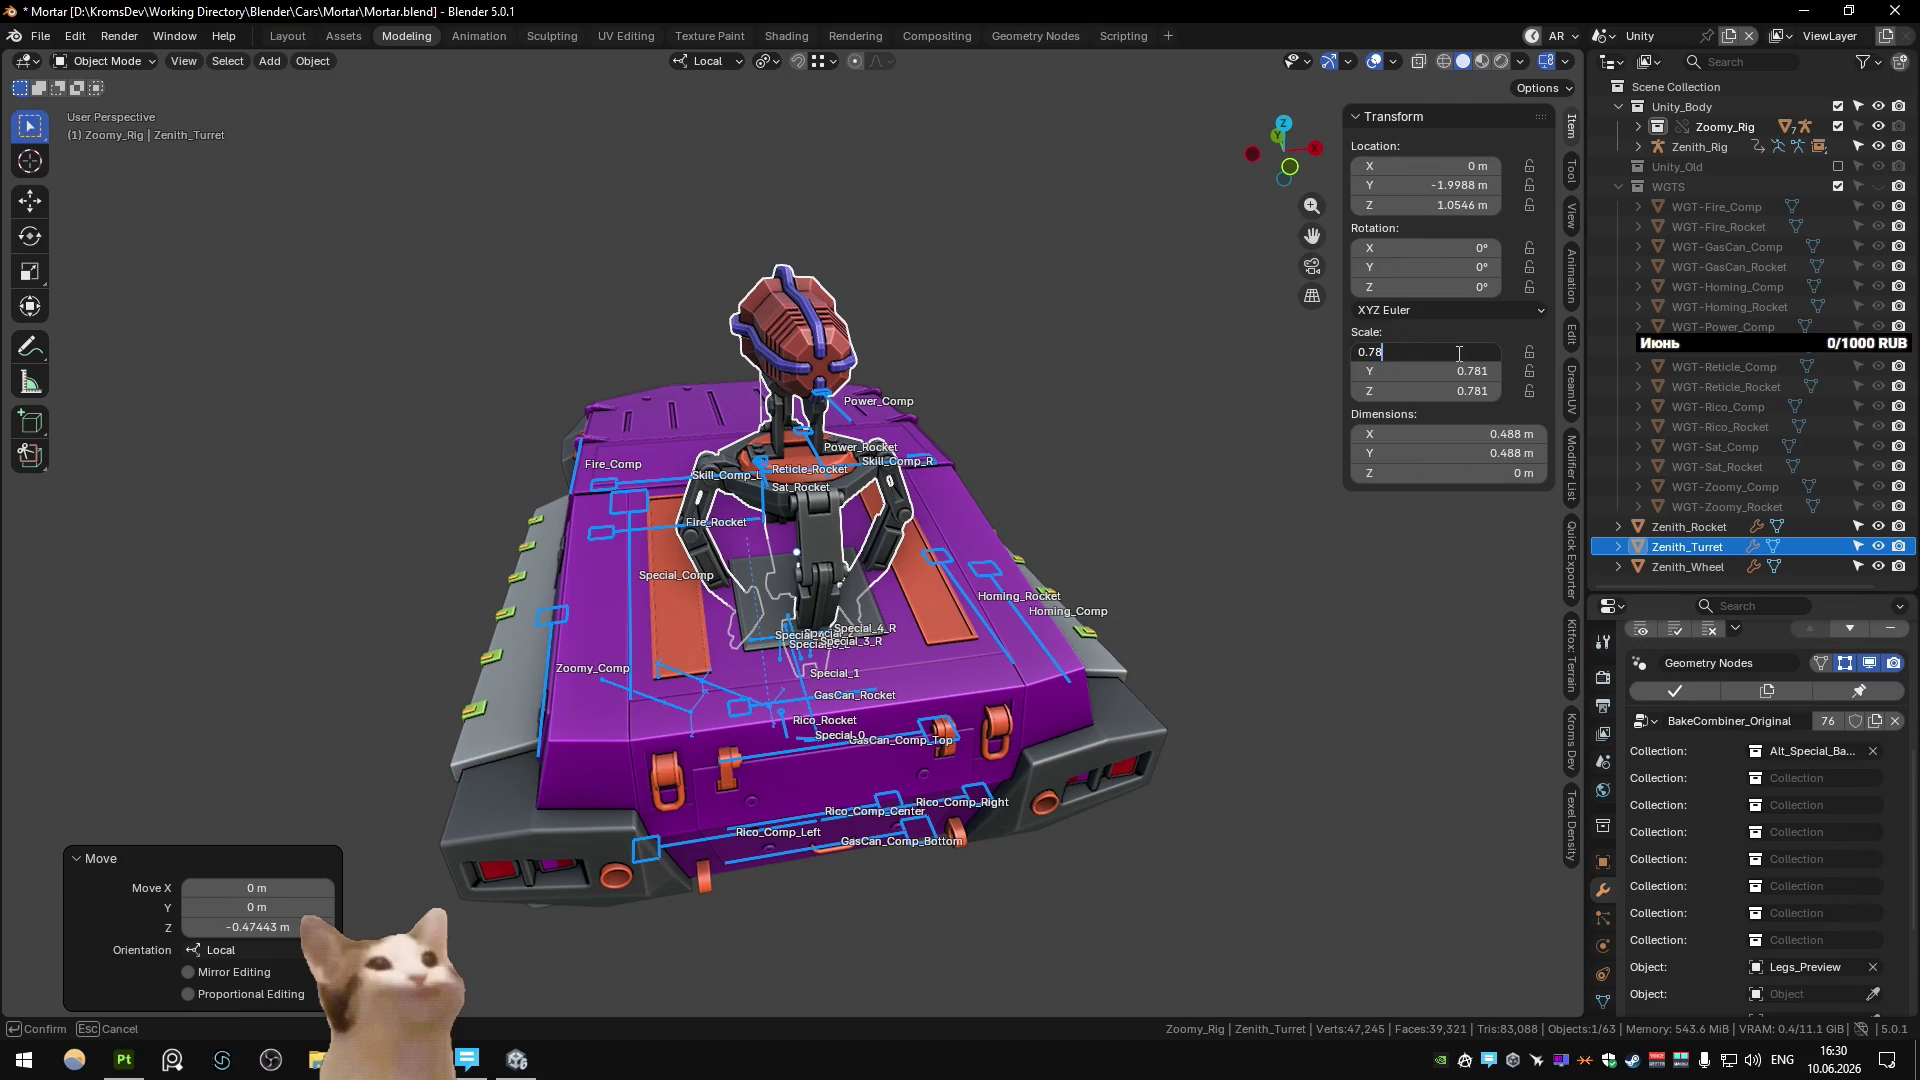
key(Return)
key(ctrl+z)
click(1451, 355)
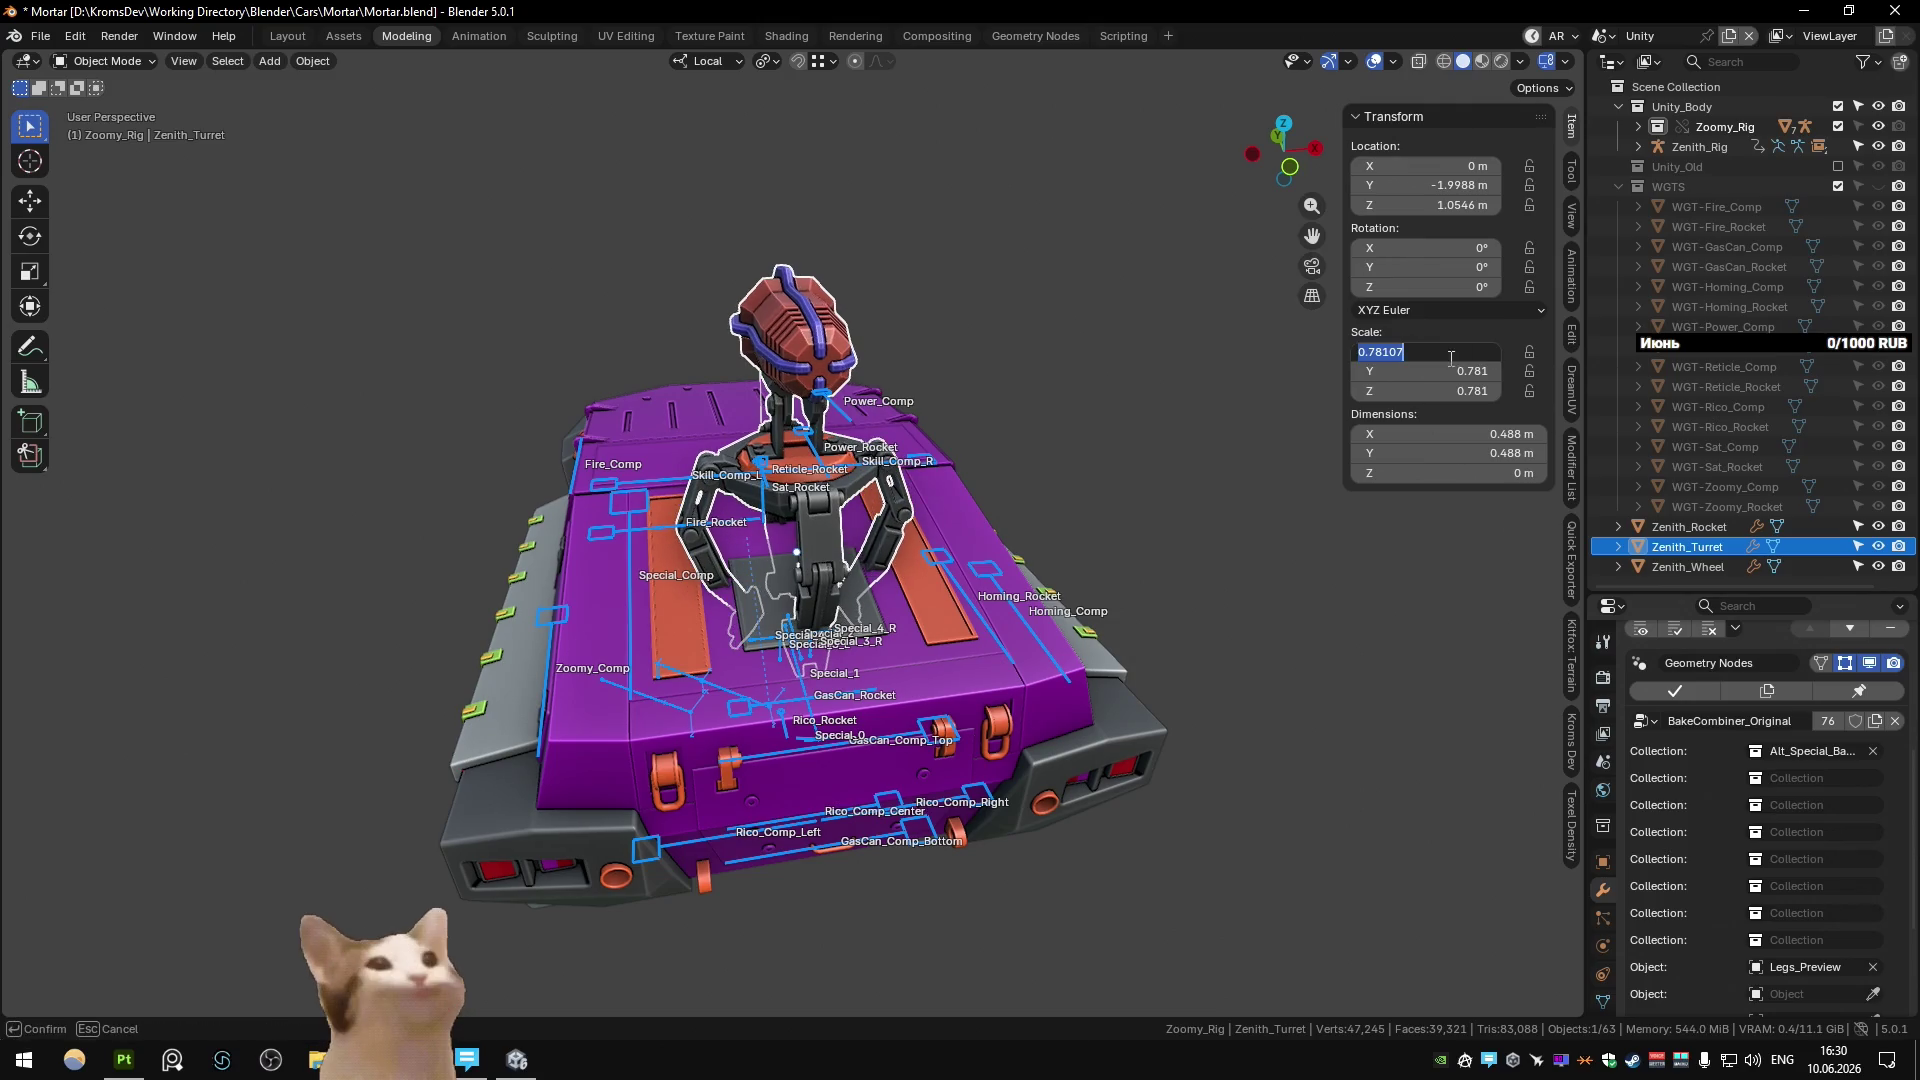
drag(1434, 352, 1430, 390)
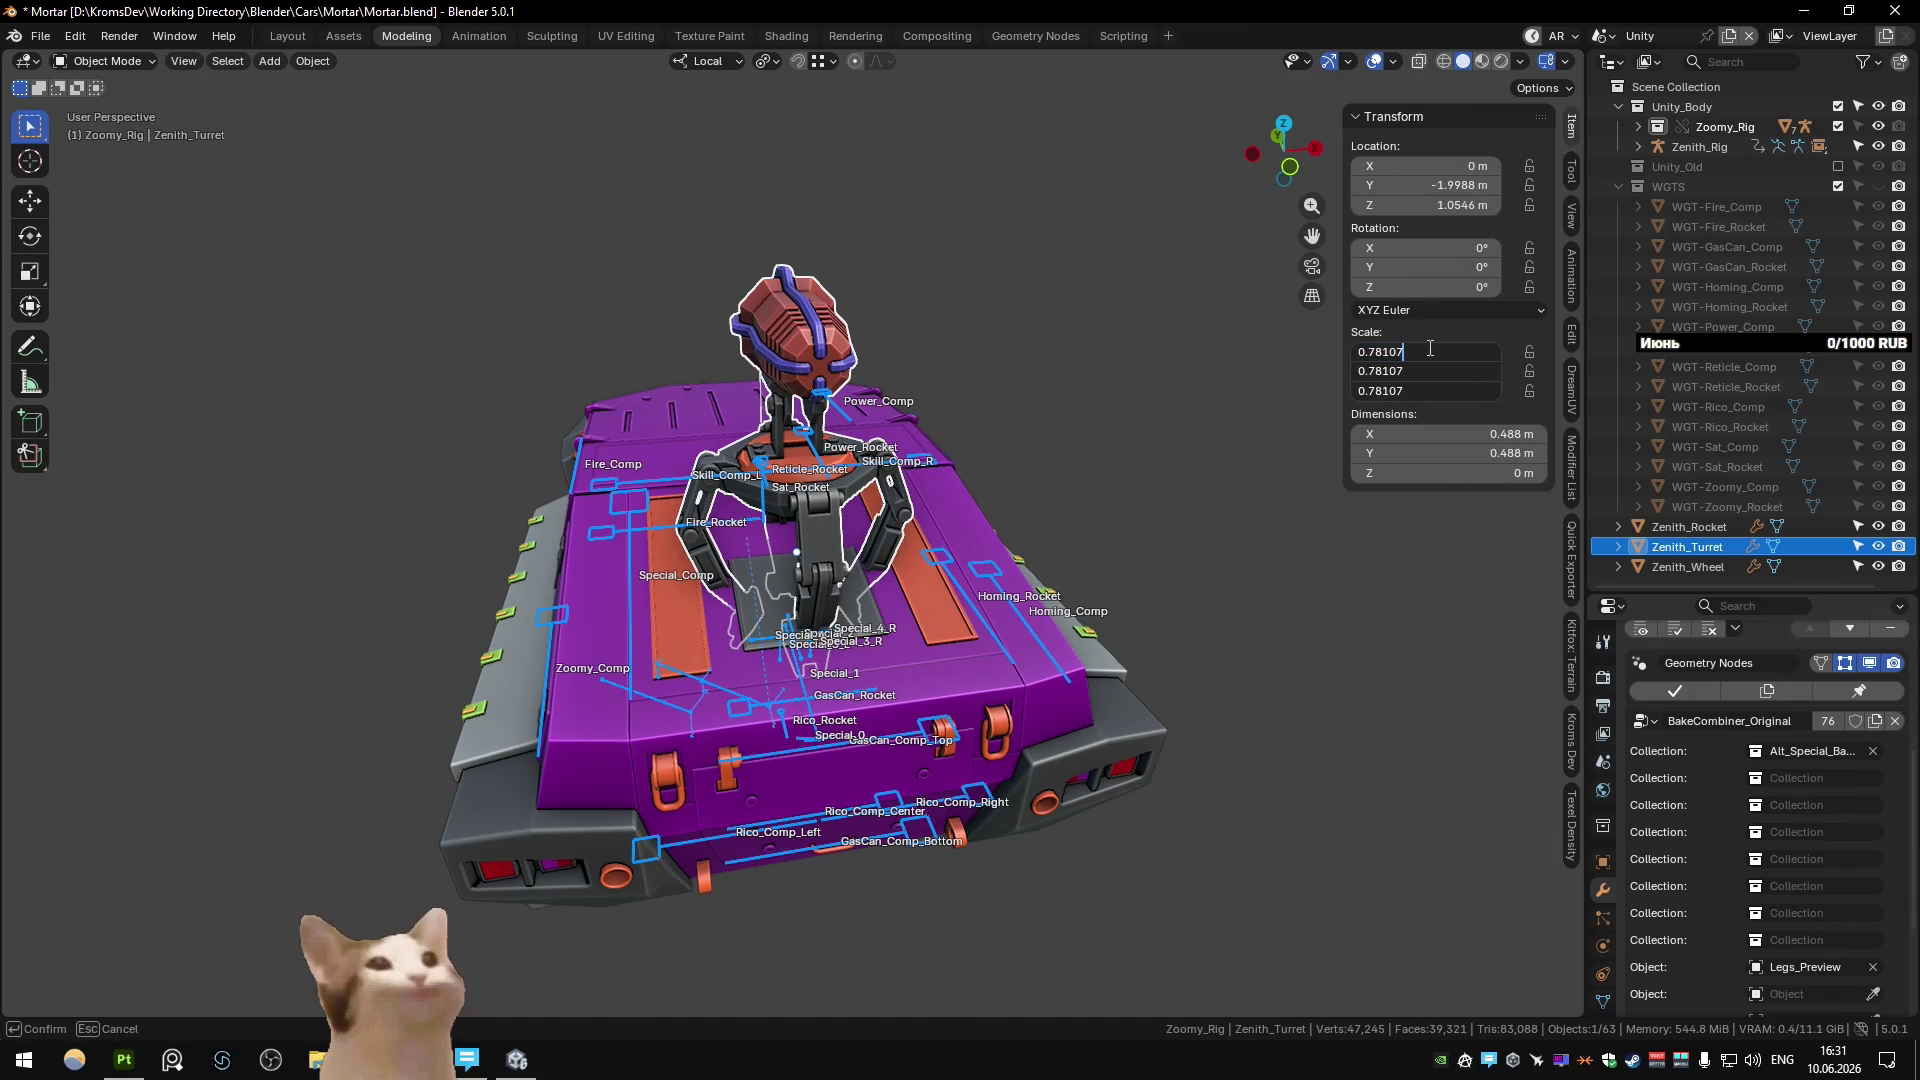
key(BackSpace)
key(Return)
click(1067, 368)
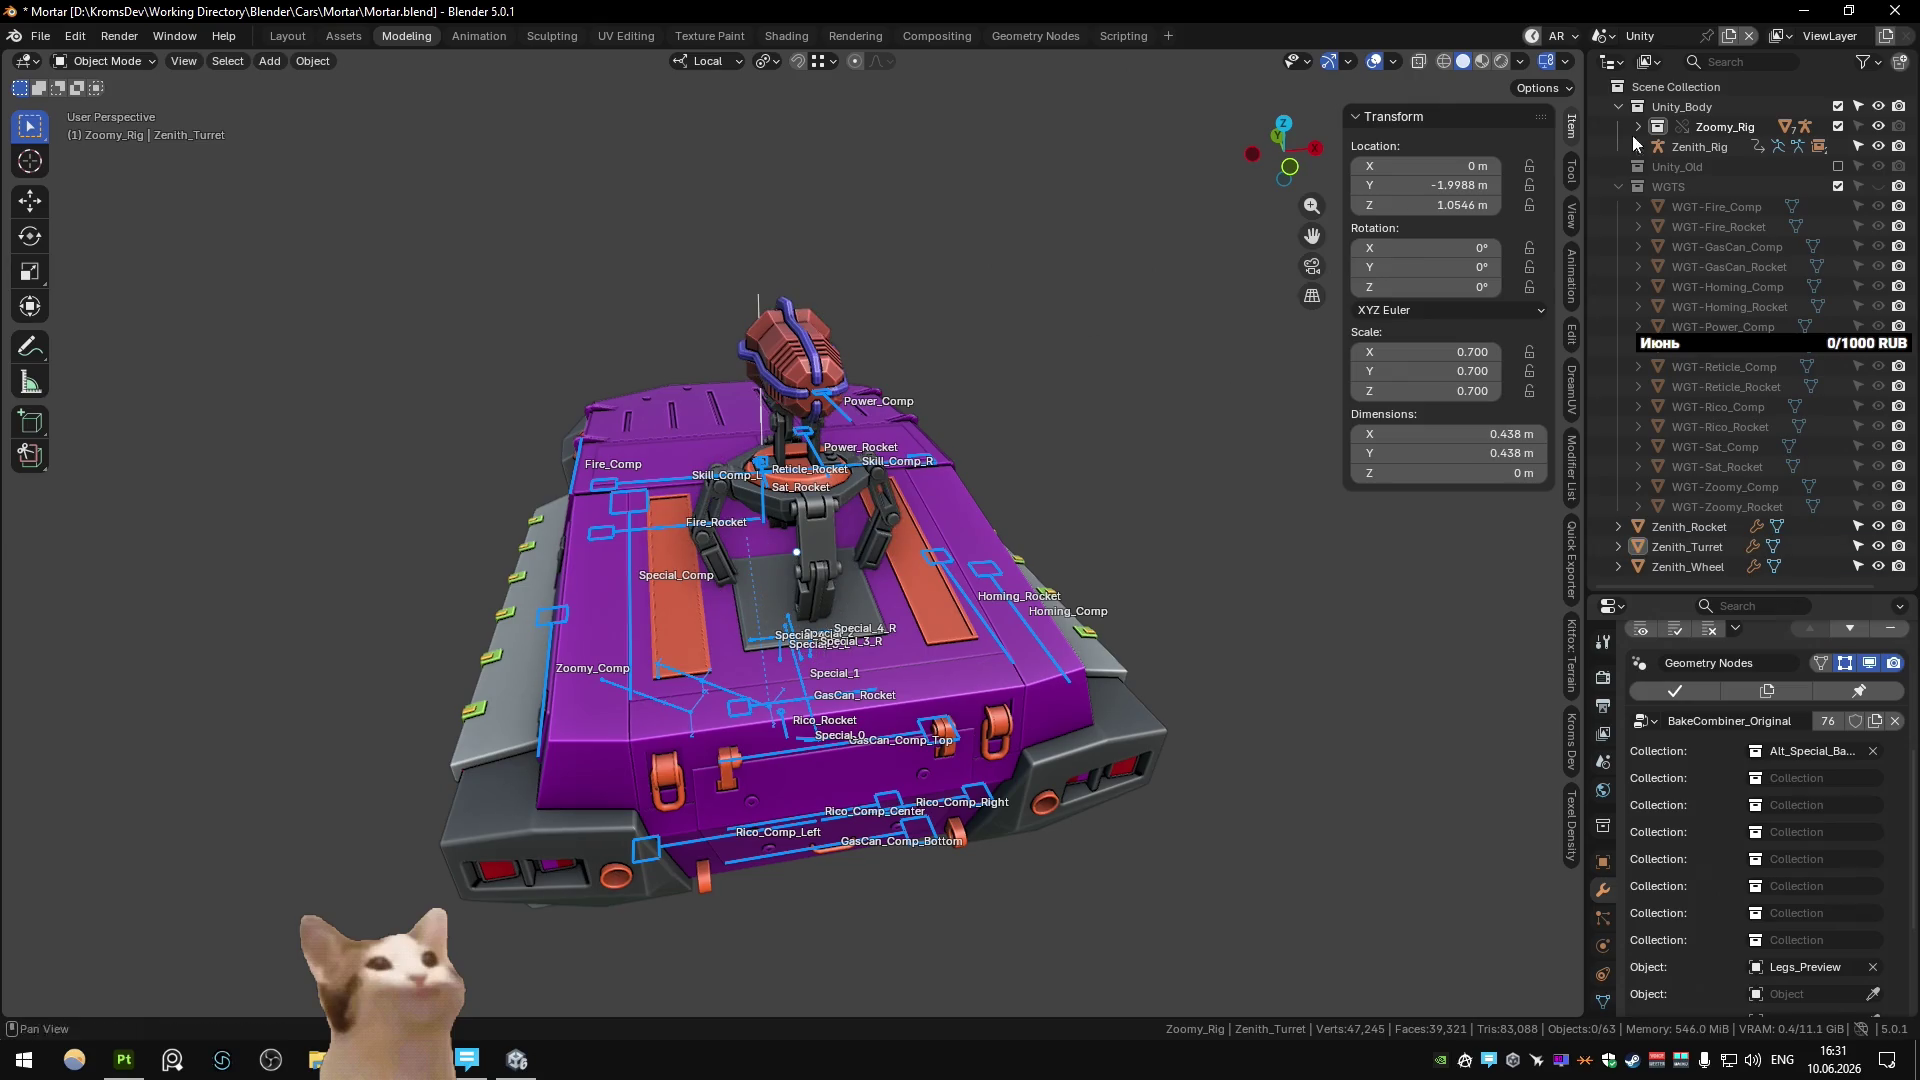
Leave Blender for the Unity editor, minimize the open windows, and close the RutonyChat window.
click(1797, 12)
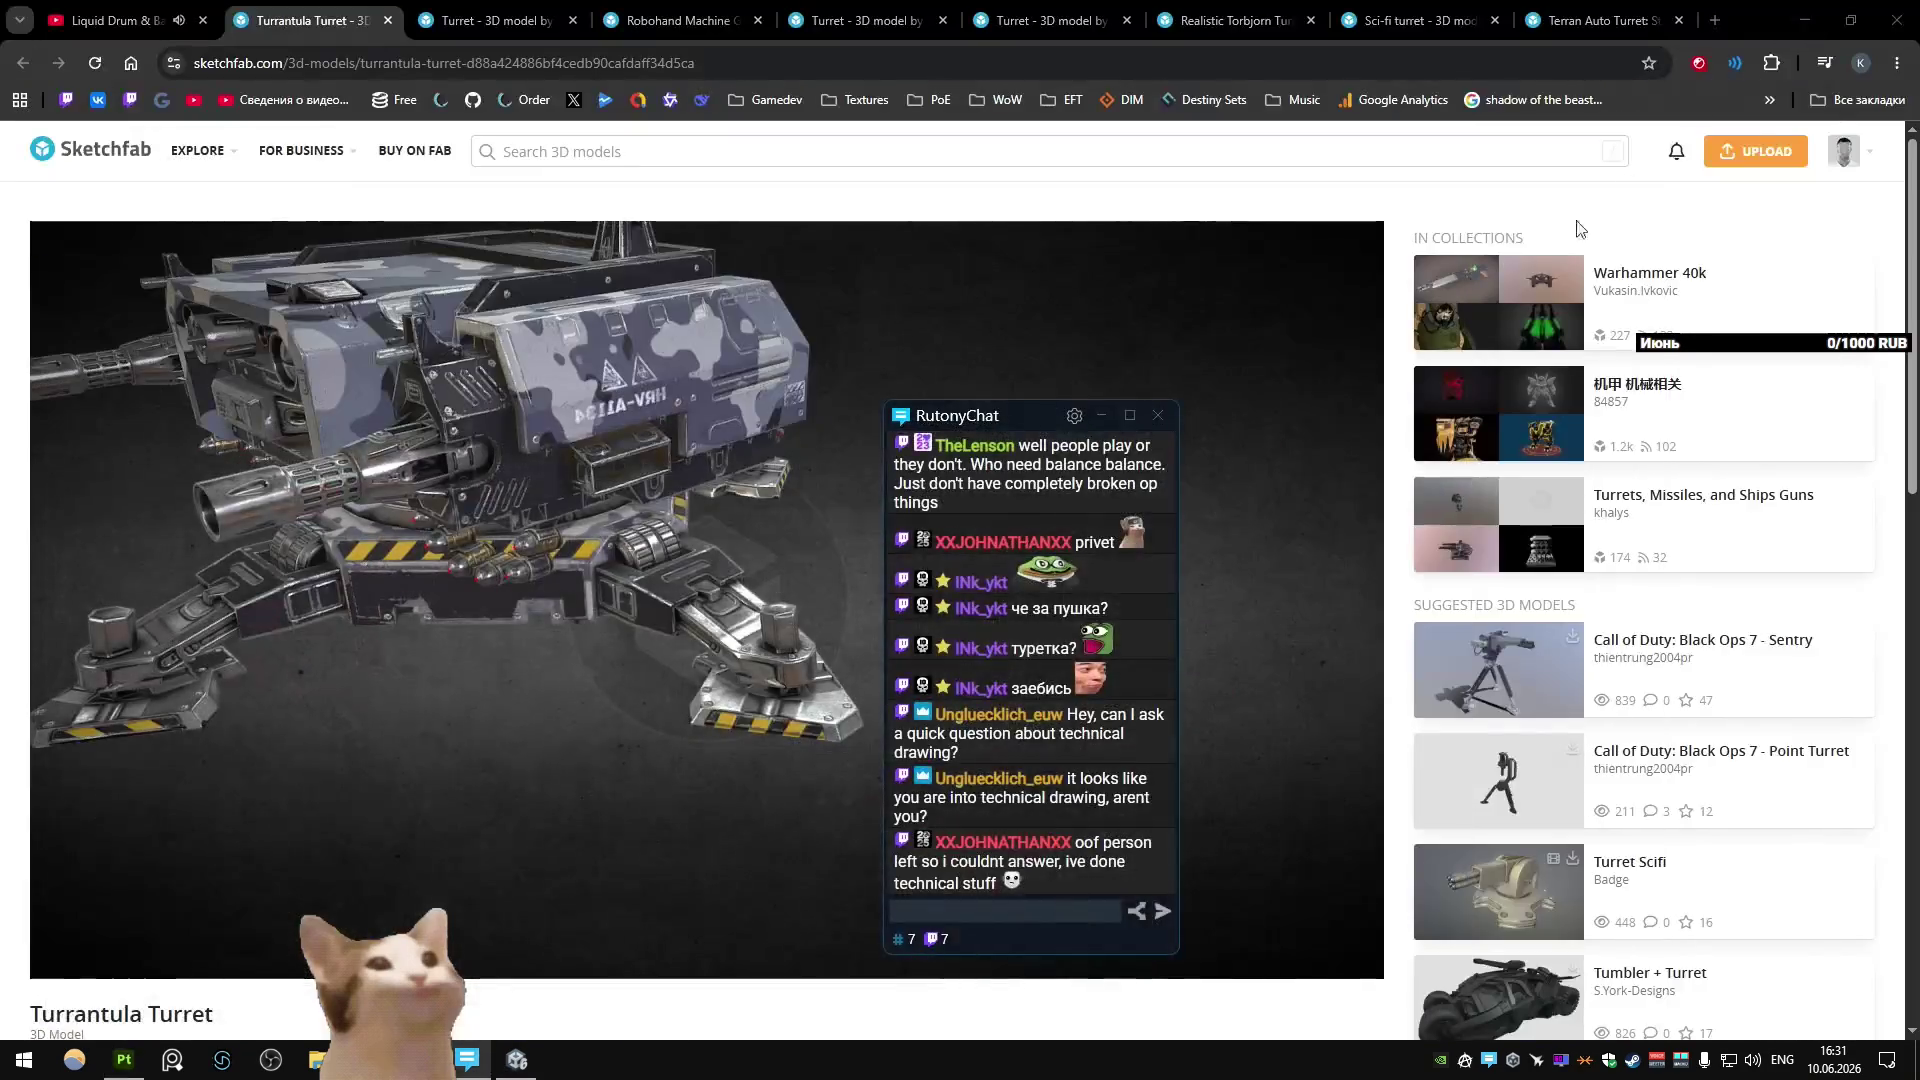
click(517, 1059)
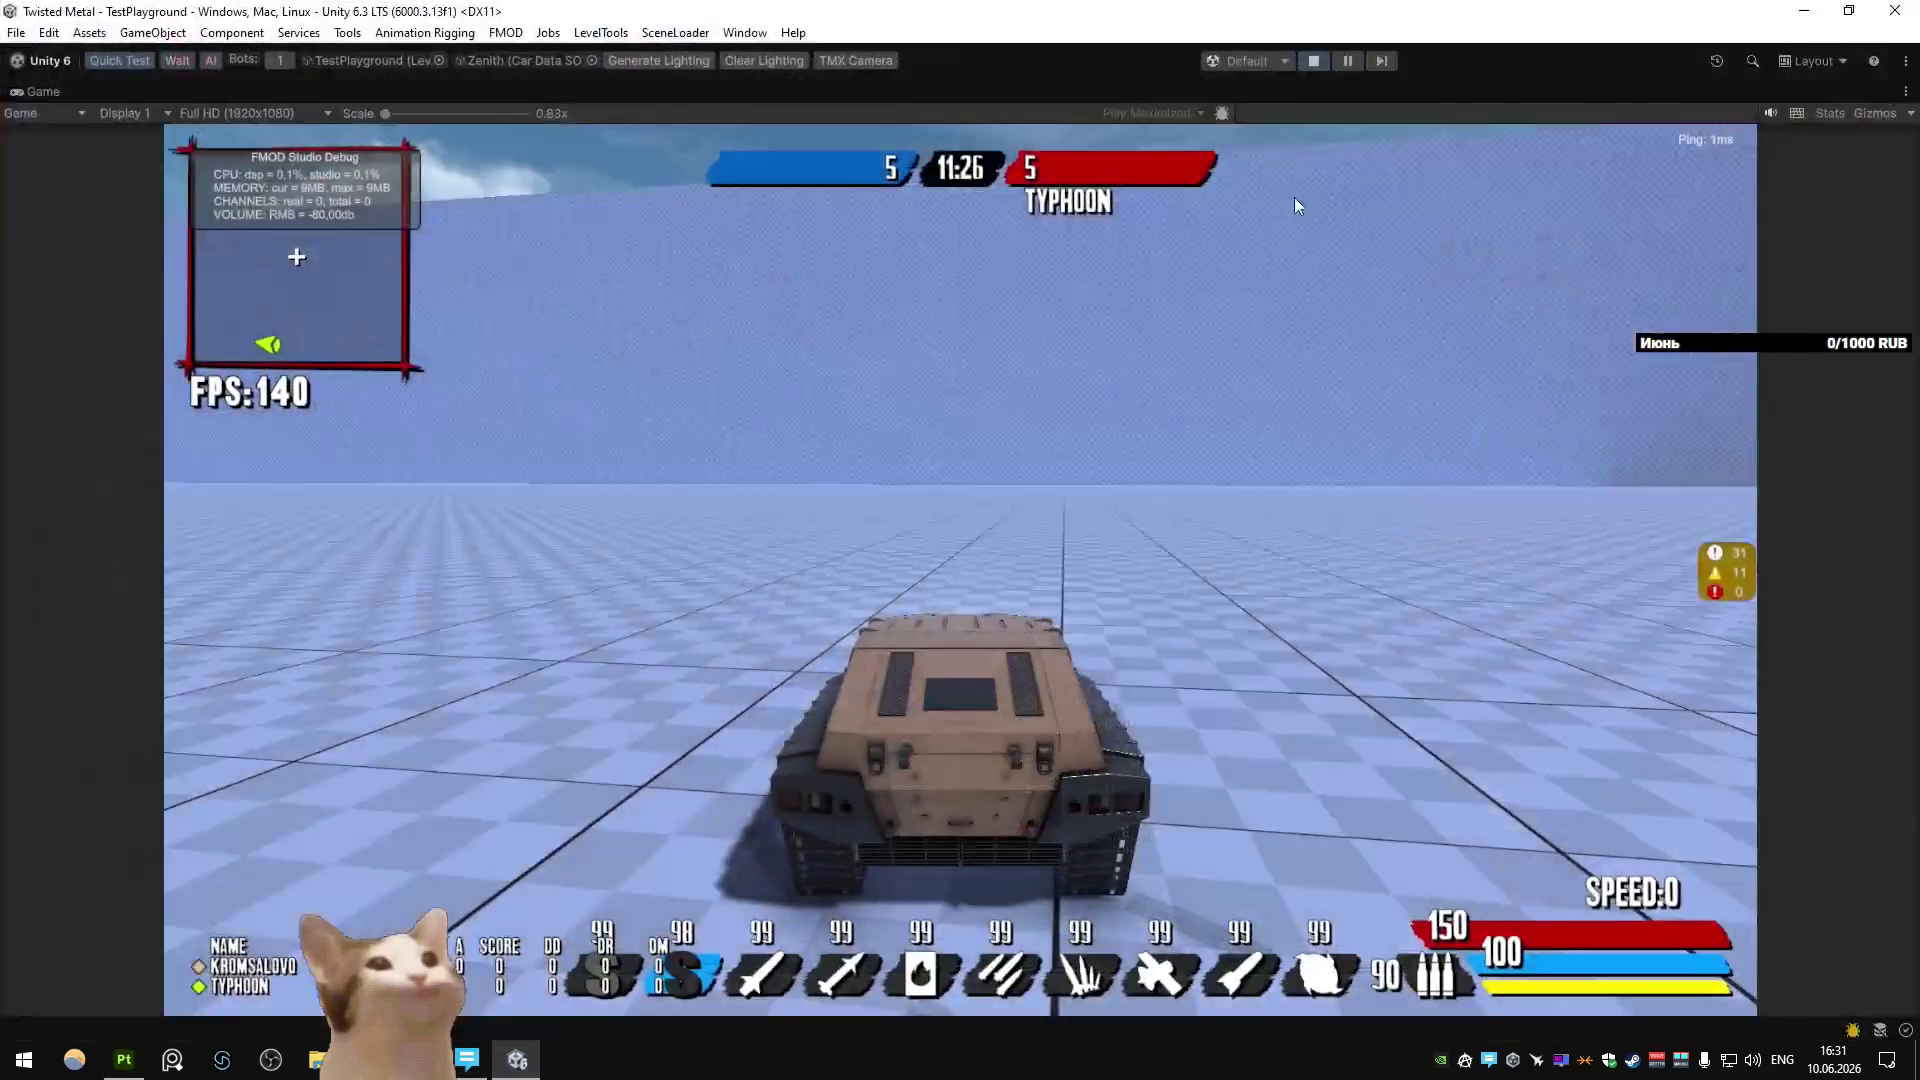
click(1805, 17)
click(1805, 14)
click(1805, 14)
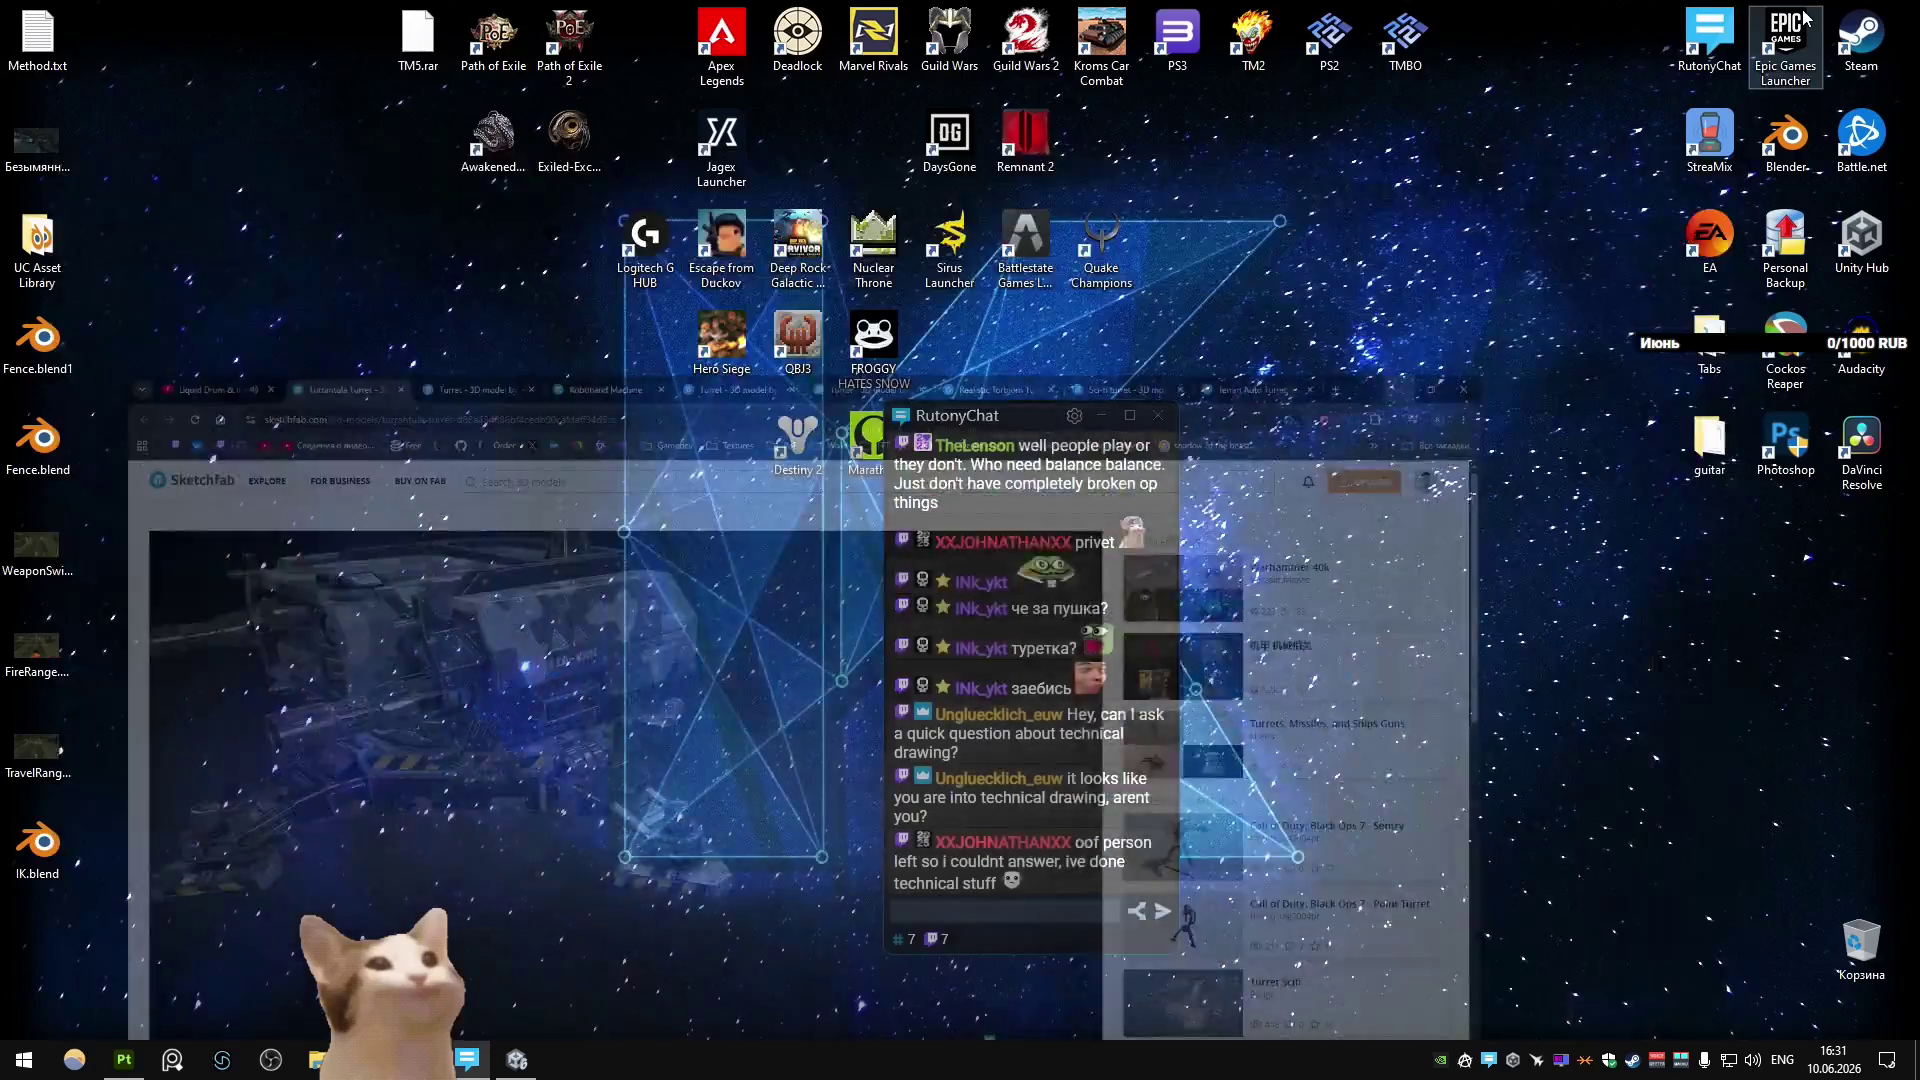
click(1158, 415)
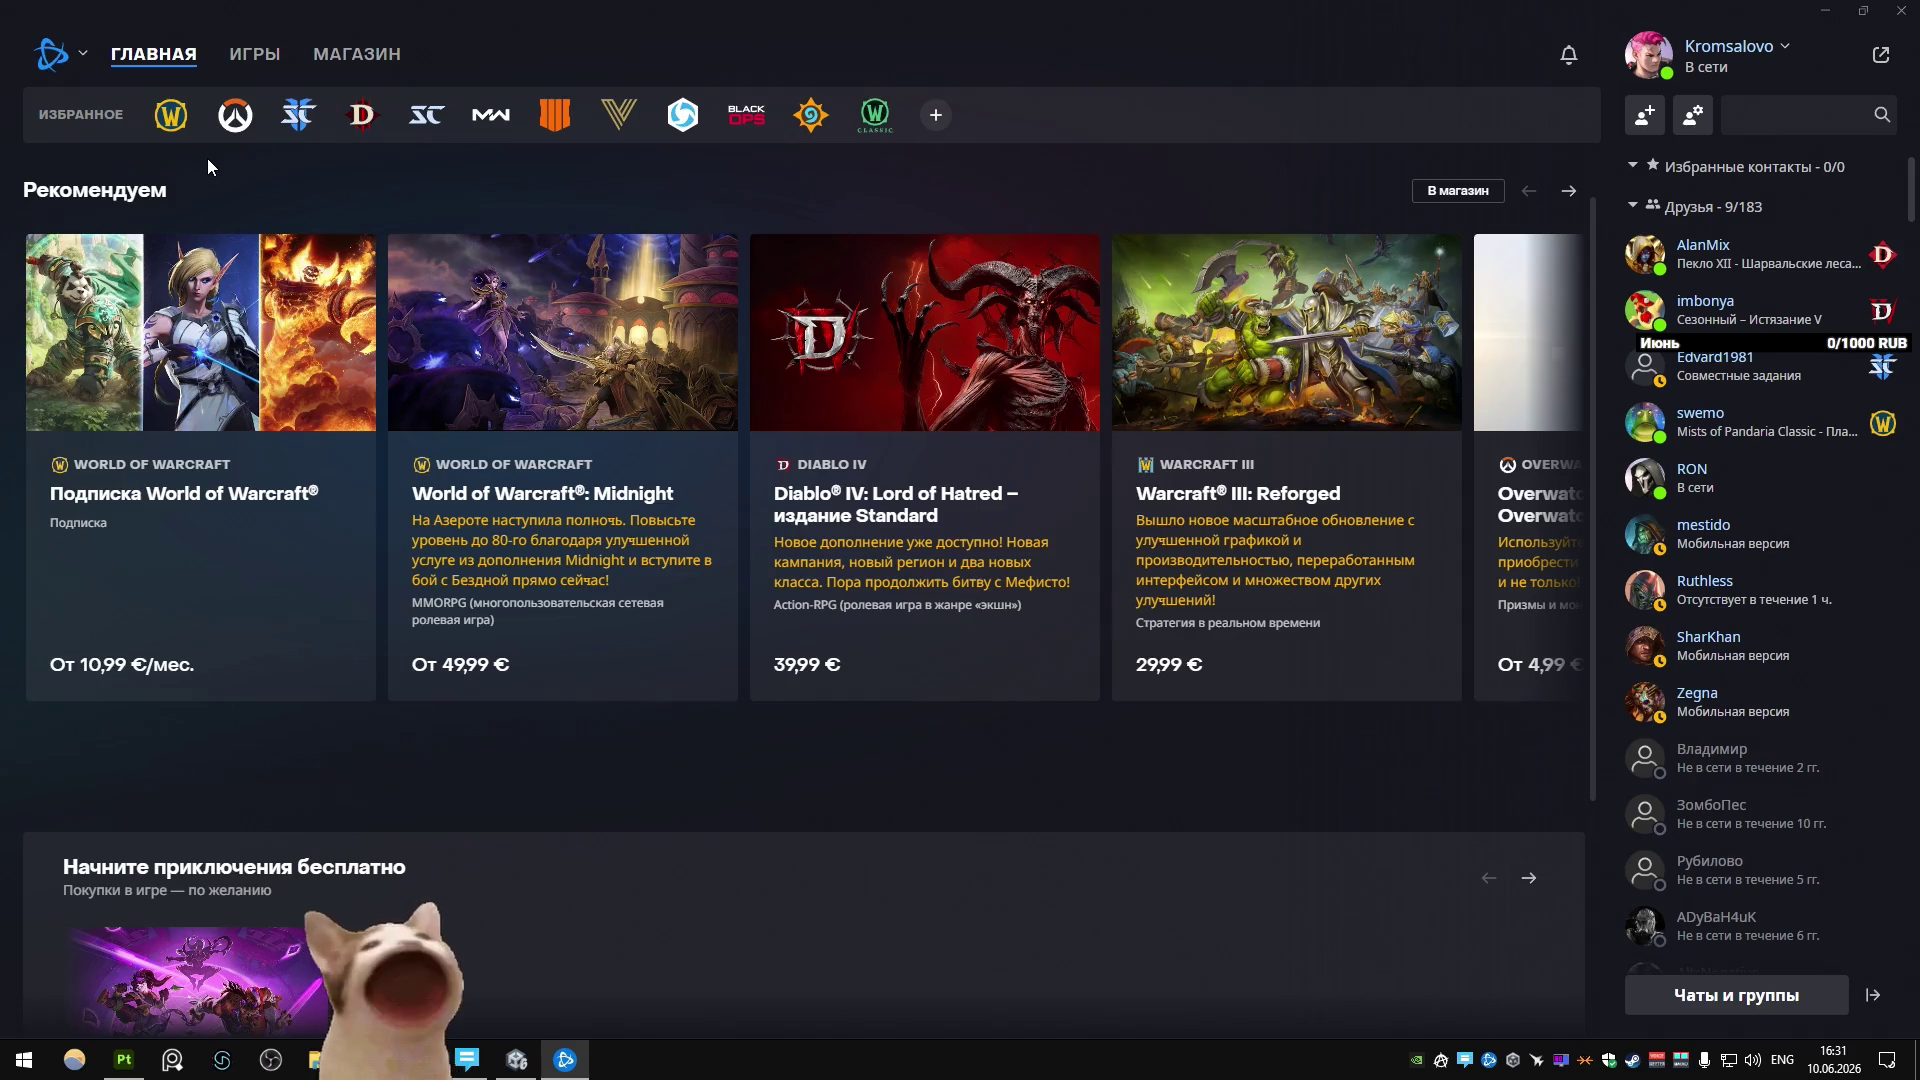
Go to the Overwatch page in Battle.net and launch the game with Play.
click(235, 115)
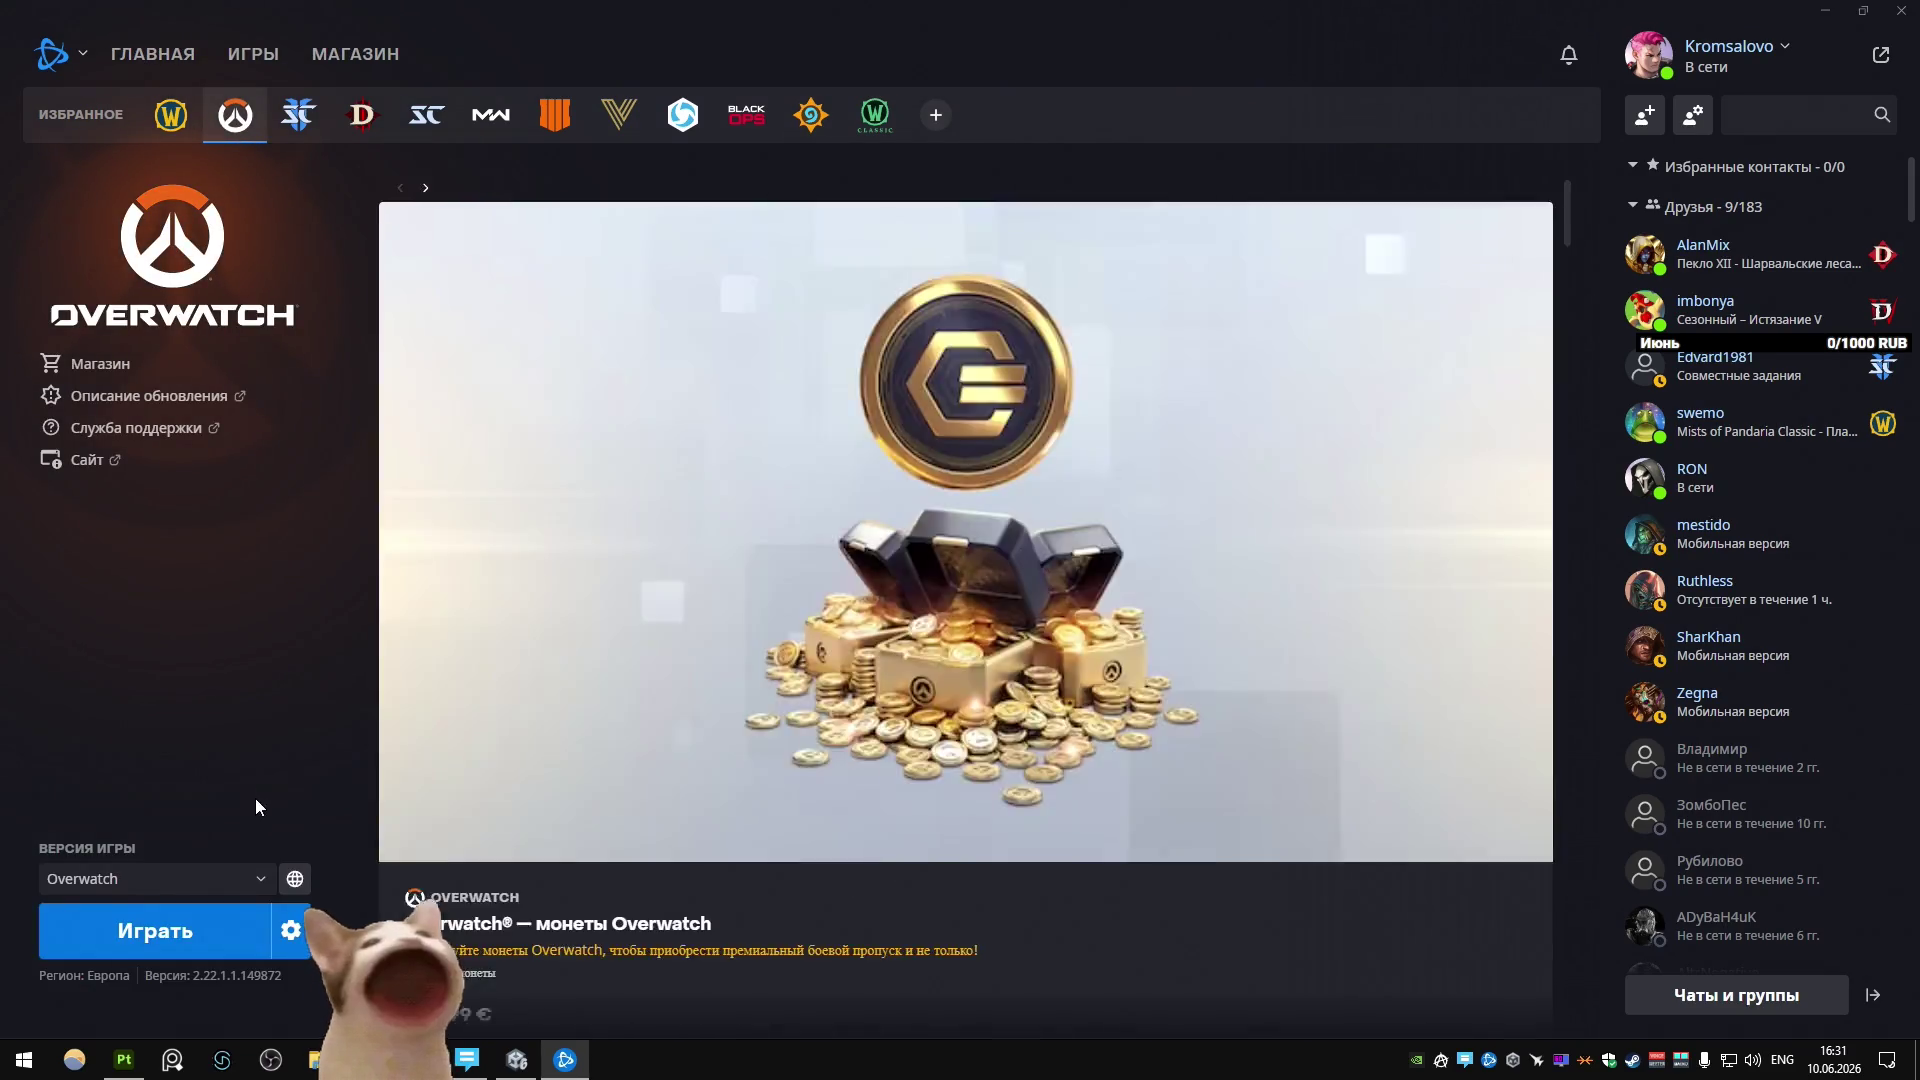
click(165, 928)
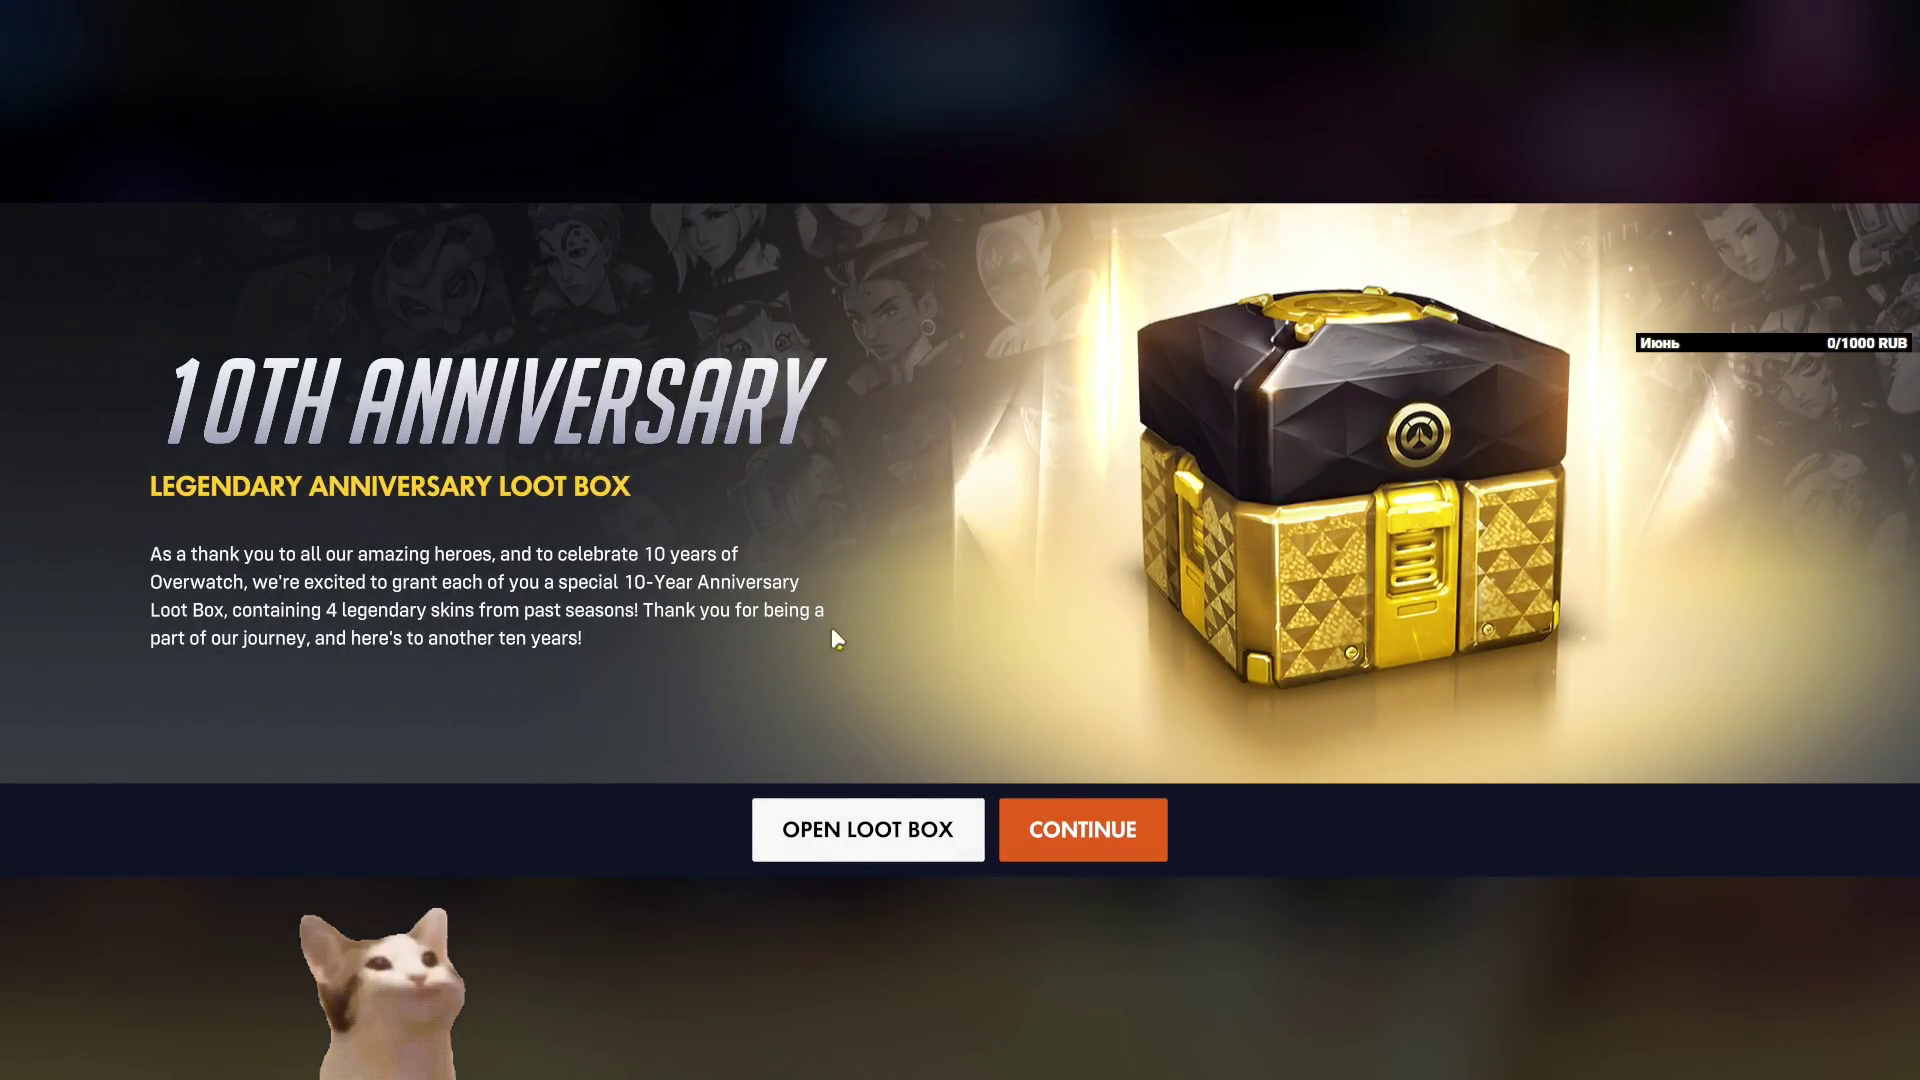
Dismiss the anniversary loot box notice and enter the Practice Range from the game modes.
click(1039, 810)
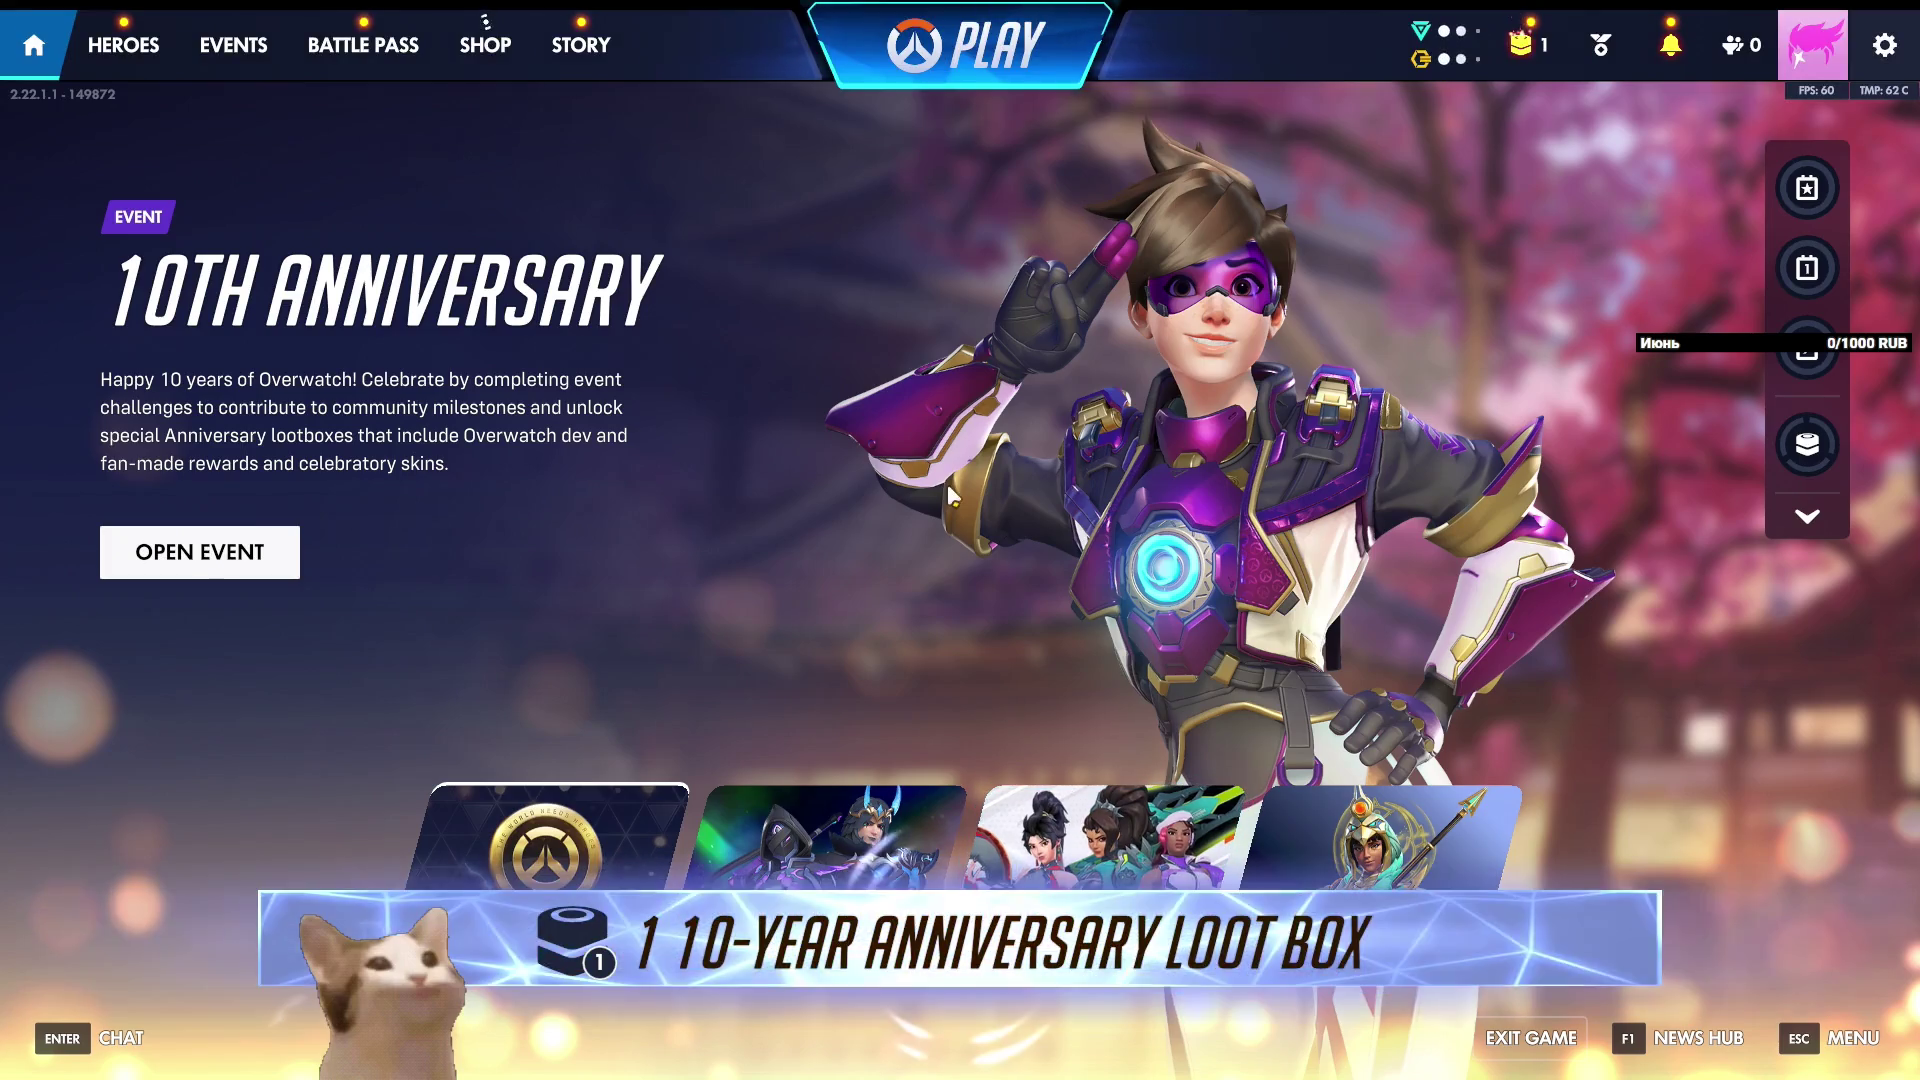
click(960, 45)
click(1609, 140)
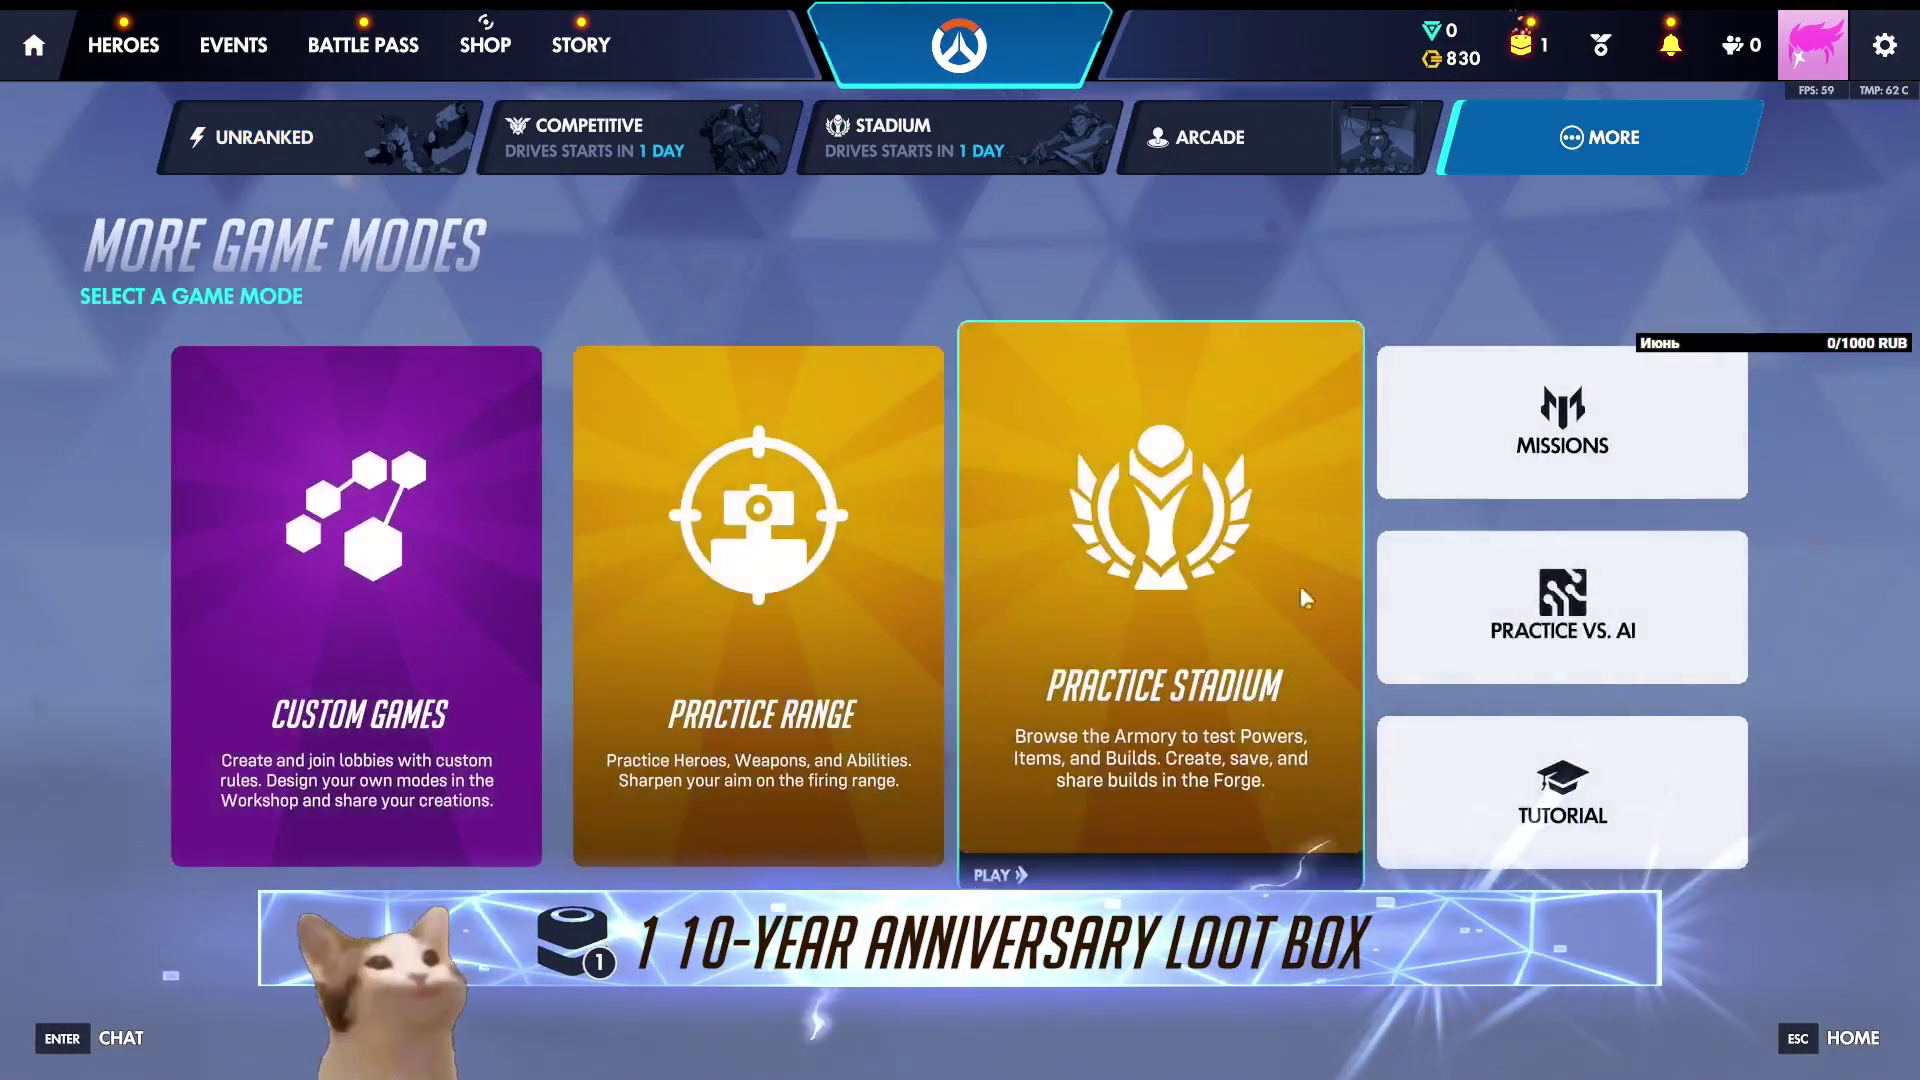
click(1508, 777)
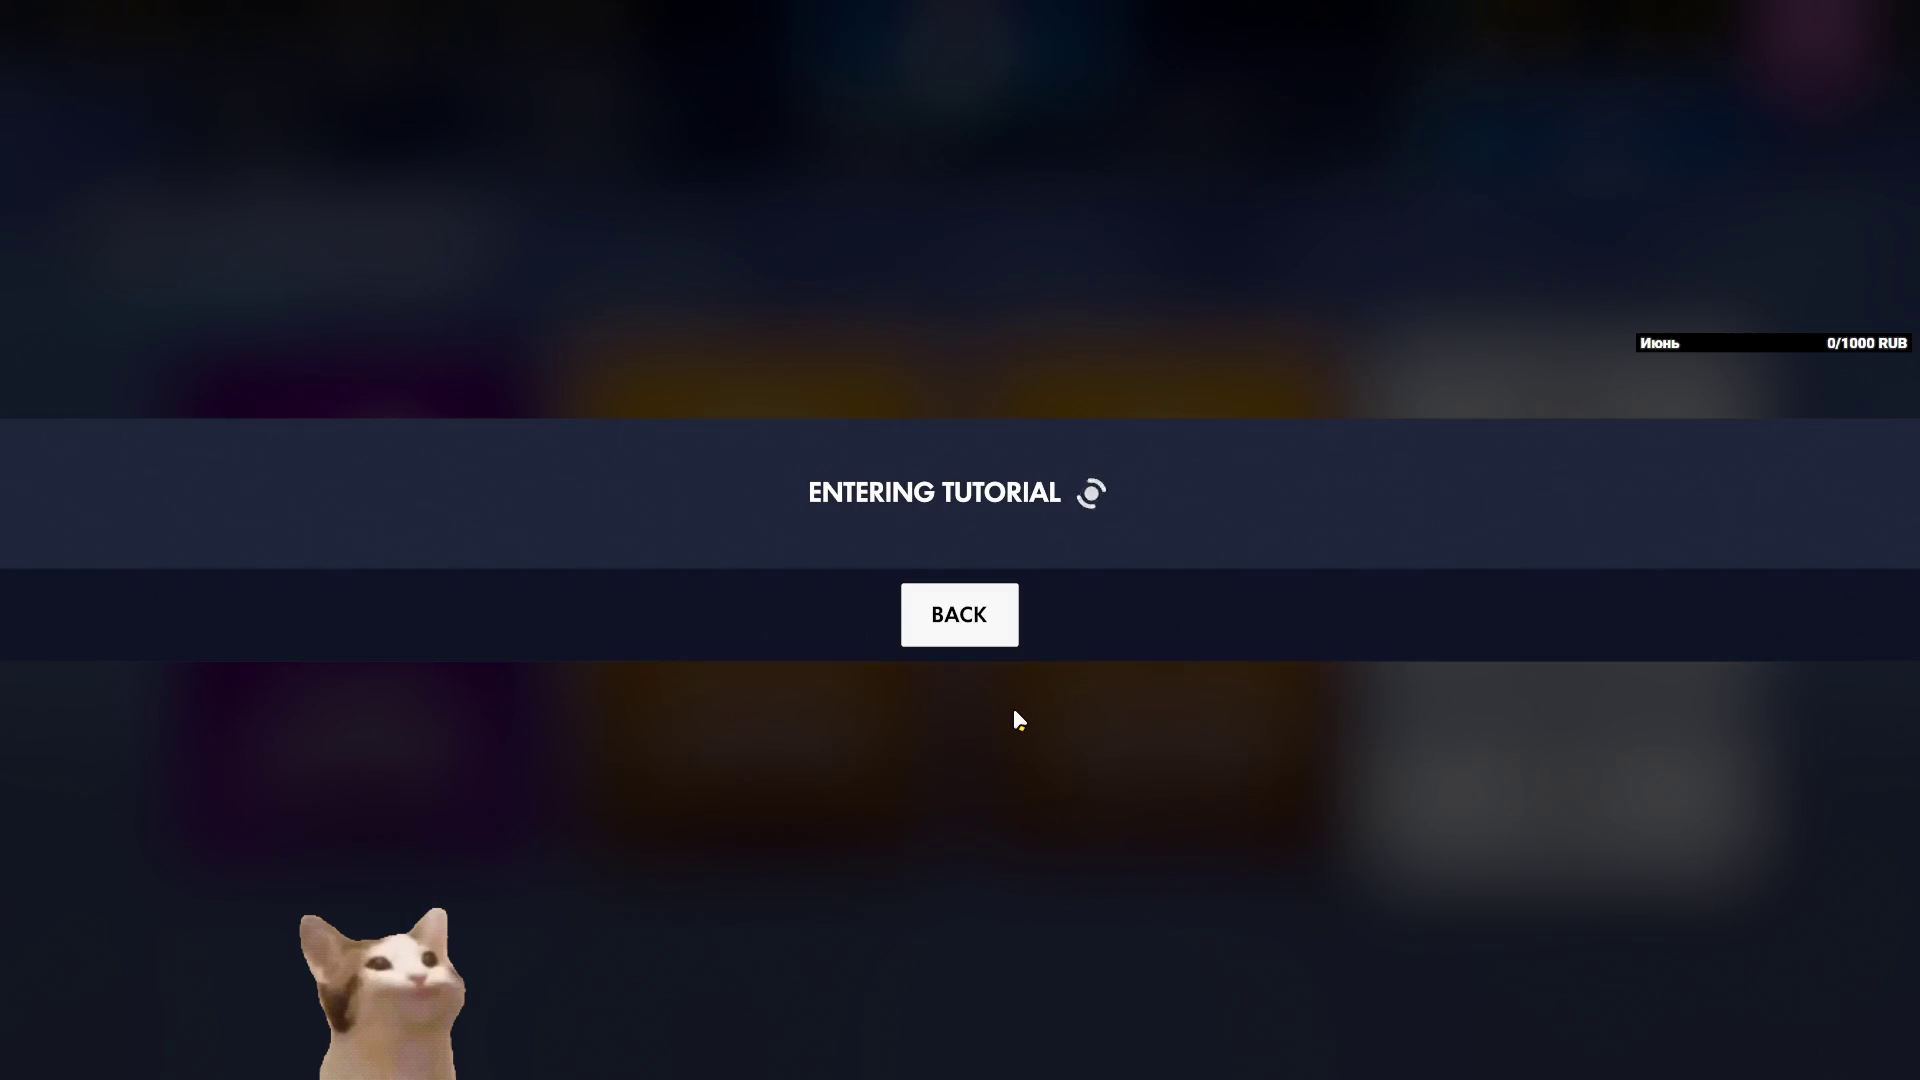
click(968, 622)
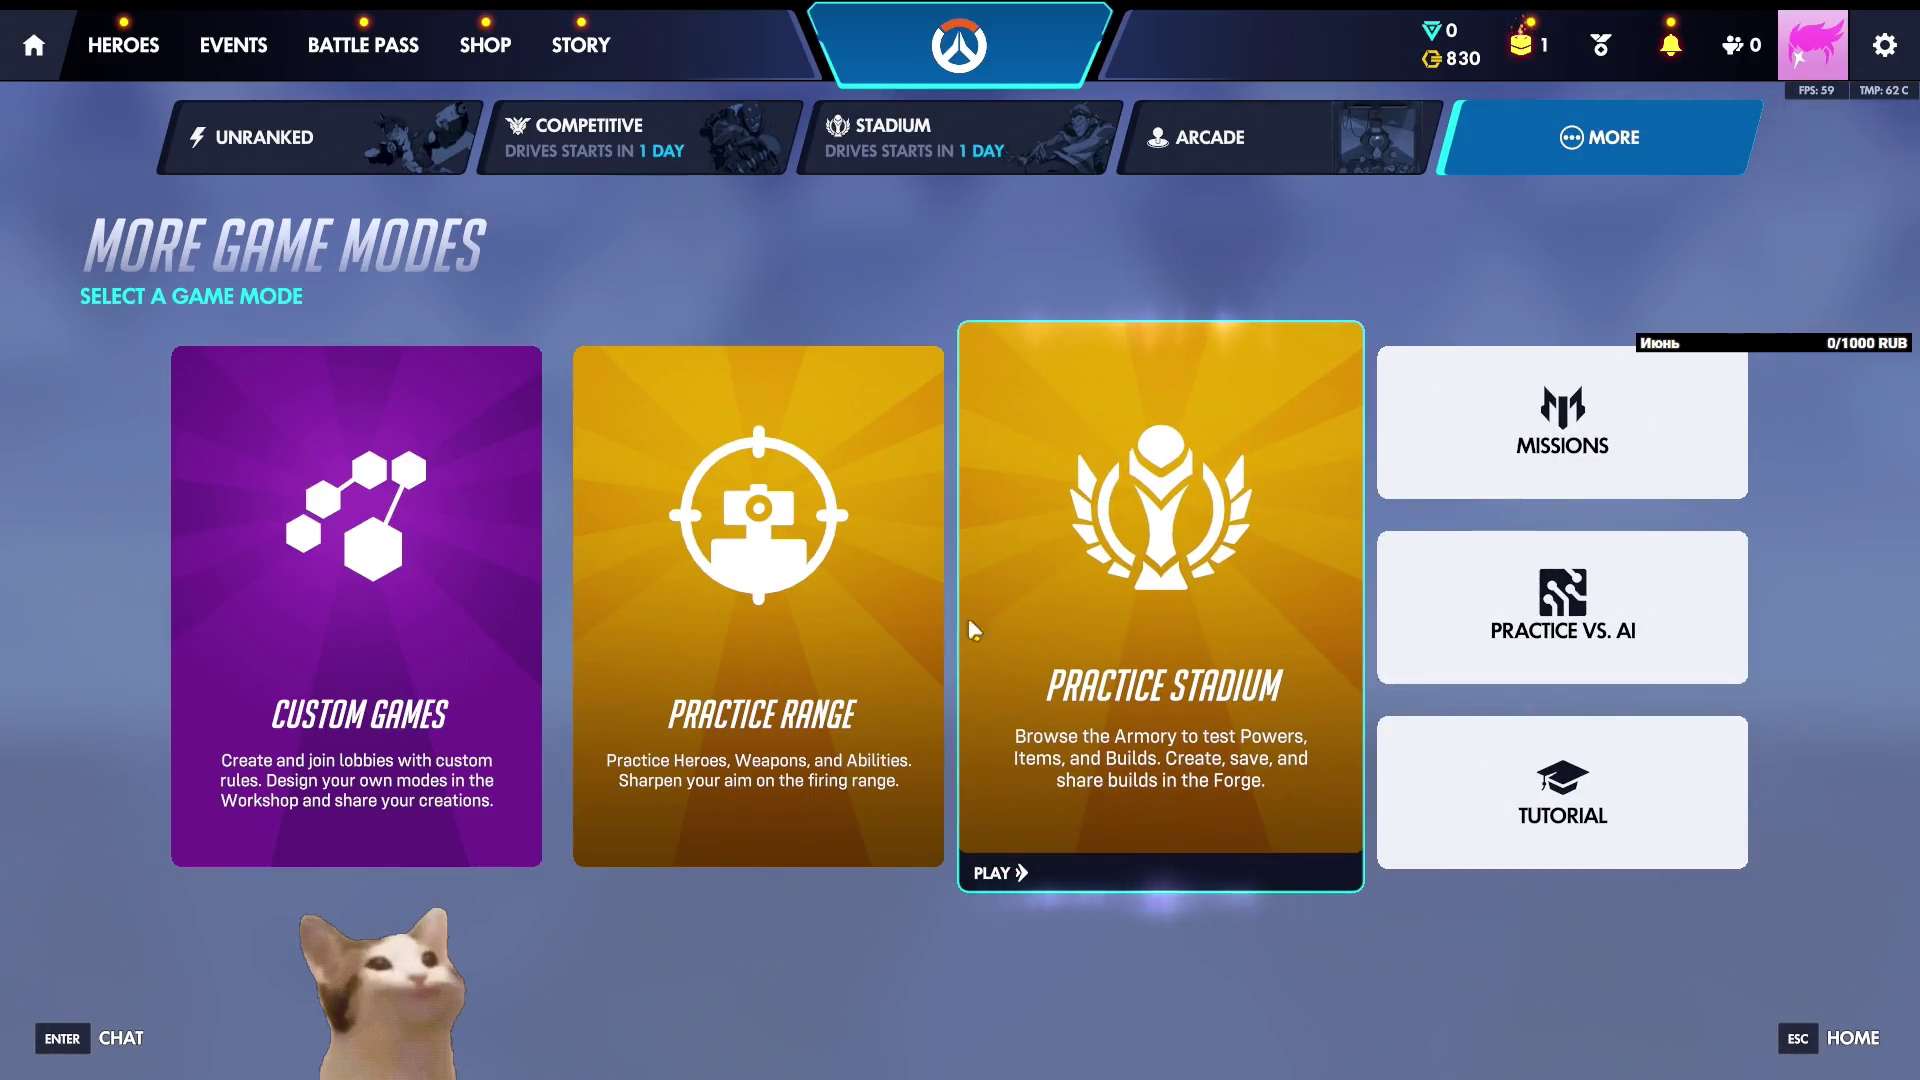
click(844, 608)
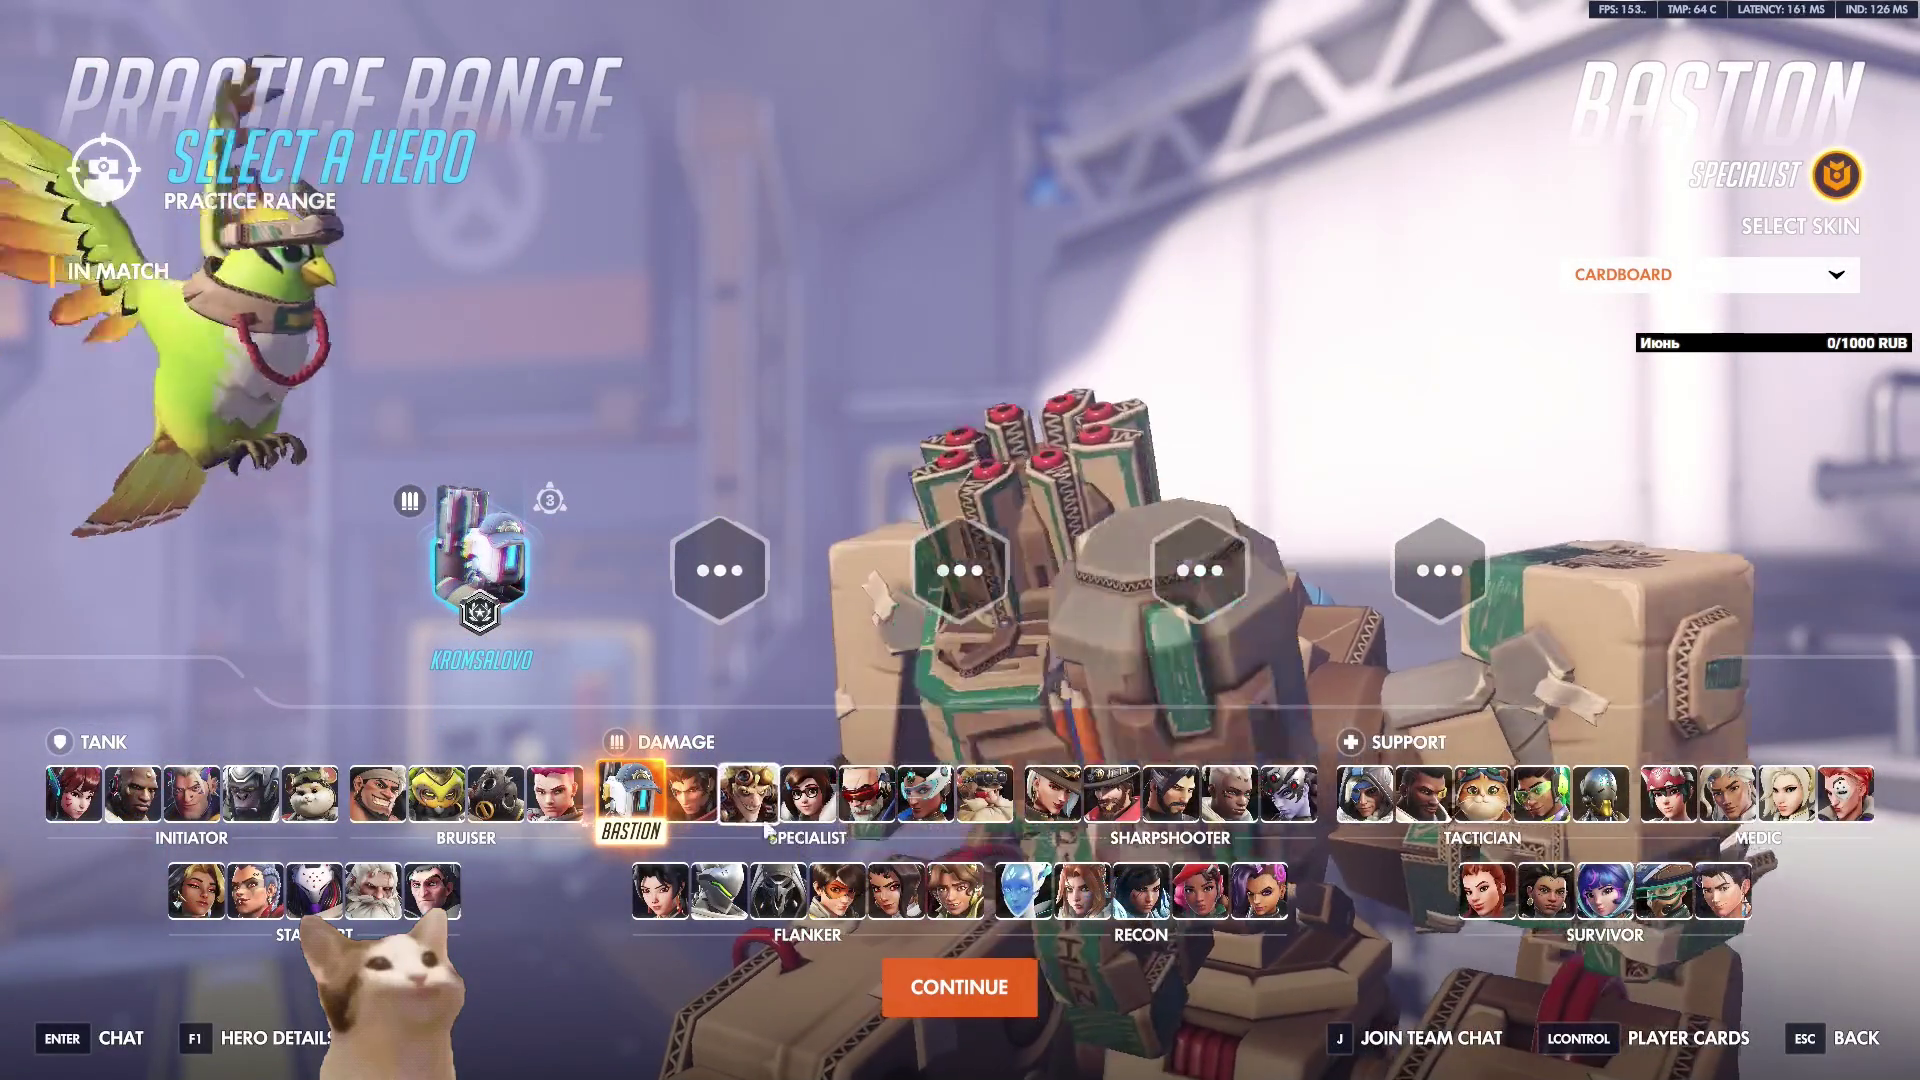
Play as Torbjörn, deploy his turret ahead and fire a shot toward the bots.
click(984, 793)
click(959, 987)
key(w)
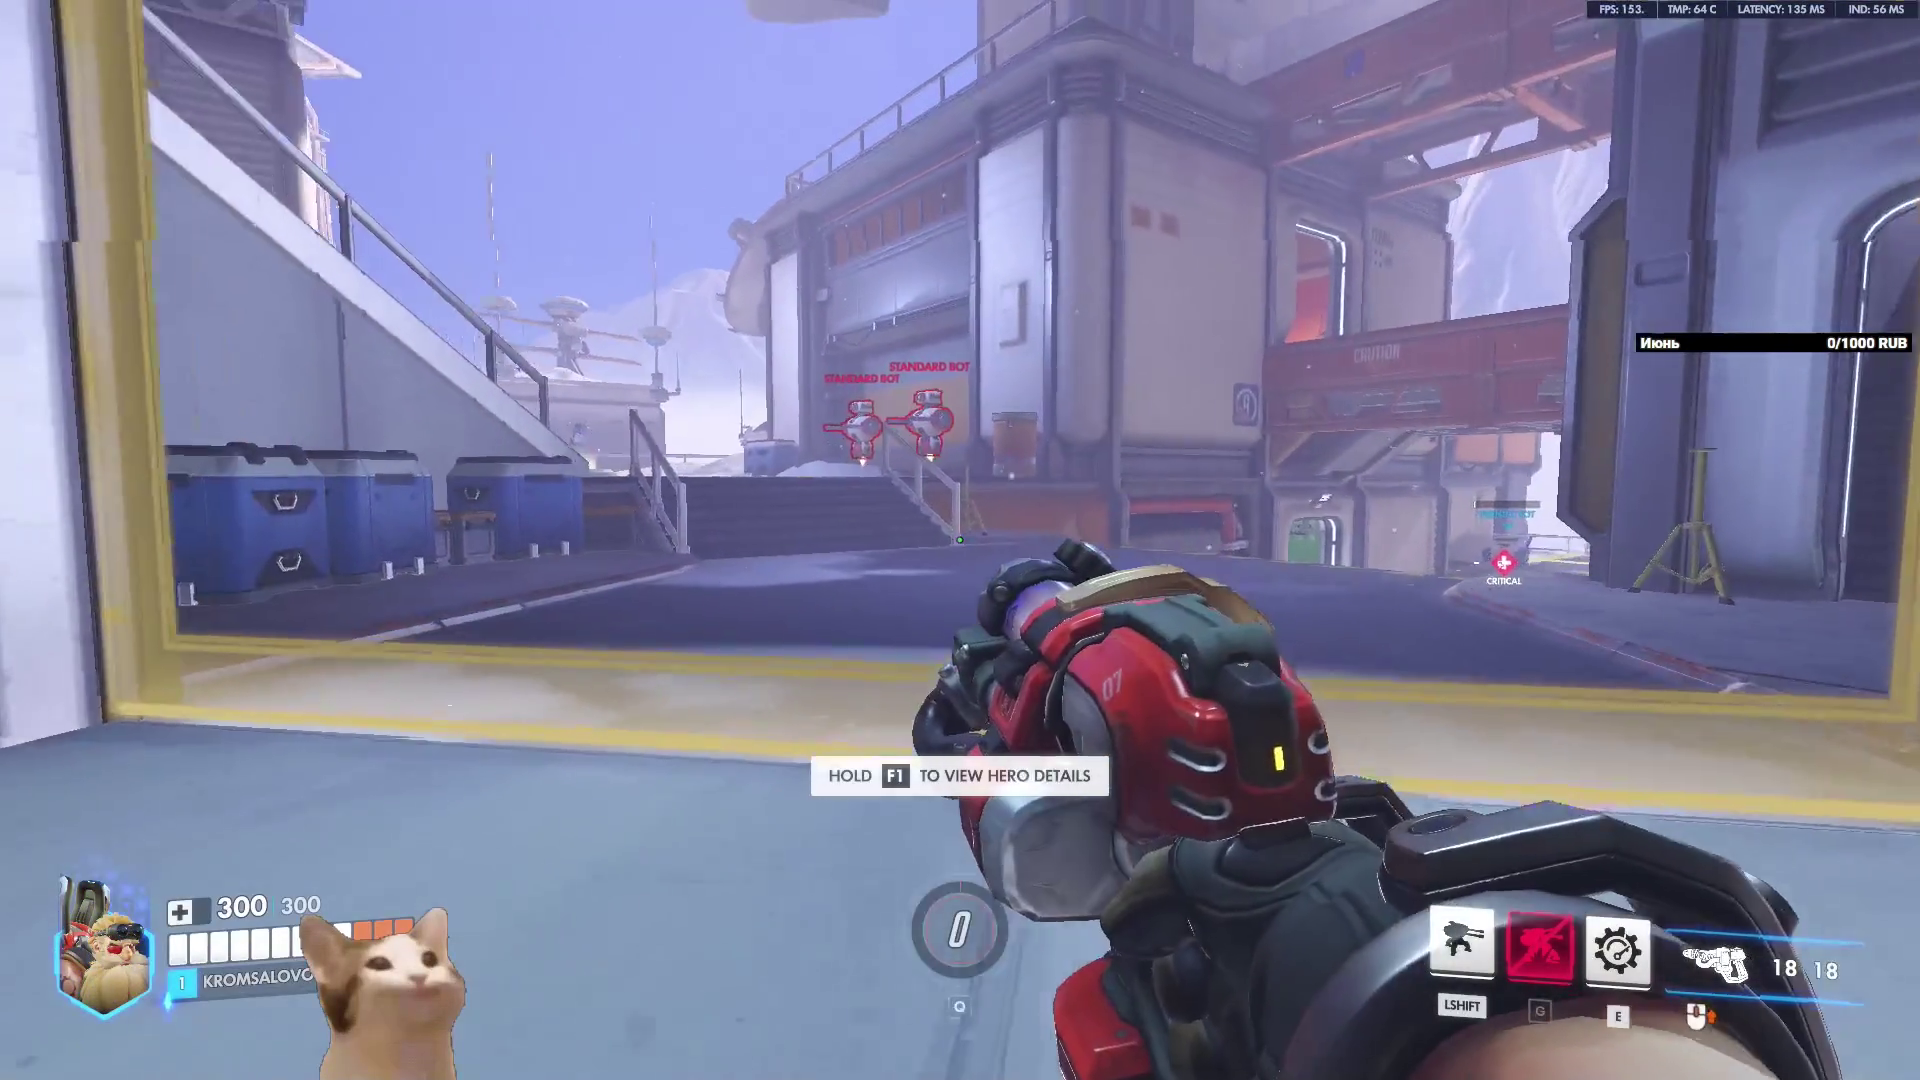
key(shift)
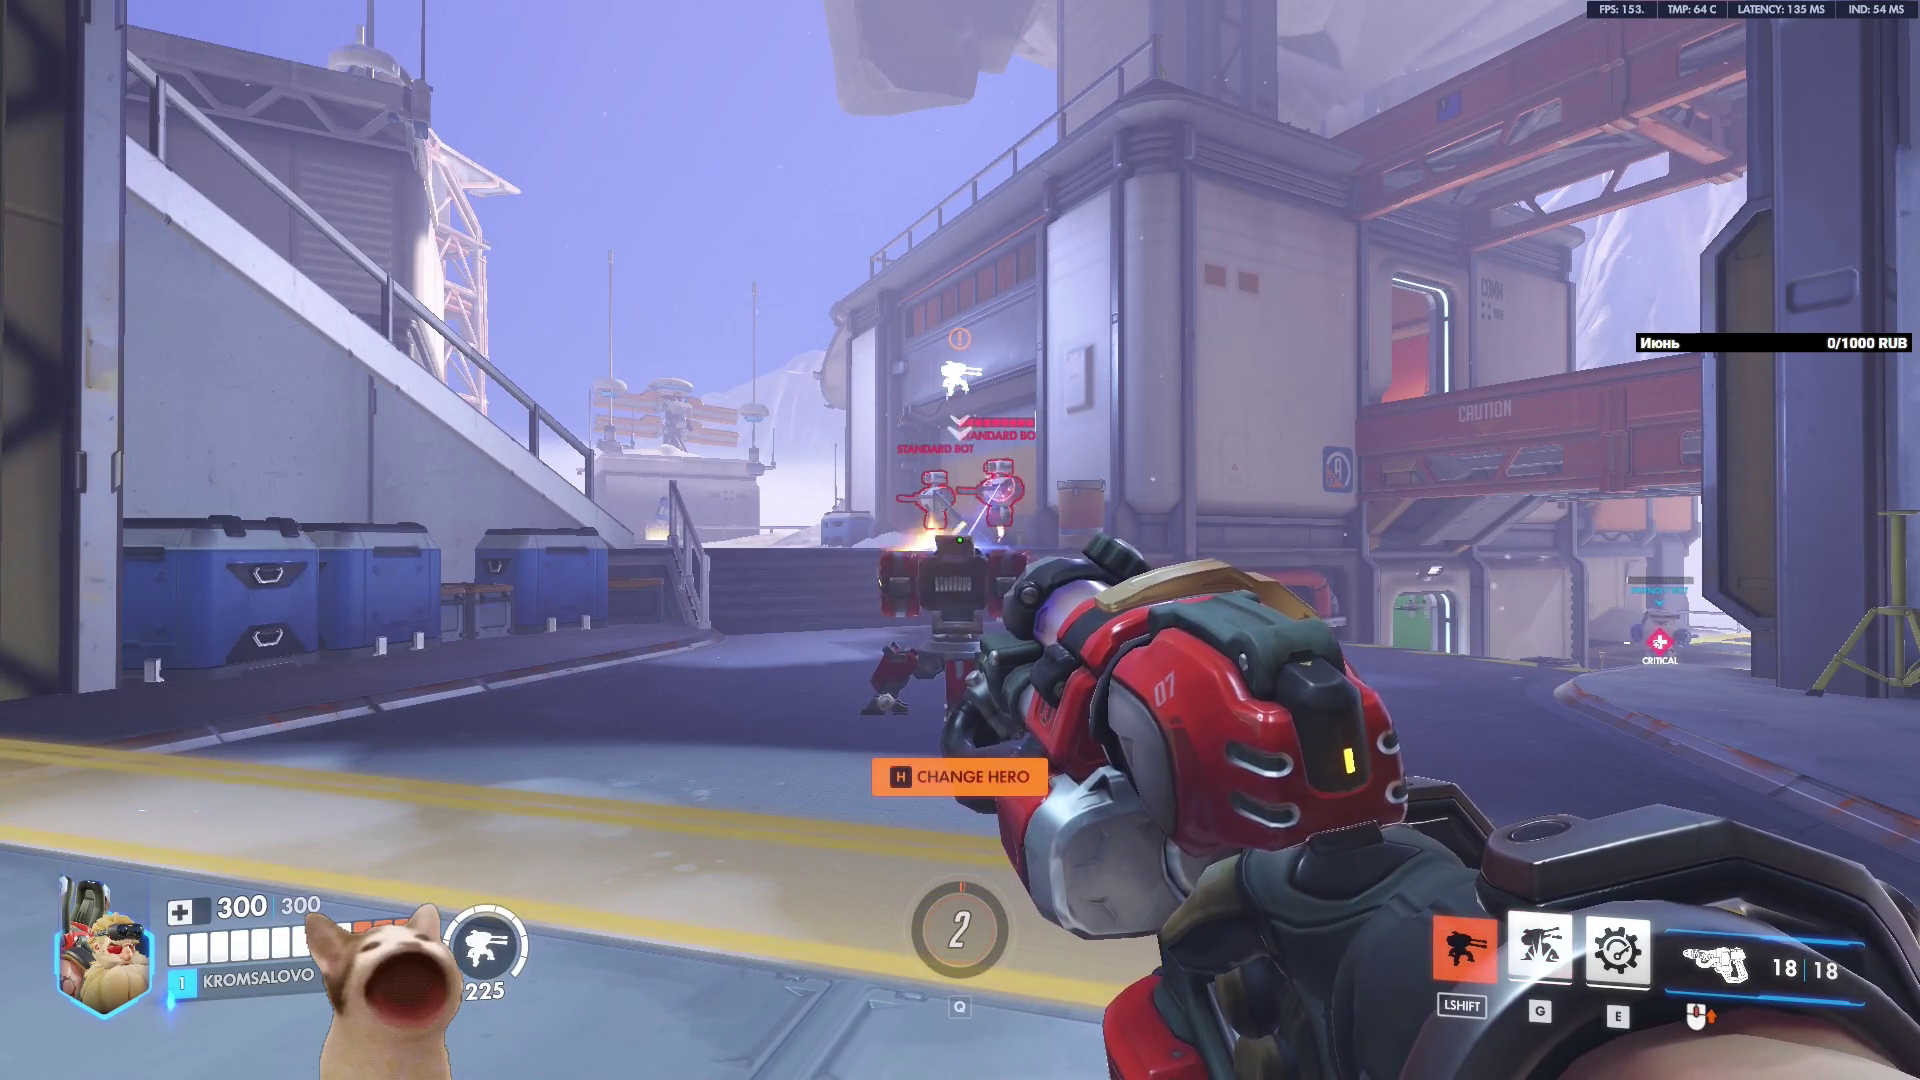
key(w)
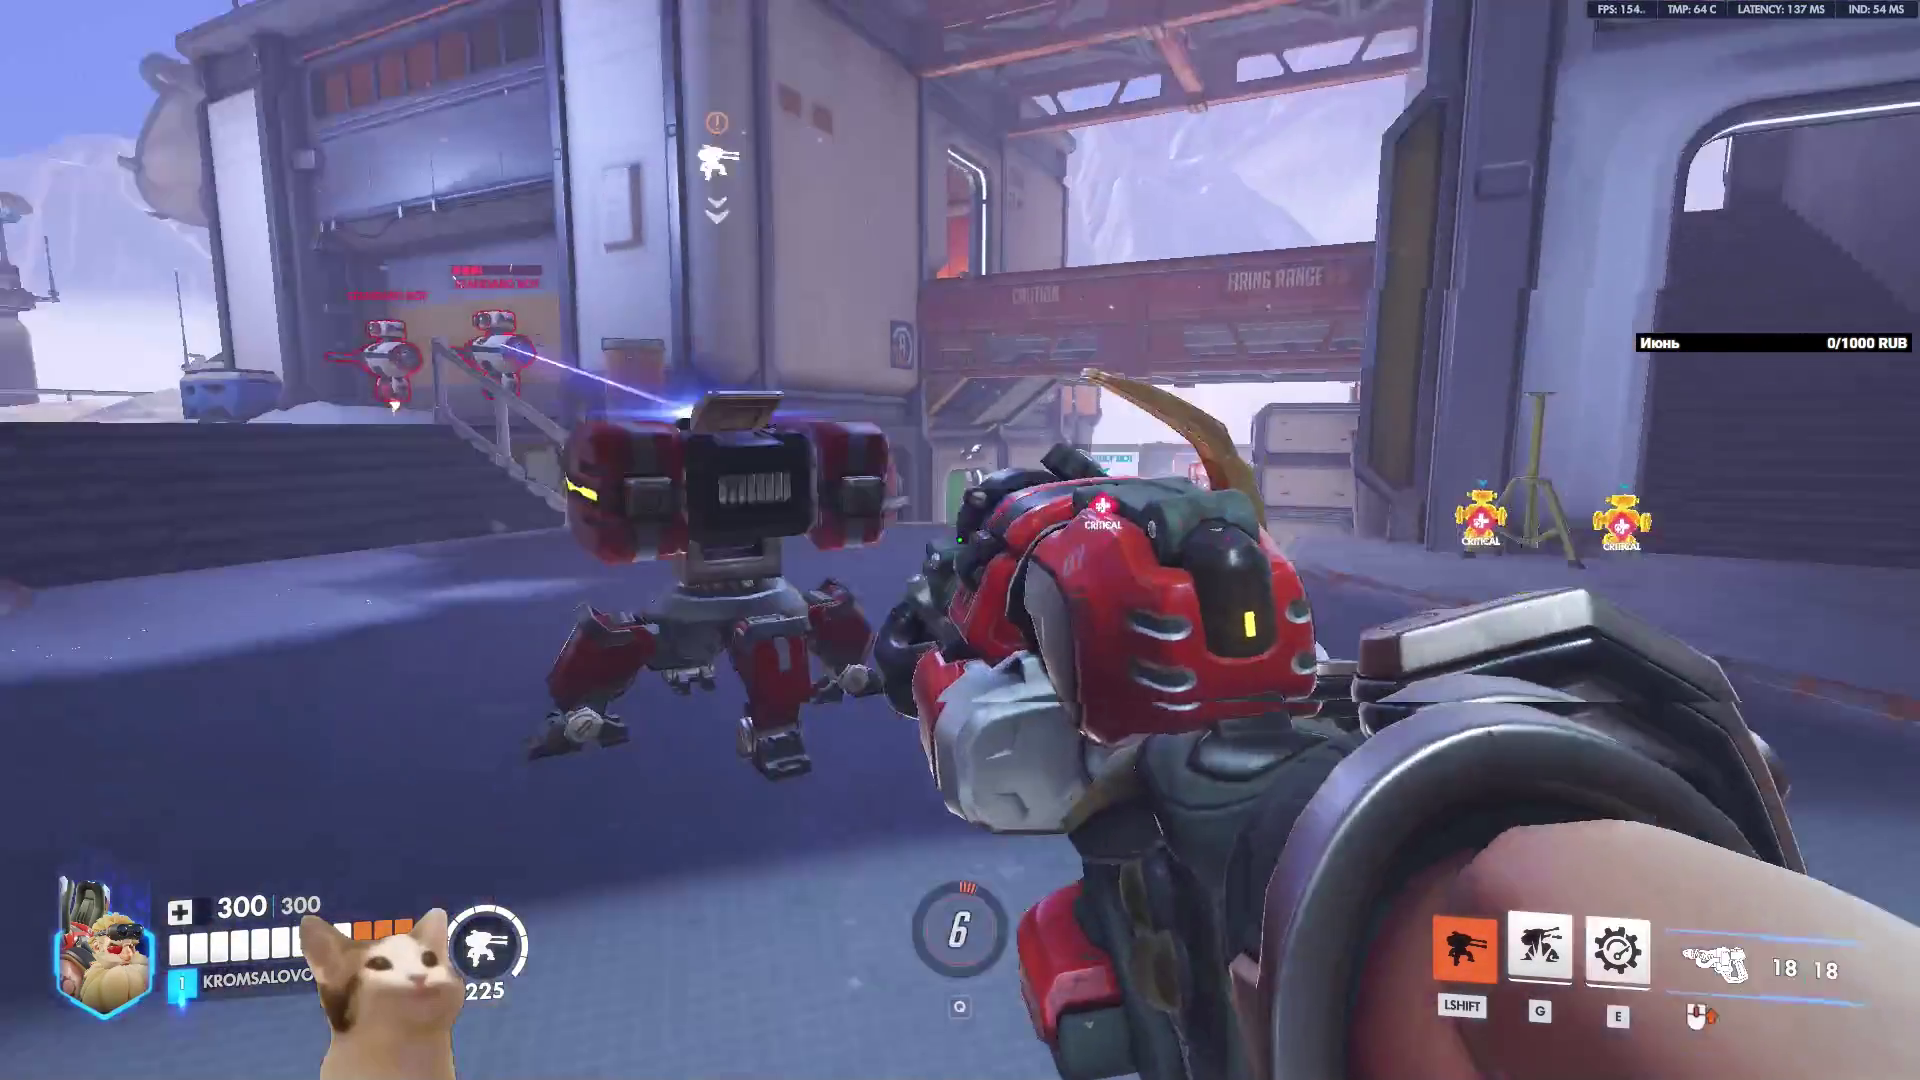
click(959, 540)
Reset the turret by swapping to Ashe and back to Torbjörn.
key(s)
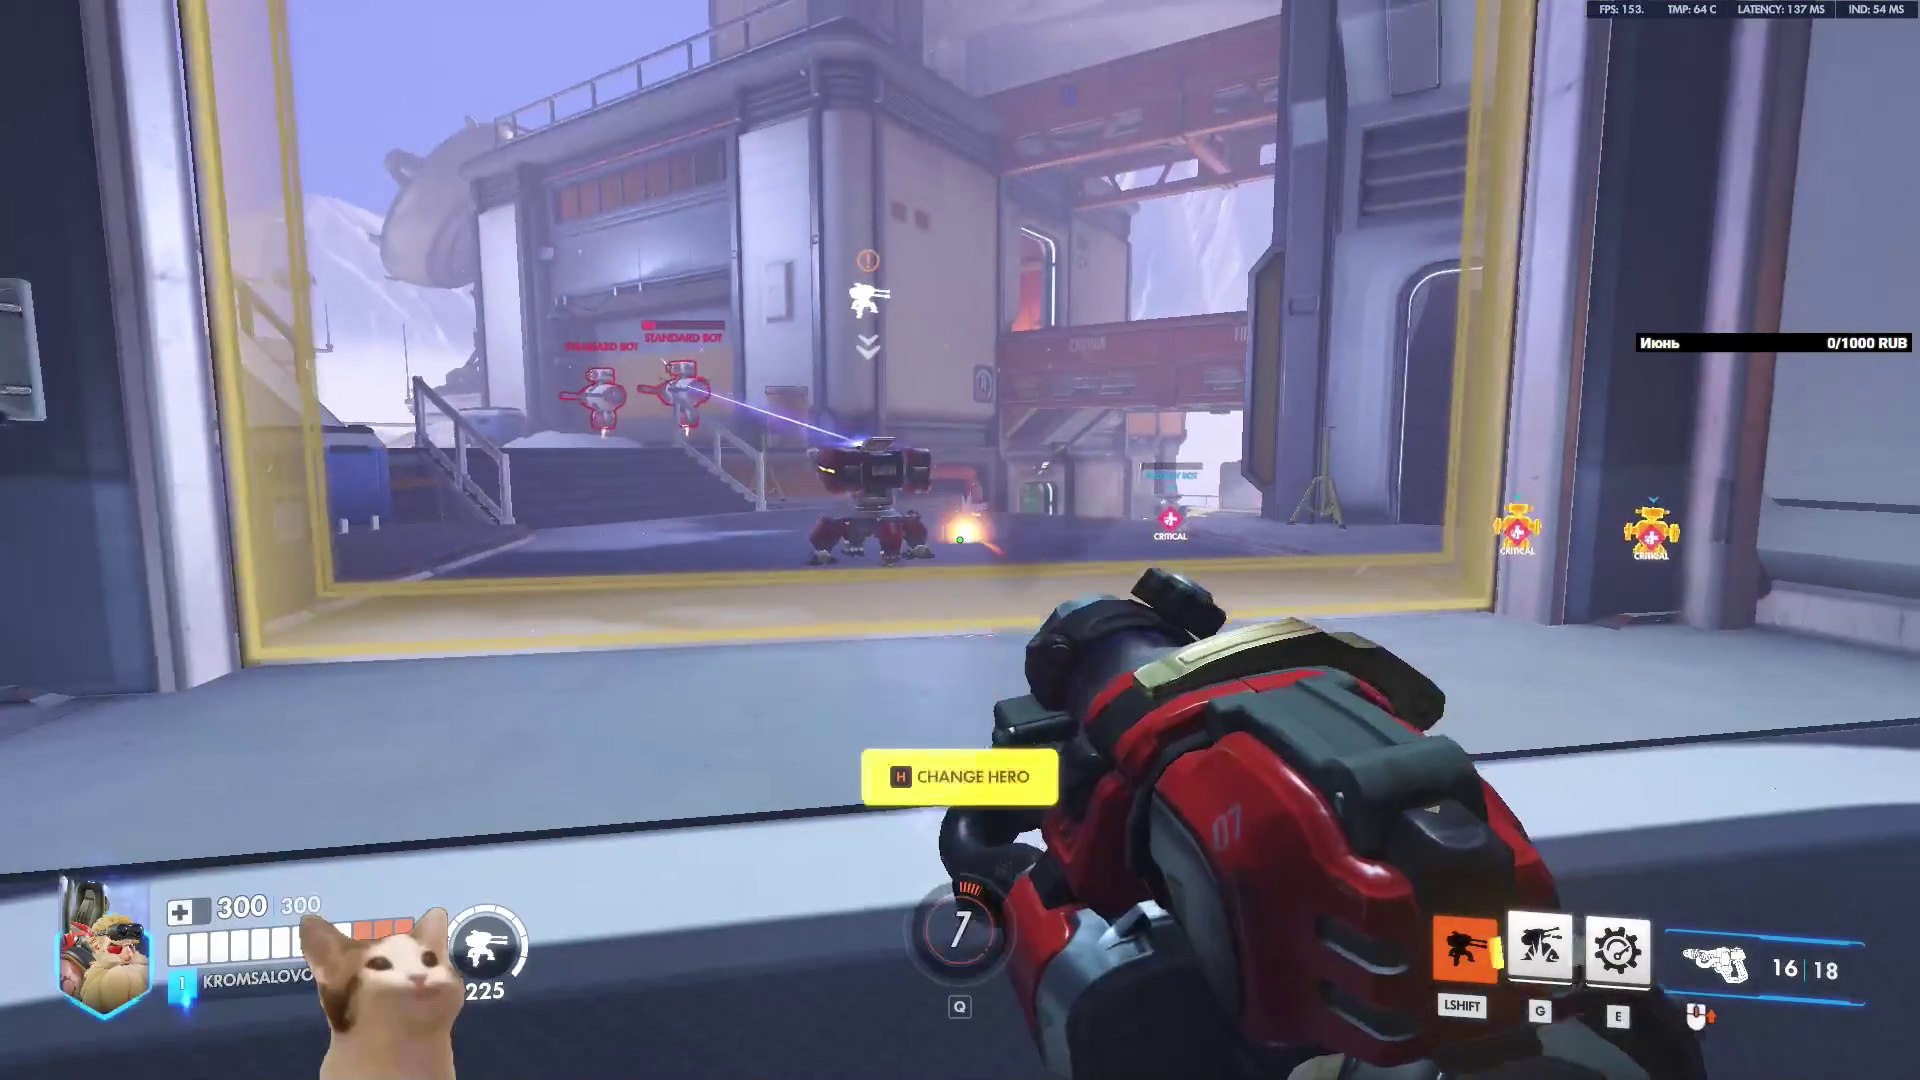
key(h)
key(Escape)
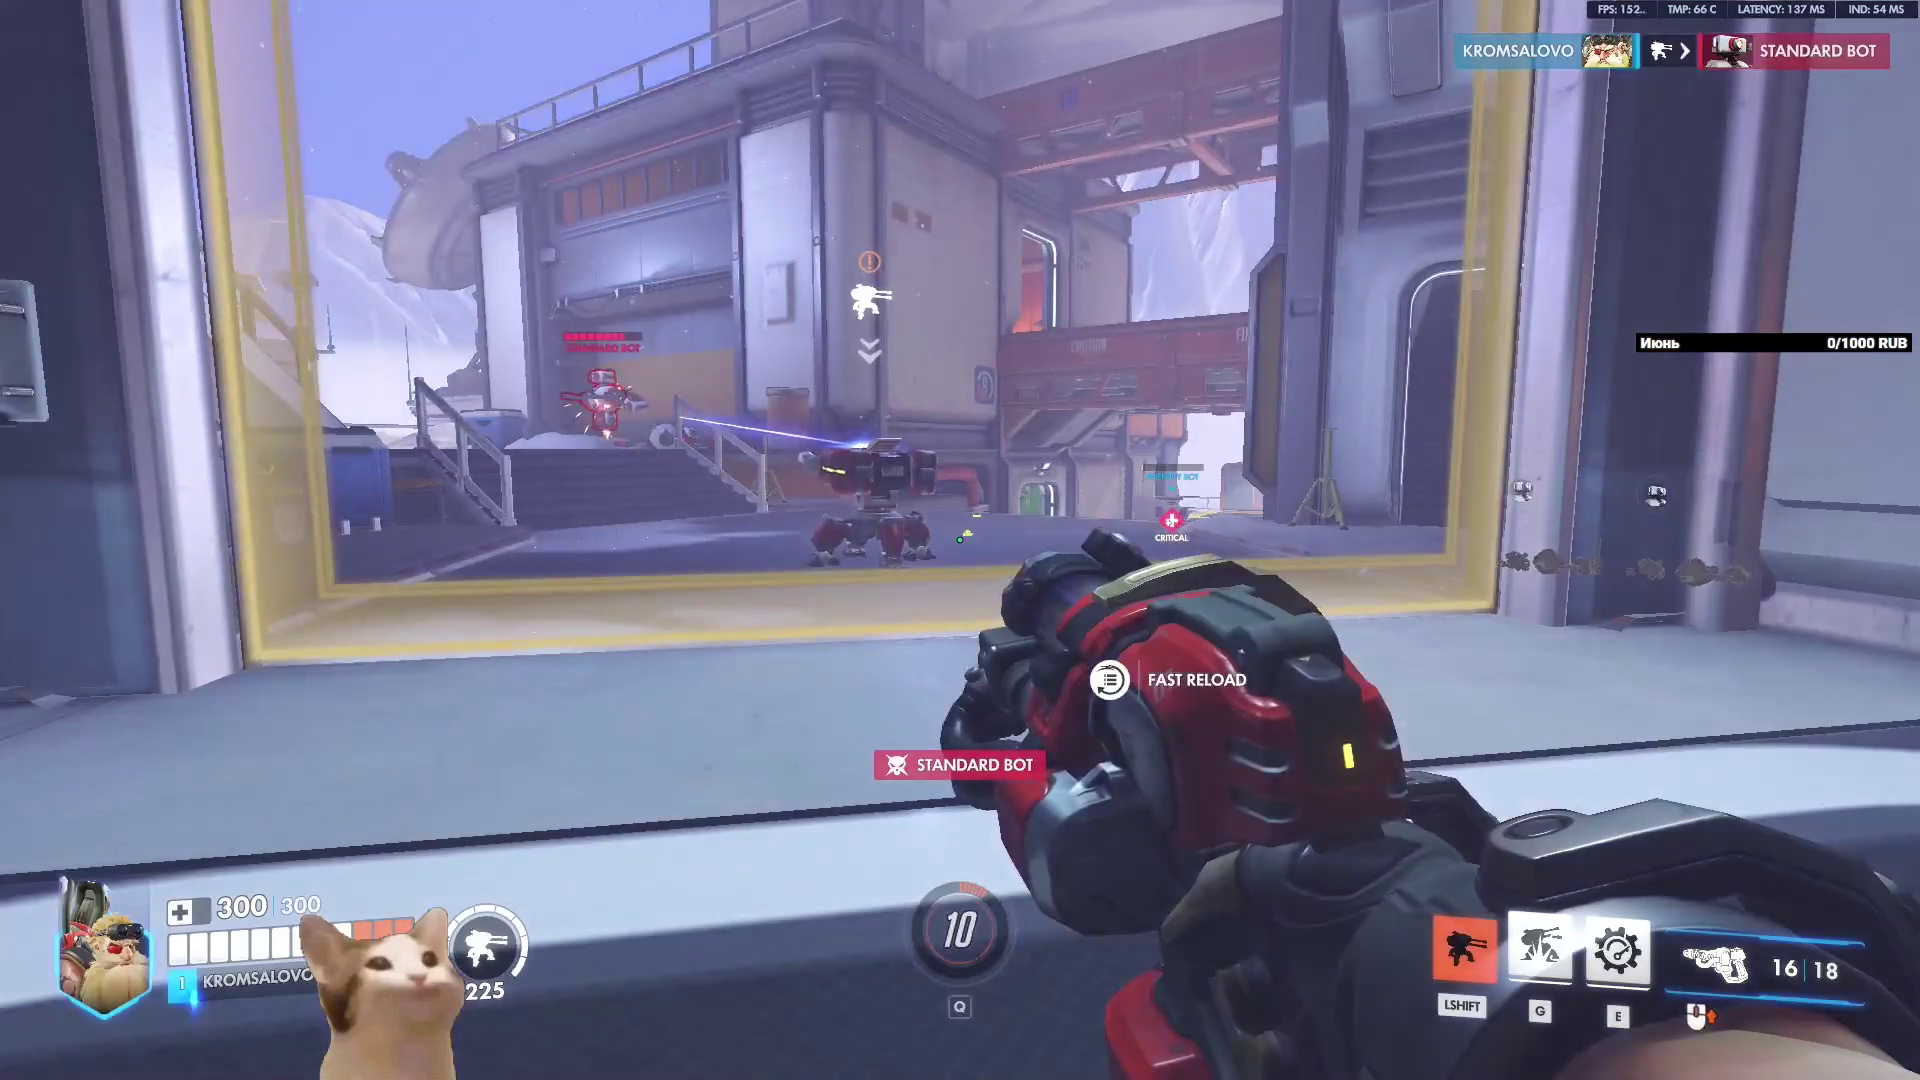
key(h)
click(1075, 778)
key(Escape)
key(h)
click(981, 795)
key(Escape)
Deploy a second turret, then reset it with an Ashe-to-Torbjörn swap.
key(w)
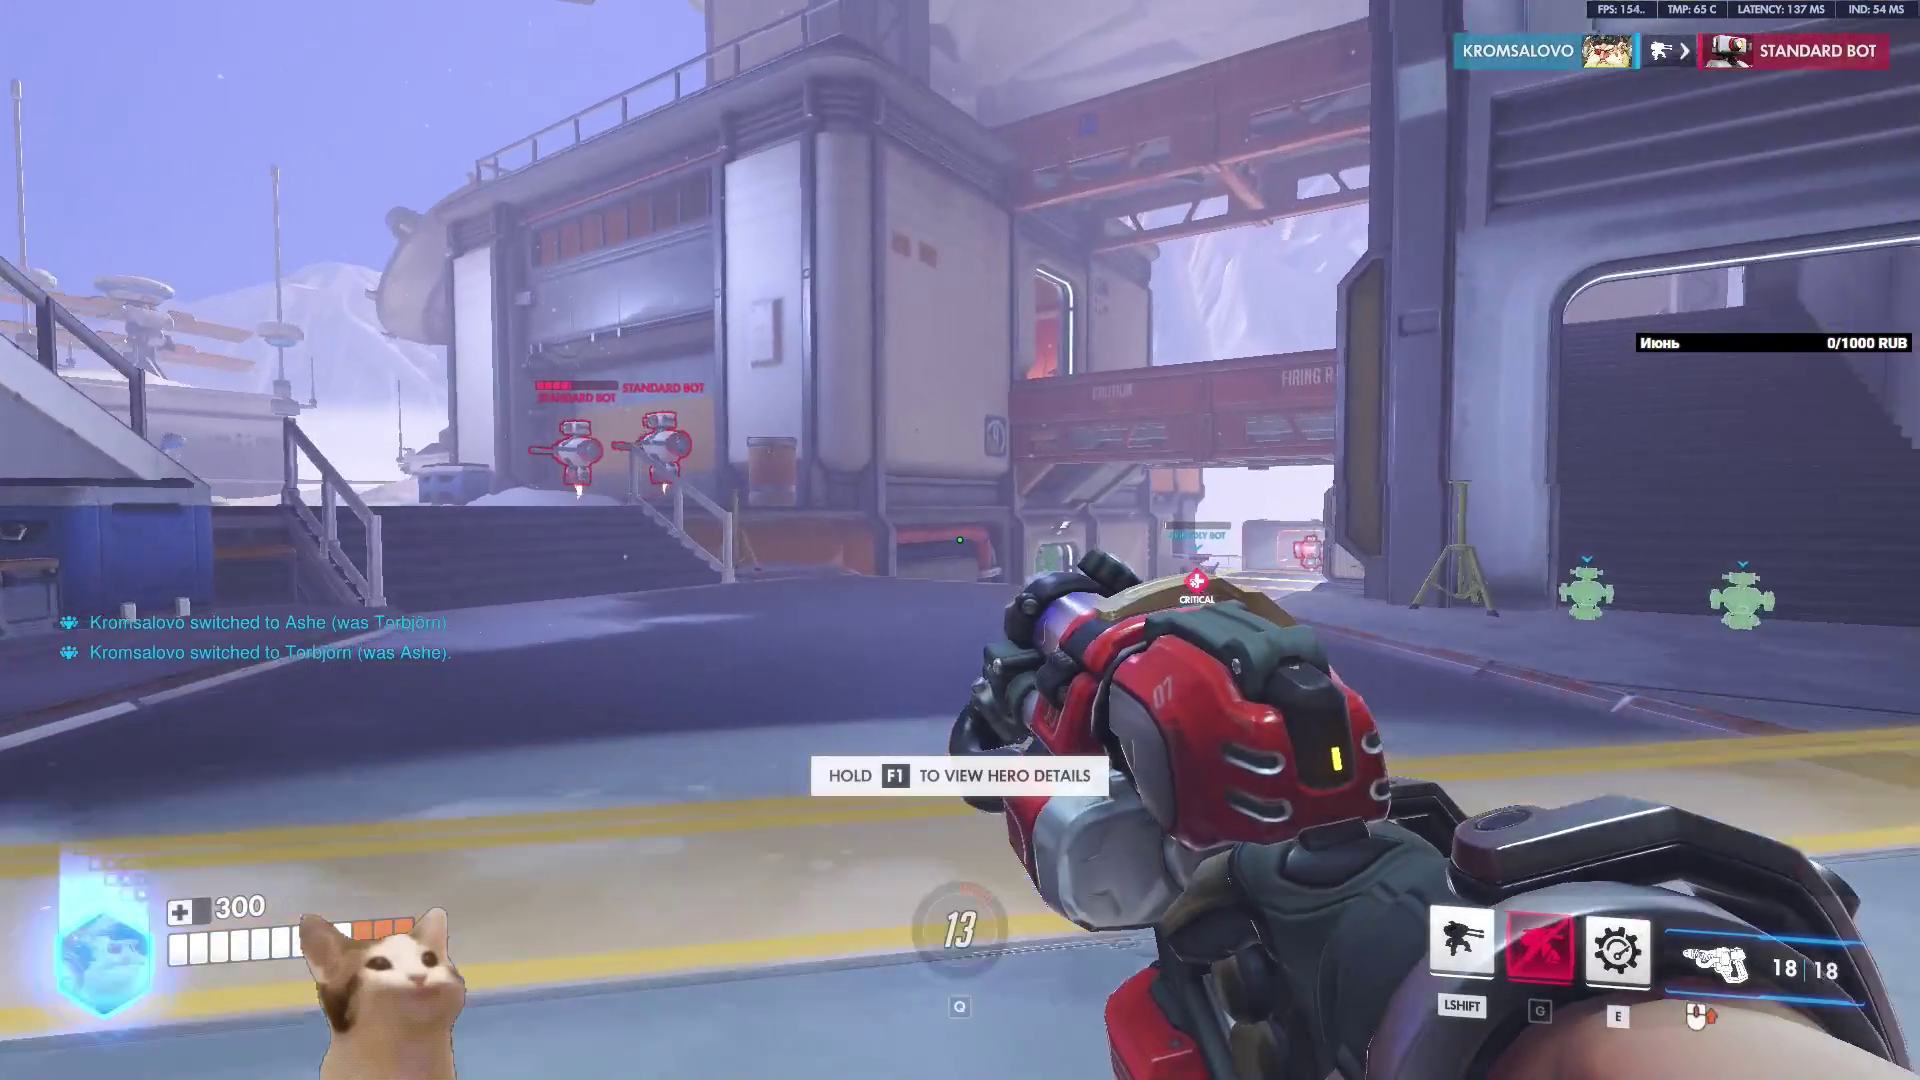
key(shift)
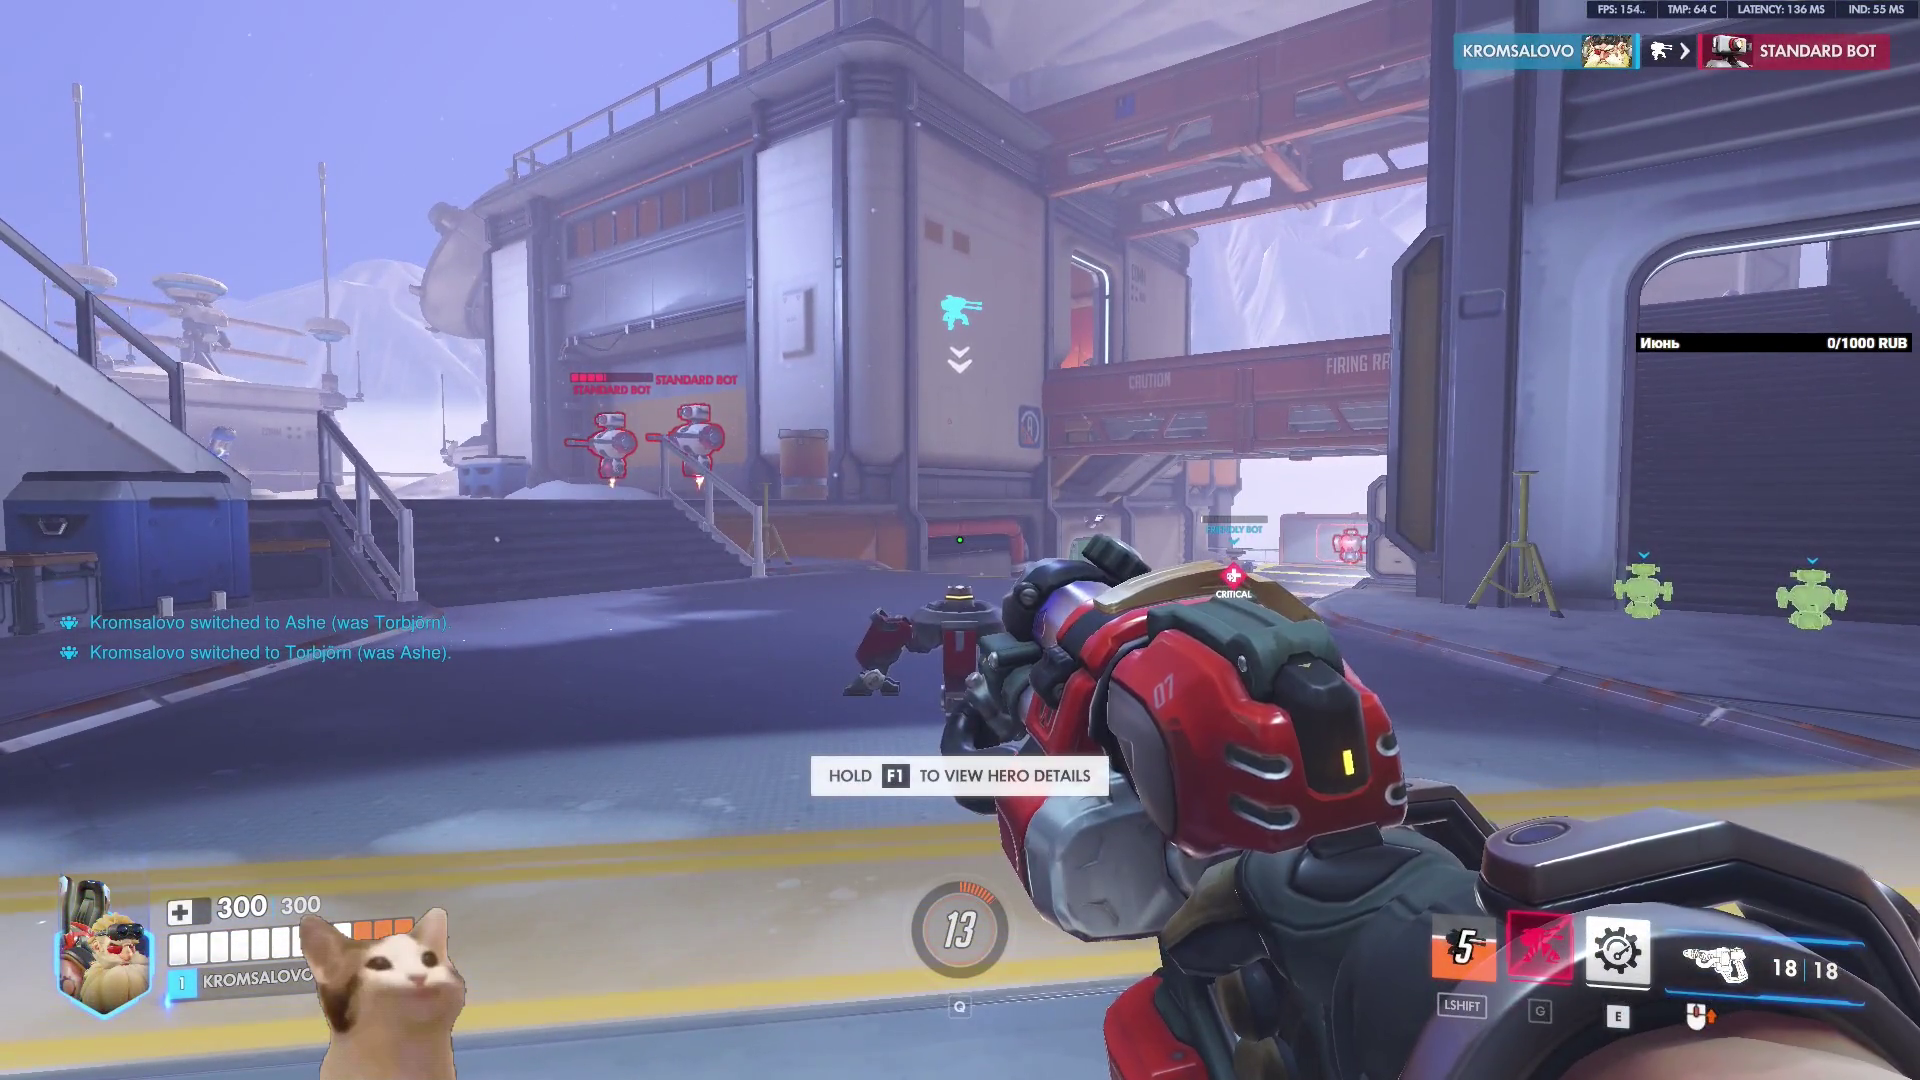
key(s)
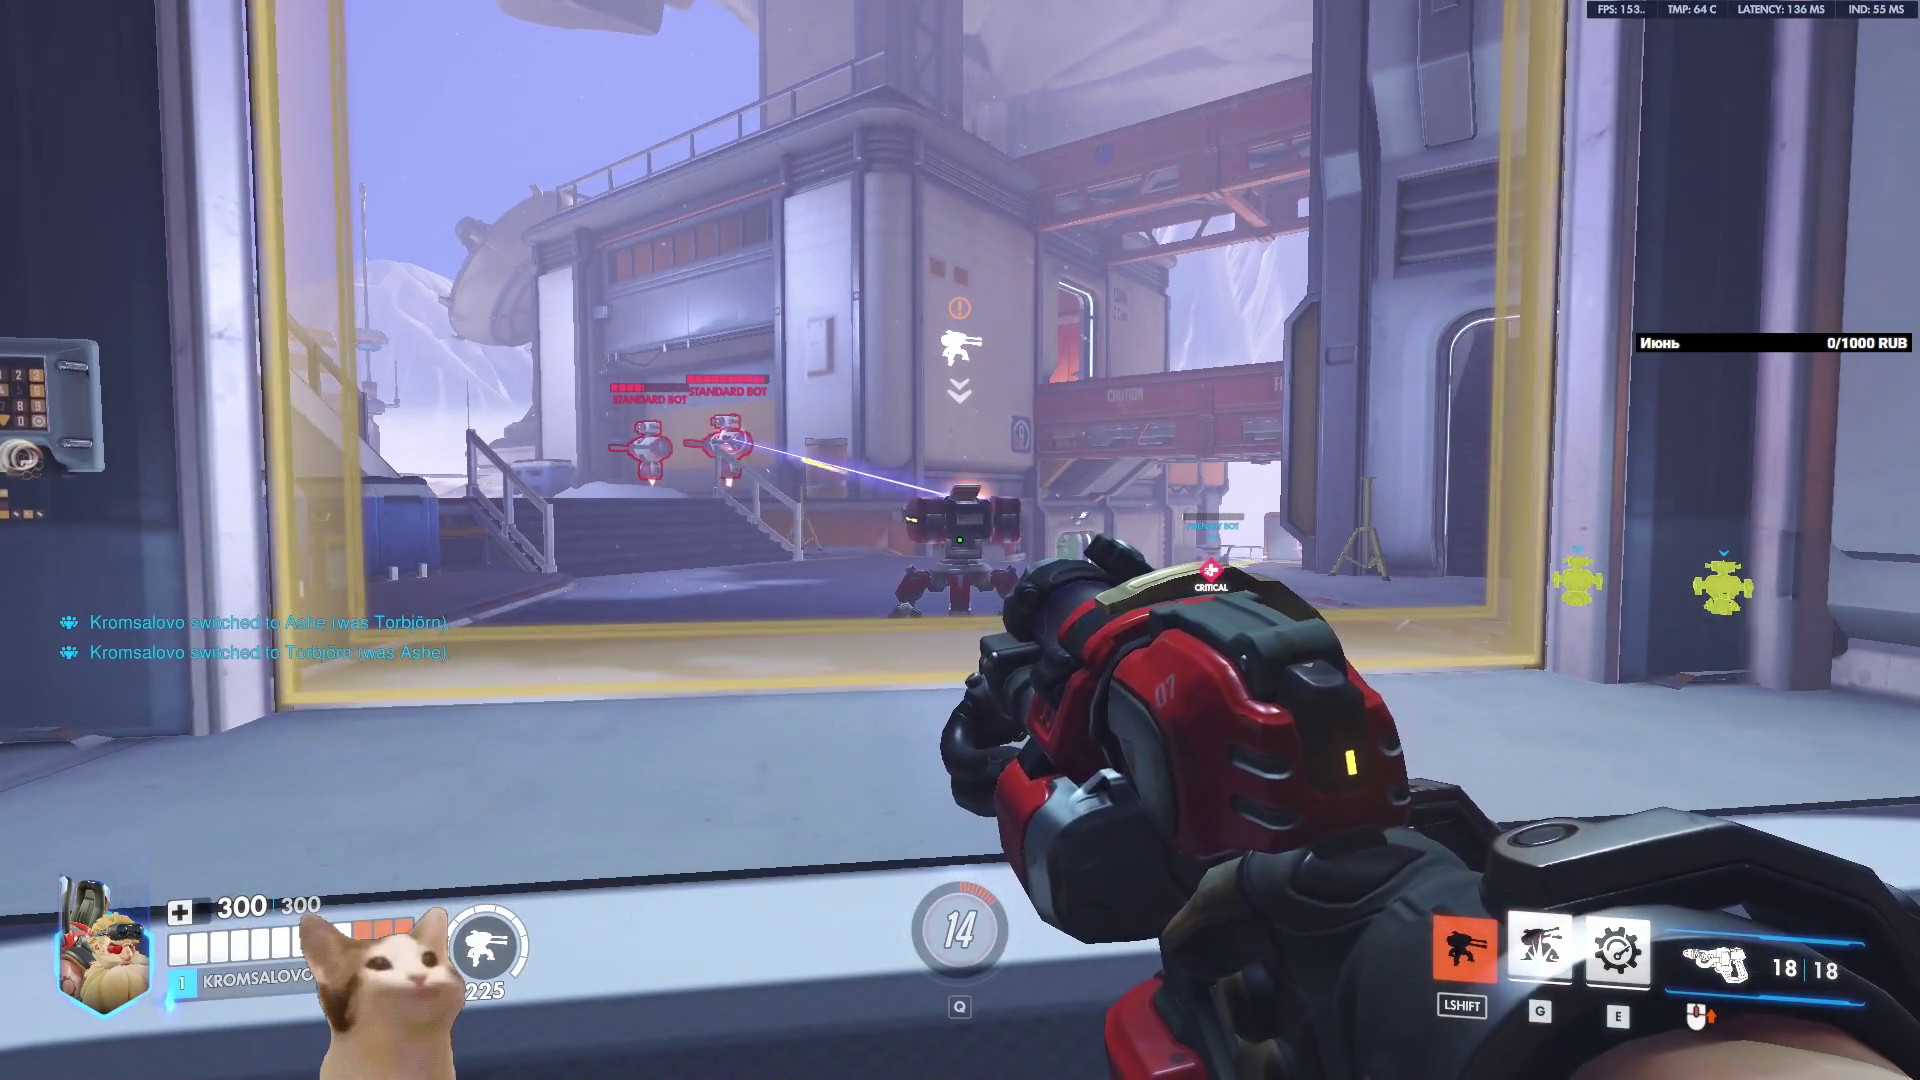
key(h)
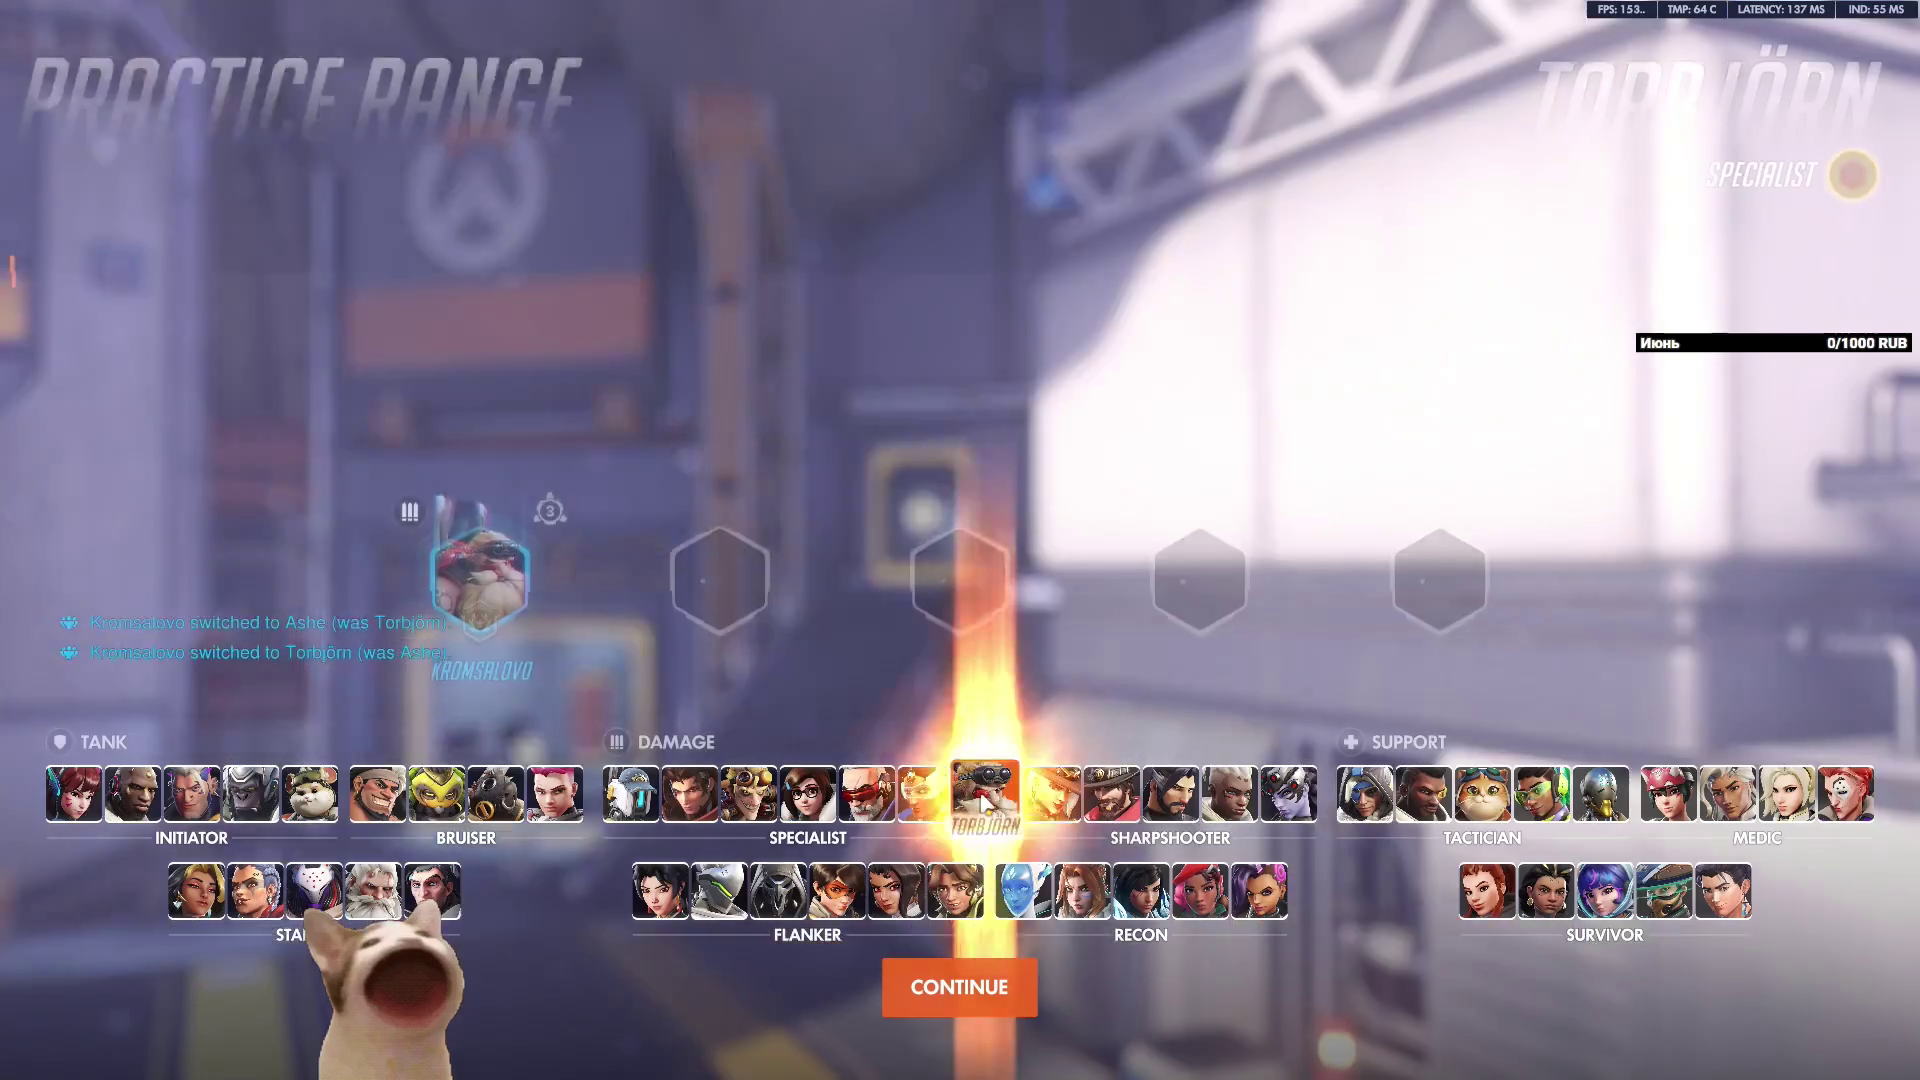
click(1053, 794)
click(984, 795)
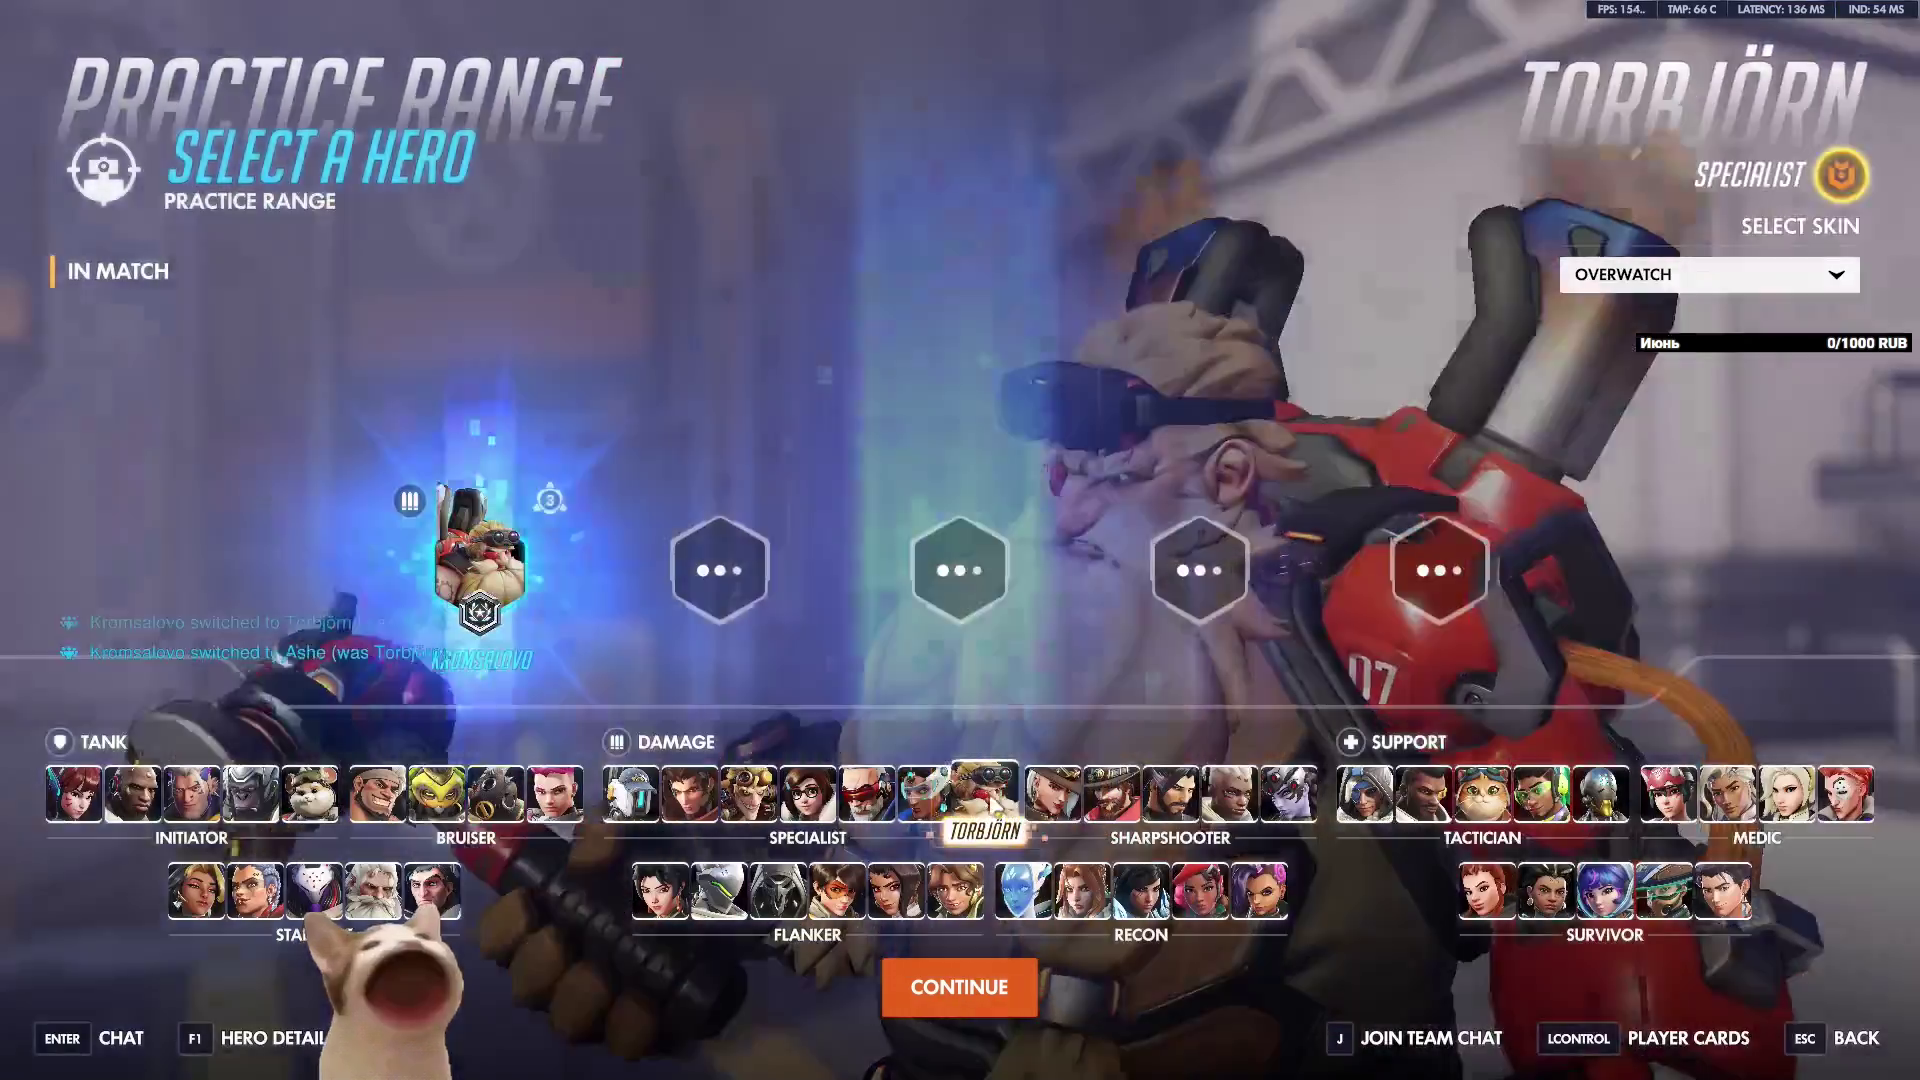
click(959, 987)
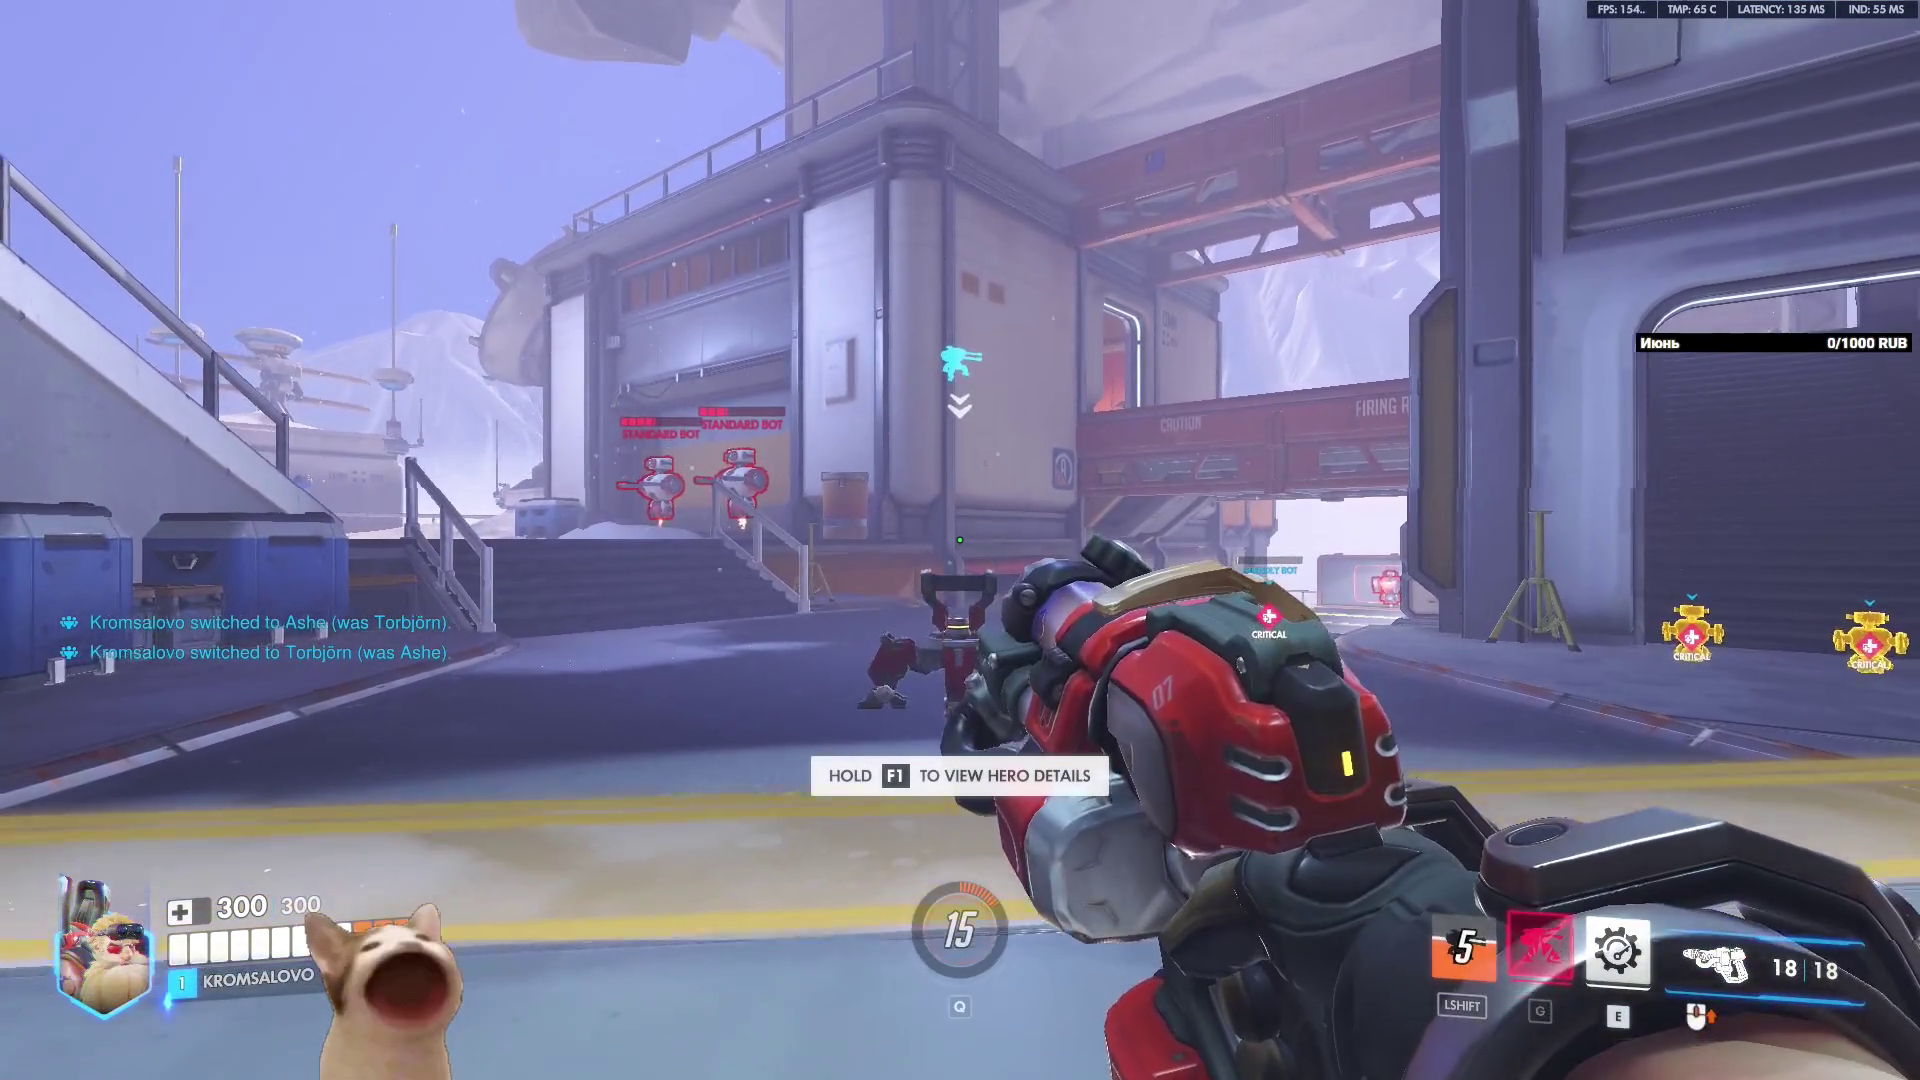
Throw another turret and back away, swapping to Ashe and back to Torbjörn twice.
key(s)
key(w)
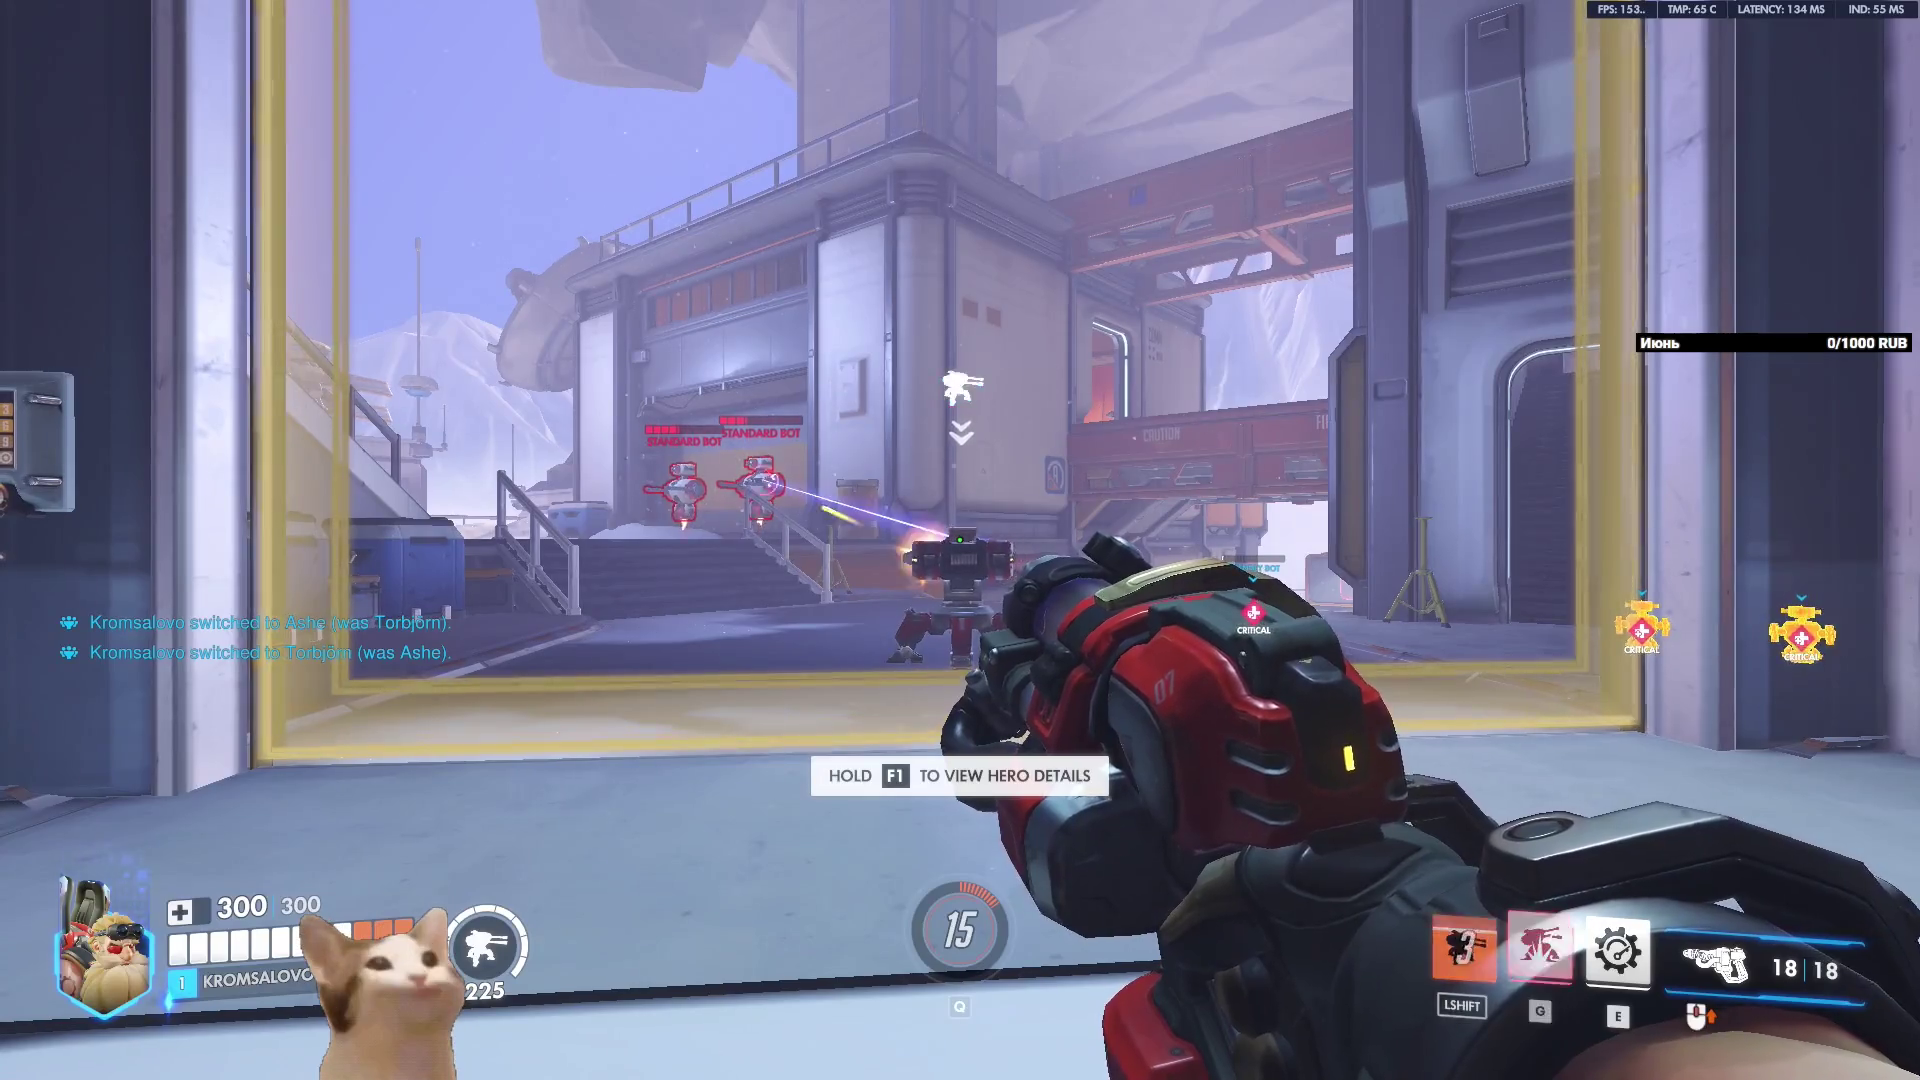
key(h)
click(1050, 793)
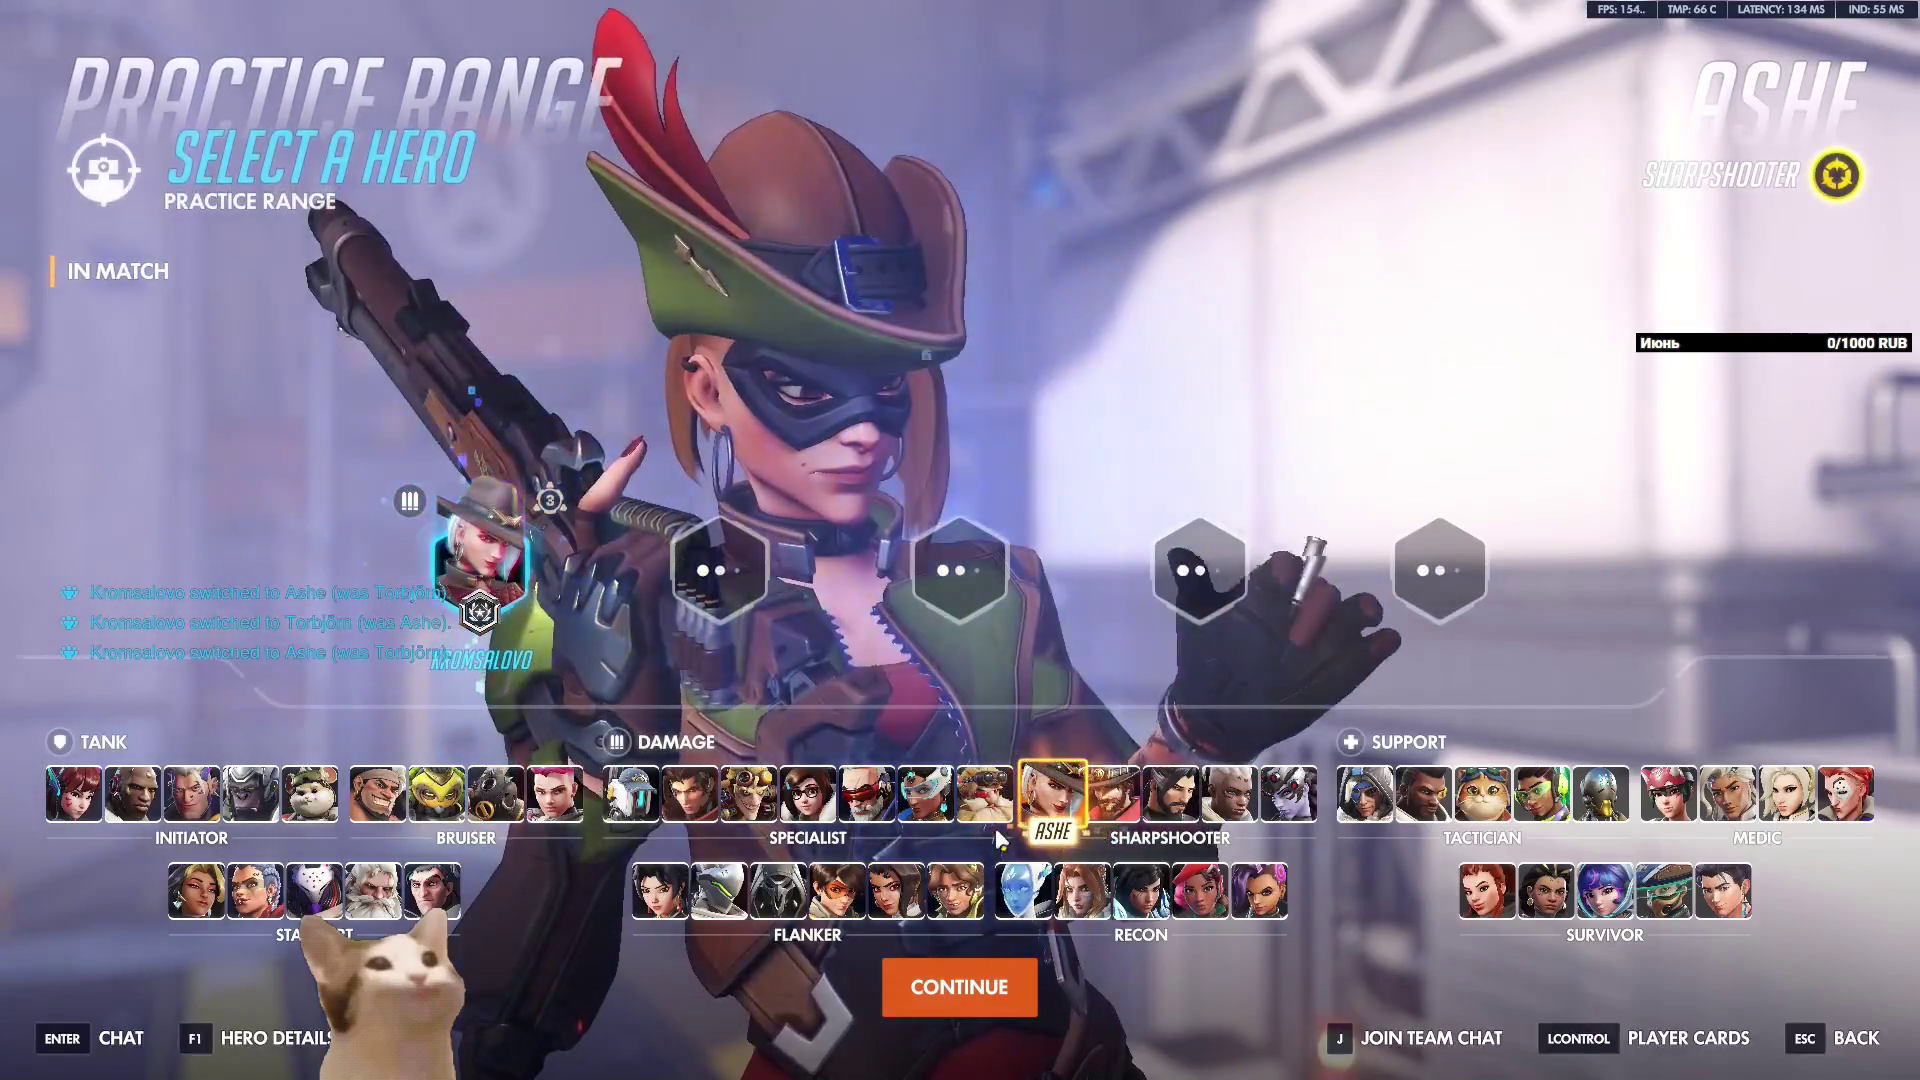
click(985, 794)
key(Escape)
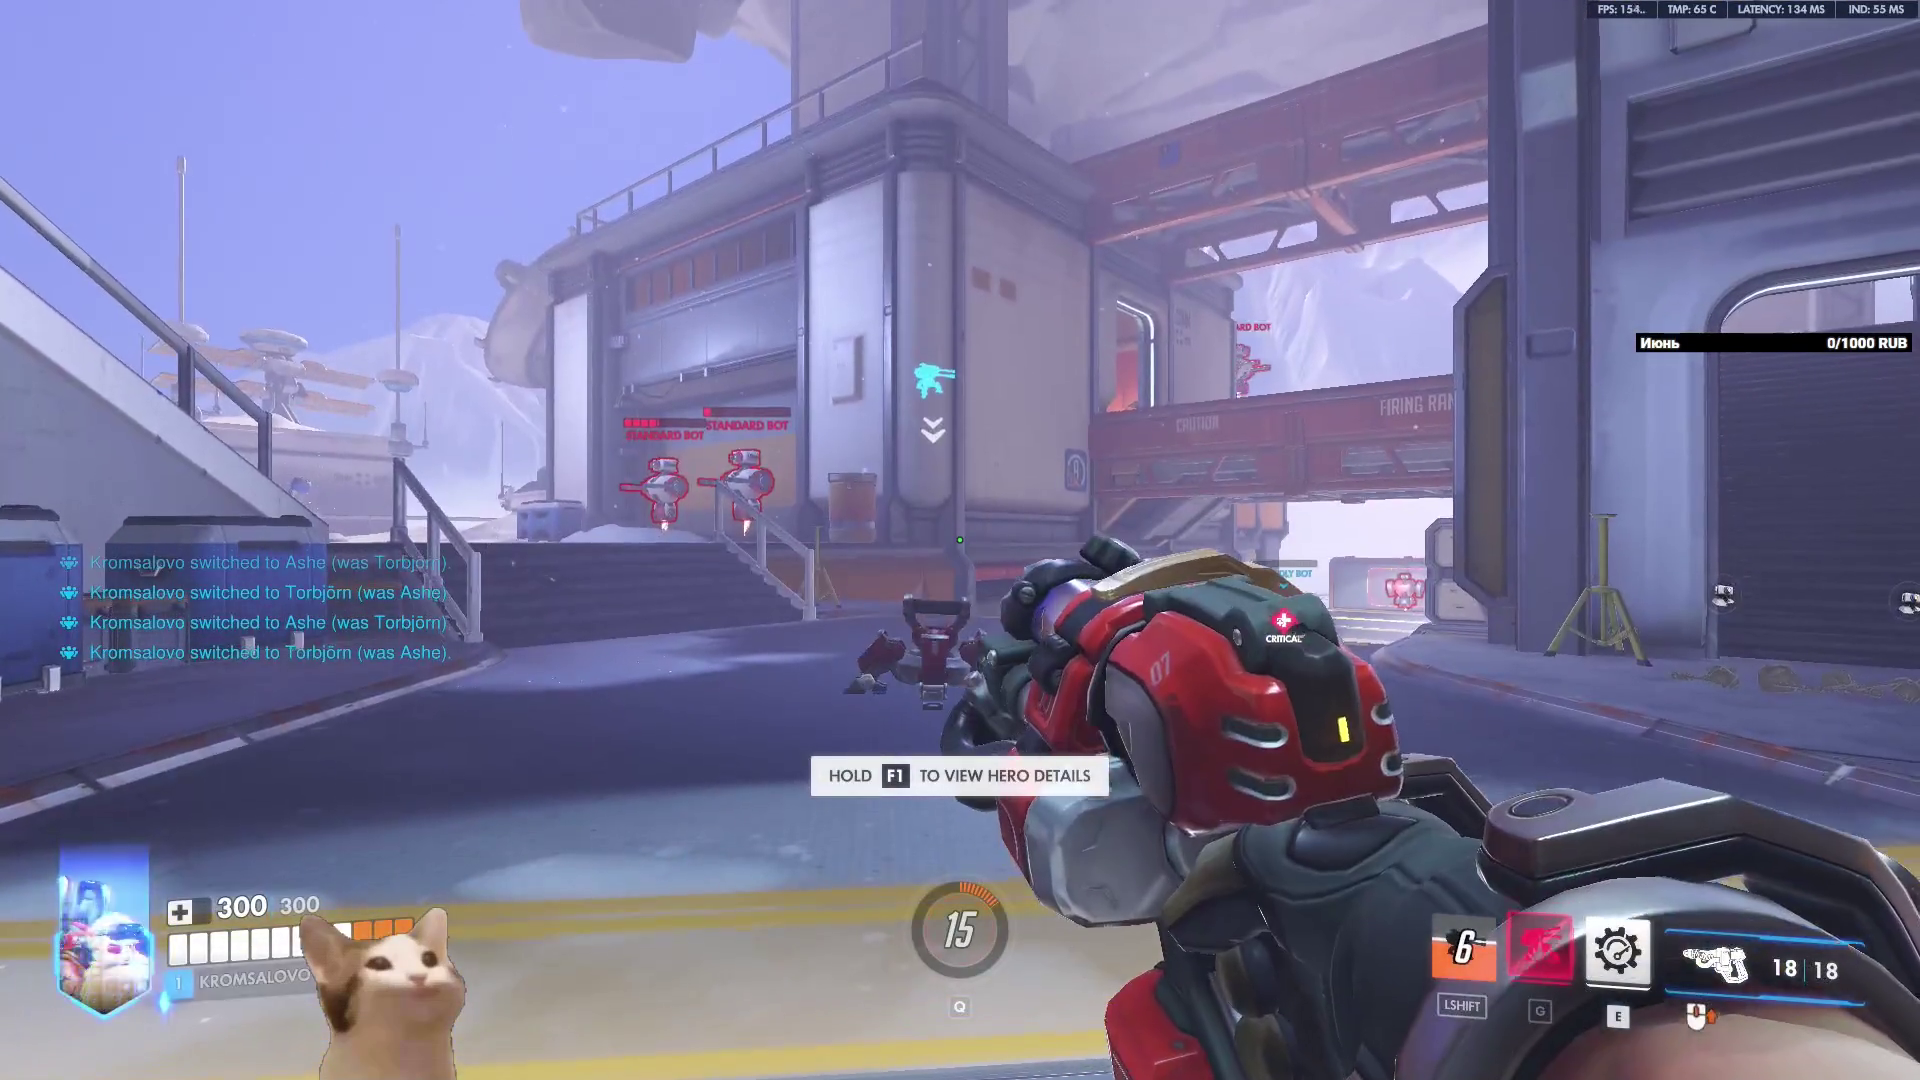
key(s)
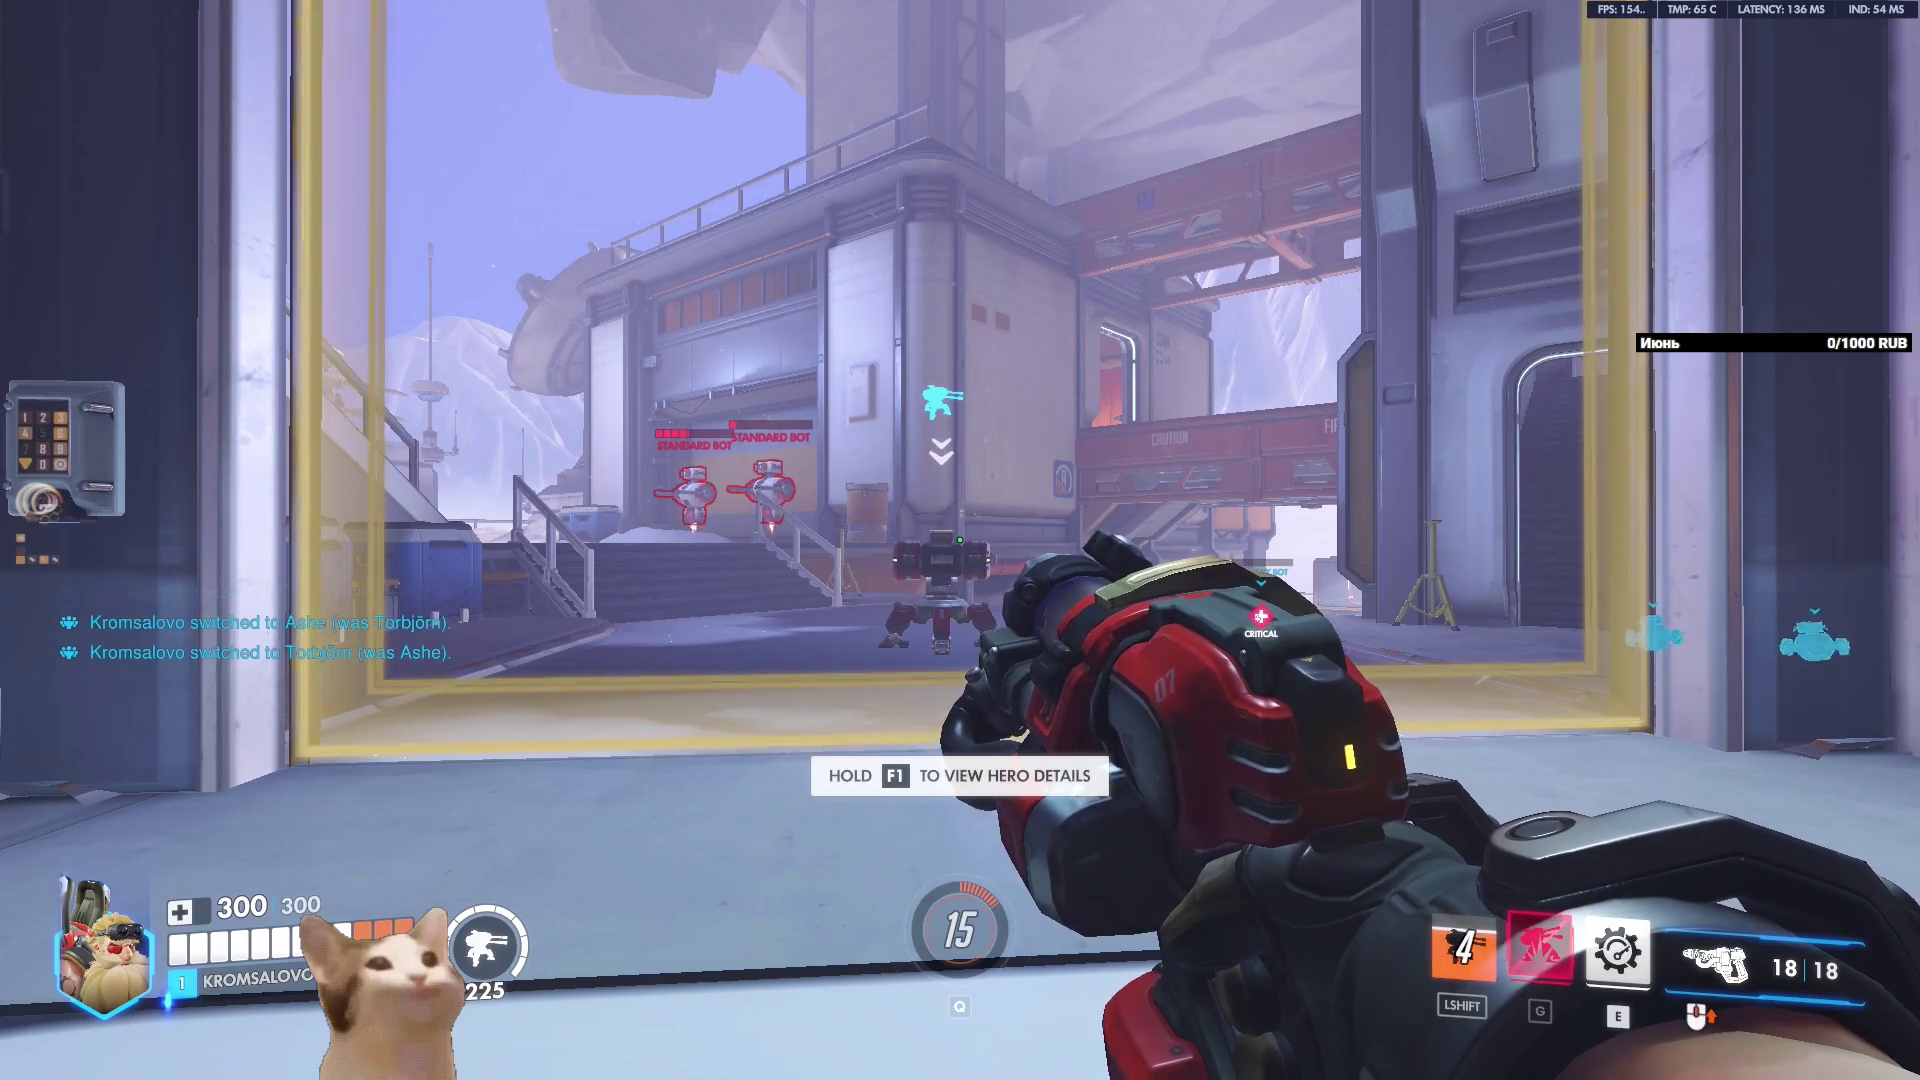
key(h)
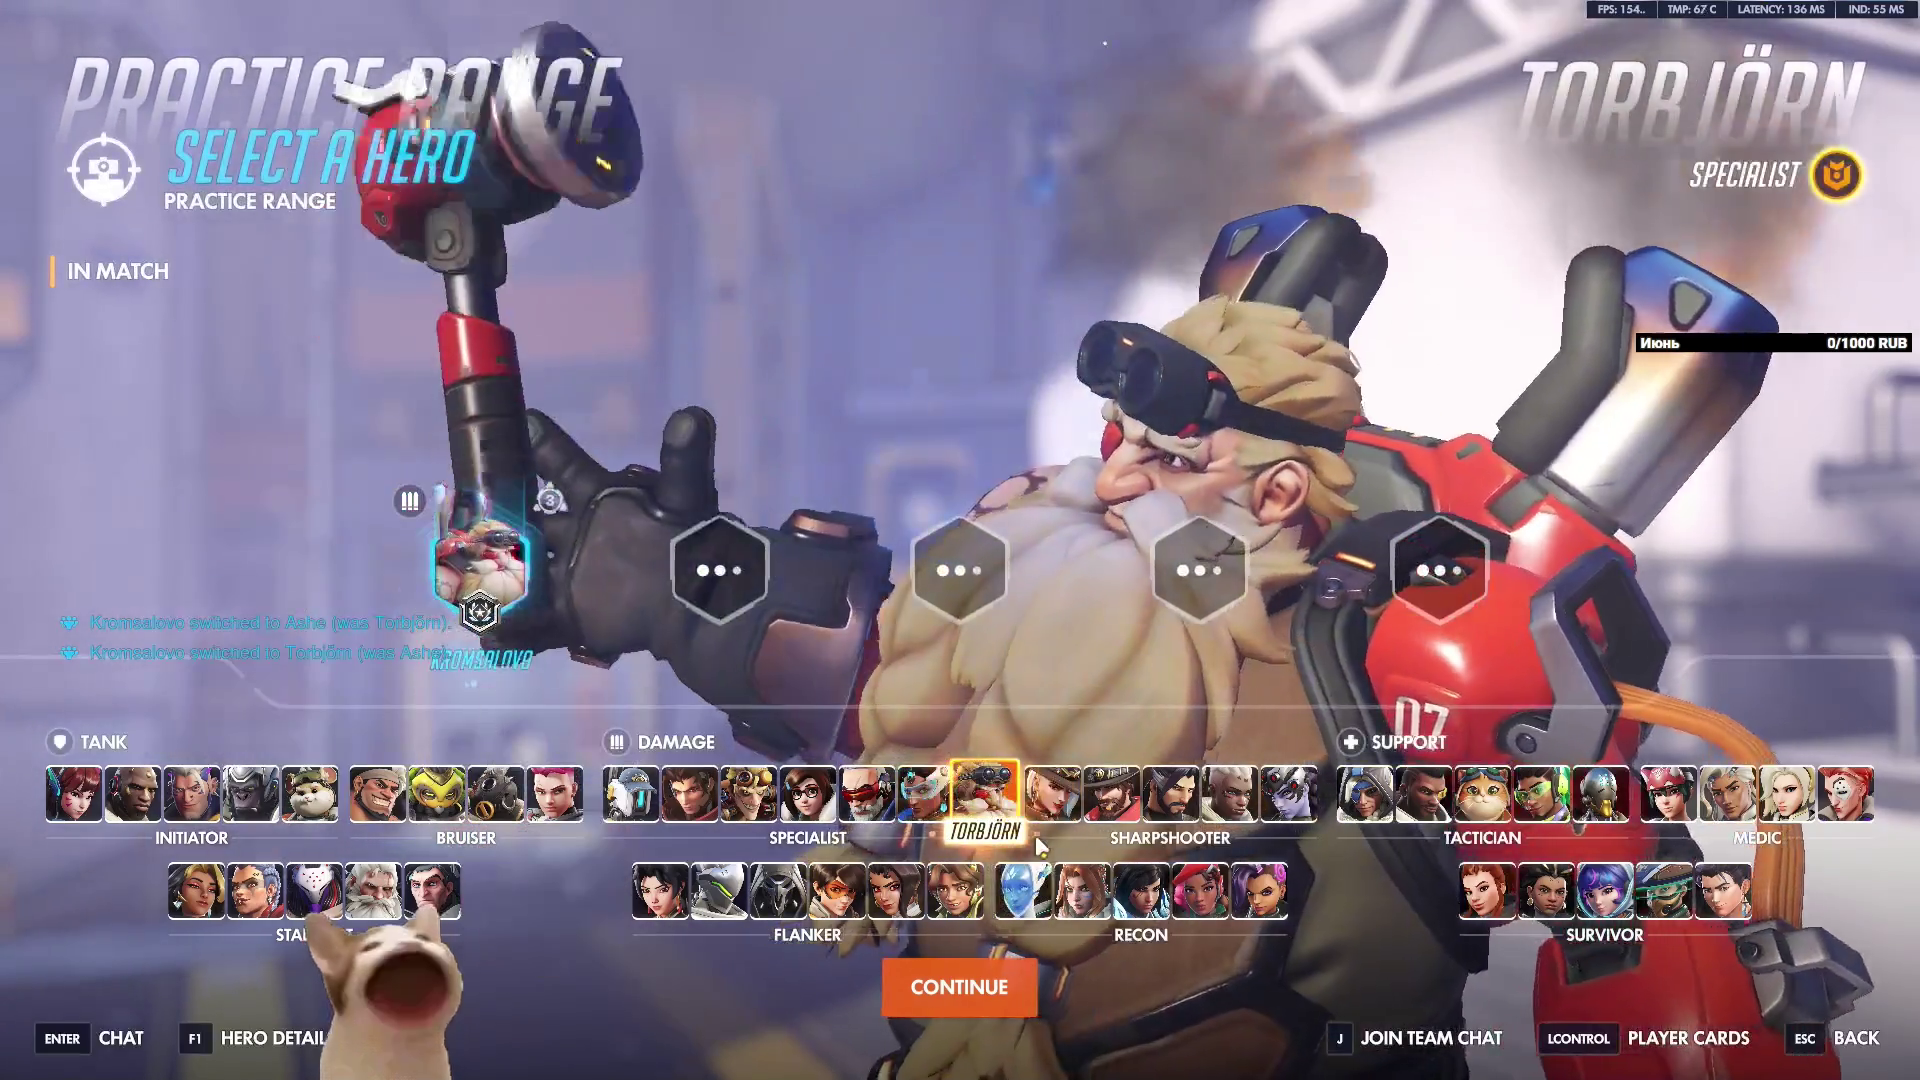
click(1050, 793)
click(985, 794)
key(Escape)
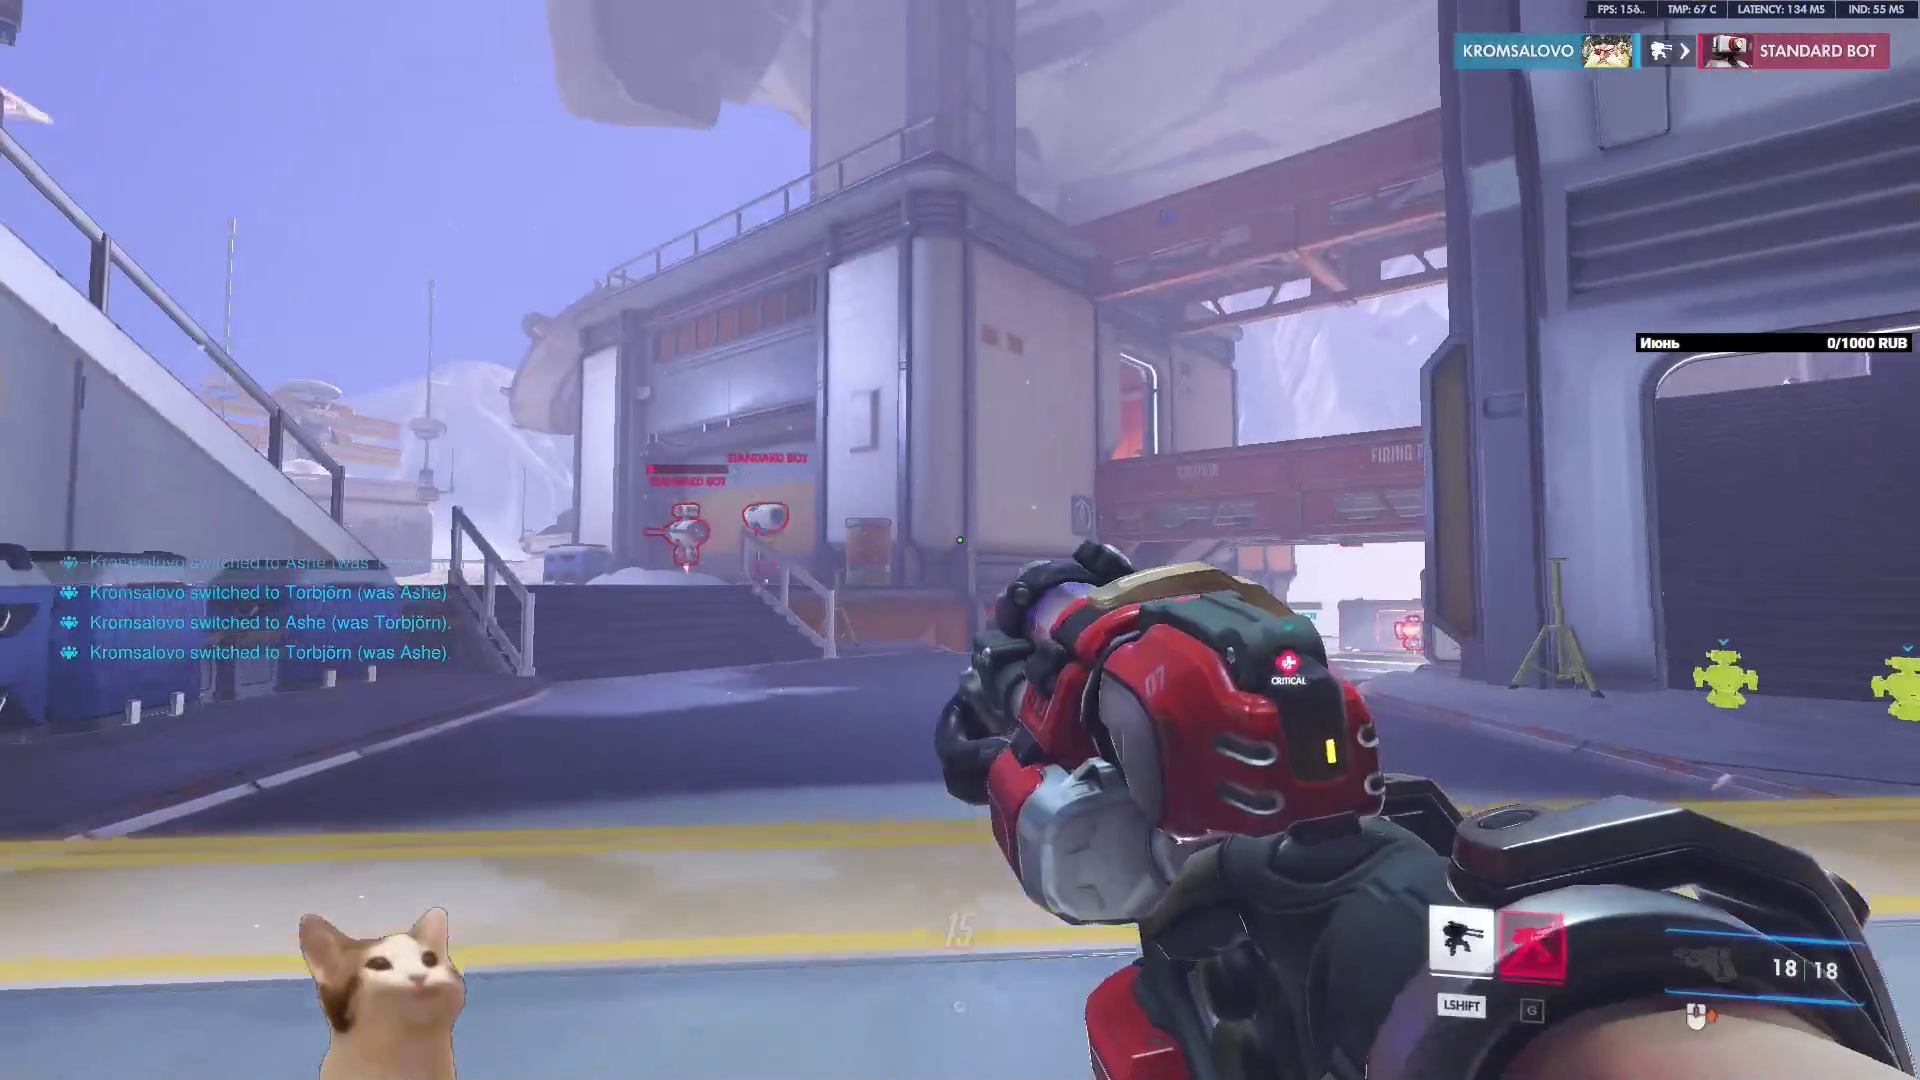
Walk toward the turret and swap to Ashe and back to Torbjörn once more.
key(w)
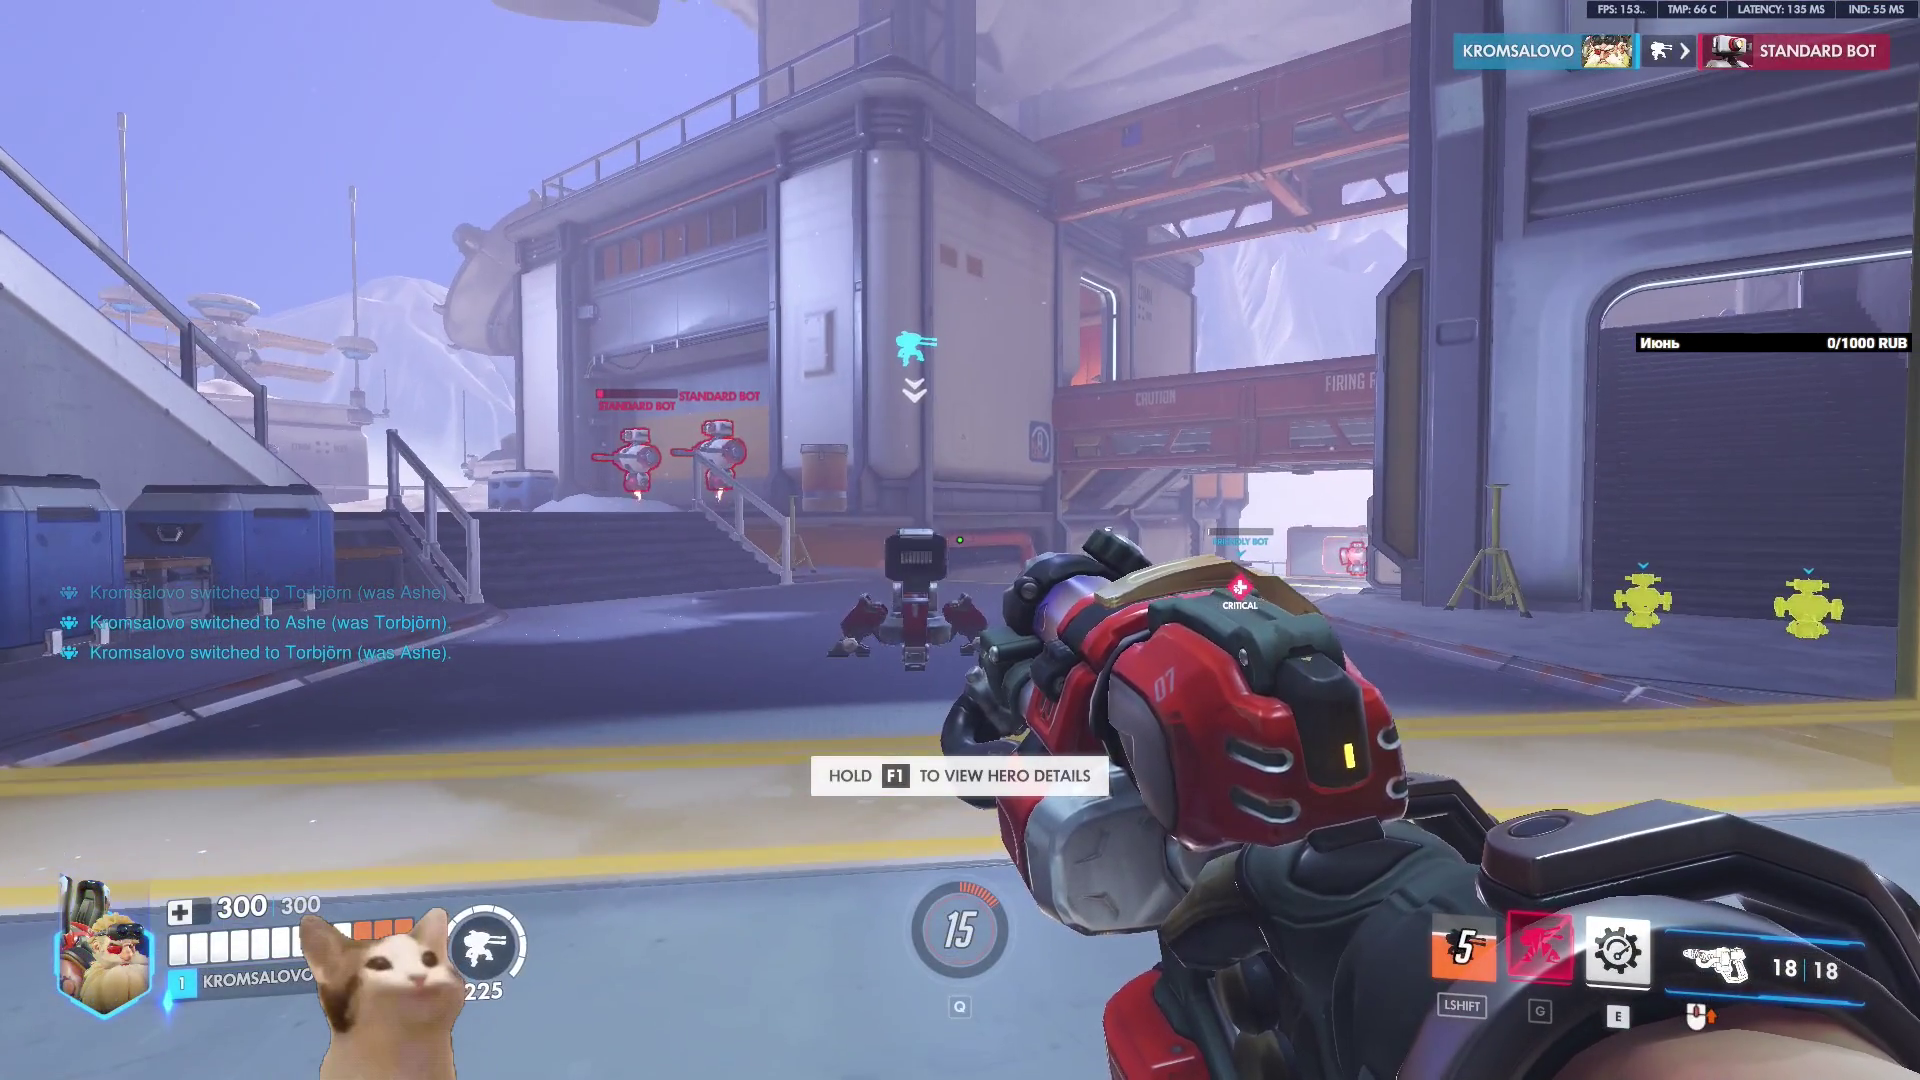
key(h)
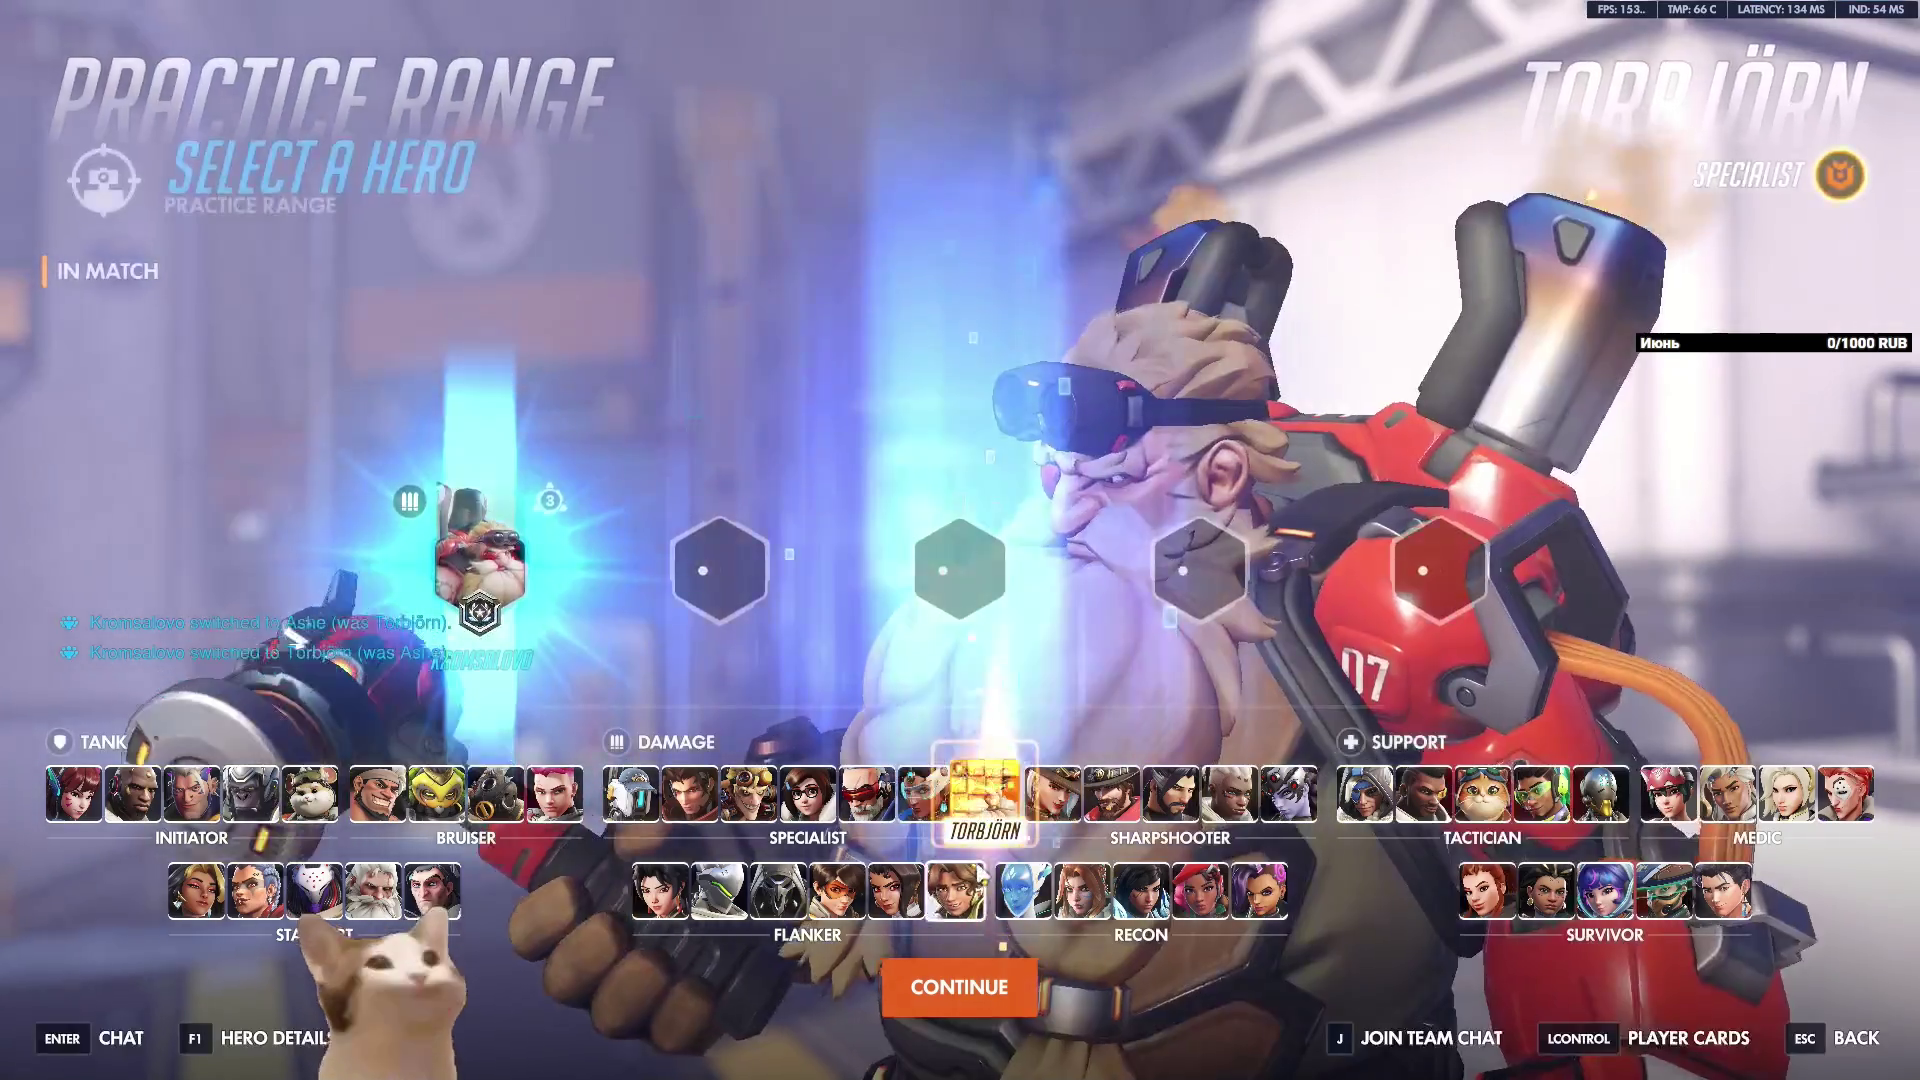
click(1052, 795)
key(Escape)
key(h)
click(985, 794)
key(Escape)
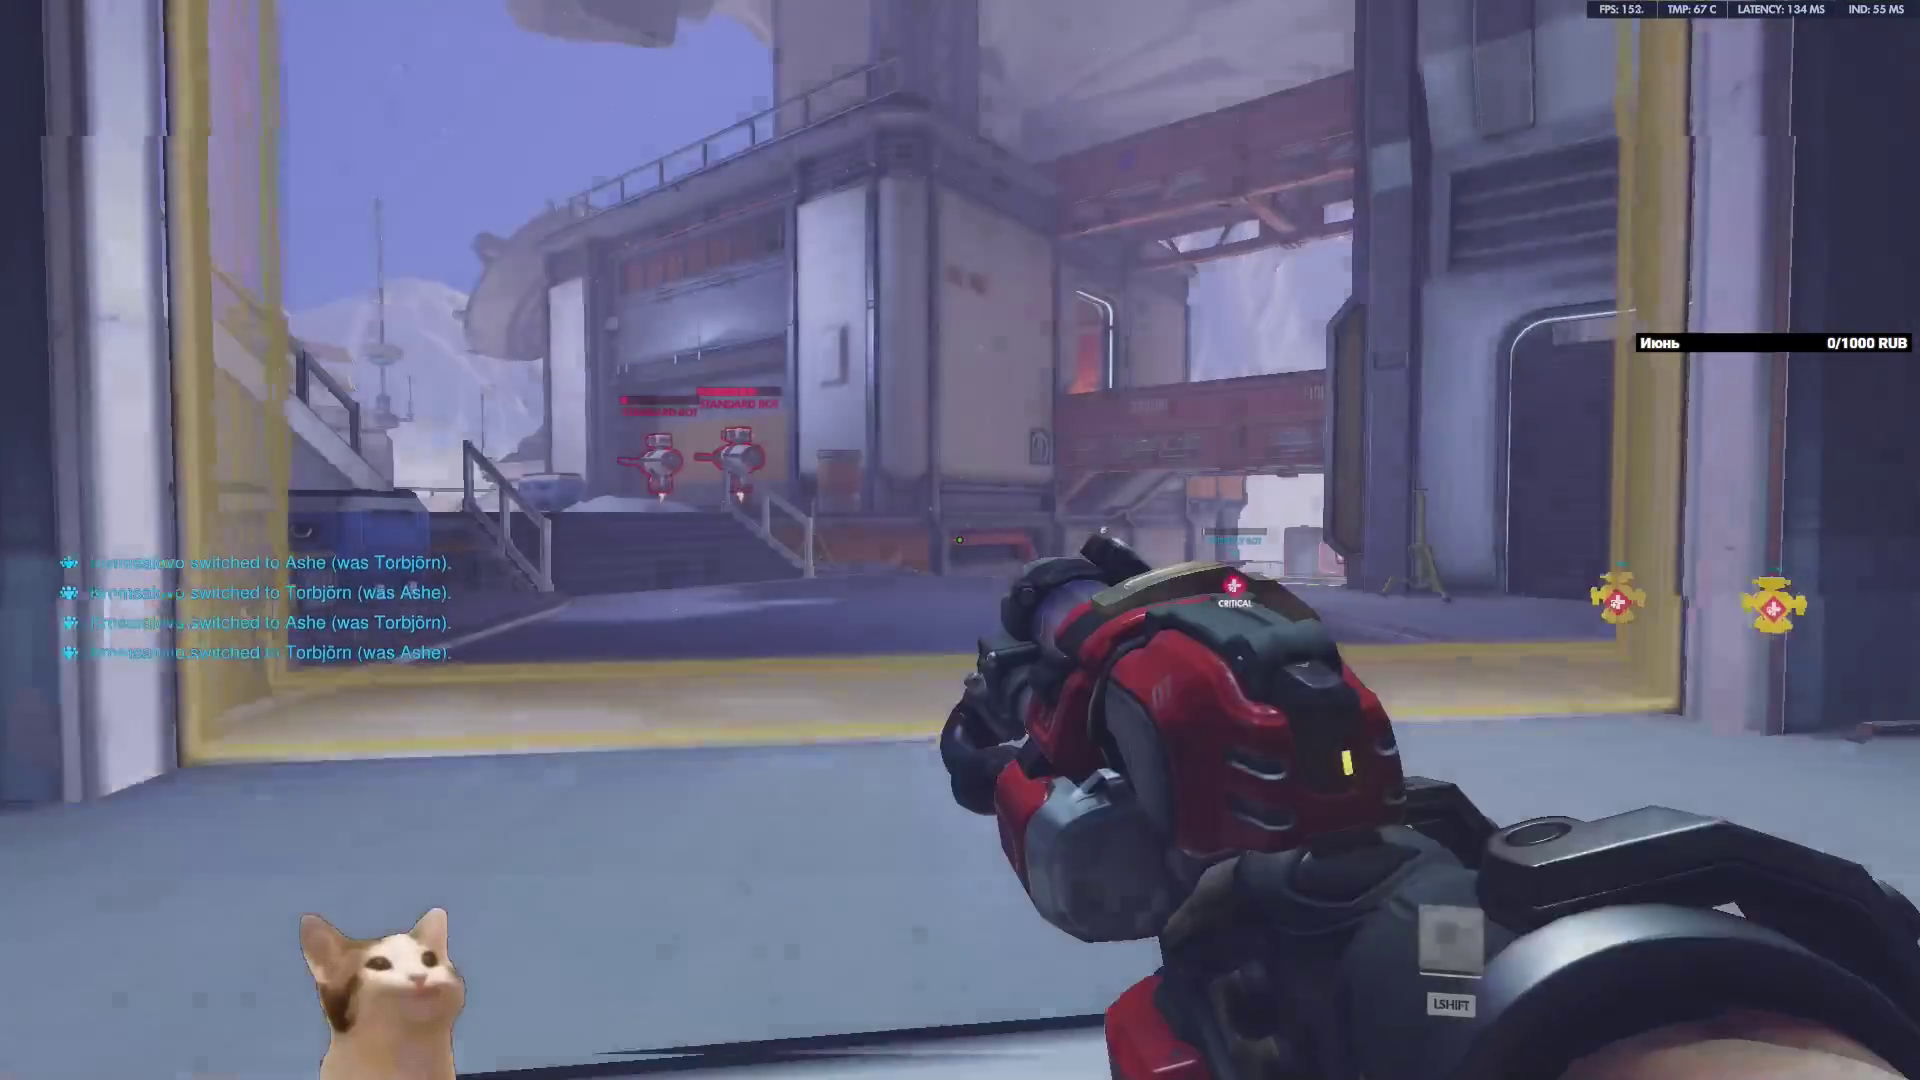
Throw a fresh turret, then swap to Symmetra and back to Torbjörn.
key(shift)
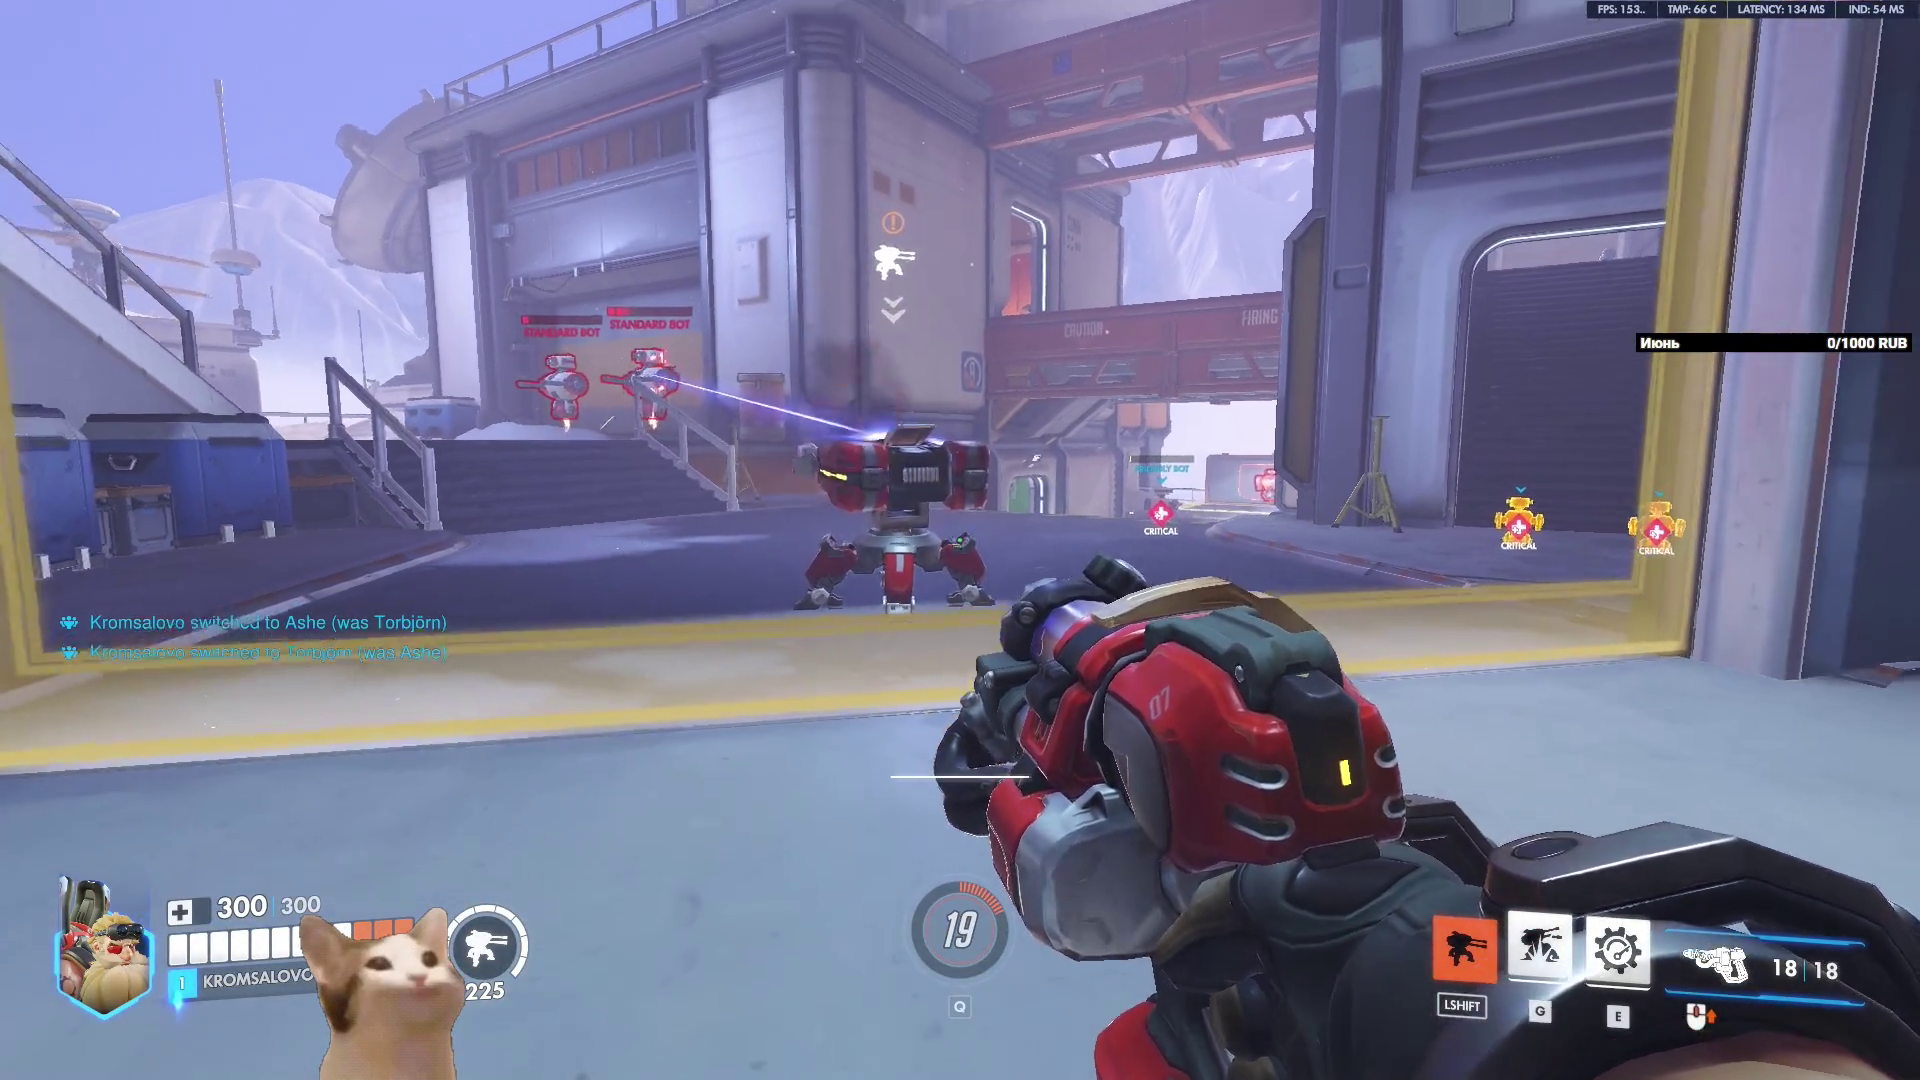
key(h)
click(935, 795)
key(Escape)
key(h)
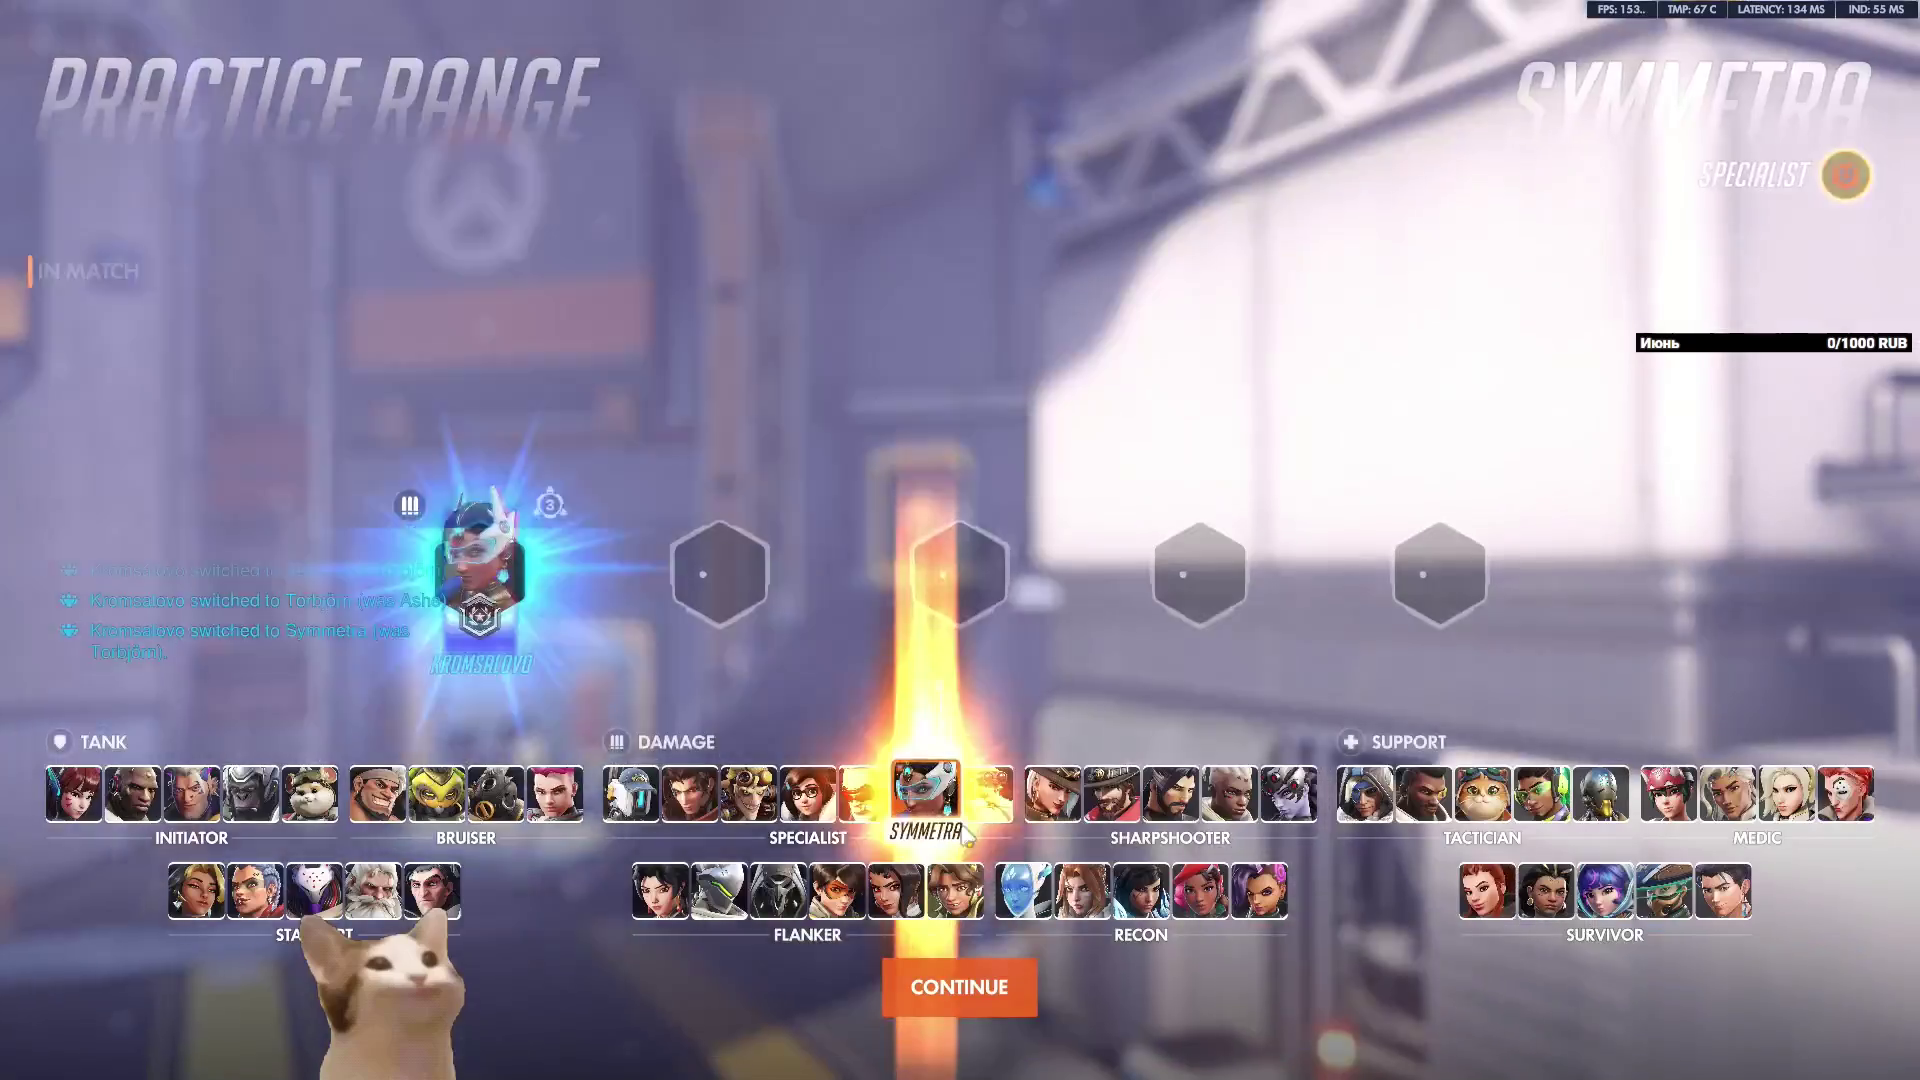
click(985, 794)
key(Escape)
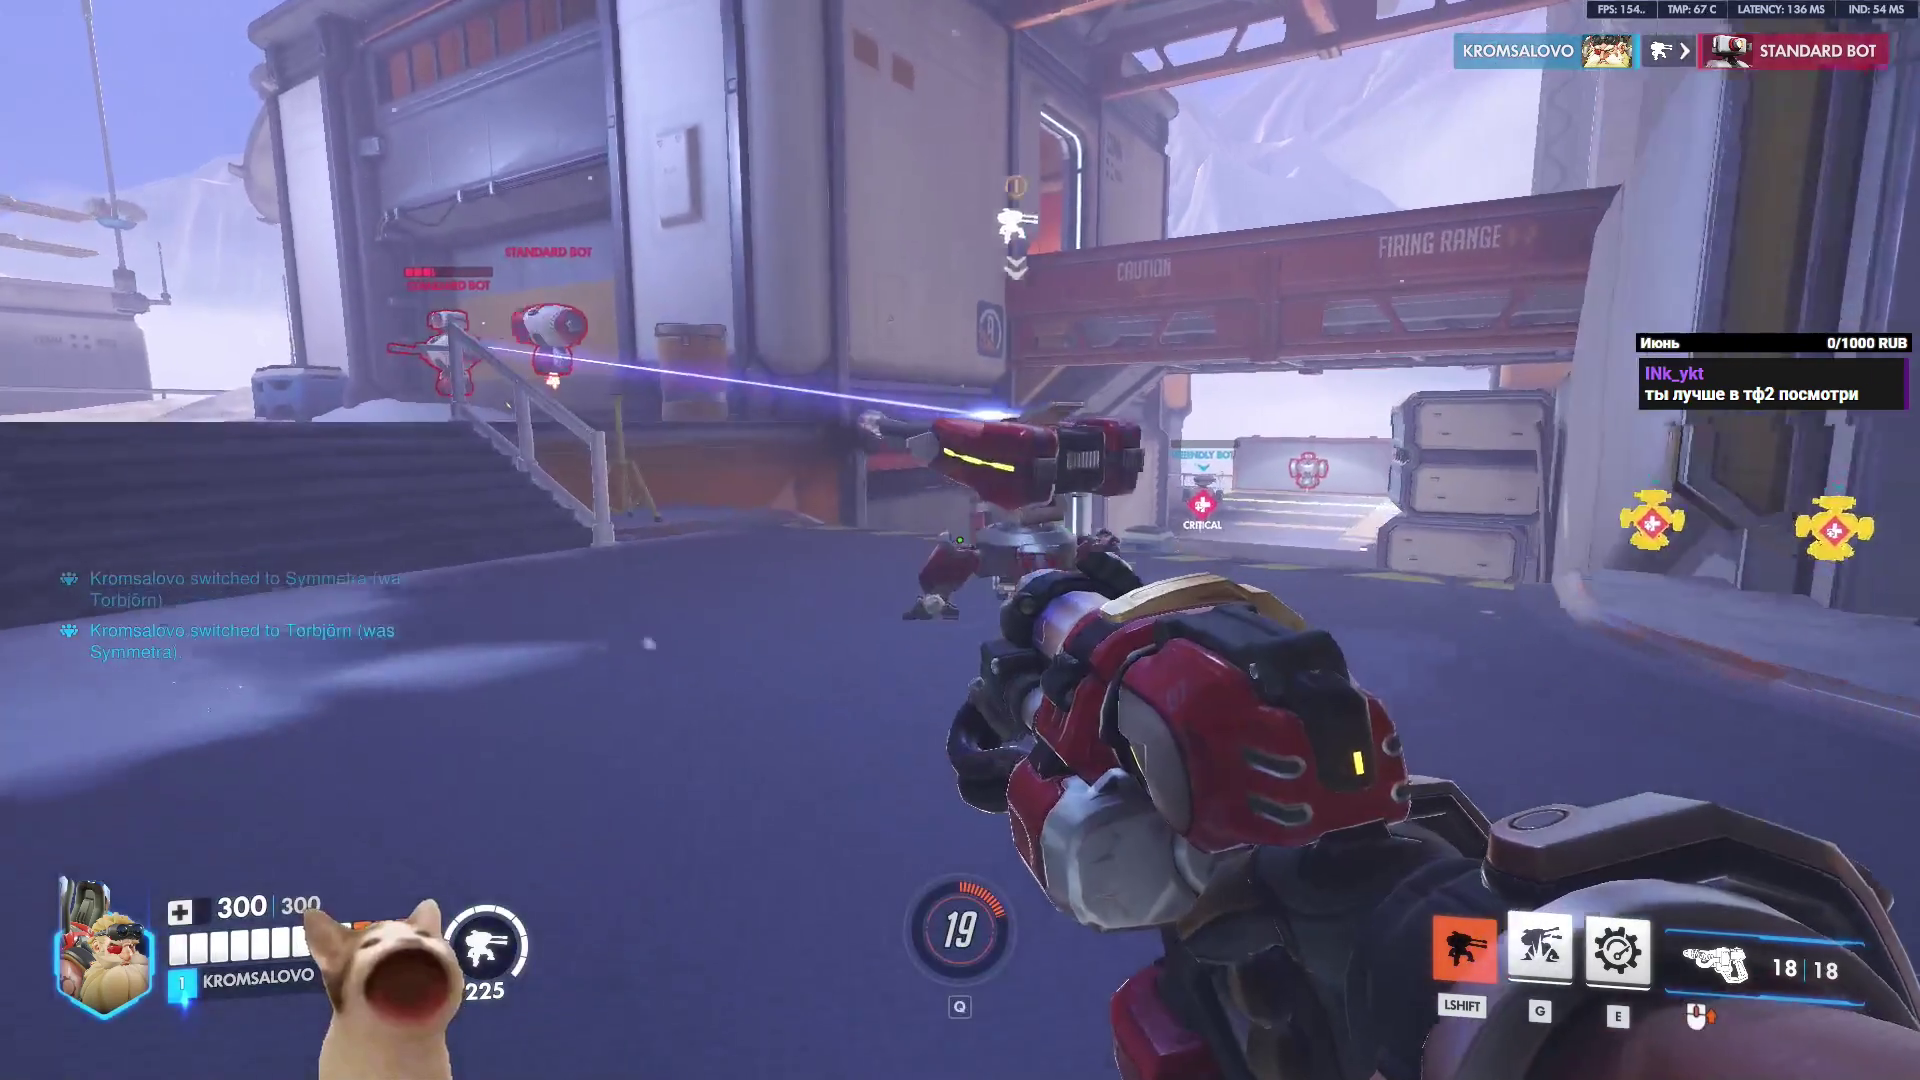
Fire at the bots, respawn via a Symmetra-to-Torbjörn swap, and walk out toward the Firing Range bridge.
click(959, 540)
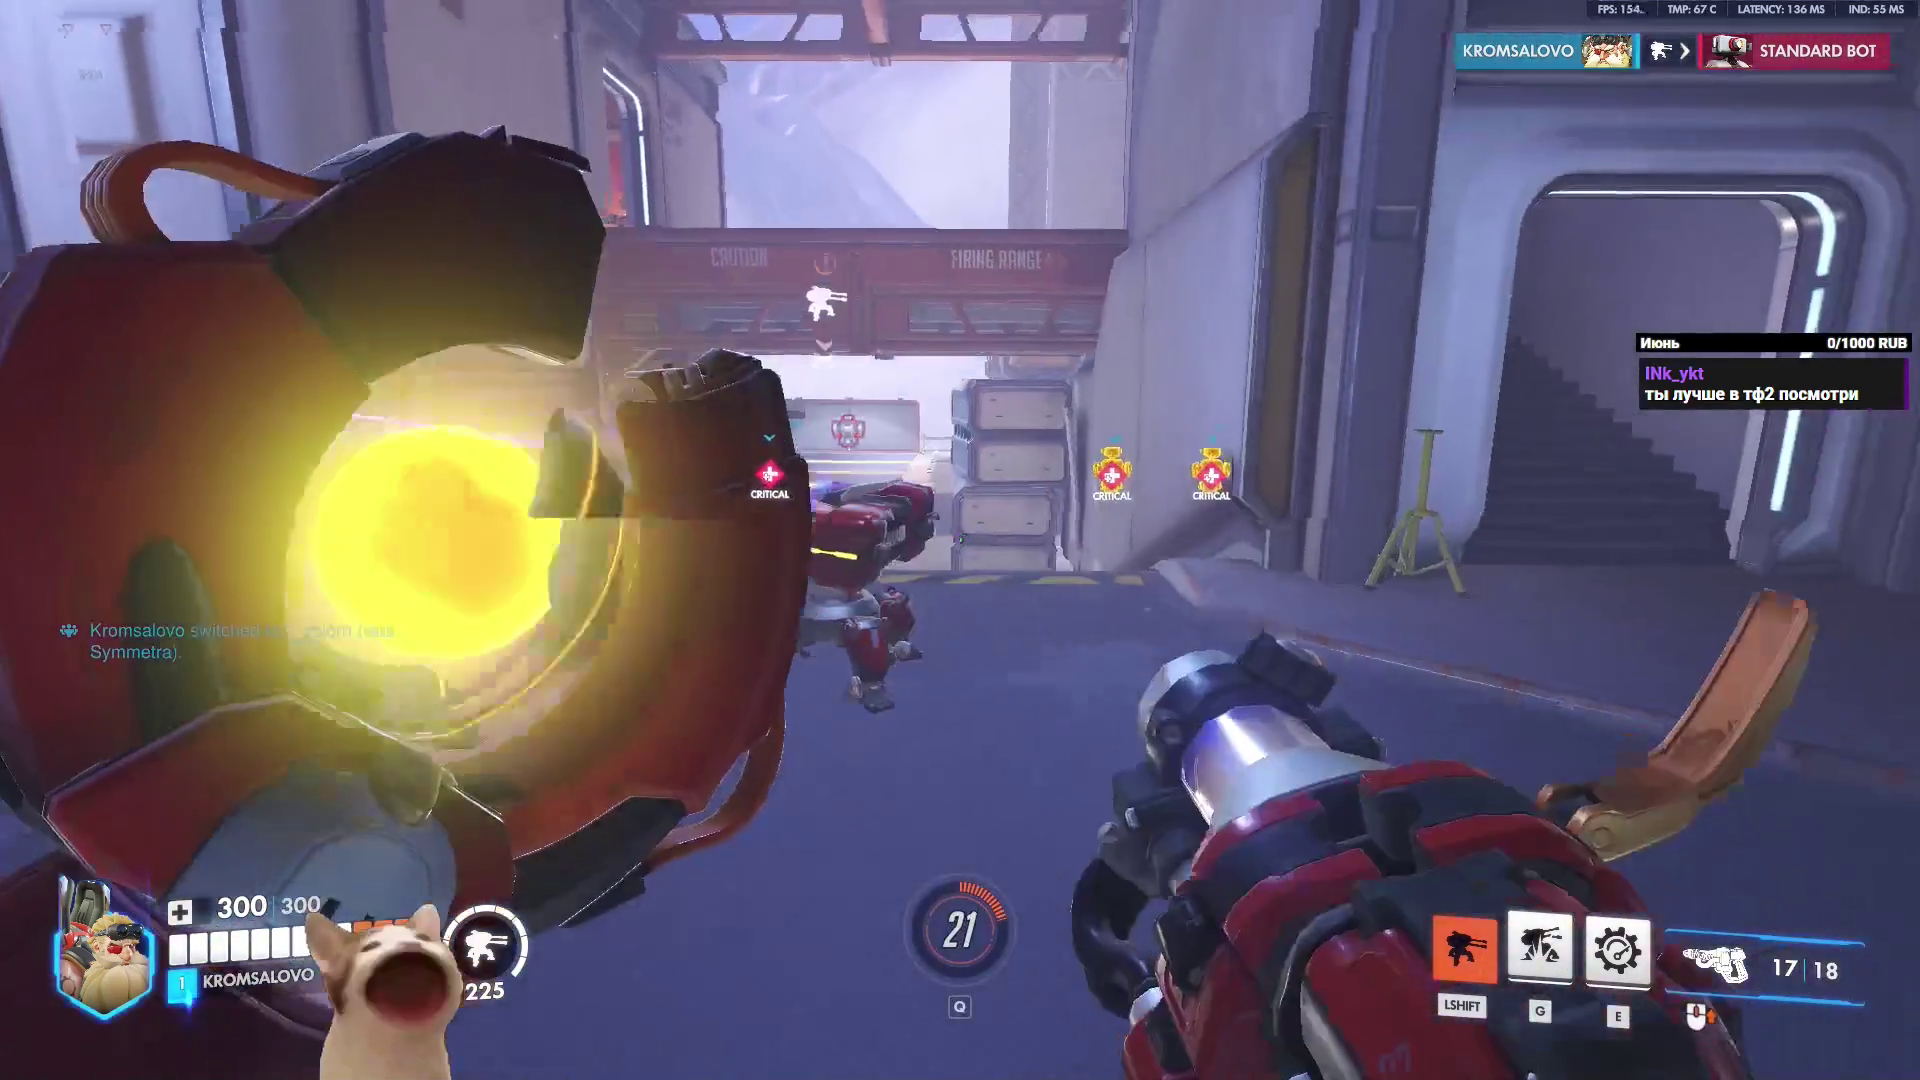
key(s)
key(h)
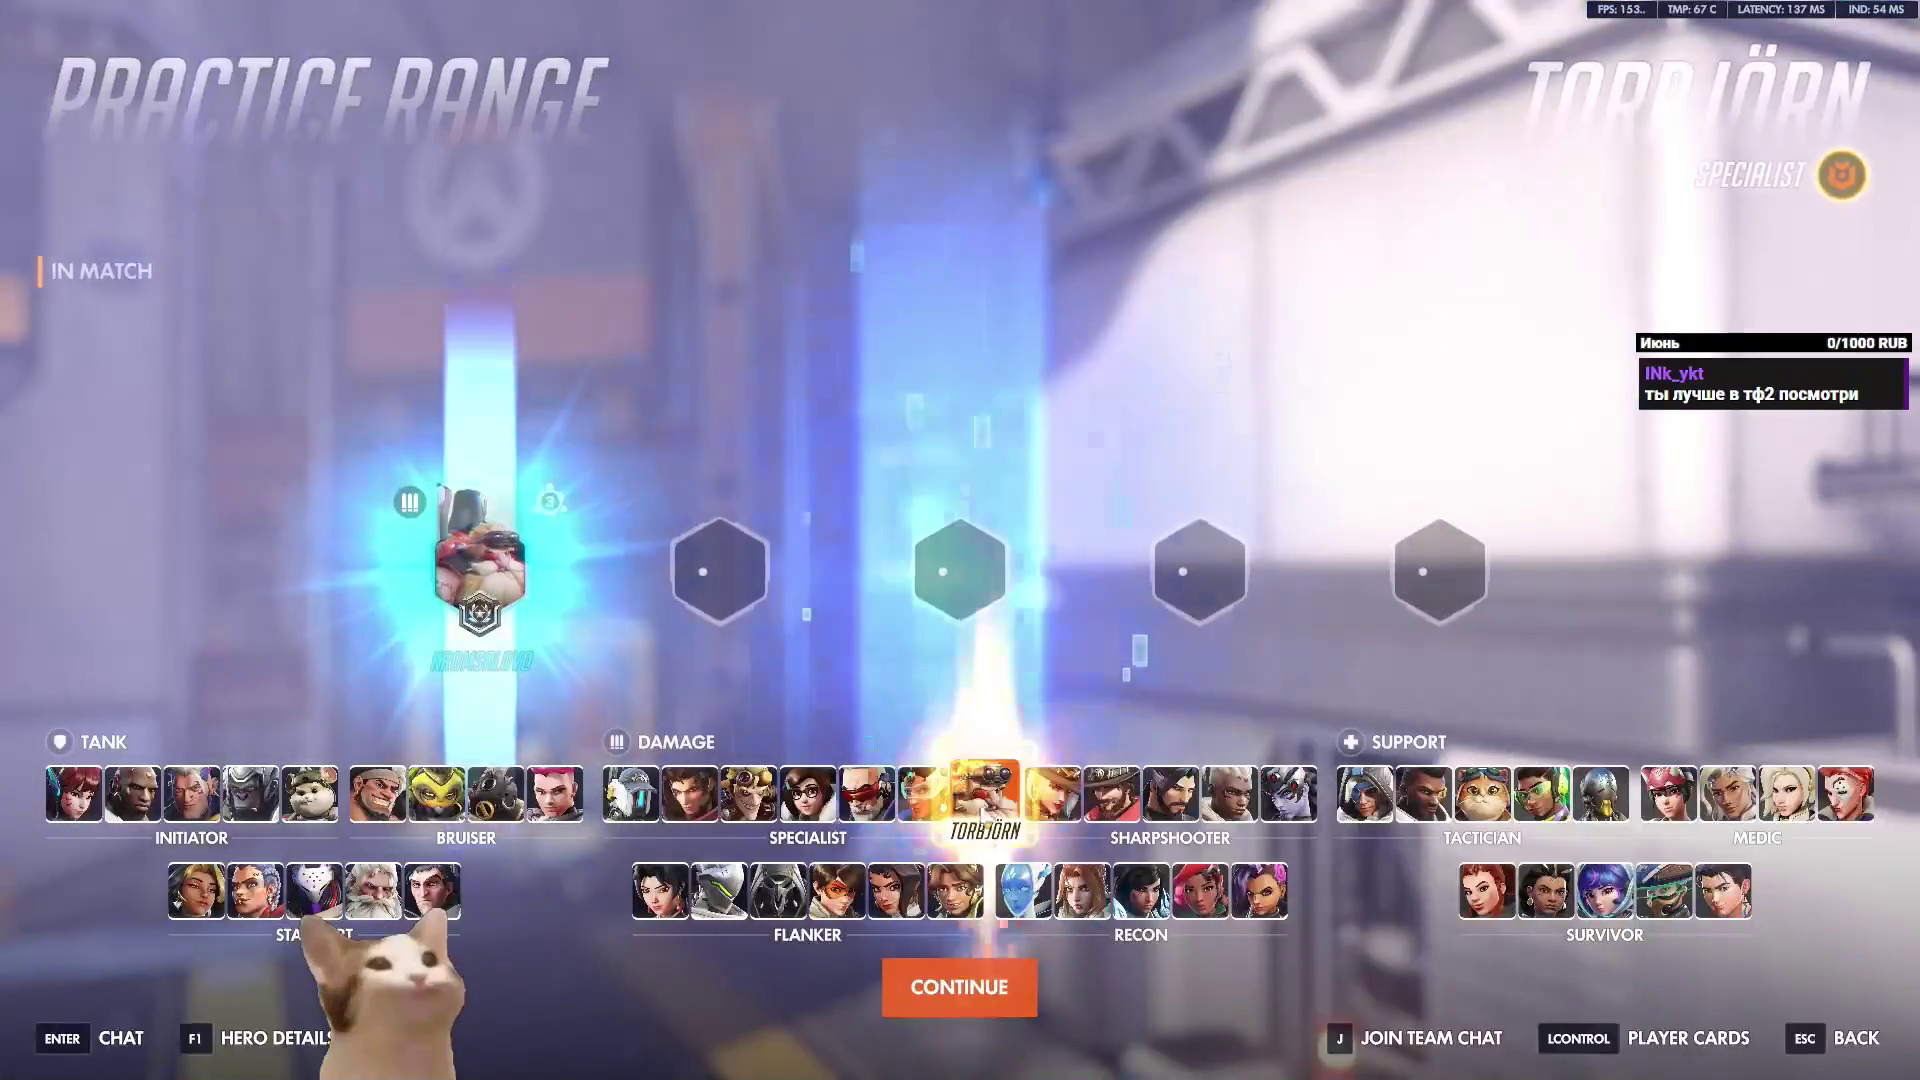
click(922, 793)
click(984, 793)
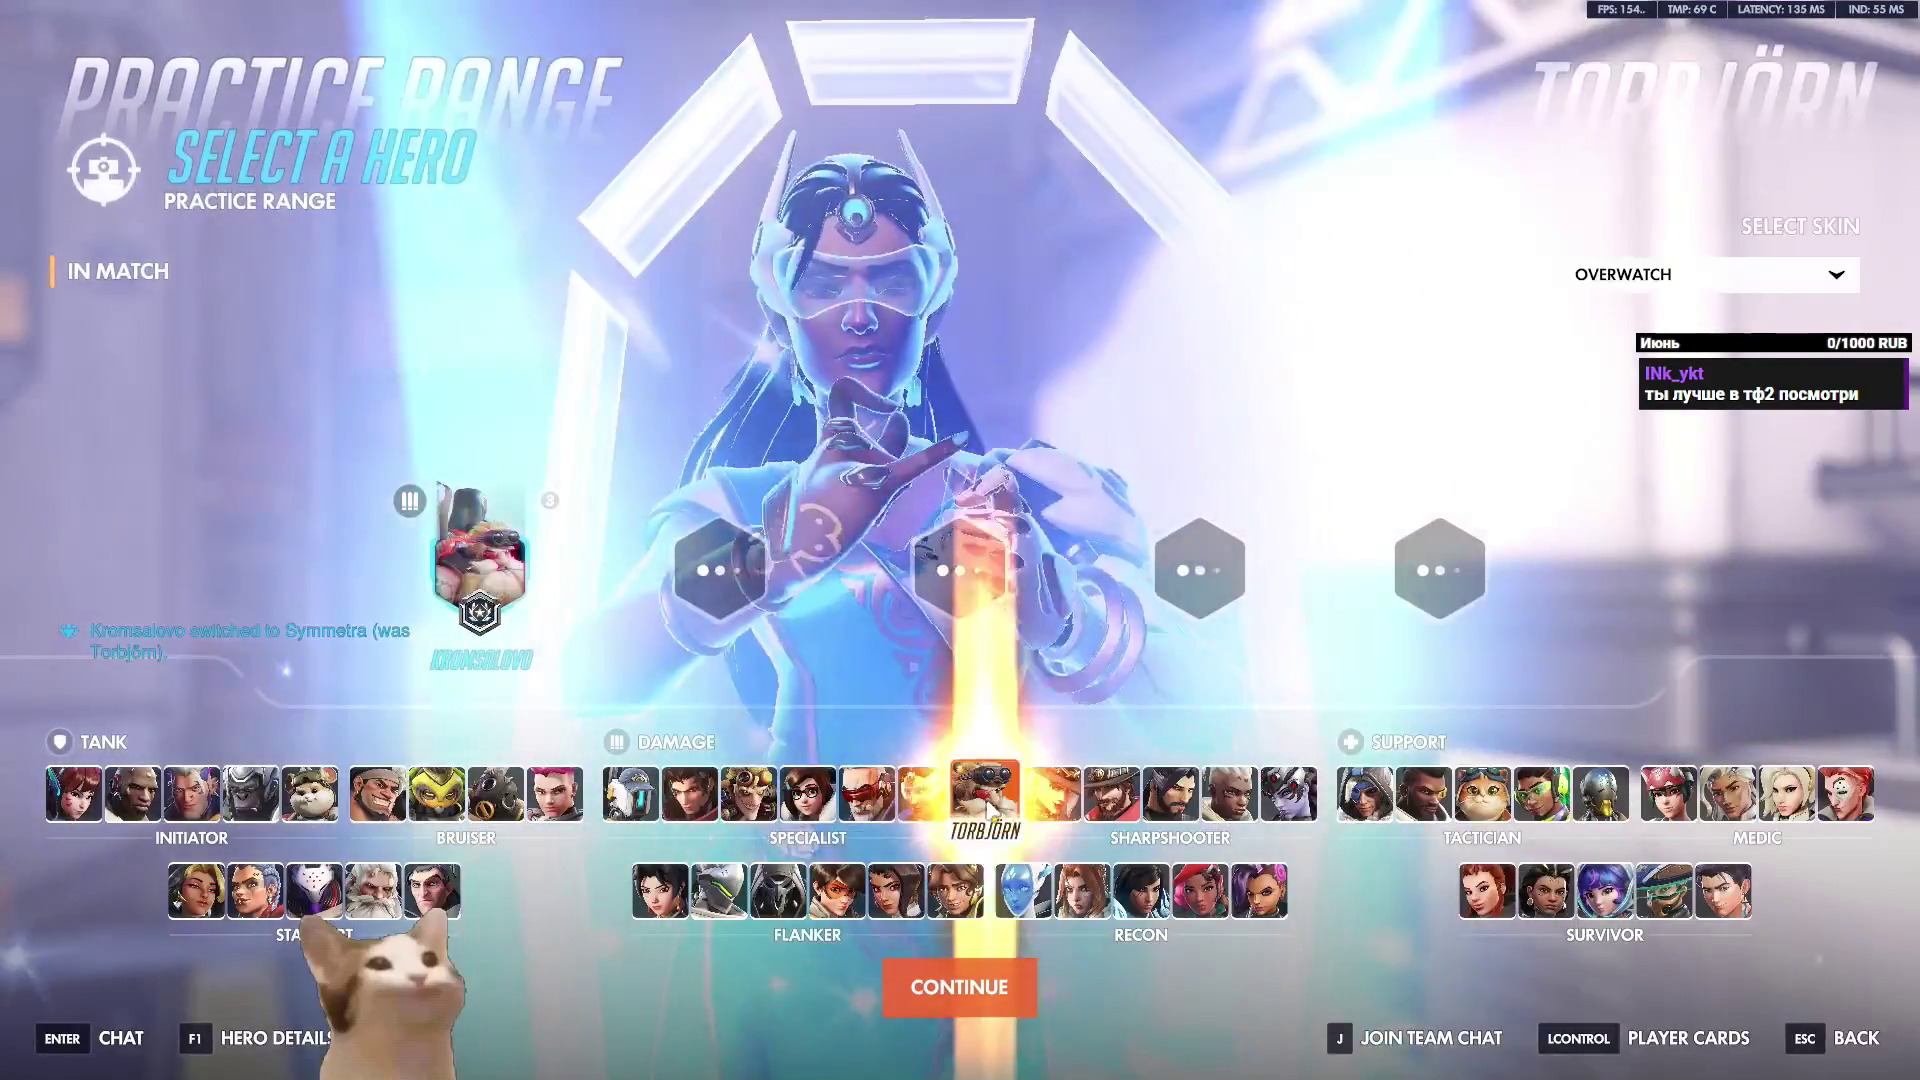
click(960, 986)
key(w)
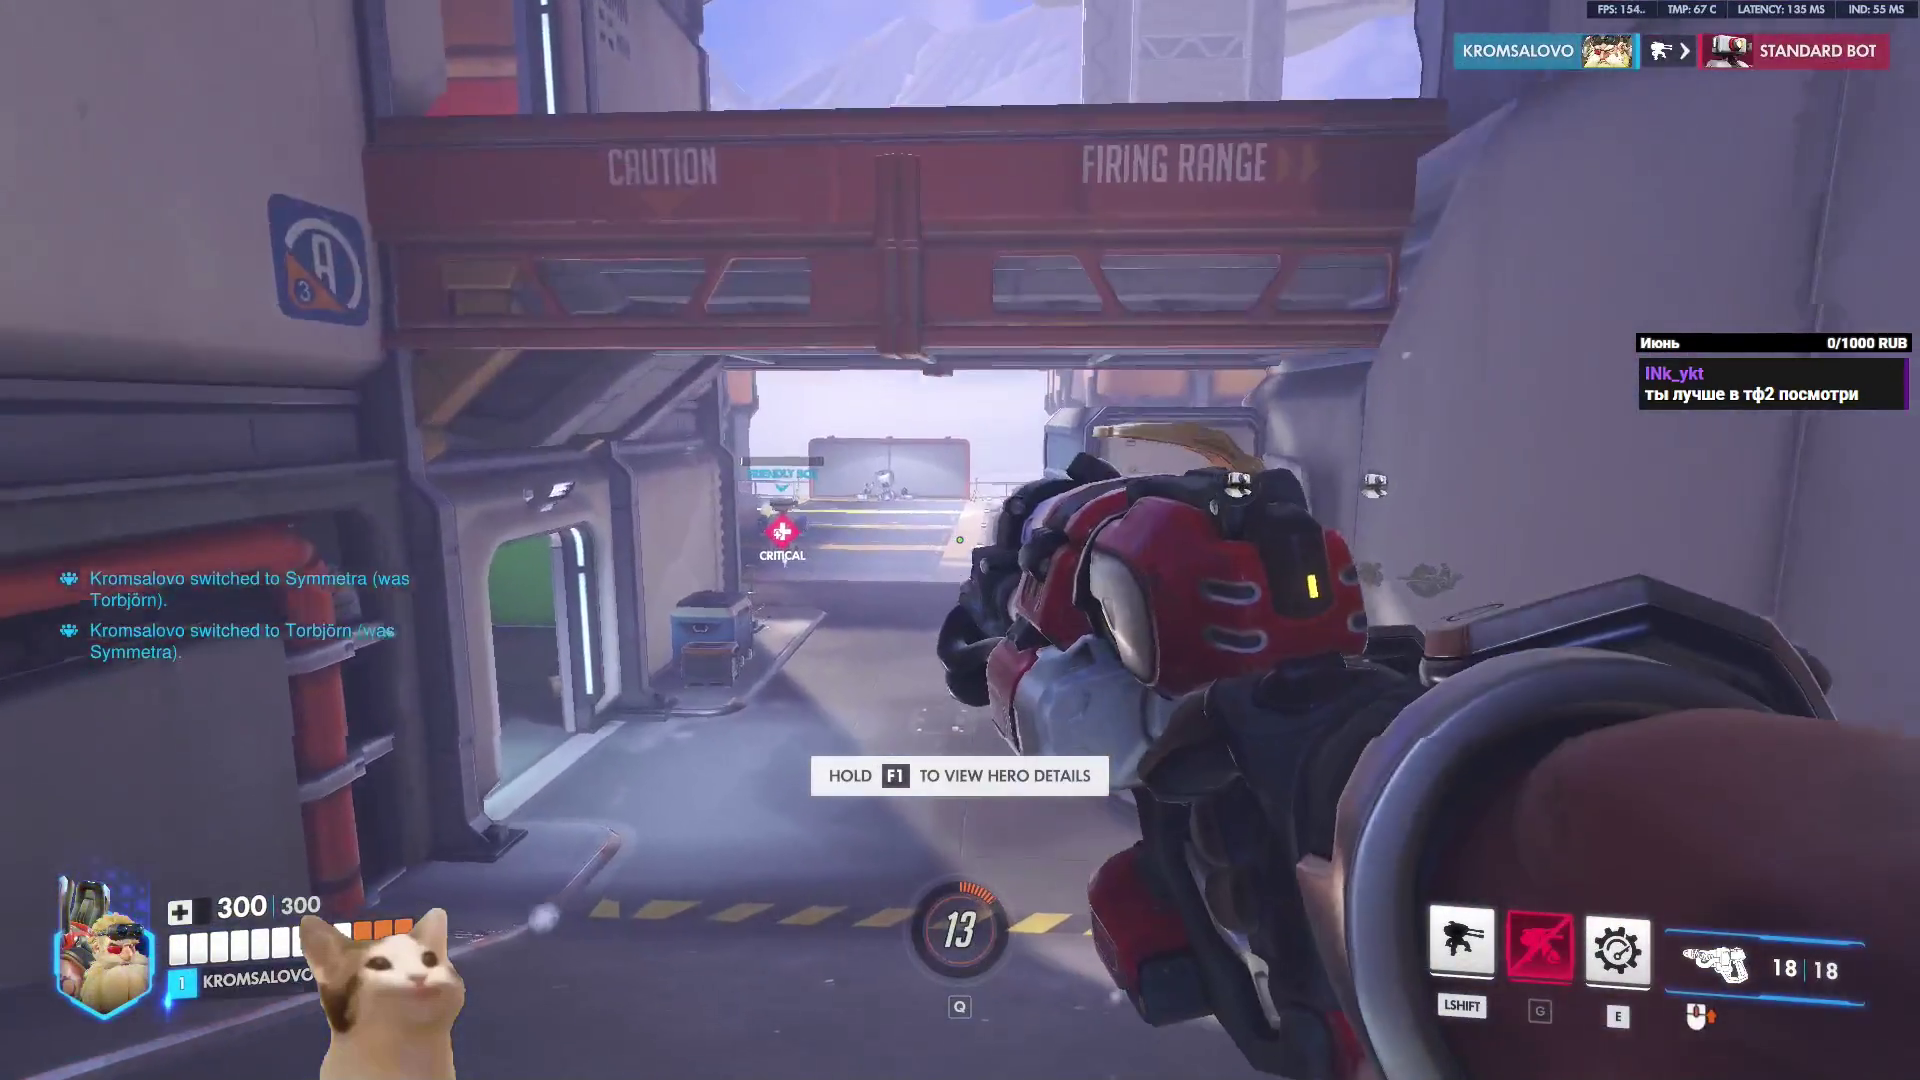
click(960, 540)
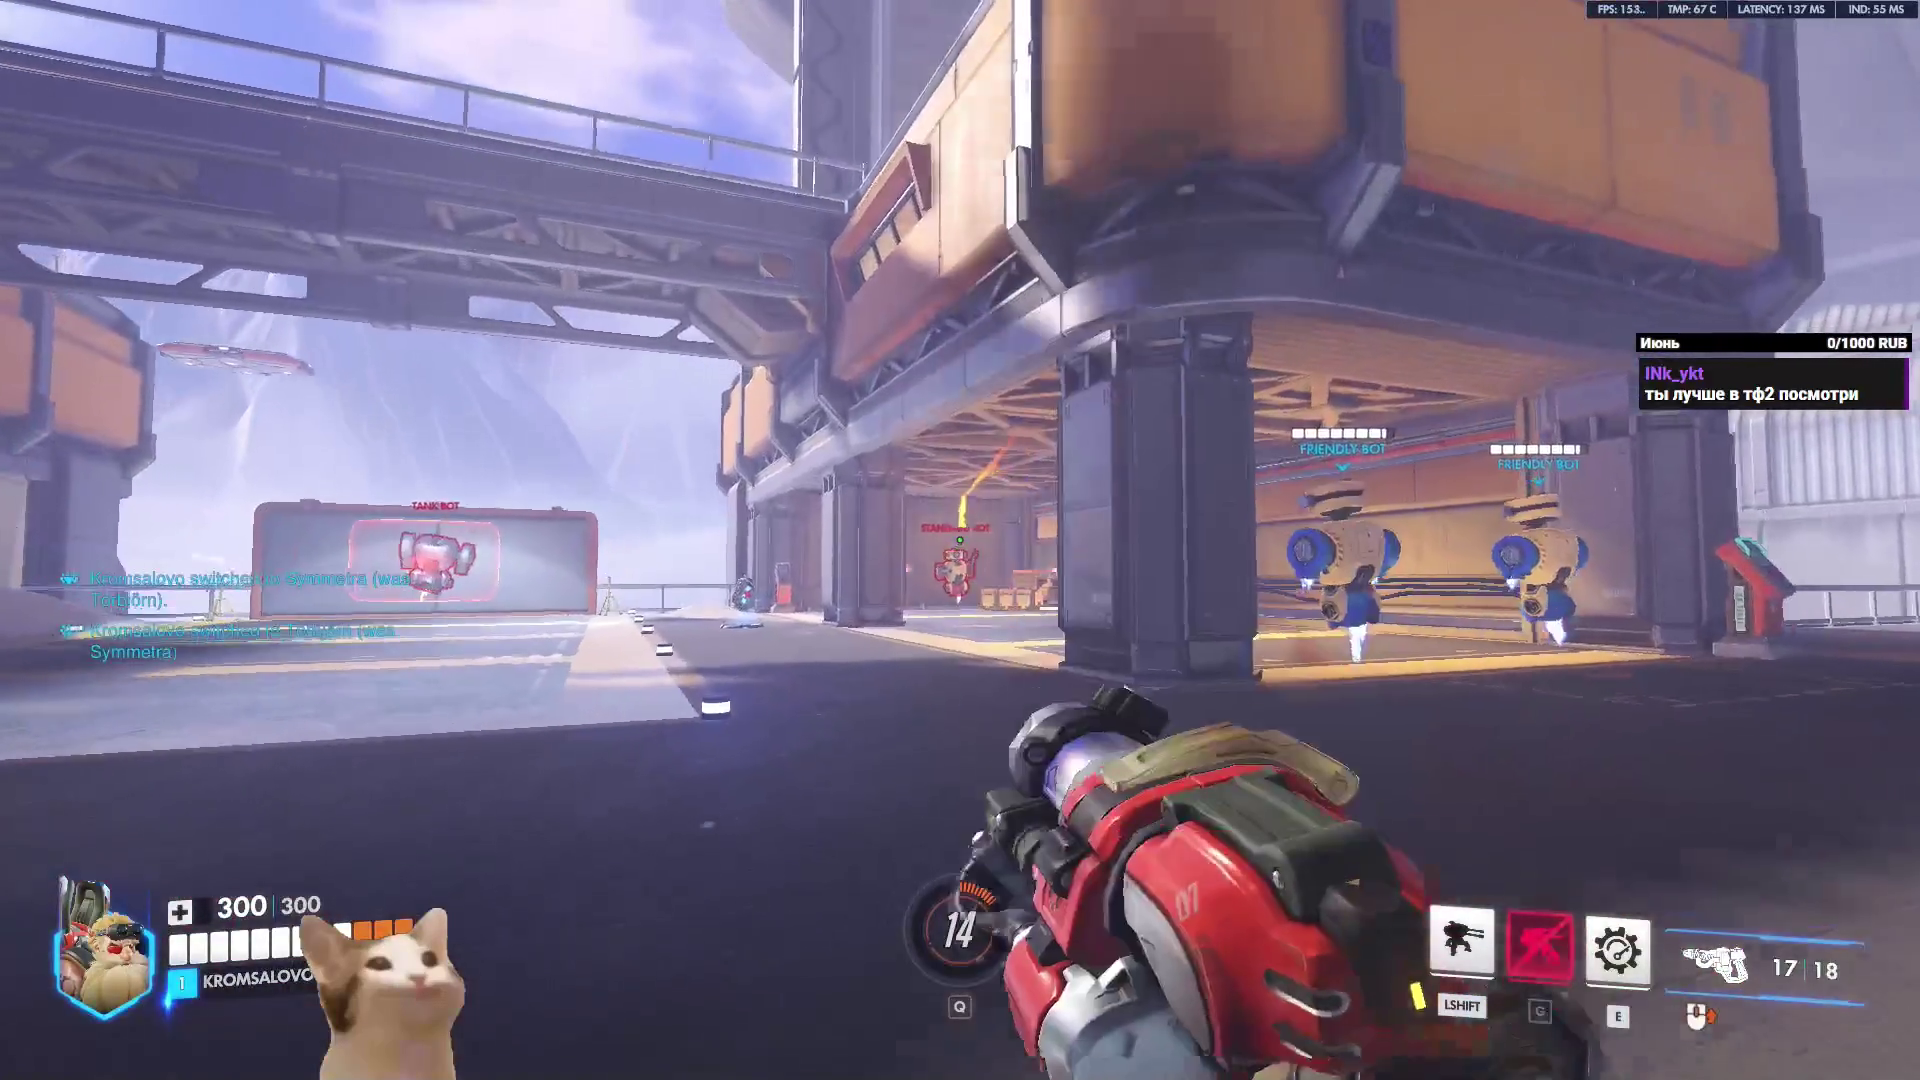
Shoot at the training bots, deploy the turret, and circle it to inspect it.
click(960, 540)
click(960, 540)
click(960, 540)
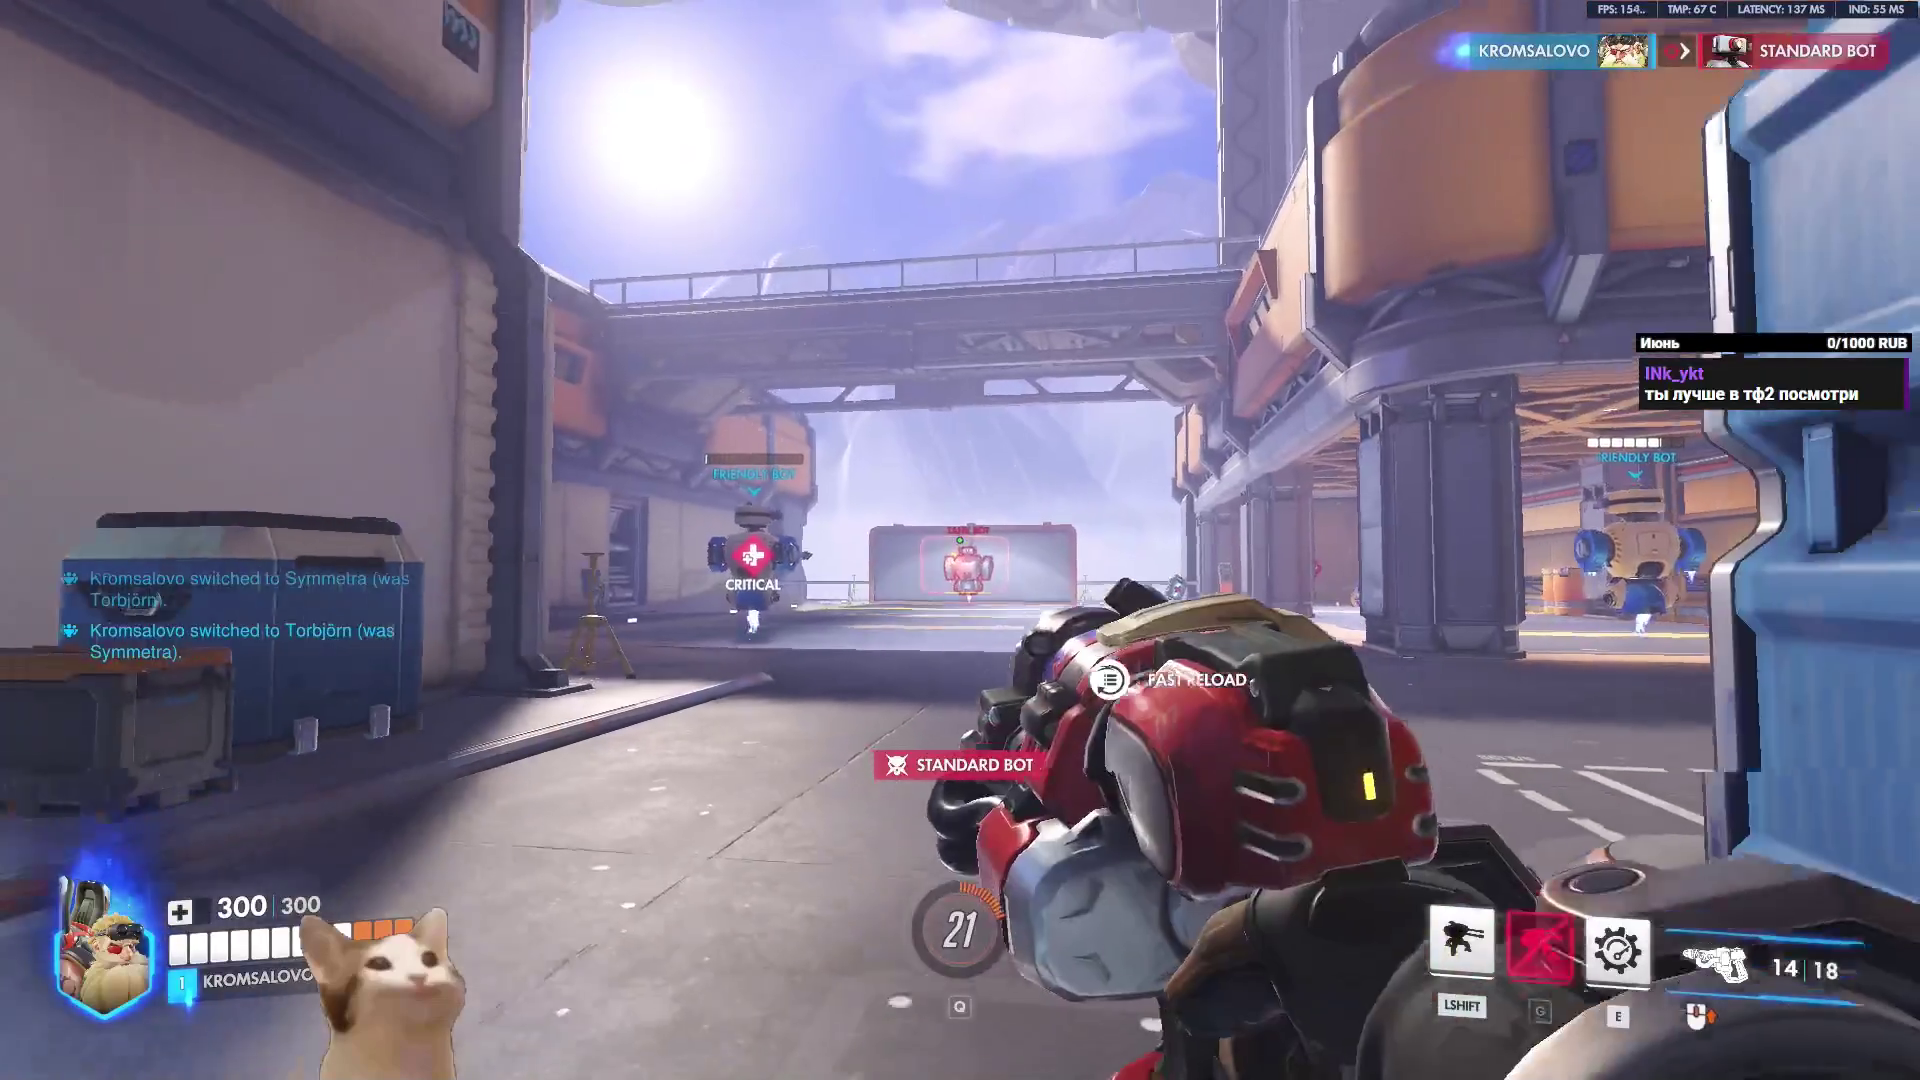
click(960, 540)
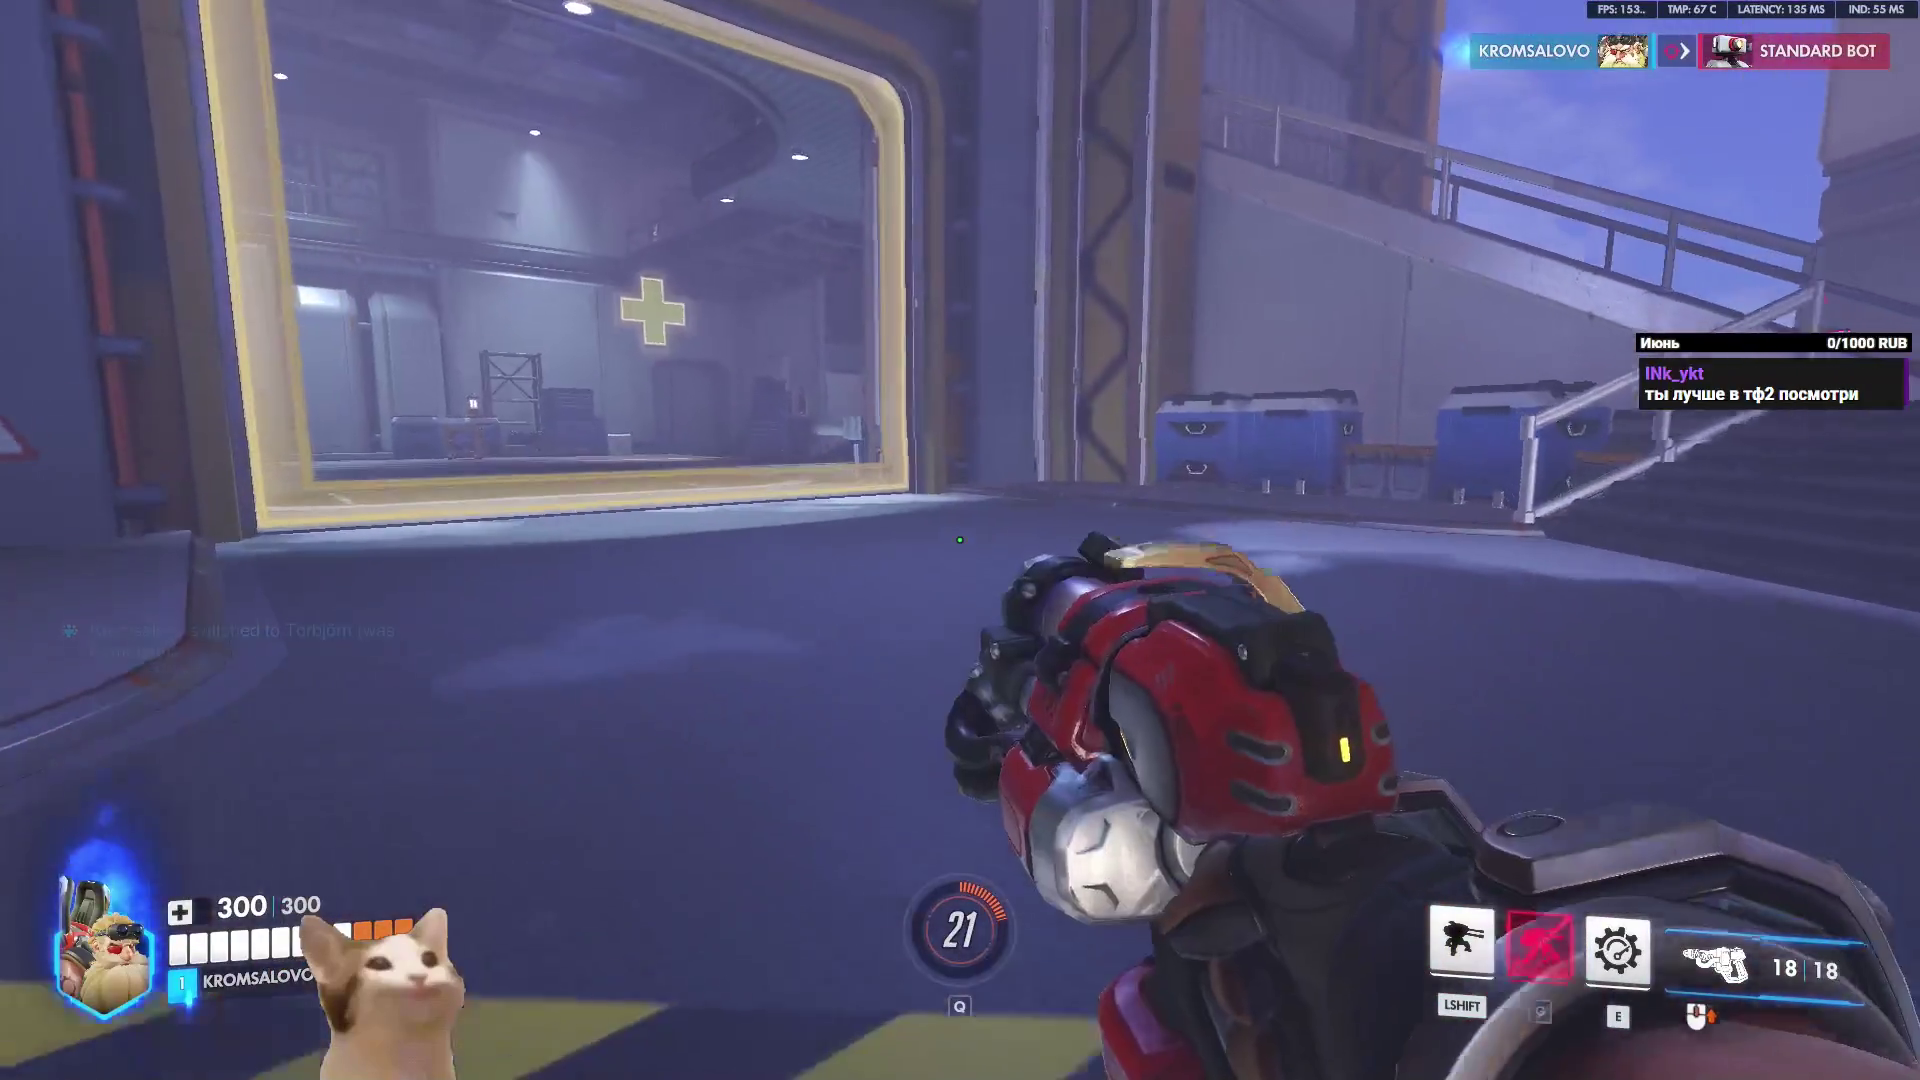
key(shift)
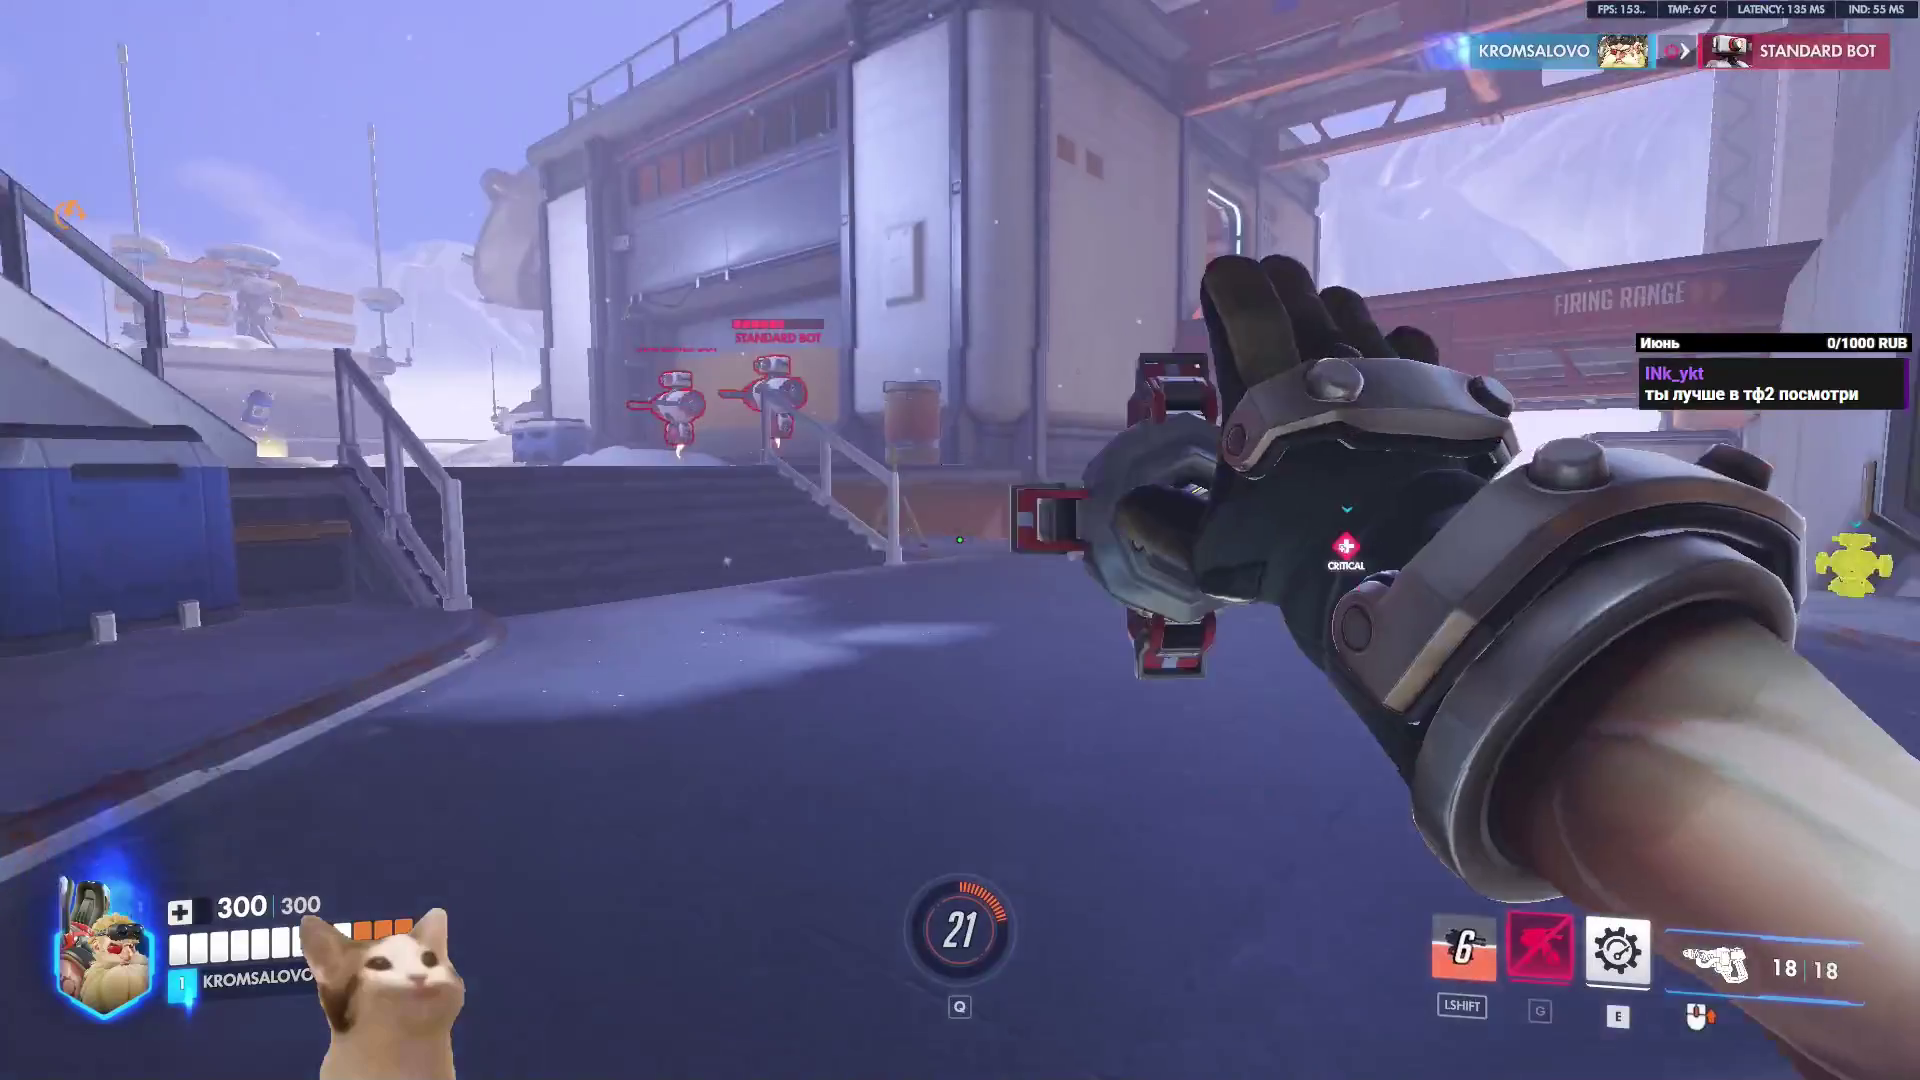
key(w)
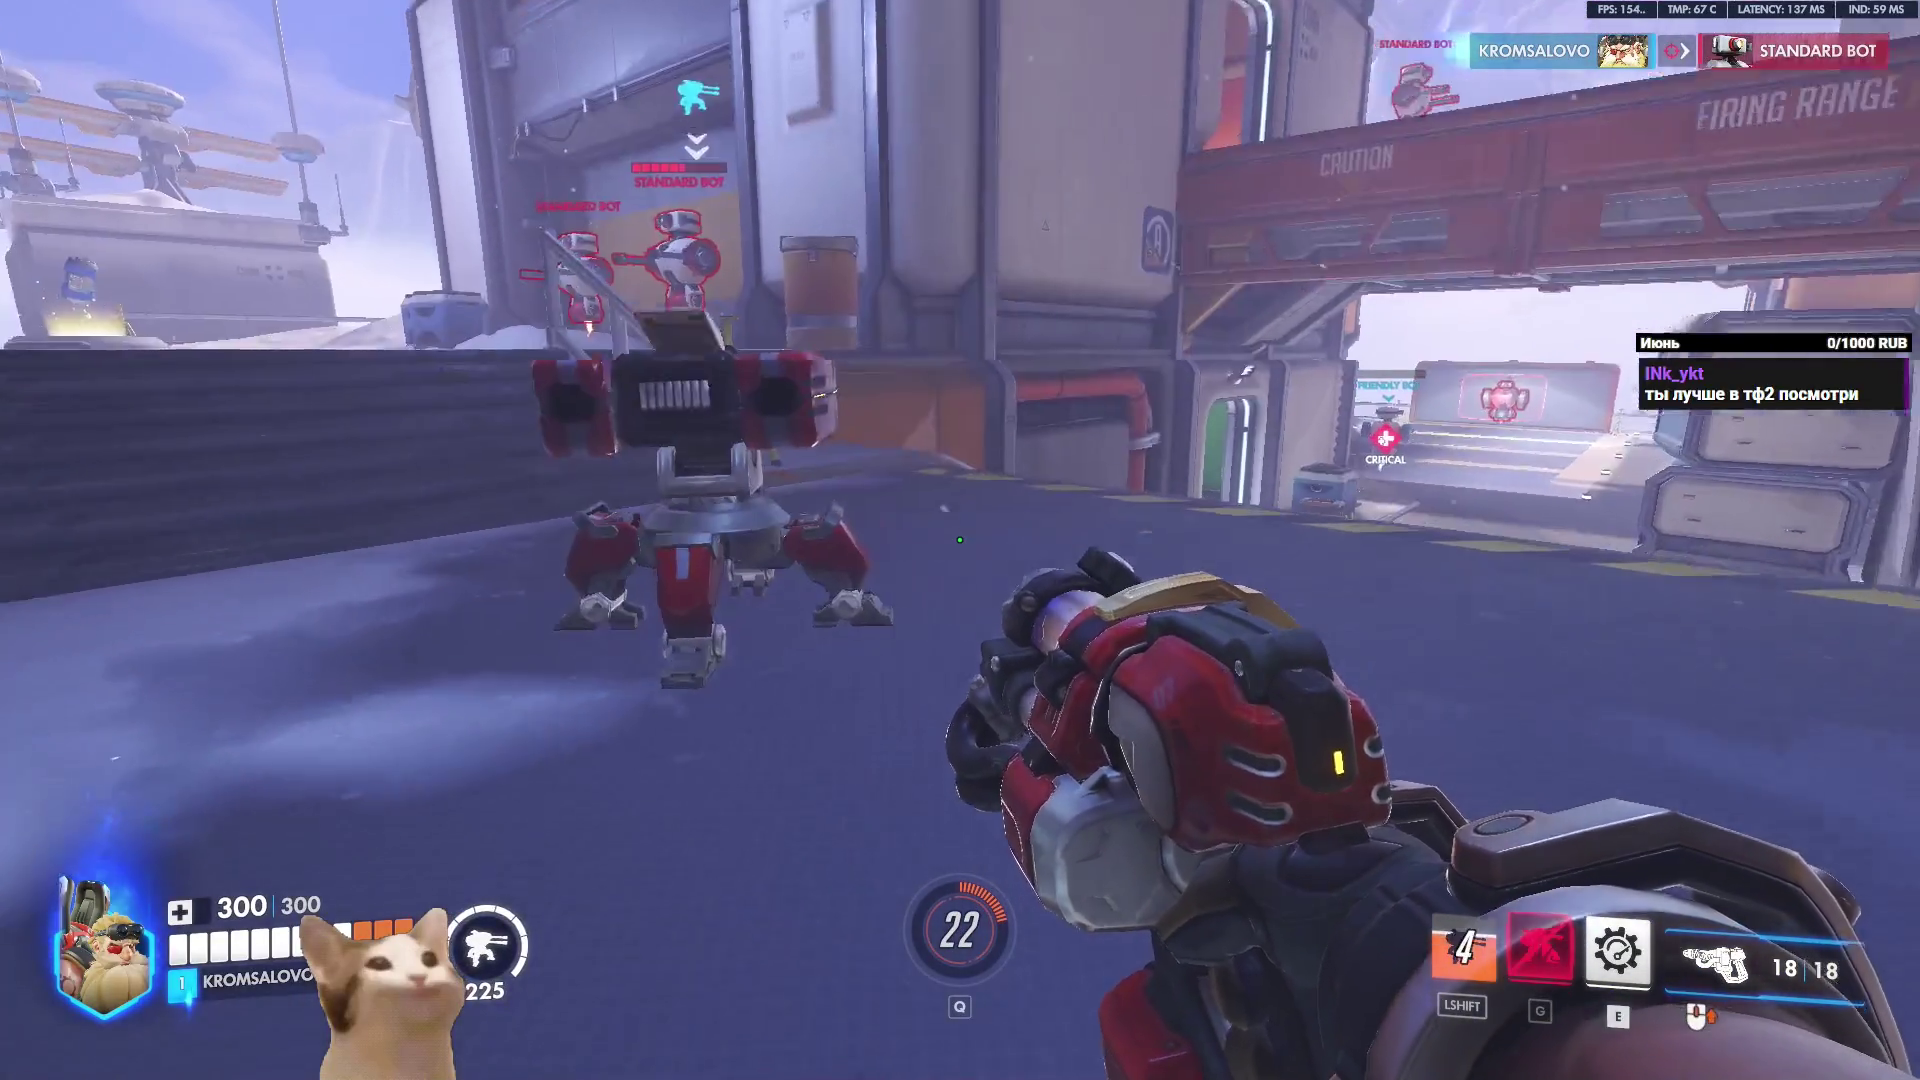
key(s)
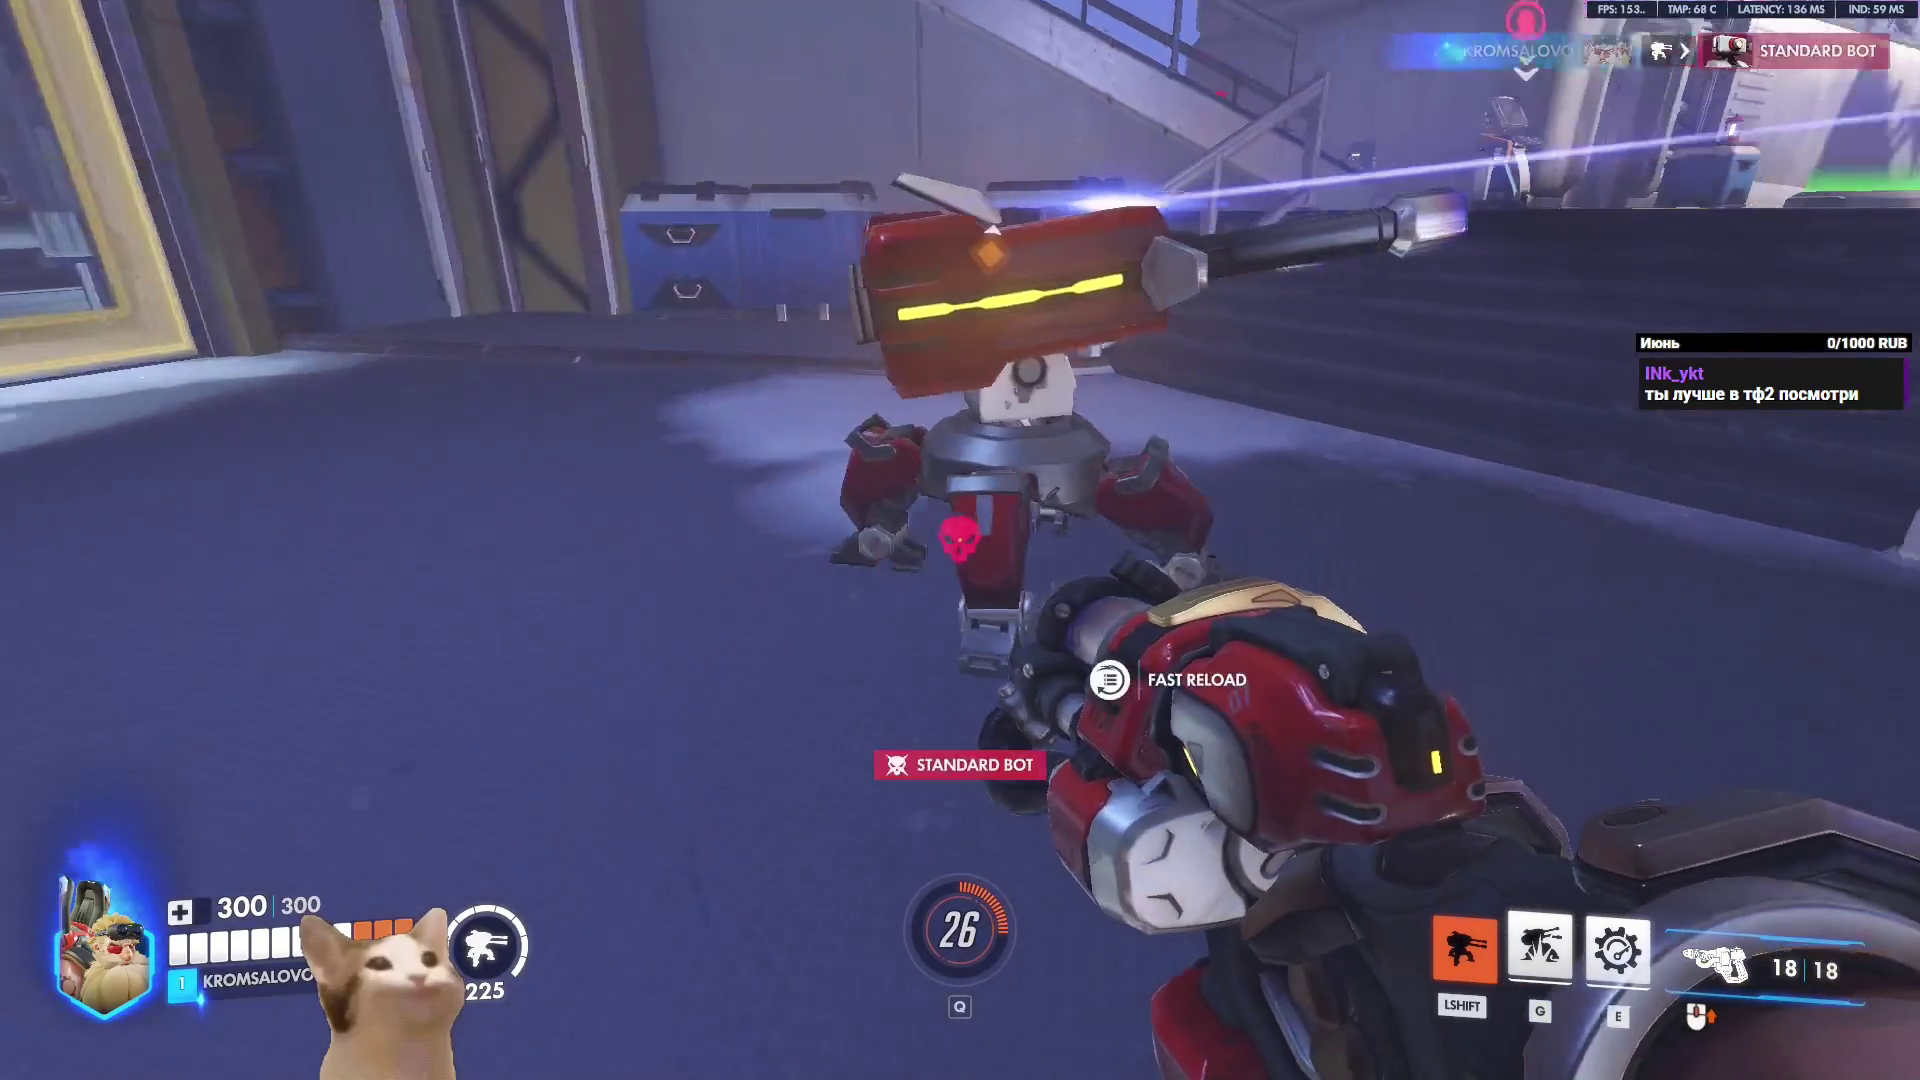
key(d)
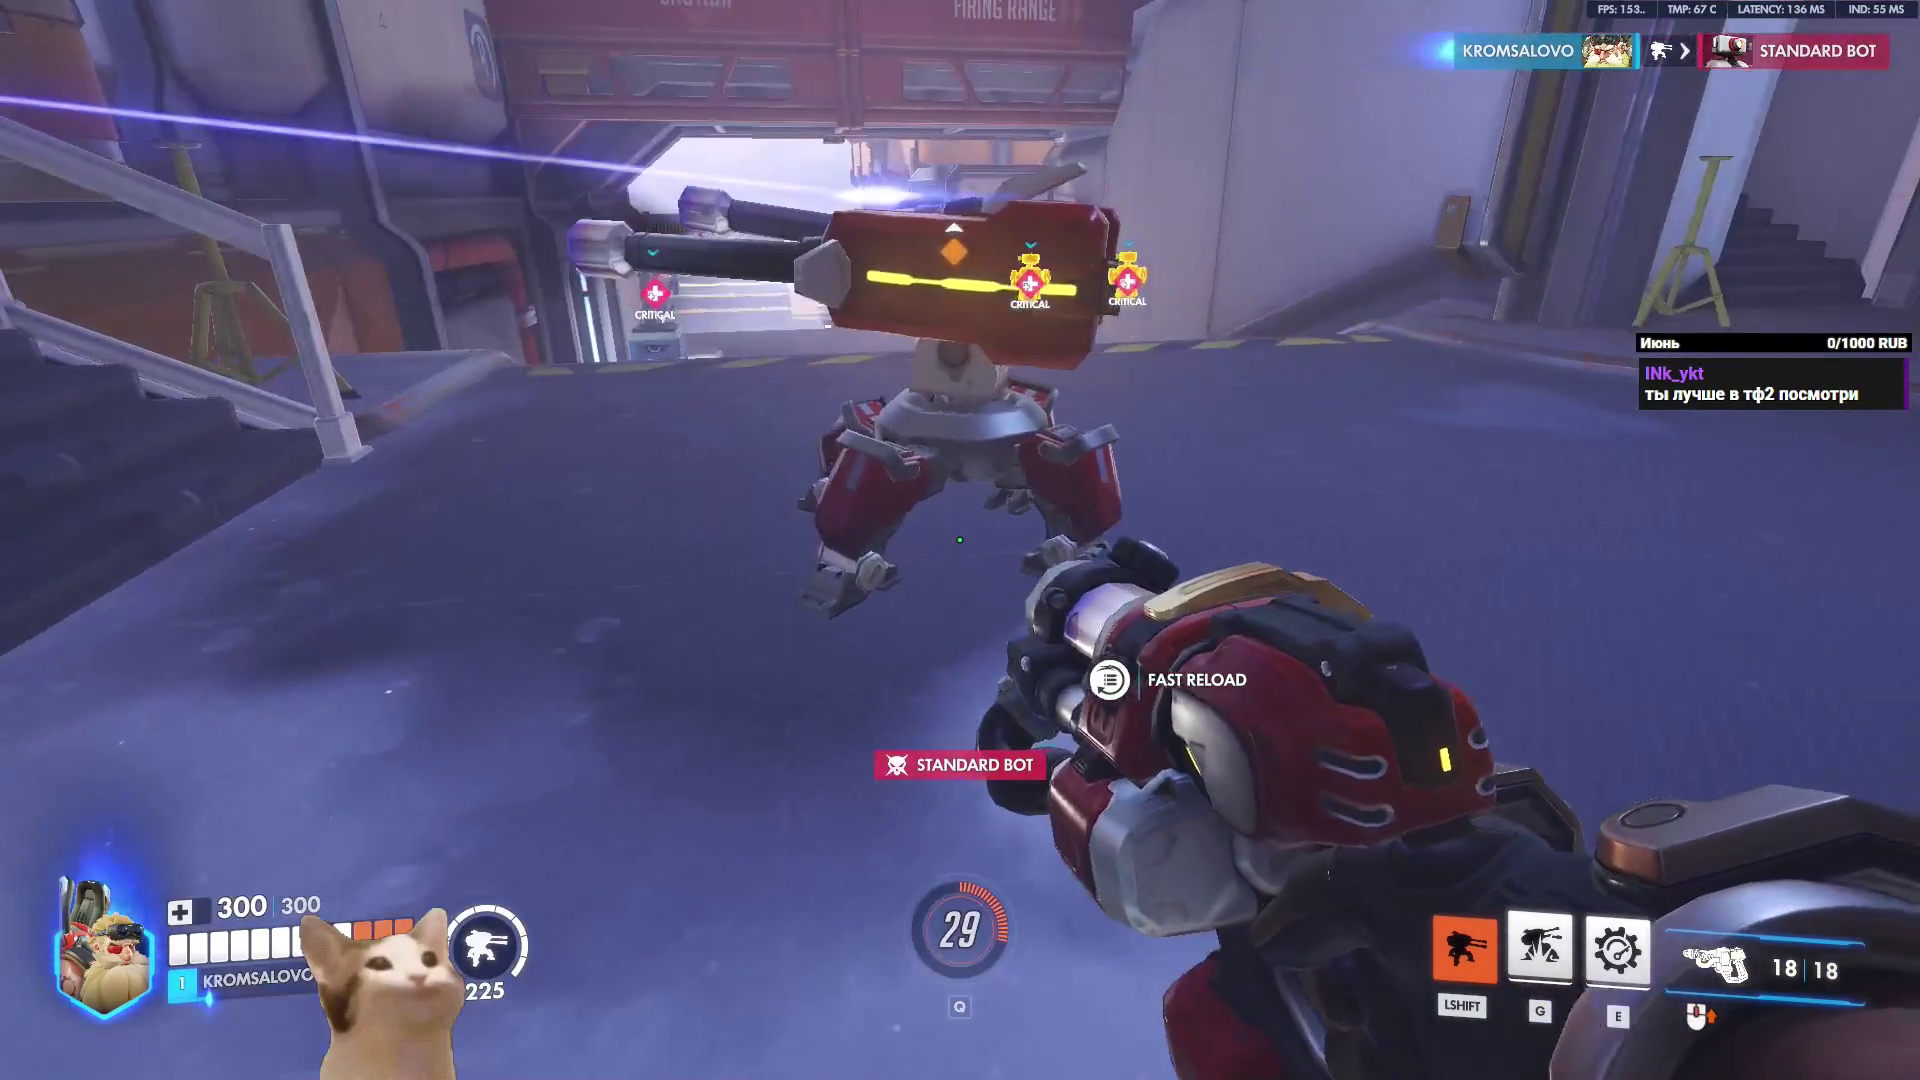
key(s)
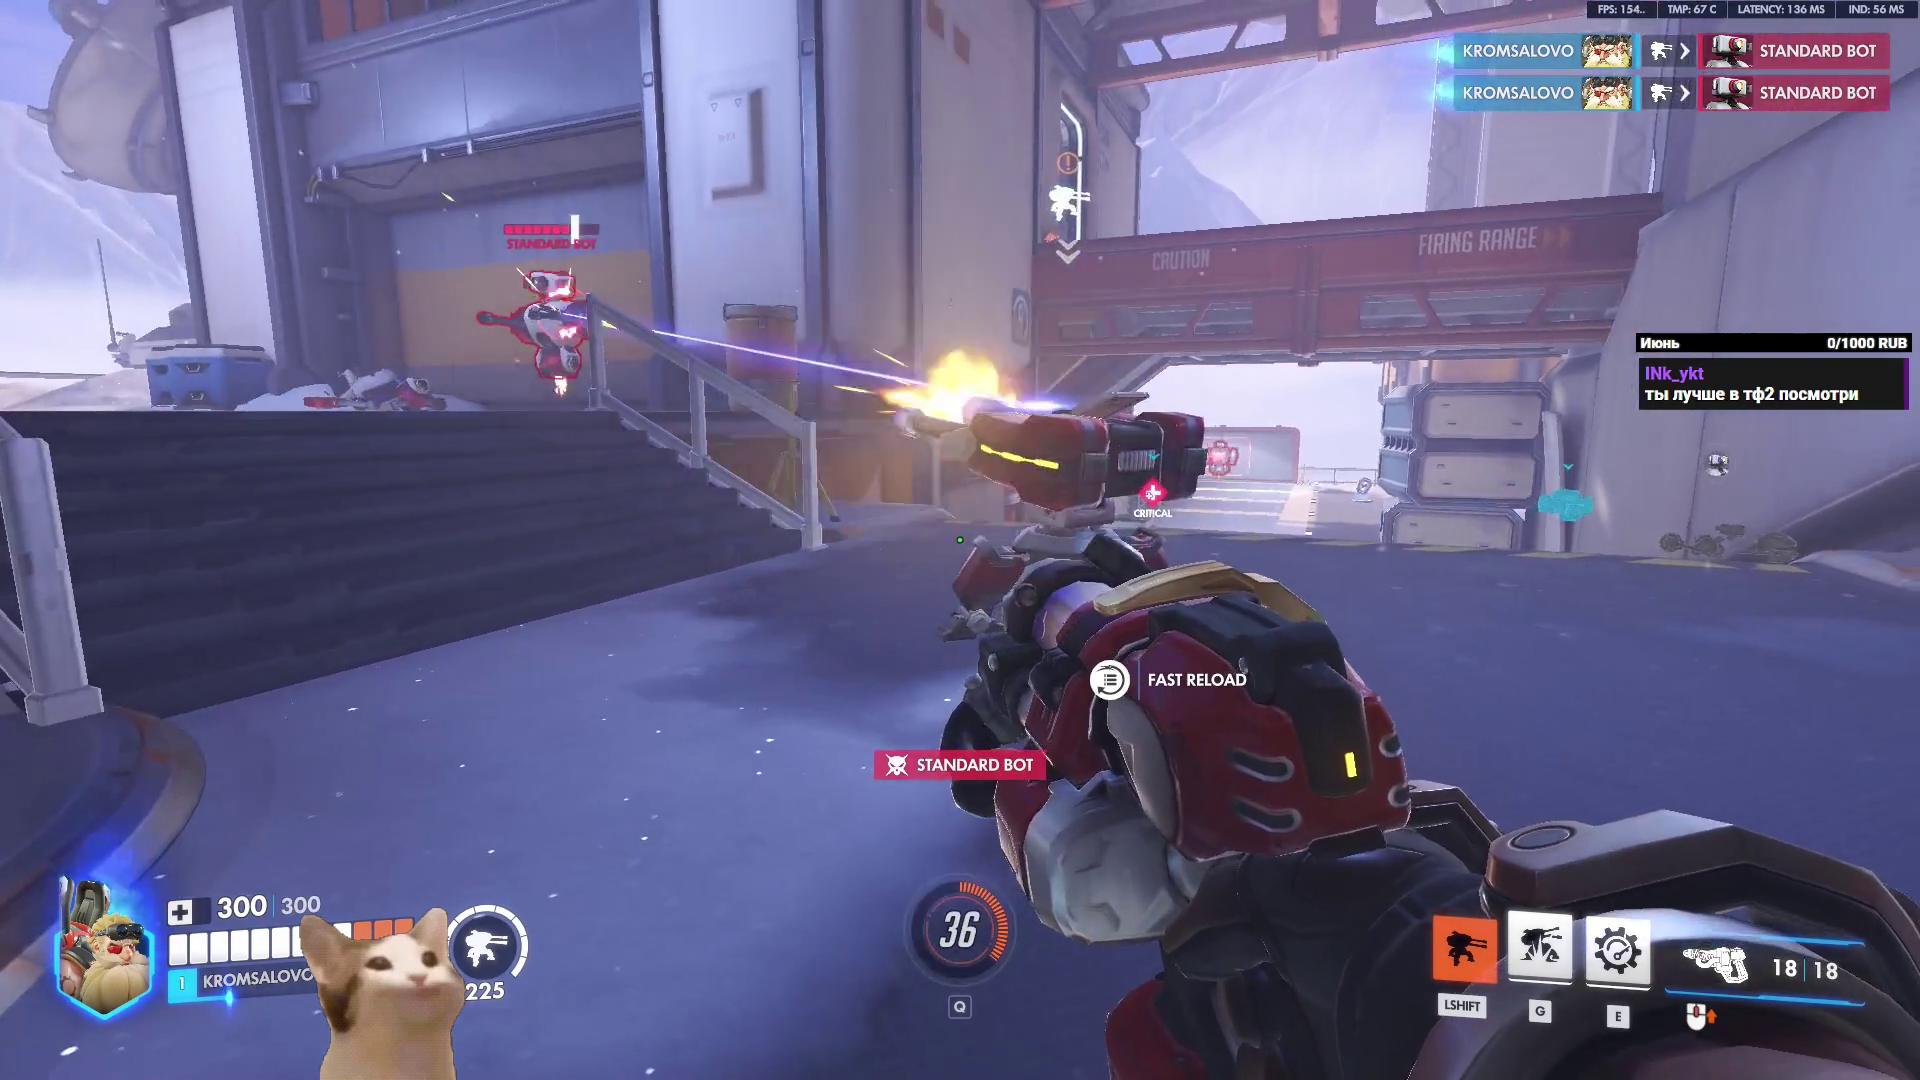
key(s)
click(960, 540)
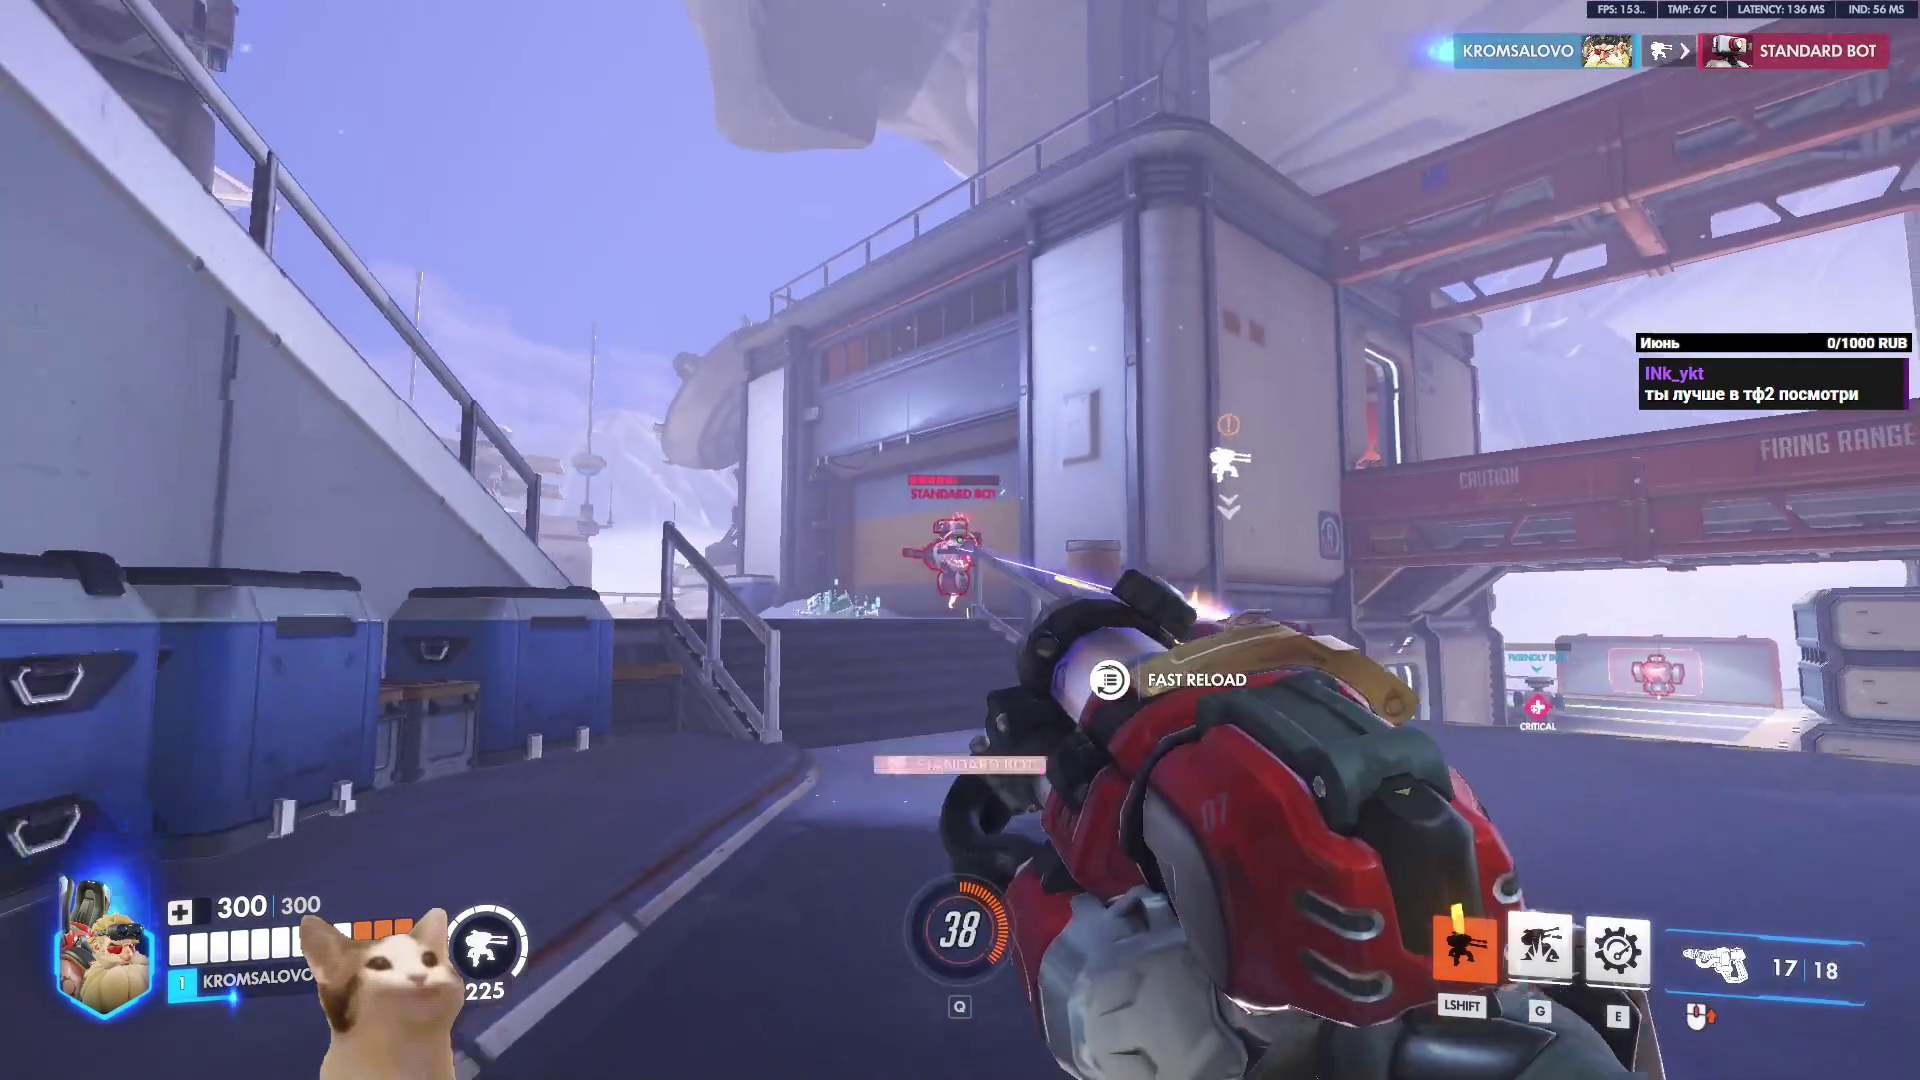
Respawn through Symmetra swaps and walk out to view the turret's side.
key(h)
click(925, 789)
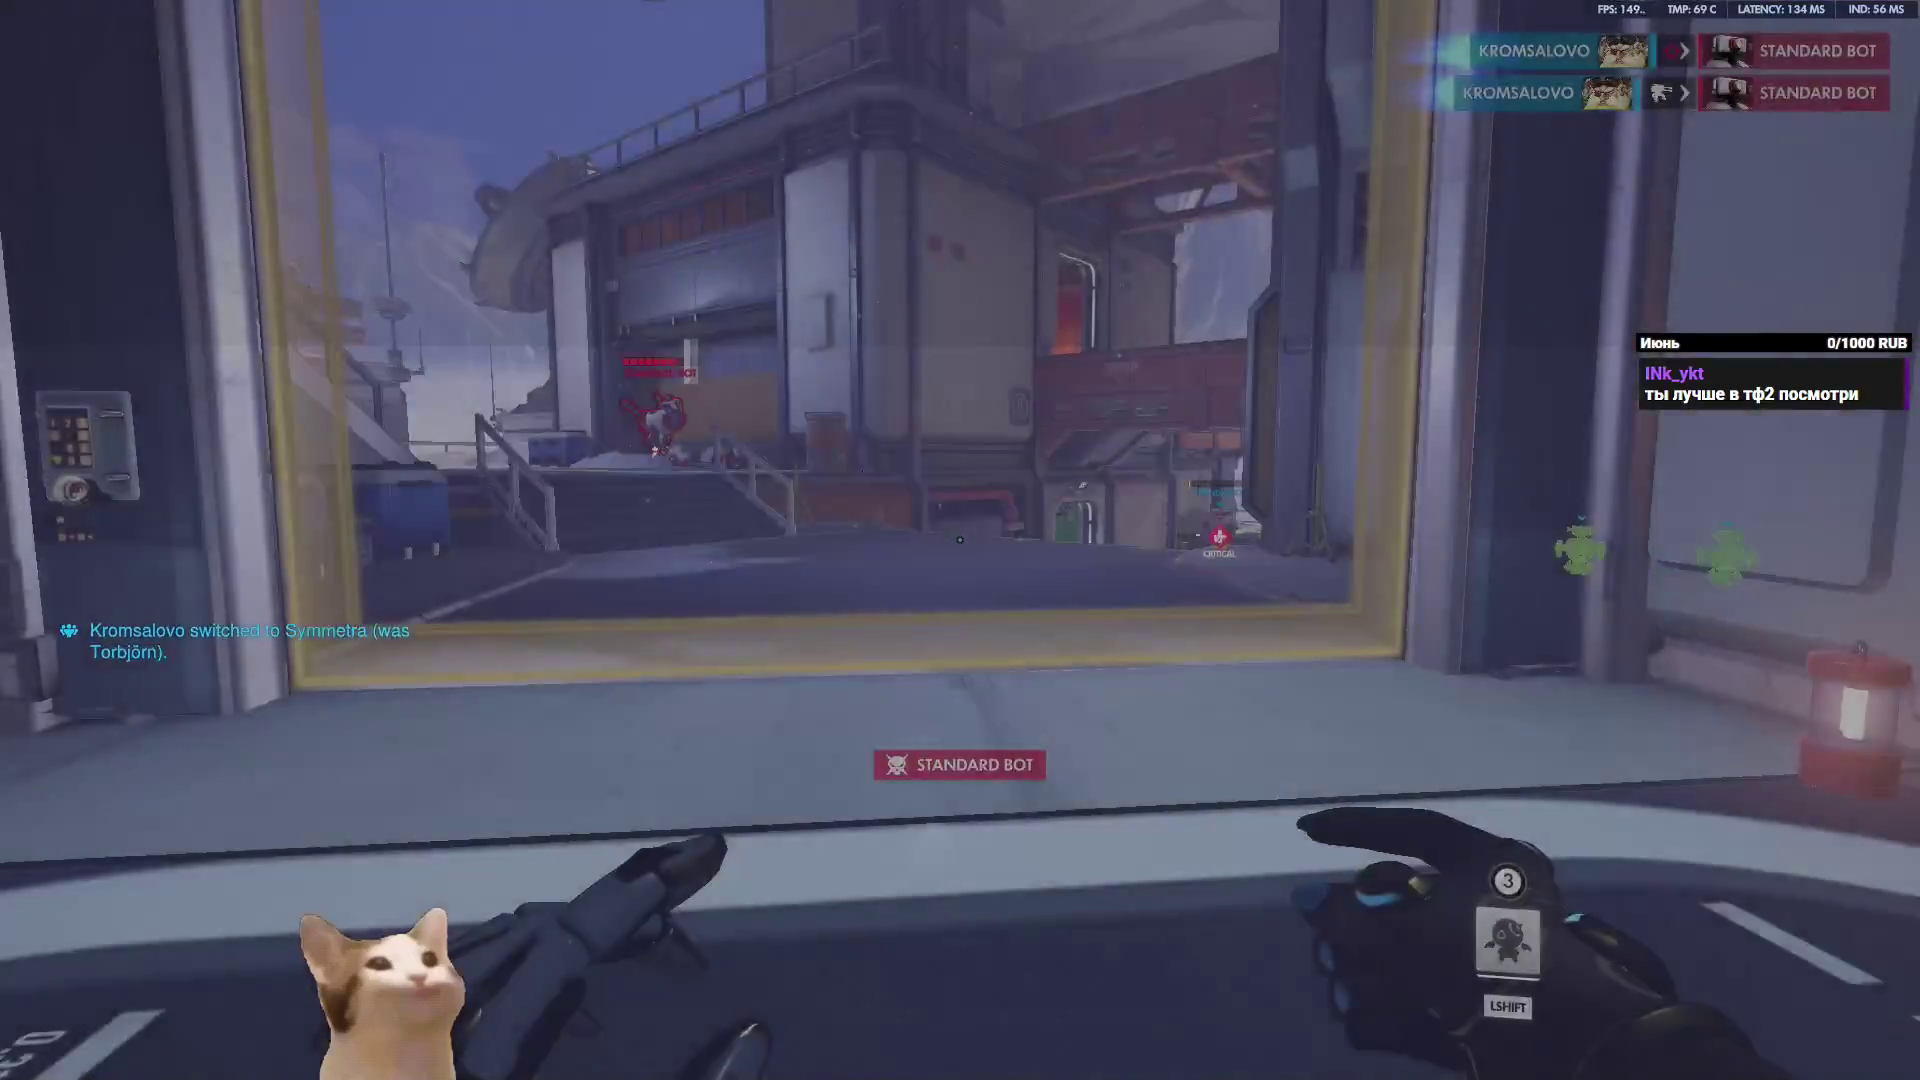
click(749, 793)
click(959, 987)
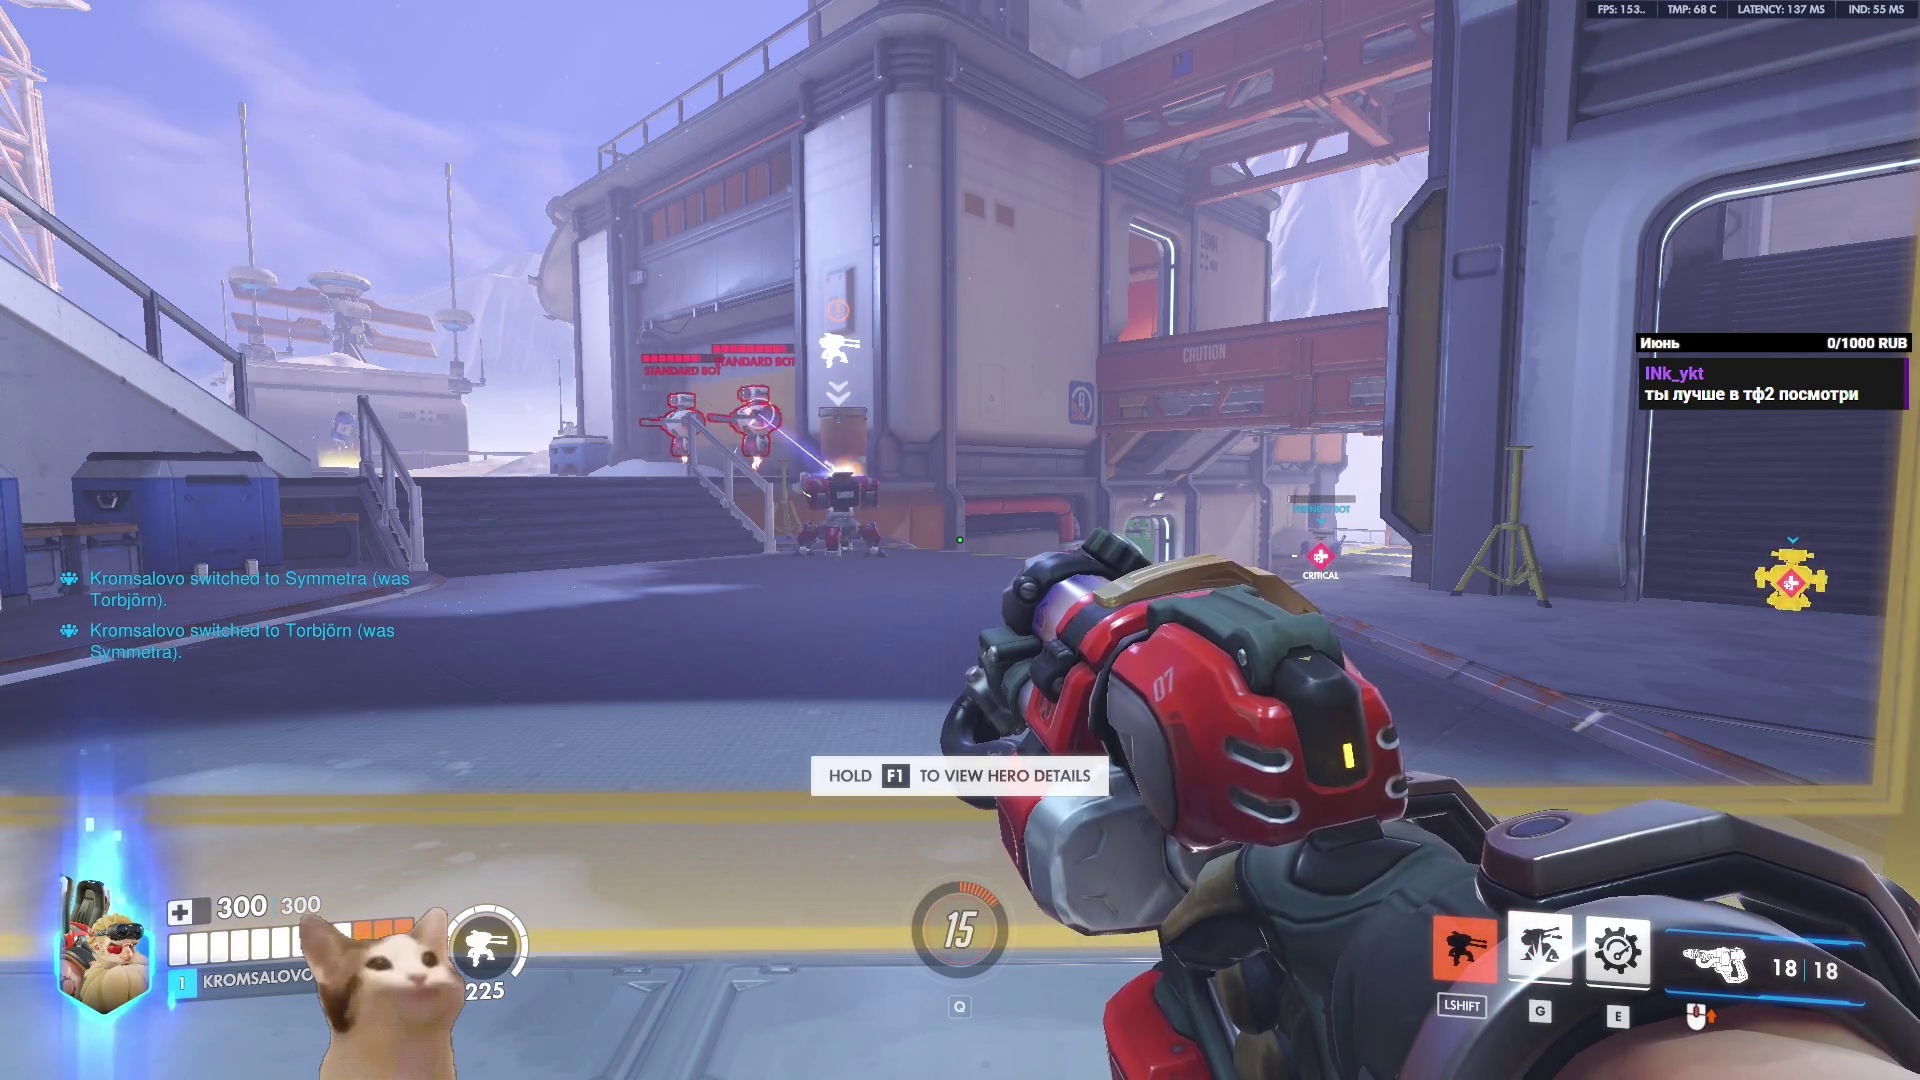
key(h)
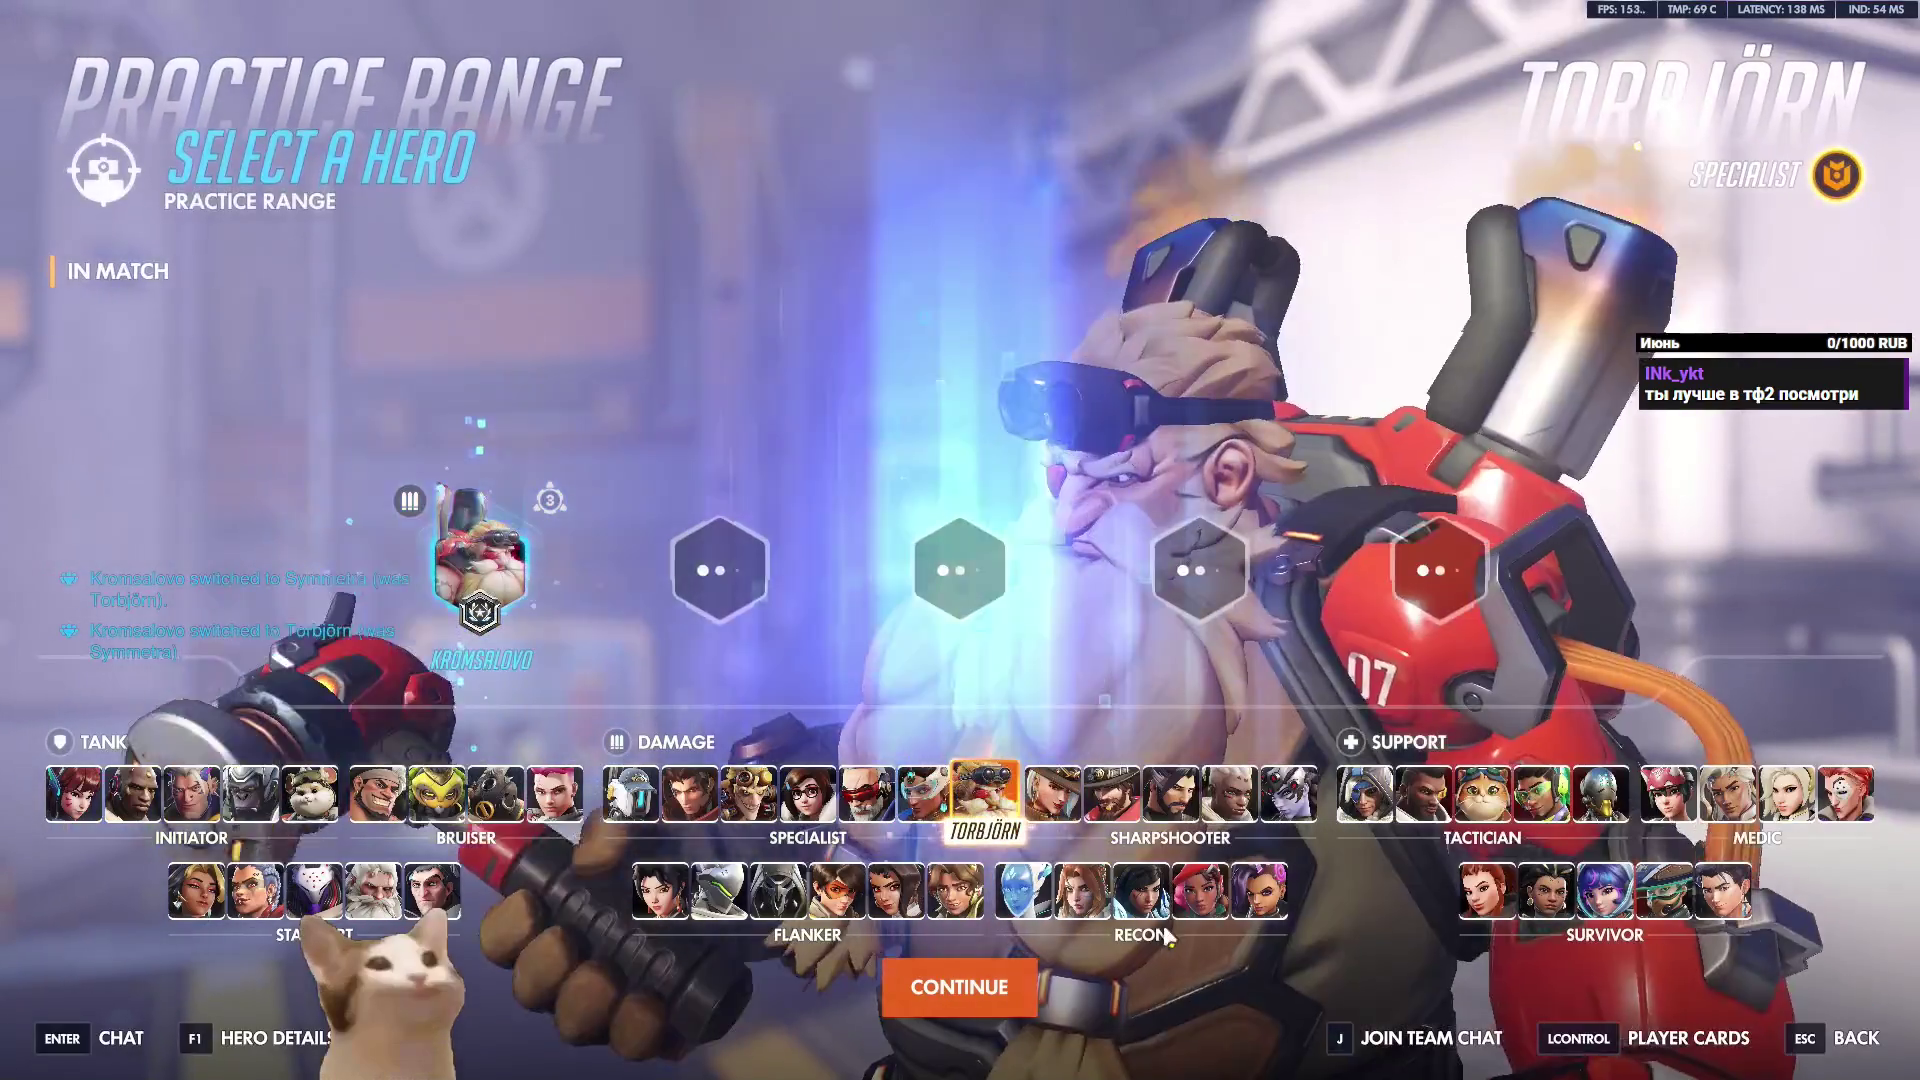
click(947, 795)
key(Escape)
key(h)
key(Escape)
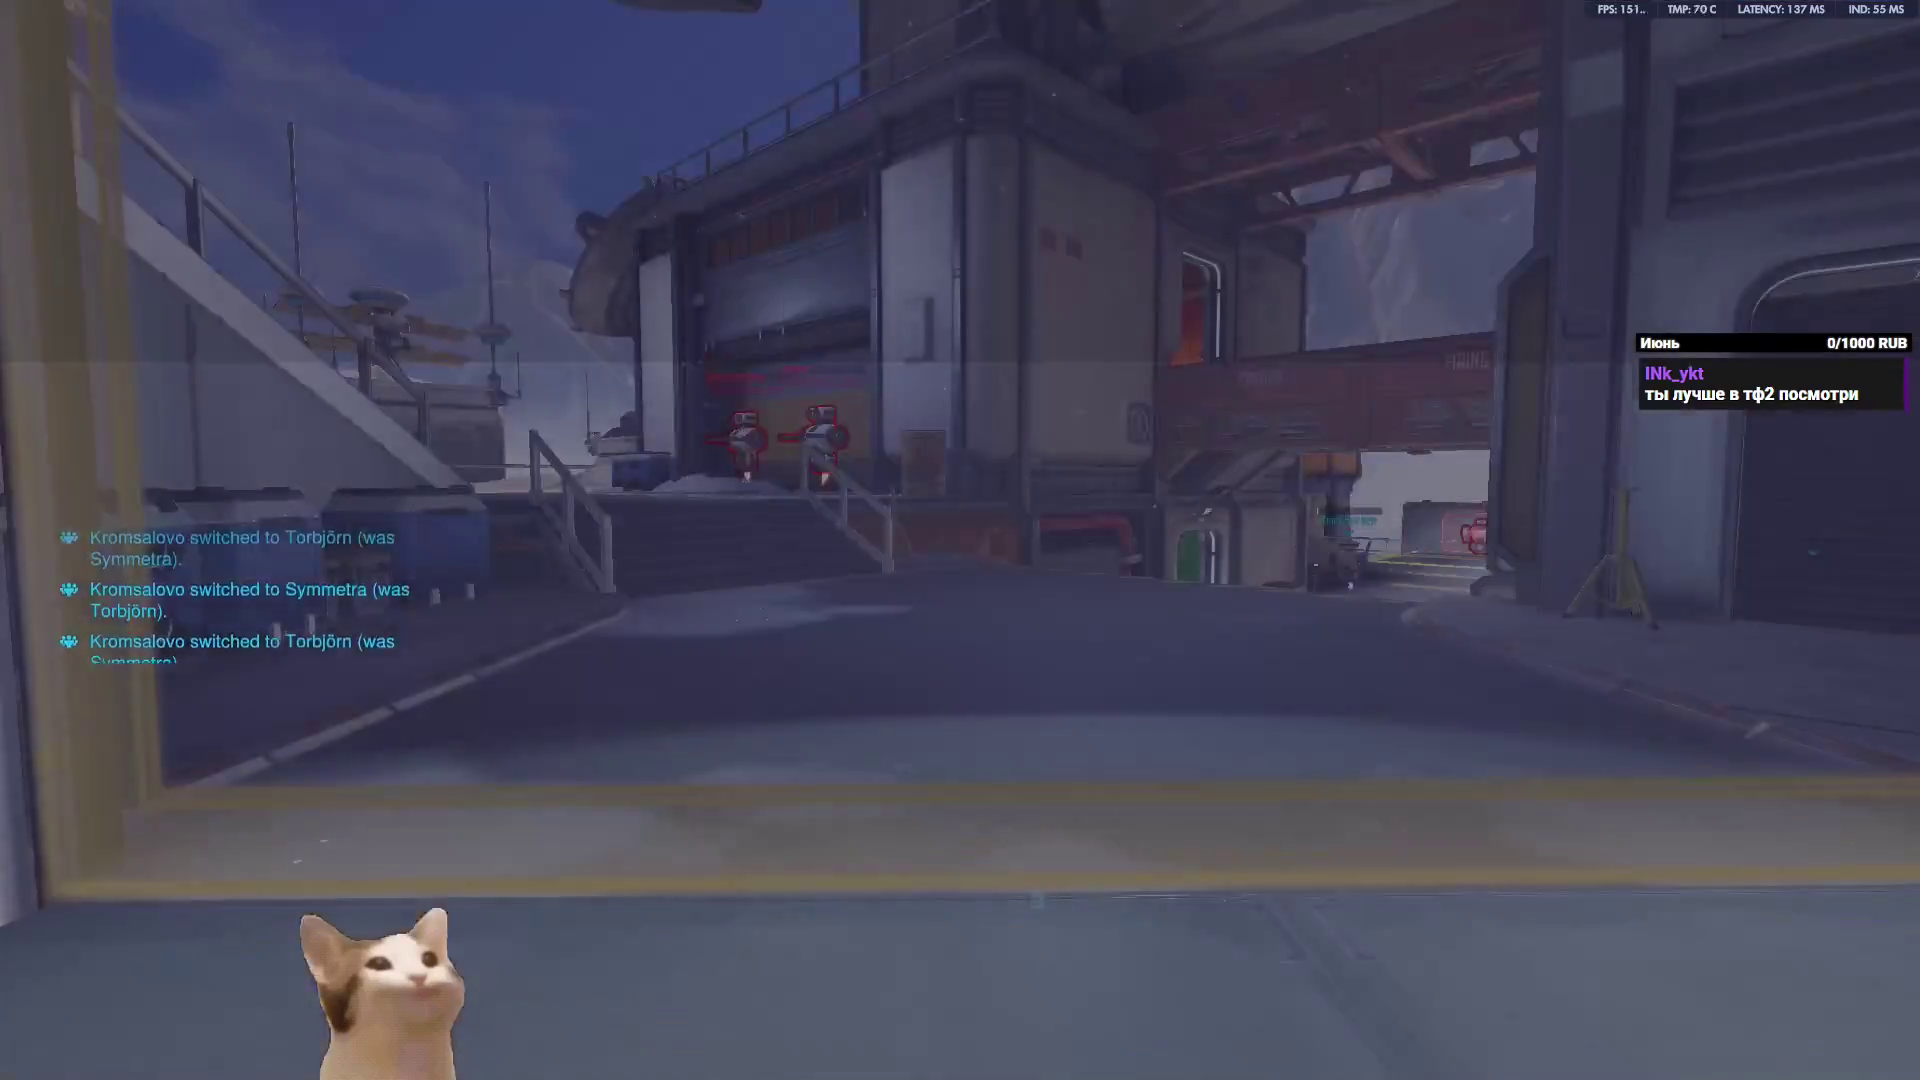
key(w)
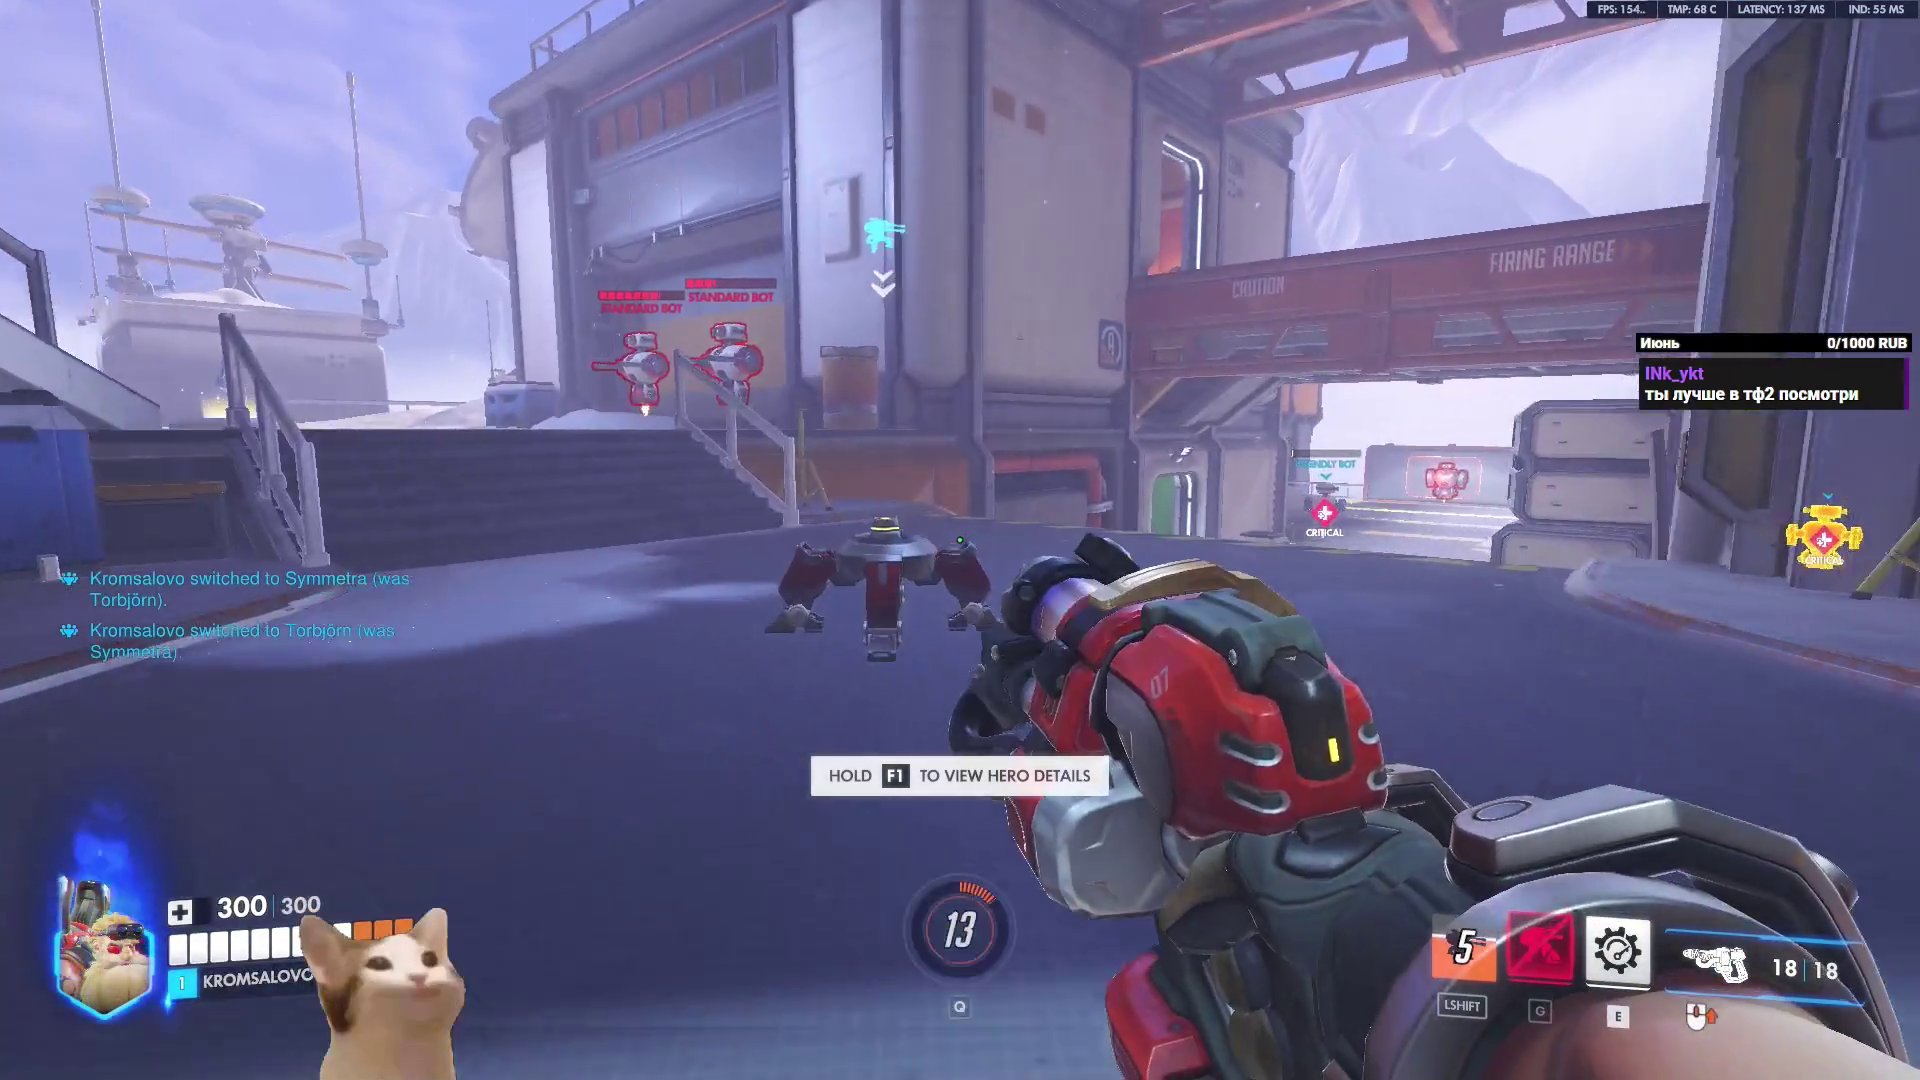
key(w)
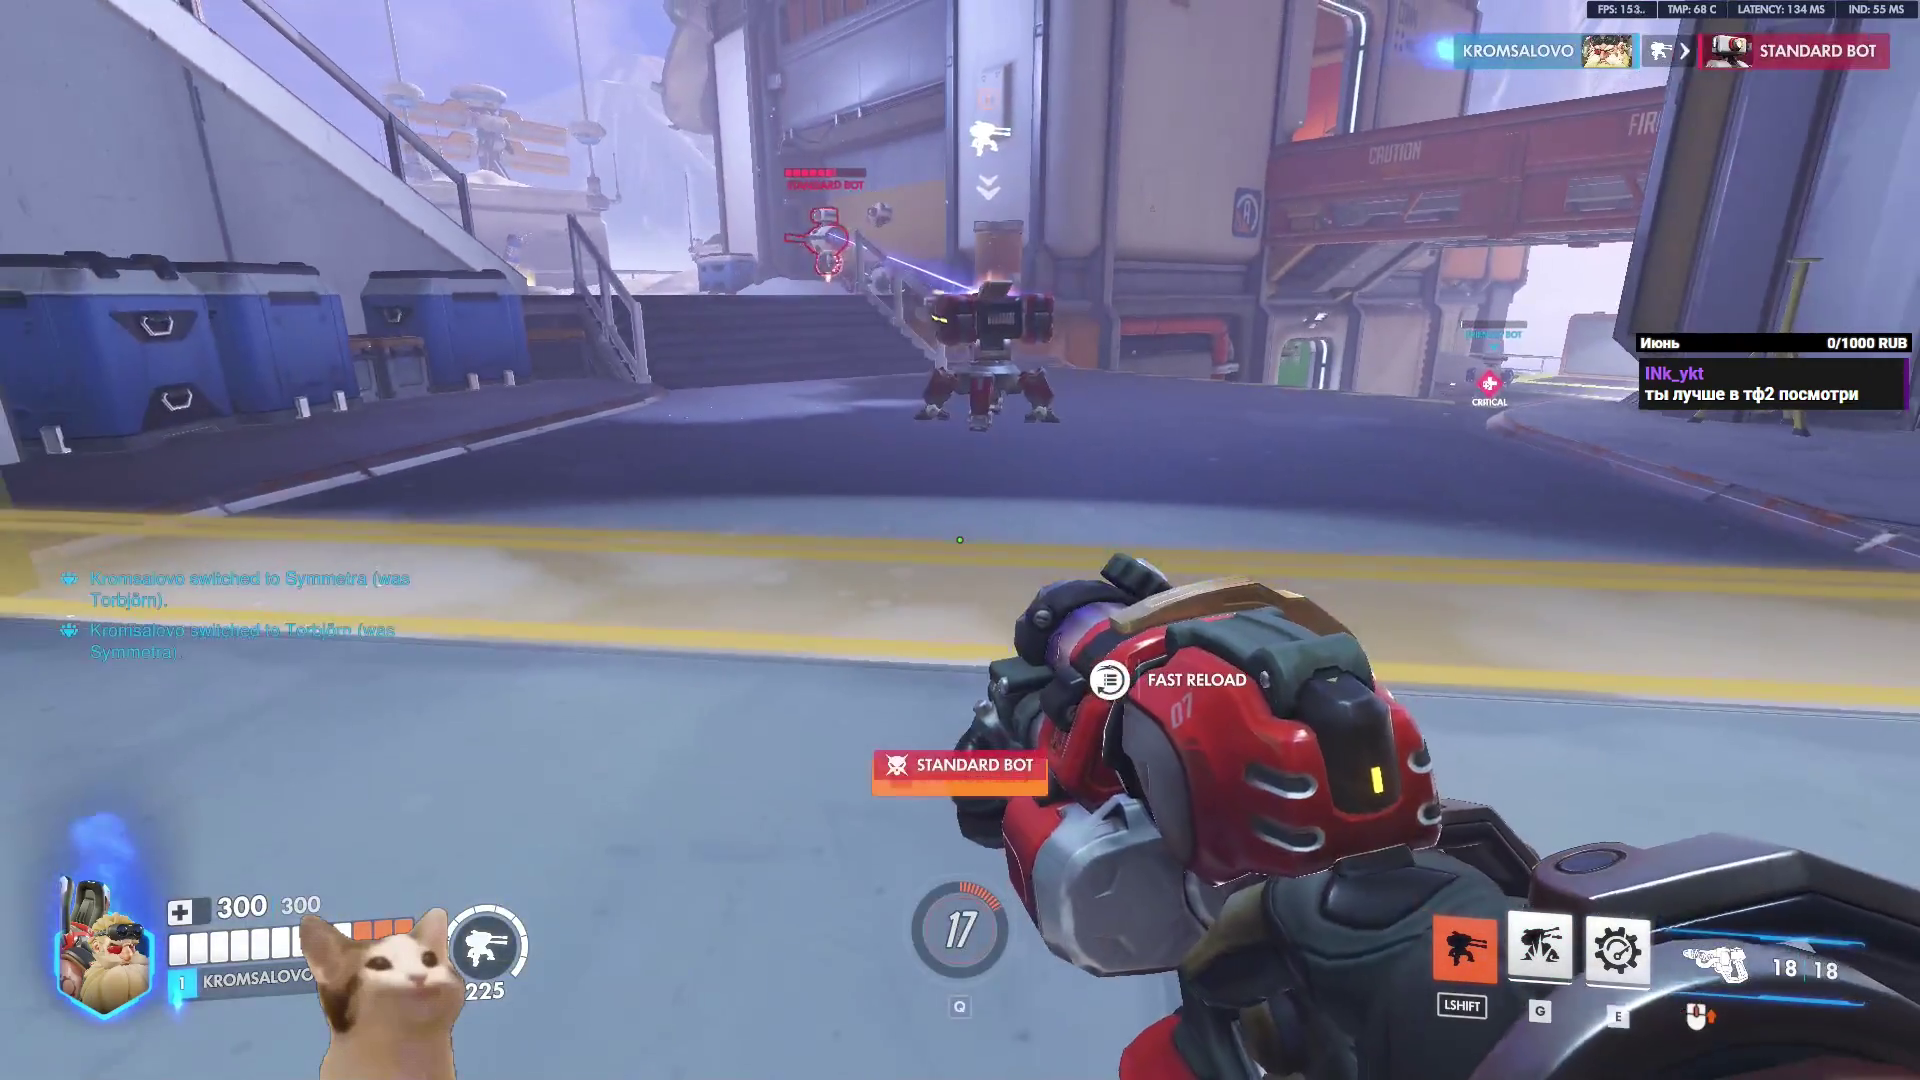
Respawn as Torbjörn, deploy a turret and walk past the spawn barrier.
key(h)
key(h)
key(h)
key(h)
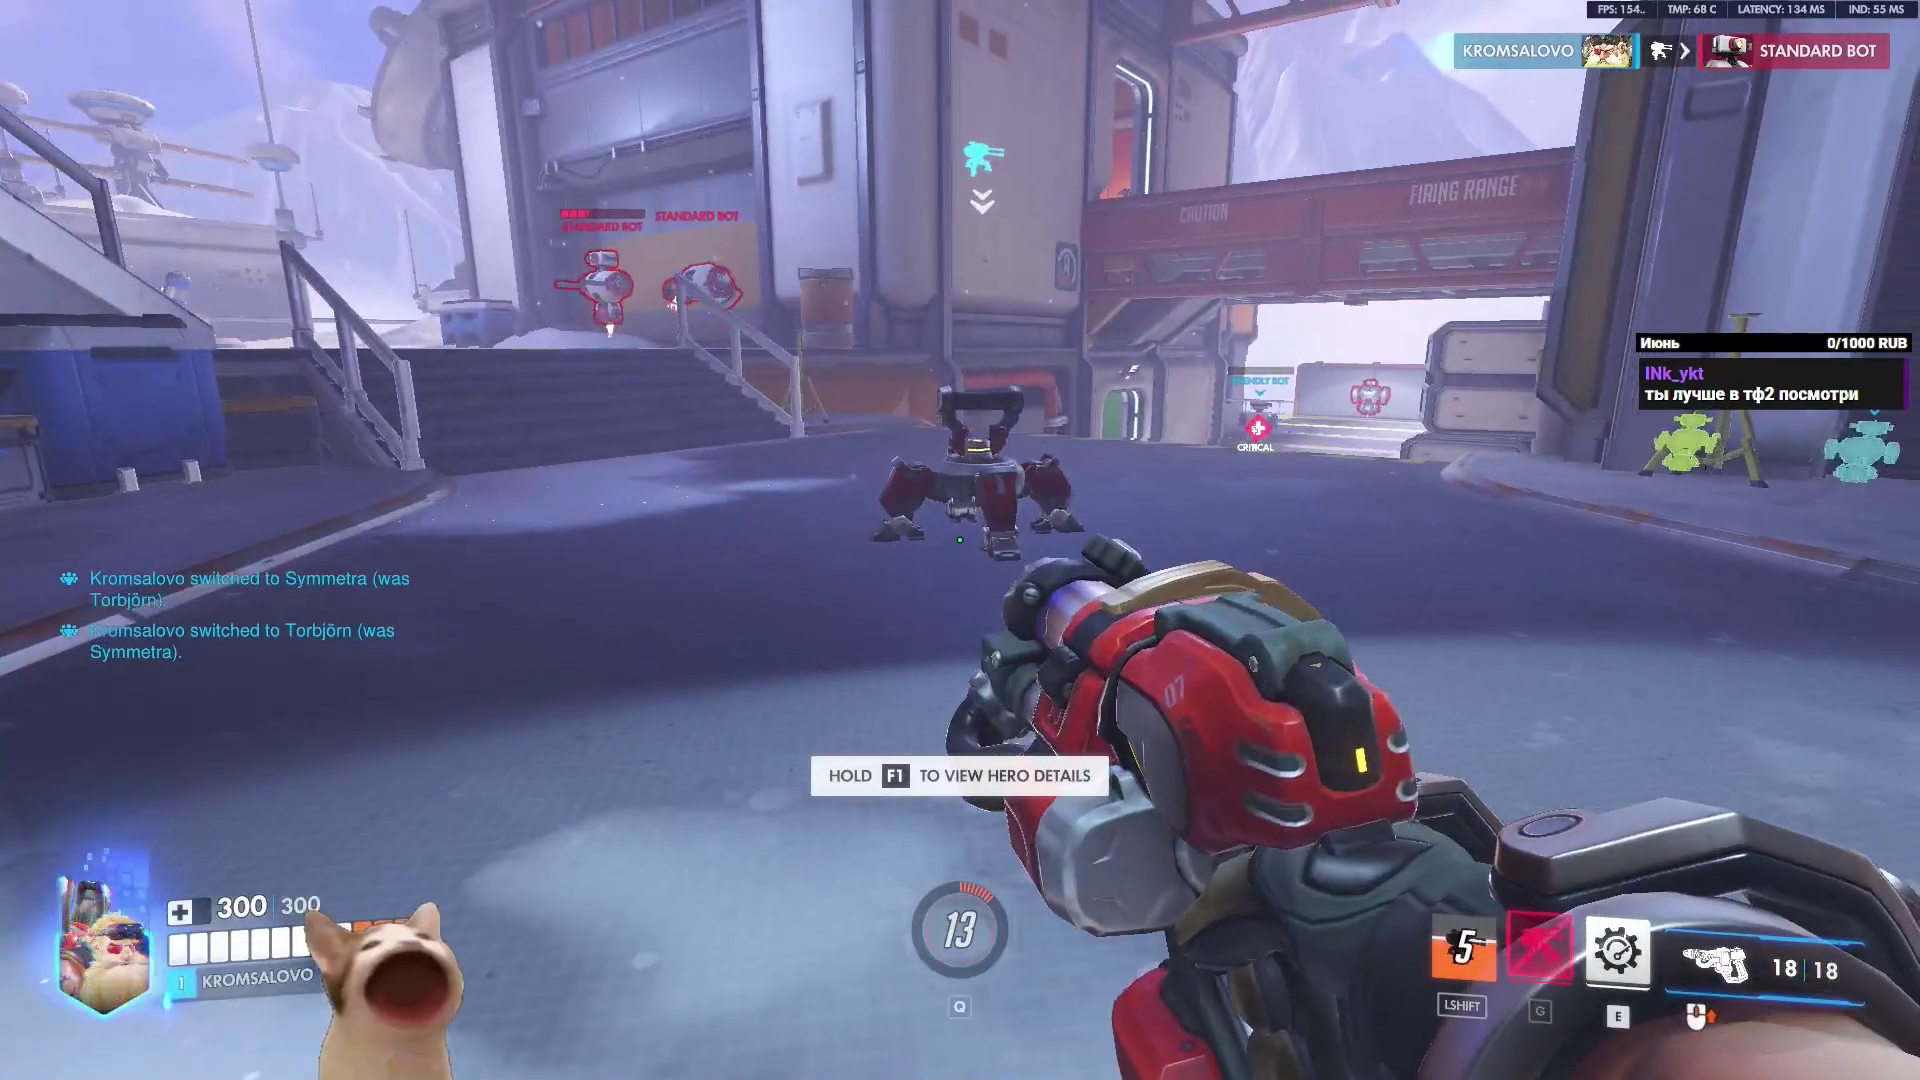
key(h)
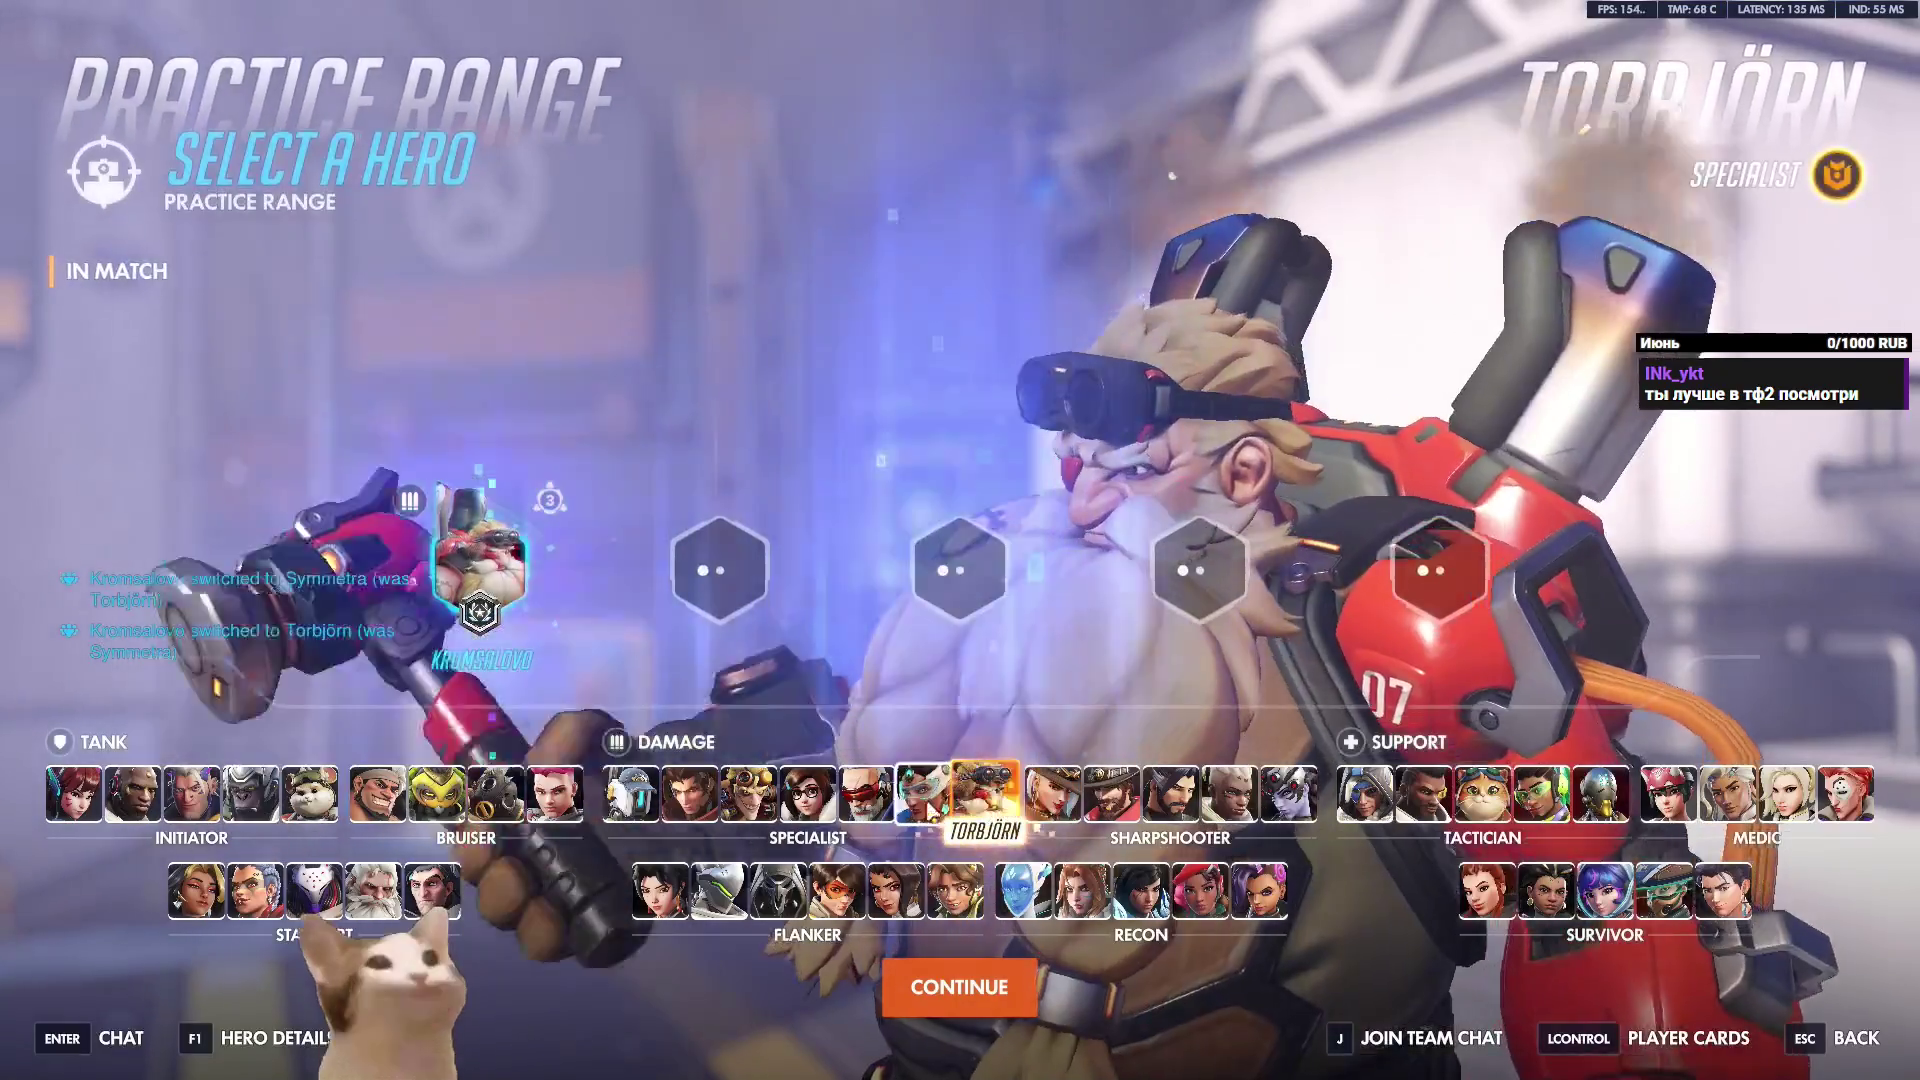
click(918, 805)
key(h)
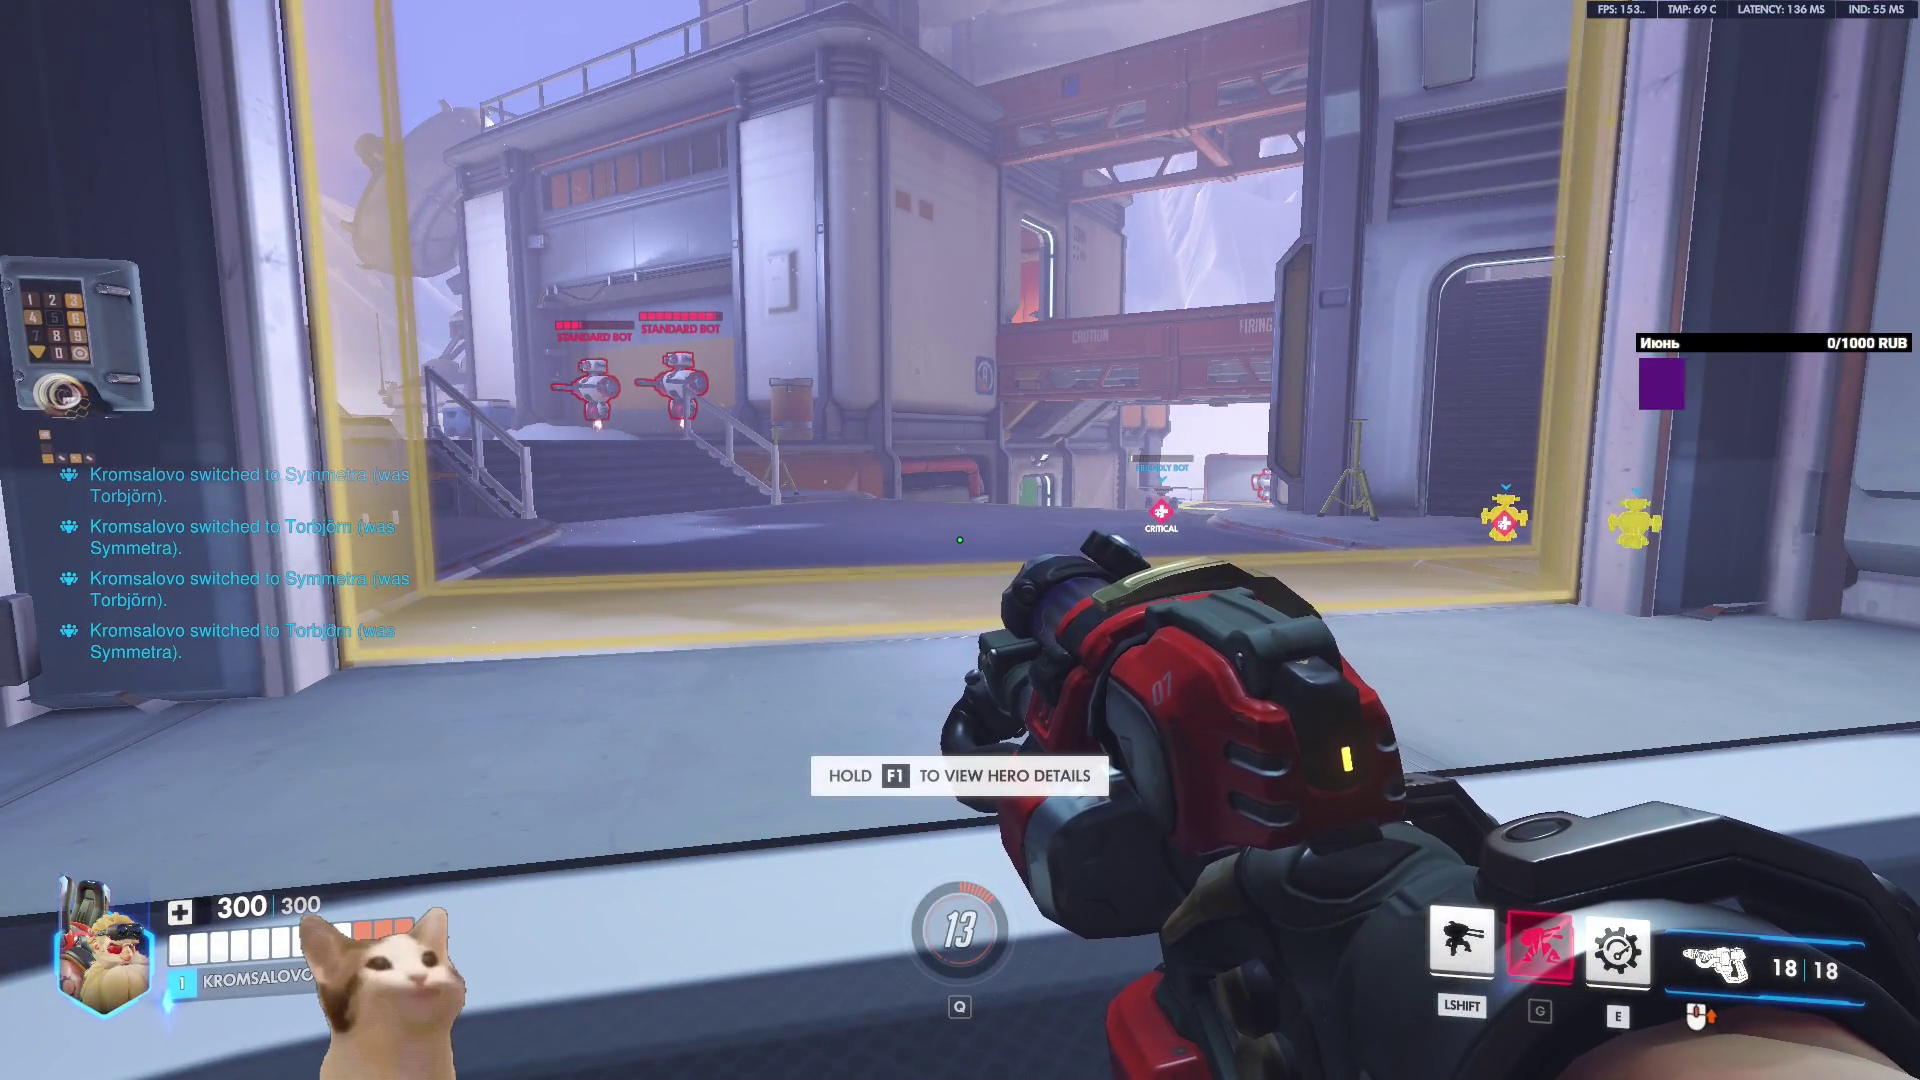
key(shift)
key(w)
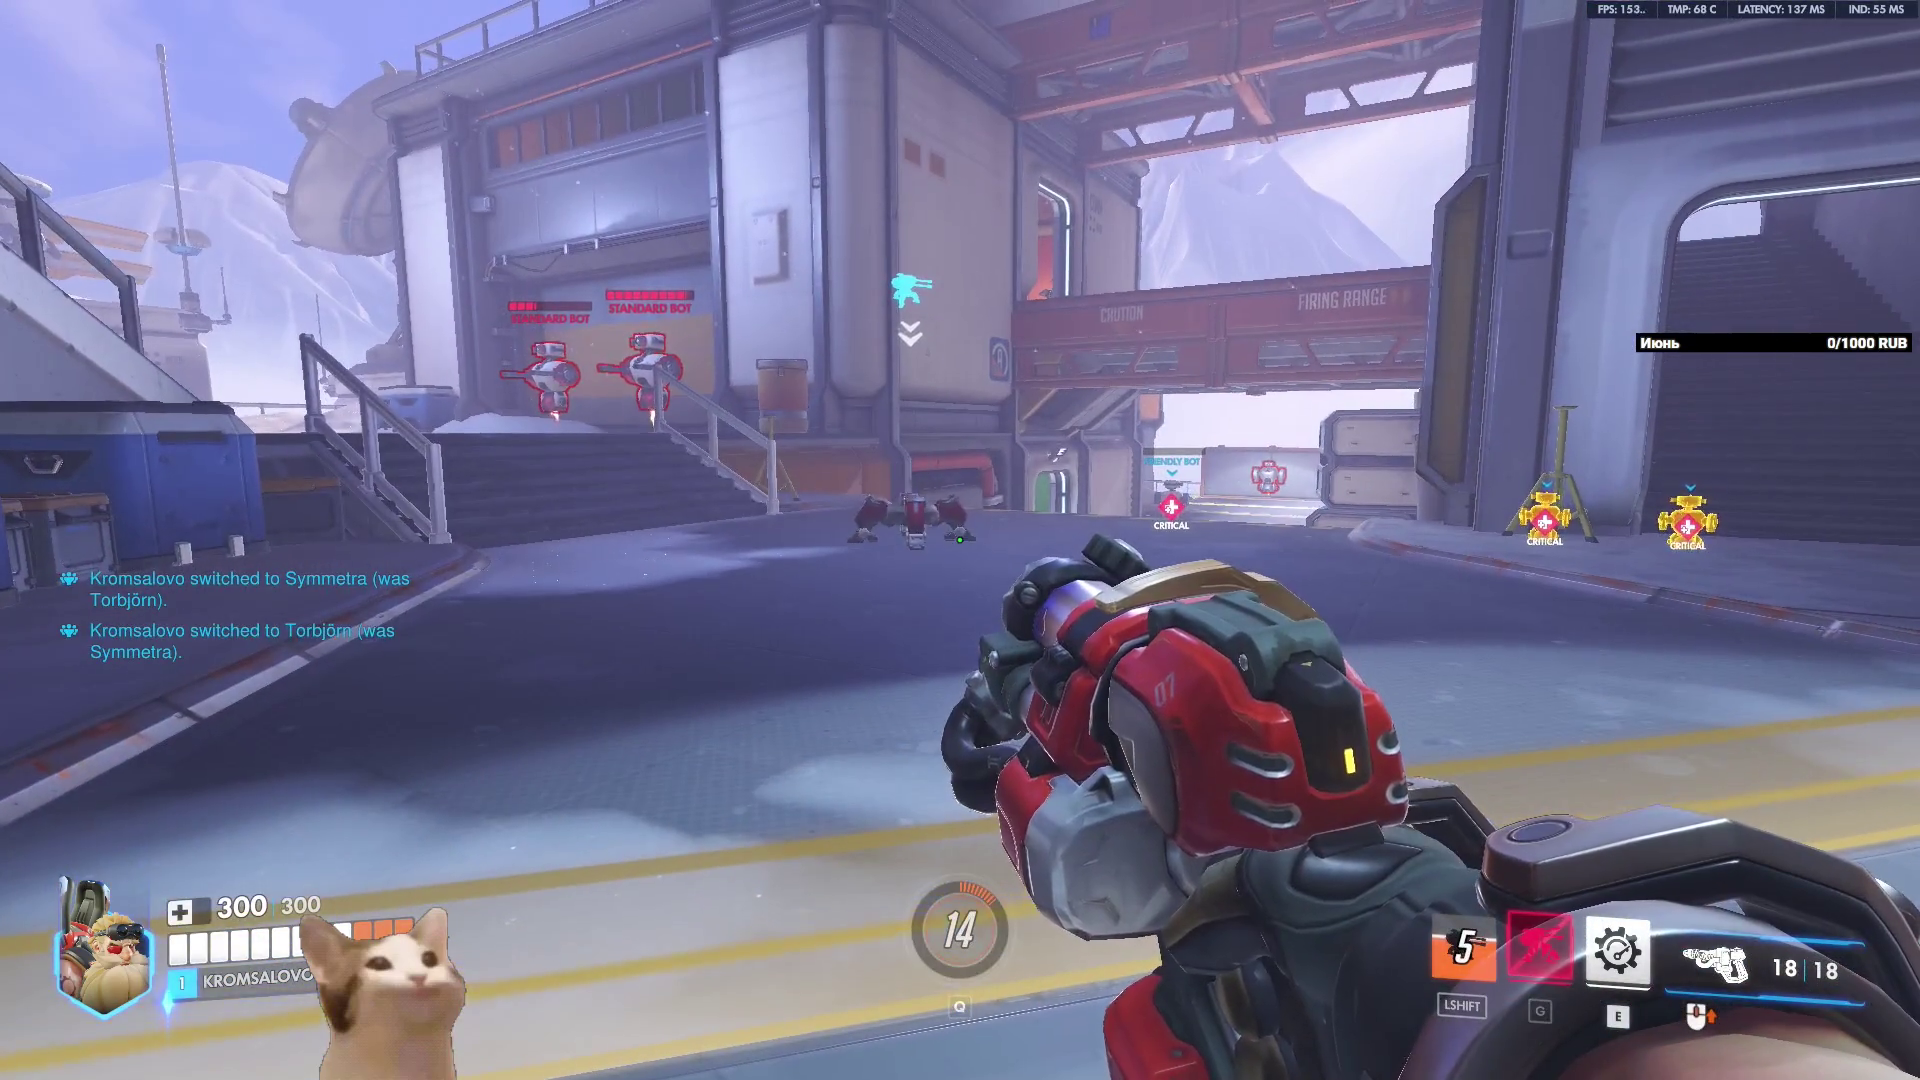
Swap to Symmetra and back, throw the turret and walk toward it as it builds.
key(h)
click(921, 795)
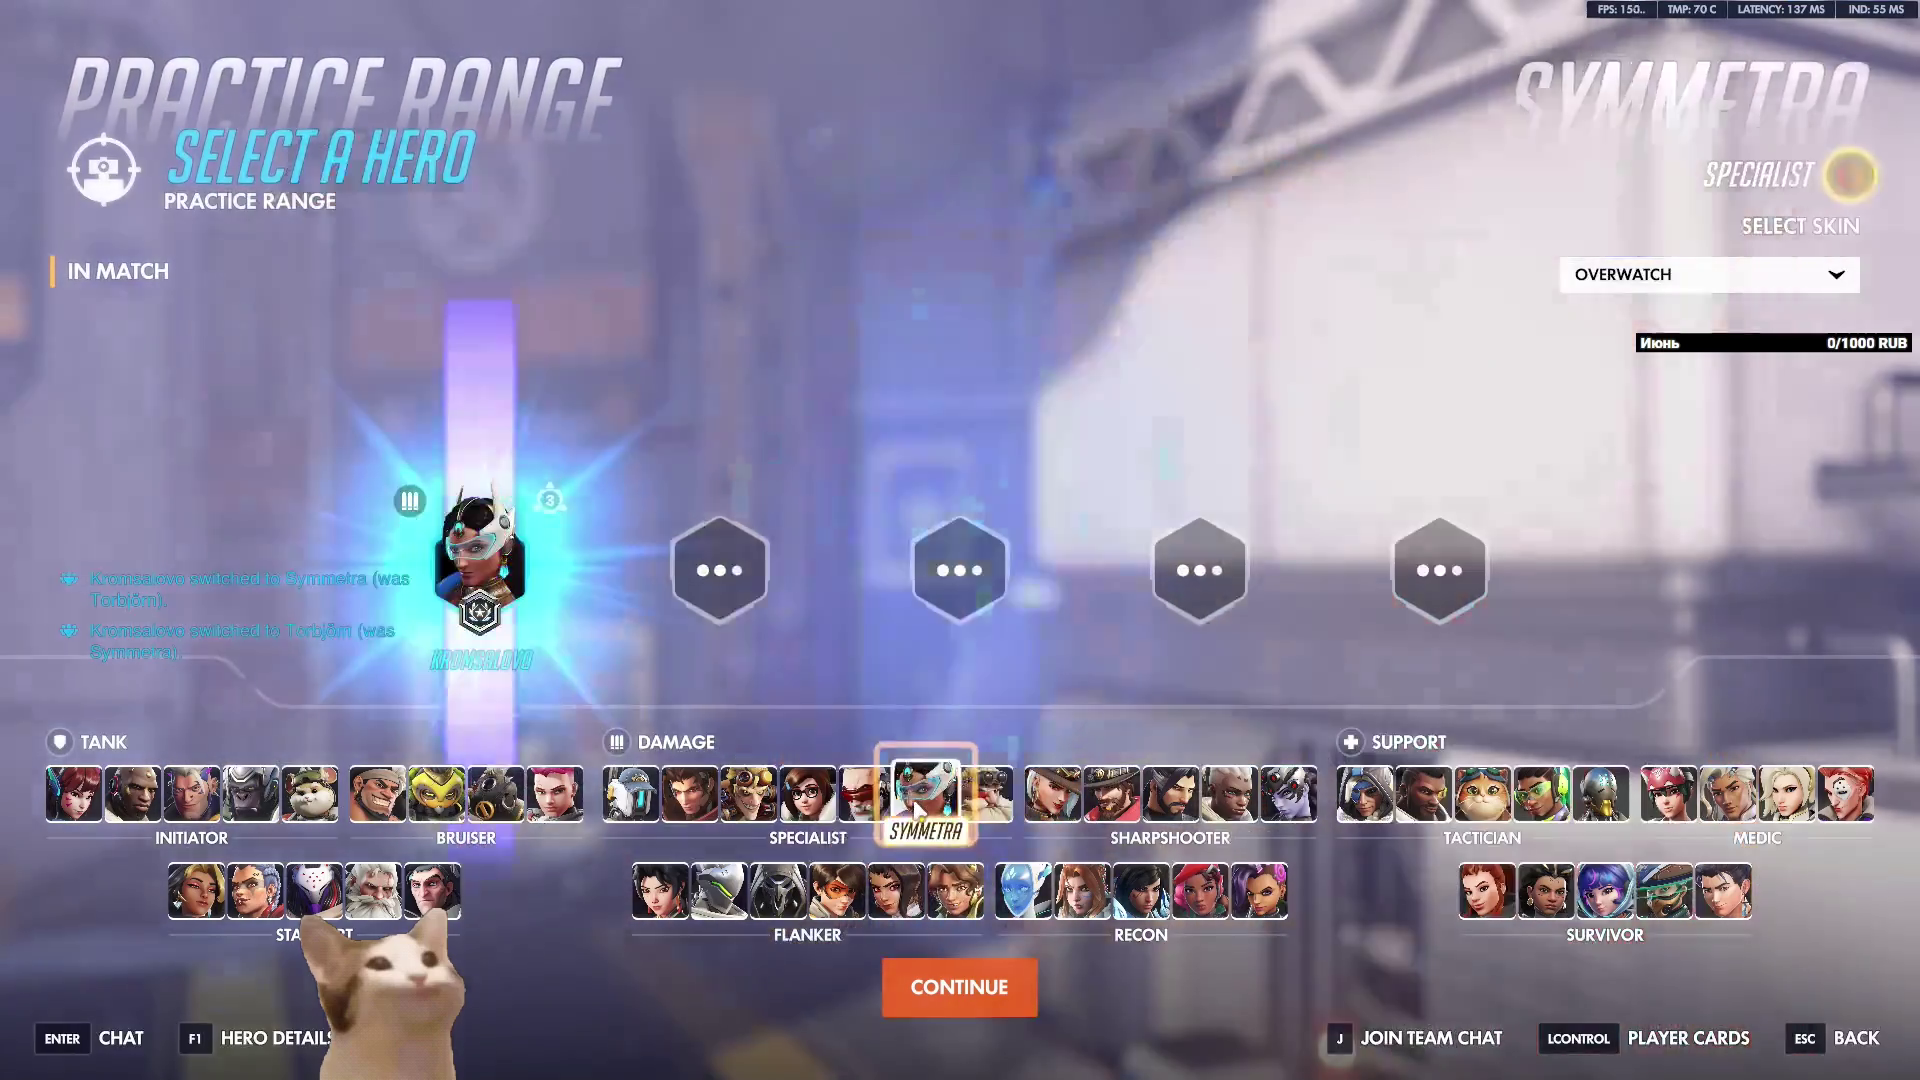
key(h)
key(h)
click(998, 806)
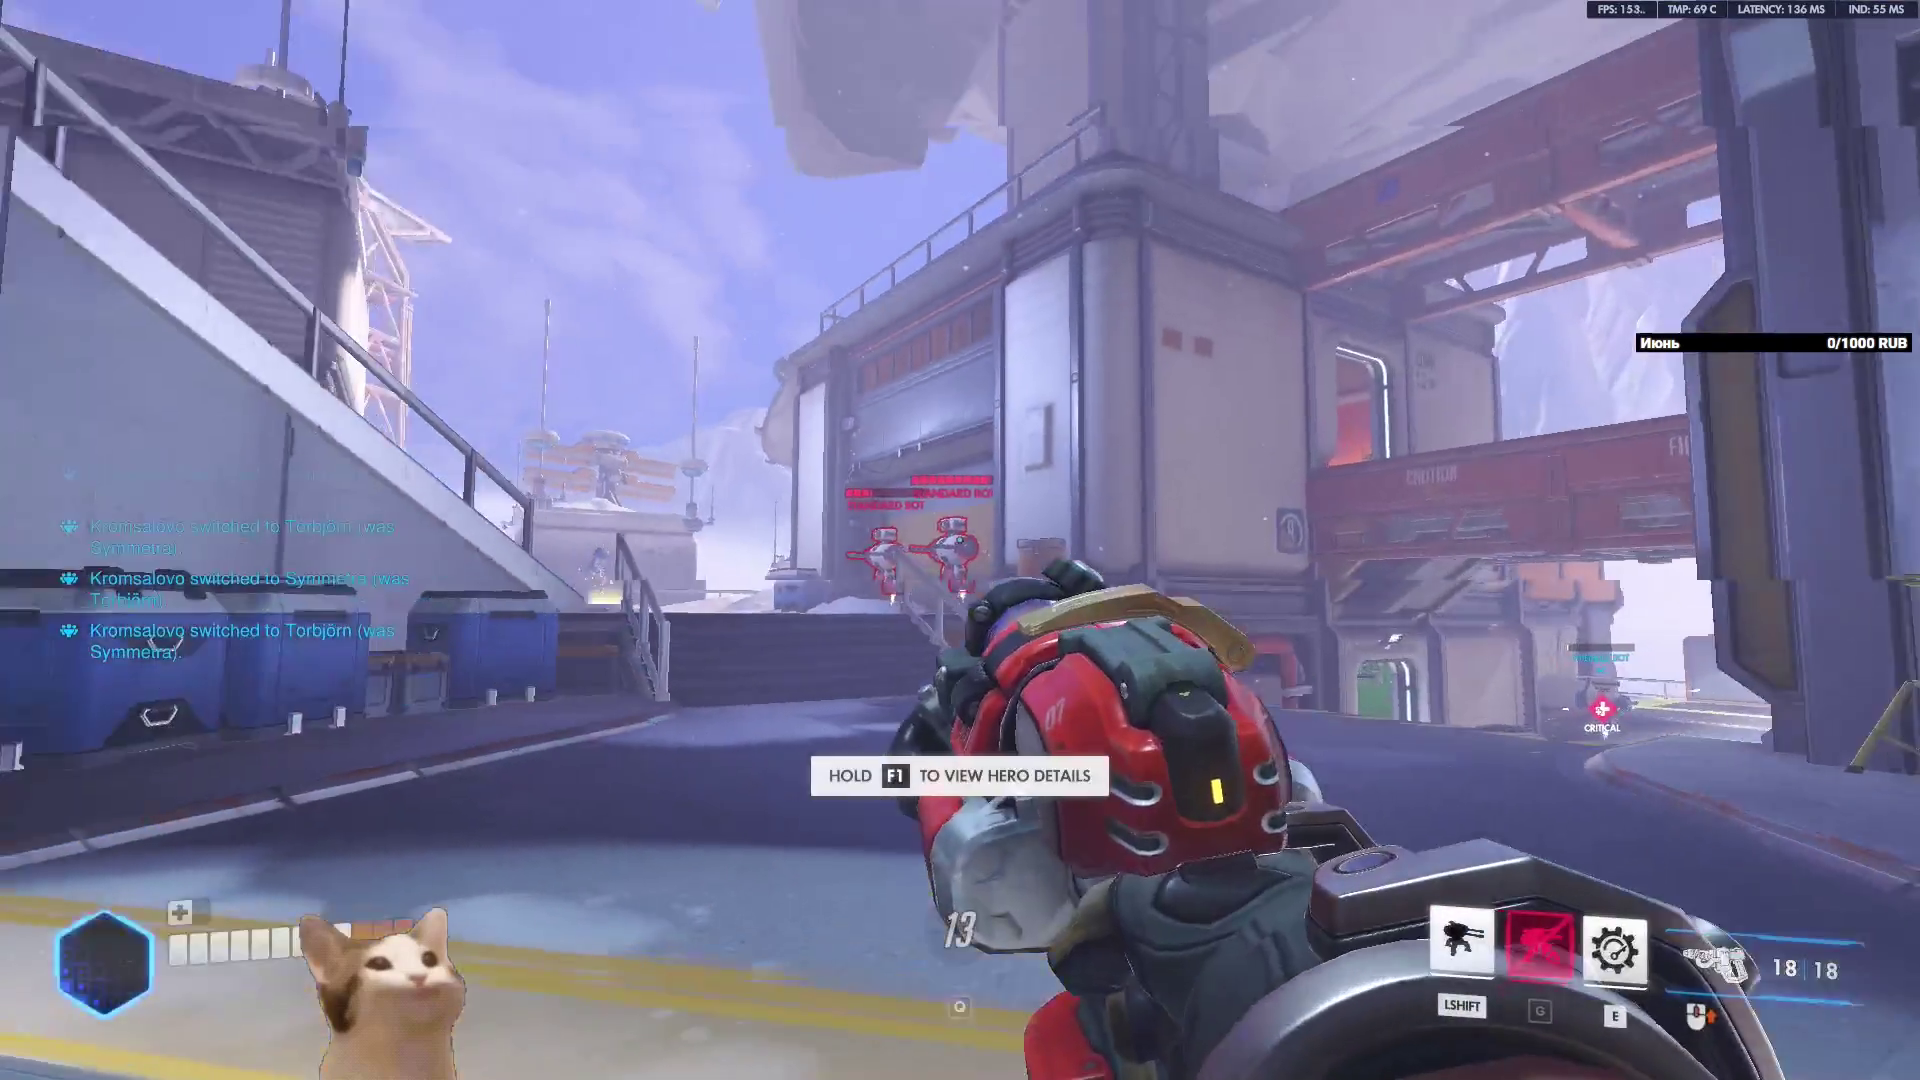
key(shift)
key(w)
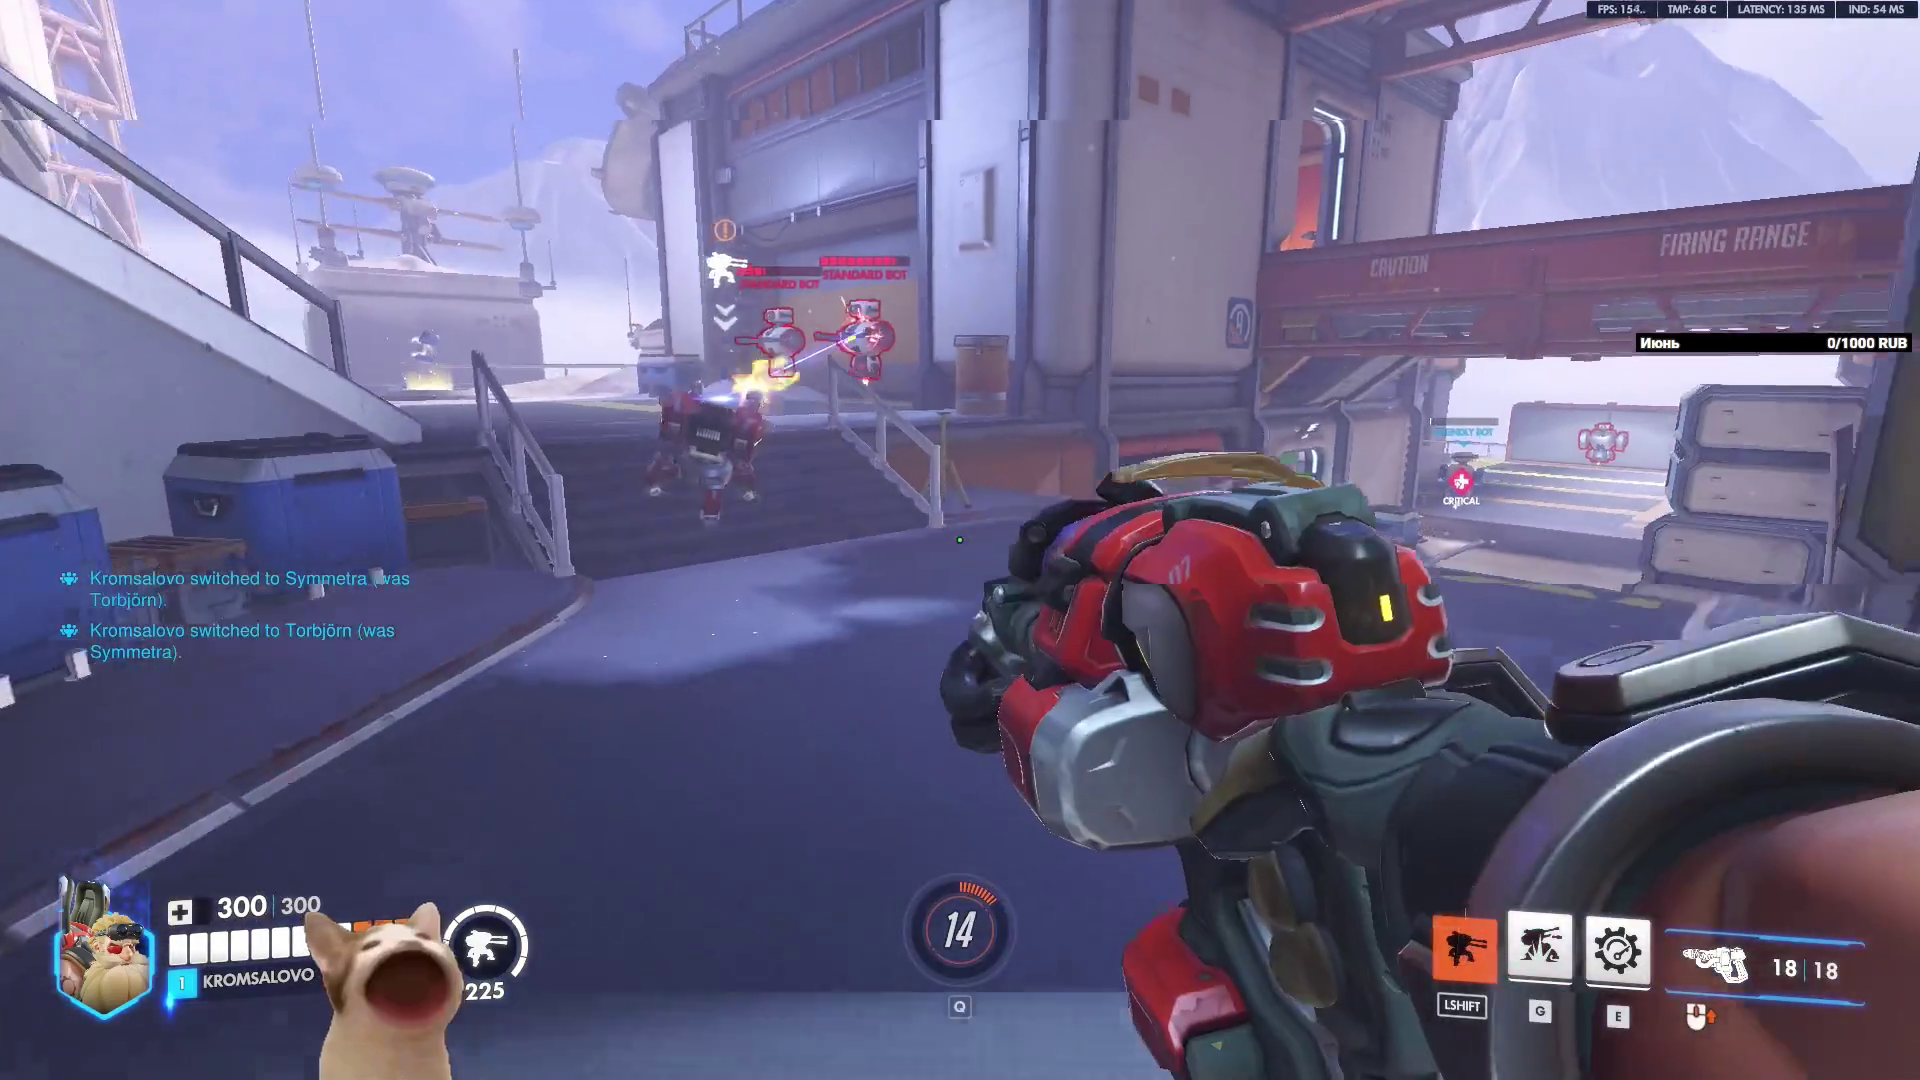
Respawn twice through Symmetra swaps, throwing a new turret each time.
key(h)
click(922, 793)
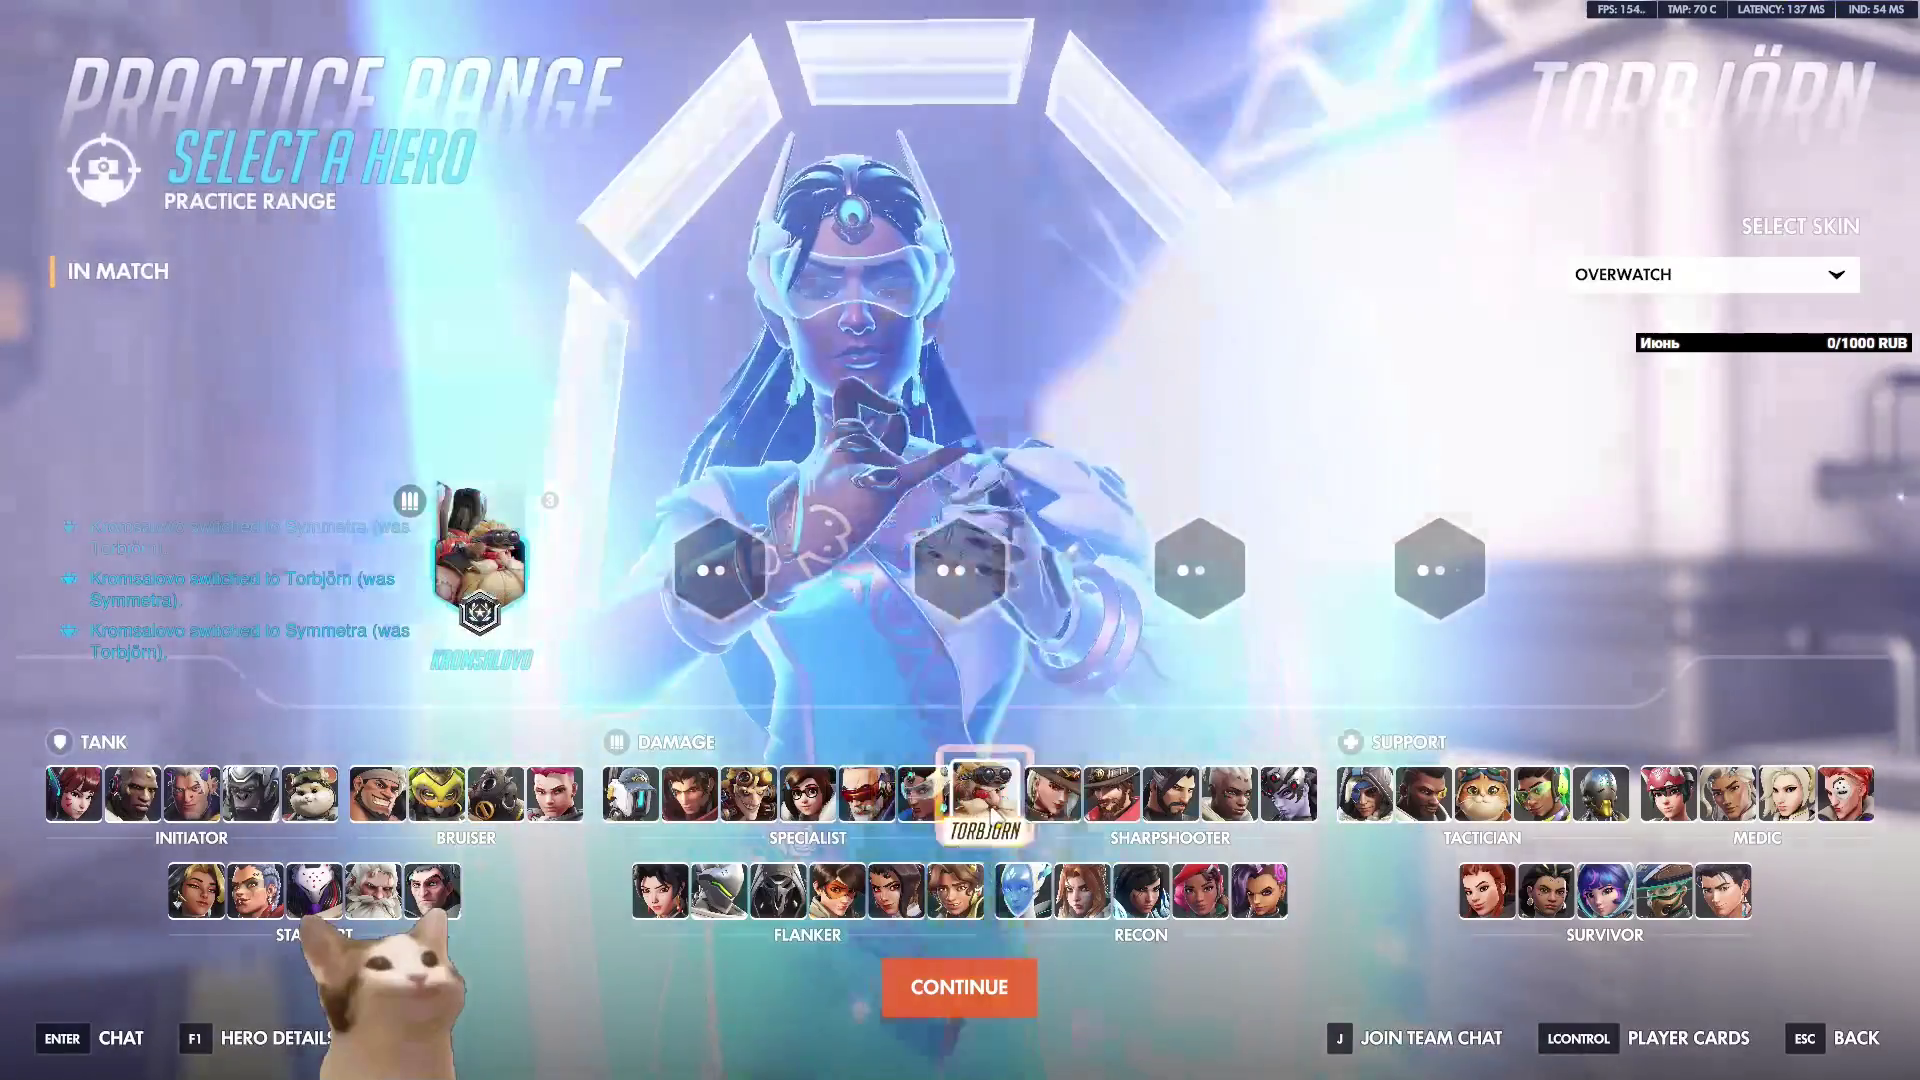
click(993, 812)
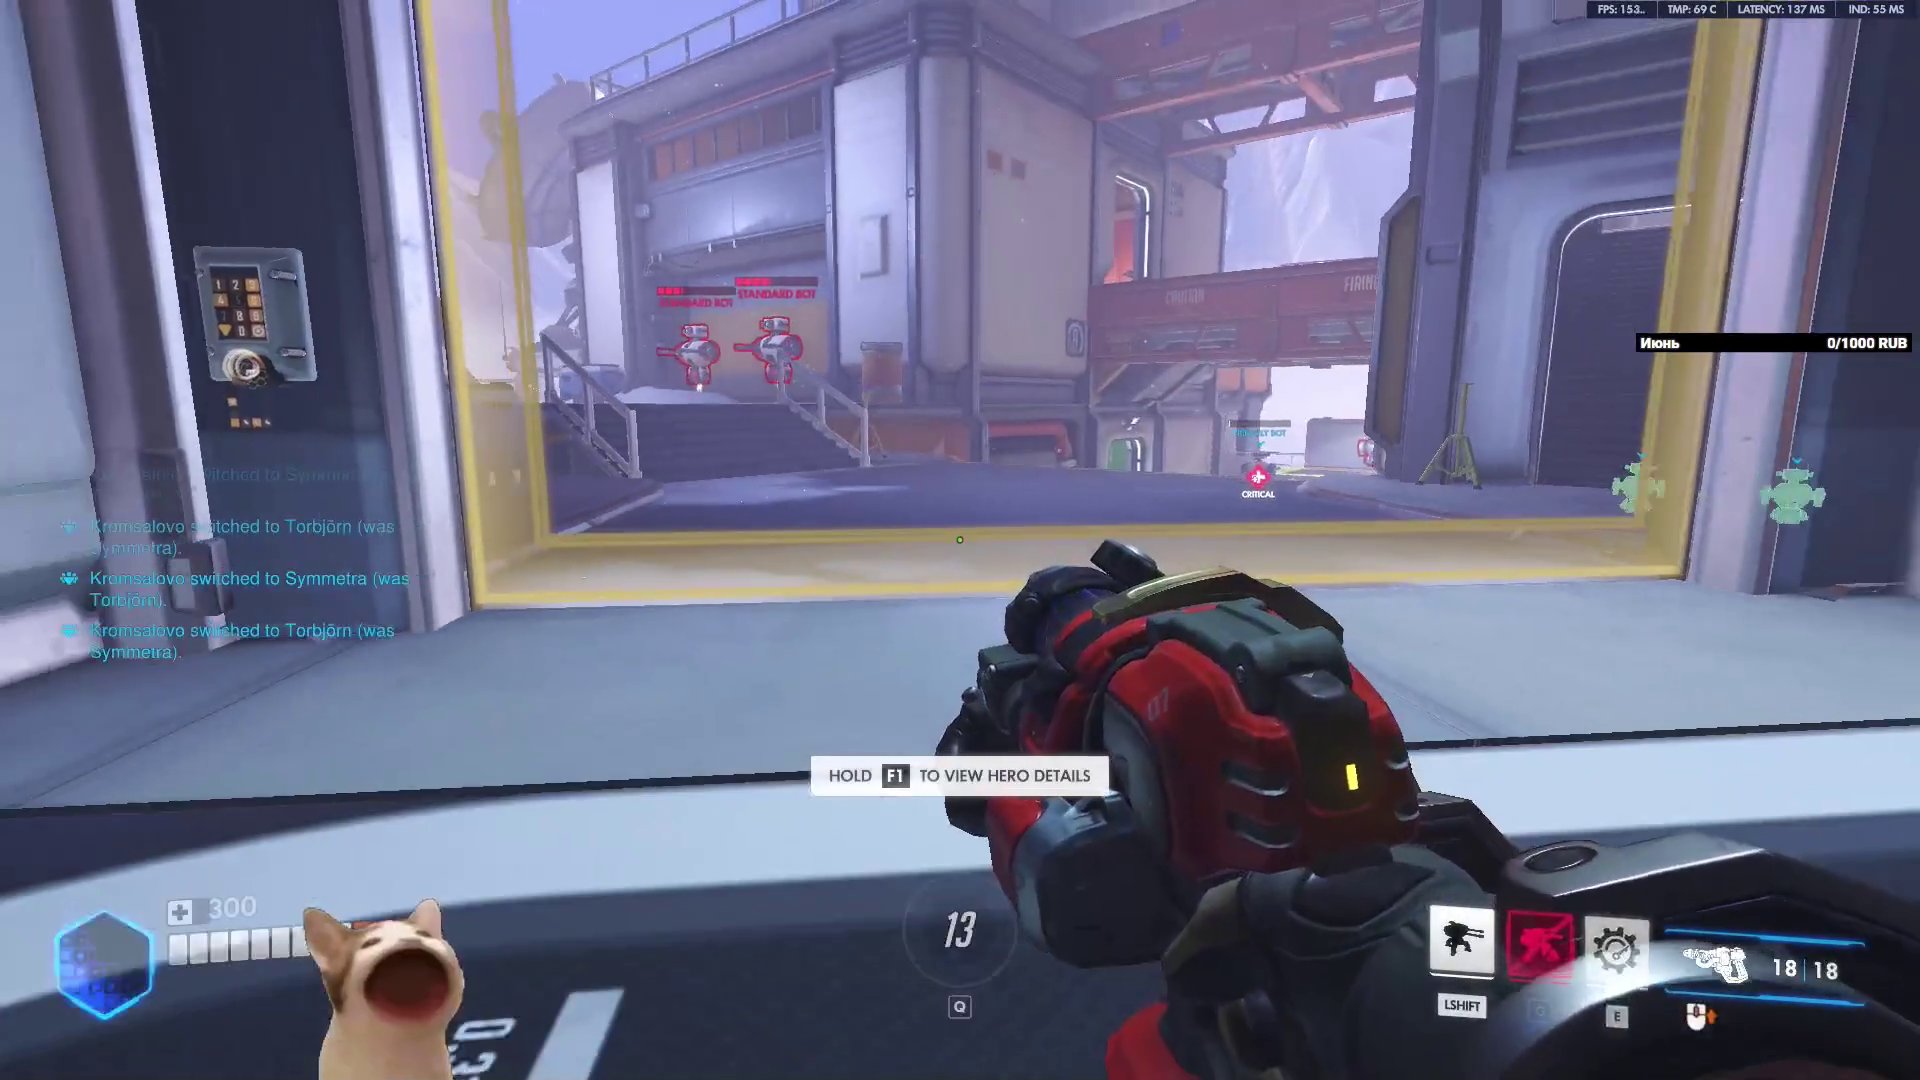
key(shift)
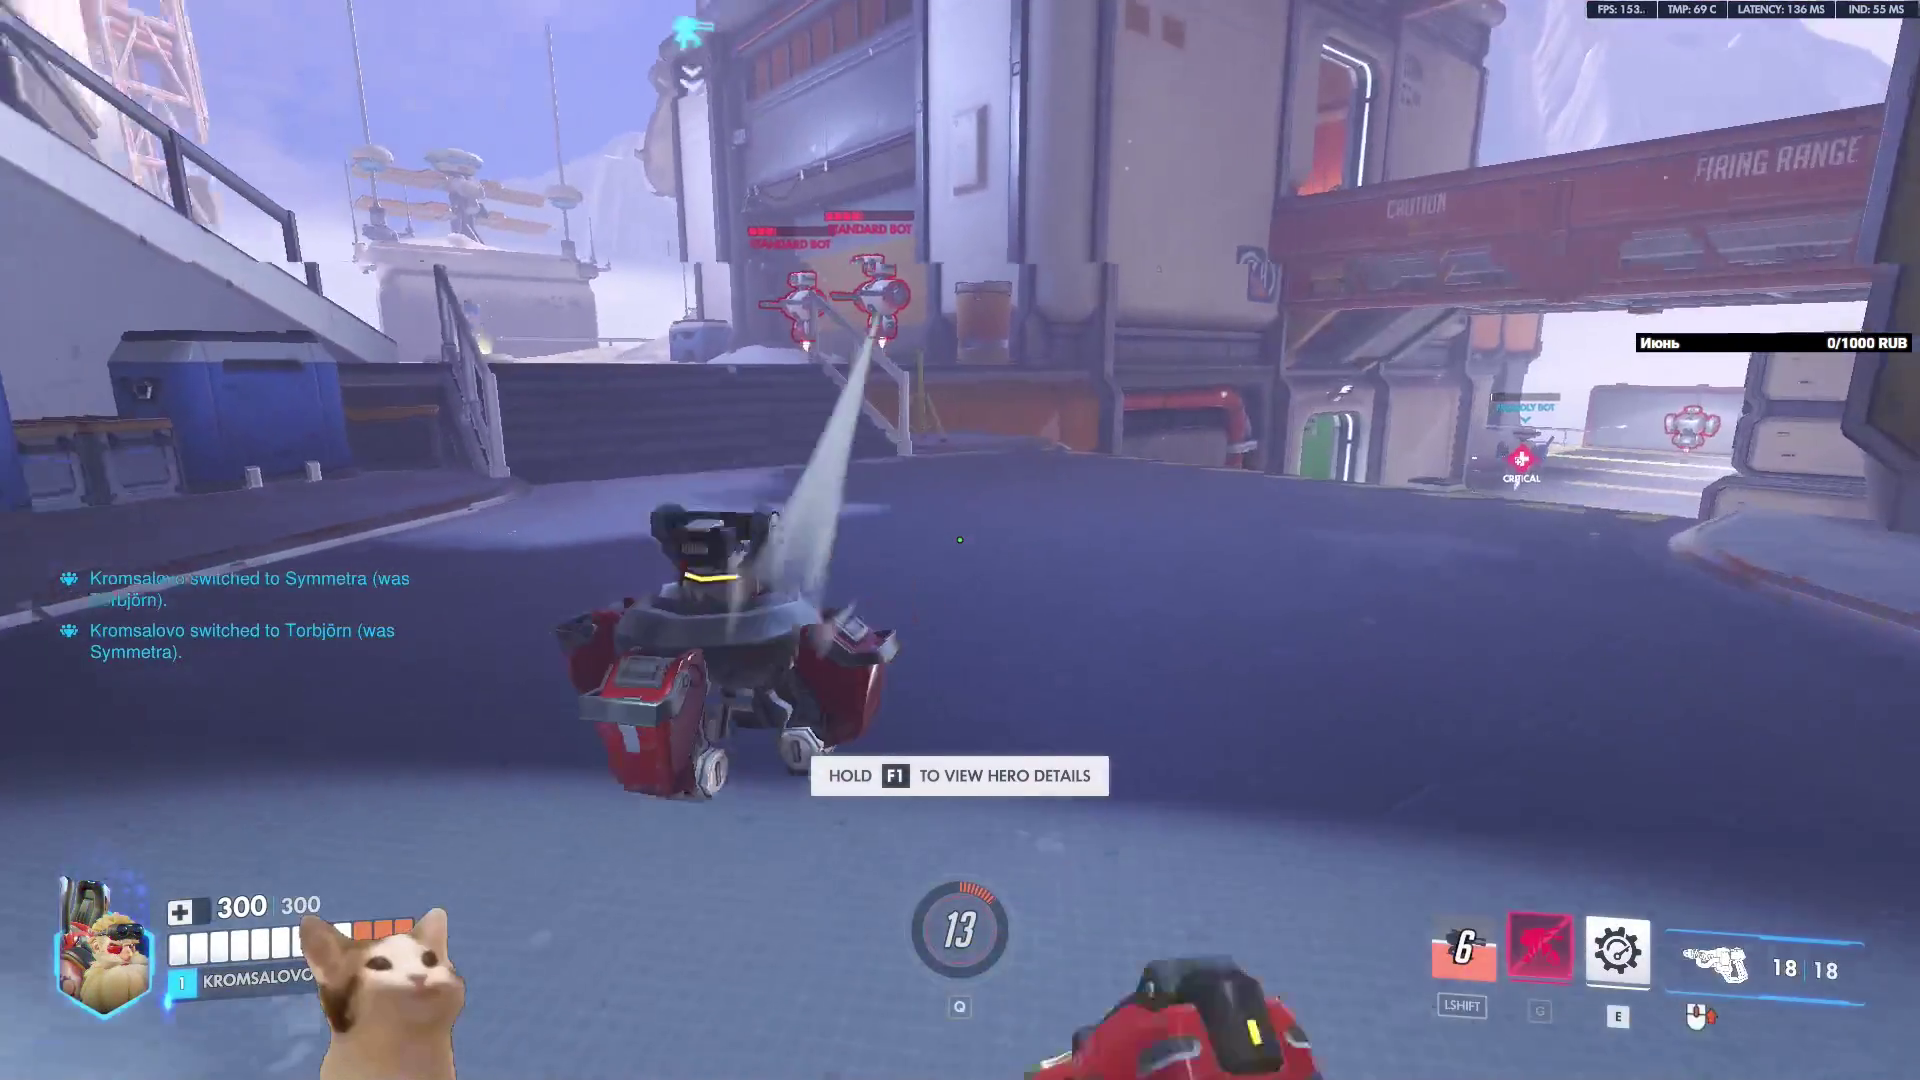
key(h)
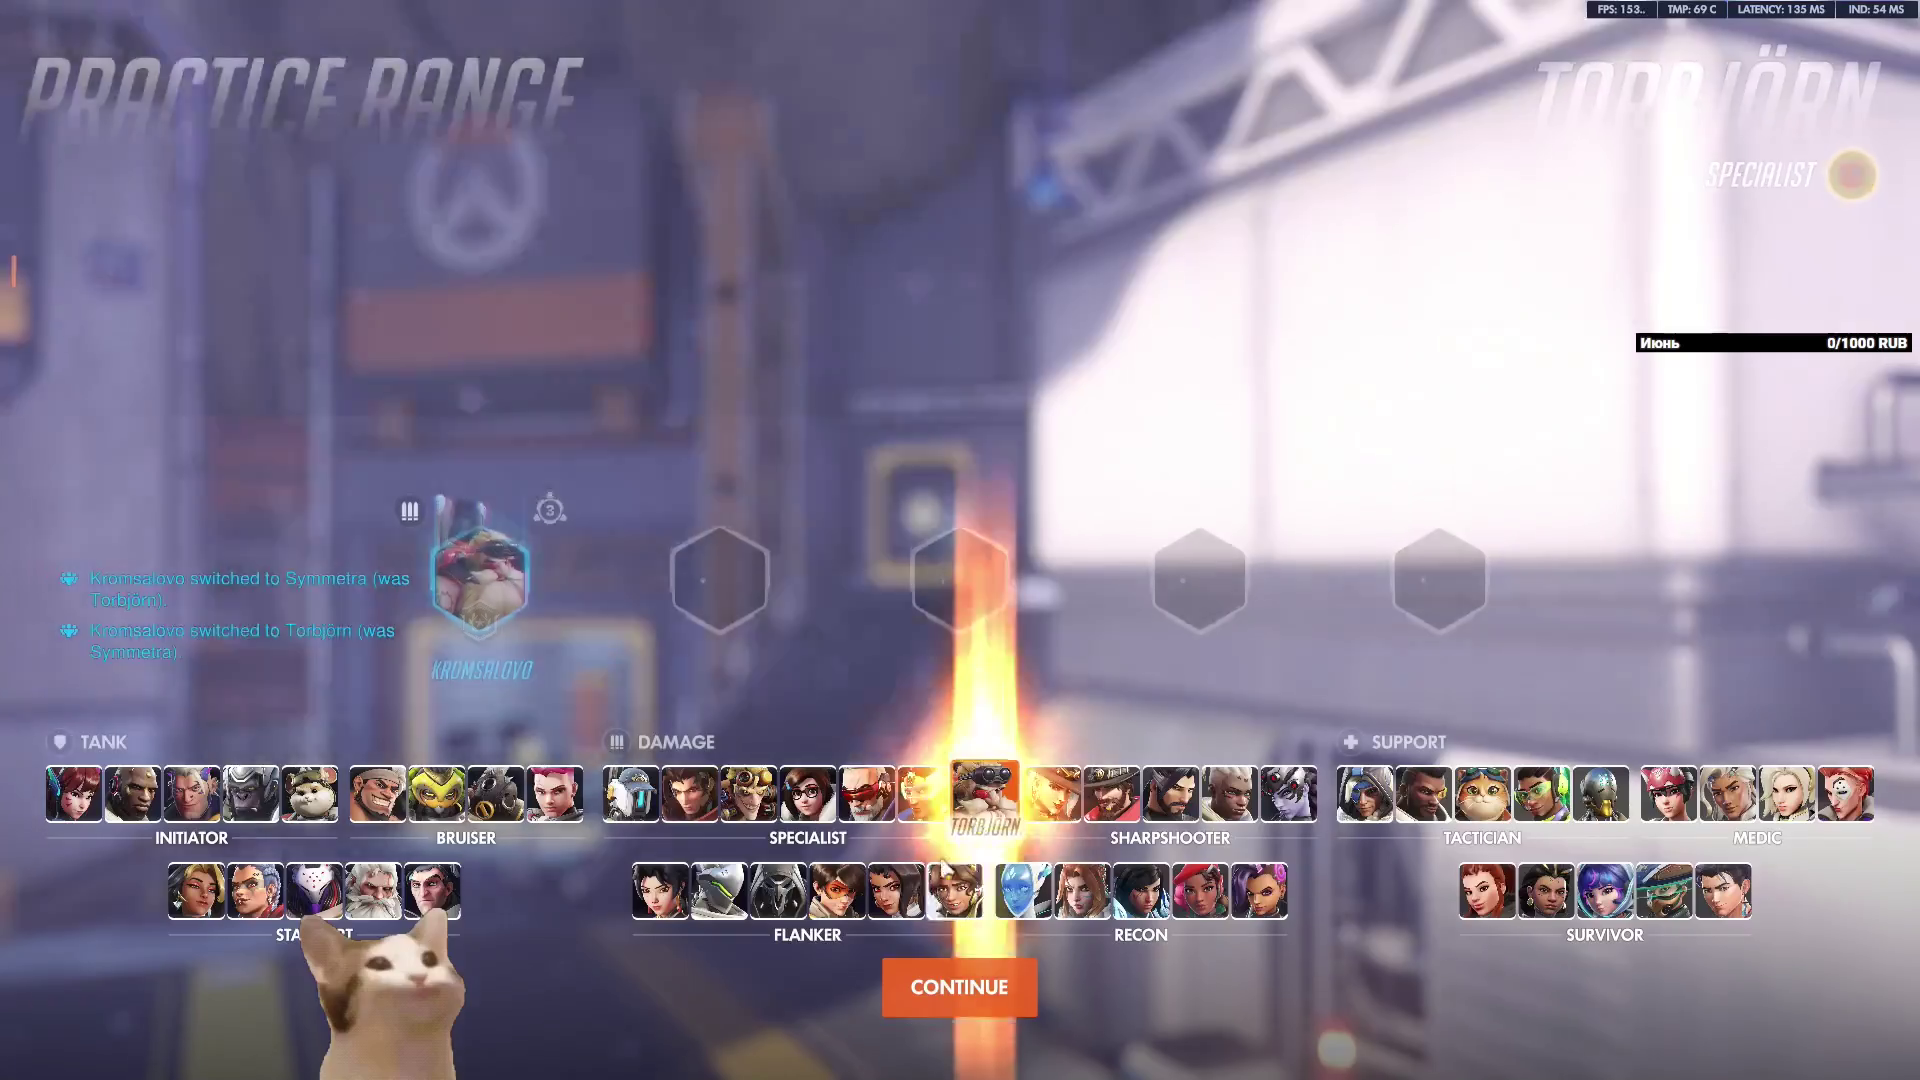
click(922, 791)
key(h)
click(985, 792)
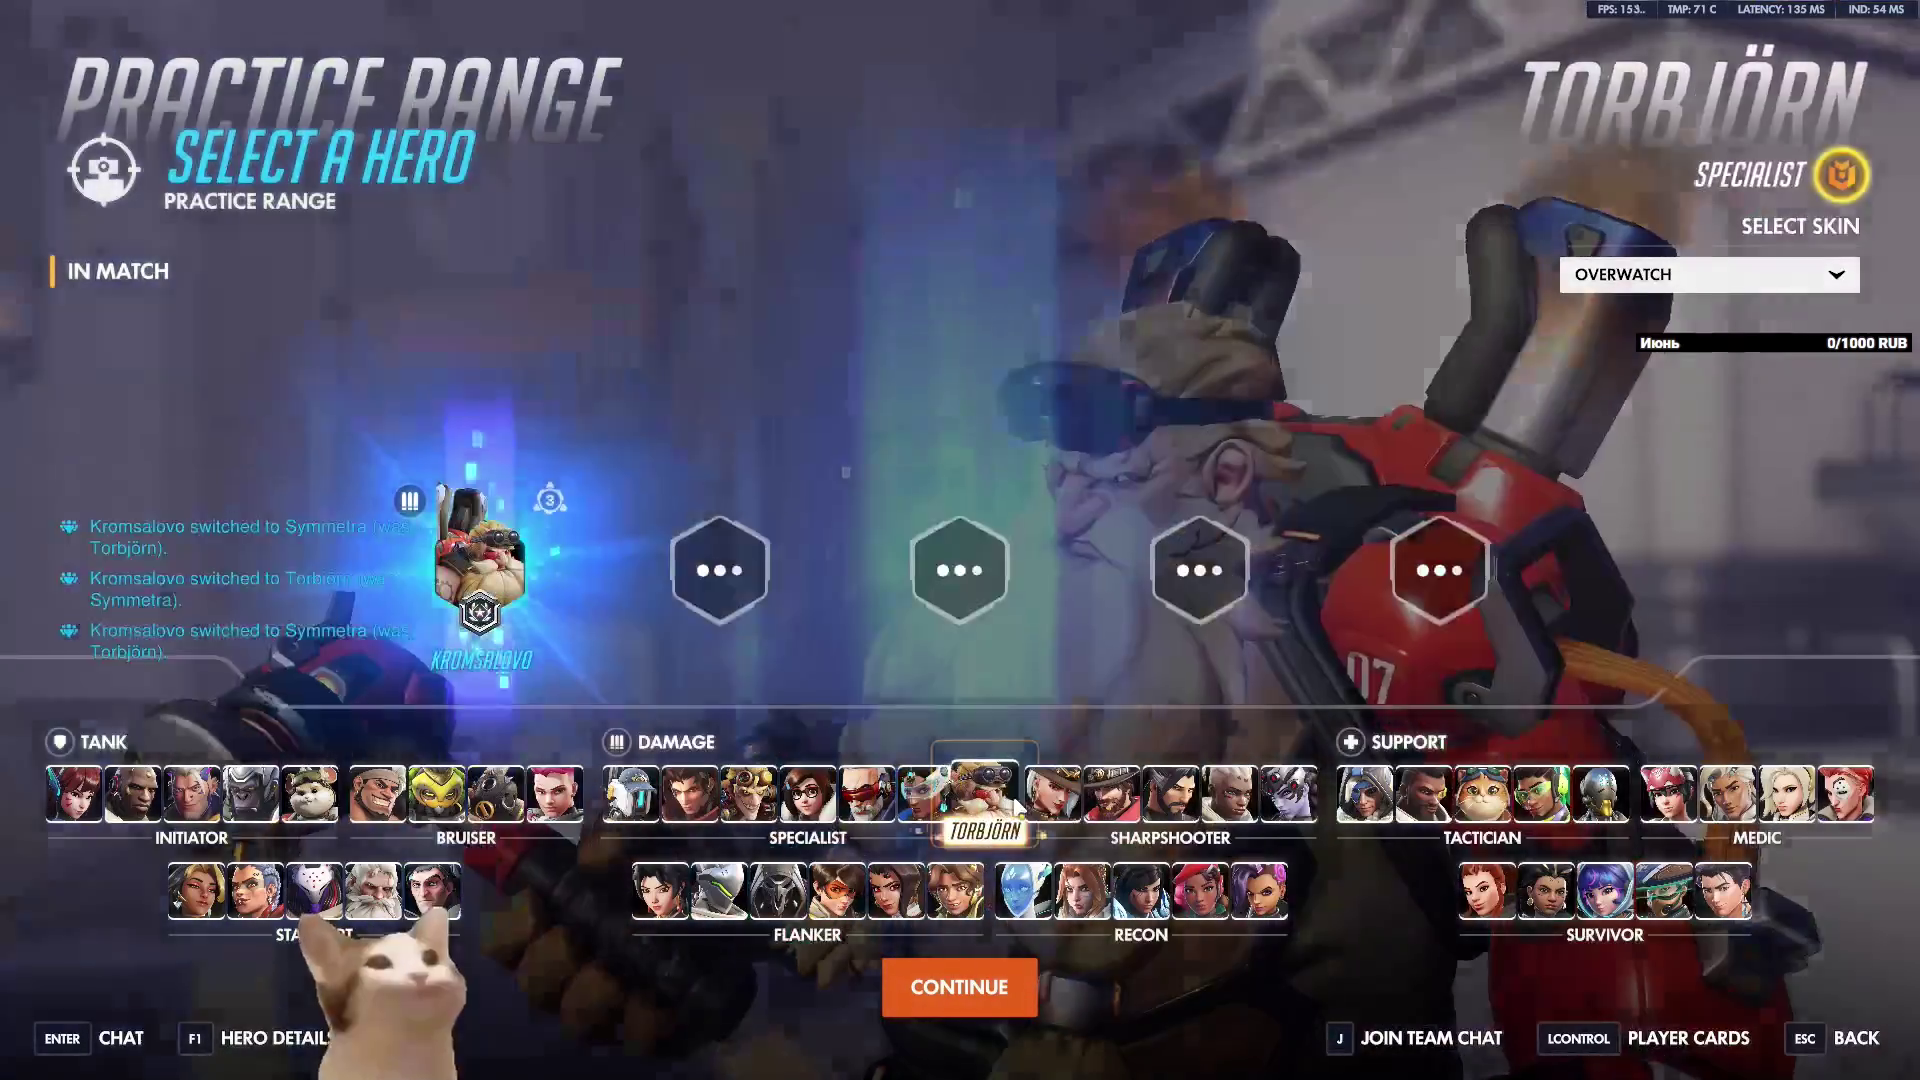
key(shift)
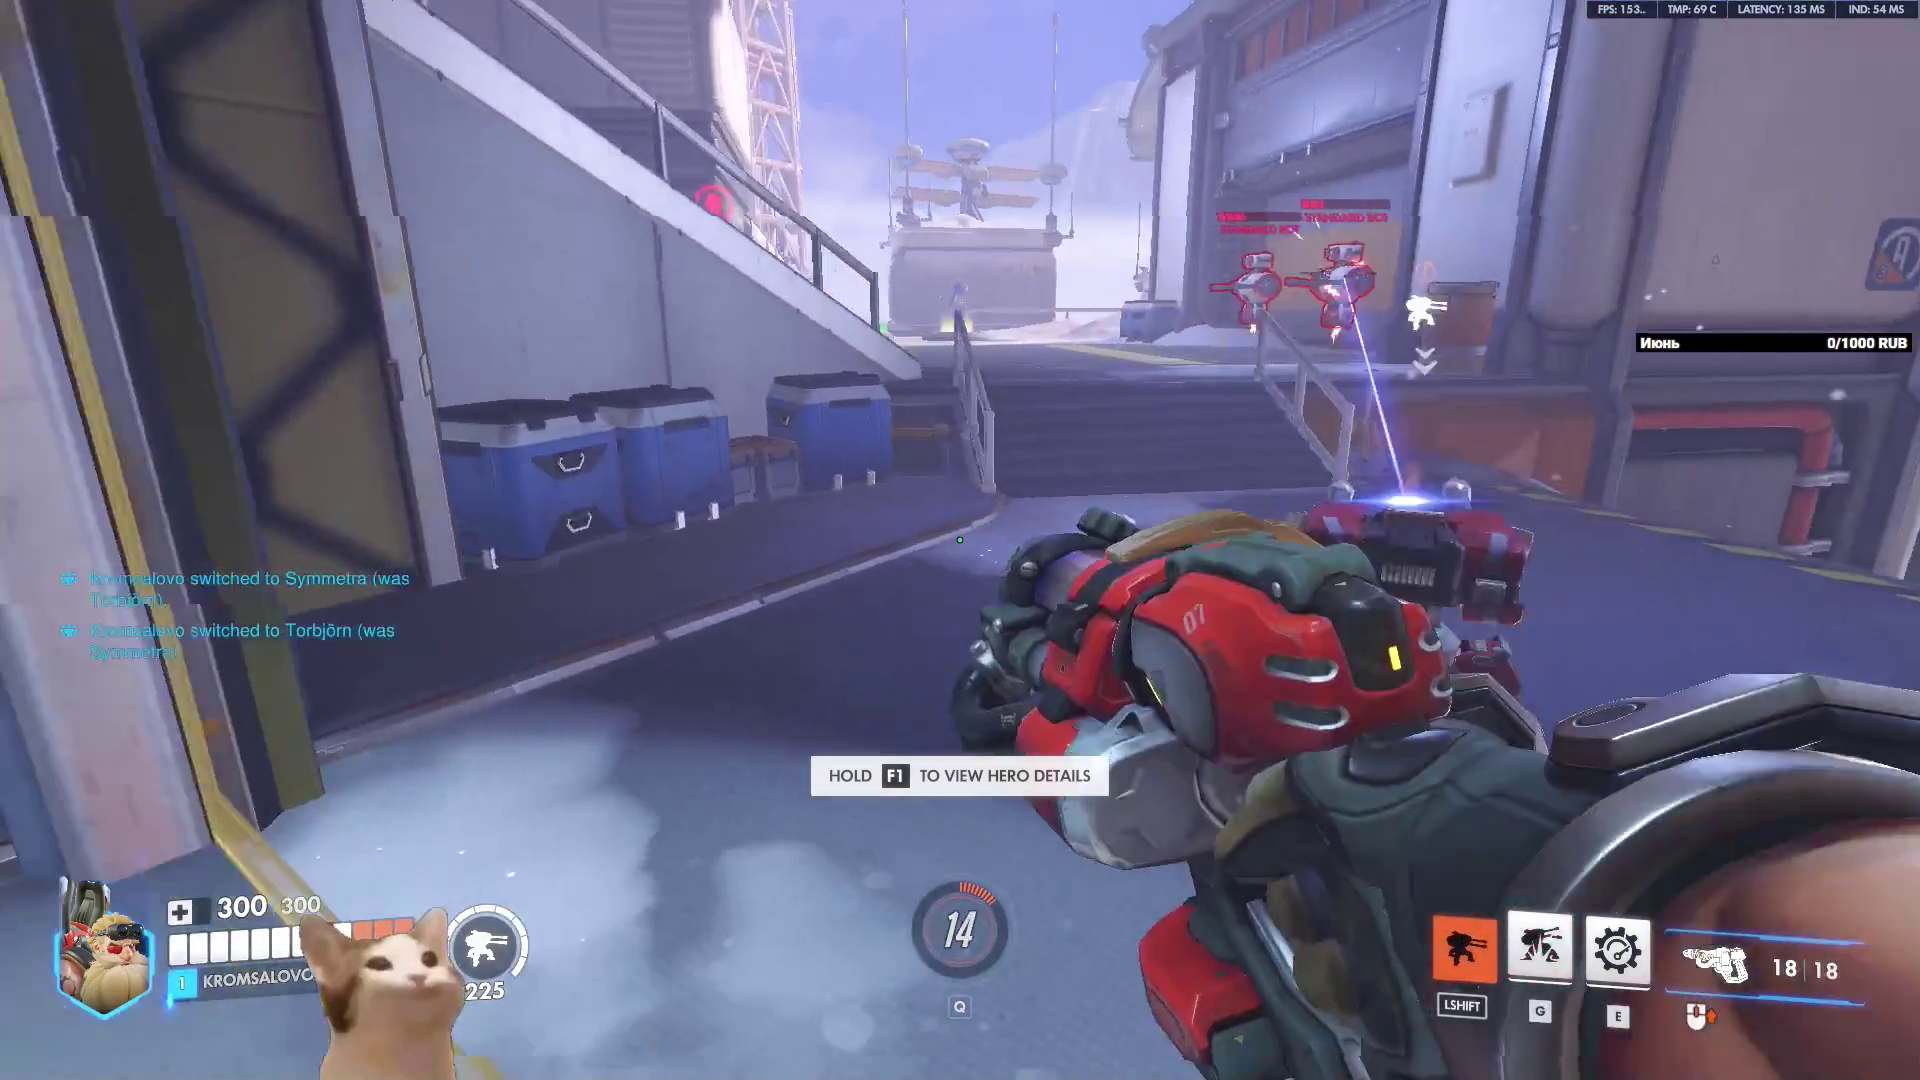
Respawn as Torbjörn again and walk toward the deployed turret.
key(h)
click(920, 795)
key(h)
click(985, 792)
key(w)
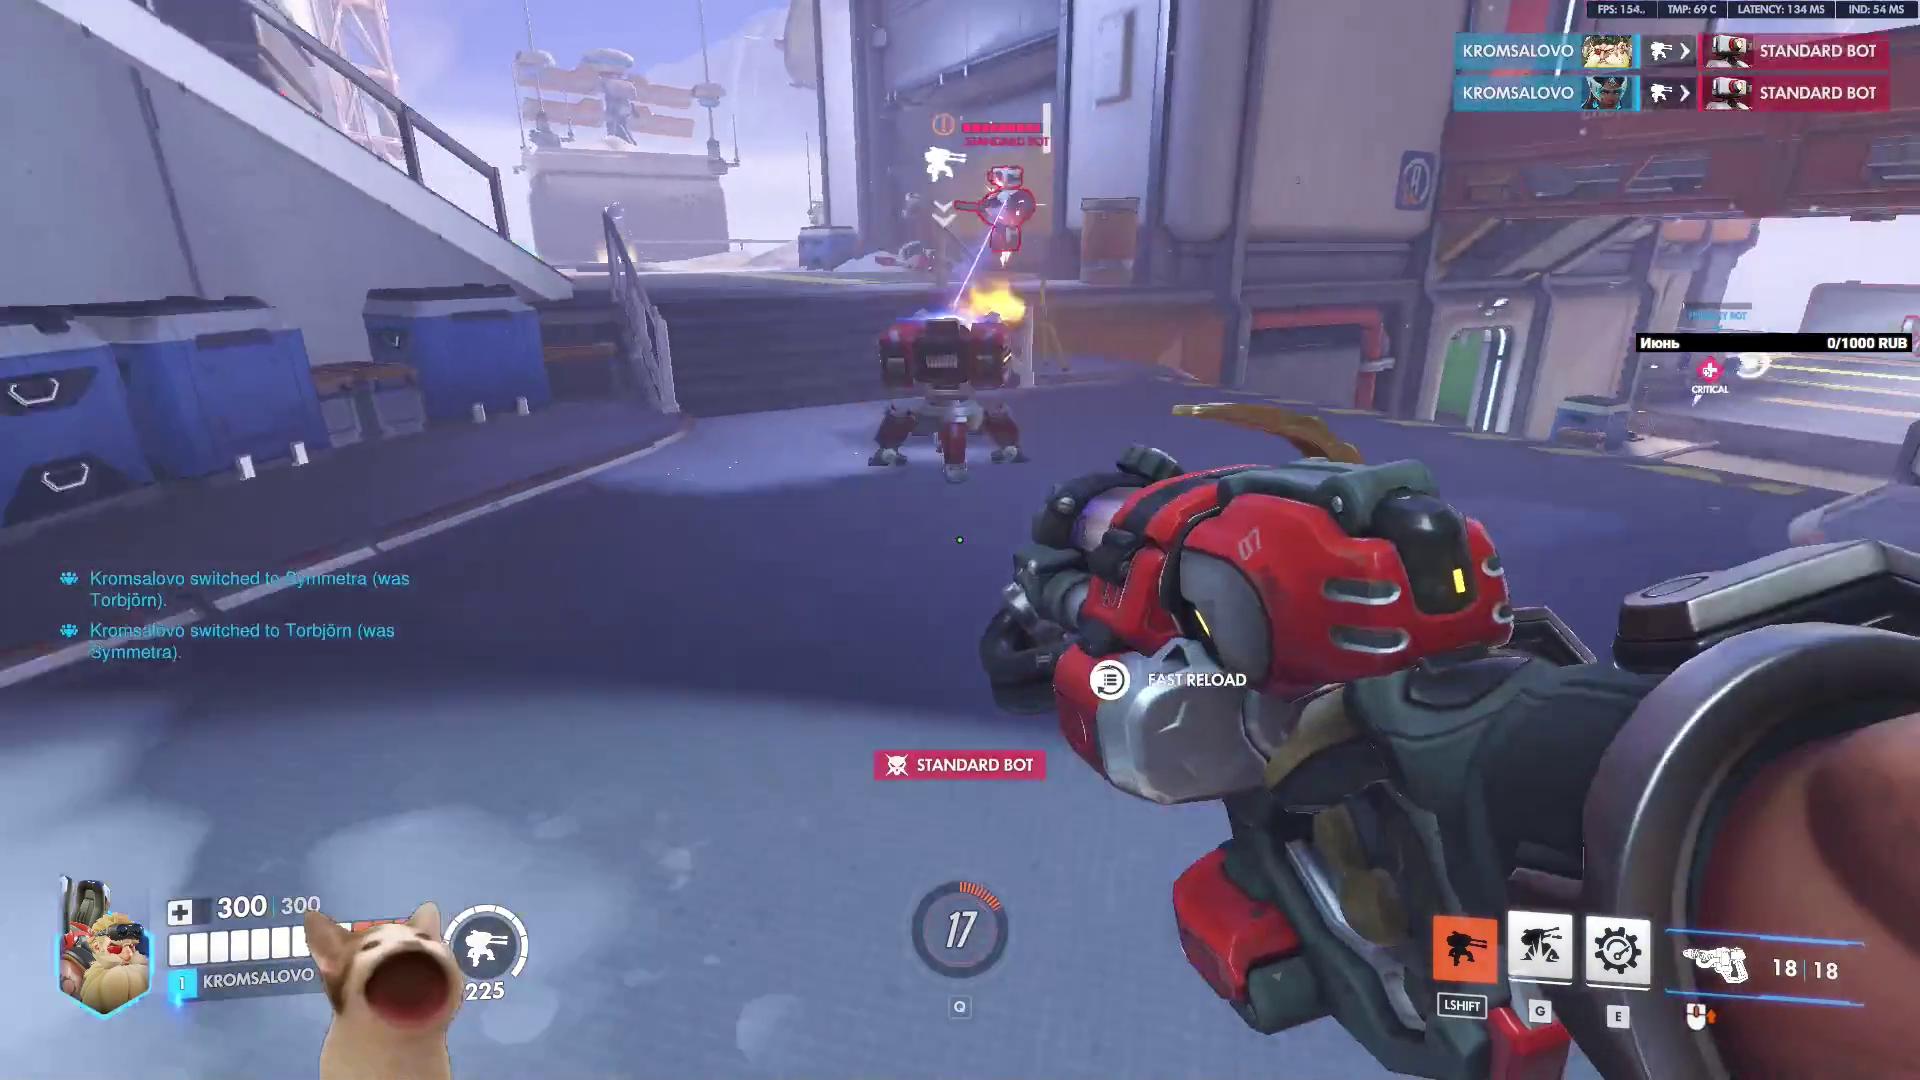
Respawn, throw another turret and move up close to study it firing.
key(h)
click(918, 806)
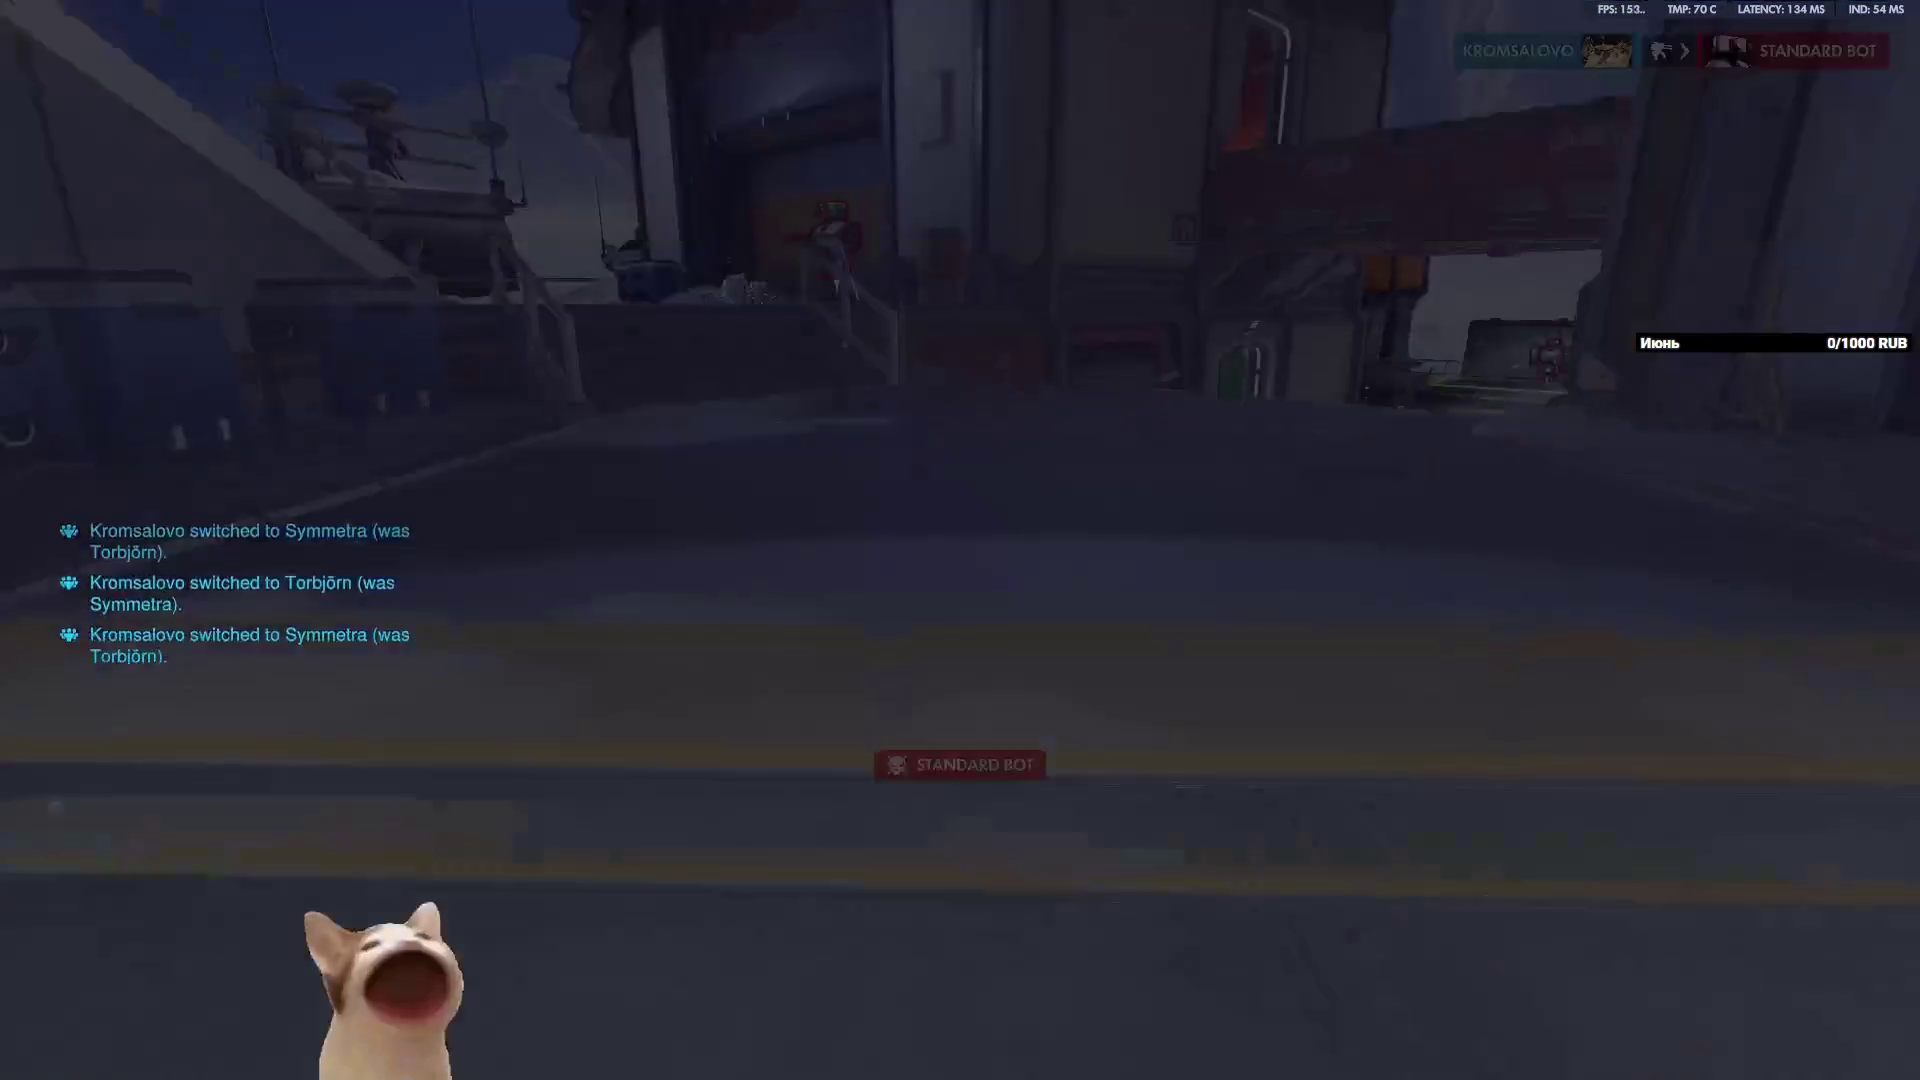
key(h)
click(984, 792)
key(shift)
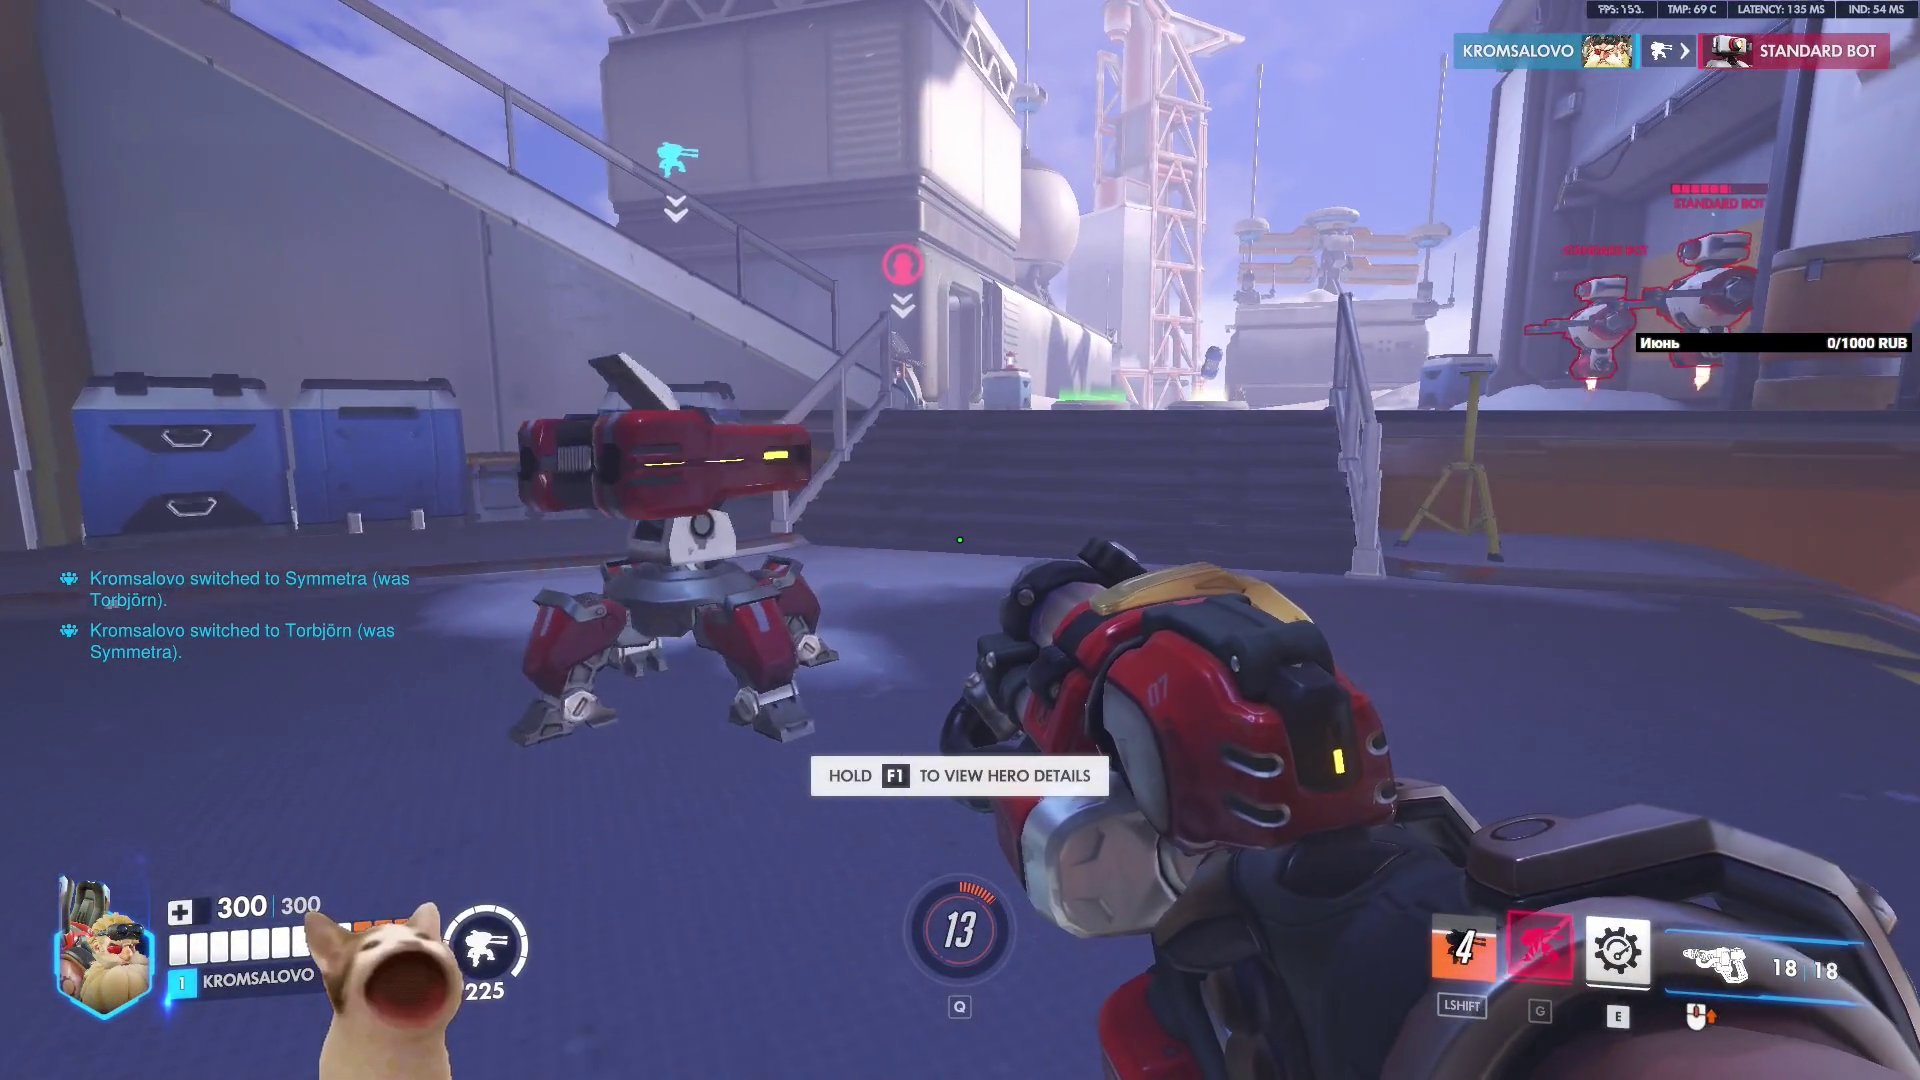
key(w)
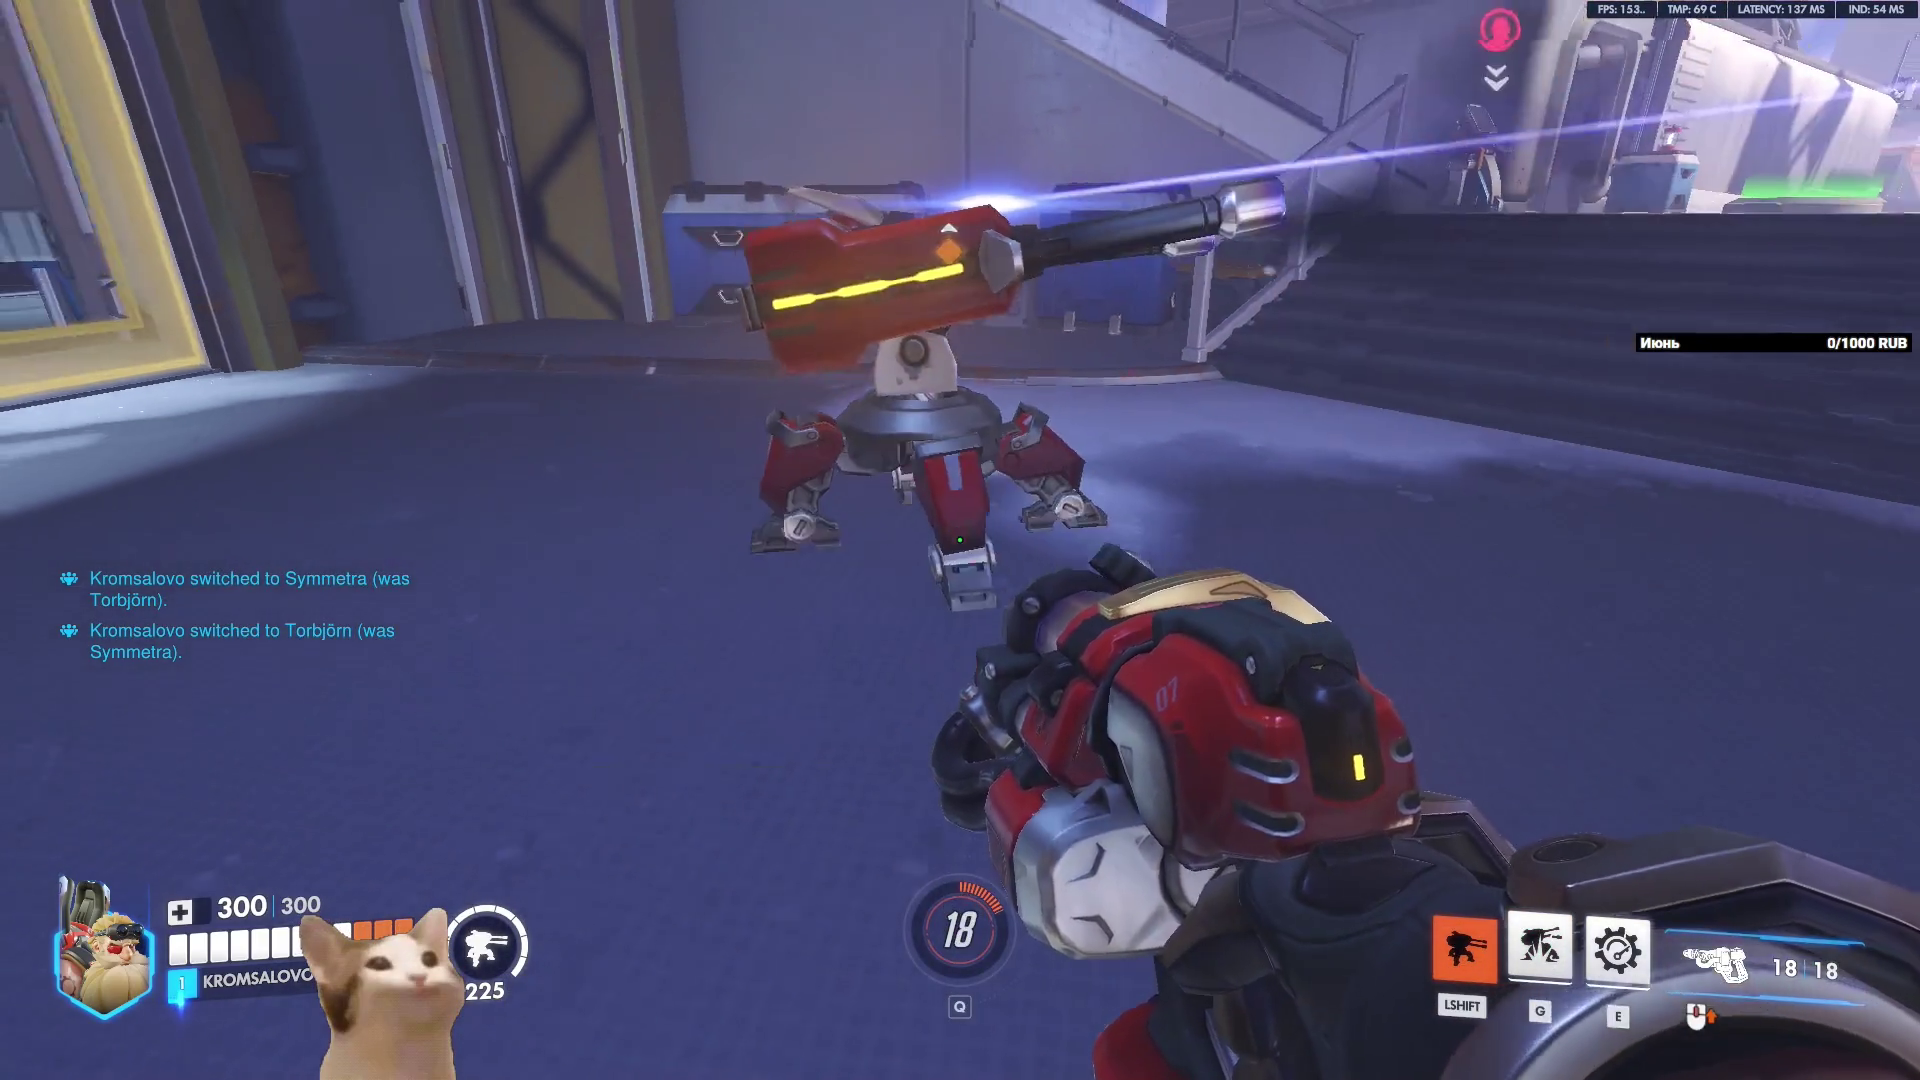
click(960, 540)
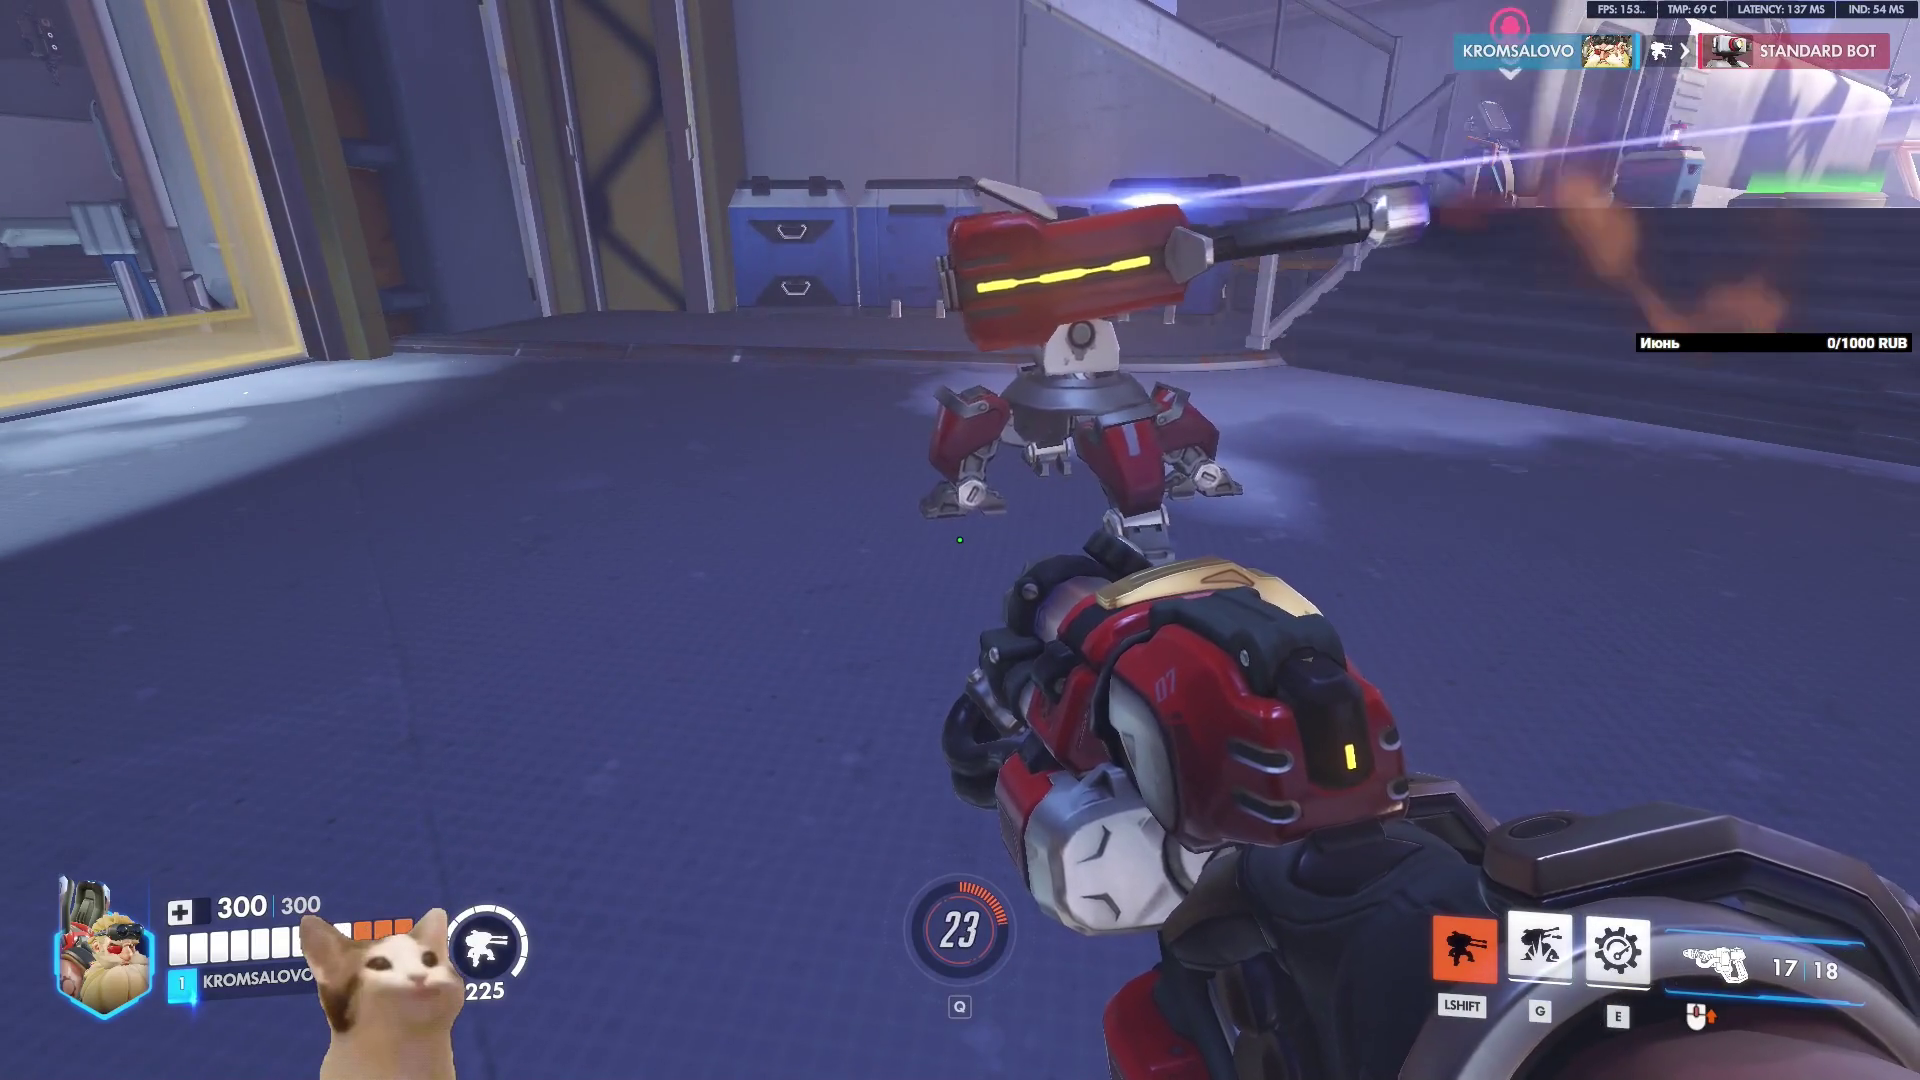
Walk through the doorway, fire up the ramp, deploy the turret, then return to hero selection.
key(w)
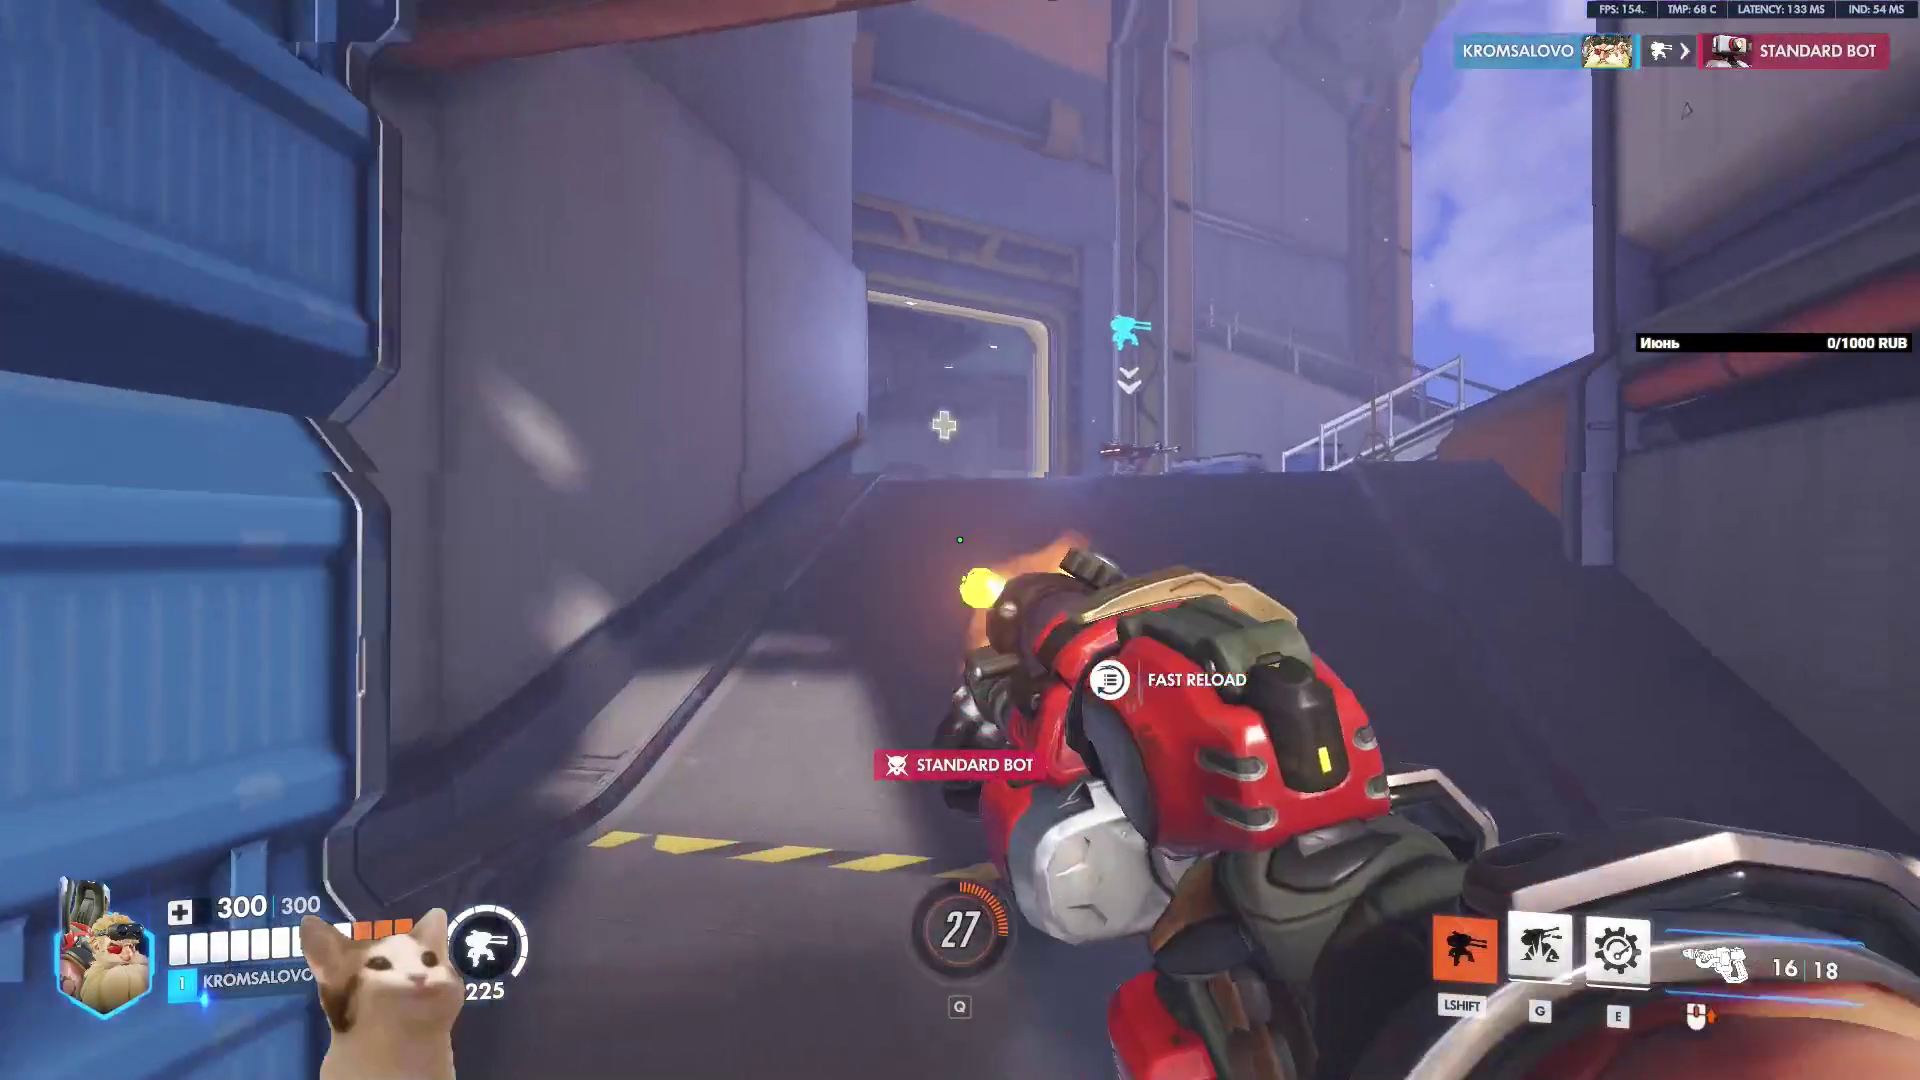
click(960, 540)
key(shift)
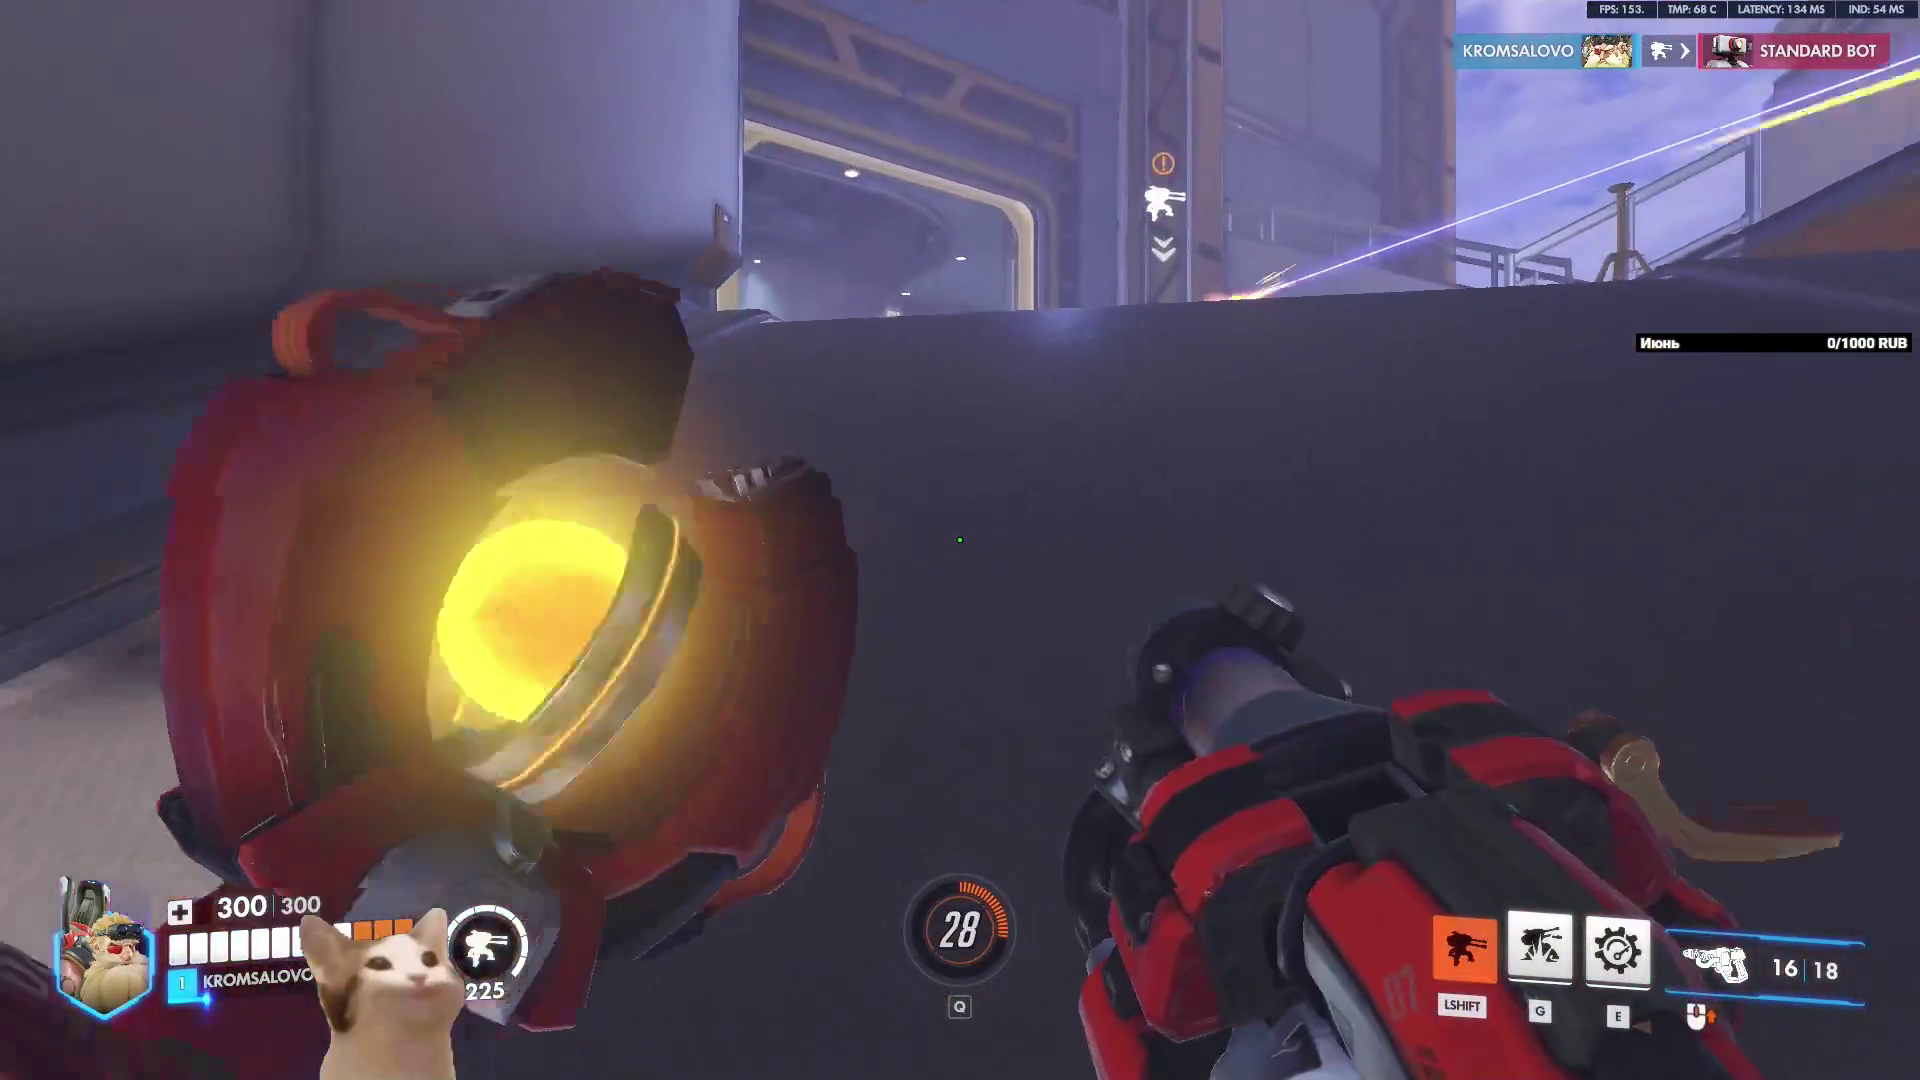
key(w)
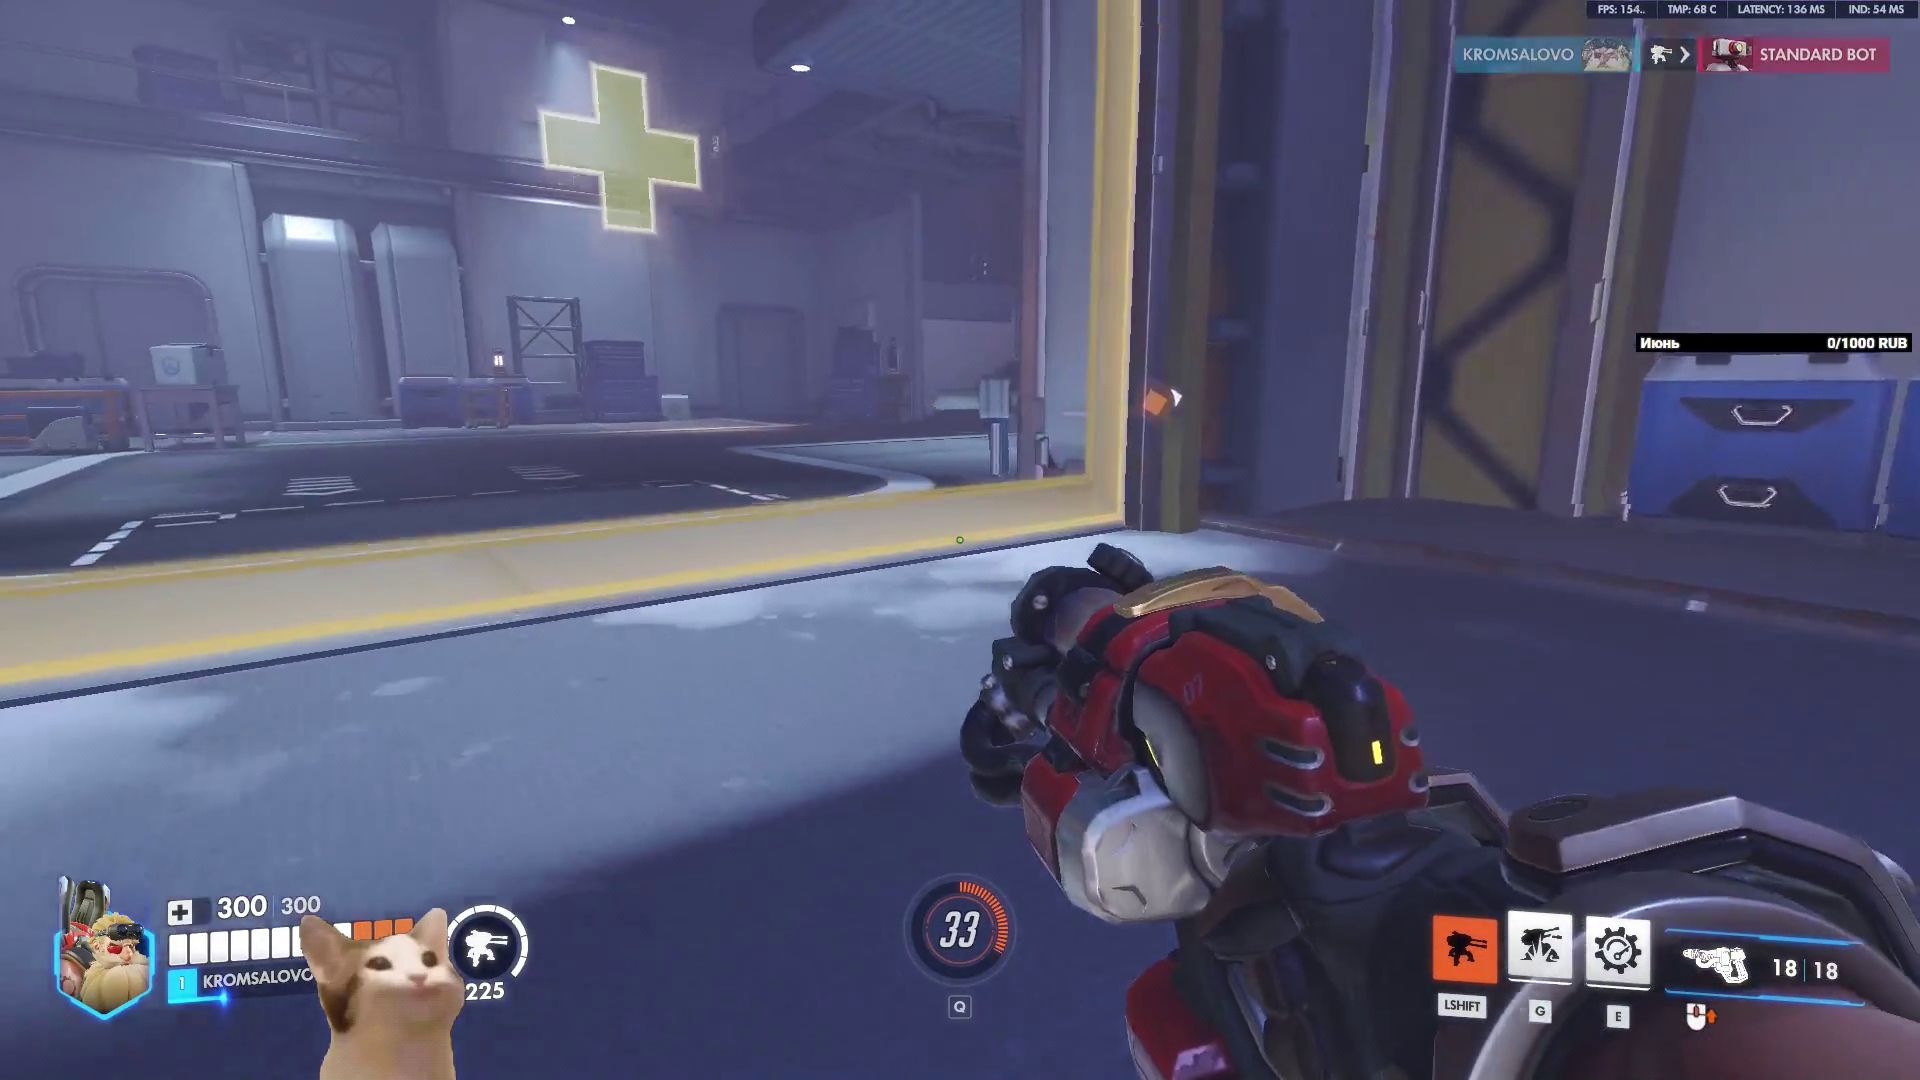
key(h)
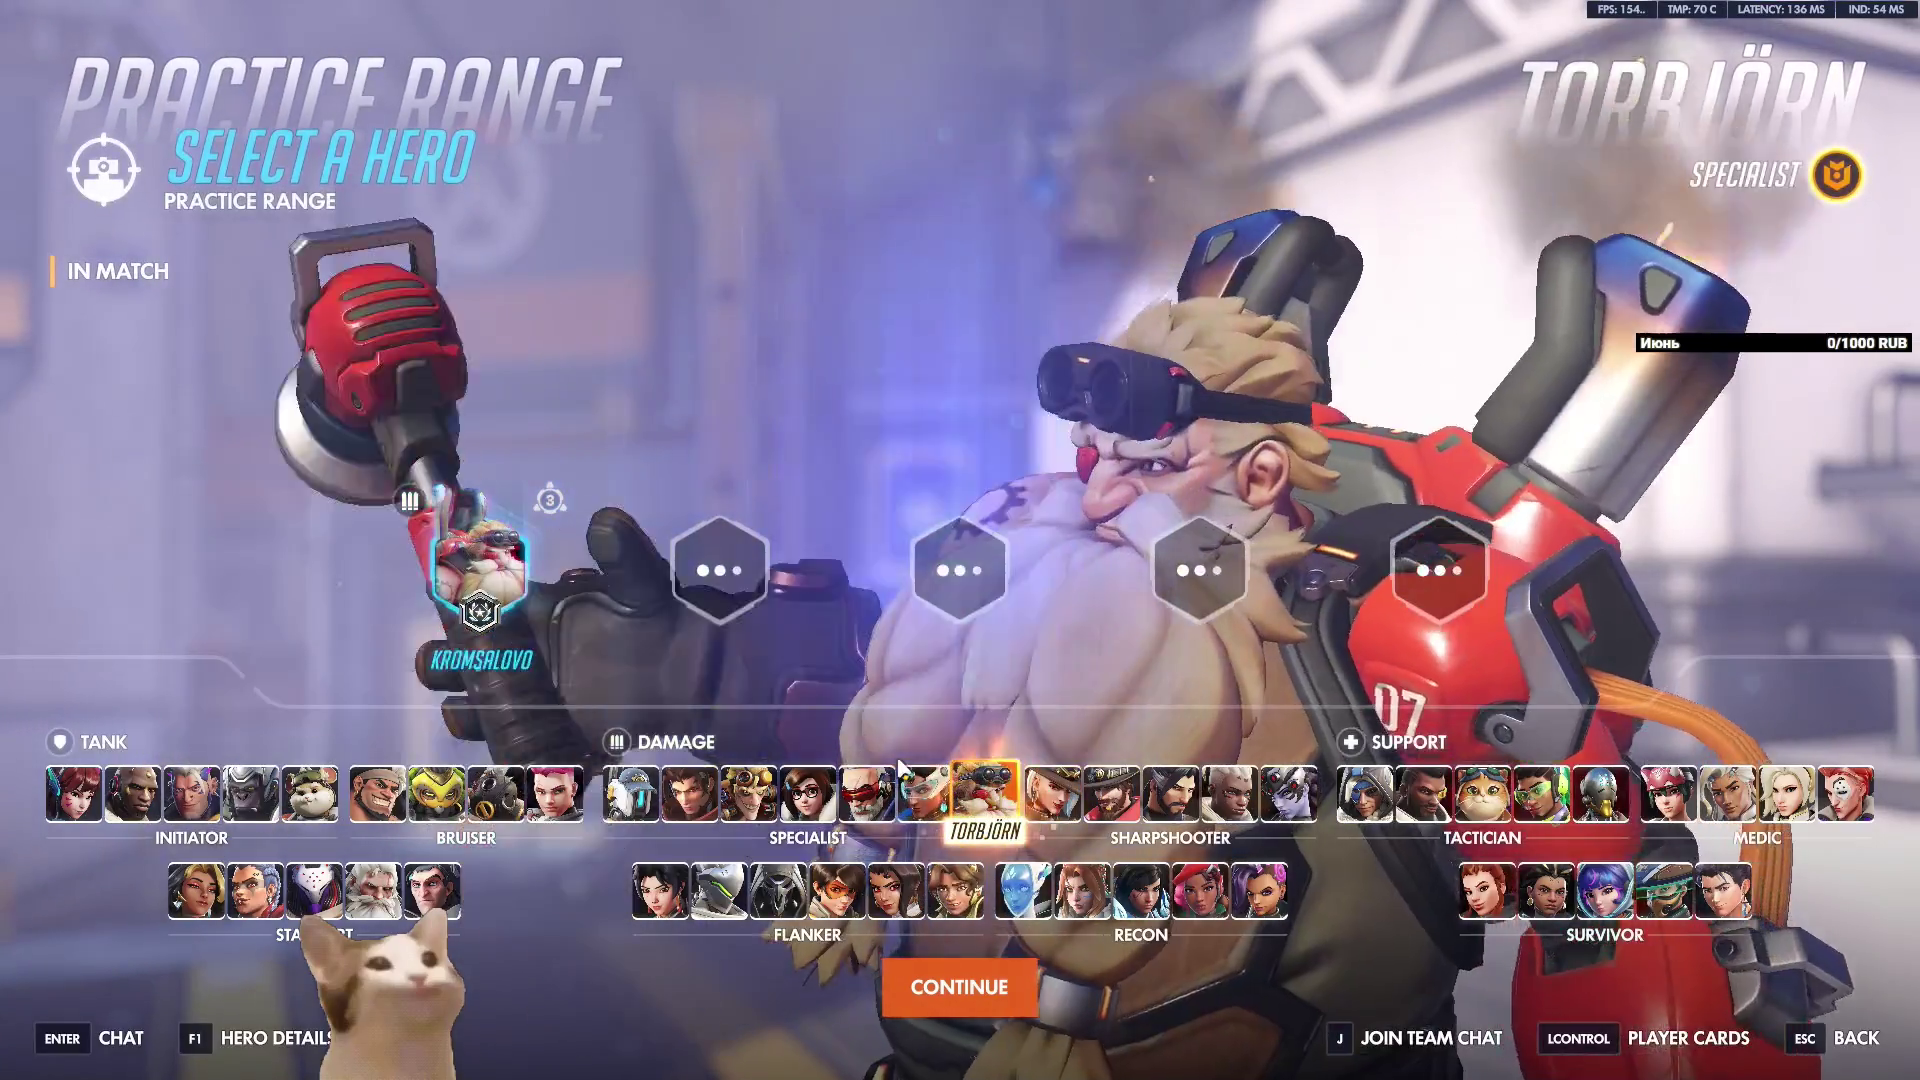
click(1008, 922)
click(985, 793)
click(959, 987)
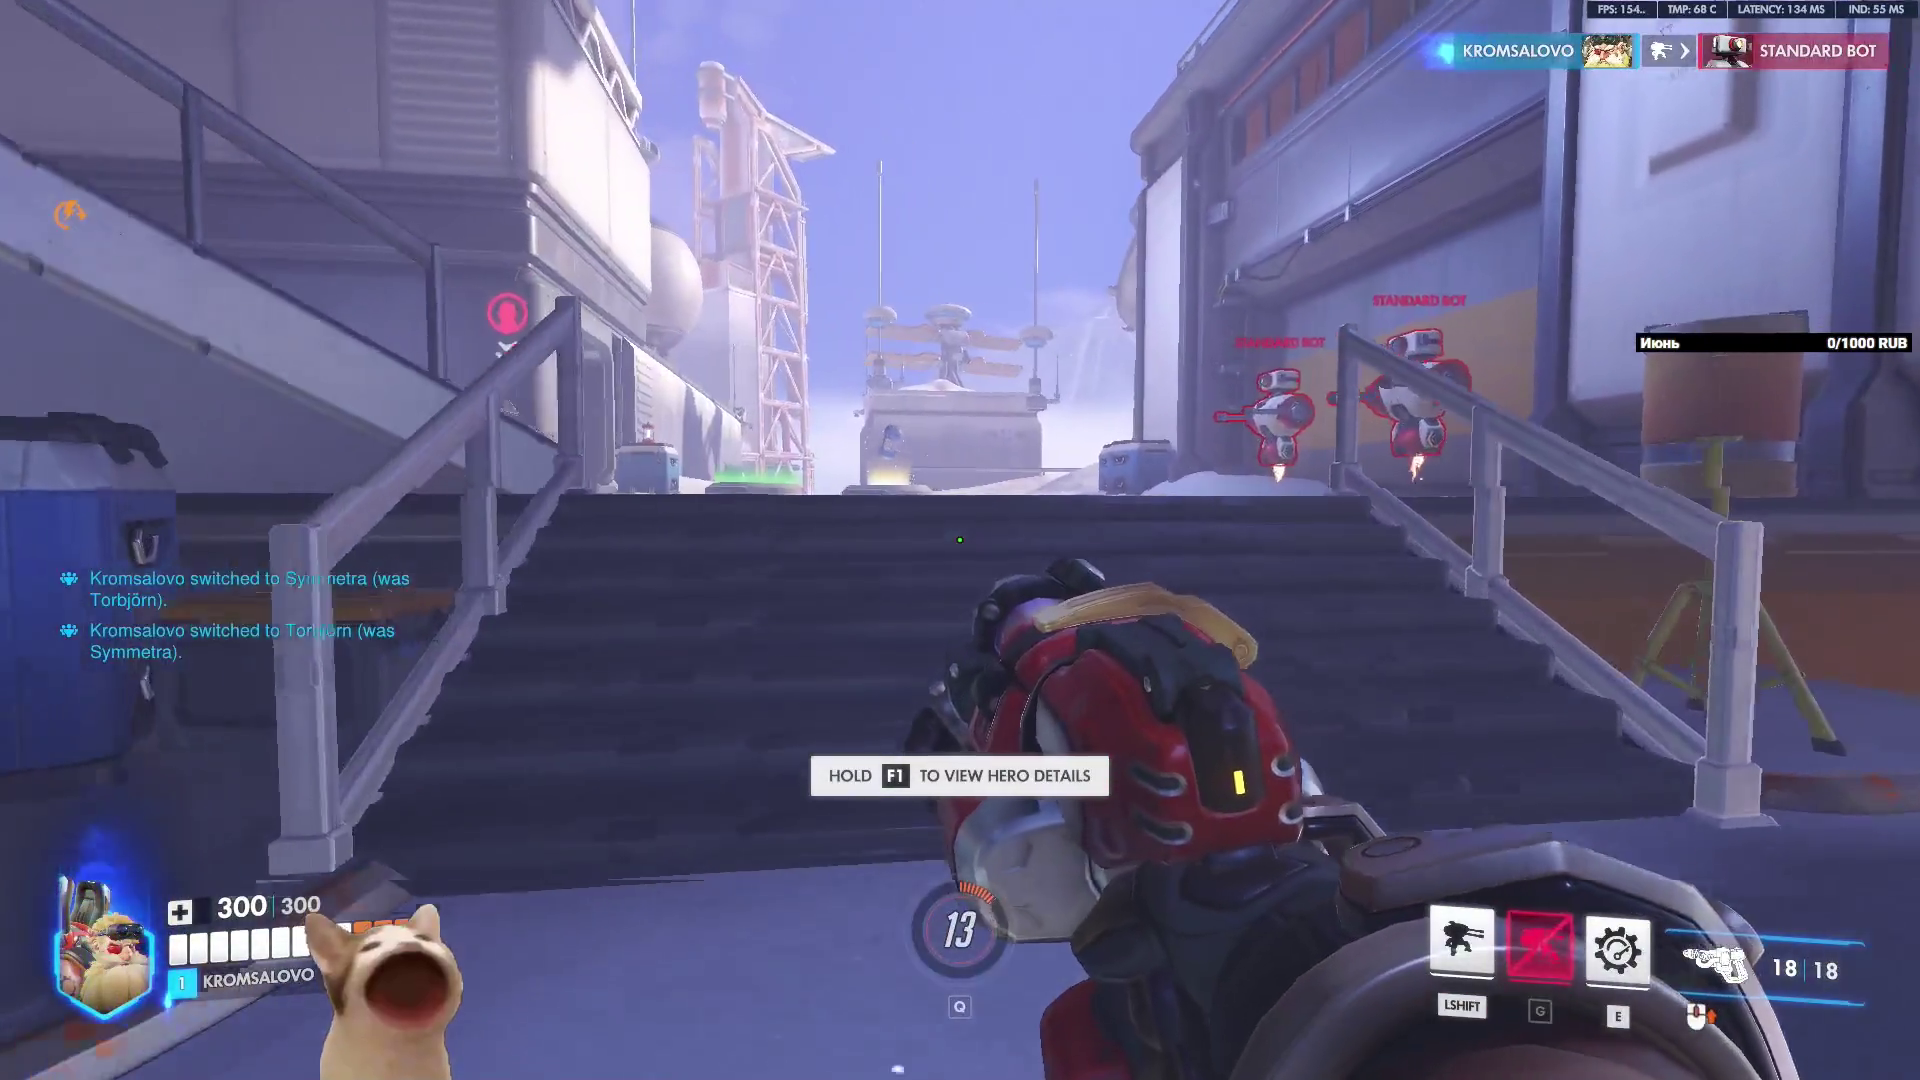
key(shift)
key(w)
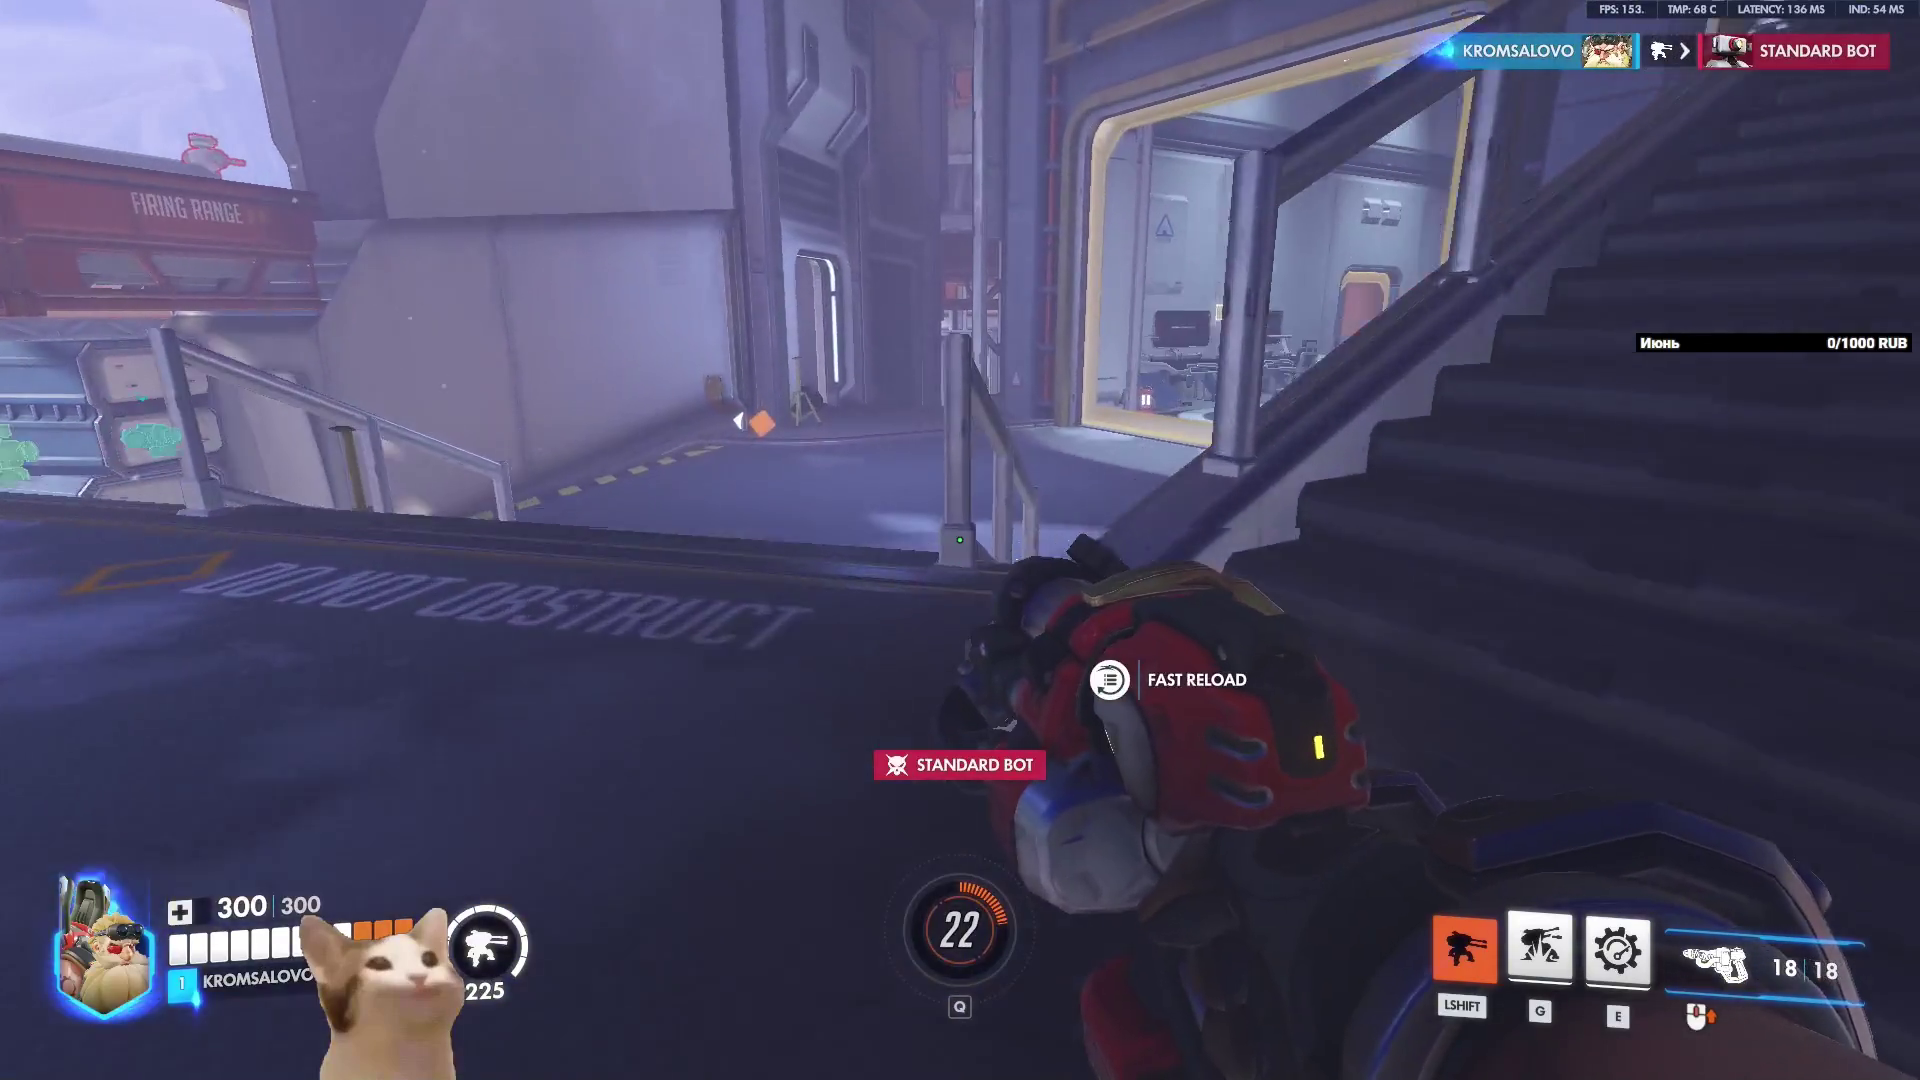
key(w)
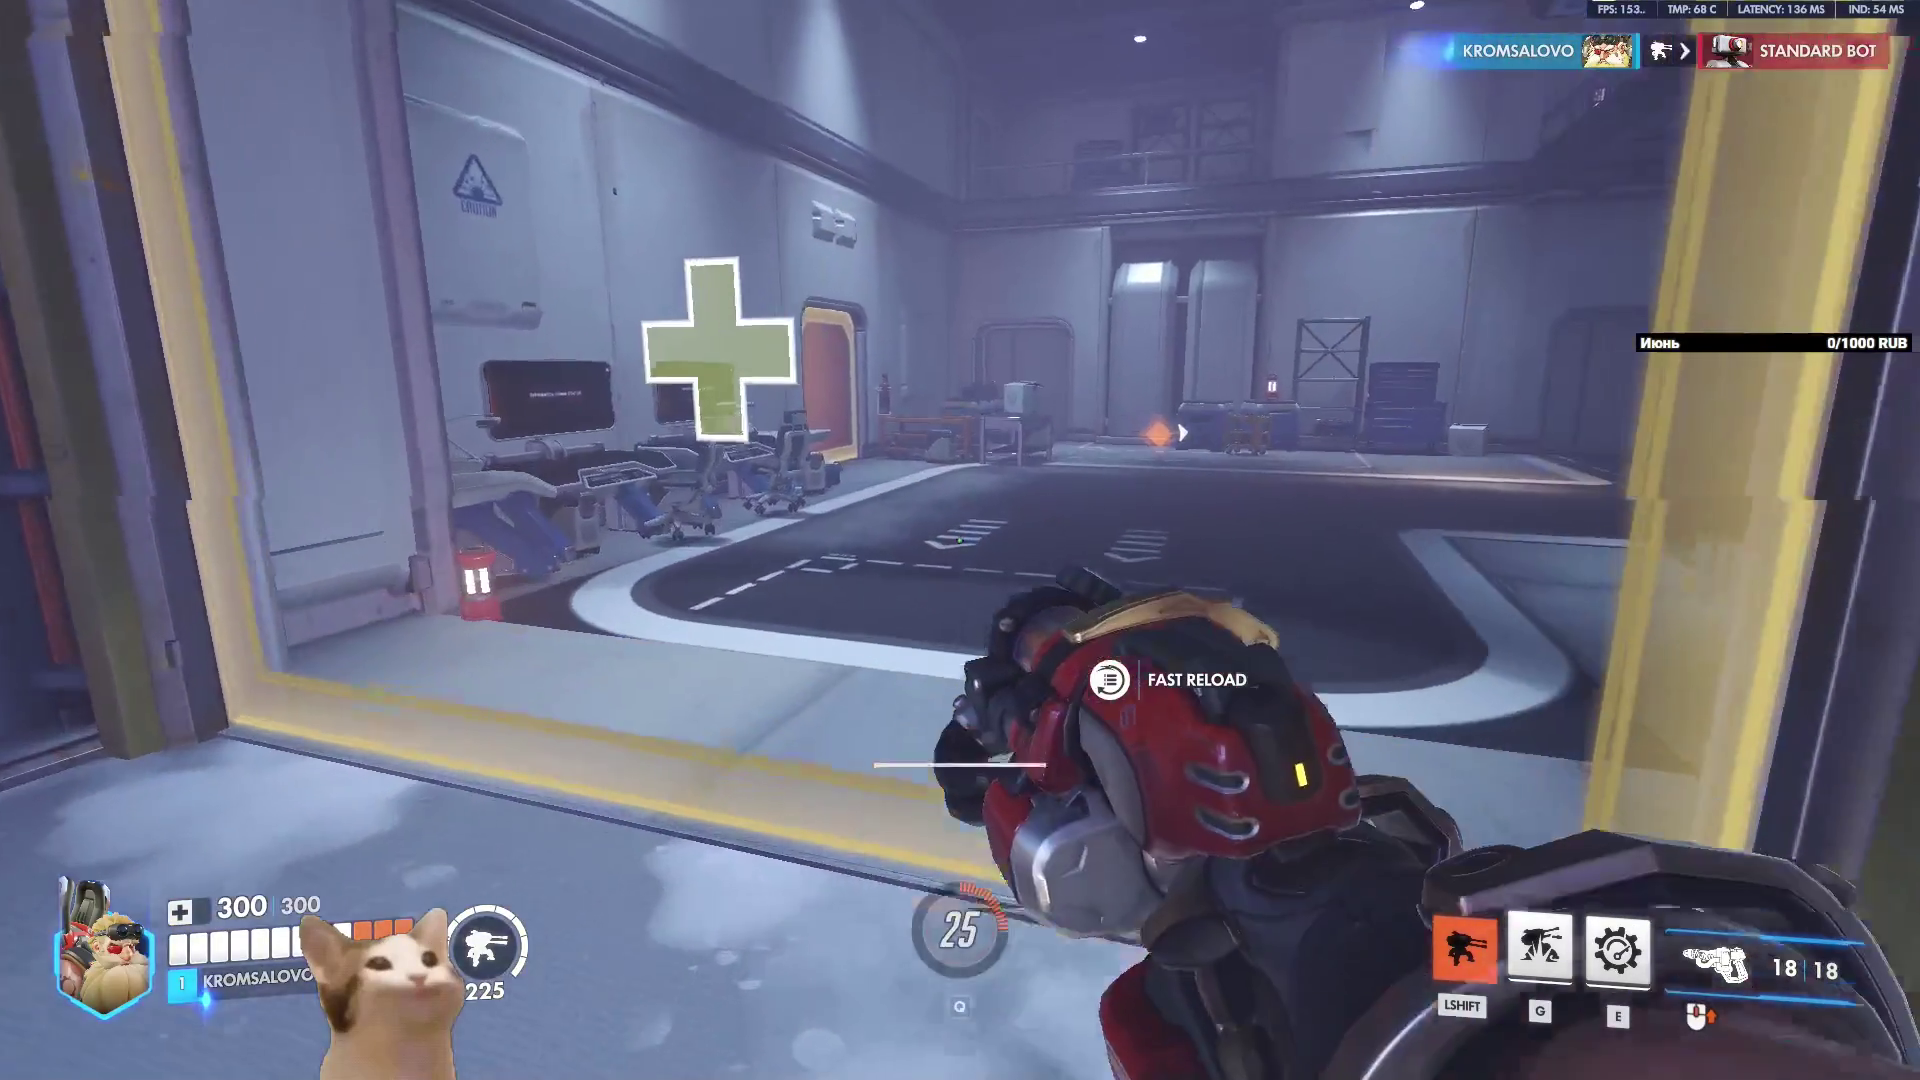
key(h)
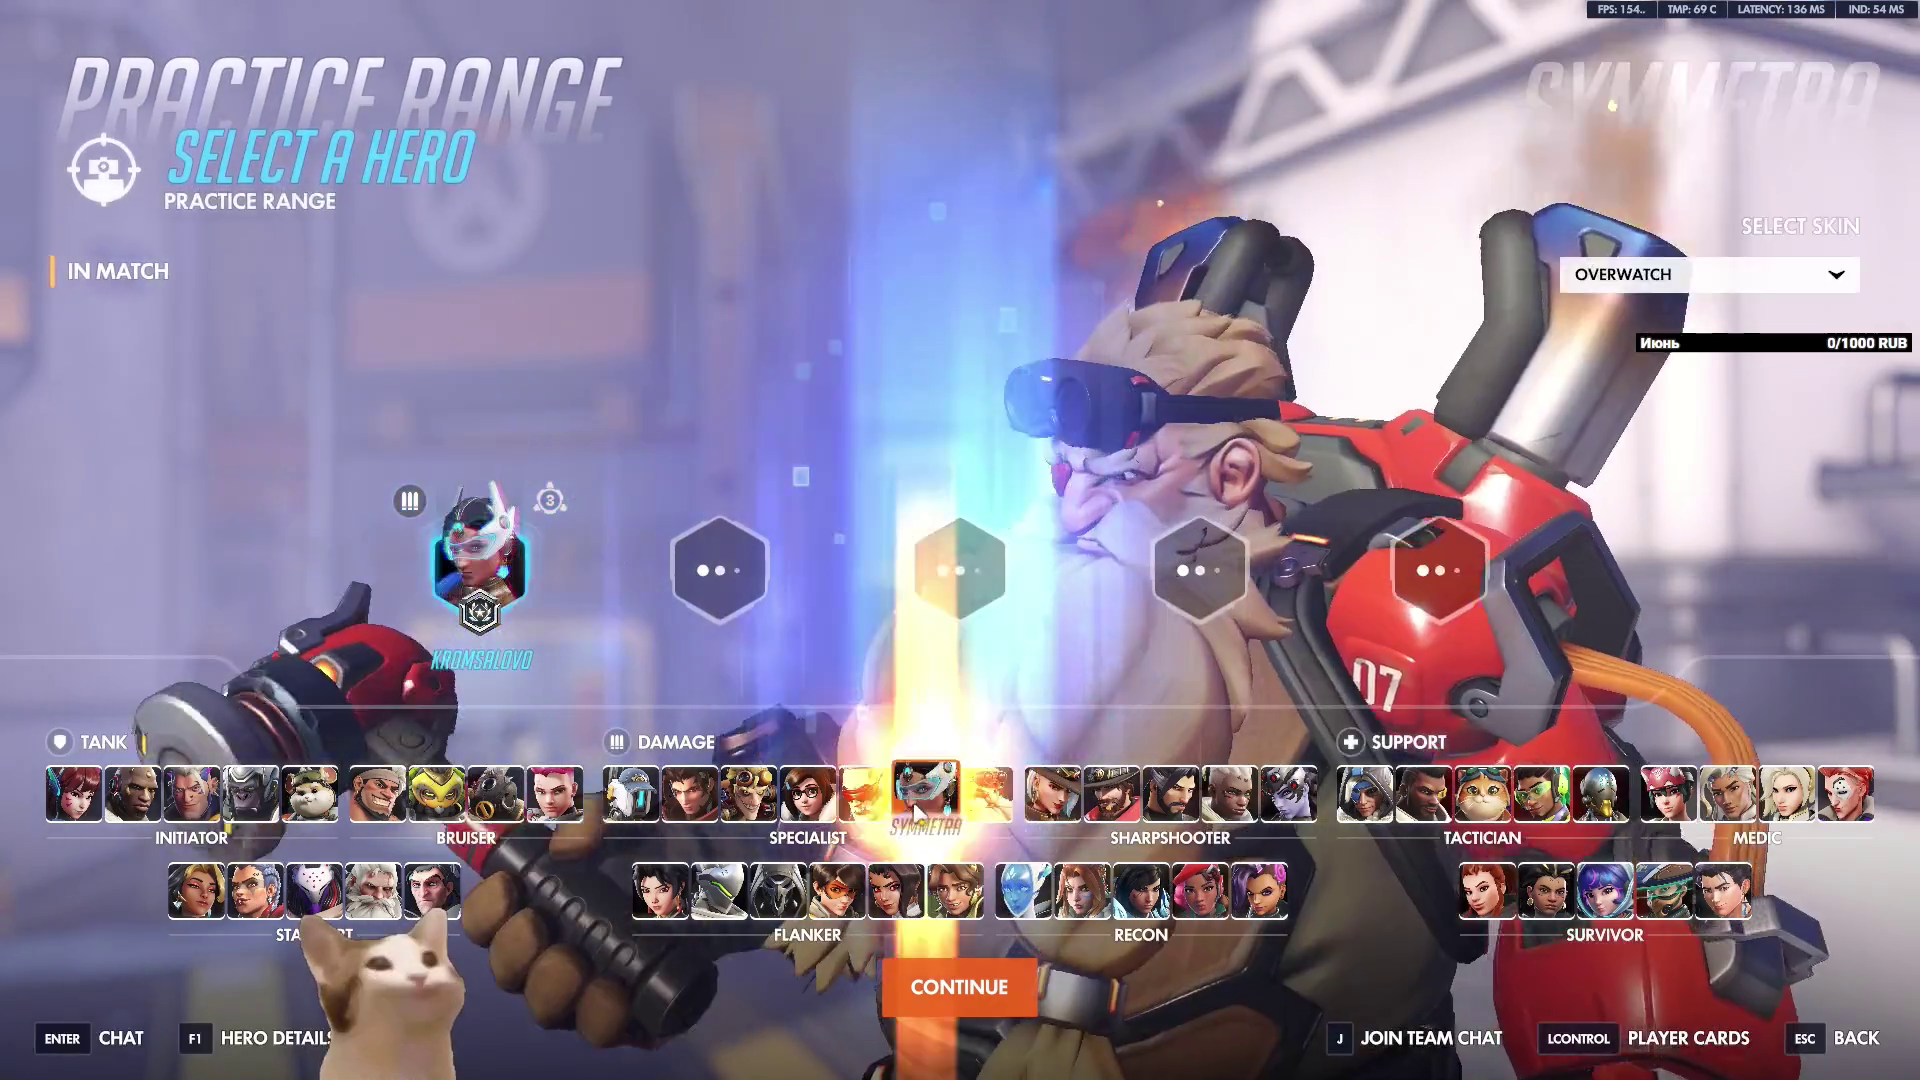
click(914, 810)
key(h)
click(988, 795)
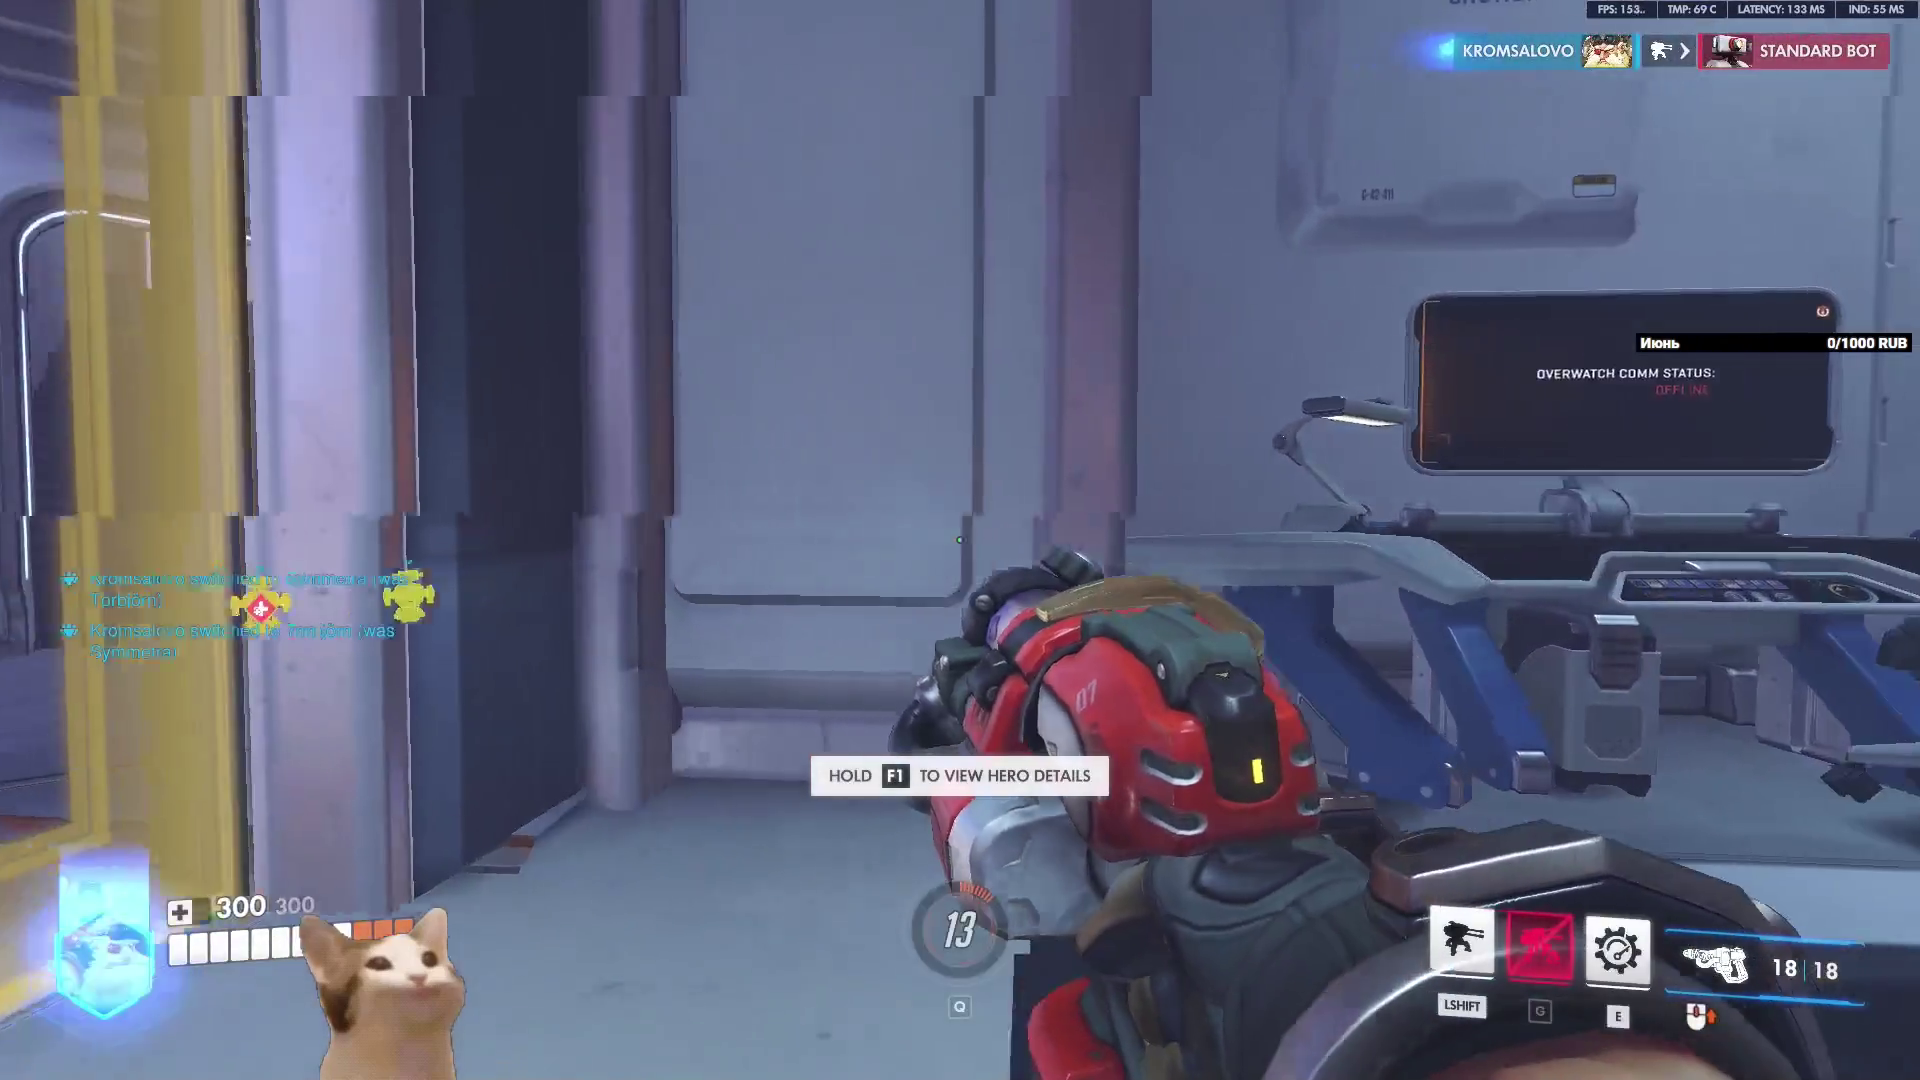
key(shift)
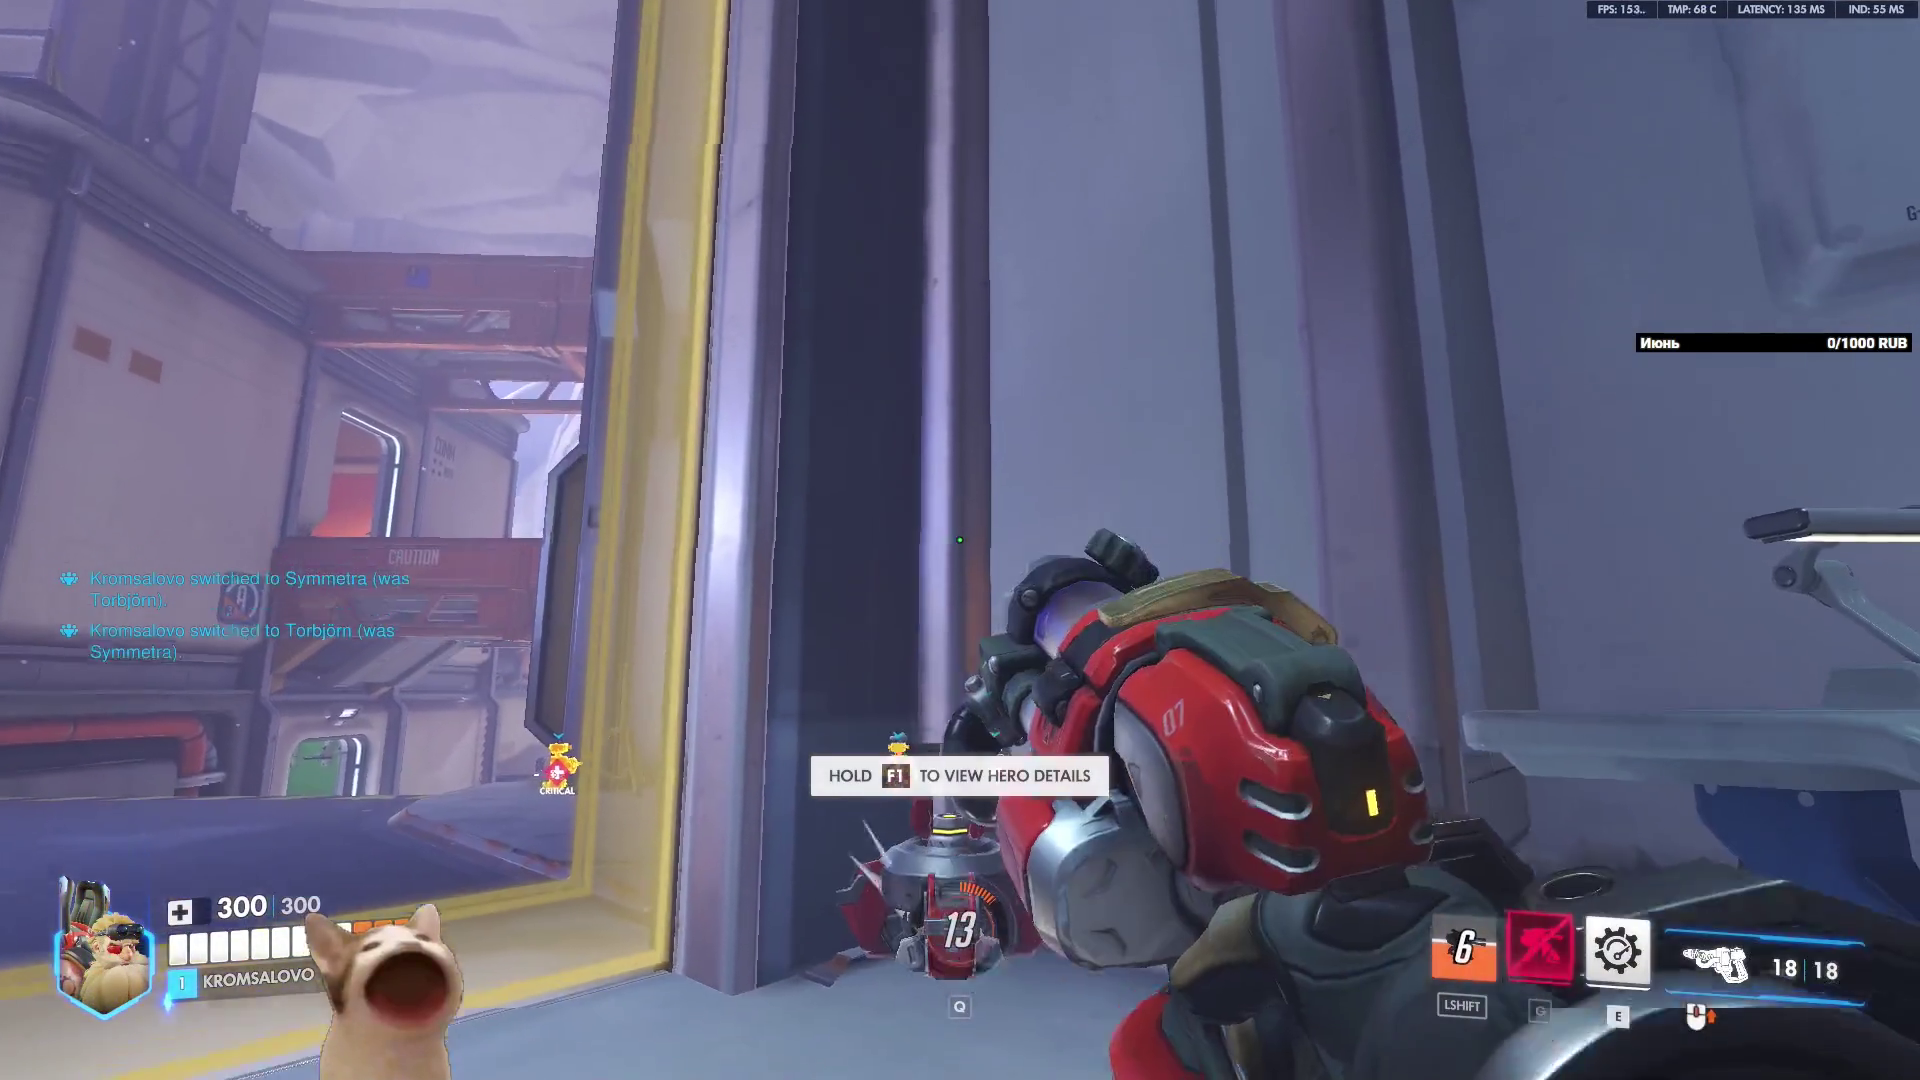
key(h)
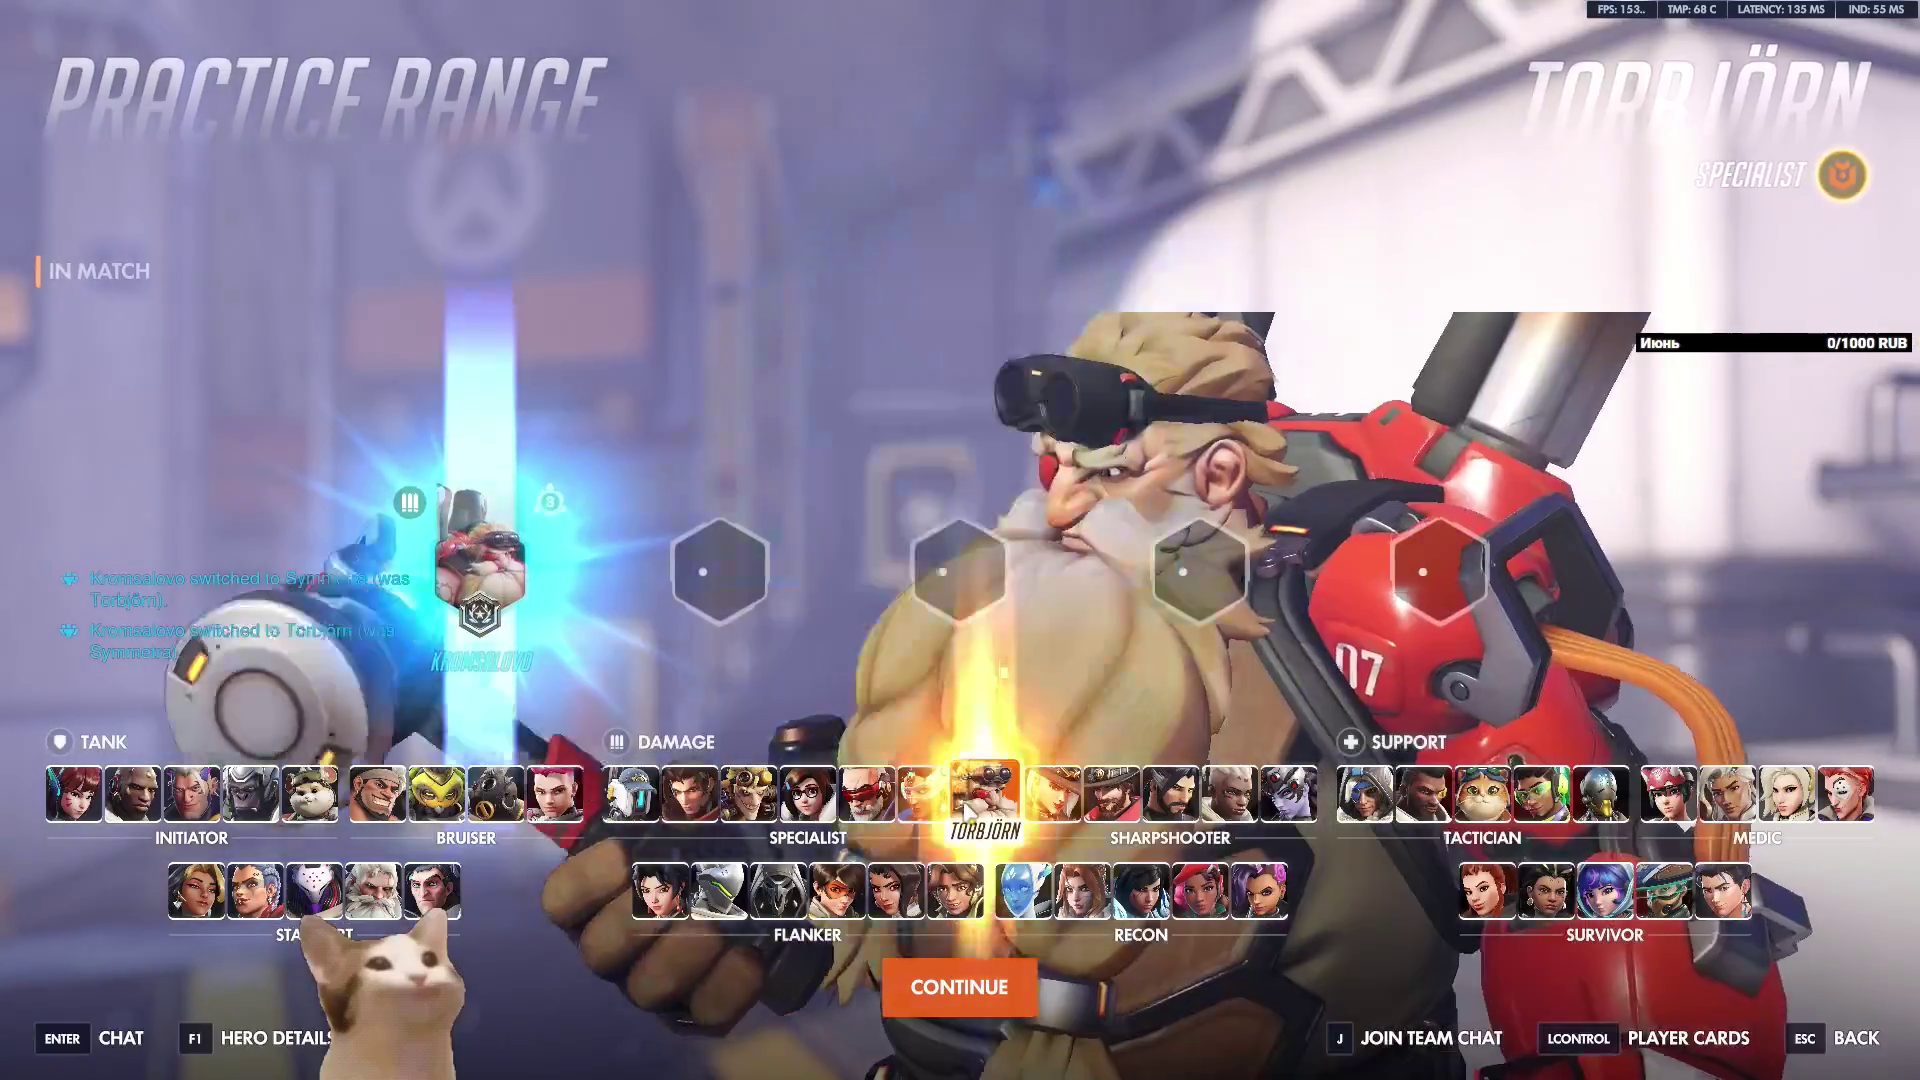
click(925, 795)
key(h)
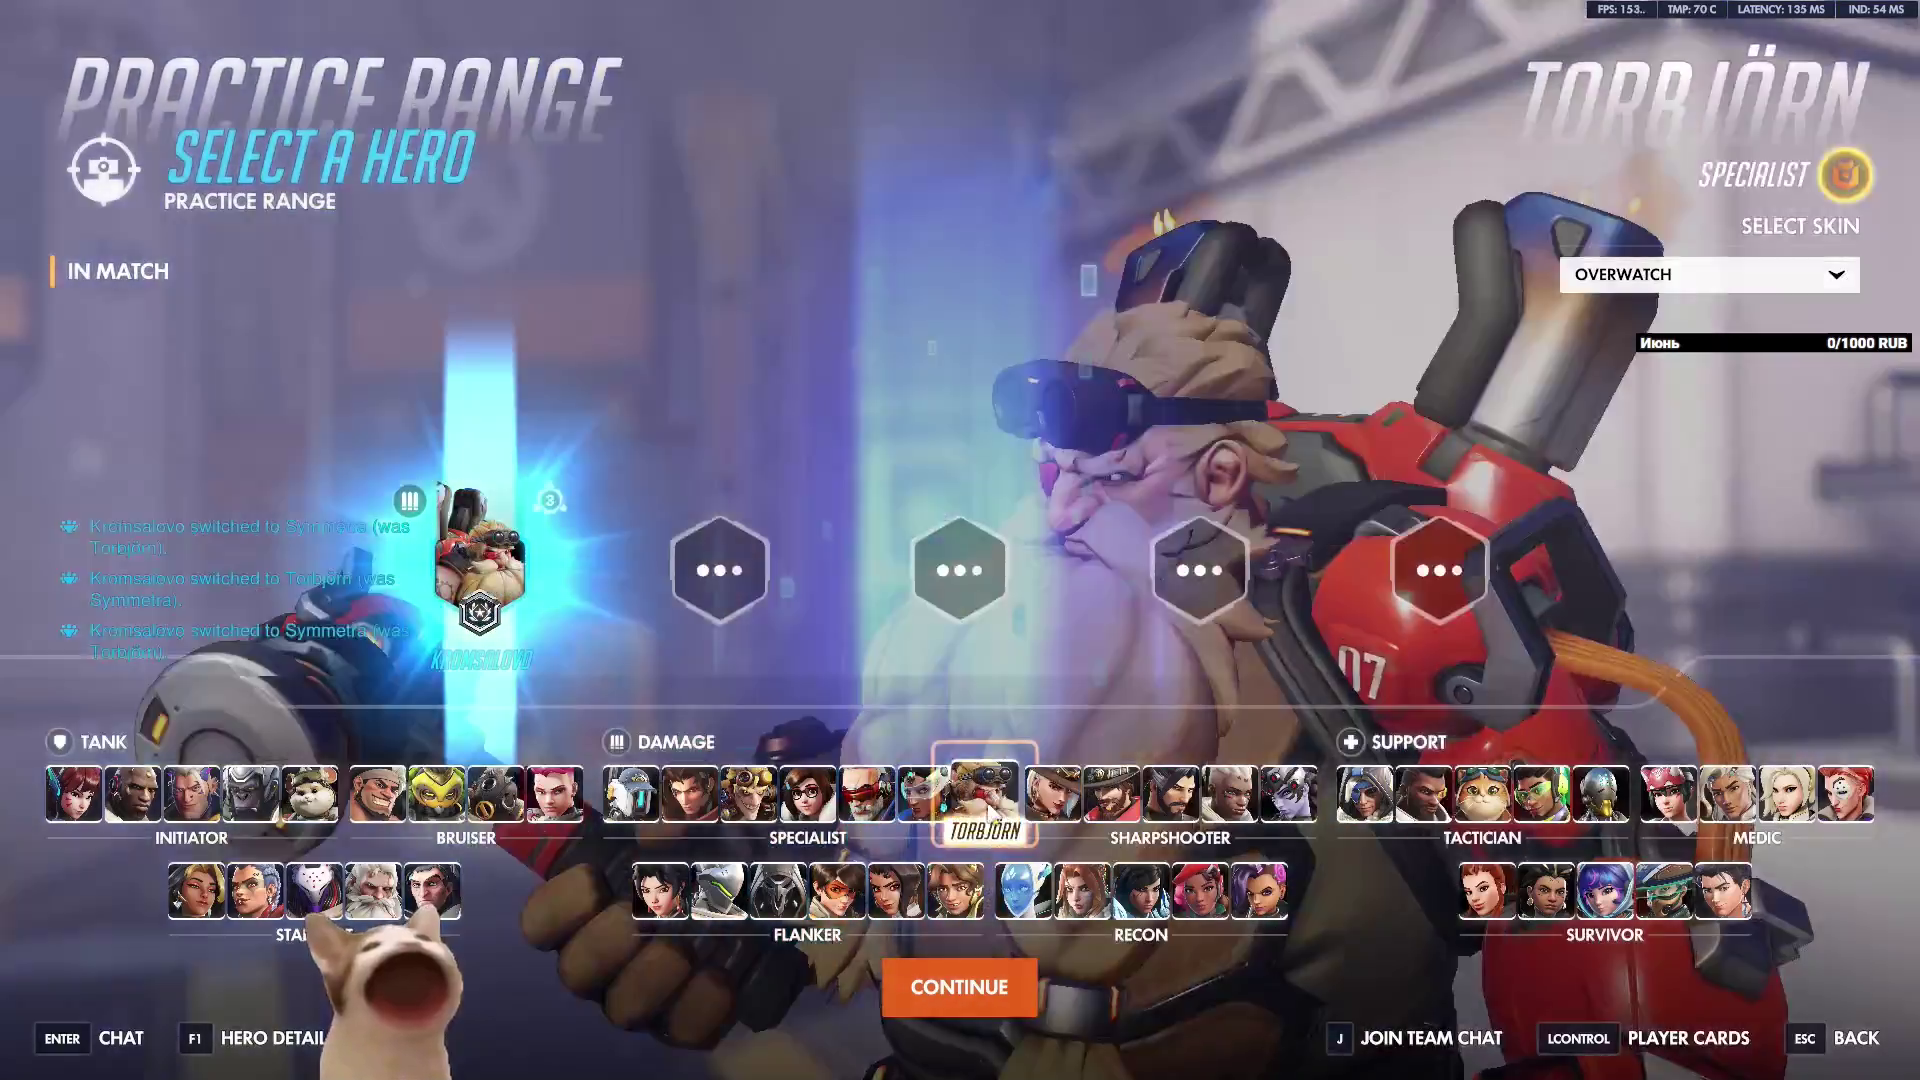
click(990, 795)
key(w)
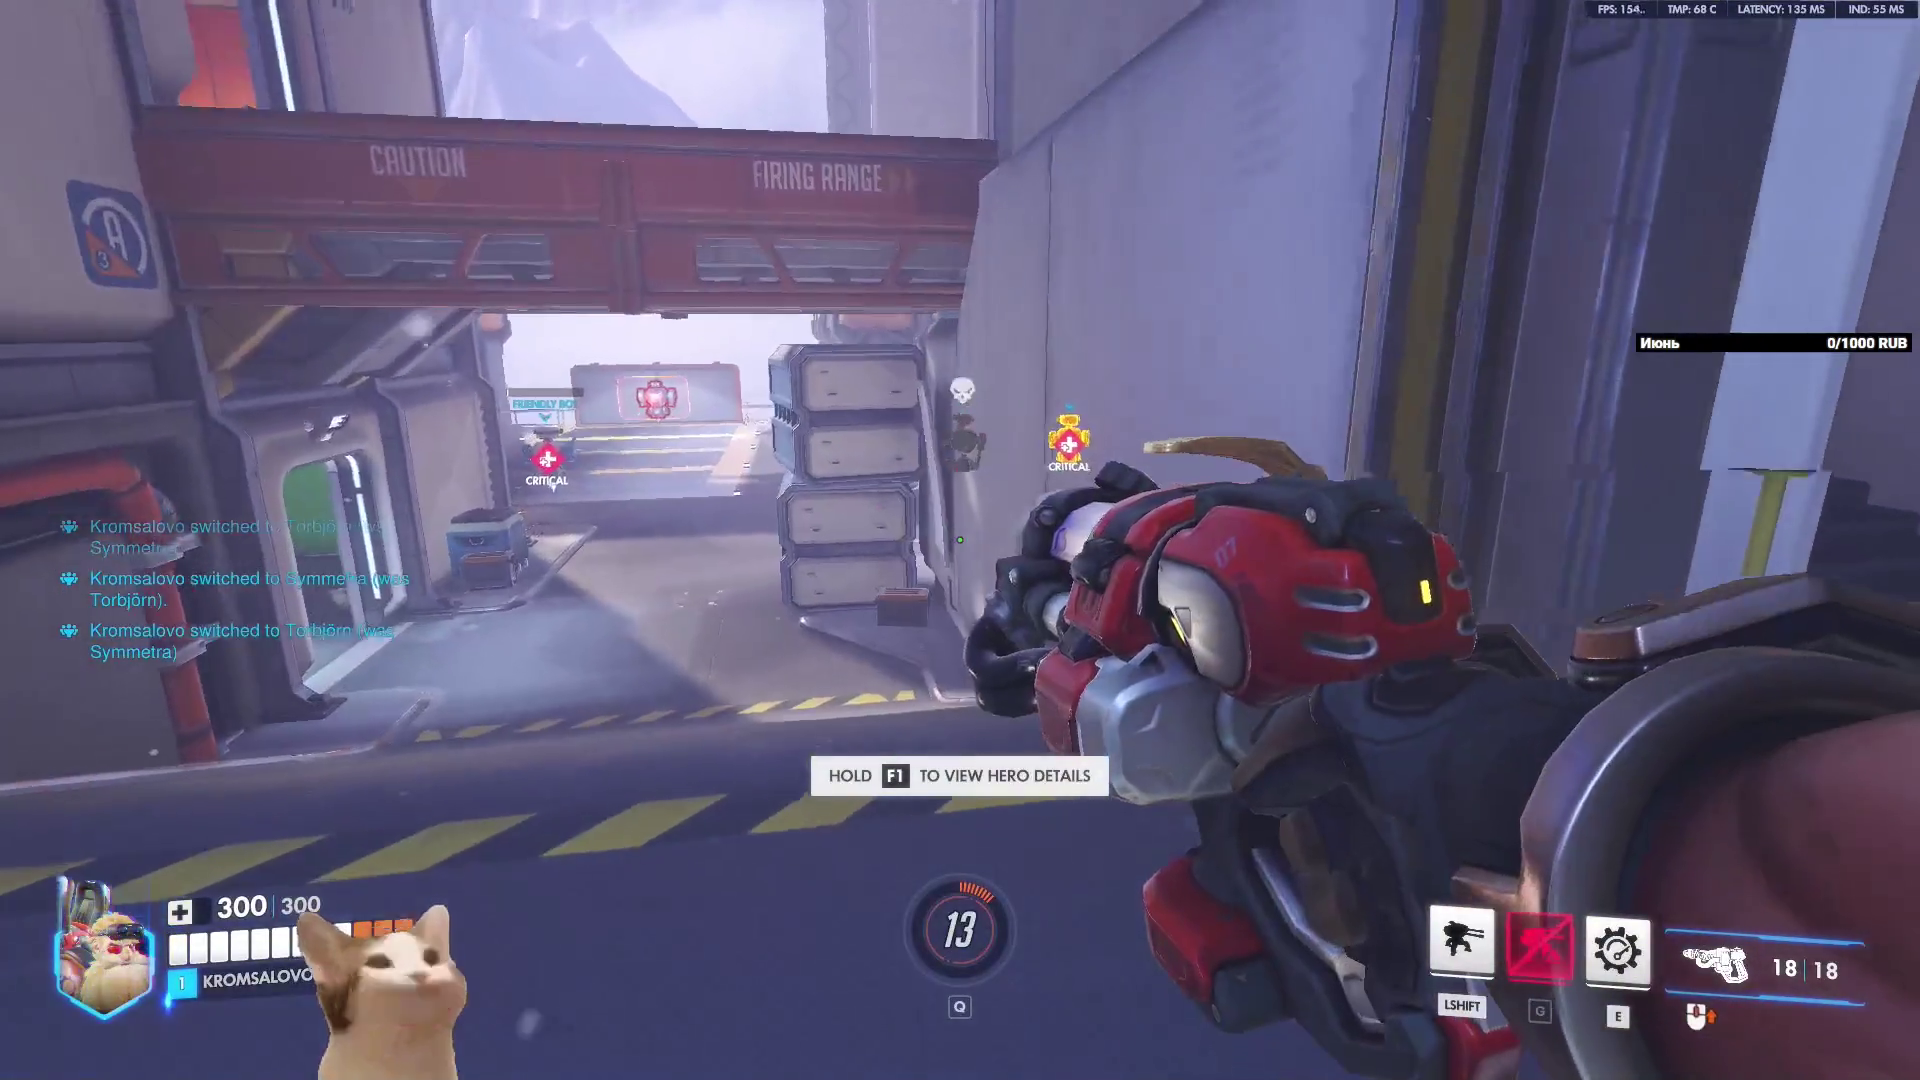
key(w)
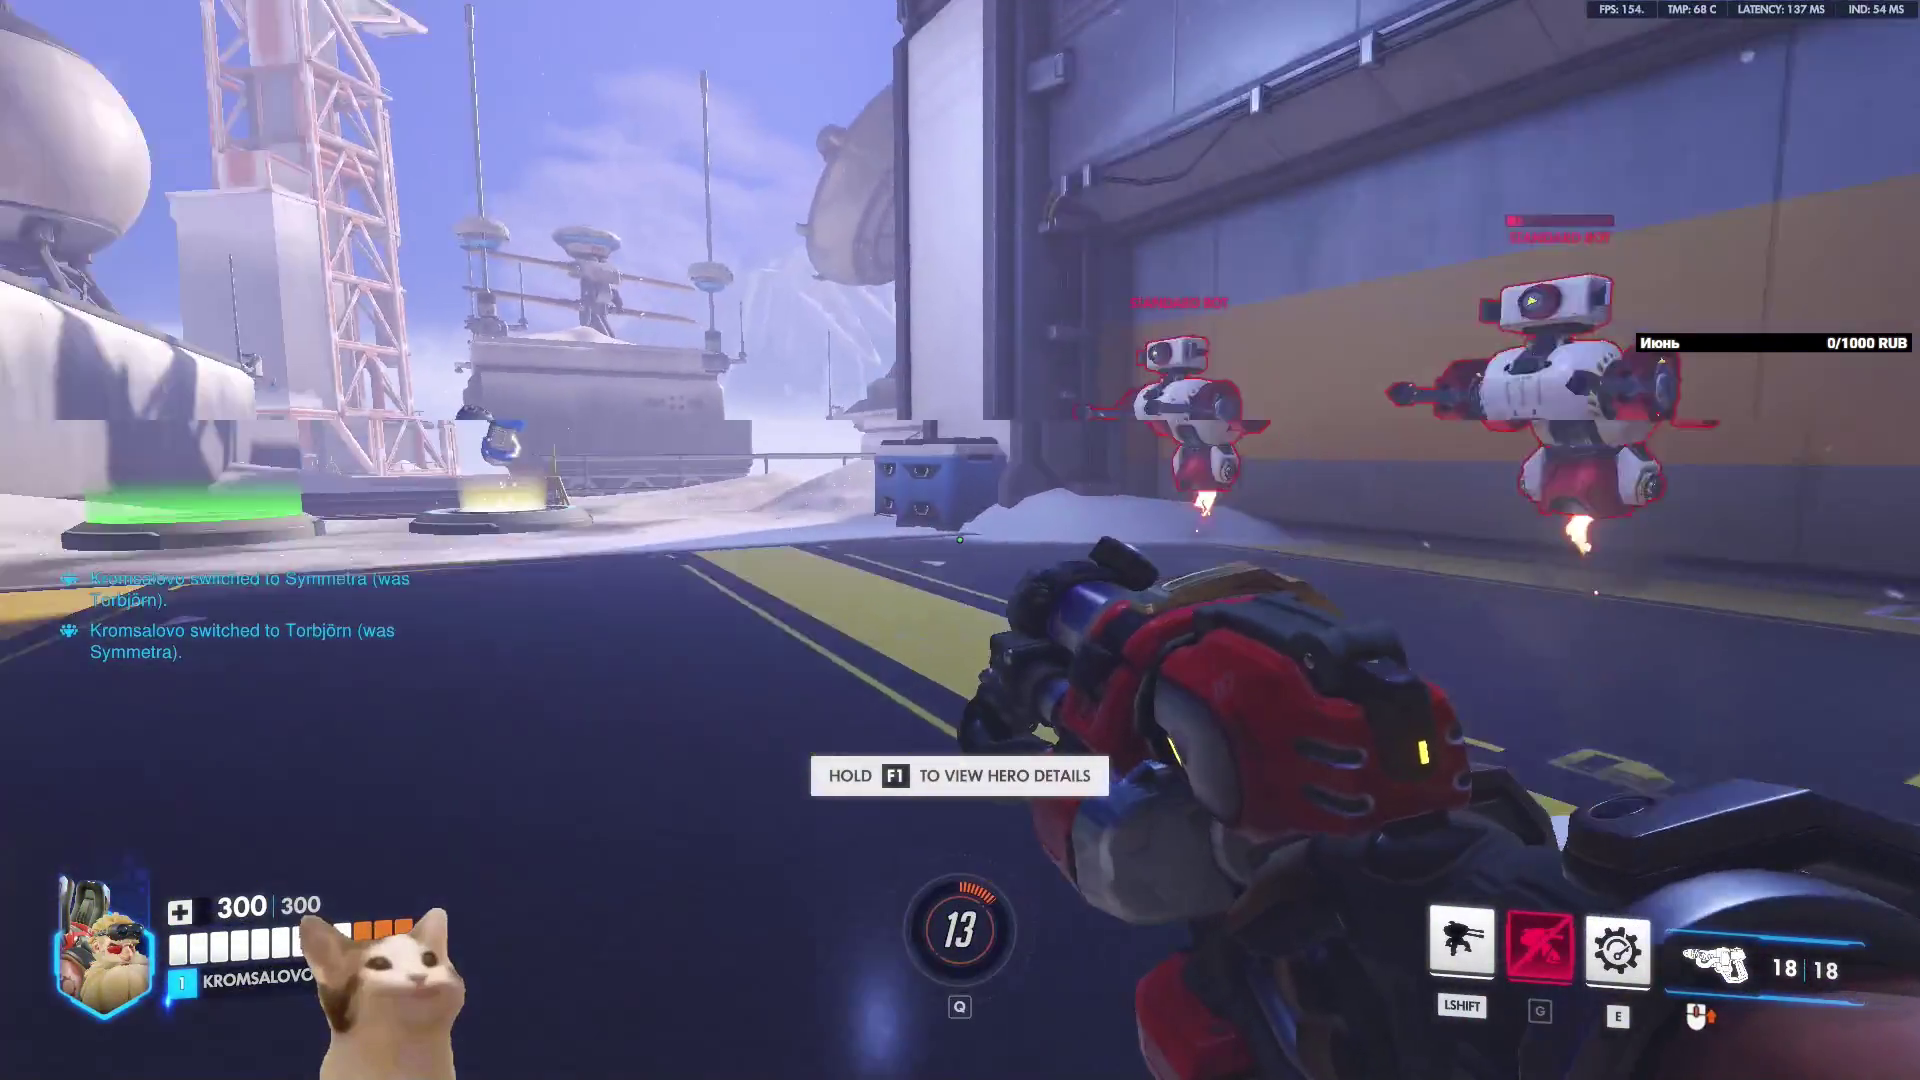
key(w)
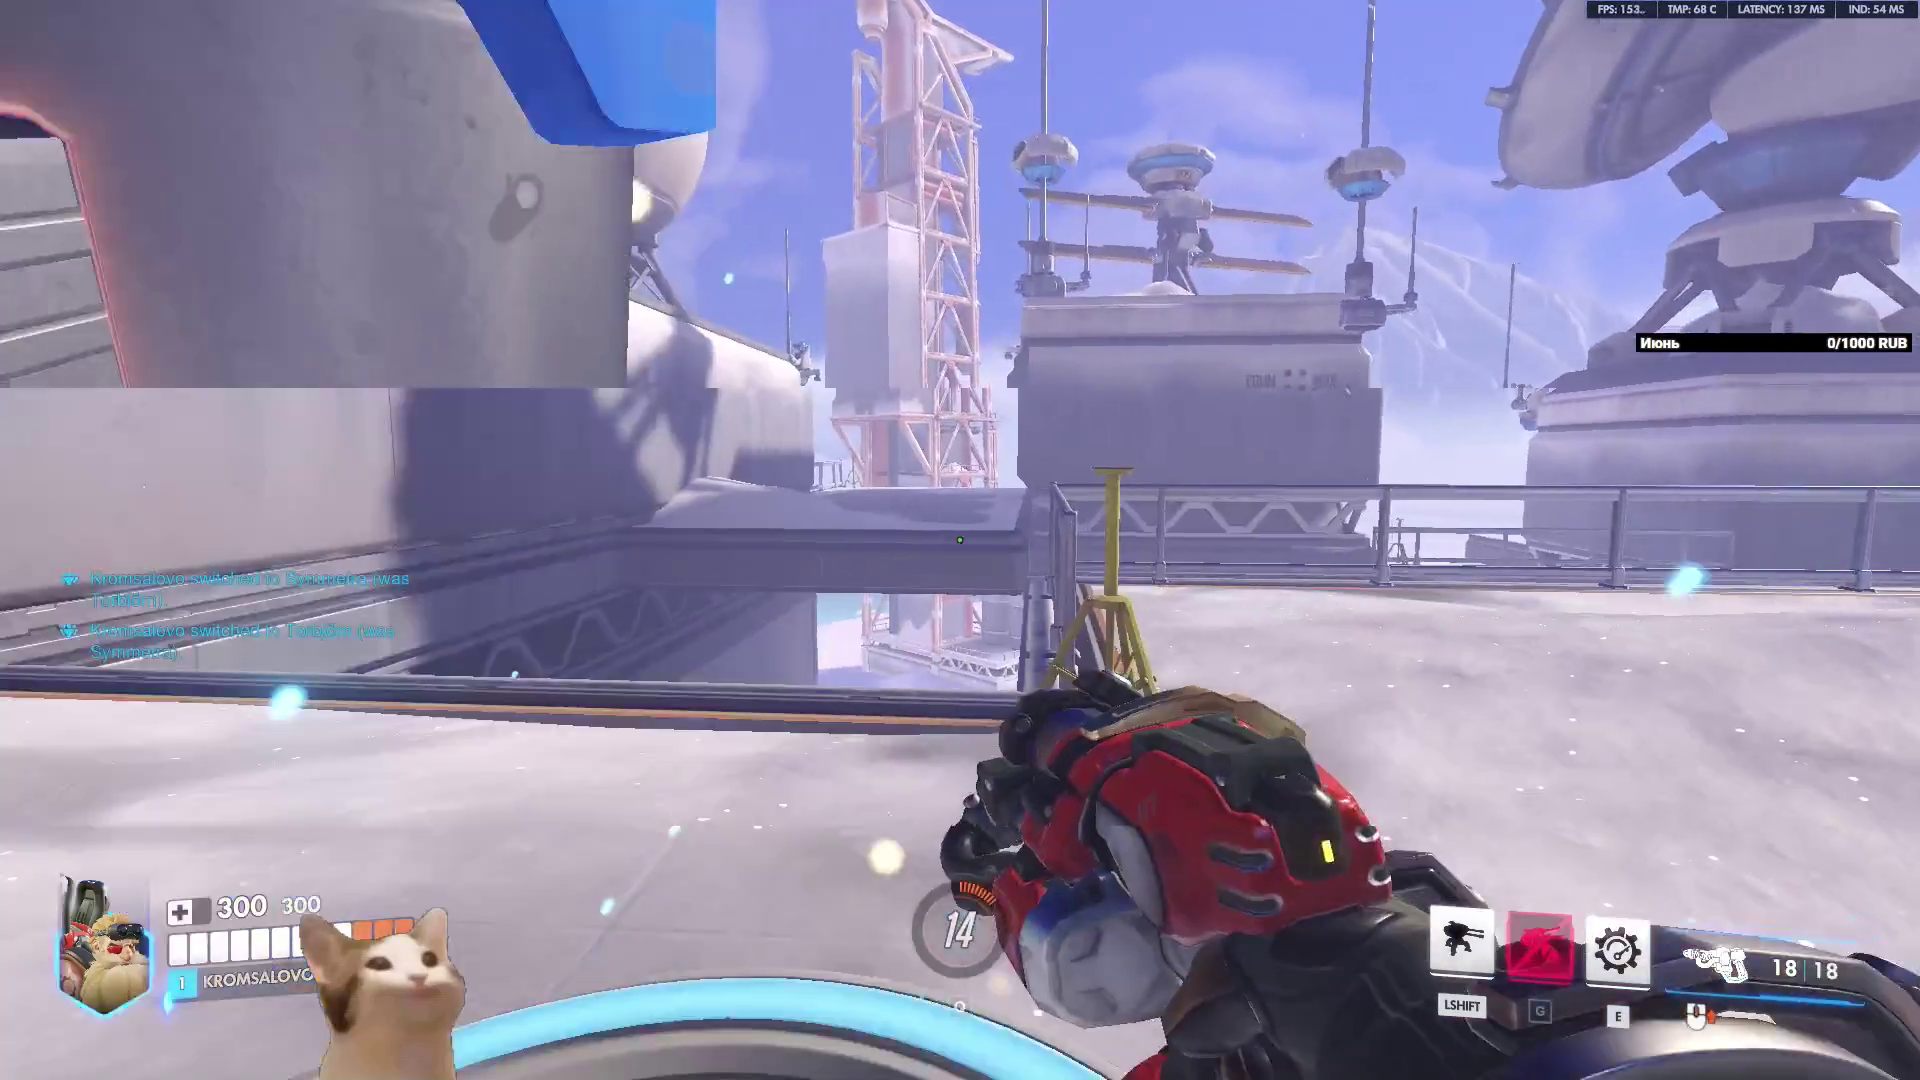
click(960, 540)
key(w)
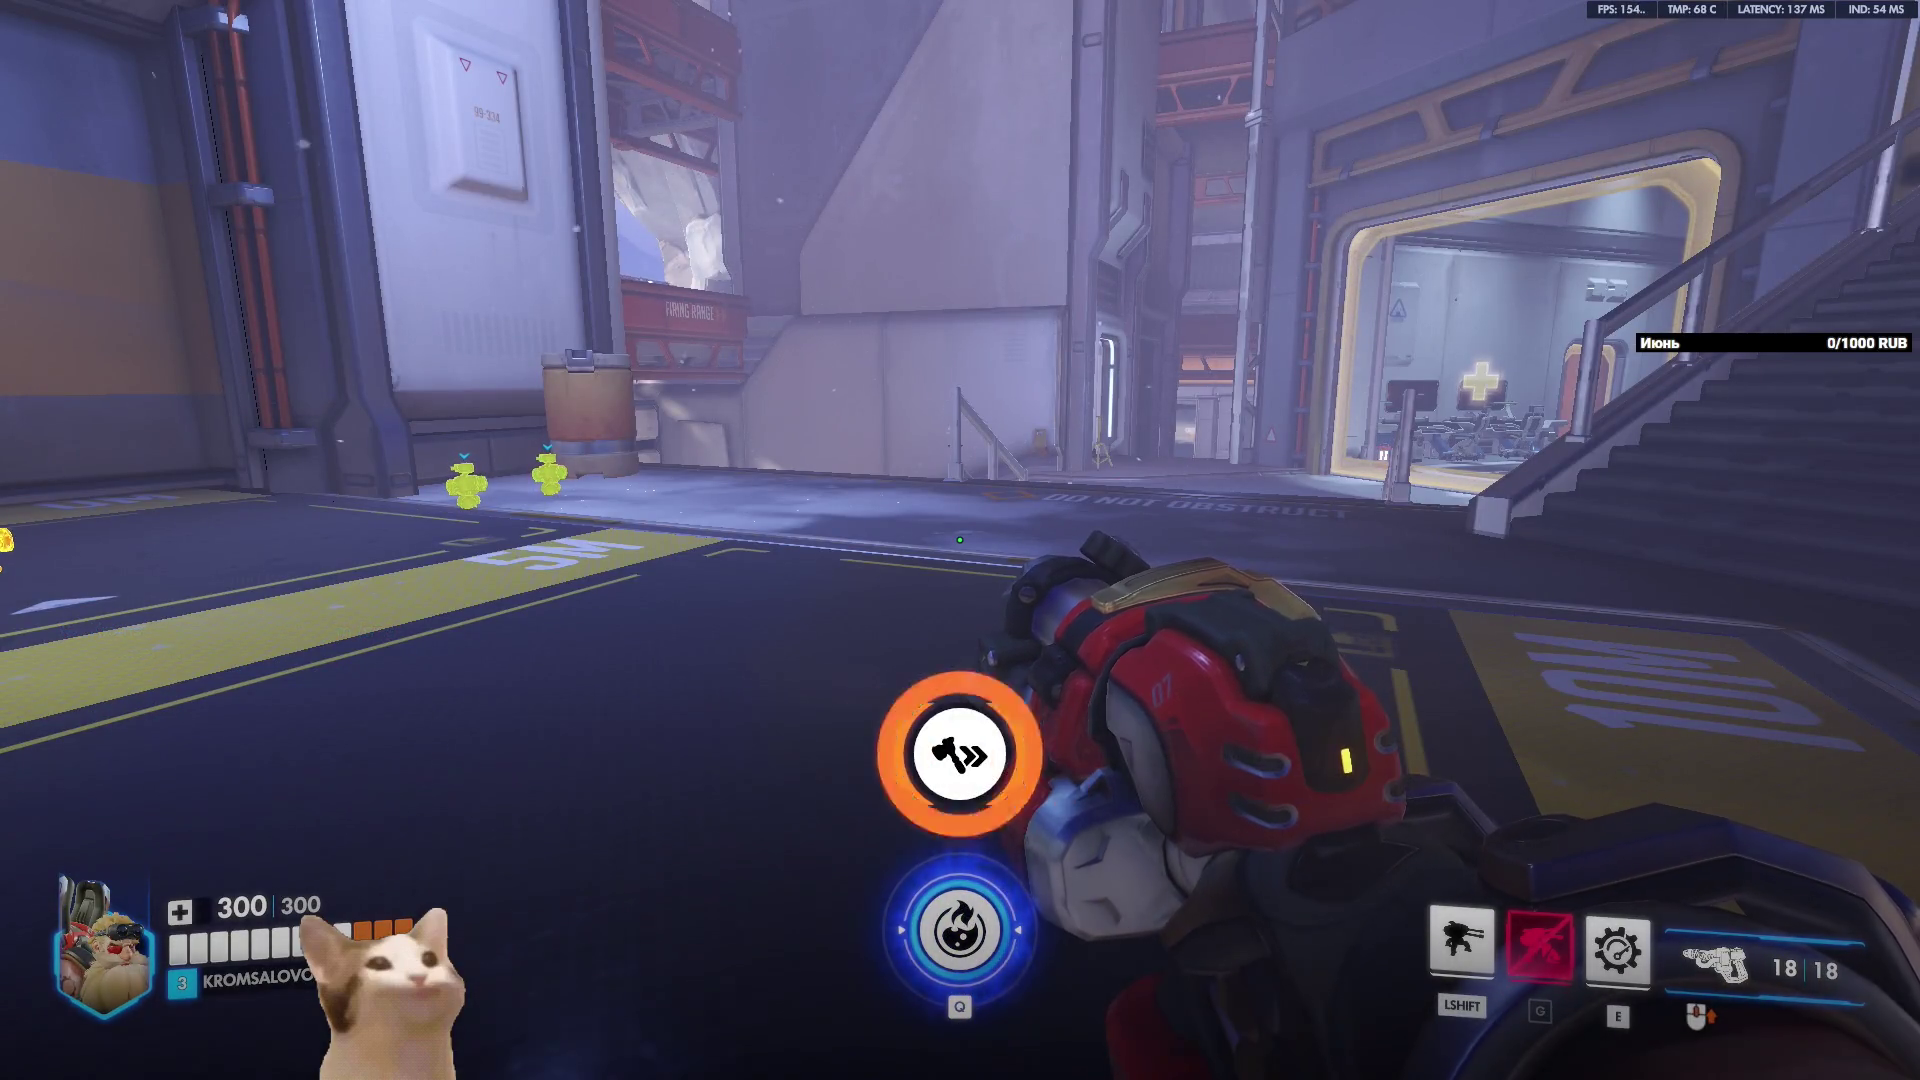
Equip the Anchor Bolts perk and throw the turret onto the wall.
key(w)
key(alt)
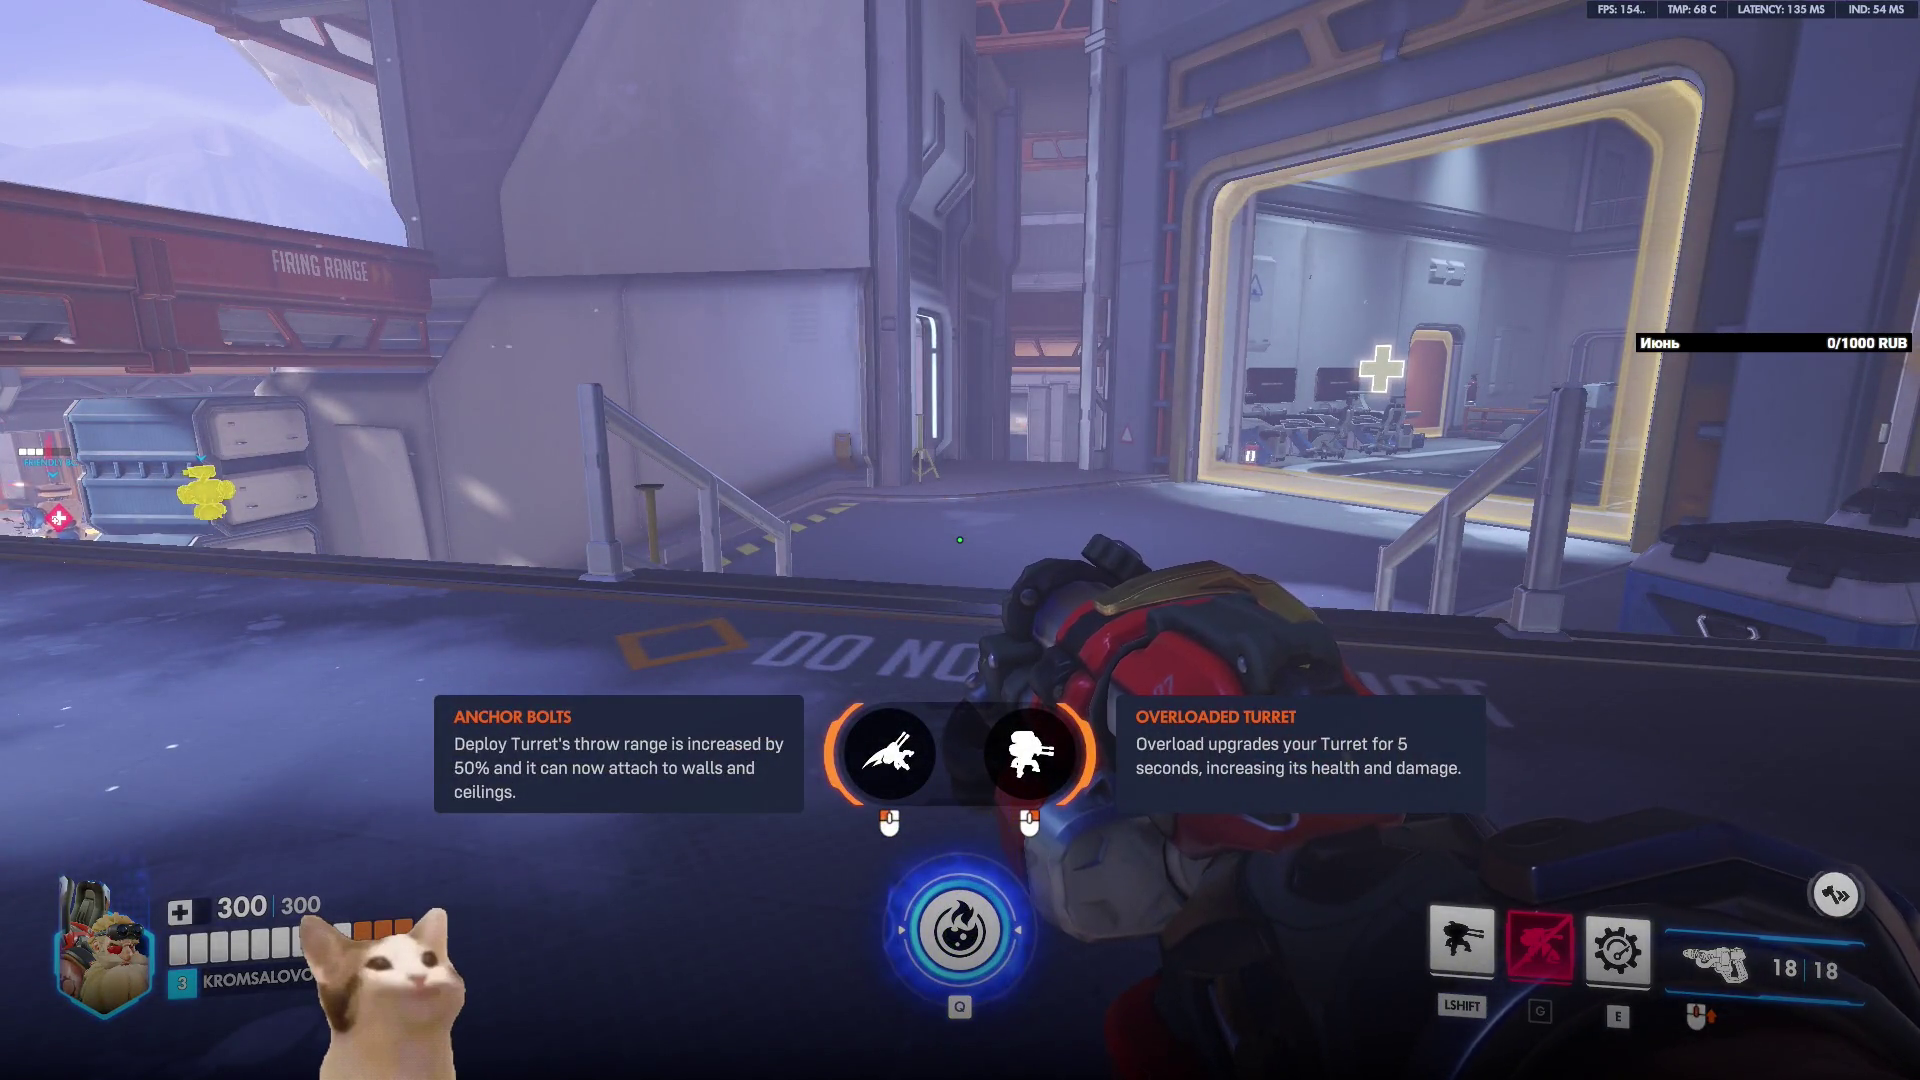
click(960, 540)
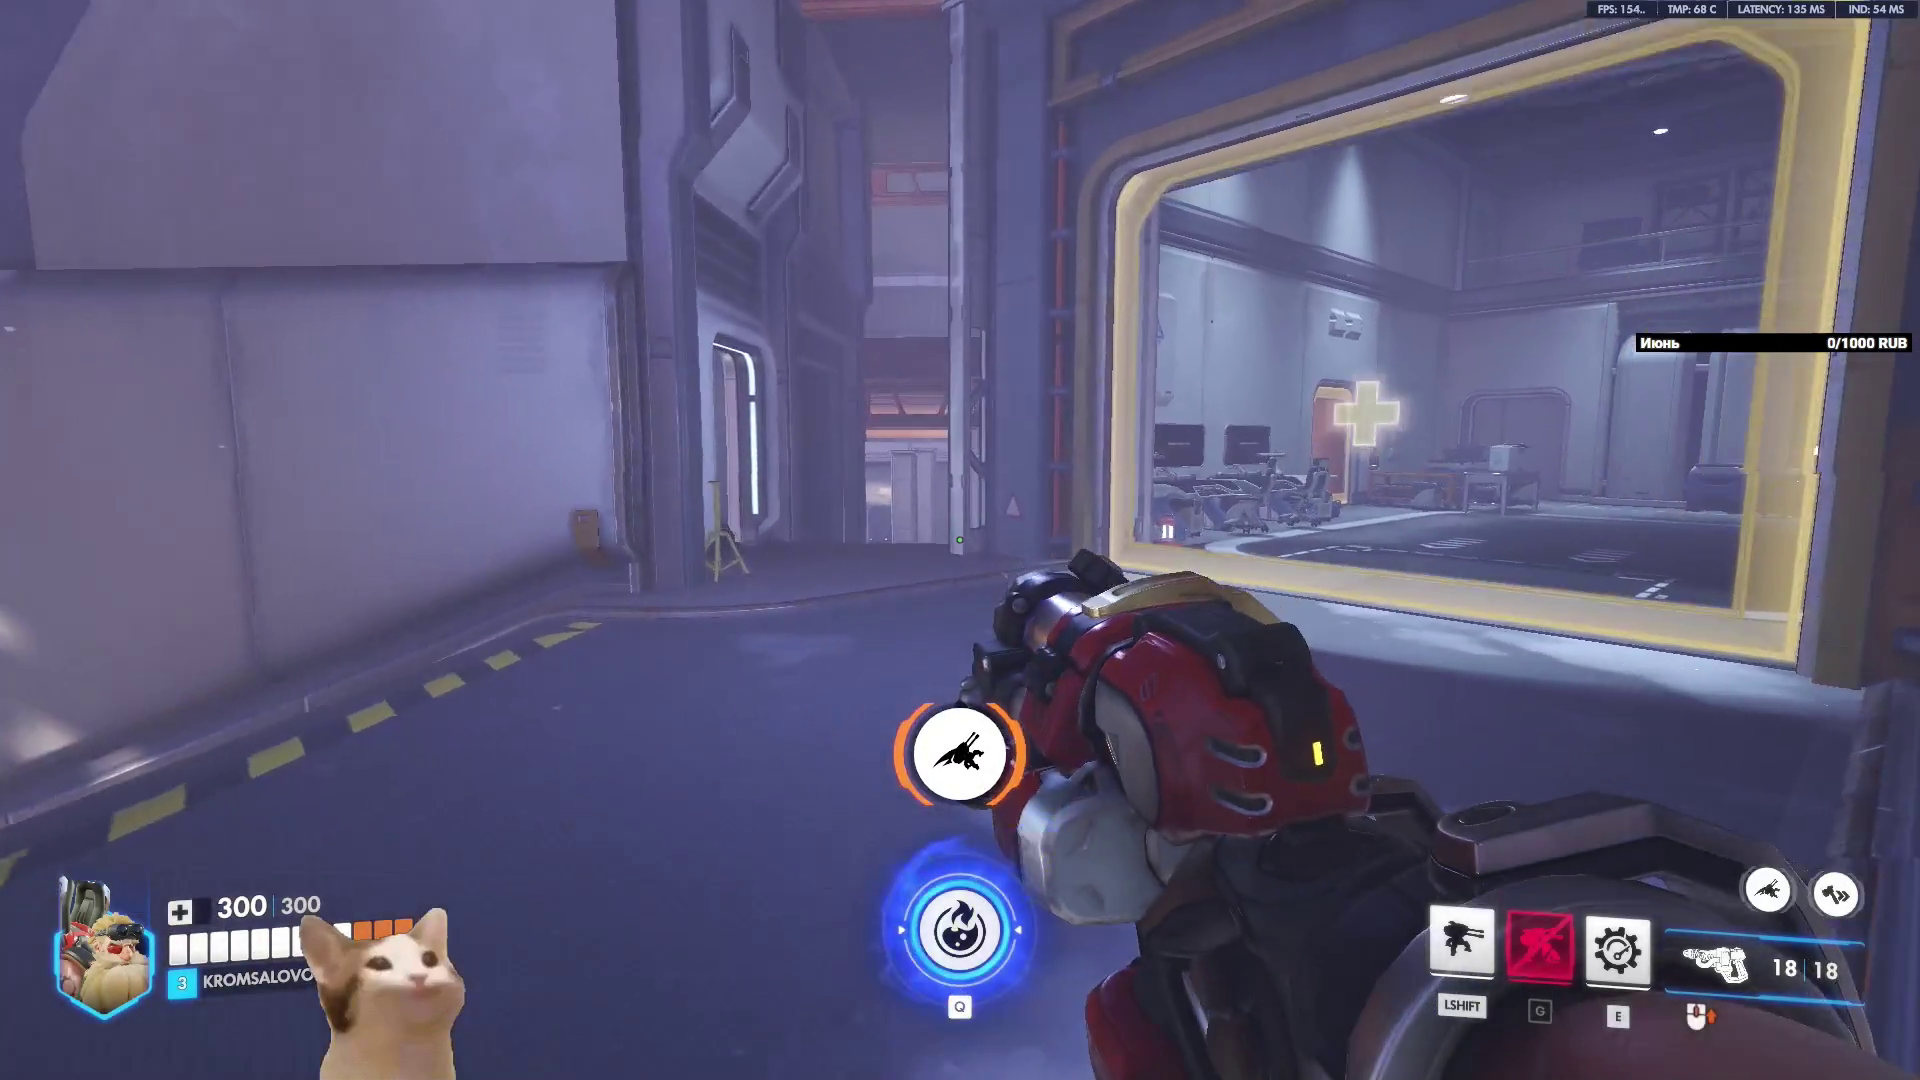
key(w)
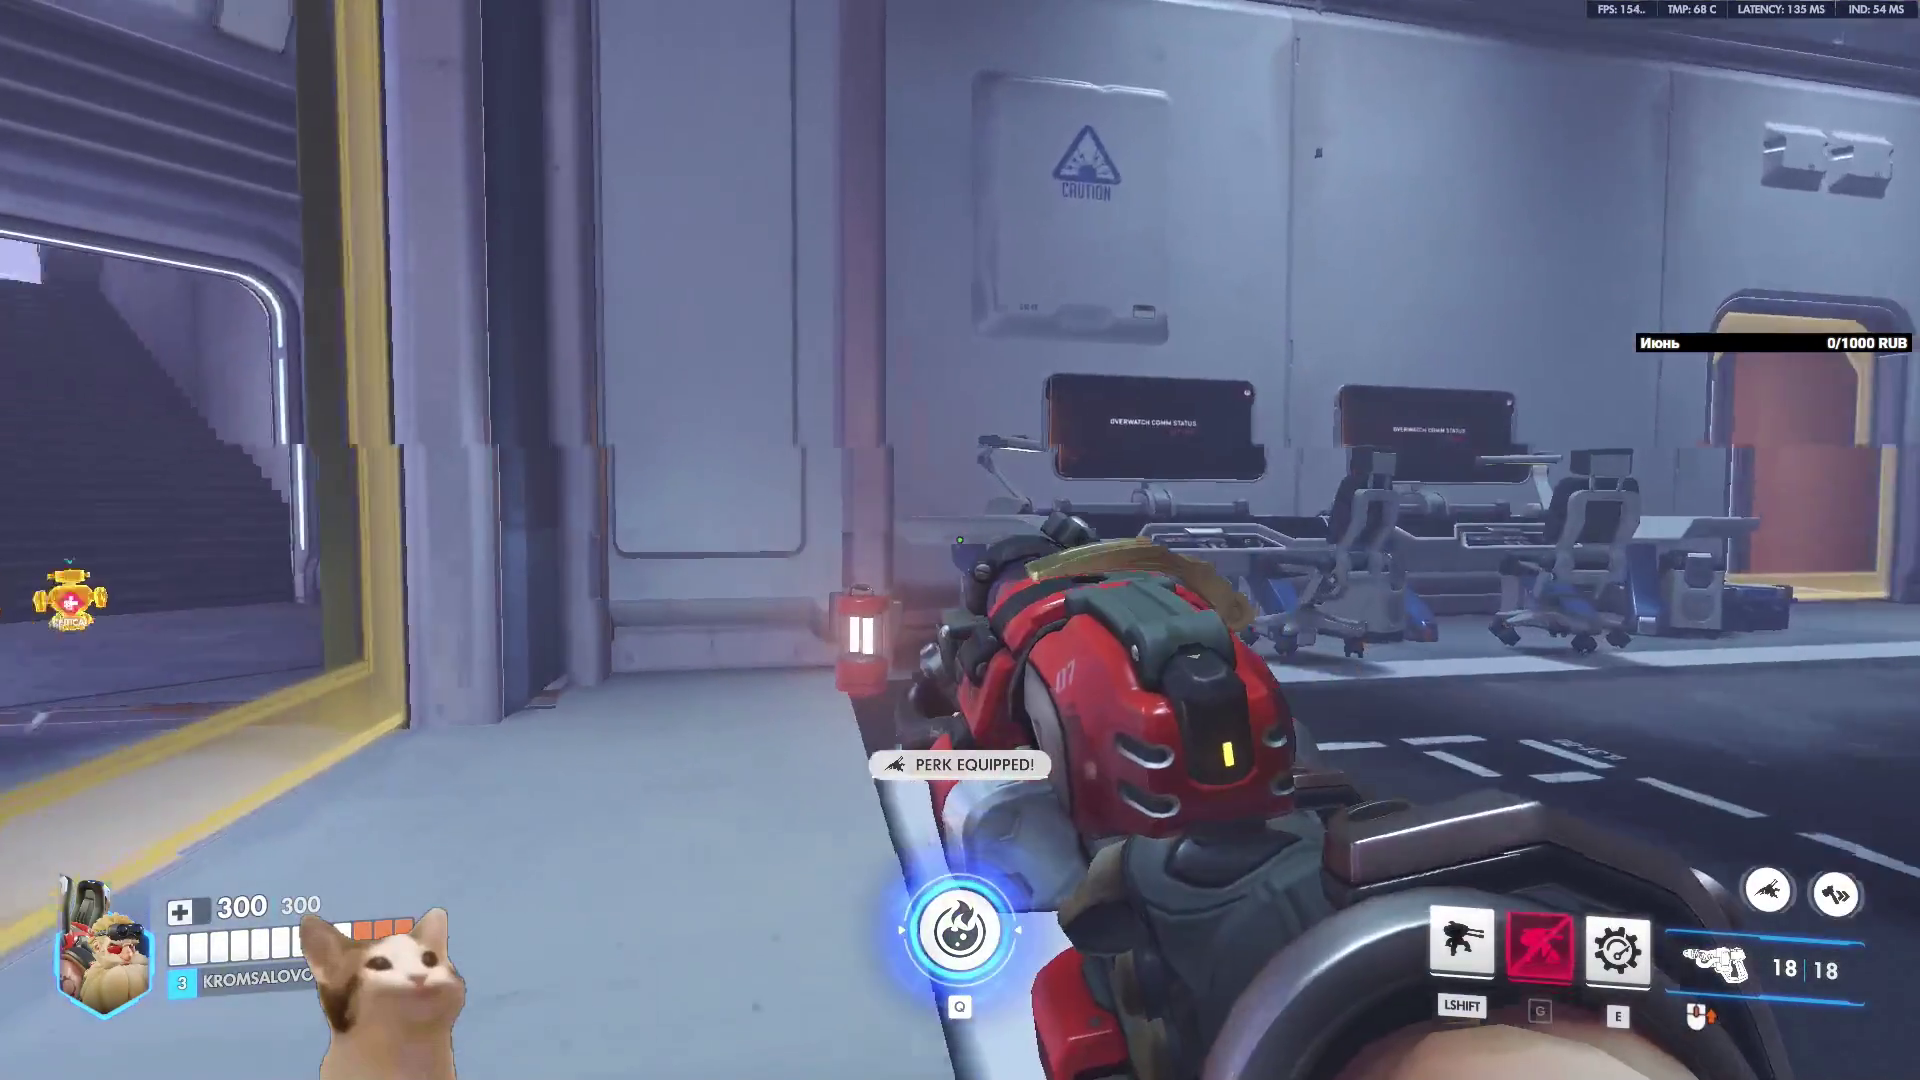
key(shift)
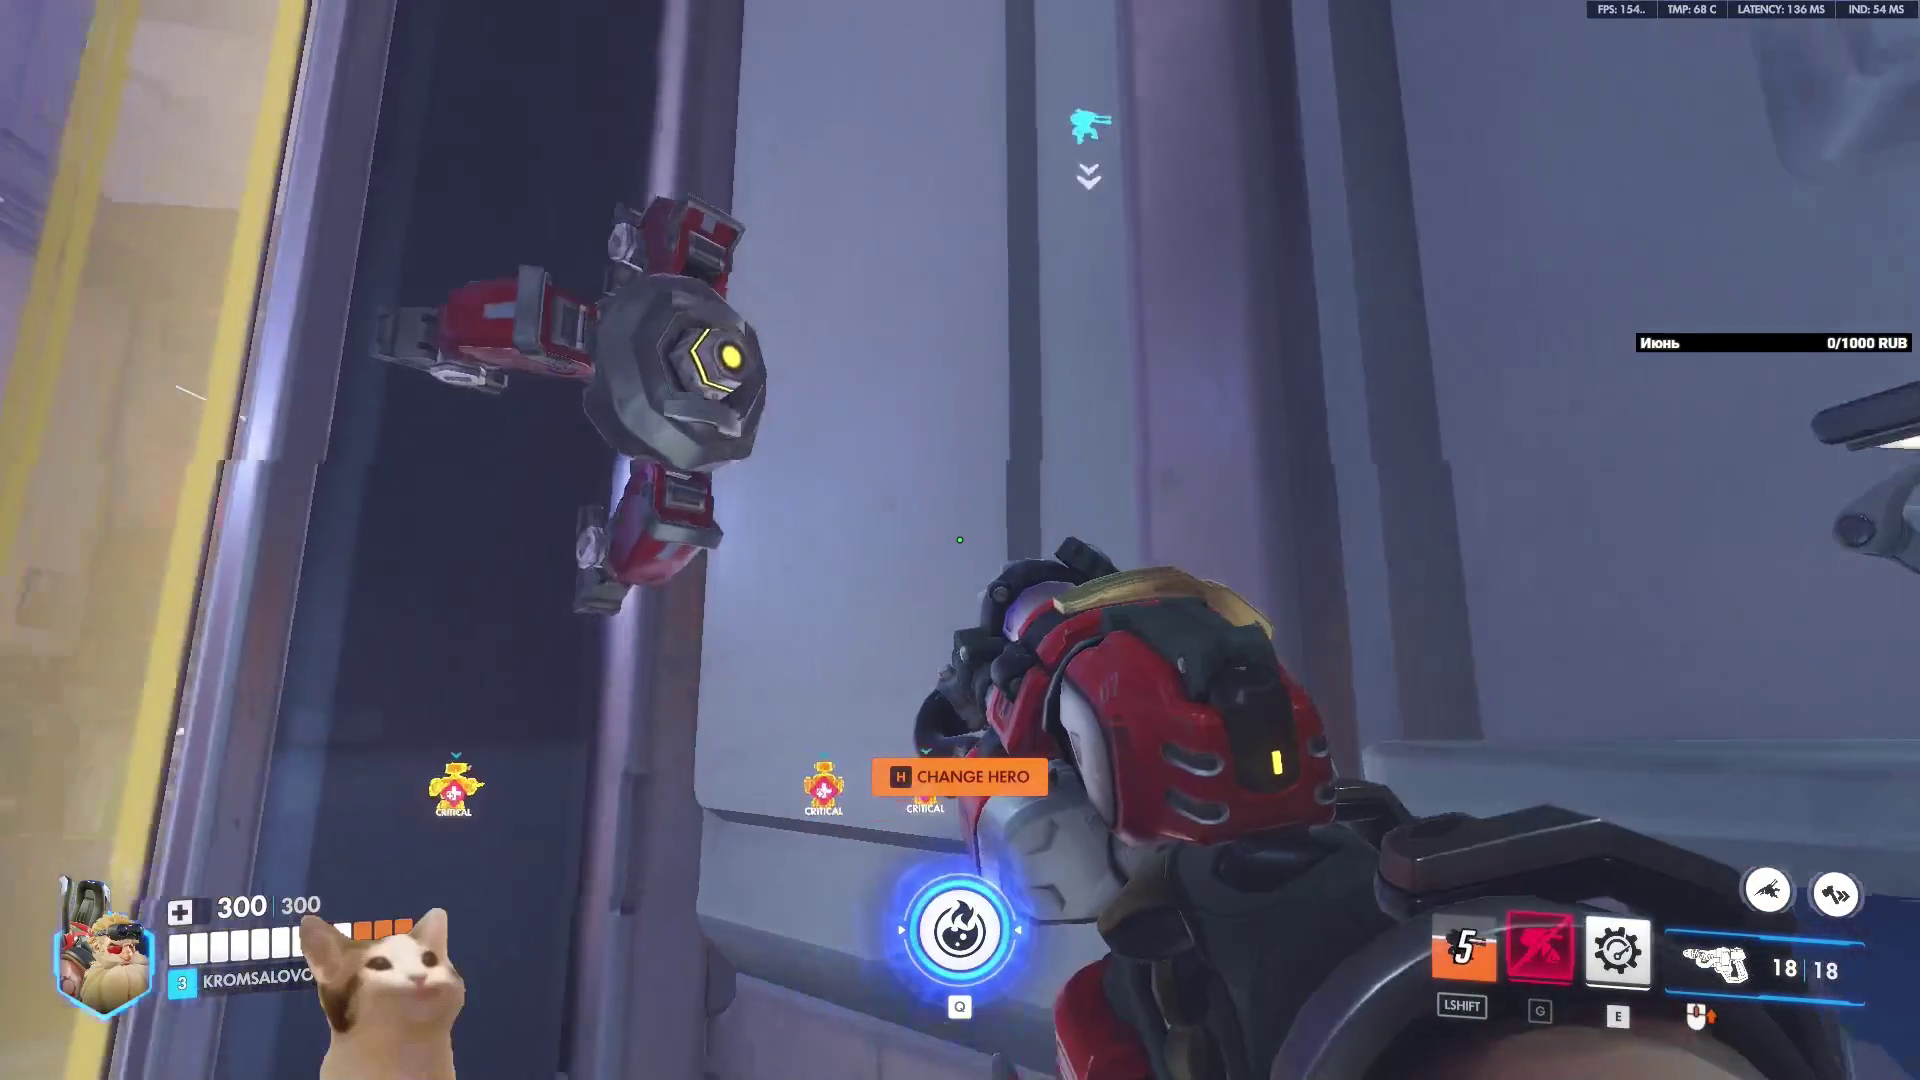
Step back and forth to inspect the wall-mounted turret, then head toward the doorway and bridge.
key(s)
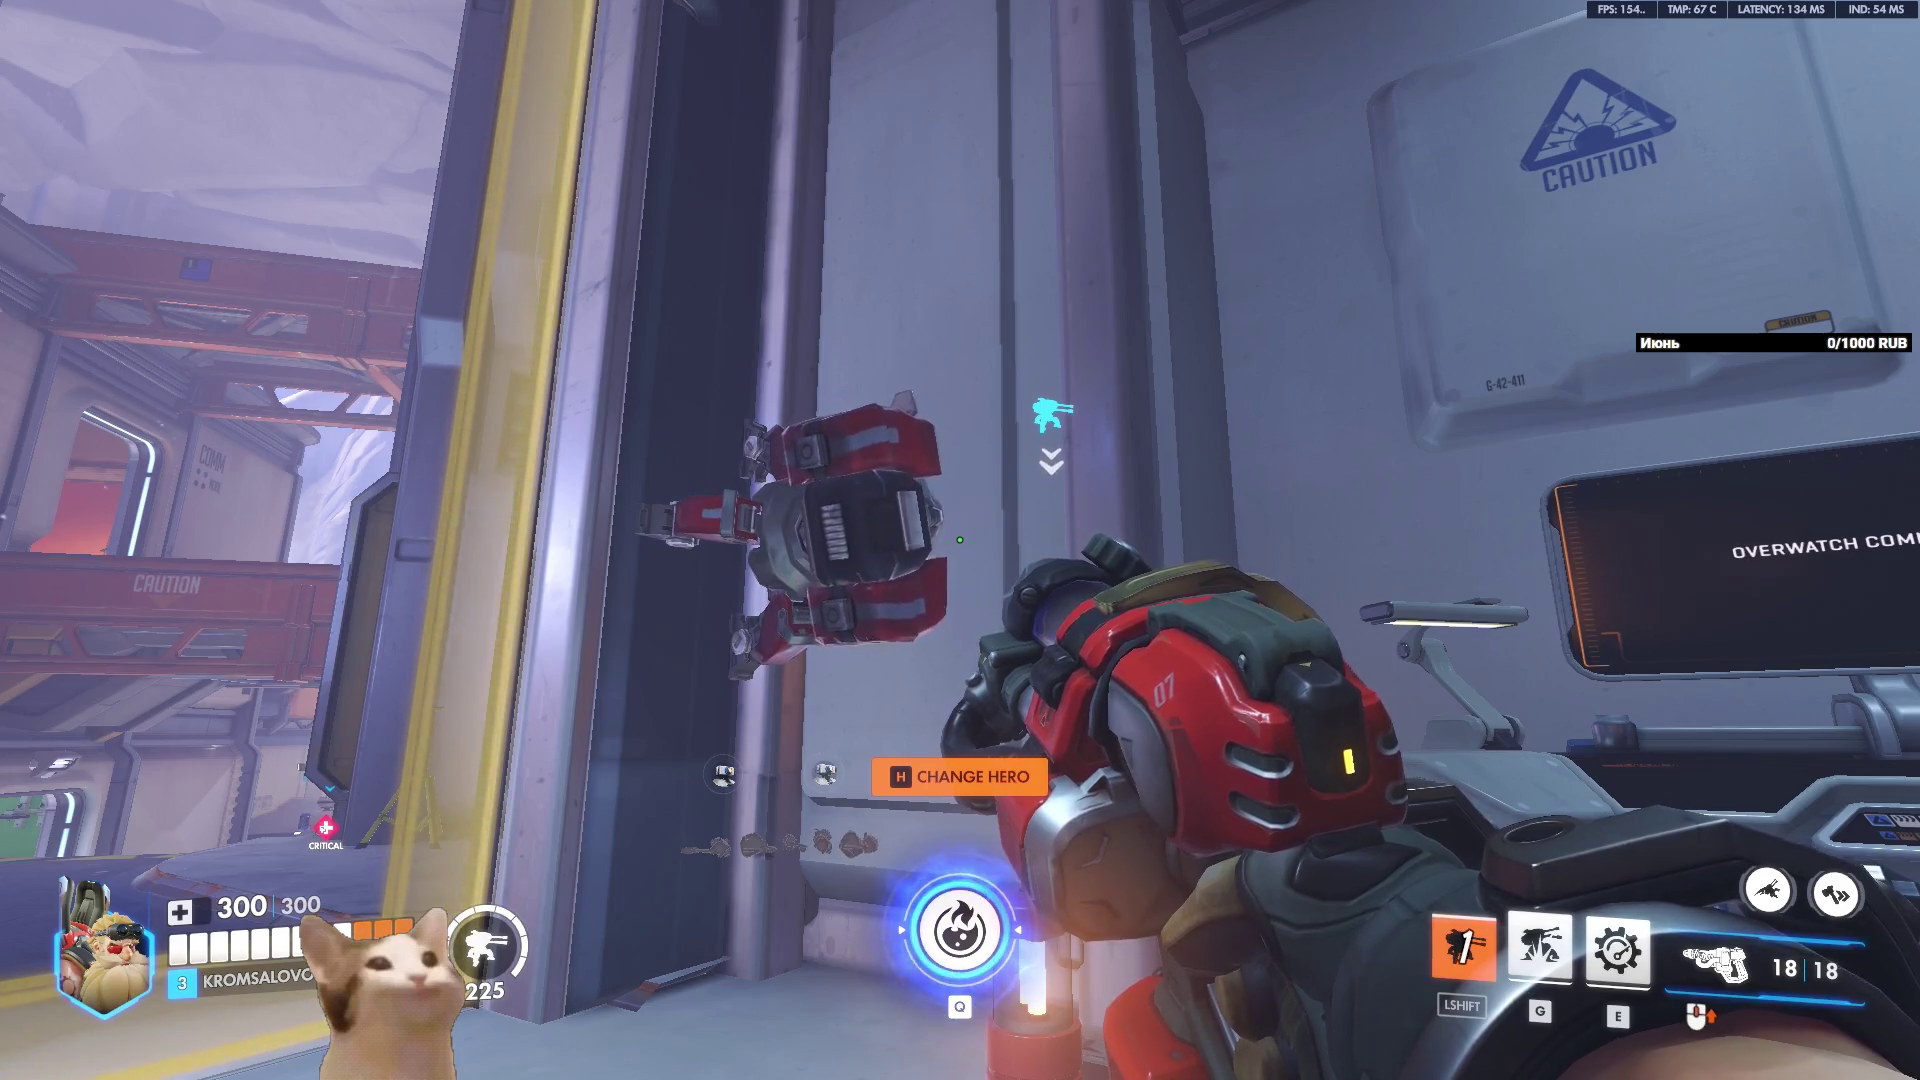
key(s)
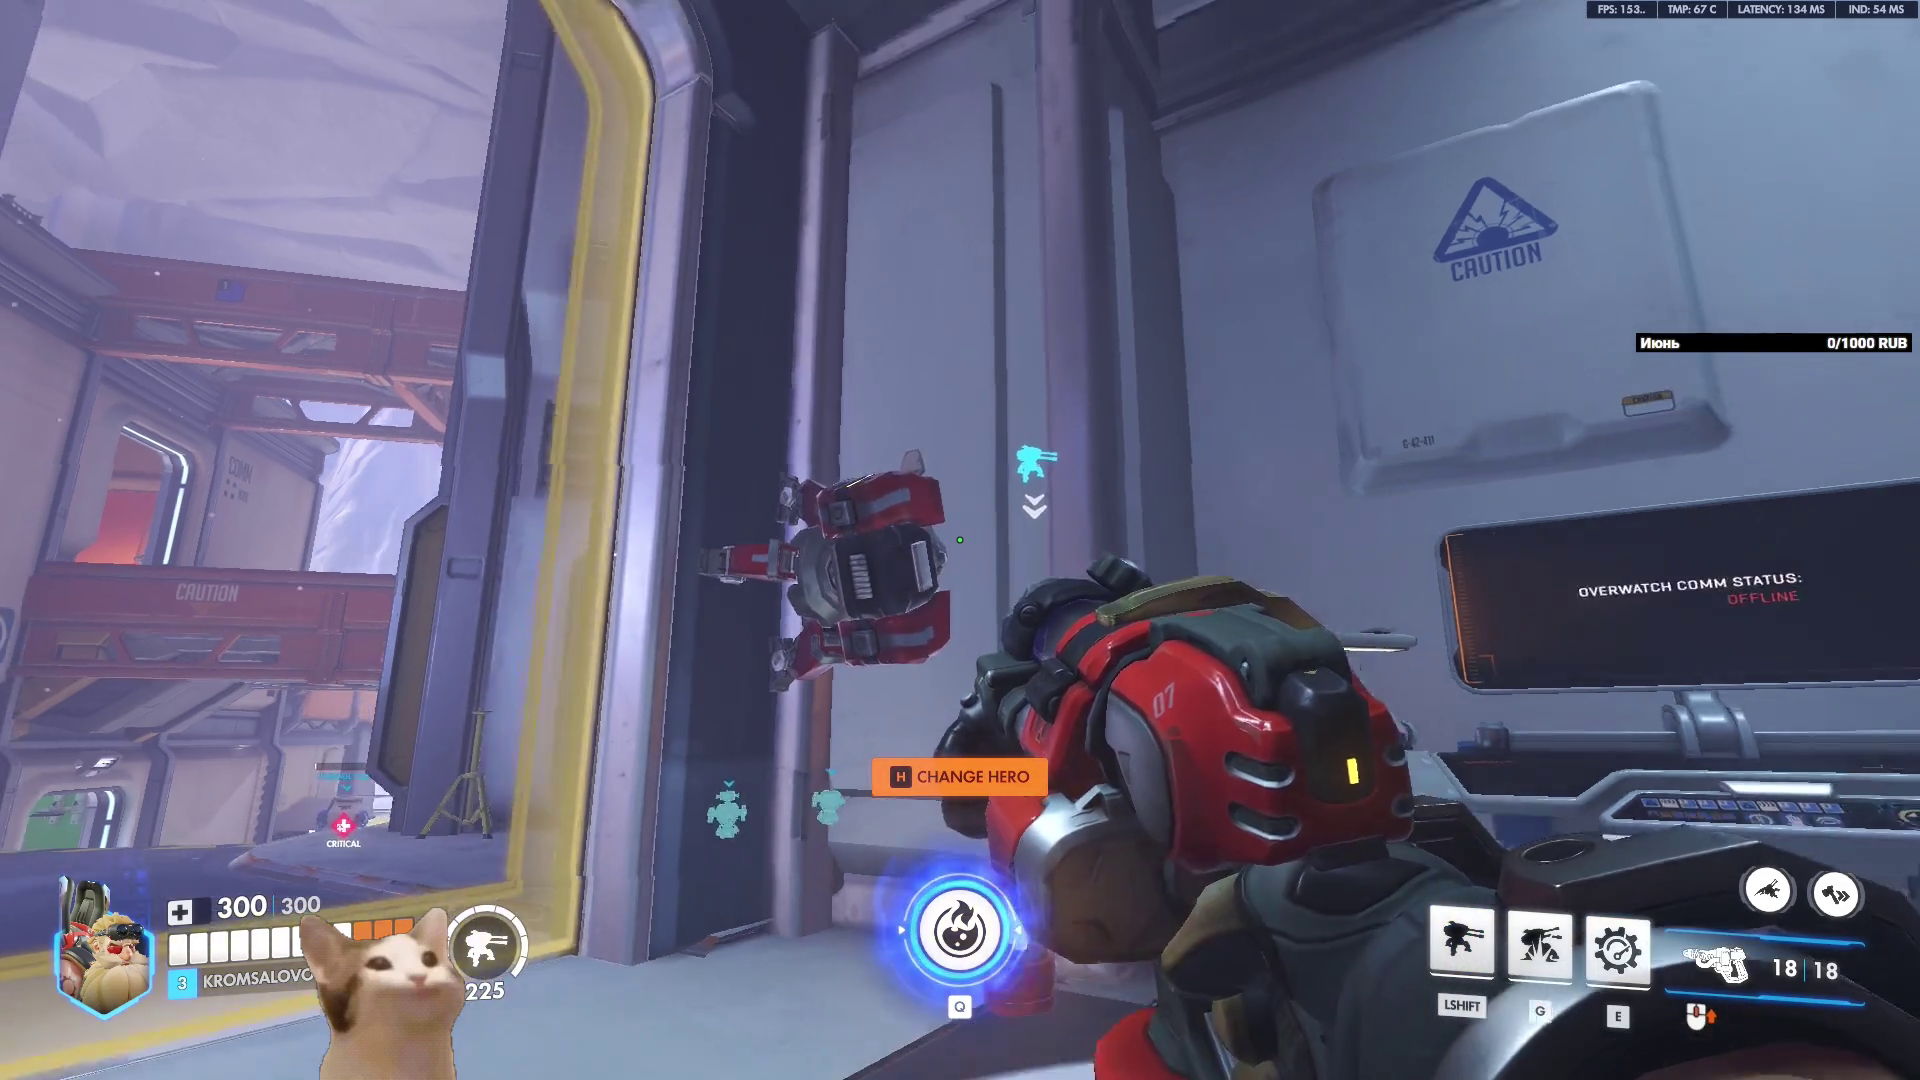
key(w)
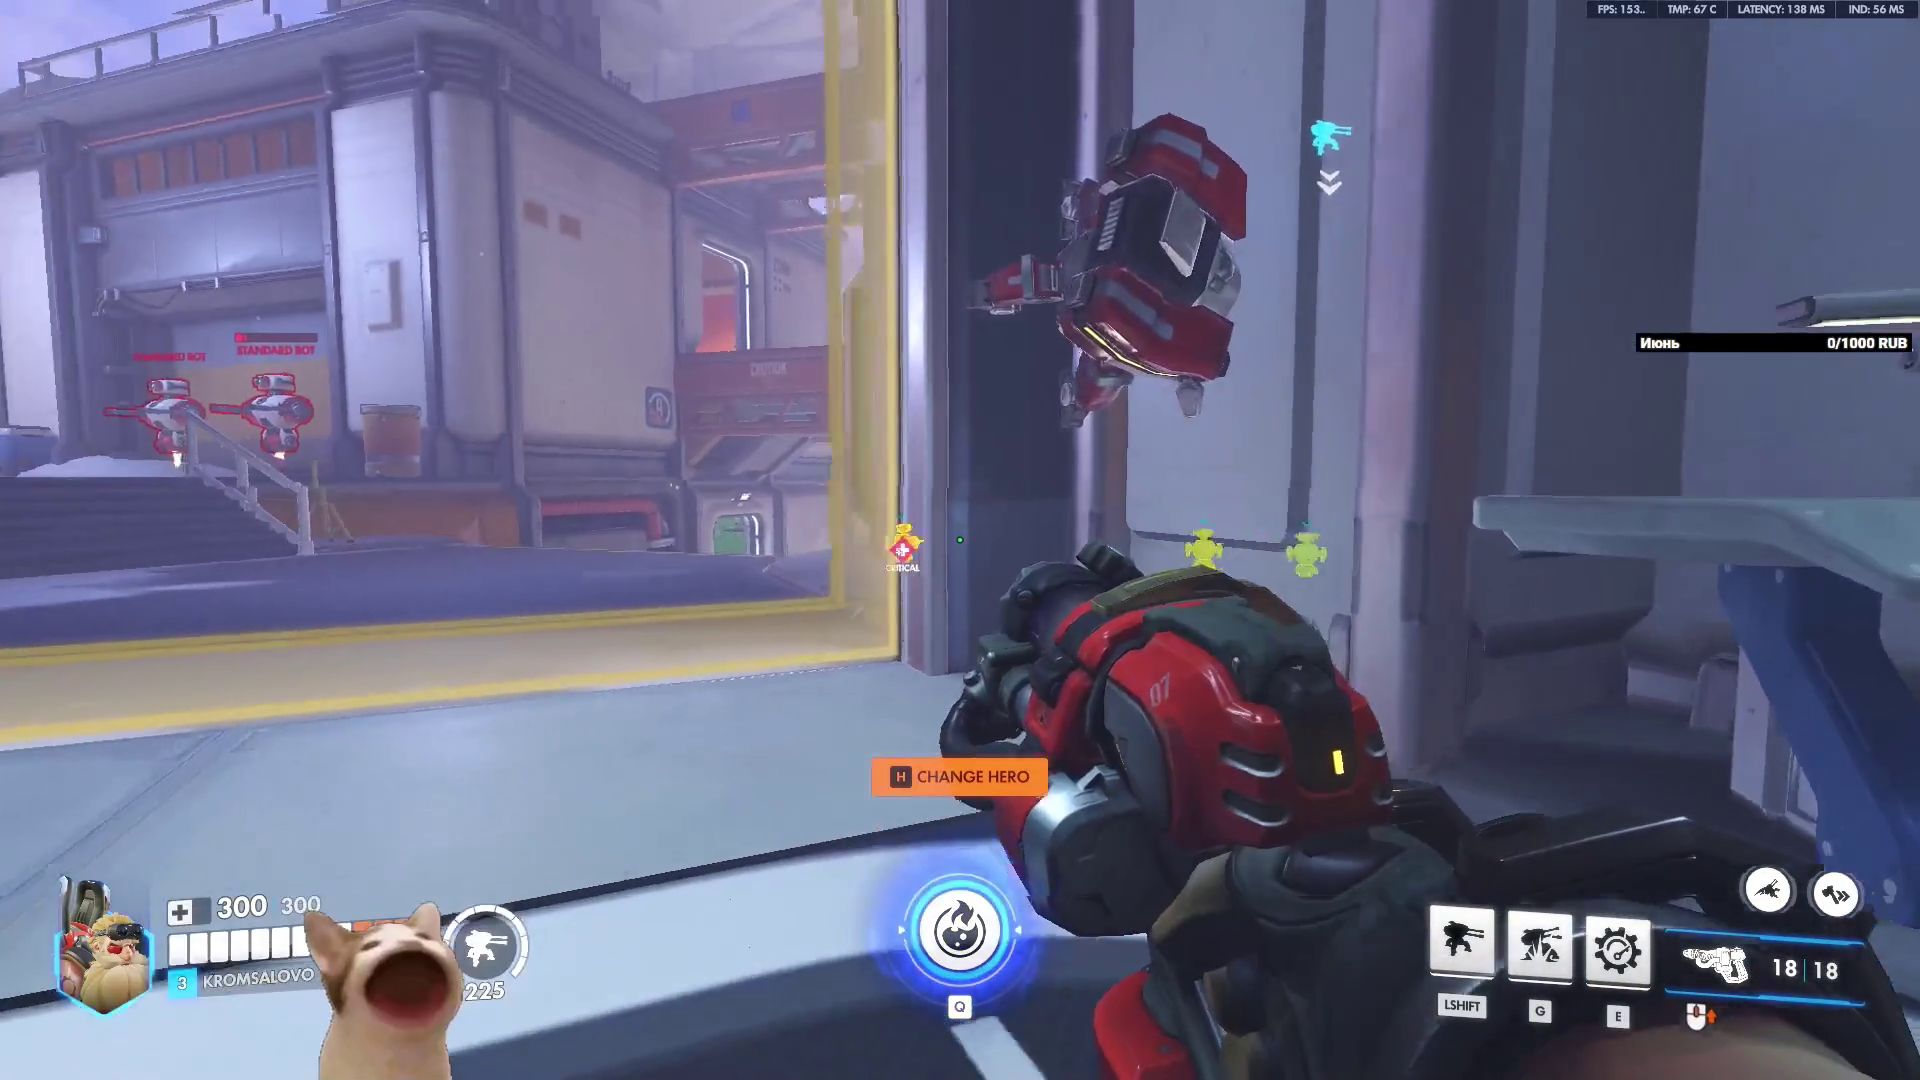
key(w)
key(s)
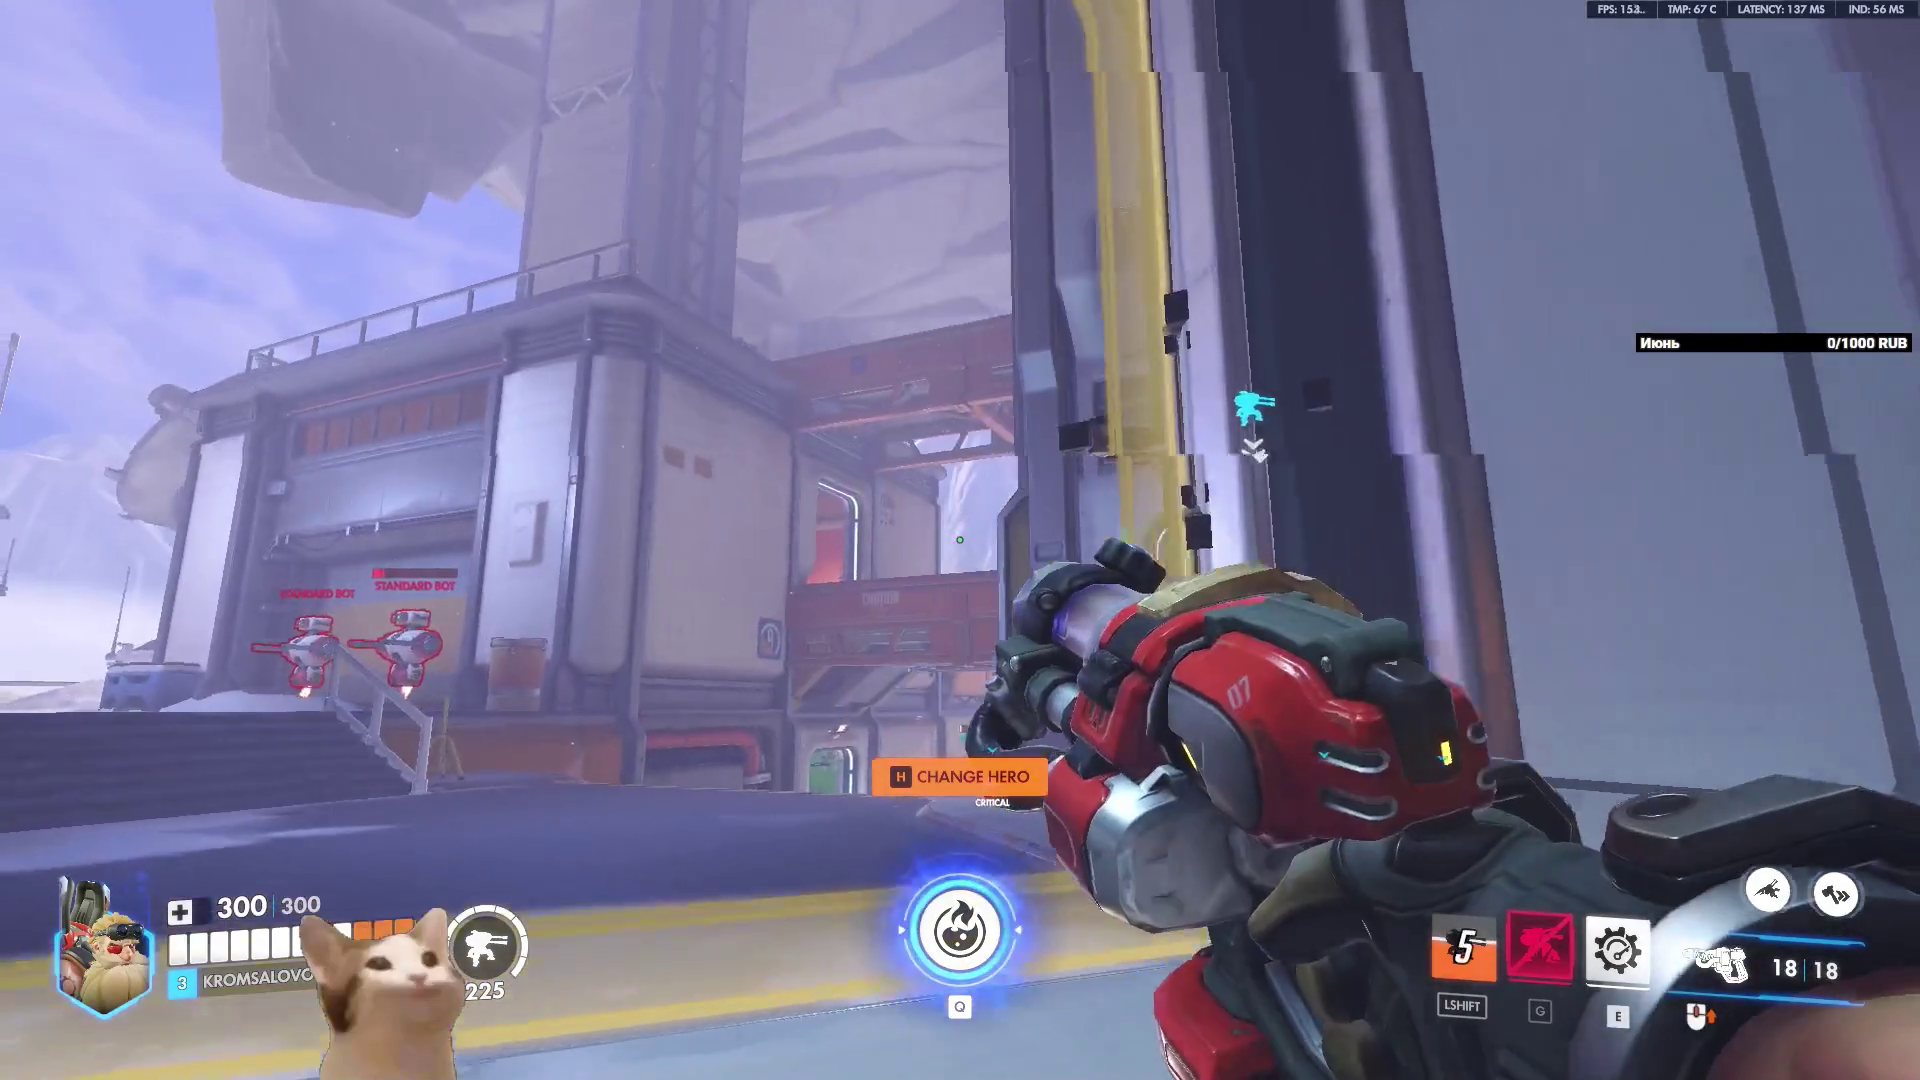
key(w)
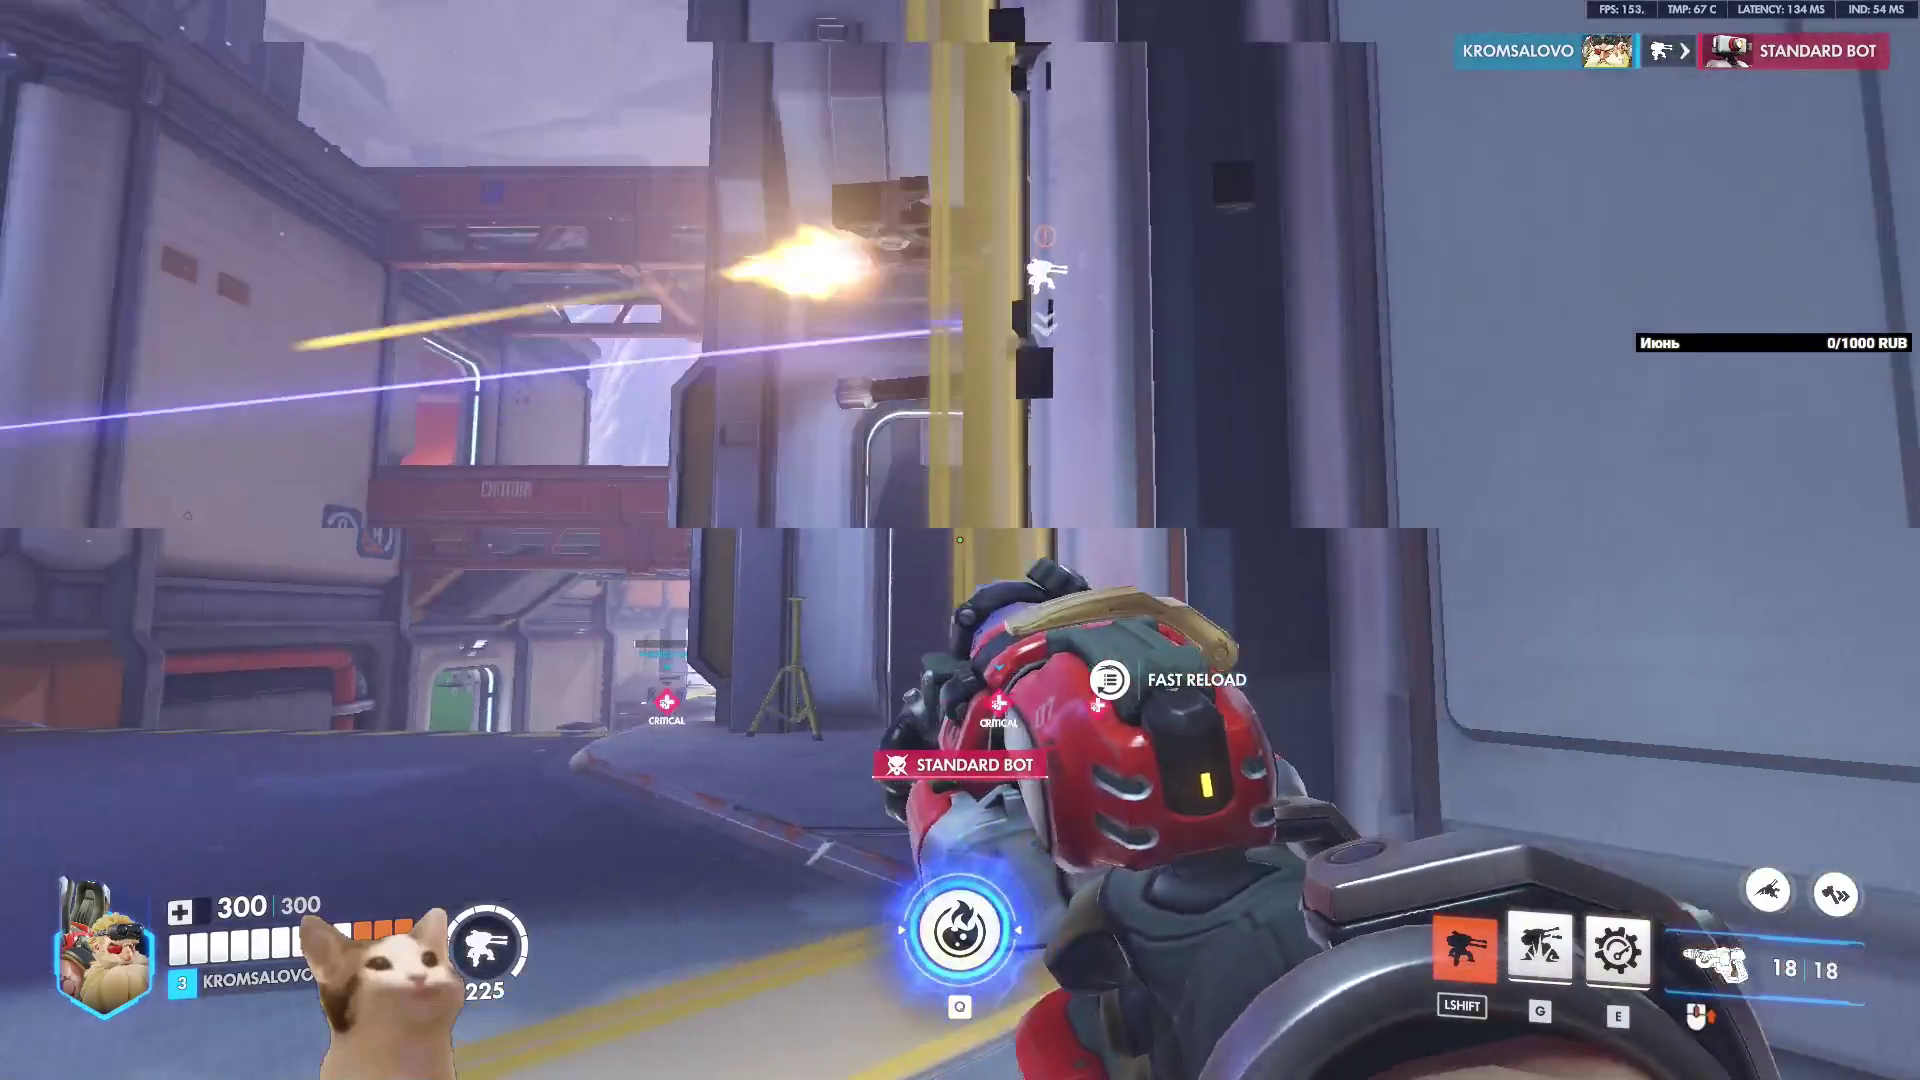
key(w)
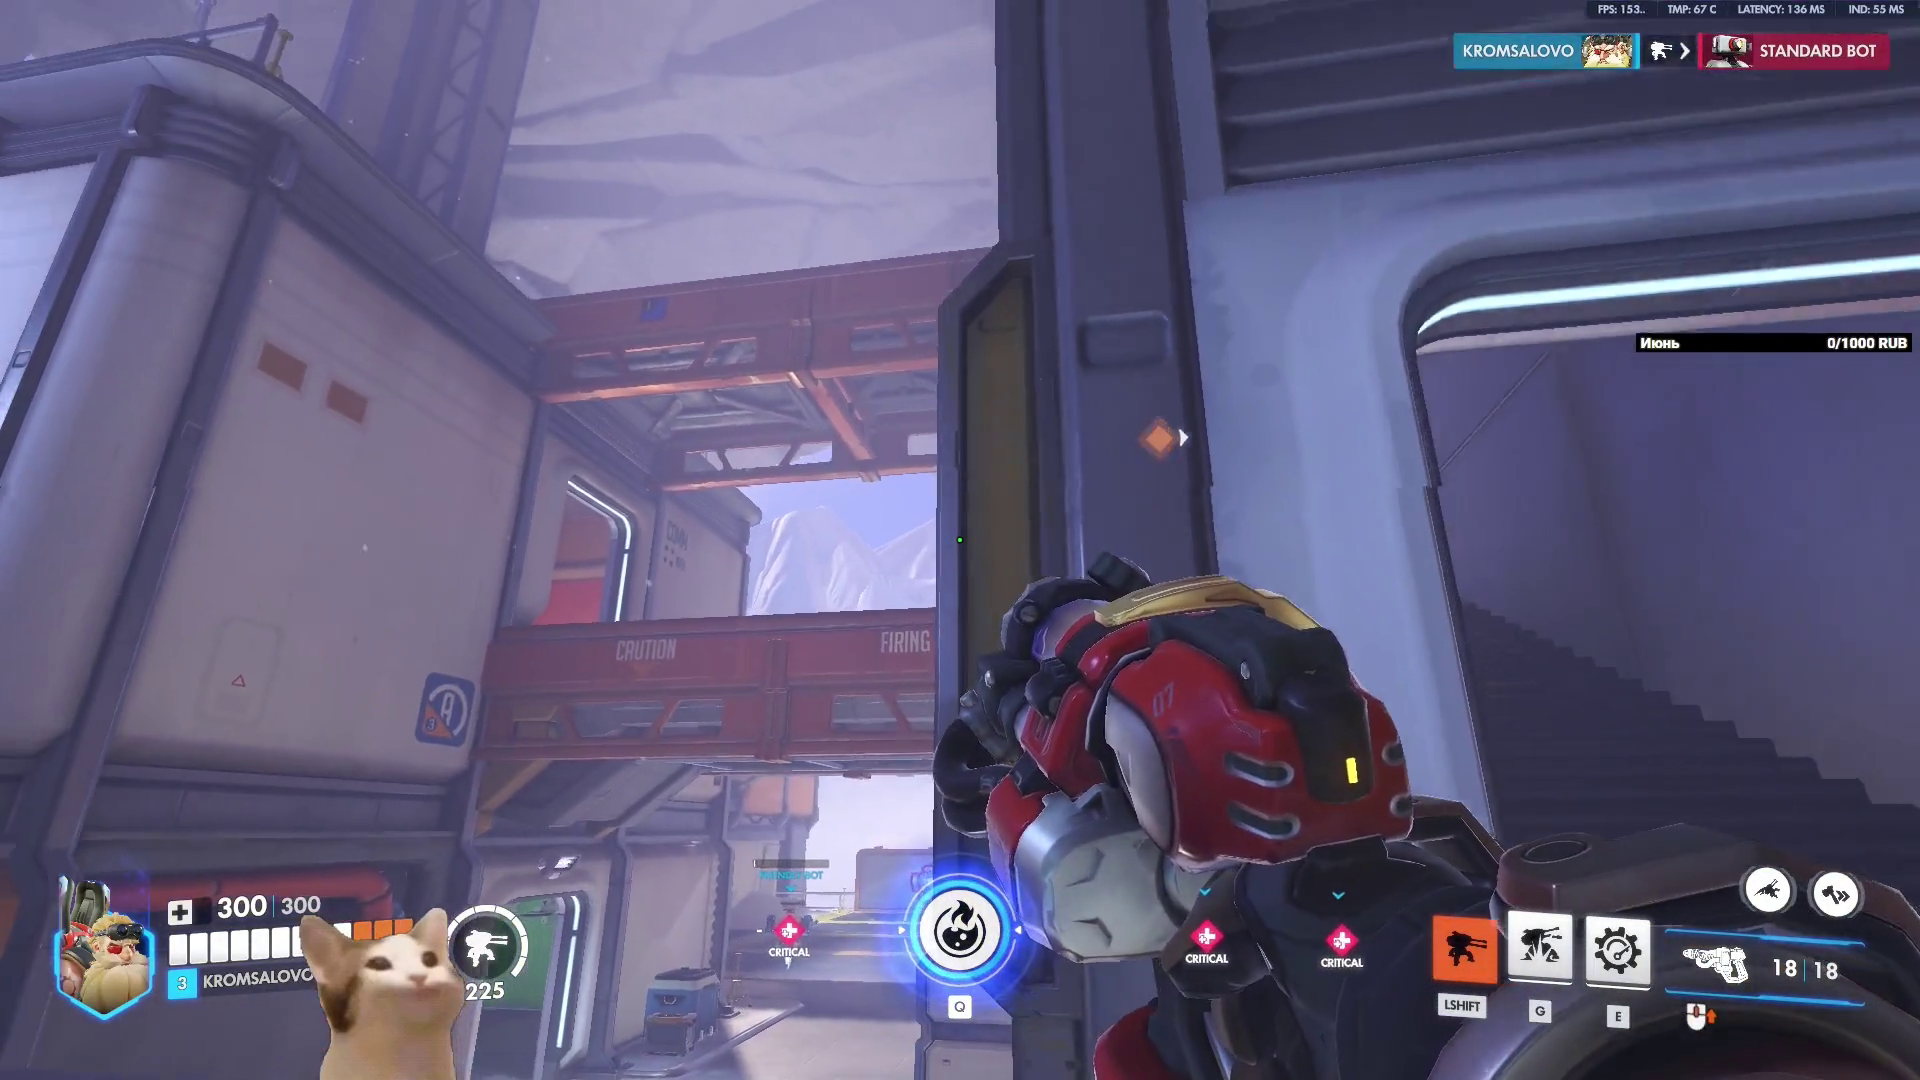
Rejoin the match as Torbjörn and equip the Hammer Time perk.
key(w)
key(h)
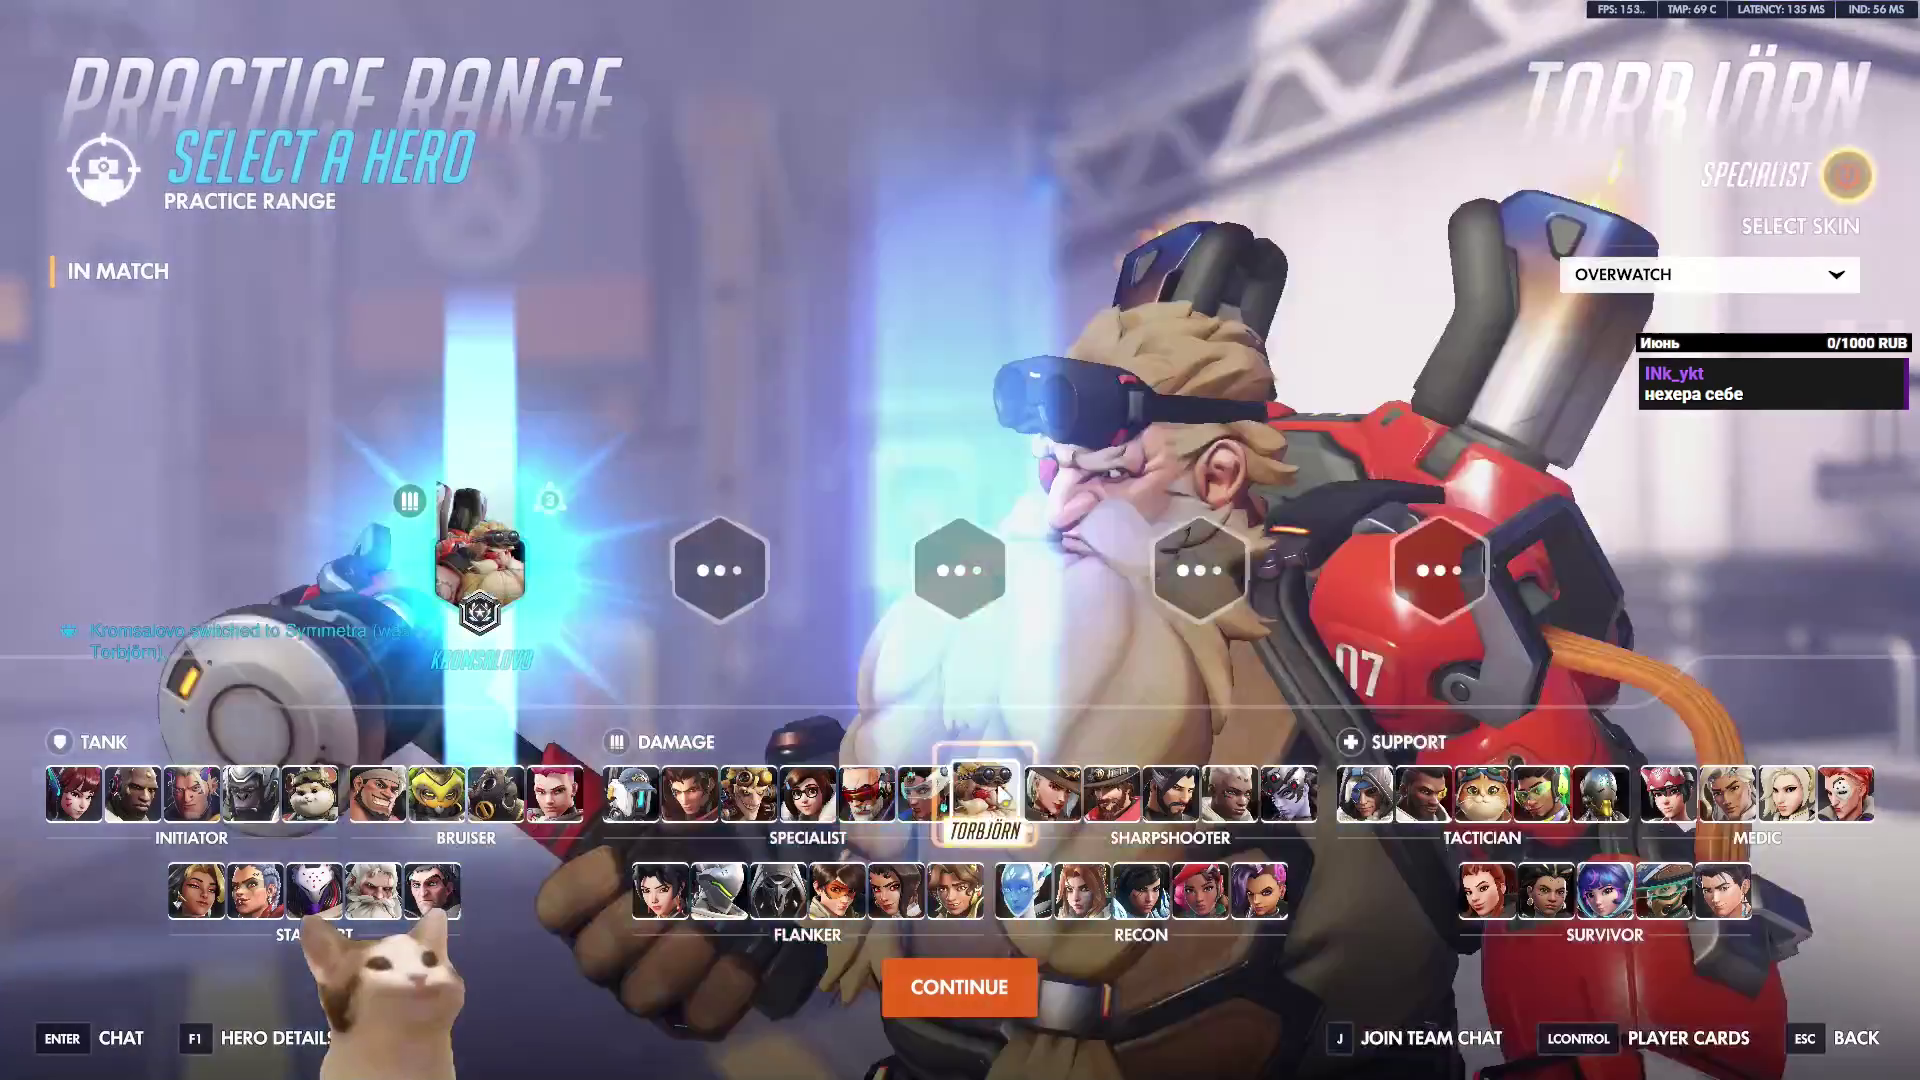
click(999, 795)
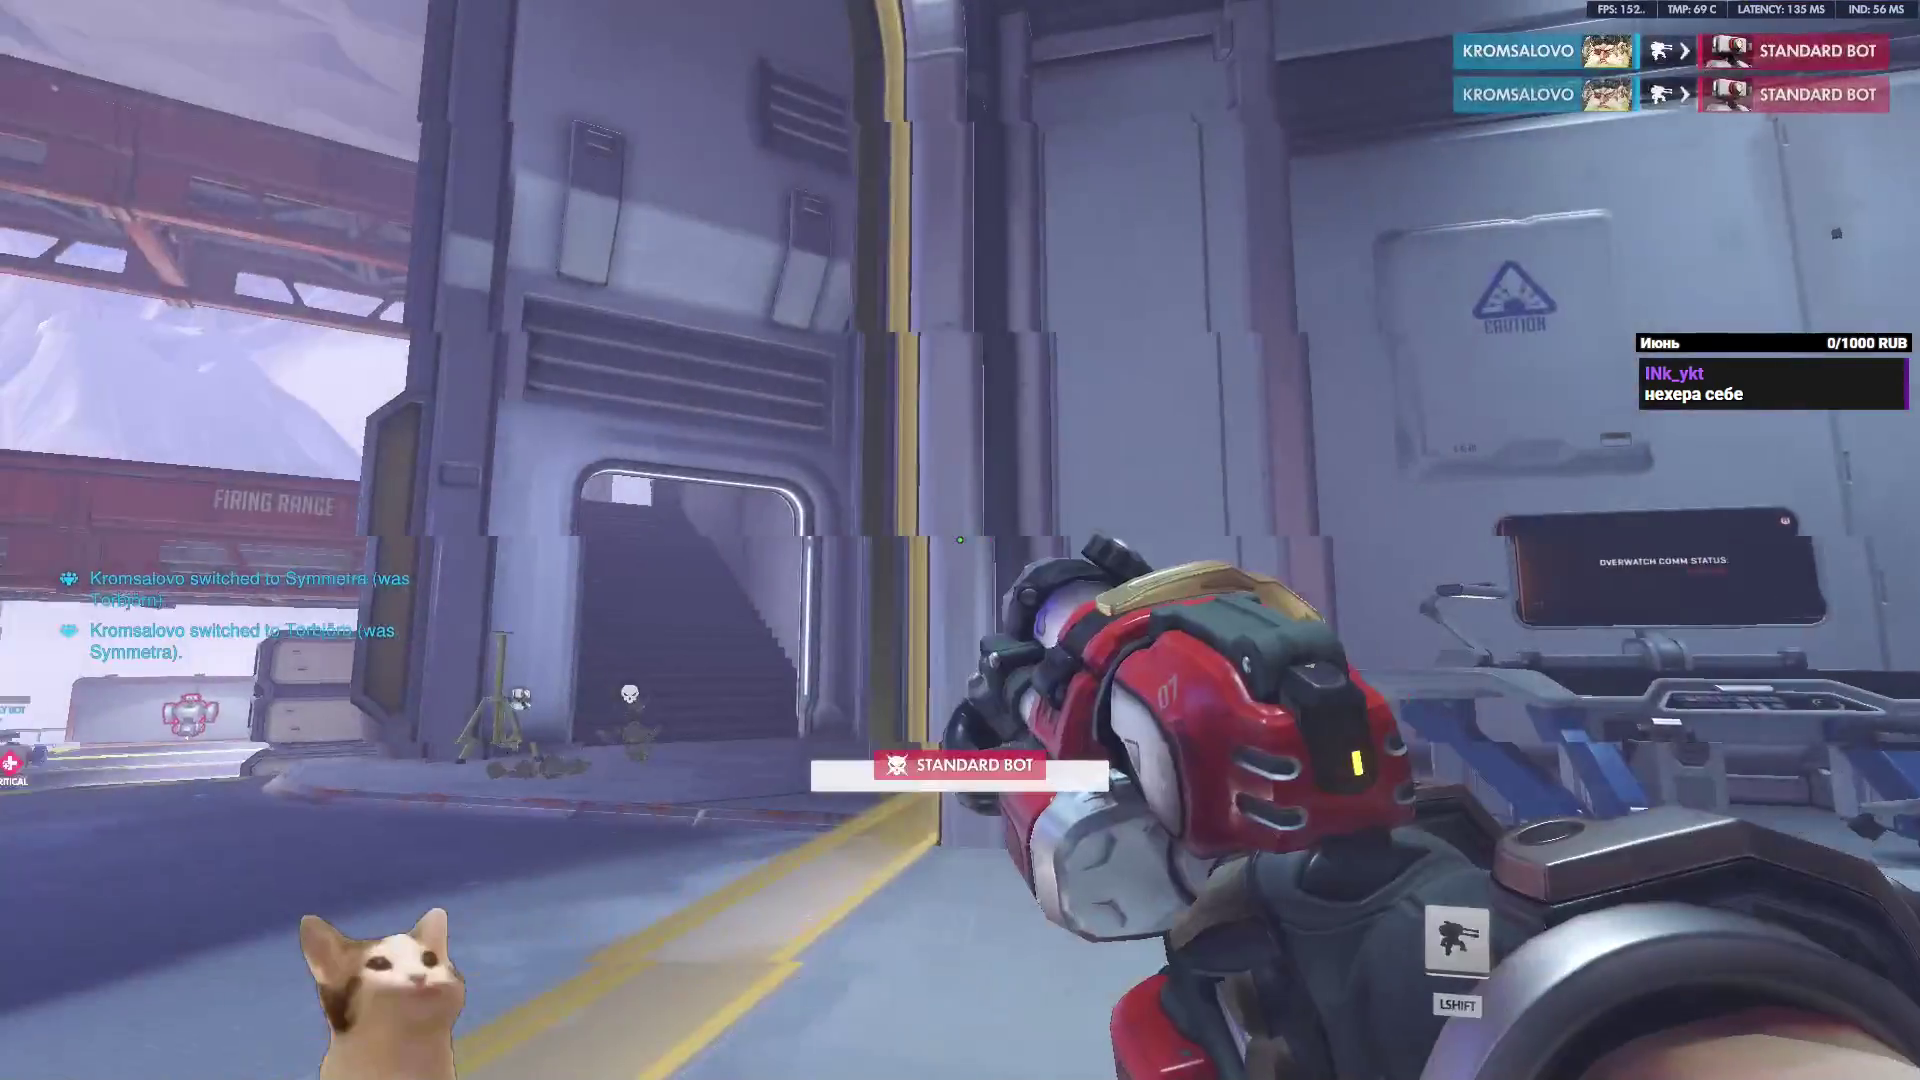
click(960, 540)
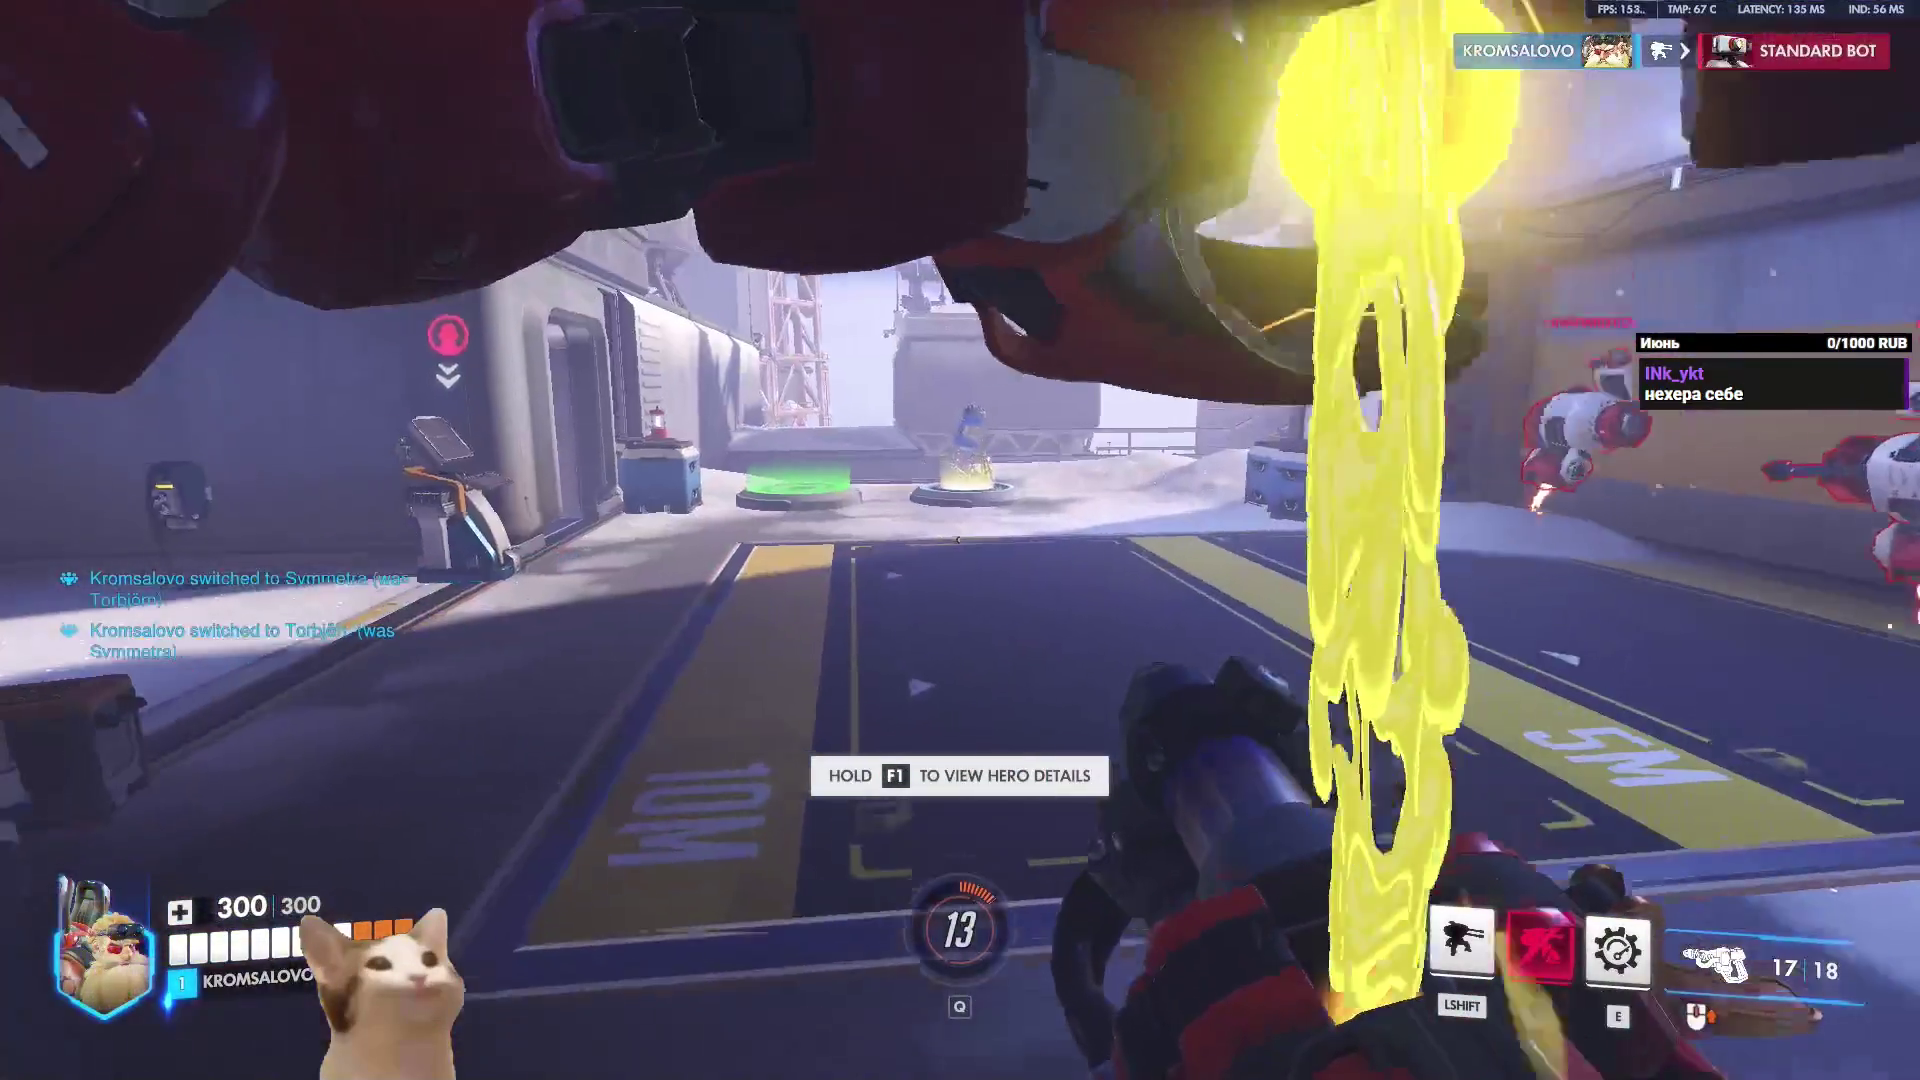
key(w)
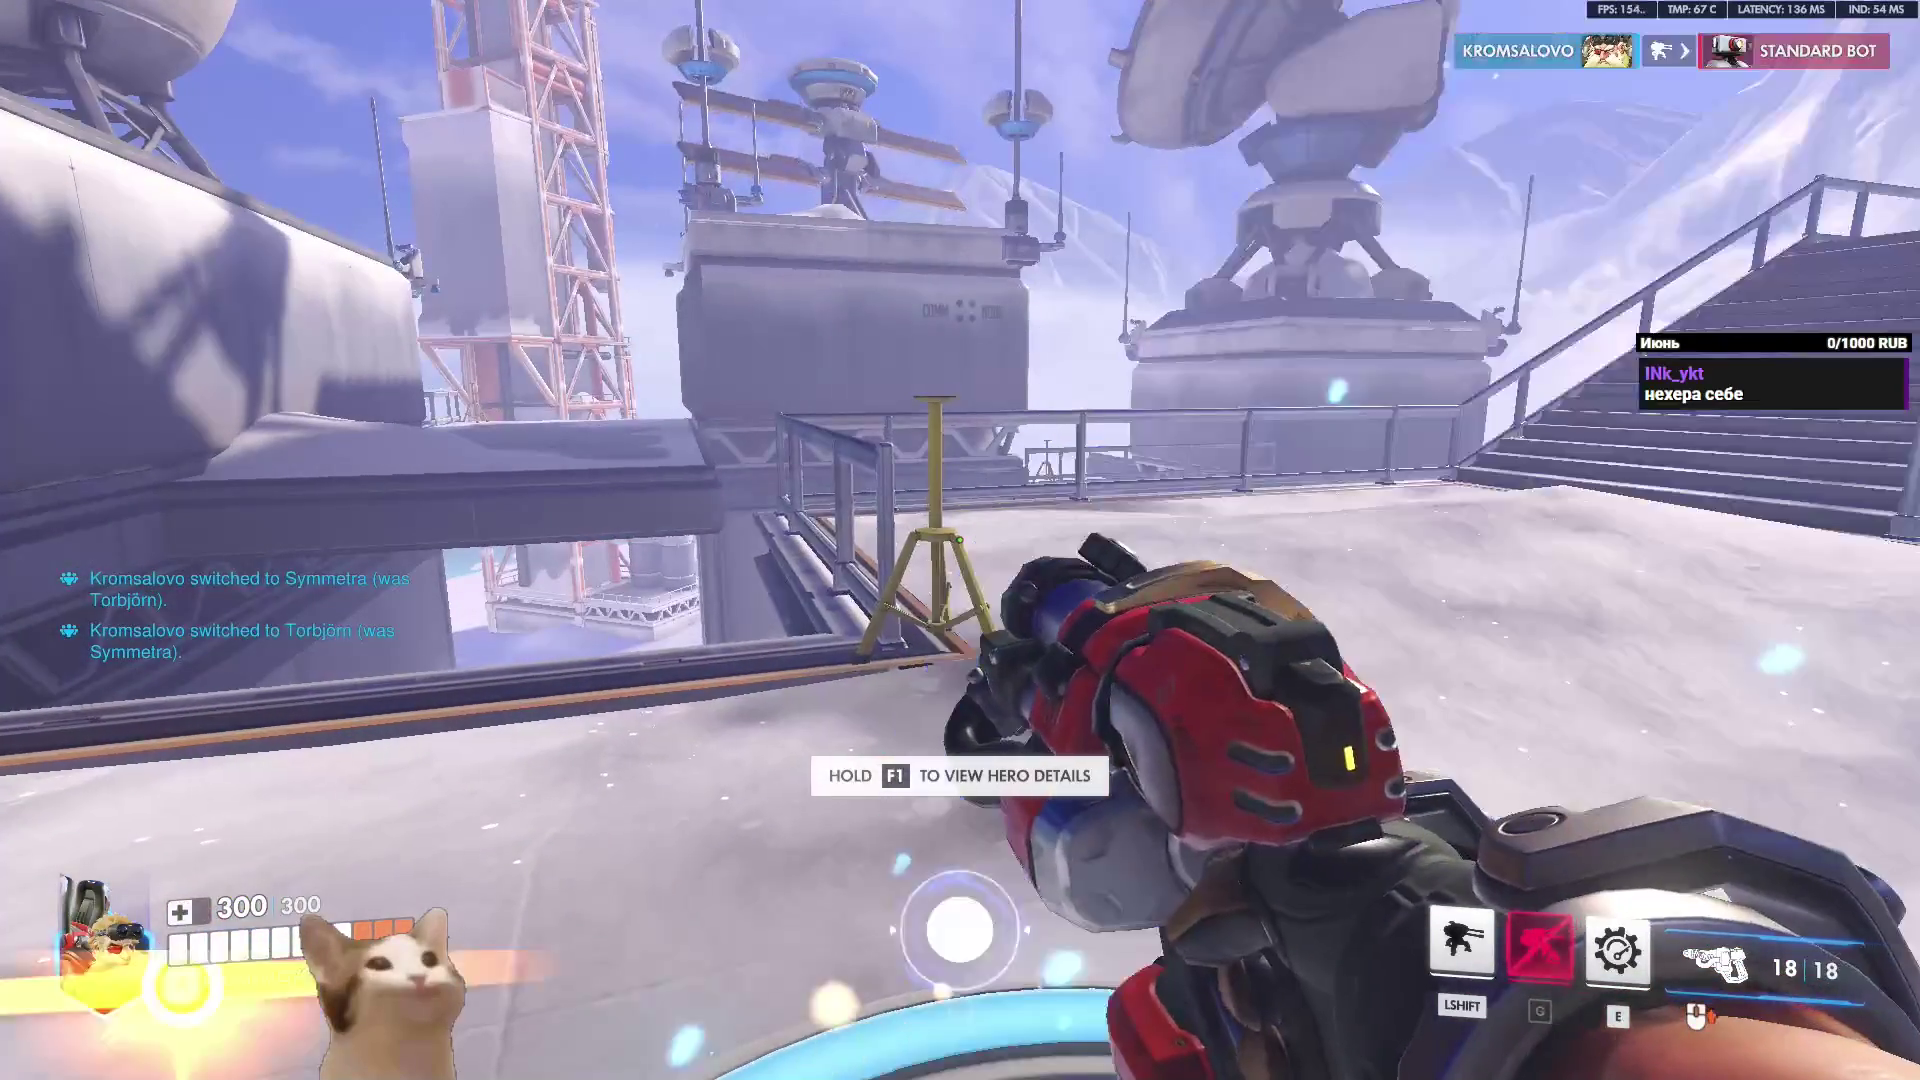
click(960, 540)
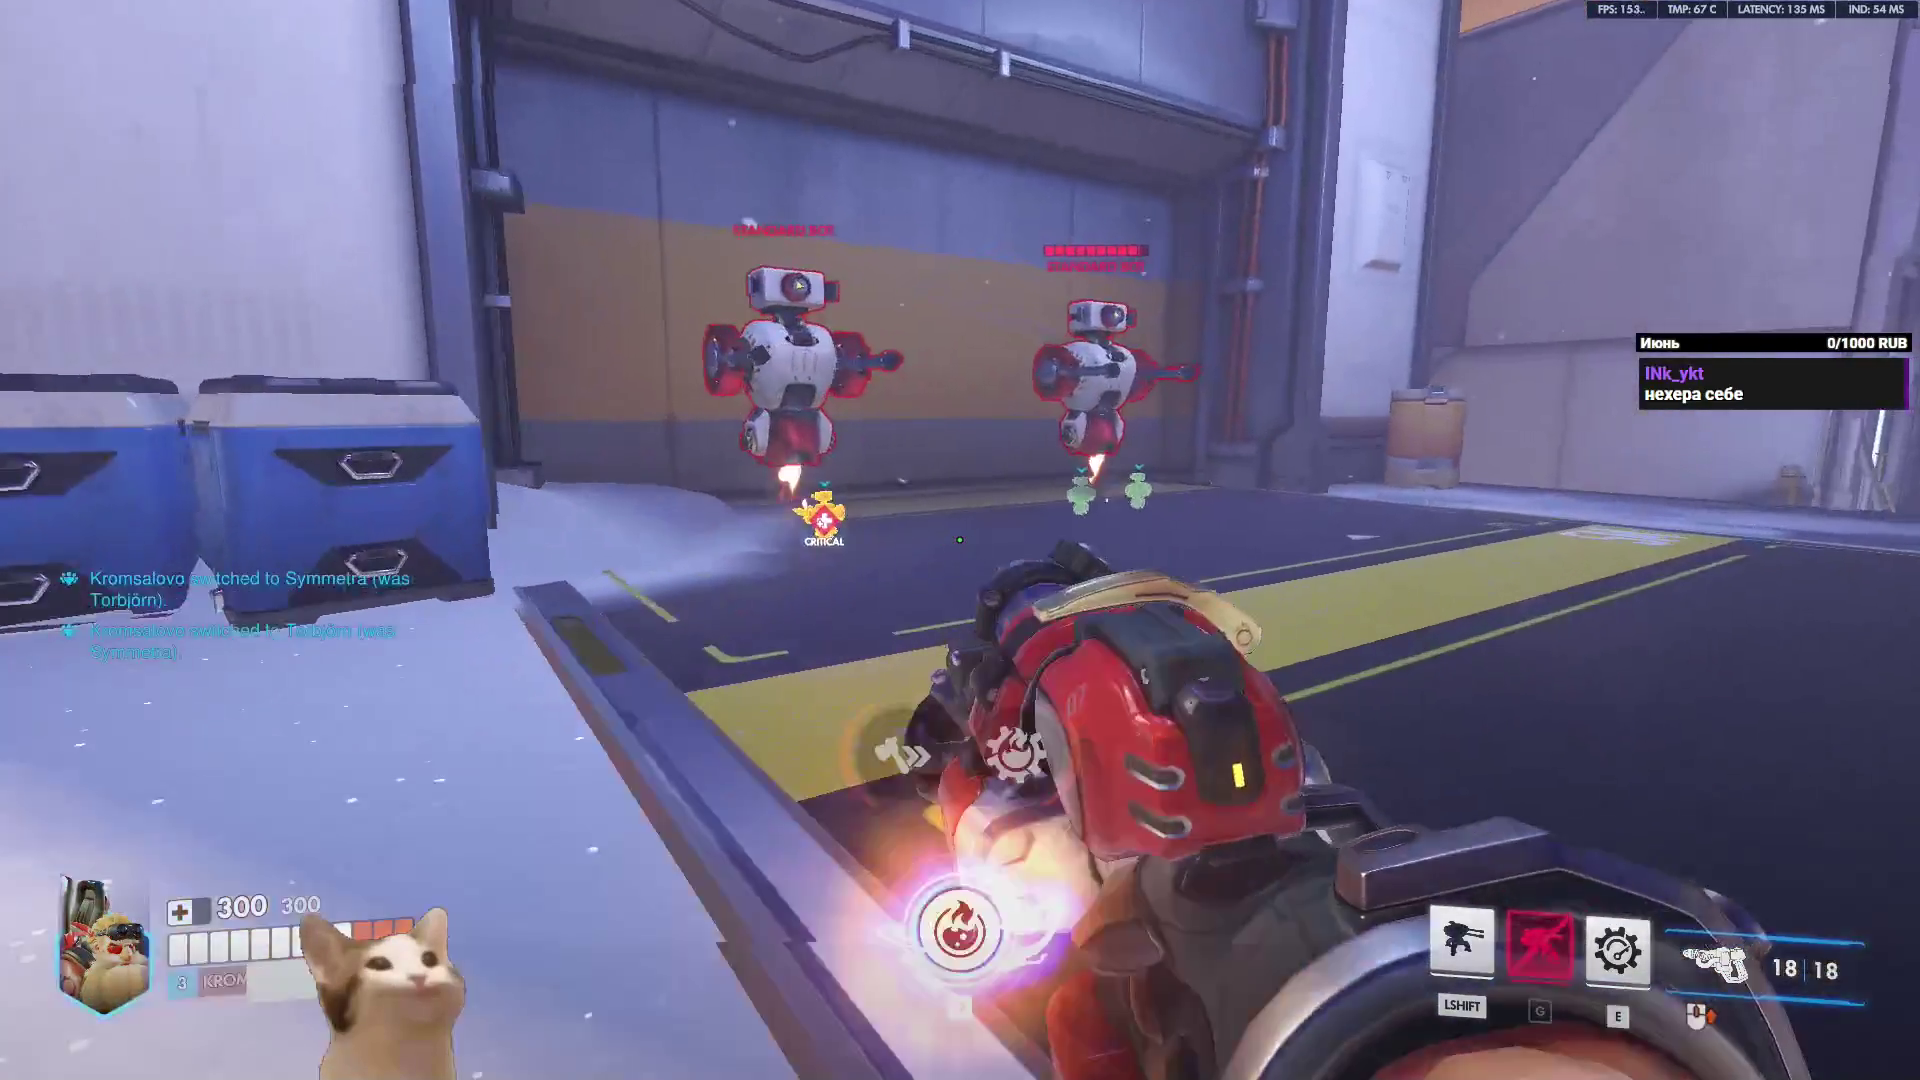
click(960, 540)
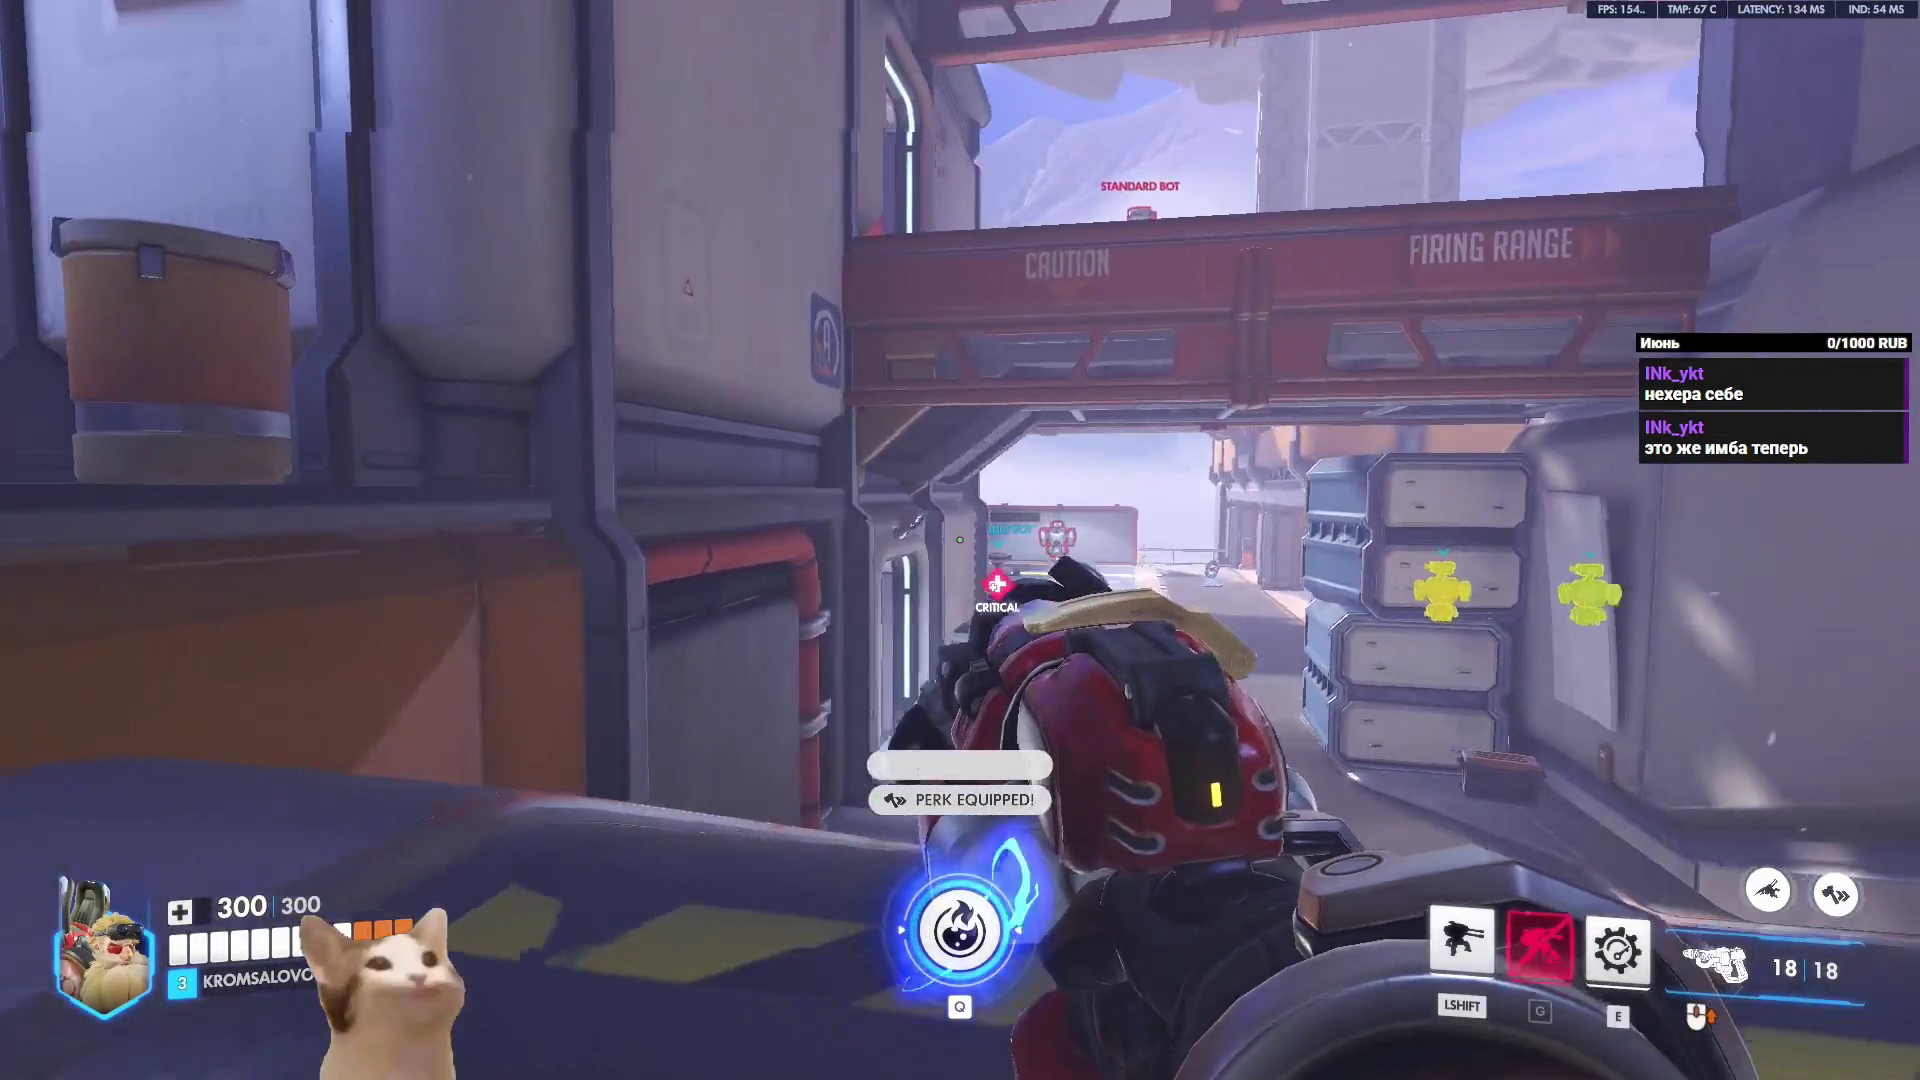
Mount the turret high up, destroy the Tank Bot and Standard Bots, then bring up the game menu.
key(w)
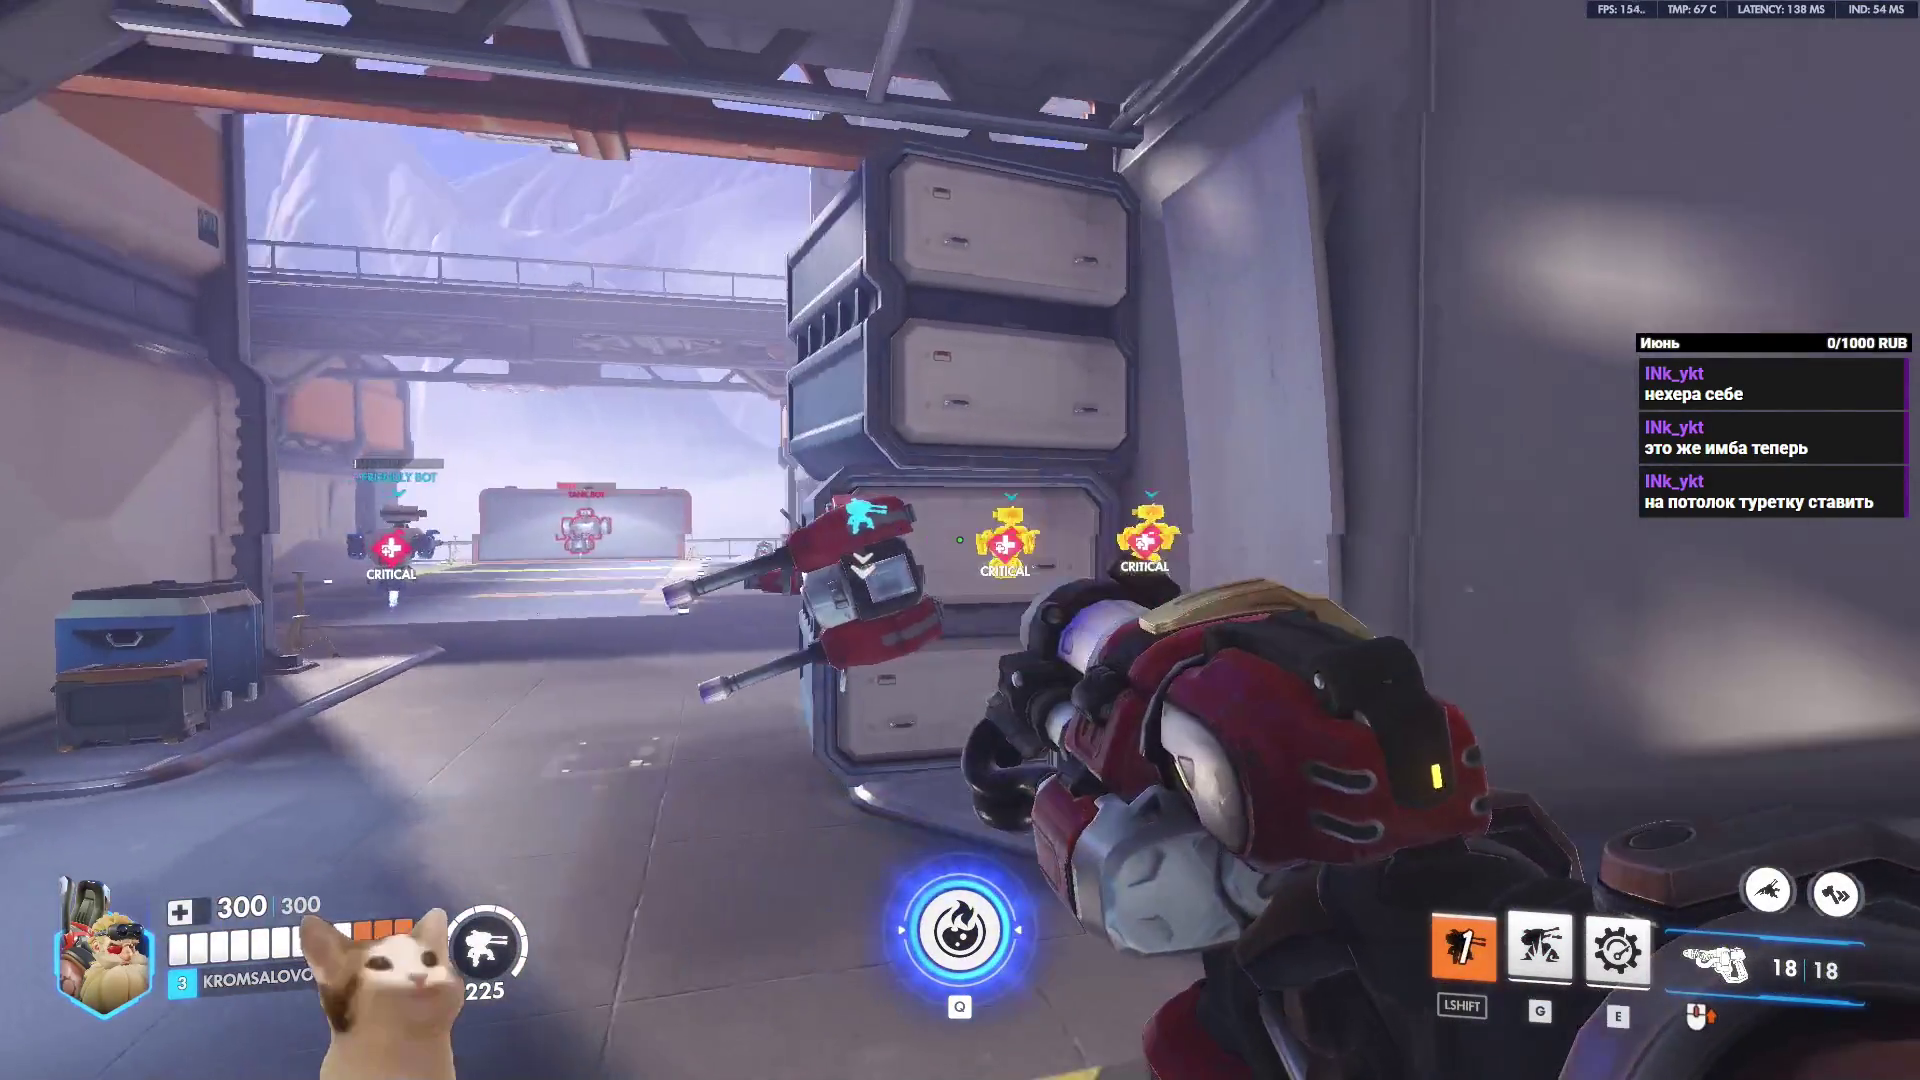
click(960, 540)
key(shift)
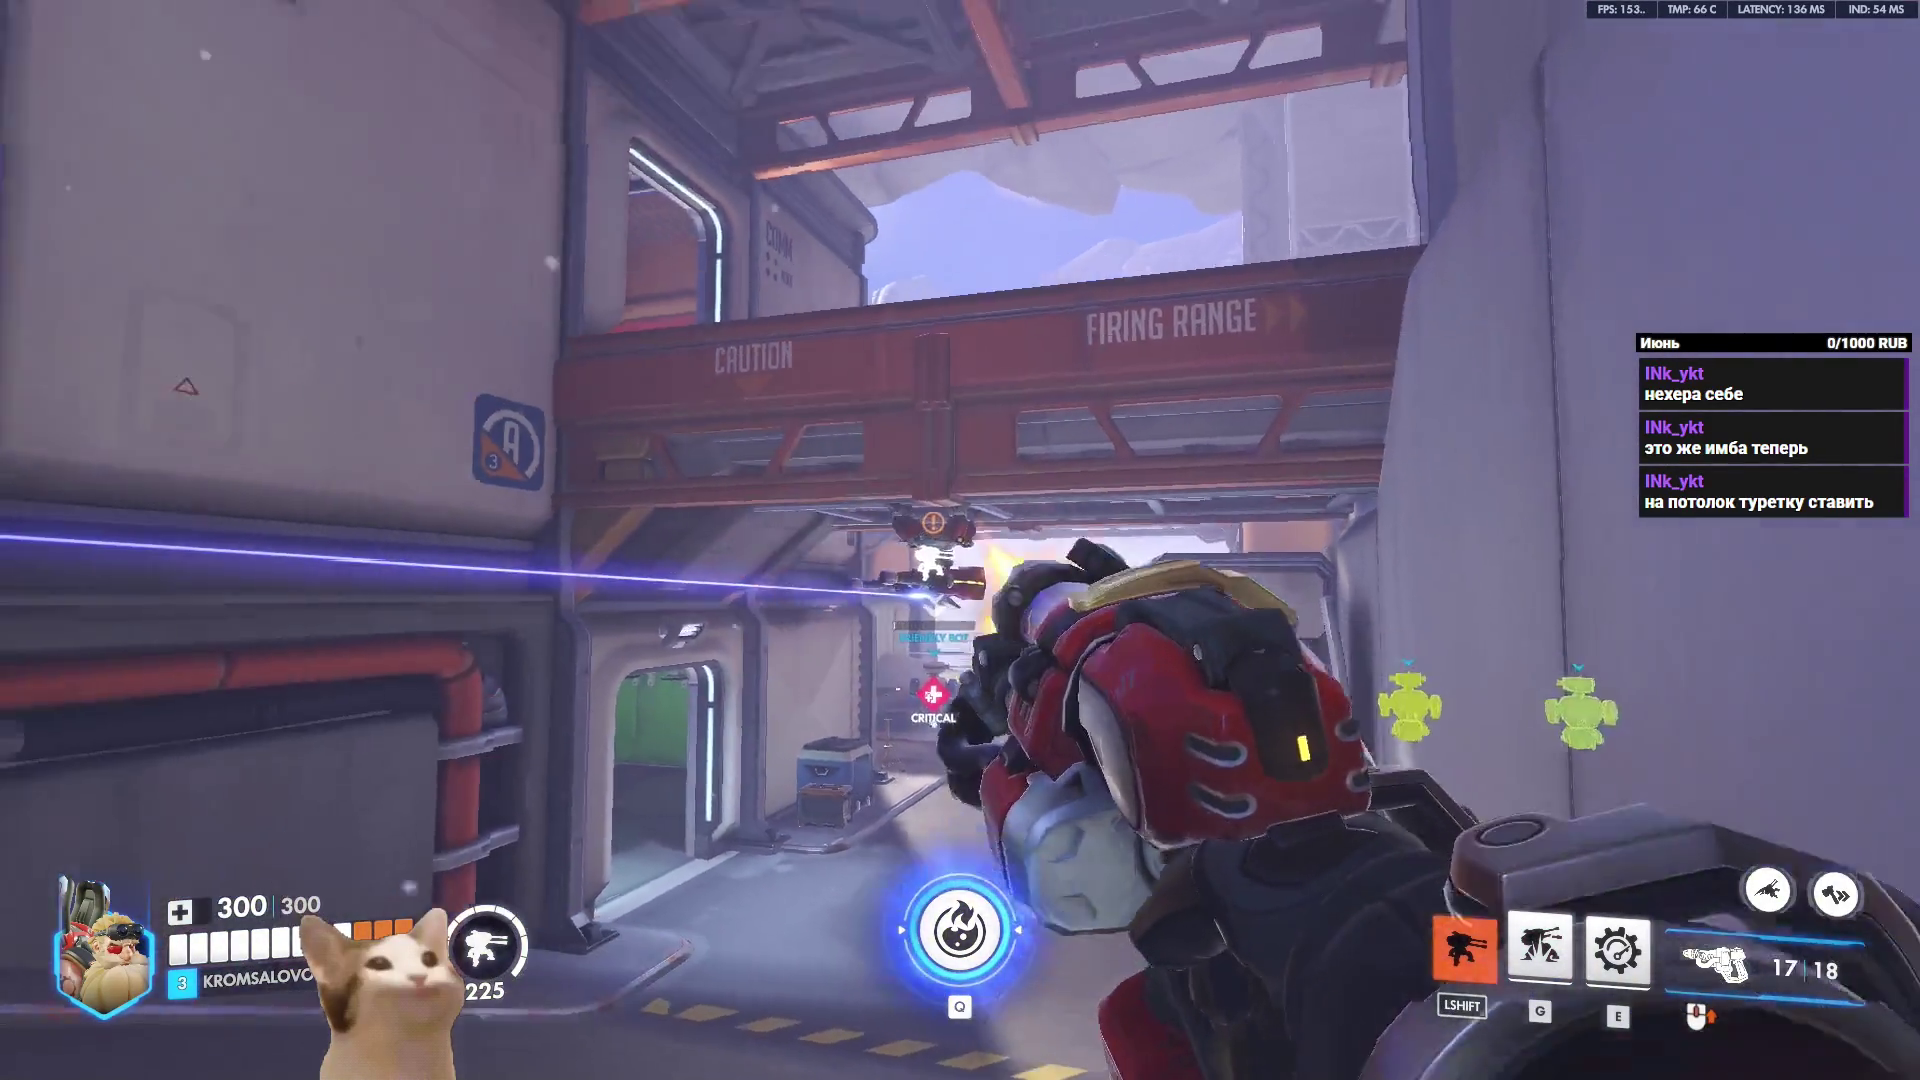
key(q)
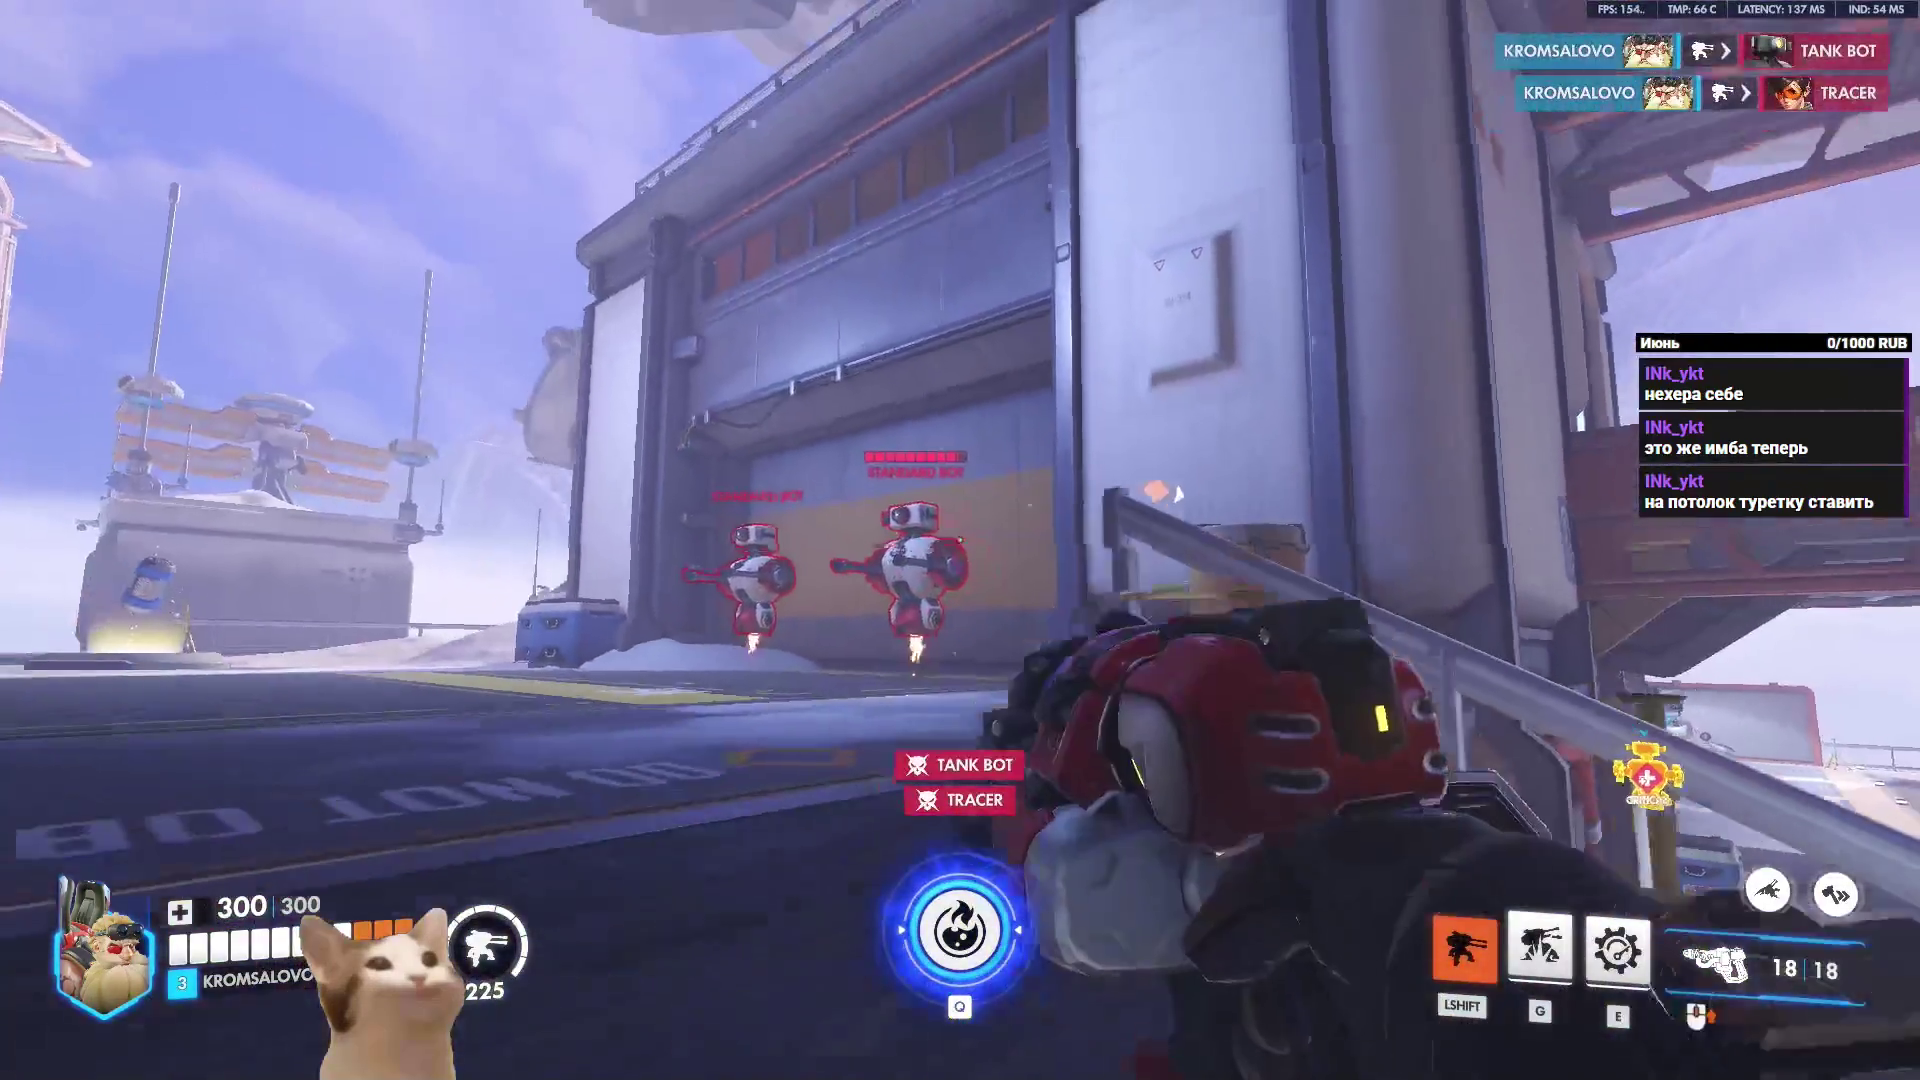
click(960, 540)
click(960, 540)
click(960, 540)
click(960, 540)
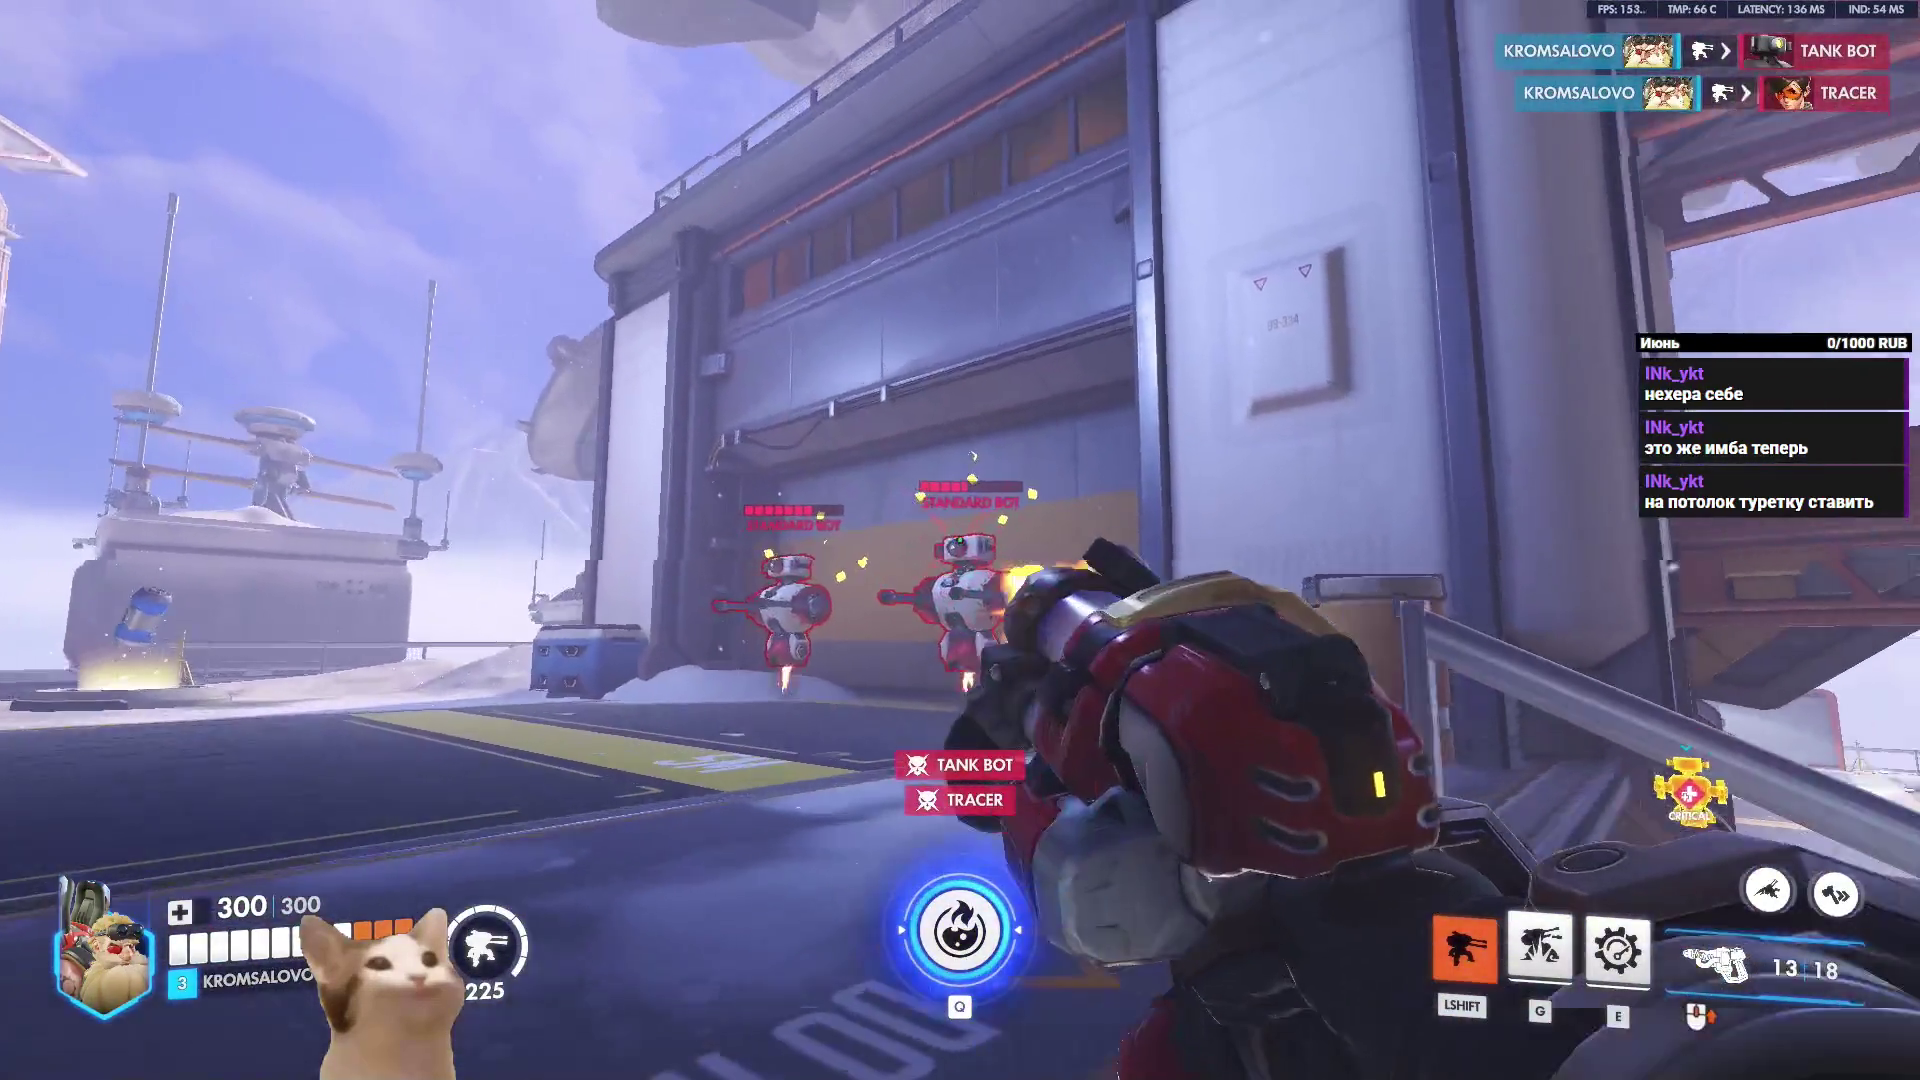
click(960, 540)
click(960, 540)
click(959, 540)
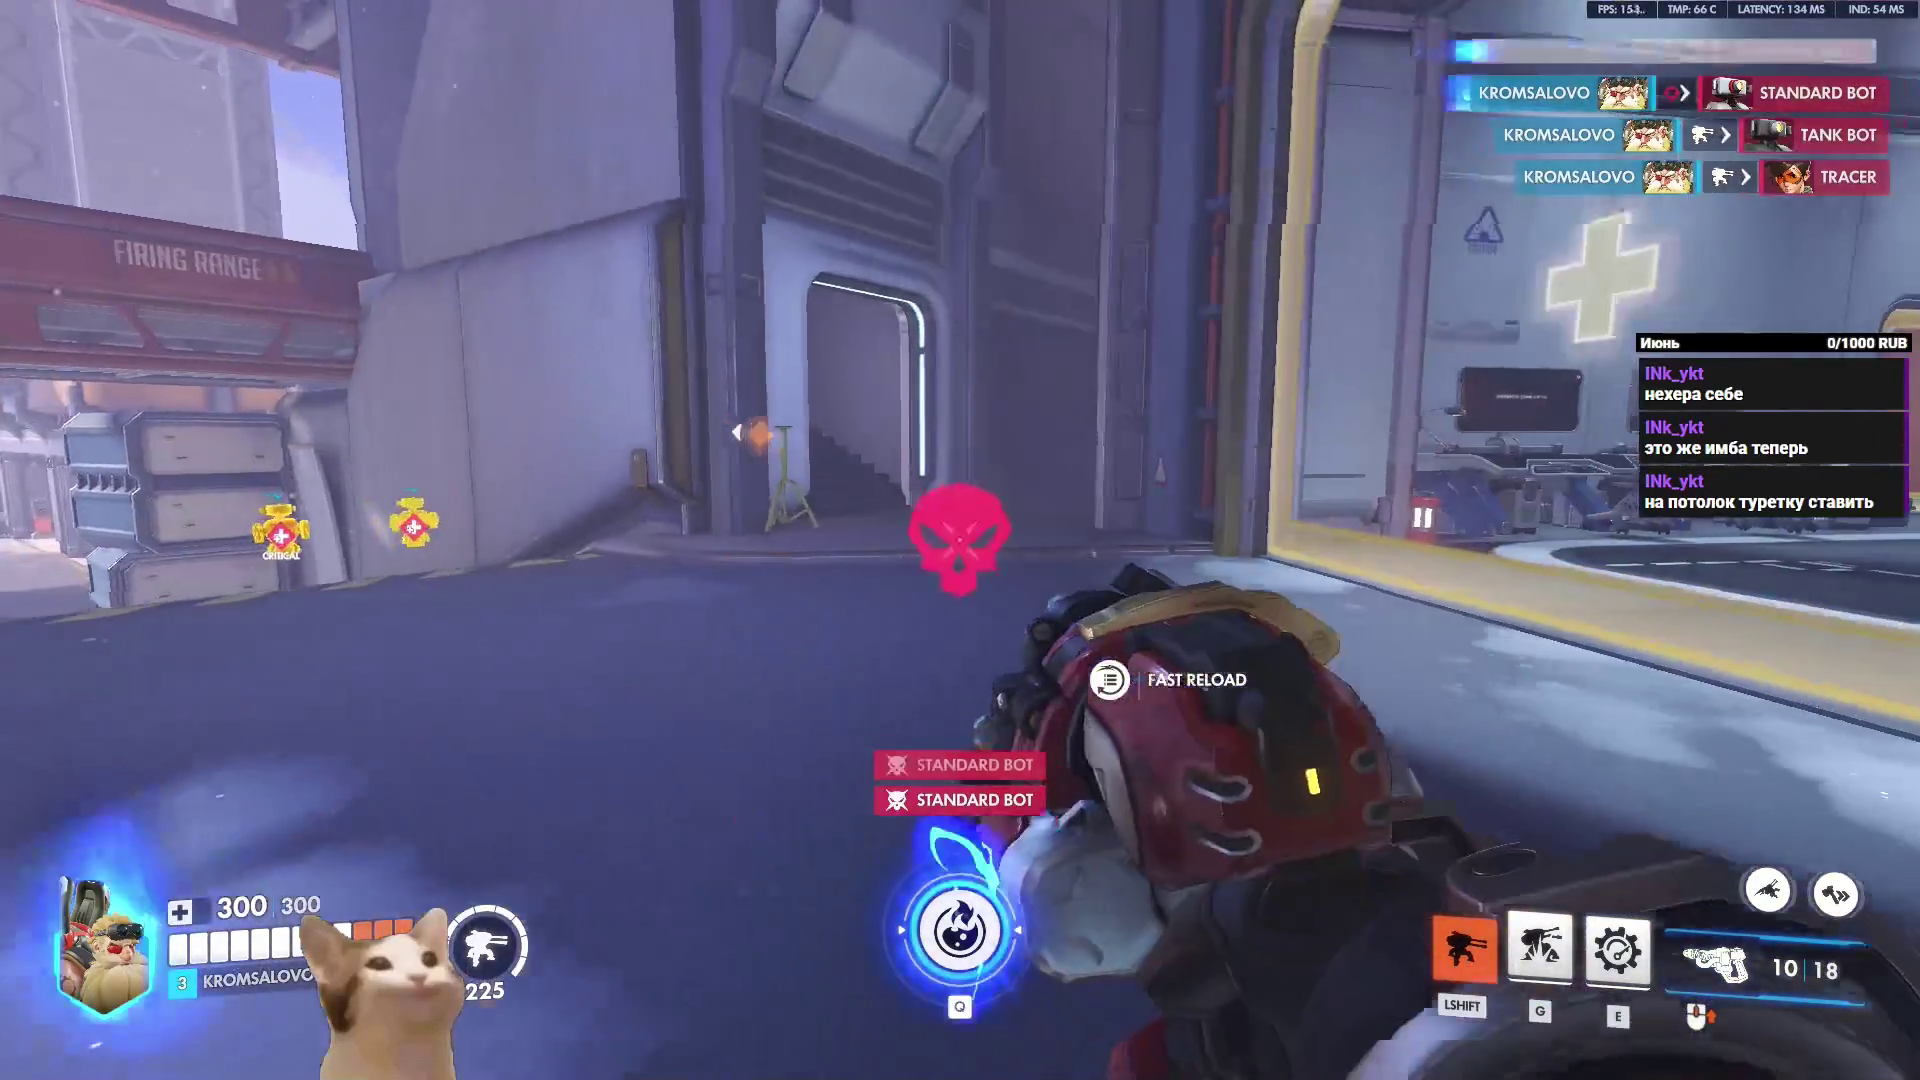
key(r)
key(Escape)
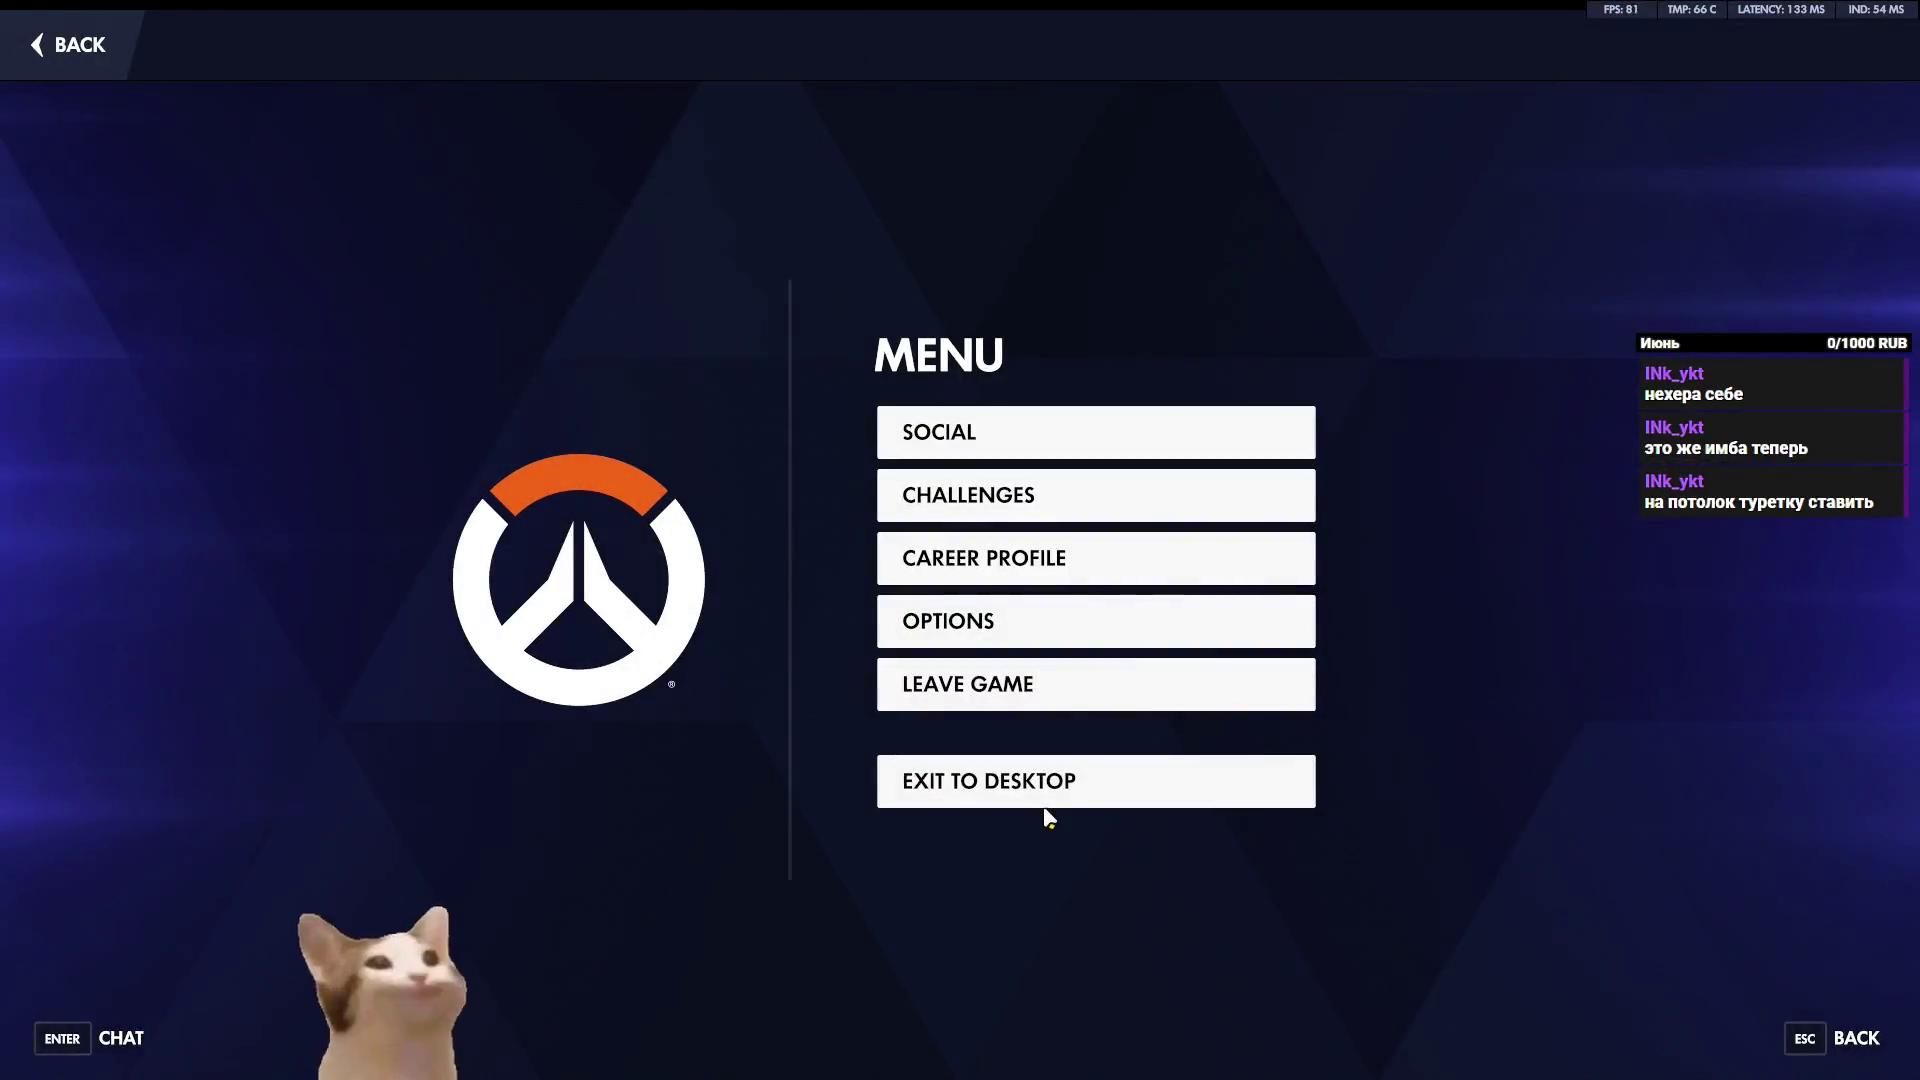
Exit Overwatch to the desktop, then orbit Blender's view to the tank's rear.
click(1044, 800)
click(1011, 618)
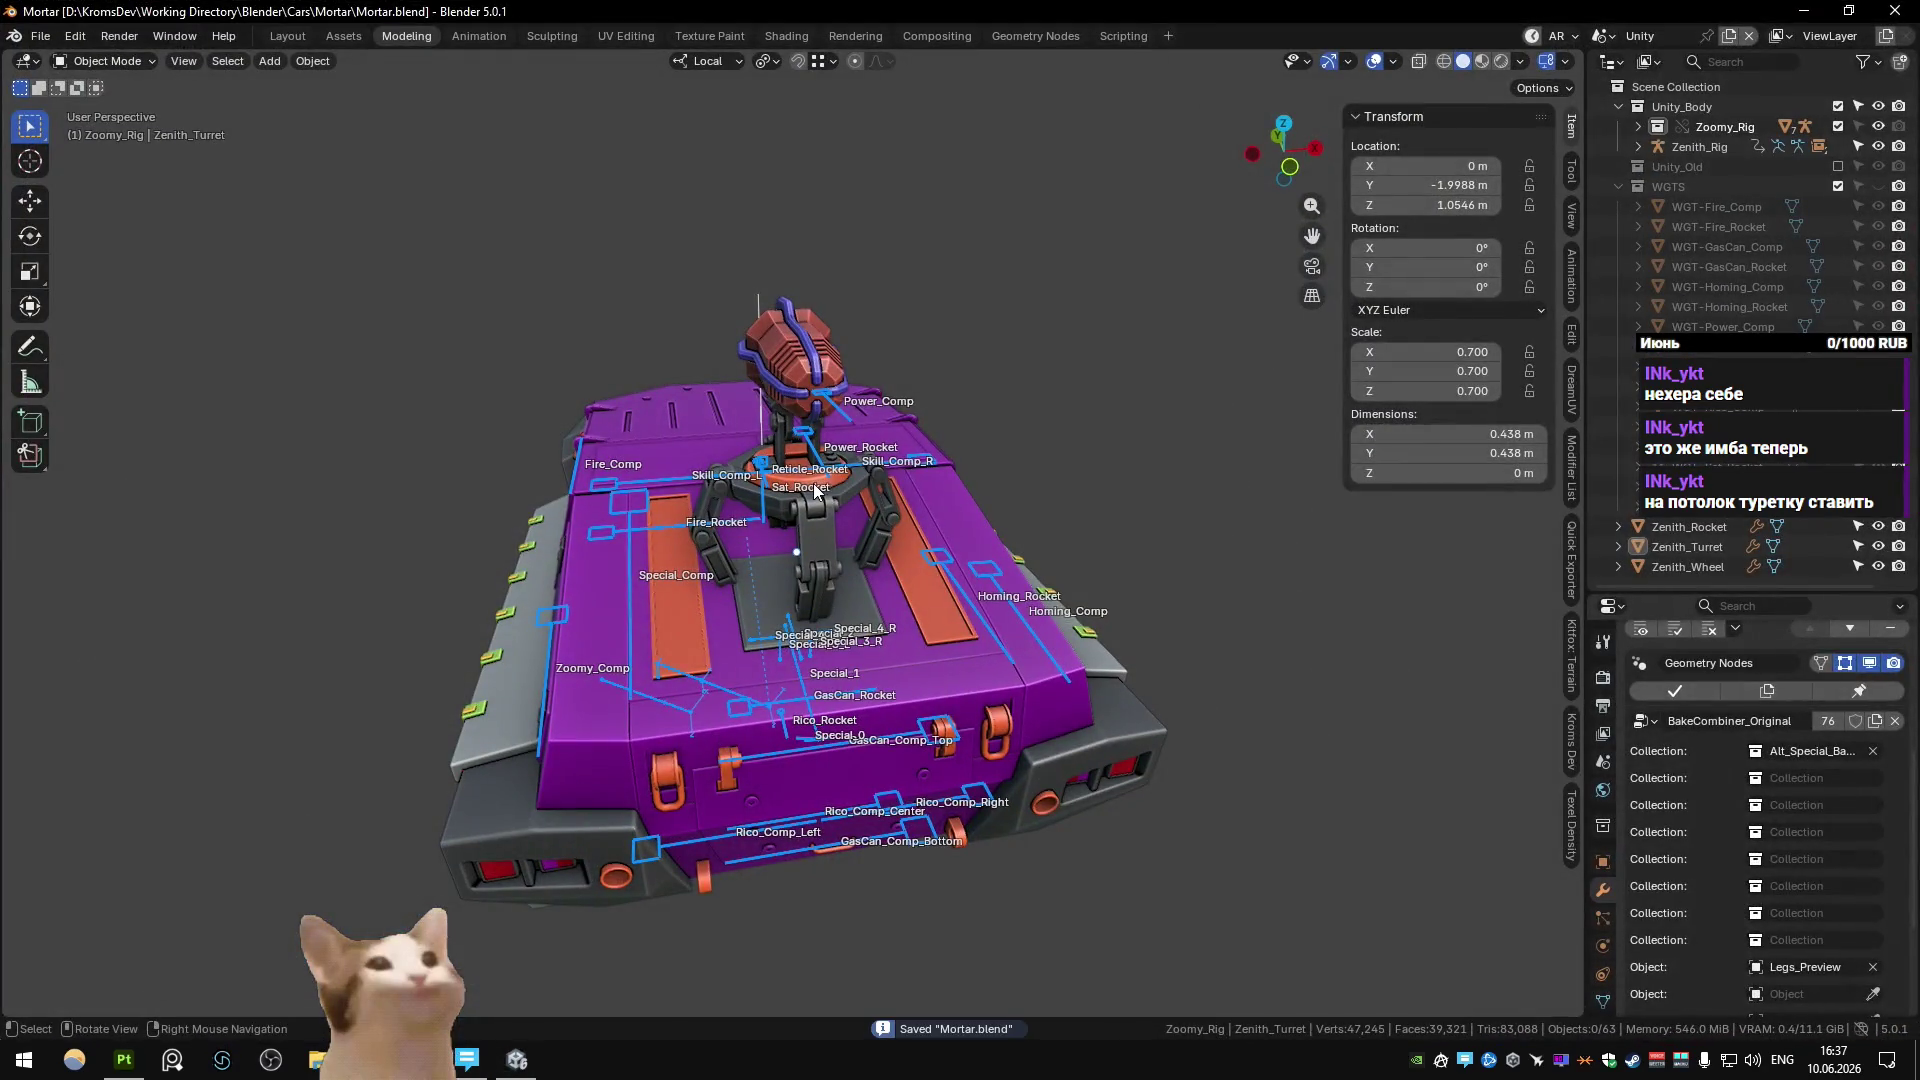
mouse_move(815, 490)
middle_down()
mouse_move(813, 532)
mouse_move(726, 505)
middle_up()
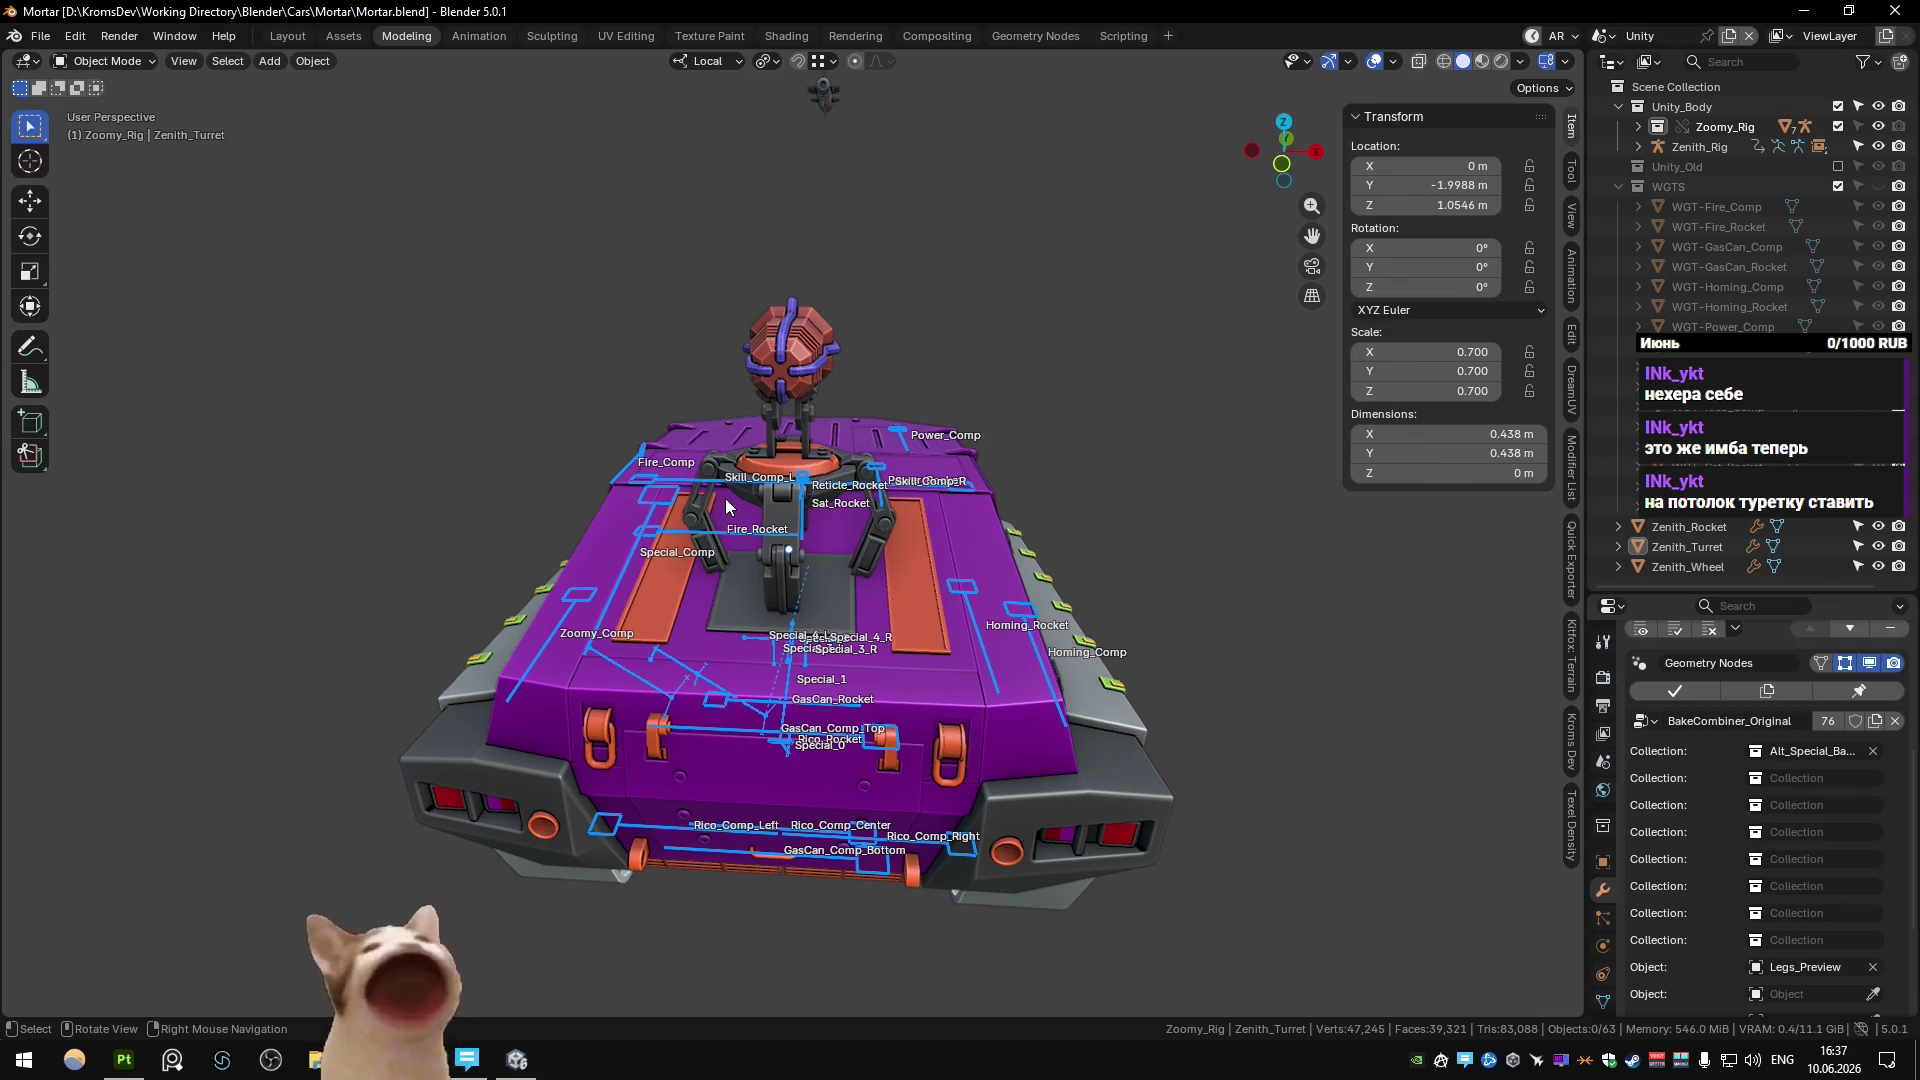
Undo back to the Main scene, centre the turret above the tank, then switch to Unity.
key(ctrl+z)
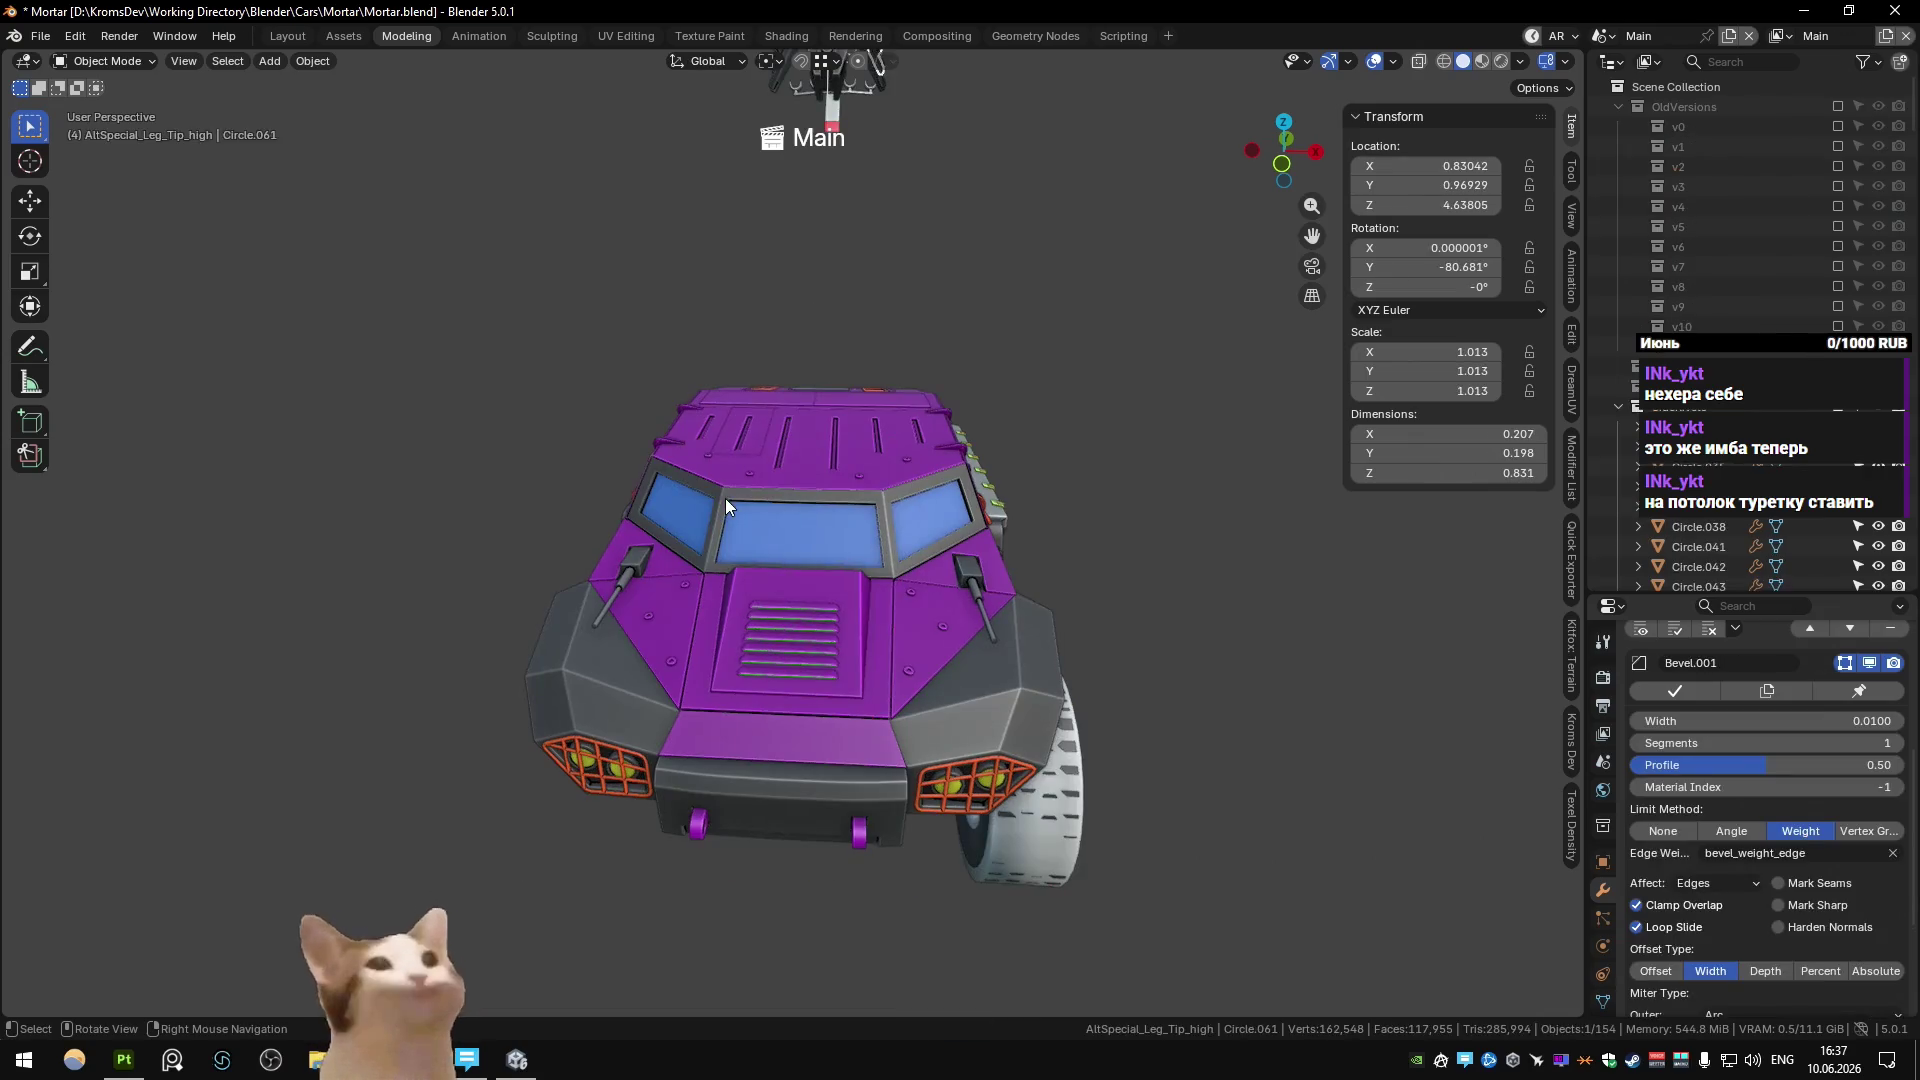
mouse_move(776, 224)
middle_down()
mouse_move(870, 254)
mouse_move(675, 372)
mouse_move(710, 416)
mouse_move(693, 437)
middle_up()
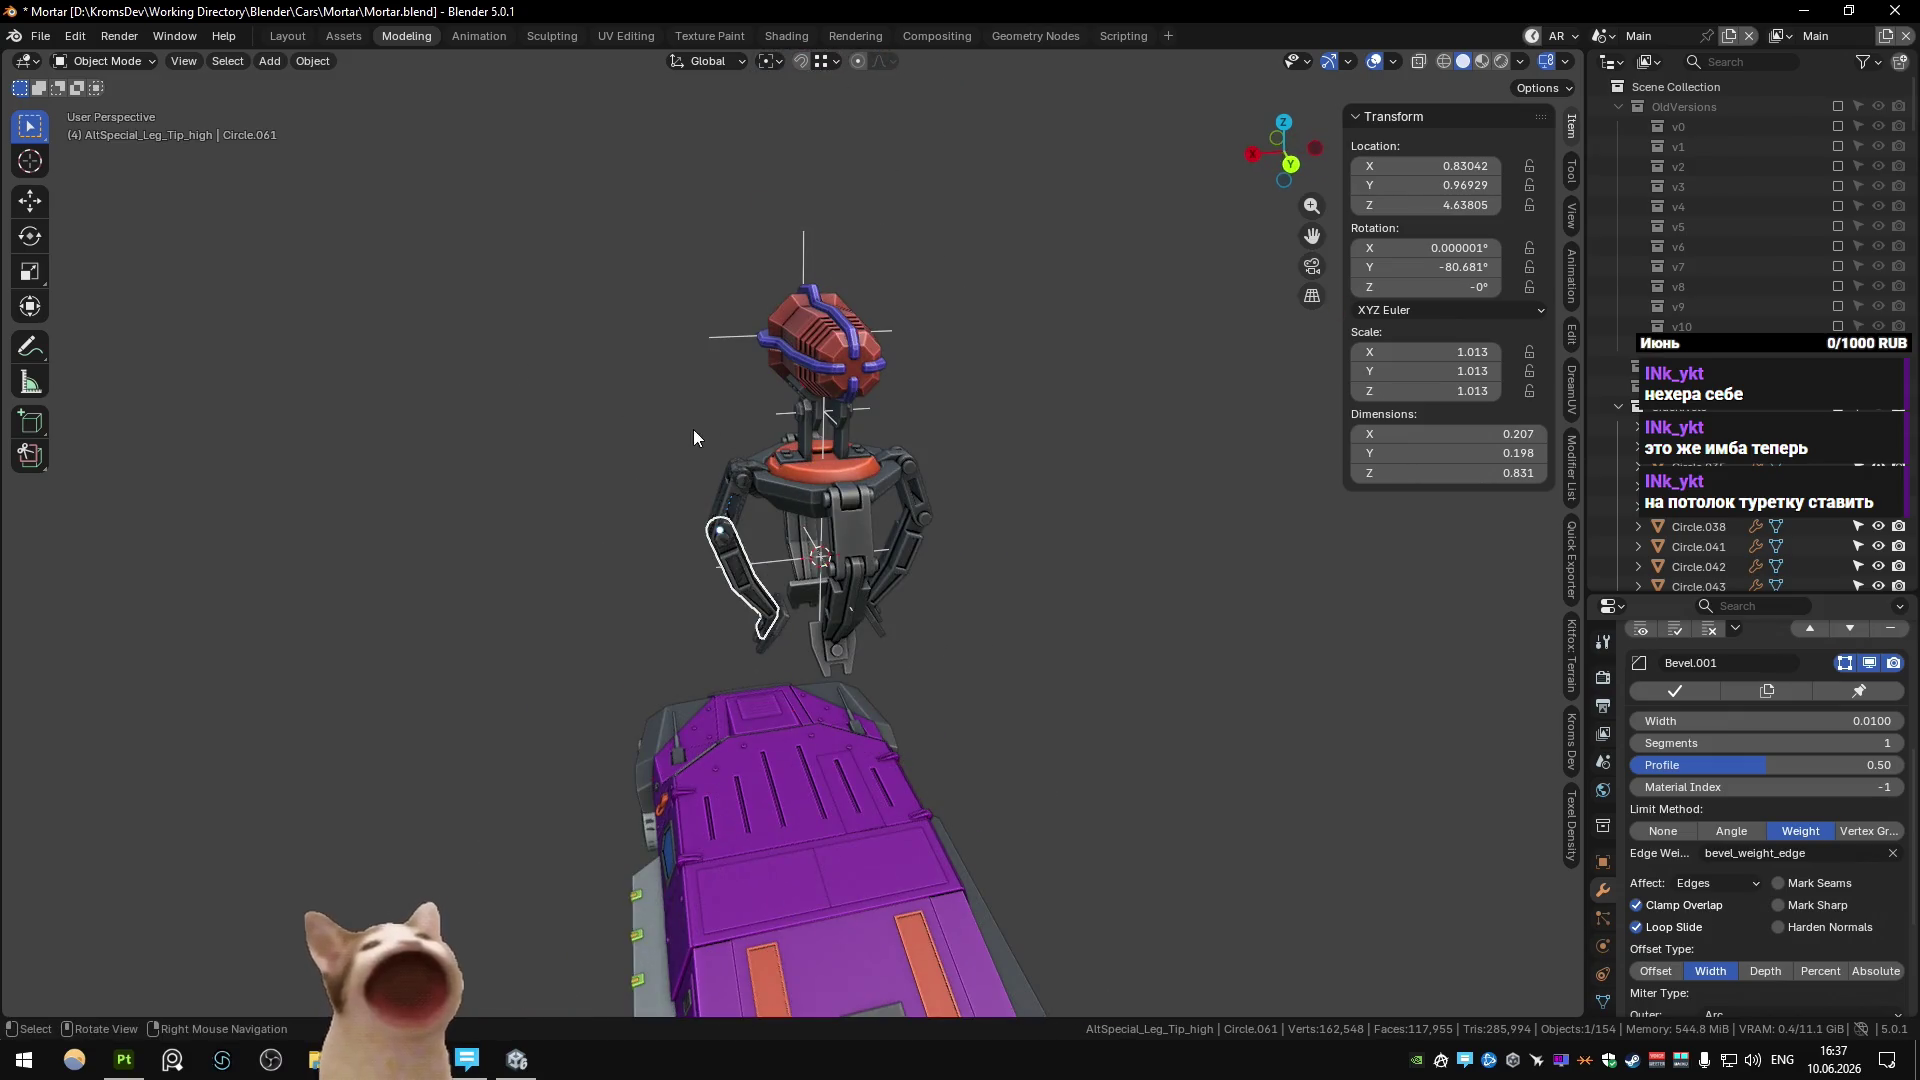
key(alt+Tab)
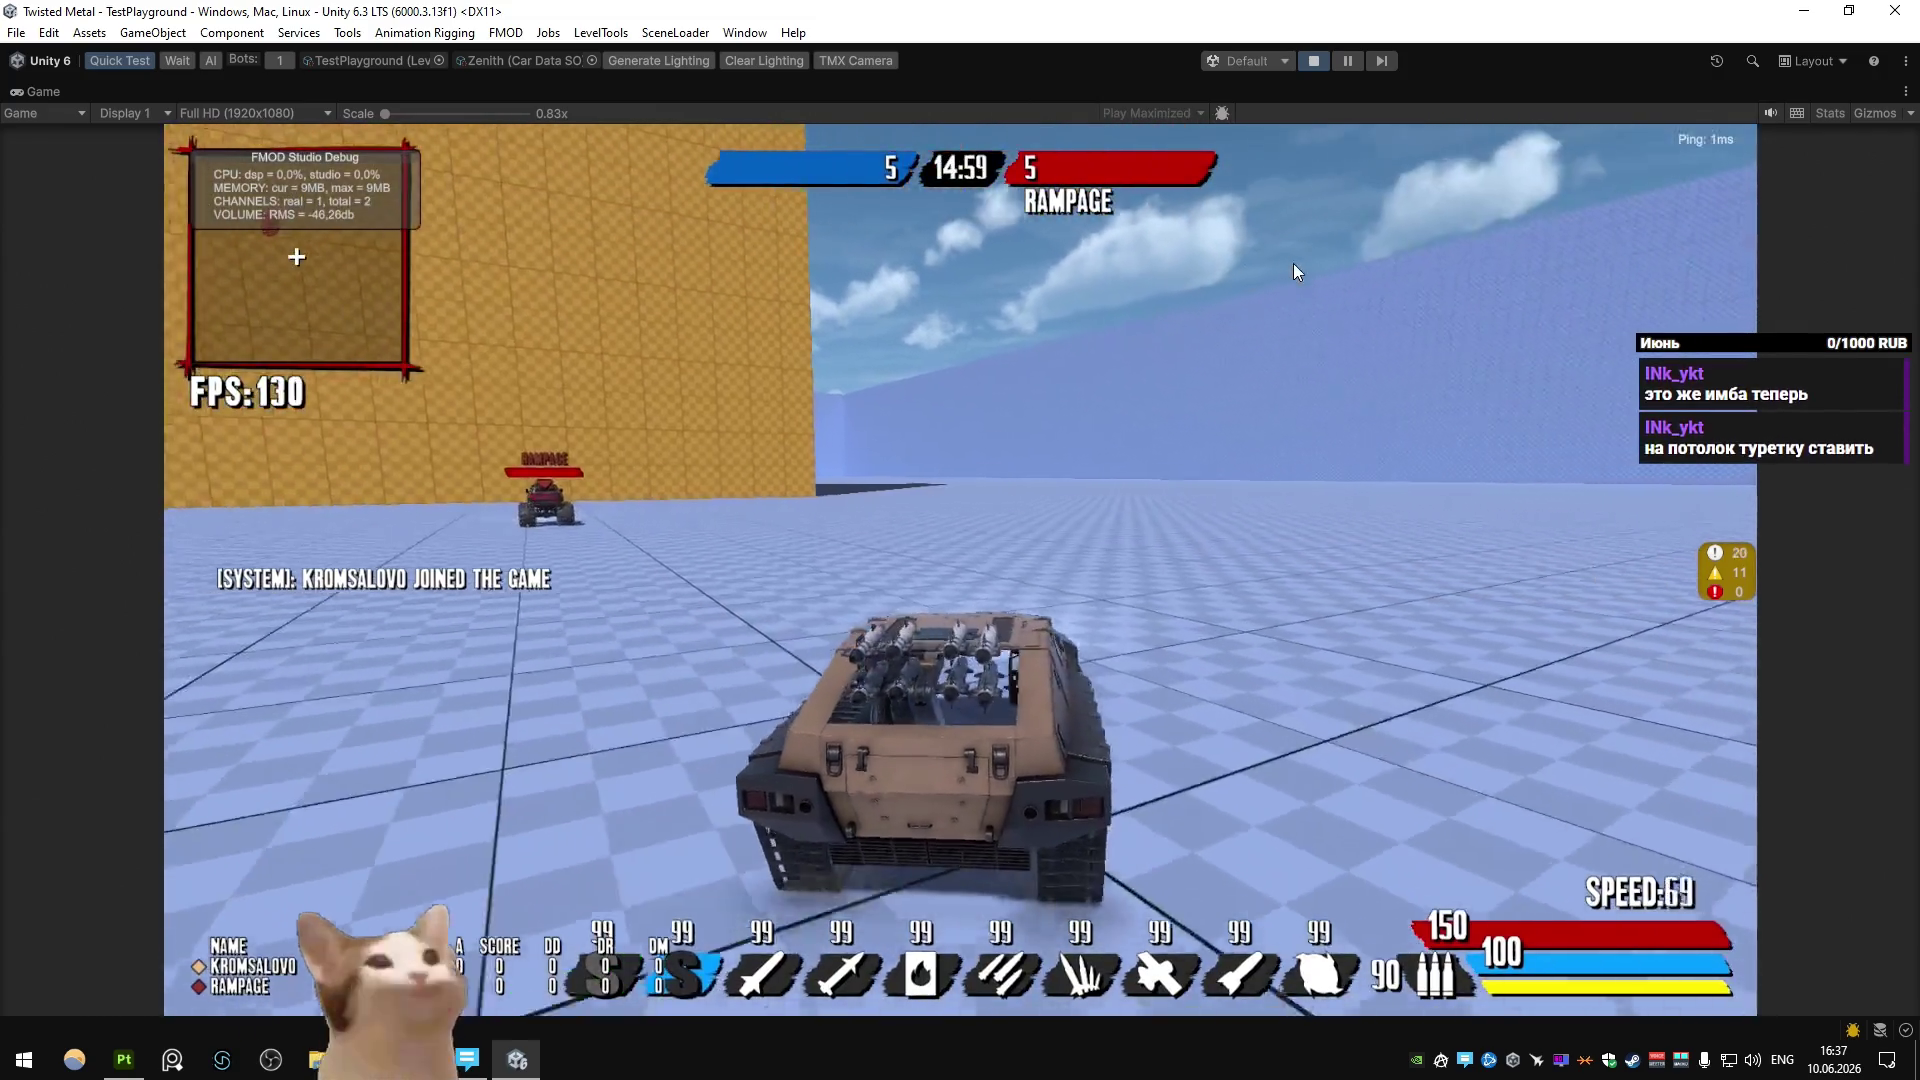
Drive the tank forward with WASD, weaving left and right, and brake near the orange wall.
key(w)
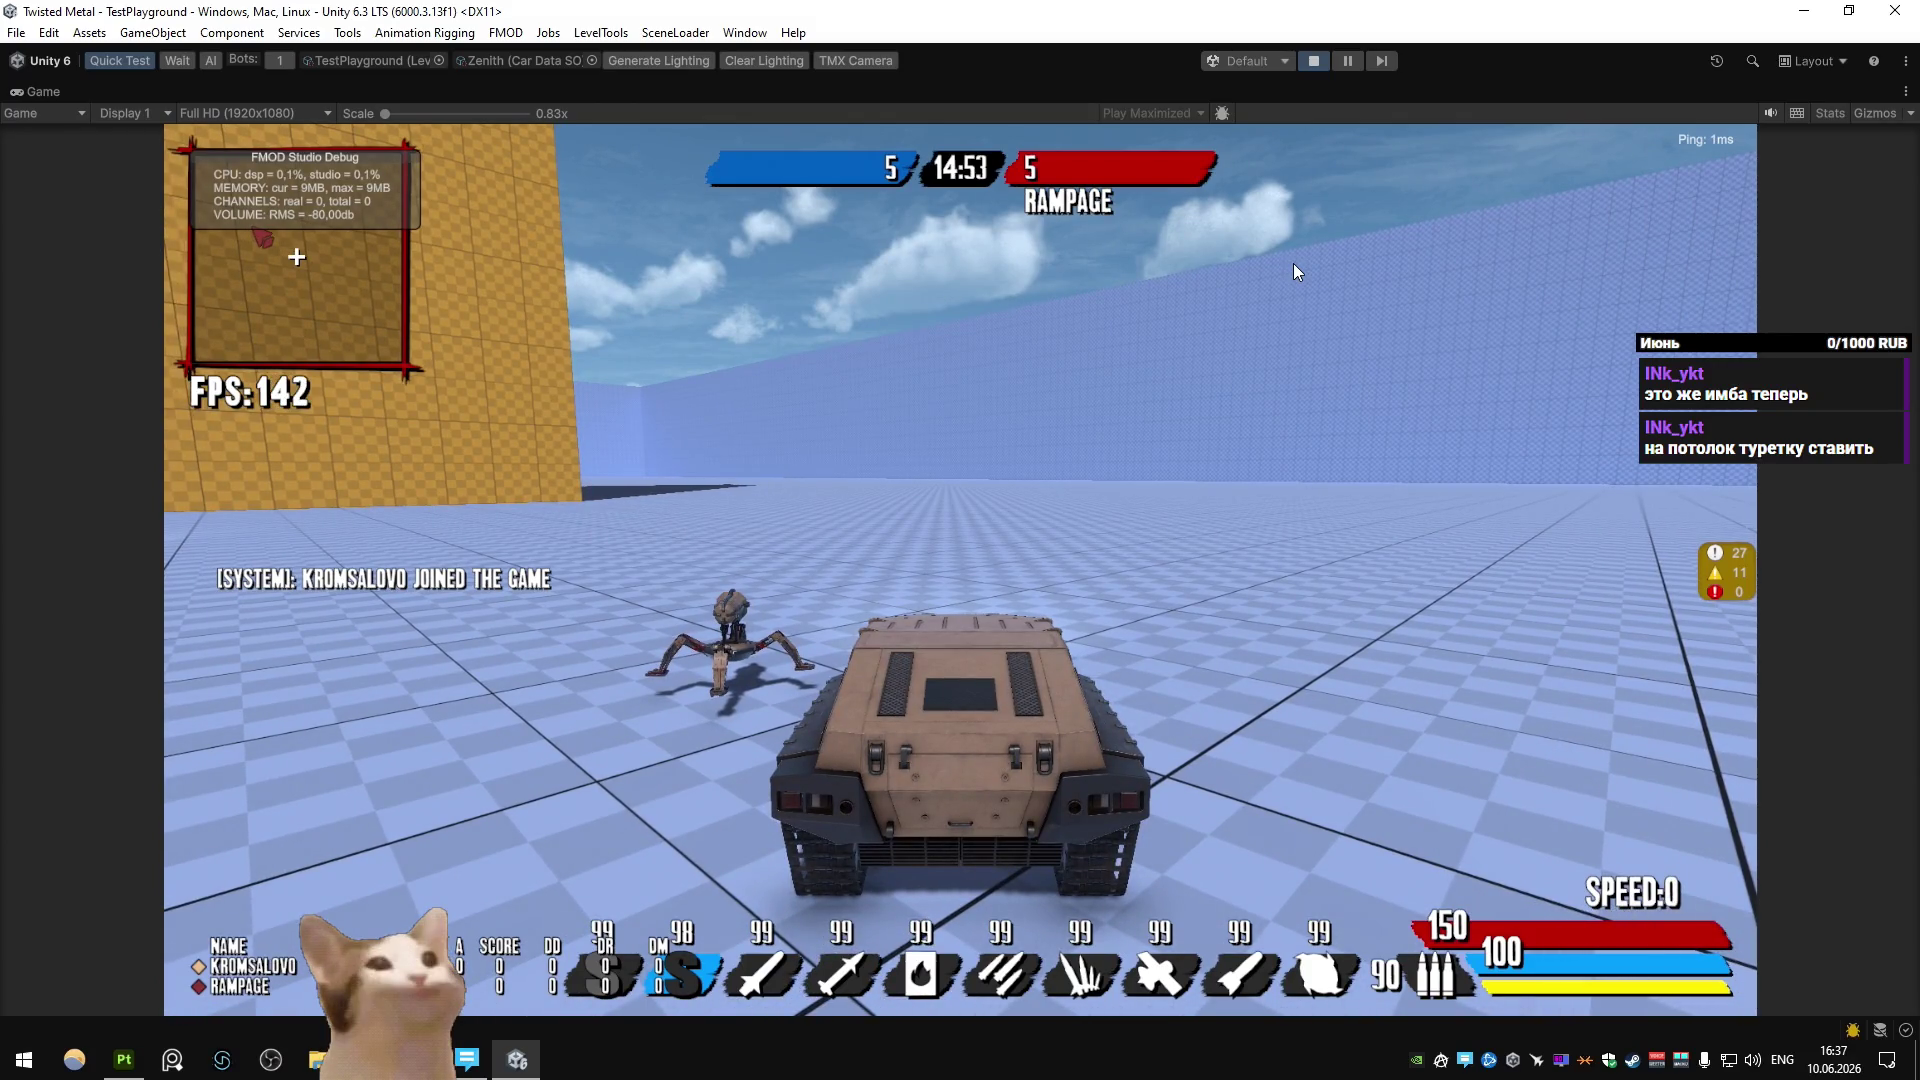
key(w)
key(a)
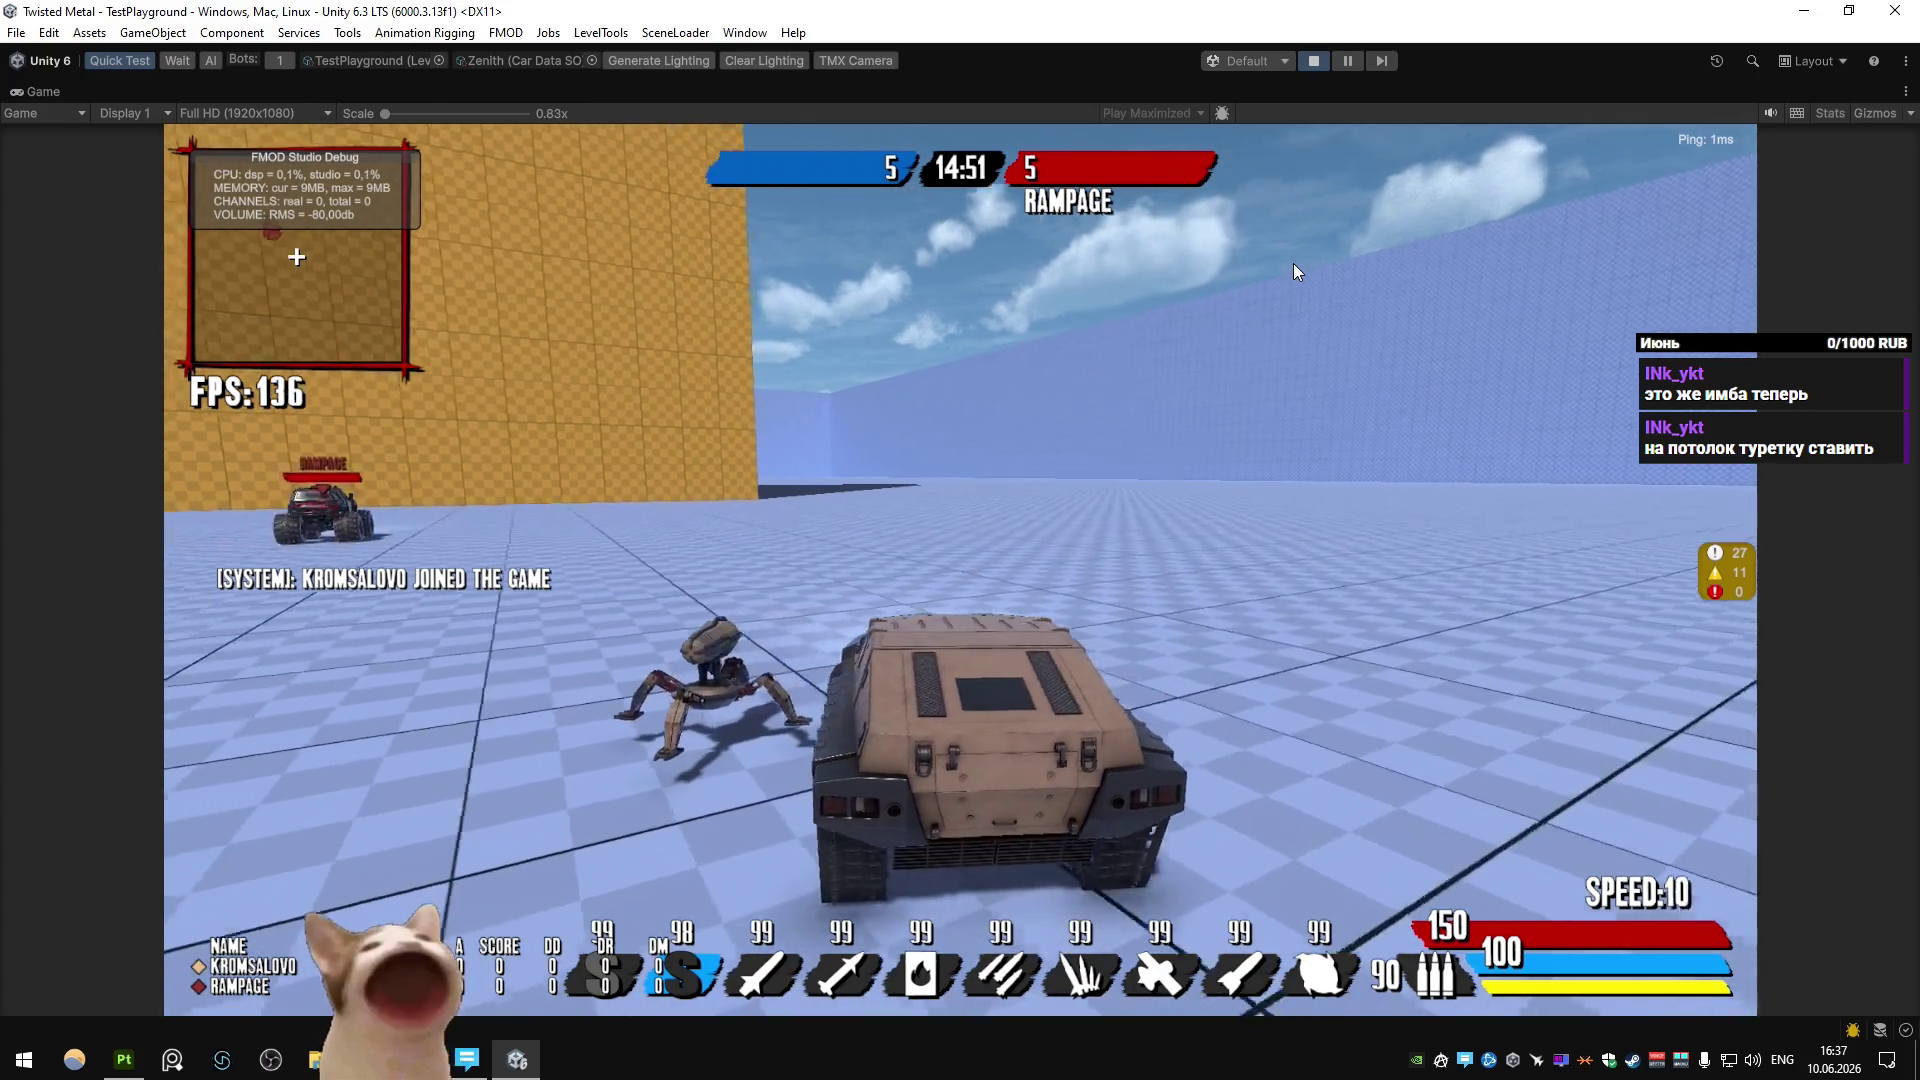
key(w)
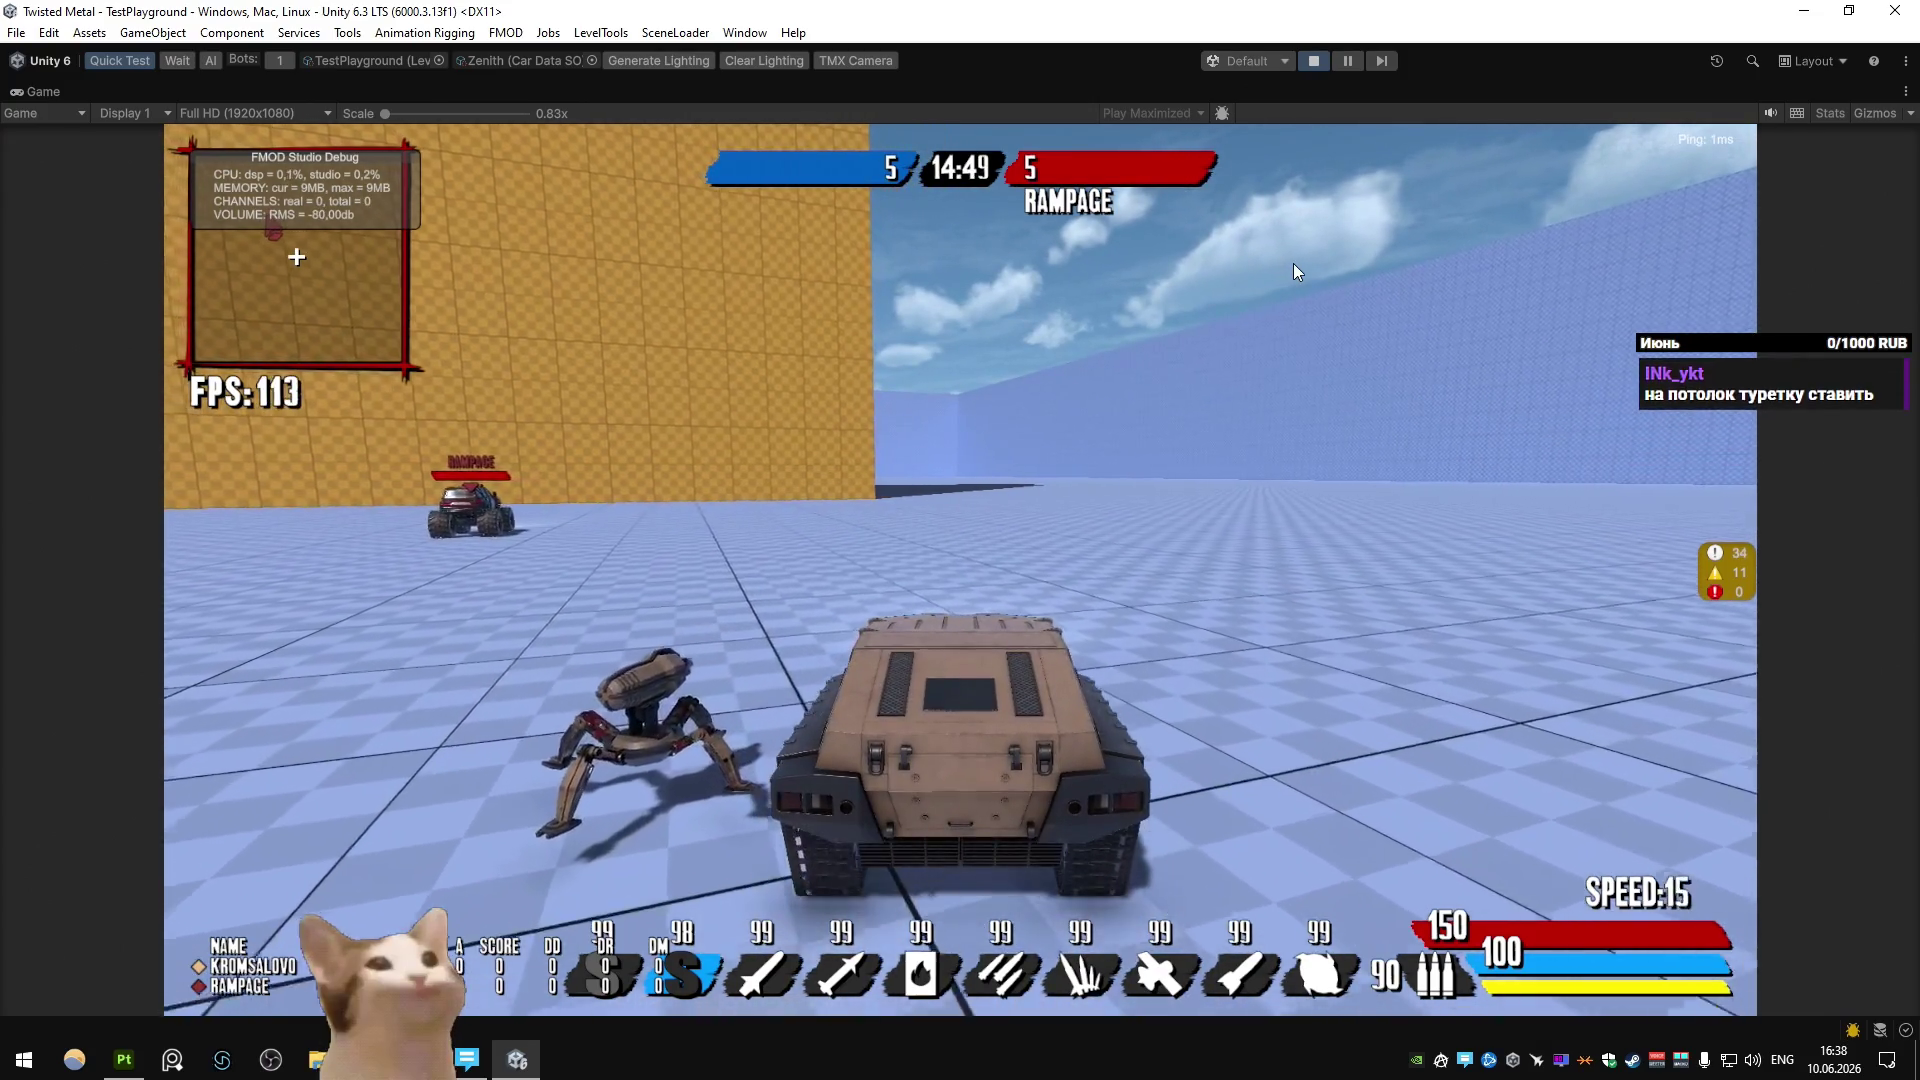
key(d)
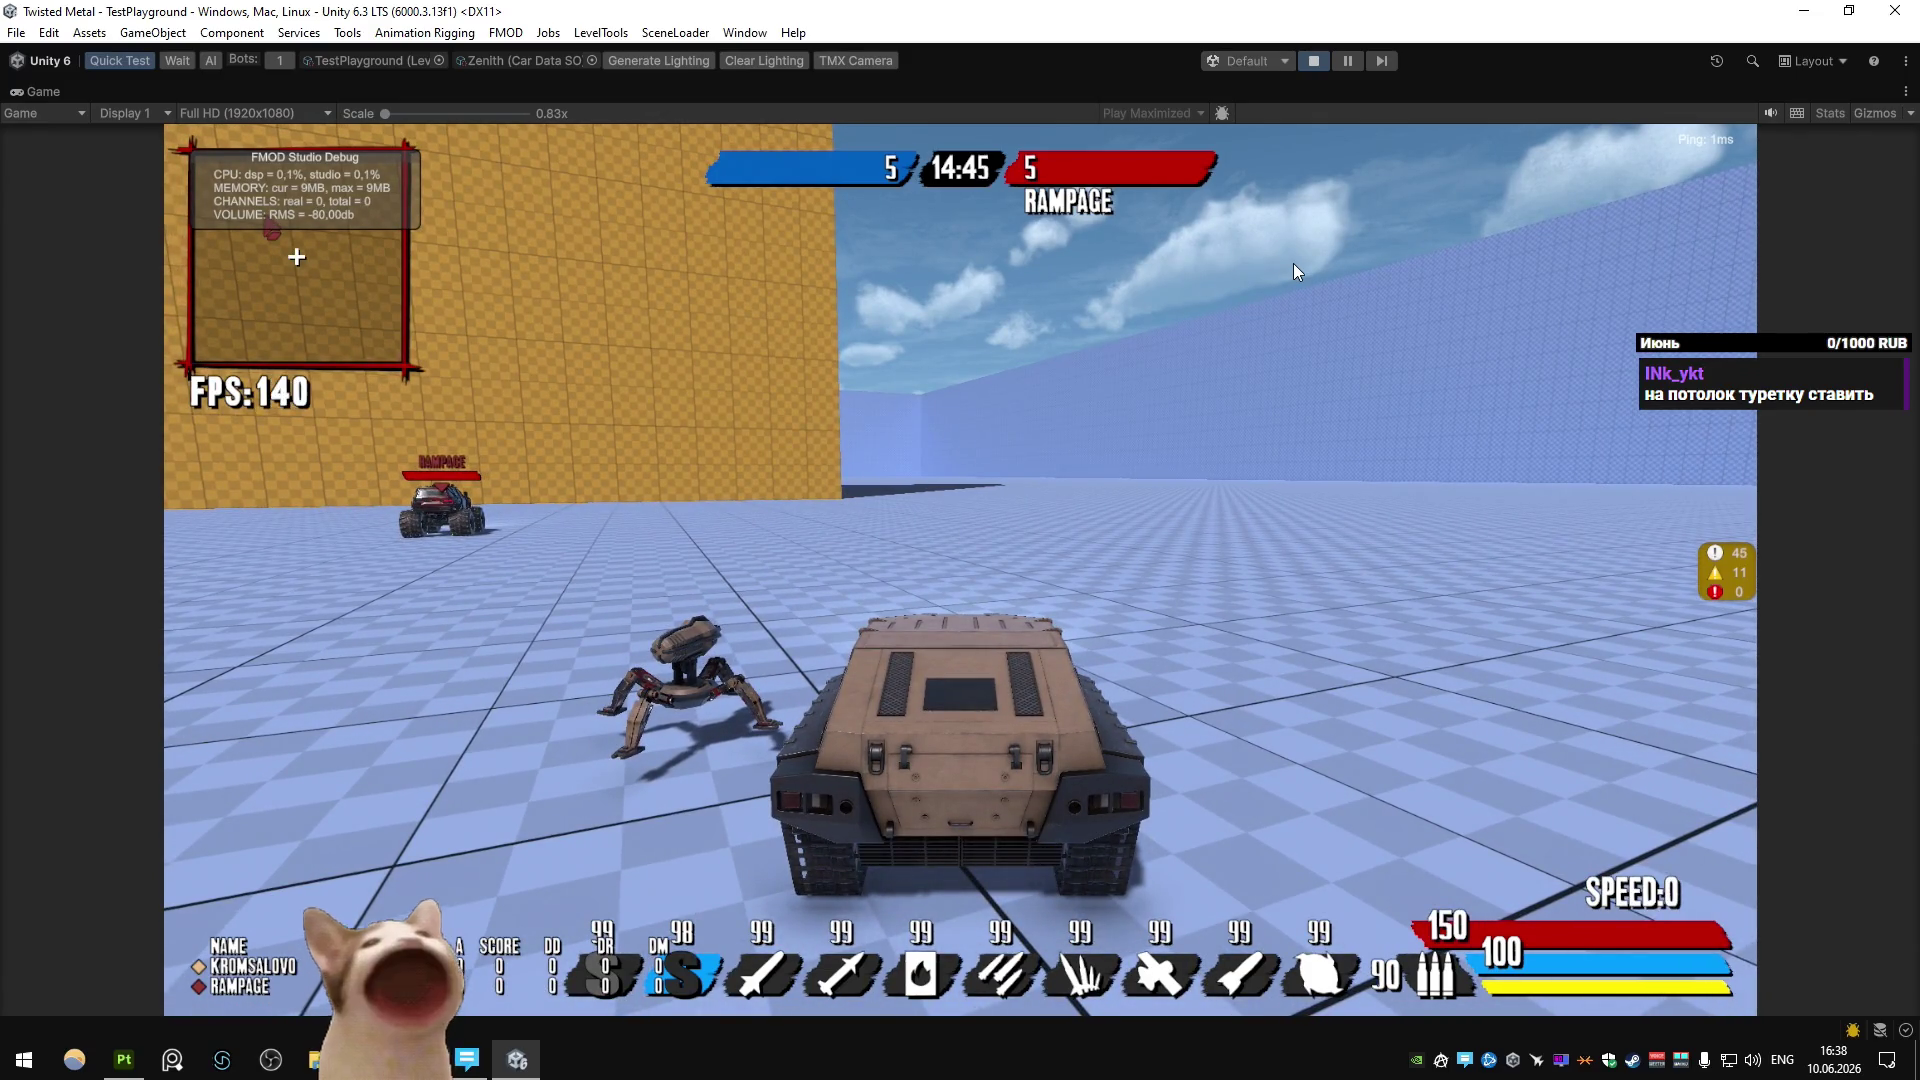
key(d)
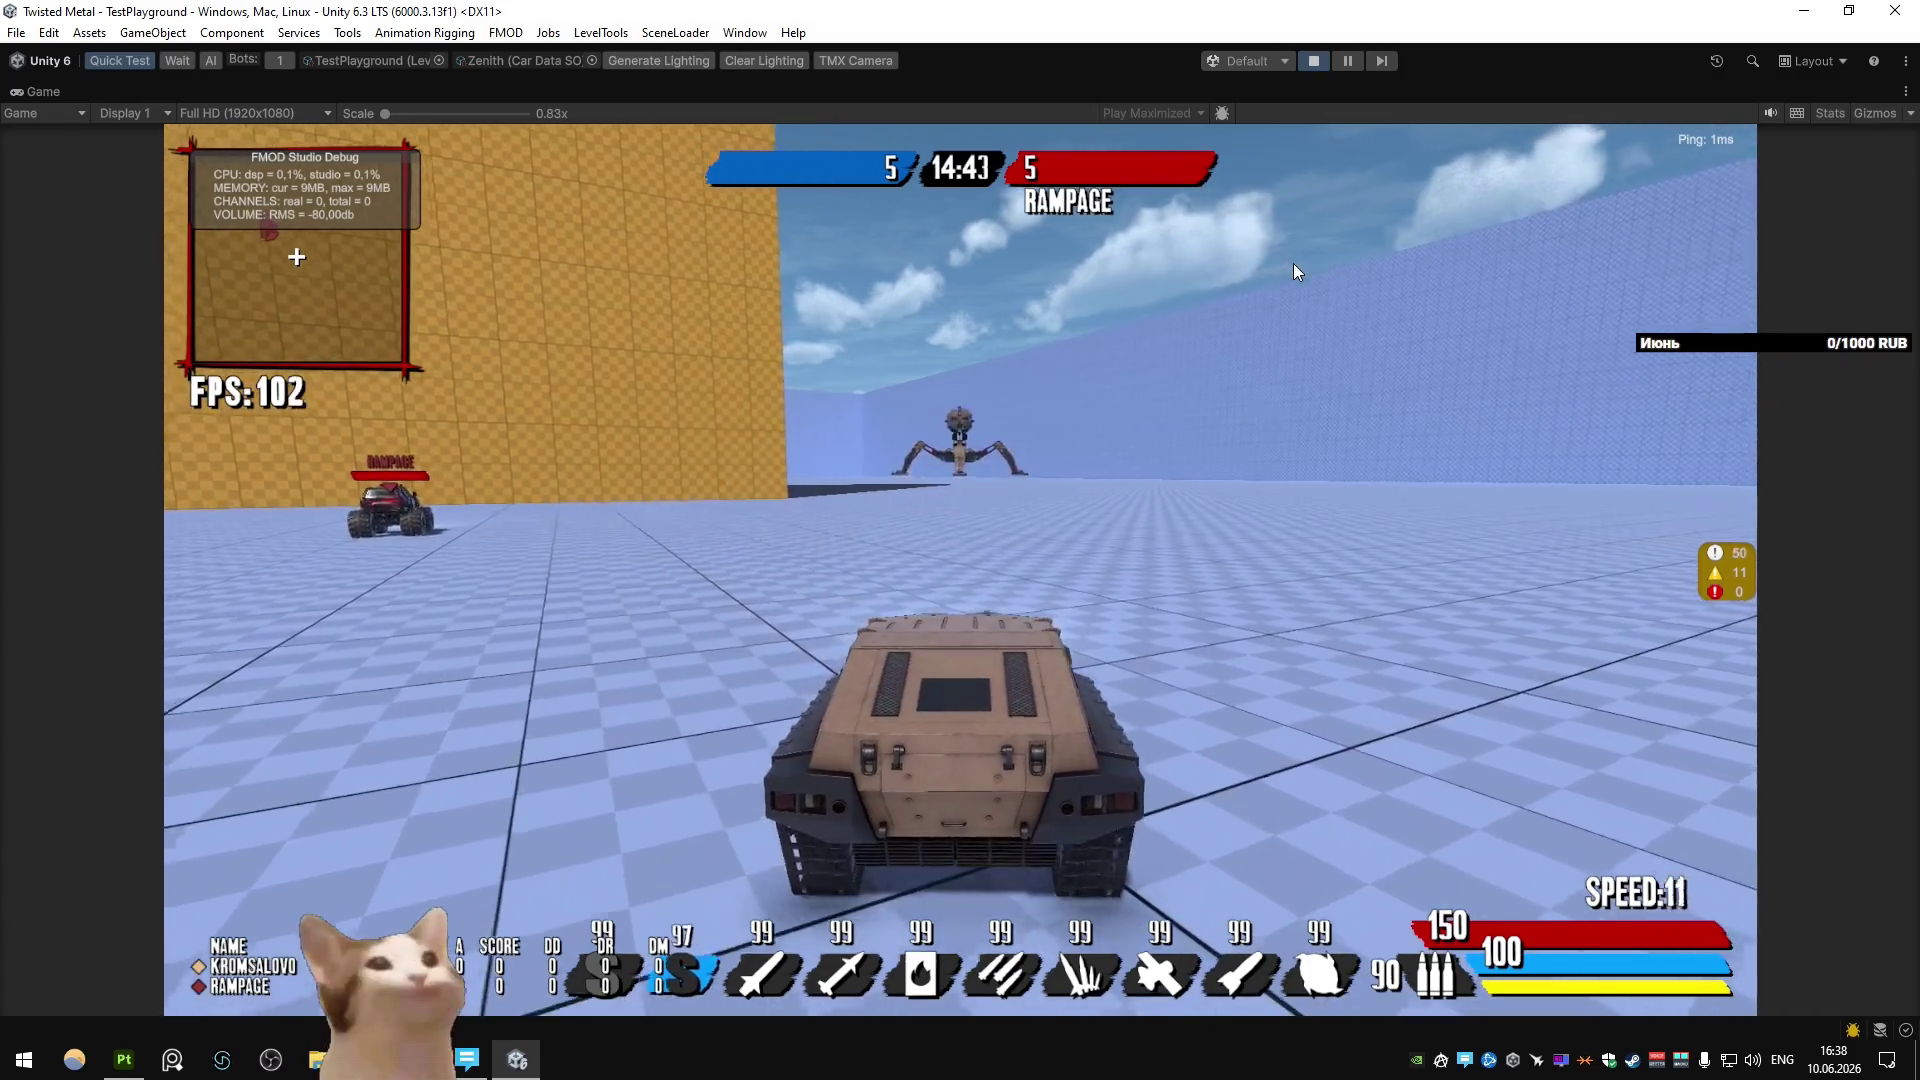
key(w)
key(a)
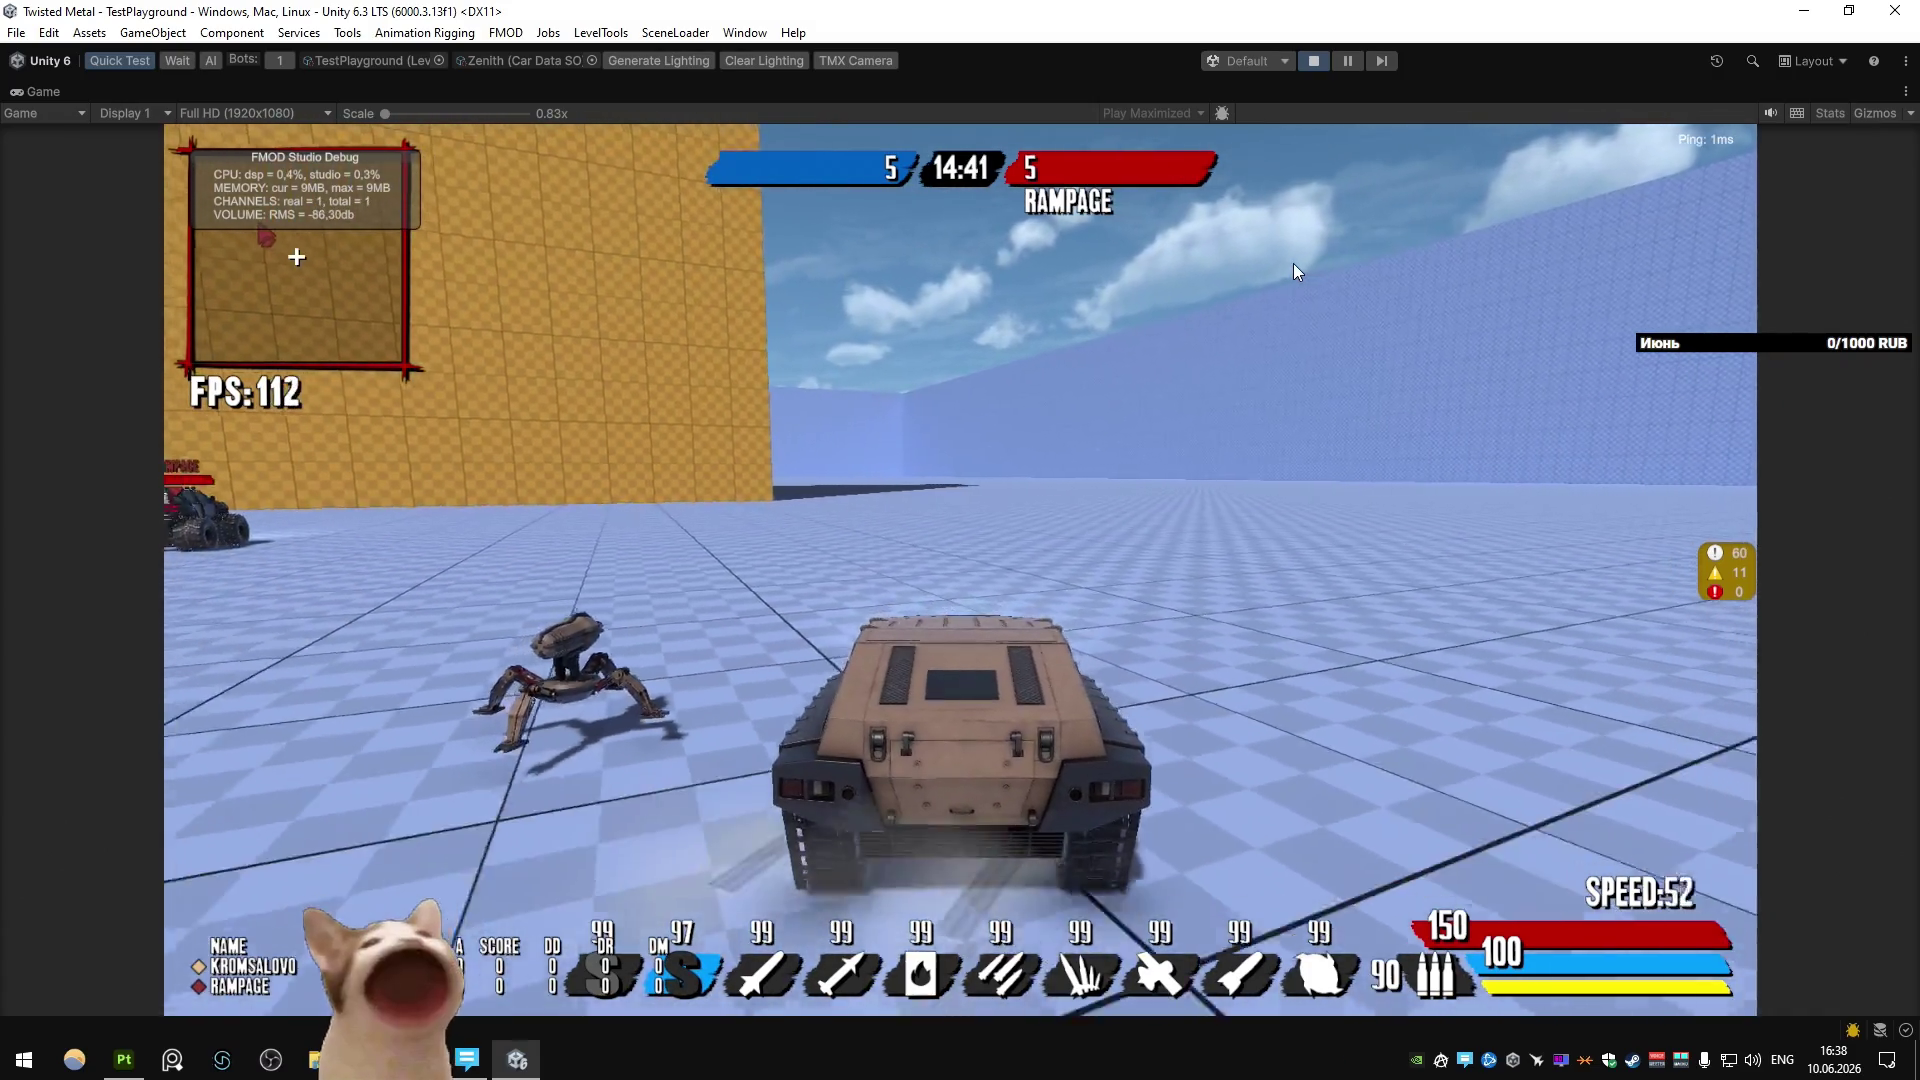
key(s)
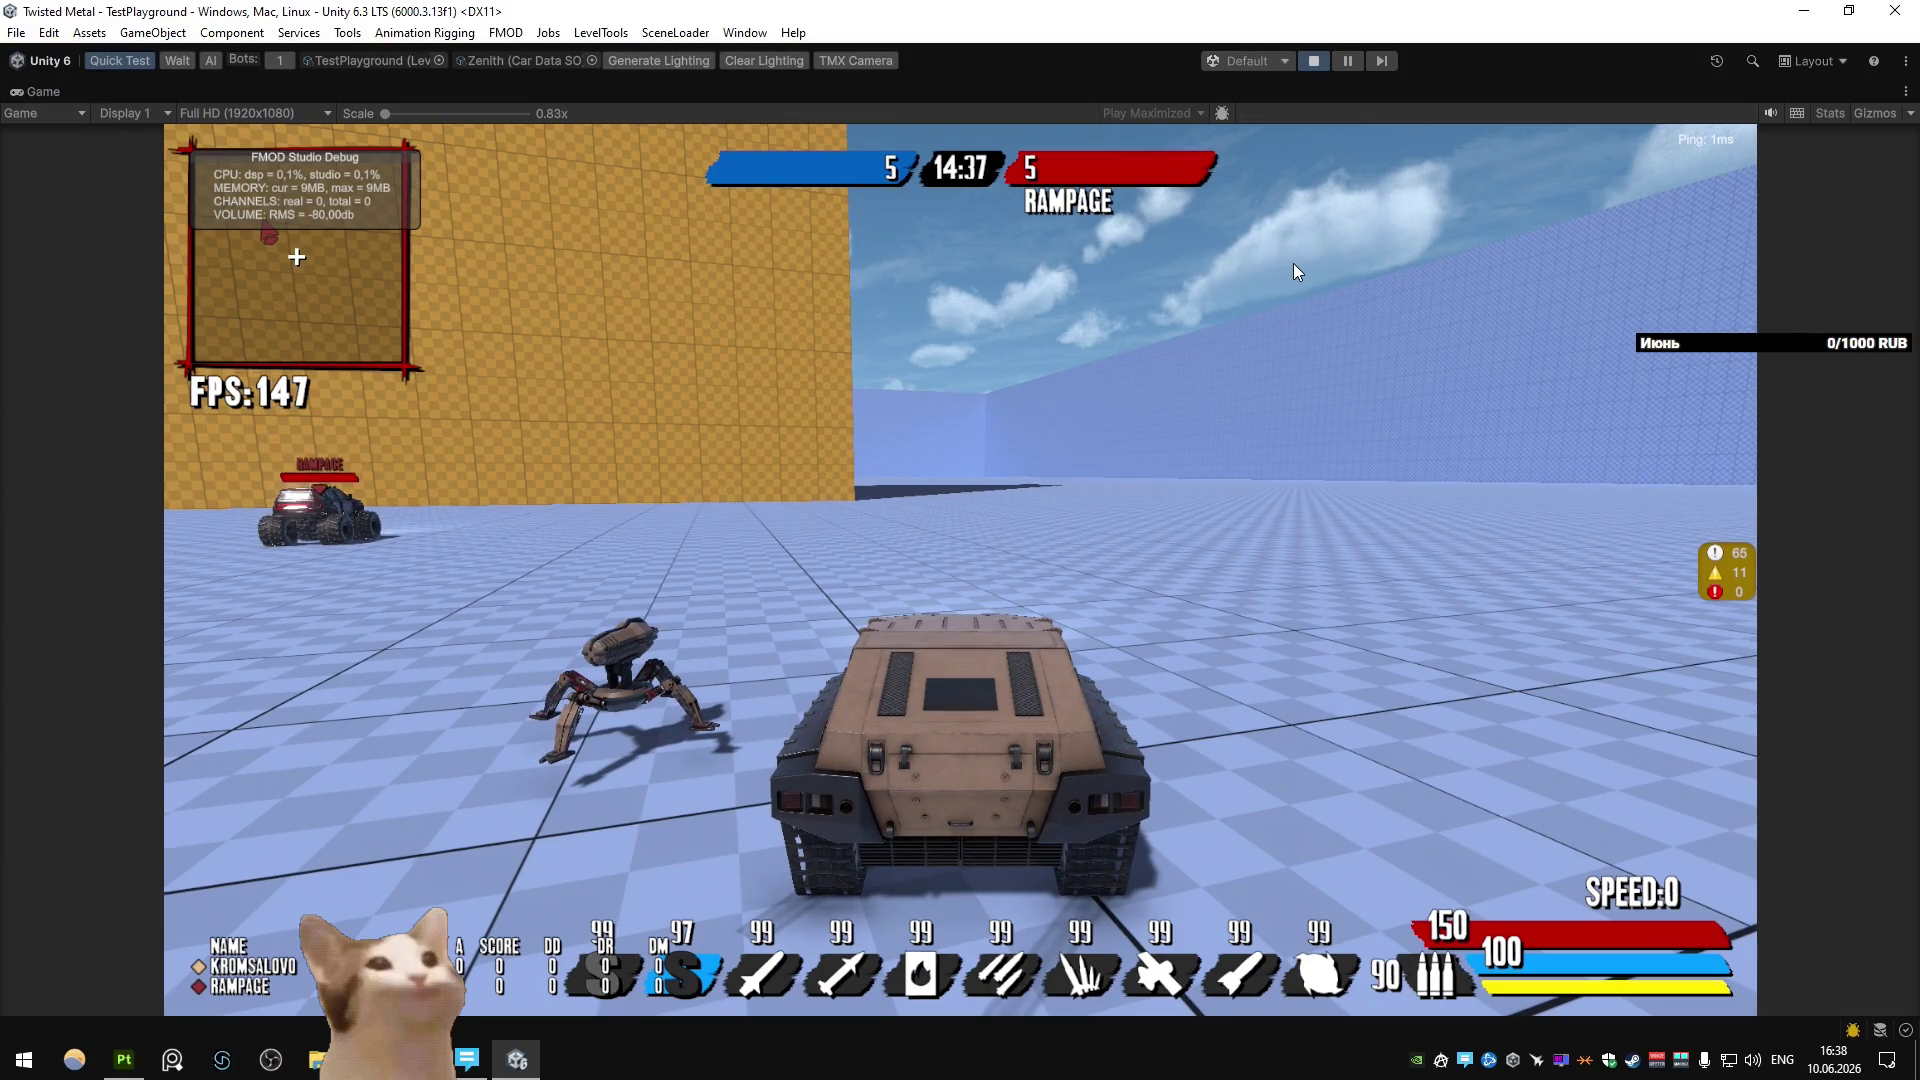
Steer past the orange wall toward the blue walls, then bring up Windows search.
key(d)
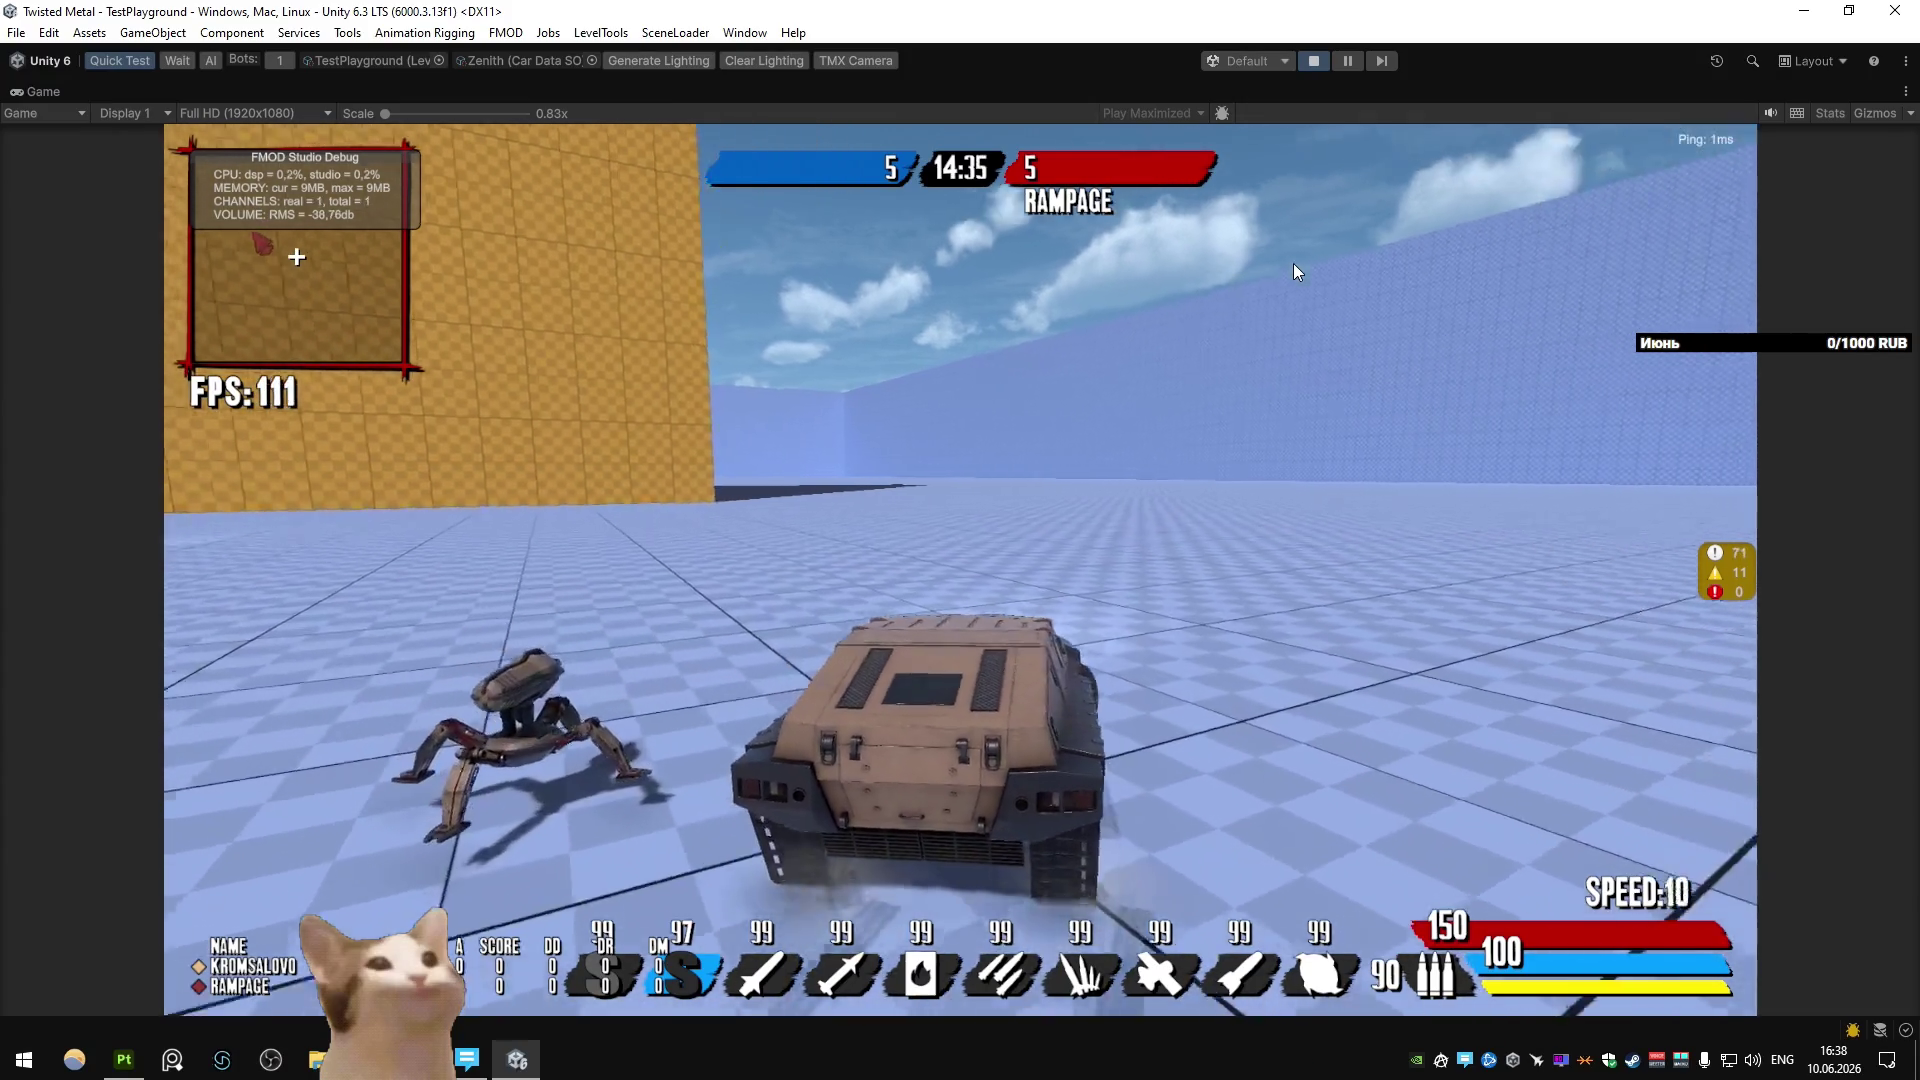
key(a)
key(w)
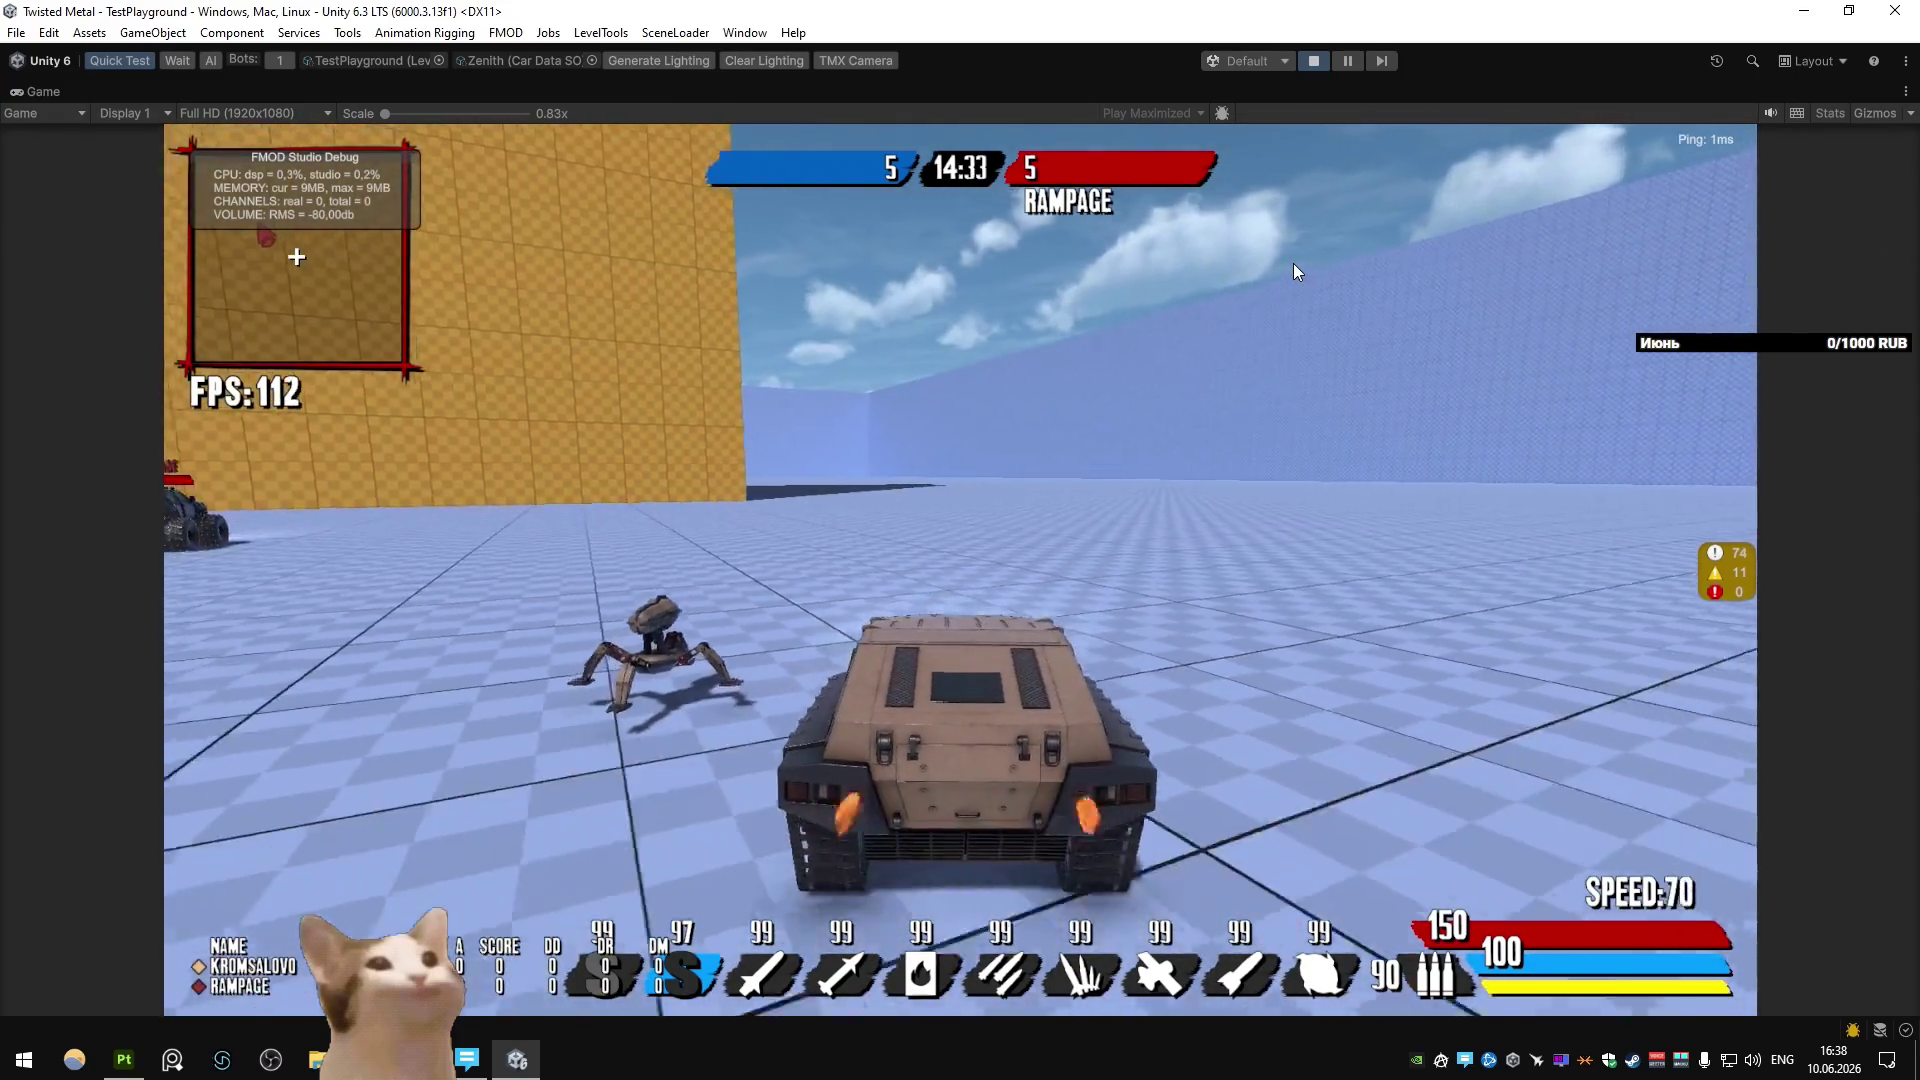
key(w)
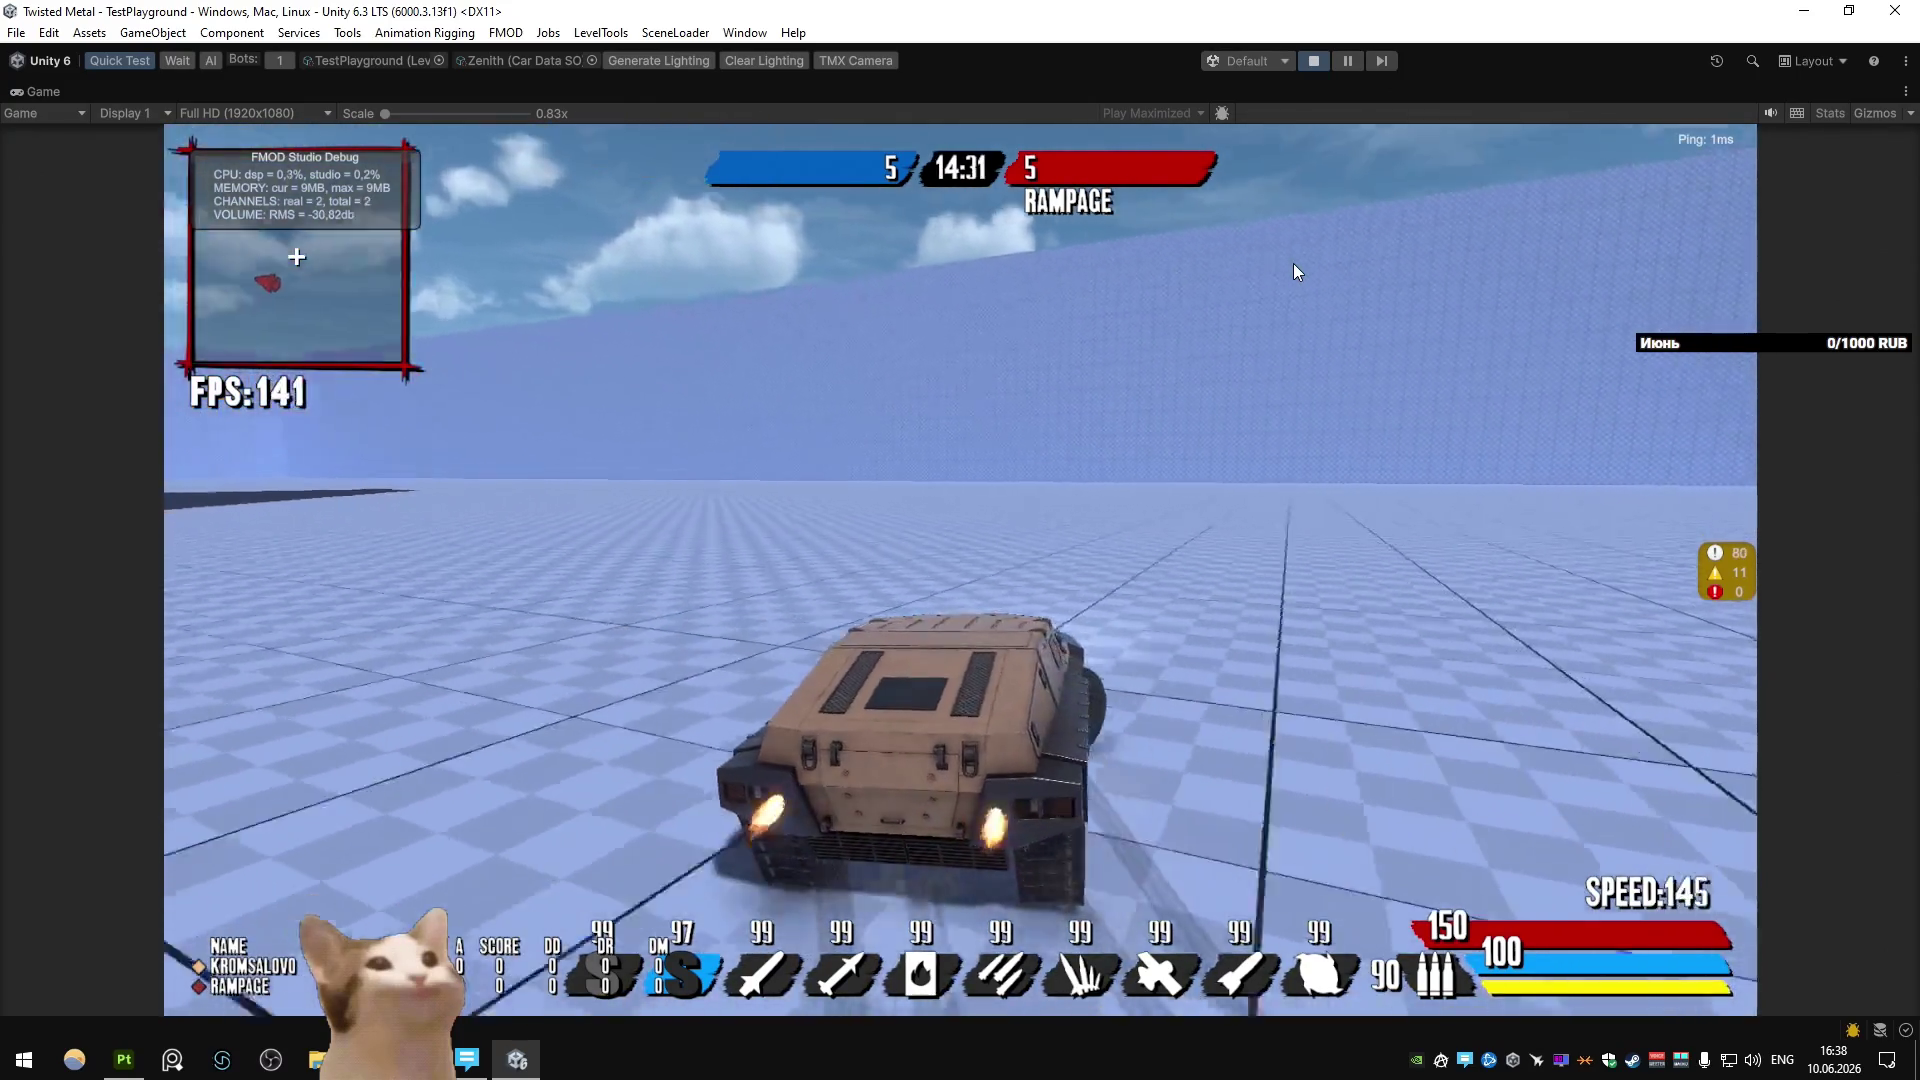
key(d)
key(a)
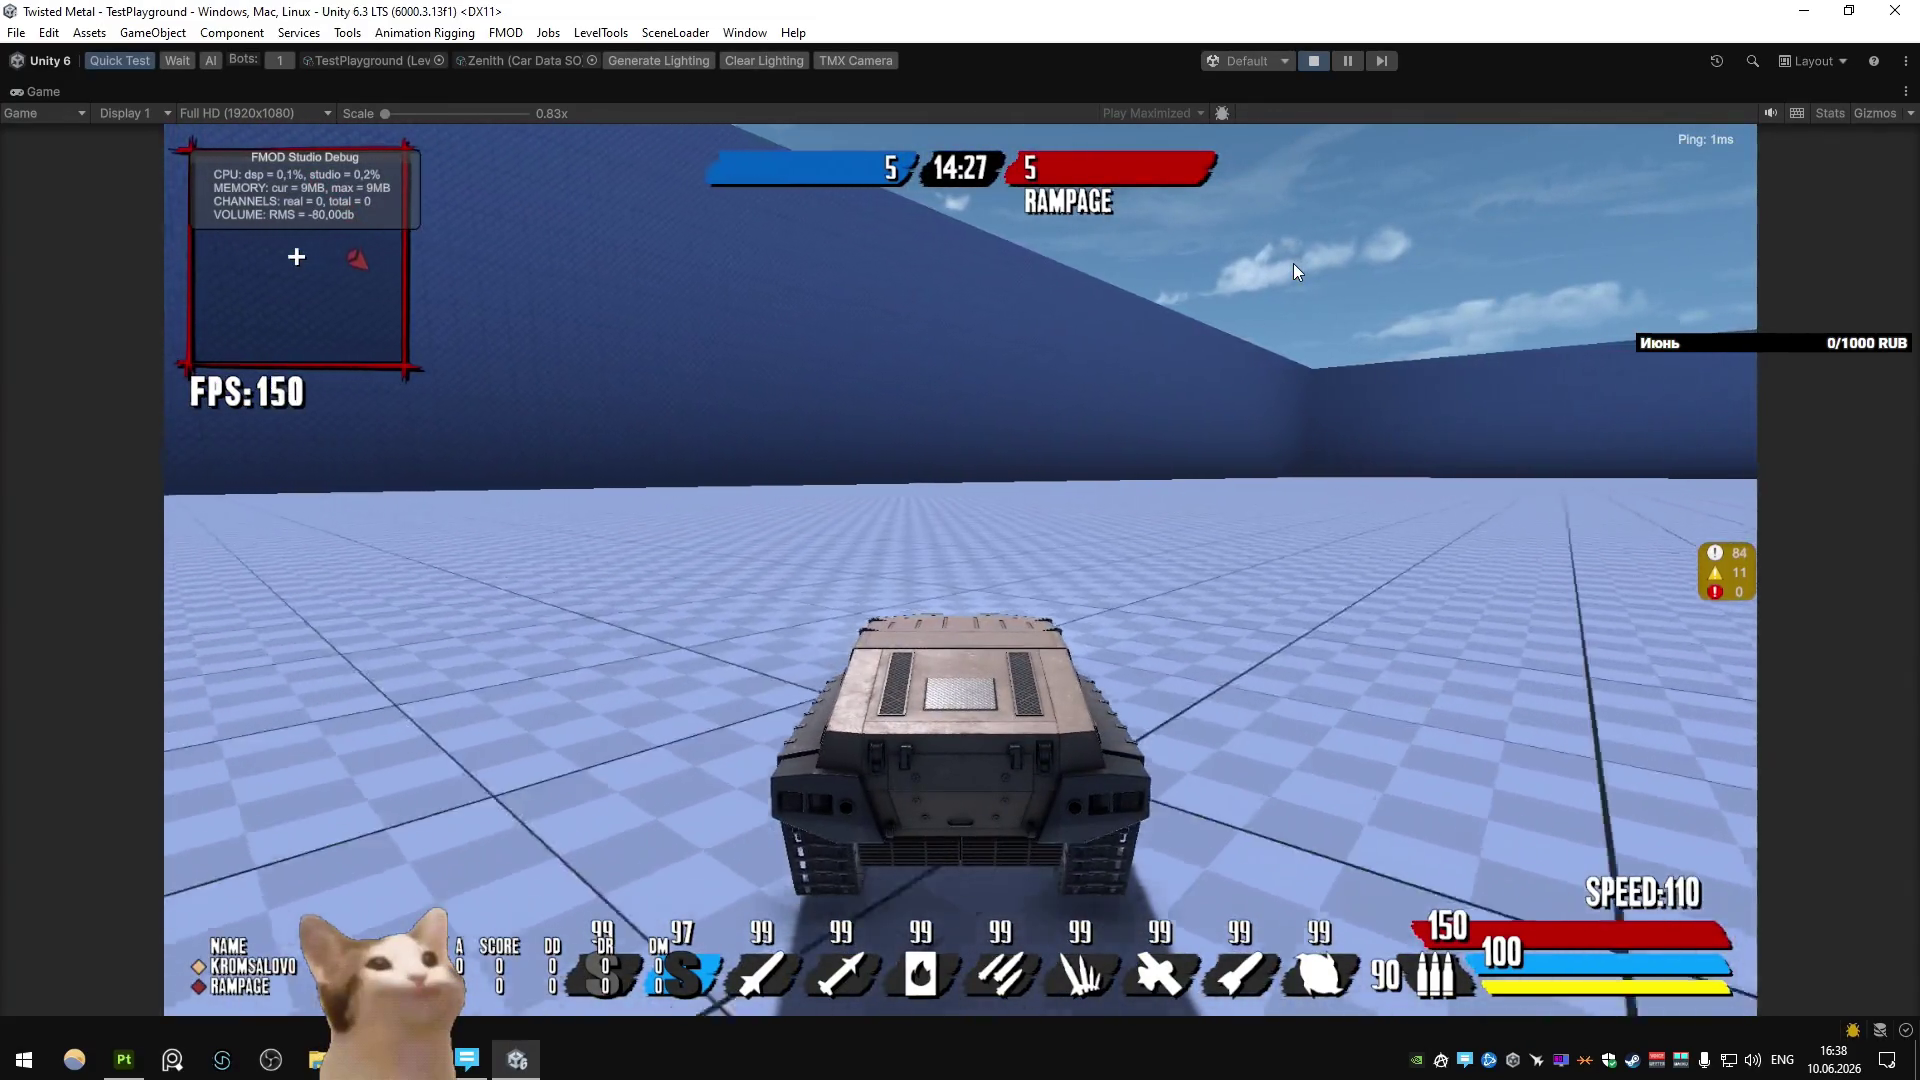
key(a)
key(a)
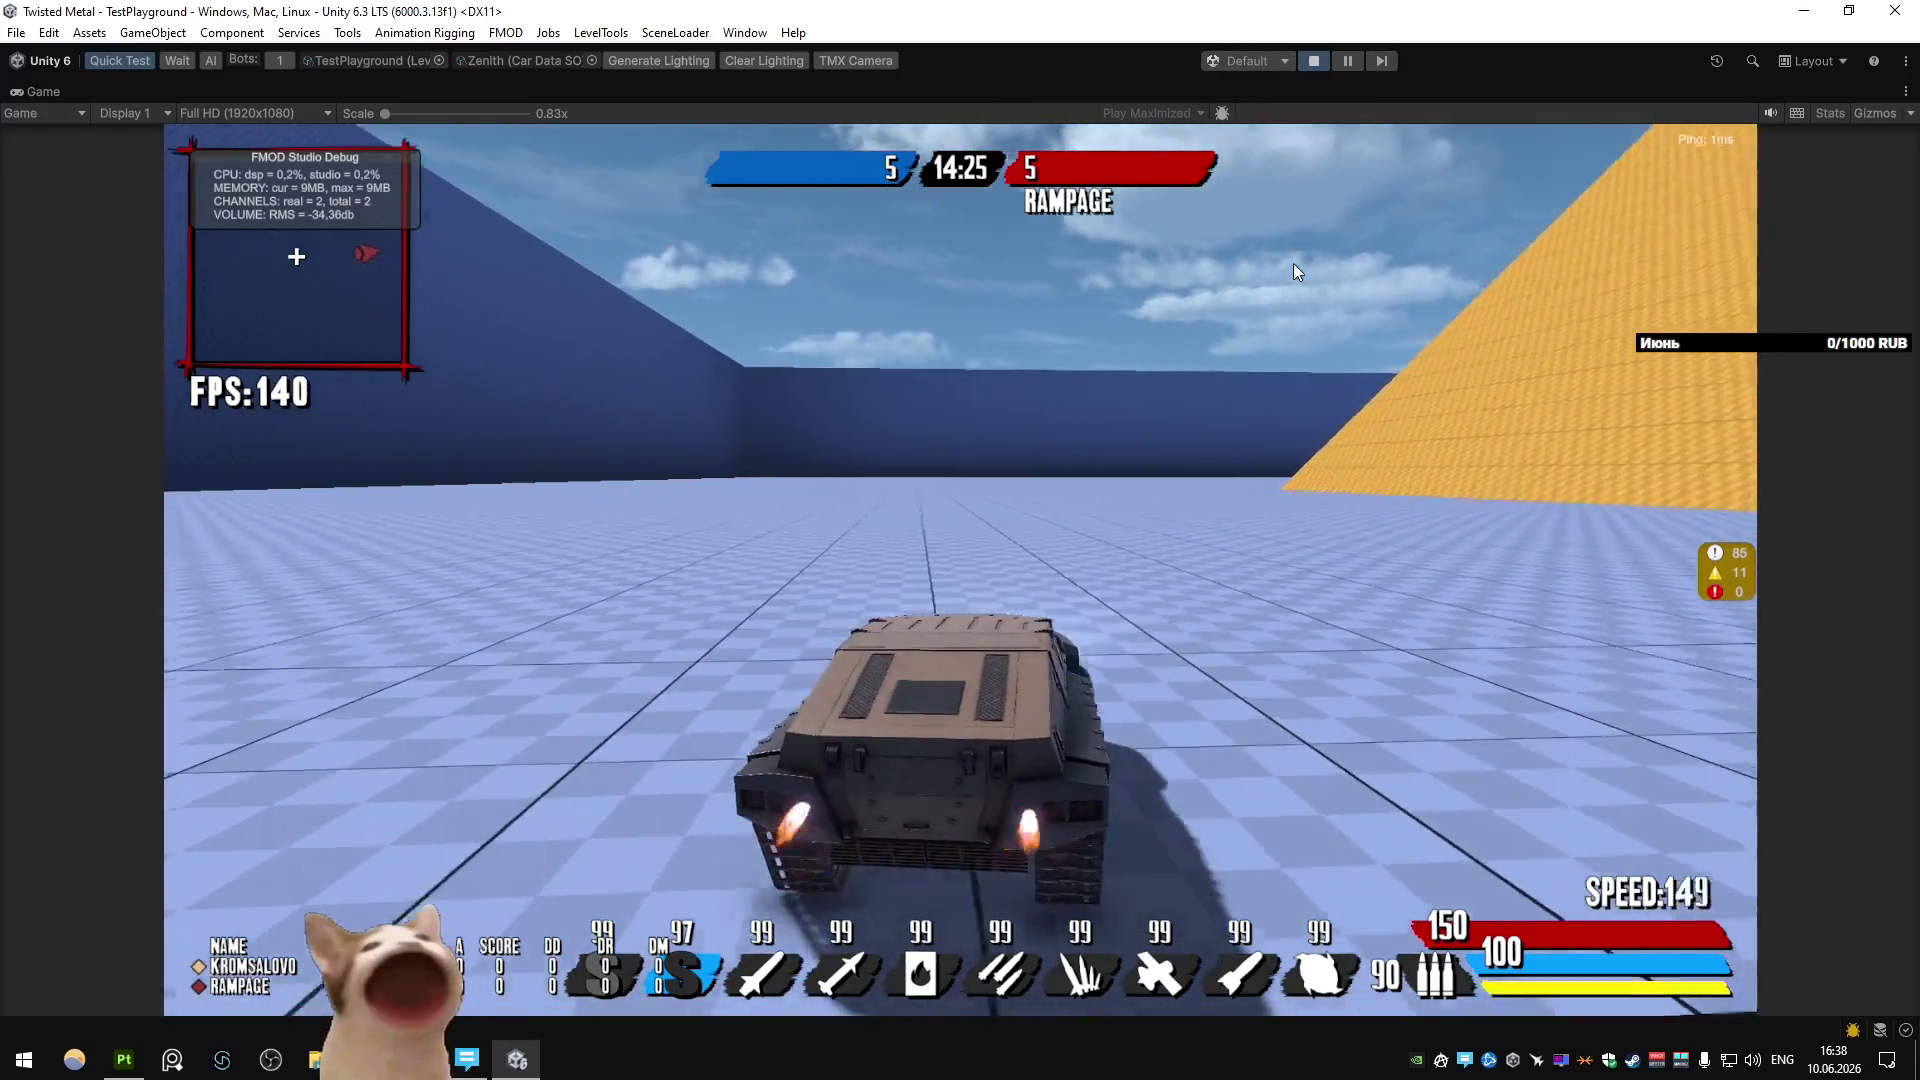
key(space)
key(super)
Launch Paint via search, sketch a legged blob, and close it with Don't Save.
text(paint)
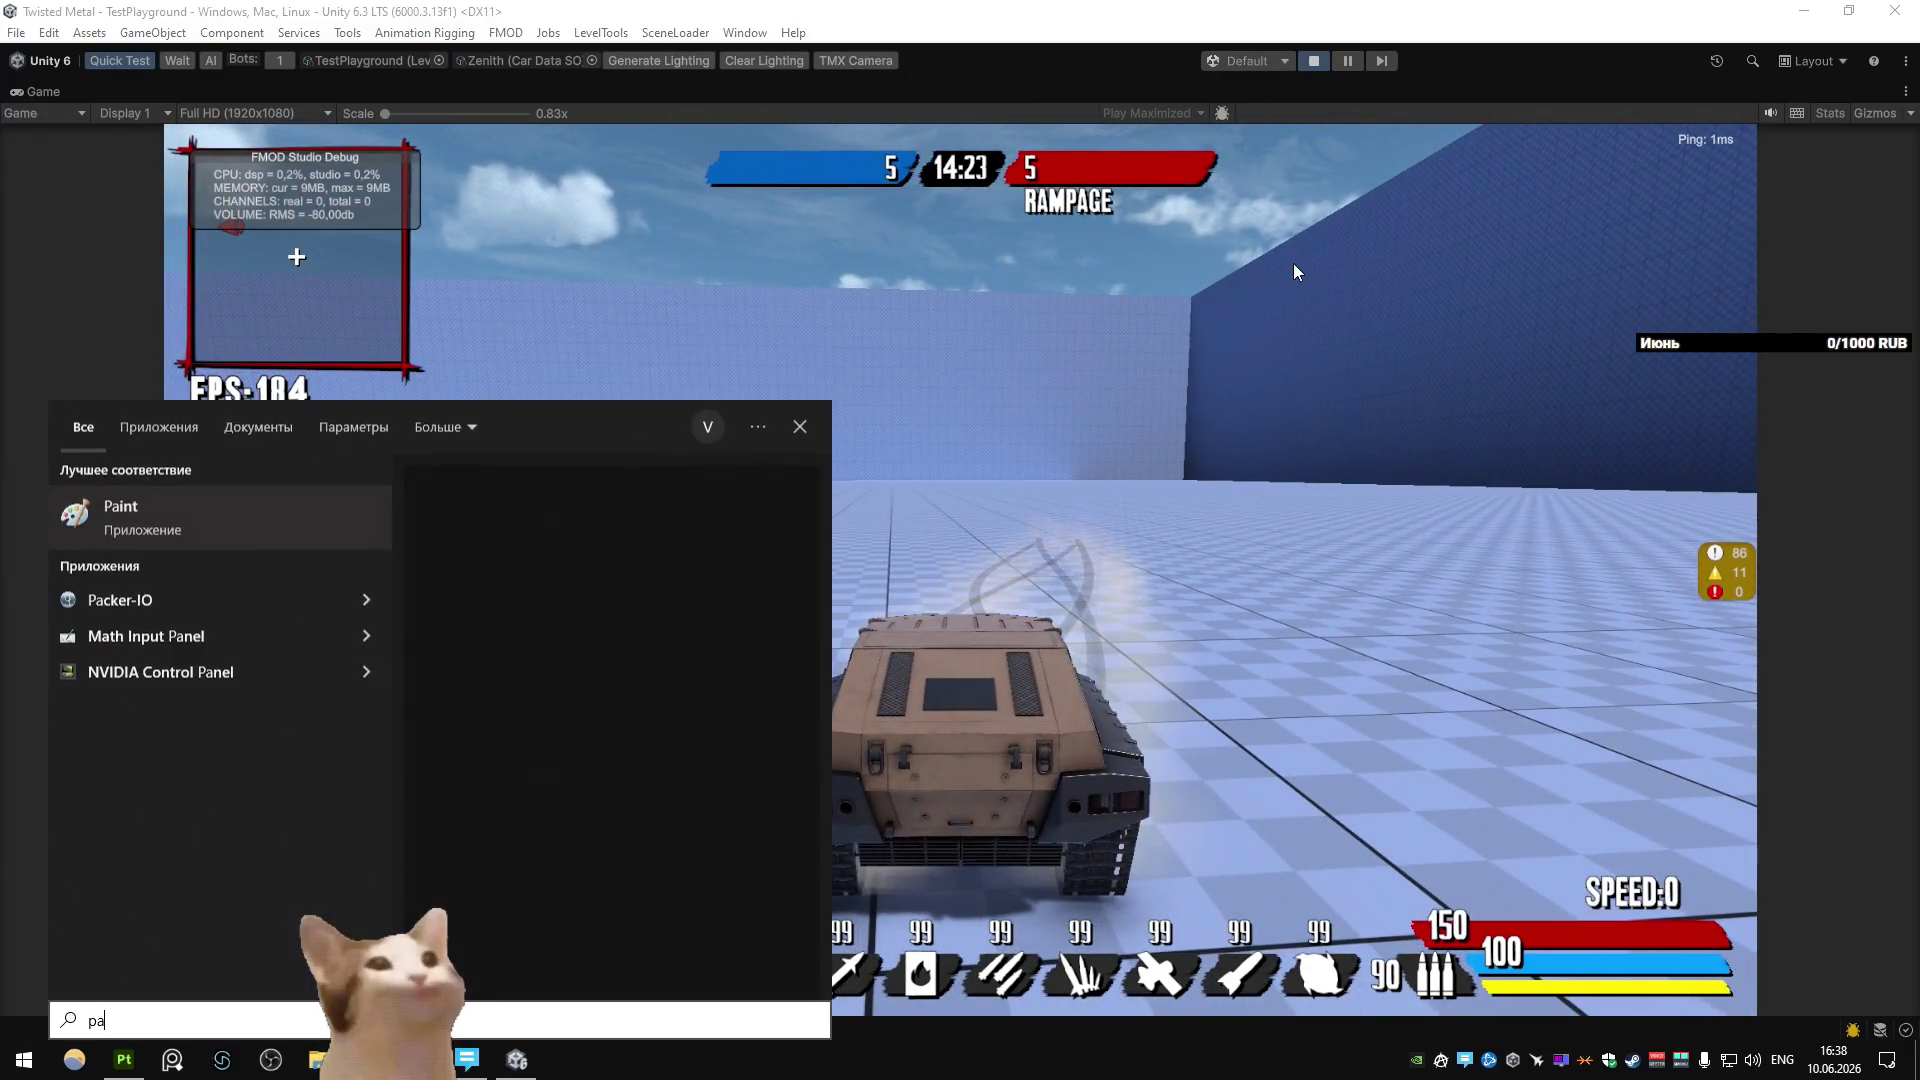
key(Return)
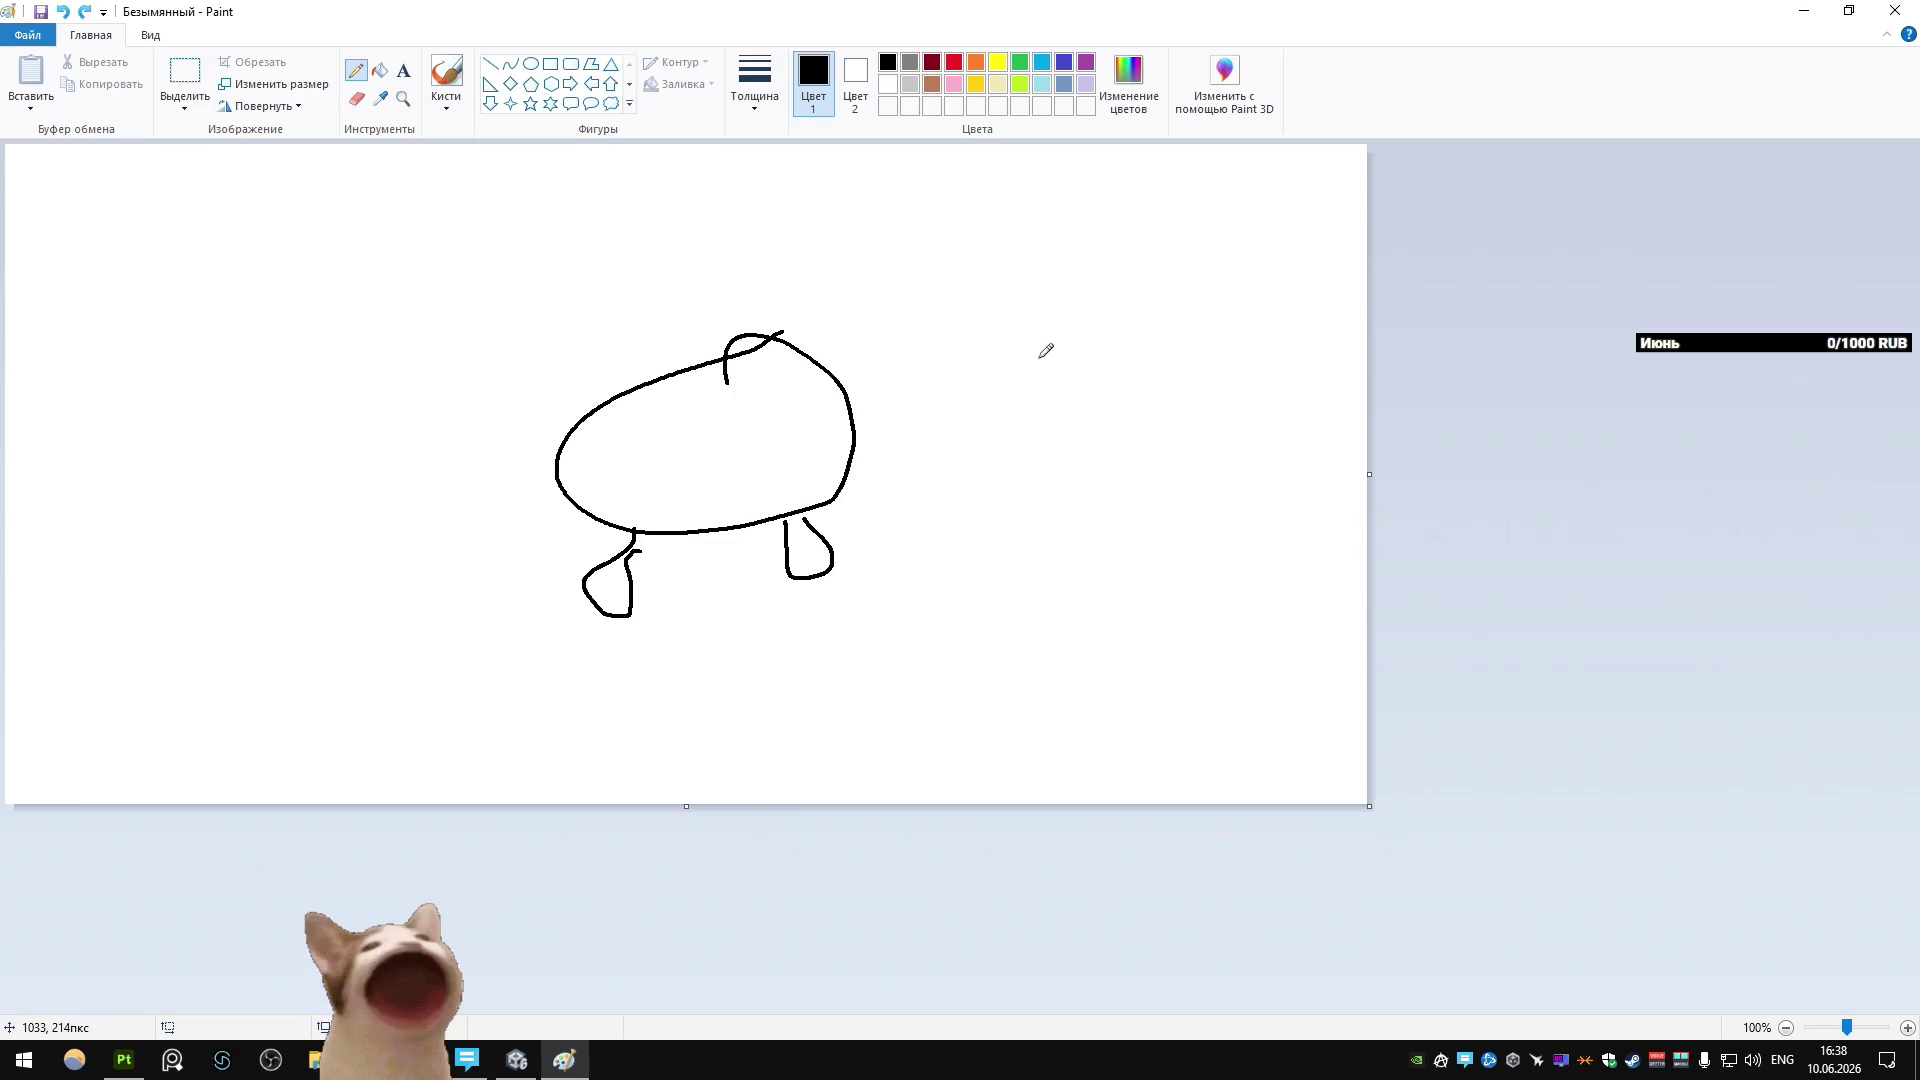
click(1895, 10)
click(978, 541)
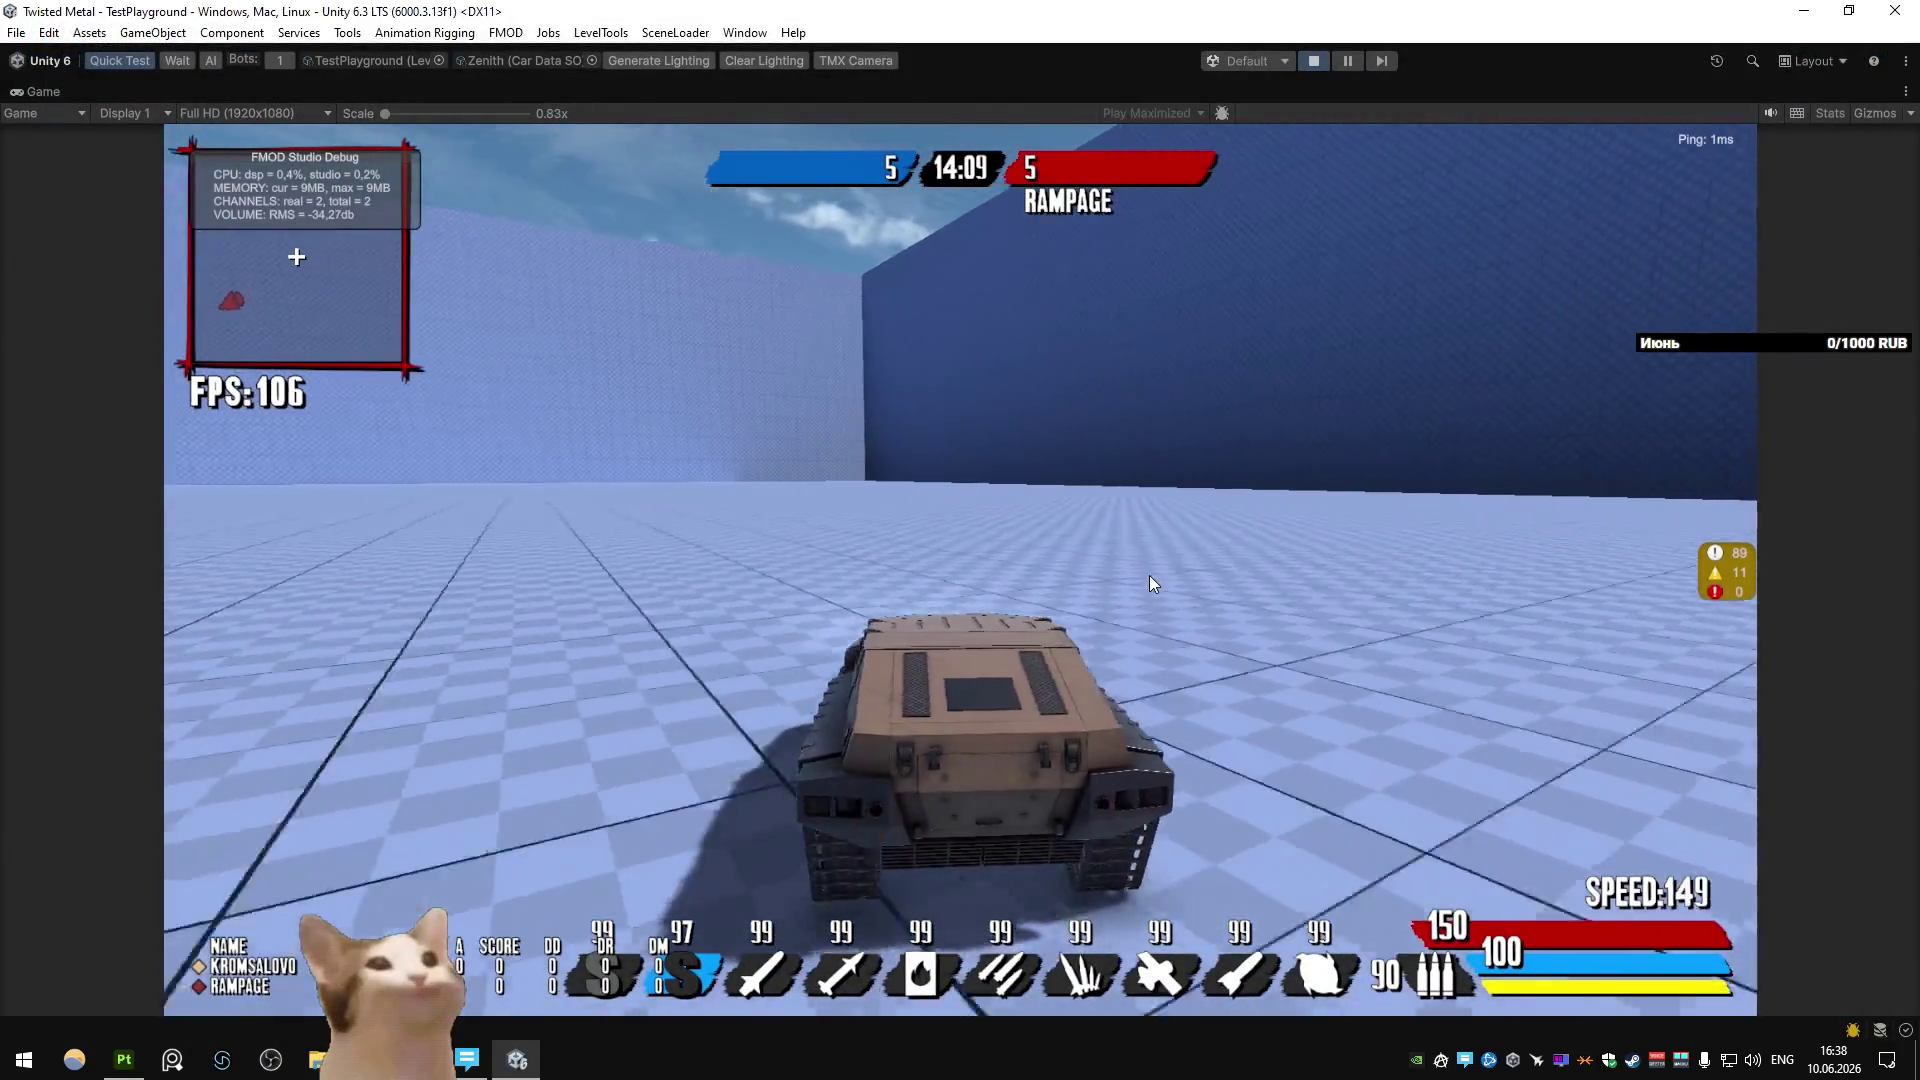
Steer the tank left briefly, then stop play mode to return to the editor.
key(a)
key(a)
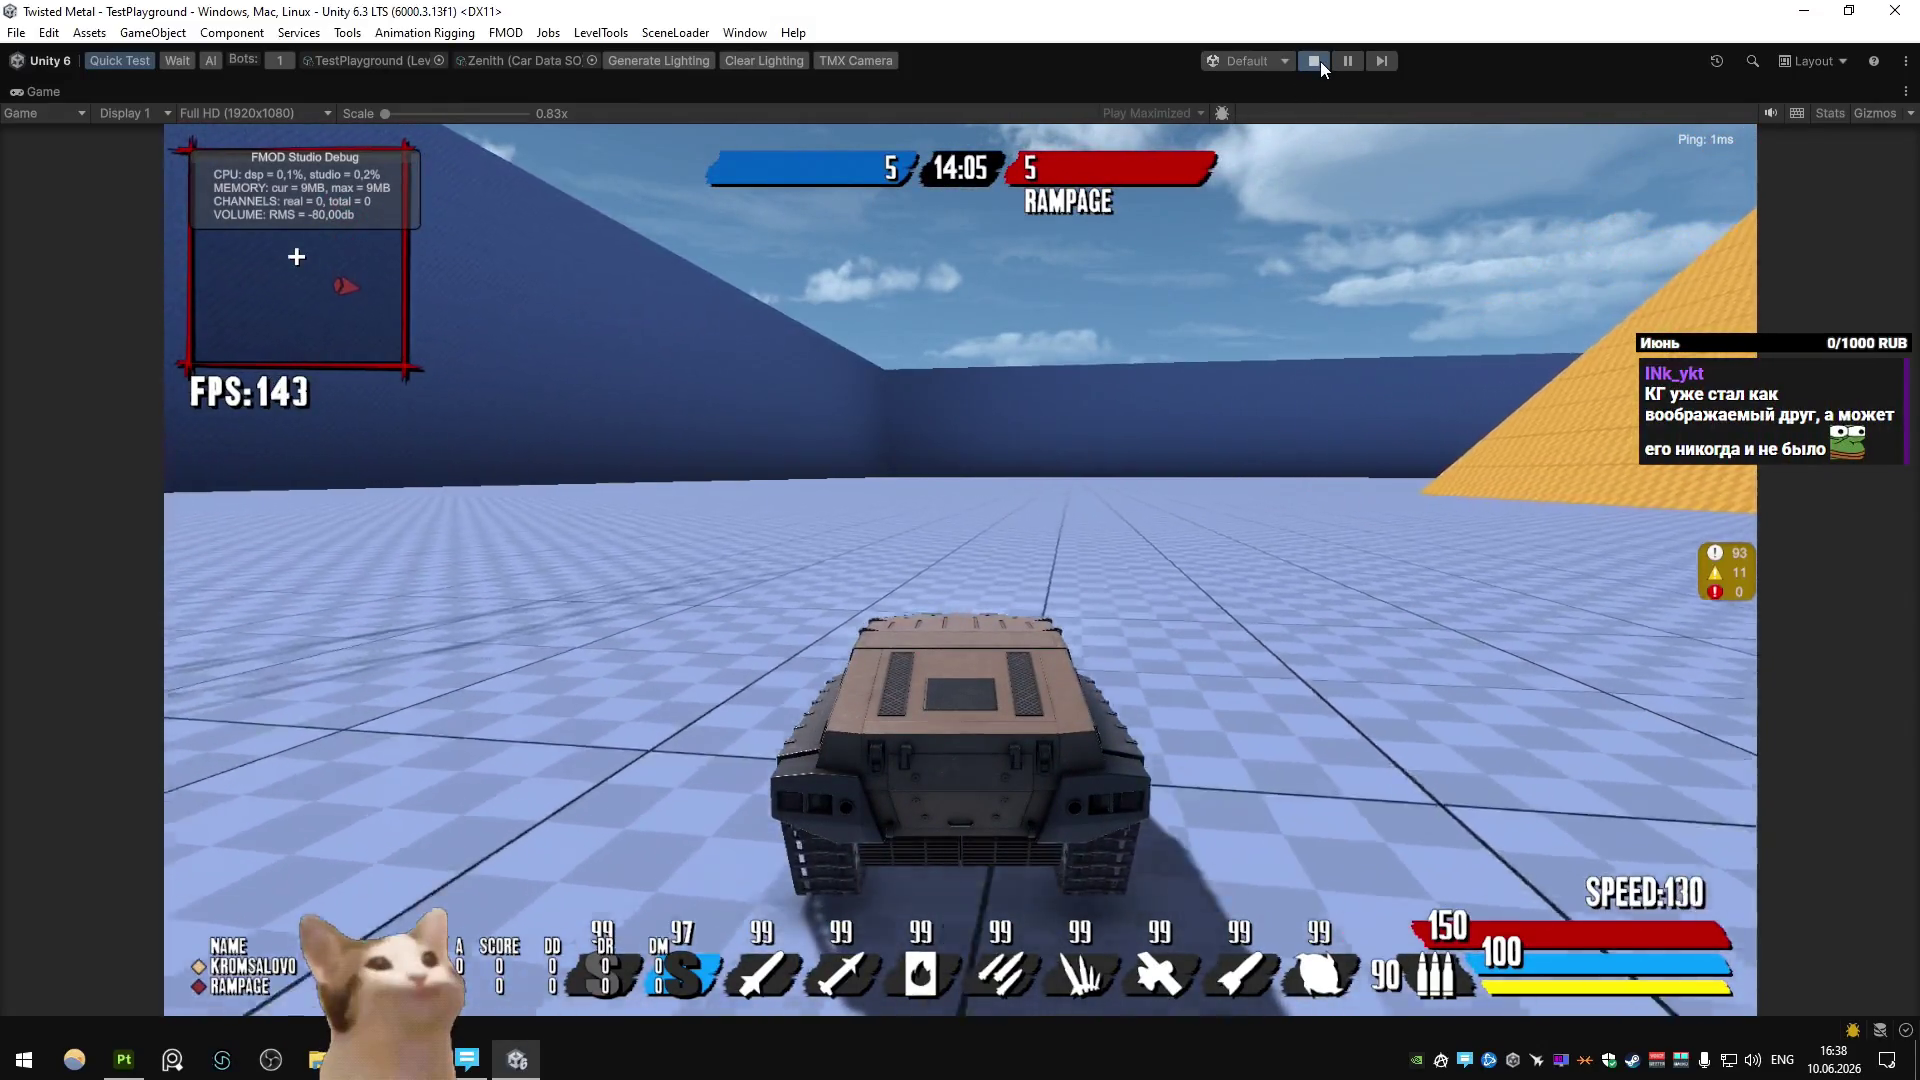
click(1314, 61)
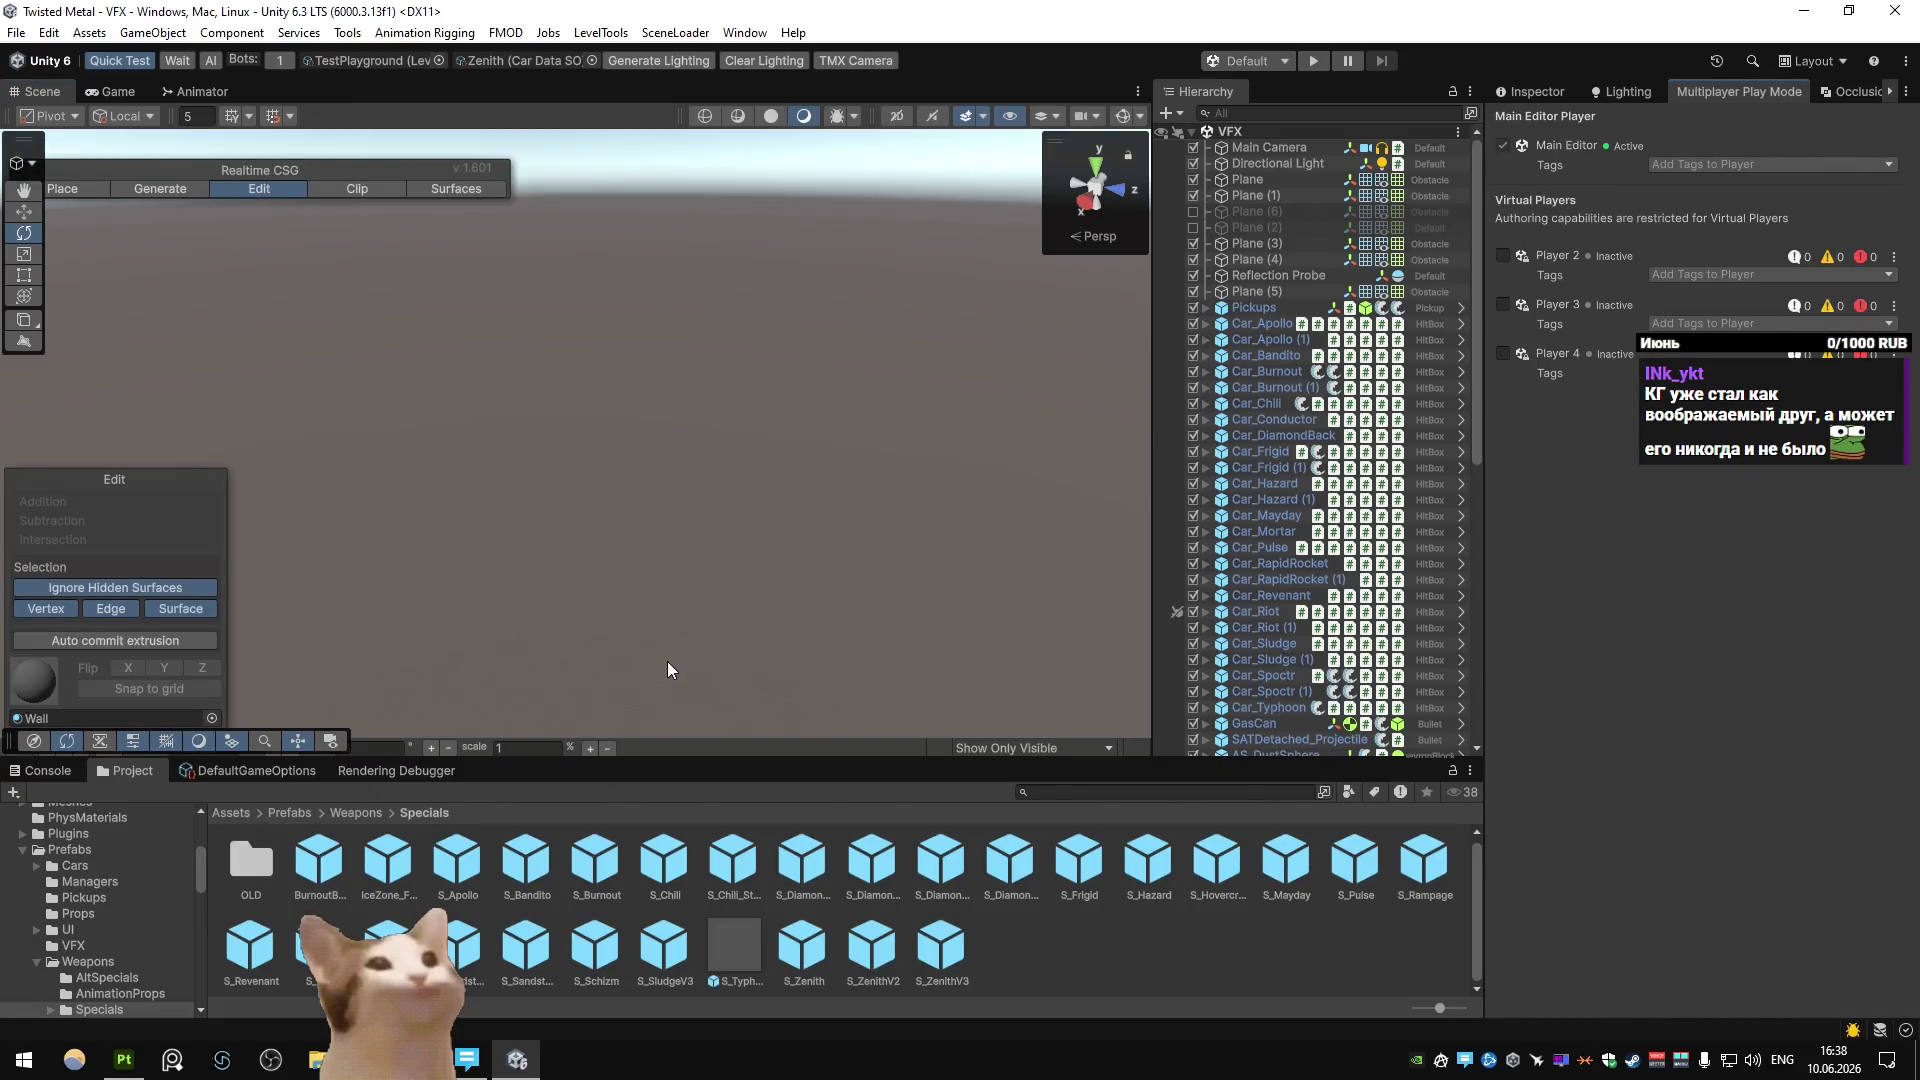
Back in Blender, select claw segment Circle.072 and switch the active scene to Unity.
key(alt+Tab)
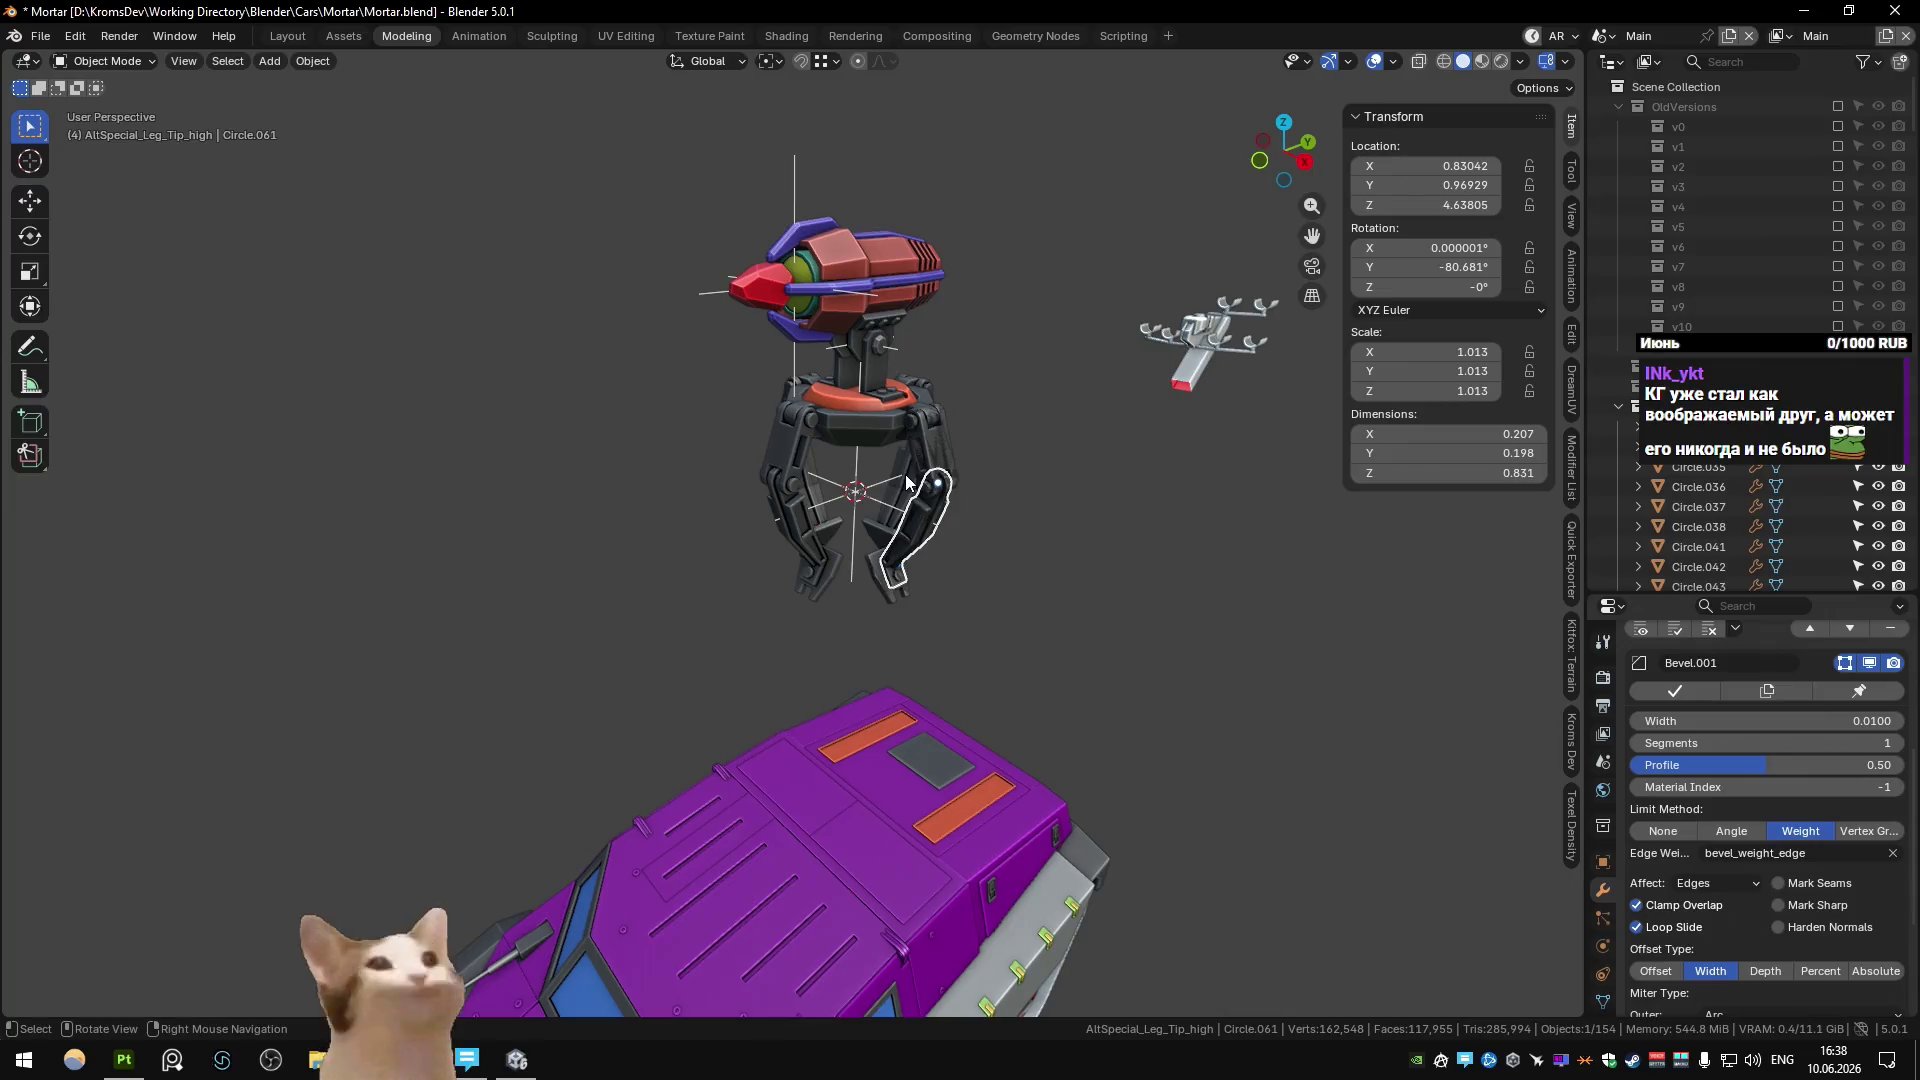
mouse_move(927, 447)
middle_down()
mouse_move(592, 526)
mouse_move(926, 482)
mouse_move(856, 546)
middle_up()
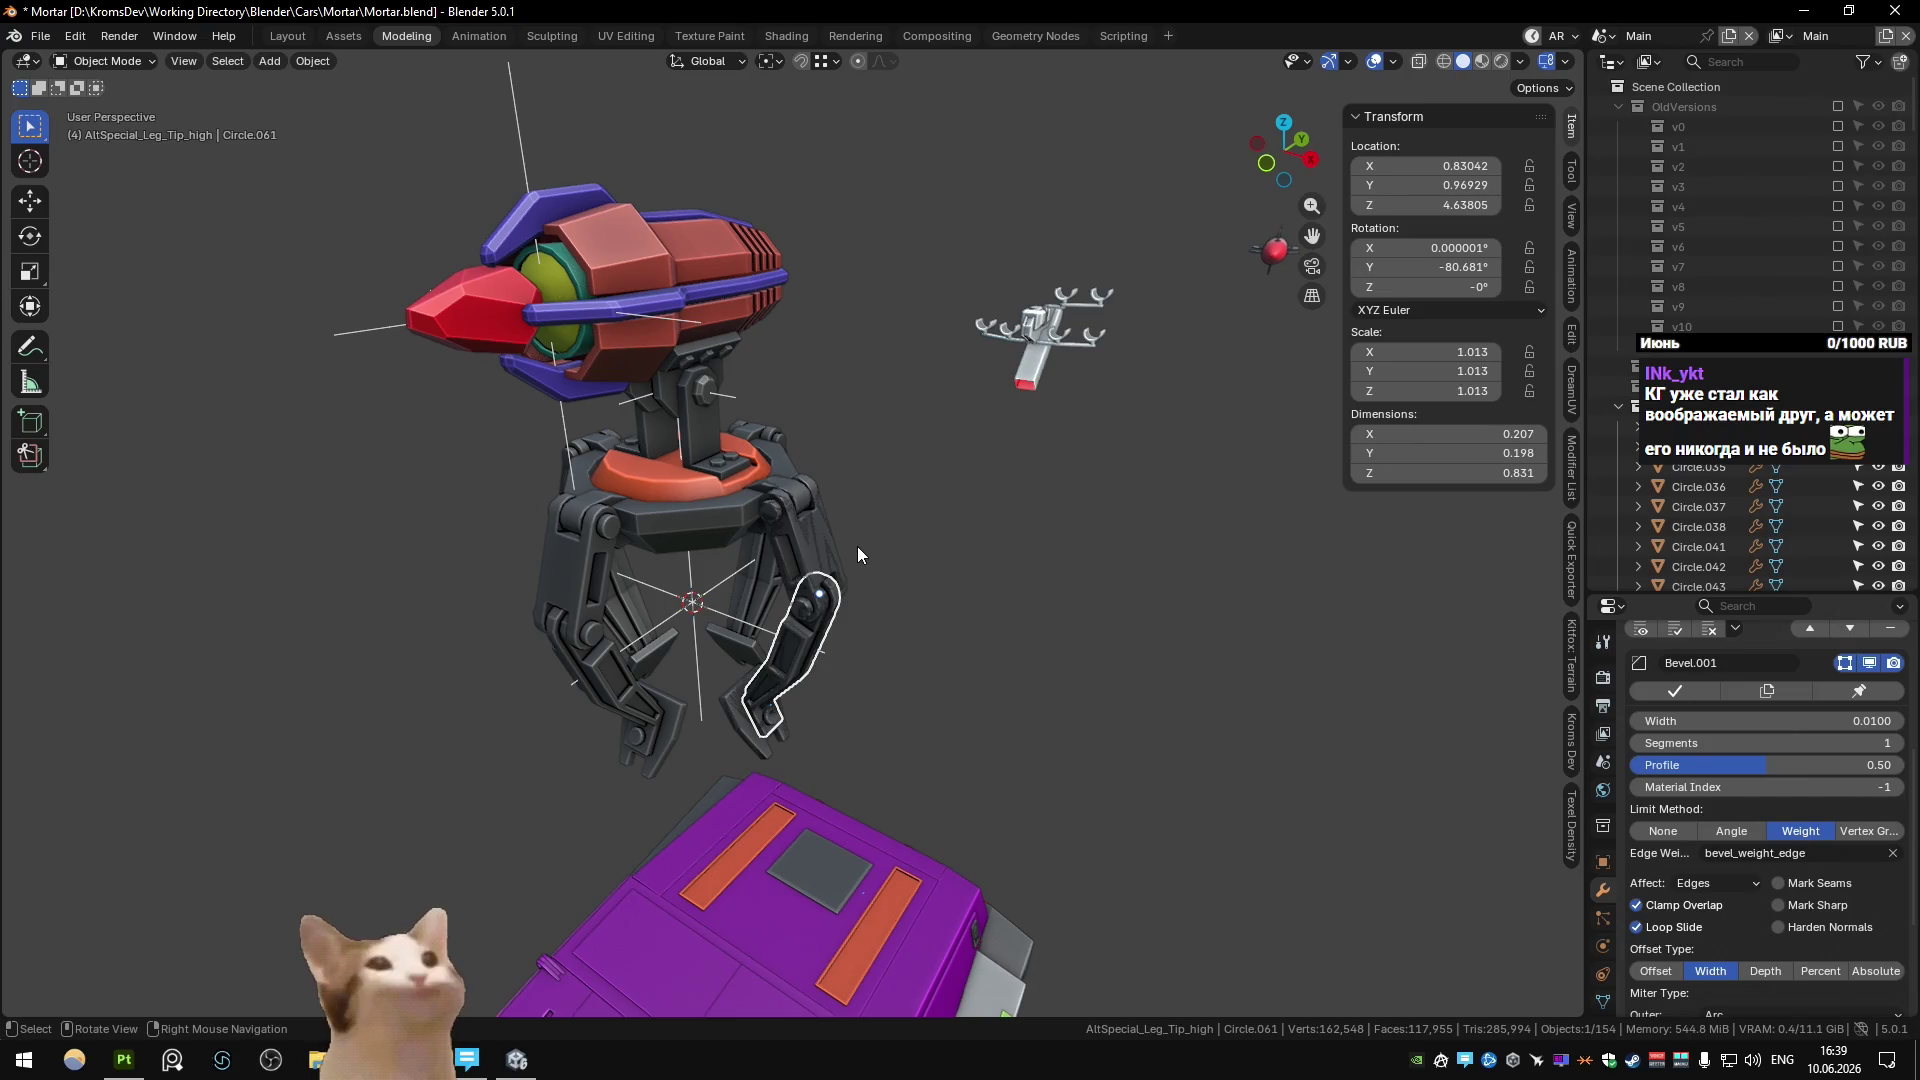
click(786, 548)
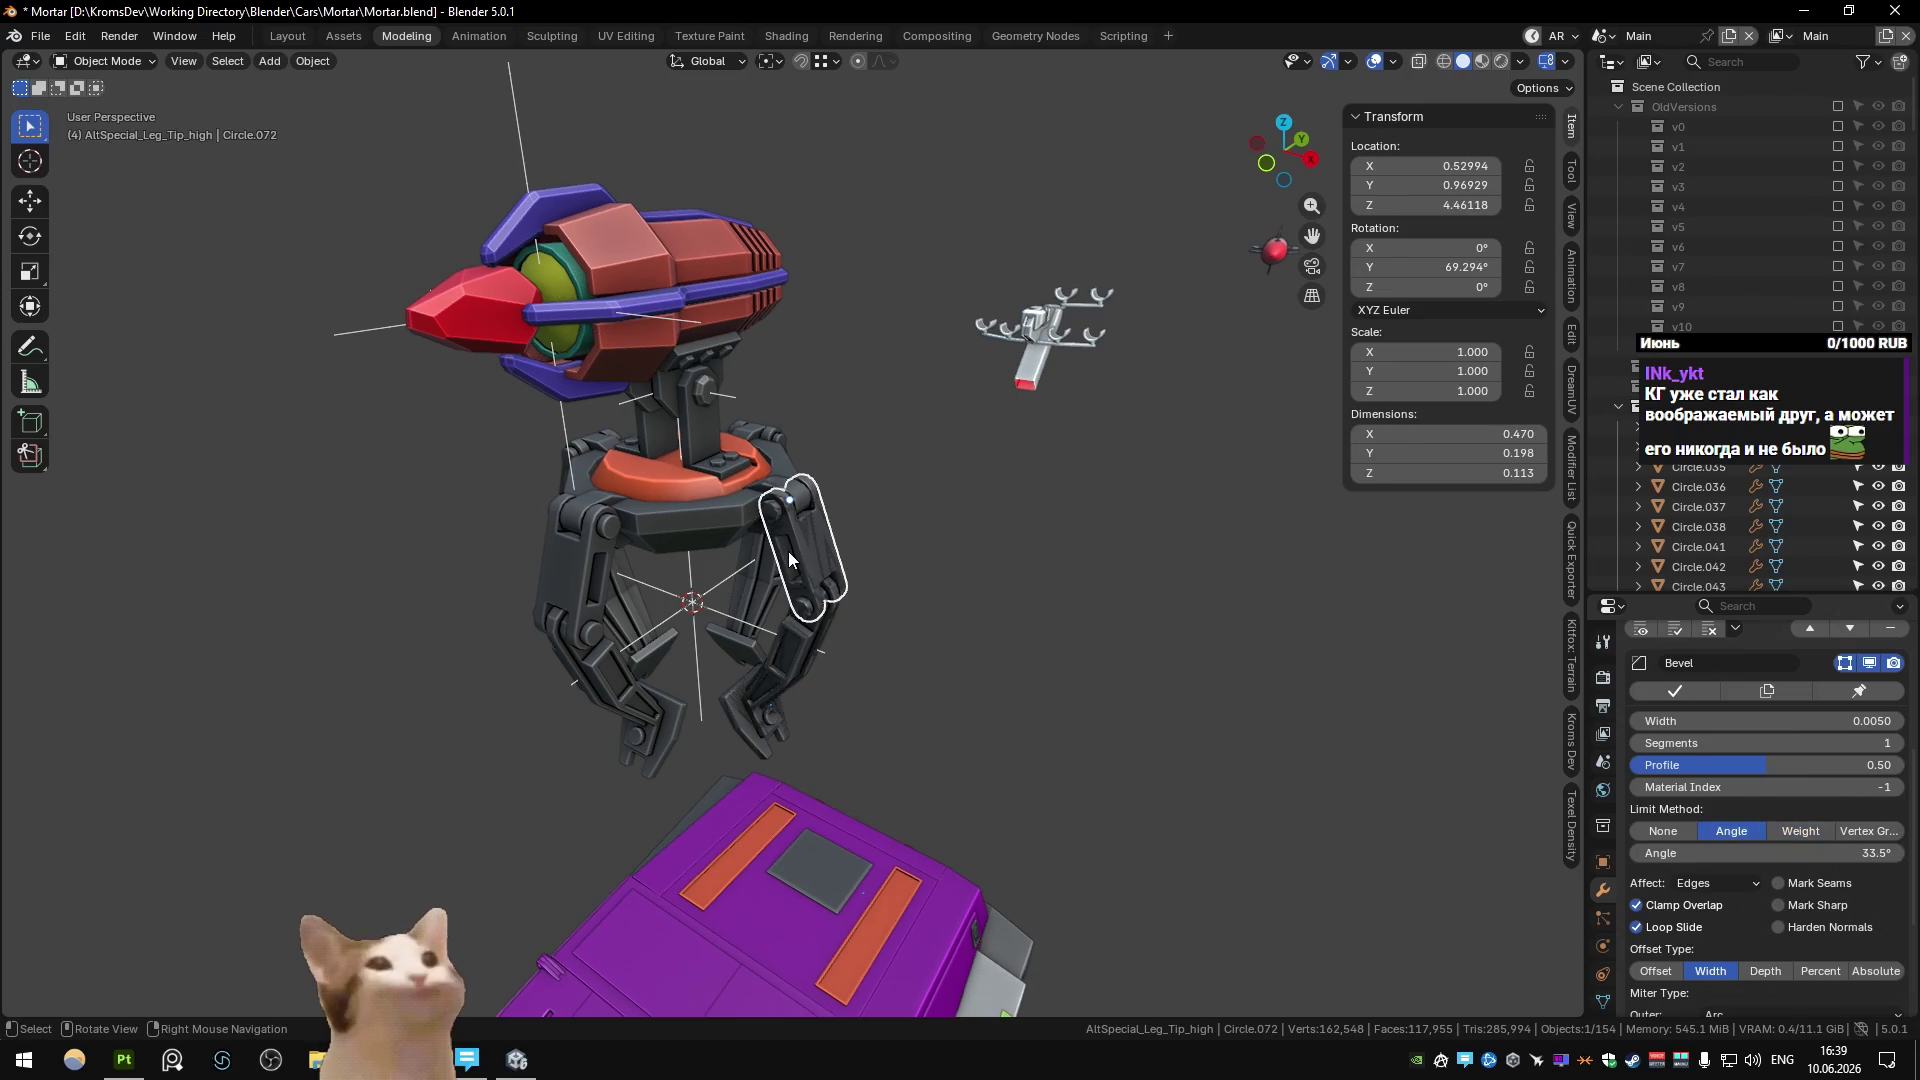
scroll(789, 558, down, 4)
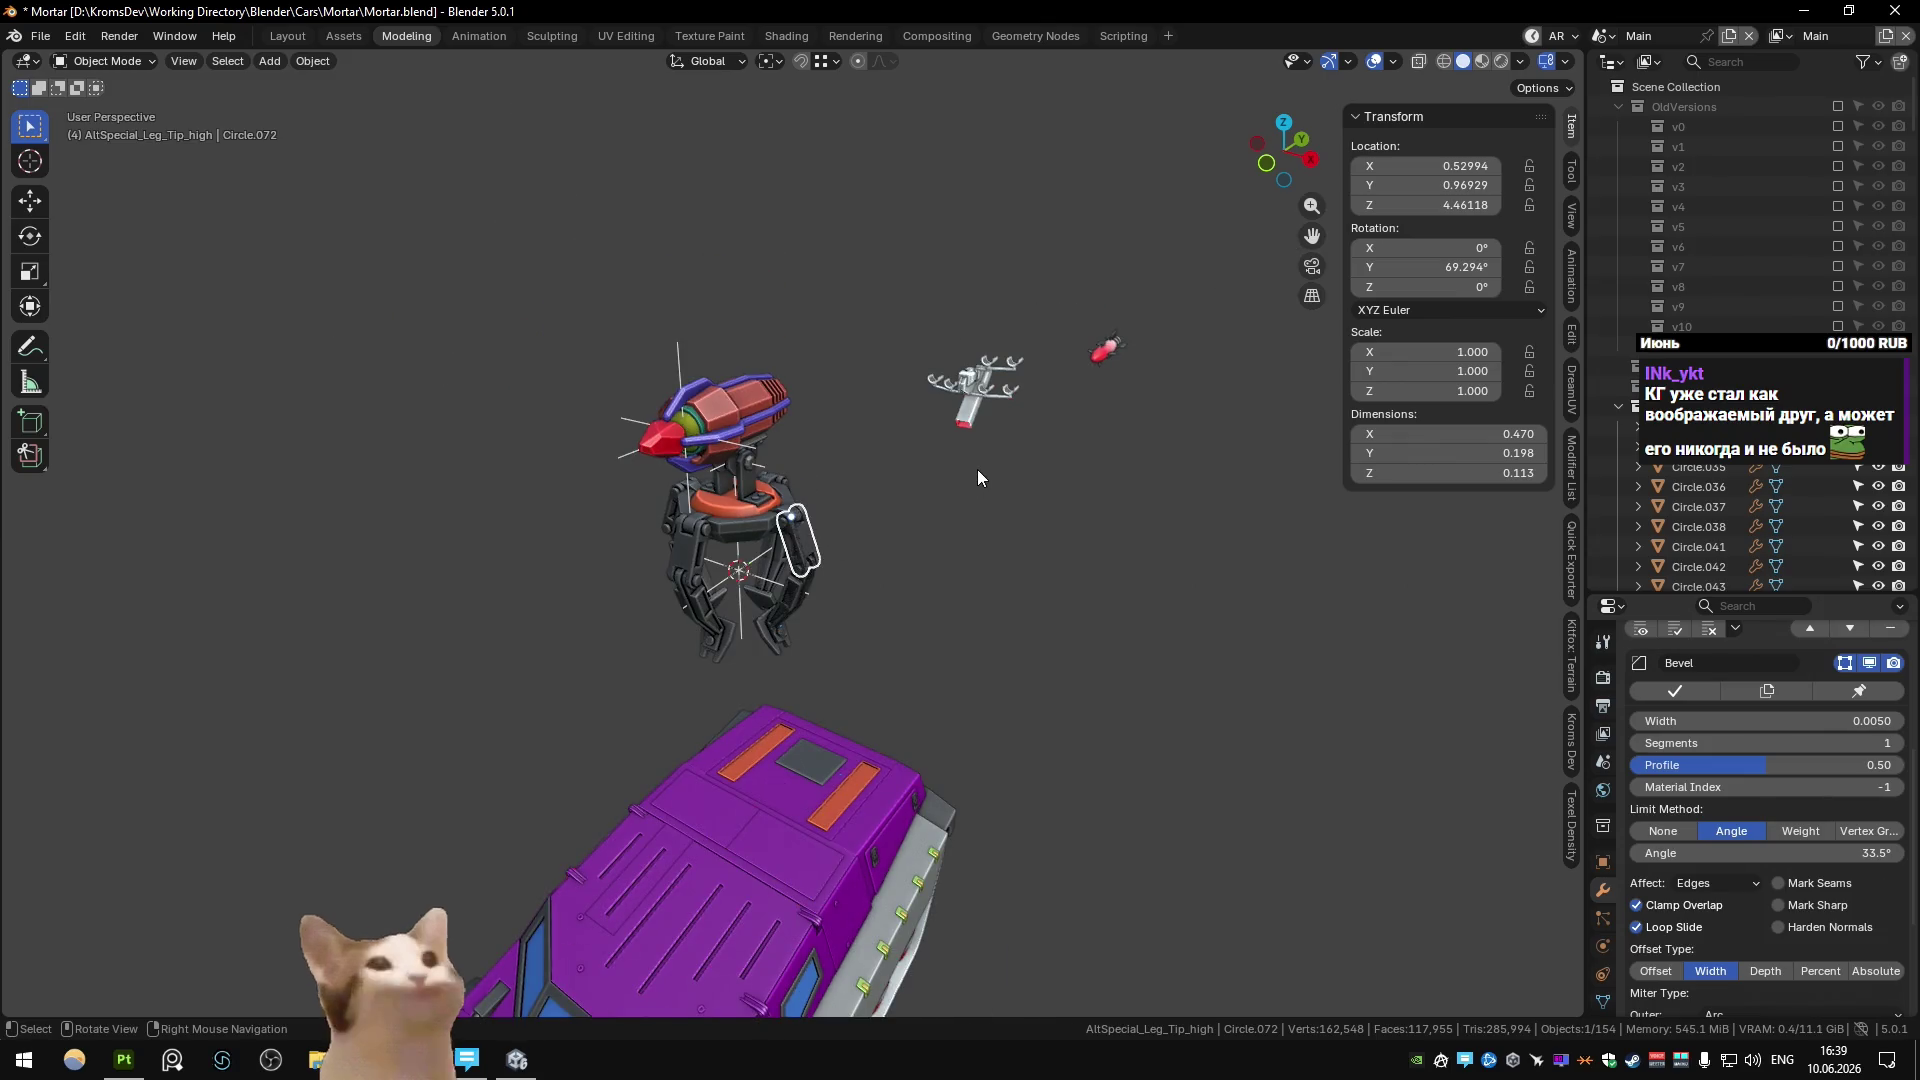
middle_drag(968, 484, 787, 540)
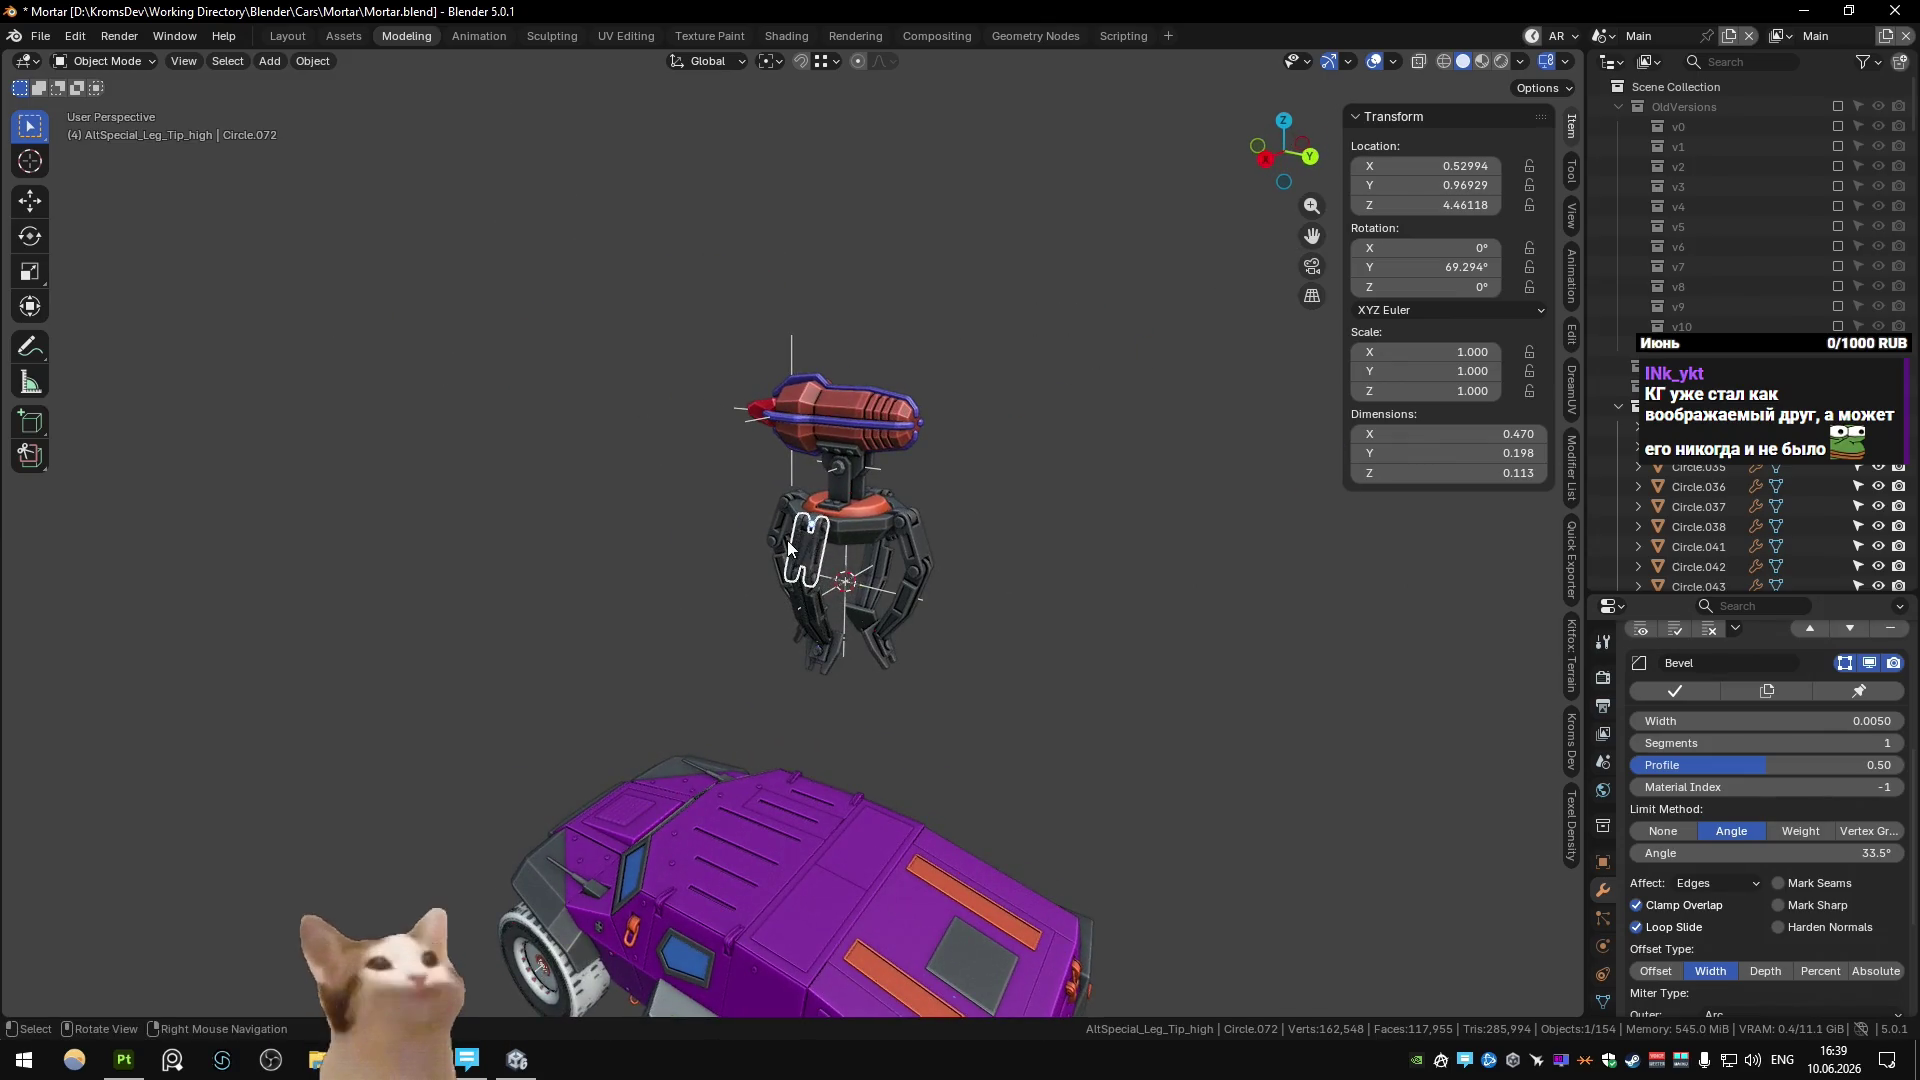
key(ctrl+Page_Down)
key(ctrl+Page_Down)
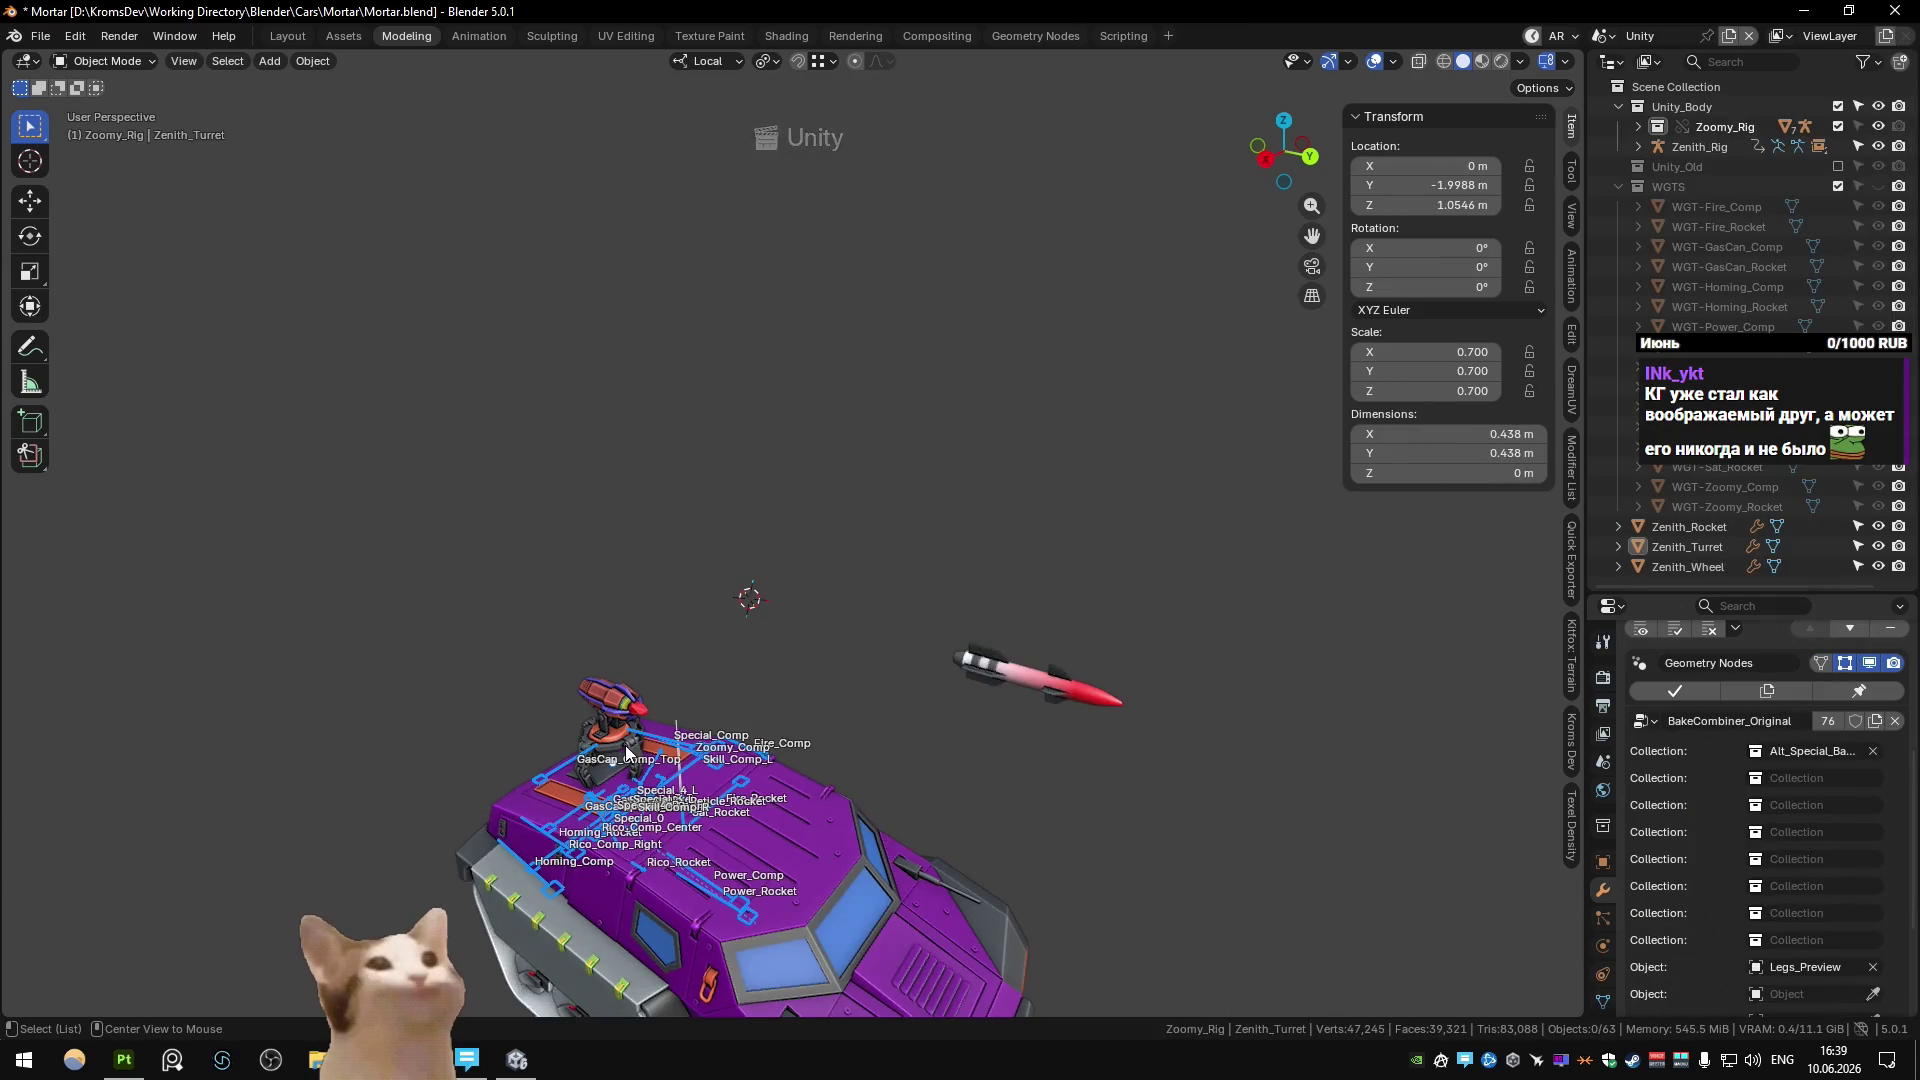
Select the Zenith_Turret and adjust its height on the tank roof along local Z.
alt+middle_click(627, 752)
scroll(700, 720, up, 4)
mouse_move(740, 700)
middle_down()
mouse_move(1012, 688)
mouse_move(706, 668)
mouse_move(720, 620)
mouse_move(580, 640)
middle_up()
click(740, 615)
key(g)
key(z)
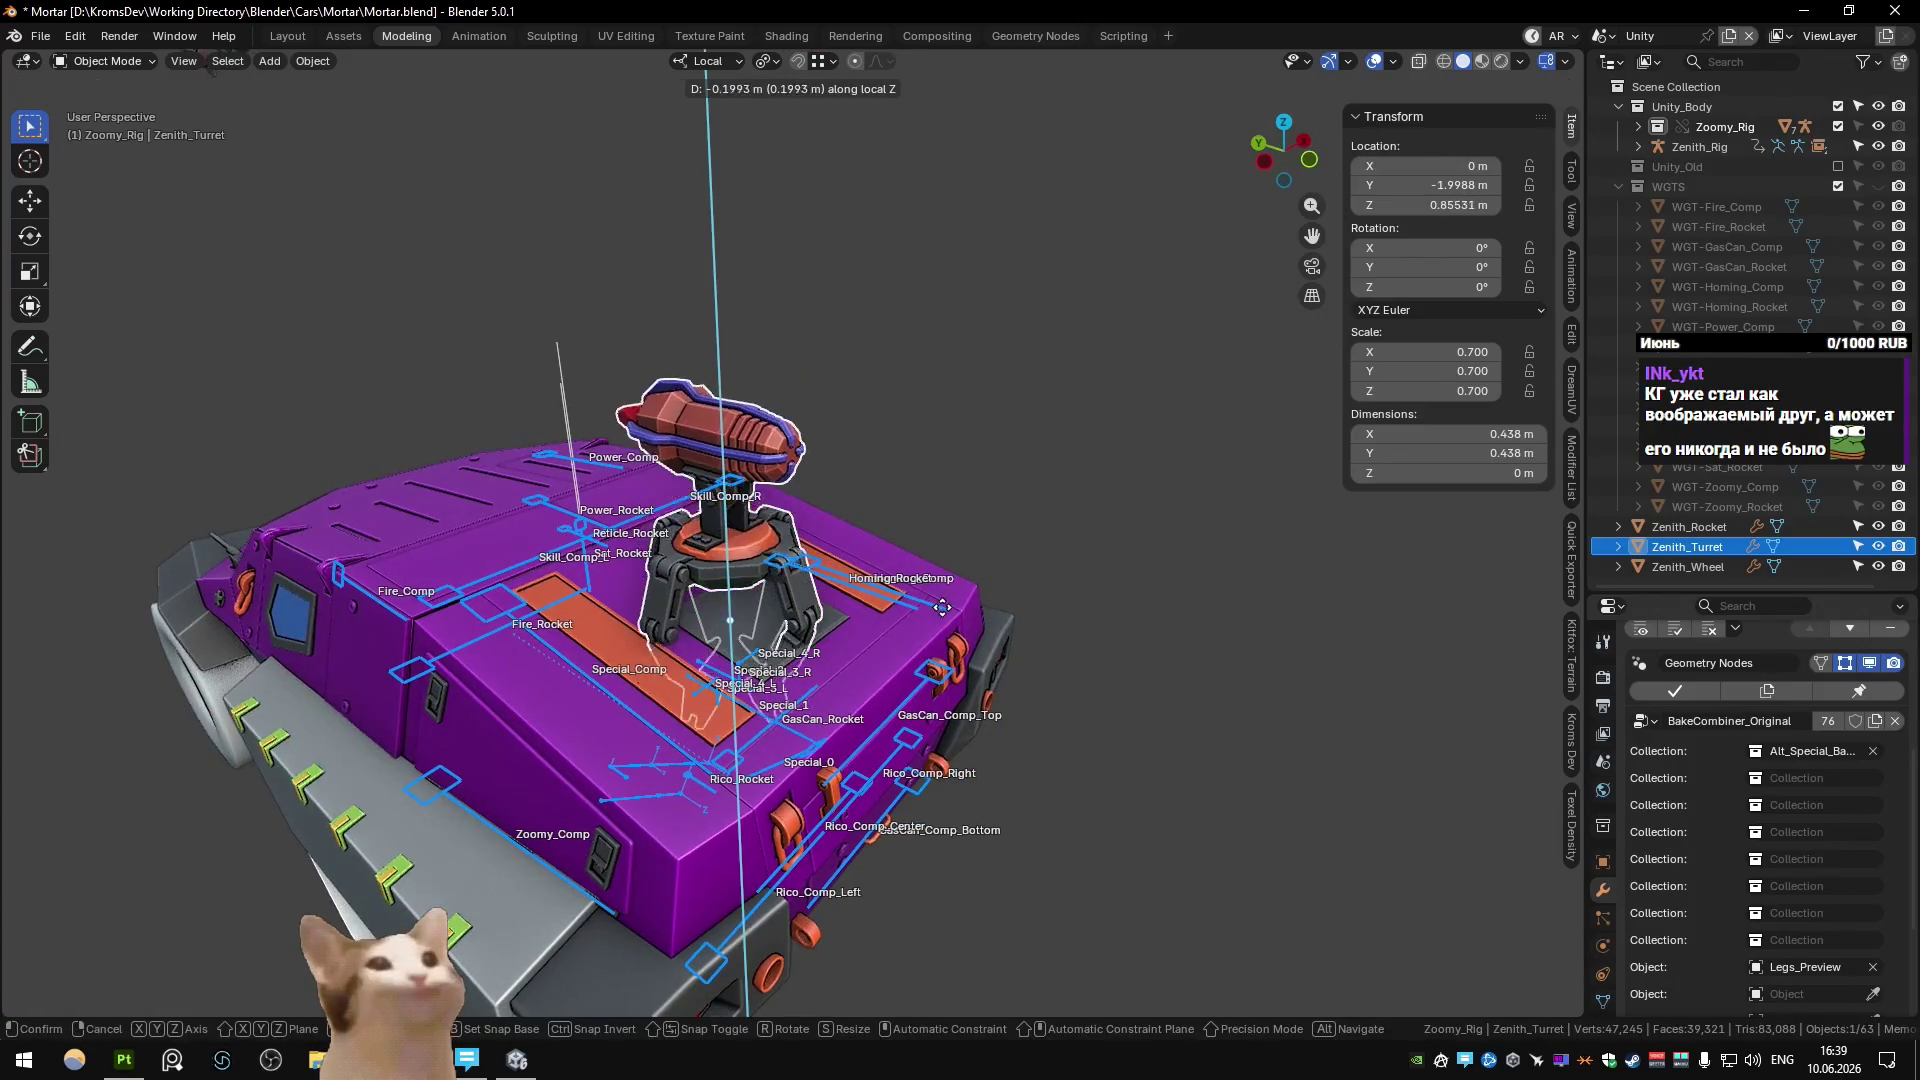
click(942, 612)
mouse_move(942, 612)
middle_down()
mouse_move(806, 574)
mouse_move(838, 543)
mouse_move(853, 603)
mouse_move(910, 600)
mouse_move(1009, 526)
mouse_move(1041, 537)
mouse_move(1019, 560)
middle_up()
key(g)
key(z)
click(942, 585)
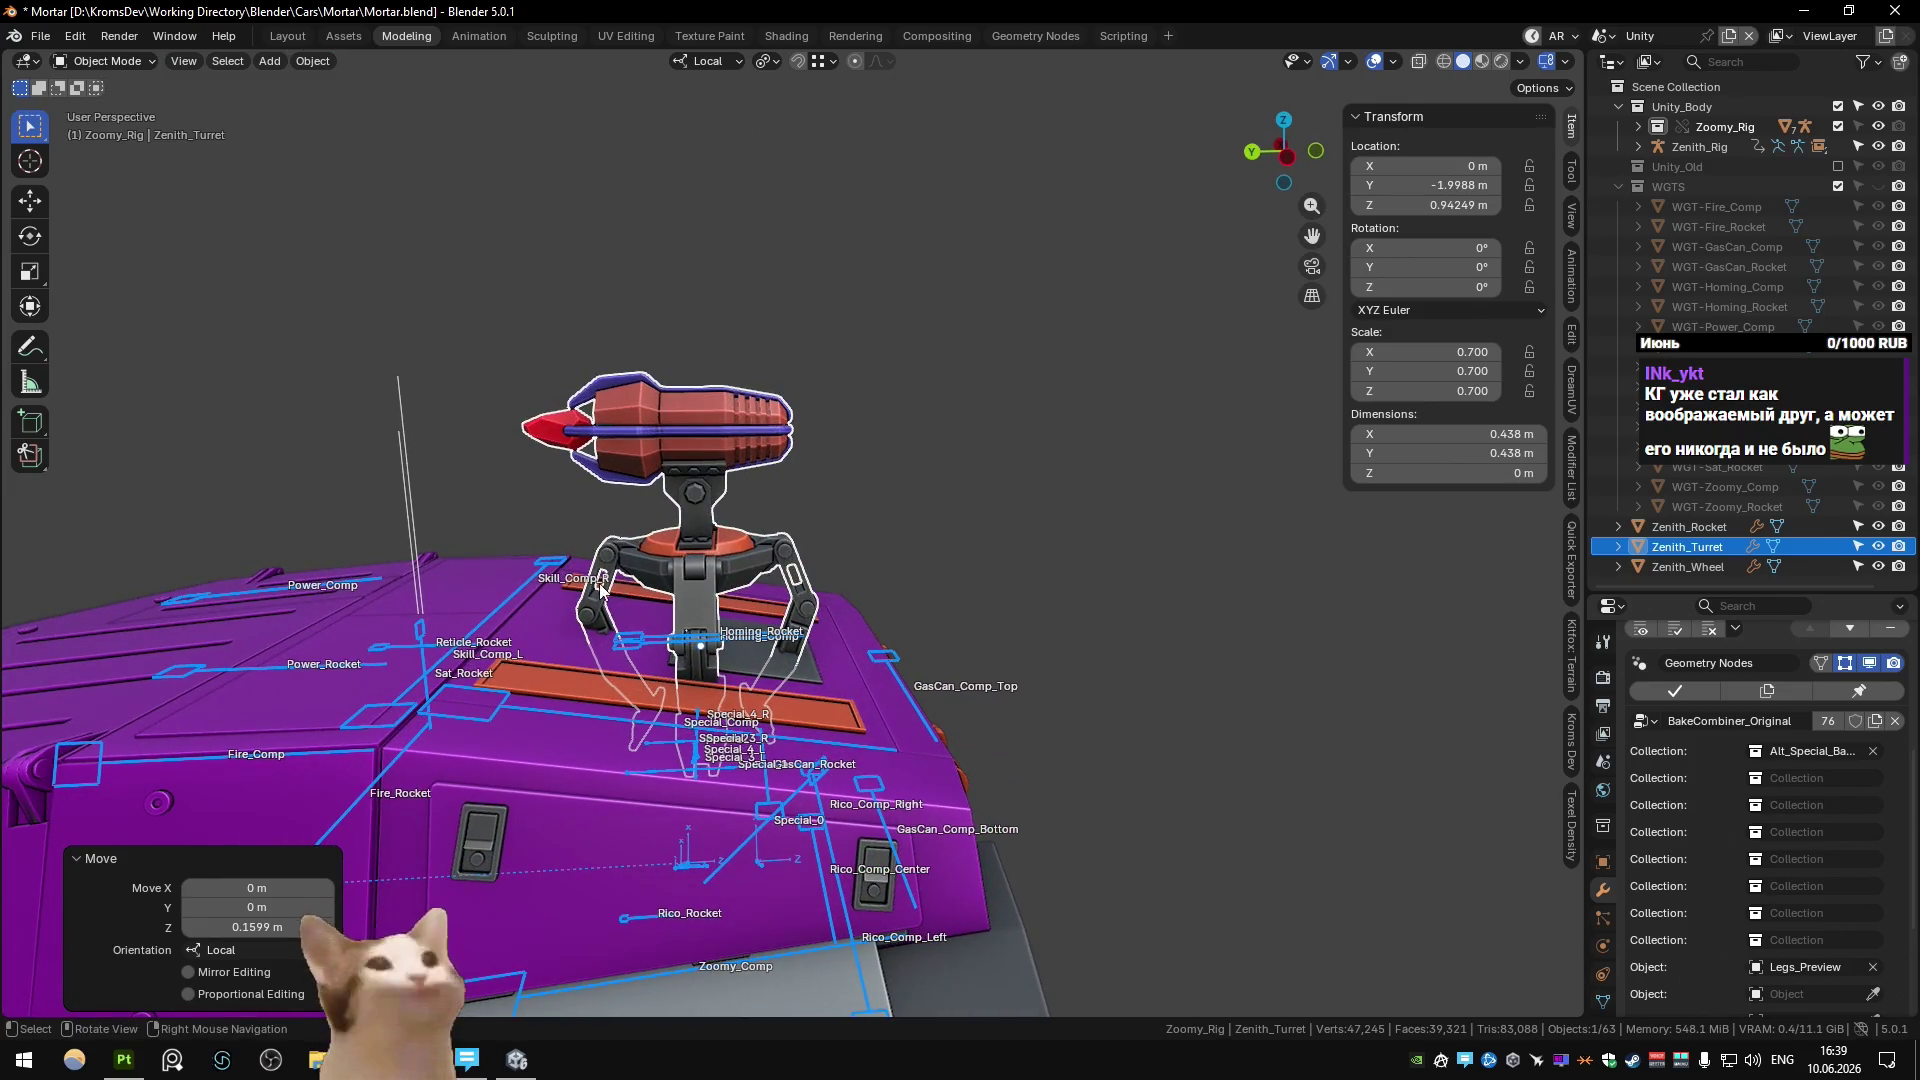
Try tilting the turret around local X, then cancel to keep it at 0°.
mouse_move(600, 590)
middle_down()
mouse_move(1000, 603)
mouse_move(698, 619)
mouse_move(818, 573)
mouse_move(760, 602)
mouse_move(958, 586)
mouse_move(918, 620)
mouse_move(814, 621)
middle_up()
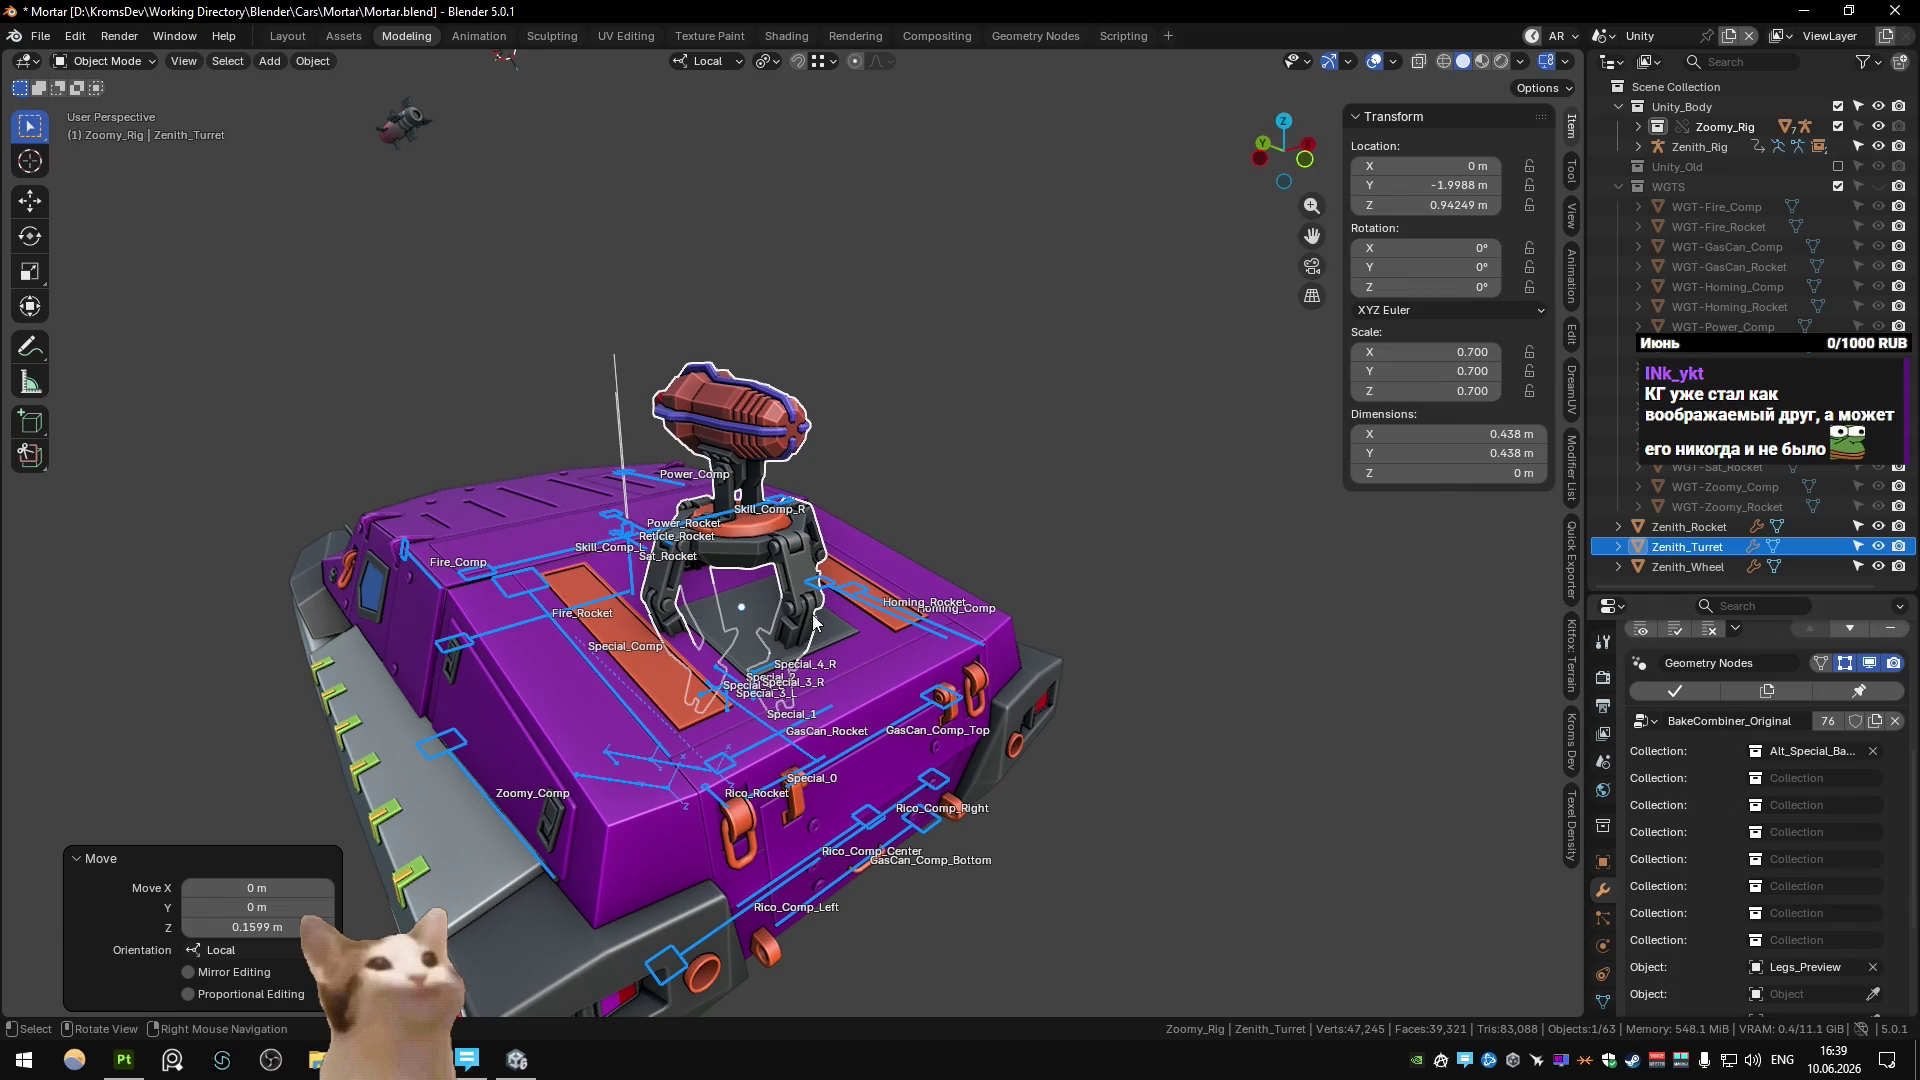
mouse_move(814, 621)
middle_down()
mouse_move(866, 608)
mouse_move(1012, 650)
mouse_move(1015, 630)
middle_up()
key(r)
key(x)
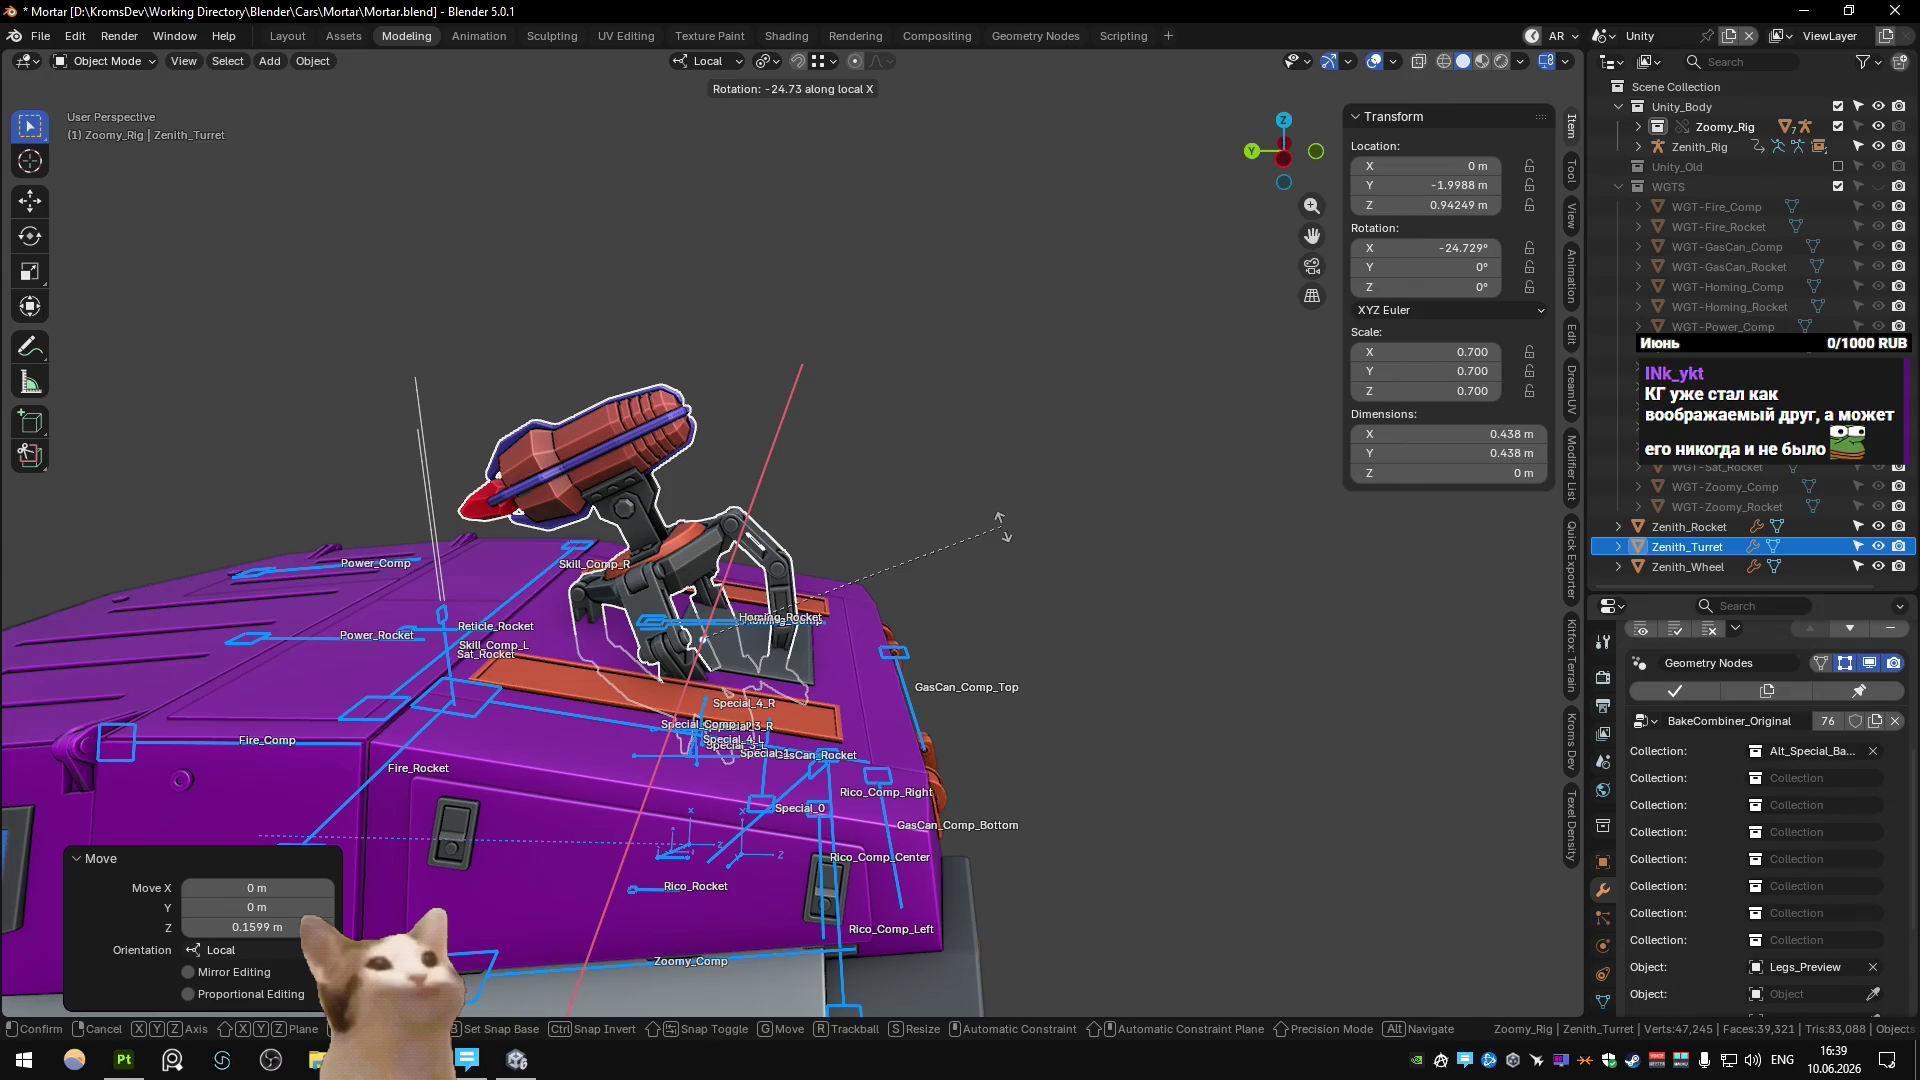
right_click(1002, 525)
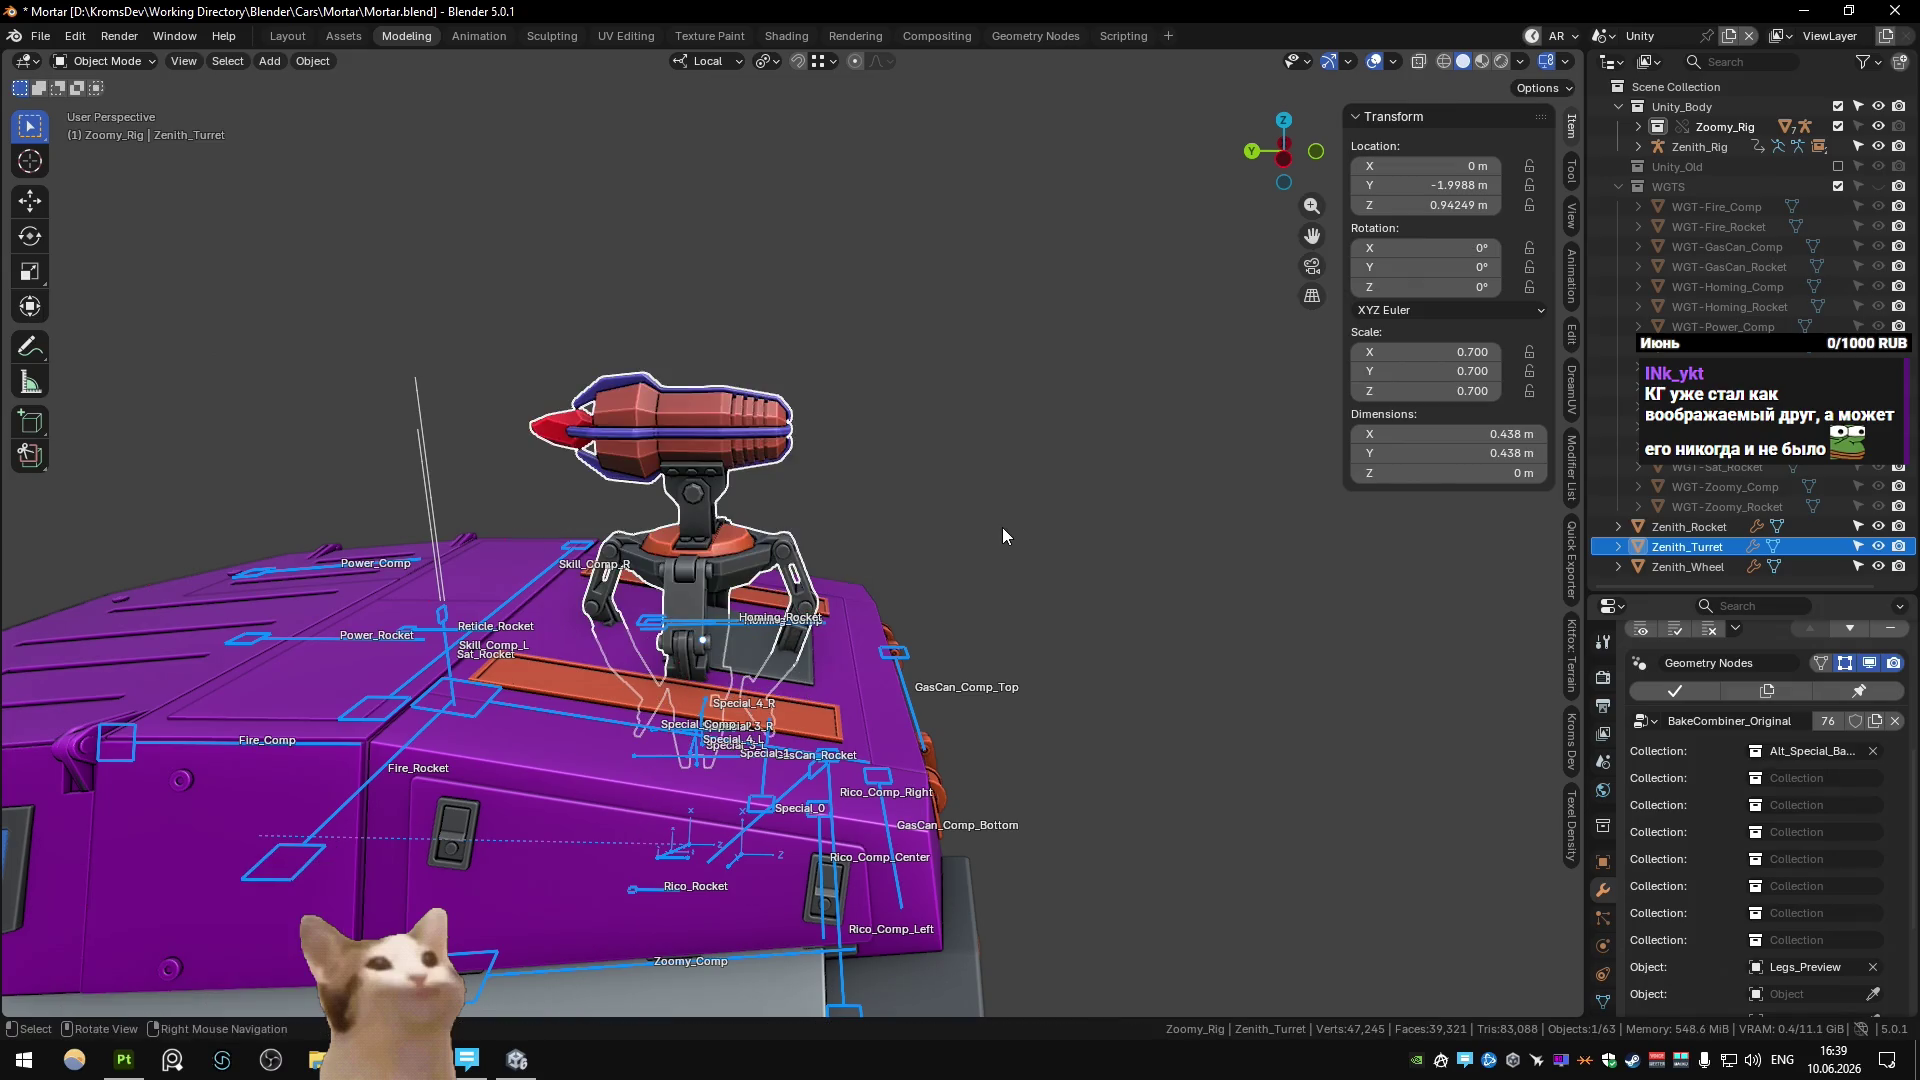
middle_drag(1002, 526, 800, 519)
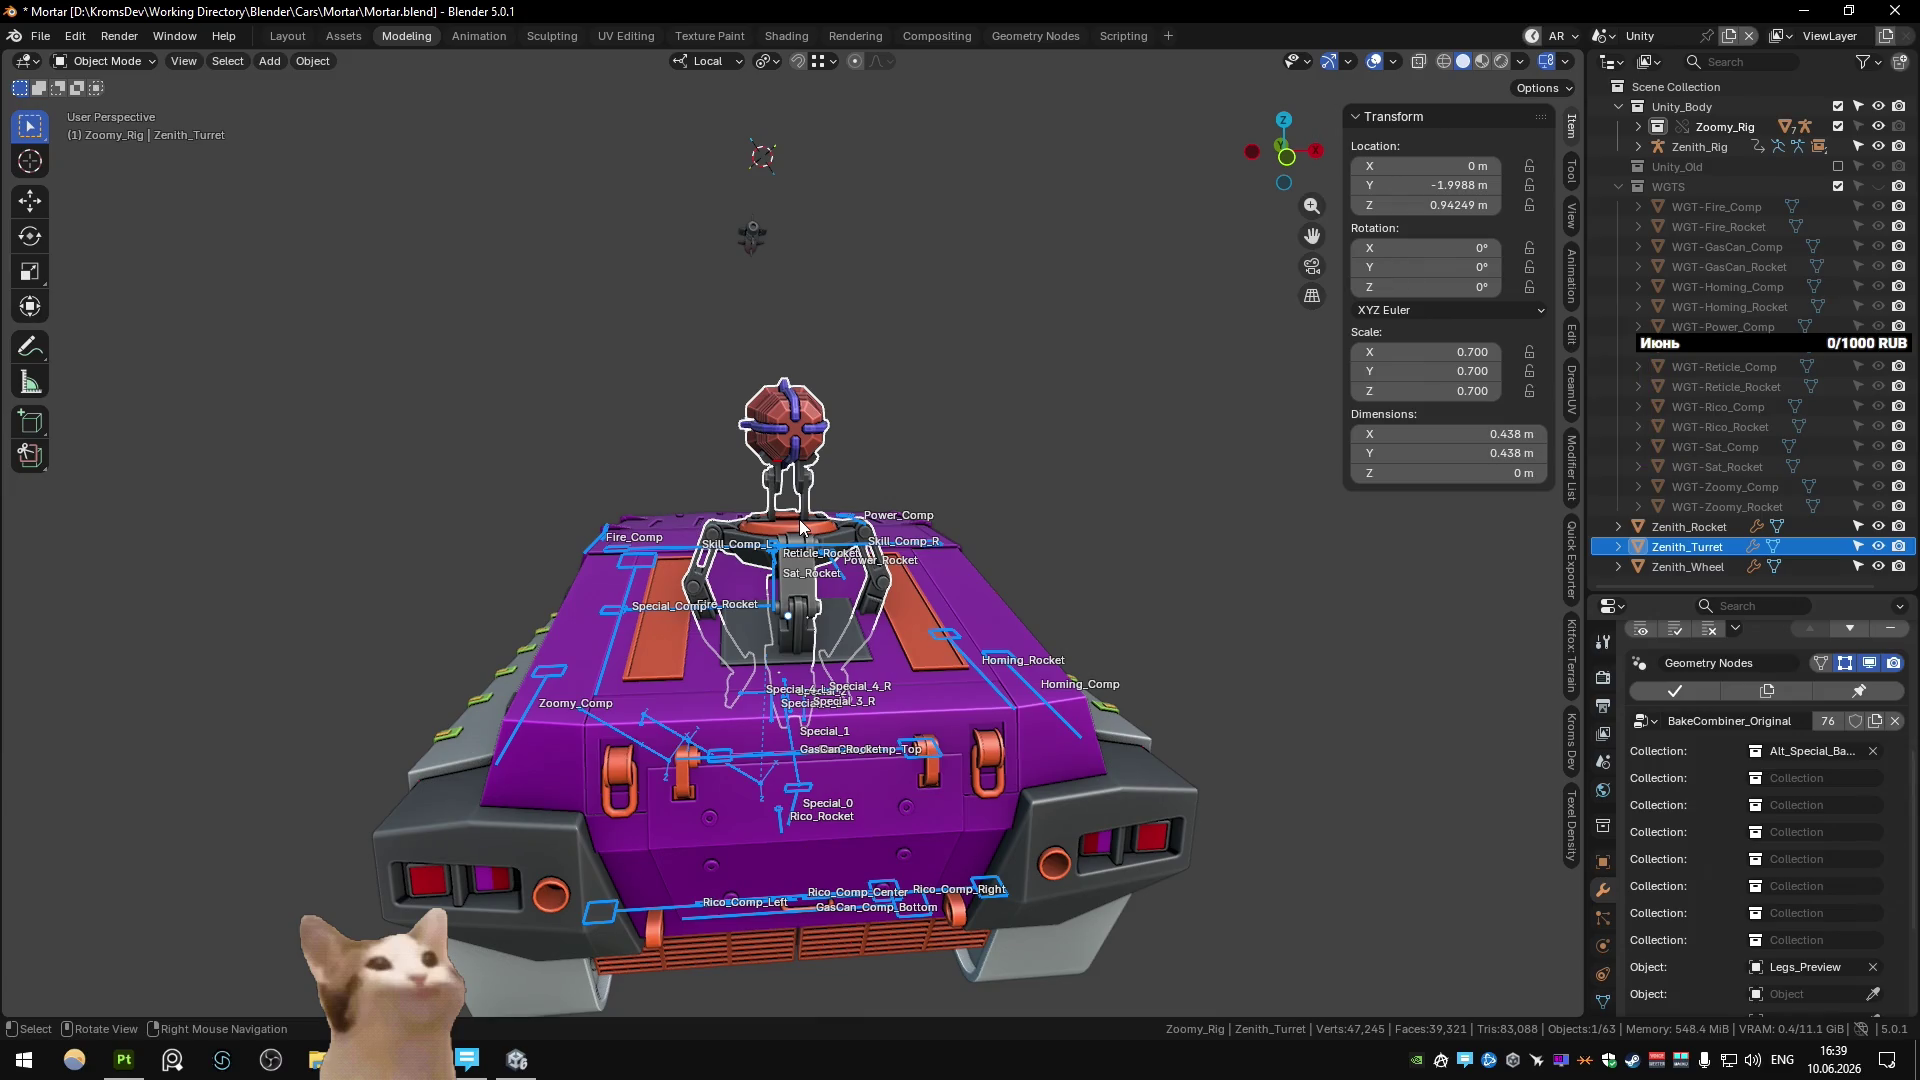
In the Main scene, rotate the leg tip and upper leg Circle.061 about Y.
key(ctrl+Page_Down)
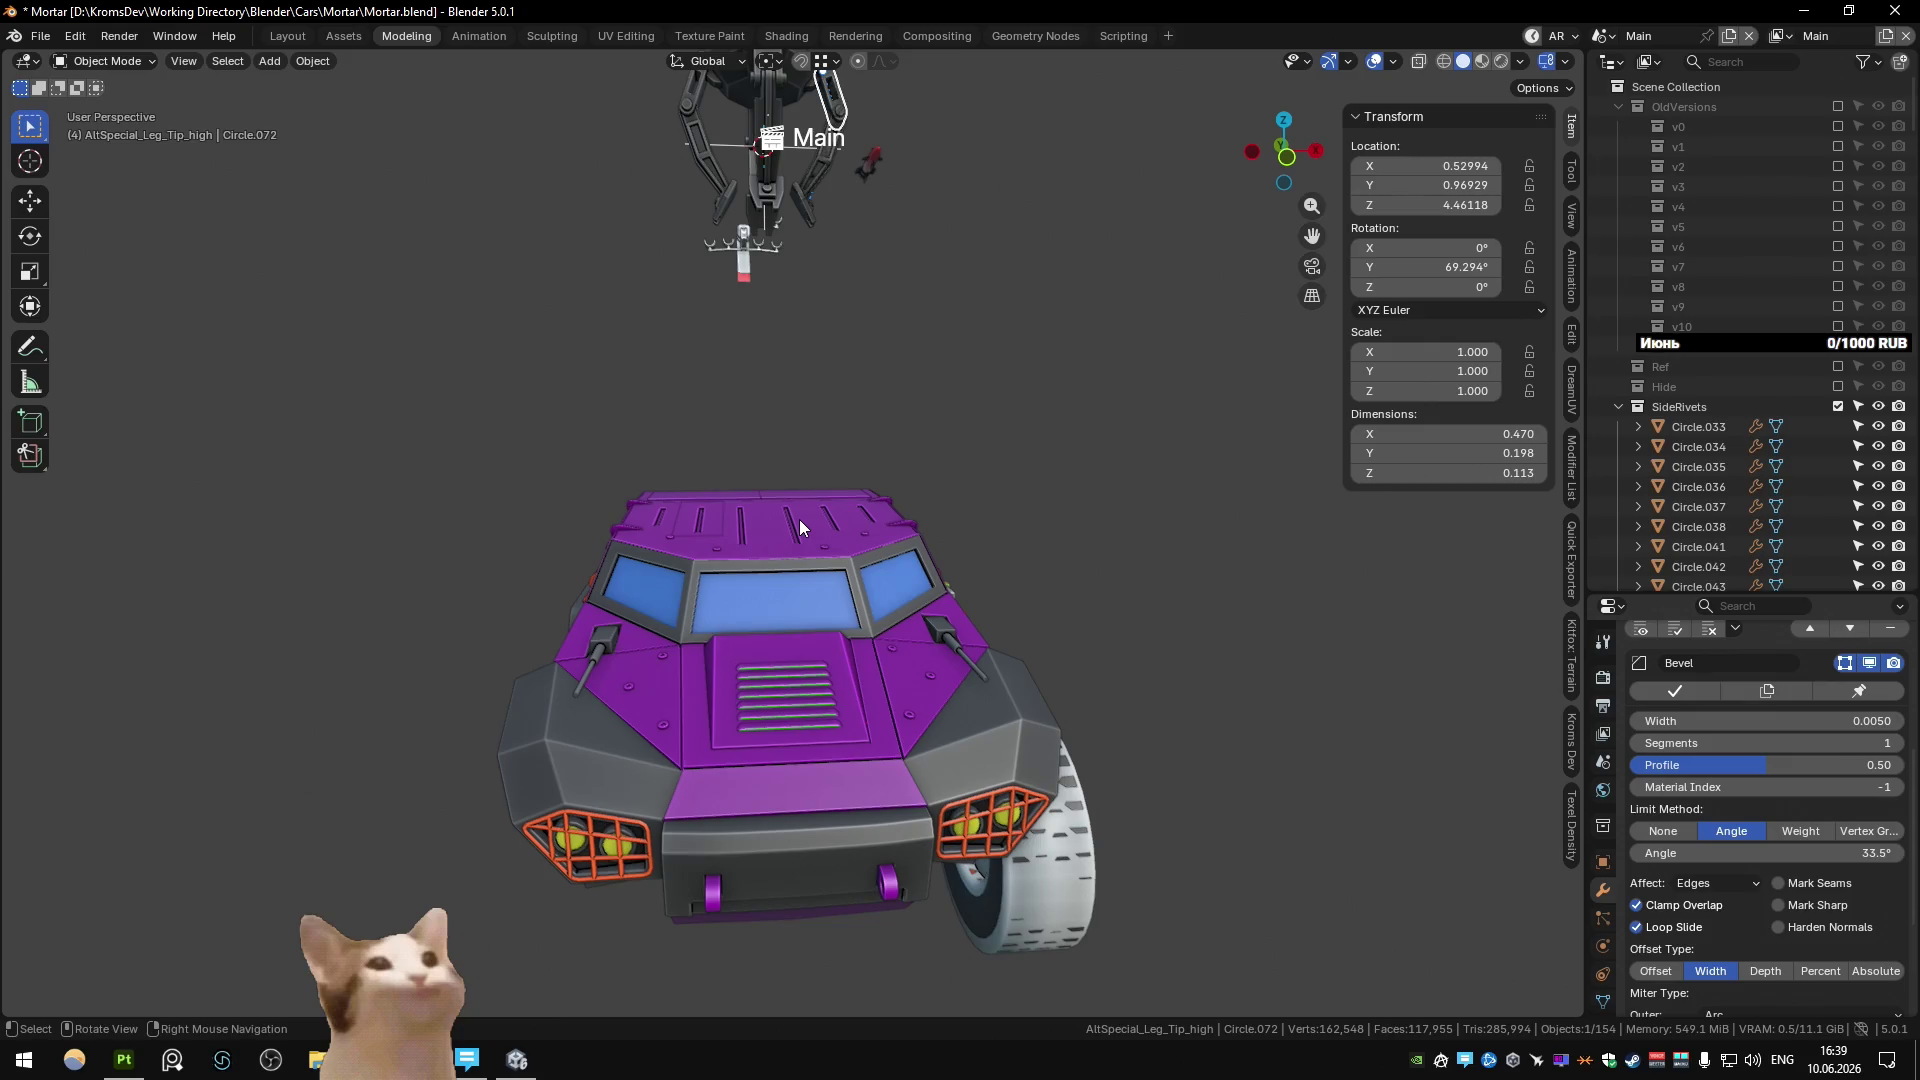
mouse_move(944, 459)
middle_down()
mouse_move(836, 291)
mouse_move(807, 549)
mouse_move(870, 618)
mouse_move(854, 421)
mouse_move(920, 519)
mouse_move(900, 300)
middle_up()
key(r)
key(x)
key(y)
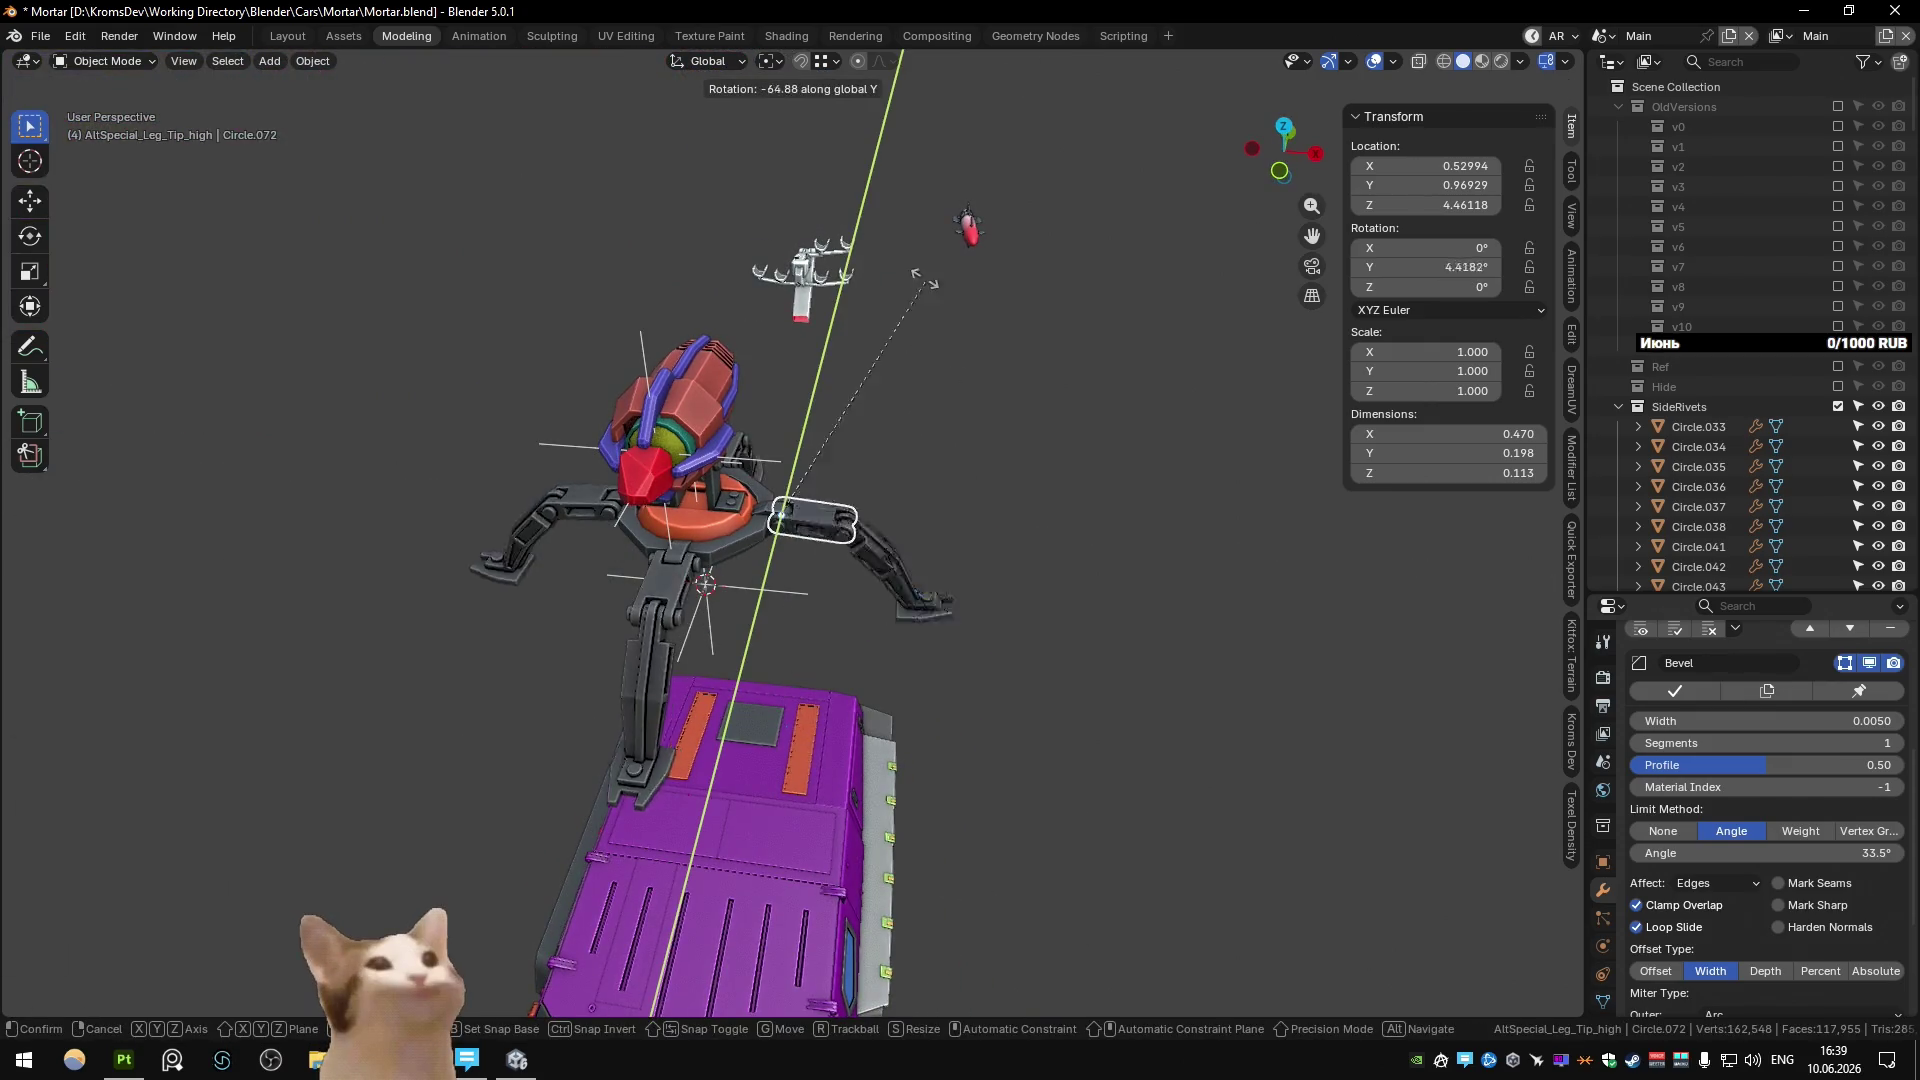
click(324, 356)
click(795, 425)
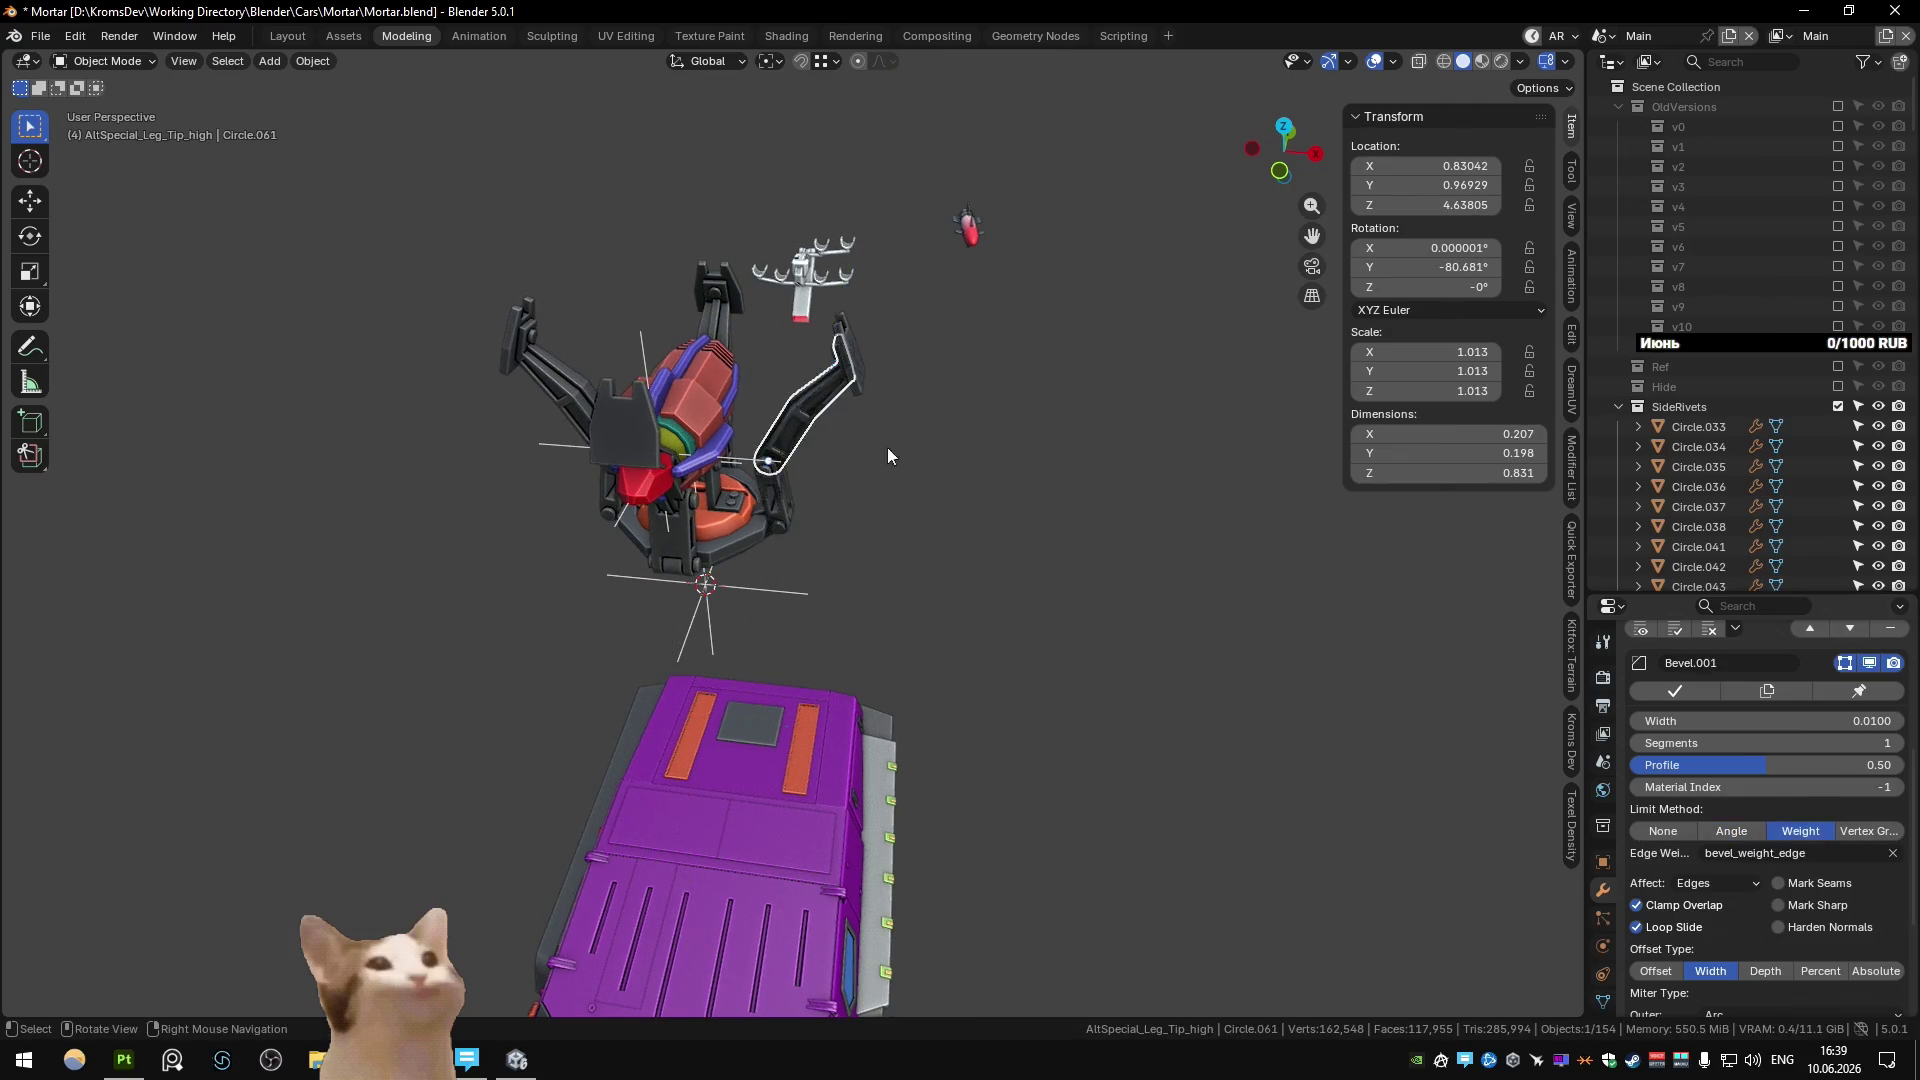
key(r)
key(y)
click(763, 370)
Rotate the leg to -20.8° about global Y.
mouse_move(763, 370)
middle_down()
mouse_move(664, 380)
mouse_move(472, 350)
mouse_move(956, 429)
mouse_move(597, 622)
mouse_move(705, 616)
middle_up()
key(r)
key(y)
key(Escape)
key(r)
key(y)
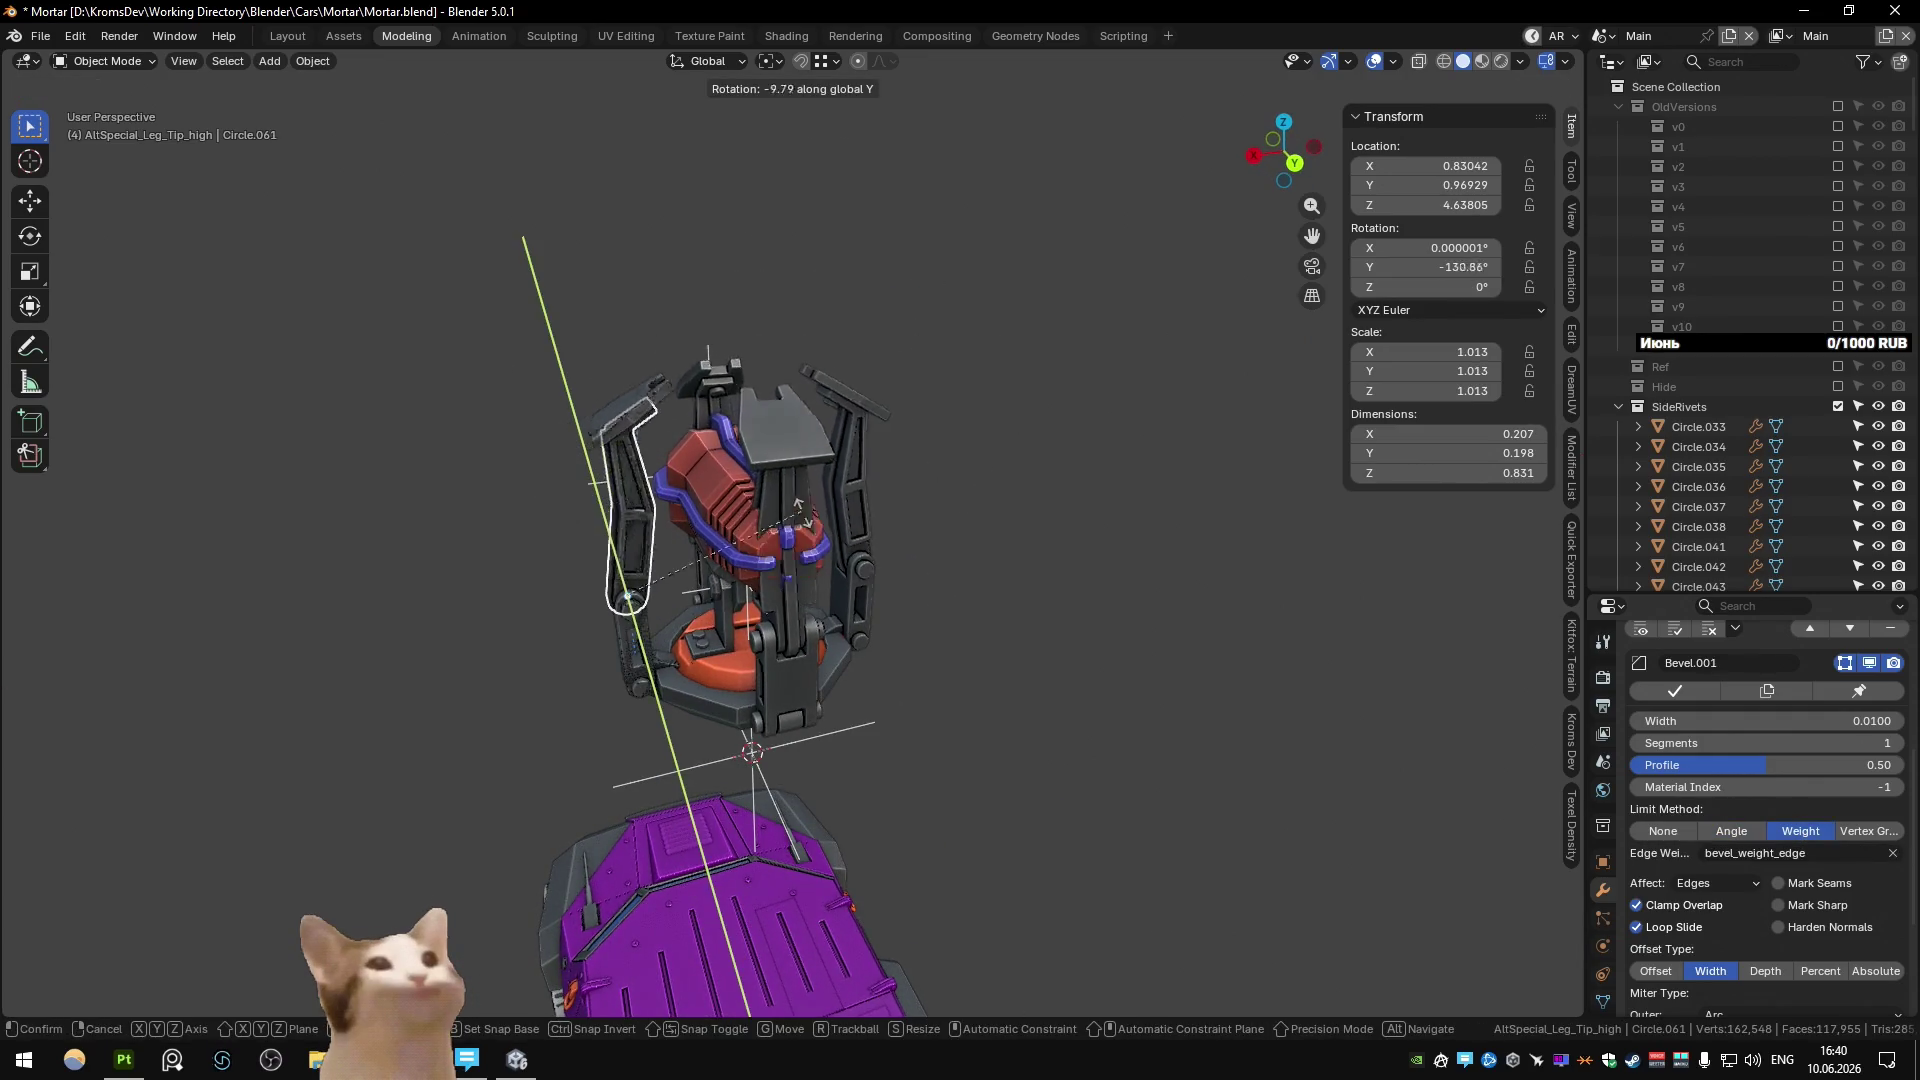
click(805, 495)
Swing the leg 105° and then 74.5° about global Y.
mouse_move(805, 495)
middle_down()
mouse_move(1056, 488)
mouse_move(980, 447)
mouse_move(843, 509)
mouse_move(870, 369)
mouse_move(1050, 416)
middle_up()
key(r)
key(y)
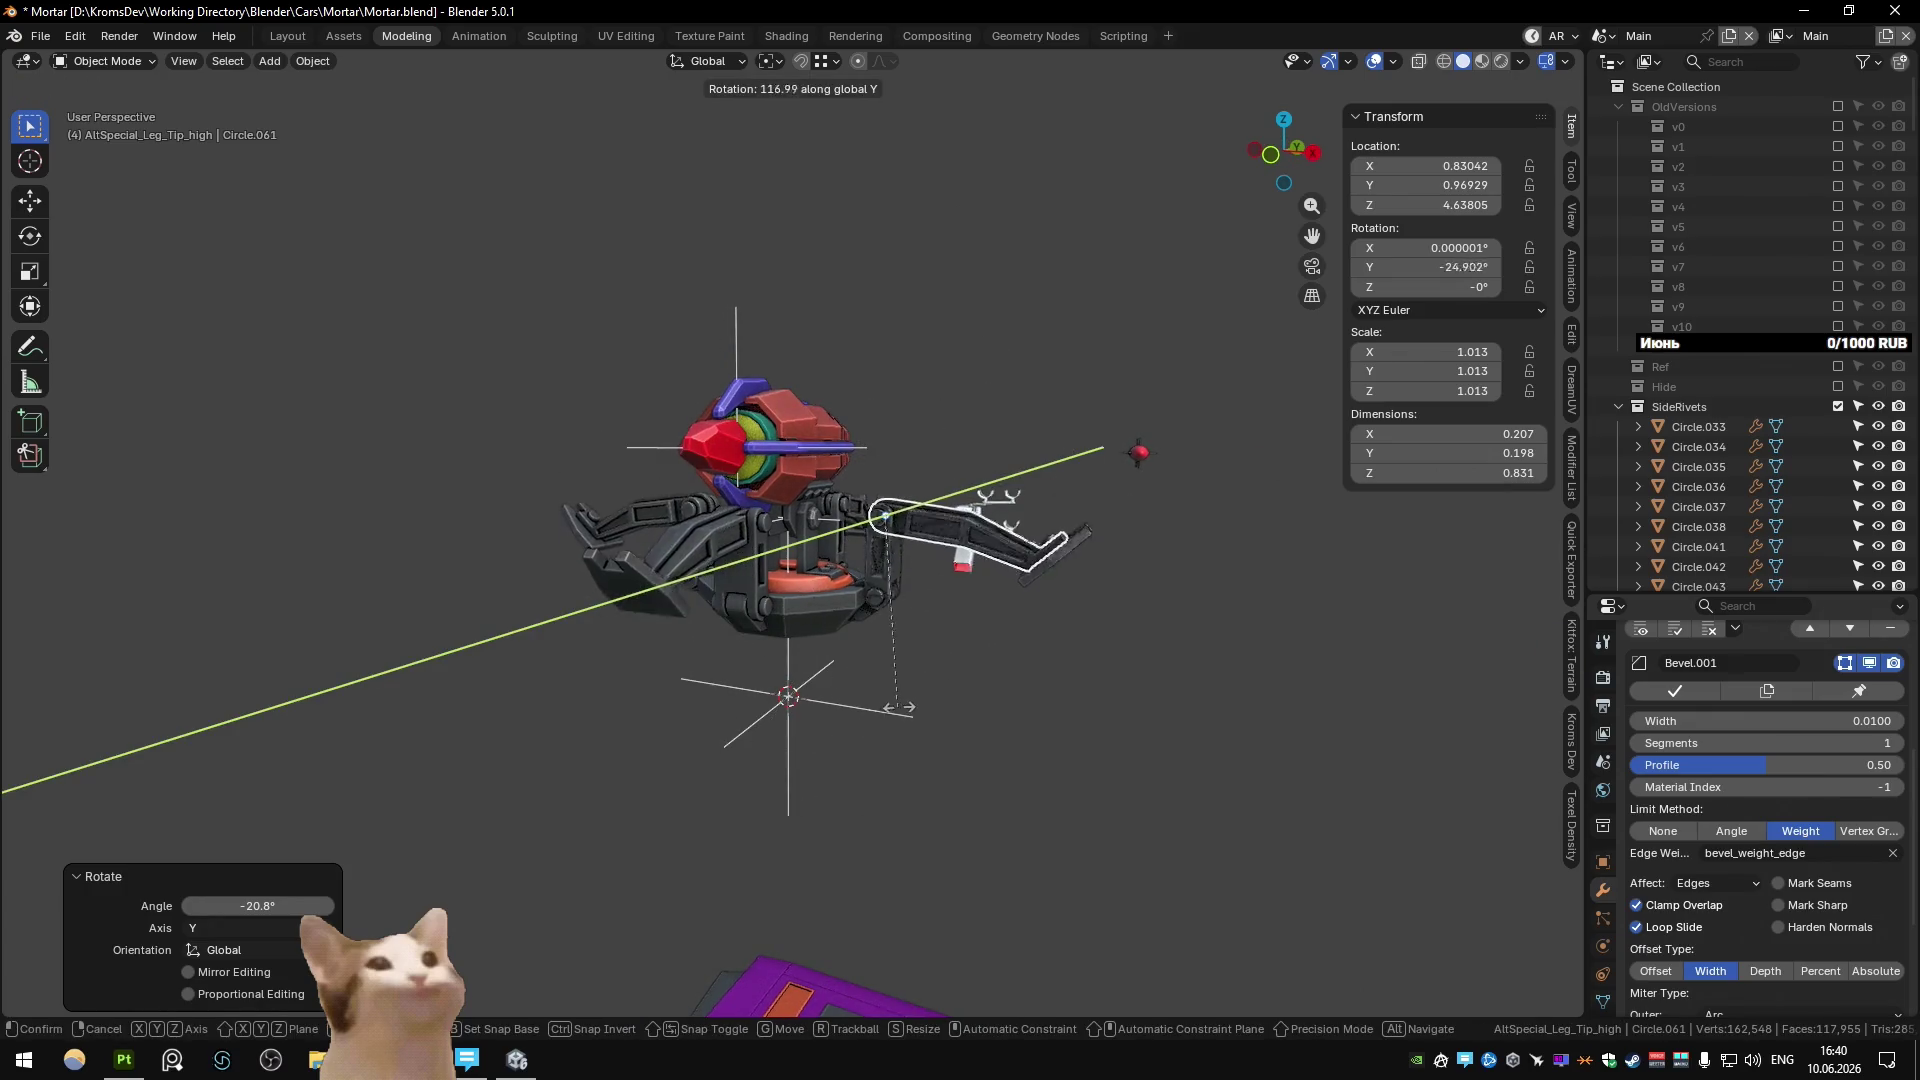
click(930, 677)
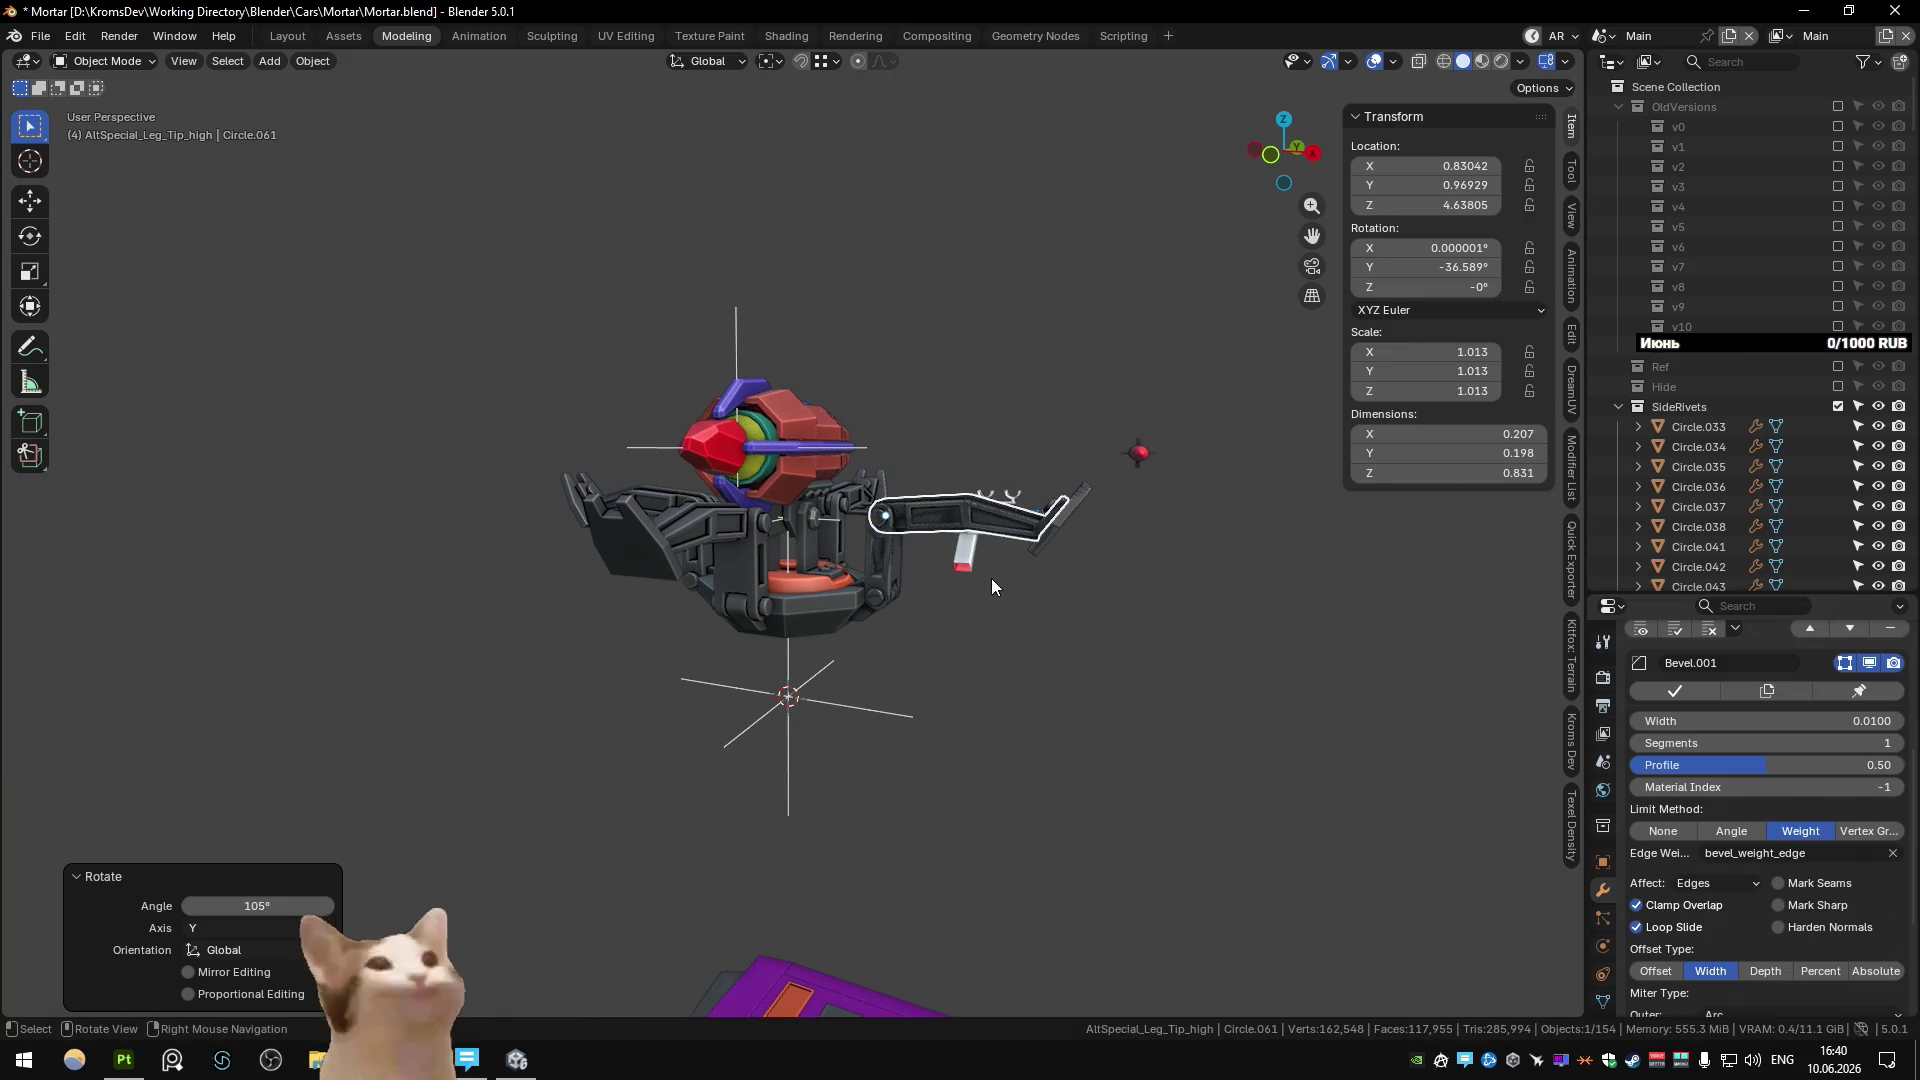
key(r)
key(y)
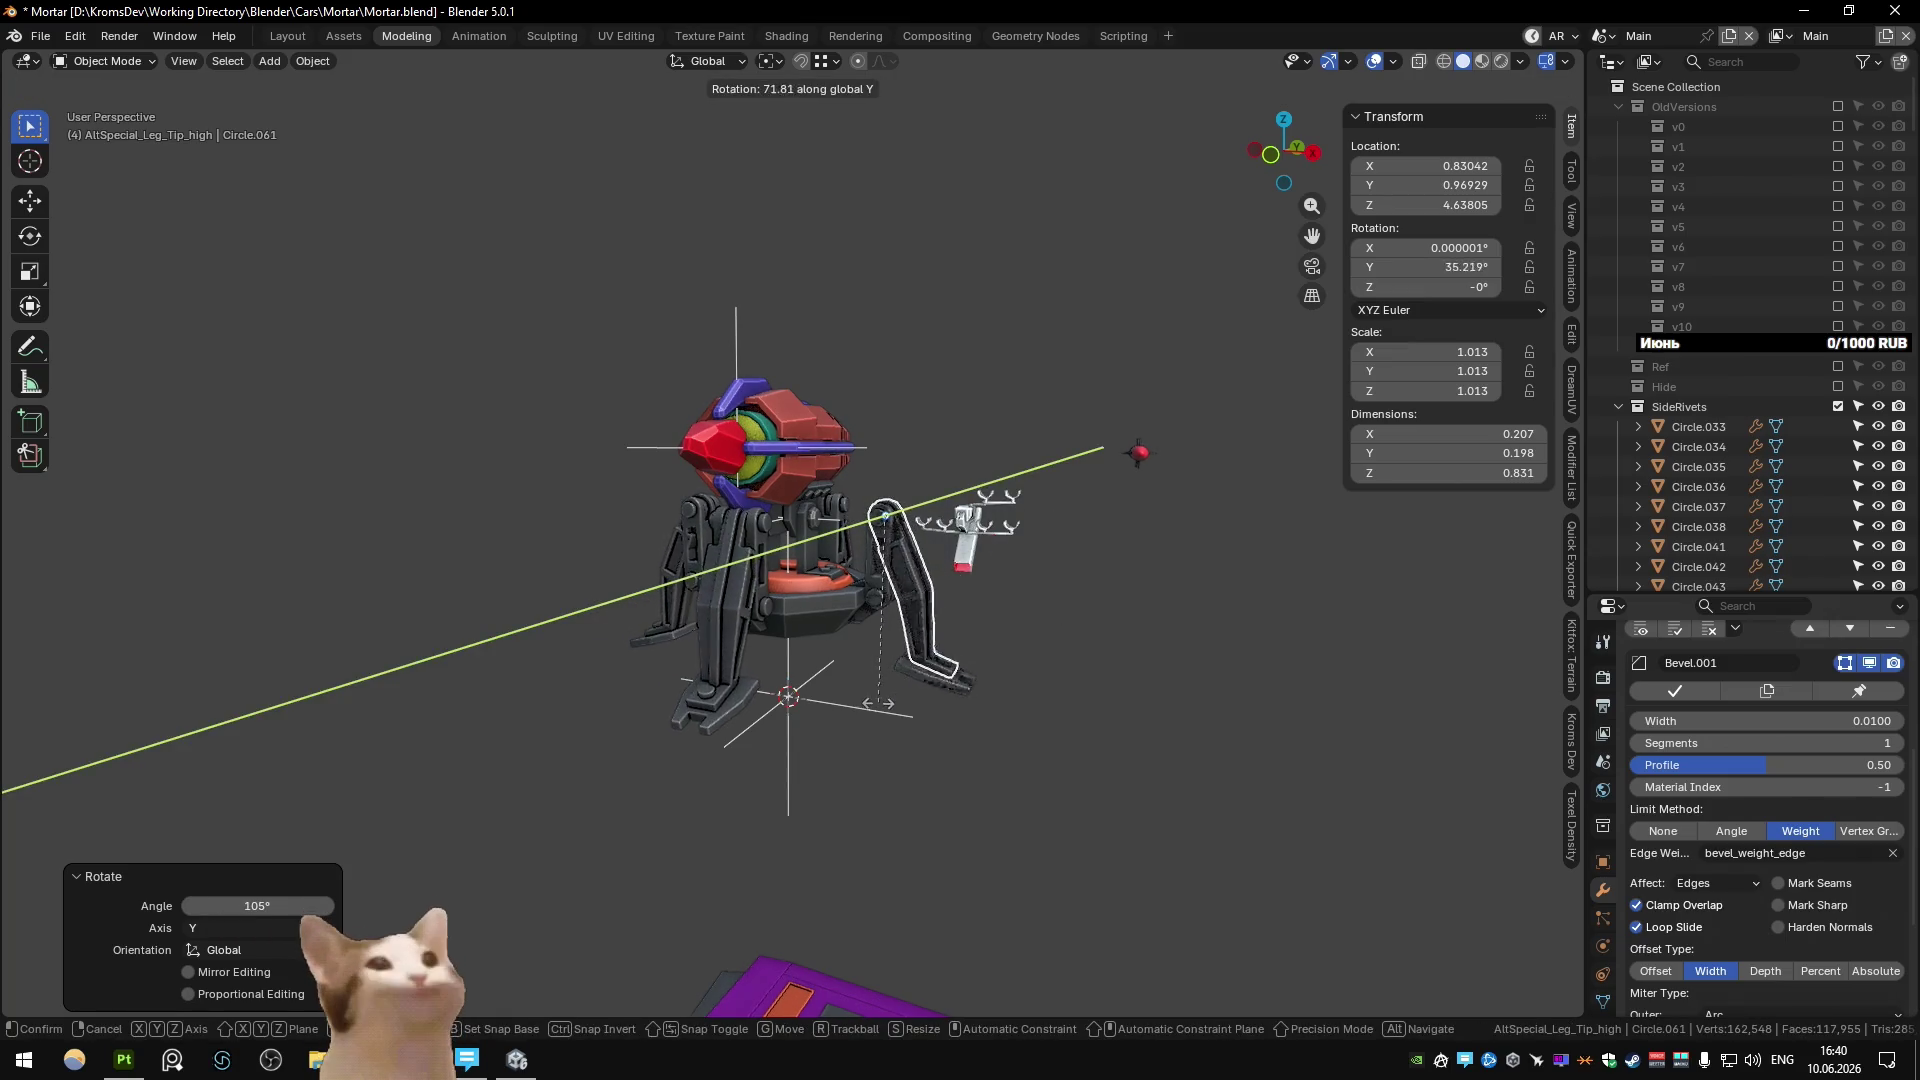
click(997, 664)
mouse_move(998, 664)
middle_down()
mouse_move(668, 680)
mouse_move(694, 620)
middle_up()
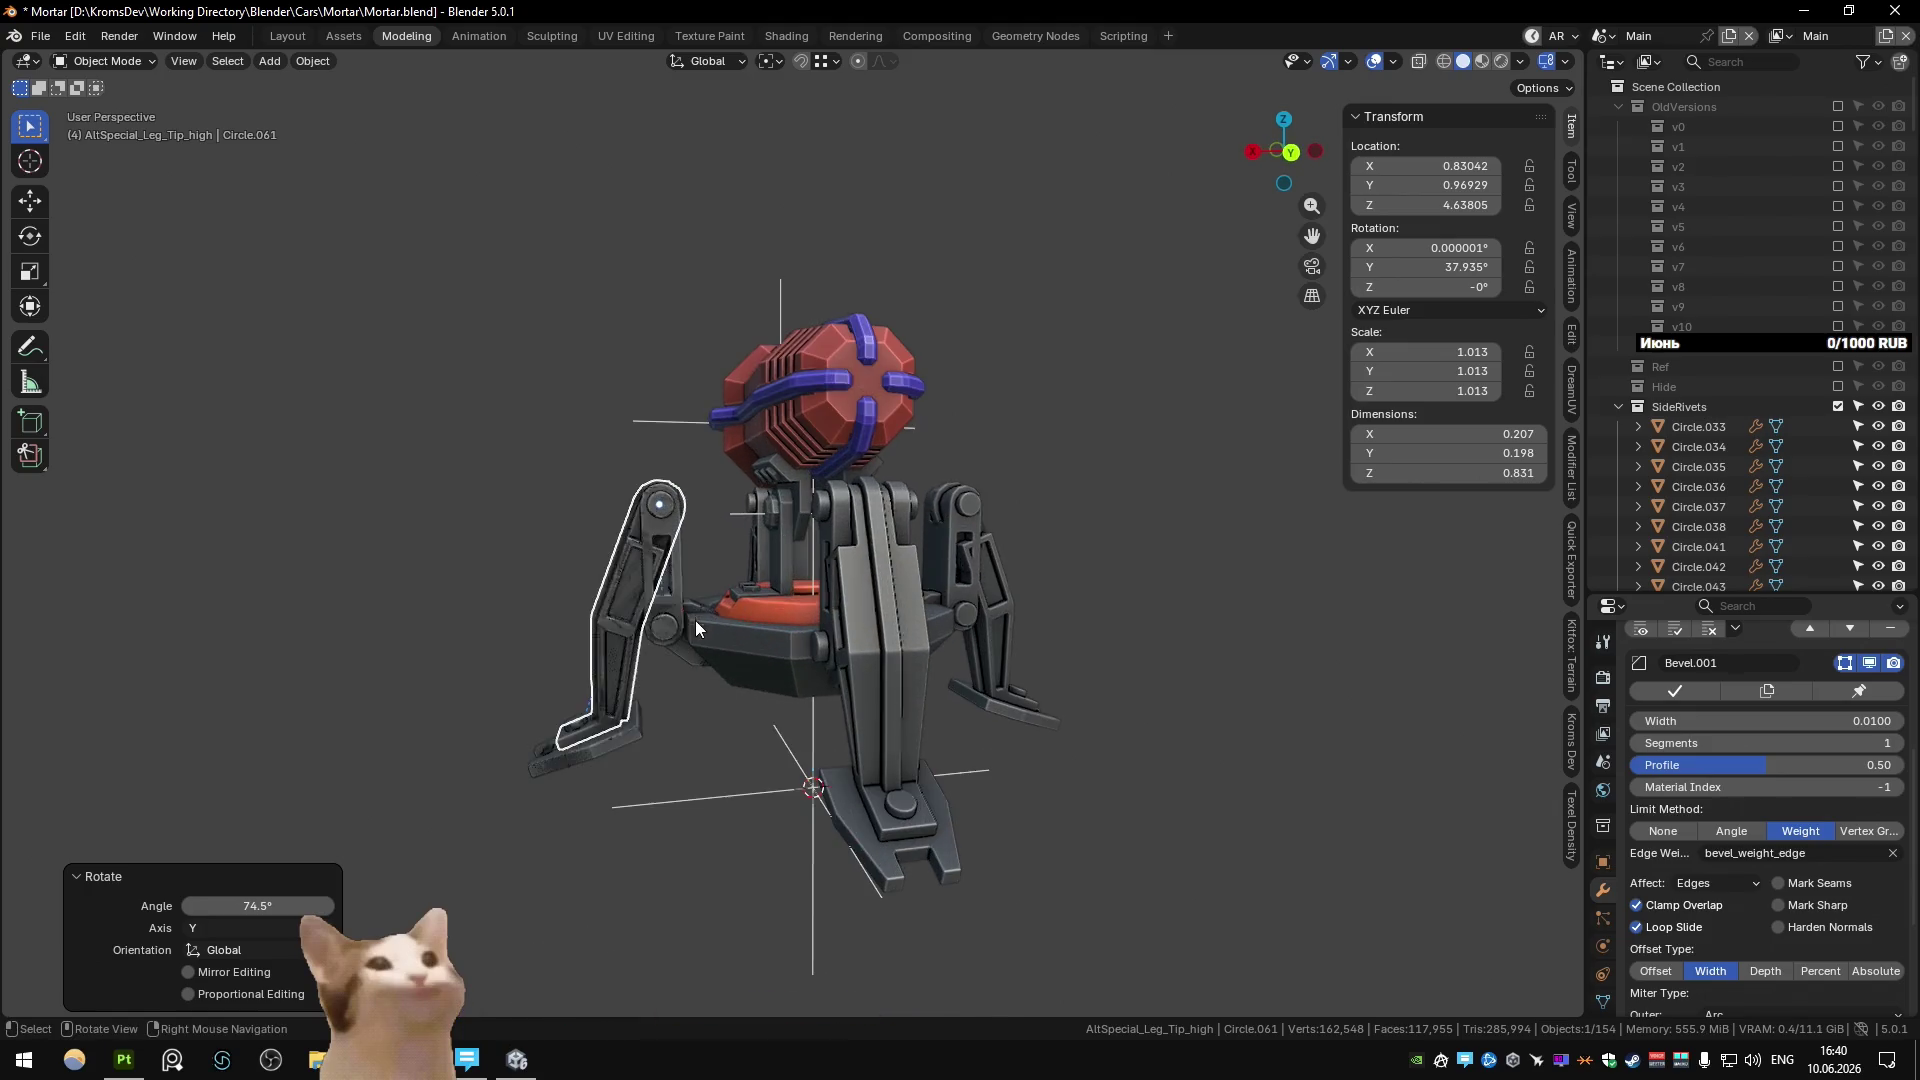
Rotate linkage piece Circle.072 and upper leg Circle.061 about Y.
click(694, 620)
key(r)
key(y)
click(690, 590)
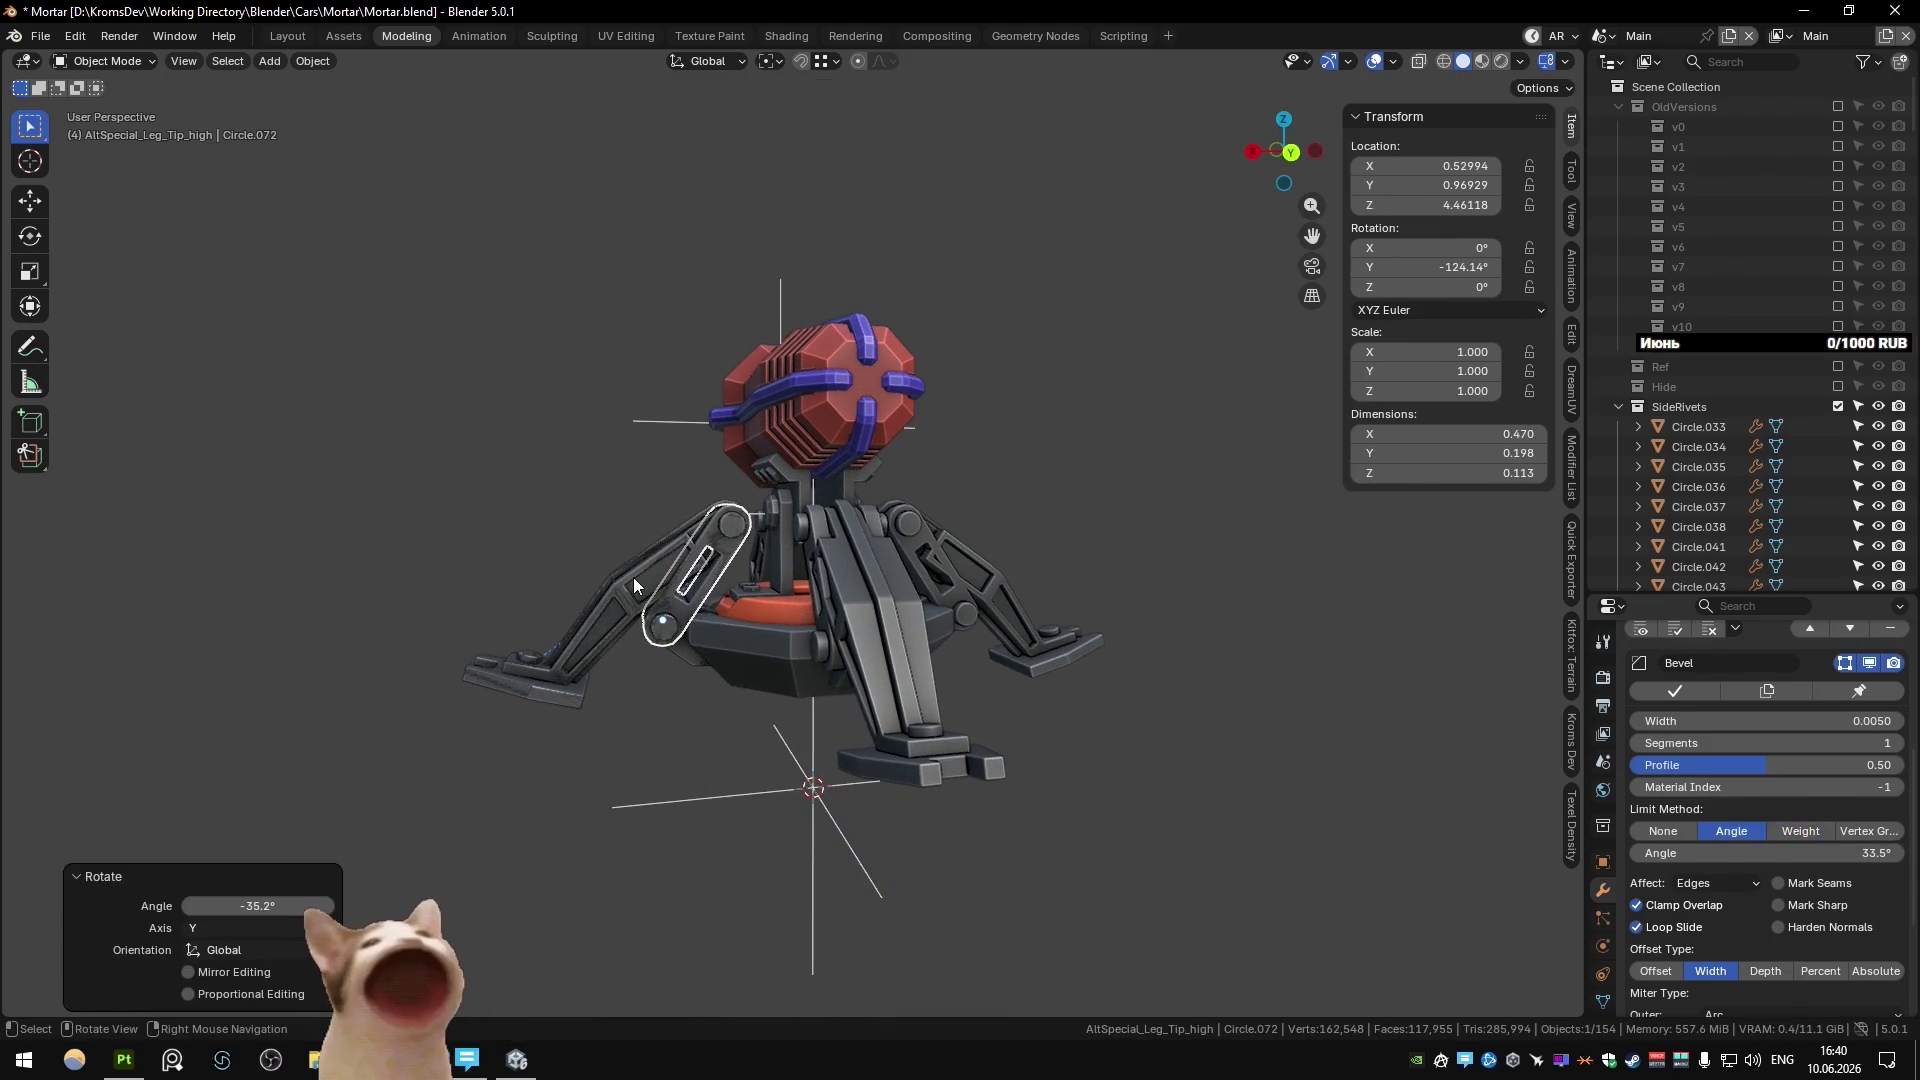
click(633, 578)
key(r)
key(y)
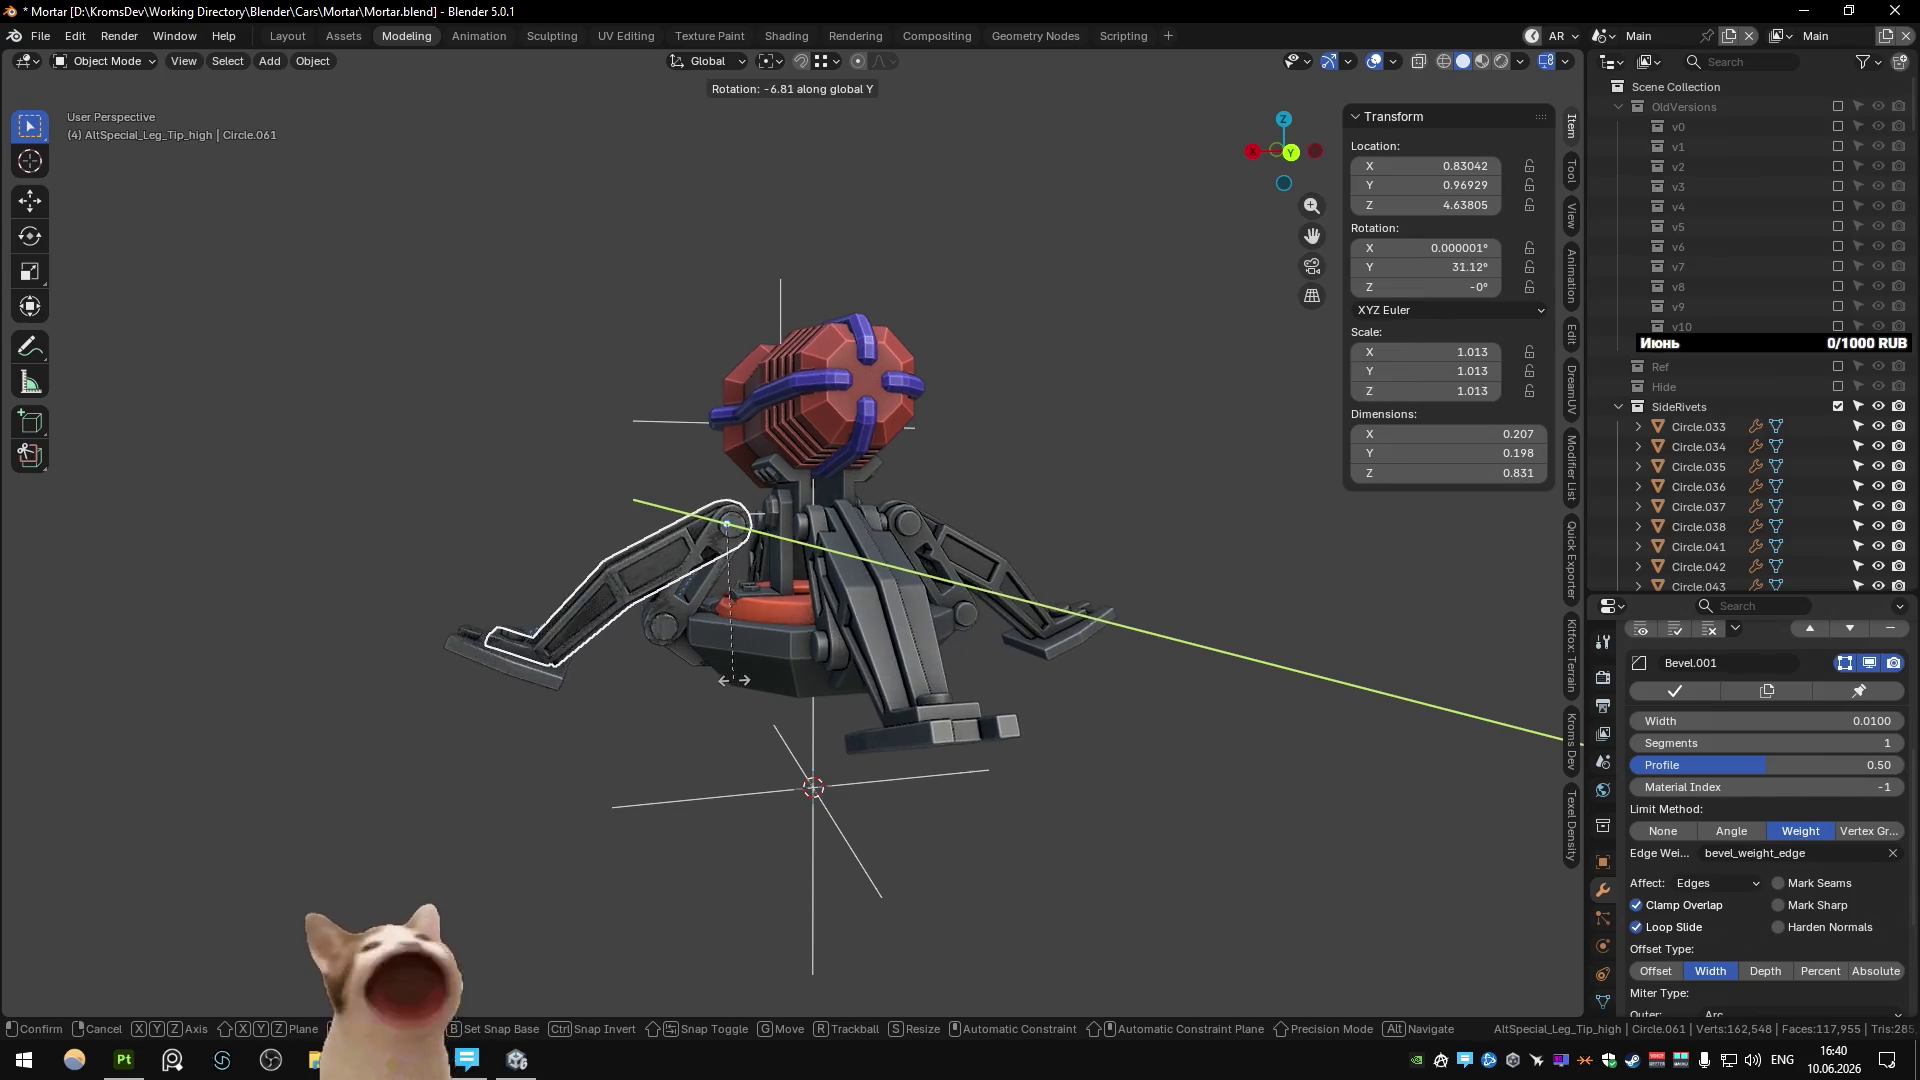
click(612, 590)
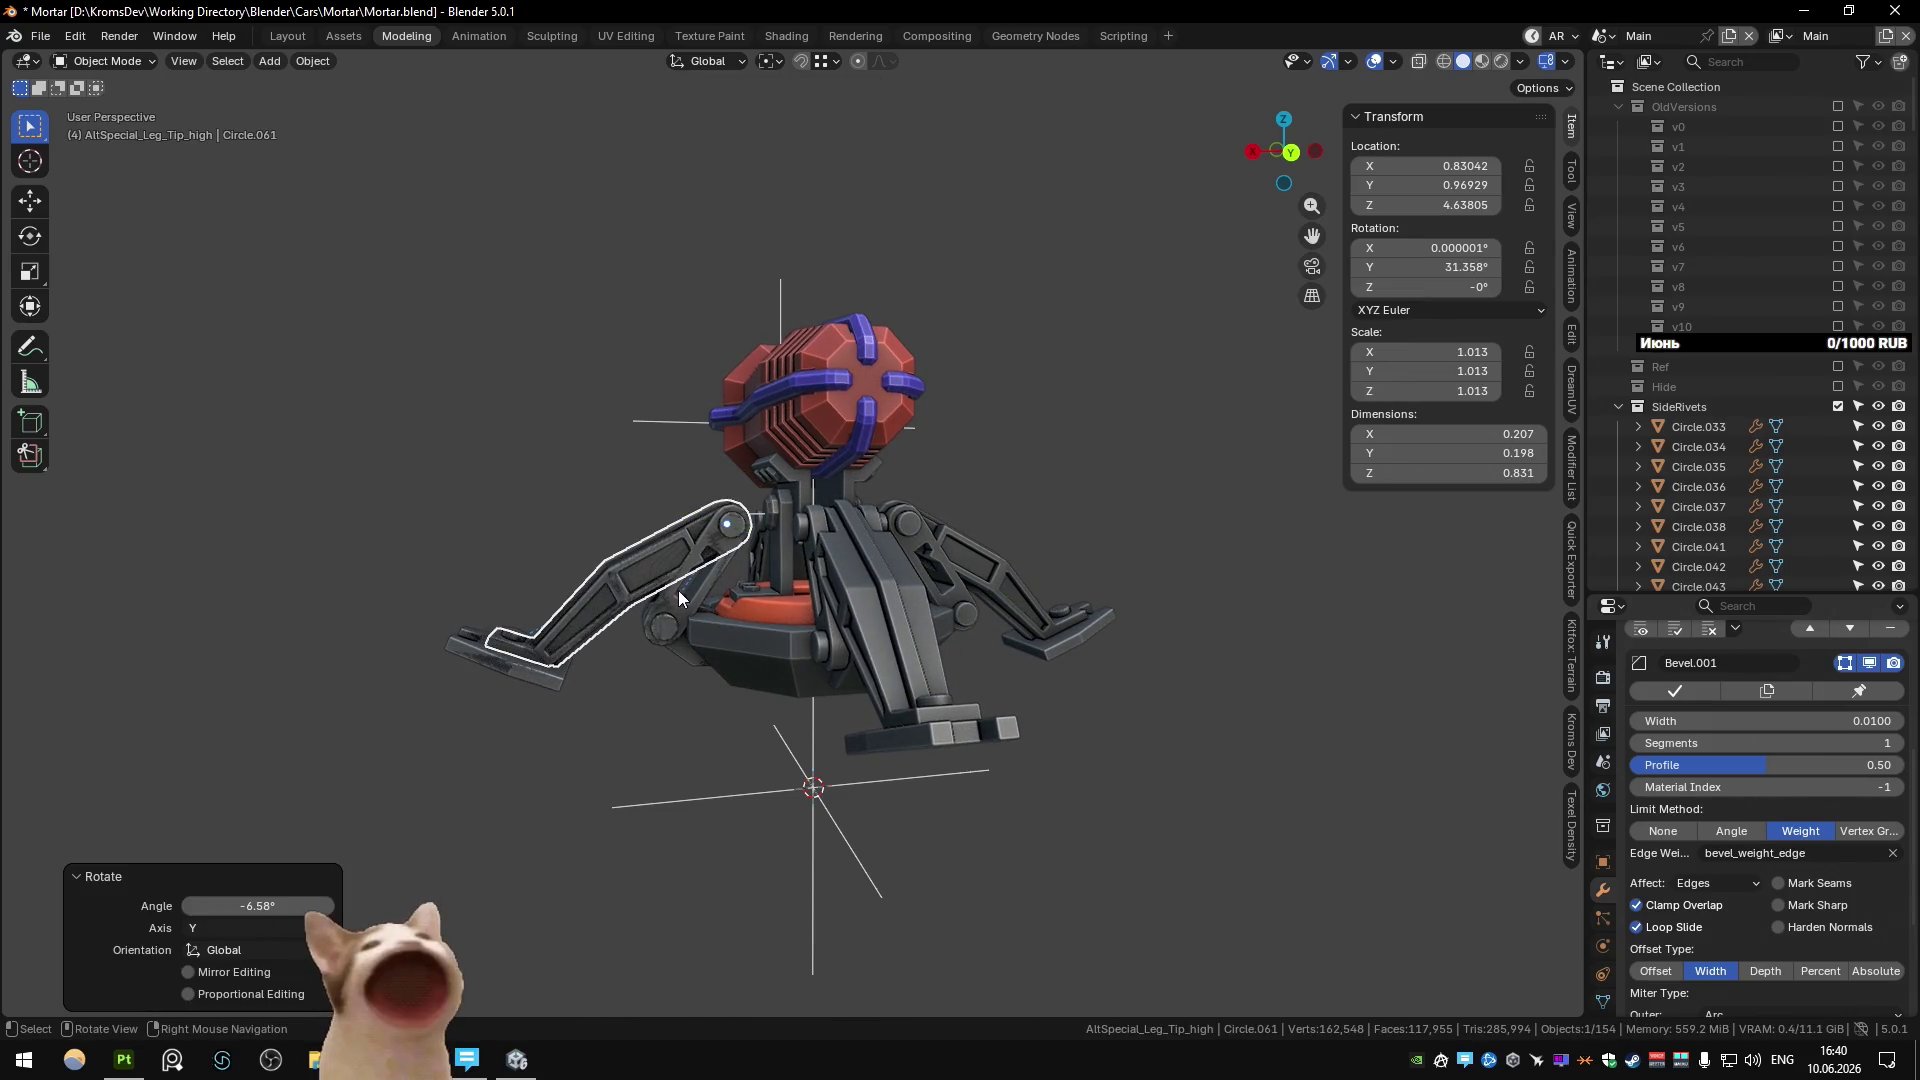
Step back through the leg edits and re-rotate upper leg Circle.061 to -21.8° about Y.
mouse_move(678, 590)
middle_down()
mouse_move(1101, 590)
mouse_move(662, 550)
mouse_move(772, 545)
mouse_move(718, 538)
middle_up()
click(718, 538)
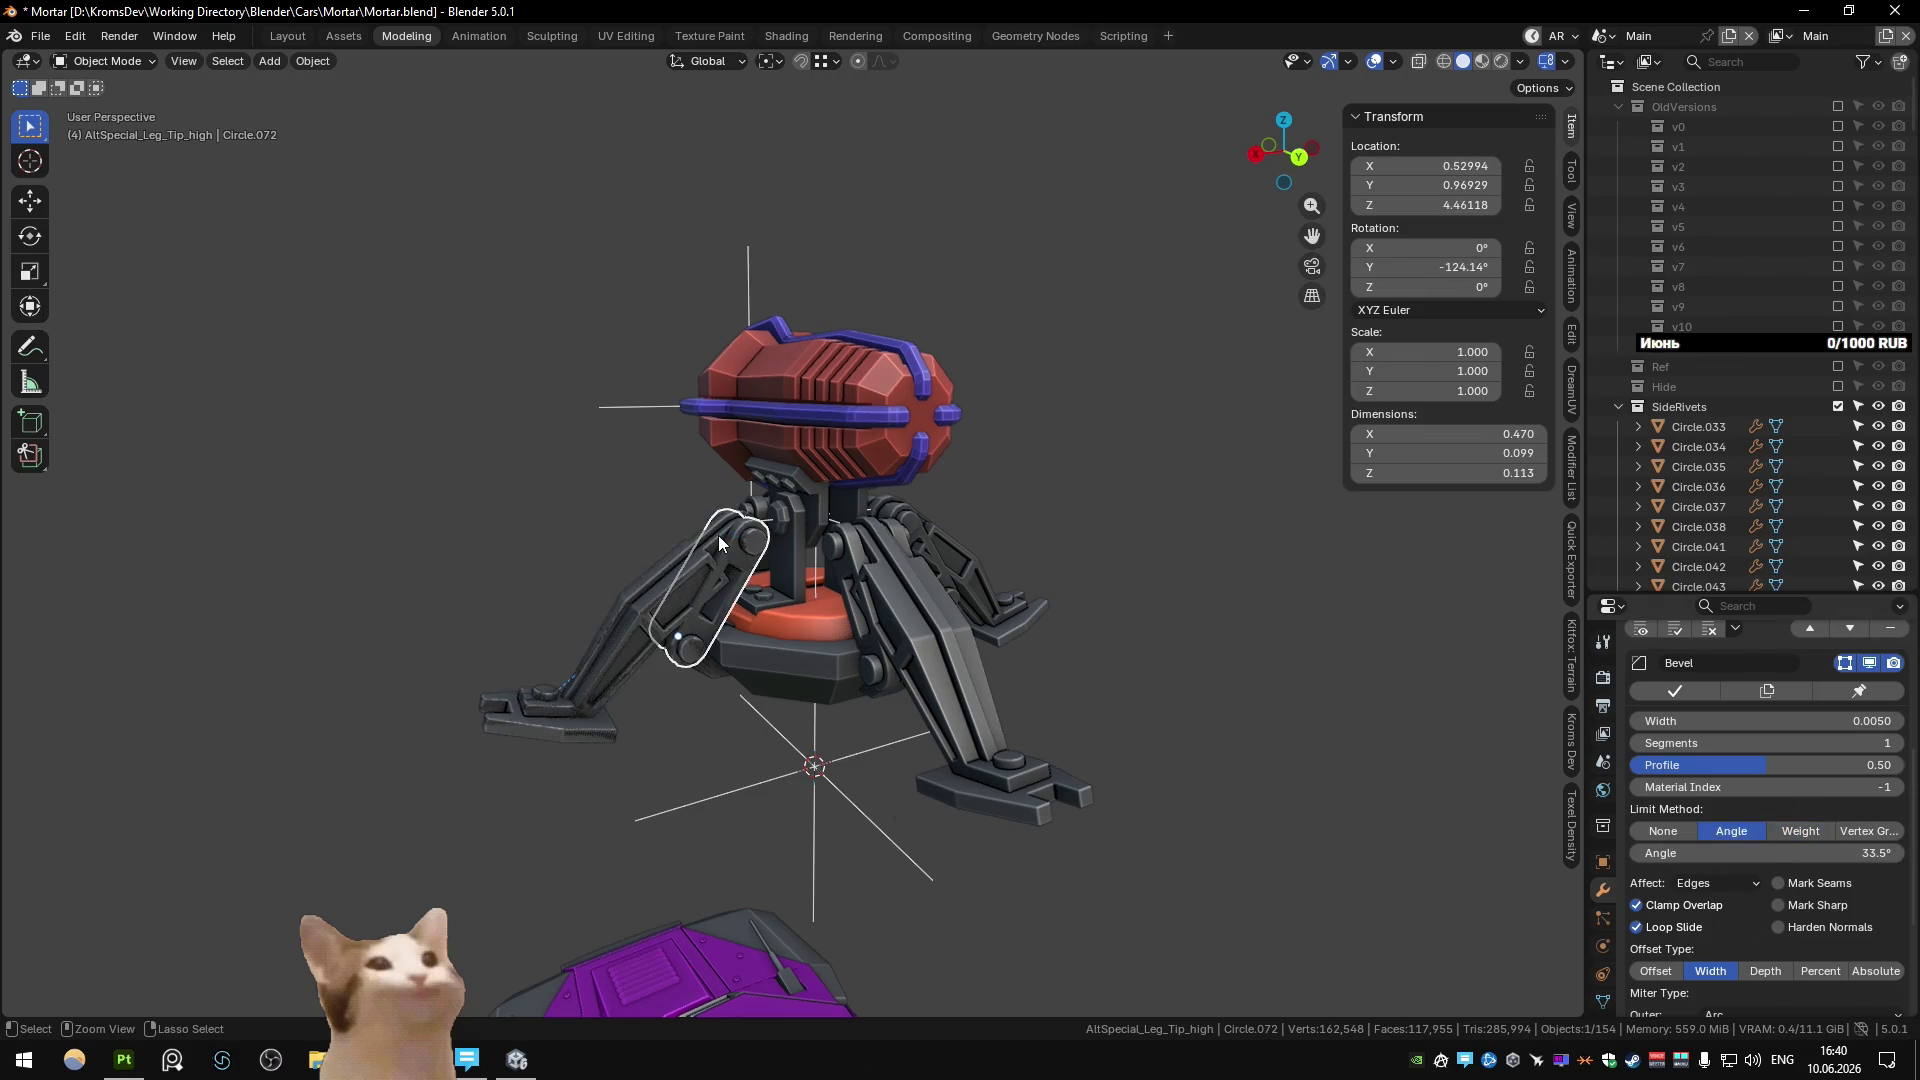
key(space)
click(710, 537)
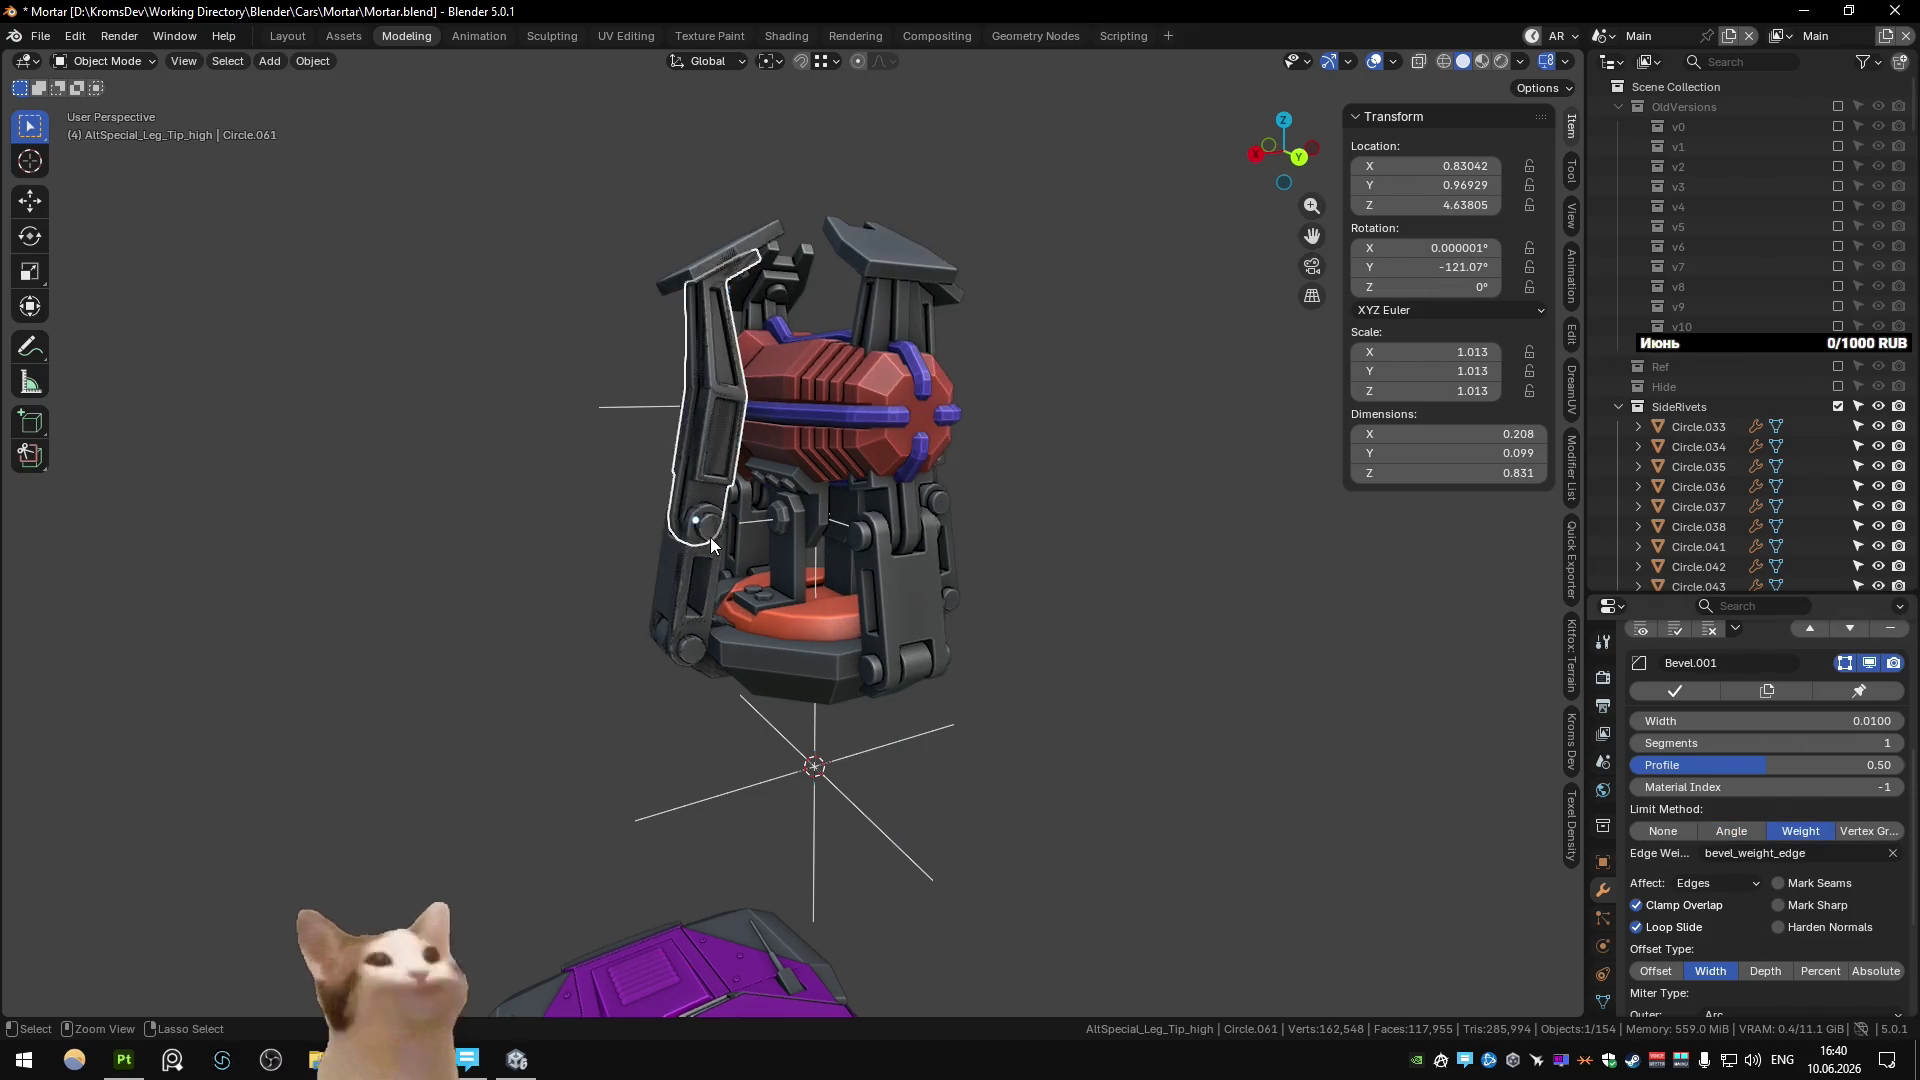
key(ctrl+z)
key(ctrl+z)
key(ctrl+shift+z)
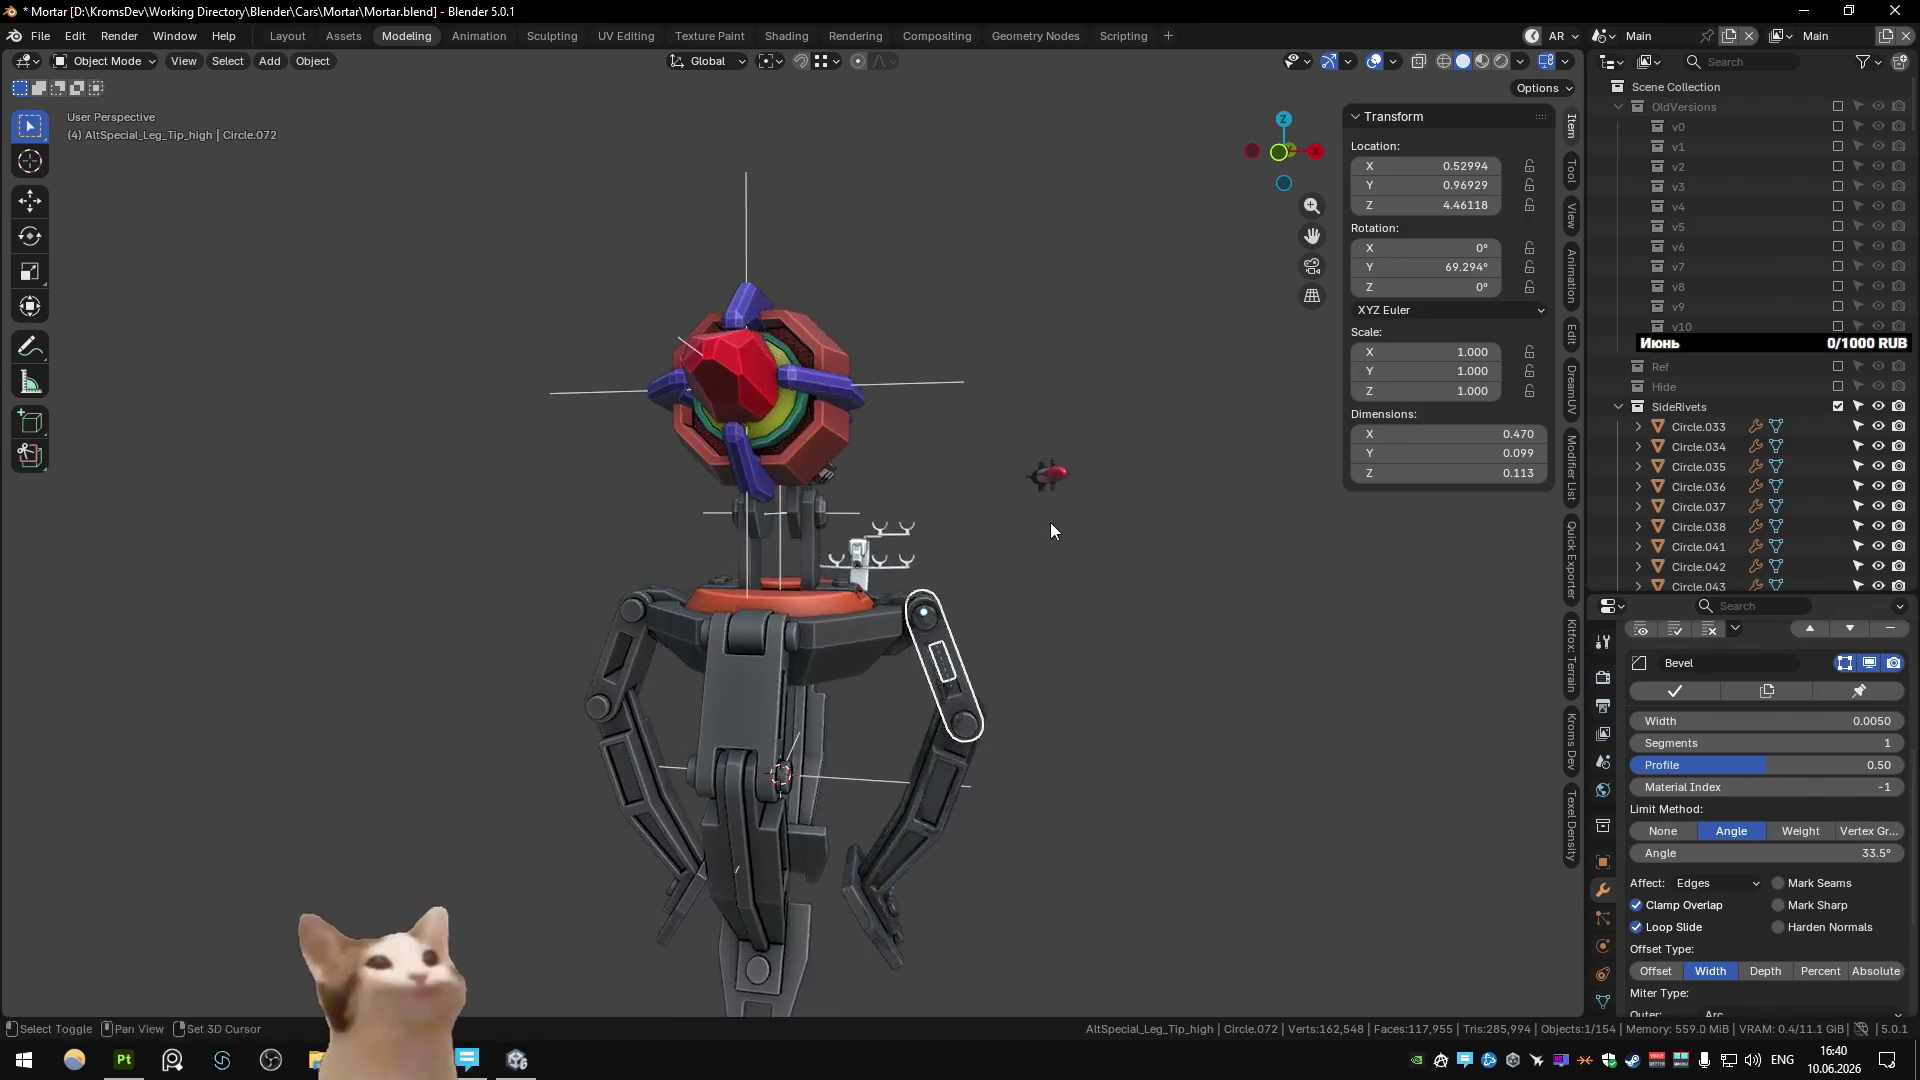
click(854, 670)
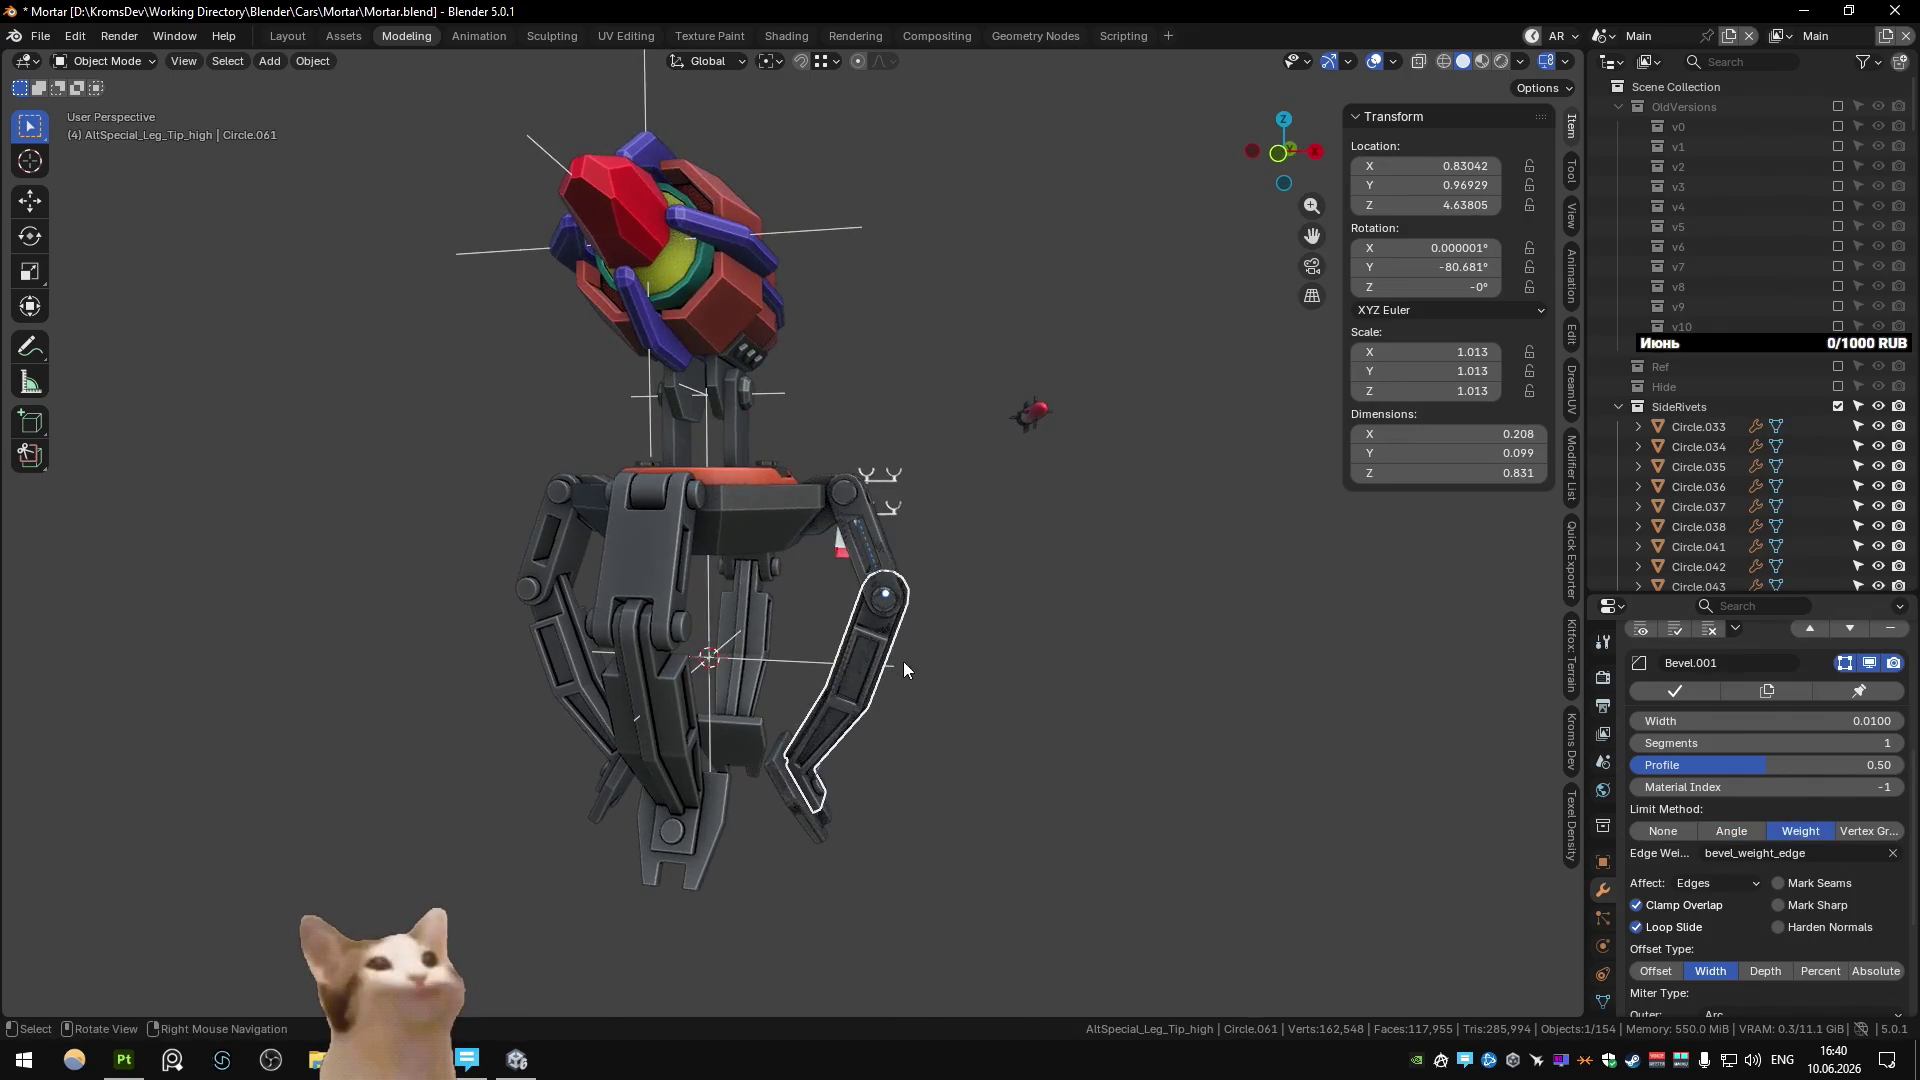
key(r)
key(y)
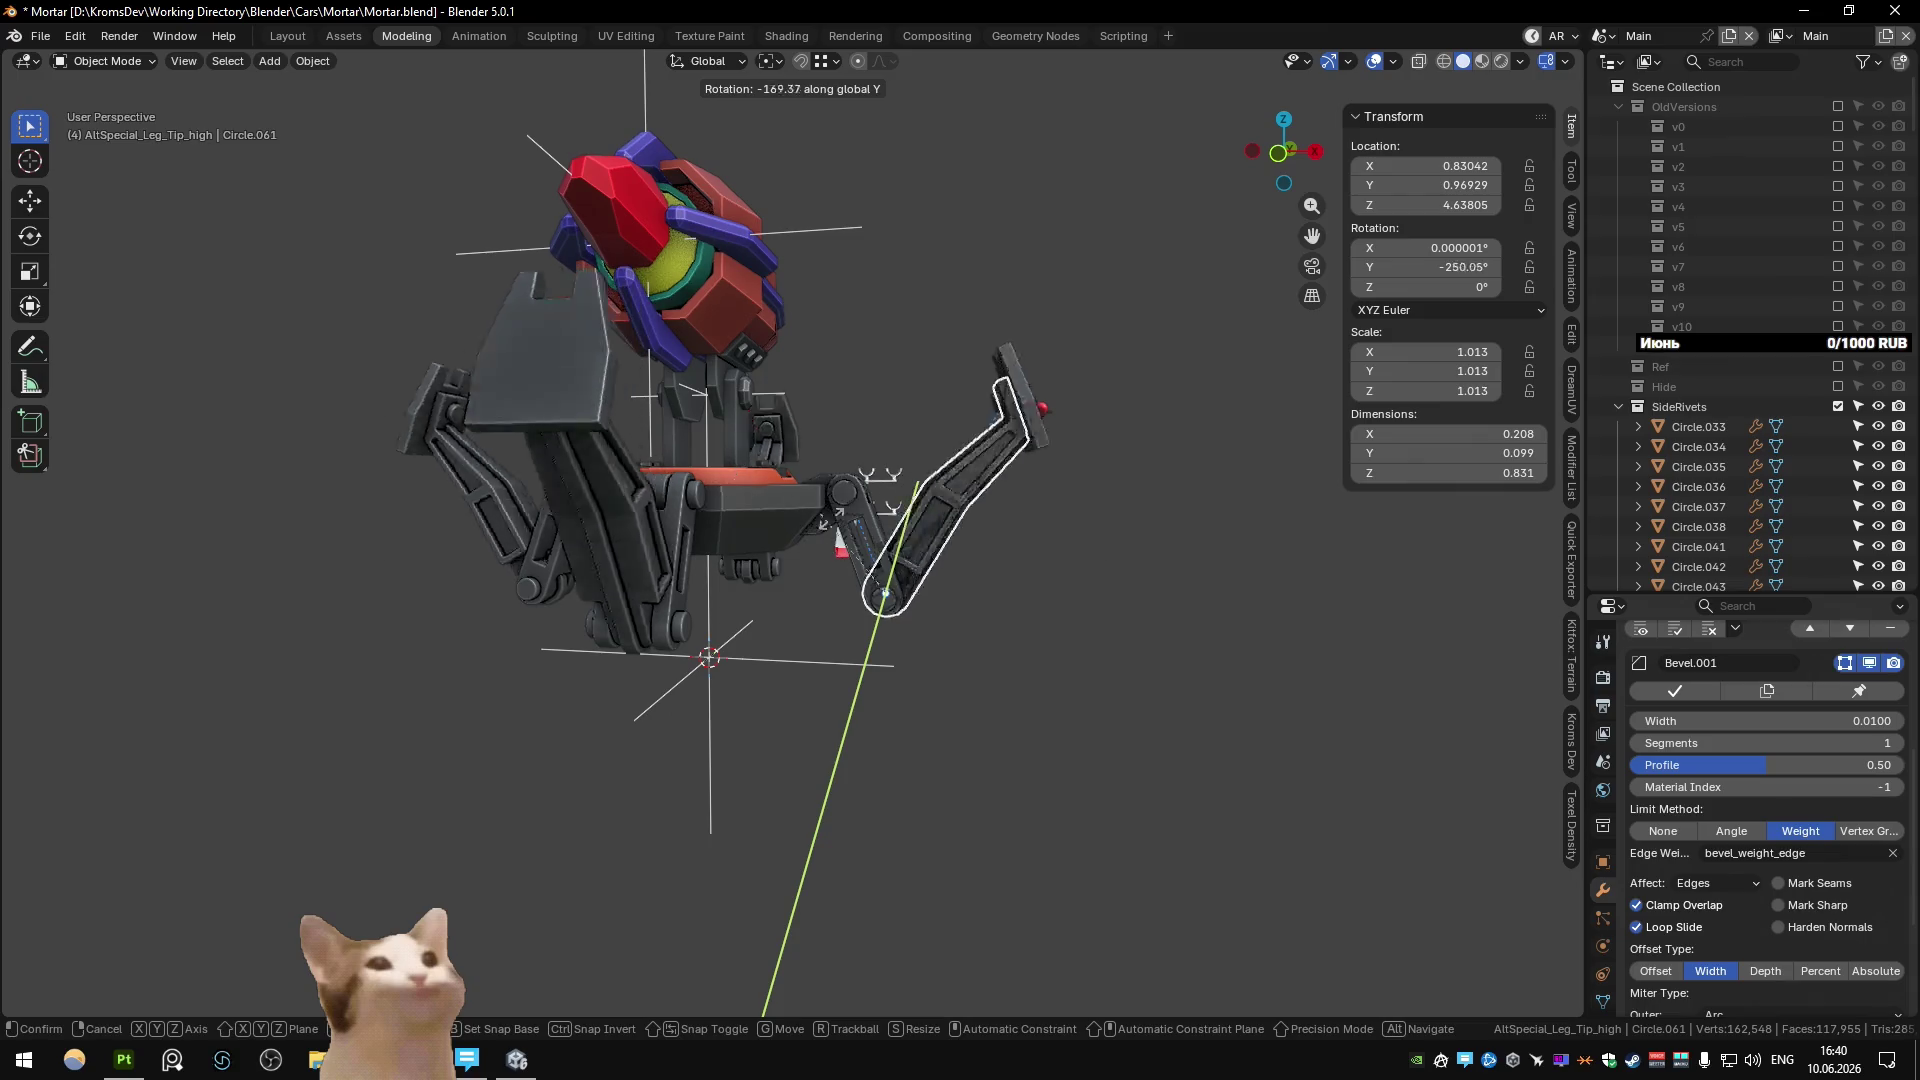
click(644, 626)
Compare with the Unity scene, then review the re-posed turret in the Main scene.
mouse_move(560, 640)
middle_down()
mouse_move(644, 626)
mouse_move(540, 630)
mouse_move(658, 572)
mouse_move(998, 579)
mouse_move(1011, 620)
mouse_move(927, 705)
middle_up()
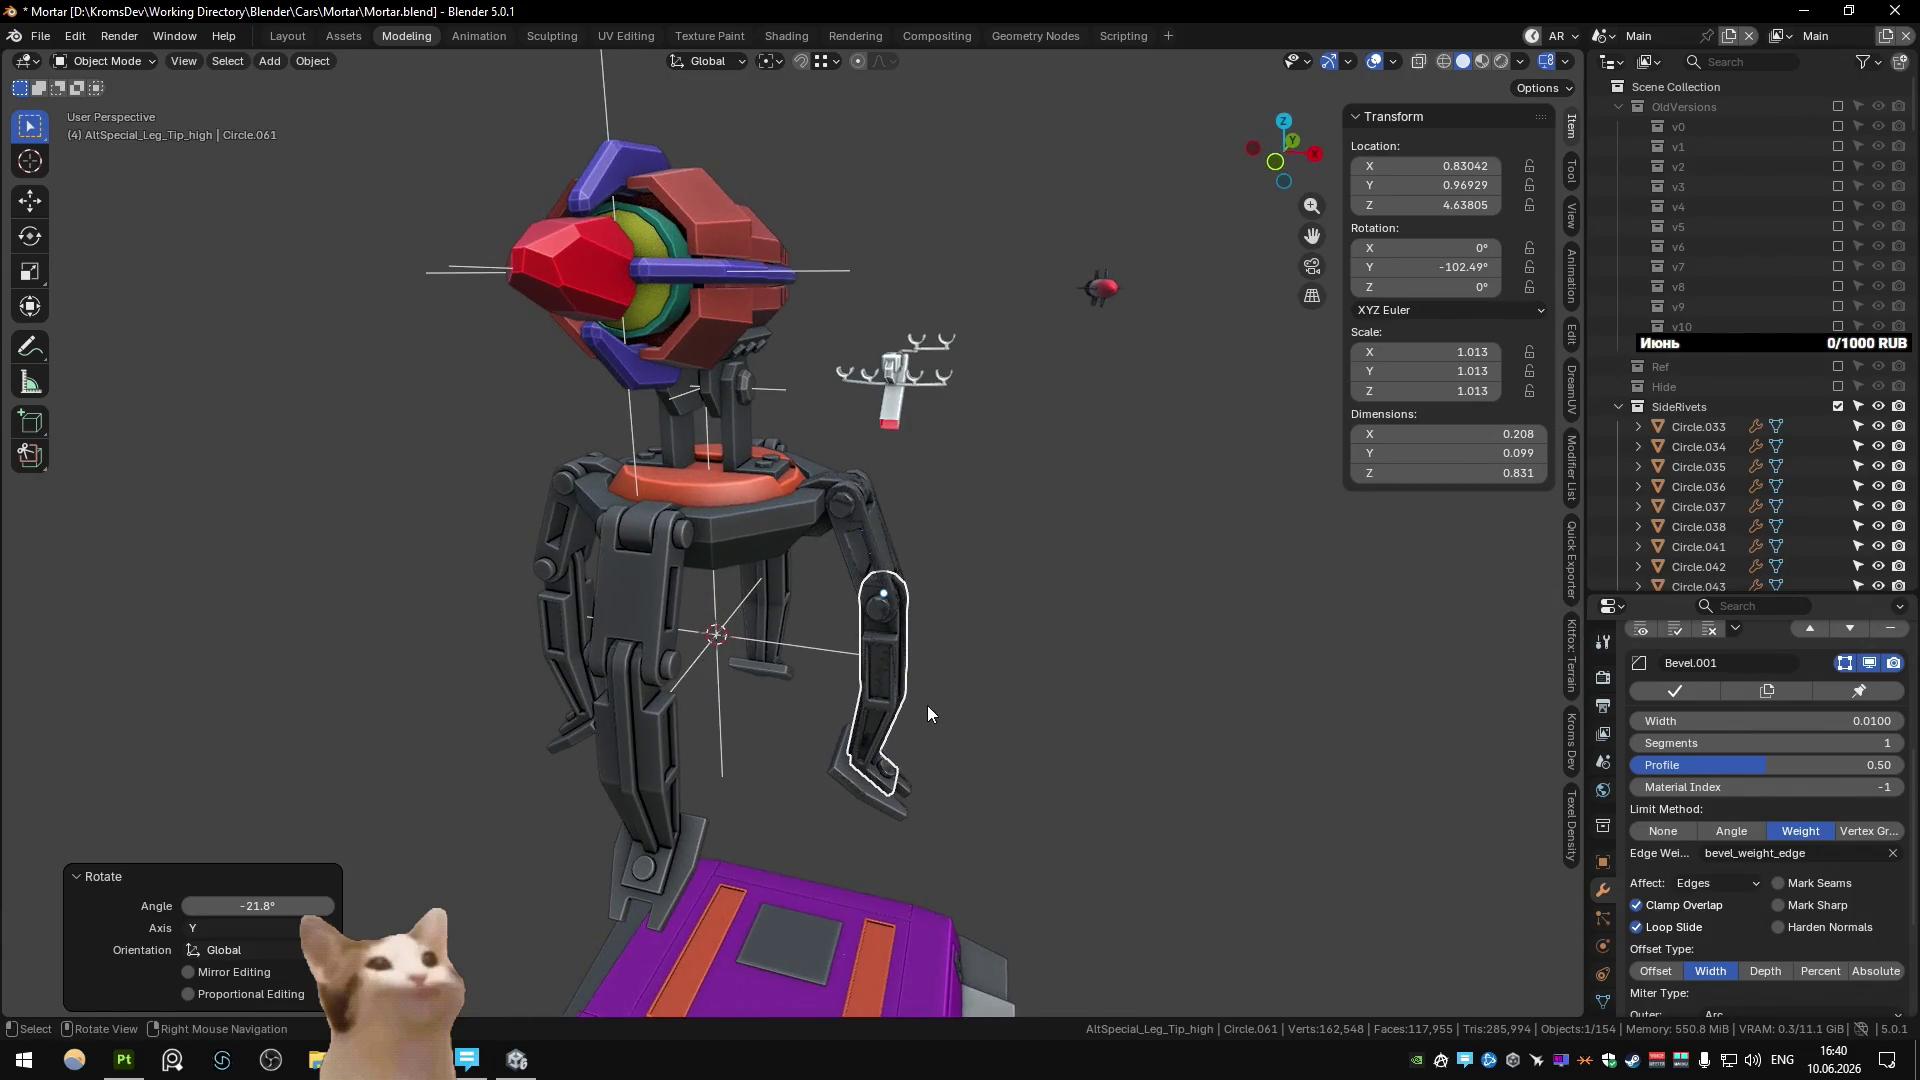
key(ctrl+Page_Down)
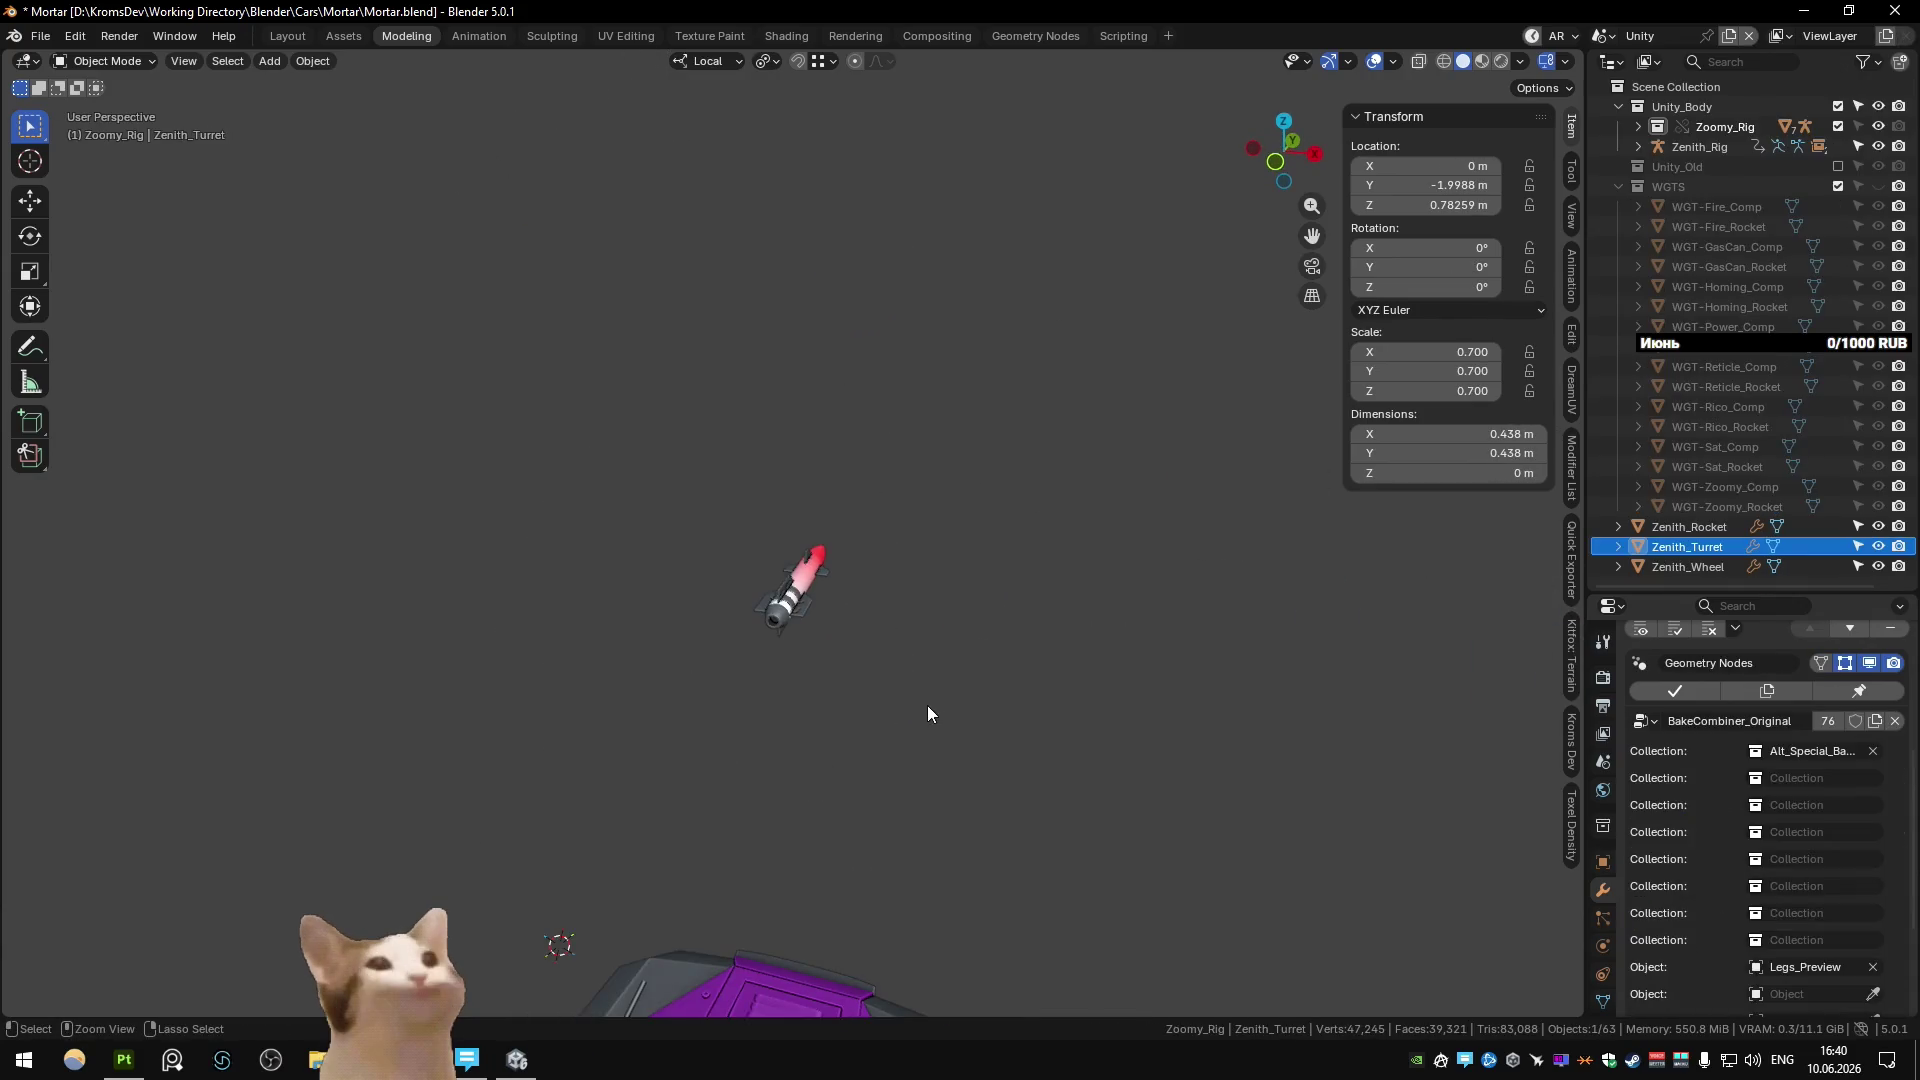
key(ctrl+Page_Down)
key(ctrl+Page_Down)
key(ctrl+Page_Down)
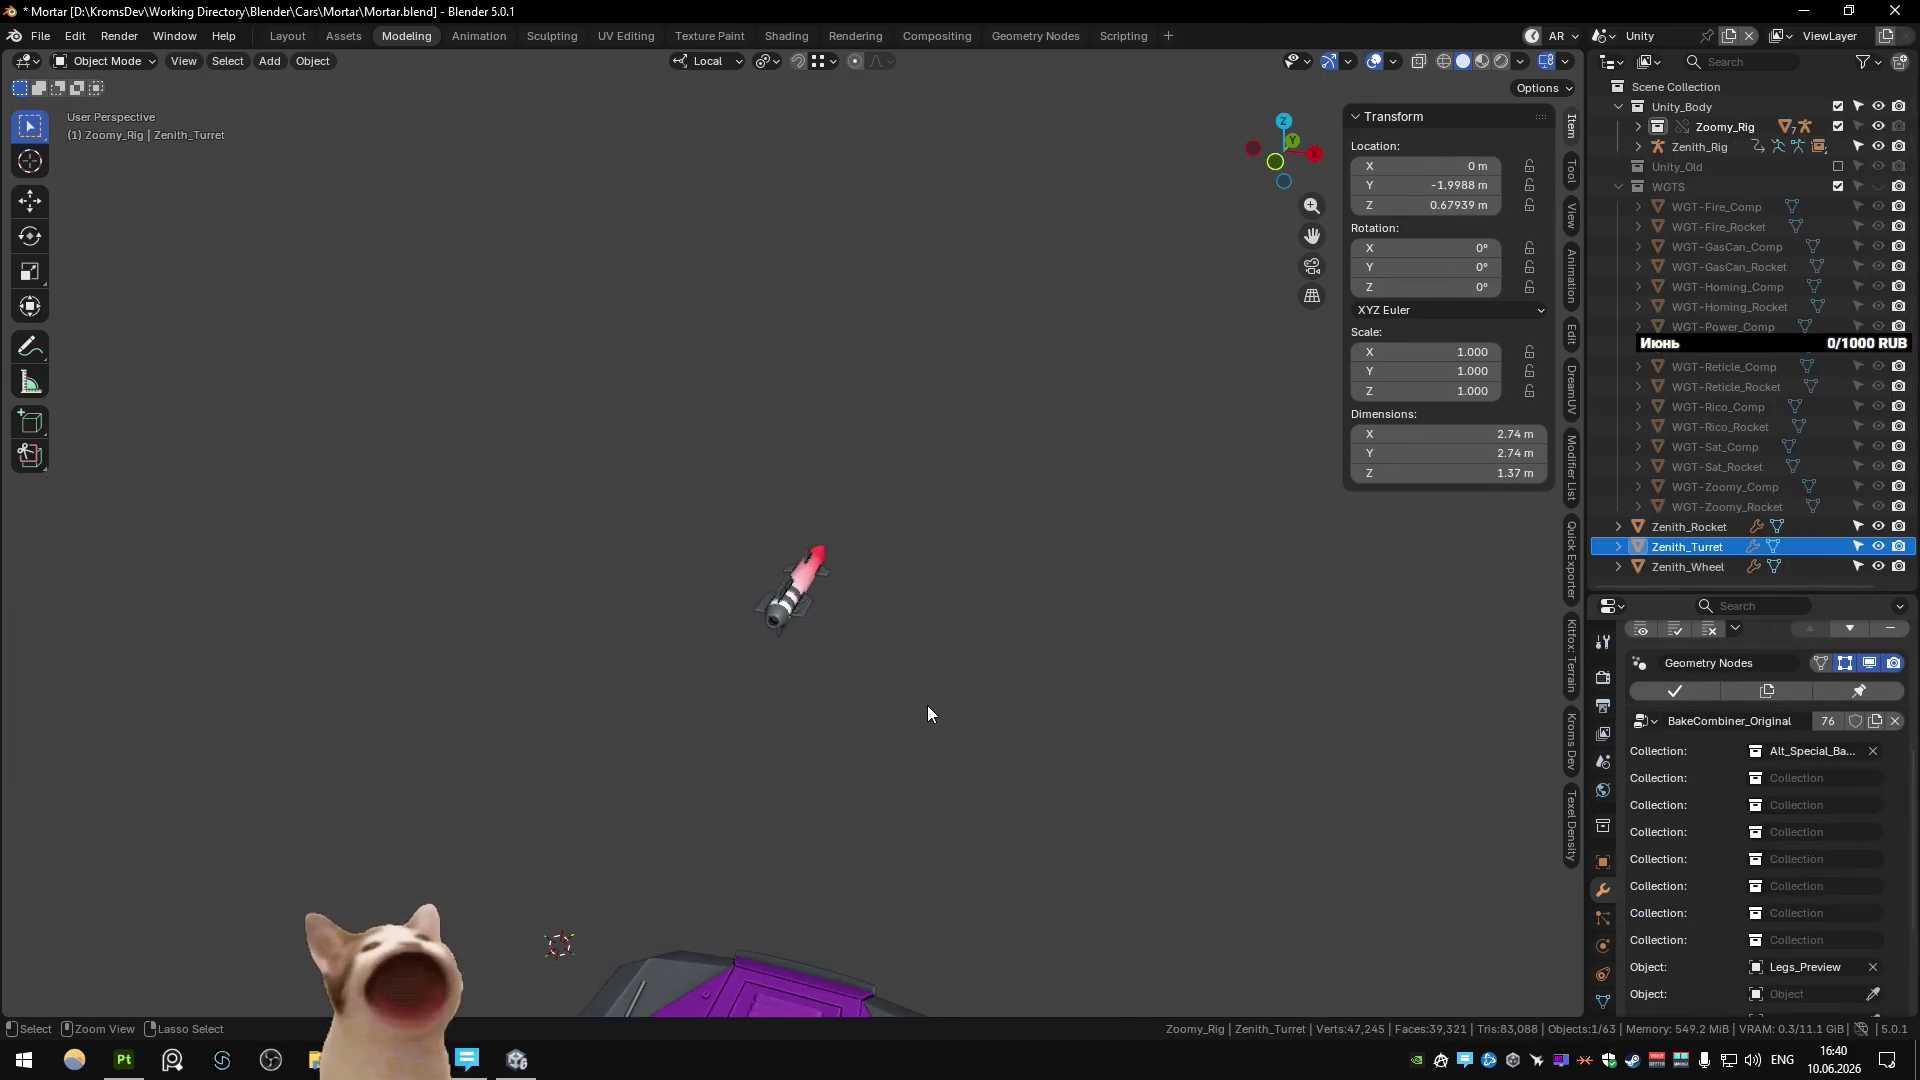
key(ctrl+z)
ctrl+click(926, 705)
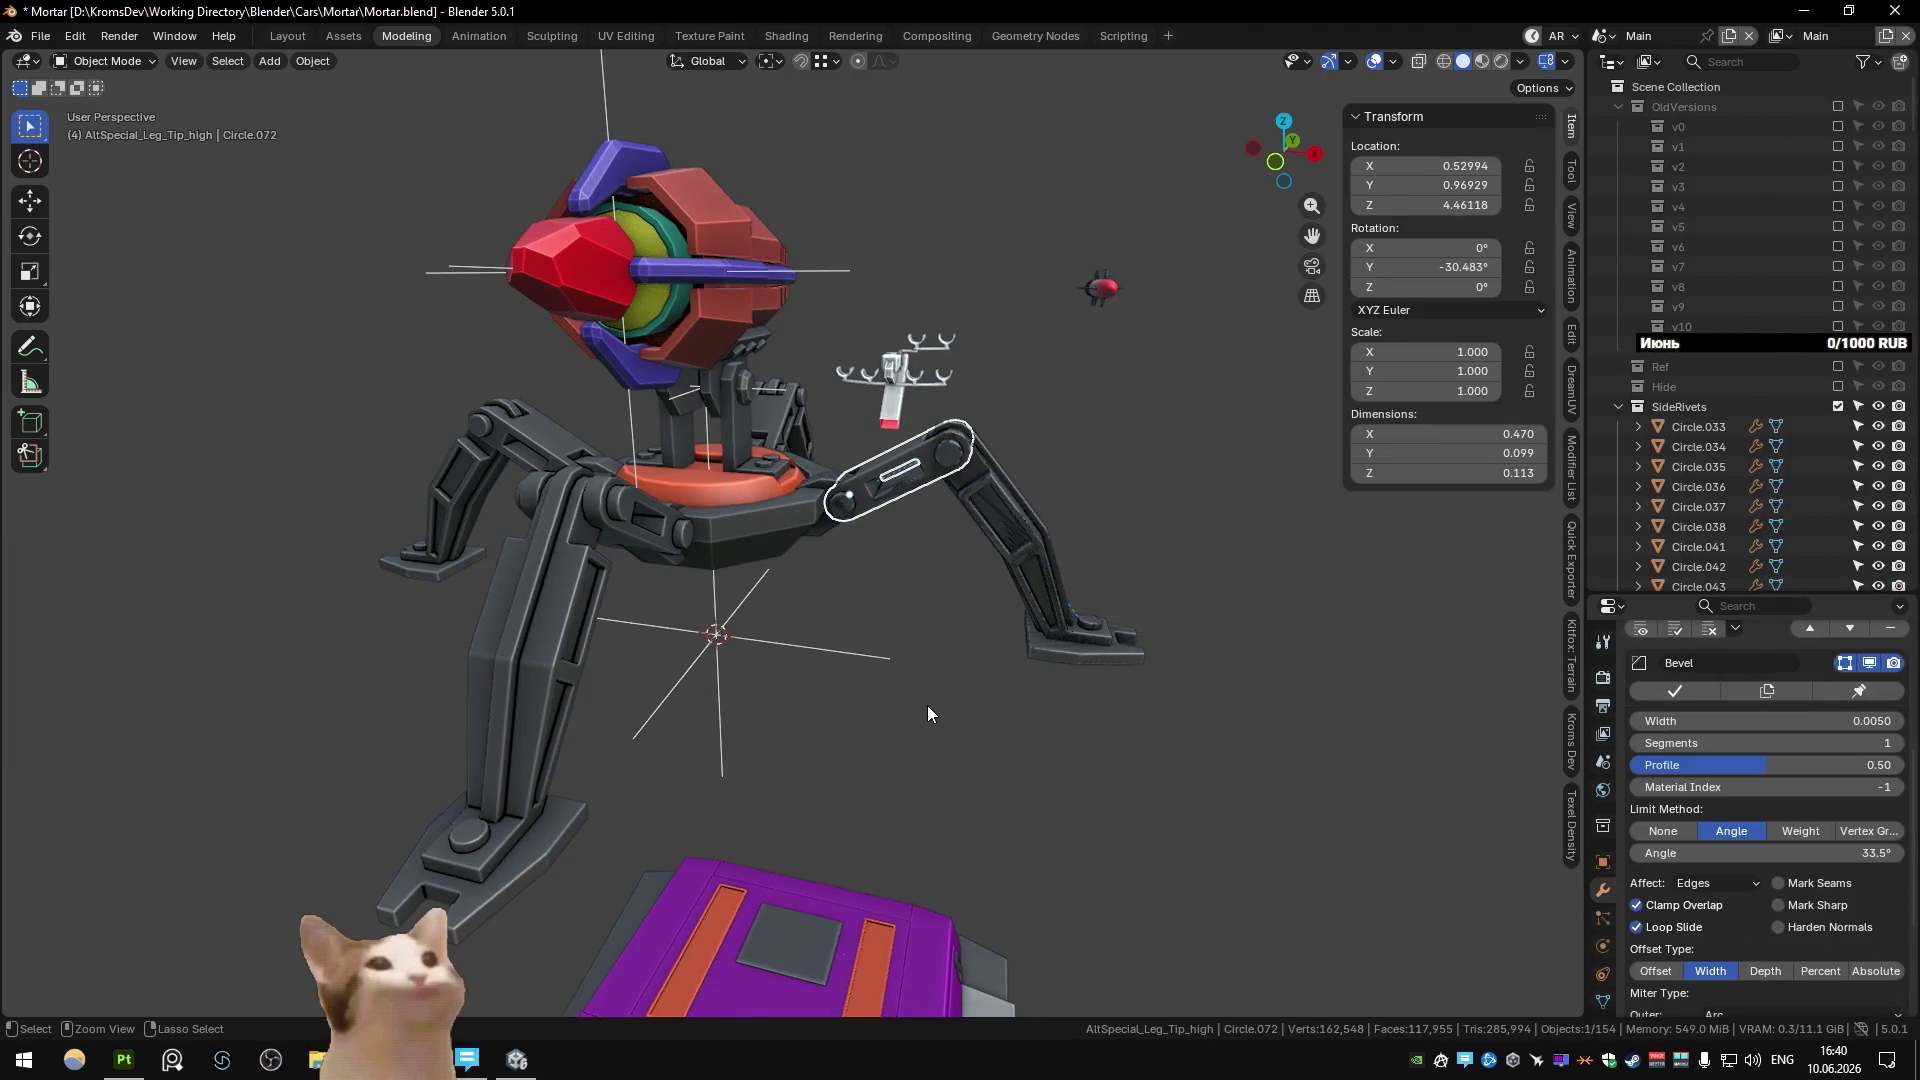
click(956, 667)
mouse_move(955, 668)
middle_down()
mouse_move(849, 668)
mouse_move(914, 660)
middle_up()
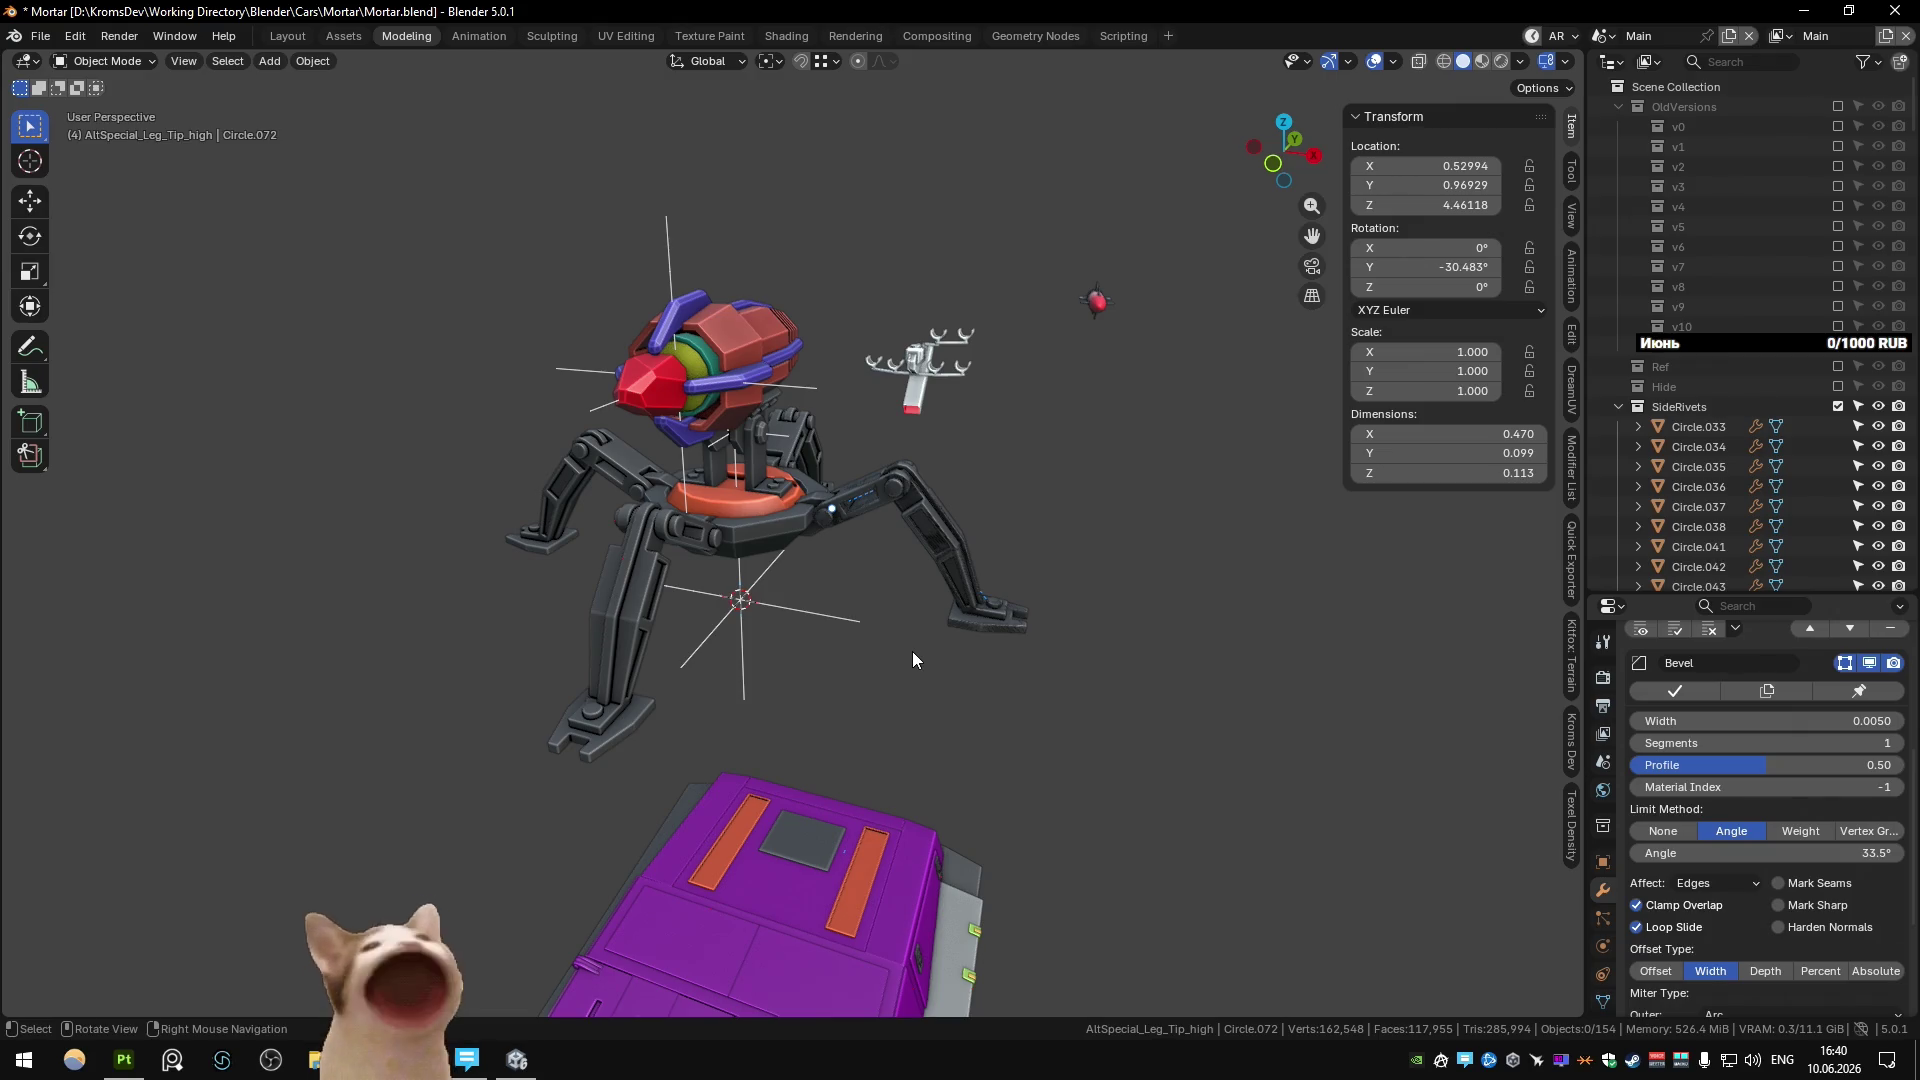
middle_drag(912, 651, 807, 648)
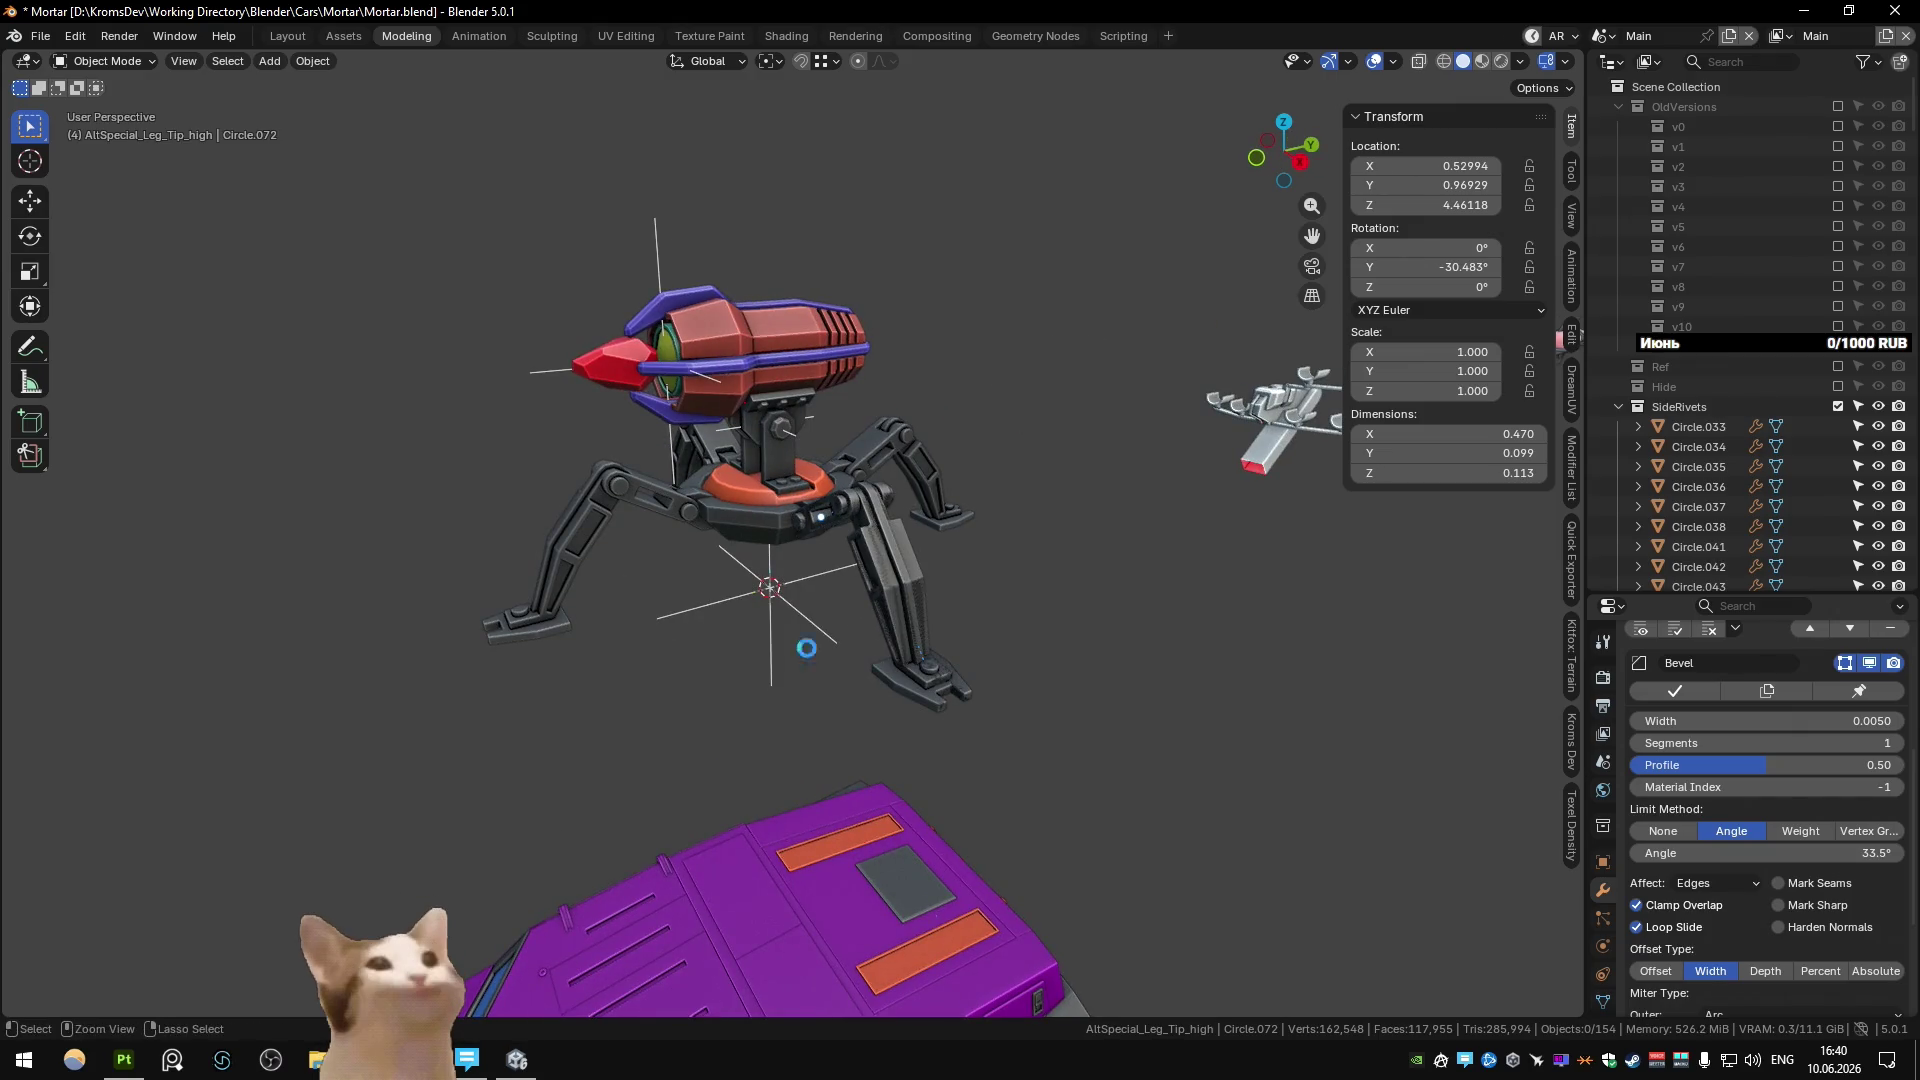
Save Mortar.blend and switch back to the Unity scene.
key(ctrl+s)
key(ctrl+Page_Down)
key(ctrl+Page_Down)
mouse_move(807, 647)
middle_down()
mouse_move(742, 597)
mouse_move(776, 656)
mouse_move(964, 731)
middle_up()
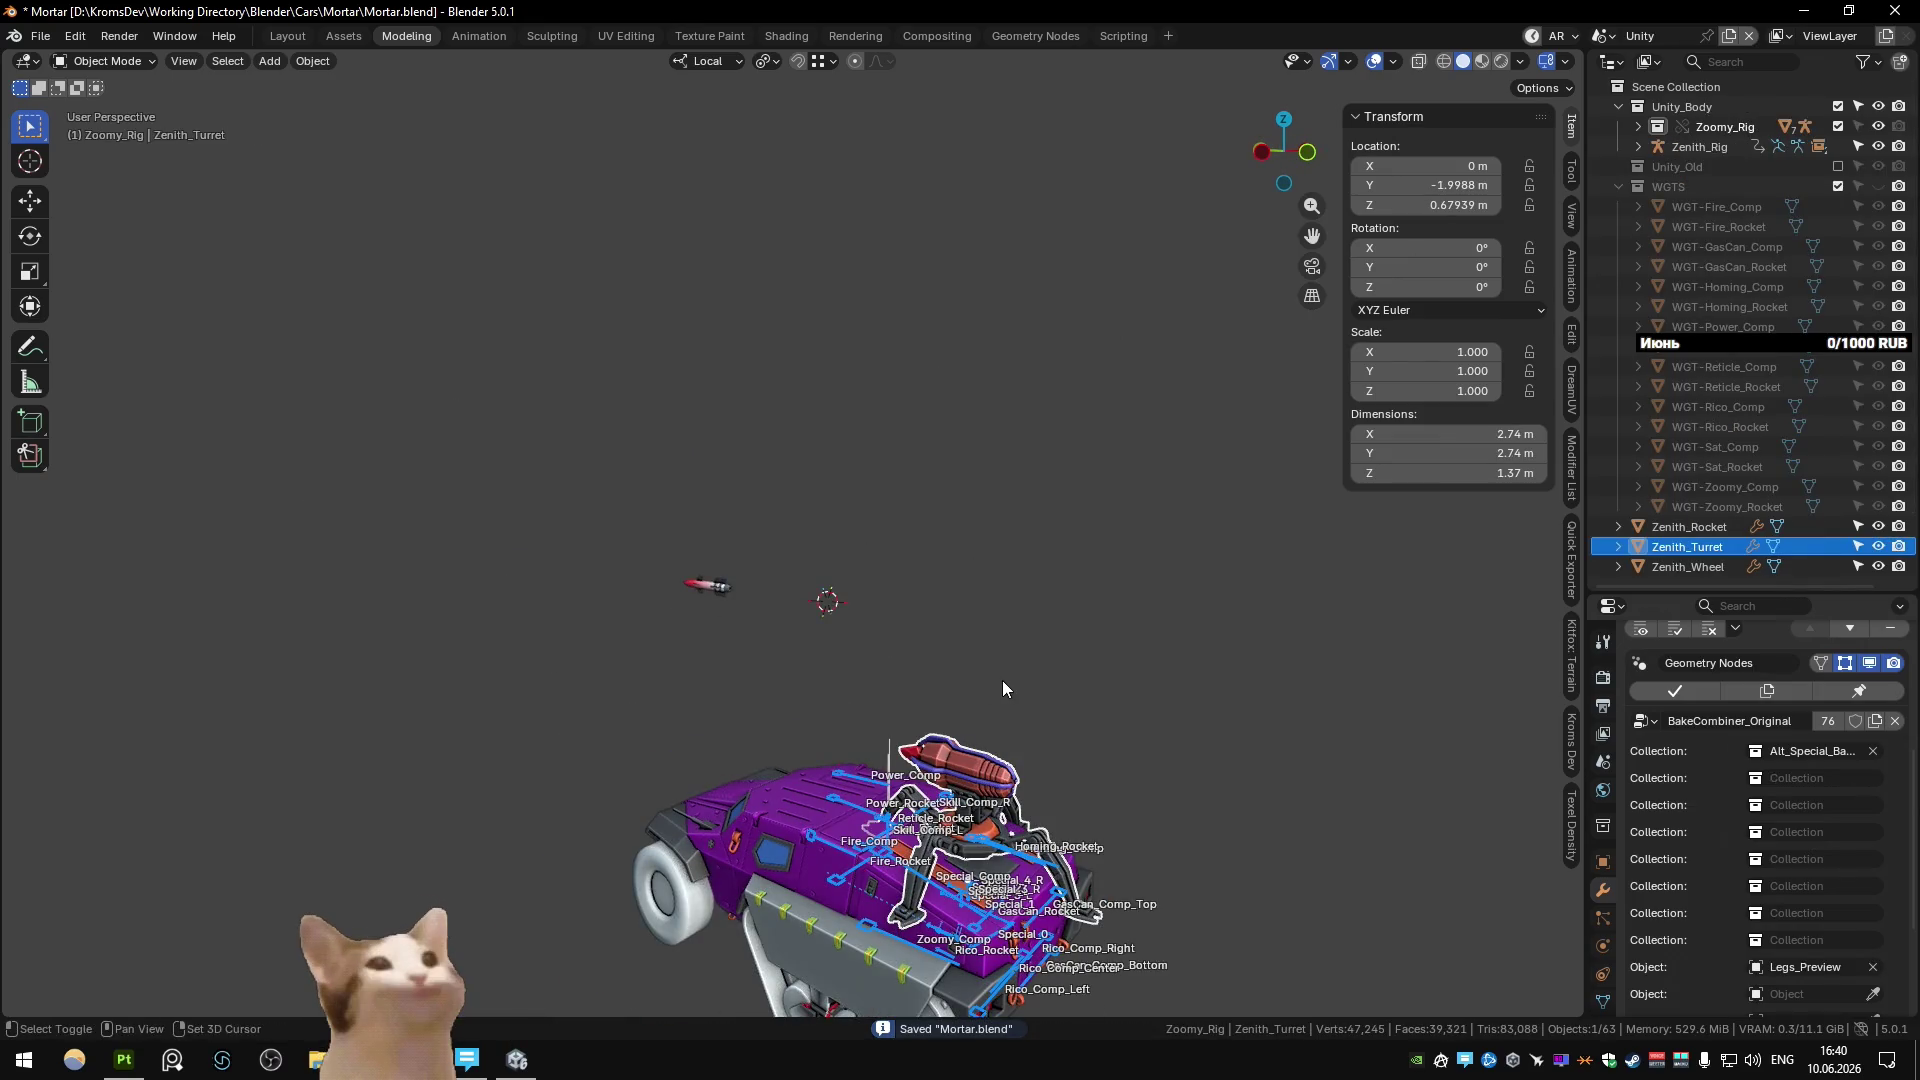
Snap the Zenith_Turret to a 3D cursor placed above the tank.
key(shift+s)
click(998, 640)
mouse_move(994, 606)
middle_down()
mouse_move(840, 620)
mouse_move(878, 633)
mouse_move(872, 570)
mouse_move(838, 598)
middle_up()
scroll(832, 628, up, 3)
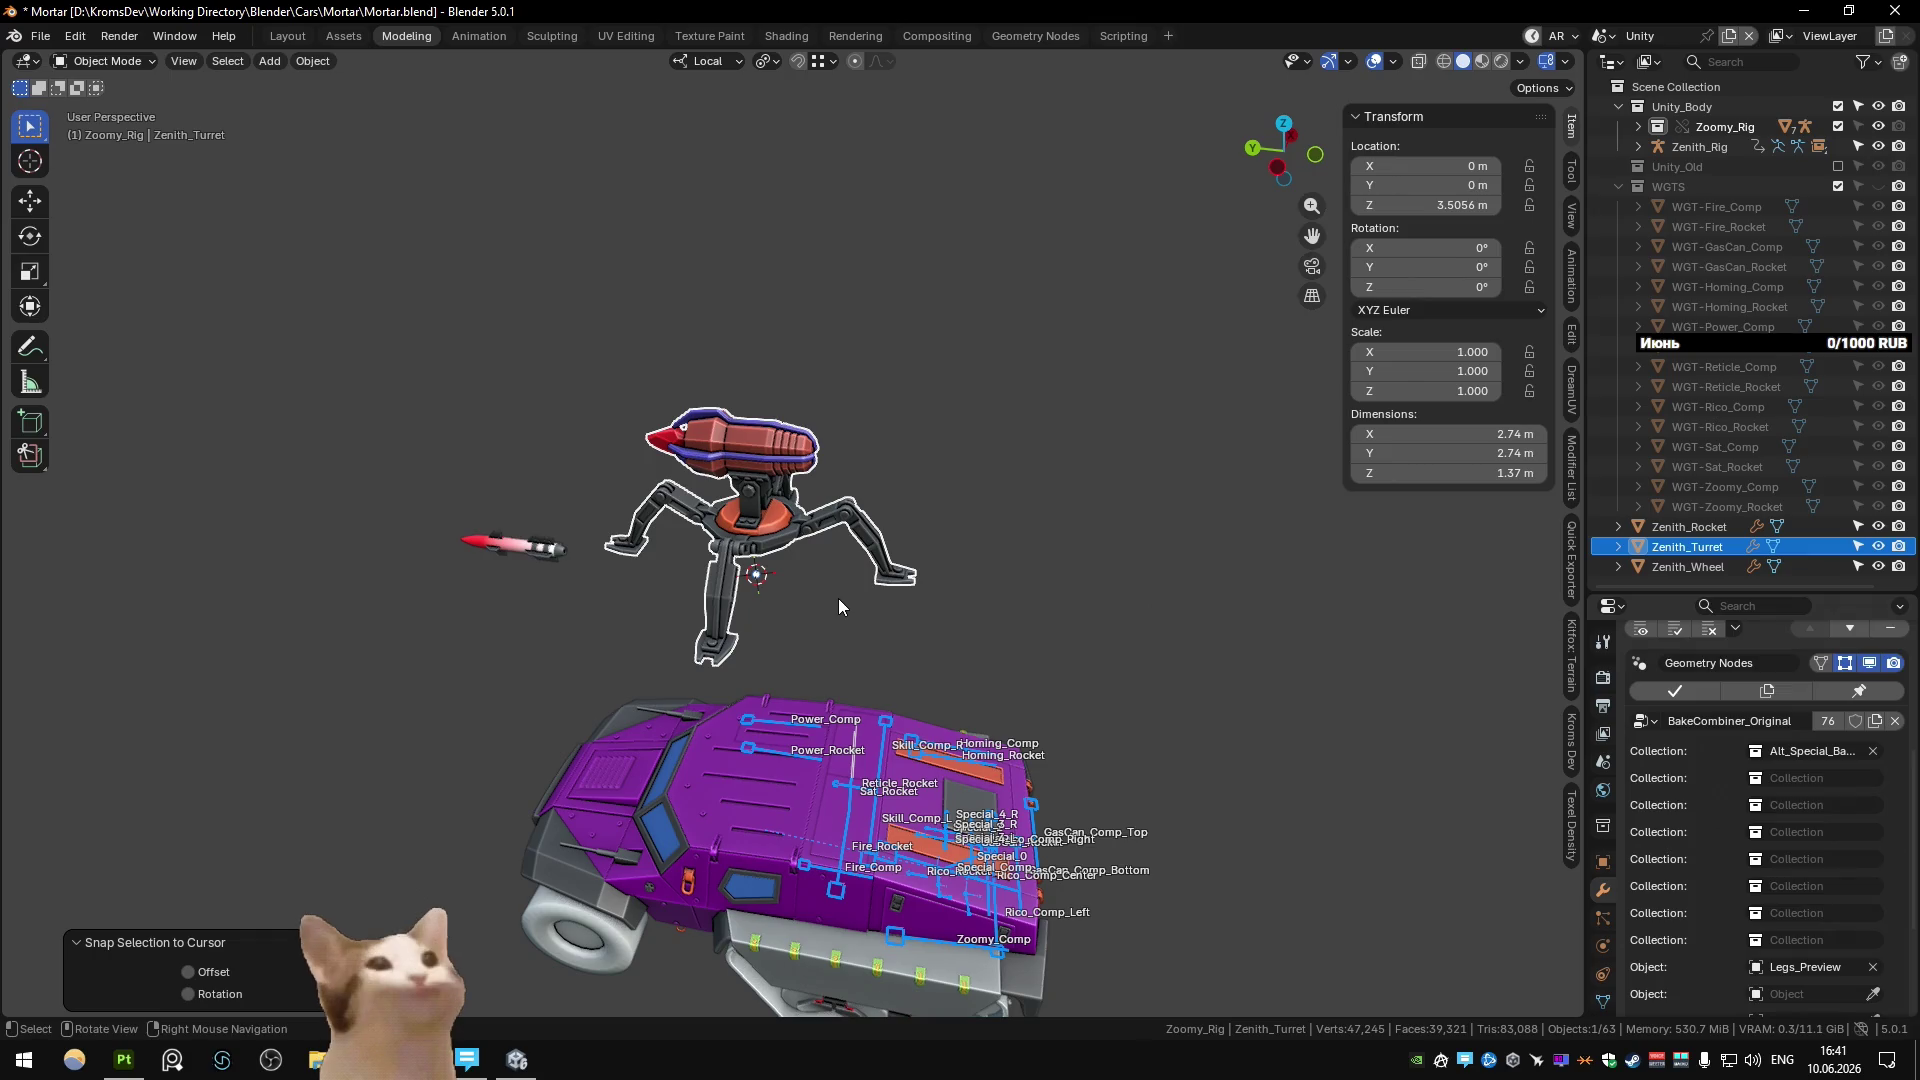
scroll(838, 598, down, 2)
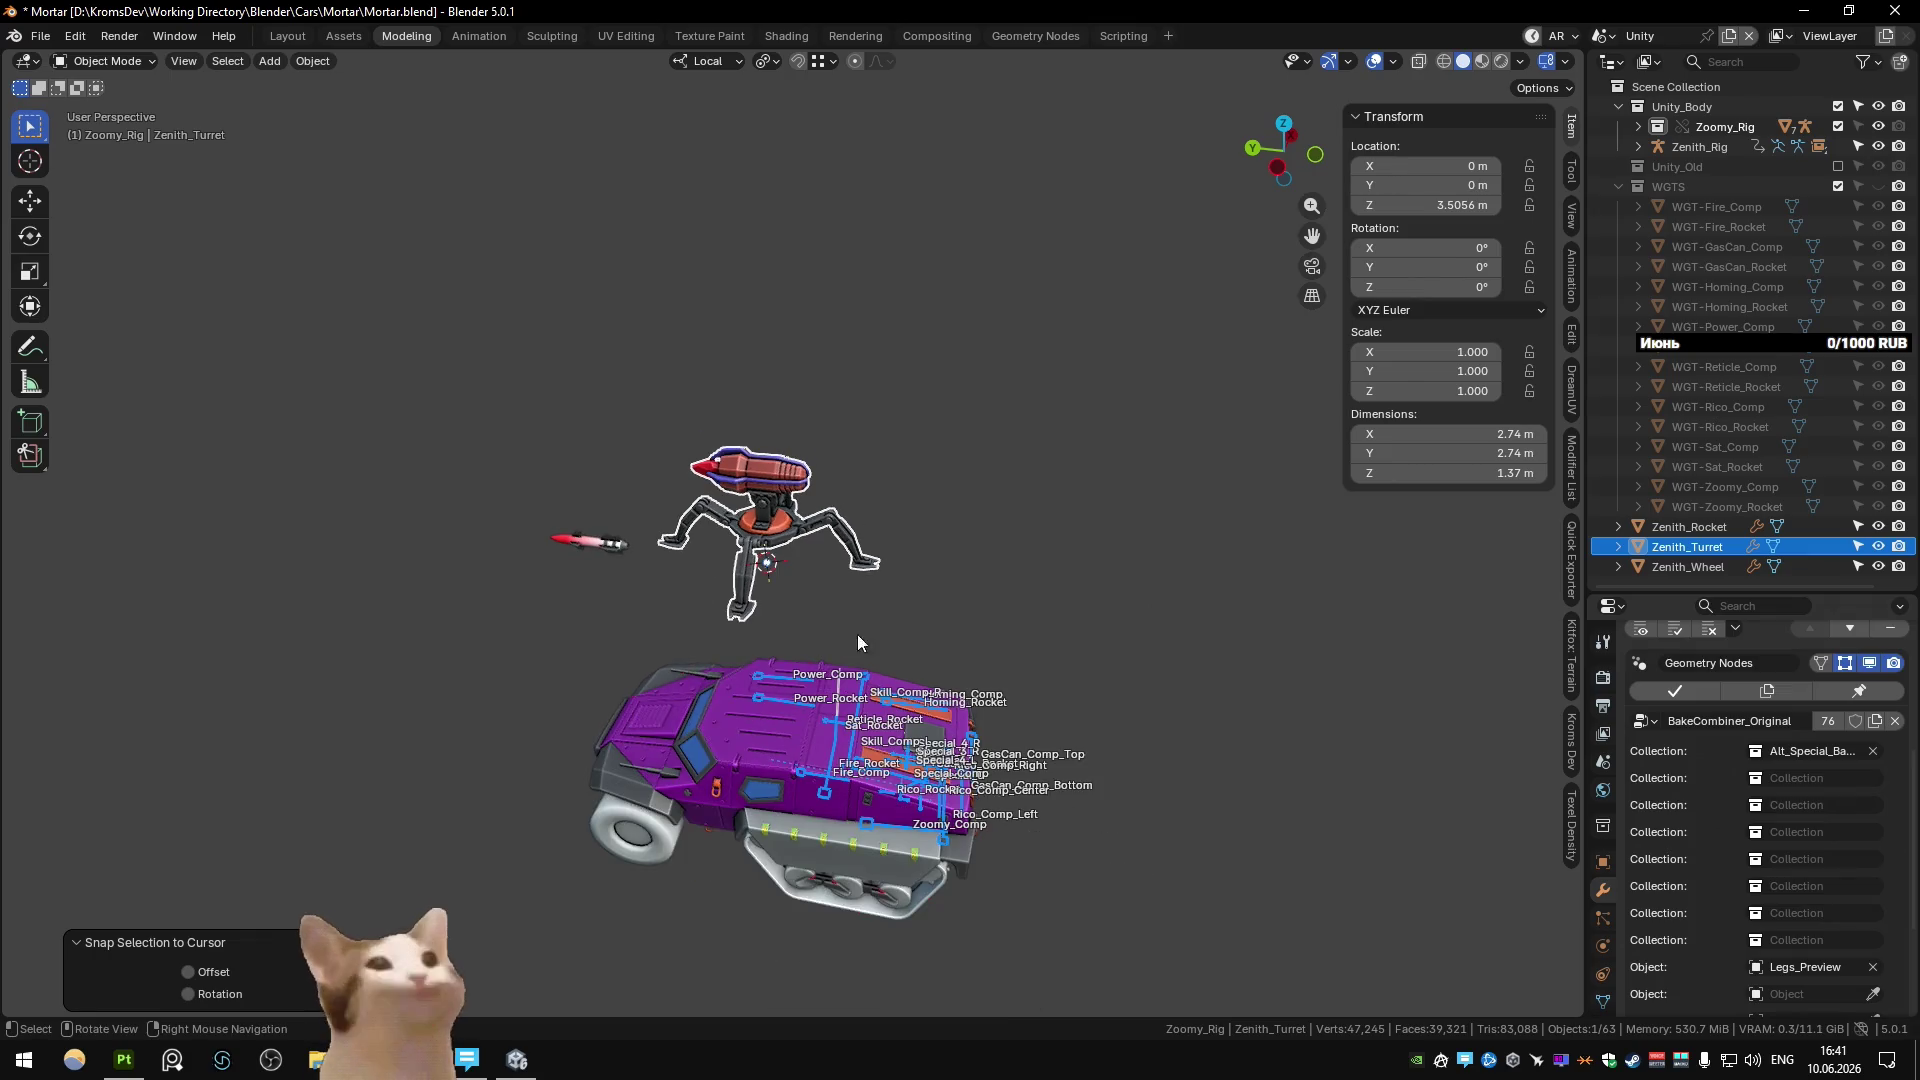
shift+middle_drag(858, 641, 836, 518)
Duplicate the Zenith_Turret along local Y beside the original and remove the duplicate's legs.
key(shift+d)
key(y)
key(y)
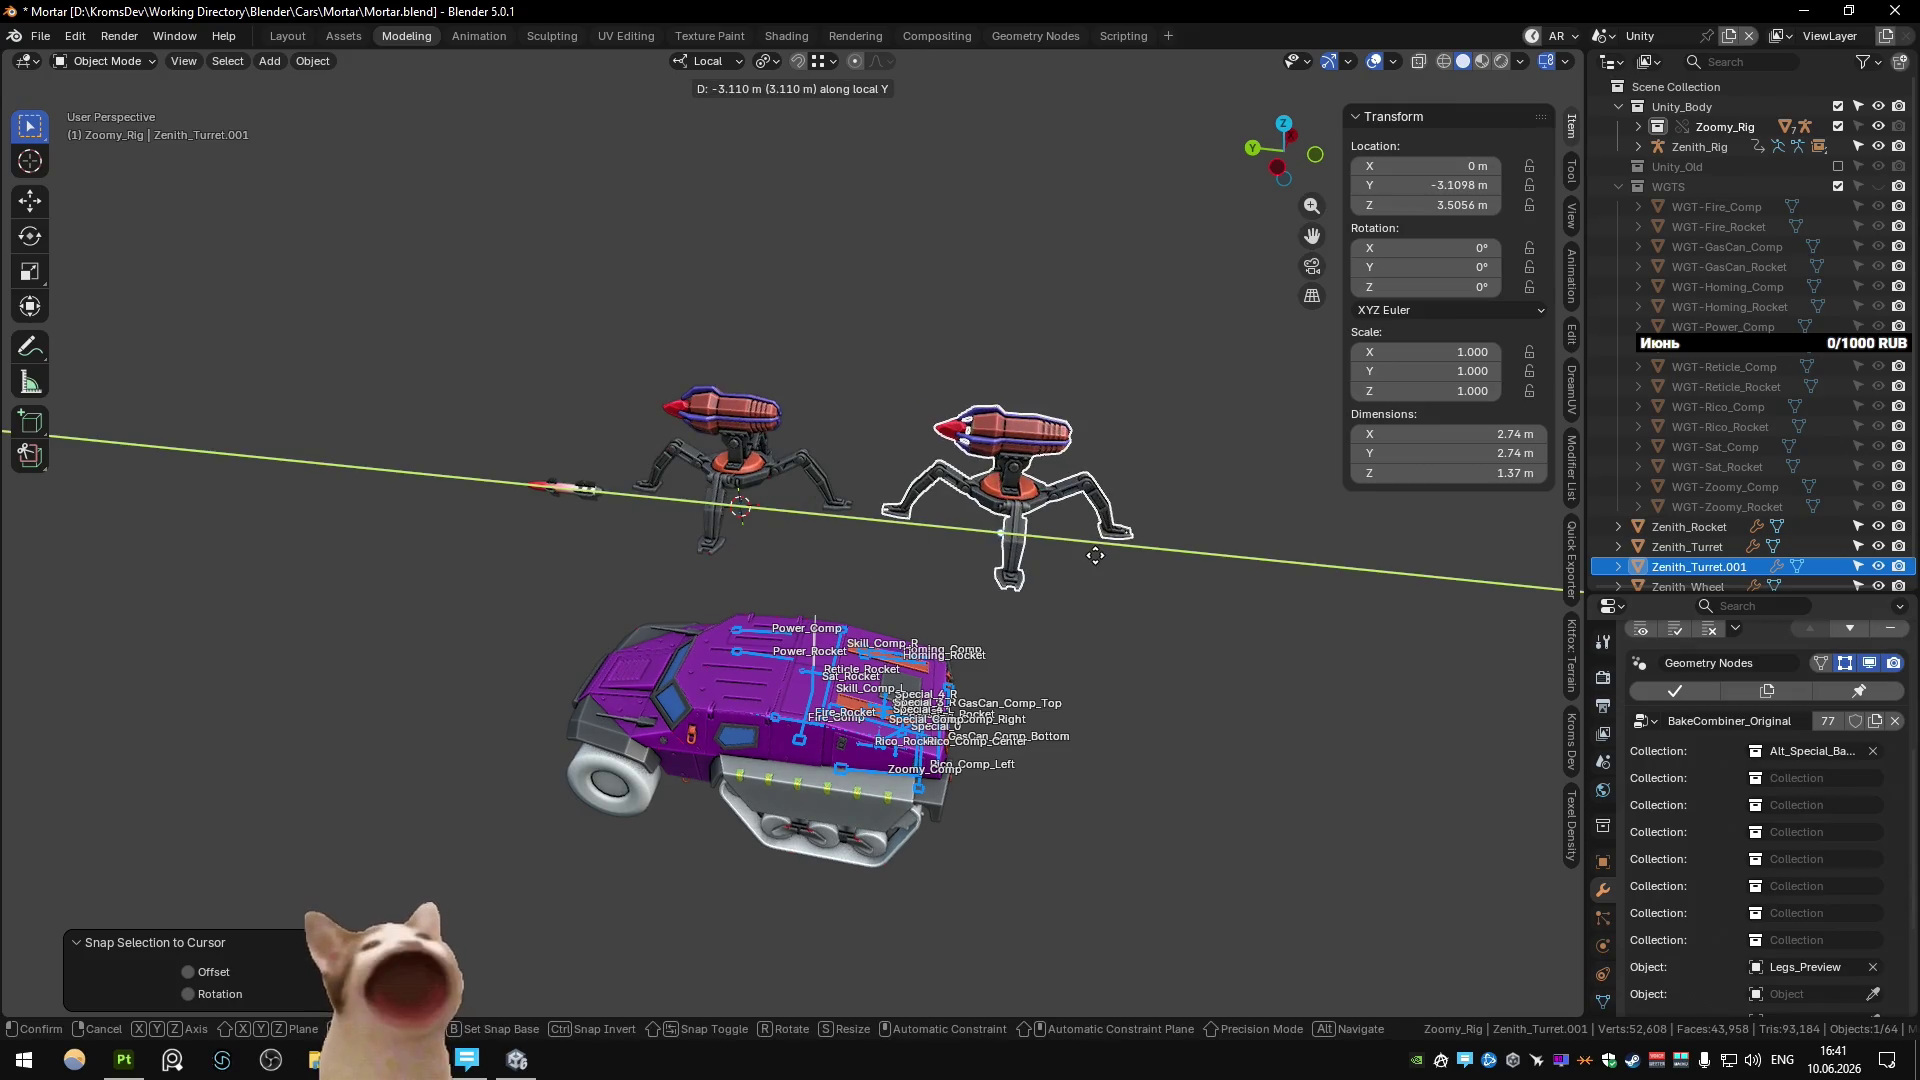
click(1095, 556)
shift+middle_drag(1298, 589, 1232, 569)
click(1872, 967)
middle_drag(1029, 613, 879, 441)
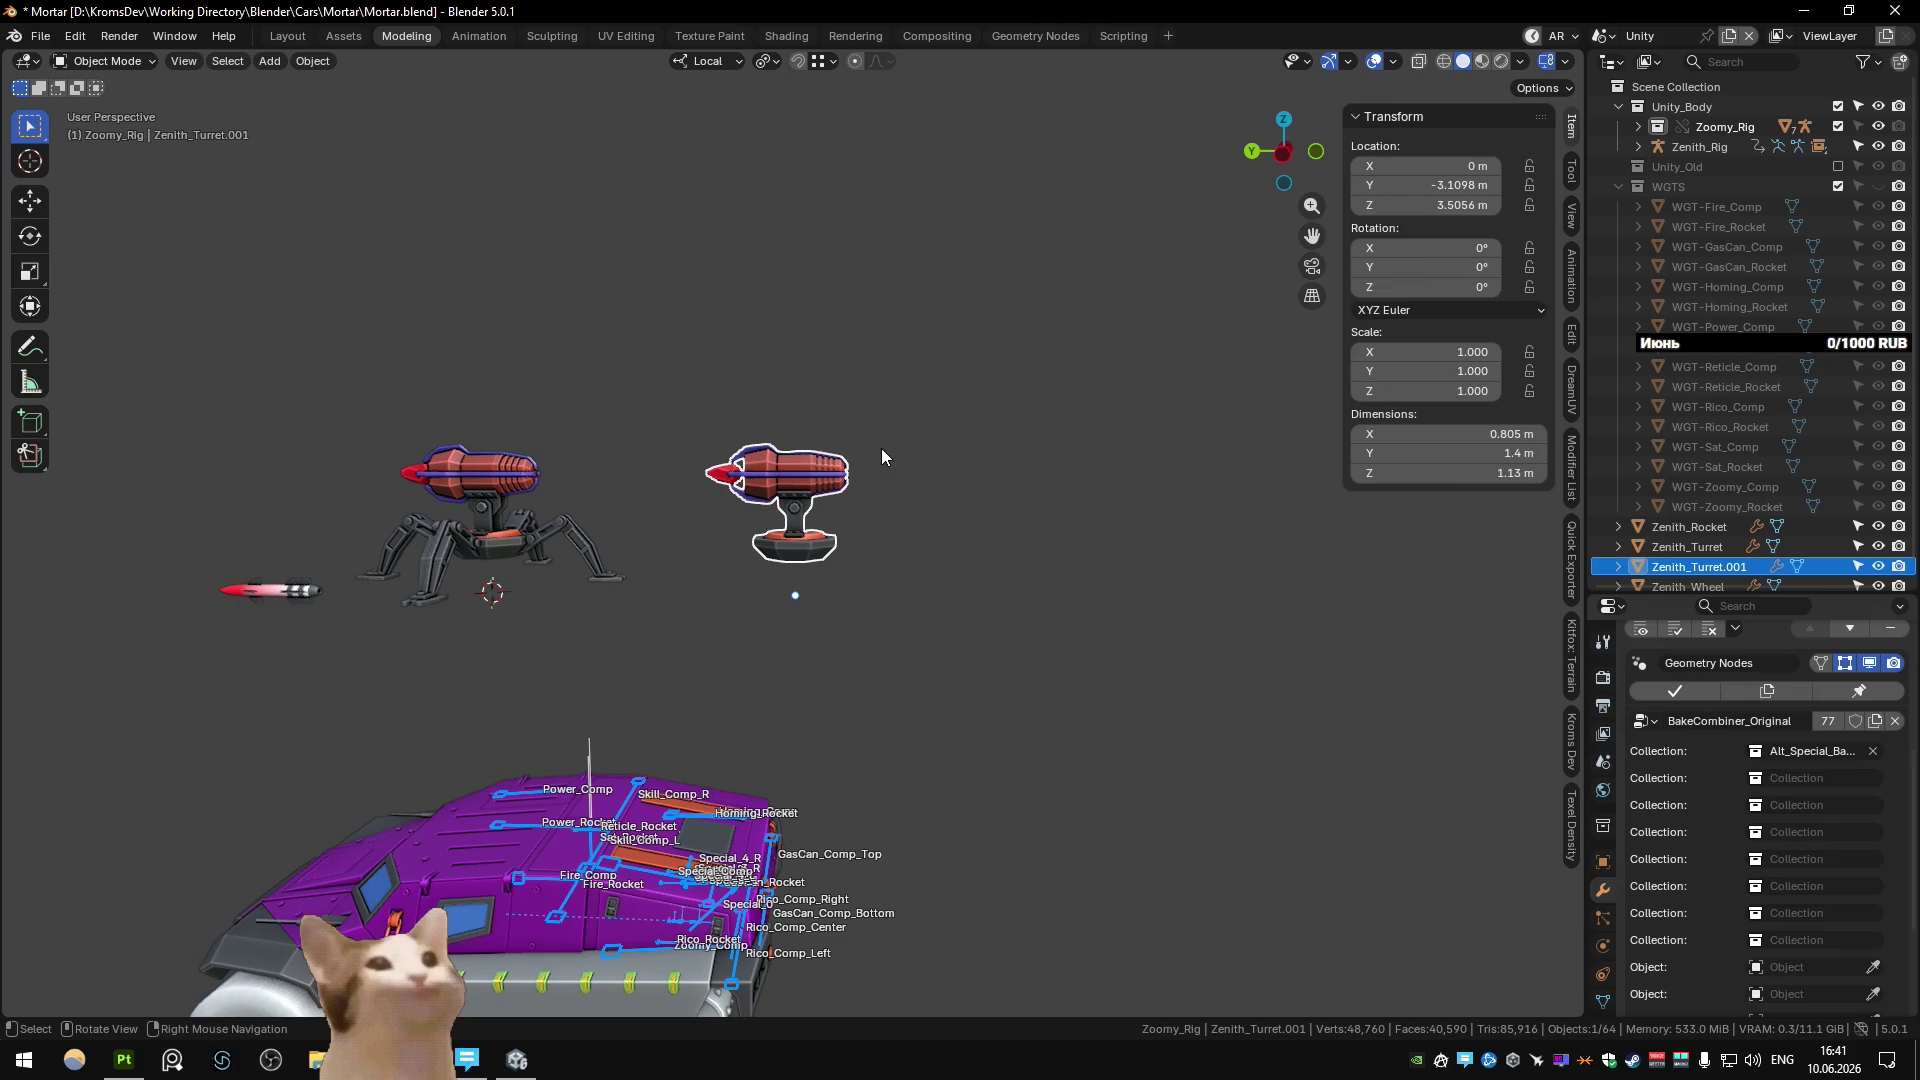
Switch to the Main scene and frame the view on the turret bracket.
key(ctrl+s)
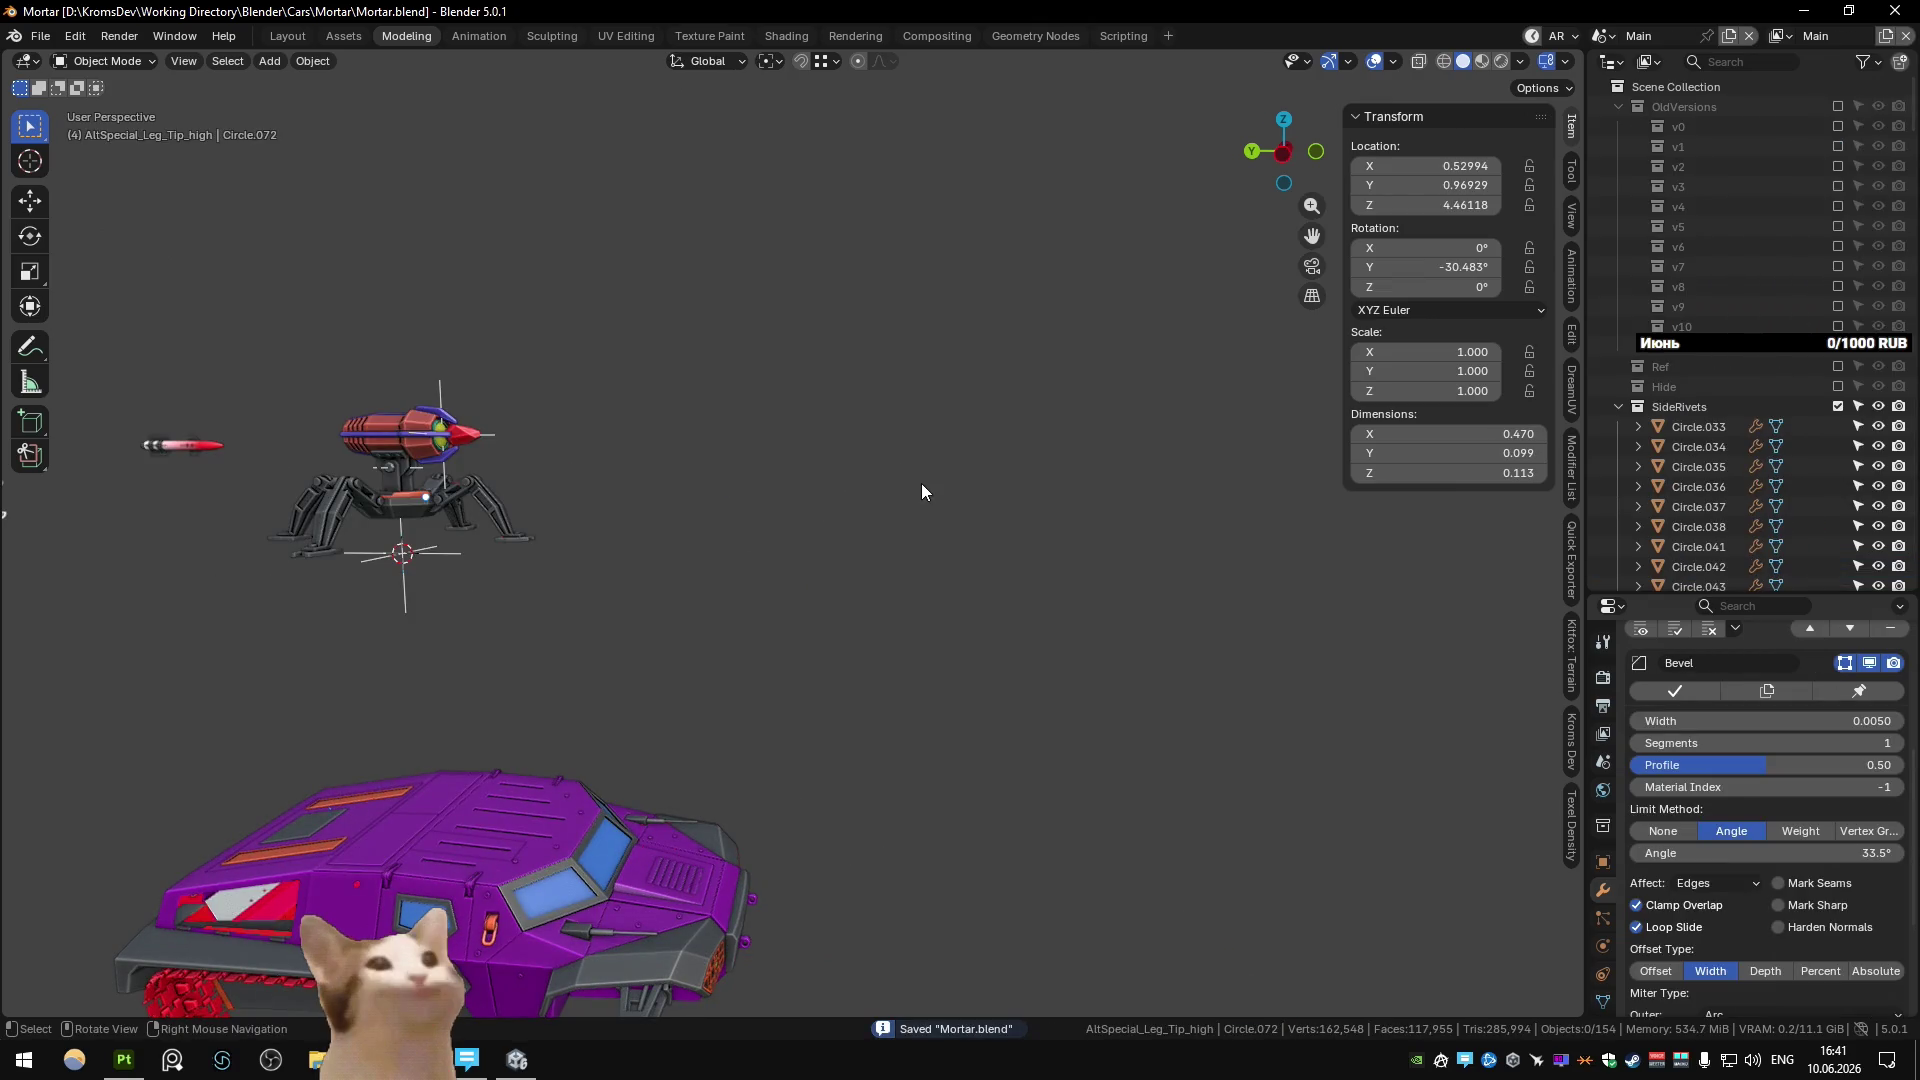
click(381, 472)
key(KP_Decimal)
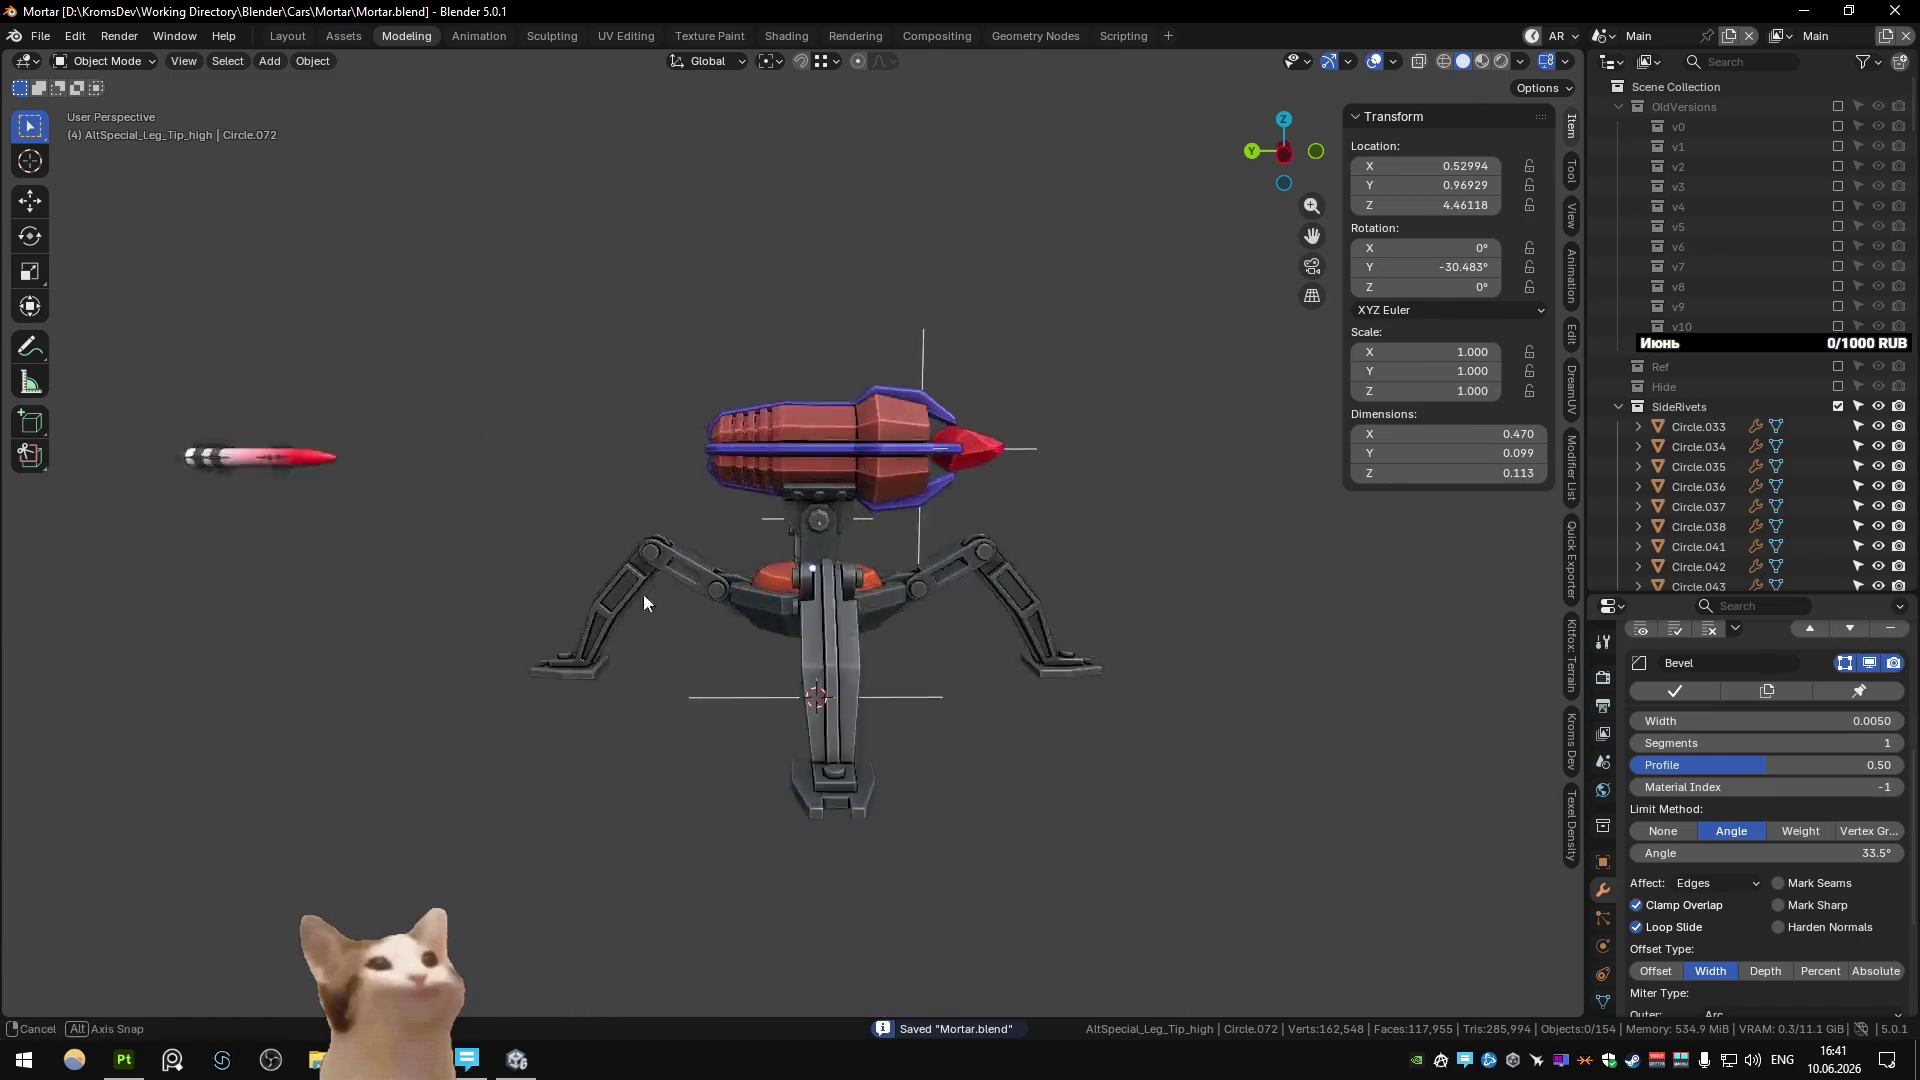
scroll(644, 594, up, 3)
mouse_move(720, 590)
middle_down()
mouse_move(807, 584)
mouse_move(770, 567)
mouse_move(825, 498)
middle_up()
scroll(854, 548, up, 2)
scroll(853, 548, down, 3)
Inspect Axis_Lazer_Origin, bracket Cube.110, bracket Cube.109 and the red disc Circle.059.
click(825, 498)
click(825, 498)
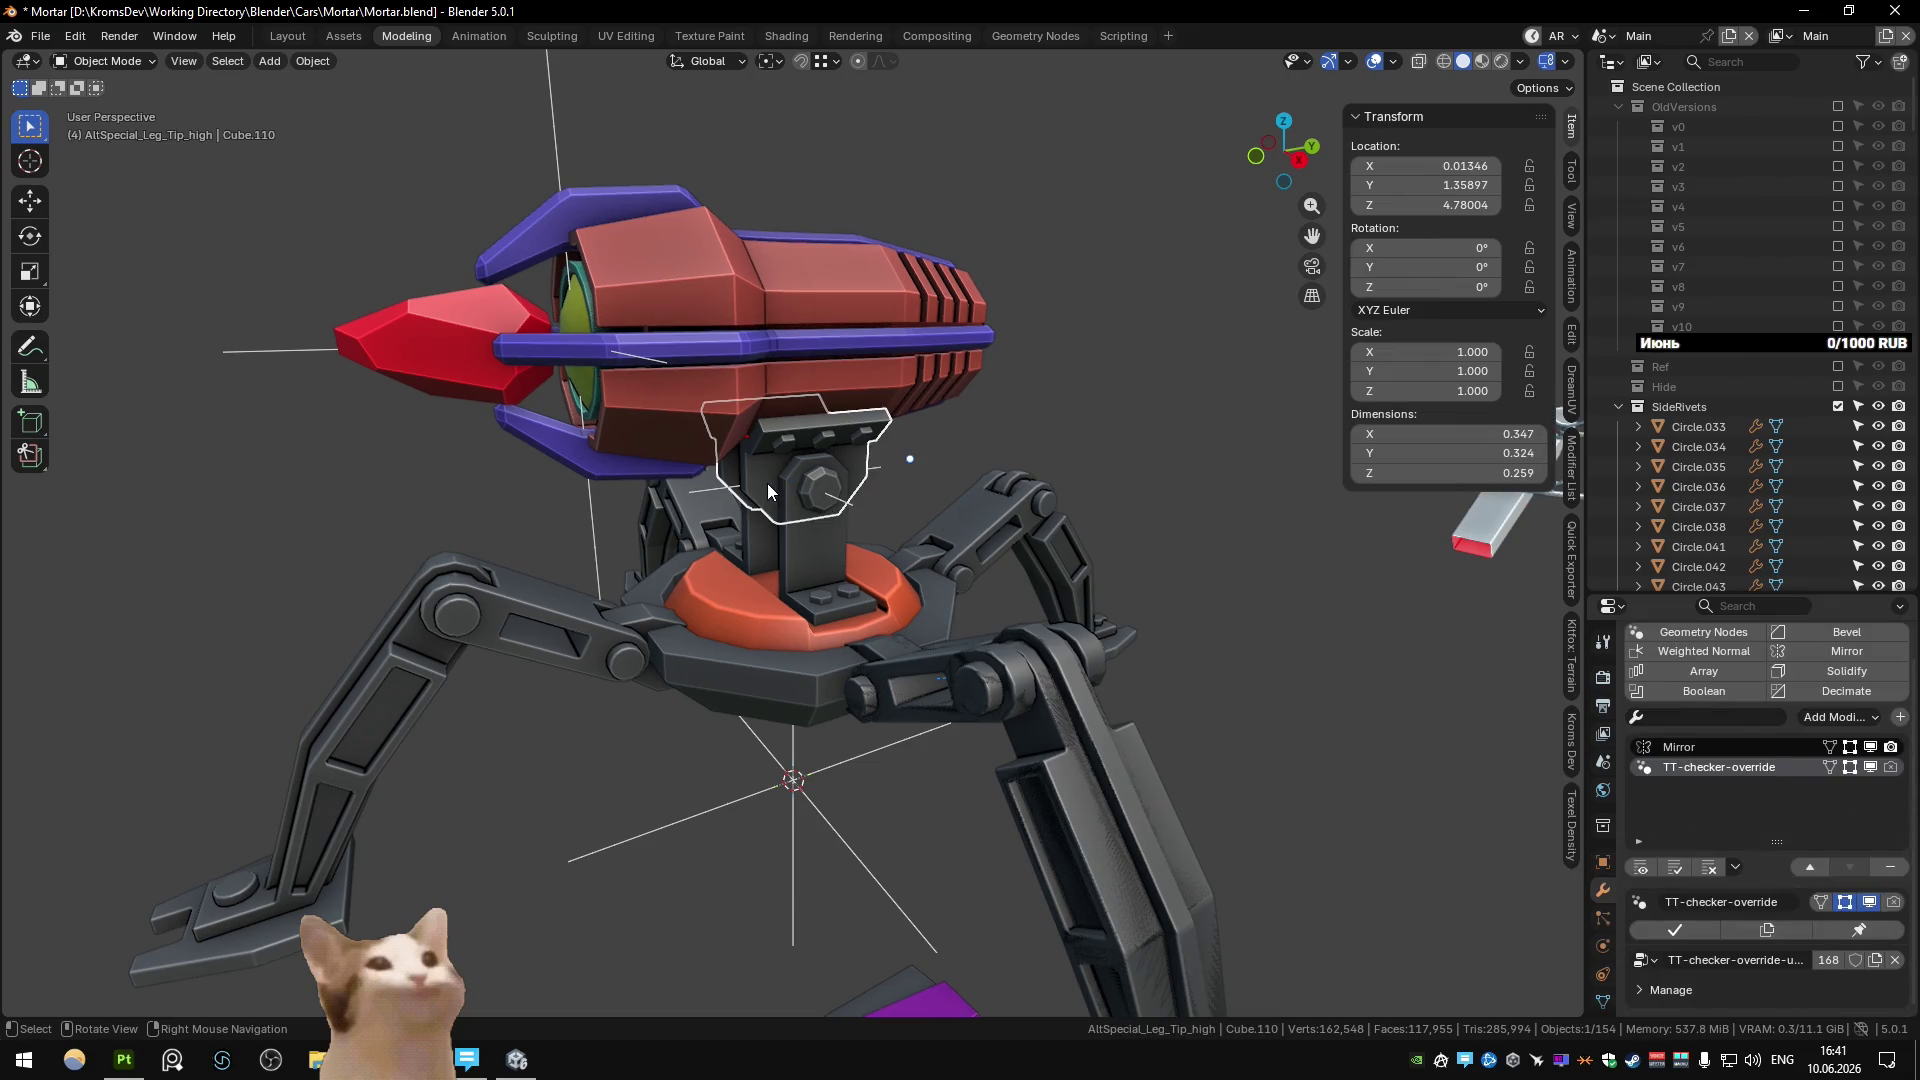
key(KP_Decimal)
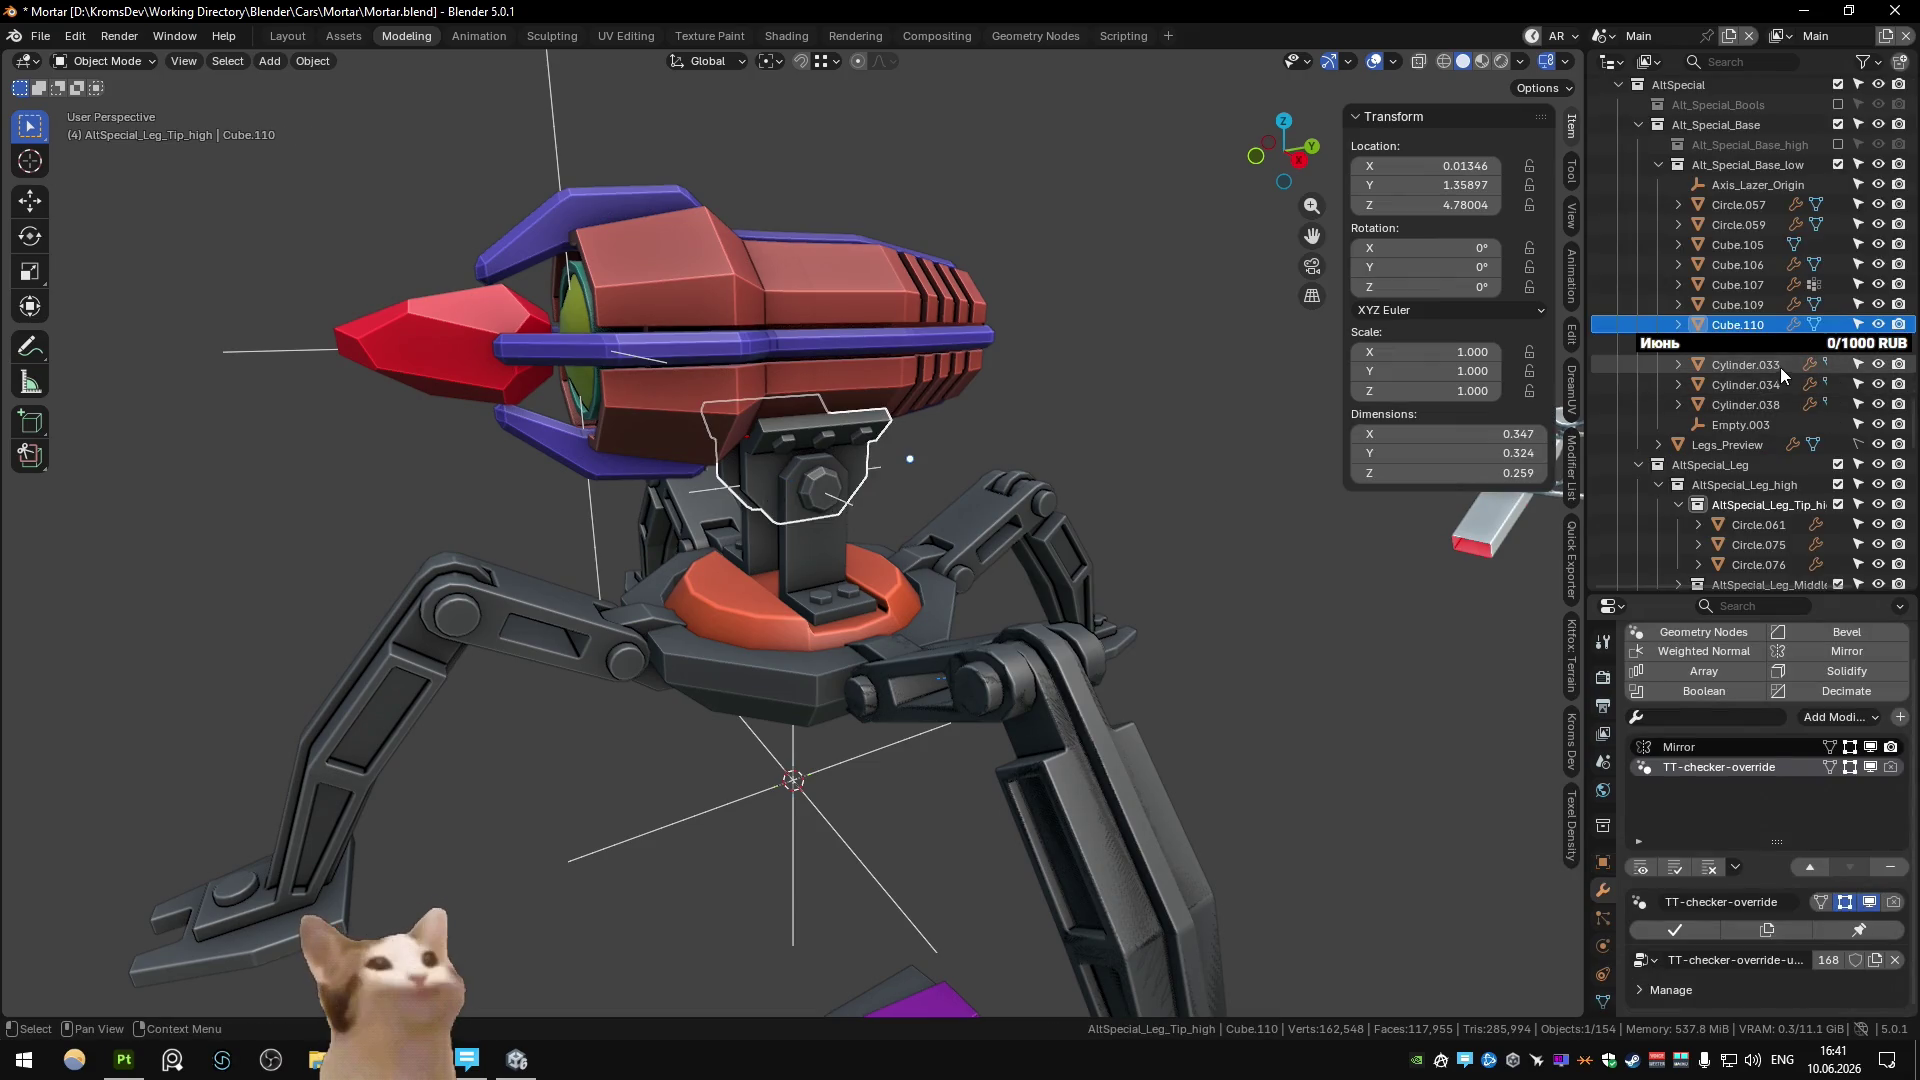
click(831, 571)
click(776, 616)
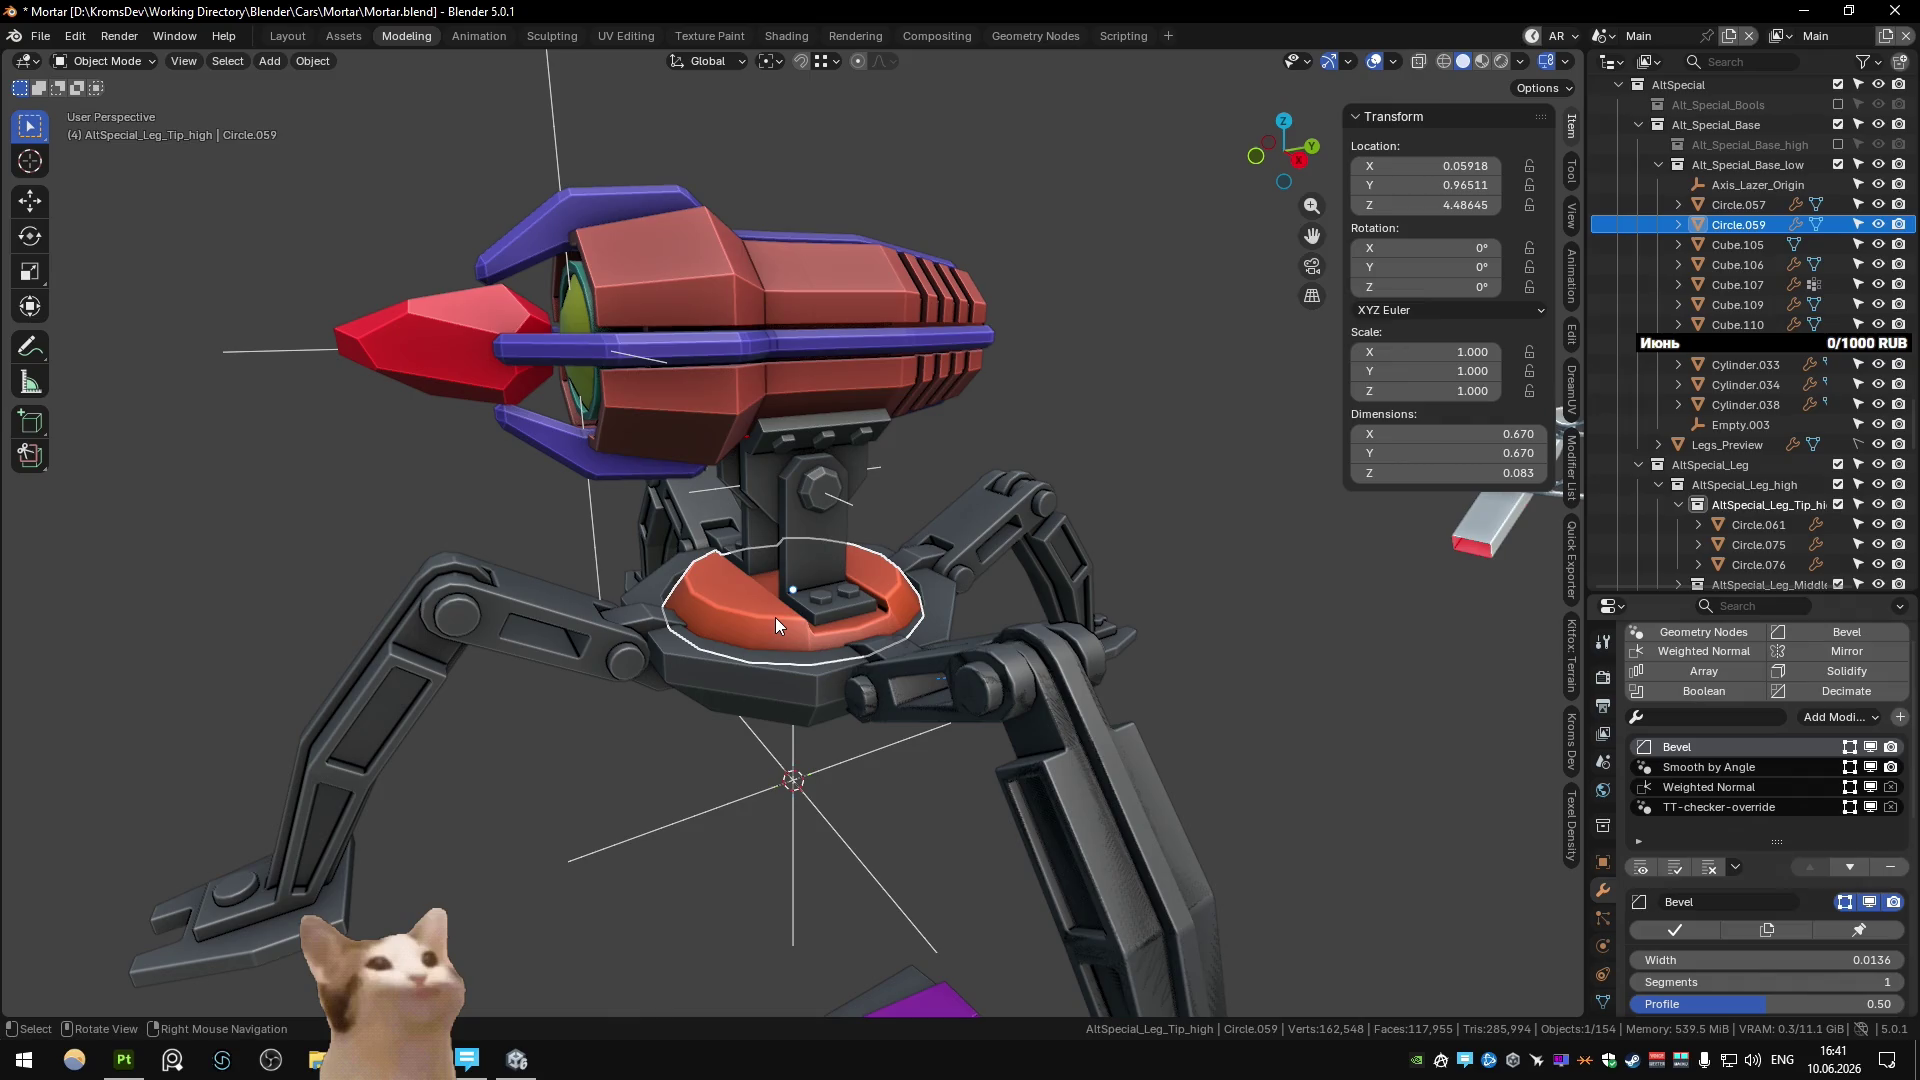
In the Collection Manager, add a sub-collection under AltSpecial named Alt_Special_Turret.
key(m)
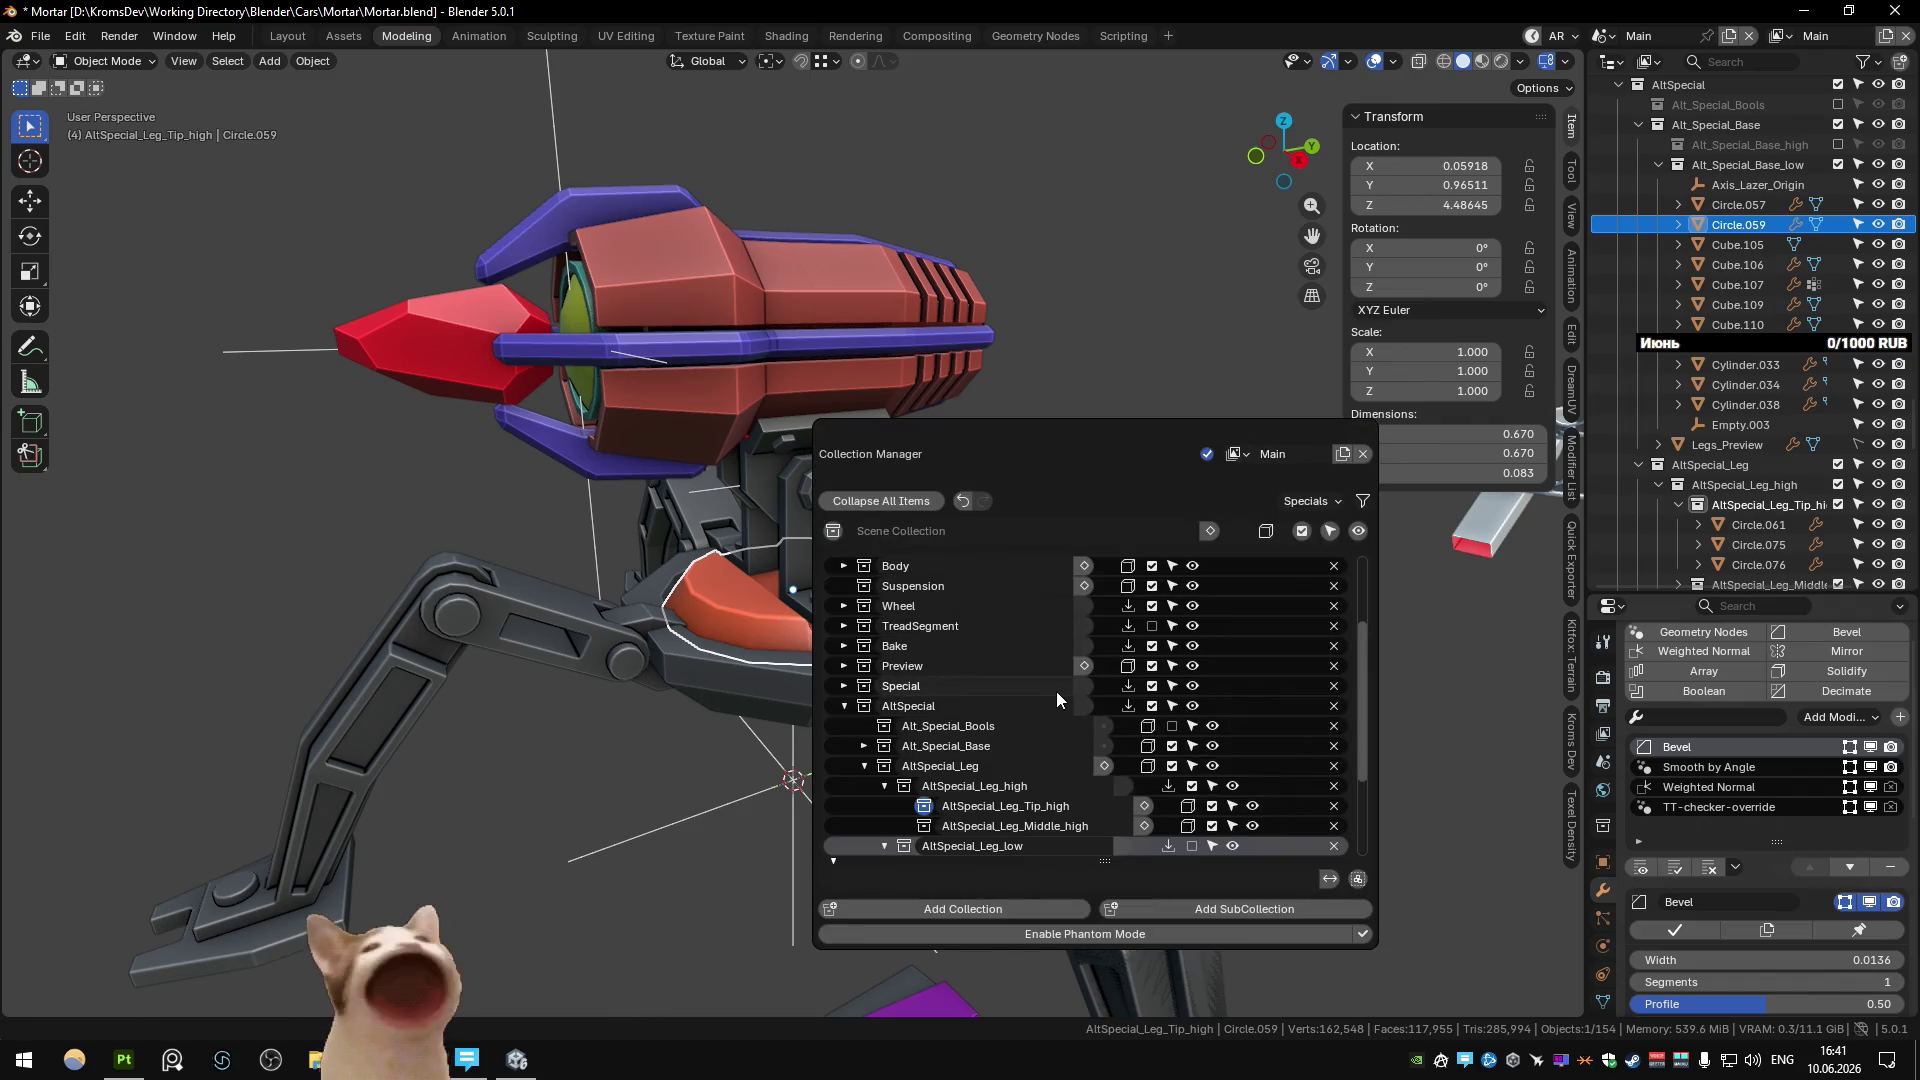
click(864, 766)
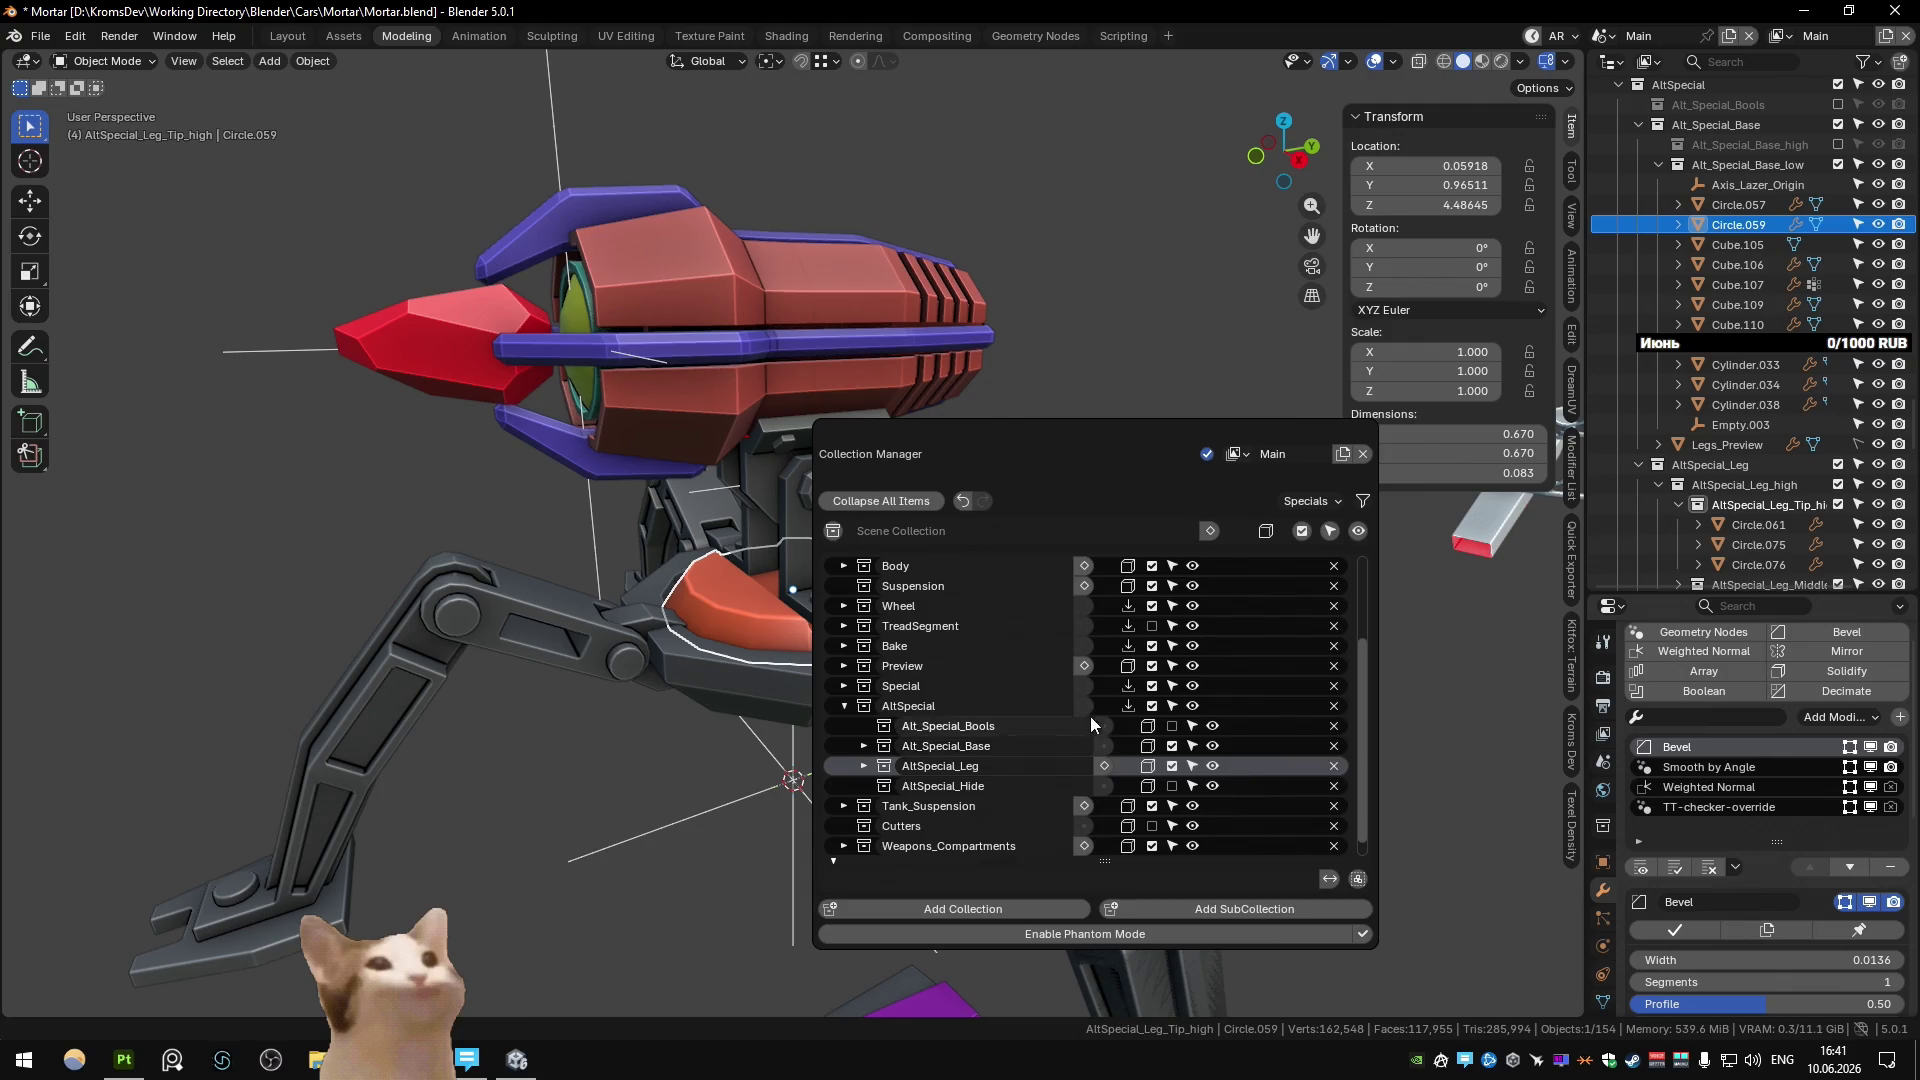
click(1224, 909)
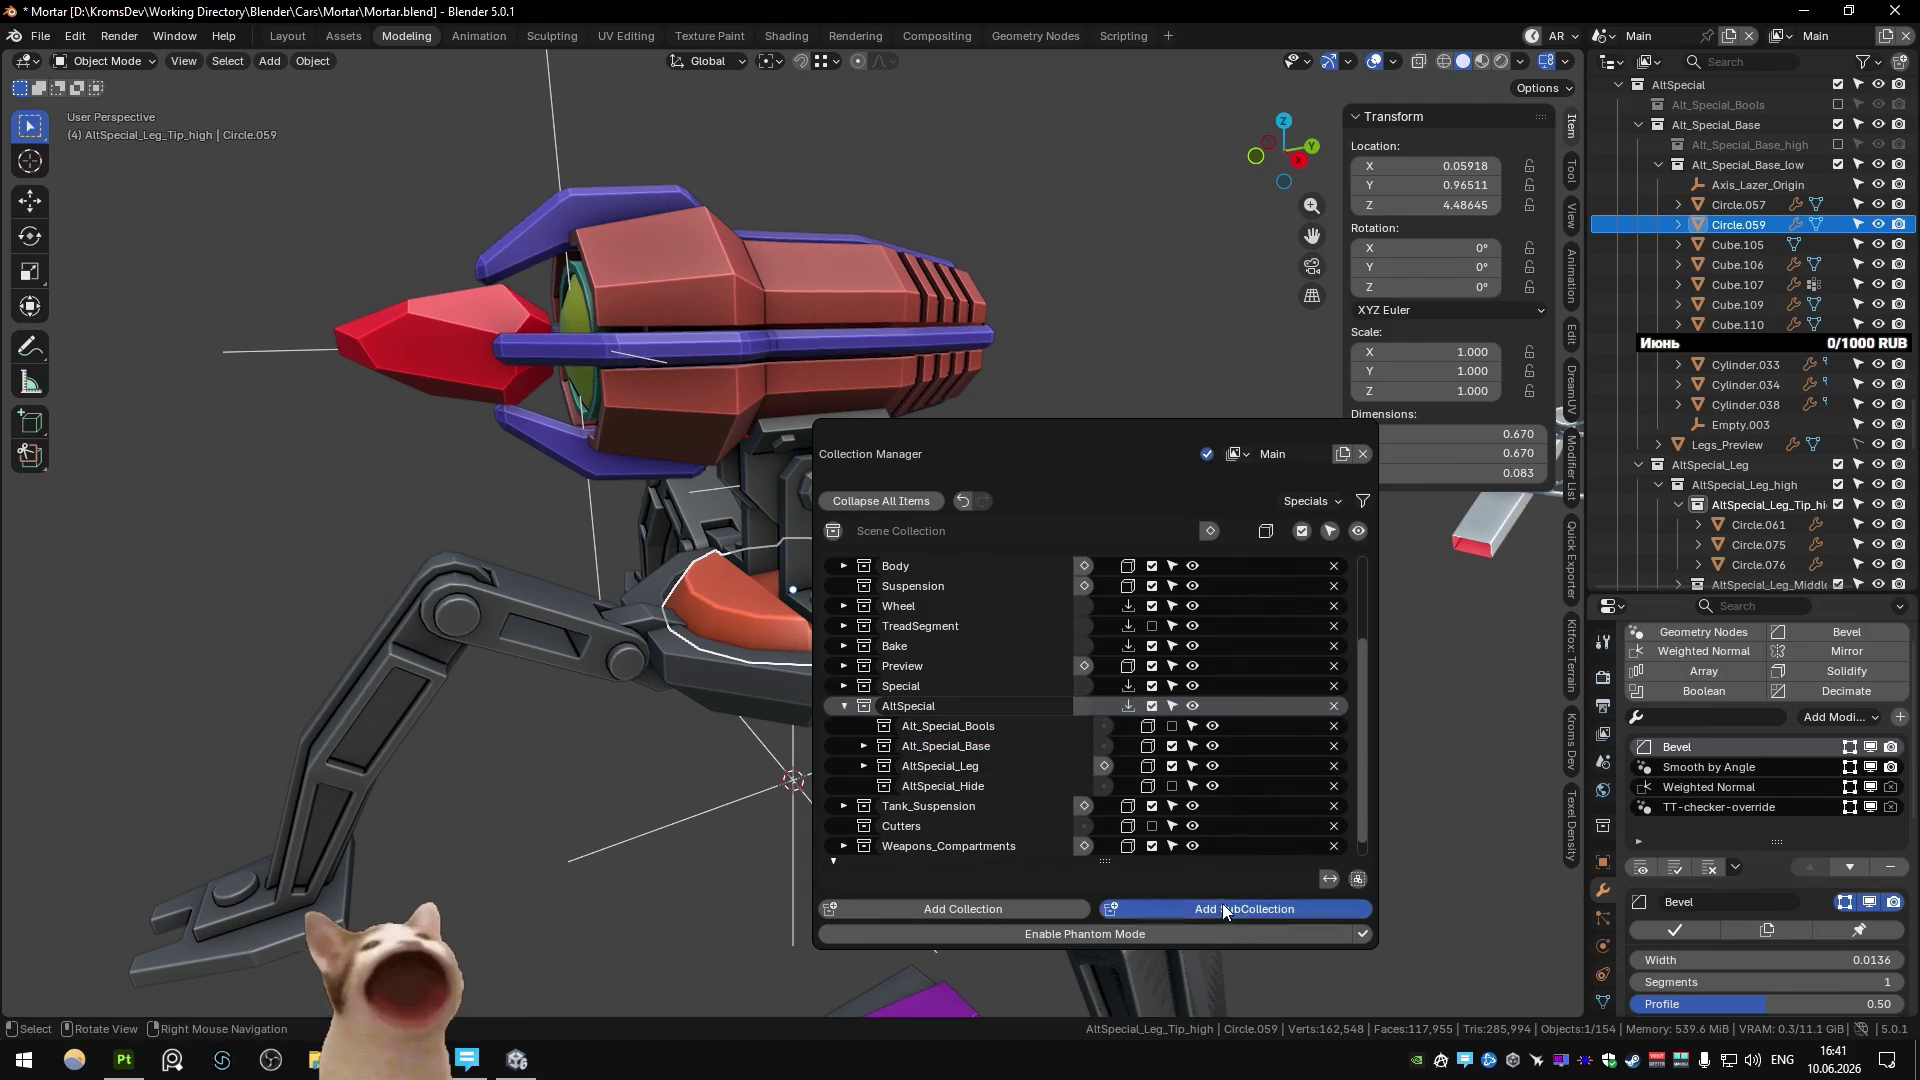
double_click(997, 802)
text(Alt_Special_Tu)
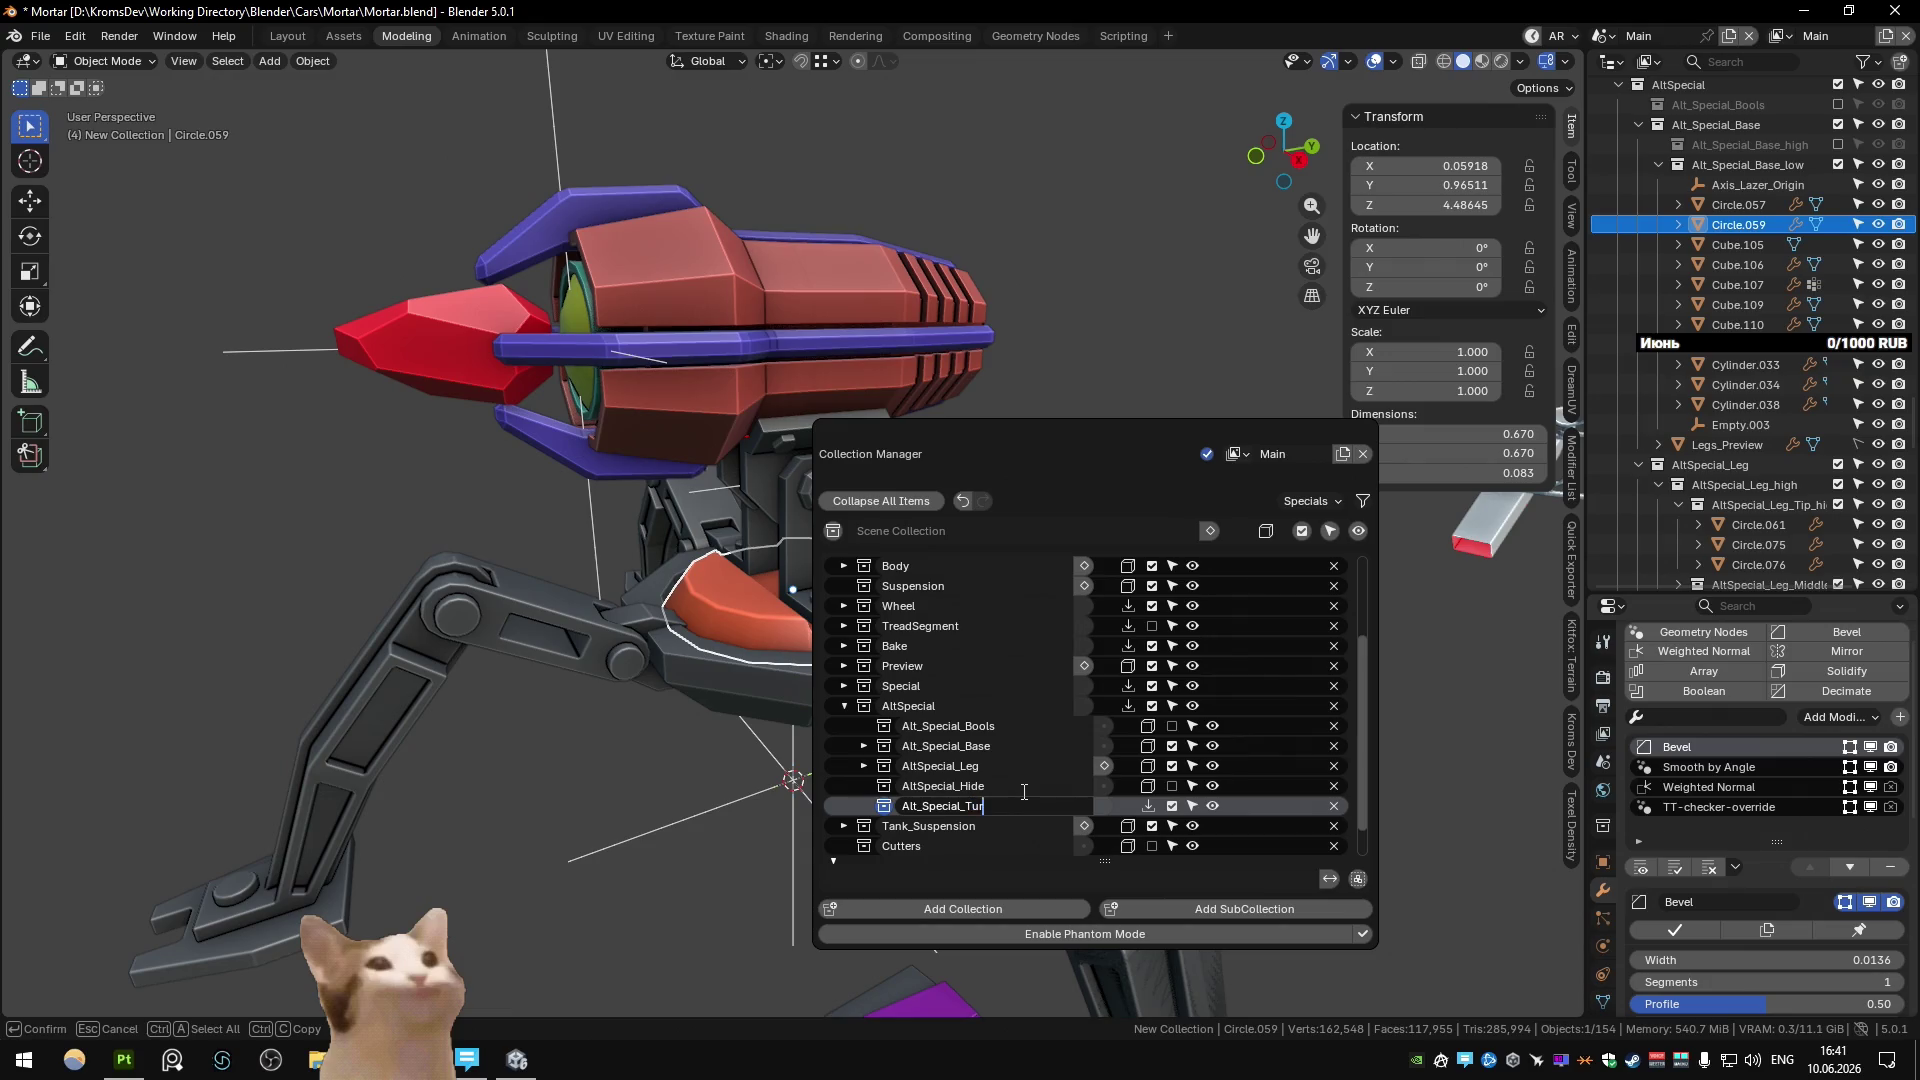
text(ret)
key(Return)
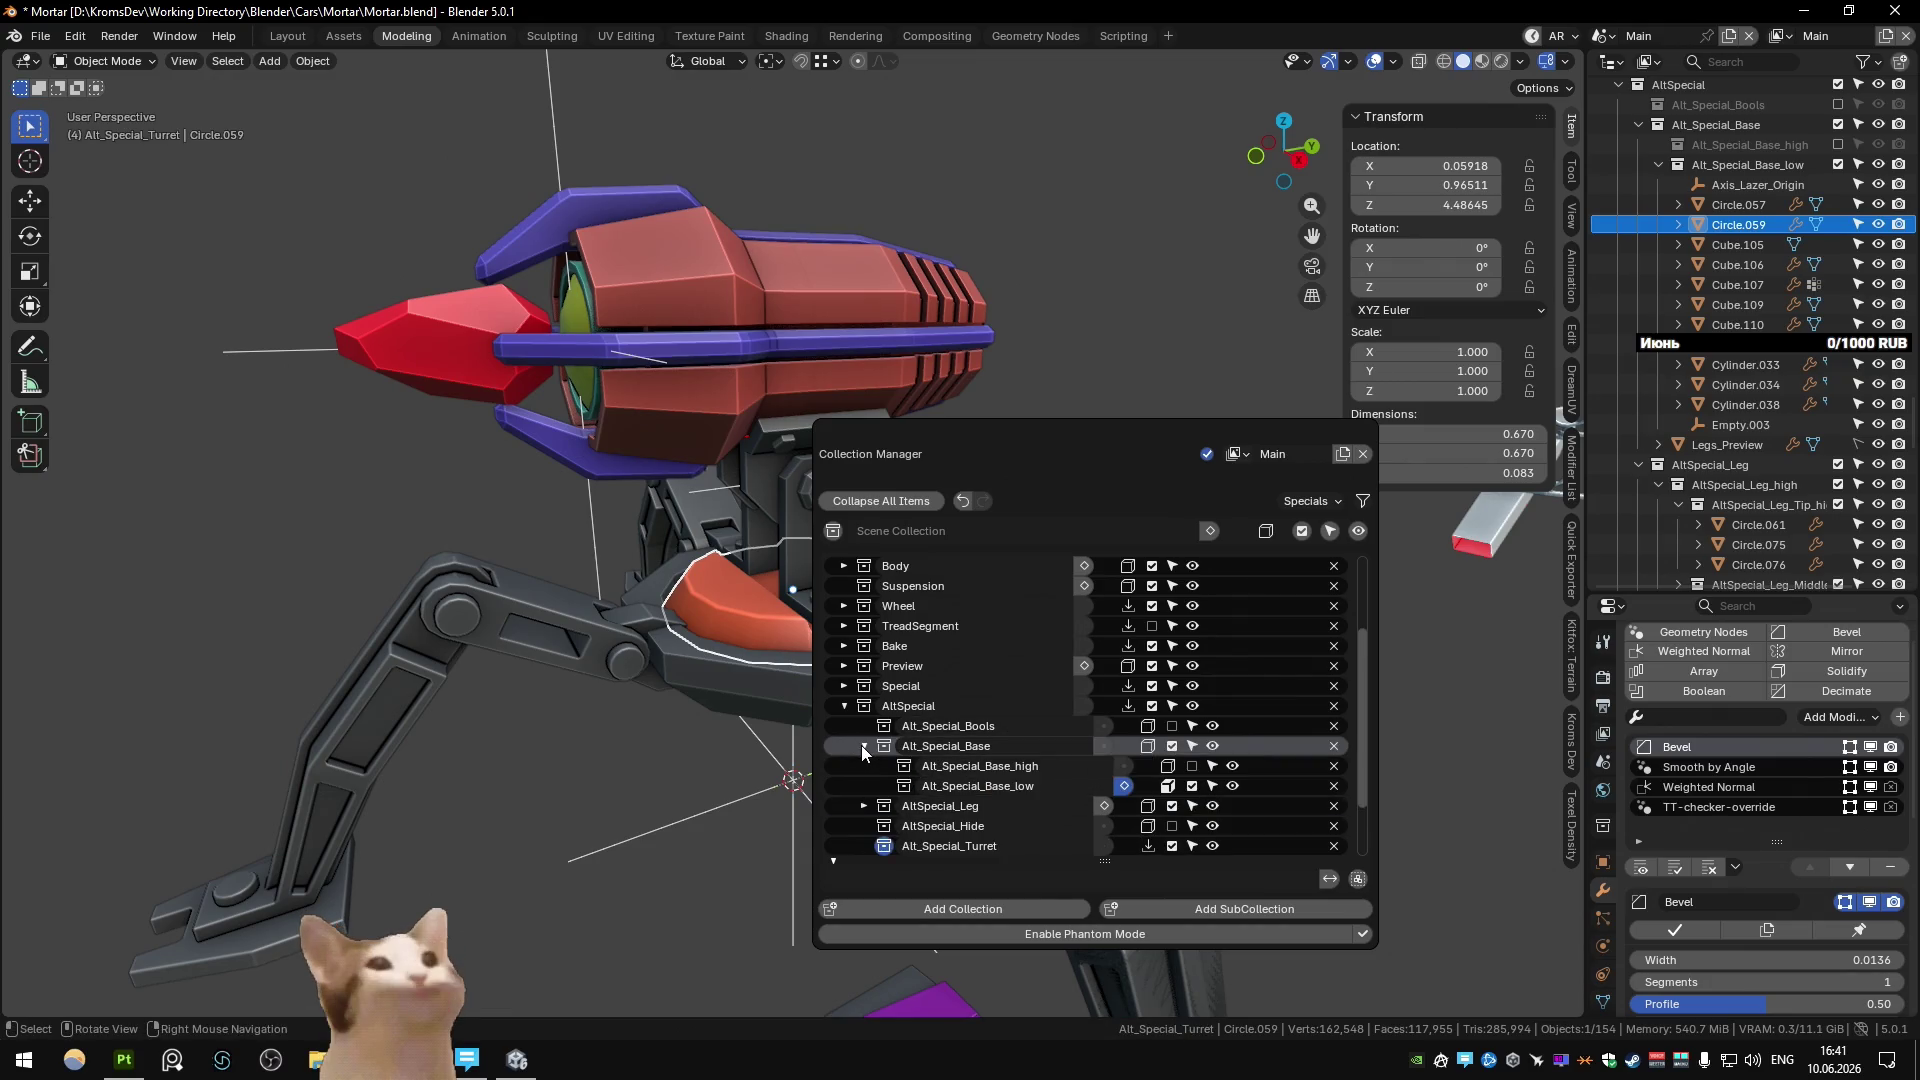
Undo a misplaced new collection and make Alt_Special_Turret the active collection.
scroll(974, 676, down, 2)
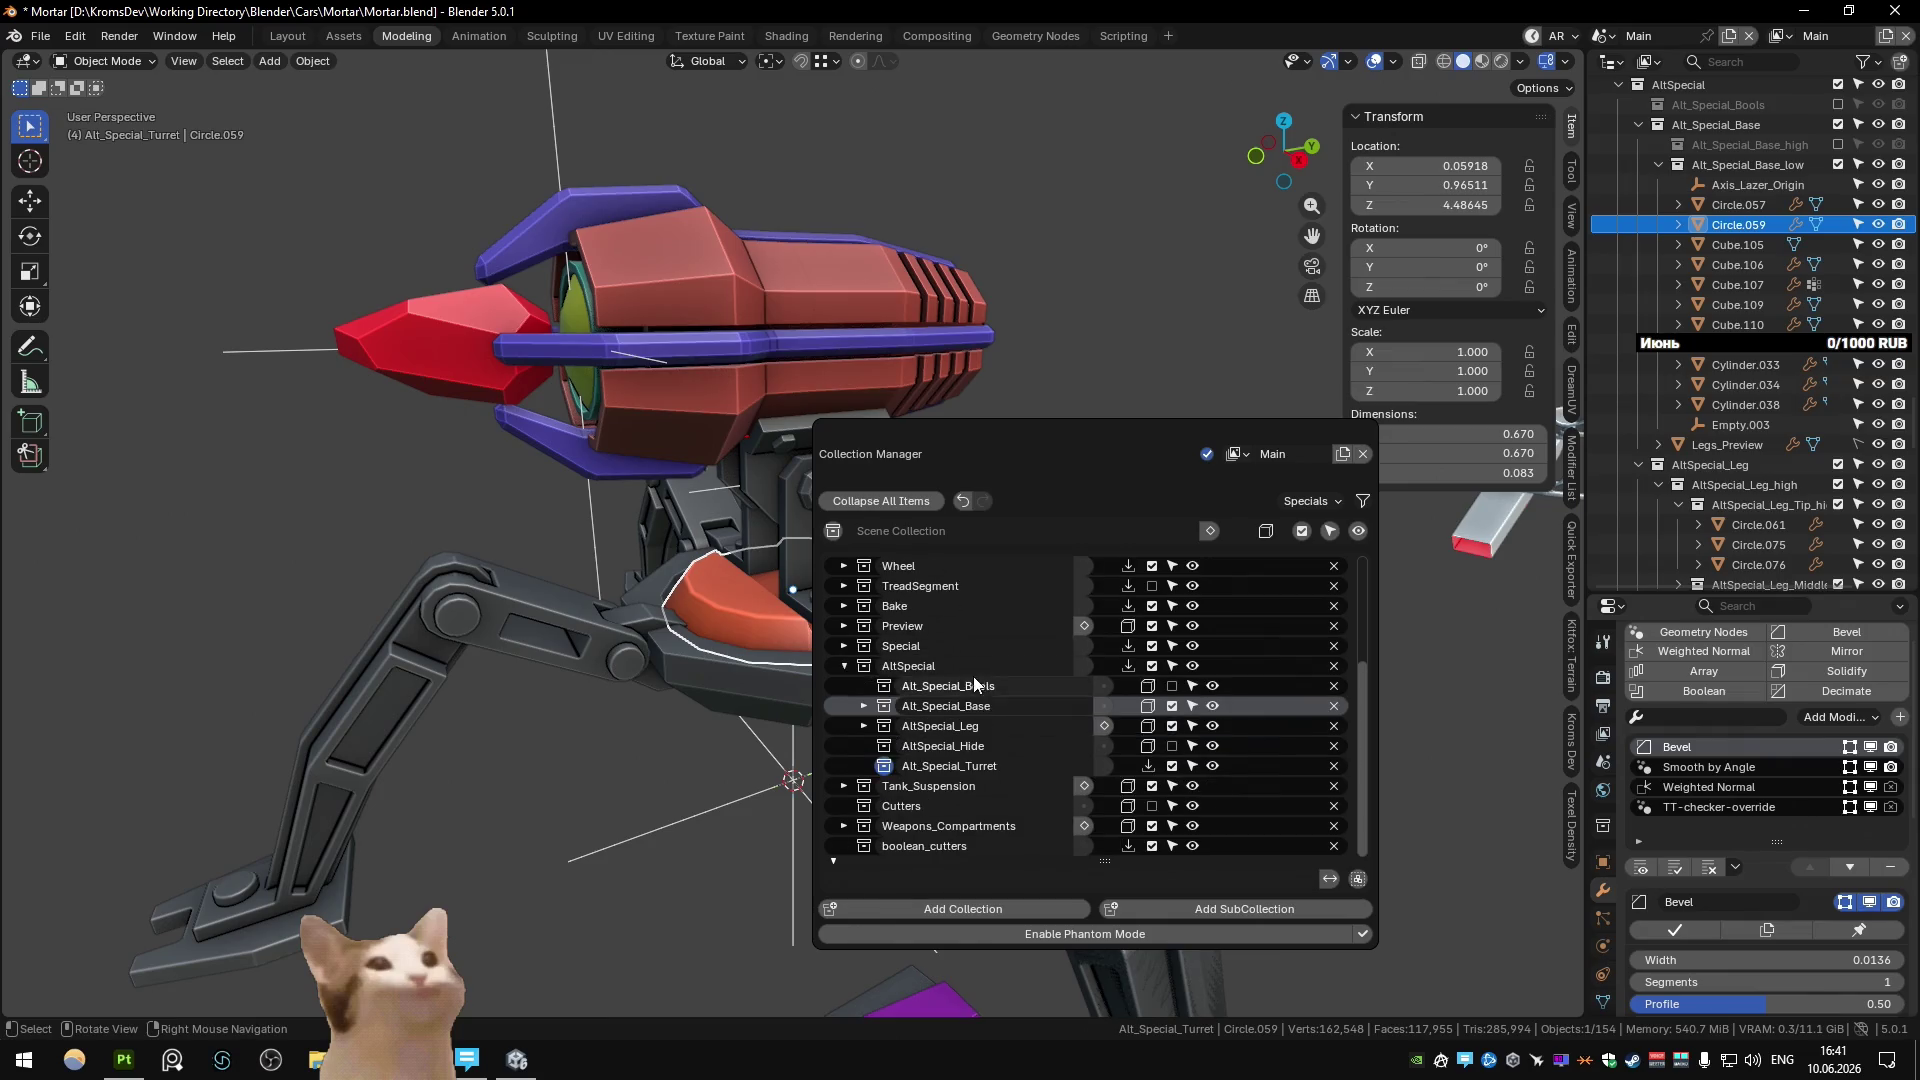
double_click(1024, 763)
click(1161, 908)
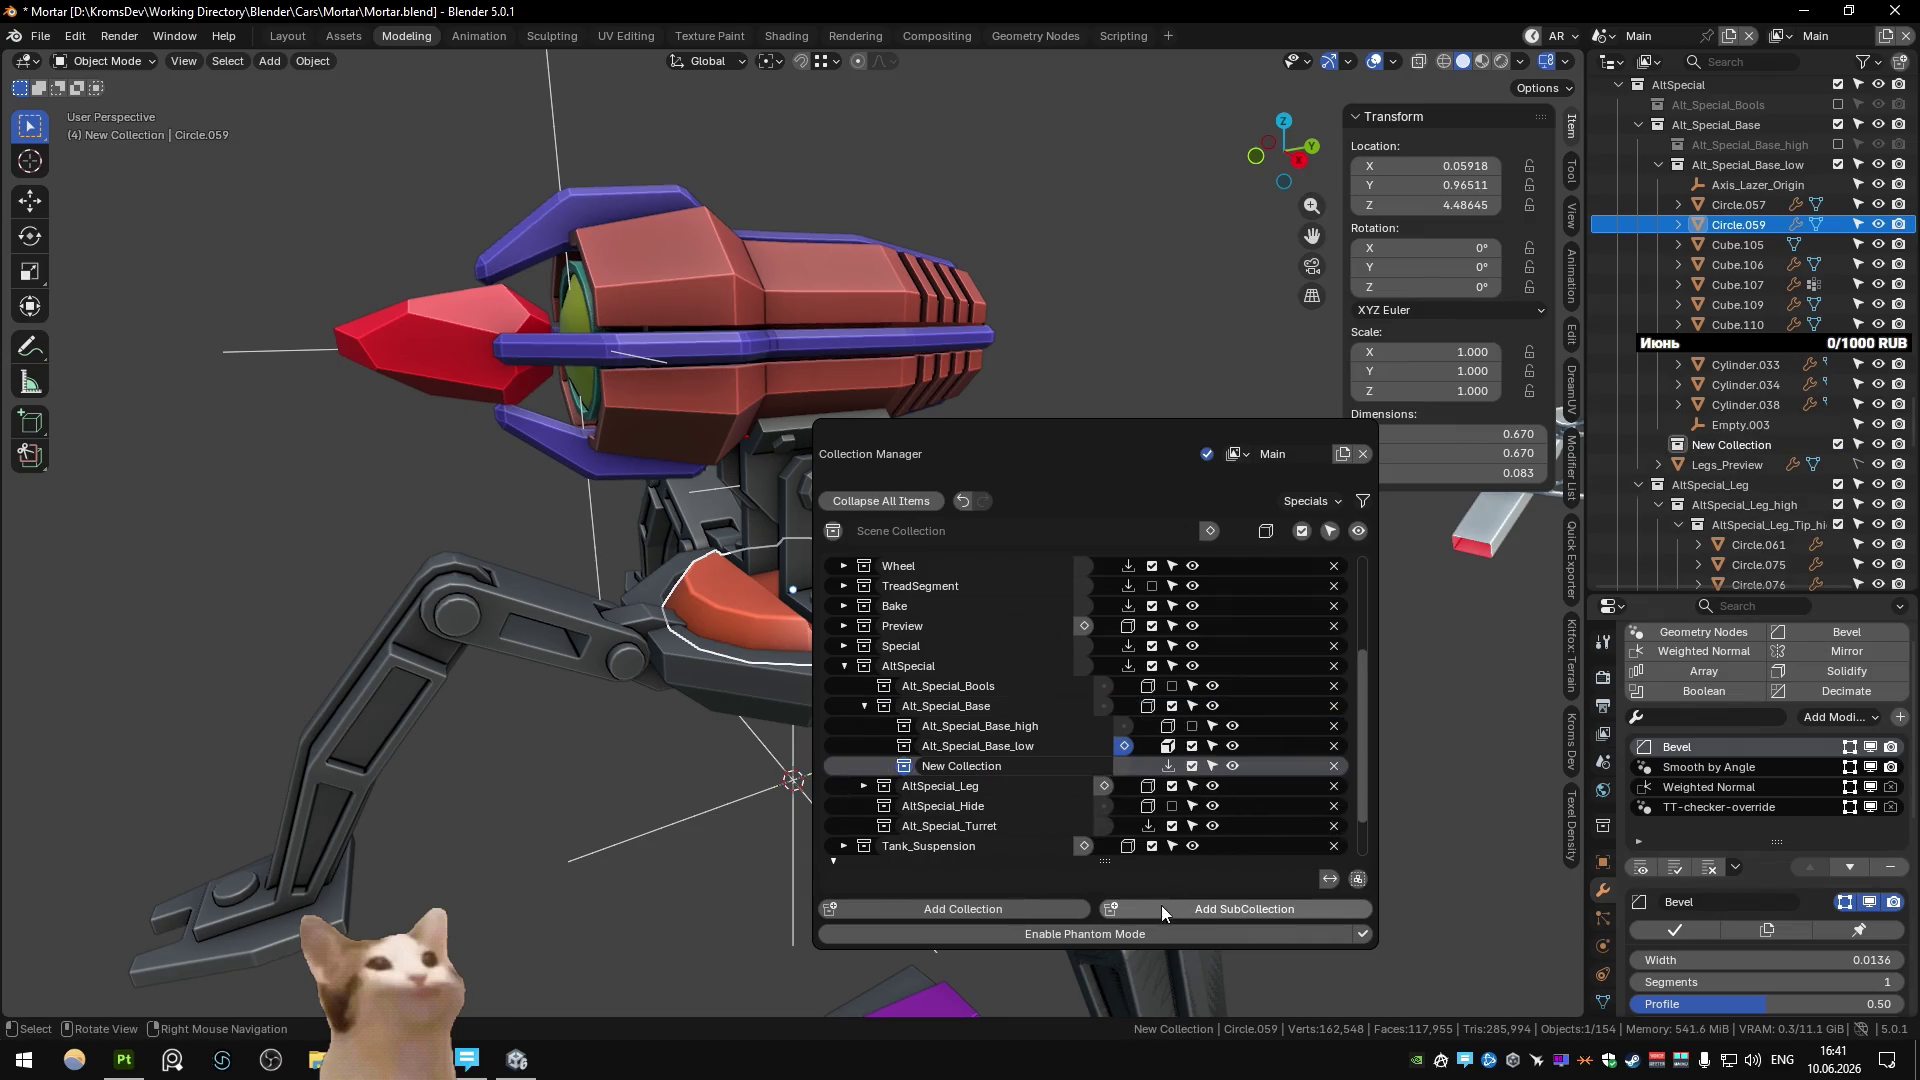
key(ctrl+z)
double_click(1045, 767)
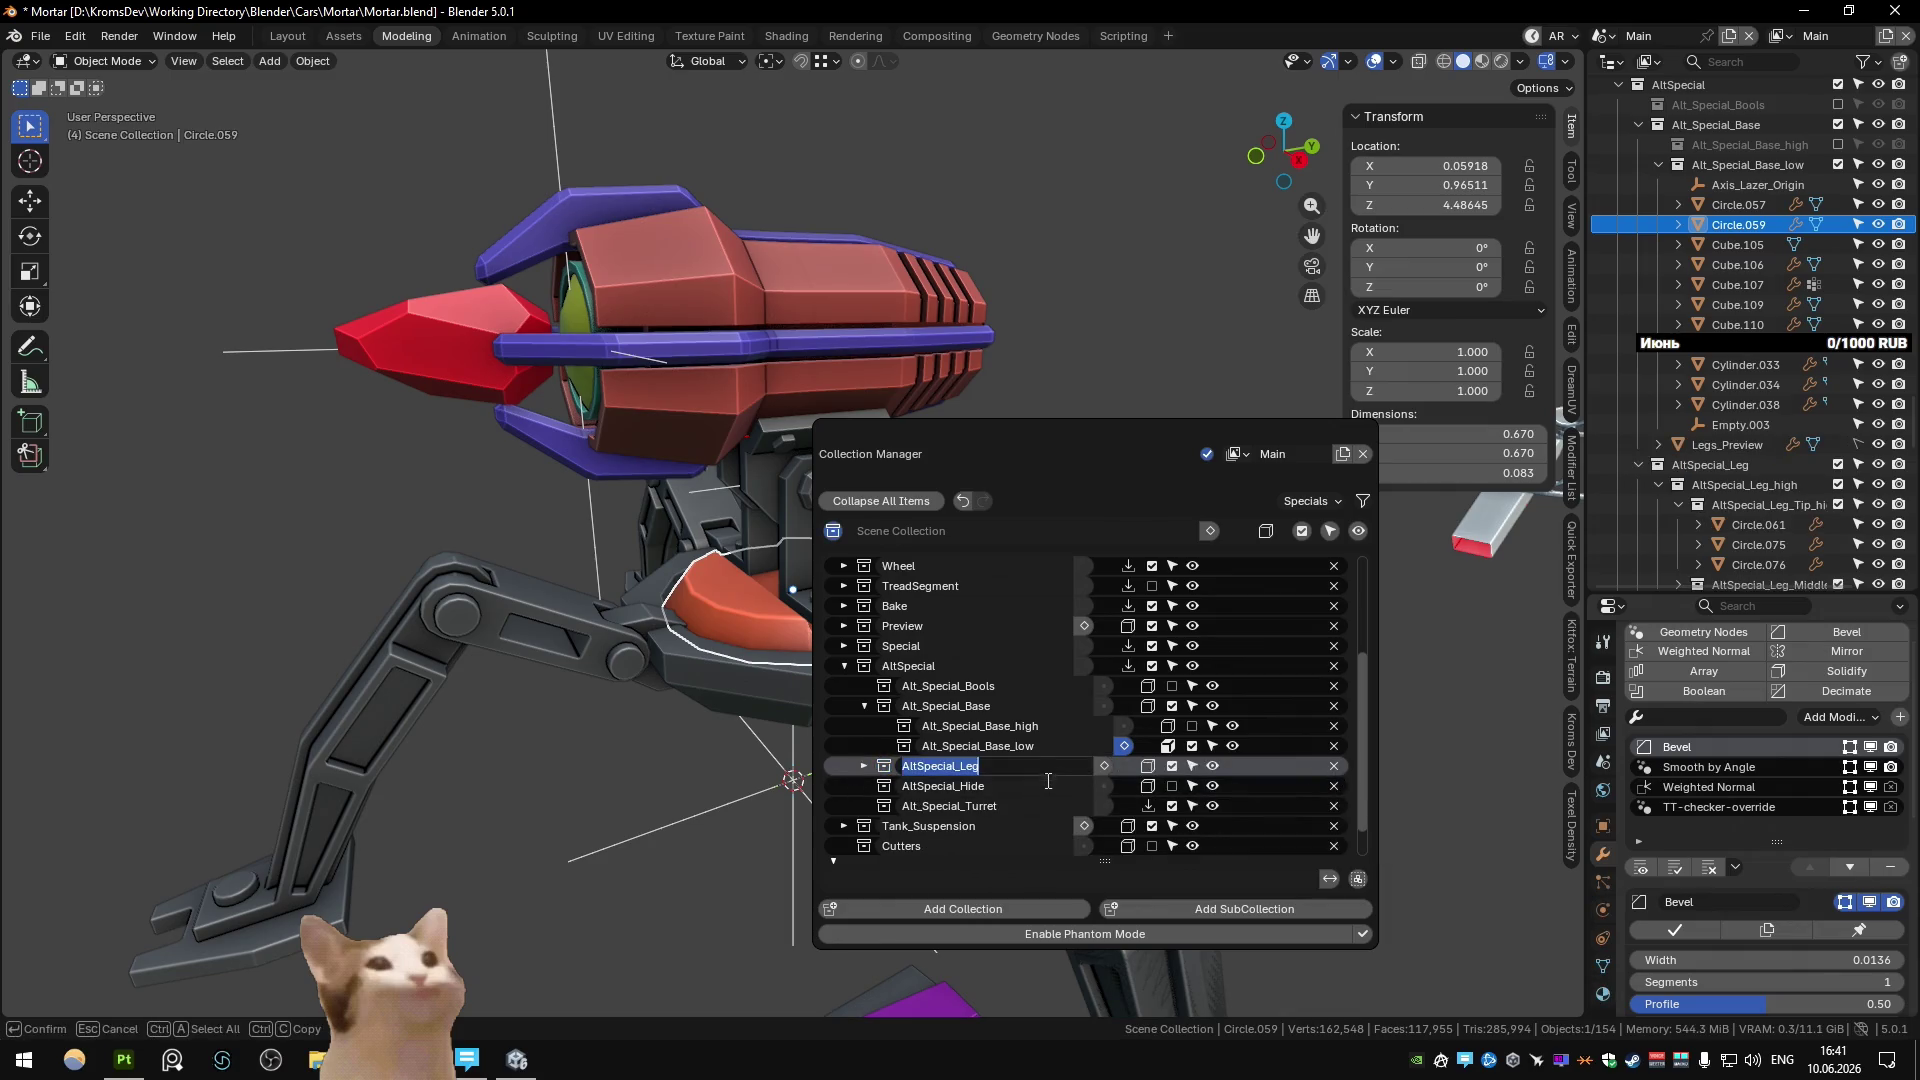
key(Return)
click(1145, 808)
scroll(1146, 815, down, 2)
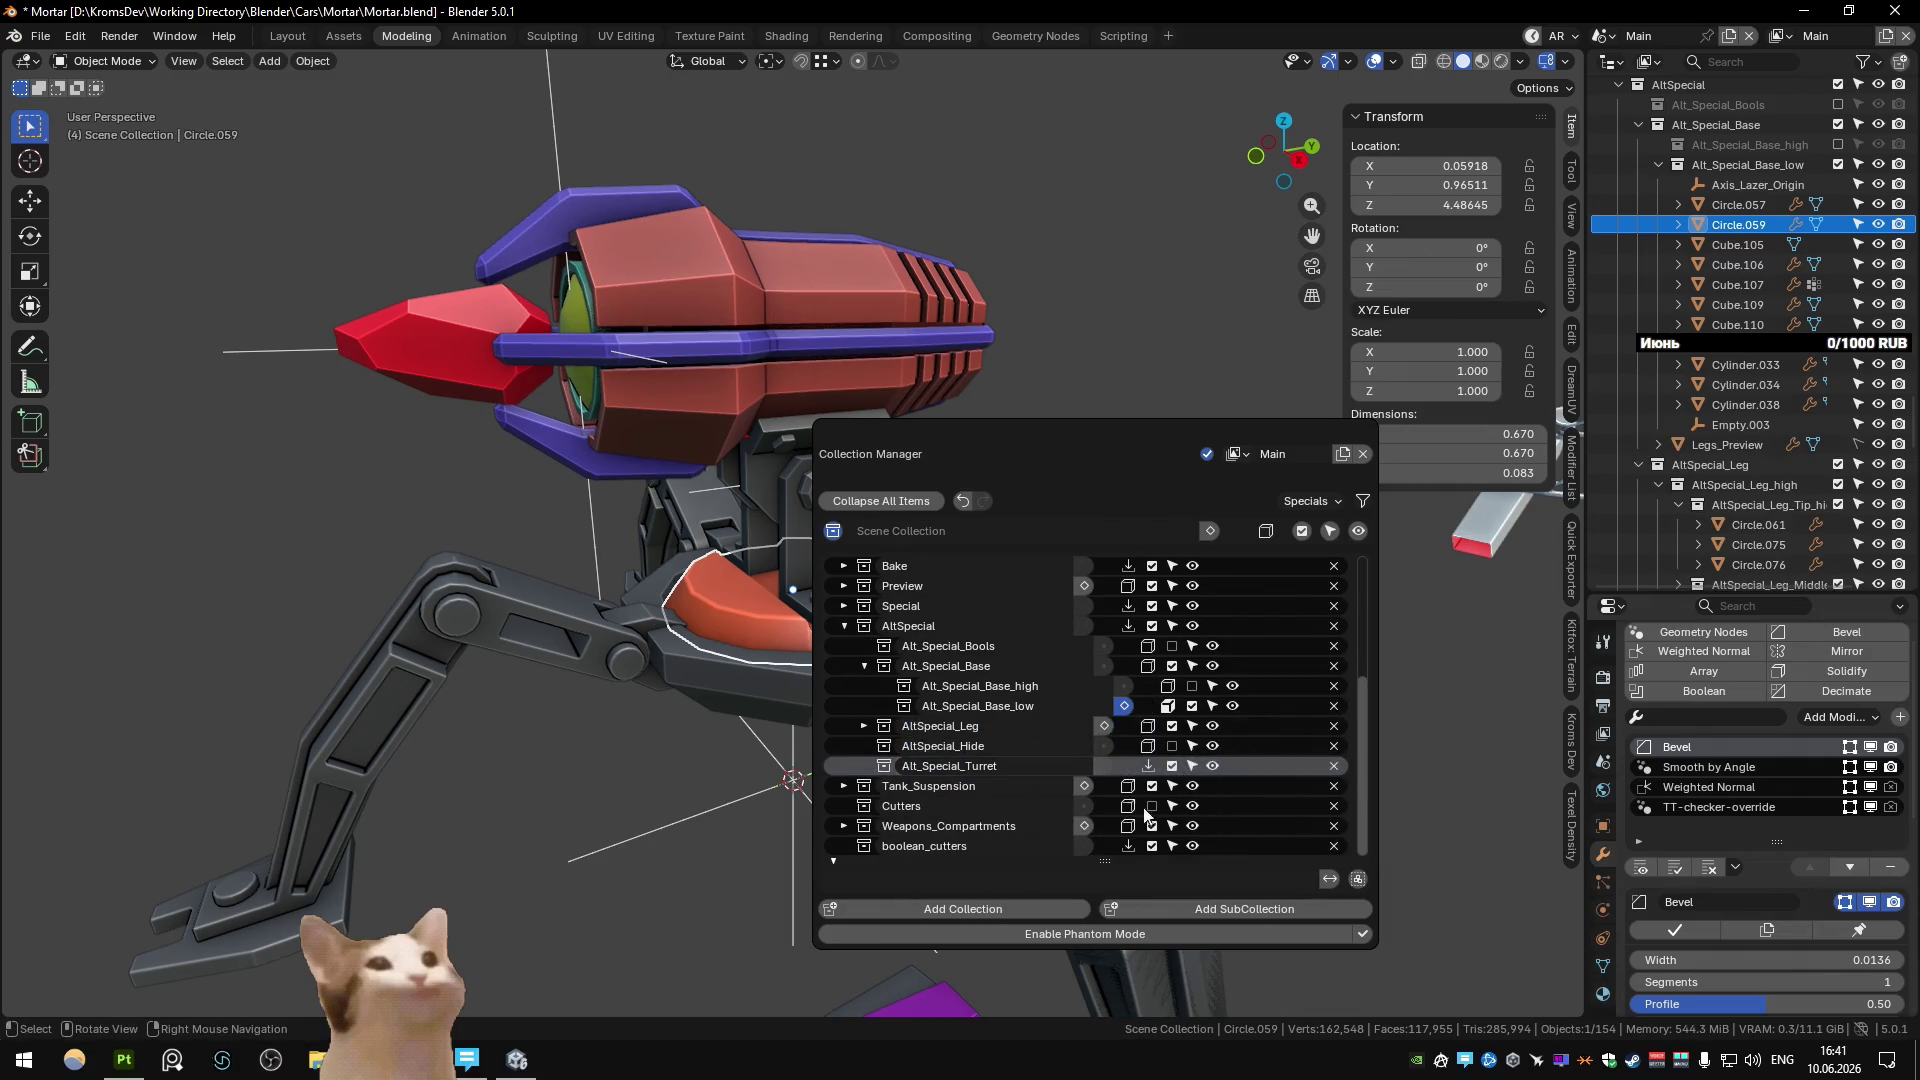
Add sub-collections Alt_Special_Turret_high and Alt_Special_Turret_low under Alt_Special_Turret.
click(1197, 904)
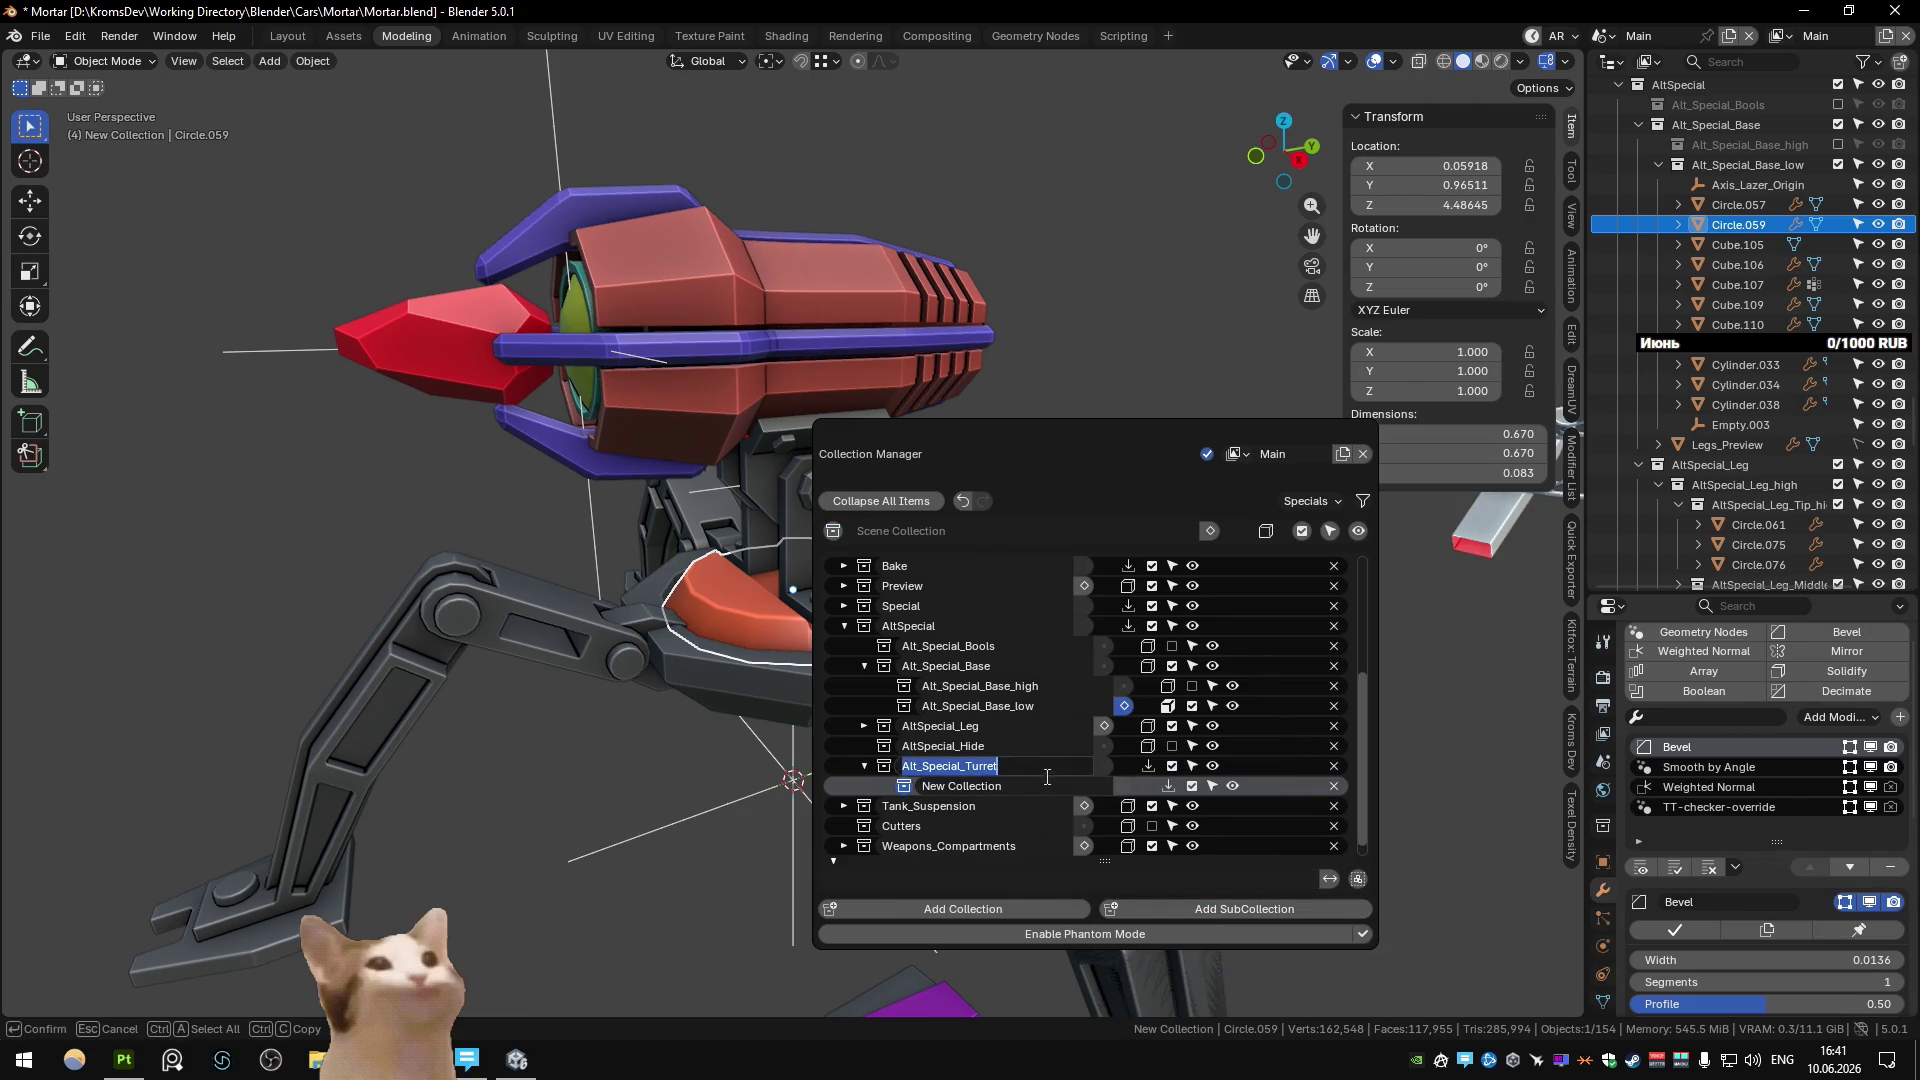
double_click(1059, 778)
text(_high)
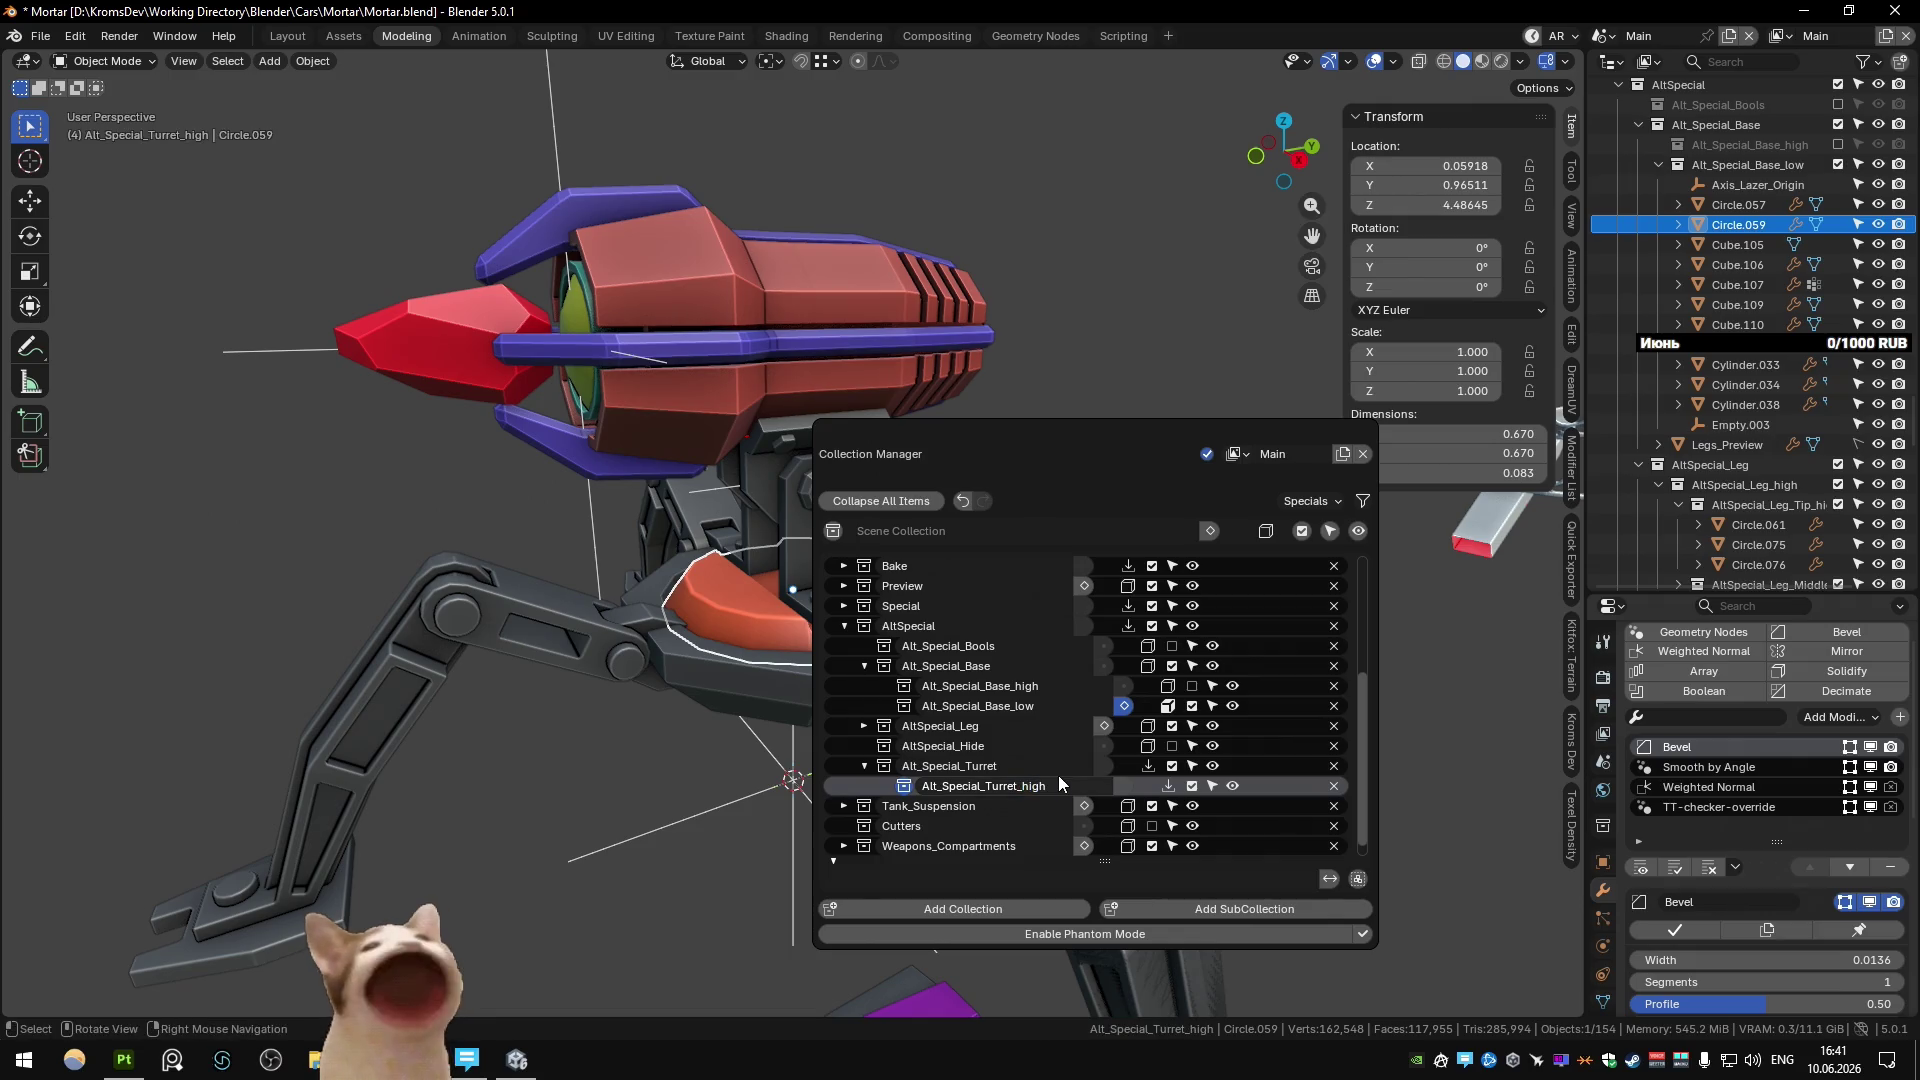
key(Return)
click(1199, 908)
double_click(1047, 803)
text(Alt_Special_Turret_l)
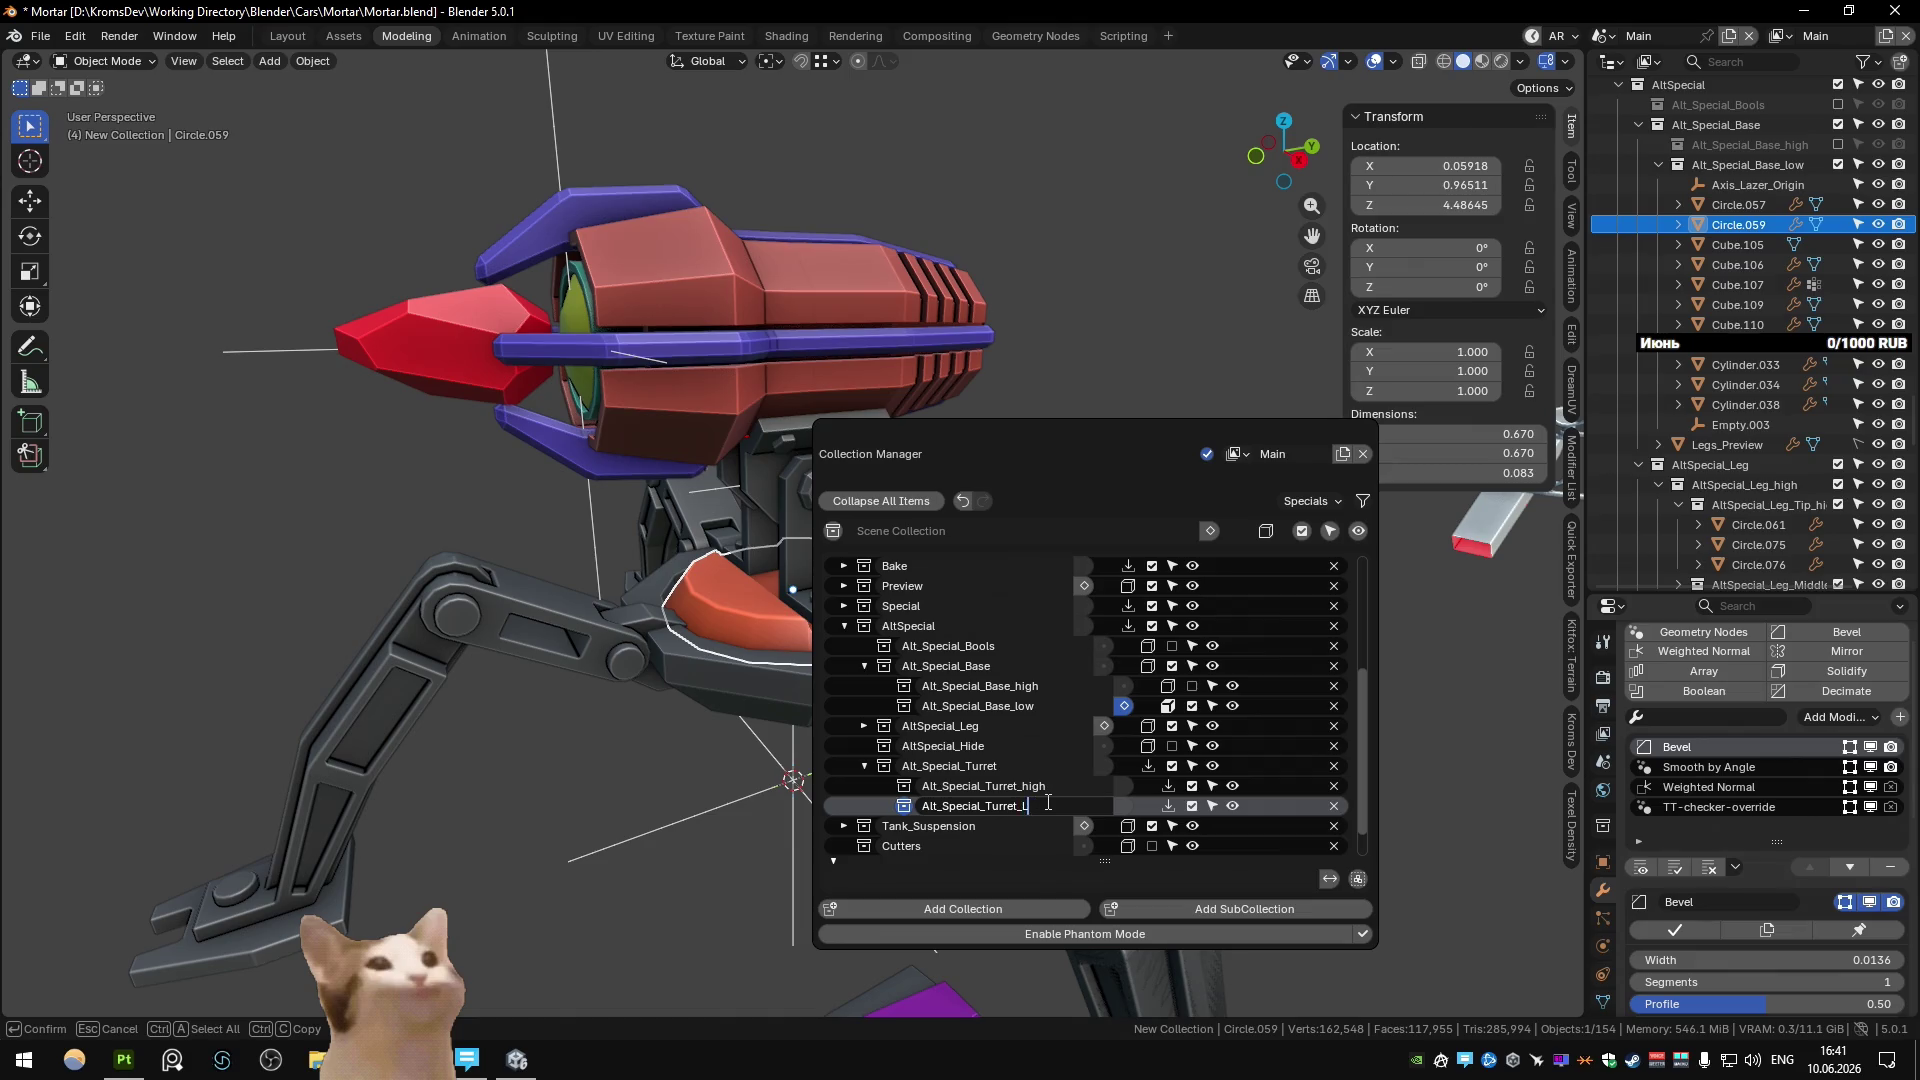
text(ow)
key(Return)
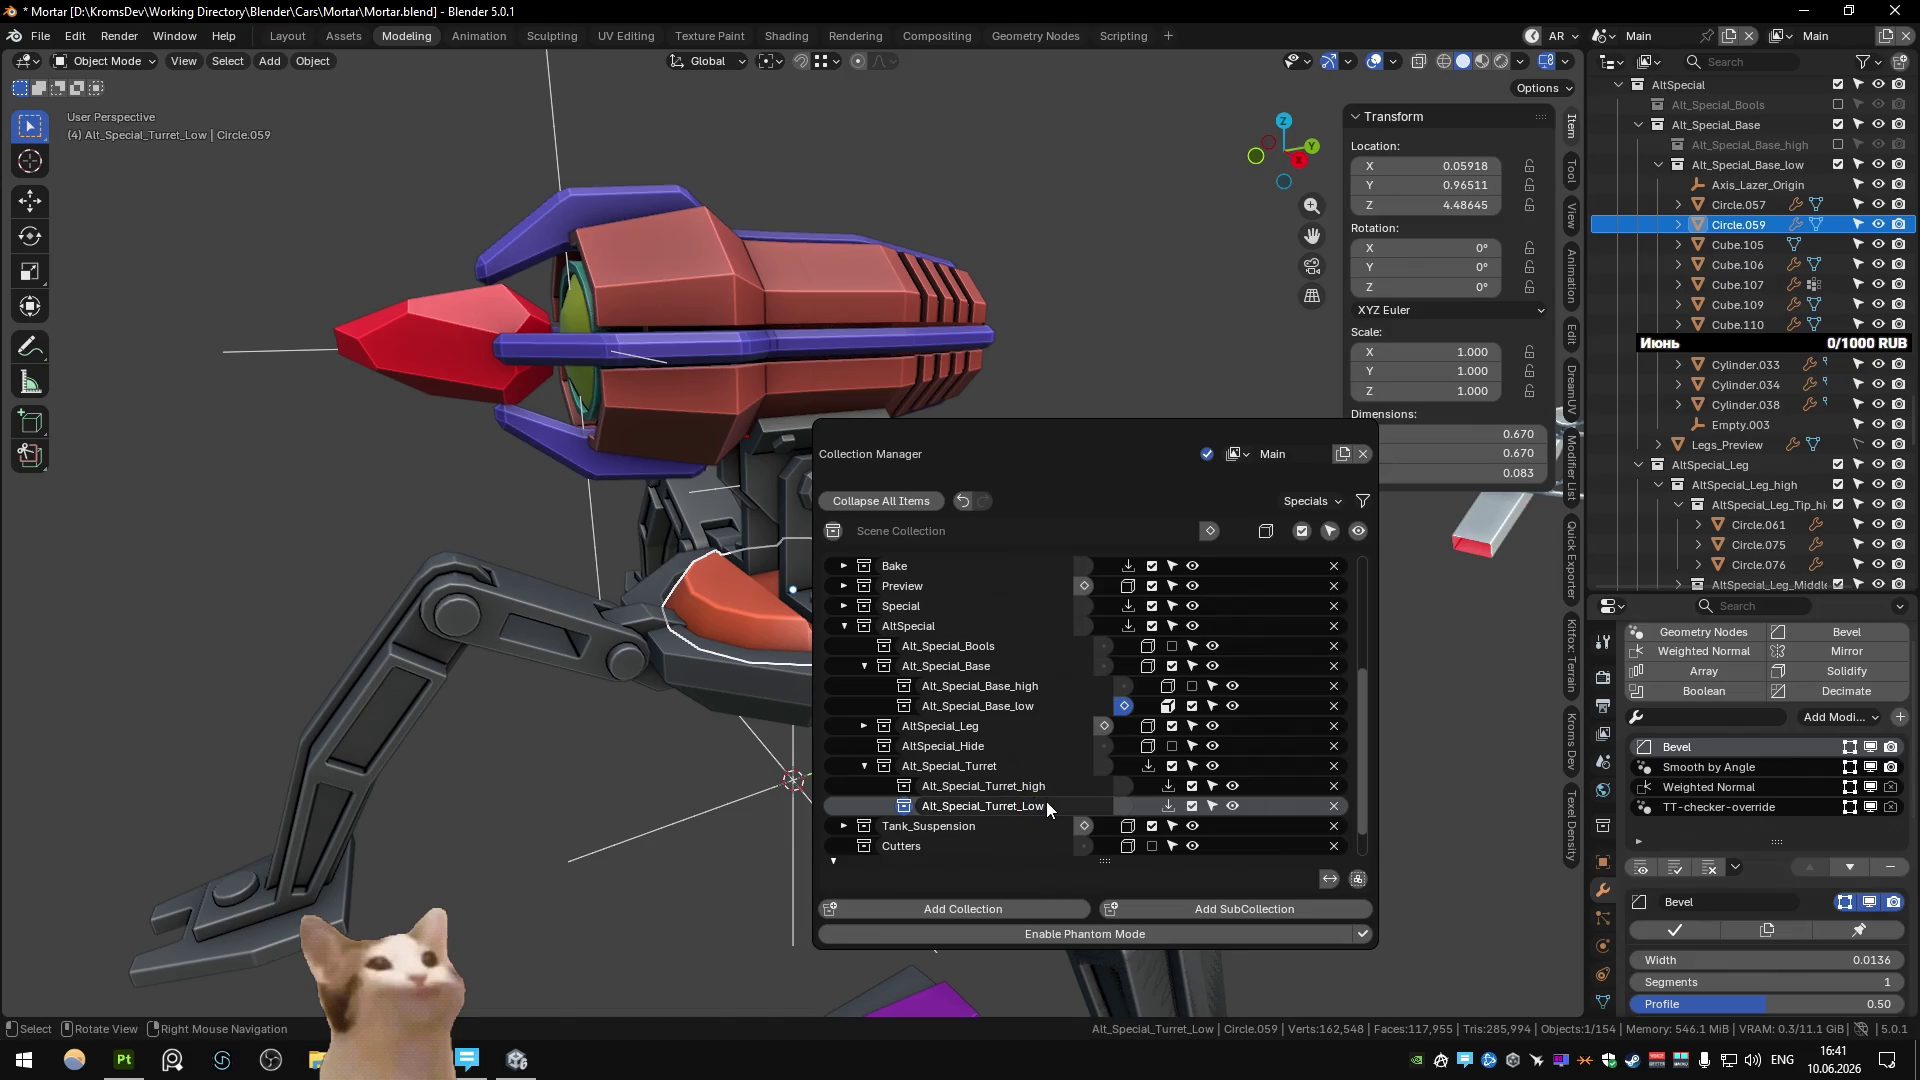
double_click(1046, 801)
drag(1045, 800, 1027, 804)
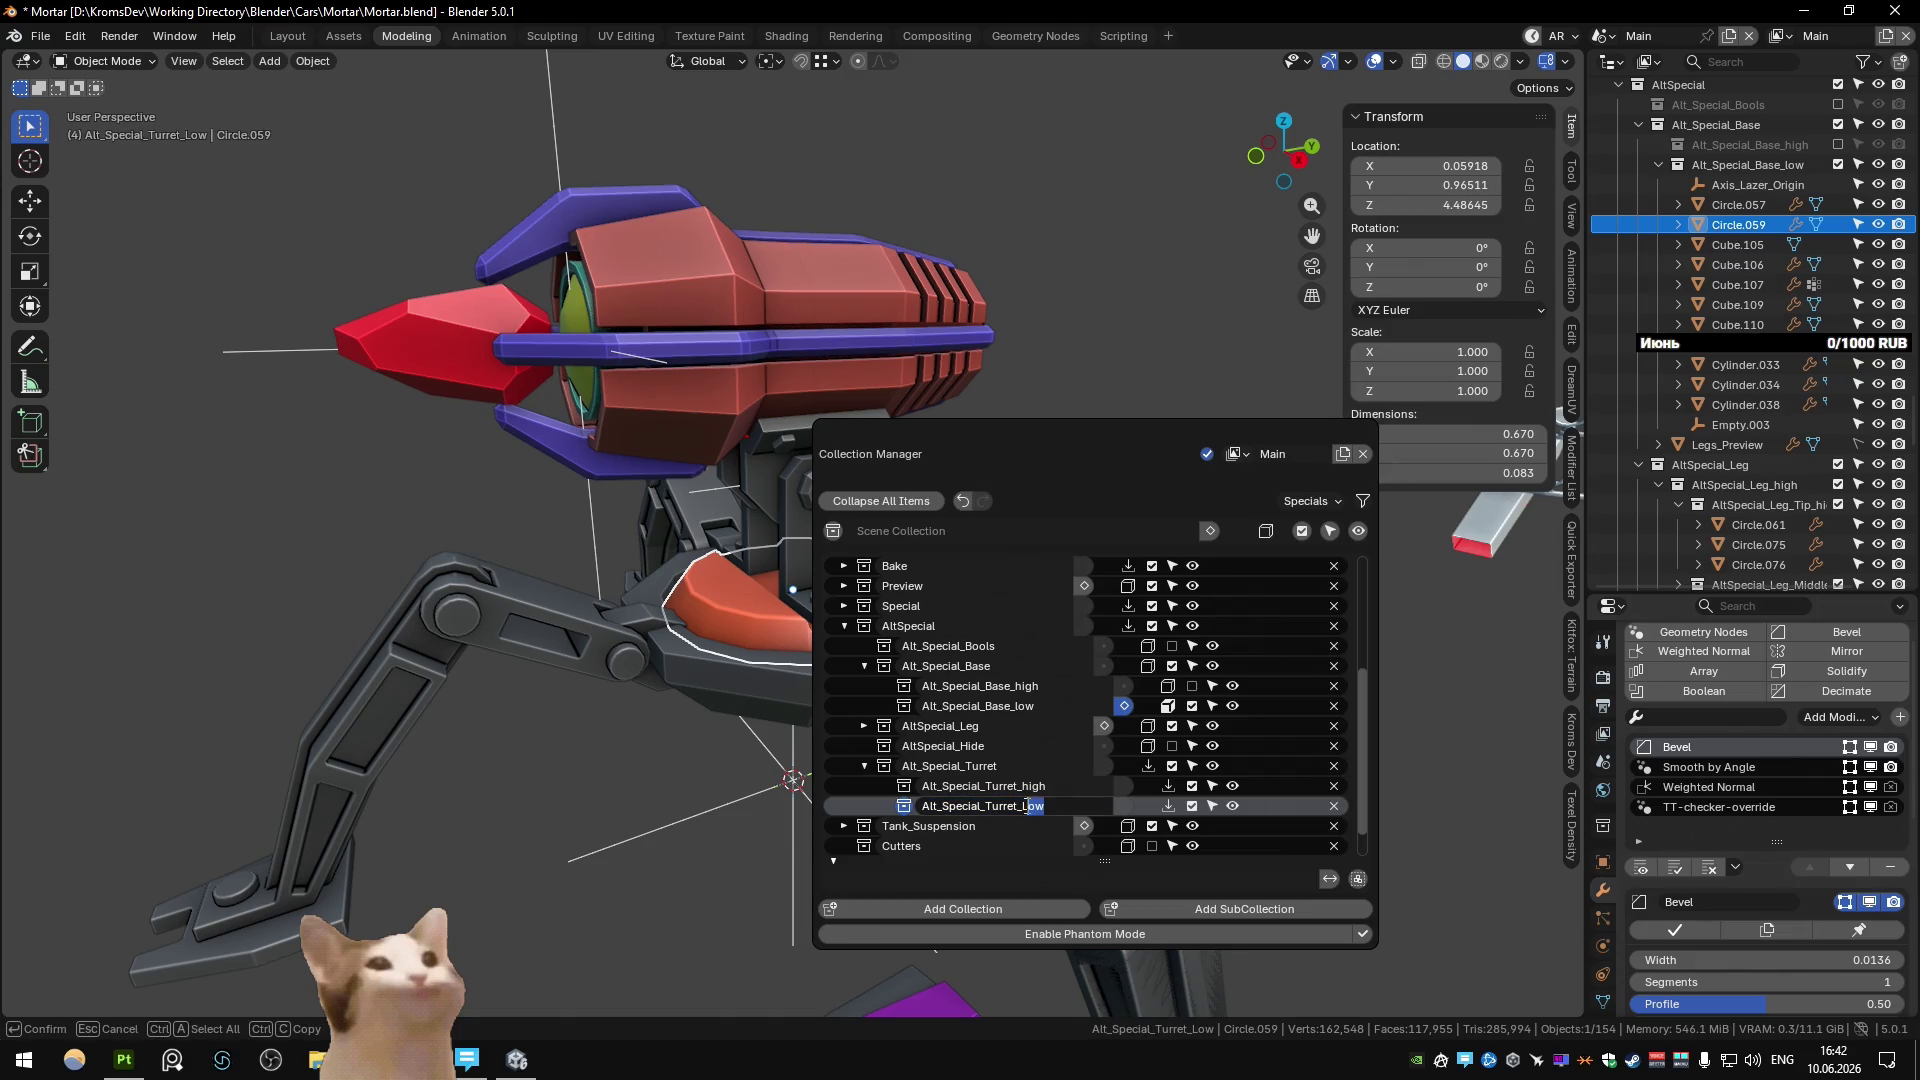
text(l)
key(Return)
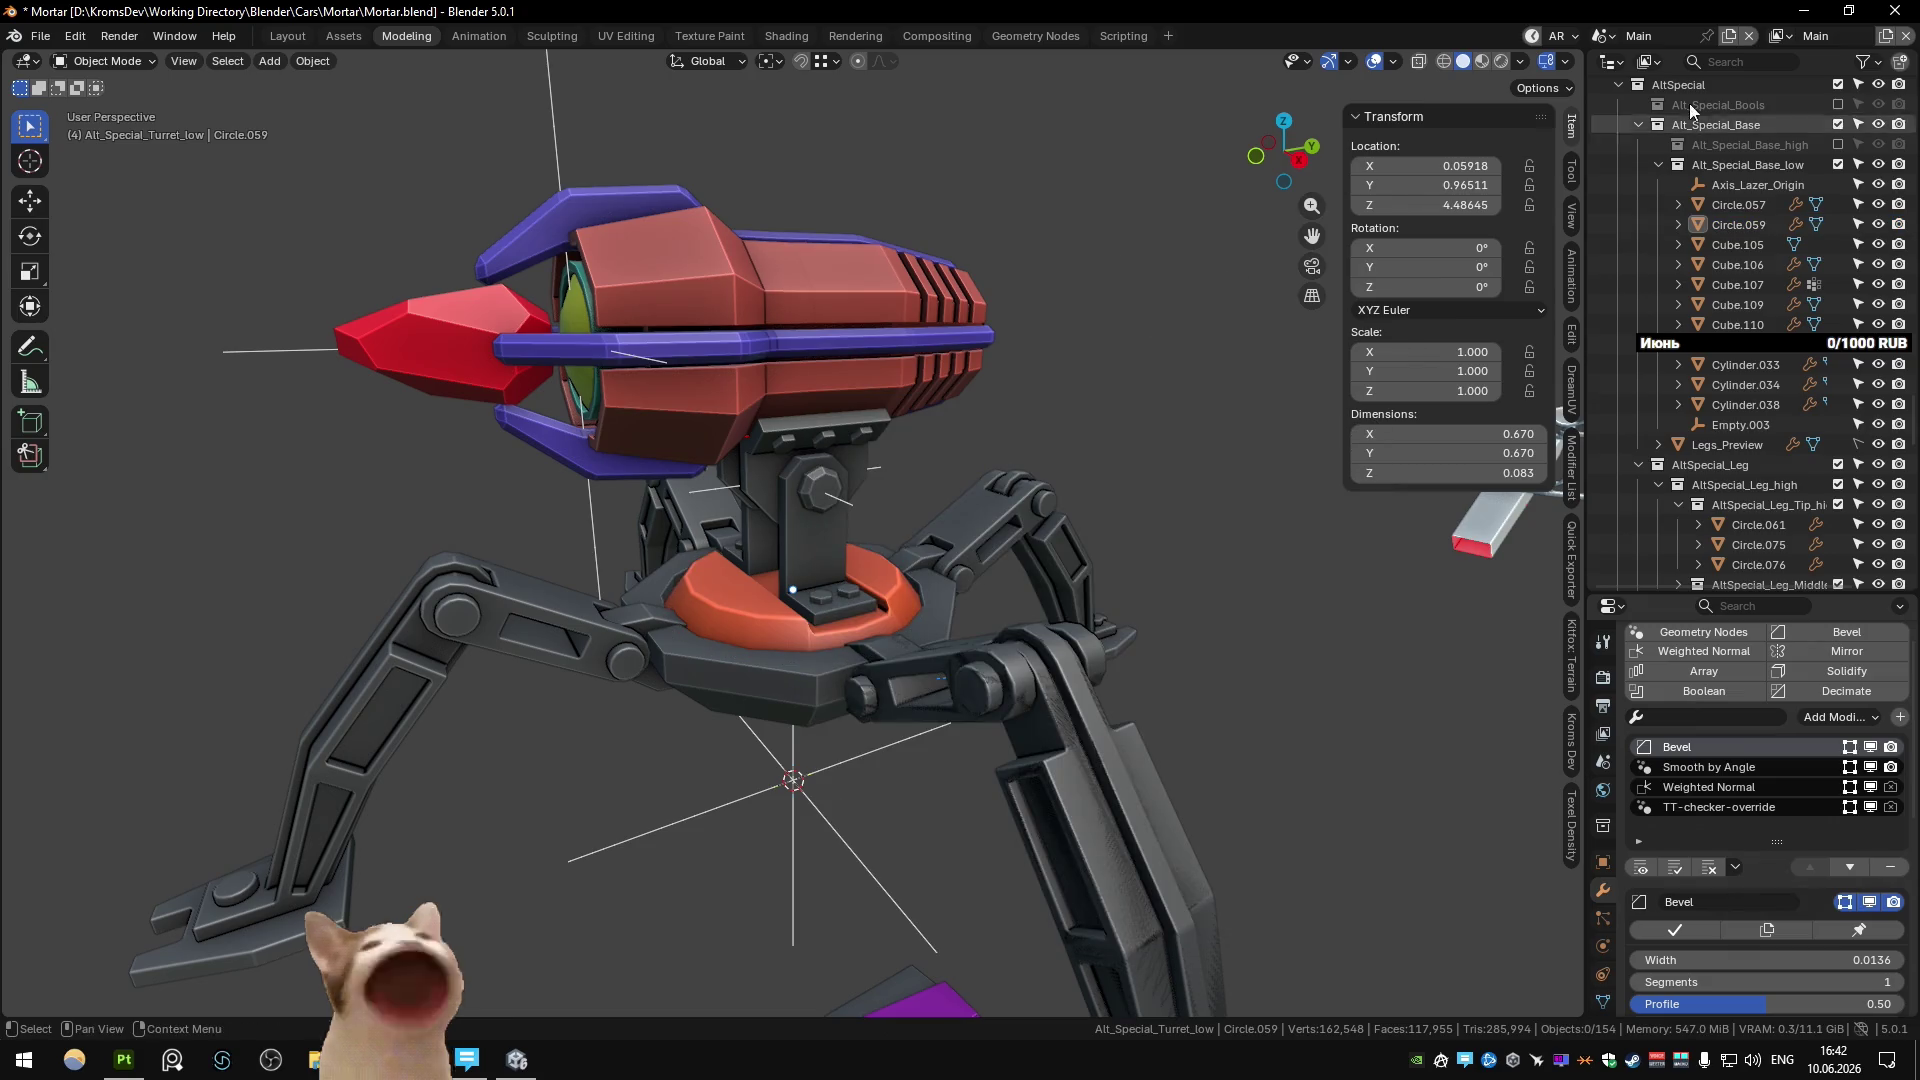
Exclude the Alt_Special_Turret collection from the view layer.
click(896, 339)
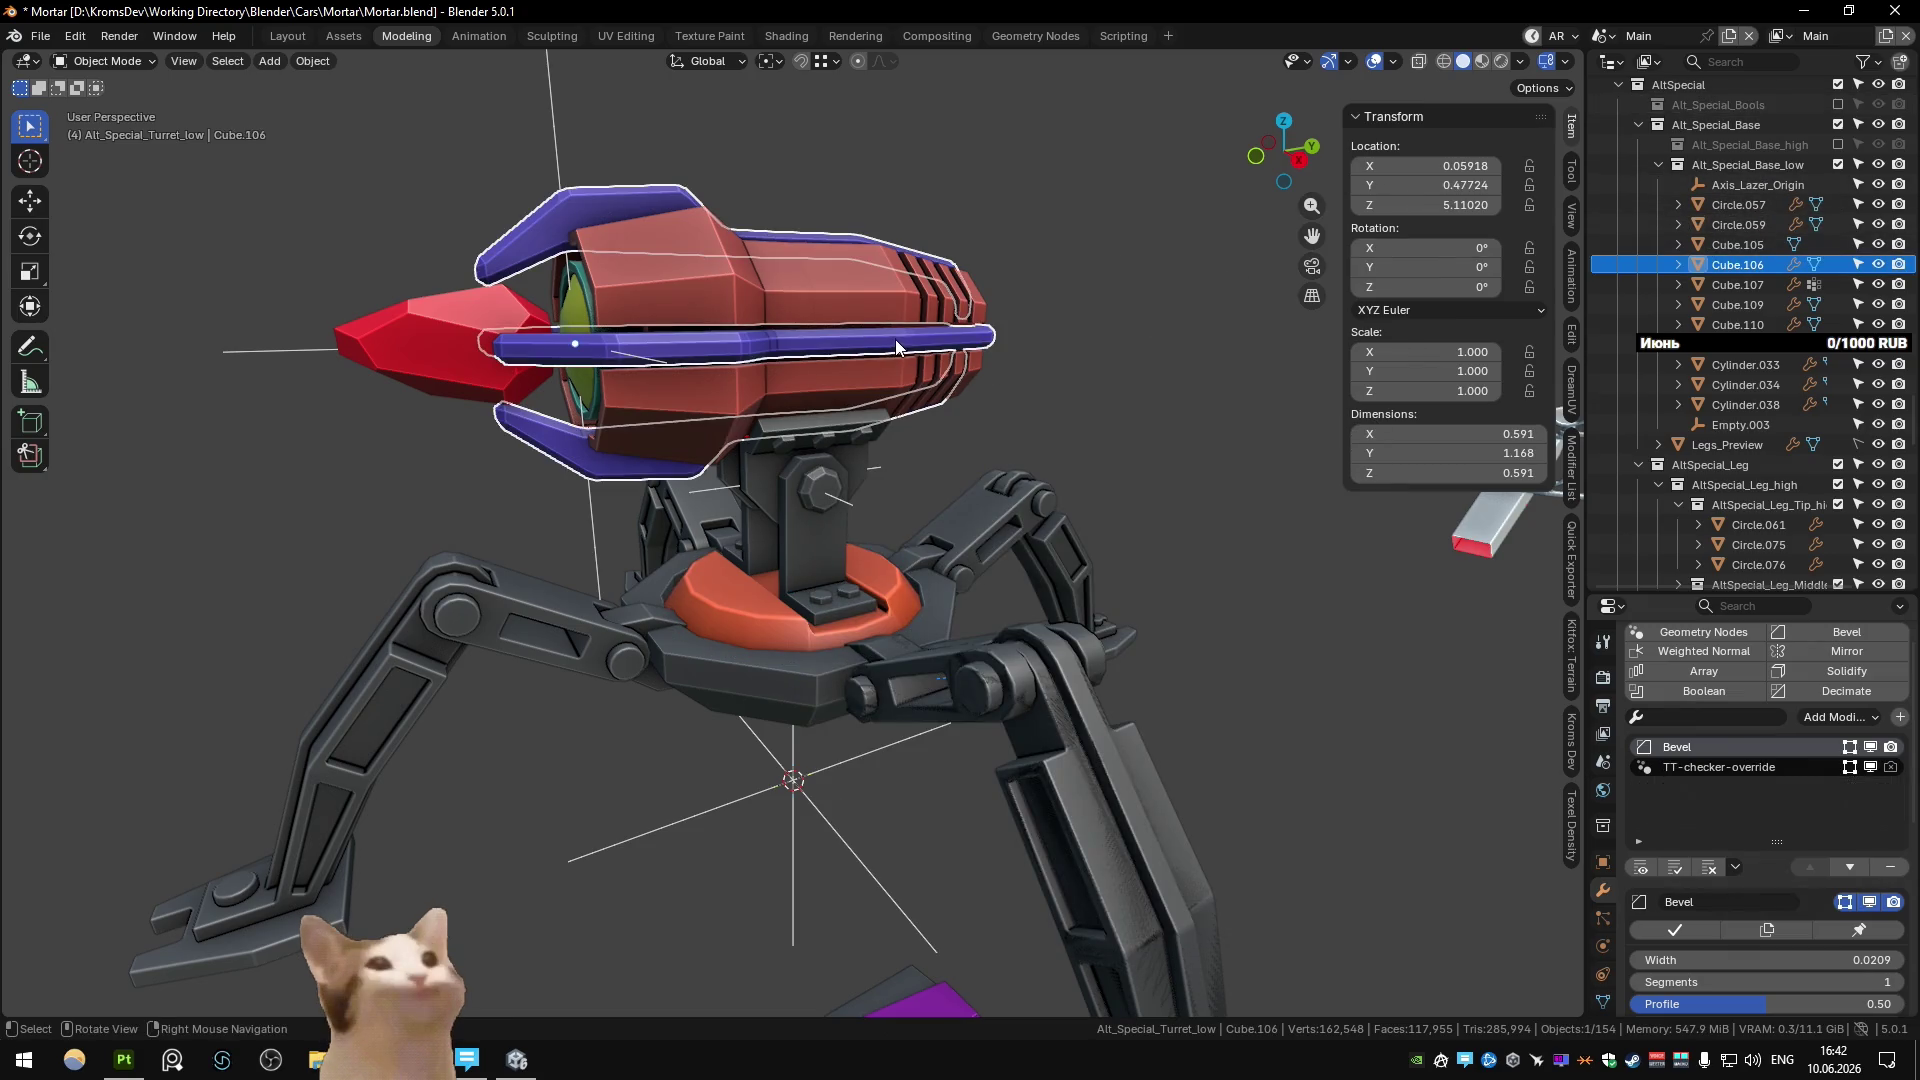
scroll(1670, 378, down, 10)
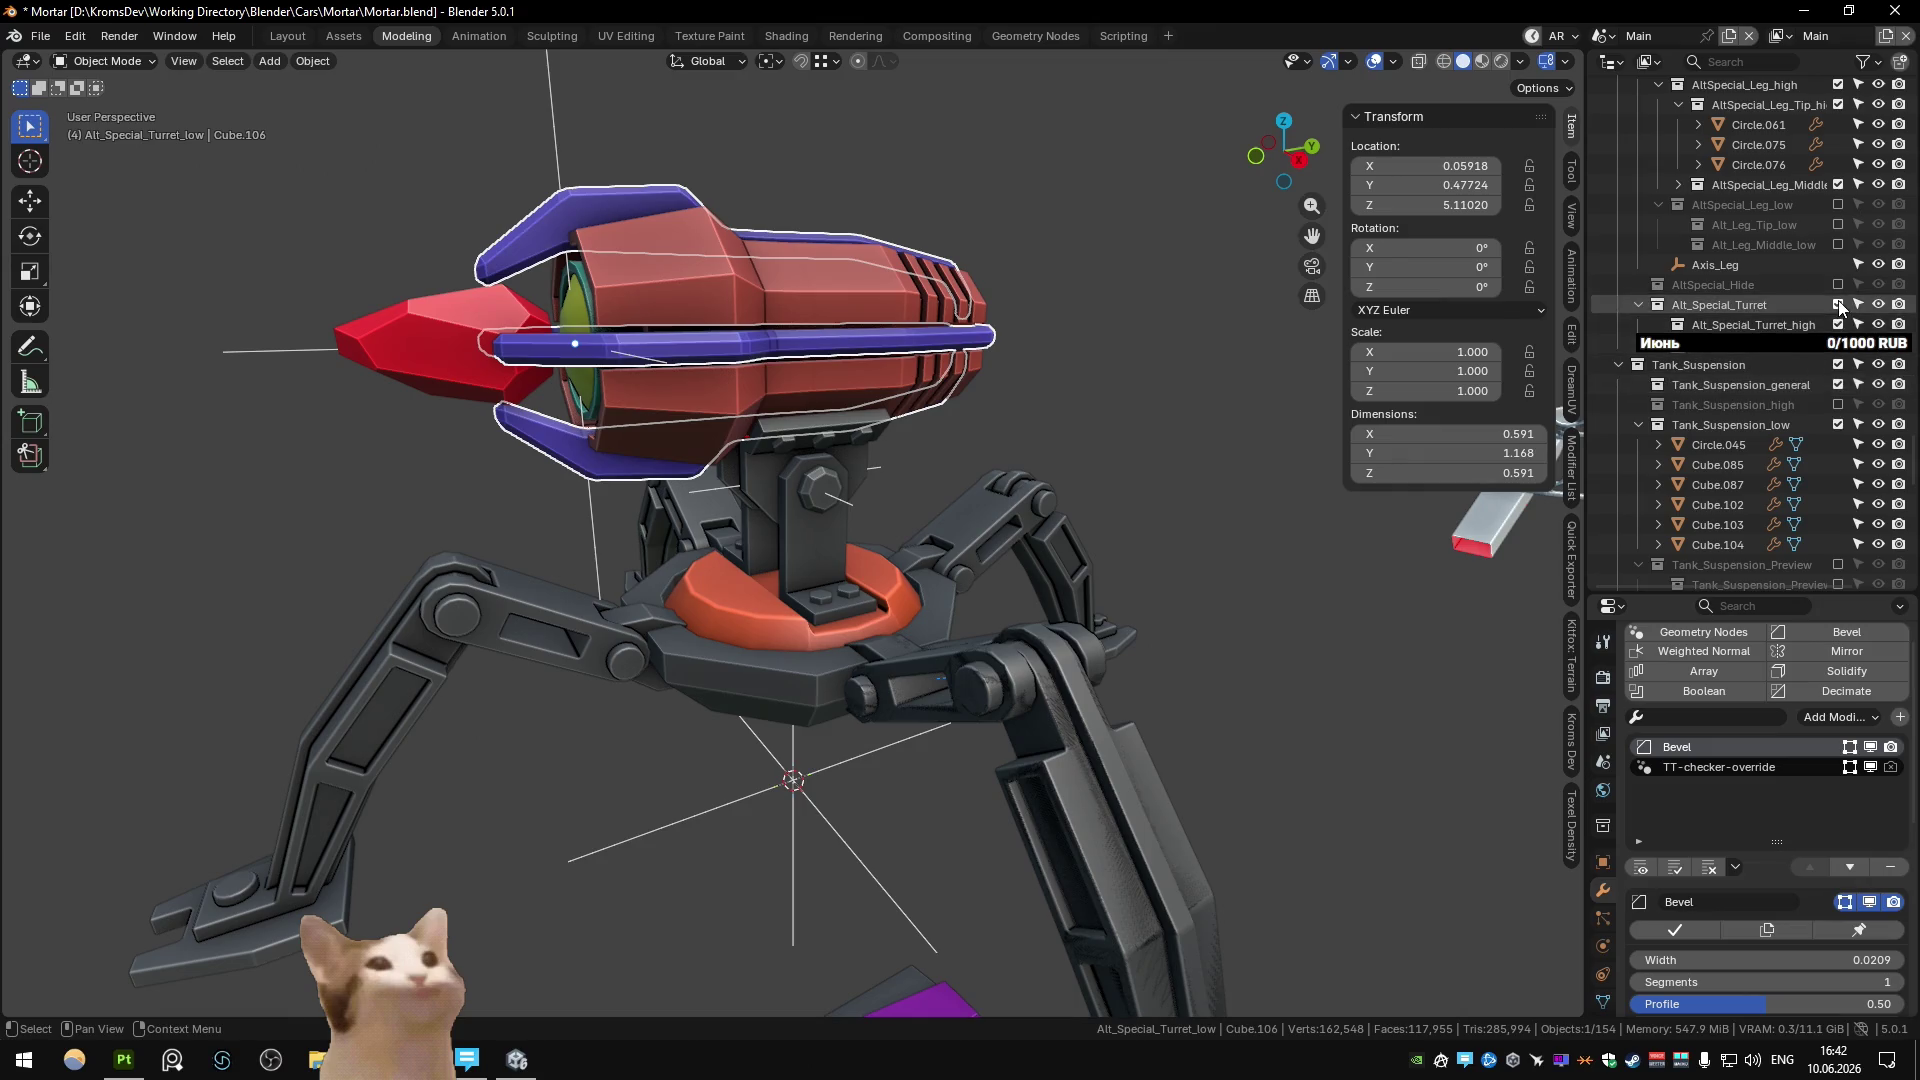
click(1838, 304)
scroll(537, 264, down, 3)
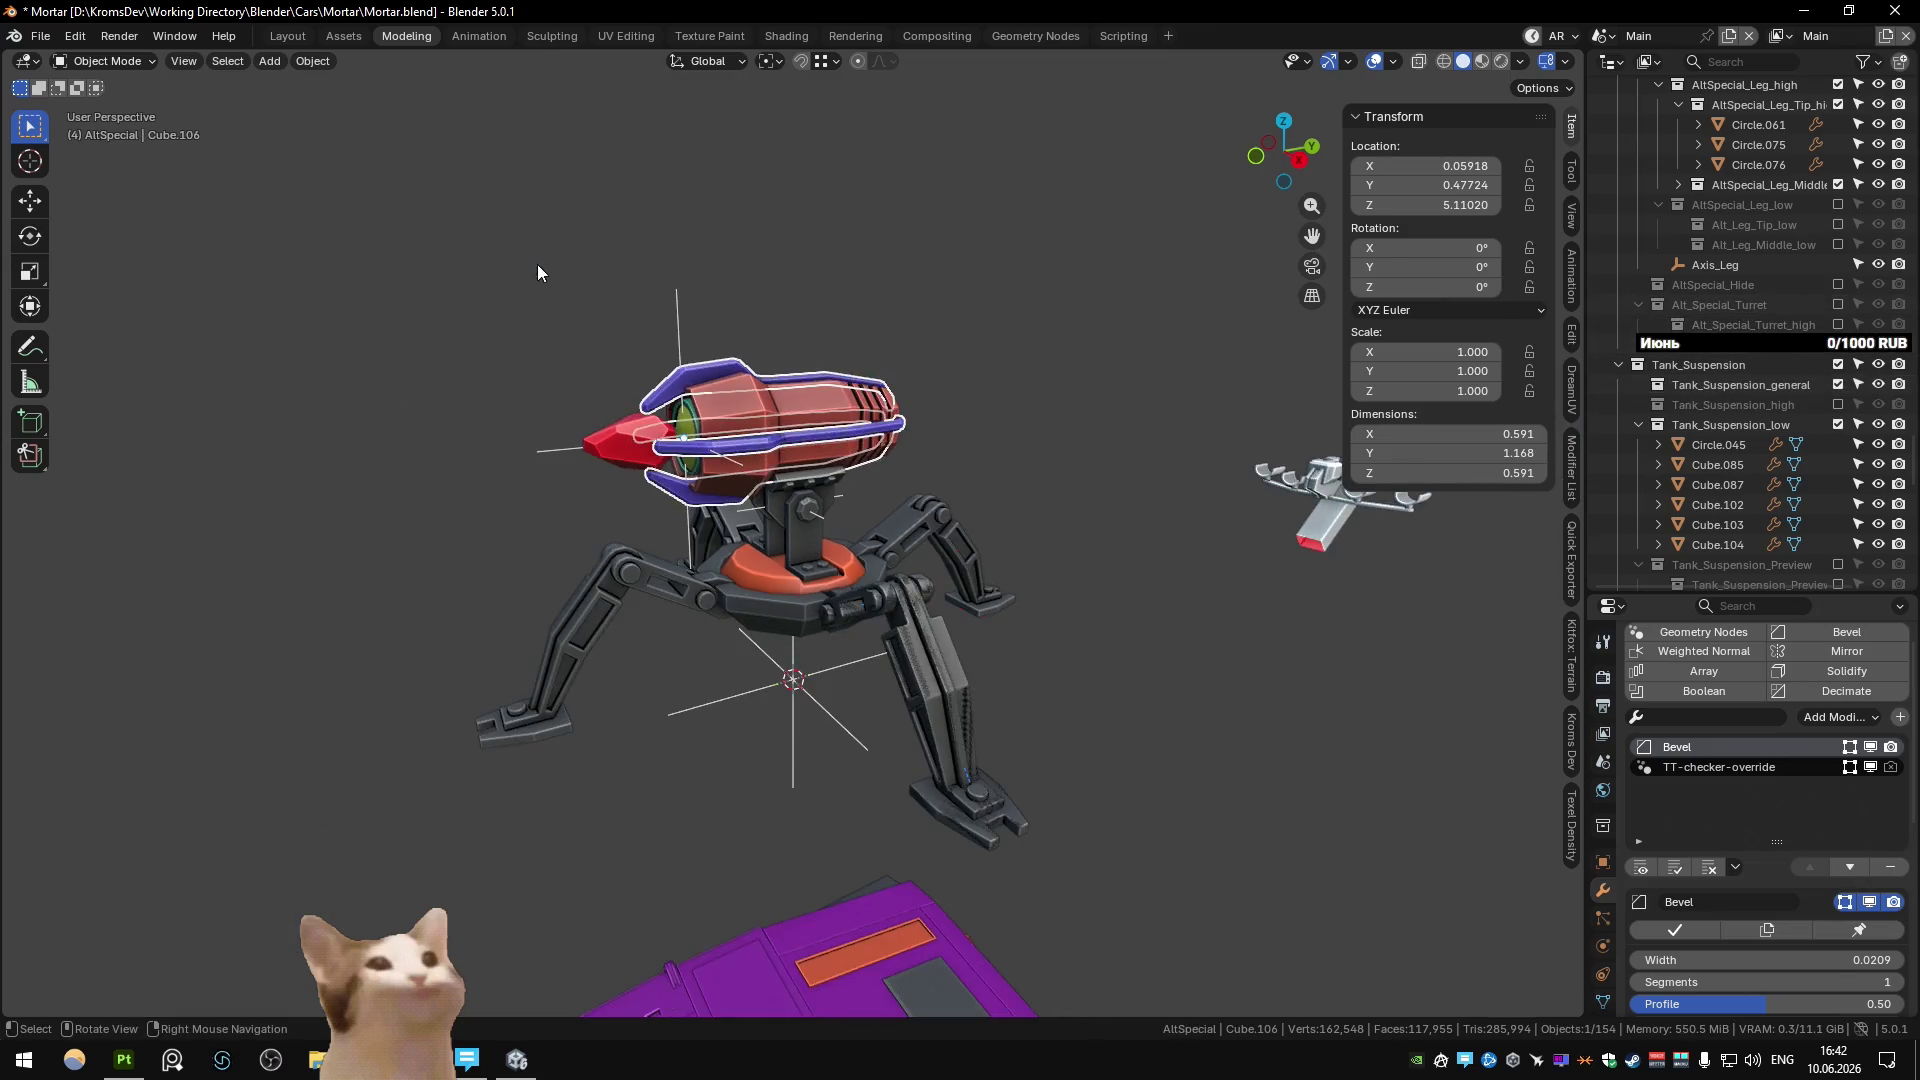
Box-select the turret parts, making Axis_Lazer_Origin the active object.
click(544, 326)
mouse_move(544, 325)
middle_down()
mouse_move(638, 304)
mouse_move(524, 258)
middle_up()
click(681, 332)
drag(524, 258, 766, 477)
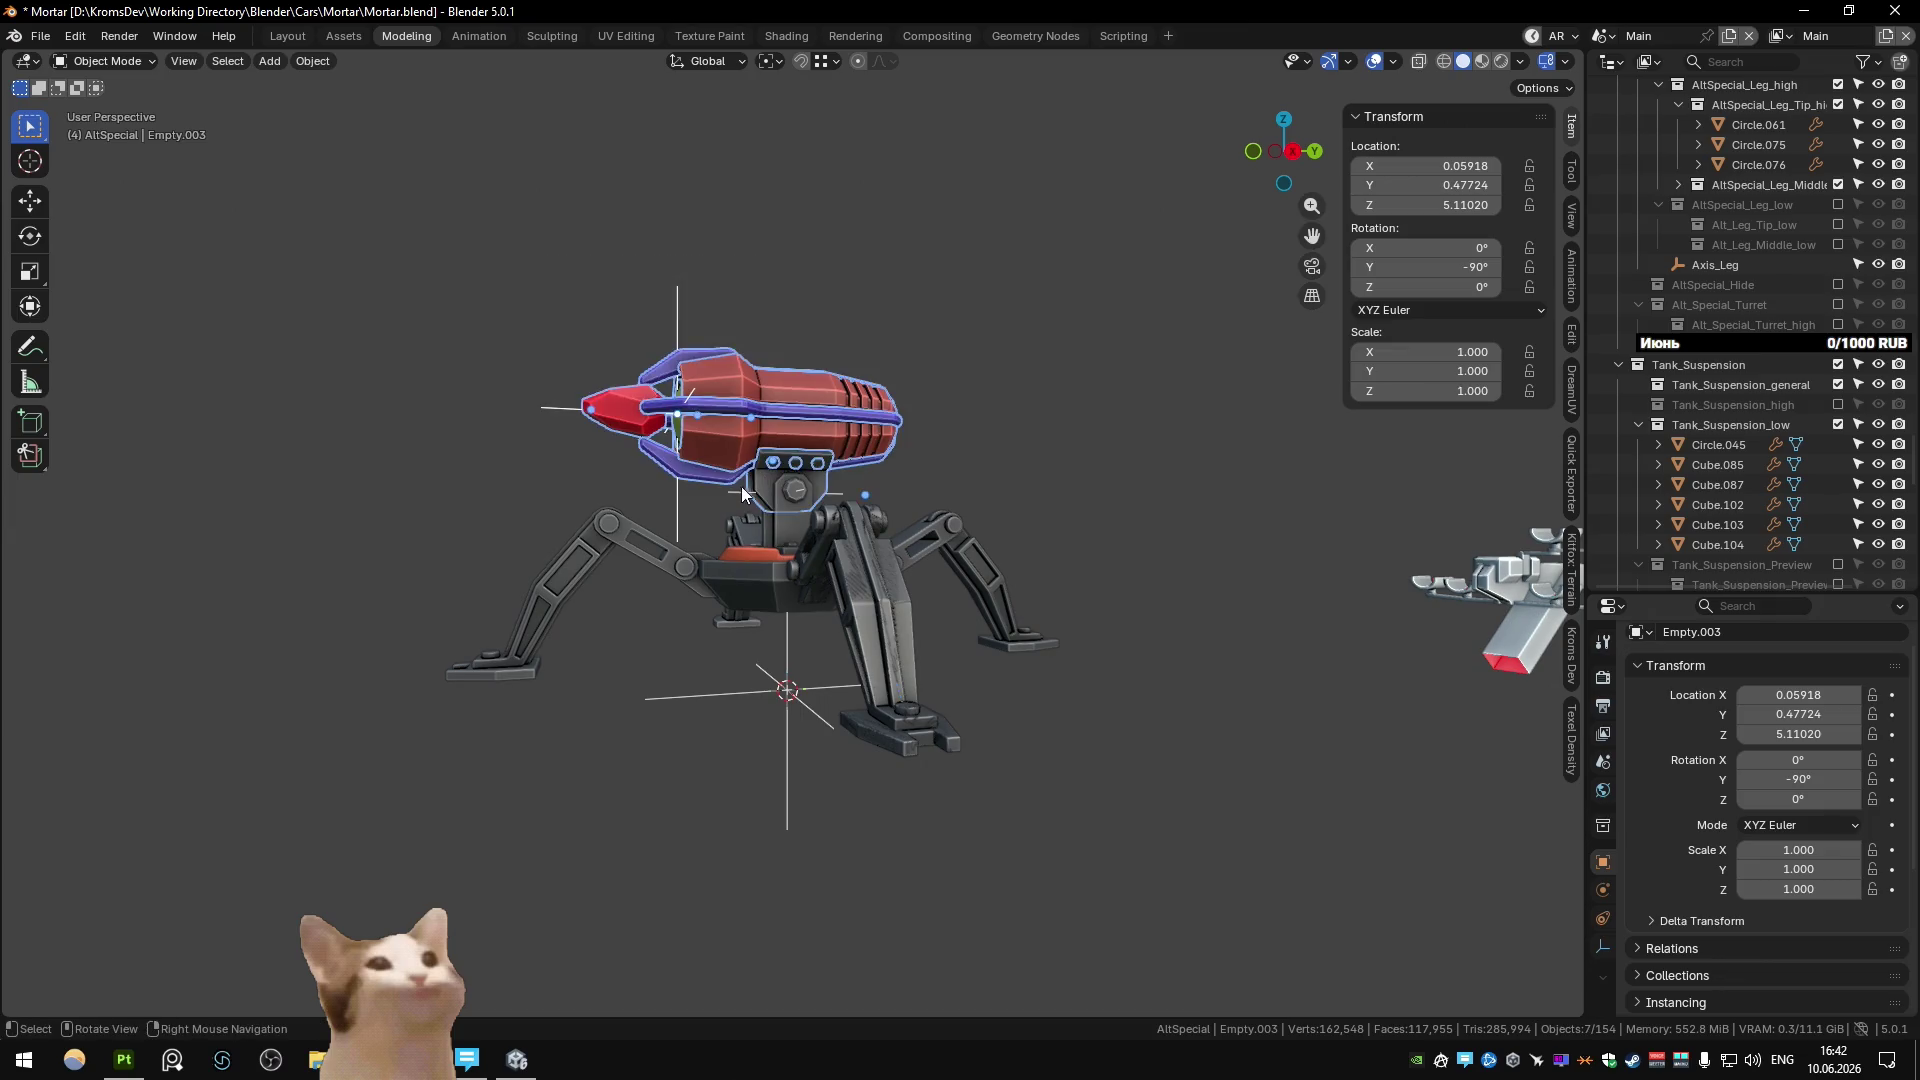
click(747, 497)
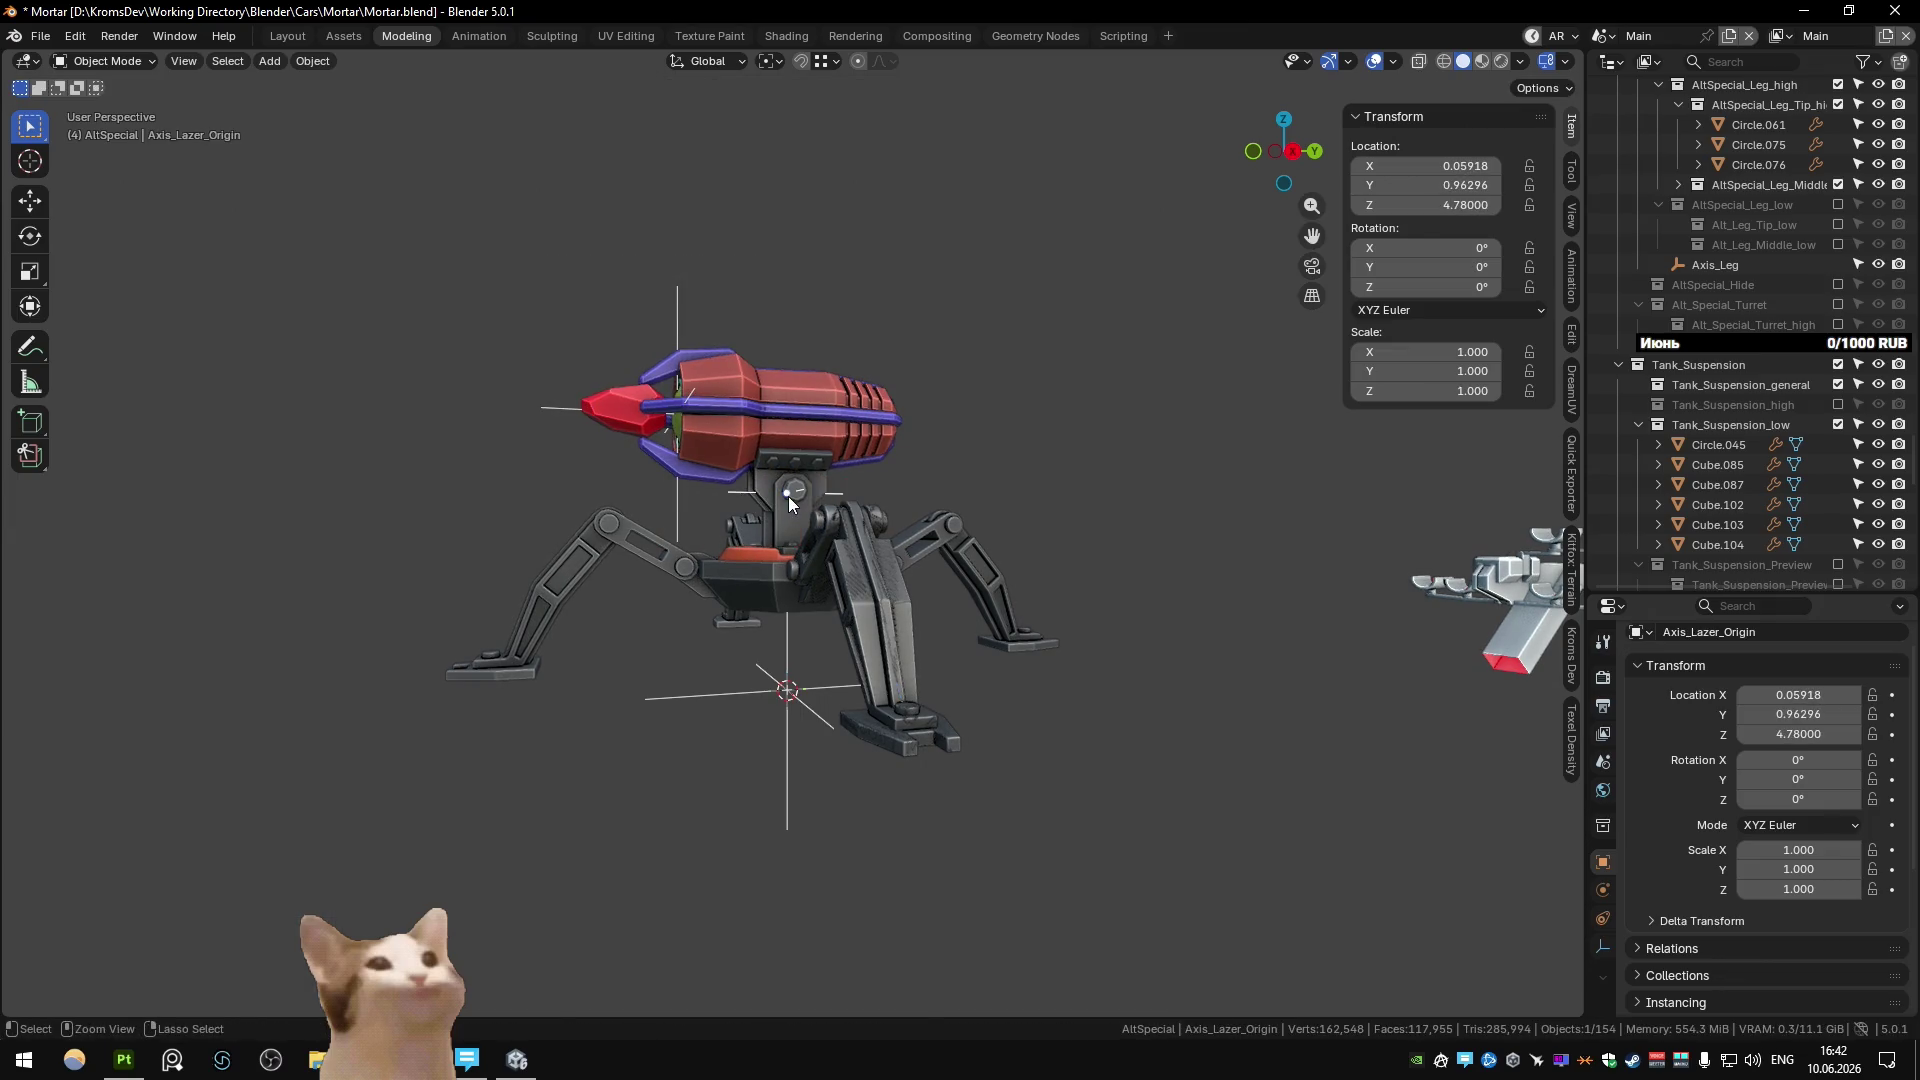
middle_drag(788, 495, 818, 517)
scroll(818, 517, up, 2)
Add the neck Cube.107 and barrel parts to the selection, then cancel moving them between collections.
click(765, 462)
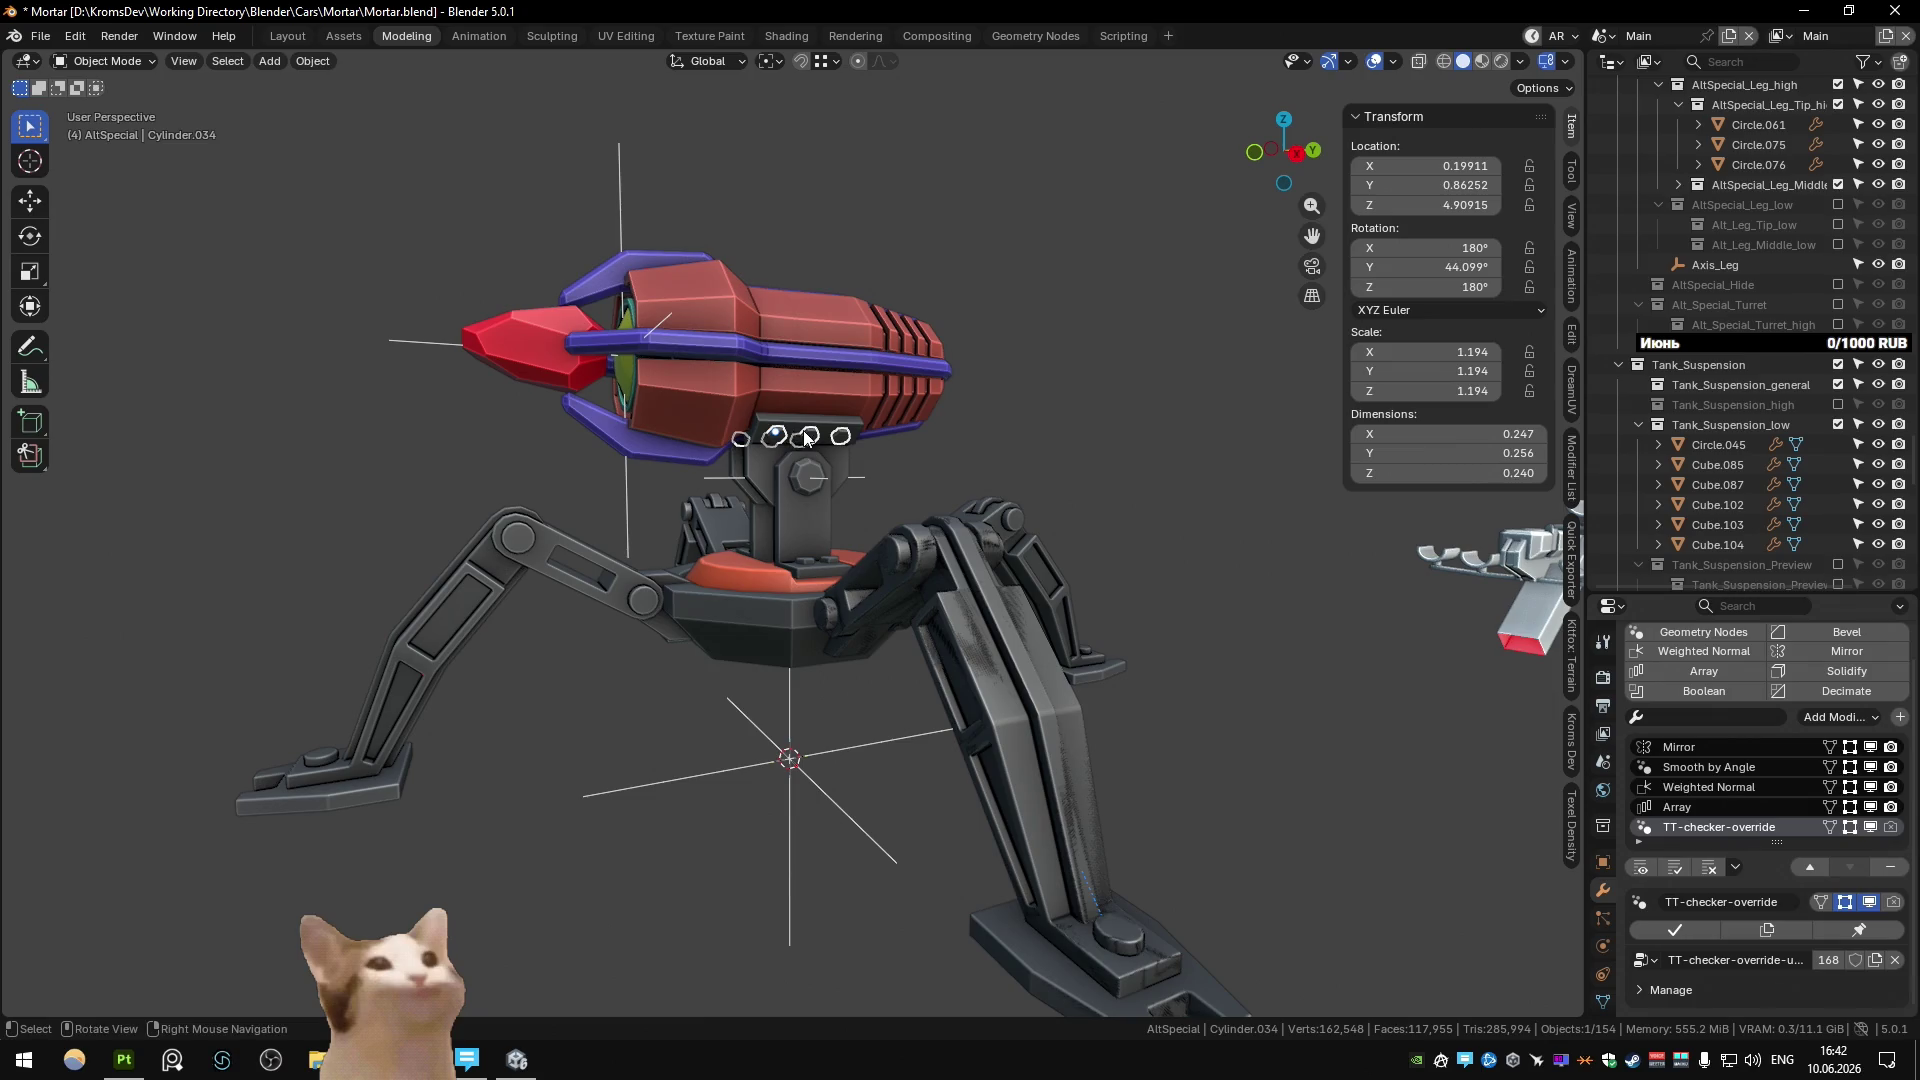
shift+click(798, 433)
click(766, 451)
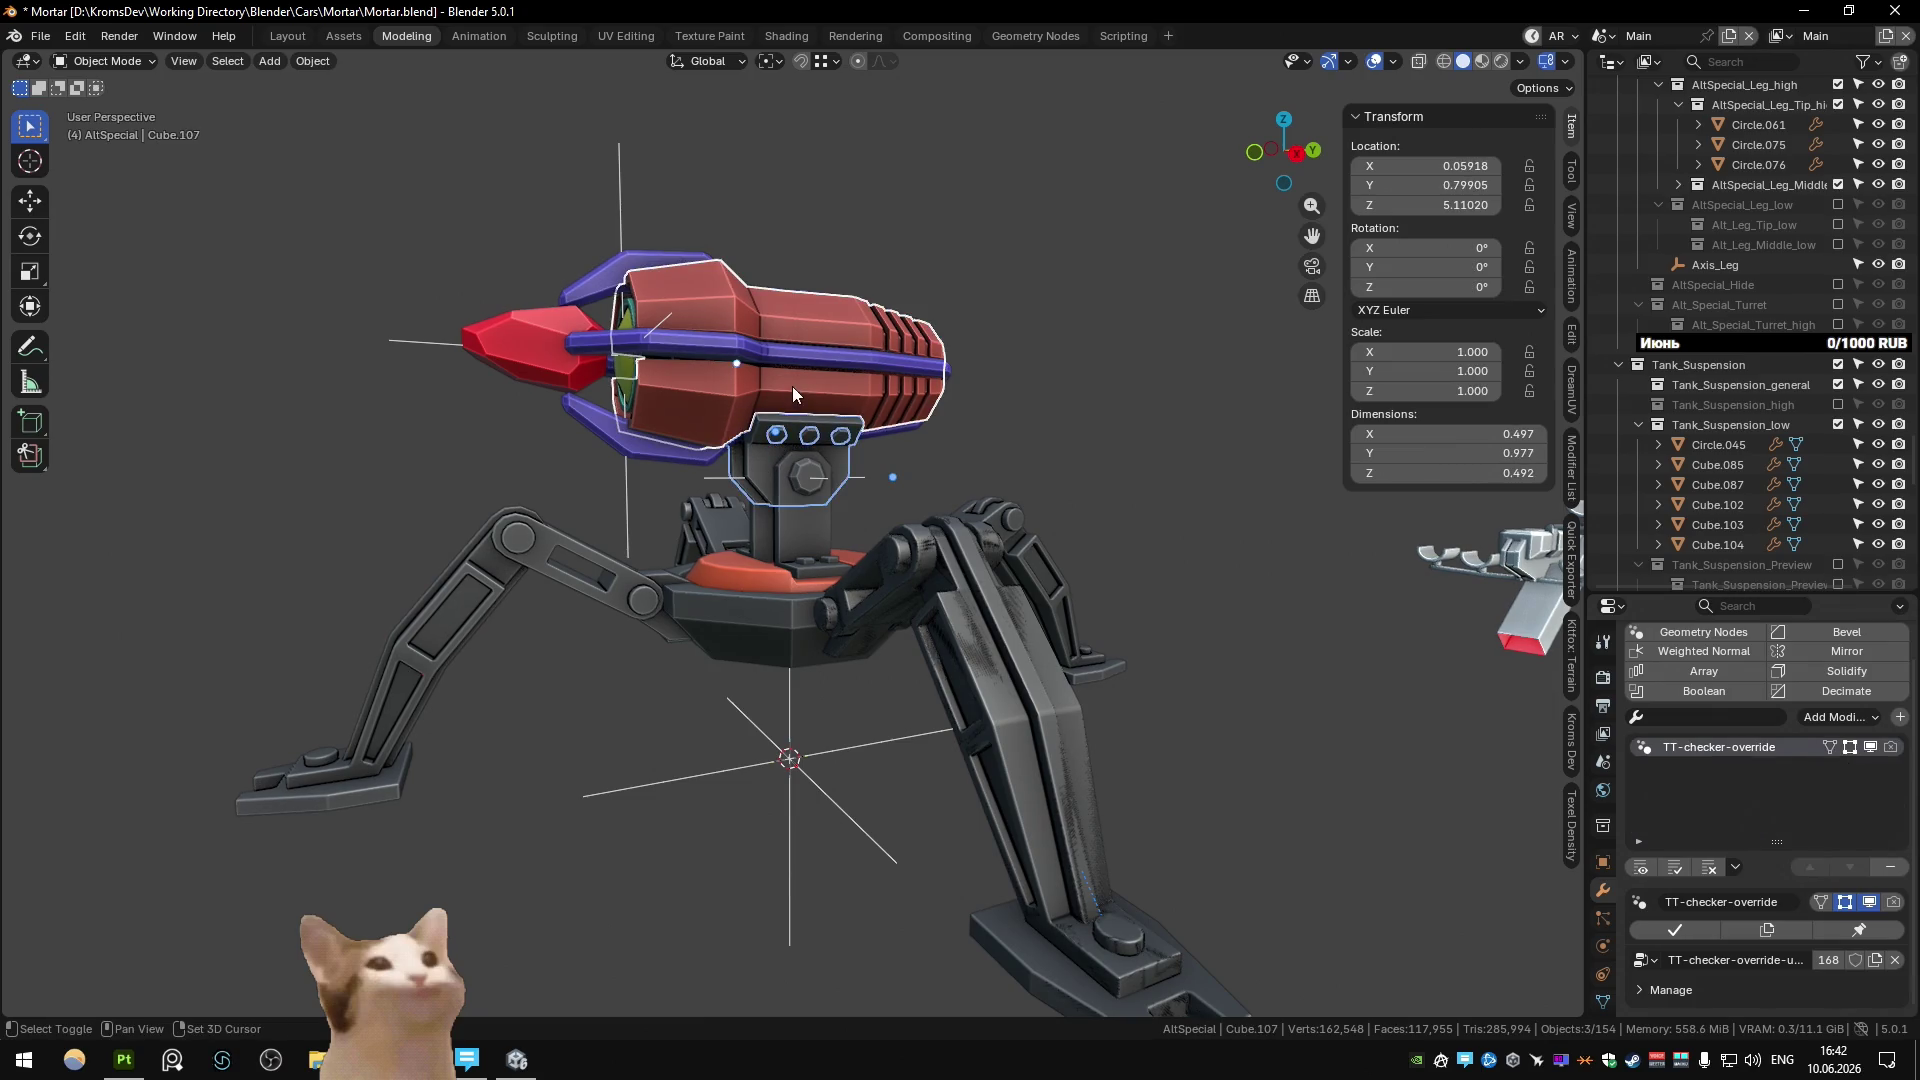
mouse_move(452, 236)
shift+mouse_down()
mouse_move(681, 358)
mouse_move(952, 384)
shift+mouse_up()
scroll(1733, 243, up, 5)
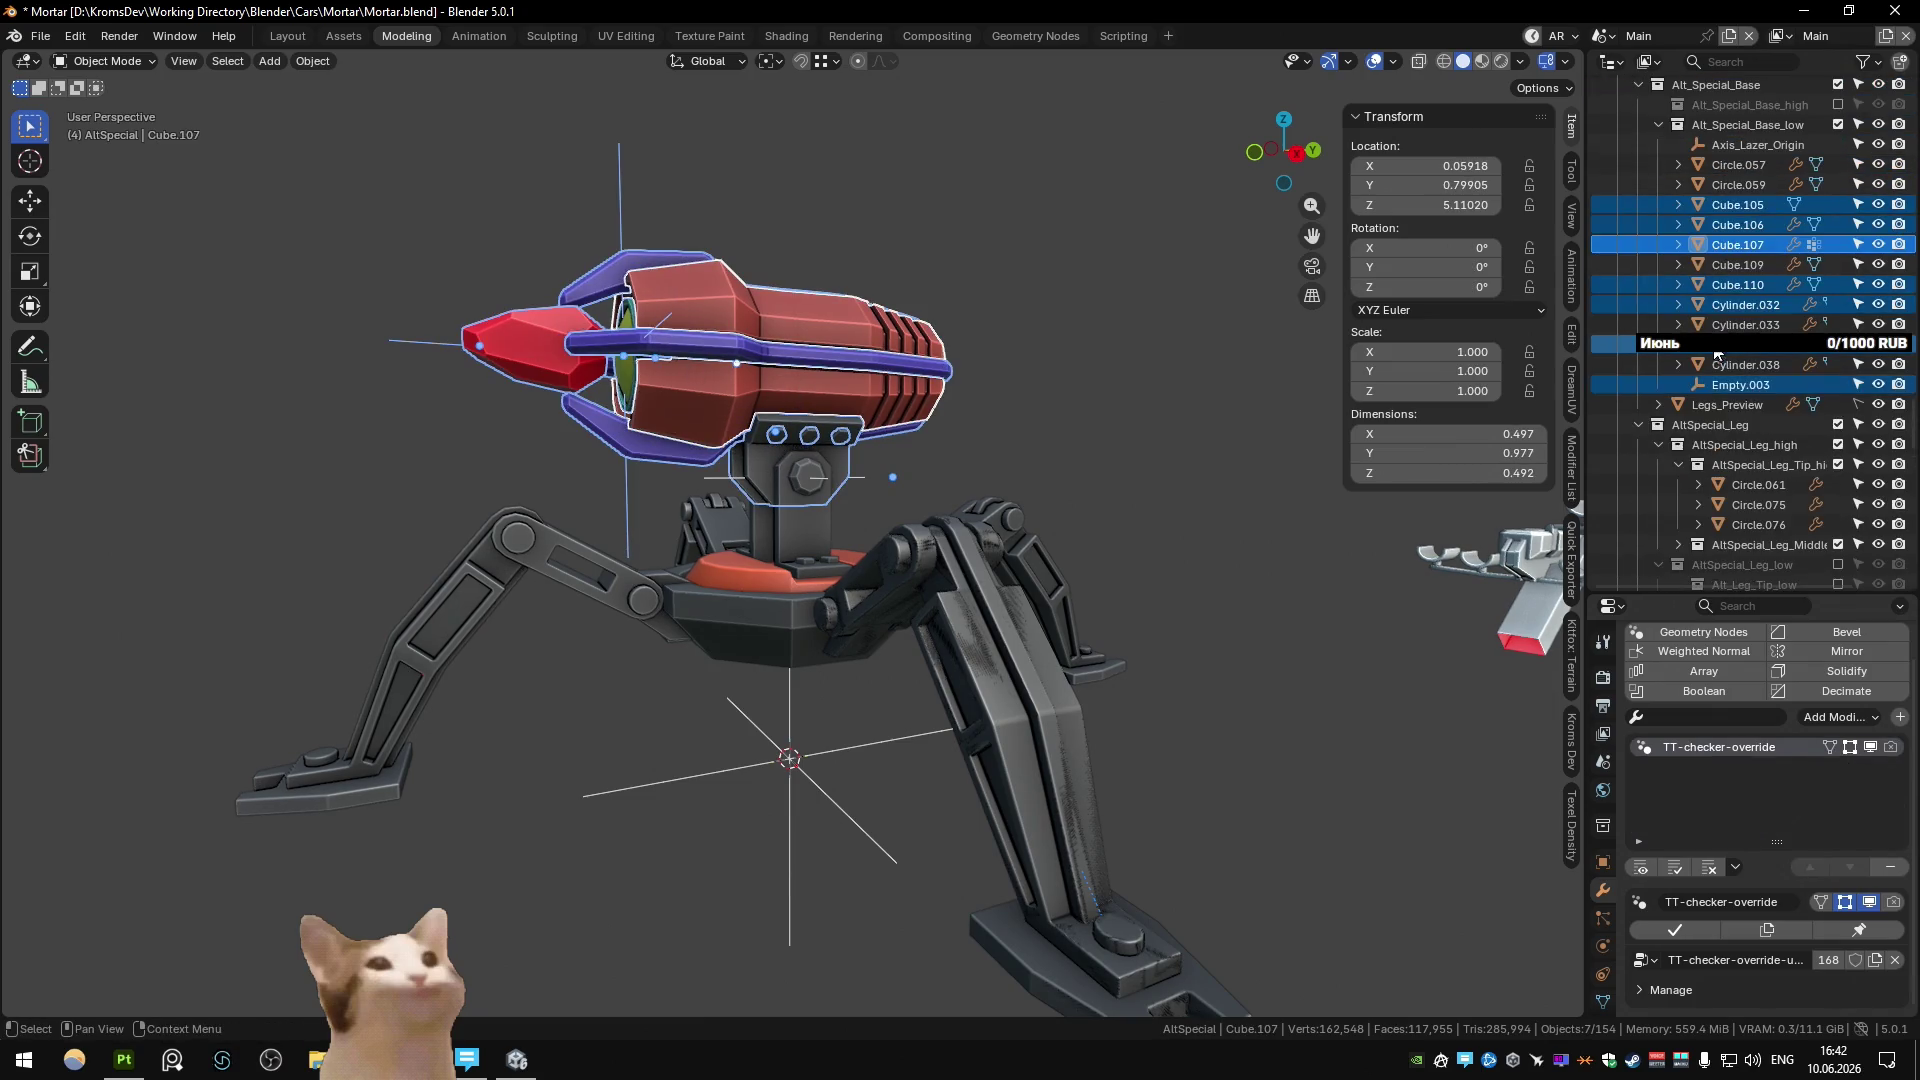
mouse_move(1733, 242)
mouse_down()
mouse_move(1760, 550)
mouse_move(1794, 570)
mouse_move(1813, 537)
mouse_move(1802, 470)
mouse_up()
key(Escape)
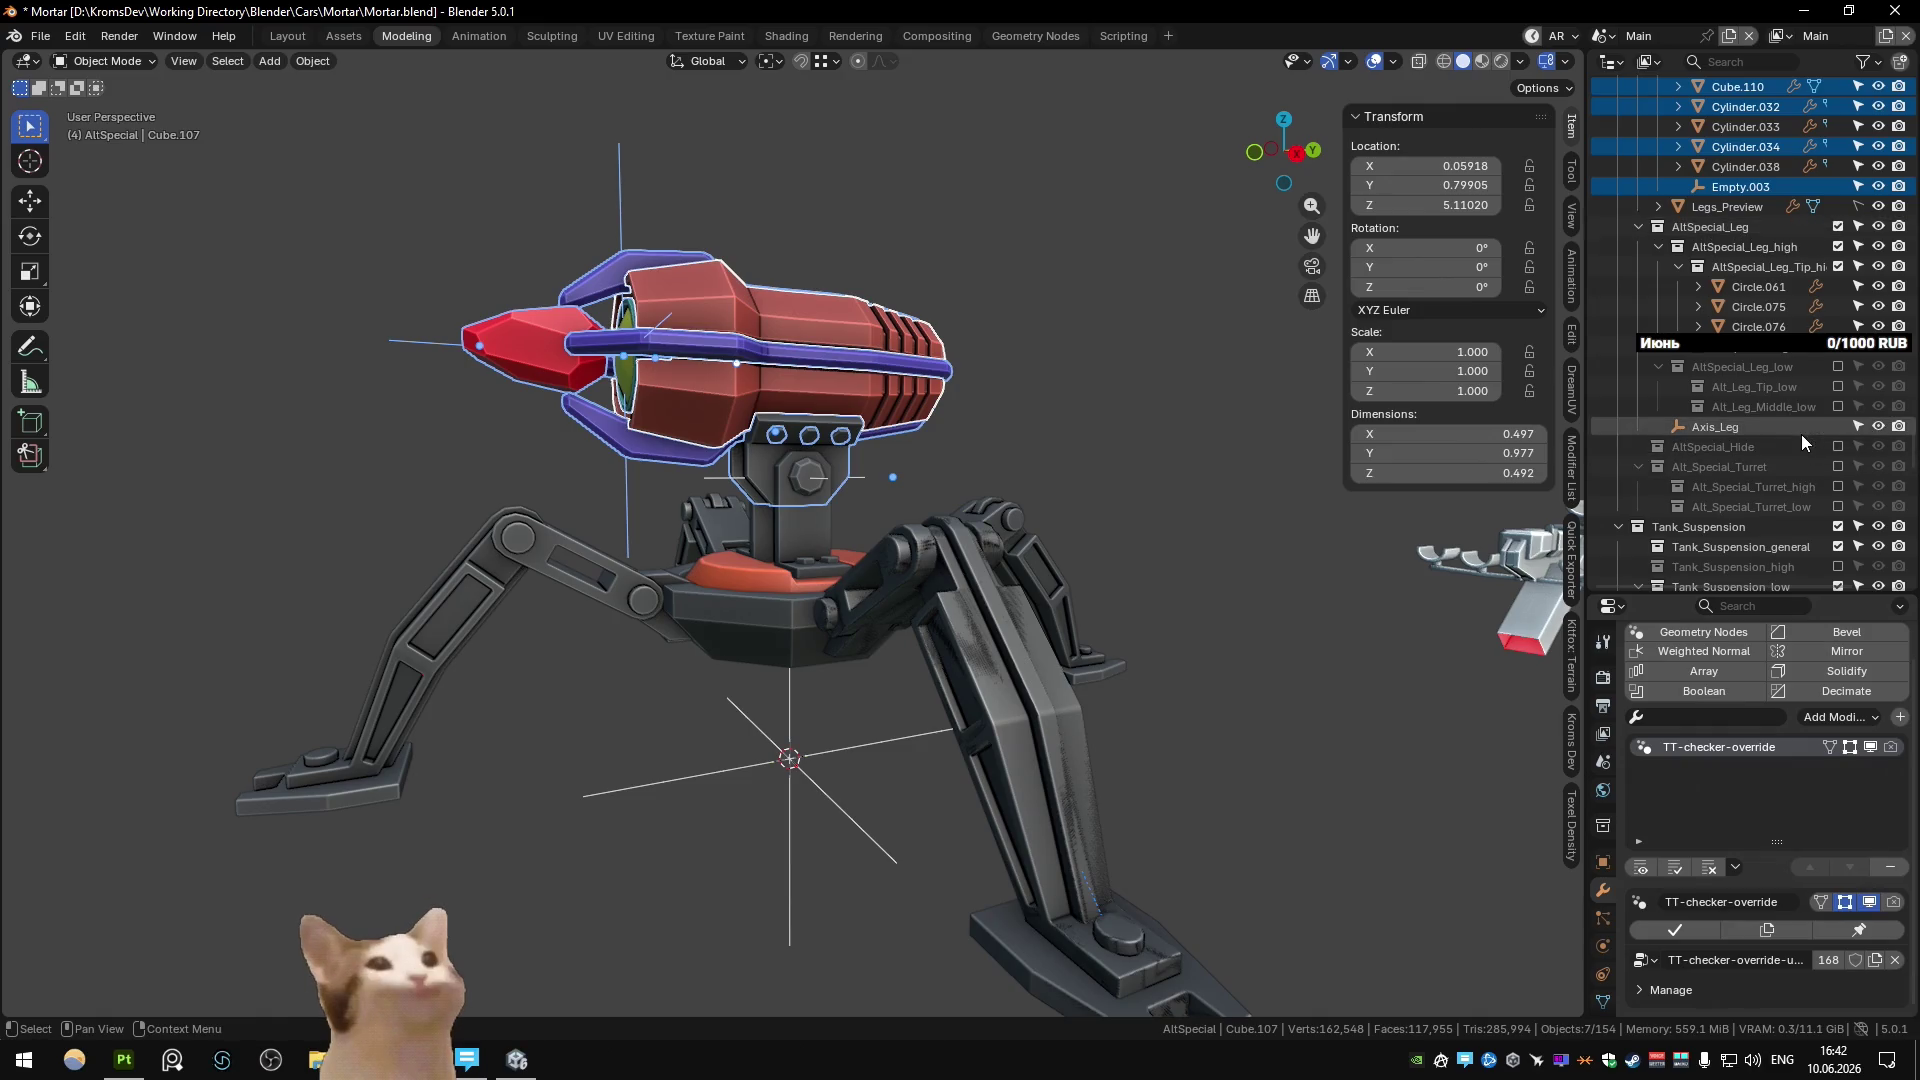
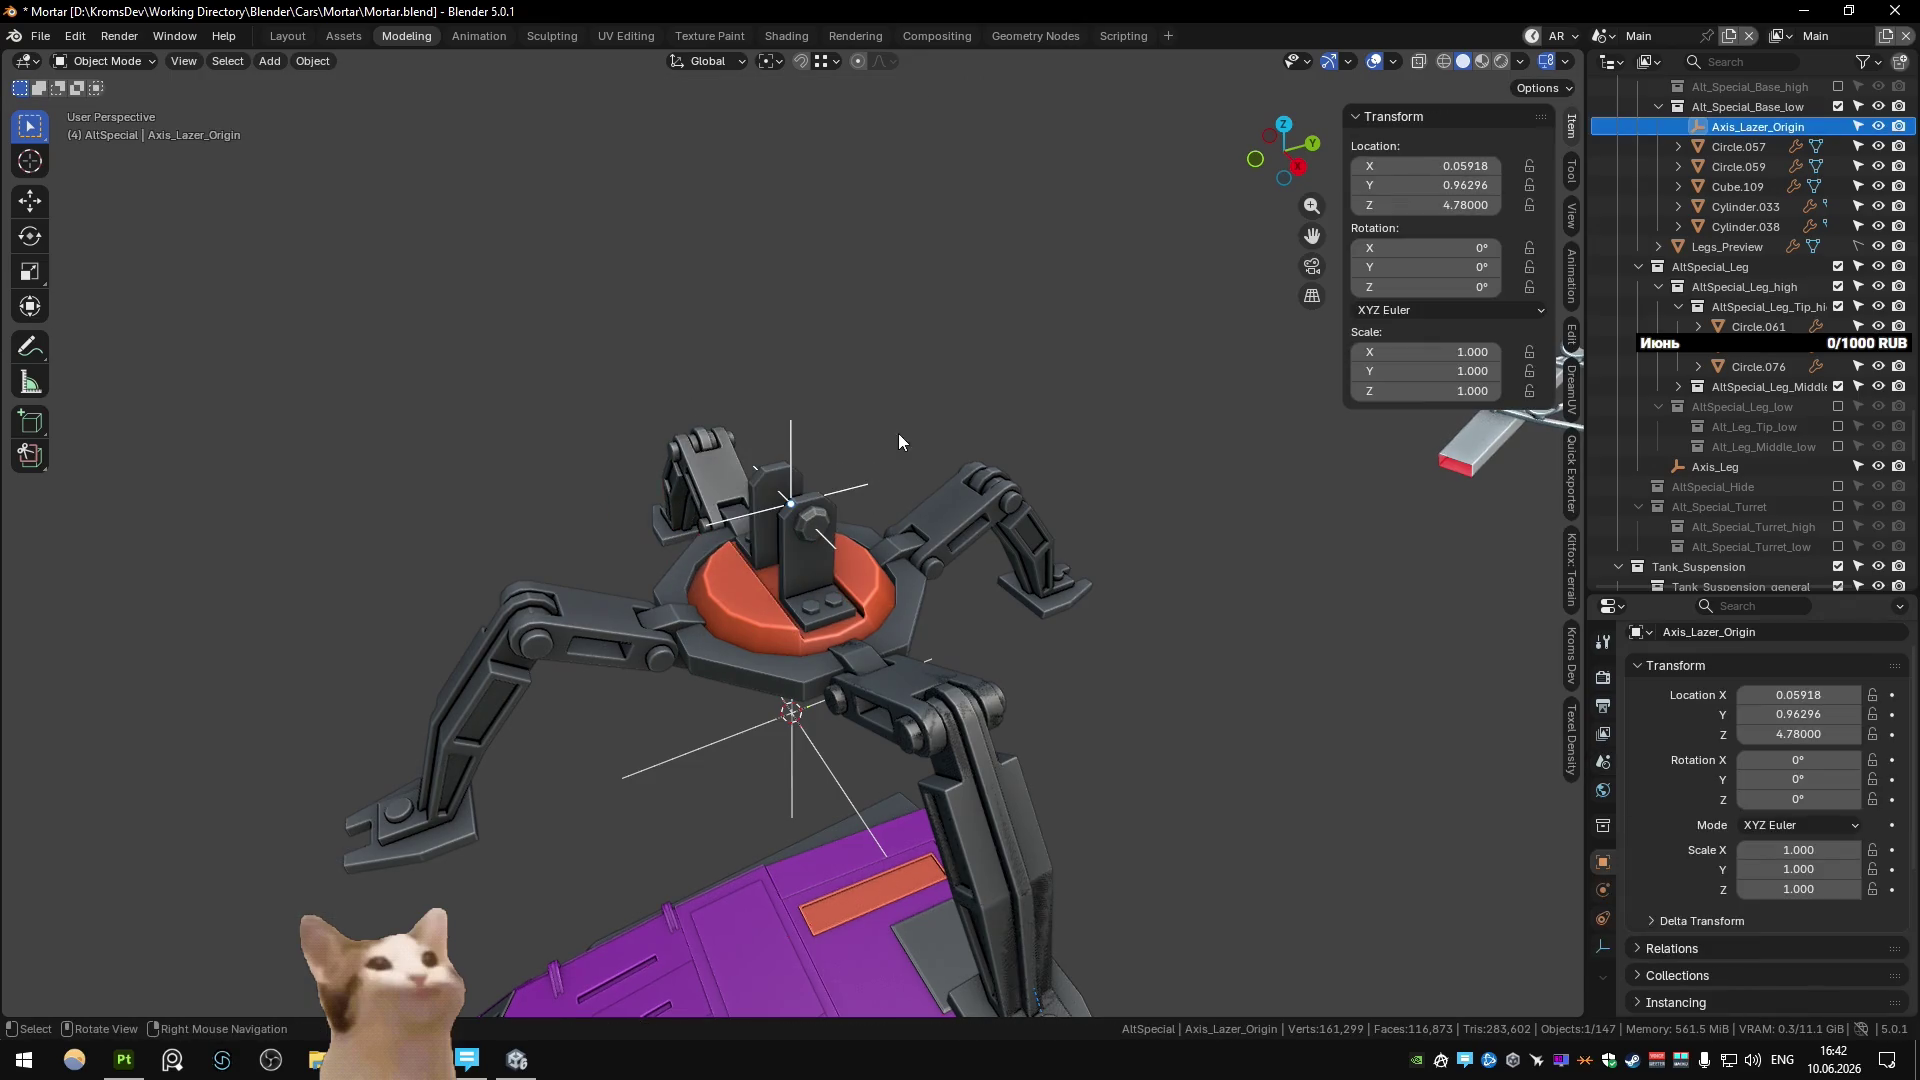
Hide the low-poly base collection and show the high-detail base collection.
click(898, 434)
scroll(1855, 328, up, 4)
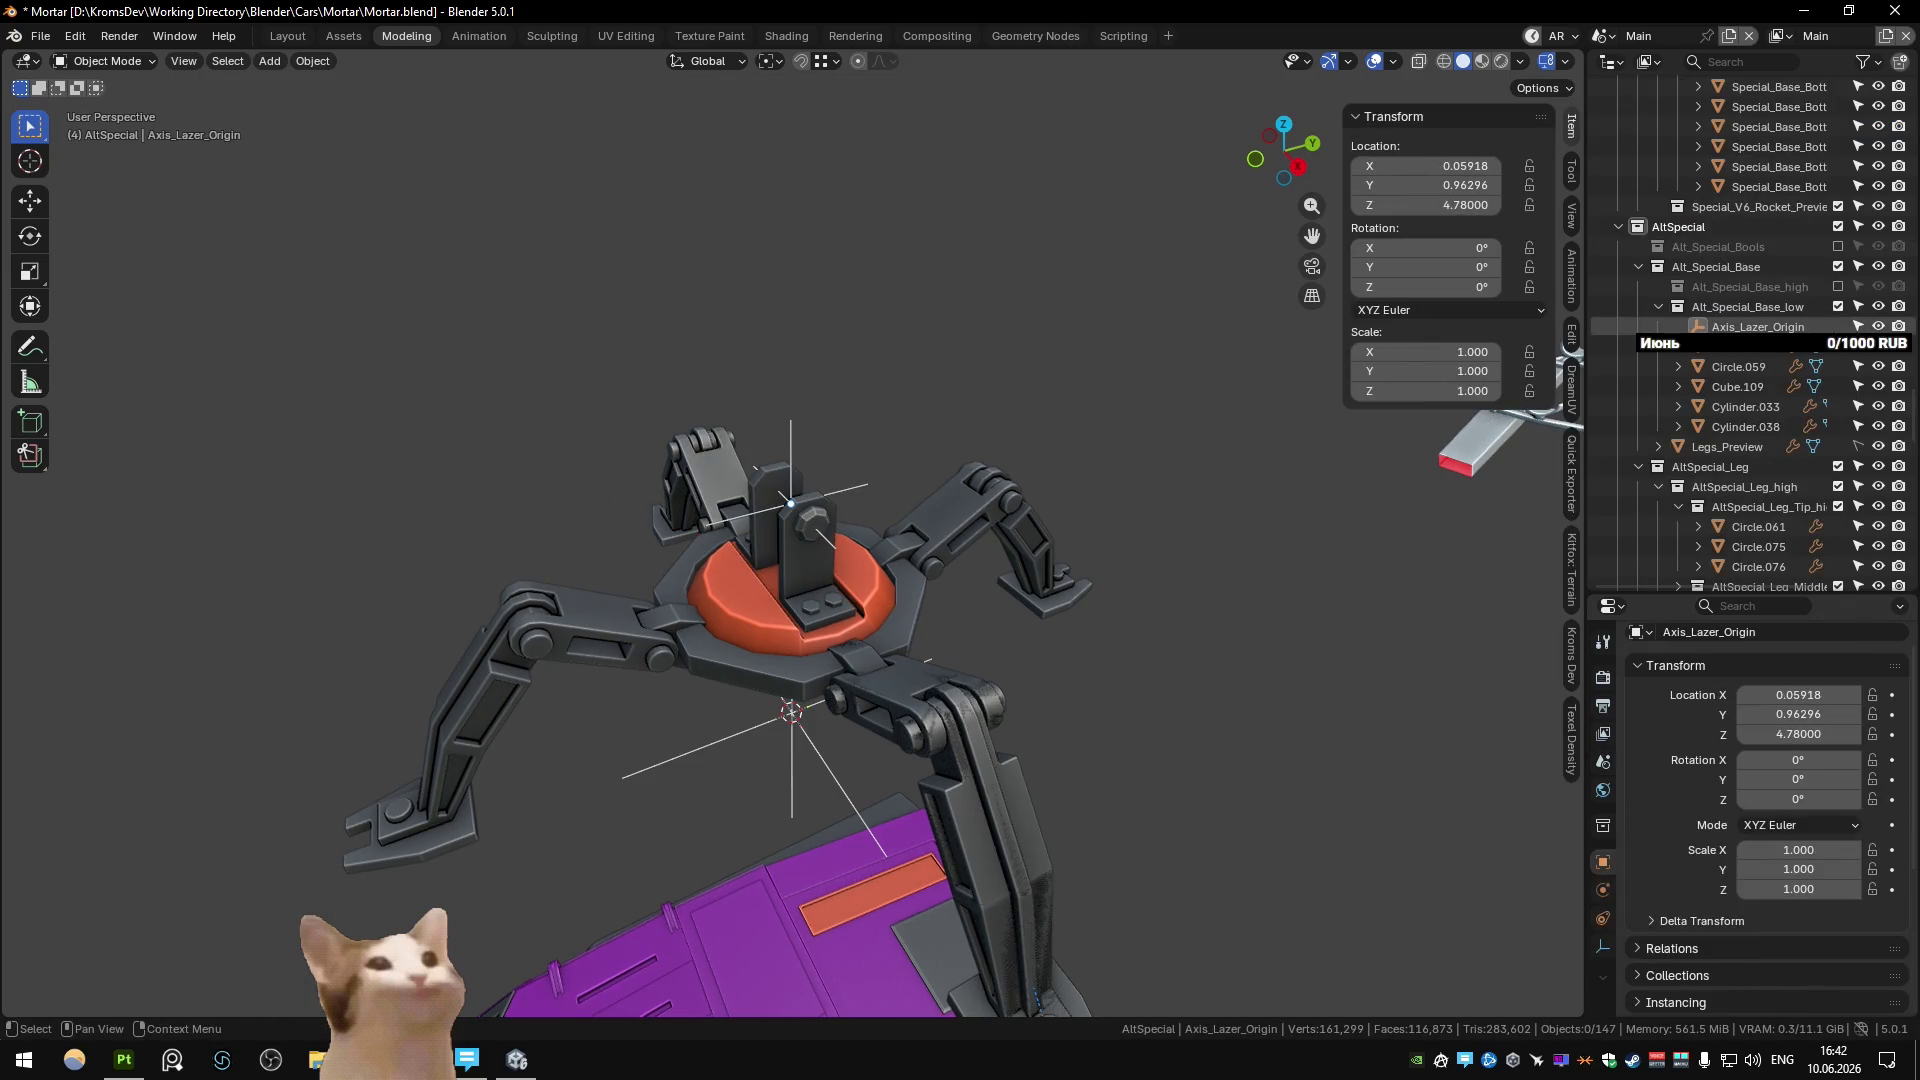
click(1838, 306)
click(1837, 286)
scroll(1755, 428, down, 5)
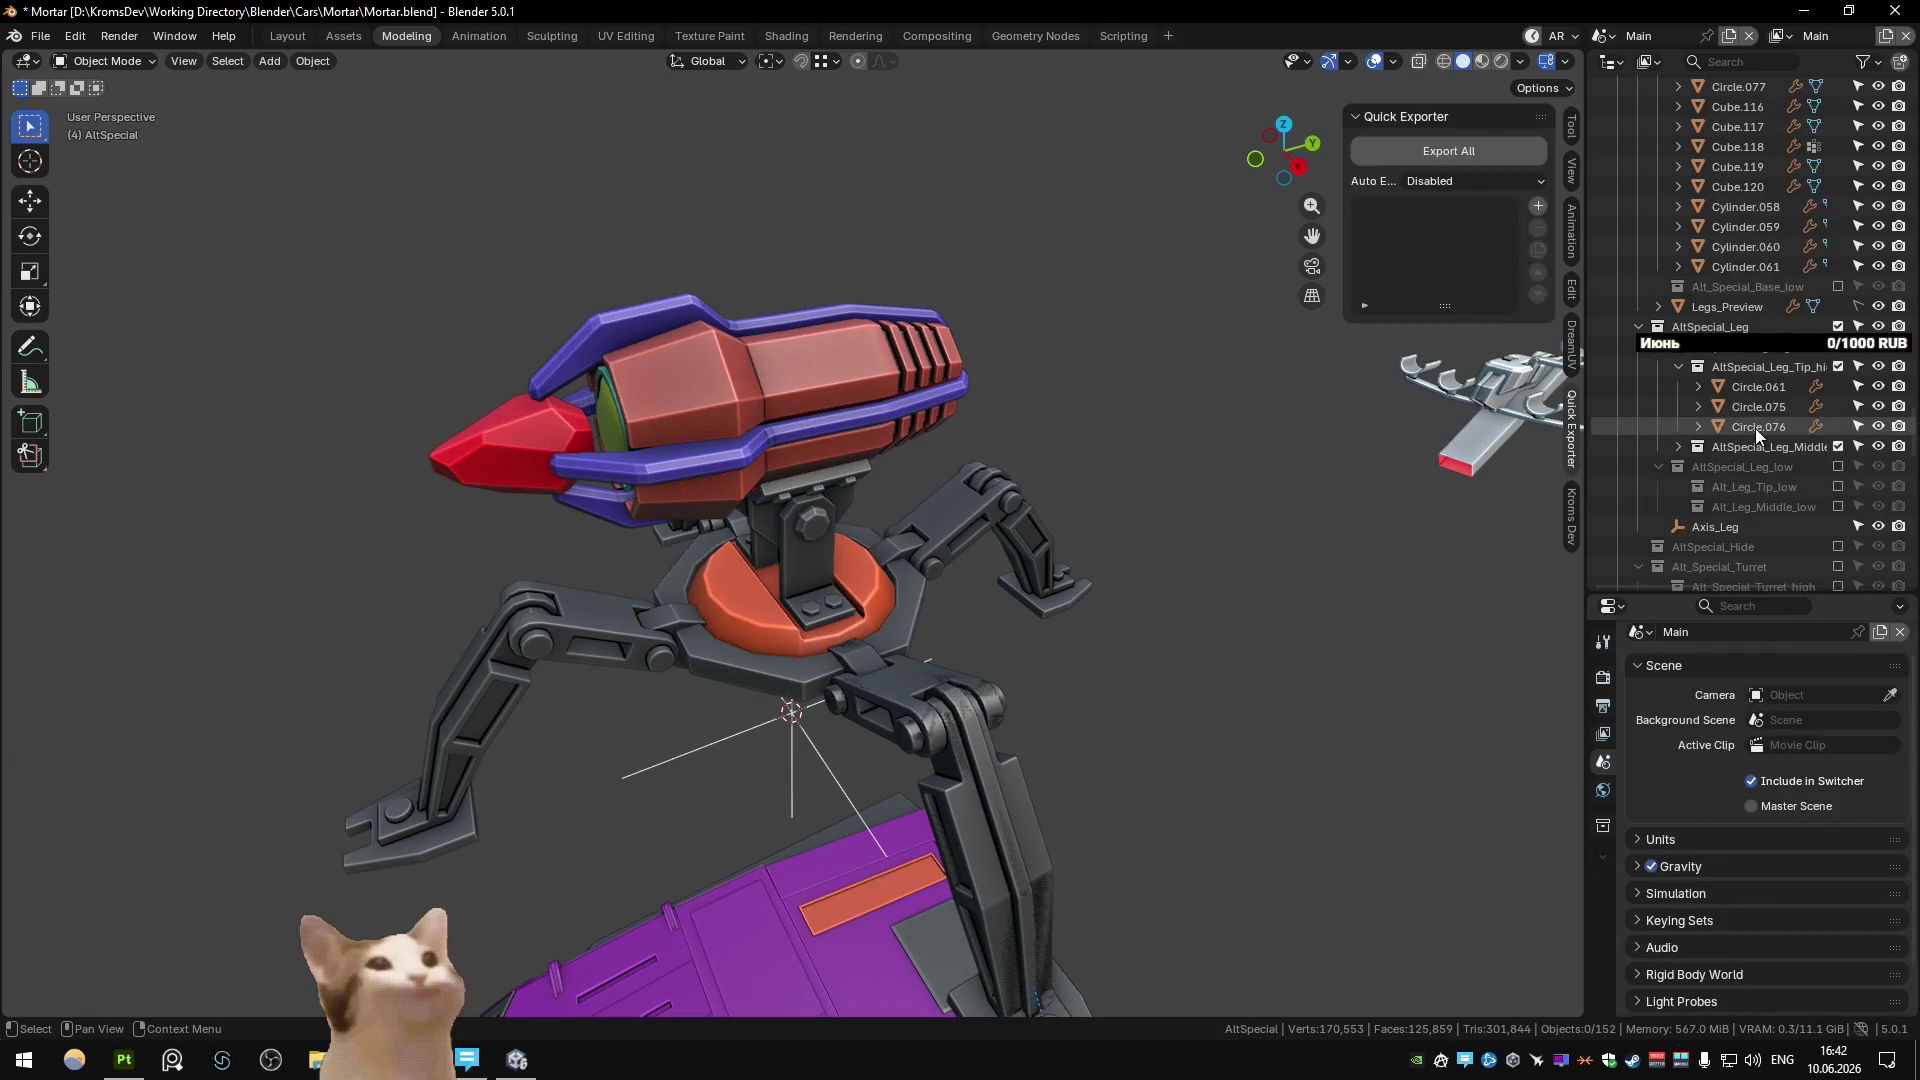
scroll(1792, 435, down, 2)
Move the five mortar head objects and Cylinder.060 into Alt_Special_Turret_high.
middle_drag(1360, 422, 742, 334)
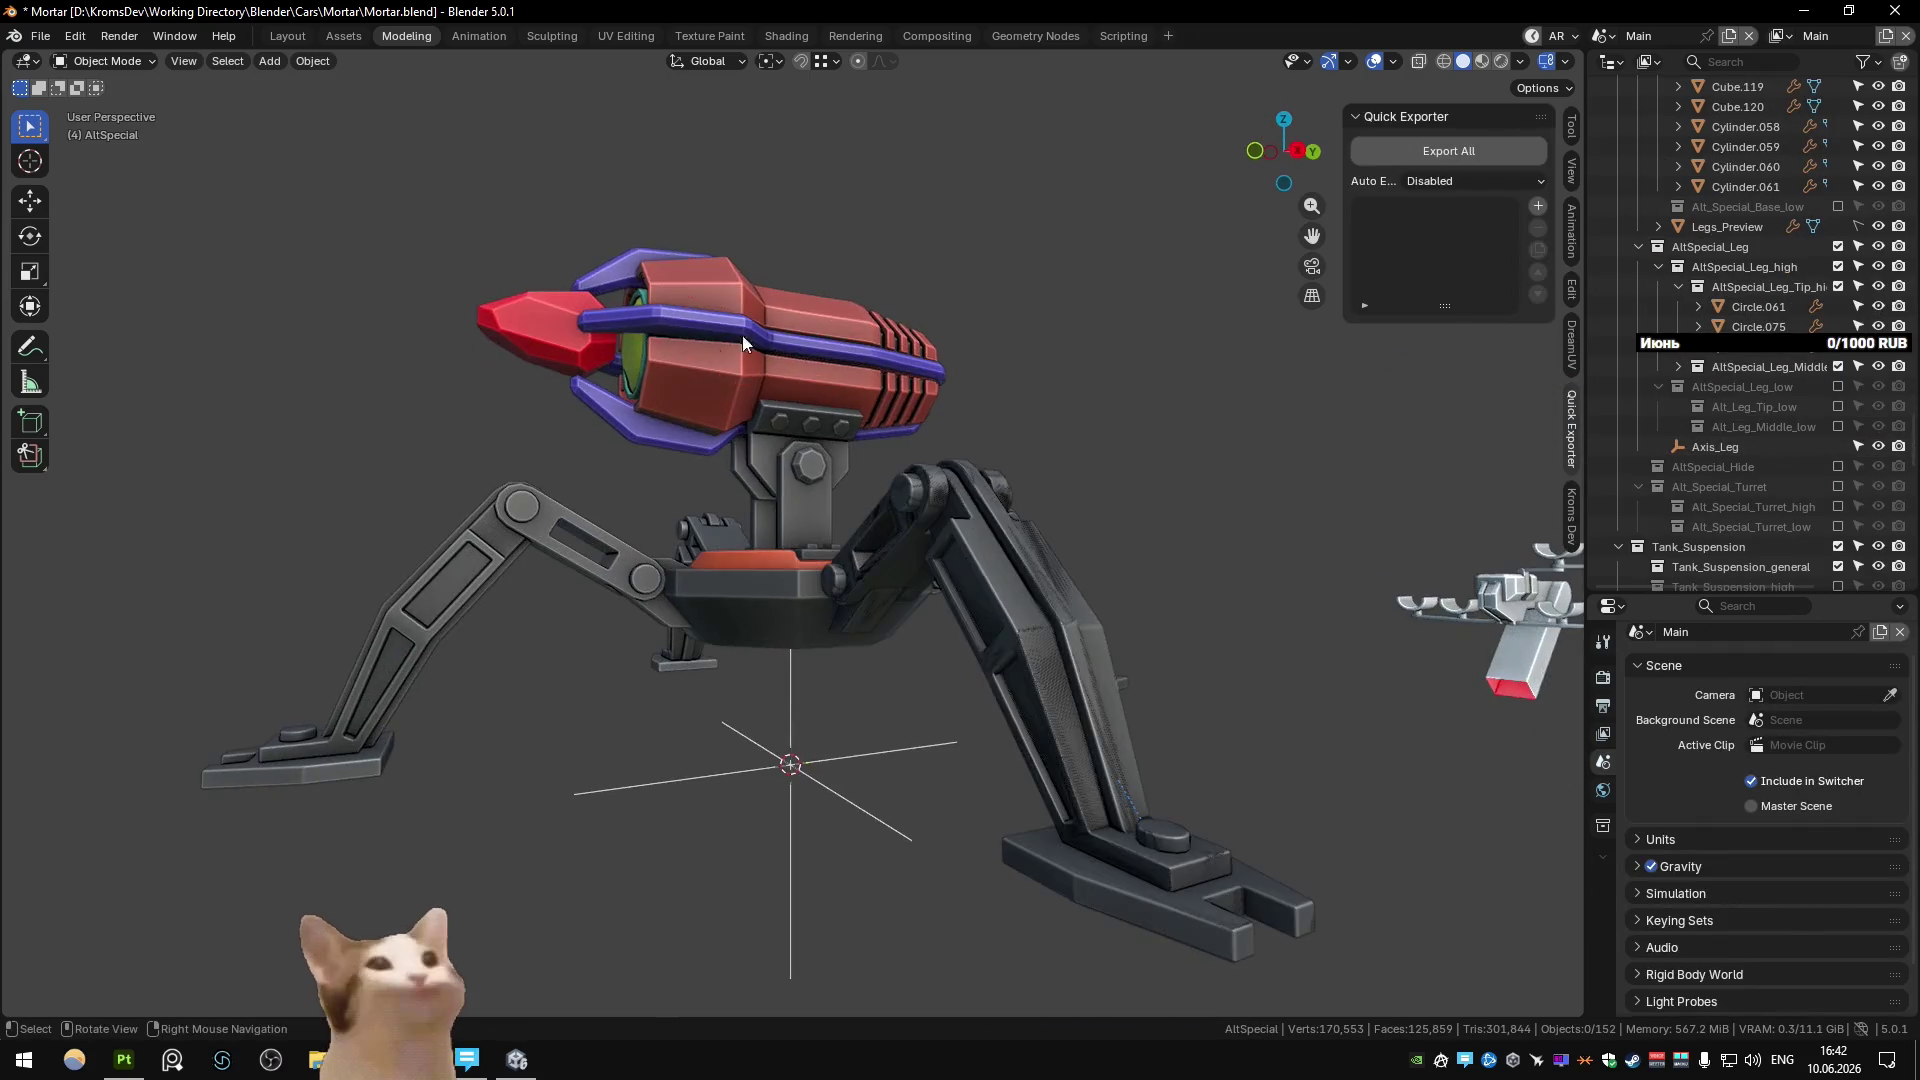
click(747, 442)
mouse_move(425, 194)
mouse_down()
mouse_move(723, 429)
mouse_move(766, 431)
mouse_up()
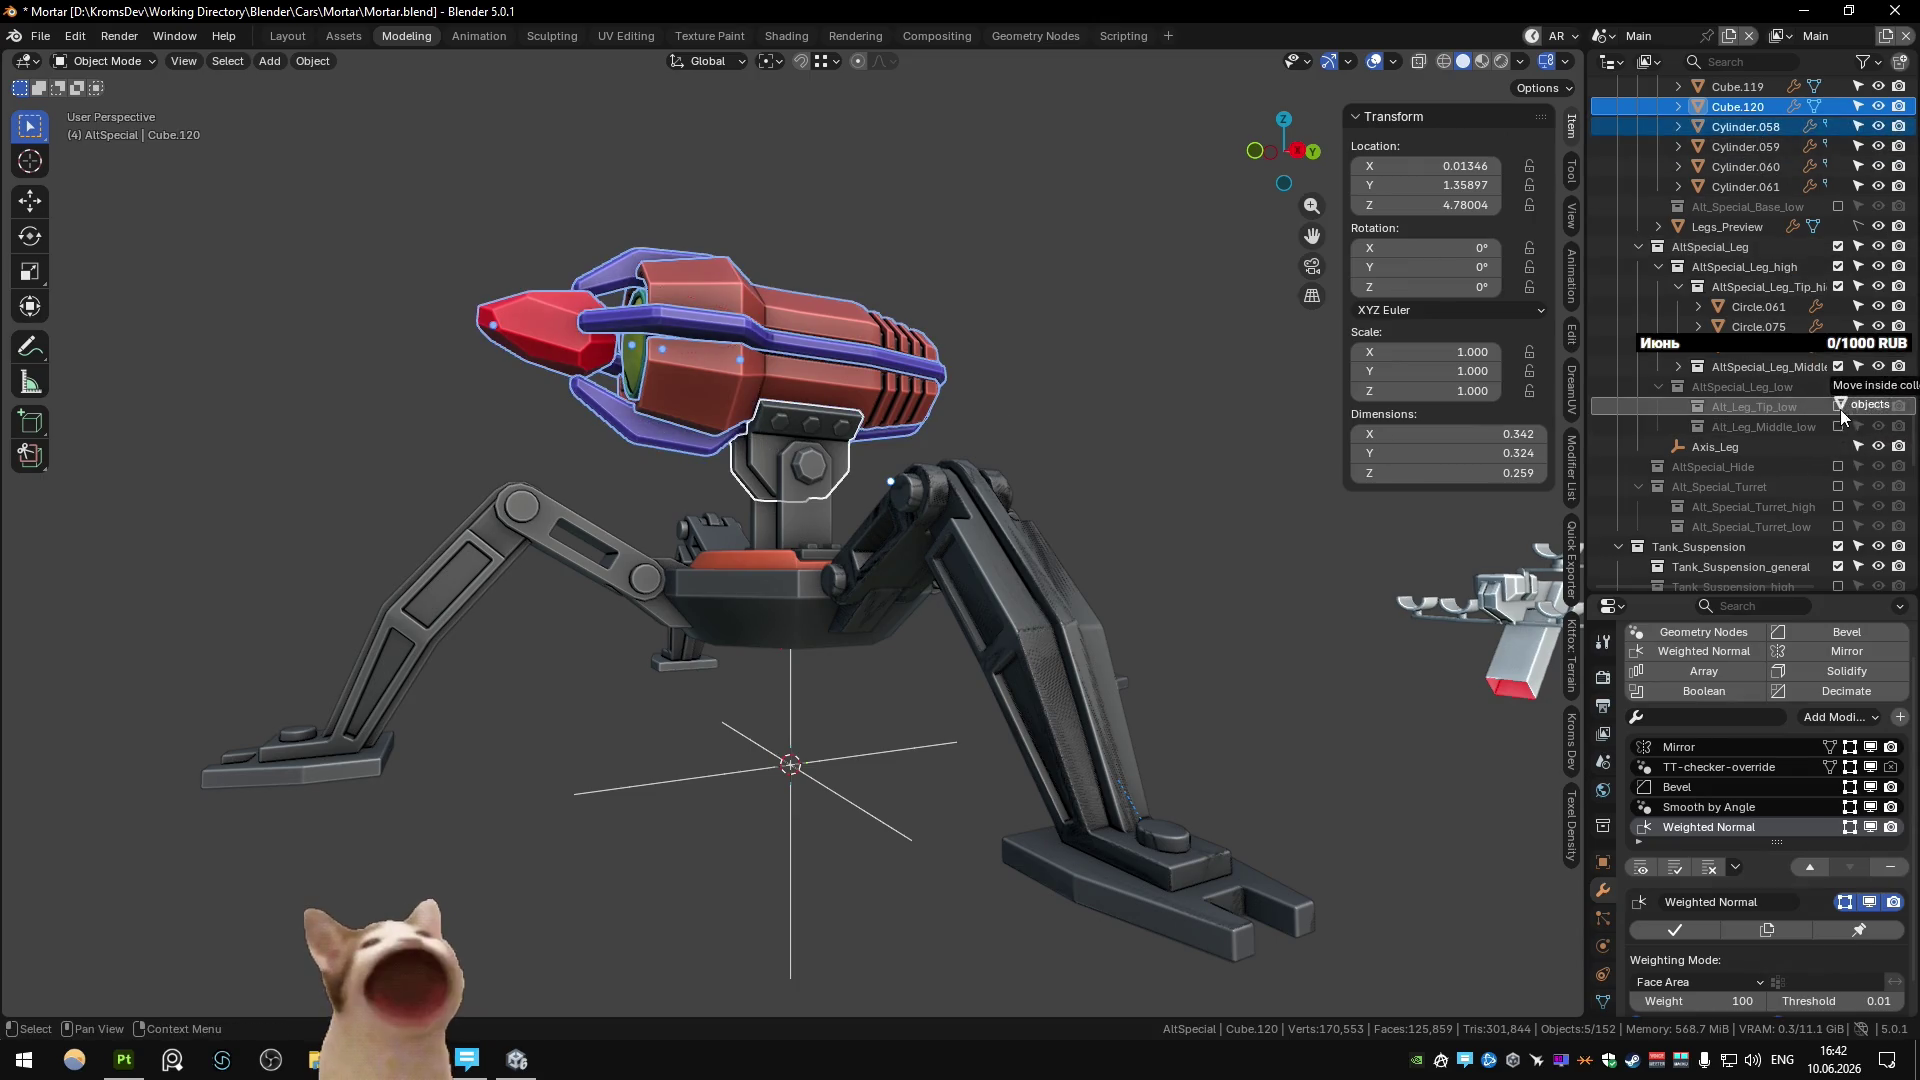
drag(1840, 410, 1786, 504)
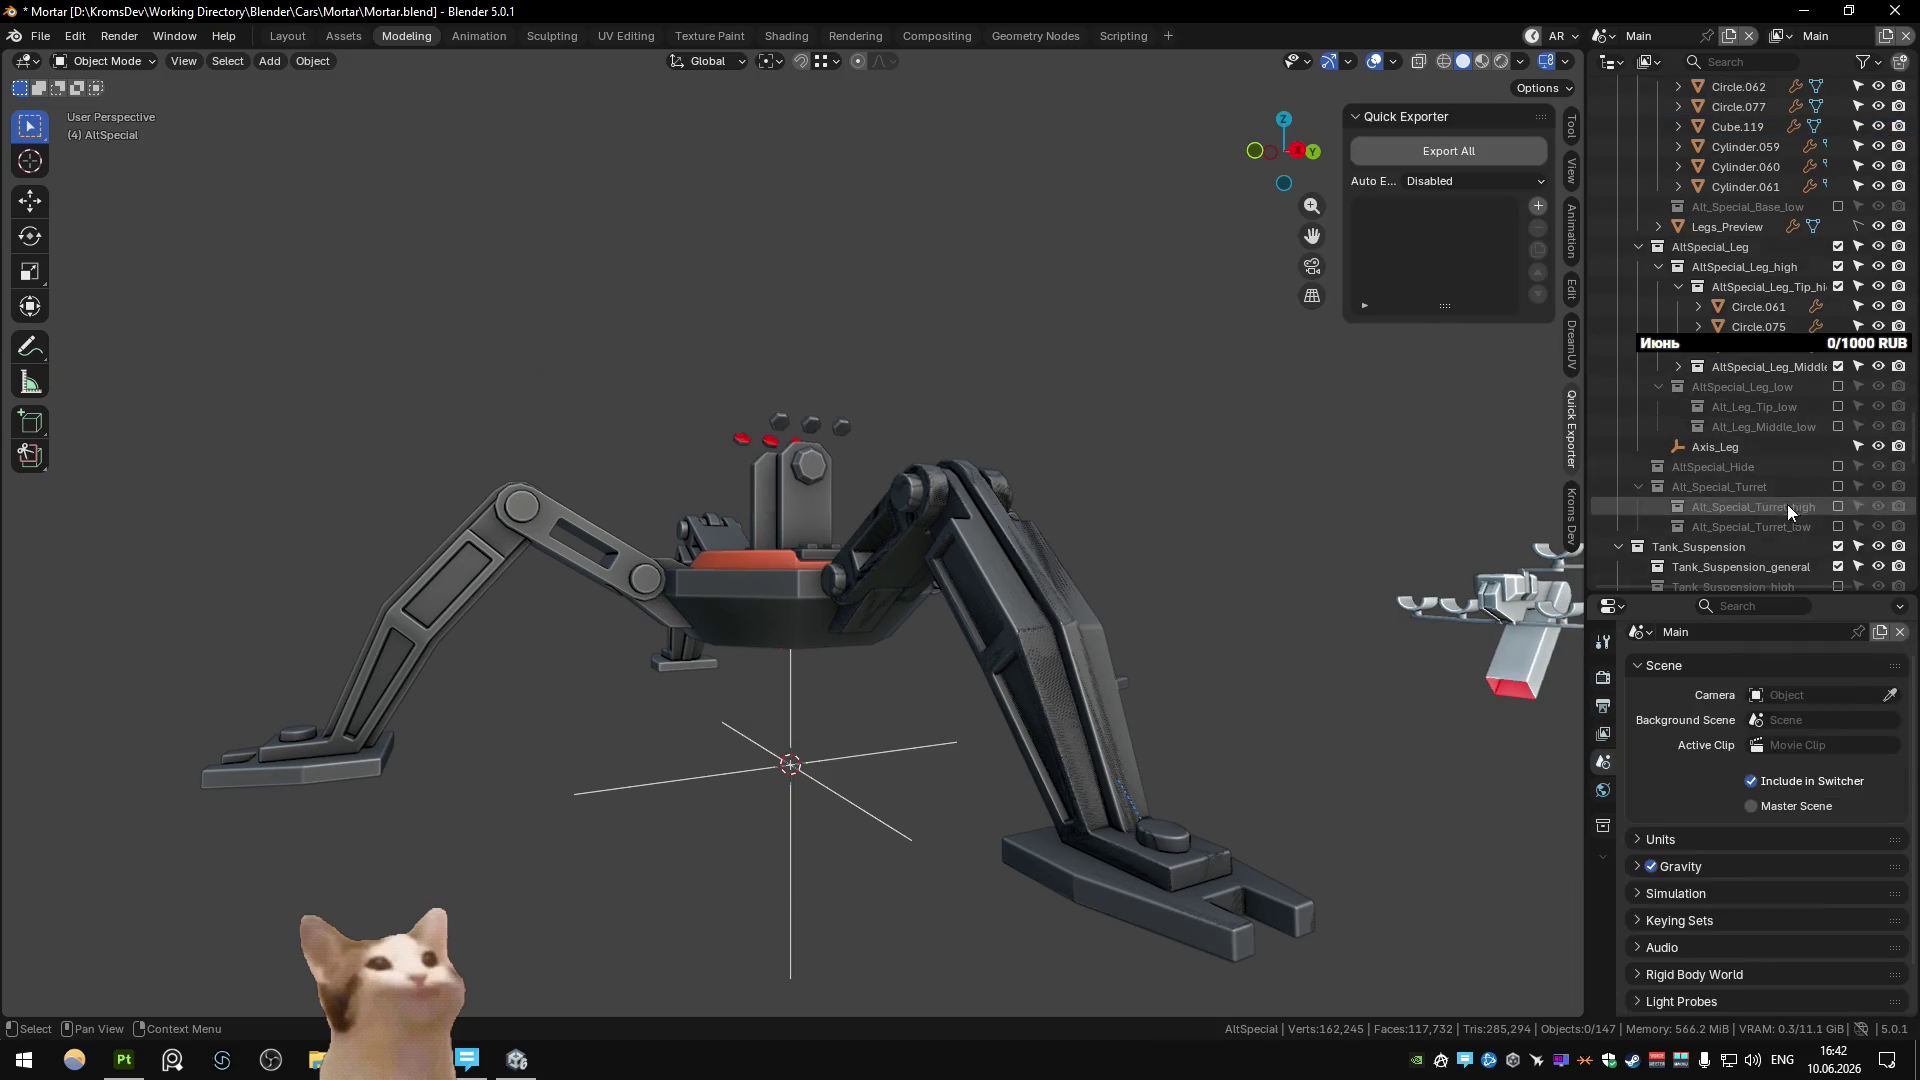
click(781, 416)
mouse_move(1745, 167)
mouse_down()
mouse_move(1773, 318)
mouse_move(1750, 506)
mouse_up()
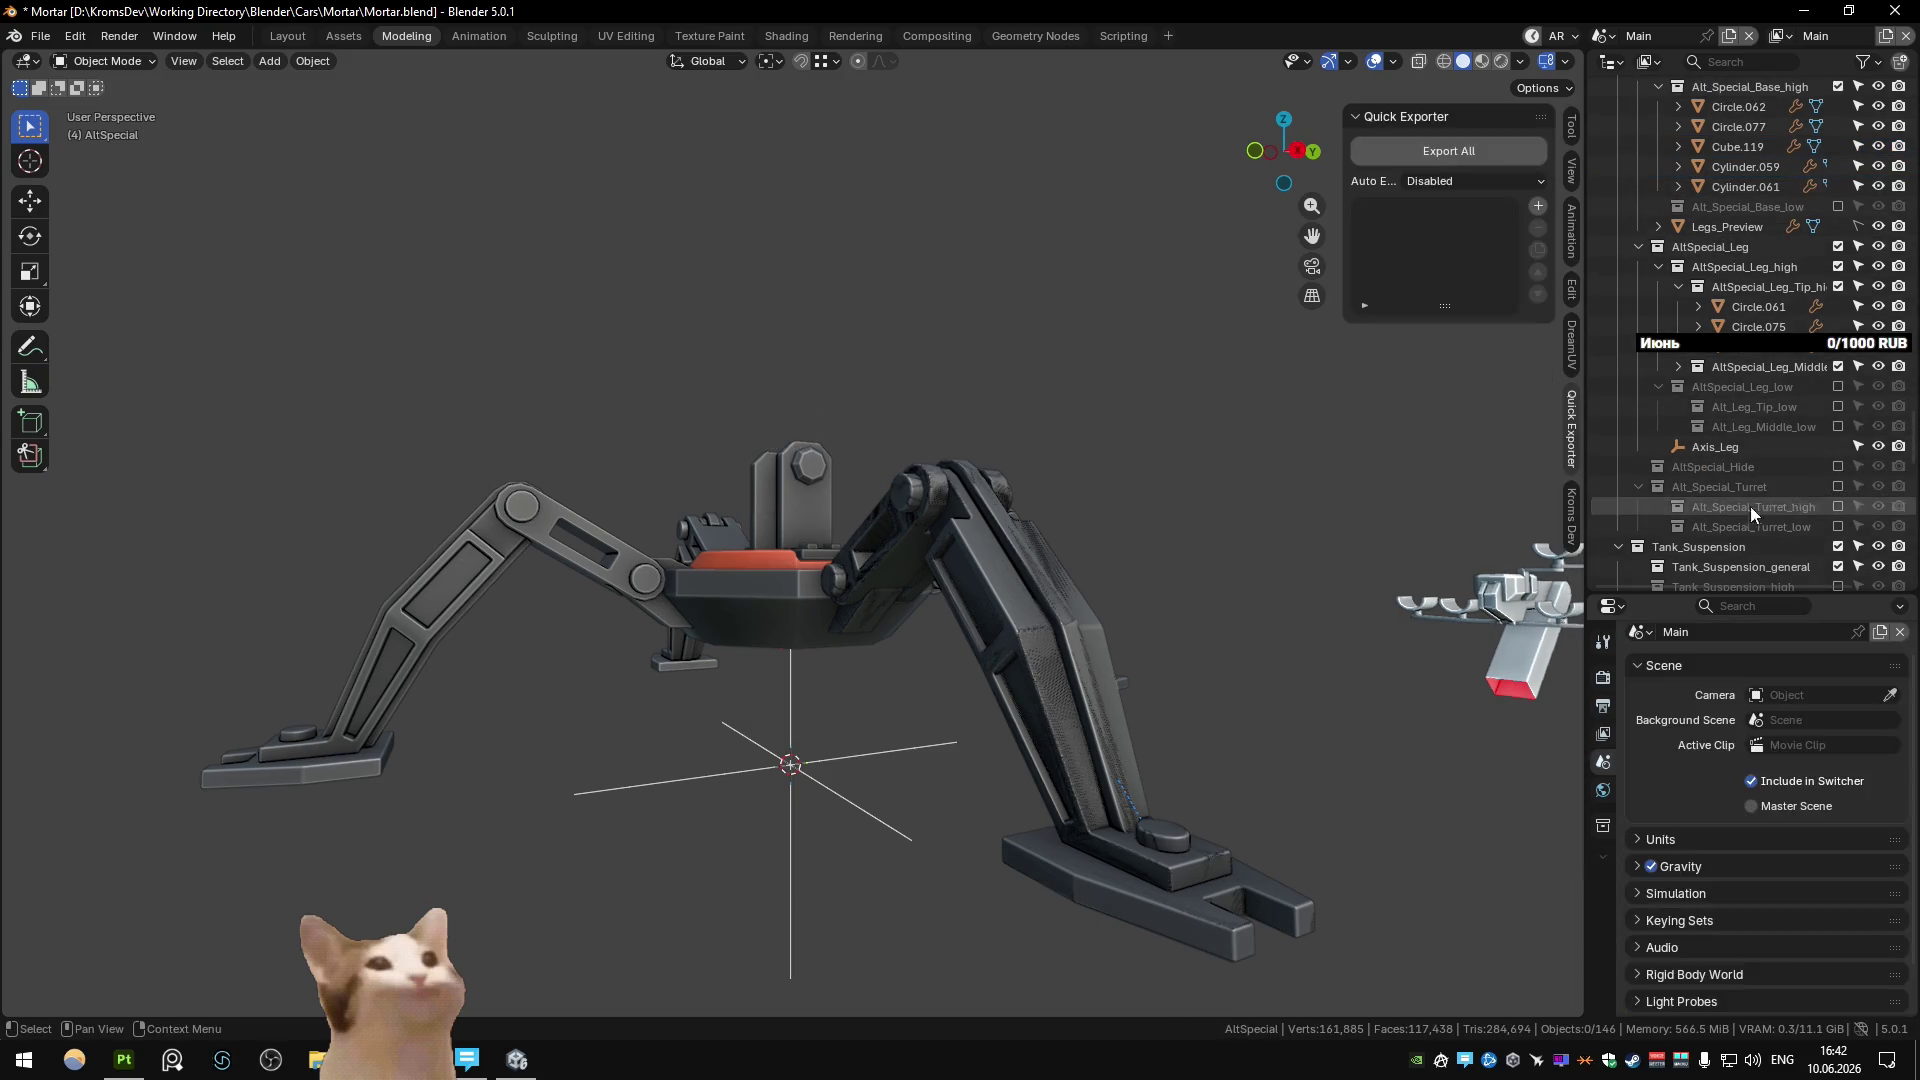
Exclude Alt_Special_Turret_high, include Alt_Special_Turret_low, and select the bracket Cube.110.
click(1835, 505)
click(1840, 525)
click(1839, 510)
mouse_move(1070, 362)
middle_down()
mouse_move(980, 426)
mouse_move(706, 466)
mouse_move(841, 470)
middle_up()
click(726, 484)
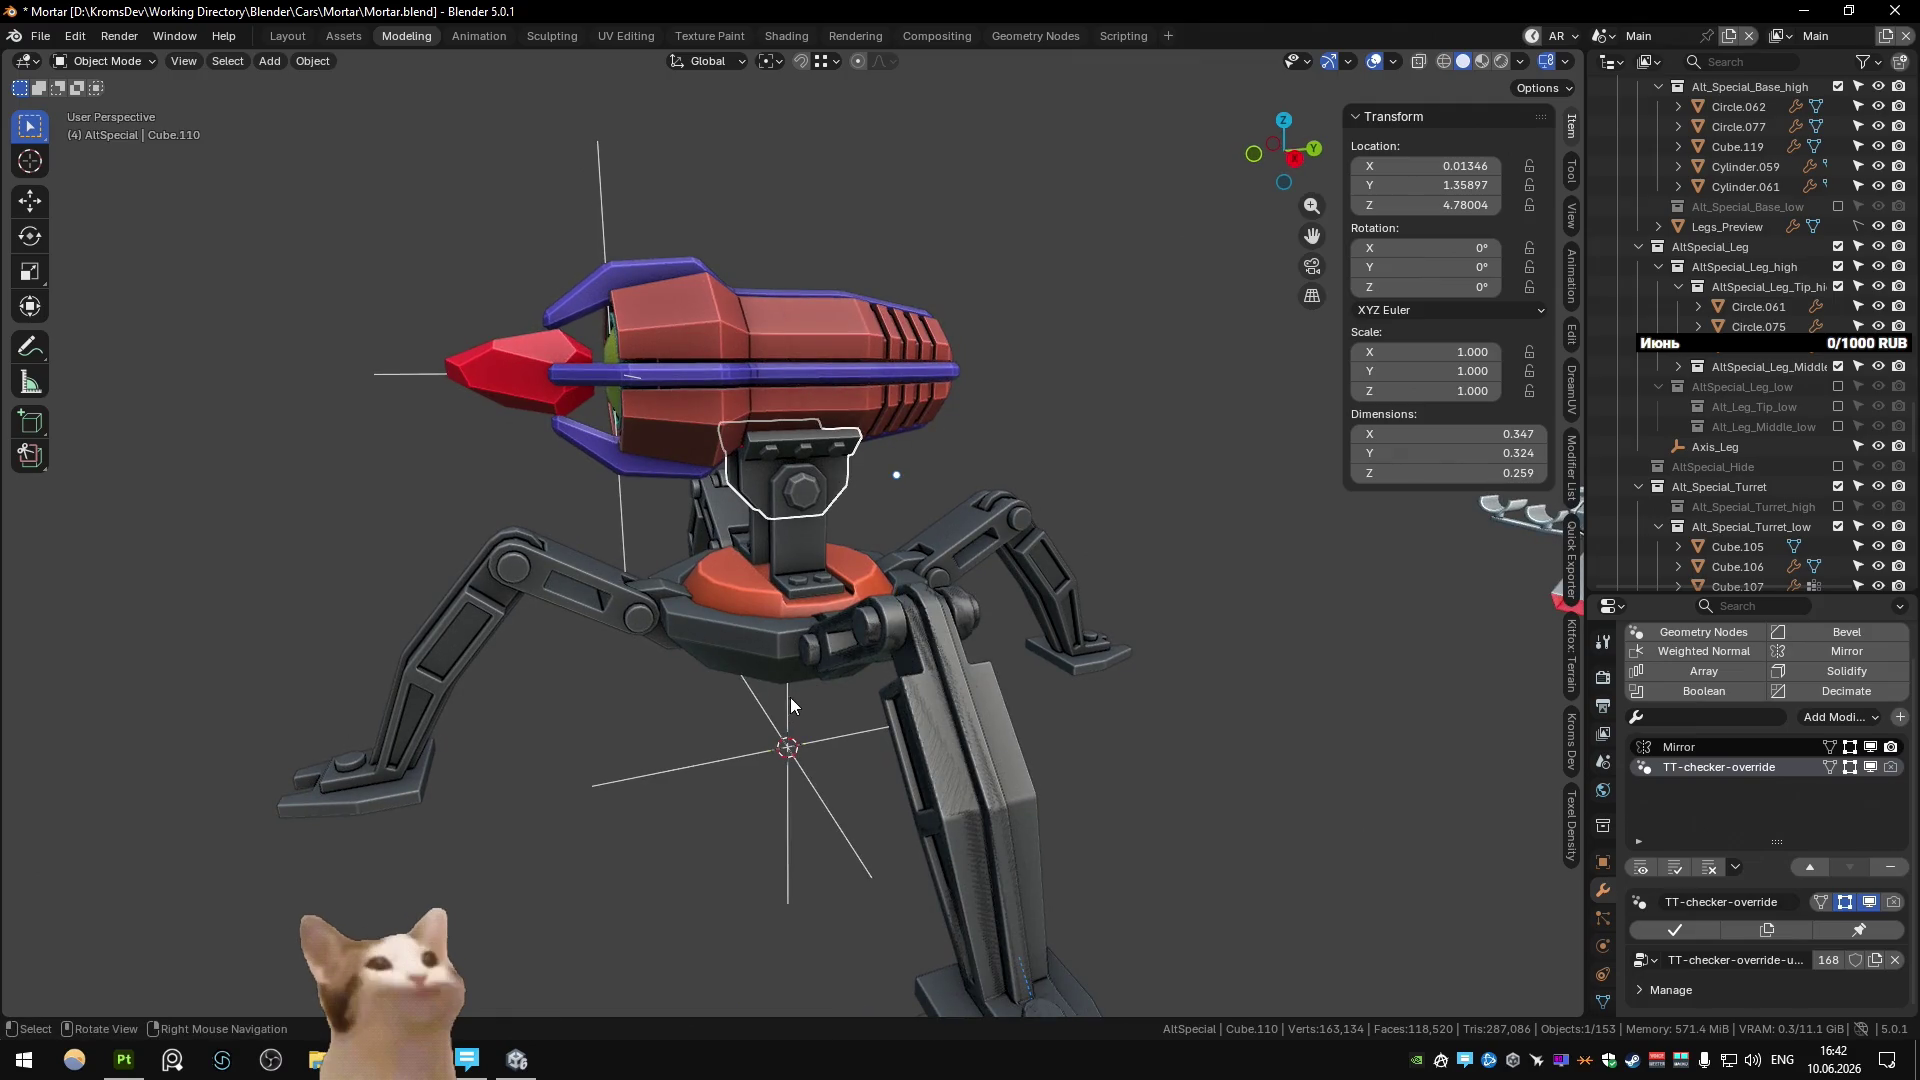
Snap the 3D cursor to the Cylinder.059 bolt and set the bolt's origin there.
key(Tab)
mouse_move(788, 706)
middle_down()
mouse_move(843, 555)
mouse_move(964, 520)
middle_up()
scroll(857, 571, up, 4)
scroll(856, 571, up, 3)
key(alt+q)
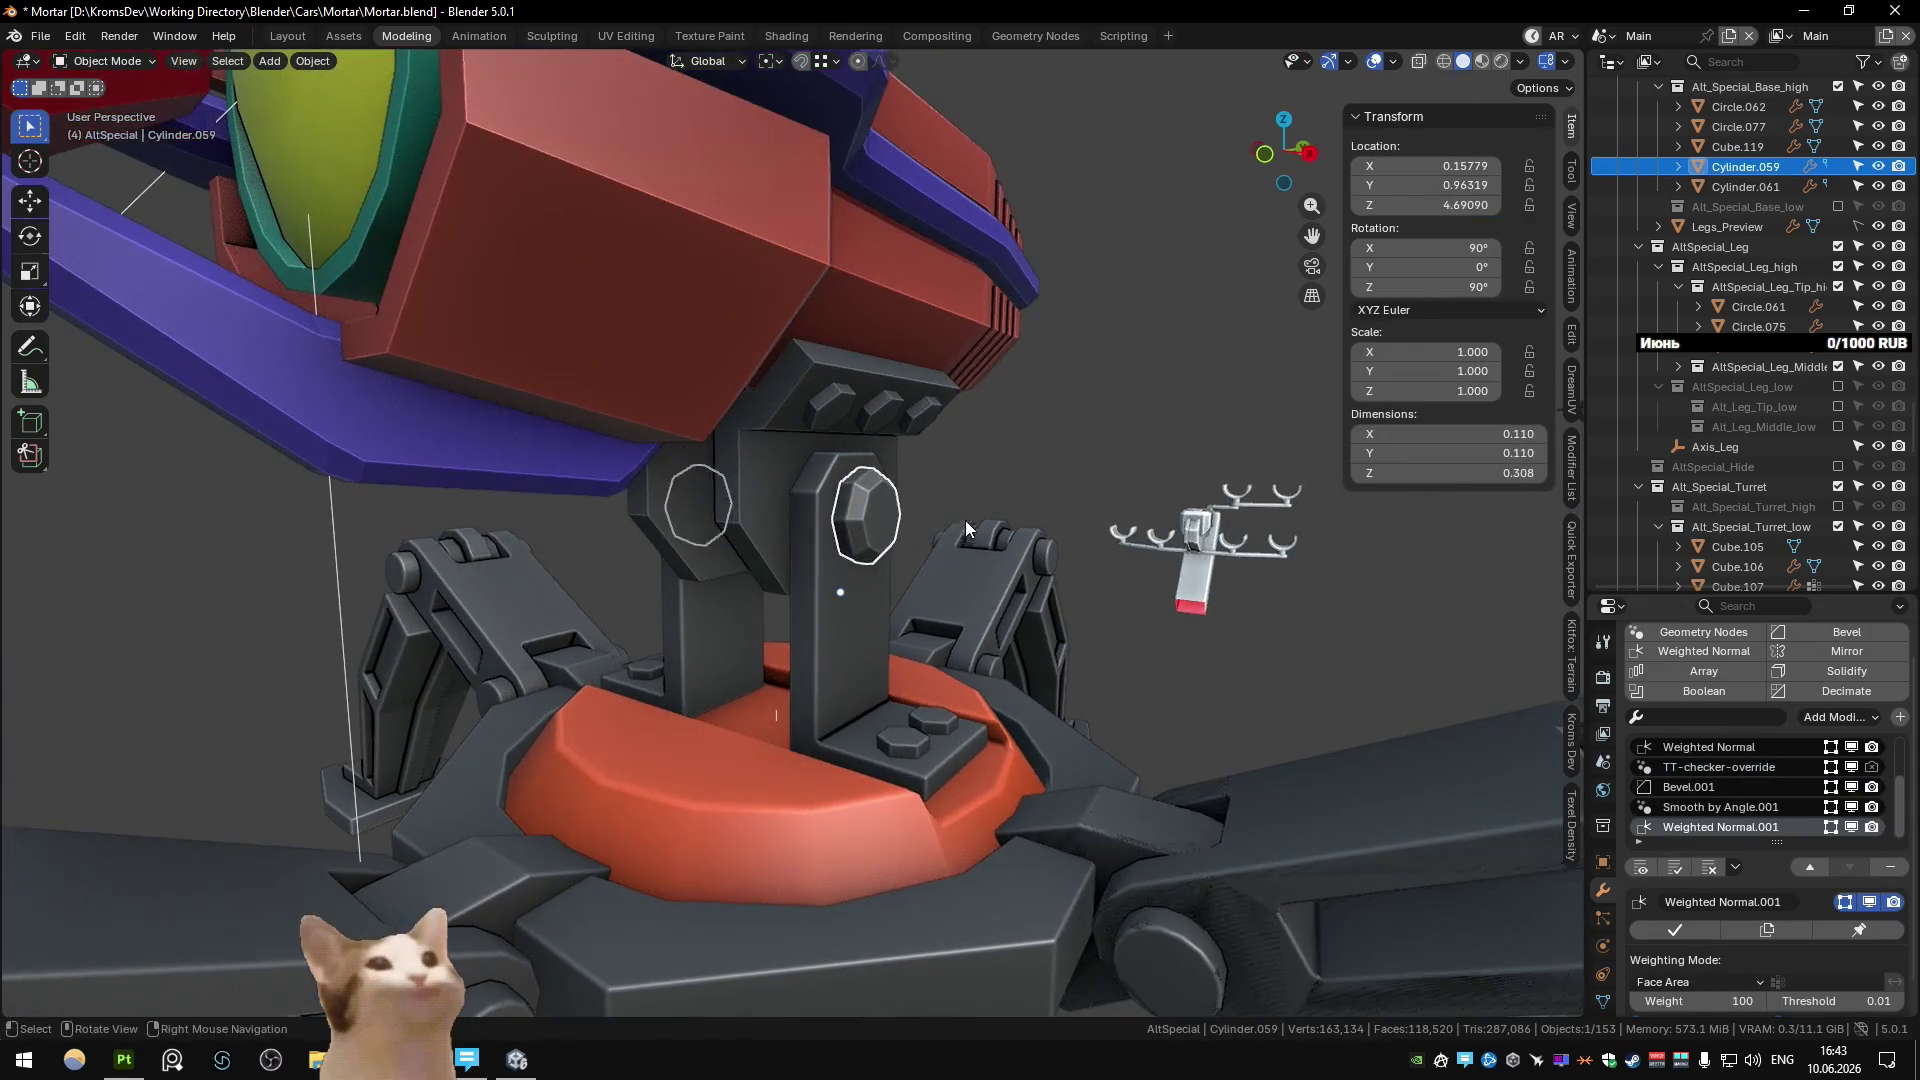
key(shift+s)
click(850, 681)
key(Tab)
key(q)
click(864, 621)
Keep the Global transform orientation and show the axis gizmo on the bolt.
mouse_move(864, 621)
middle_down()
mouse_move(1023, 538)
mouse_move(992, 566)
middle_up()
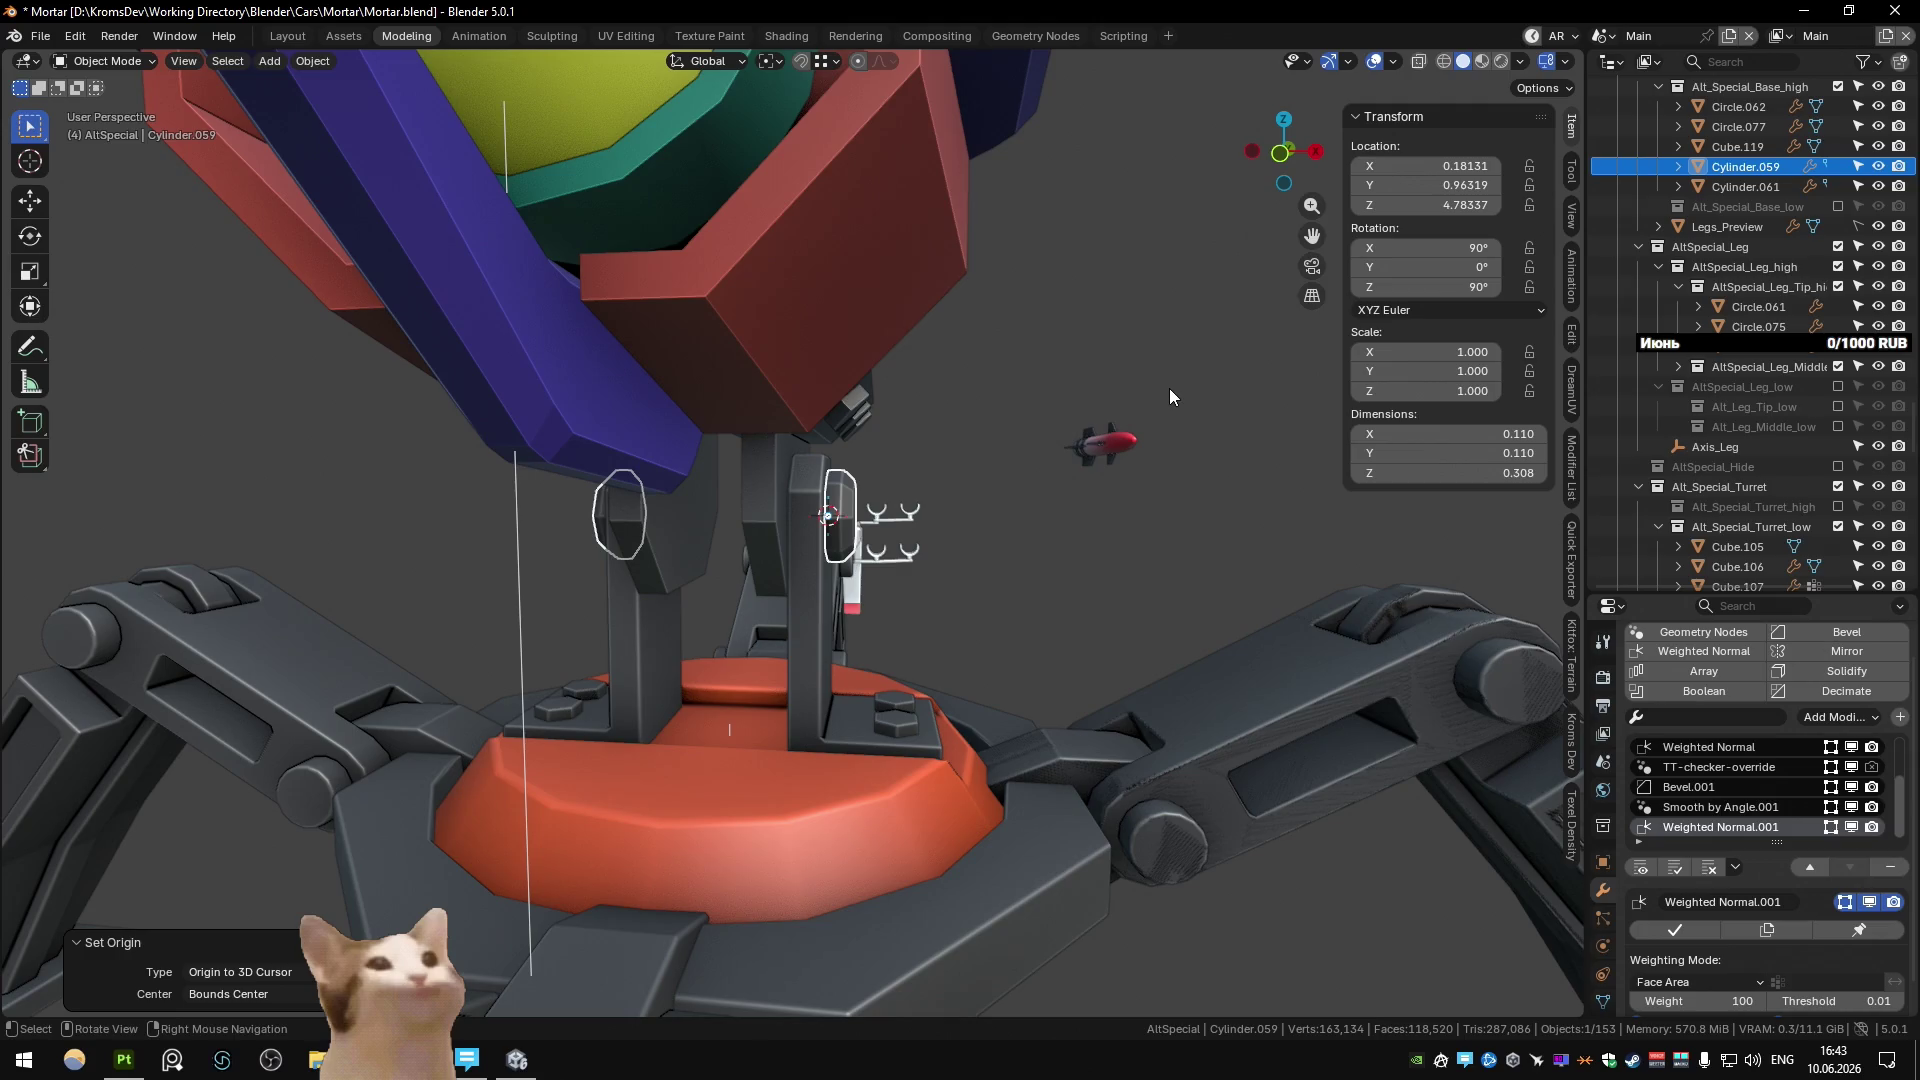
scroll(1024, 494, down, 3)
mouse_move(1024, 494)
middle_down()
mouse_move(1018, 718)
mouse_move(993, 622)
middle_up()
key(comma)
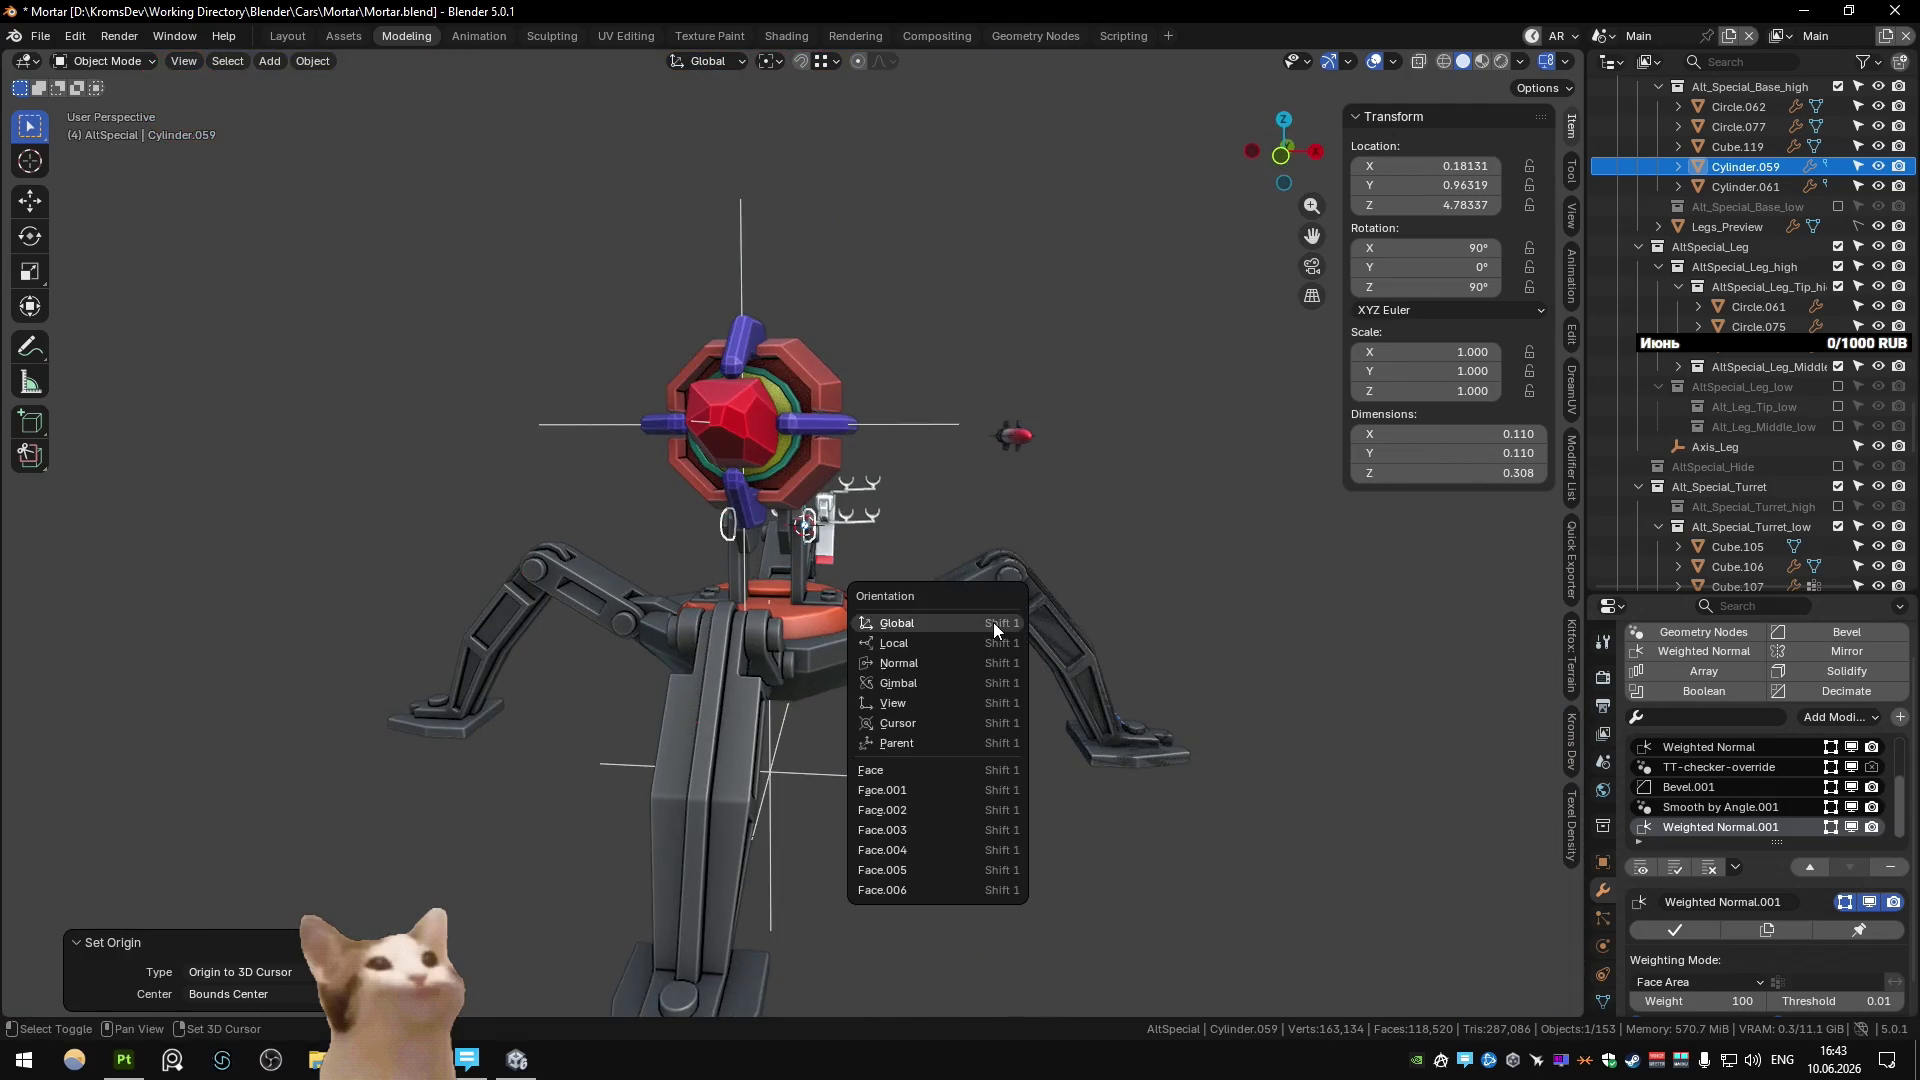
click(993, 622)
key(q)
click(969, 680)
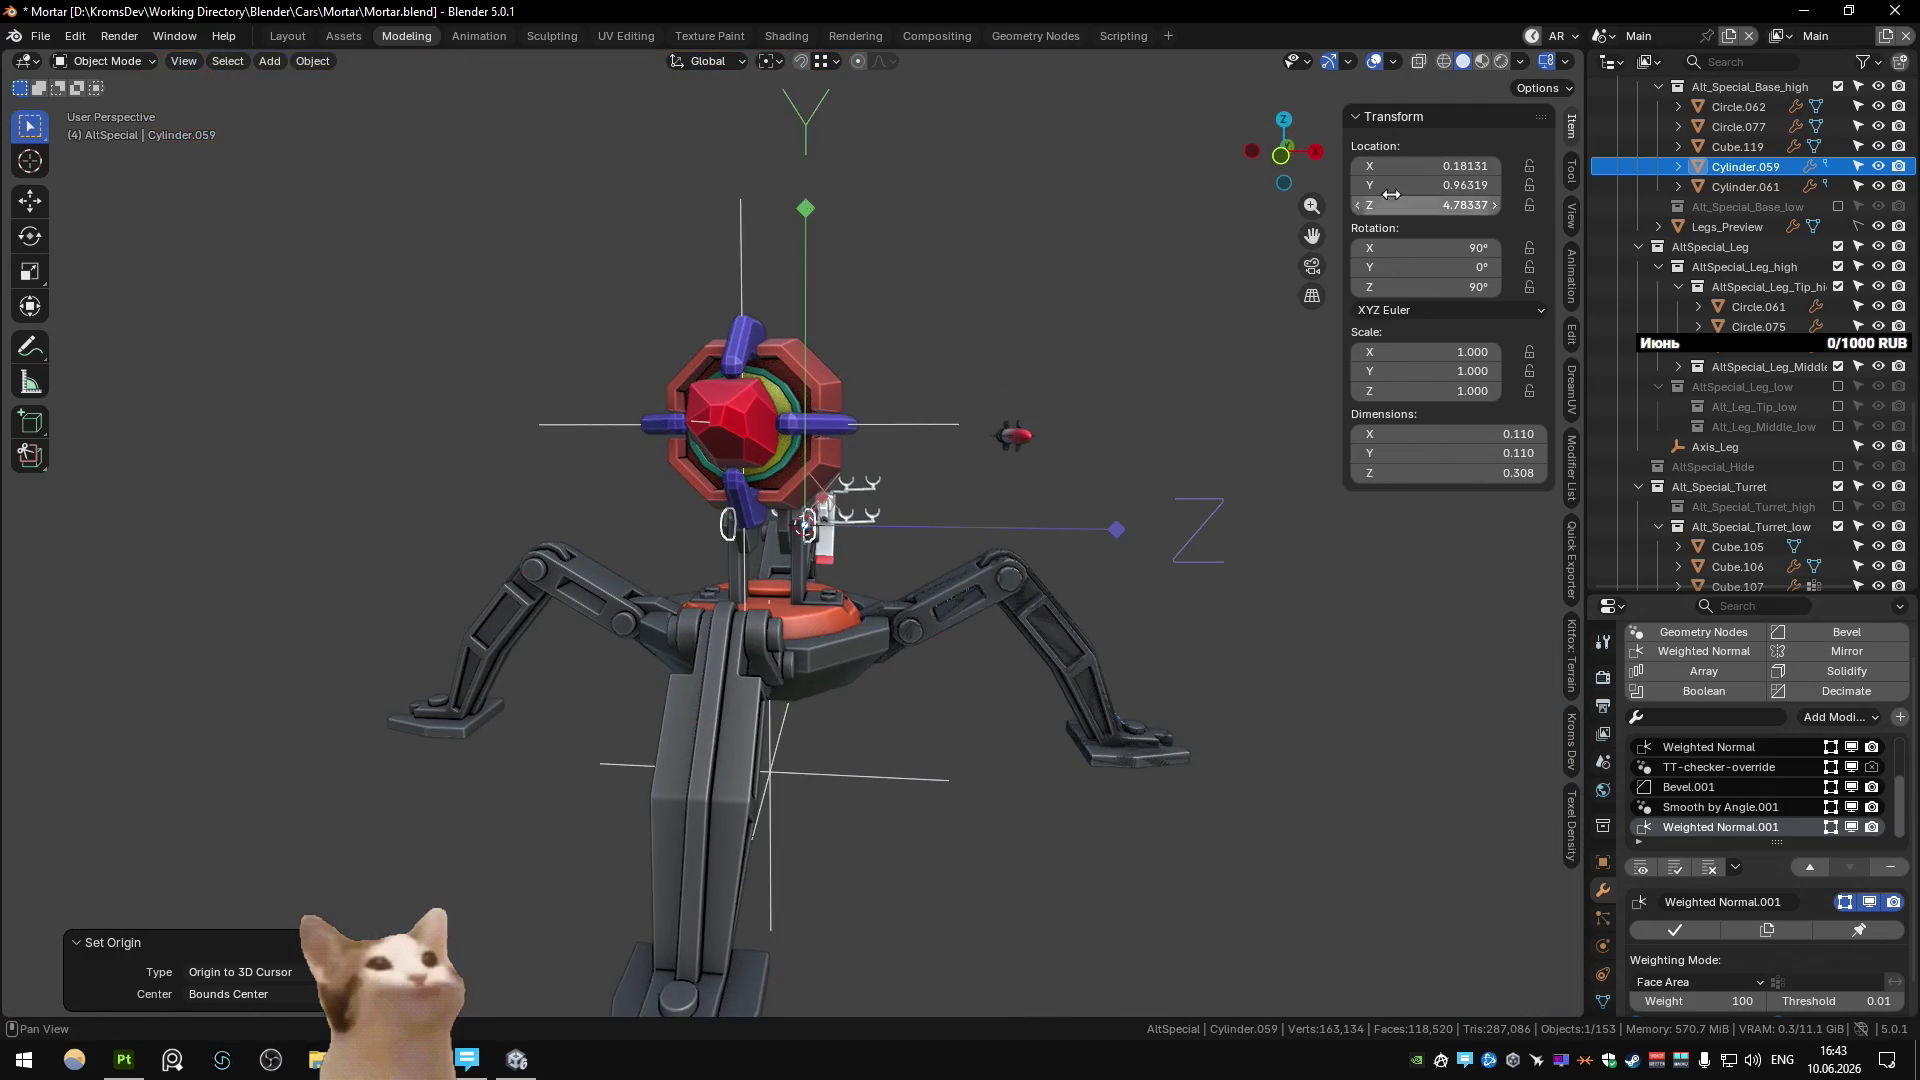
scroll(934, 442, up, 5)
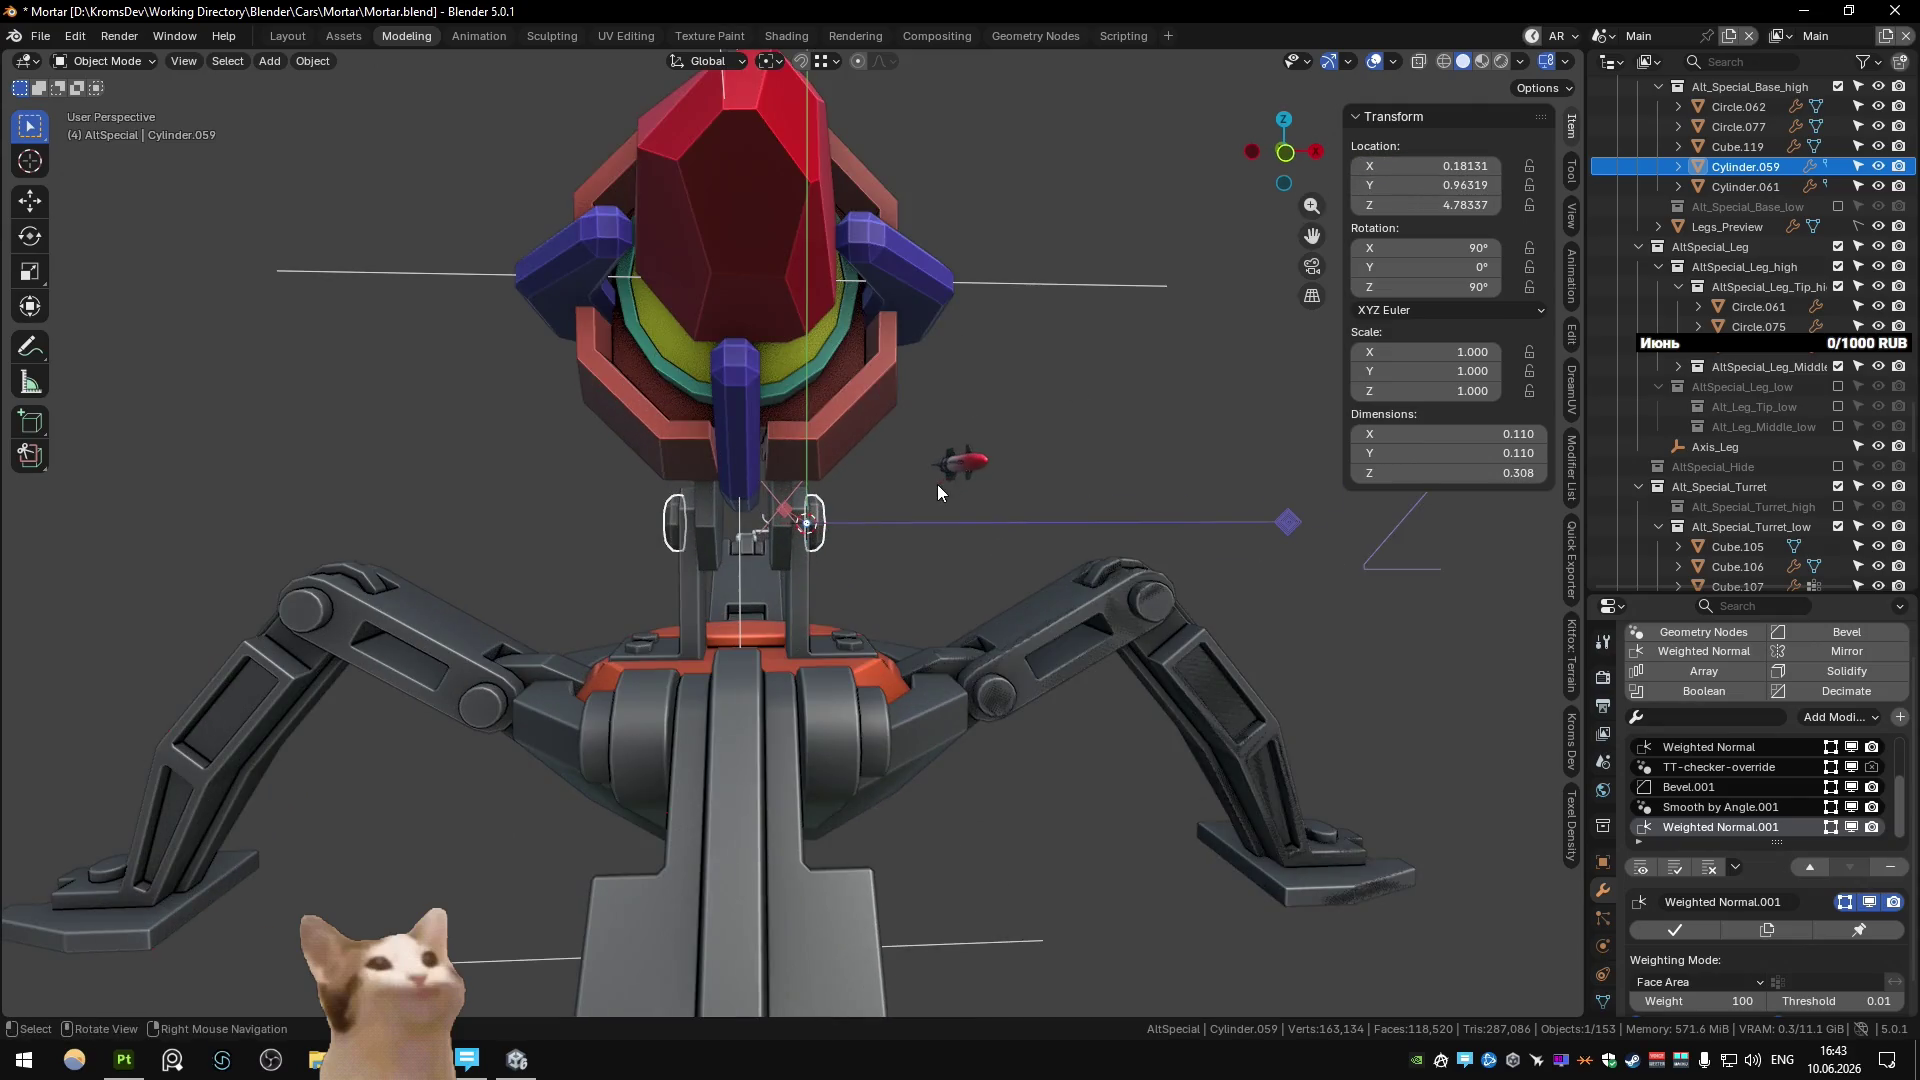
Bring up the bolt's transform values in the sidebar.
key(g)
key(x)
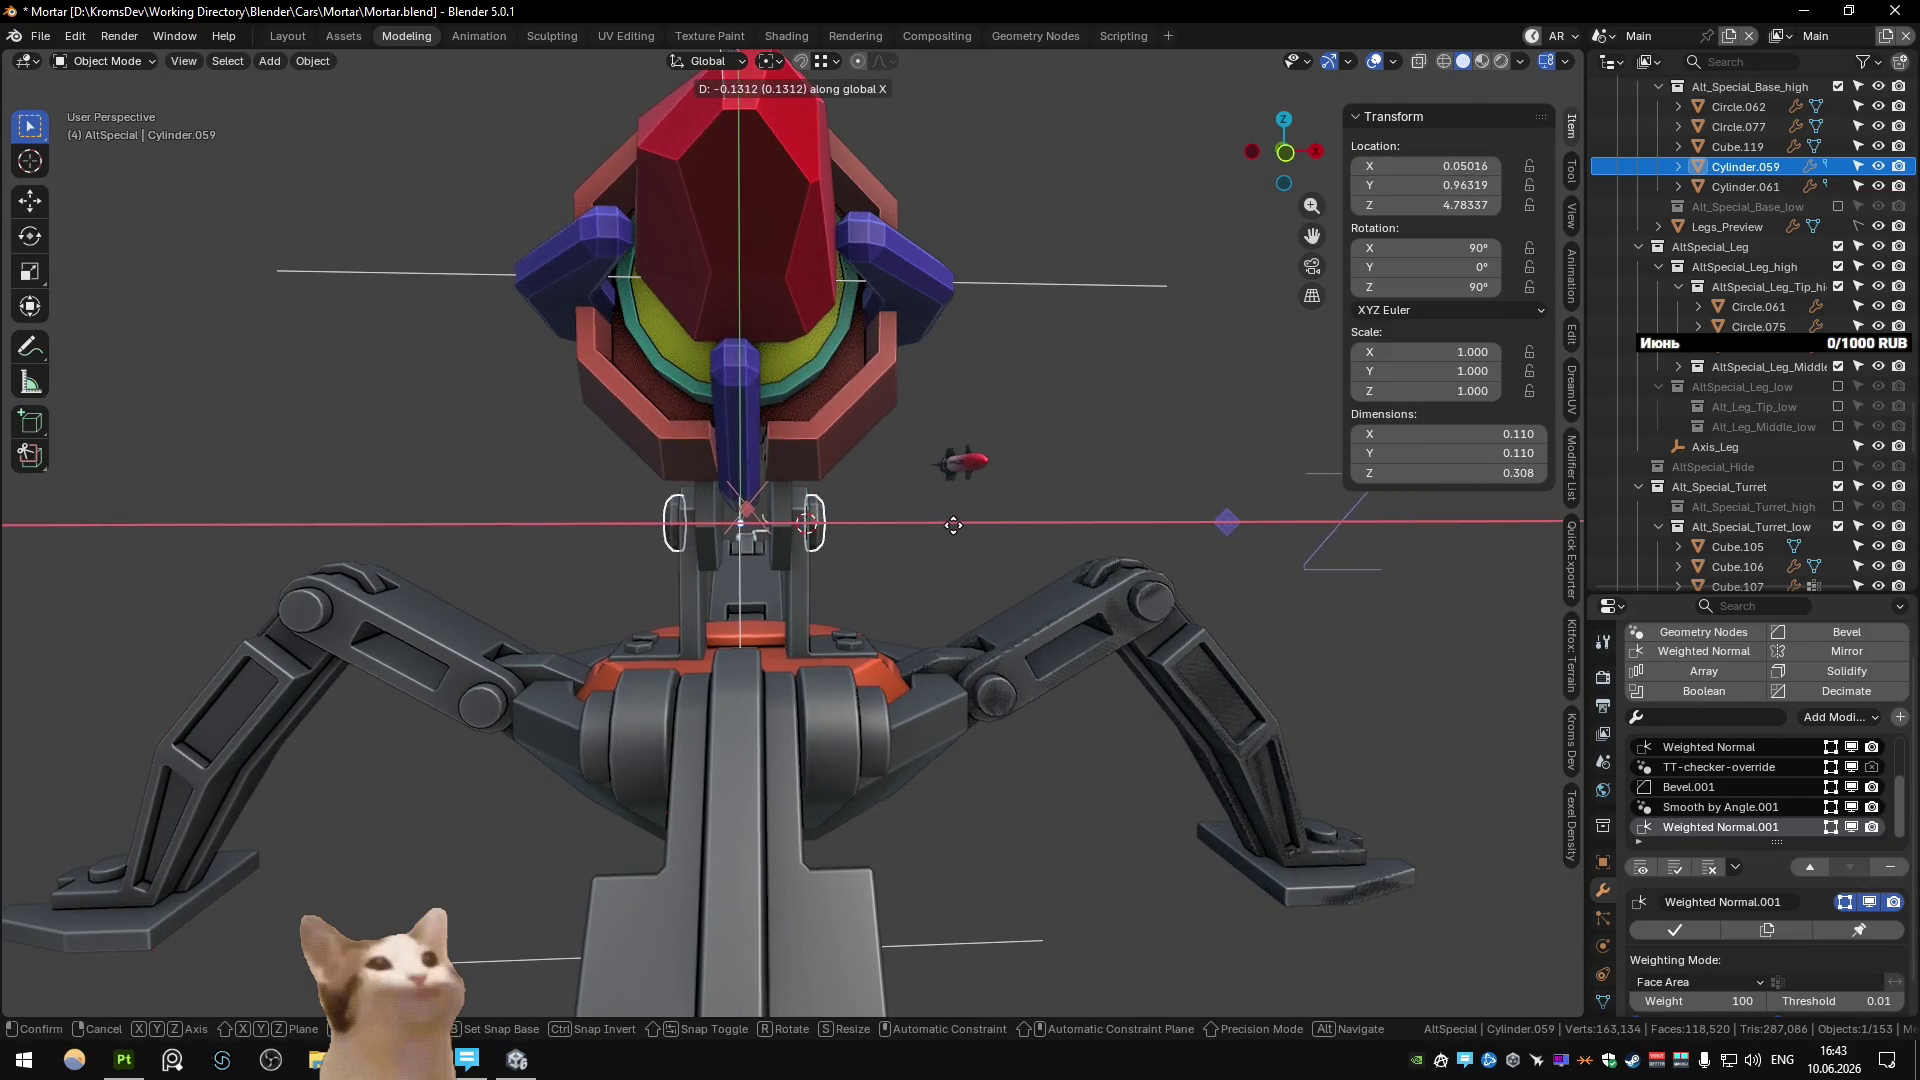
key(Escape)
click(1572, 215)
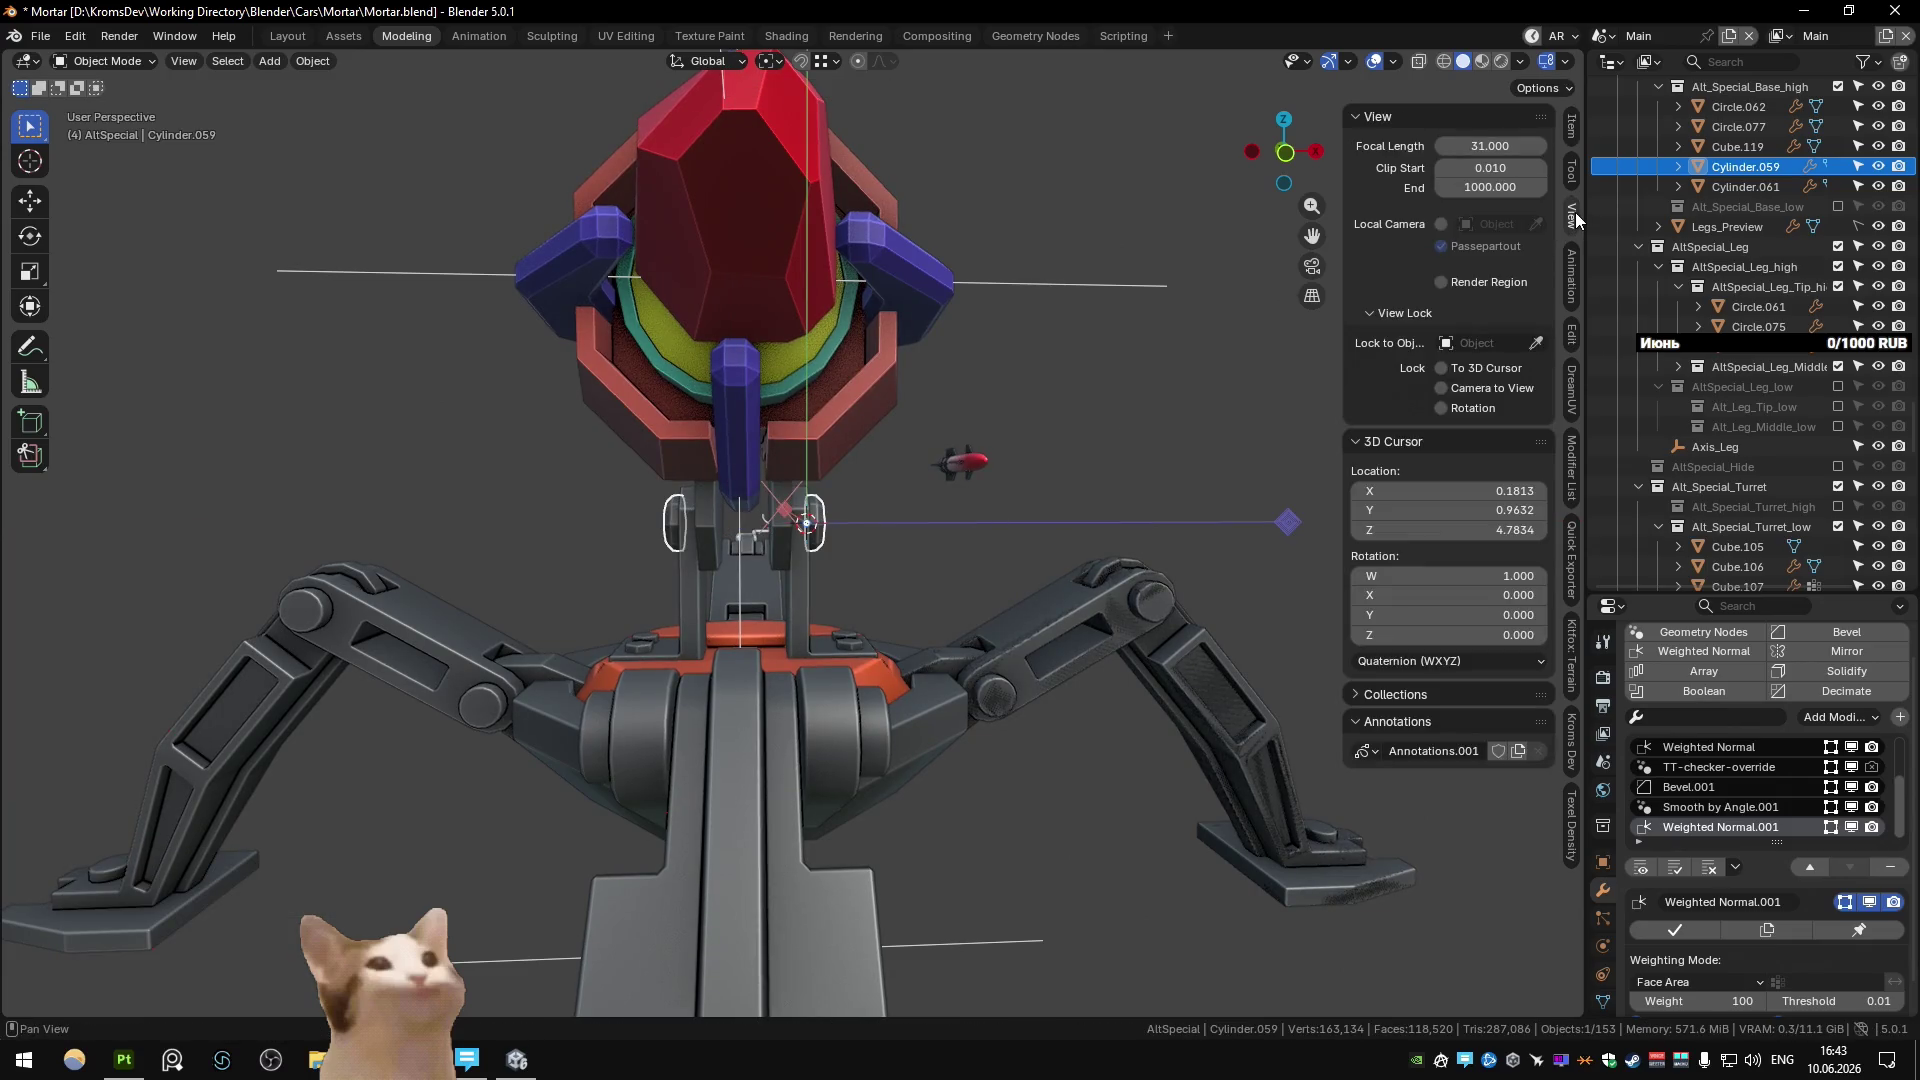
click(1572, 172)
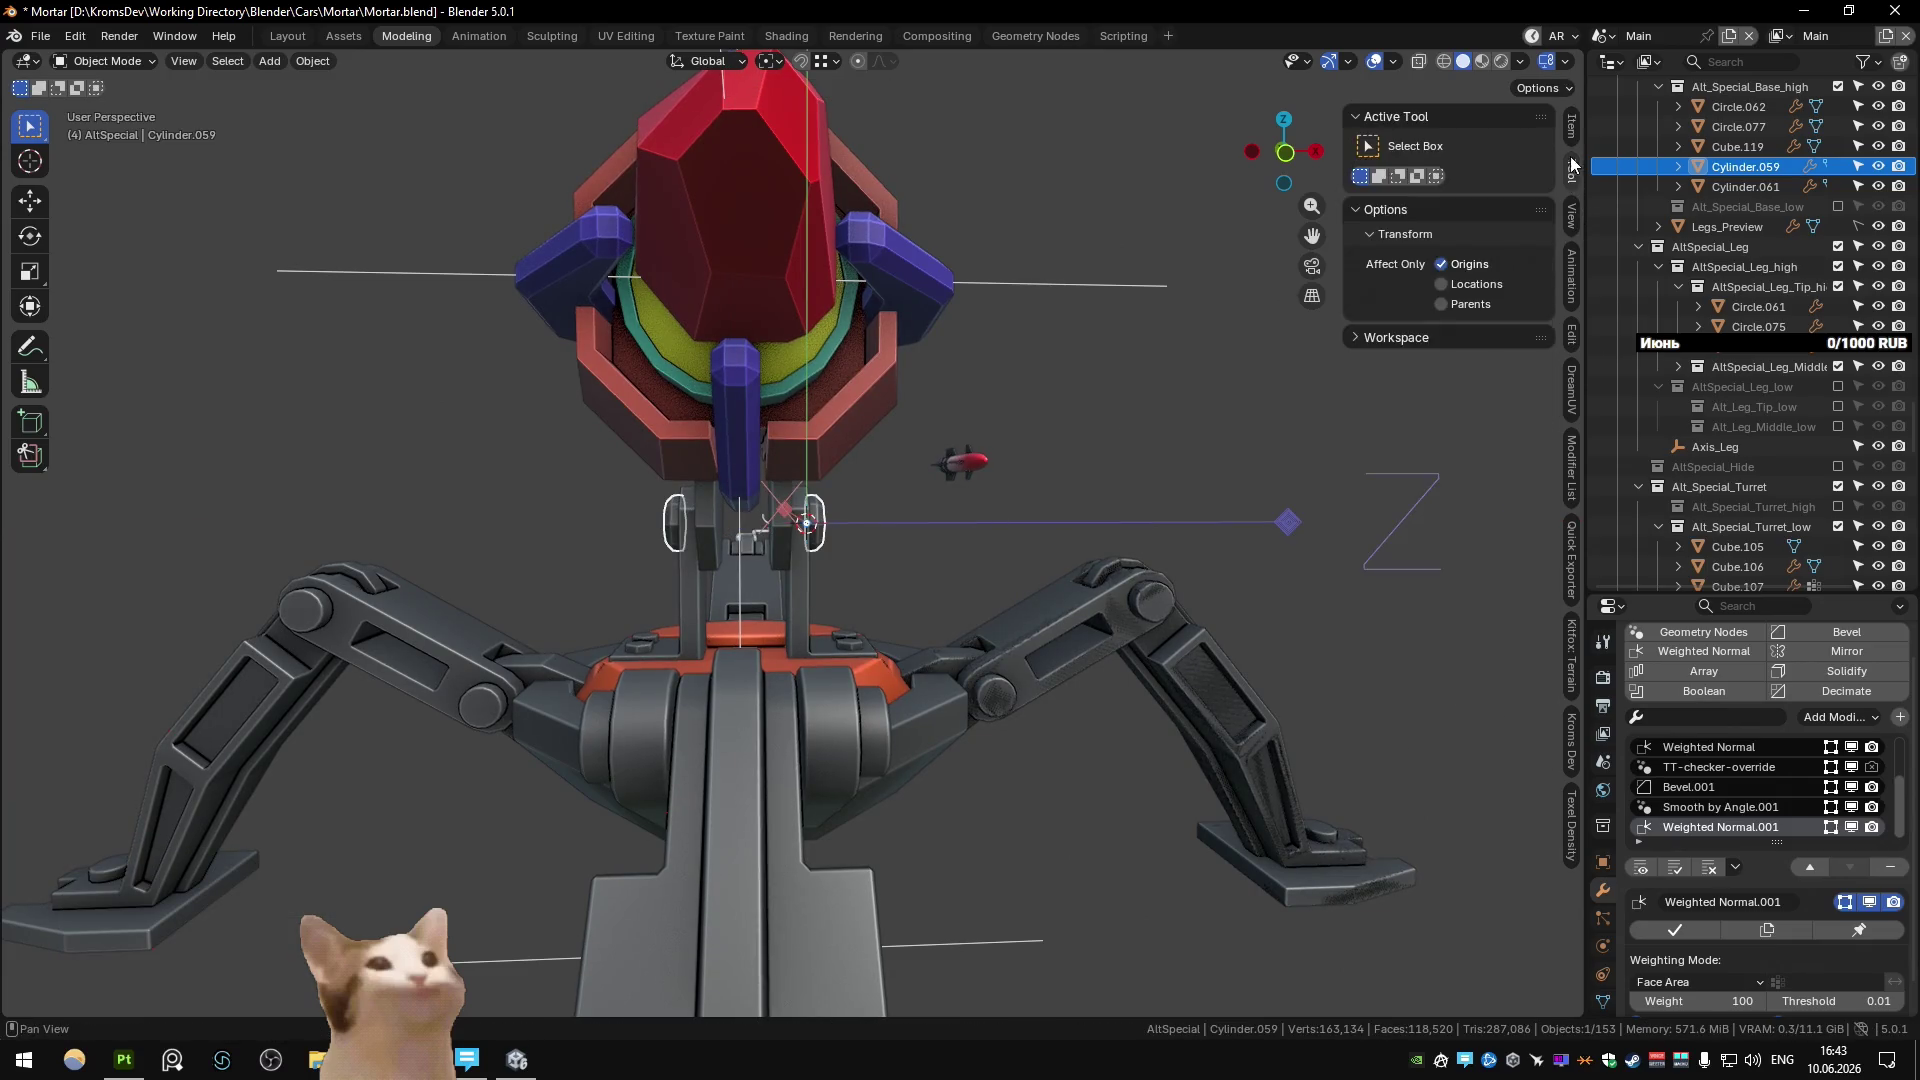
click(1572, 128)
Move Cylinder.059 along global X to X 0.06336 and check it in see-through view.
key(g)
key(x)
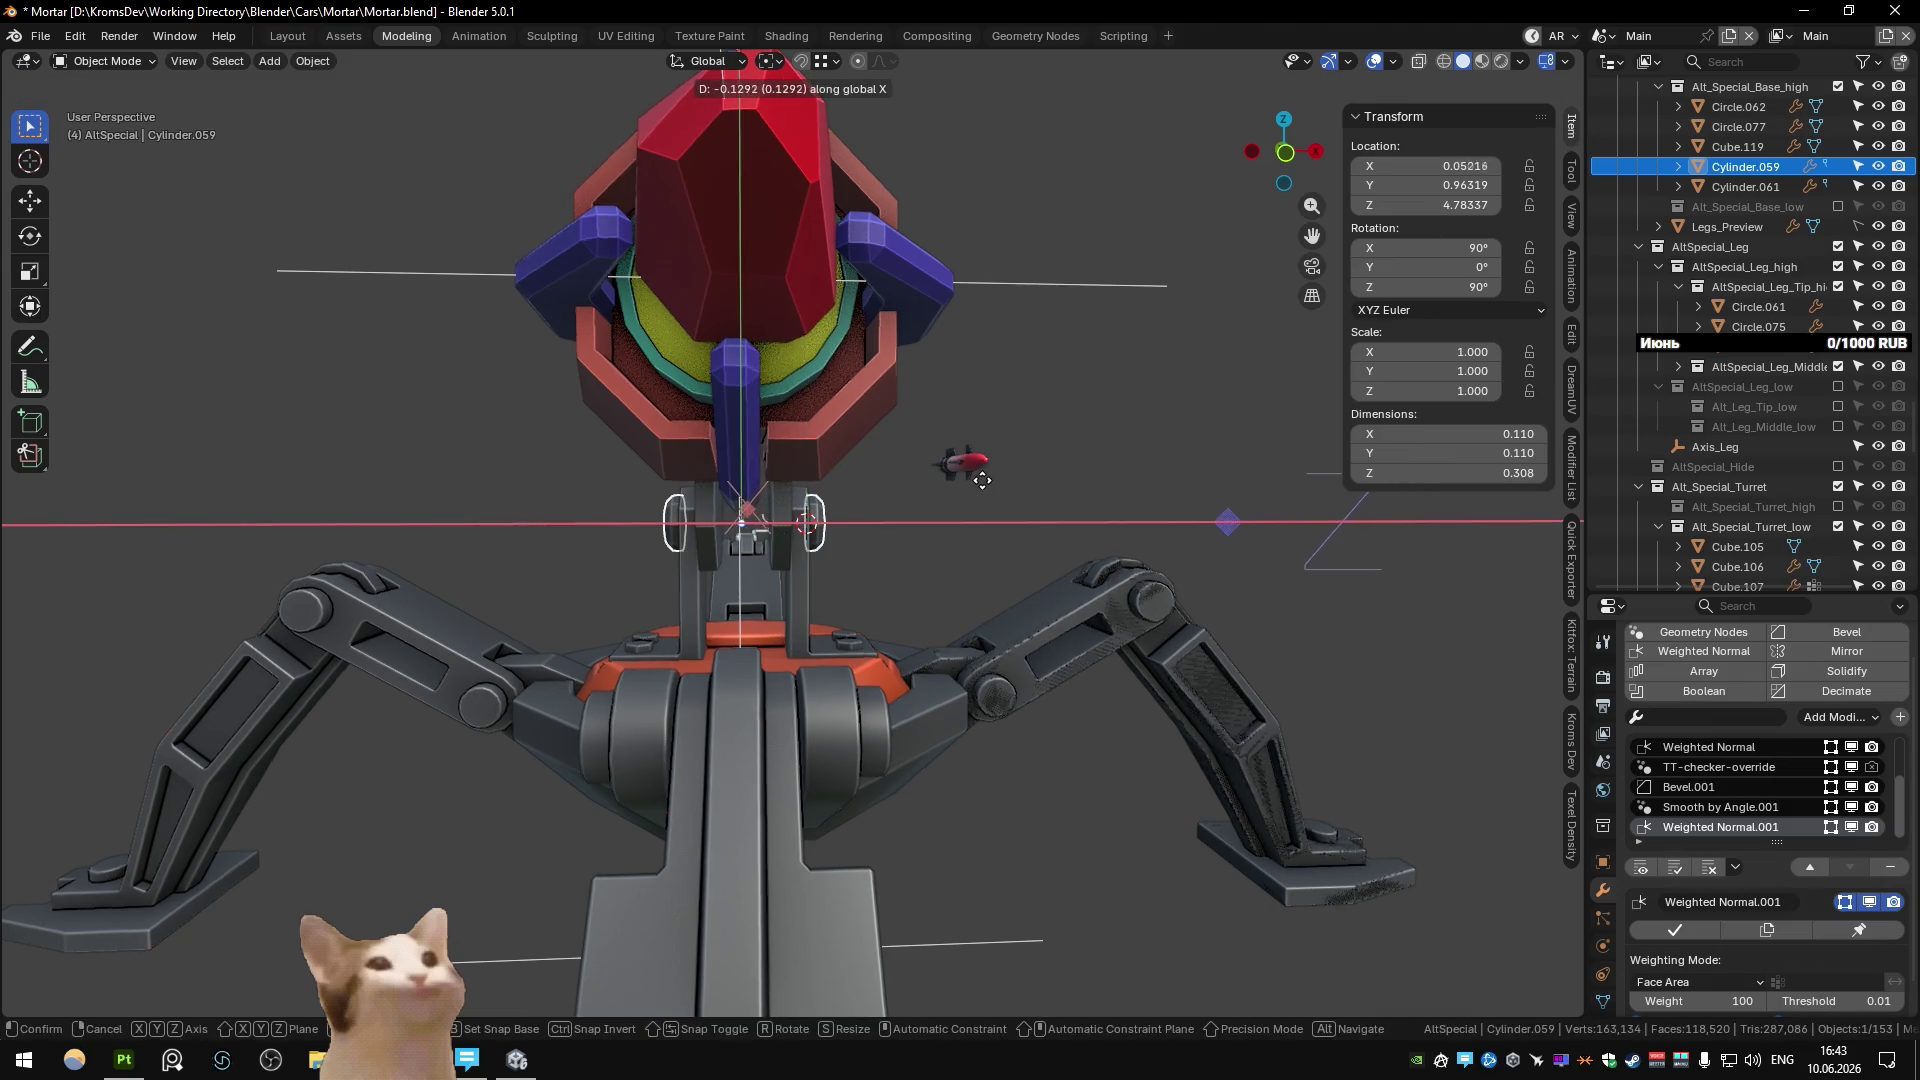
key(Escape)
key(g)
key(x)
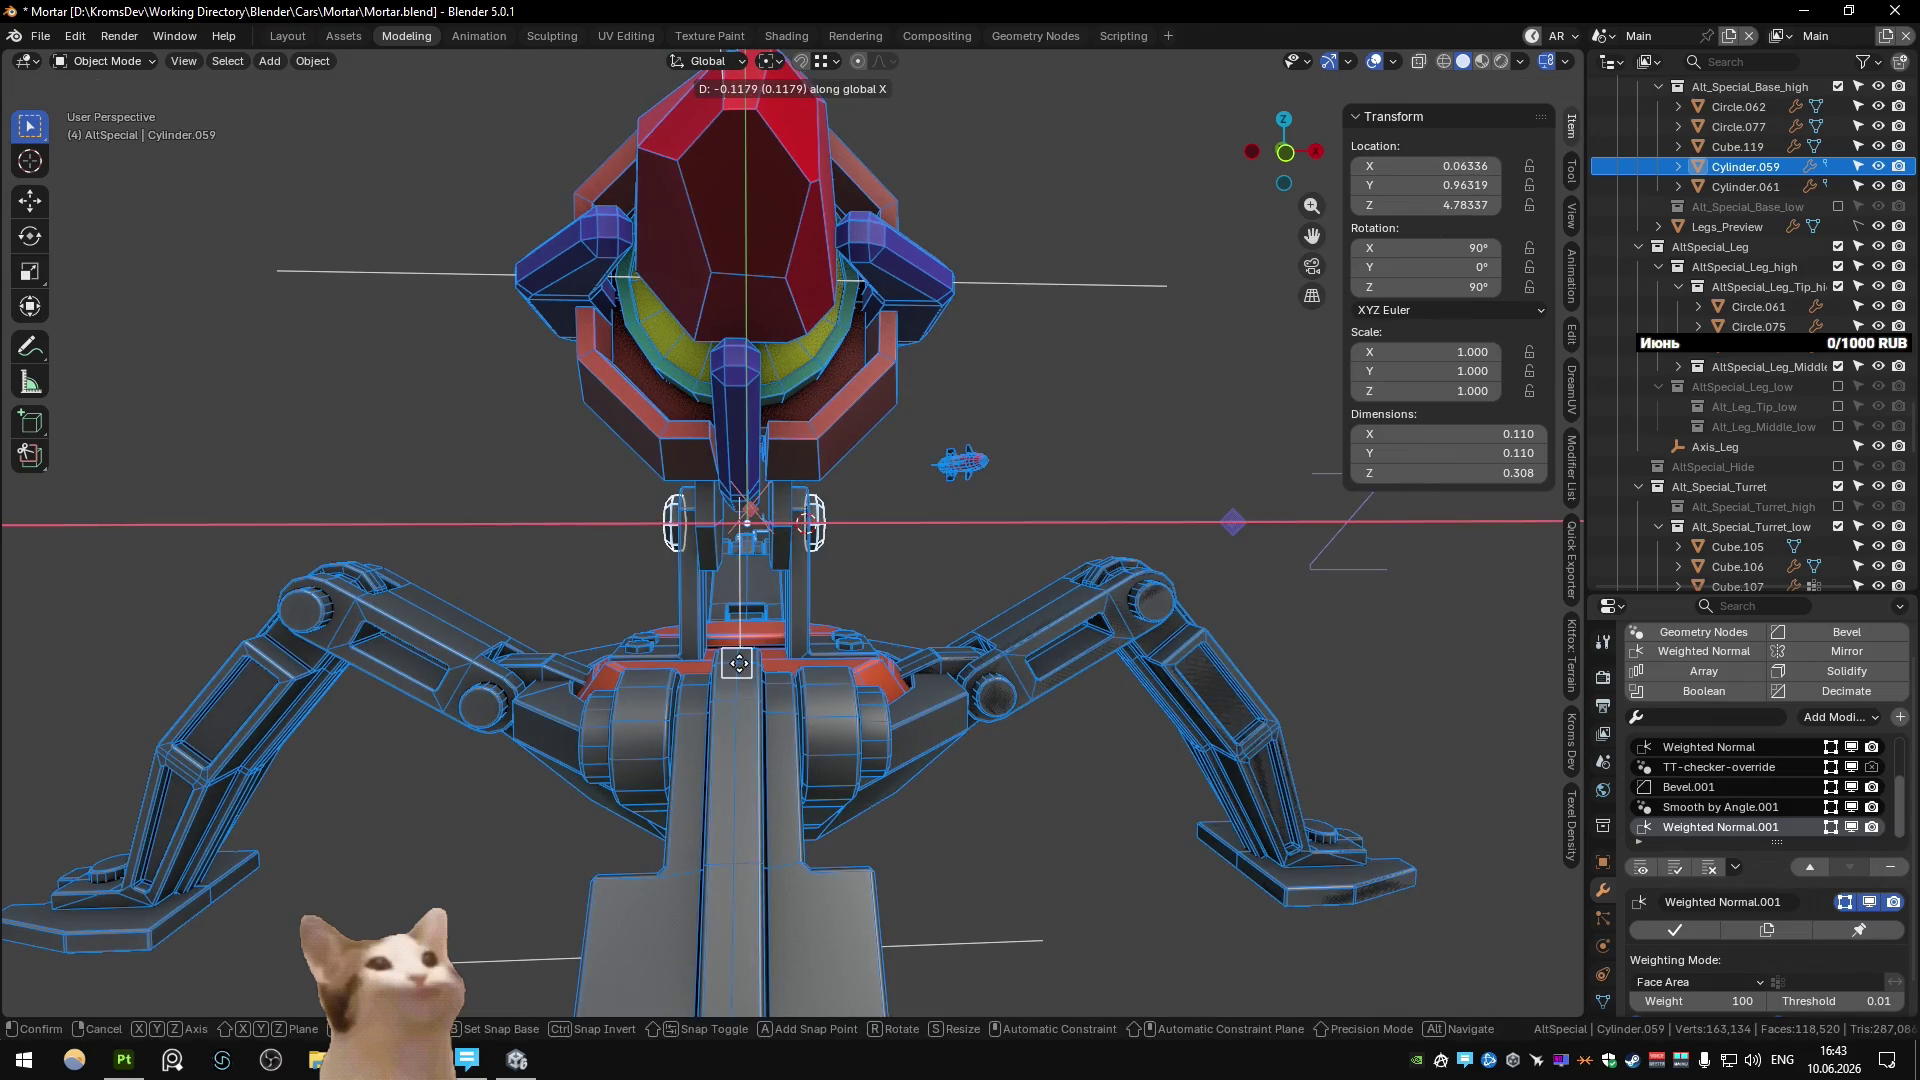
click(737, 673)
mouse_move(737, 673)
middle_down()
mouse_move(903, 572)
mouse_move(880, 620)
mouse_move(1103, 430)
mouse_move(974, 520)
mouse_move(812, 558)
middle_up()
right_click(1125, 454)
key(alt+z)
key(alt+z)
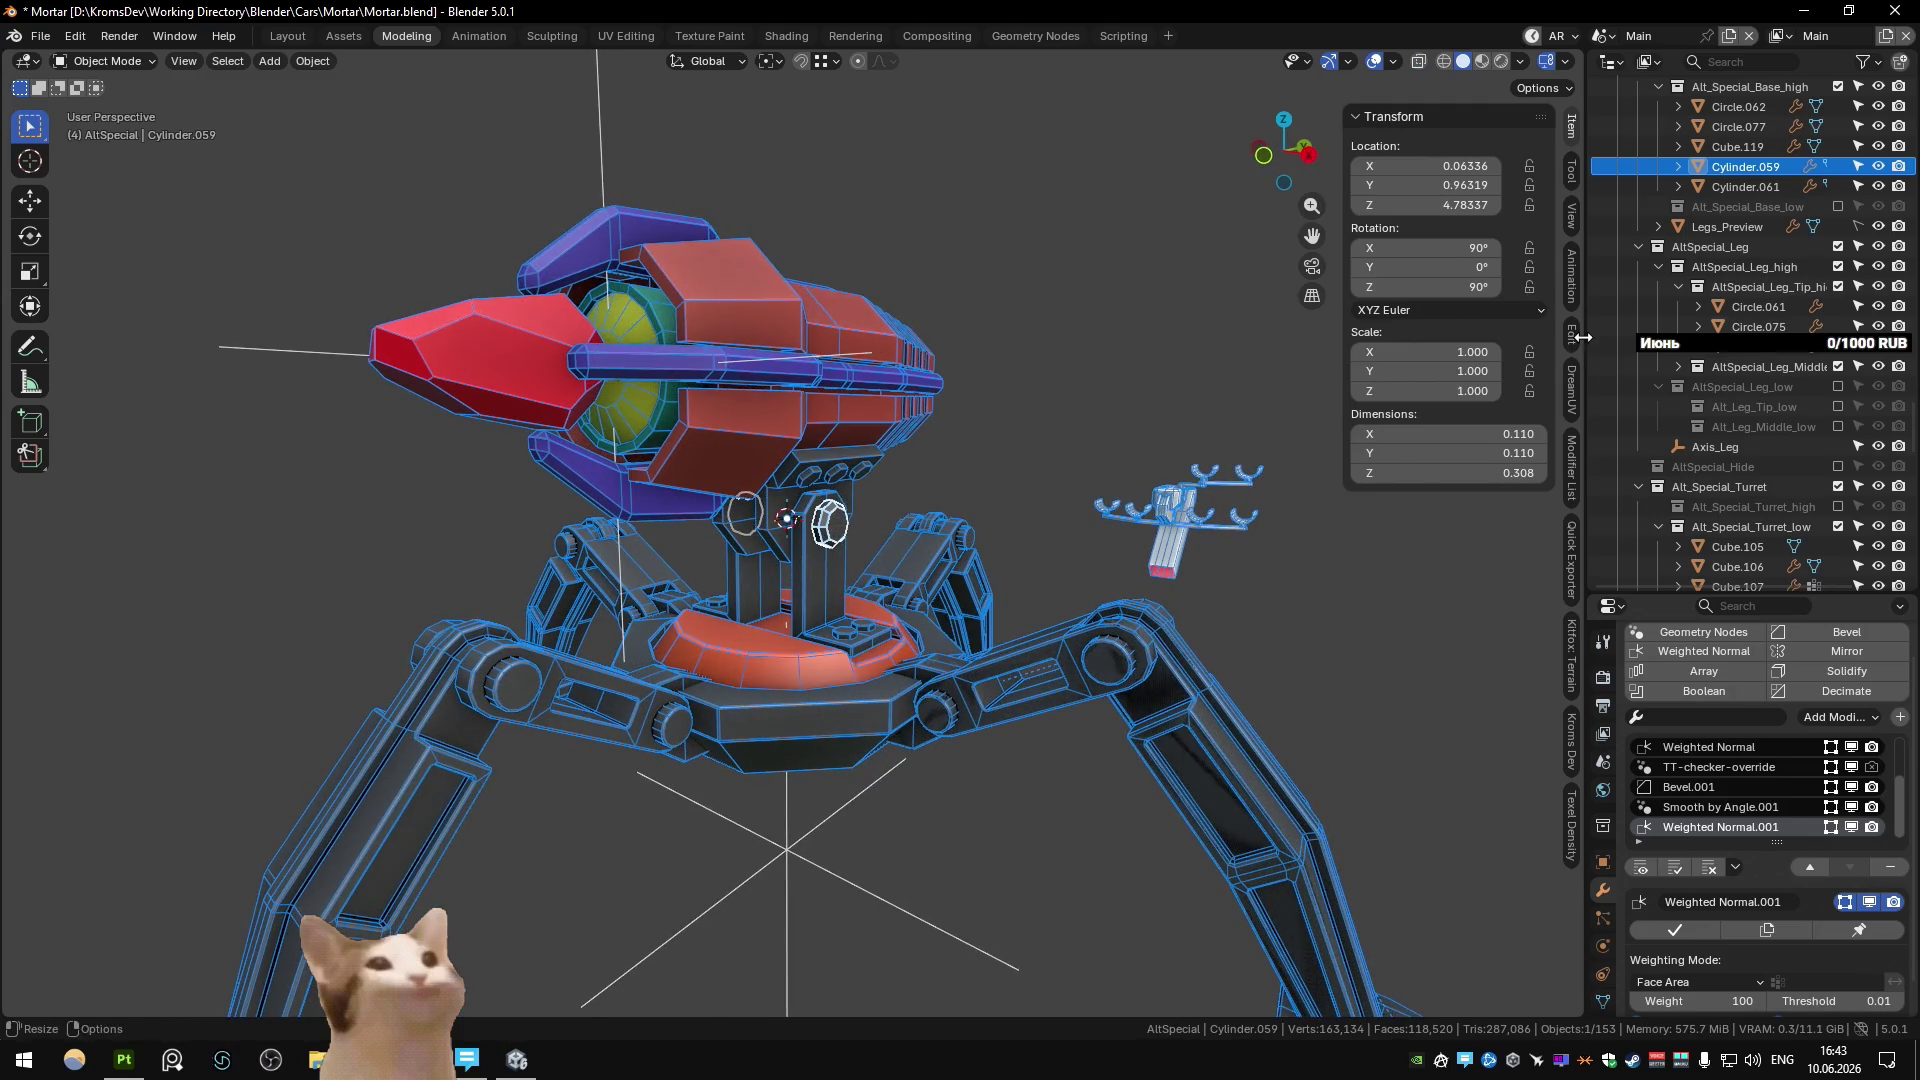
key(KP_Decimal)
Toggle Alt_Special_Turret_high on and off to compare it with the low-poly turret.
click(1088, 370)
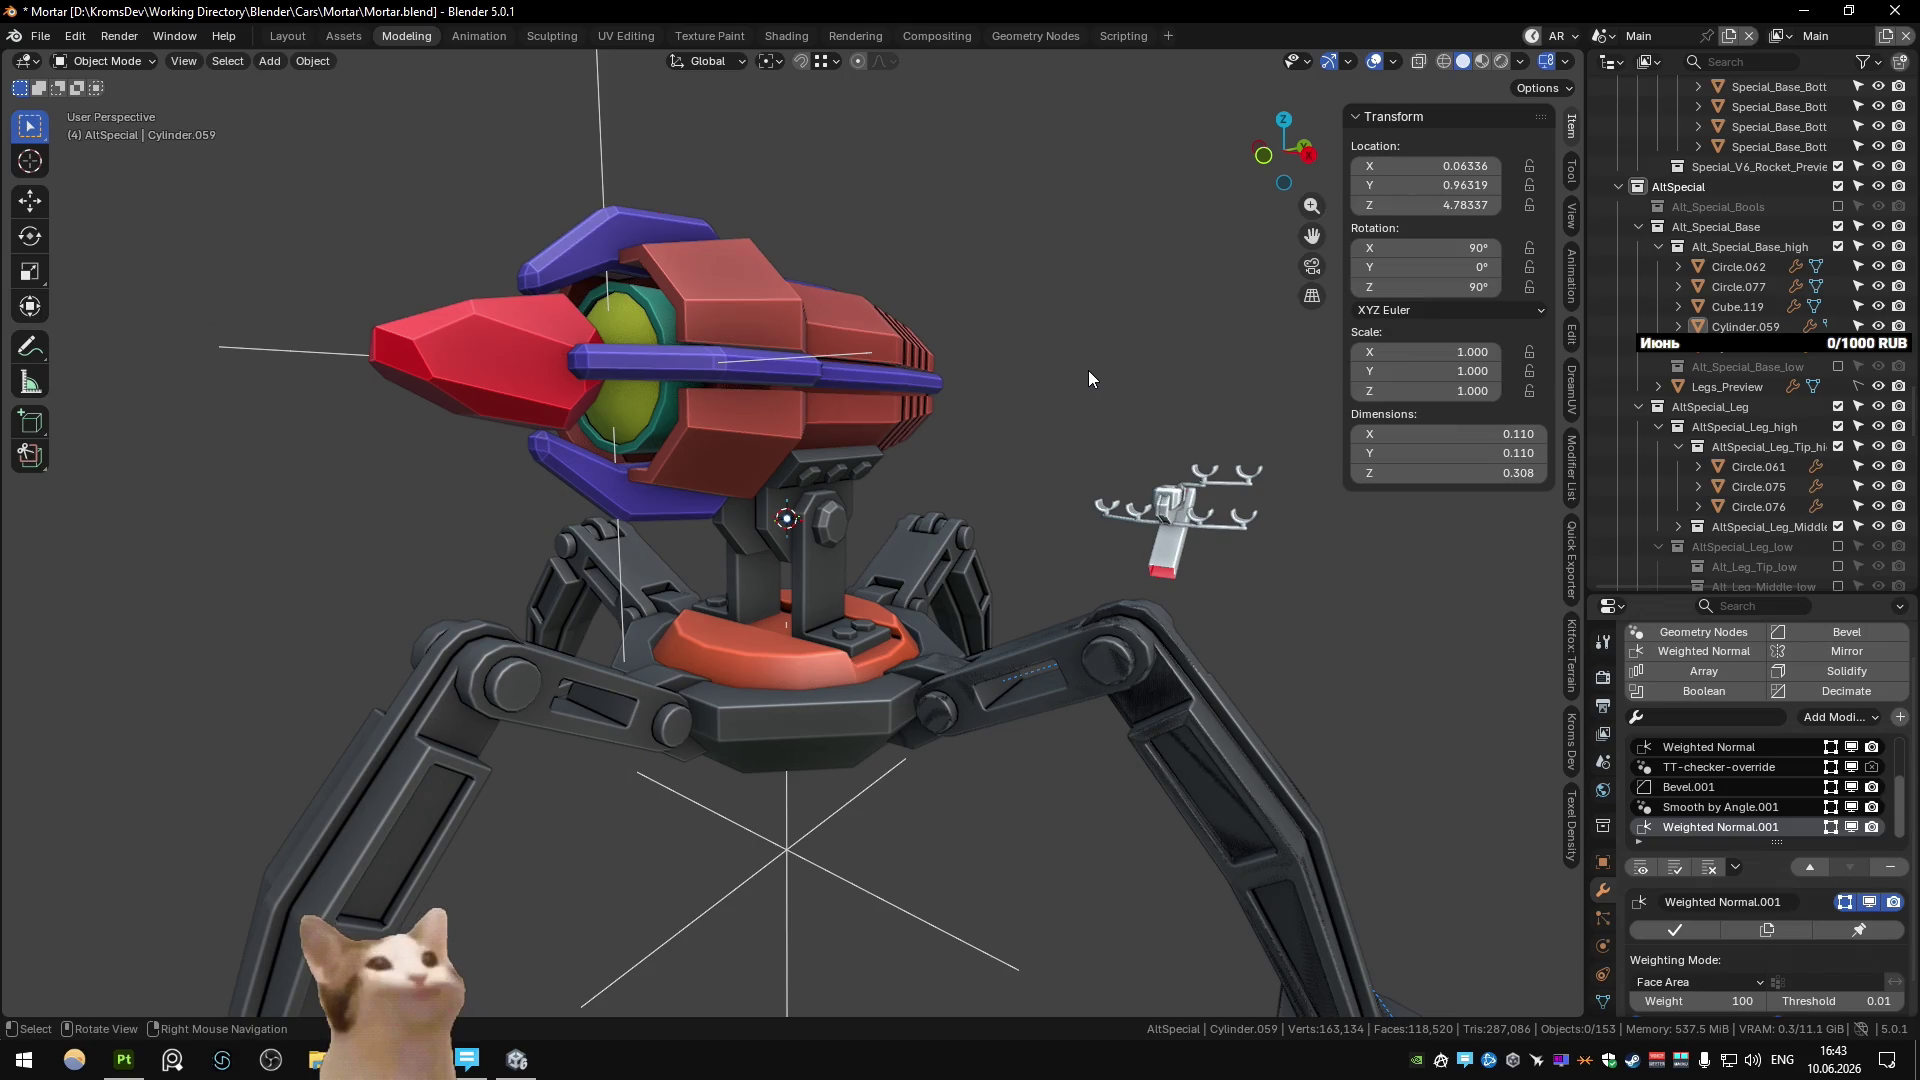
scroll(1648, 328, down, 5)
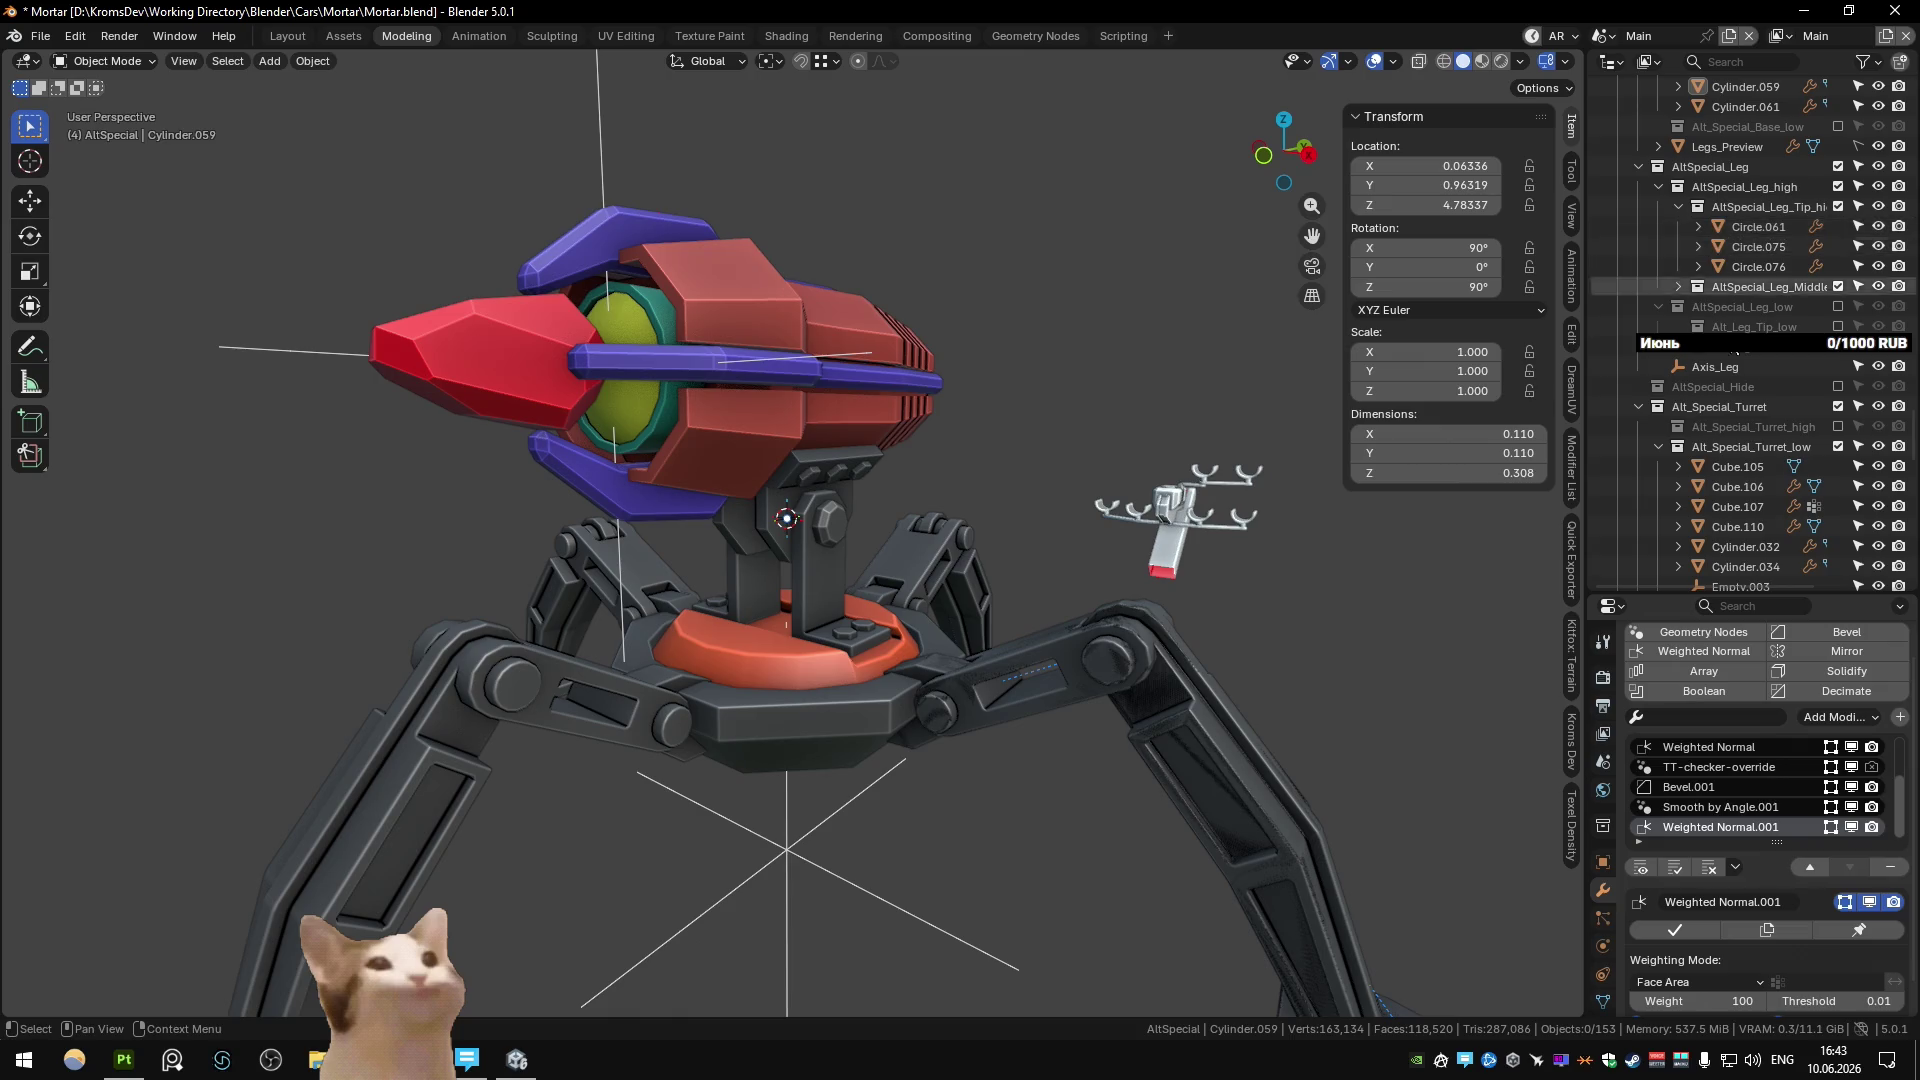
scroll(1739, 240, down, 4)
click(1762, 246)
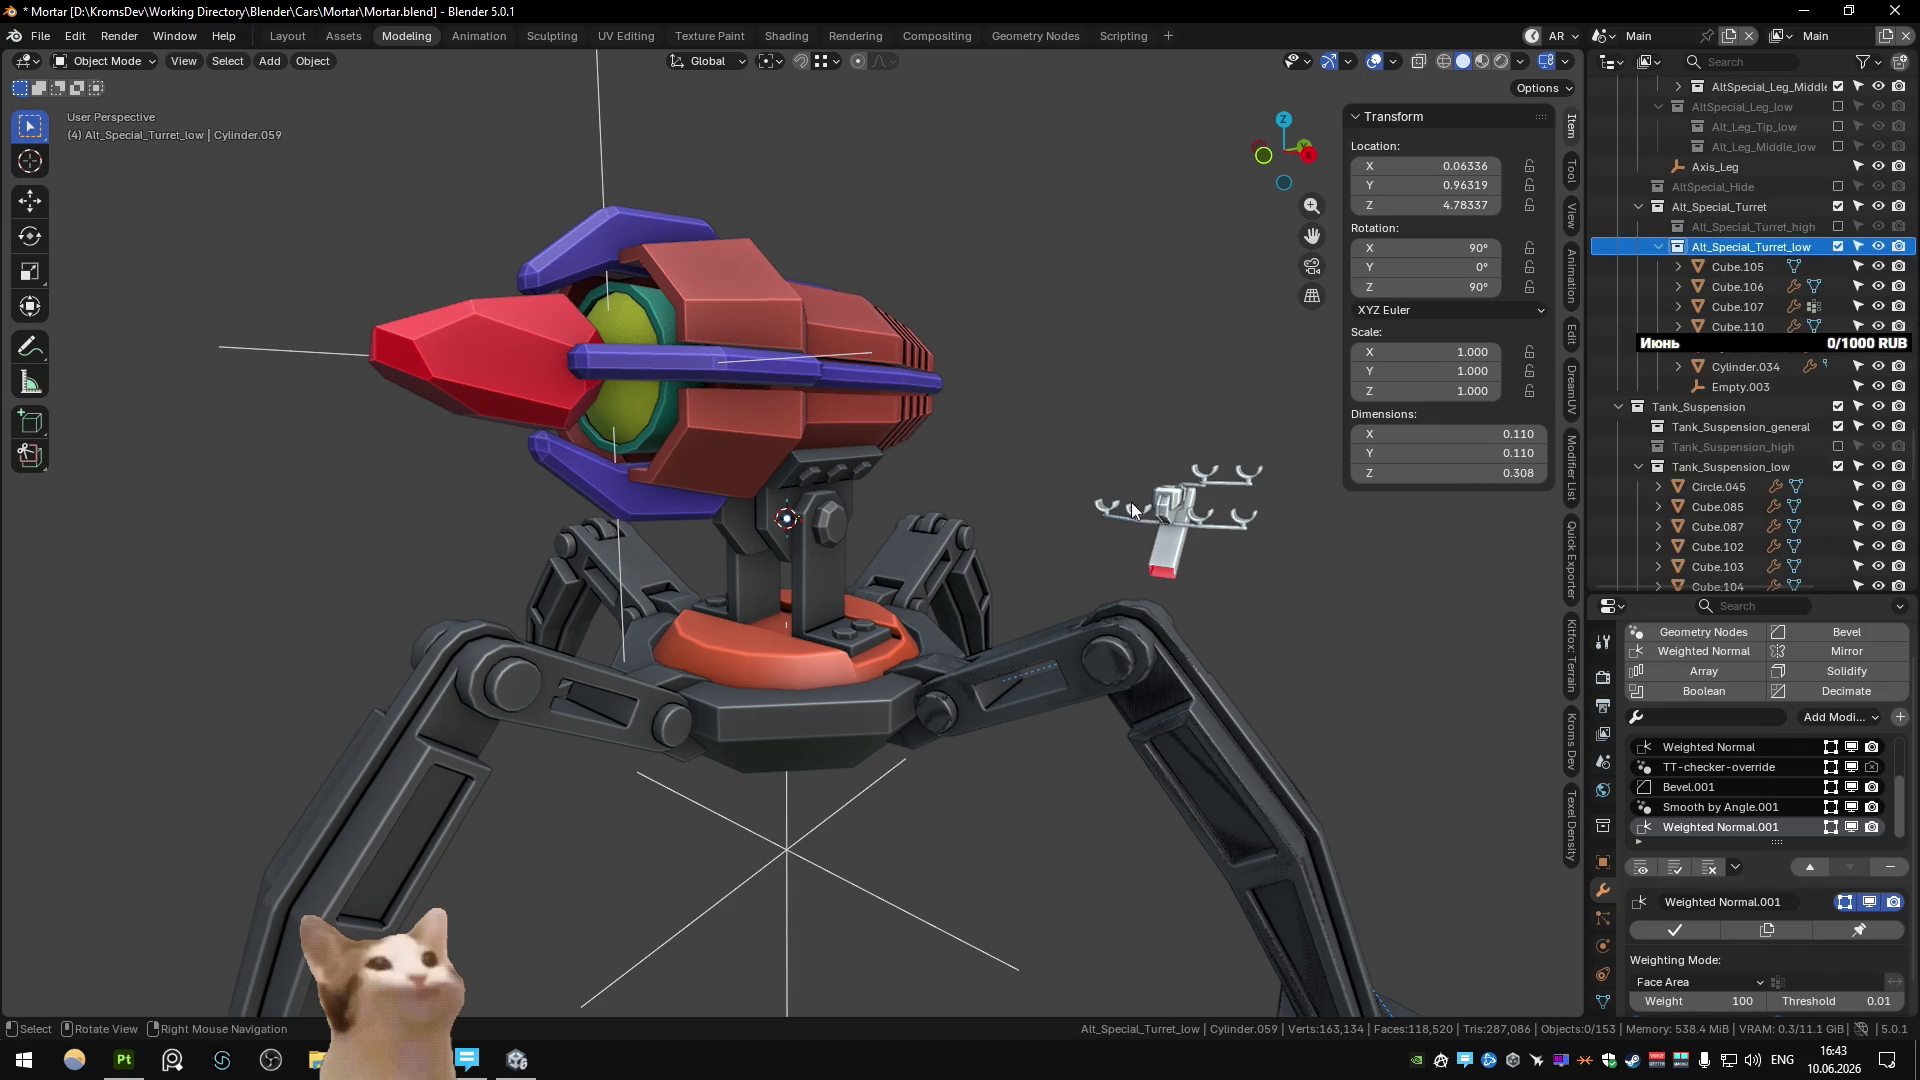
right_click(1131, 502)
click(1838, 226)
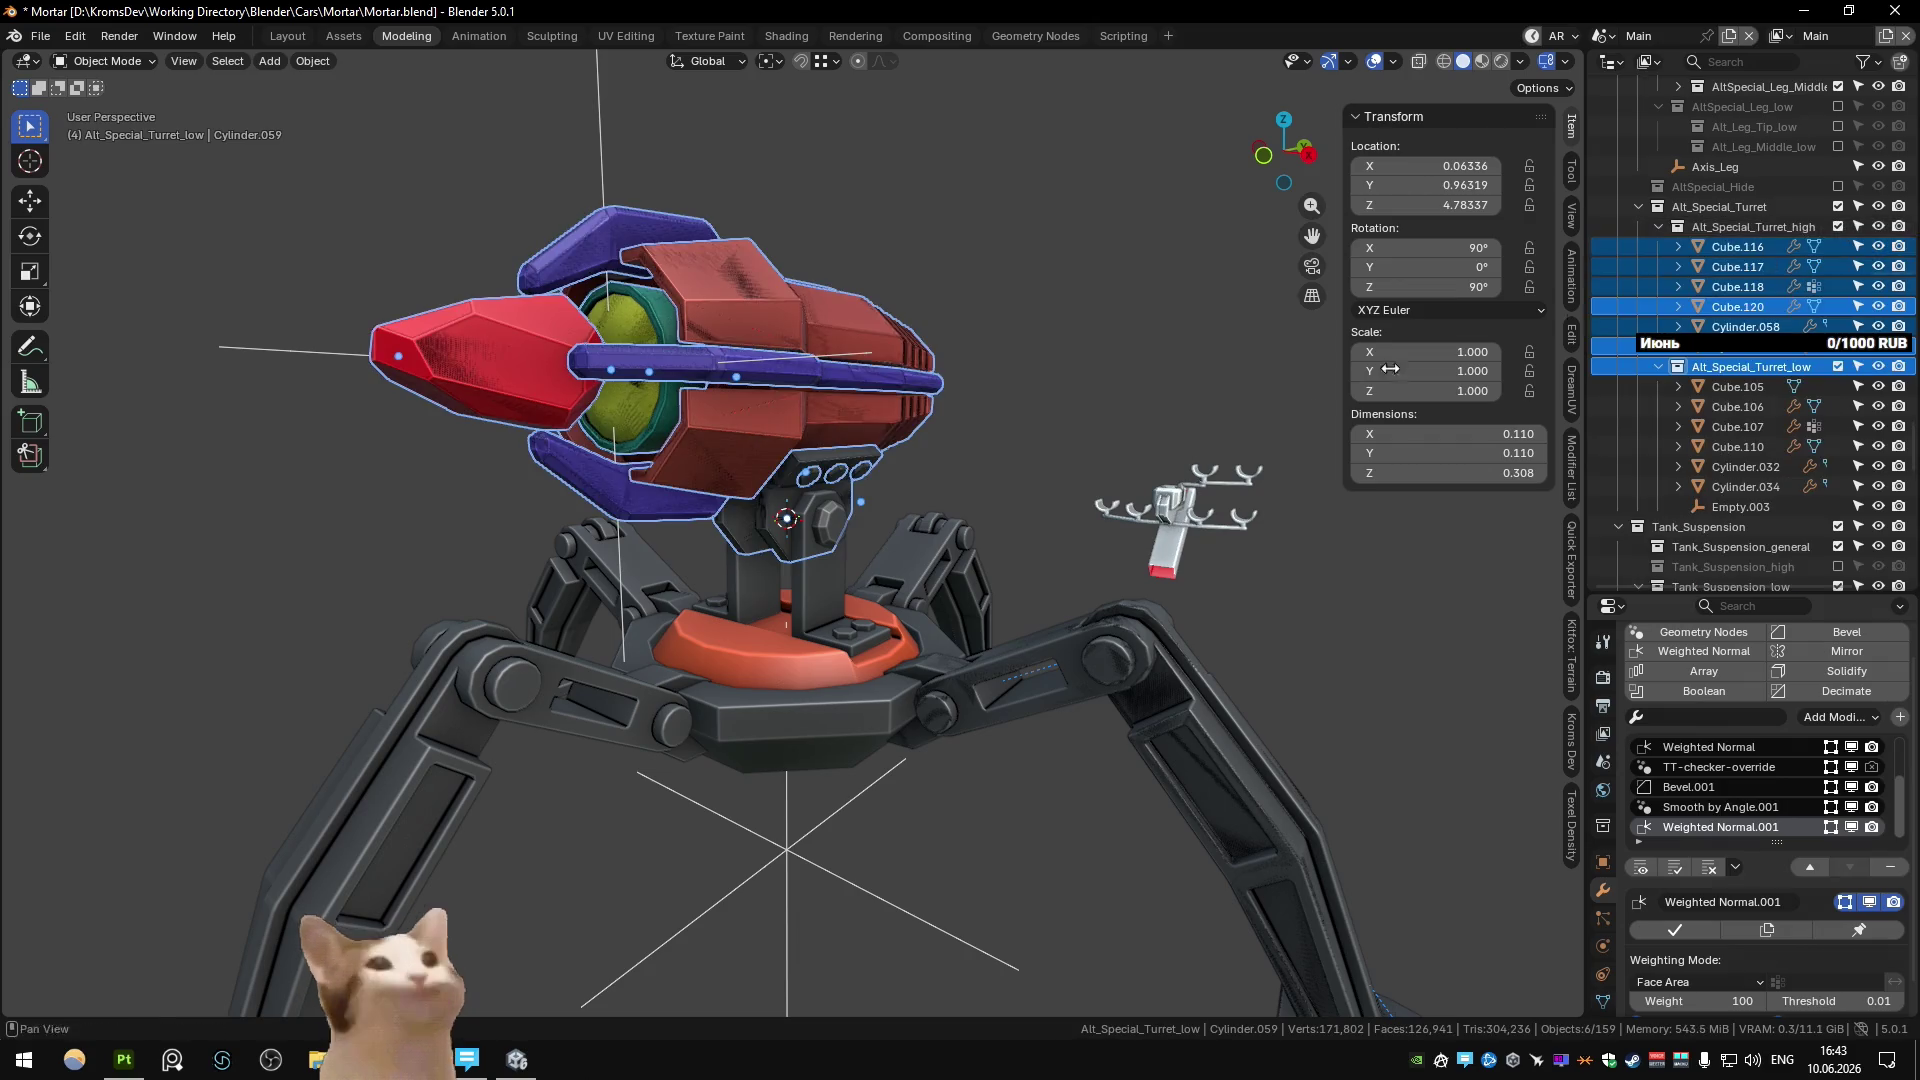
click(996, 450)
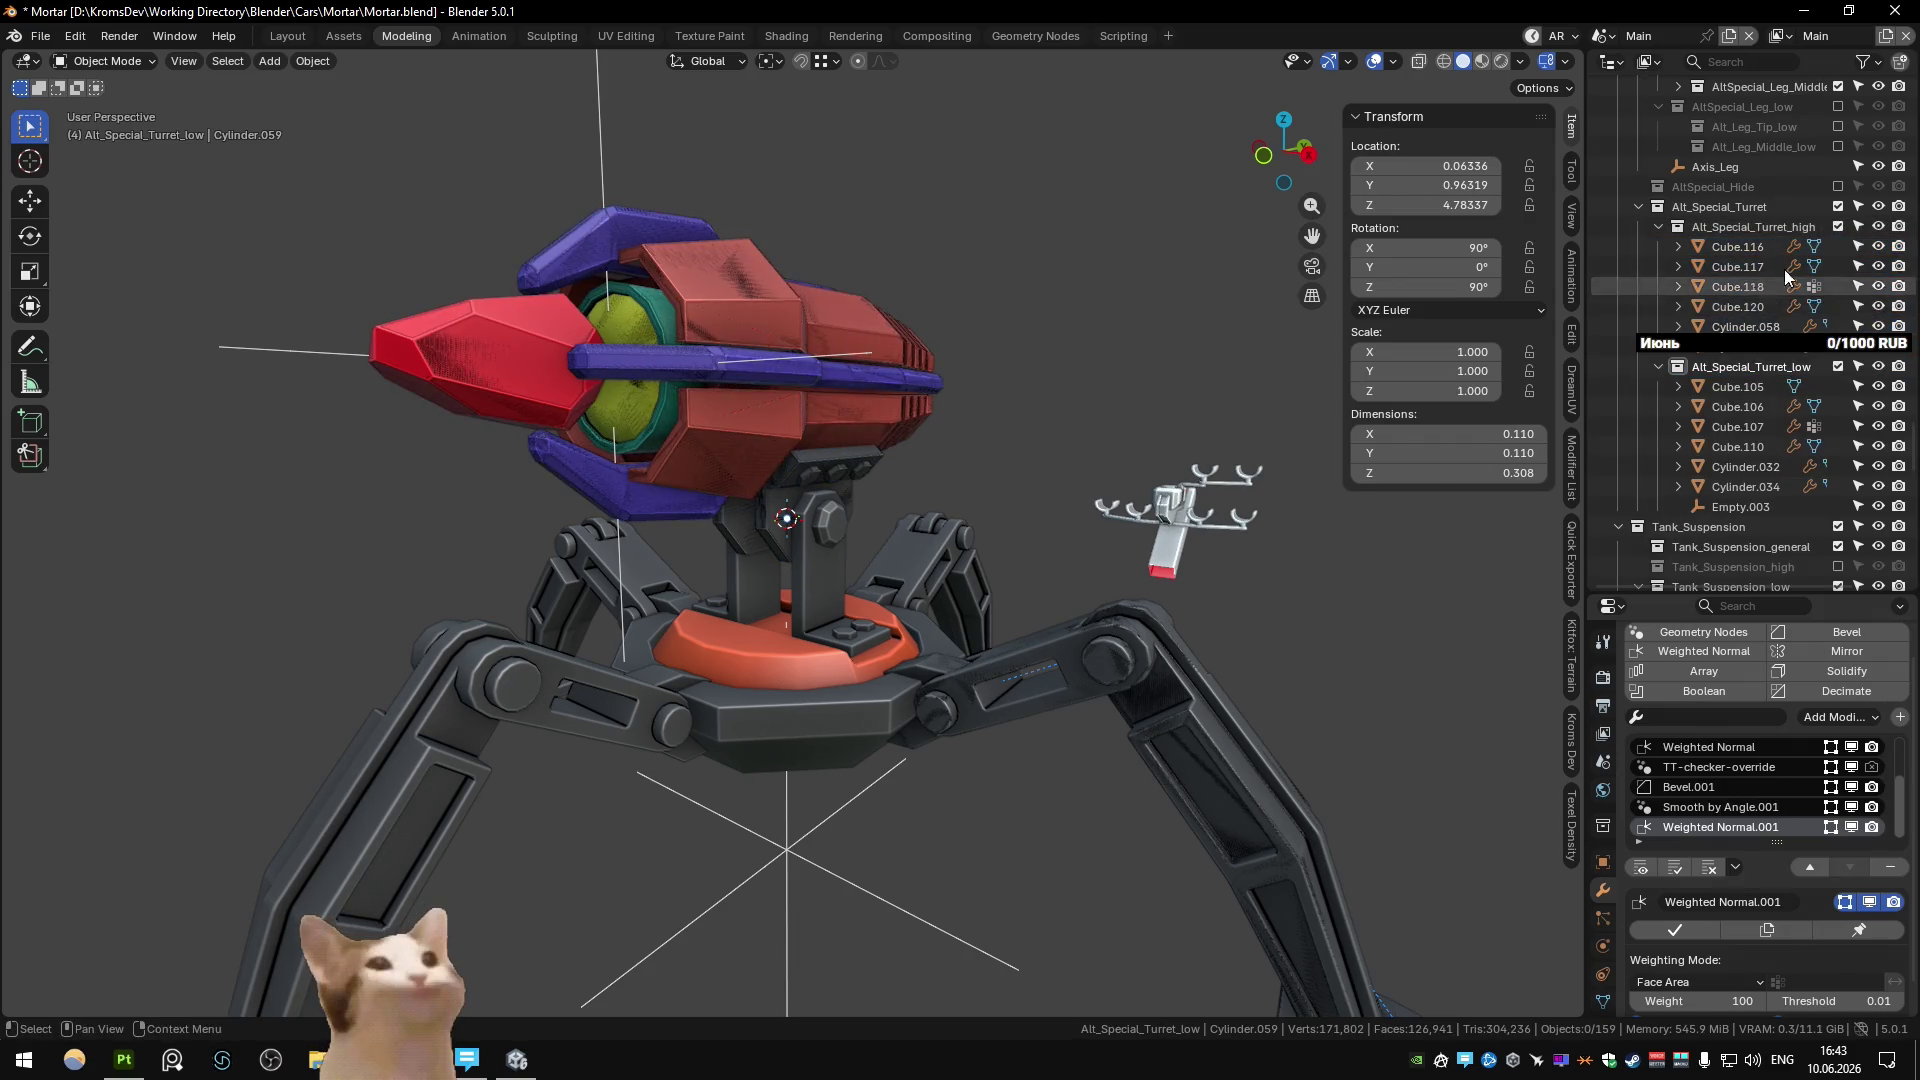
click(1838, 226)
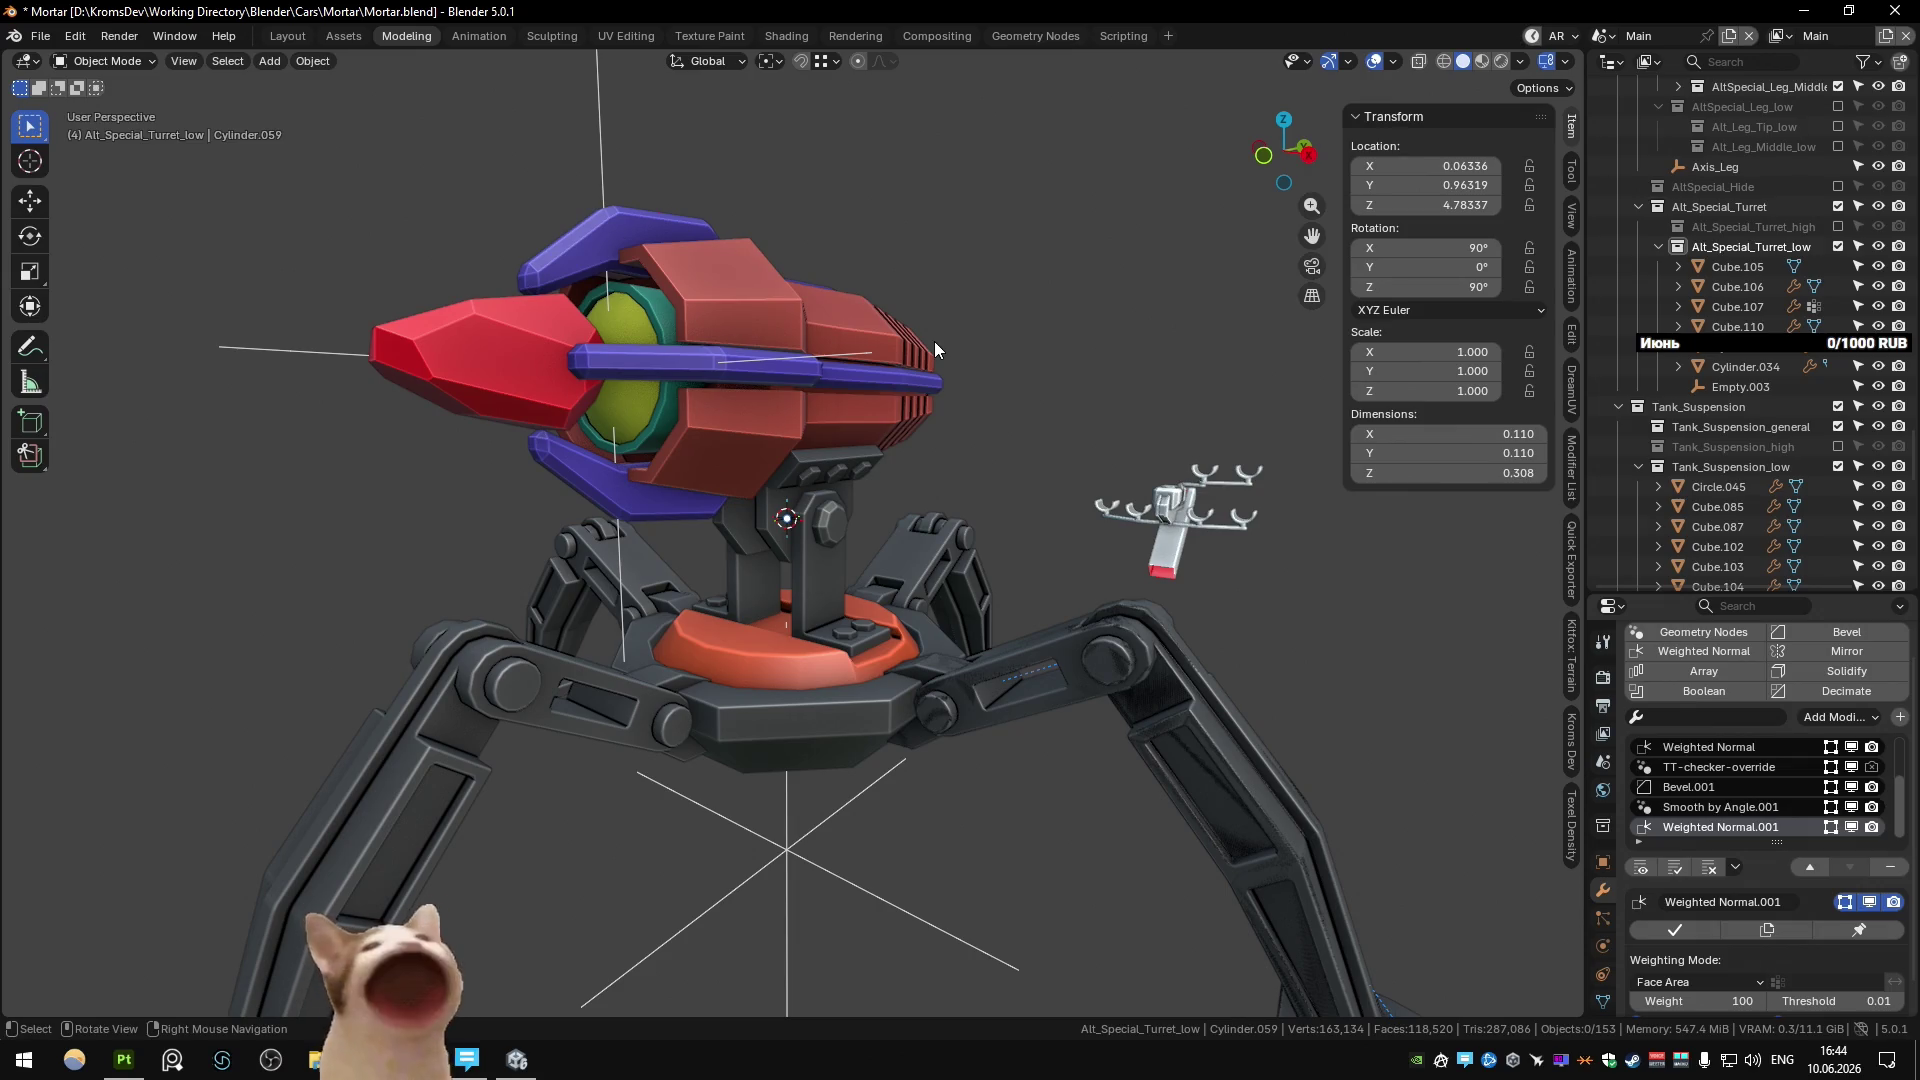
Inspect the Cube.119 pivot bracket, clear the selection, and save Mortar.blend.
mouse_move(1145, 282)
middle_down()
mouse_move(716, 524)
mouse_move(727, 418)
middle_up()
scroll(954, 410, up, 5)
scroll(857, 416, down, 7)
mouse_move(733, 420)
middle_down()
mouse_move(753, 426)
mouse_move(790, 333)
mouse_move(783, 372)
middle_up()
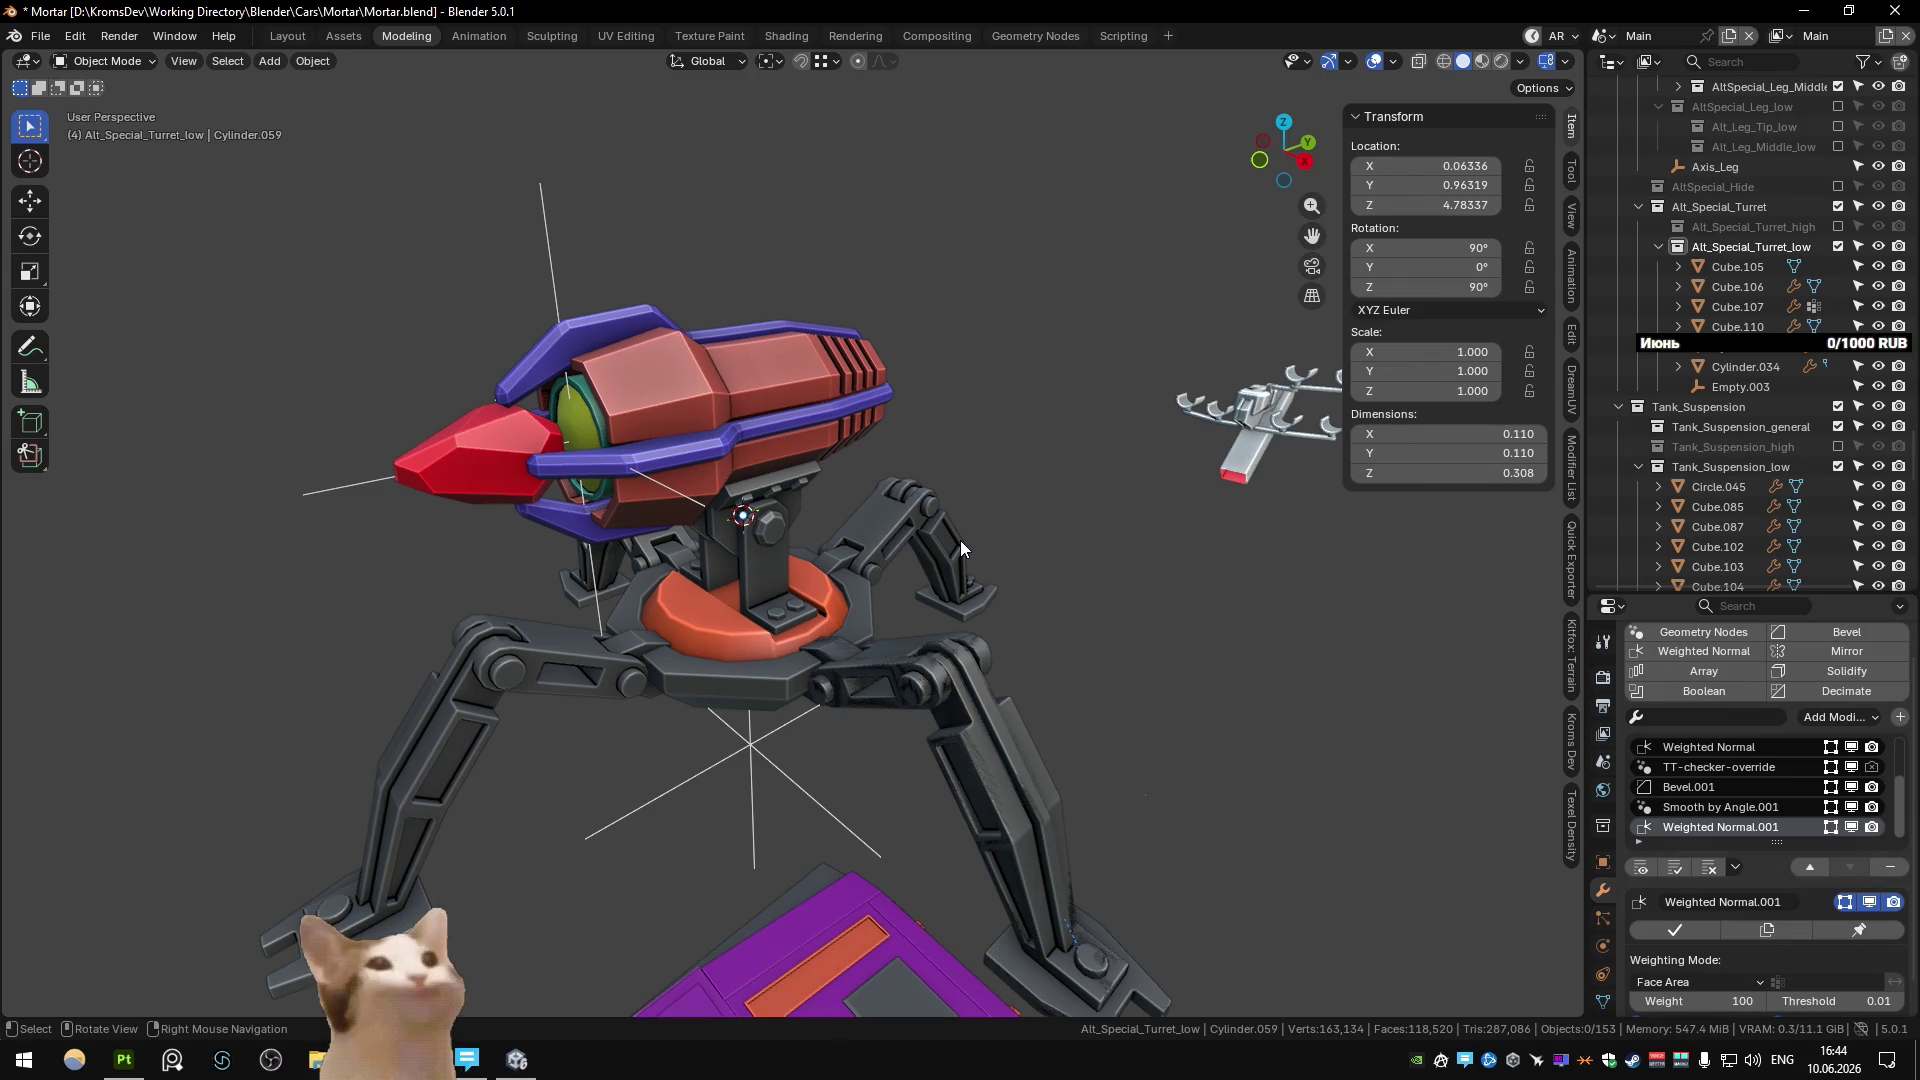
click(756, 592)
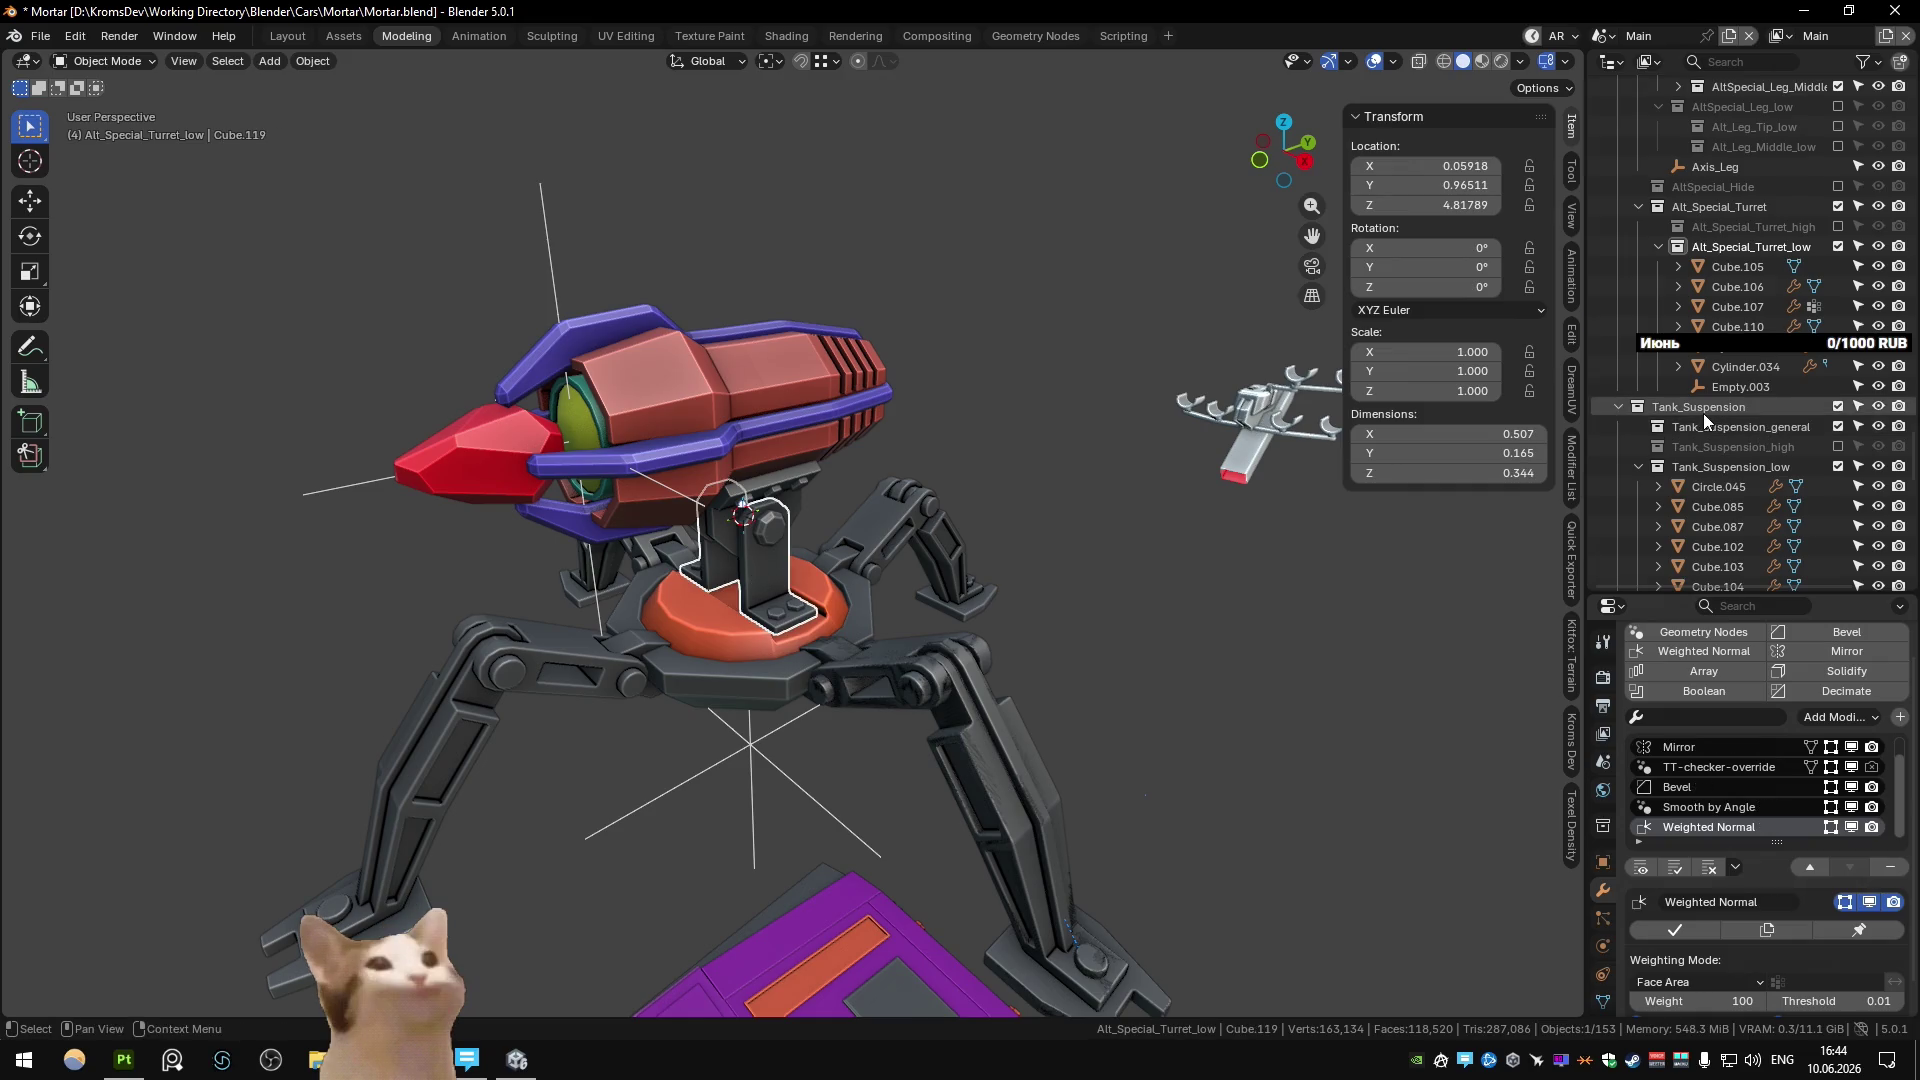
key(KP_Decimal)
key(alt+a)
key(ctrl+s)
Inspect the turret base, selecting the Circle.077 plate and the Cylinder.059 bolt.
scroll(876, 656, up, 3)
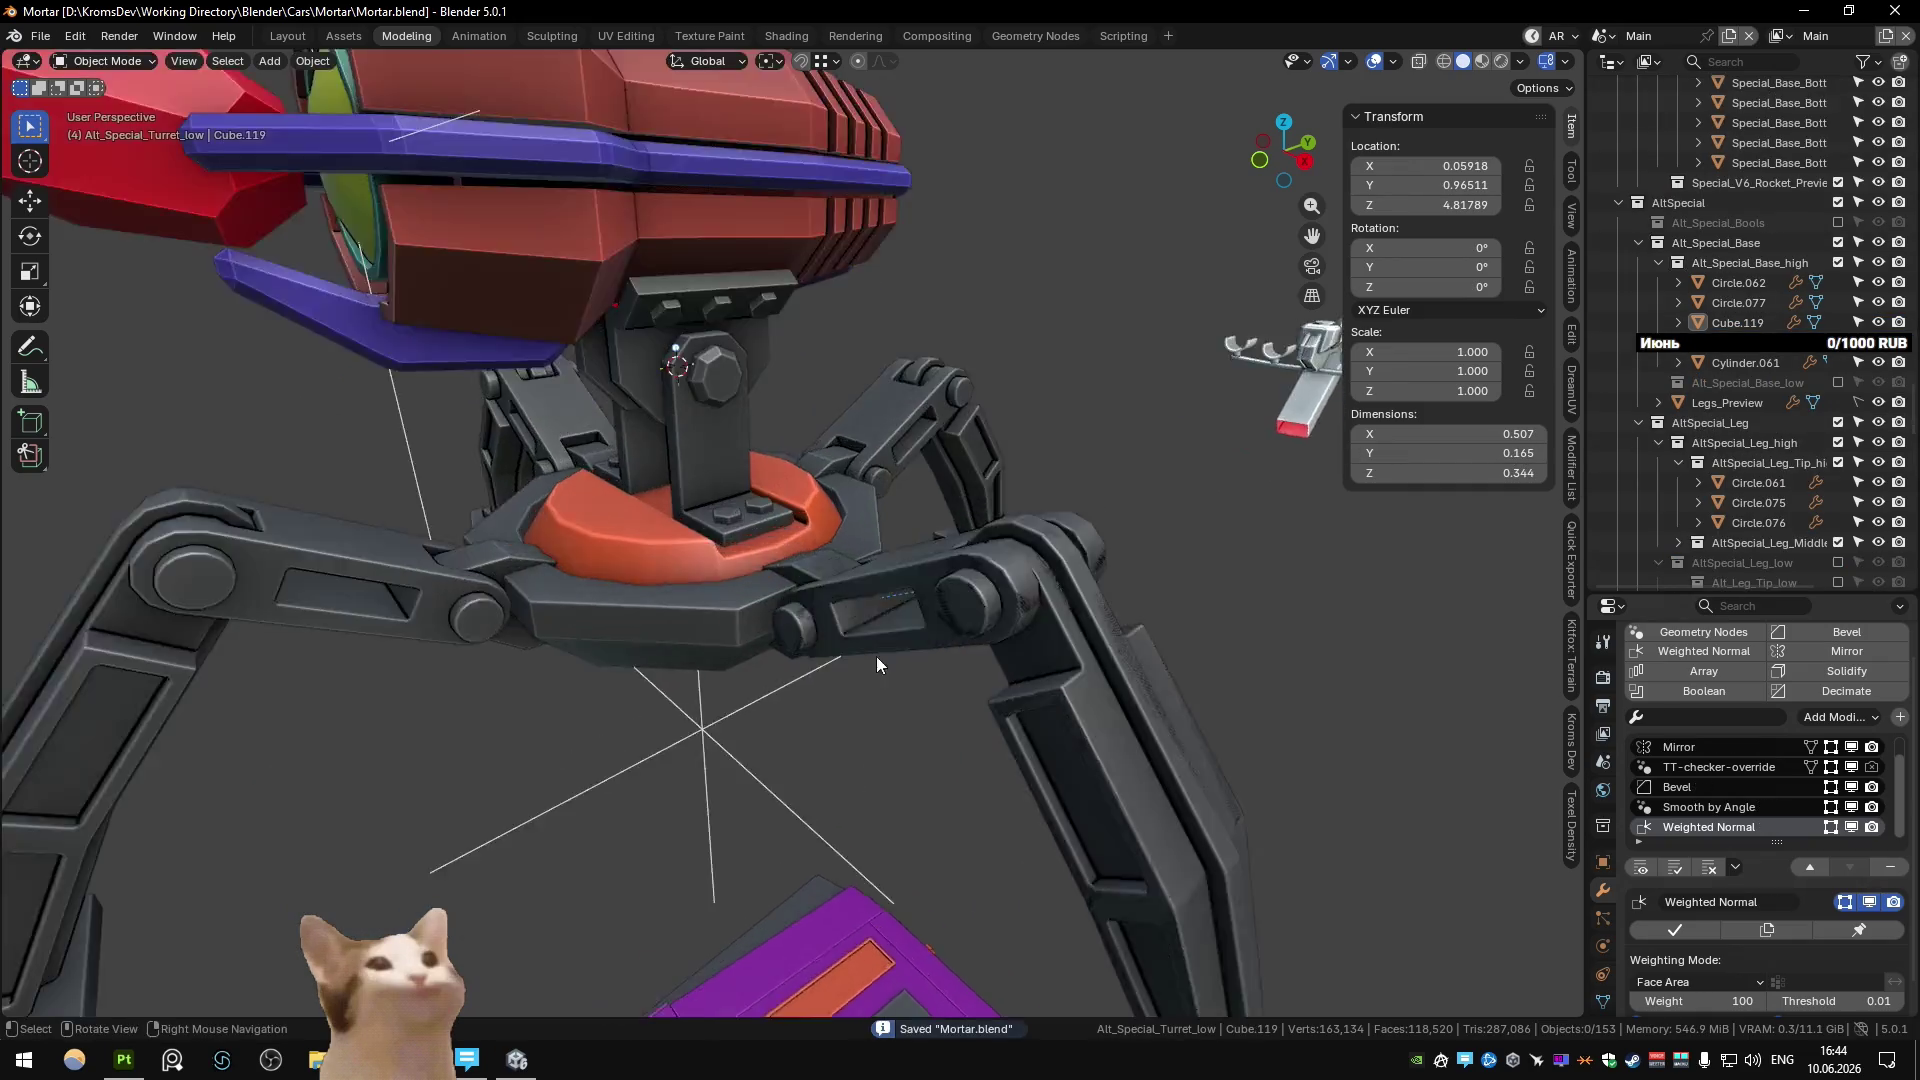
scroll(886, 669, down, 1)
click(771, 592)
mouse_move(770, 592)
middle_down()
mouse_move(796, 484)
mouse_move(728, 628)
middle_up()
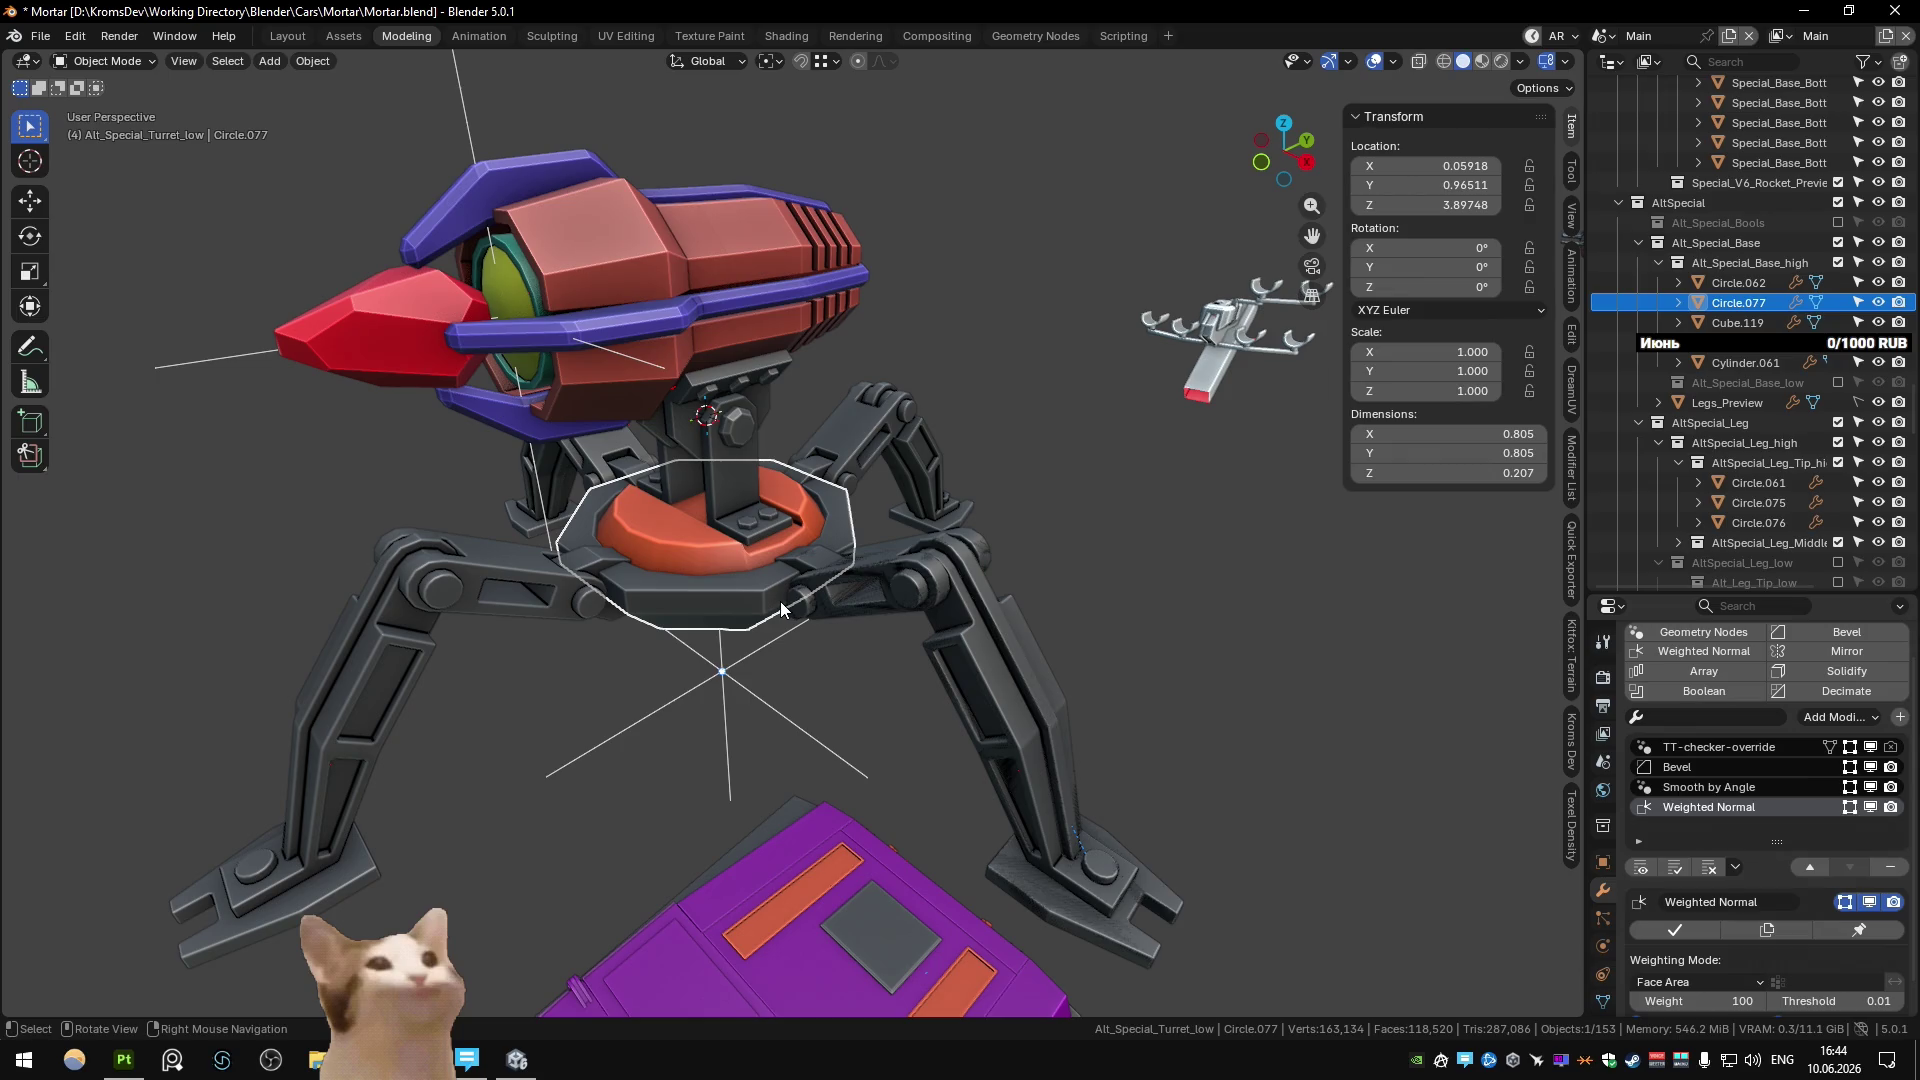
mouse_move(780, 602)
middle_down()
mouse_move(765, 588)
mouse_move(643, 637)
middle_up()
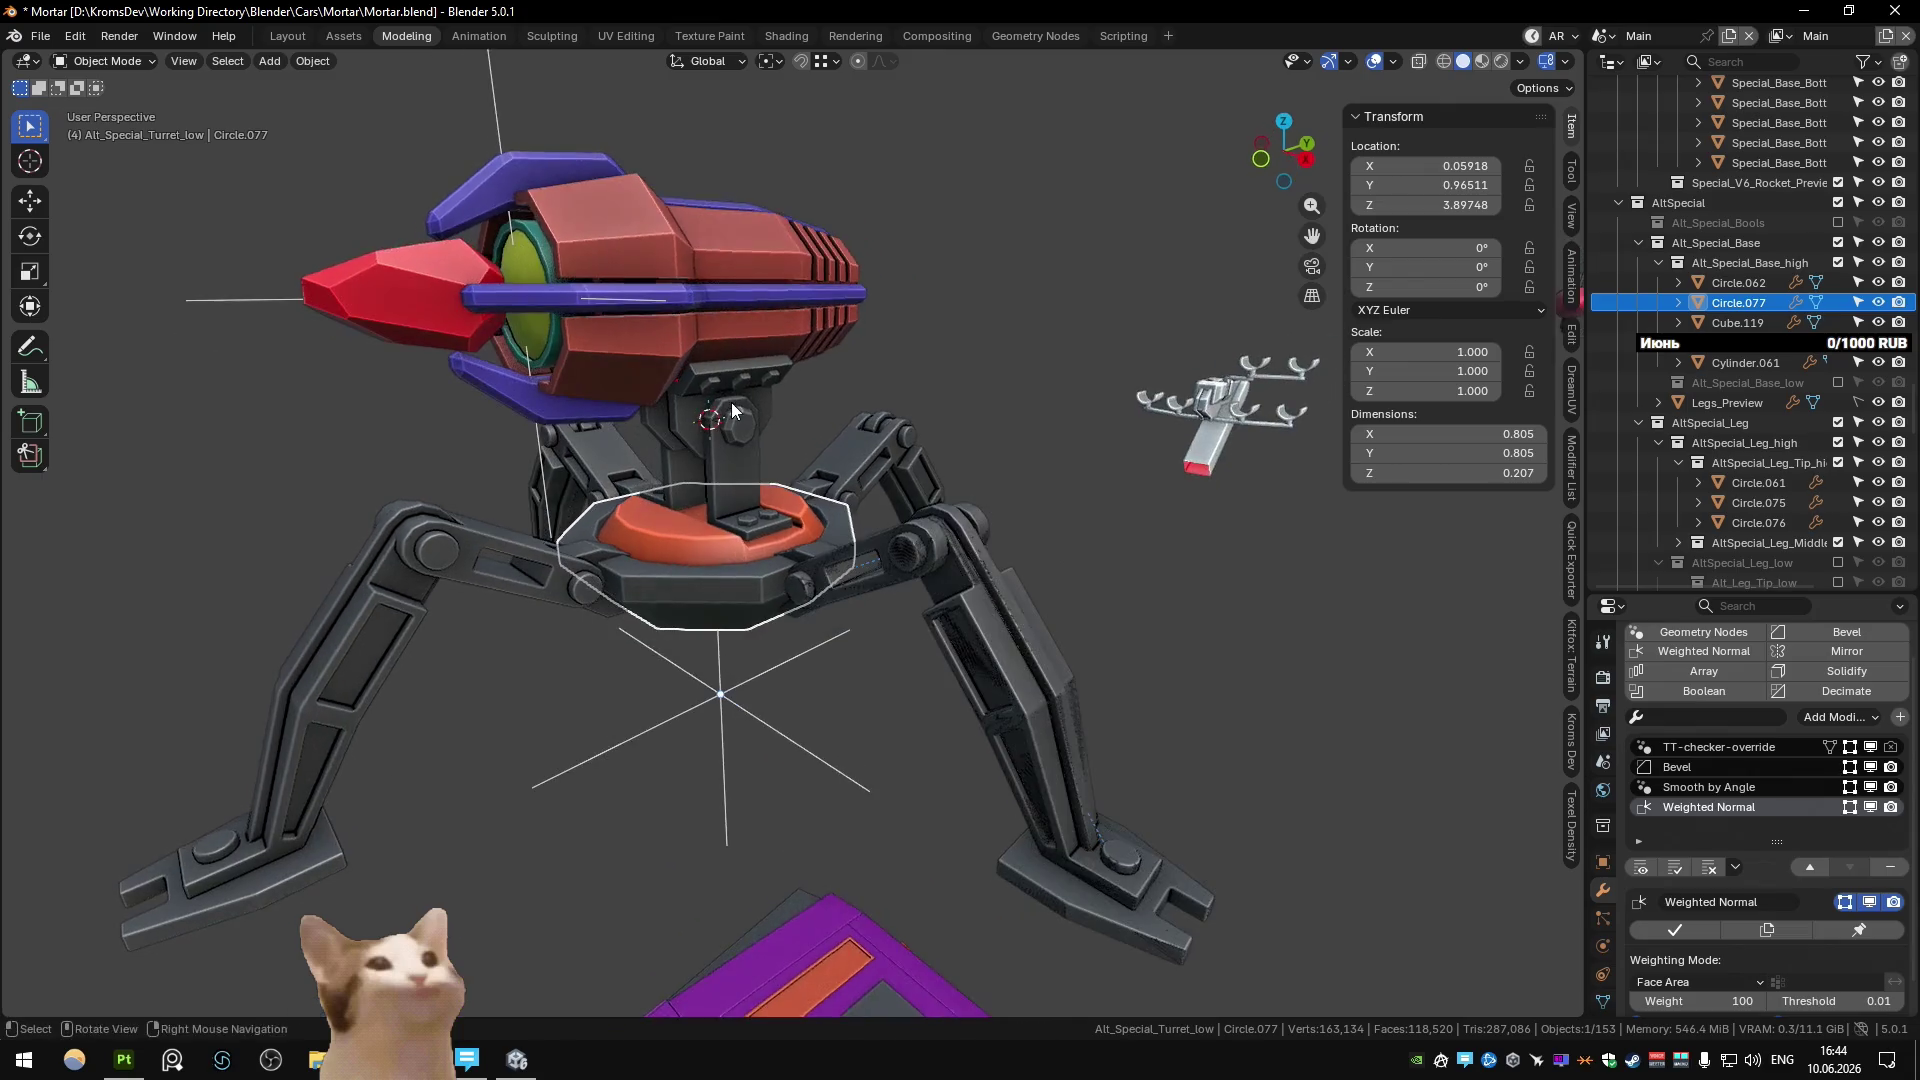
middle_drag(693, 460, 741, 442)
click(741, 442)
Switch to the Substance scene and view the turret and vehicle.
key(ctrl+Page_Down)
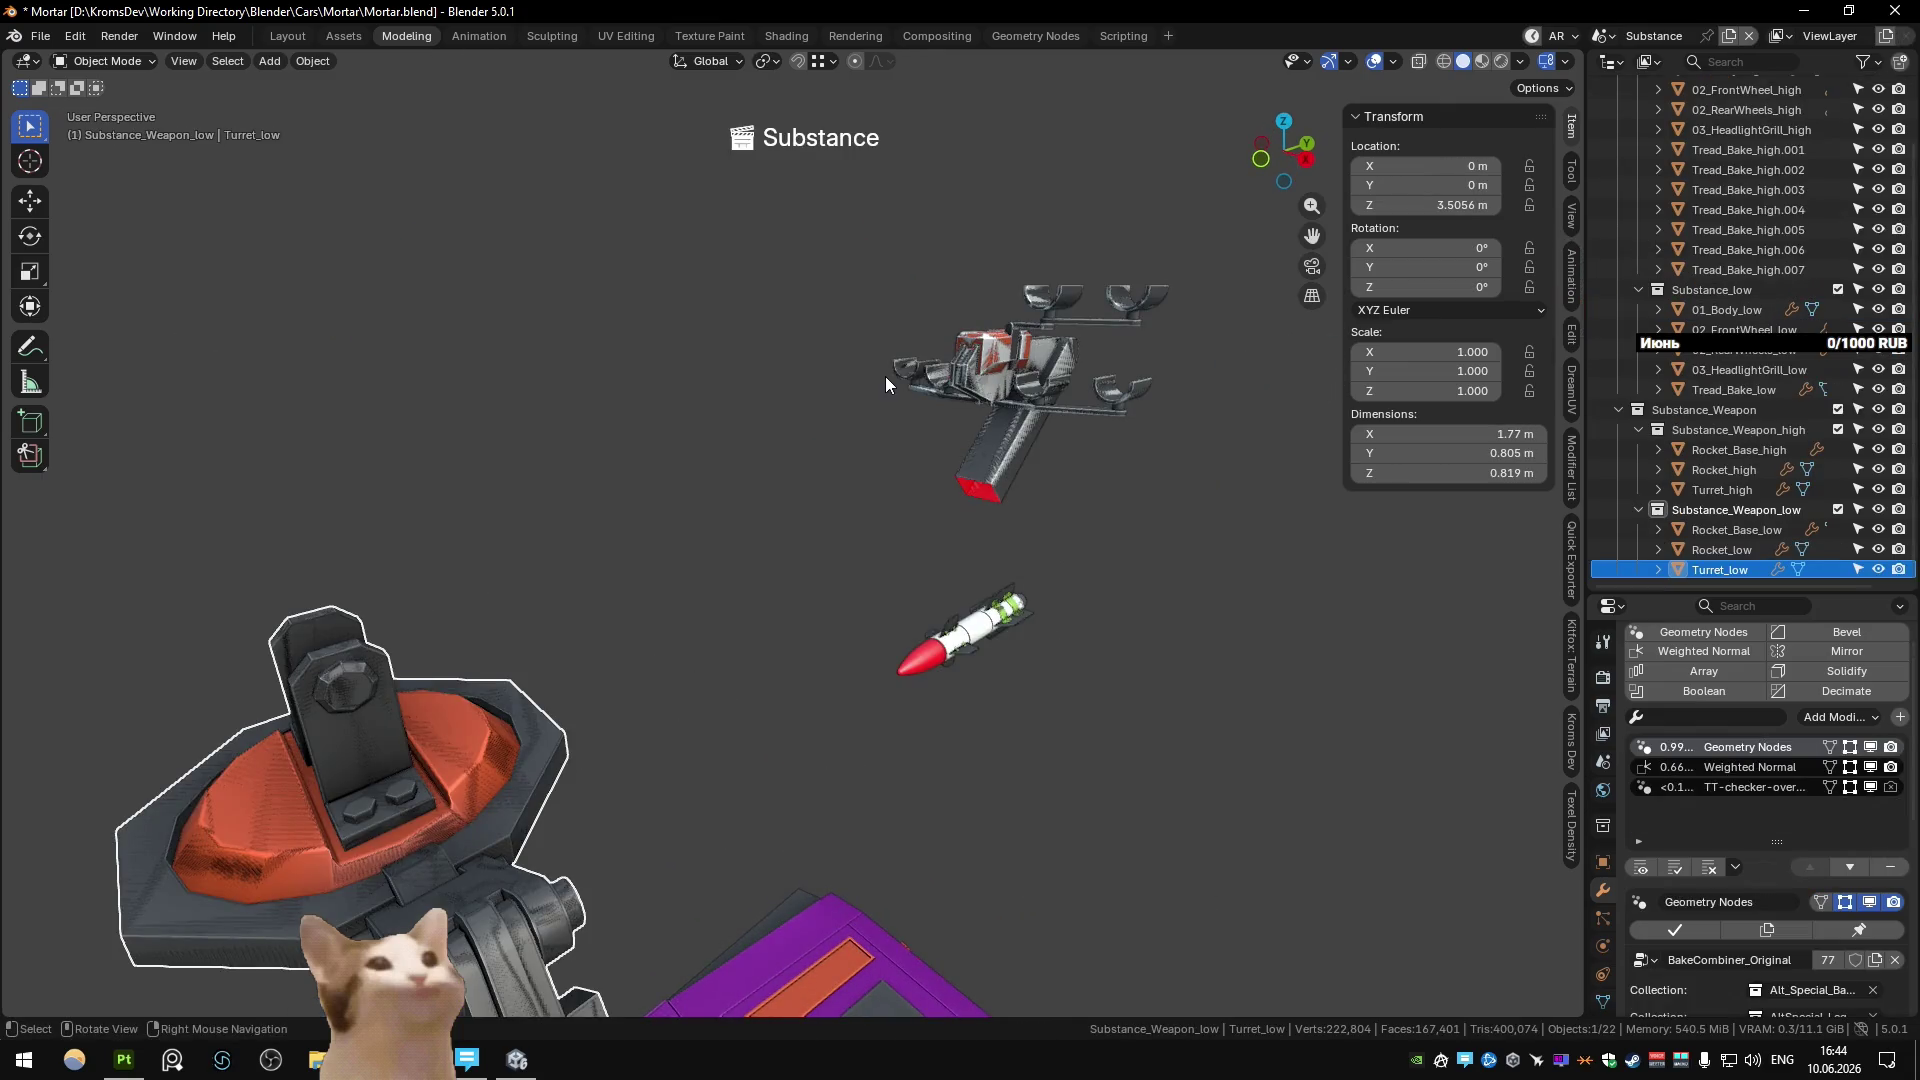
mouse_move(794, 514)
middle_down()
mouse_move(740, 628)
mouse_move(794, 534)
mouse_move(784, 568)
mouse_move(810, 568)
mouse_move(810, 600)
mouse_move(800, 501)
mouse_move(770, 504)
middle_up()
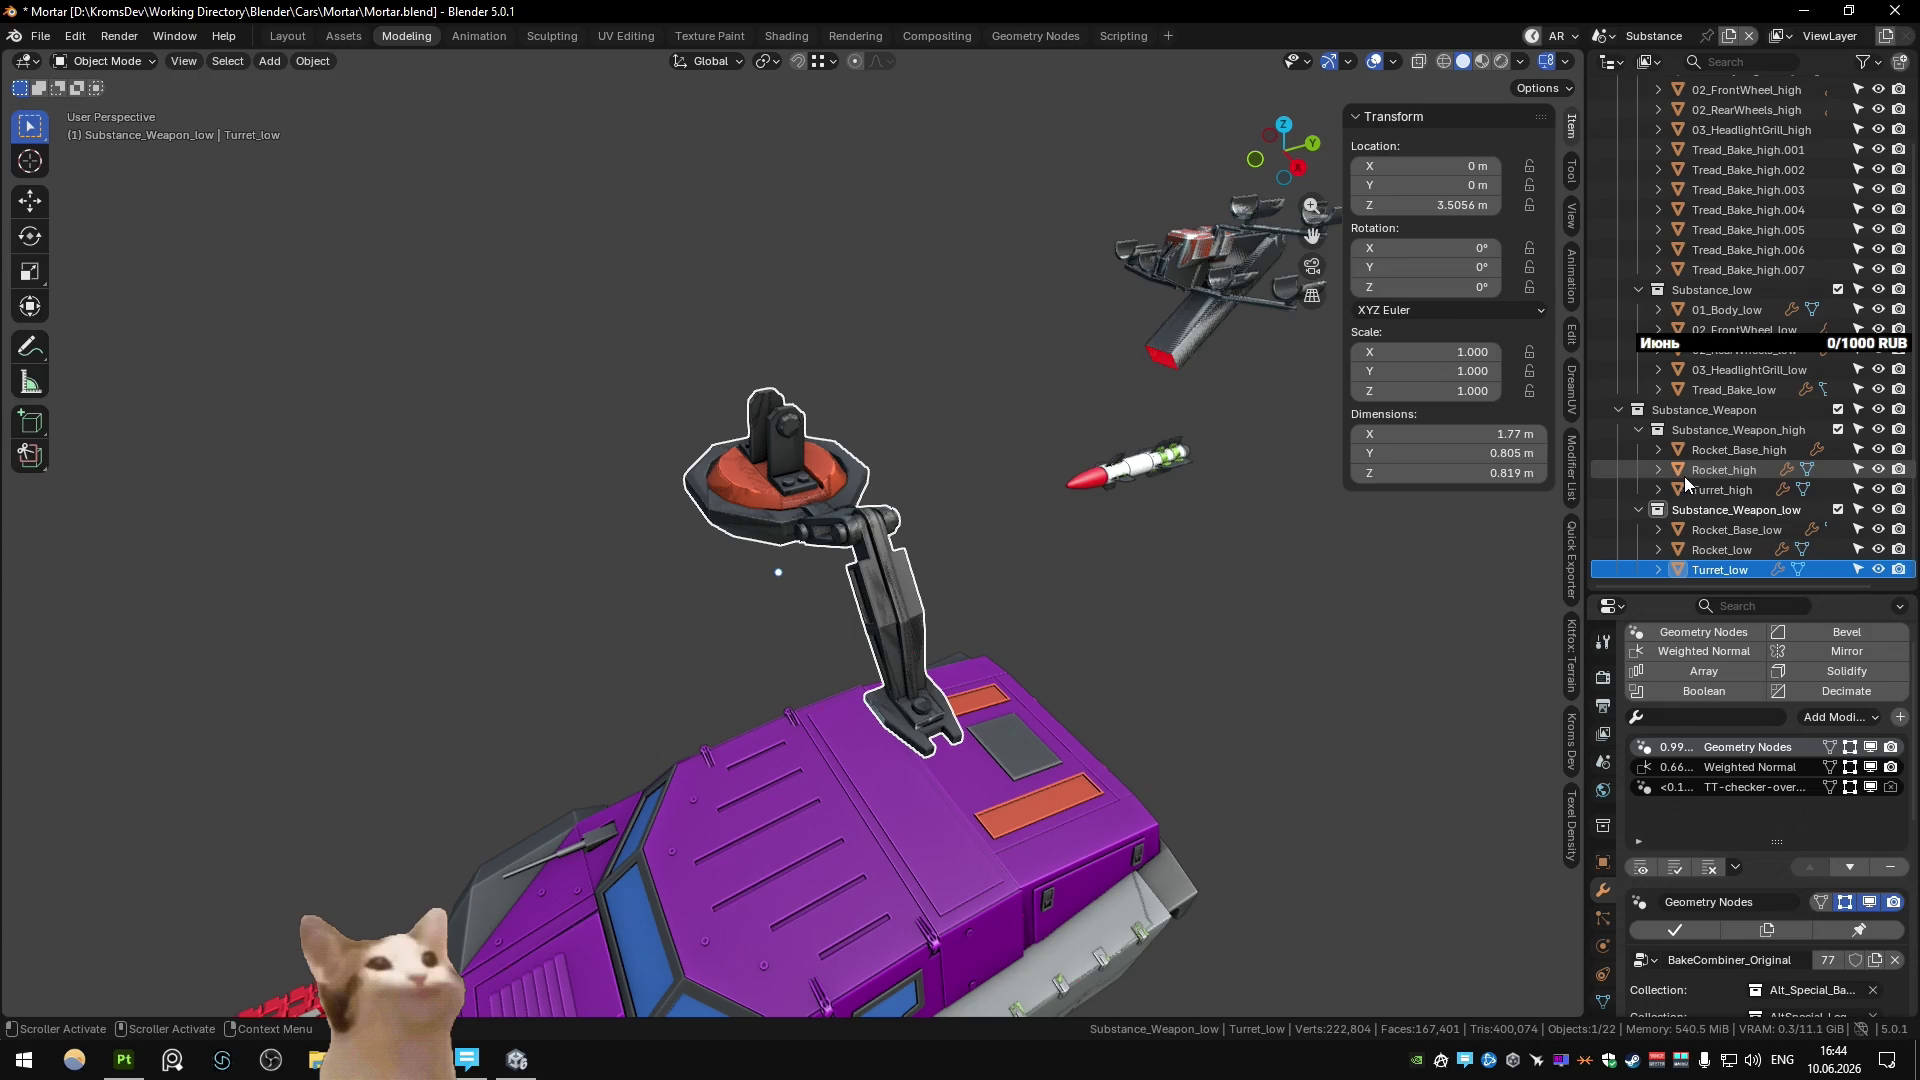
scroll(1803, 752, down, 1)
scroll(1812, 800, down, 5)
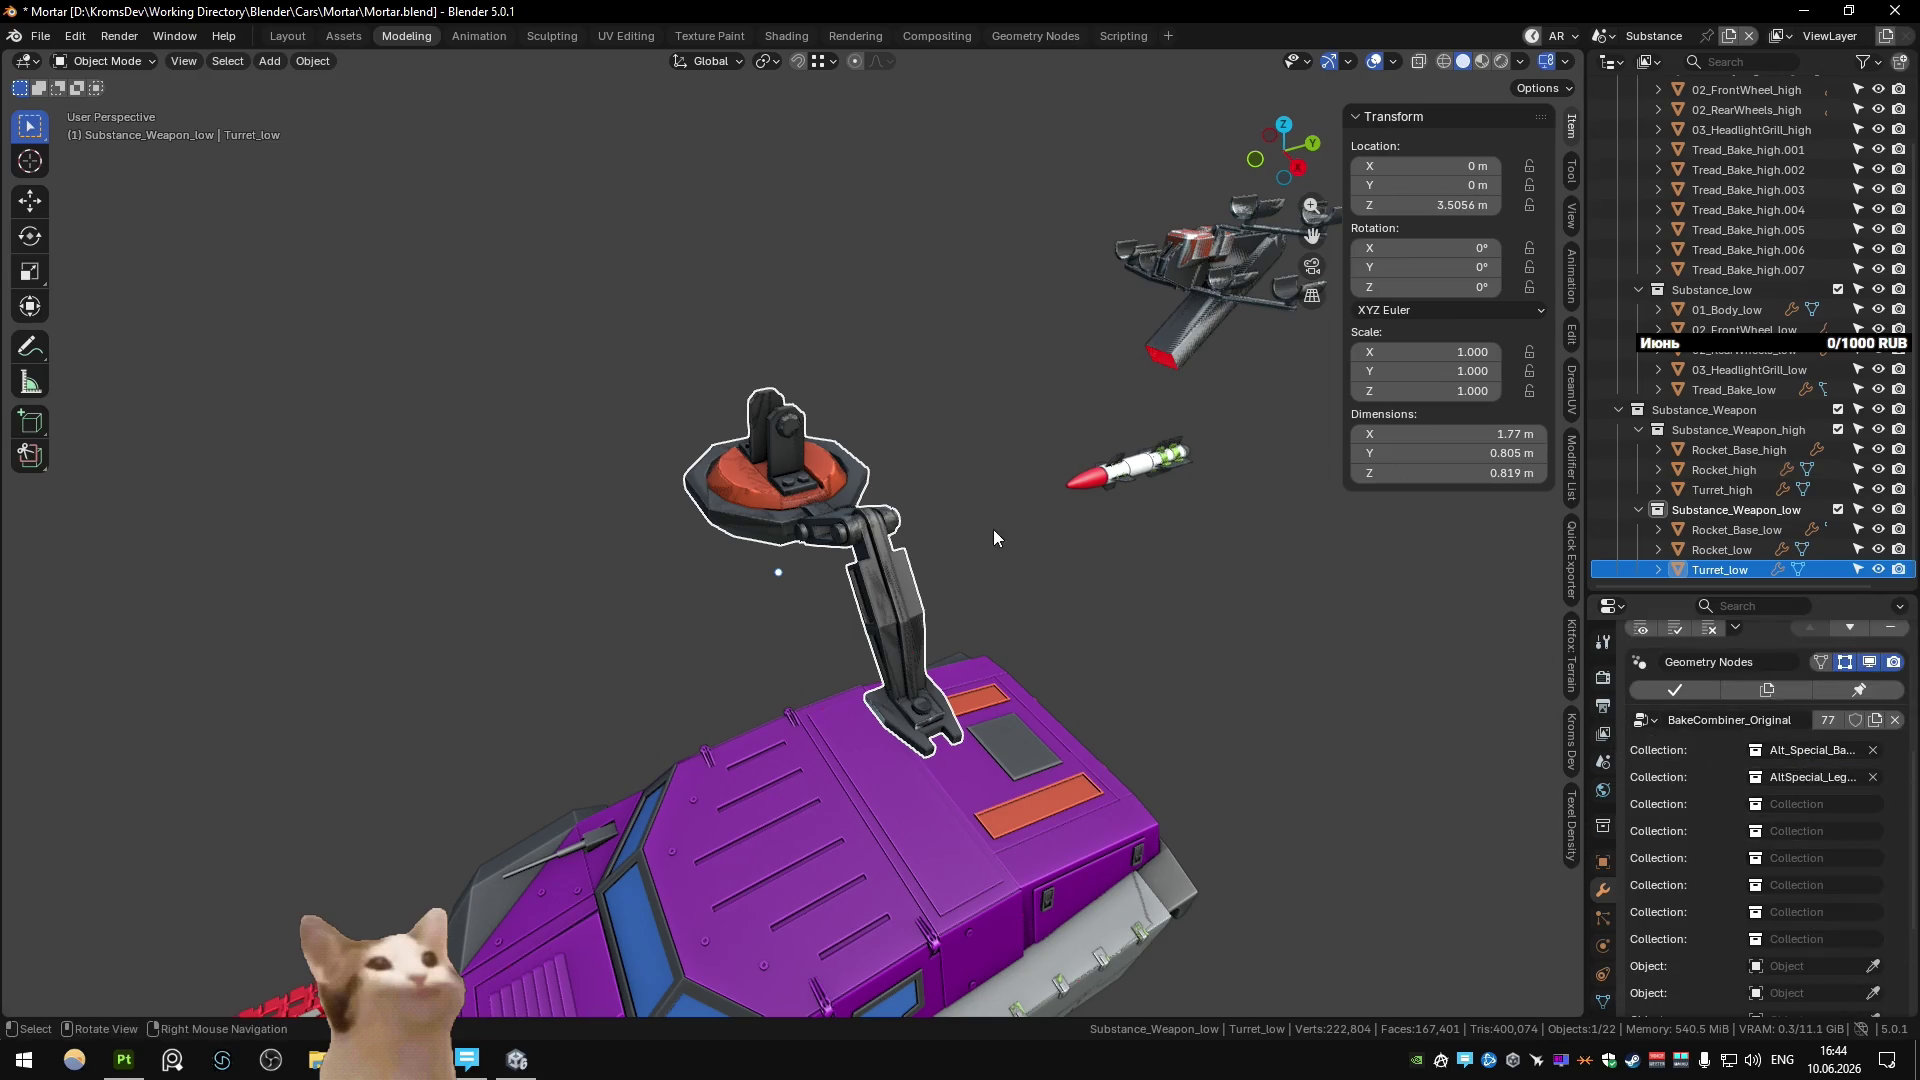
mouse_move(993, 530)
middle_down()
mouse_move(955, 504)
mouse_move(906, 547)
middle_up()
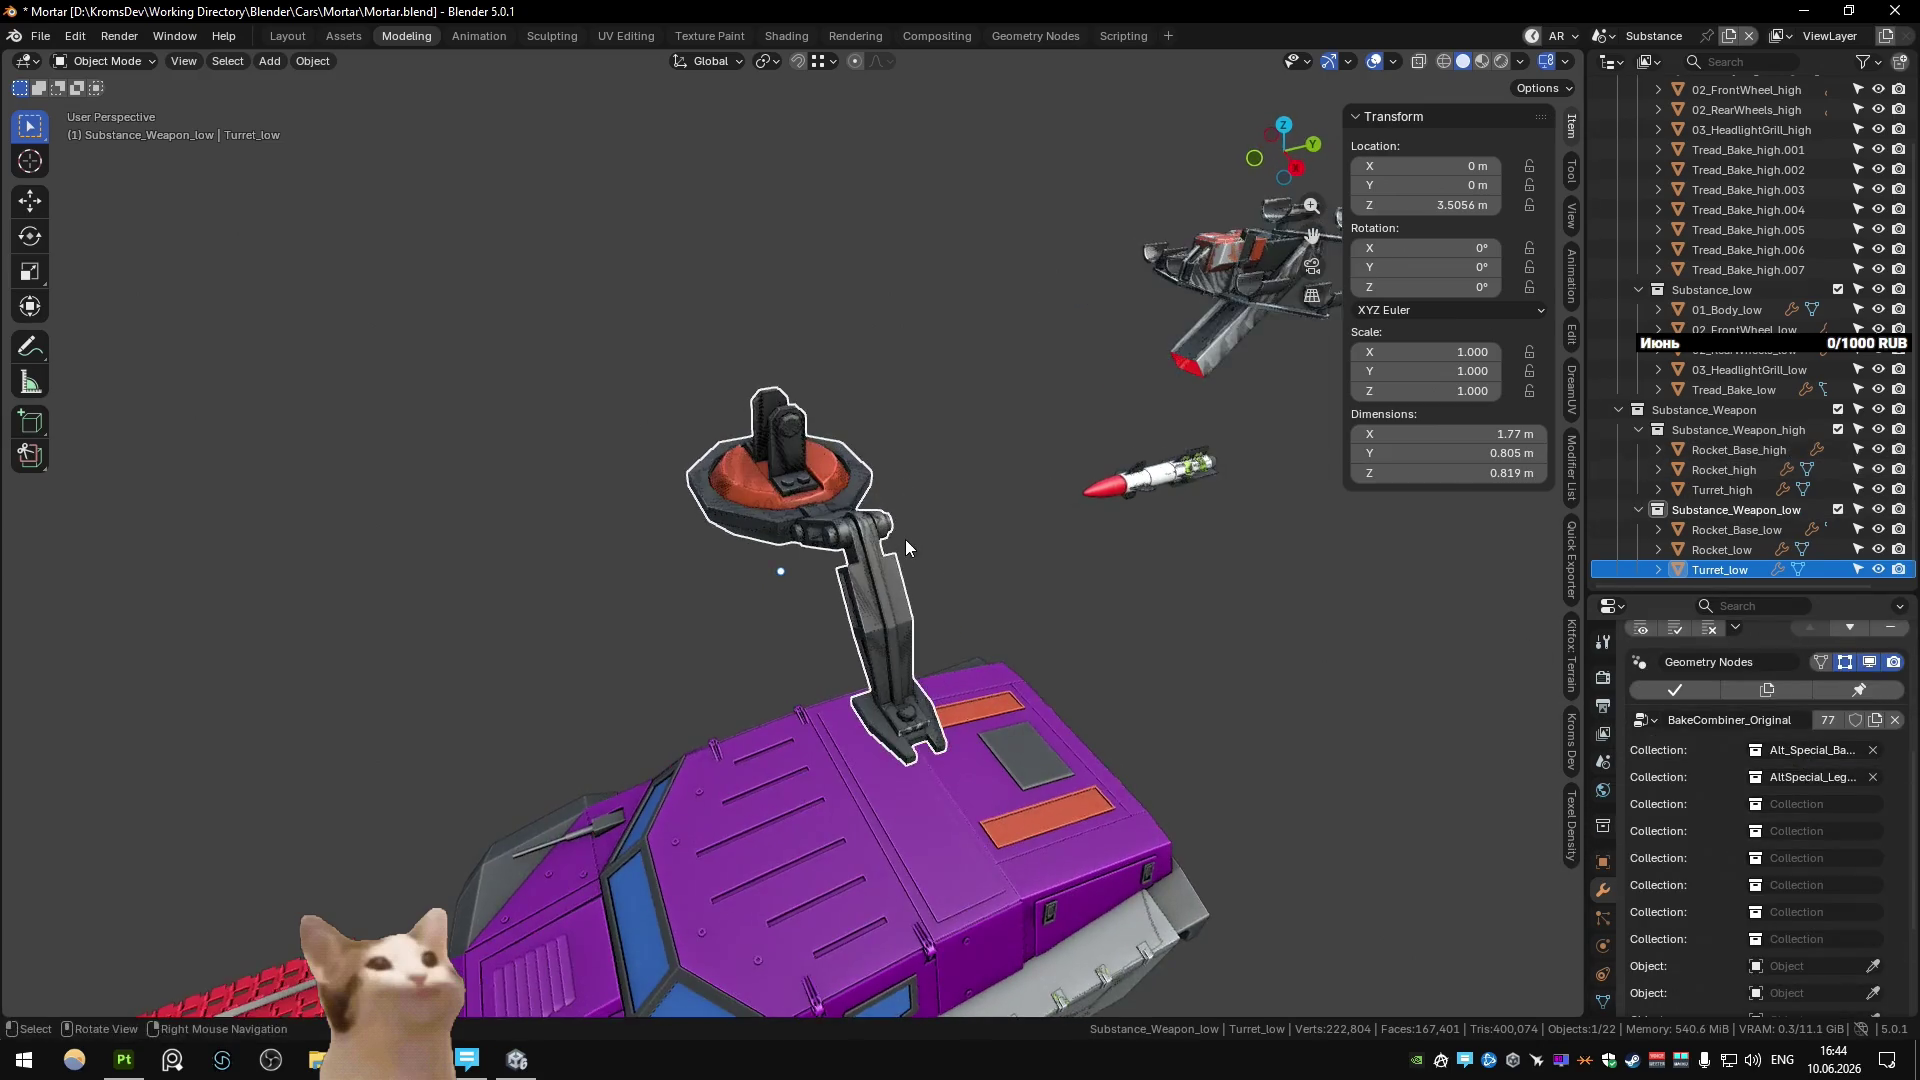
Duplicate Turret_low in place and rename the copy Turret_Top_low.
key(shift+d)
key(Escape)
key(F2)
text(Turret_Top_)
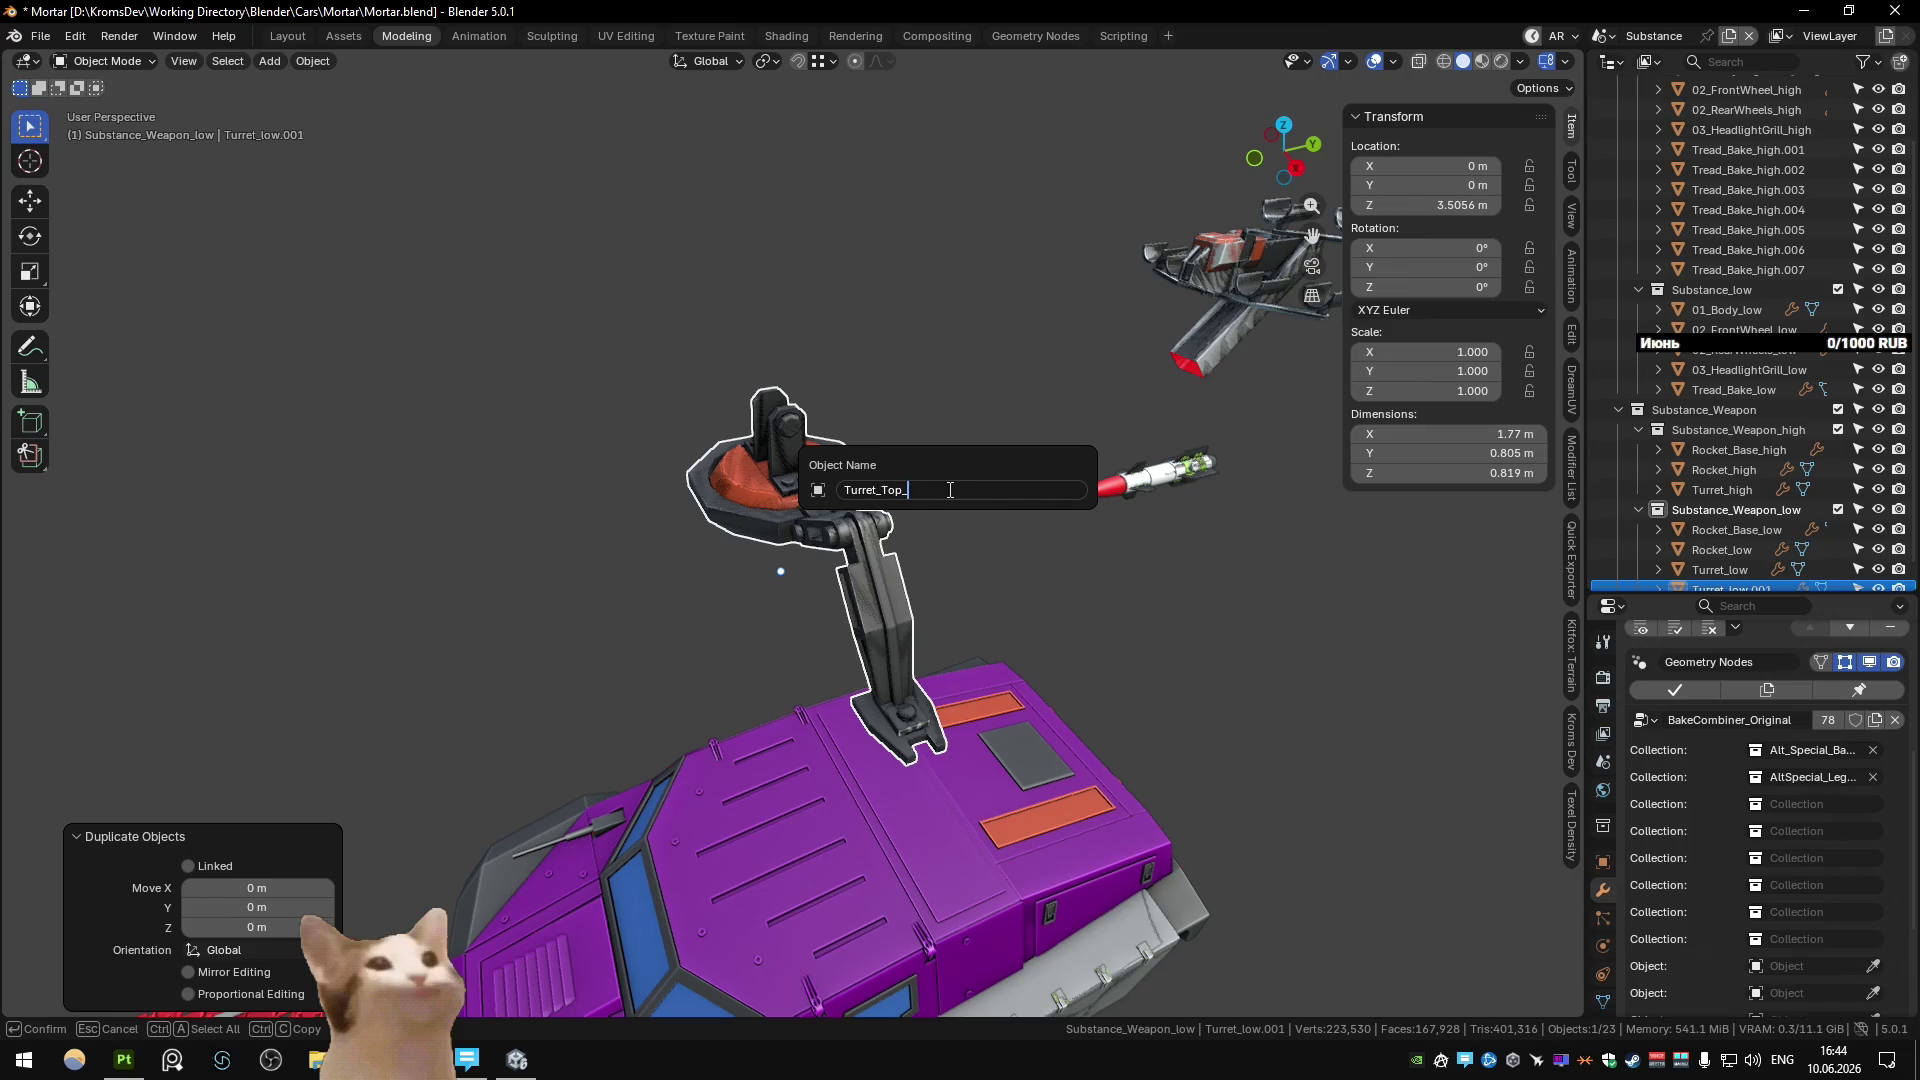
text(low)
key(Return)
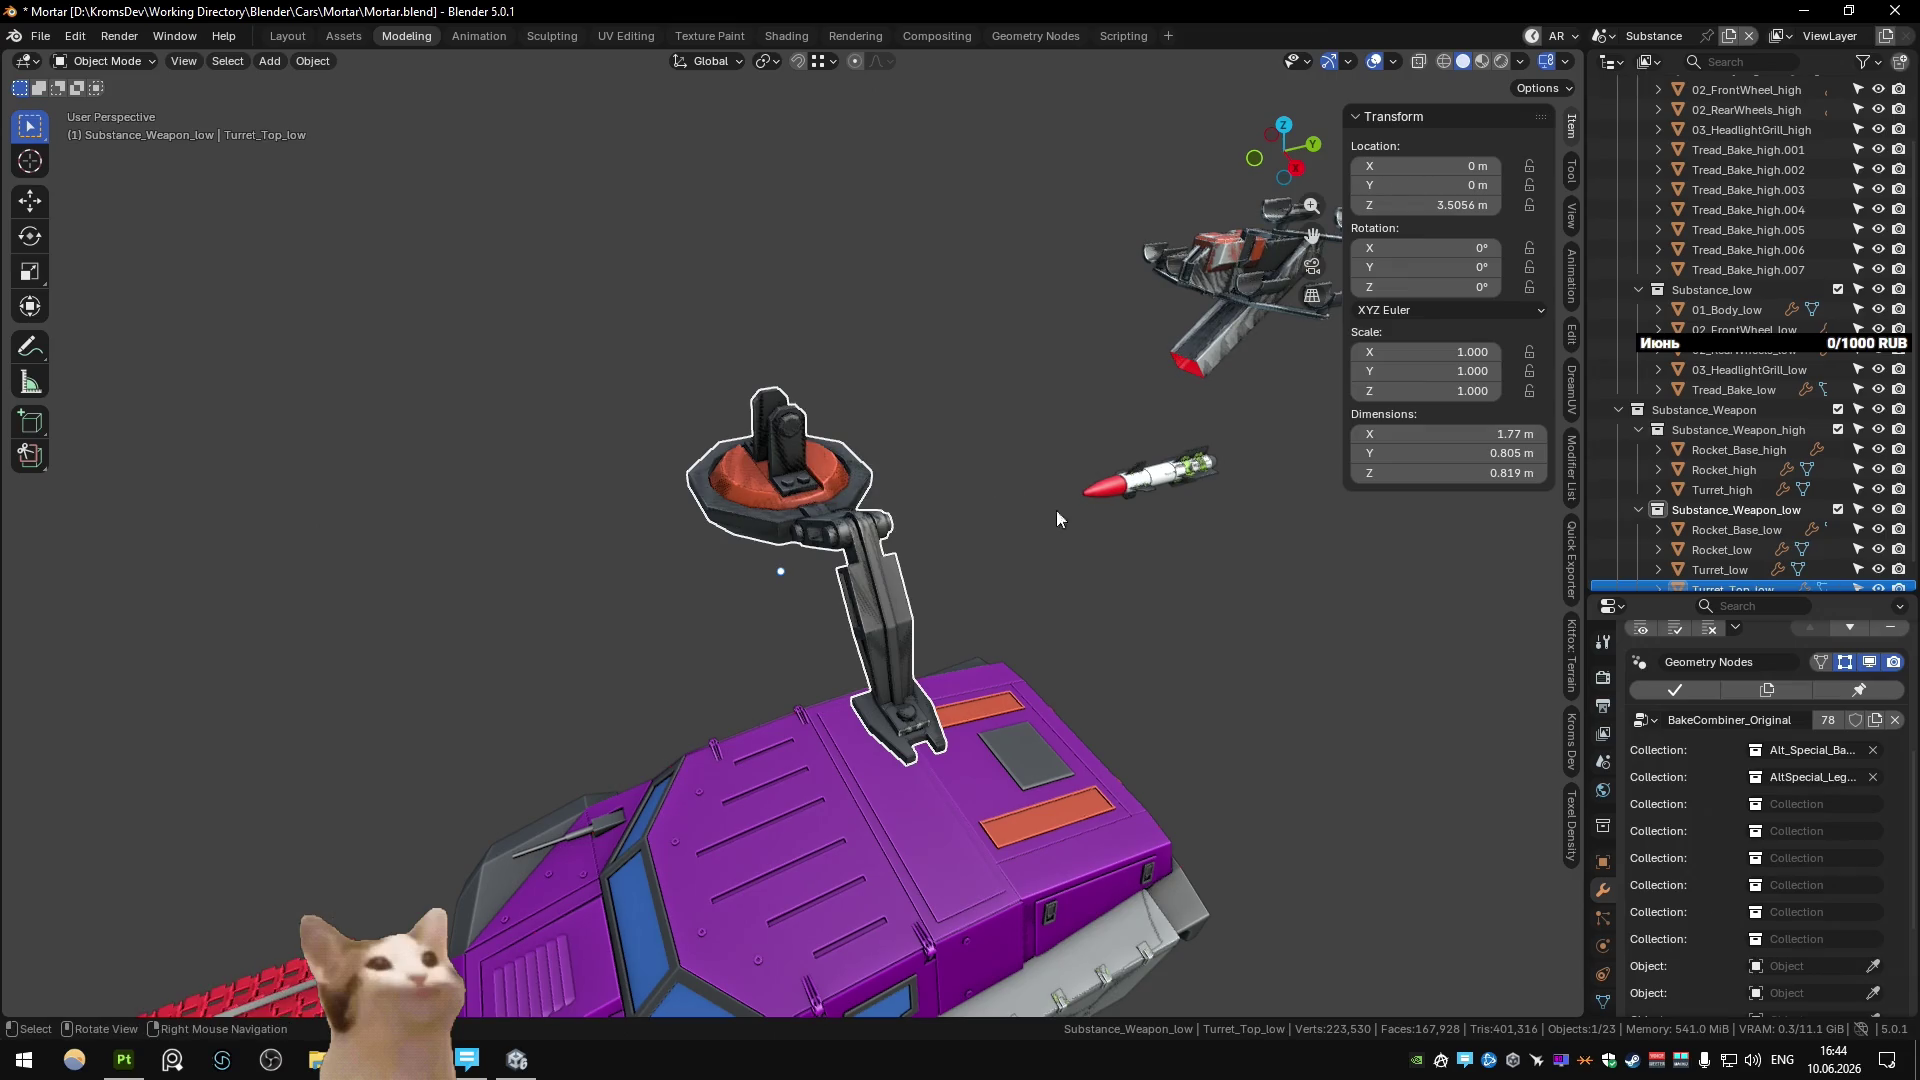
Set the copy's first Geometry Nodes collection to Alt_Special_Turret_low.
click(1873, 750)
click(1806, 750)
text(turret)
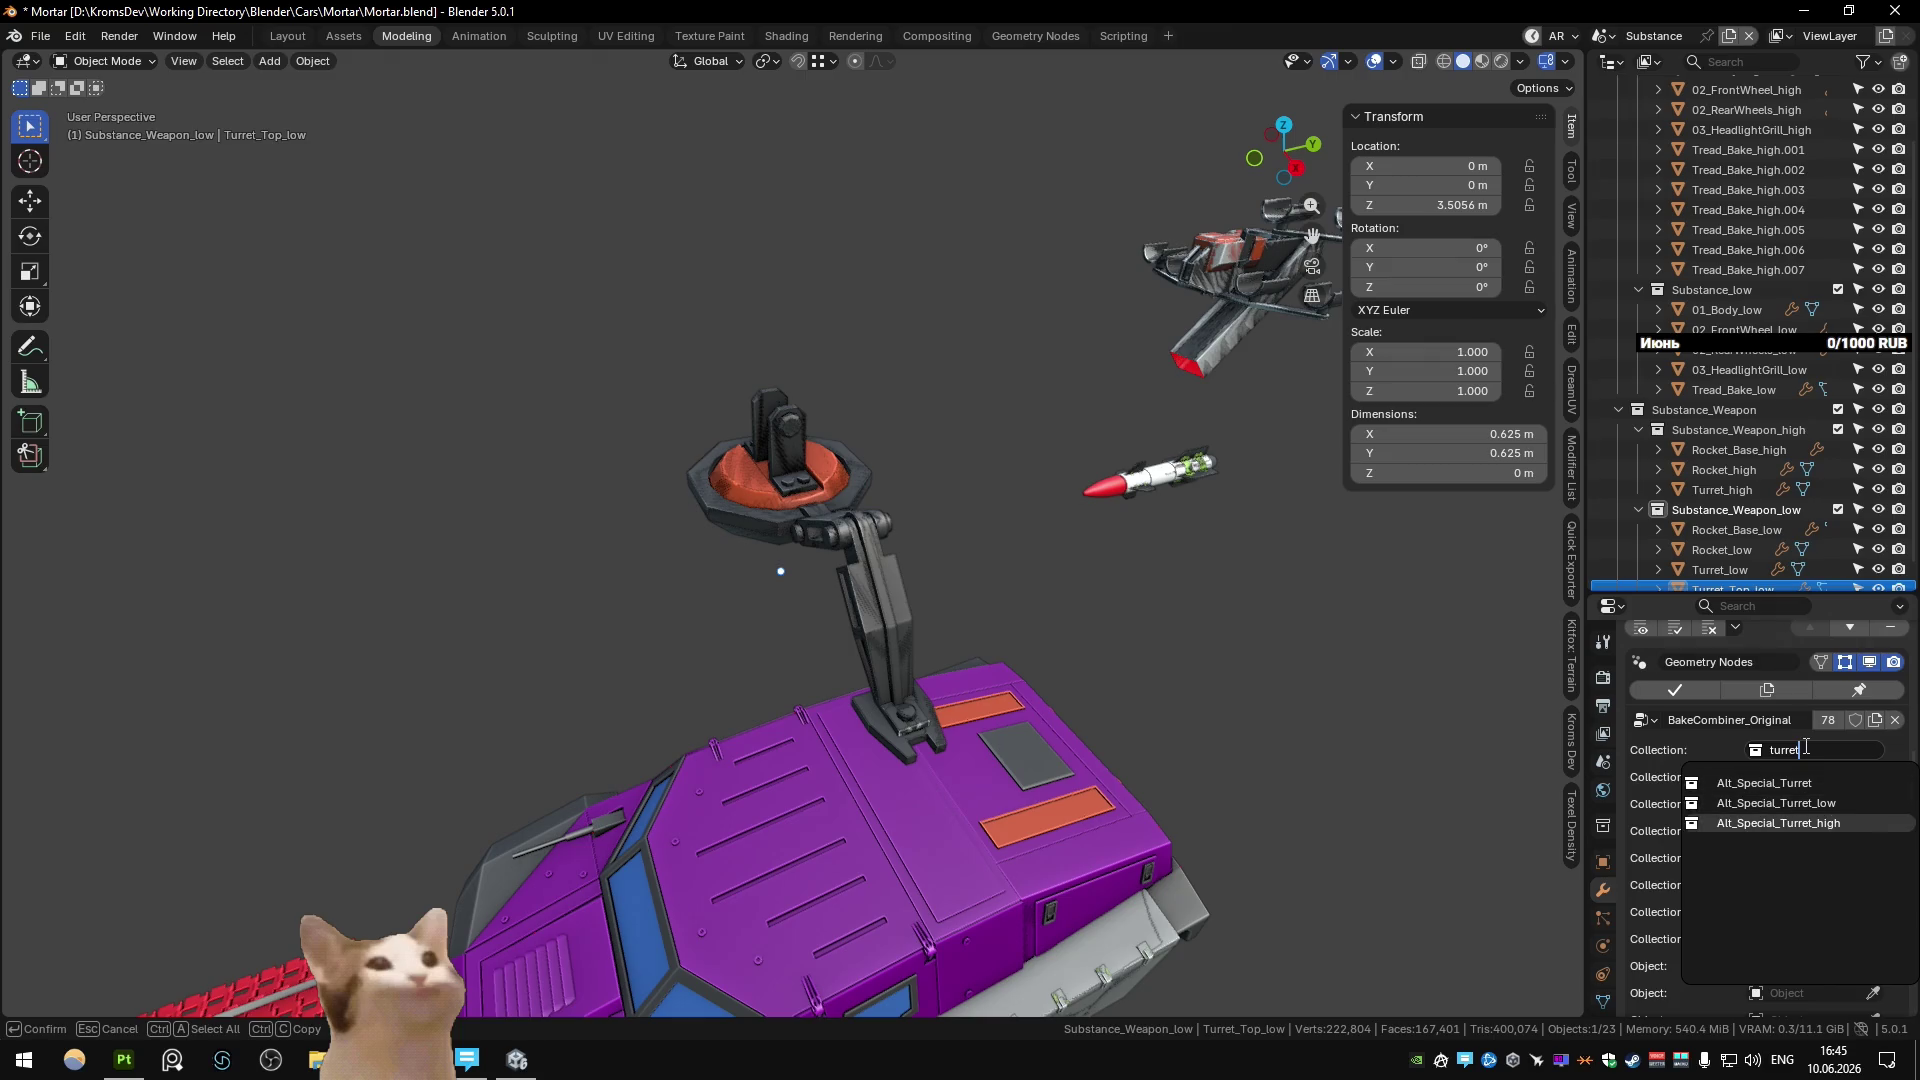
click(1776, 803)
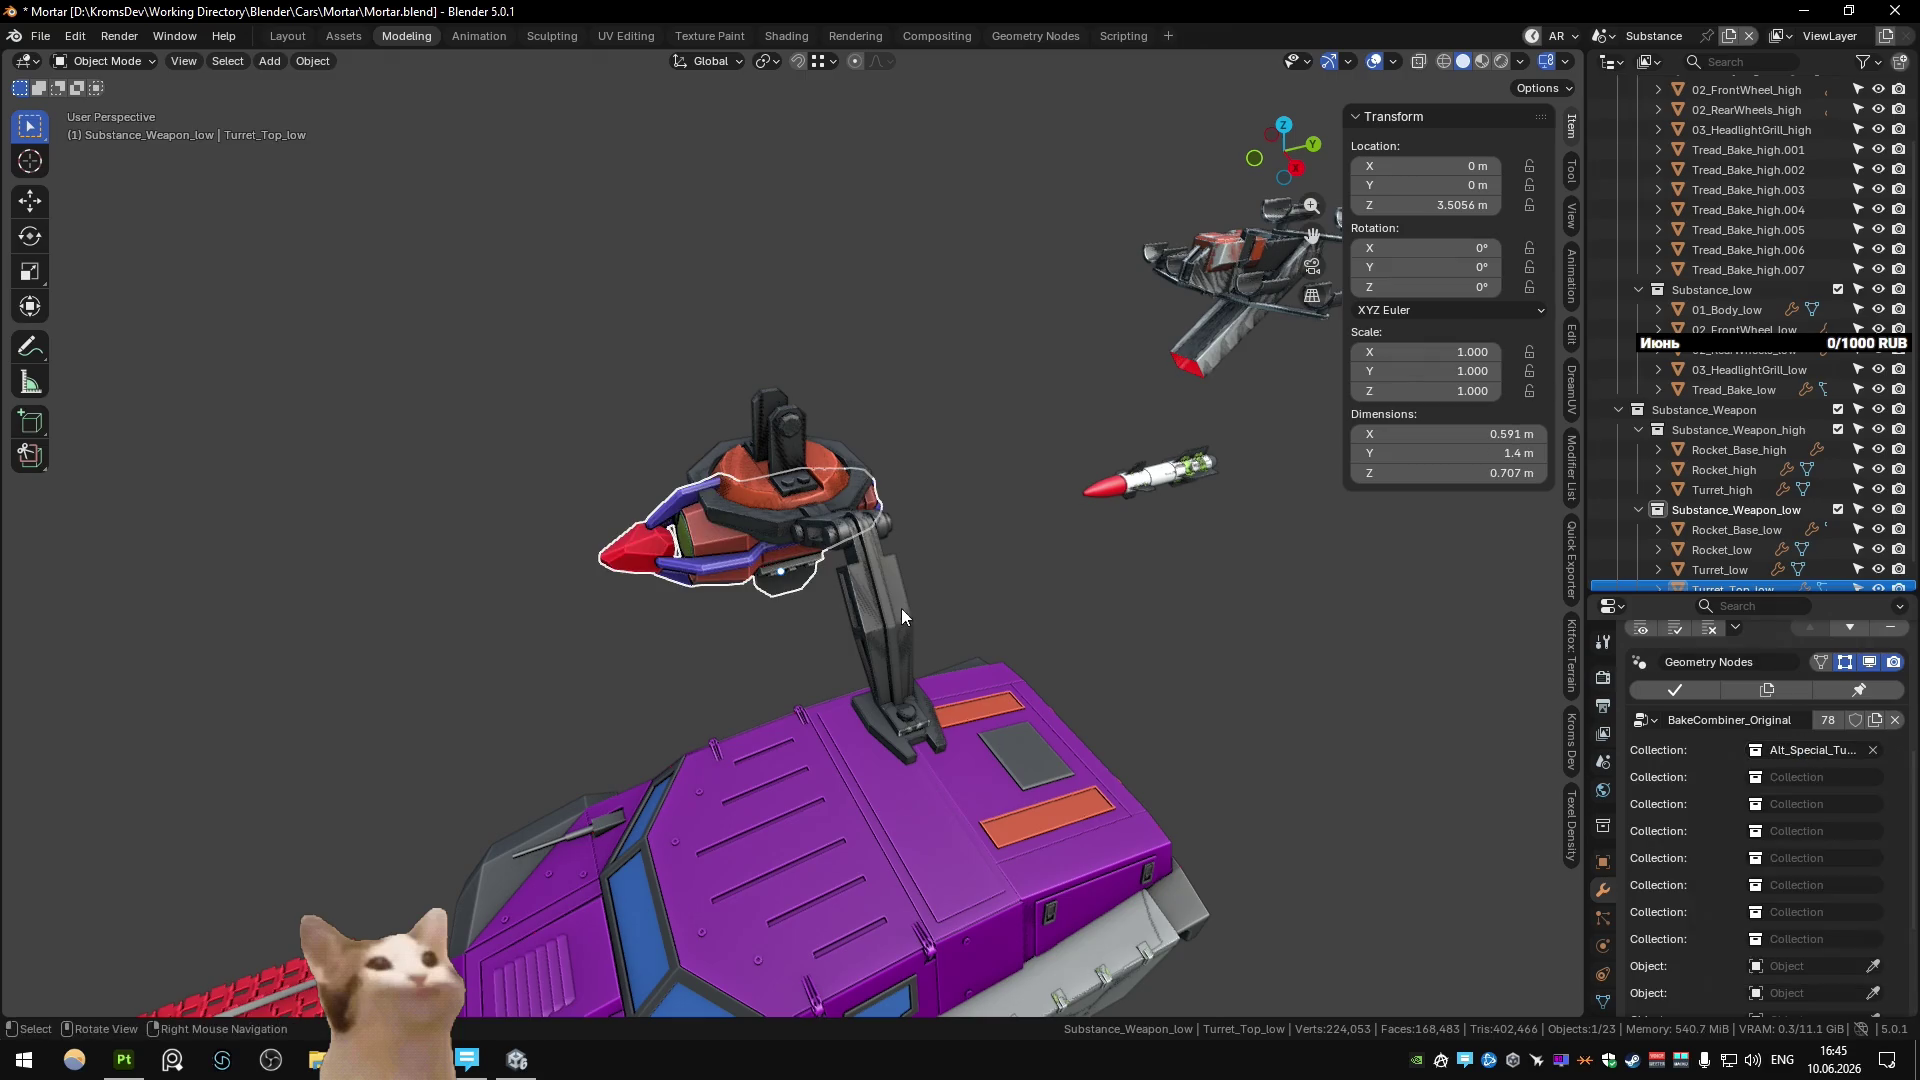
middle_drag(902, 608, 968, 556)
Raise Turret_Top_low along Z above the turret mount.
key(g)
key(z)
click(789, 432)
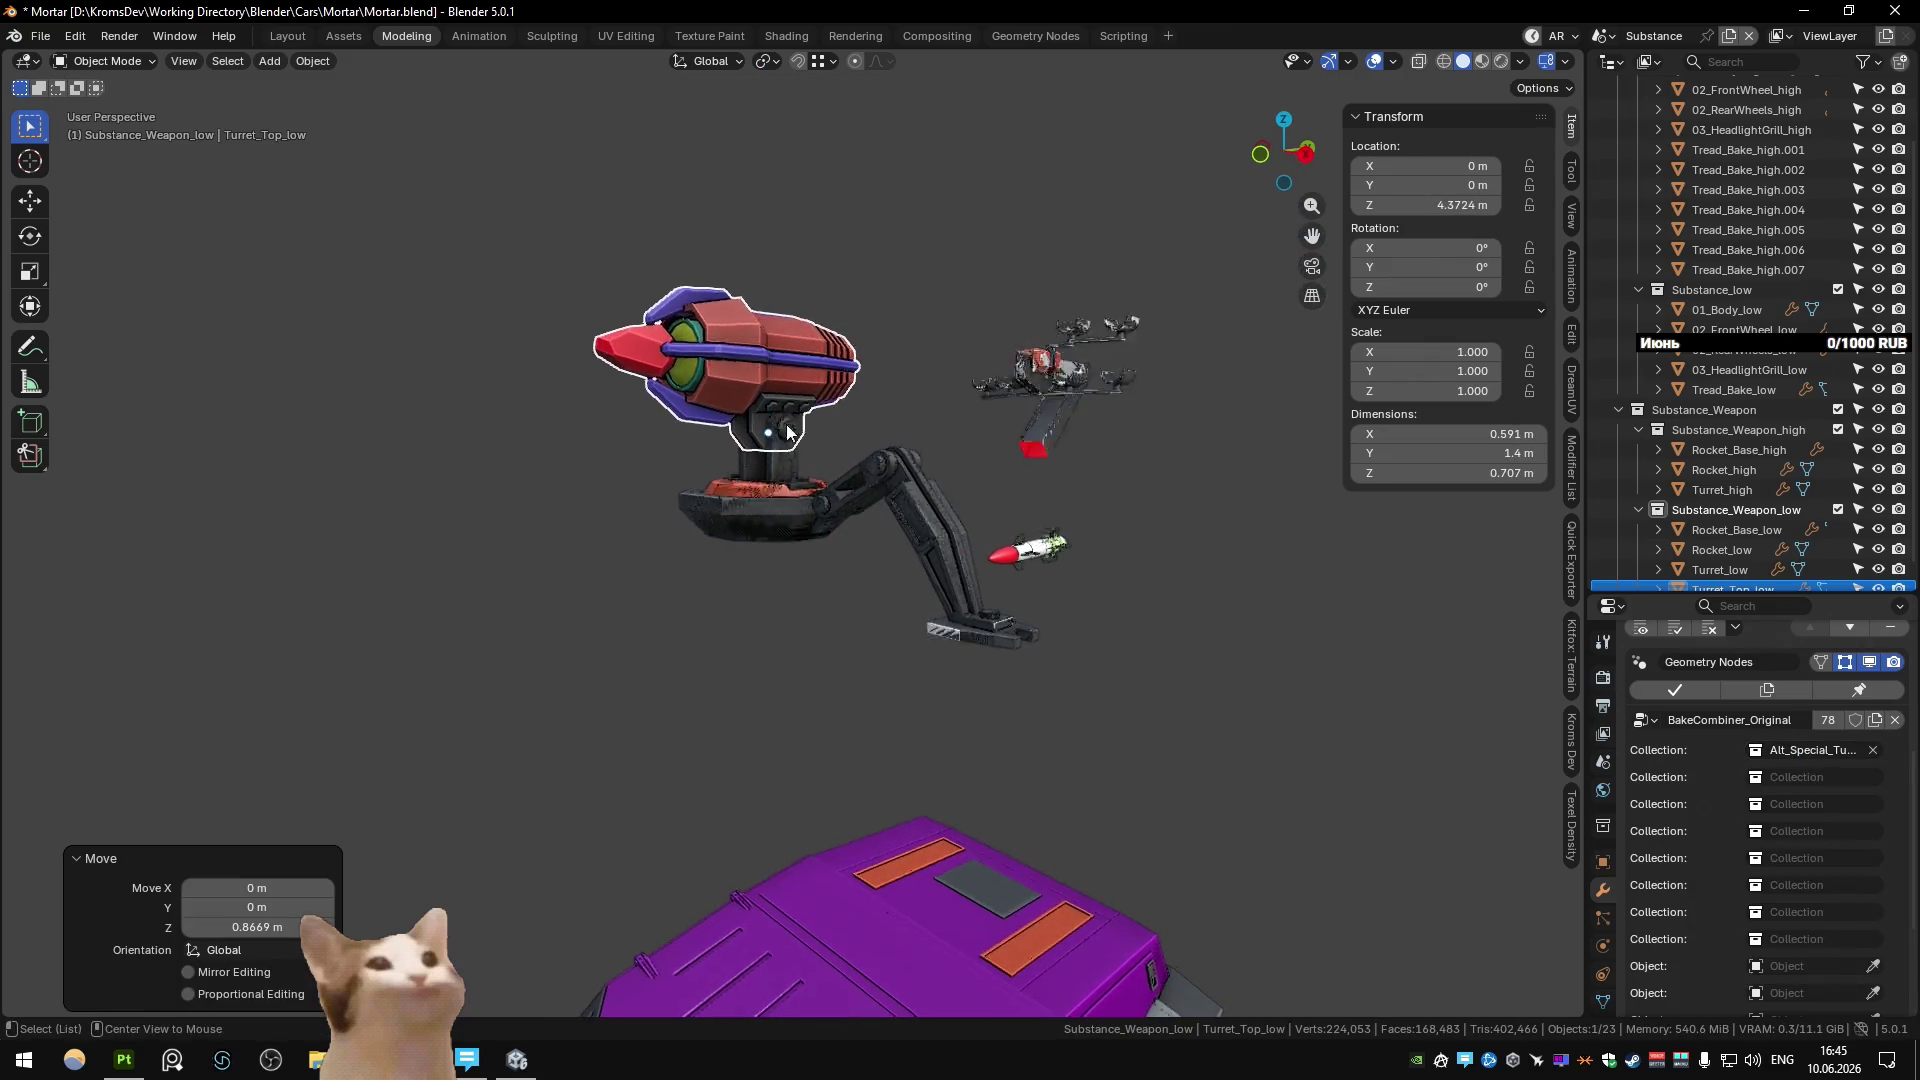
key(KP_Decimal)
middle_drag(789, 432, 766, 550)
key(g)
key(z)
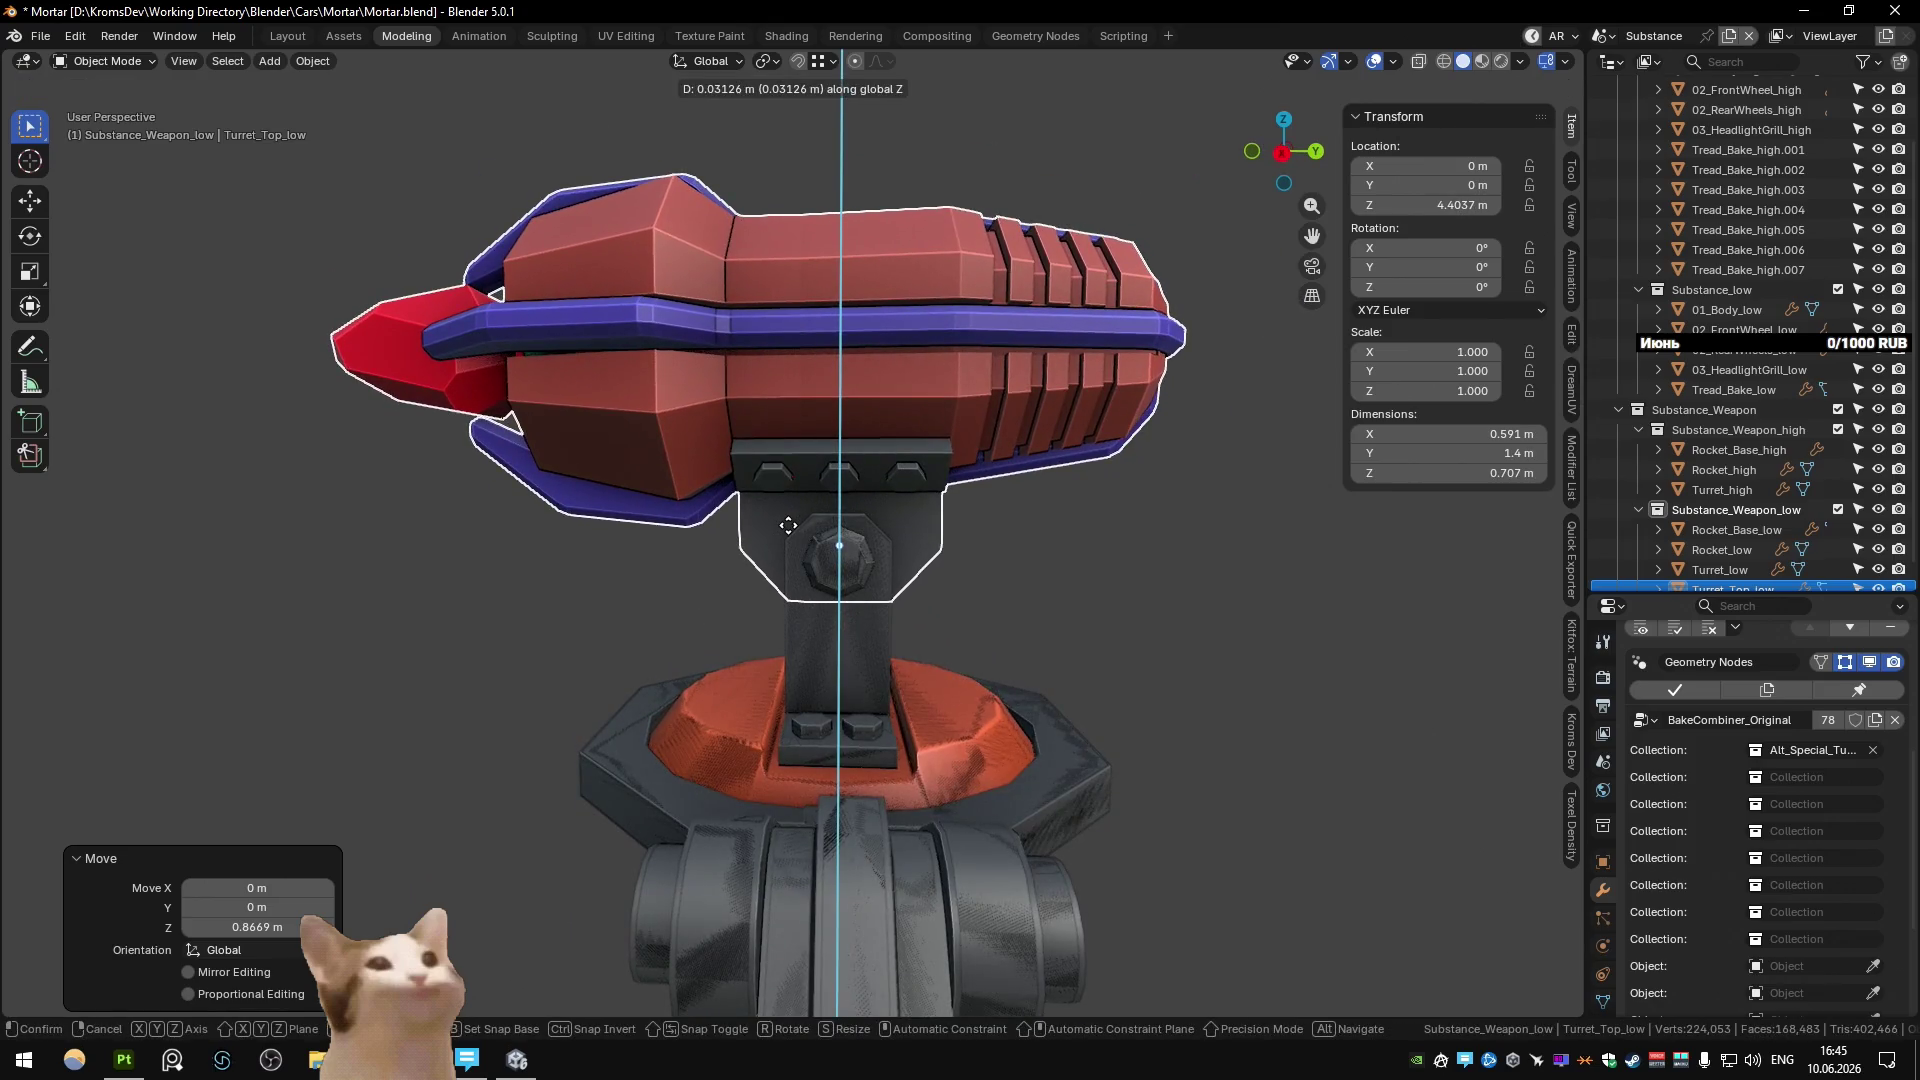
key(Escape)
Hide the high-poly turret and set the snap target to Face.
scroll(820, 522, up, 3)
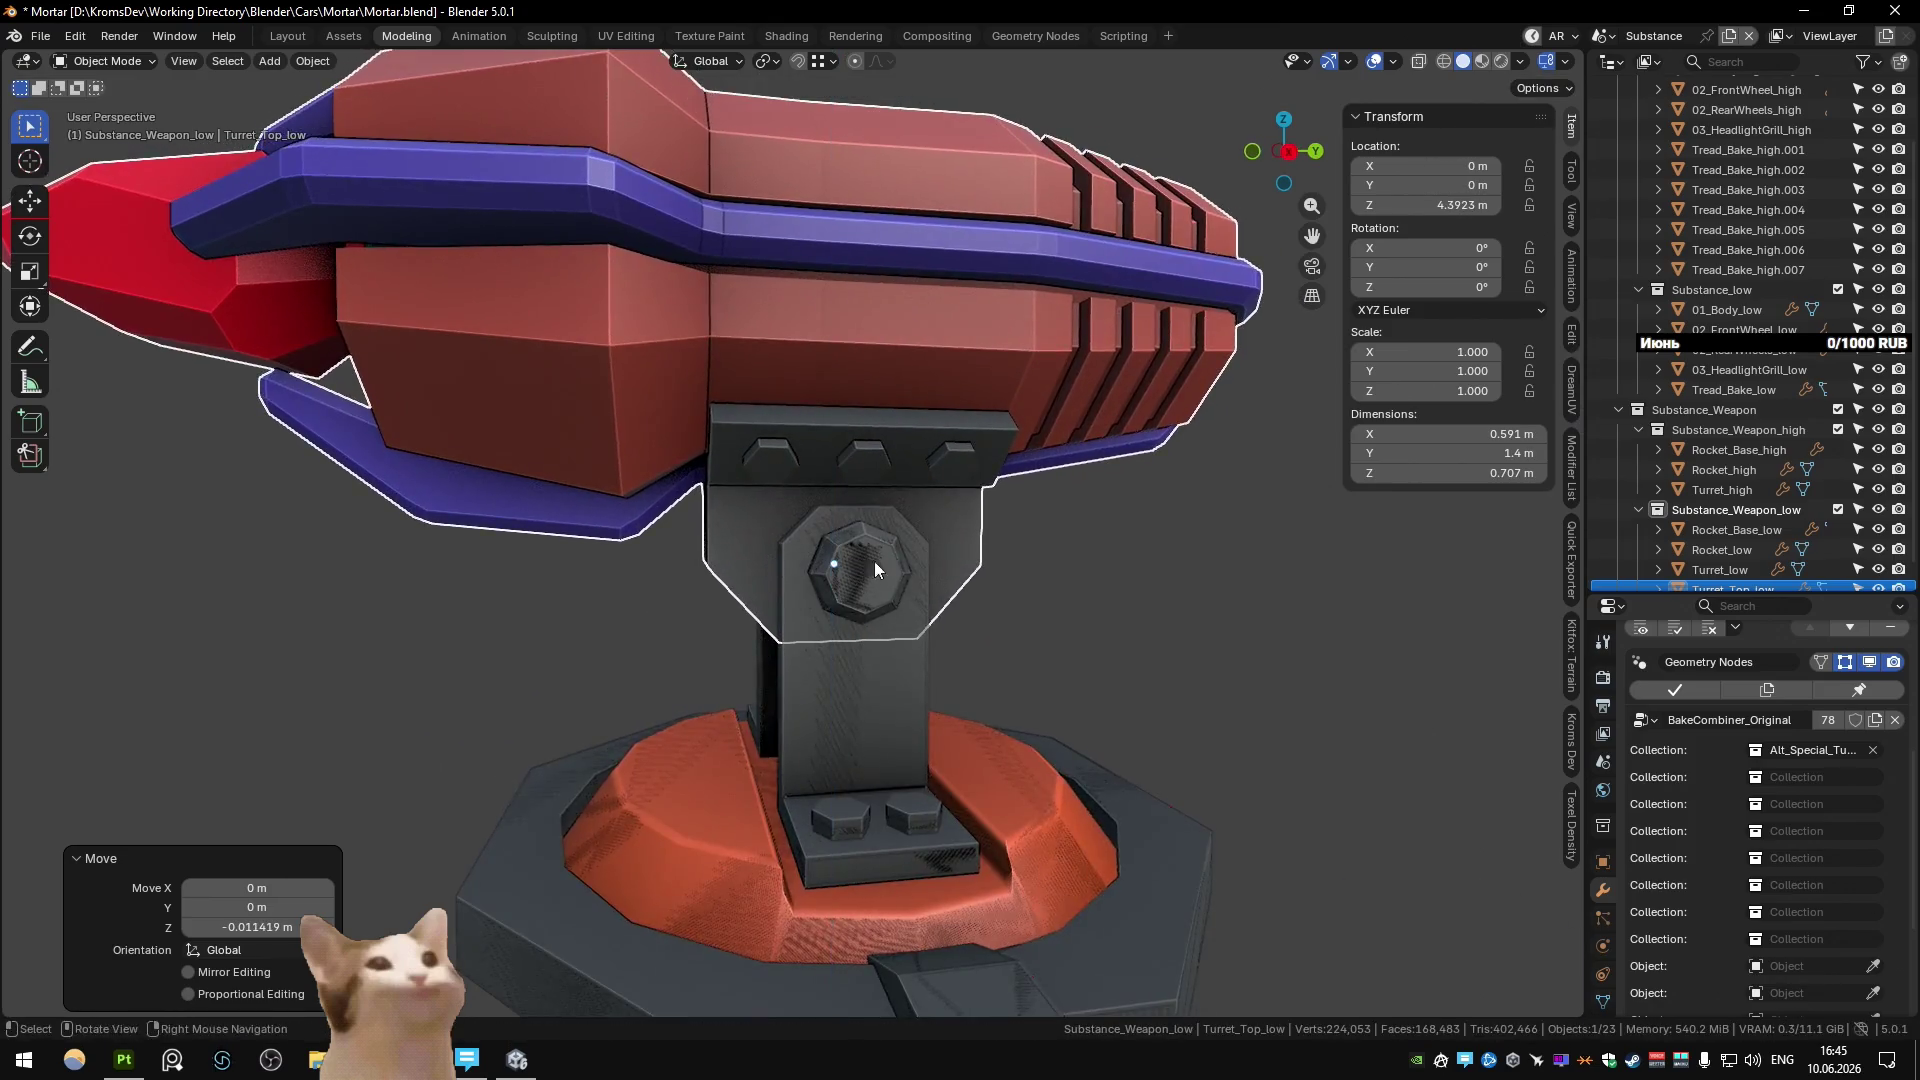
click(870, 572)
middle_drag(874, 561, 892, 596)
scroll(870, 572, down, 3)
key(h)
click(892, 596)
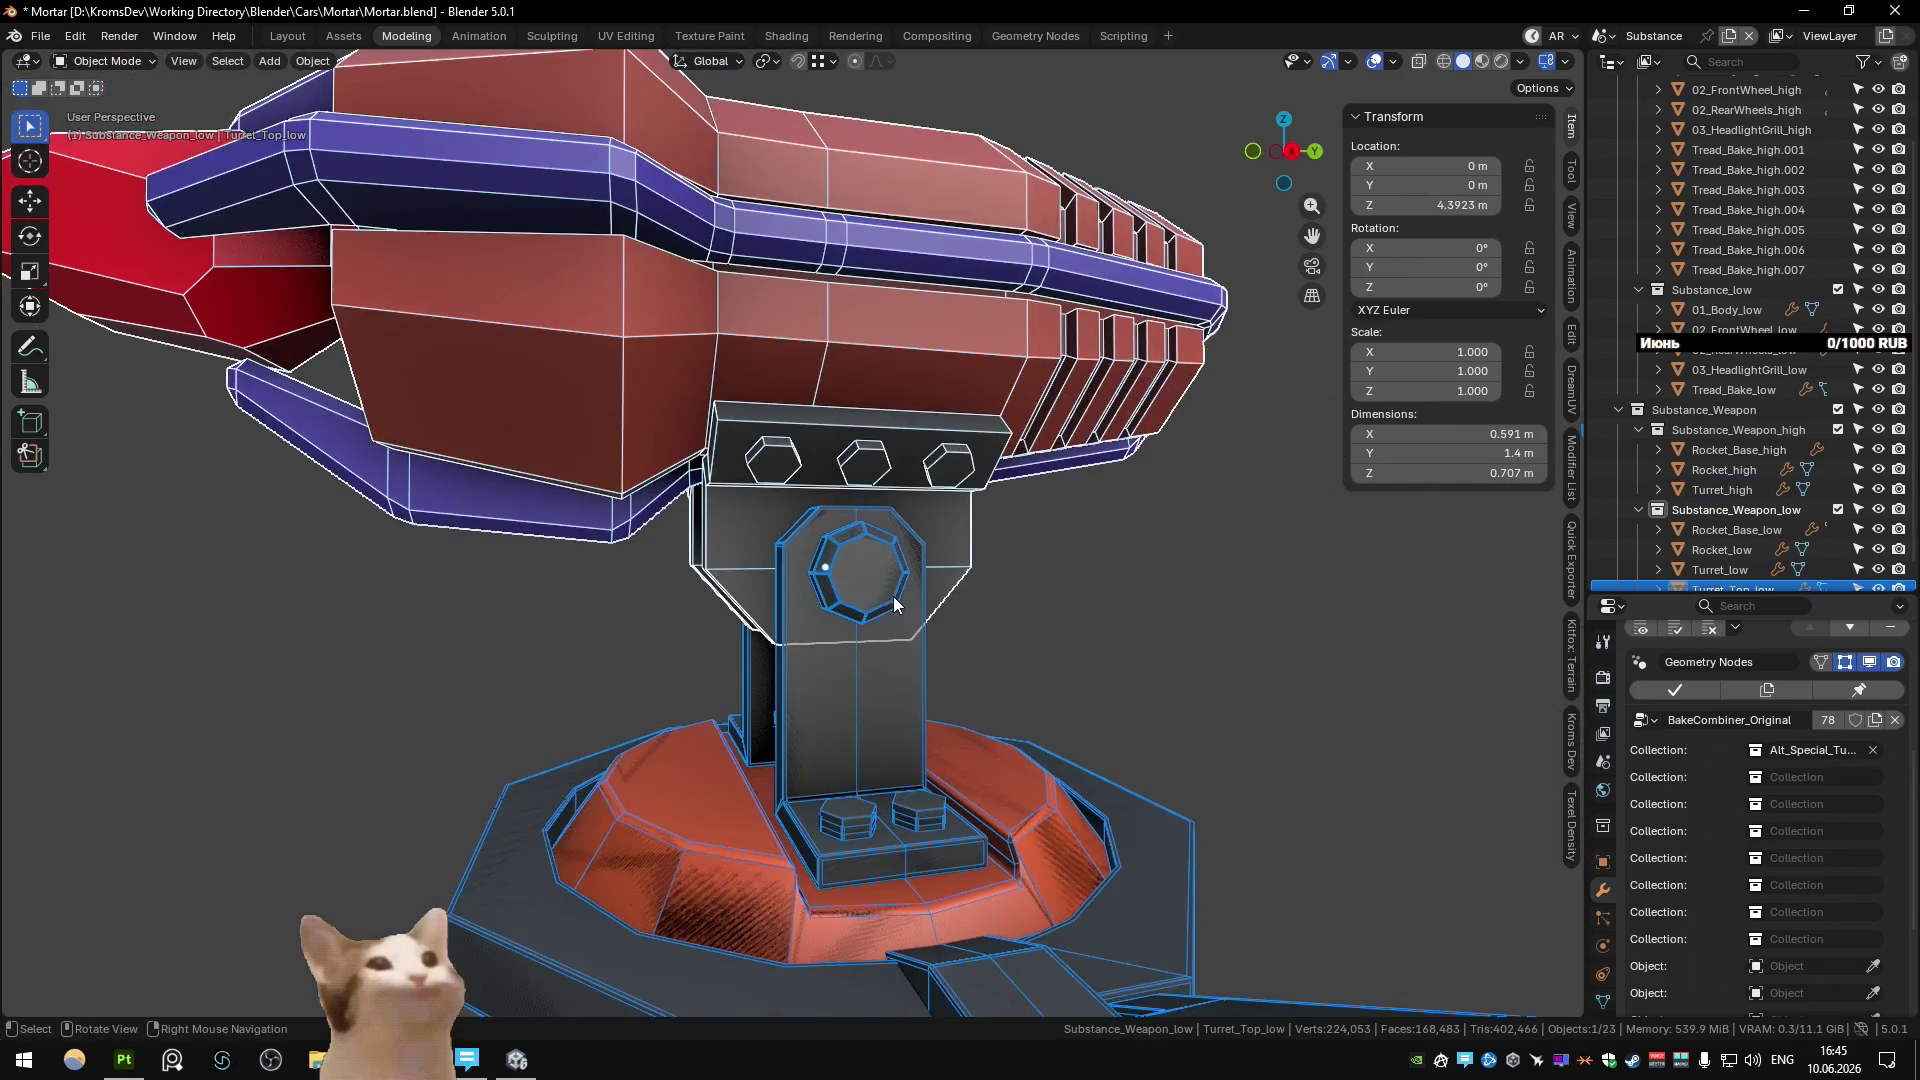
scroll(892, 596, up, 2)
scroll(866, 630, up, 2)
key(ctrl+shift+Tab)
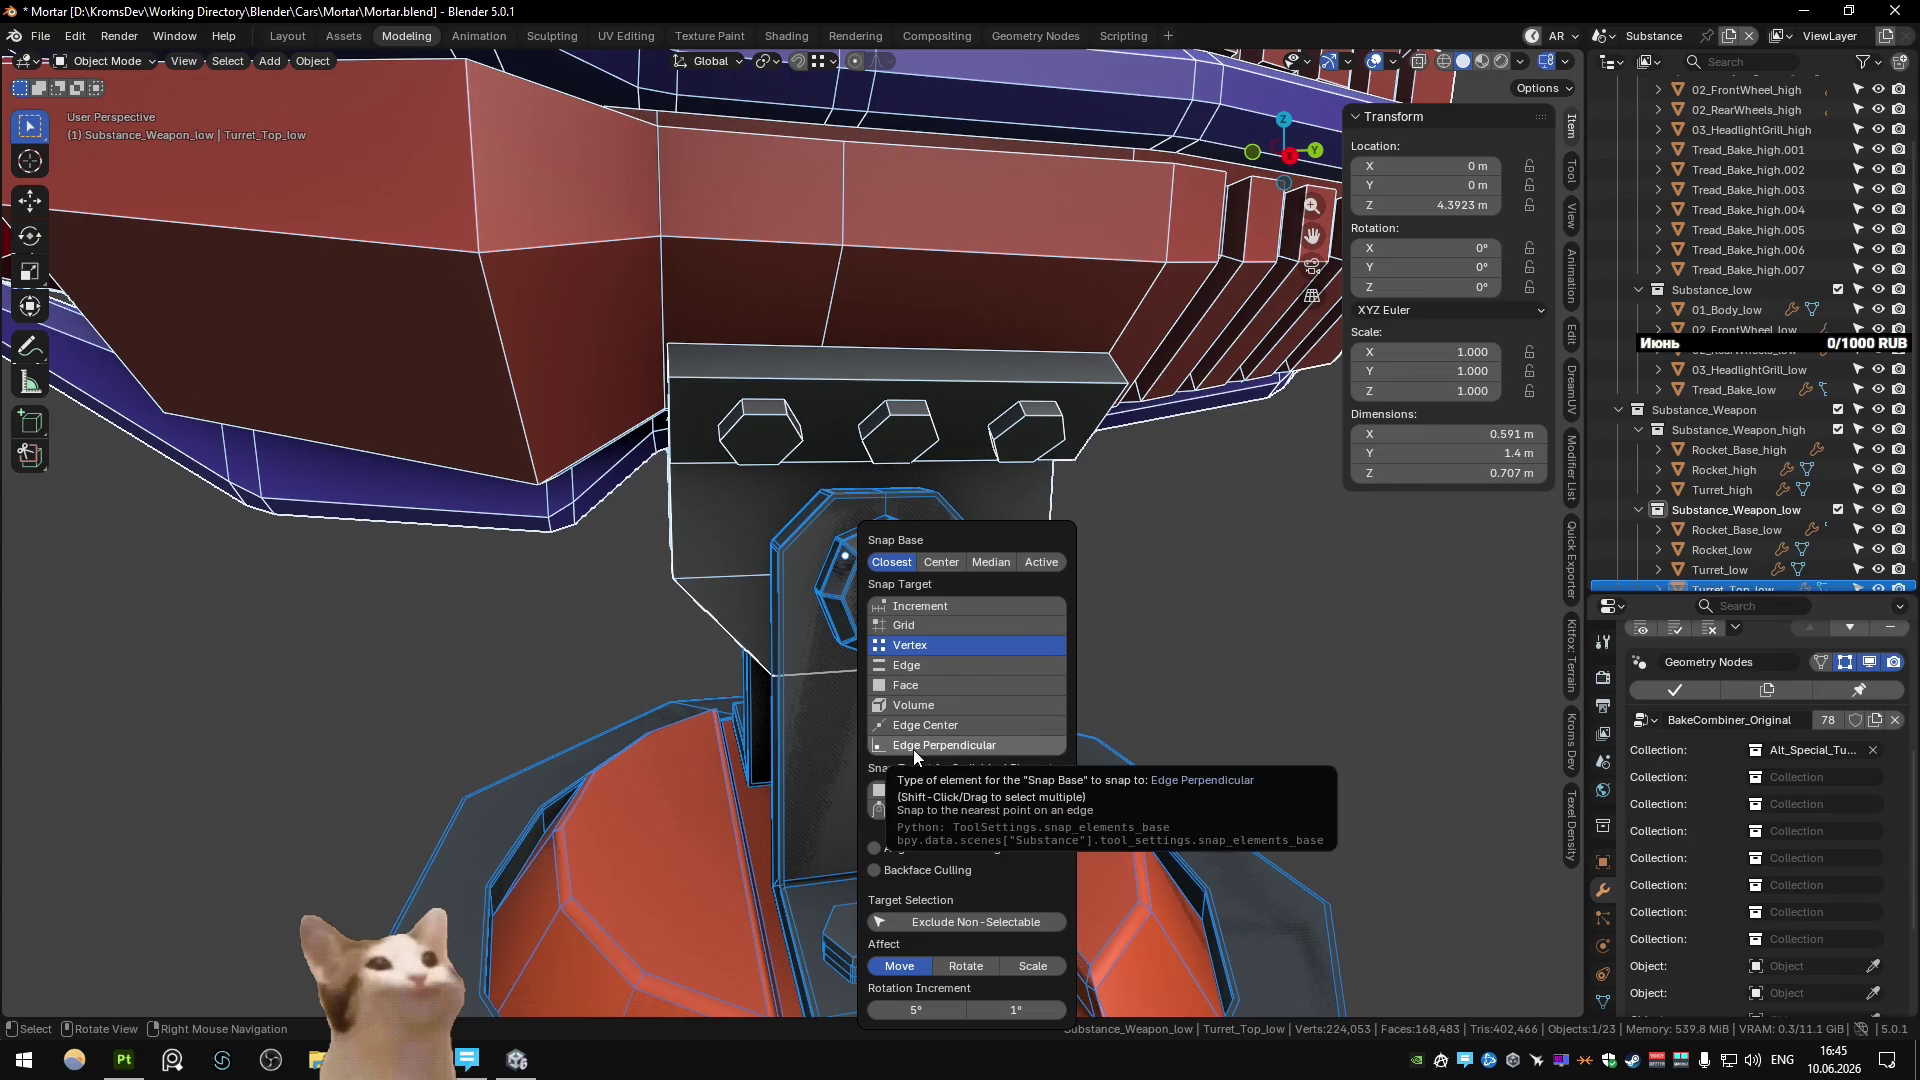
click(912, 689)
Snap Turret_Top_low vertically onto the mount pivot.
key(g)
key(z)
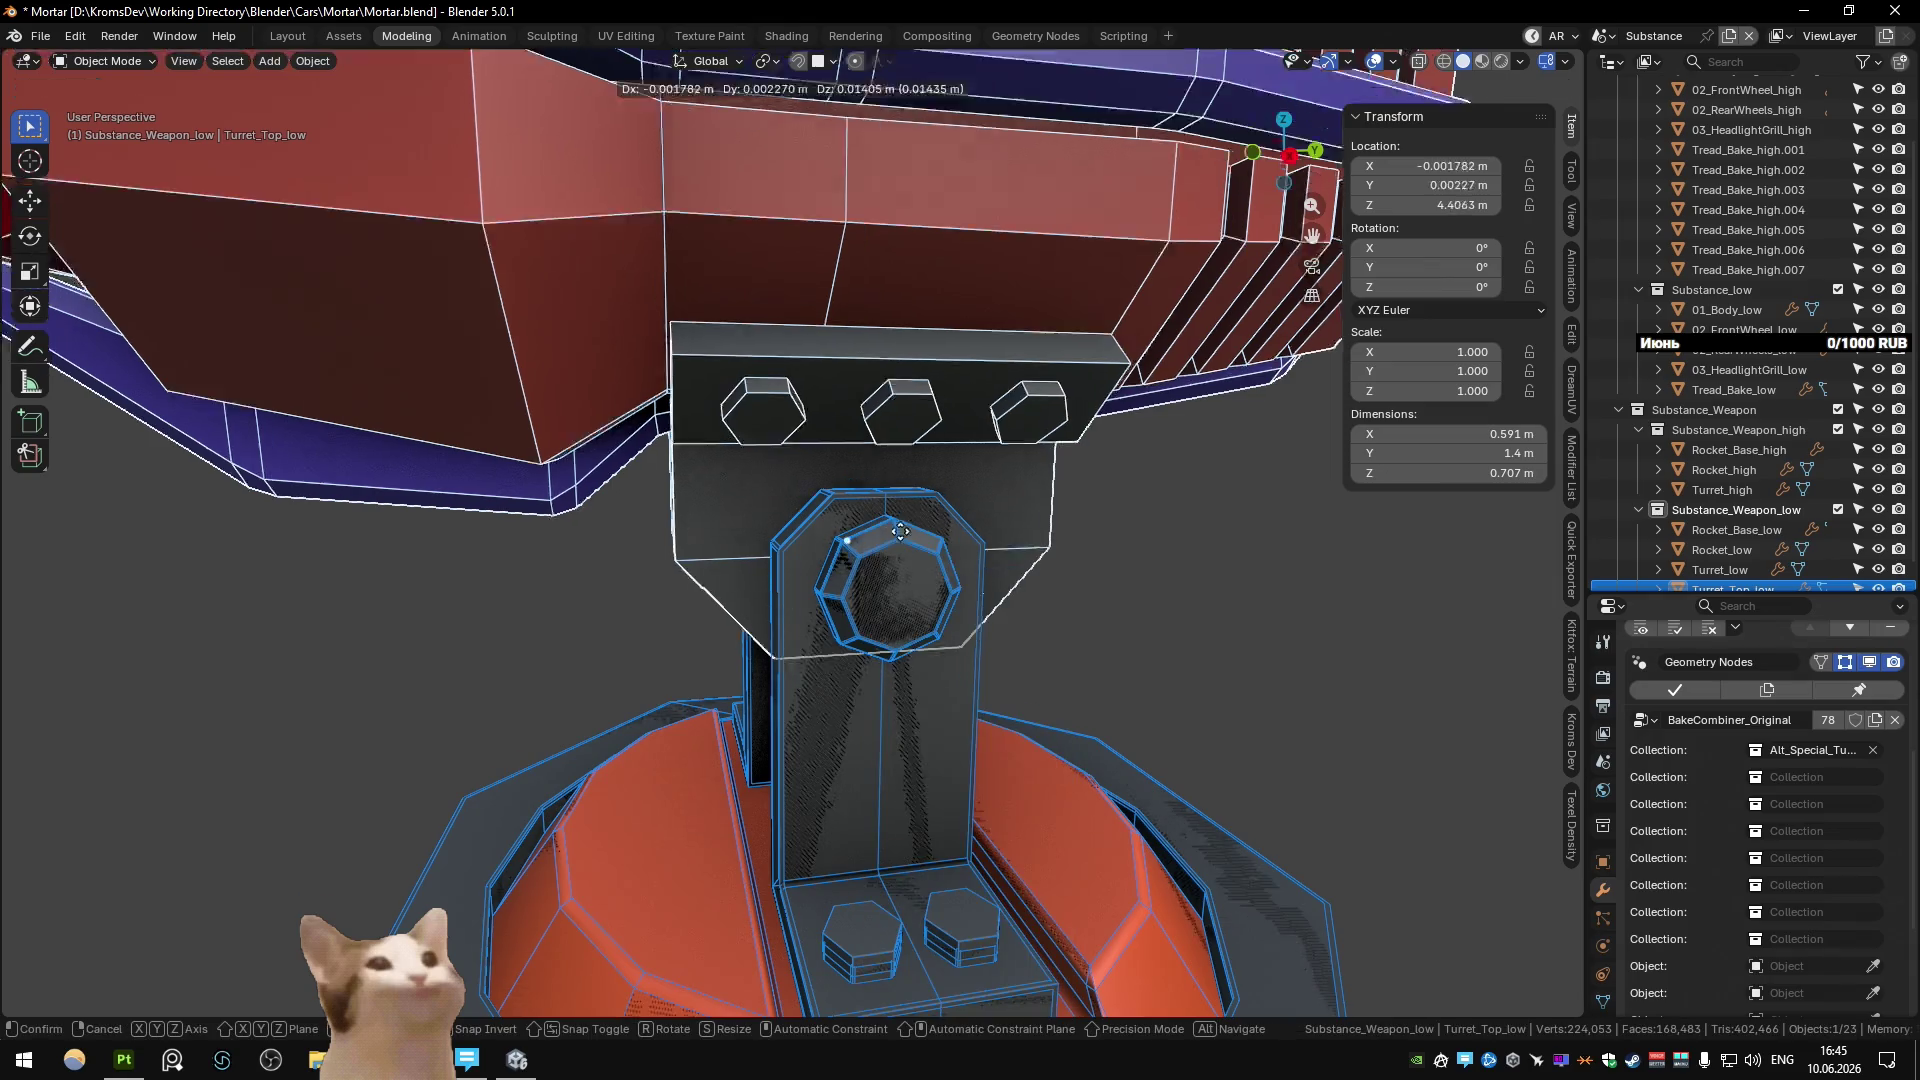
click(892, 584)
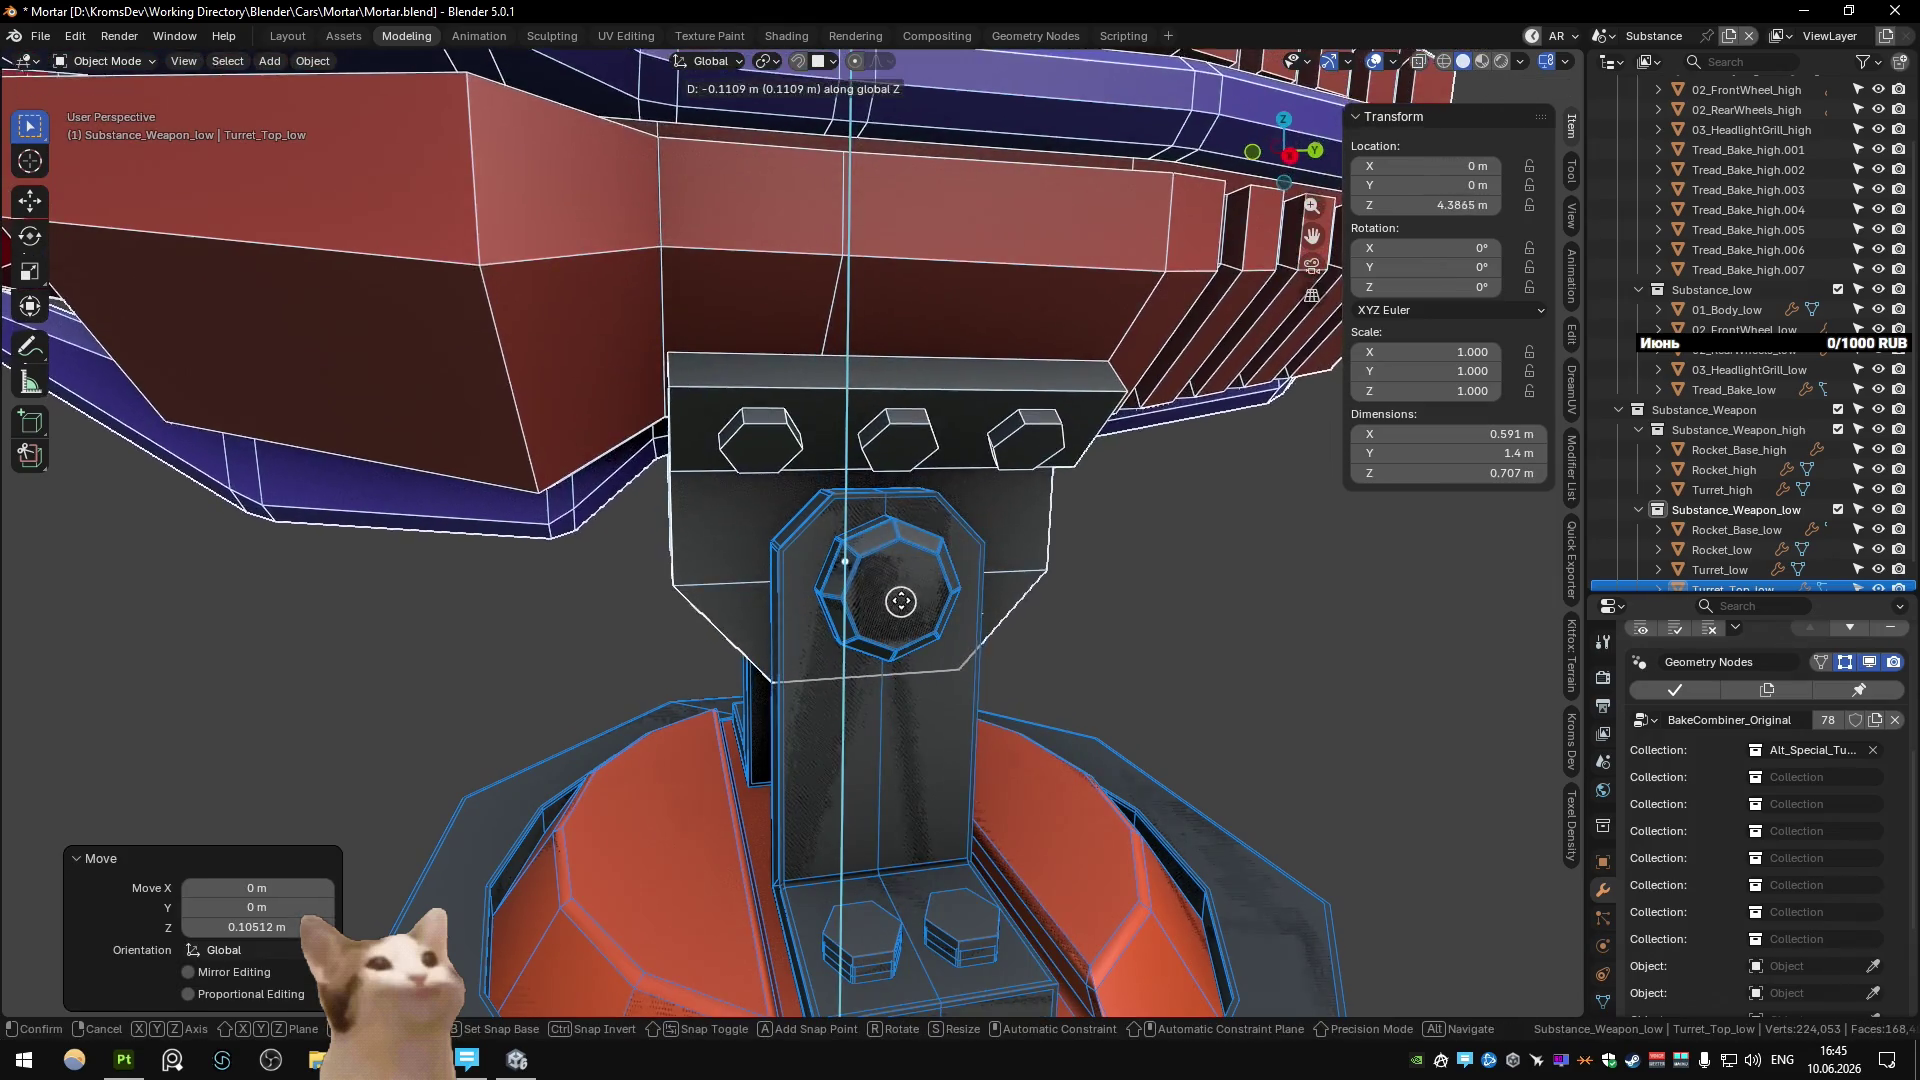
key(ctrl+shift+Tab)
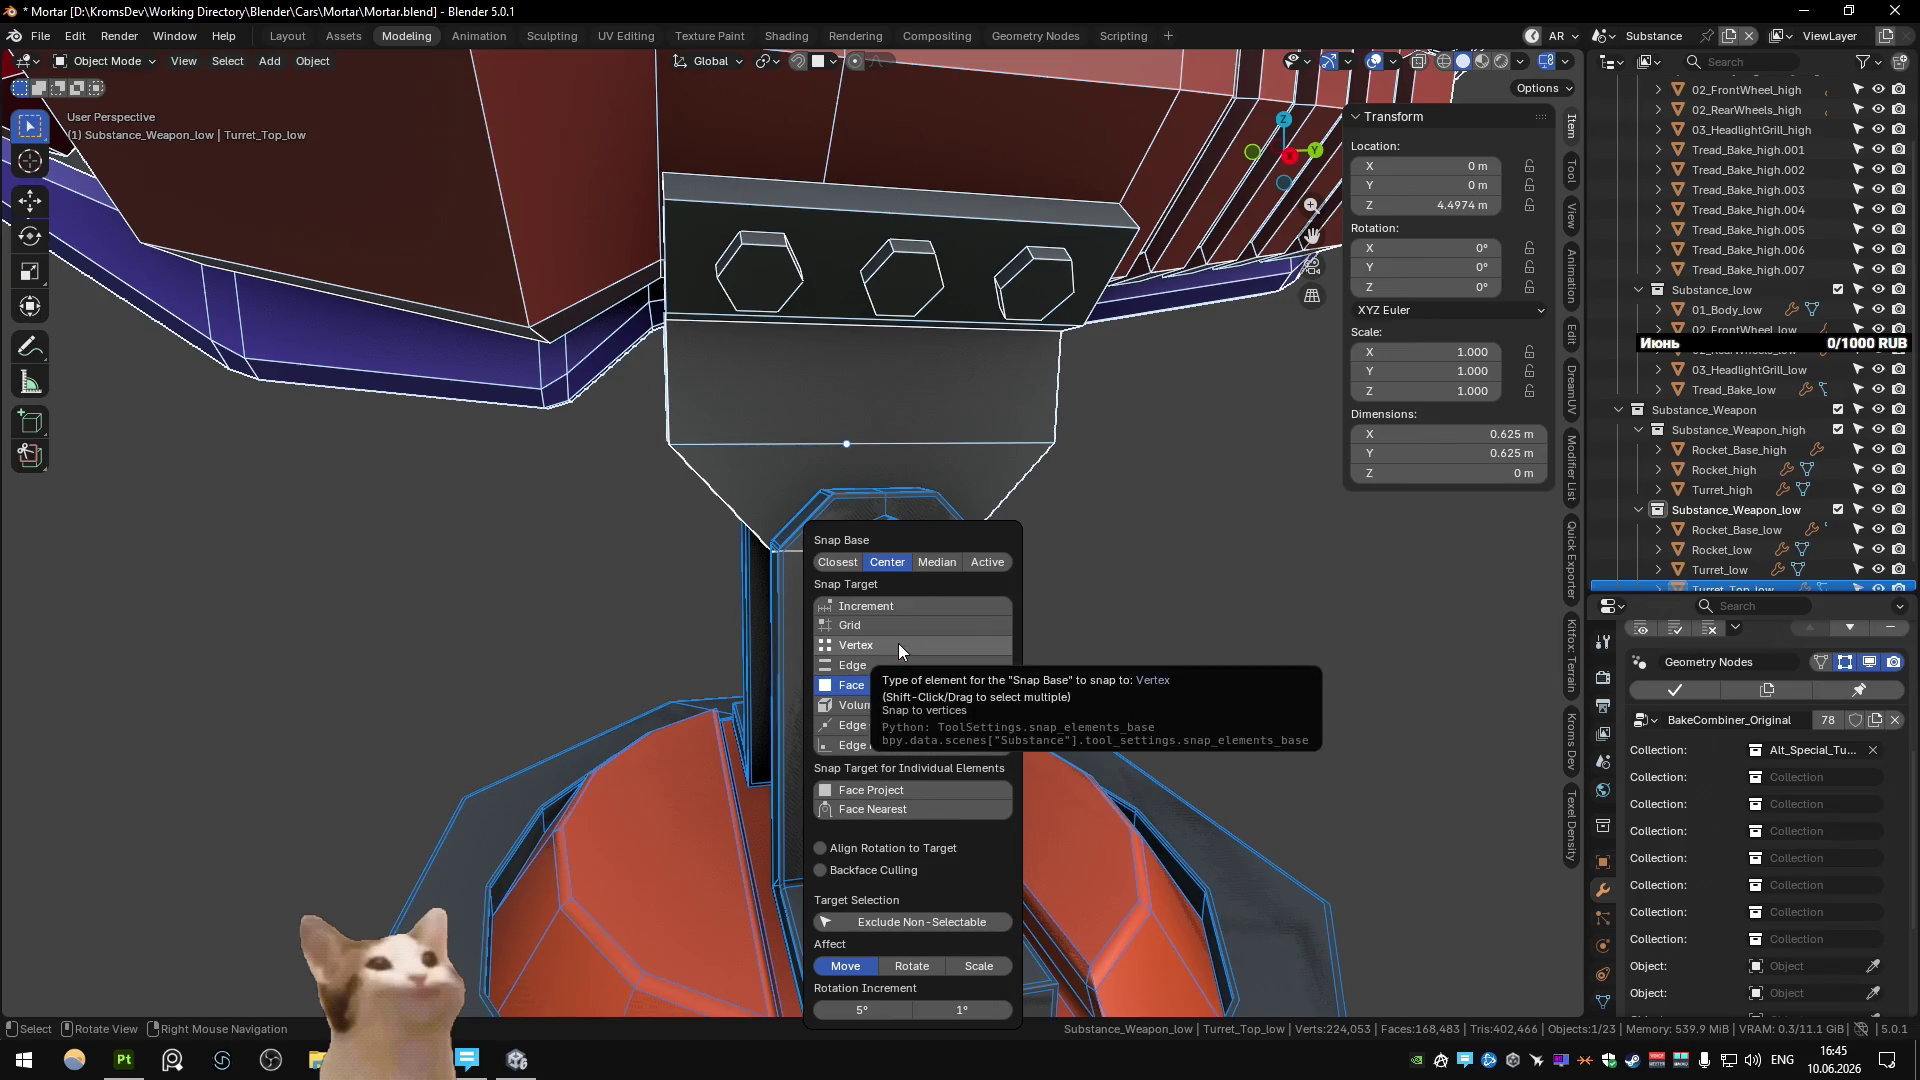
scroll(999, 633, up, 5)
scroll(964, 614, down, 4)
middle_drag(964, 614, 1040, 643)
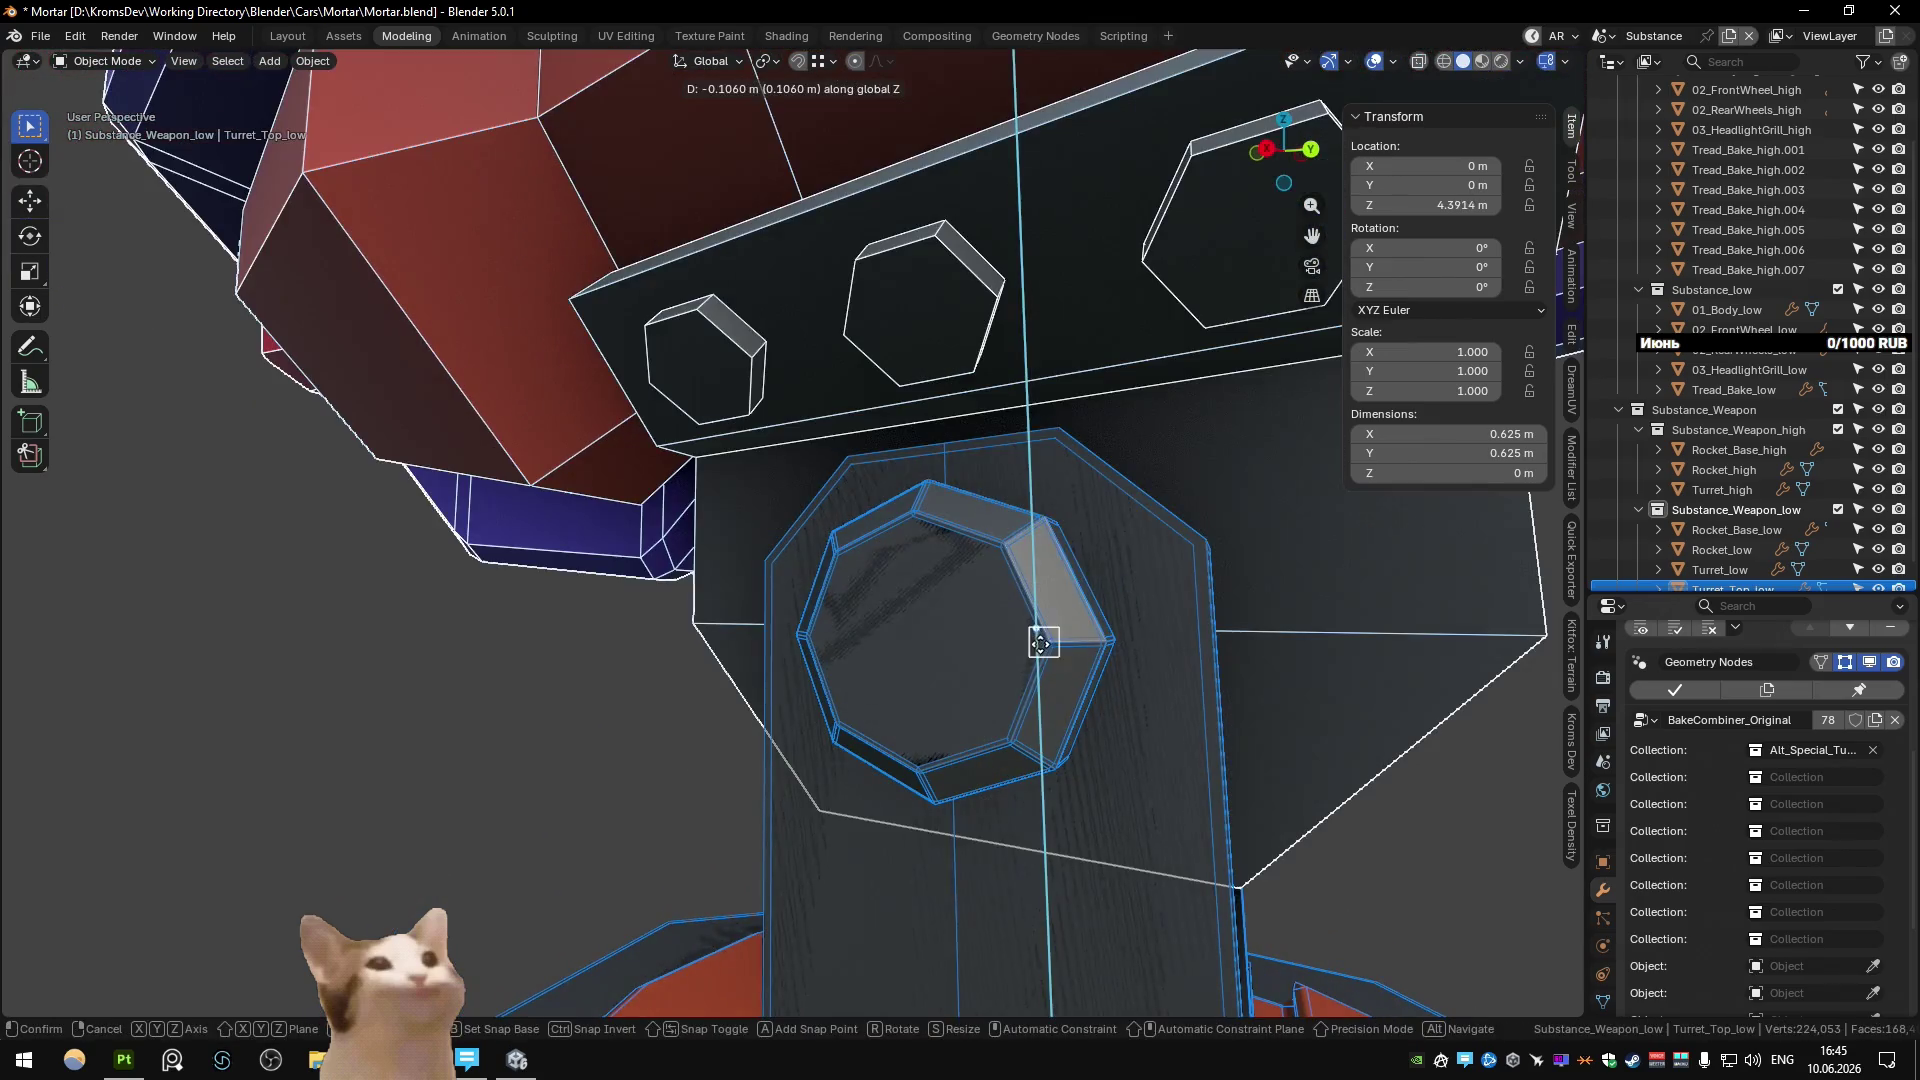
key(g)
key(z)
click(1041, 643)
Keep Turret_Top_low at about 4.39 m height and view the whole turret.
scroll(944, 656, up, 5)
scroll(944, 656, down, 3)
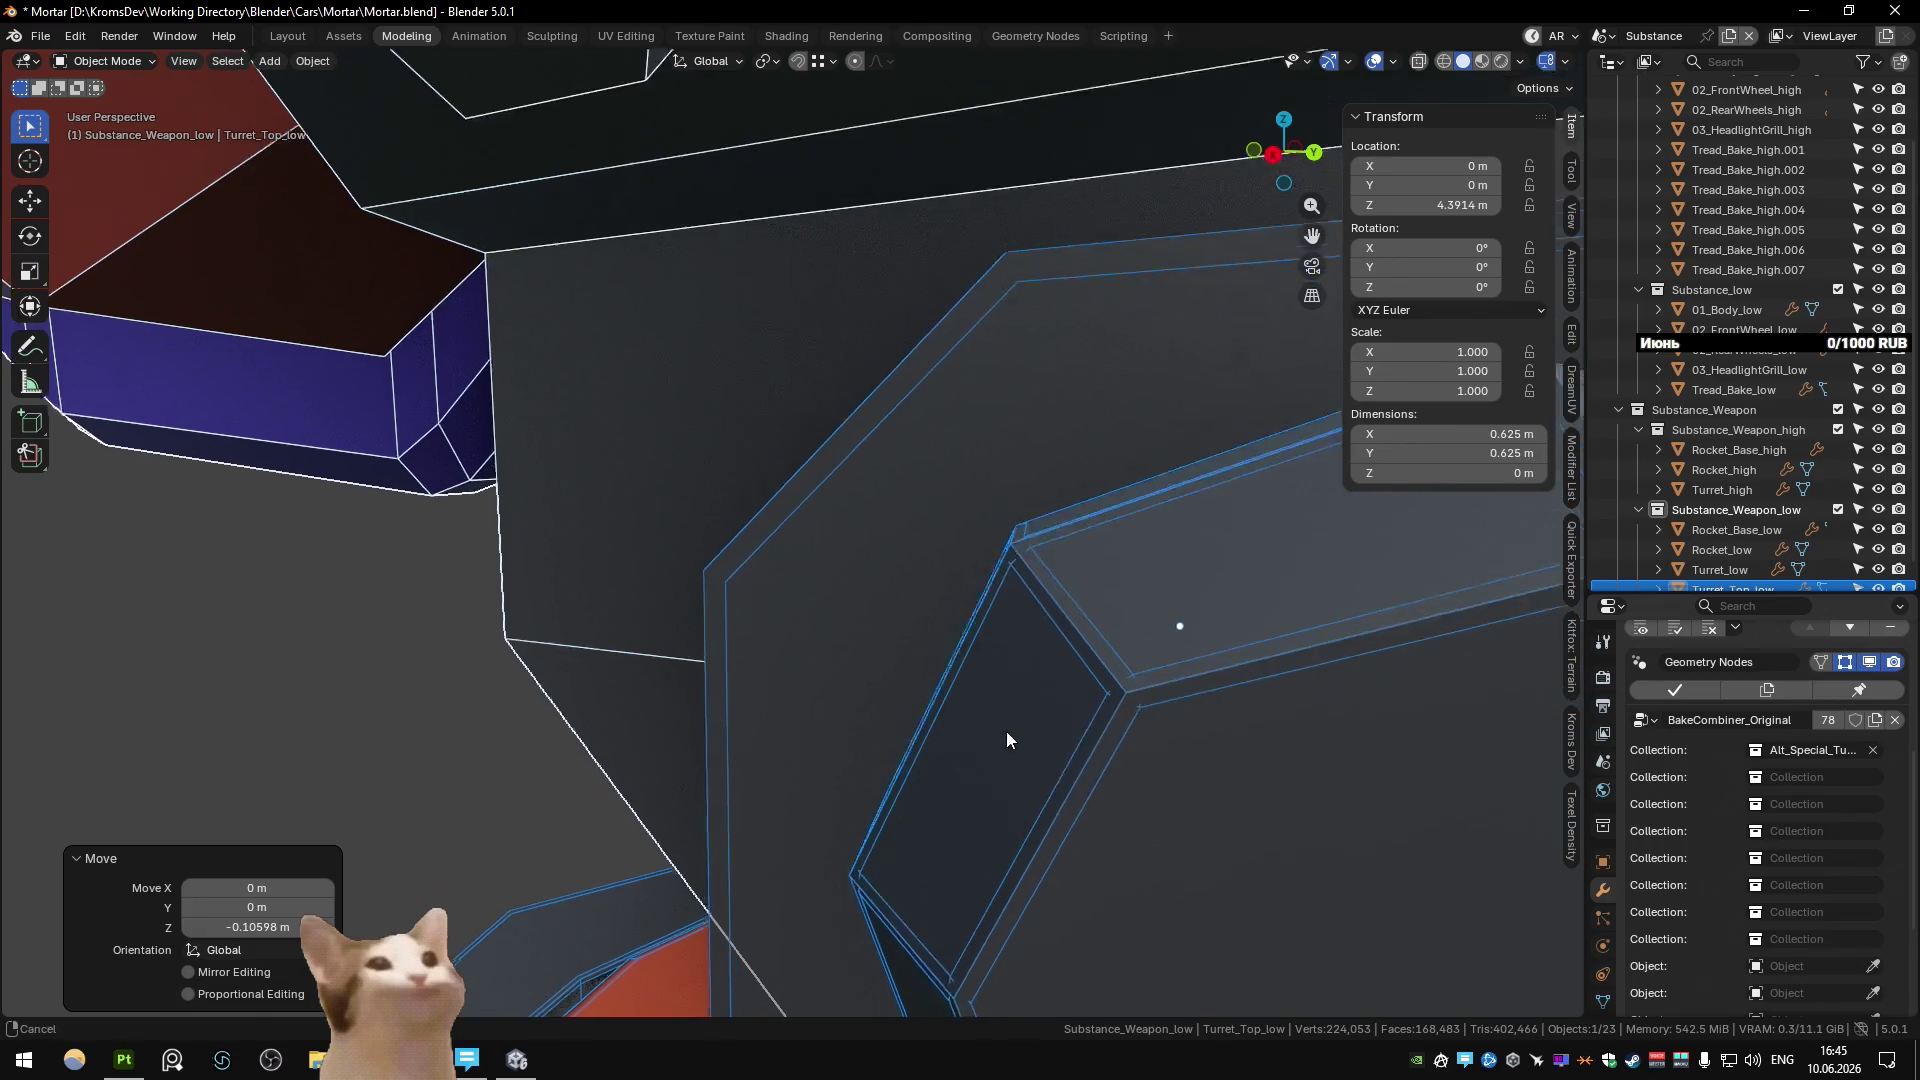
scroll(1006, 730, up, 2)
key(g)
key(z)
click(952, 822)
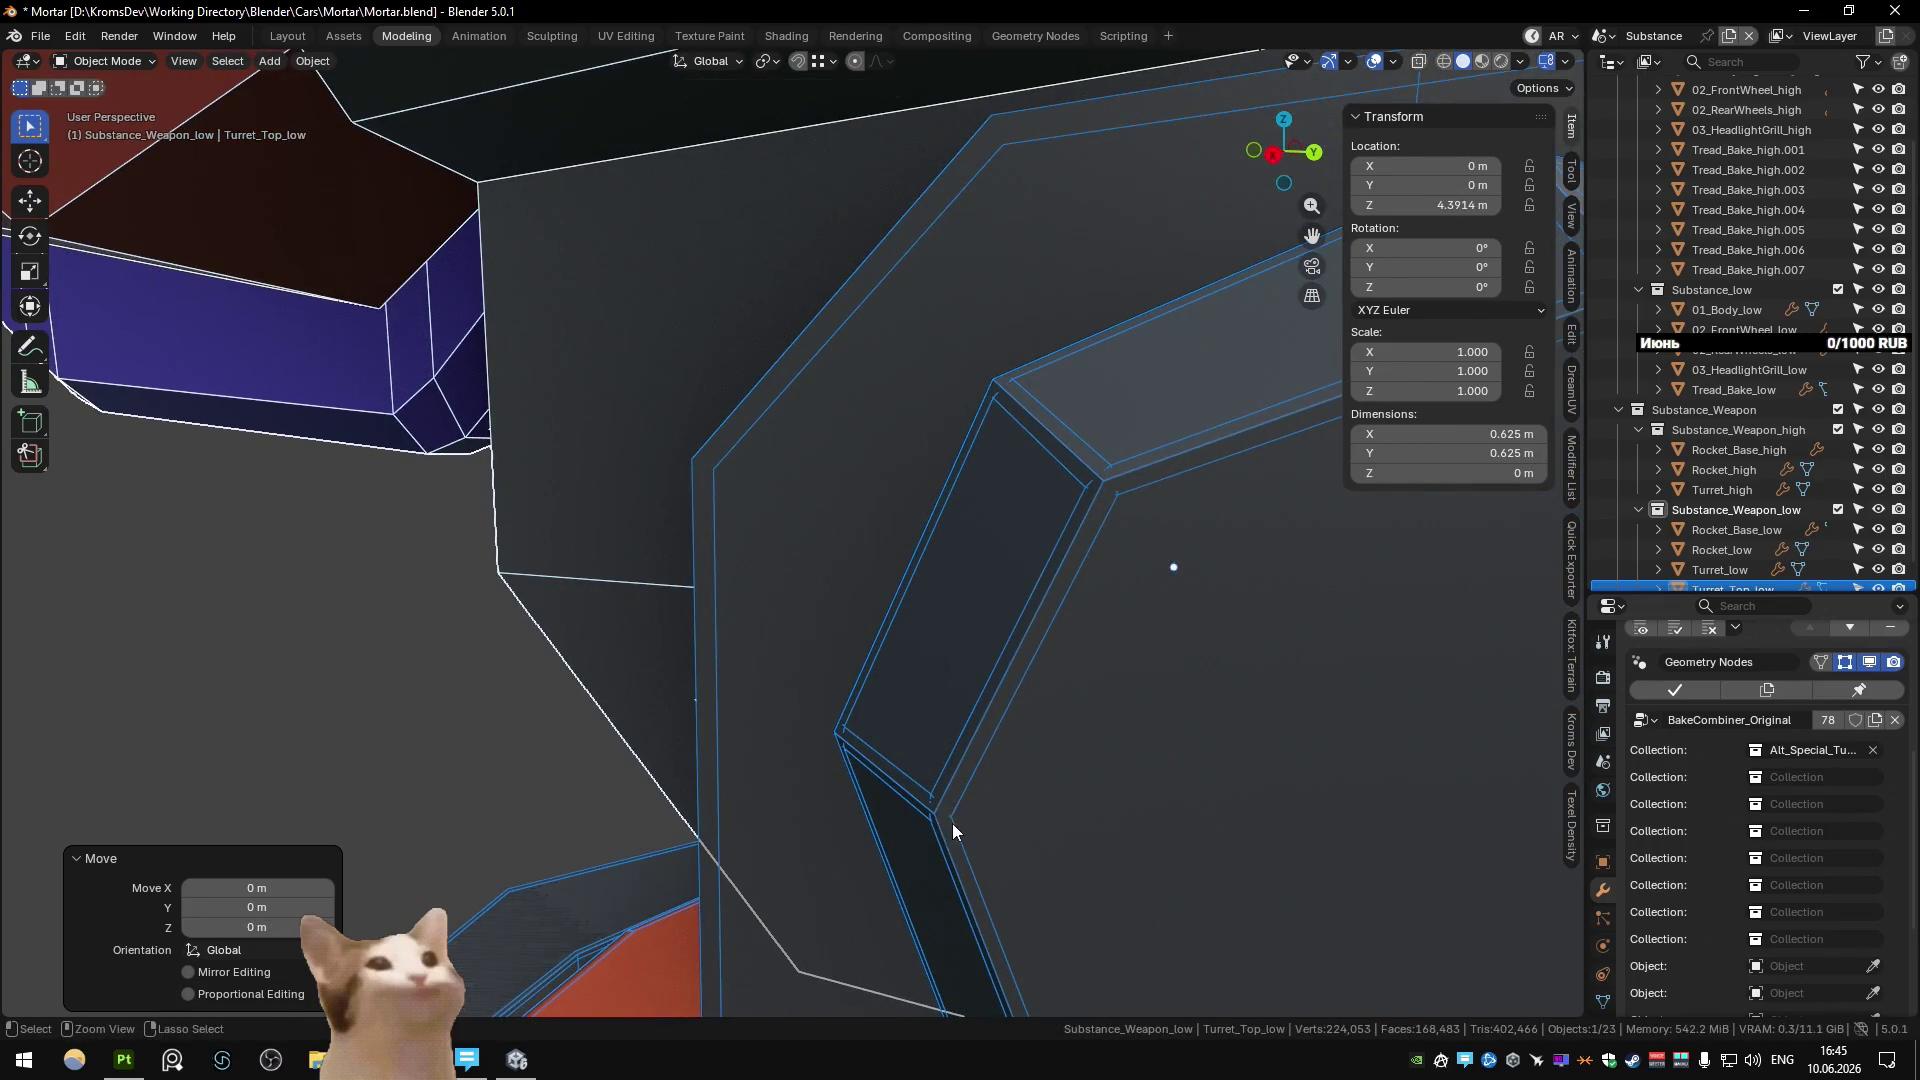
scroll(940, 805, down, 5)
scroll(1018, 638, down, 2)
mouse_move(934, 794)
middle_down()
mouse_move(1018, 638)
mouse_move(902, 582)
middle_up()
Duplicate Turret_Top_low in place and rename the copy Turret_Top_high.
key(shift+d)
key(Escape)
key(F2)
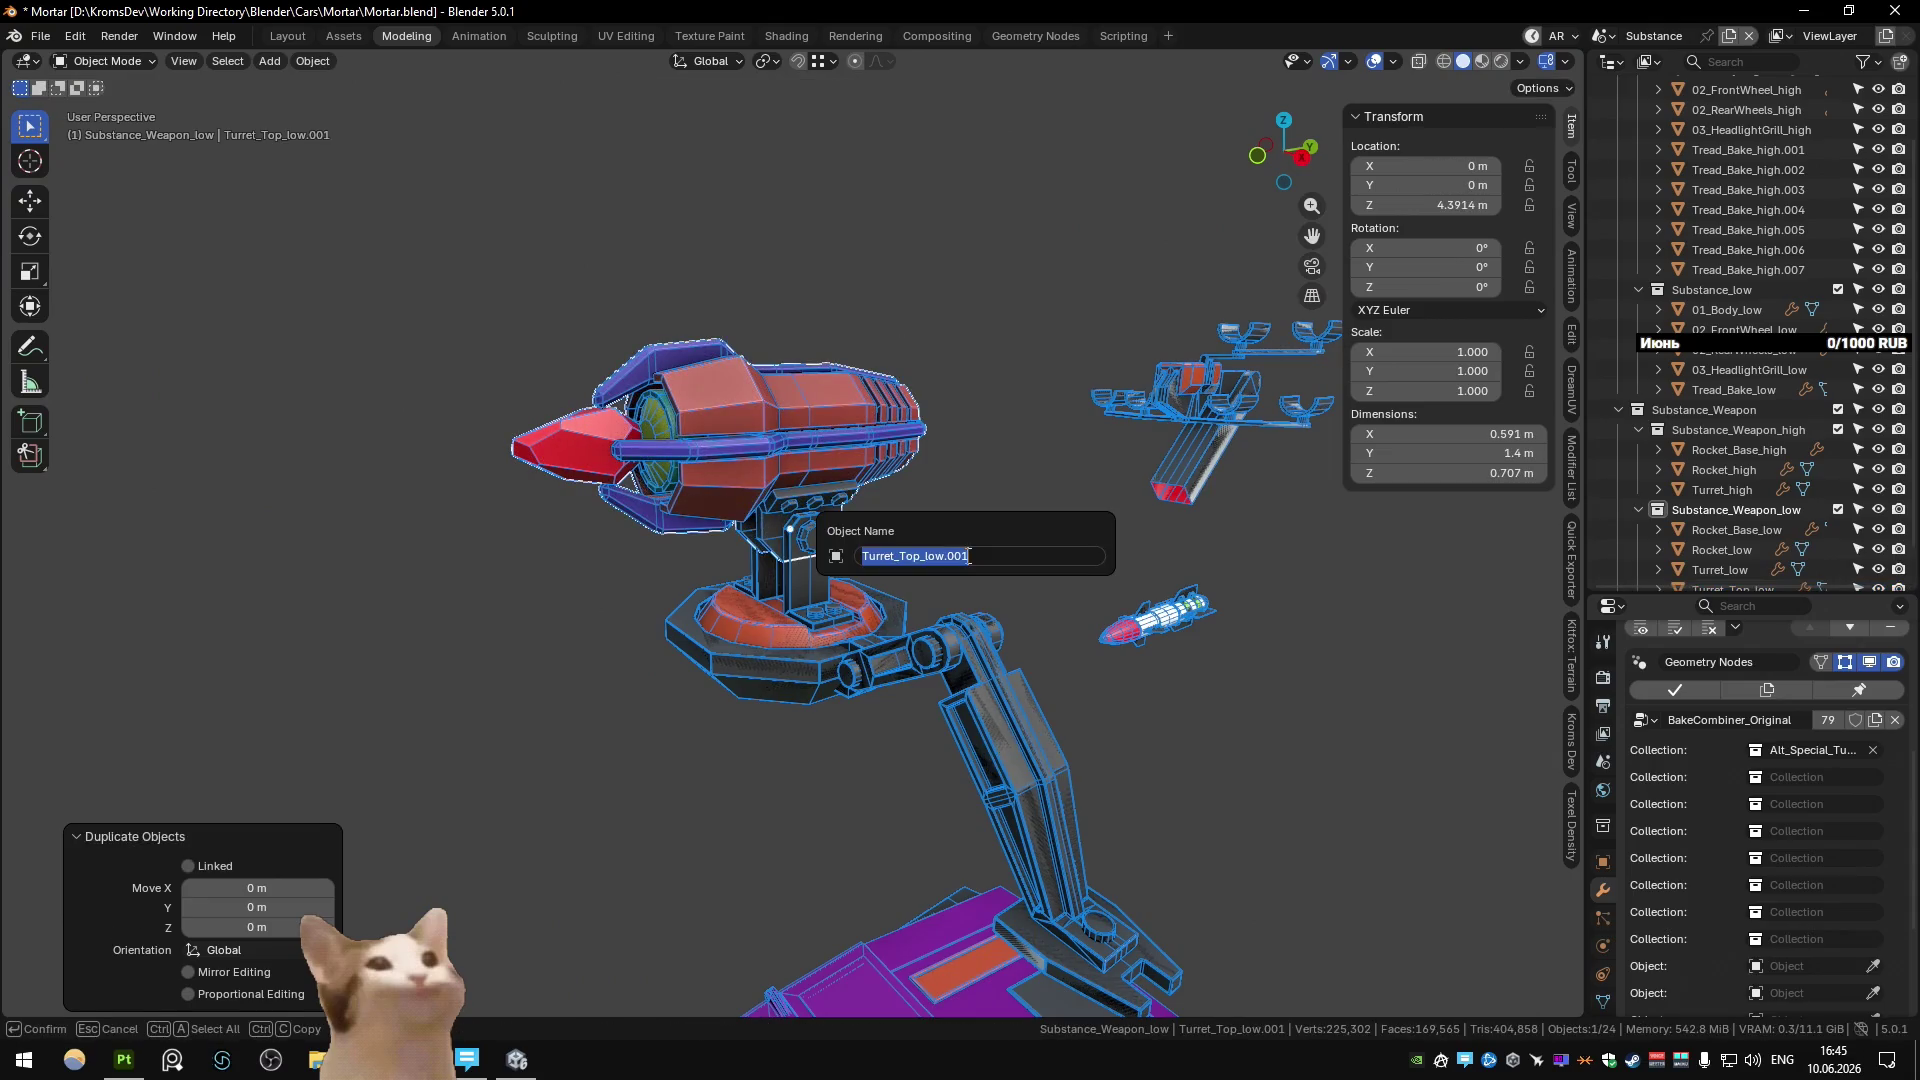
click(968, 556)
key(BackSpace)
text(high)
key(Return)
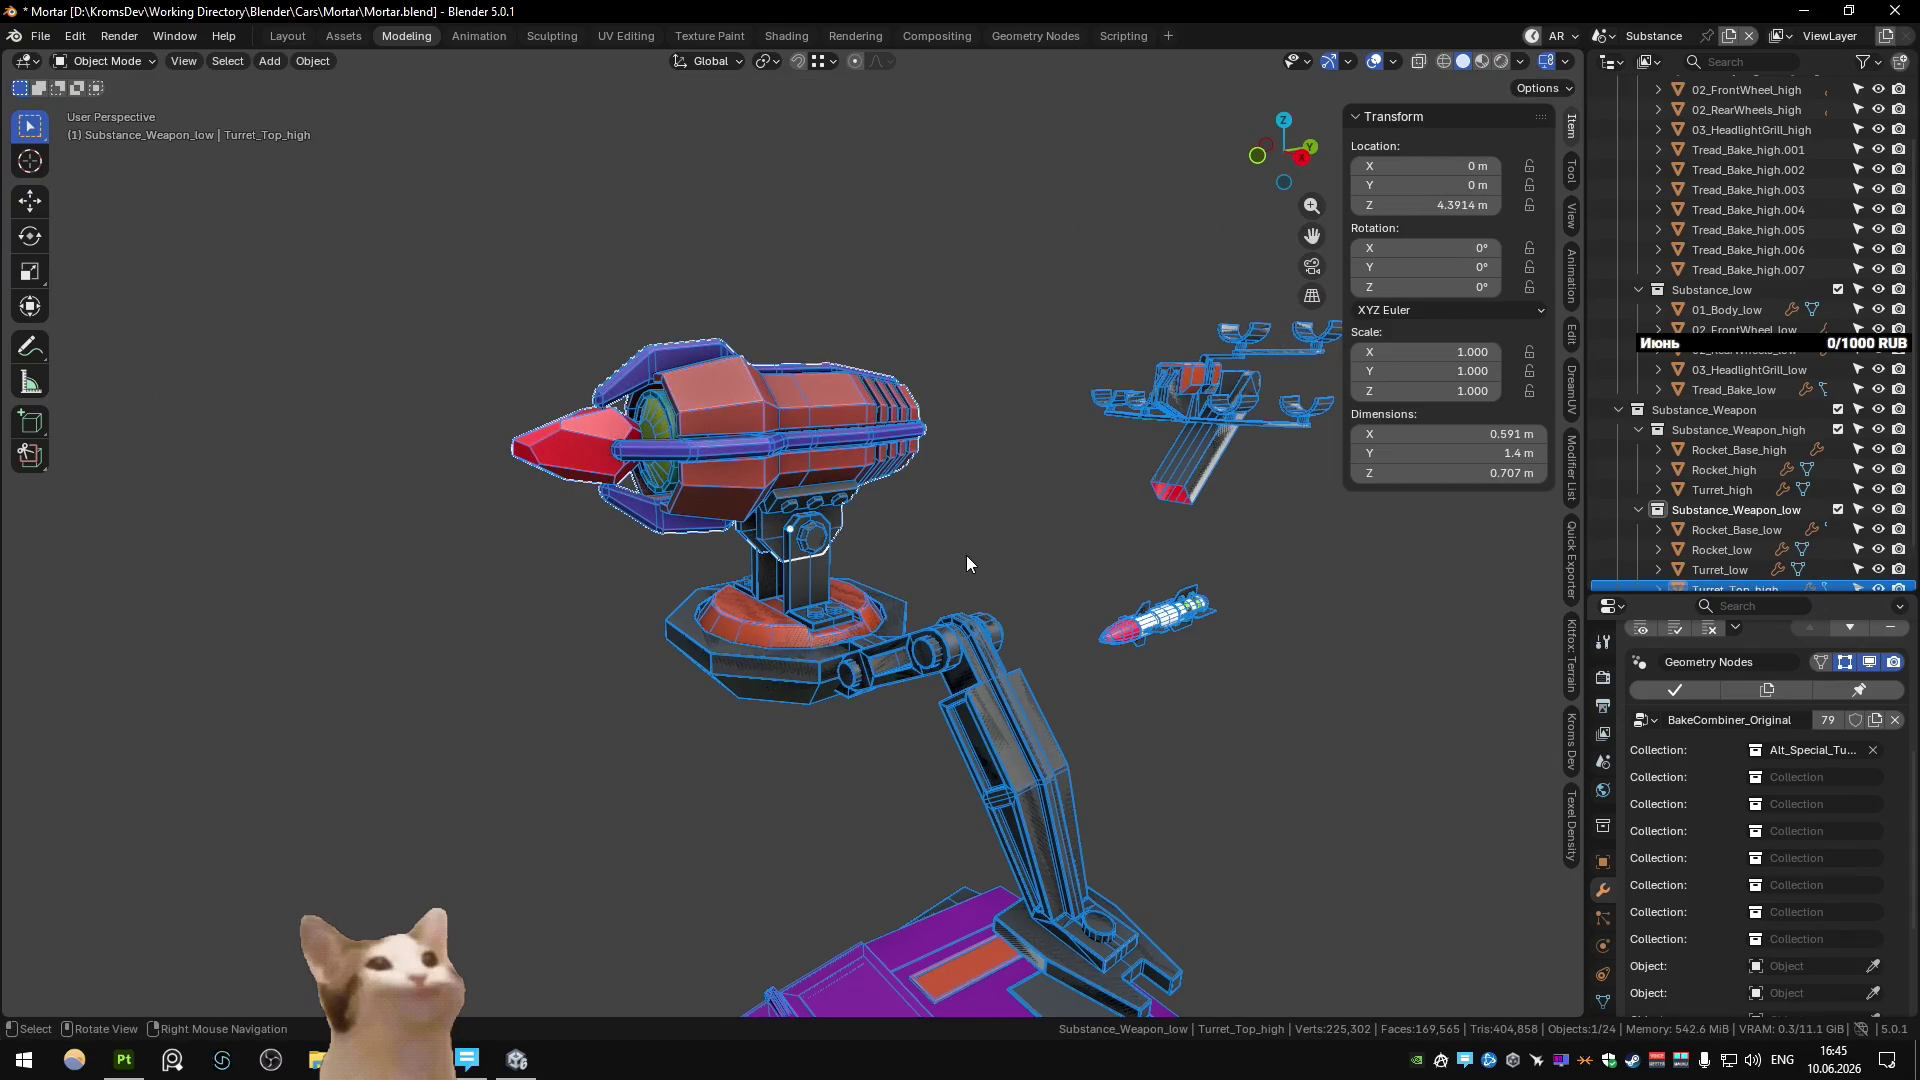
Set its collection to Alt_Special_Turret_high, move it into Substance_Weapon_high, then switch to Unity.
click(1791, 749)
key(BackSpace)
key(BackSpace)
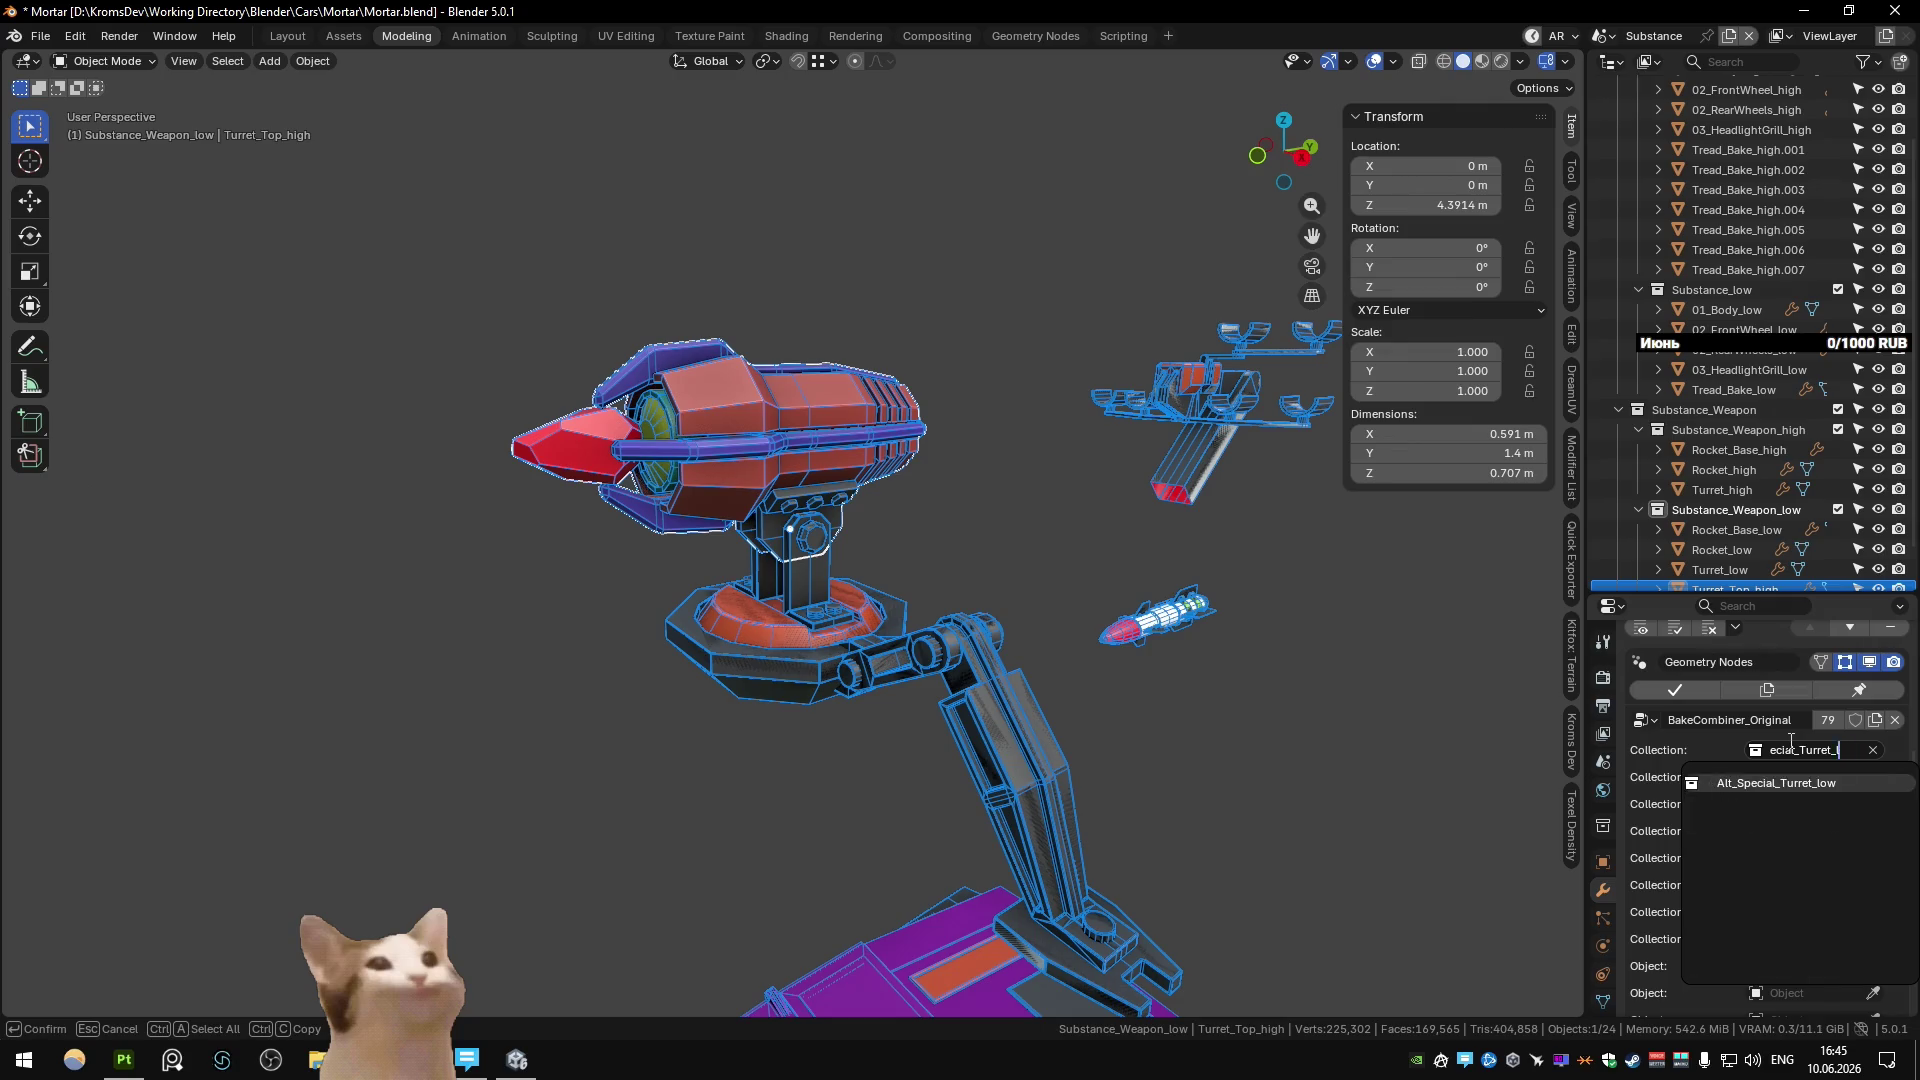
key(Return)
scroll(1749, 450, down, 2)
drag(1735, 548, 1738, 390)
mouse_move(1039, 462)
shift+middle_down()
mouse_move(1041, 408)
mouse_move(988, 332)
shift+middle_up()
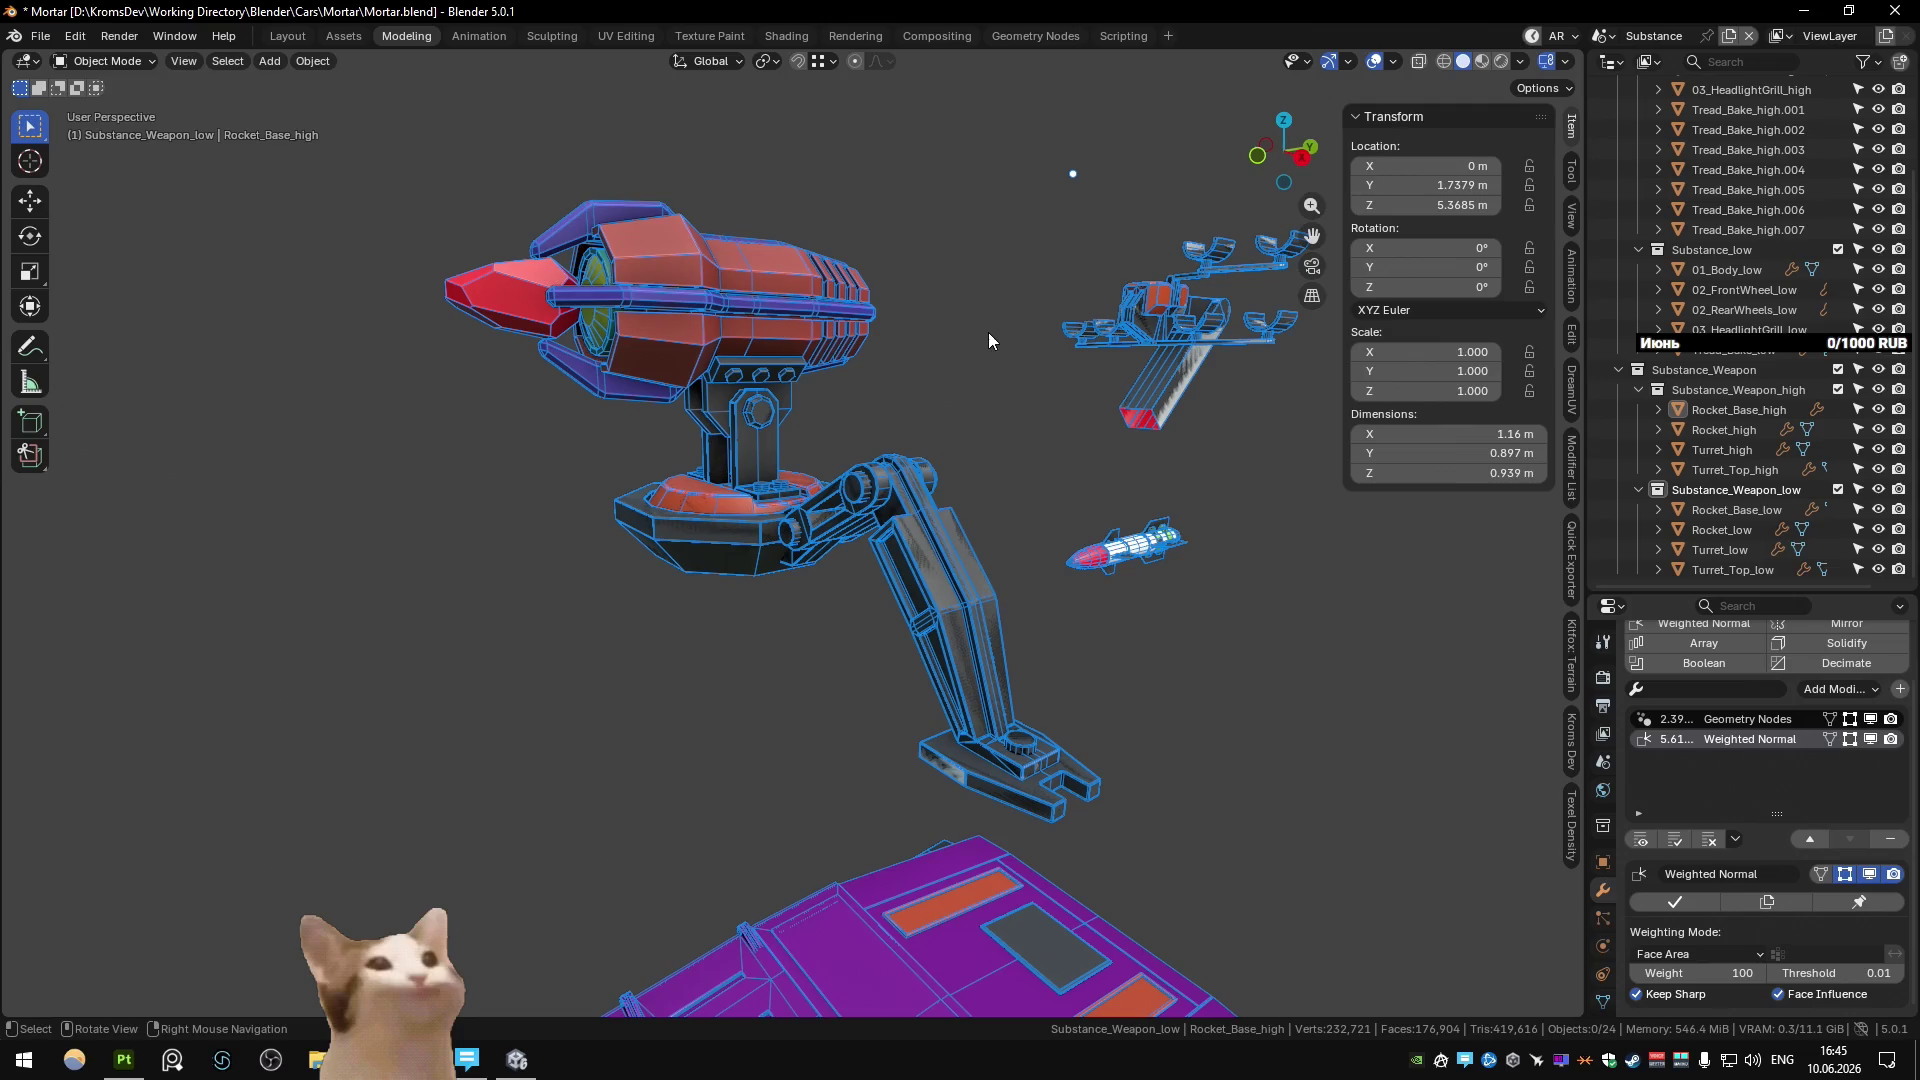
key(ctrl+Page_Down)
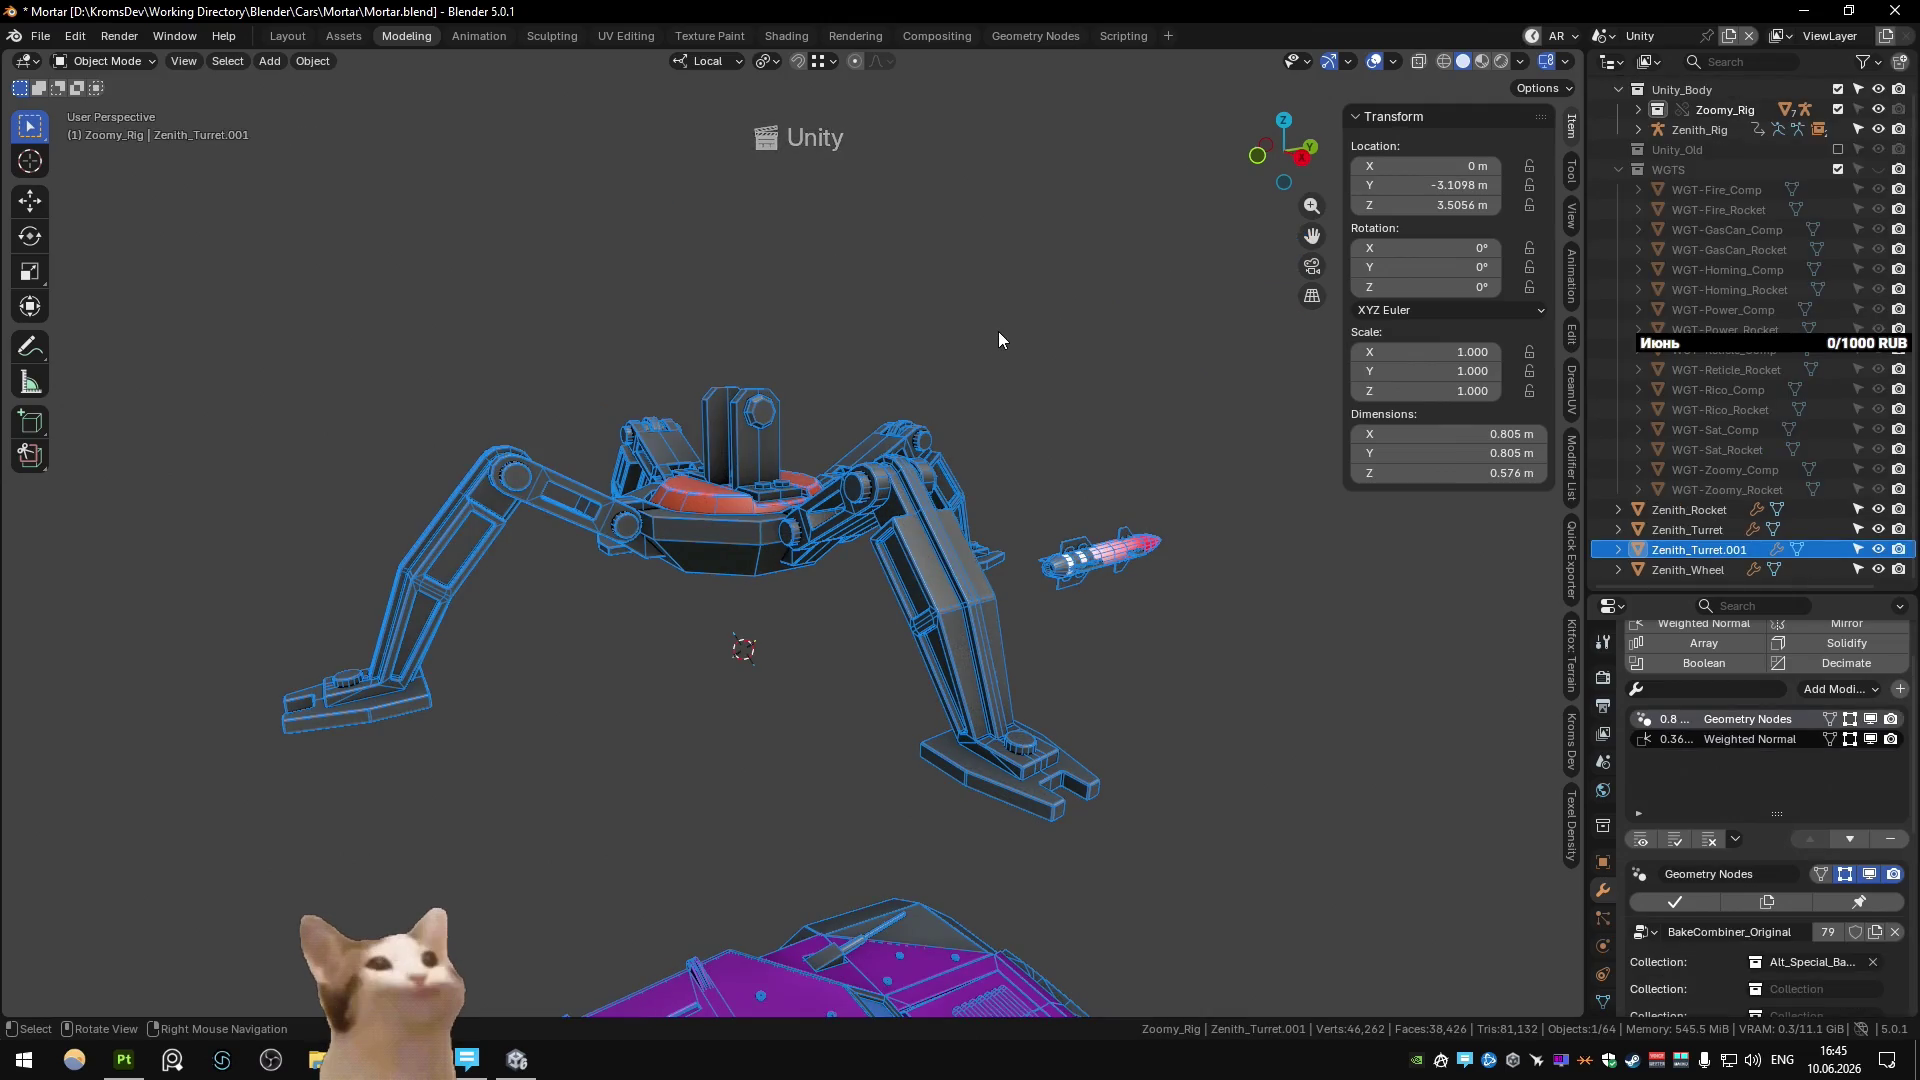
Orbit the Unity scene and select the Zenith_Turret model.
scroll(998, 338, down, 3)
middle_drag(981, 346, 795, 484)
click(785, 508)
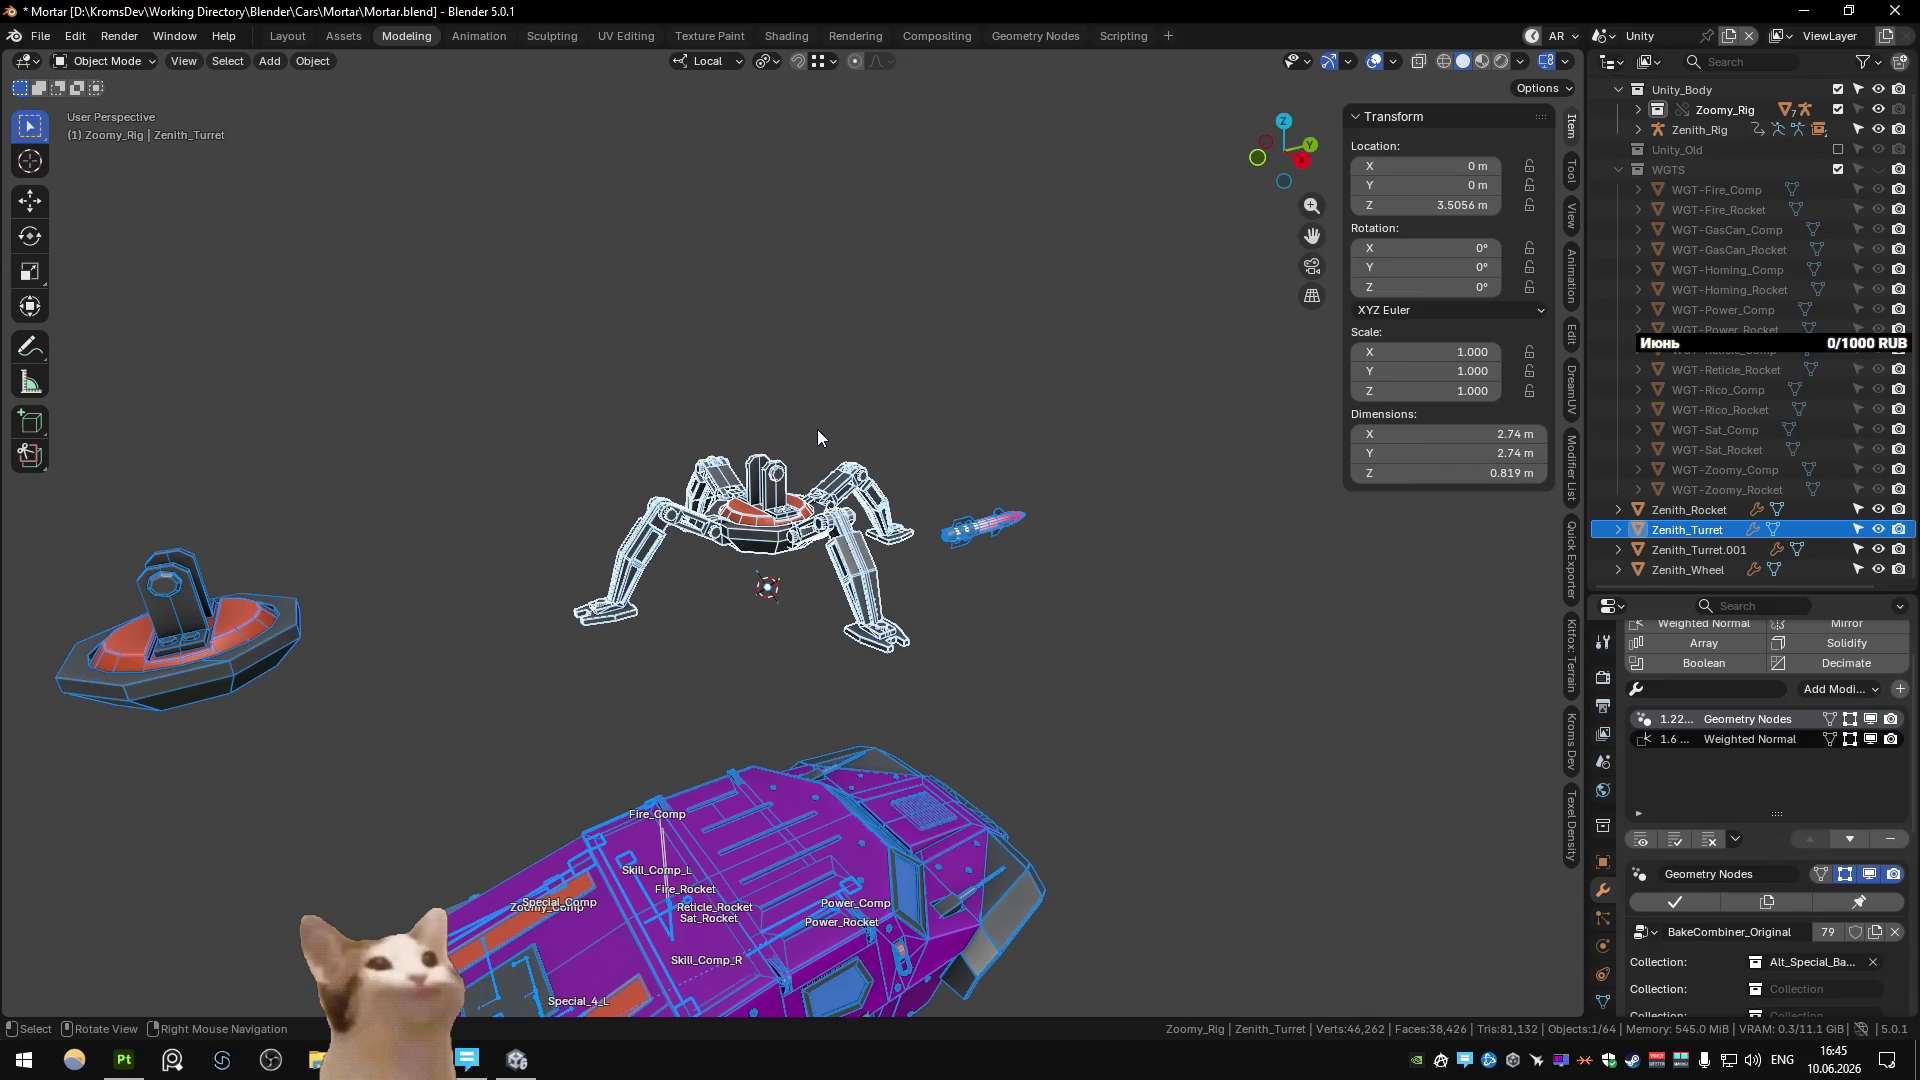
click(818, 429)
click(783, 517)
Delete the spare Zenith_Turret.001 and switch to the Main scene.
scroll(600, 560, down, 3)
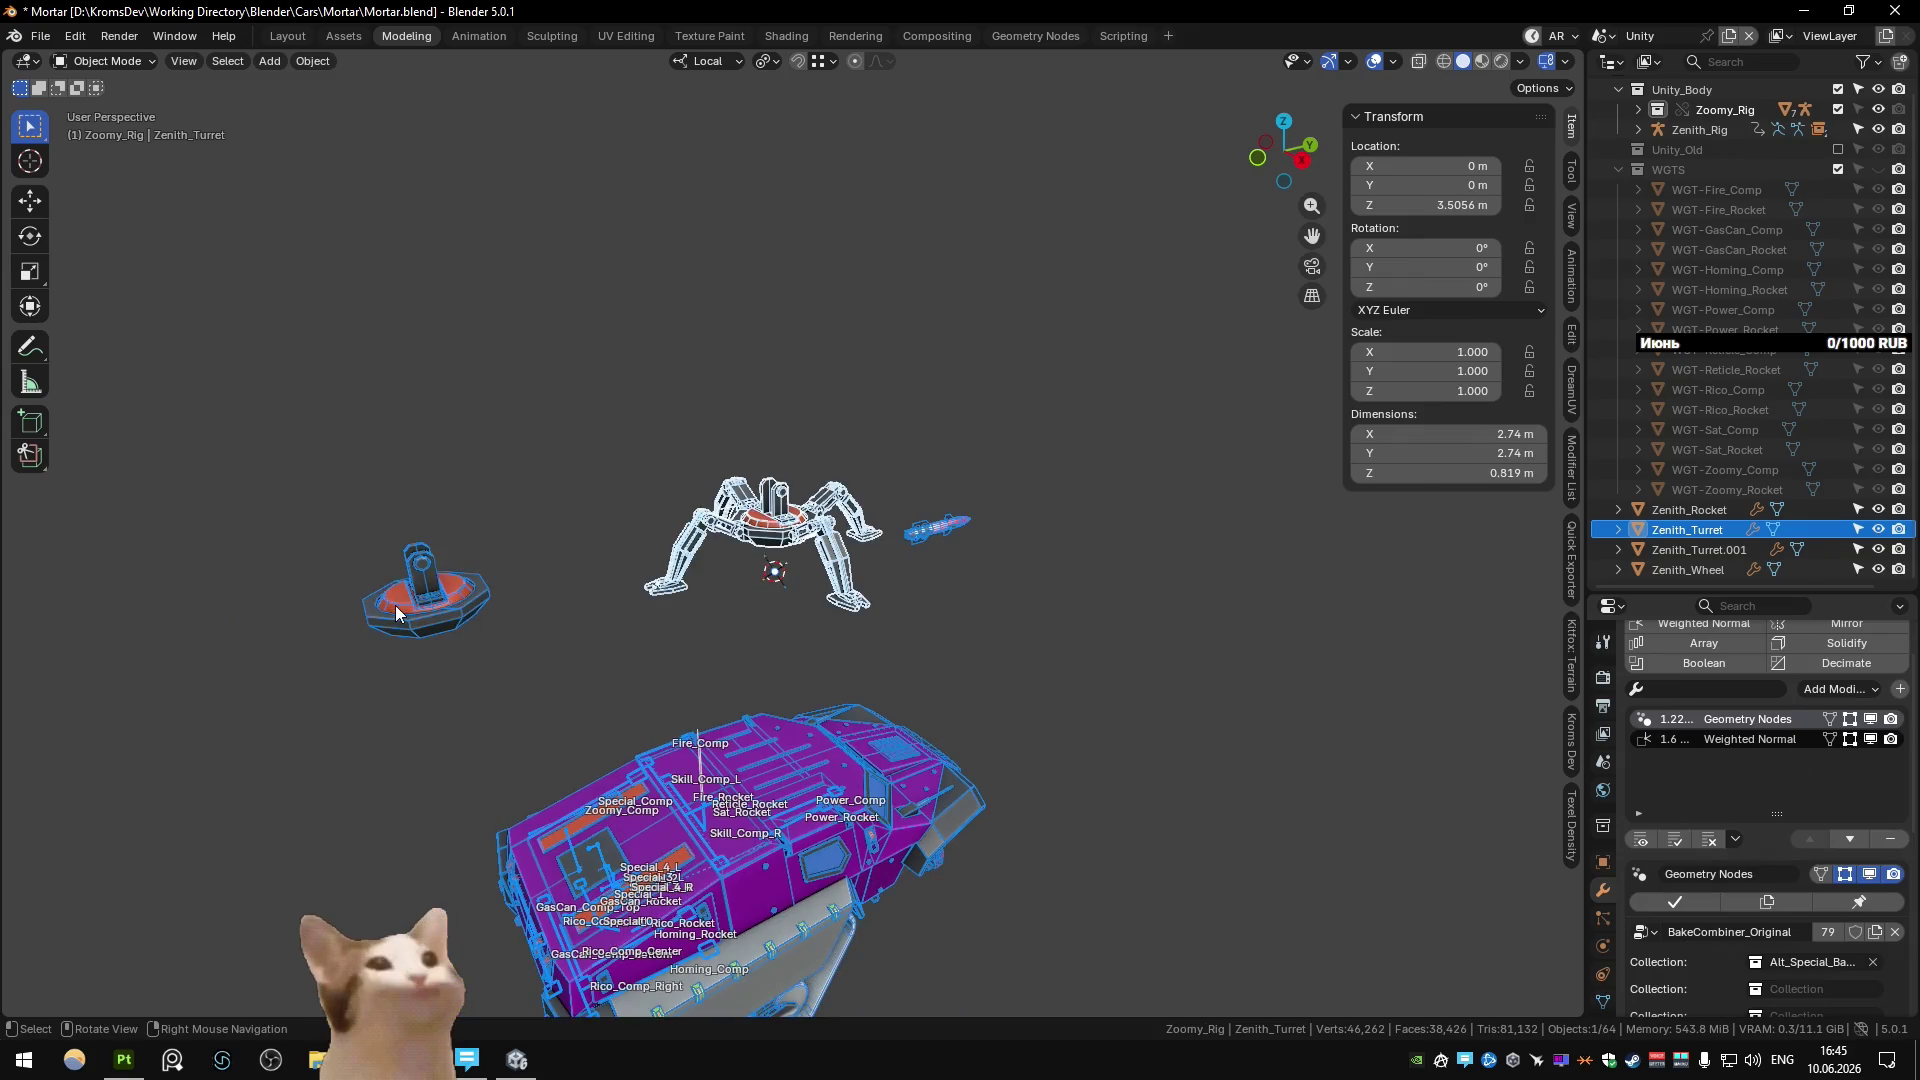
click(397, 612)
mouse_move(397, 611)
middle_down()
mouse_move(1106, 578)
mouse_move(999, 650)
middle_up()
key(Delete)
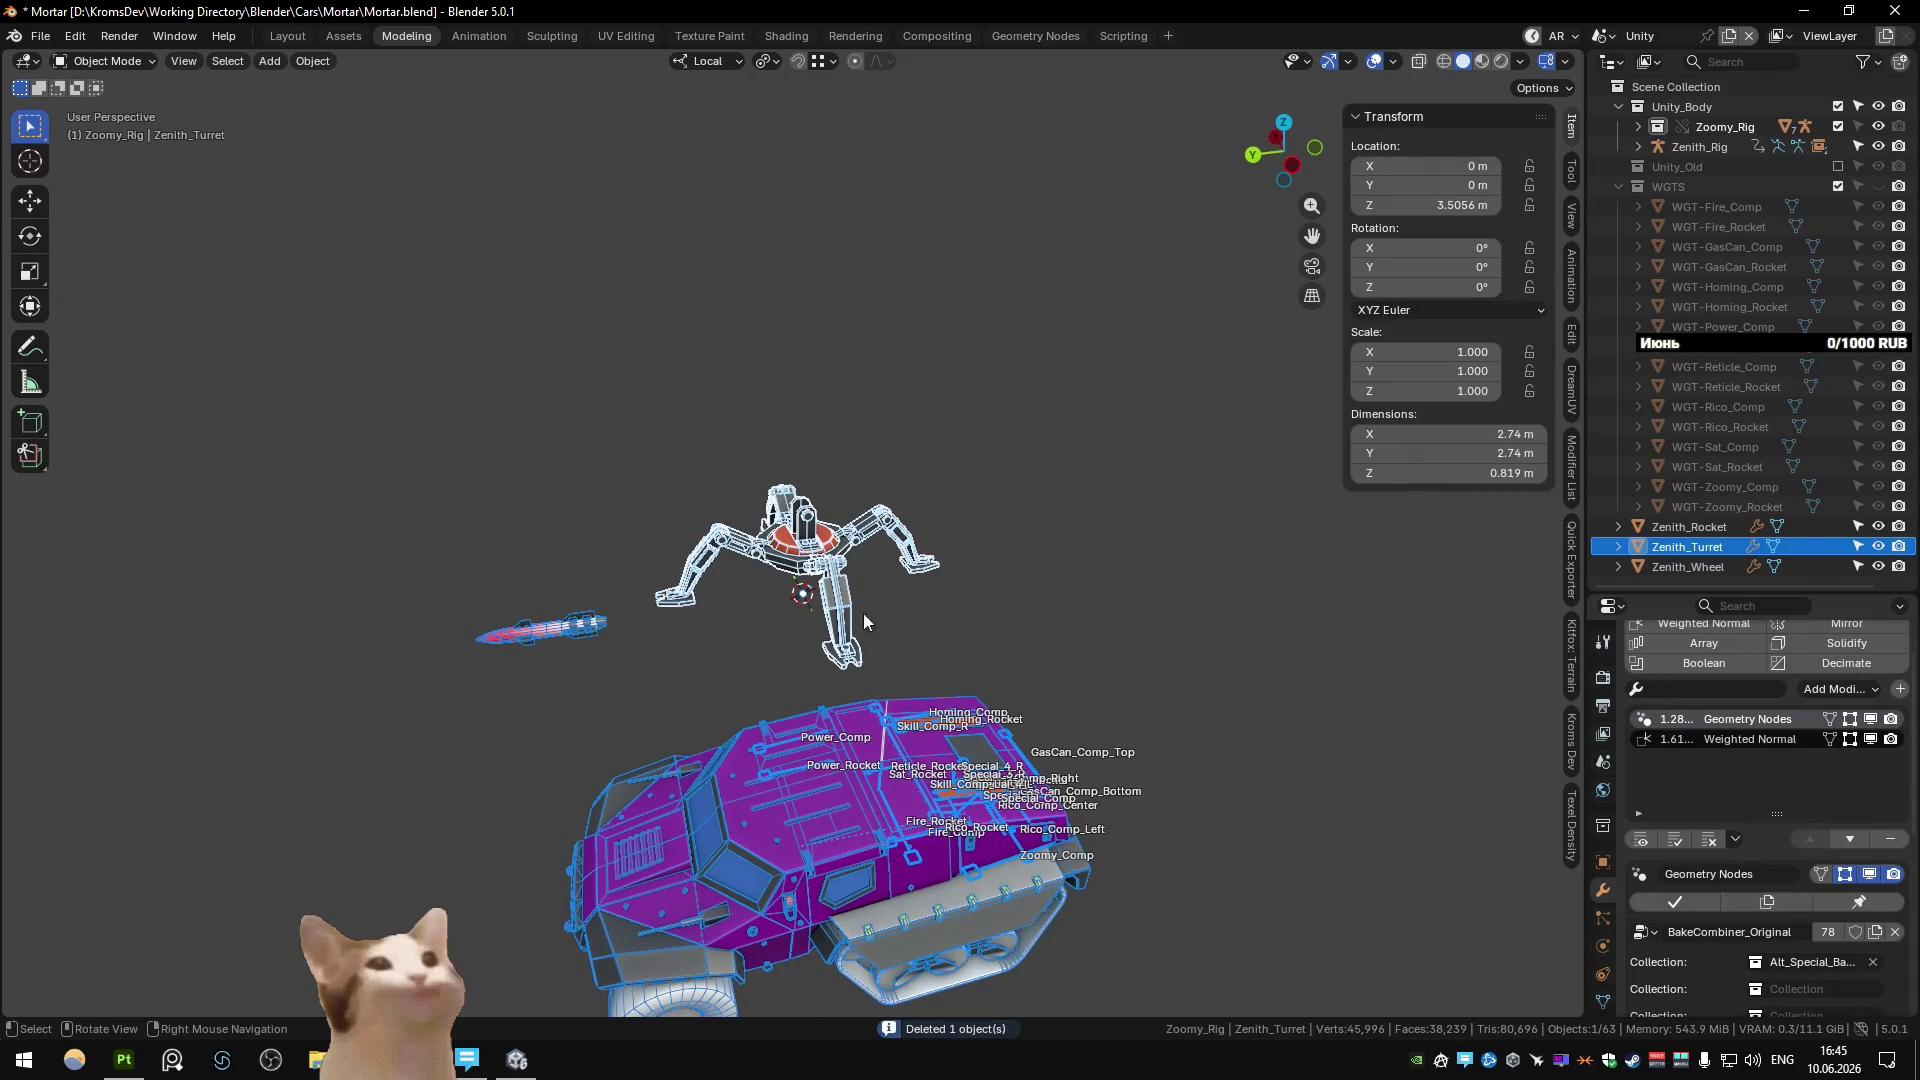
mouse_move(862, 614)
middle_down()
mouse_move(836, 598)
mouse_move(940, 520)
mouse_move(910, 596)
middle_up()
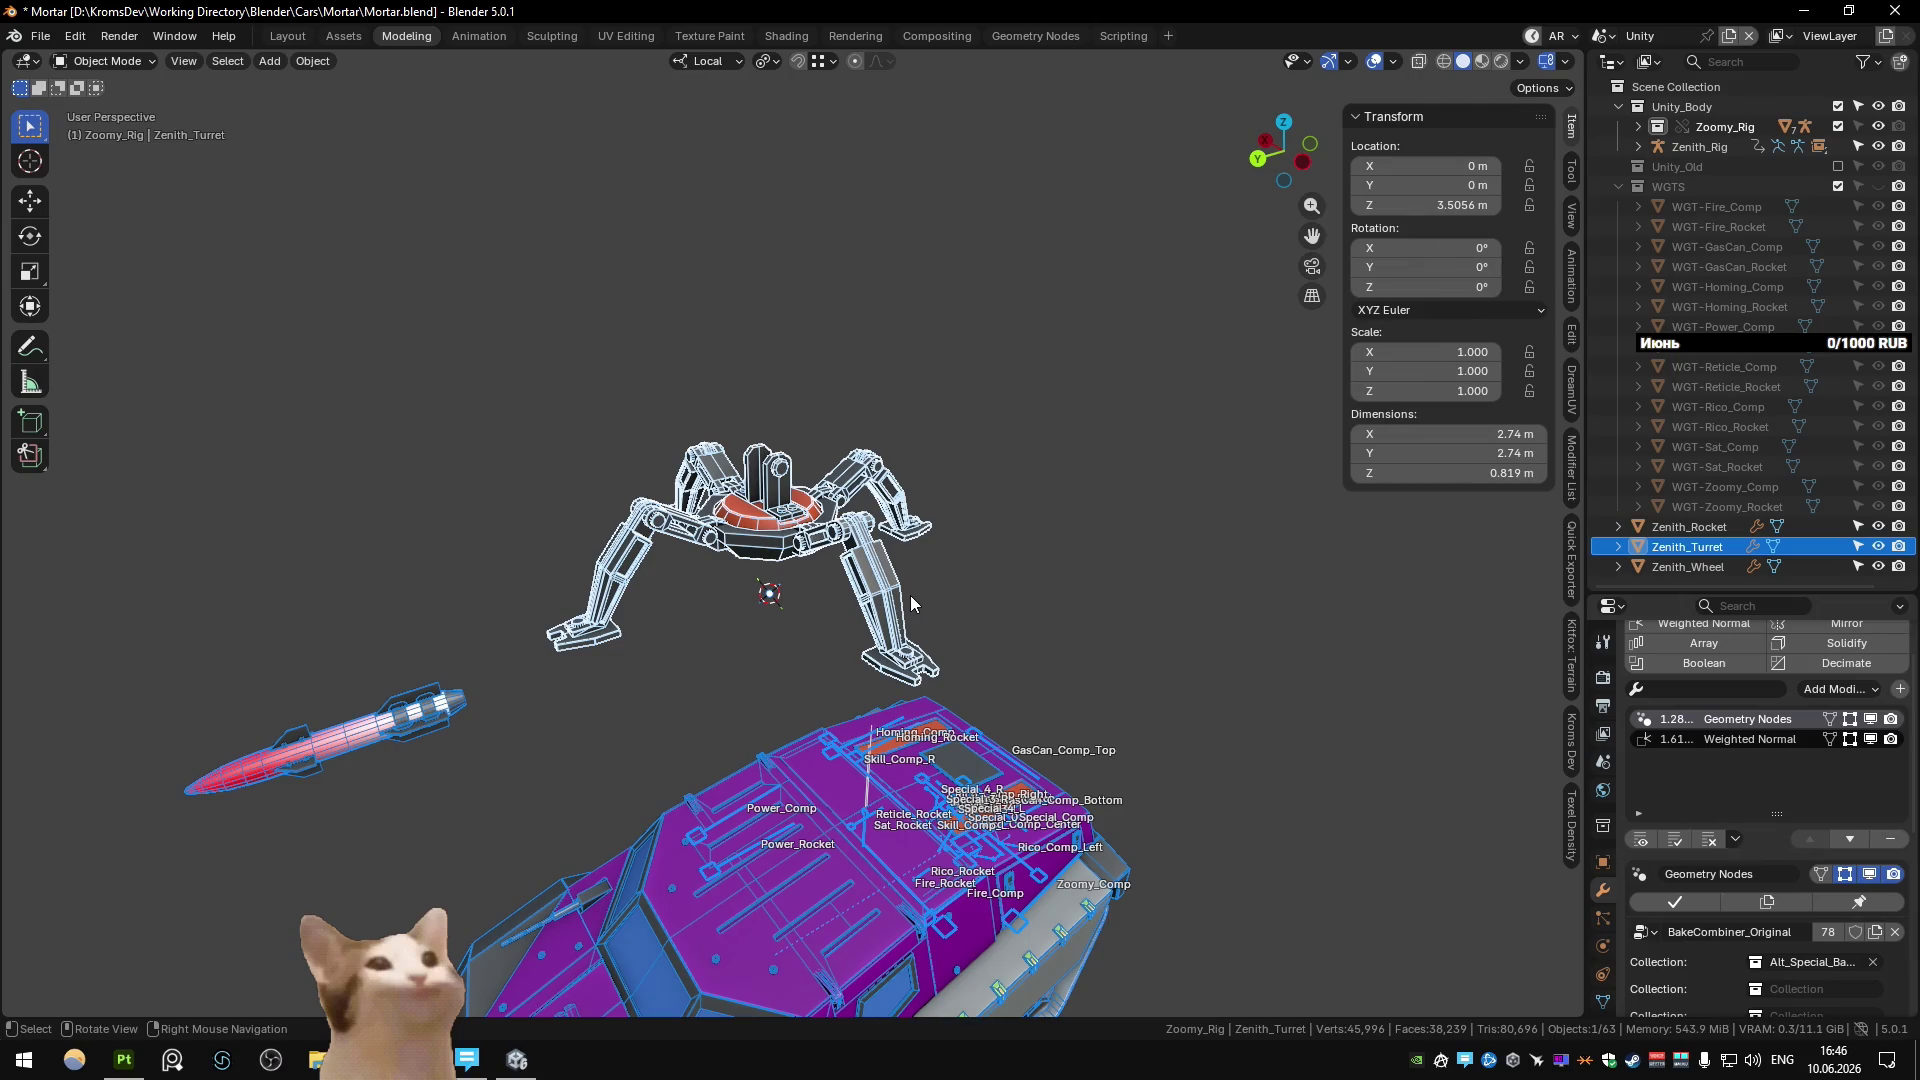
key(ctrl+Page_Down)
key(ctrl+Page_Down)
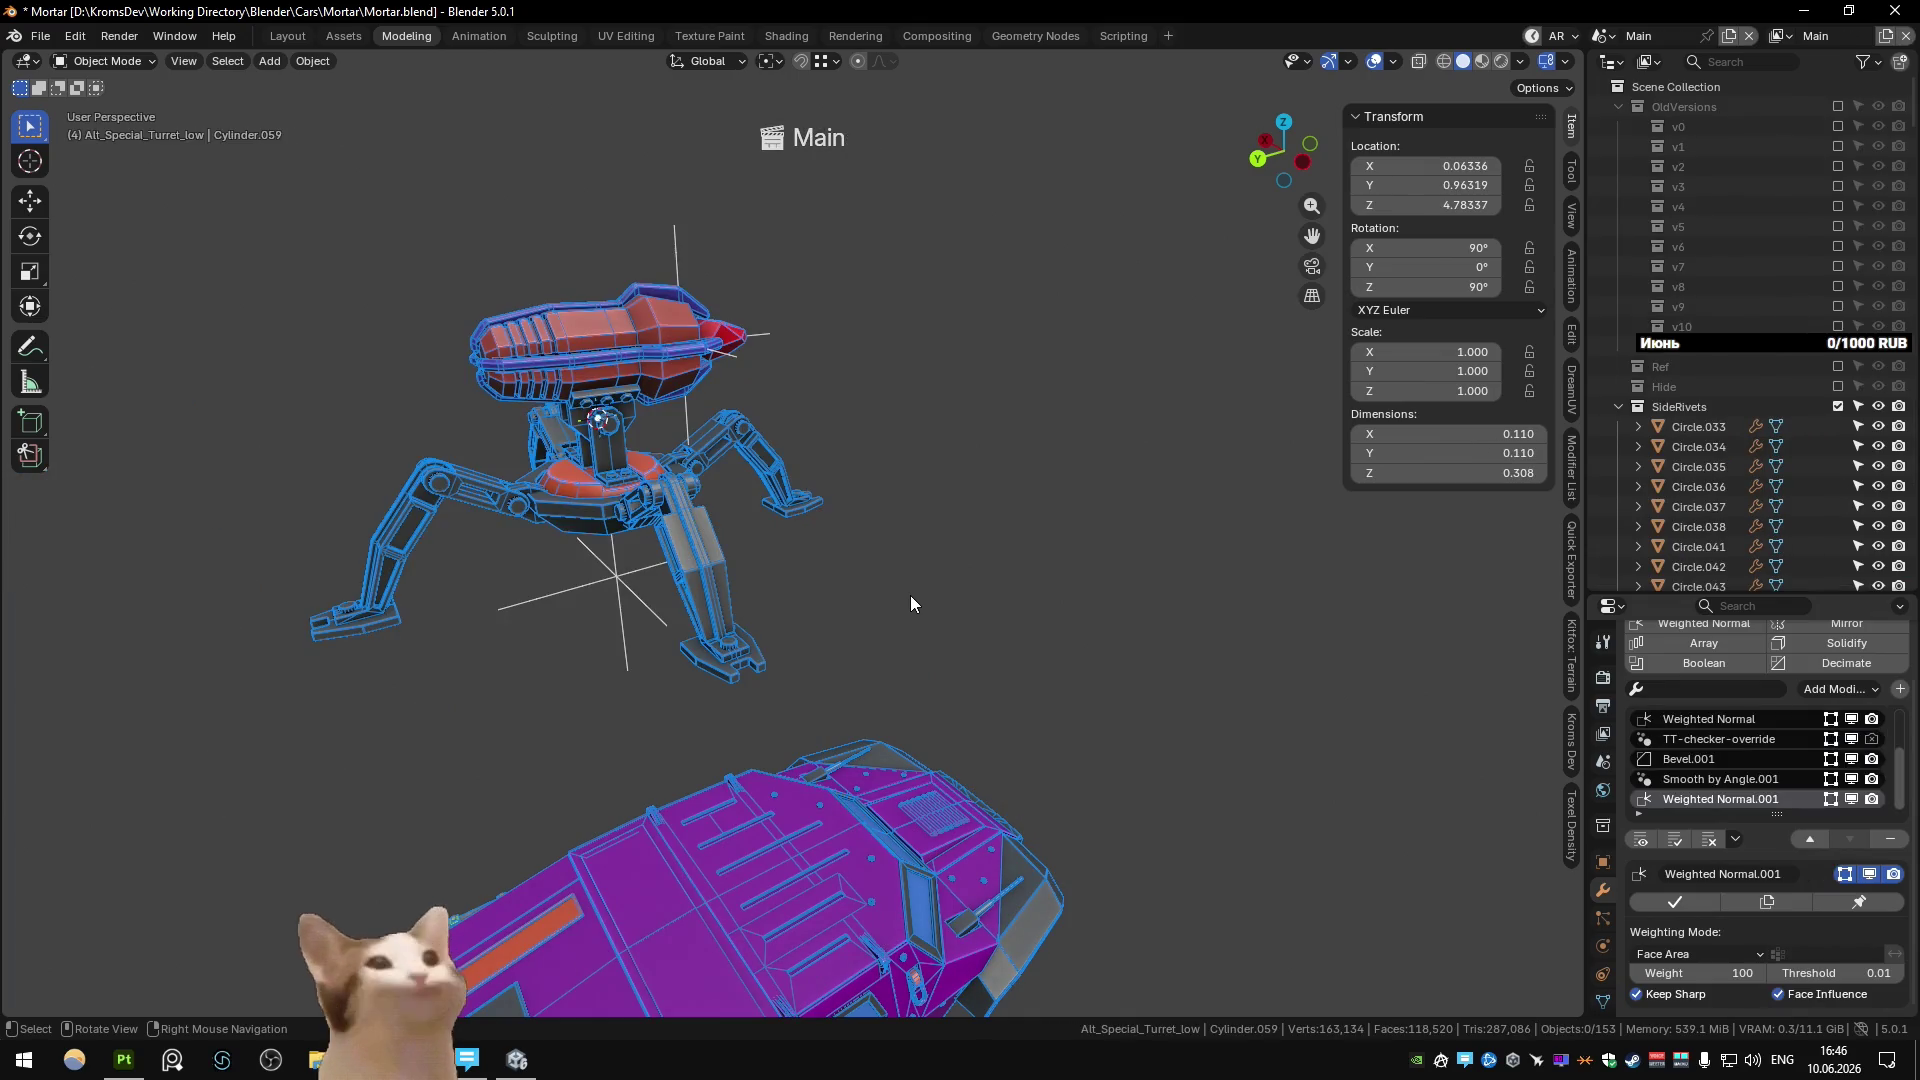
Frame and inspect the red turret ring Circle.062, then deselect it.
click(558, 487)
mouse_move(558, 488)
middle_down()
mouse_move(812, 500)
mouse_move(974, 548)
mouse_move(1478, 486)
middle_up()
key(KP_Decimal)
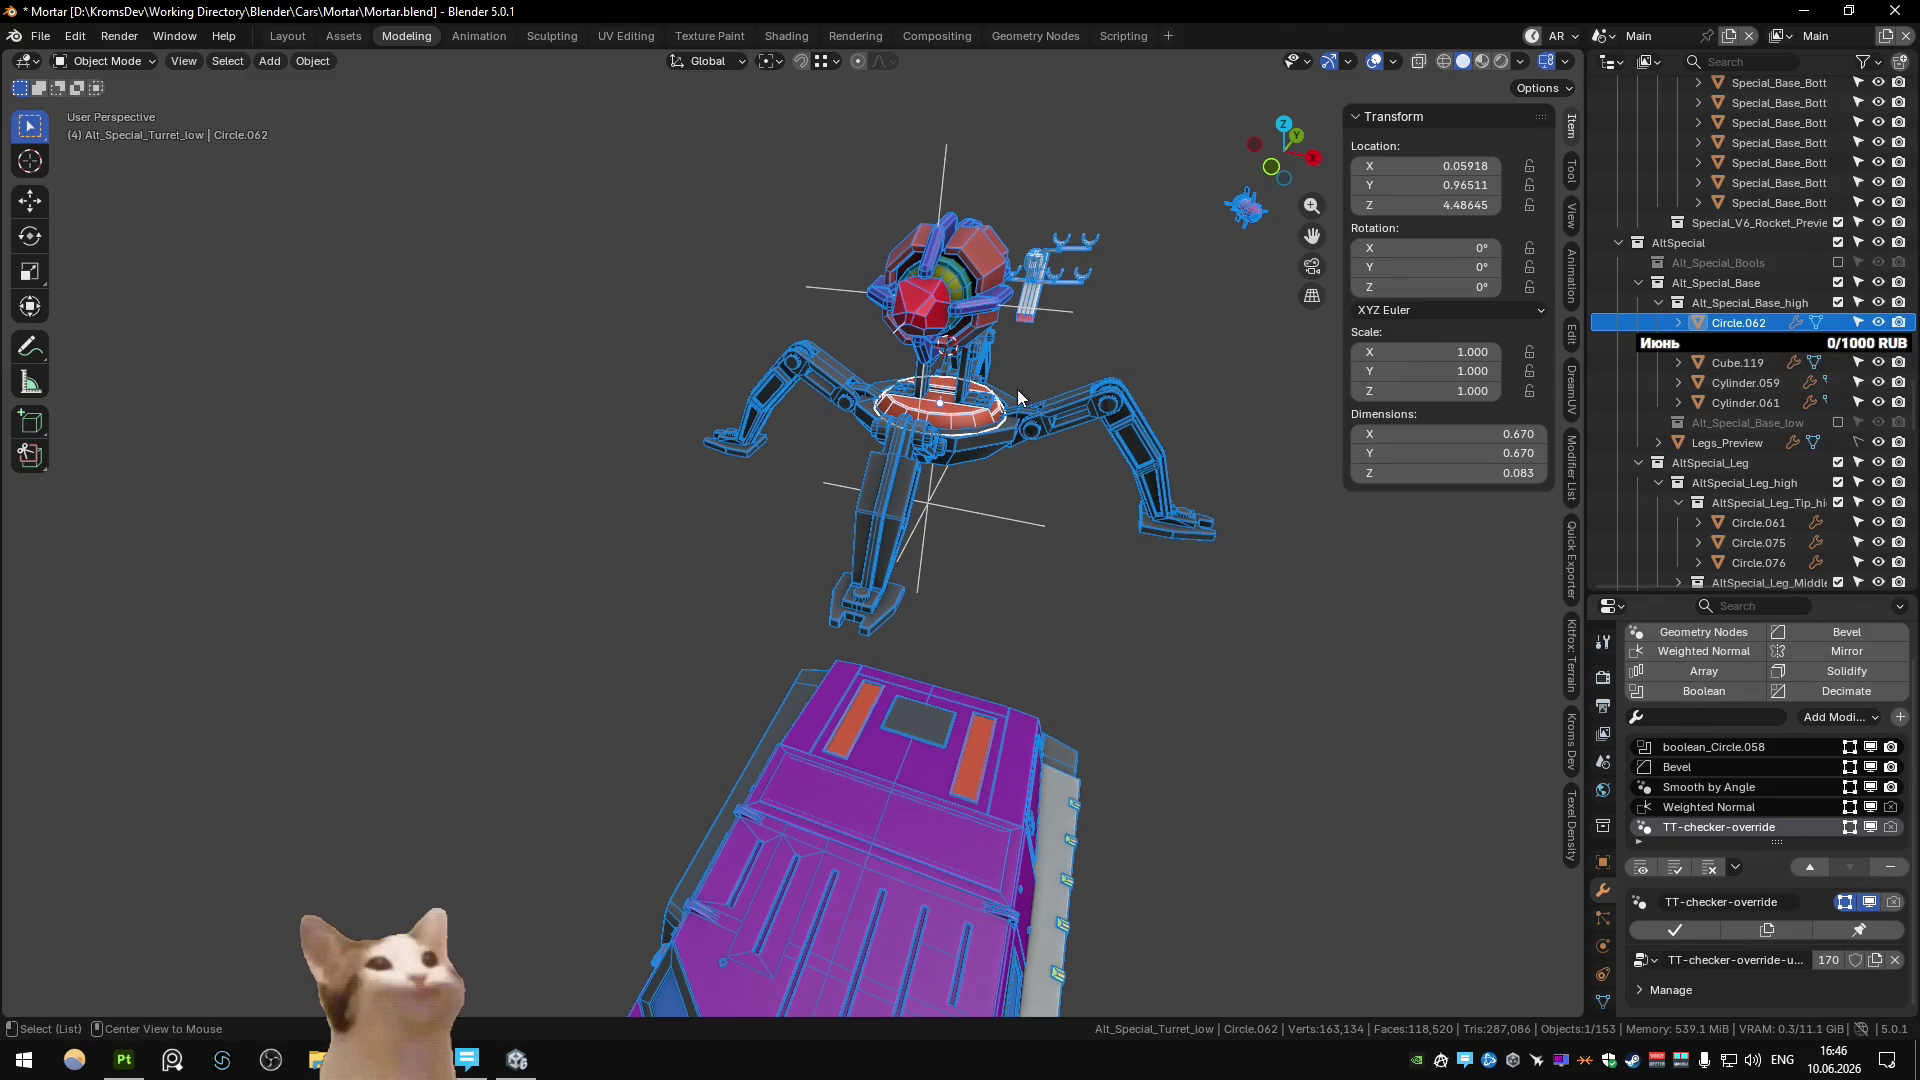
key(KP_Decimal)
mouse_move(894, 512)
middle_down()
mouse_move(860, 488)
mouse_move(924, 456)
mouse_move(907, 483)
middle_up()
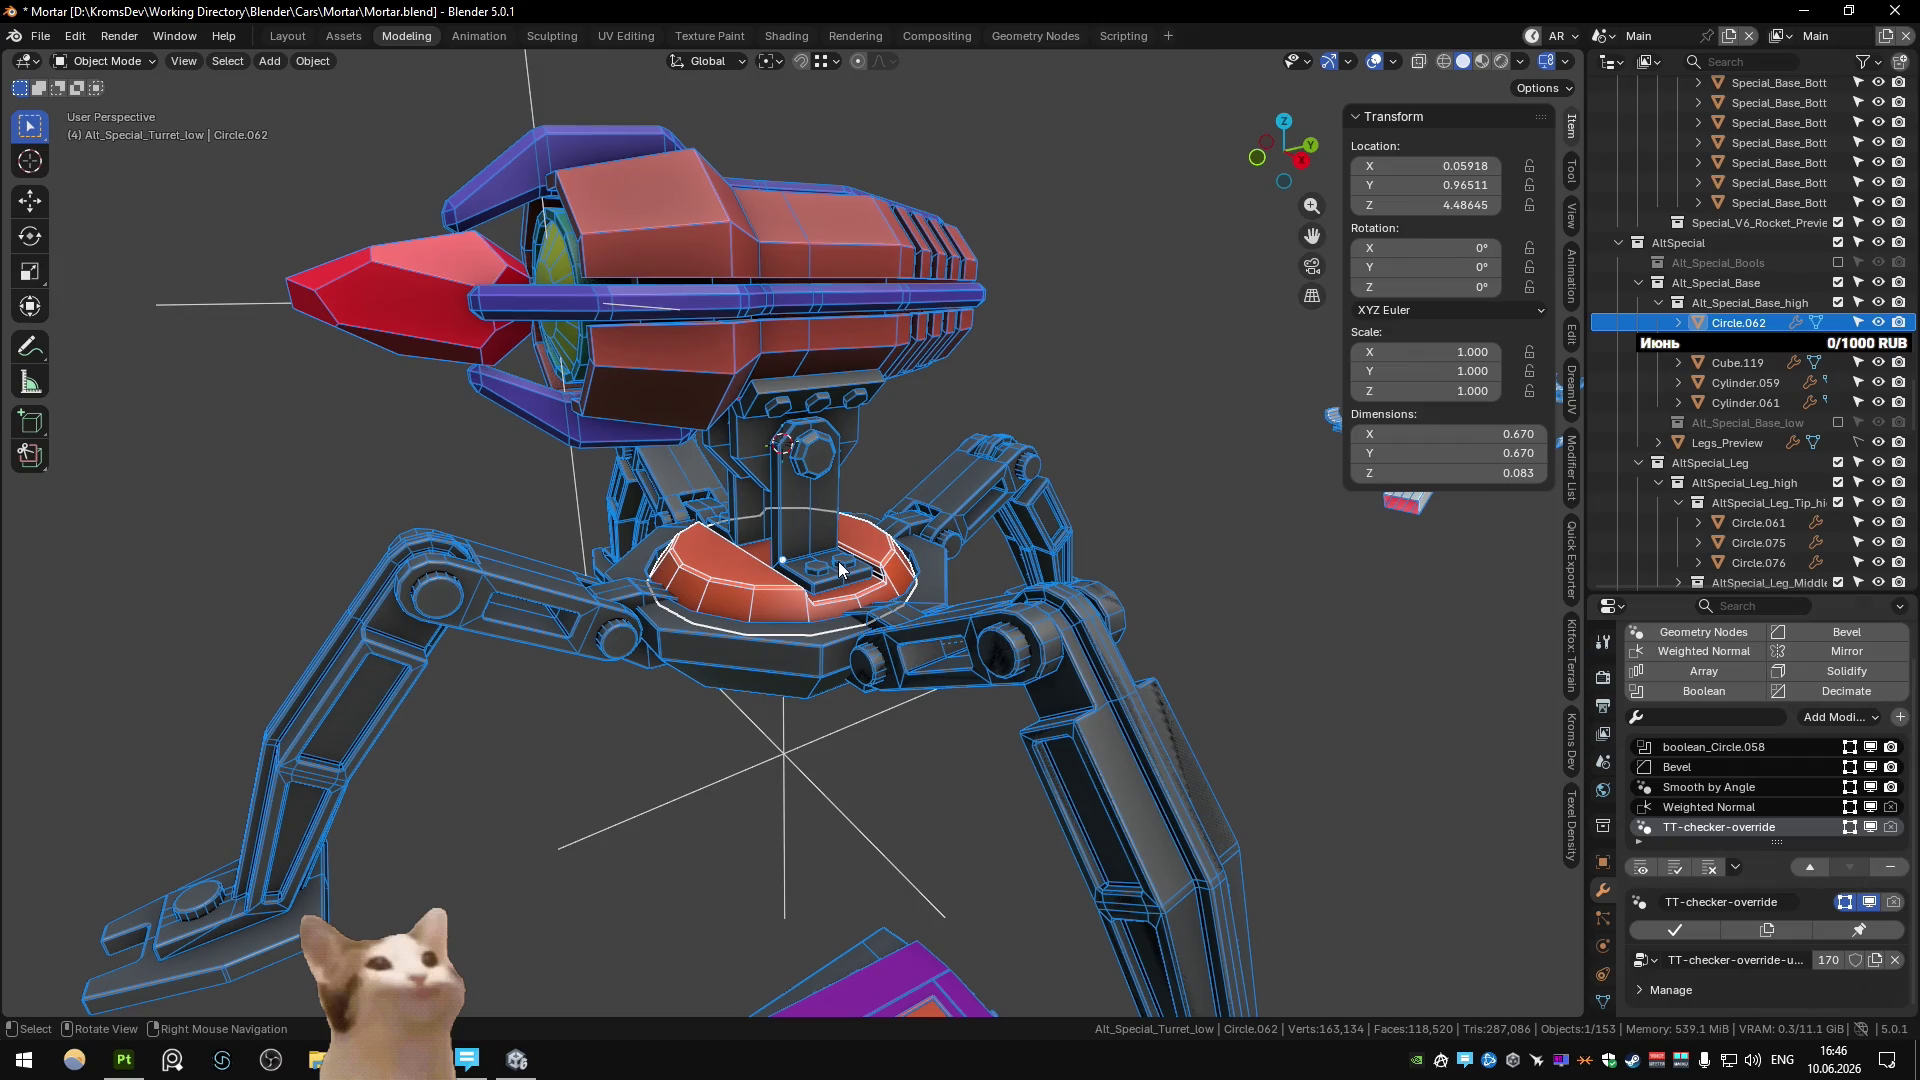
click(1659, 302)
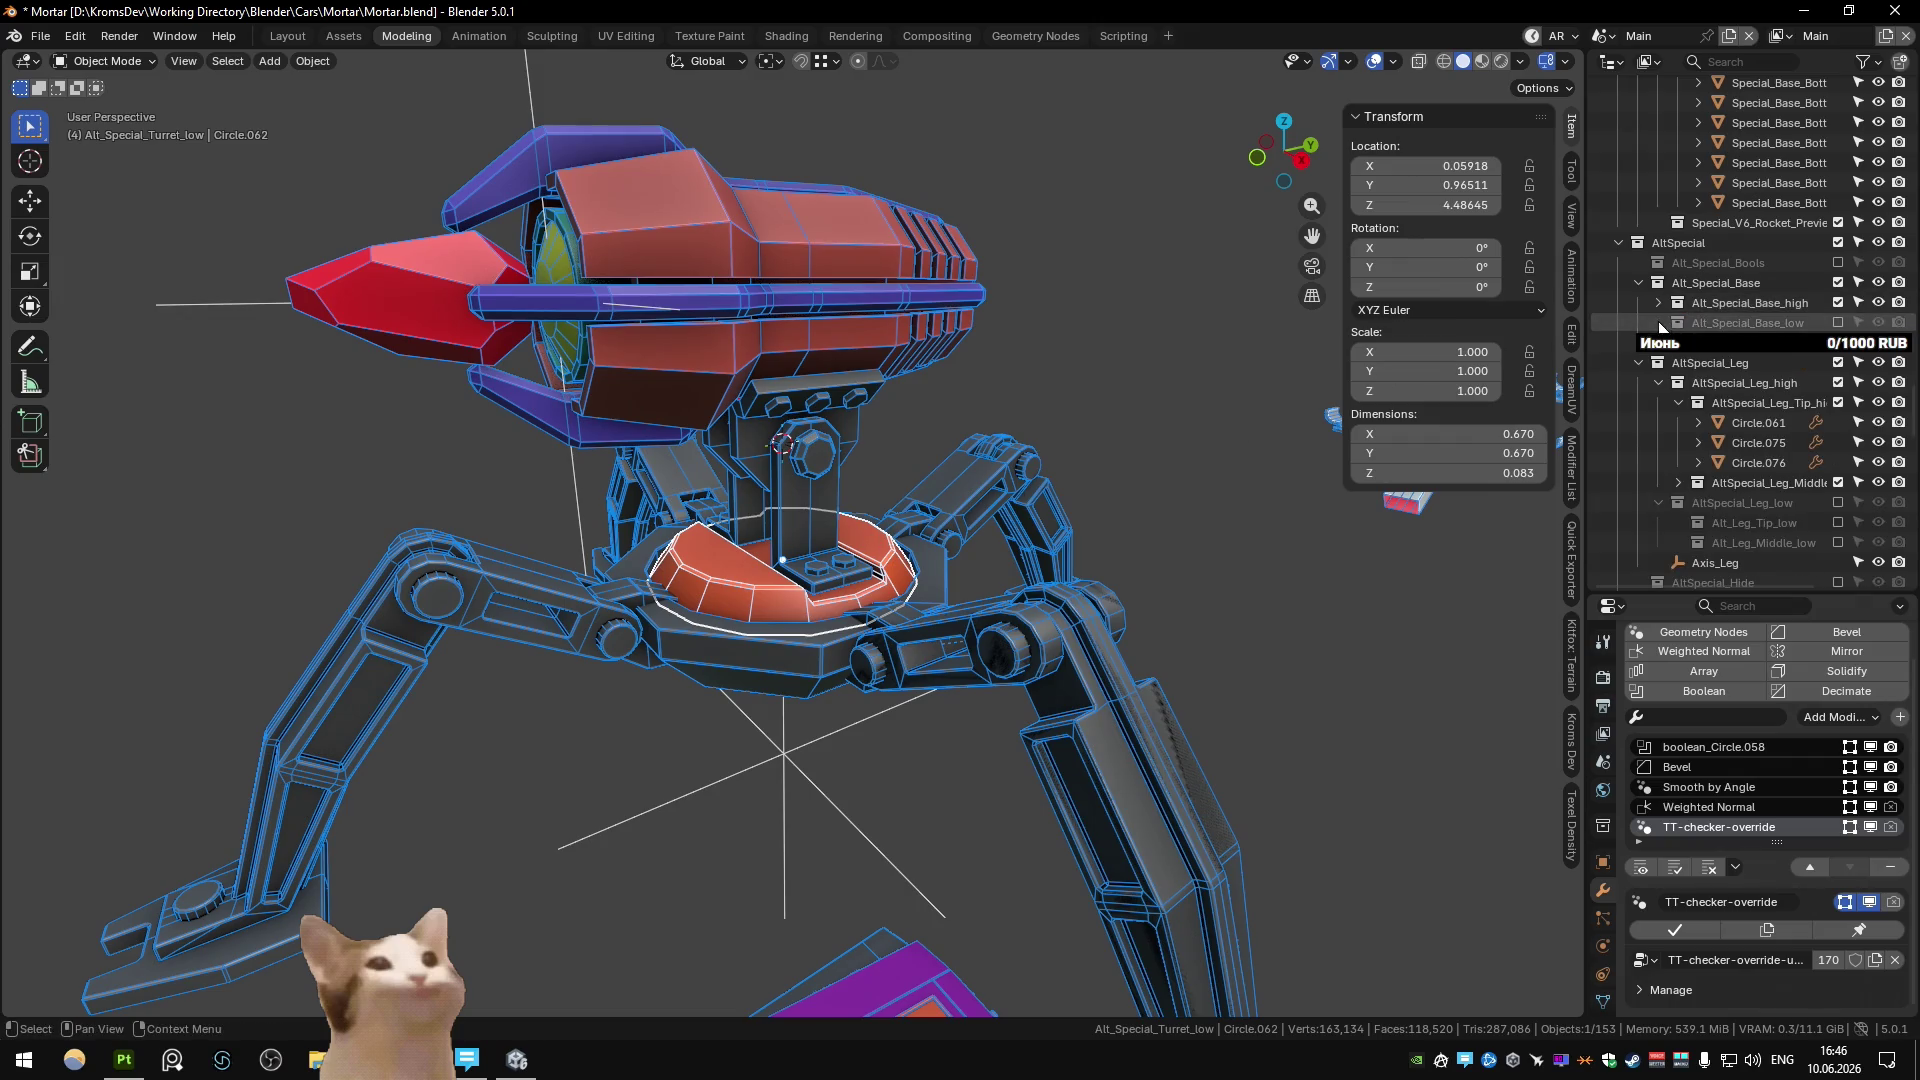
click(1078, 380)
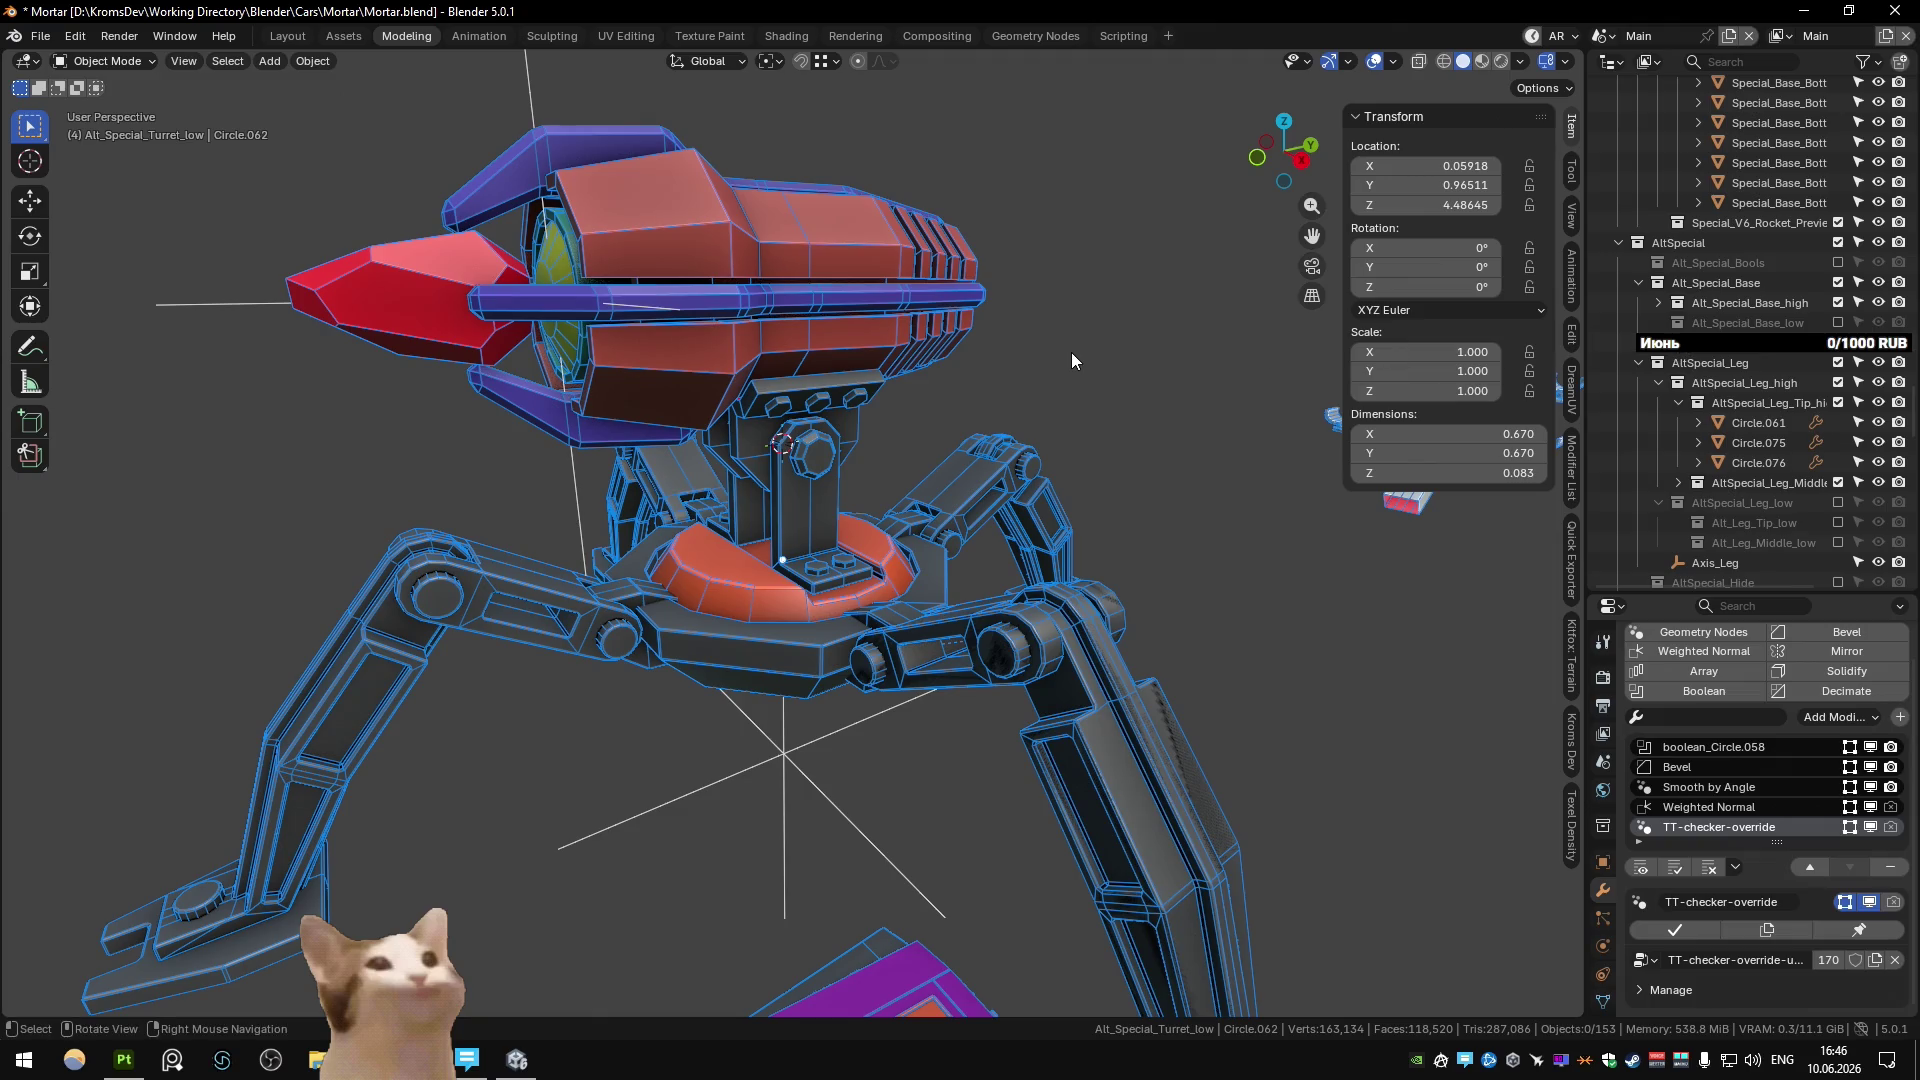
Collapse Alt_Special_Base in the Collection Manager and save the file.
key(m)
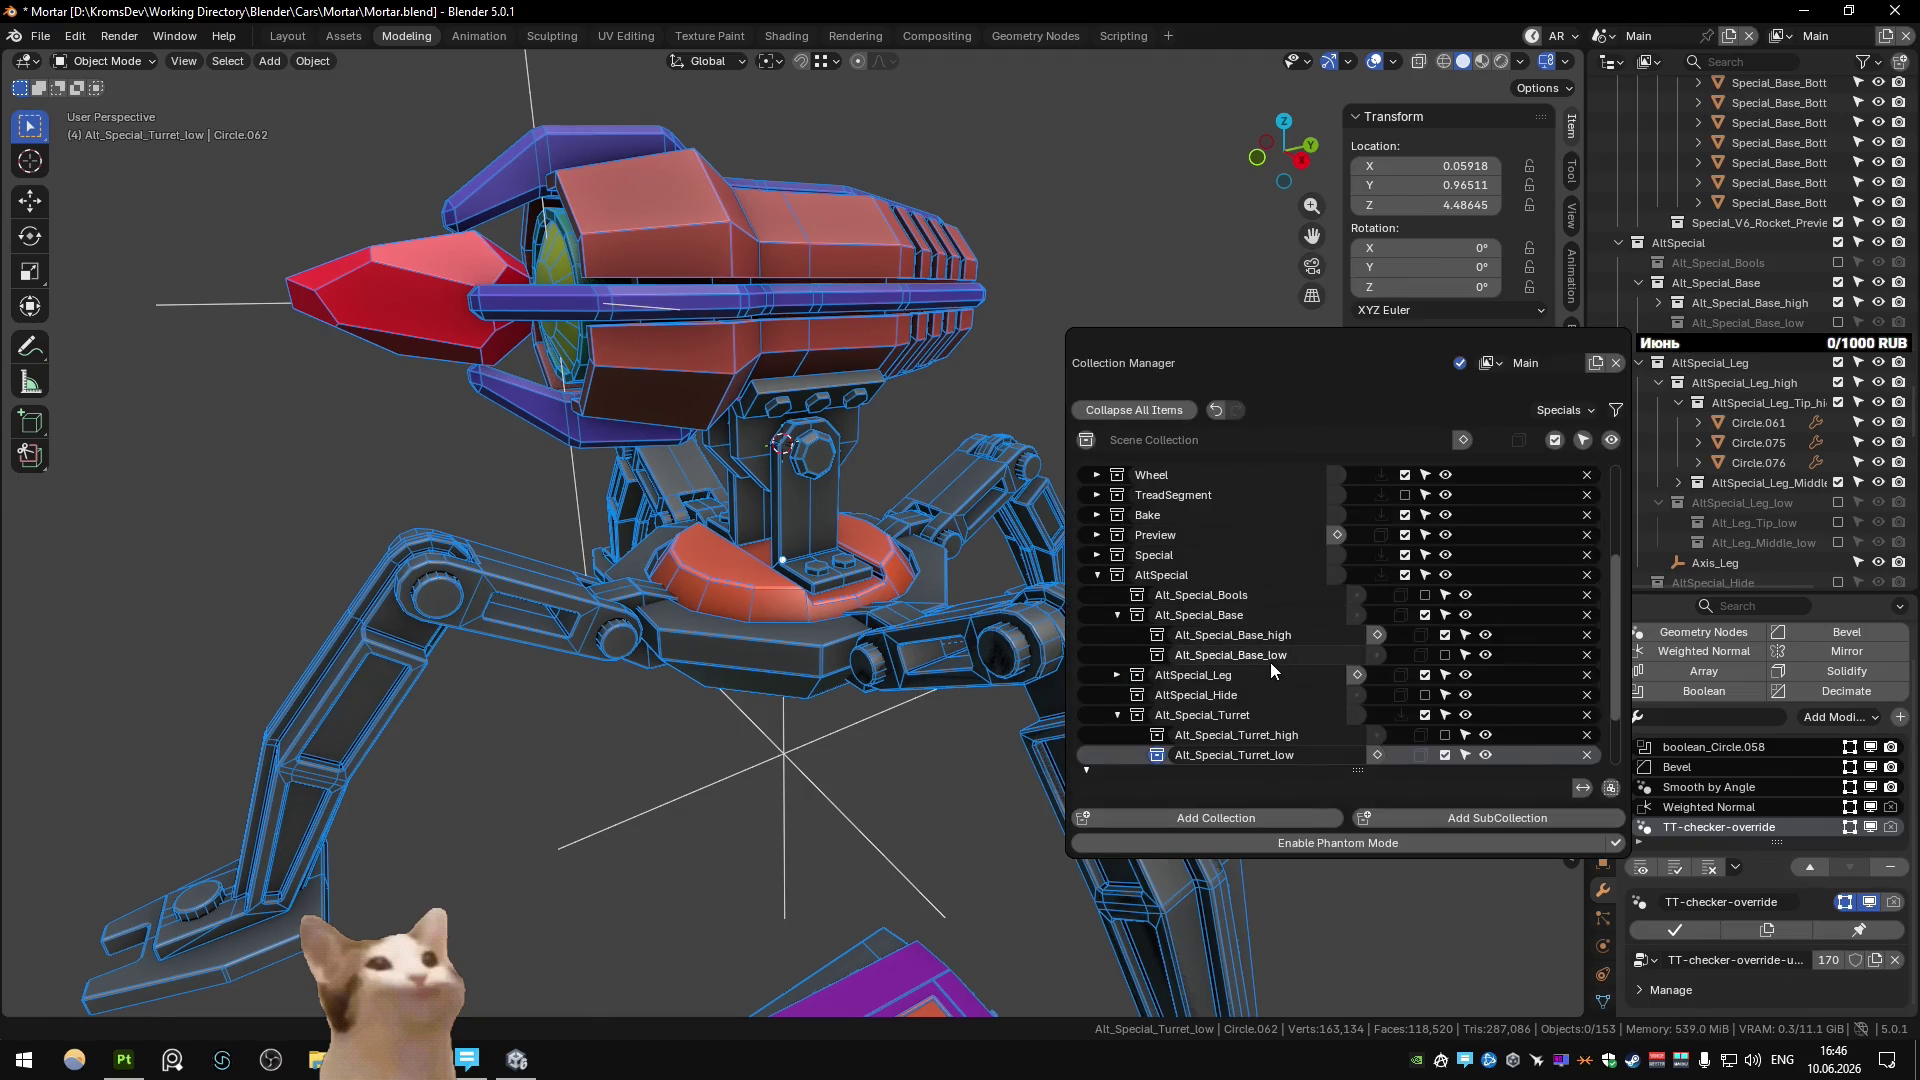
scroll(1265, 662, down, 3)
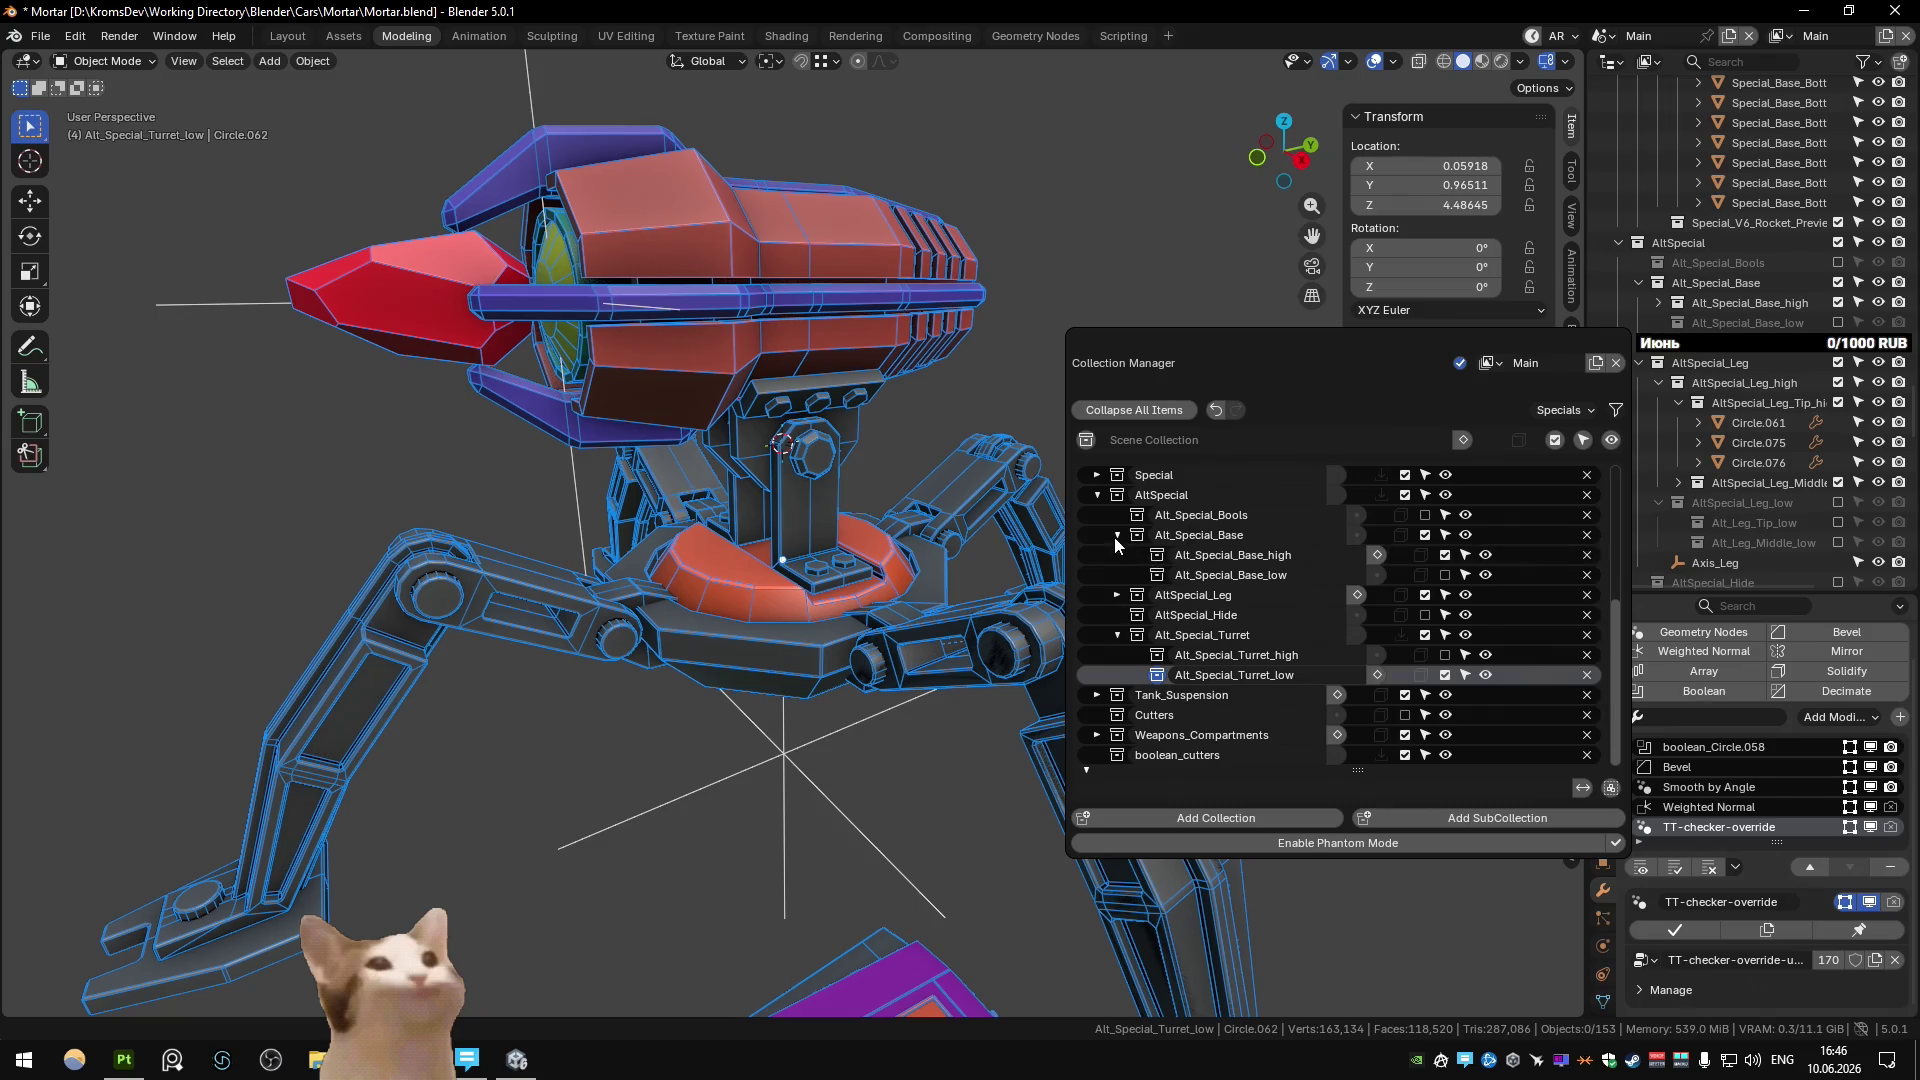
click(1116, 555)
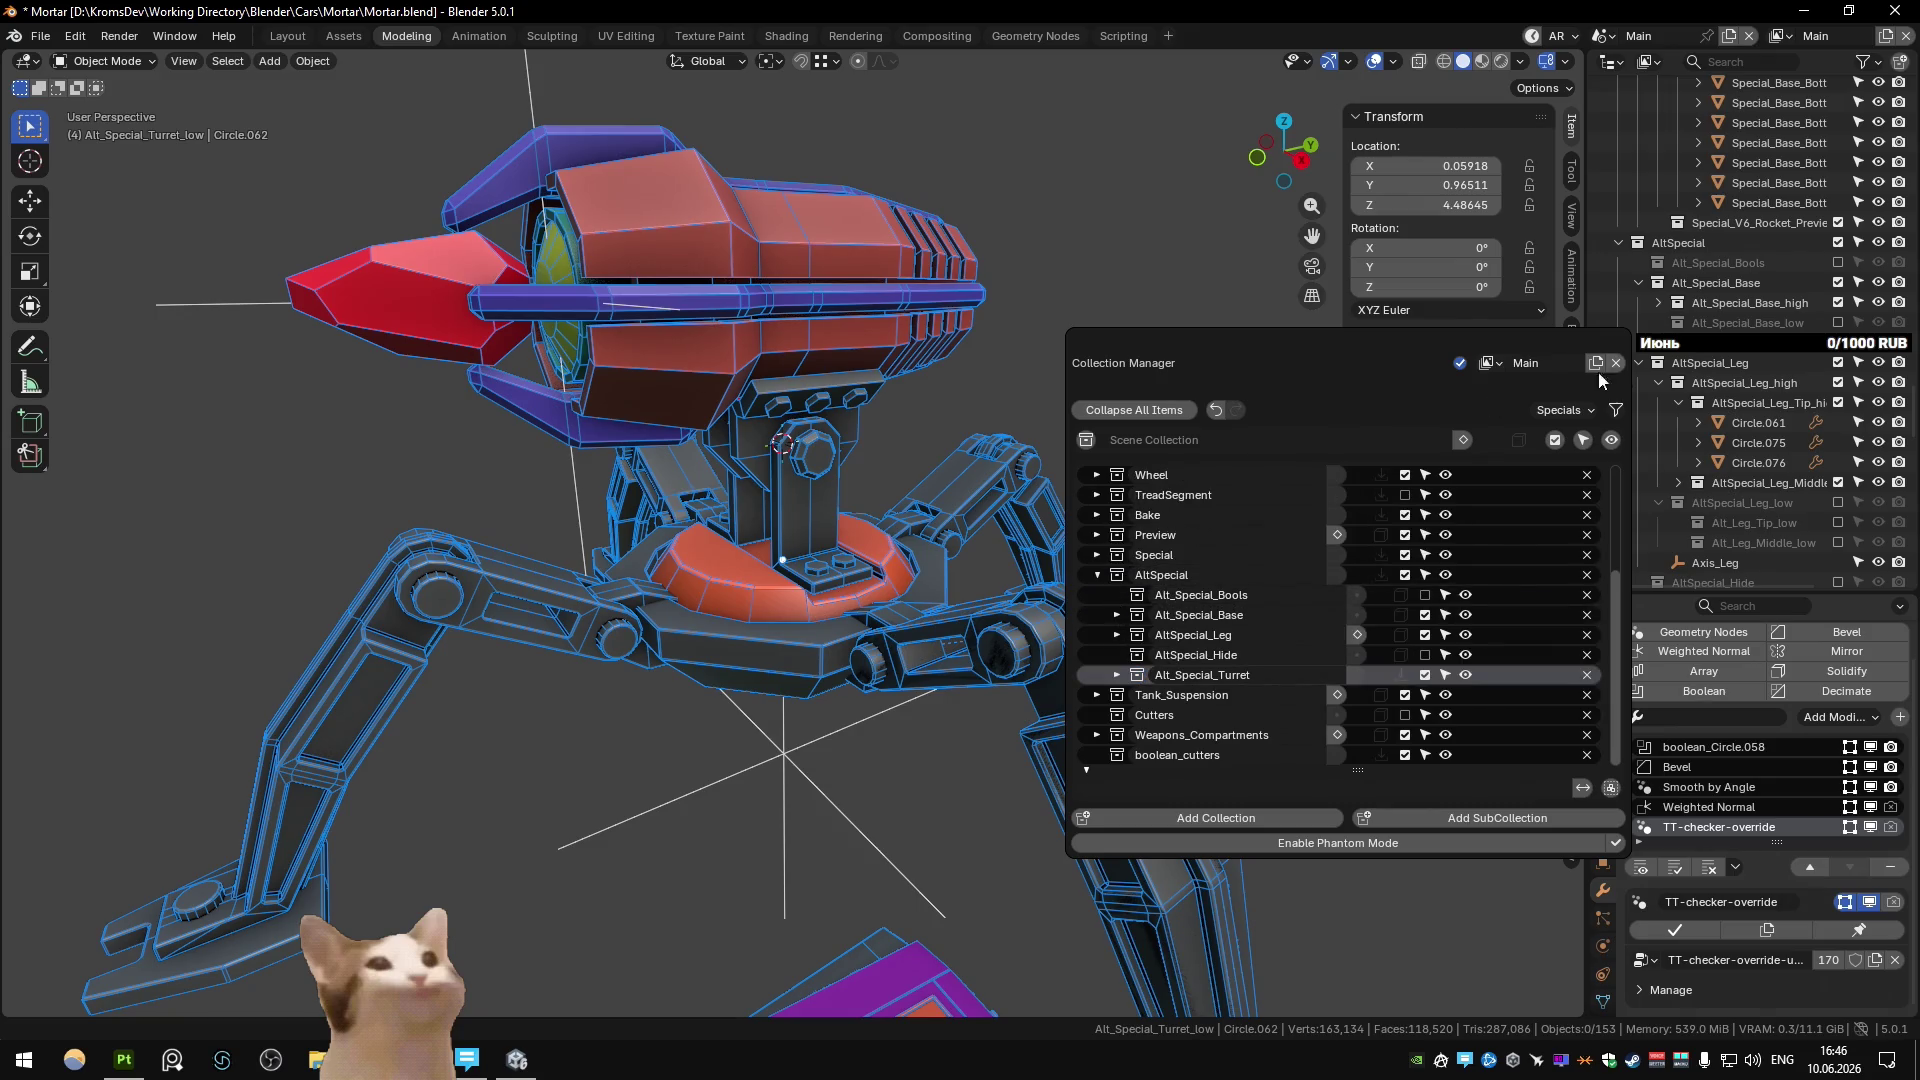
key(ctrl+s)
key(m)
scroll(1342, 681, down, 1)
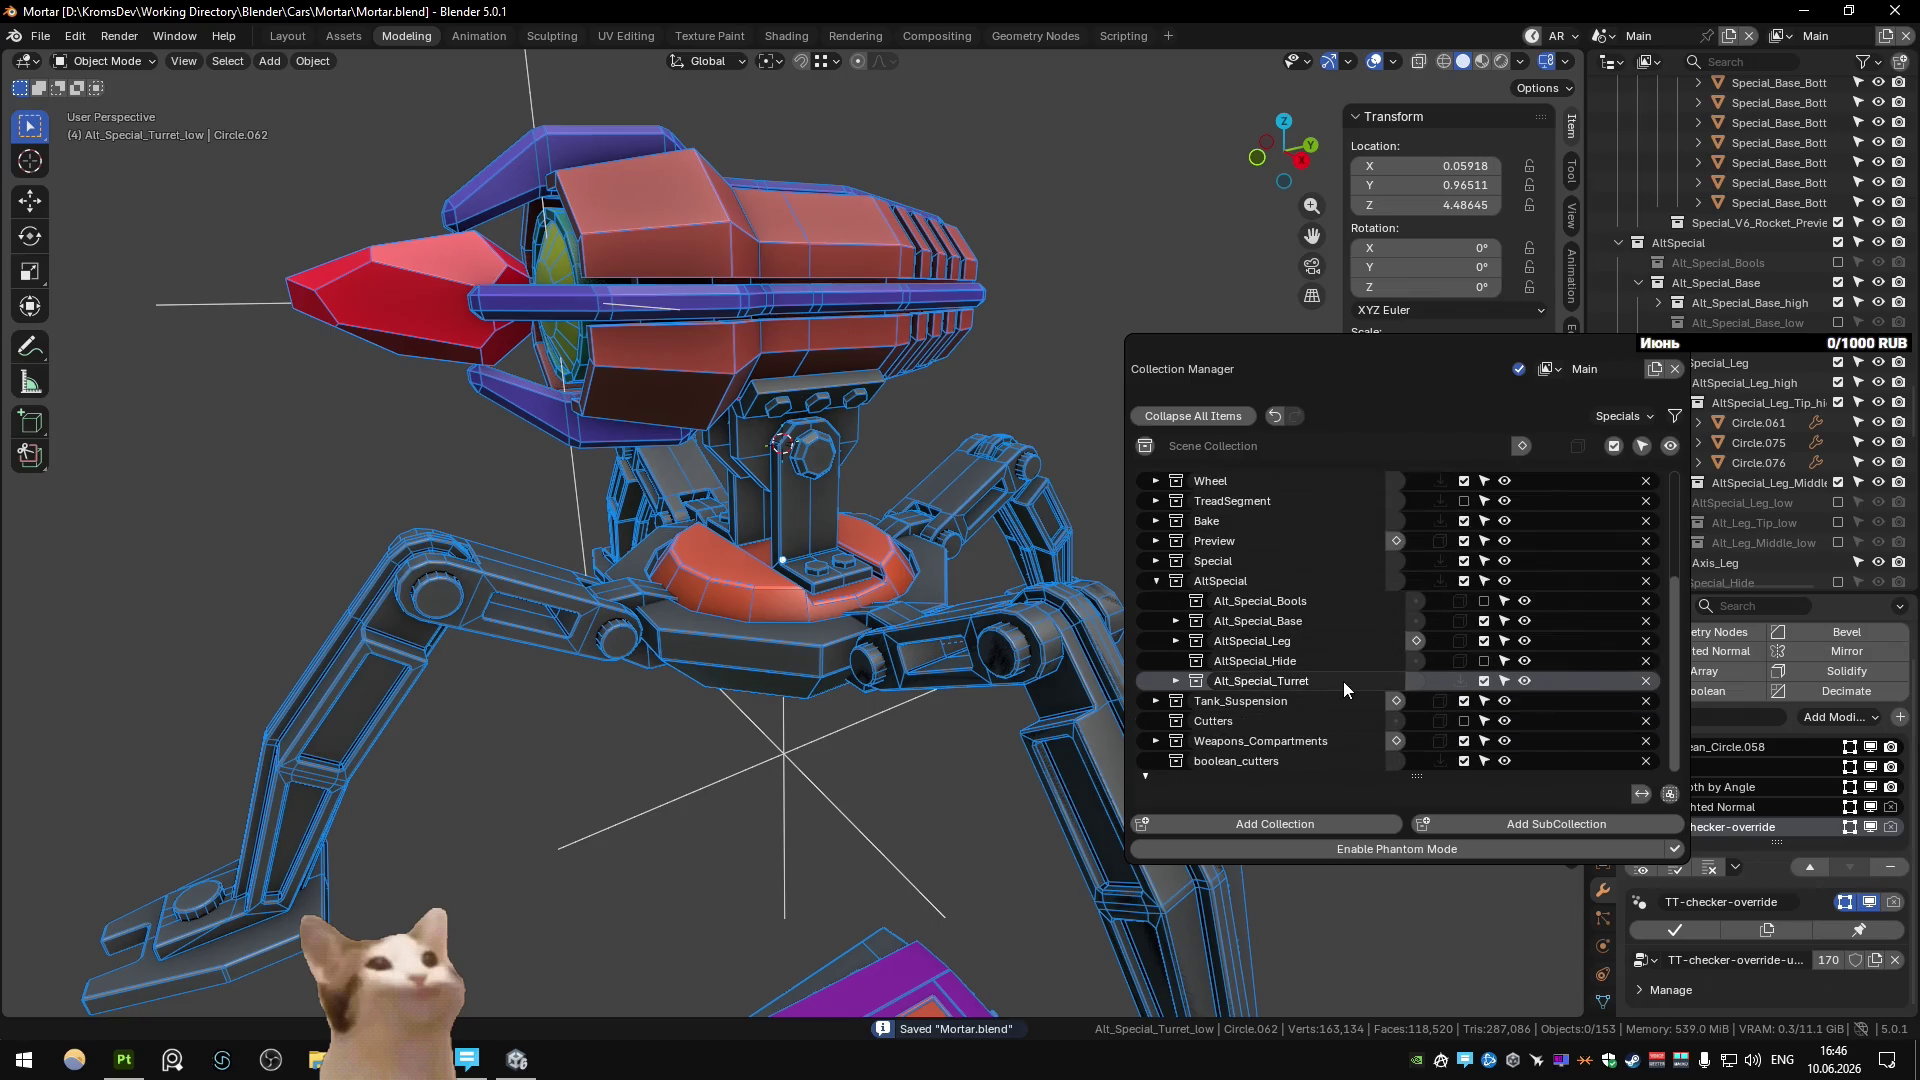
Add a subcollection named Alt_Special_Rotate under AltSpecial.
click(1424, 581)
click(1490, 823)
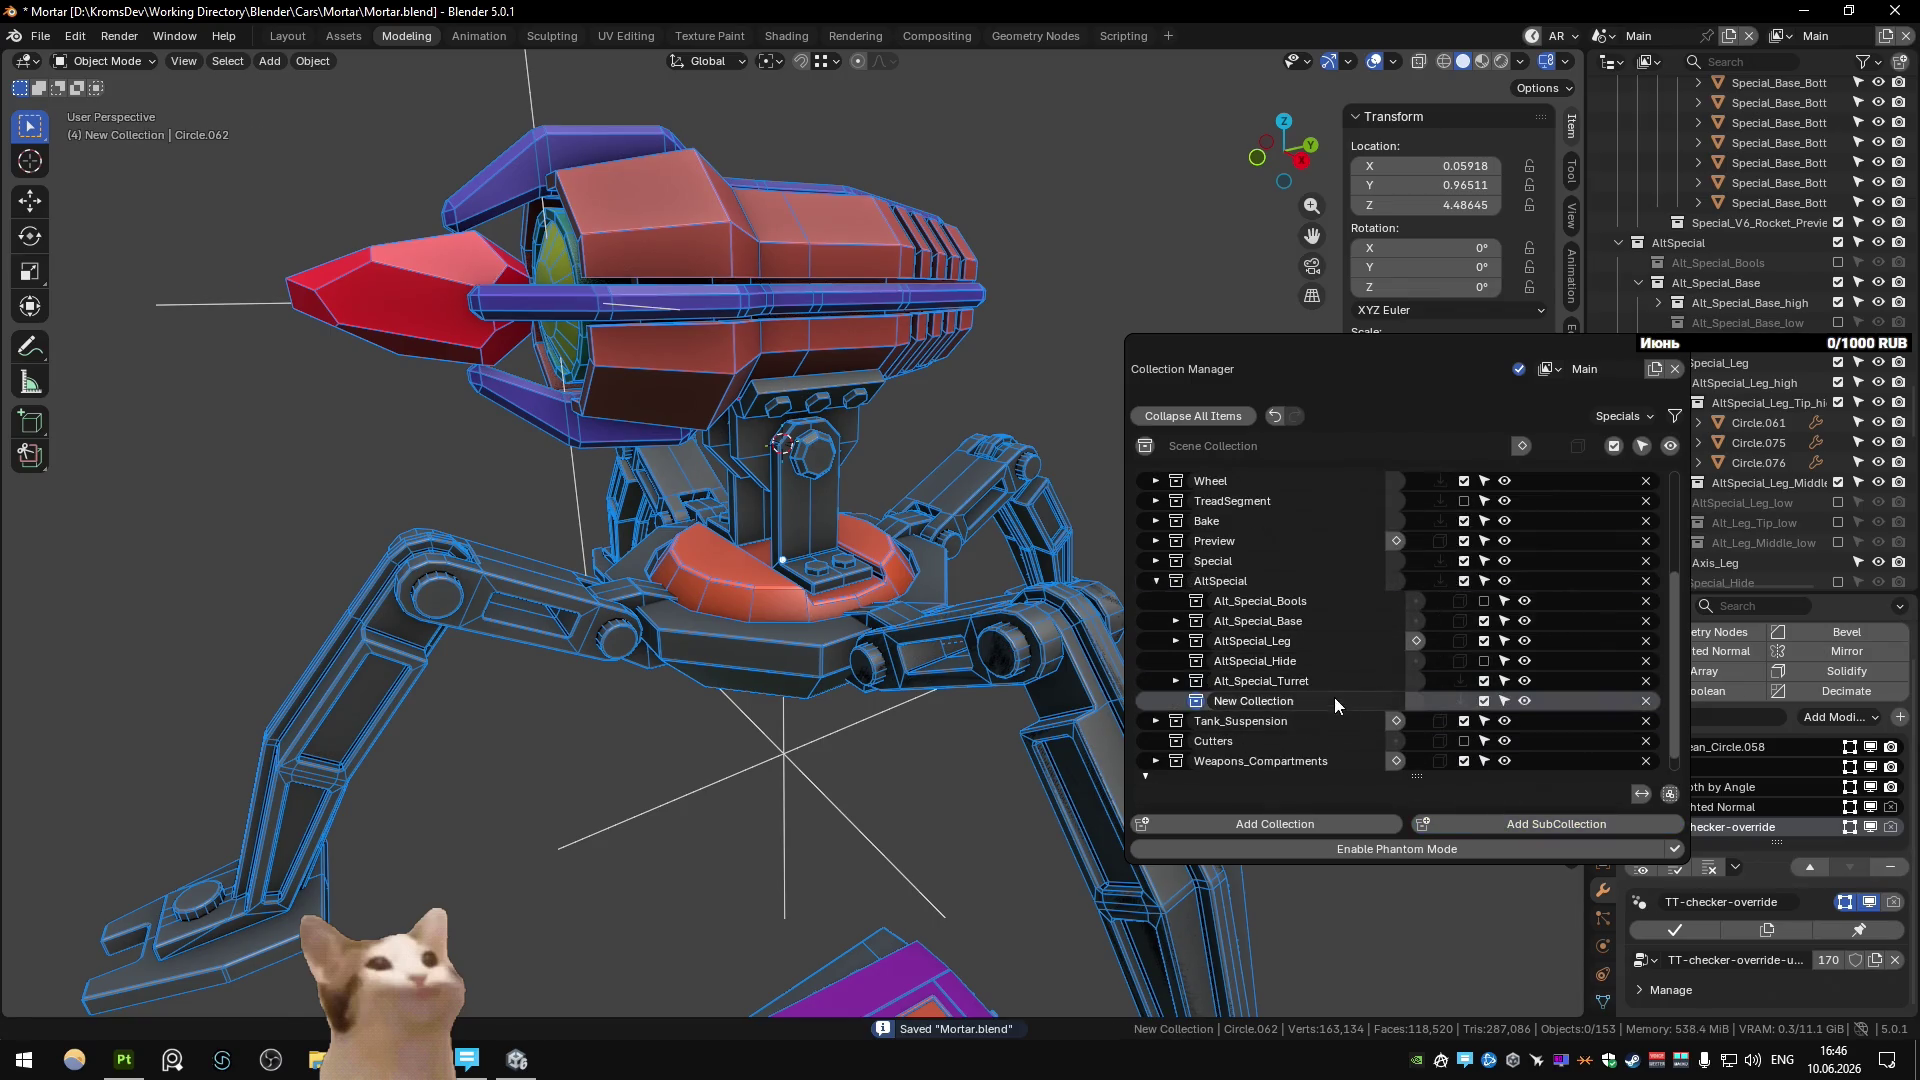
double_click(1334, 699)
text(Alt_Special_Rotate)
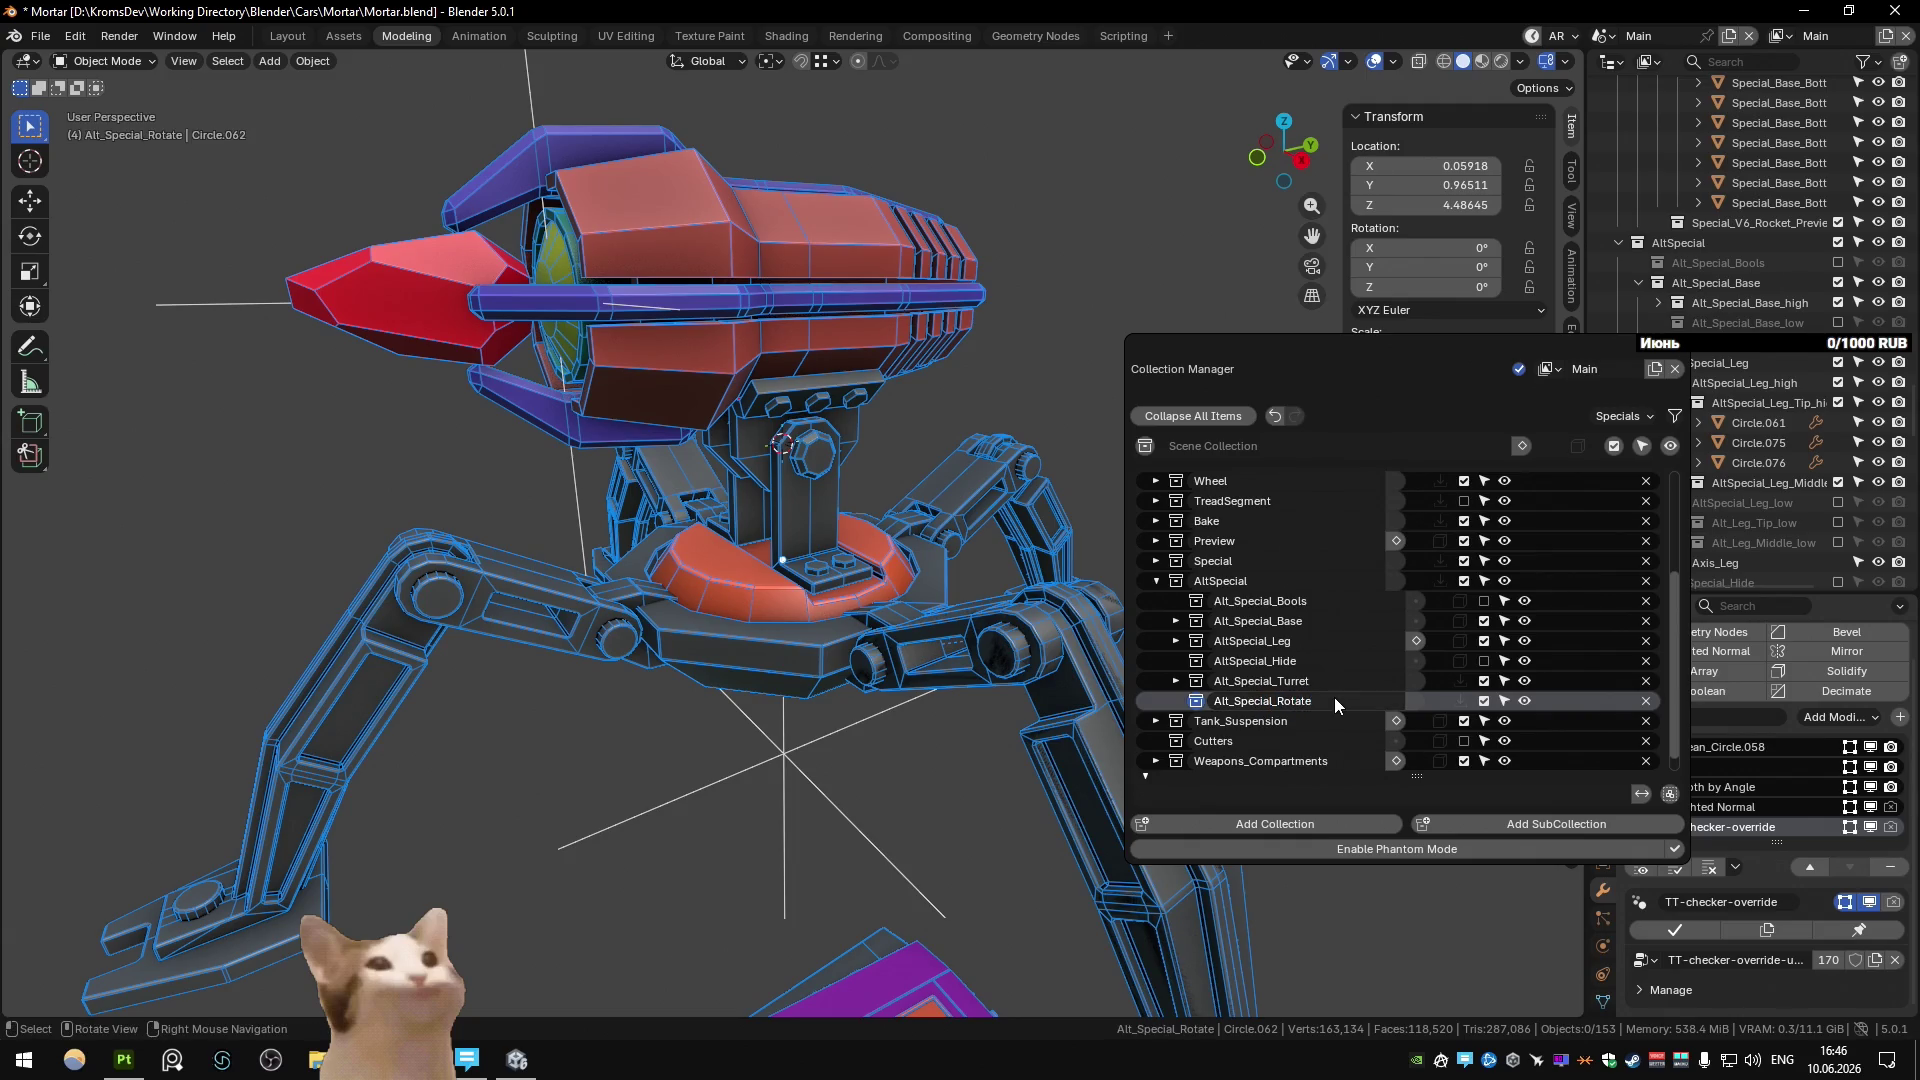
key(Return)
Add Alt_Special_Rotate_high and Alt_Special_Rotate_low subcollections inside Alt_Special_Rotate.
click(1521, 830)
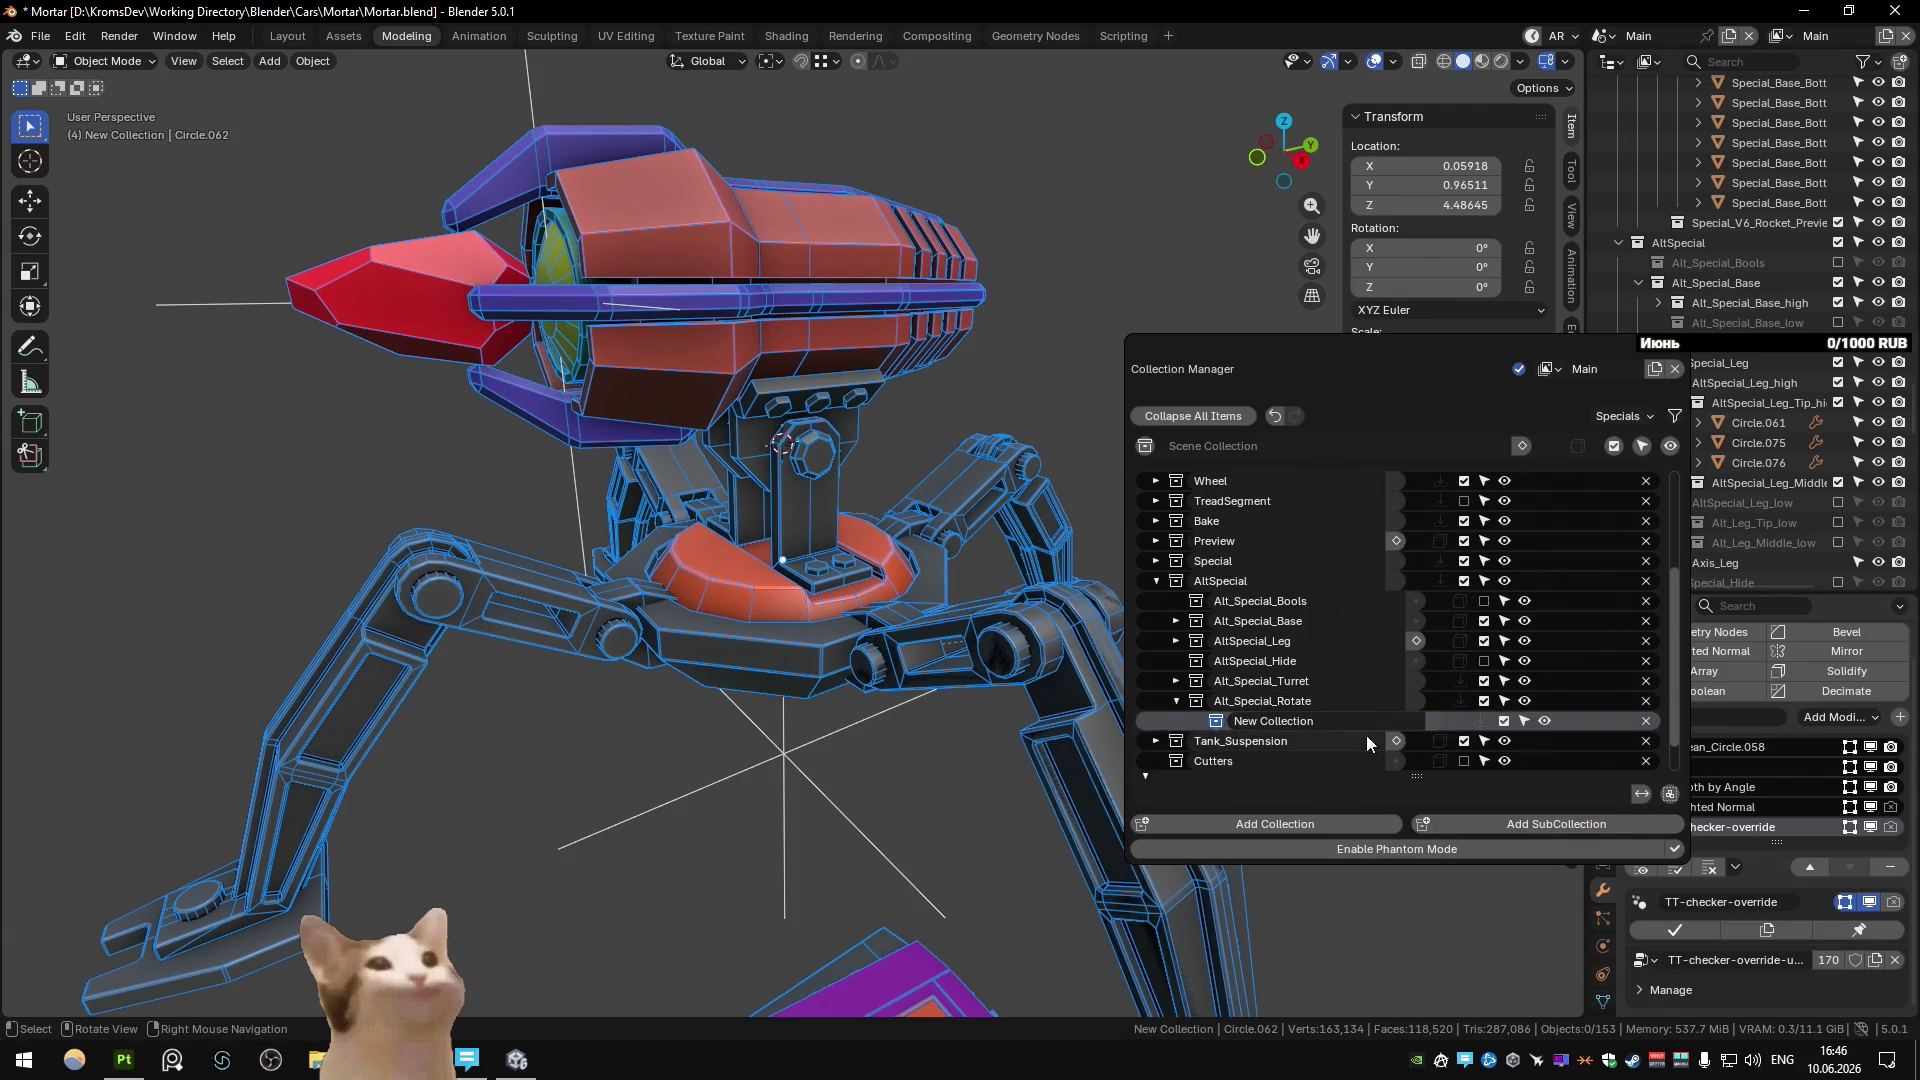
double_click(1366, 720)
text(Alt_Special_Rotate)
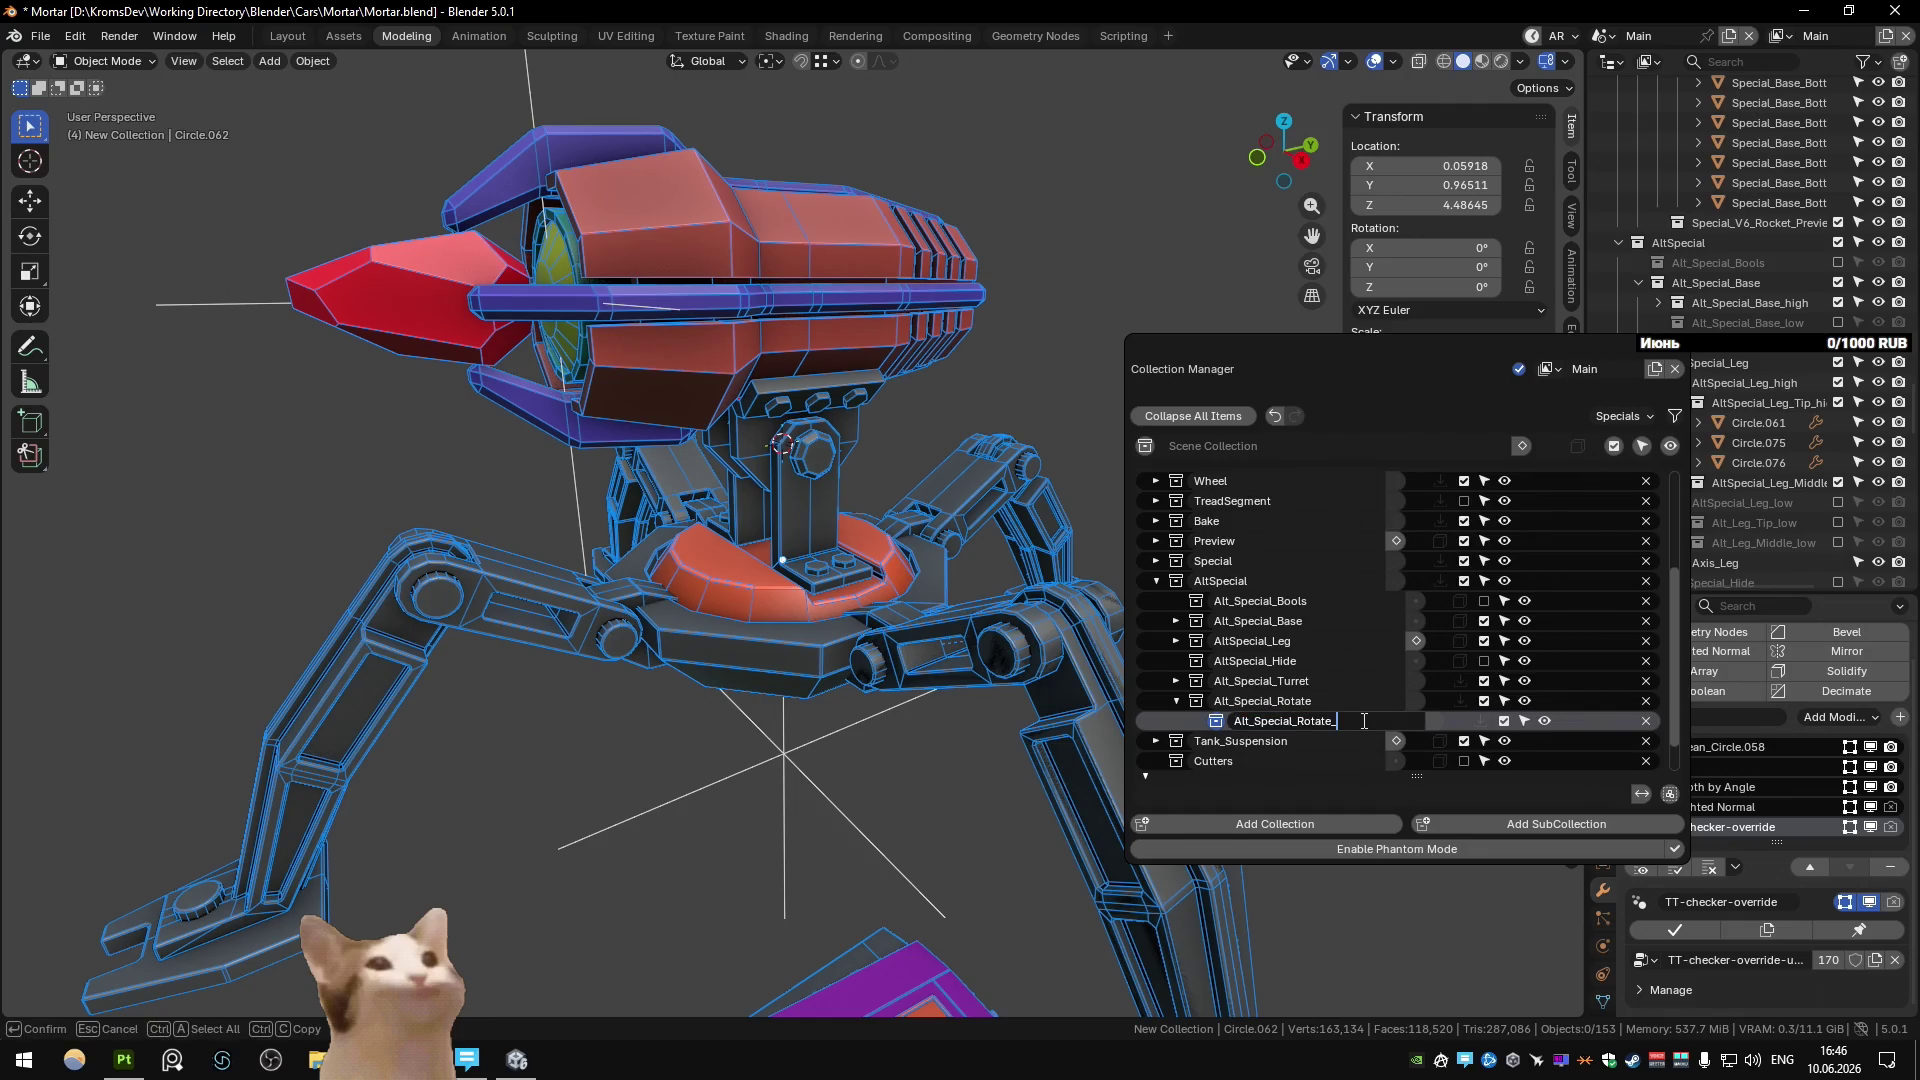
text(high)
key(Return)
click(1474, 818)
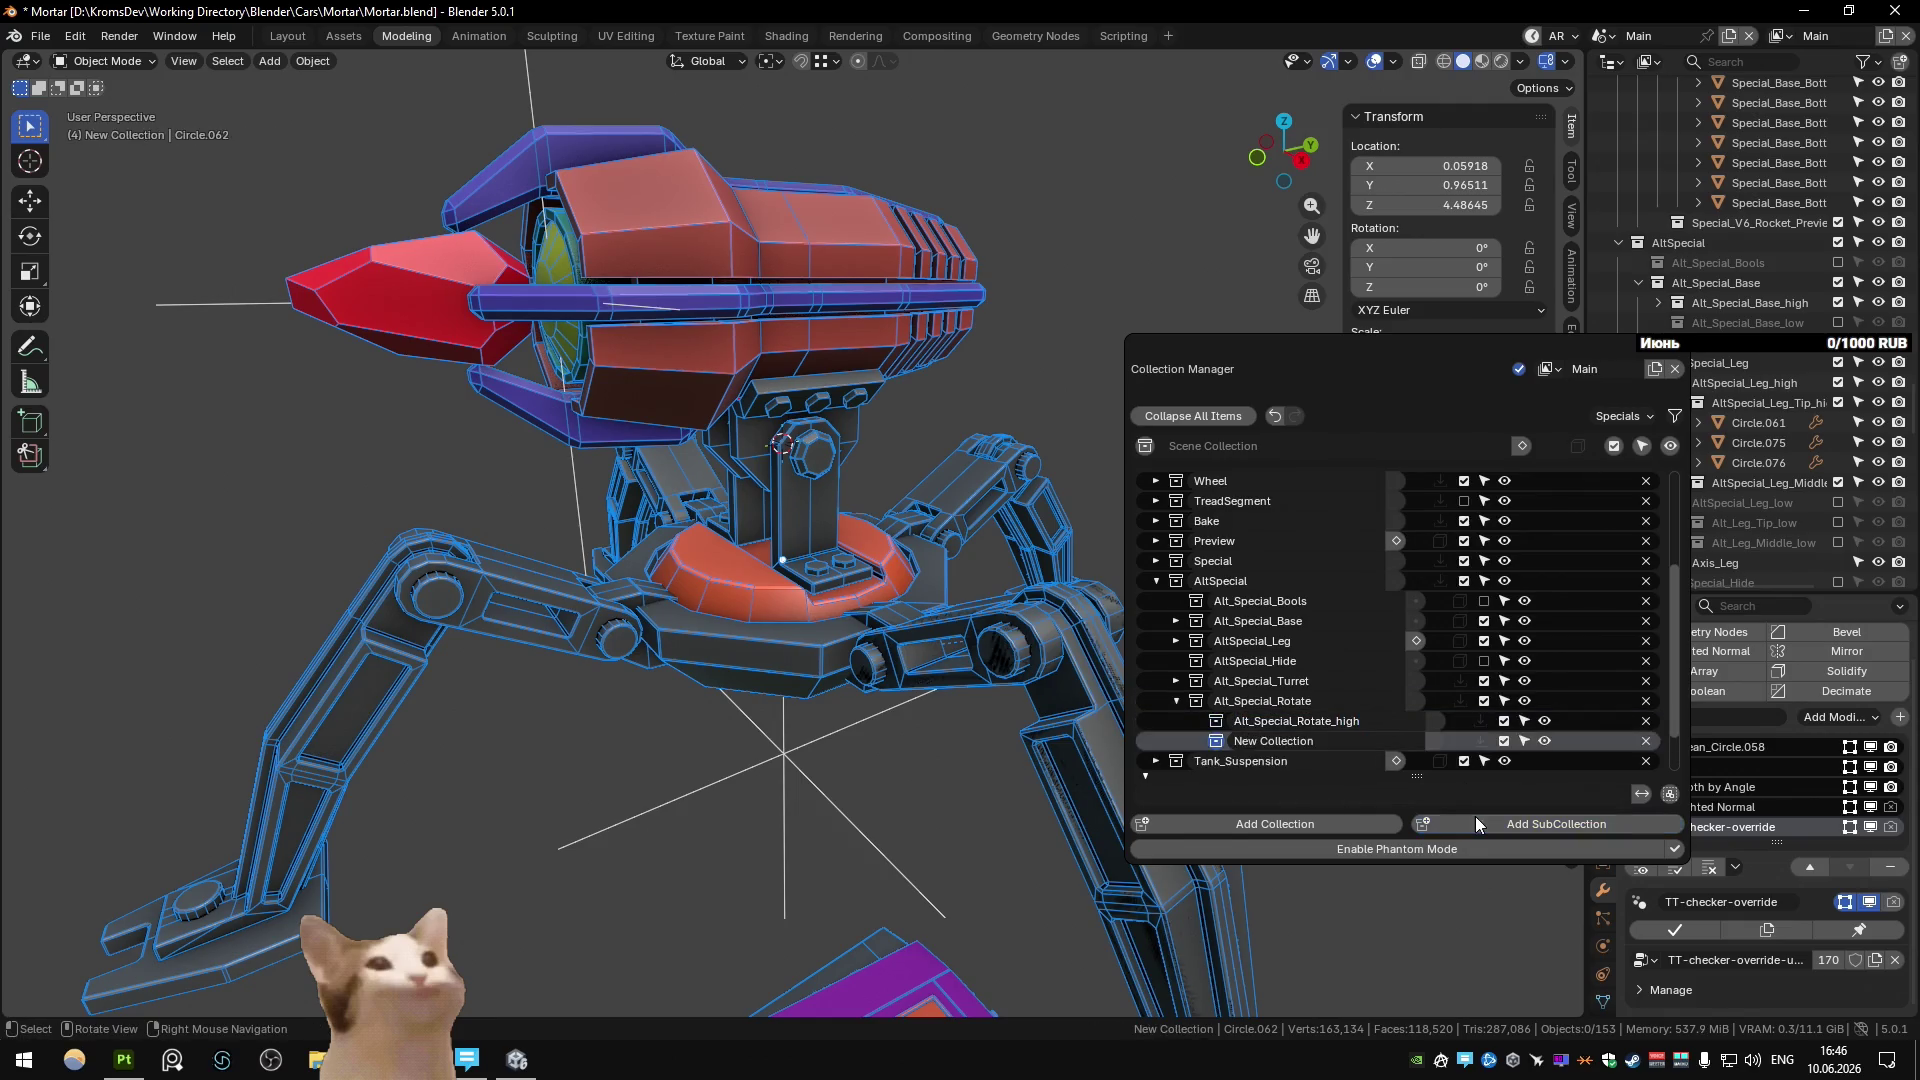
double_click(1418, 737)
text(Alt_Special_Rotate)
text(low)
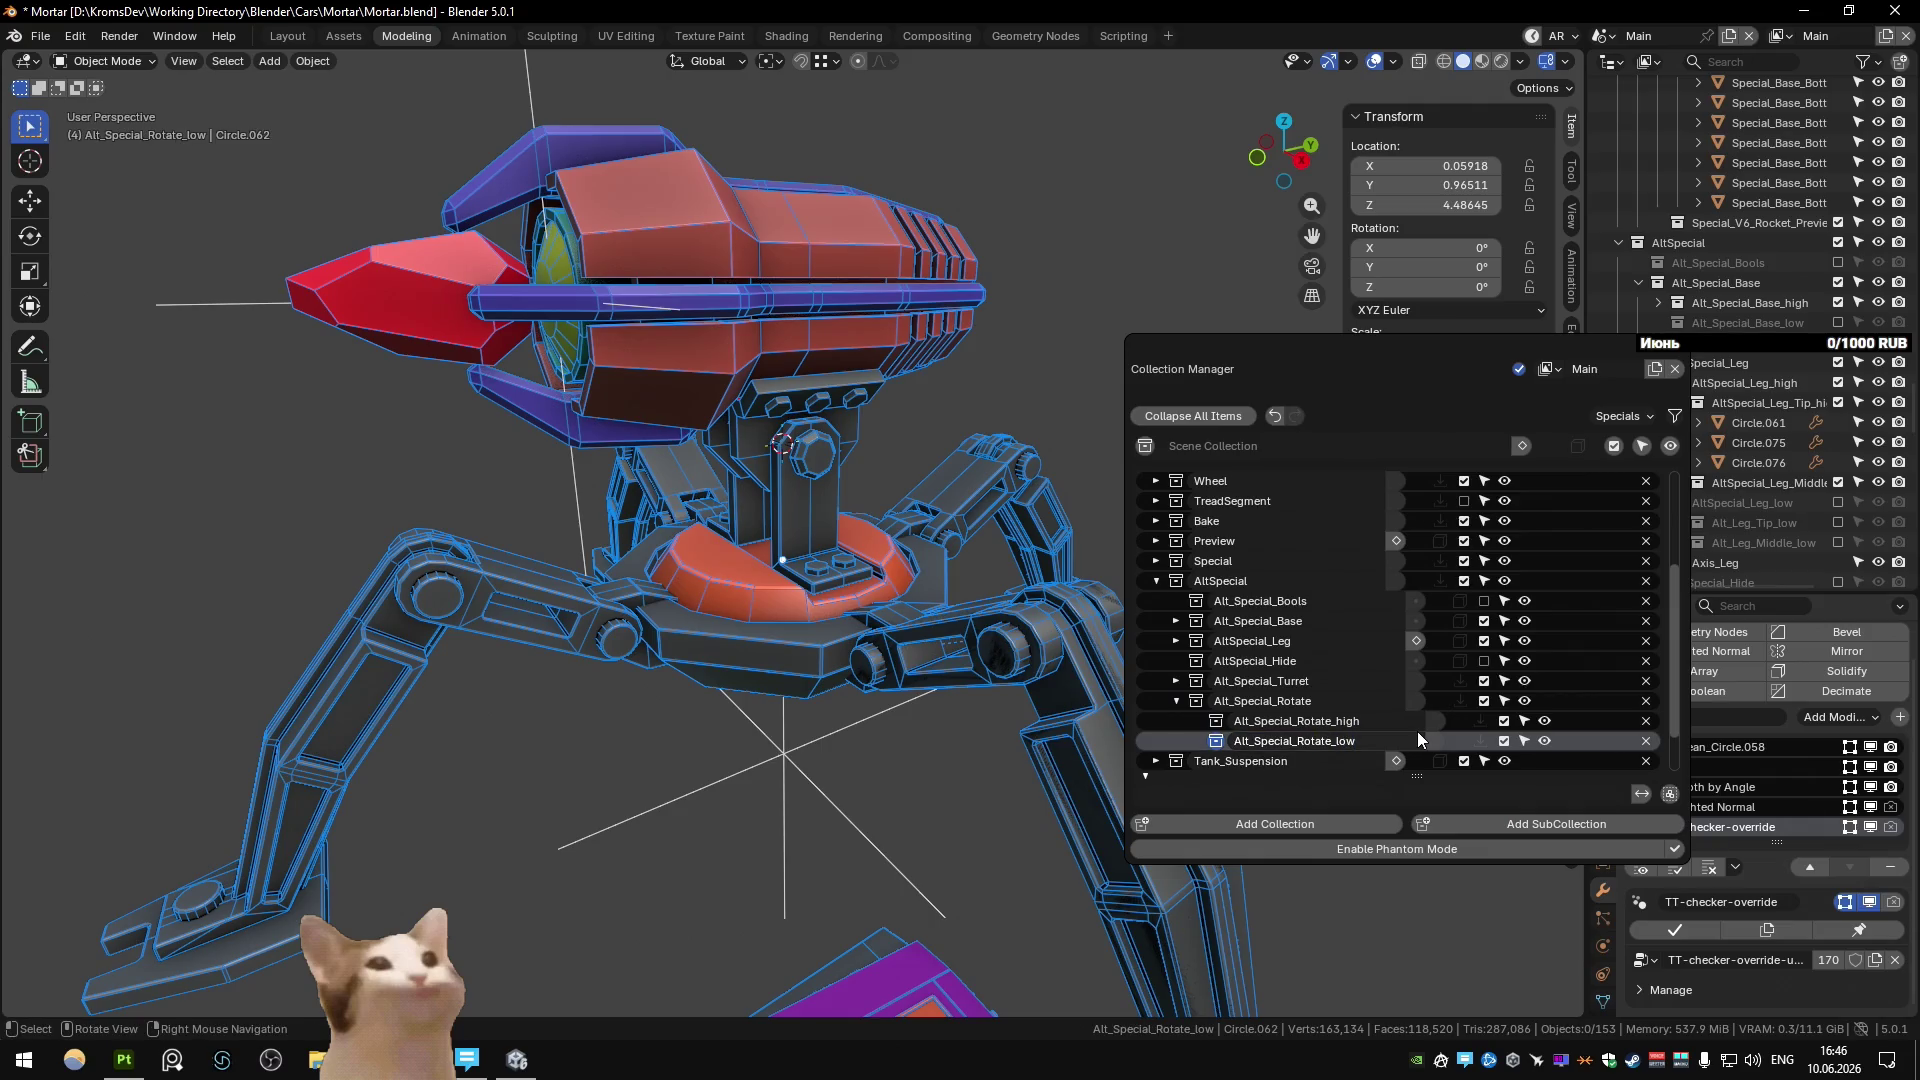
key(Return)
key(KP_Decimal)
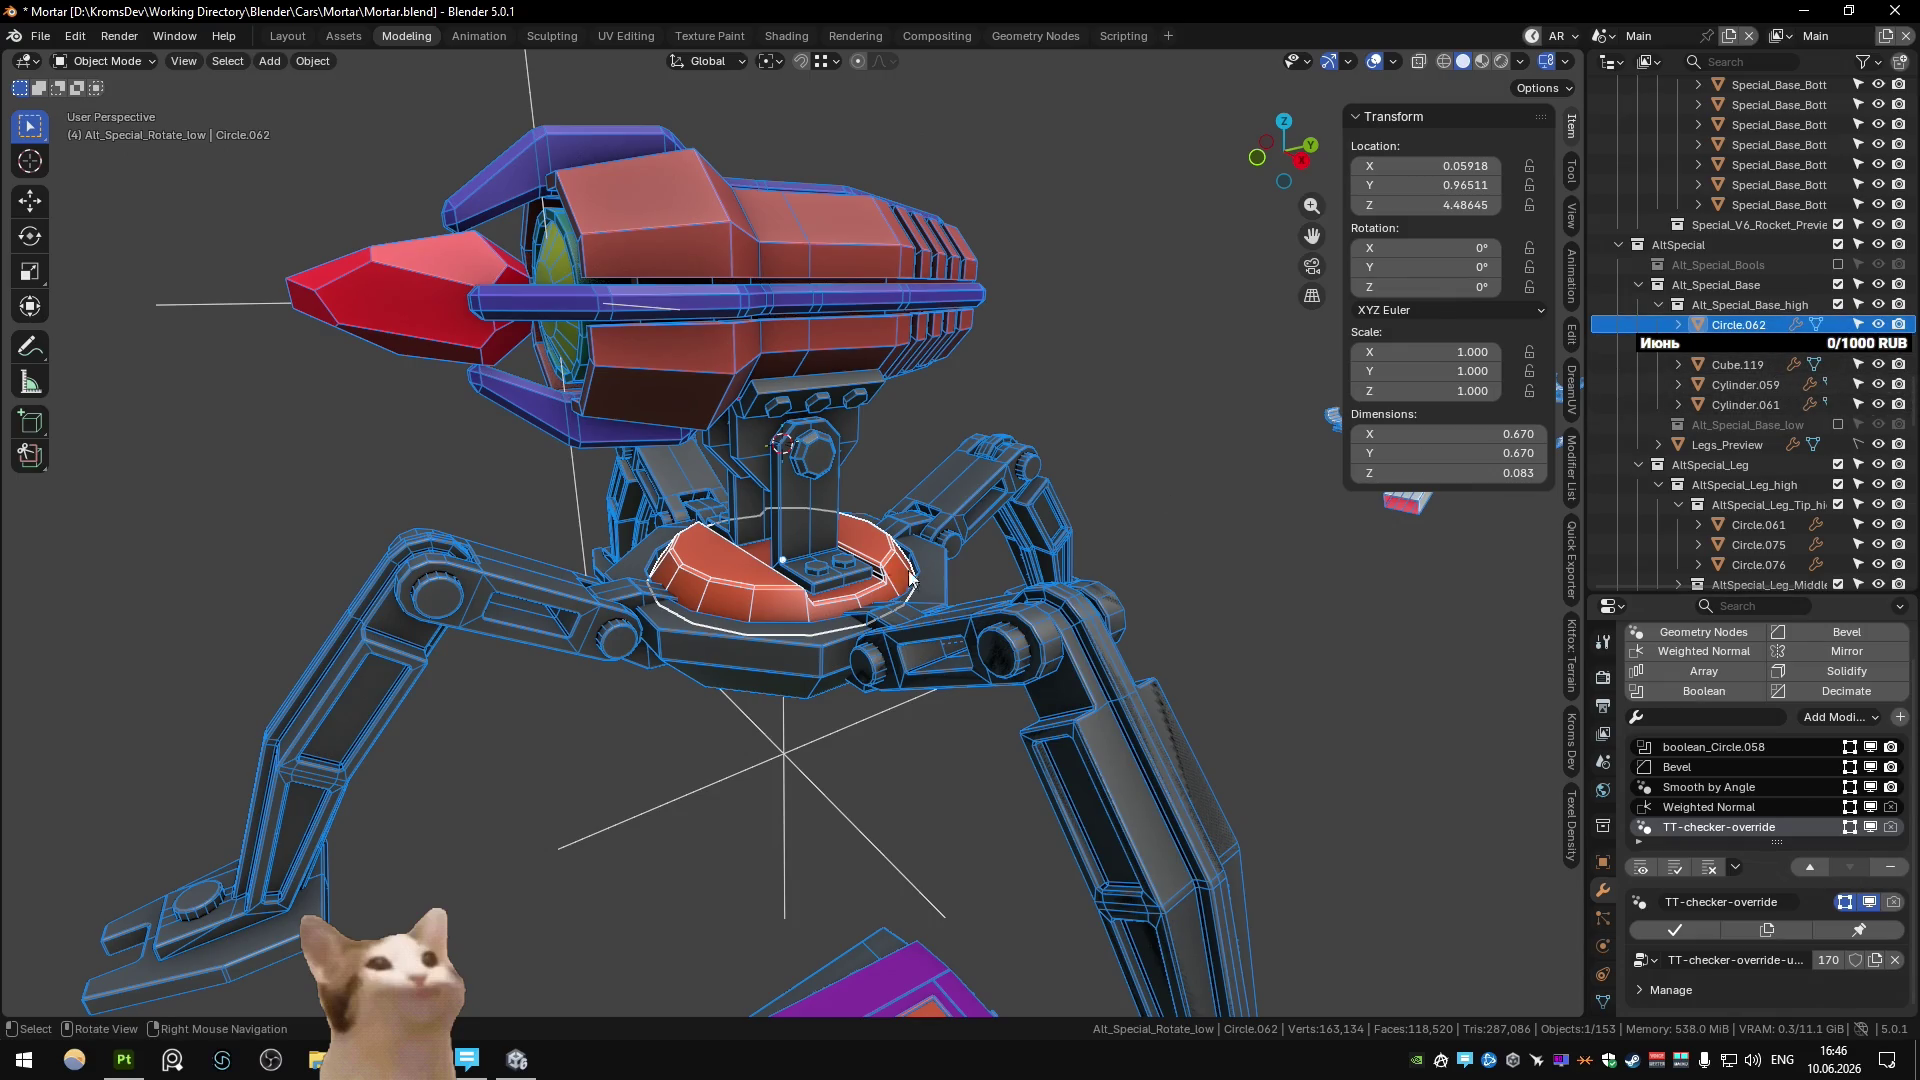
Select the ring parts Cube.119, Cylinder.059, Cylinder.061 and Circle.062.
click(823, 577)
click(828, 498)
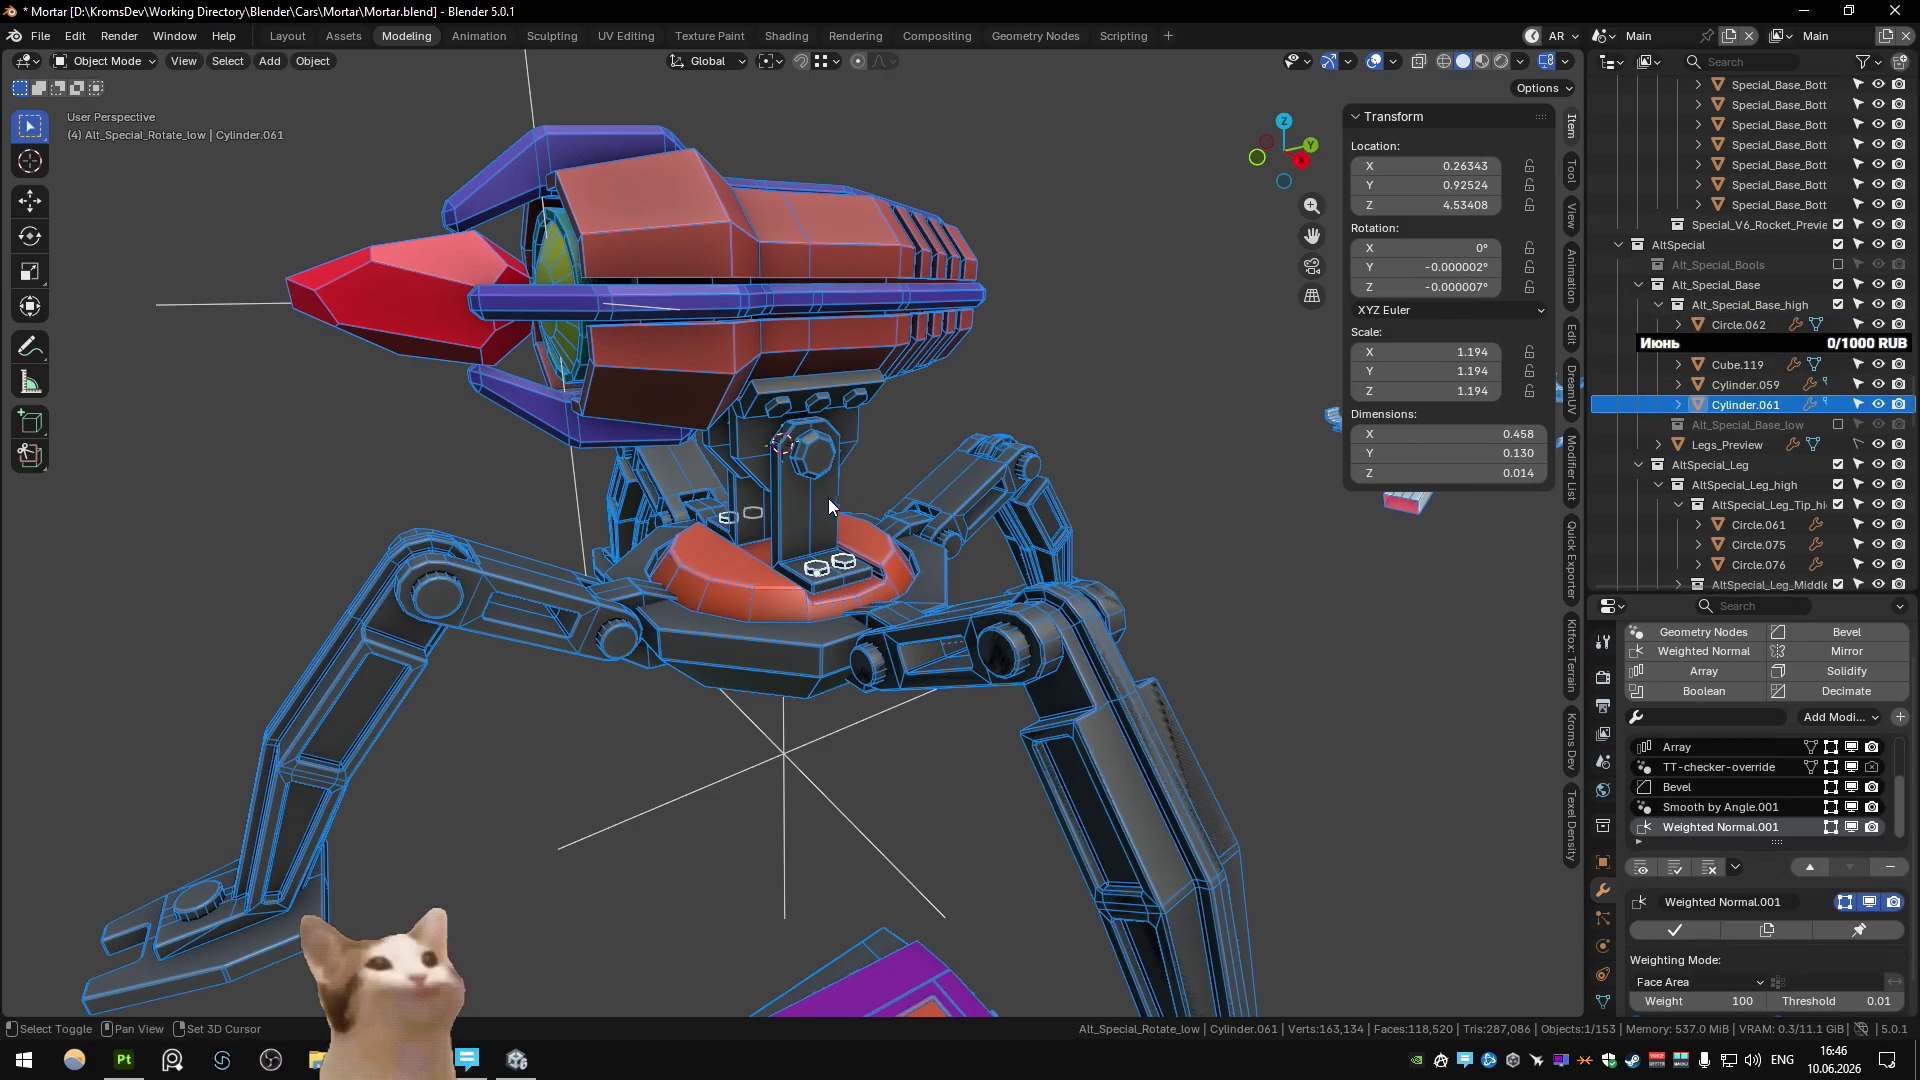
click(828, 498)
shift+click(804, 513)
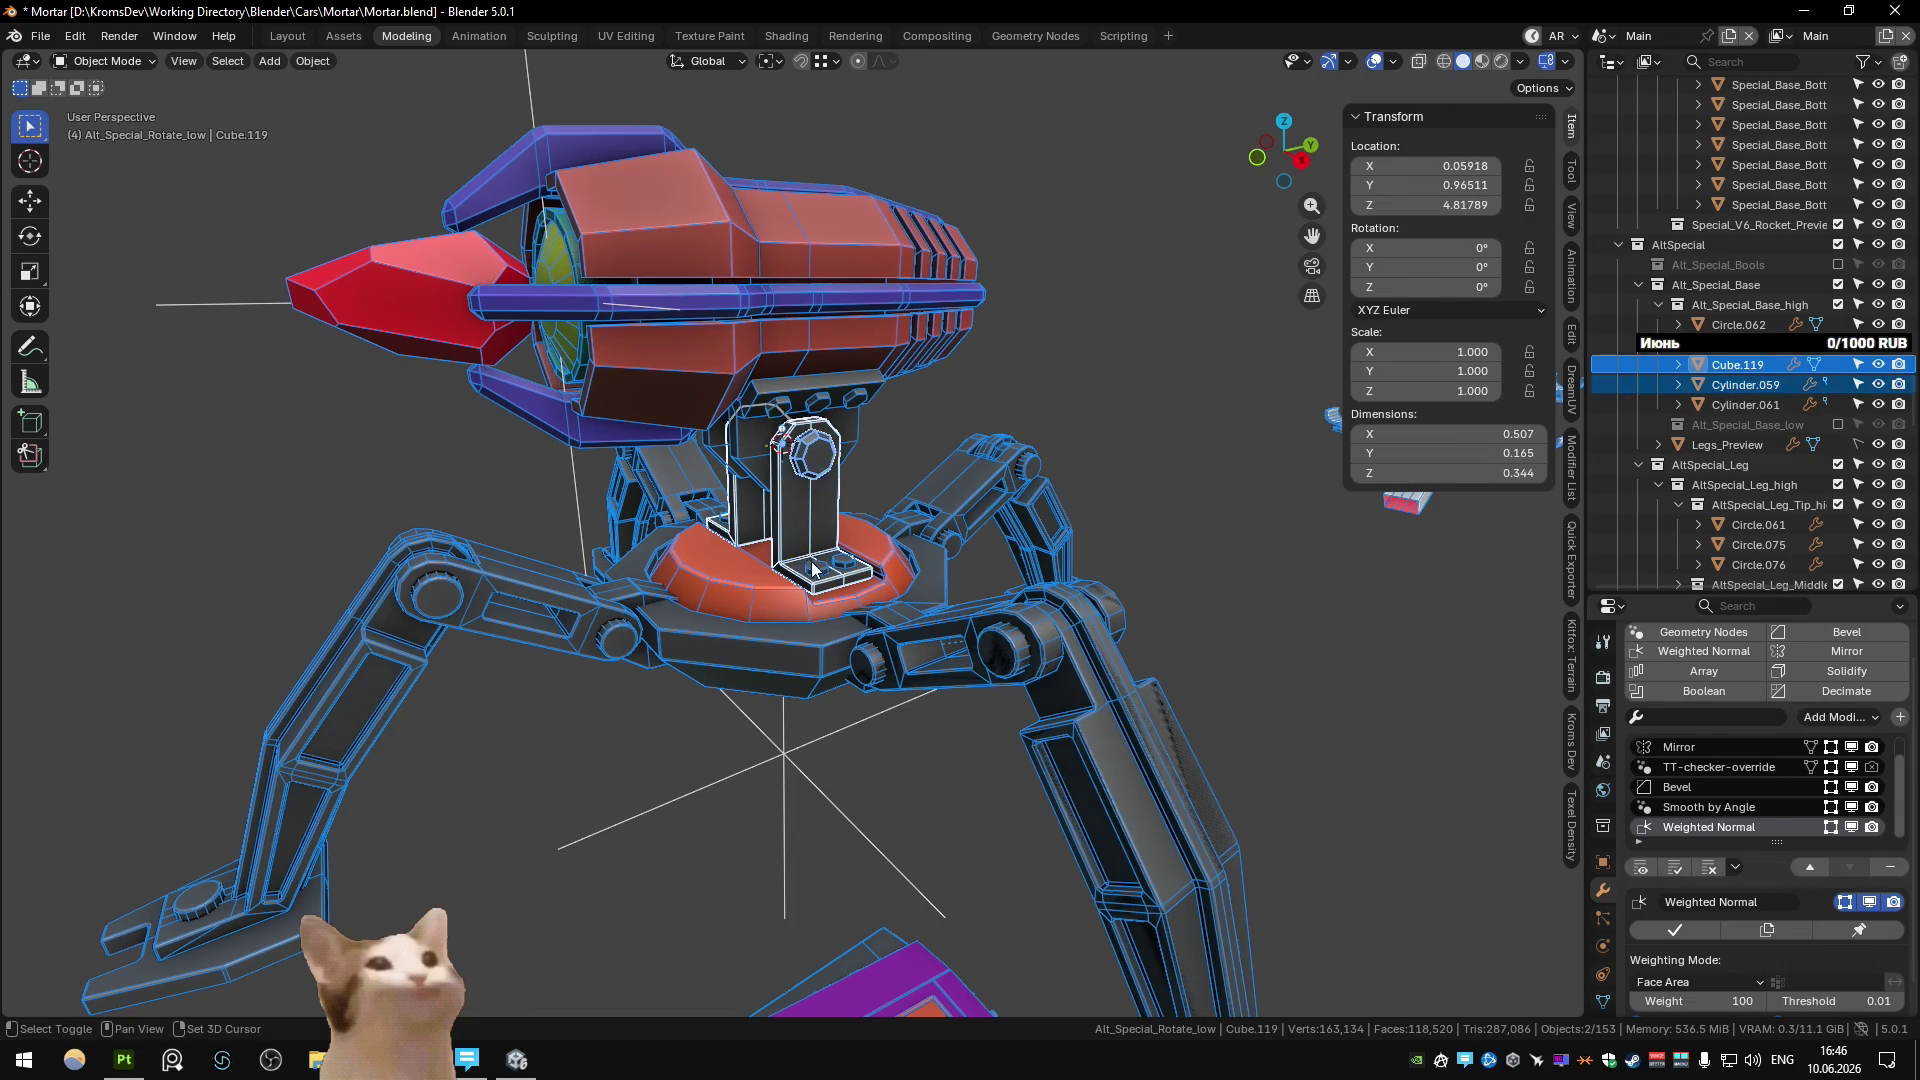
shift+click(825, 597)
shift+click(825, 597)
shift+click(783, 602)
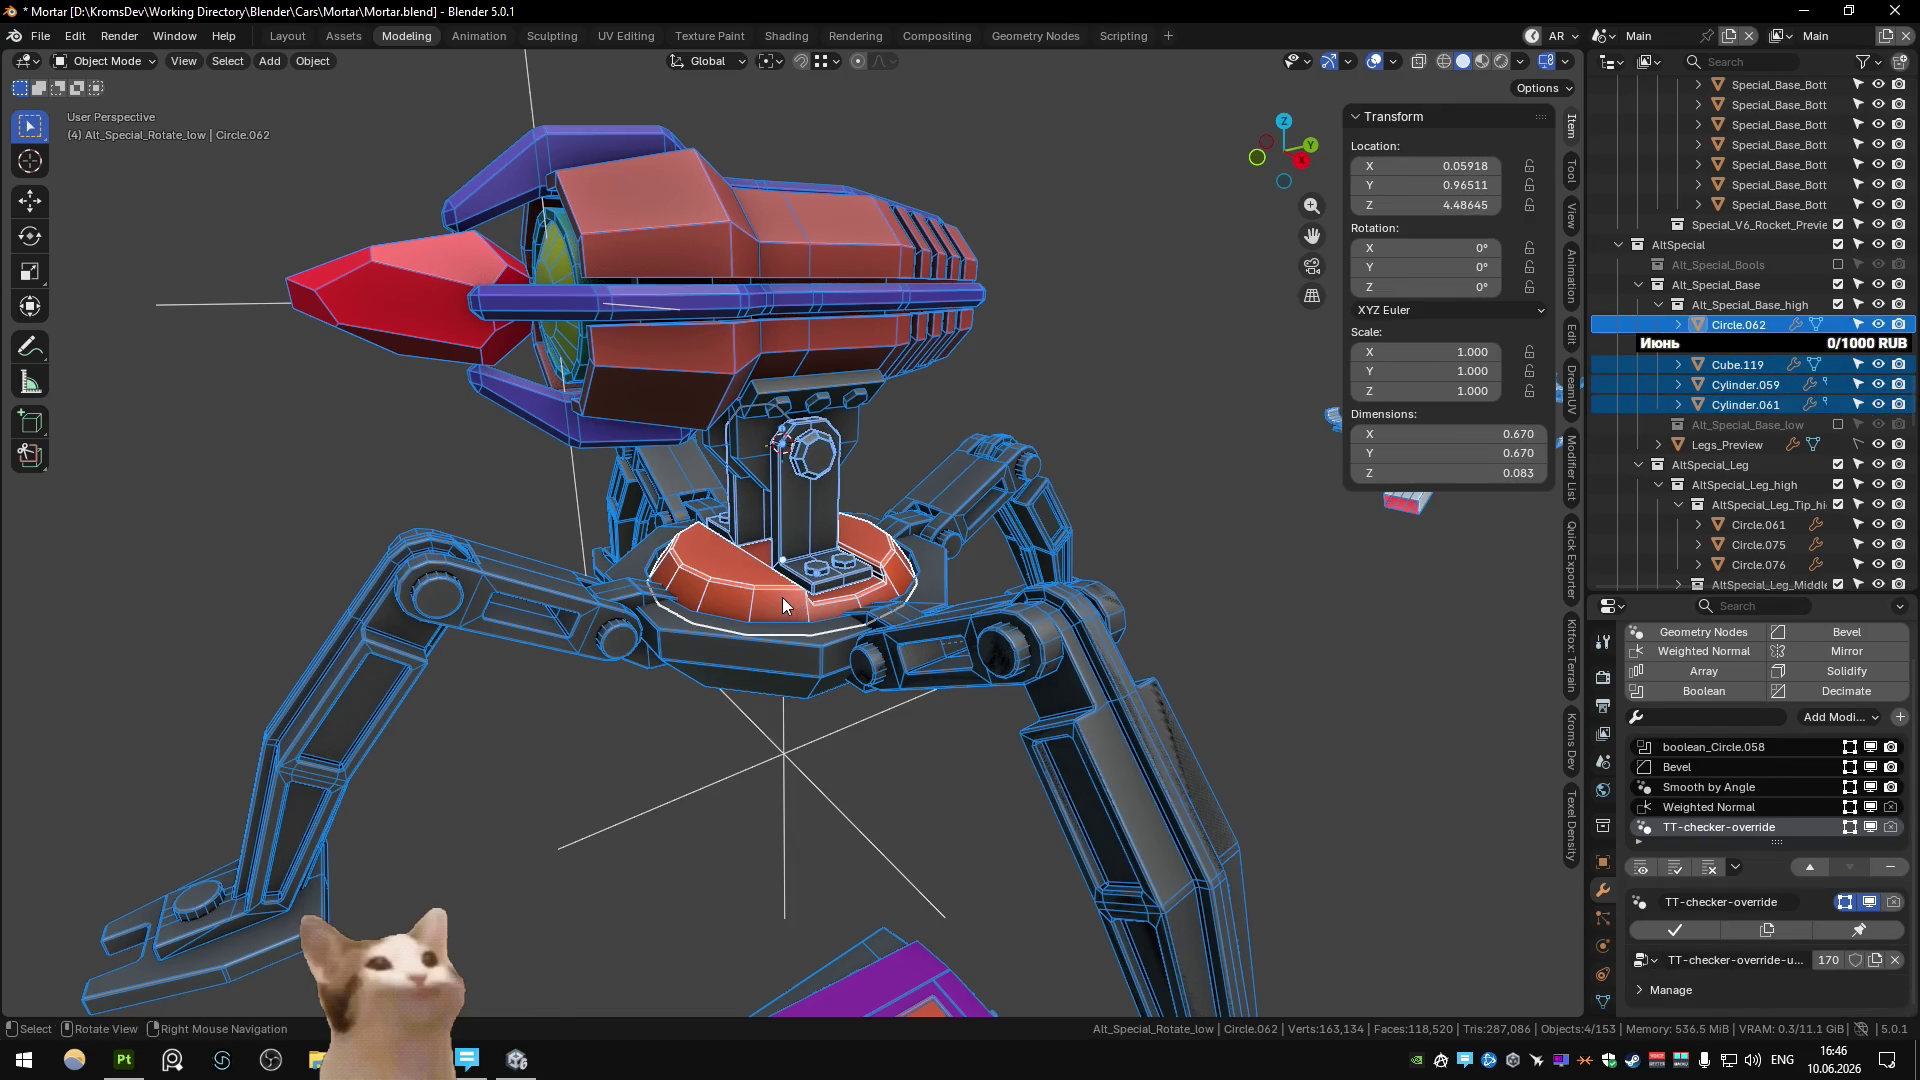
mouse_move(889, 585)
middle_down()
mouse_move(854, 590)
mouse_move(916, 554)
mouse_move(831, 592)
middle_up()
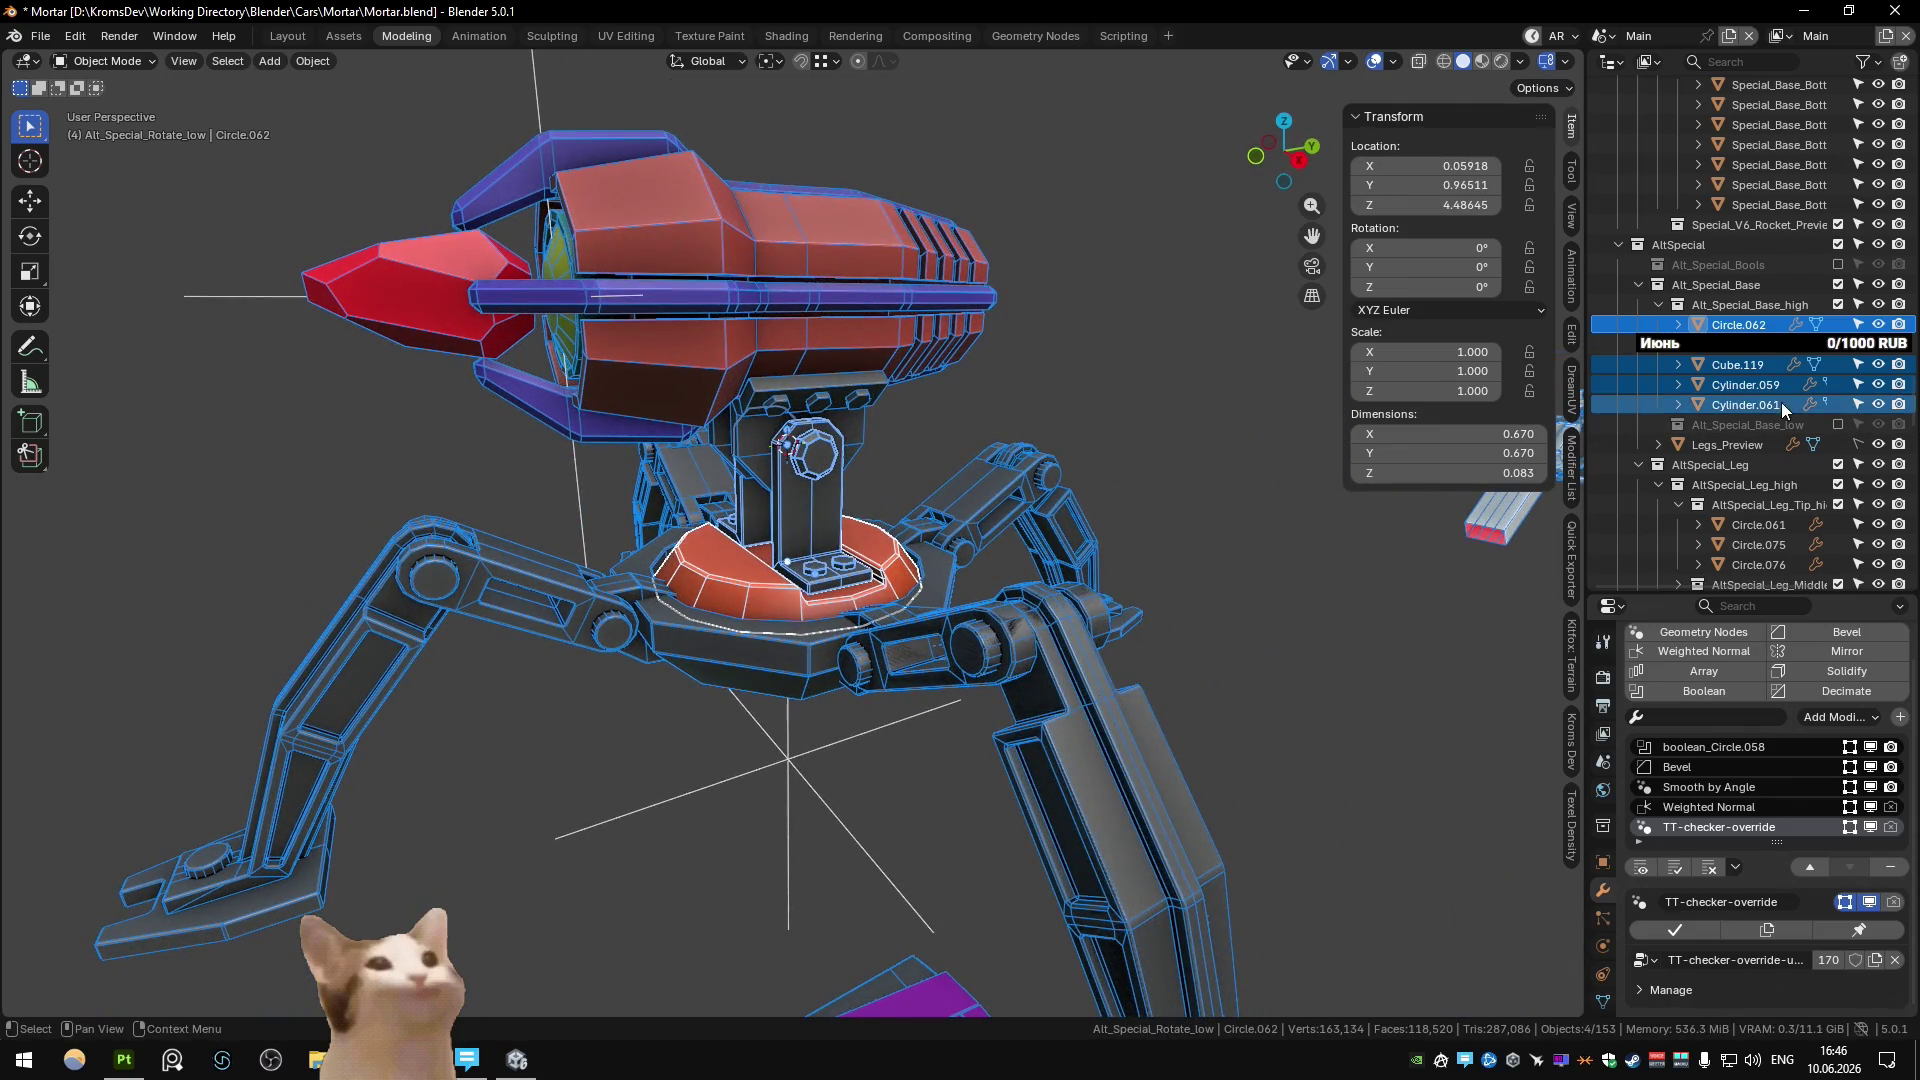
scroll(1745, 394, down, 4)
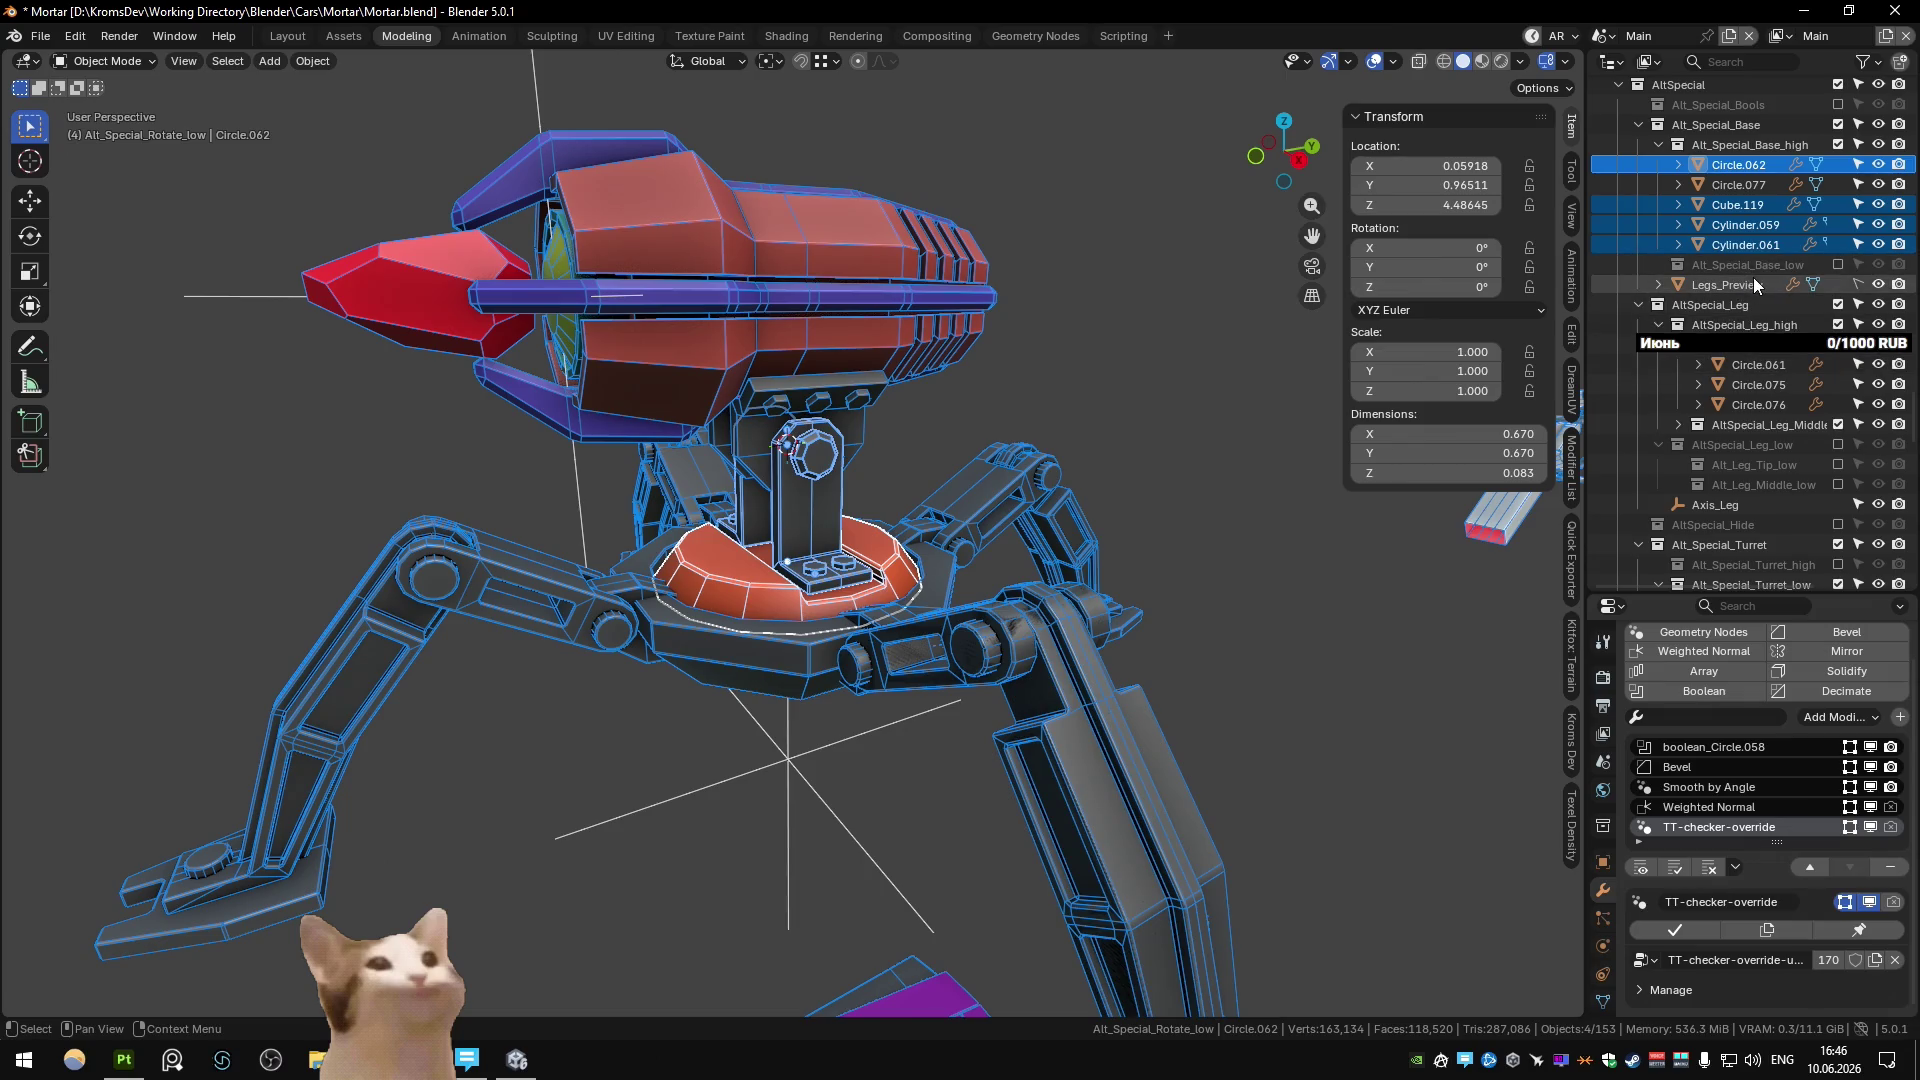
scroll(1754, 278, down, 3)
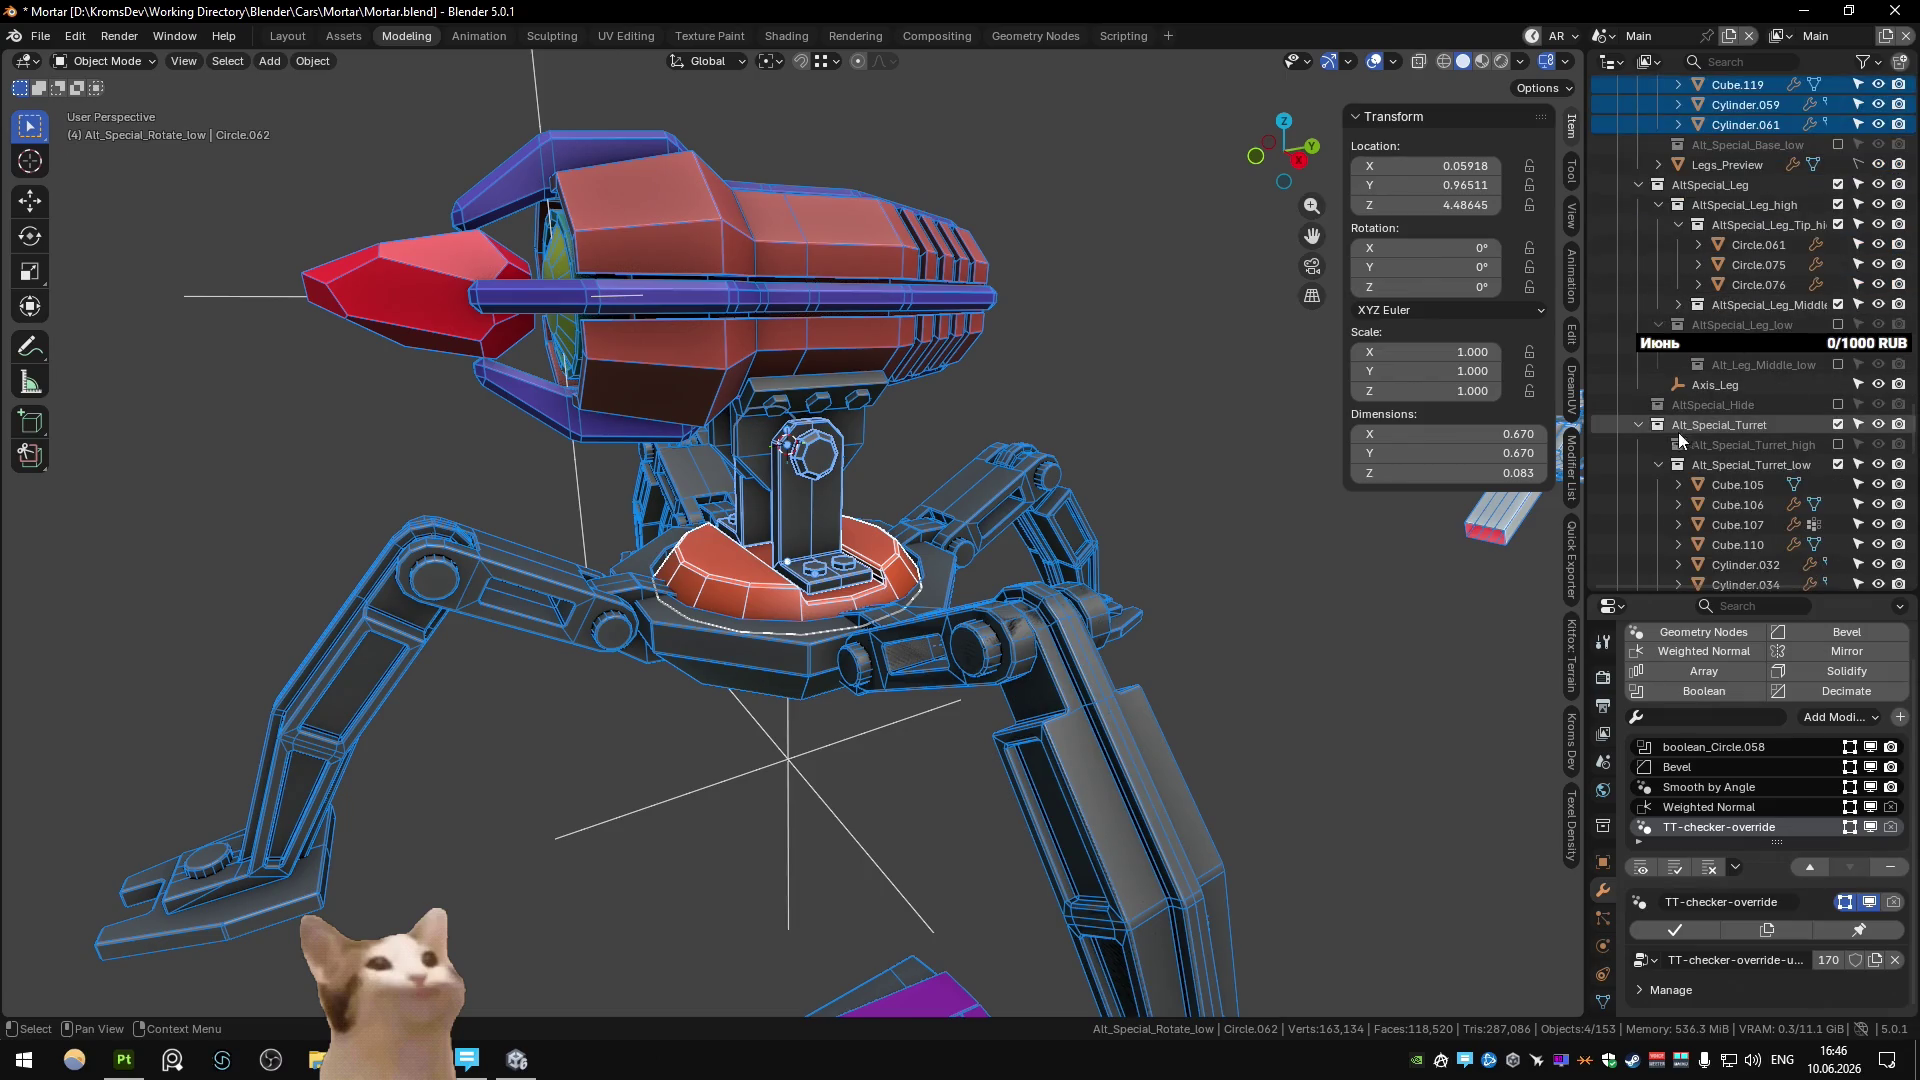
Toggle Alt_Special_Turret's exclusion and expand Alt_Special_Turret_low to check its objects.
click(1628, 432)
click(1639, 425)
scroll(1734, 405, up, 3)
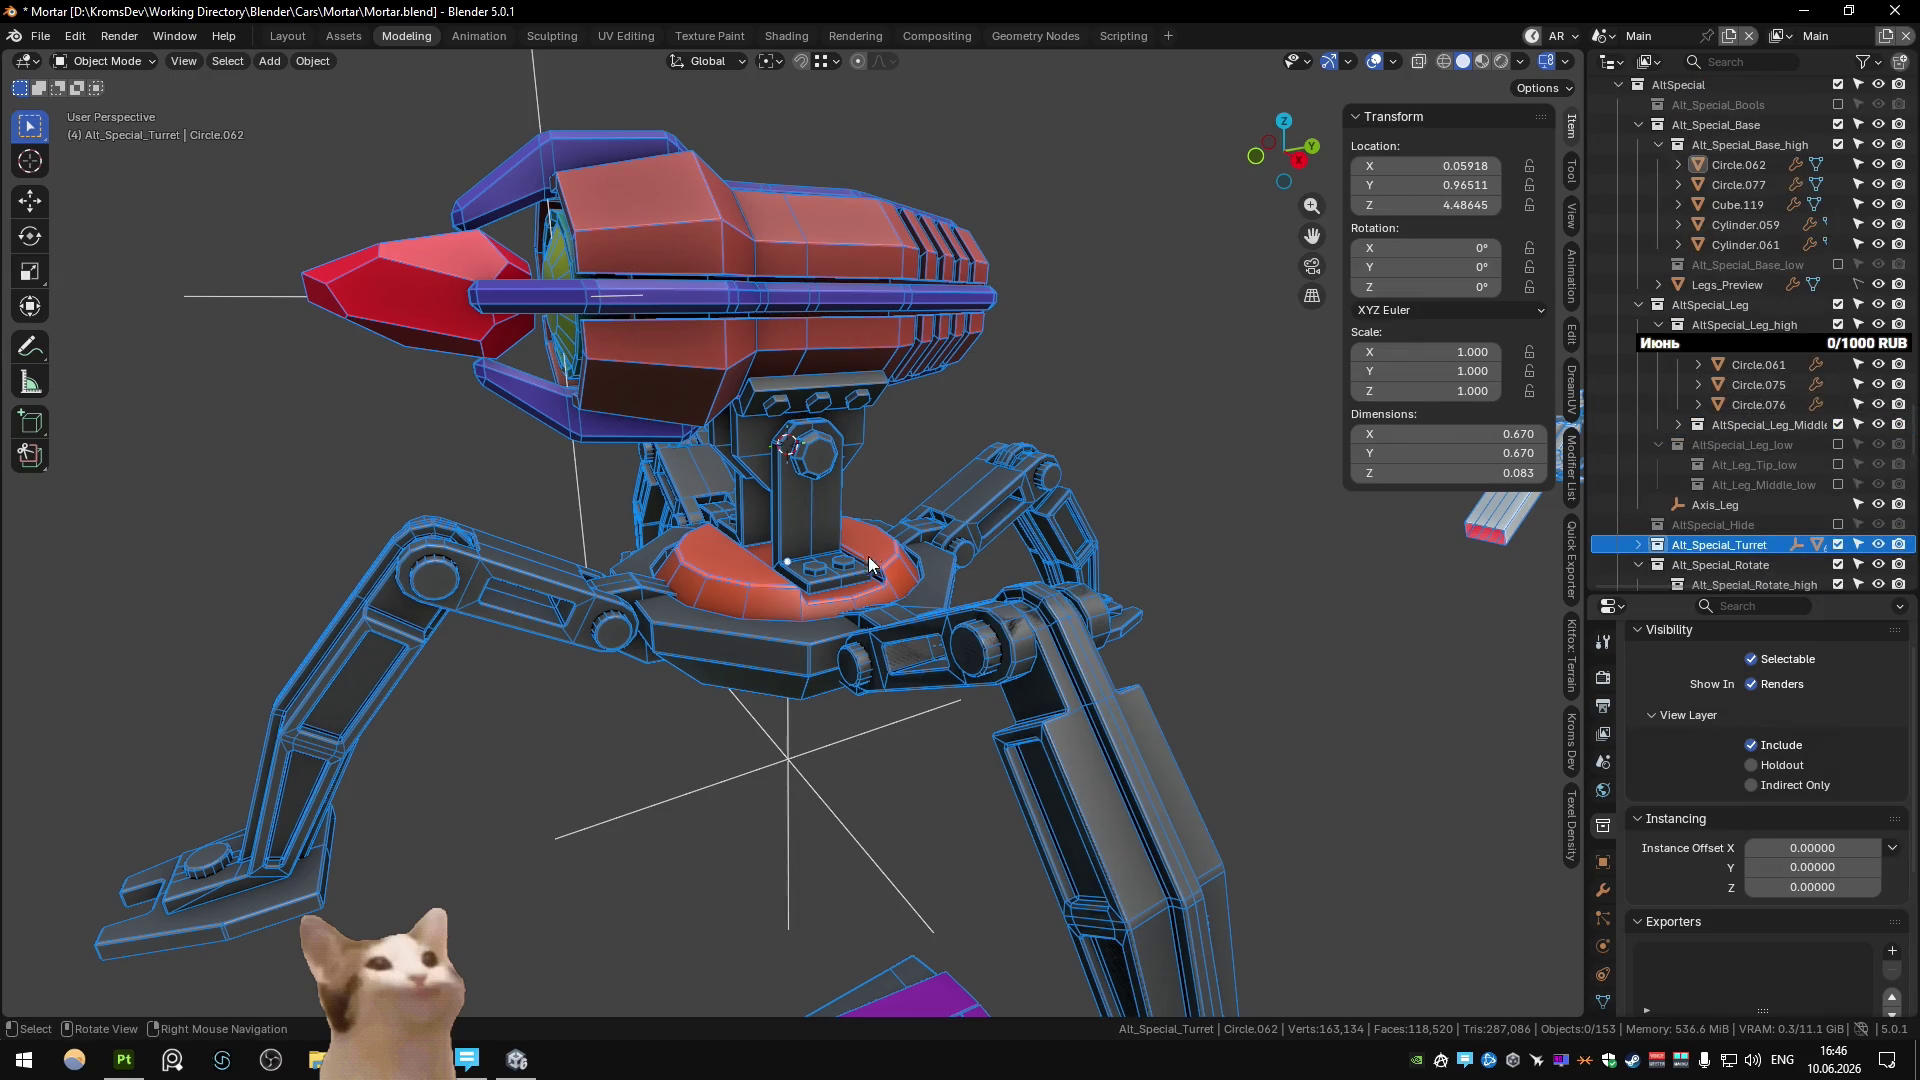
scroll(882, 597, up, 2)
scroll(1745, 394, down, 3)
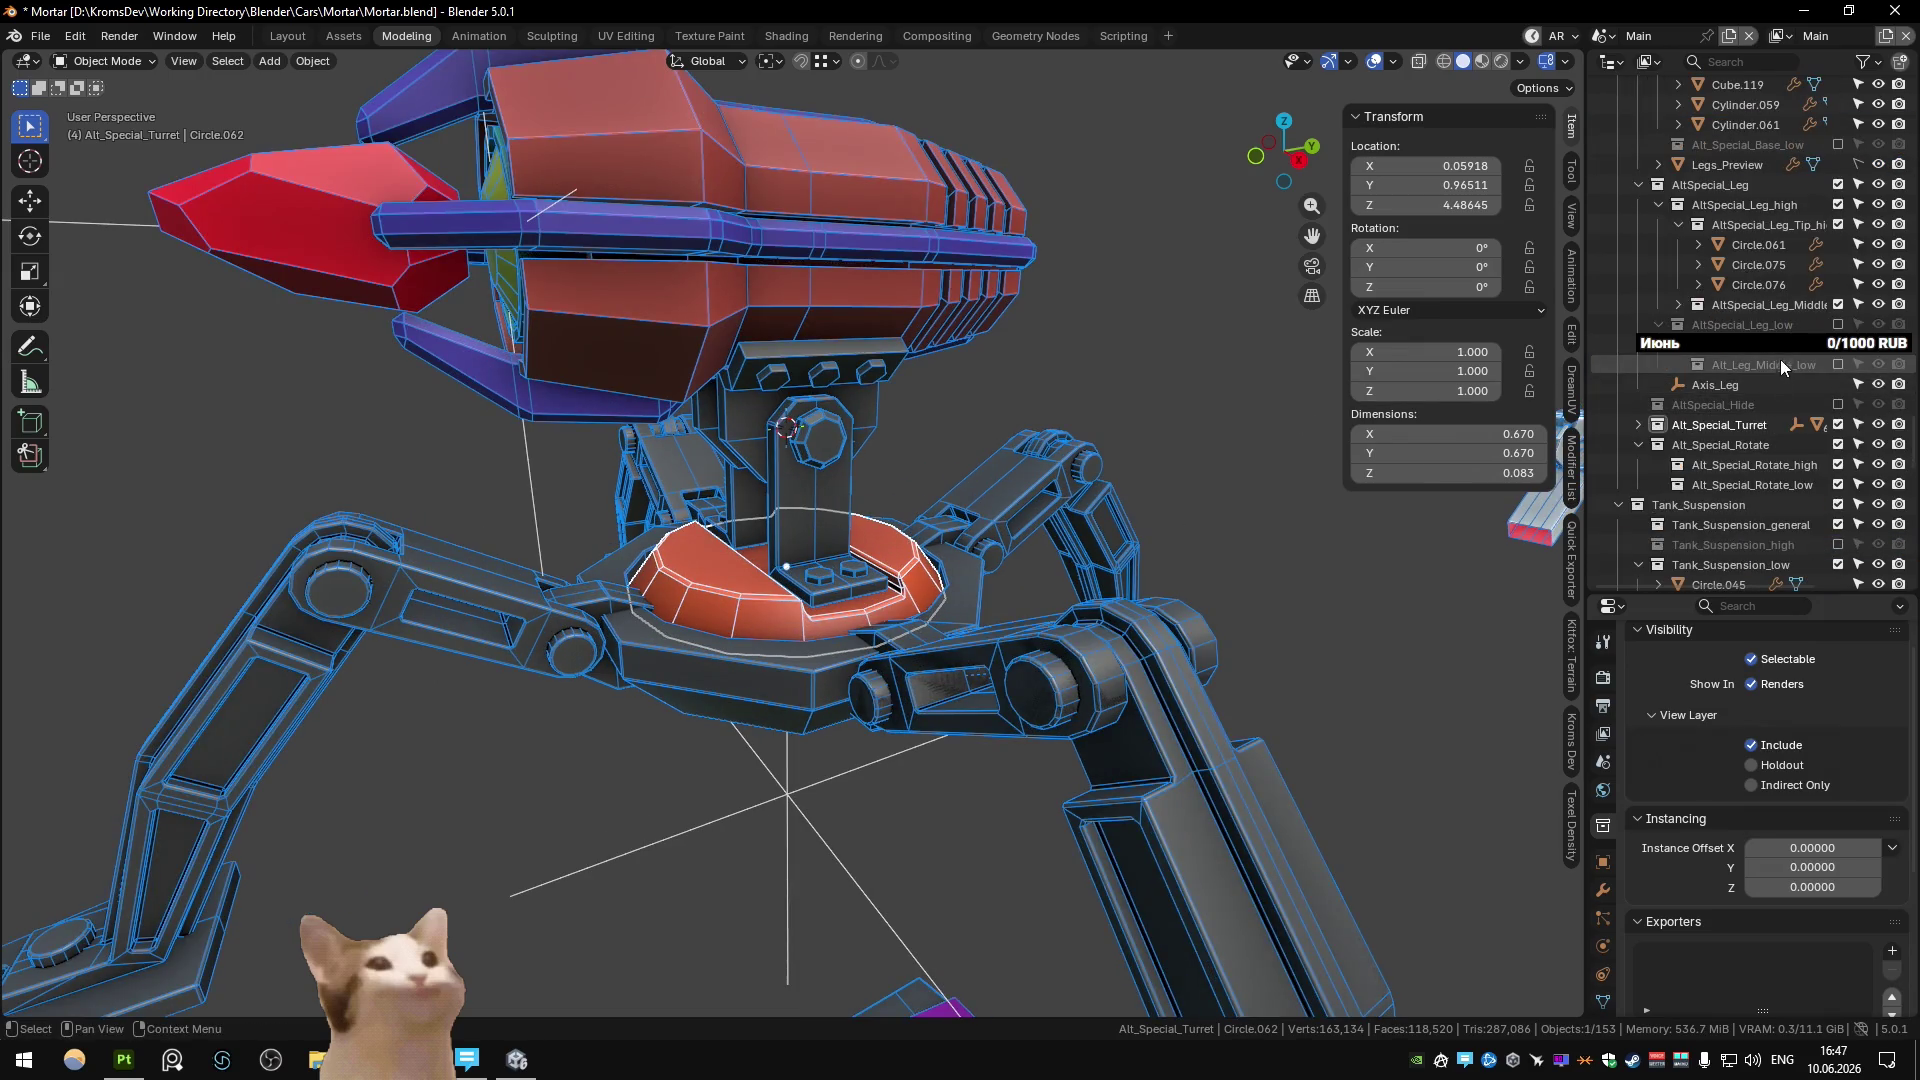
click(1837, 424)
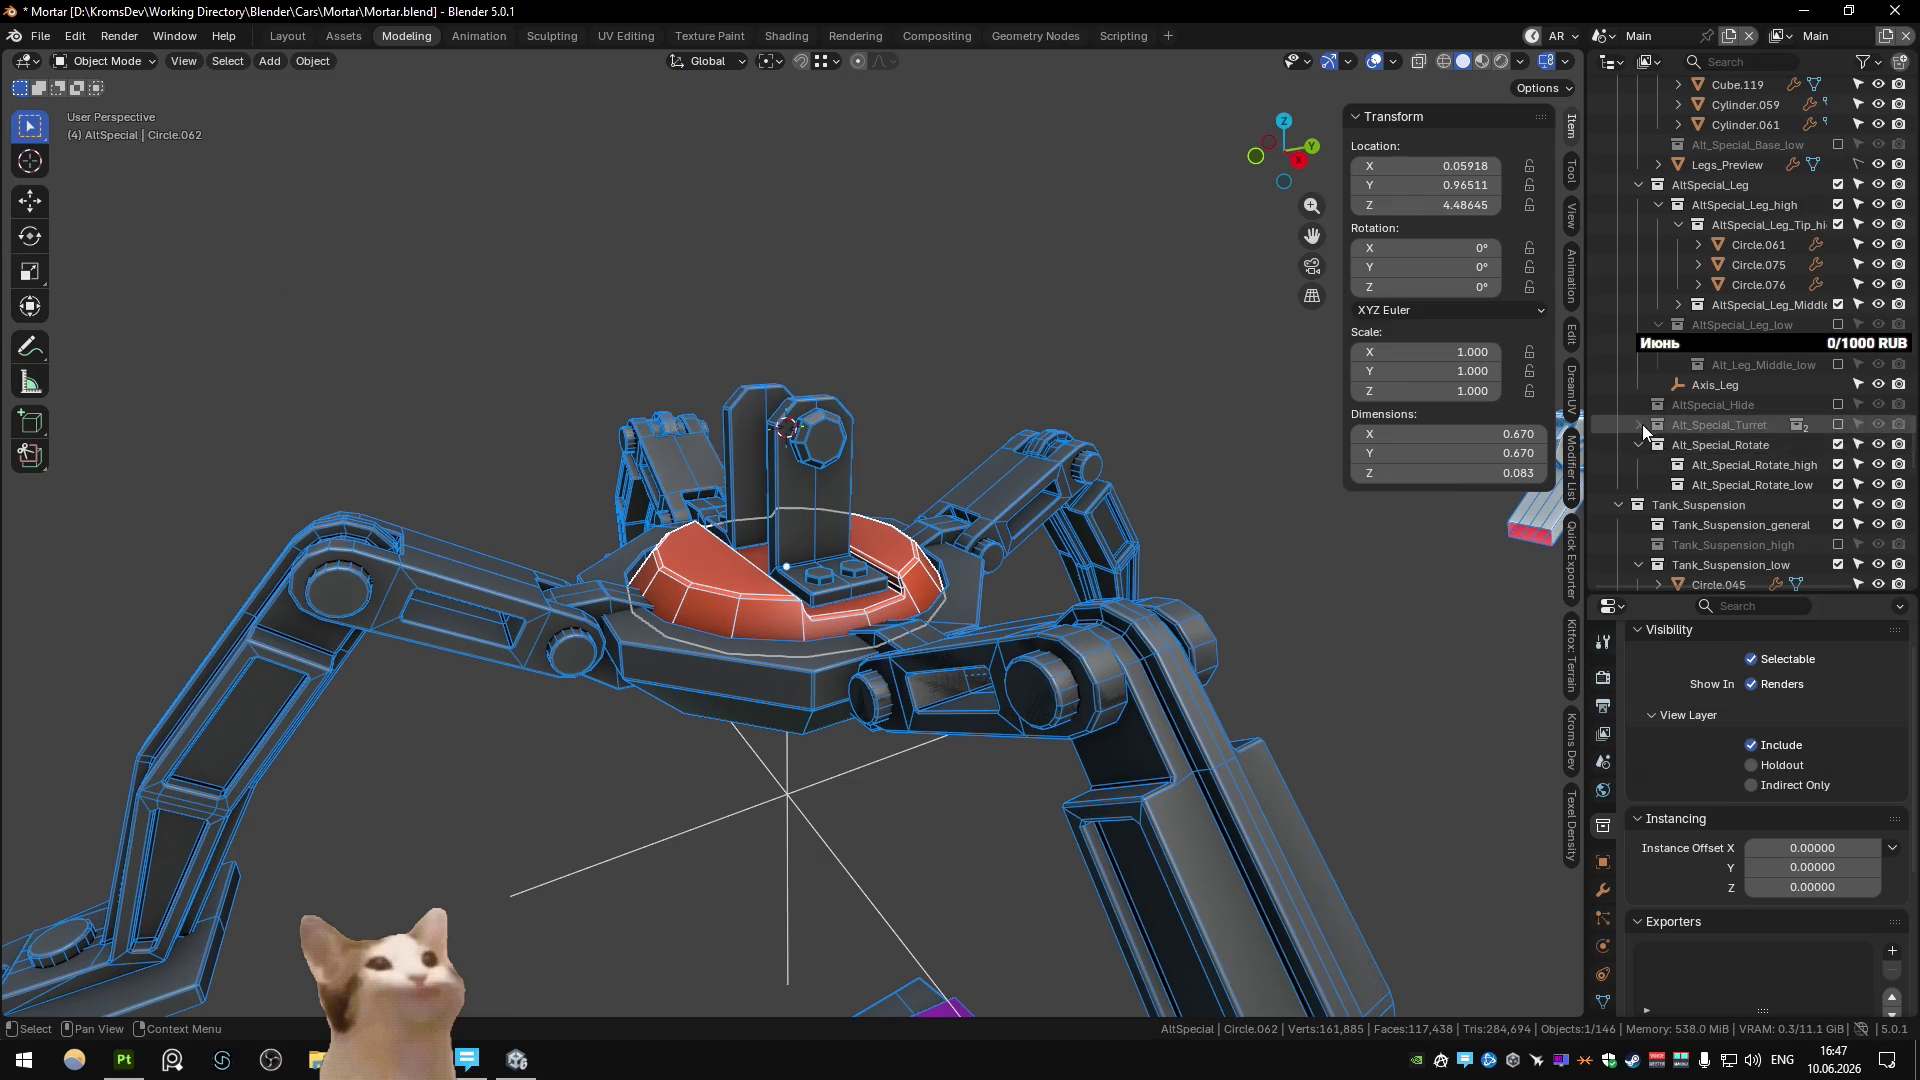
click(1640, 424)
click(1838, 424)
click(1659, 465)
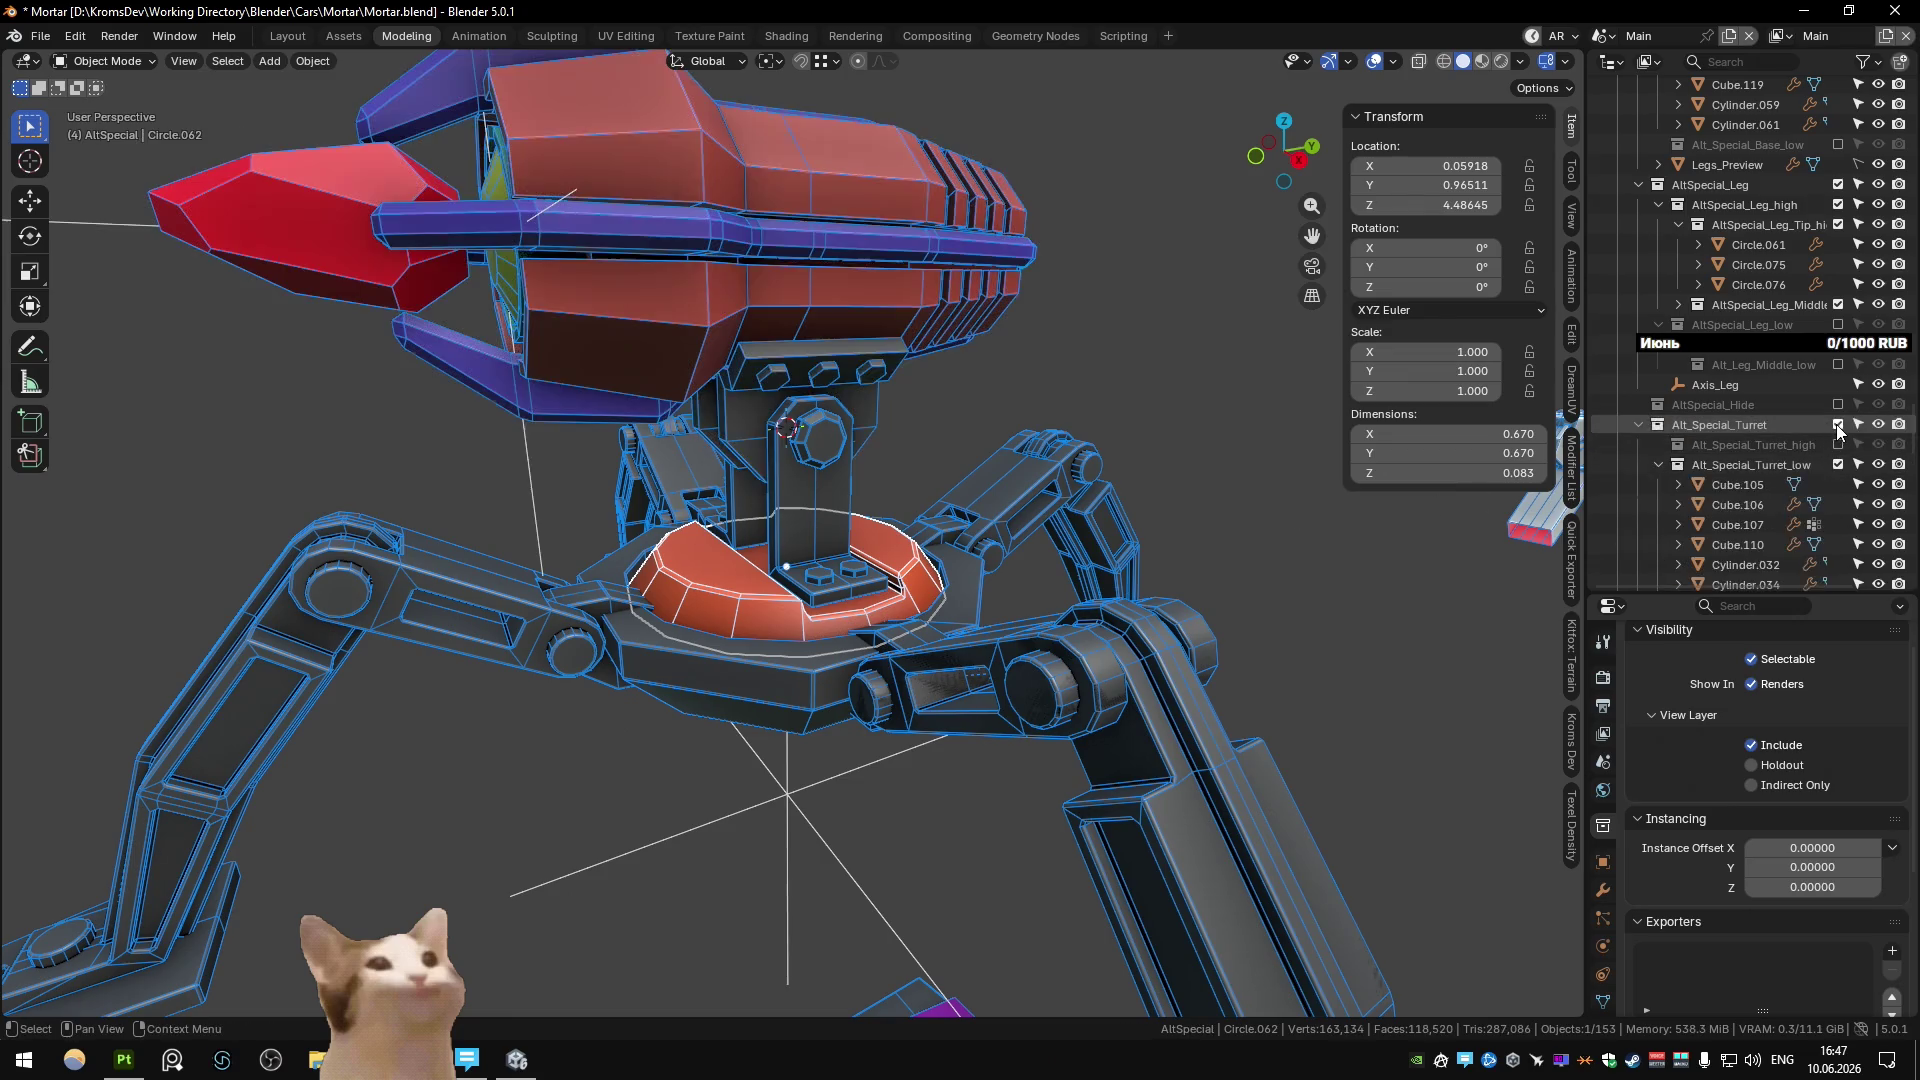
click(1639, 425)
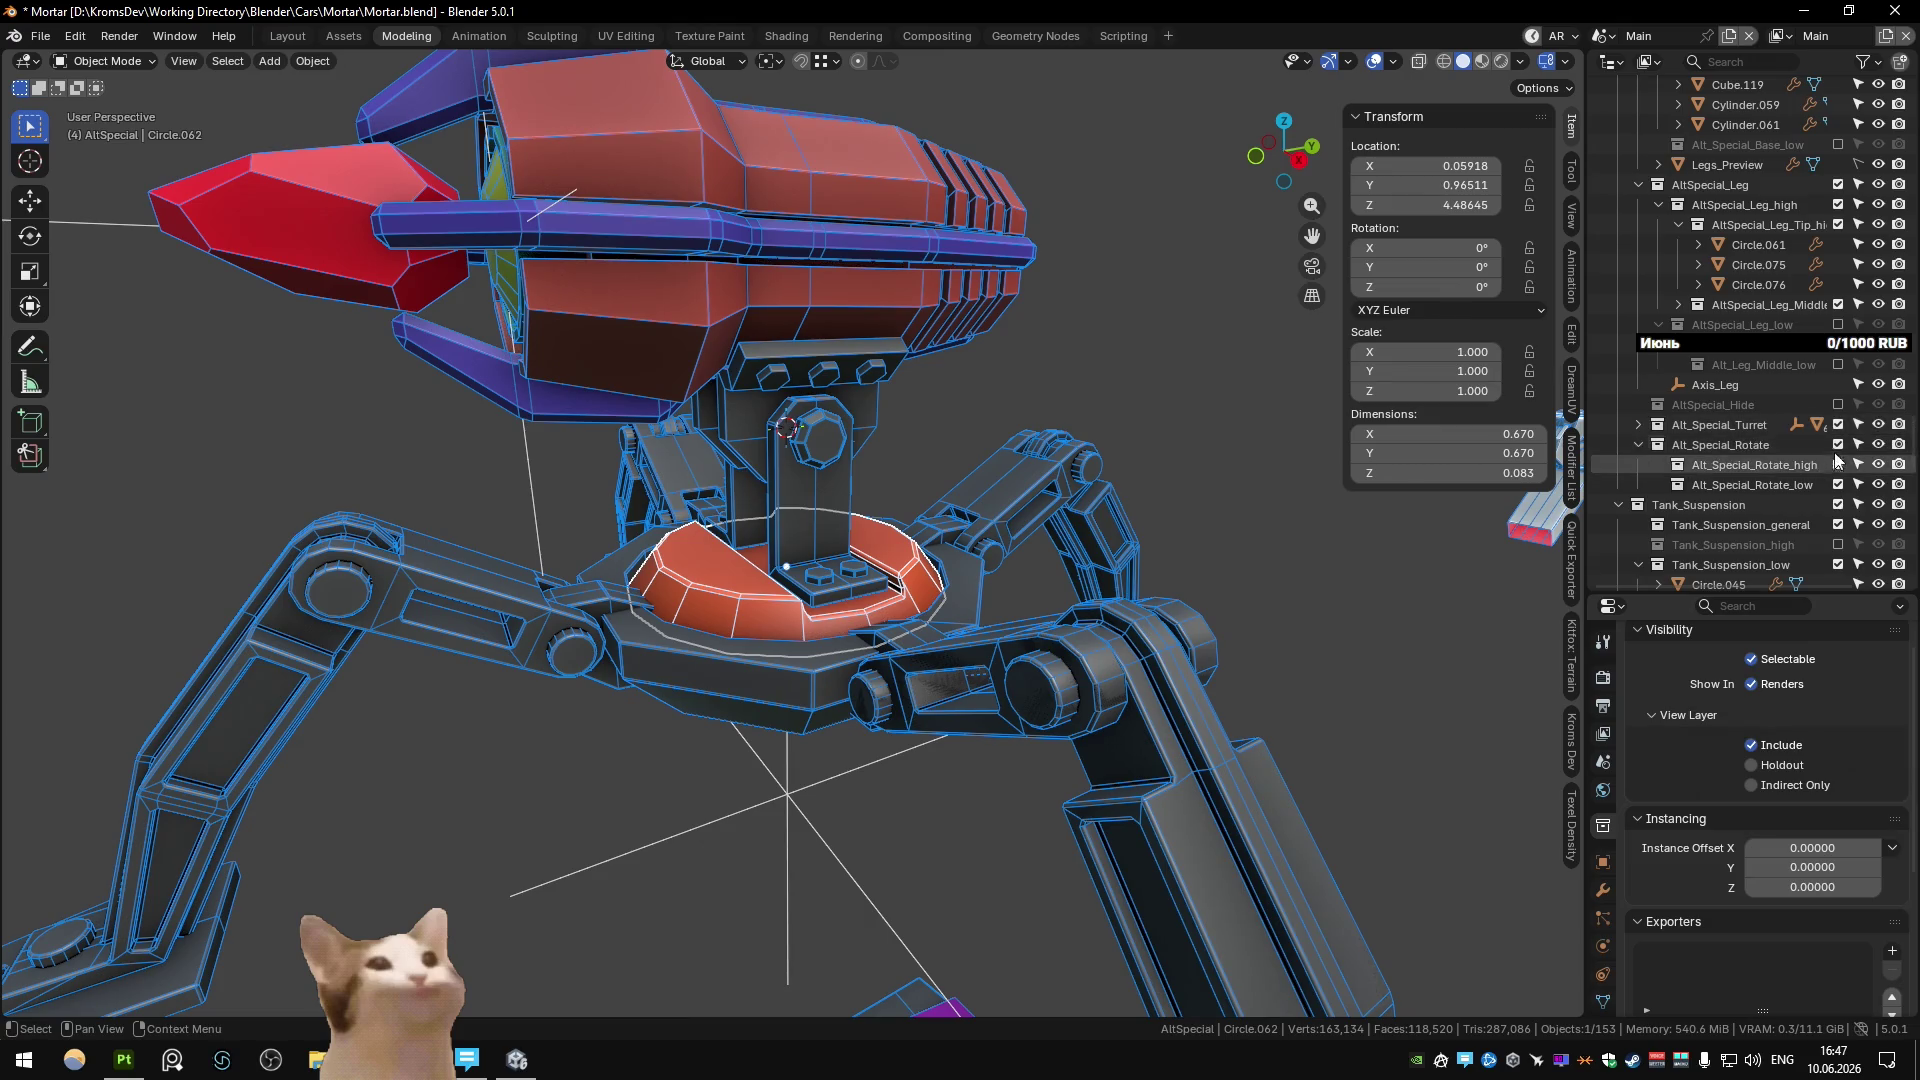
Reselect the four ring parts and drag them into Alt_Special_Rotate_high.
click(822, 585)
click(822, 586)
shift+click(822, 586)
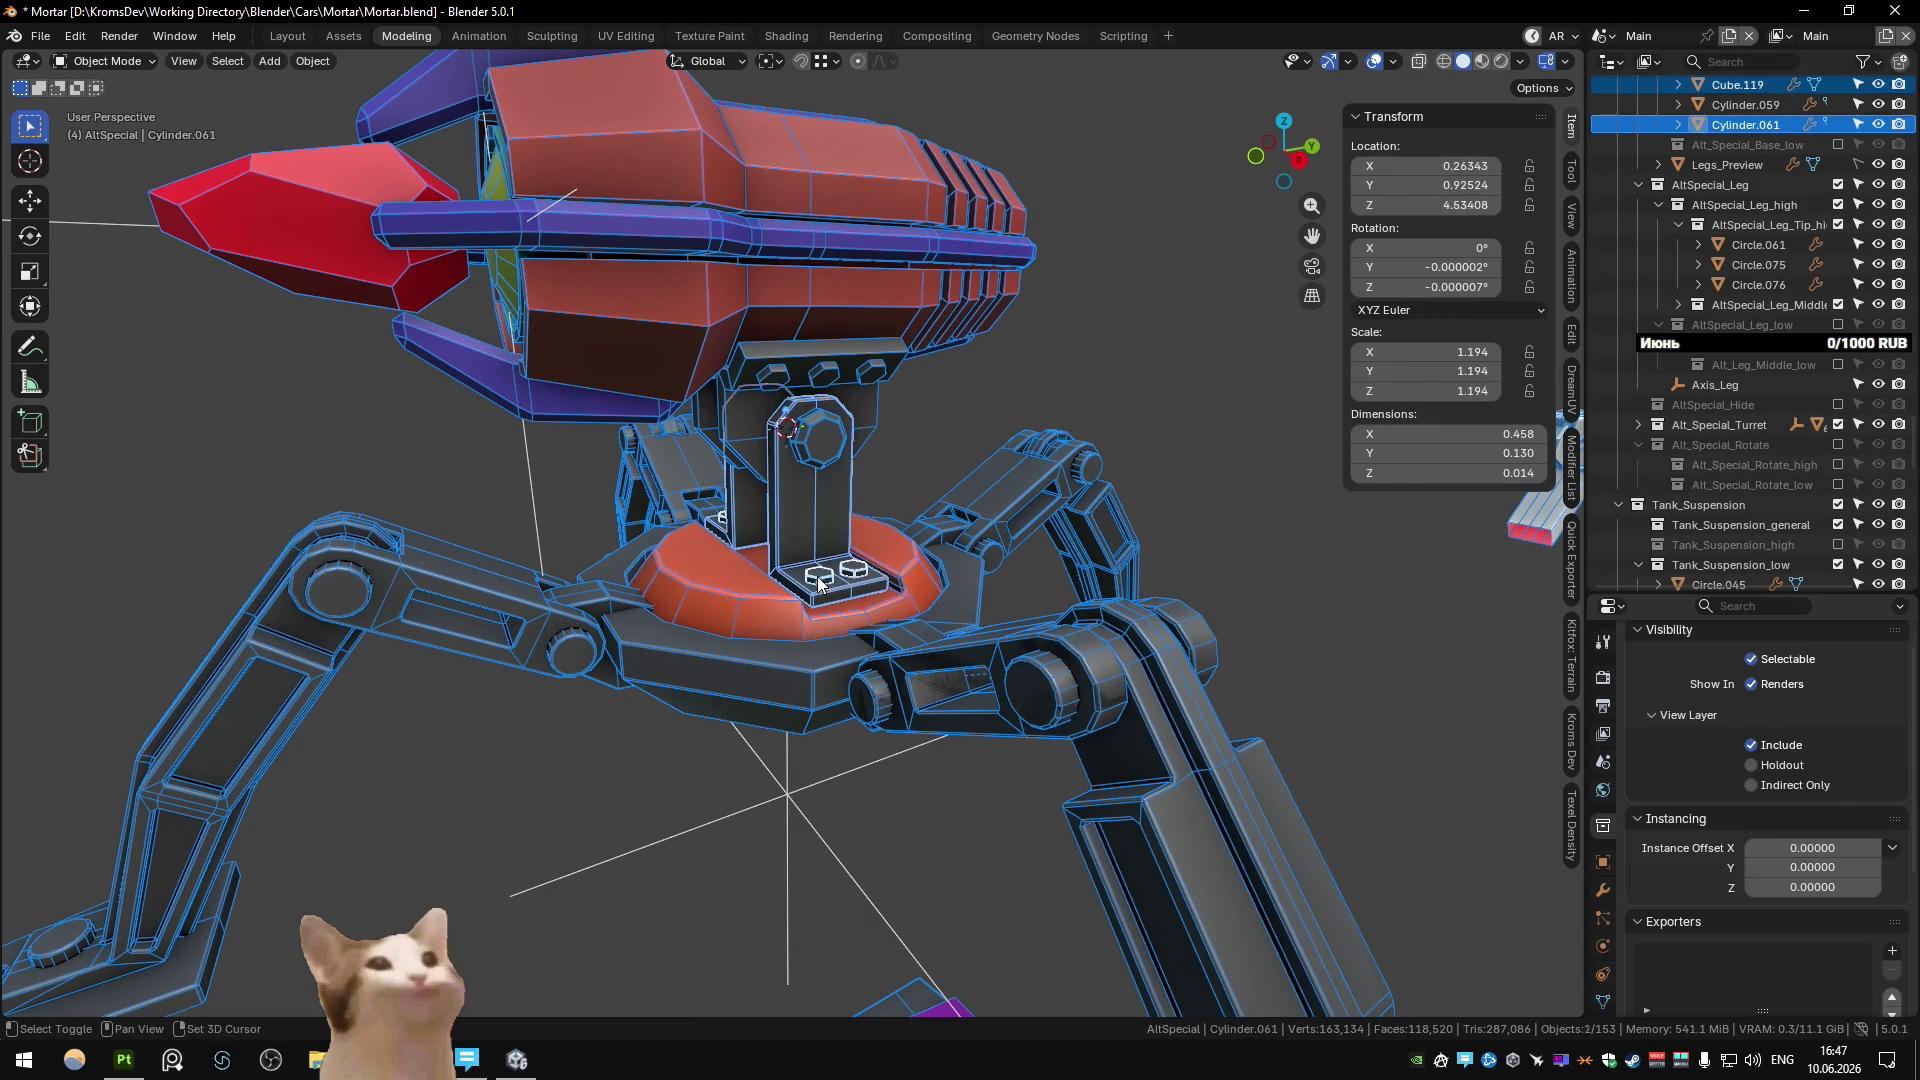
shift+click(808, 458)
shift+click(760, 610)
drag(1744, 128, 1779, 460)
mouse_move(1037, 506)
middle_down()
mouse_move(999, 447)
mouse_move(975, 496)
mouse_move(952, 470)
mouse_move(930, 495)
middle_up()
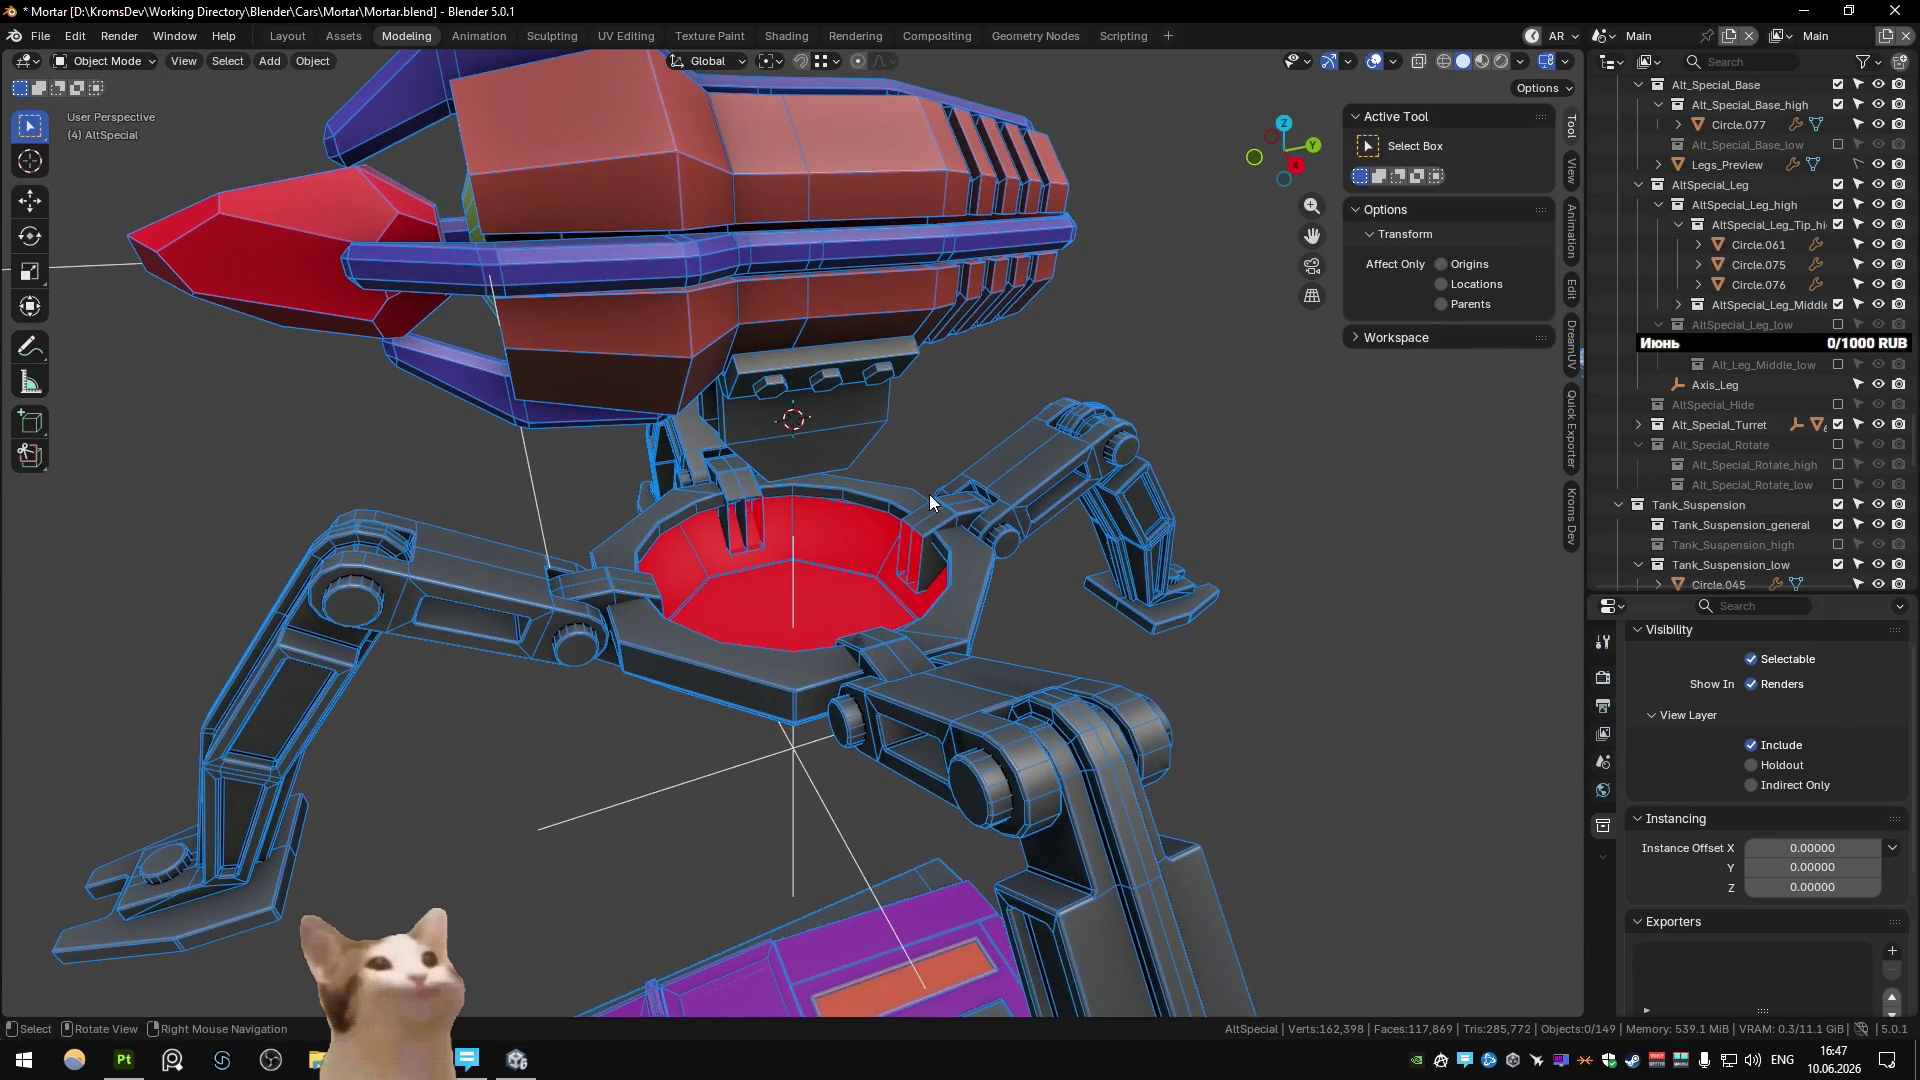
click(910, 634)
key(Tab)
mouse_move(910, 634)
middle_down()
mouse_move(979, 649)
mouse_move(939, 558)
mouse_move(690, 620)
middle_up()
key(alt+z)
key(3)
click(913, 680)
click(690, 620)
mouse_move(527, 587)
middle_down()
mouse_move(531, 549)
mouse_move(690, 459)
mouse_move(550, 753)
mouse_move(833, 675)
mouse_move(939, 717)
middle_up()
click(832, 675)
click(939, 717)
key(x)
key(Tab)
scroll(811, 649, down, 5)
mouse_move(811, 649)
middle_down()
mouse_move(1072, 574)
mouse_move(1114, 598)
mouse_move(924, 560)
mouse_move(974, 486)
mouse_move(926, 471)
middle_up()
click(934, 476)
scroll(934, 476, up, 3)
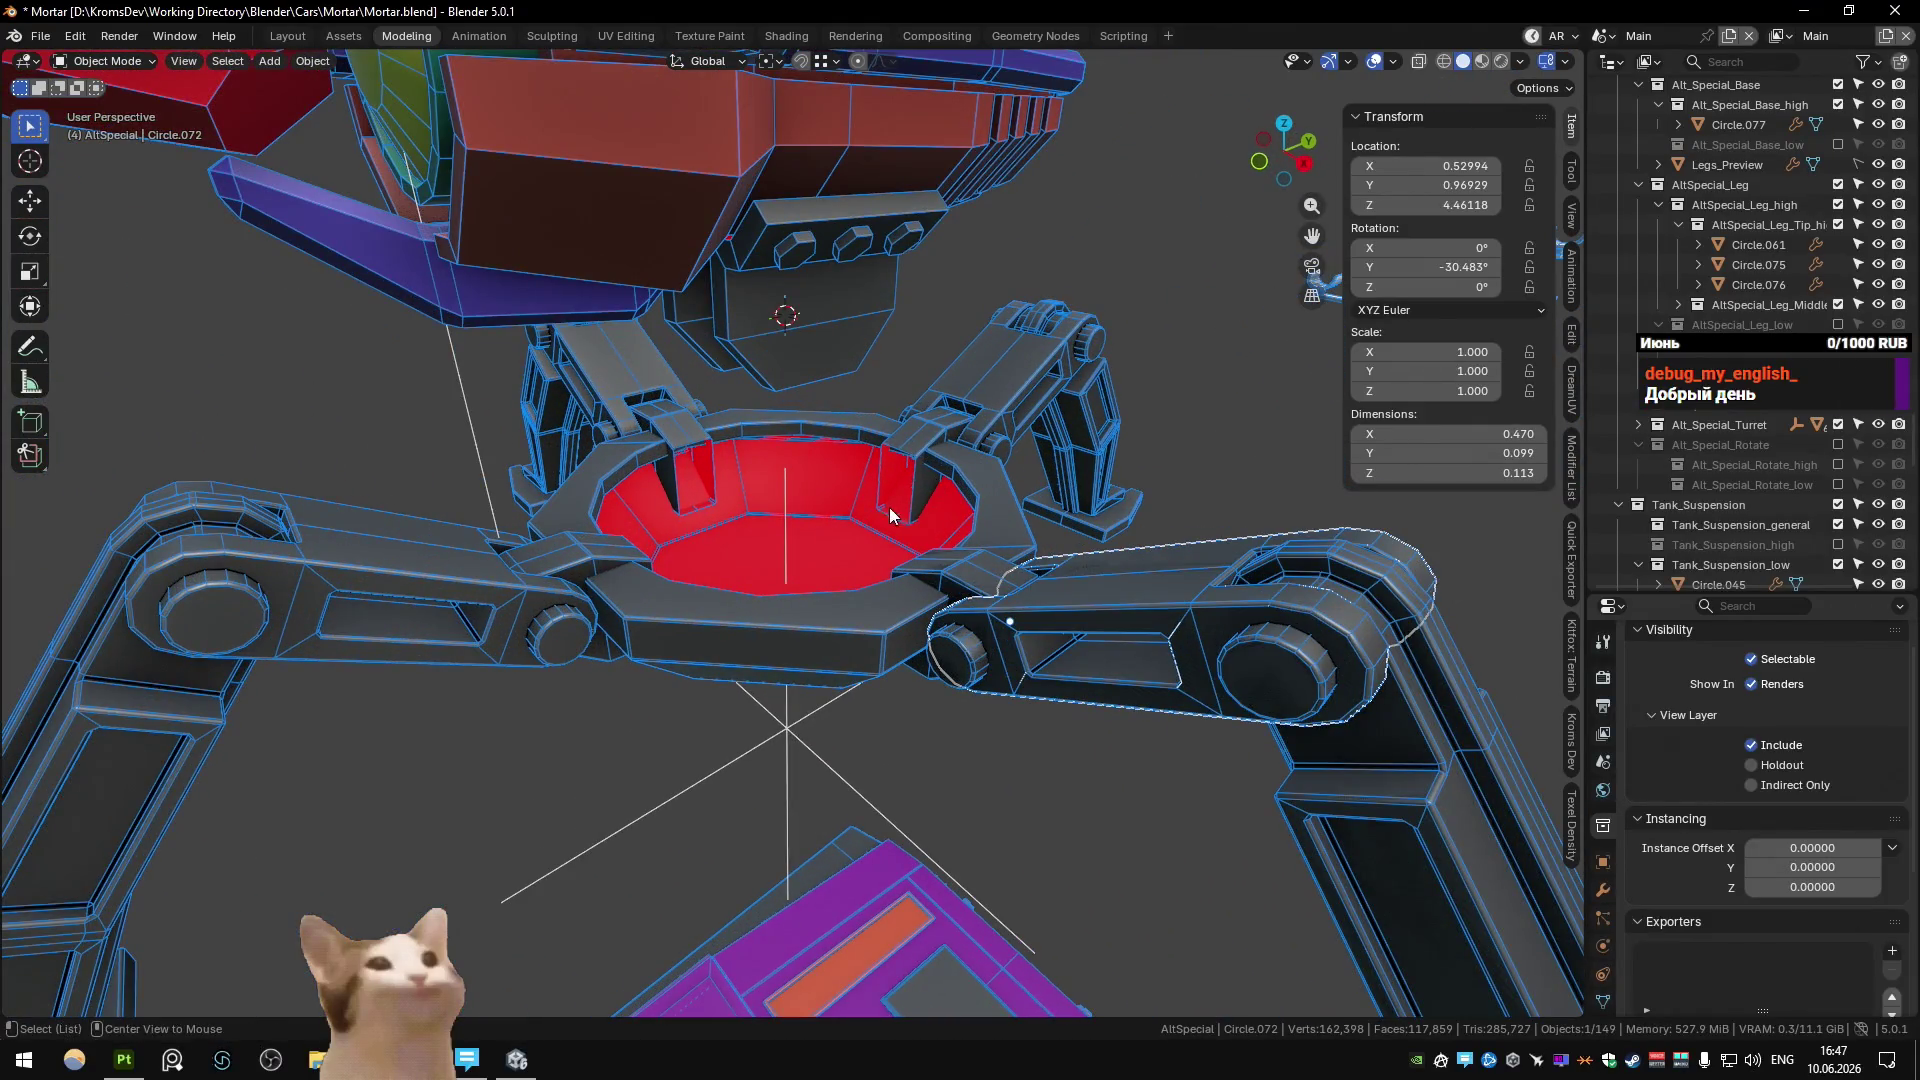
scroll(890, 507, up, 5)
scroll(938, 549, down, 3)
scroll(879, 548, down, 5)
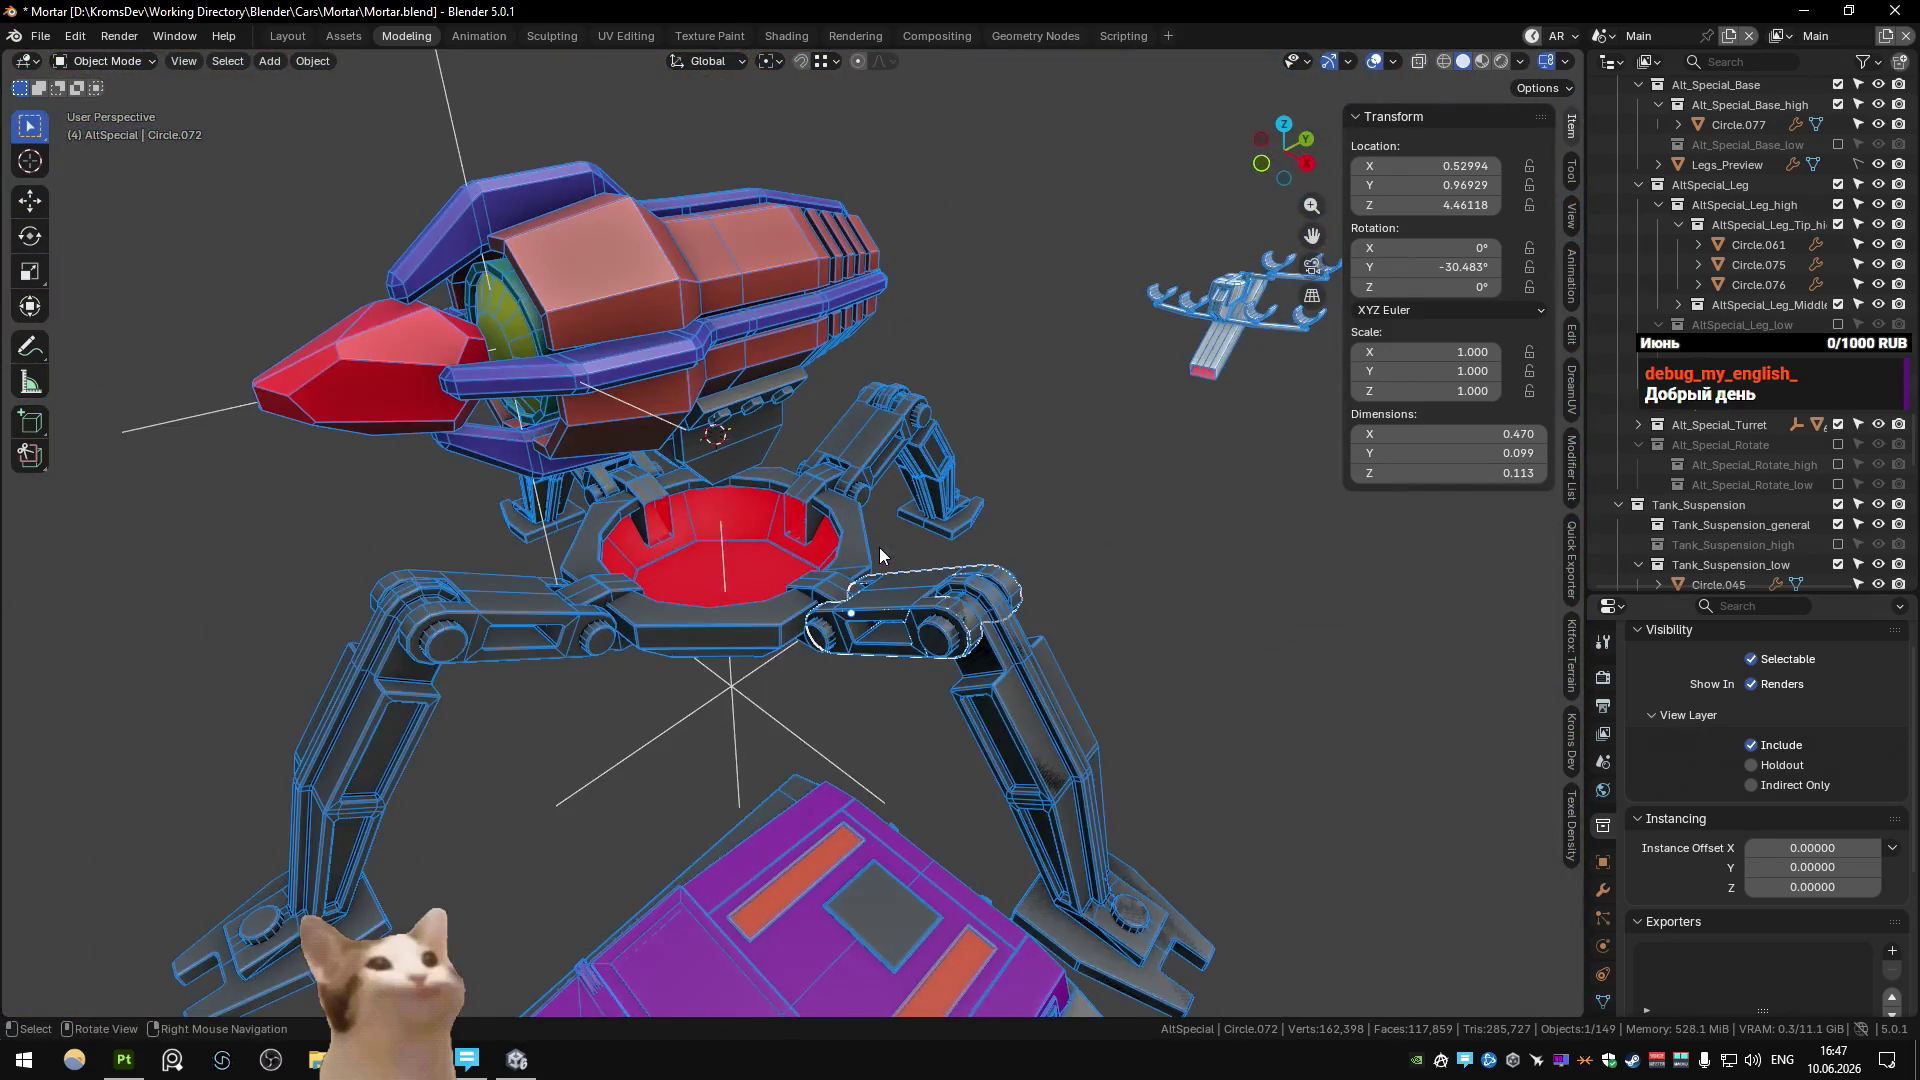
scroll(838, 503, up, 1)
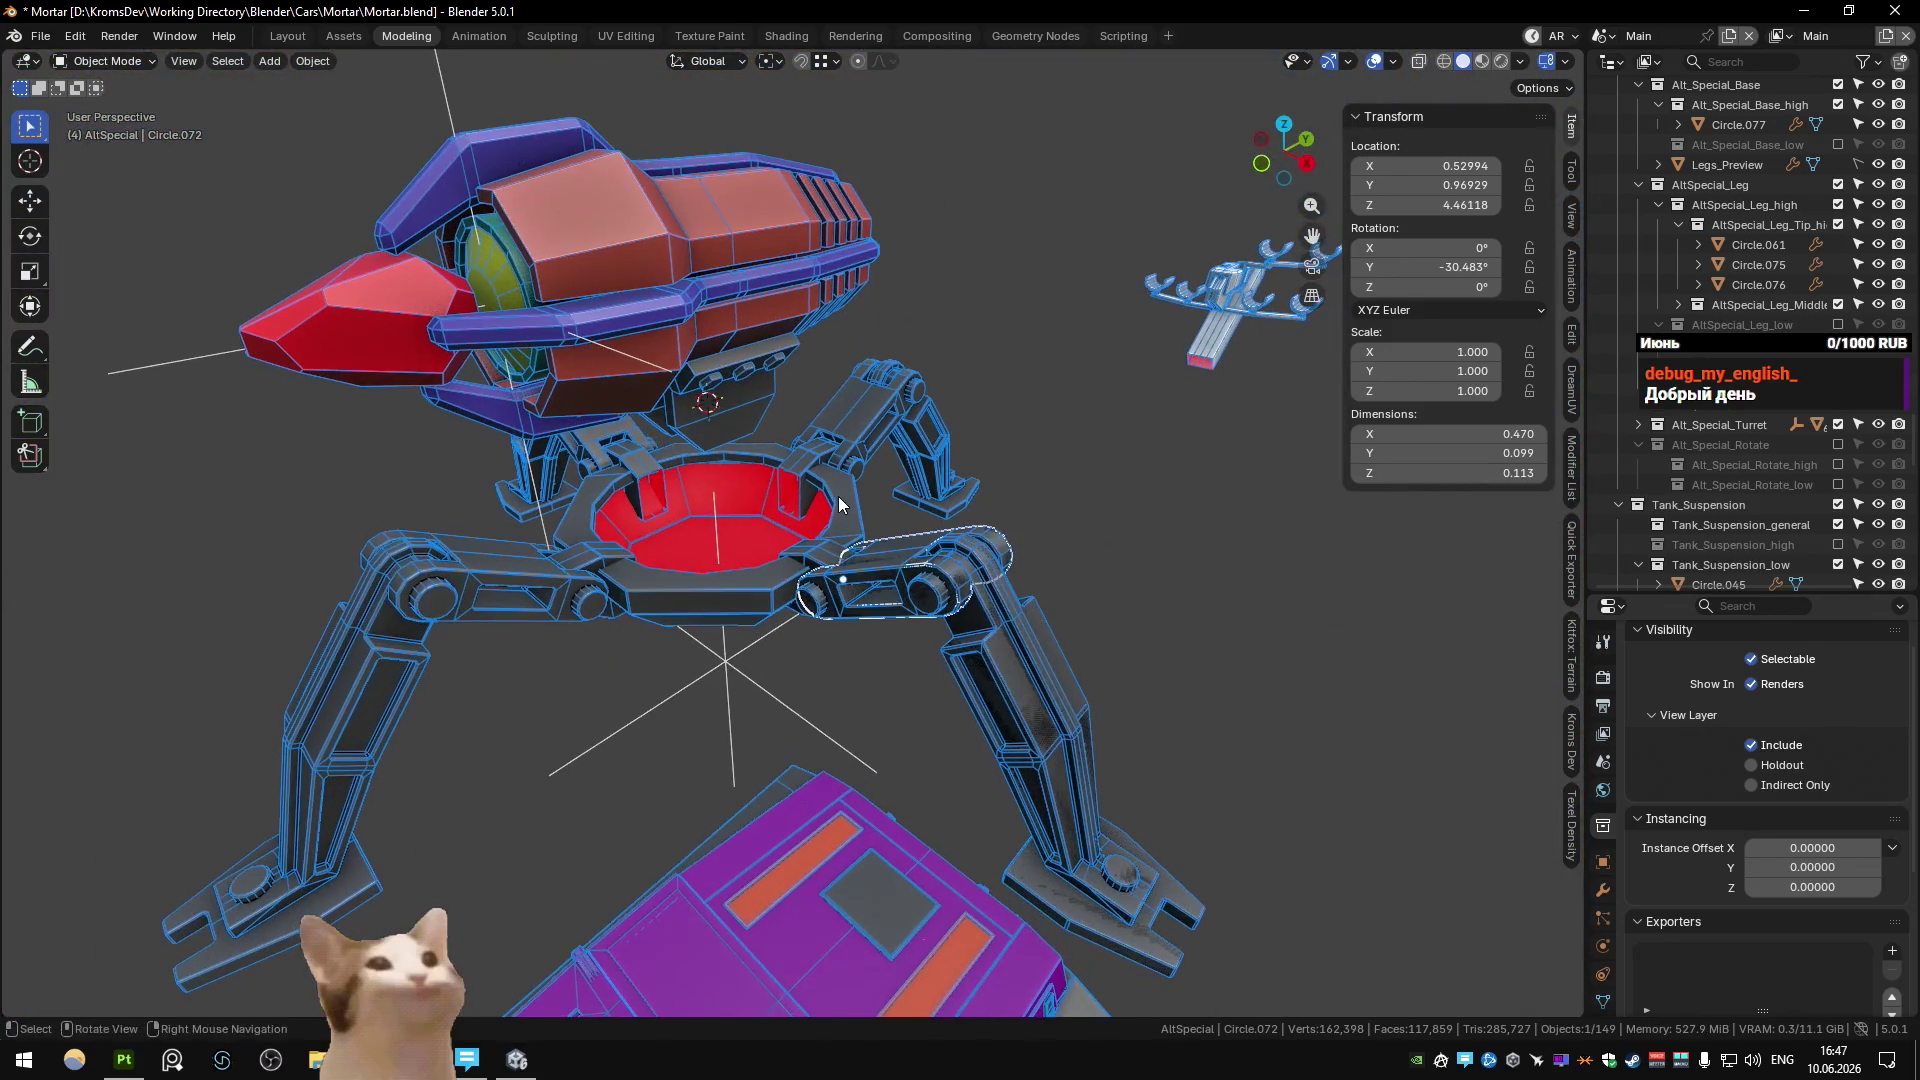
click(993, 450)
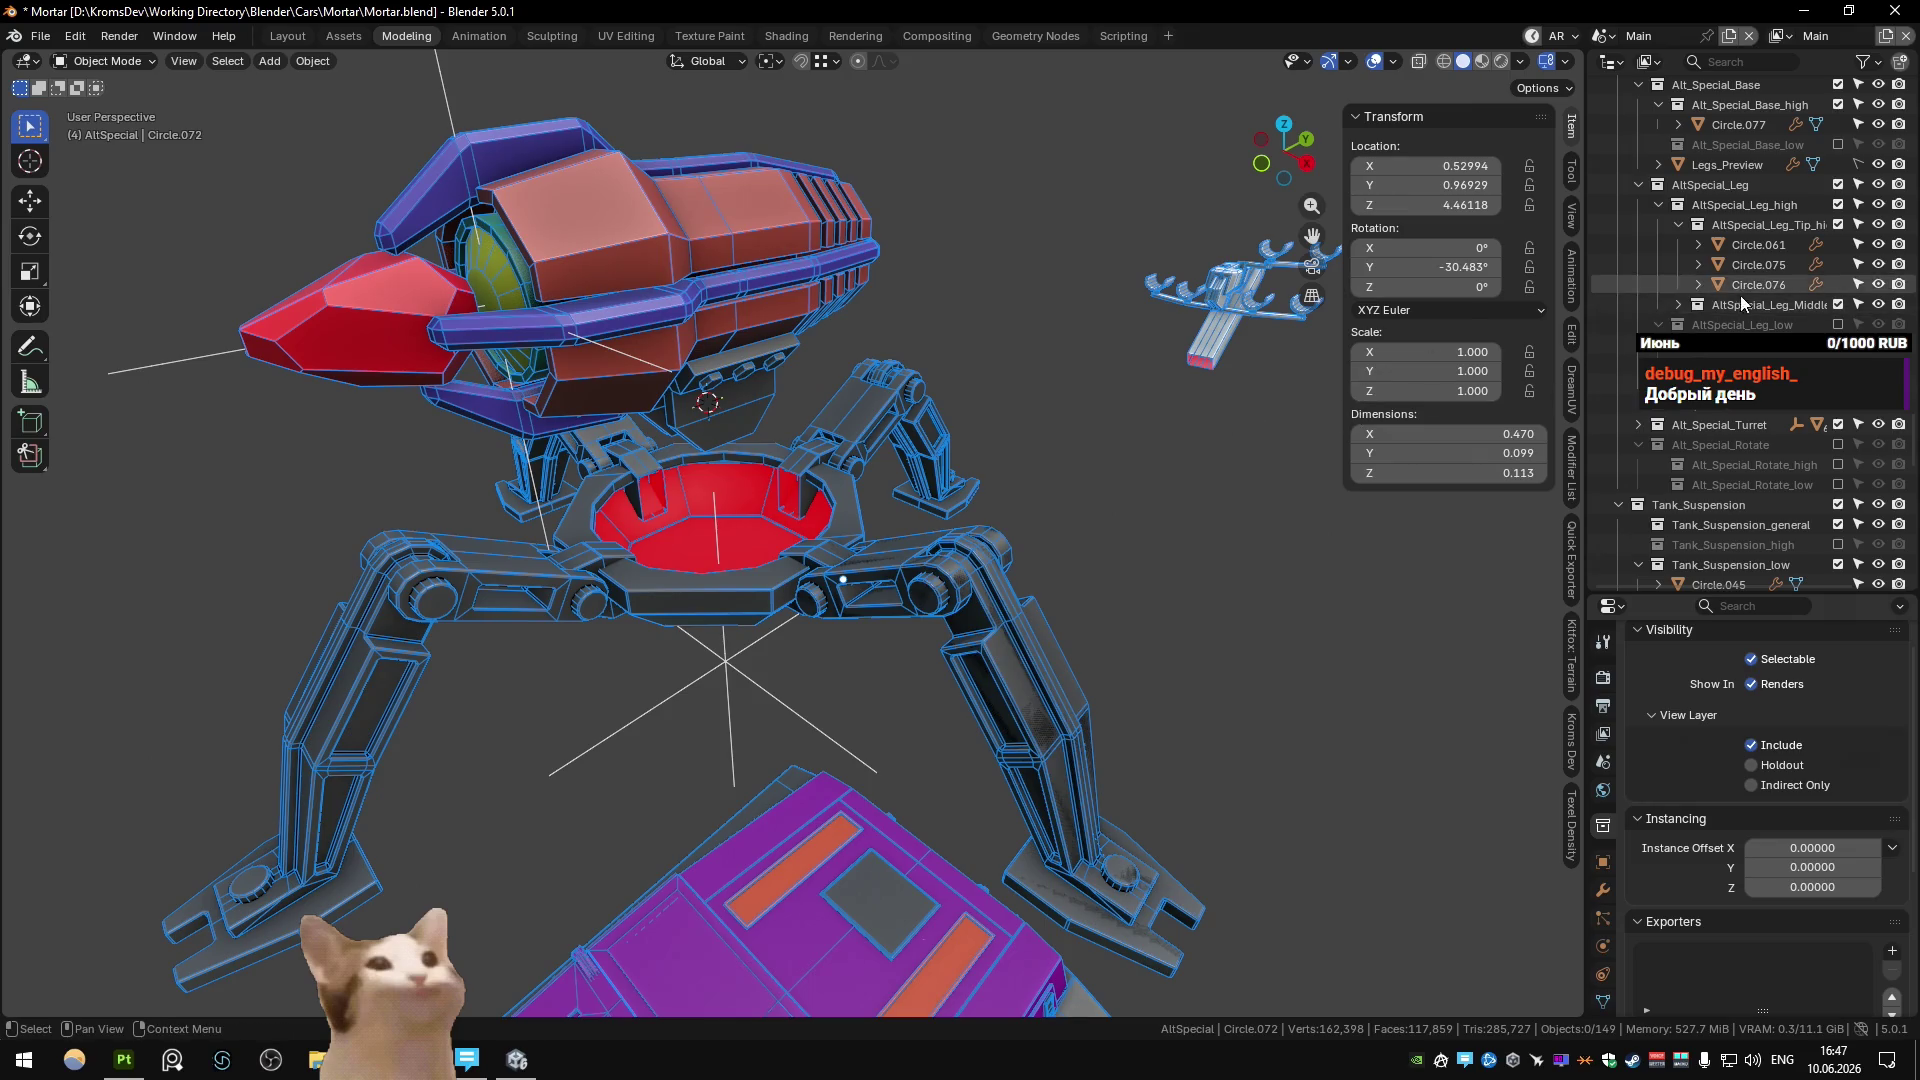
Hide Alt_Special_Base_high and show Alt_Special_Base_low instead.
scroll(1759, 304, up, 2)
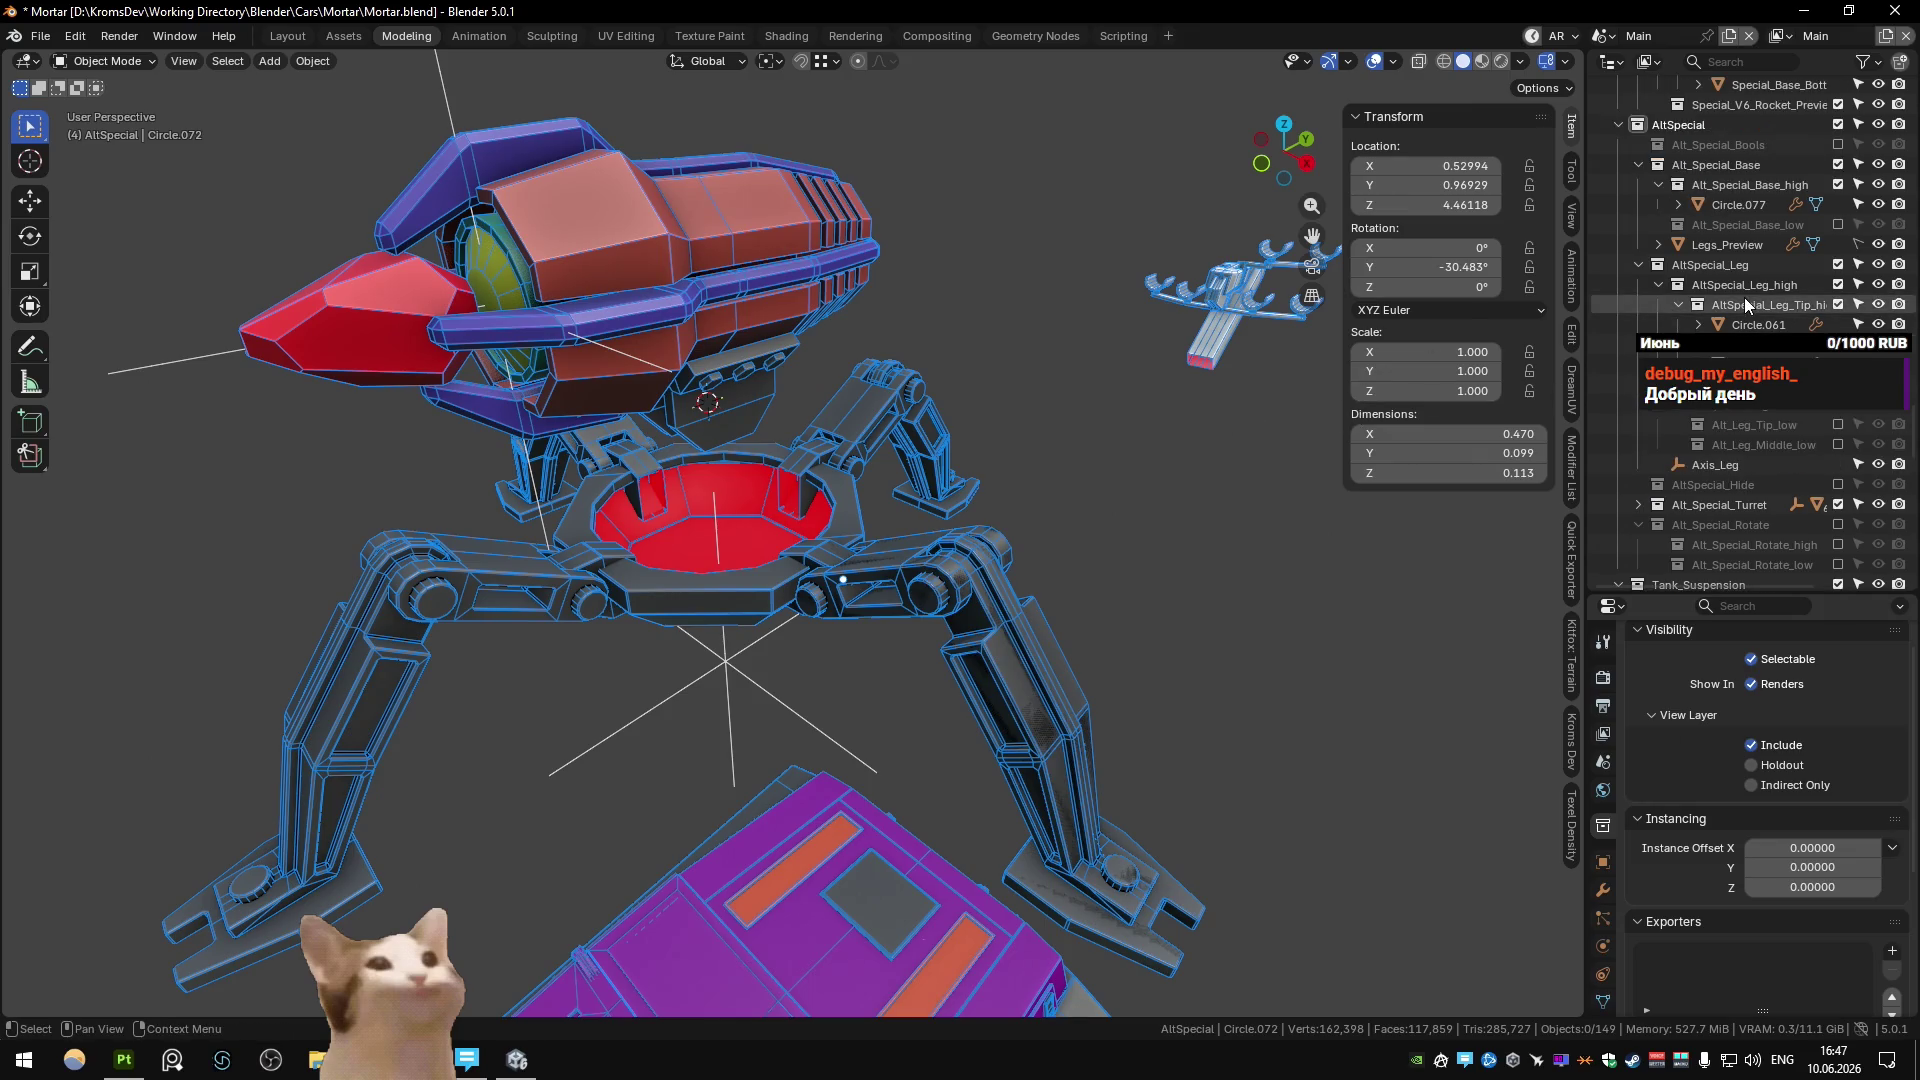
click(1838, 185)
click(1838, 204)
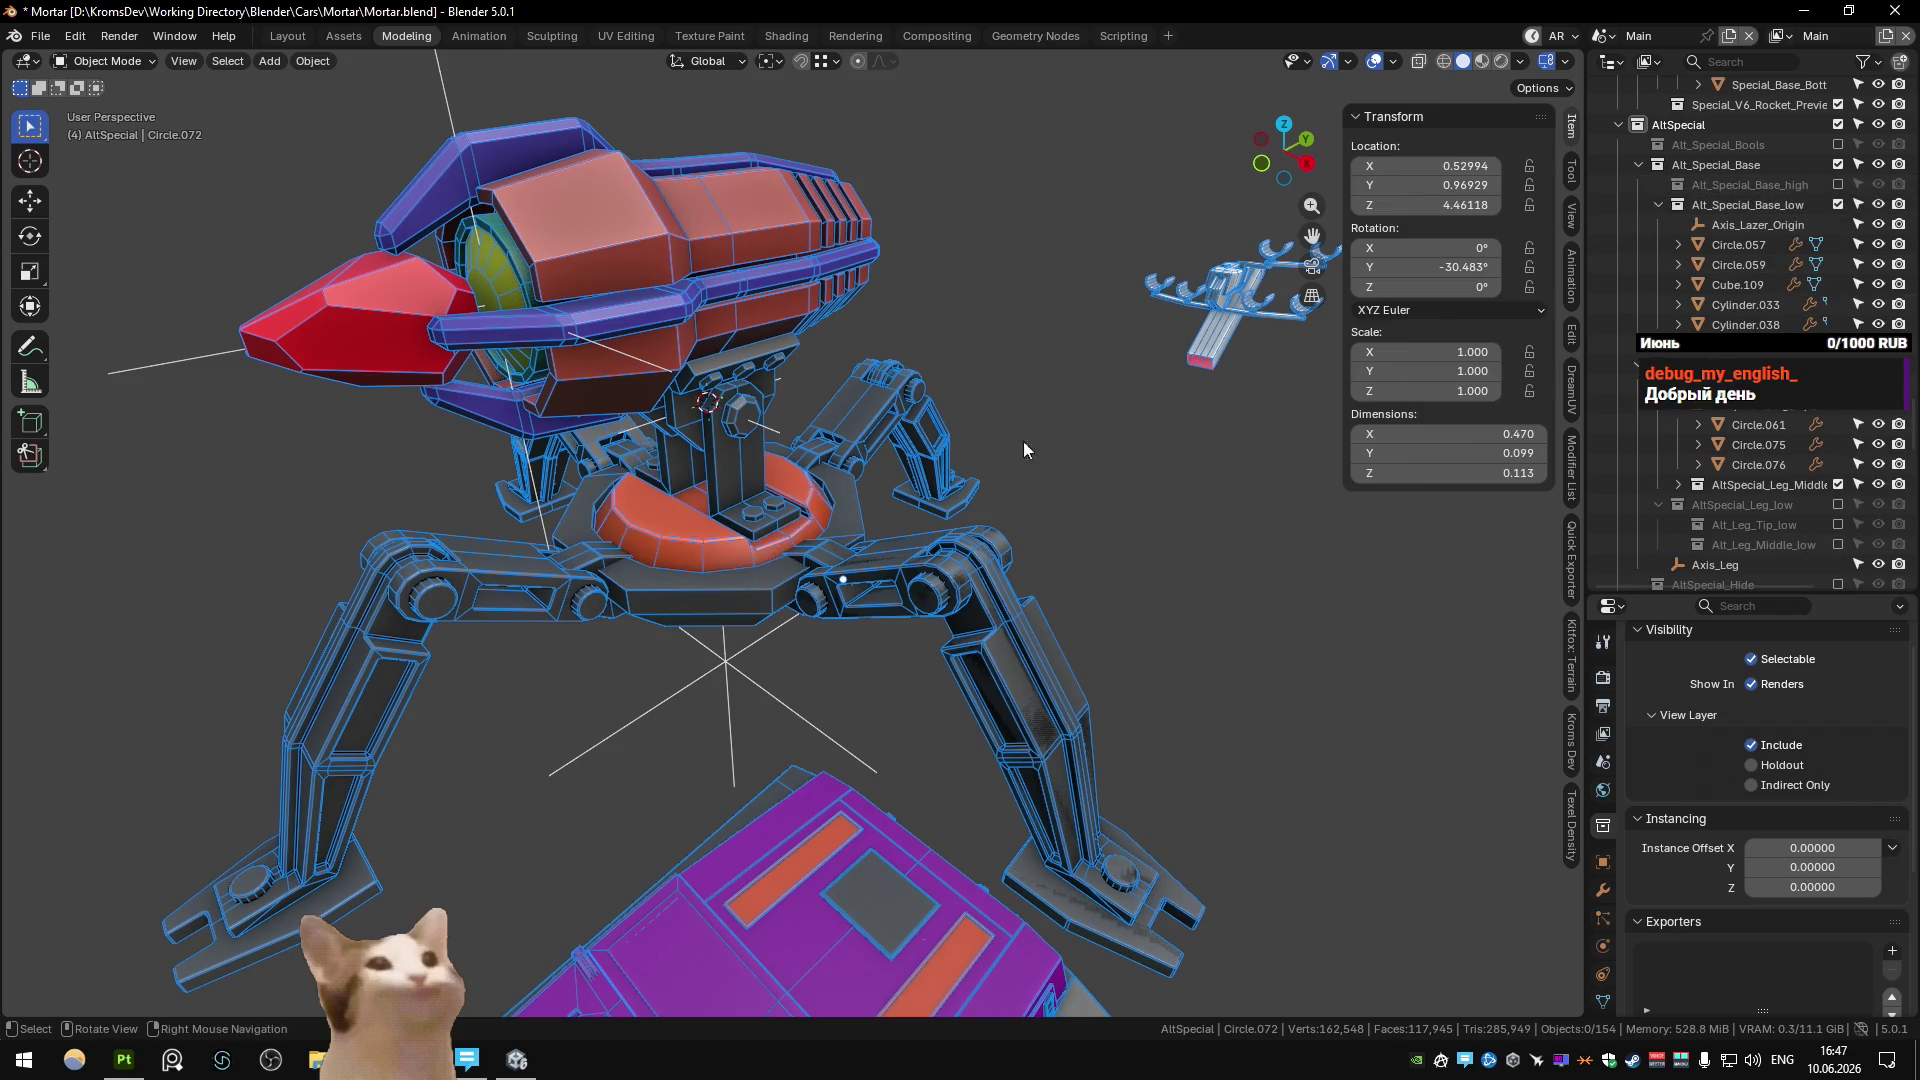
Select the four turret mount parts and delete them.
scroll(730, 562, up, 4)
click(735, 515)
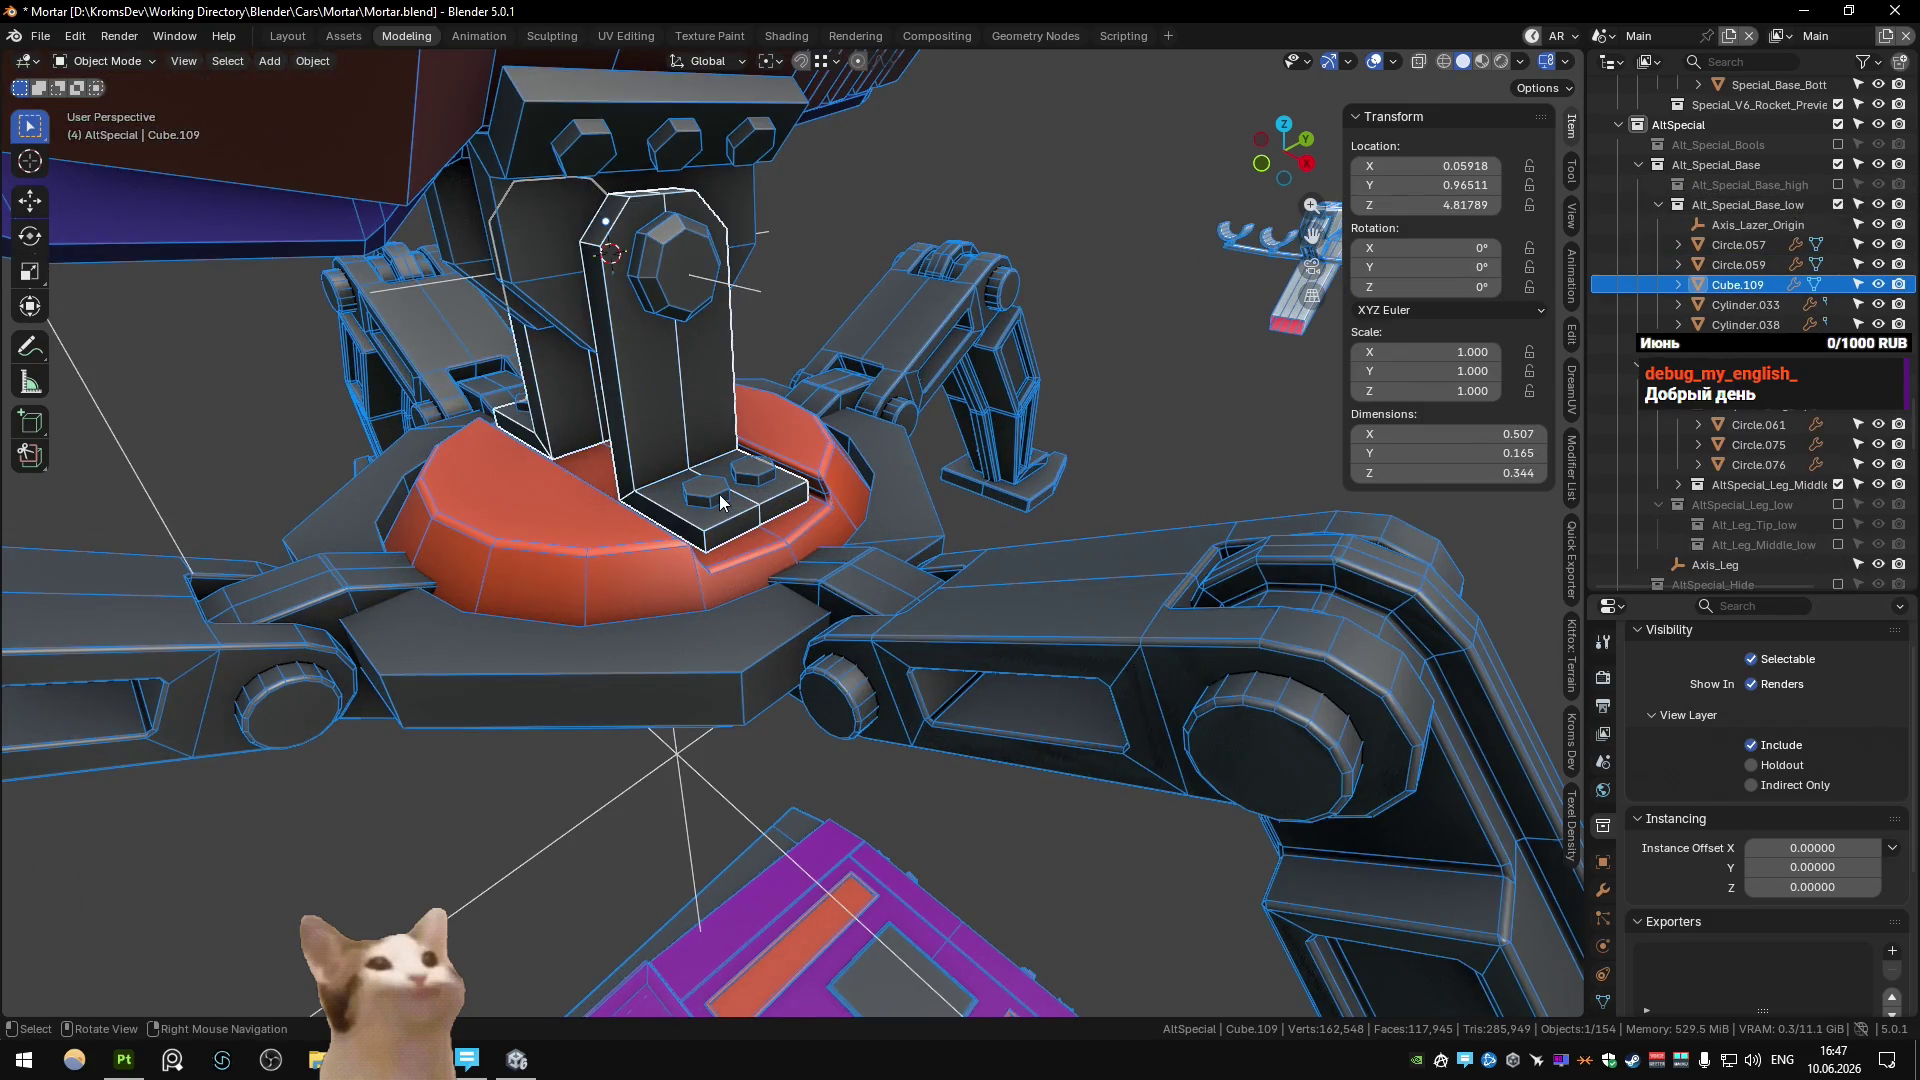
shift+click(707, 530)
shift+click(642, 568)
shift+click(697, 301)
scroll(1760, 150, down, 5)
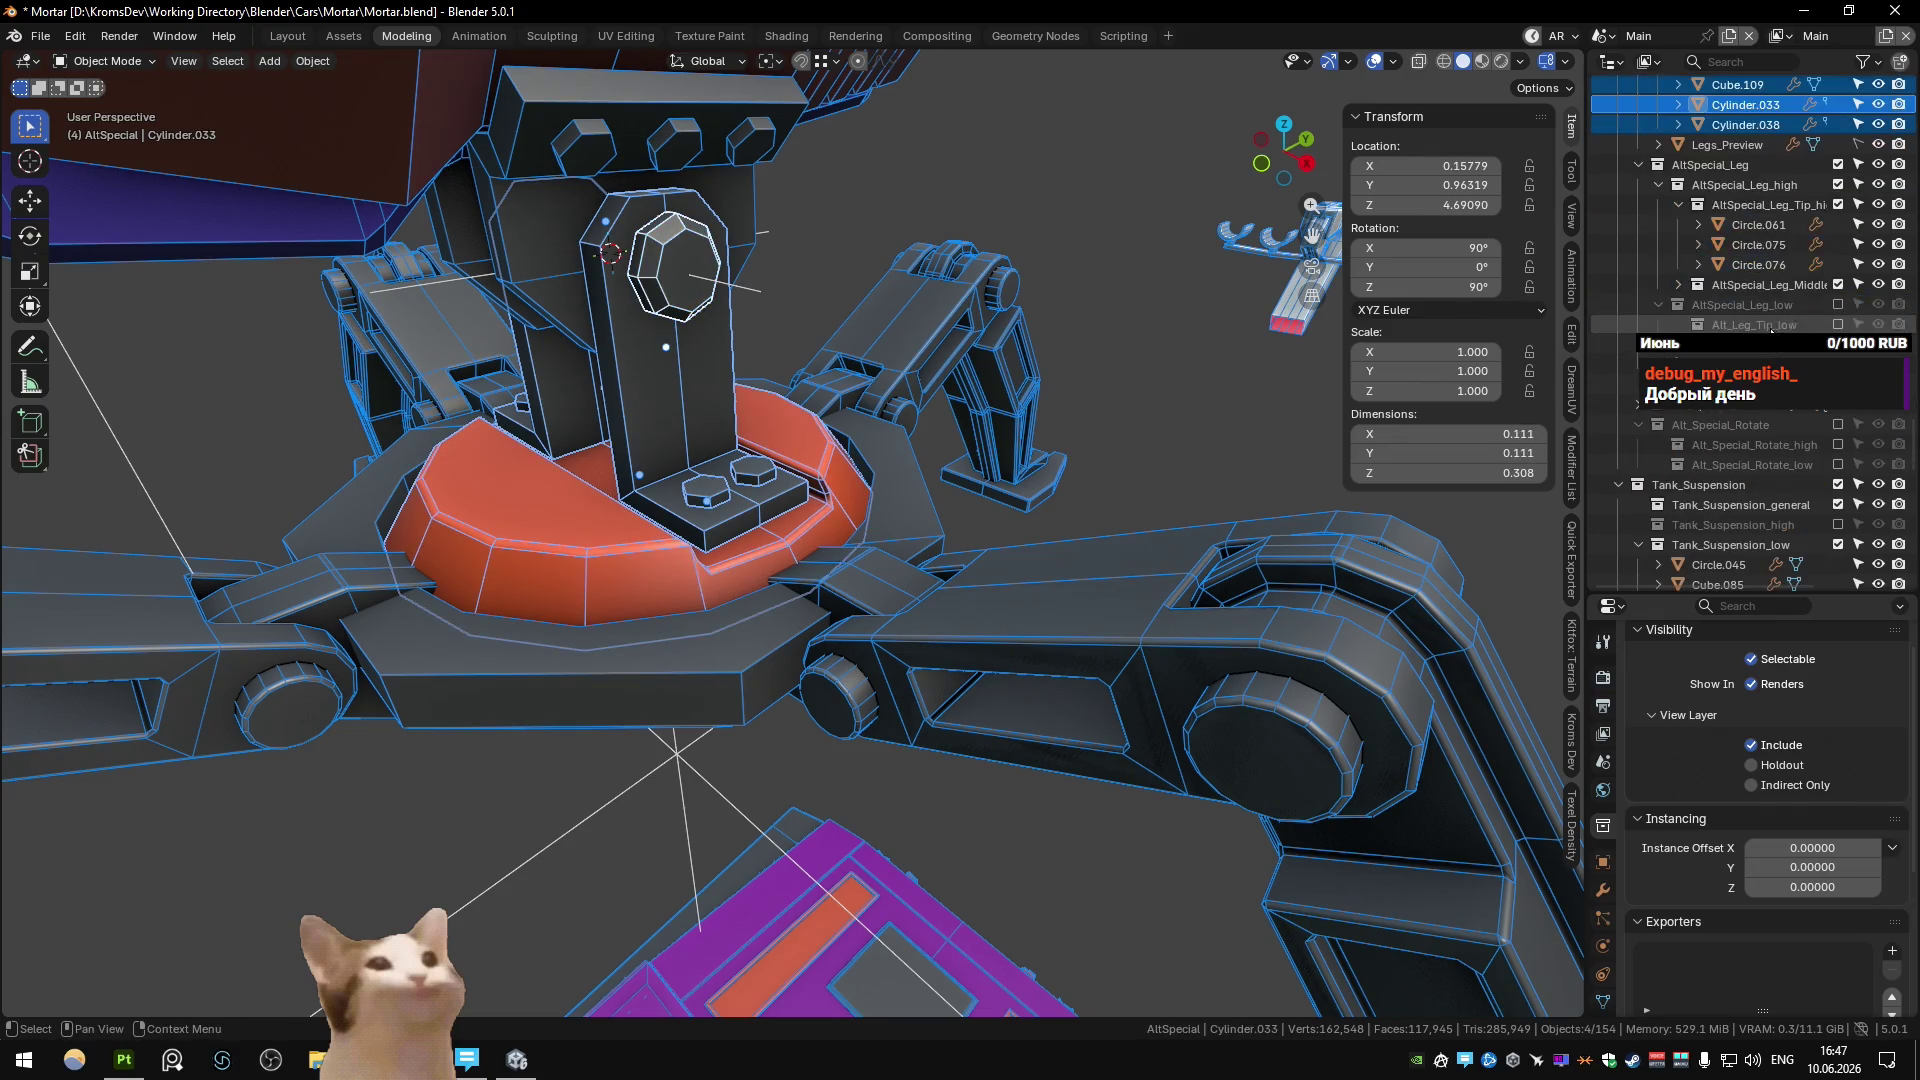
key(Delete)
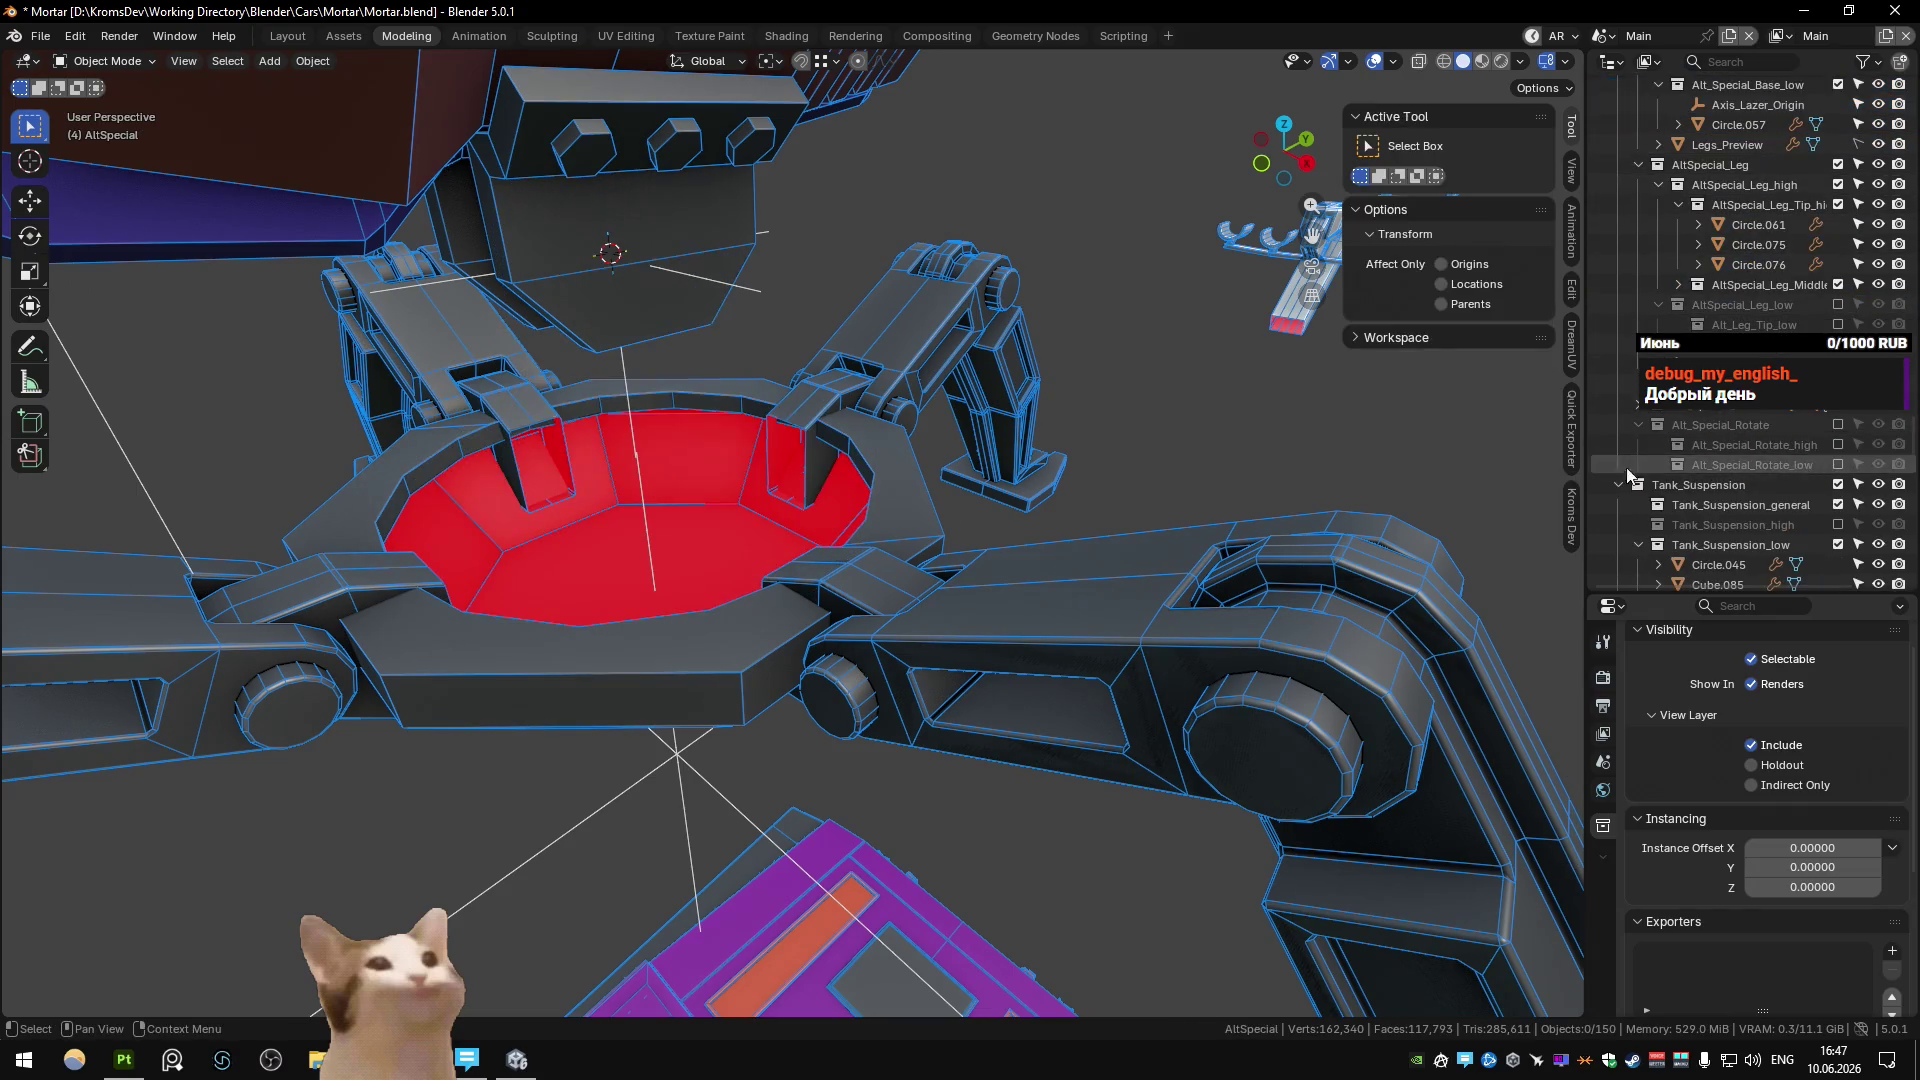
Re-enable Alt_Special_Rotate and Alt_Special_Rotate_high, and select the ring Circle.062.
click(1838, 424)
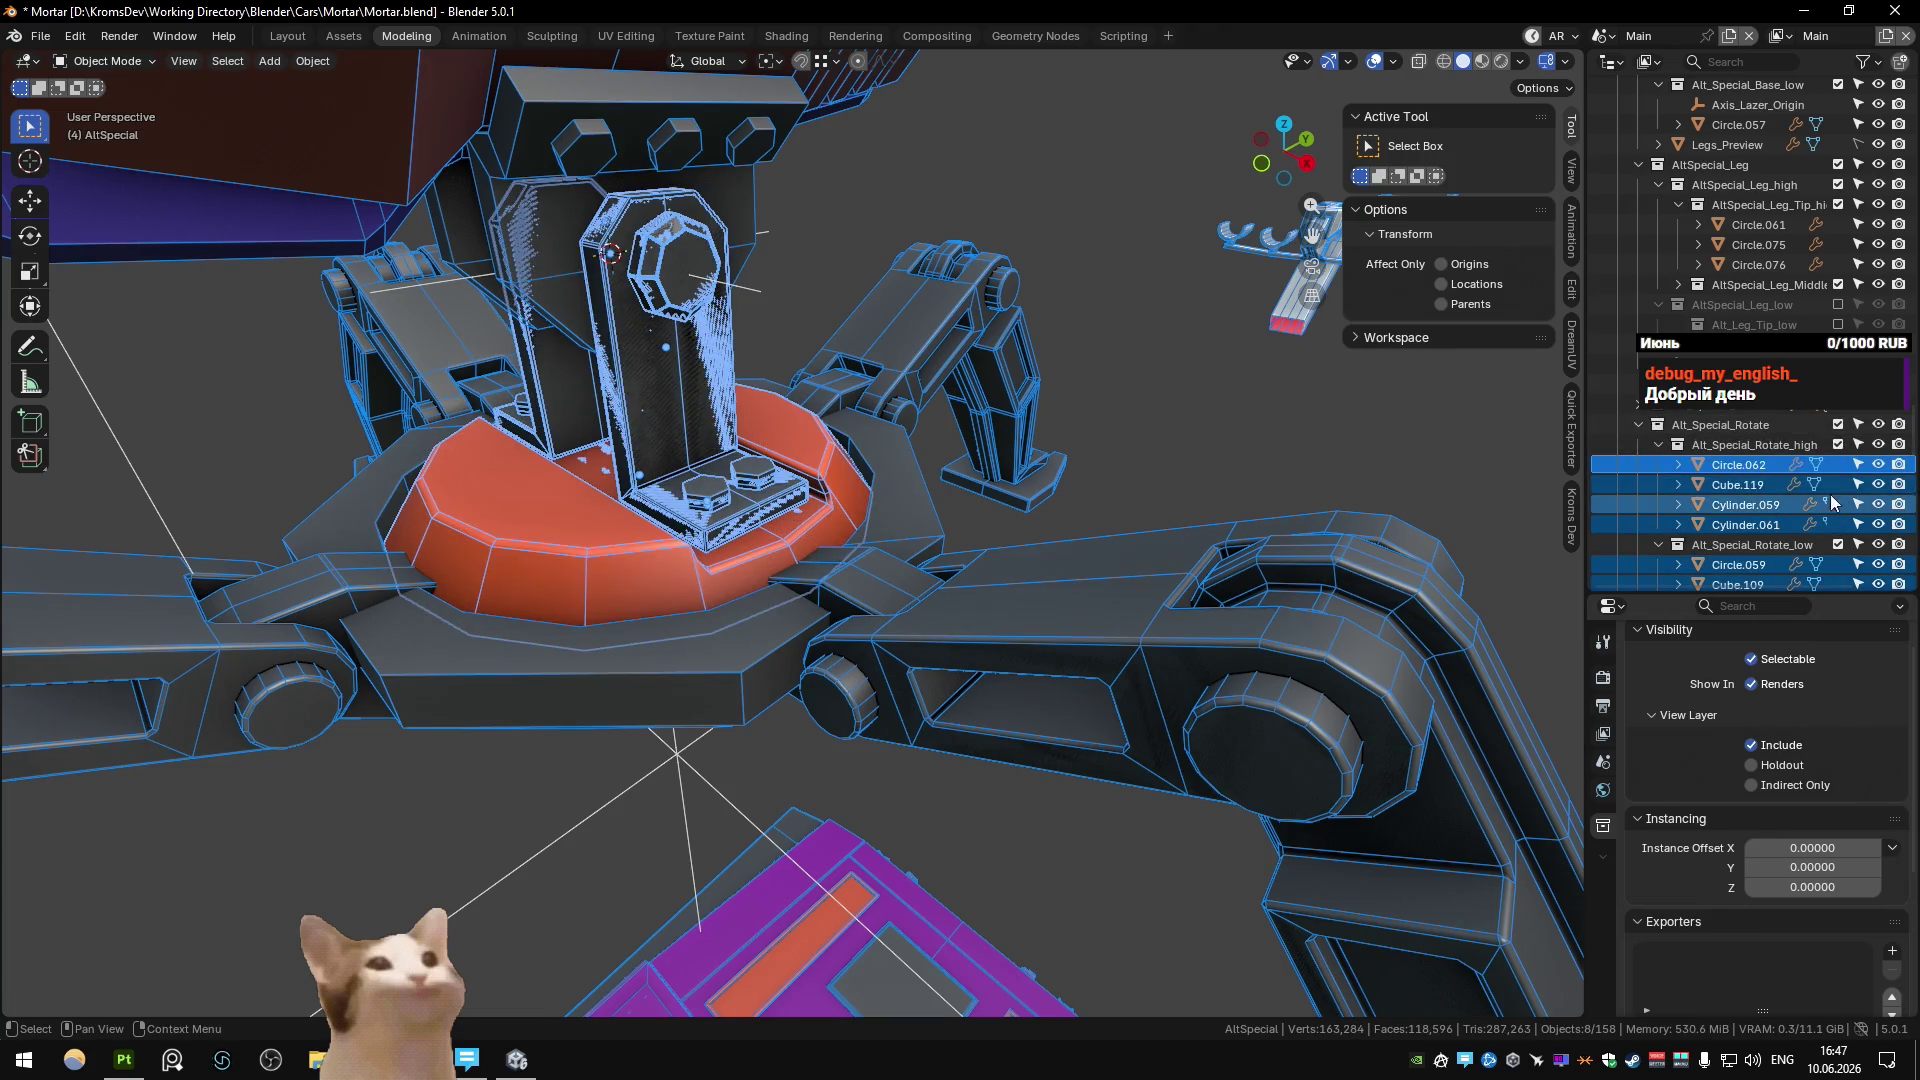
click(1838, 444)
scroll(1005, 340, down, 5)
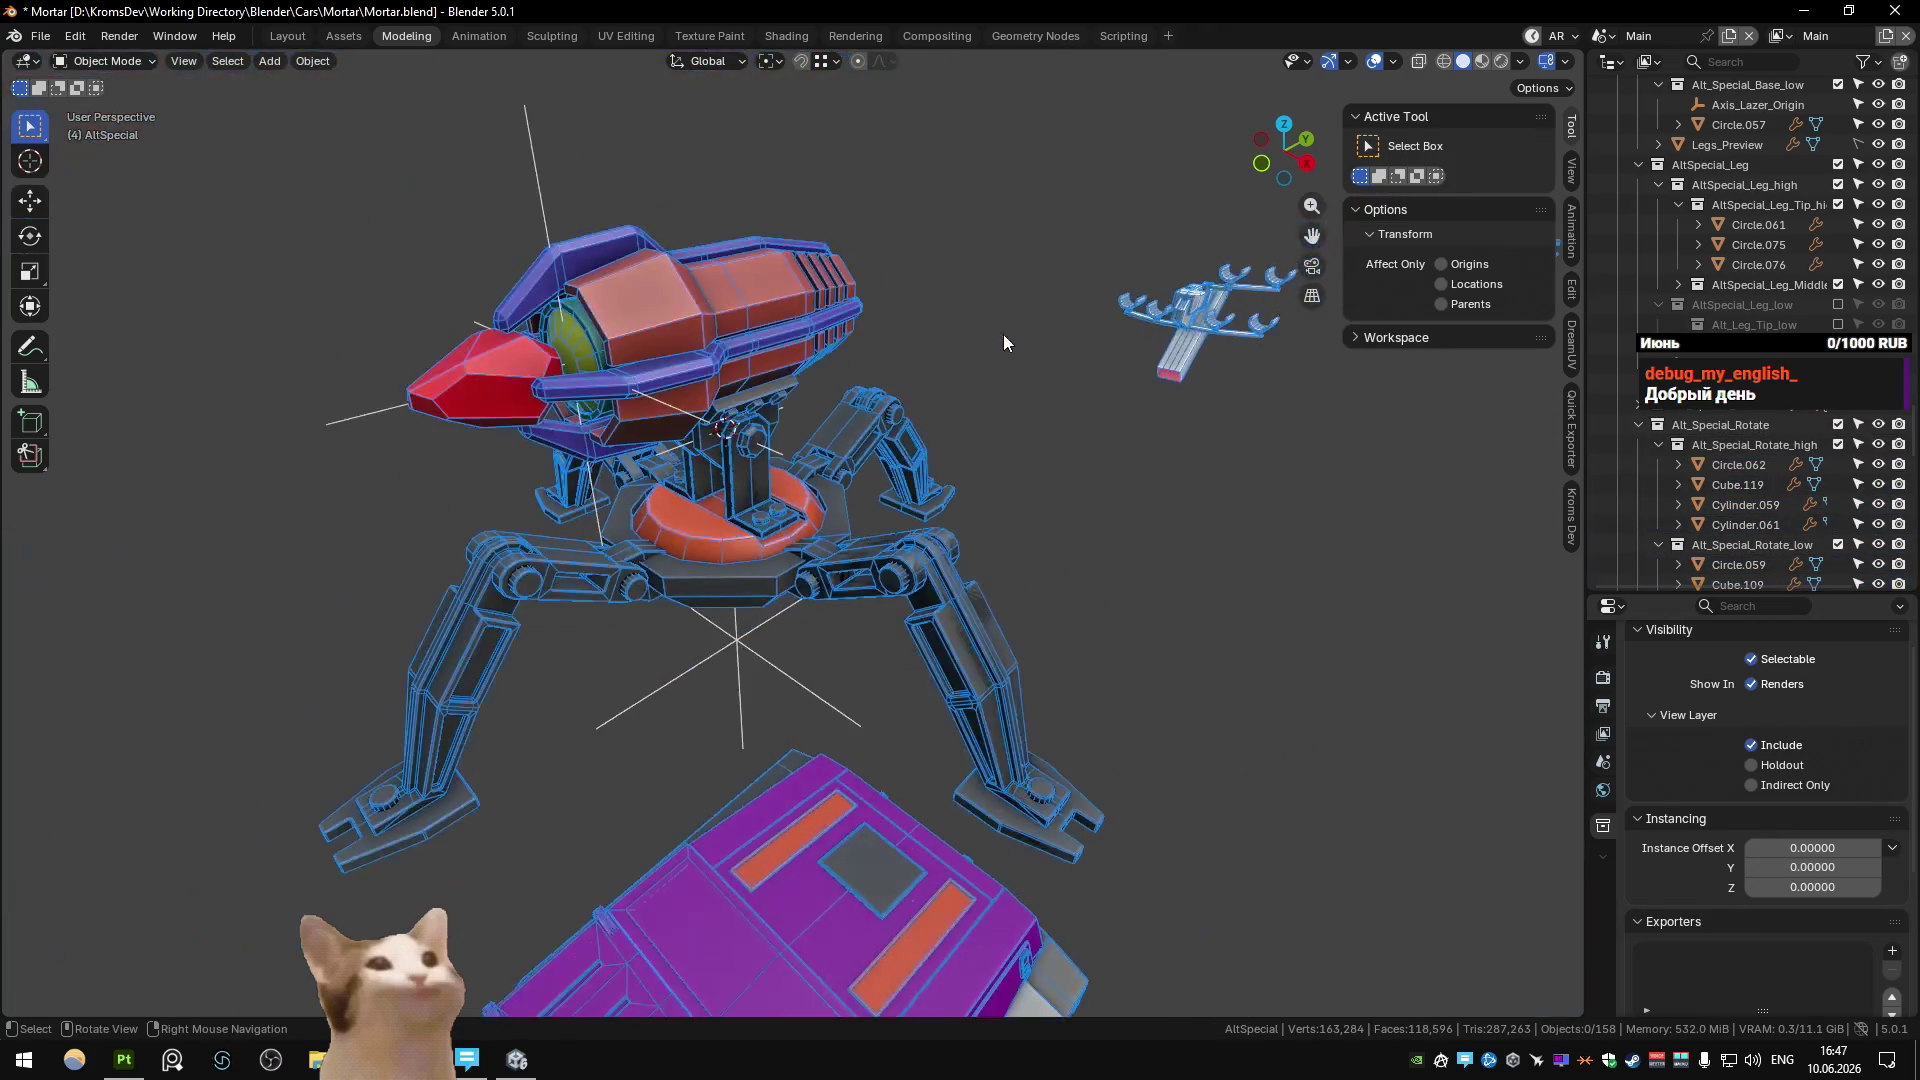
click(736, 561)
scroll(737, 561, up, 5)
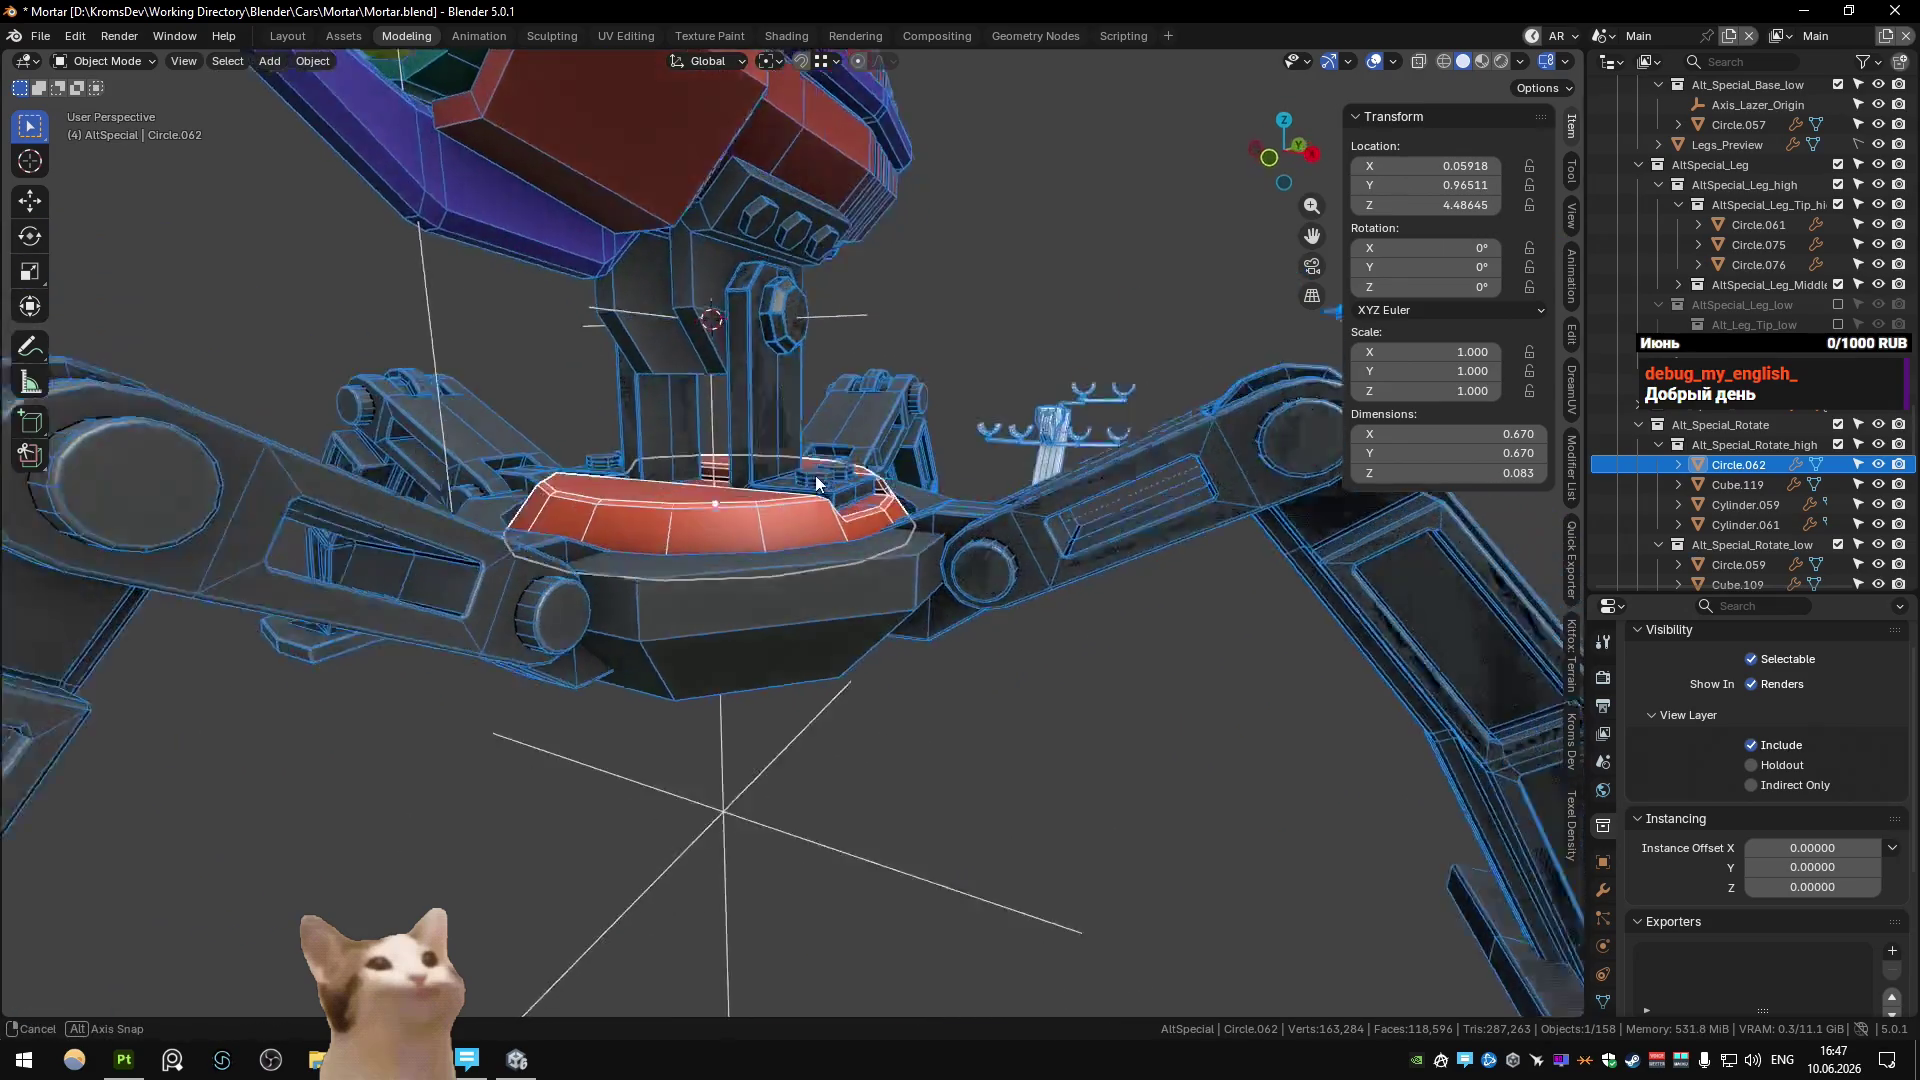
middle_drag(760, 560, 793, 560)
scroll(793, 560, down, 5)
Set Alt_Special_Rotate_low's instance offset from the cursor (0.05918, 0.96511, 4.48645).
click(1751, 444)
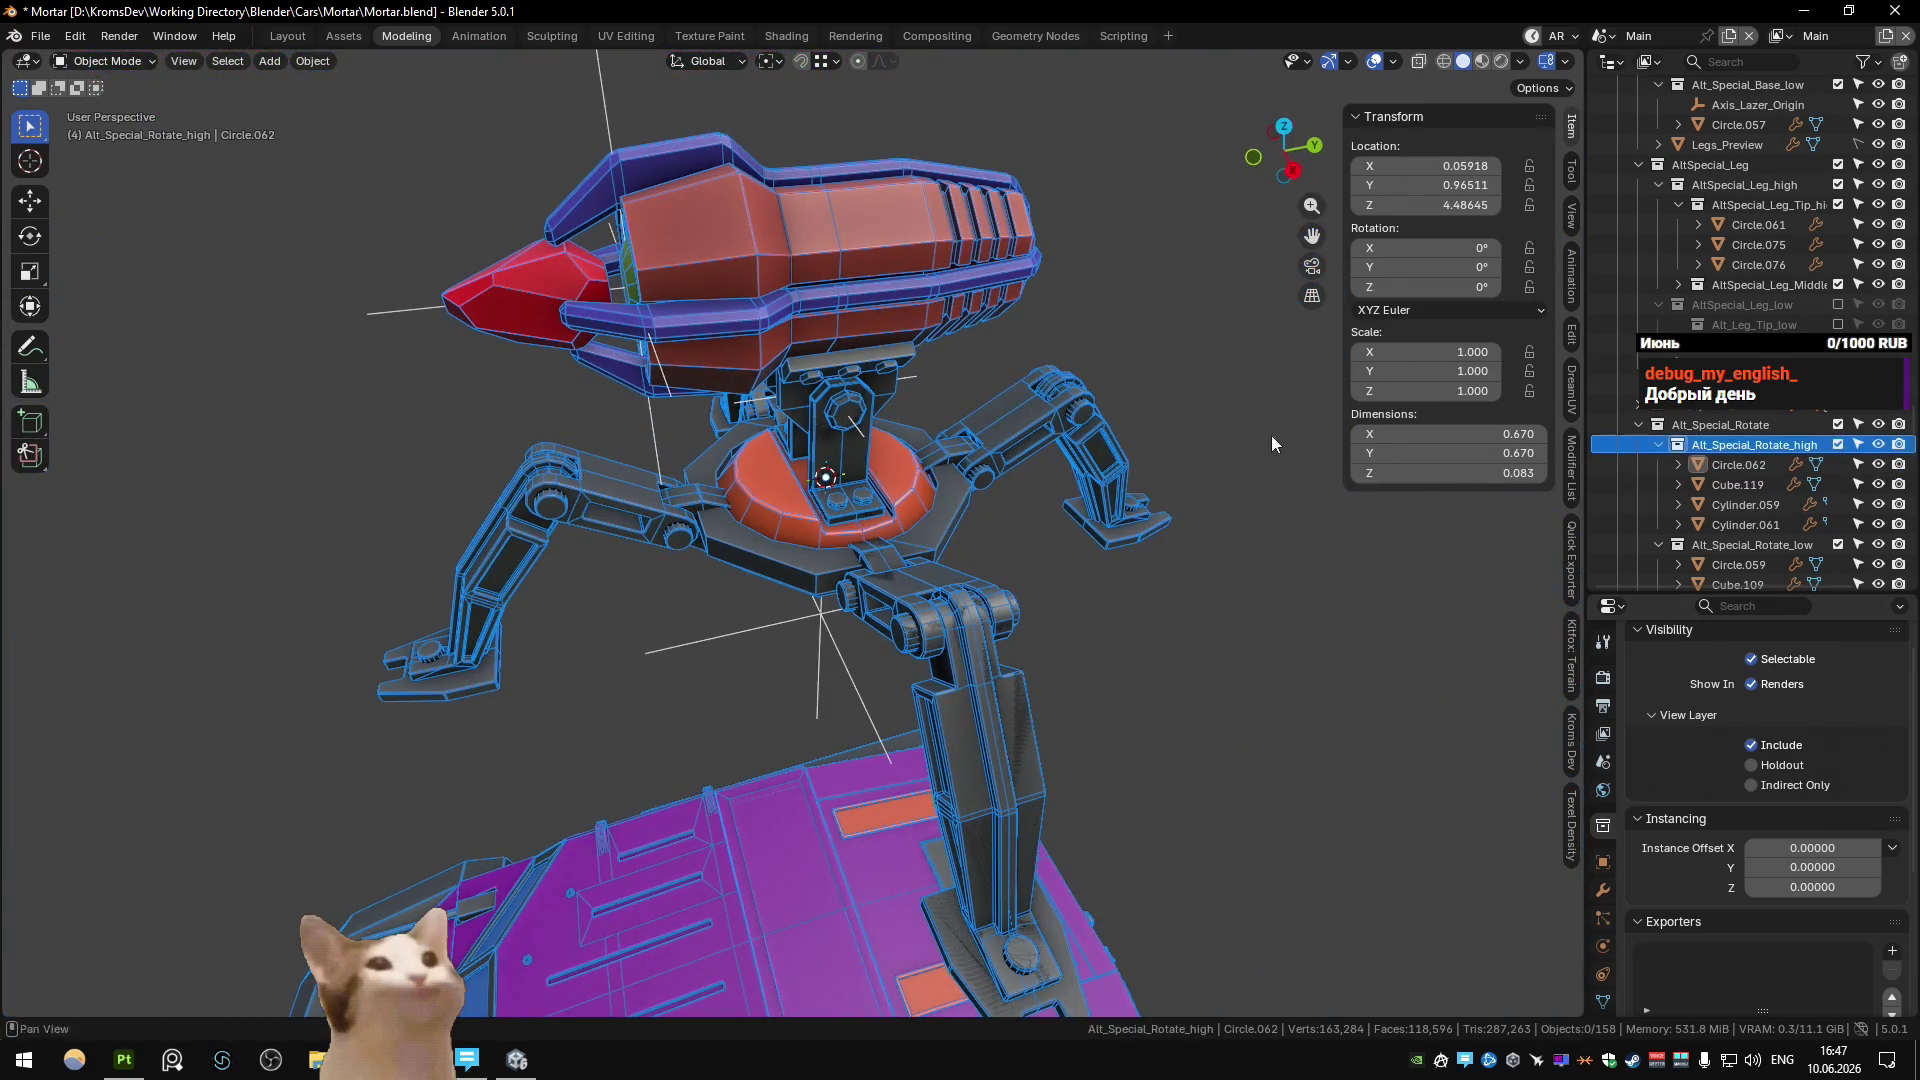
scroll(1692, 420, down, 3)
click(1700, 384)
key(shift+s)
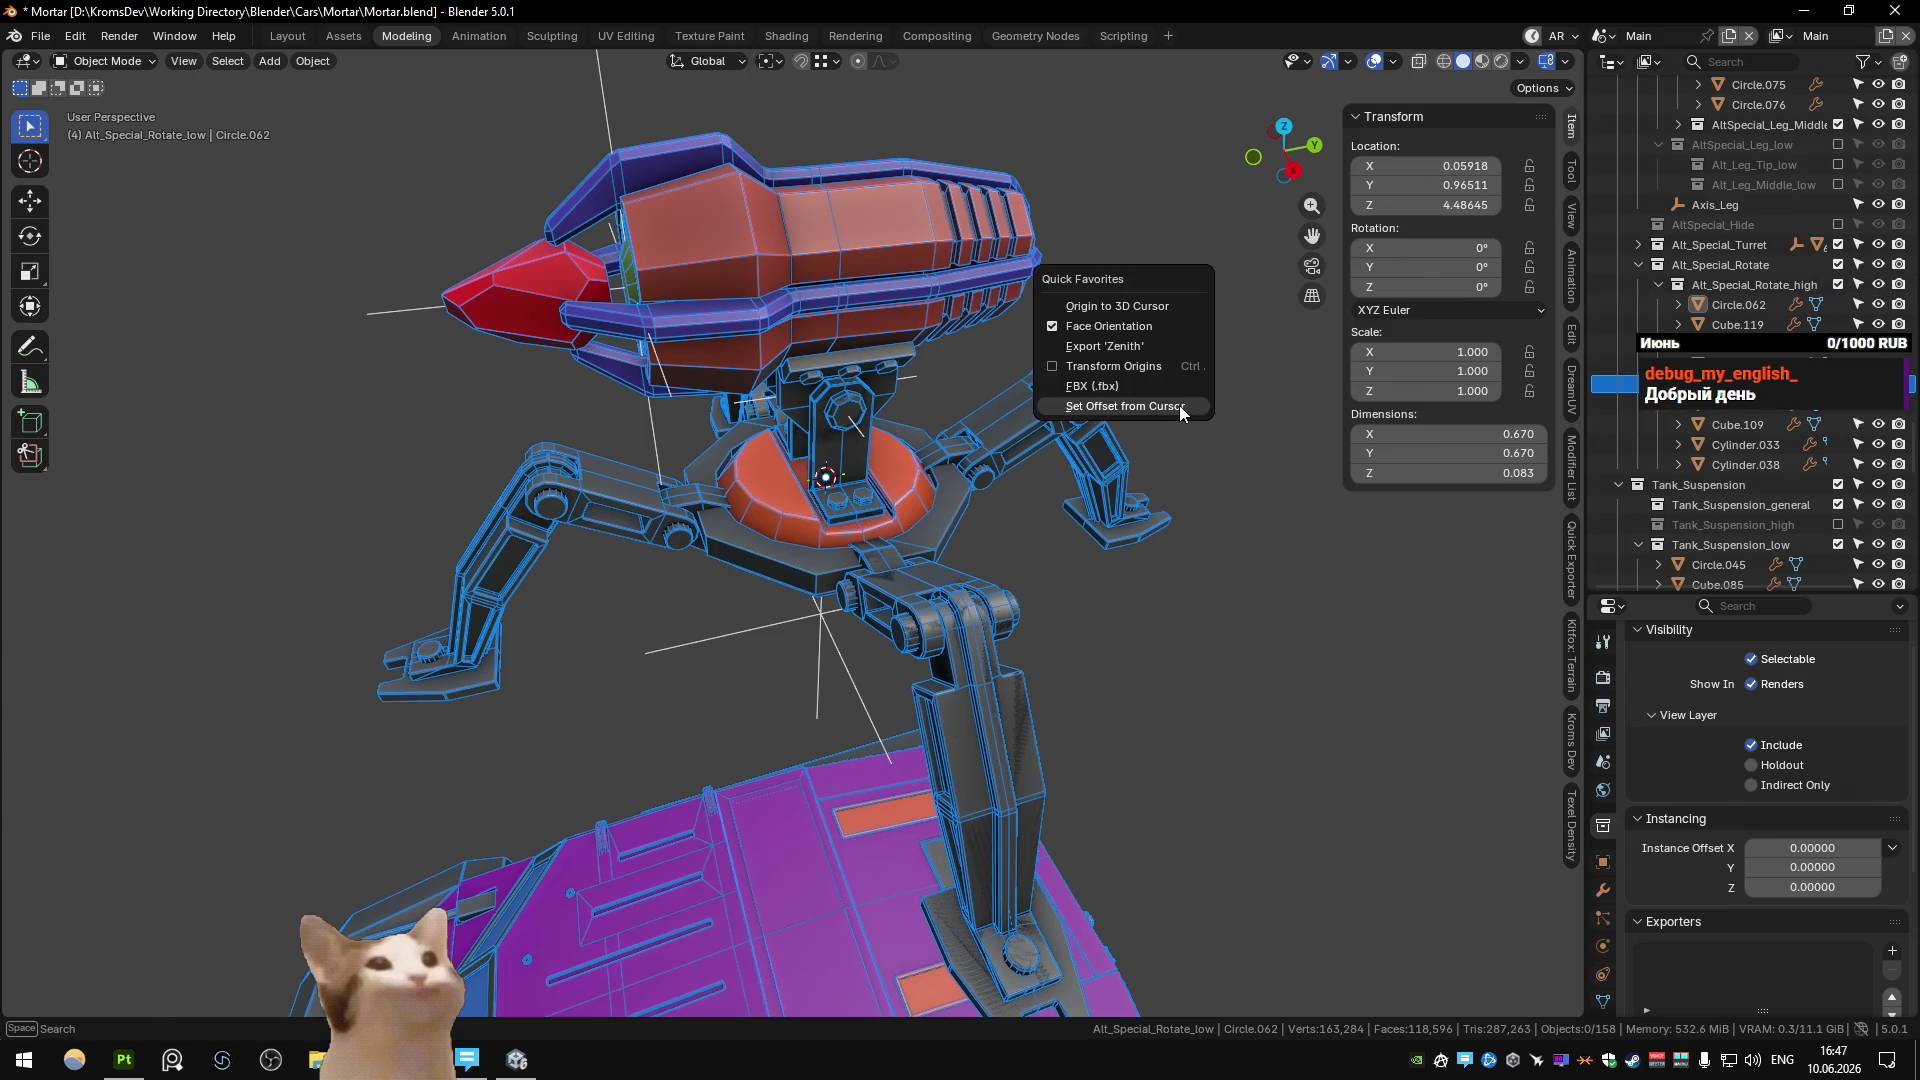
key(Escape)
Inspect the turret base in X-ray, then switch to the Substance scene.
key(alt+z)
scroll(740, 515, up, 5)
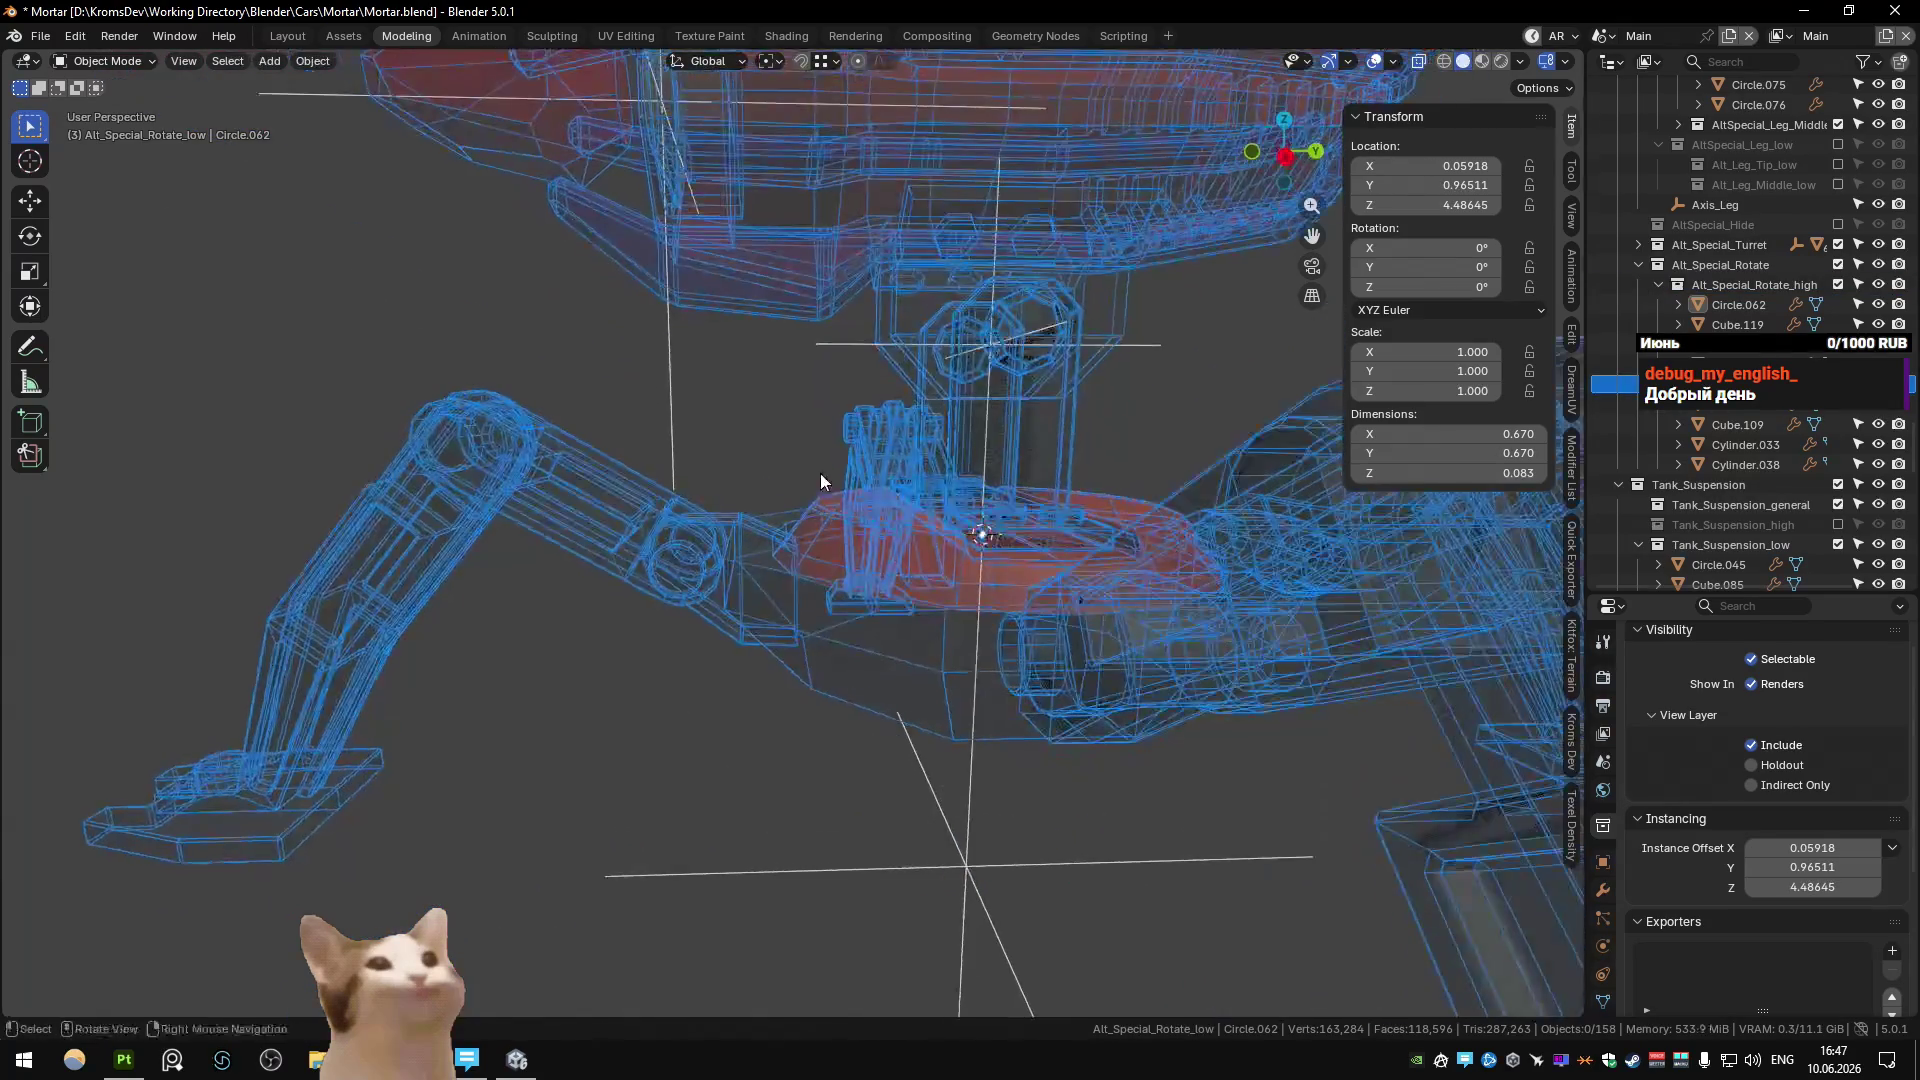
mouse_move(745, 515)
middle_down()
mouse_move(784, 517)
mouse_move(866, 609)
mouse_move(870, 570)
middle_up()
key(alt+z)
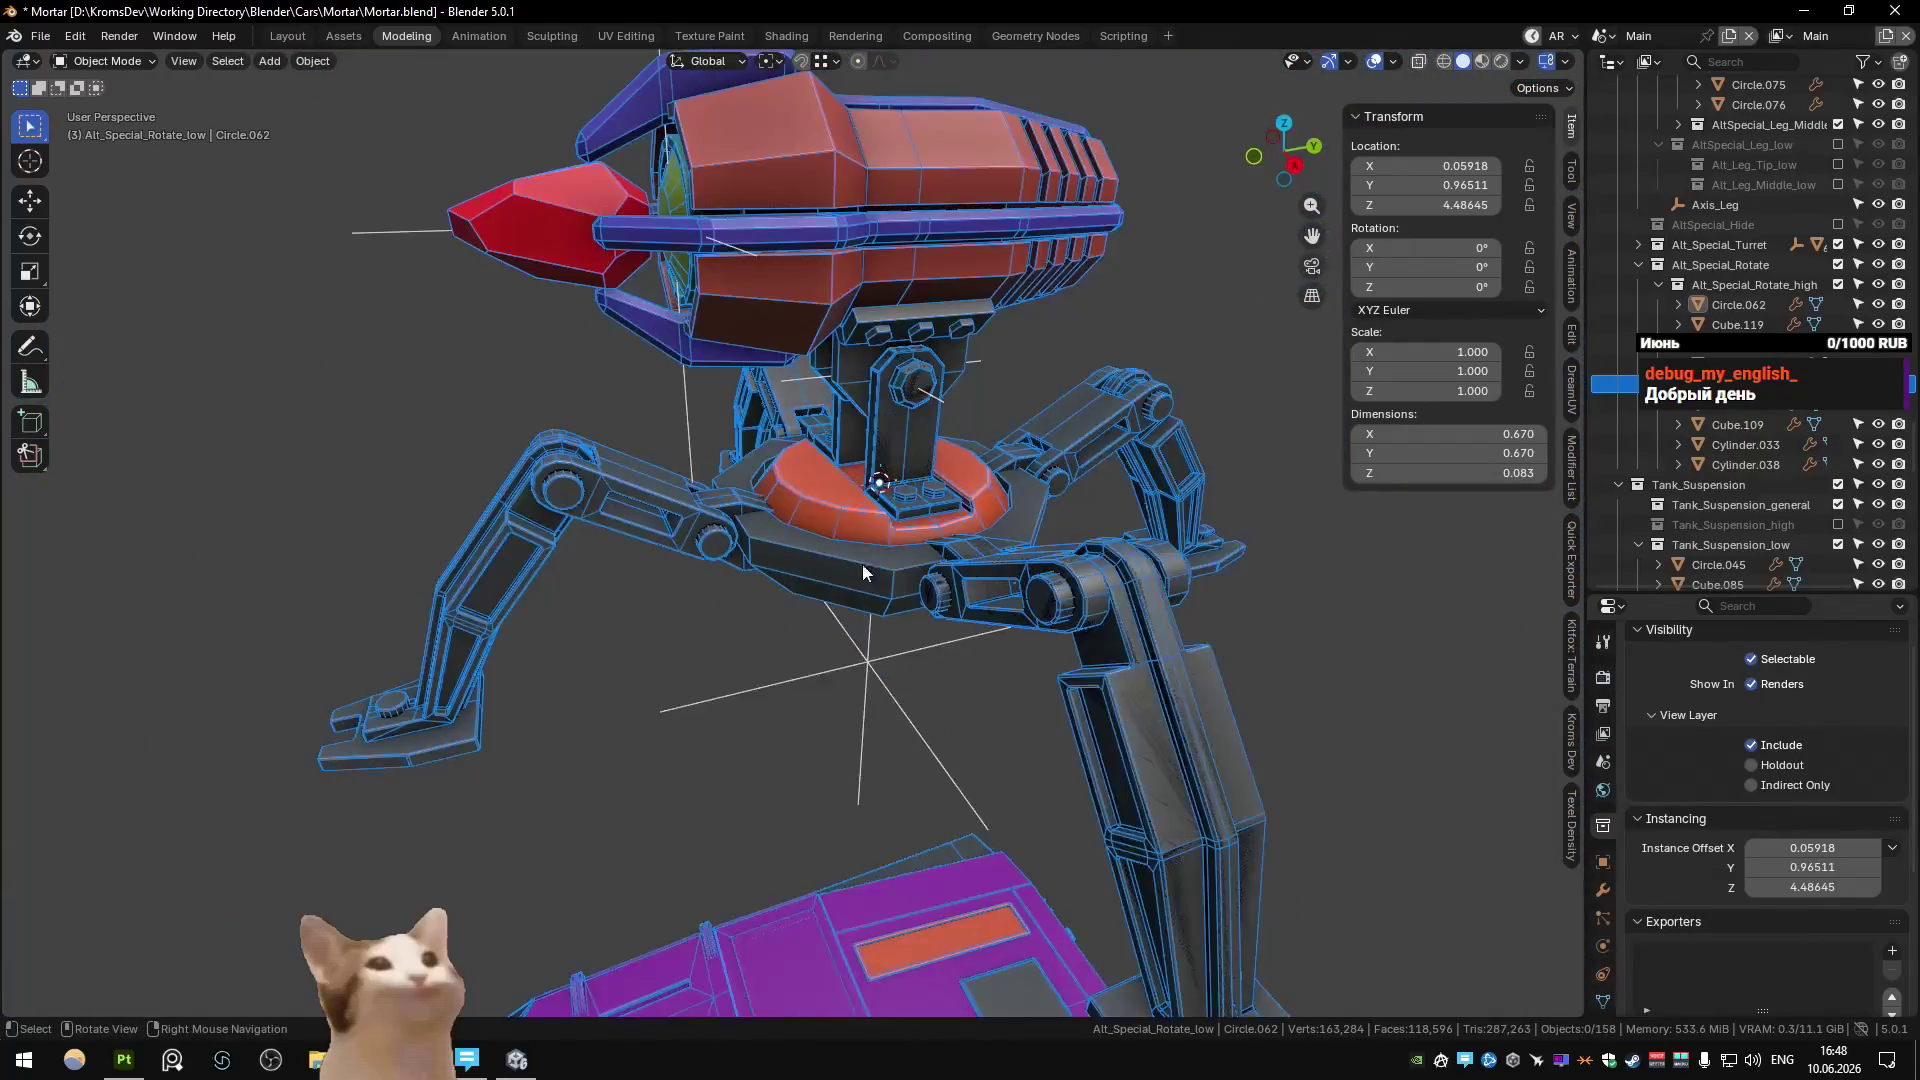
scroll(880, 560, up, 2)
key(ctrl+Page_Down)
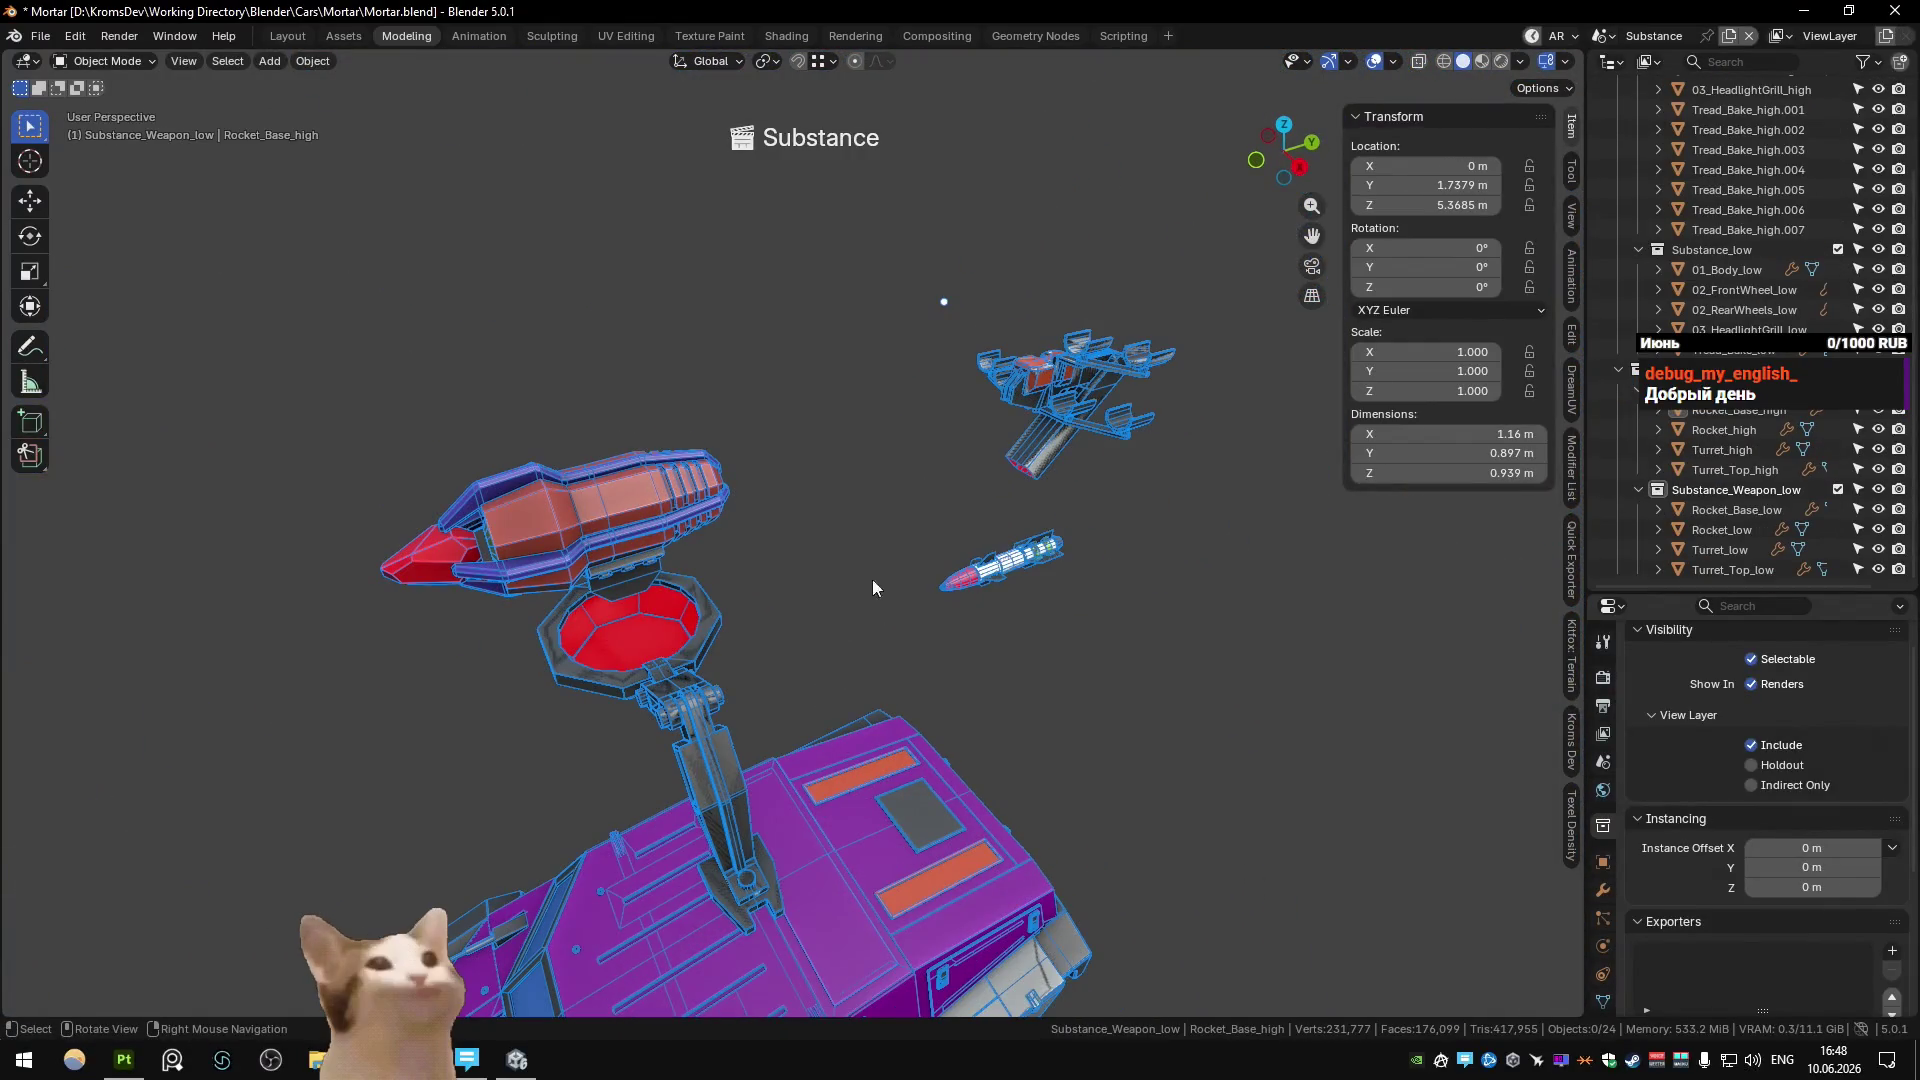
Duplicate Turret_high in place and rename the copy Turret_rotate_high.
click(649, 661)
scroll(670, 630, up, 2)
shift+middle_drag(686, 600, 806, 542)
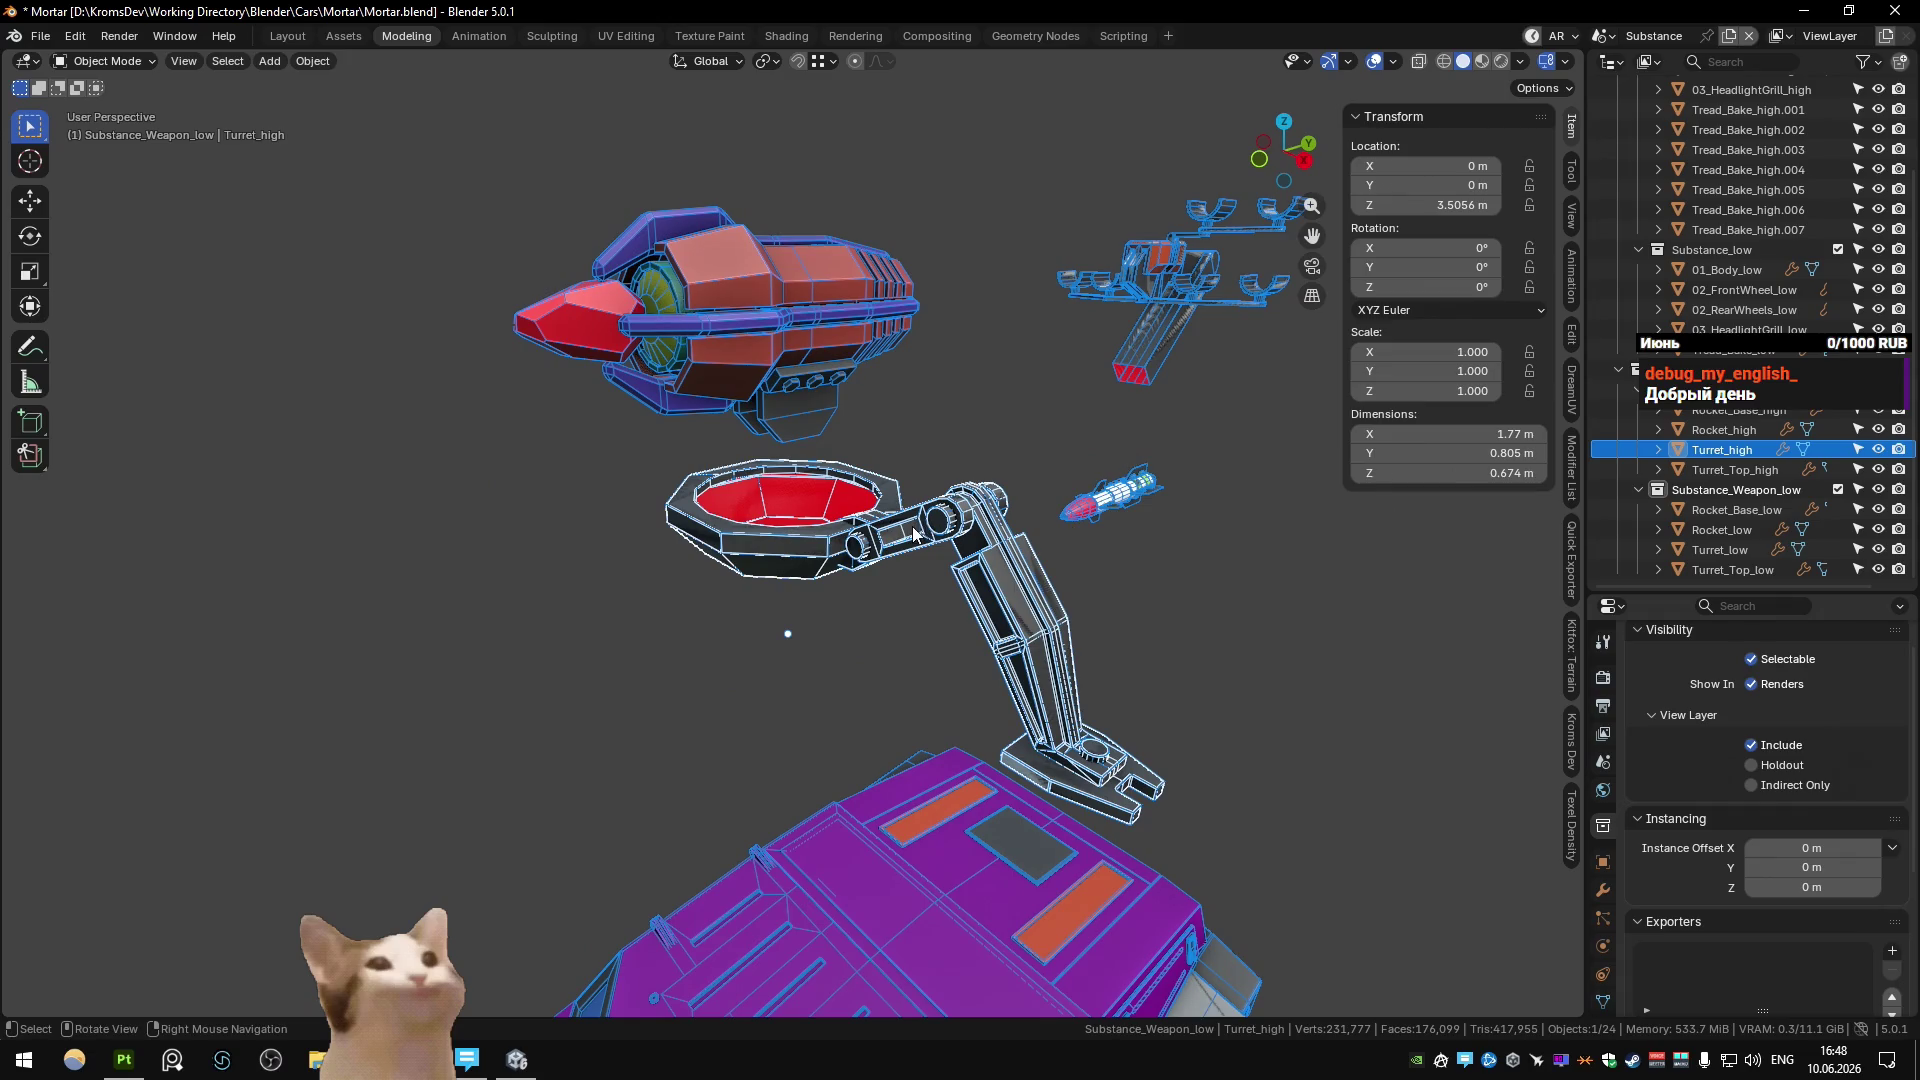
key(shift+d)
key(Escape)
key(F2)
text(Turret_rotate_)
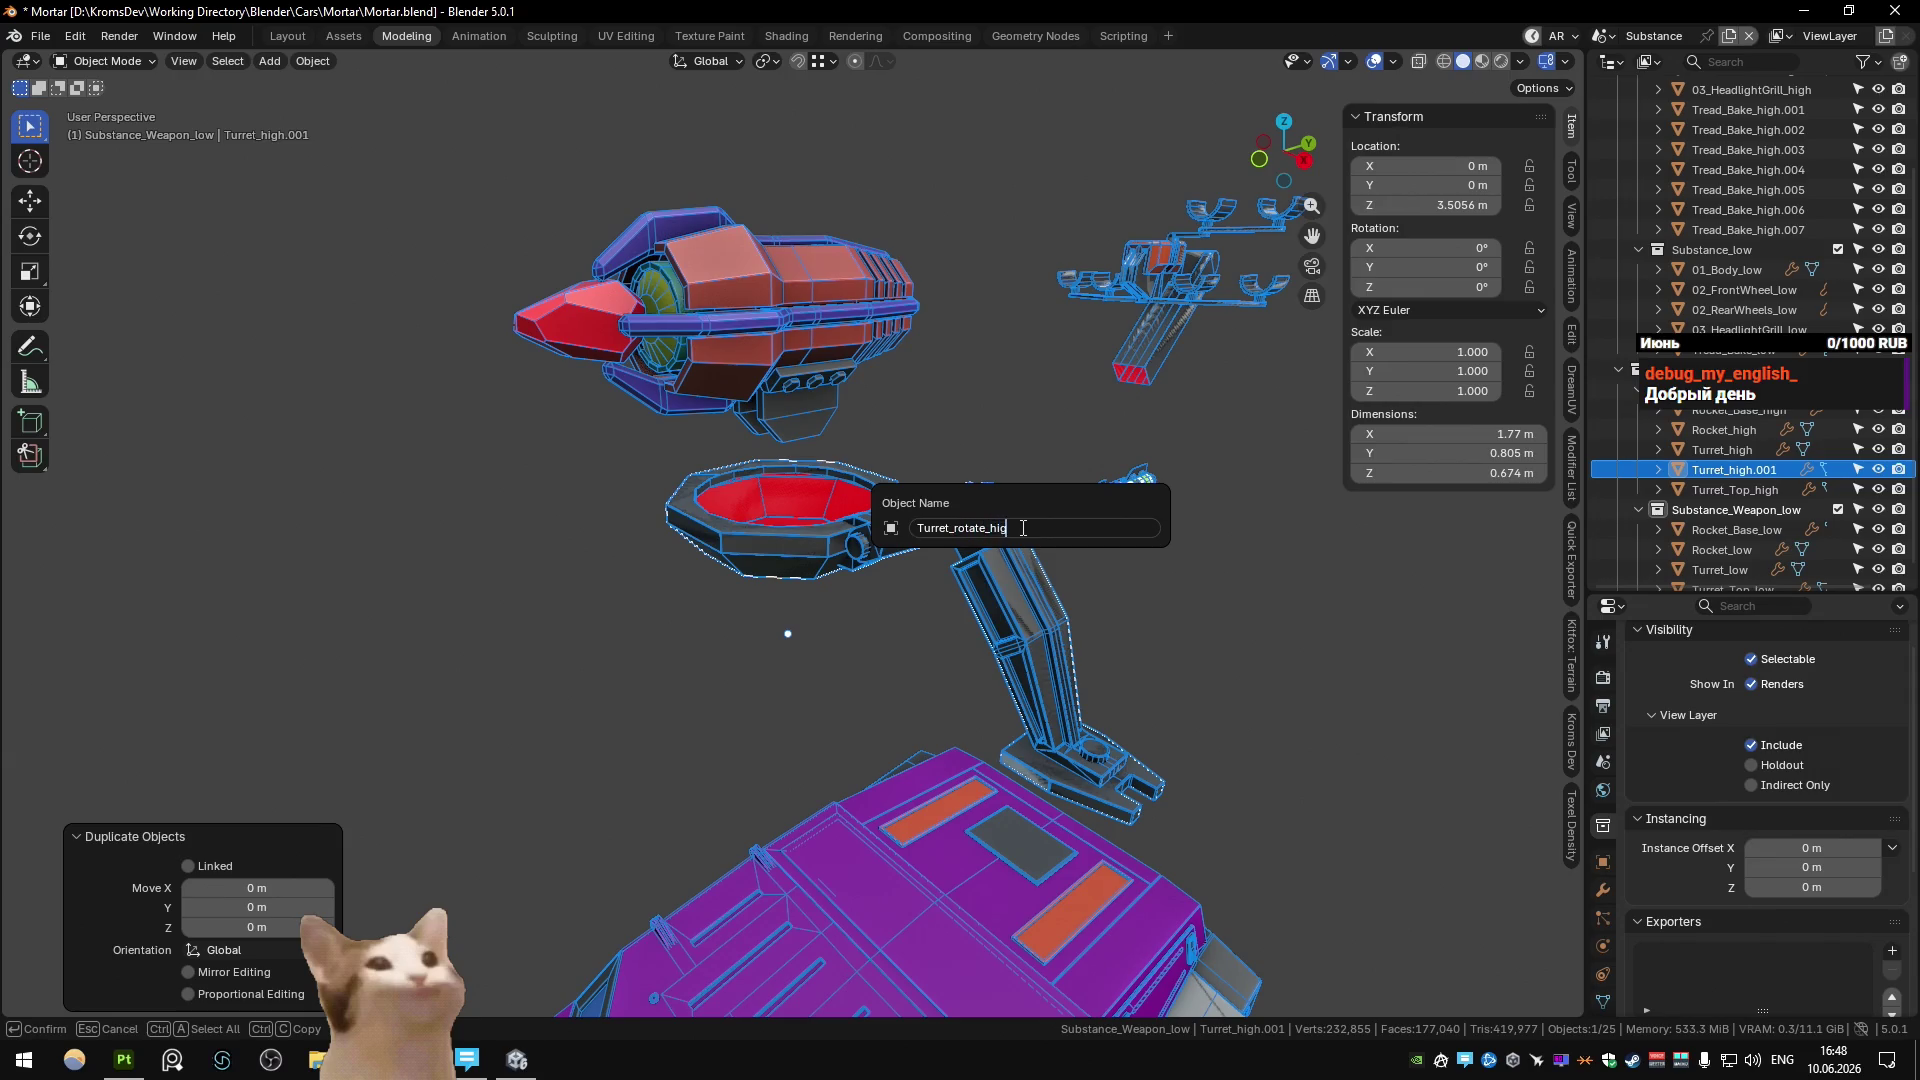
text(hig)
key(Return)
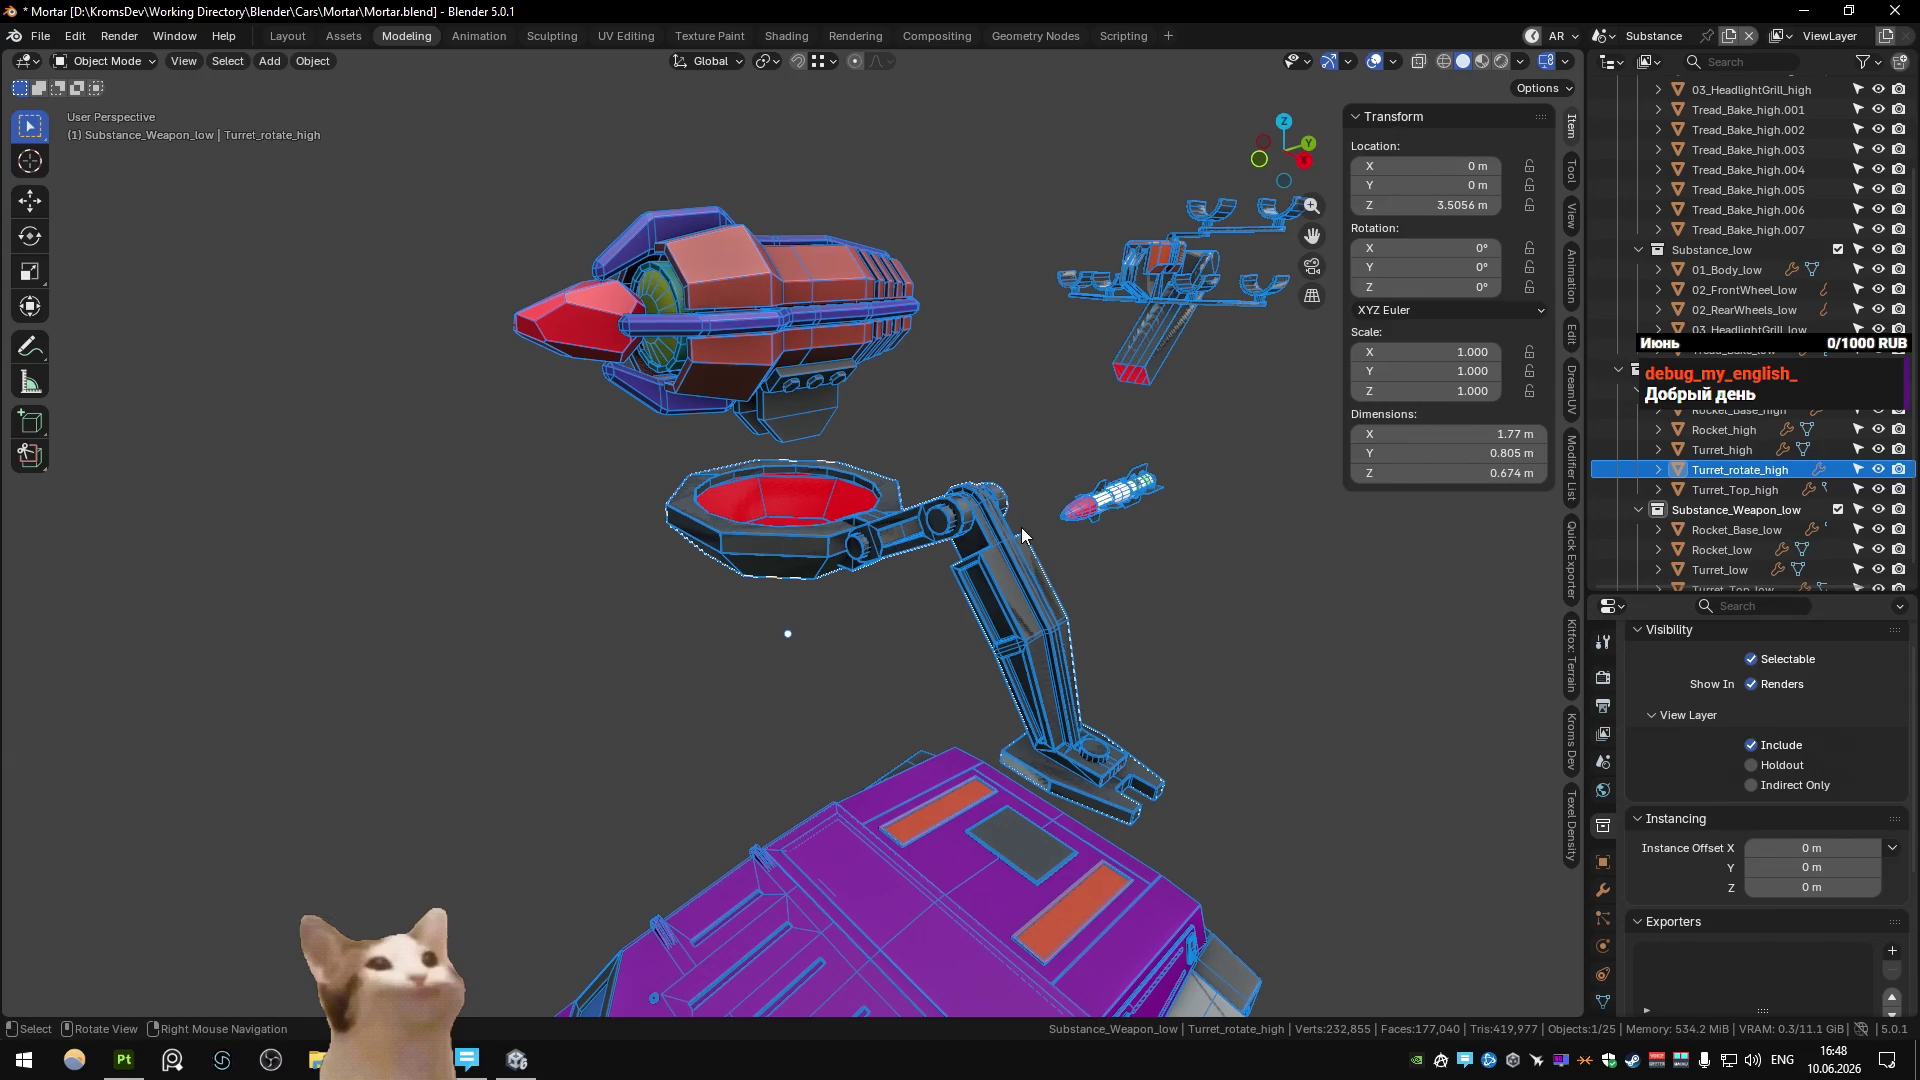
Set the copy's modifier source collection to Alt_Special_Rotate.
click(1603, 889)
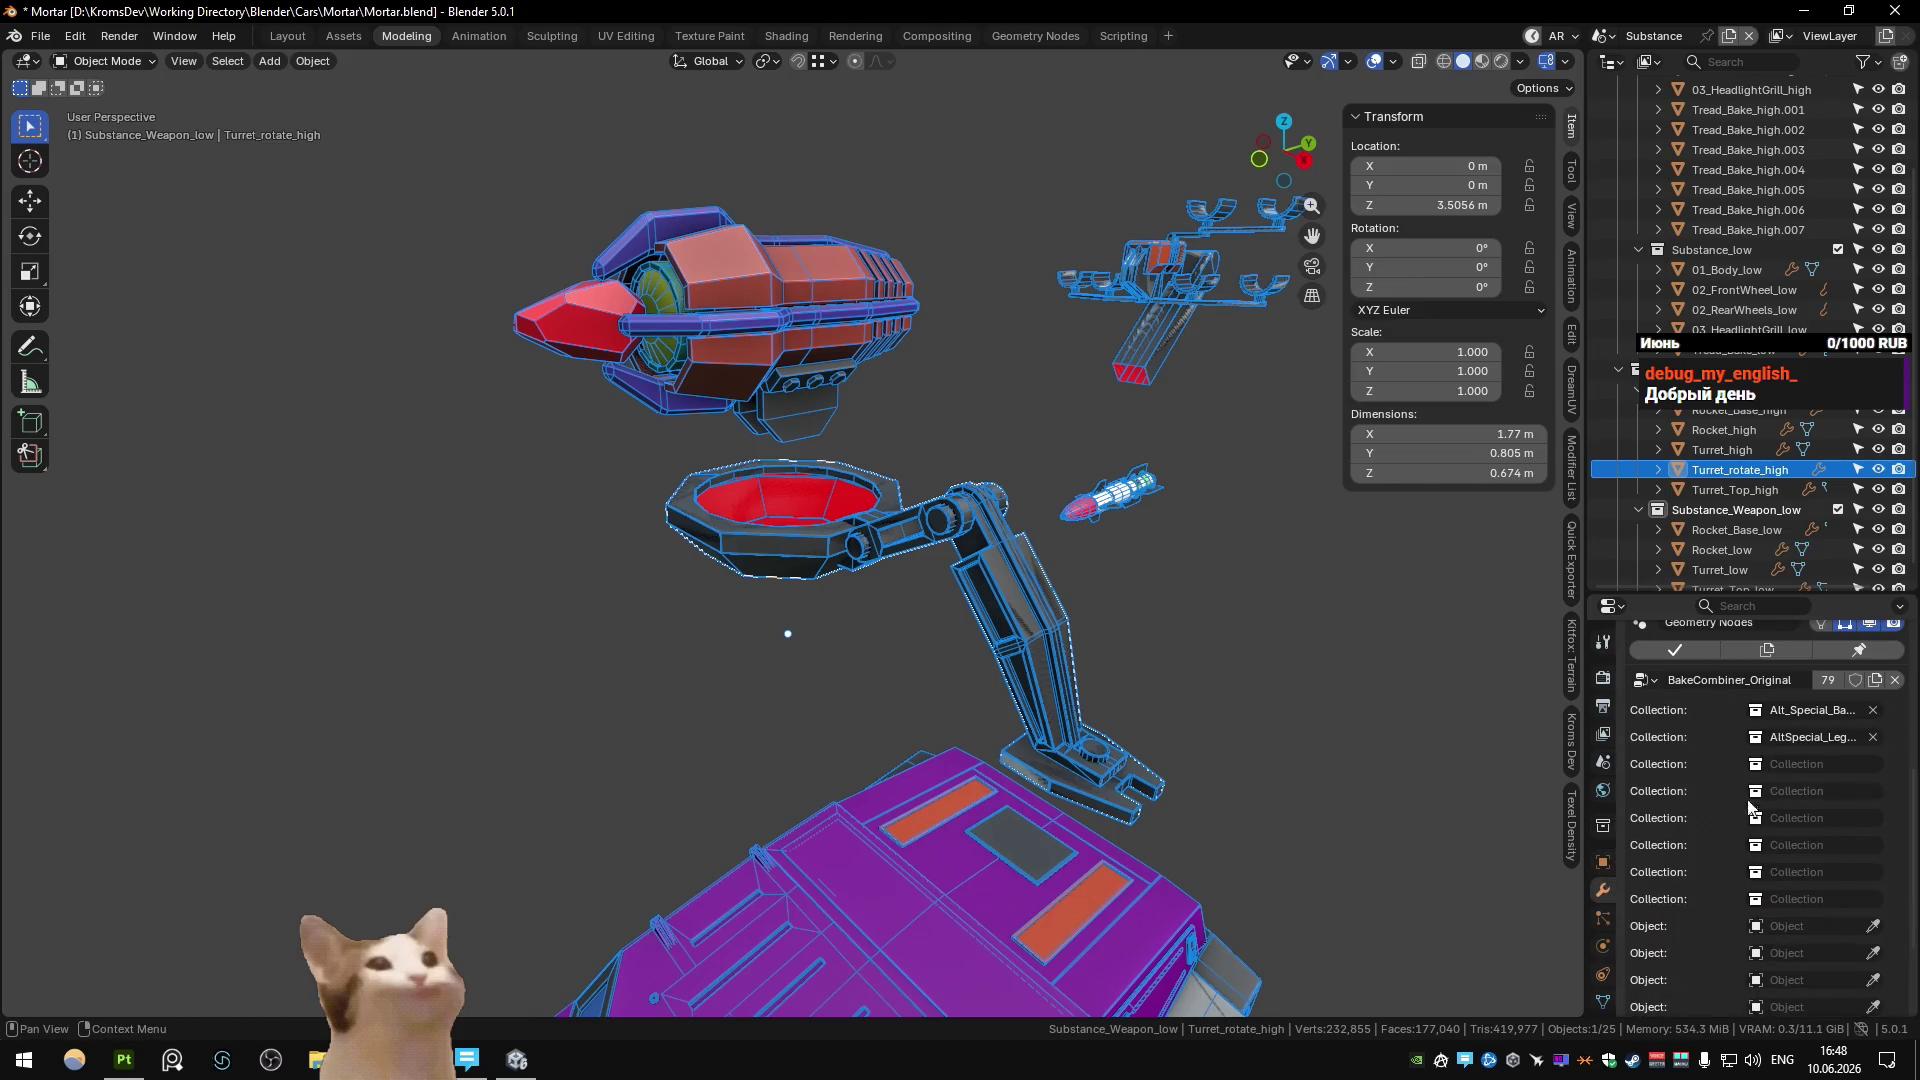
click(1873, 716)
click(1825, 709)
text(turret)
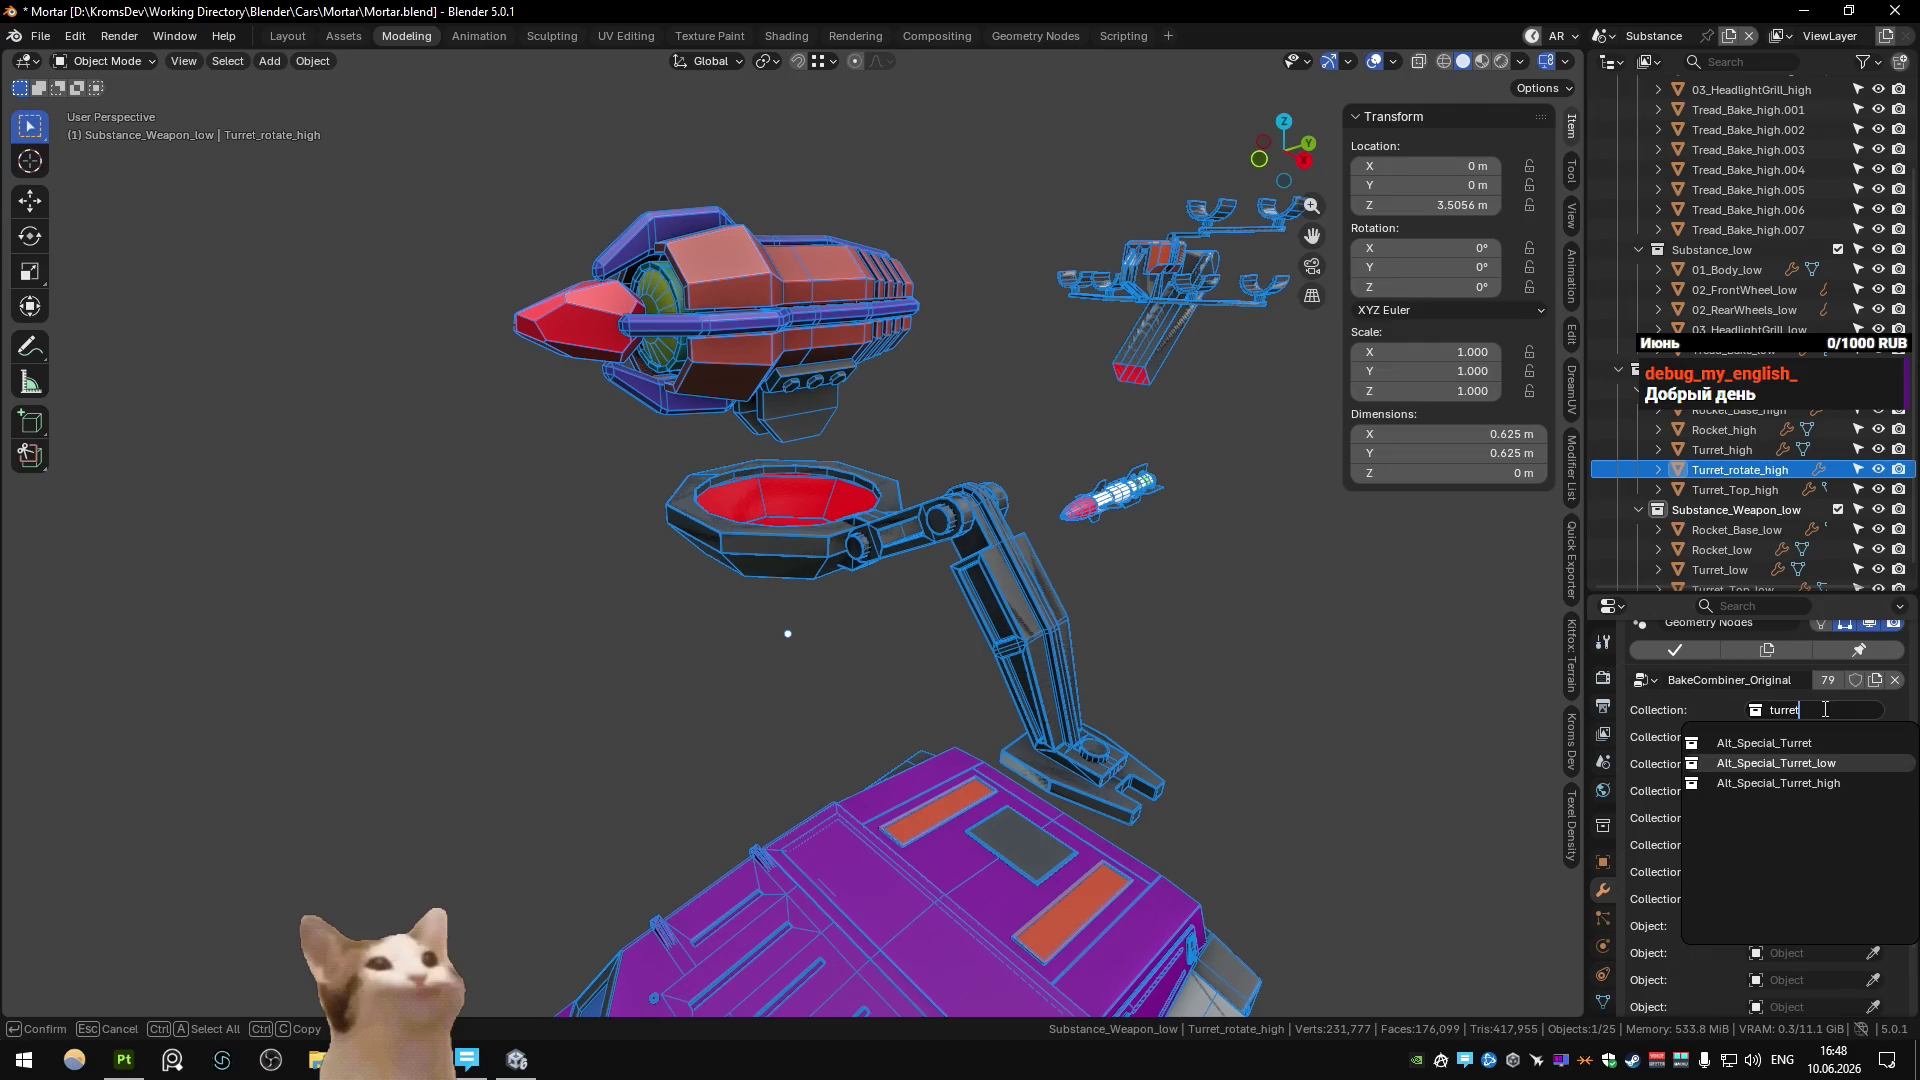
key(BackSpace)
key(BackSpace)
key(BackSpace)
text(rotate)
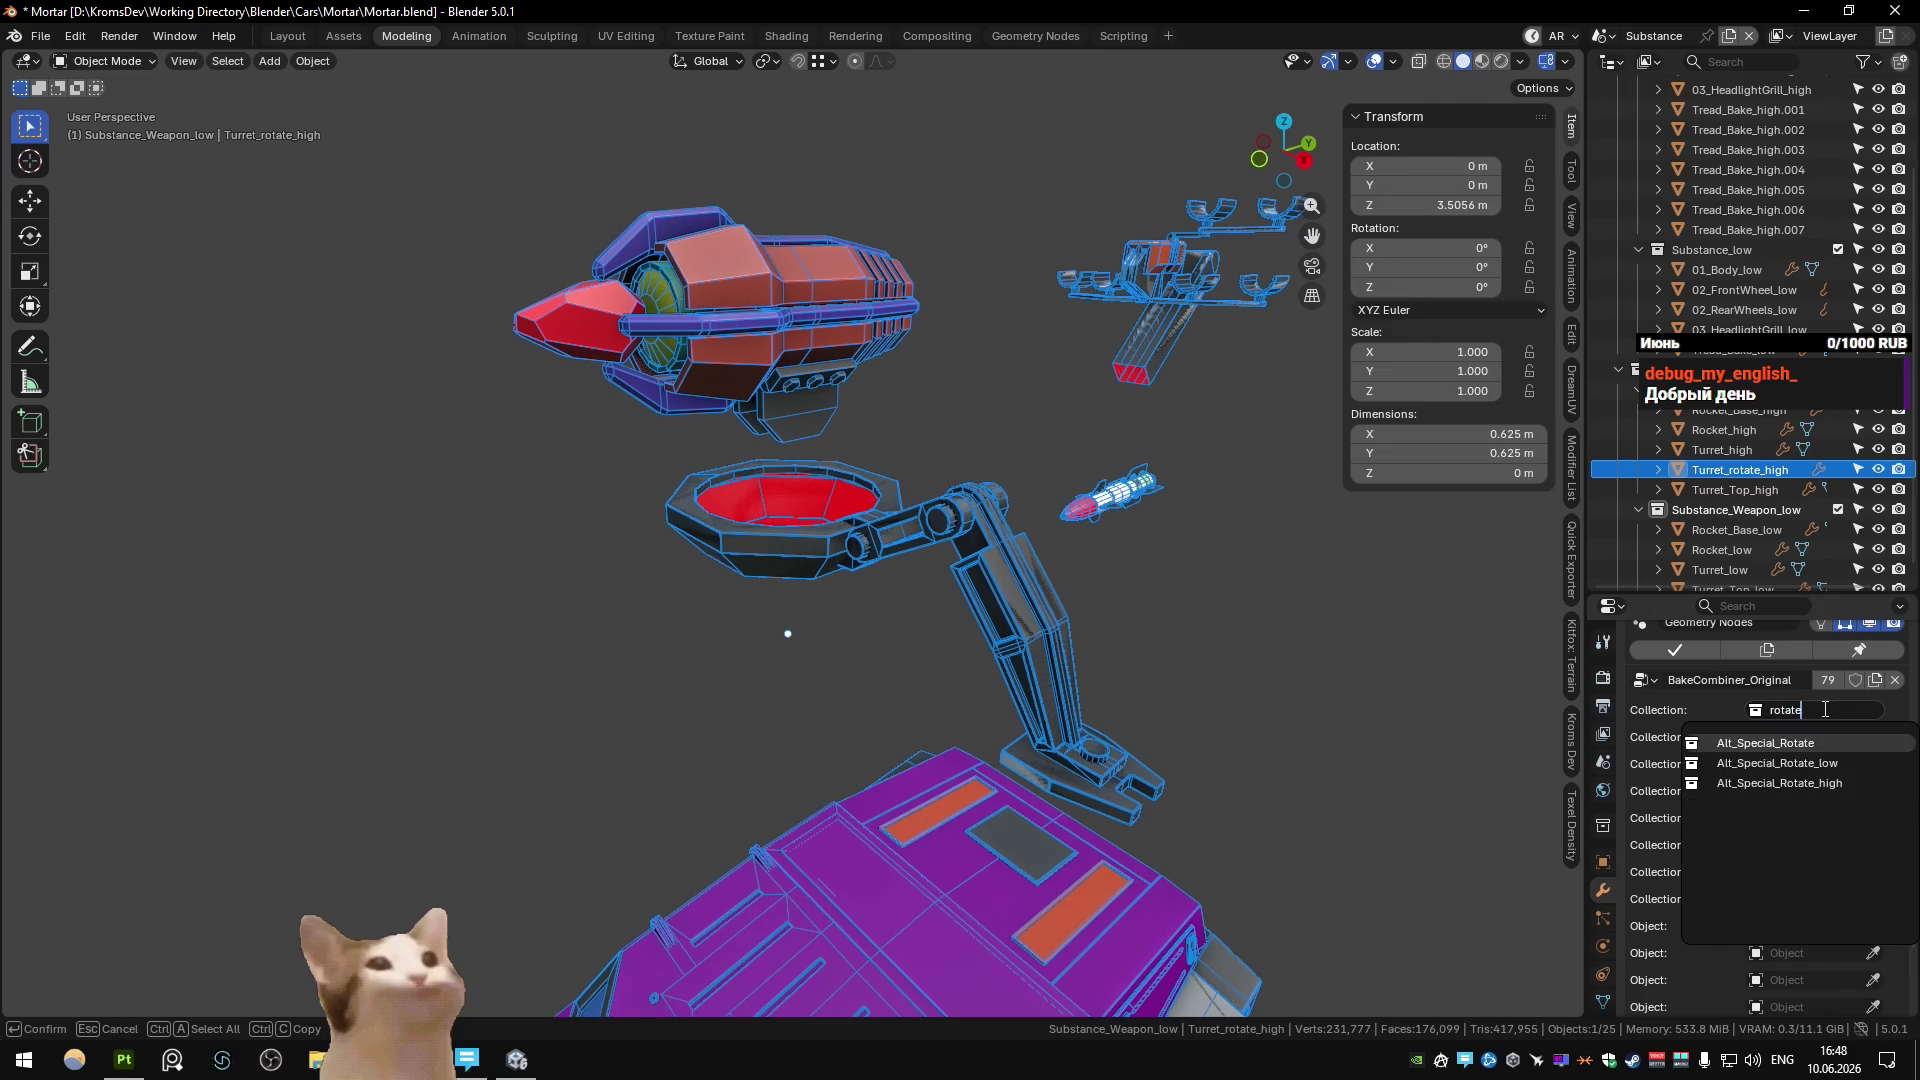
key(Down)
key(Down)
key(Return)
Move Turret_rotate_high vertically onto the base at Z 4.0945 m.
key(g)
key(z)
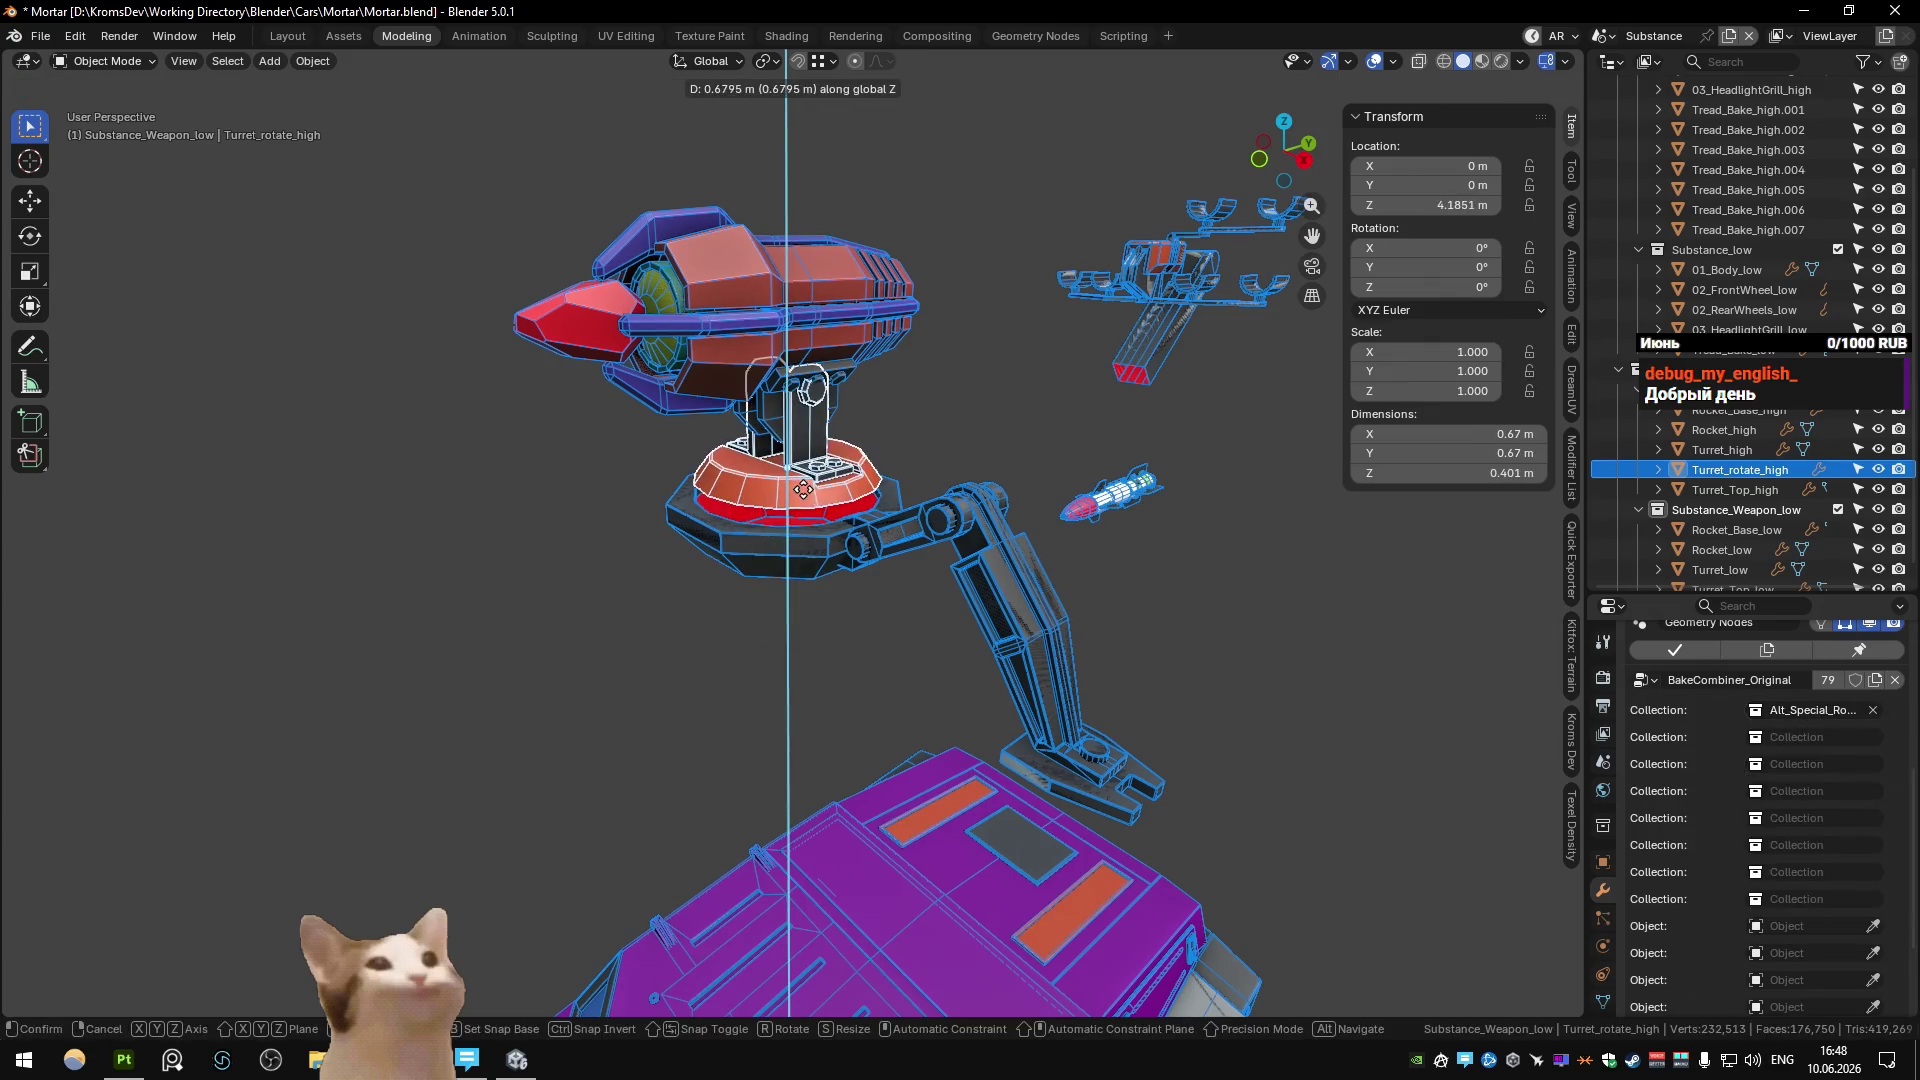
click(782, 495)
key(KP_Decimal)
mouse_move(700, 520)
middle_down()
mouse_move(608, 544)
mouse_move(648, 492)
mouse_move(614, 456)
middle_up()
key(g)
key(z)
click(777, 716)
scroll(760, 718, down, 8)
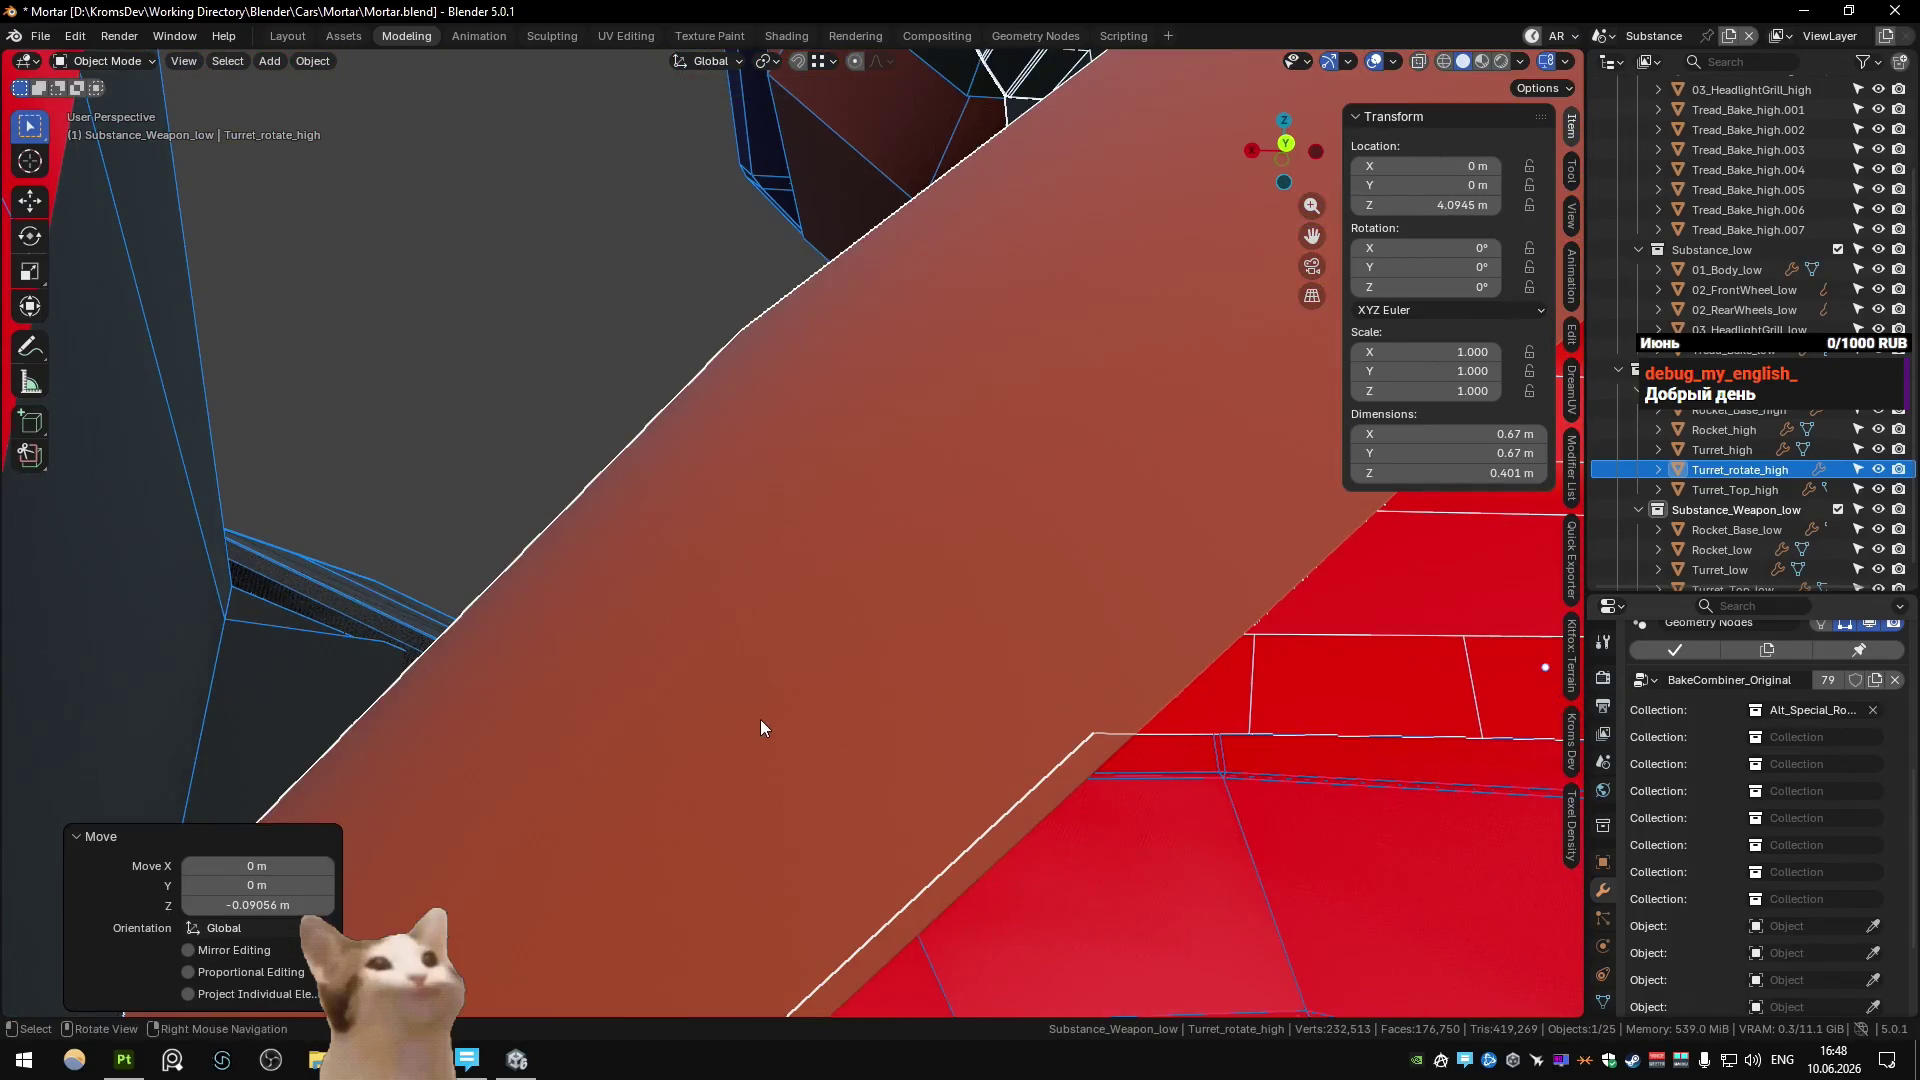
shift+middle_drag(928, 714, 1553, 487)
Duplicate it as Turret_rotate_low and move it into Substance_Weapon_low.
key(shift+d)
key(Escape)
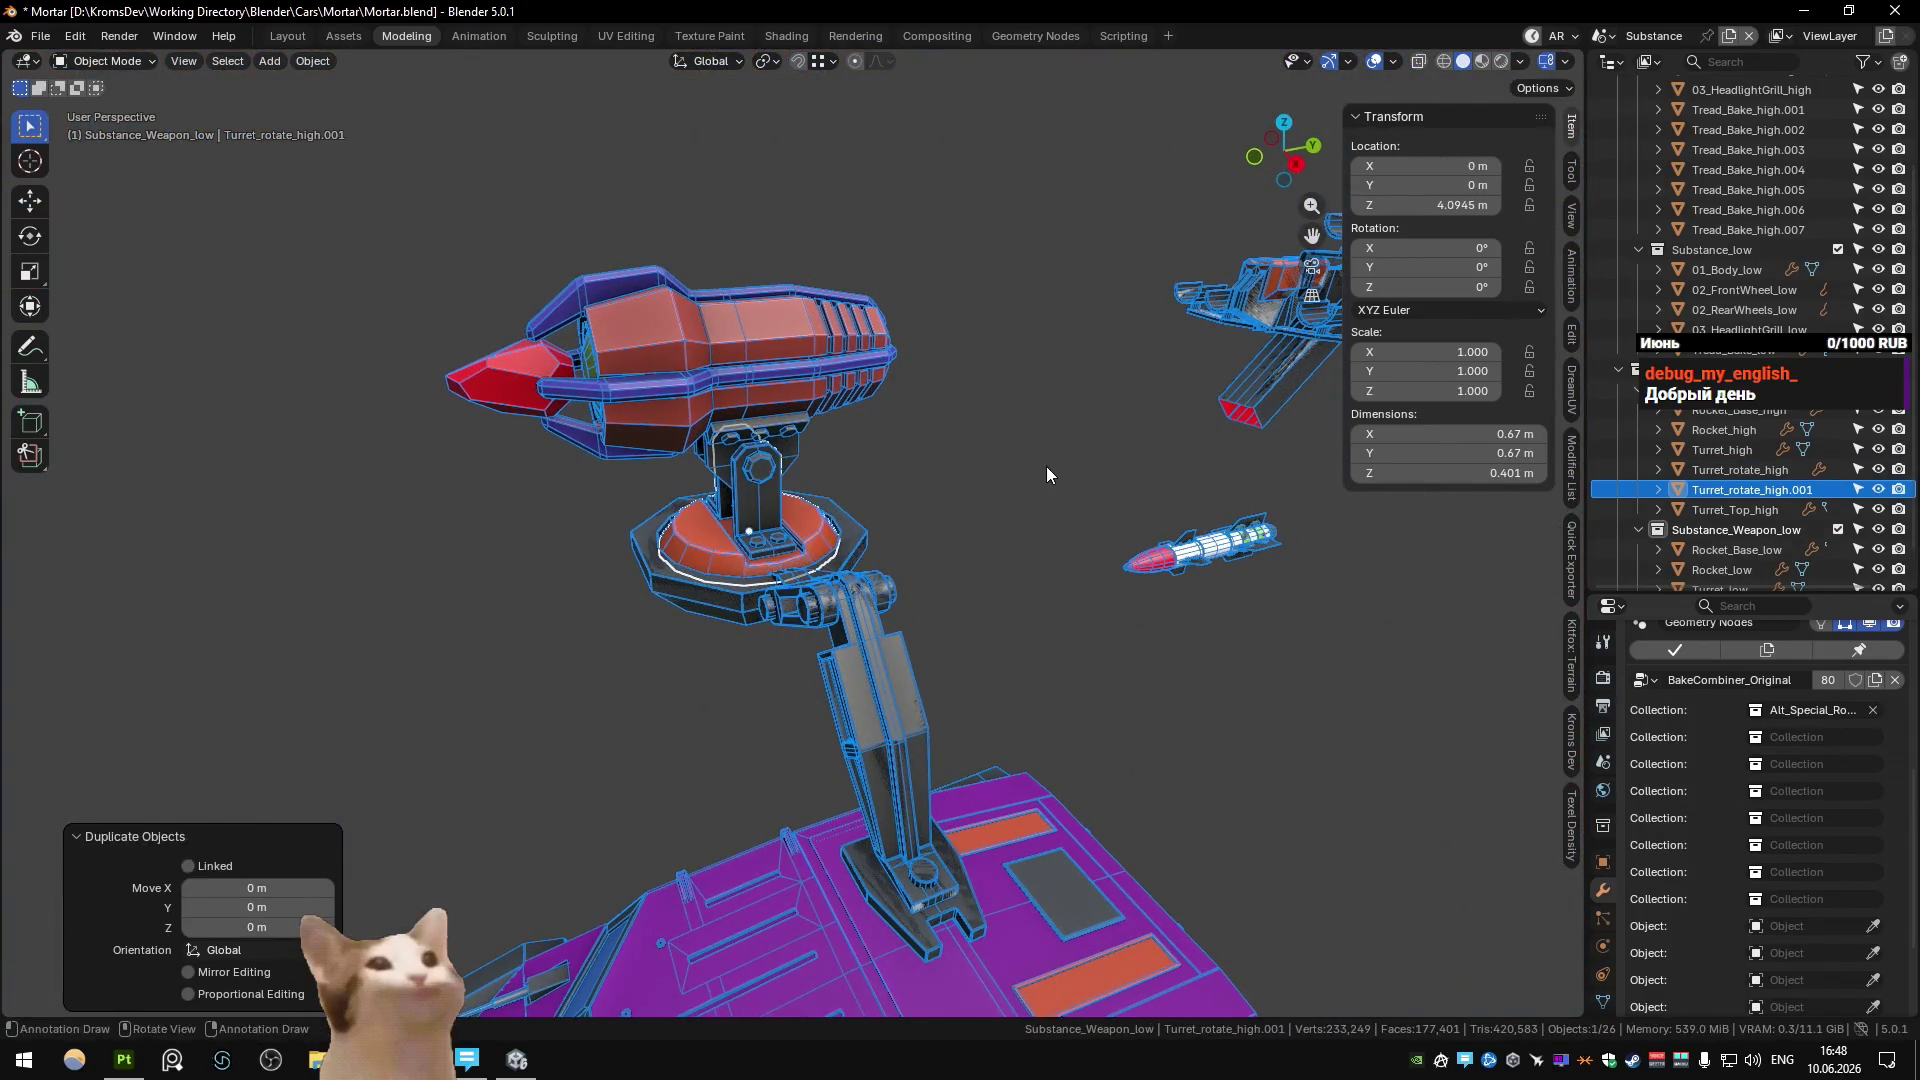
key(F2)
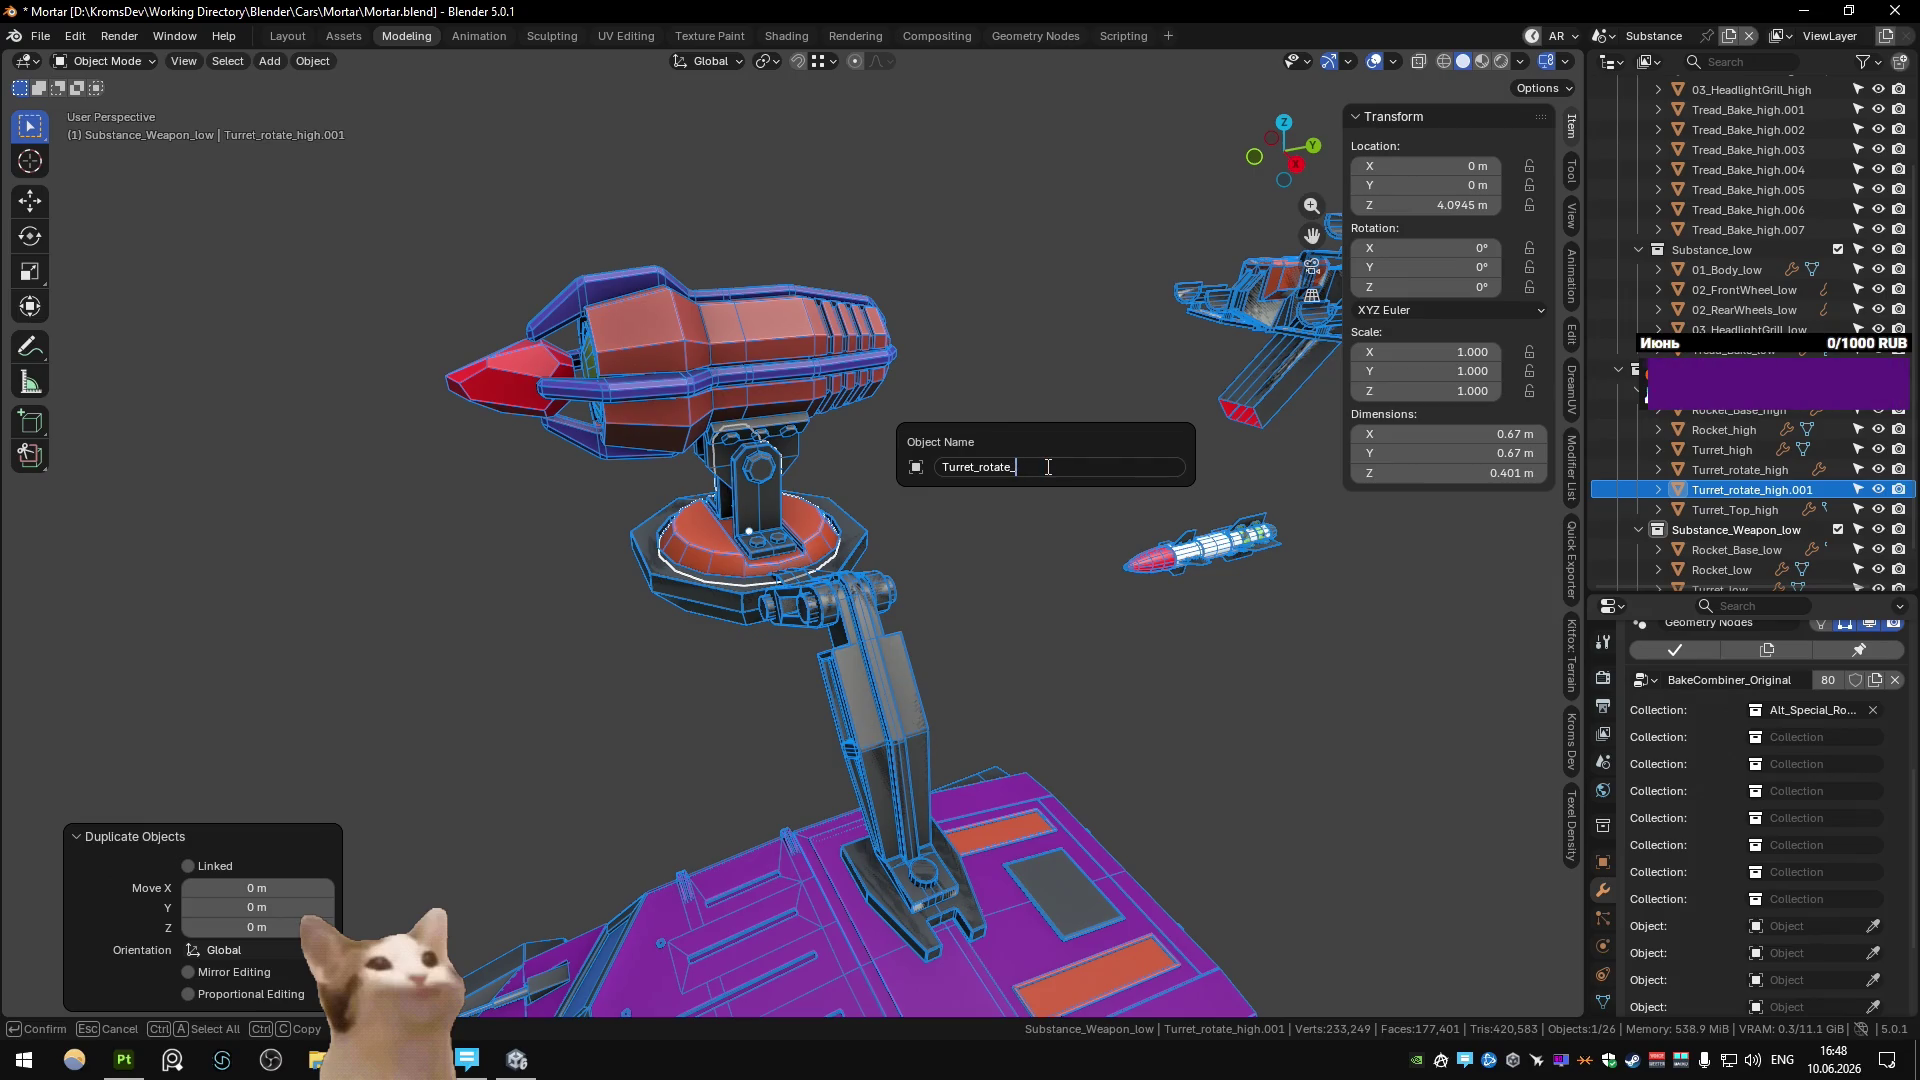
text(low)
key(Return)
scroll(1740, 470, down, 2)
drag(1737, 449, 1736, 489)
Clear the selection, save Mortar.blend, and switch to the Unity scene.
click(984, 438)
key(ctrl+s)
key(ctrl+Page_Down)
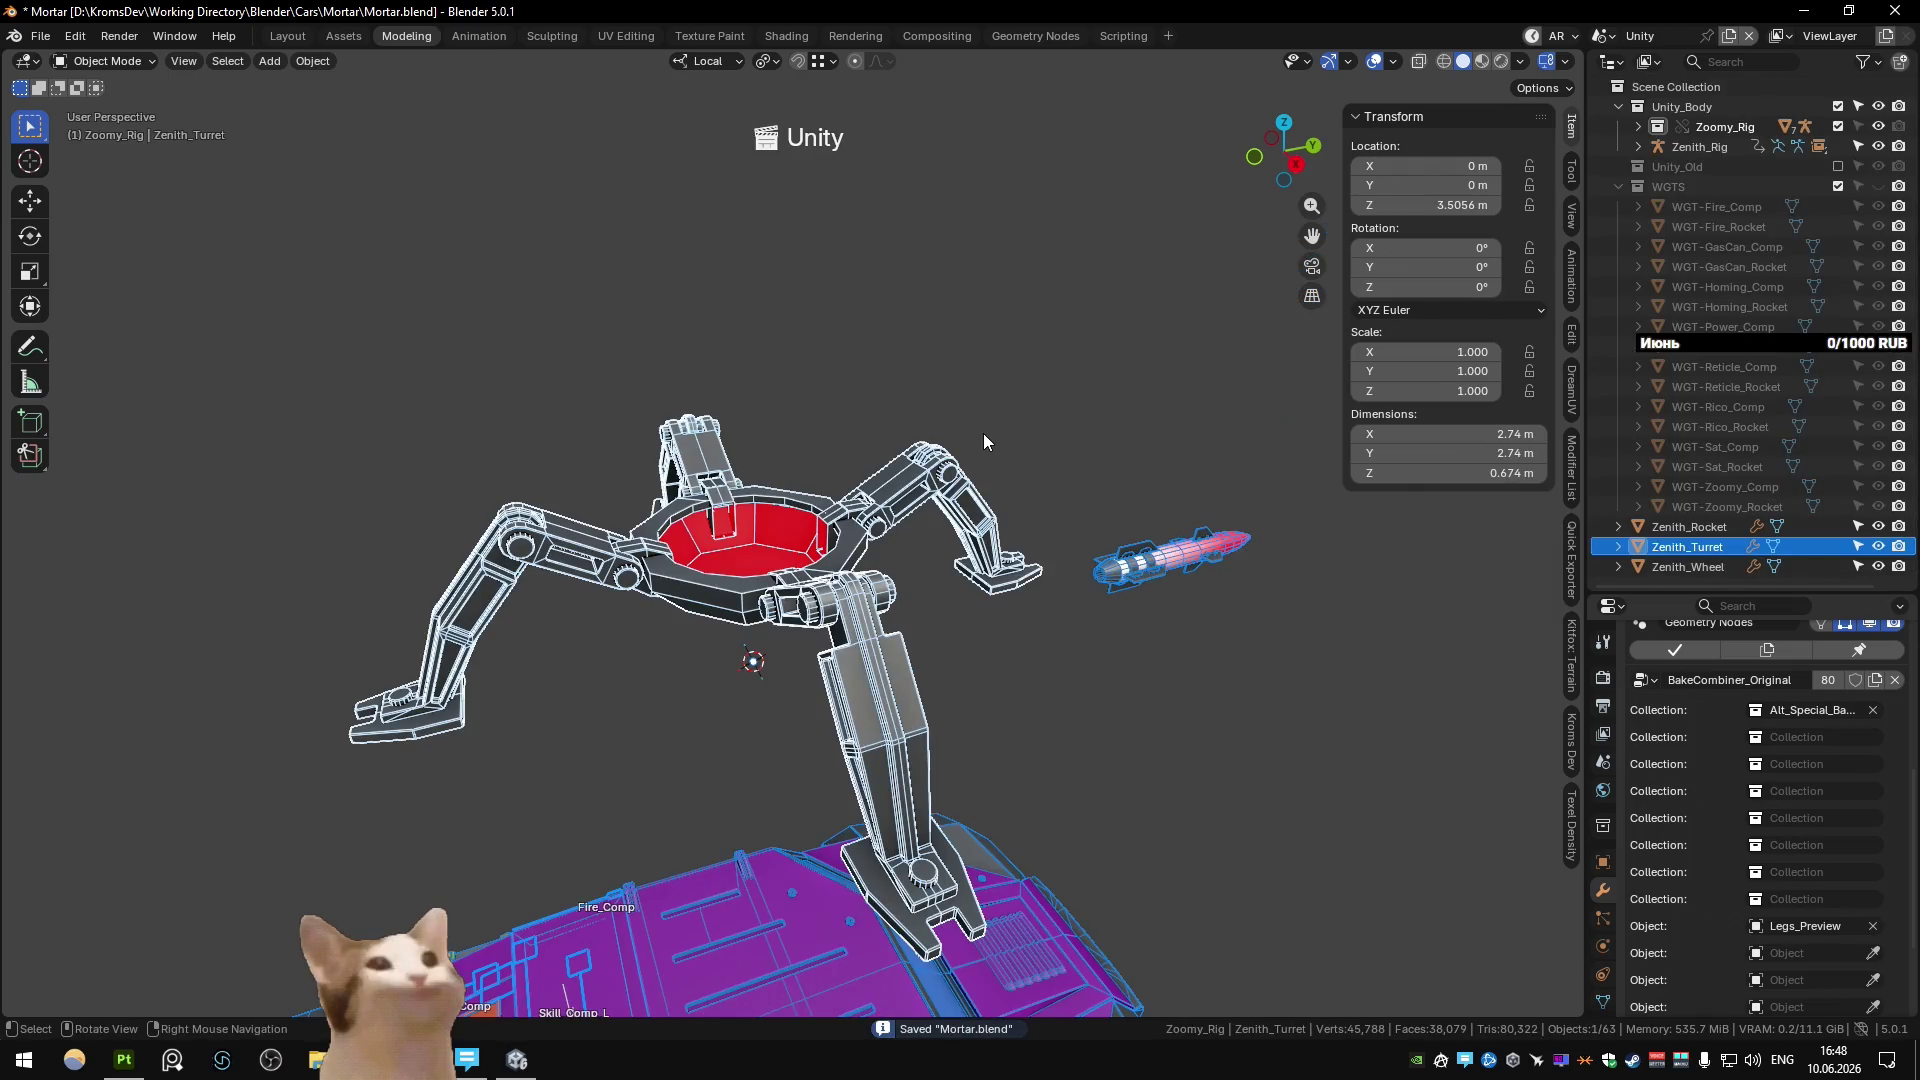
Orbit the Unity rig, clear the selection, and switch back to the Main scene.
mouse_move(916, 466)
middle_down()
mouse_move(948, 303)
mouse_move(940, 532)
mouse_move(925, 441)
mouse_move(916, 478)
mouse_move(895, 480)
middle_up()
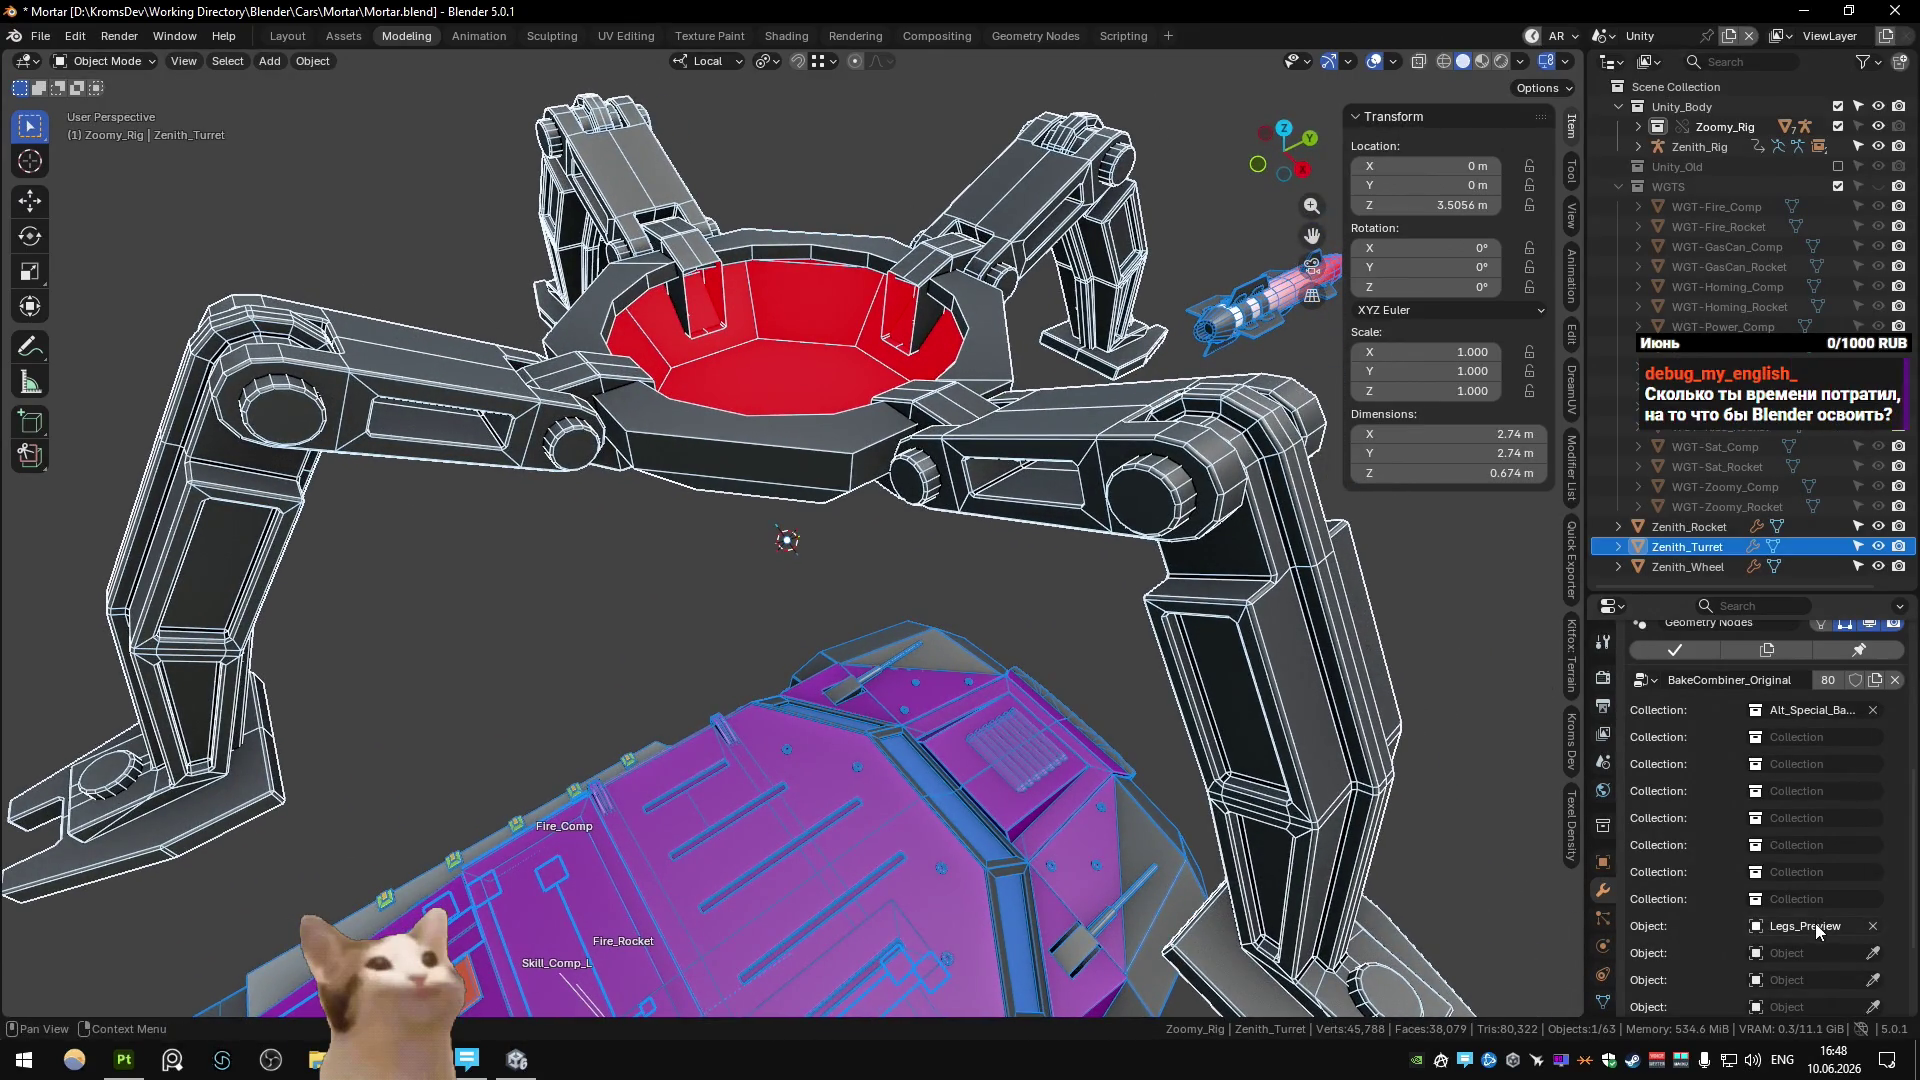
click(870, 579)
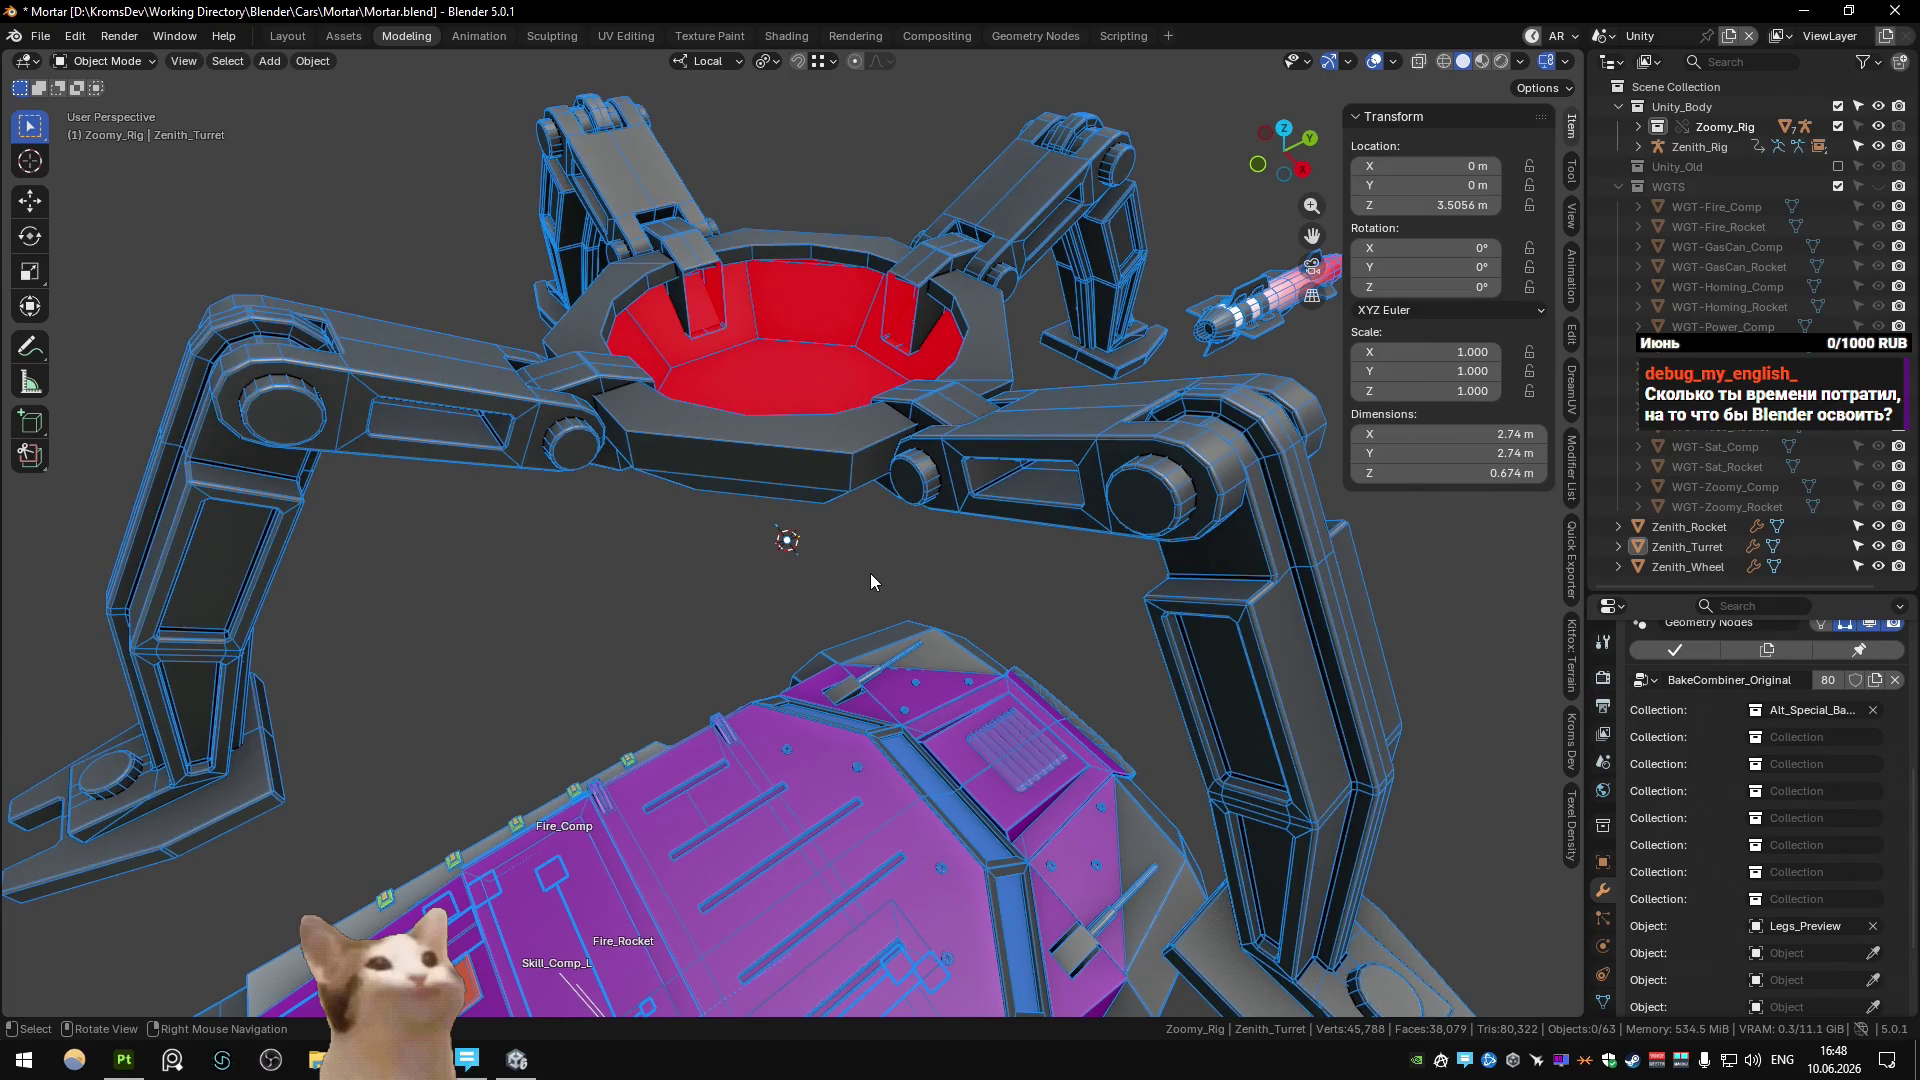
key(ctrl+Page_Down)
key(ctrl+Page_Down)
Locate the leg part Circle.073 in the outliner.
scroll(676, 468, down, 5)
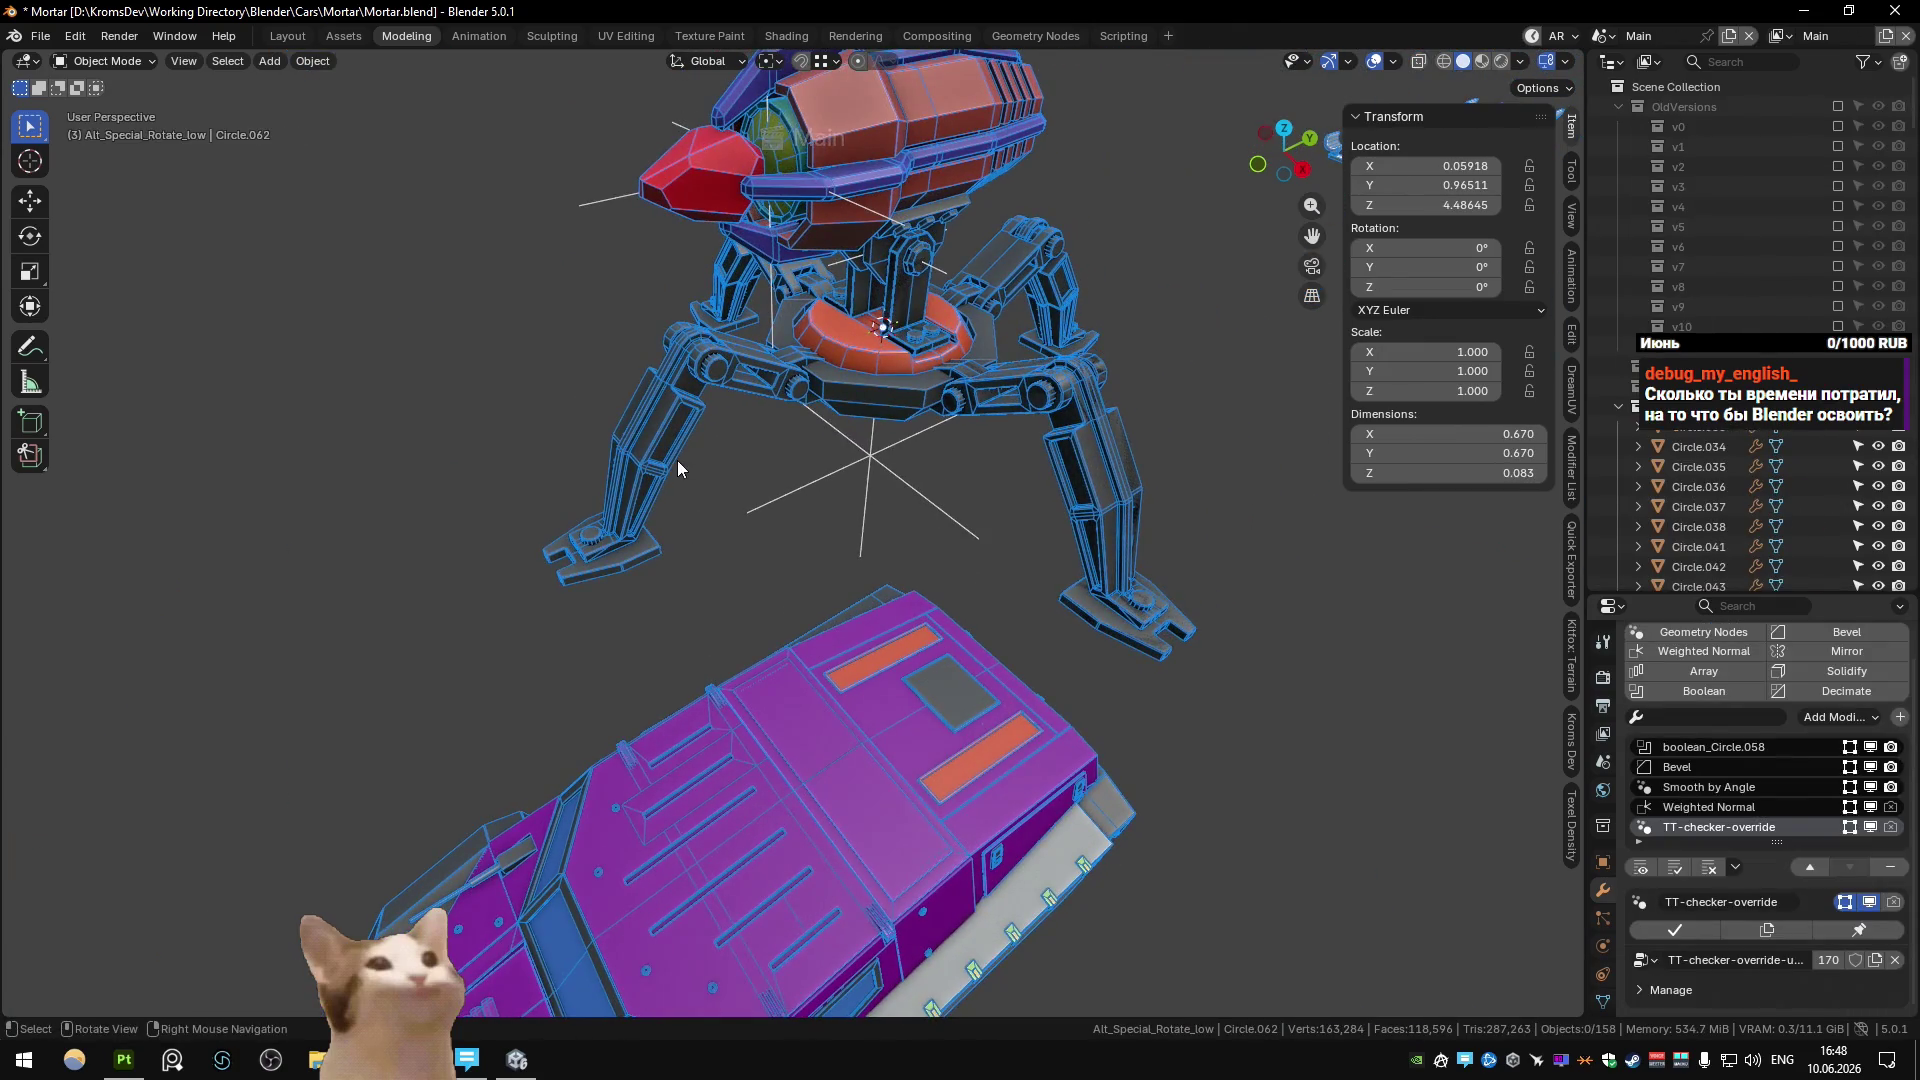
scroll(1700, 432, down, 5)
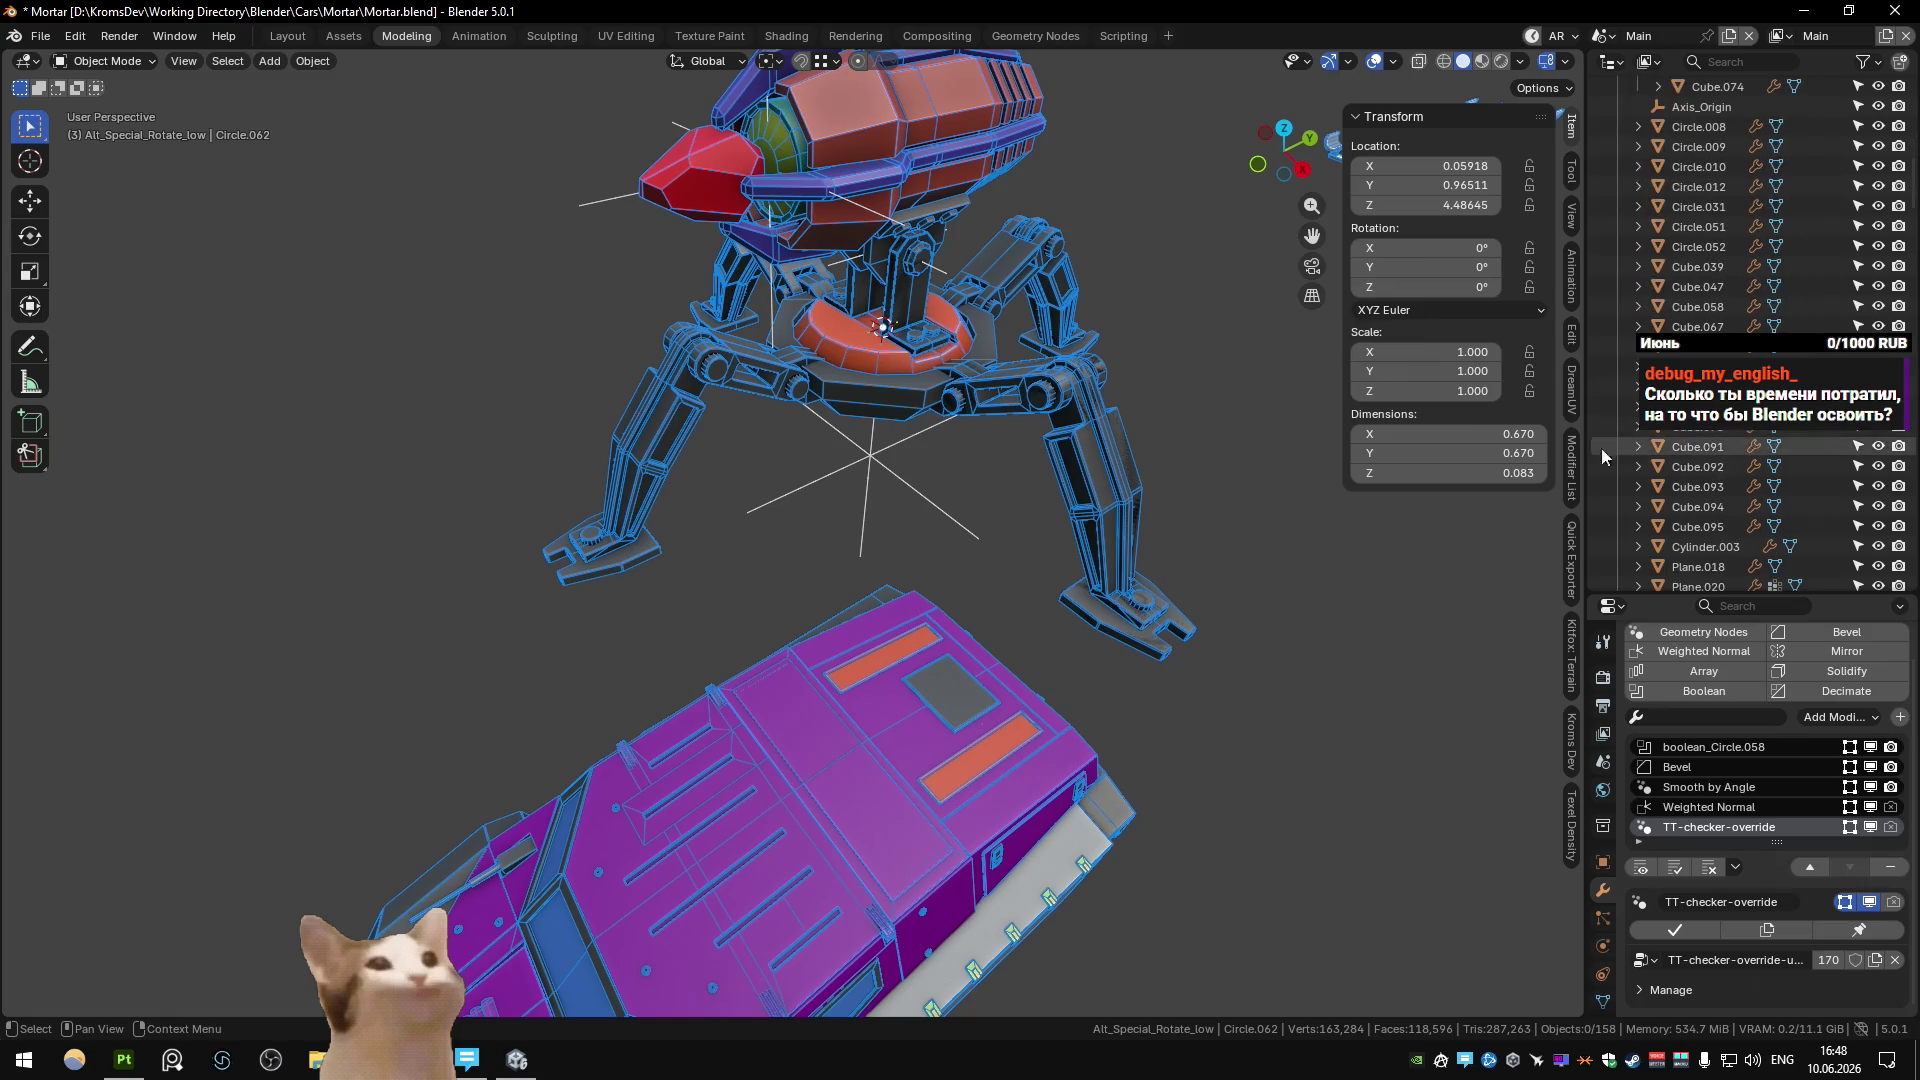
click(960, 388)
key(KP_Decimal)
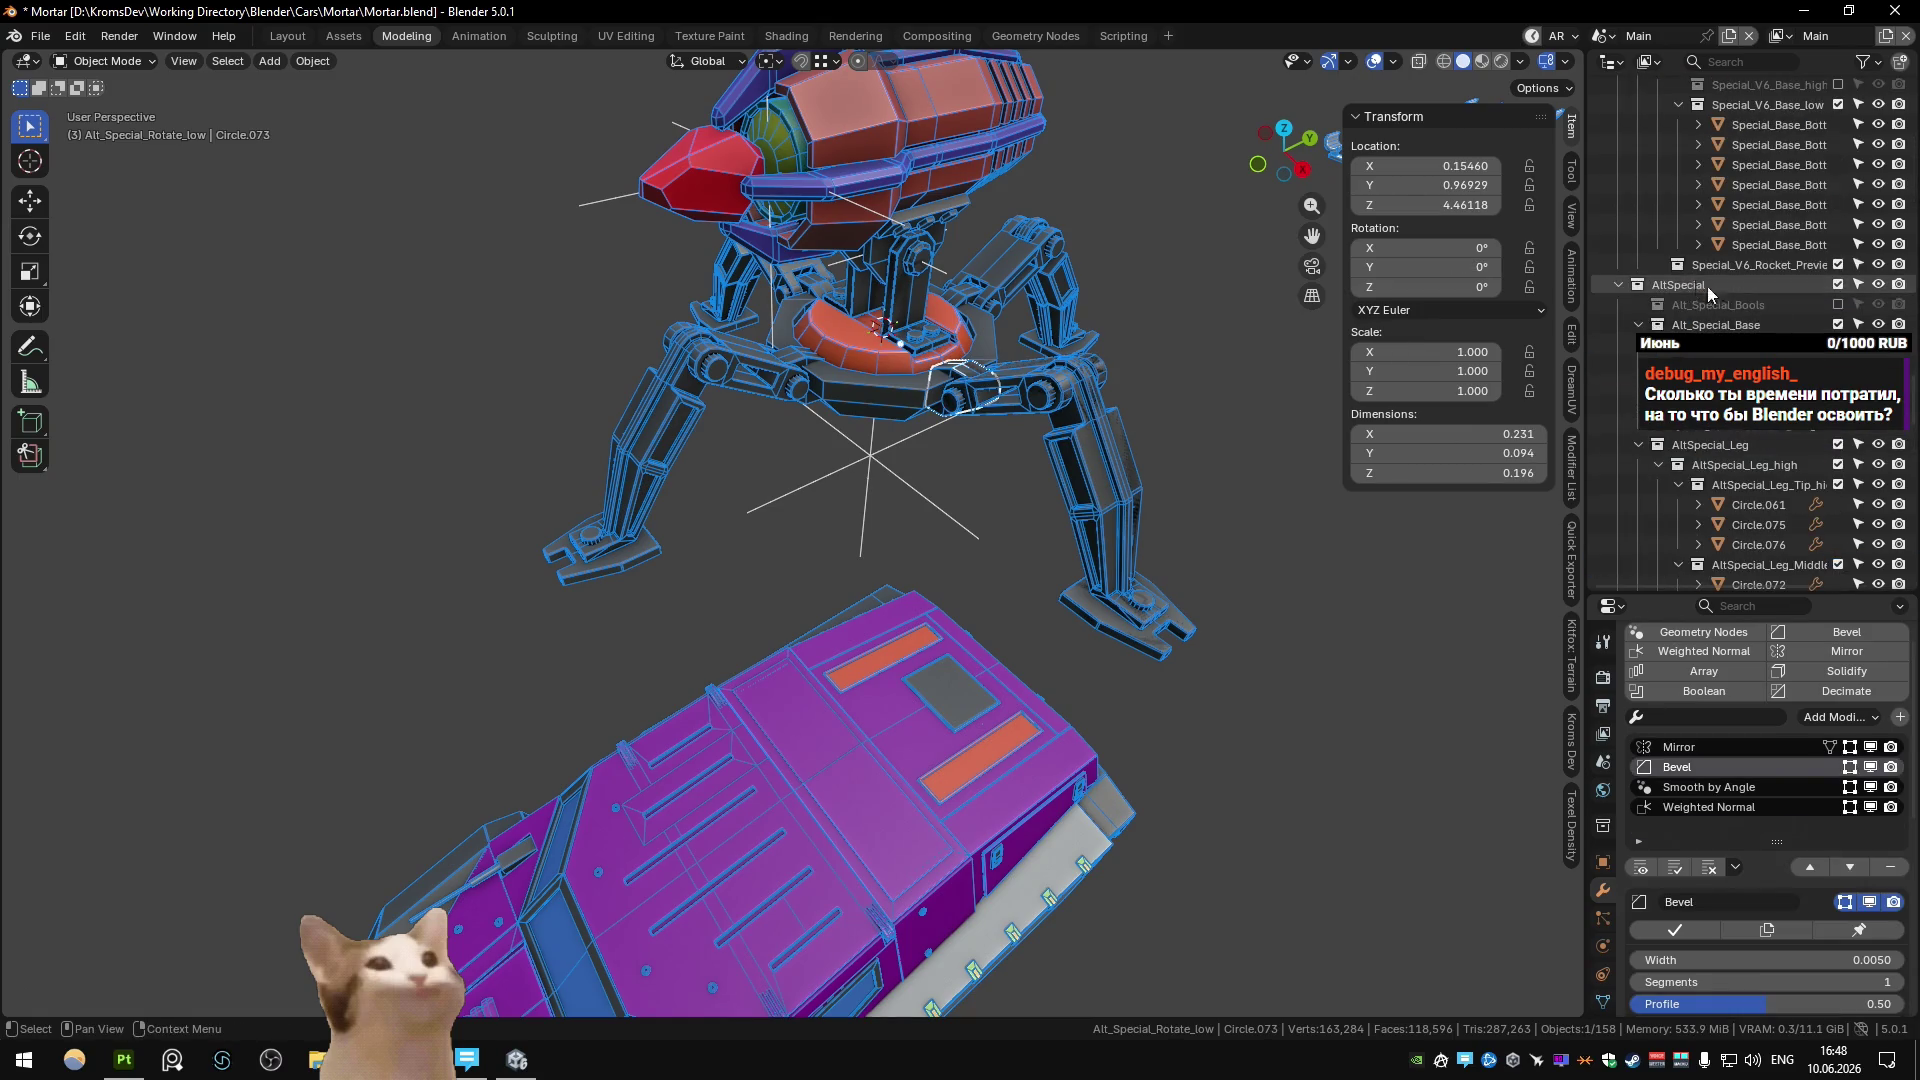
scroll(1760, 300, up, 10)
scroll(1750, 330, down, 10)
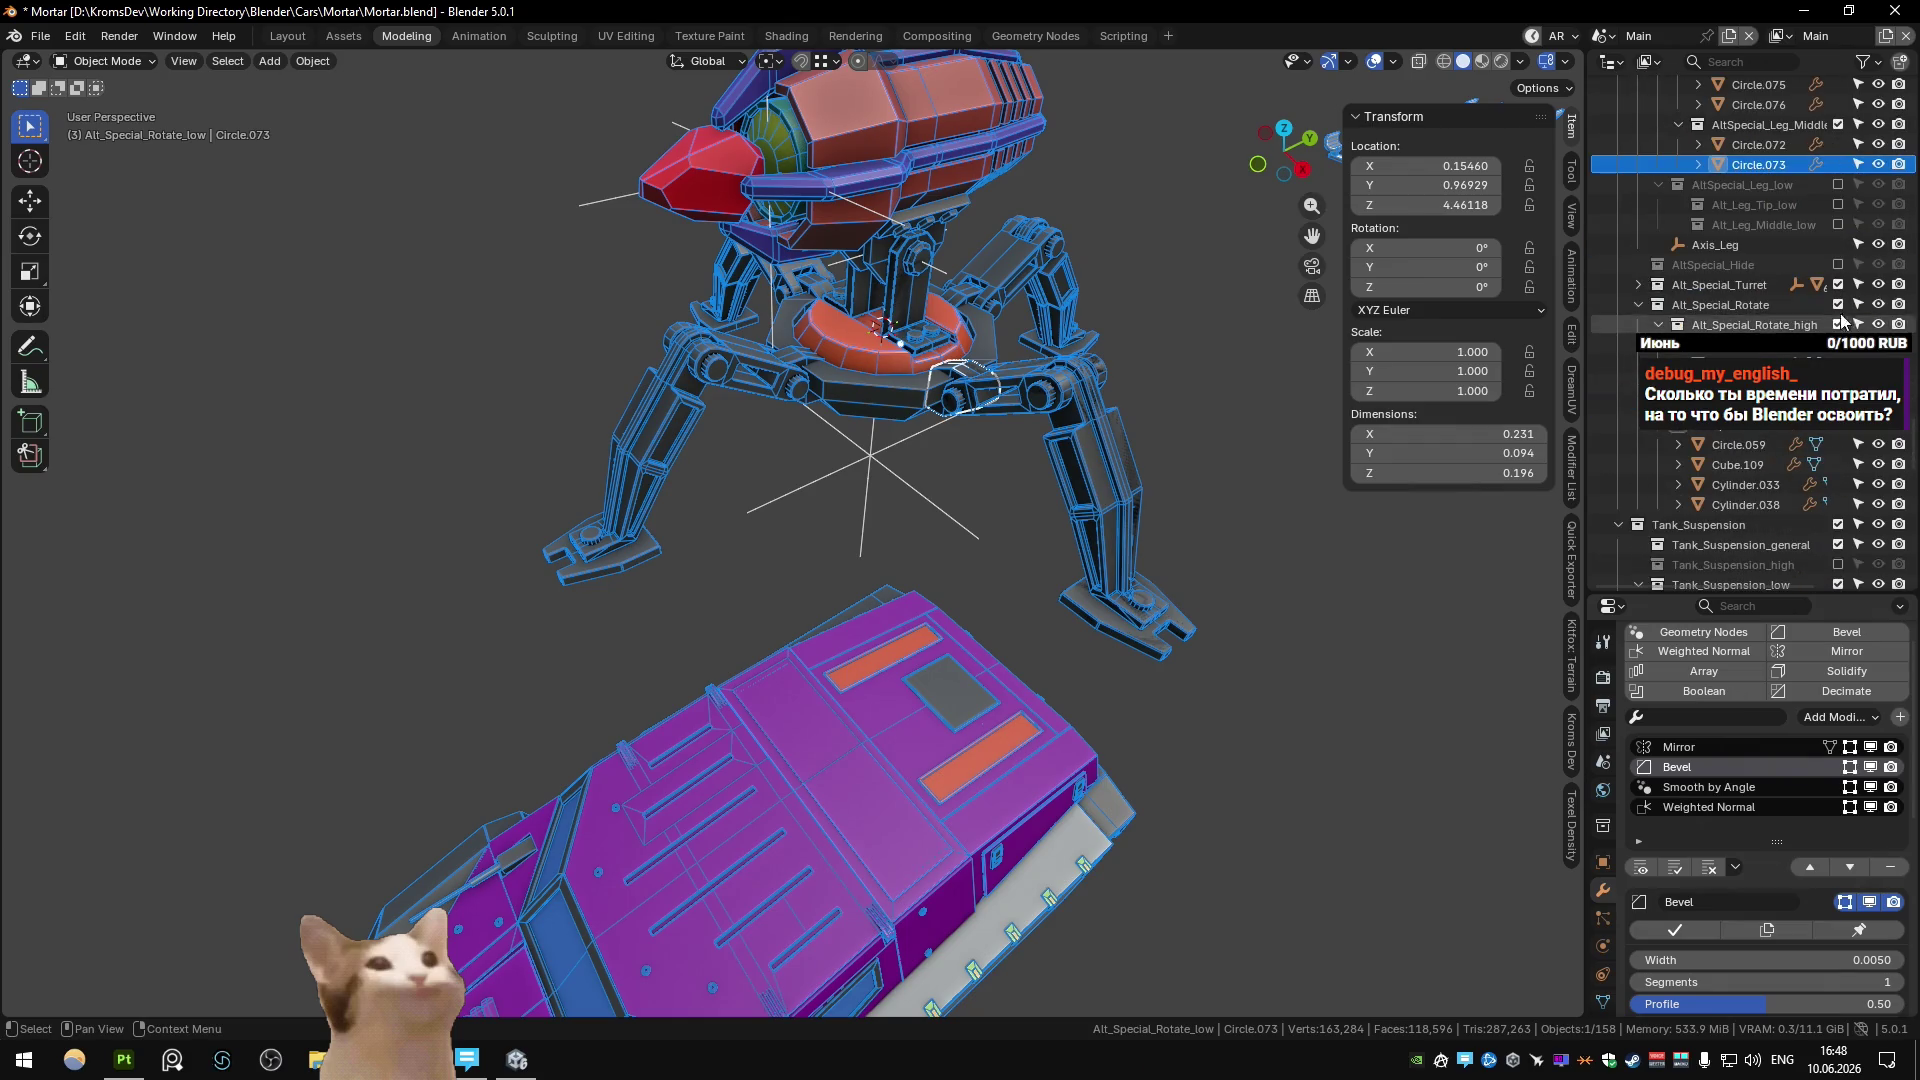
scroll(1839, 290, up, 4)
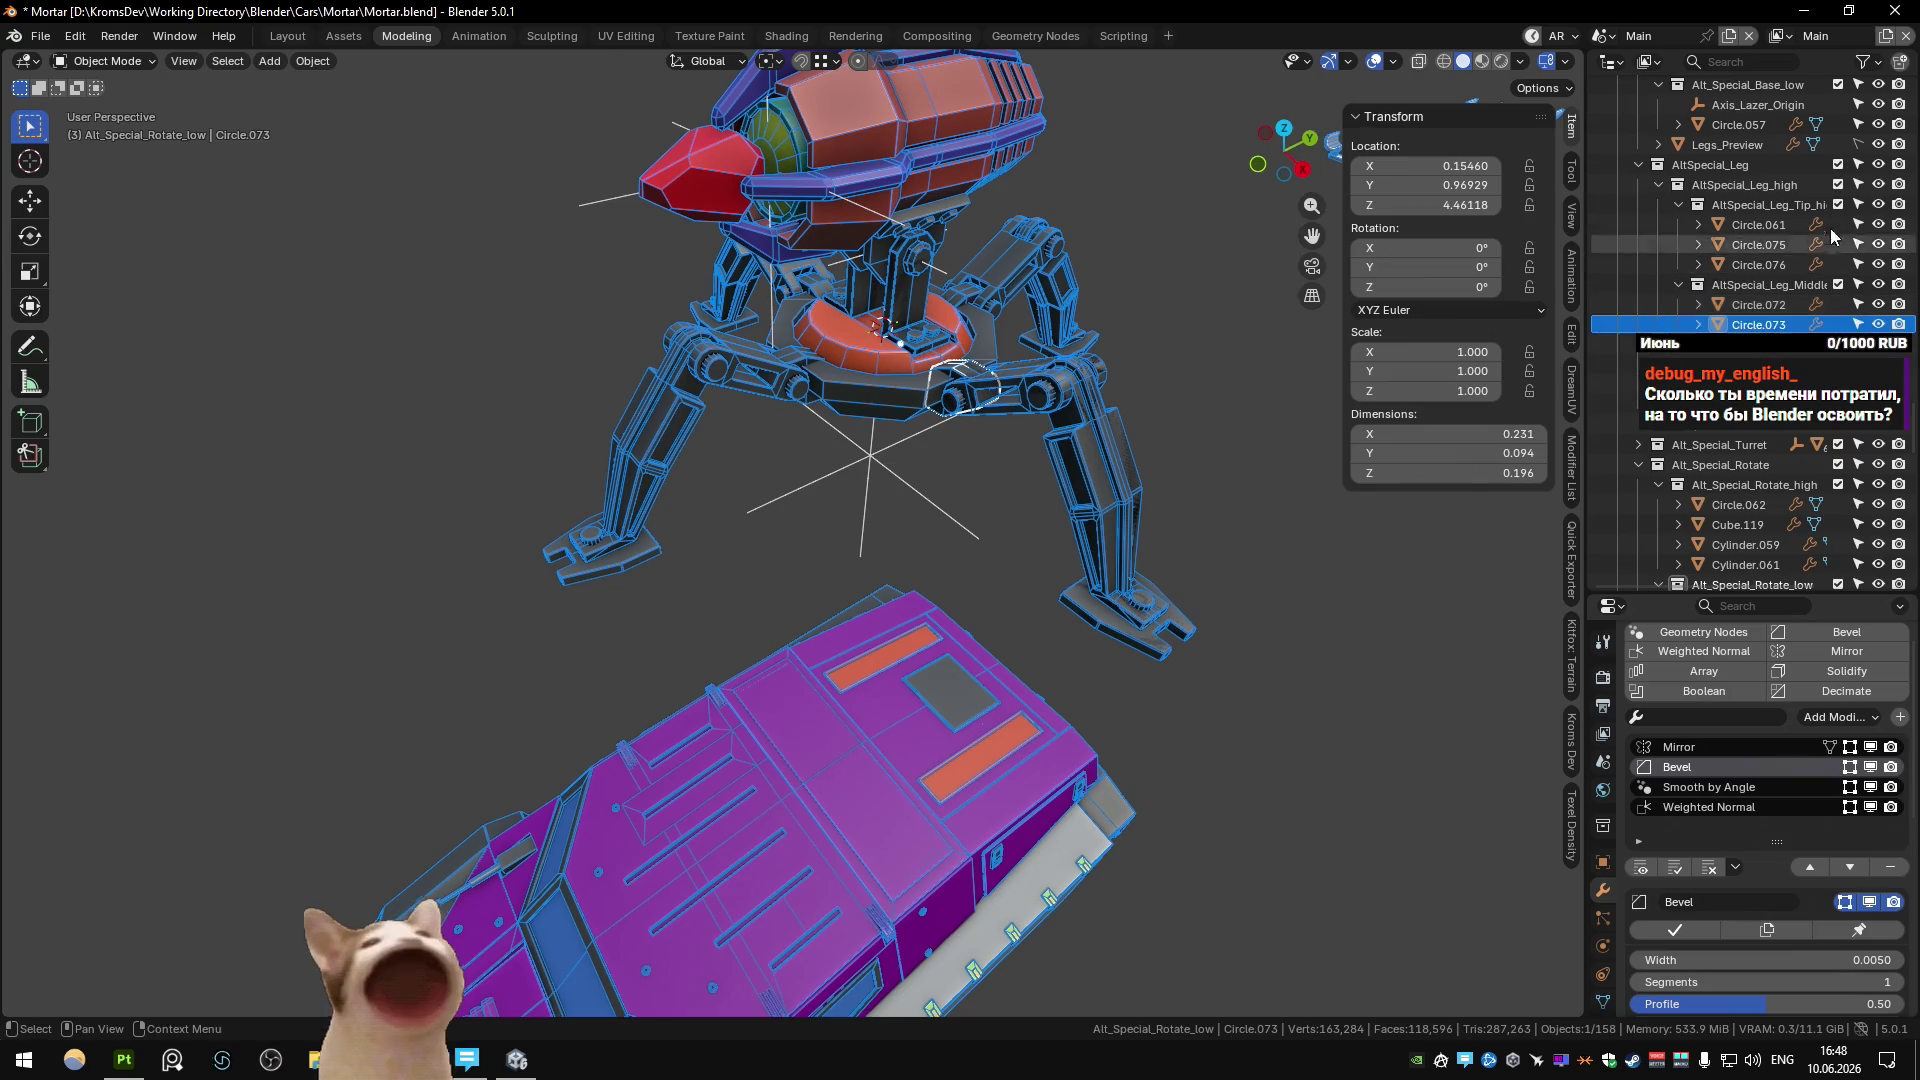
Switch Legs_Preview's Geometry Nodes collection to AltSpecial_Leg.
click(1727, 145)
scroll(1761, 640, down, 5)
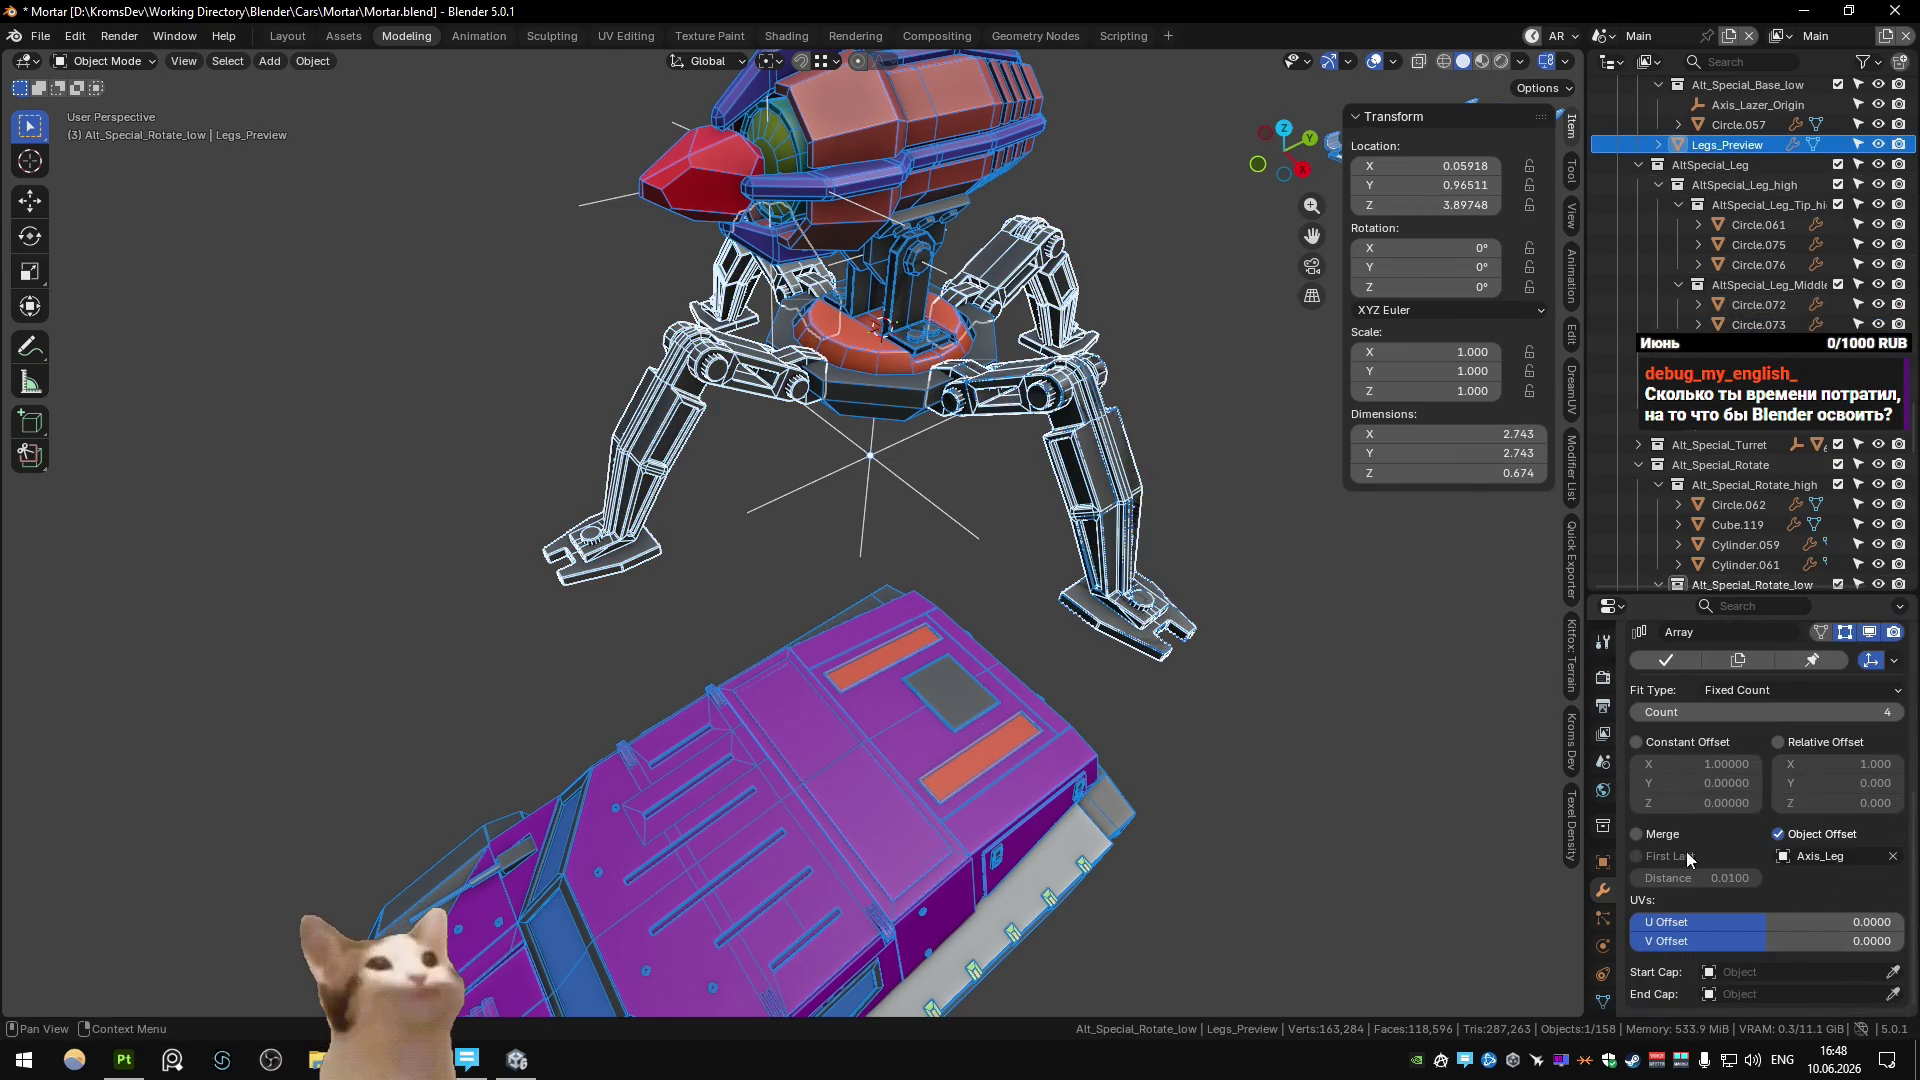
scroll(1763, 858, up, 5)
click(1710, 717)
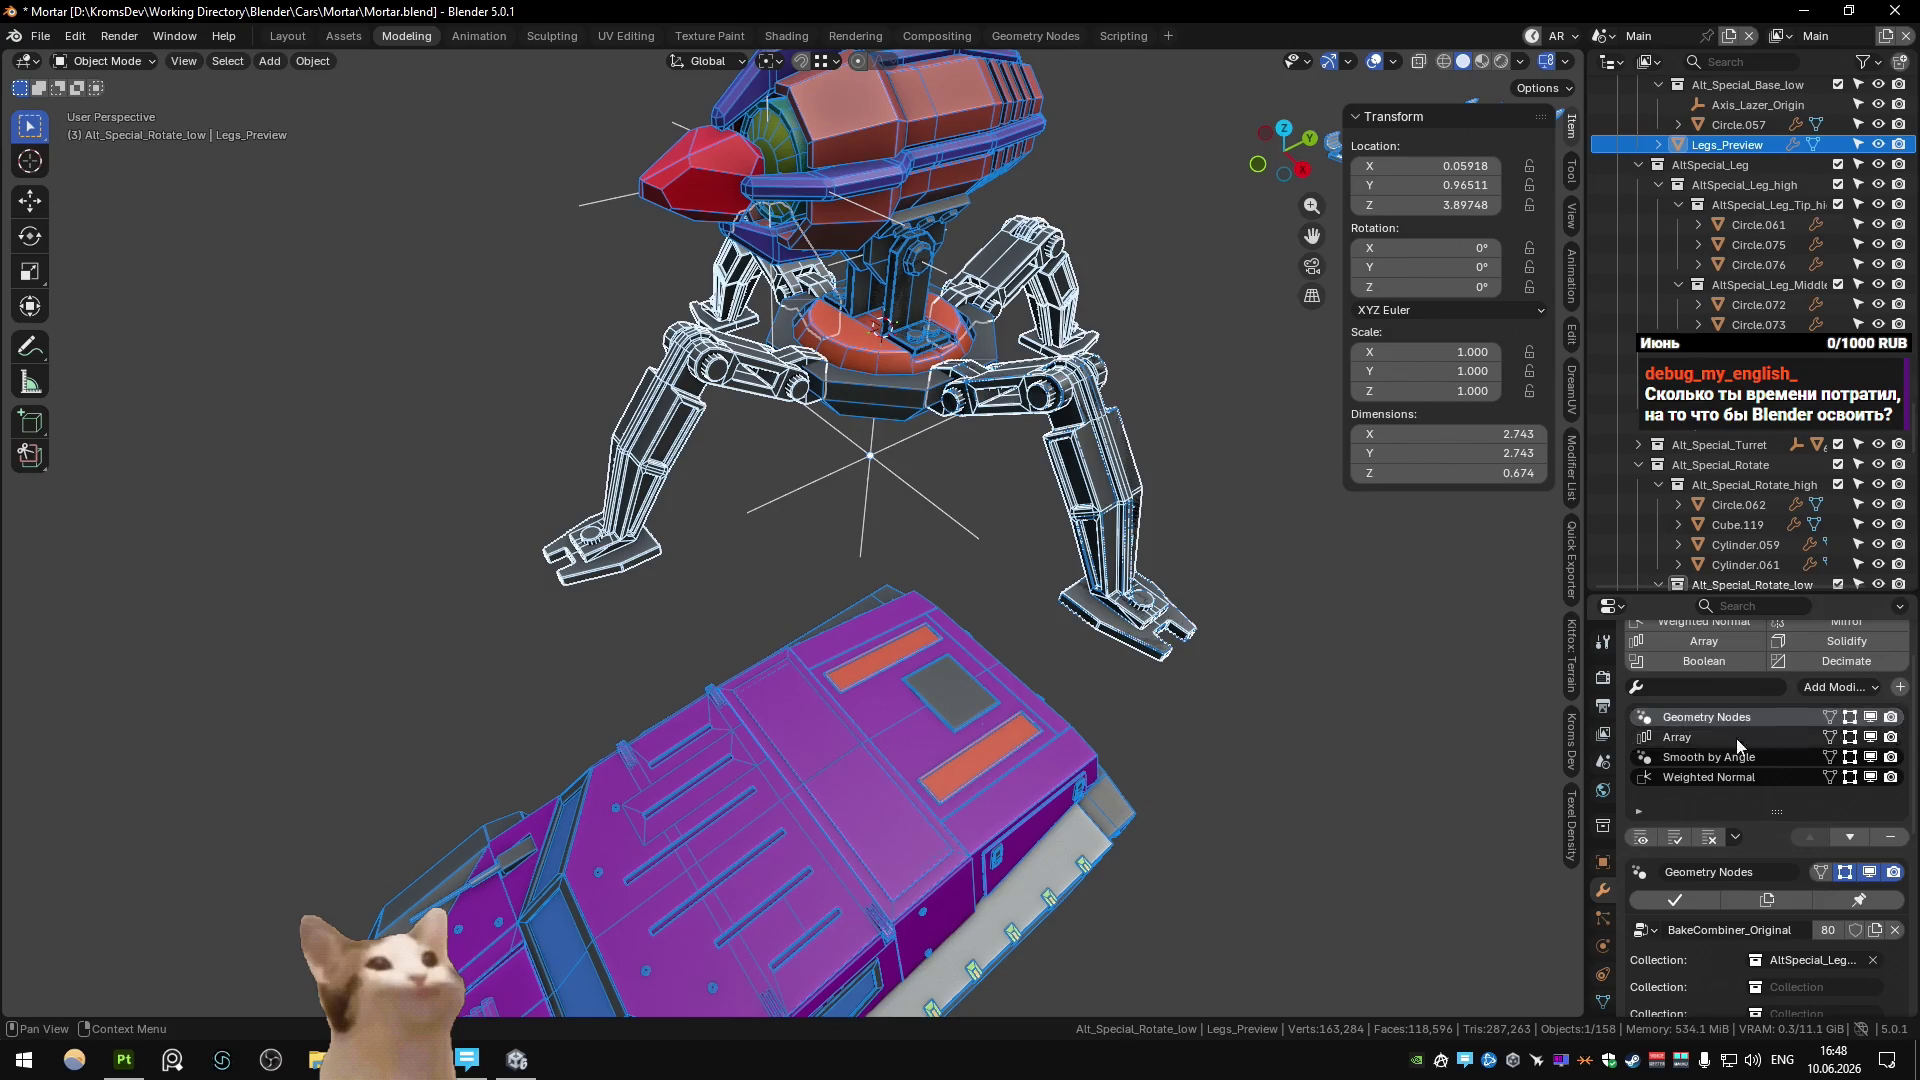
scroll(1735, 738, down, 3)
click(1821, 840)
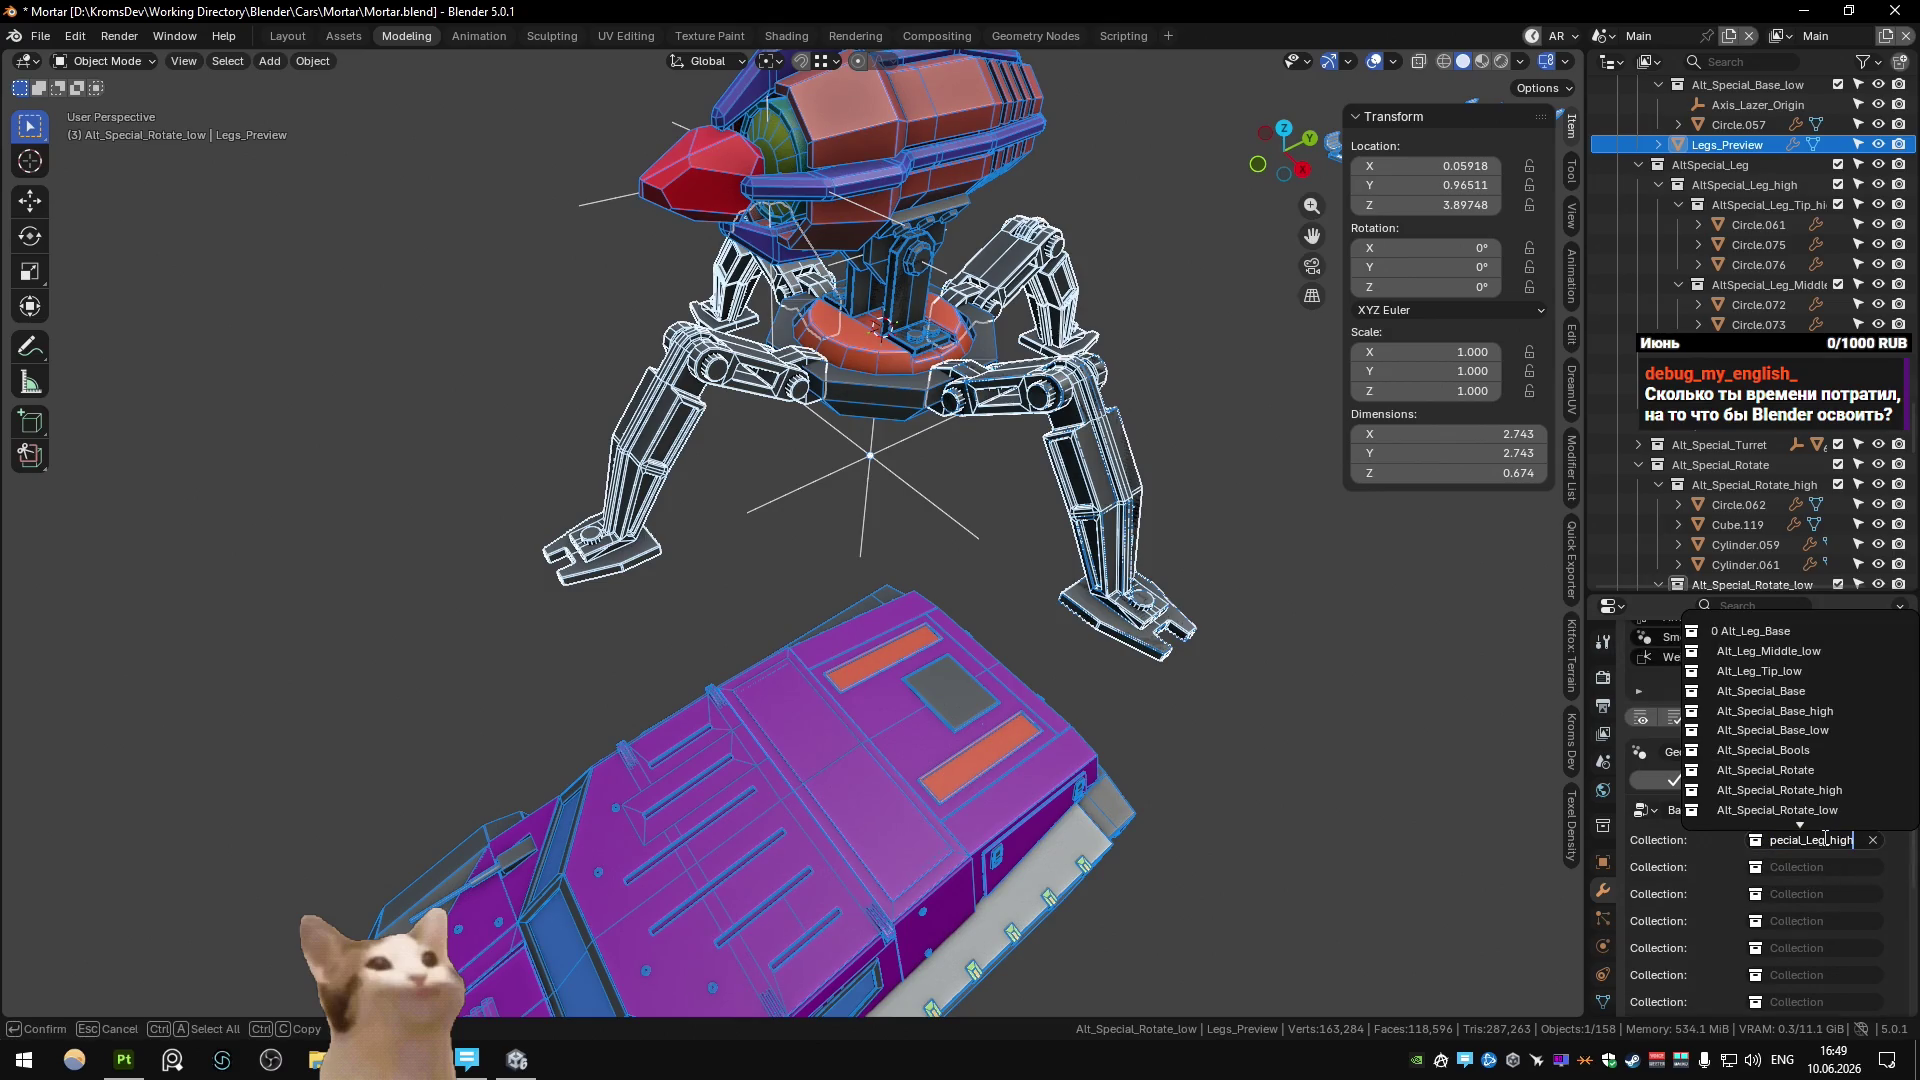
key(BackSpace)
key(BackSpace)
key(BackSpace)
key(Return)
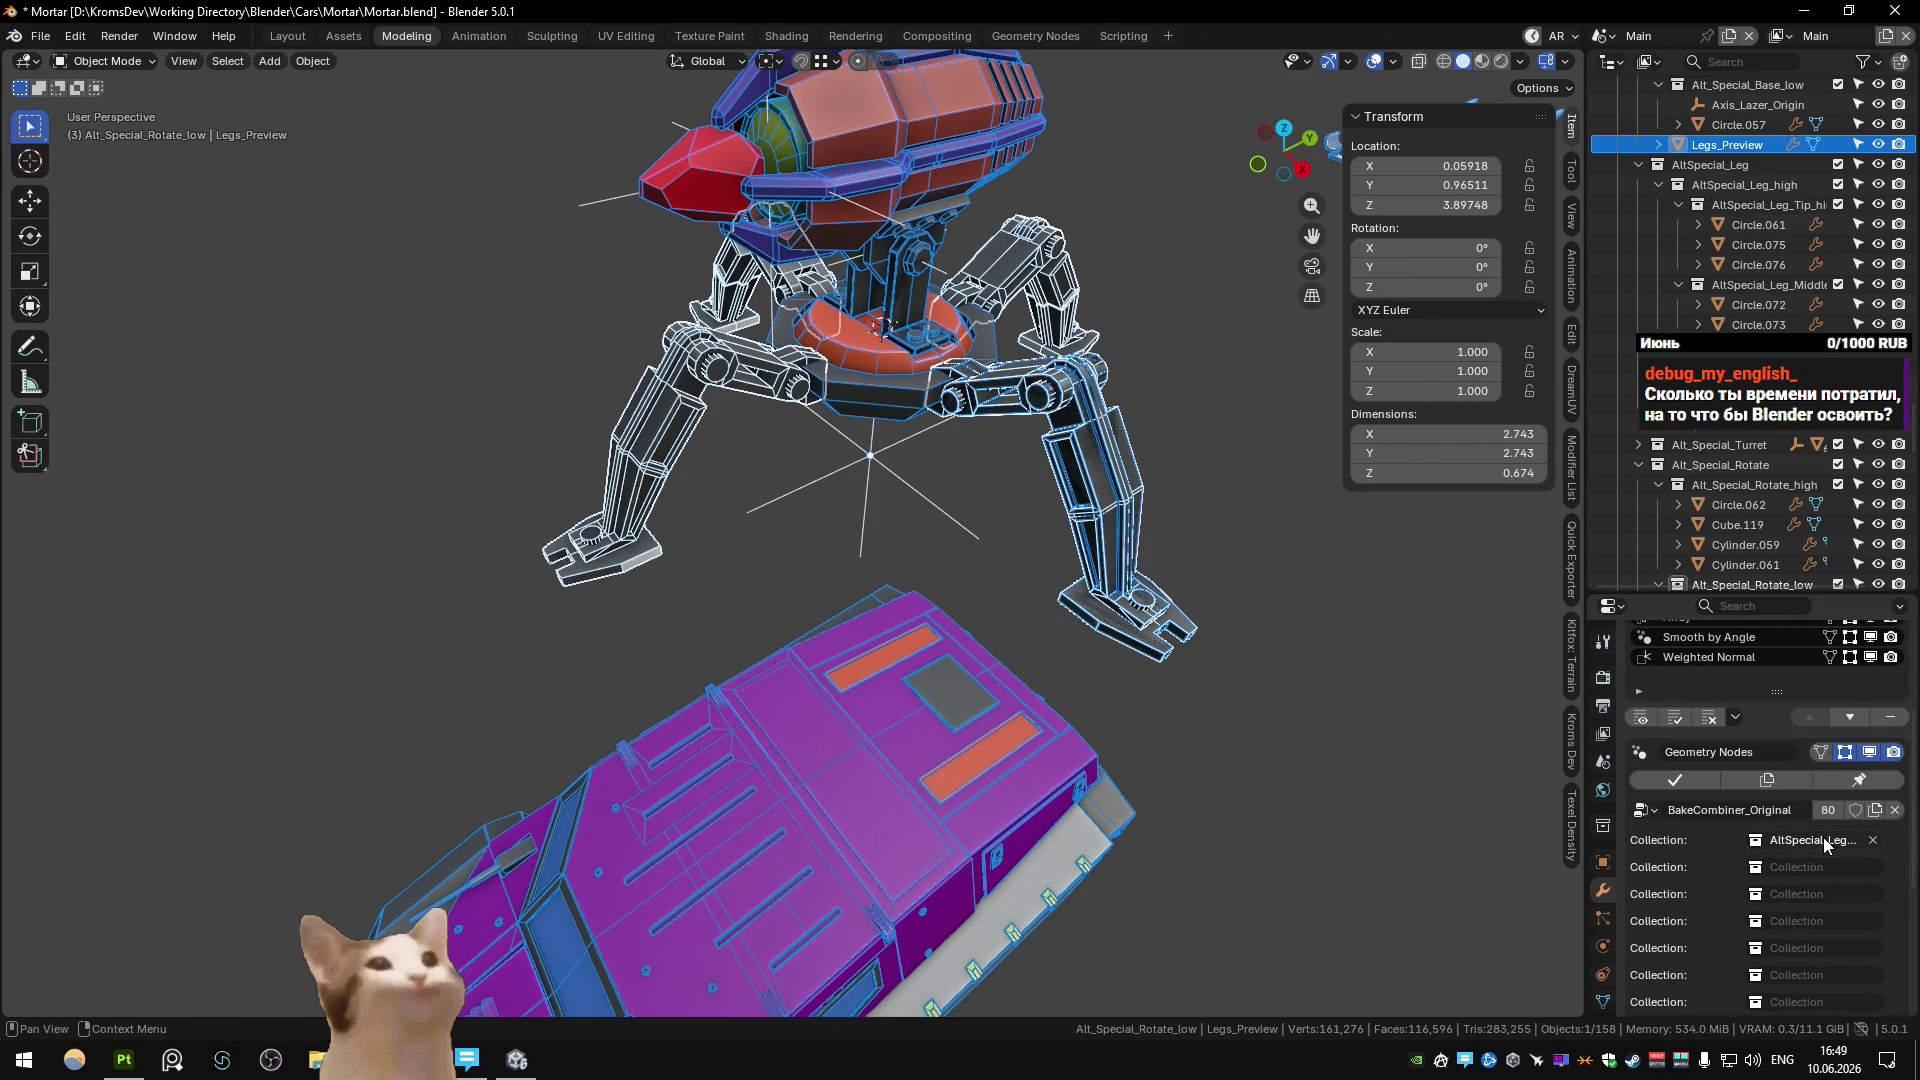
Isolate Legs_Preview to inspect the new legs from several sides, then unhide everything.
key(shift+h)
mouse_move(1138, 531)
middle_down()
mouse_move(1058, 477)
mouse_move(1098, 648)
middle_up()
scroll(971, 507, up, 2)
mouse_move(972, 507)
middle_down()
mouse_move(1085, 614)
mouse_move(1099, 738)
mouse_move(902, 696)
mouse_move(962, 674)
middle_up()
key(alt+h)
Deselect Legs_Preview and save Mortar.blend, briefly checking the Steam library.
scroll(962, 674, down, 5)
click(946, 524)
key(ctrl+s)
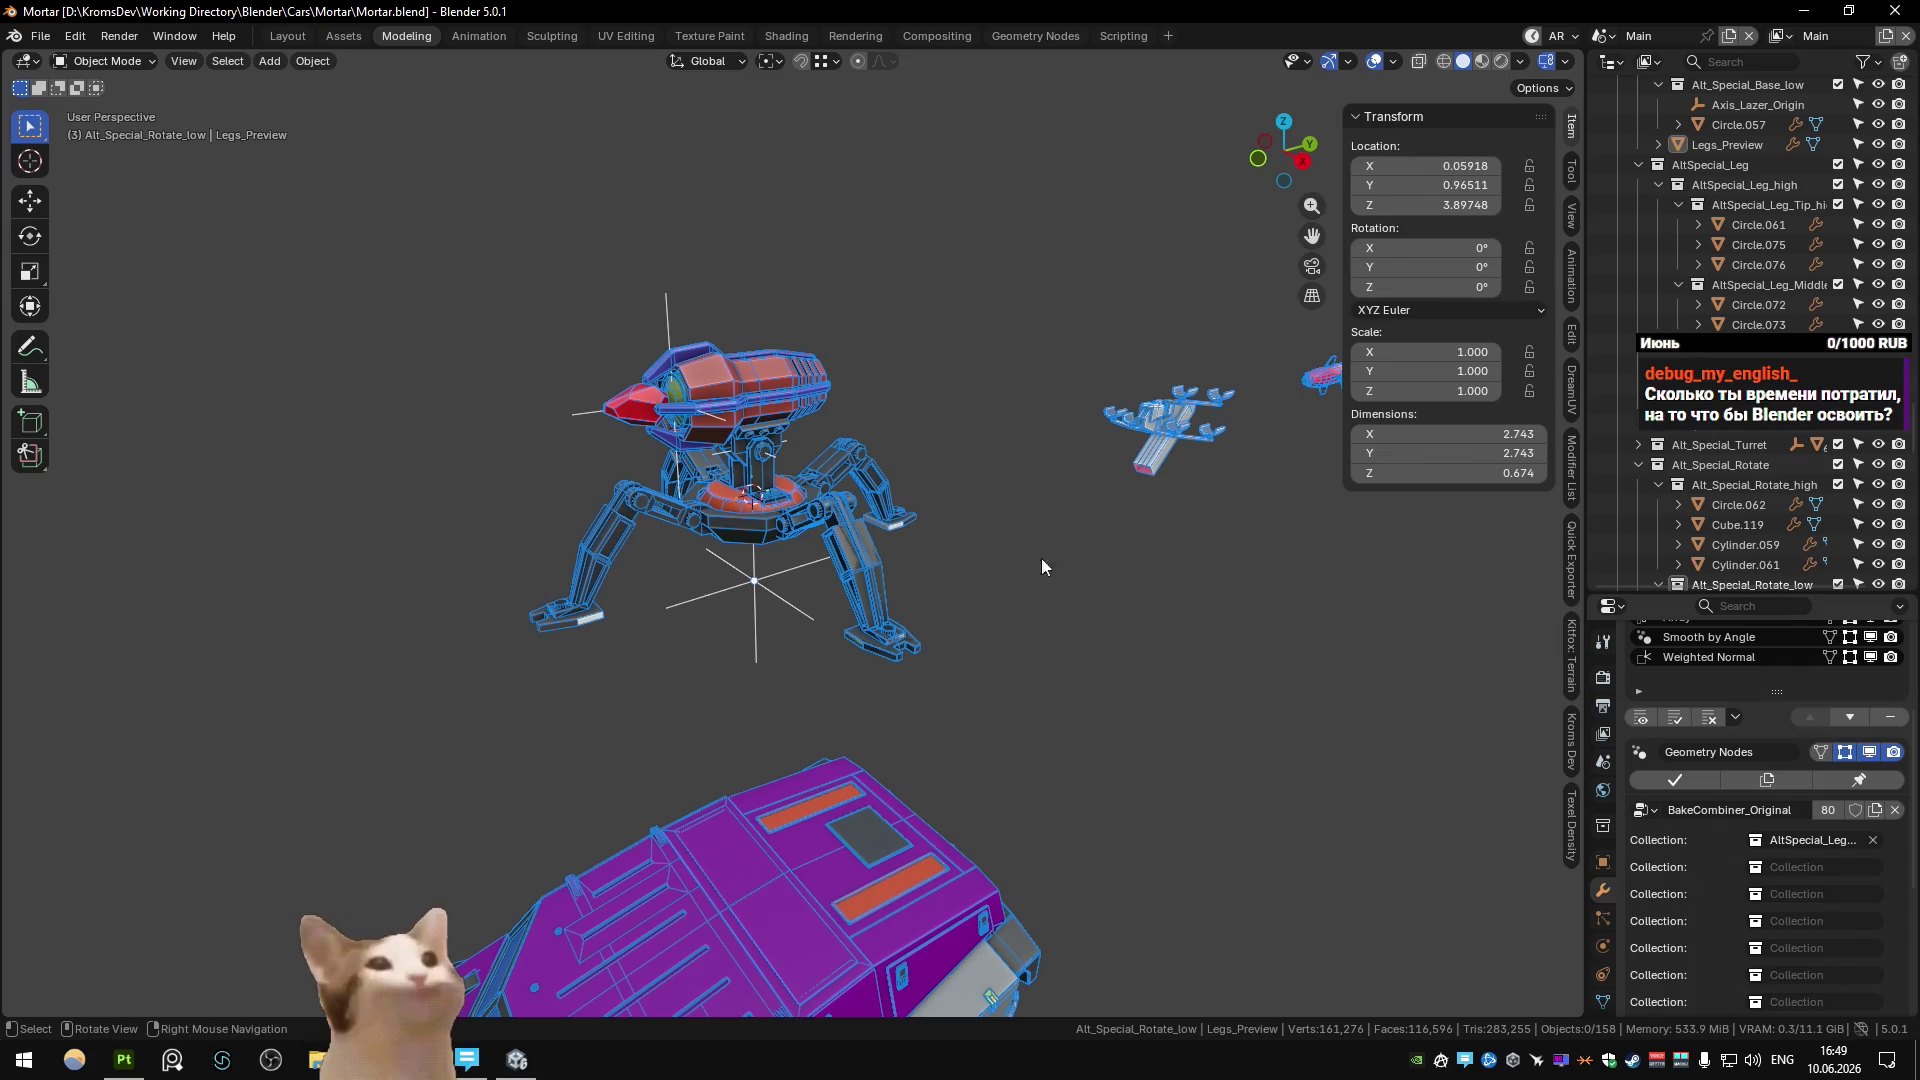
click(1632, 1060)
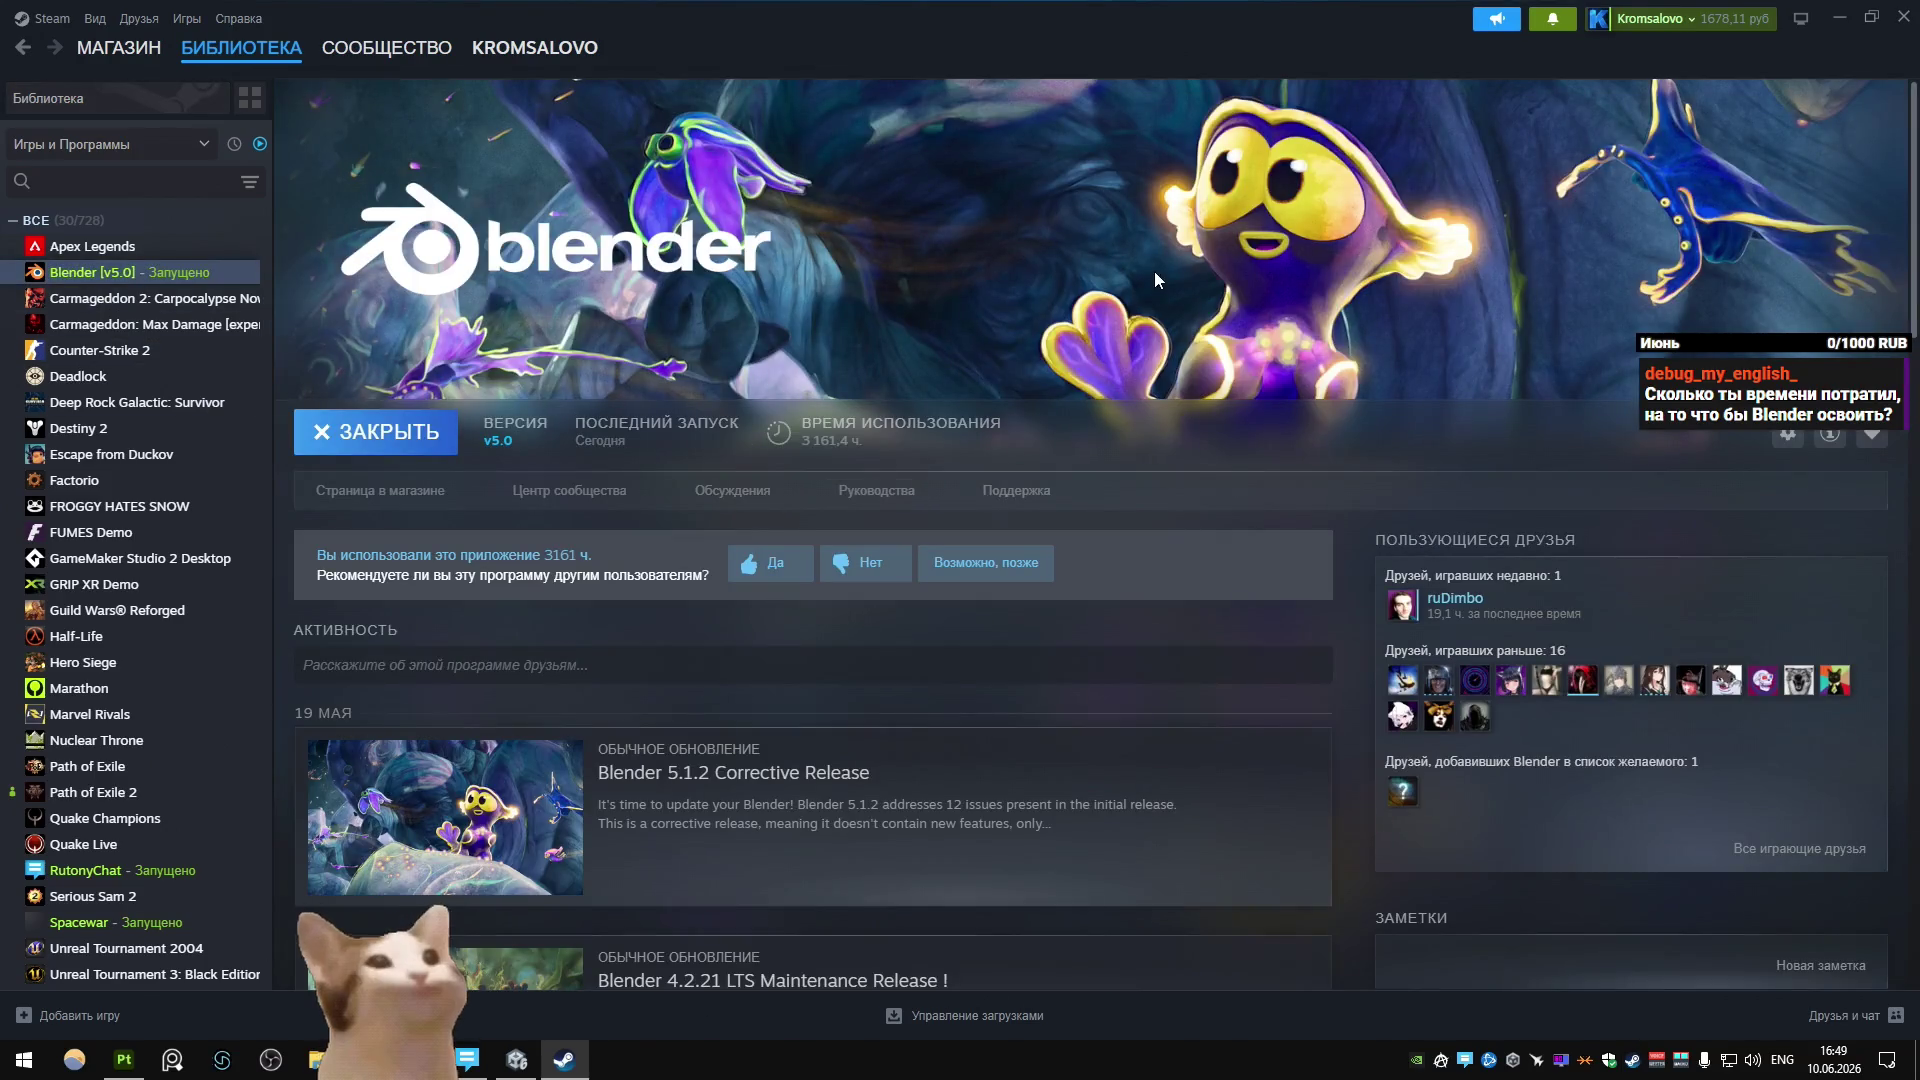
click(1903, 17)
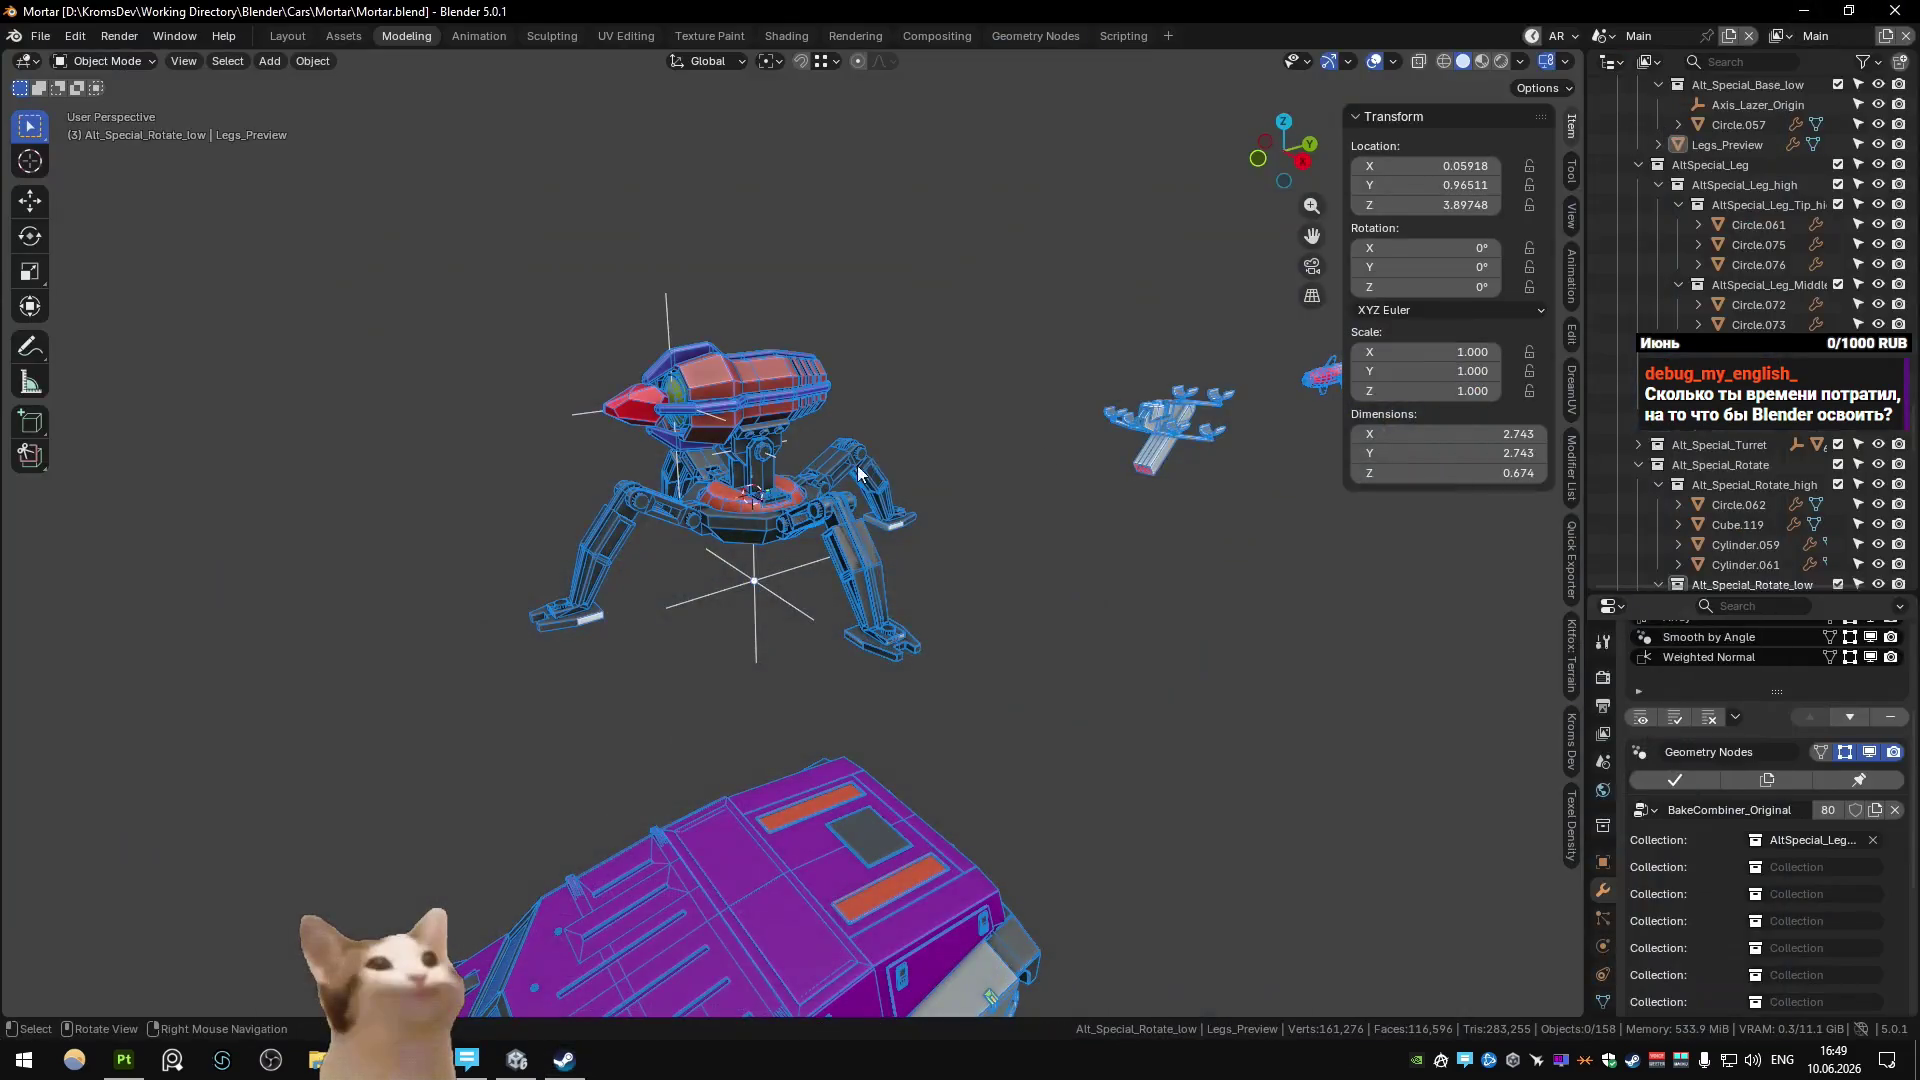
Save the file, then hide Turret_low in the Substance scene.
scroll(752, 508, up, 5)
key(ctrl+s)
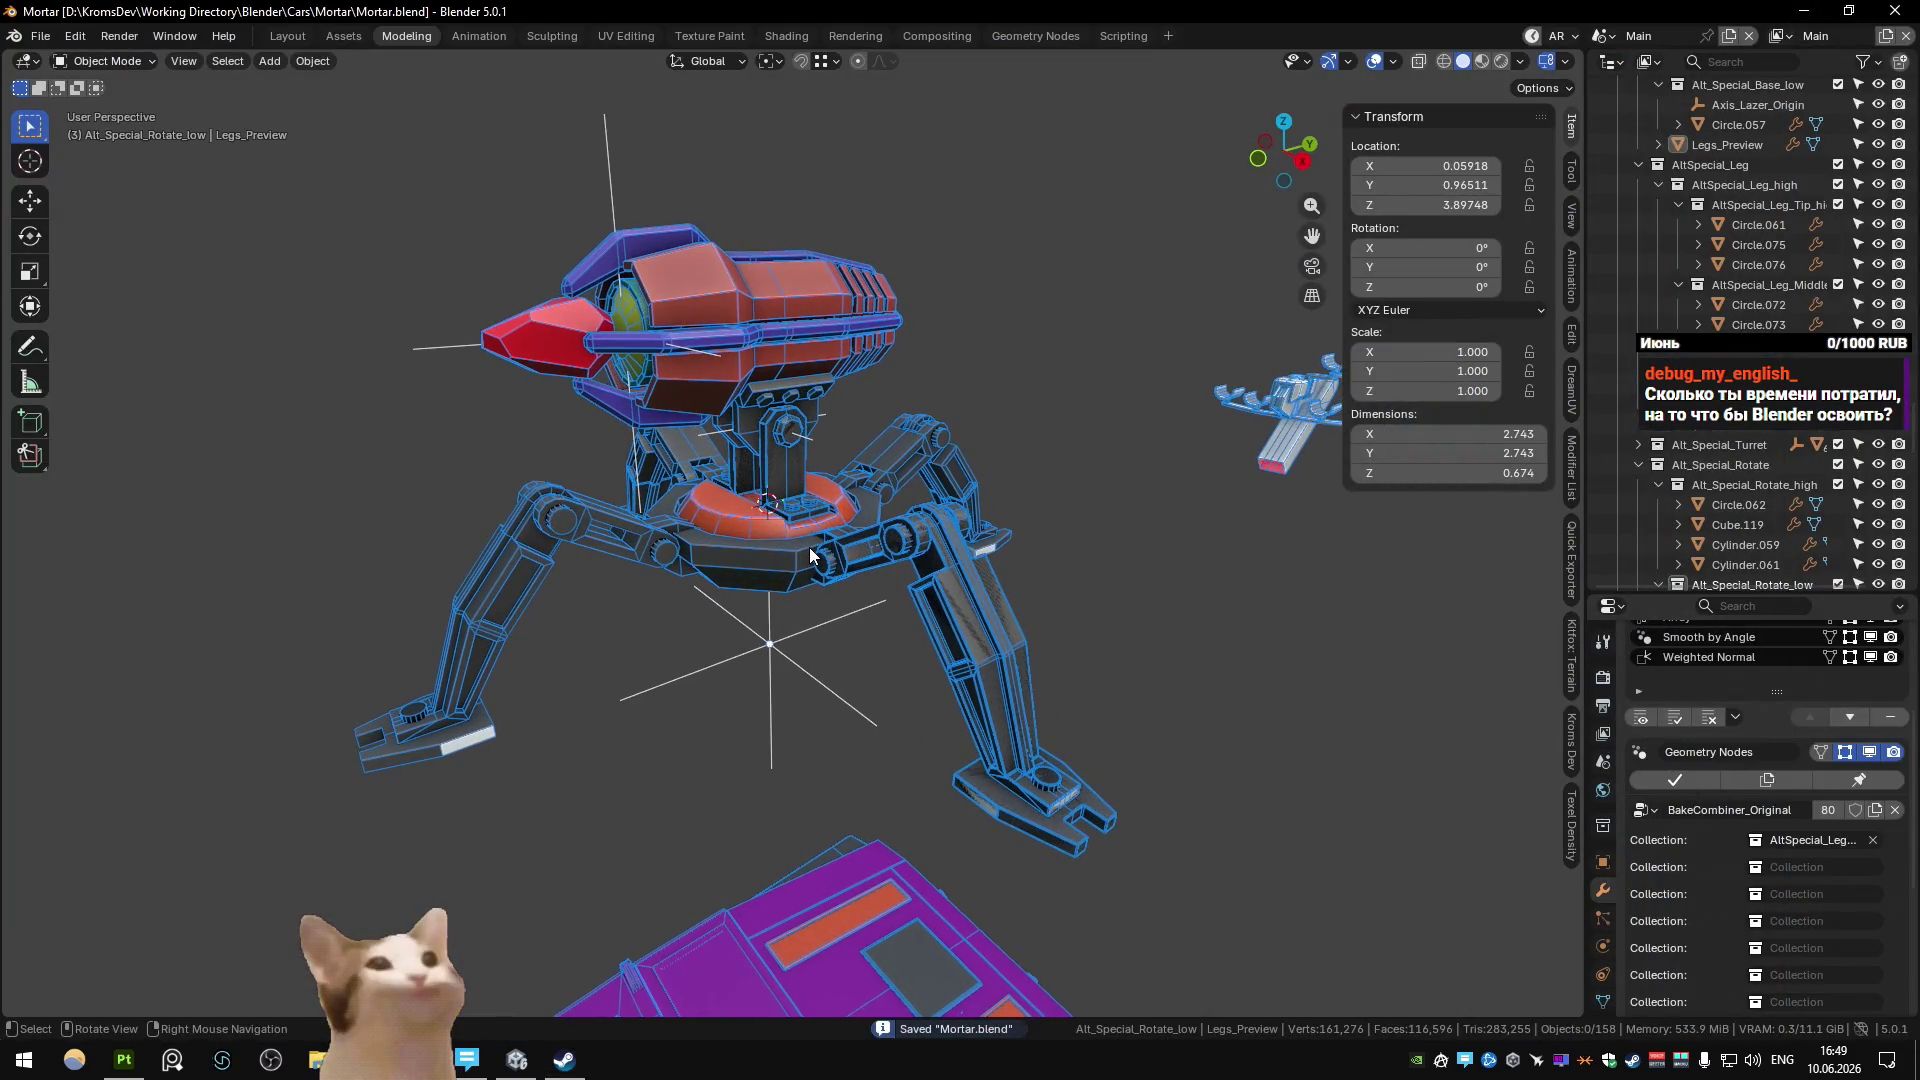
key(ctrl+Page_Down)
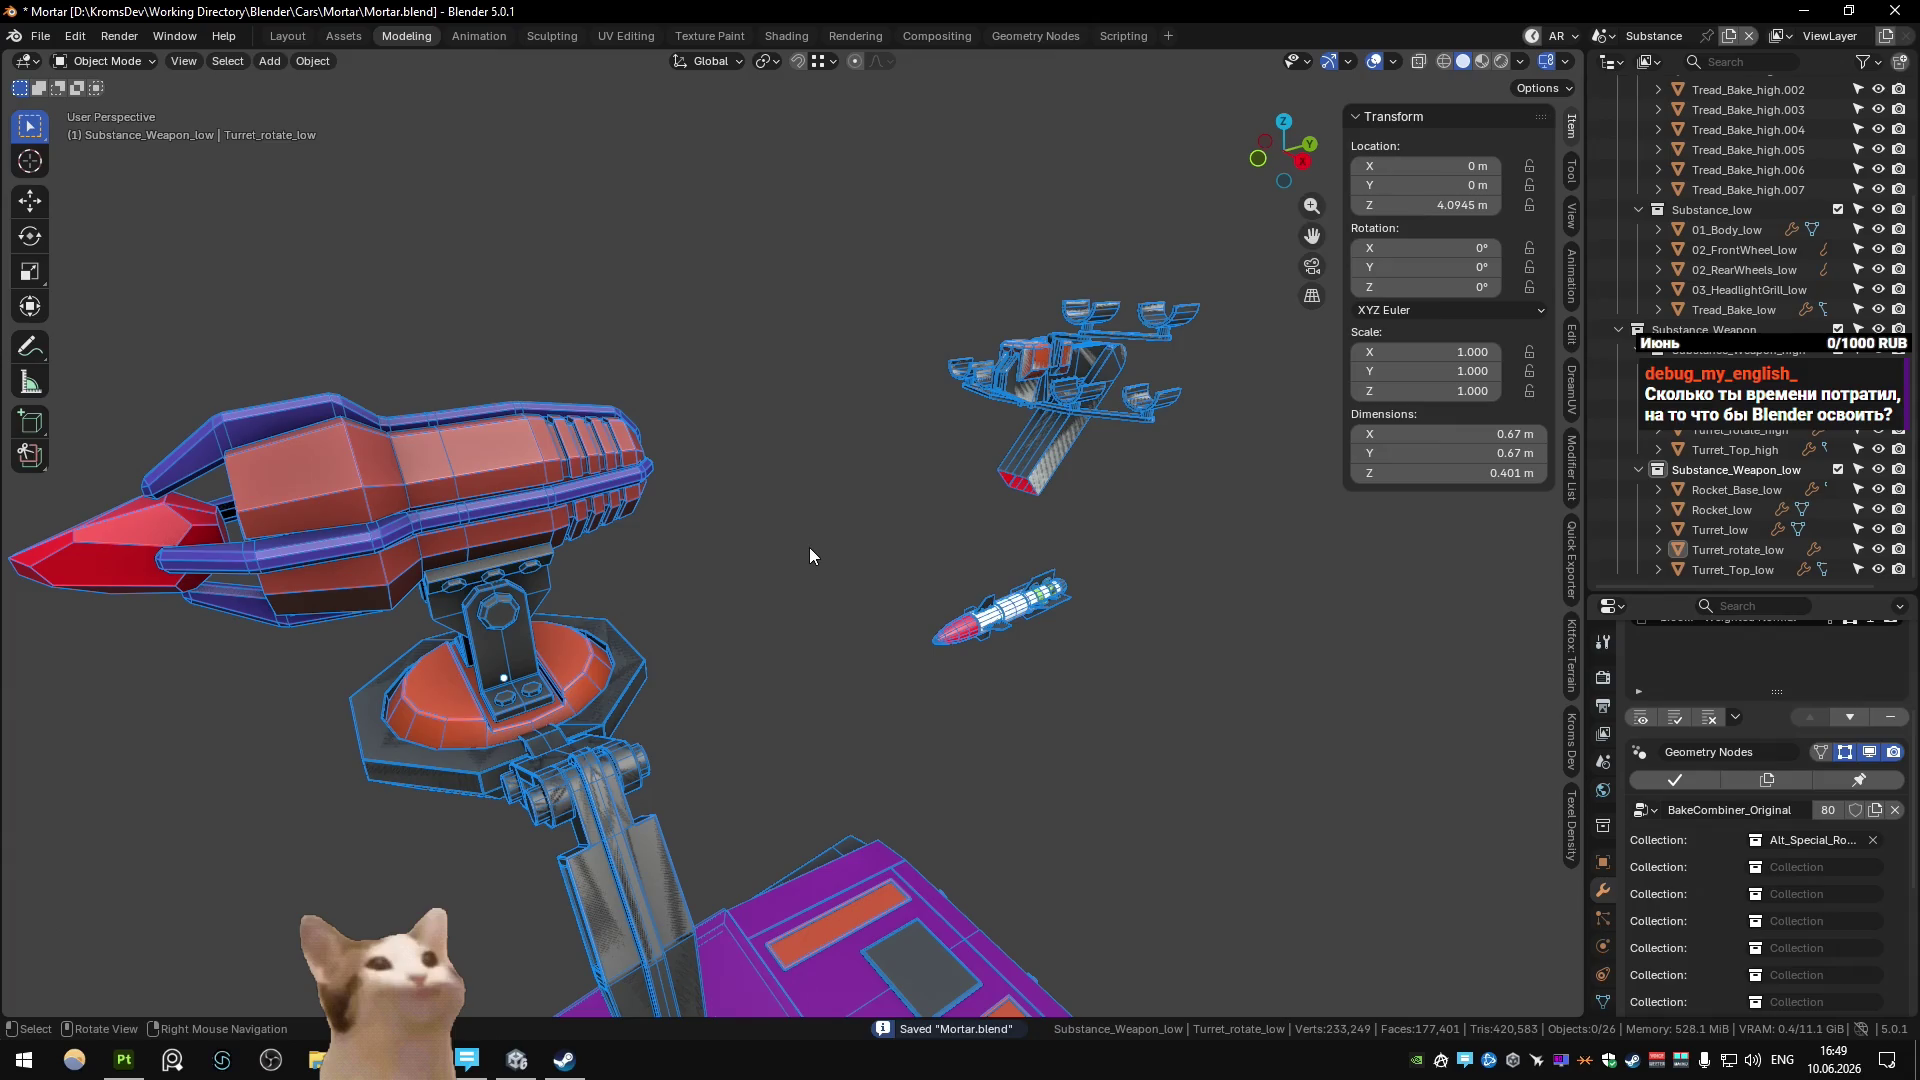
scroll(808, 548, down, 3)
click(750, 592)
key(h)
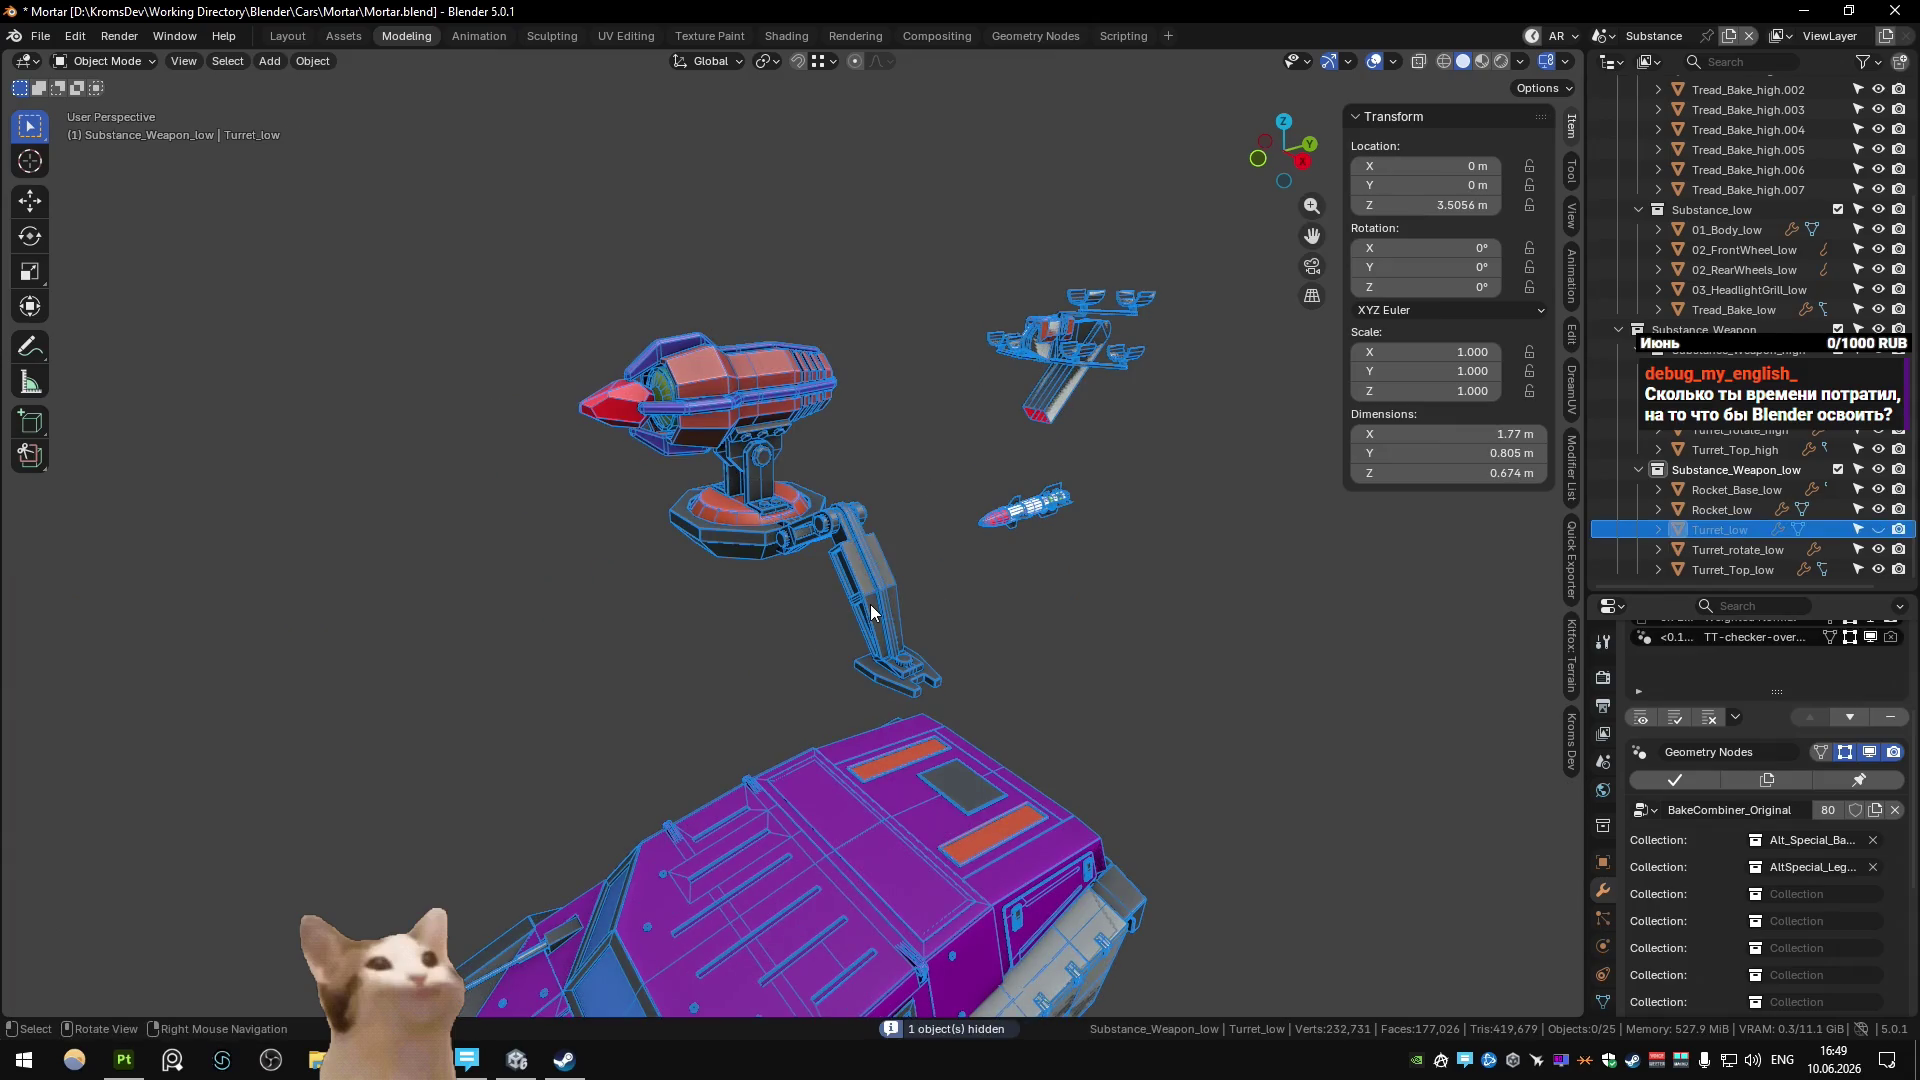
In the Unity scene, select Zenith_Turret and start renaming it.
key(ctrl+Page_Down)
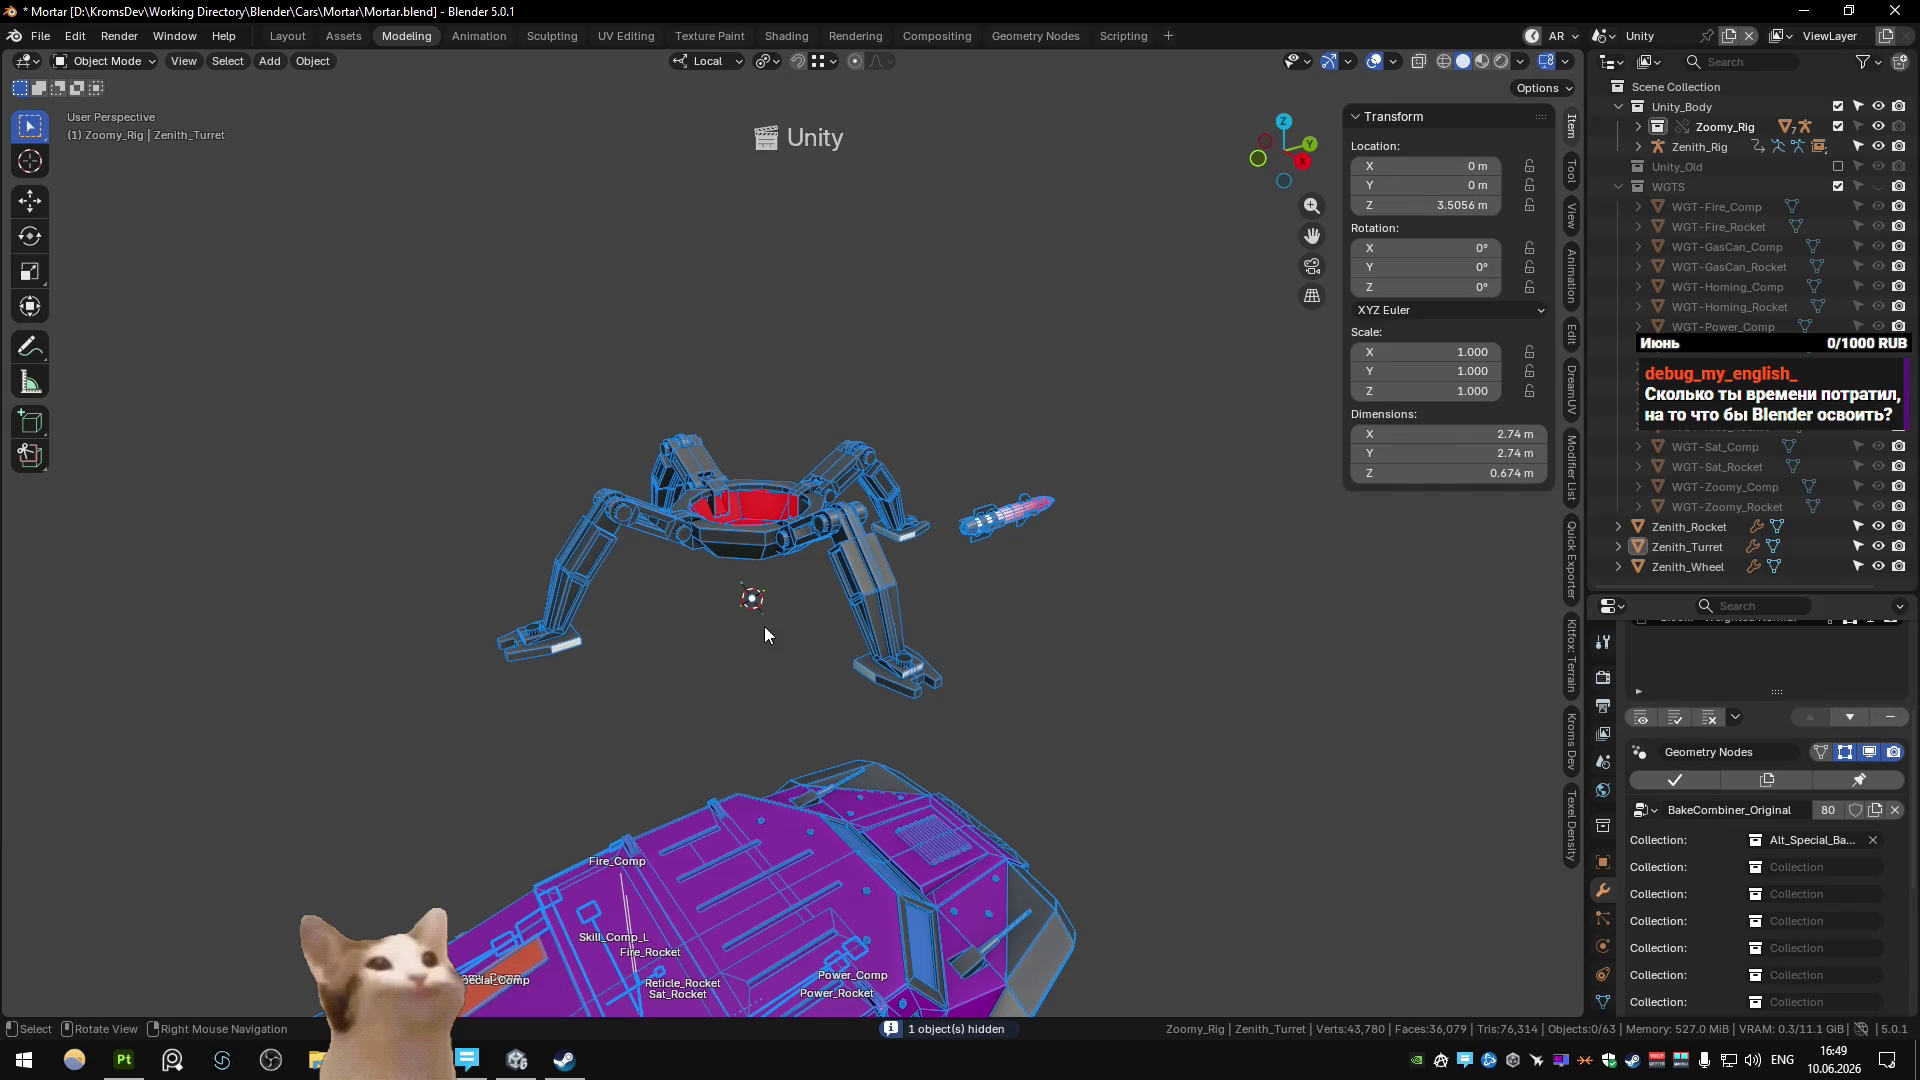
scroll(796, 545, up, 3)
click(858, 545)
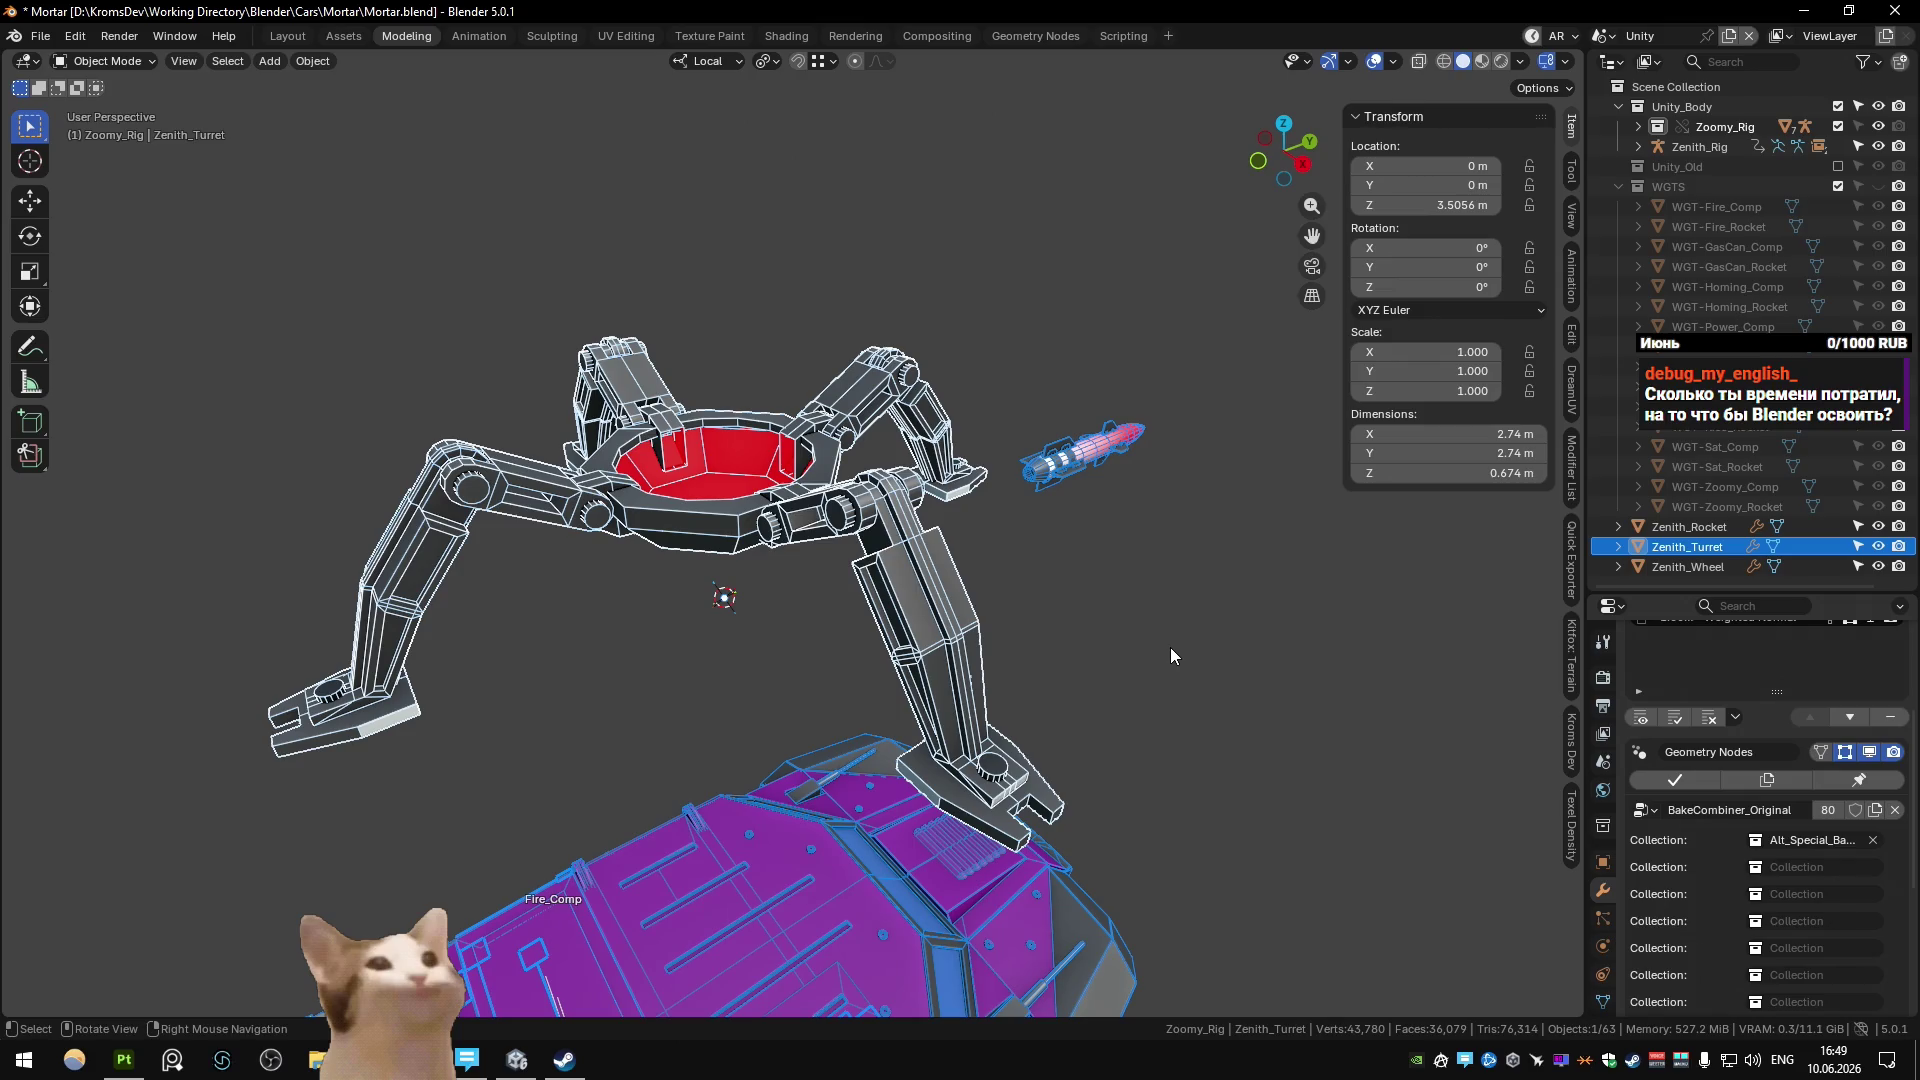
scroll(1172, 656, down, 4)
scroll(1172, 656, up, 3)
shift+middle_drag(1171, 648, 1216, 628)
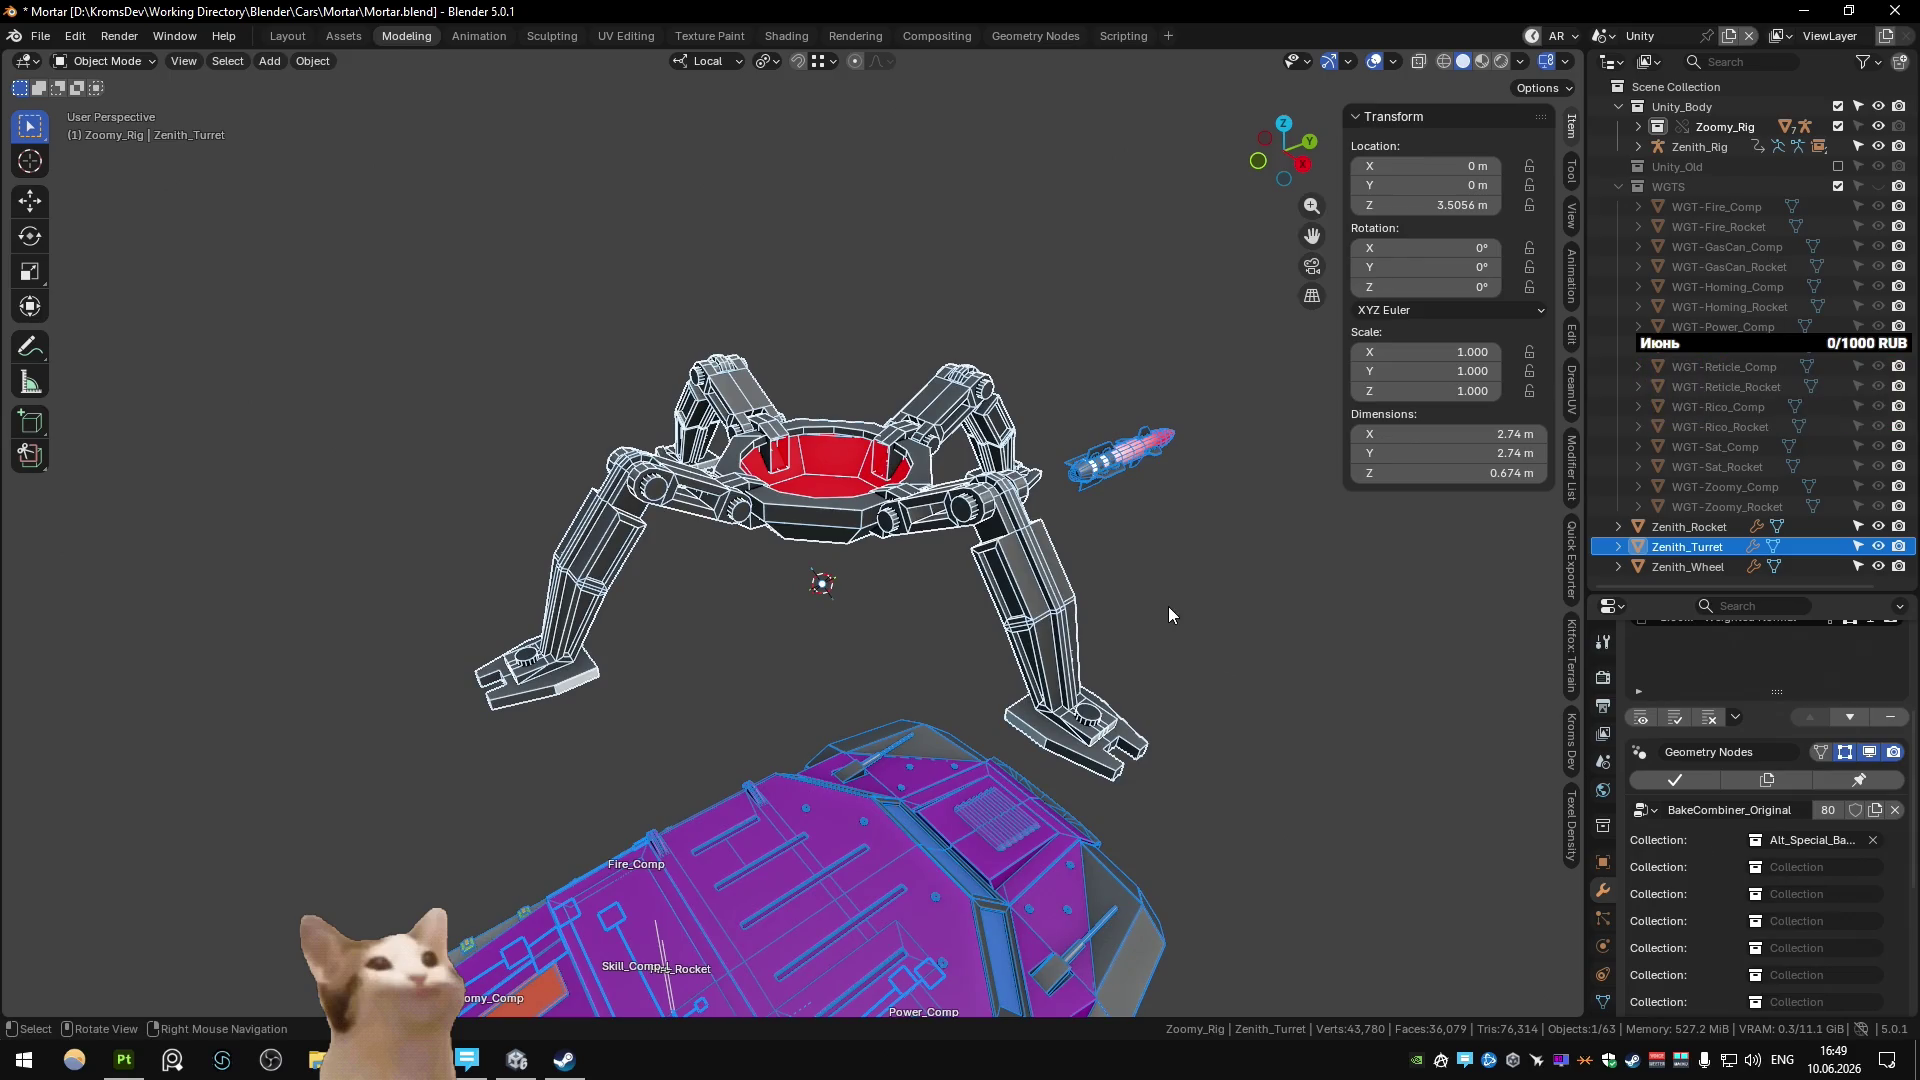
key(F2)
text(Zenith_Turret_Bas)
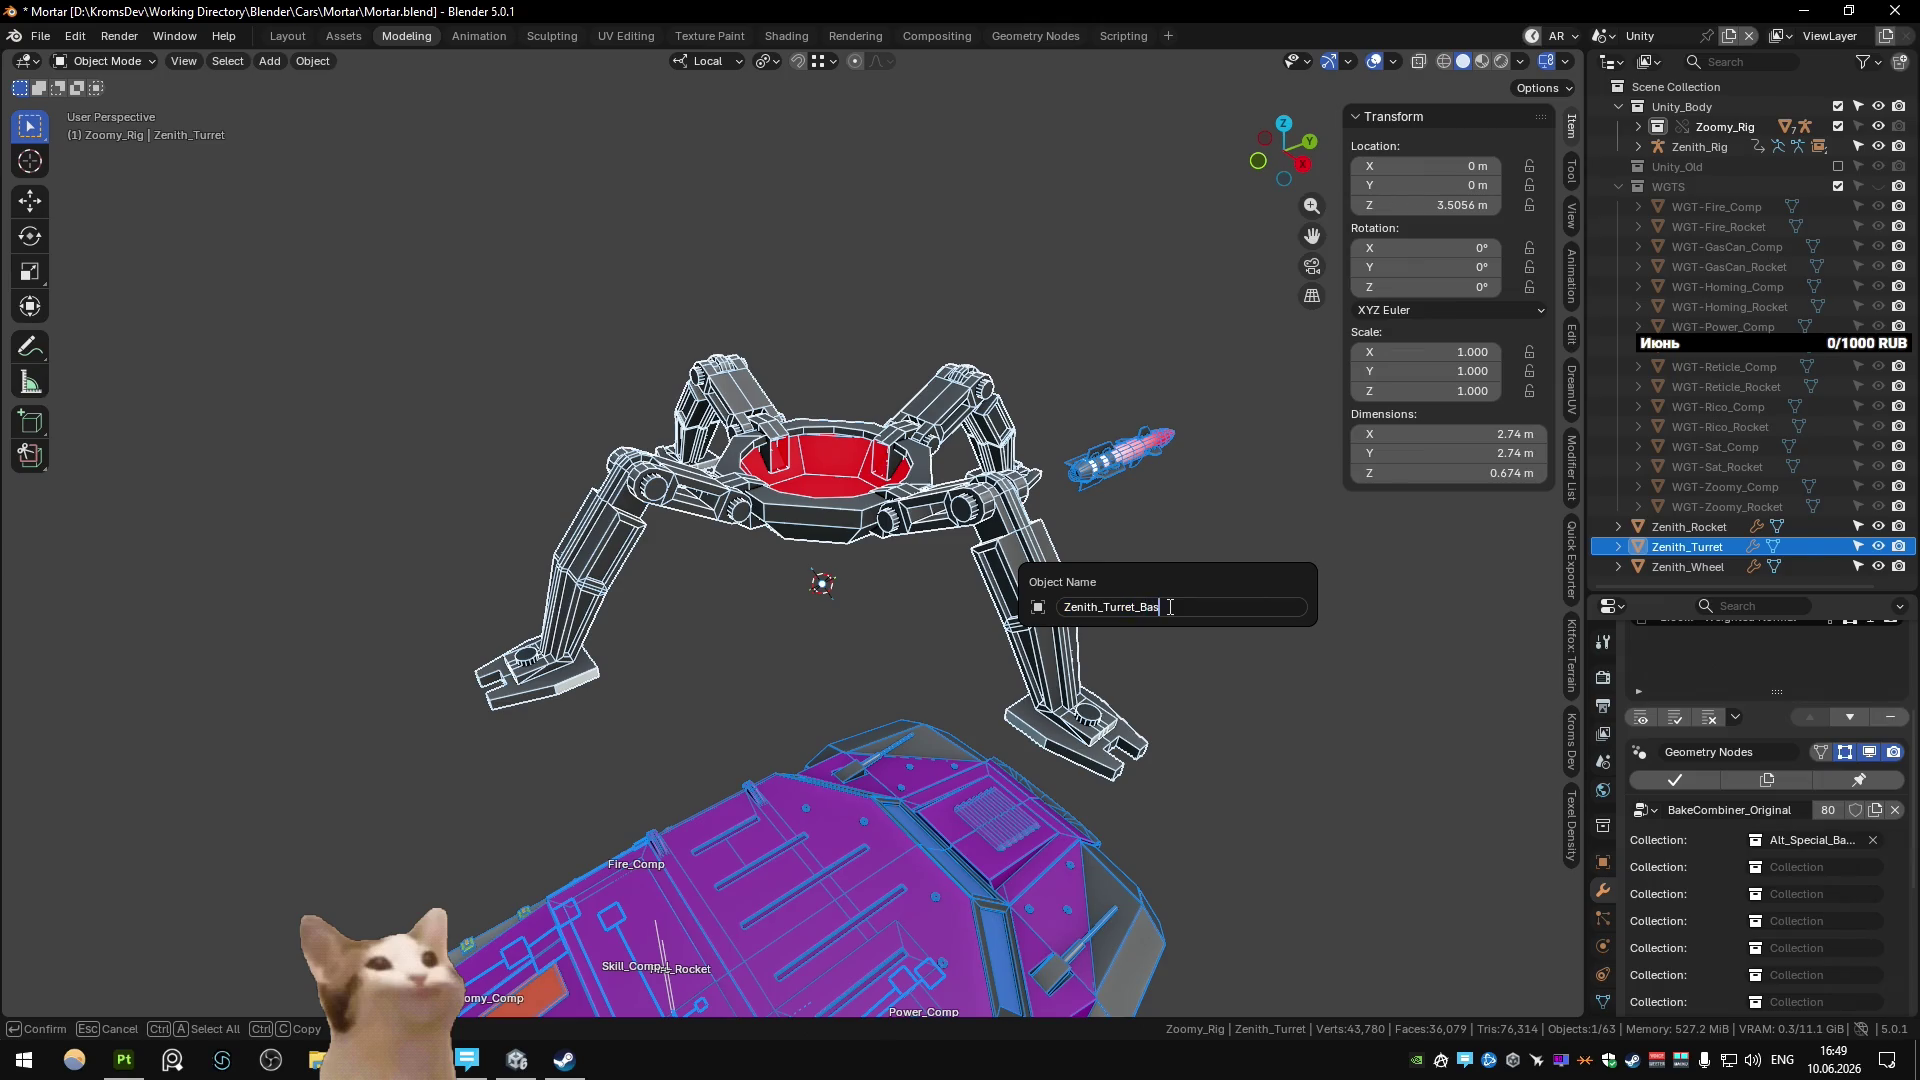
Name the turret Zenith_Turret_Base and duplicate it in place as Zenith_Turret_Rotate.
text(e)
key(Return)
key(shift+d)
key(Escape)
key(F2)
text(Zenith_Turret_Rota)
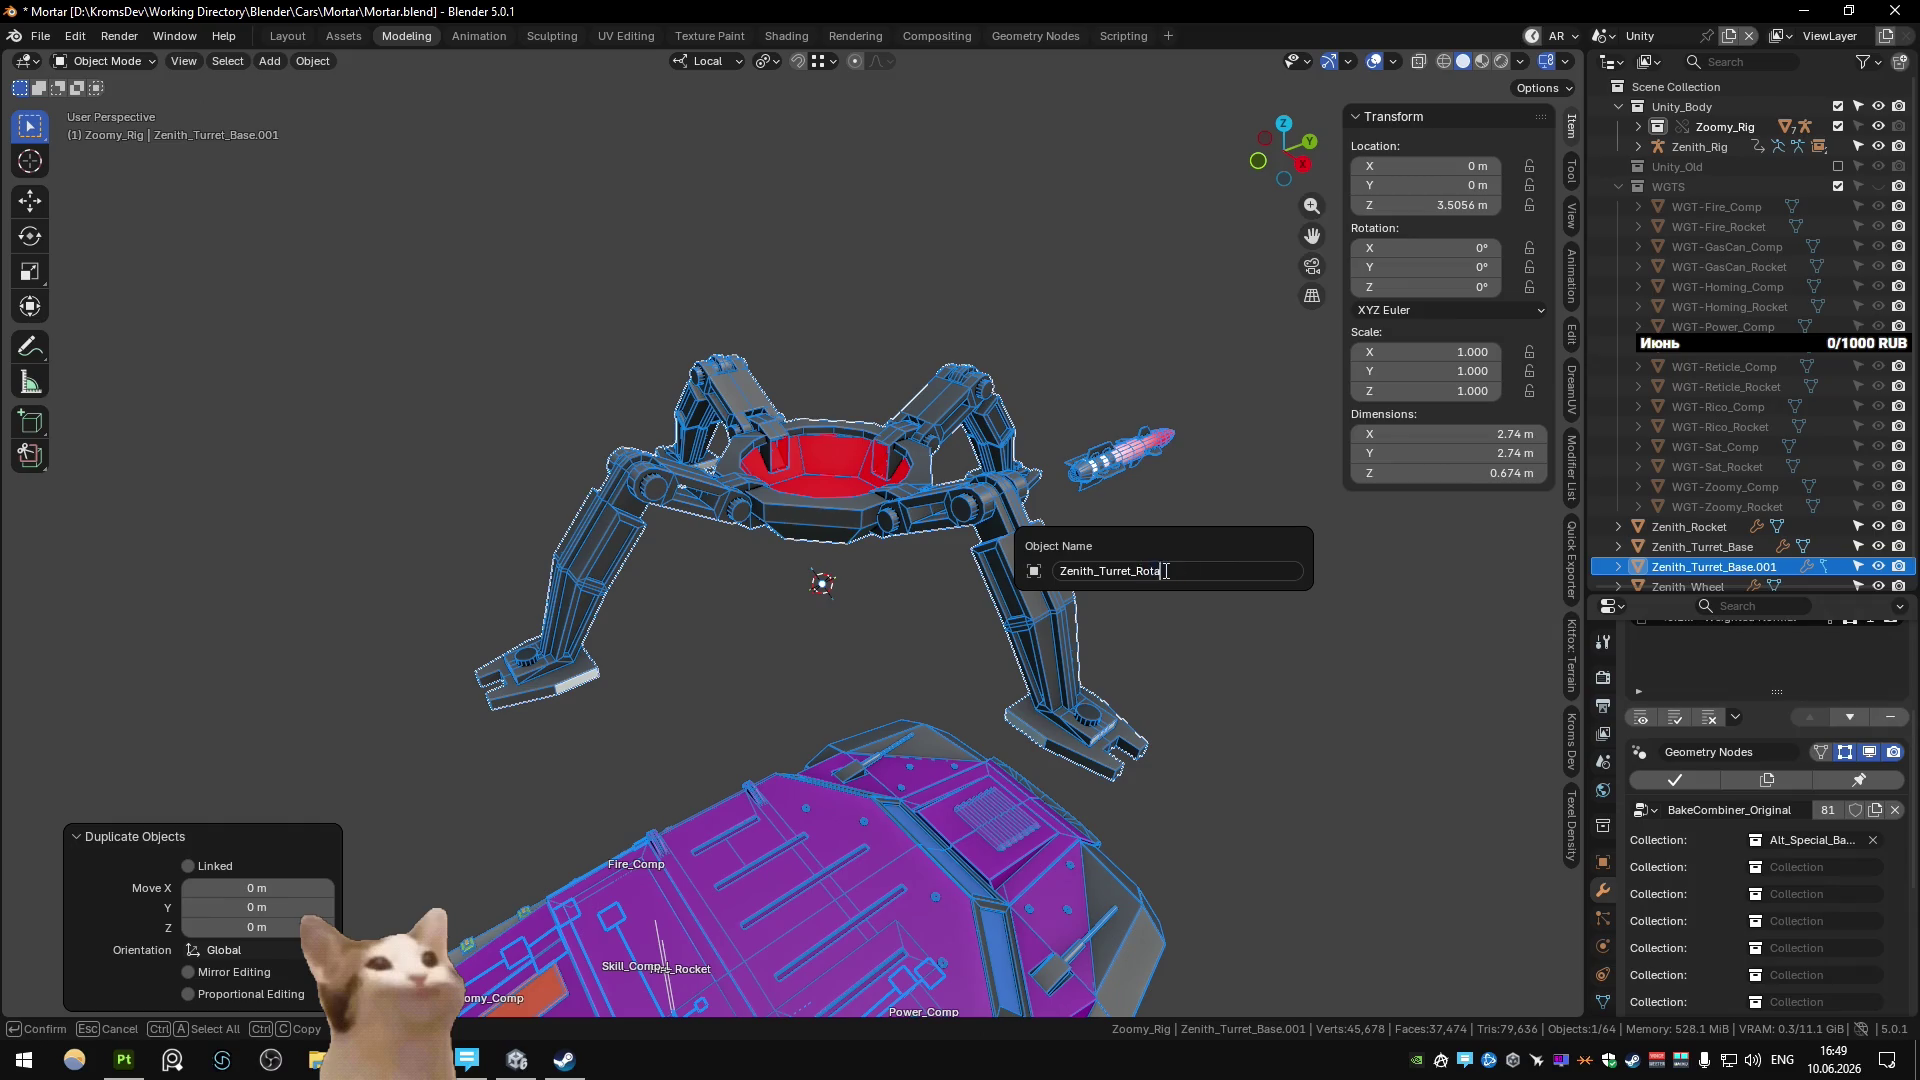
text(te)
key(Return)
Make the copy combine Alt_Special_Rotate without Legs_Preview, raised about 0.74 m.
click(1811, 840)
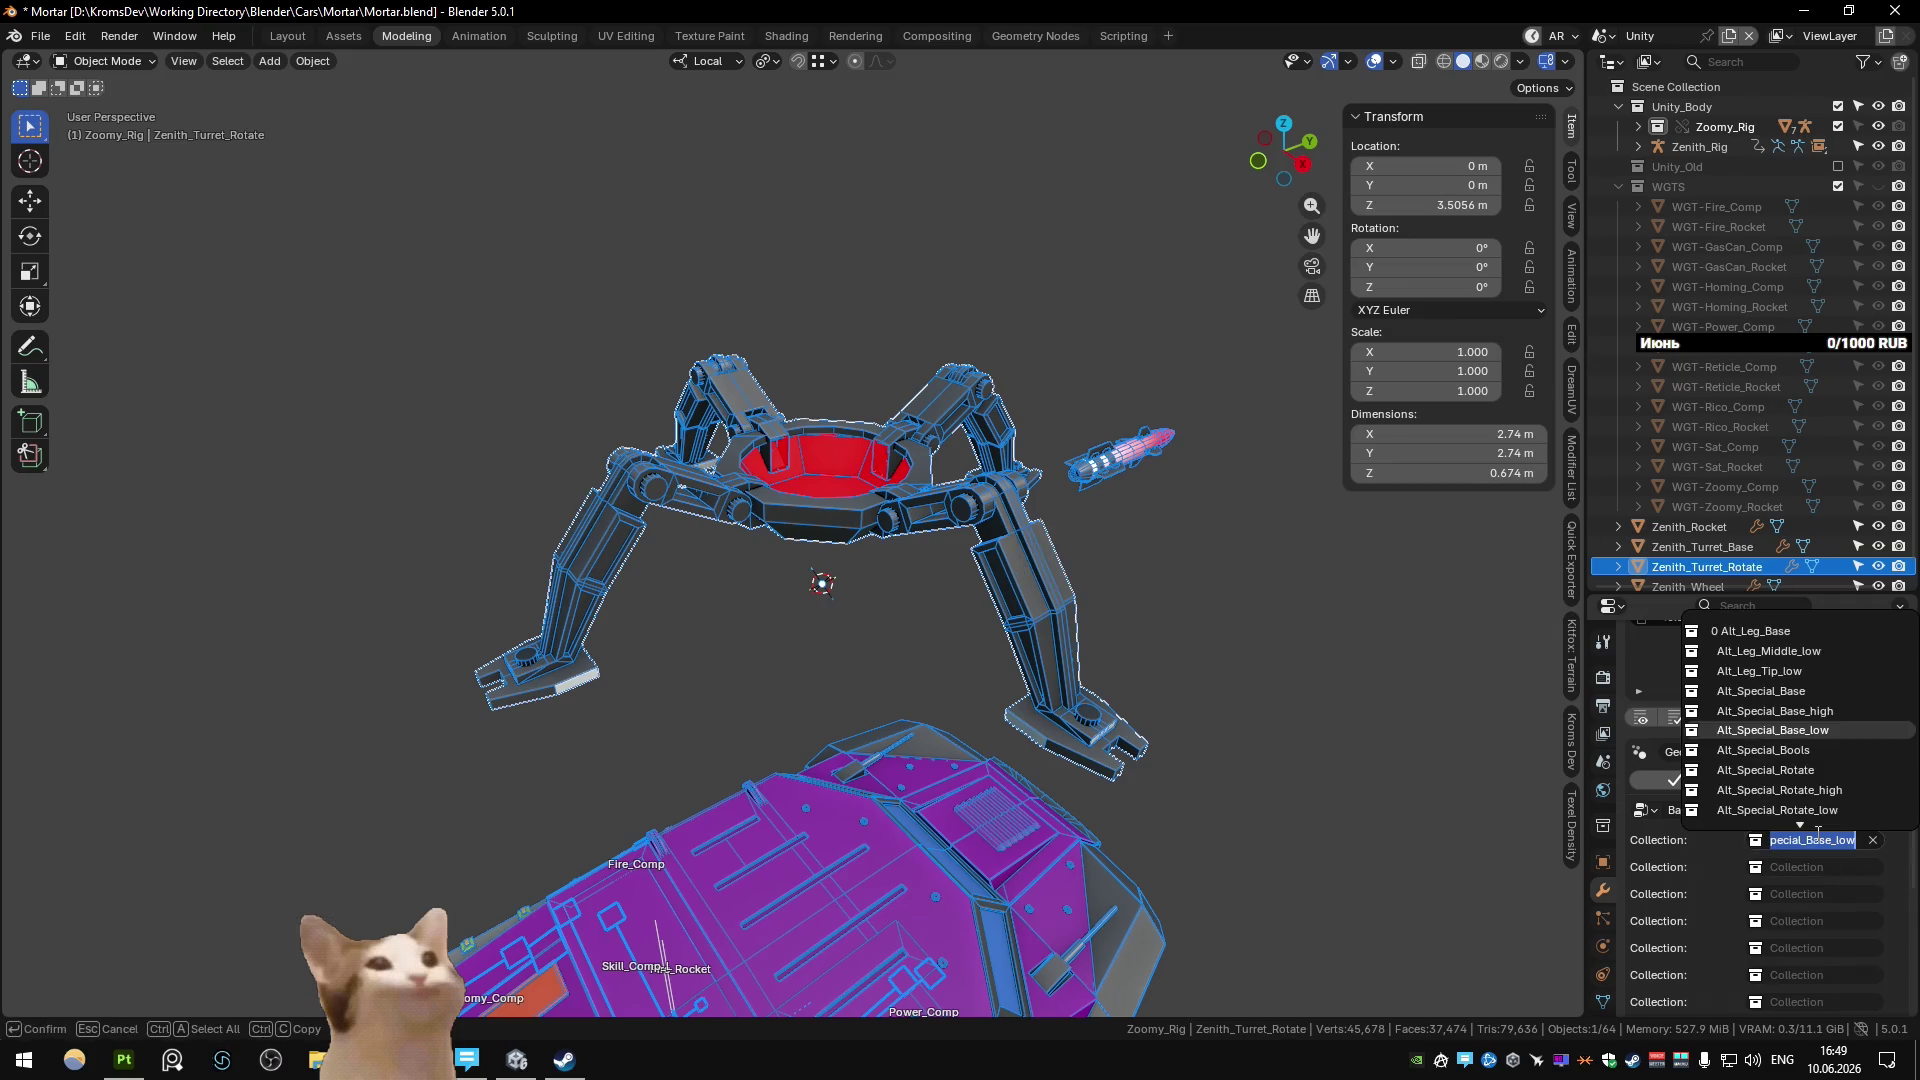
text(rota)
key(Return)
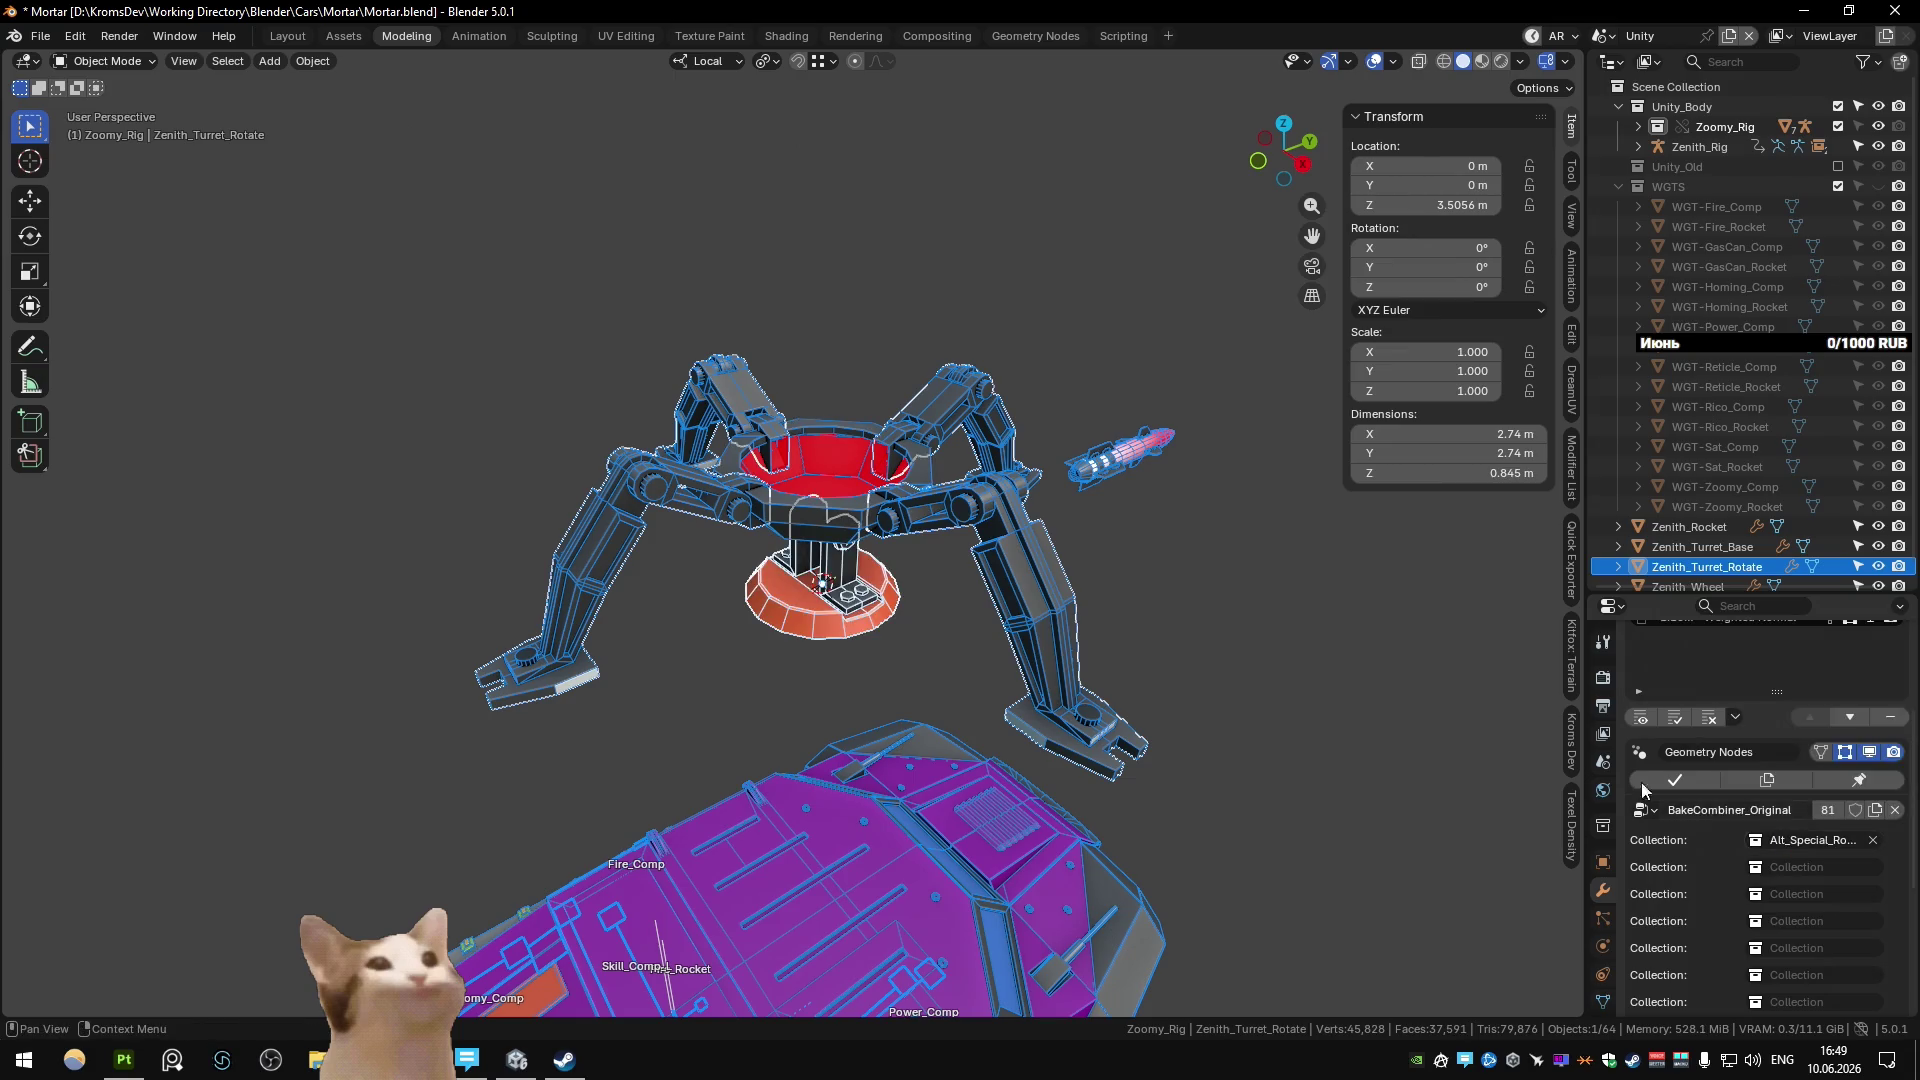
key(g)
key(z)
click(857, 490)
scroll(1723, 855, down, 5)
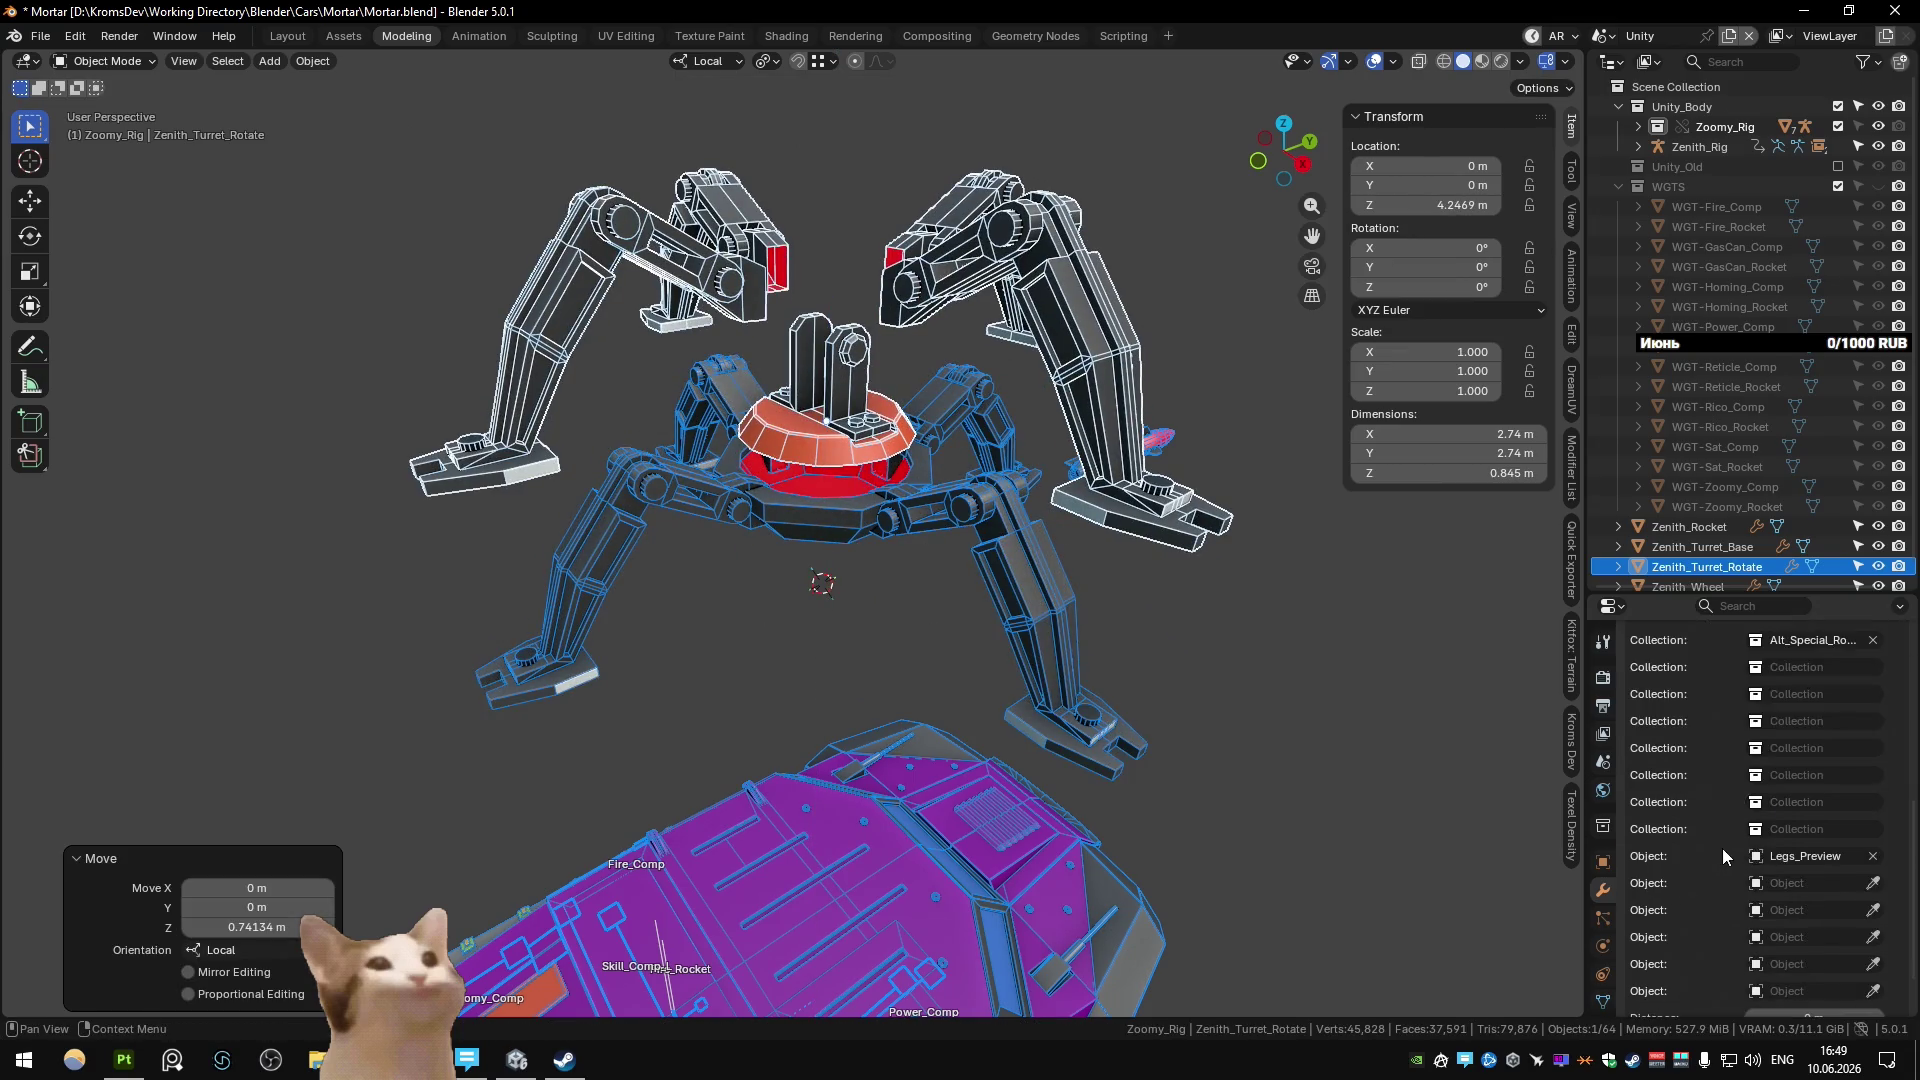
click(1873, 858)
scroll(924, 381, up, 15)
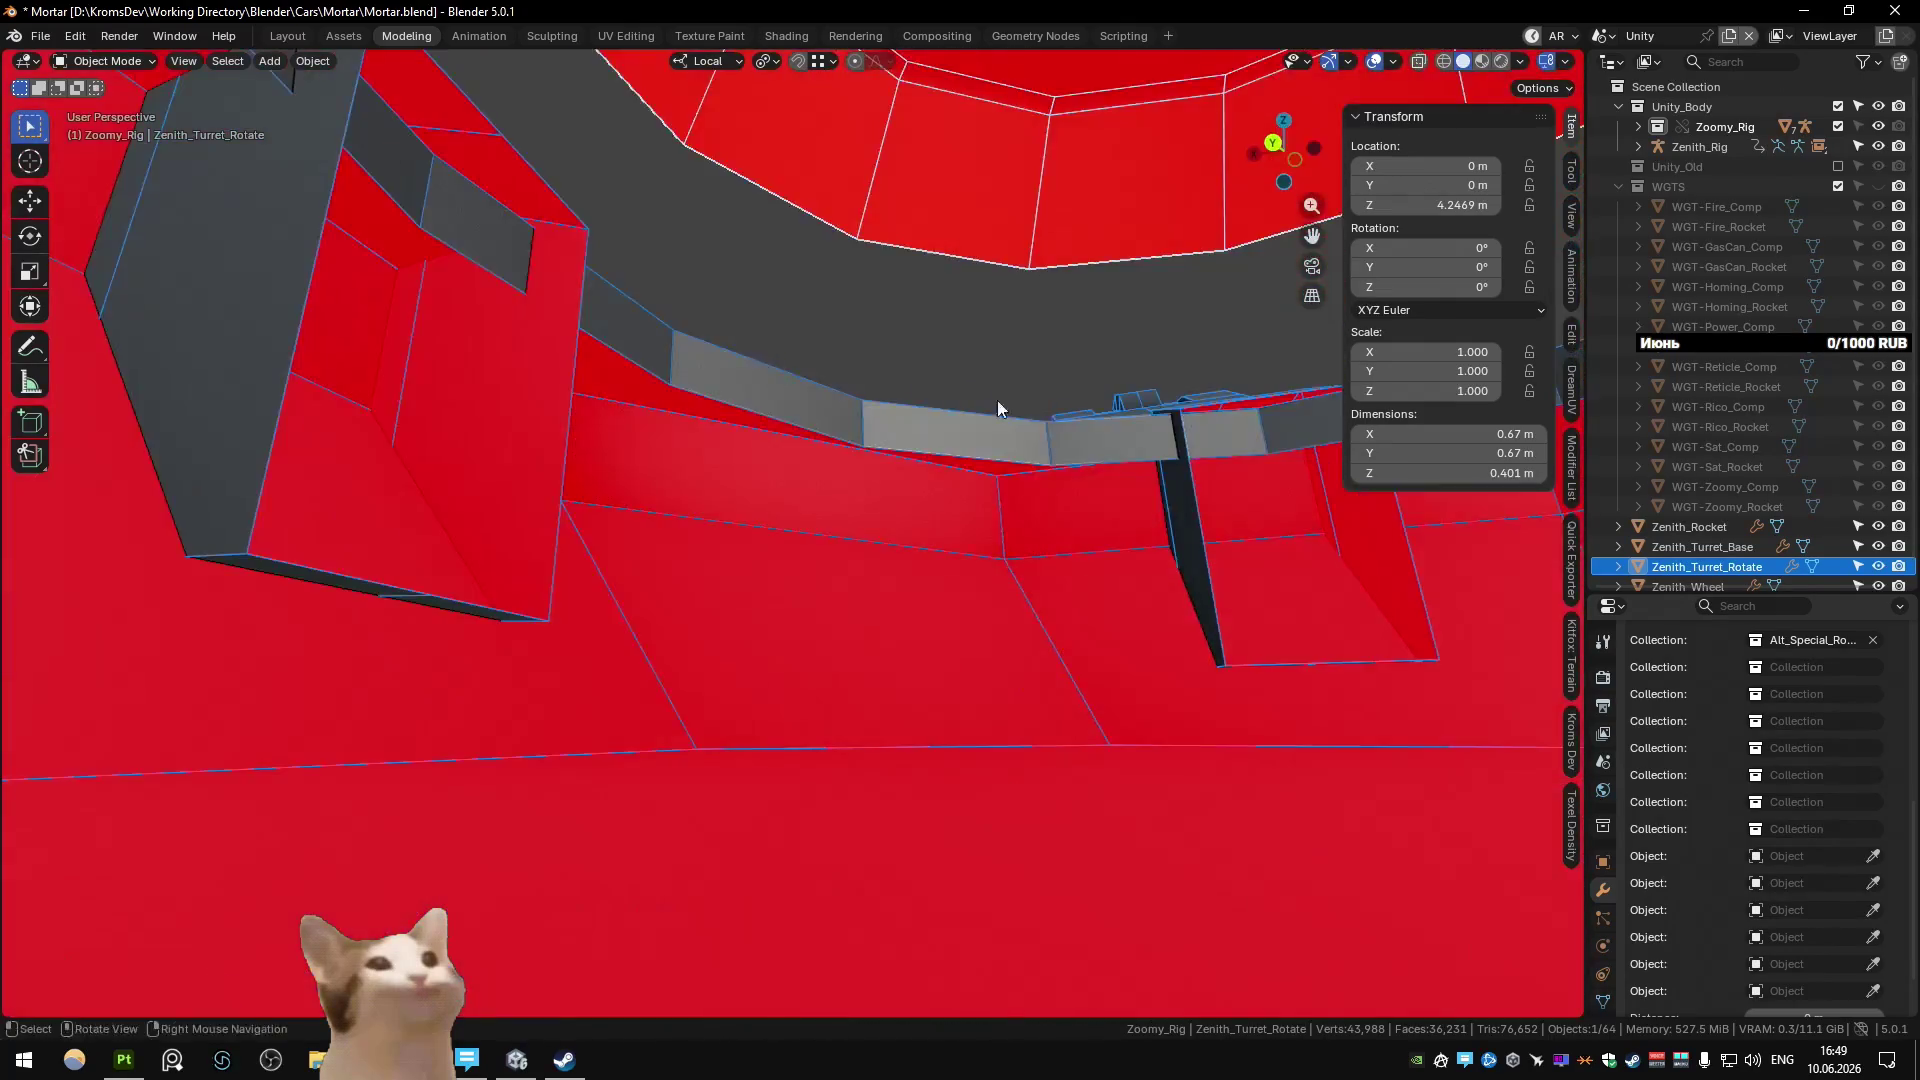
Fine-tune Zenith_Turret_Rotate's height, lowering it about 0.19 m then nudging it up.
key(g)
key(z)
click(849, 544)
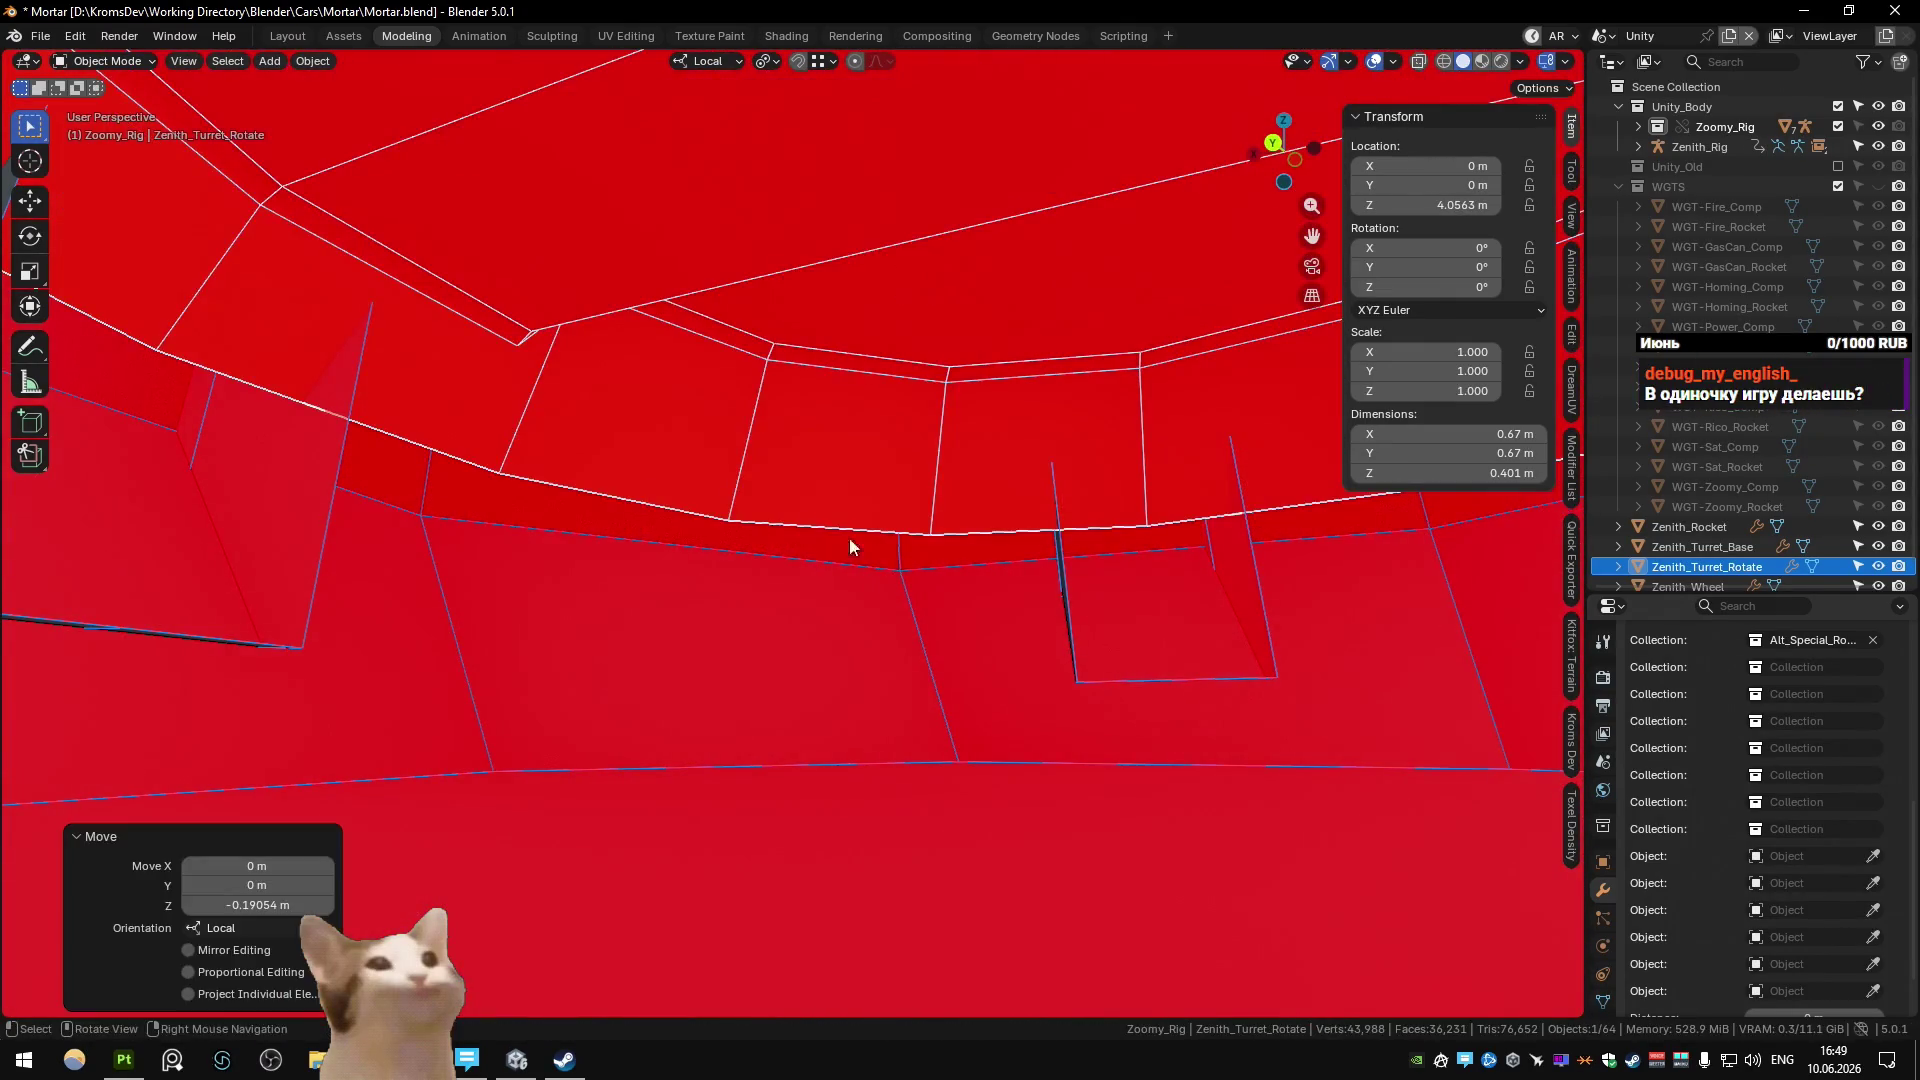
scroll(849, 544, down, 10)
mouse_move(849, 544)
middle_down()
mouse_move(1028, 658)
mouse_move(962, 712)
mouse_move(837, 738)
mouse_move(979, 480)
mouse_move(930, 380)
mouse_move(910, 500)
mouse_move(888, 452)
mouse_move(936, 567)
mouse_move(921, 530)
middle_up()
key(g)
click(995, 461)
scroll(995, 461, down, 8)
key(shift+s)
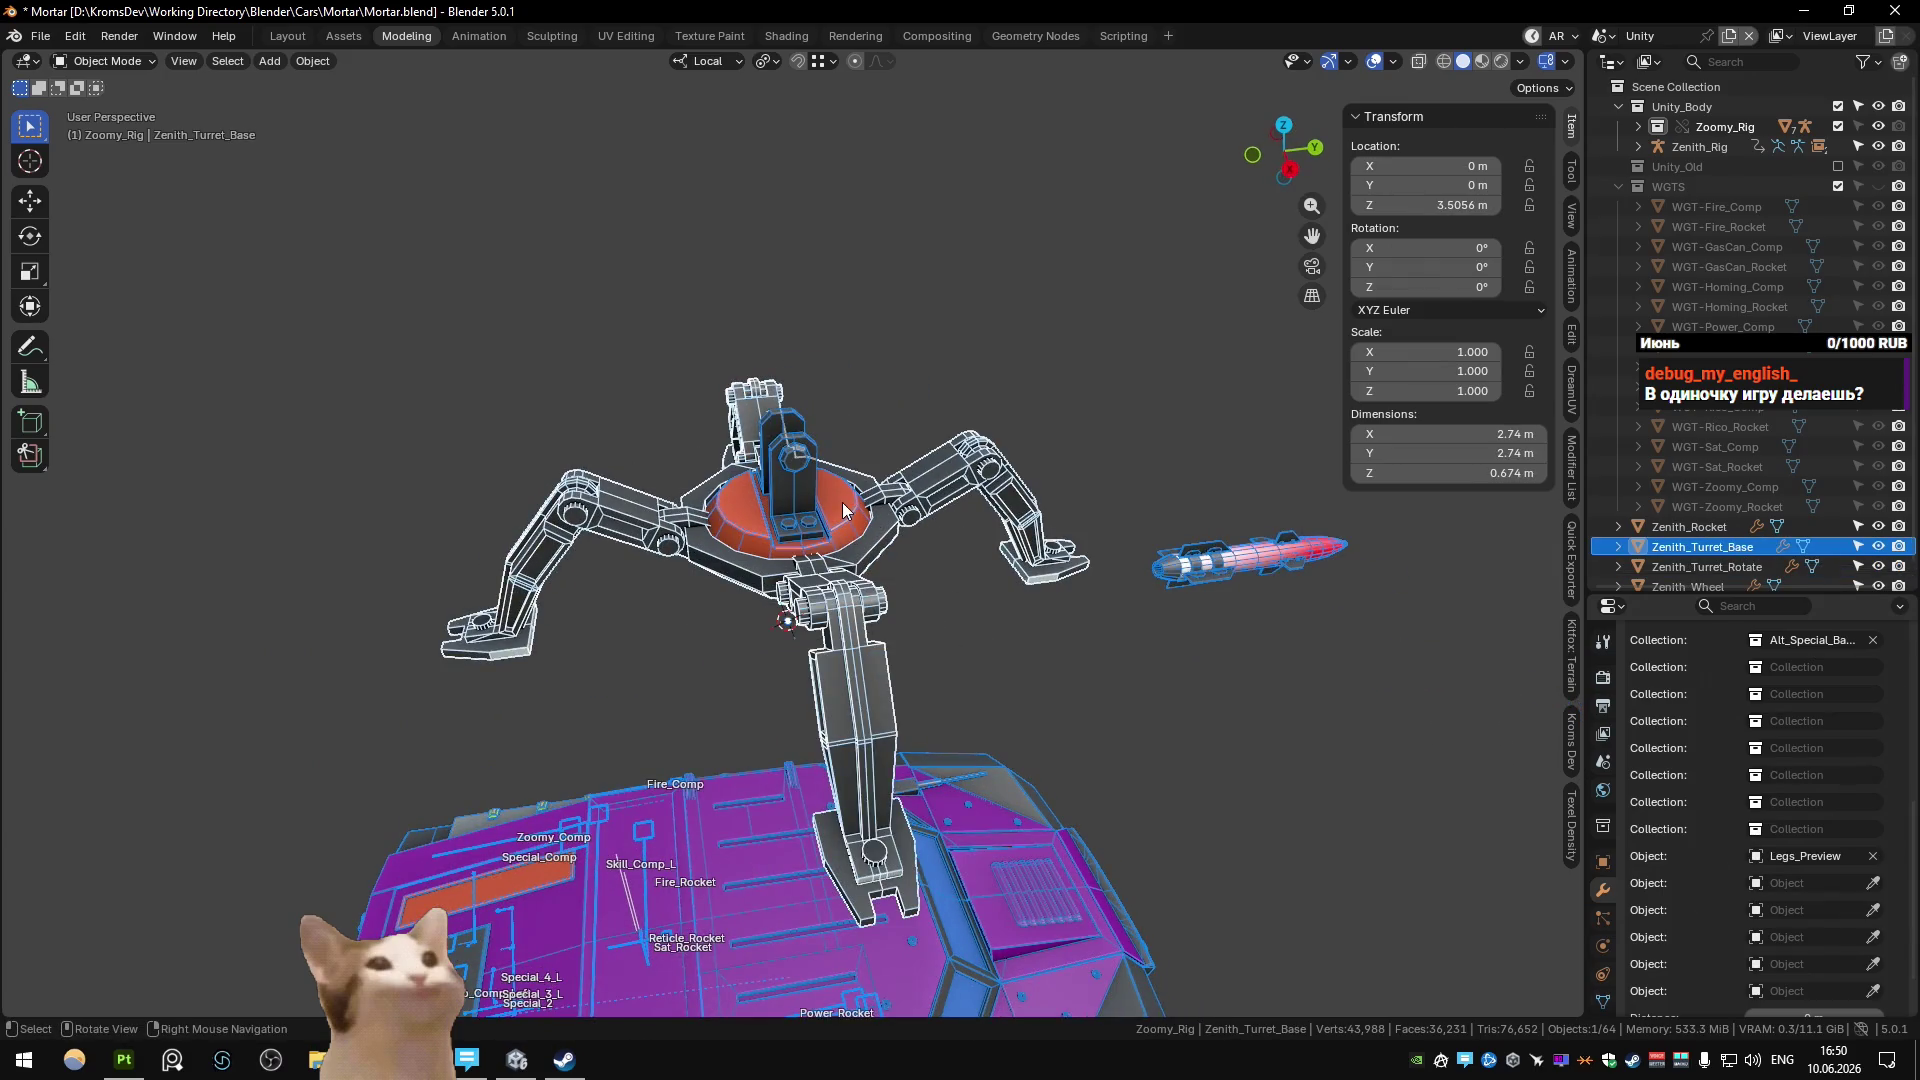
Snap Zenith_Turret_Rotate to the 3D cursor and check it from the top view.
key(shift+s)
click(846, 414)
key(KP_7)
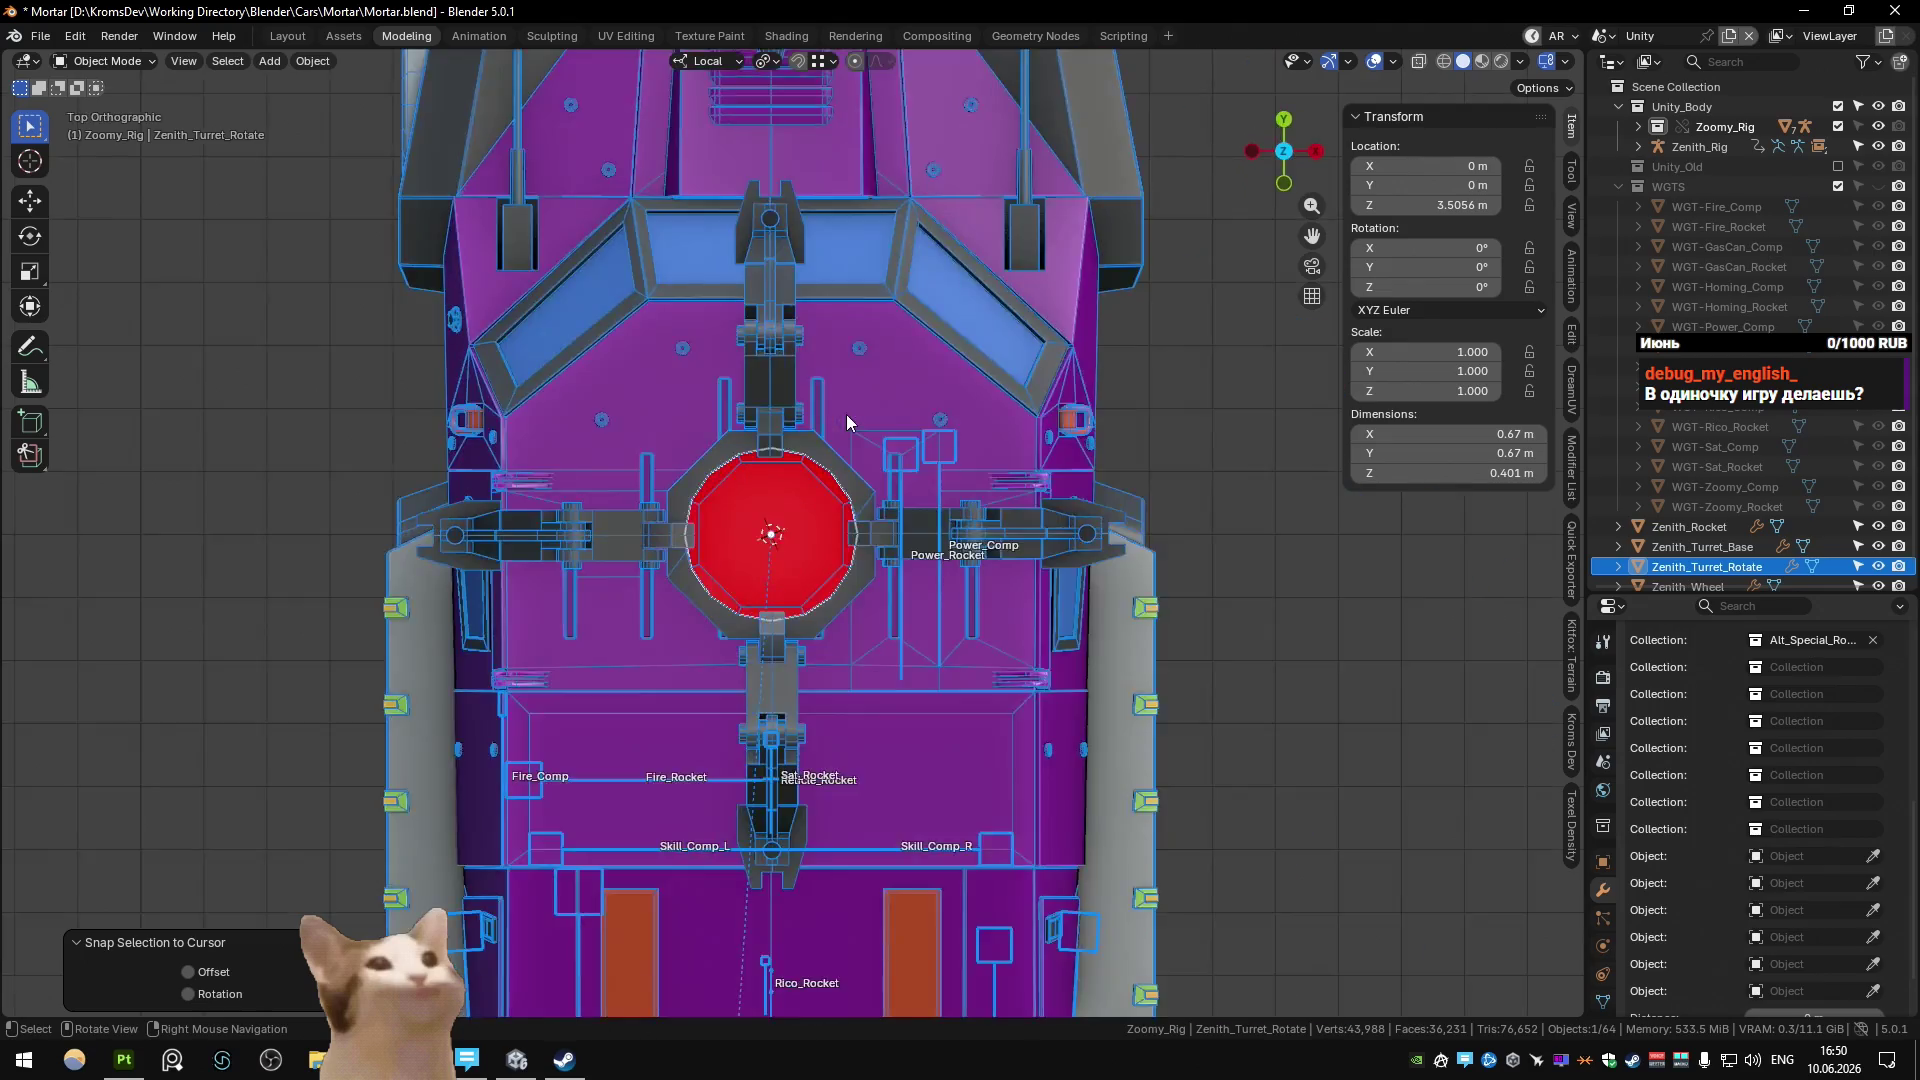
scroll(846, 414, up, 7)
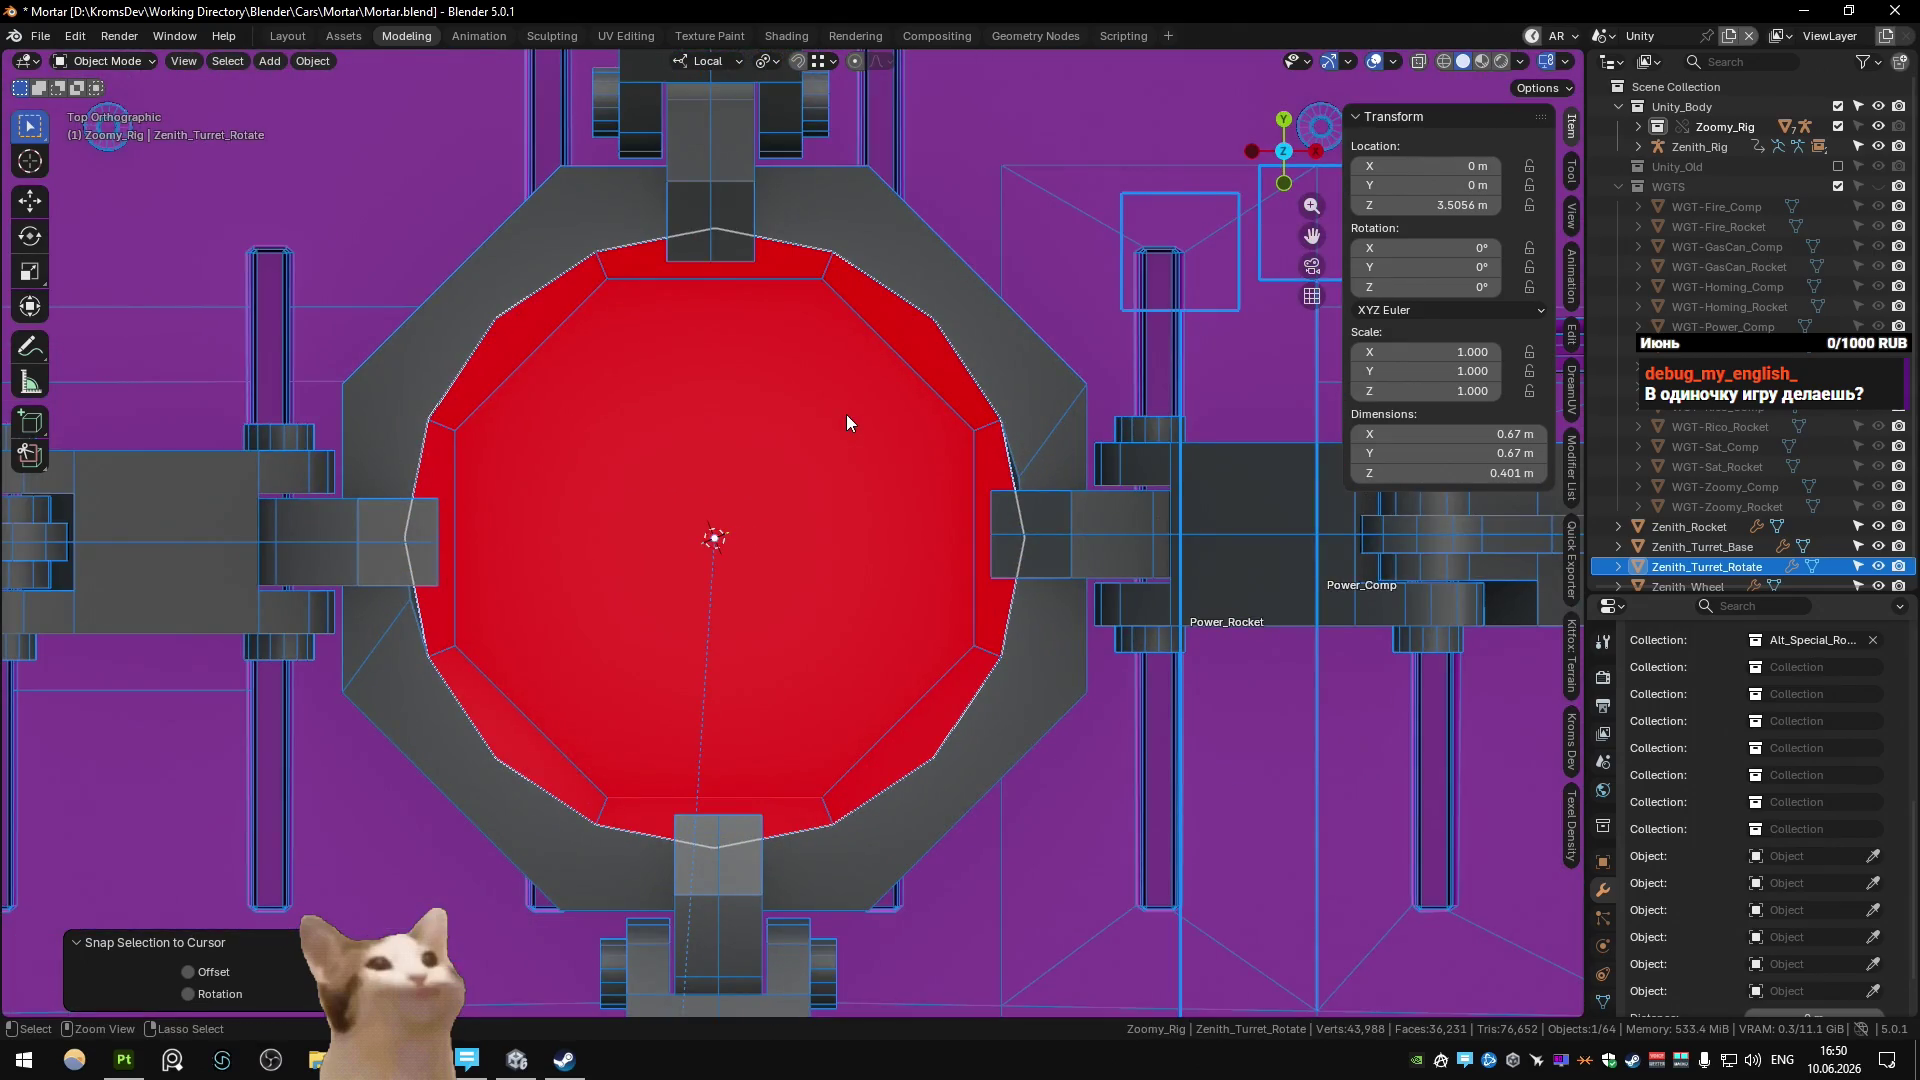
scroll(846, 414, down, 3)
mouse_move(846, 414)
middle_down()
mouse_move(957, 417)
mouse_move(897, 322)
middle_up()
scroll(896, 328, up, 2)
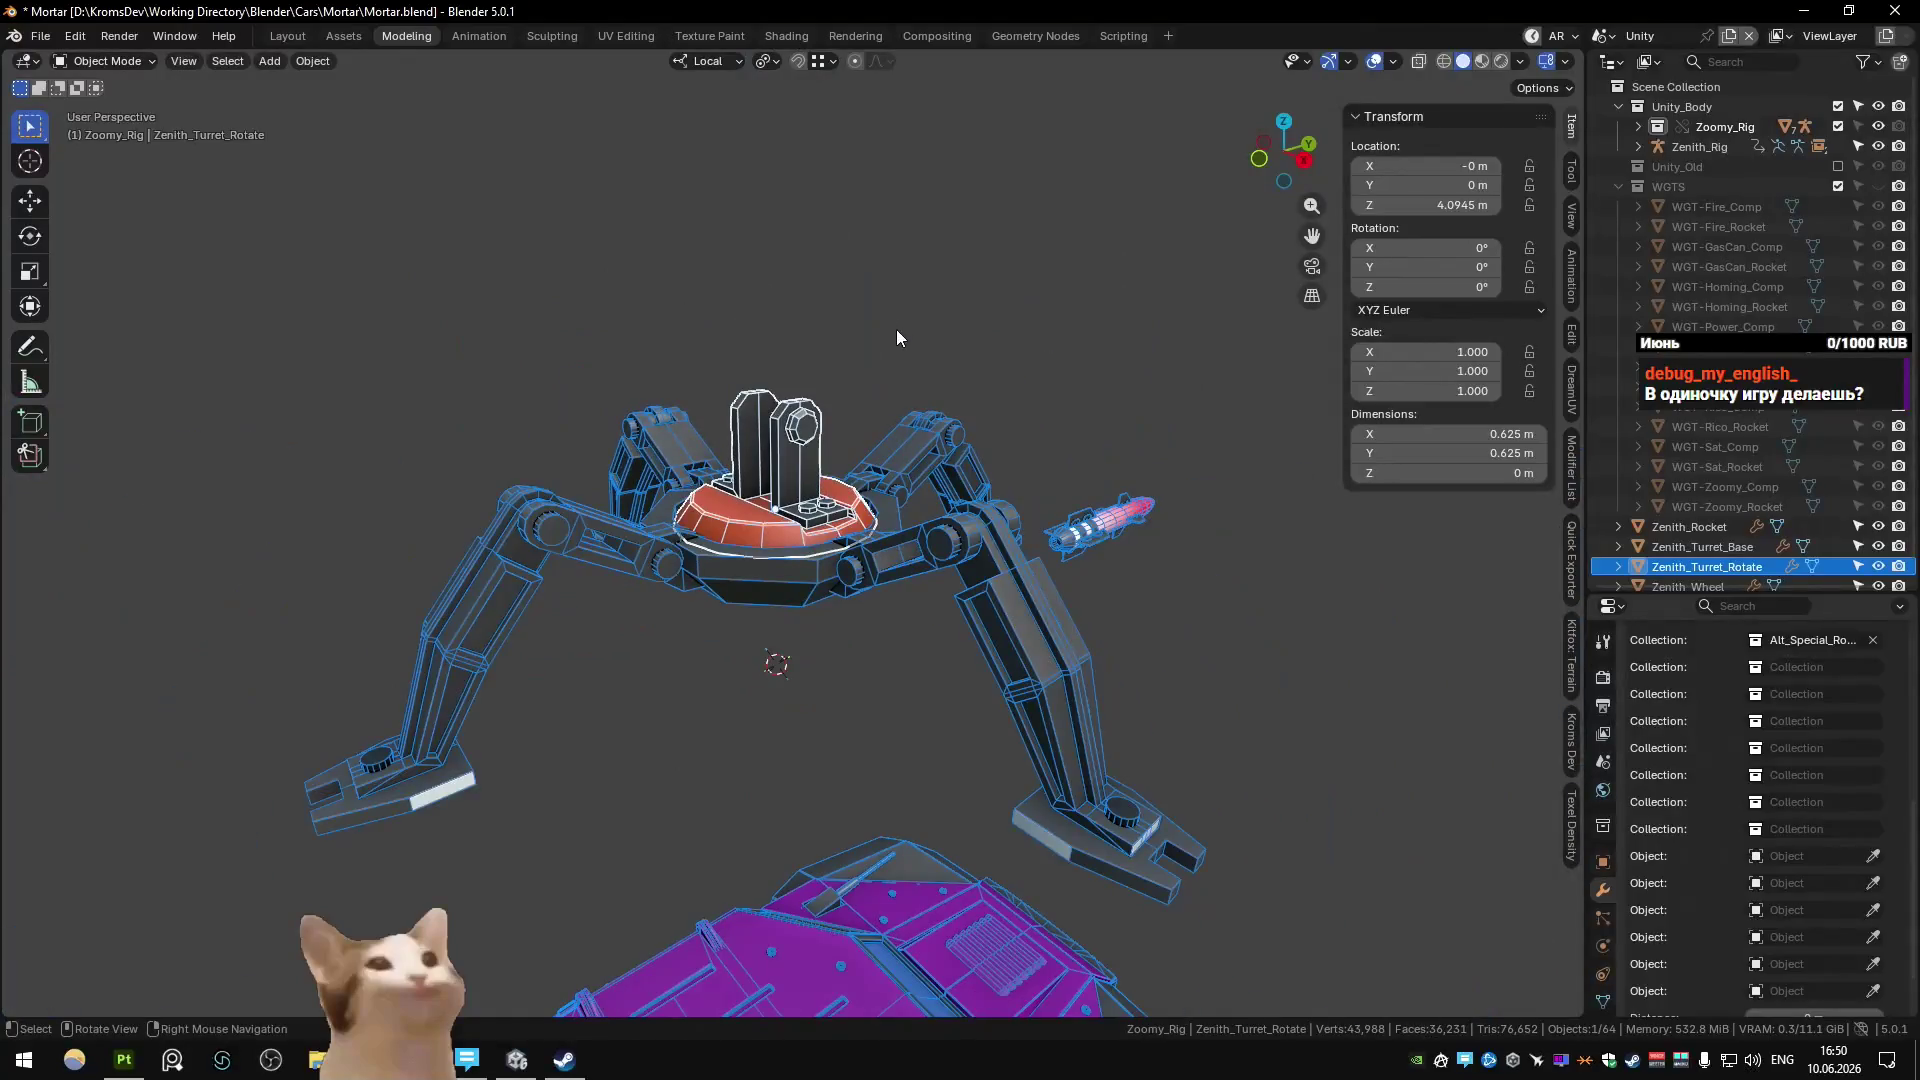
scroll(897, 349, up, 2)
middle_drag(859, 404, 870, 450)
Duplicate the rotate part with an Alt_Special_Turret collection, raised above the ring.
key(shift+d)
key(Escape)
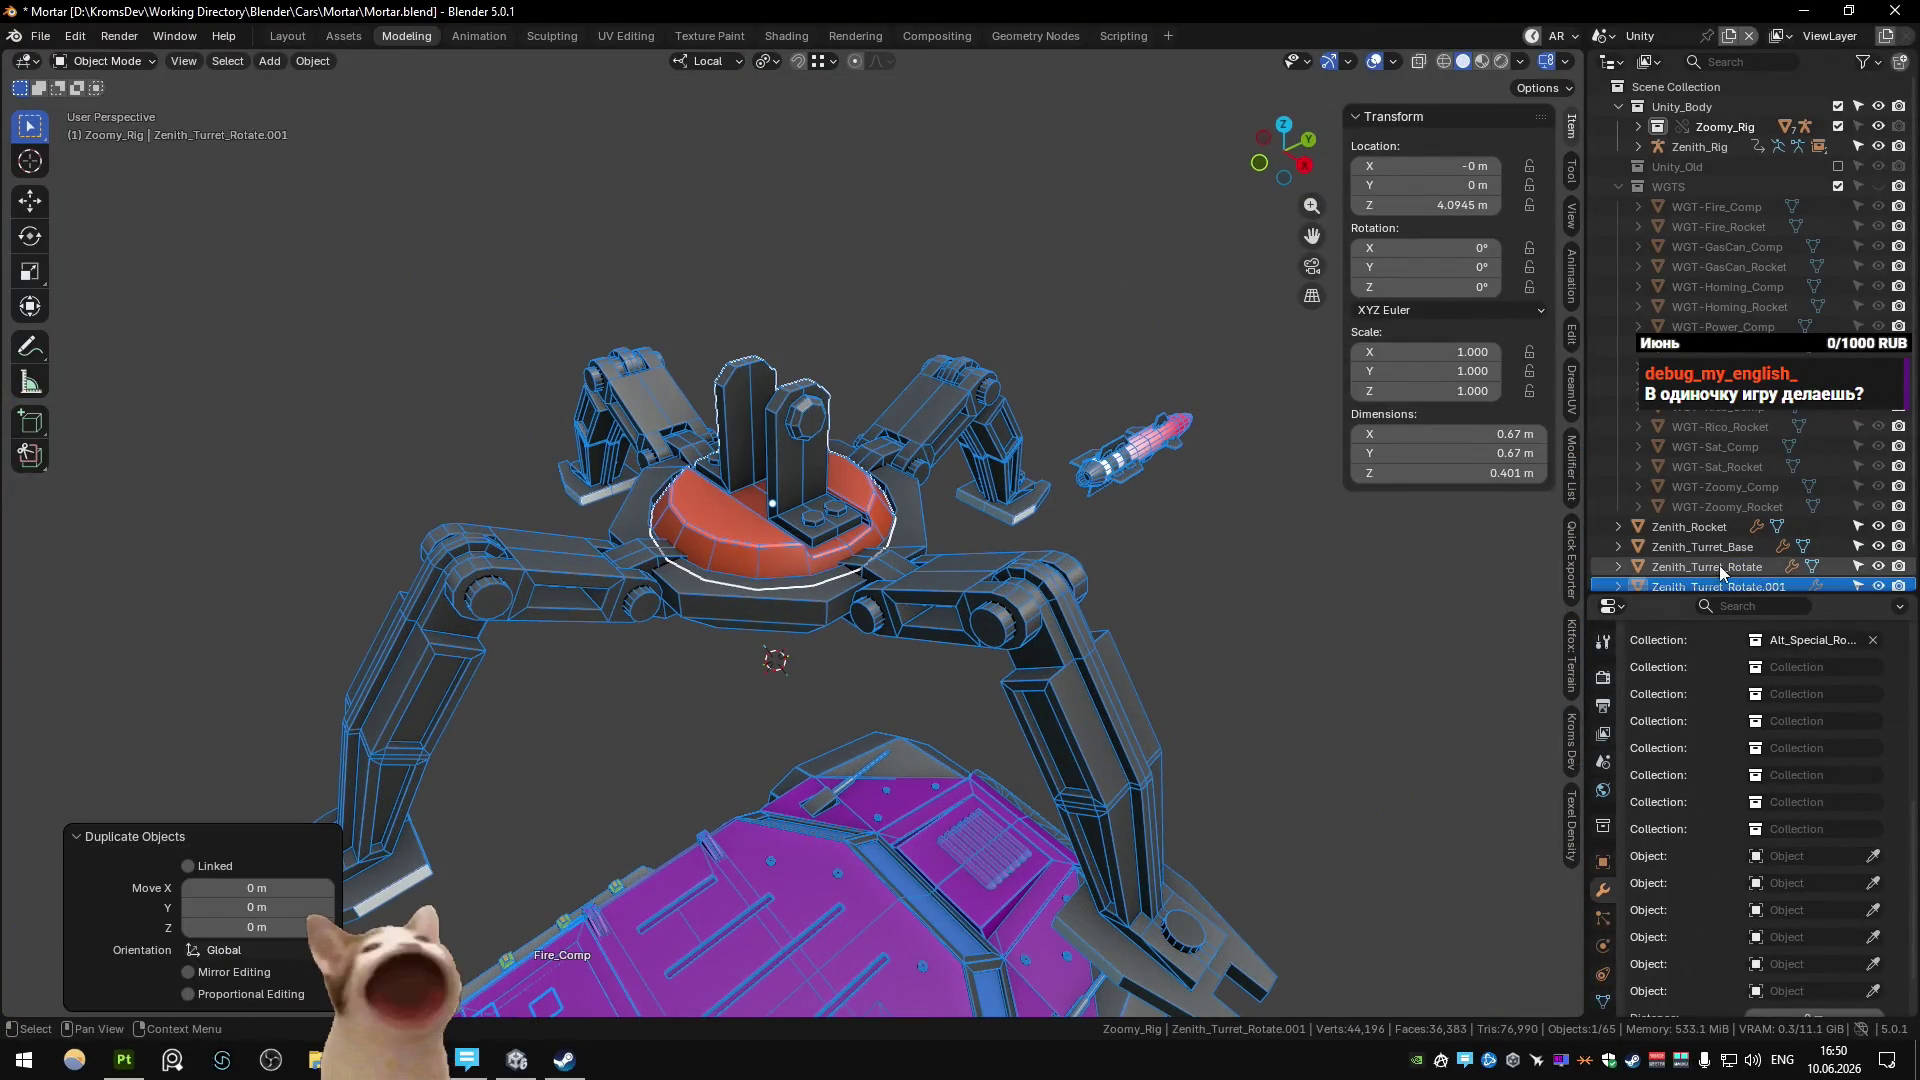
click(1873, 640)
click(1822, 640)
text(tur)
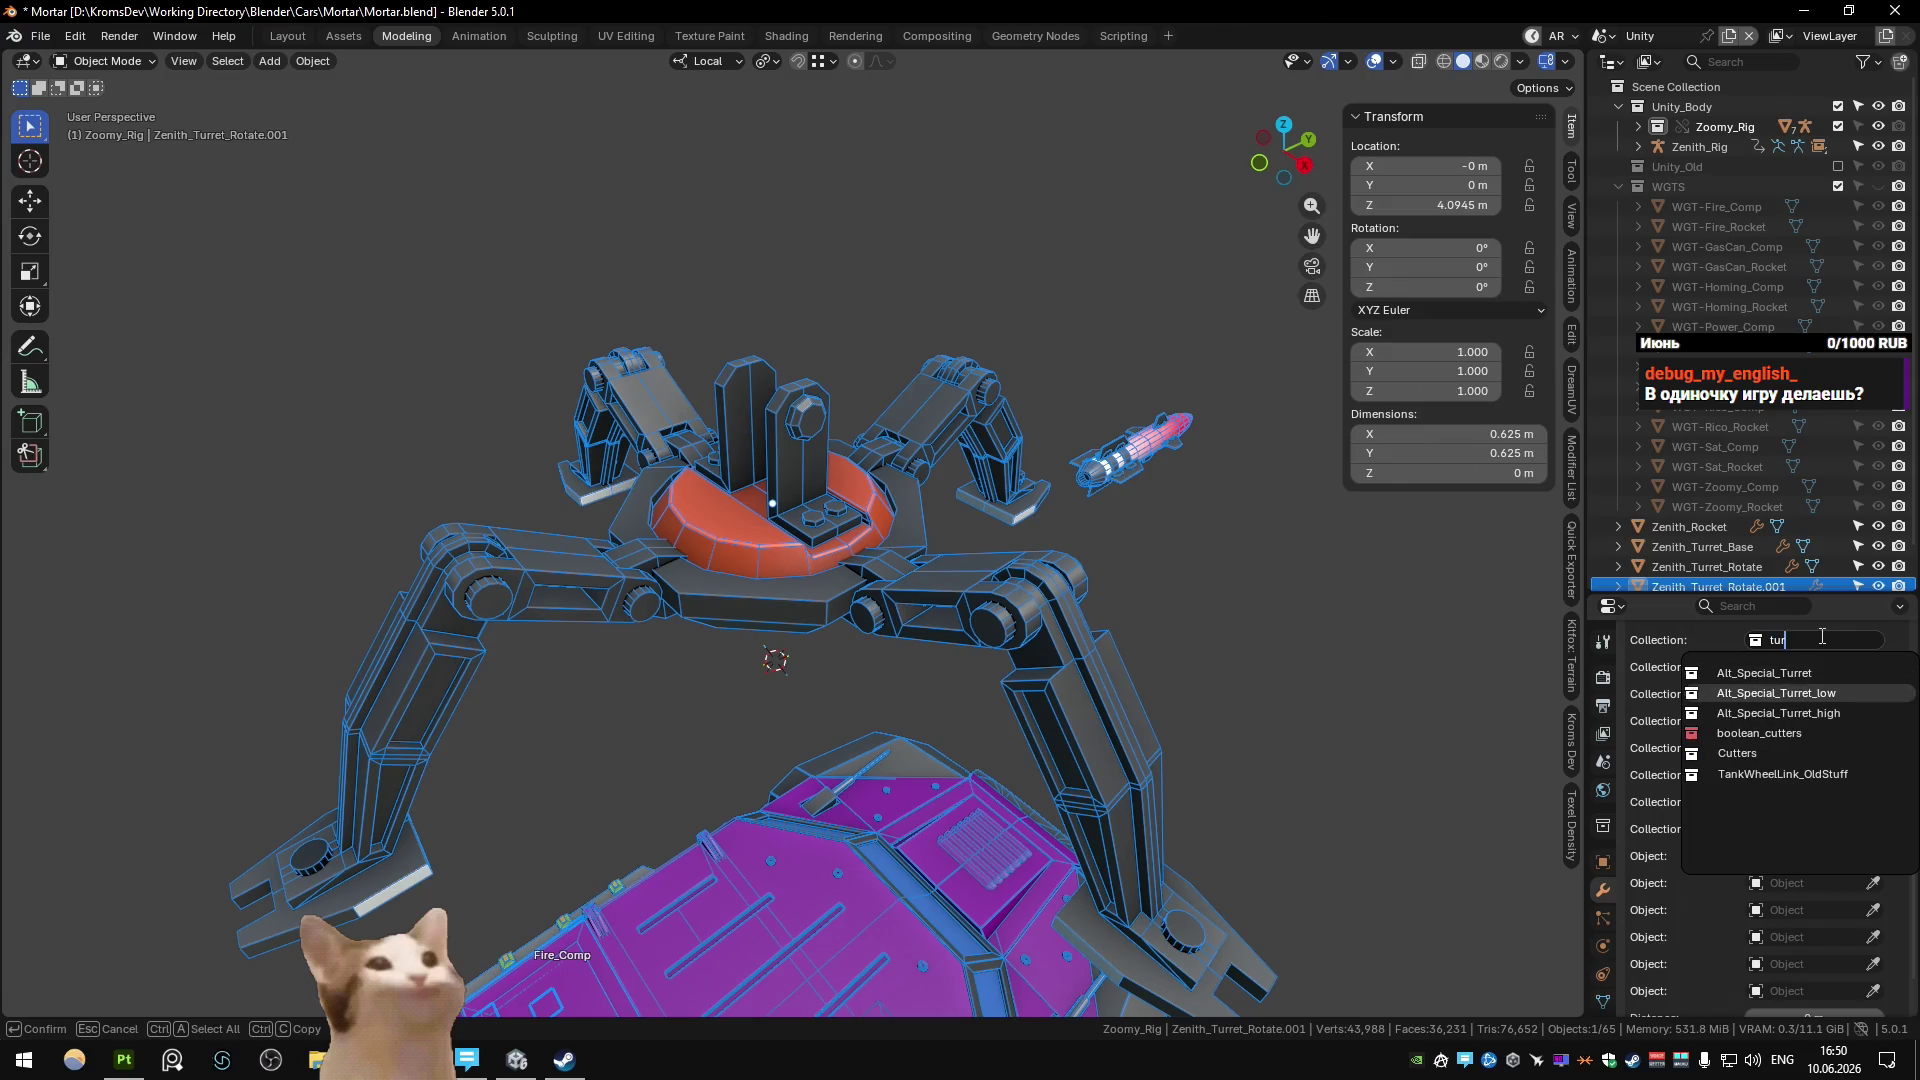
click(1770, 693)
key(g)
key(z)
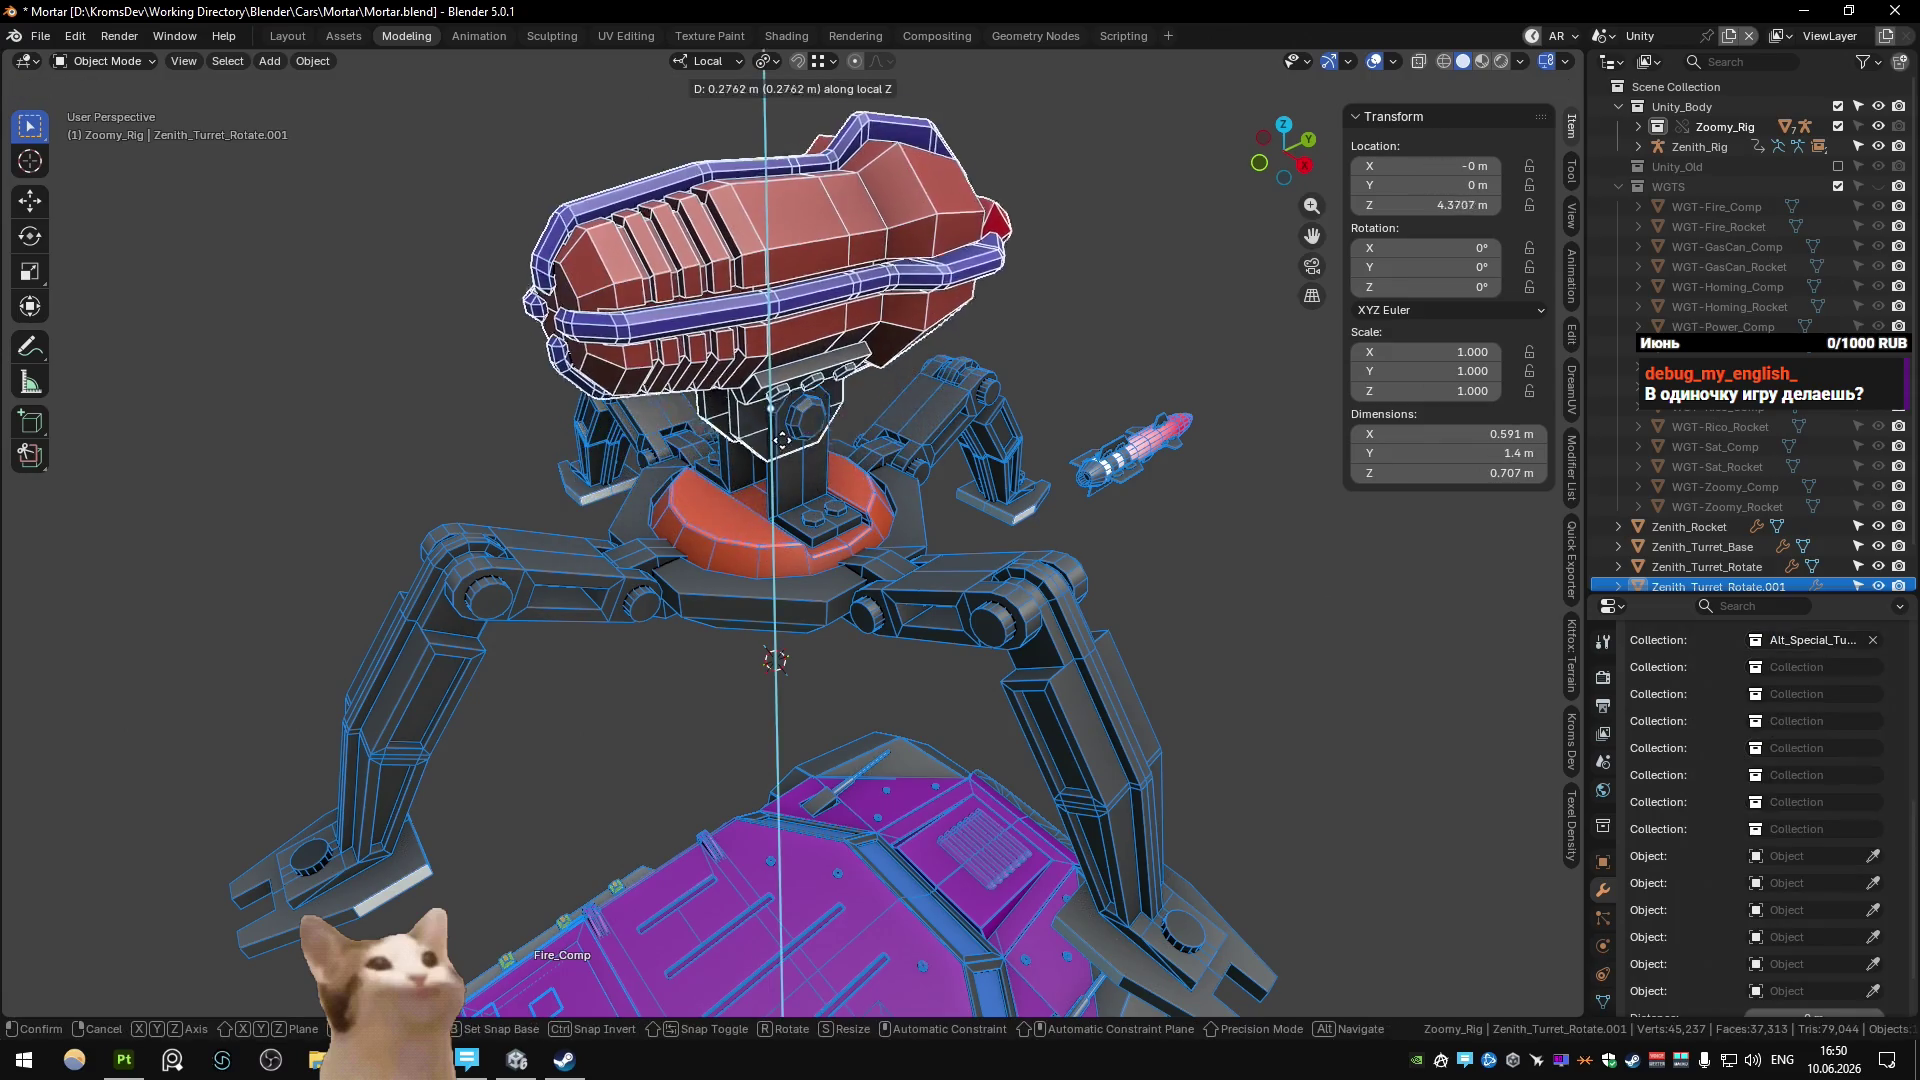
click(817, 451)
Set the turret top's height to Z 4.3914 m, trying and undoing a 30.7° X tilt.
middle_drag(818, 451, 1163, 451)
scroll(781, 495, up, 10)
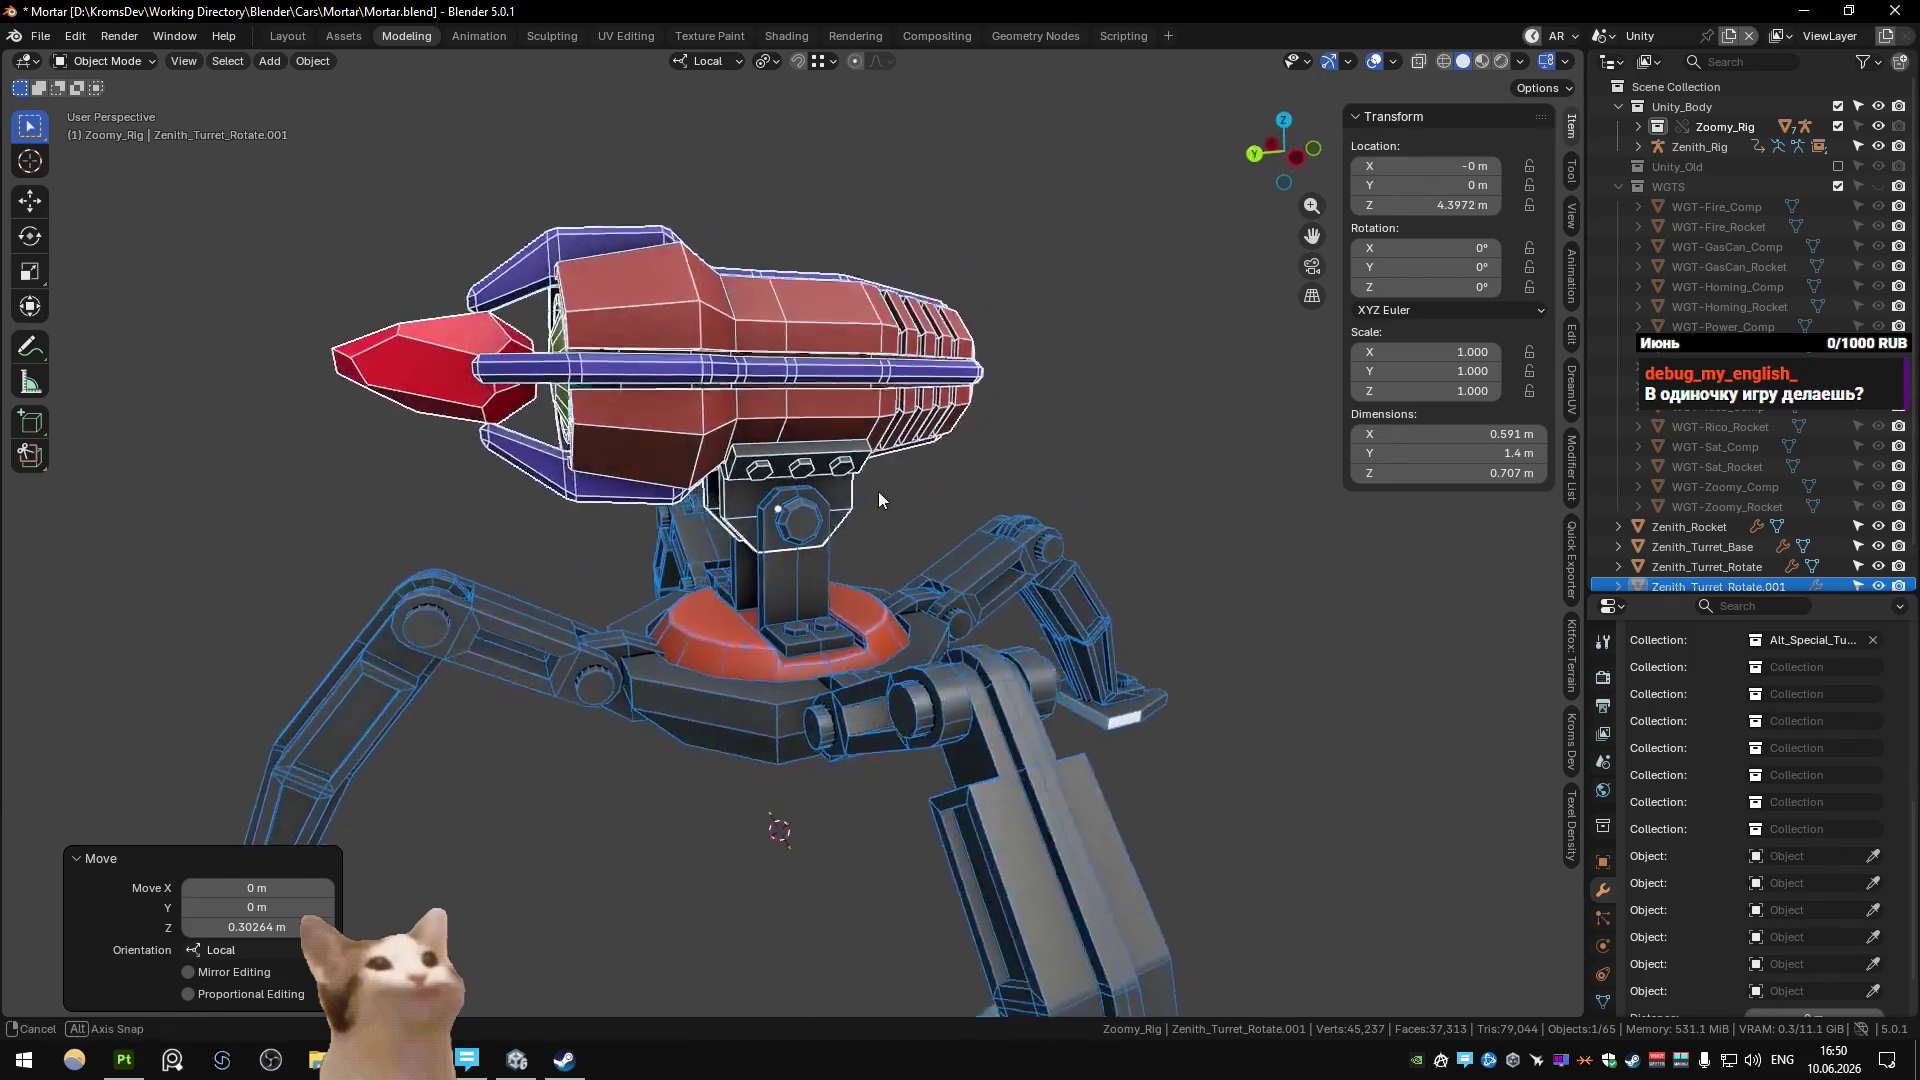
key(g)
key(z)
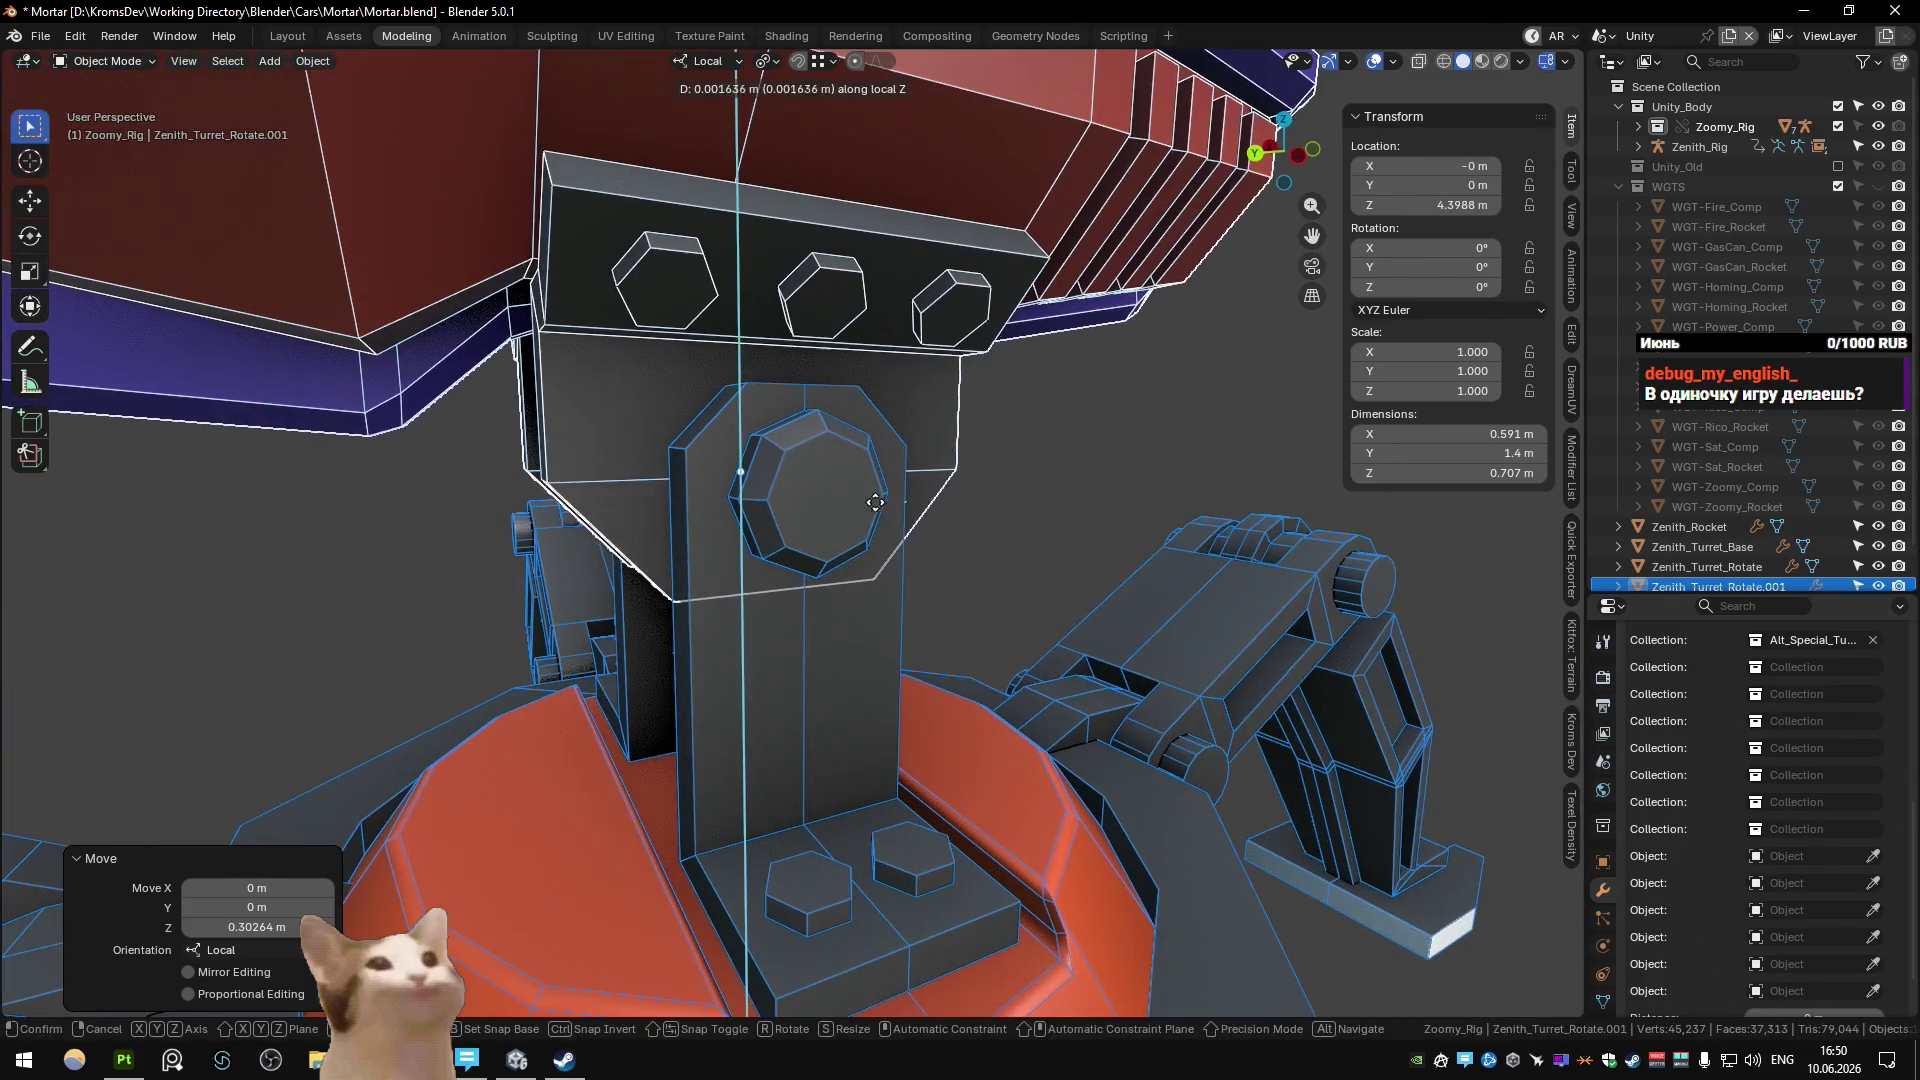
click(876, 493)
scroll(847, 537, down, 8)
middle_drag(847, 537, 880, 560)
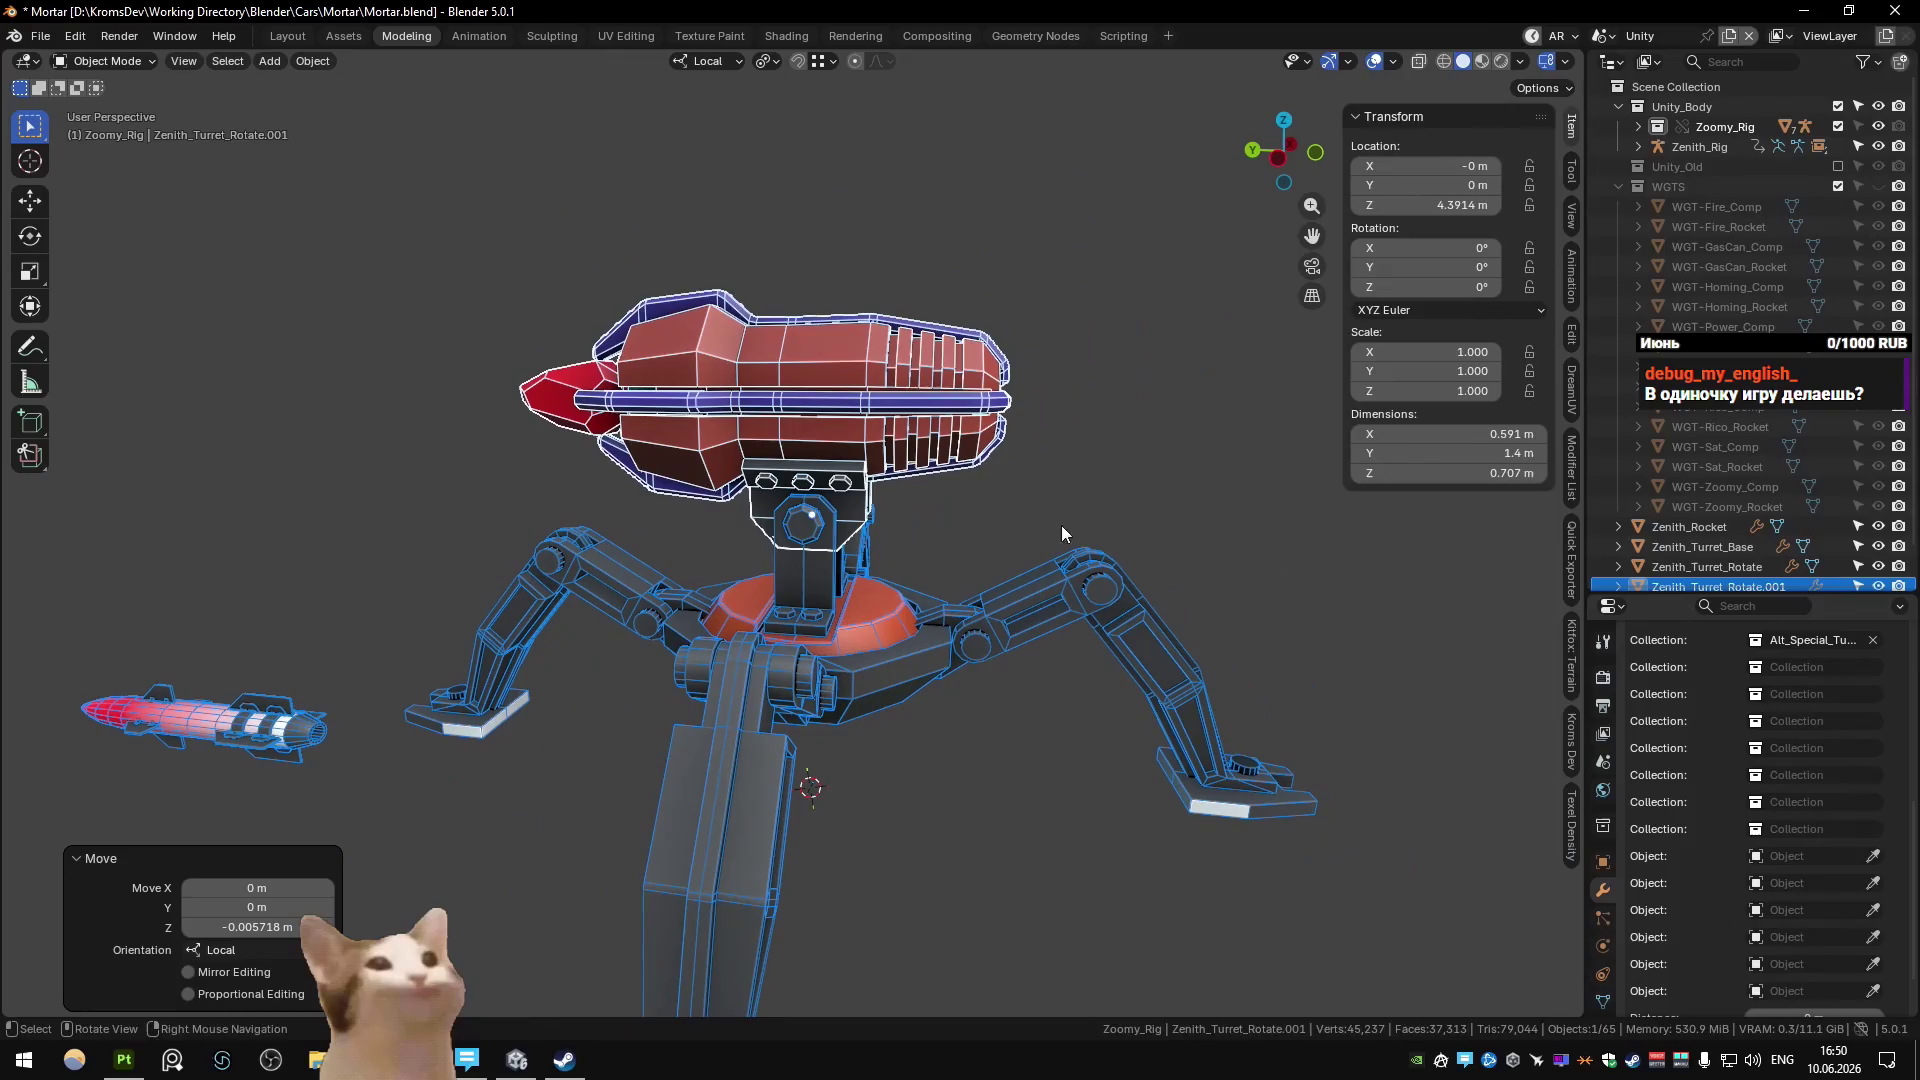
key(r)
key(x)
click(934, 605)
key(ctrl+z)
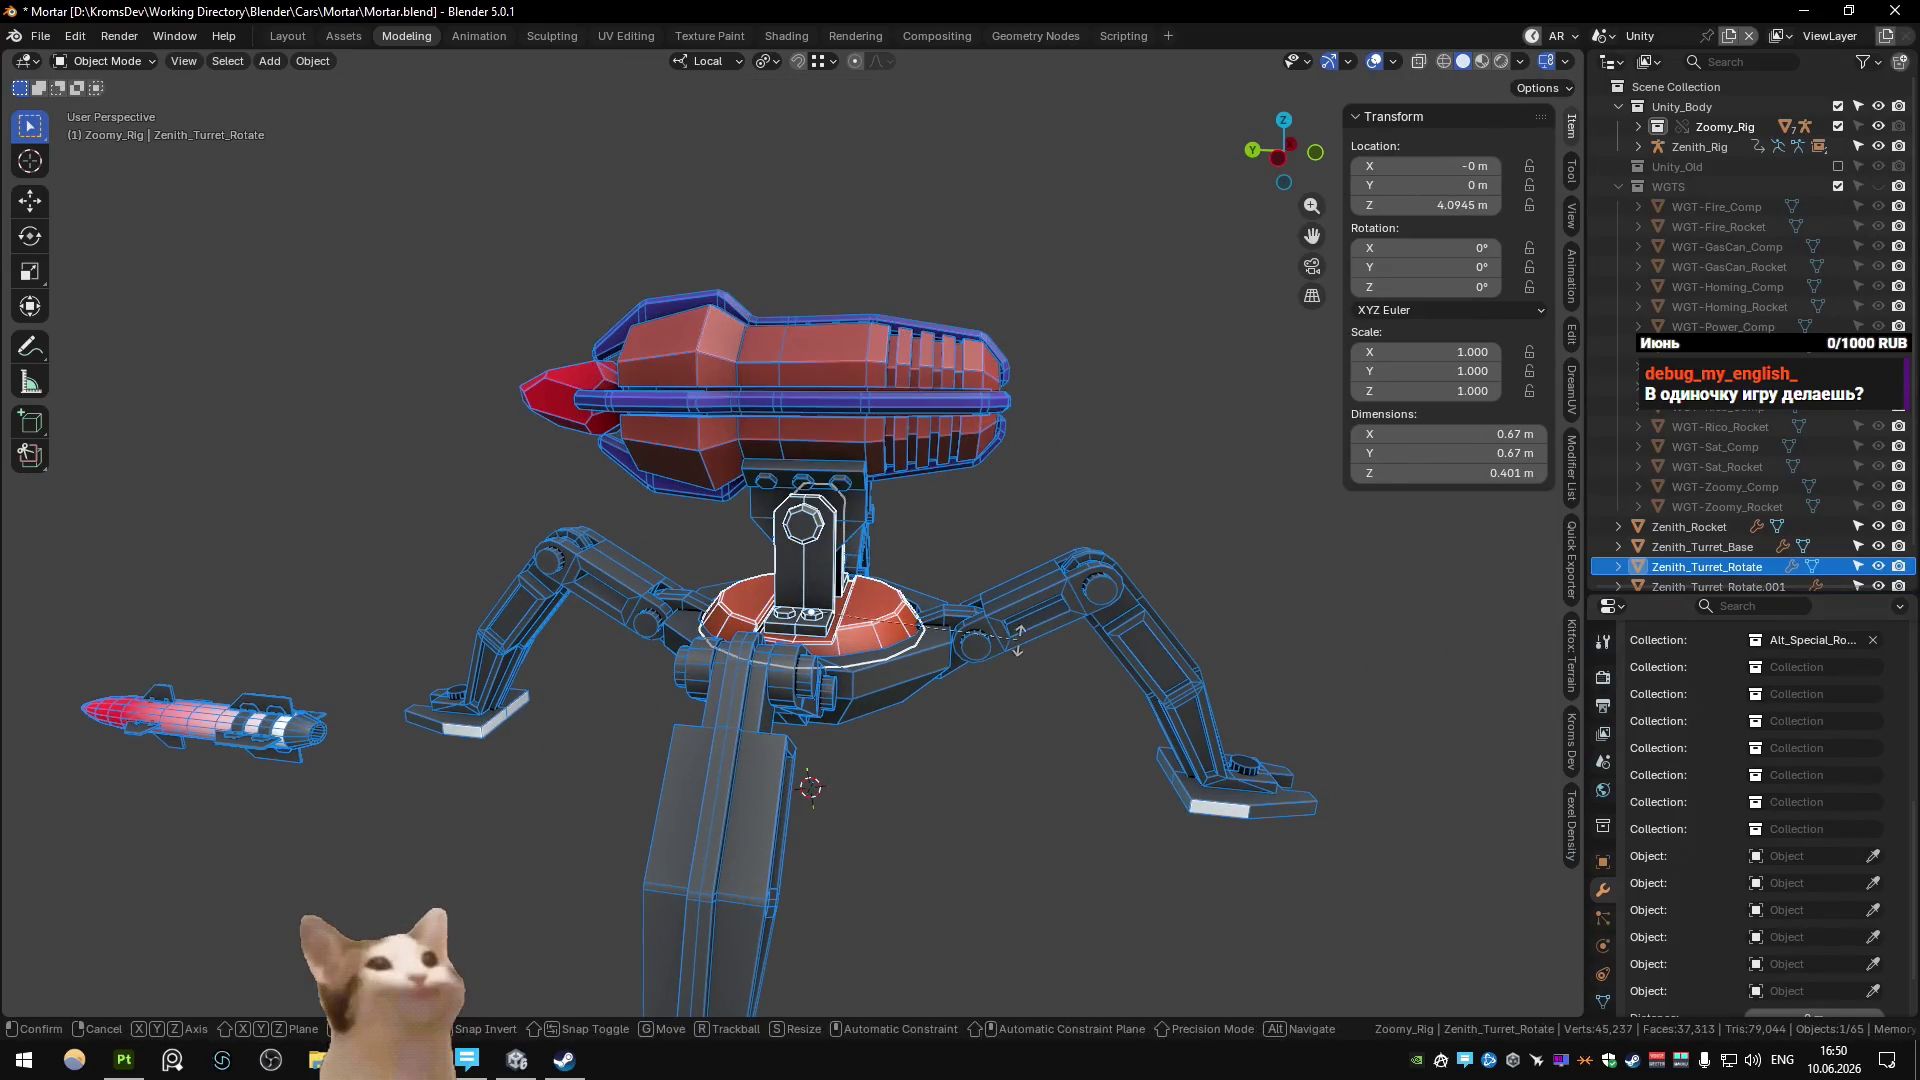
key(r)
key(z)
key(Escape)
Parent Zenith_Turret_Rotate and Zenith_Turret_Rotate.001 to Zenith_Turret_Base as Object parent.
click(948, 677)
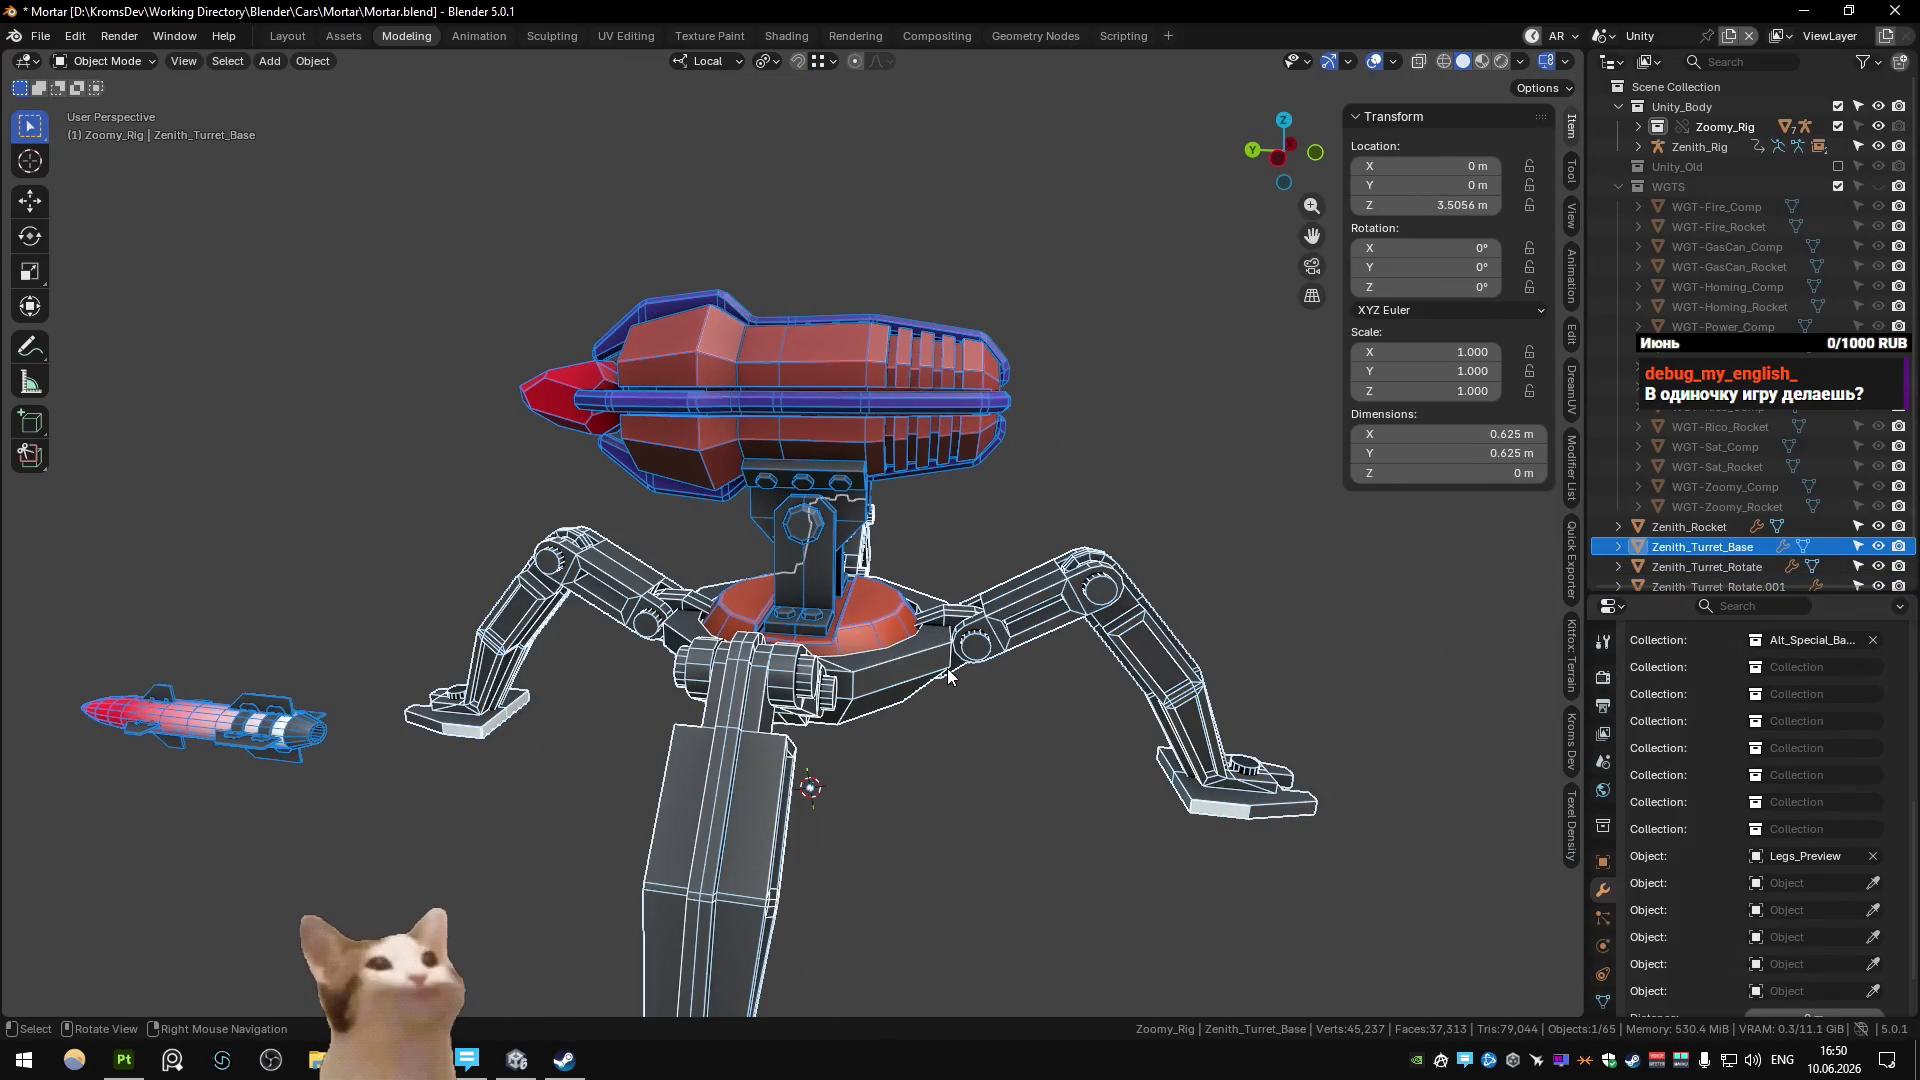
click(876, 648)
shift+click(896, 668)
key(ctrl+p)
click(896, 668)
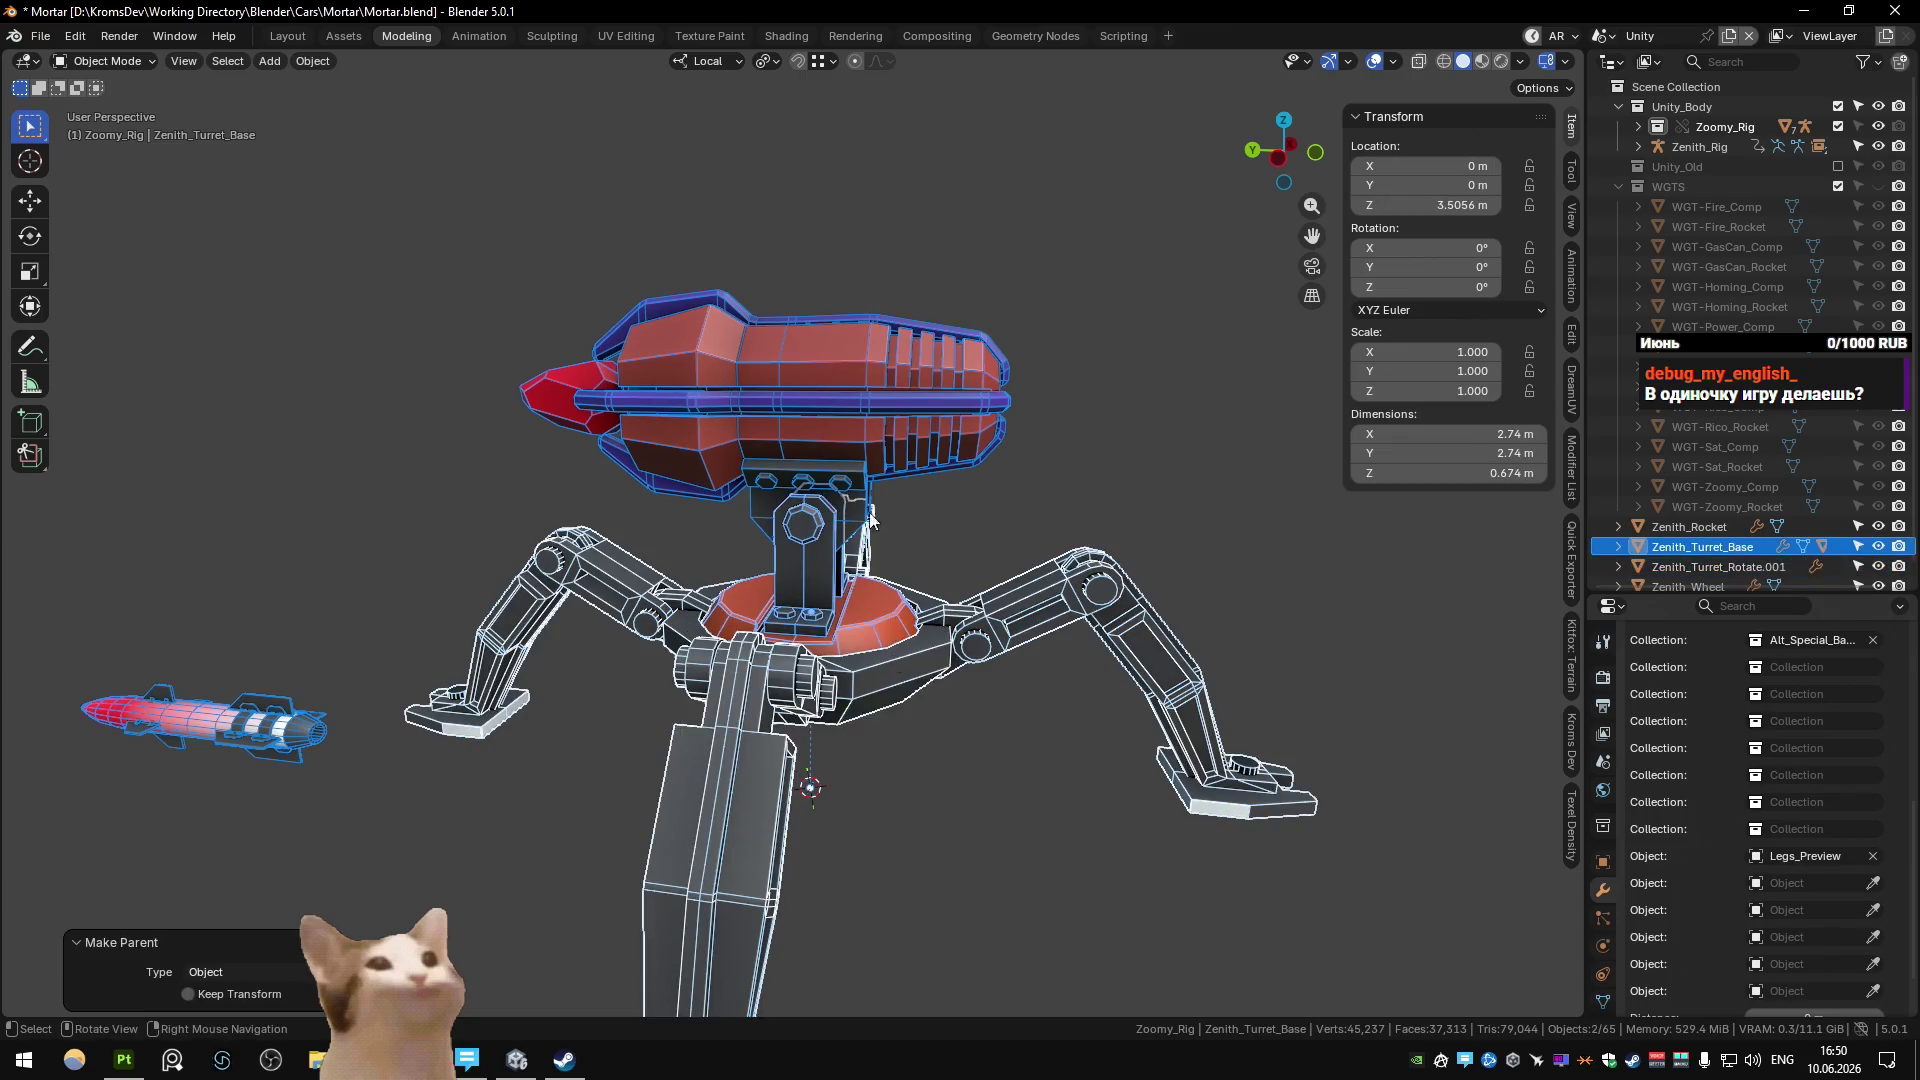
key(ctrl+z)
key(ctrl+p)
click(832, 562)
click(870, 646)
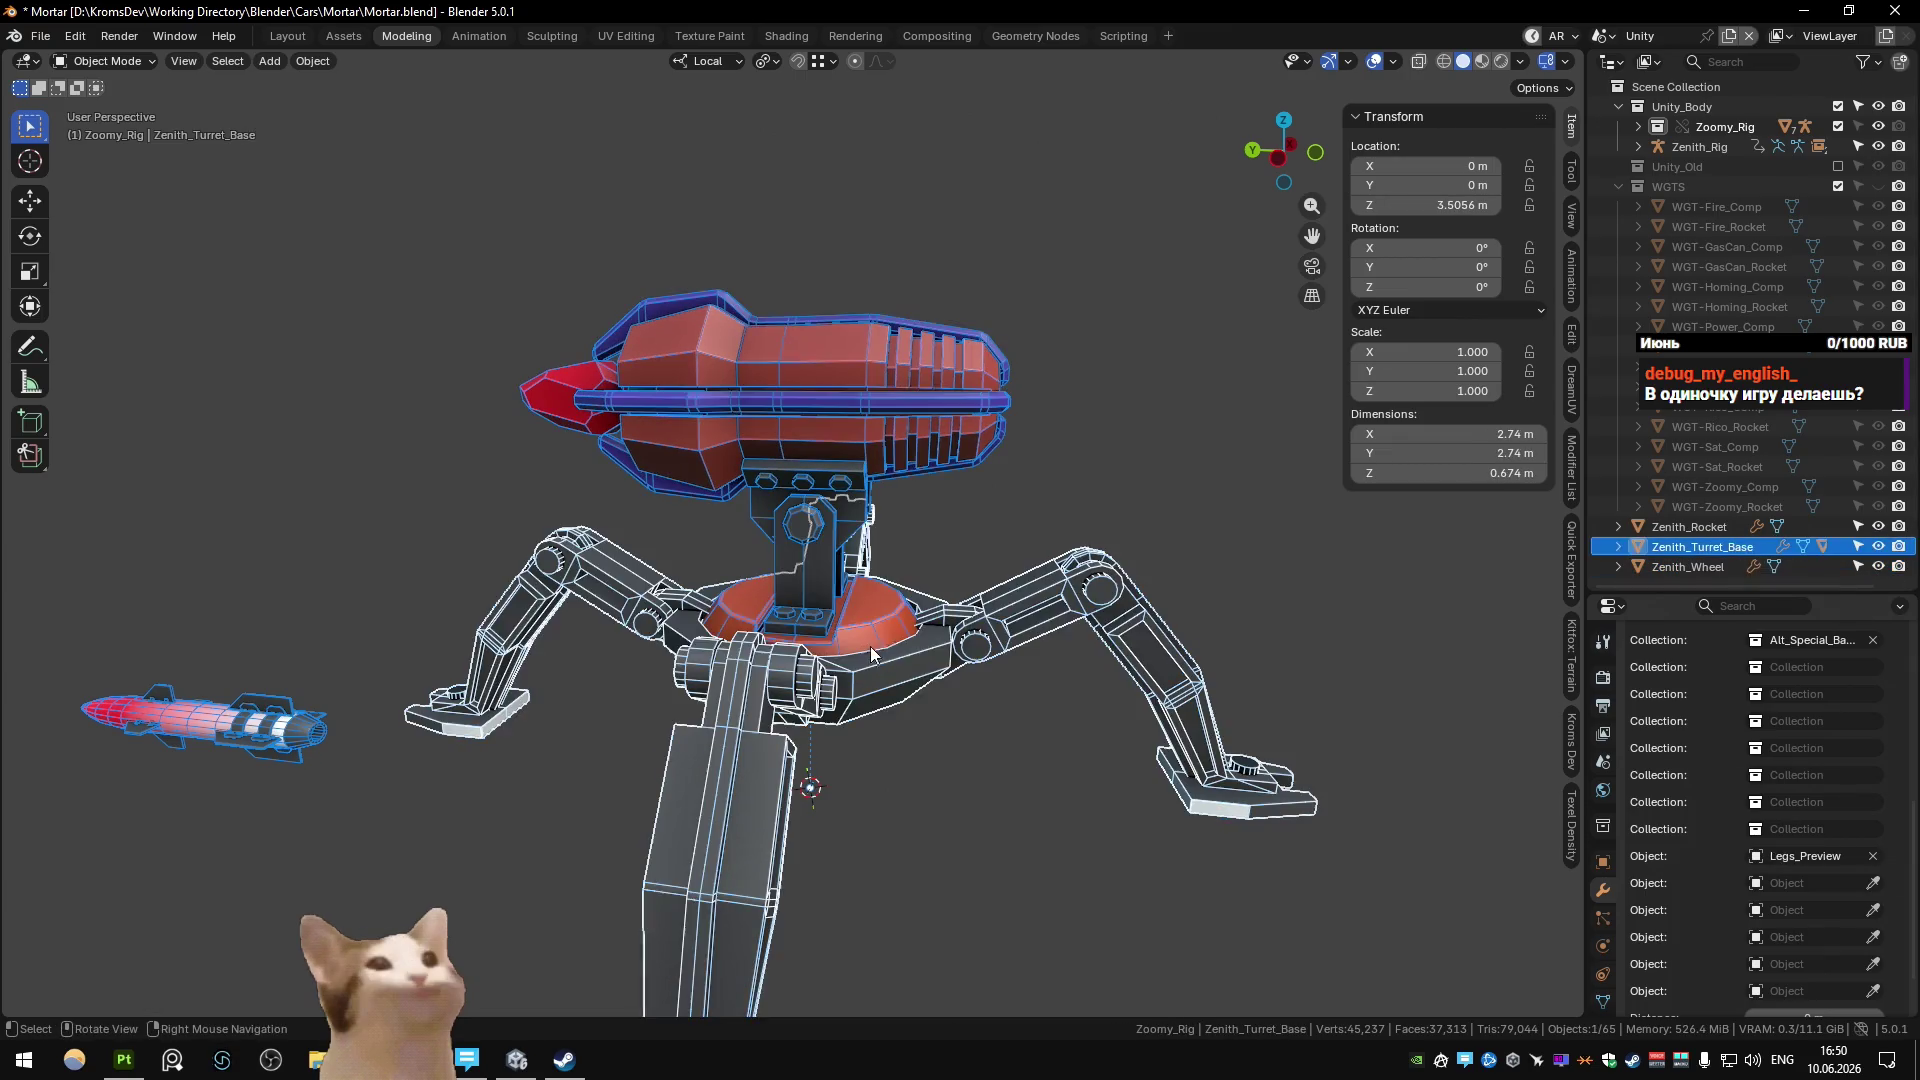
click(870, 646)
key(KP_Divide)
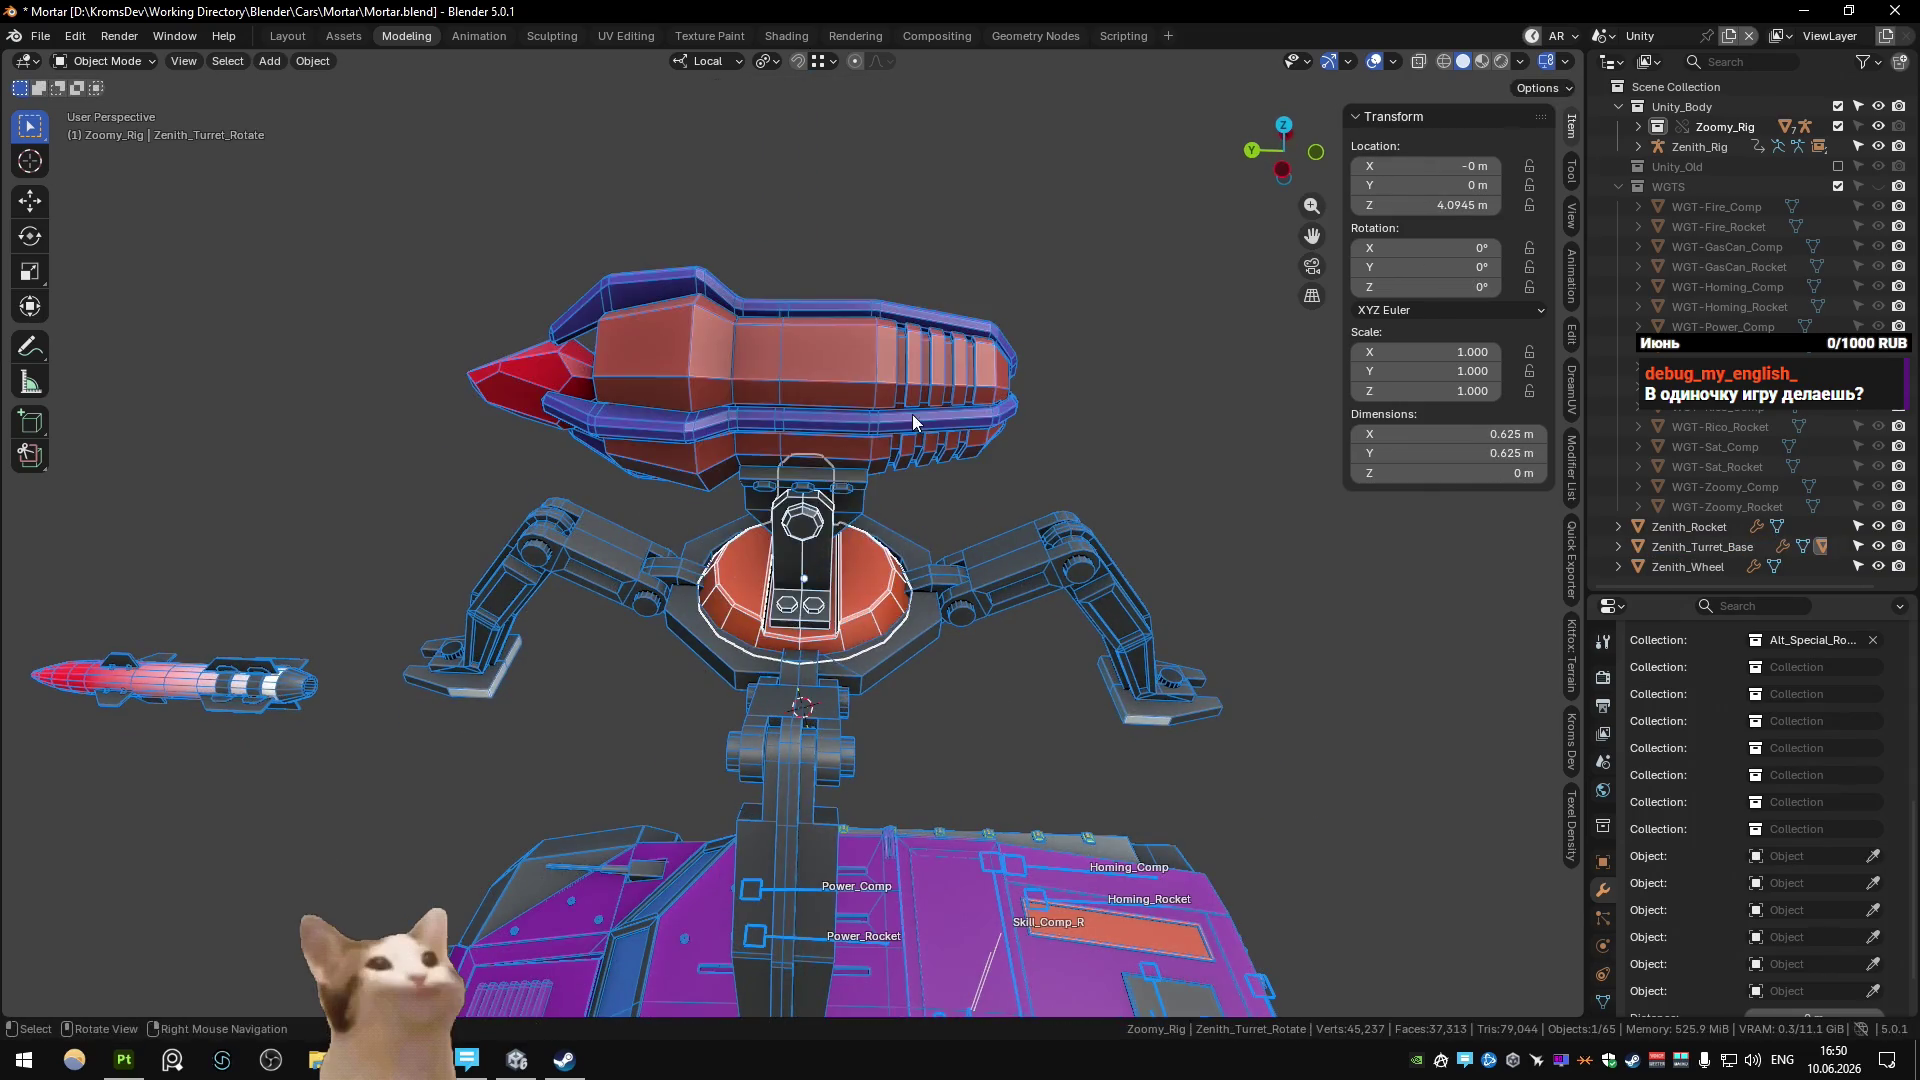
Save Mortar.blend and bring up the Quick Exporter settings.
key(ctrl+s)
mouse_move(912, 420)
middle_down()
mouse_move(900, 626)
mouse_move(982, 513)
middle_up()
scroll(895, 610, down, 5)
scroll(982, 513, down, 2)
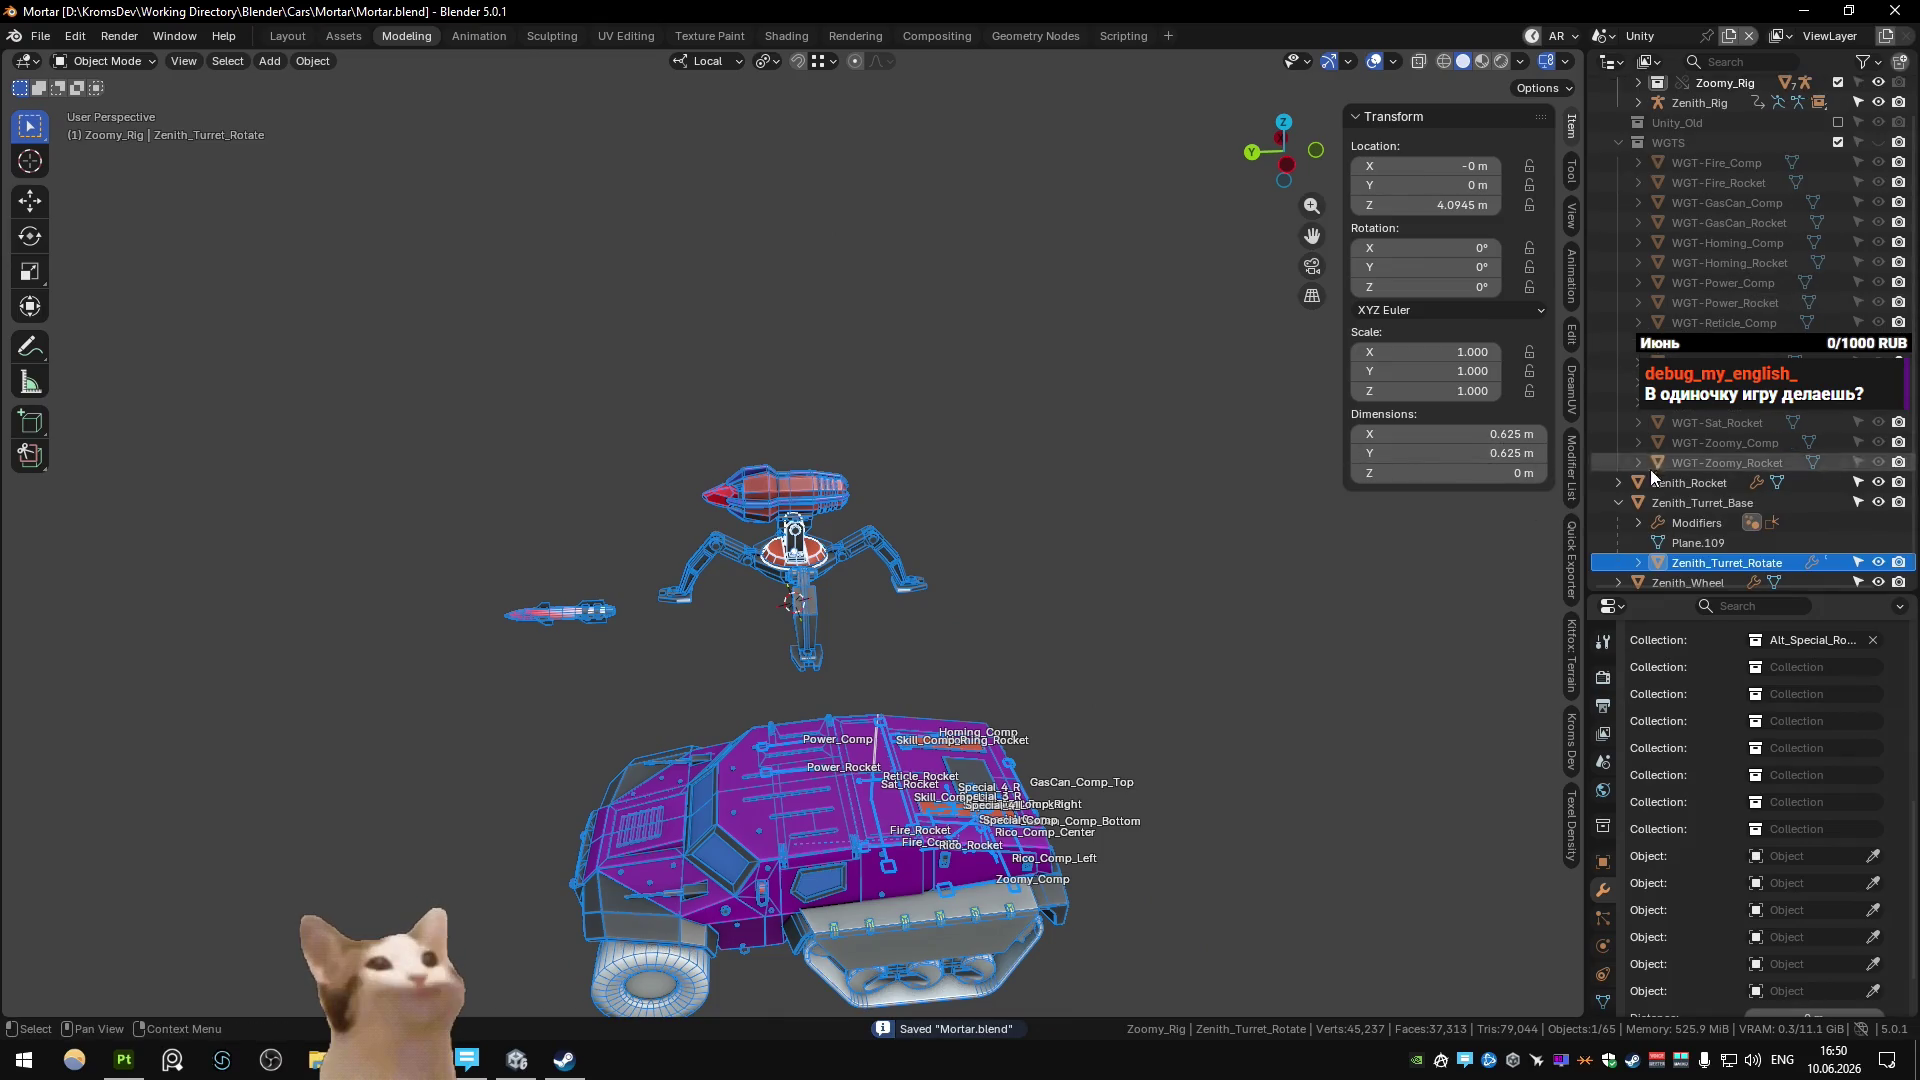
click(1572, 545)
Create a new collection named Unity_Turret.
key(m)
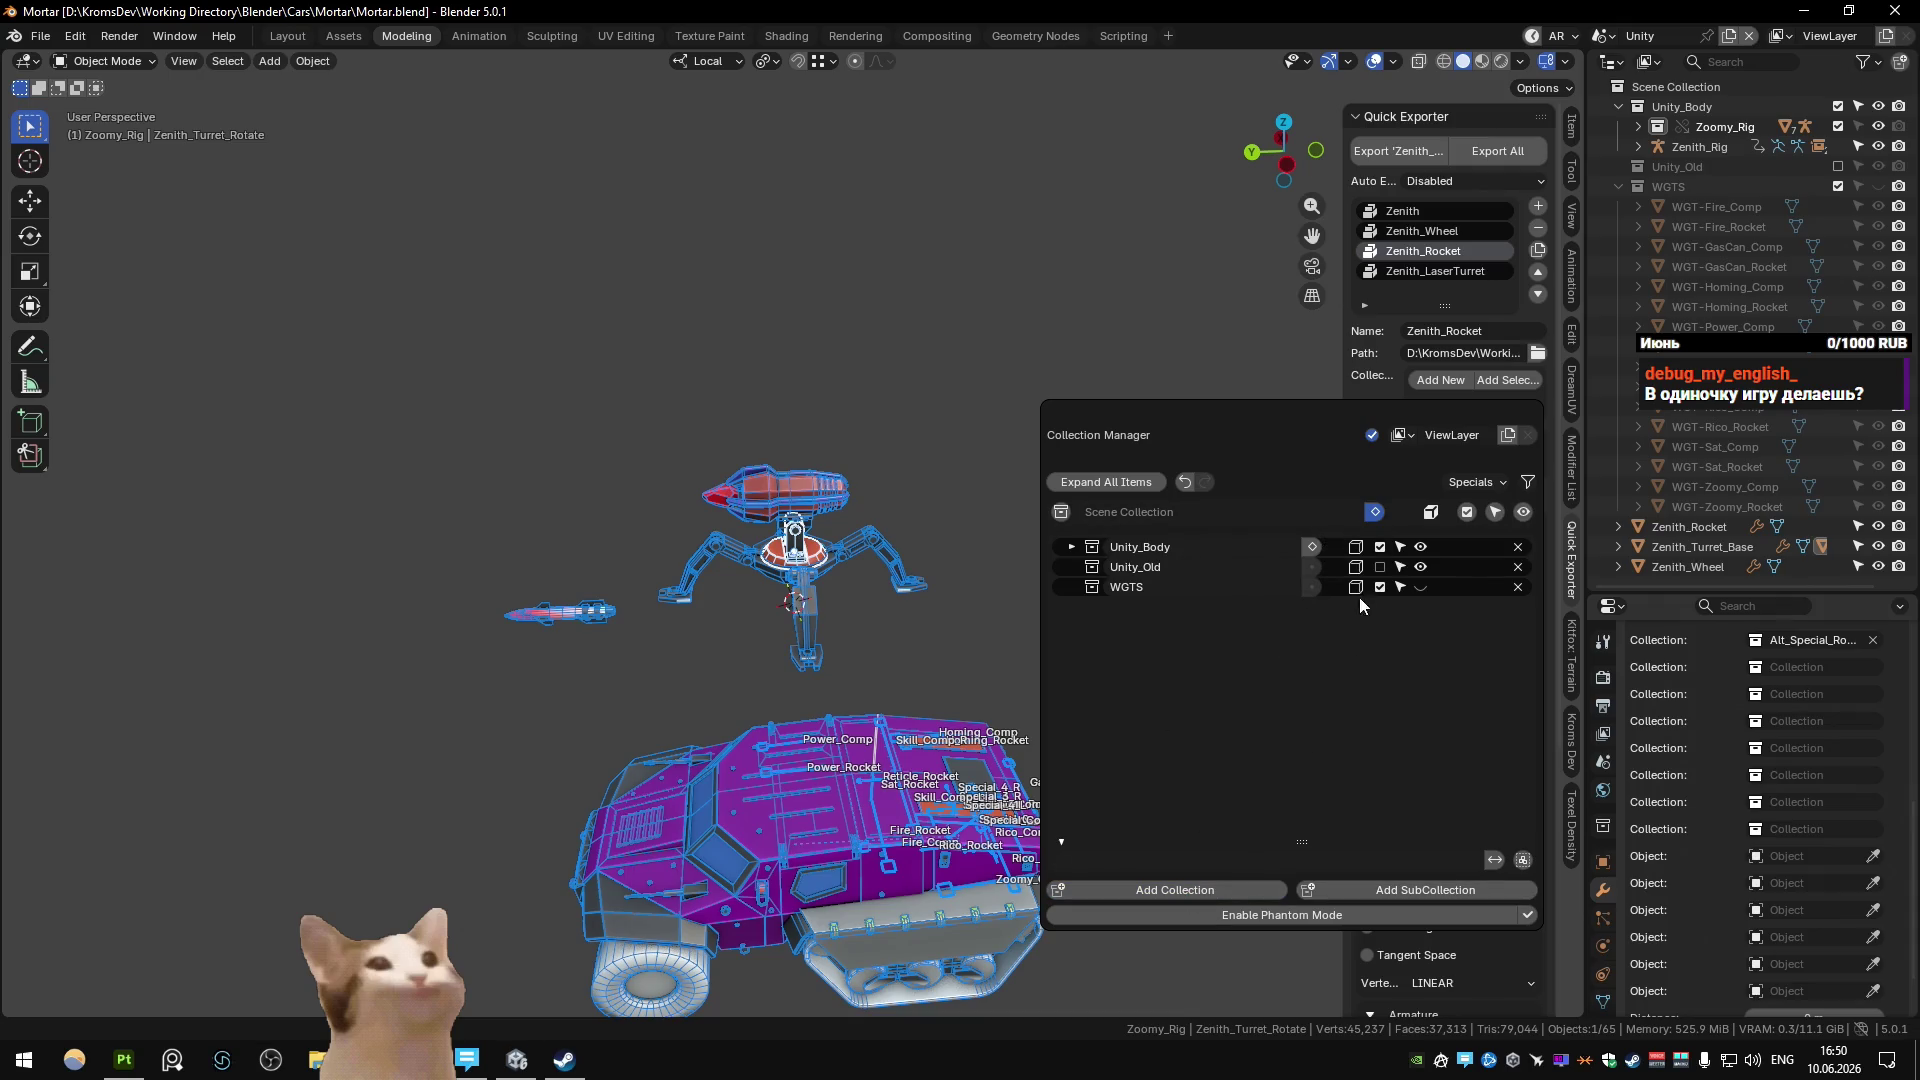
click(1180, 890)
double_click(1175, 607)
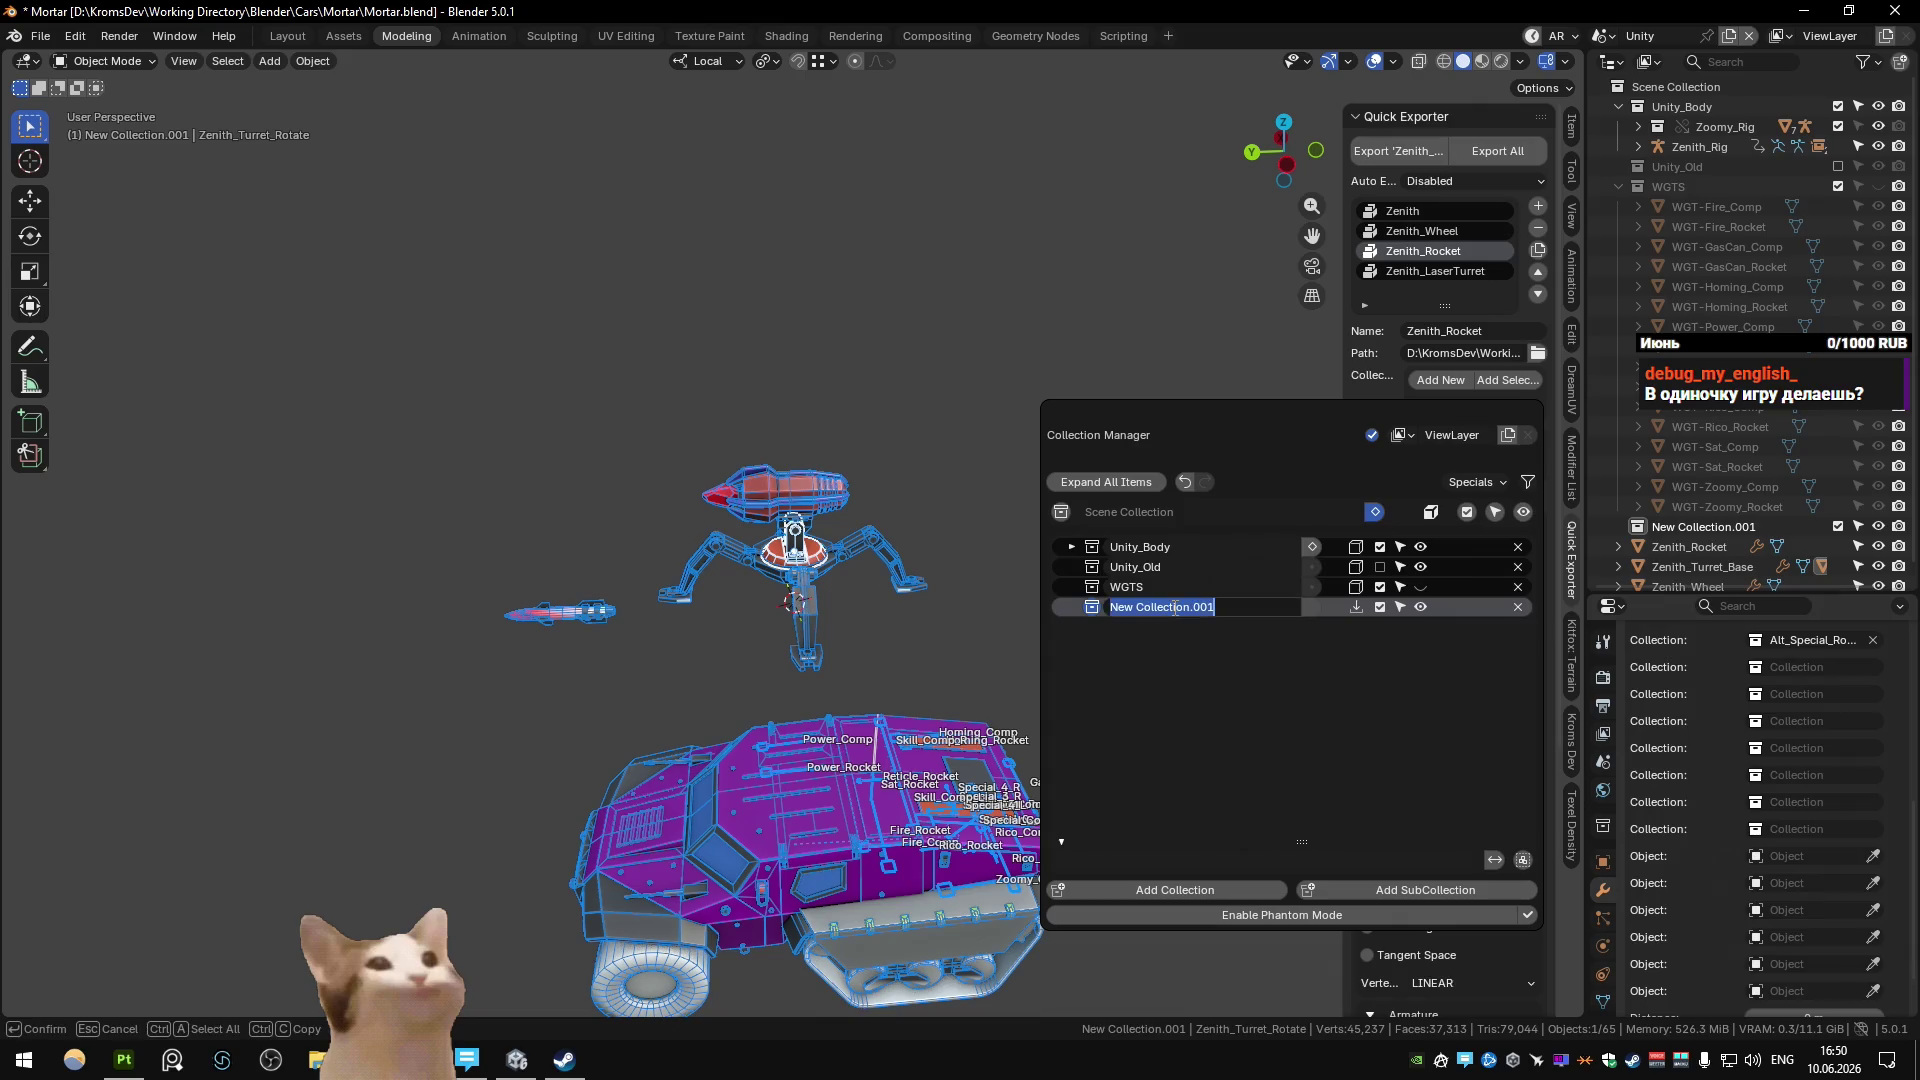
text(Unity_Tur)
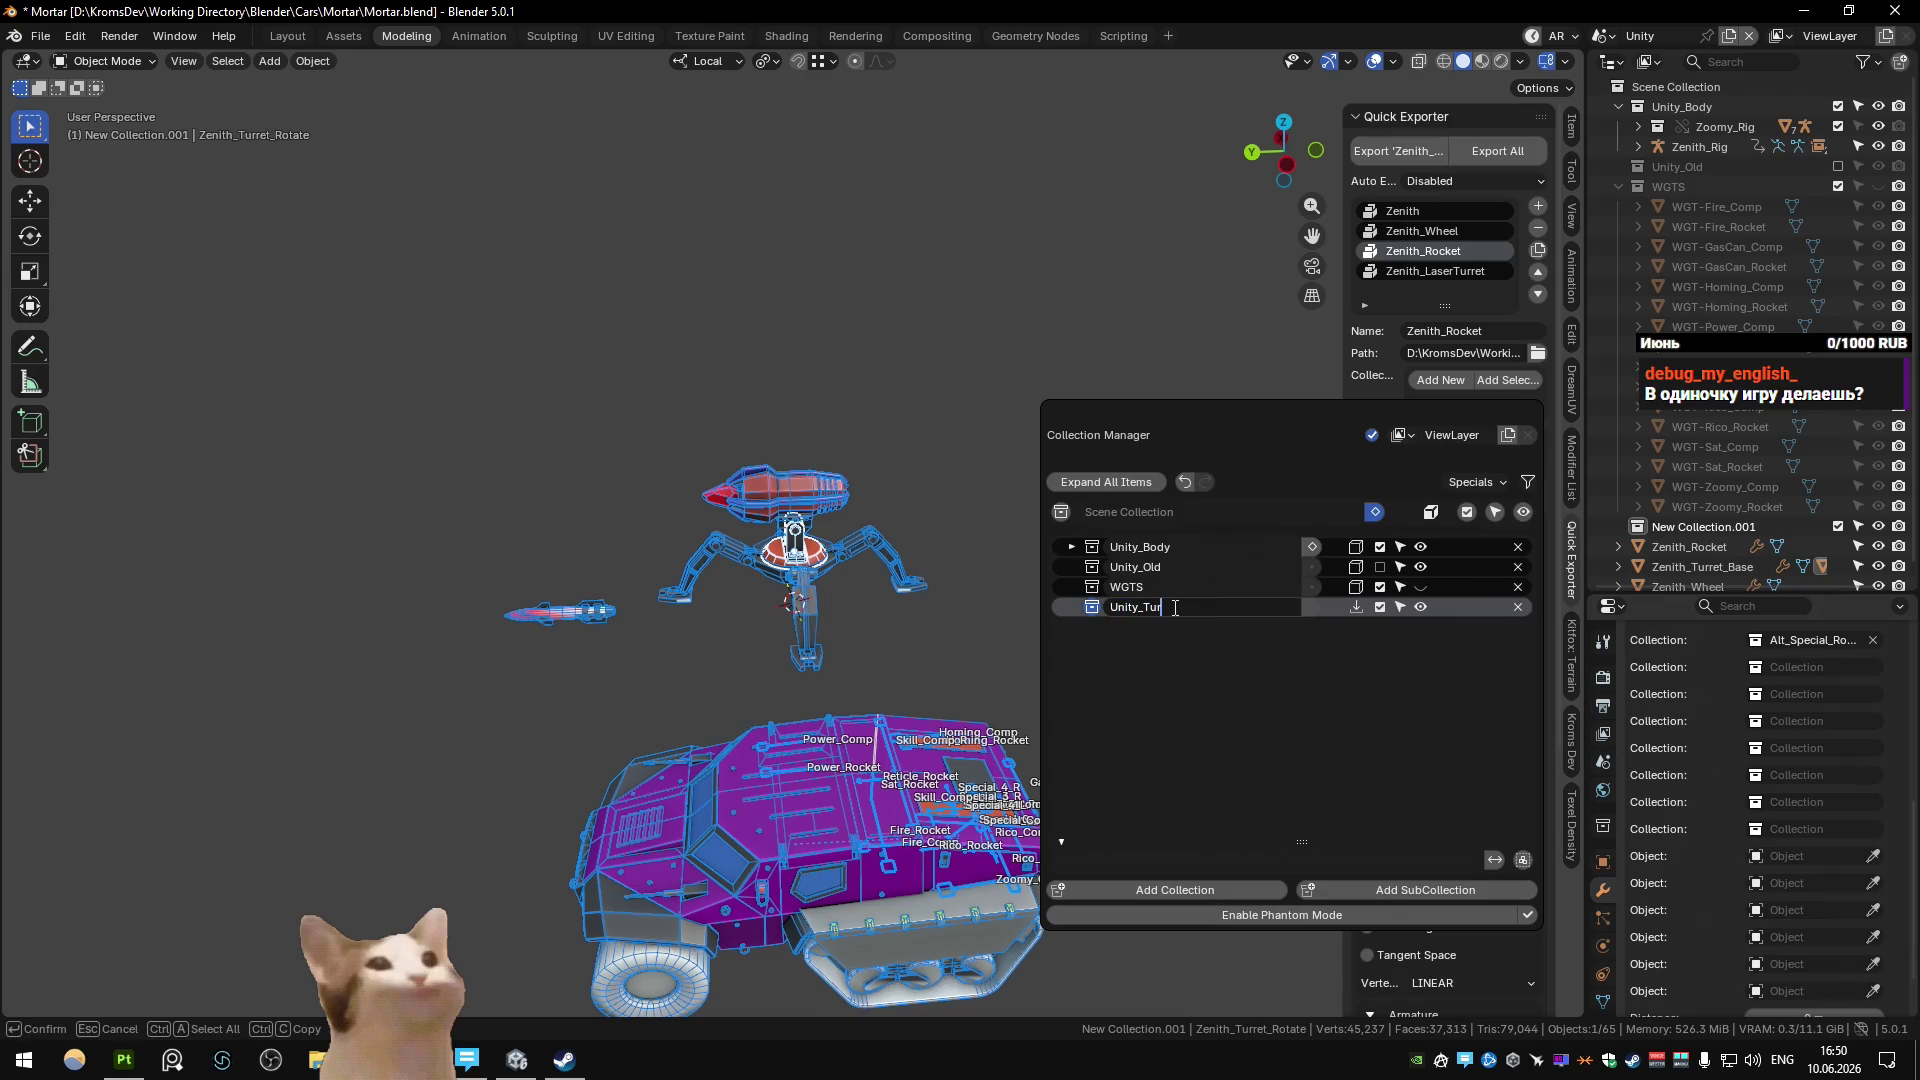
text(et)
key(Return)
Move Zenith_Turret_Base into the Unity_Turret collection.
click(1714, 536)
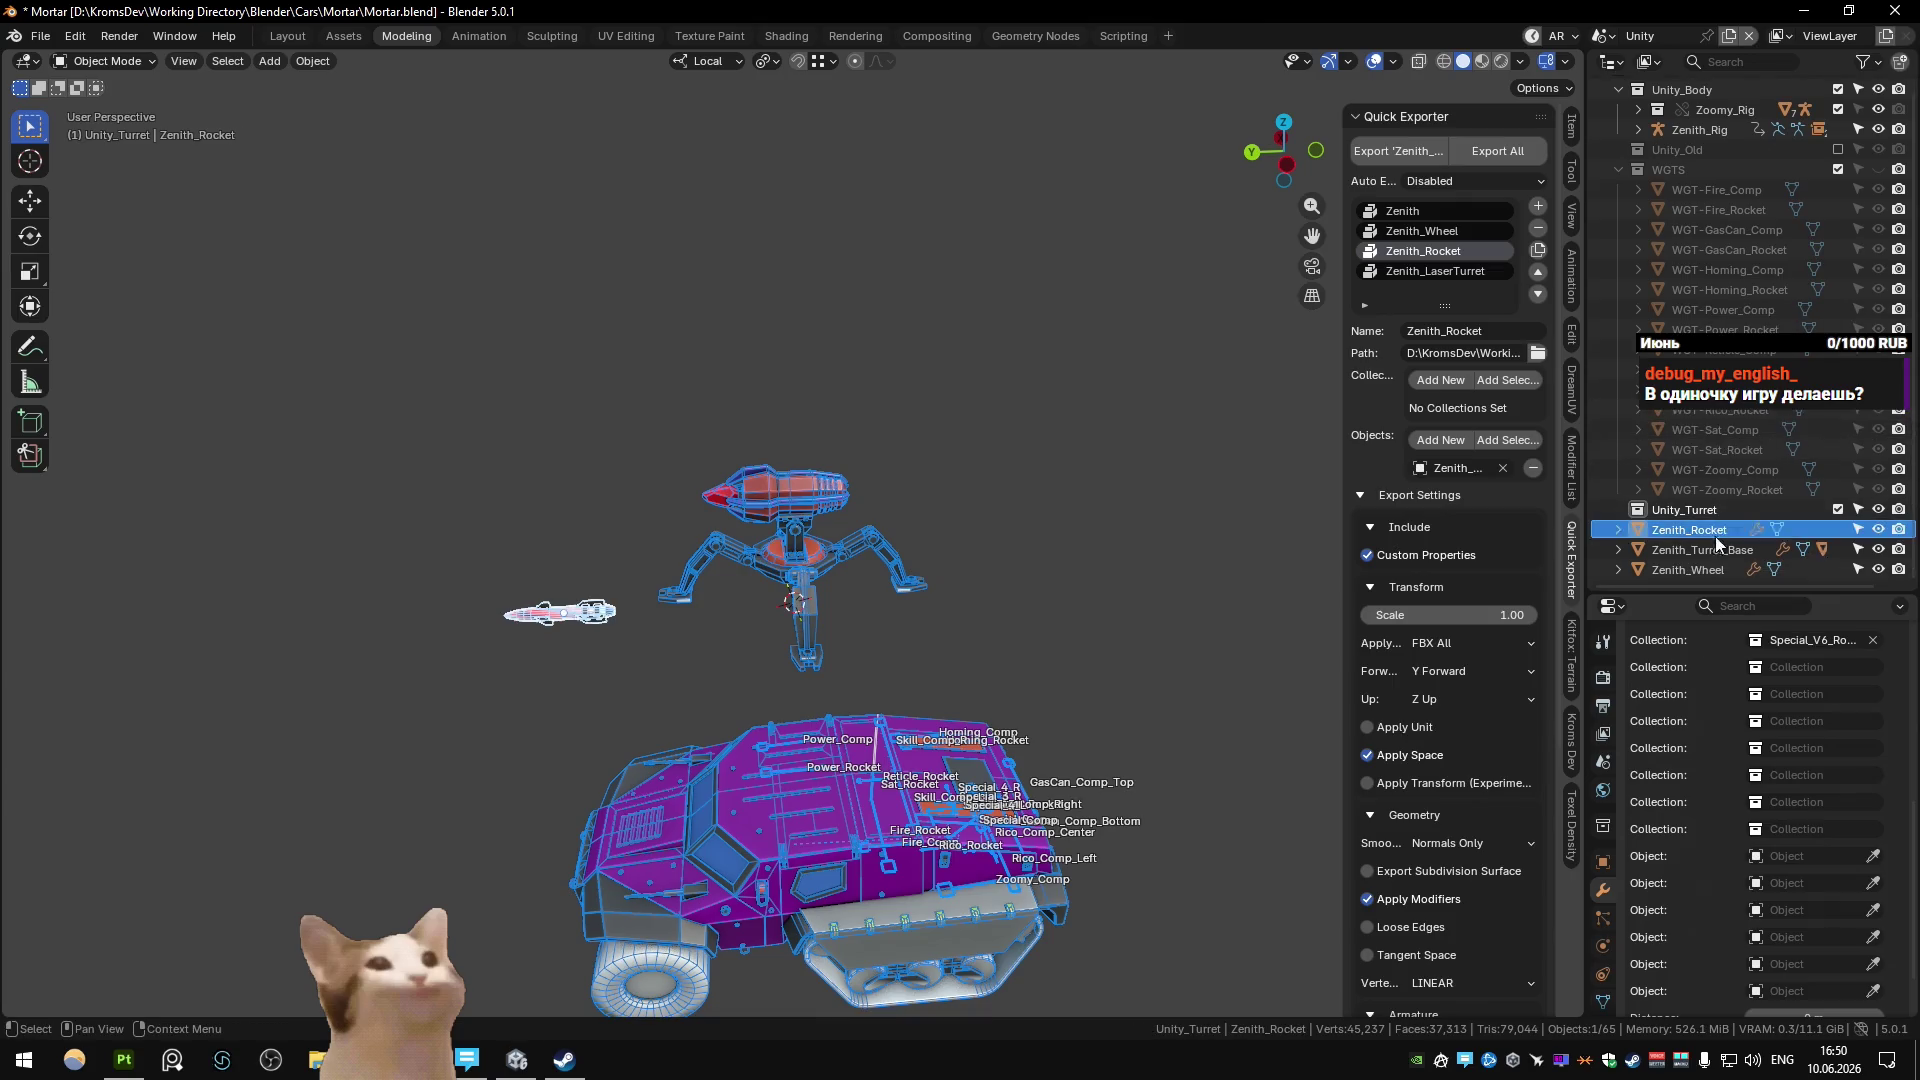
click(1702, 549)
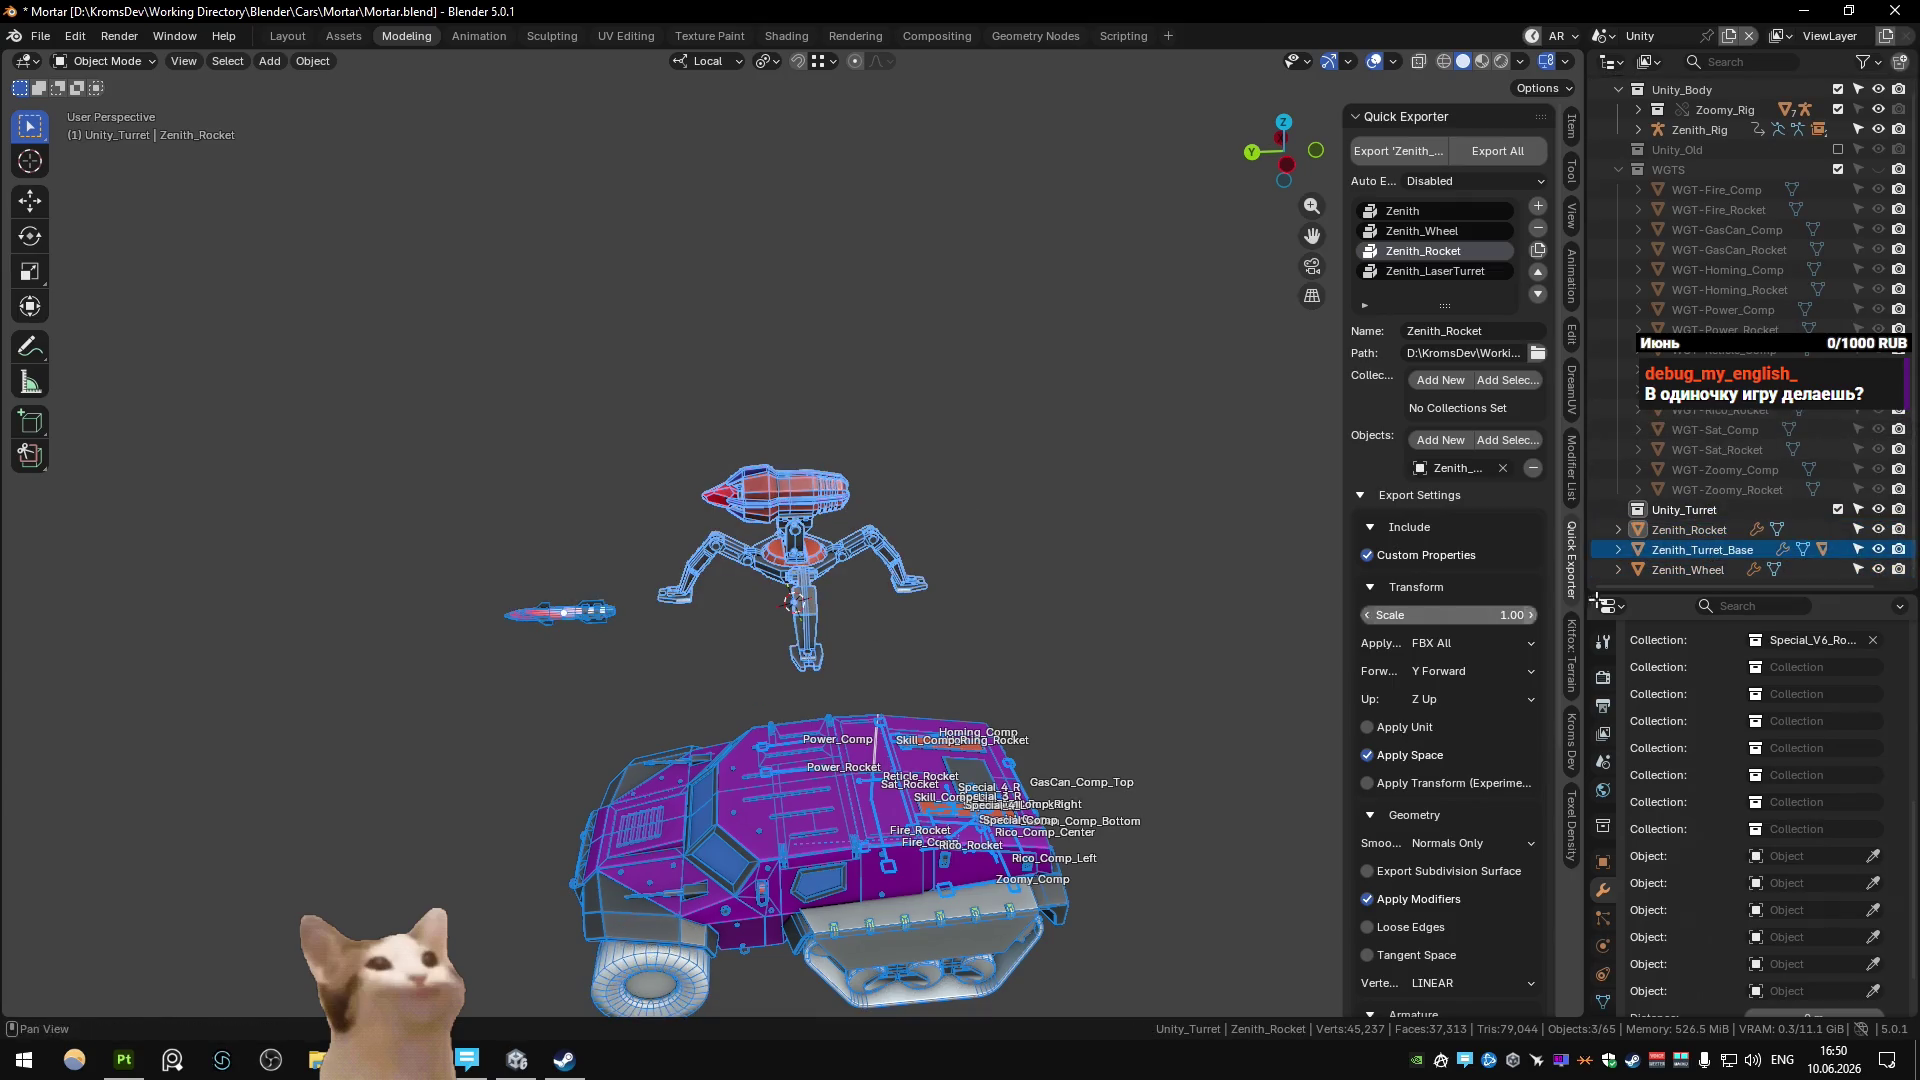
drag(1702, 549, 1685, 510)
click(1690, 549)
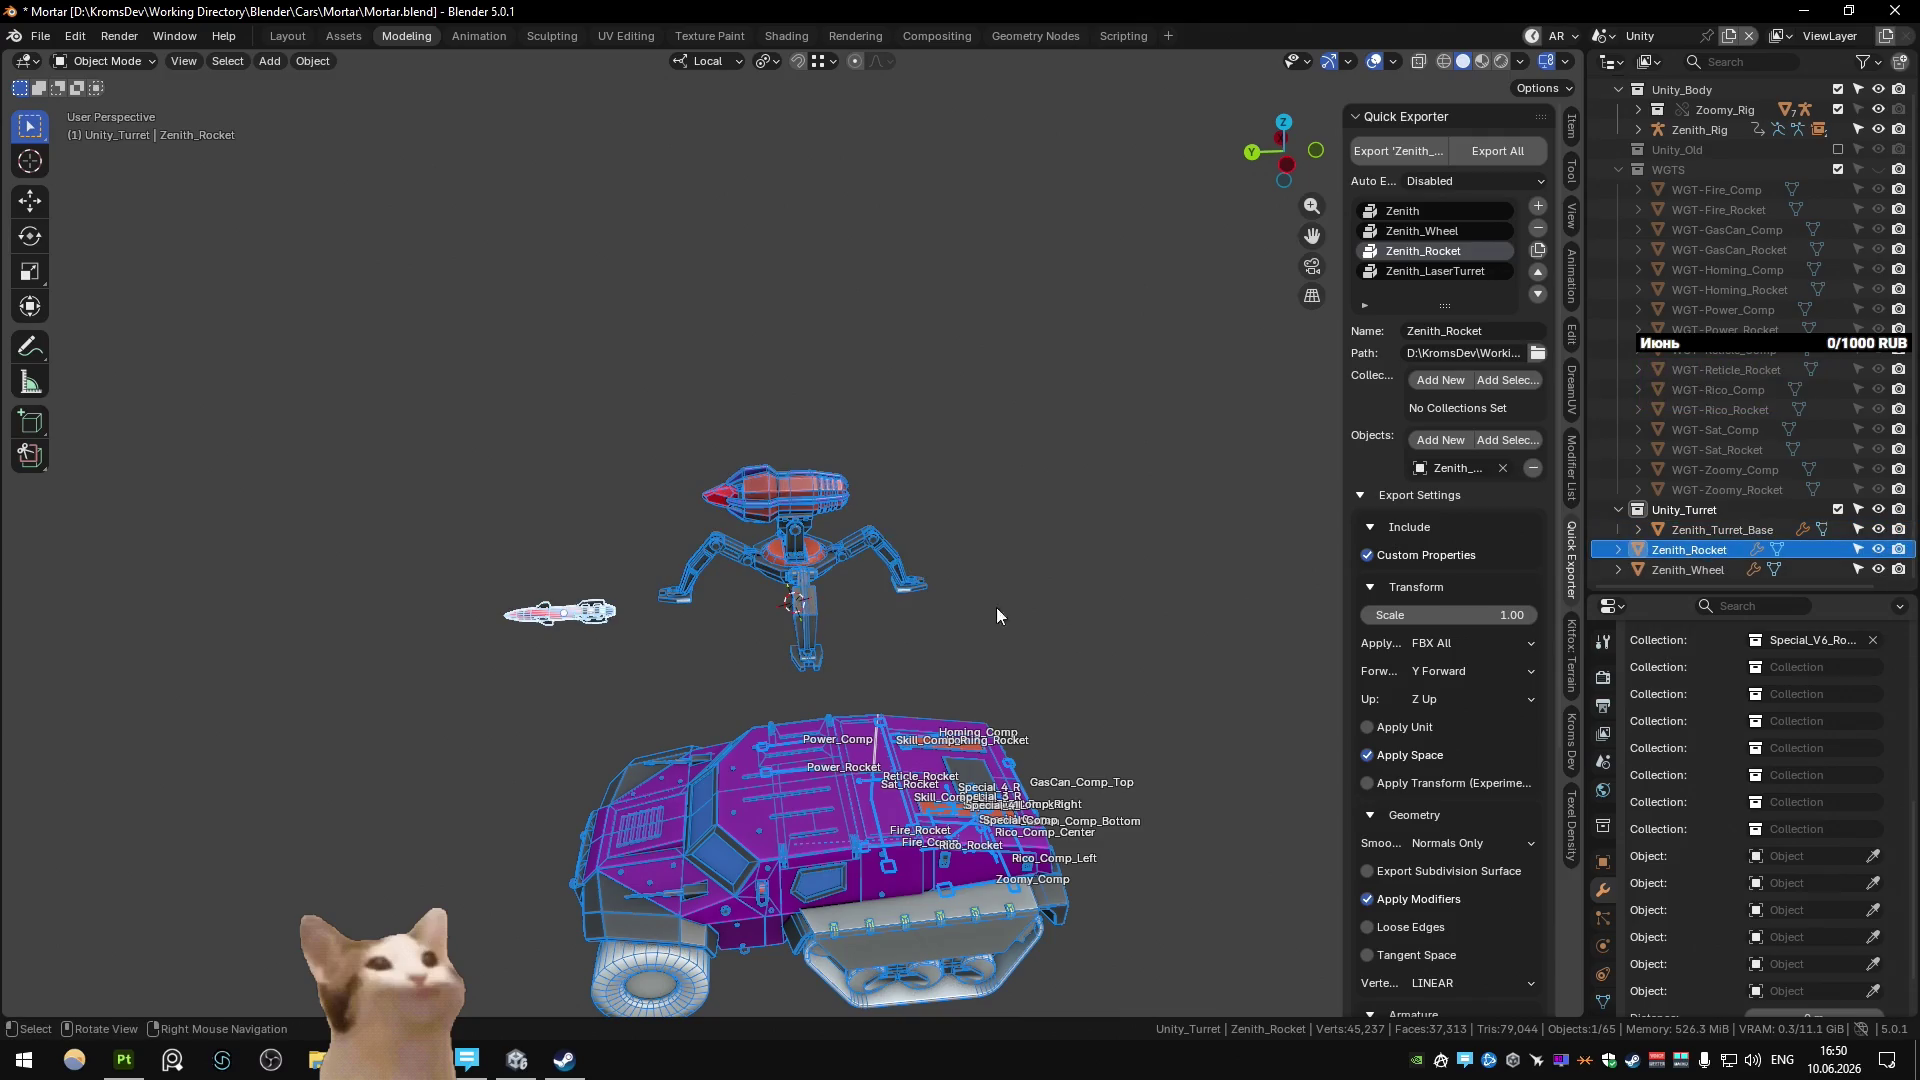
click(838, 509)
click(1114, 536)
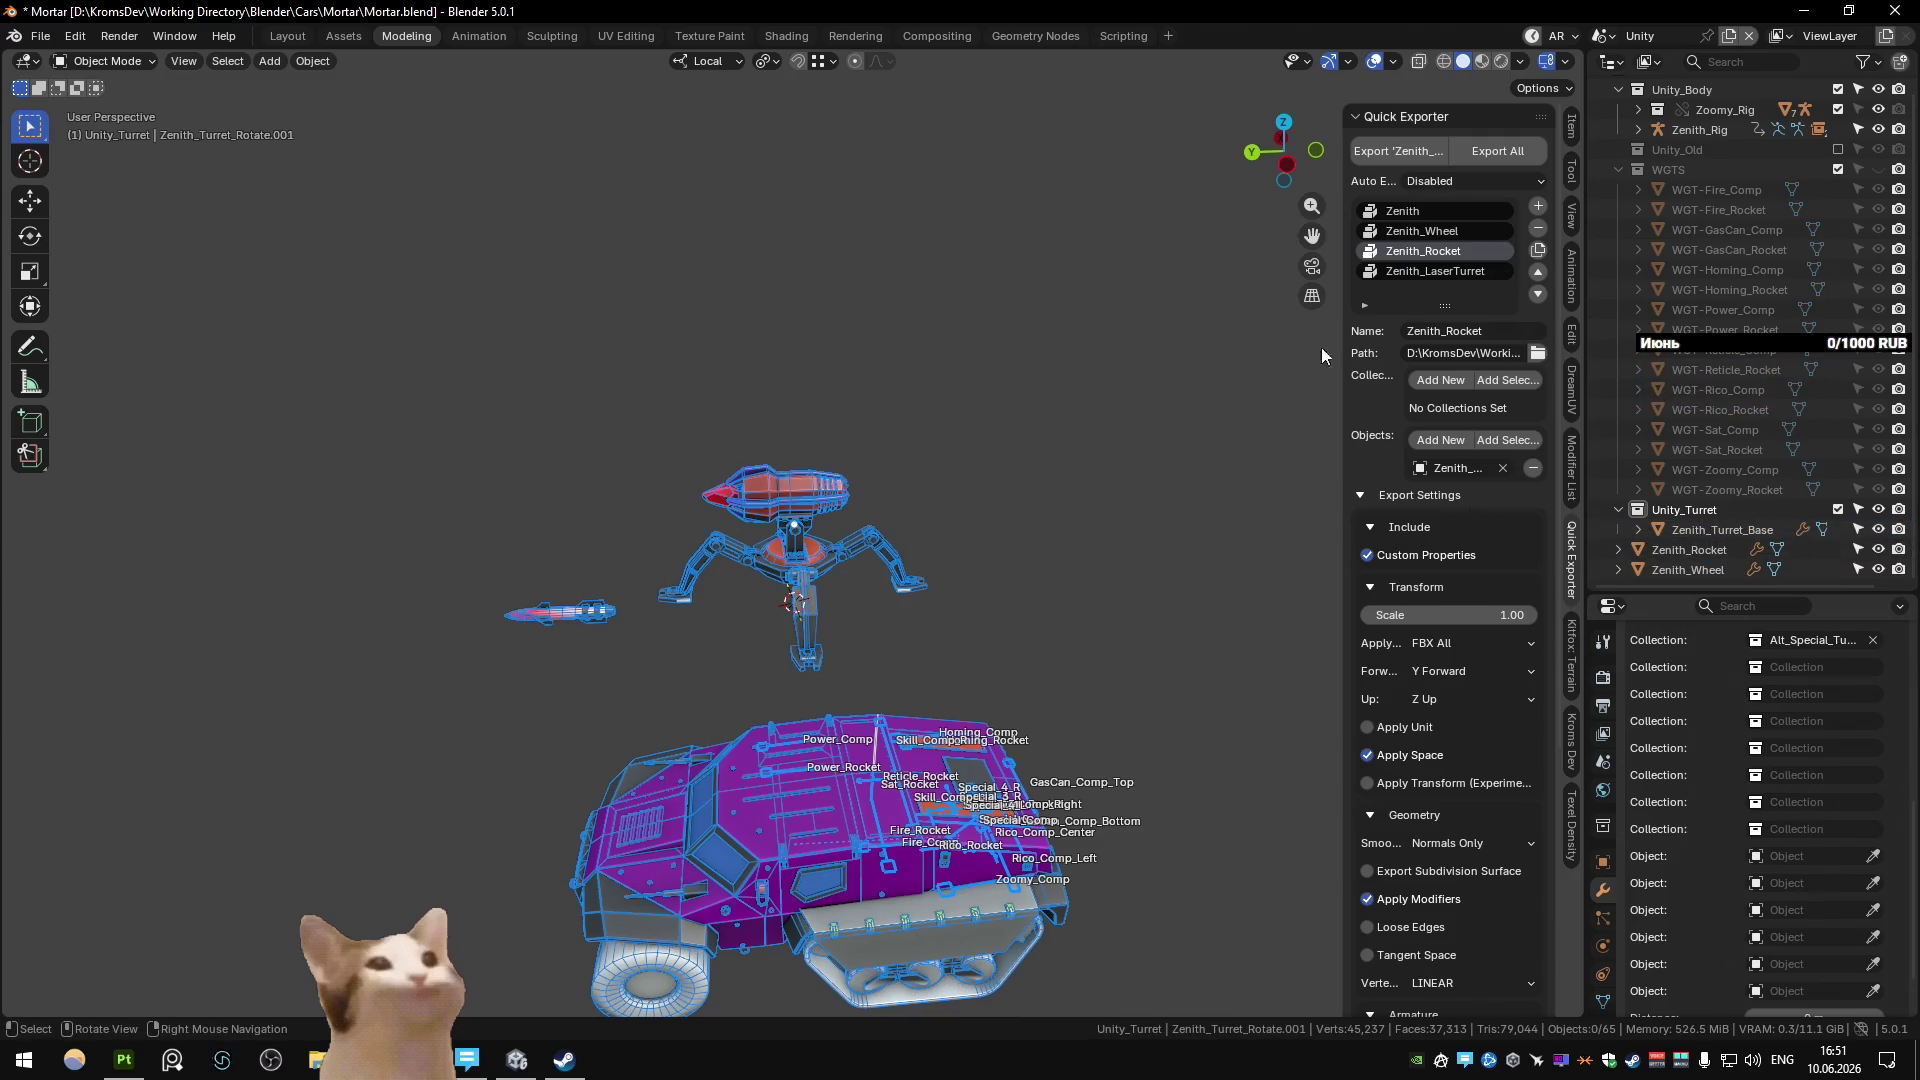
Make the Zenith_LaserTurret export use the Unity_Turret collection instead of its object.
click(1435, 271)
click(1533, 468)
click(1720, 512)
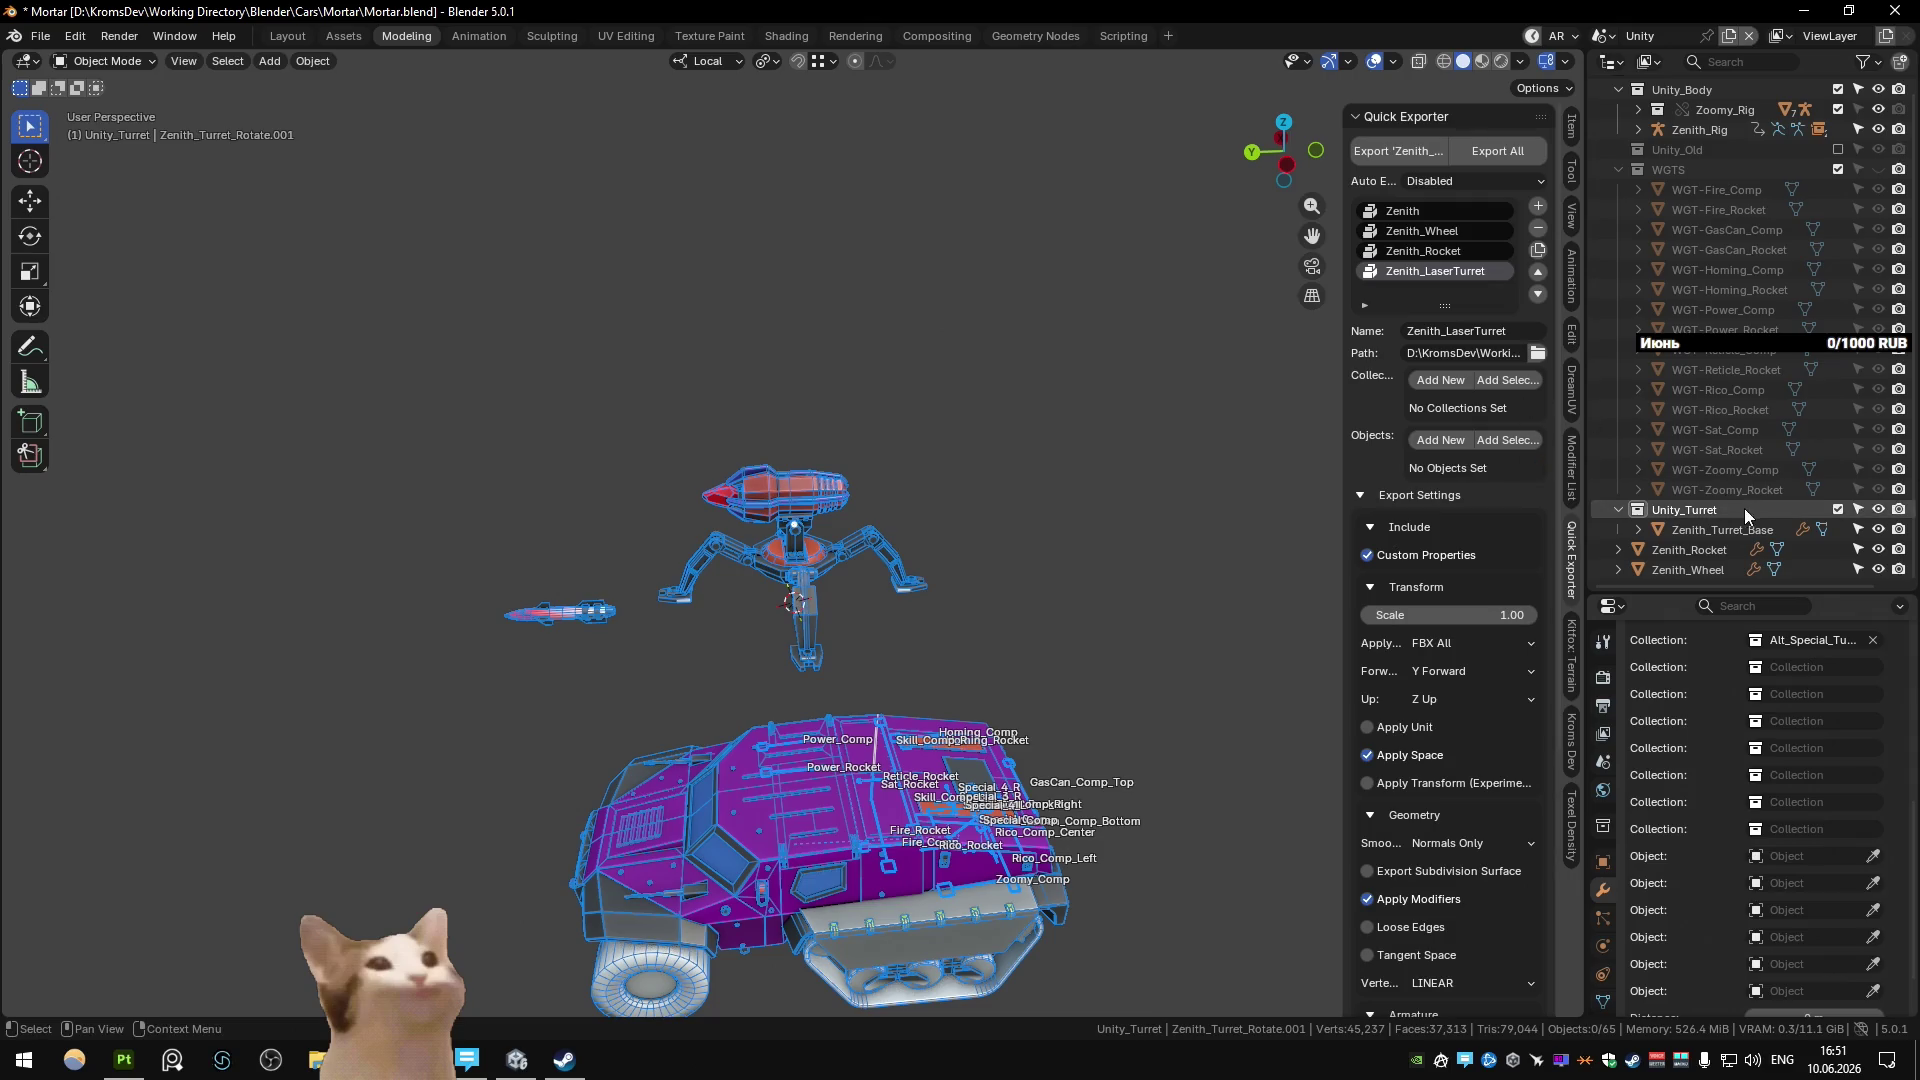
click(1507, 380)
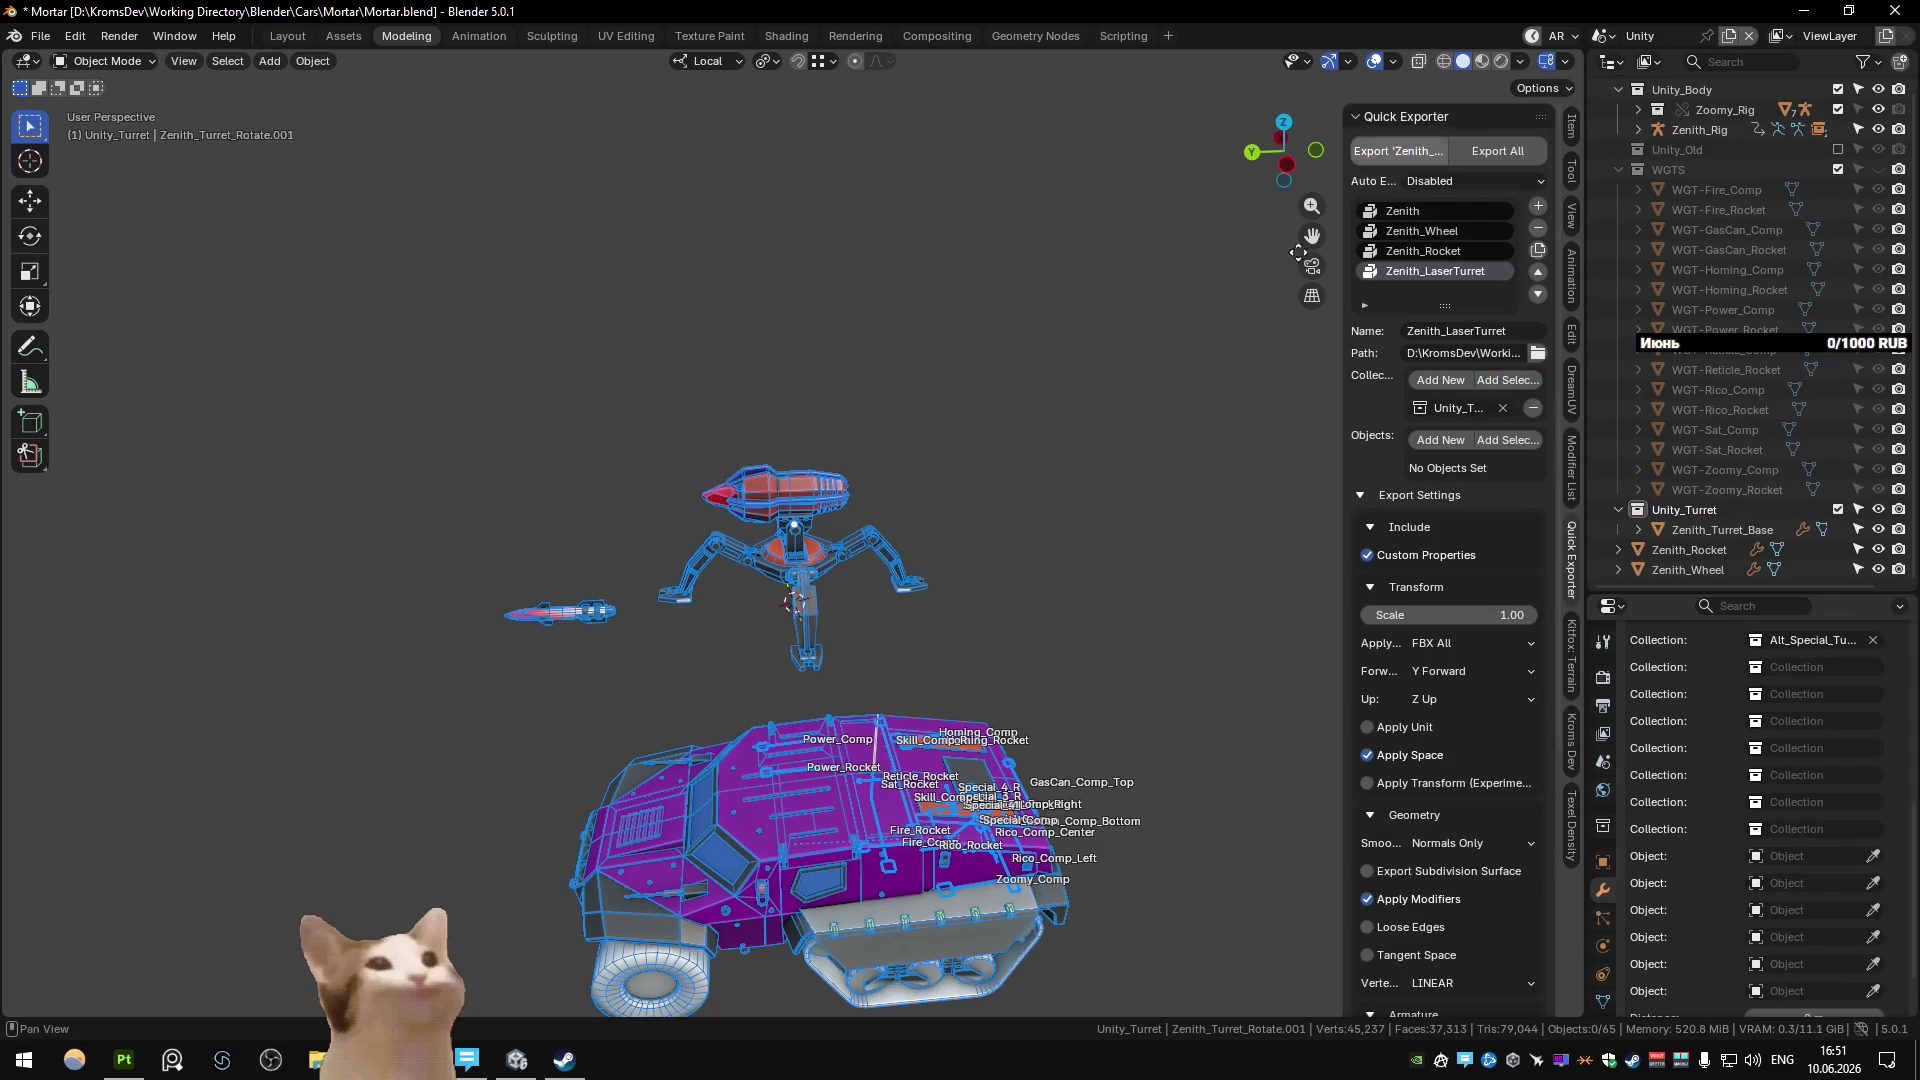
click(512, 1051)
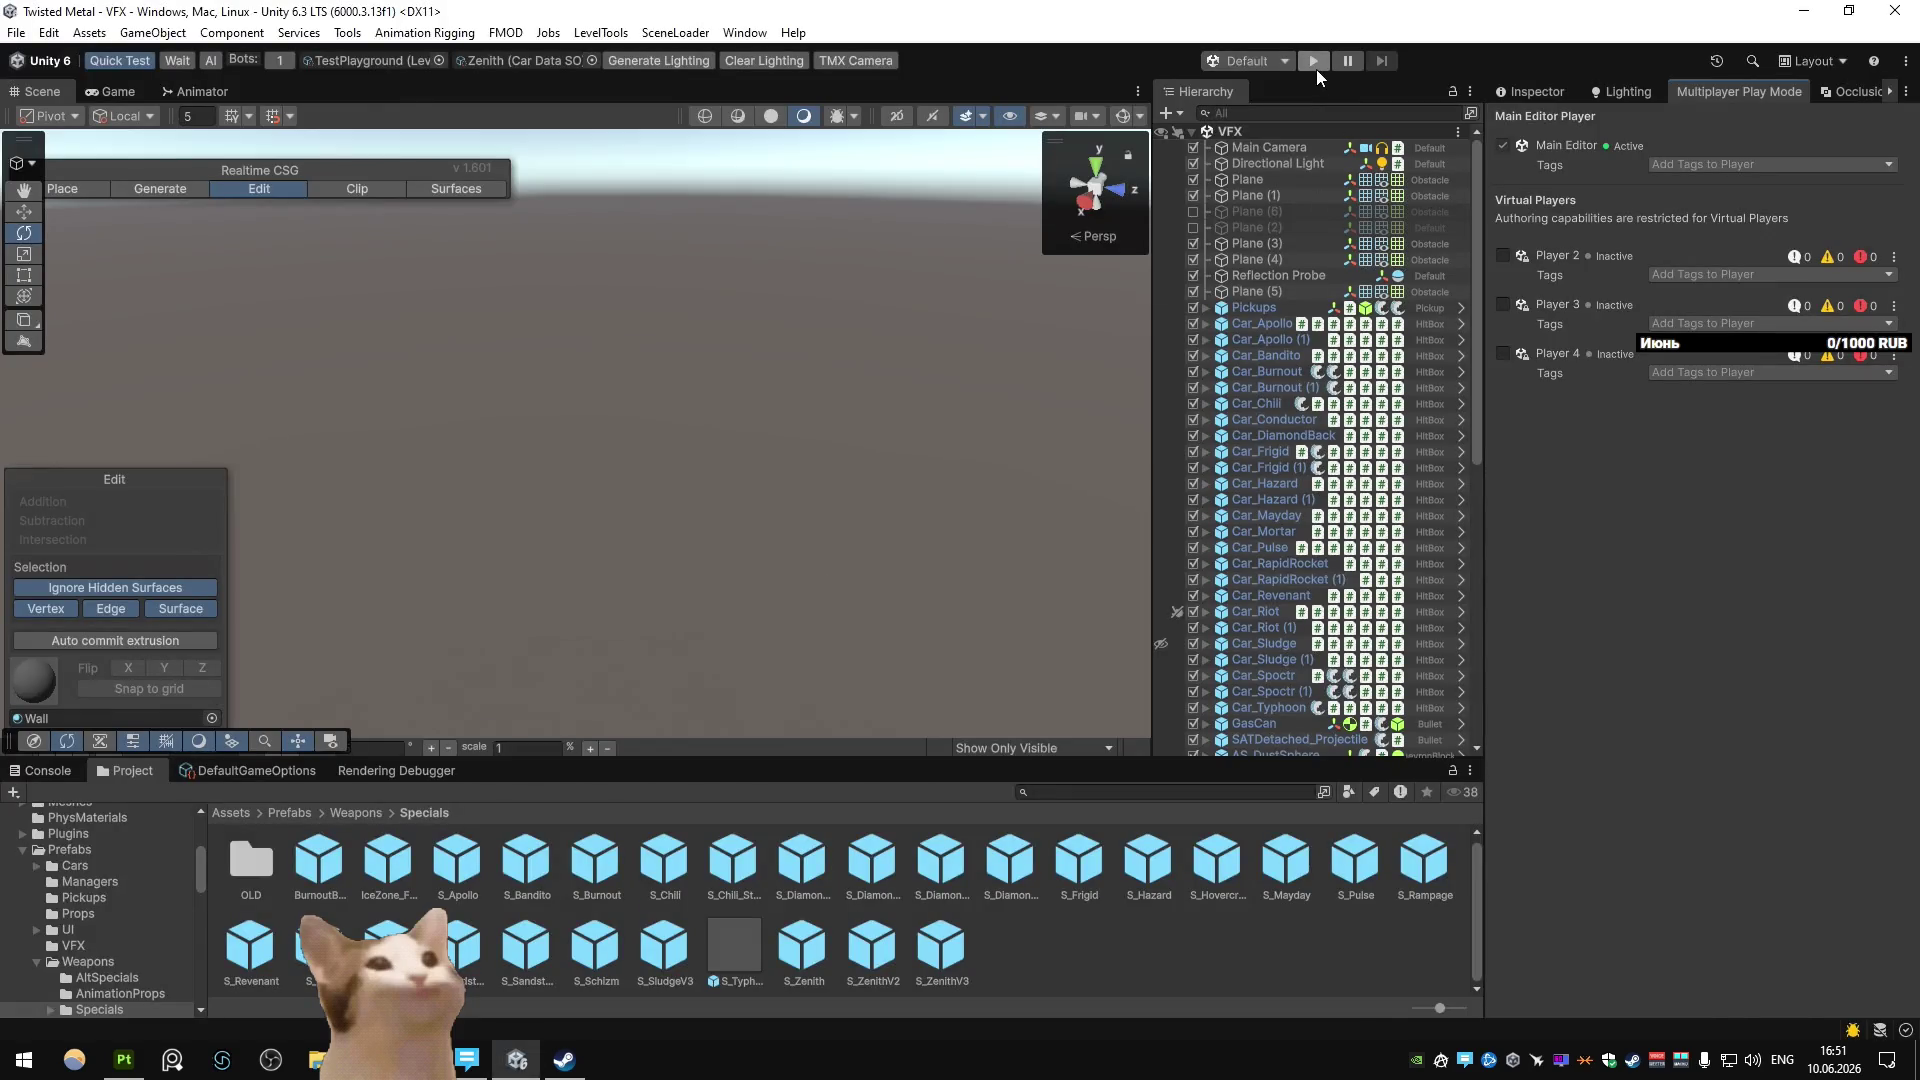
Play-test TestPlayground in Unity, firing a weapon near the turret, then stop play mode.
key(alt+Tab)
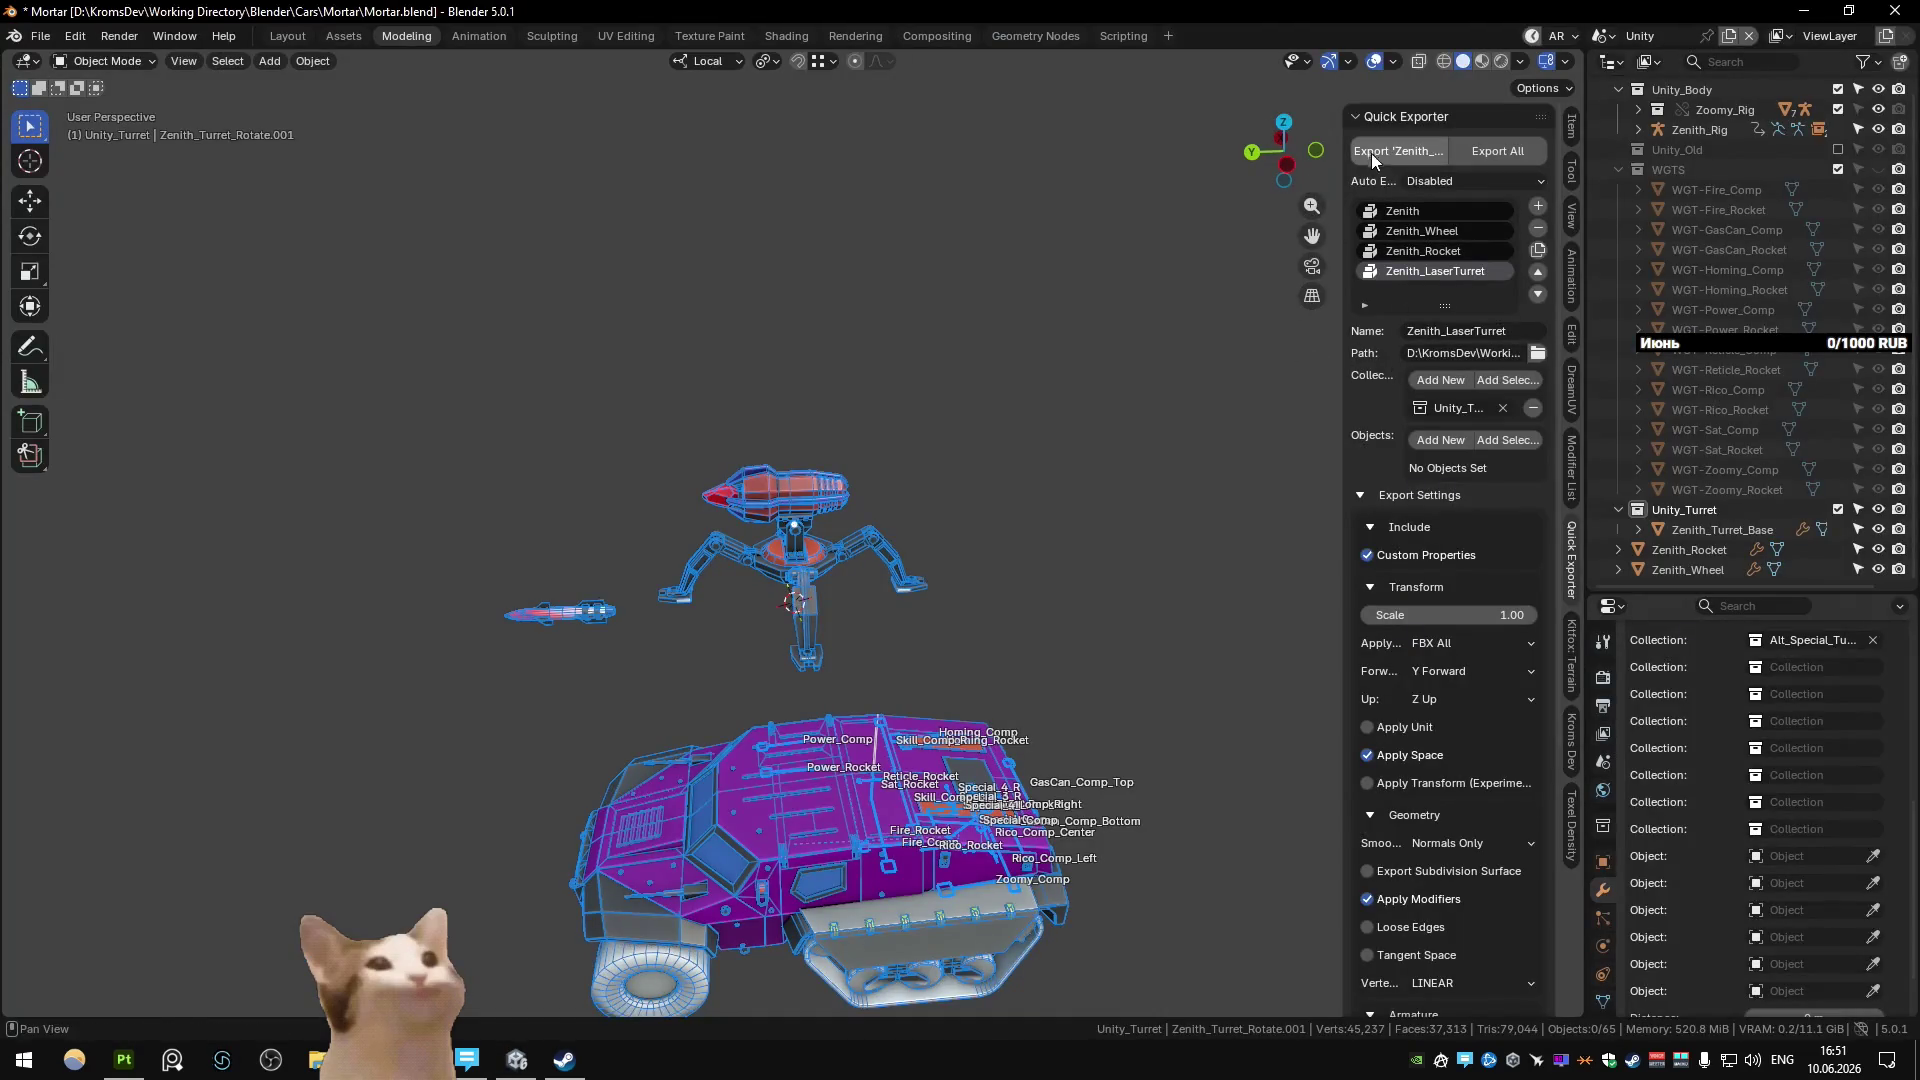
key(alt+Tab)
click(1293, 82)
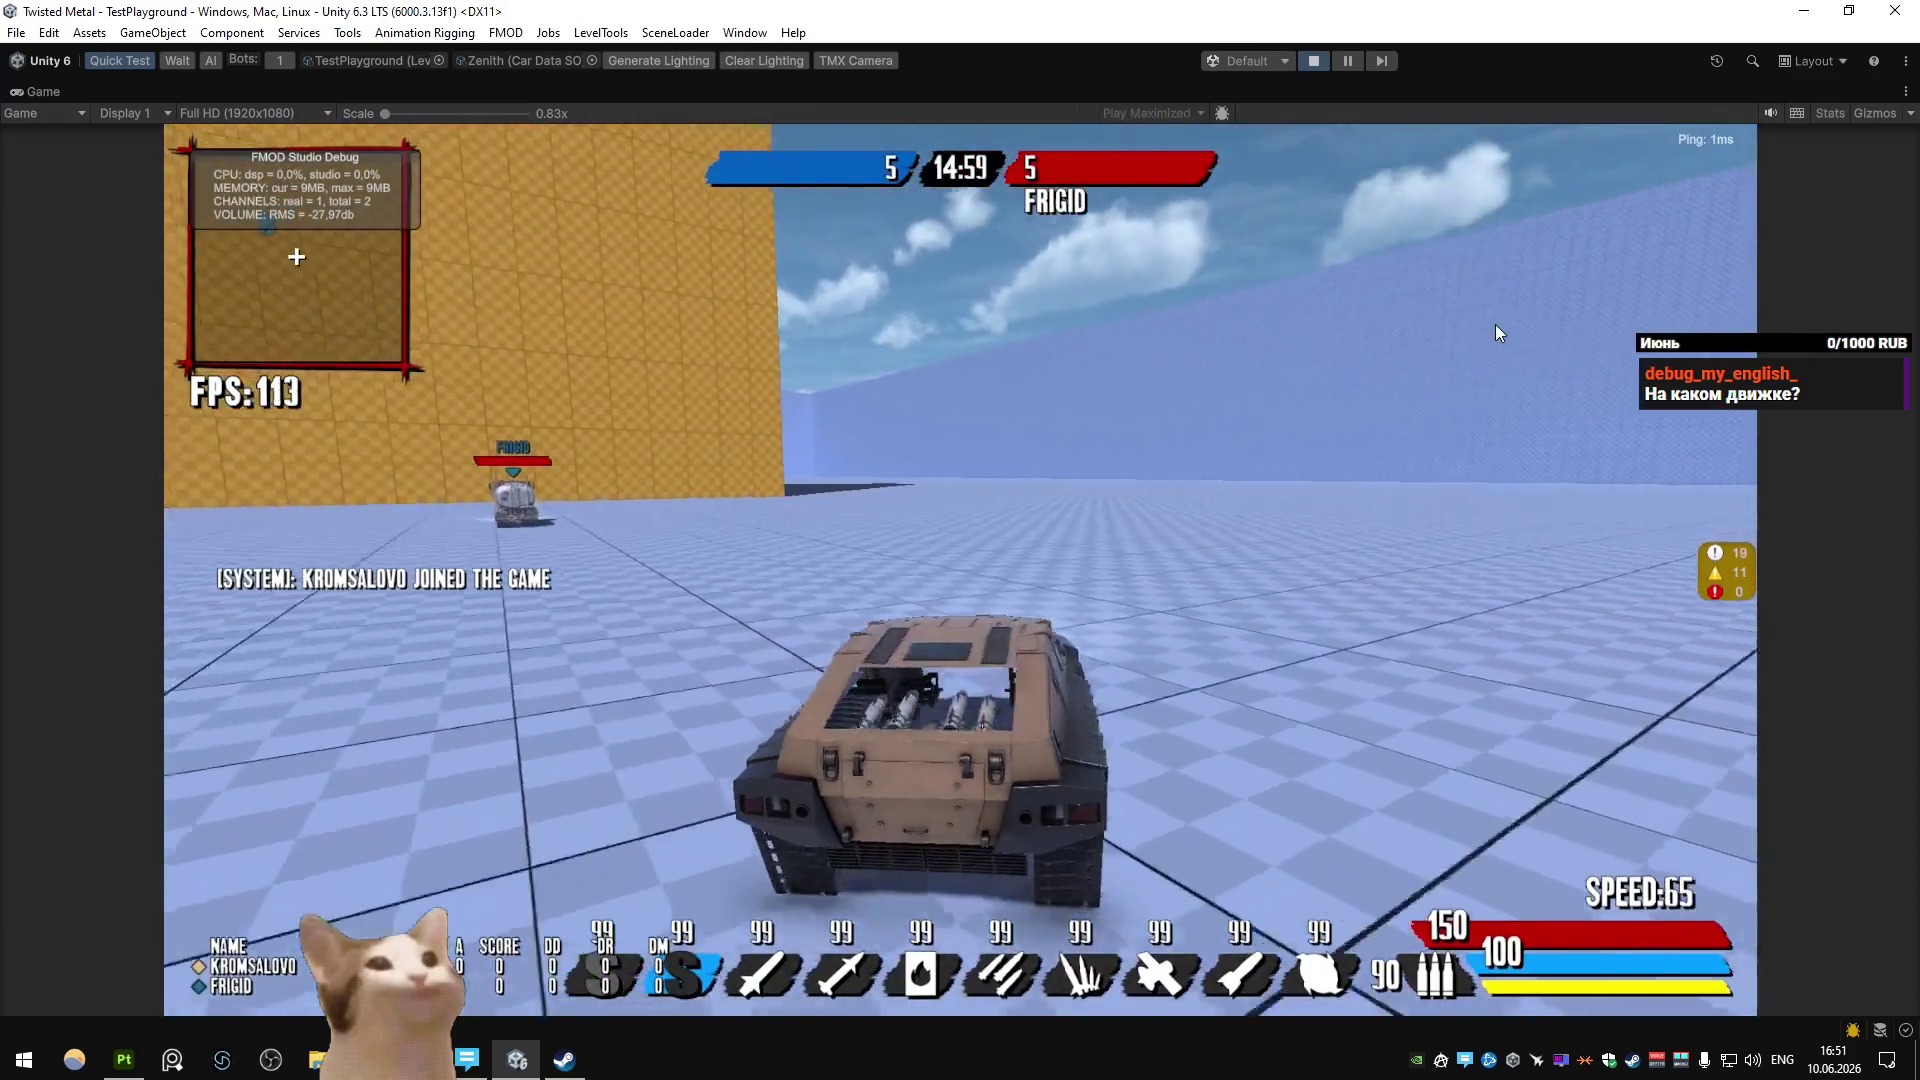
click(1496, 324)
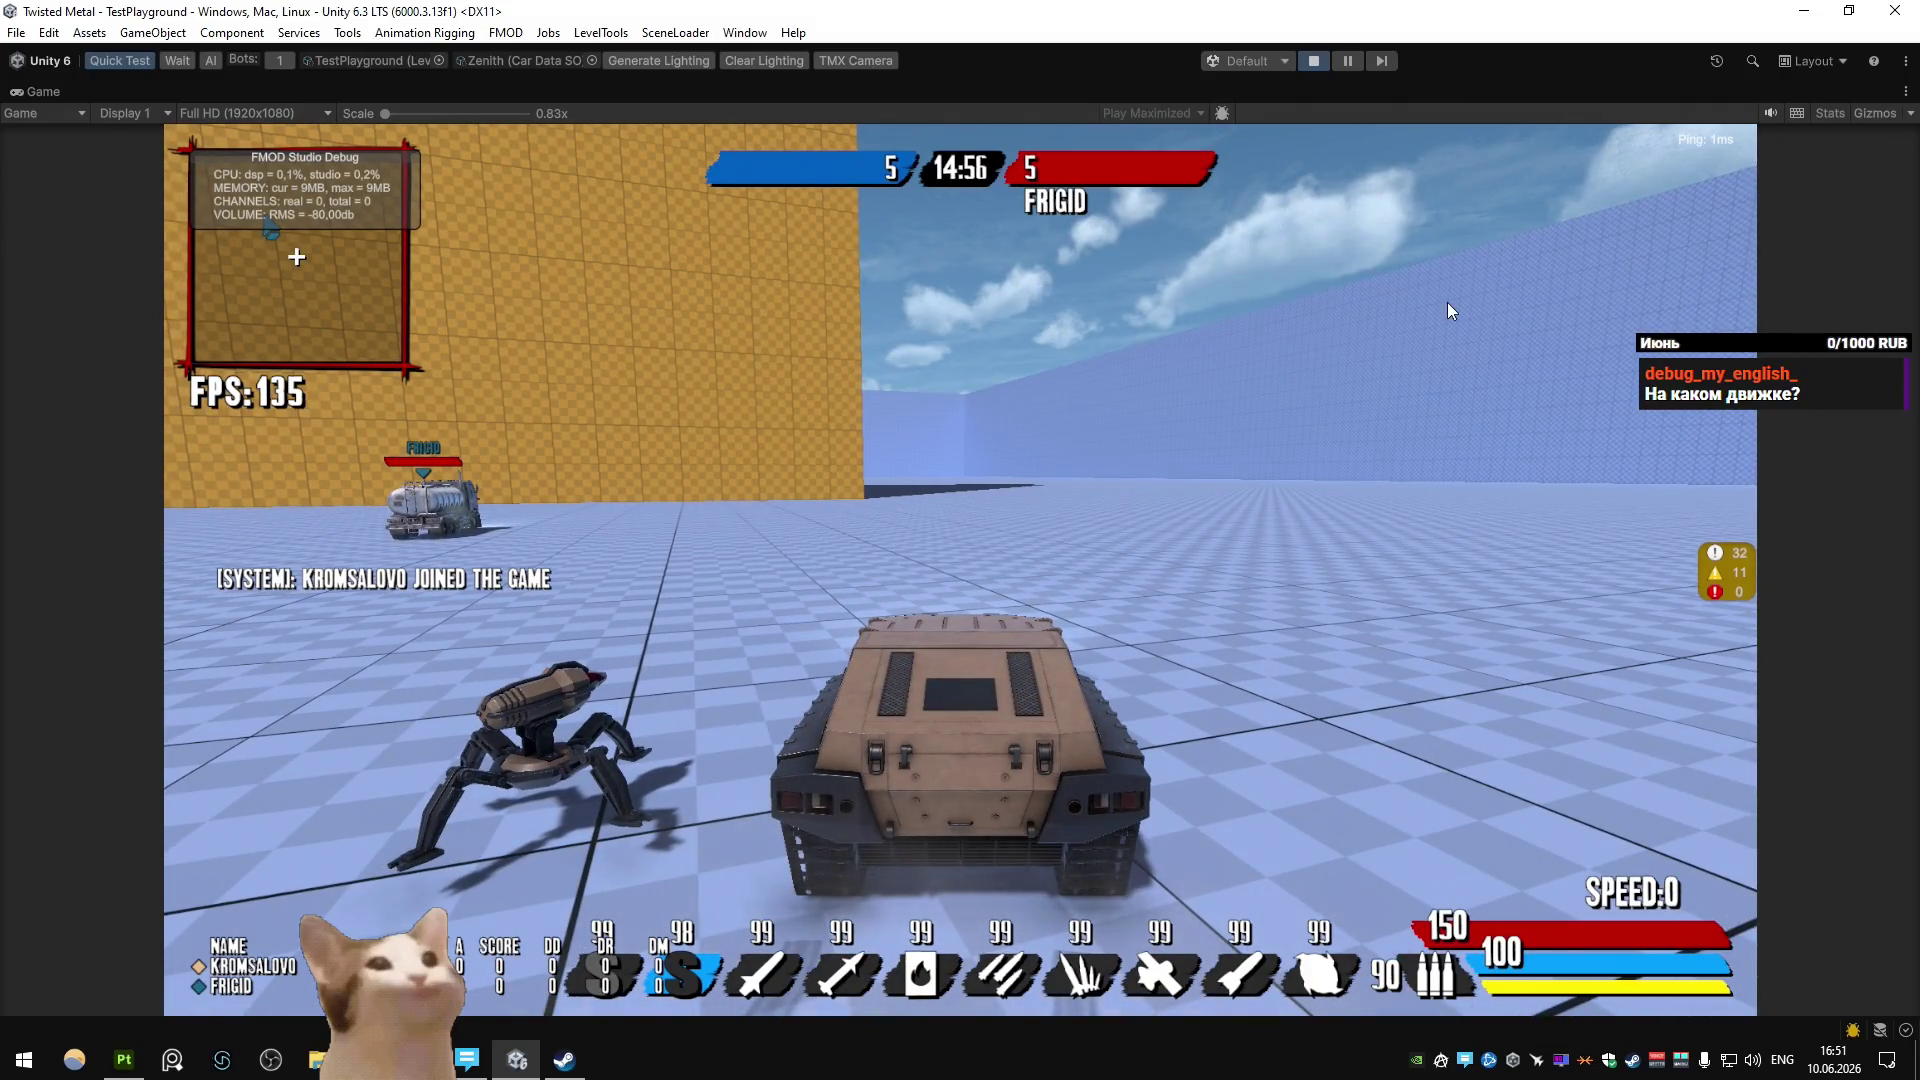
key(ctrl+p)
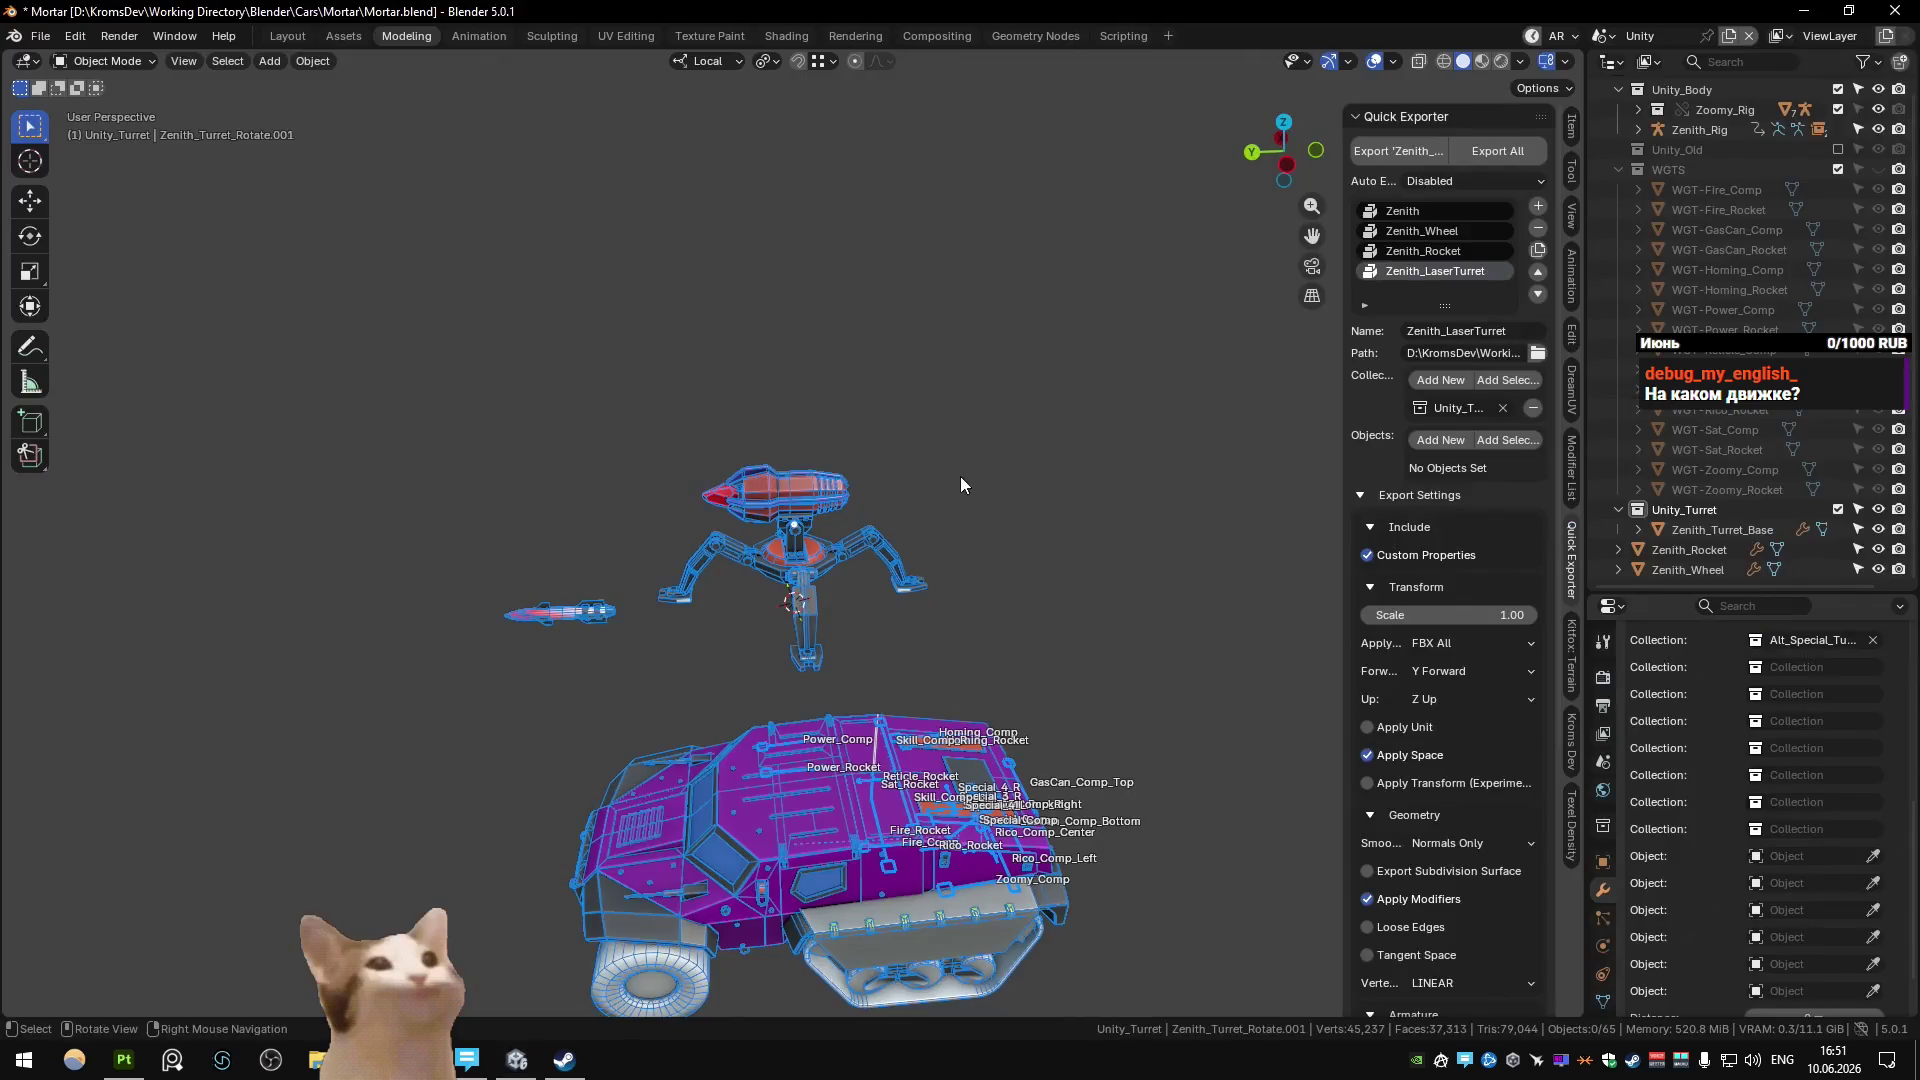
Back in Blender, duplicate the turret base assembly as Zenith_Turret_Base.001.
key(alt+Tab)
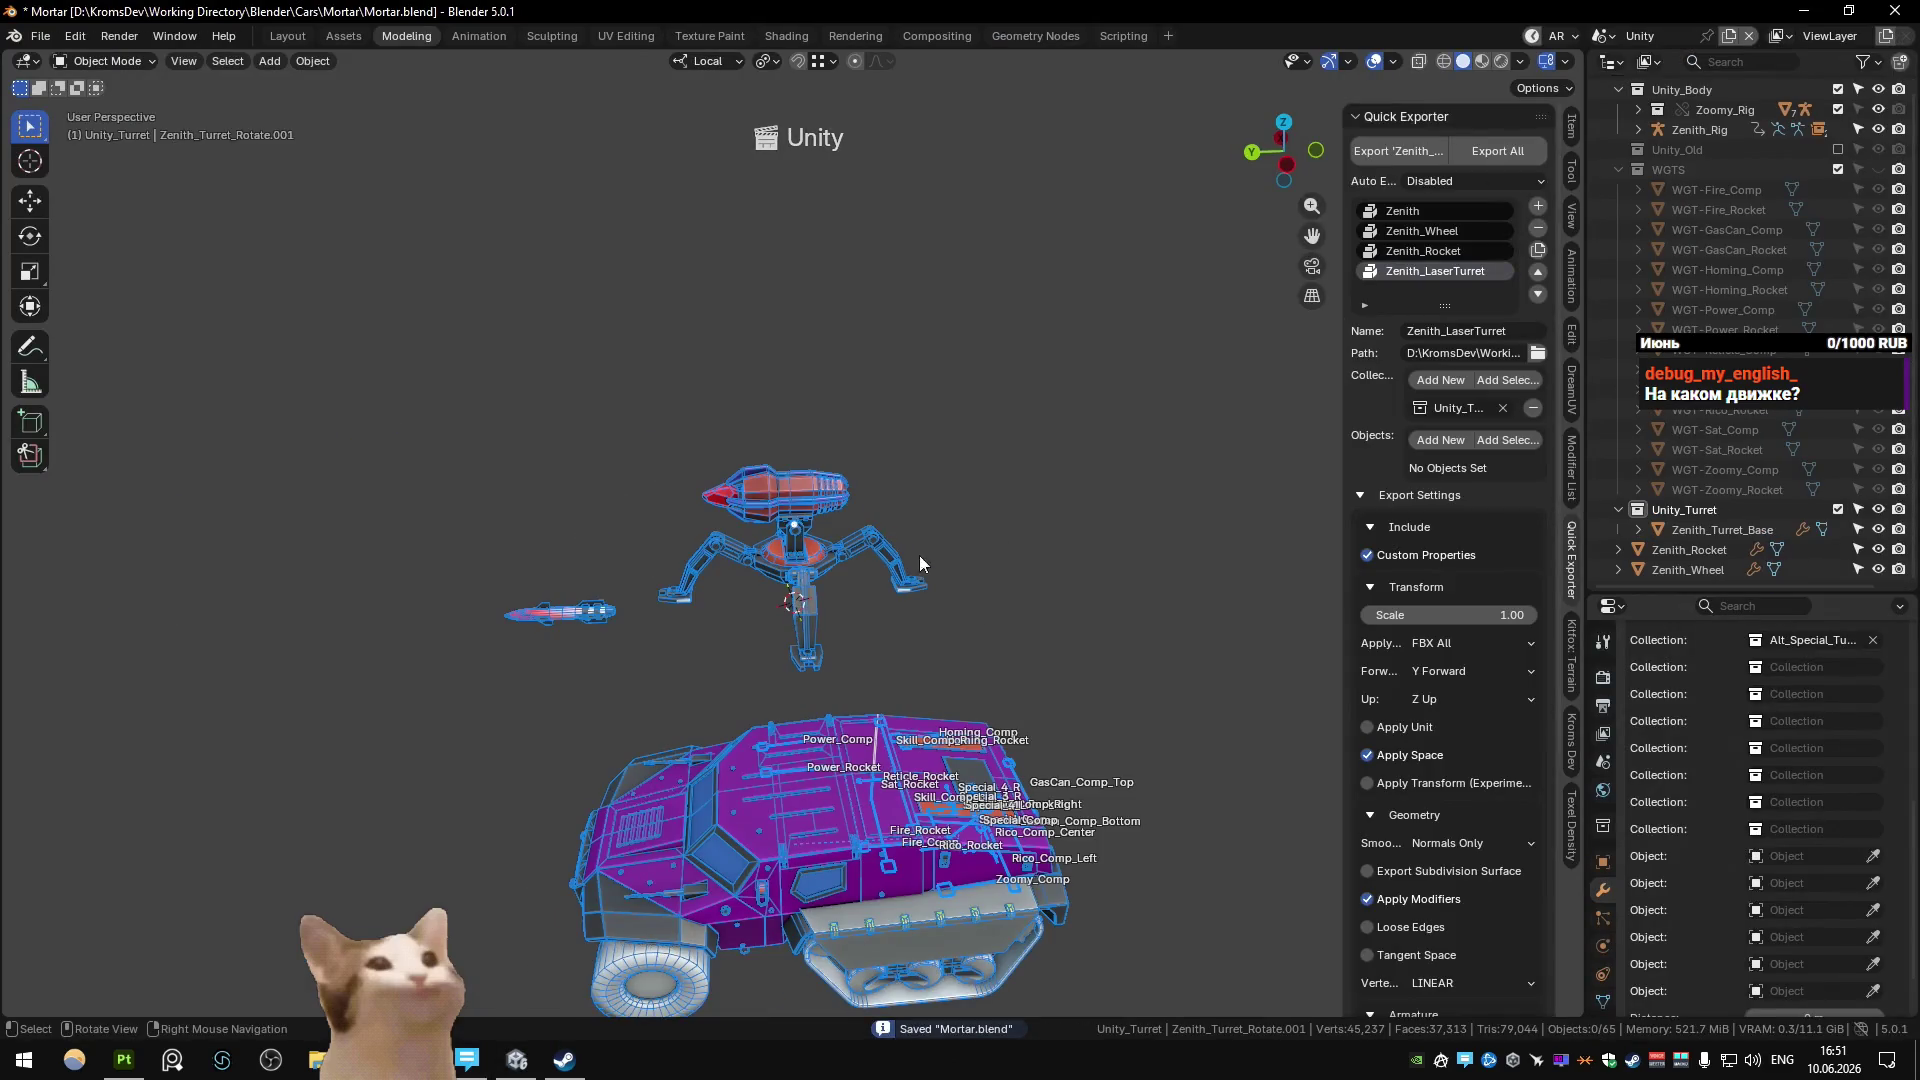
click(885, 553)
shift+middle_drag(885, 553, 818, 492)
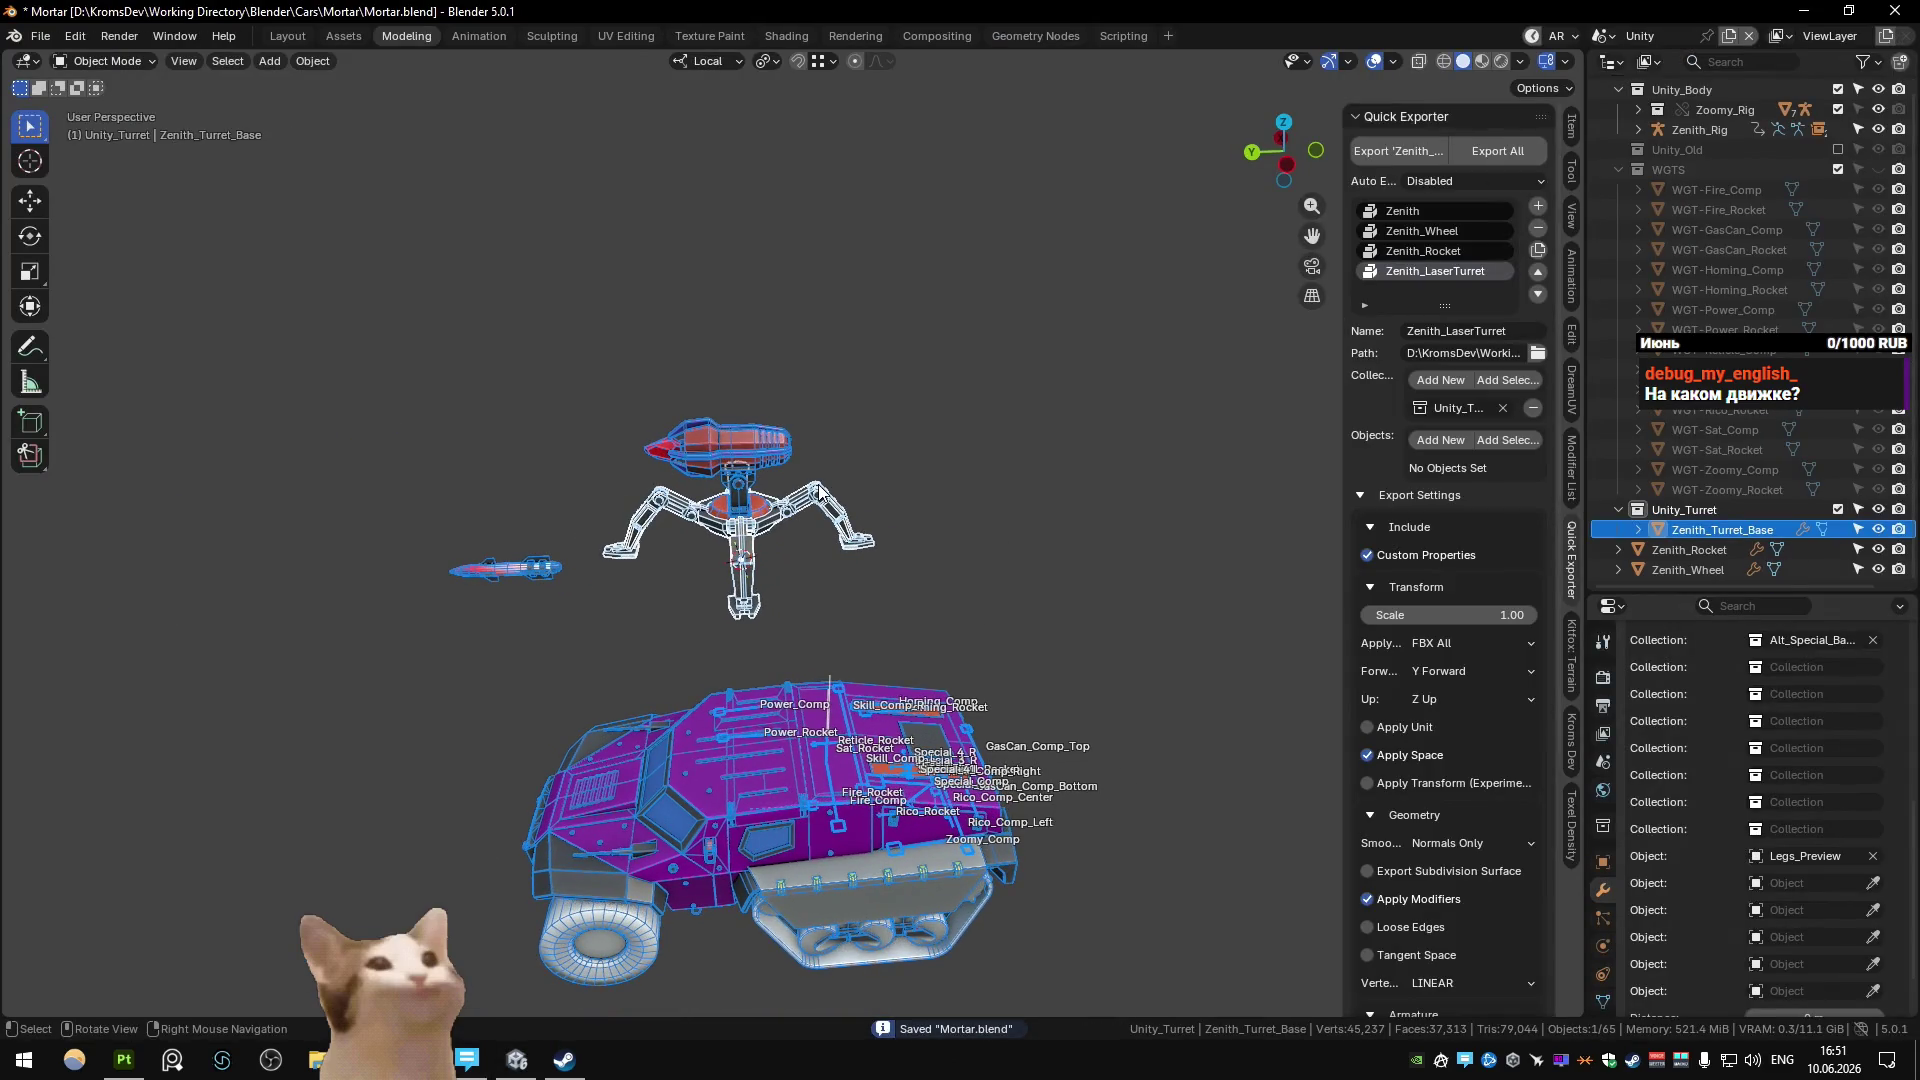
click(914, 447)
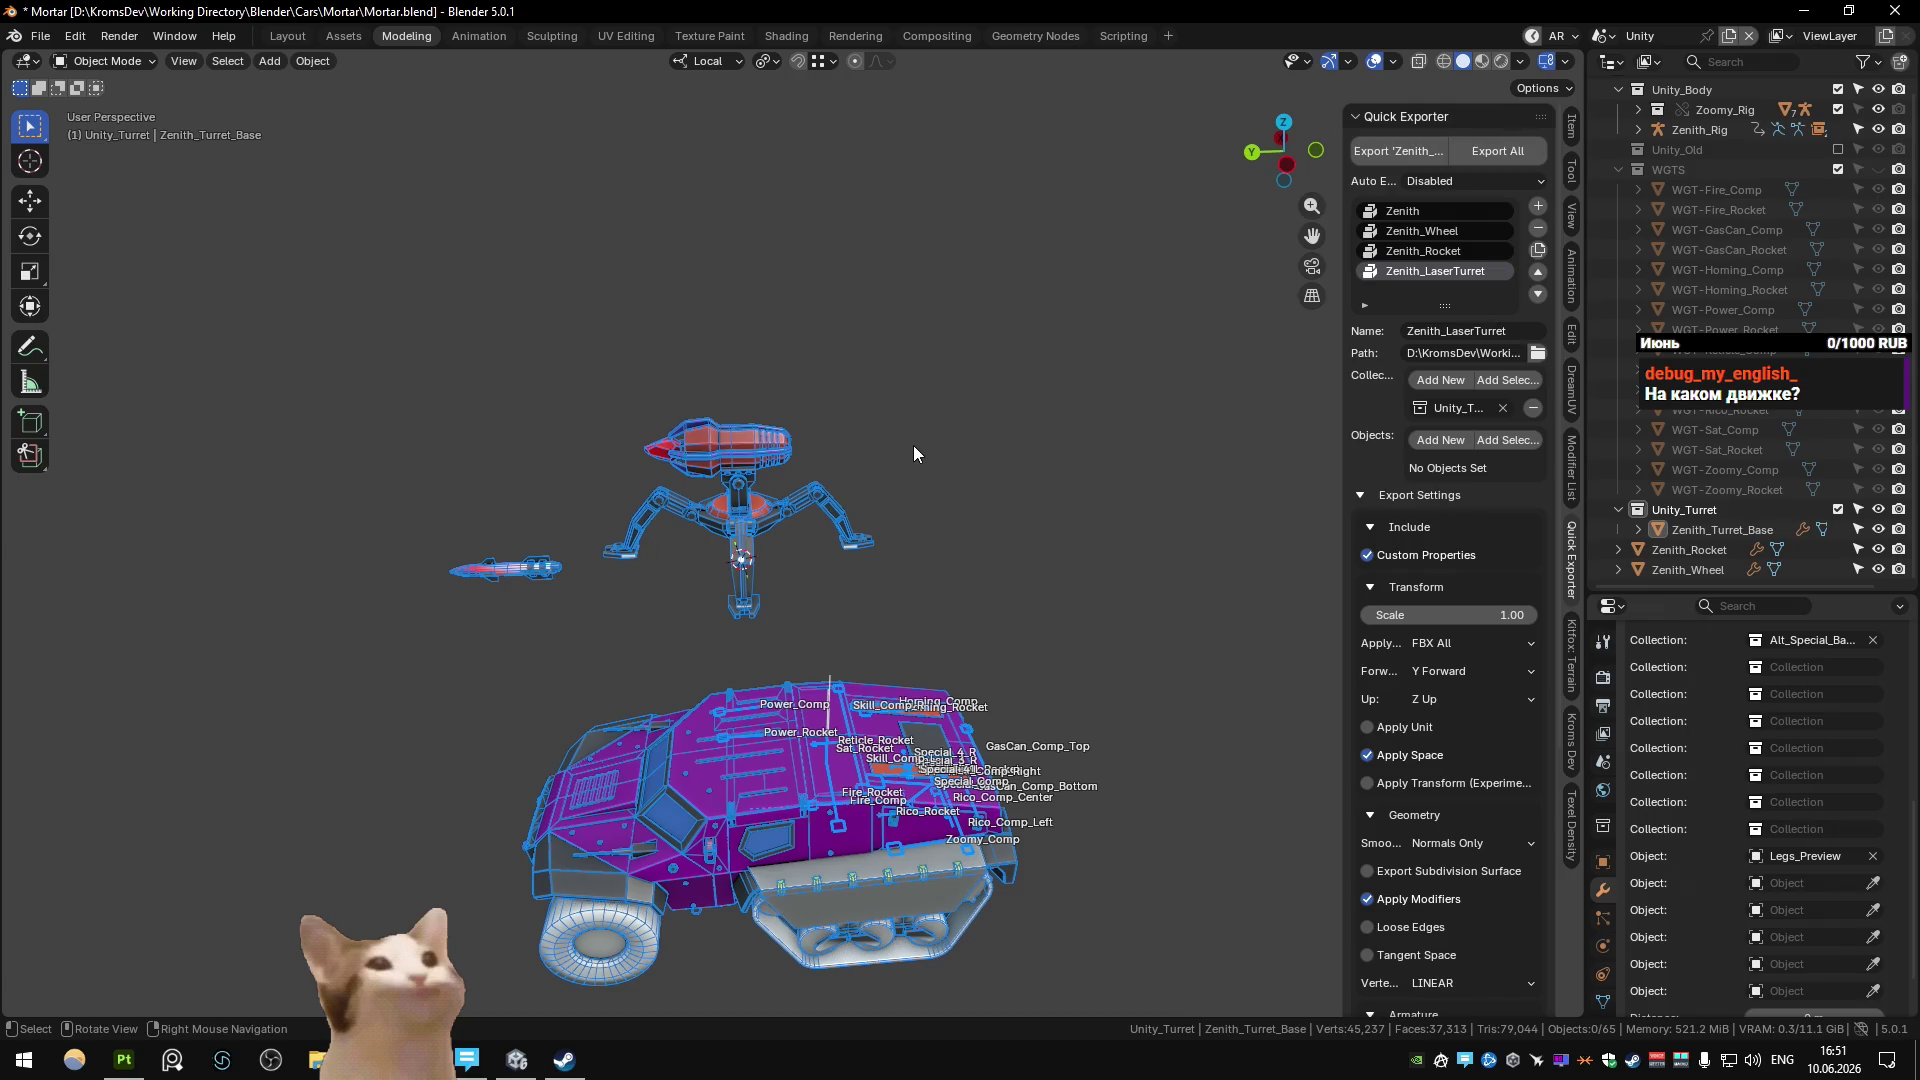
key(shift+d)
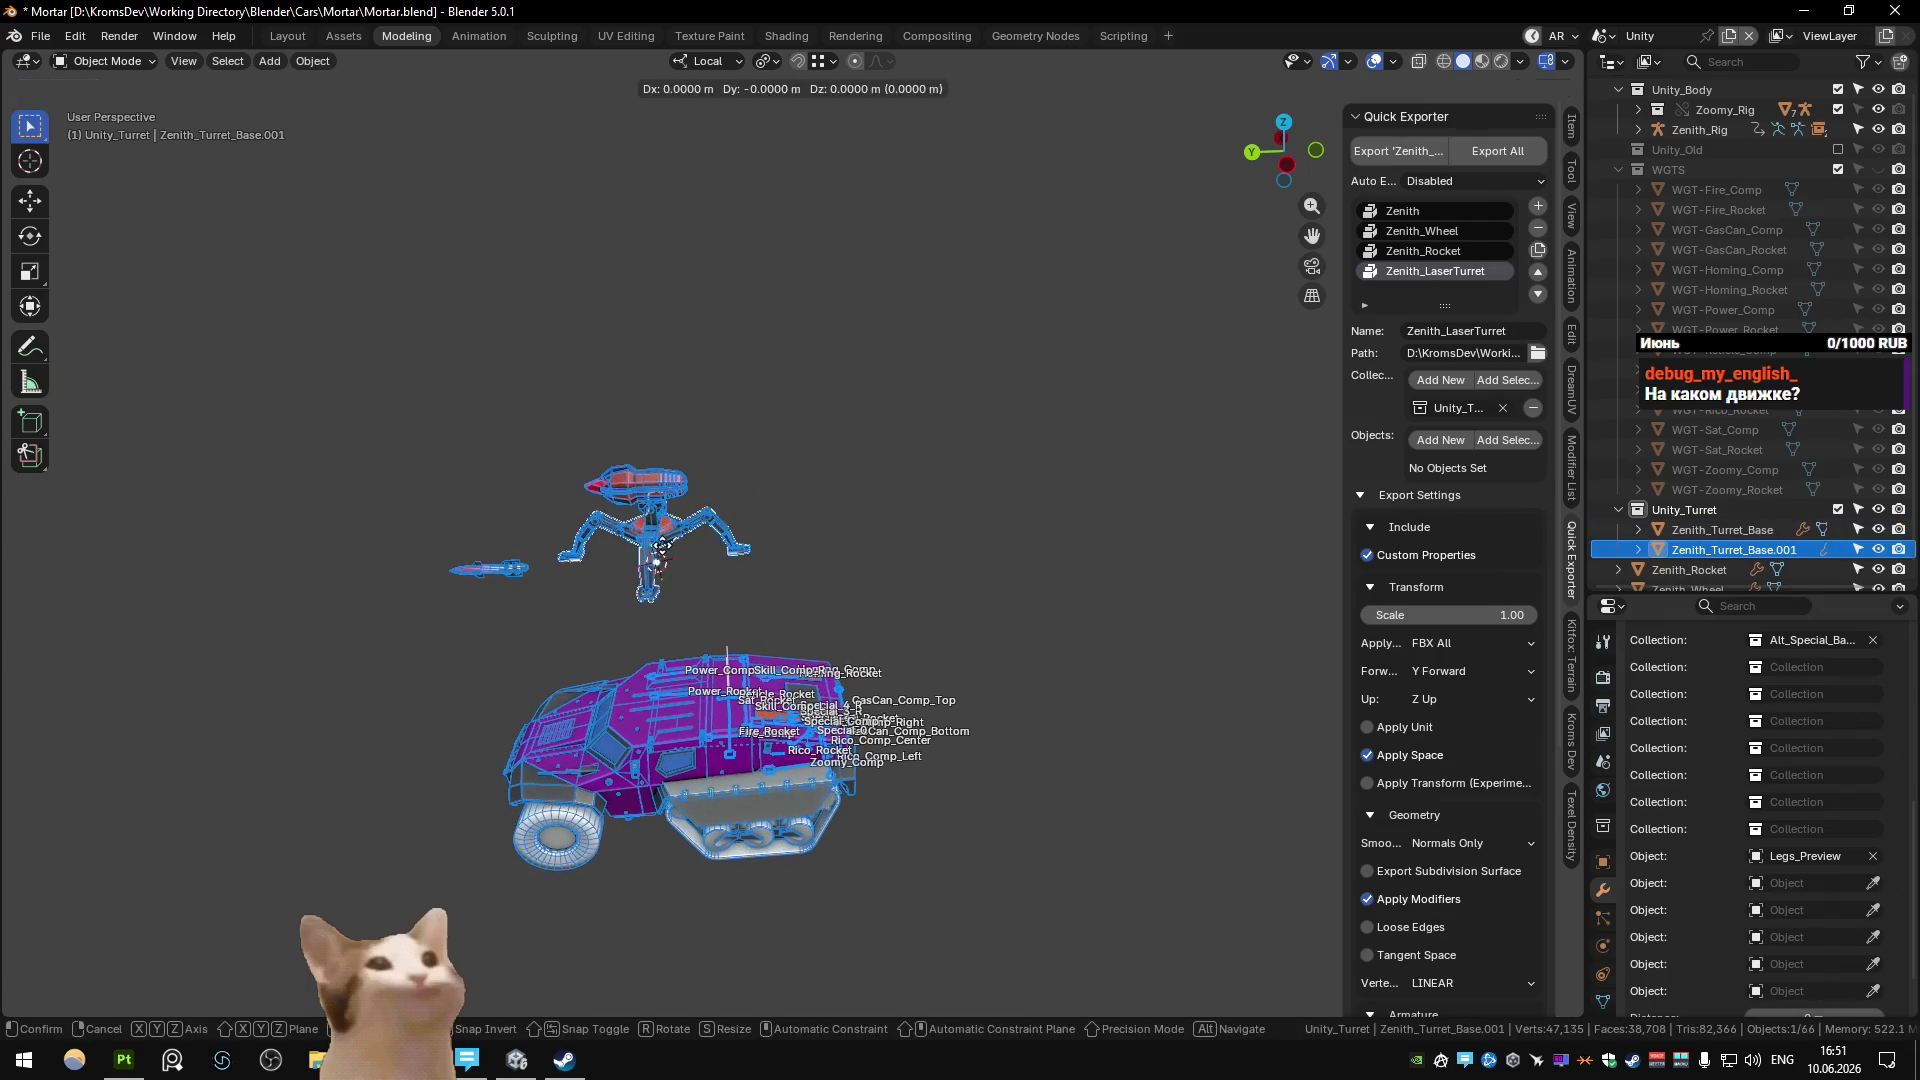
Place the turret-base copy along Y and remove Legs_Preview from it.
key(y)
click(860, 570)
key(KP_Decimal)
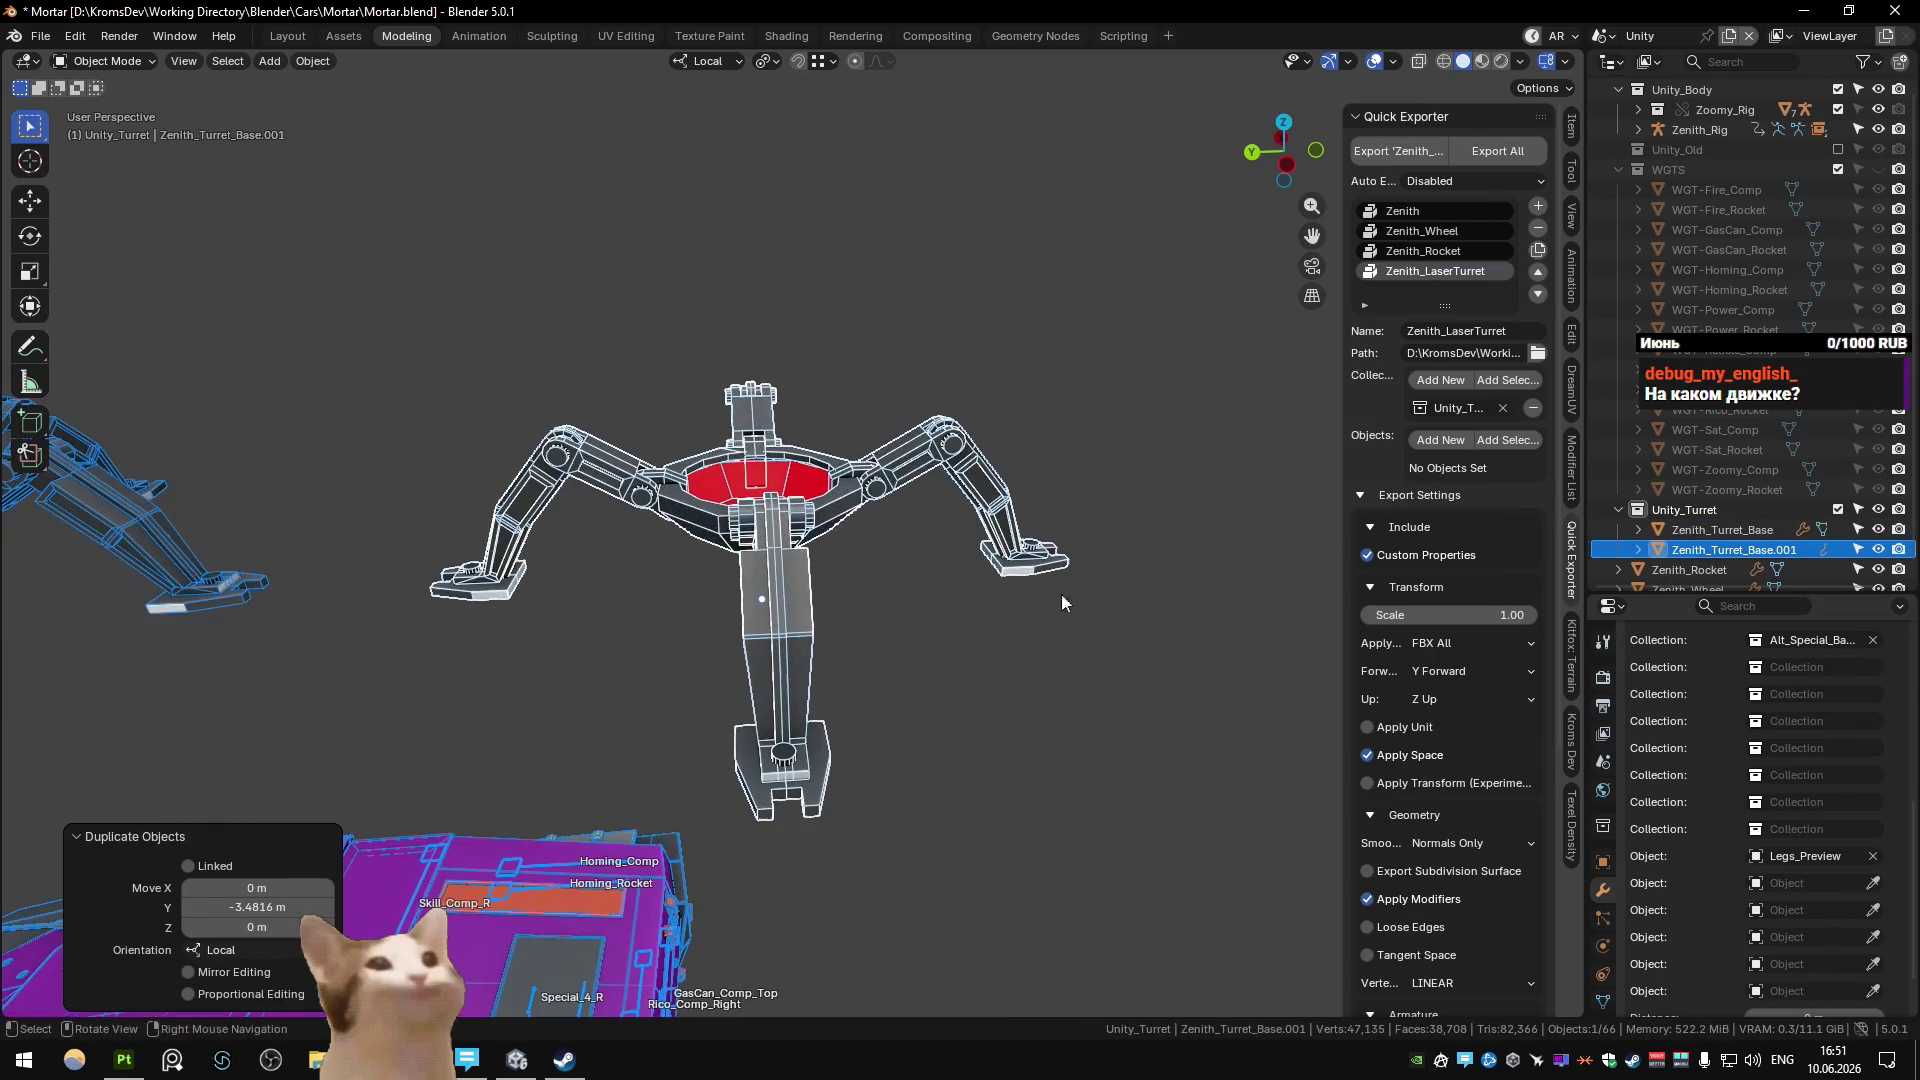
mouse_move(1246, 678)
middle_down()
mouse_move(1042, 638)
mouse_move(1196, 668)
middle_up()
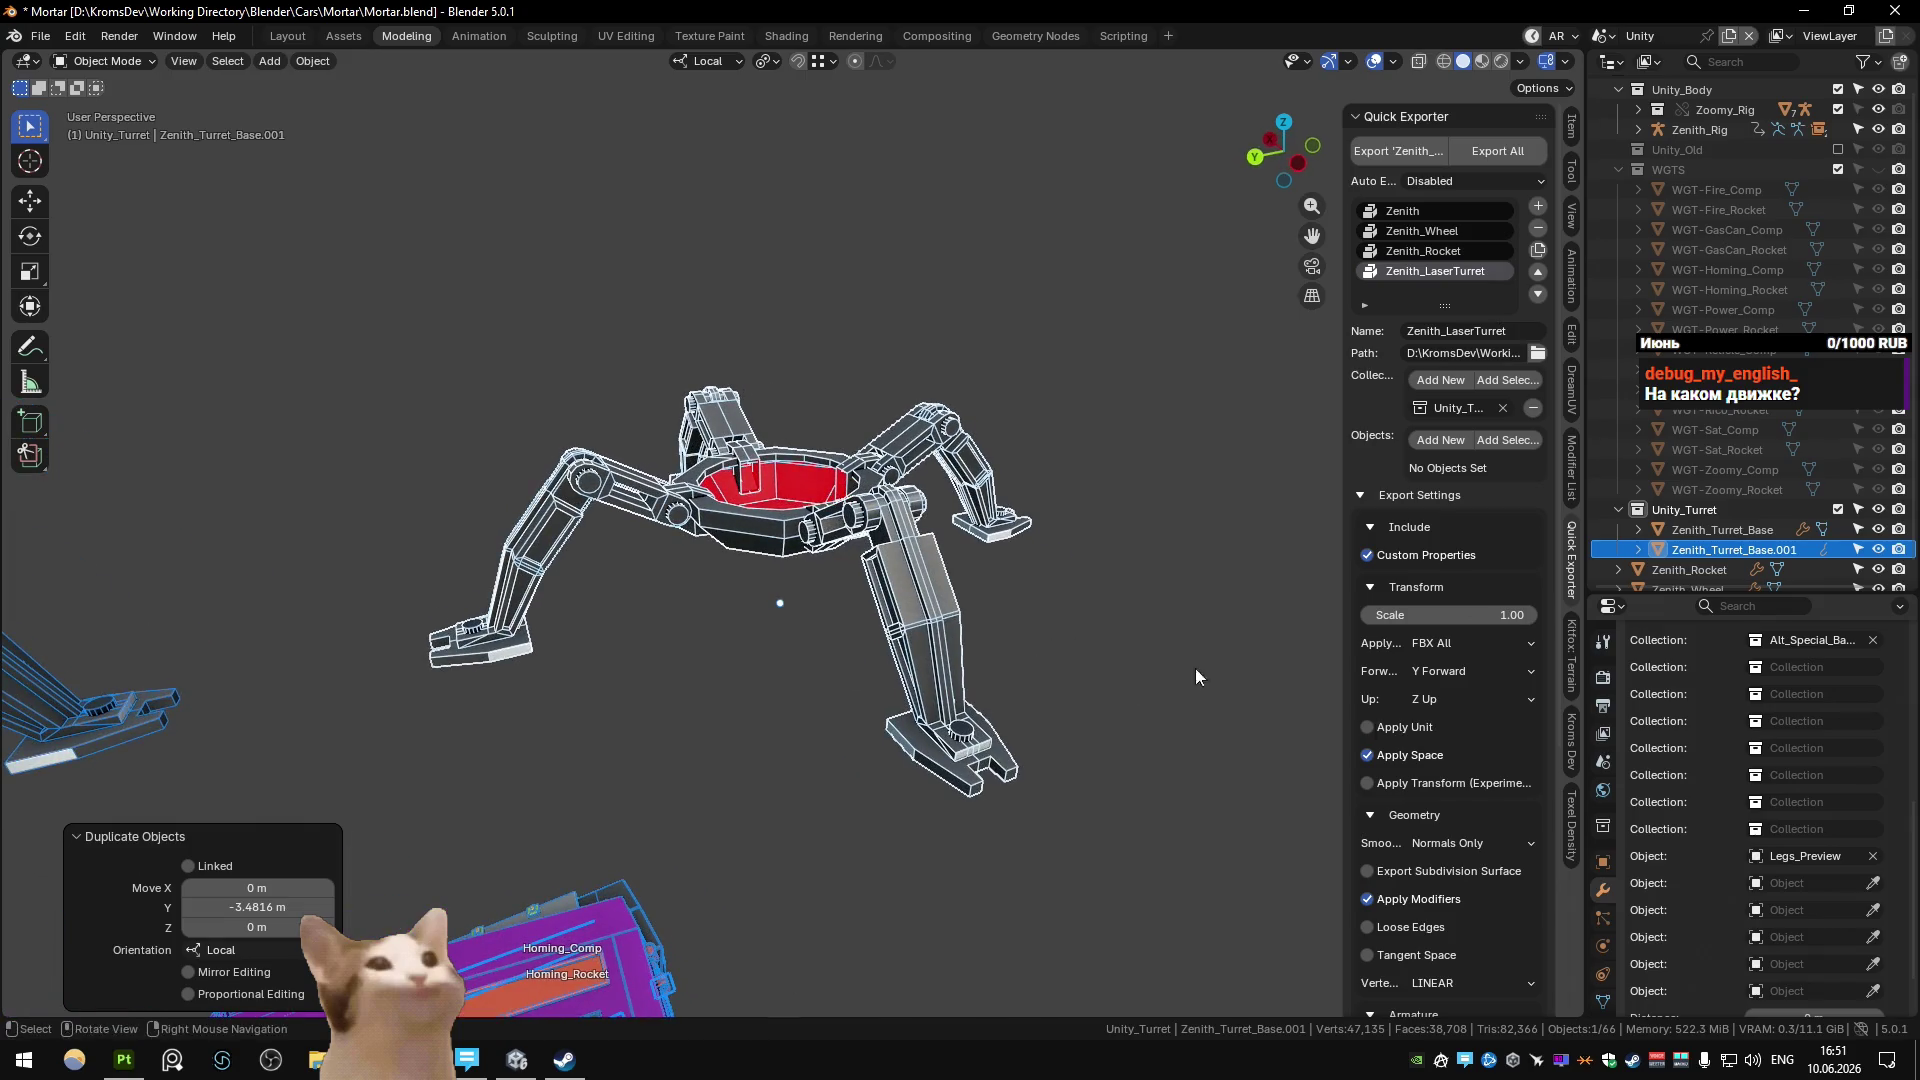
click(1873, 856)
scroll(796, 516, up, 2)
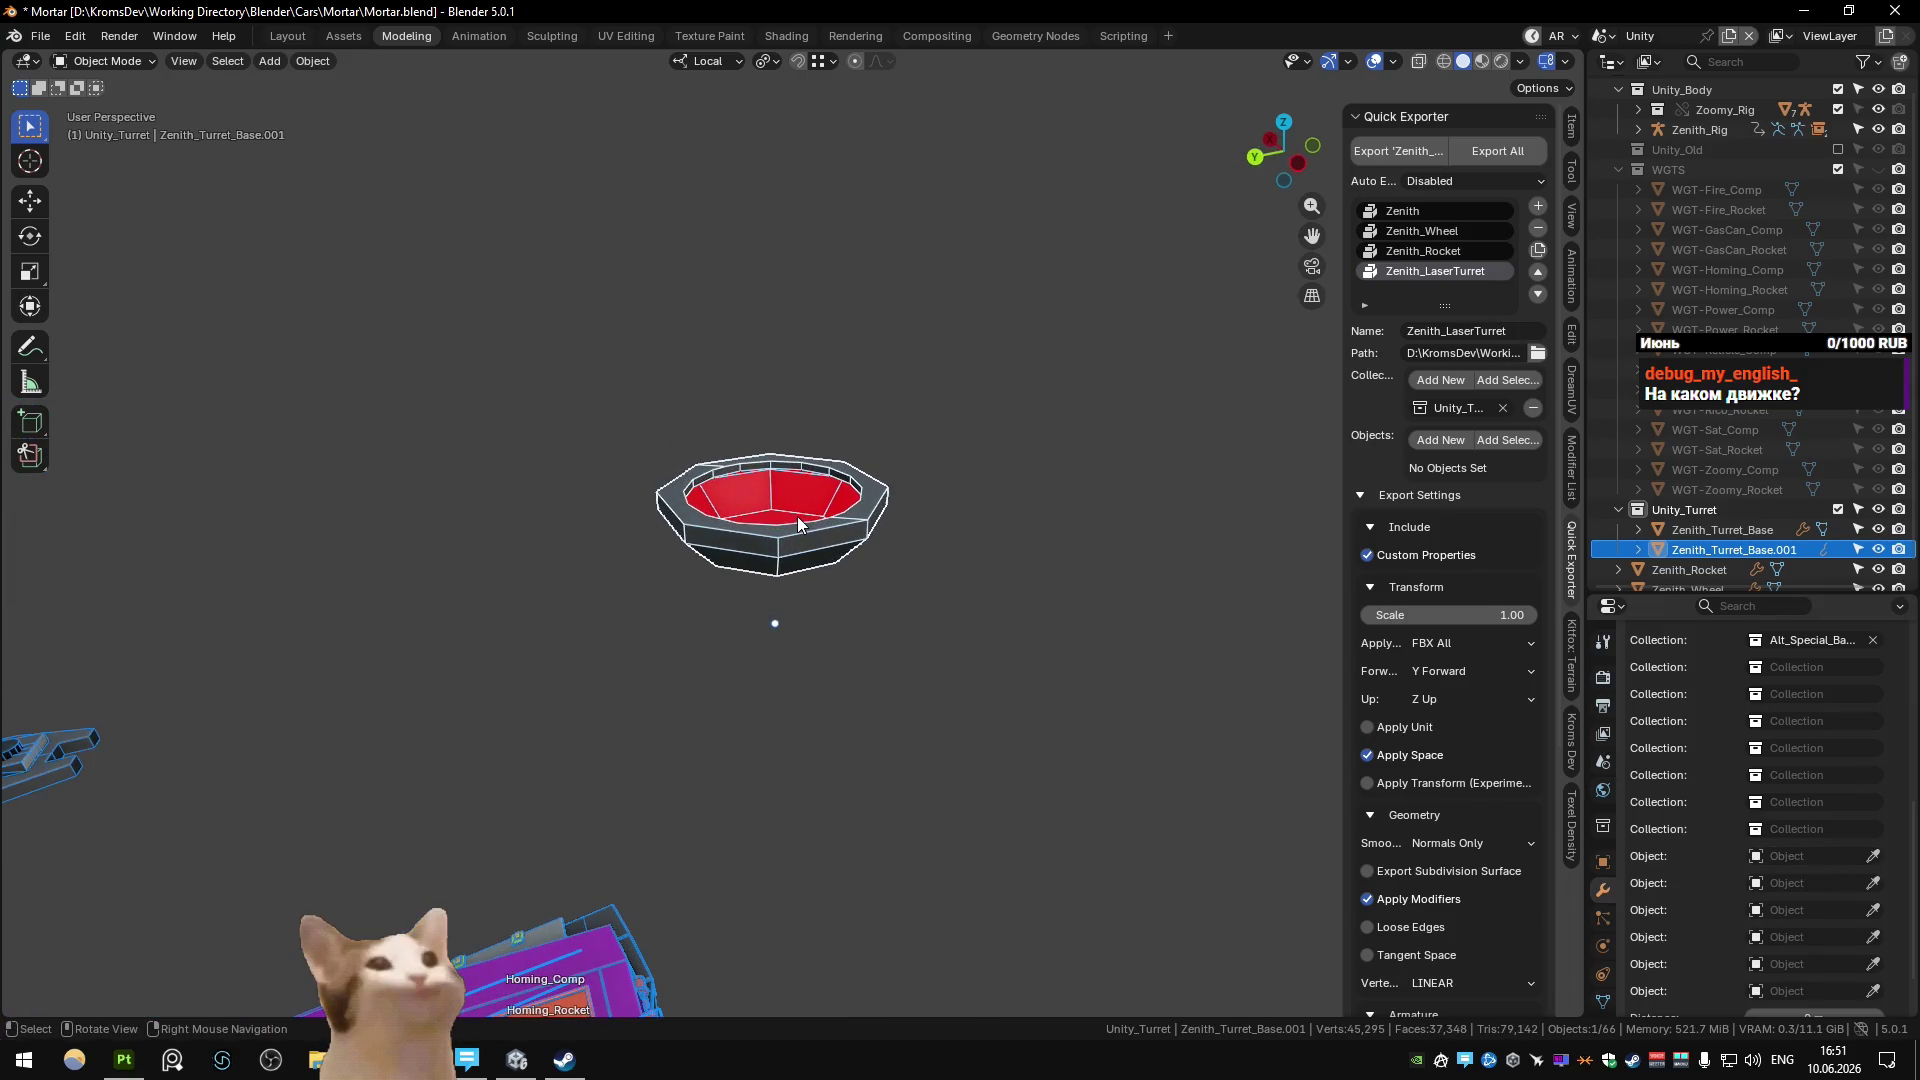
middle_drag(795, 516, 831, 537)
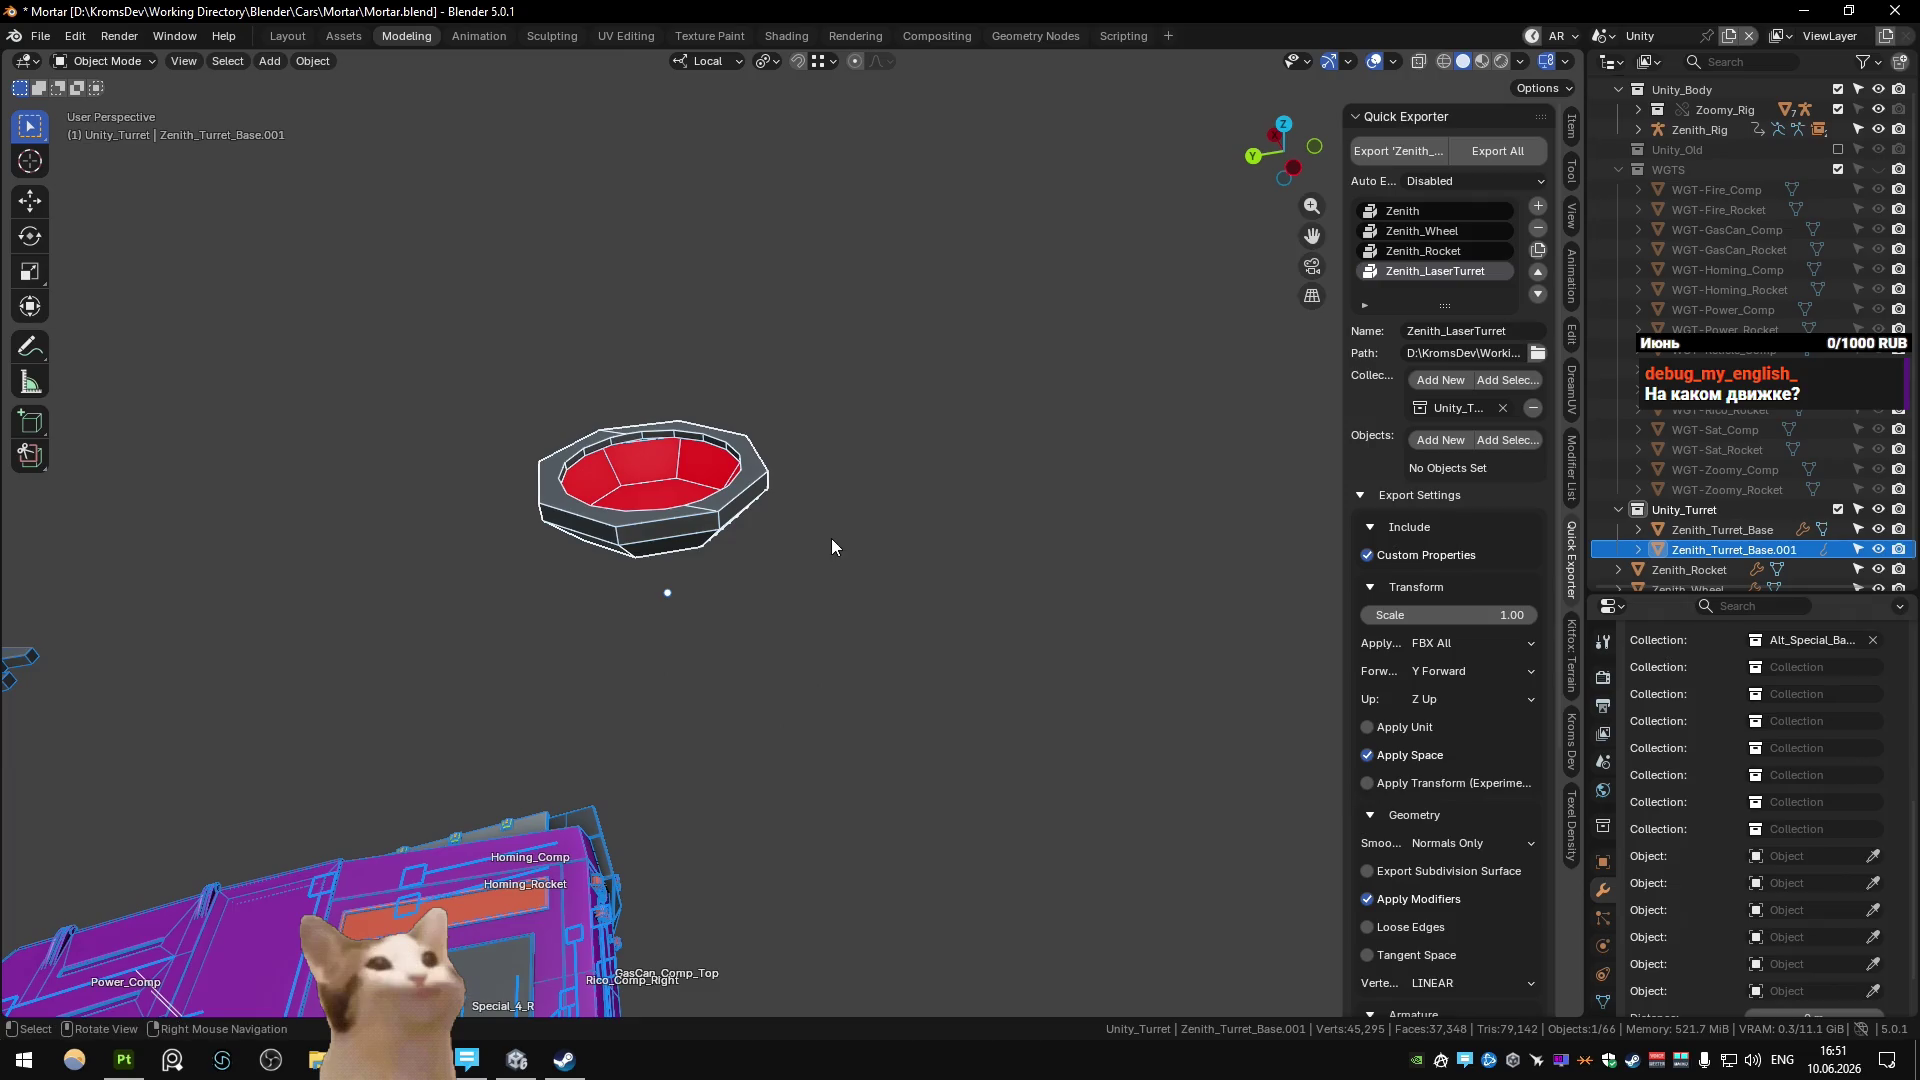
Rename the copy Zenith_Turret_Rig_Base, then duplicate it in place as Zenith_Turret_Rig_Leg_Base.
key(F2)
key(End)
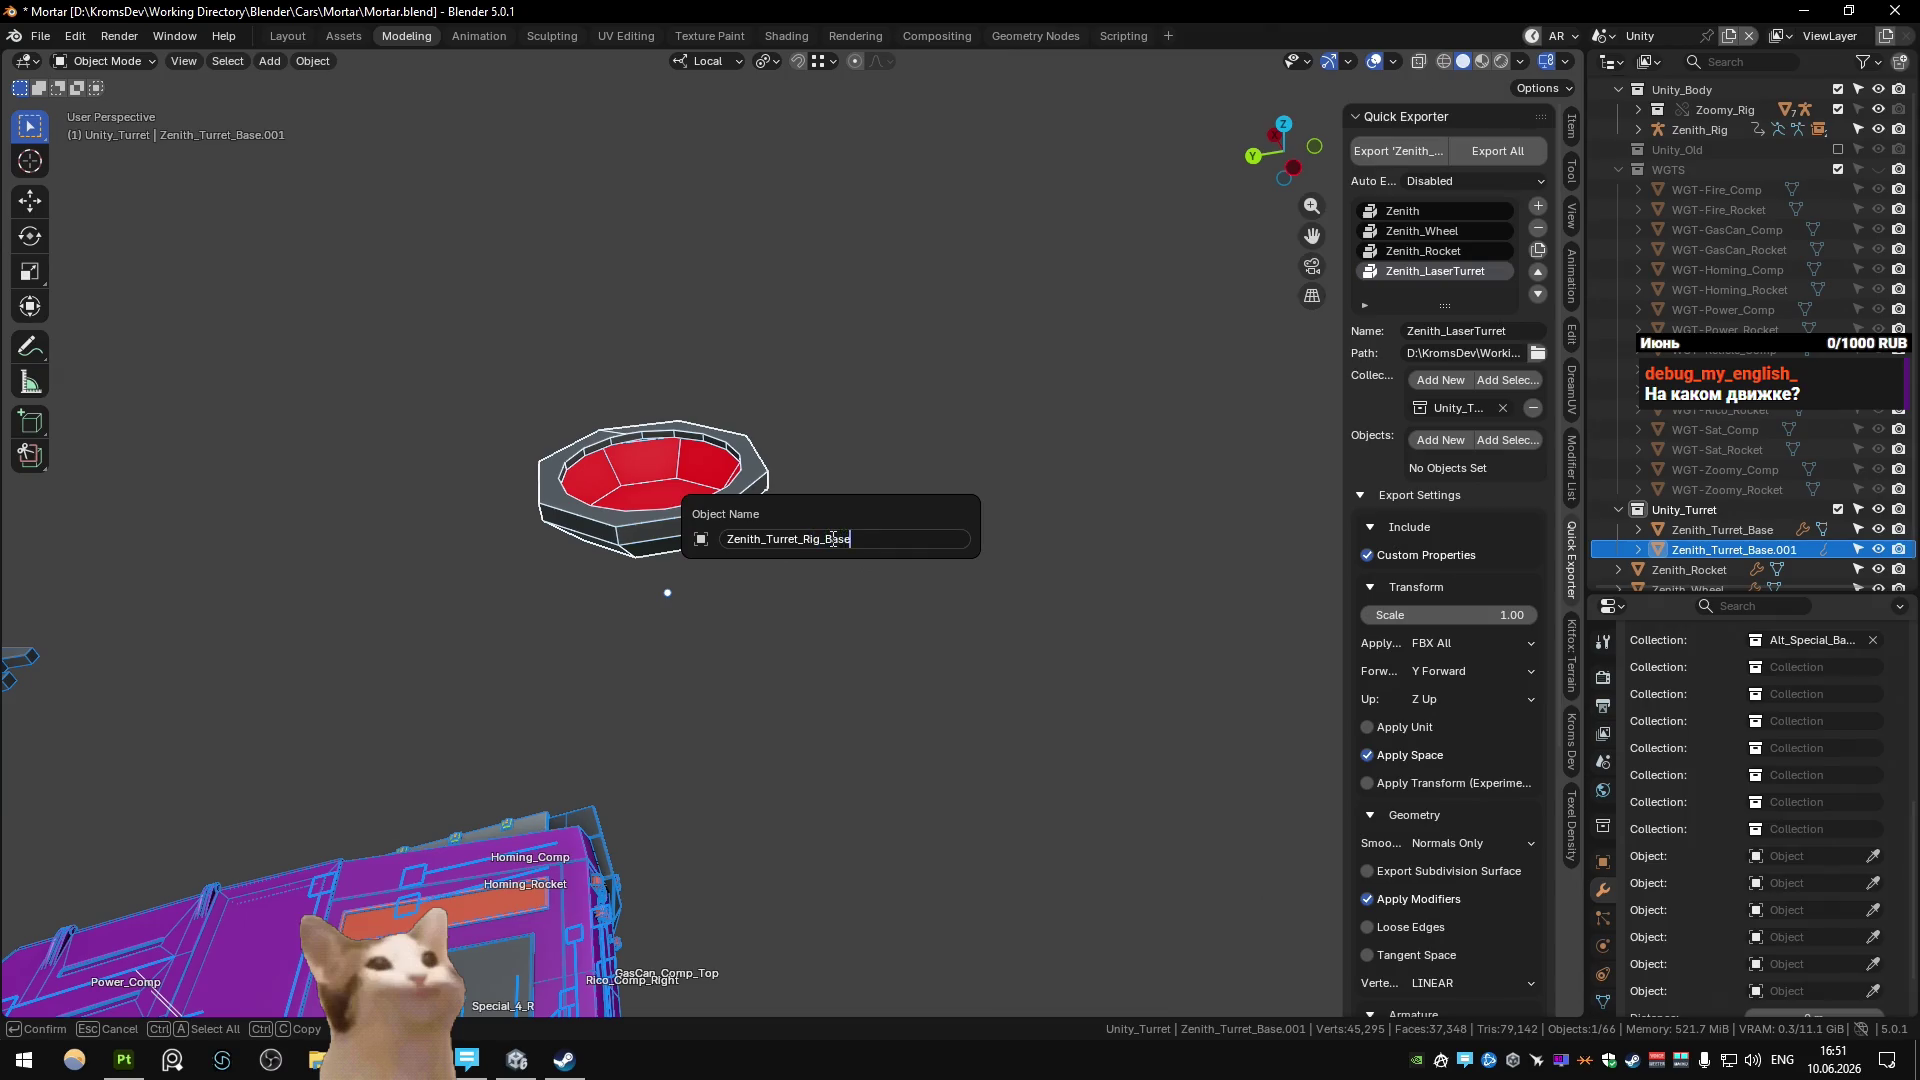
key(Return)
key(shift+d)
key(Escape)
key(F2)
text(Leg_)
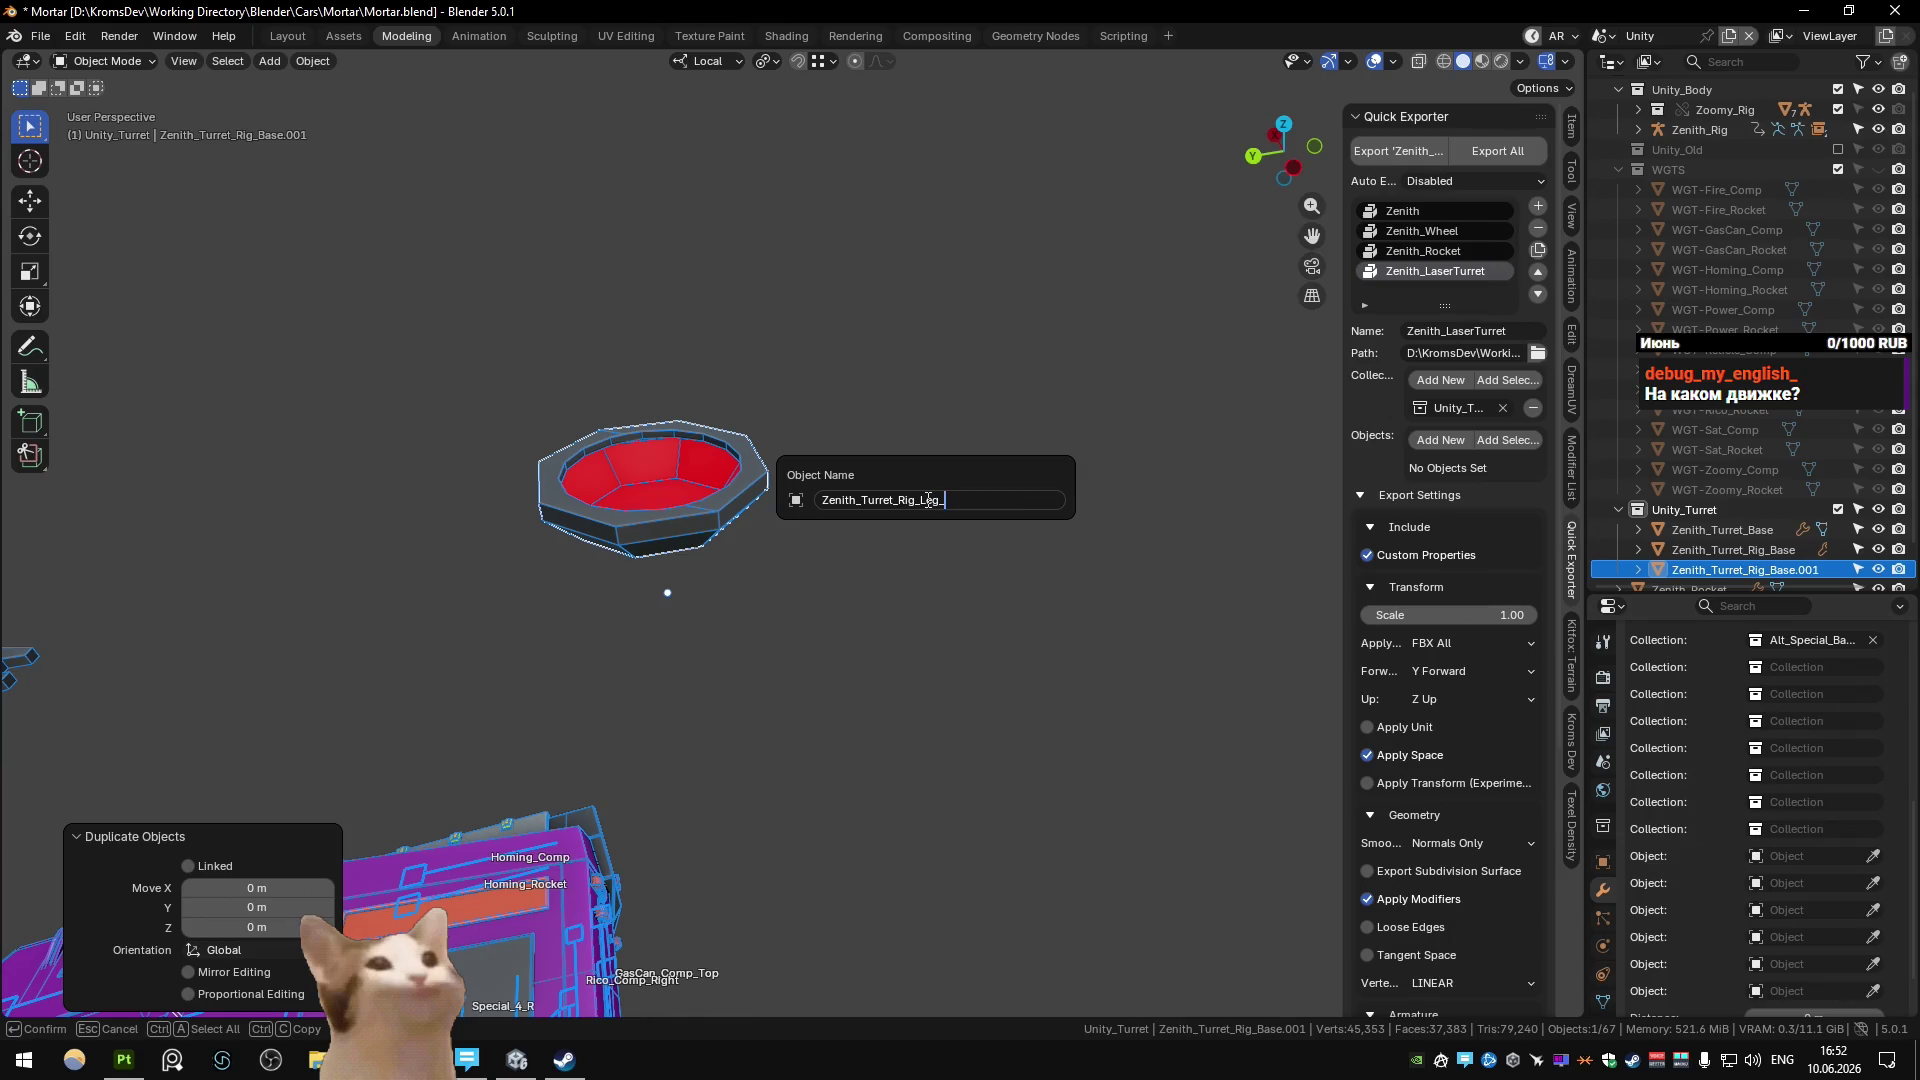
text(ase)
key(Return)
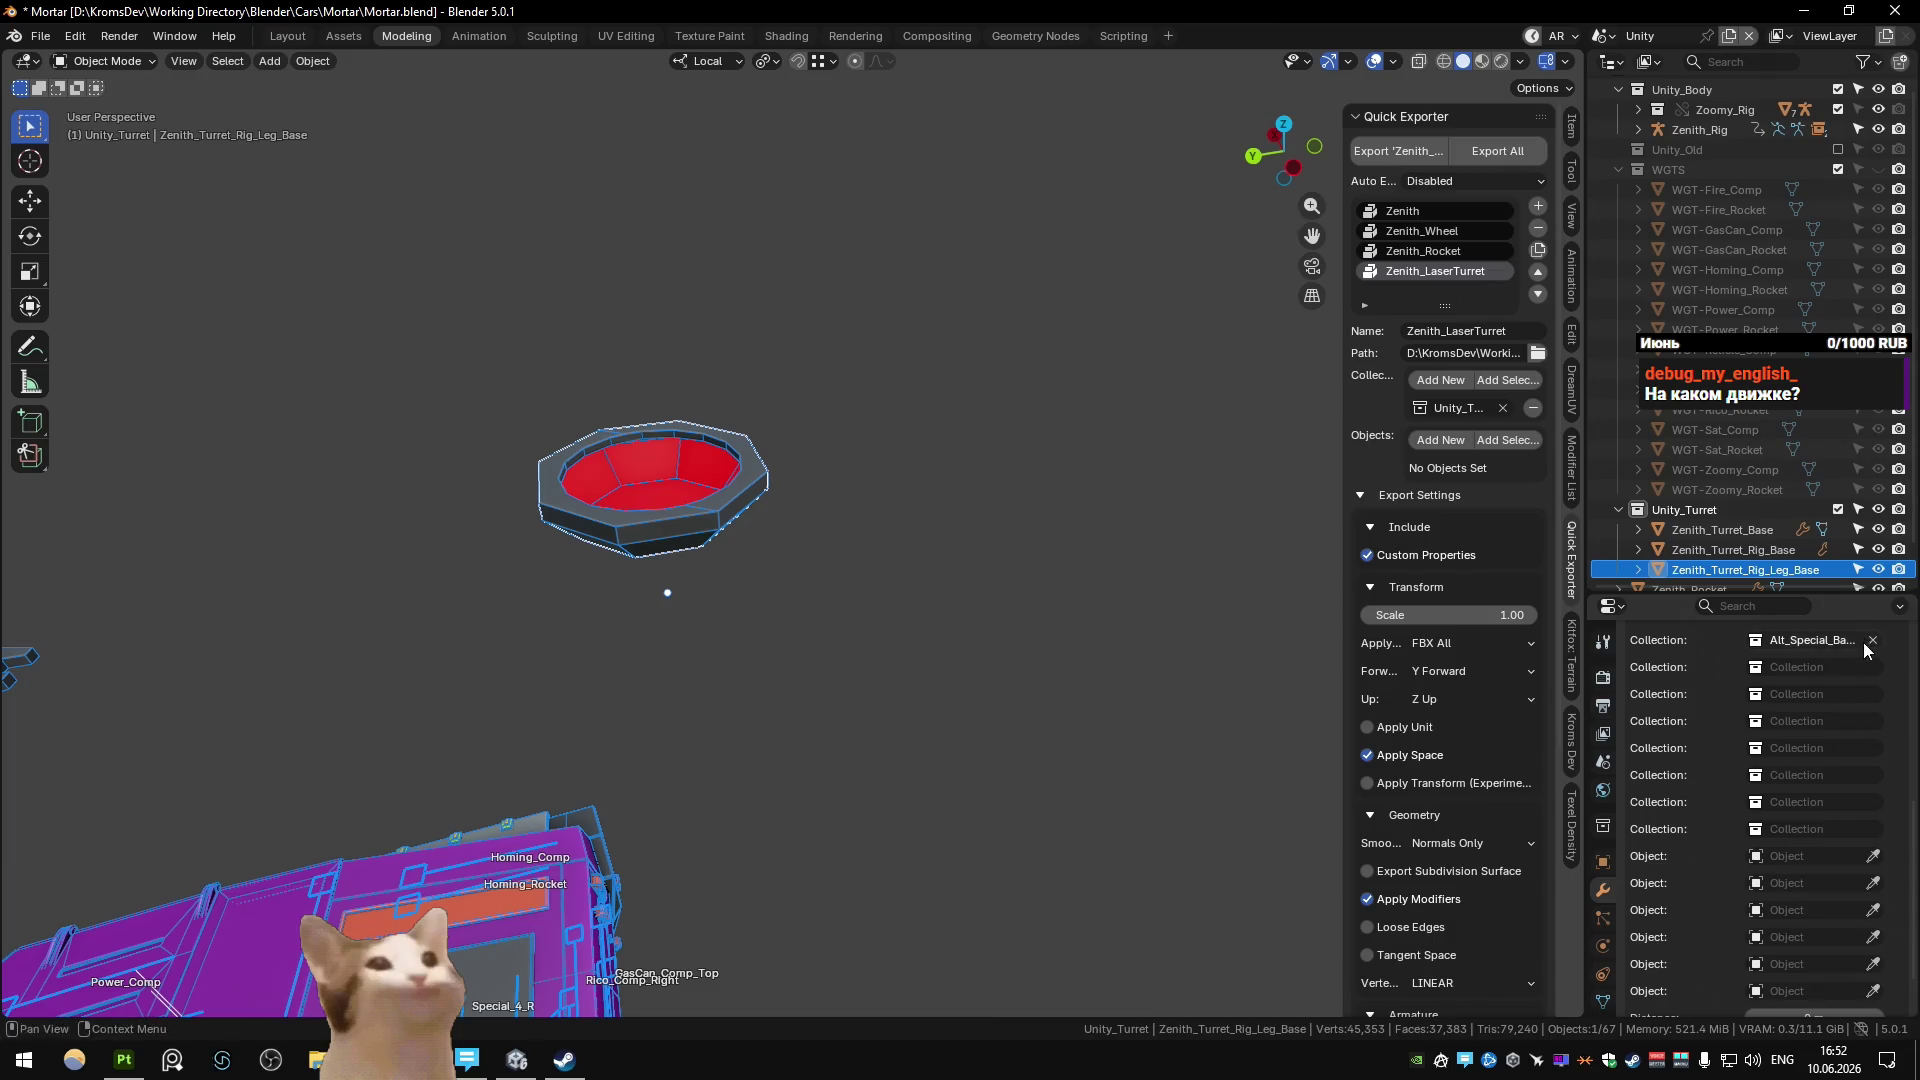
Set the leg base's geometry-nodes Collection to Alt_Leg_Middle_low, then switch to the Main scene.
click(1857, 640)
text(leg)
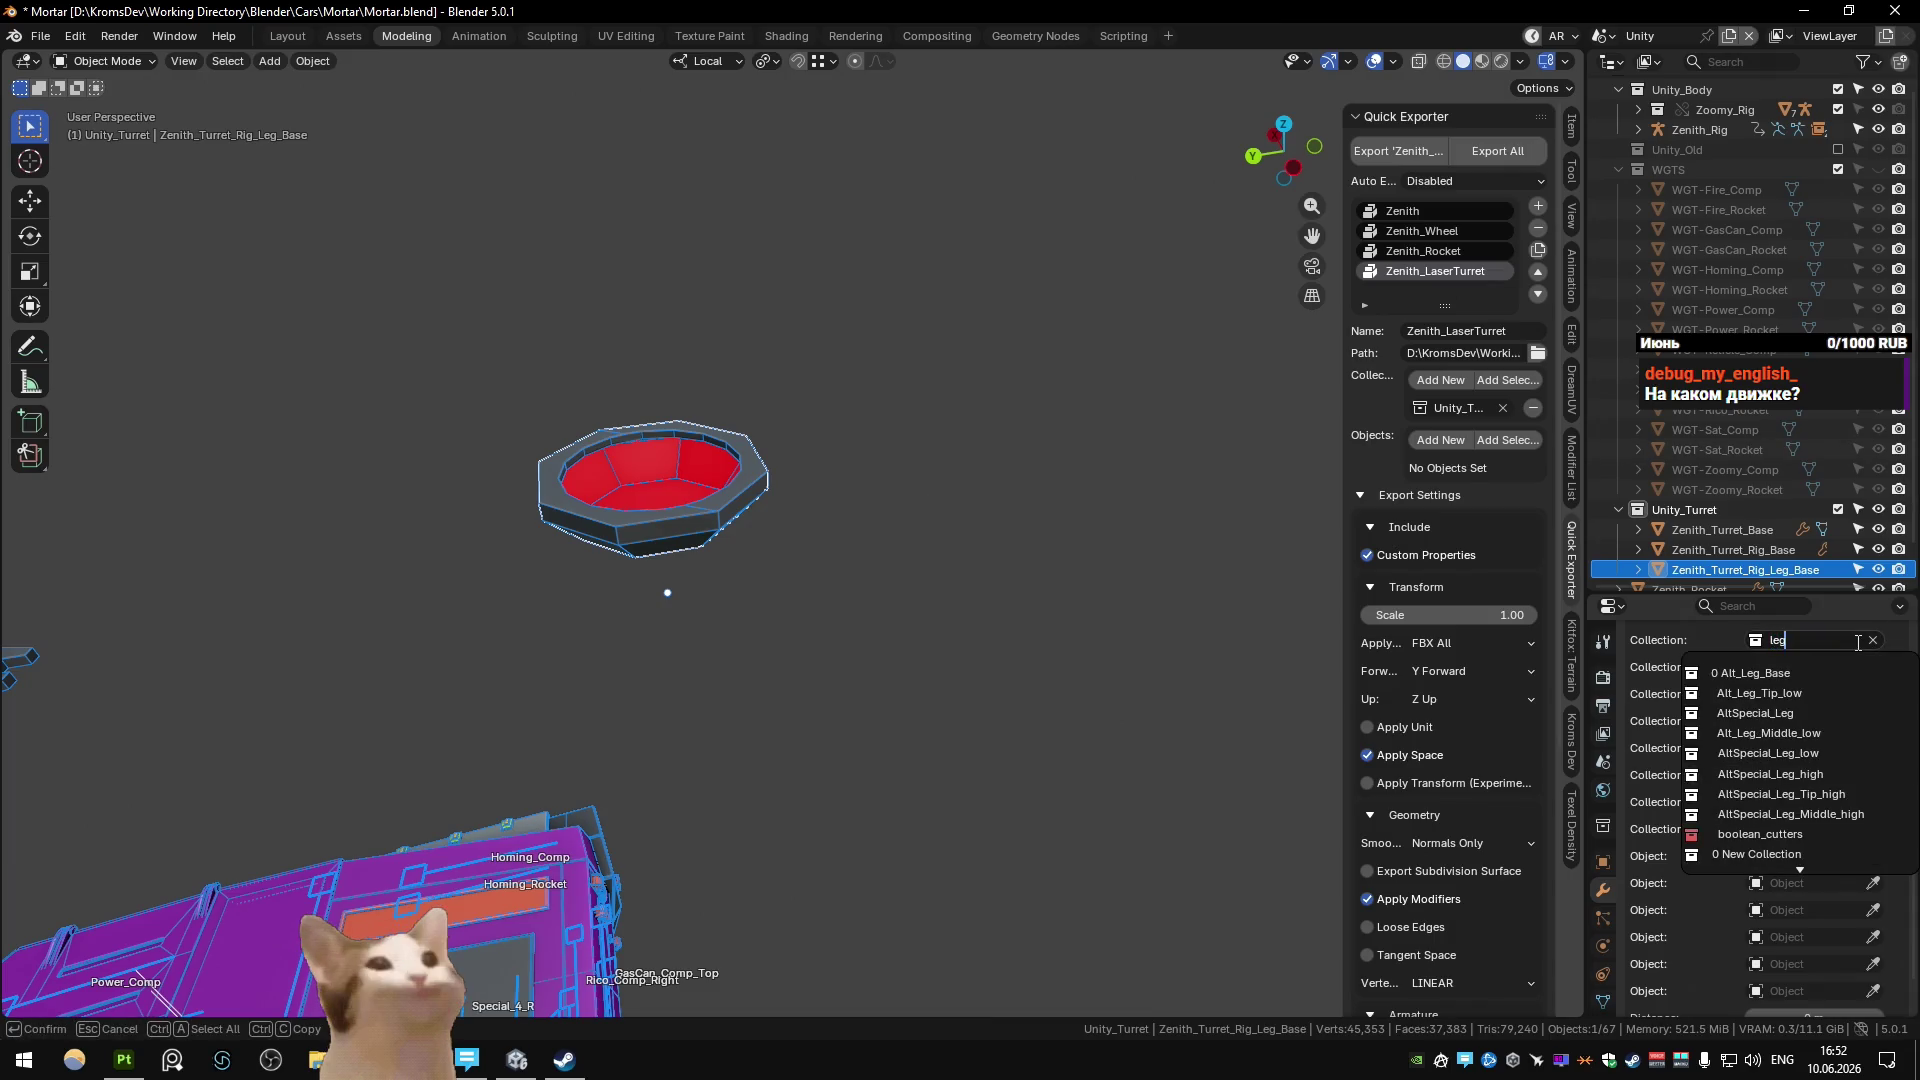
key(Down)
key(Down)
key(Down)
key(Return)
mouse_move(1120, 439)
middle_down()
mouse_move(1059, 396)
mouse_move(1076, 458)
mouse_move(1003, 453)
mouse_move(986, 494)
mouse_move(934, 489)
middle_up()
key(ctrl+Page_Down)
key(ctrl+Page_Down)
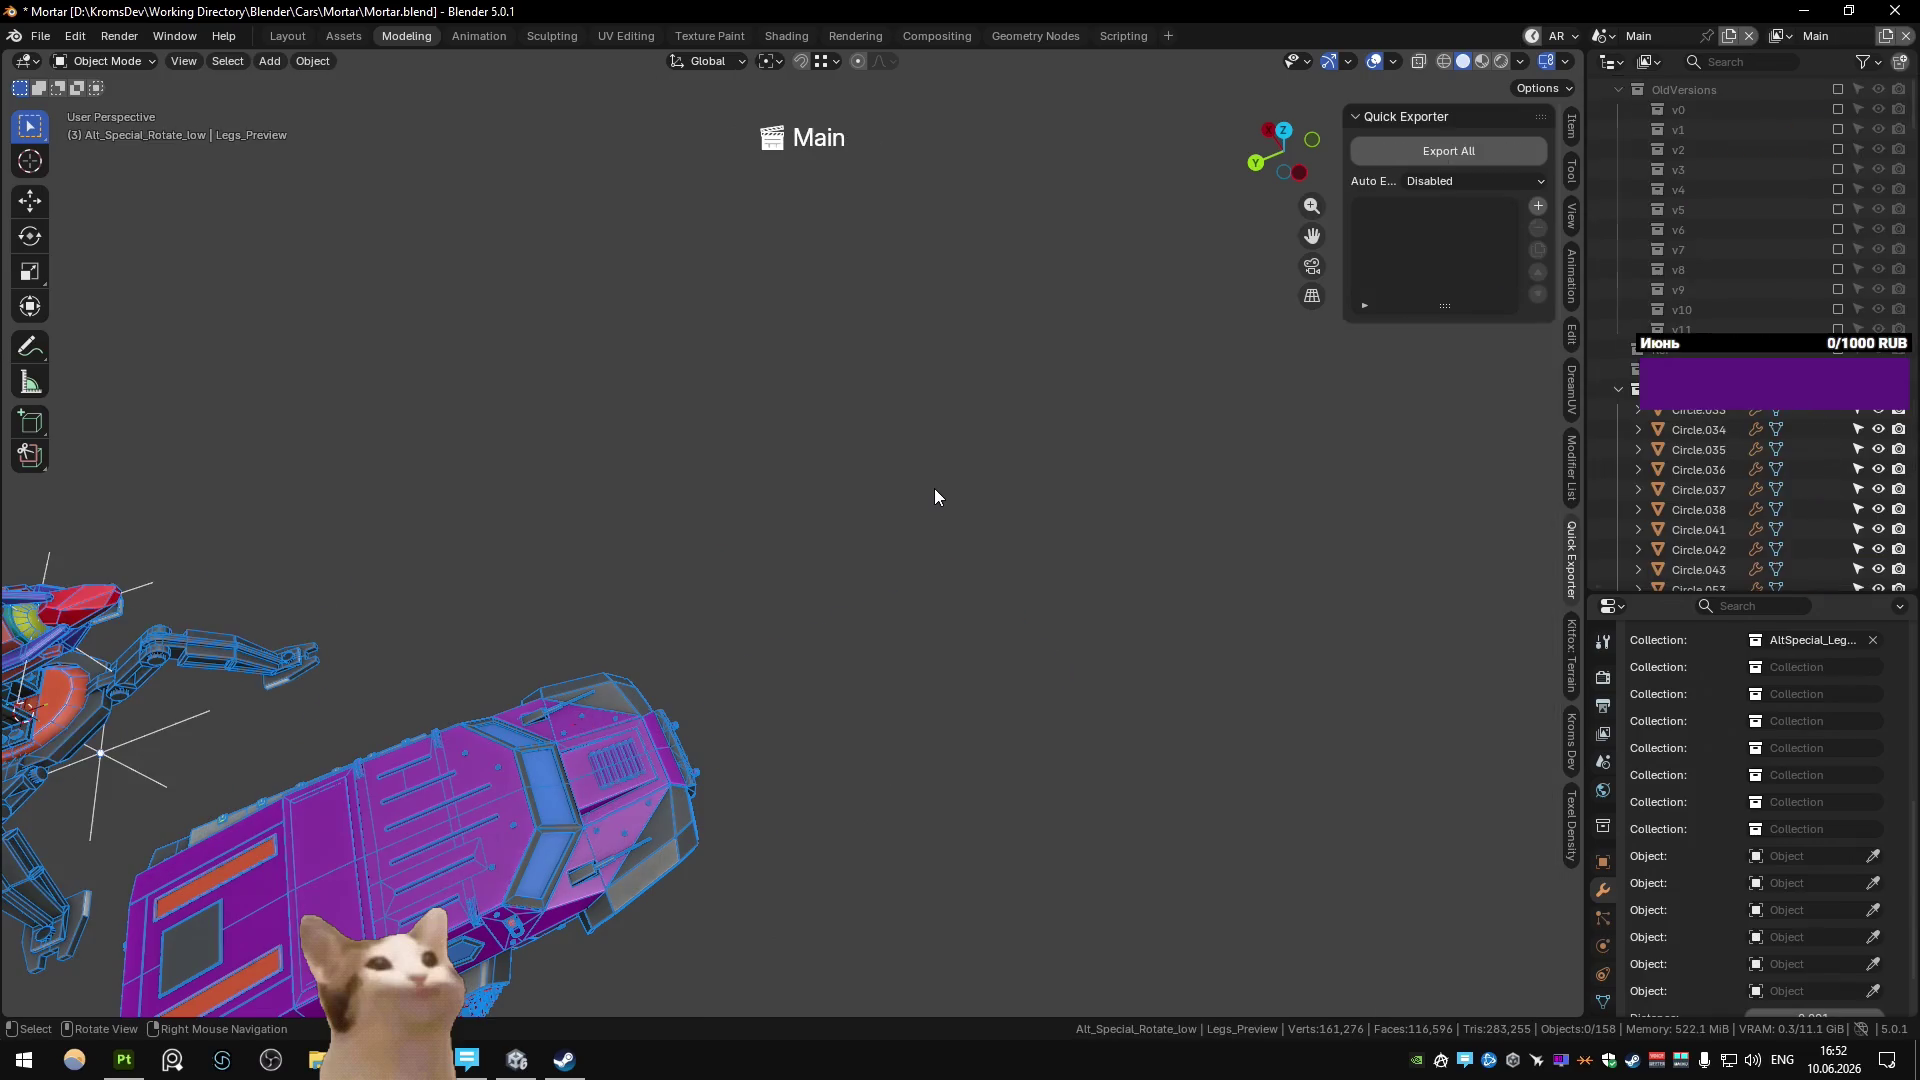
Hide the Legs_Preview object on the mortar legs.
scroll(223, 557, down, 5)
scroll(608, 592, up, 8)
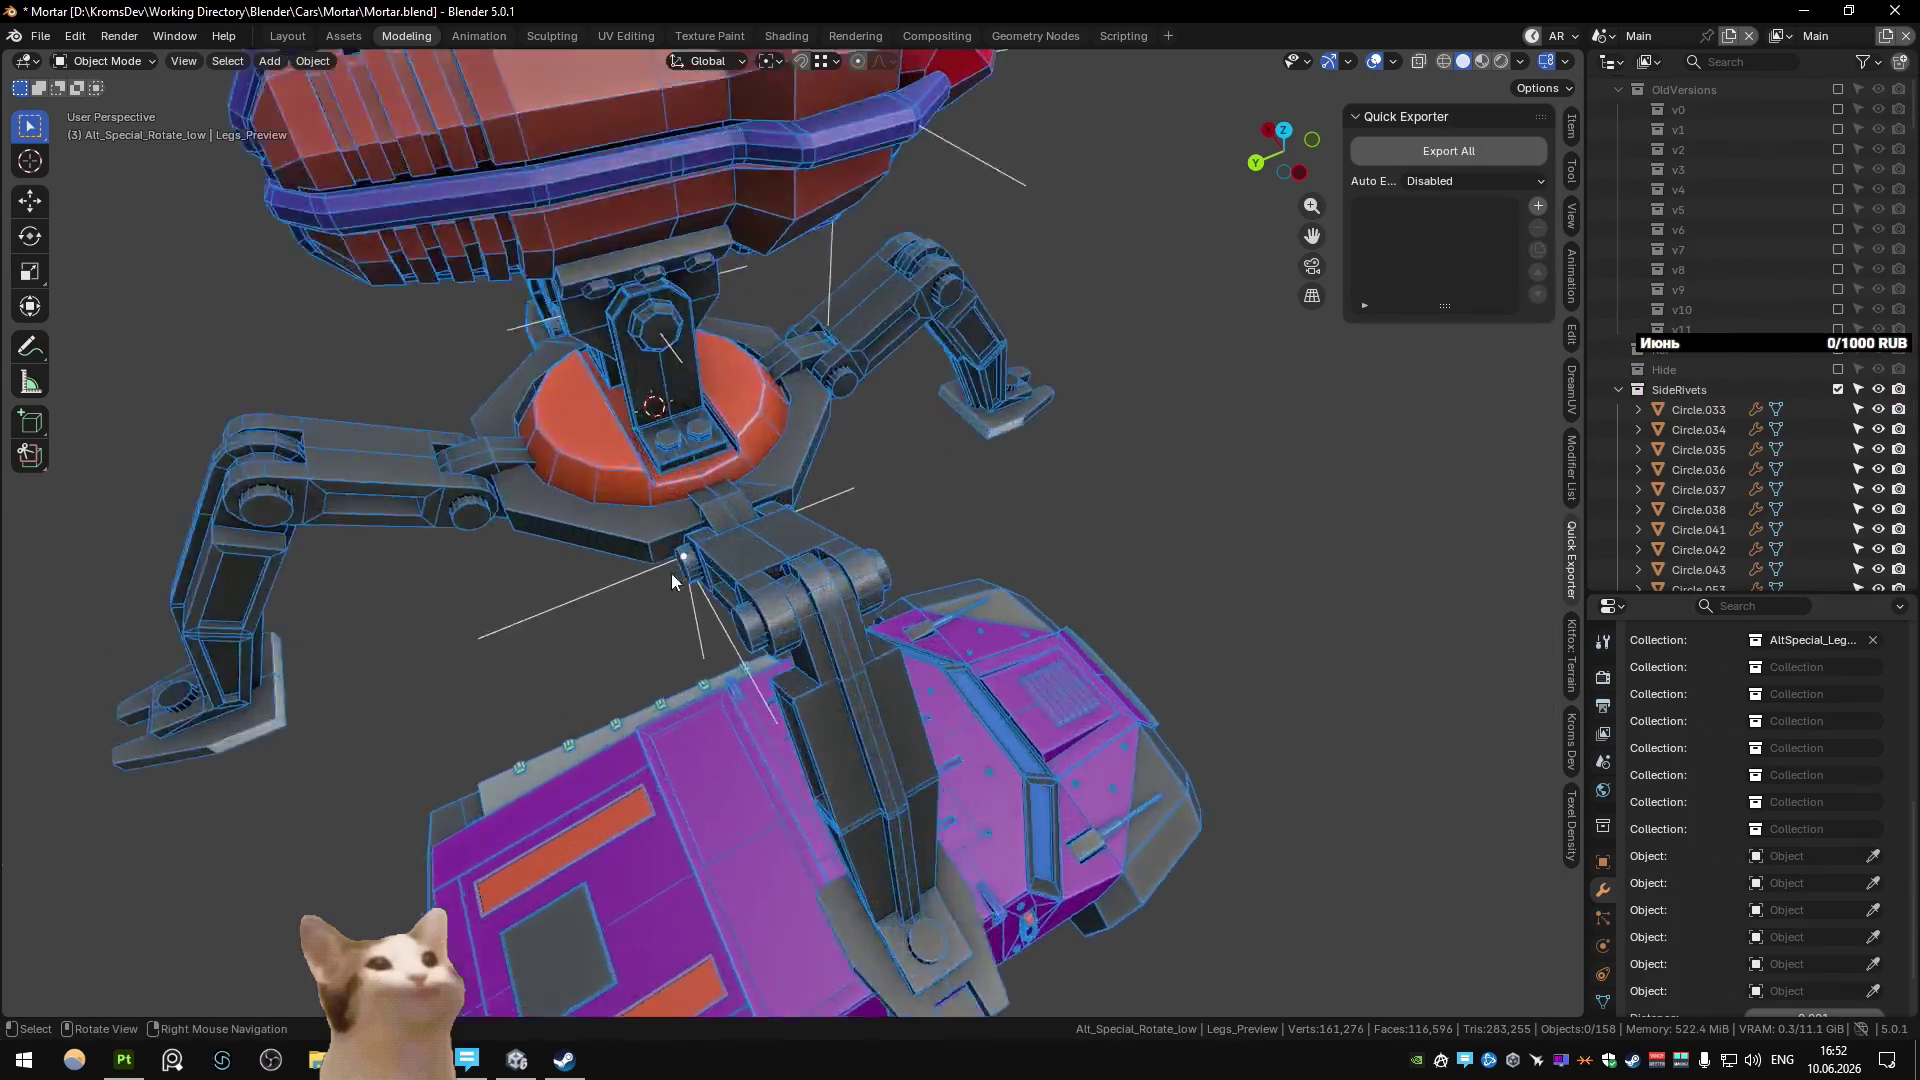
middle_drag(768, 470, 975, 478)
click(981, 477)
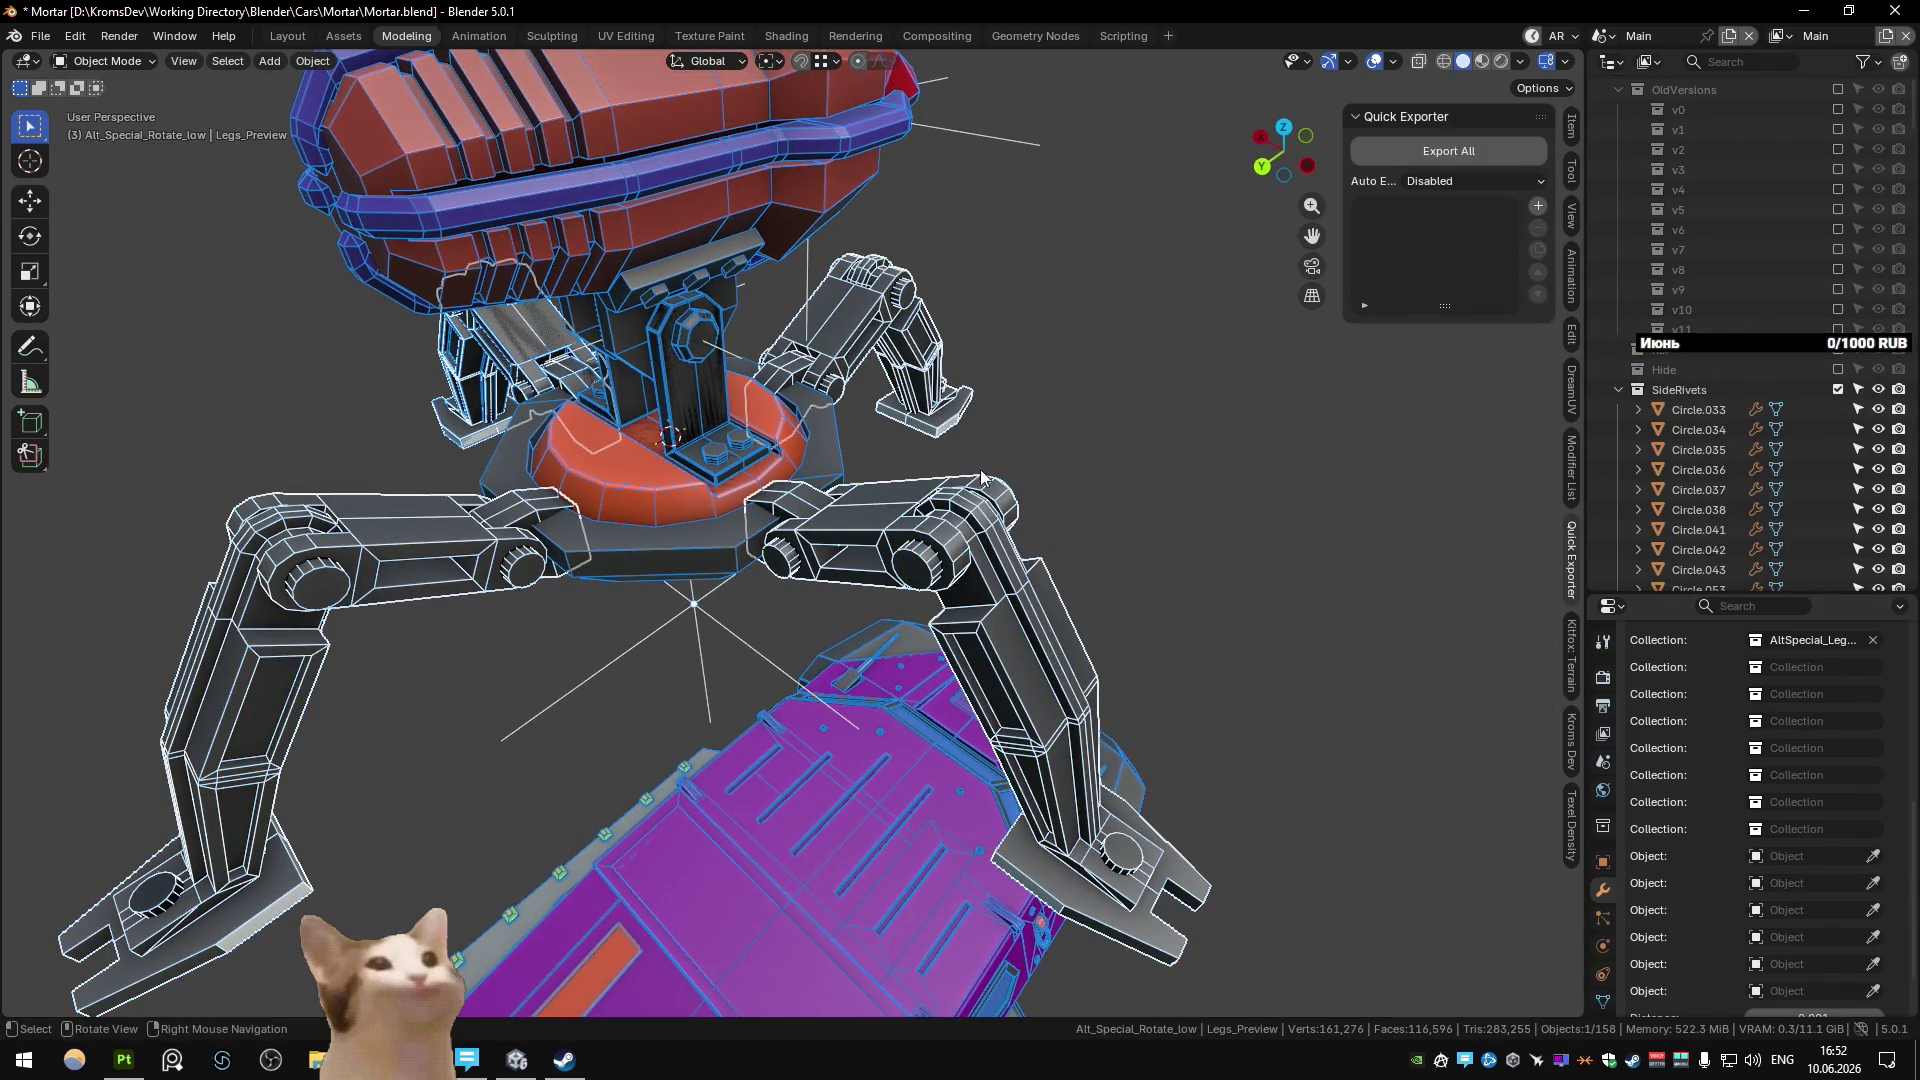
key(h)
Delete the small joint piece Circle.073.
scroll(873, 514, down, 5)
mouse_move(873, 513)
middle_down()
mouse_move(1110, 520)
mouse_move(860, 456)
mouse_move(772, 592)
middle_up()
scroll(772, 592, up, 4)
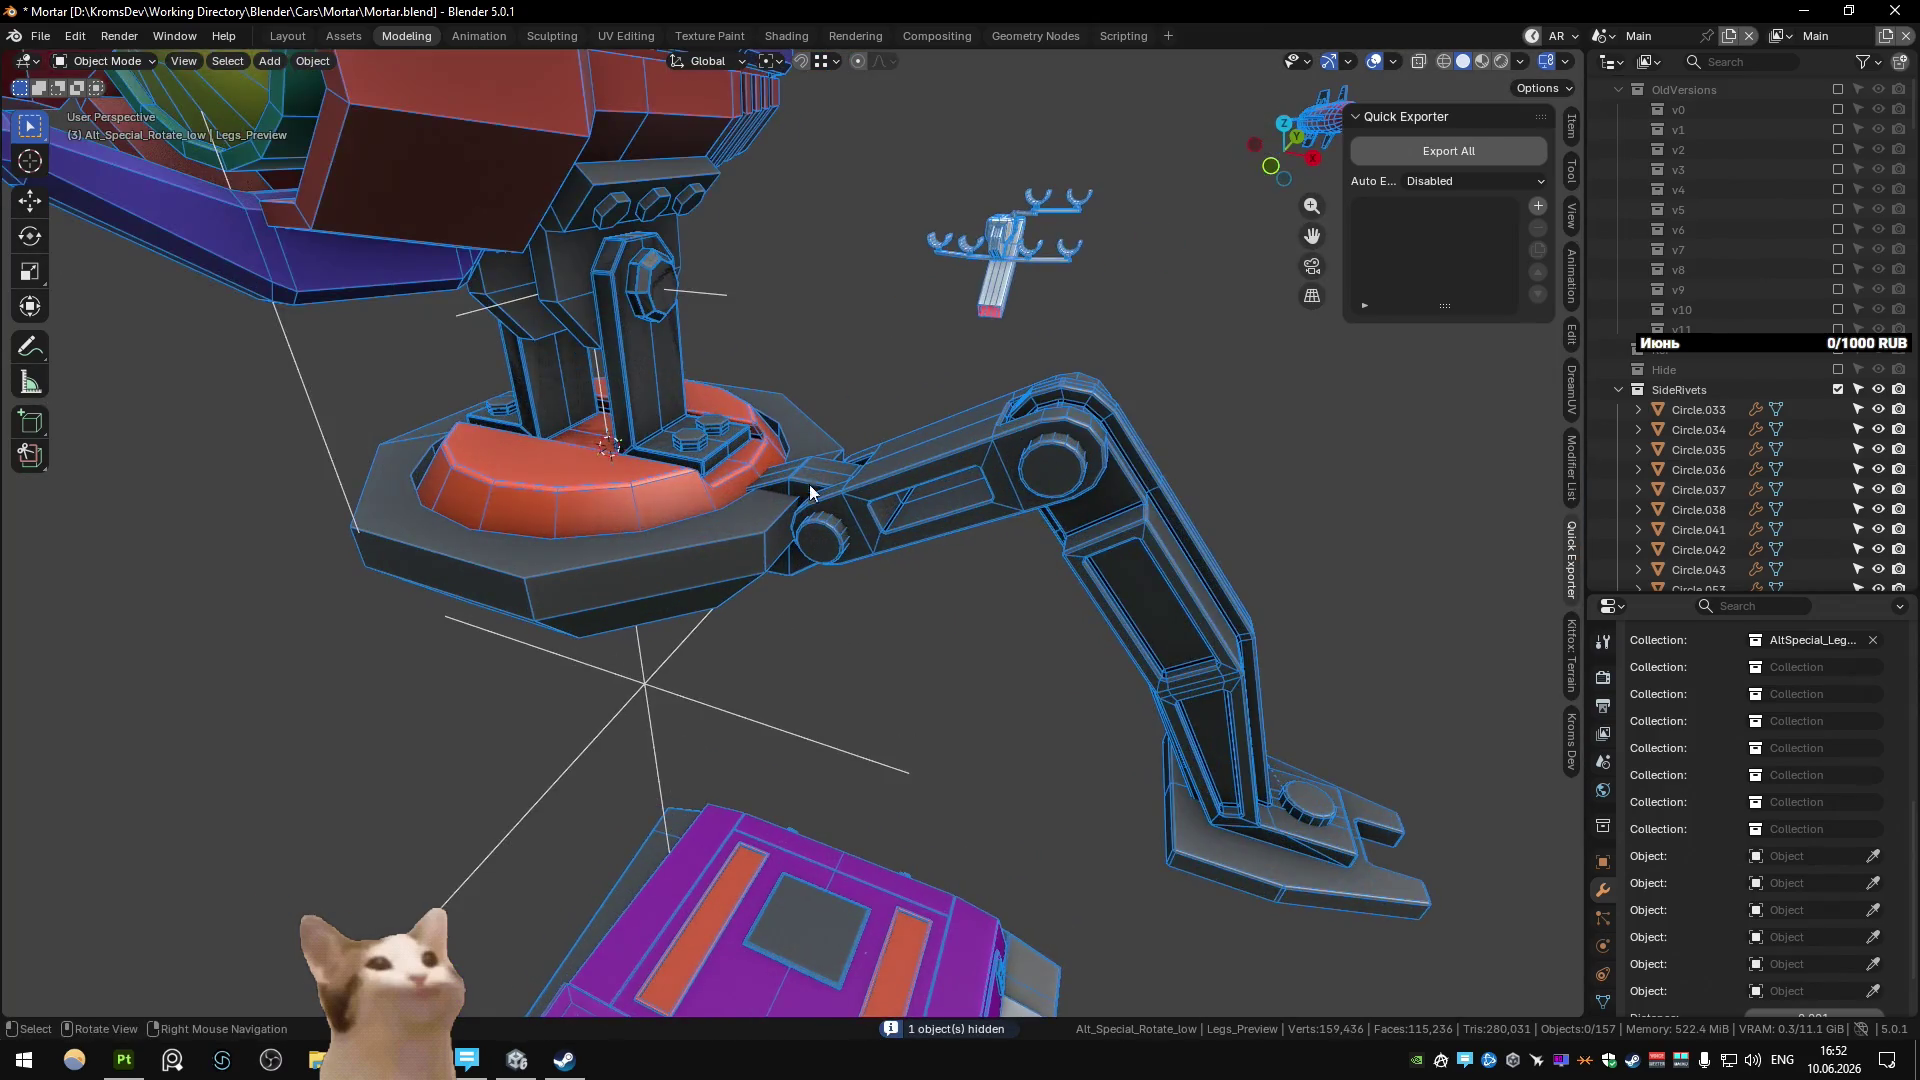
click(789, 505)
key(period)
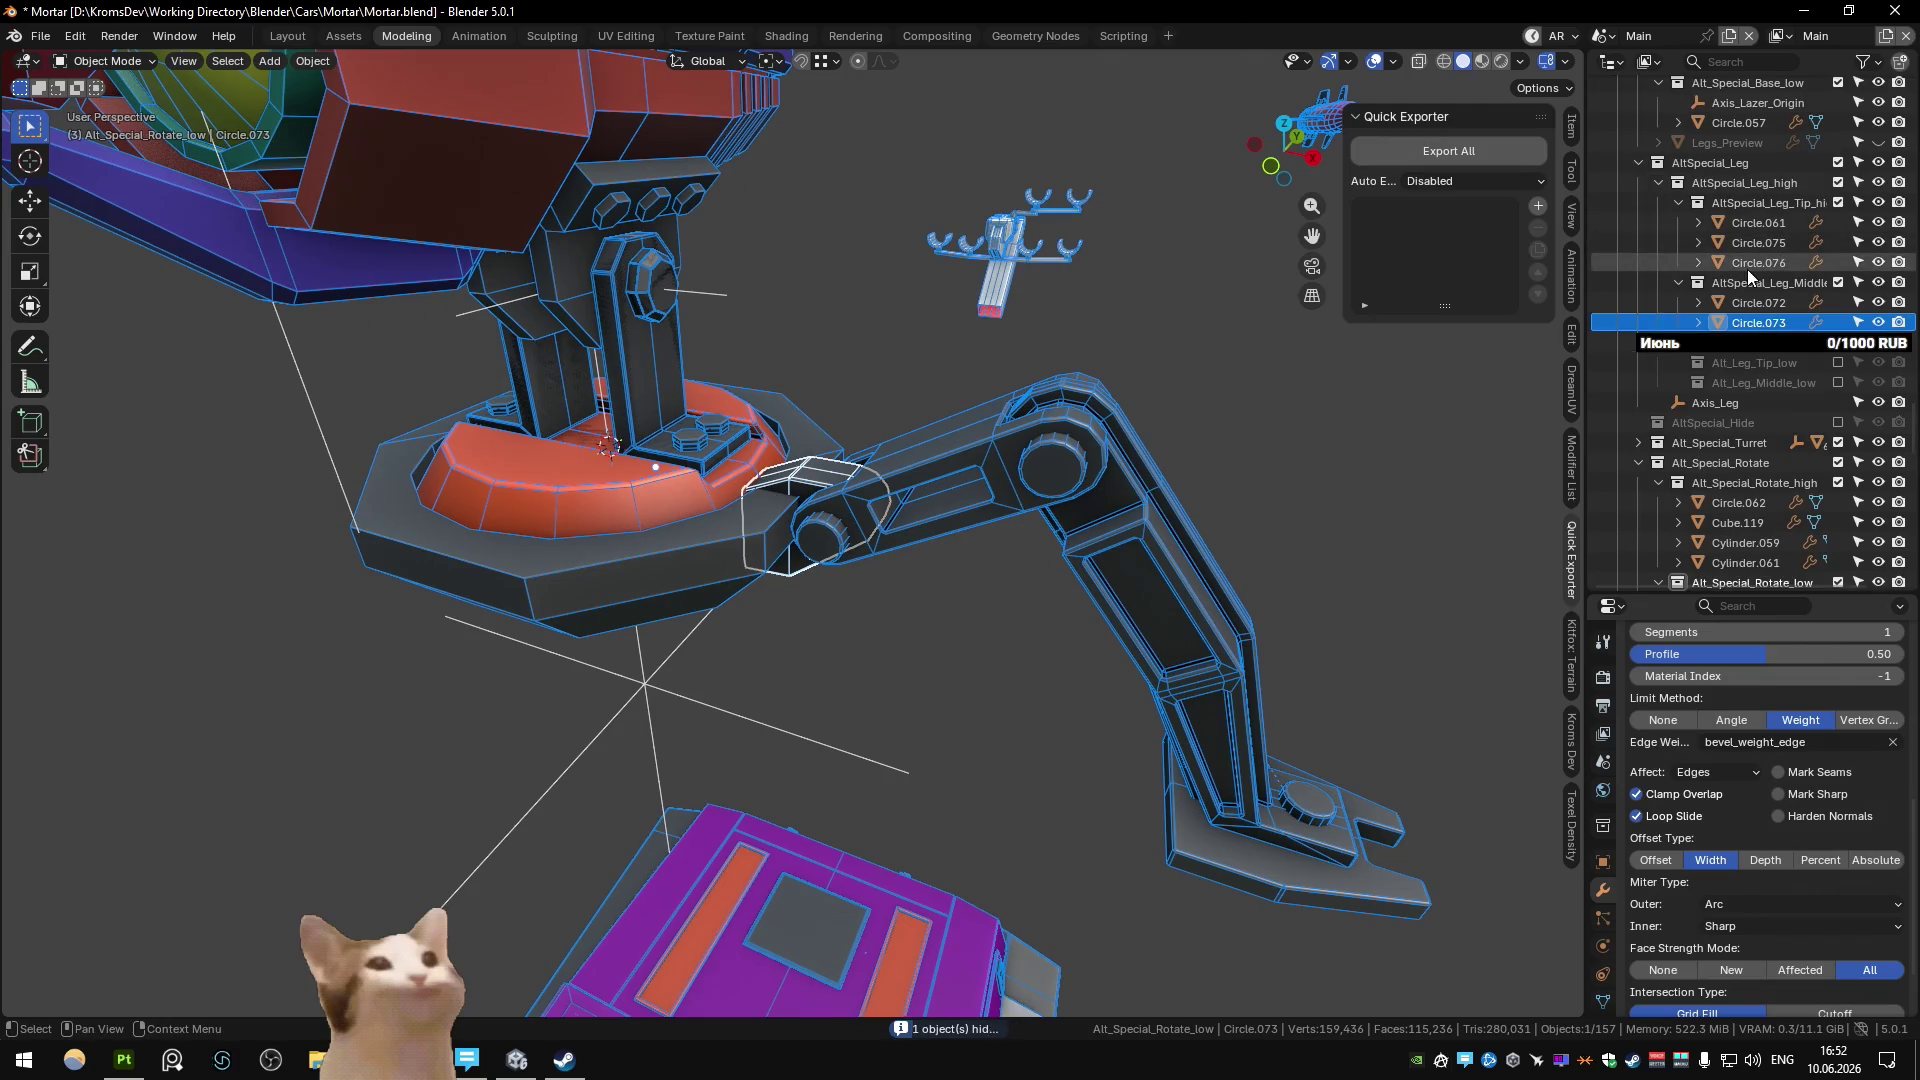
scroll(1738, 267, up, 2)
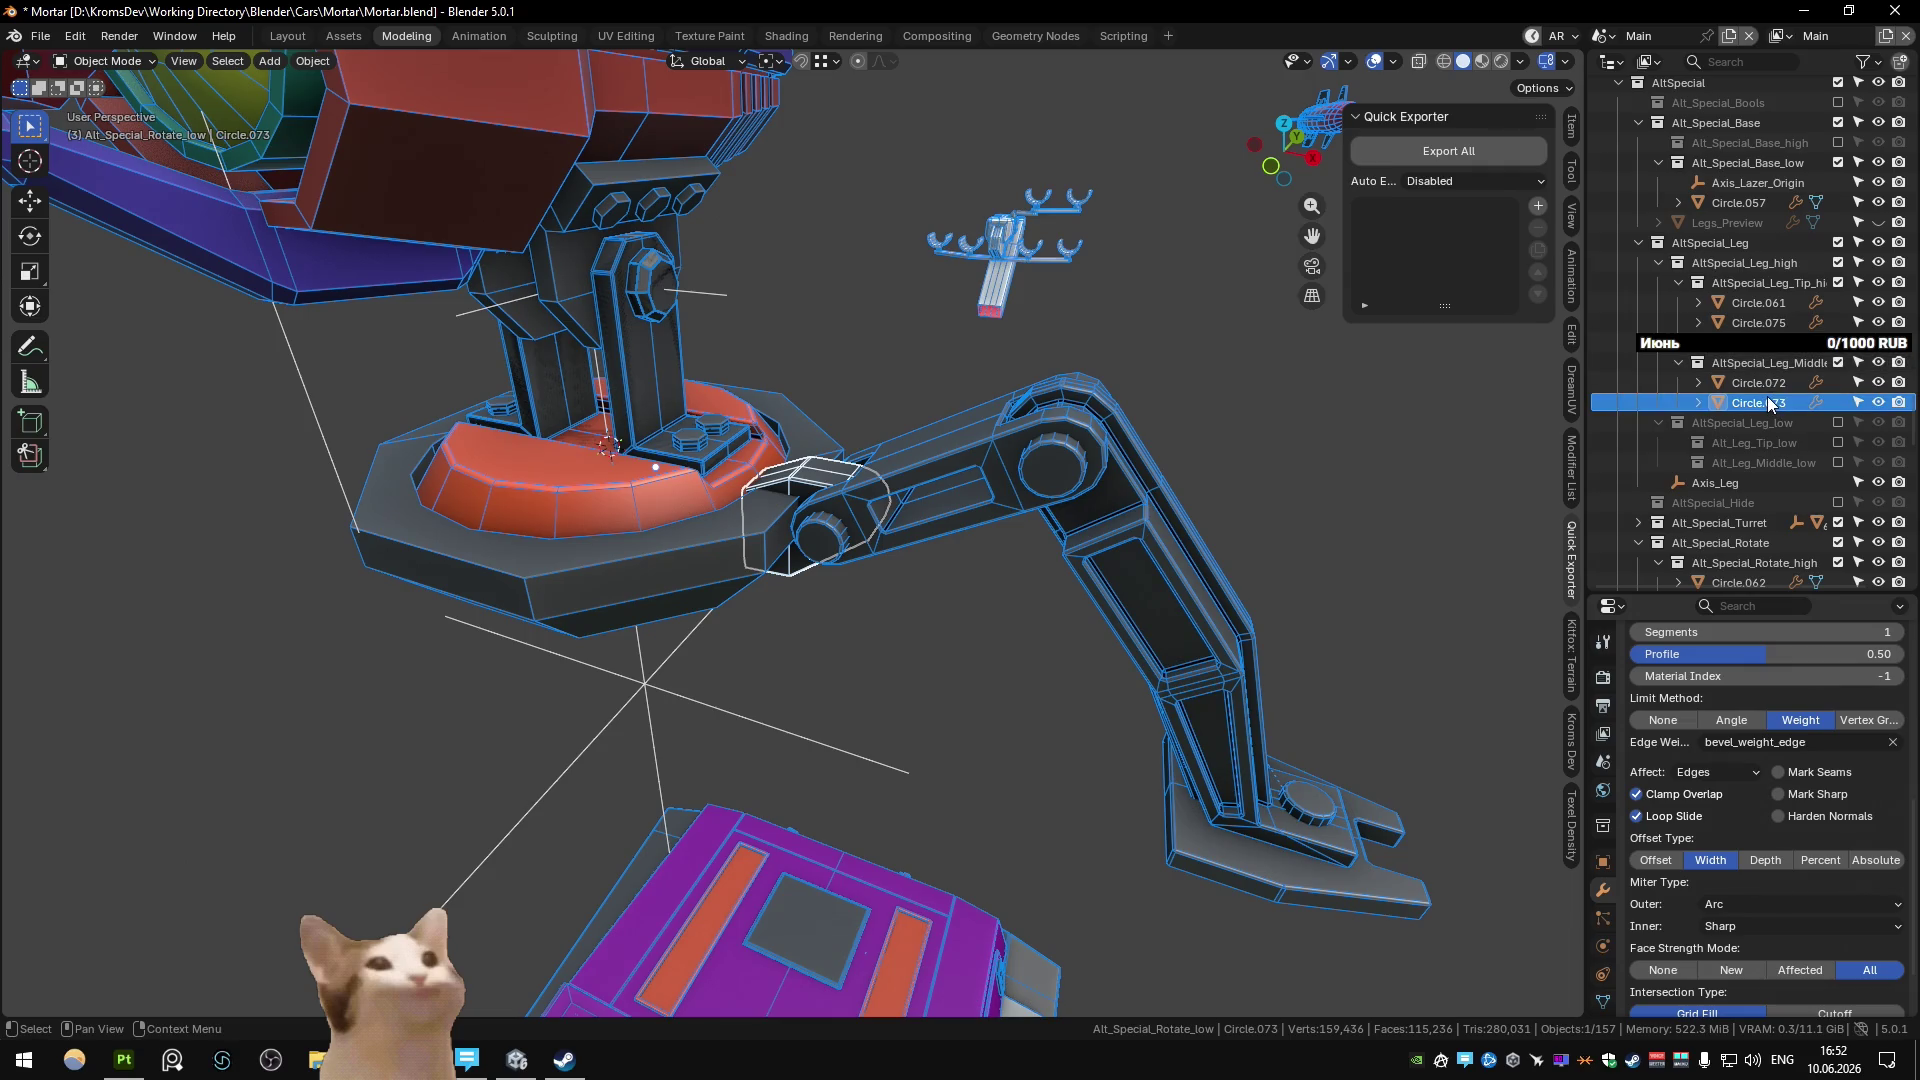
key(x)
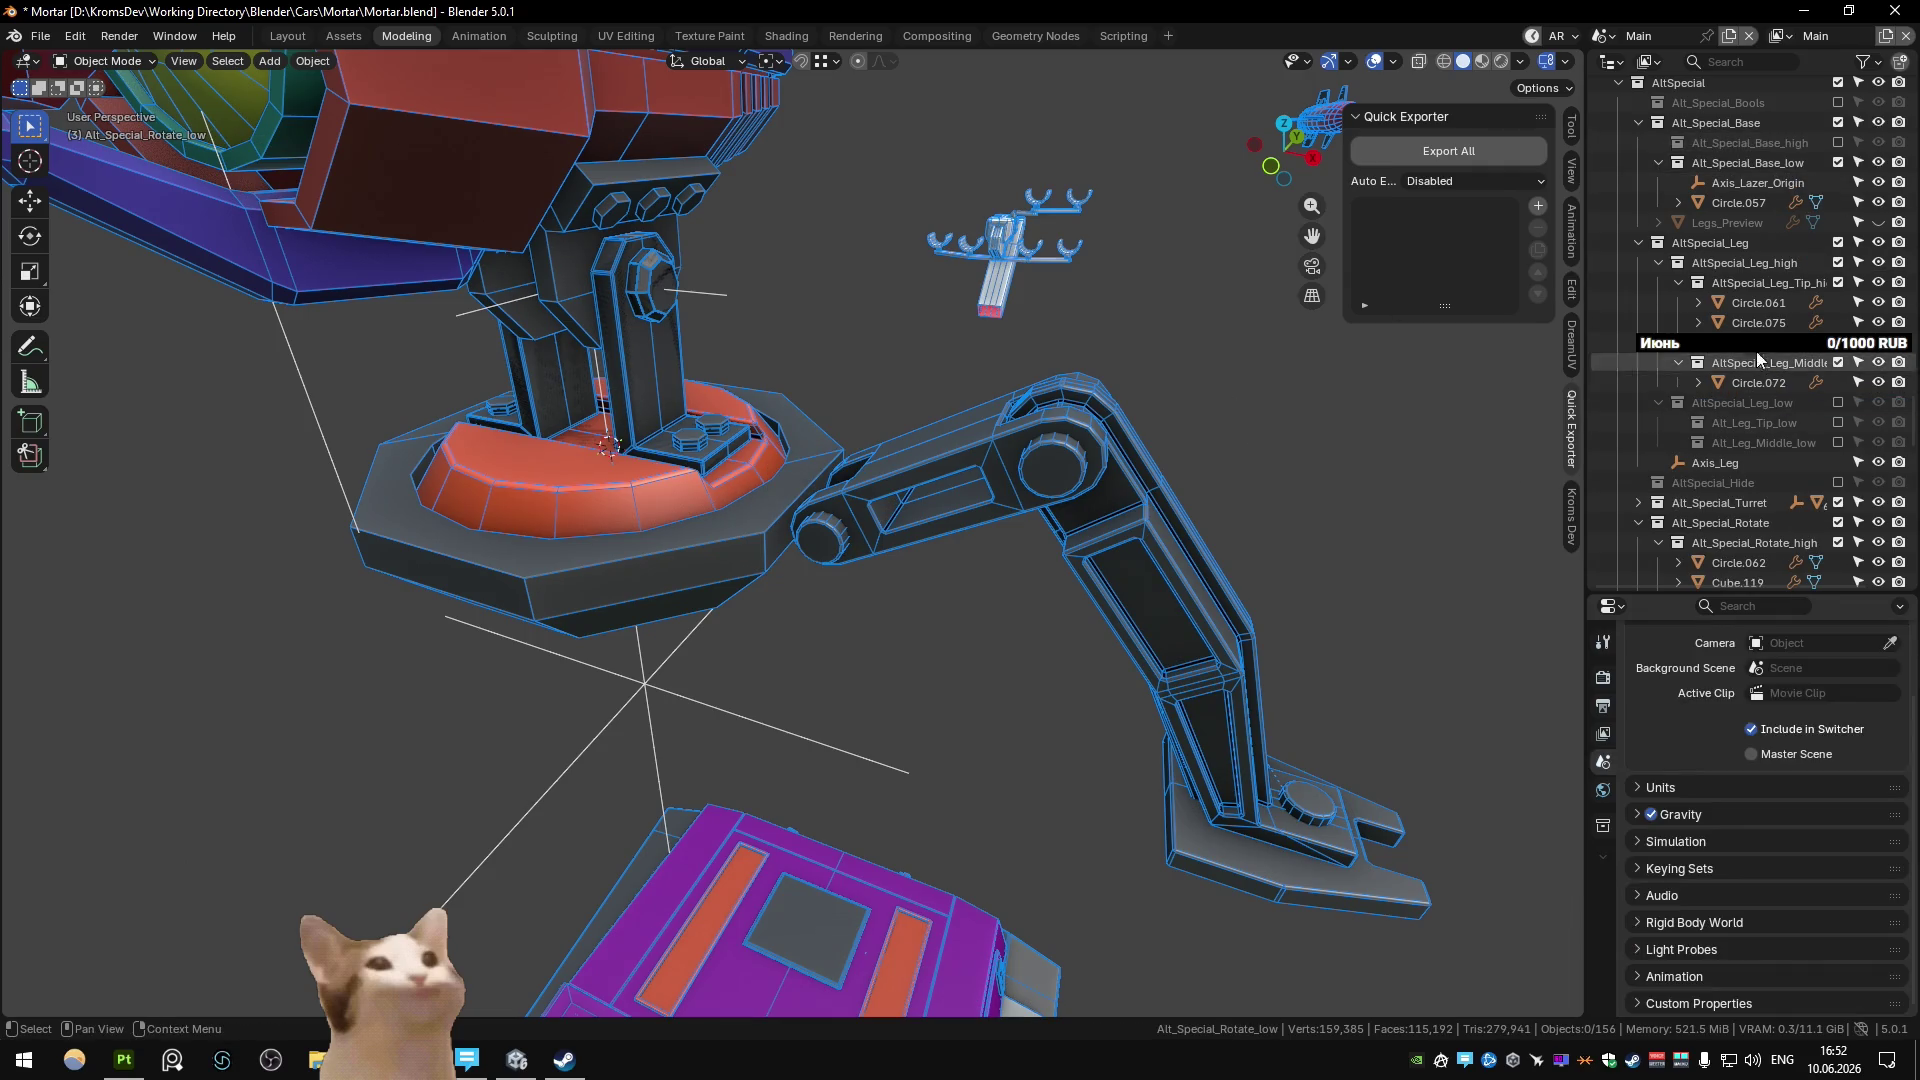
Swap AltSpecial_Leg_high for AltSpecial_Leg_low and move Circle.064 into Alt_Special_Base_low.
click(1837, 262)
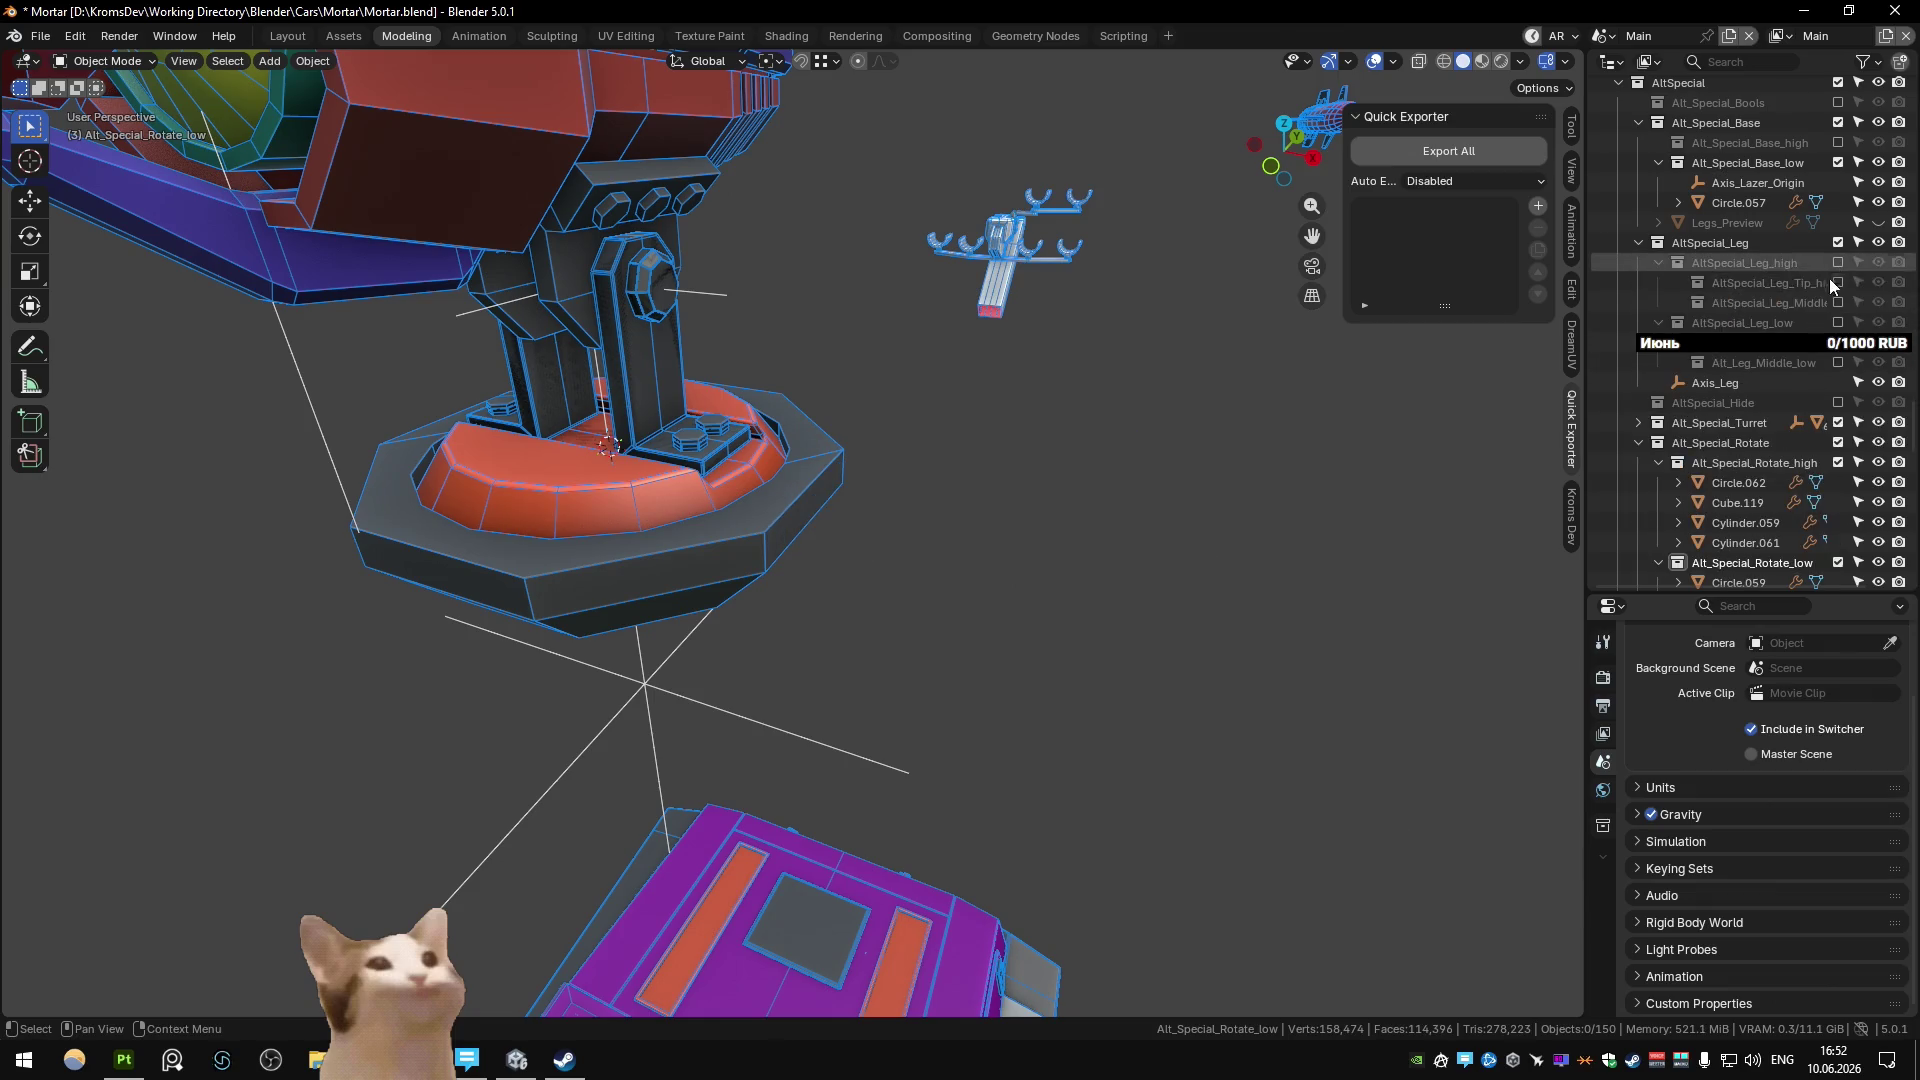
click(1836, 322)
click(1758, 422)
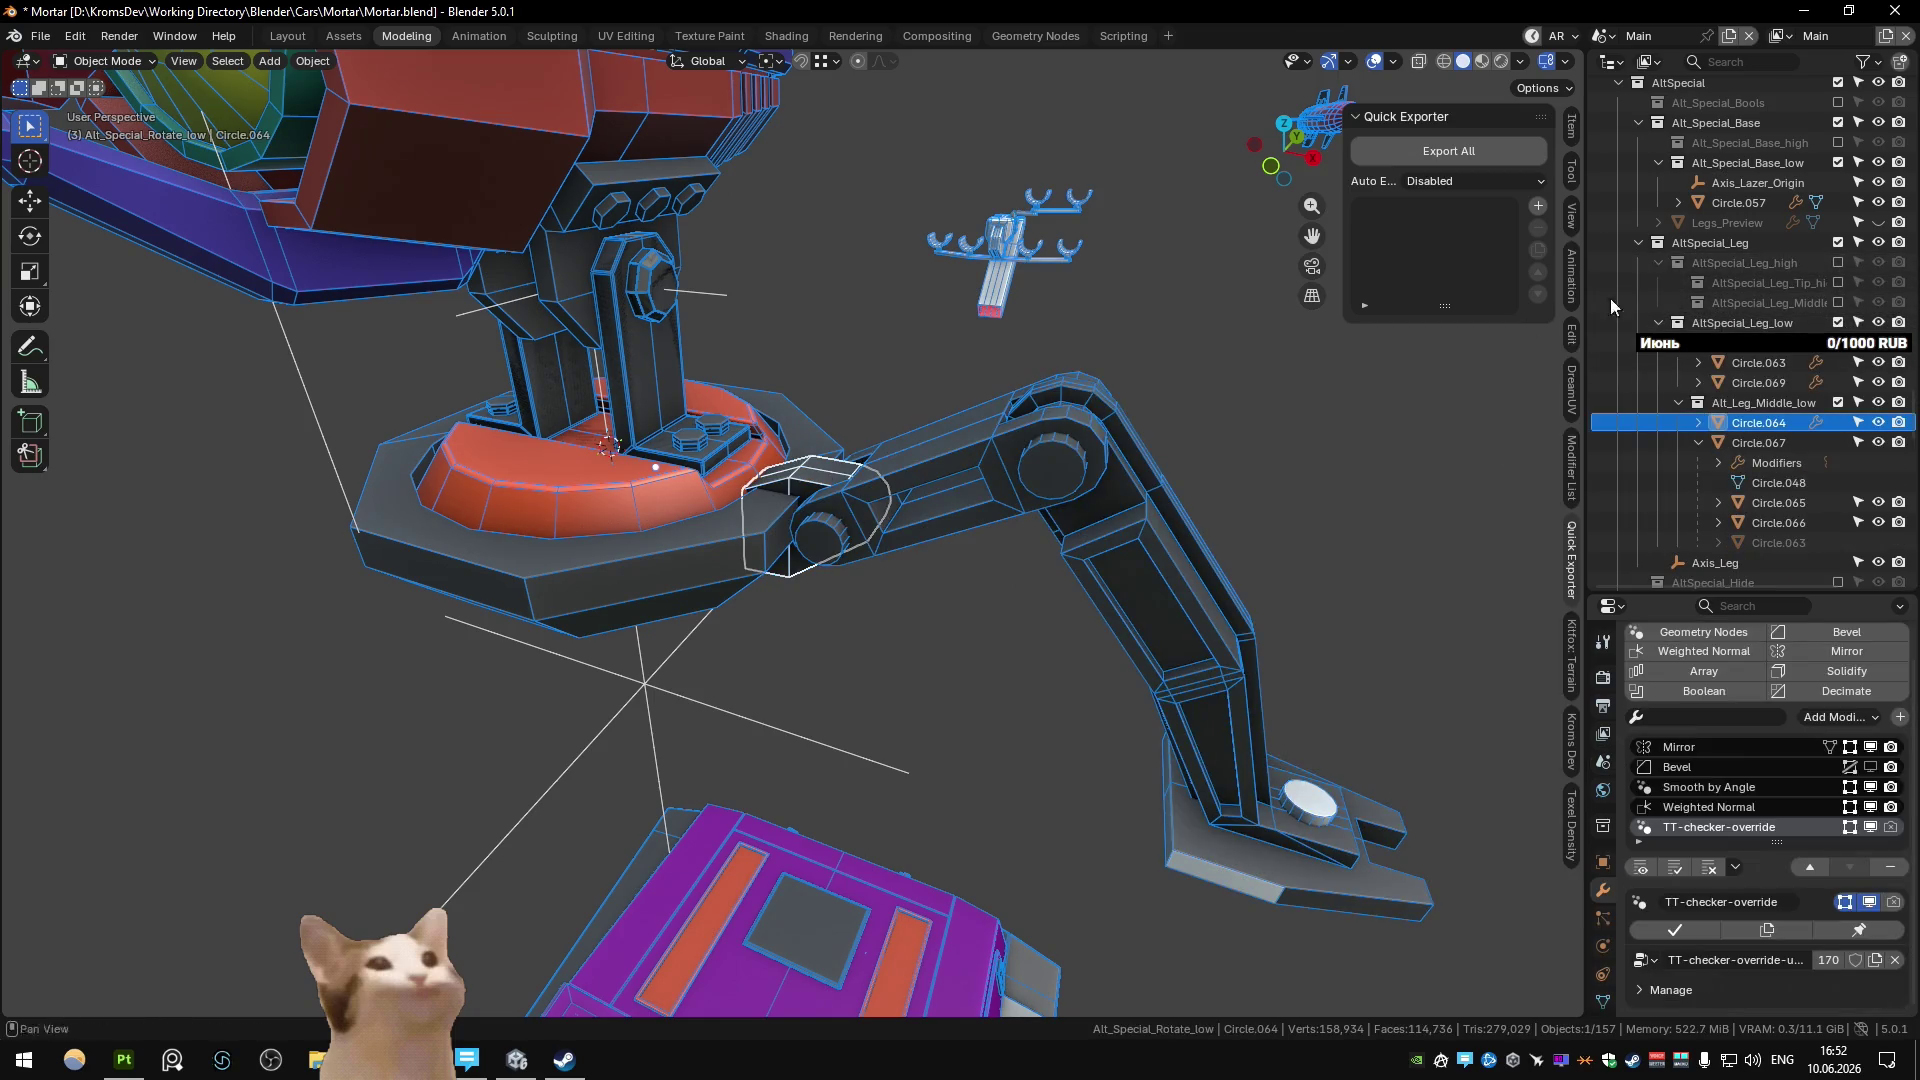
drag(1757, 422, 1770, 160)
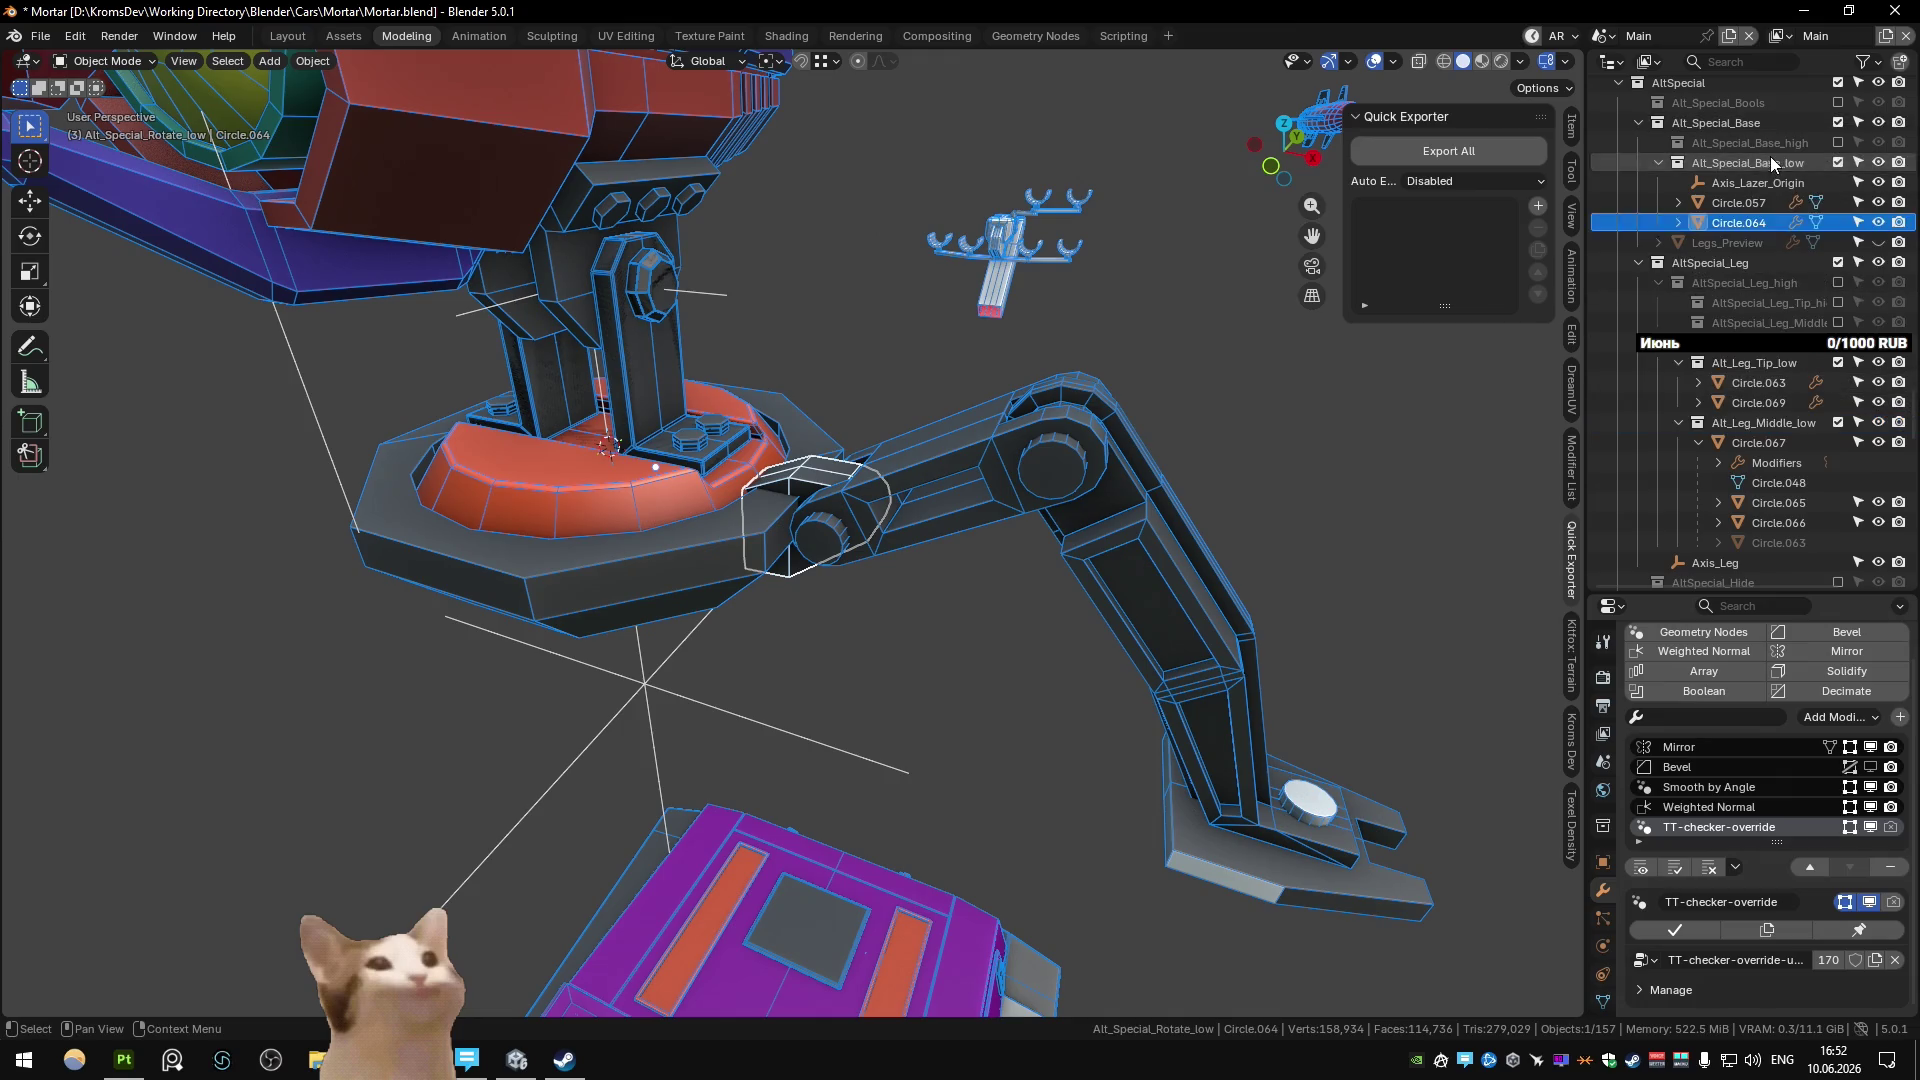
click(1190, 335)
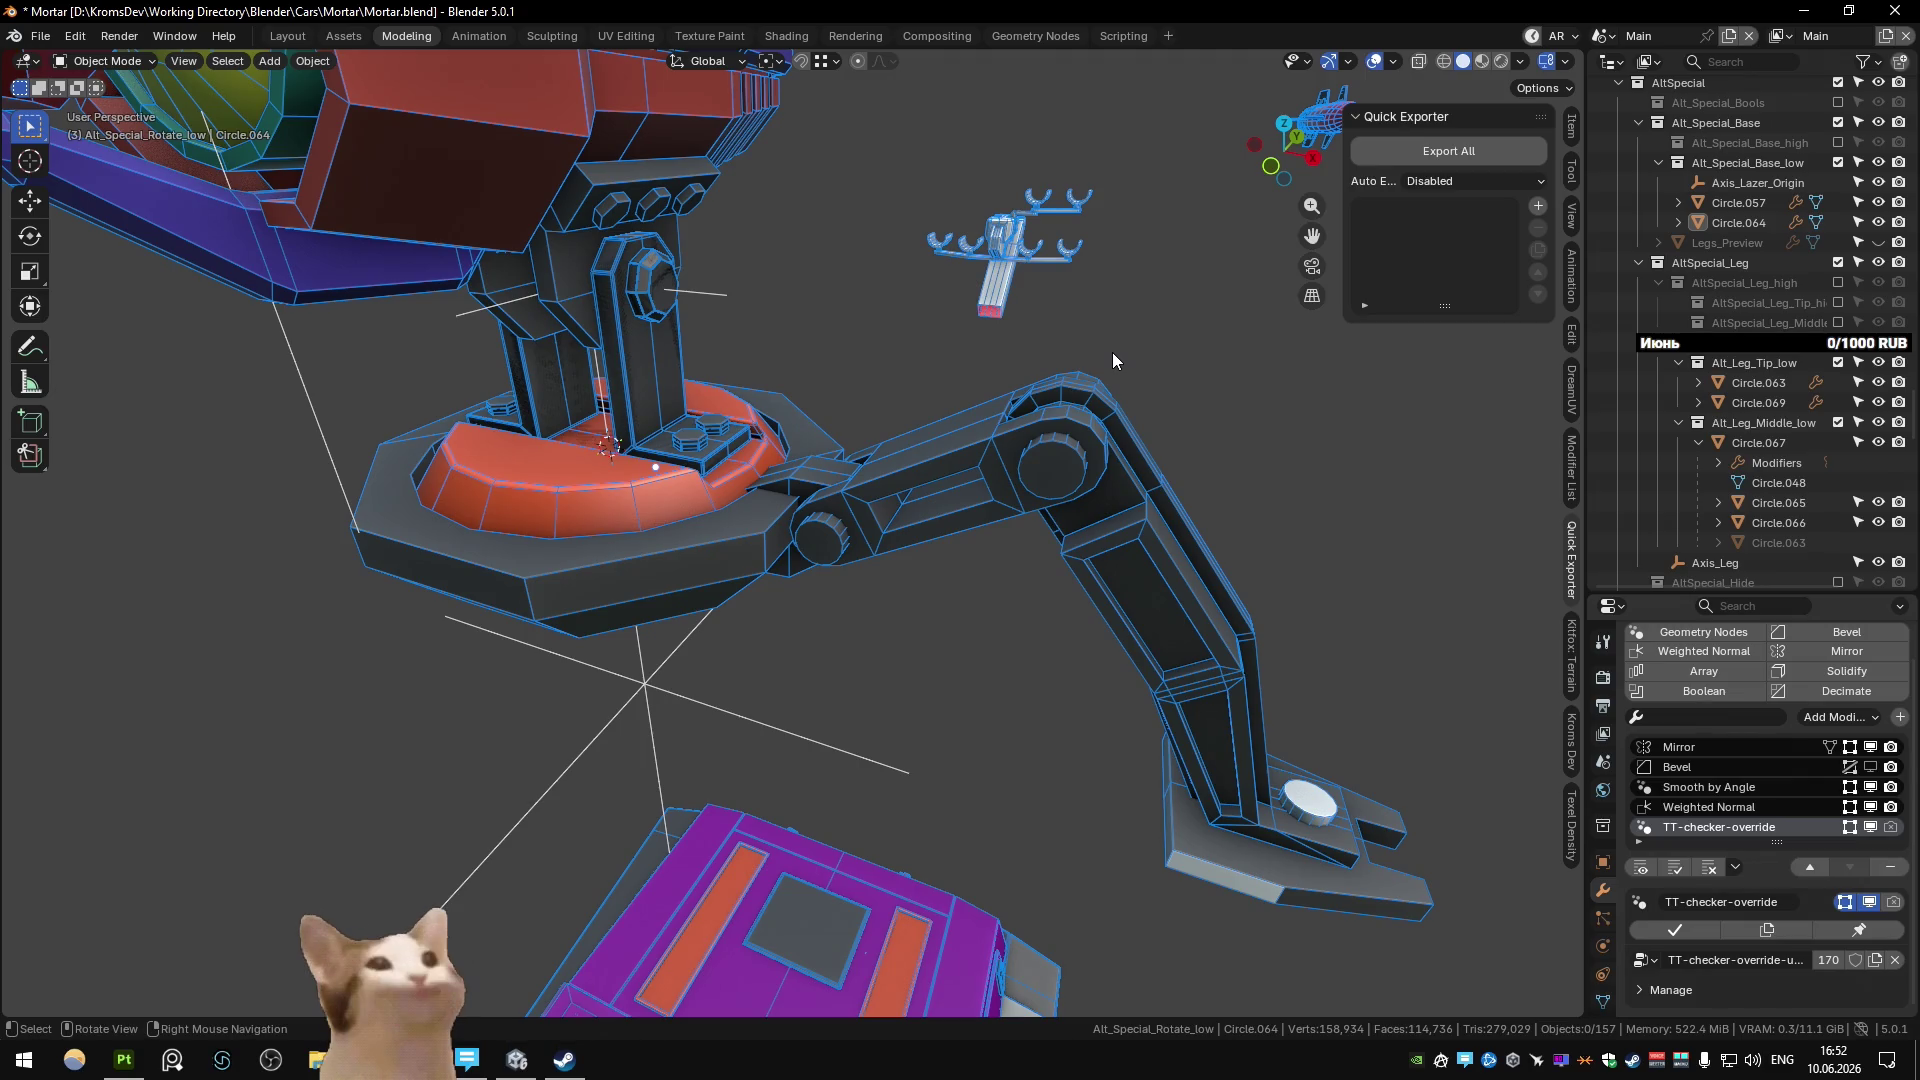
Snap the cursor to arm segment Circle.067, then to Circle.063's knee, and switch to the Substance scene.
click(896, 452)
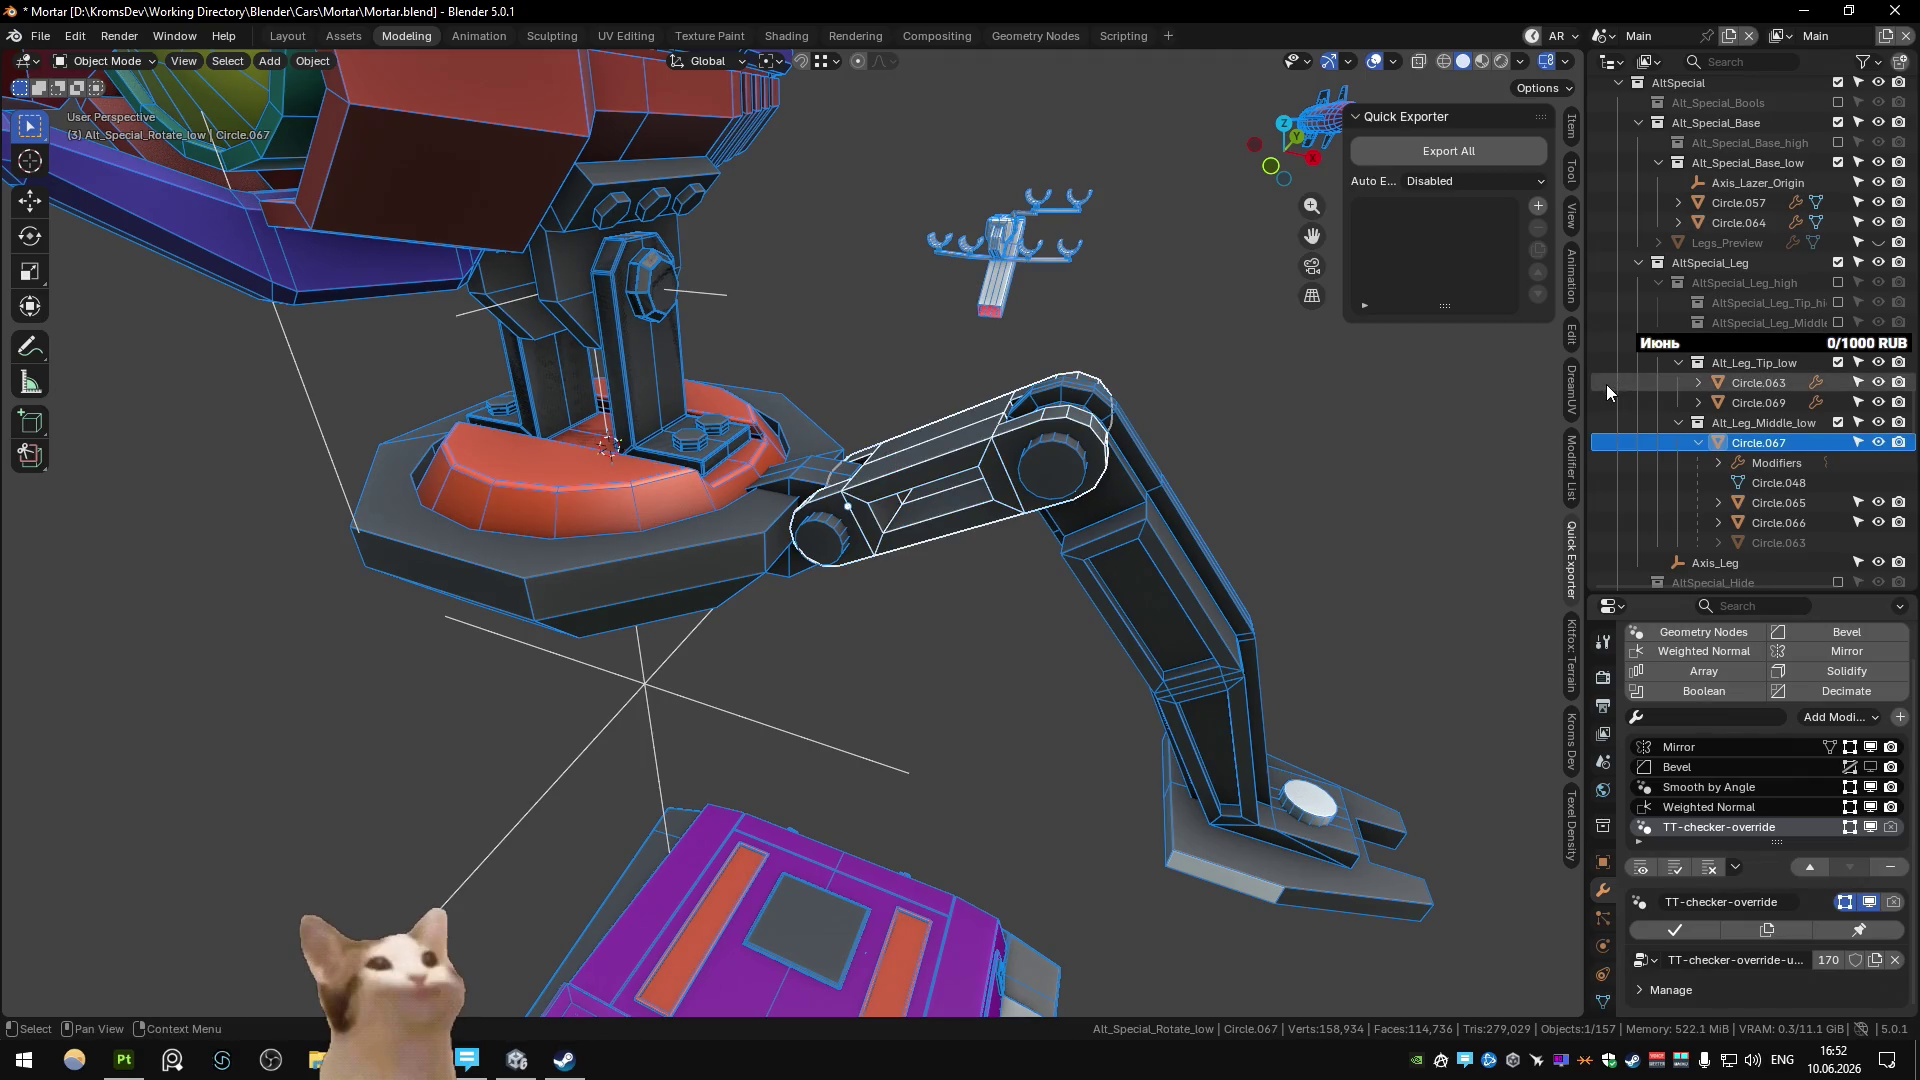
mouse_move(1080, 475)
middle_down()
mouse_move(1144, 412)
mouse_move(1134, 394)
mouse_move(1079, 450)
middle_up()
key(shift+s)
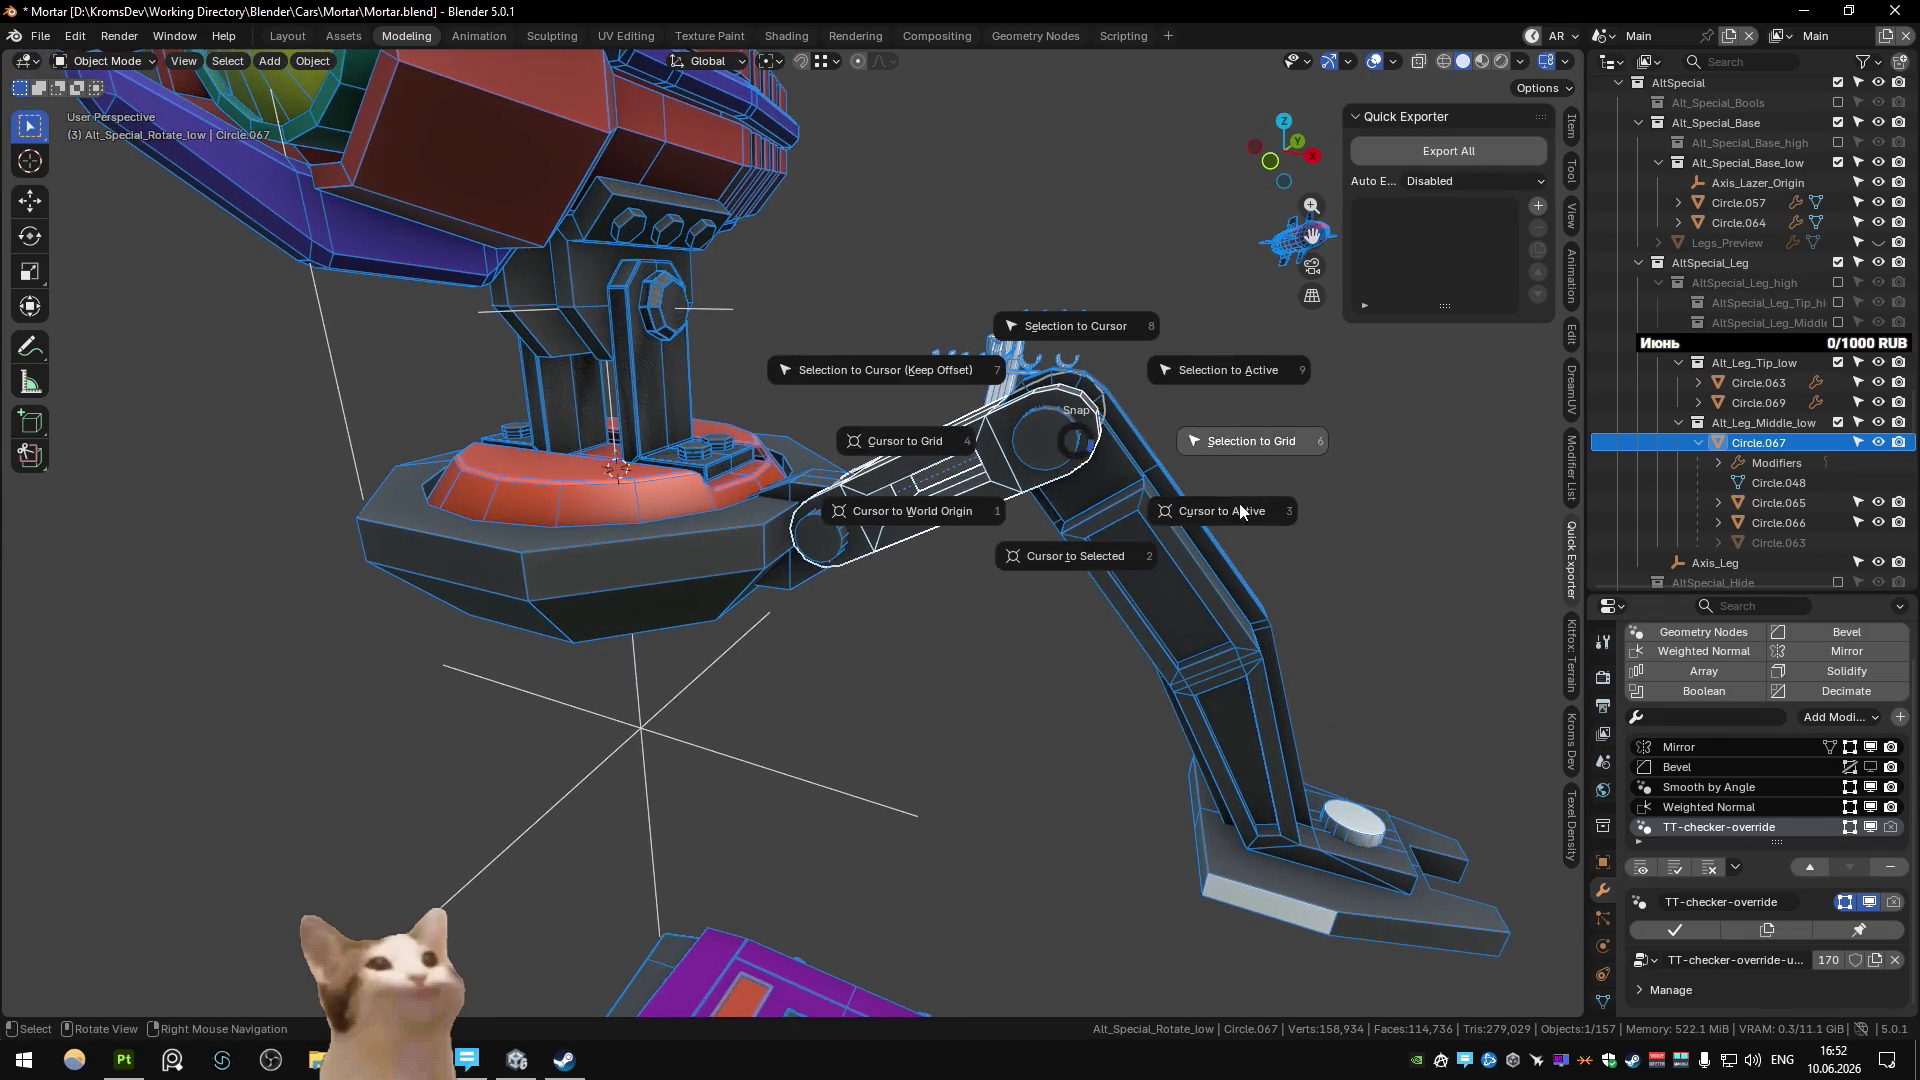
click(1077, 550)
click(1736, 424)
key(shift+s)
click(1065, 470)
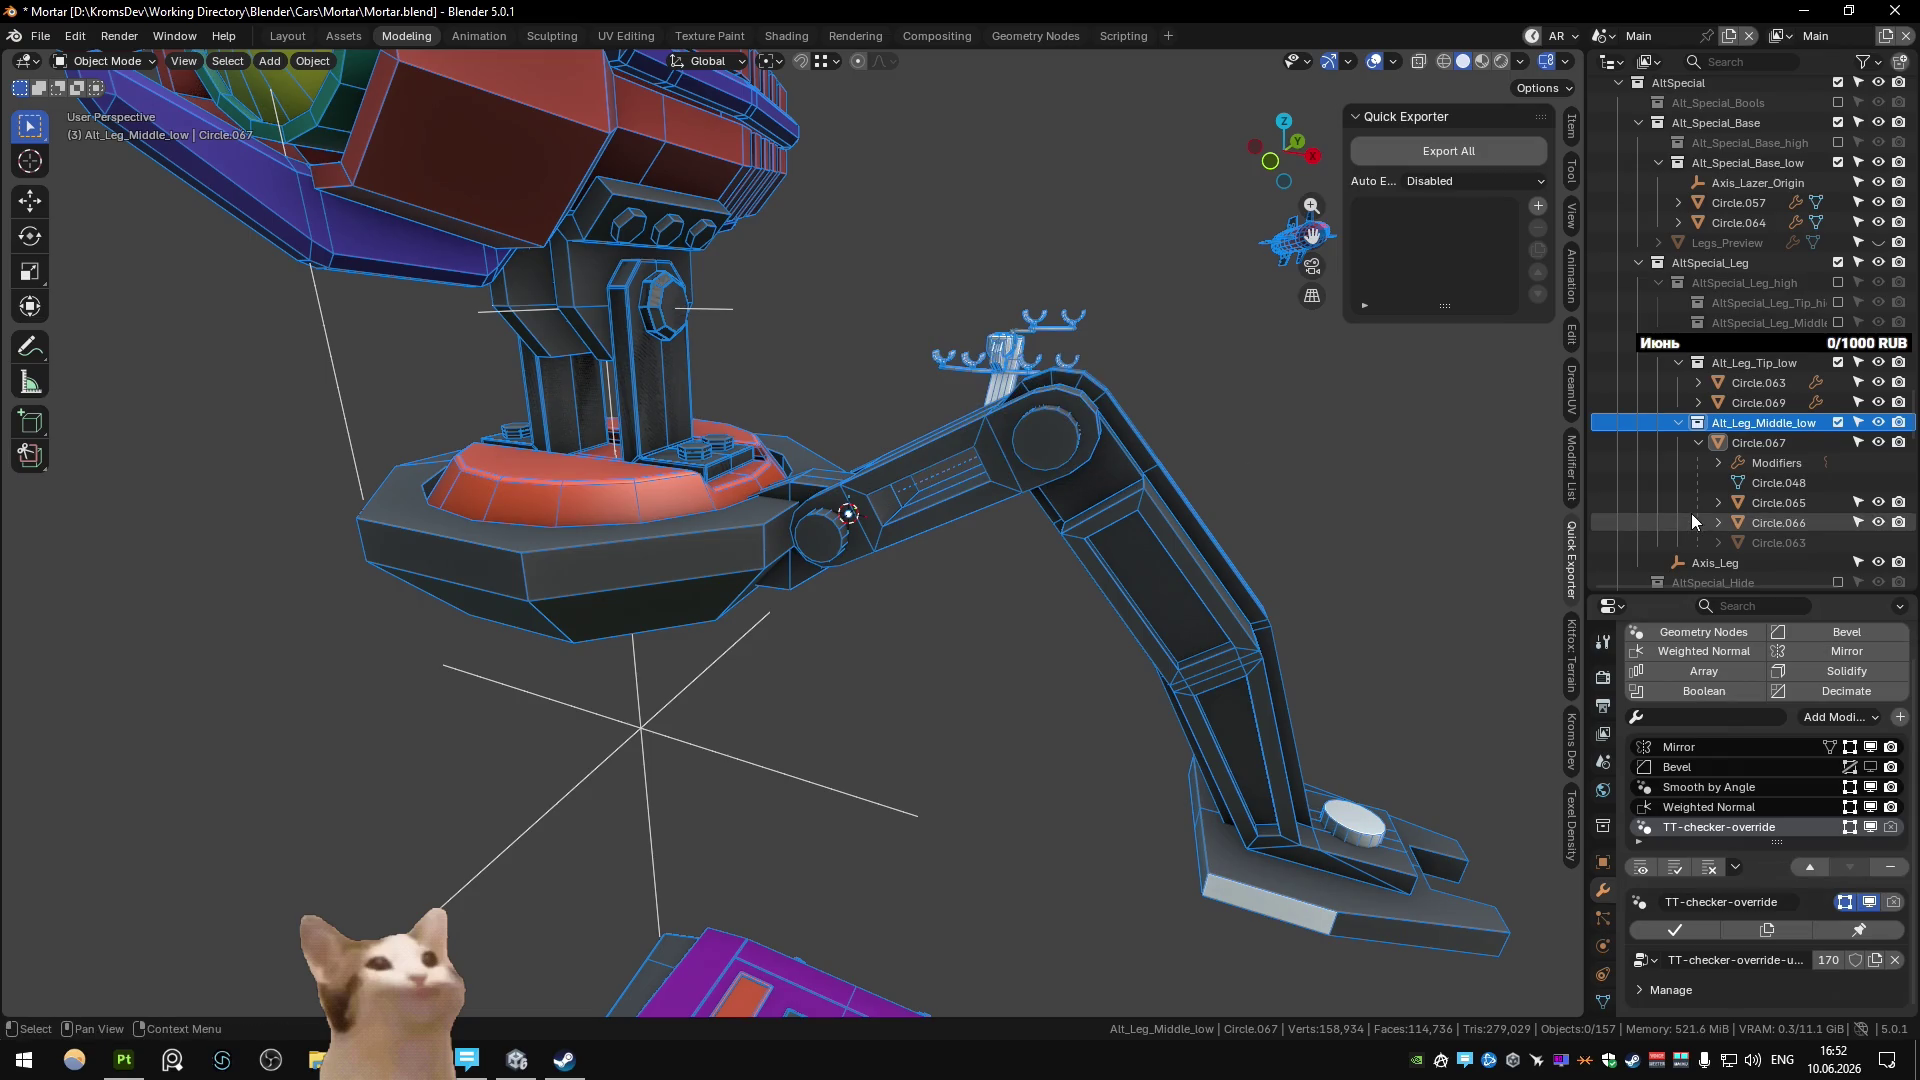
click(1134, 530)
key(shift+s)
click(1110, 599)
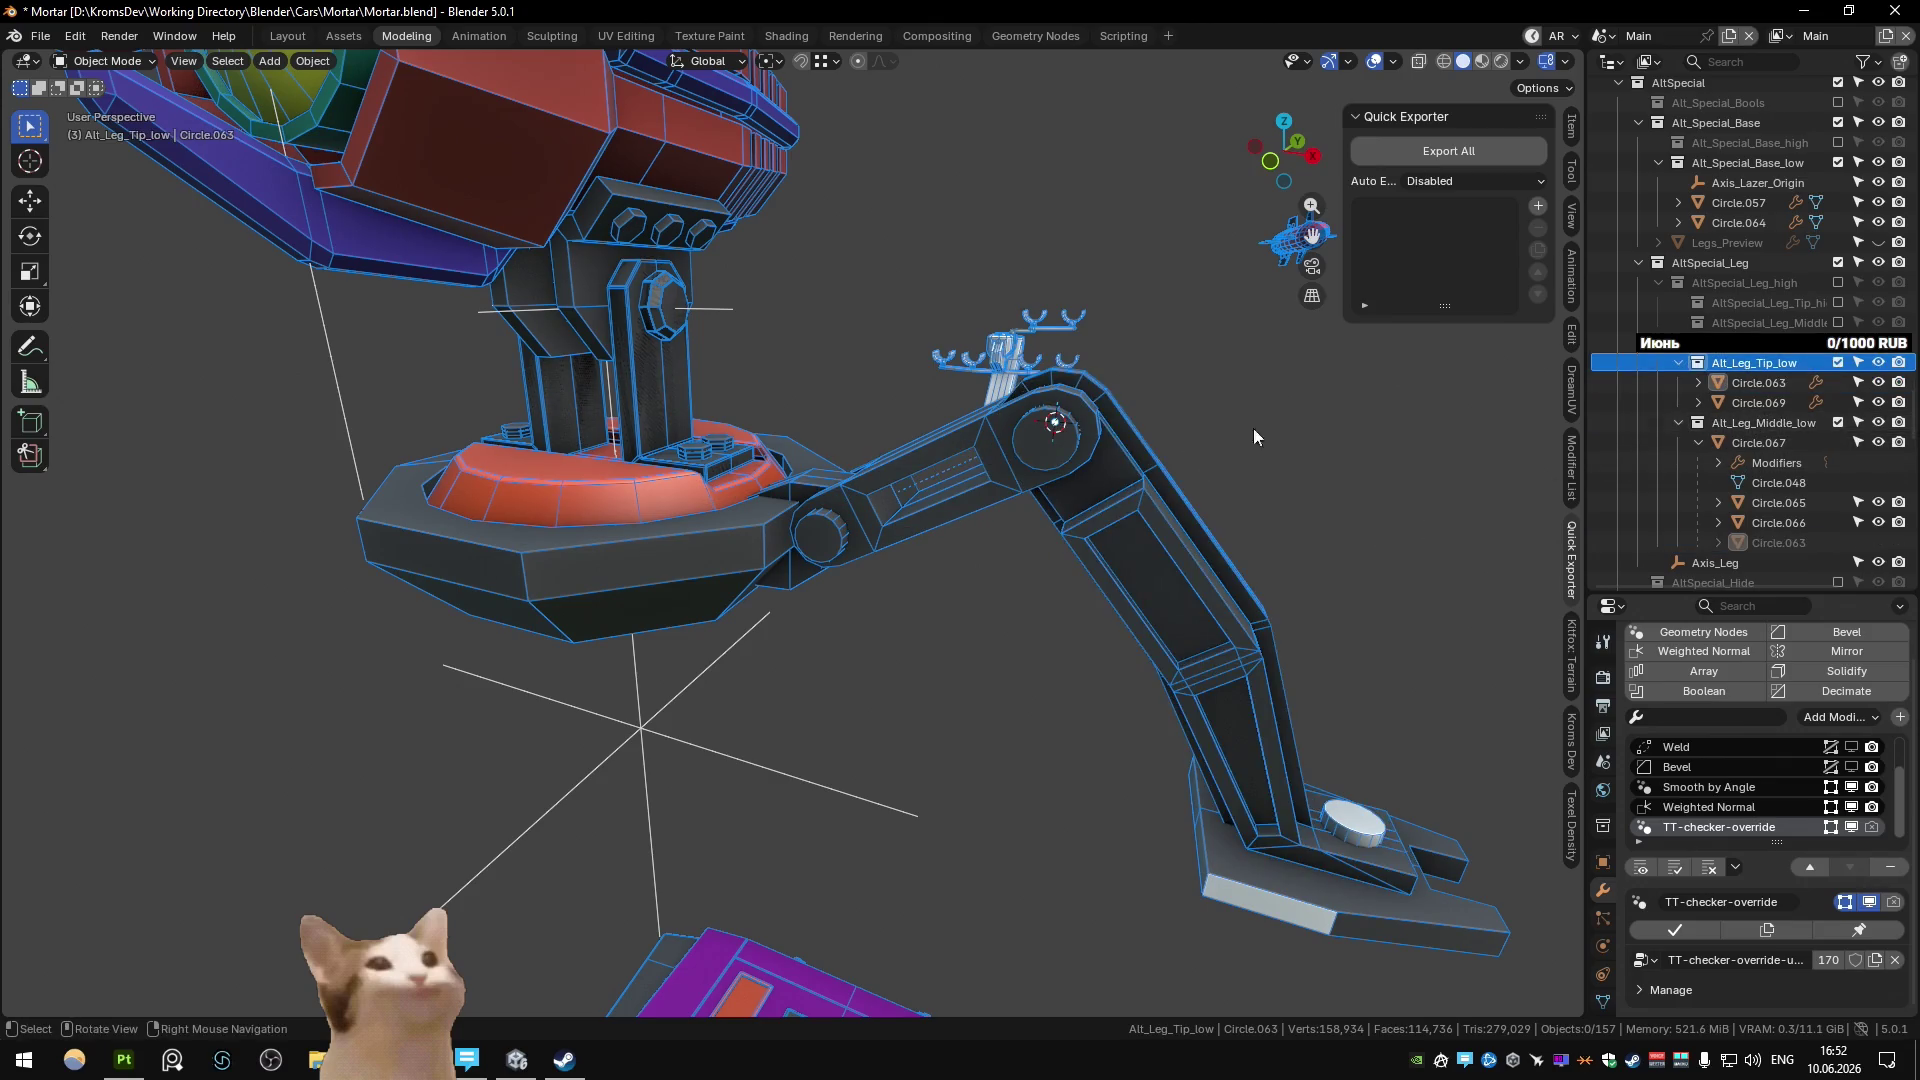
key(ctrl+alt+s)
click(1090, 438)
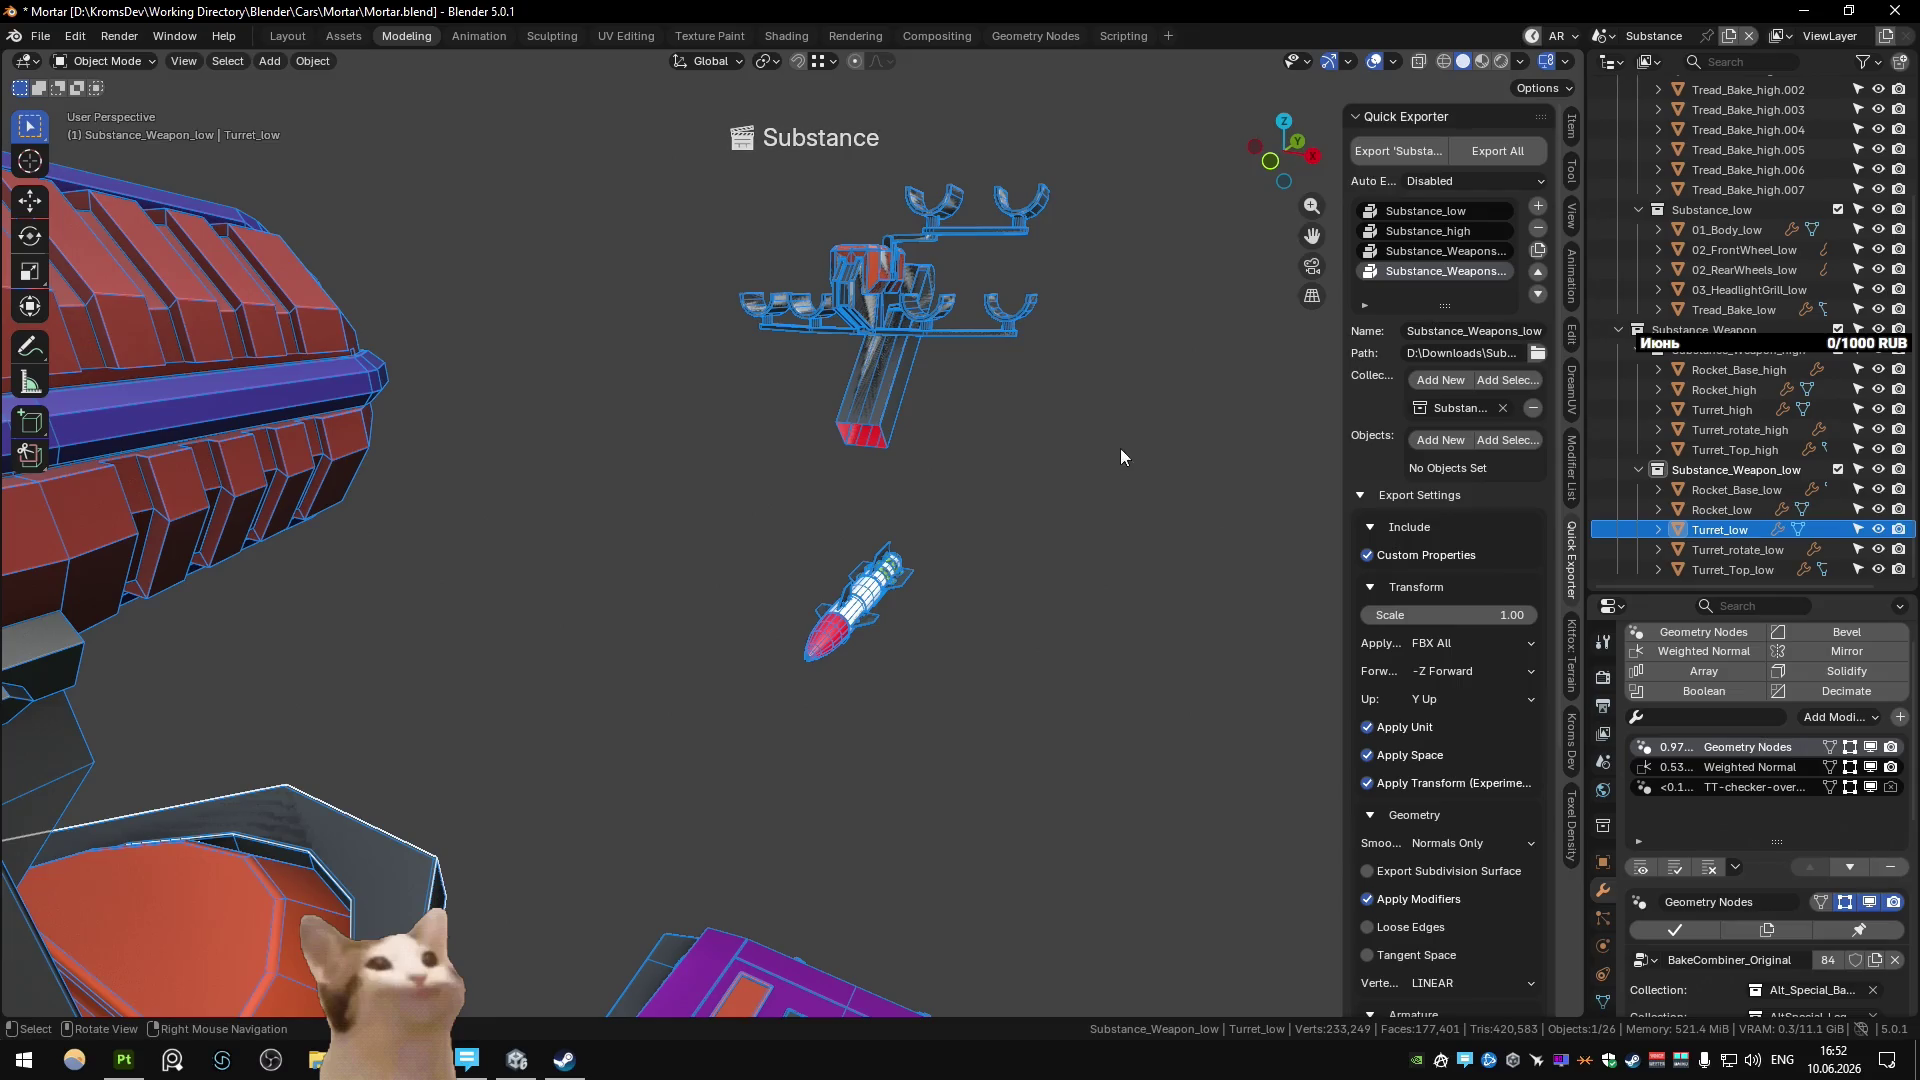
Inspect Zenith_Turret_Rig_Leg_Base in the Unity scene, then return to the Main scene.
key(KP_Decimal)
middle_drag(796, 640, 879, 578)
key(ctrl+alt+s)
click(766, 600)
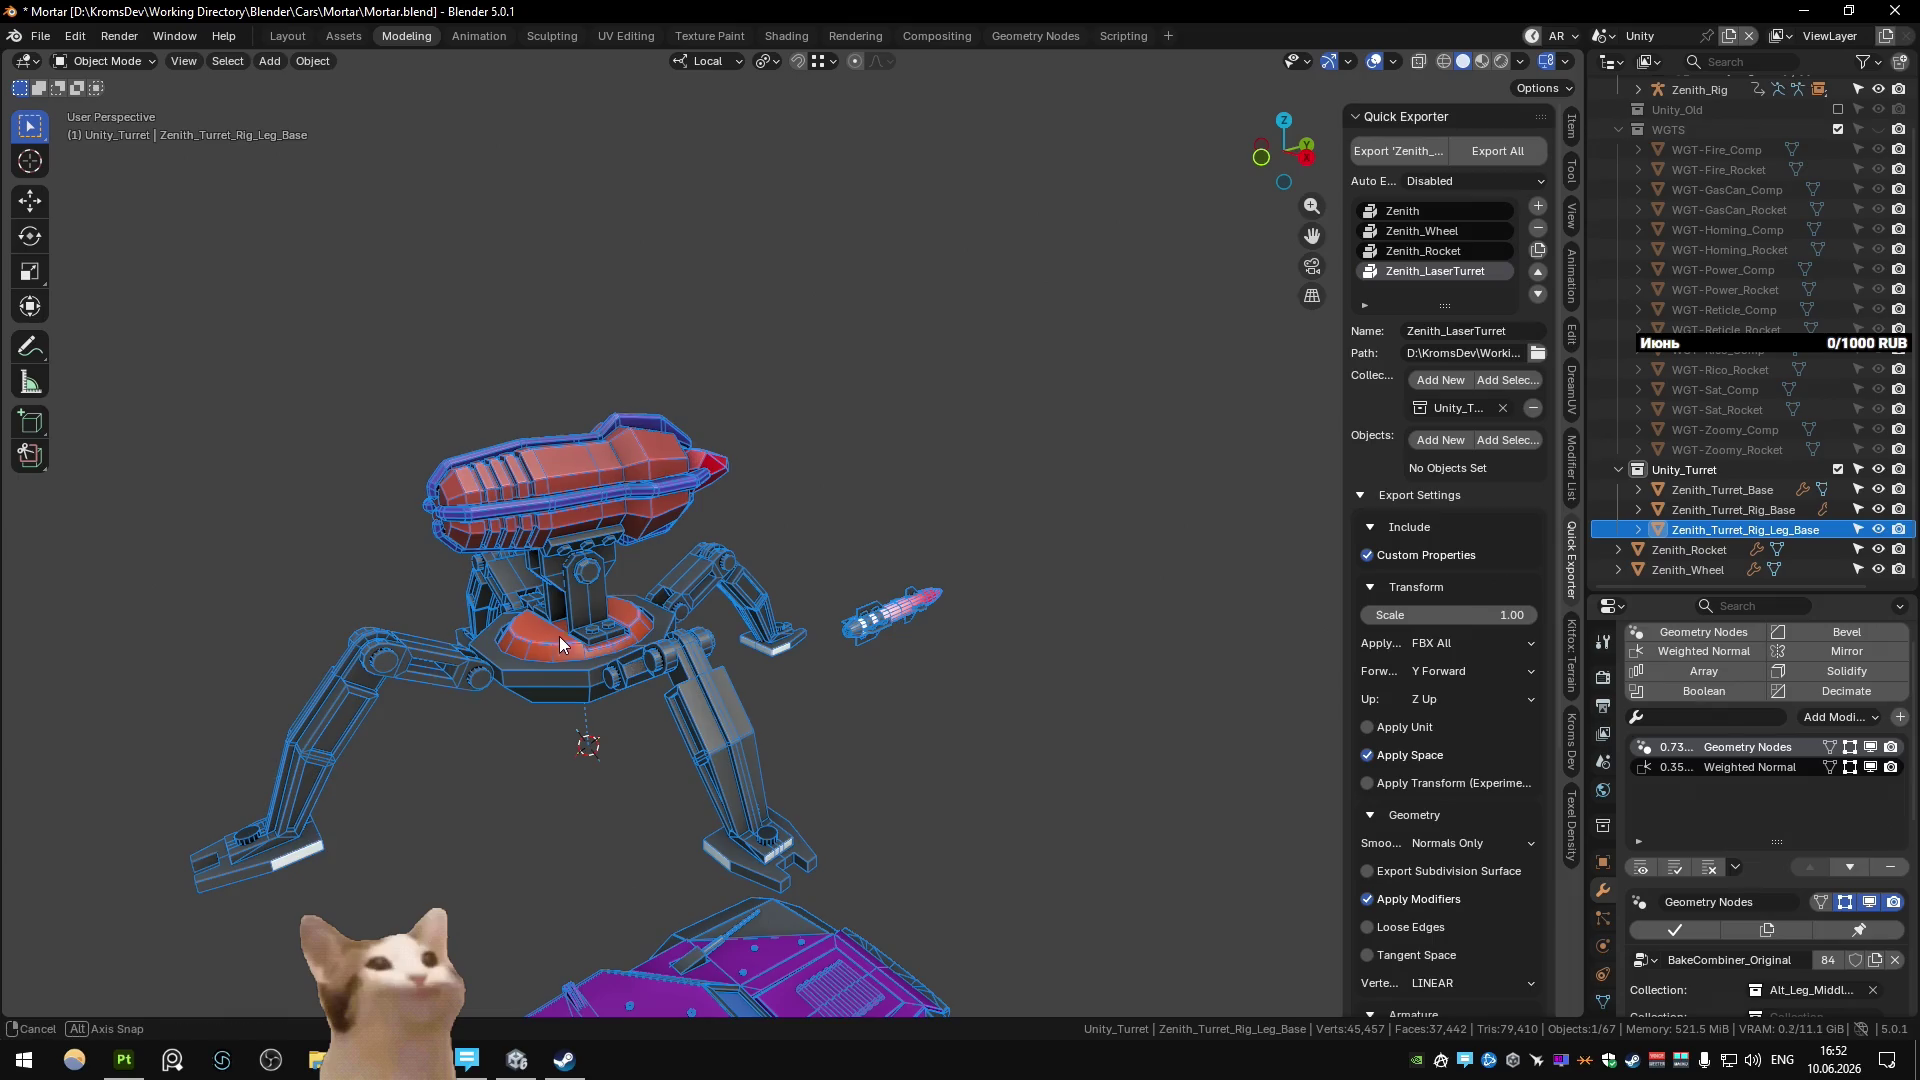
mouse_move(560, 636)
middle_down()
mouse_move(622, 590)
mouse_move(958, 638)
mouse_move(952, 656)
mouse_move(838, 645)
mouse_move(868, 579)
mouse_move(854, 608)
mouse_move(741, 557)
mouse_move(872, 507)
mouse_move(790, 504)
mouse_move(720, 620)
middle_up()
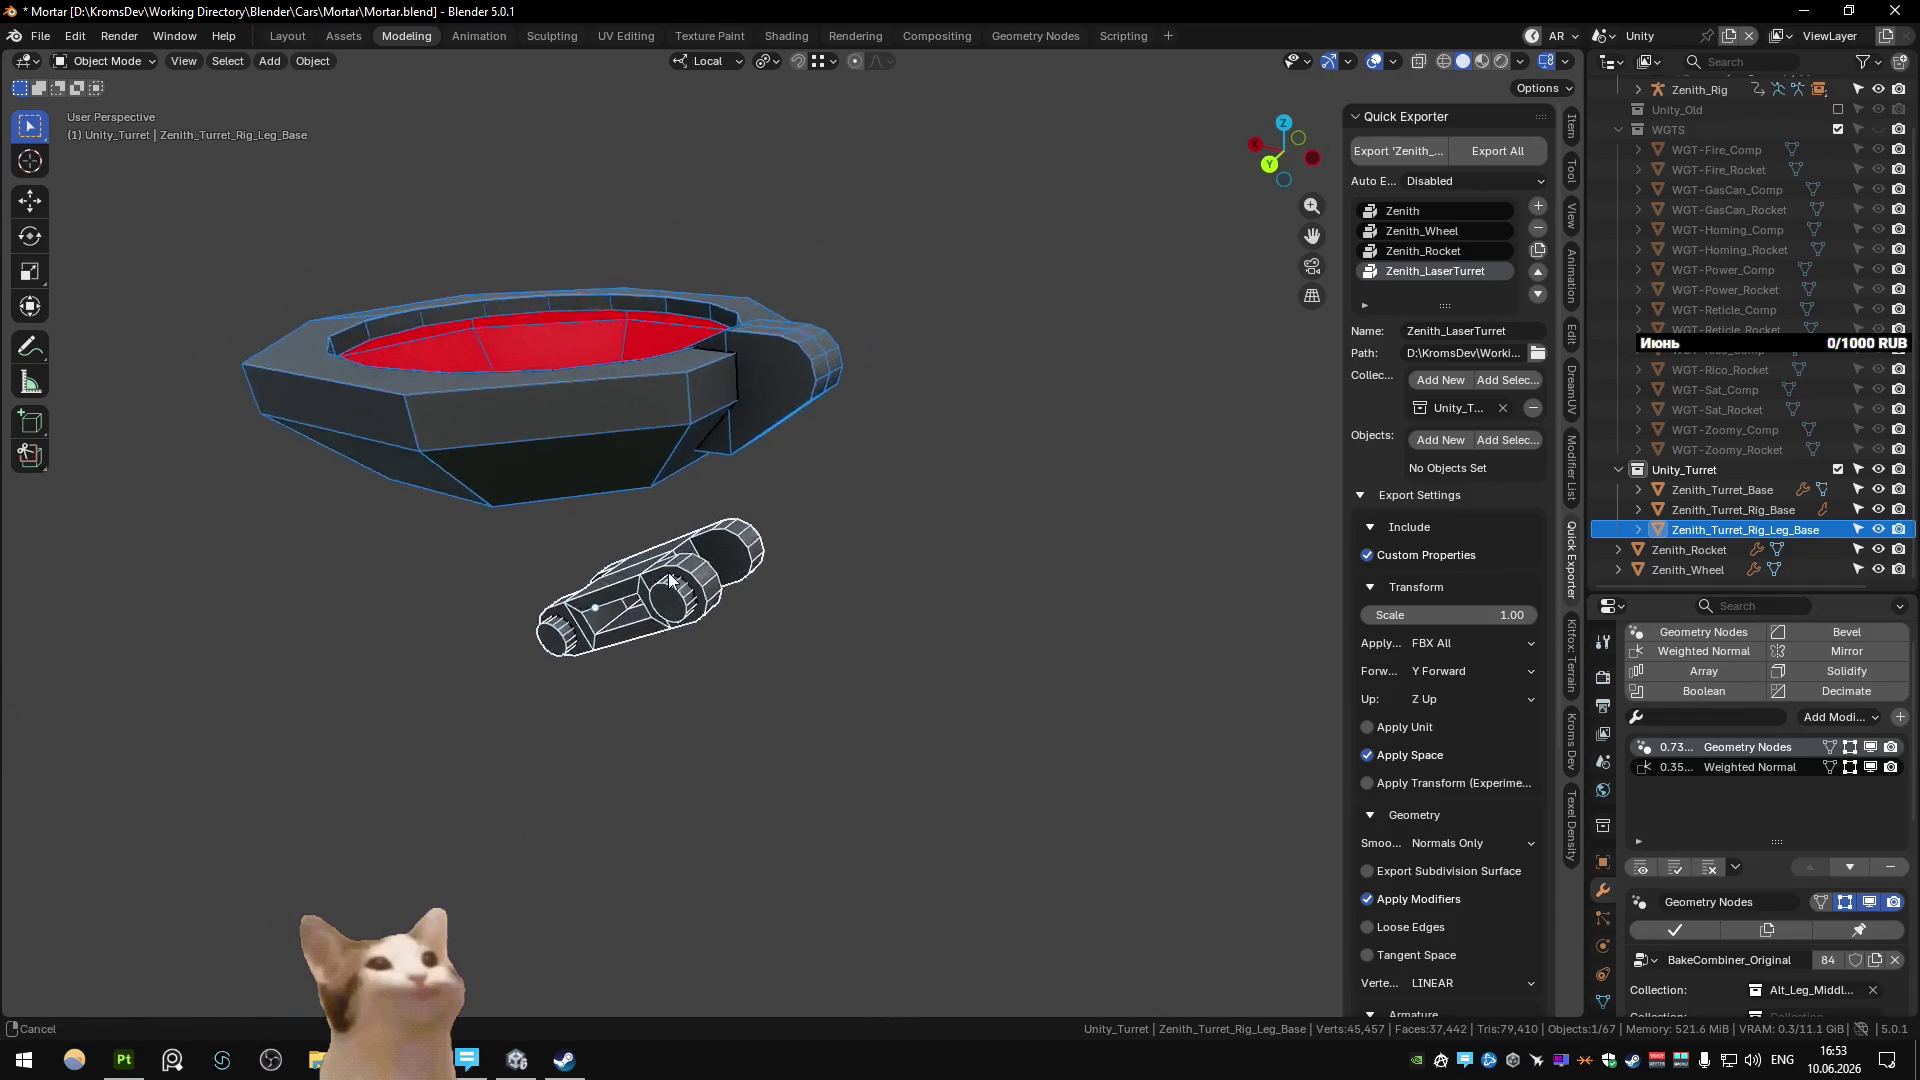
scroll(720, 620, down, 3)
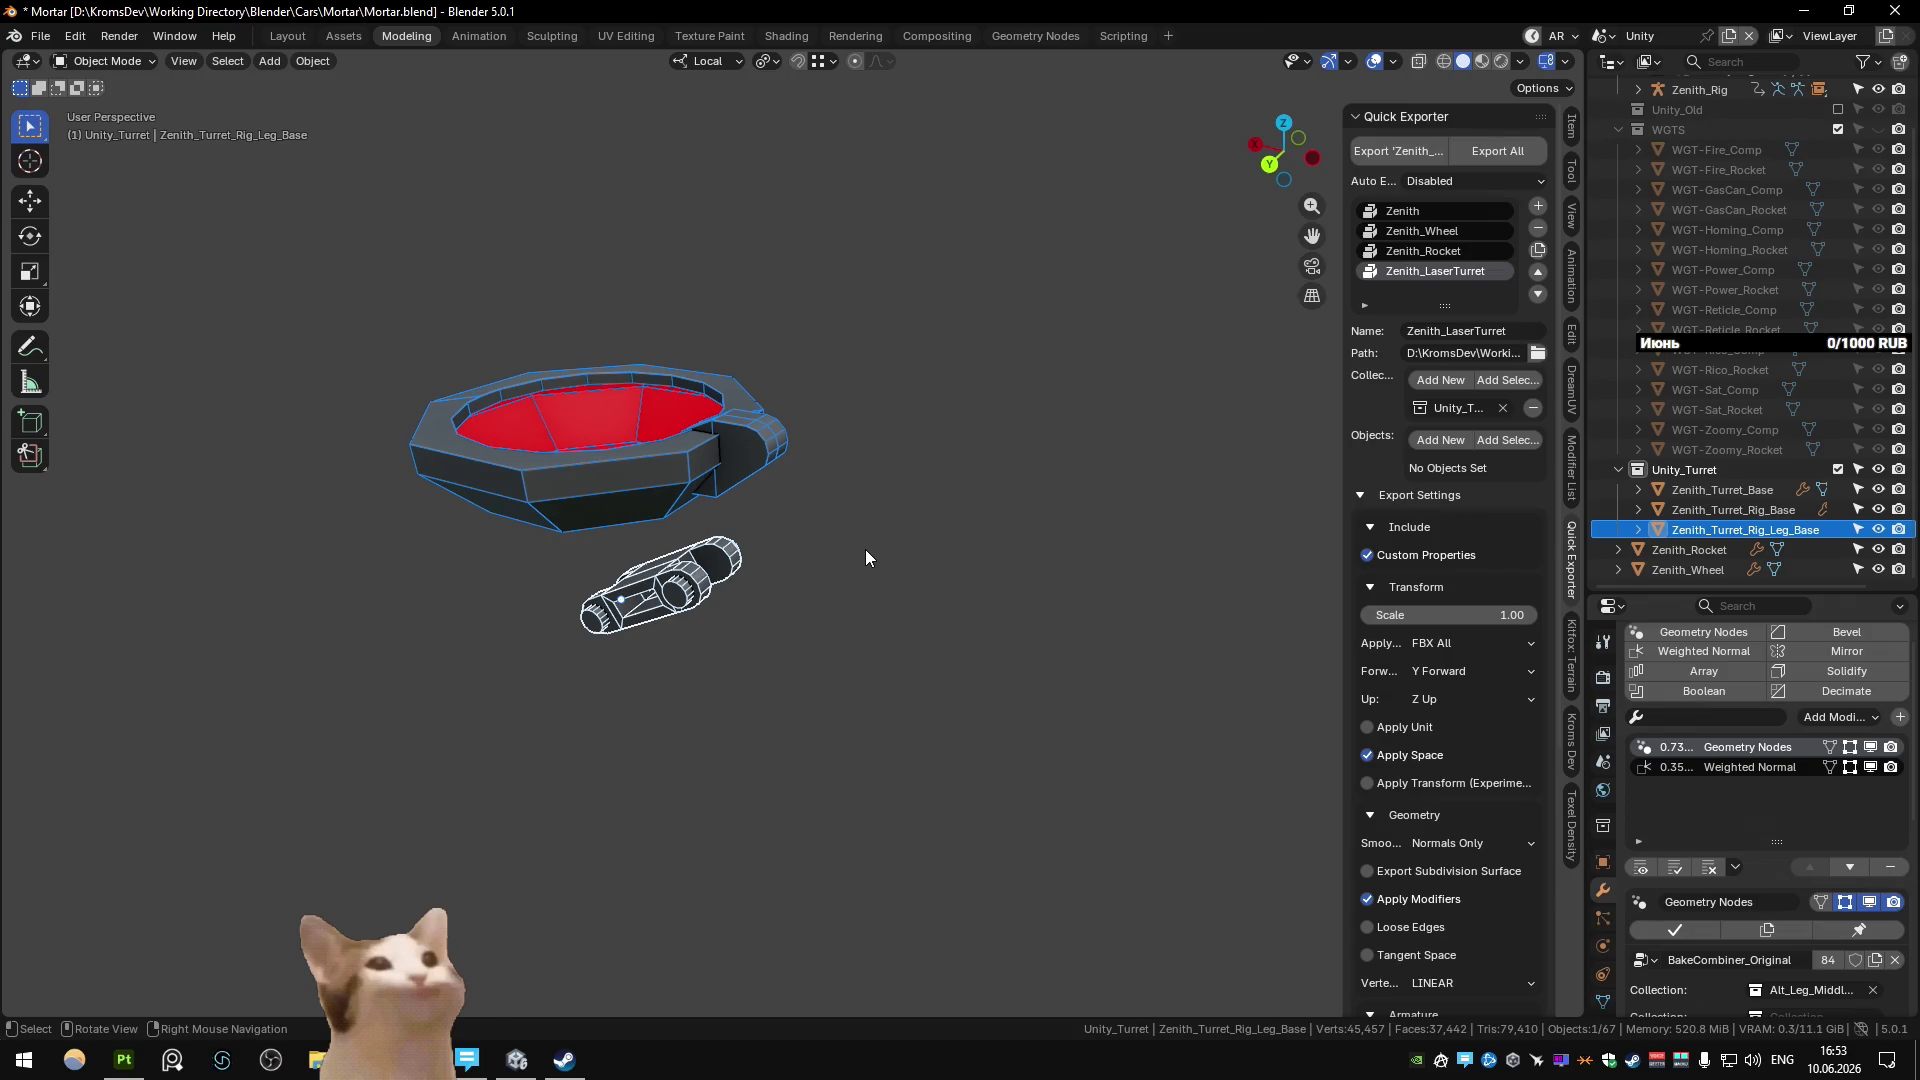
key(ctrl+Page_Down)
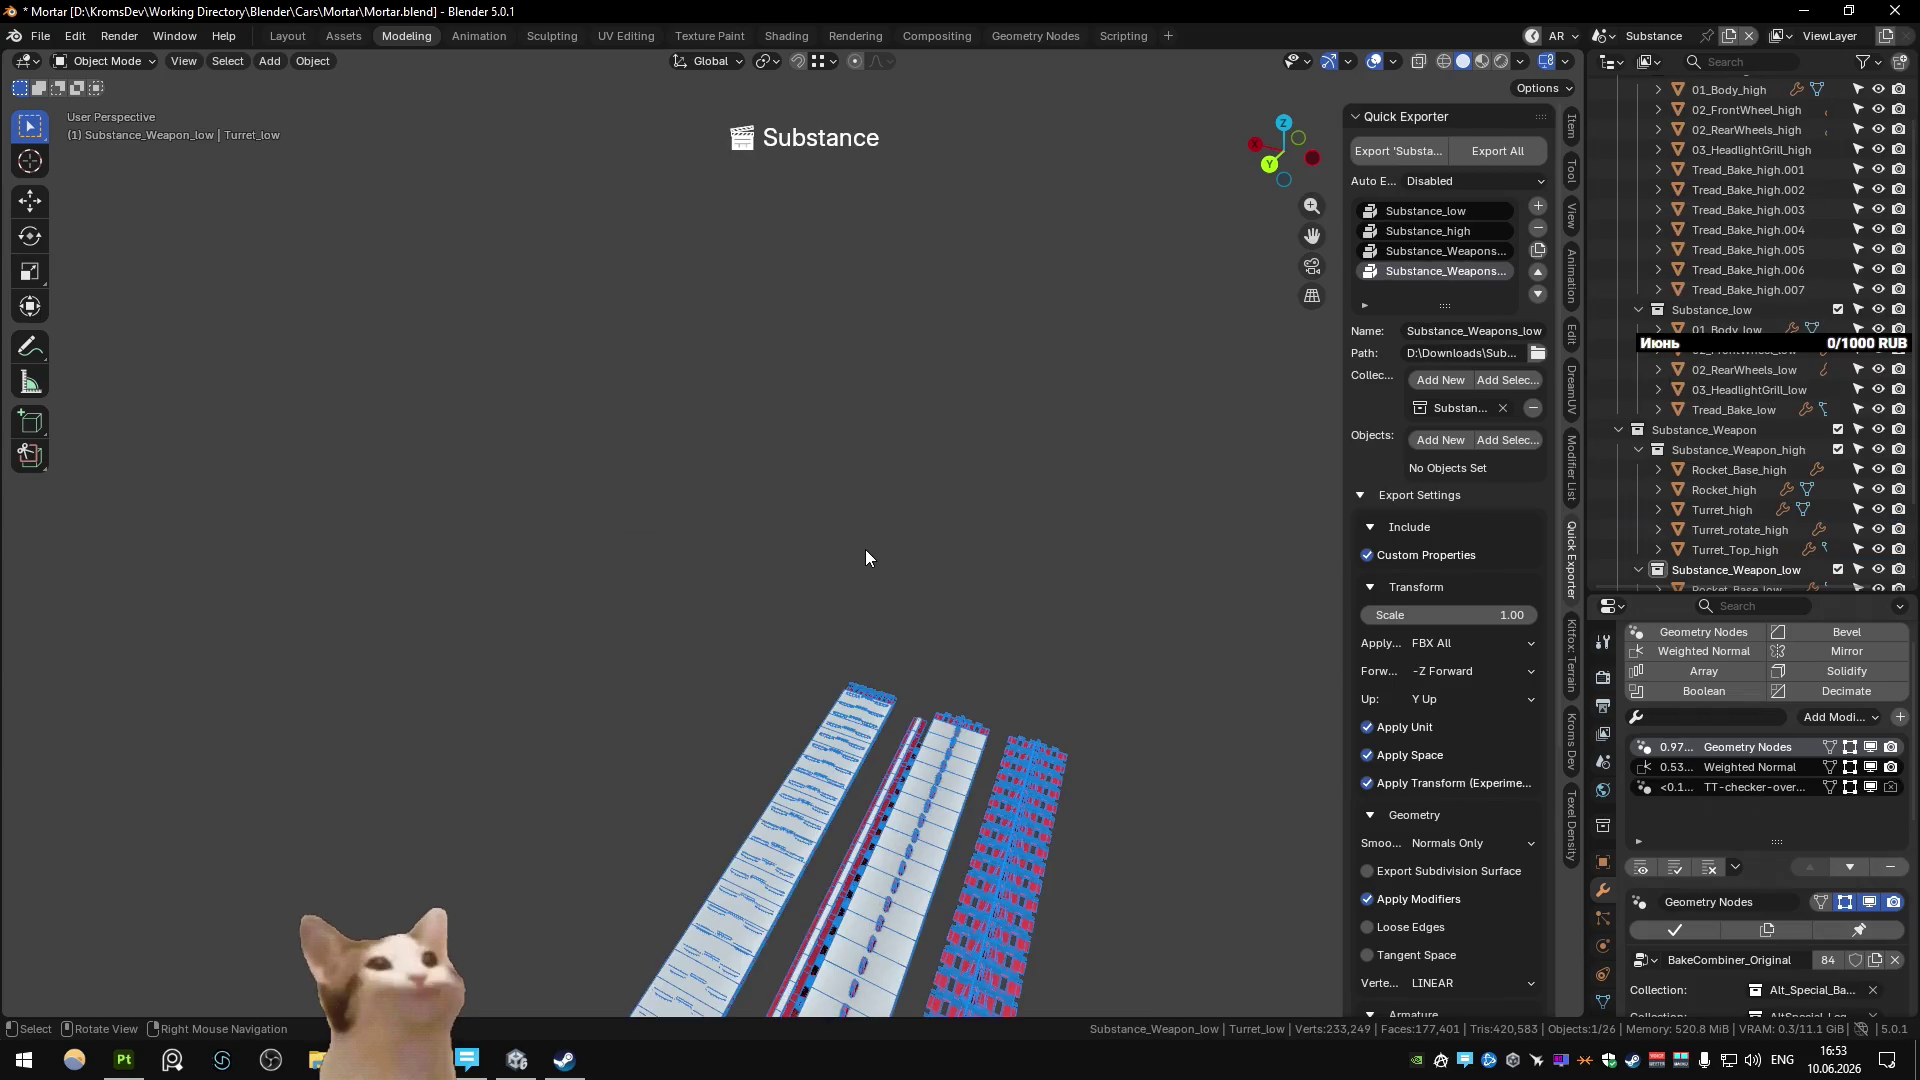
key(ctrl+Page_Down)
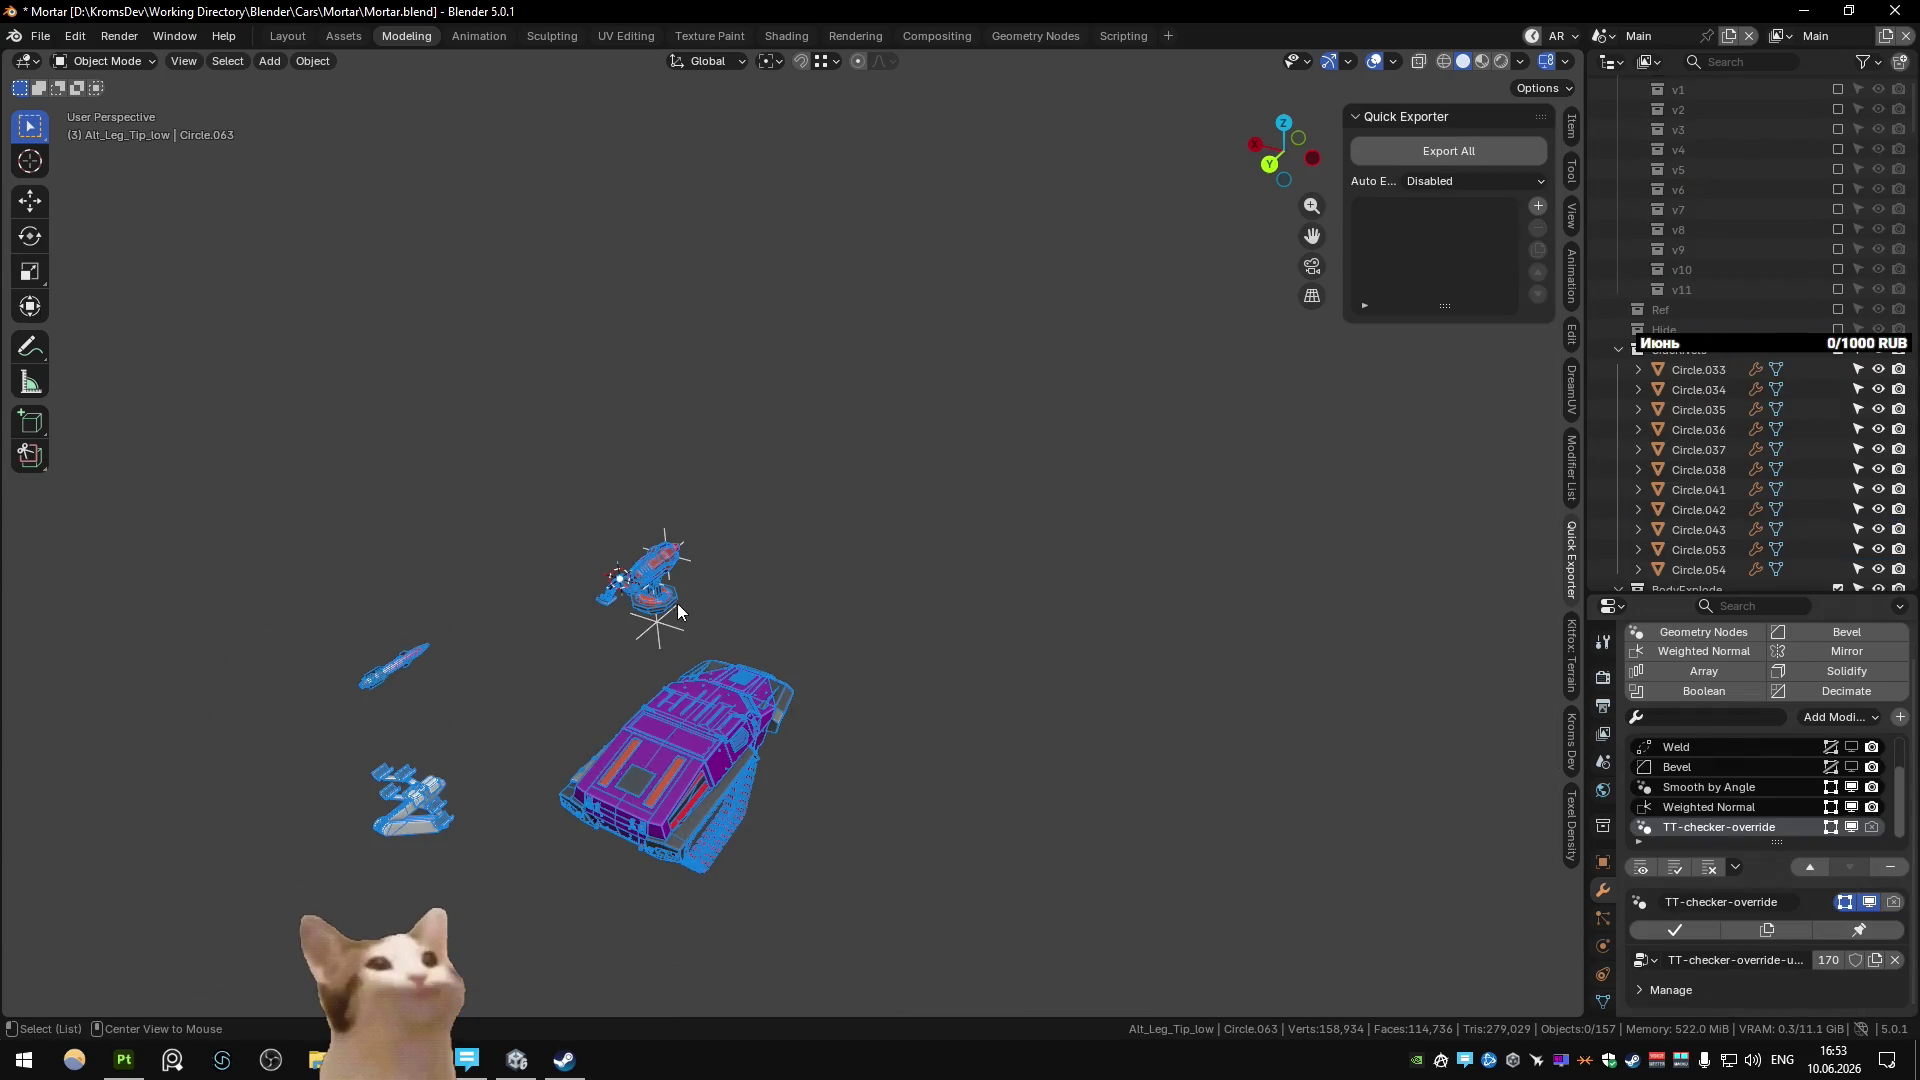
Knife-cut a new edge across the joint bracket Circle.064 in front view.
middle_drag(670, 596, 800, 562)
scroll(897, 556, up, 8)
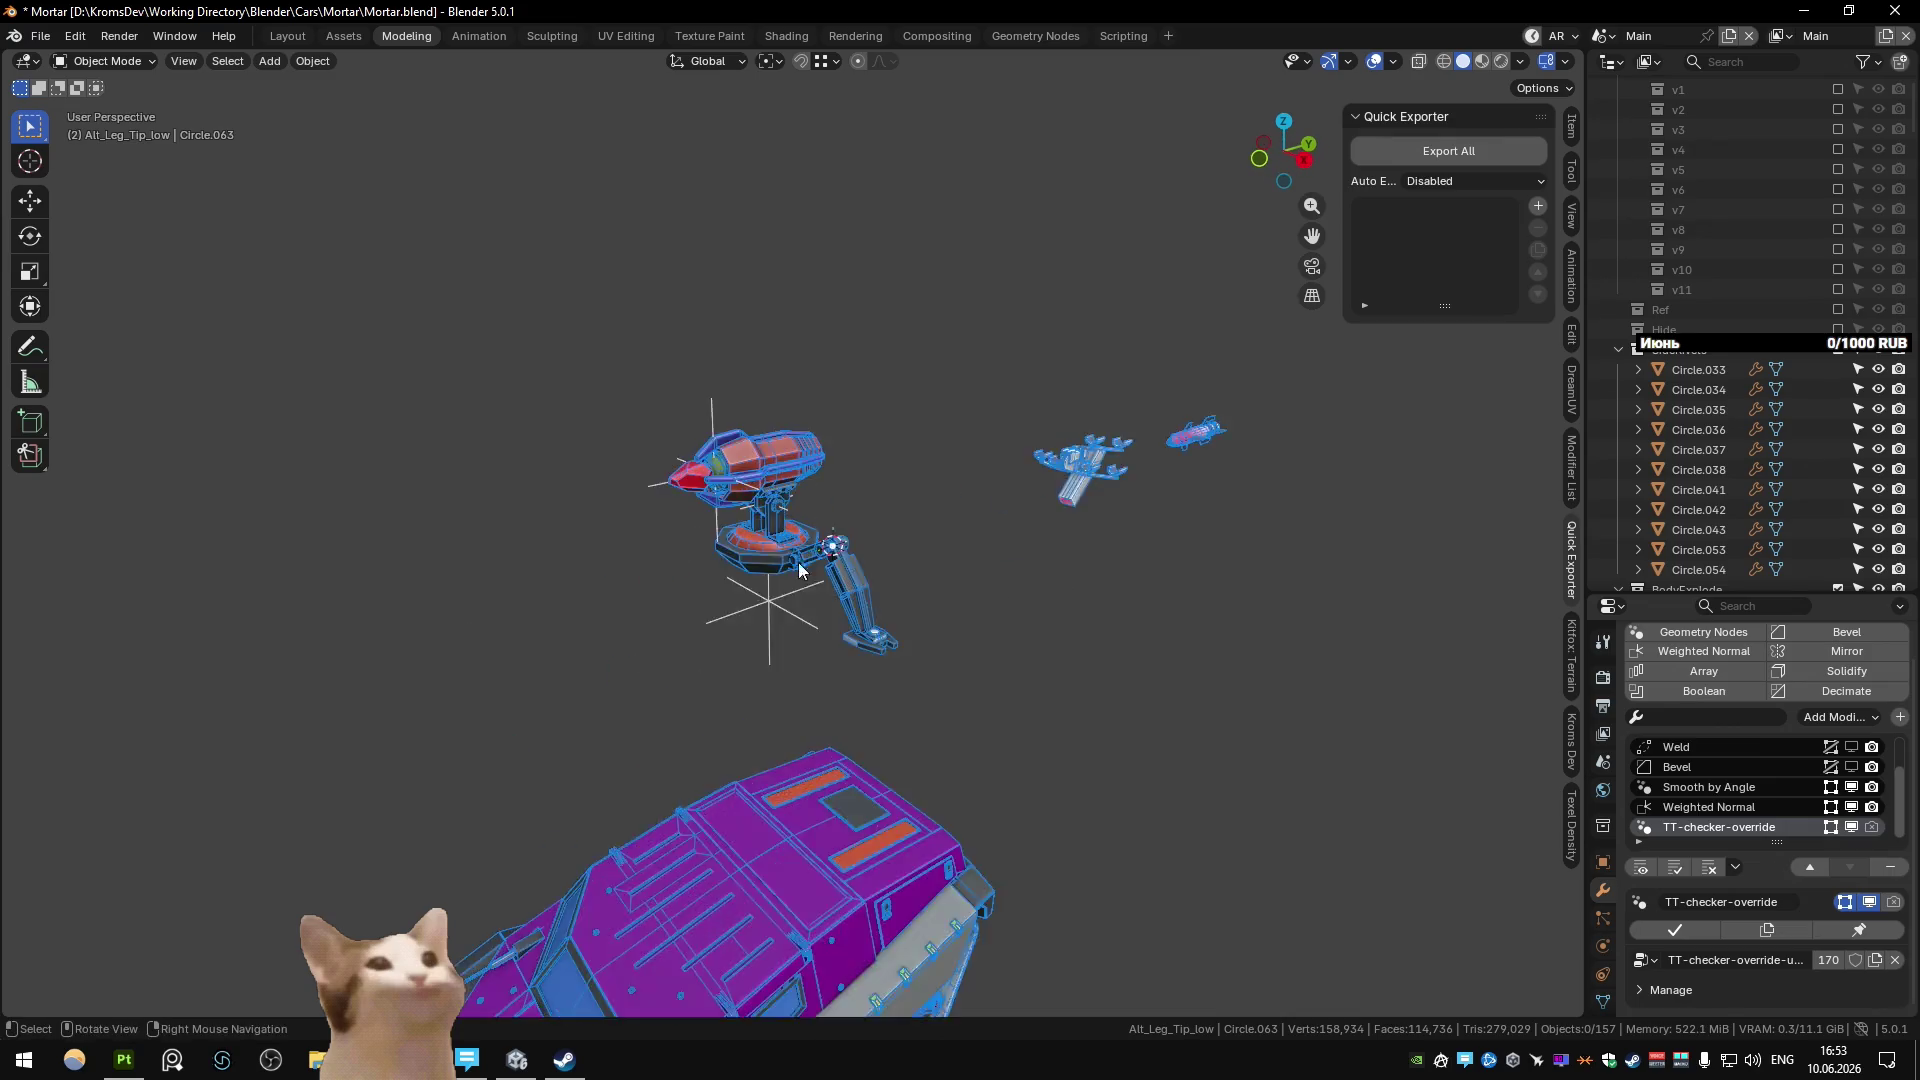
scroll(897, 556, up, 8)
shift+middle_drag(1083, 615, 867, 514)
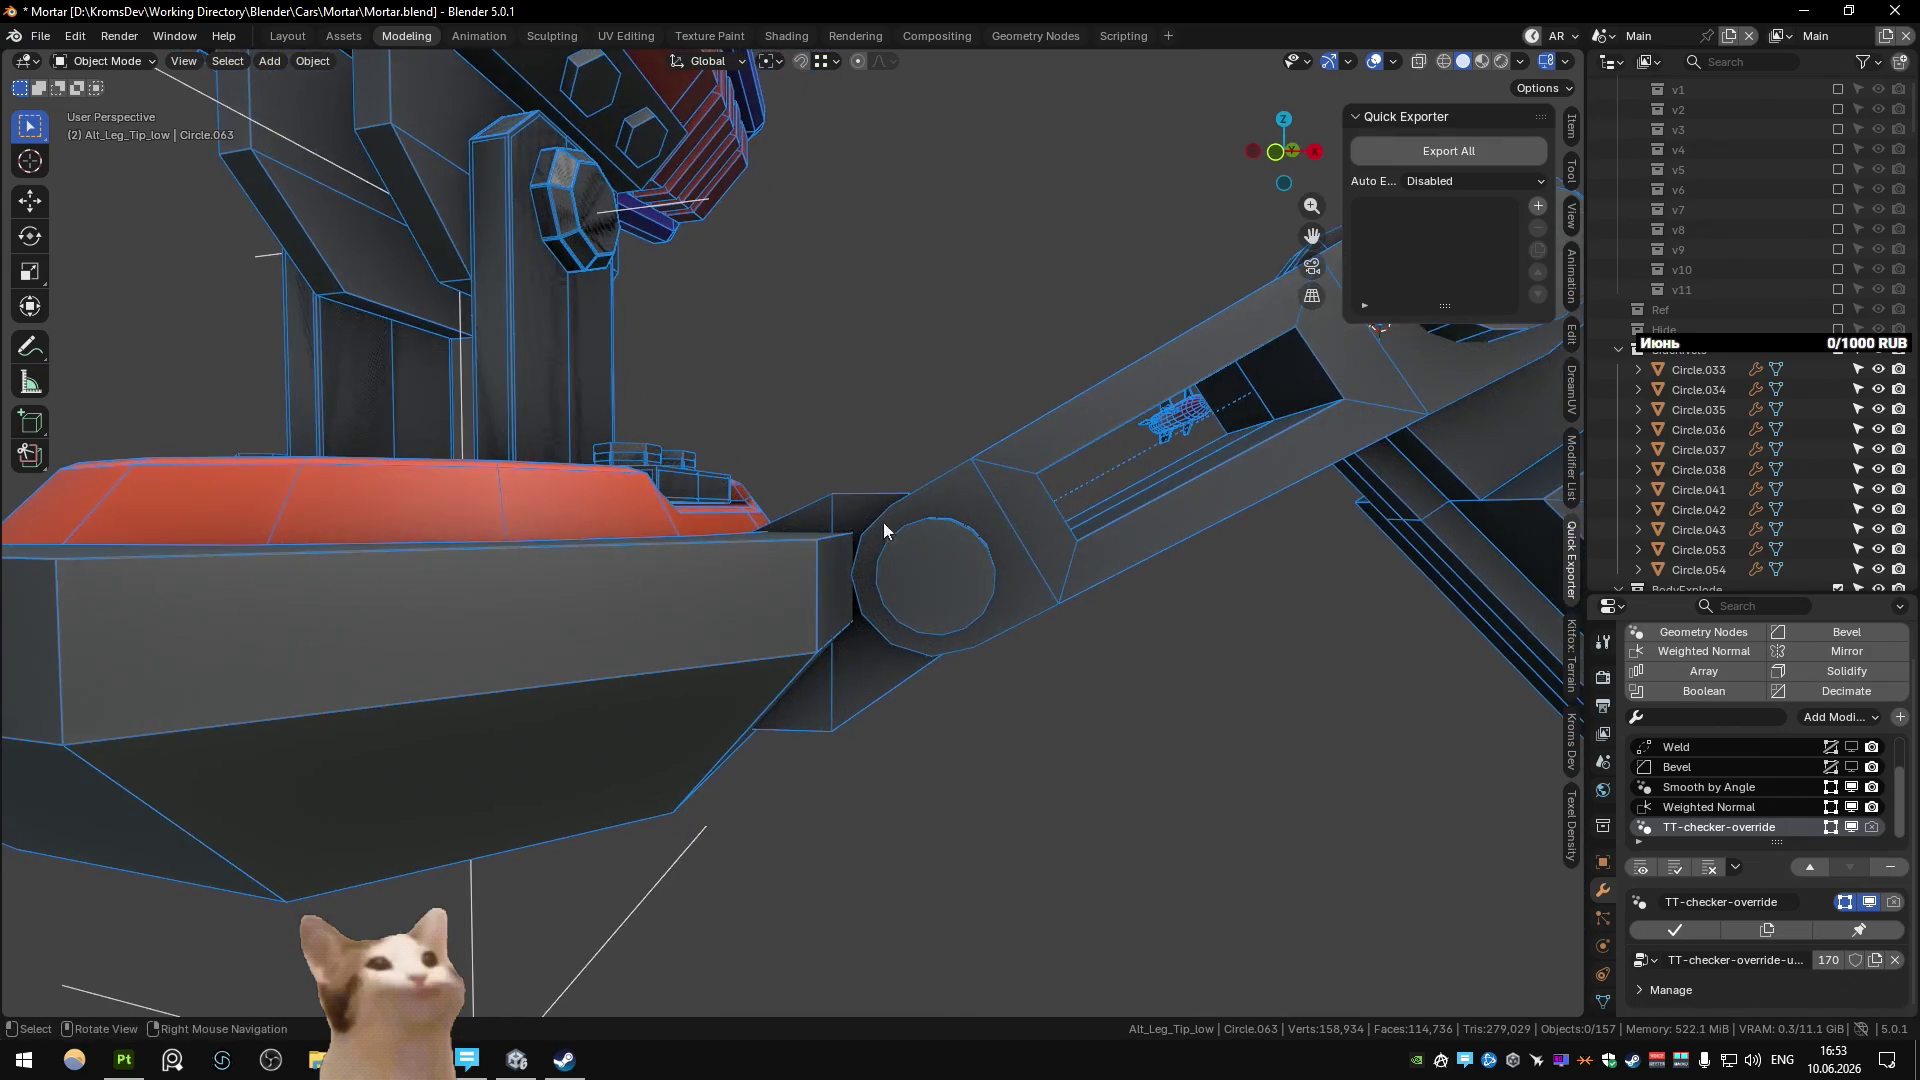
click(867, 514)
key(KP_1)
scroll(879, 532, up, 3)
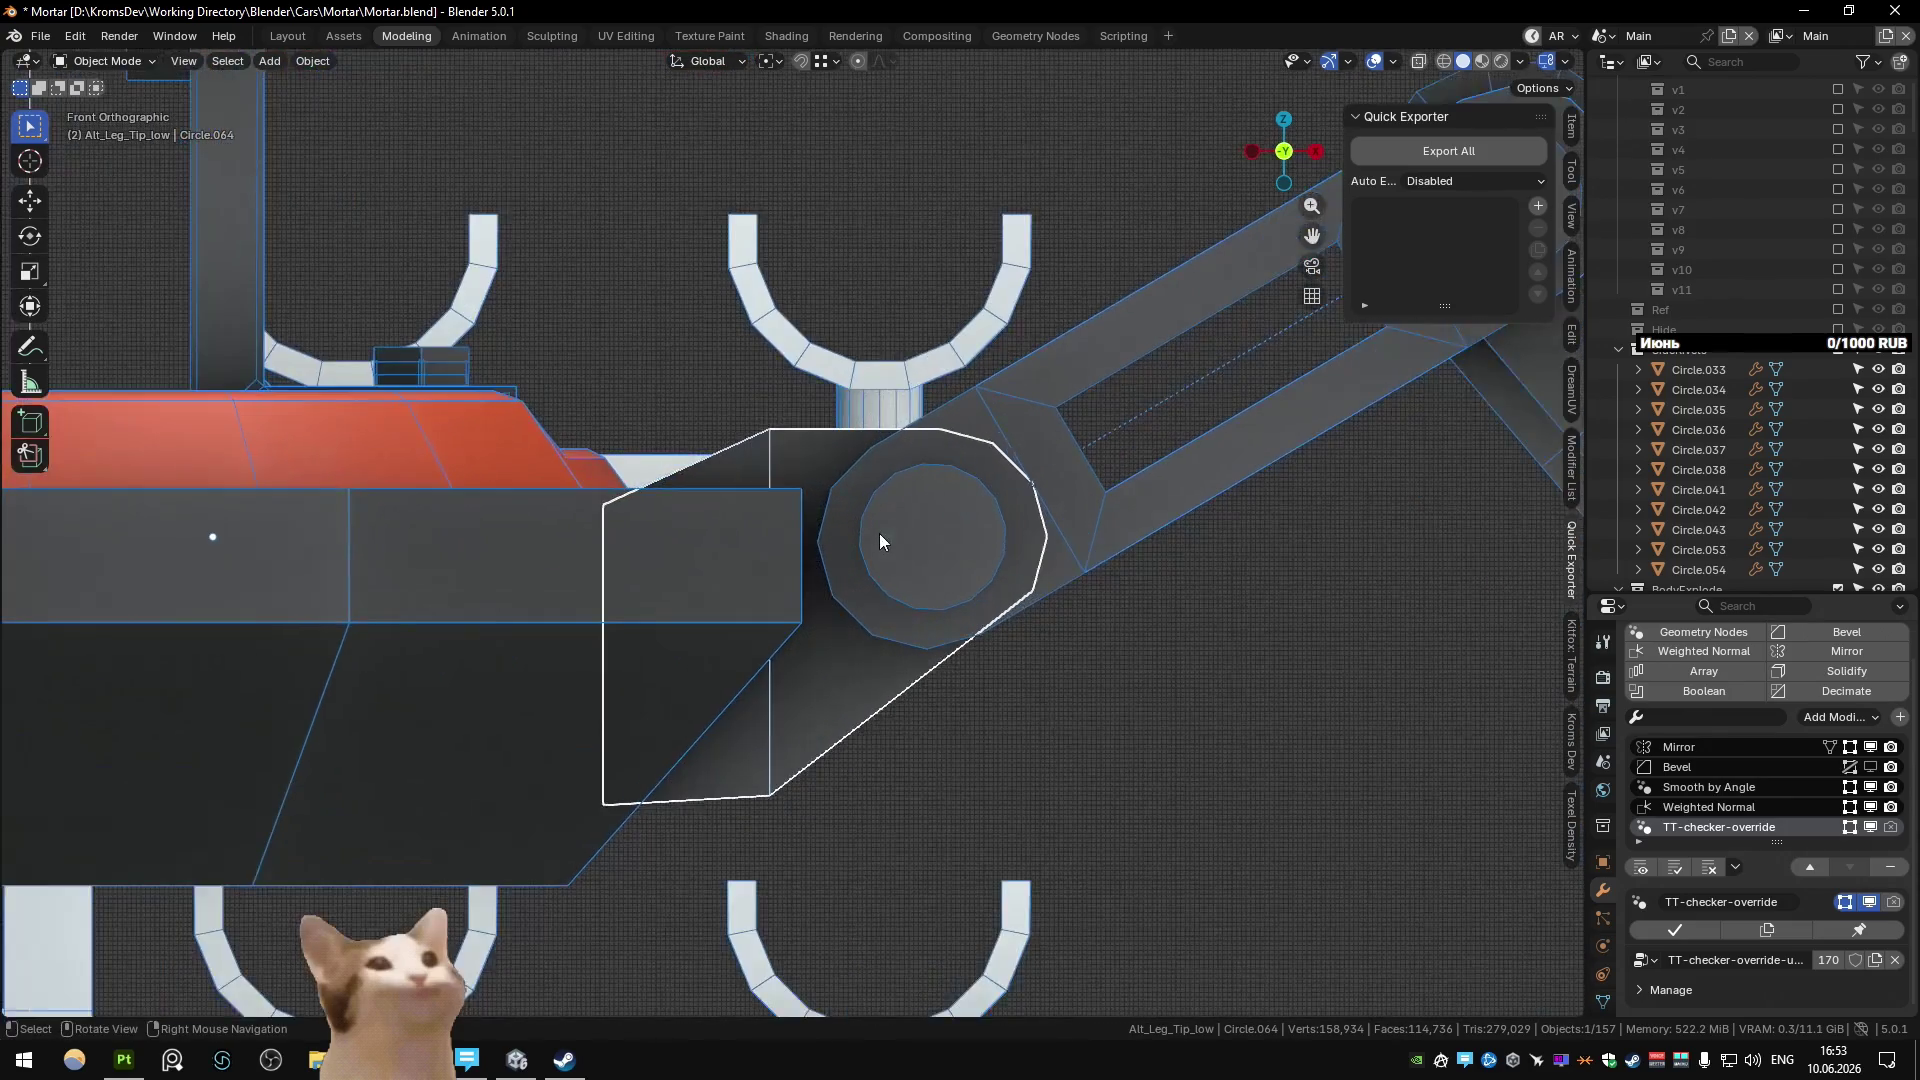
scroll(860, 508, up, 3)
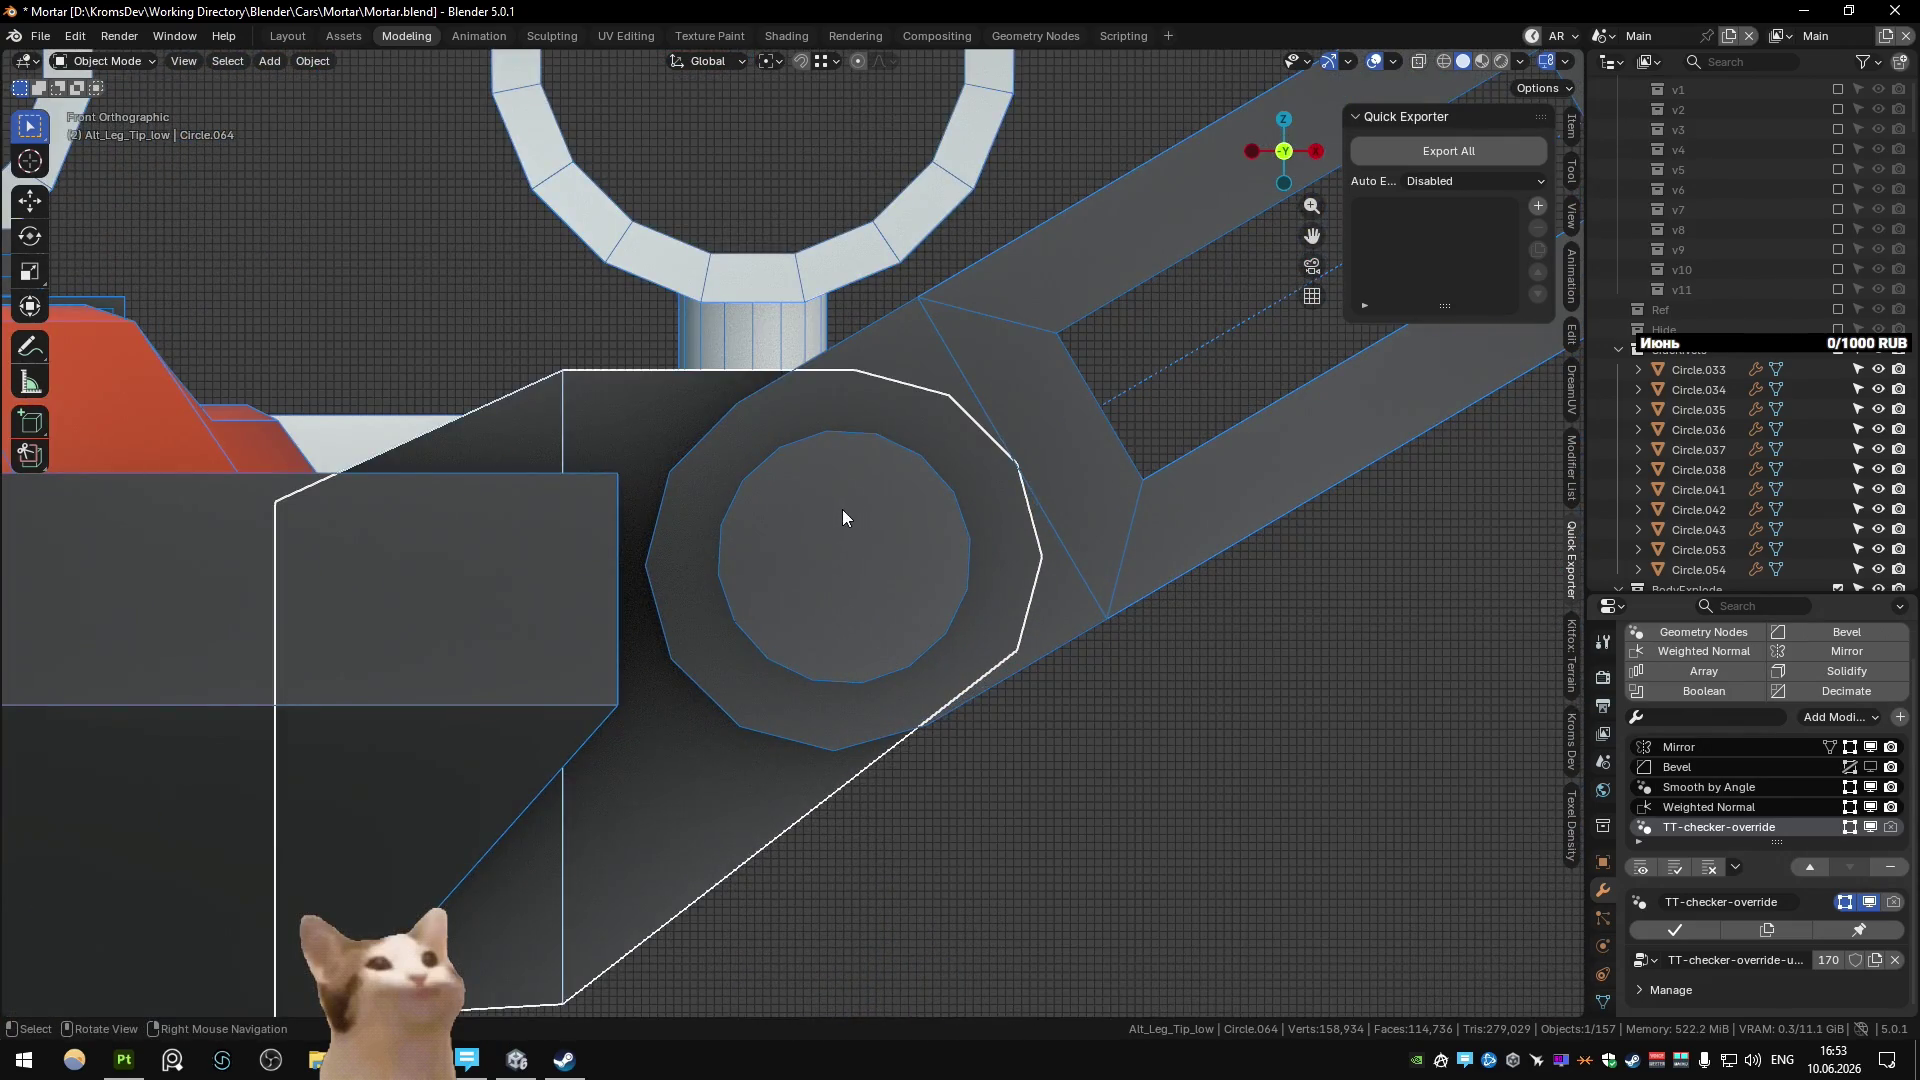
key(Tab)
key(k)
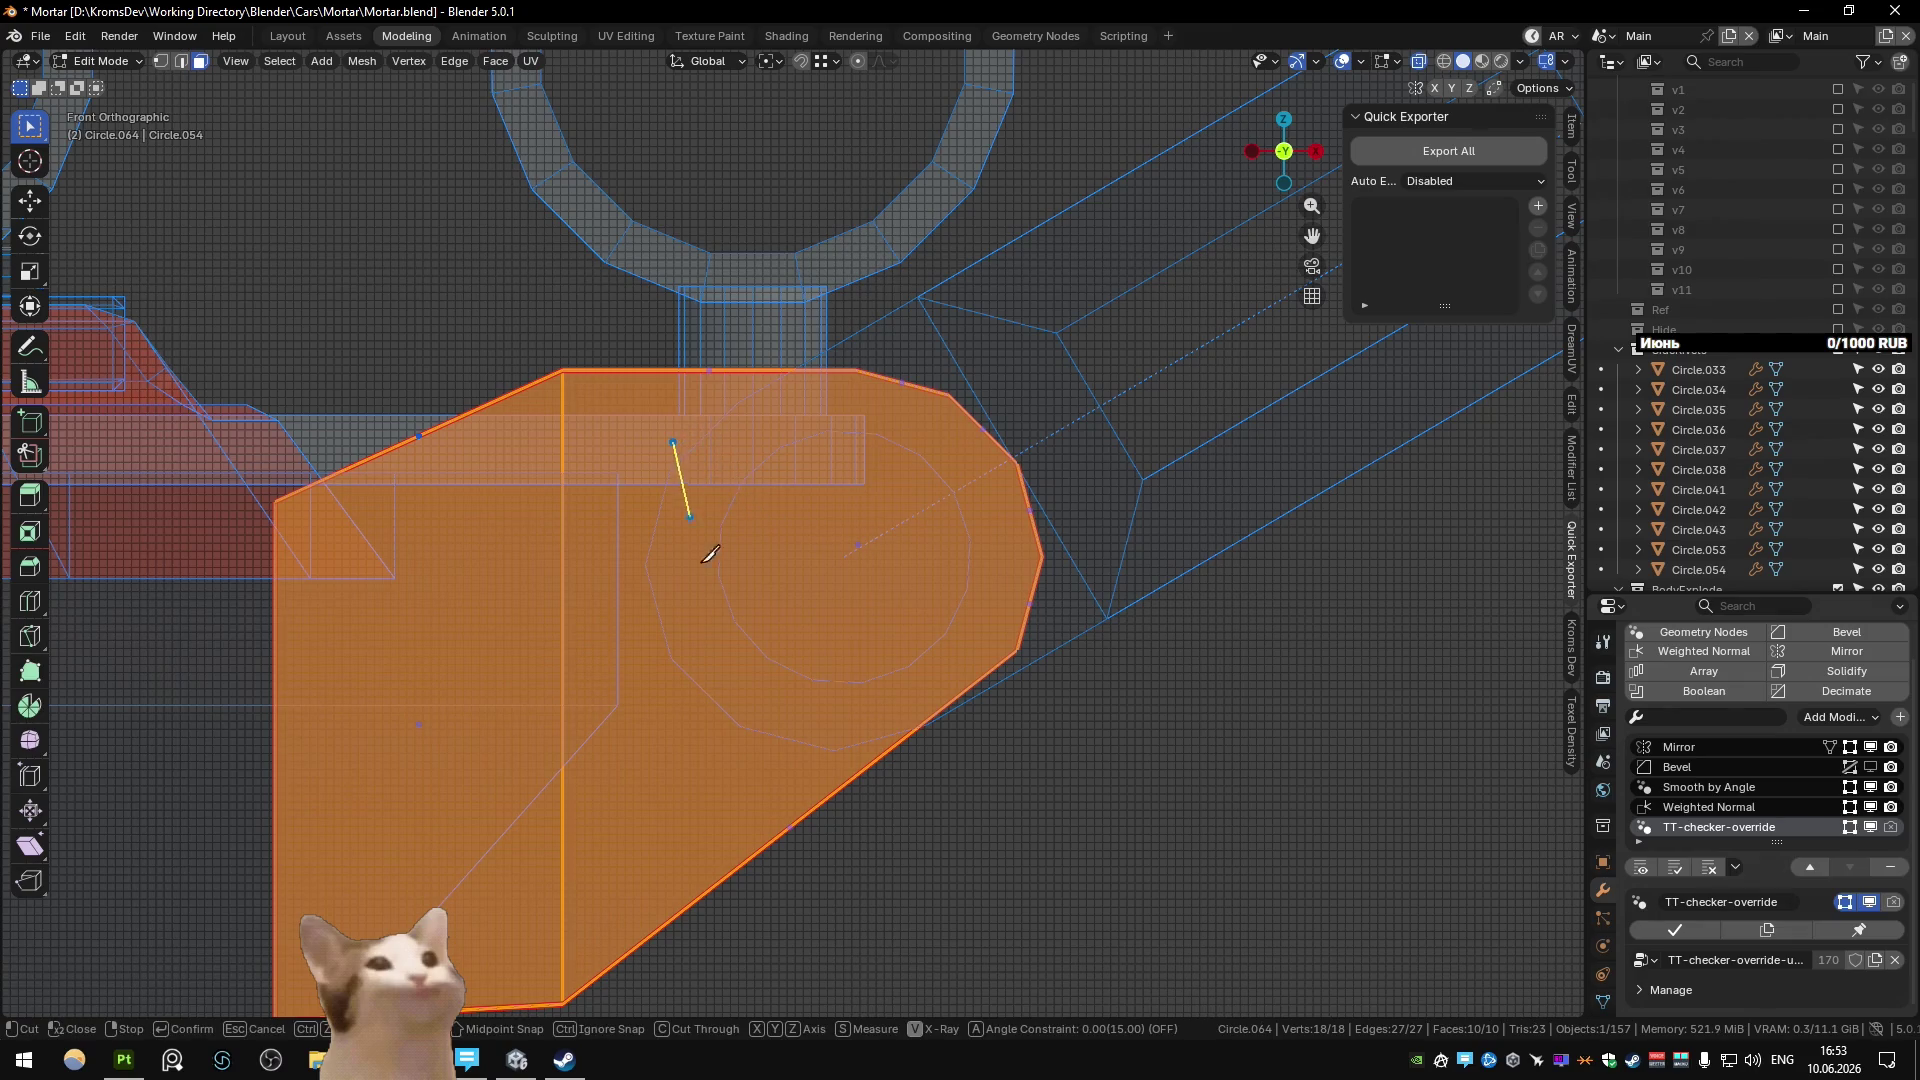
click(706, 720)
key(Return)
Move the cut's top and bottom vertices along Y onto the plate edge and joint circle.
key(alt+z)
click(686, 458)
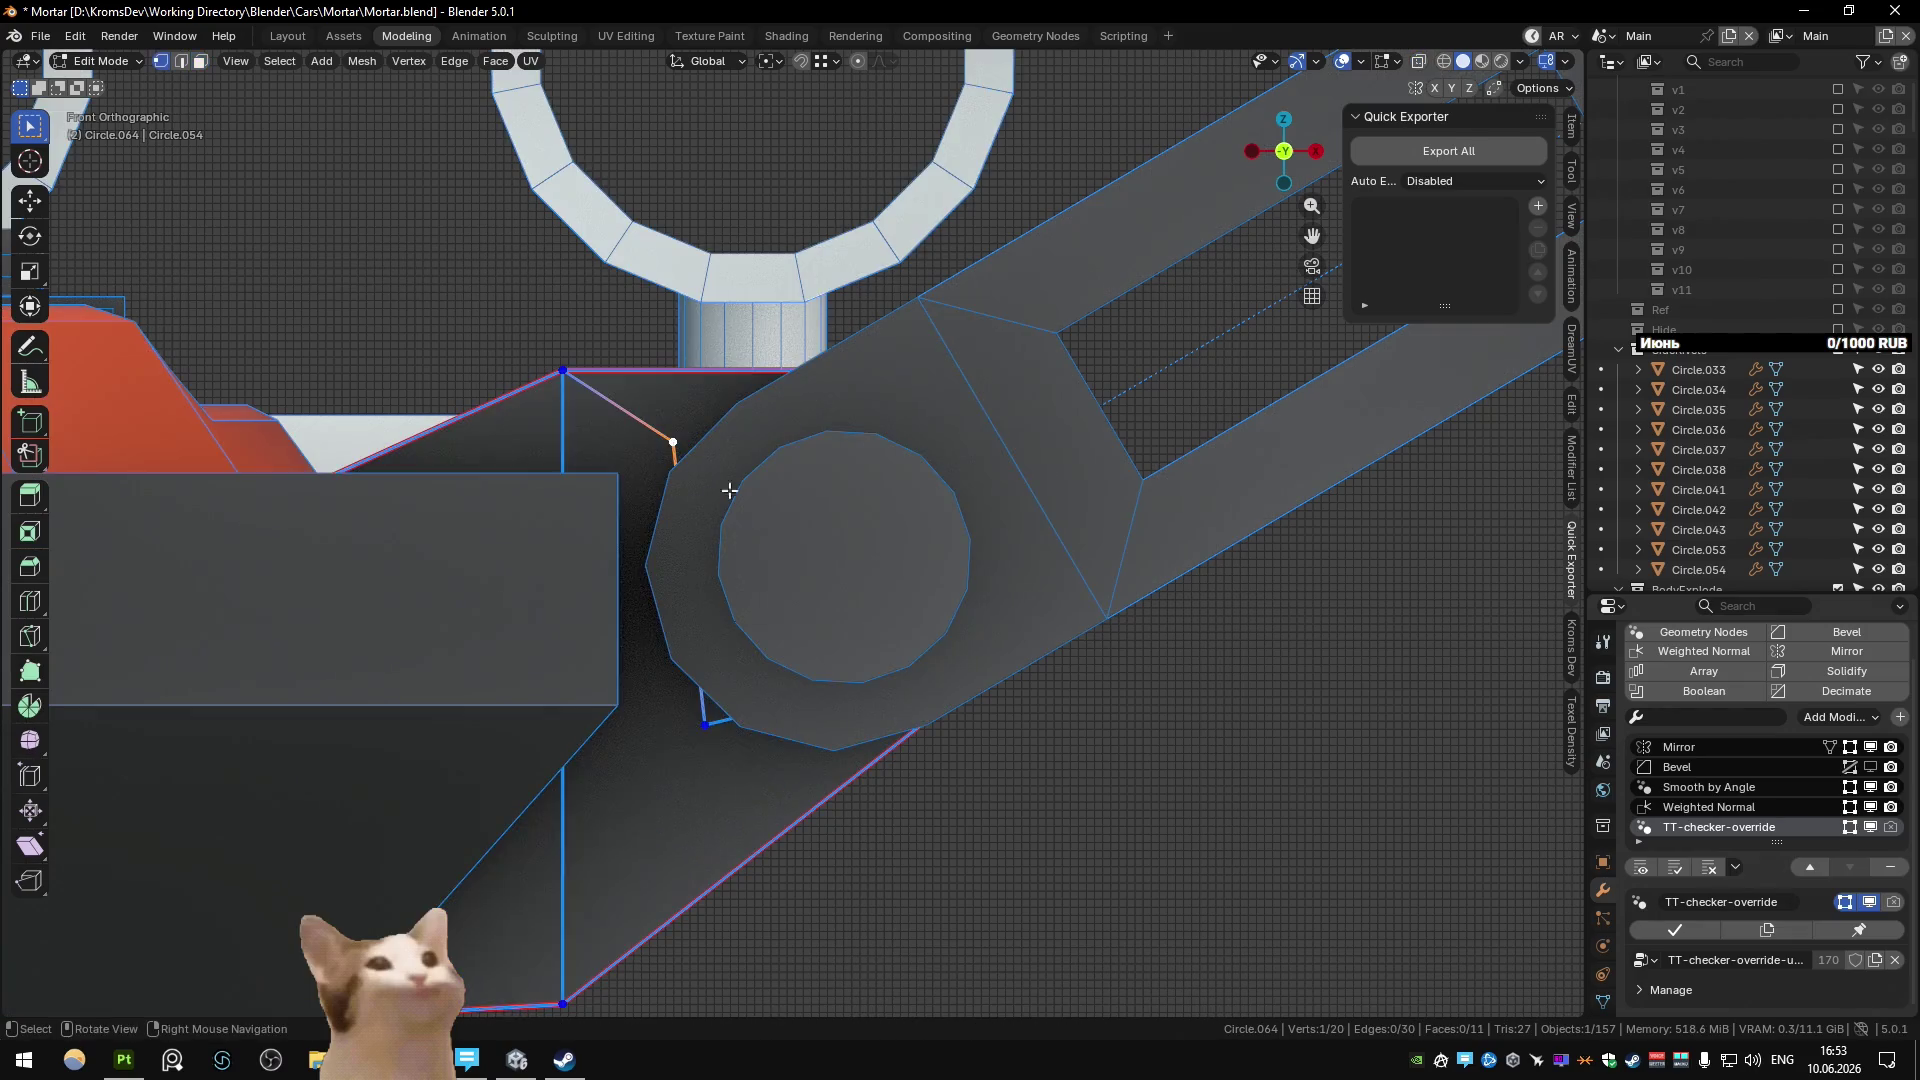
key(alt+z)
key(g)
key(shift+y)
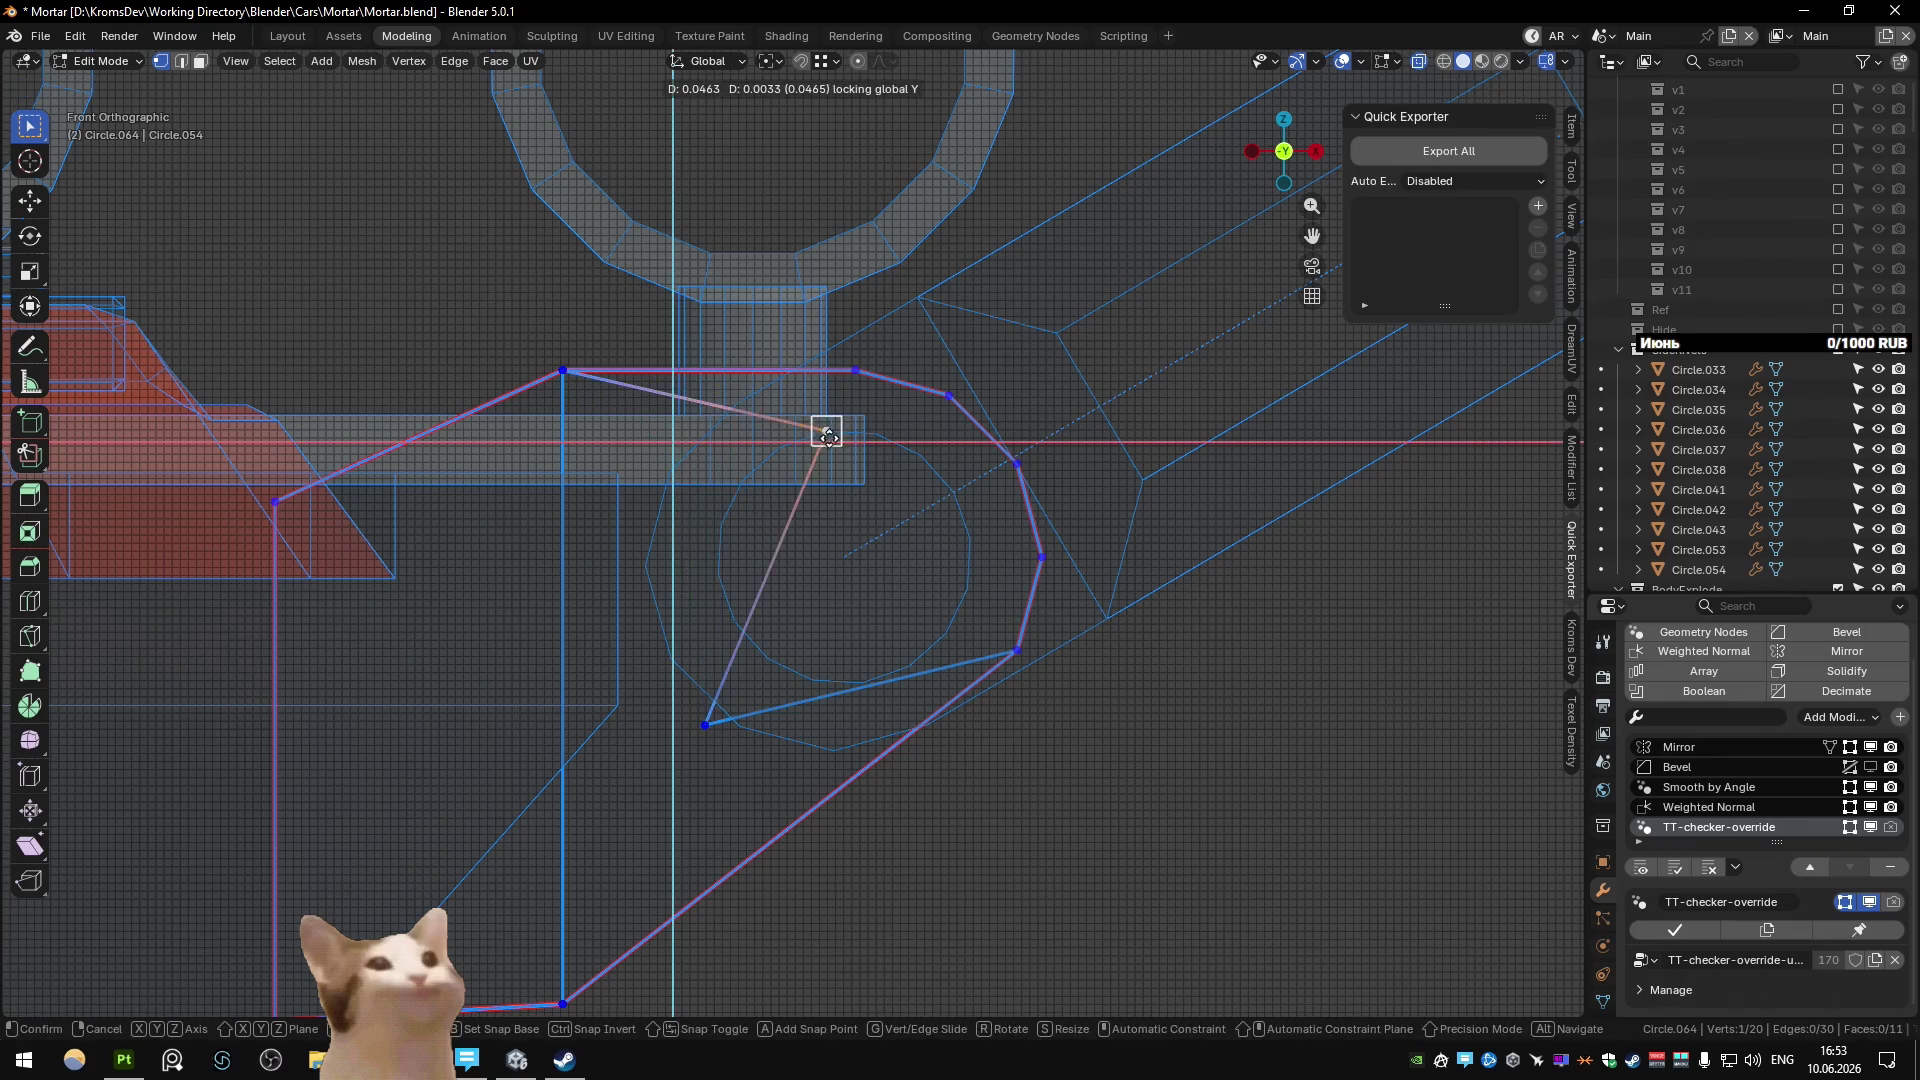
click(828, 437)
click(706, 722)
key(g)
key(shift+y)
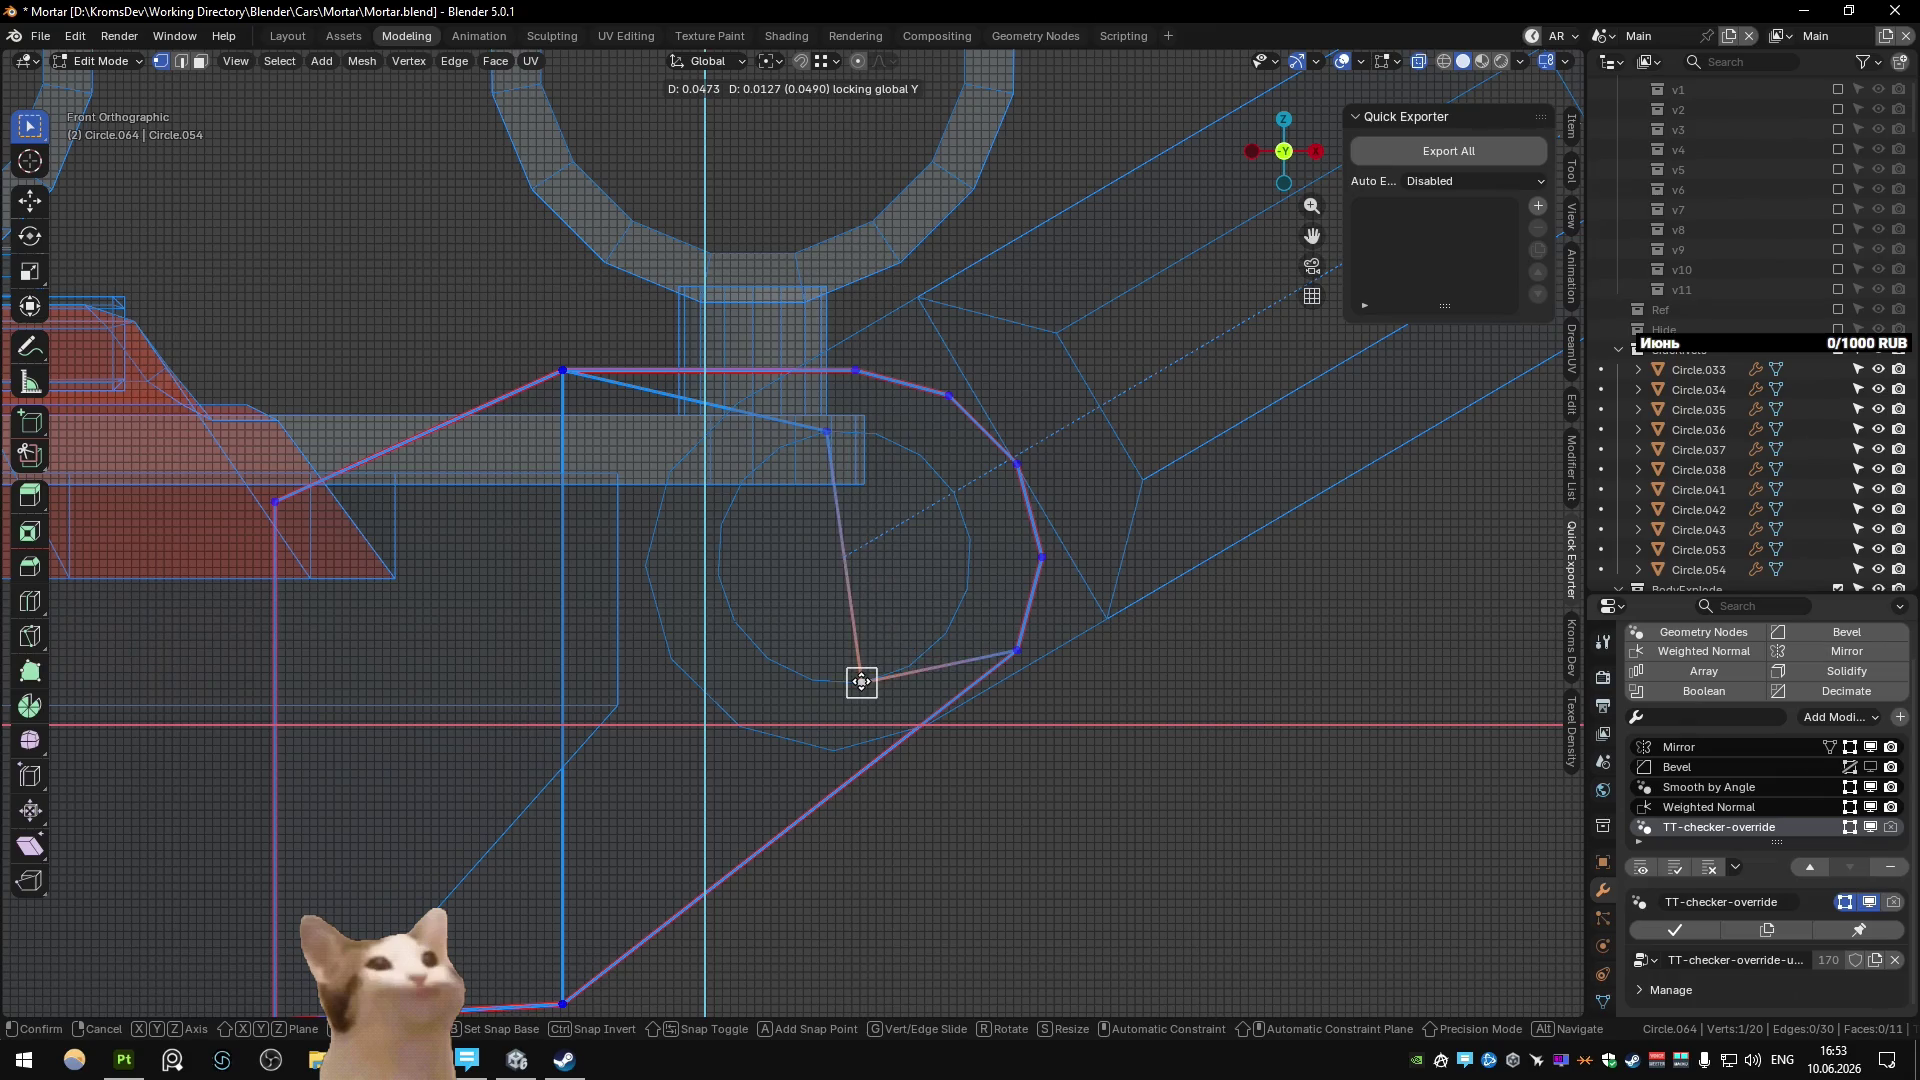
click(862, 678)
scroll(860, 582, down, 3)
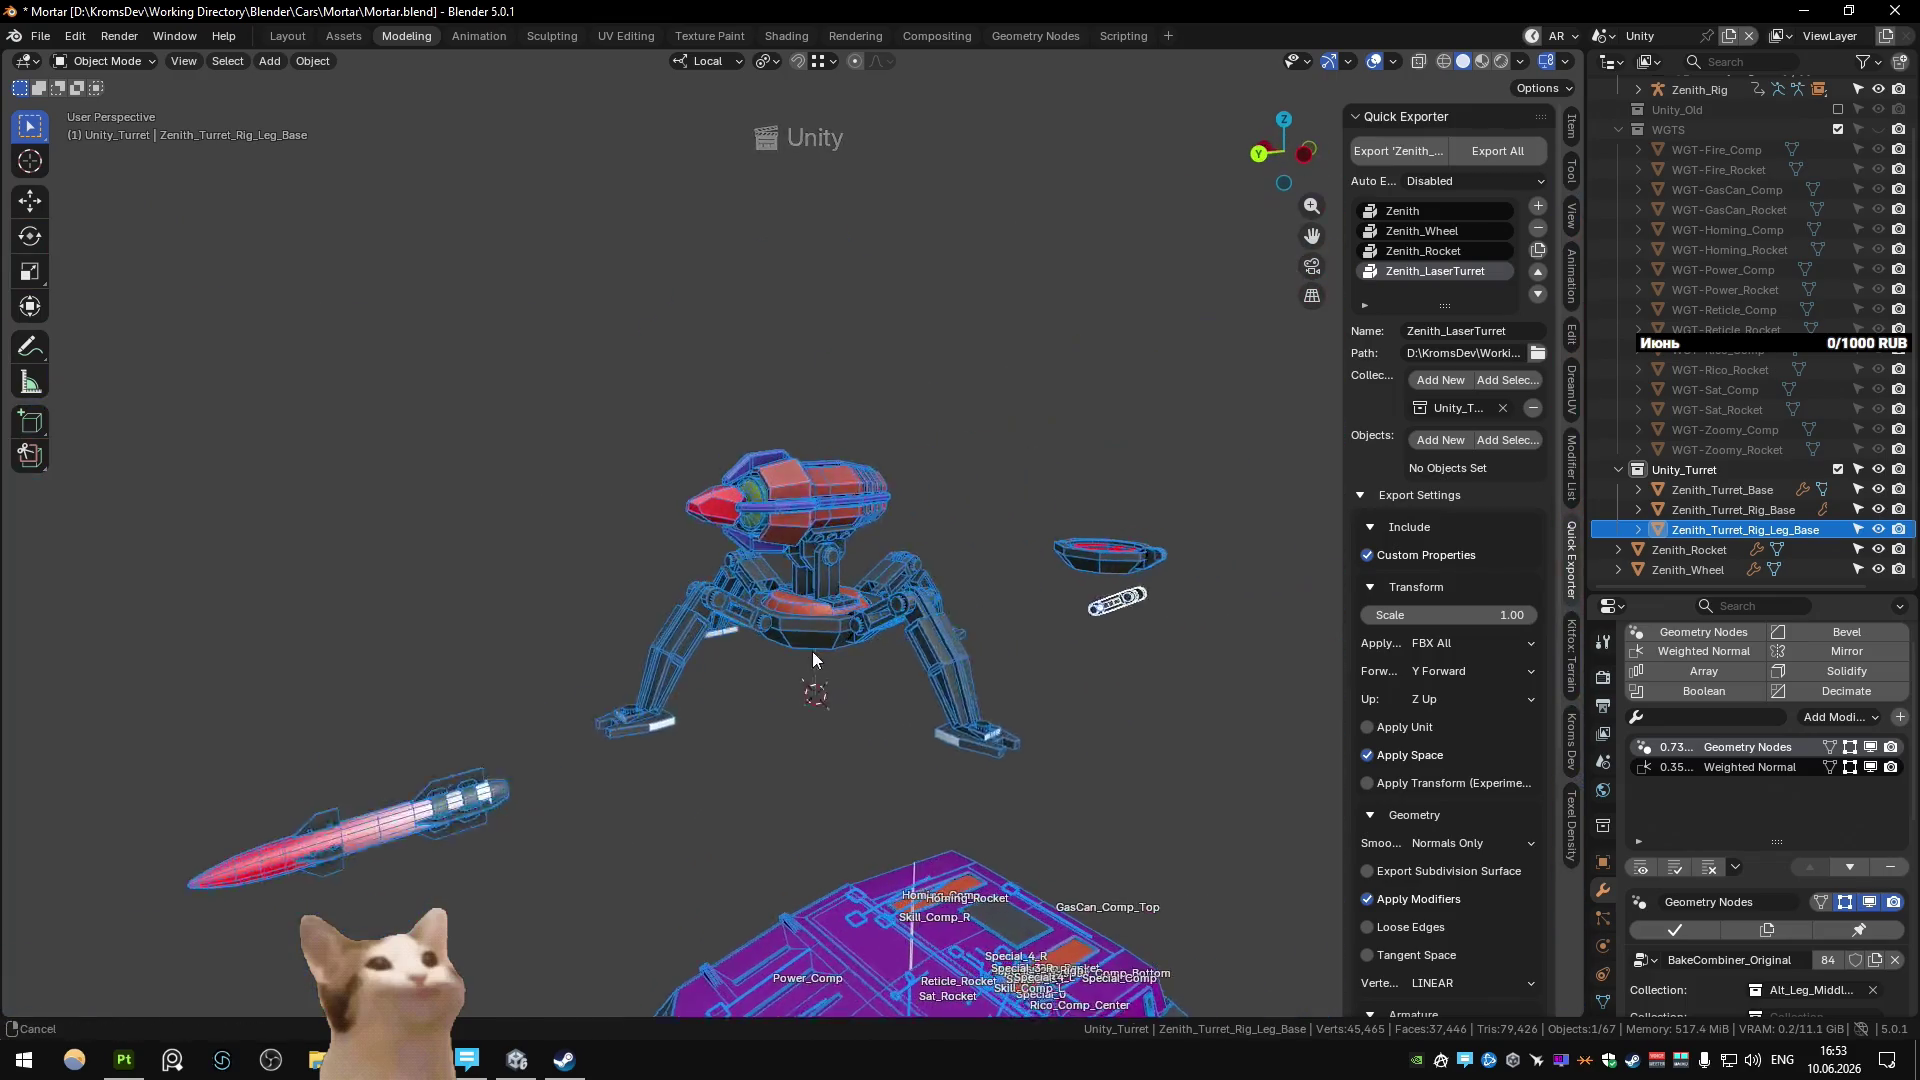
Place the leg base beside the turret's red bowl with a small local Y nudge.
mouse_move(967, 614)
middle_down()
mouse_move(1018, 632)
mouse_move(820, 596)
mouse_move(676, 663)
mouse_move(698, 507)
mouse_move(595, 617)
middle_up()
scroll(698, 507, up, 3)
key(g)
click(716, 493)
key(g)
key(y)
key(y)
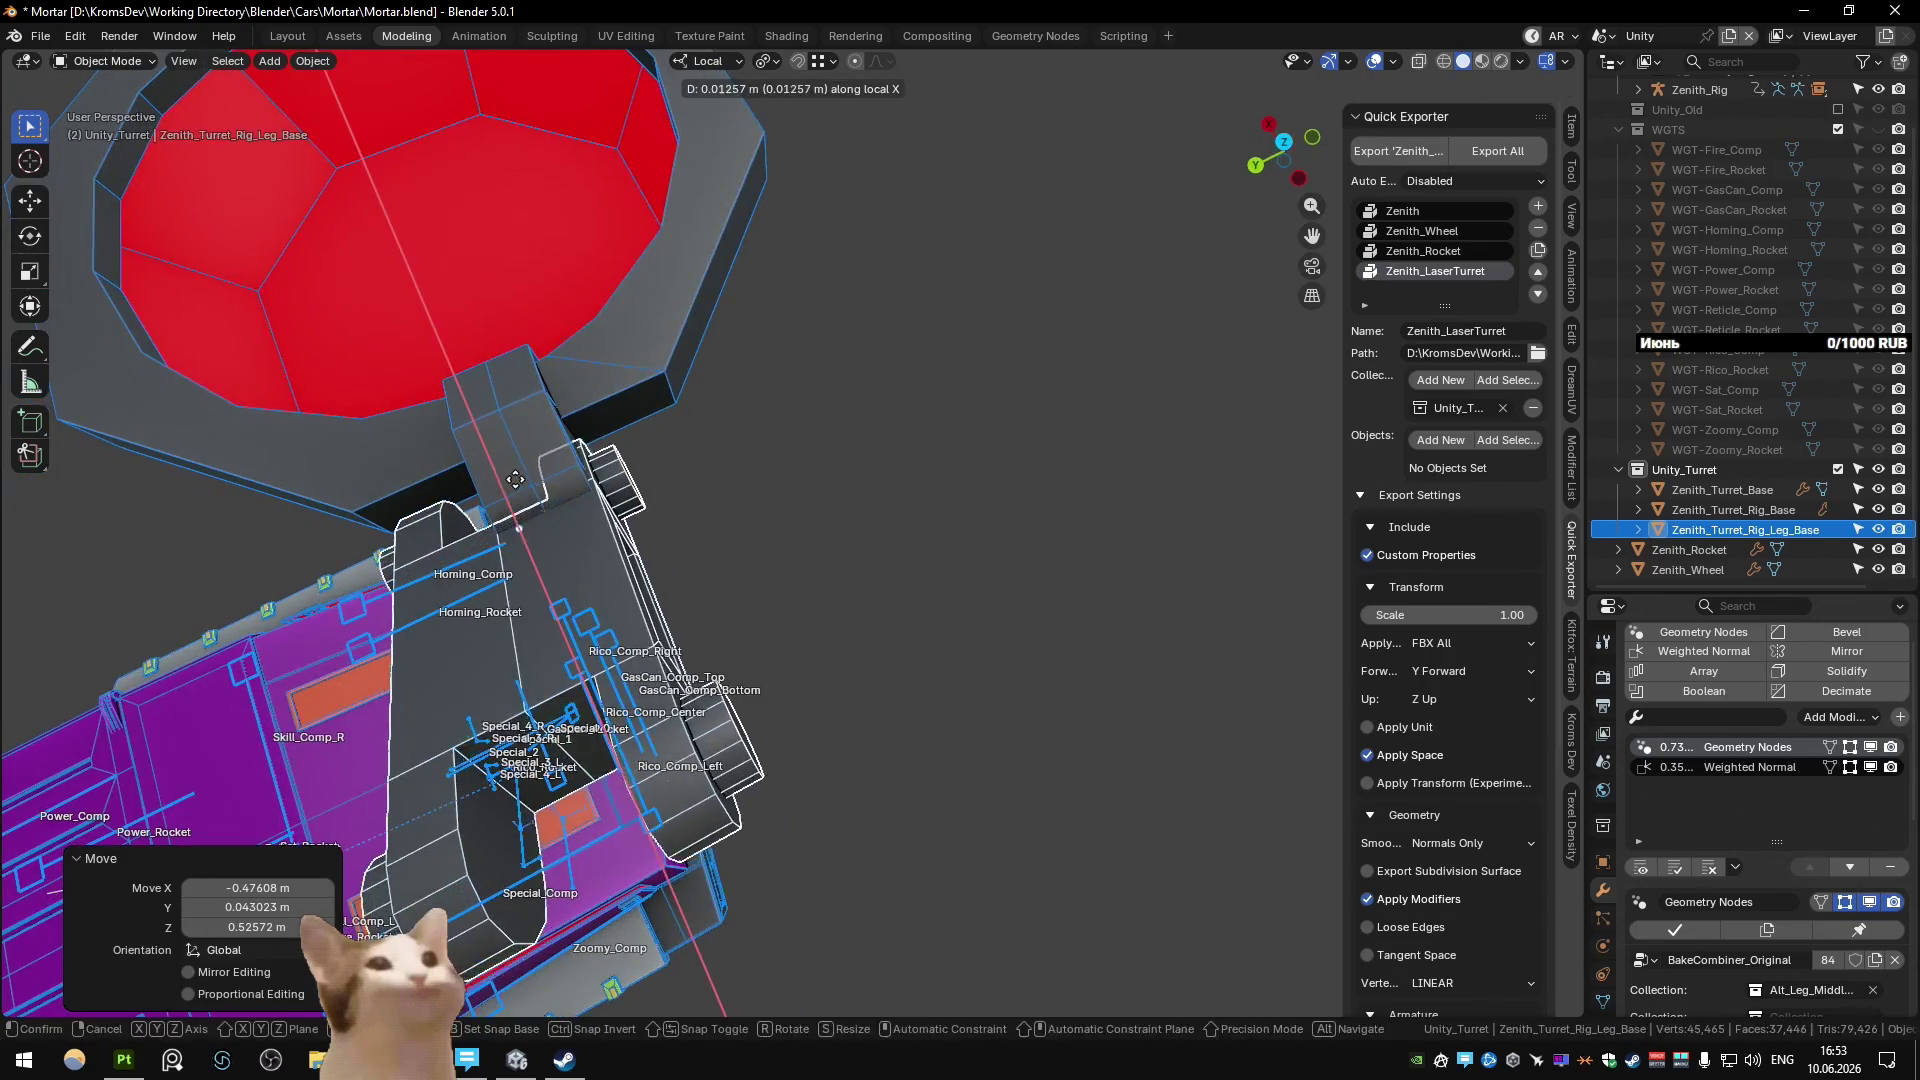
click(527, 483)
middle_drag(527, 483, 702, 336)
scroll(702, 336, up, 3)
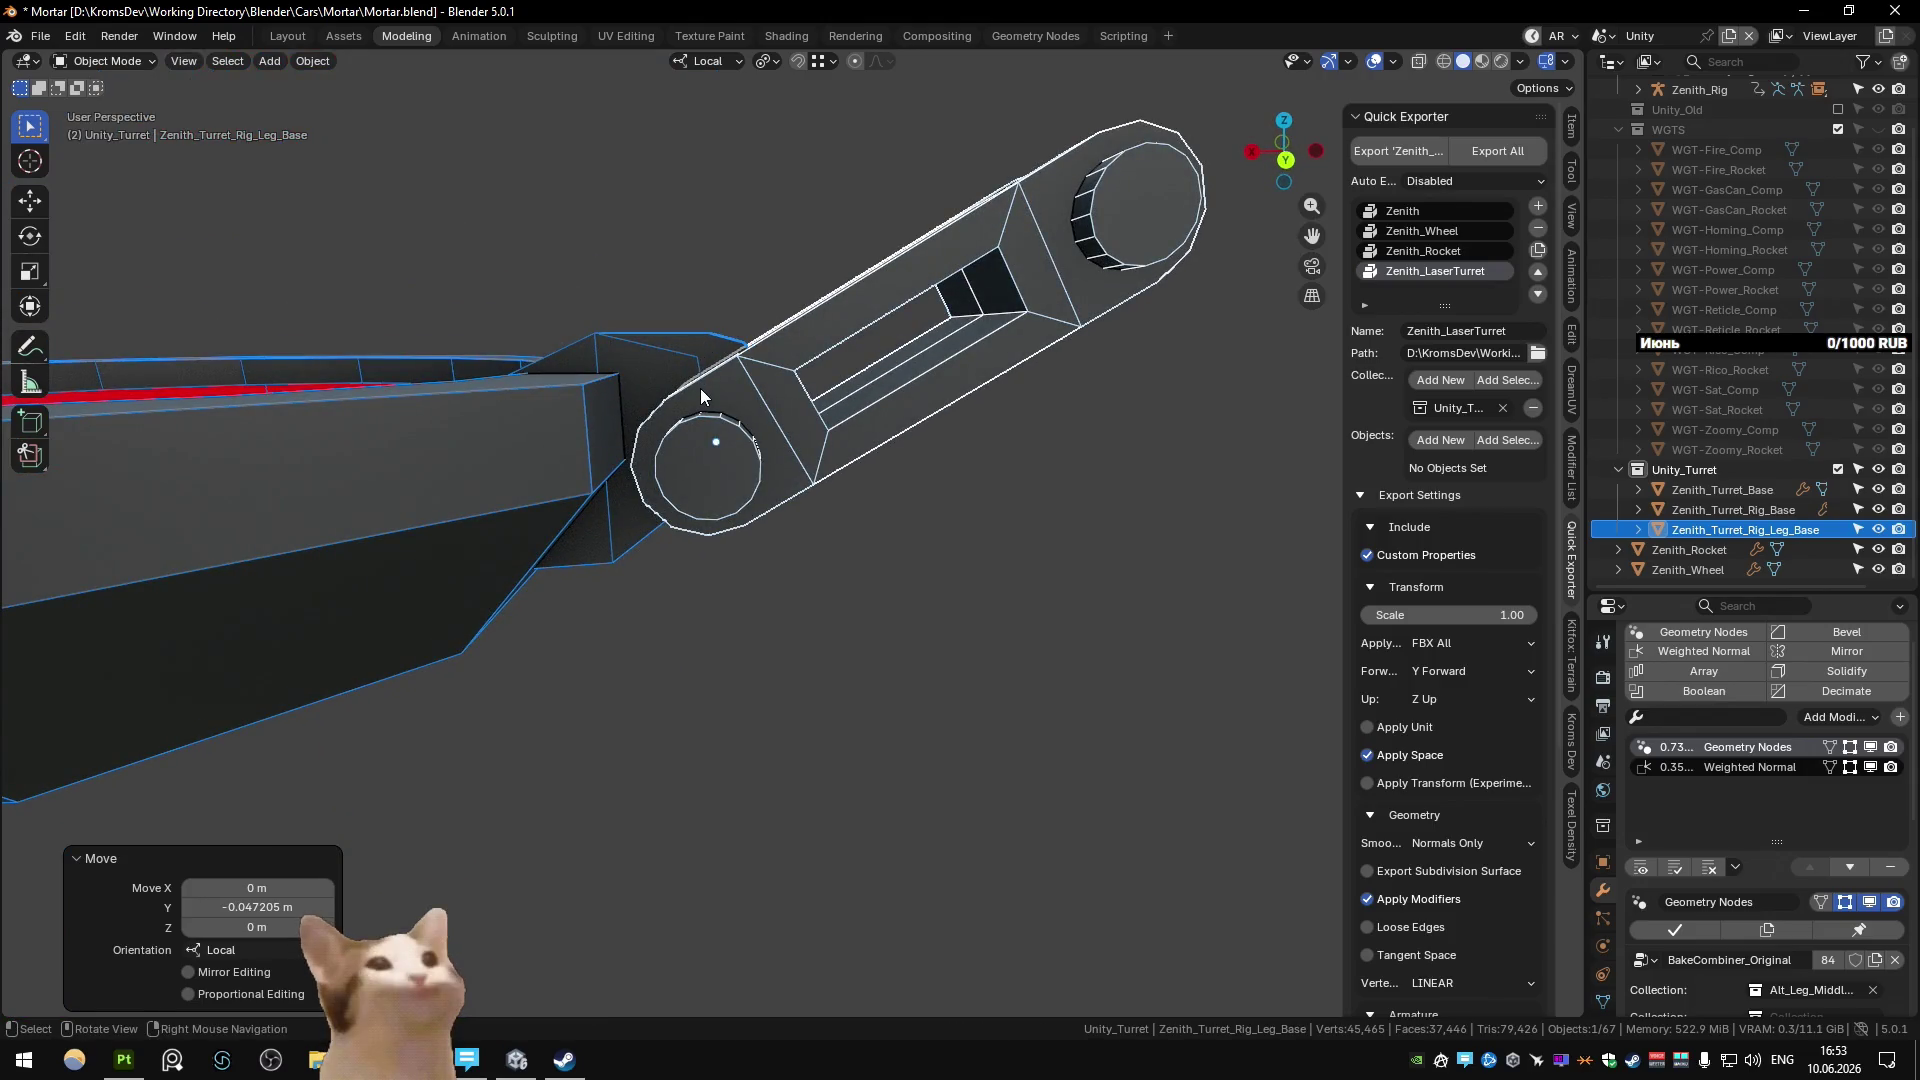
Switch snapping to edge centres and raise the leg base slightly along Z.
key(g)
key(y)
key(z)
key(Escape)
key(ctrl+shift+Tab)
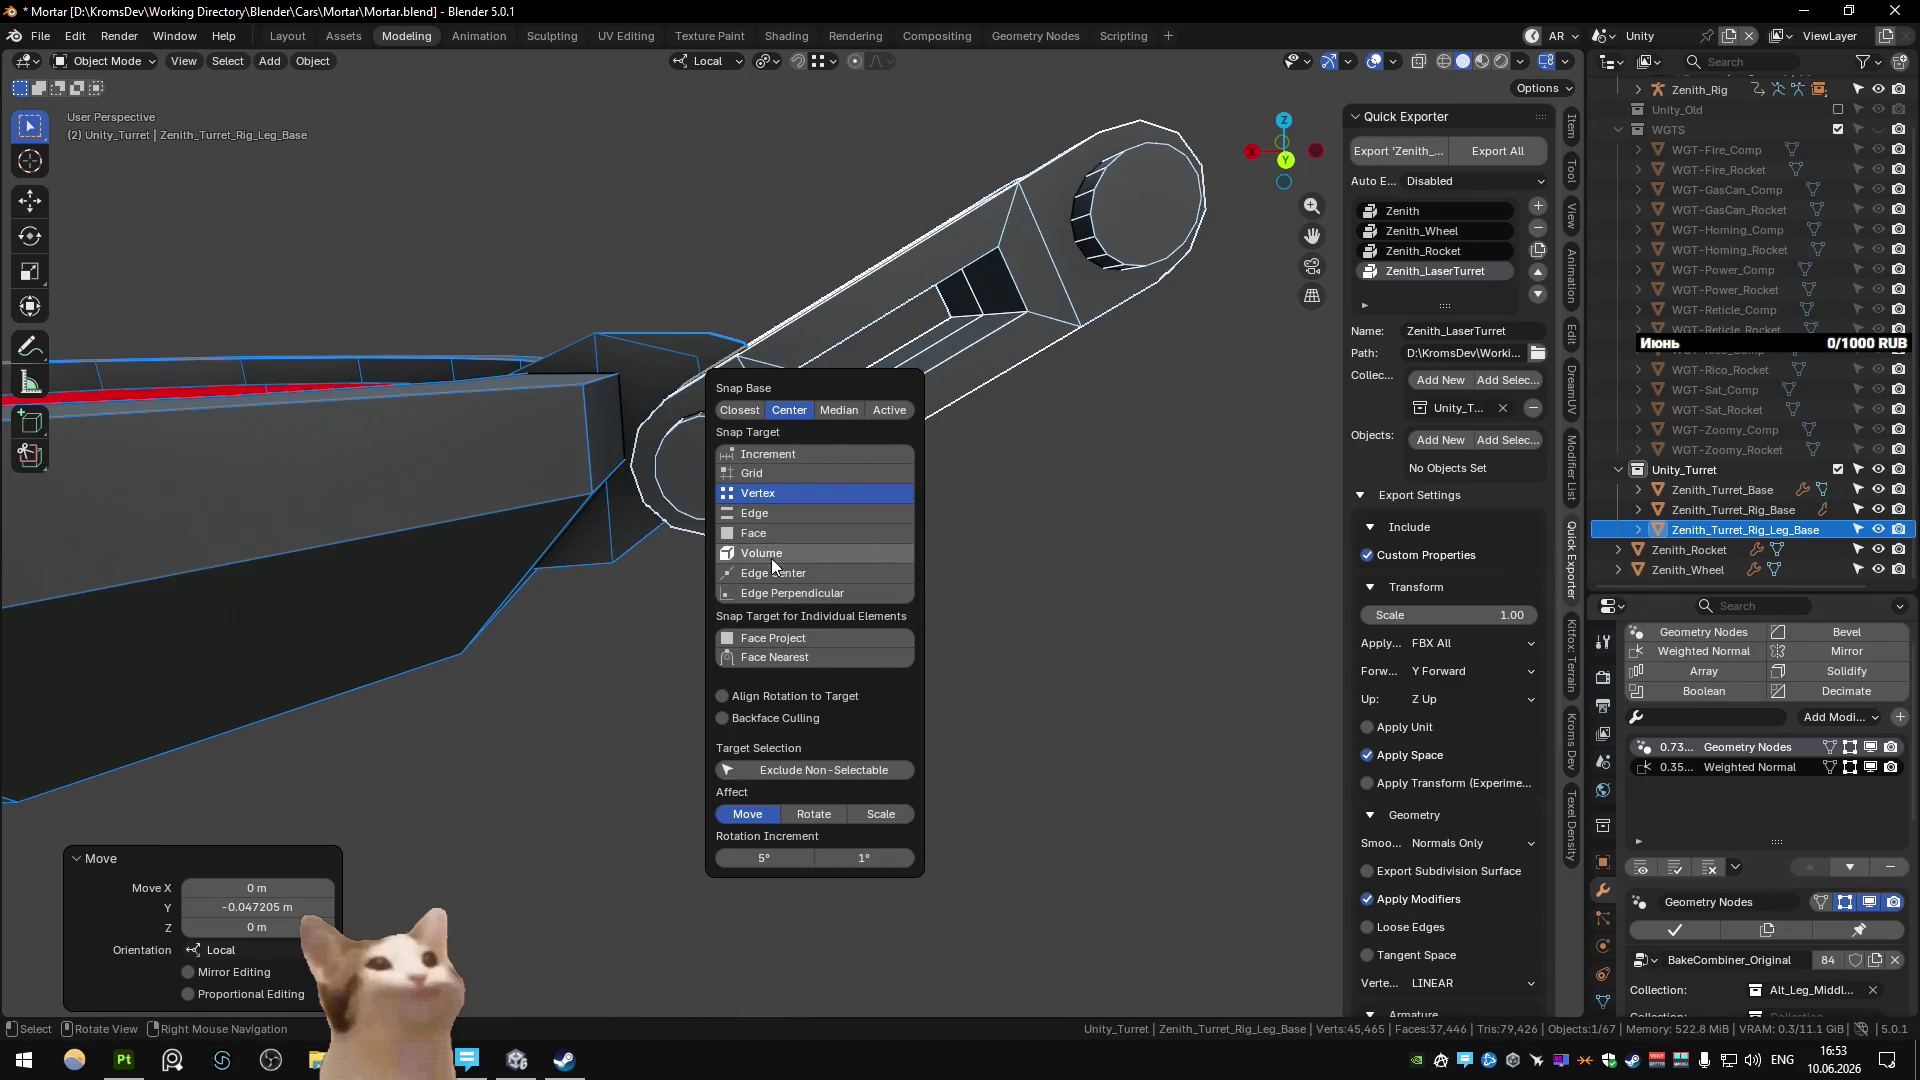
click(773, 573)
key(g)
key(z)
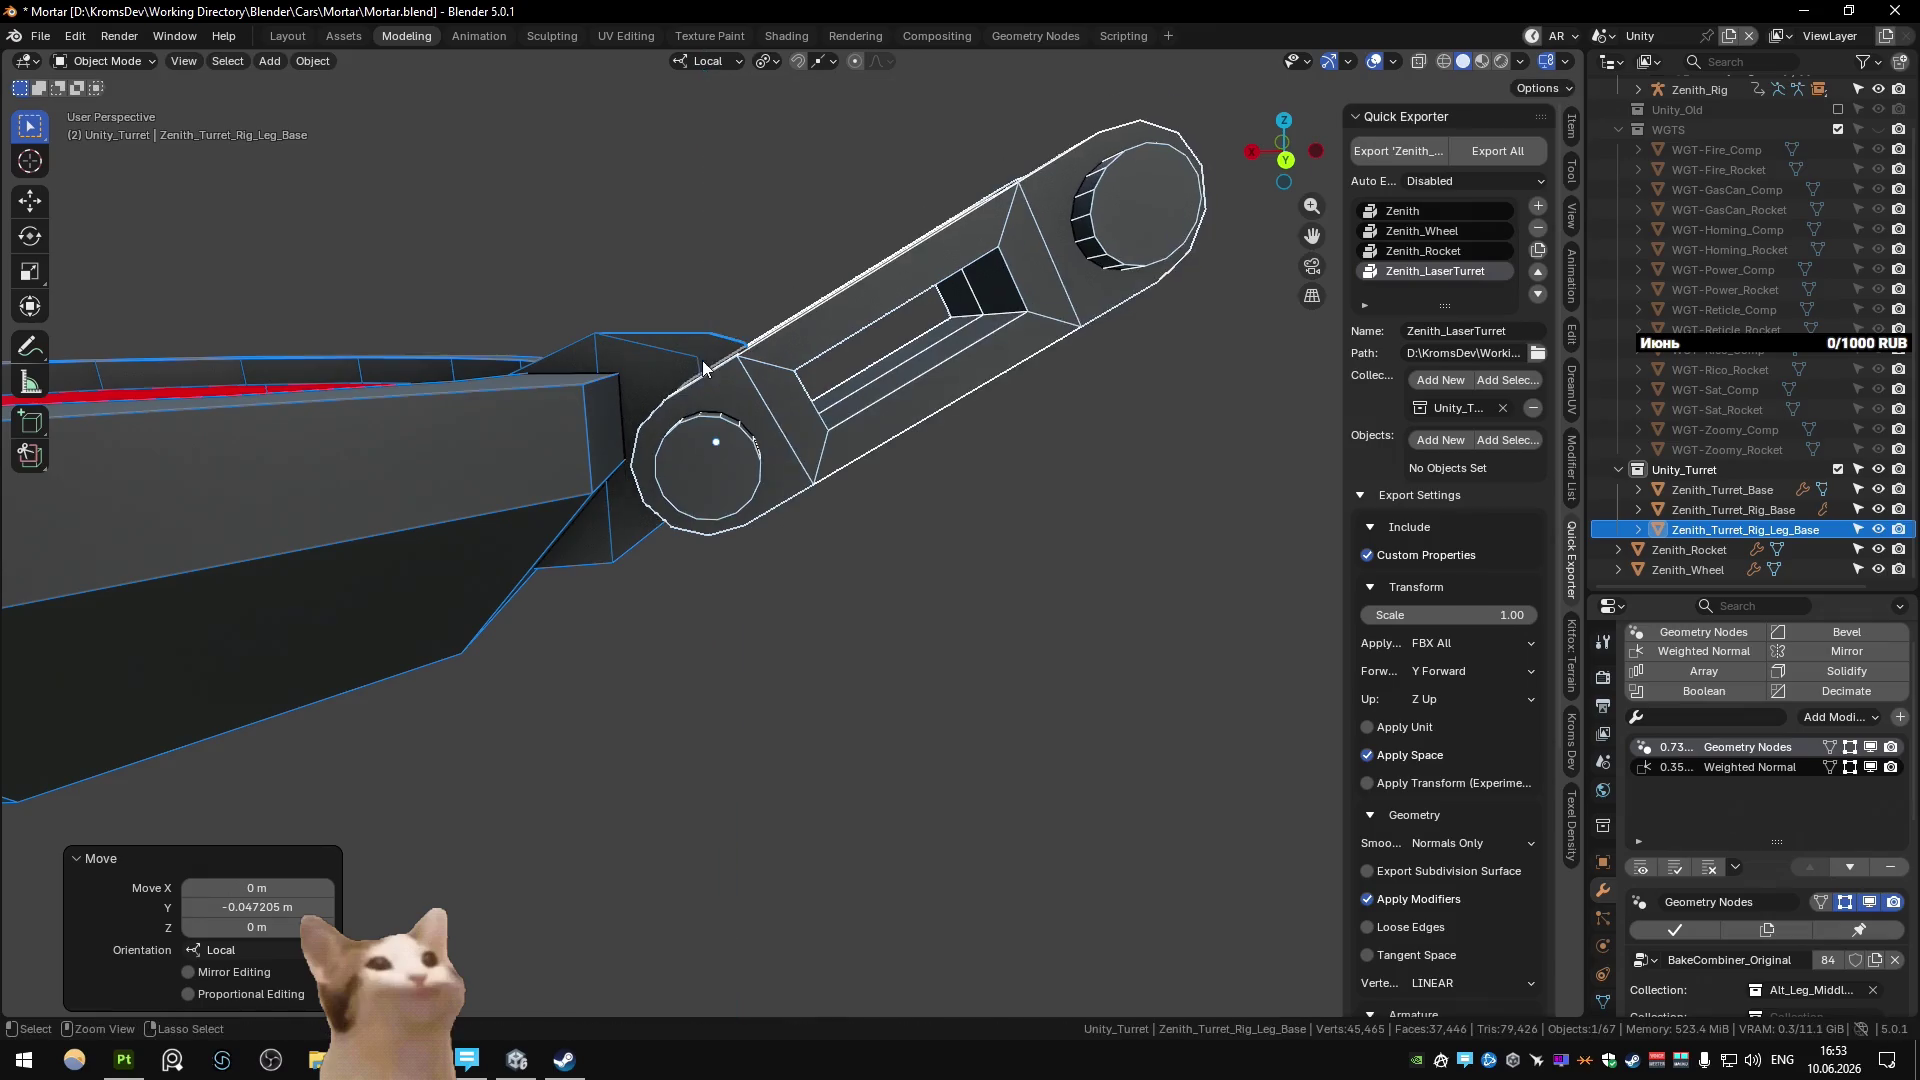
key(y)
key(z)
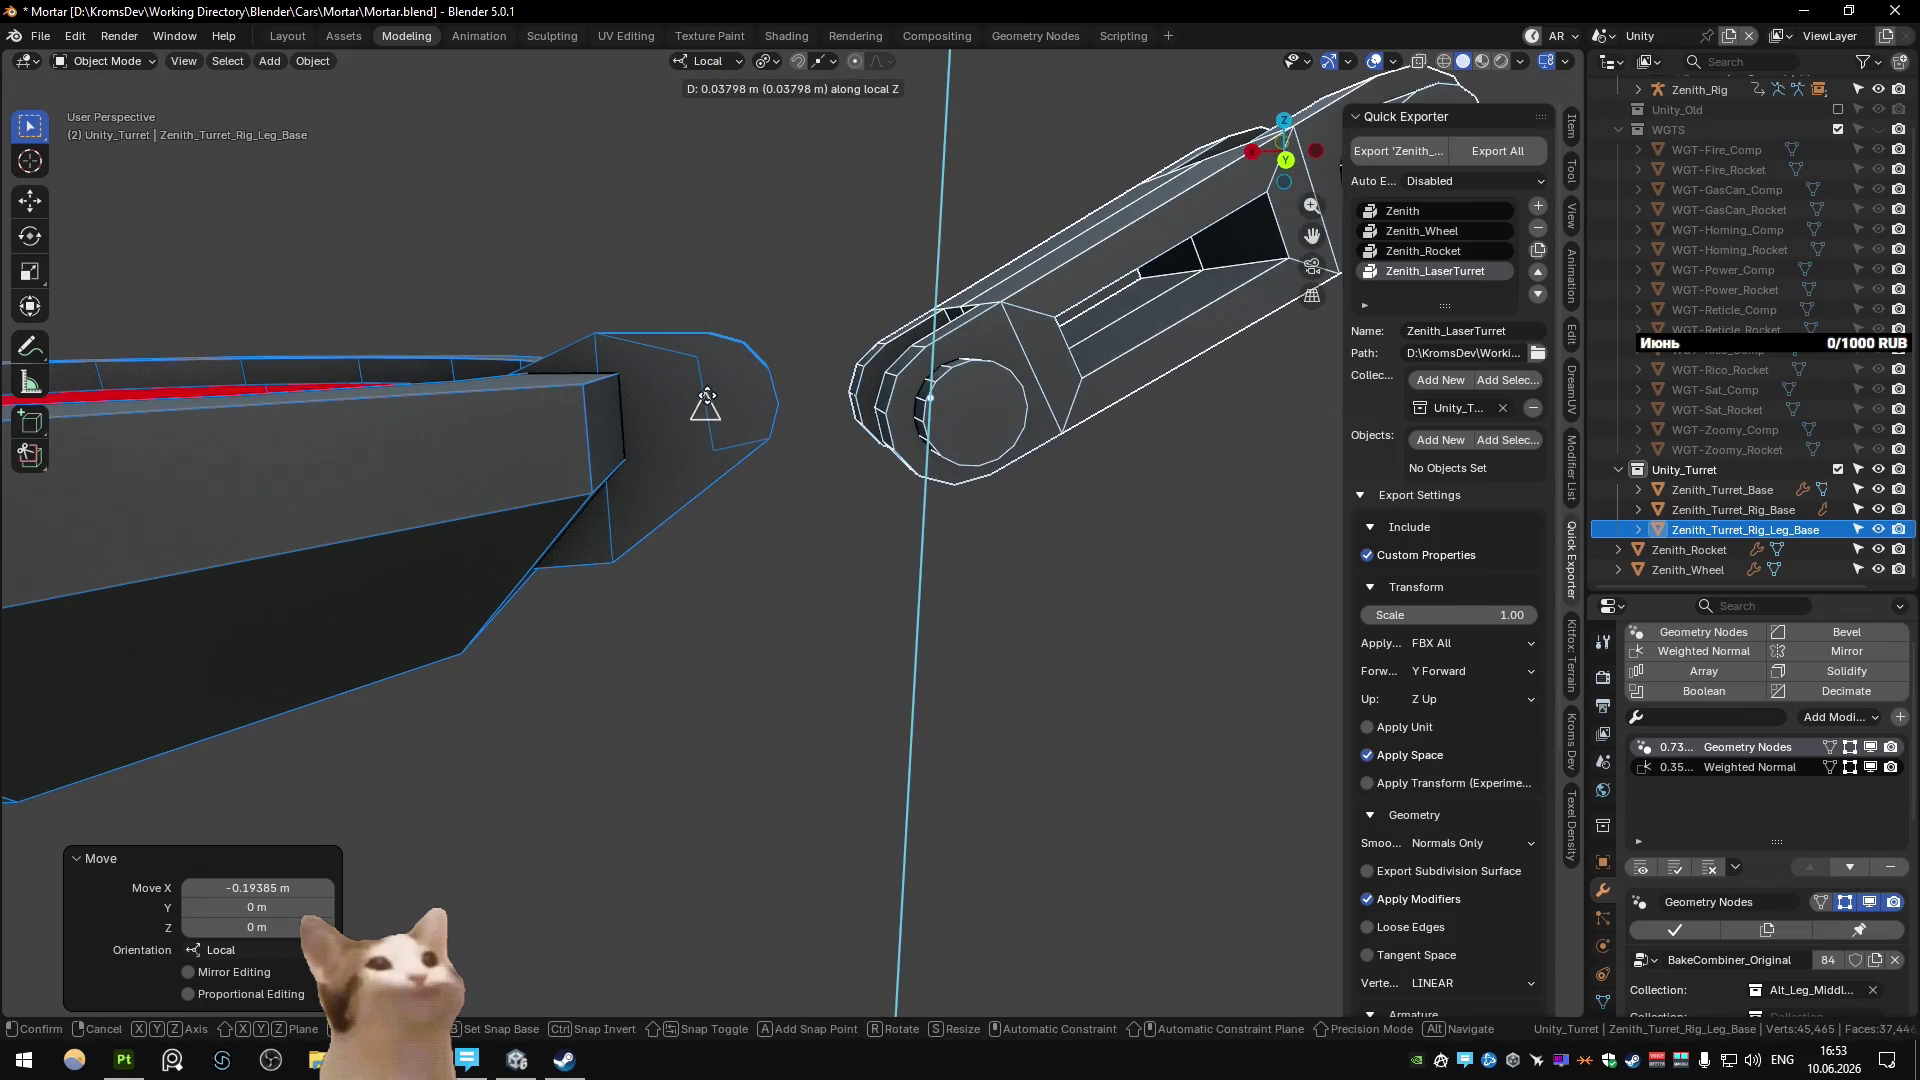
click(702, 408)
Slide the leg base 0.19917 m along local X against the ring, then duplicate it in place.
key(g)
key(y)
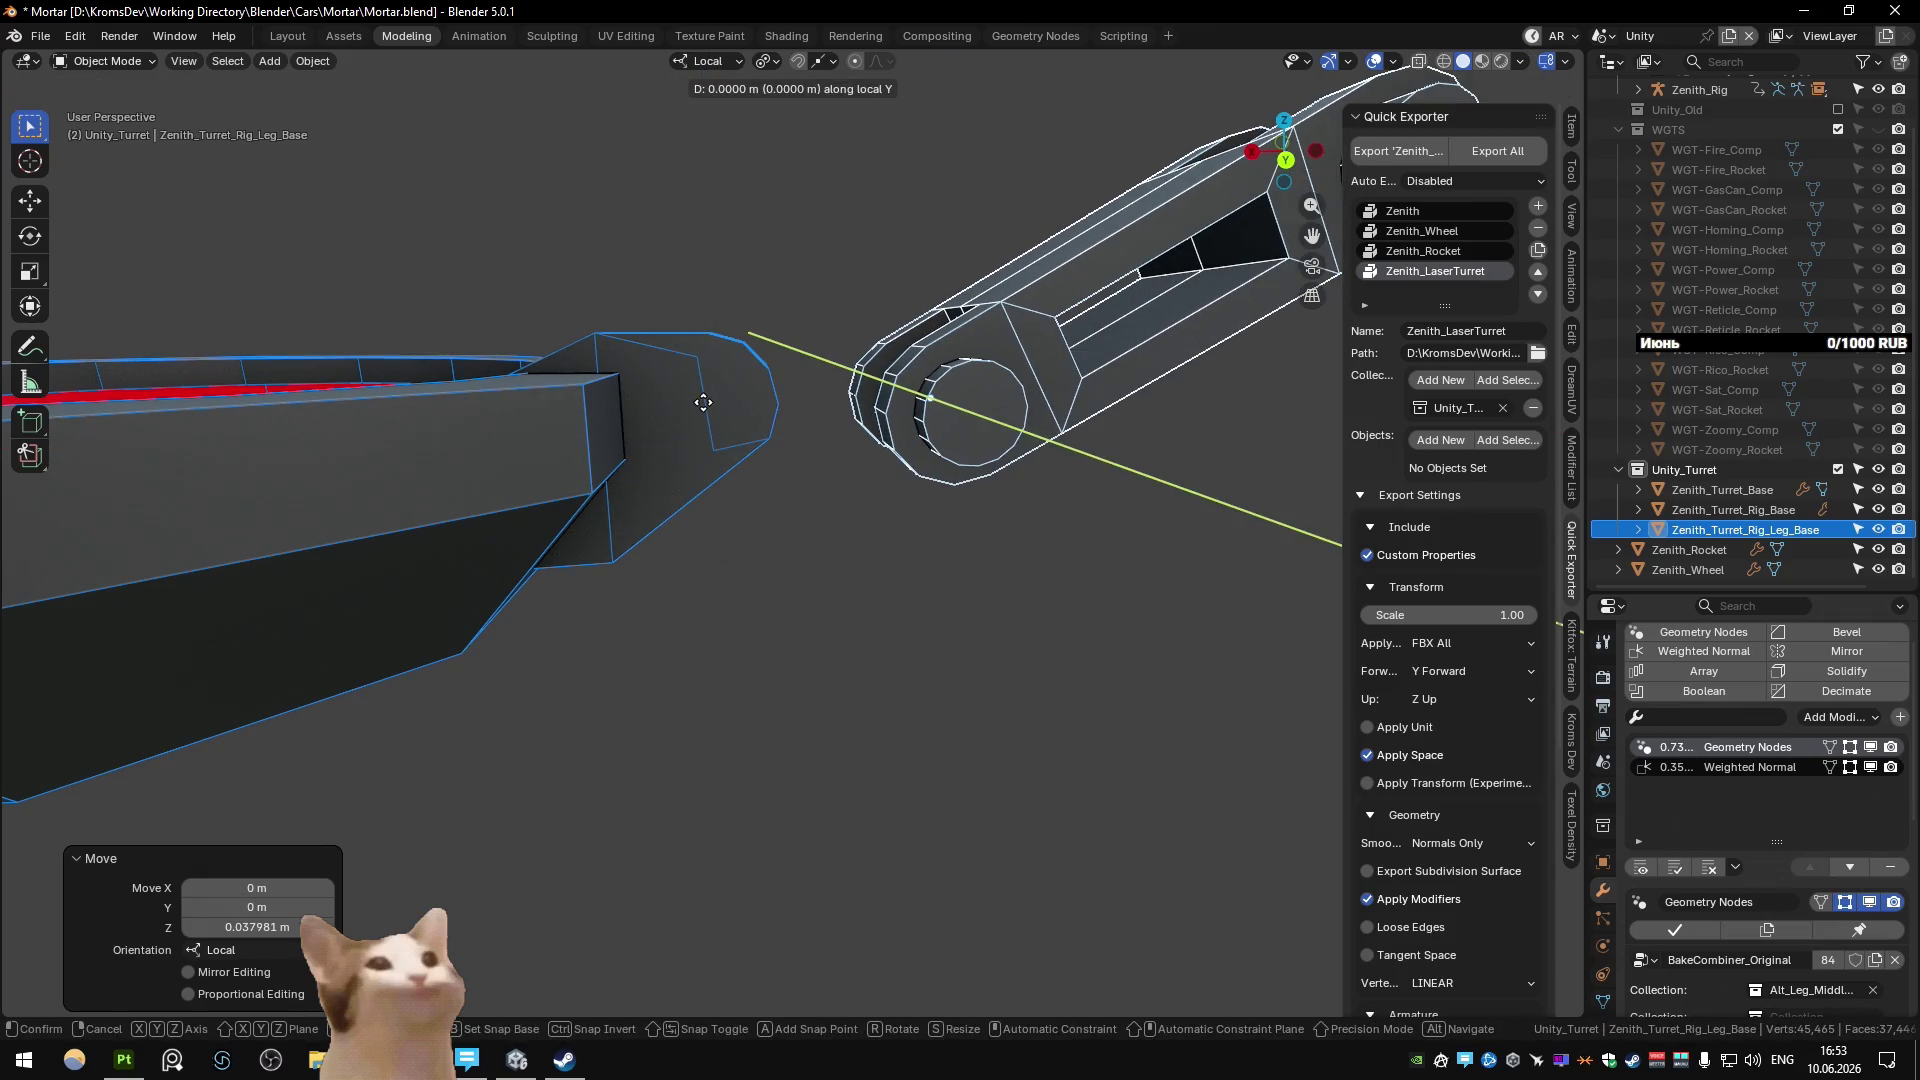
key(x)
click(705, 405)
scroll(704, 402, down, 10)
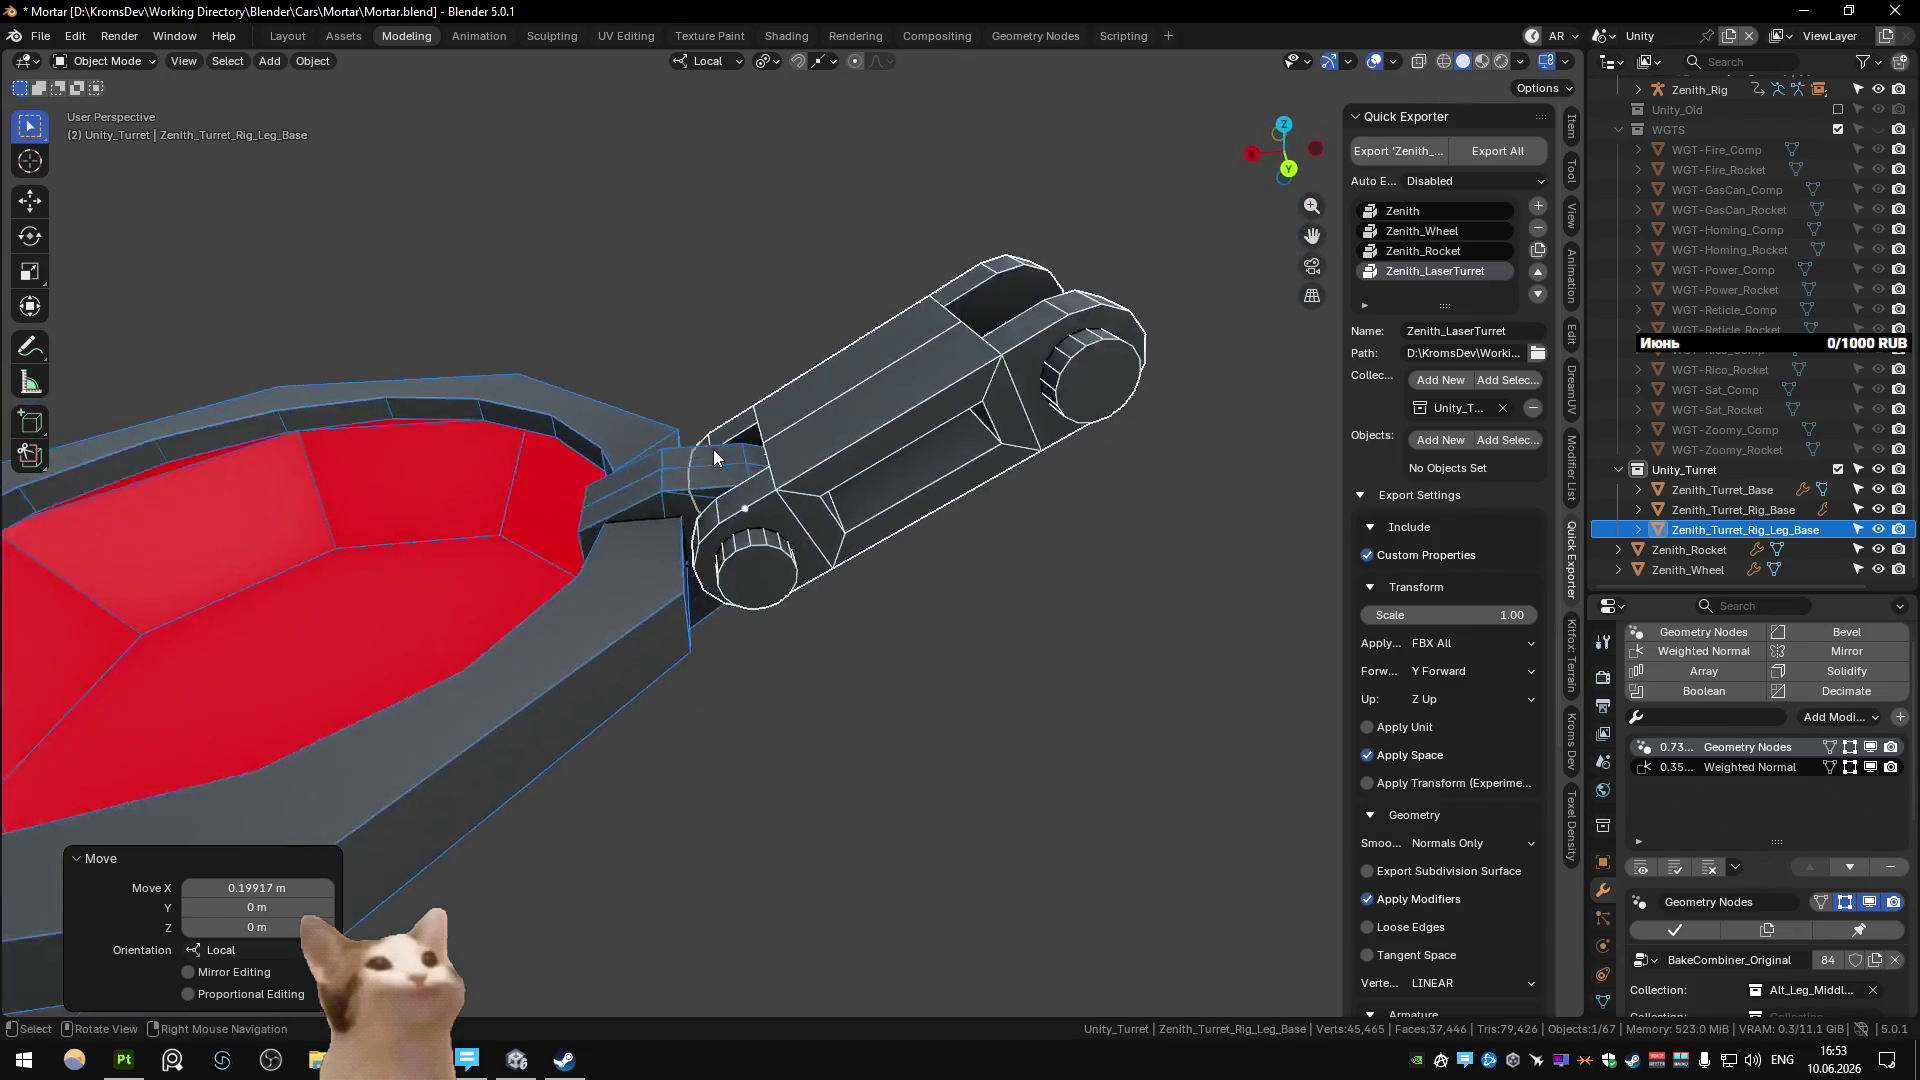
middle_drag(648, 492, 740, 478)
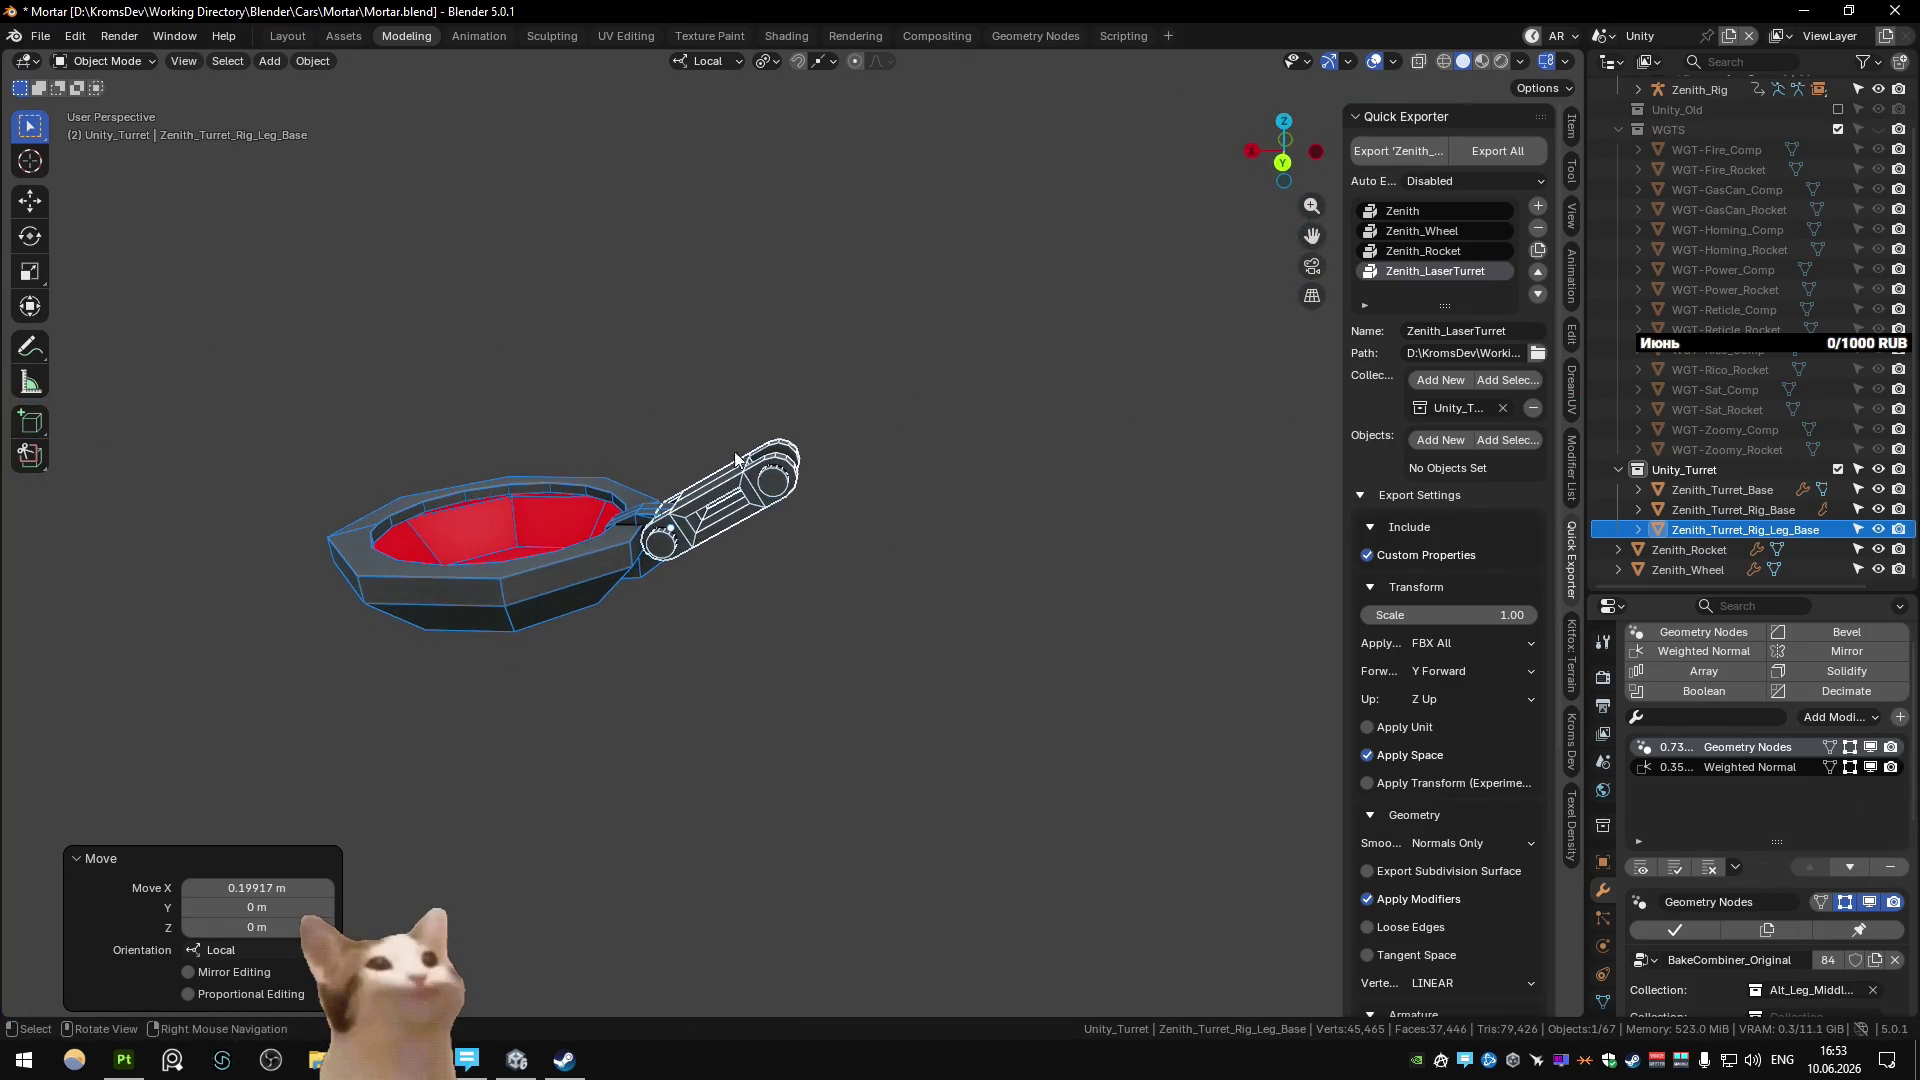
key(shift+d)
key(Escape)
key(F2)
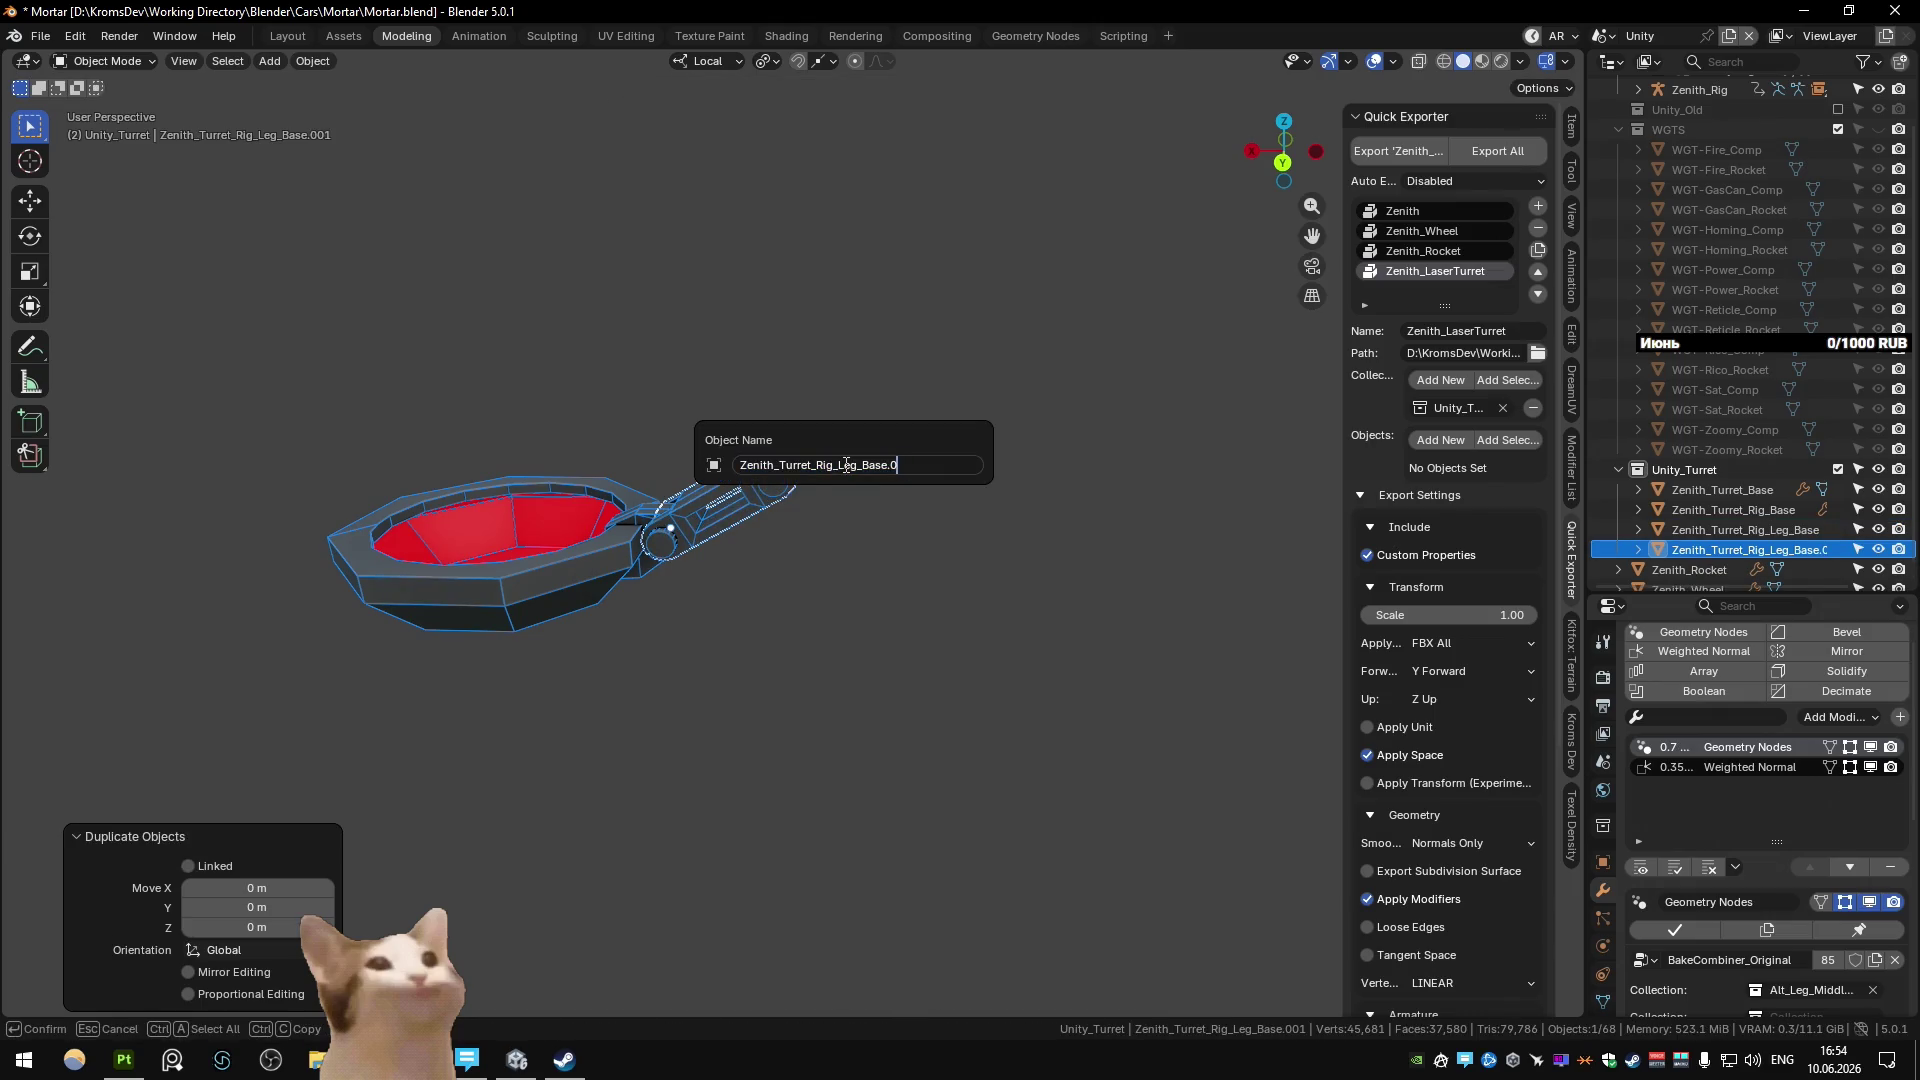
Name the copy Zenith_Turret_Rig_Leg_Tip and set its geometry-nodes Collection to Alt_Leg_Tip_low.
text(ip)
key(Return)
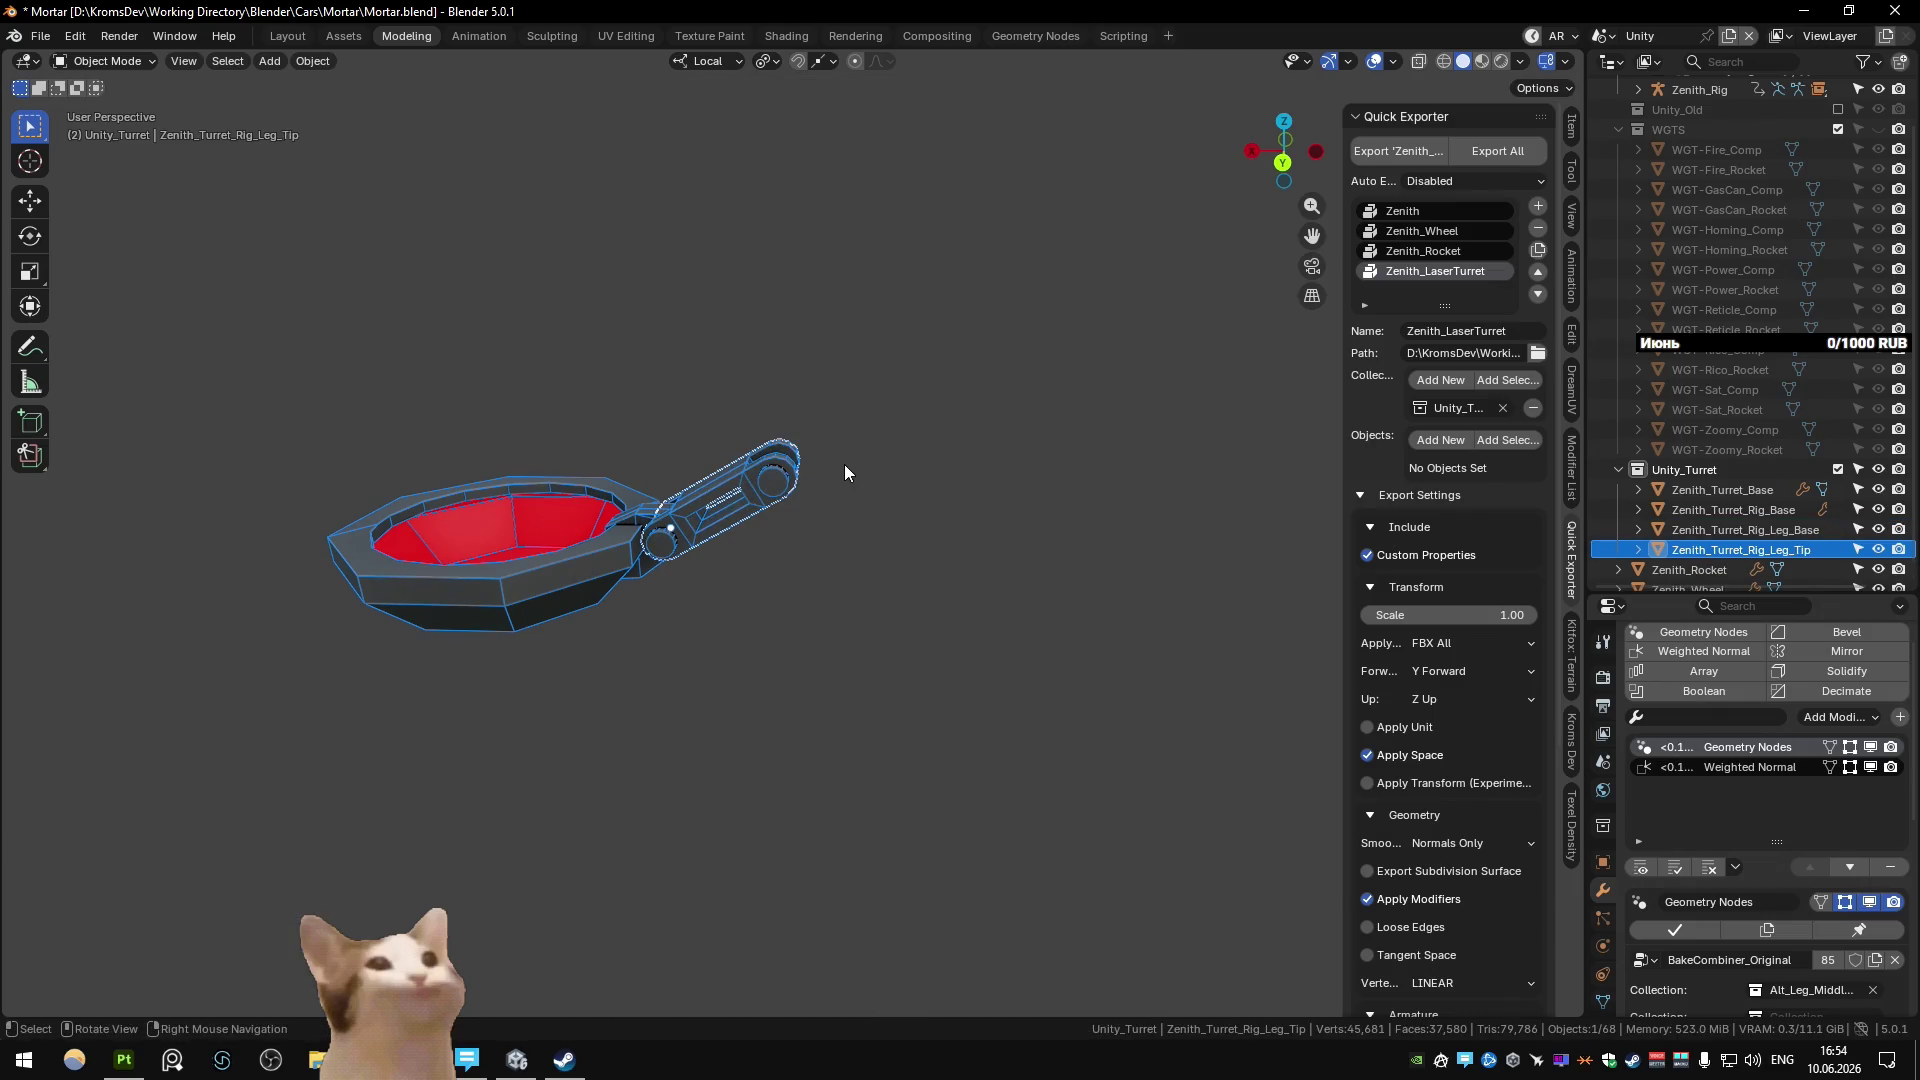
scroll(1790, 850, down, 5)
click(1817, 790)
text(tip)
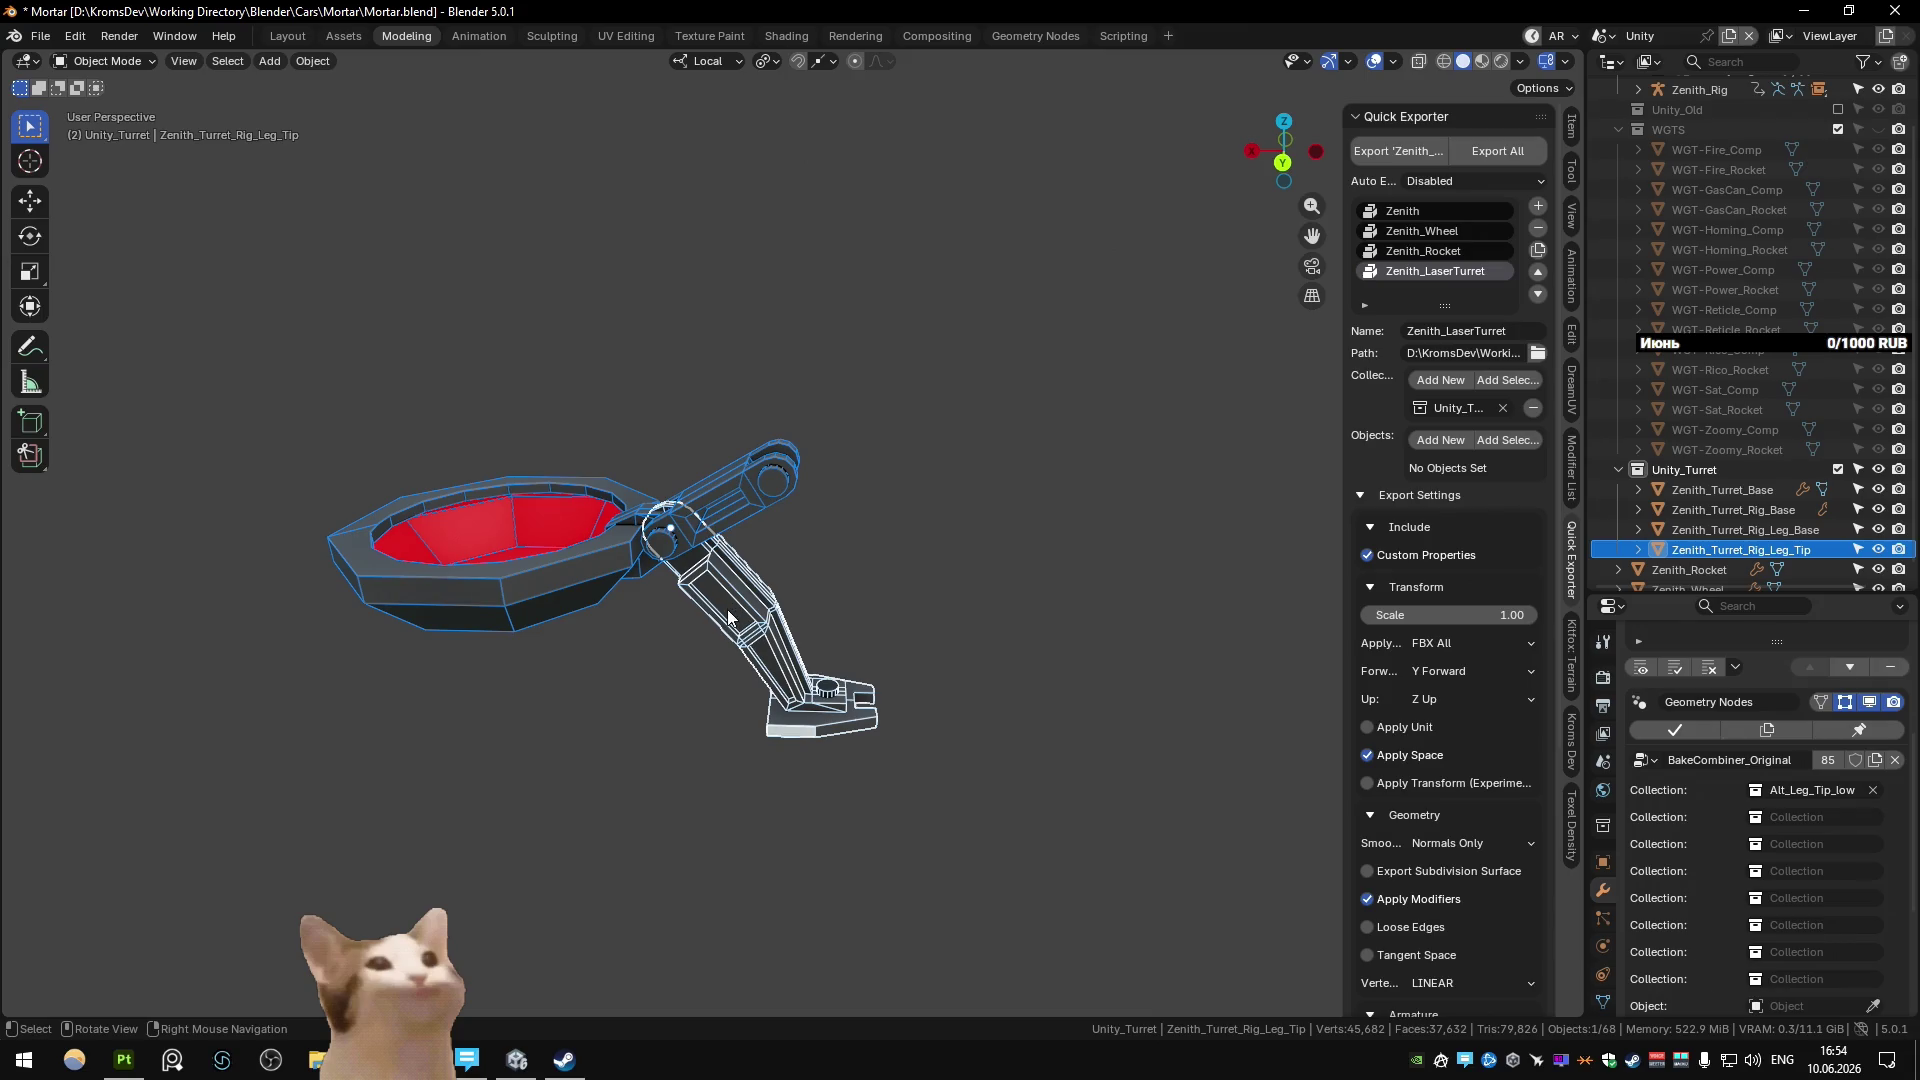
key(KP_1)
scroll(728, 609, up, 5)
Undo the first leg tip placement and switch snapping from edge centres to Vertex.
key(g)
click(1060, 550)
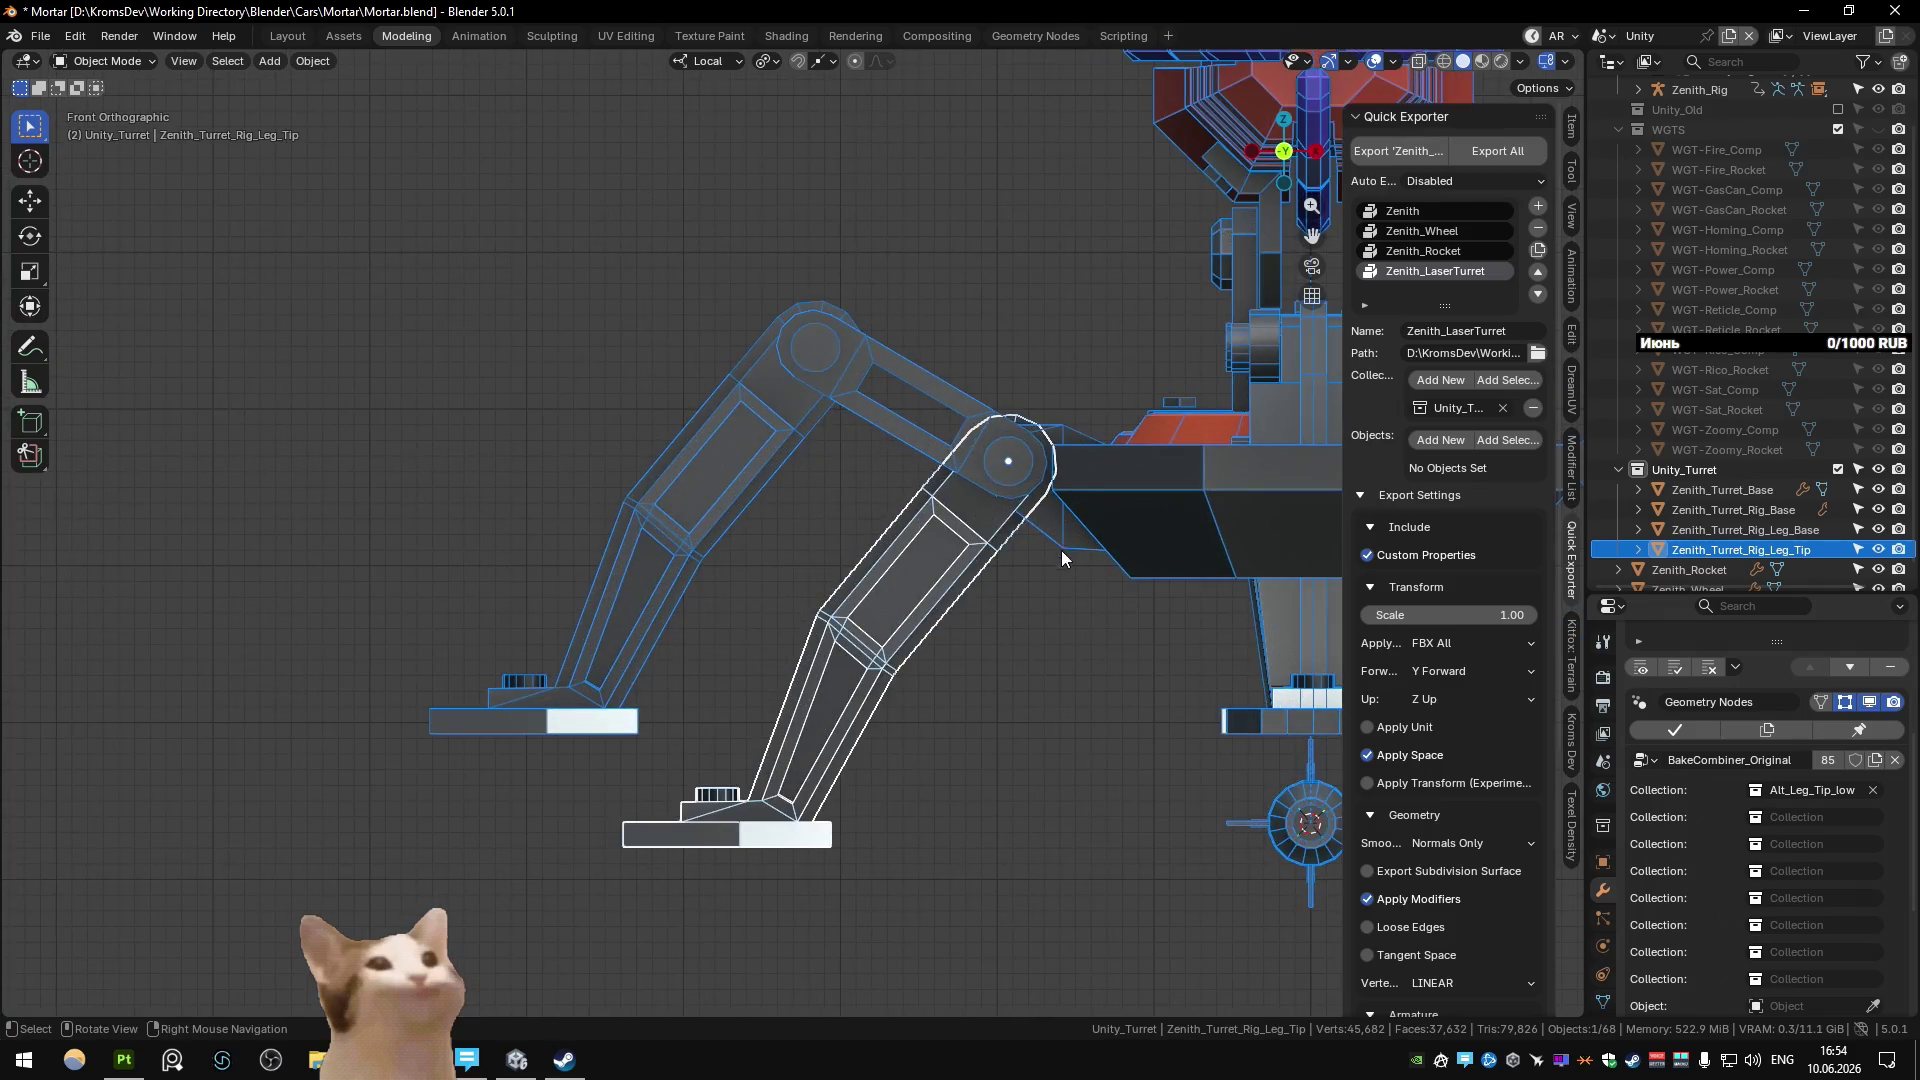
mouse_move(1060, 549)
middle_down()
mouse_move(788, 510)
mouse_move(853, 433)
mouse_move(700, 466)
mouse_move(1010, 515)
mouse_move(640, 518)
middle_up()
key(KP_1)
scroll(642, 522, up, 3)
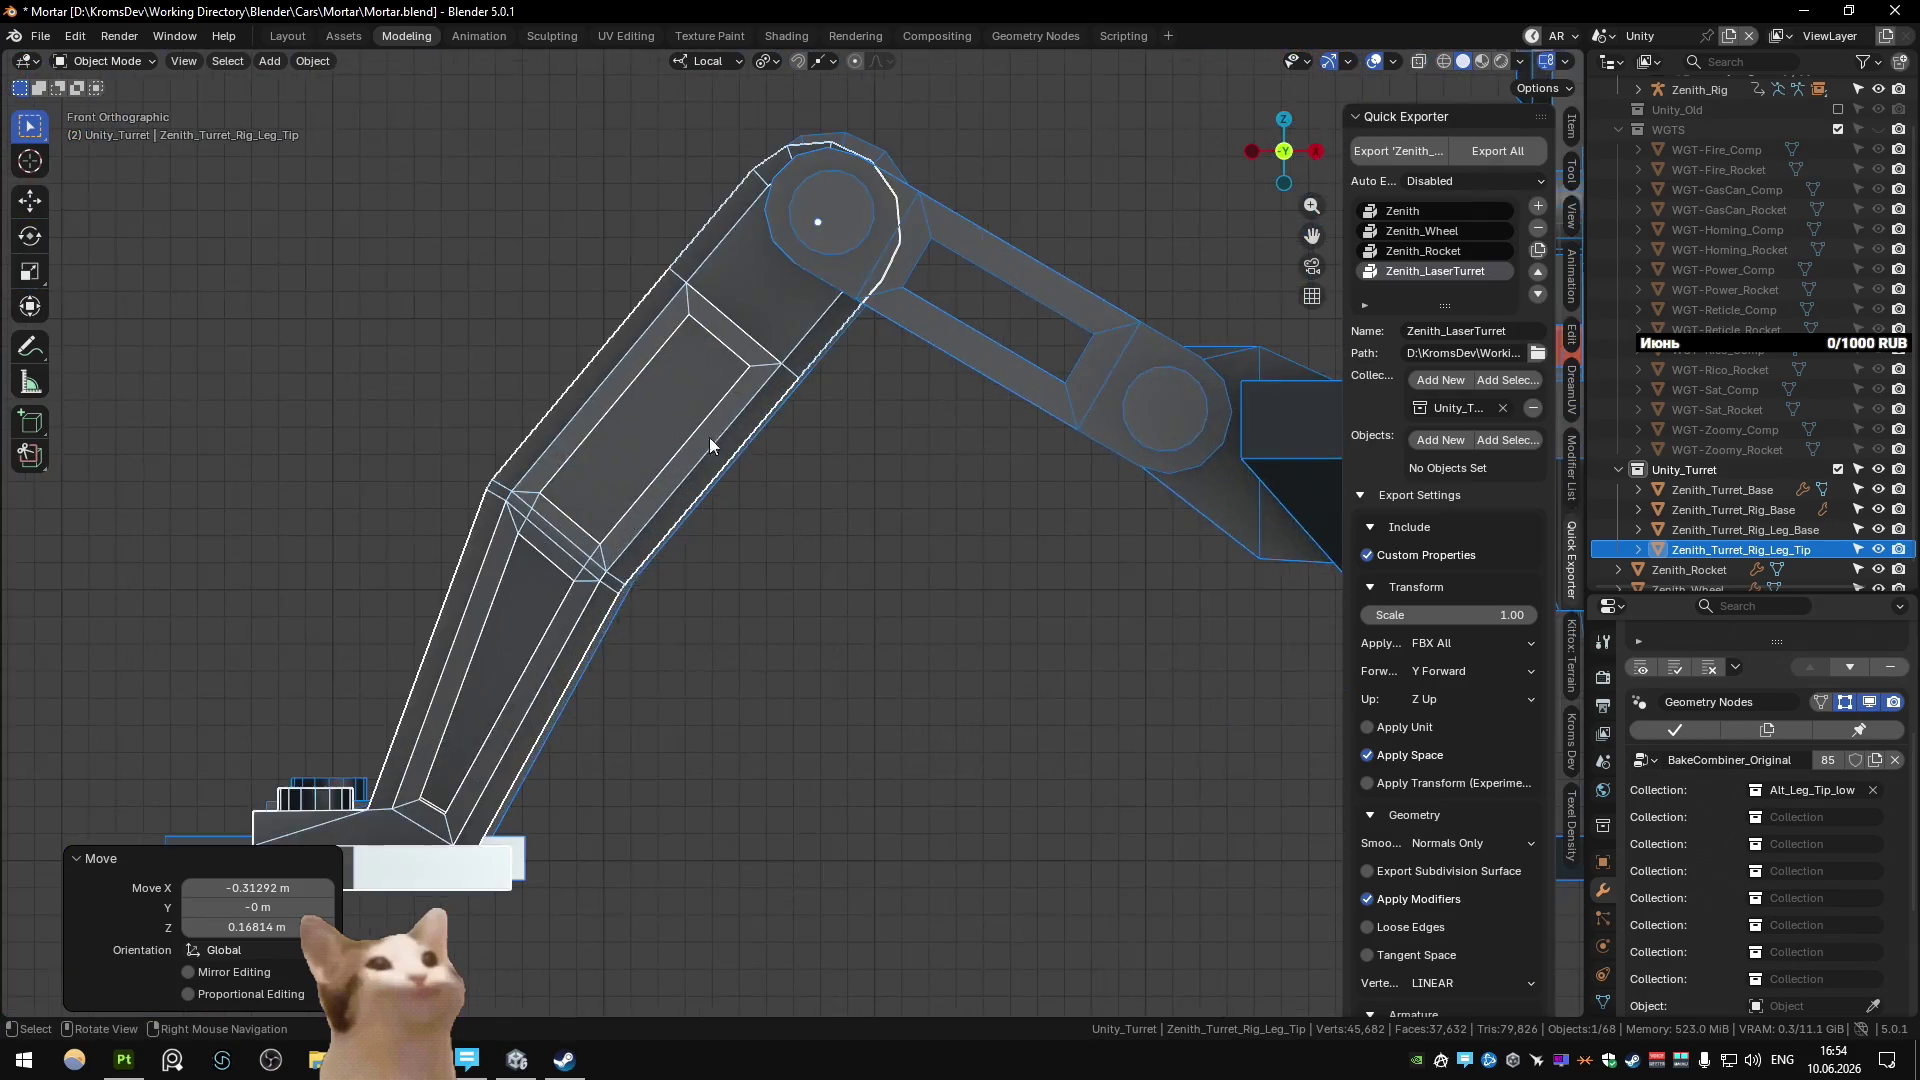
key(ctrl+z)
key(ctrl+shift+Tab)
click(612, 619)
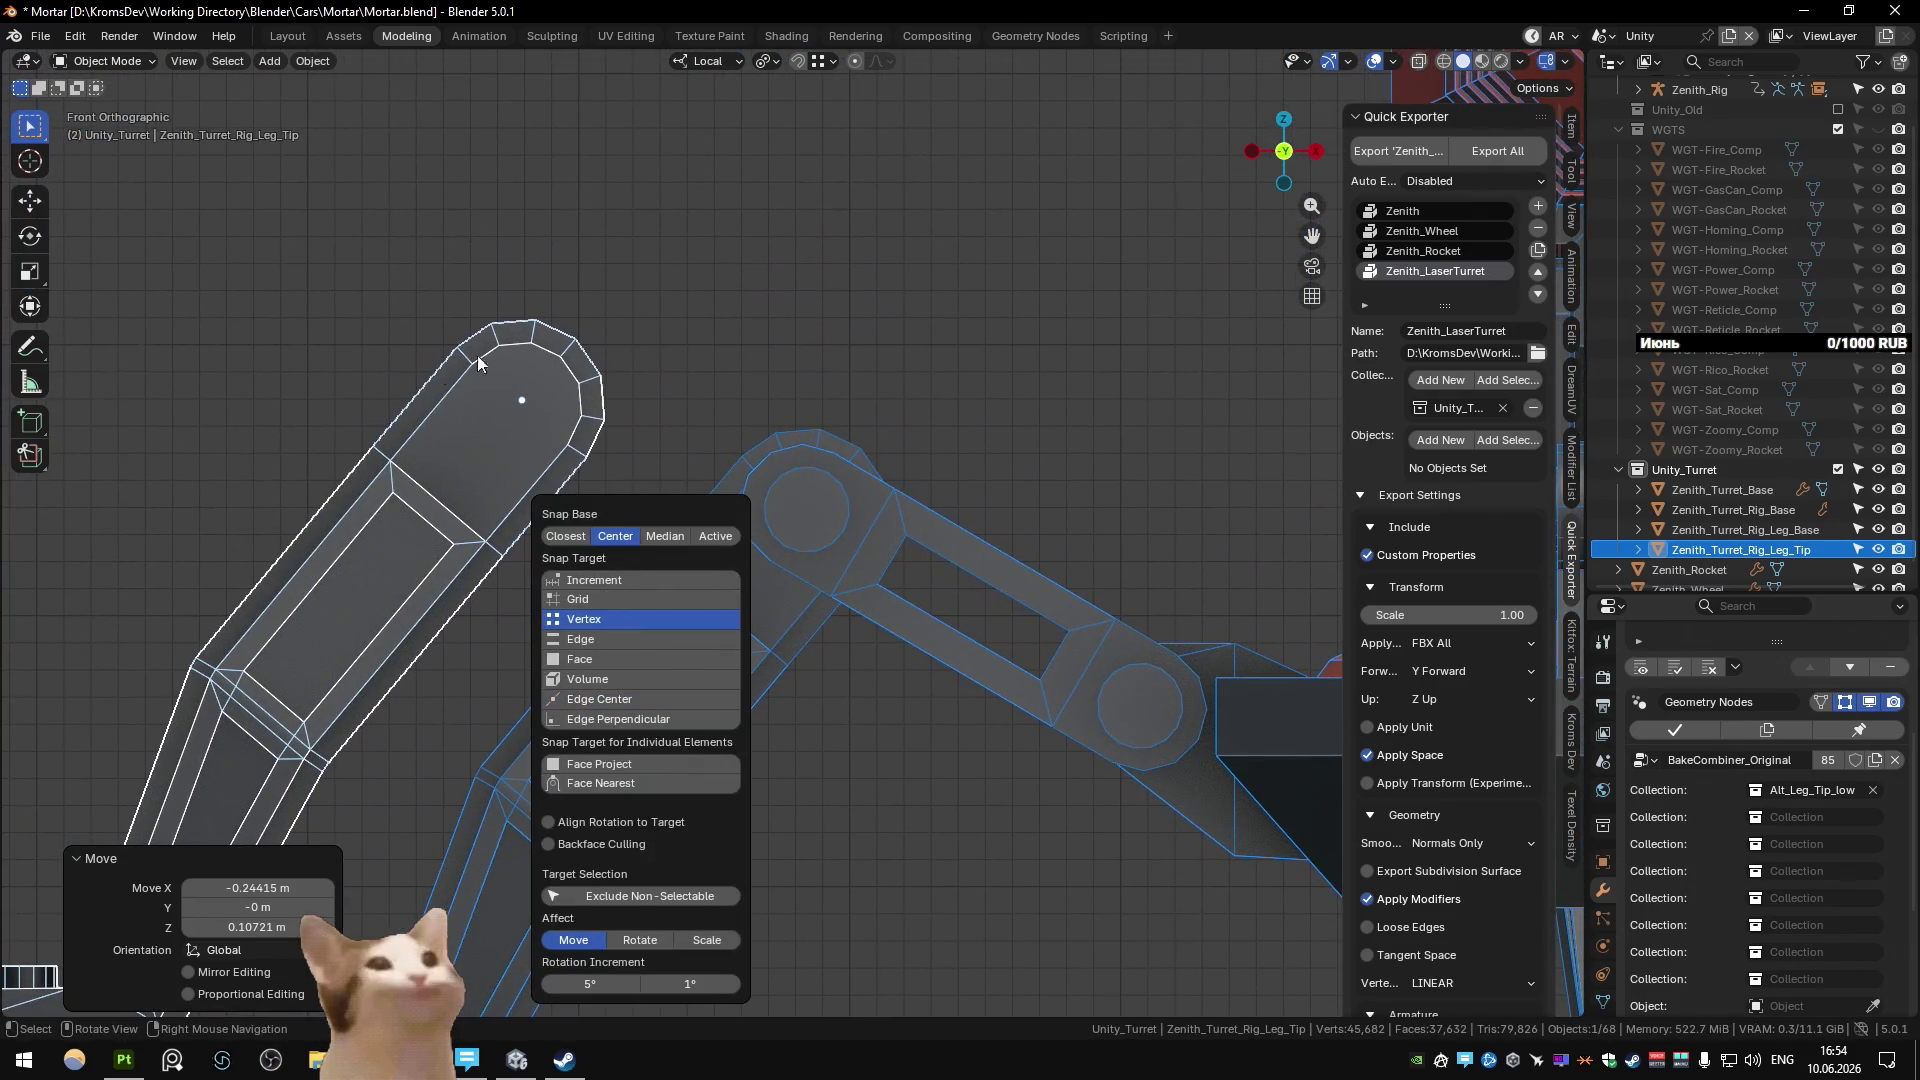
Snap the leg tip onto the joint circle, then slide it along the local Y axis.
key(g)
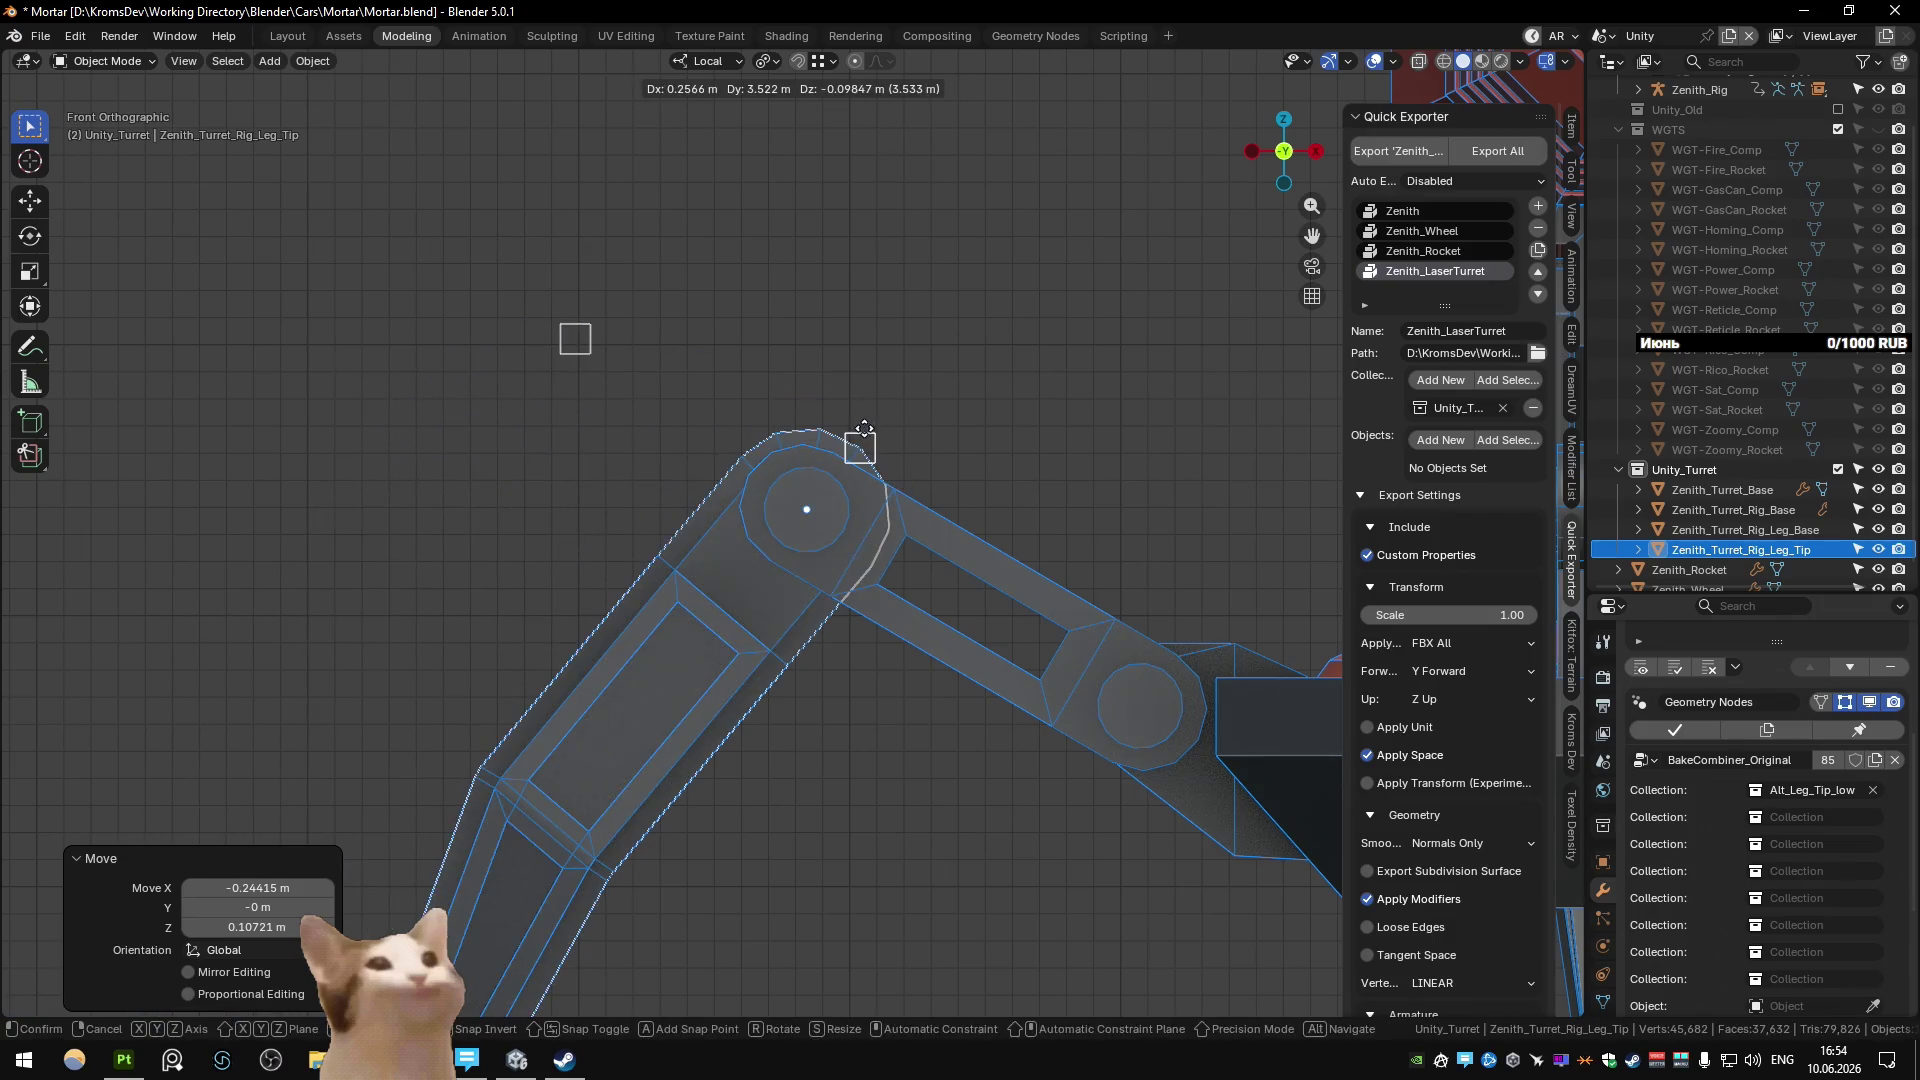
click(741, 482)
scroll(741, 482, down, 5)
mouse_move(578, 501)
middle_down()
mouse_move(841, 608)
mouse_move(881, 541)
middle_up()
key(g)
key(x)
key(x)
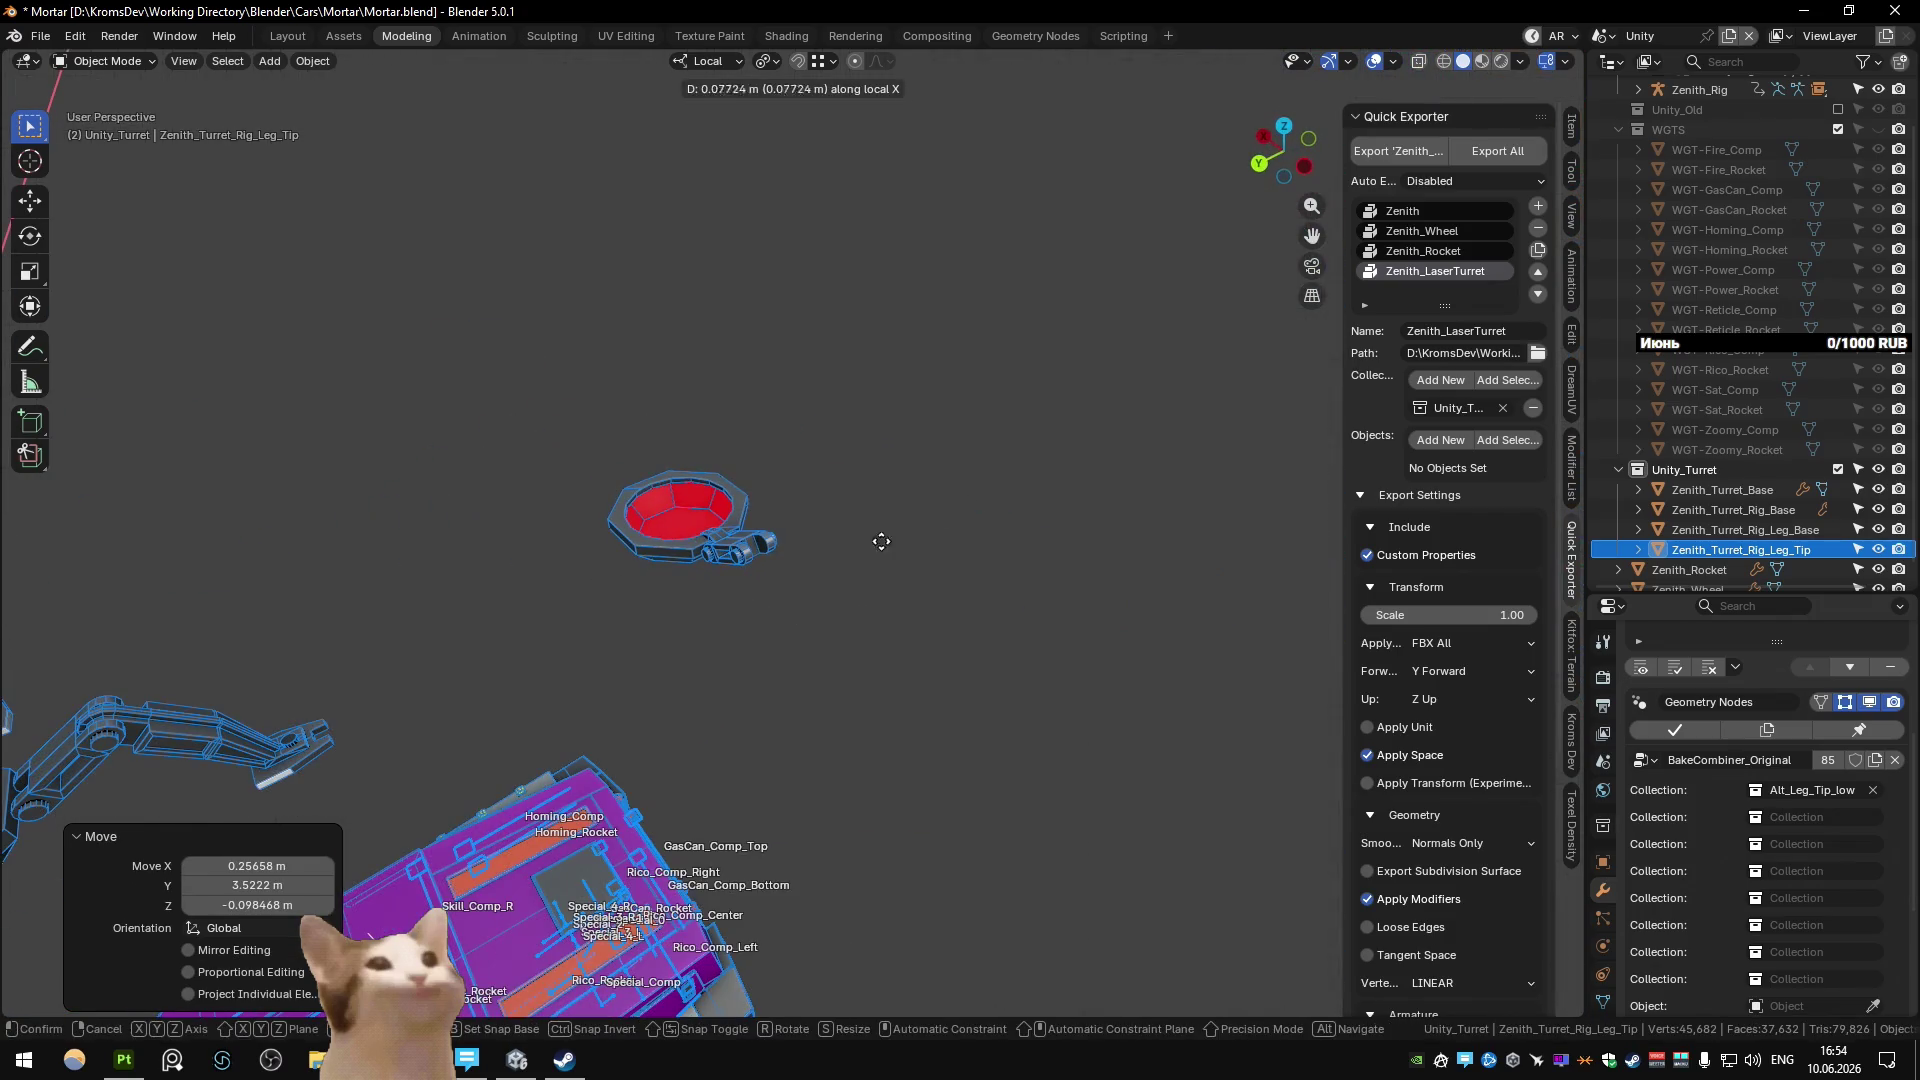
key(y)
key(y)
click(766, 513)
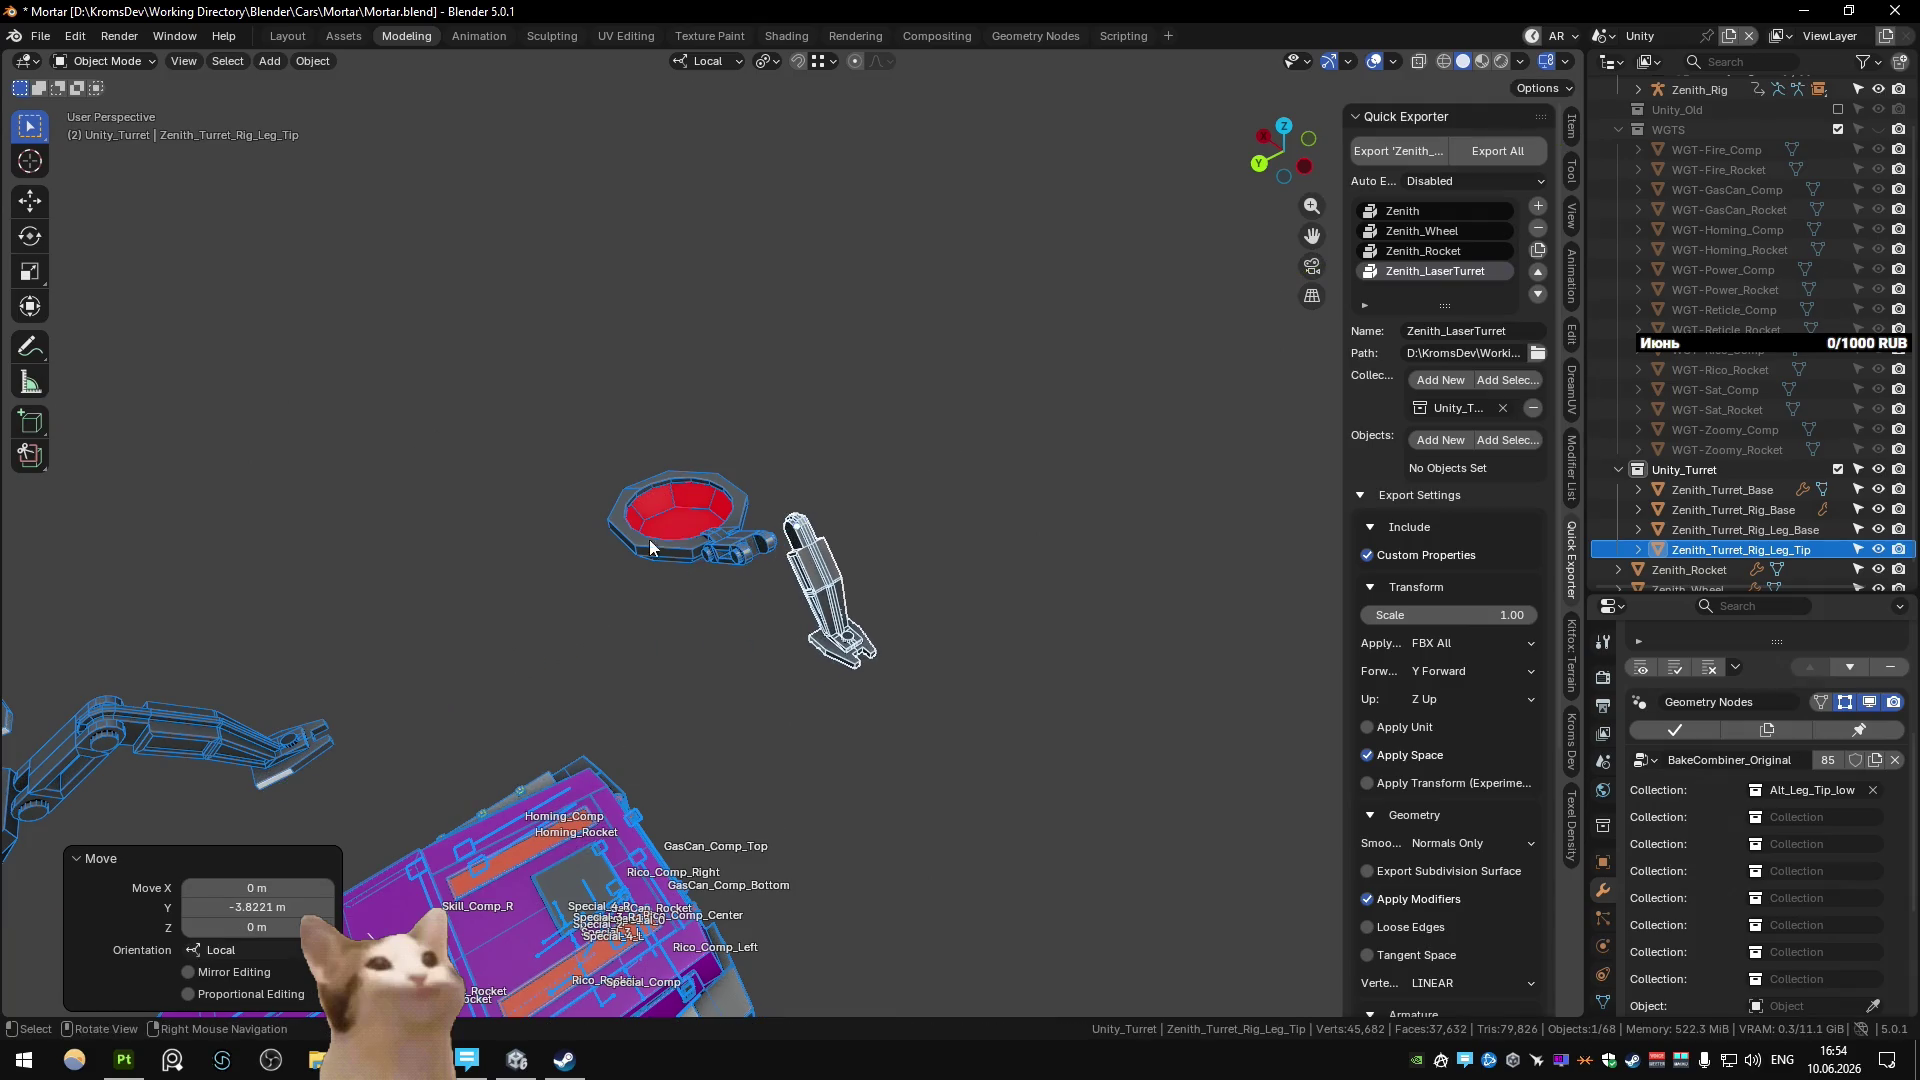
Move the leg tip along local Y again so it joins the end of the leg base.
scroll(766, 513, up, 3)
mouse_move(766, 513)
middle_down()
mouse_move(740, 470)
mouse_move(886, 544)
mouse_move(840, 384)
mouse_move(848, 408)
middle_up()
key(g)
key(y)
key(y)
click(755, 512)
scroll(752, 512, down, 3)
Check the assembled leg by selecting the turret ring, leg base, leg tip and rig base.
click(840, 386)
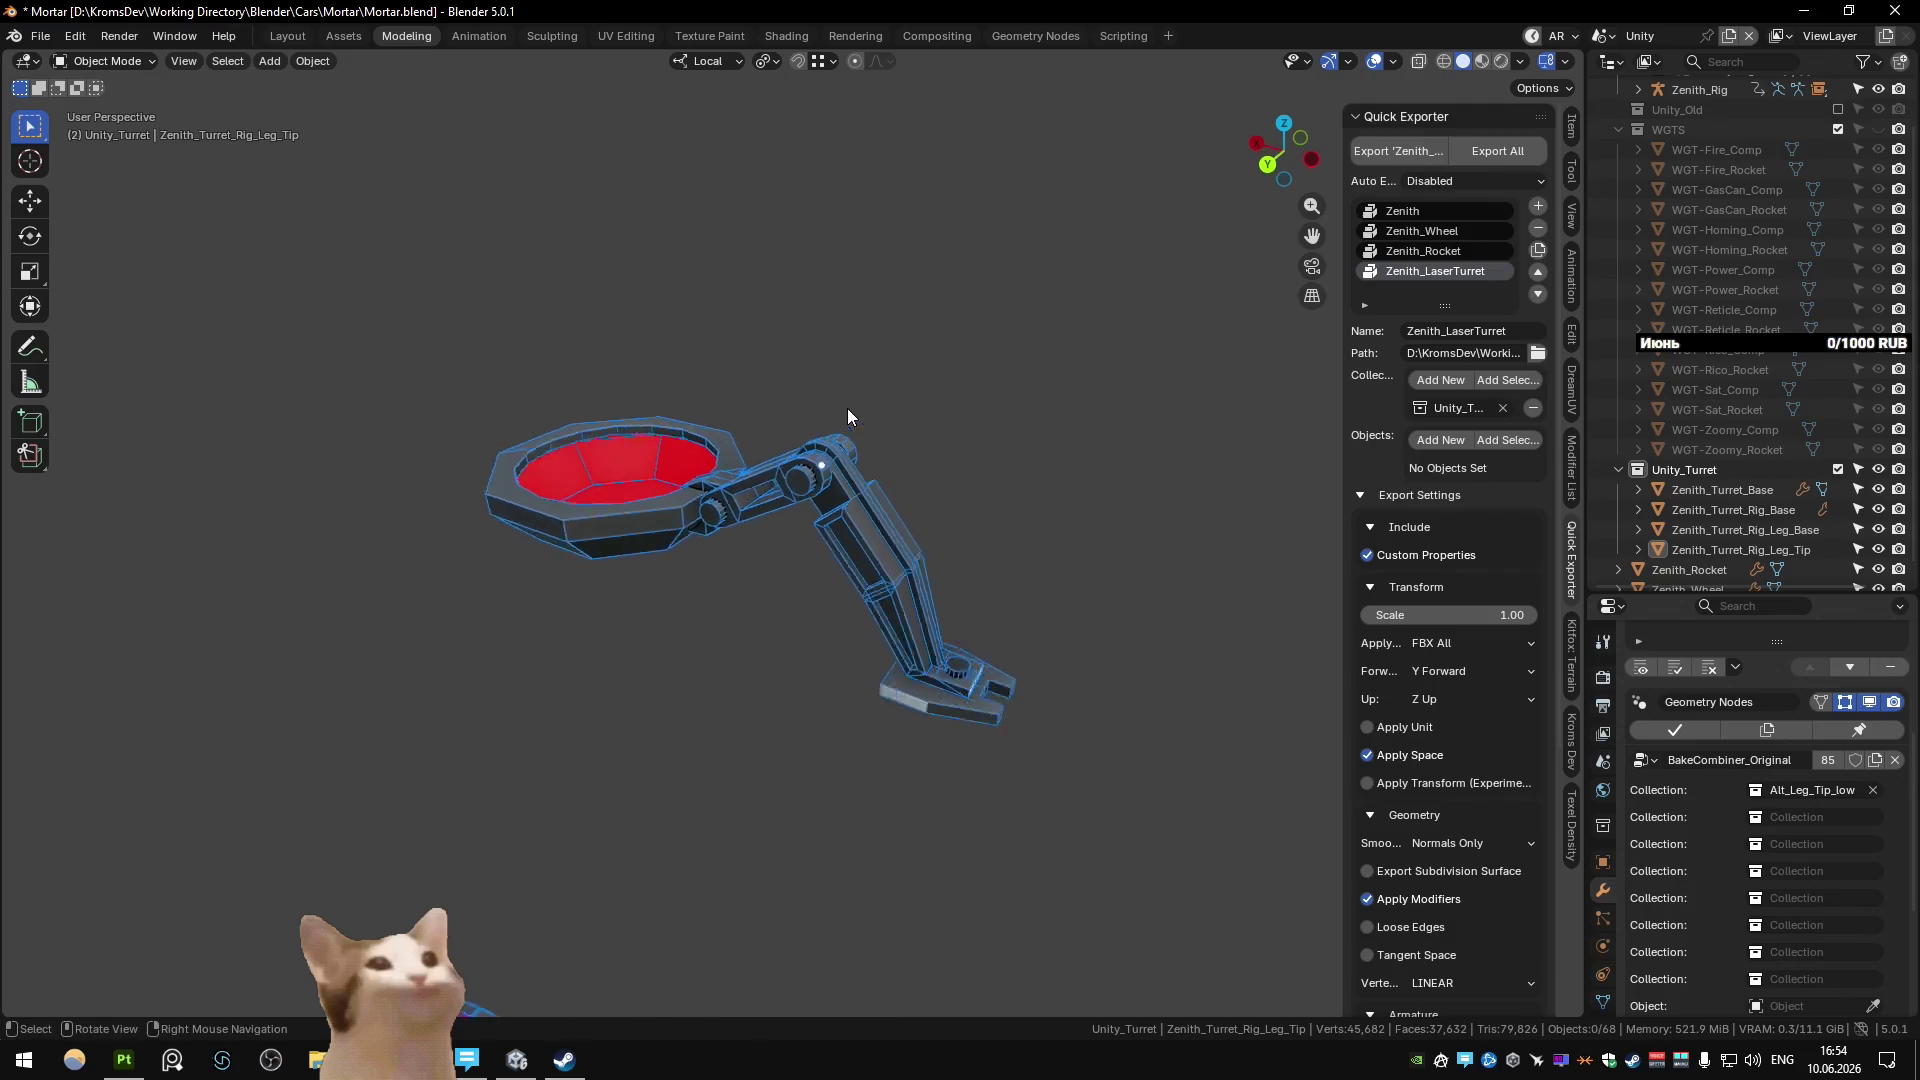
scroll(801, 400, down, 2)
scroll(802, 405, up, 2)
click(640, 460)
click(770, 478)
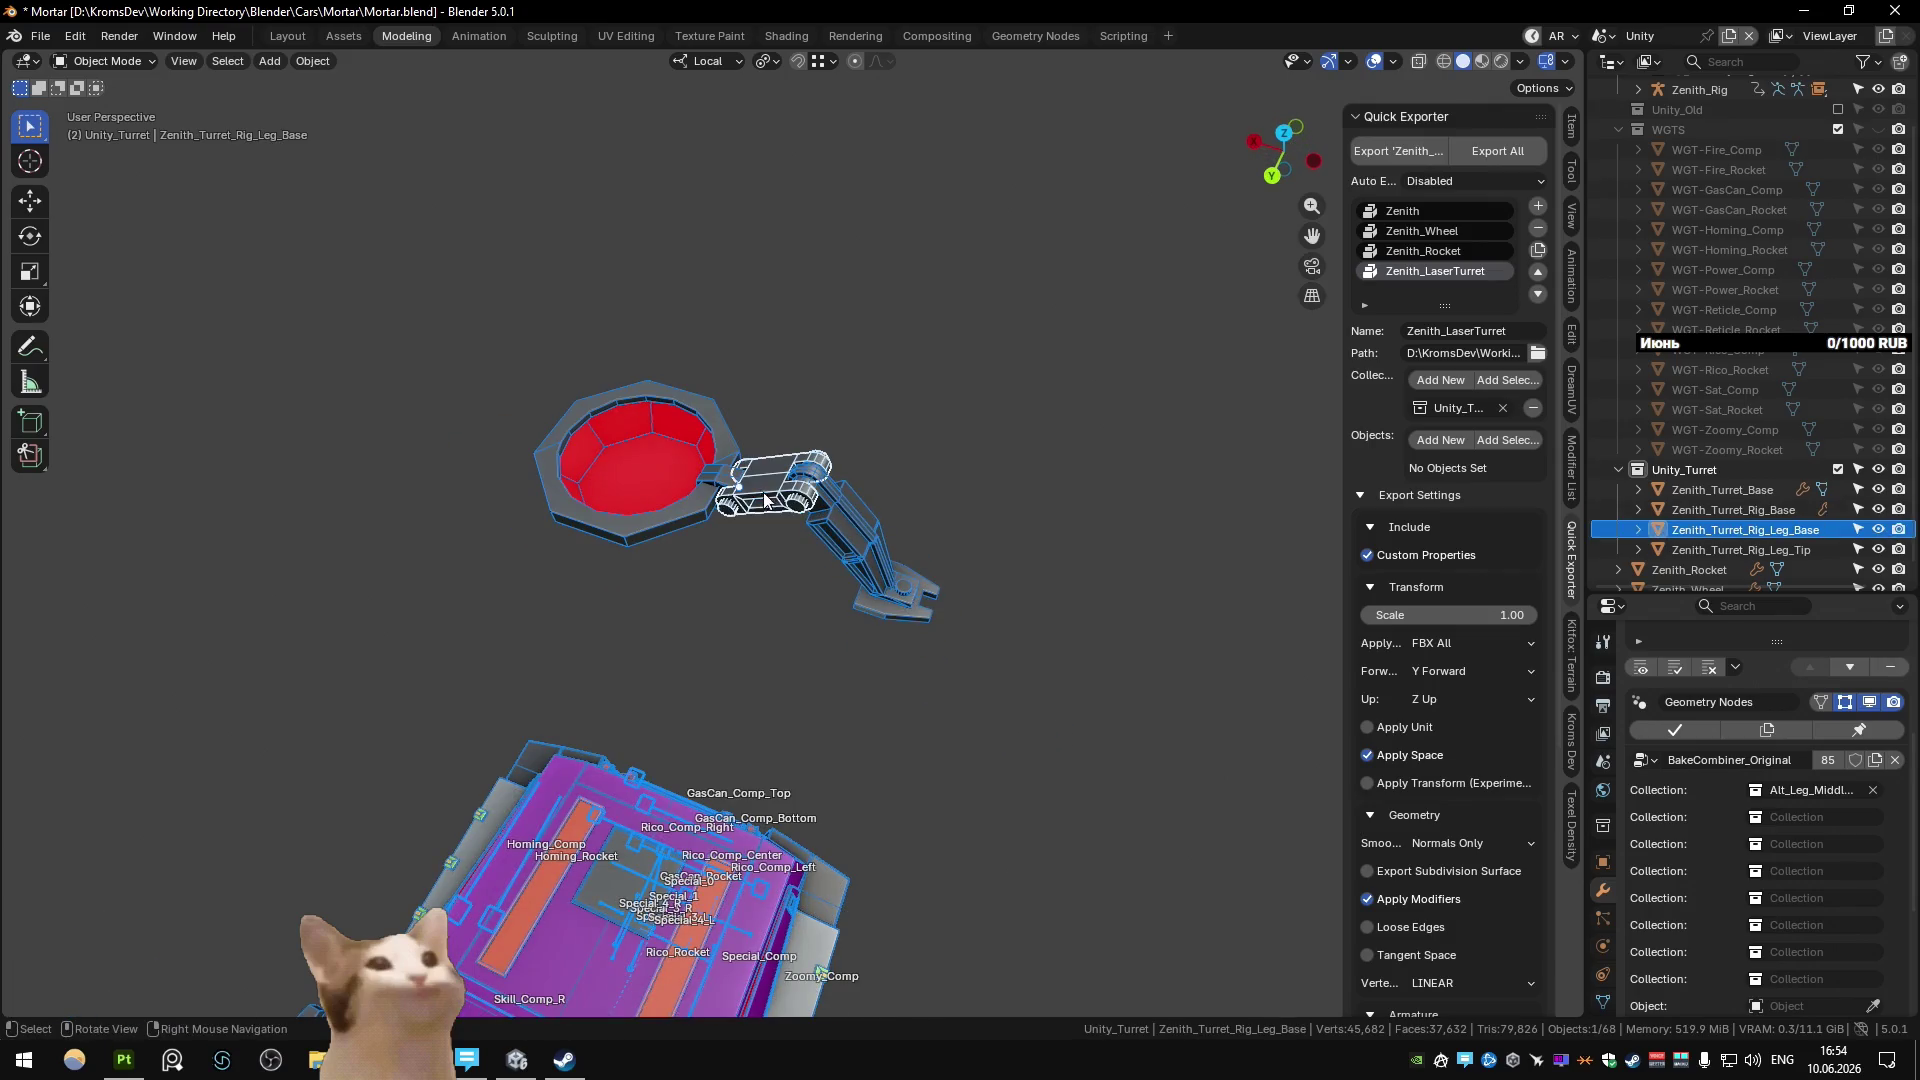
click(912, 588)
click(782, 482)
middle_drag(782, 482, 772, 562)
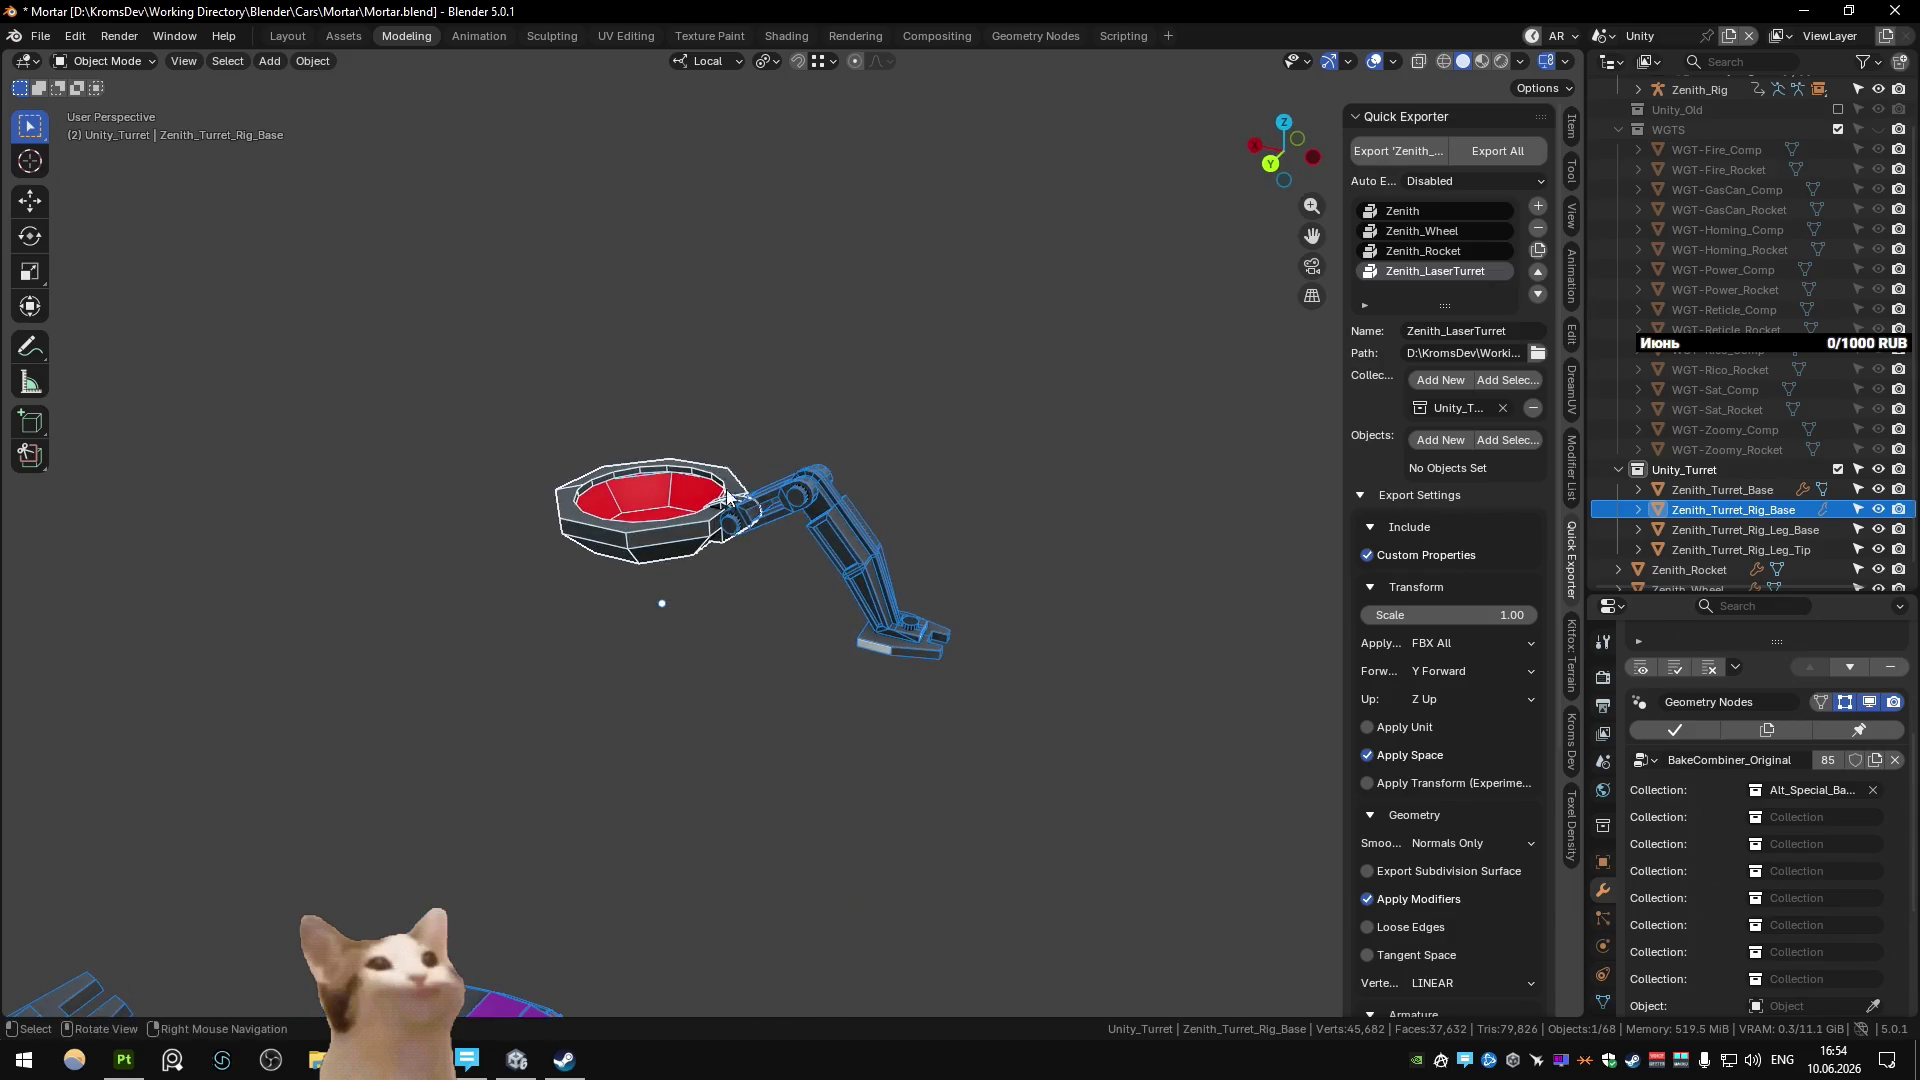
Set the pivot point to 3D Cursor and select both the leg base and leg tip.
key(shift+2)
click(744, 560)
click(778, 494)
middle_drag(778, 495, 902, 570)
shift+click(902, 570)
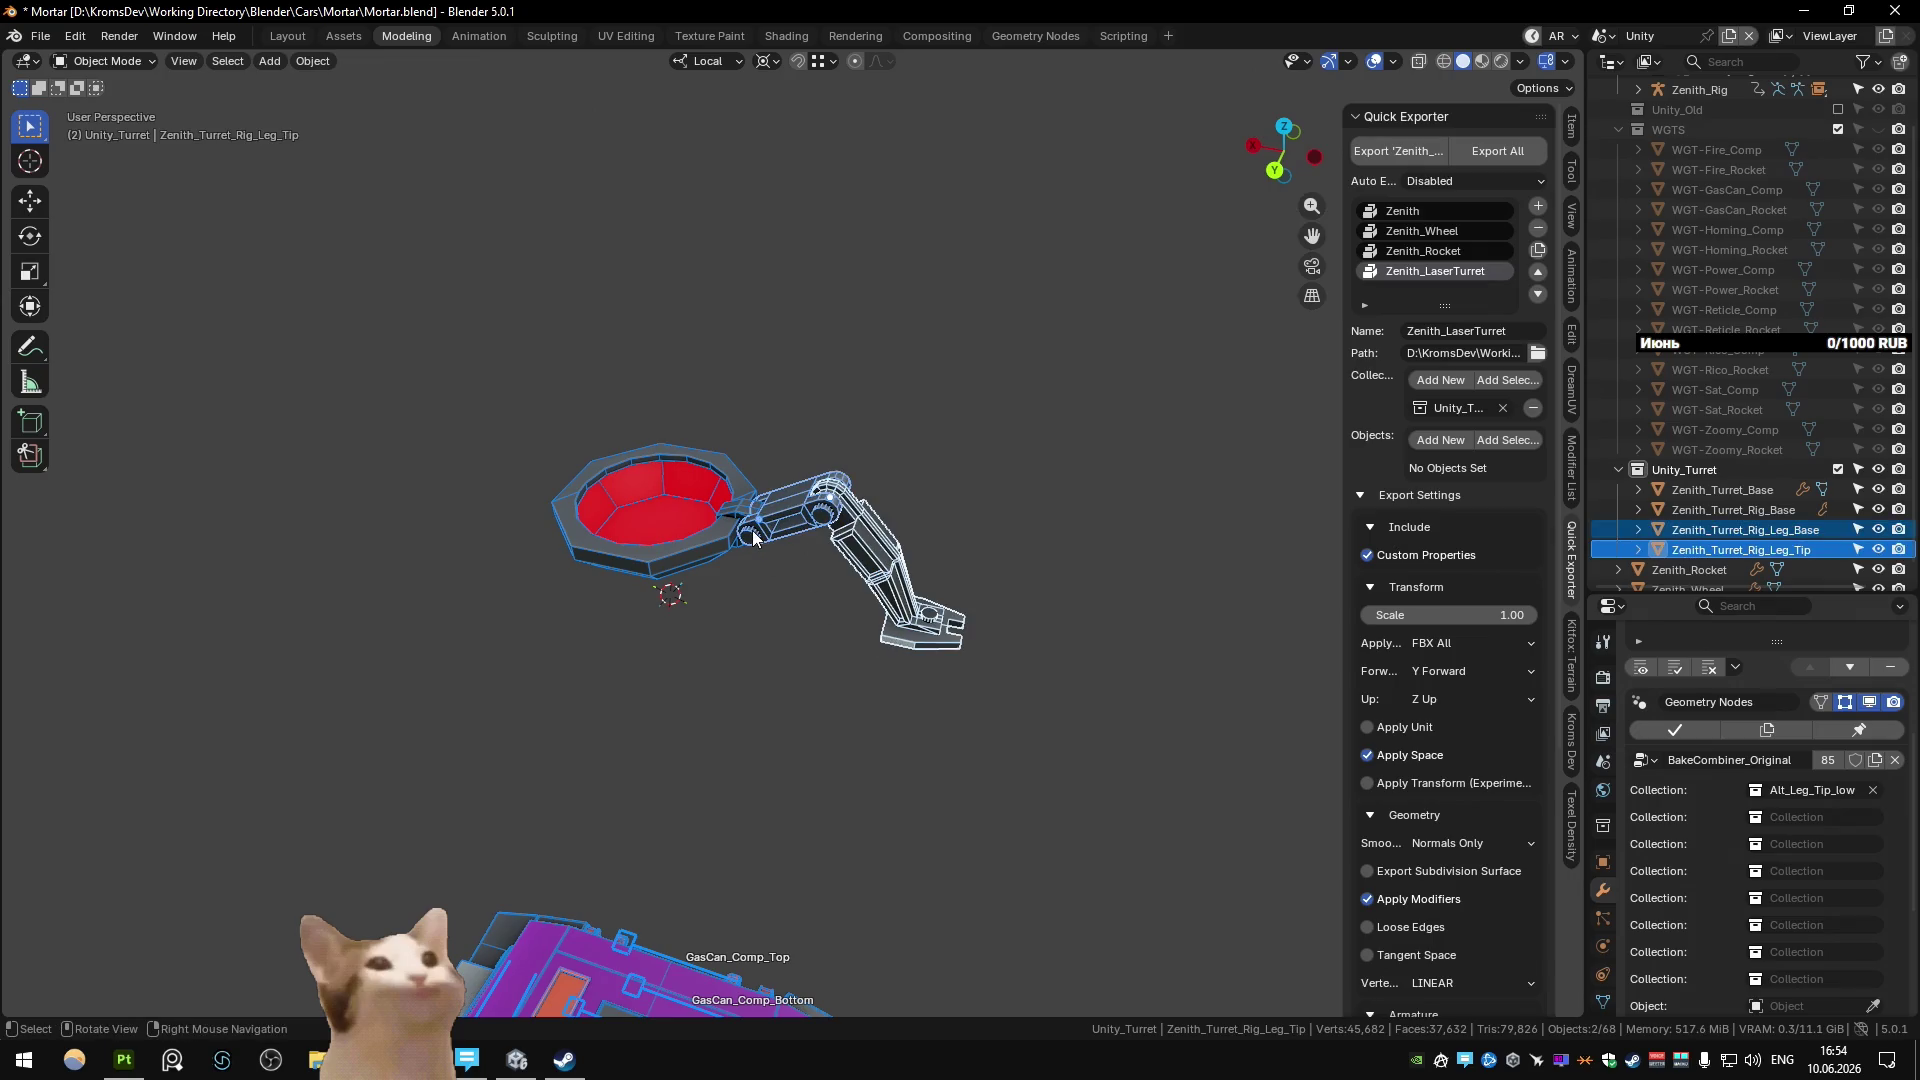
In the Main scene, give the leg an Array modifier: count 4, no relative offset, Axis_Leg offset.
key(ctrl+Page_Up)
key(ctrl+Page_Up)
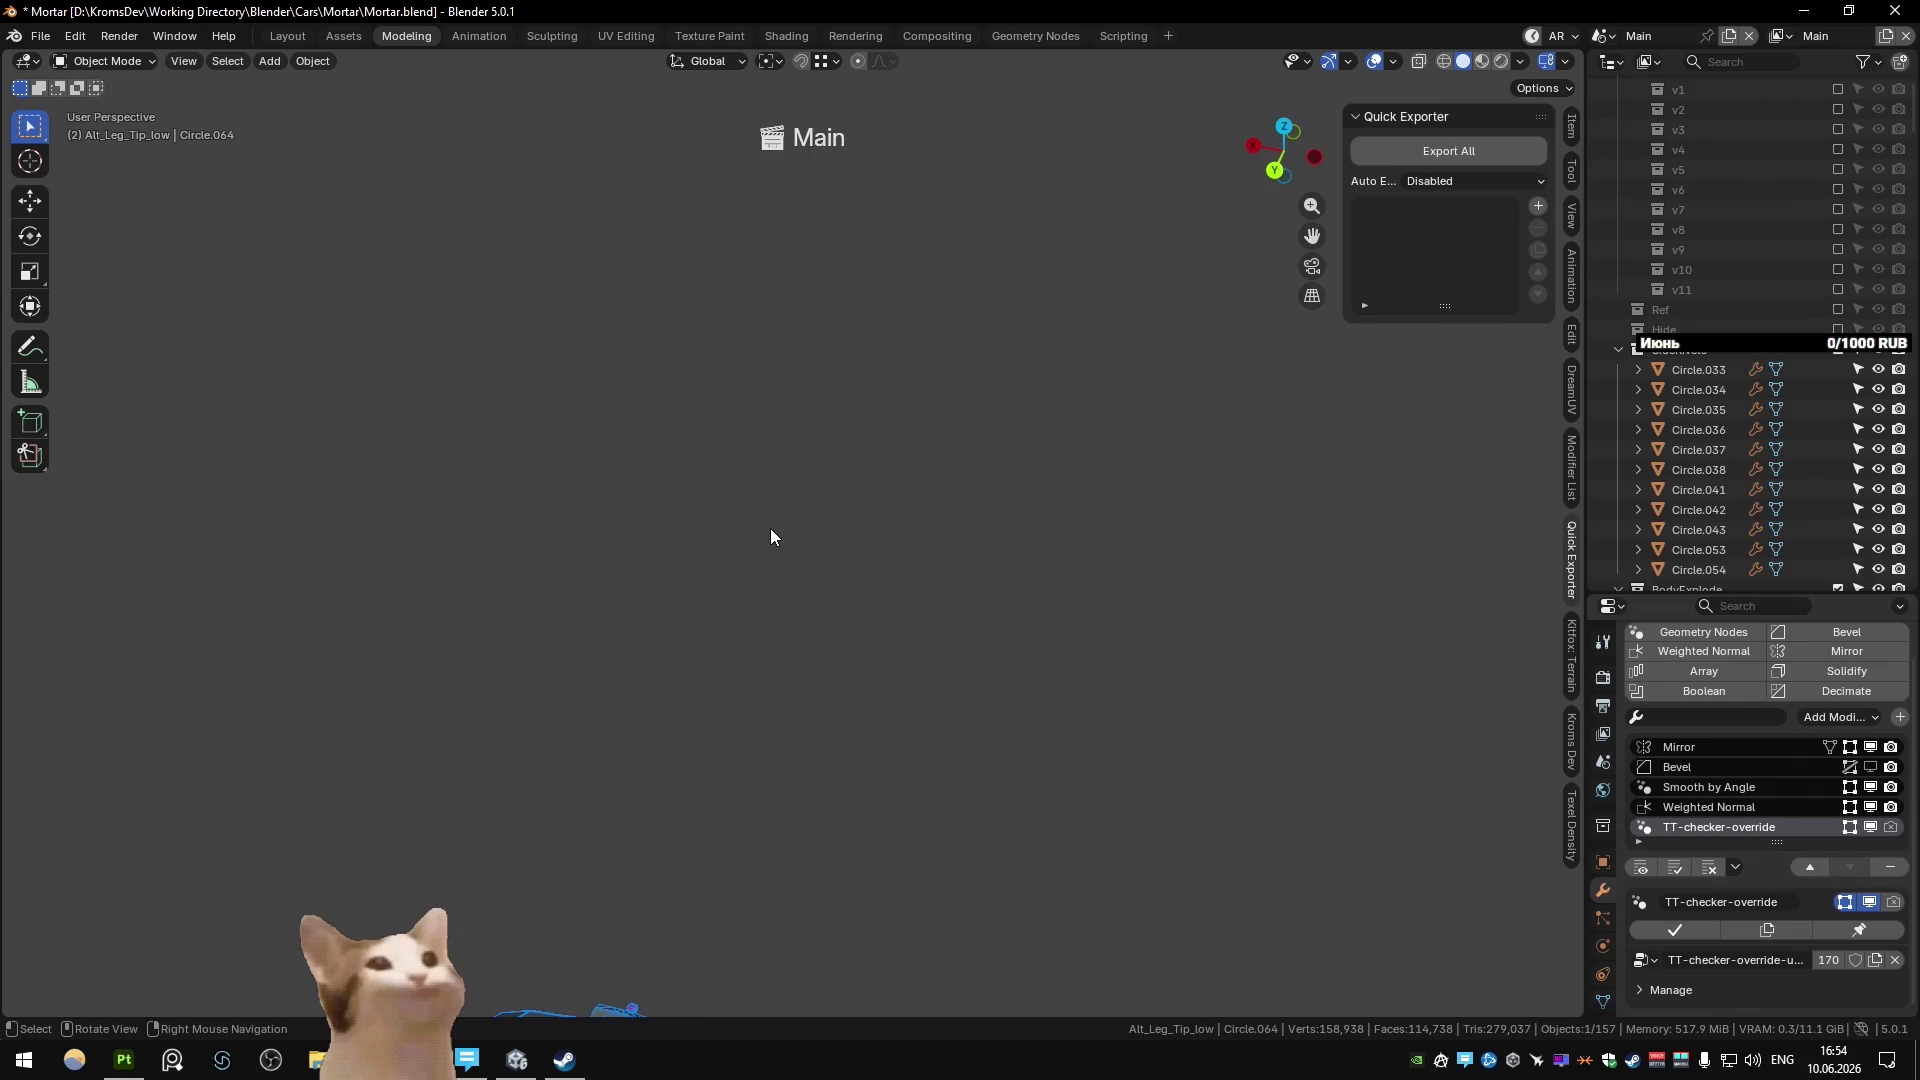
mouse_move(770, 528)
middle_down()
mouse_move(776, 620)
mouse_move(825, 566)
mouse_move(880, 560)
middle_up()
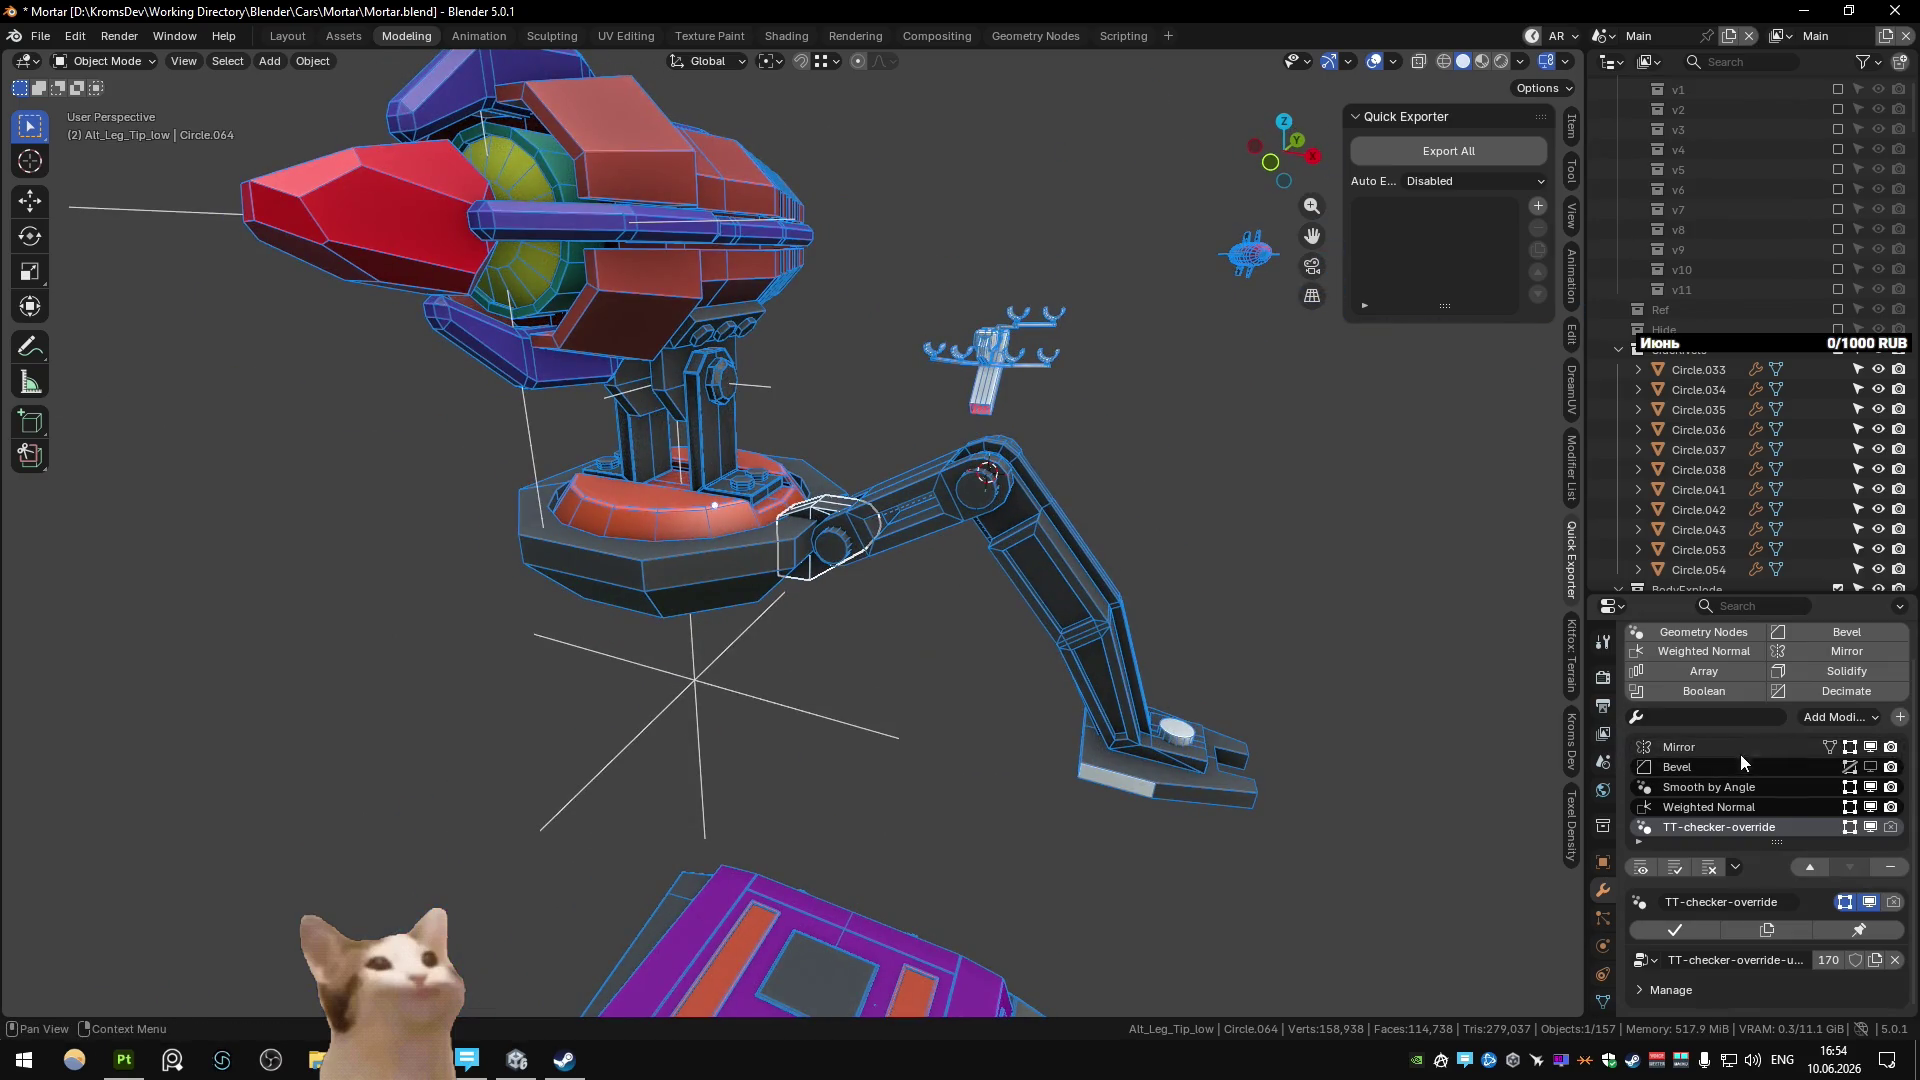
click(1718, 672)
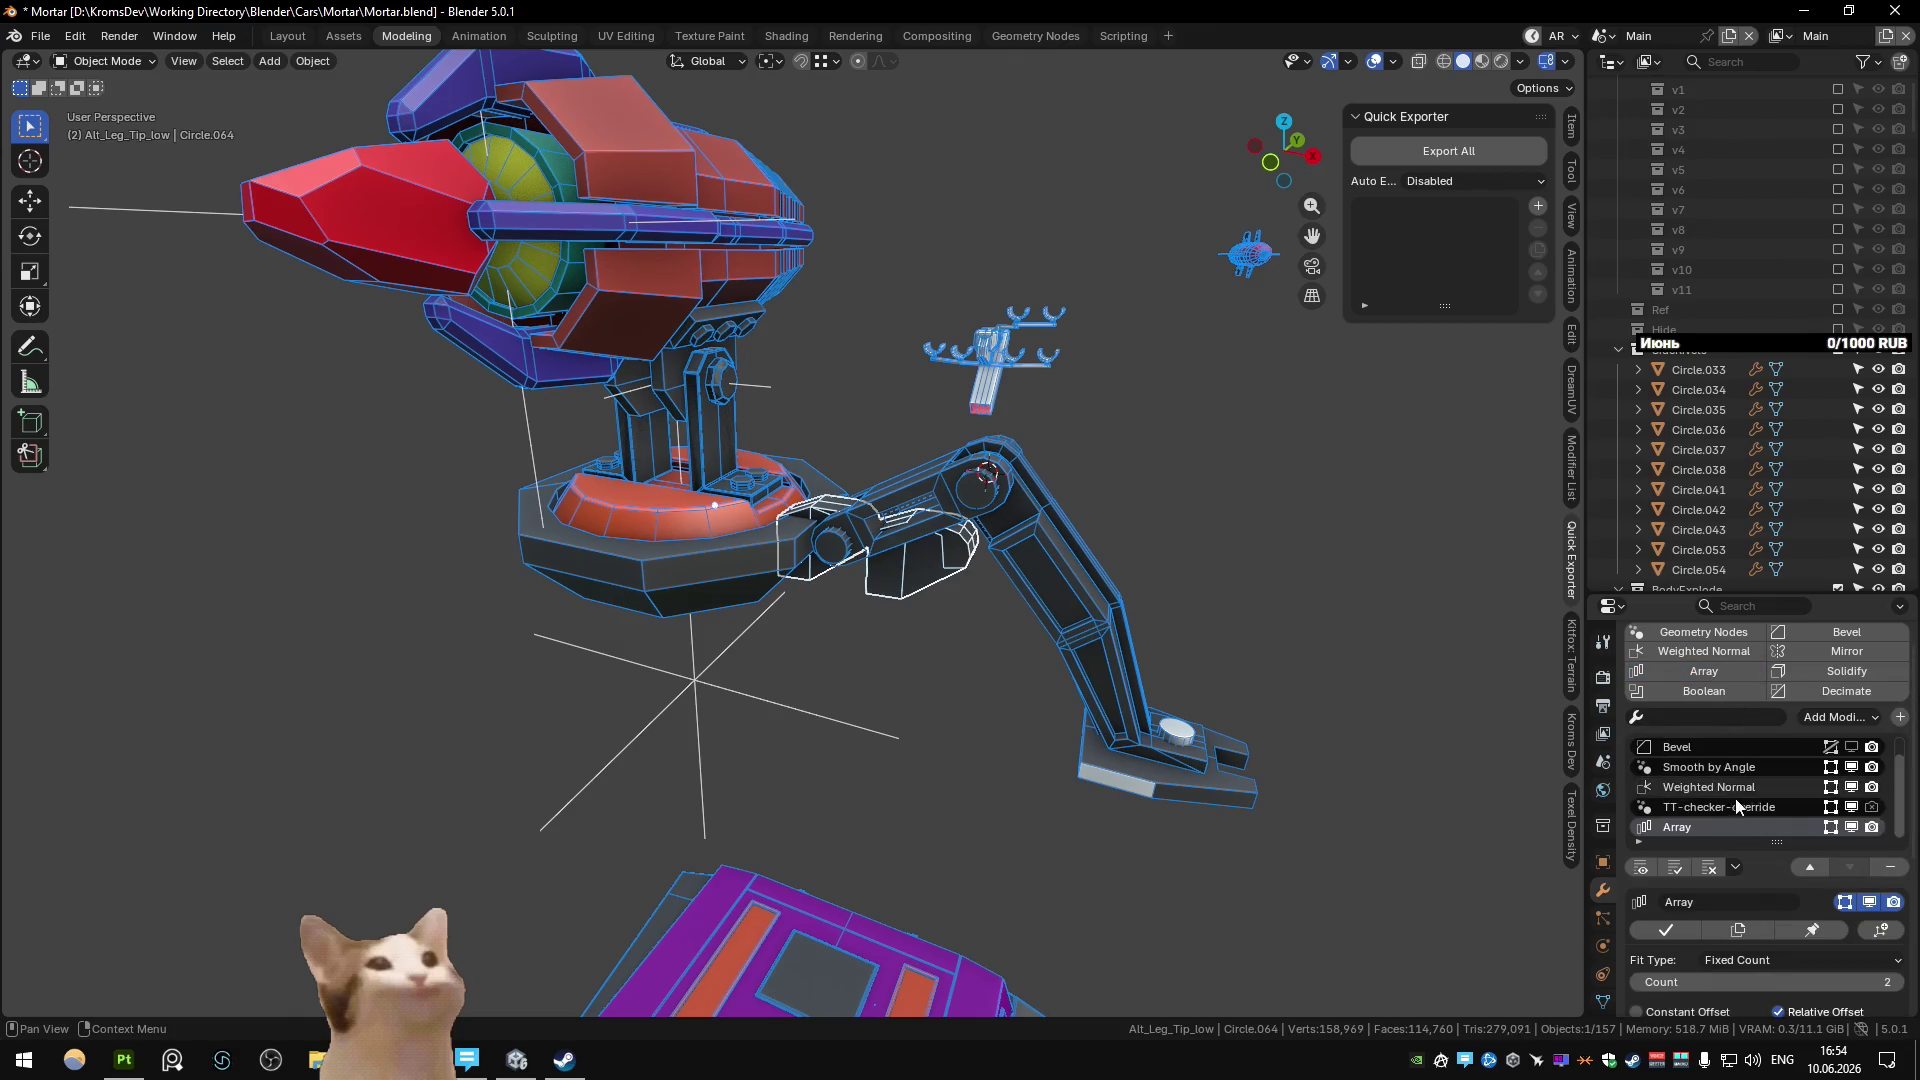
scroll(1890, 981, down, 4)
click(1898, 822)
click(1898, 822)
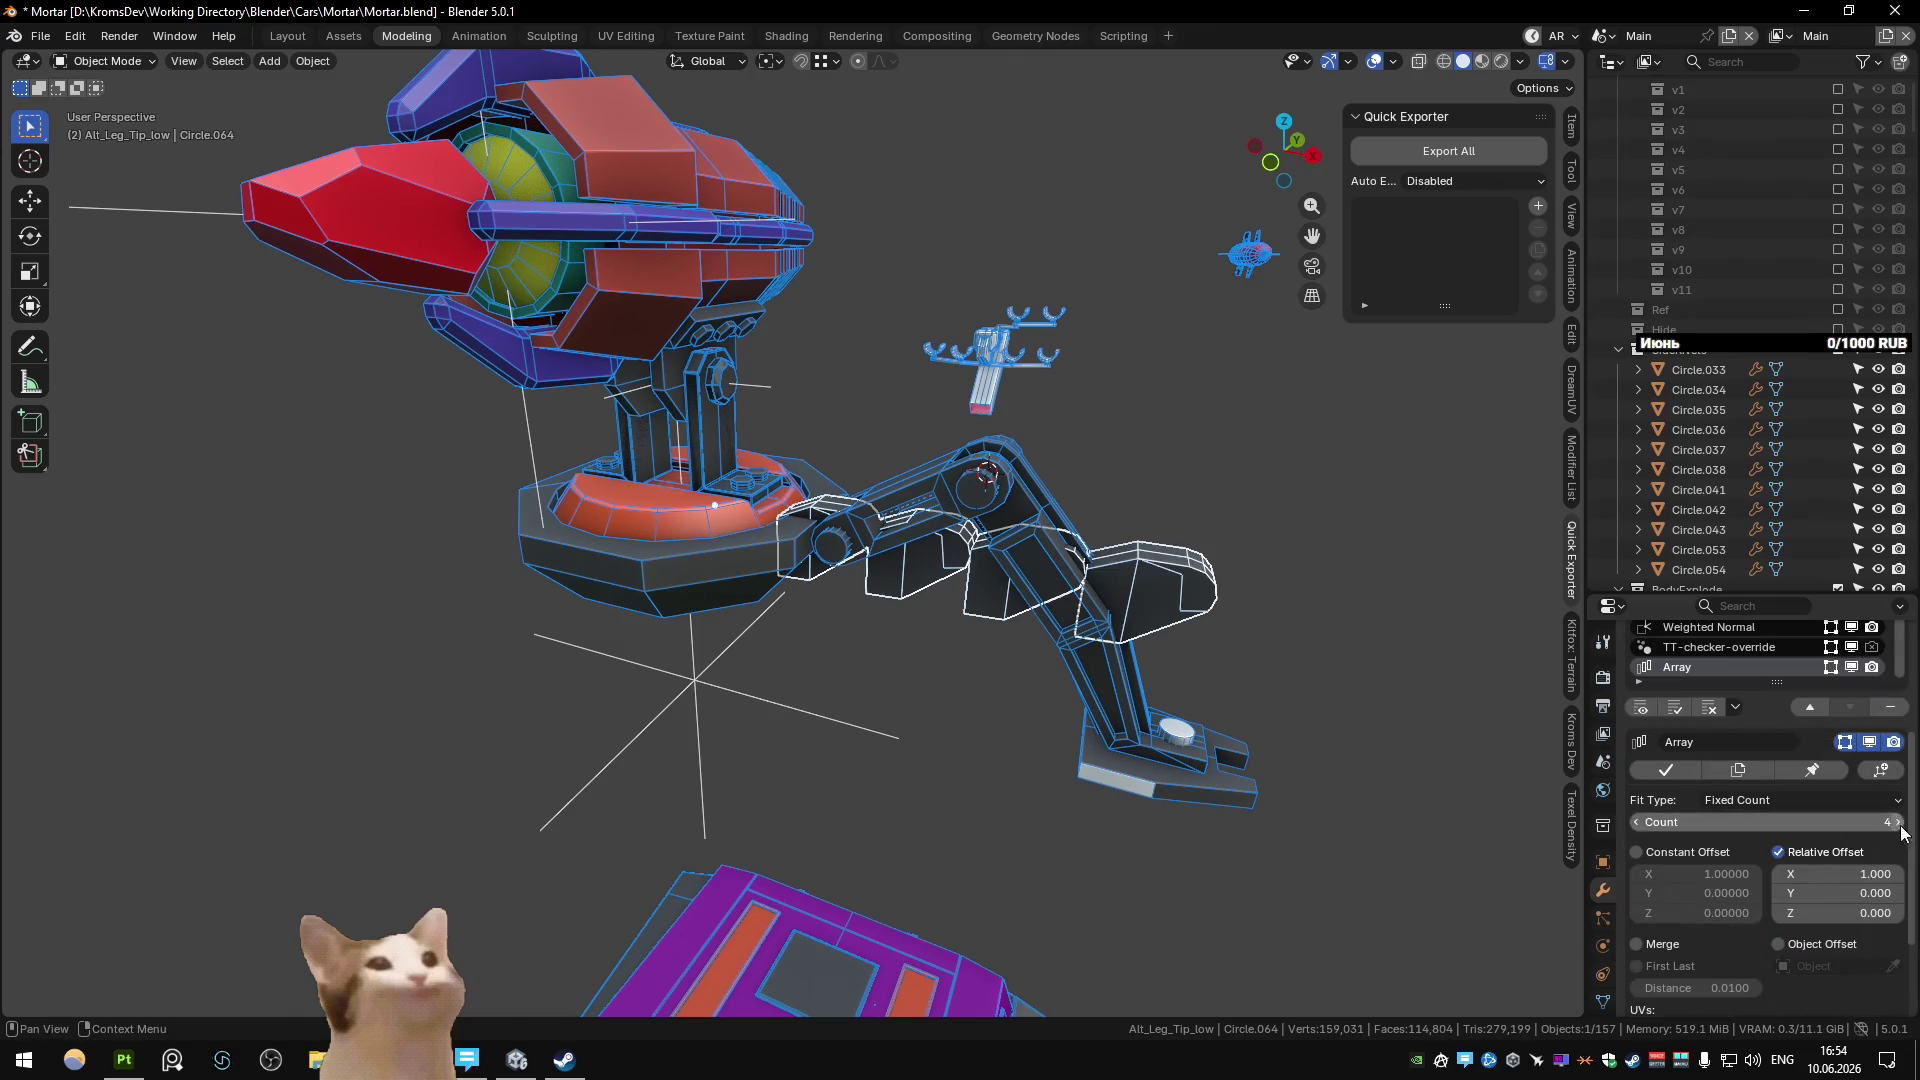
click(1818, 852)
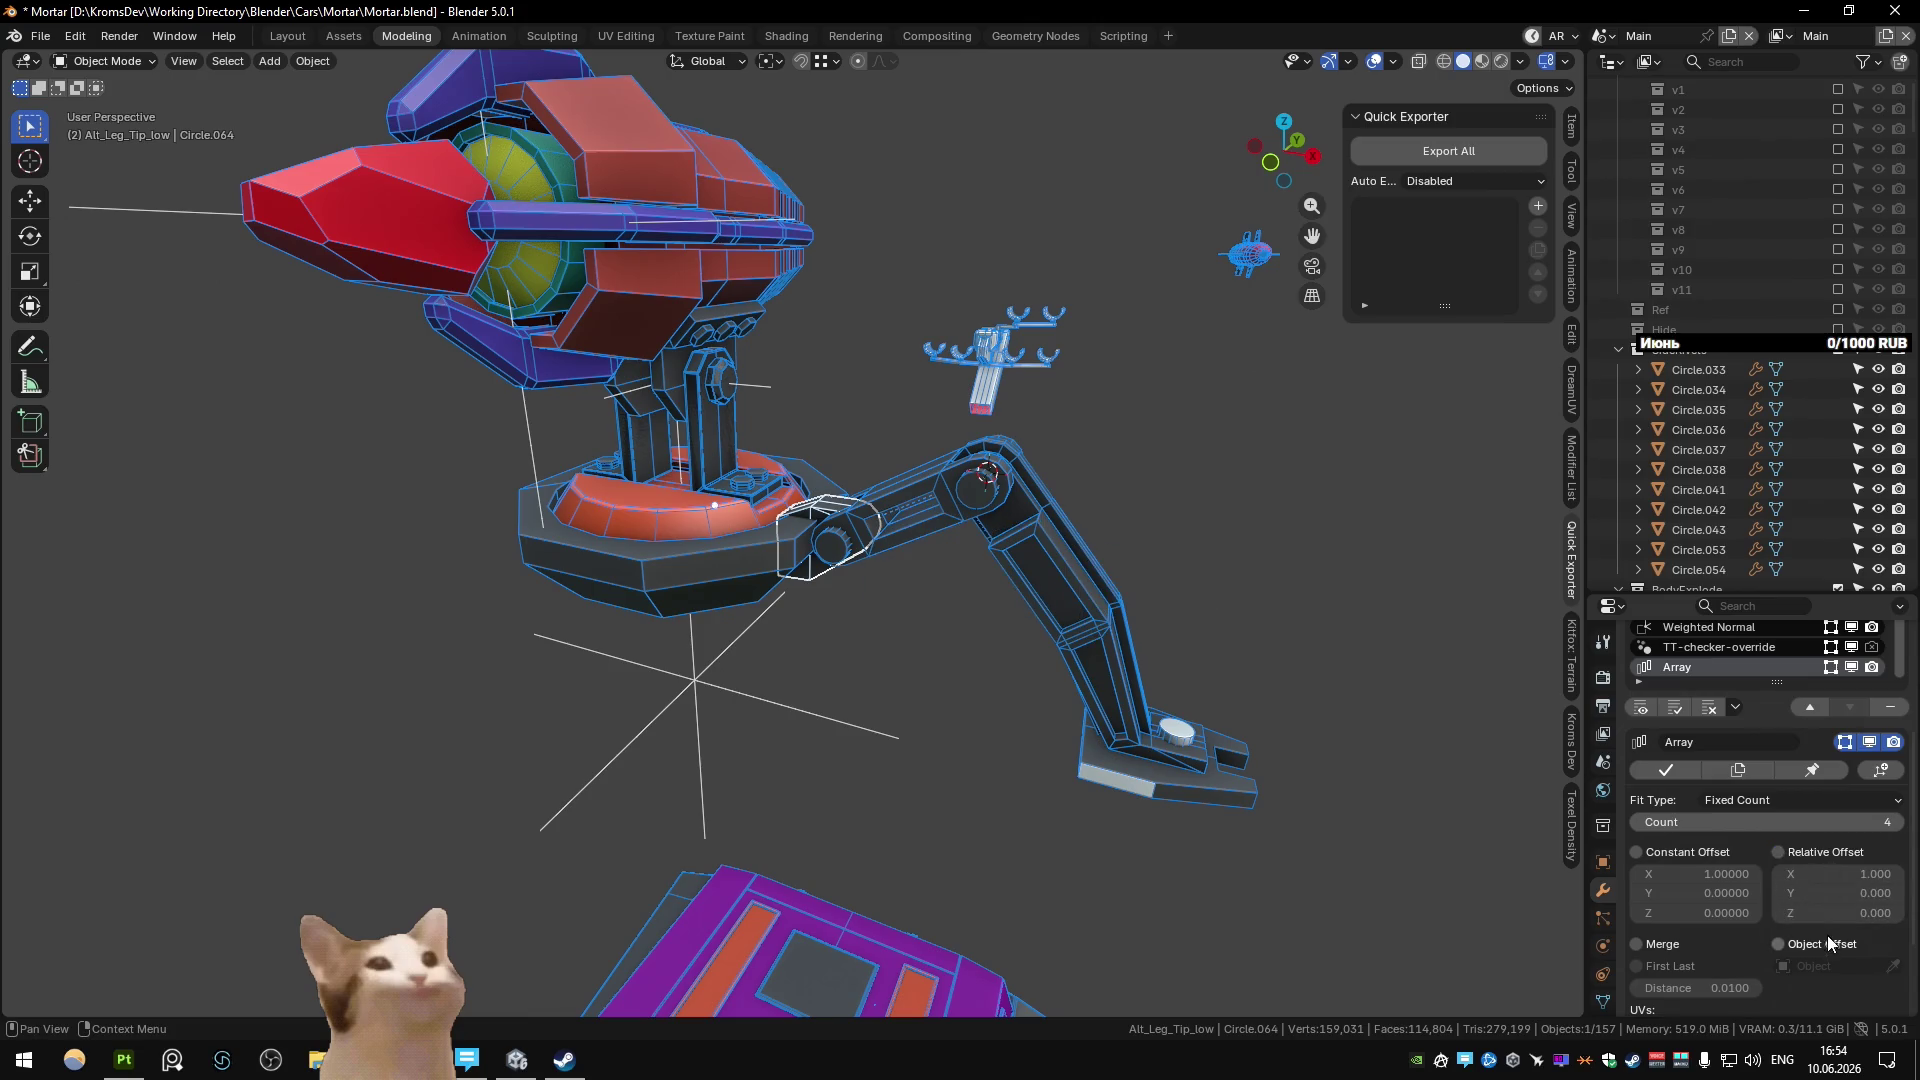
click(818, 714)
Snap the 3D cursor to Axis_Leg and move Circle.064's origin onto the cursor.
click(713, 687)
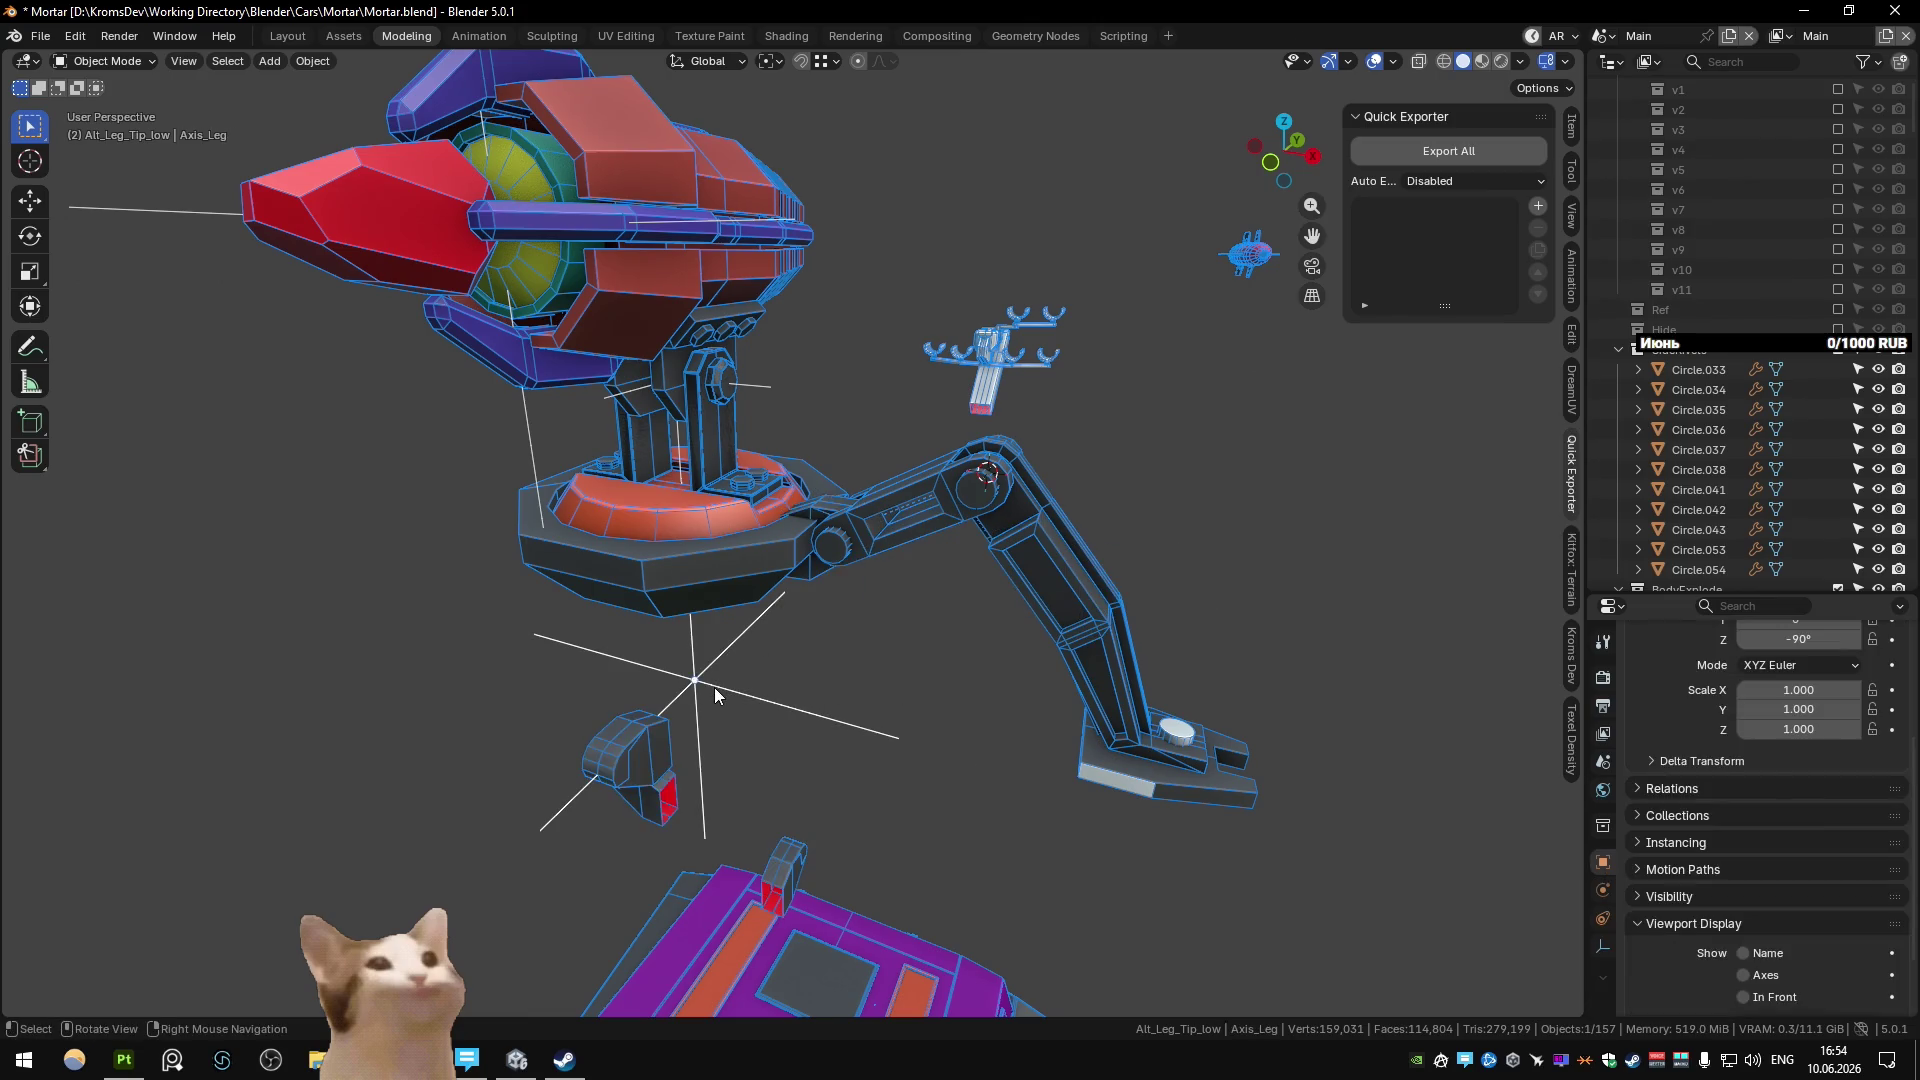
key(shift+s)
click(807, 586)
click(808, 586)
key(ctrl+alt+shift+c)
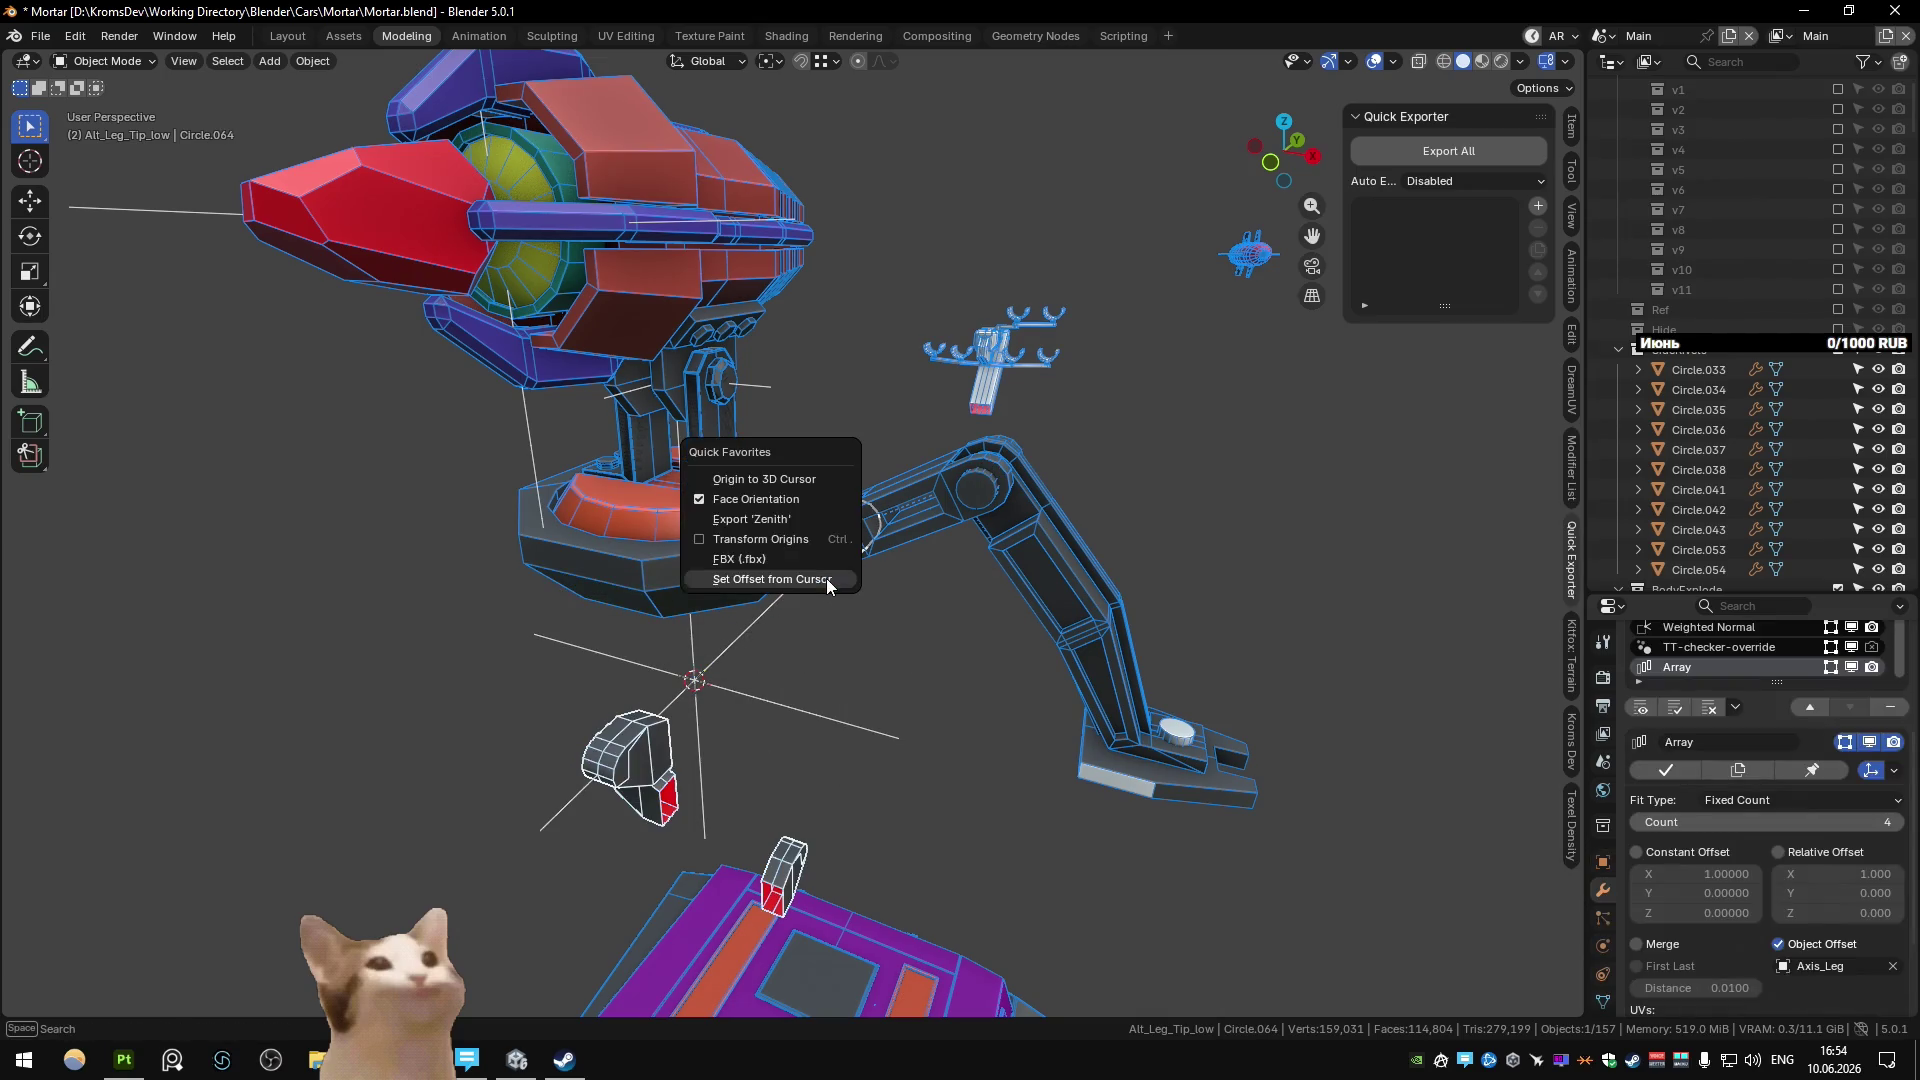
click(795, 494)
click(872, 404)
In the Unity scene, duplicate the two leg pieces and rotate the copy 90° about Z.
key(ctrl+Page_Down)
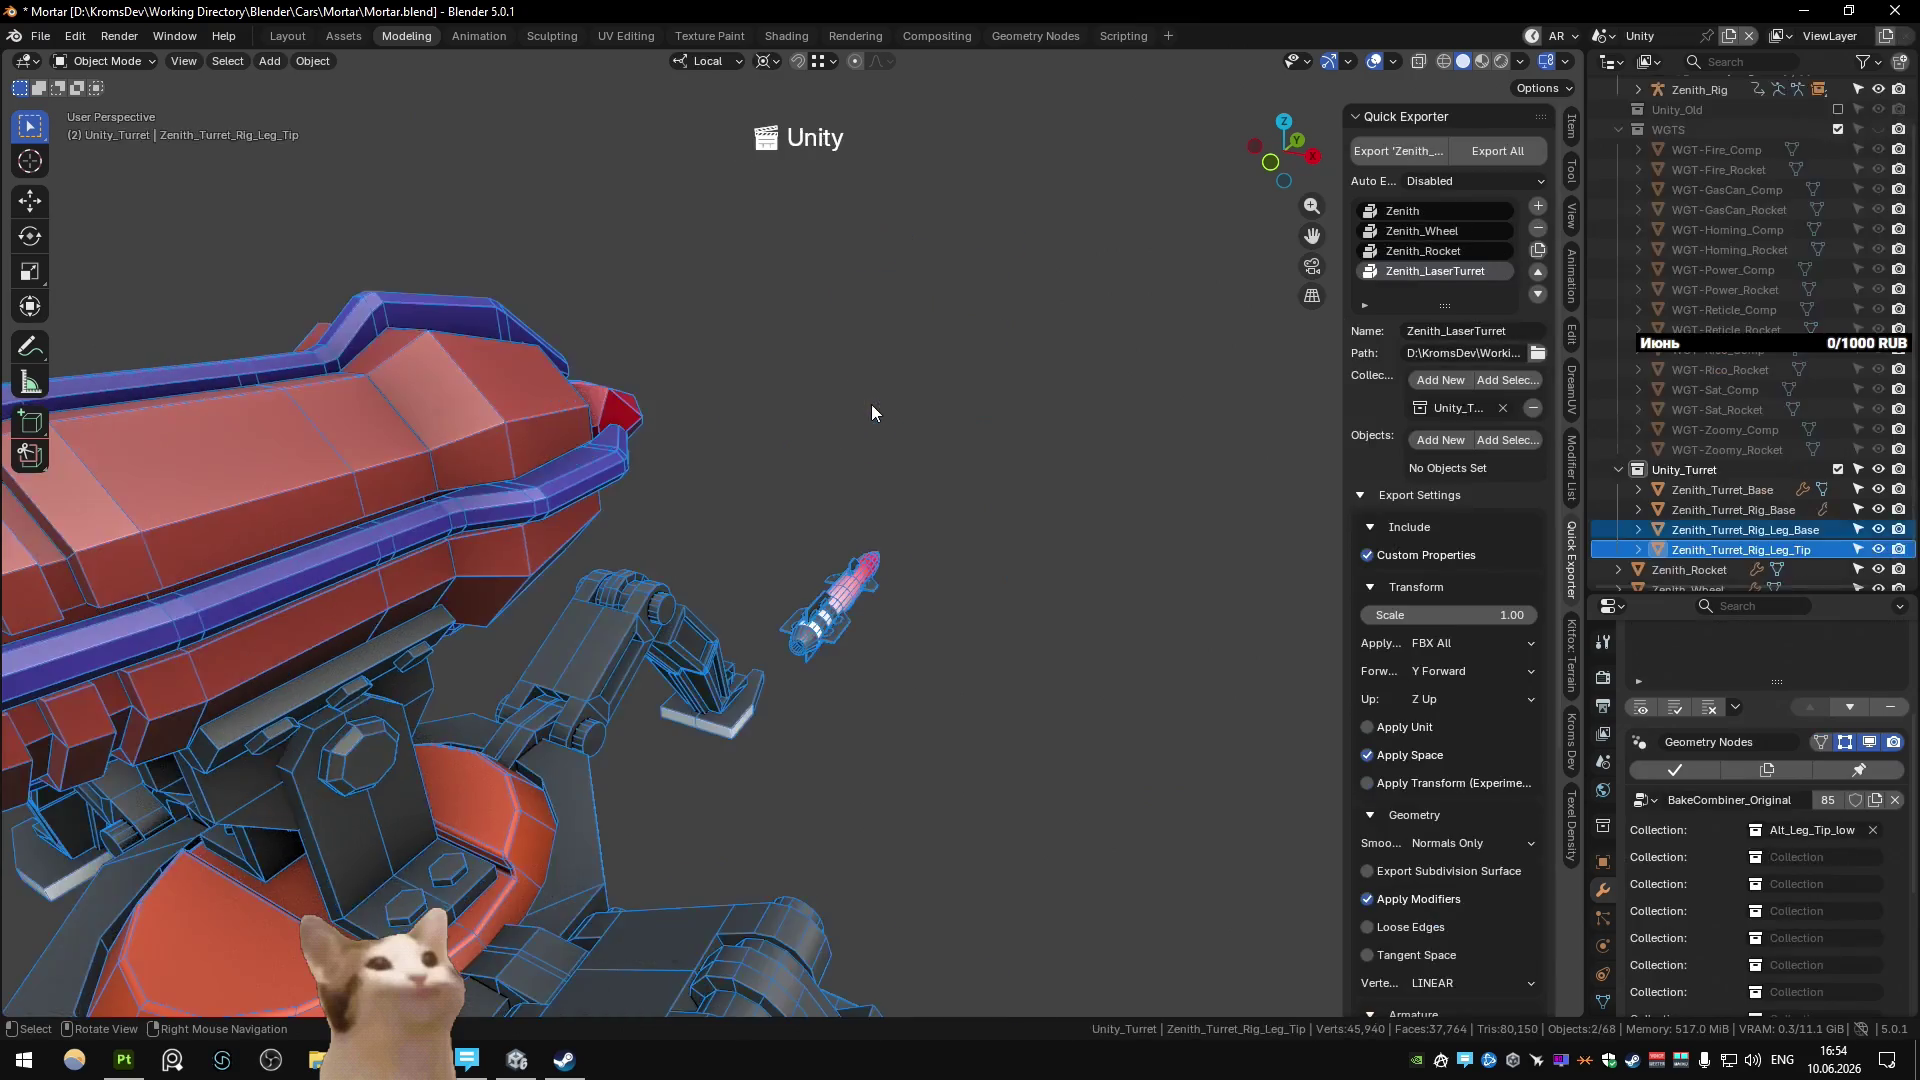
scroll(872, 404, down, 5)
mouse_move(870, 418)
middle_down()
mouse_move(1052, 540)
mouse_move(932, 572)
mouse_move(994, 596)
middle_up()
scroll(1051, 540, up, 6)
shift+click(932, 572)
shift+click(988, 592)
key(shift+d)
right_click(1082, 530)
text(rz)
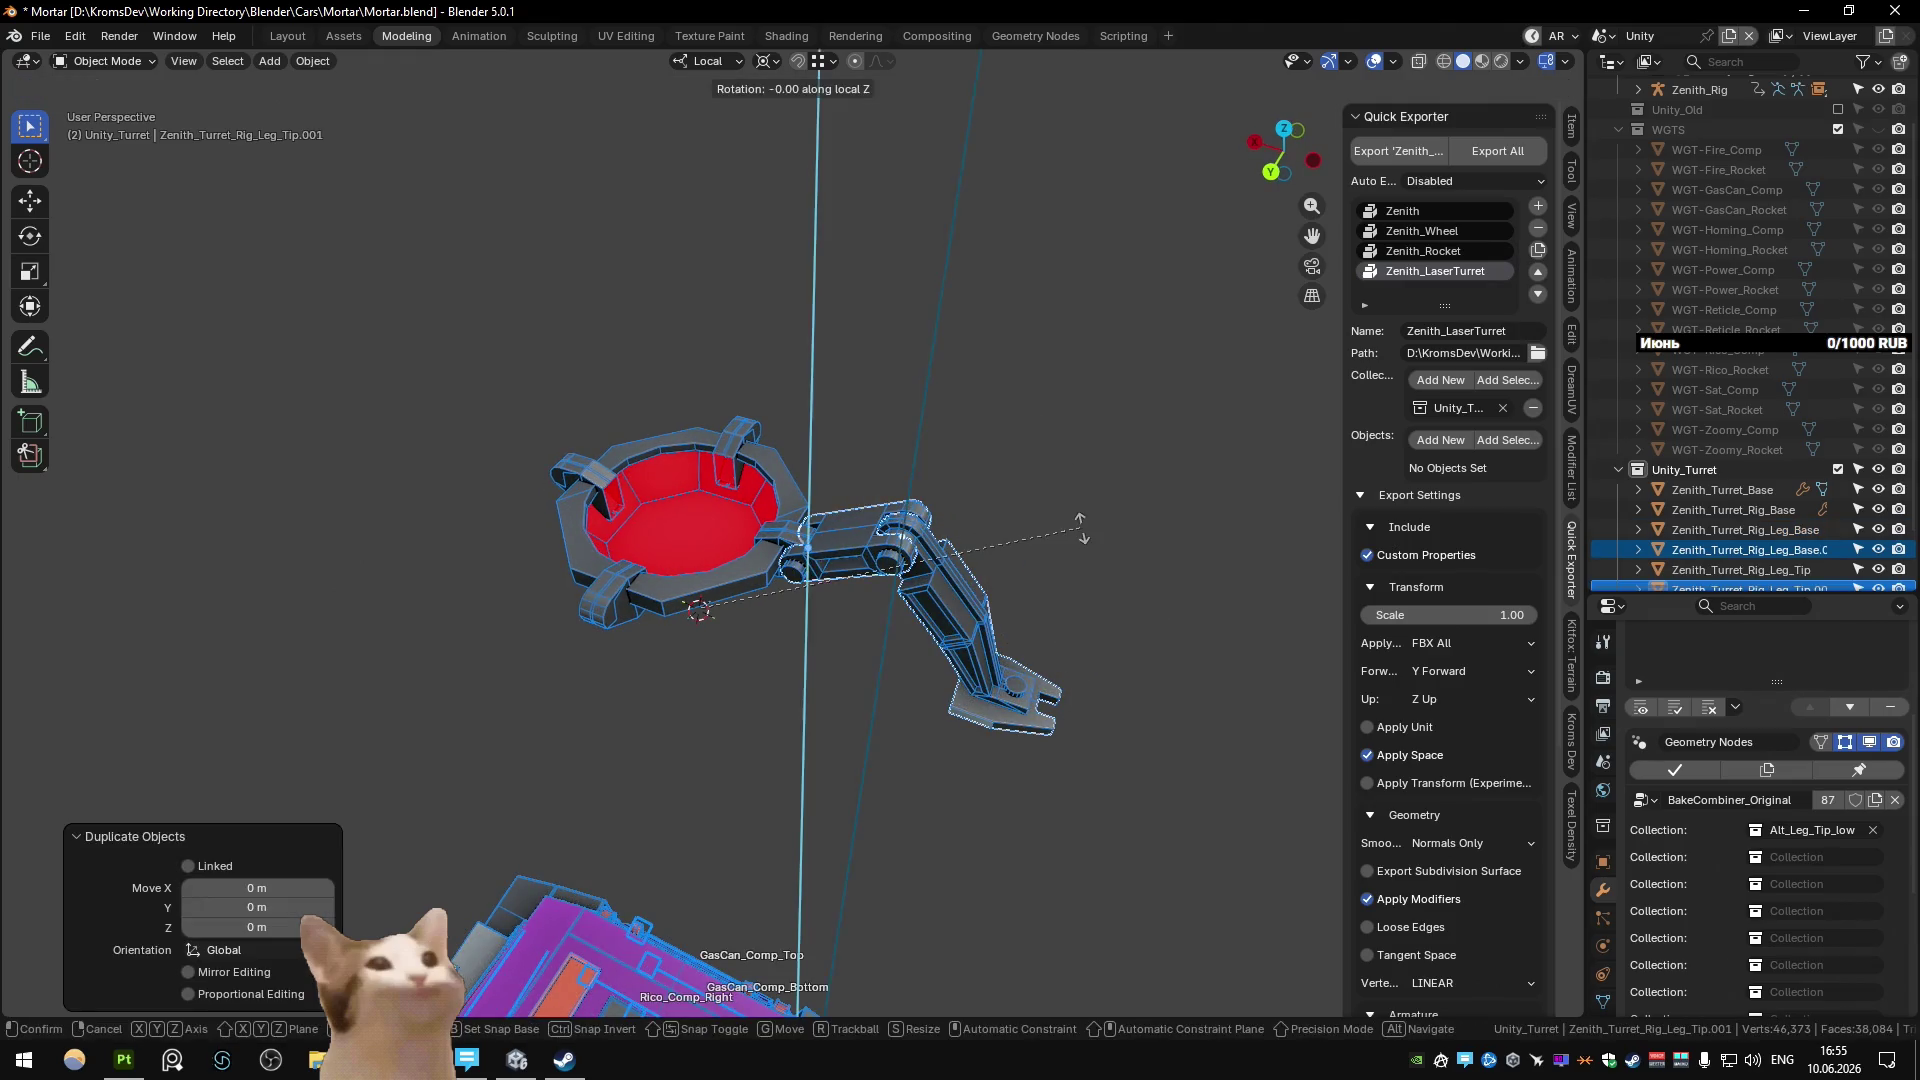
text(90)
key(Return)
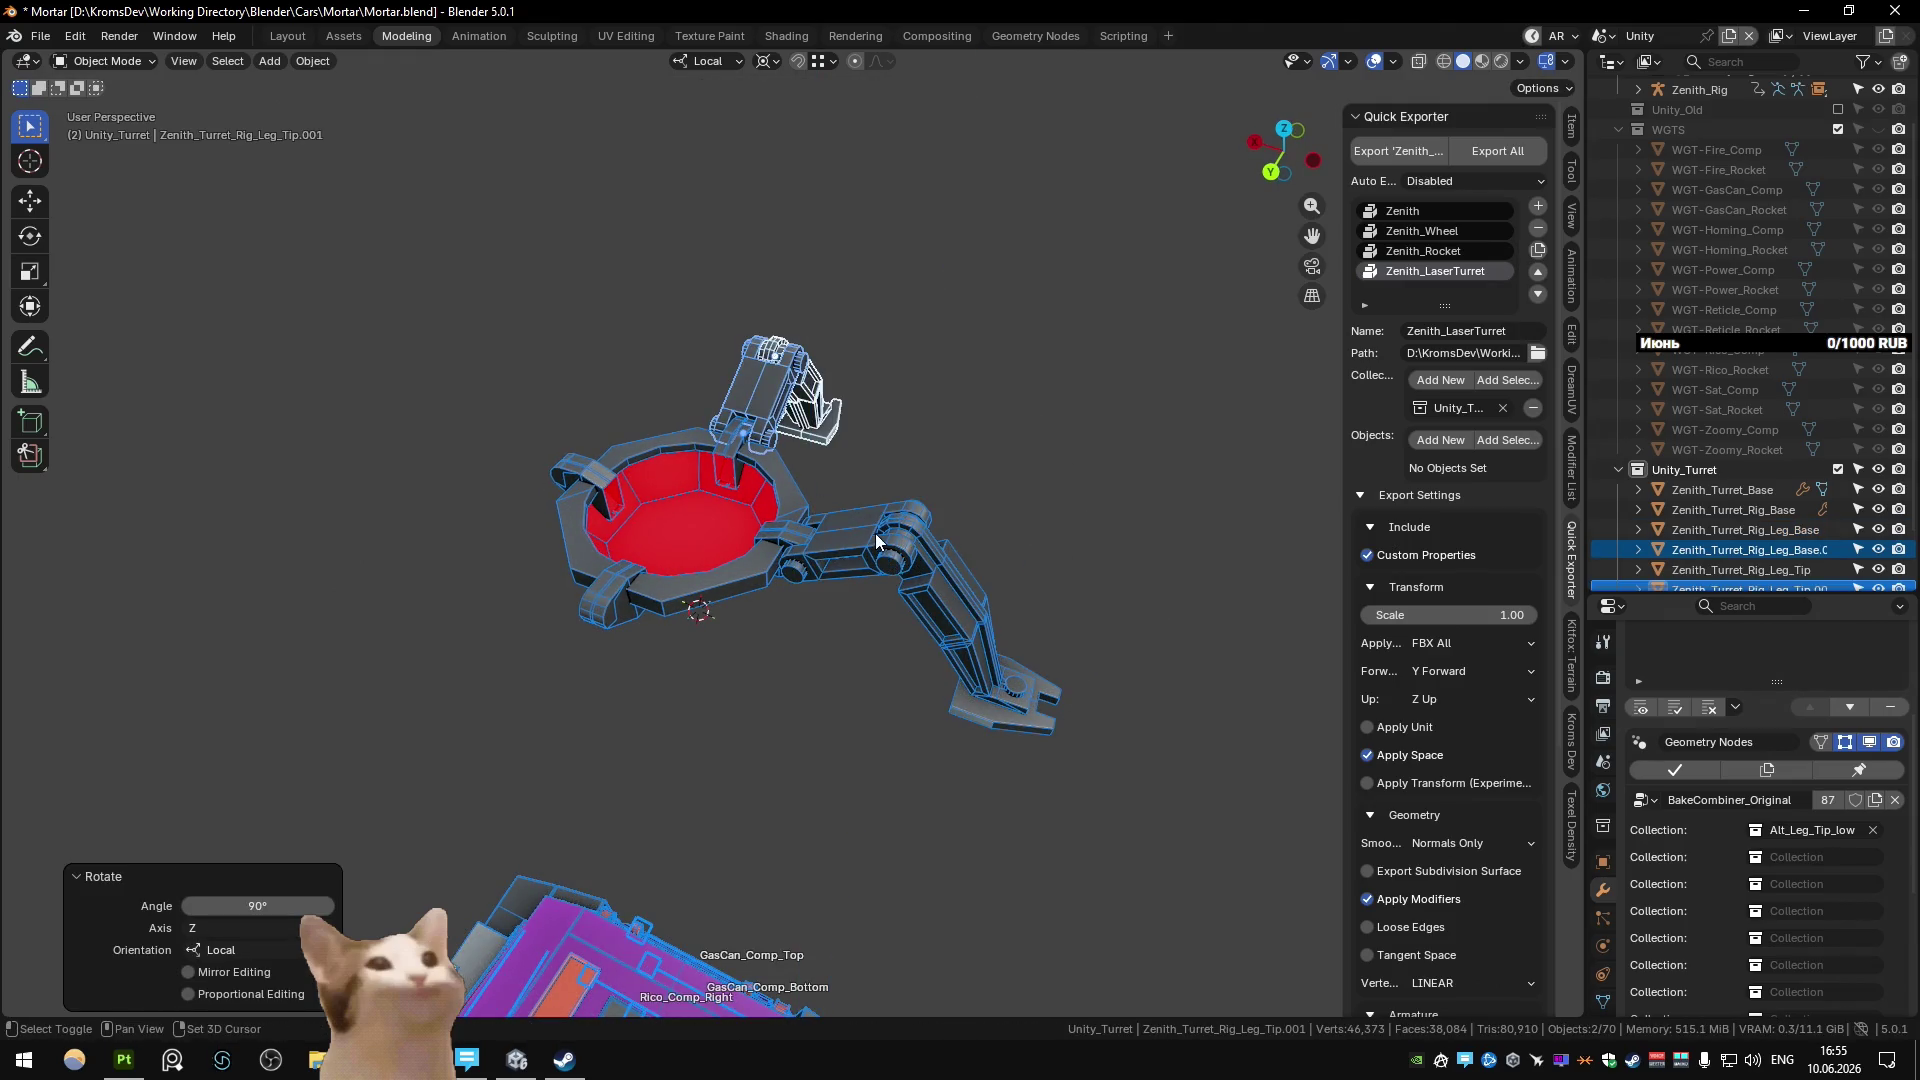
Duplicate both legs together and rotate the copies 180° about Z, making four legs.
shift+click(874, 532)
shift+click(955, 633)
key(shift+d)
right_click(1040, 753)
text(rz)
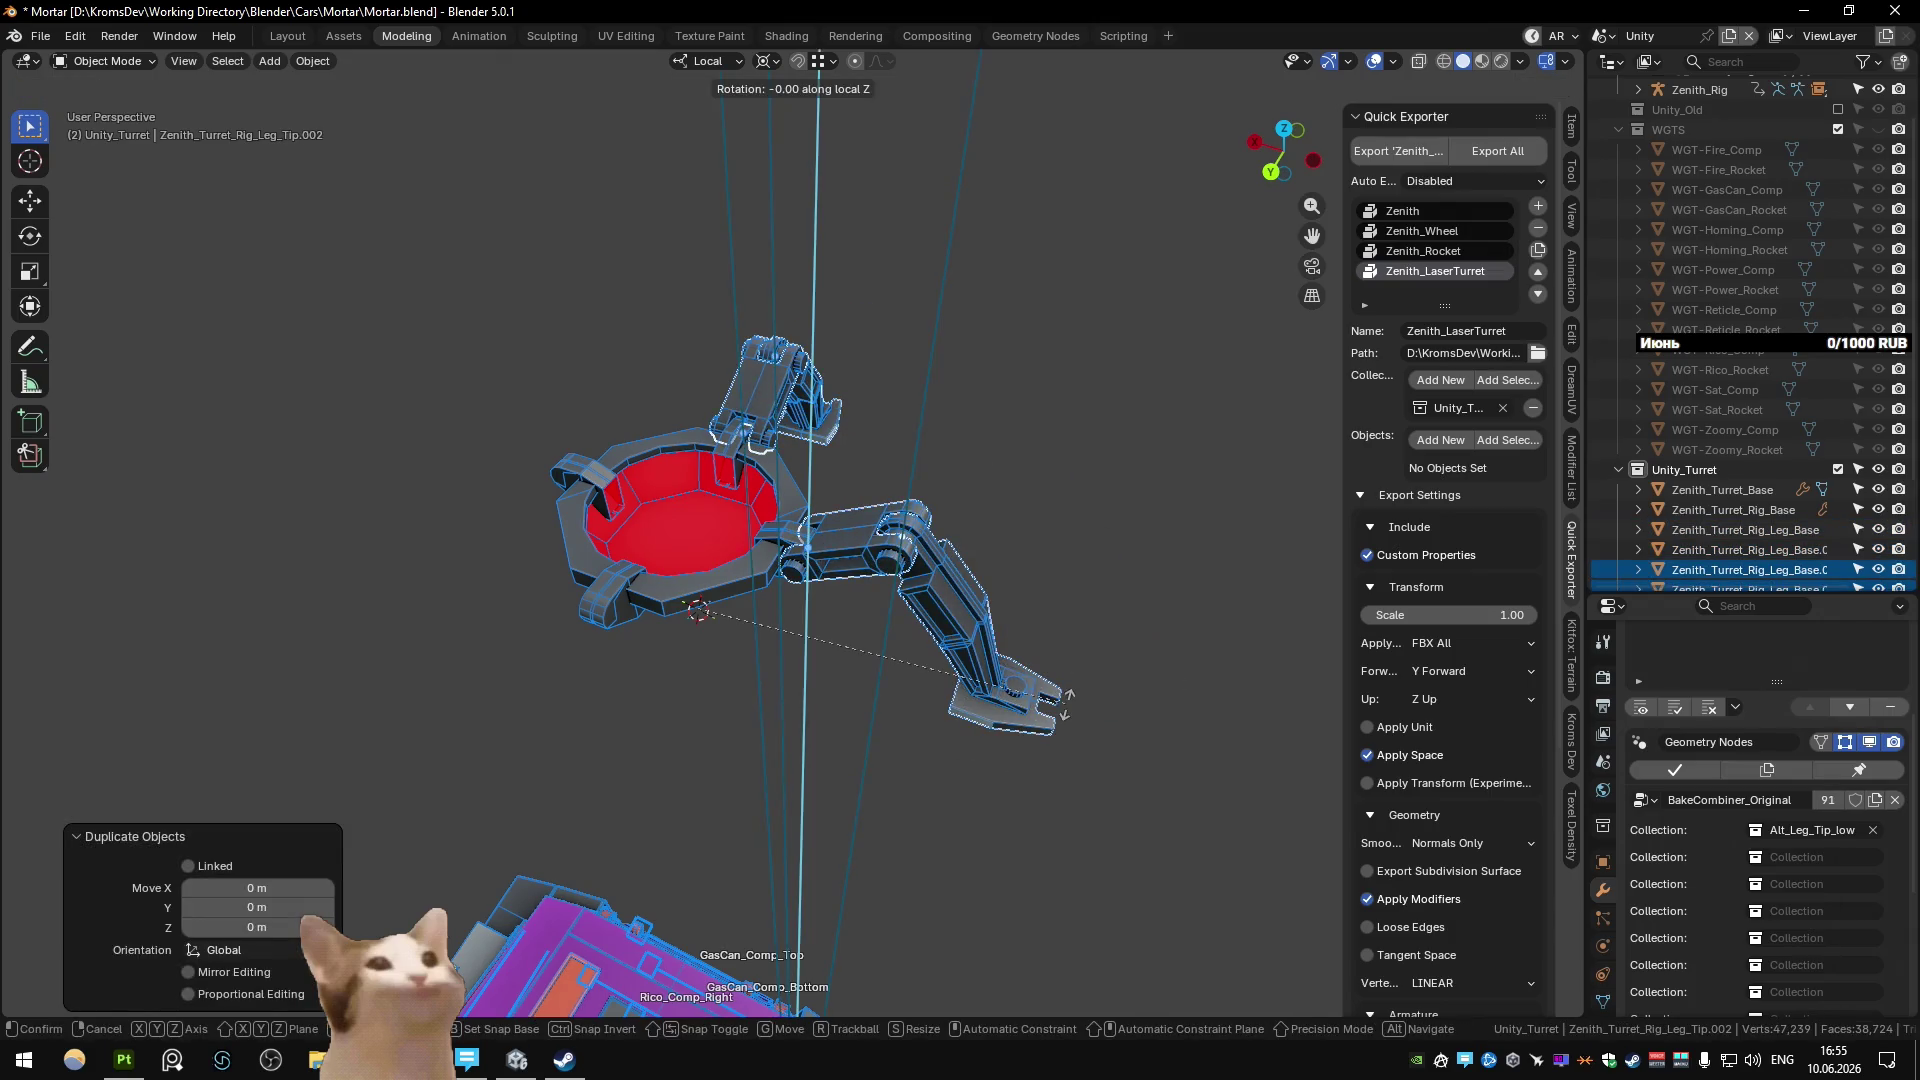
text(180)
key(Return)
Parent the back leg's lower piece to its upper piece with plain Object parenting.
mouse_move(1039, 528)
middle_down()
mouse_move(962, 442)
mouse_move(1011, 482)
mouse_move(992, 508)
middle_up()
click(856, 554)
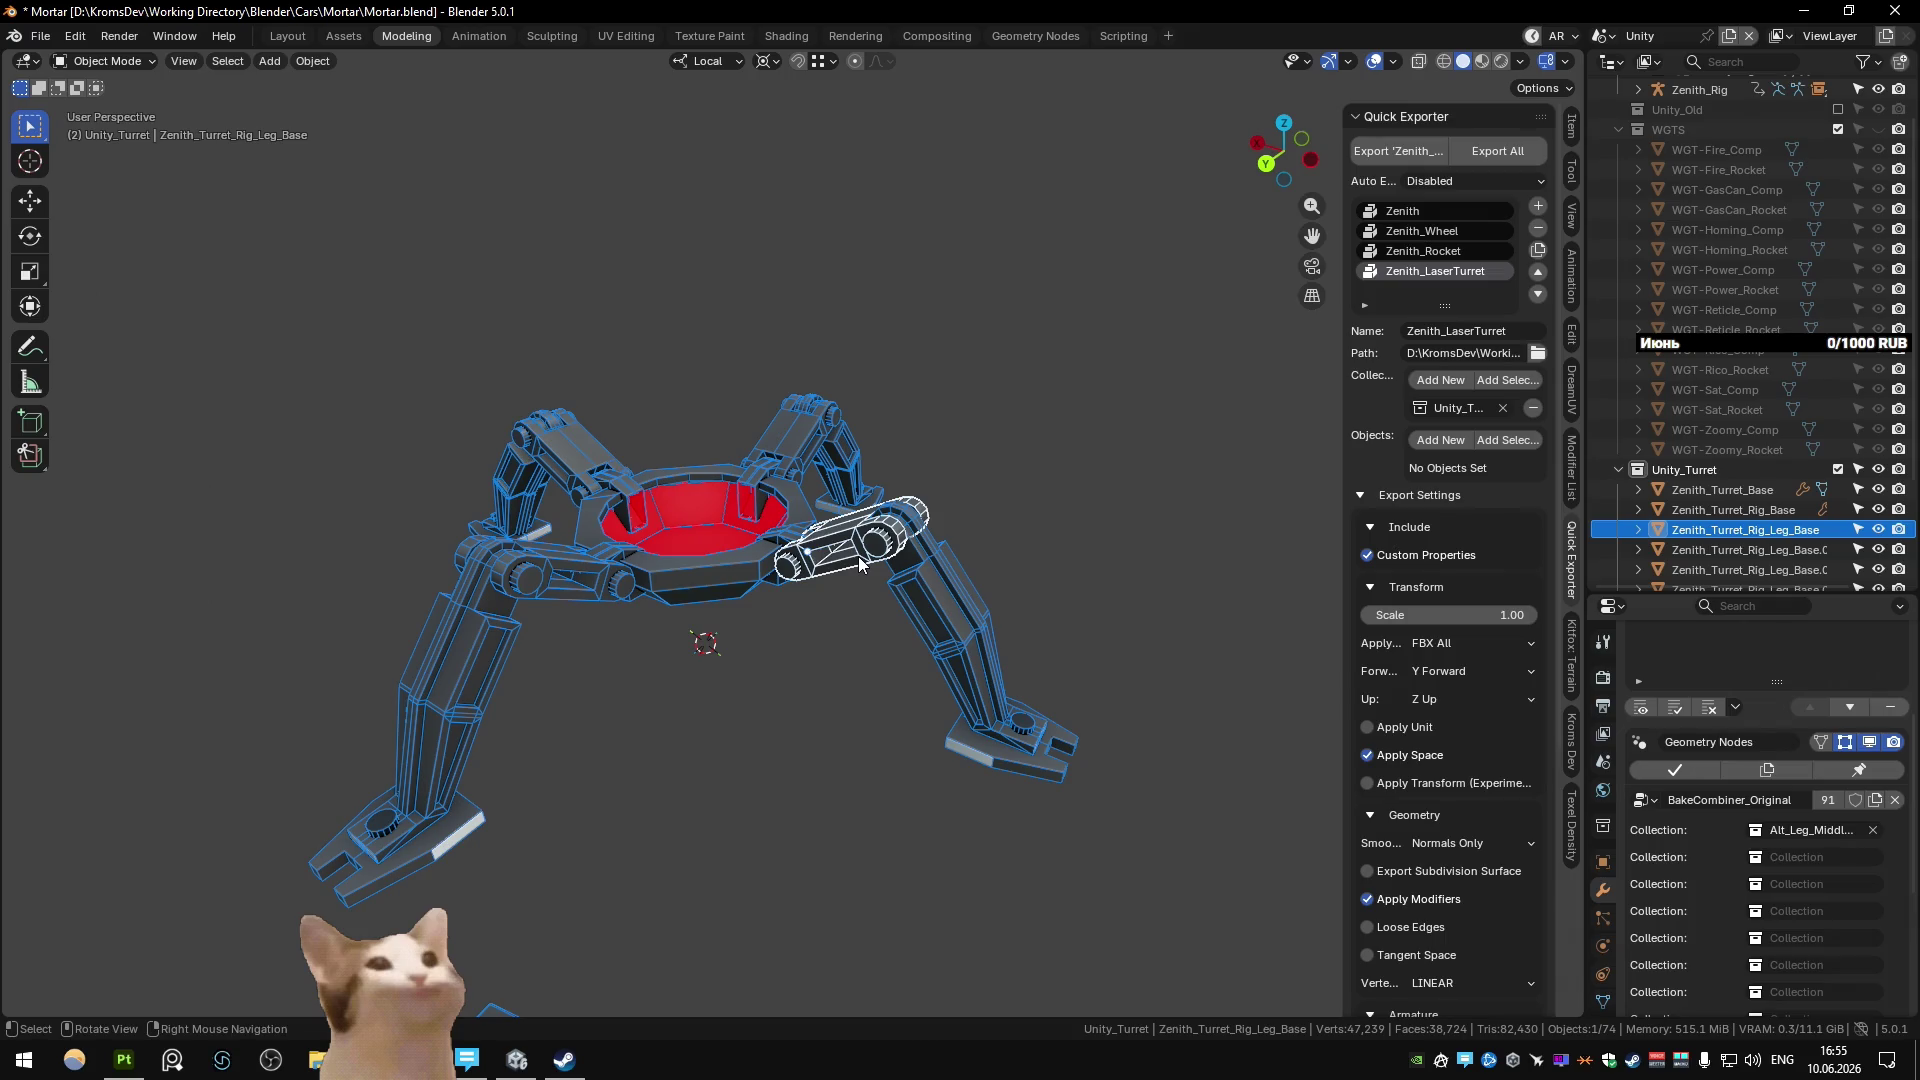
click(858, 558)
click(858, 555)
click(858, 545)
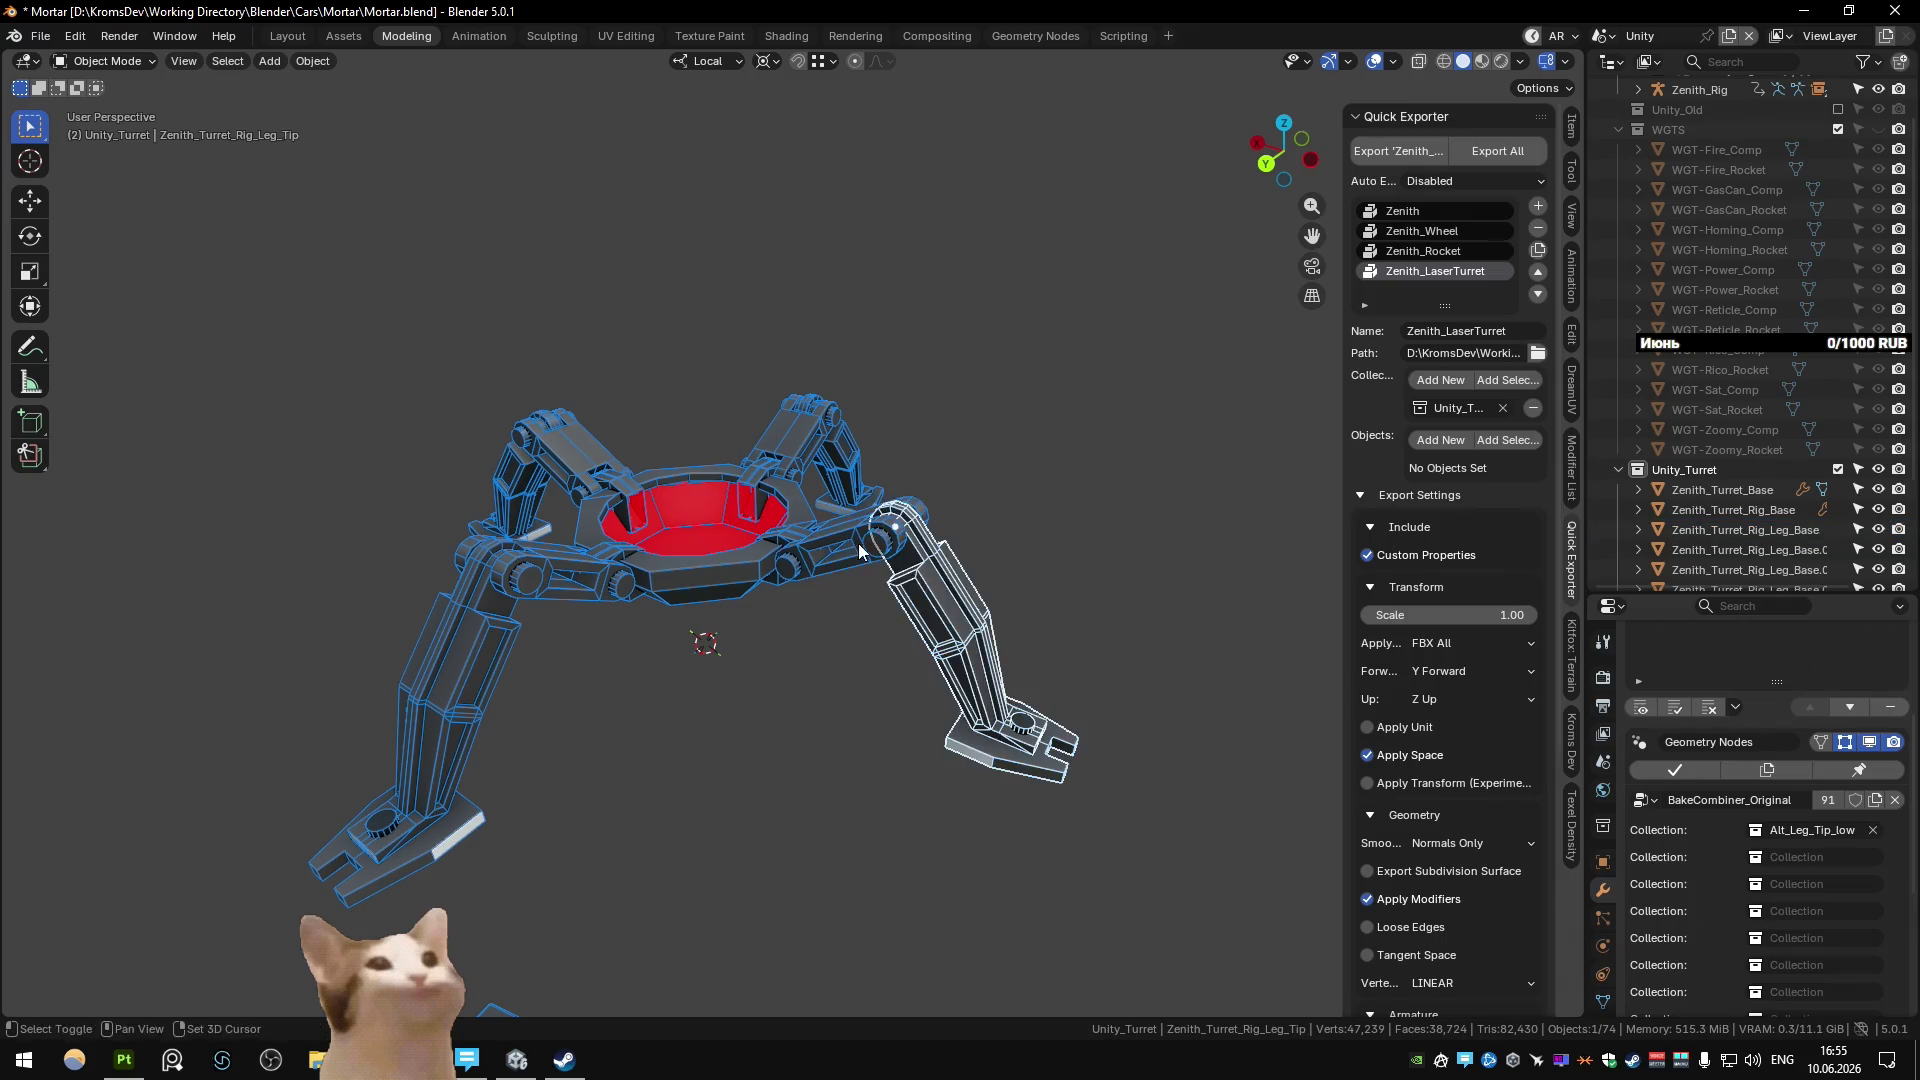
shift+click(858, 543)
right_click(860, 534)
shift+click(798, 430)
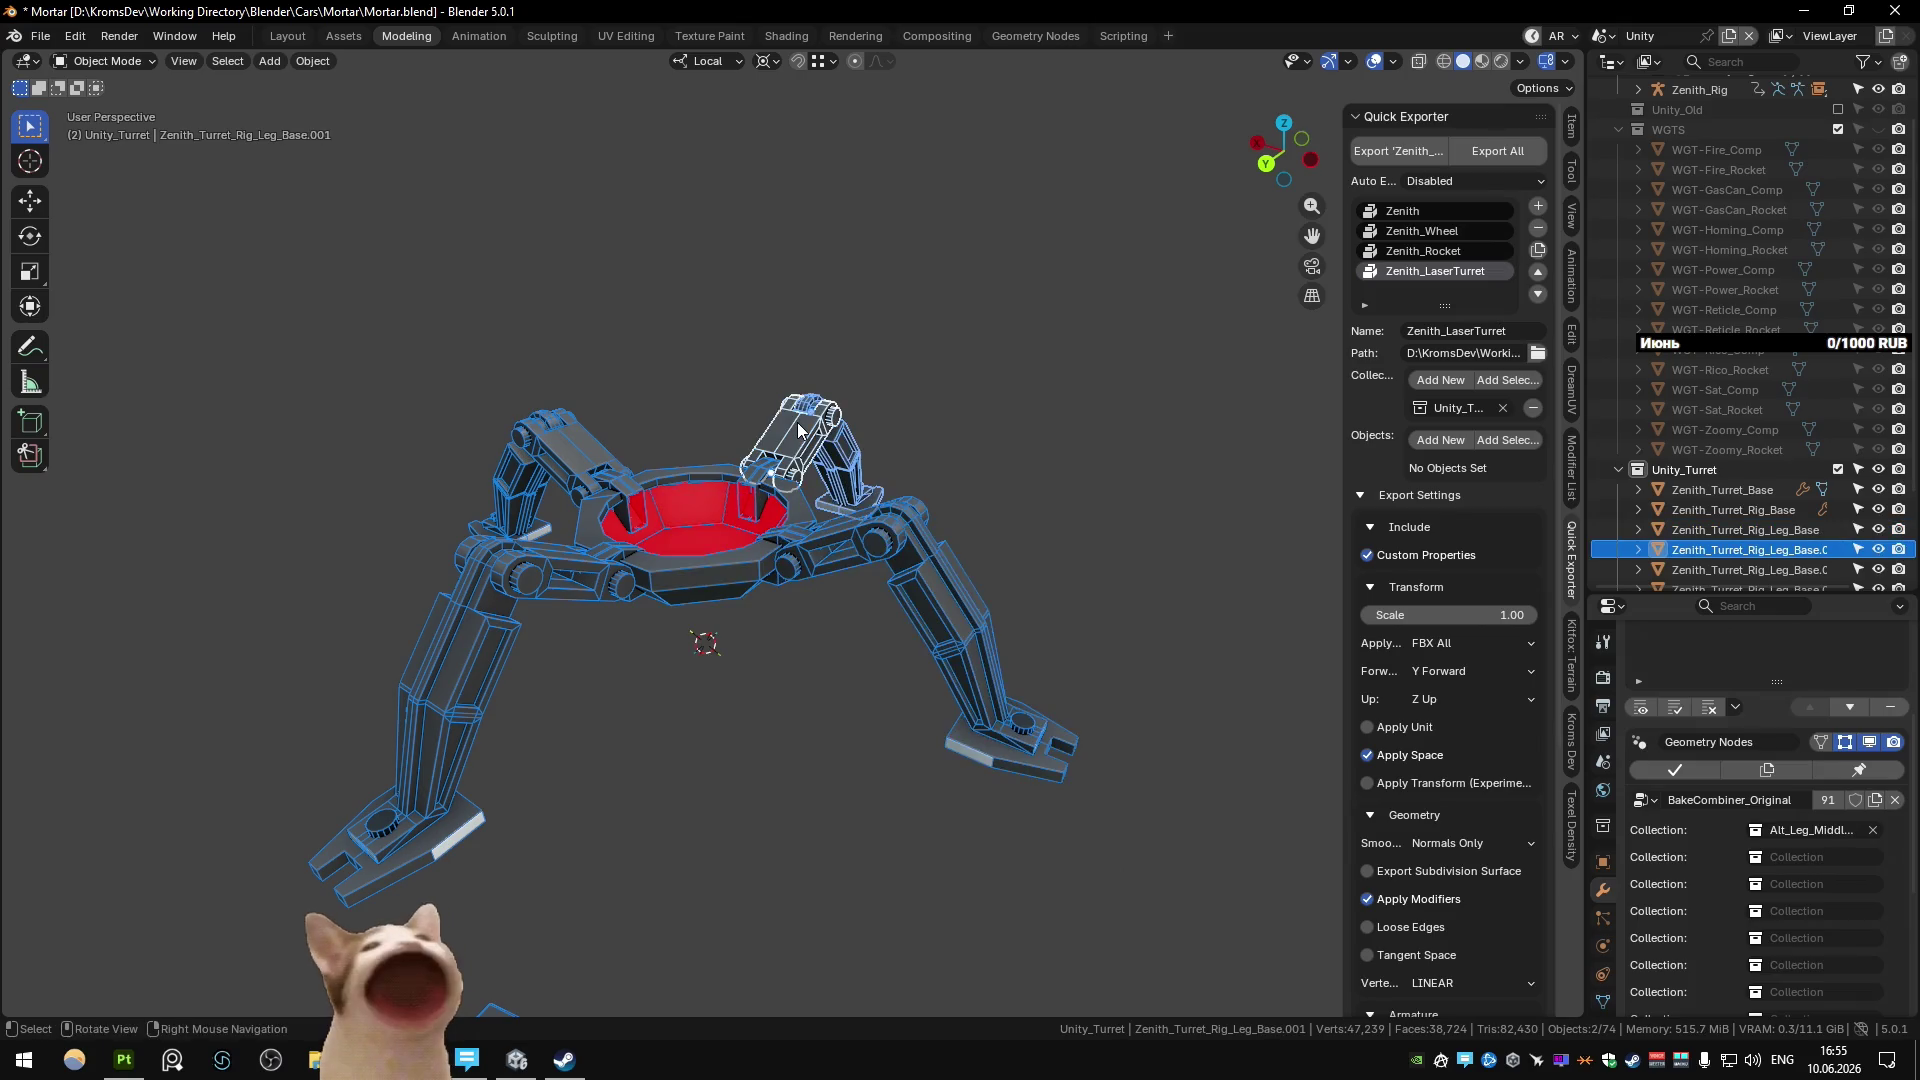
key(ctrl+p)
click(798, 430)
Parent the left and front-left legs' lower pieces to their upper pieces, then return to Main.
click(570, 465)
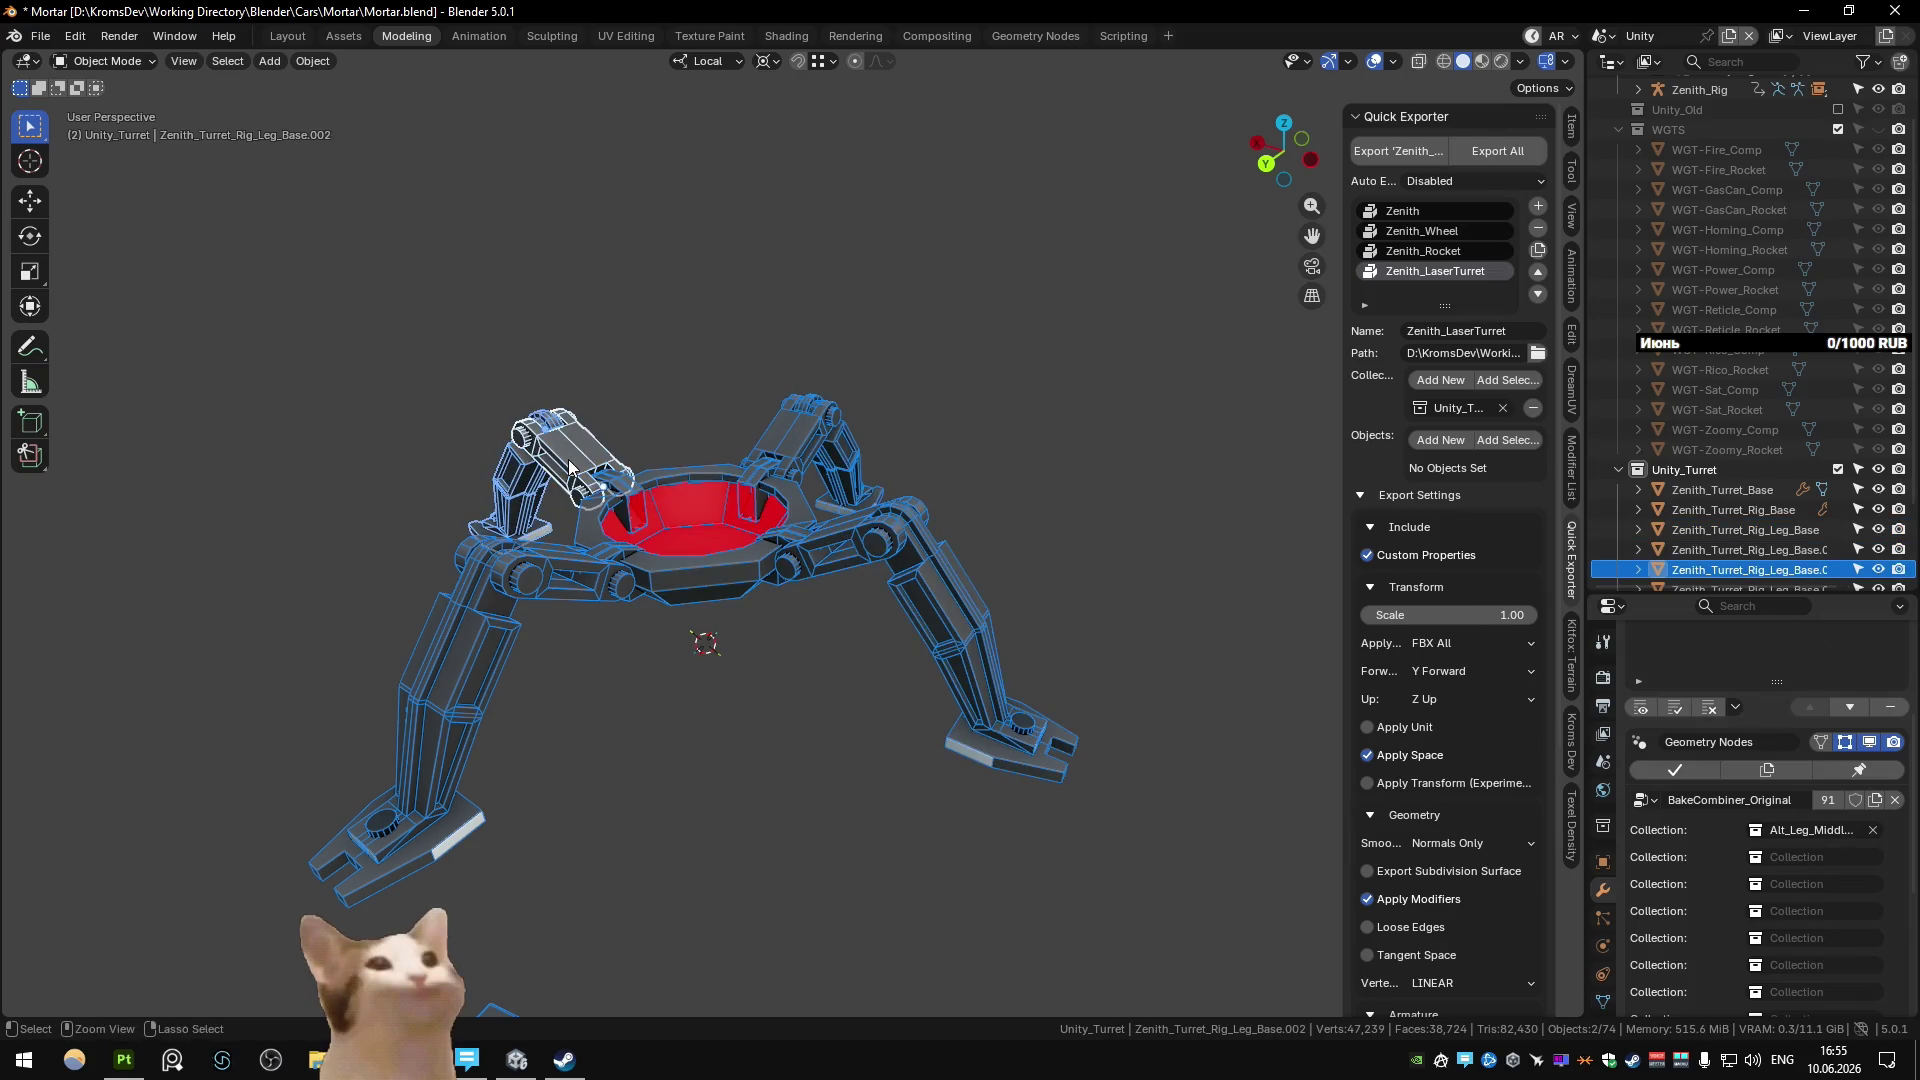
key(ctrl+p)
click(570, 465)
click(471, 652)
shift+click(534, 580)
key(ctrl+p)
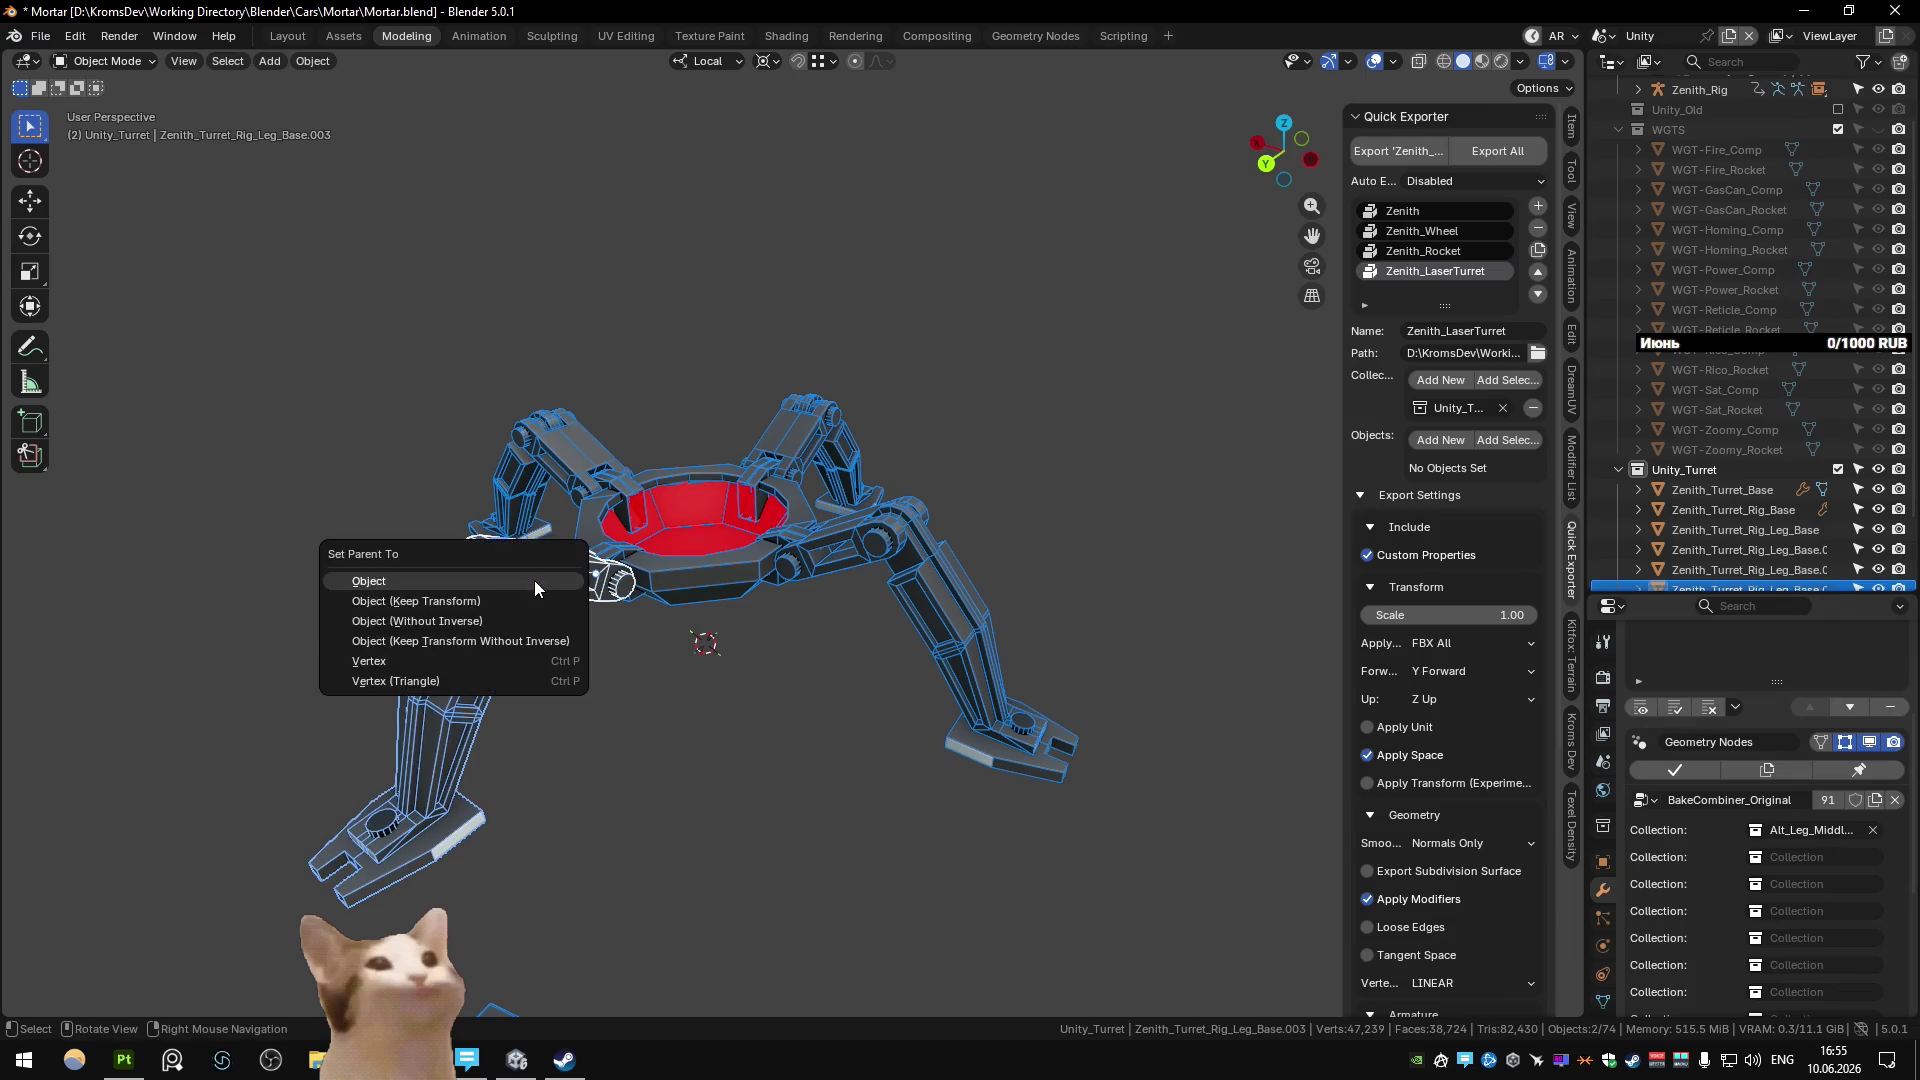
click(534, 580)
click(598, 702)
click(568, 595)
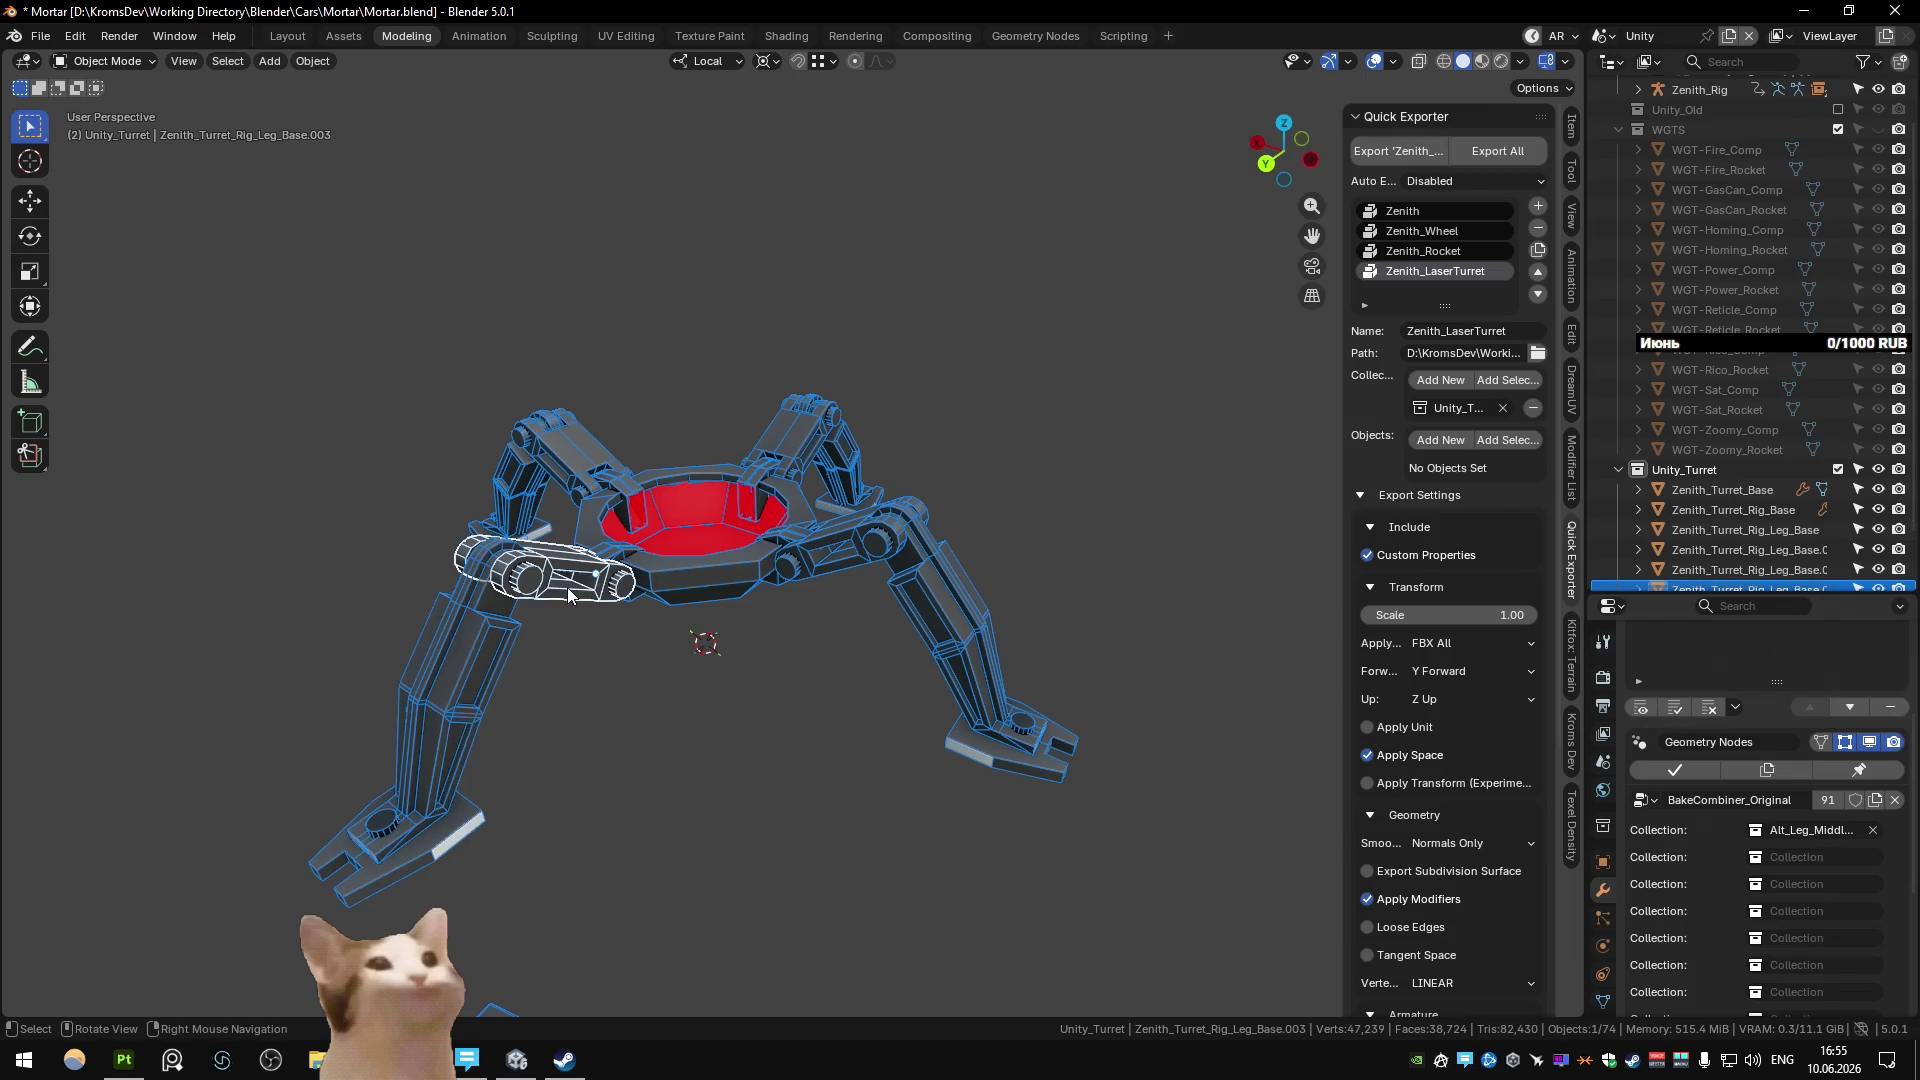
key(ctrl+Page_Up)
key(ctrl+Page_Up)
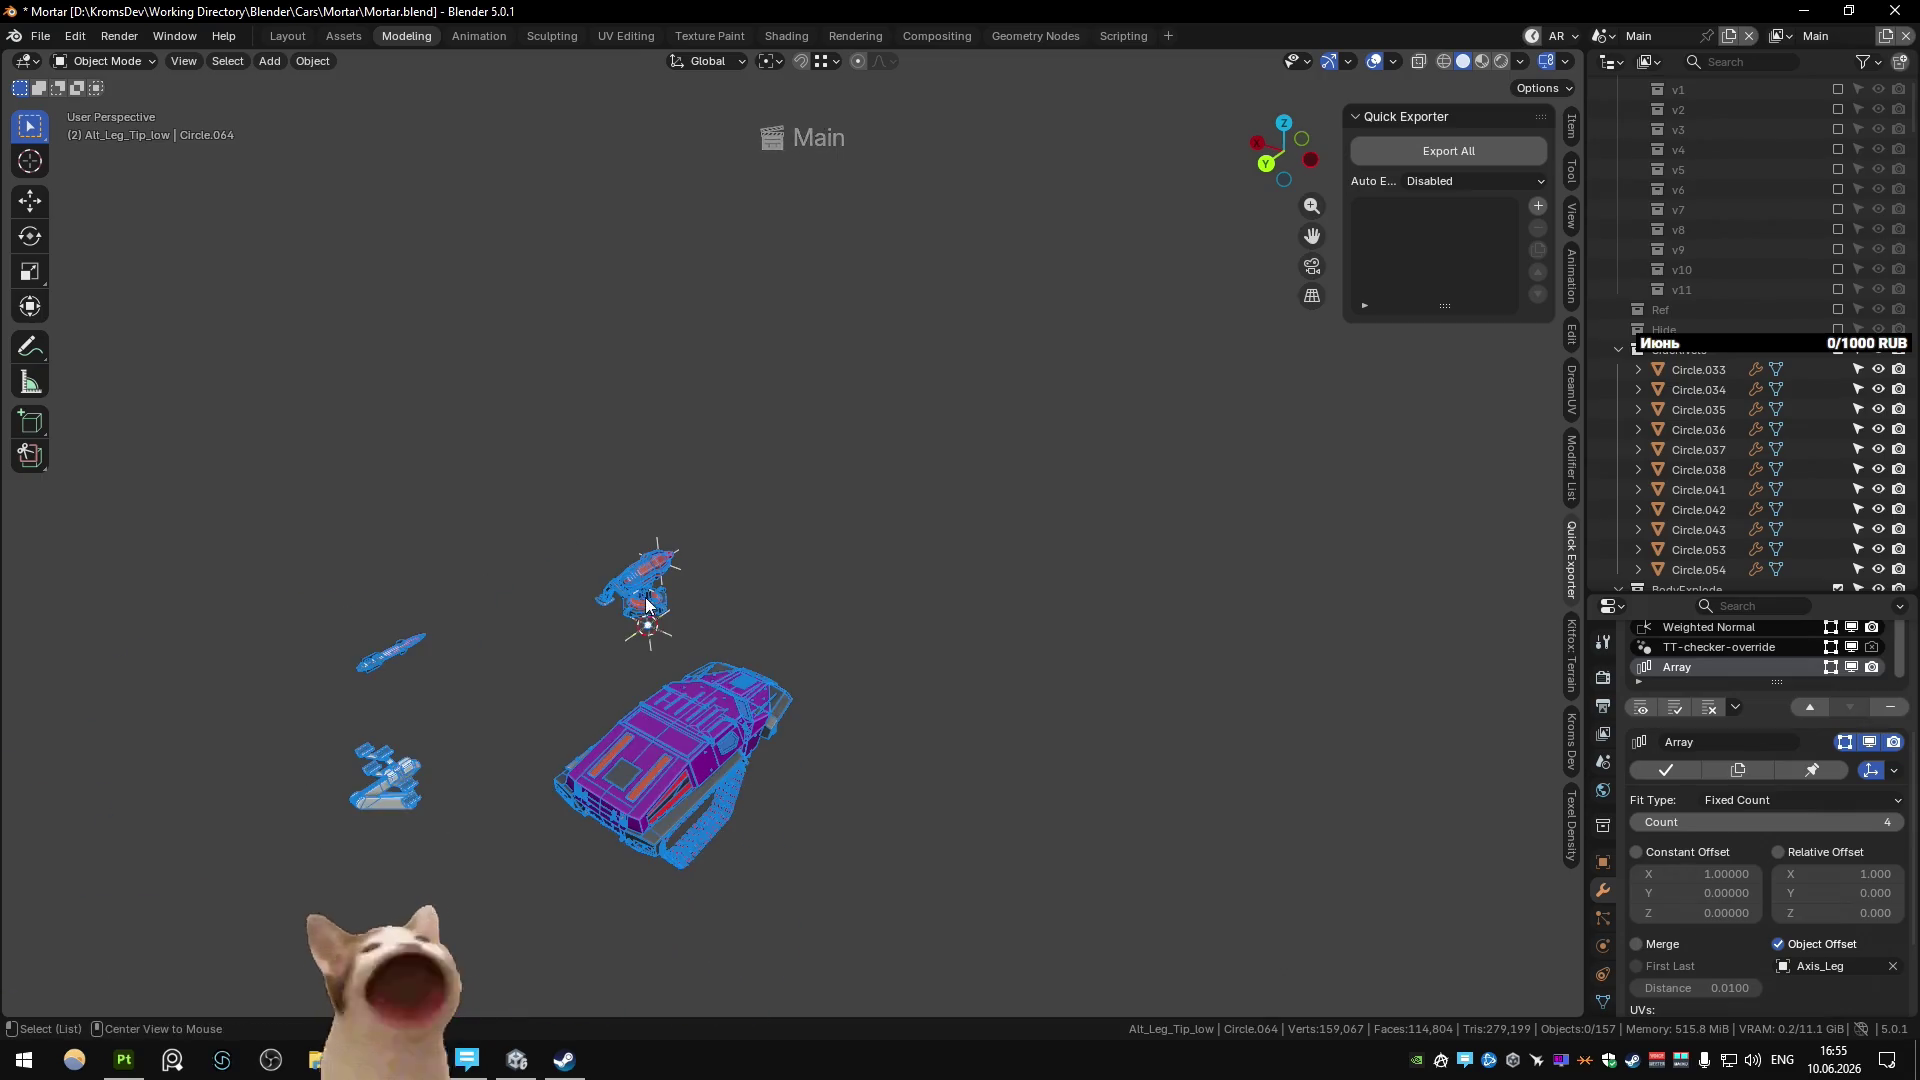
Set Circle.067's Y rotation to -30° and Circle.063's to -40° with X rotation 0°.
middle_drag(647, 604, 766, 603)
scroll(766, 603, up, 5)
click(954, 612)
click(1573, 128)
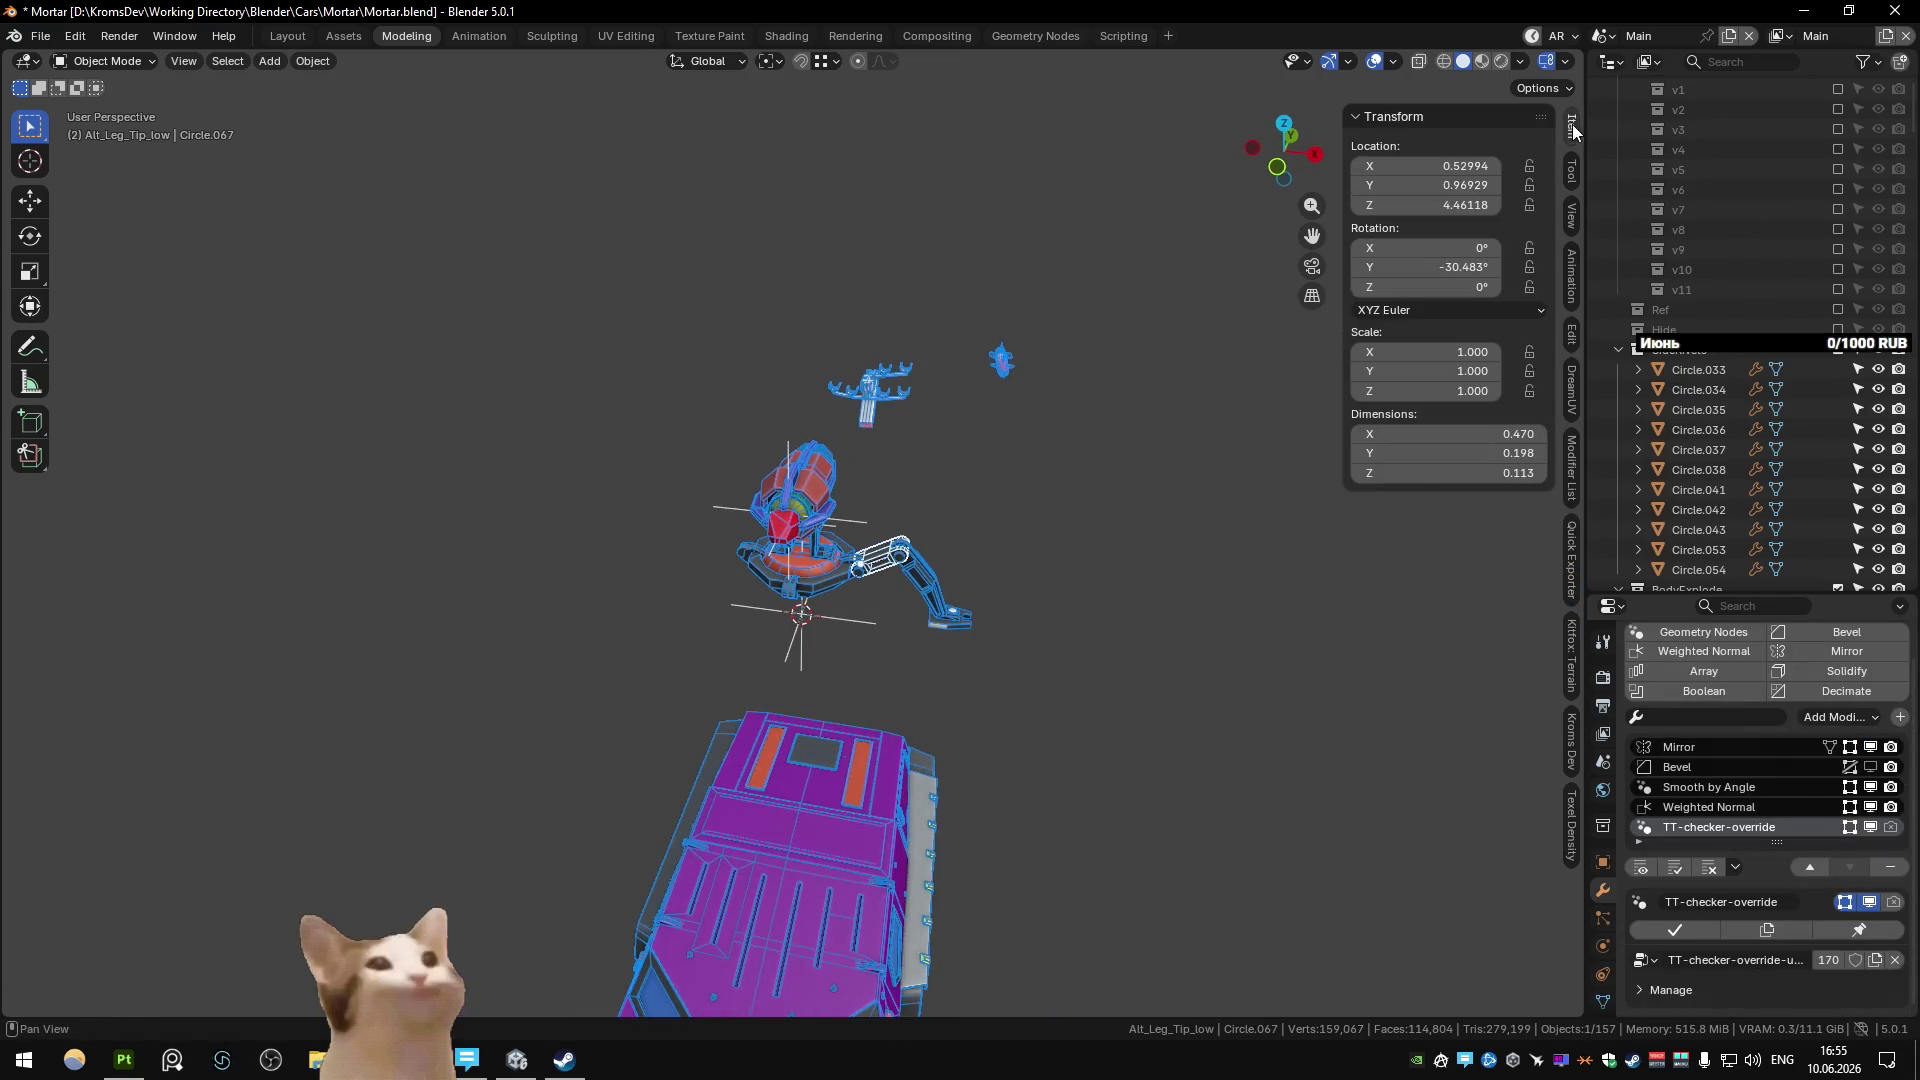
click(1437, 263)
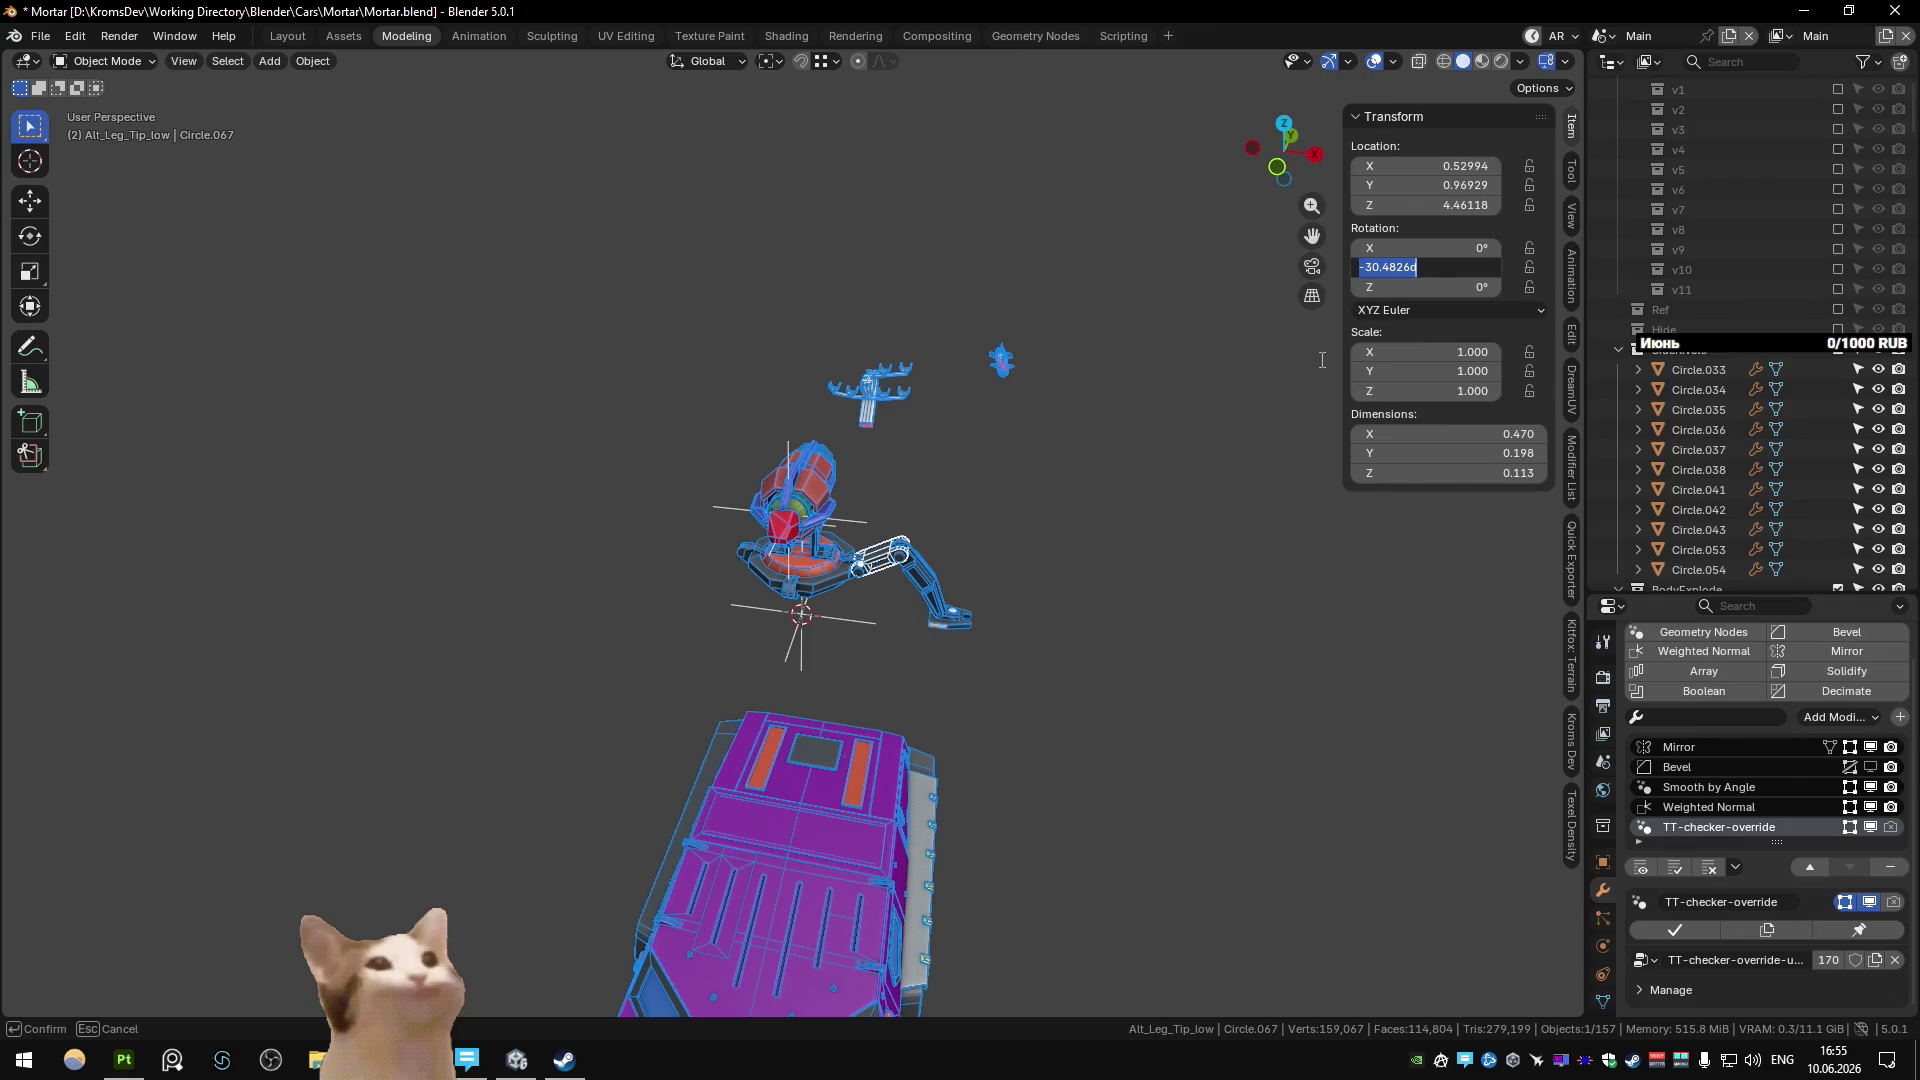
key(Return)
click(925, 584)
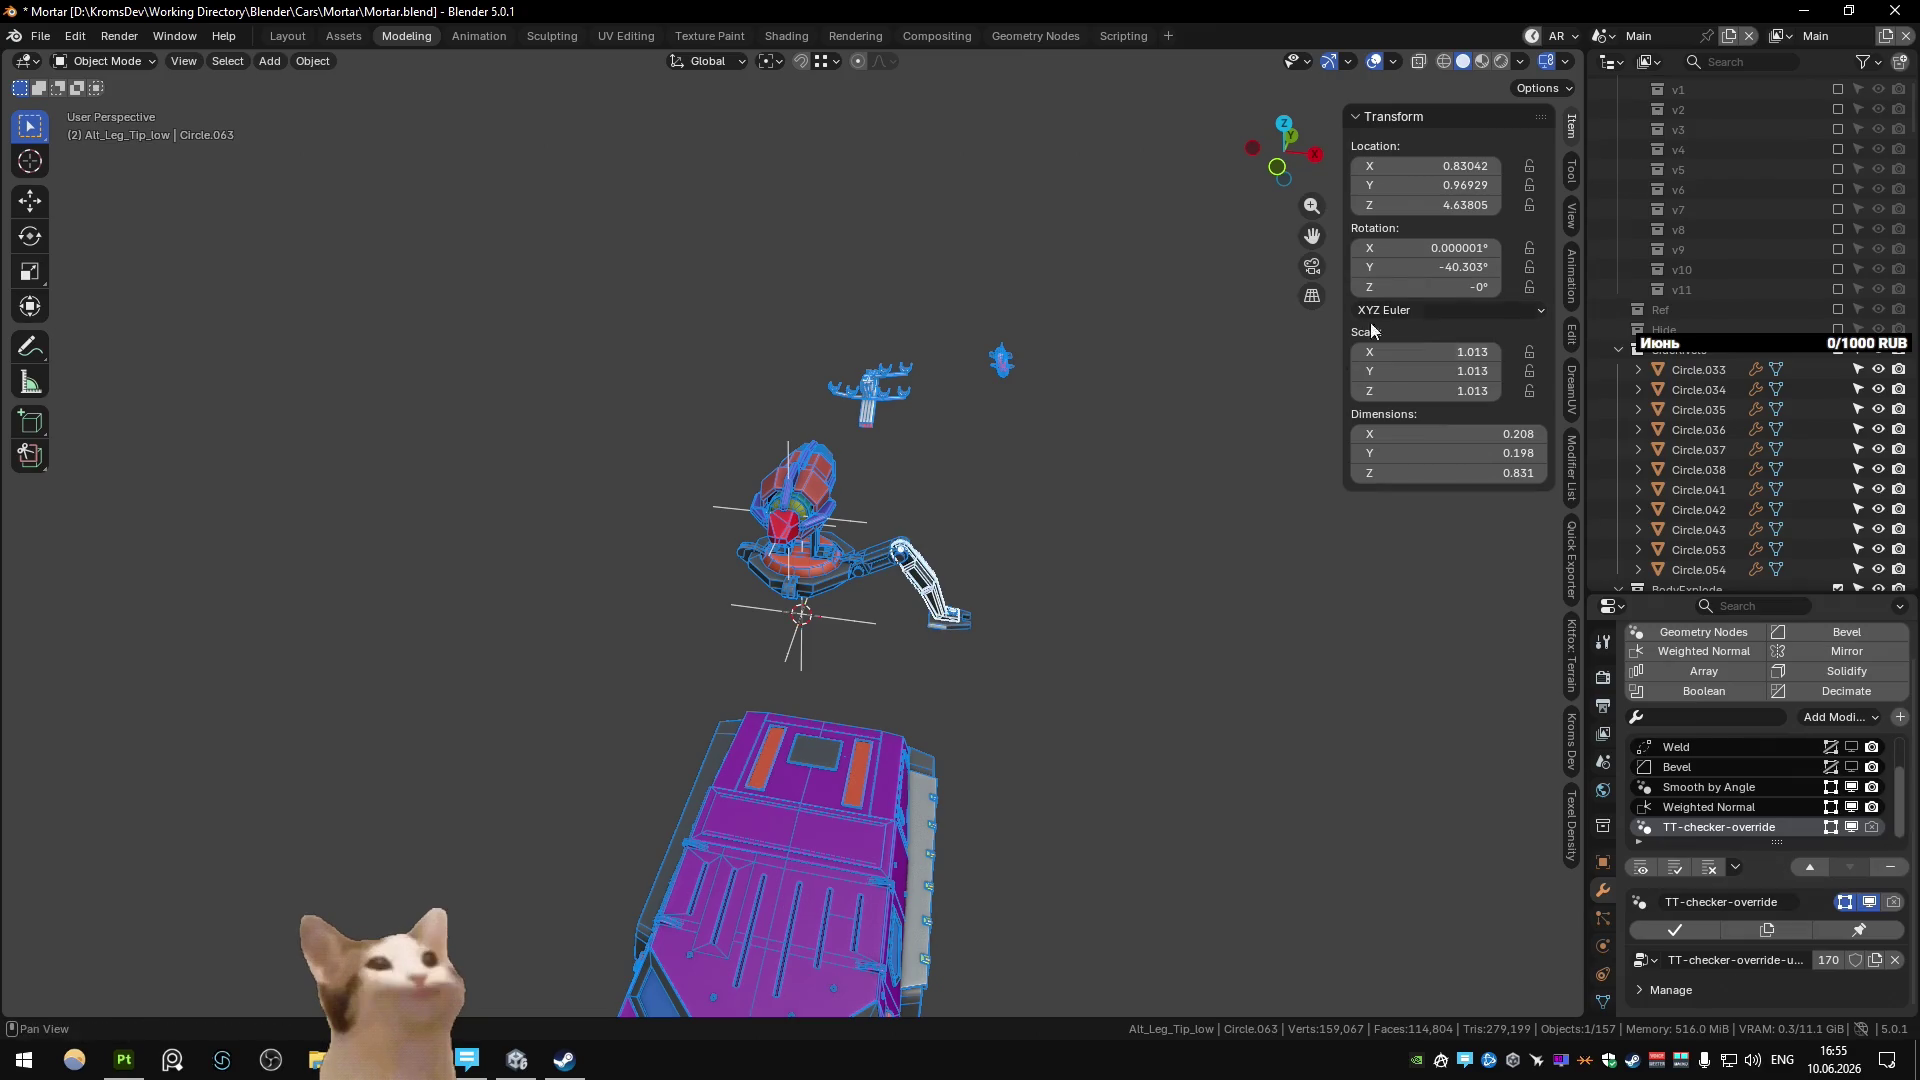
click(1405, 266)
text(-40)
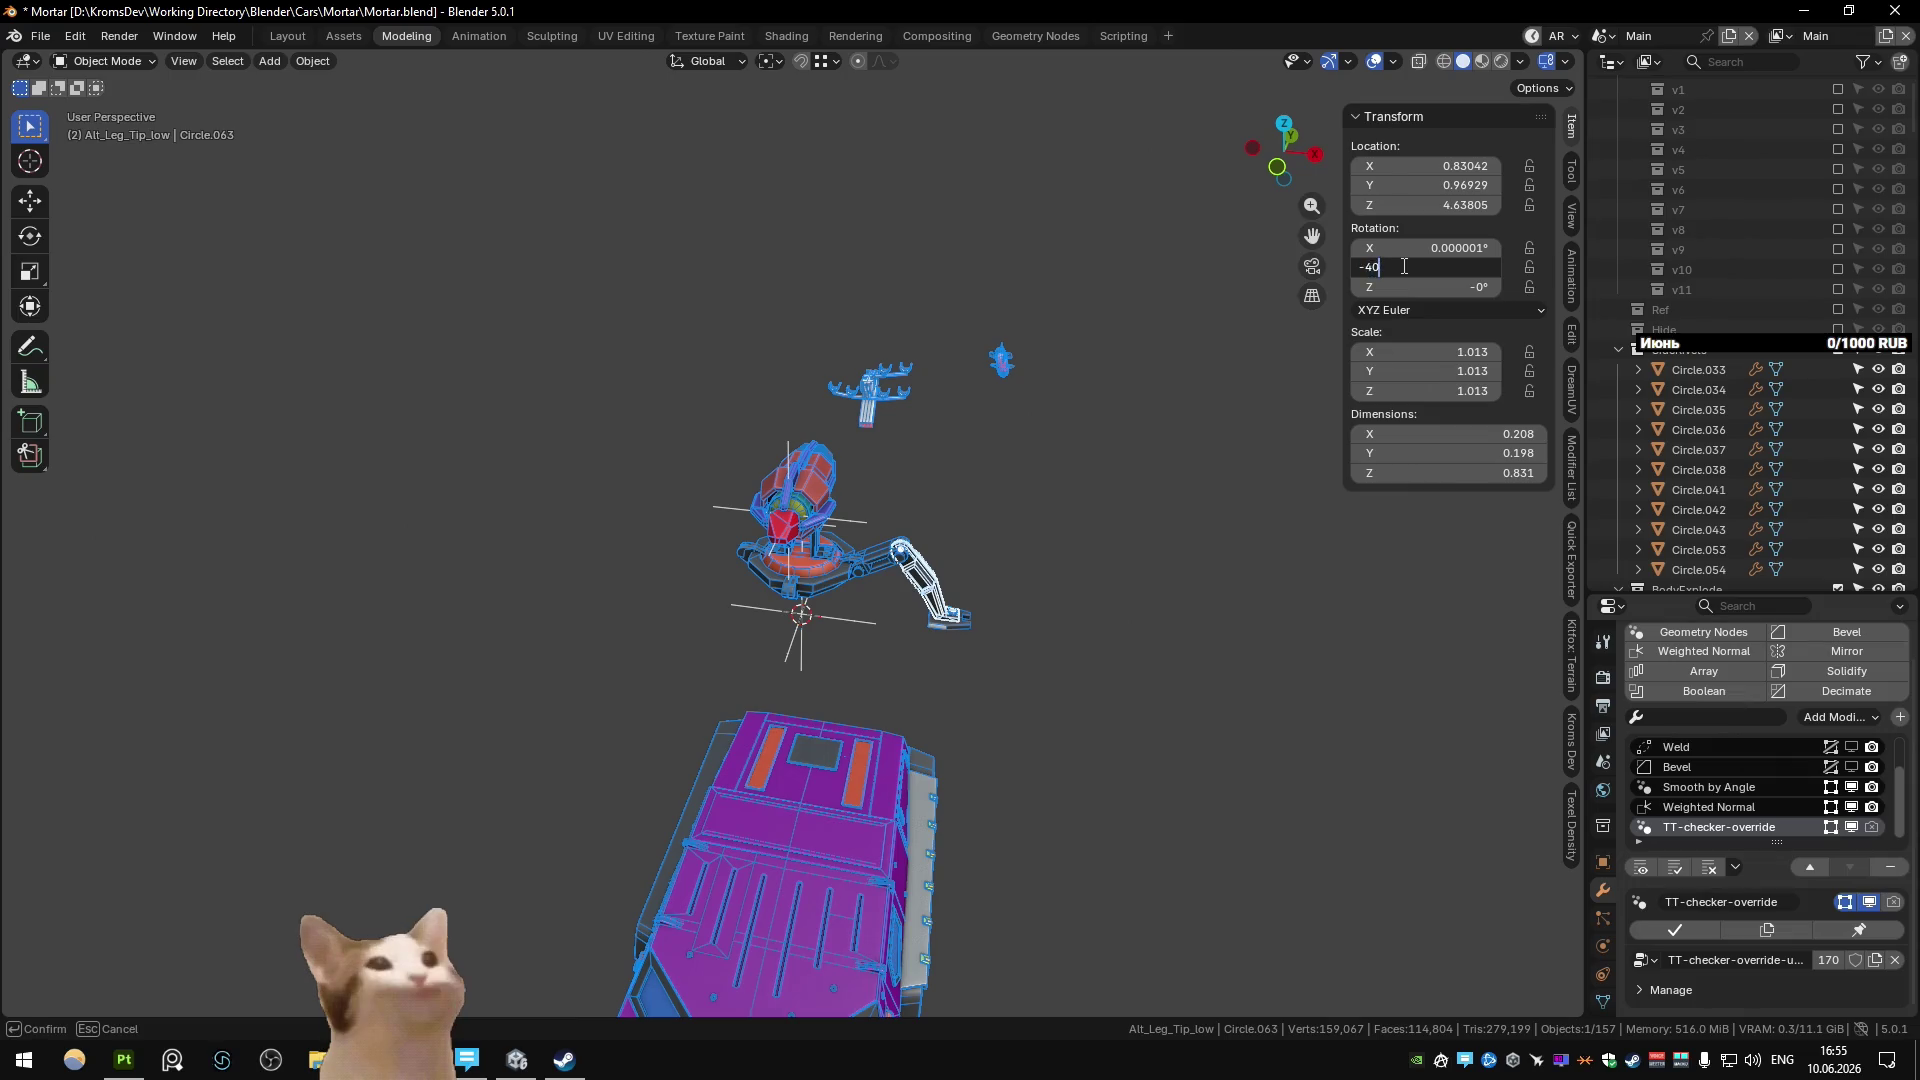
key(Return)
click(1430, 247)
text(0)
key(Return)
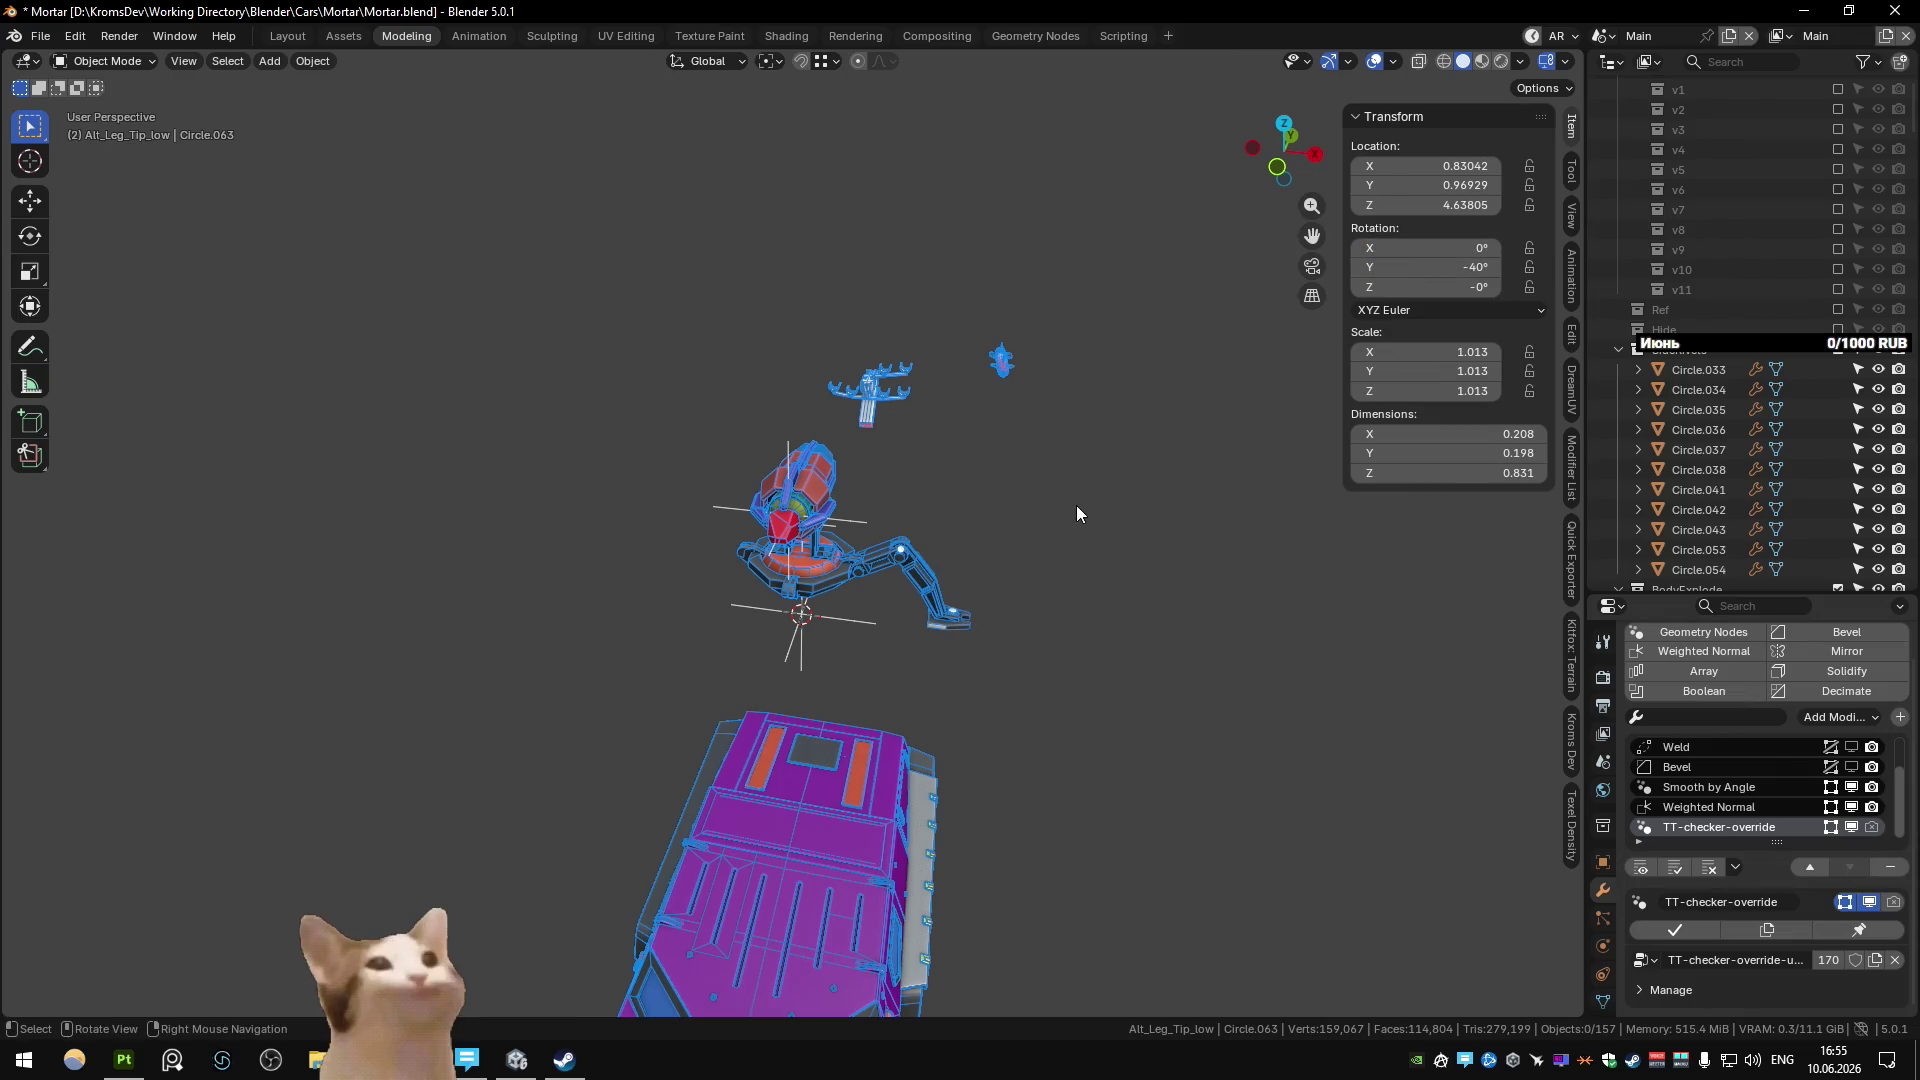
Exclude the low-poly leg collection and include the high-poly leg collection.
key(ctrl+Page_Down)
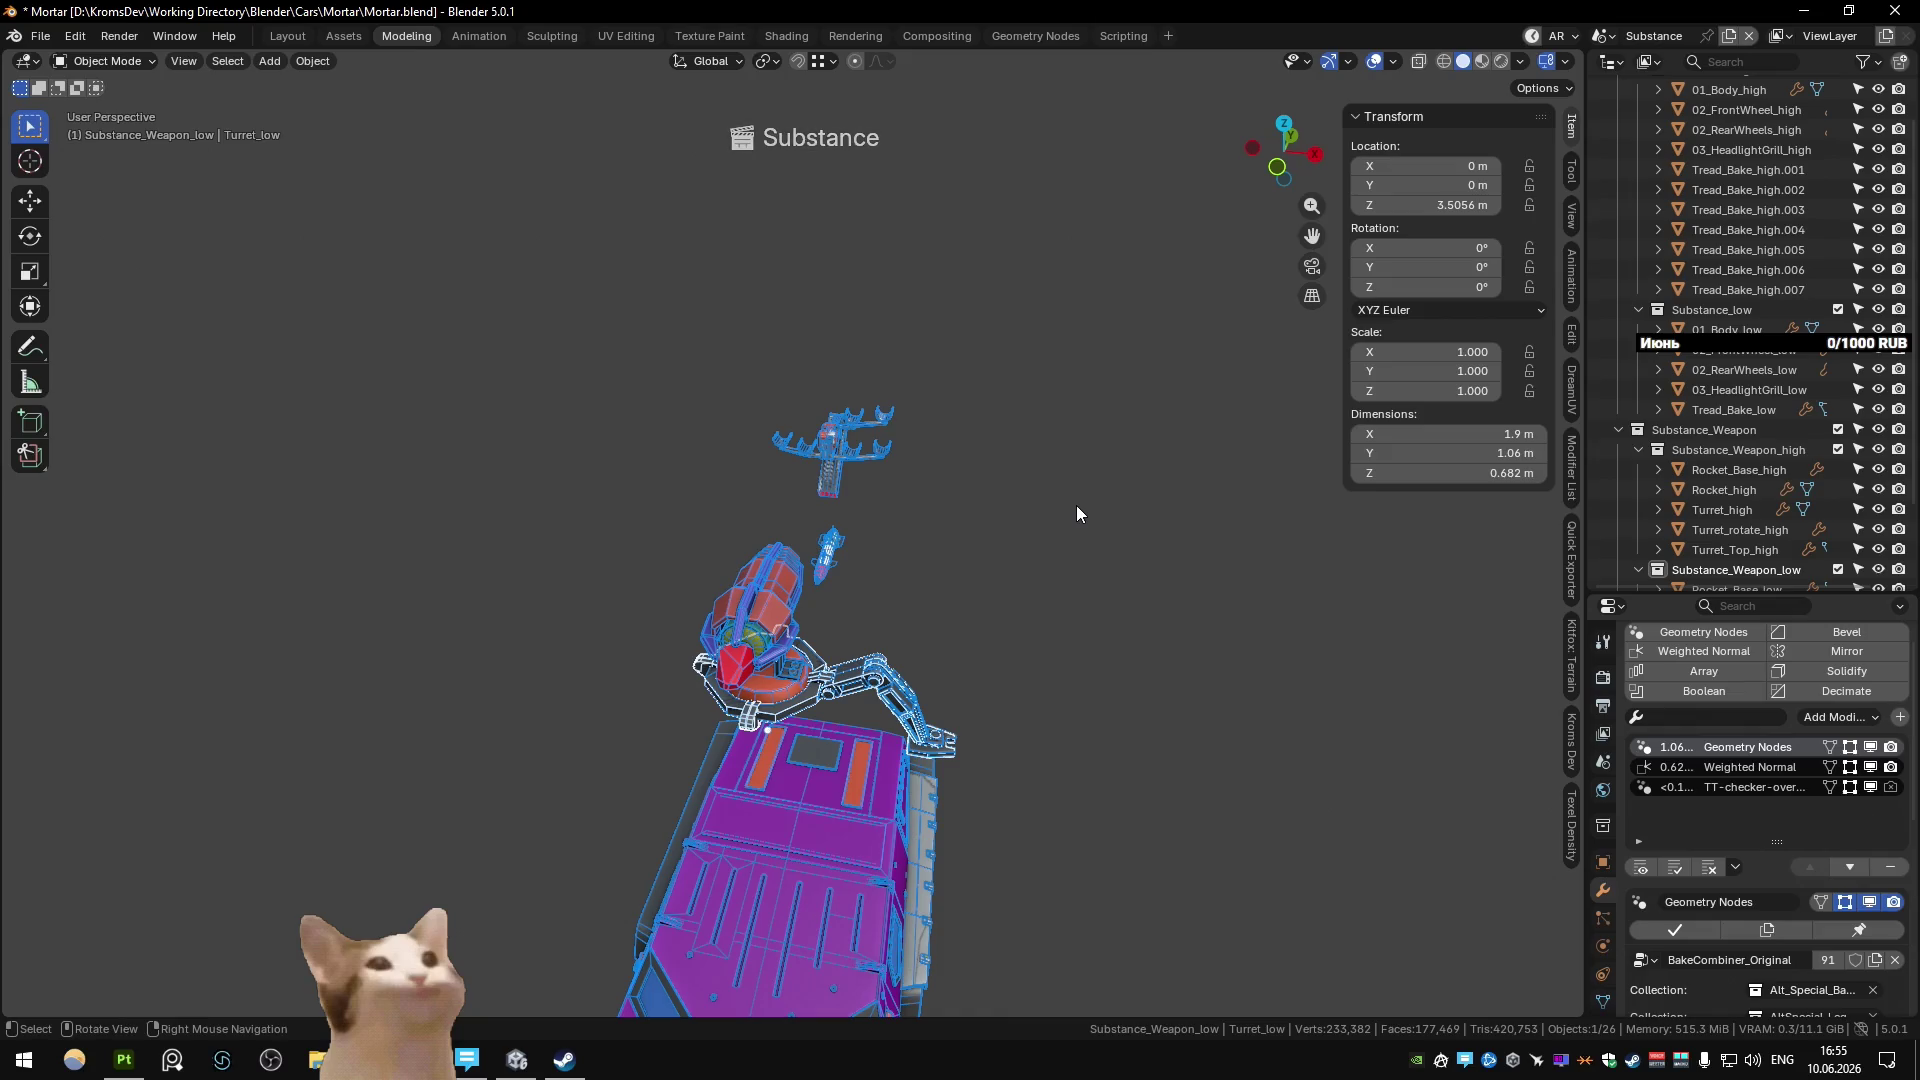
key(ctrl+Page_Up)
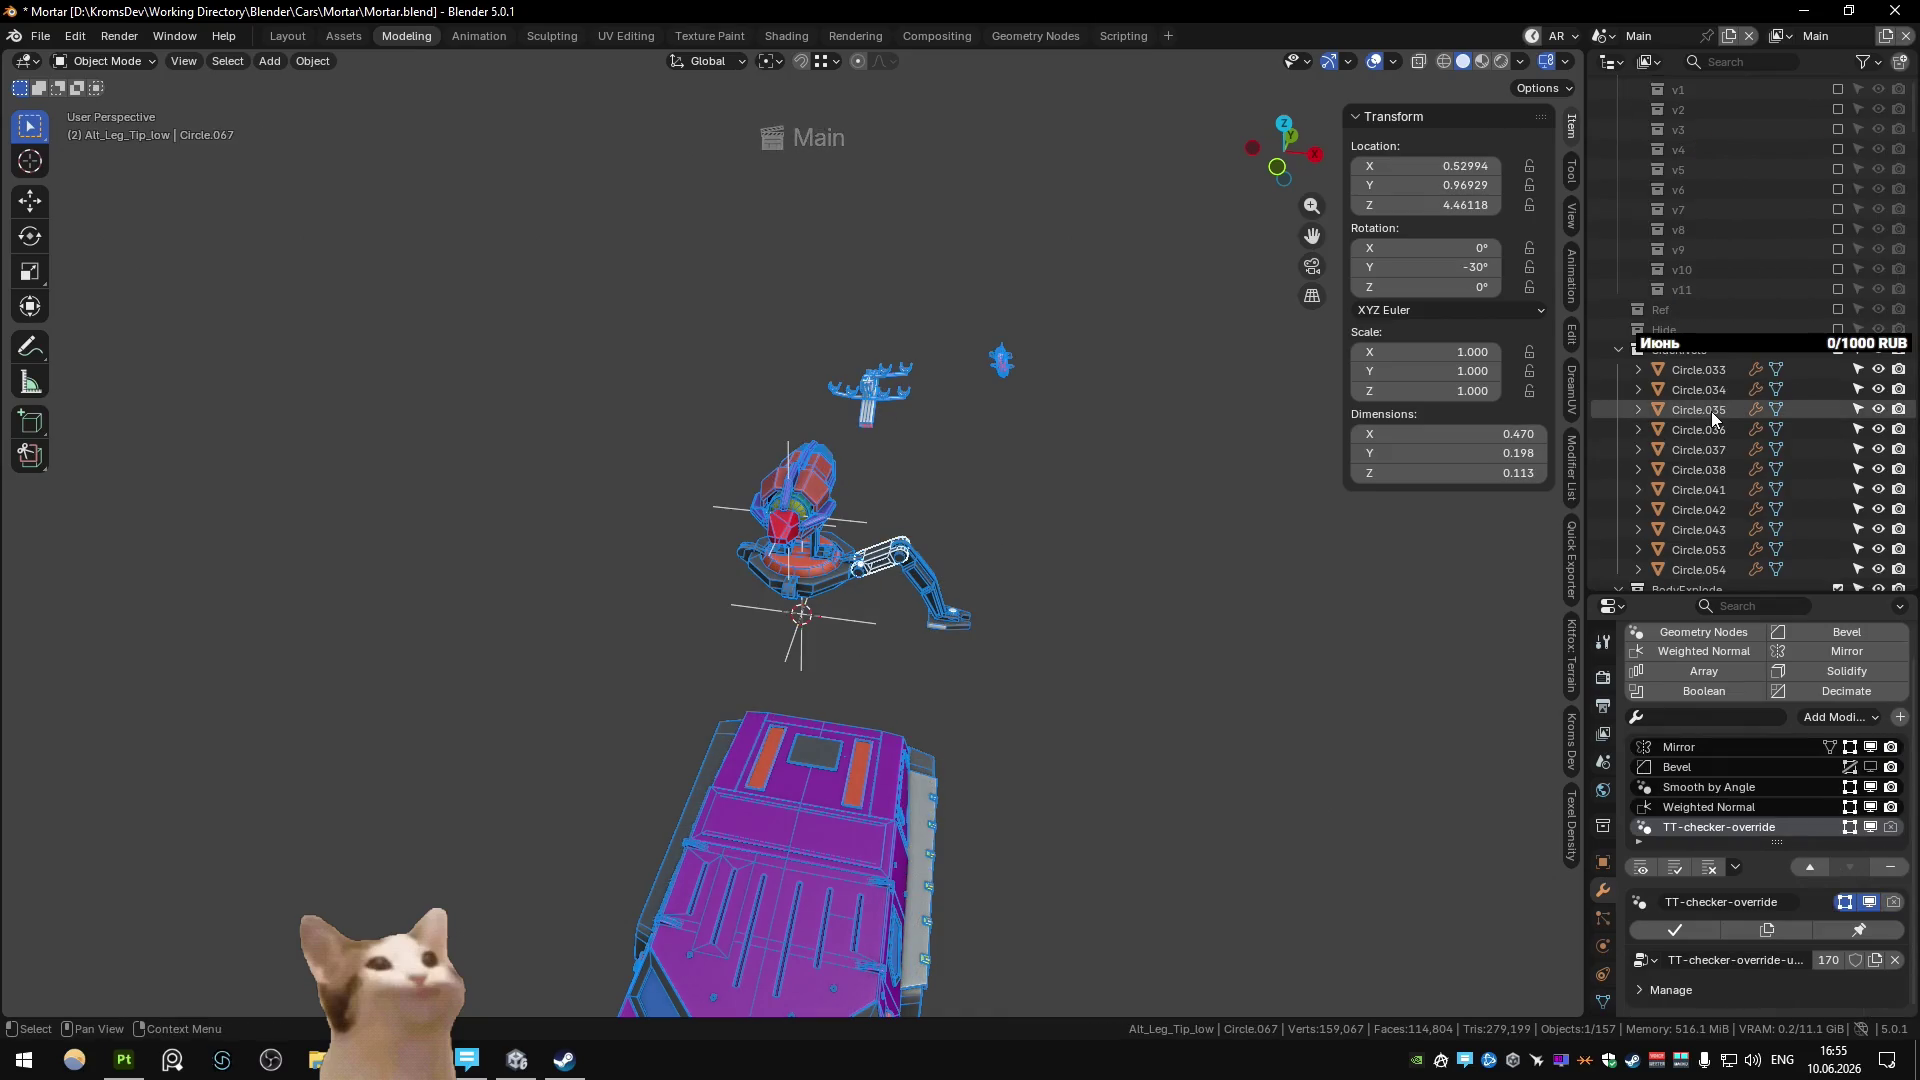
key(period)
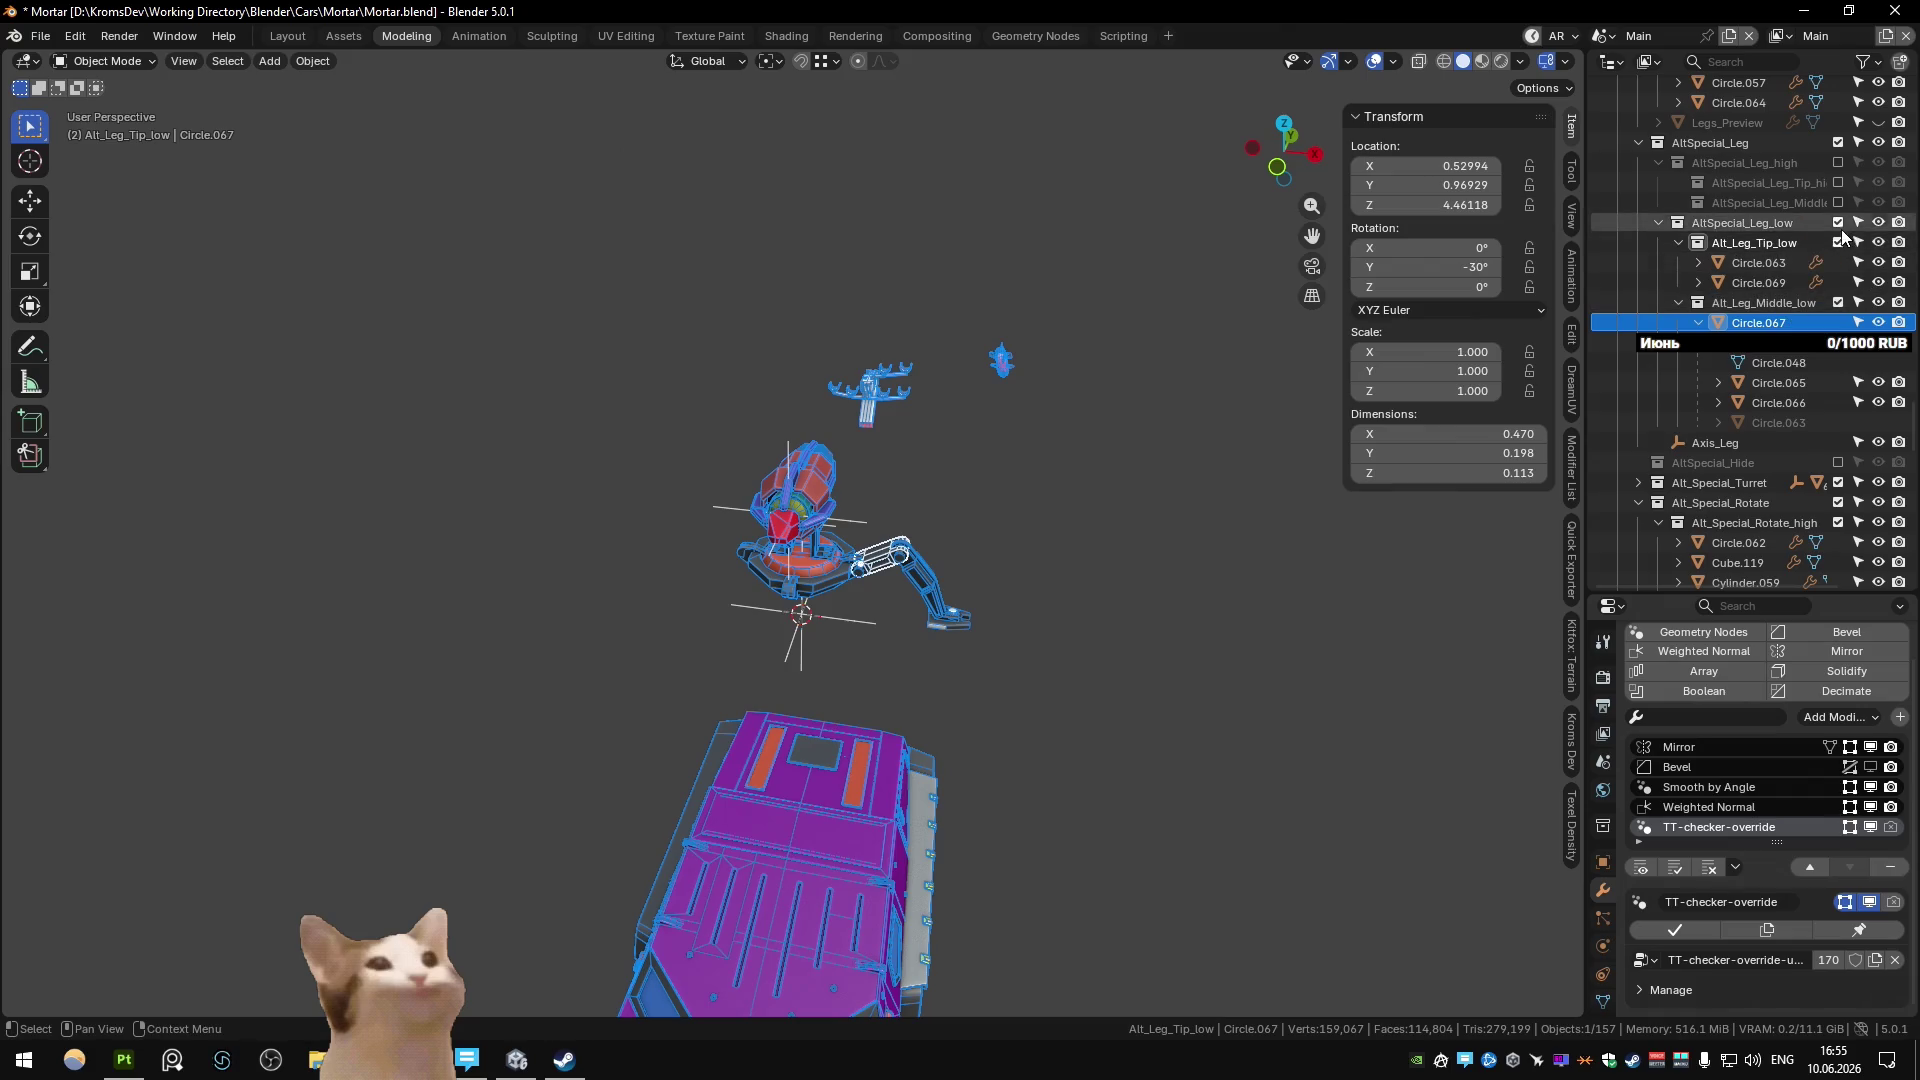
click(1838, 222)
click(1838, 162)
Set the high-poly Circle.072 Y rotation to -30° and Circle.061 to -40°.
click(943, 548)
scroll(944, 548, up, 3)
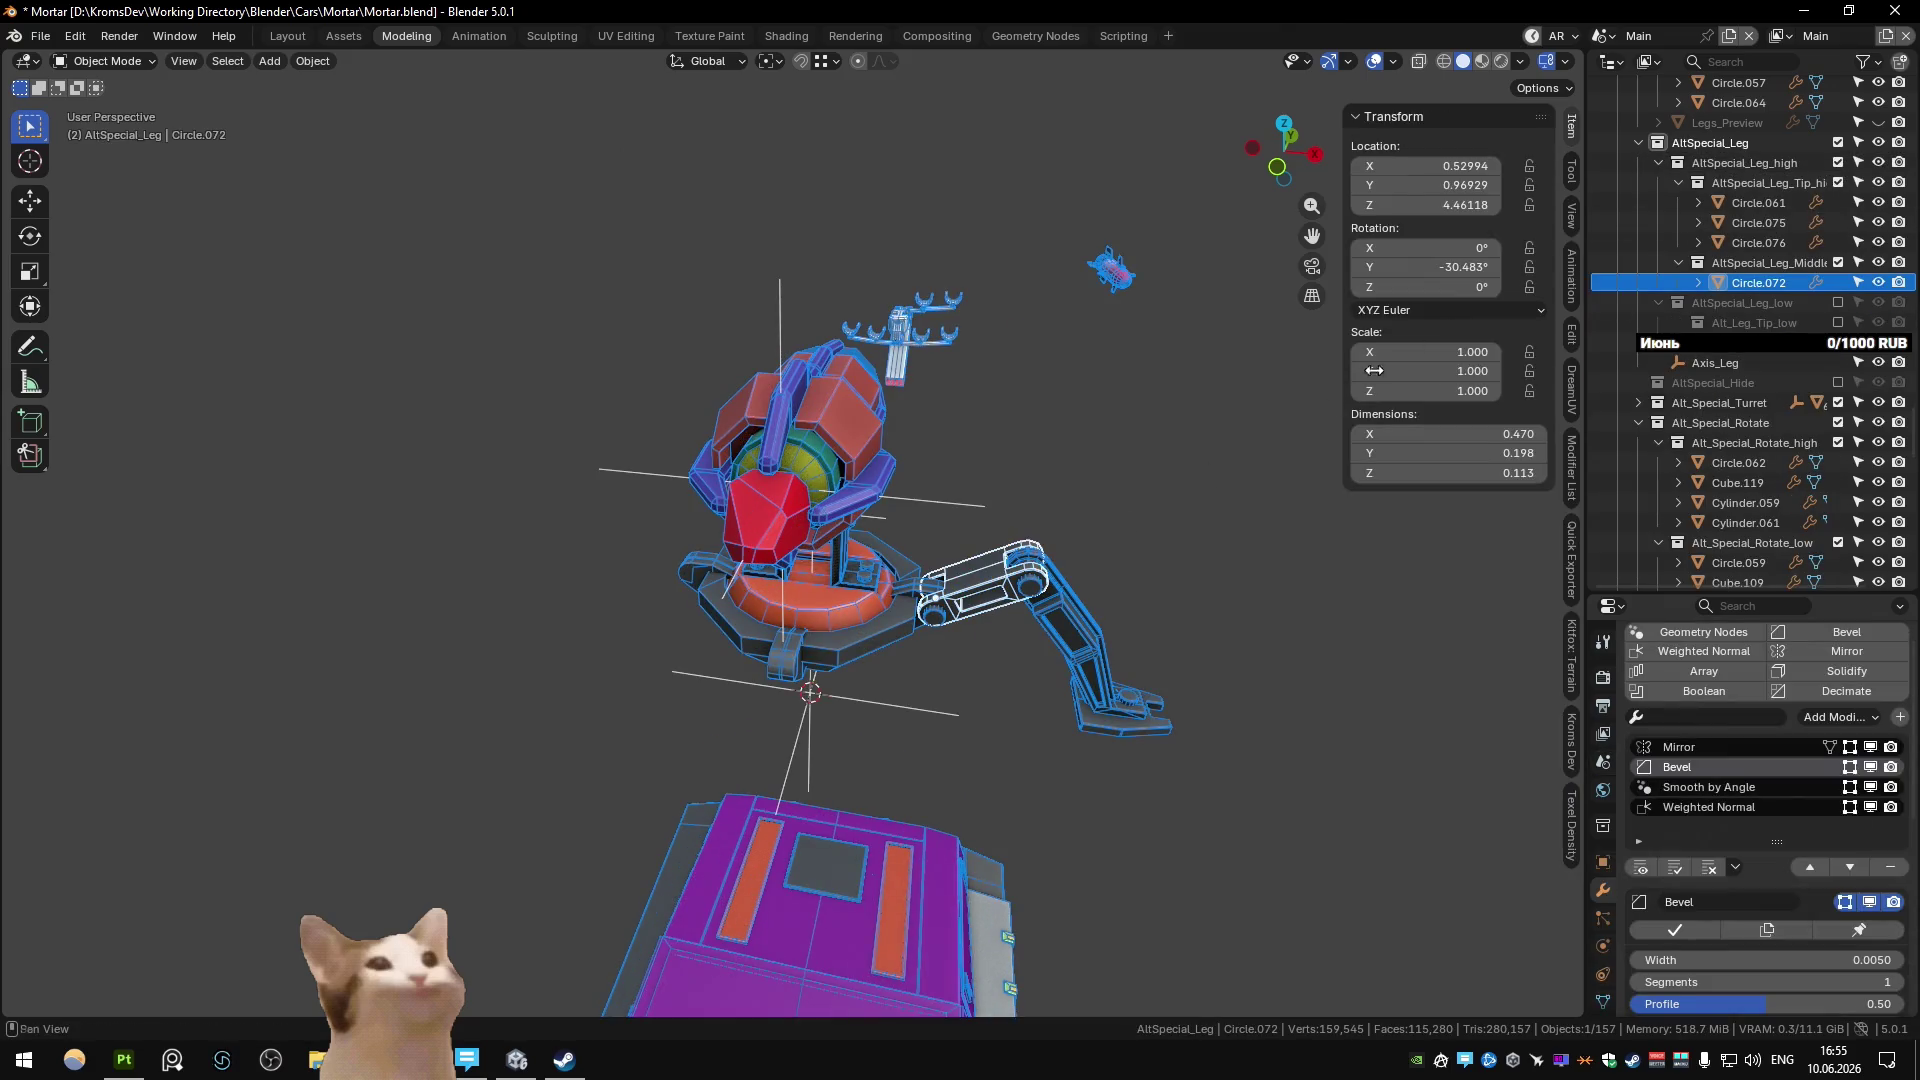
click(1444, 268)
key(BackSpace)
key(Return)
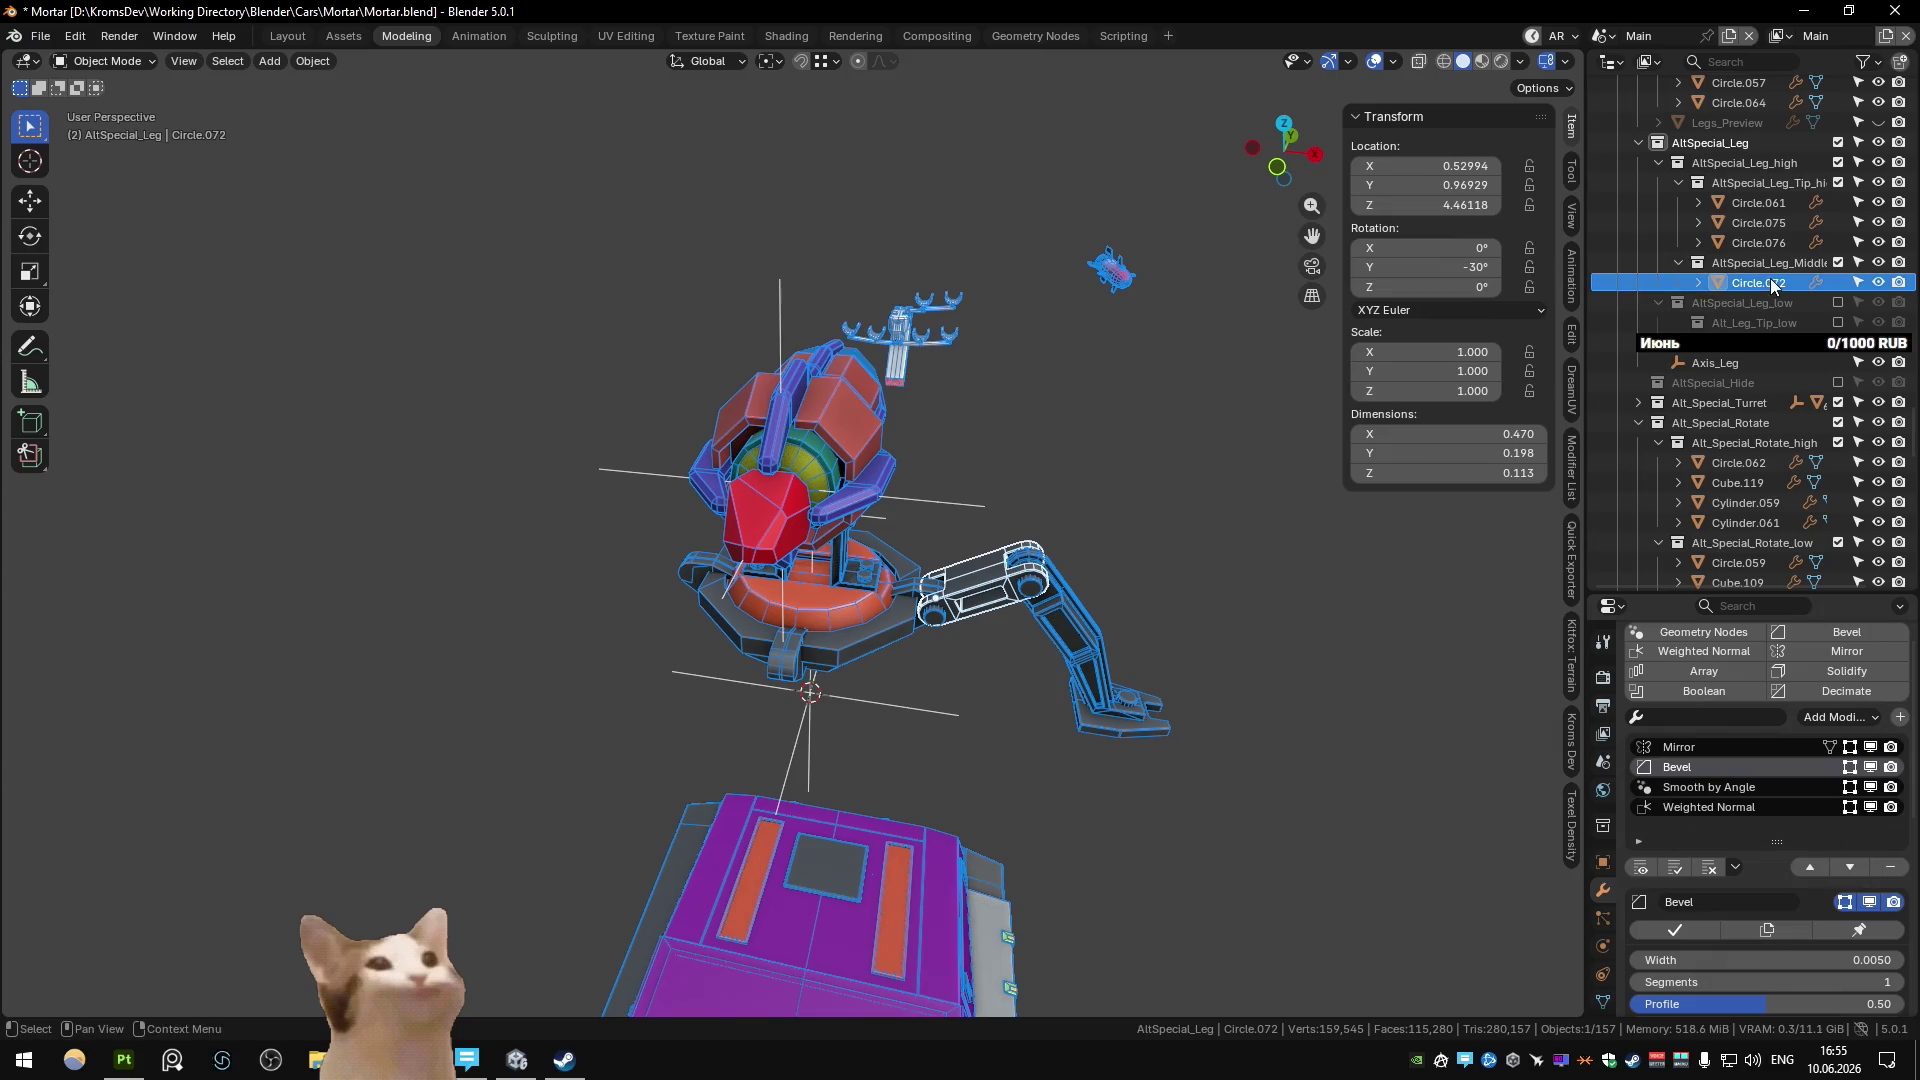
click(1068, 648)
click(1445, 268)
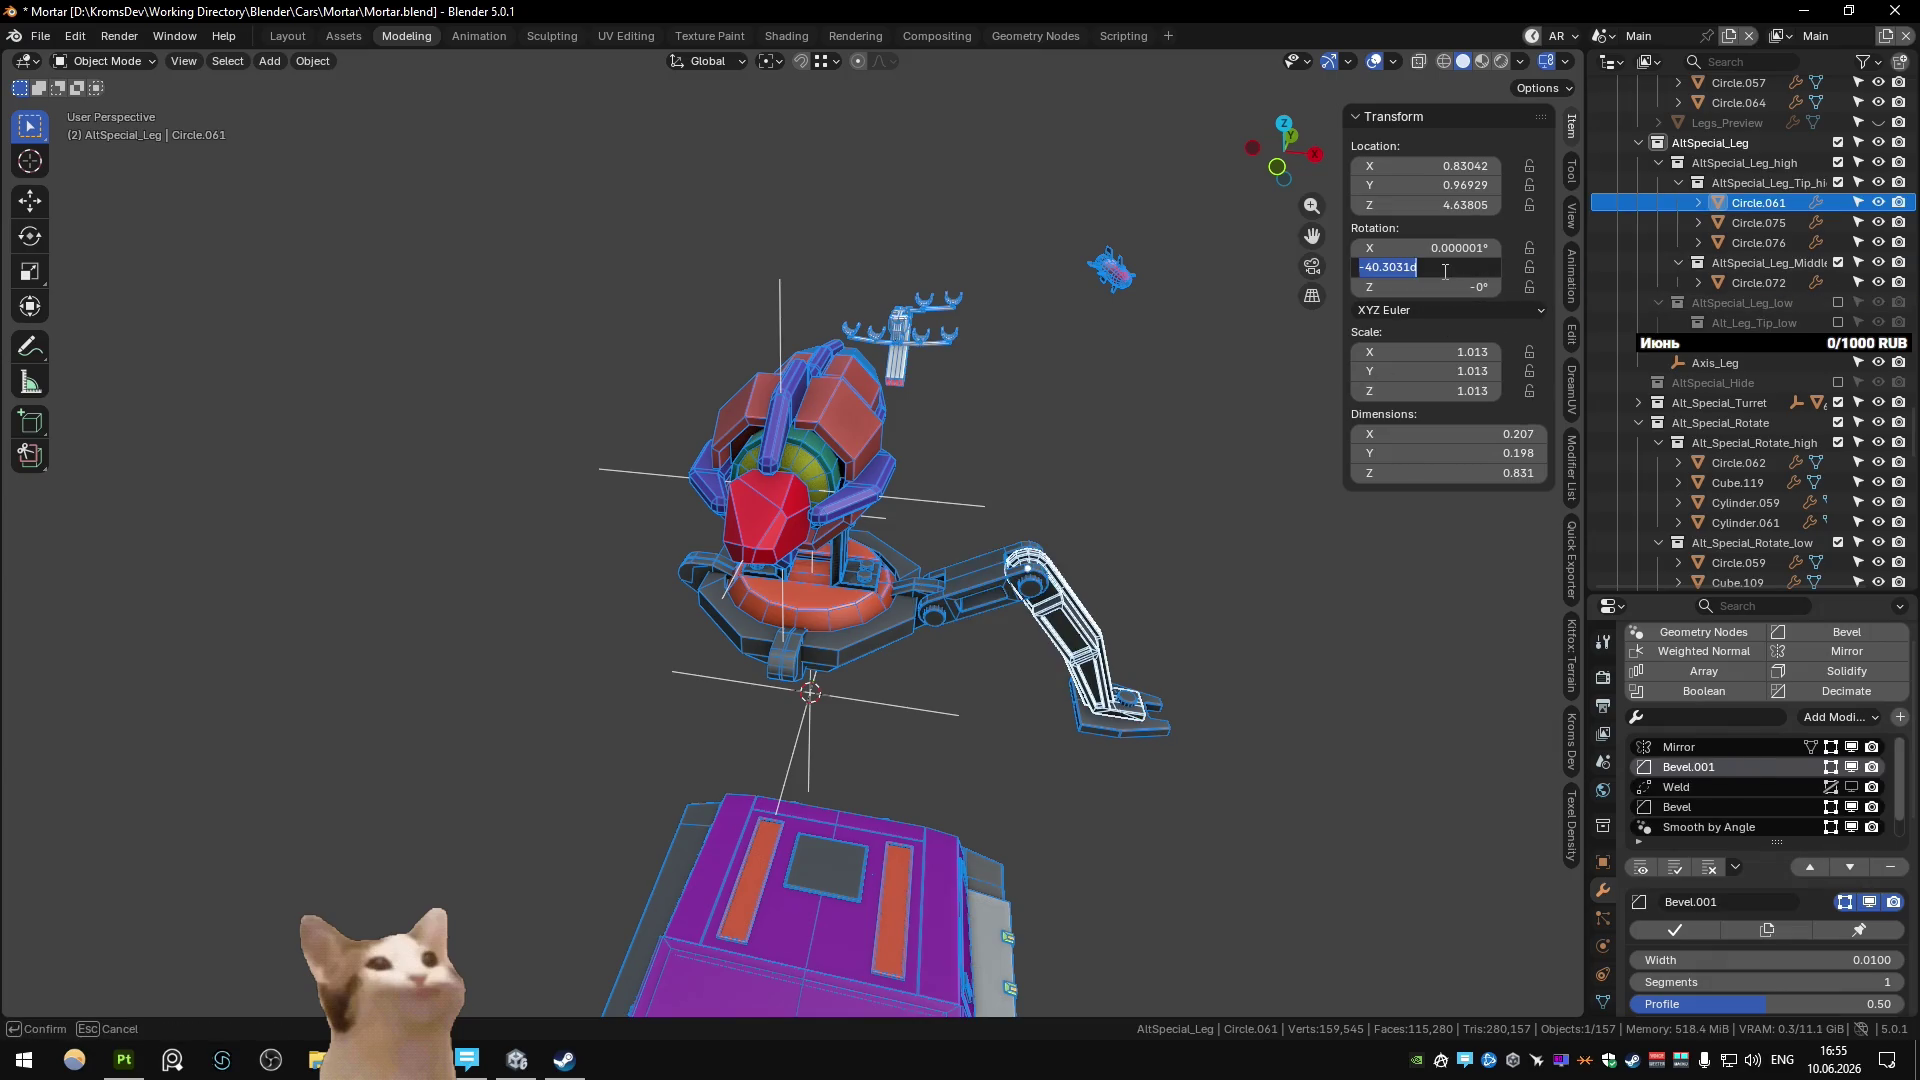
text(-40)
key(Return)
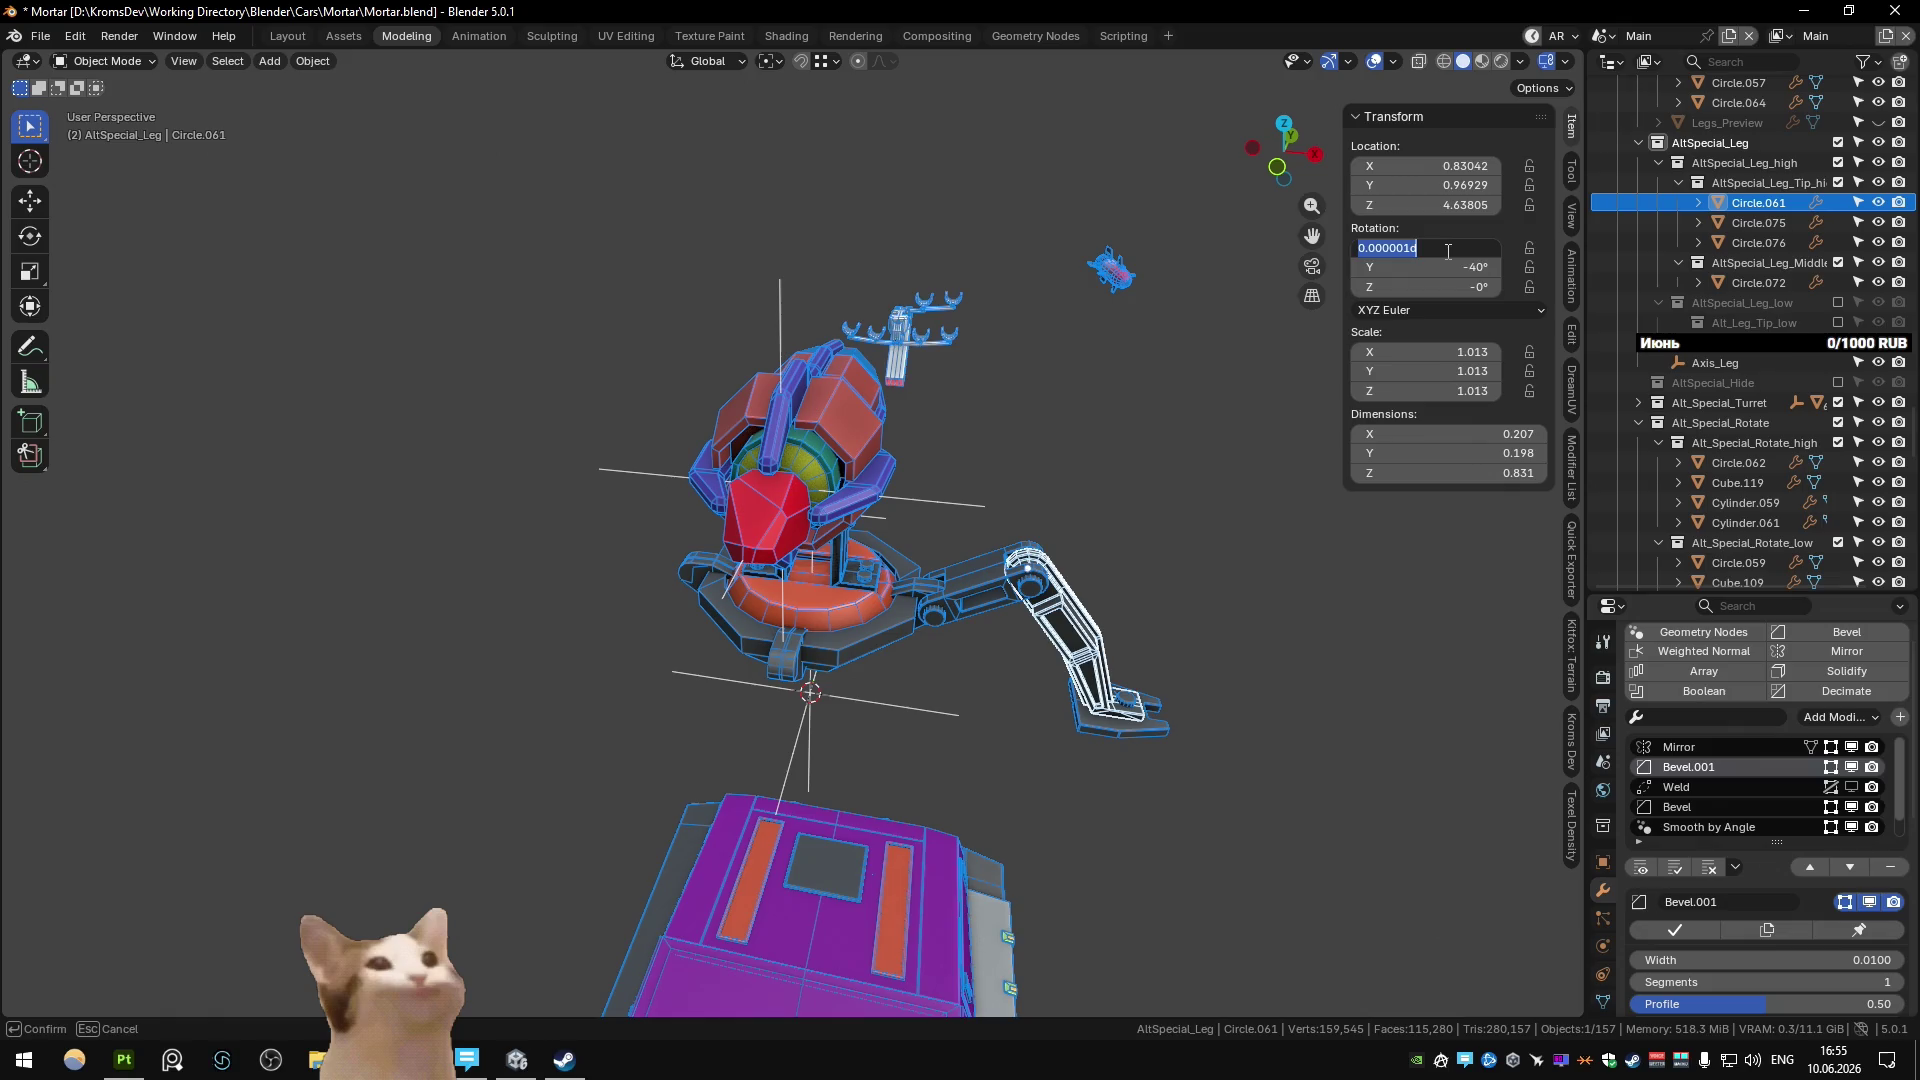
click(1100, 303)
In the Unity scene, rotate Zenith_Turret_Base to 30° on Y.
key(ctrl+Page_Down)
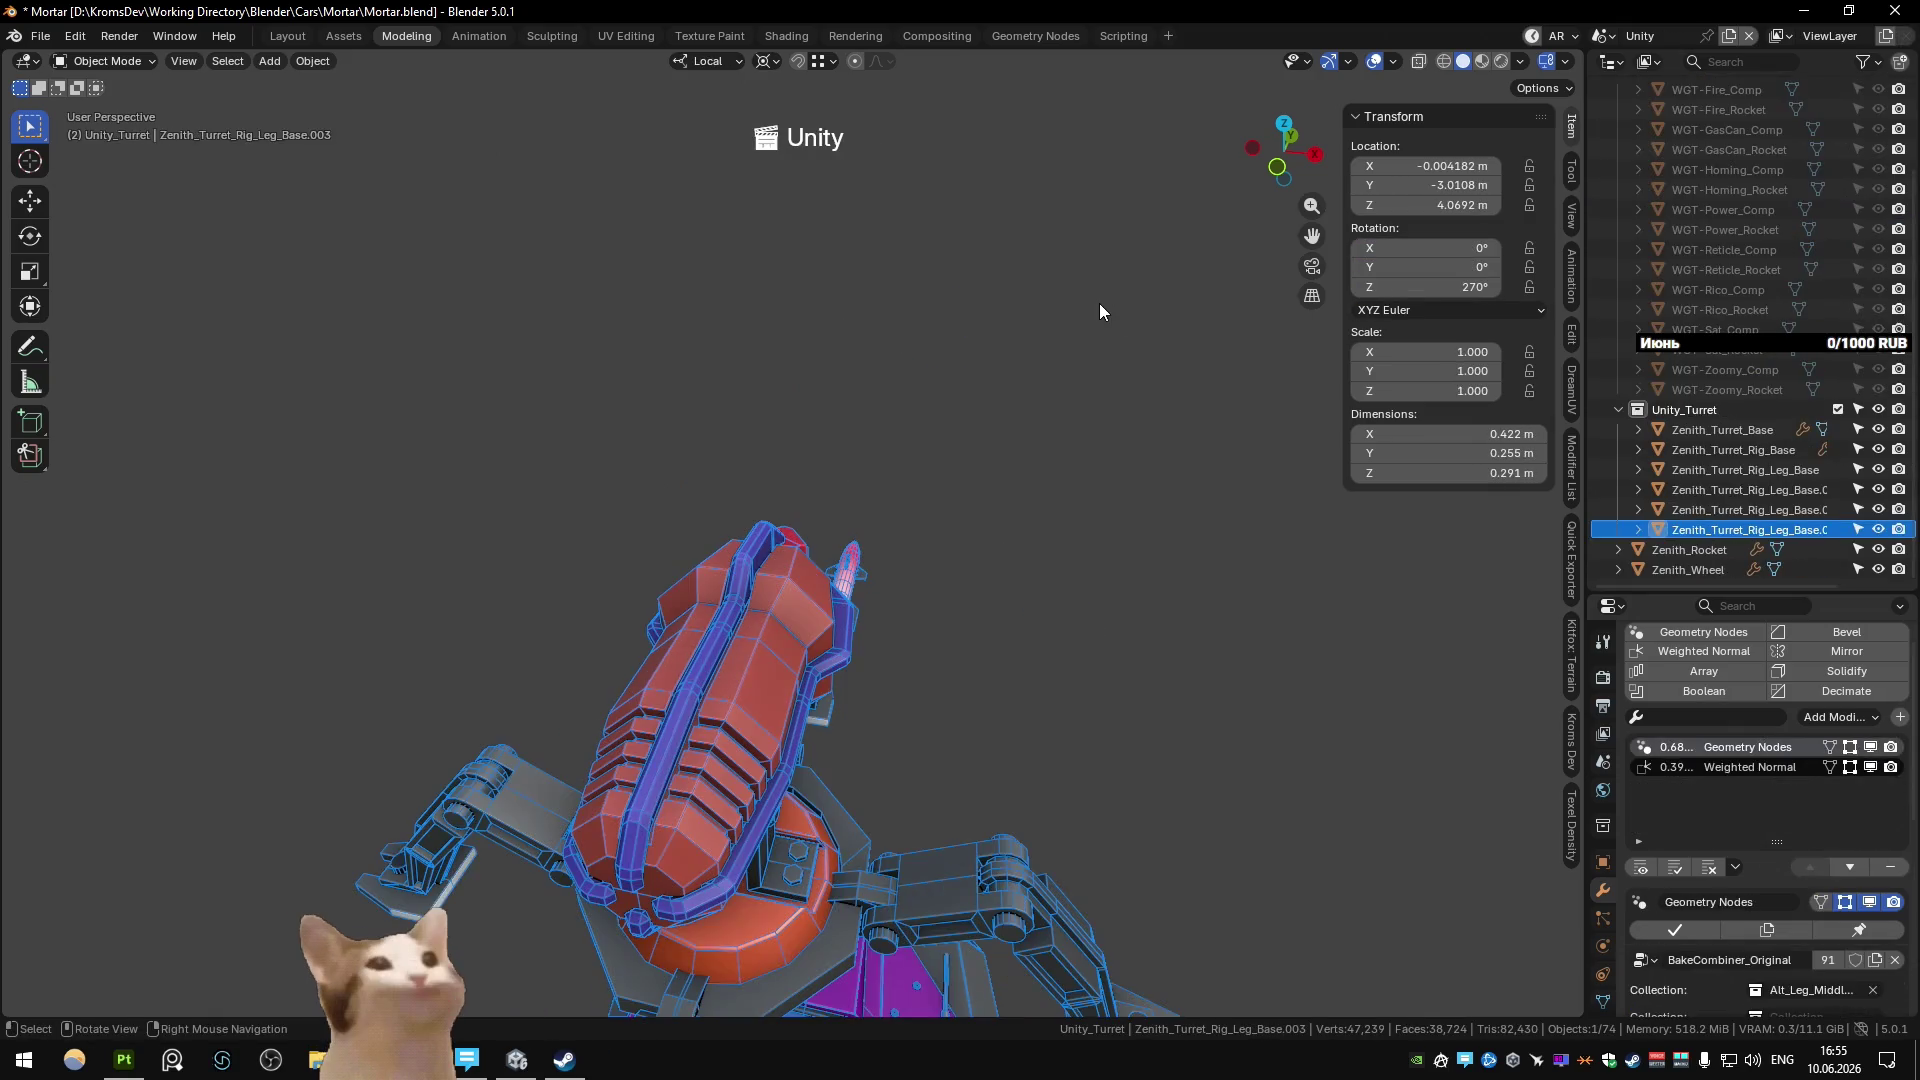
mouse_move(992, 489)
middle_down()
mouse_move(826, 639)
mouse_move(790, 603)
middle_up()
click(791, 605)
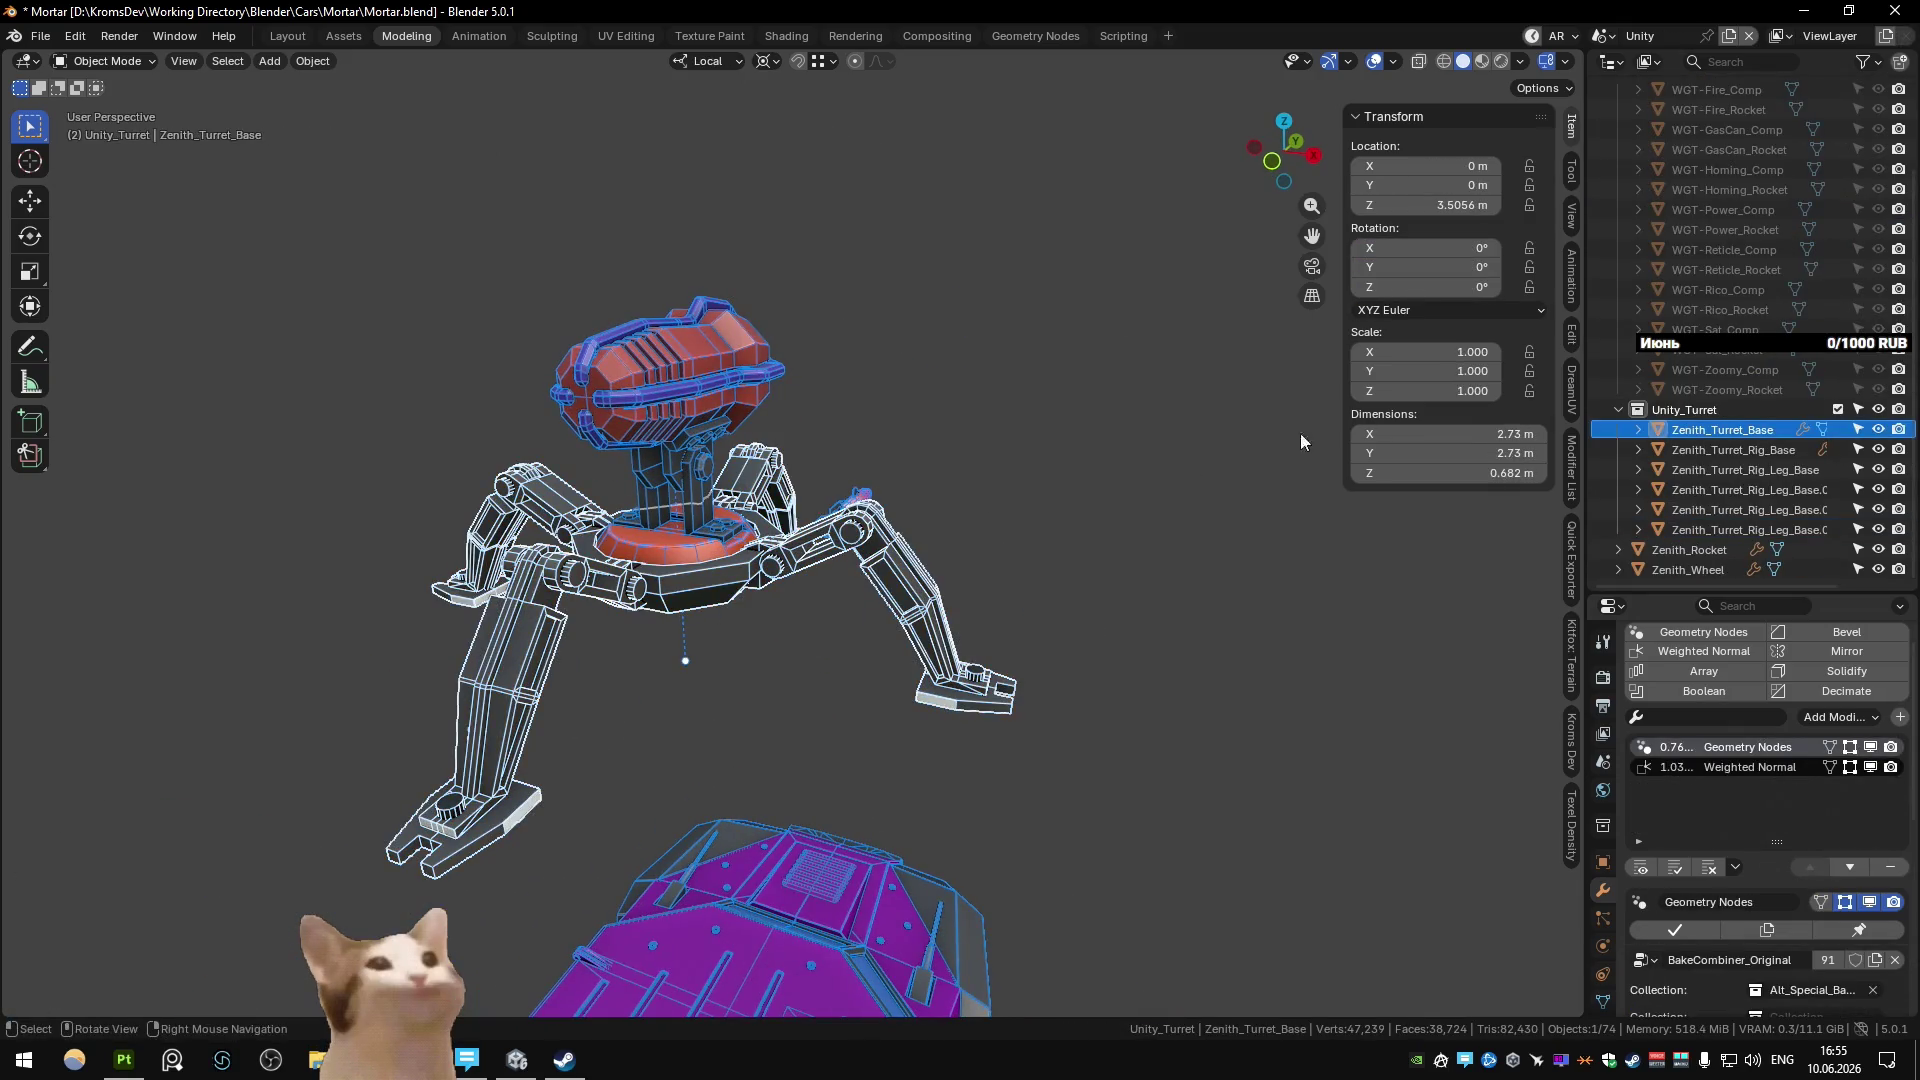
click(1453, 268)
text(30)
key(Return)
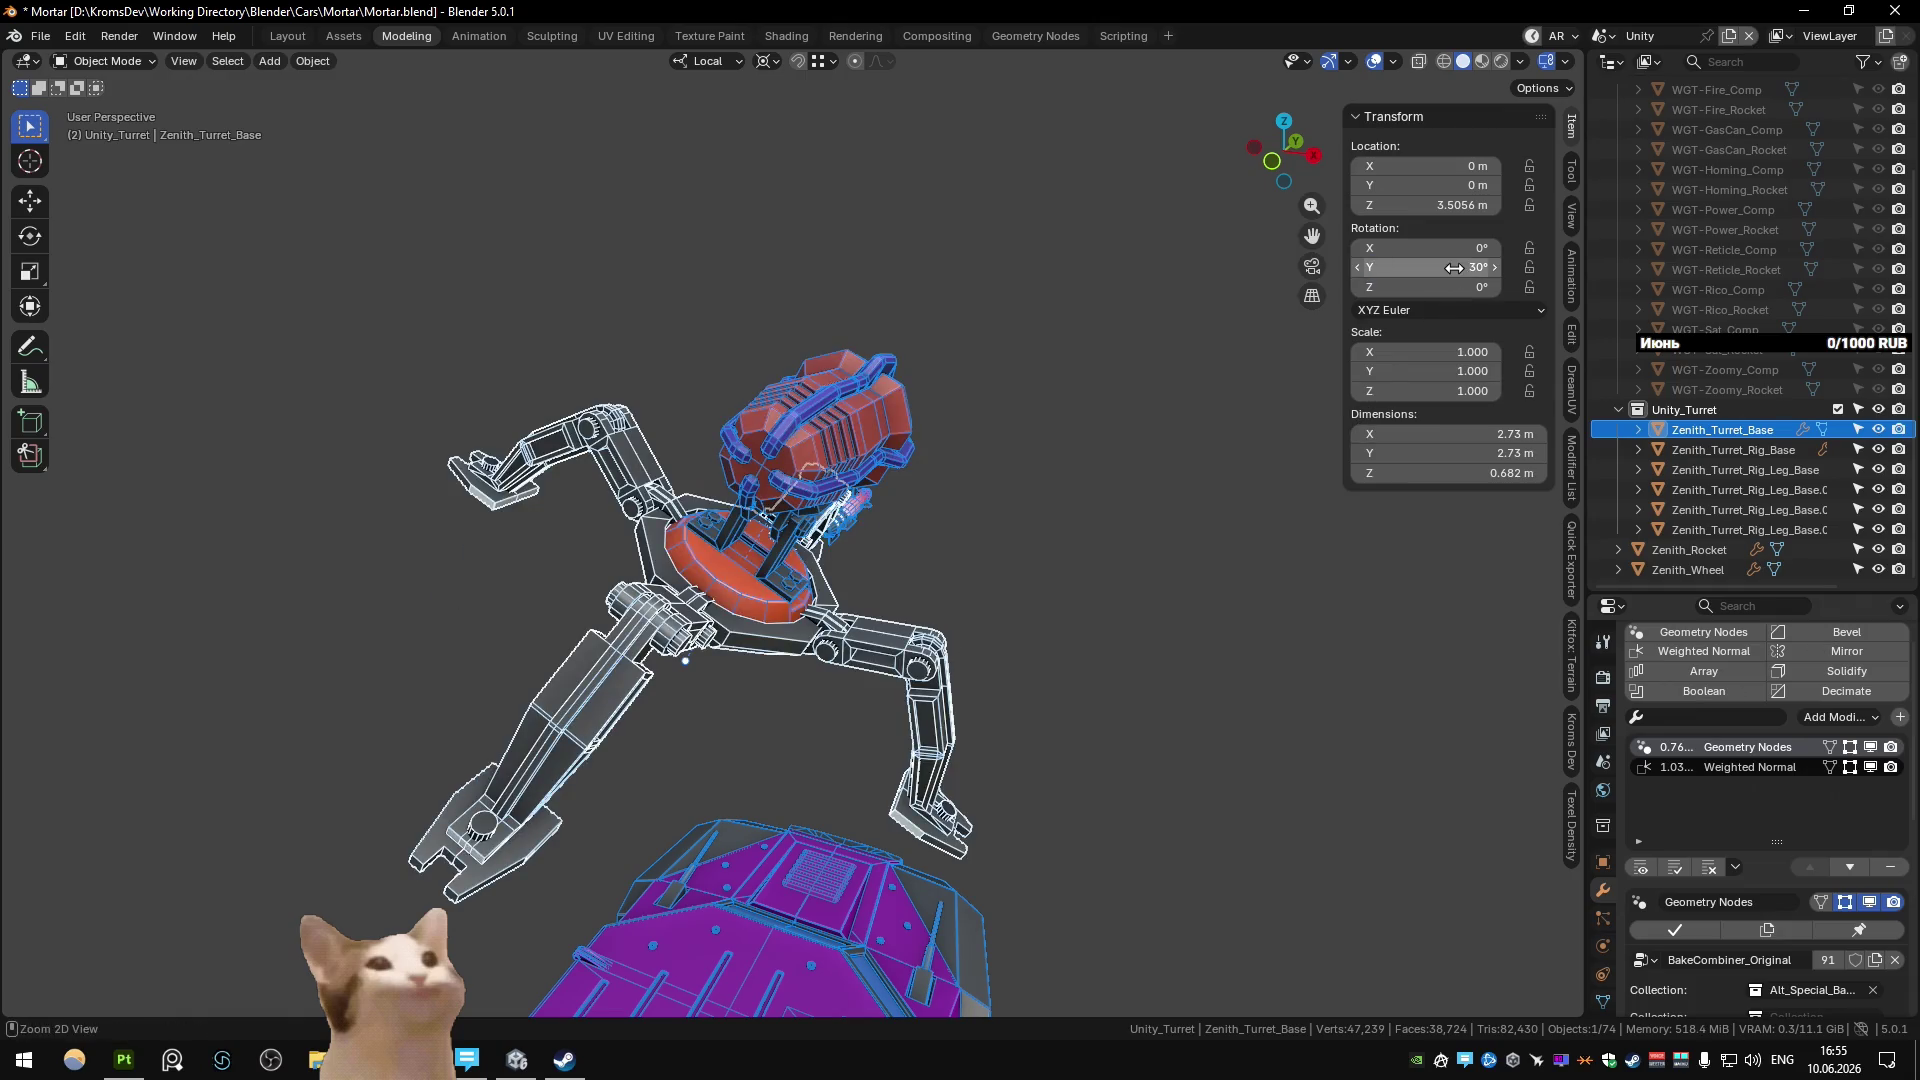